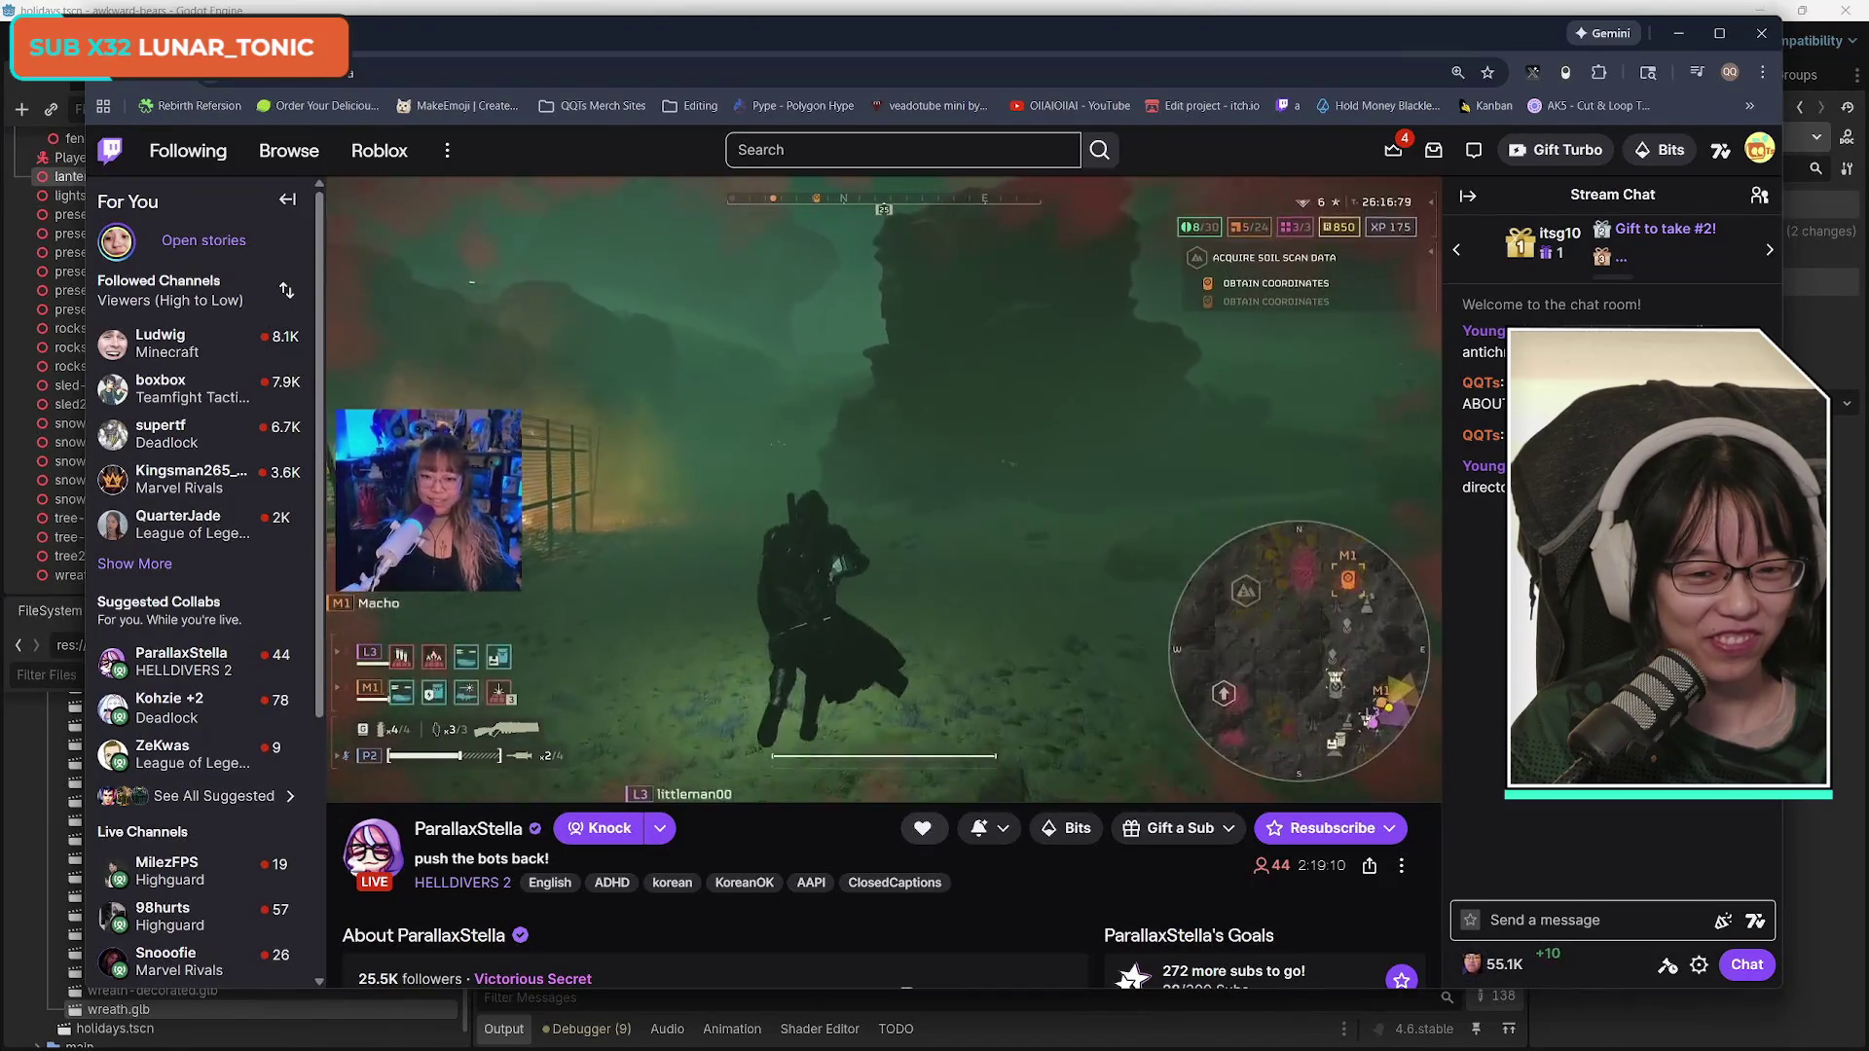
# Nudge the Twitch browser window aside and switch back to the Godot editor.
pyautogui.moveTo(1153, 20)
pyautogui.mouseDown()
pyautogui.moveTo(1181, 51)
pyautogui.moveTo(1158, 56)
pyautogui.mouseUp()
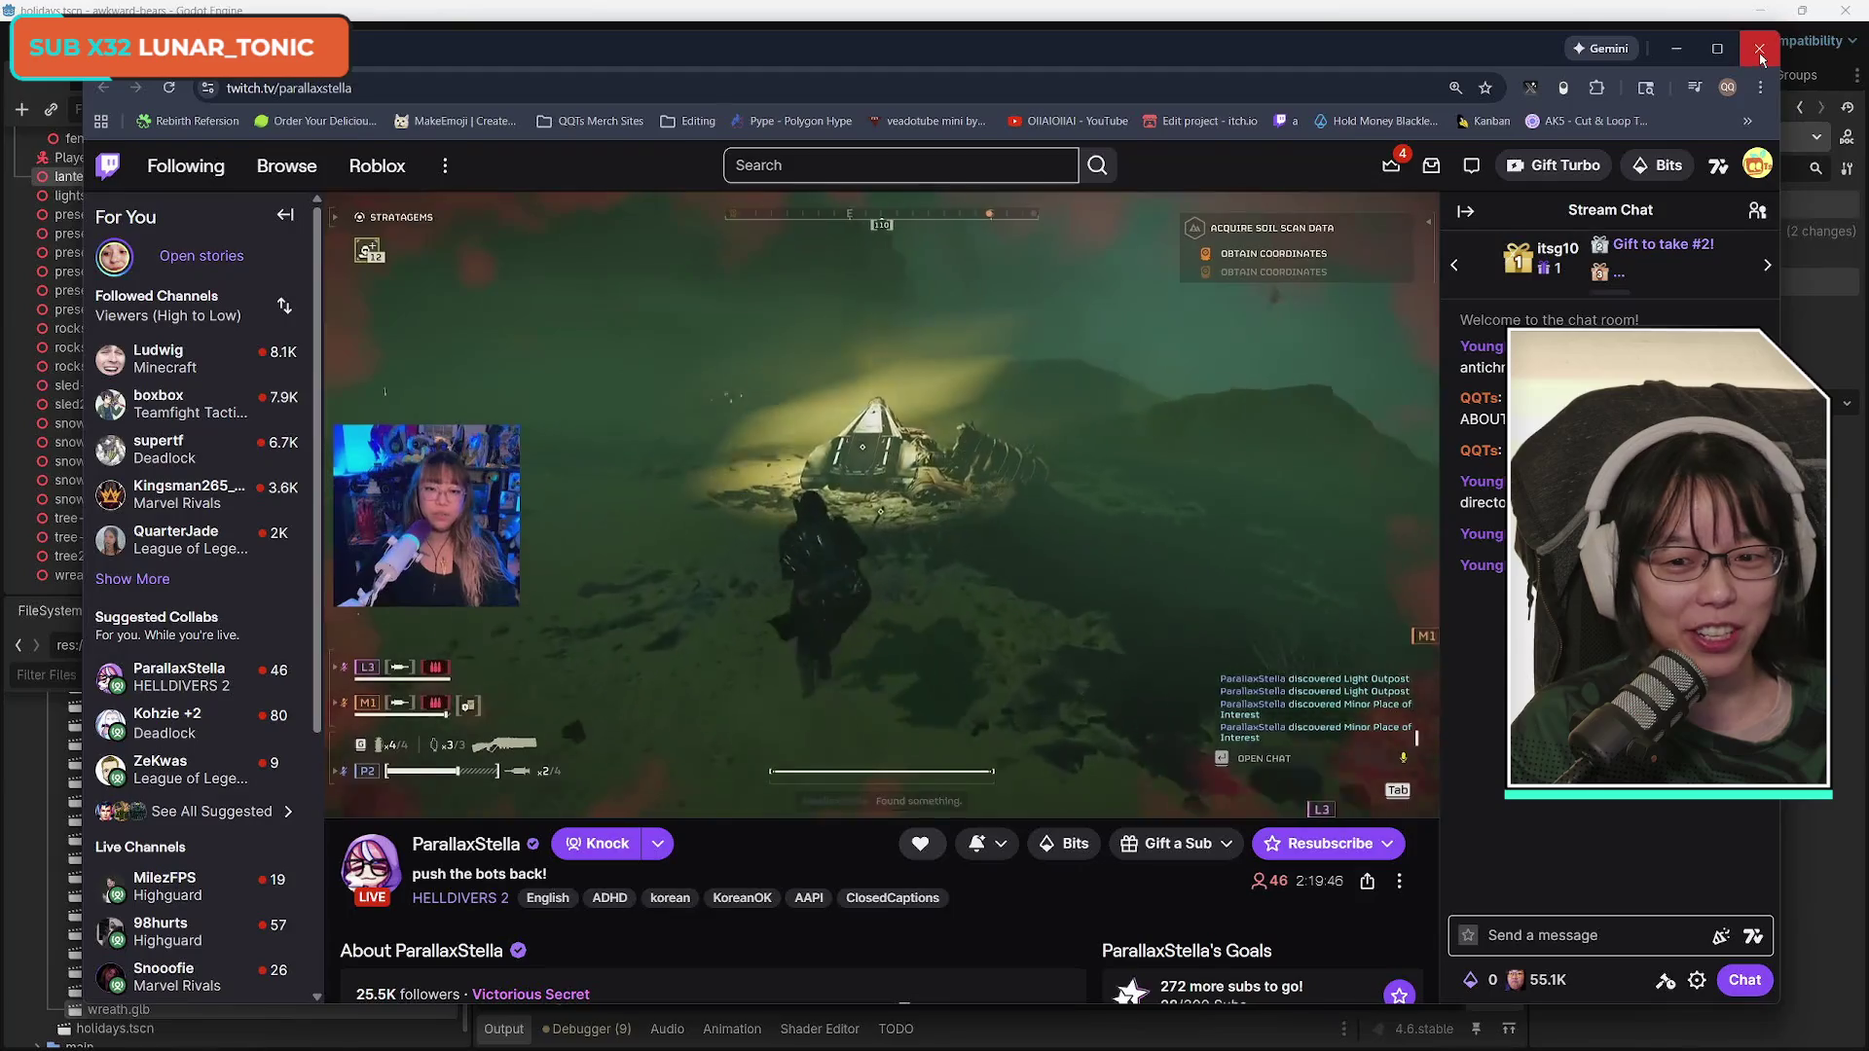
pyautogui.hotkey('alt', 'Tab')
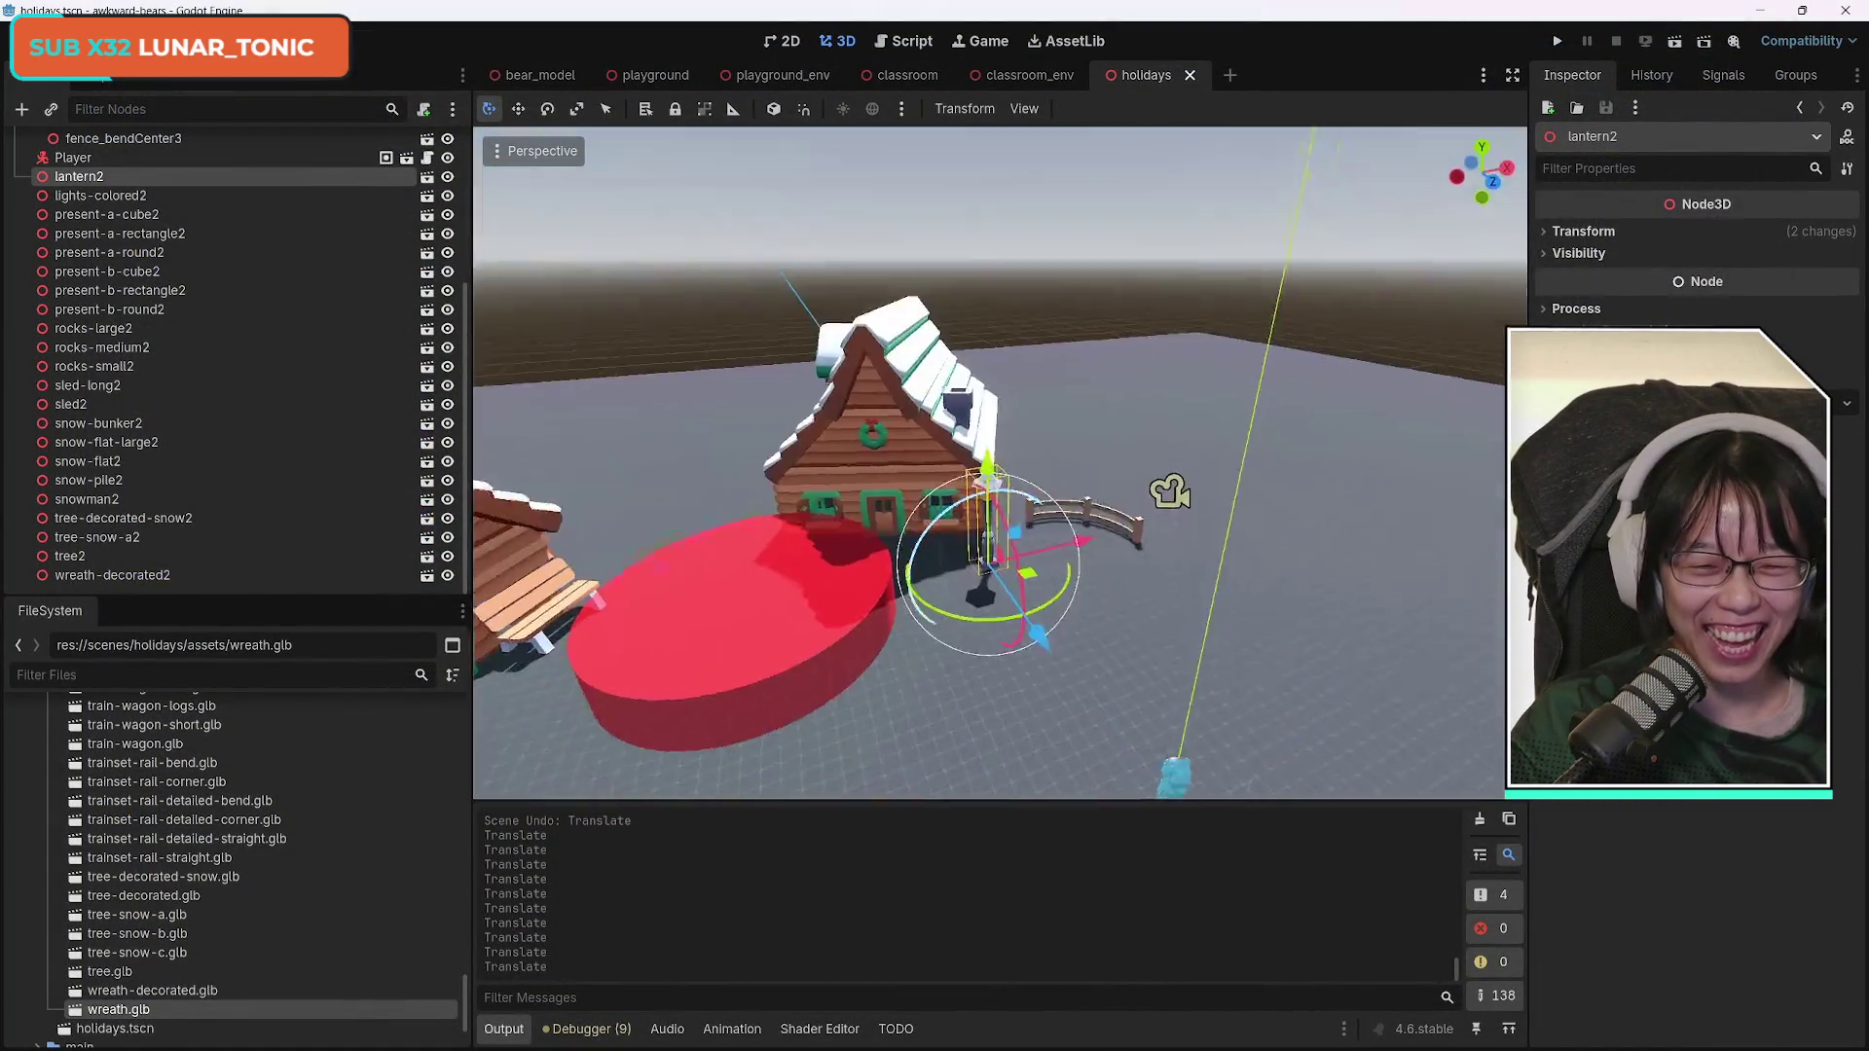
# Move lantern2 onto the red pond circle, then duplicate it as lantern3 about five units left.
pyautogui.moveTo(1207, 528); pyautogui.dragTo(1436, 479)
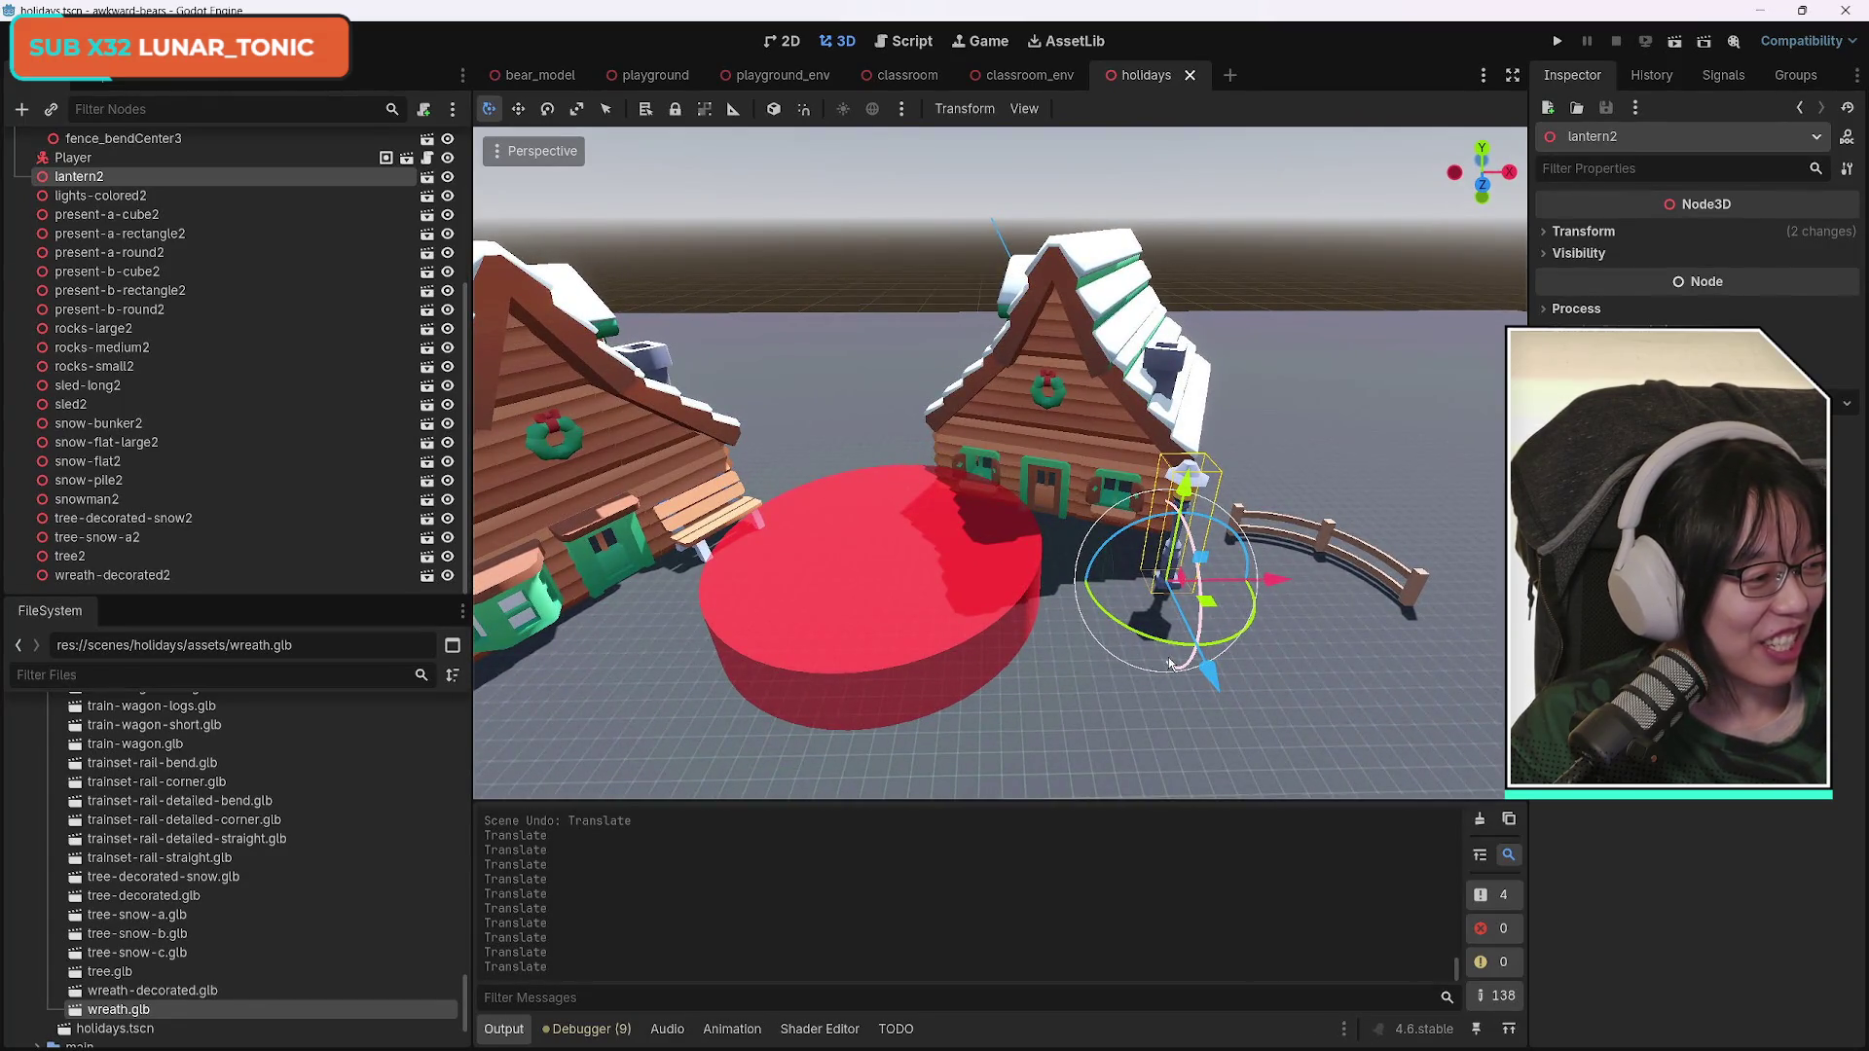
pyautogui.press('g')
pyautogui.press('z')
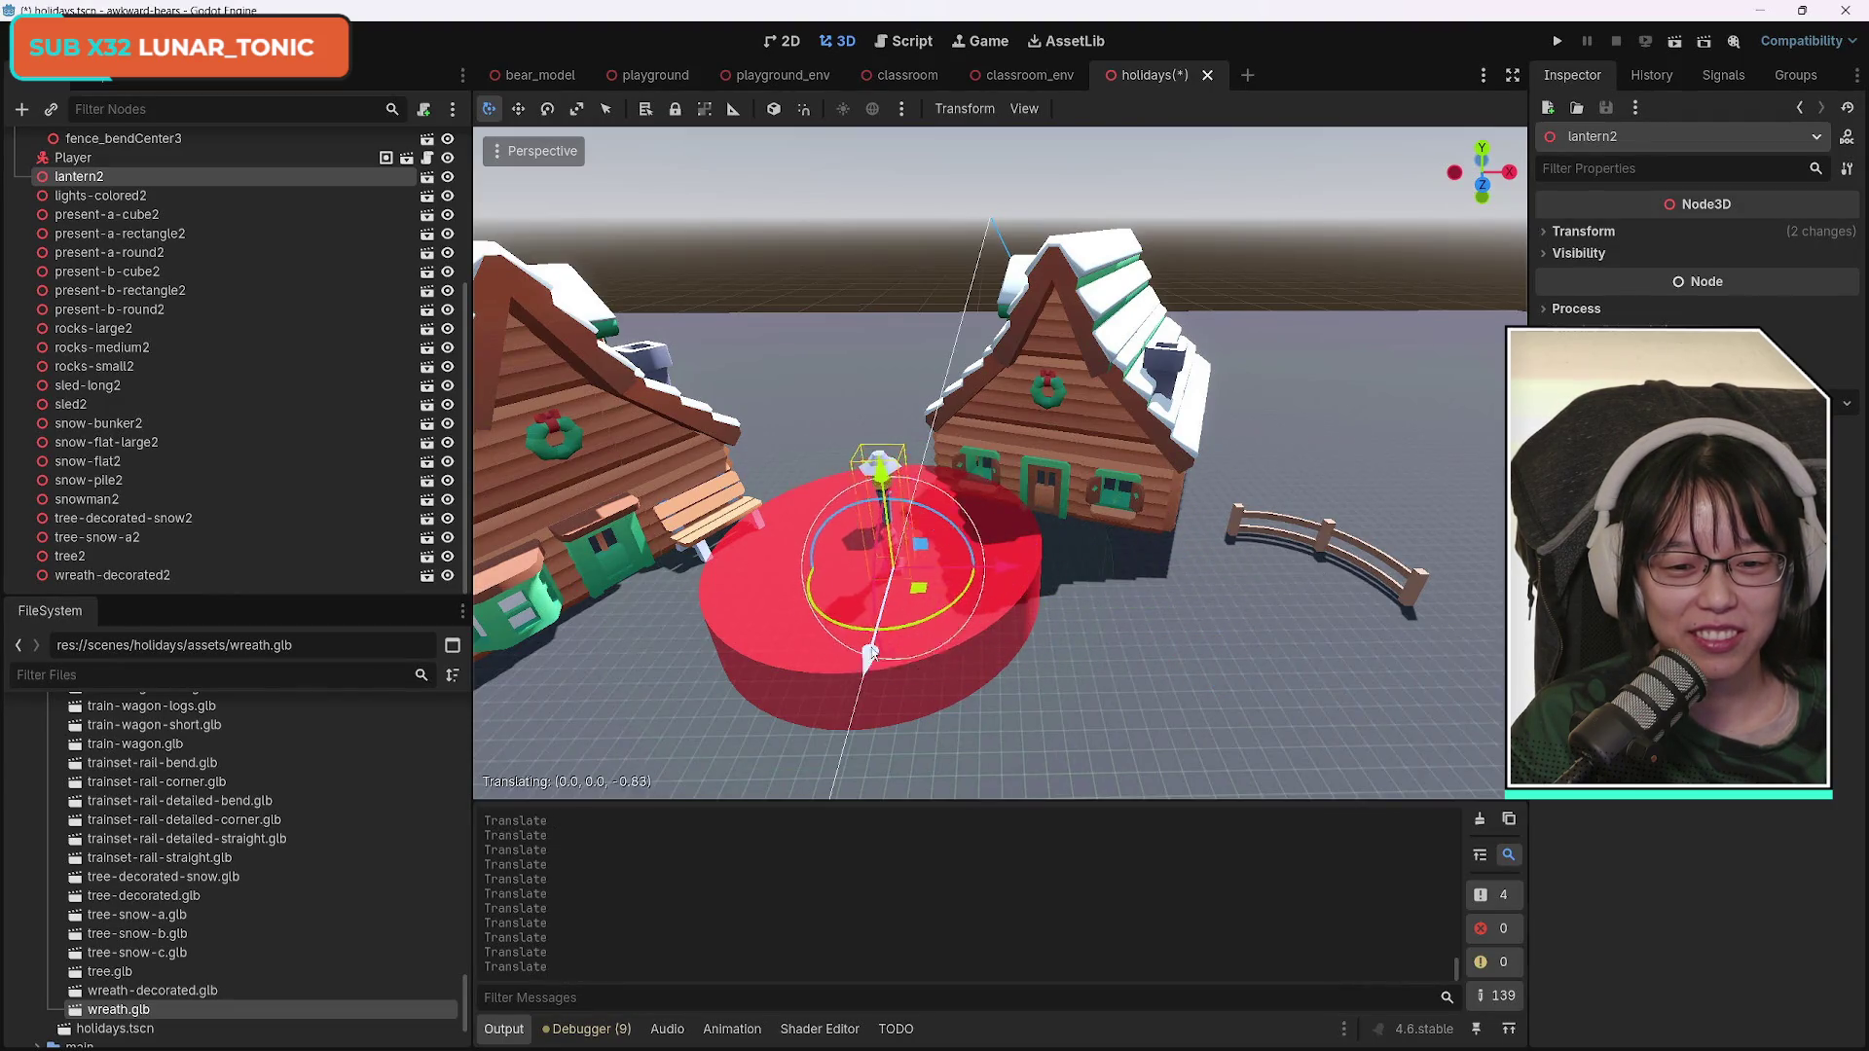
pyautogui.press('x')
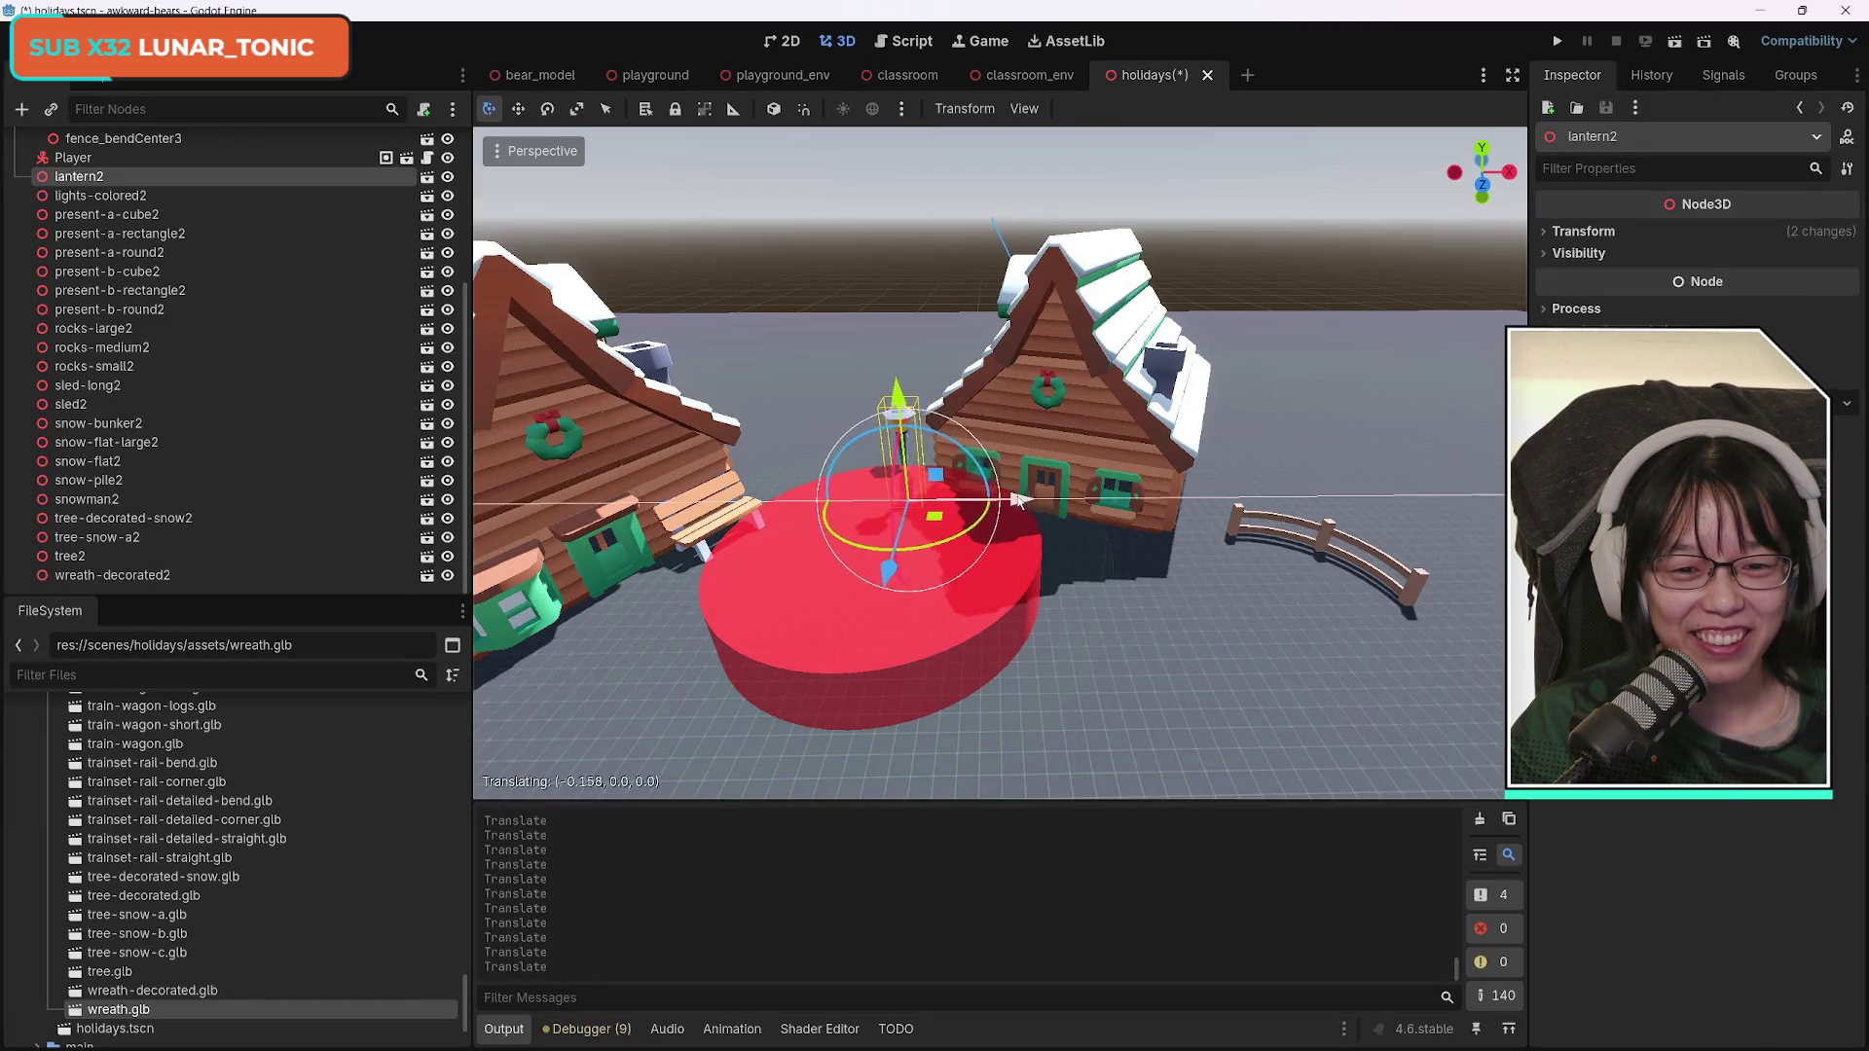
pyautogui.press('g')
pyautogui.press('z')
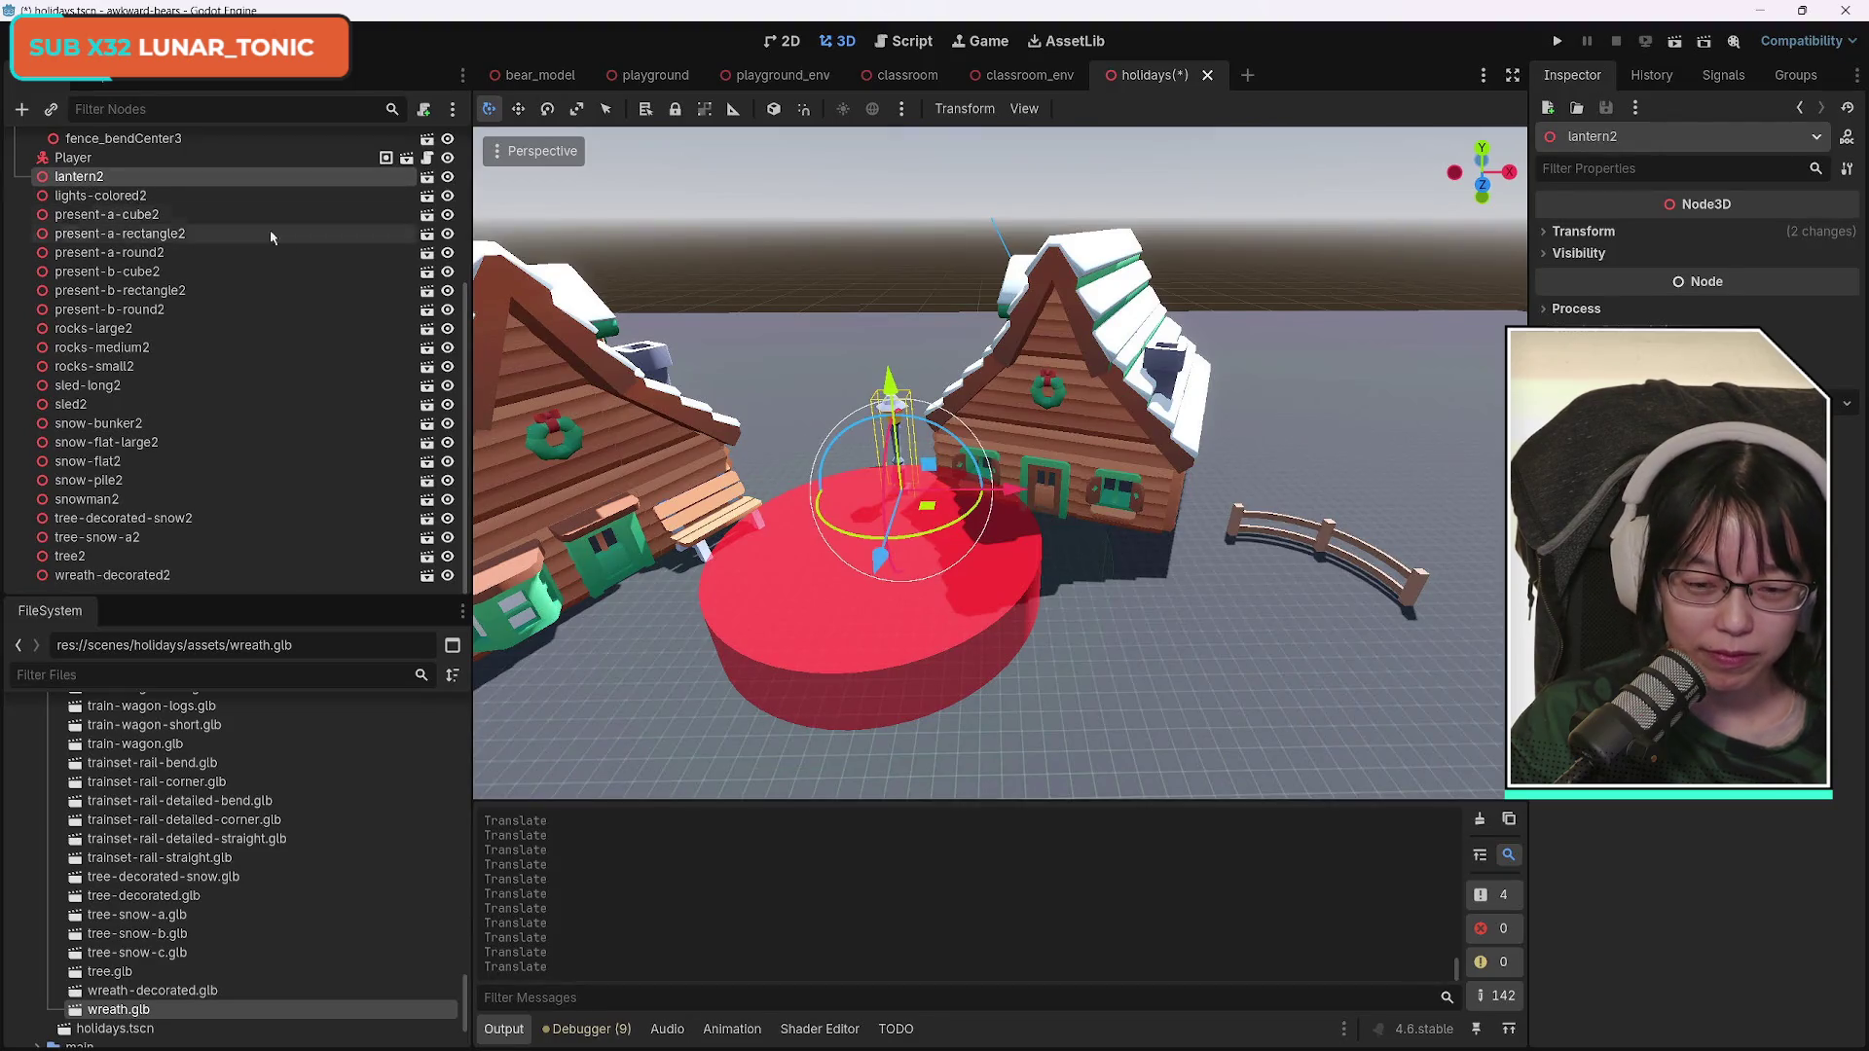
pyautogui.hotkey('ctrl', 'd')
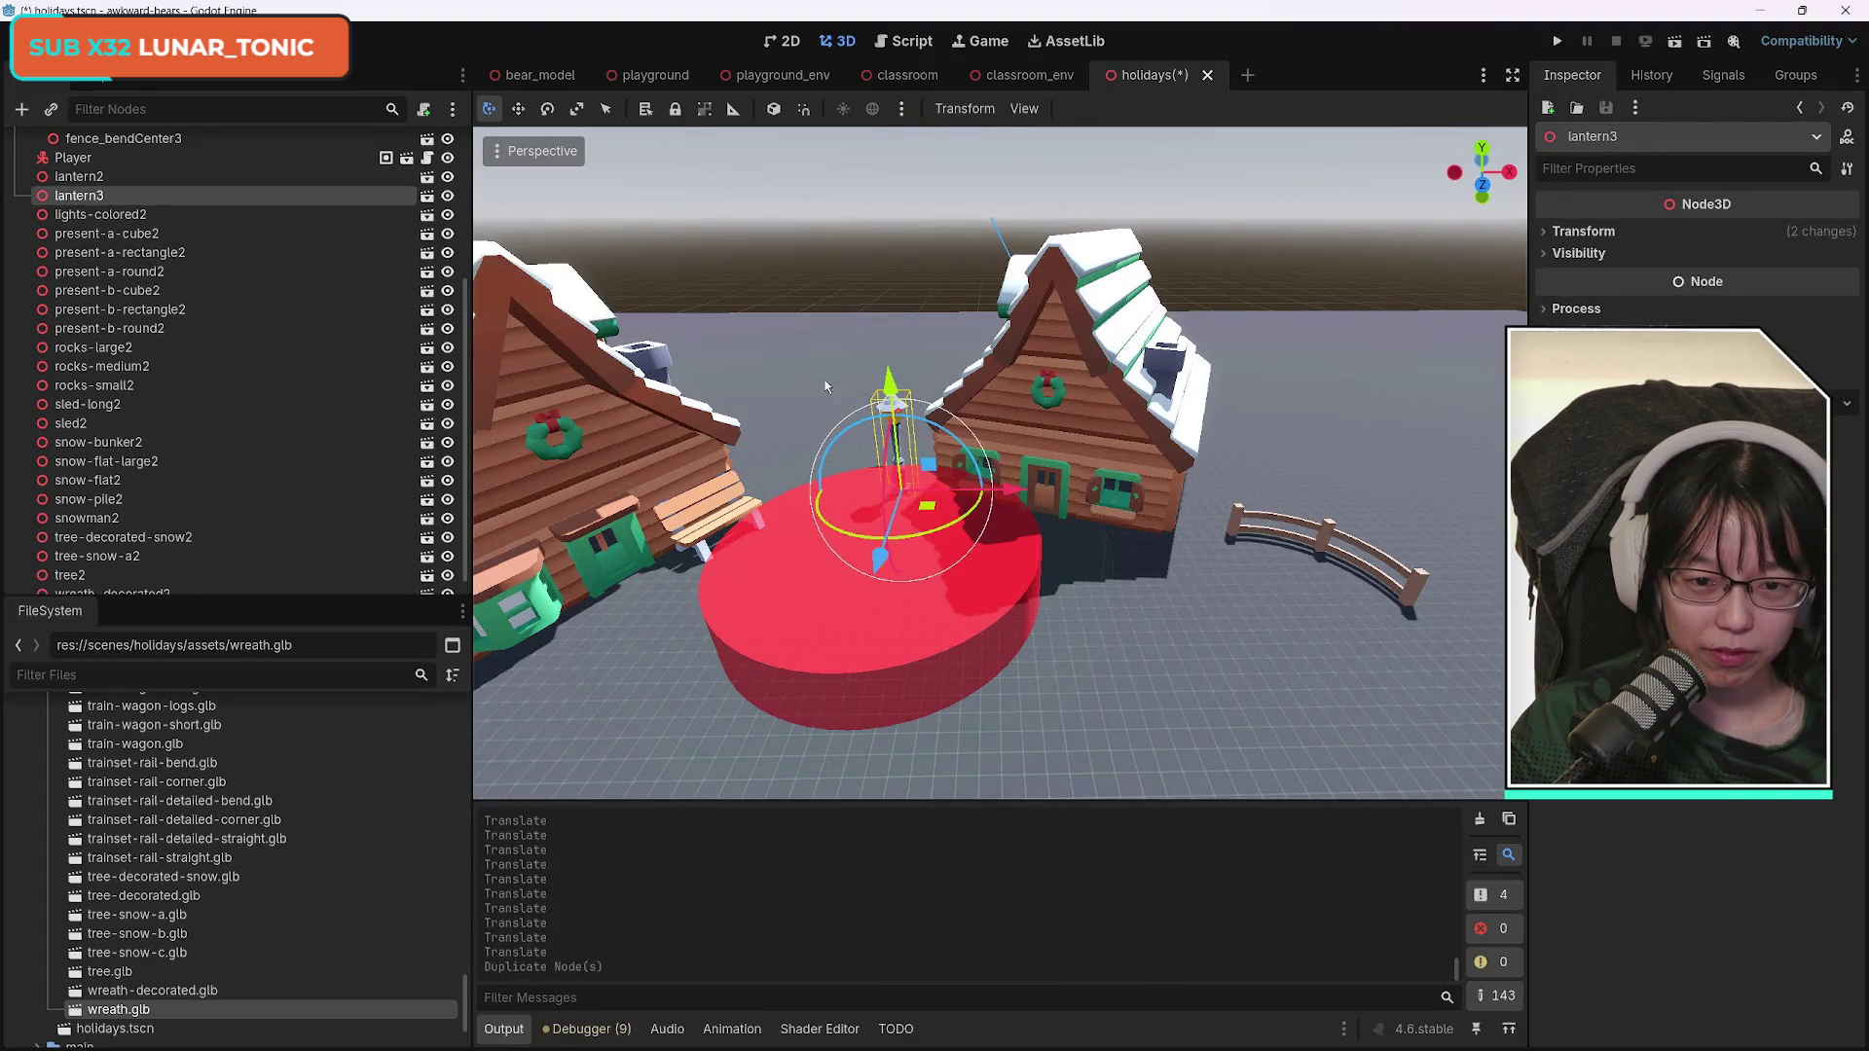
pyautogui.moveTo(1018, 498)
pyautogui.mouseDown()
pyautogui.moveTo(905, 497)
pyautogui.moveTo(794, 528)
pyautogui.mouseUp()
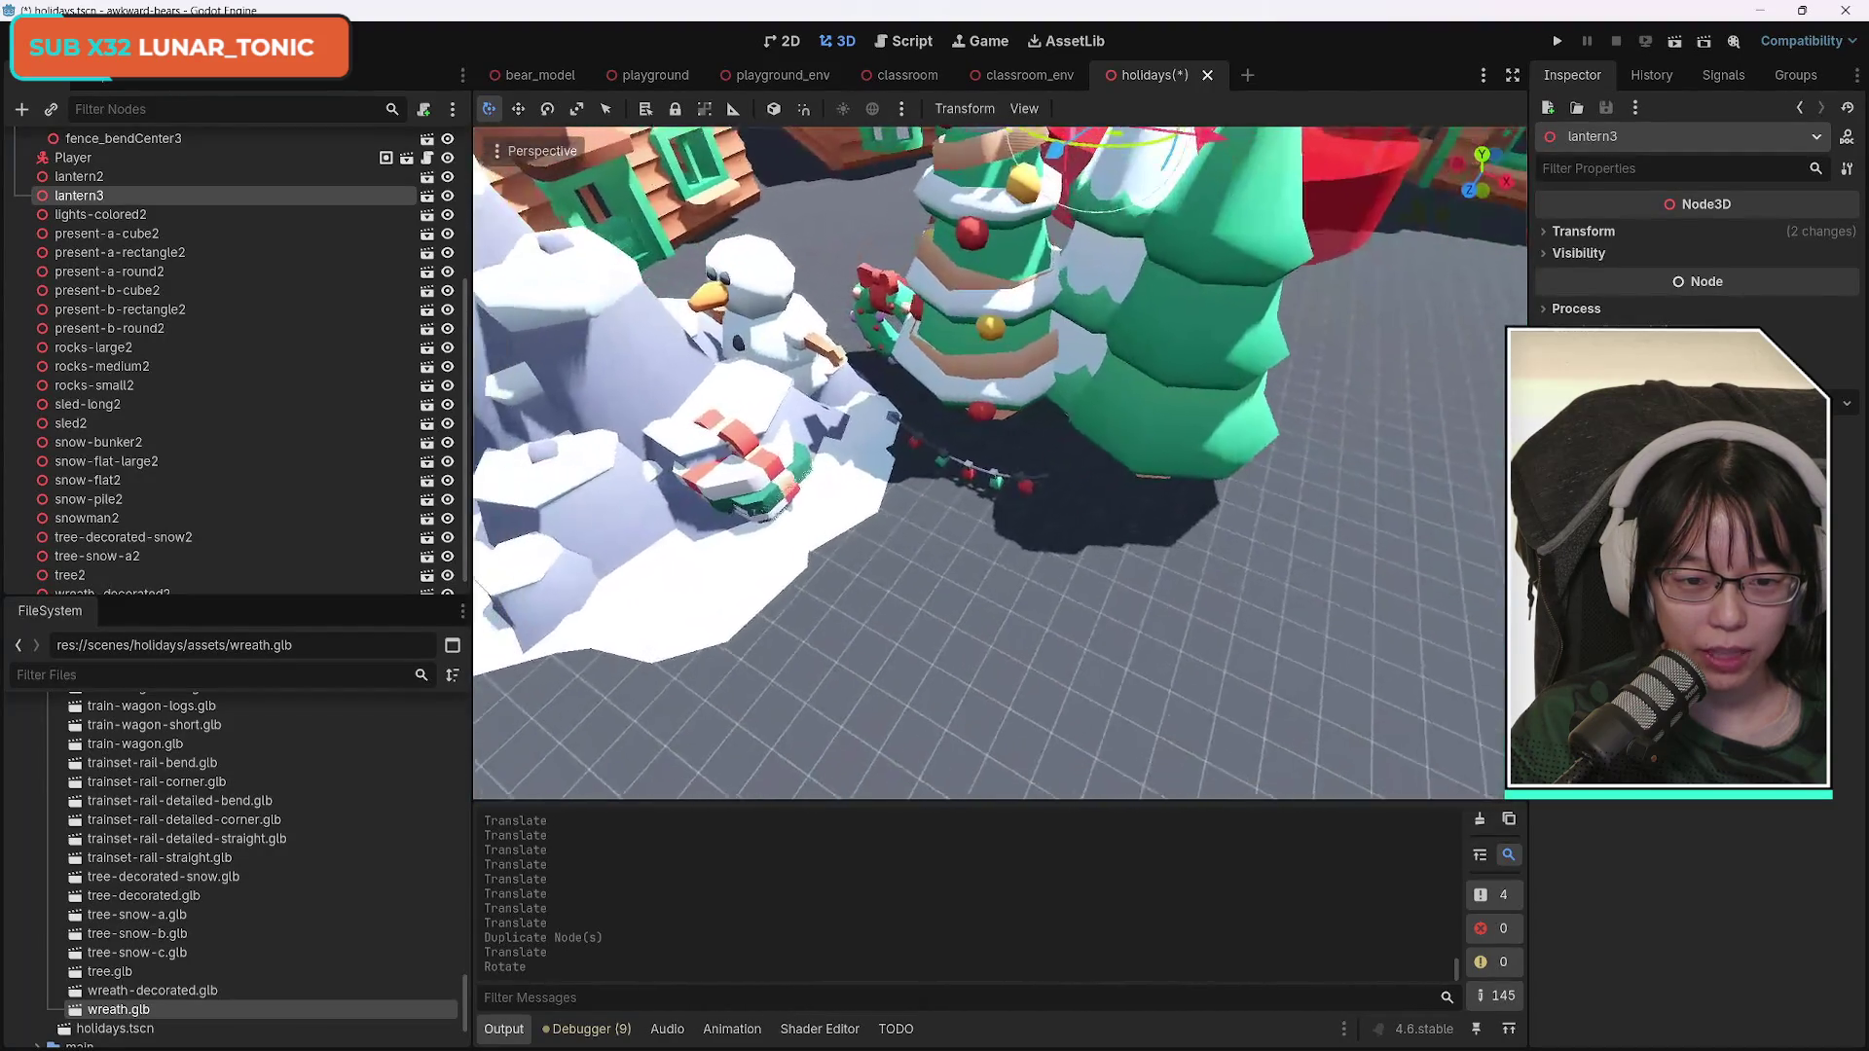
# Select lights-colored2 and drag it behind the decorated tree.
pyautogui.click(1000, 480)
pyautogui.click(997, 479)
pyautogui.moveTo(990, 477); pyautogui.dragTo(1107, 304)
# Move lights-colored2 along X and Z so it sits between the two lamp posts.
pyautogui.press('g')
pyautogui.press('x')
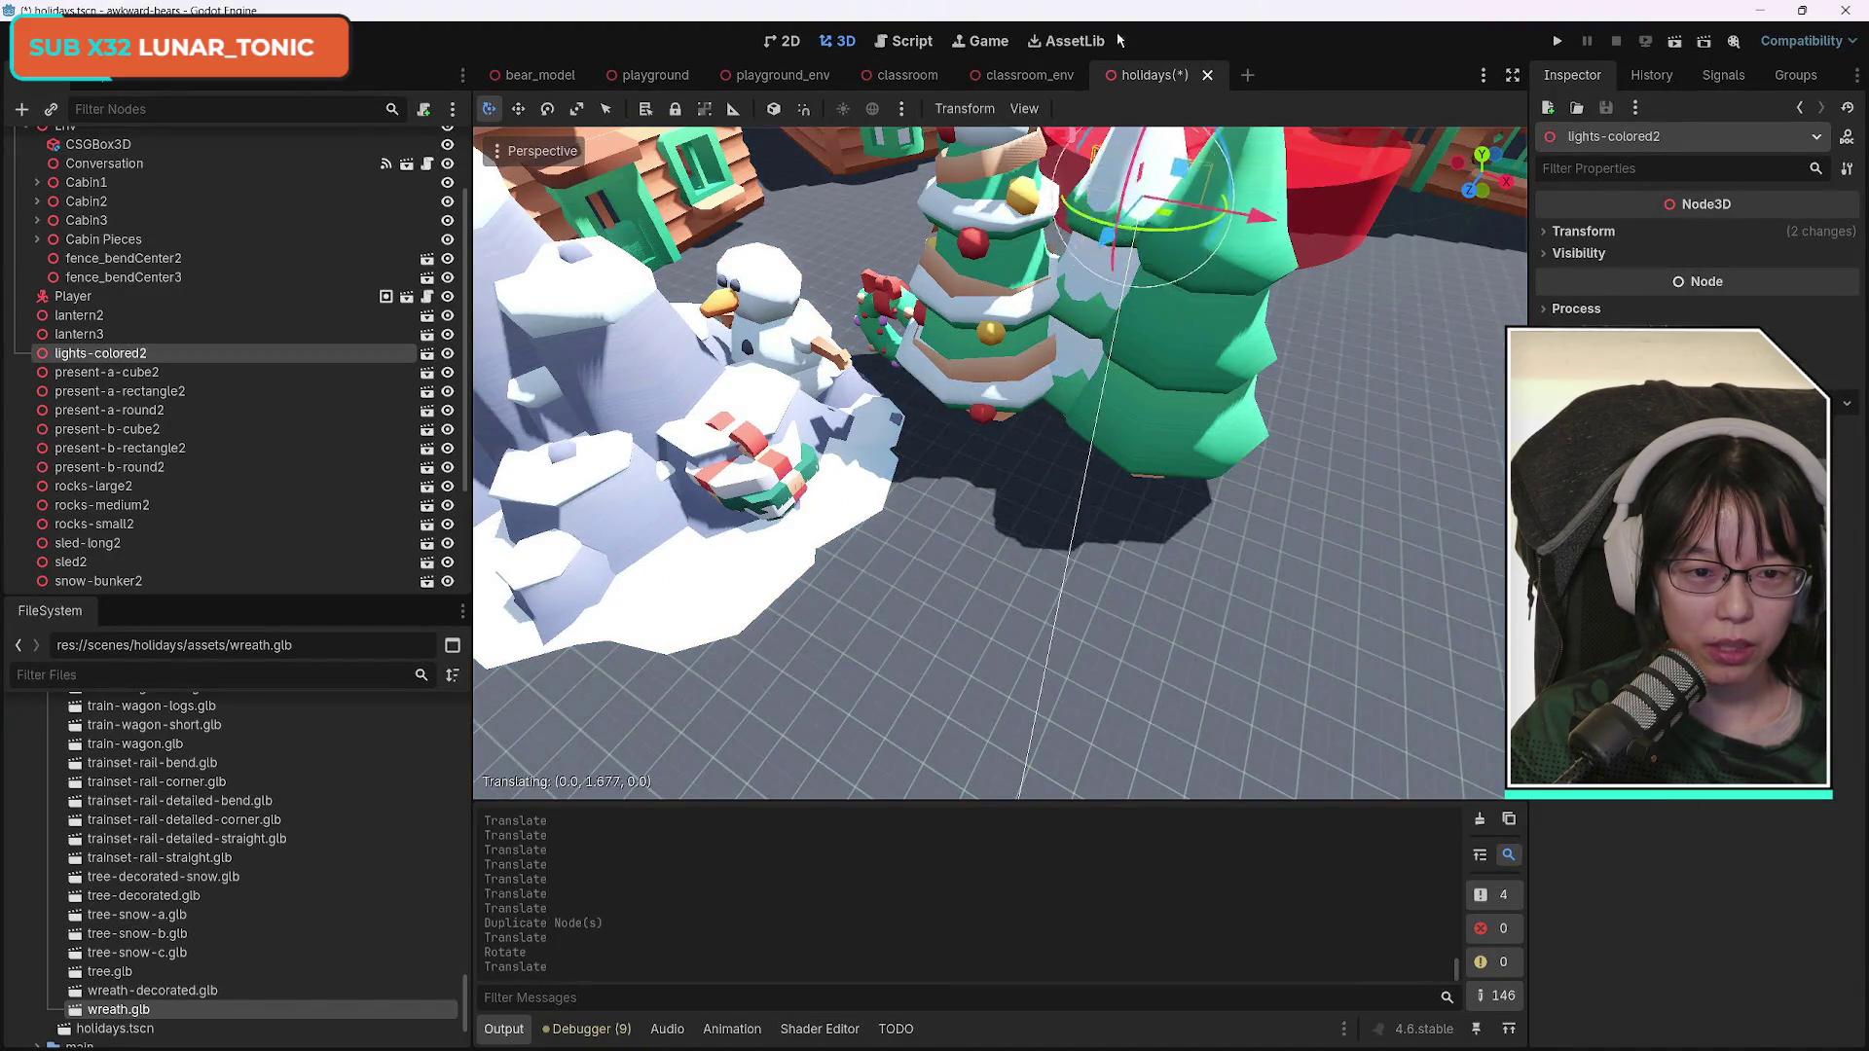
pyautogui.press('g')
pyautogui.press('z')
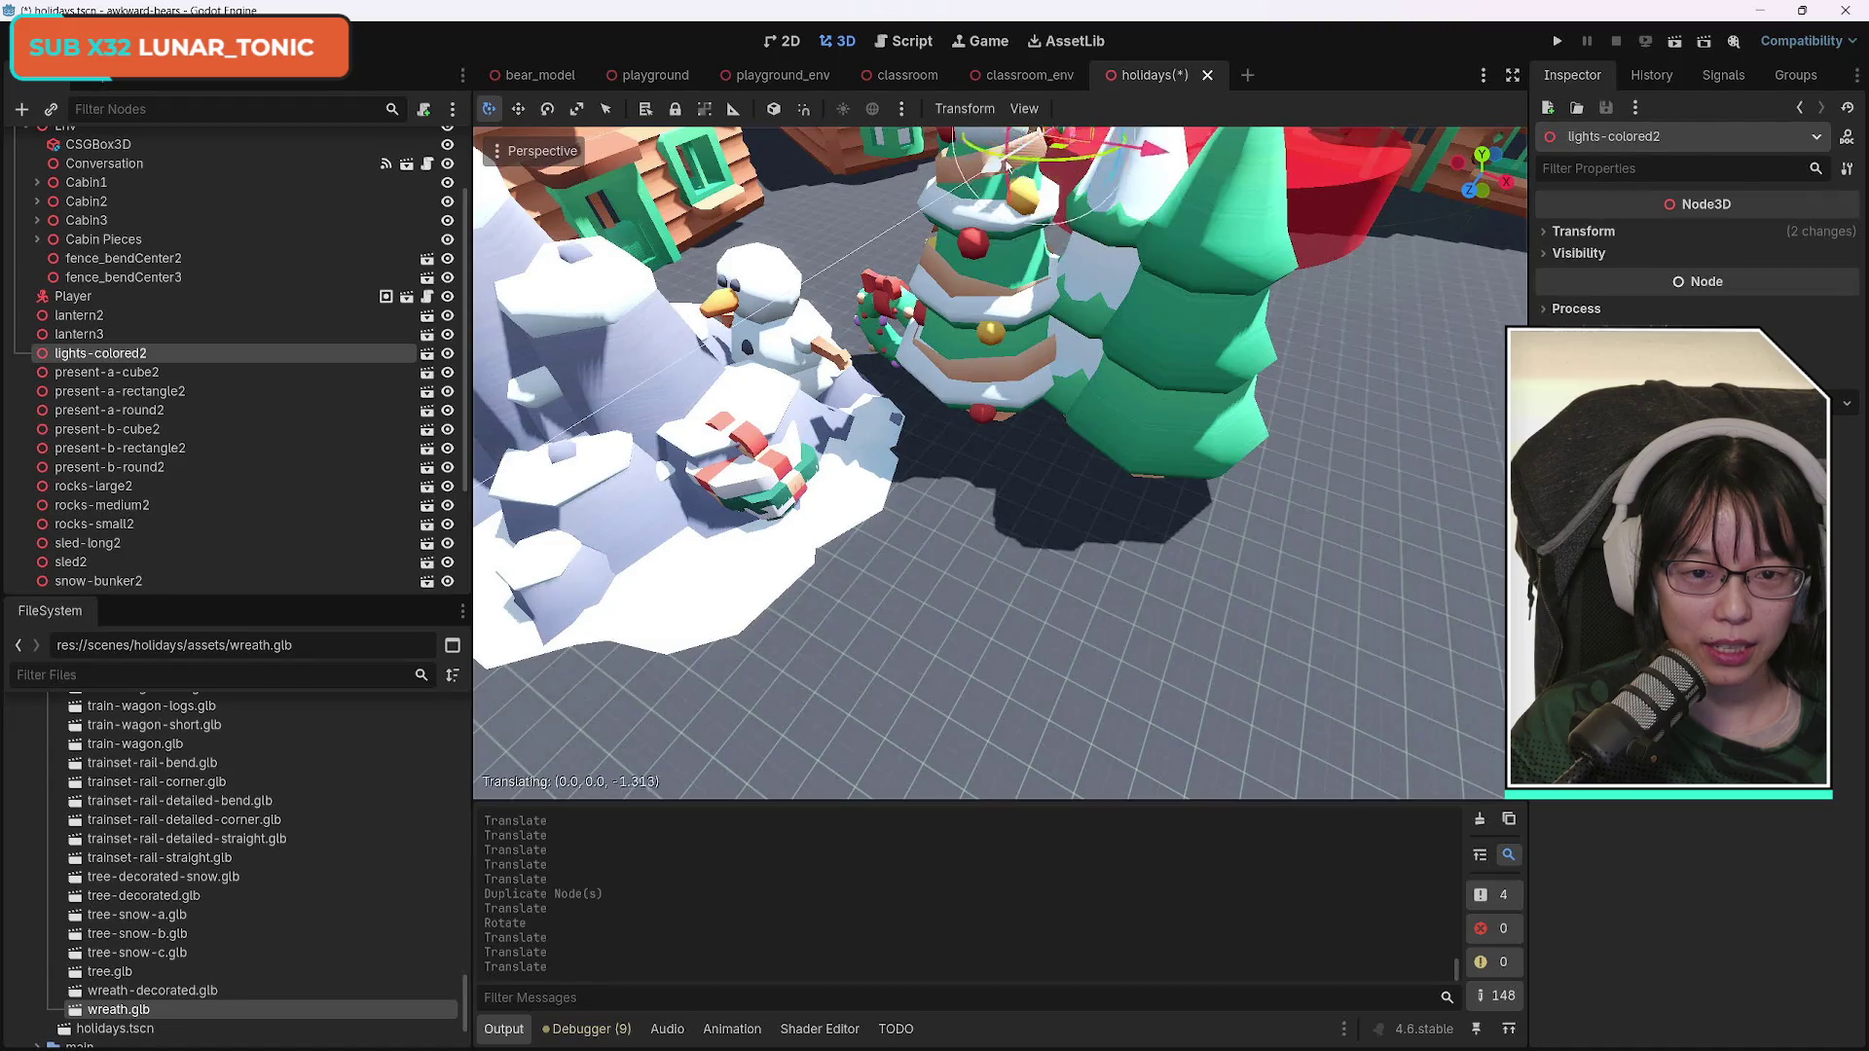
pyautogui.hotkey('shift', 'f')
pyautogui.press('w')
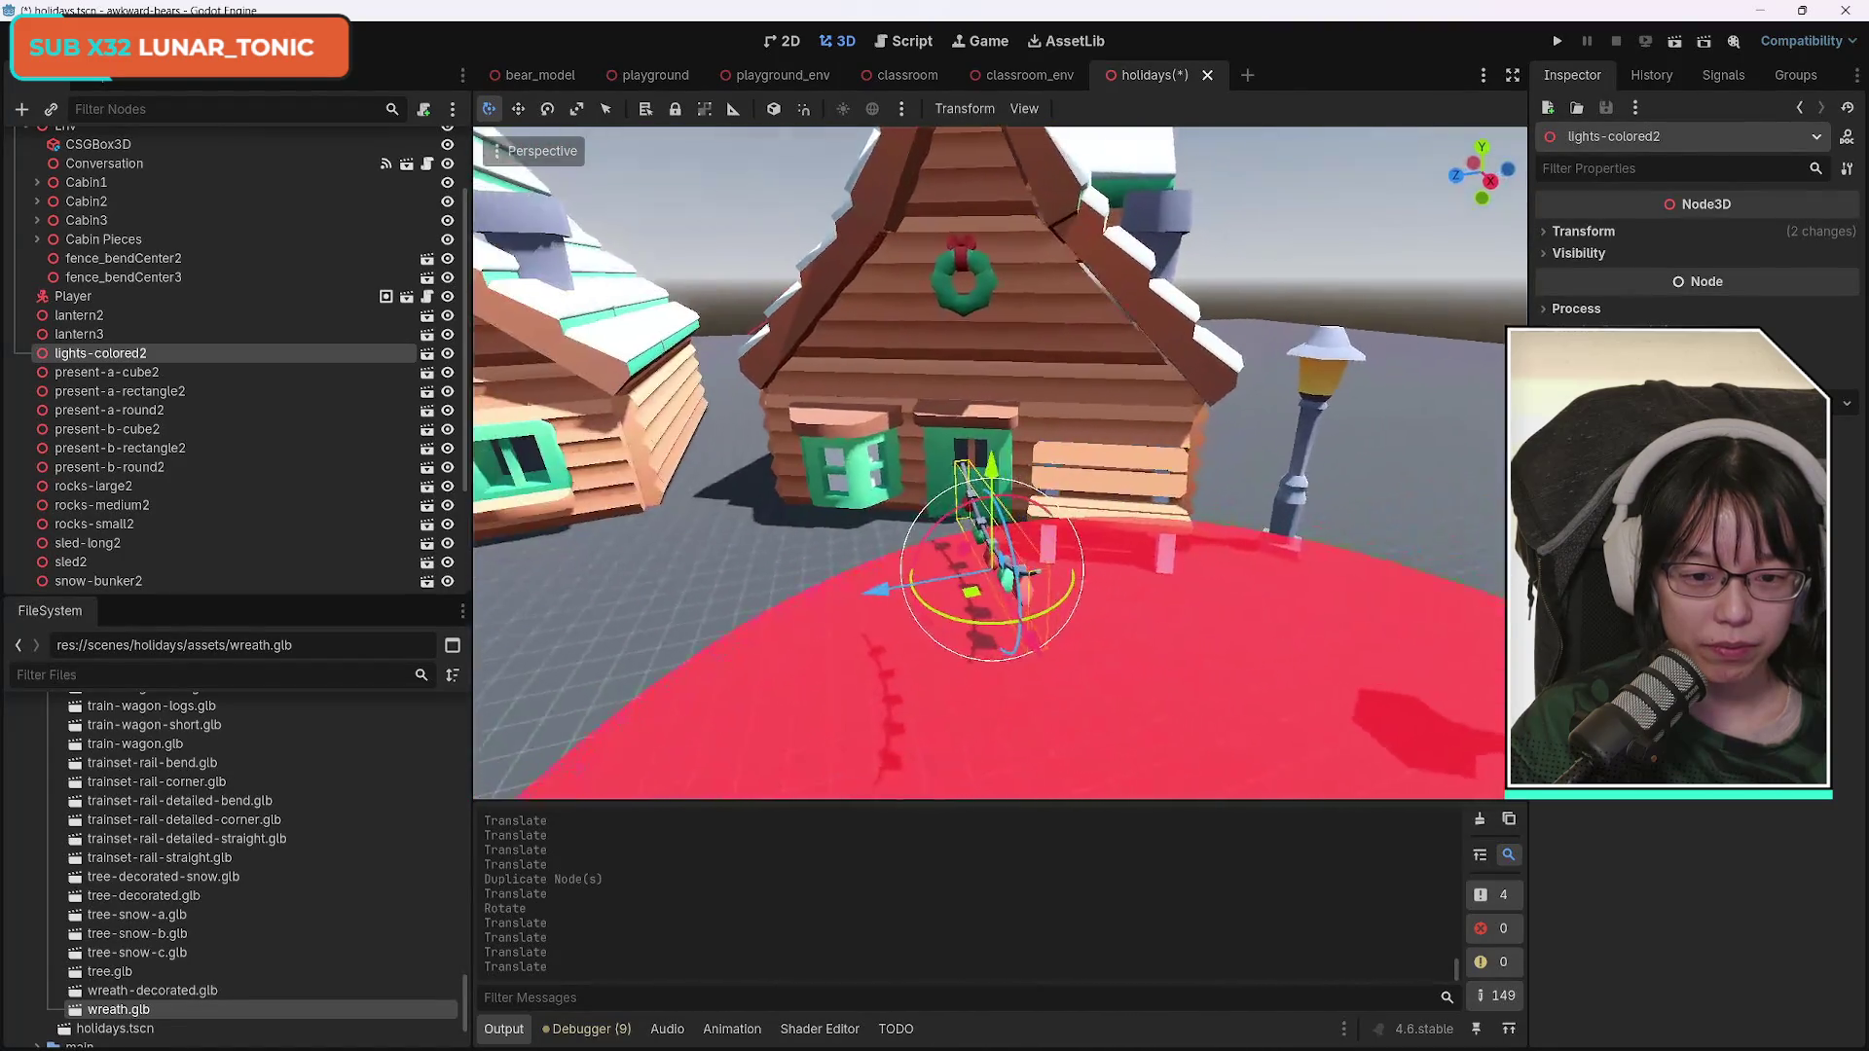
pyautogui.moveTo(903, 631); pyautogui.dragTo(1190, 556)
pyautogui.moveTo(1382, 533); pyautogui.dragTo(915, 543)
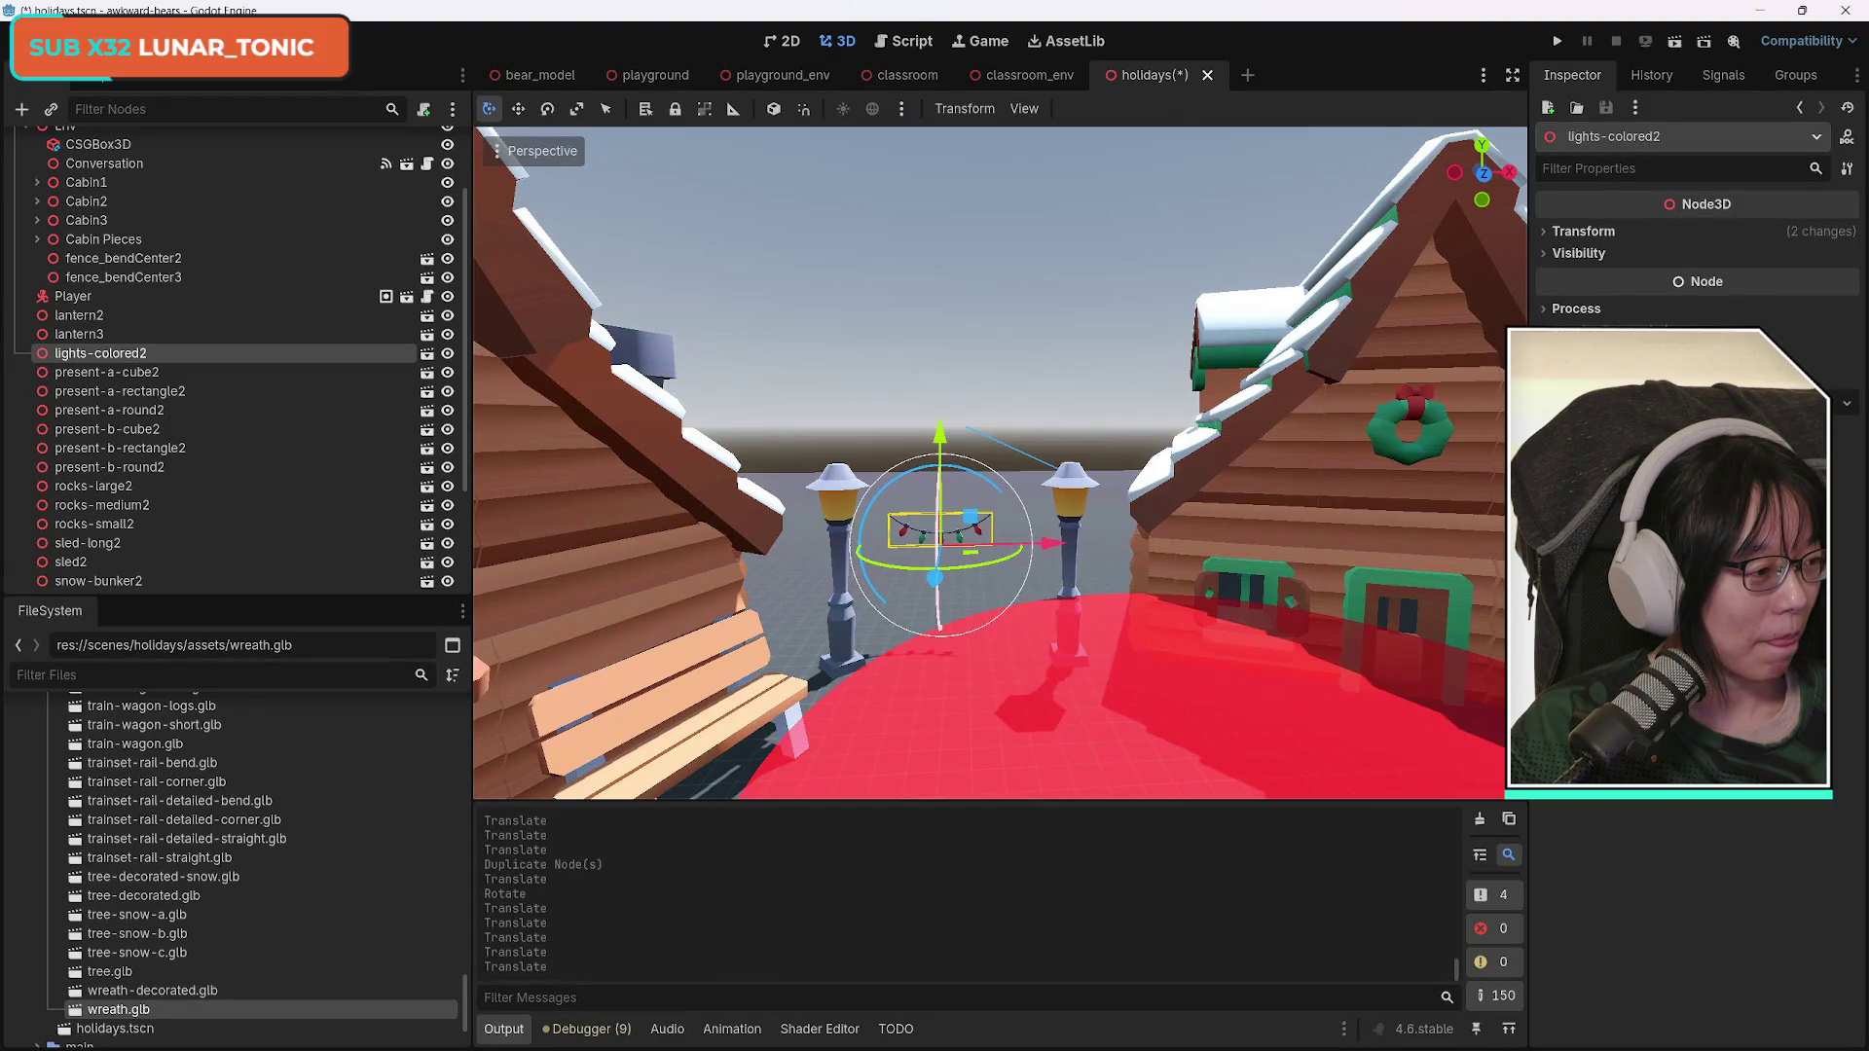
pyautogui.moveTo(915, 543); pyautogui.dragTo(861, 546)
pyautogui.scroll(5, 1000, 464)
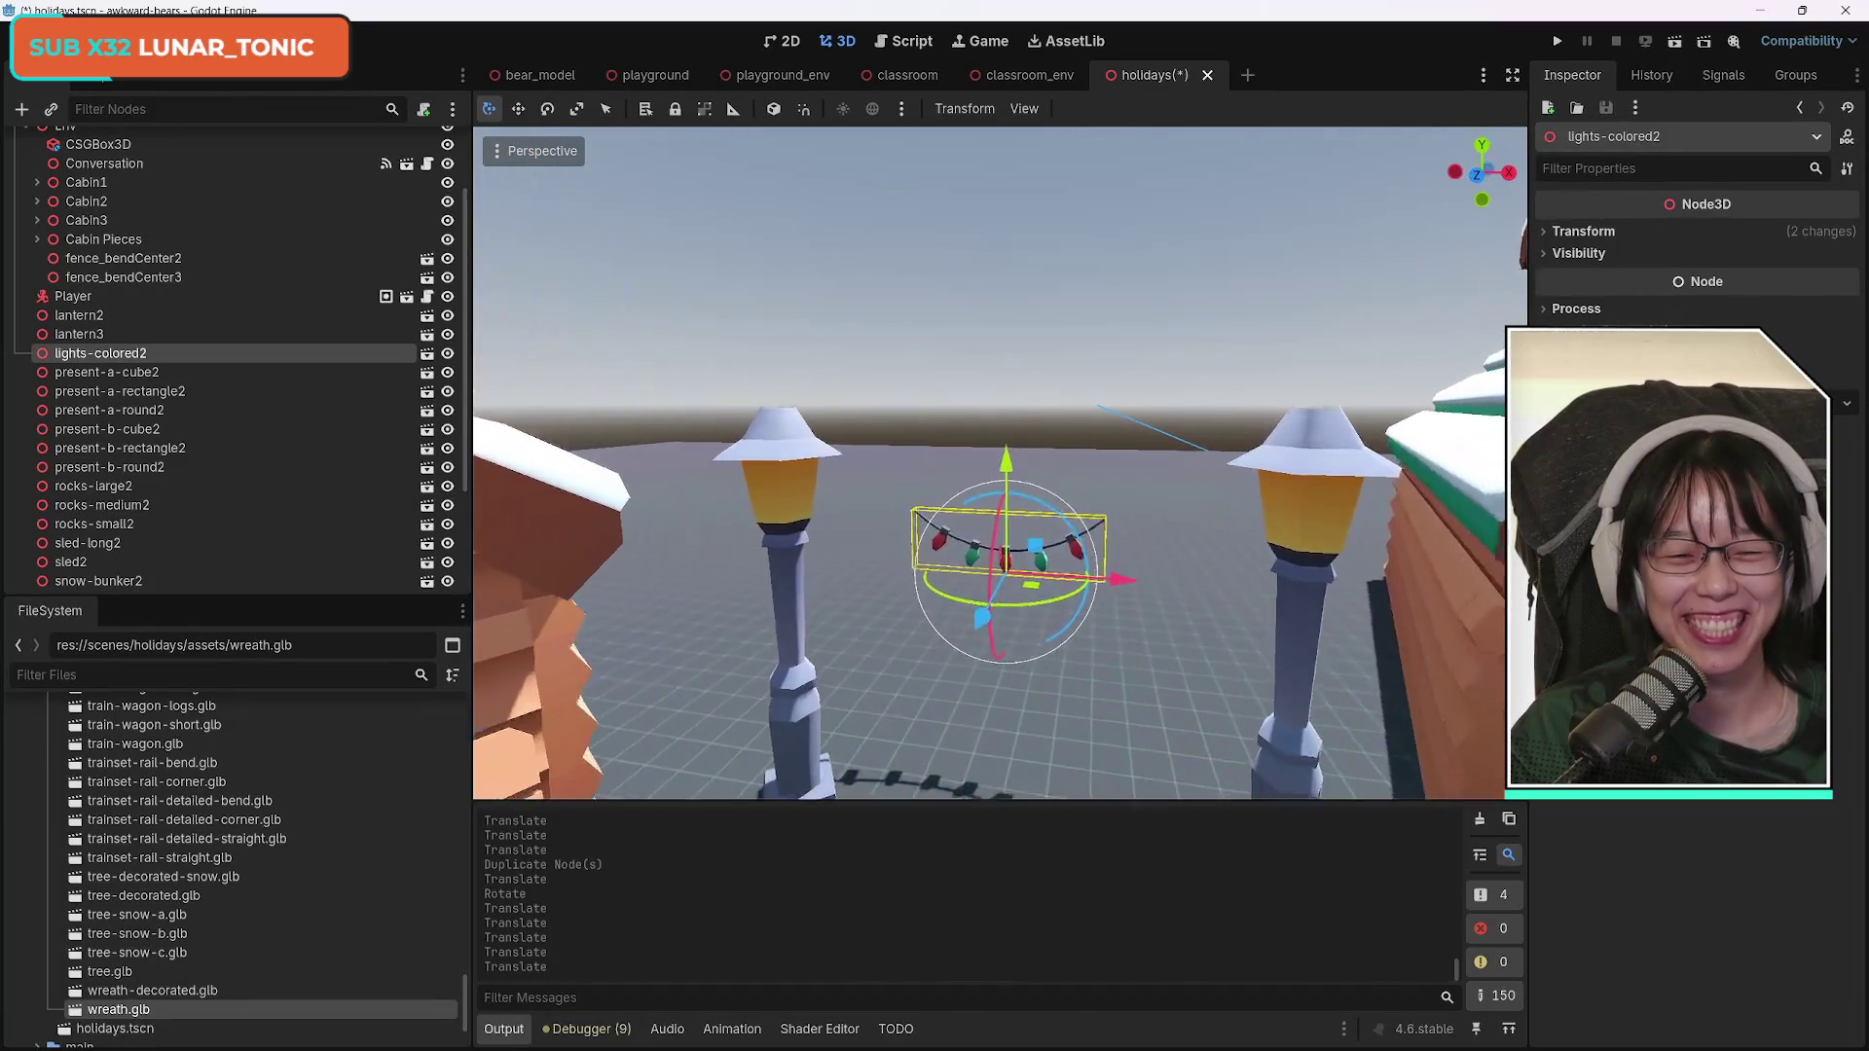
pyautogui.moveTo(1000, 463)
pyautogui.mouseDown()
pyautogui.moveTo(1021, 551)
pyautogui.moveTo(985, 572)
pyautogui.moveTo(1004, 592)
pyautogui.mouseUp()
# Adjust lantern3's spacing, turn the lights to line up with the lamps, and lower them to y 2.225.
pyautogui.click(873, 491)
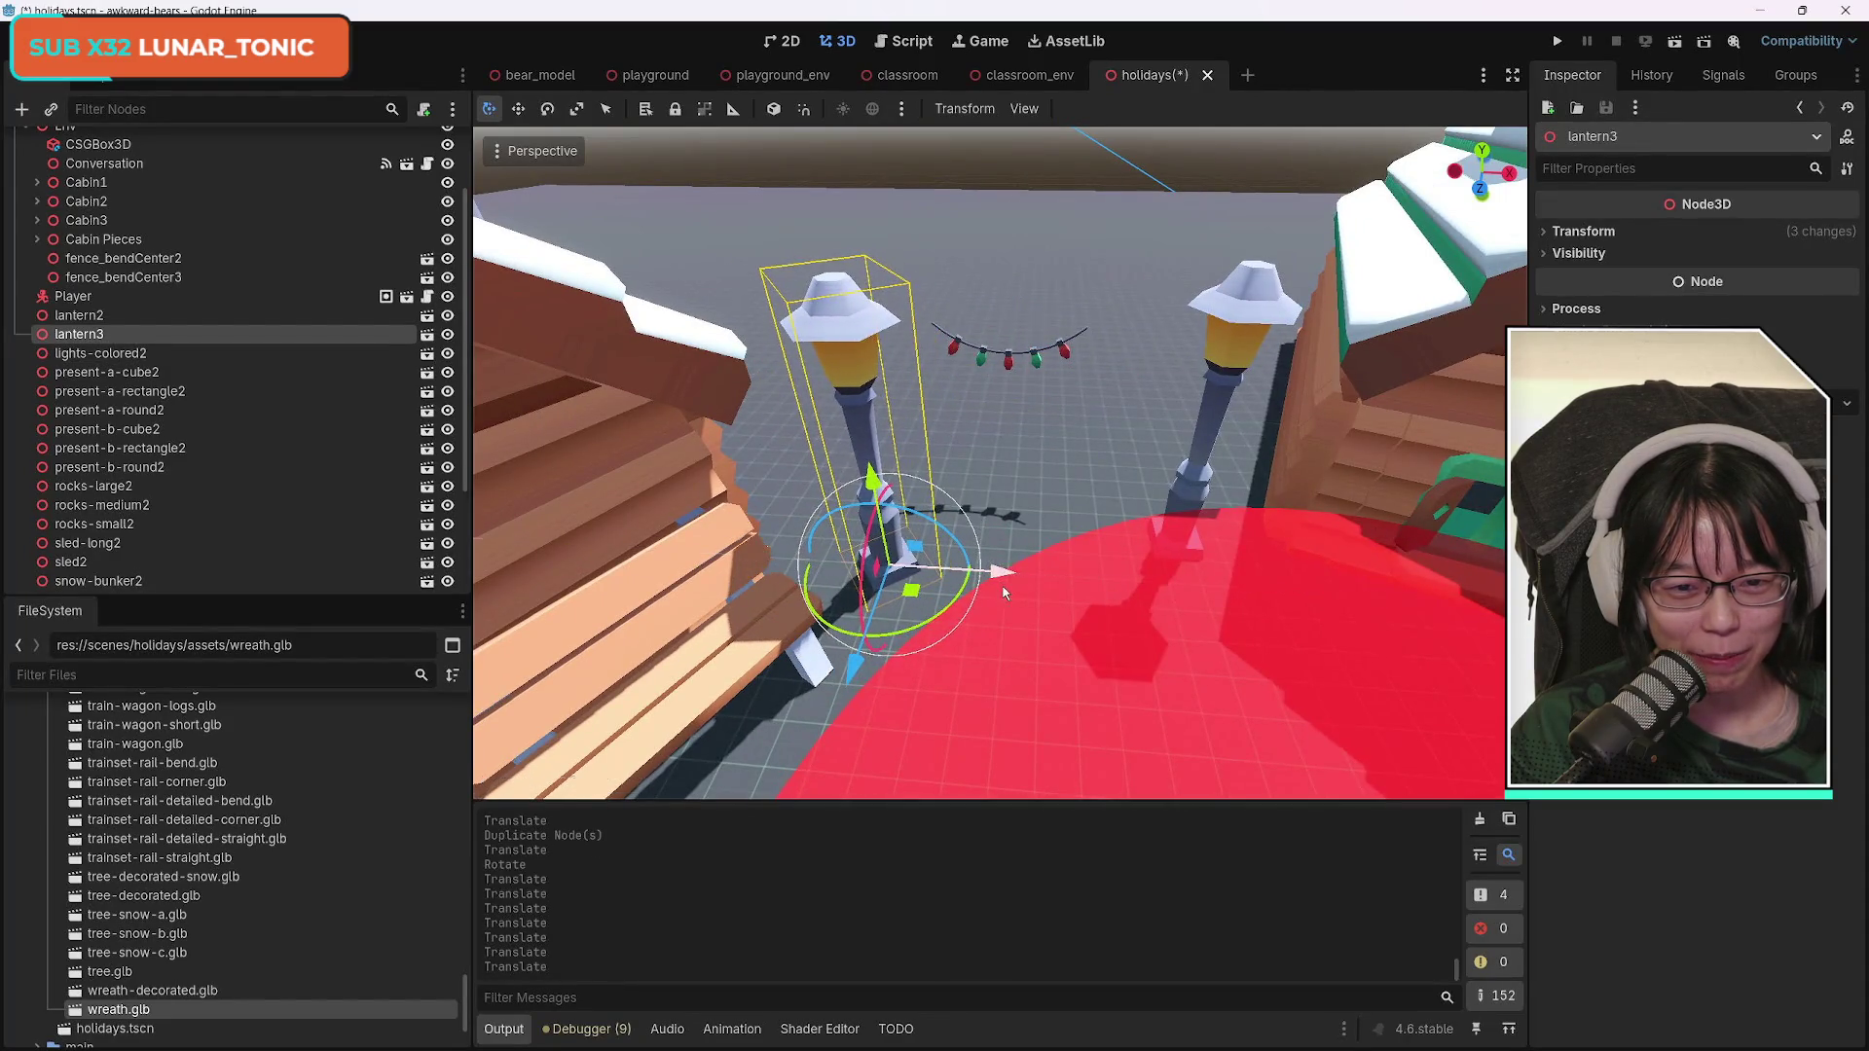
pyautogui.click(1008, 366)
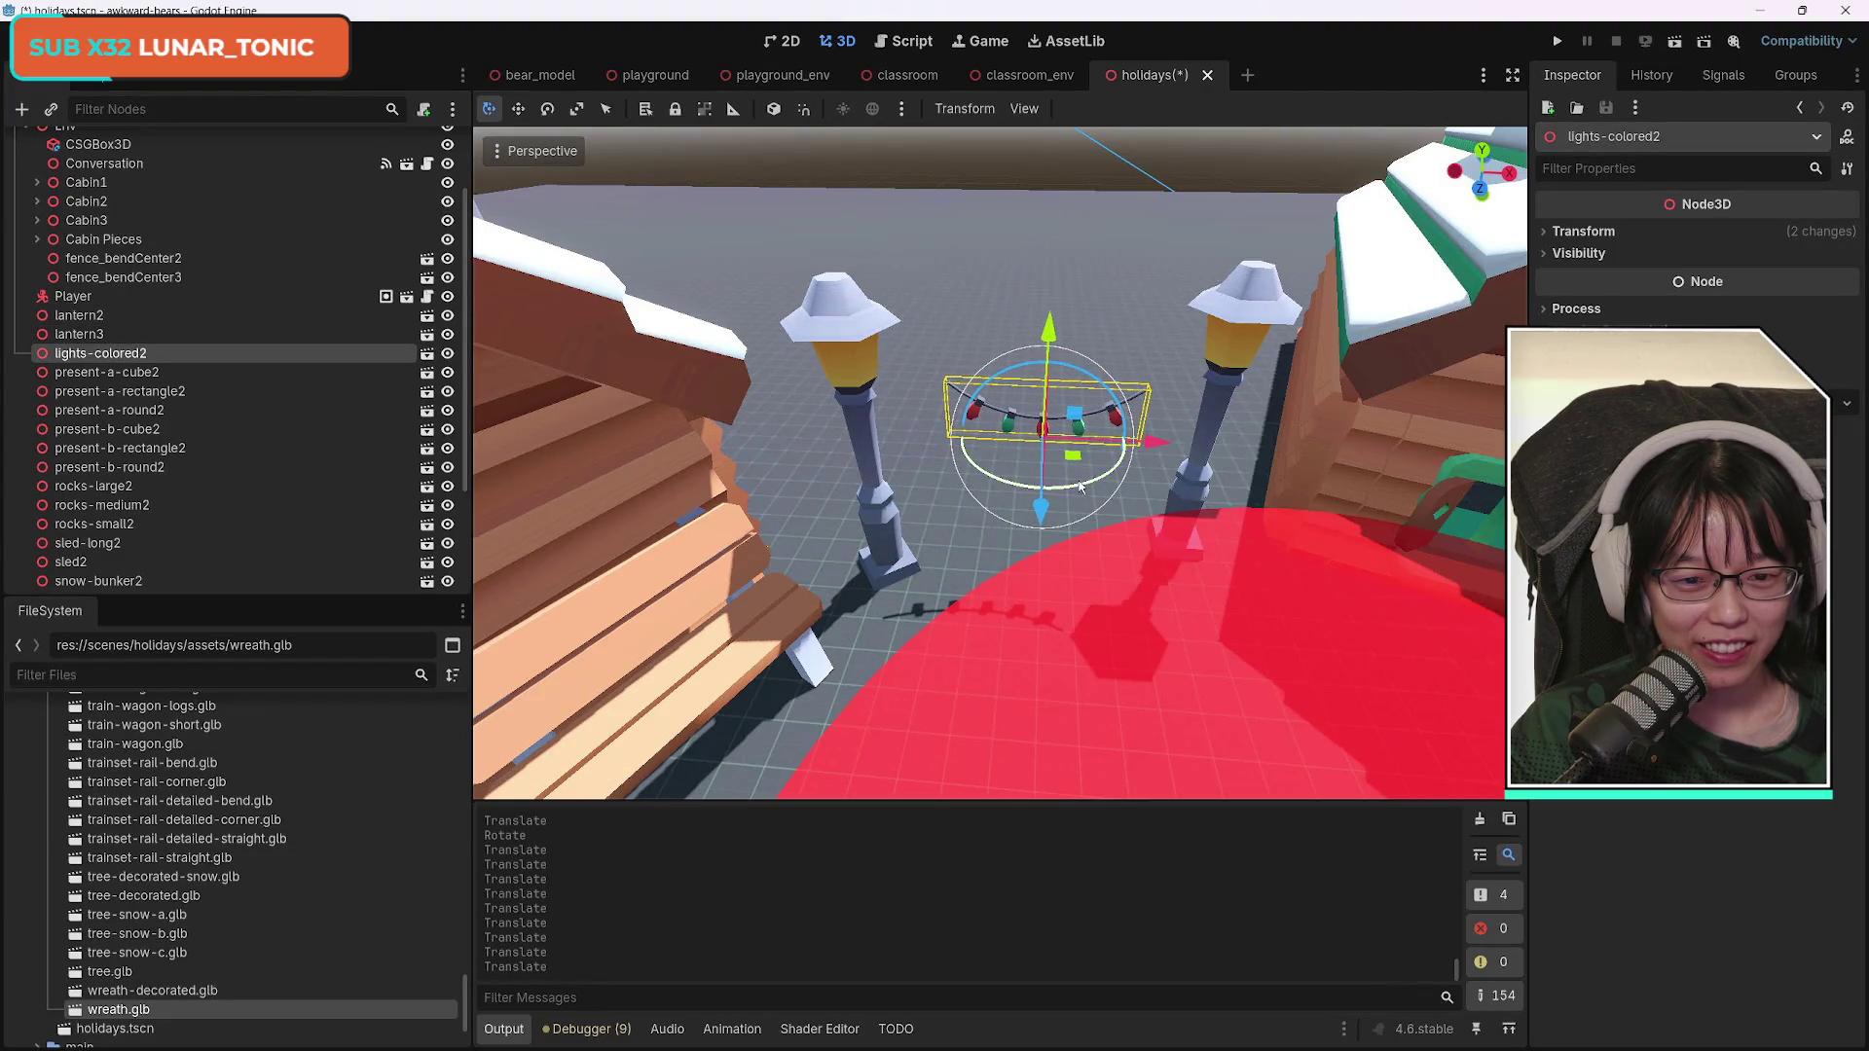
pyautogui.moveTo(1088, 486); pyautogui.dragTo(1039, 498)
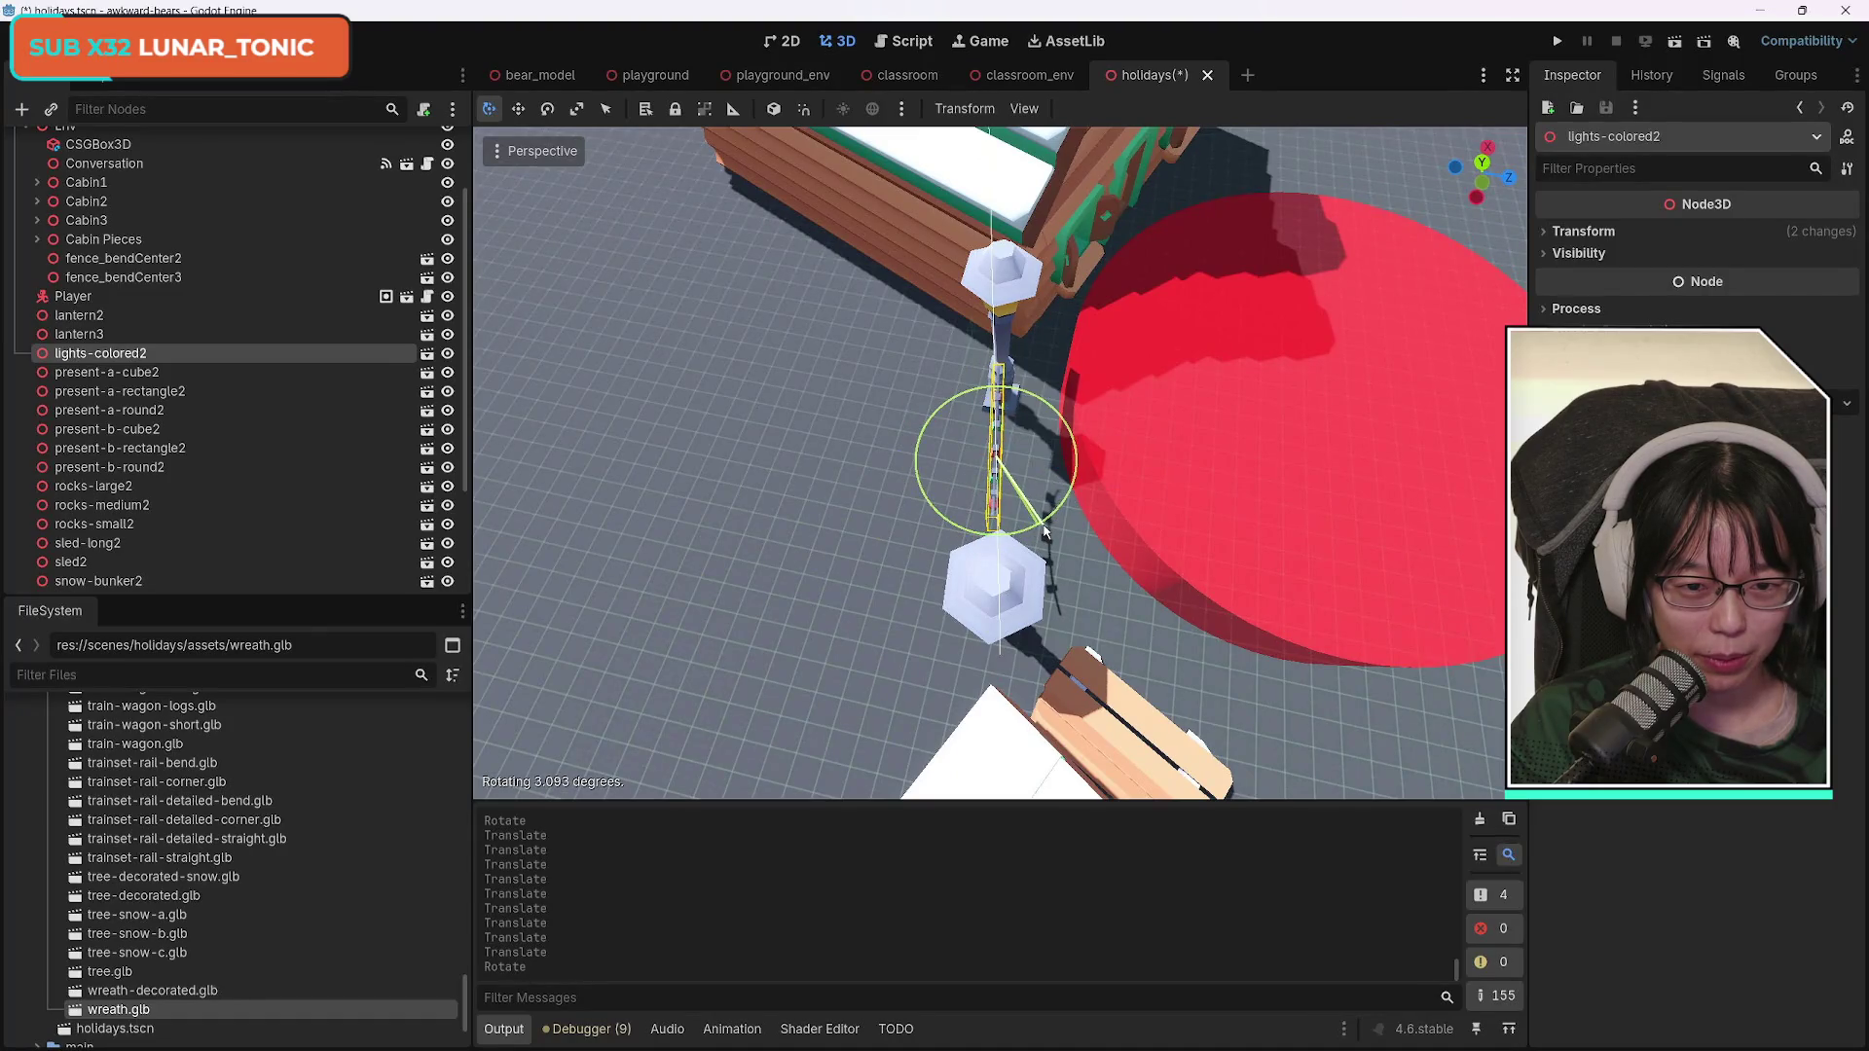
pyautogui.moveTo(1239, 485); pyautogui.dragTo(1228, 409)
pyautogui.click(1563, 235)
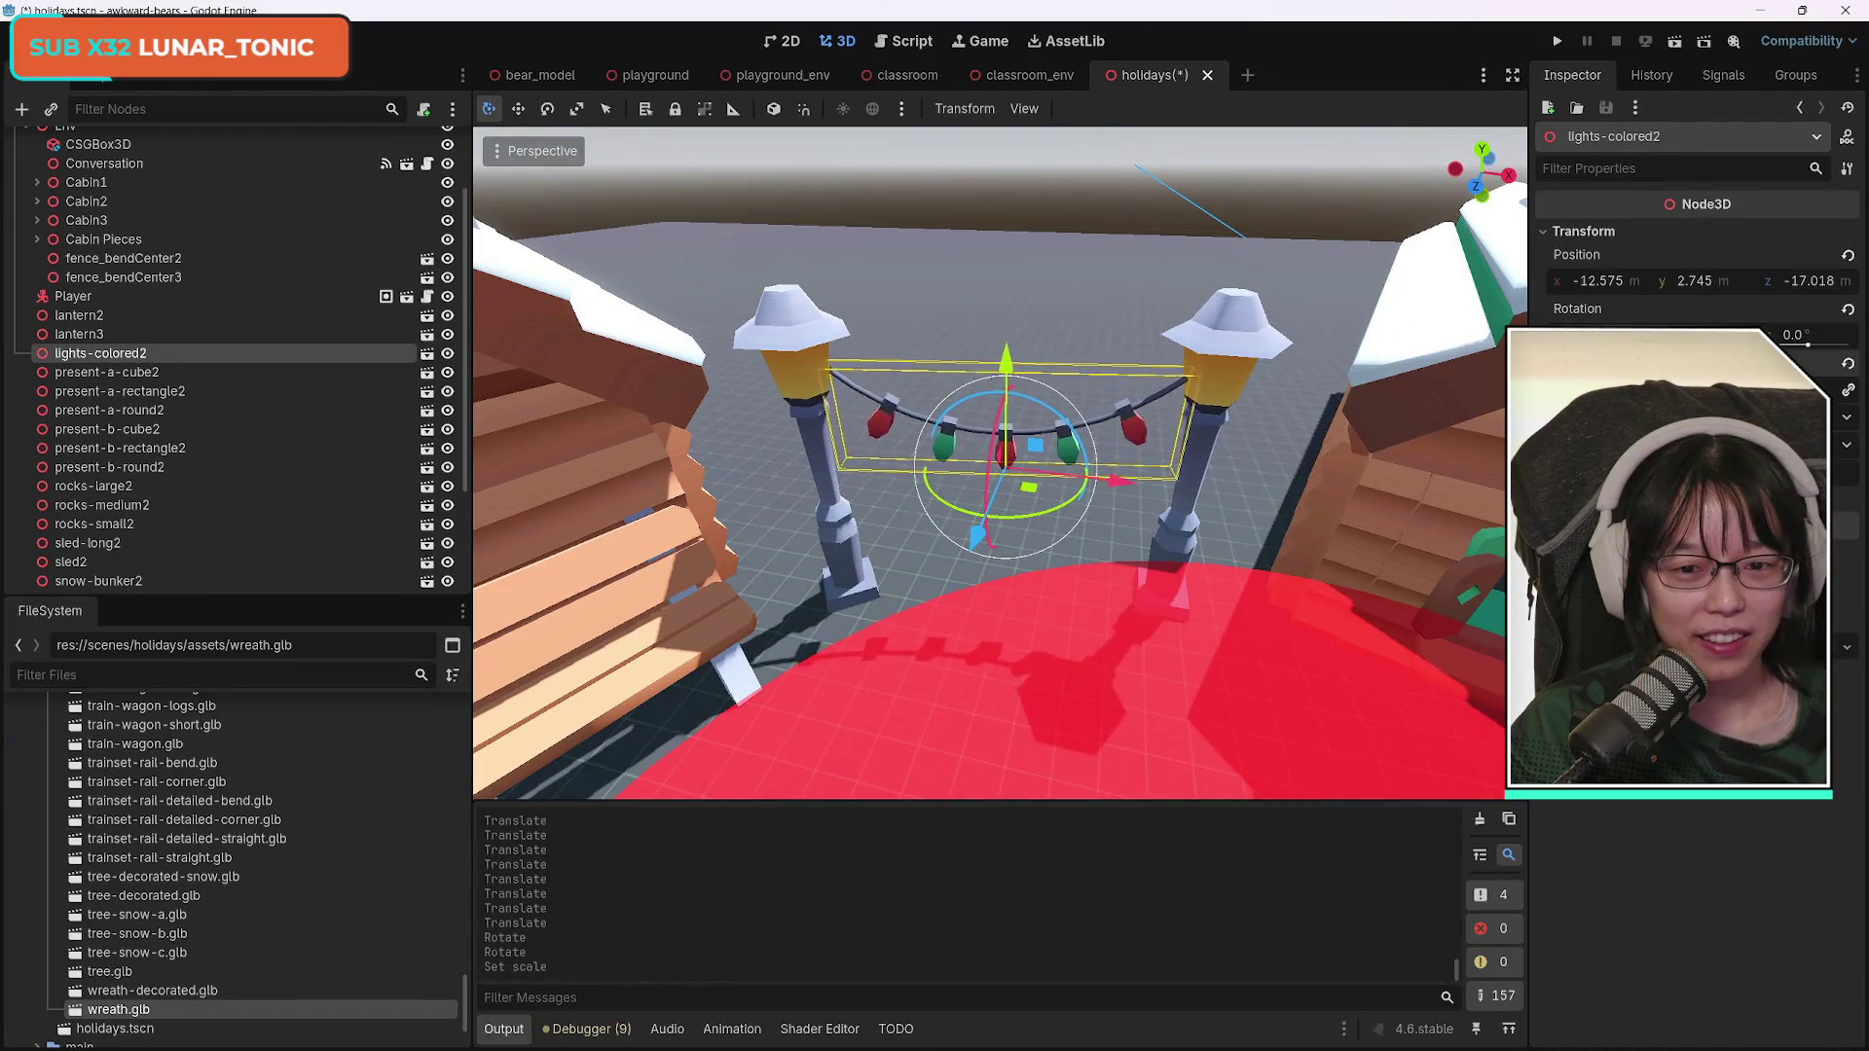
pyautogui.moveTo(1007, 365)
pyautogui.mouseDown()
pyautogui.moveTo(1013, 412)
pyautogui.moveTo(1009, 297)
pyautogui.mouseUp()
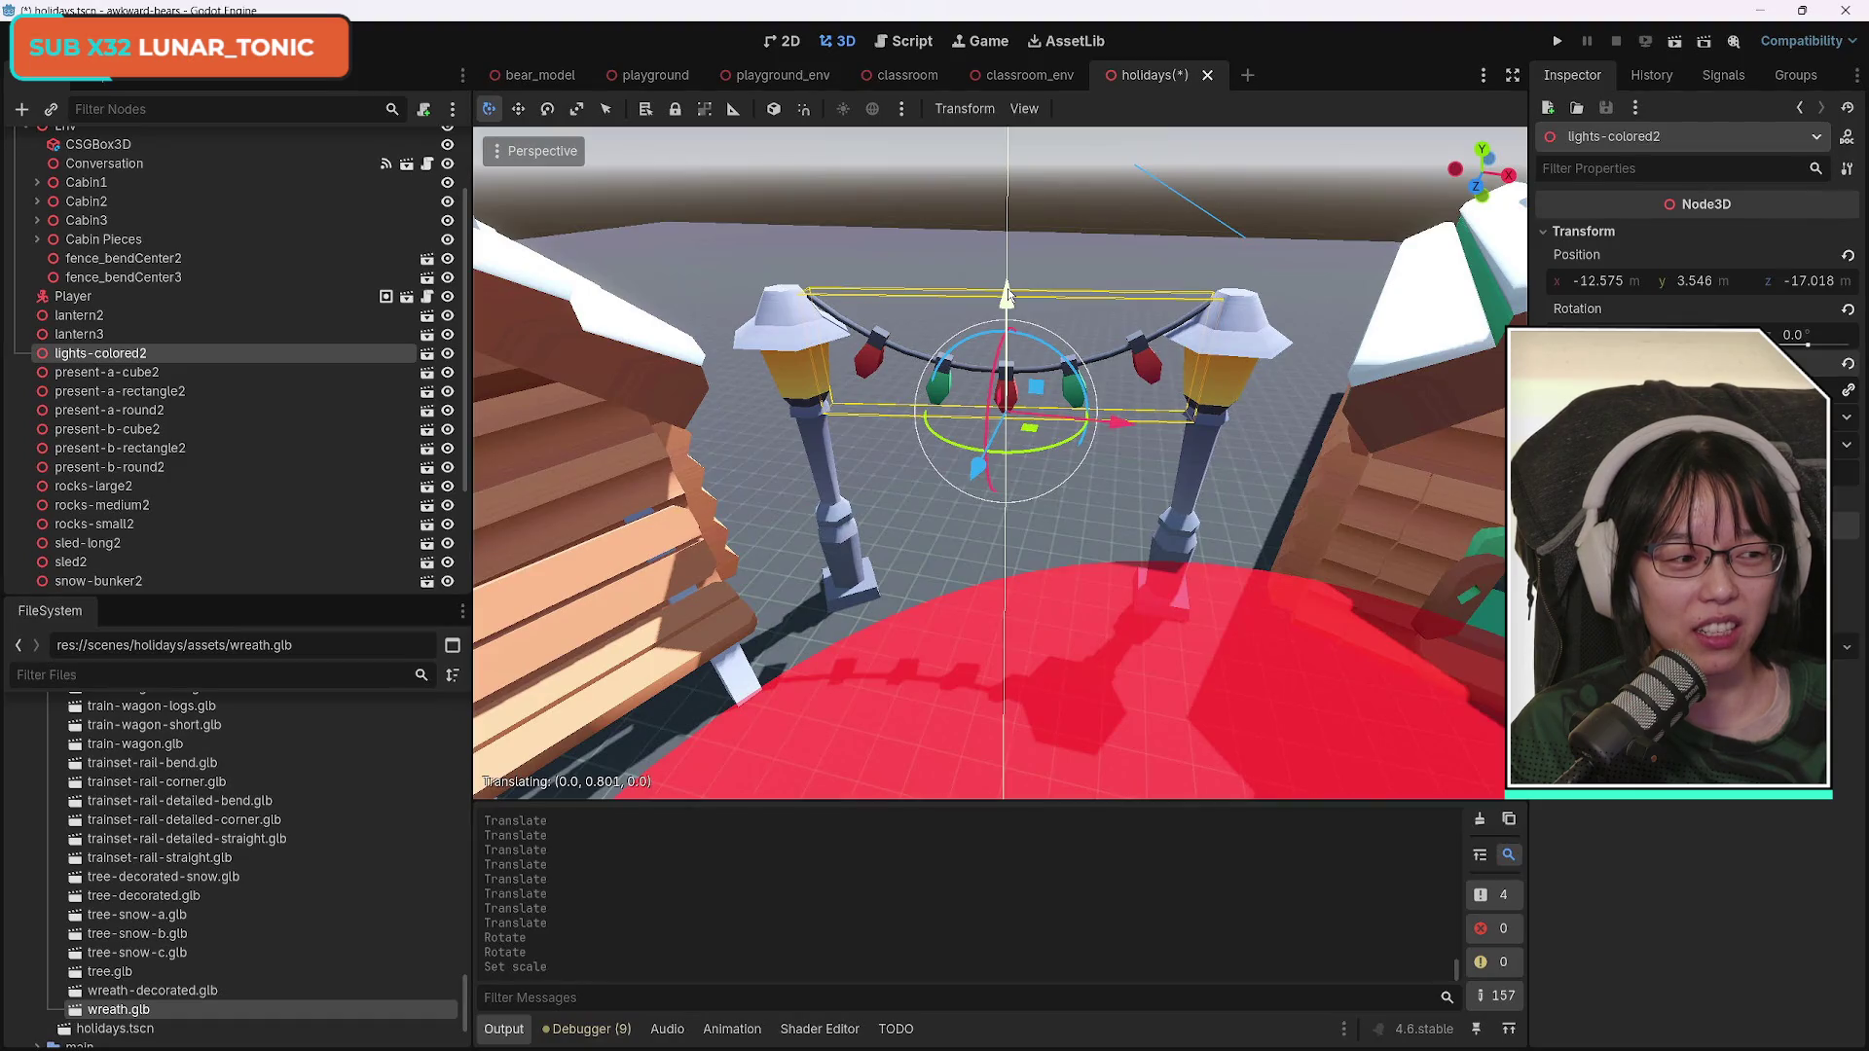
pyautogui.moveTo(1009, 294); pyautogui.dragTo(1013, 410)
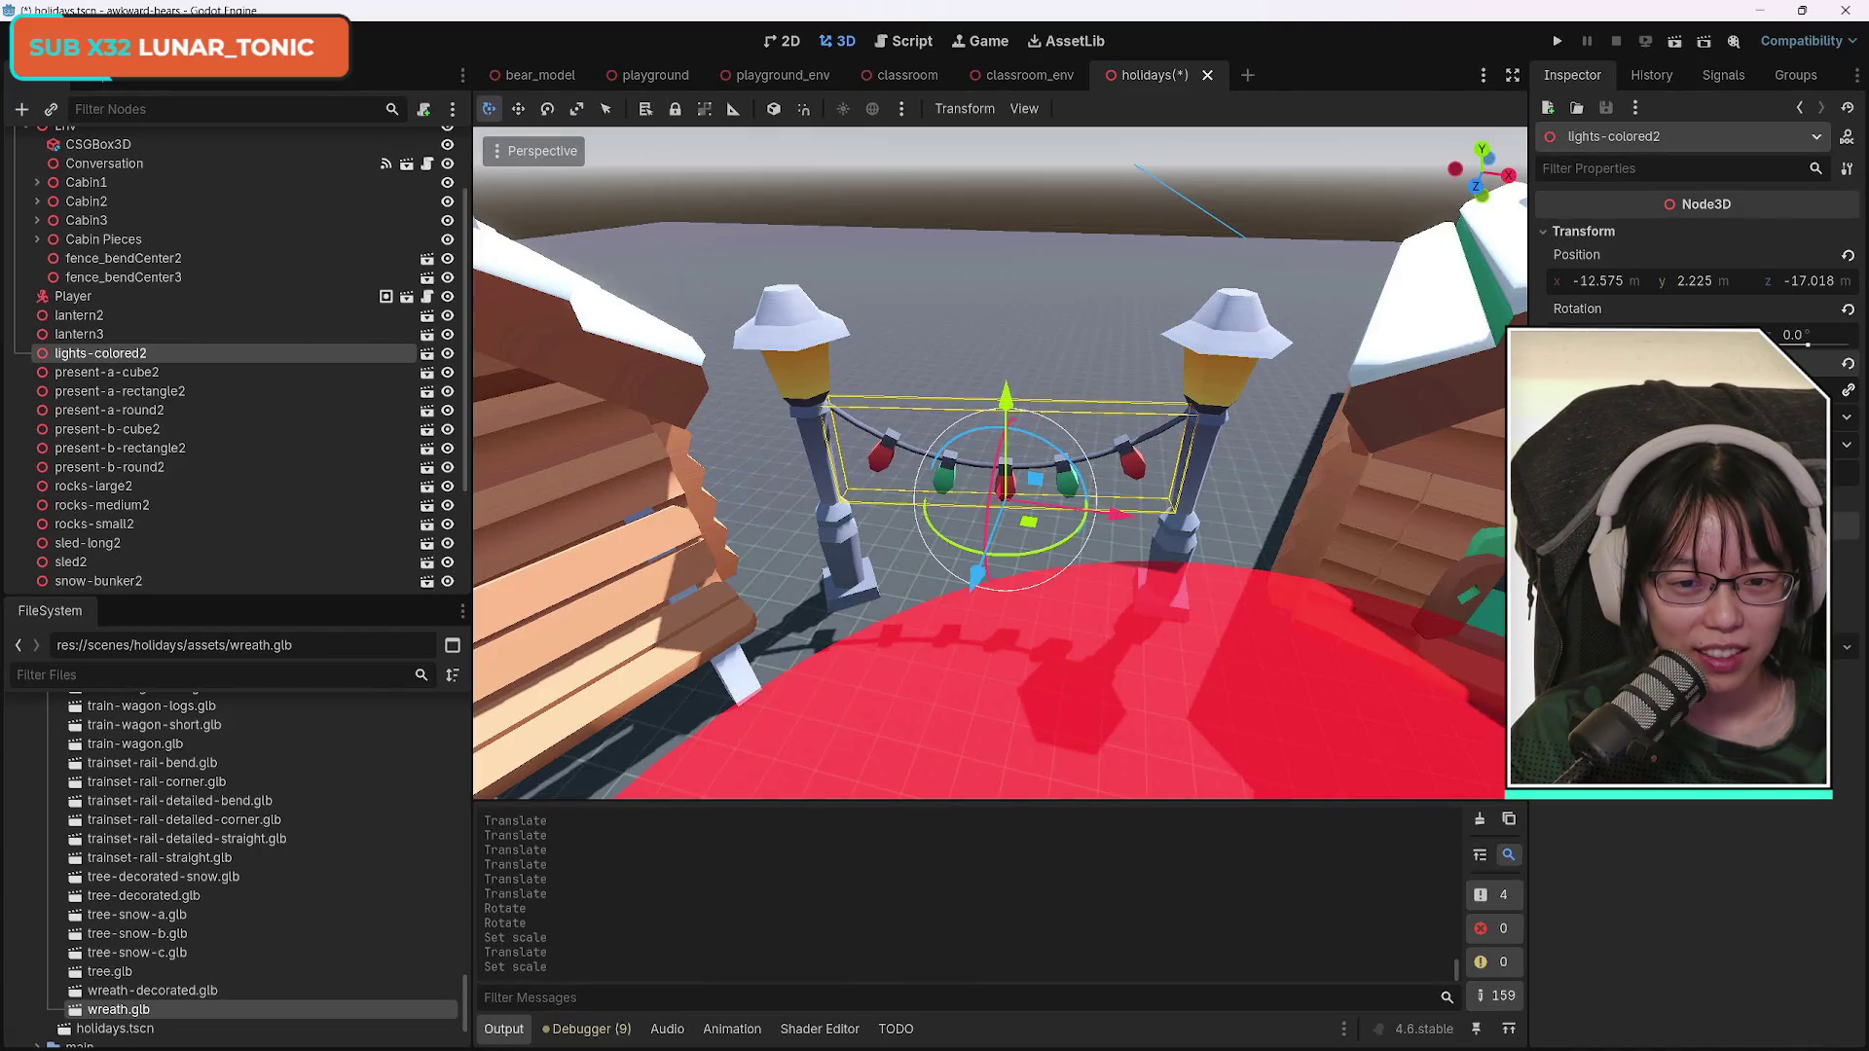
pyautogui.moveTo(1439, 465)
pyautogui.mouseDown()
pyautogui.moveTo(1518, 462)
pyautogui.moveTo(1333, 457)
pyautogui.mouseUp()
# Slide the six selected presents along Z out in front of the trees.
pyautogui.click(210, 373)
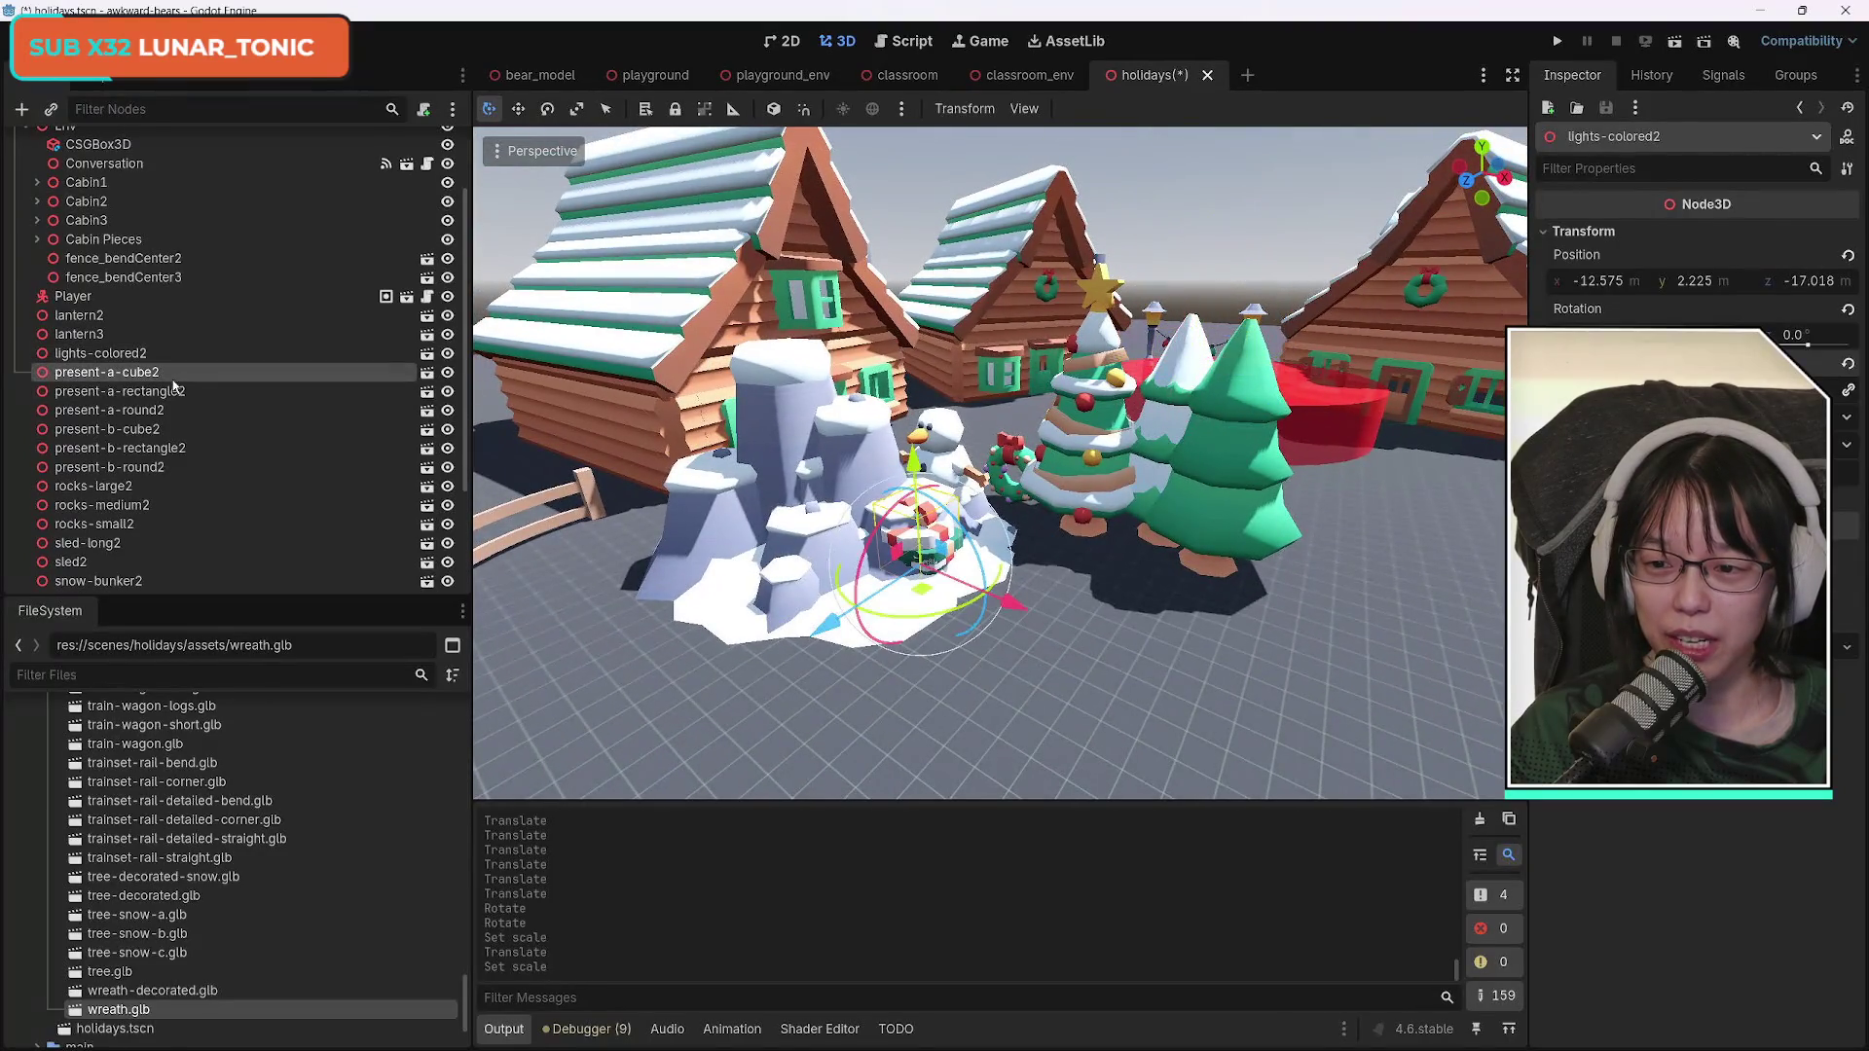
pyautogui.keyDown('shift'); pyautogui.click(190, 469); pyautogui.keyUp('shift')
pyautogui.moveTo(1018, 599)
pyautogui.mouseDown()
pyautogui.moveTo(1366, 685)
pyautogui.moveTo(1227, 739)
pyautogui.moveTo(1197, 788)
pyautogui.mouseUp()
pyautogui.scroll(-5, 999, 462)
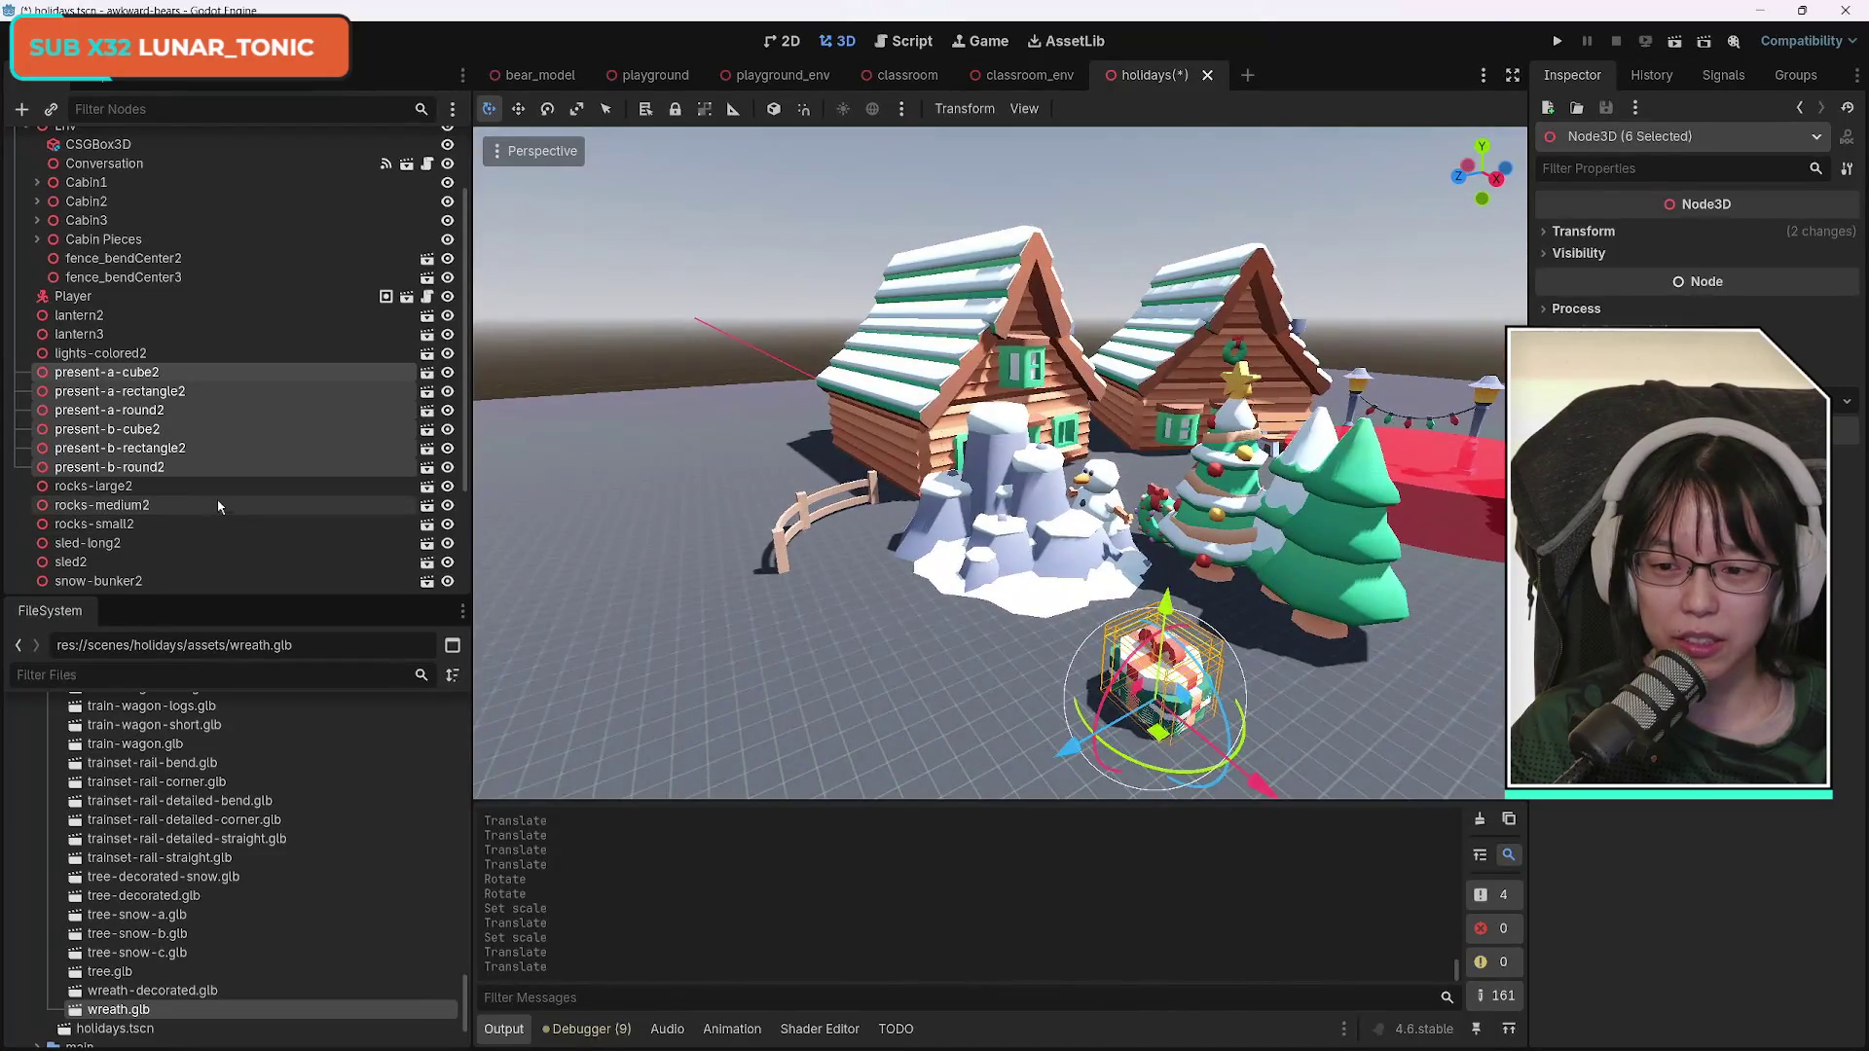
# Move, rotate and shift rocks-large2 back beside the lamp posts at the red pond.
pyautogui.click(242, 489)
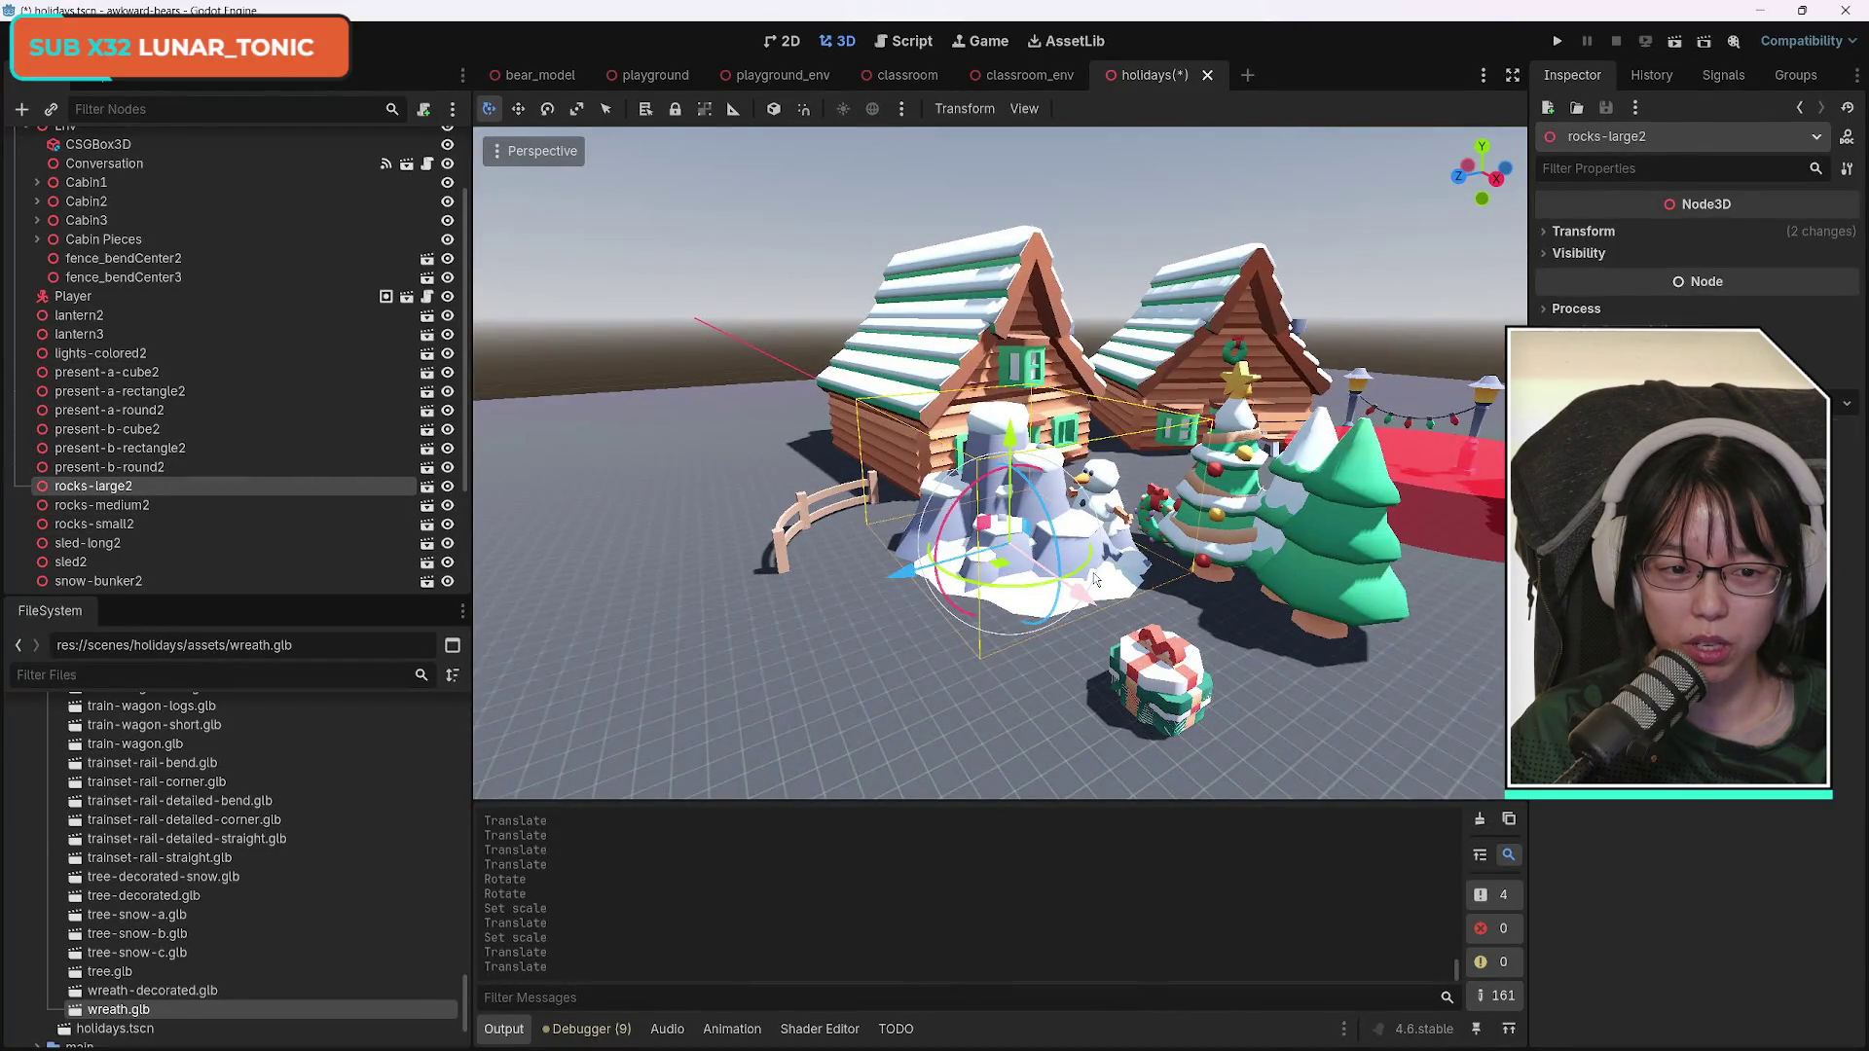
pyautogui.moveTo(912, 572)
pyautogui.mouseDown()
pyautogui.moveTo(478, 722)
pyautogui.moveTo(662, 721)
pyautogui.mouseUp()
pyautogui.moveTo(891, 661)
pyautogui.mouseDown()
pyautogui.moveTo(935, 635)
pyautogui.moveTo(920, 654)
pyautogui.mouseUp()
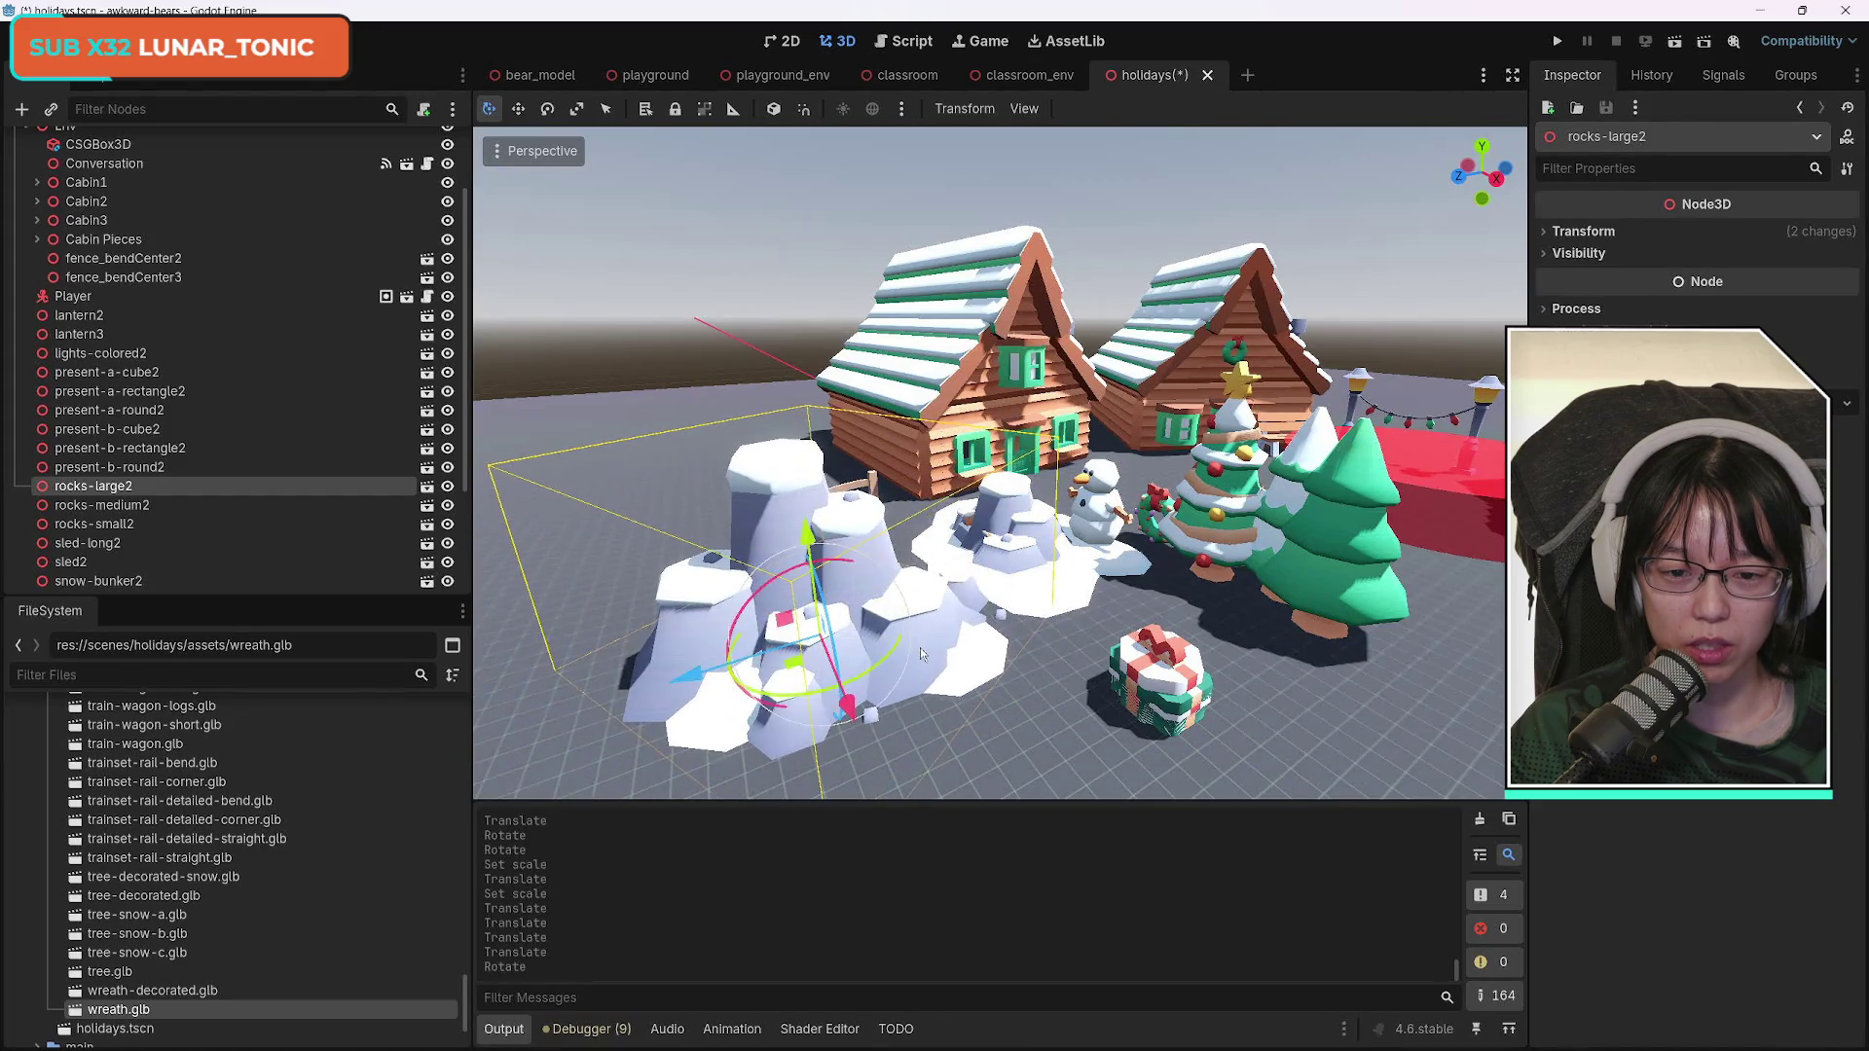
pyautogui.press('z')
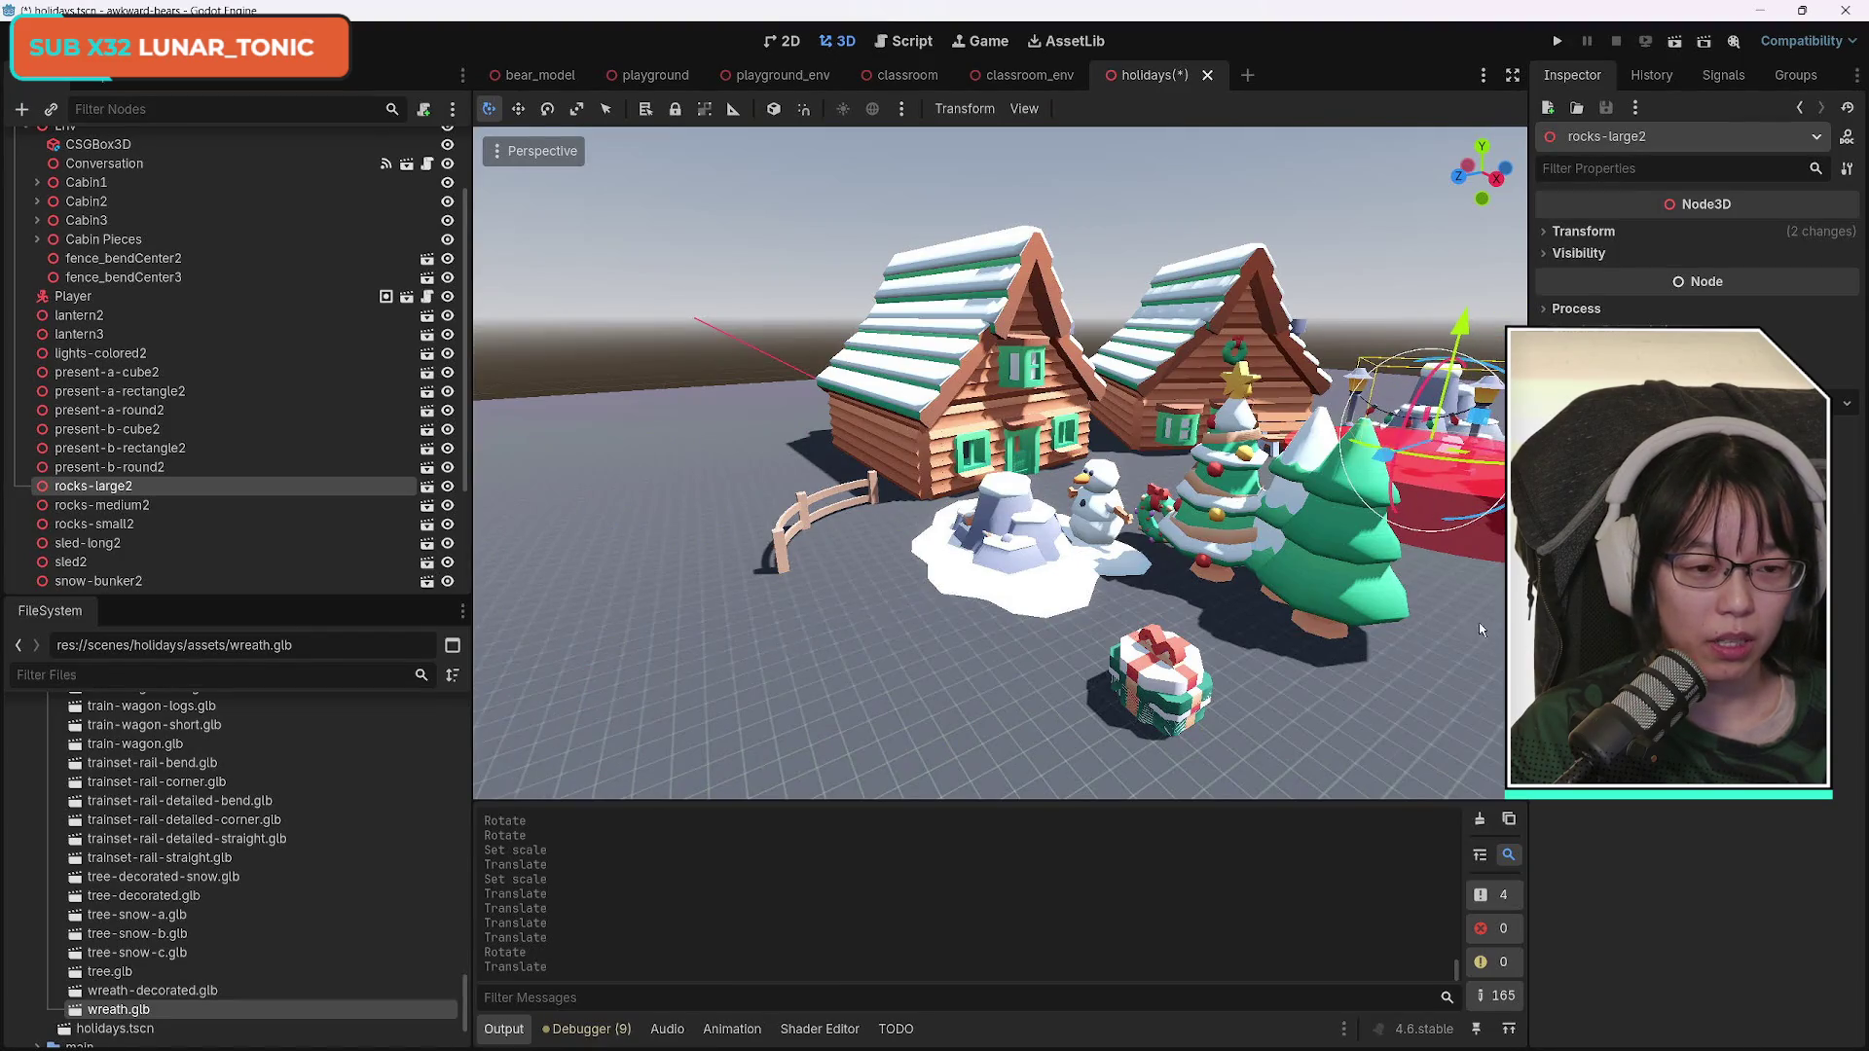
pyautogui.press('f')
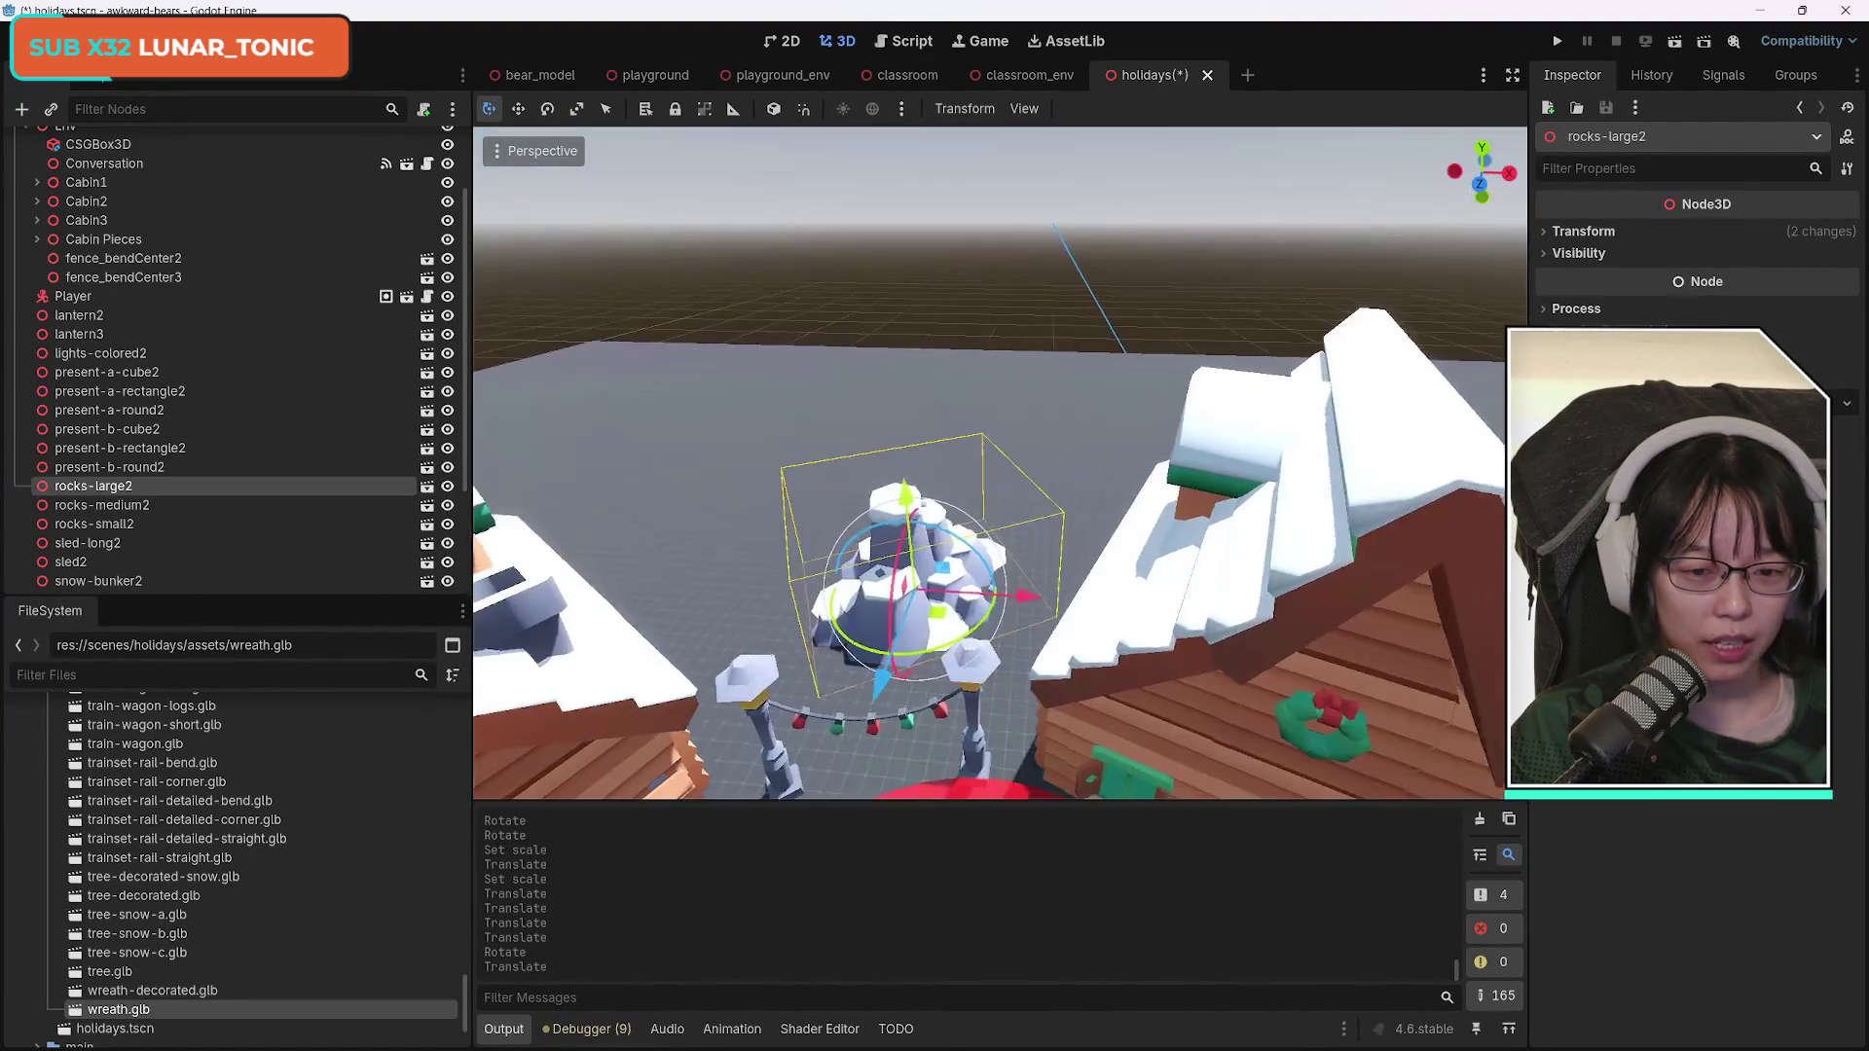
pyautogui.moveTo(1596, 623); pyautogui.dragTo(1478, 628)
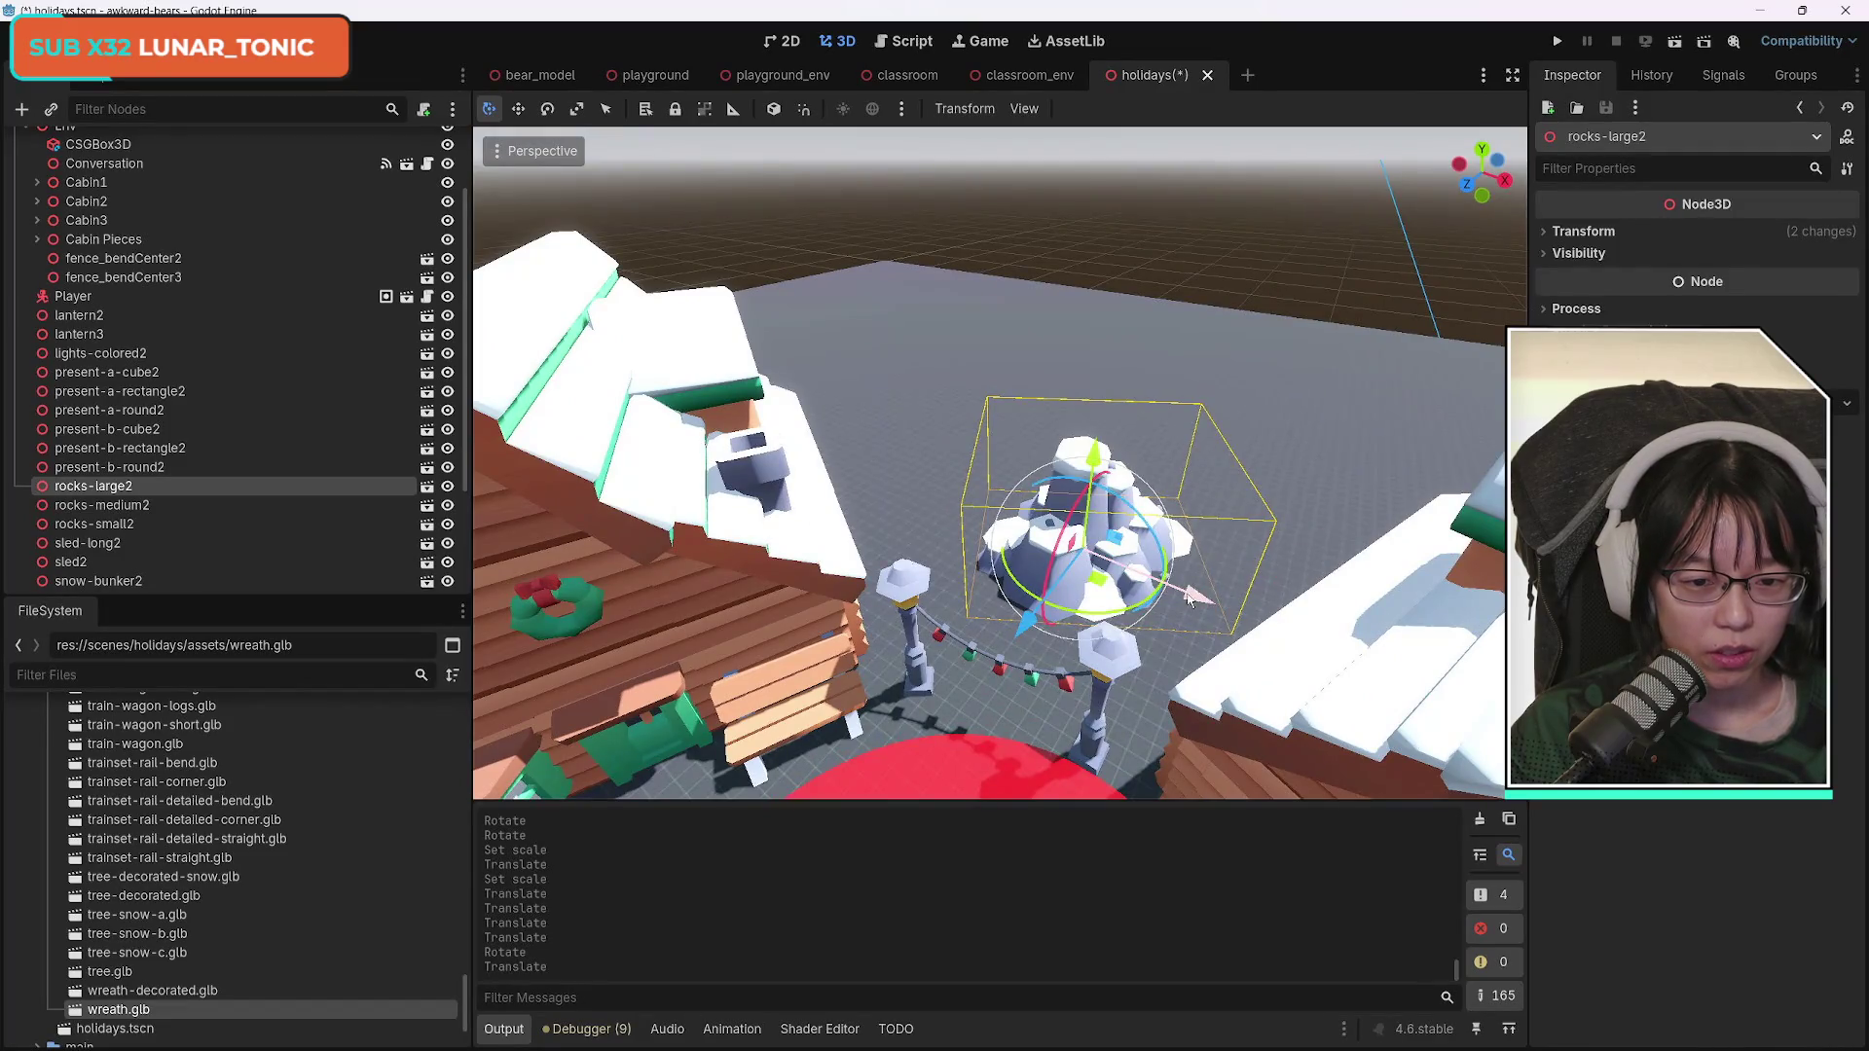
pyautogui.moveTo(1188, 598); pyautogui.dragTo(1091, 585)
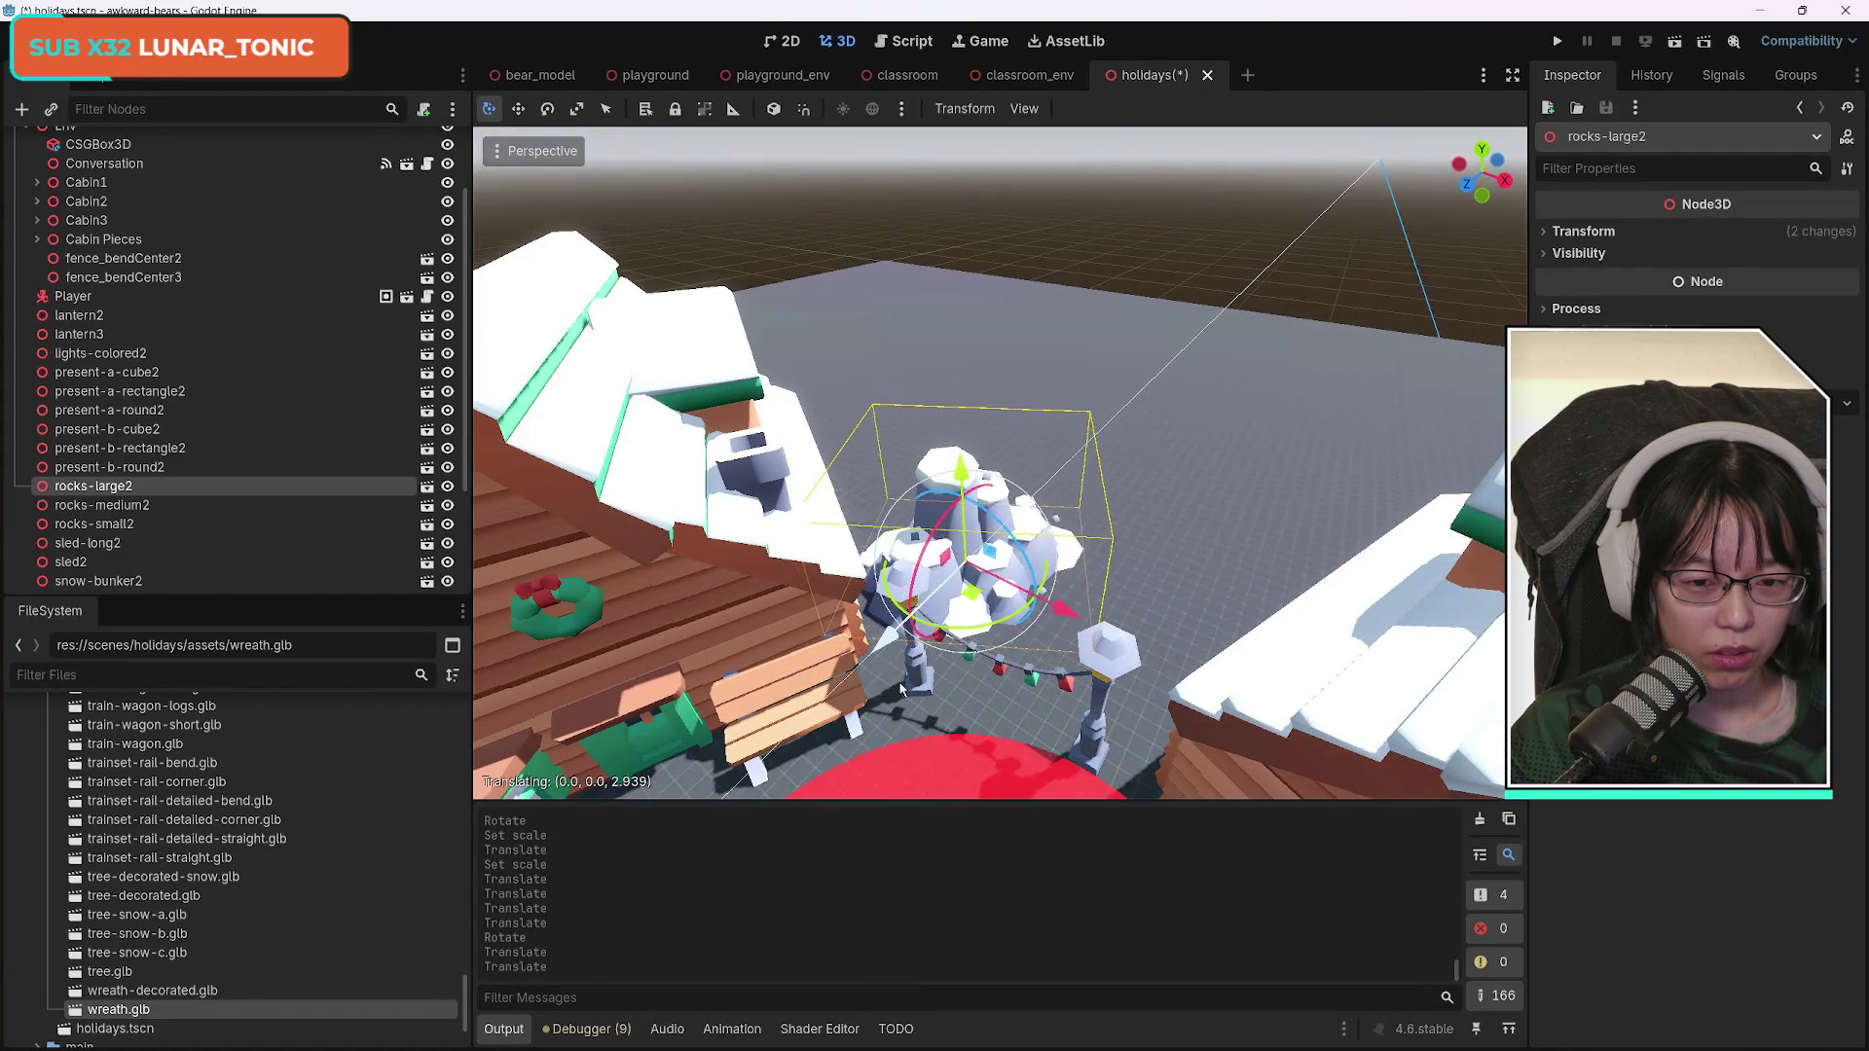
pyautogui.moveTo(1136, 669); pyautogui.dragTo(1113, 668)
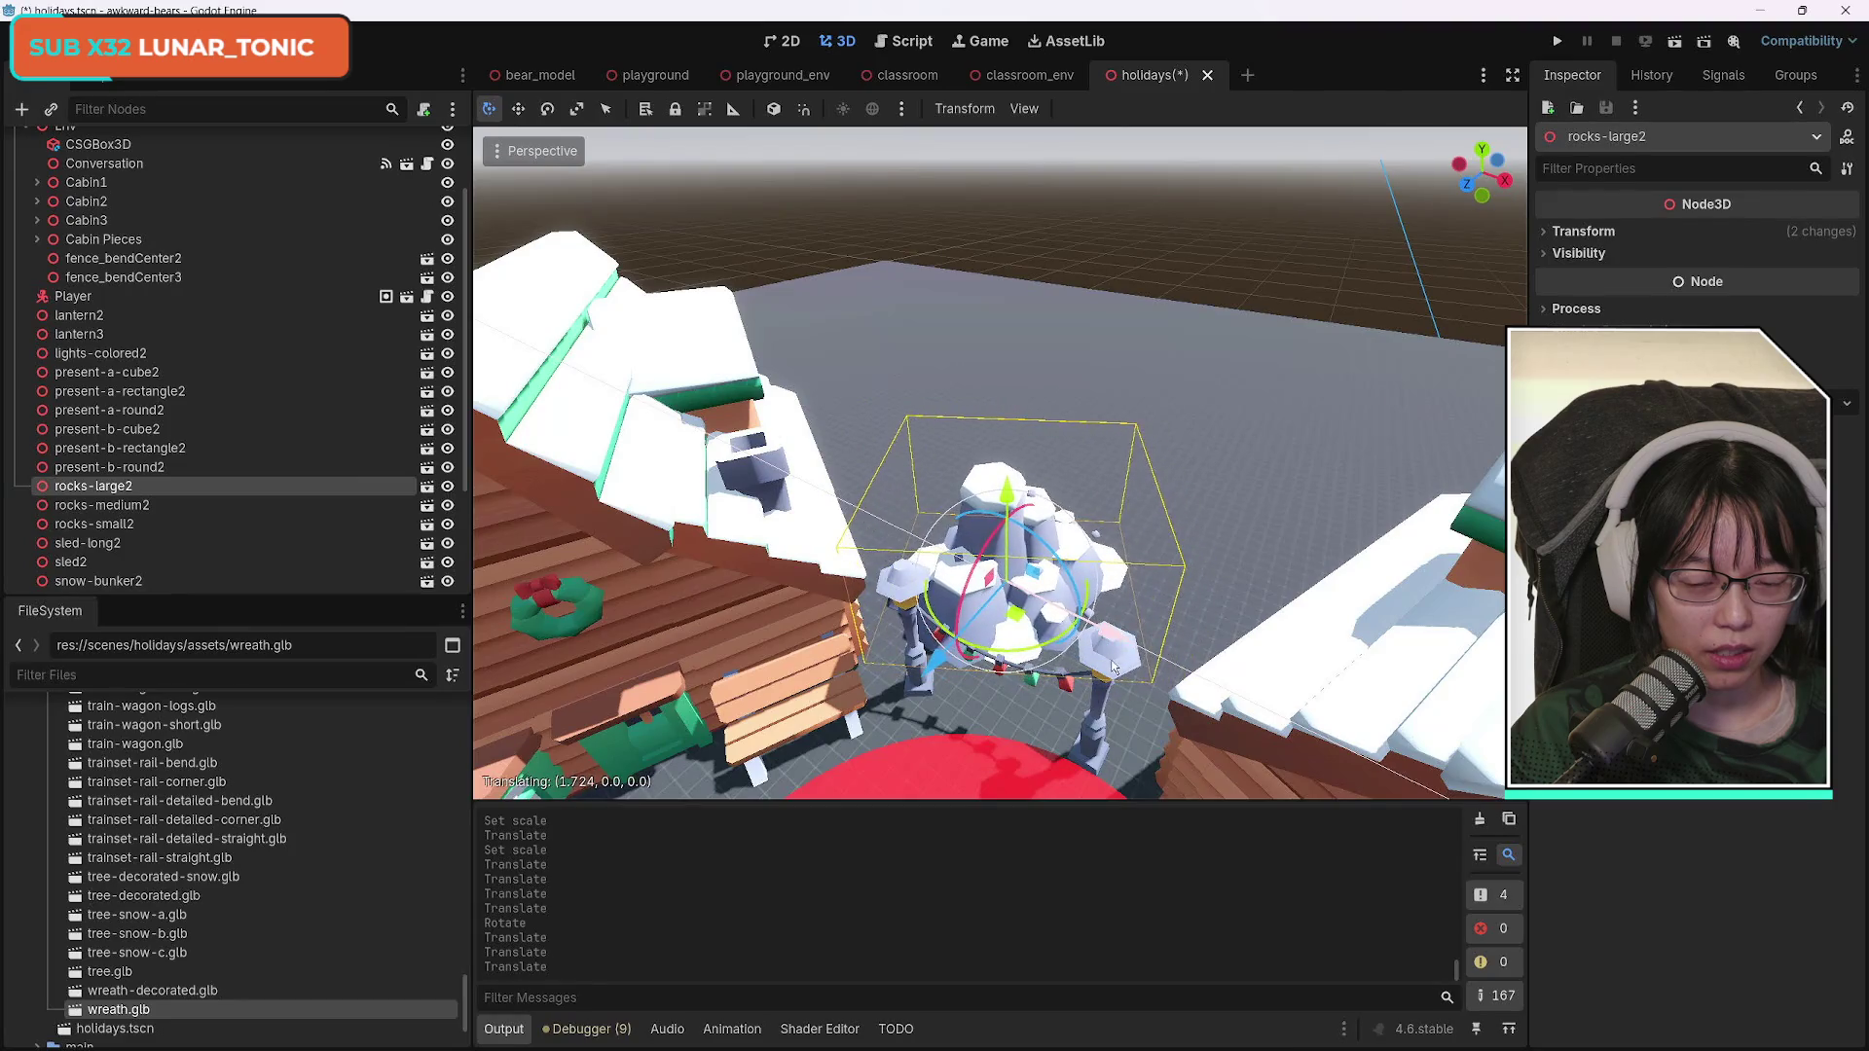
pyautogui.moveTo(1038, 600)
pyautogui.mouseDown()
pyautogui.moveTo(876, 604)
pyautogui.moveTo(776, 798)
pyautogui.mouseUp()
pyautogui.press('f')
pyautogui.scroll(-10, 1297, 755)
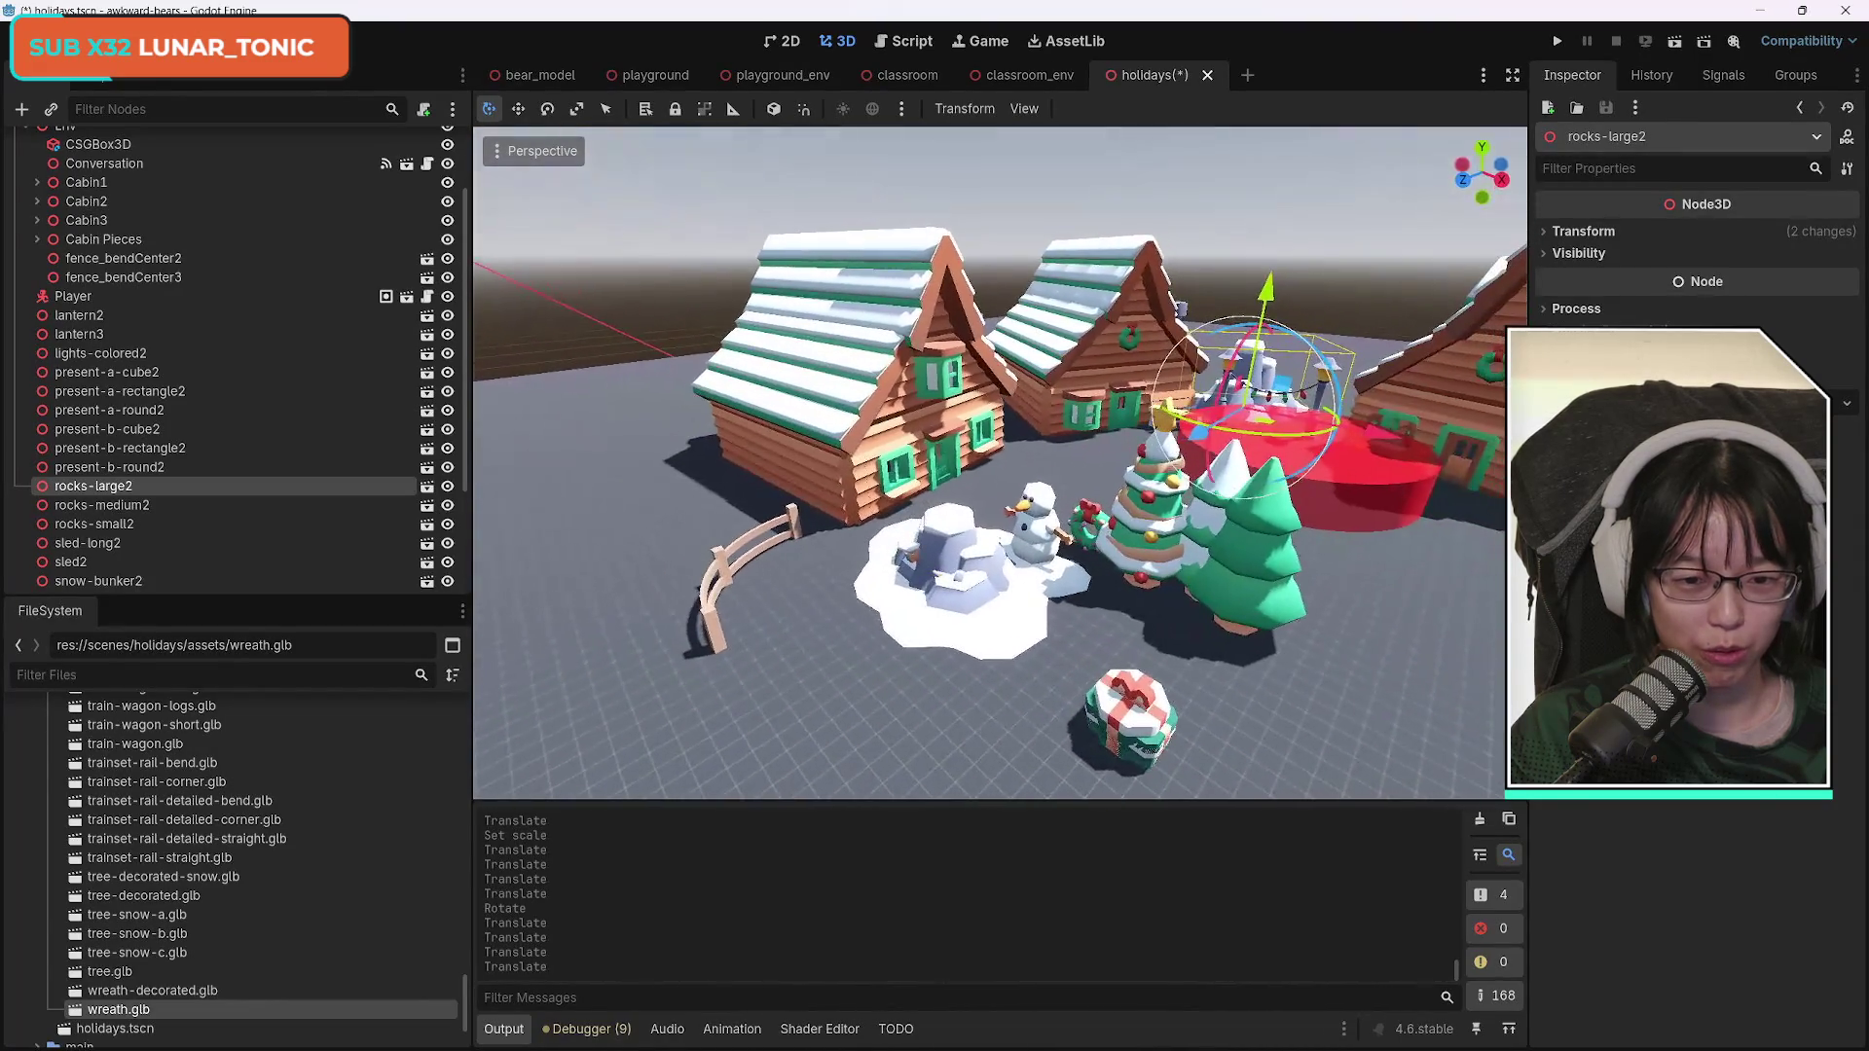
pyautogui.click(981, 589)
# Move rocks-medium2 near the pond, then move it with rocks-large2 onto the red platform.
pyautogui.moveTo(856, 628)
pyautogui.mouseDown()
pyautogui.moveTo(611, 707)
pyautogui.moveTo(642, 713)
pyautogui.moveTo(1295, 389)
pyautogui.mouseUp()
pyautogui.press('f')
pyautogui.press('w')
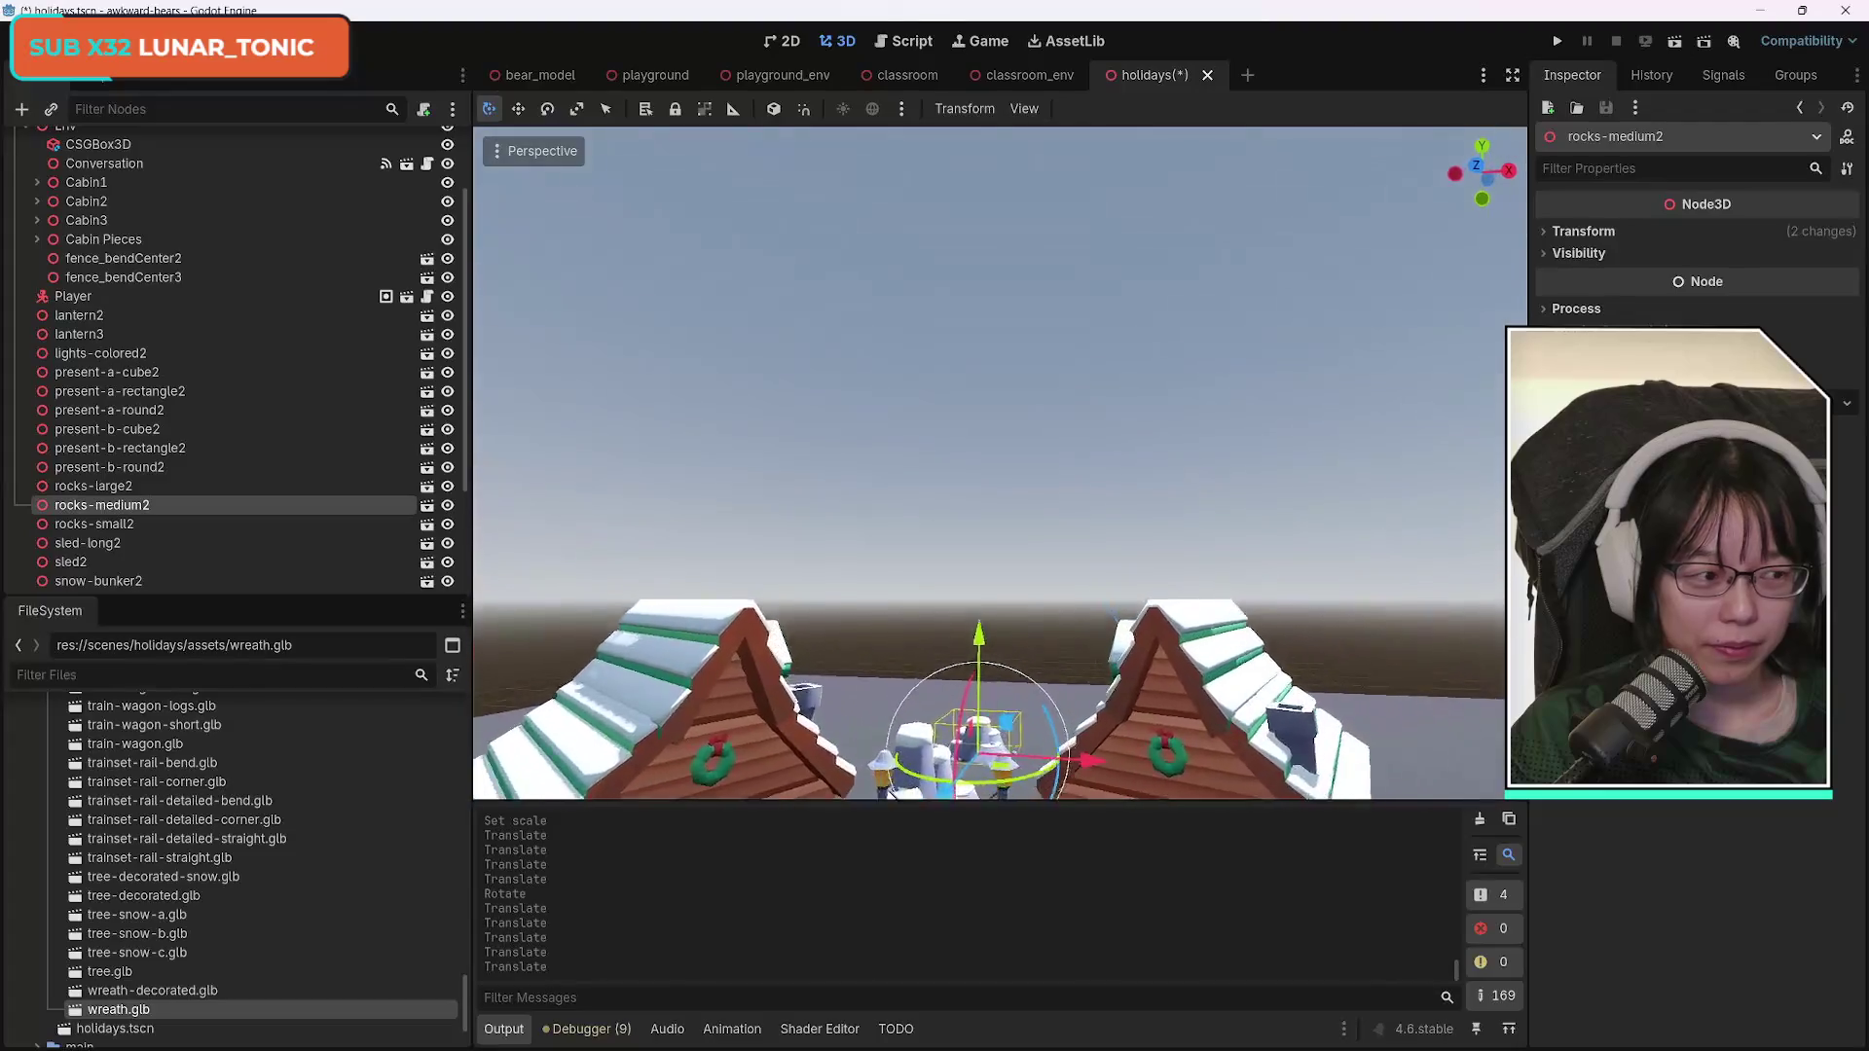
pyautogui.press('s')
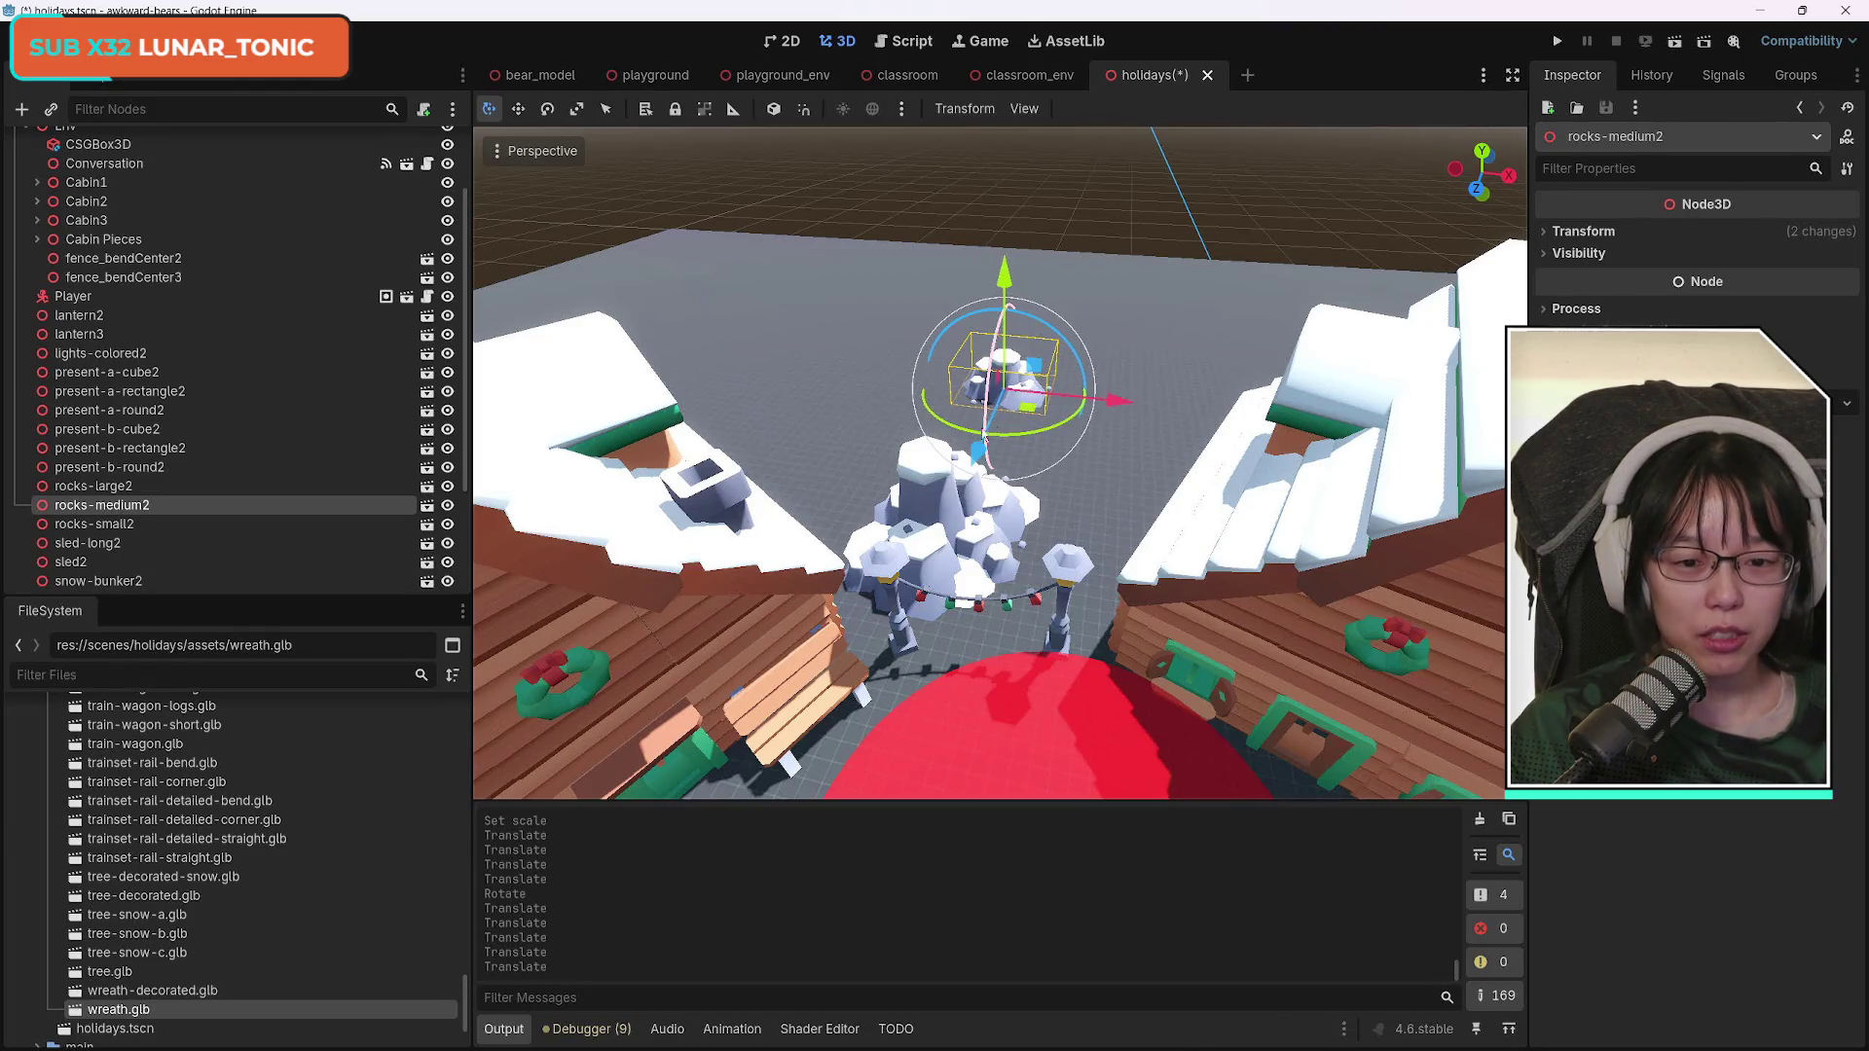
pyautogui.moveTo(1109, 400); pyautogui.dragTo(1225, 399)
pyautogui.moveTo(1100, 458)
pyautogui.mouseDown()
pyautogui.moveTo(1090, 665)
pyautogui.moveTo(1100, 623)
pyautogui.moveTo(1098, 647)
pyautogui.mouseUp()
pyautogui.moveTo(1211, 581); pyautogui.dragTo(1200, 582)
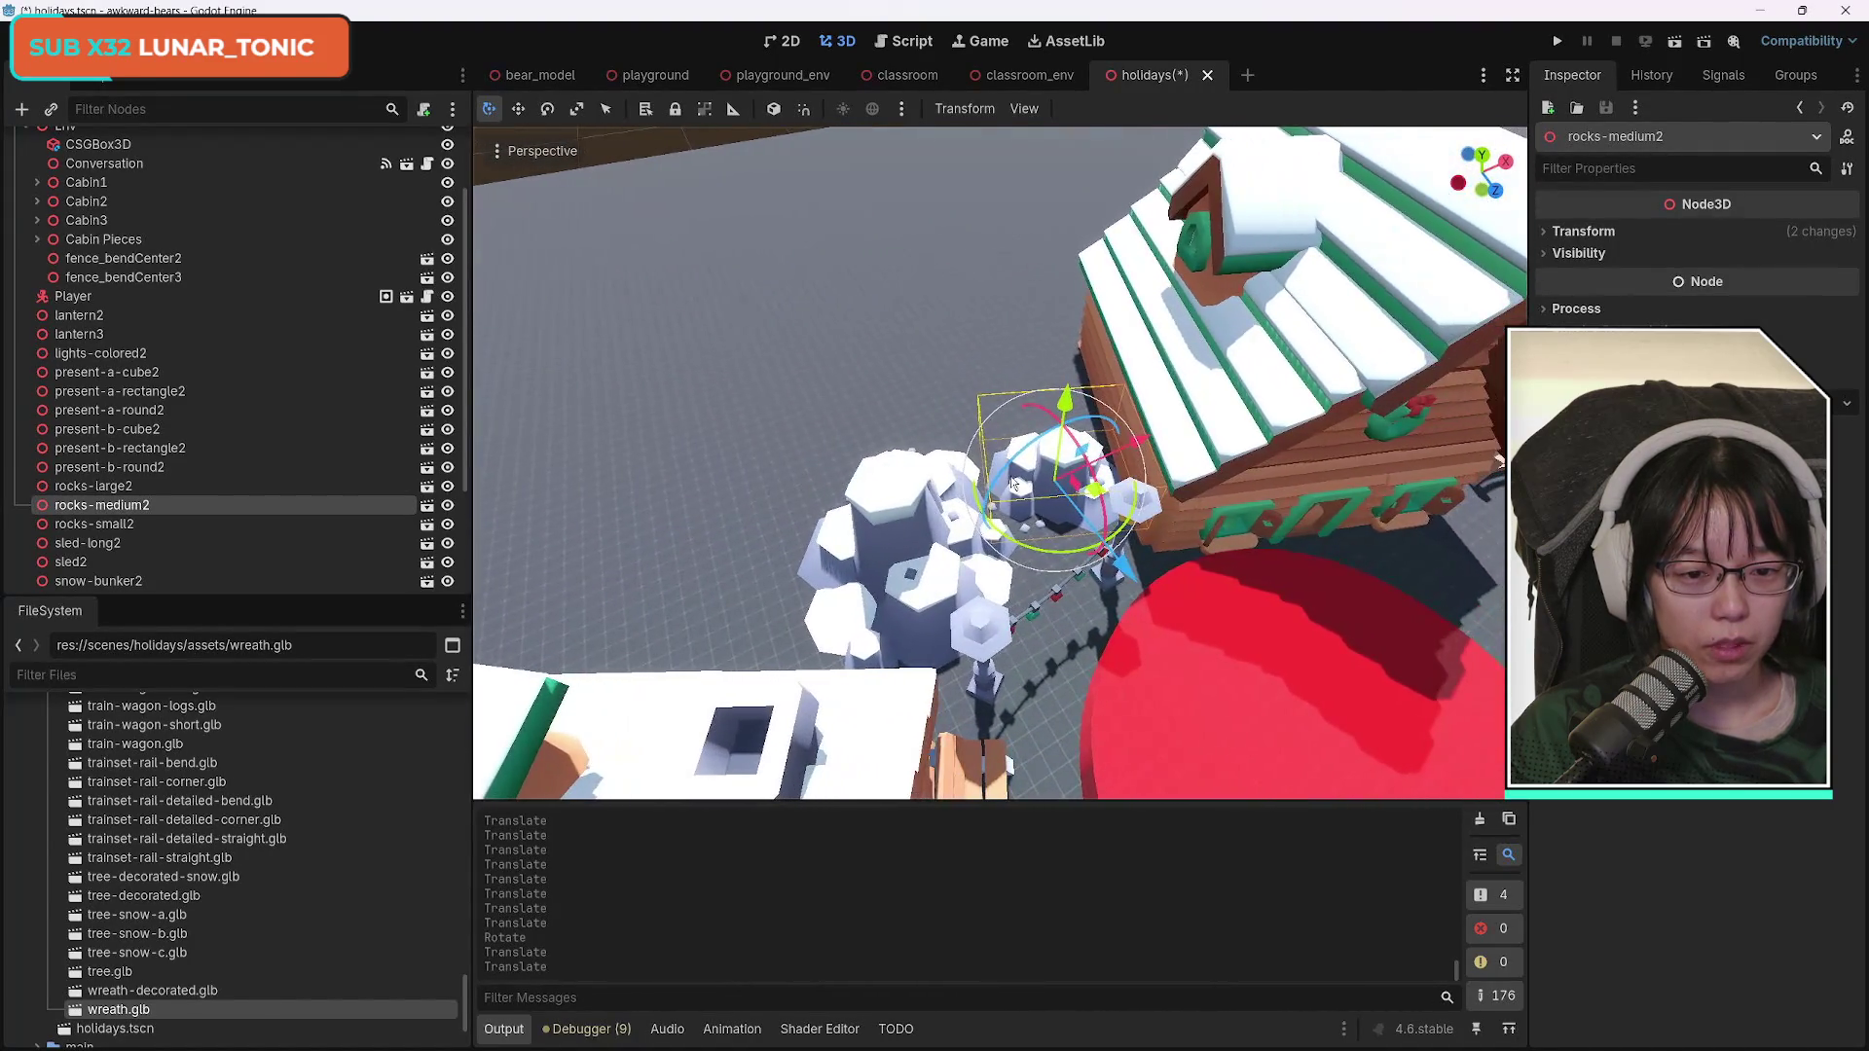
pyautogui.keyDown('shift'); pyautogui.click(904, 540); pyautogui.keyUp('shift')
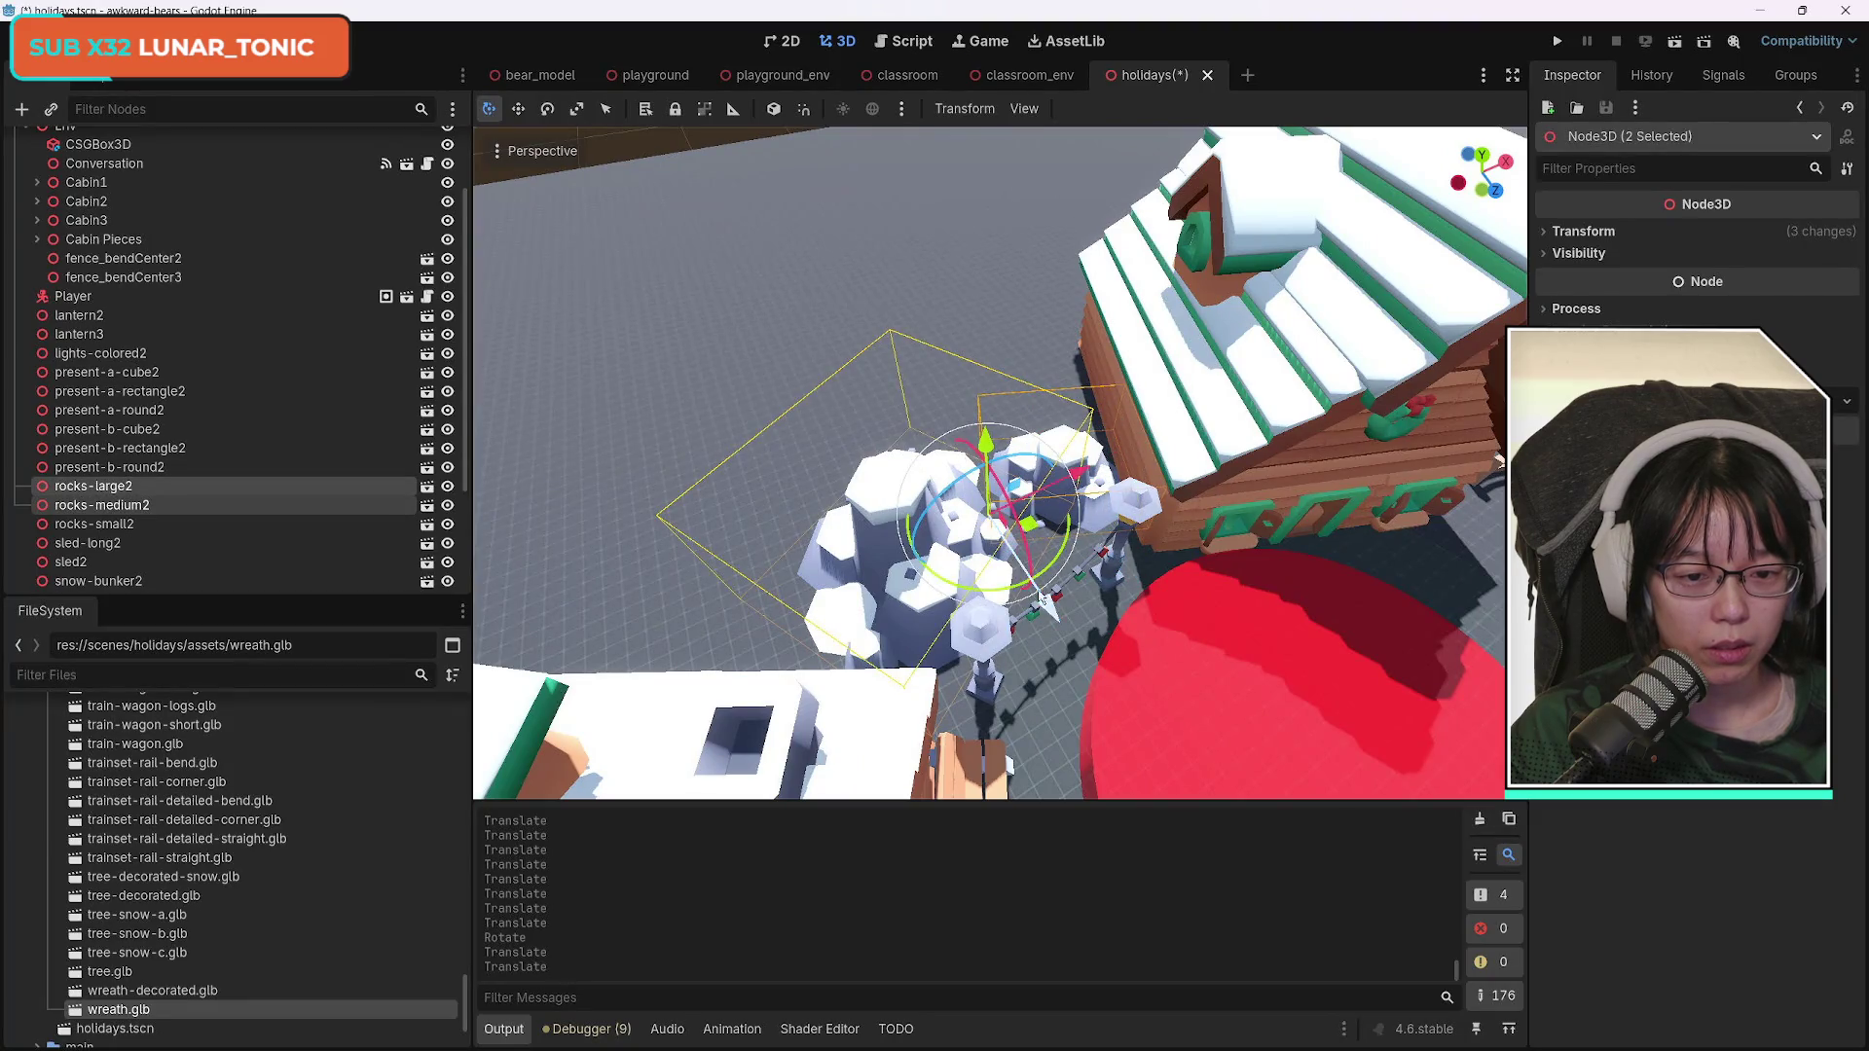
pyautogui.moveTo(1078, 477); pyautogui.dragTo(1013, 497)
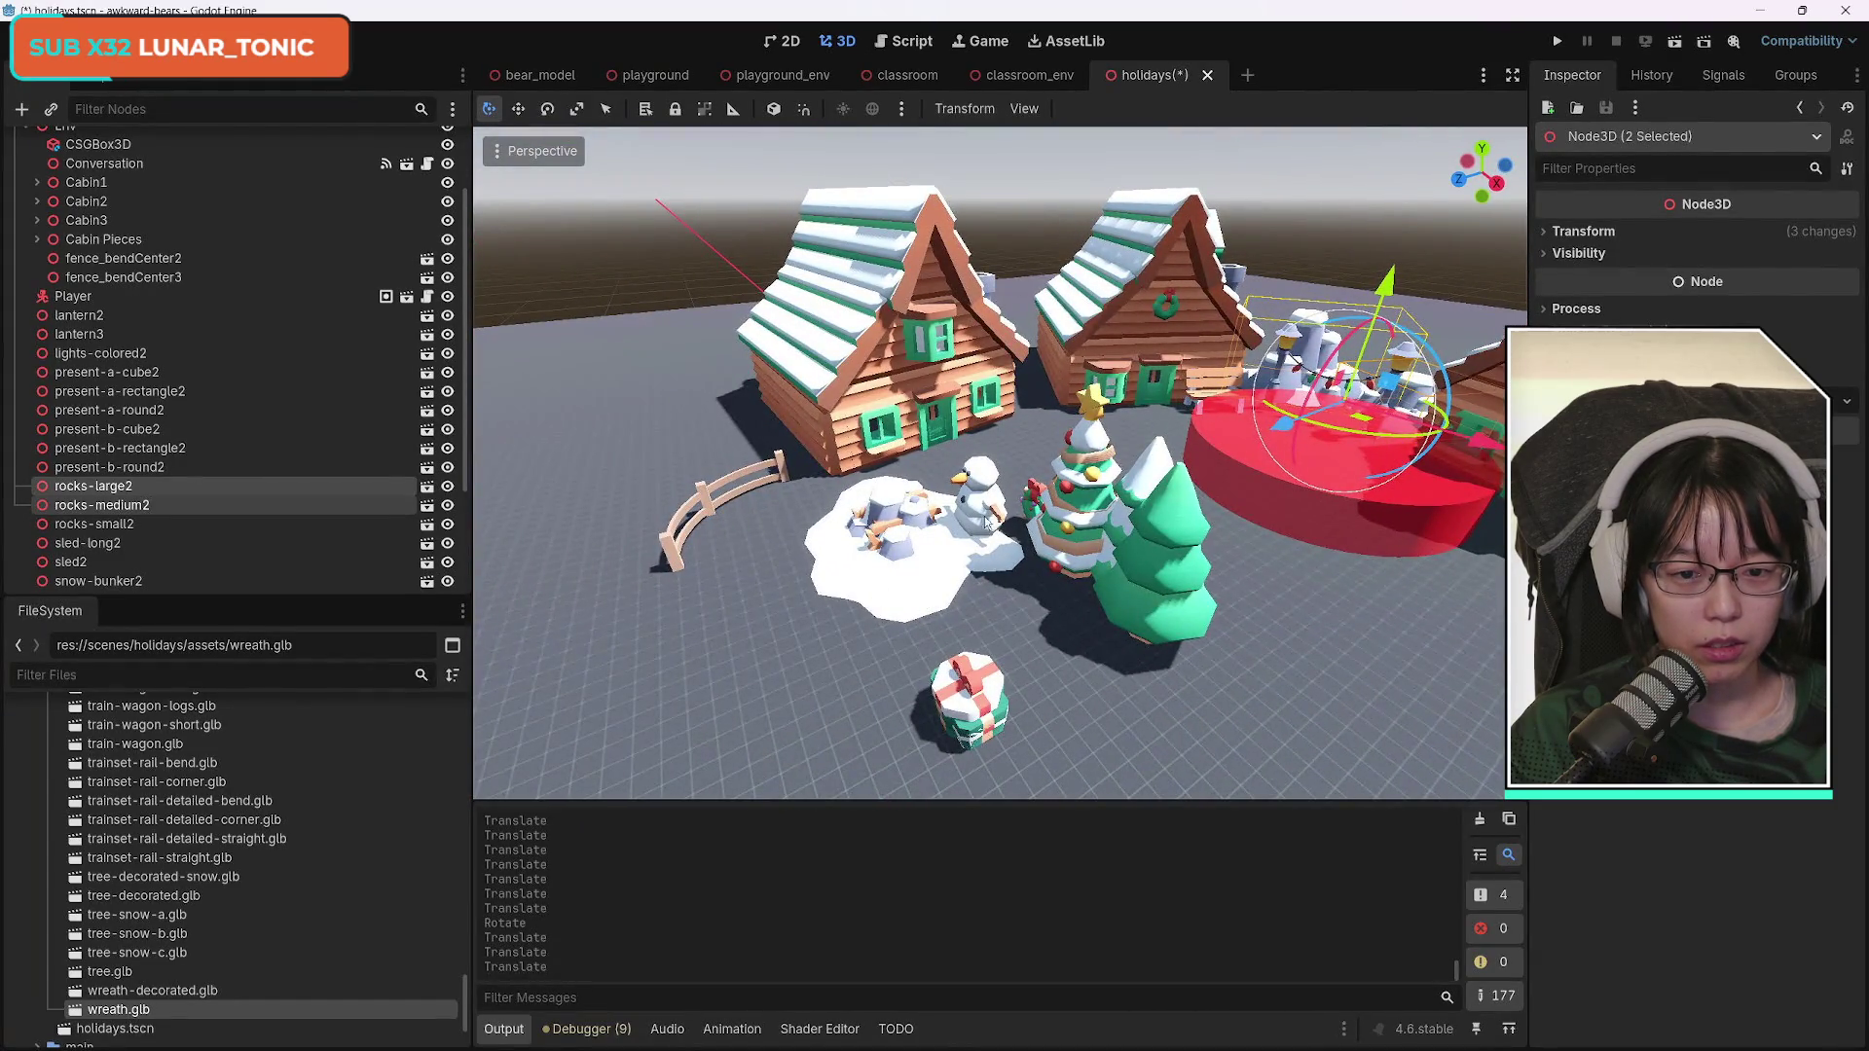
# Move snowman2 off the snow patch to stand beside the decorated tree.
pyautogui.click(985, 520)
pyautogui.moveTo(978, 506)
pyautogui.mouseDown()
pyautogui.moveTo(1022, 647)
pyautogui.moveTo(1129, 750)
pyautogui.mouseUp()
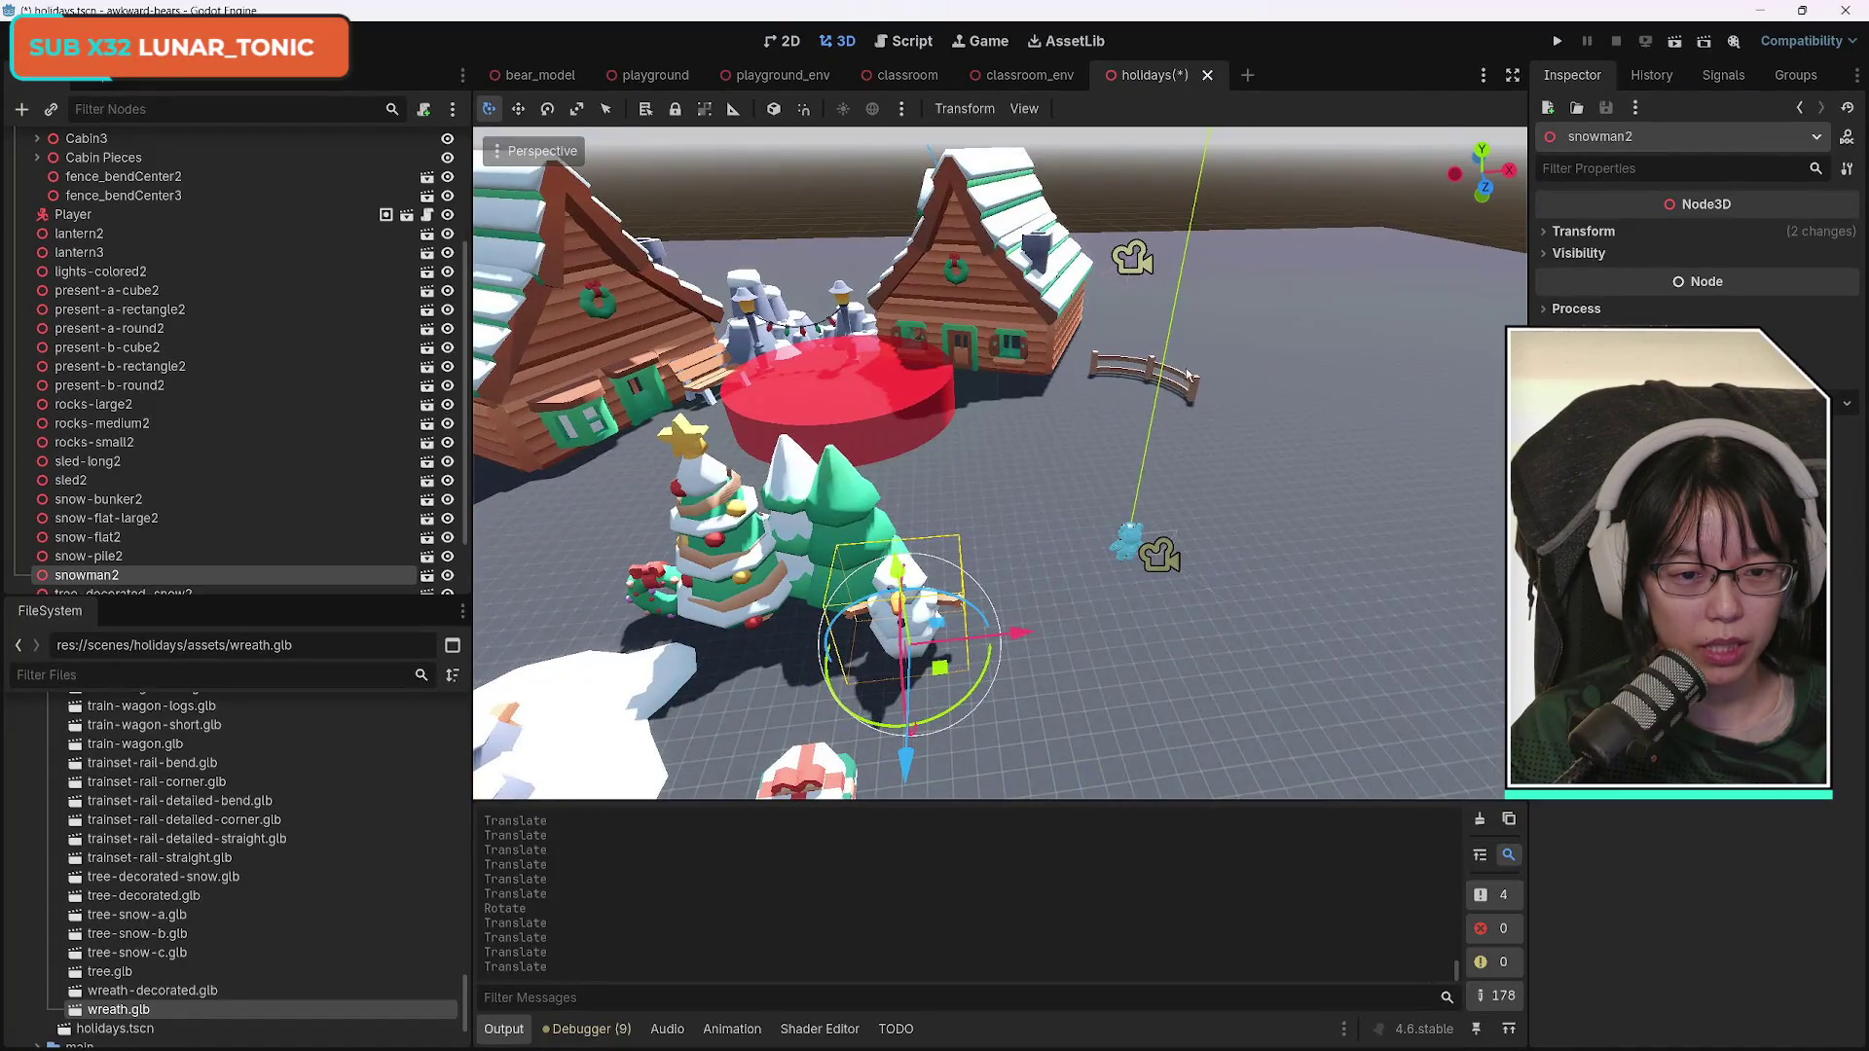
pyautogui.click(1191, 389)
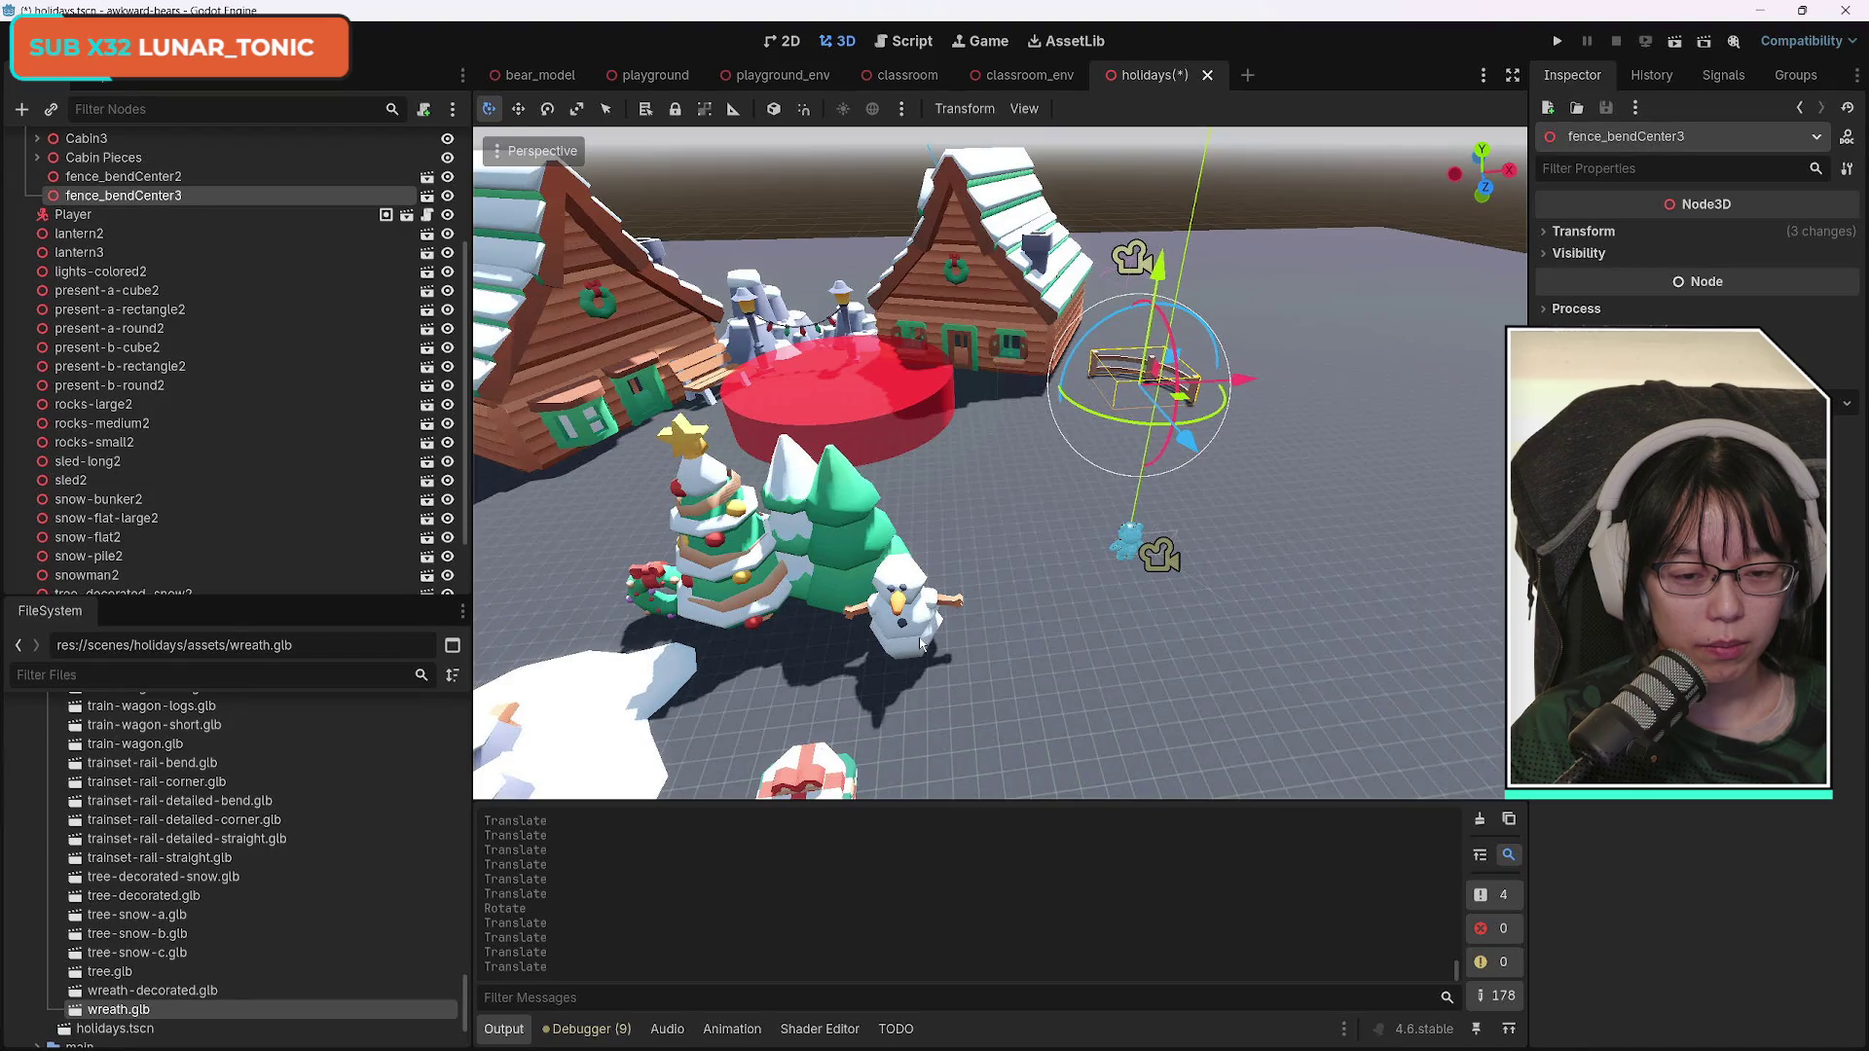
# Move snow-flat2 along Z and X to sit next to the far fence.
pyautogui.click(143, 544)
pyautogui.moveTo(1012, 597)
pyautogui.mouseDown()
pyautogui.moveTo(1129, 769)
pyautogui.moveTo(1217, 778)
pyautogui.mouseUp()
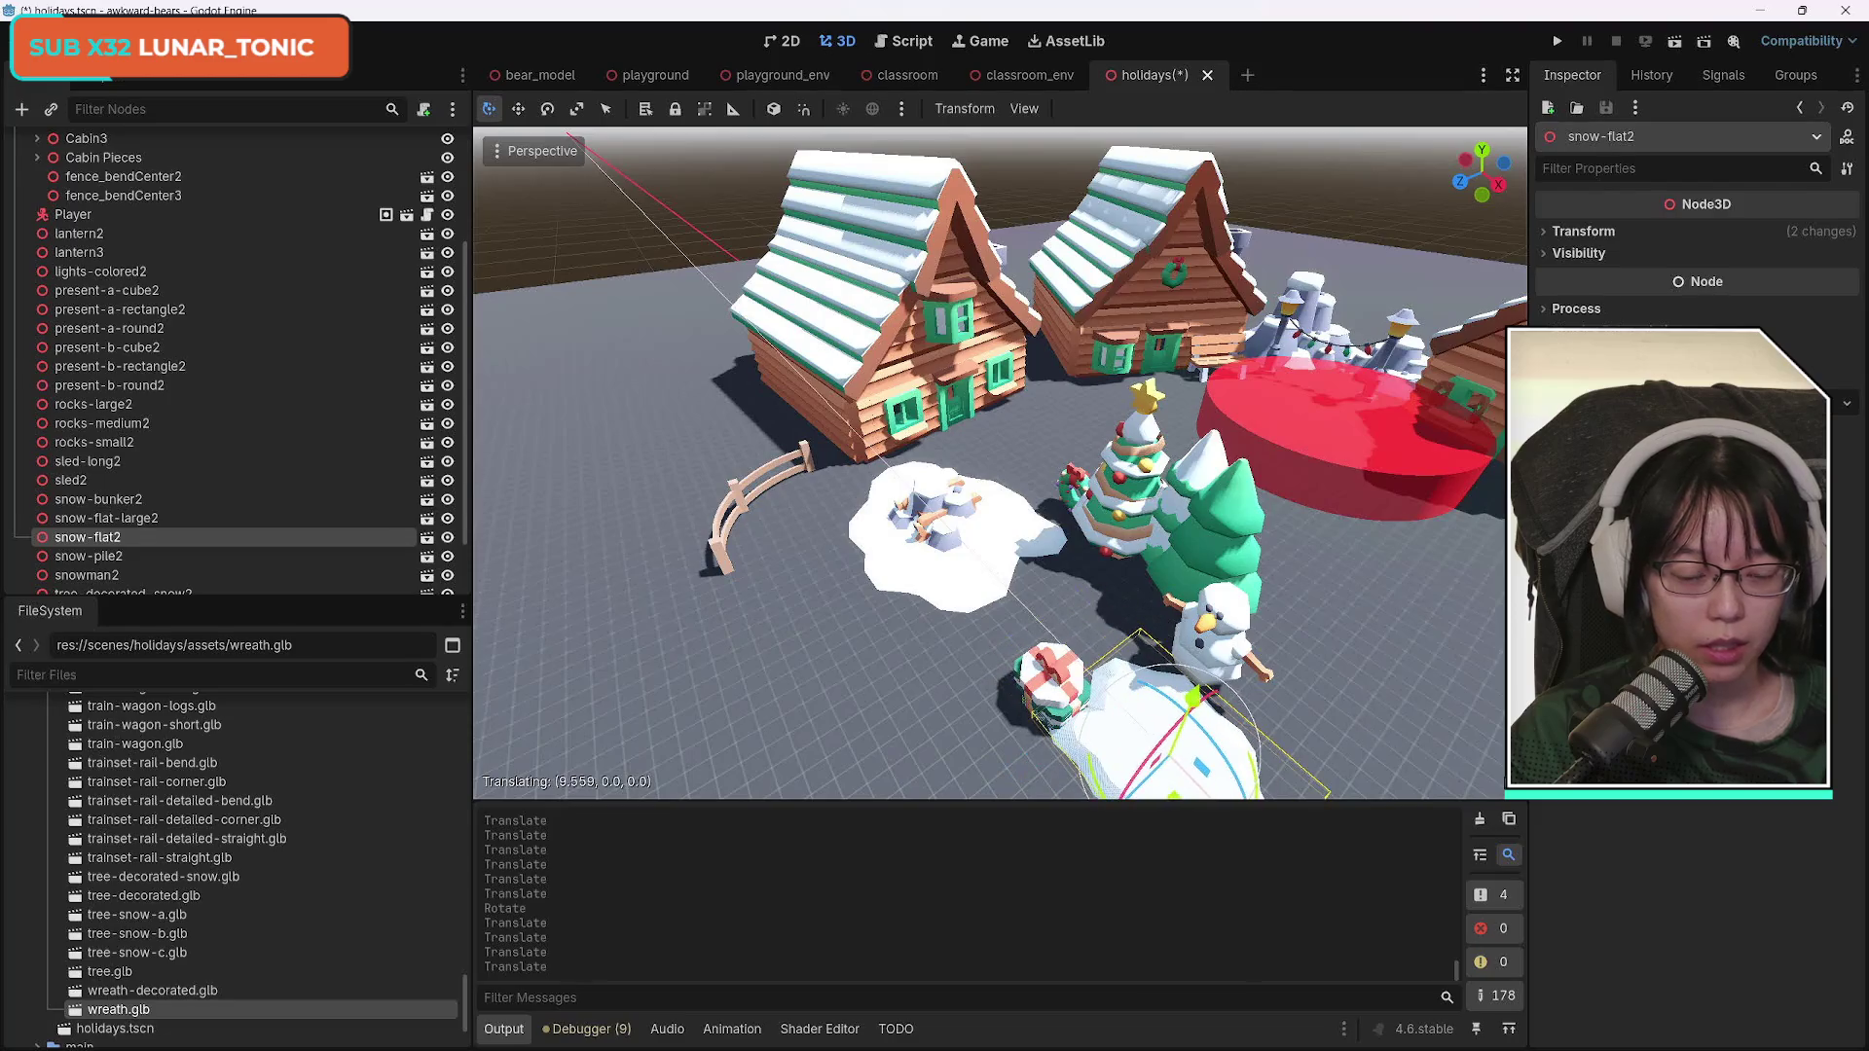
pyautogui.press('f')
pyautogui.press('g')
pyautogui.press('z')
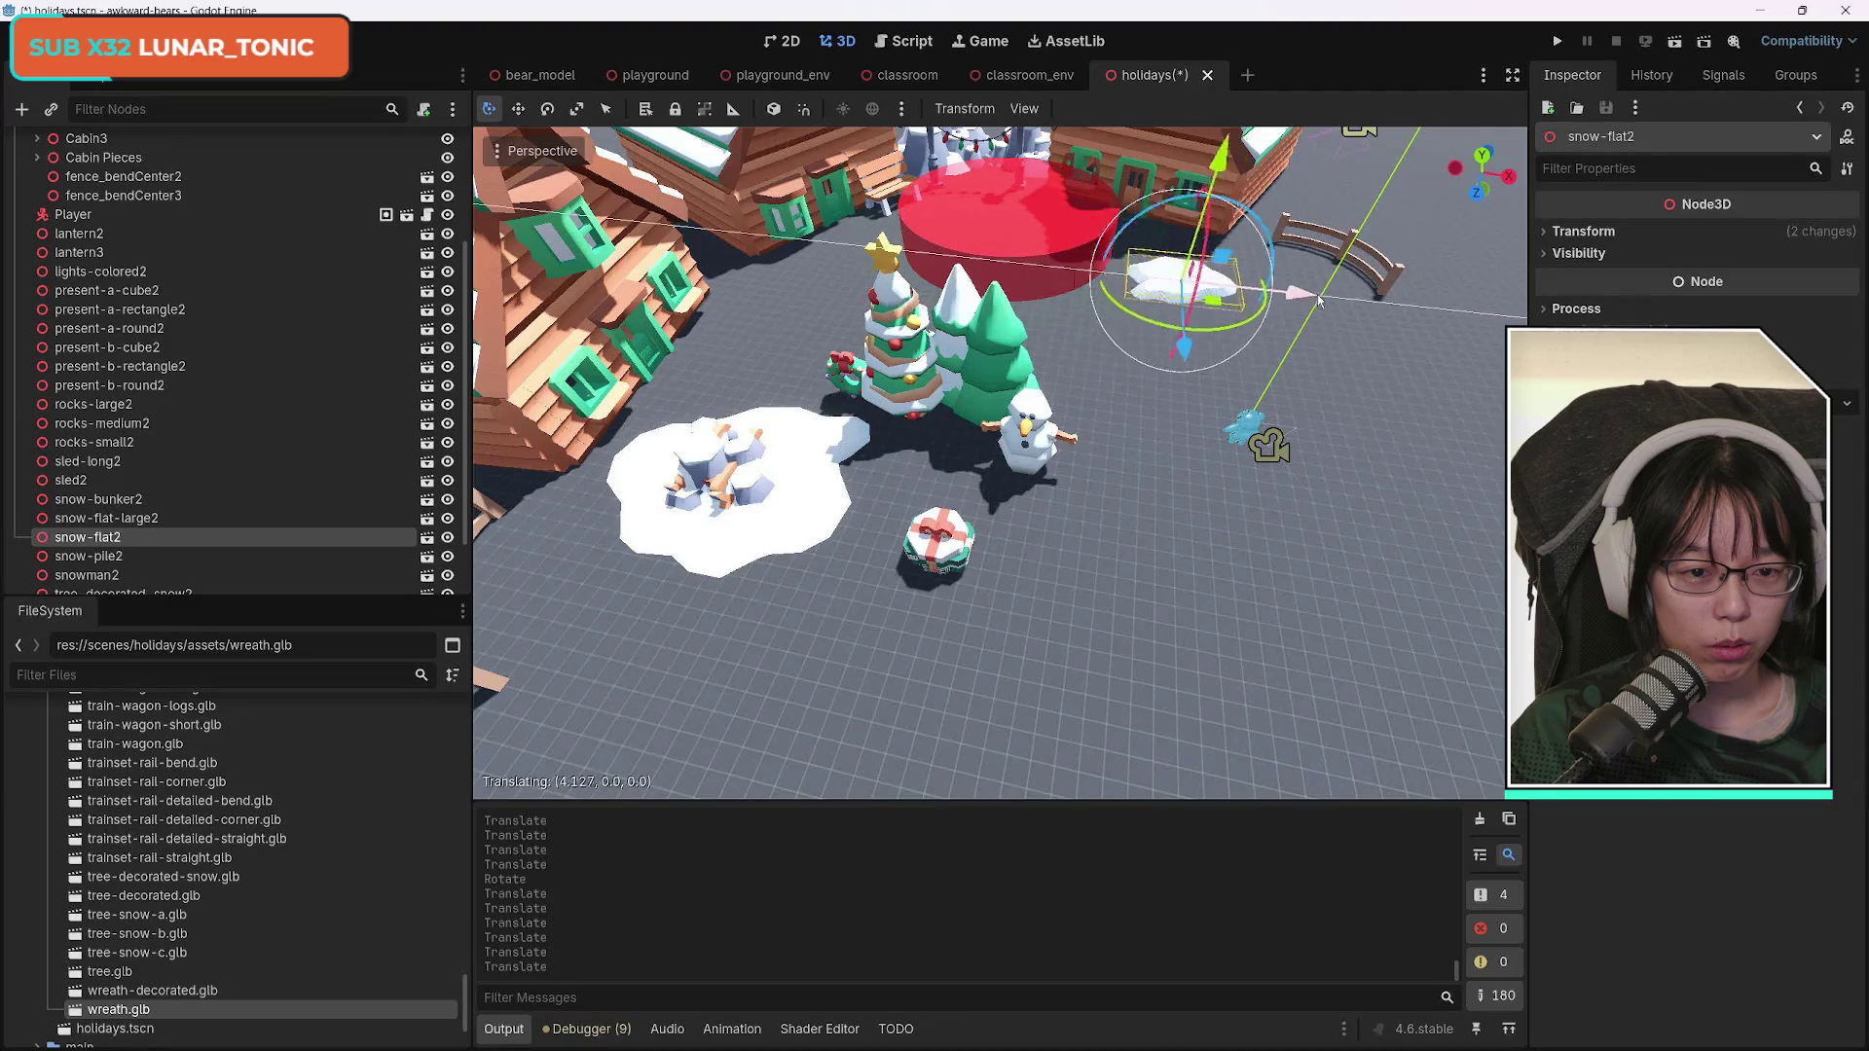
pyautogui.click(1307, 338)
pyautogui.press('g')
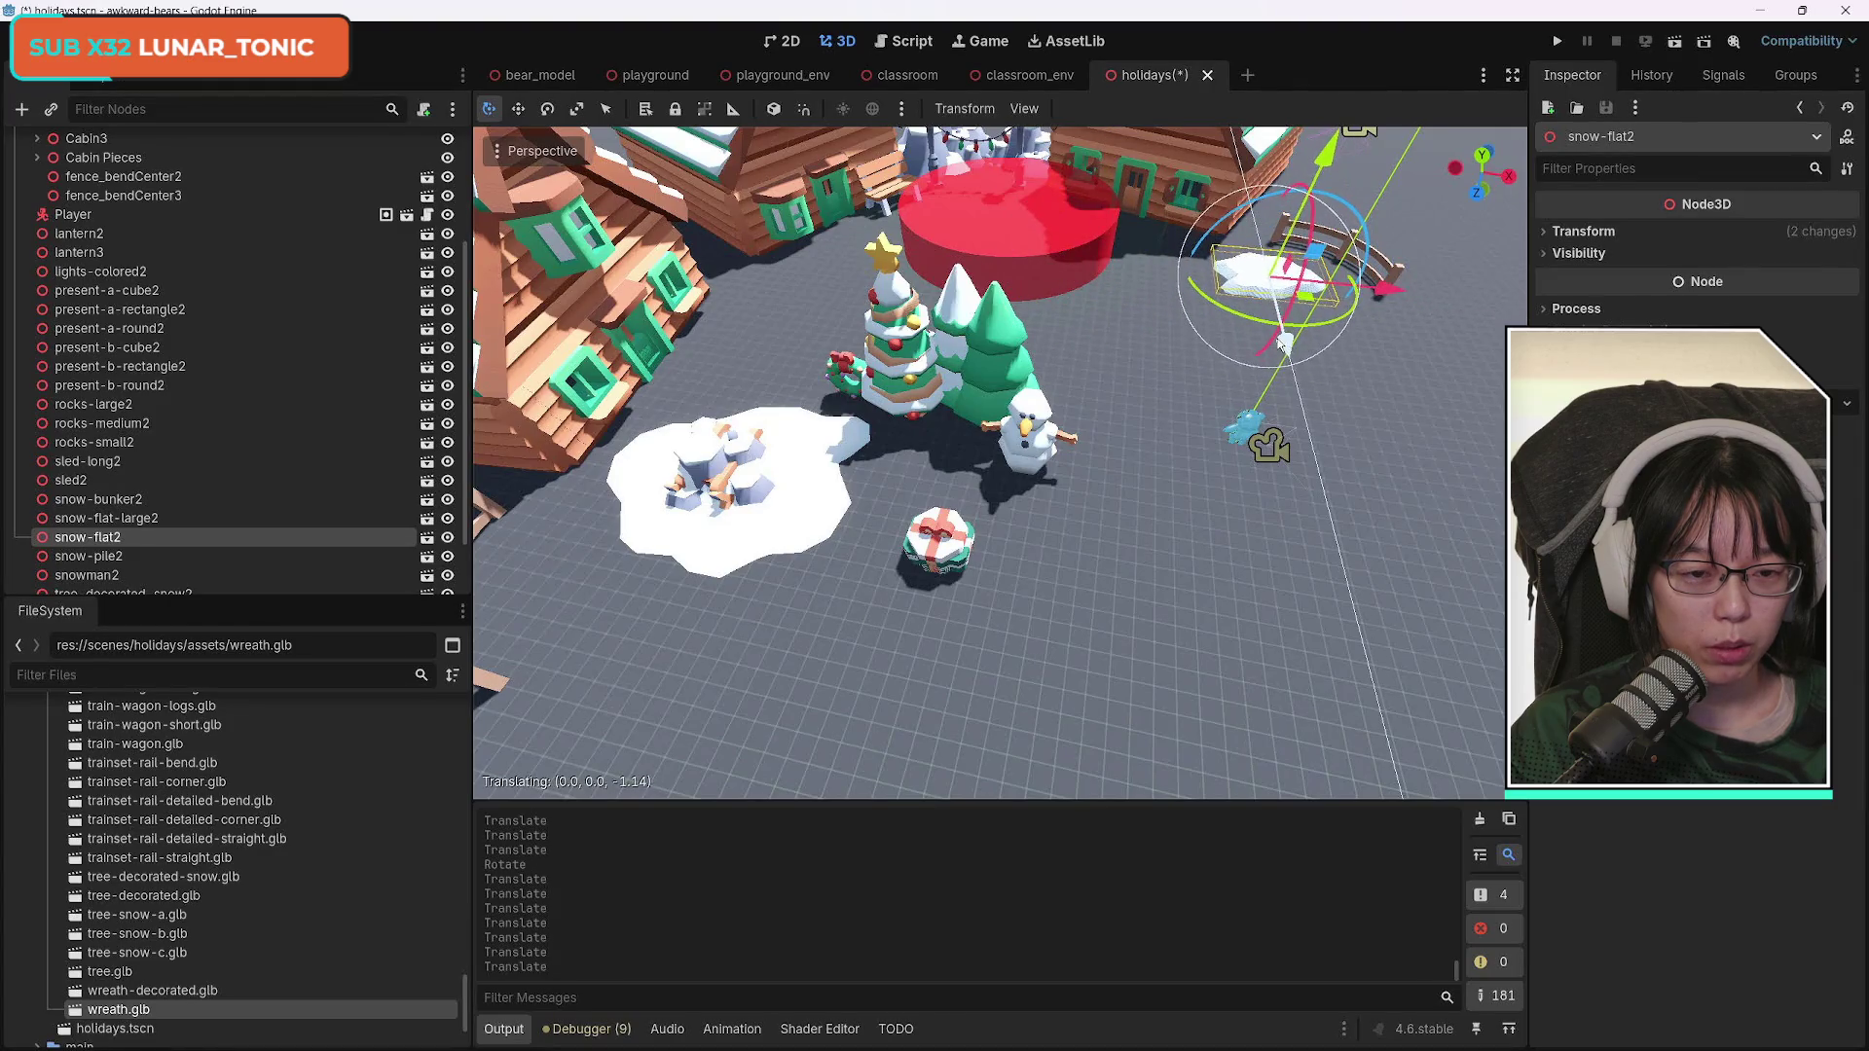
pyautogui.press('x')
pyautogui.click(1362, 294)
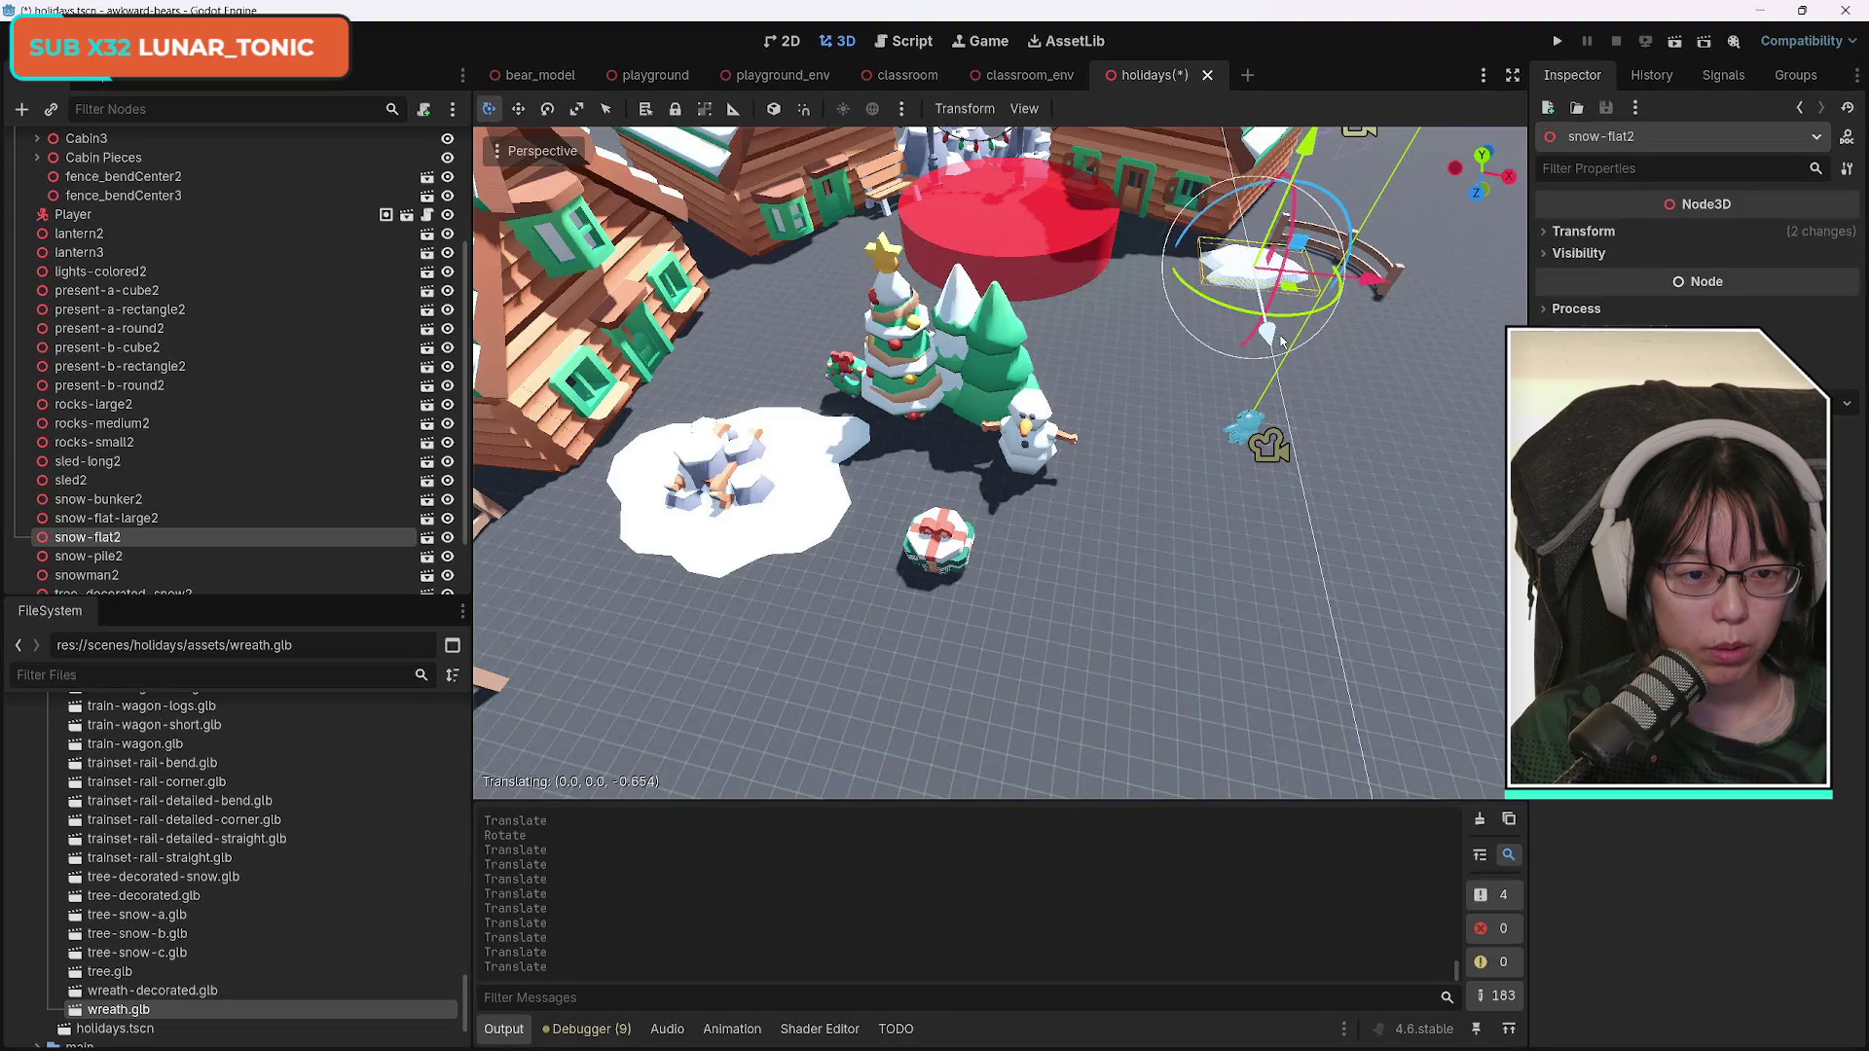
# Move snowman2 further back along Z and turn it around the Y axis.
pyautogui.click(1032, 450)
pyautogui.press('g')
pyautogui.press('z')
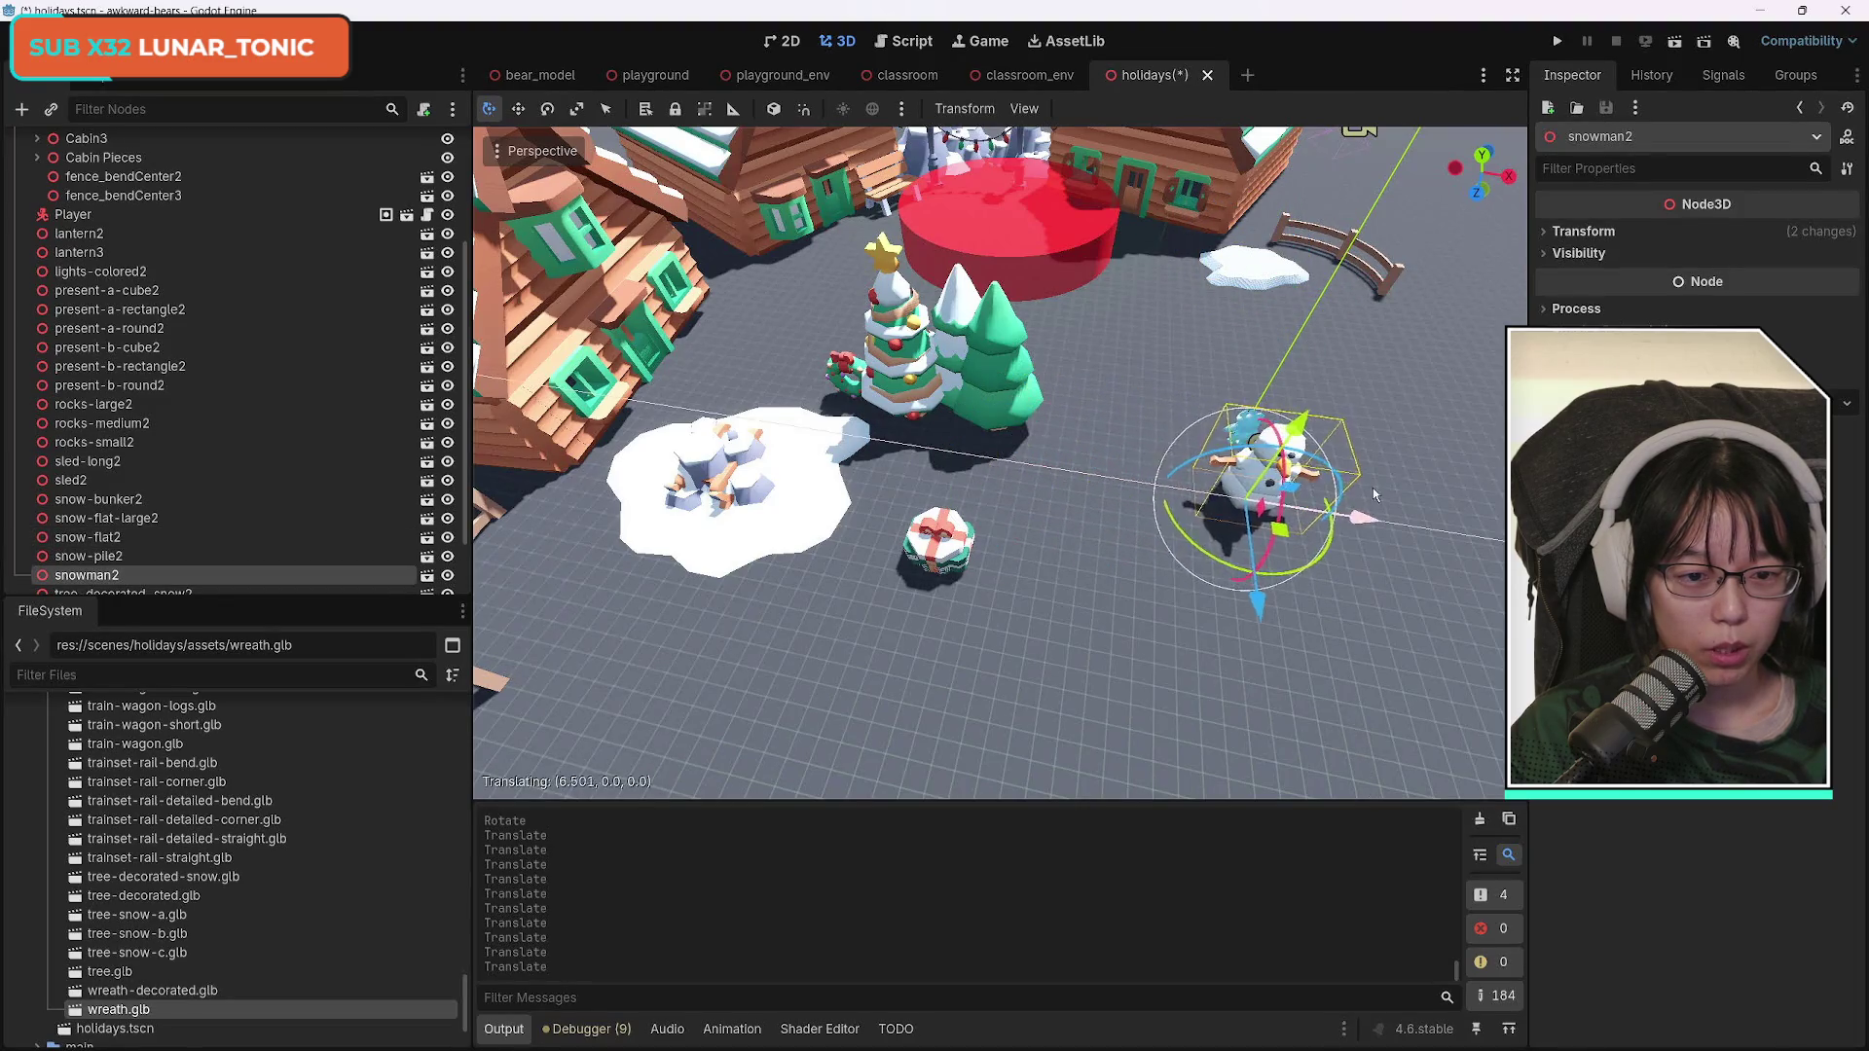
pyautogui.click(1306, 326)
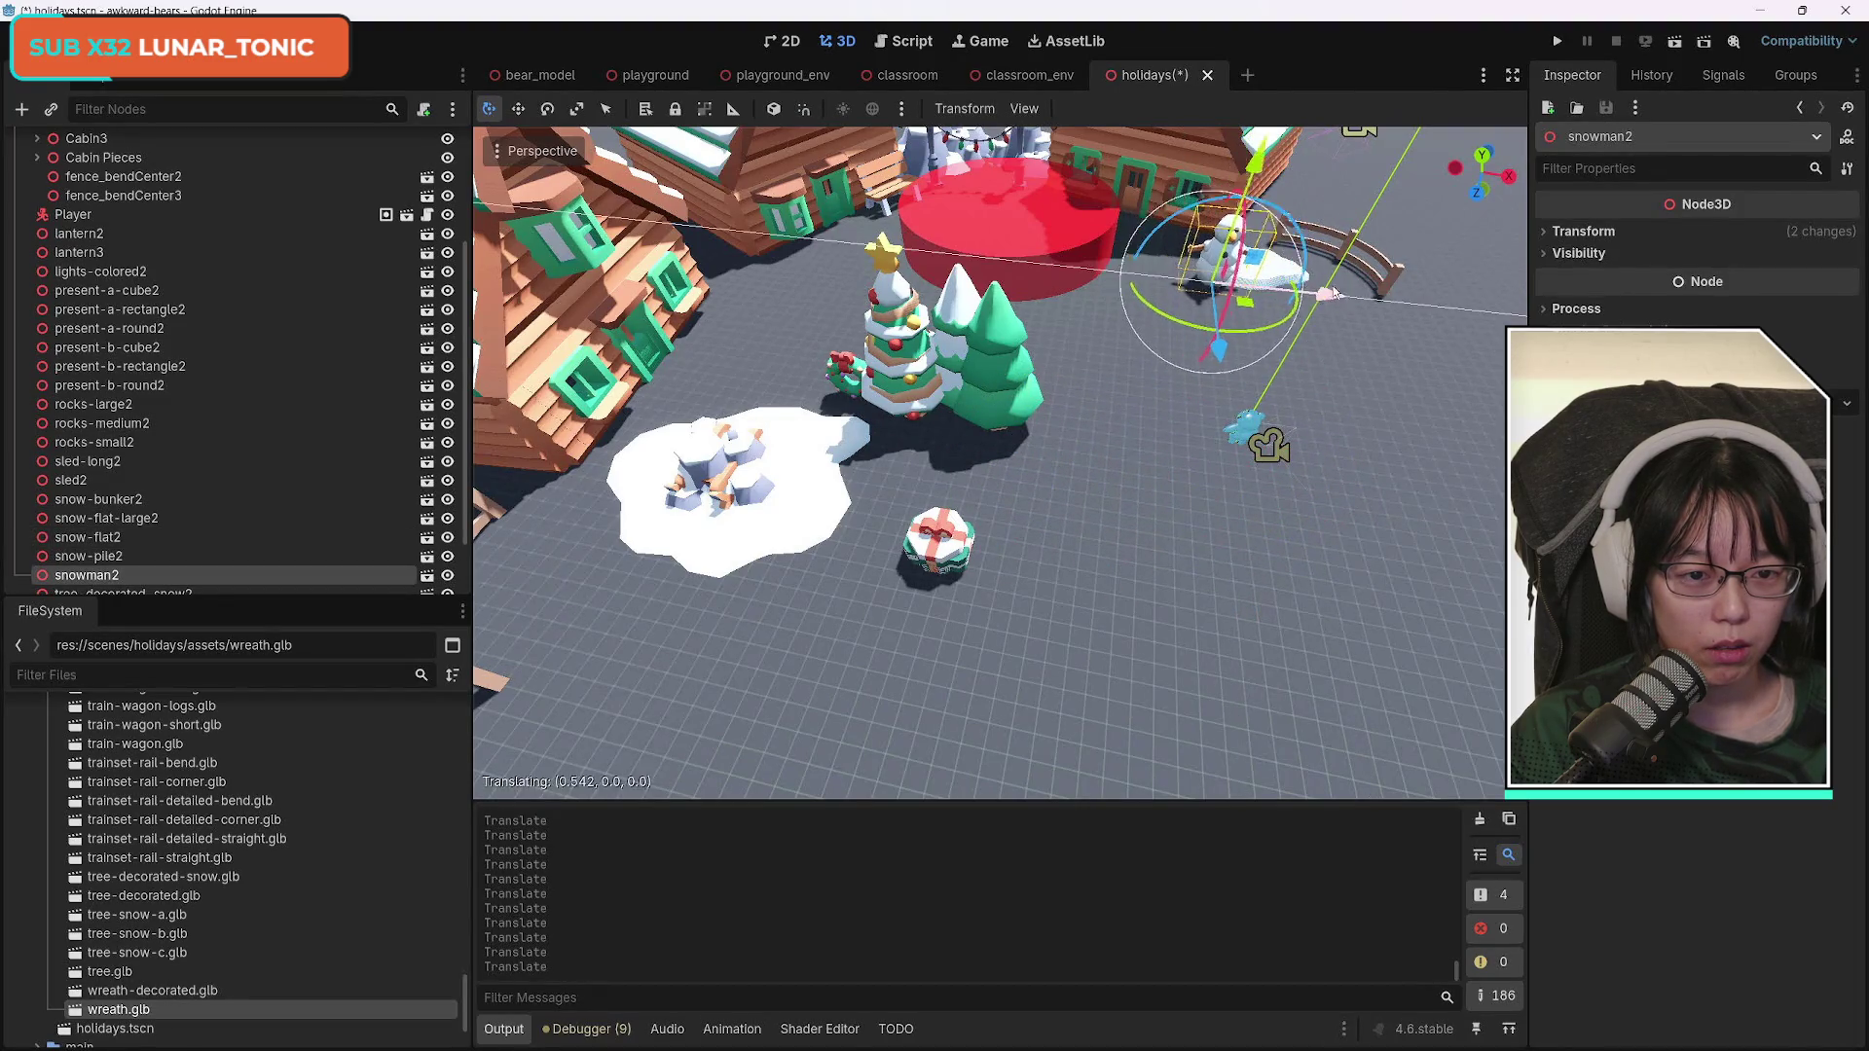
pyautogui.press('r')
pyautogui.press('y')
pyautogui.click(1256, 339)
pyautogui.press('g')
pyautogui.press('z')
pyautogui.click(1342, 283)
# Shift snowman2 along X so it stands on the snow patch.
pyautogui.press('g')
pyautogui.press('x')
pyautogui.click(1343, 284)
# Move wreath-decorated2 along Z and X over to the curved fence.
pyautogui.moveTo(979, 540); pyautogui.dragTo(1012, 419)
pyautogui.click(970, 461)
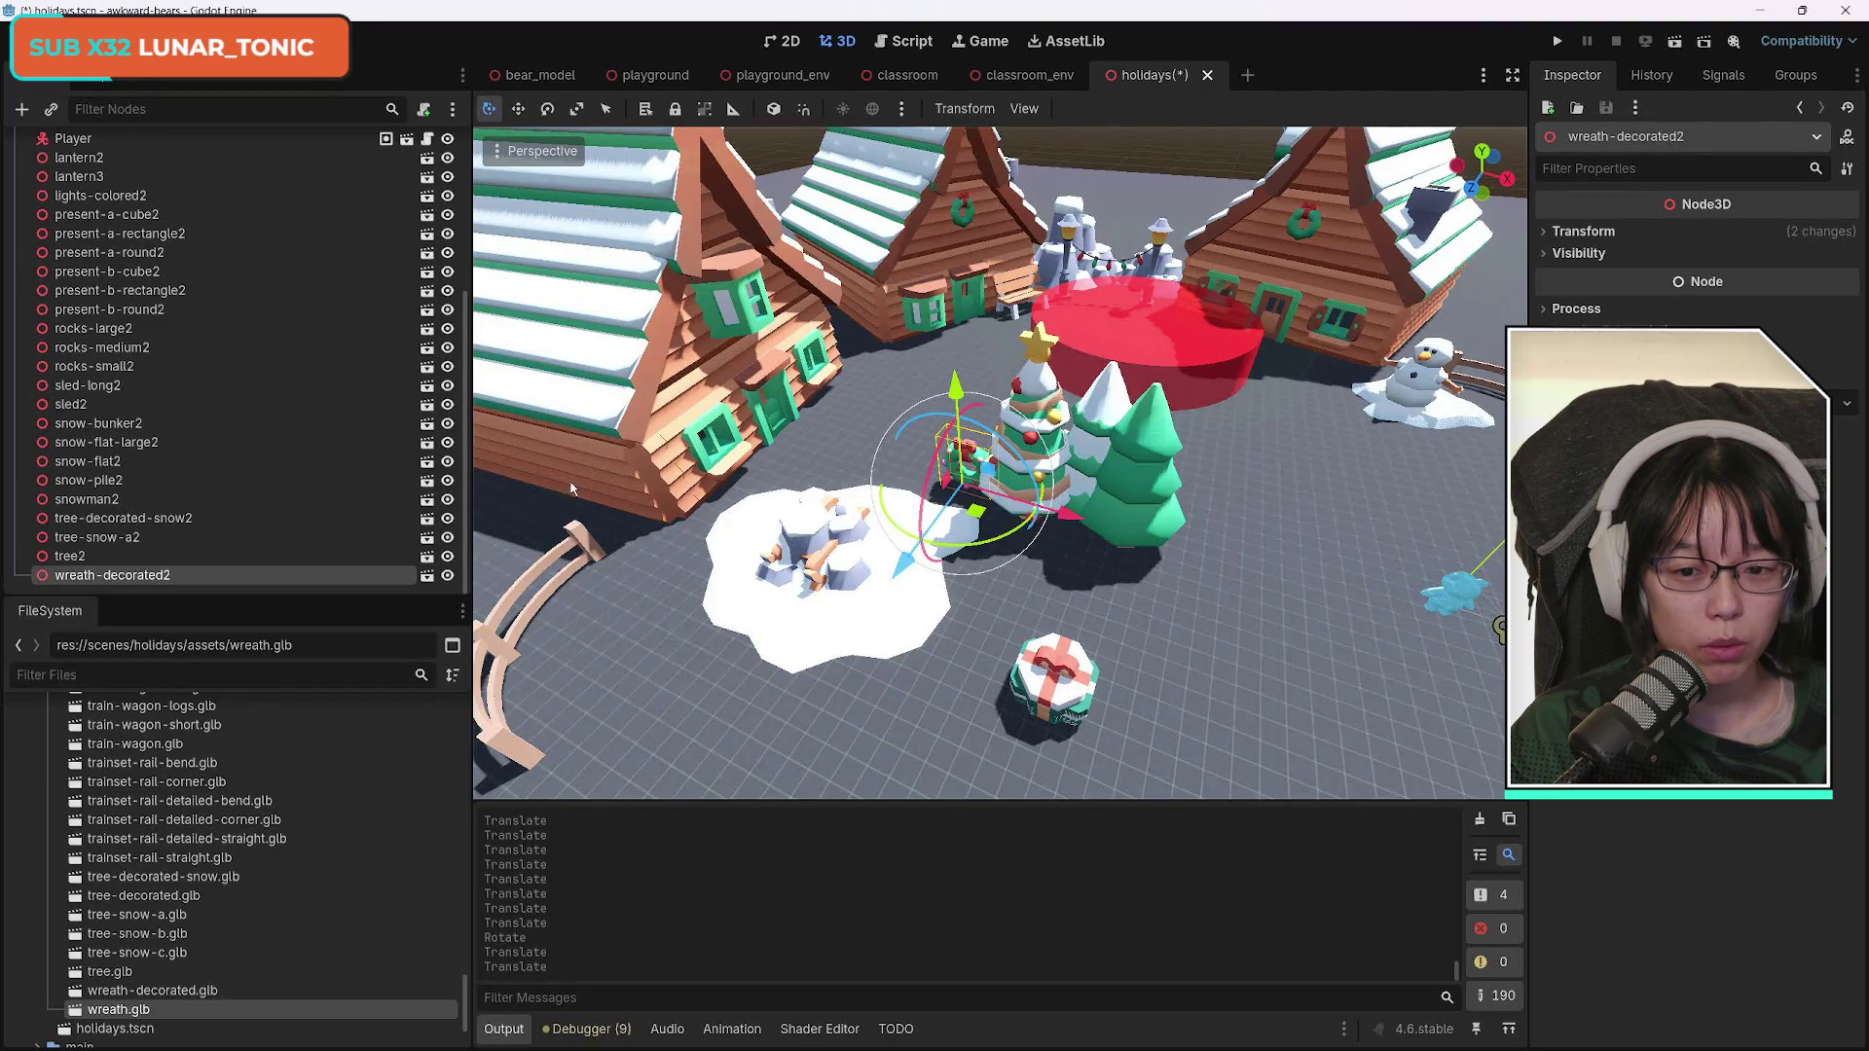
pyautogui.moveTo(1060, 515)
pyautogui.mouseDown()
pyautogui.moveTo(1001, 557)
pyautogui.moveTo(642, 679)
pyautogui.mouseUp()
pyautogui.moveTo(866, 623)
pyautogui.mouseDown()
pyautogui.moveTo(674, 579)
pyautogui.moveTo(600, 621)
pyautogui.moveTo(1158, 590)
pyautogui.mouseUp()
pyautogui.moveTo(1071, 546)
pyautogui.mouseDown()
pyautogui.moveTo(1092, 535)
pyautogui.moveTo(985, 512)
pyautogui.moveTo(945, 528)
pyautogui.moveTo(1119, 598)
pyautogui.mouseUp()
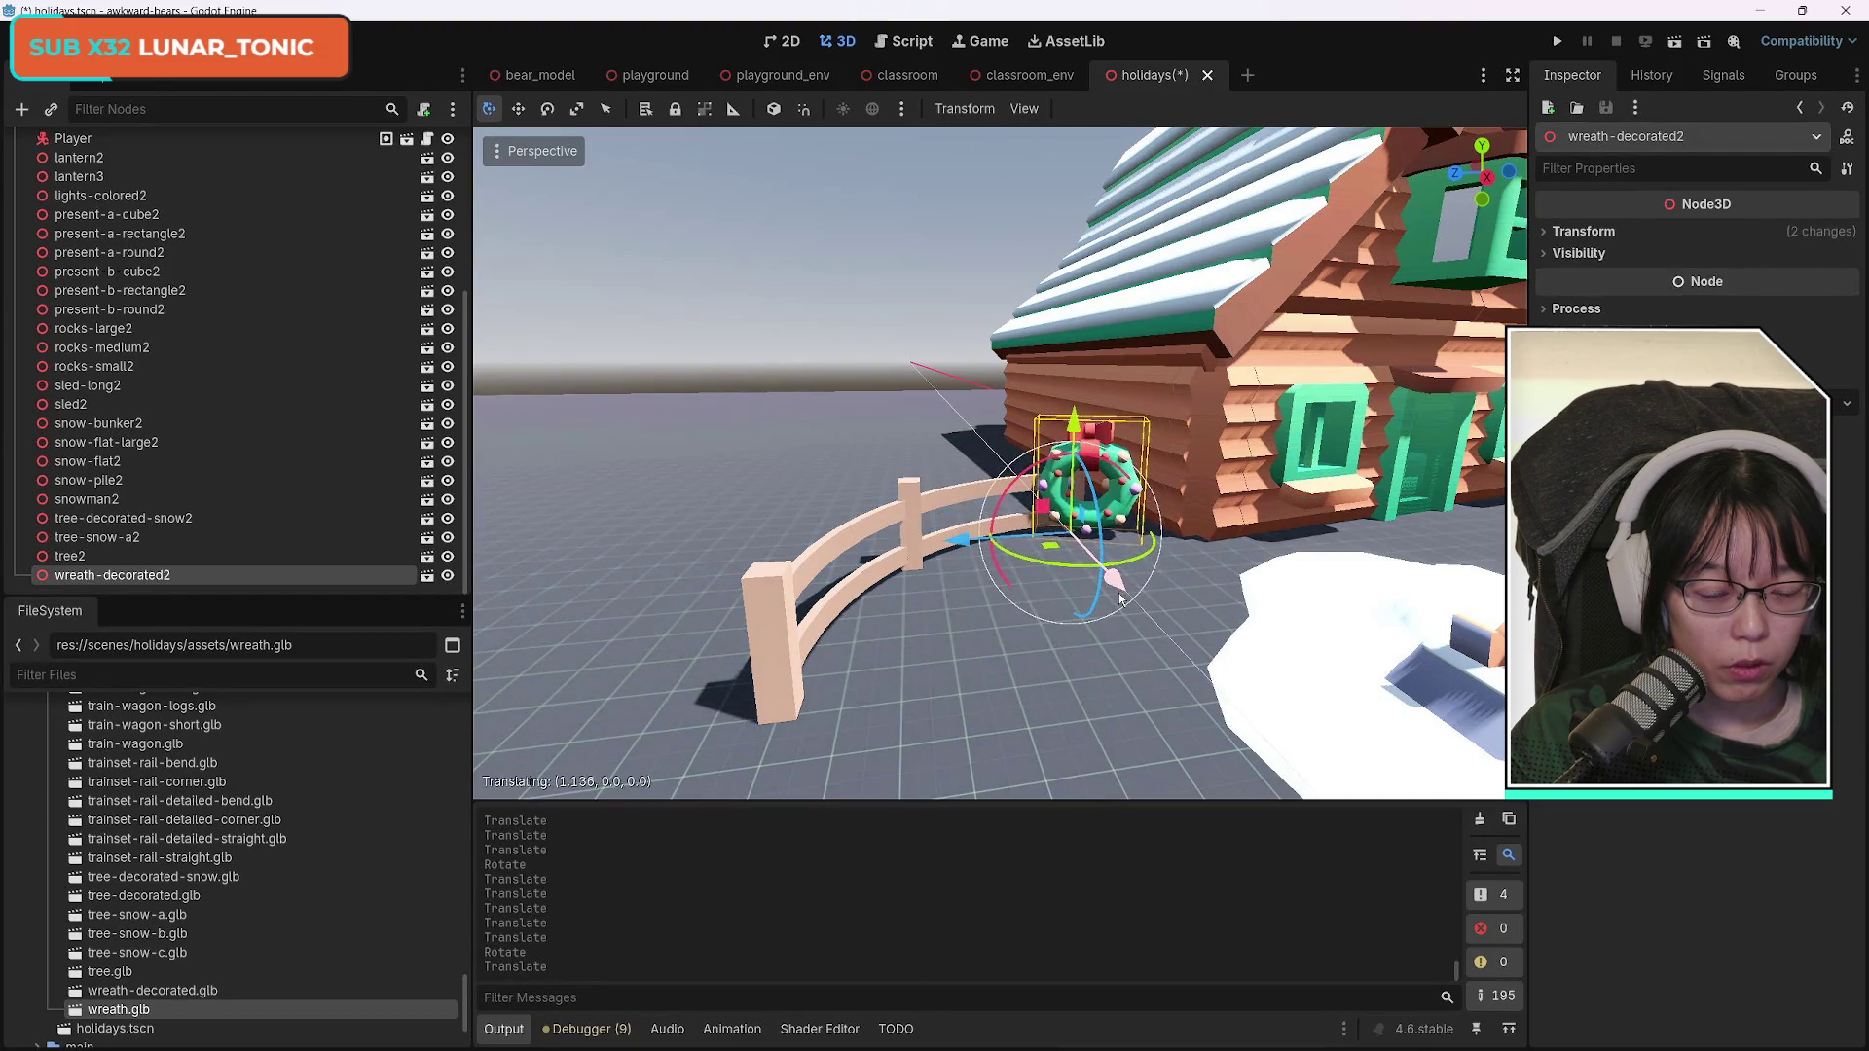
# Scale the wreath down and lift it onto the fence rail at about -20.4, 0.955, 7.43.
pyautogui.click(1545, 231)
pyautogui.moveTo(1437, 547); pyautogui.dragTo(1016, 404)
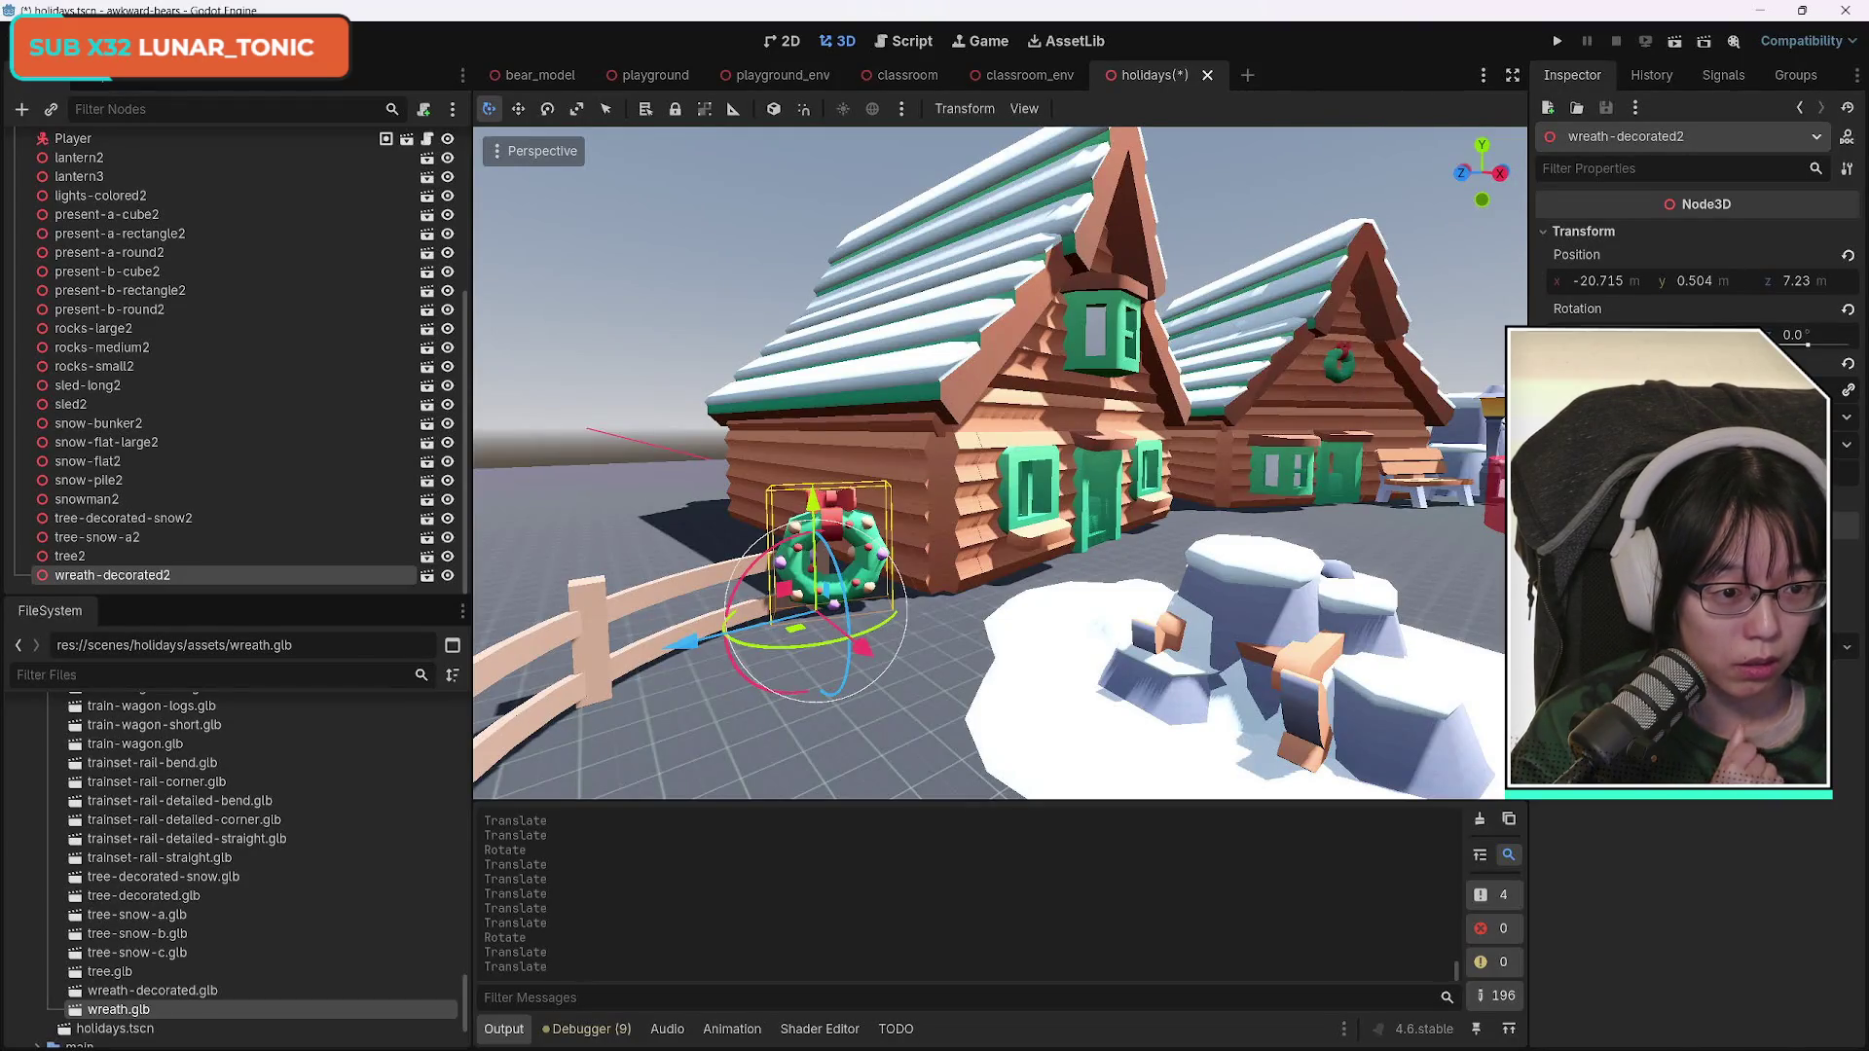
pyautogui.moveTo(1597, 389); pyautogui.dragTo(1558, 389)
pyautogui.moveTo(683, 643); pyautogui.dragTo(654, 654)
pyautogui.moveTo(796, 521); pyautogui.dragTo(789, 489)
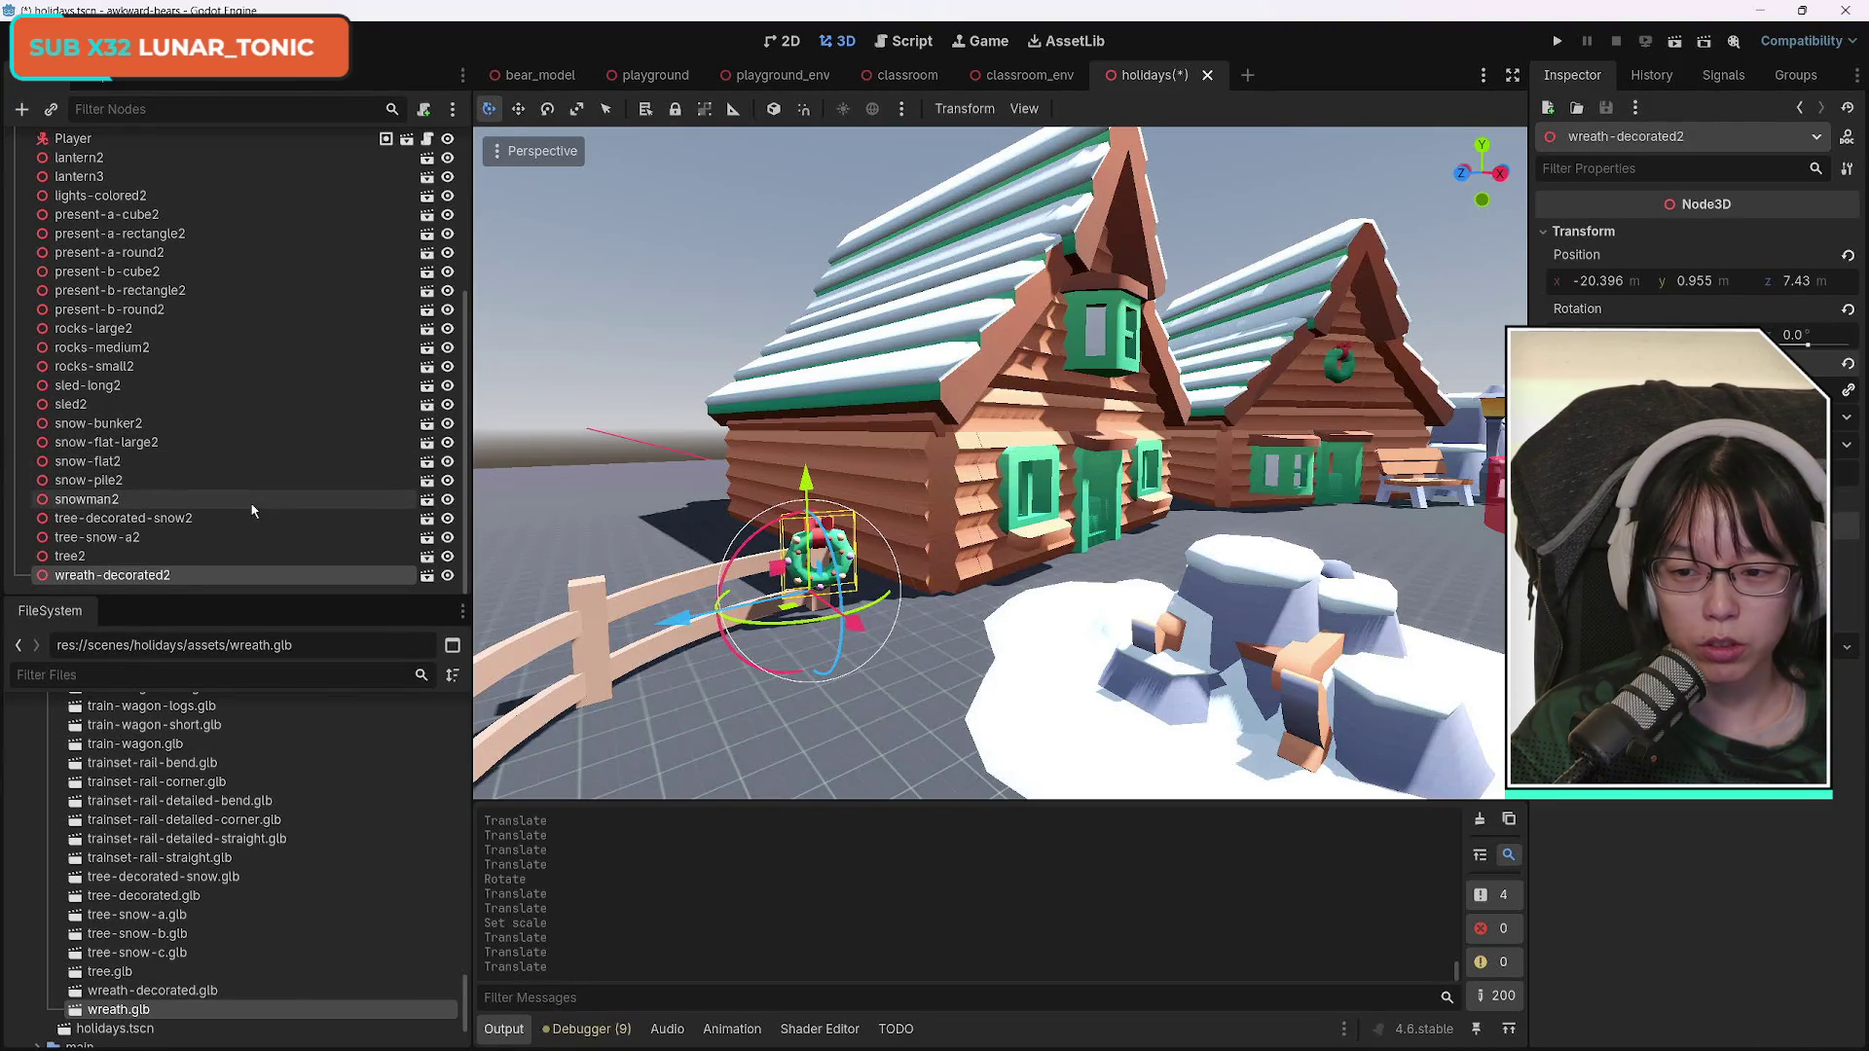
pyautogui.click(574, 609)
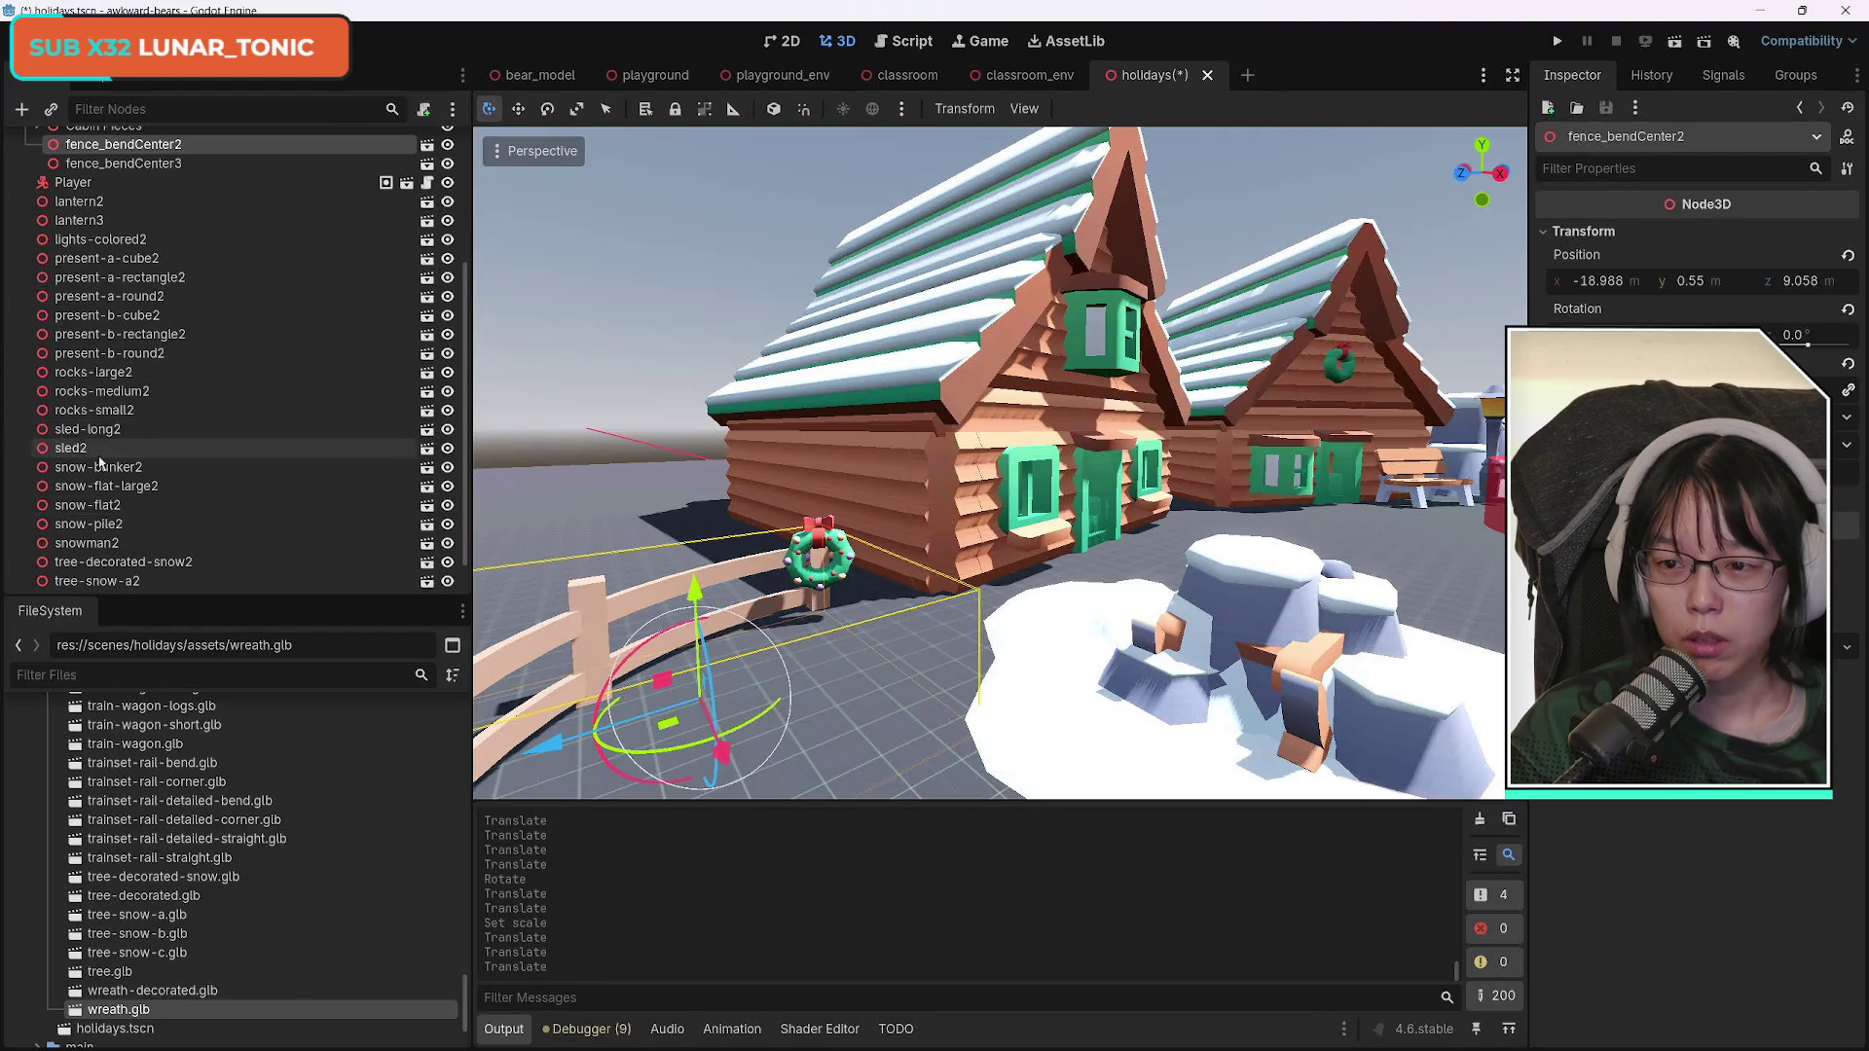
# Move wreath-decorated2's node up beside fence_bendCenter2 in the Scene dock.
pyautogui.scroll(-1, 160, 494)
pyautogui.moveTo(146, 575)
pyautogui.mouseDown()
pyautogui.moveTo(171, 570)
pyautogui.moveTo(175, 136)
pyautogui.moveTo(175, 323)
pyautogui.moveTo(224, 374)
pyautogui.mouseUp()
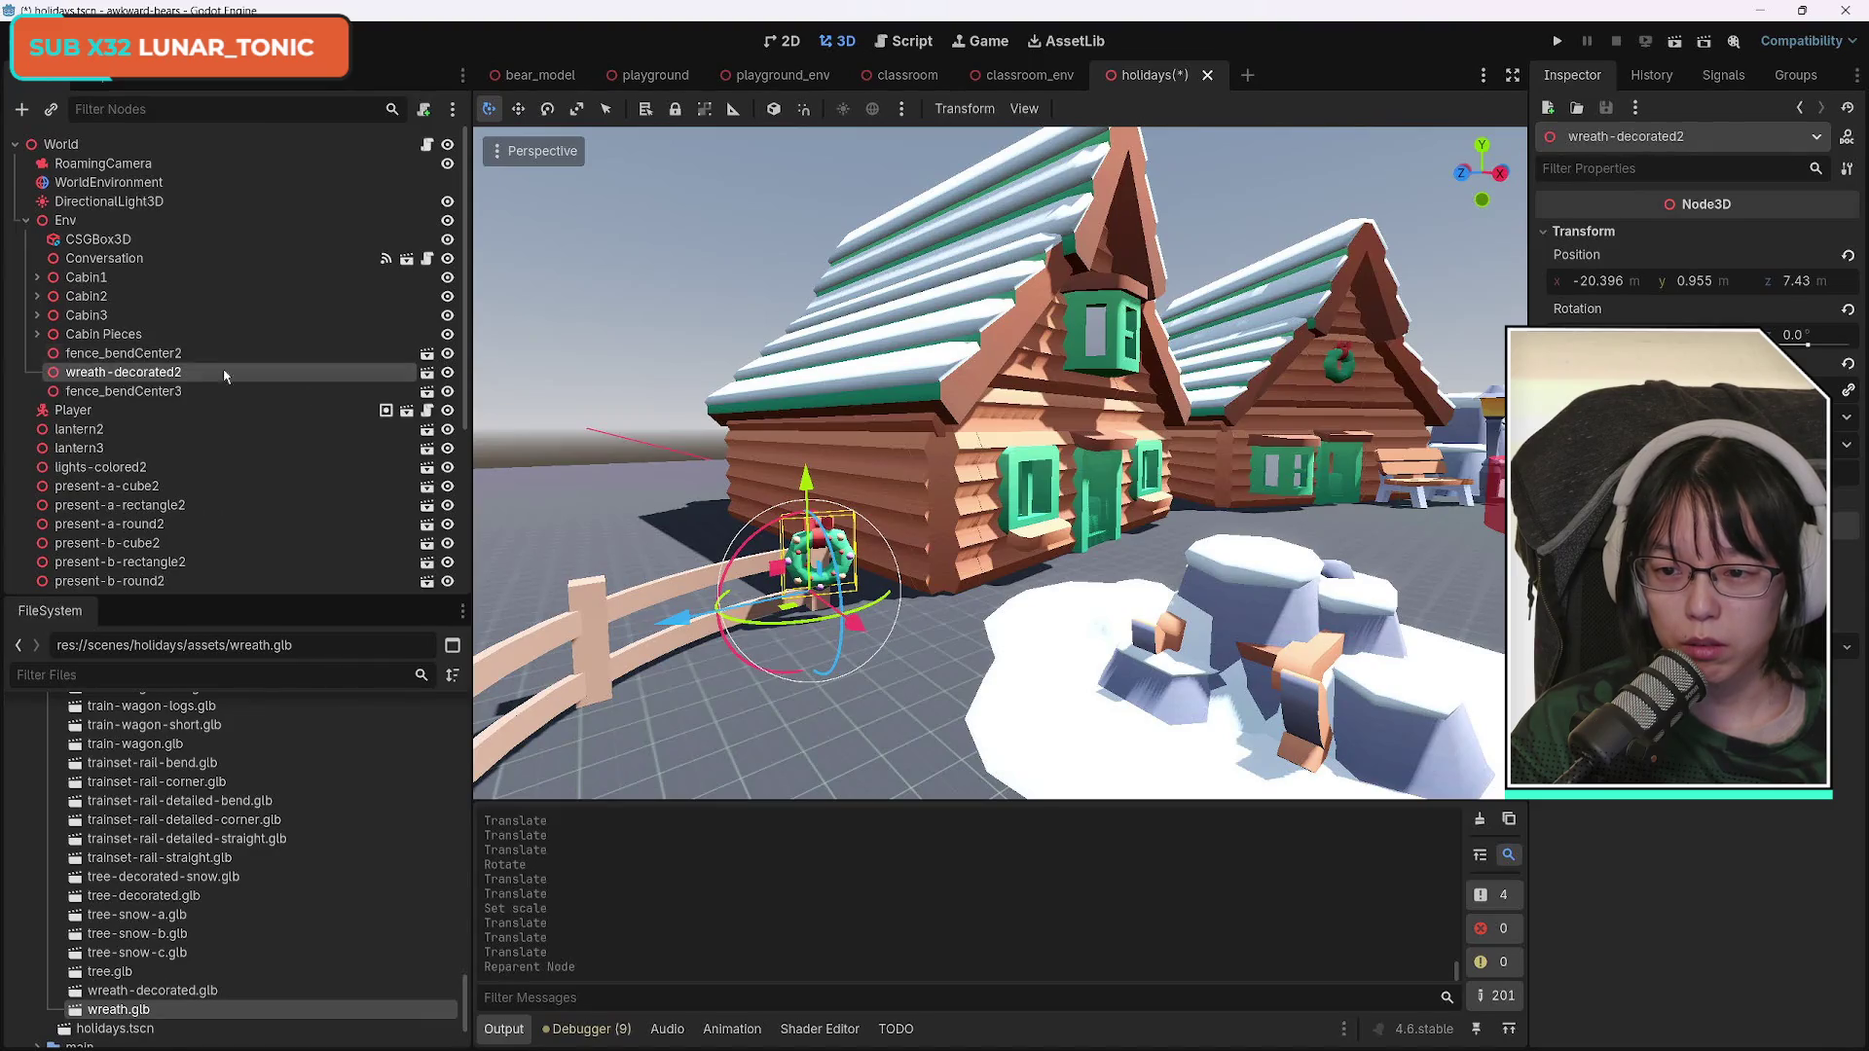
pyautogui.hotkey('ctrl', 'z')
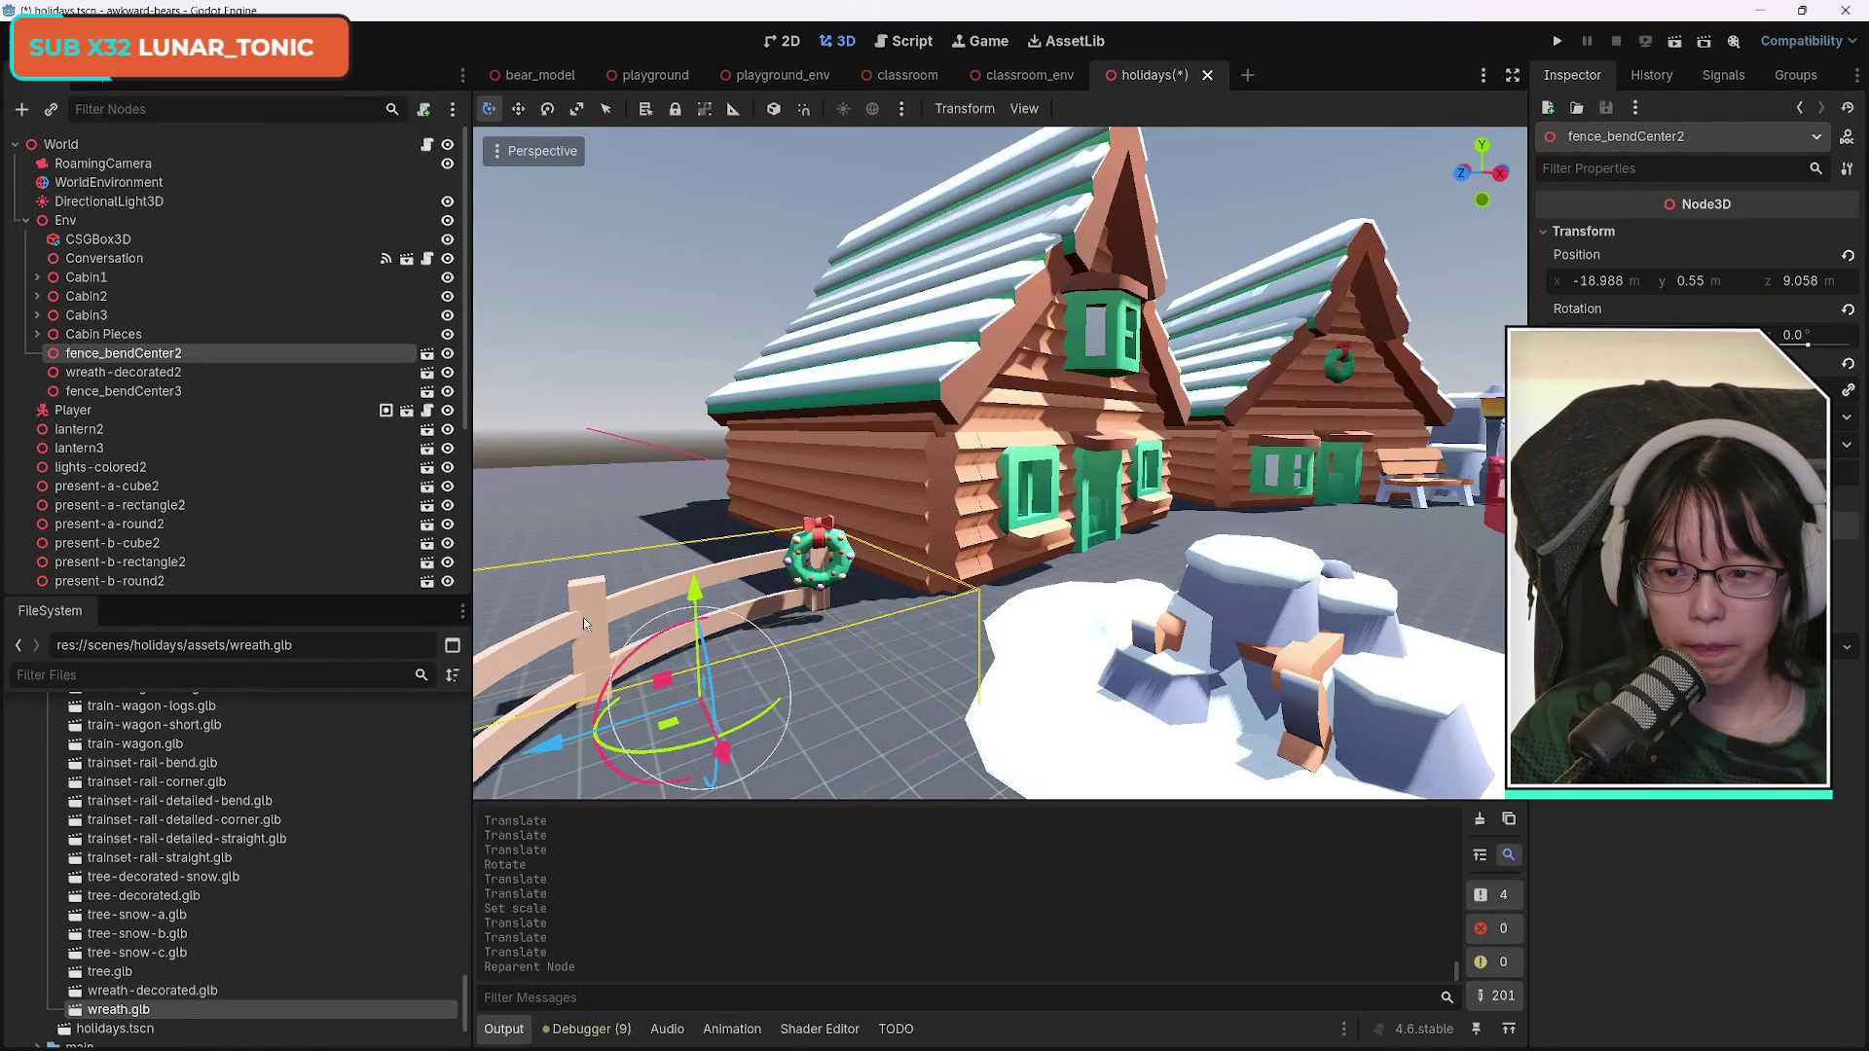
pyautogui.hotkey('ctrl', 'shift', 'z')
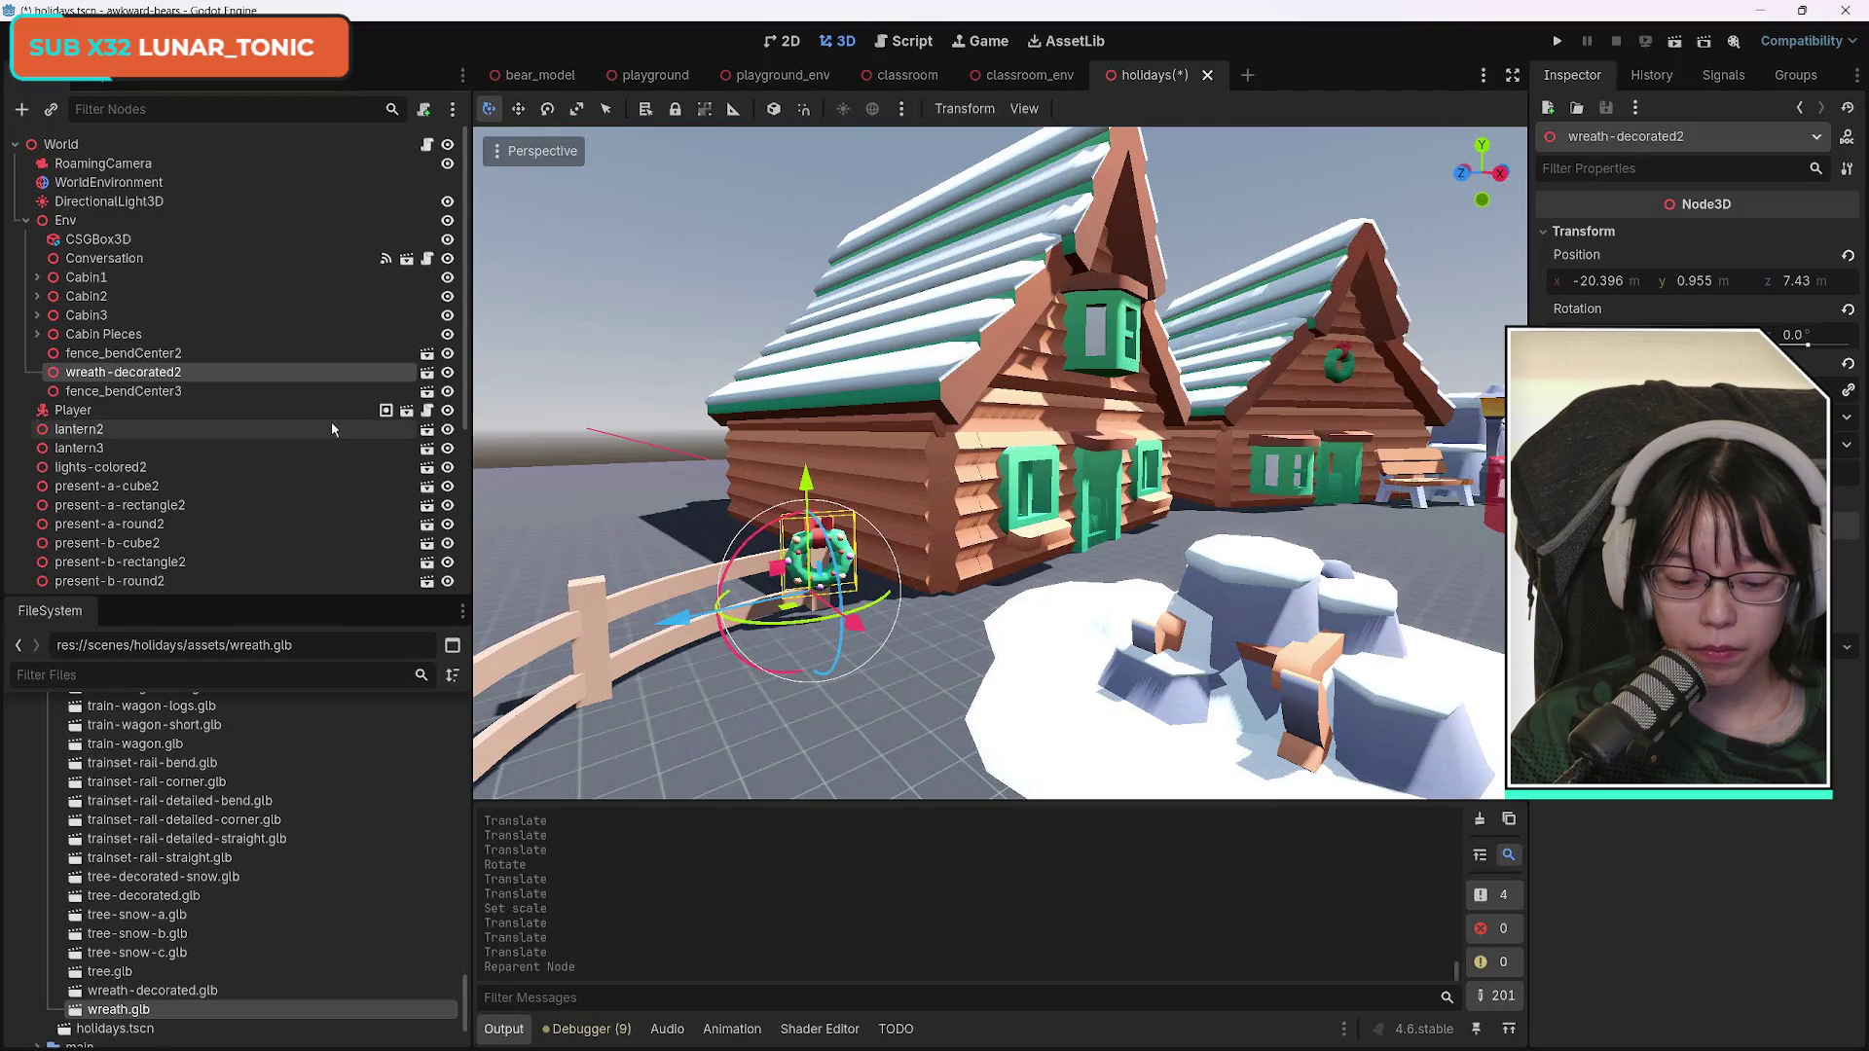
# Duplicate the wreath as wreath-decorated3 and slide it along the fence.
pyautogui.hotkey('ctrl', 'd')
pyautogui.moveTo(686, 623)
pyautogui.mouseDown()
pyautogui.moveTo(607, 669)
pyautogui.moveTo(643, 660)
pyautogui.moveTo(645, 686)
pyautogui.moveTo(720, 669)
pyautogui.moveTo(693, 622)
pyautogui.mouseUp()
pyautogui.scroll(5, 1044, 666)
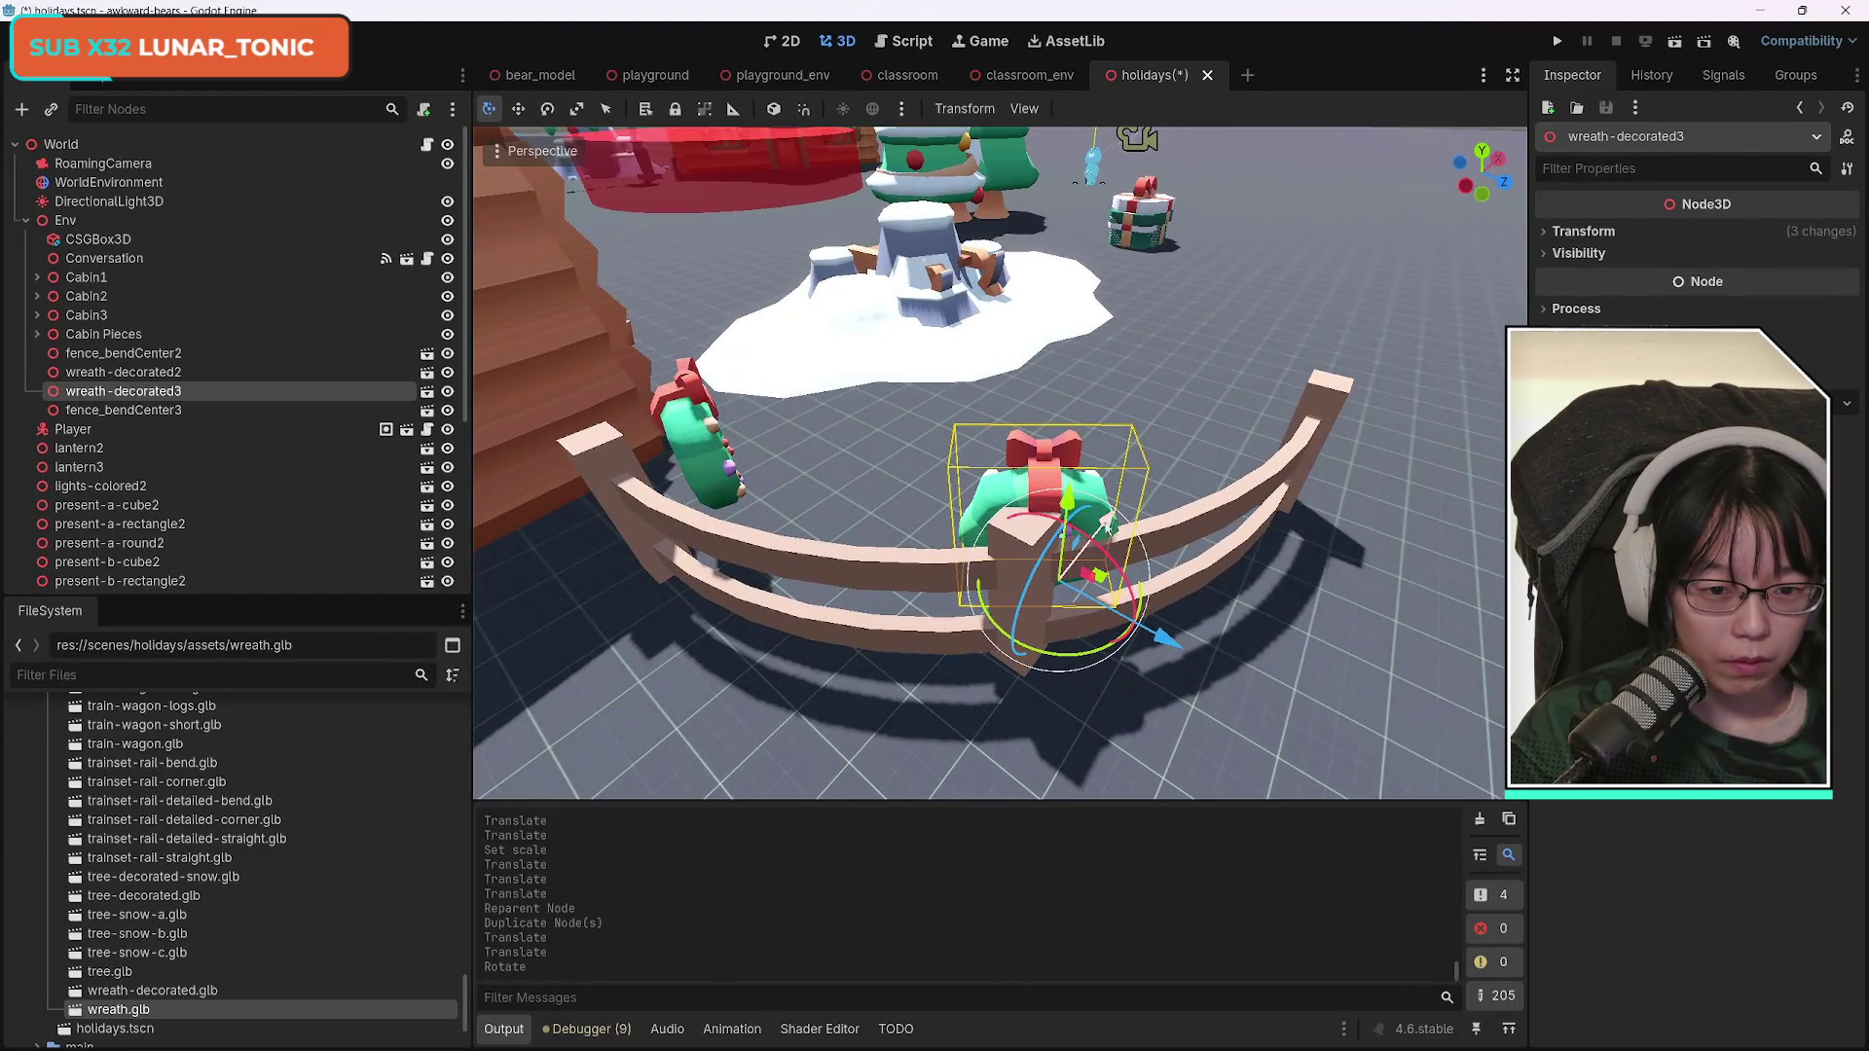
# Rotate and shift wreath-decorated3 so it follows the curve of the fence.
pyautogui.moveTo(1077, 658)
pyautogui.mouseDown()
pyautogui.moveTo(1165, 639)
pyautogui.moveTo(1120, 654)
pyautogui.moveTo(1111, 629)
pyautogui.mouseUp()
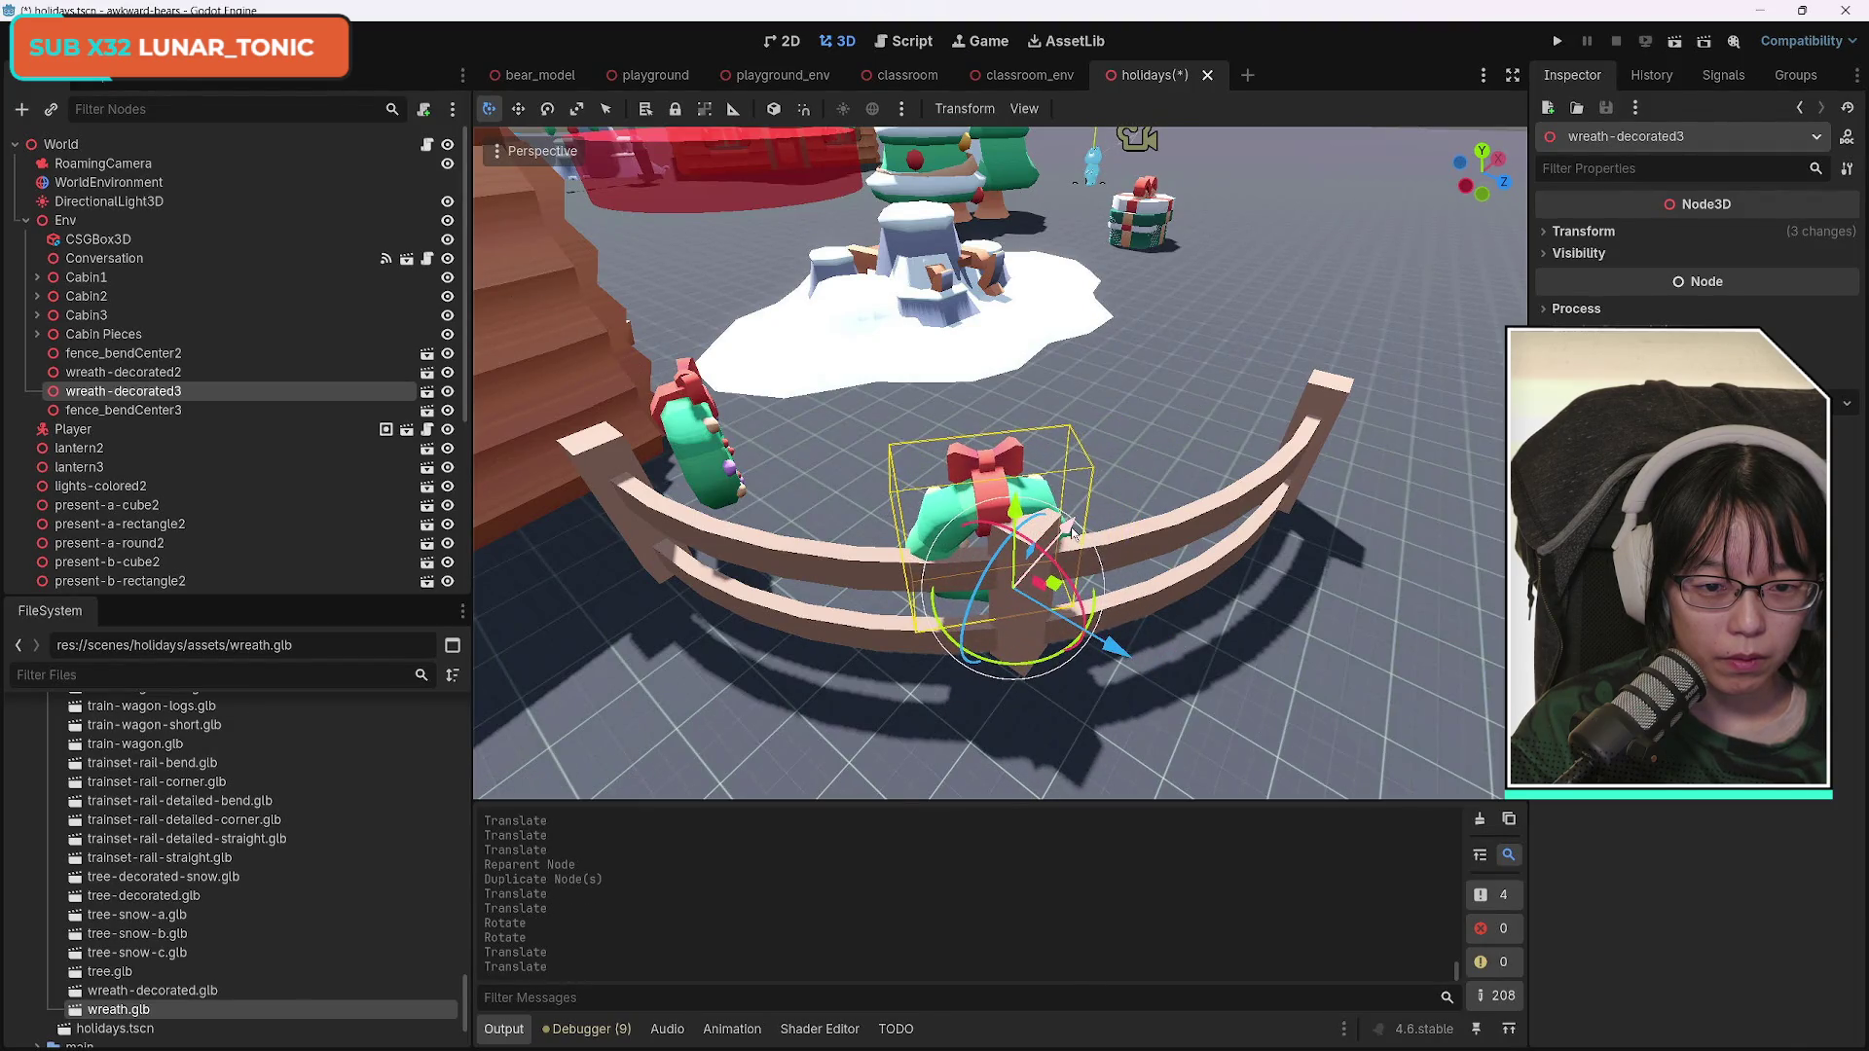
pyautogui.moveTo(1071, 530); pyautogui.dragTo(1090, 514)
pyautogui.moveTo(1071, 633)
pyautogui.mouseDown()
pyautogui.moveTo(1046, 594)
pyautogui.moveTo(1137, 627)
pyautogui.mouseUp()
pyautogui.moveTo(1098, 534); pyautogui.dragTo(1077, 525)
# Rotate and move wreath-decorated2 onto the rail at -20.649, 0.955, 7.293.
pyautogui.click(697, 448)
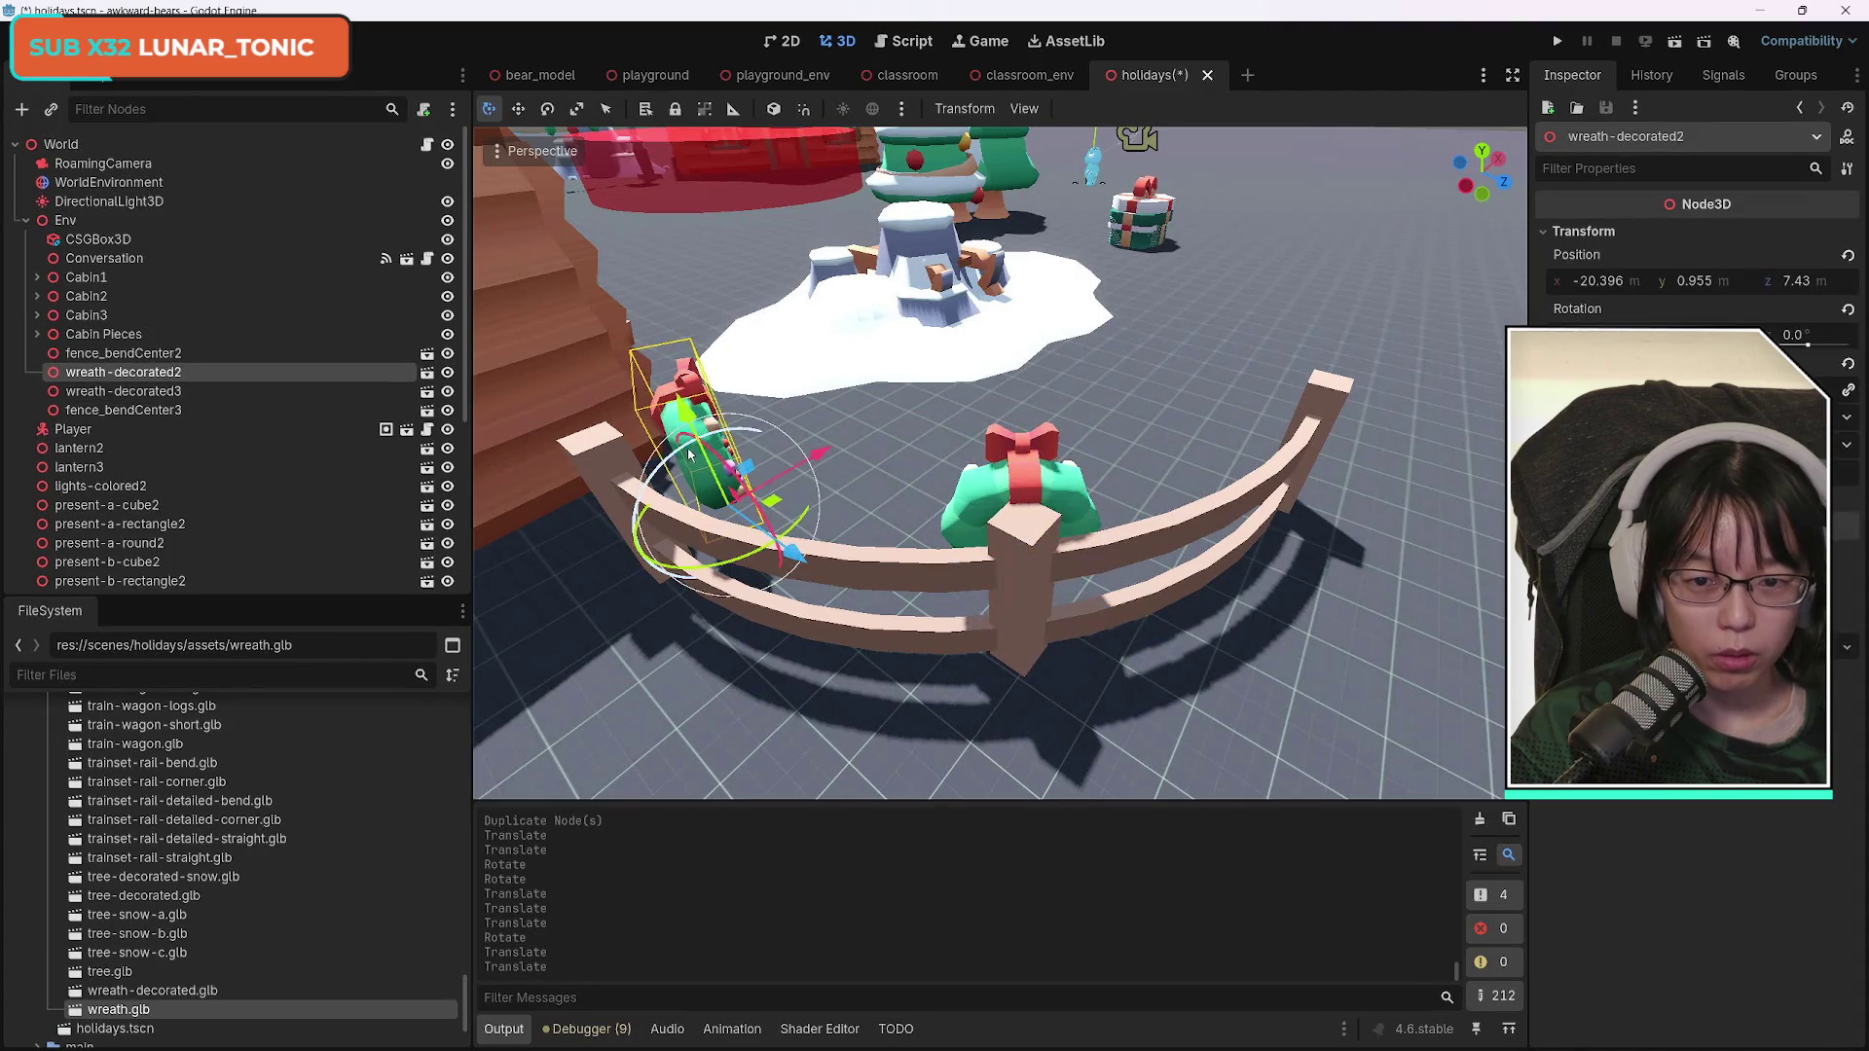
pyautogui.moveTo(790, 461); pyautogui.dragTo(778, 467)
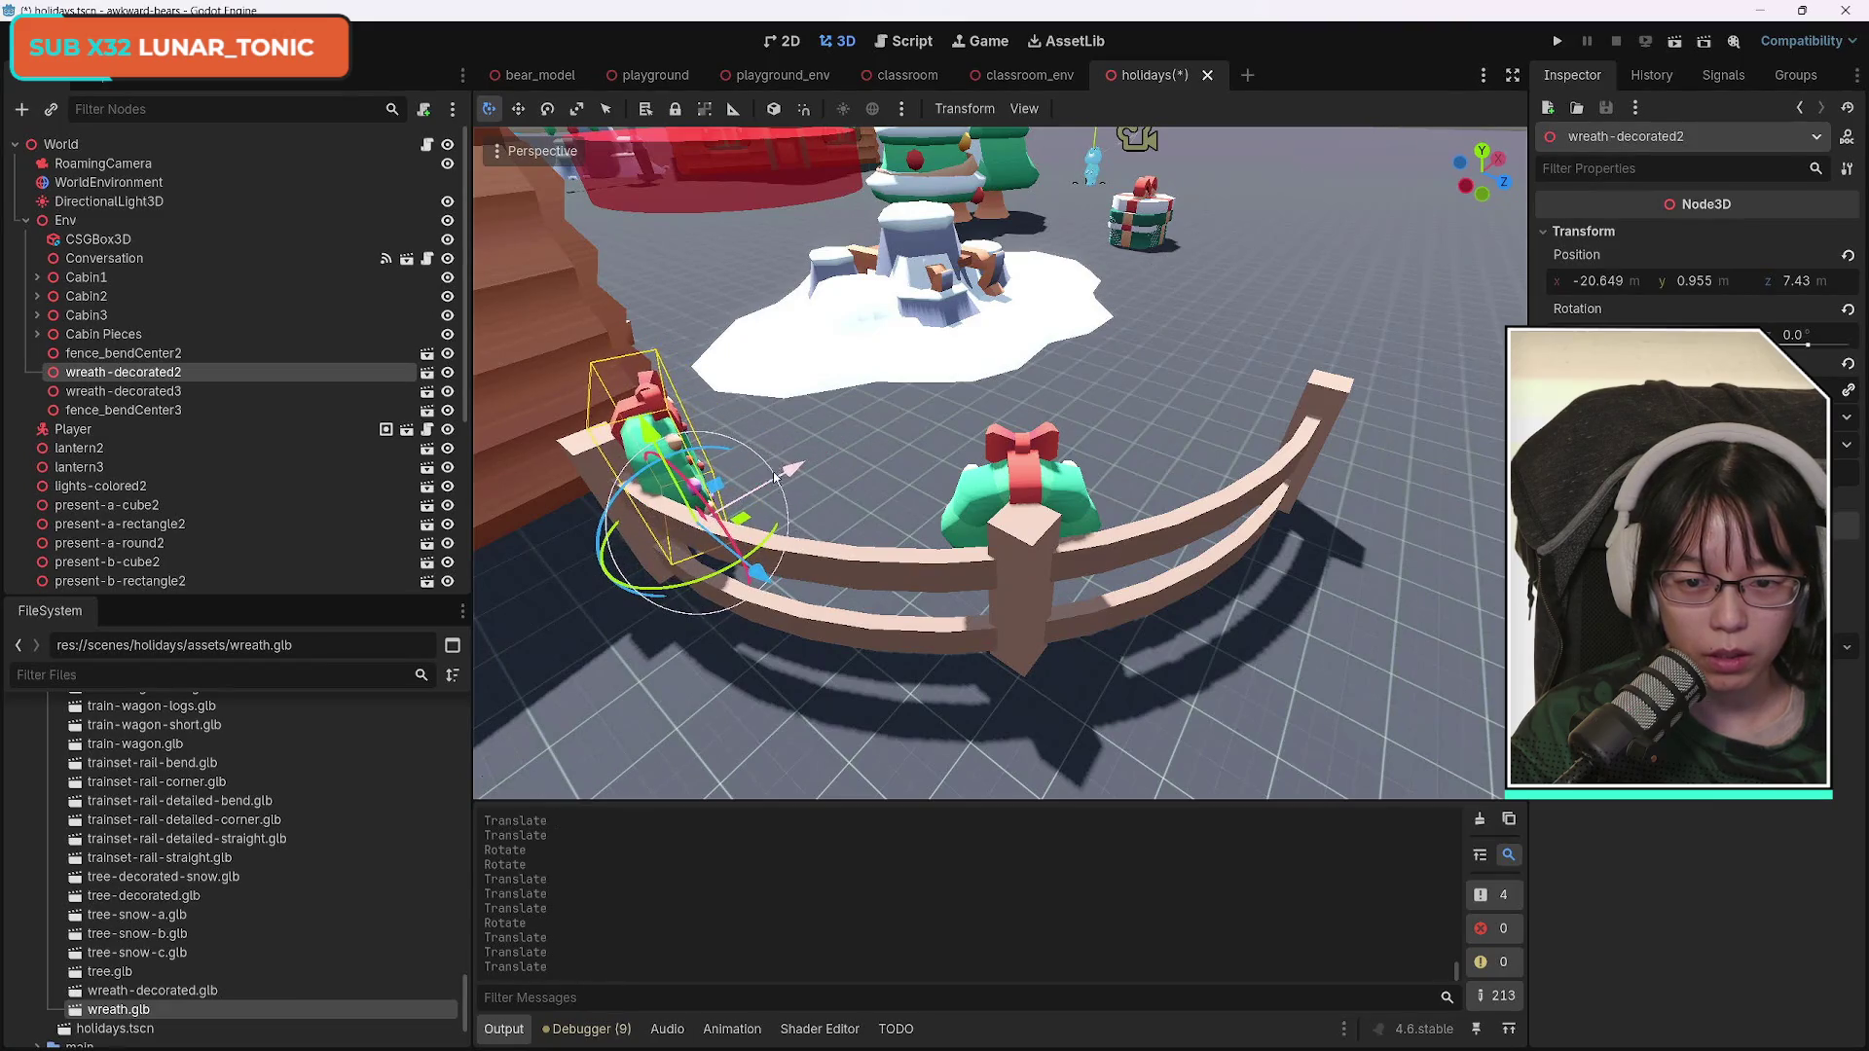
pyautogui.moveTo(745, 569)
pyautogui.mouseDown()
pyautogui.moveTo(711, 582)
pyautogui.moveTo(730, 560)
pyautogui.mouseUp()
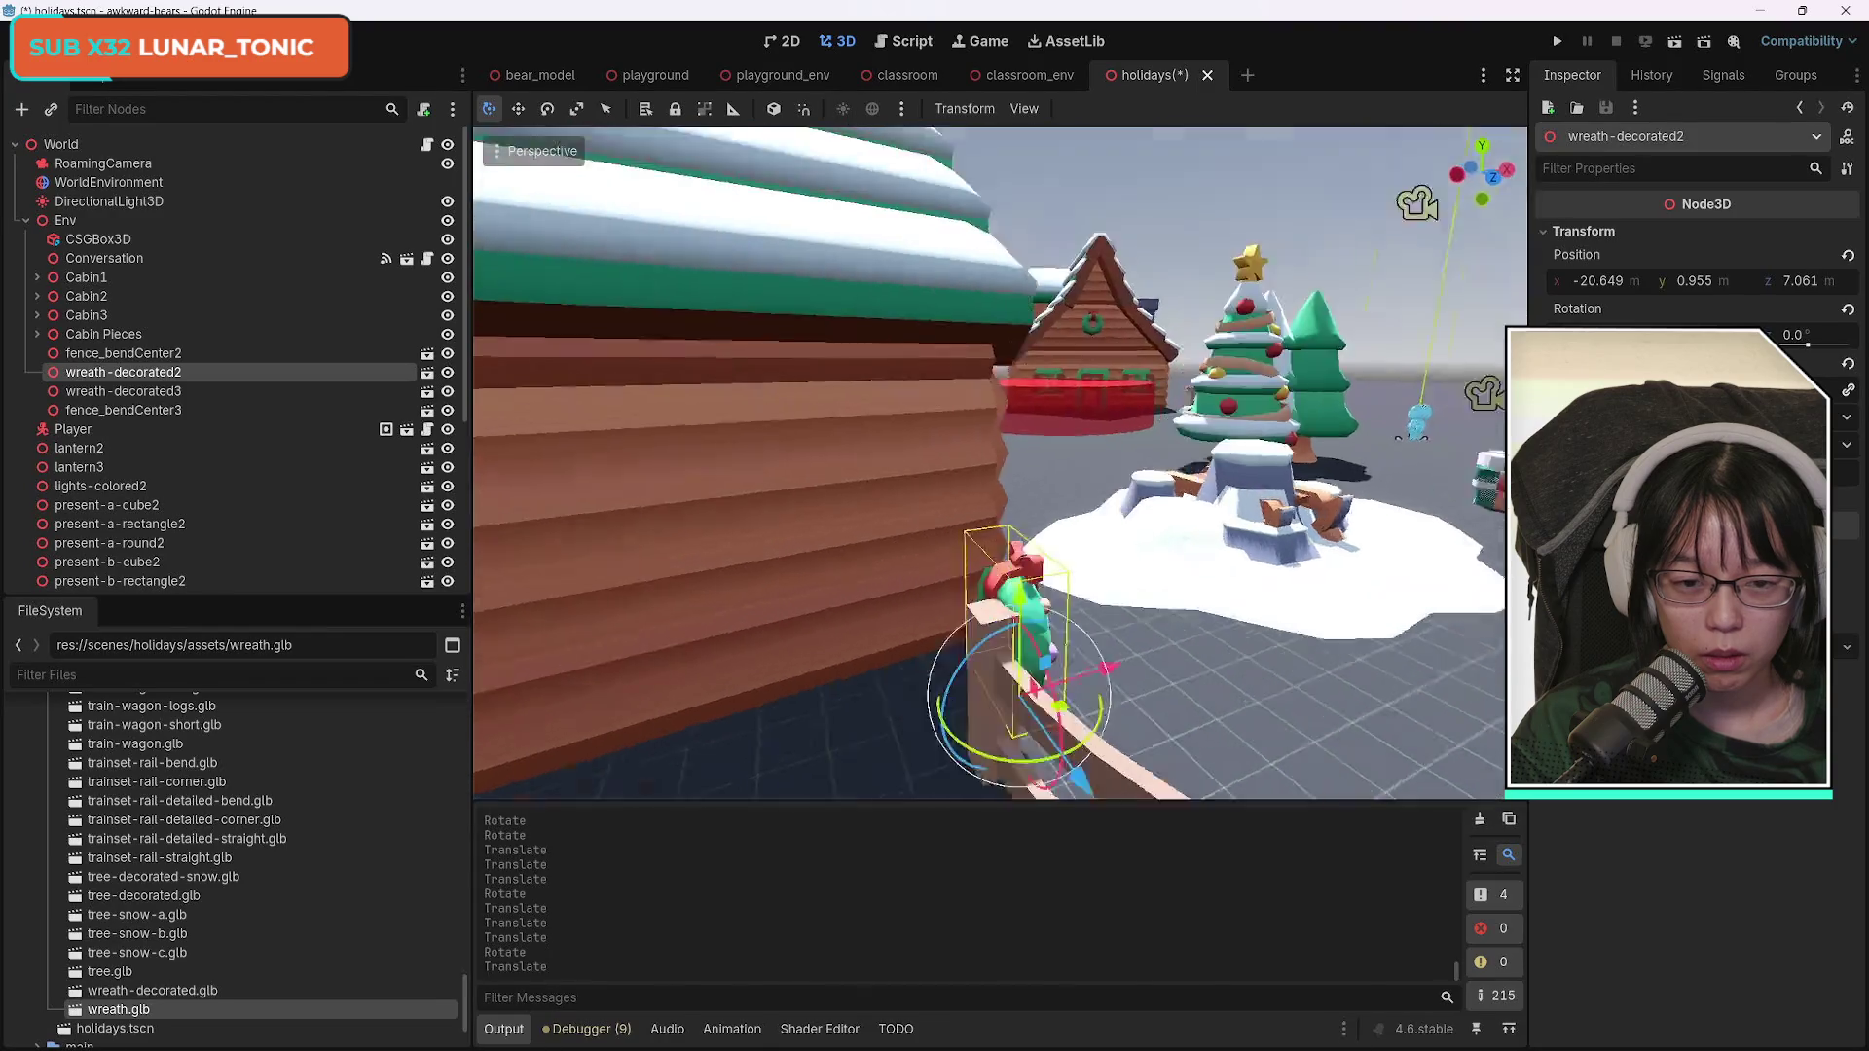
pyautogui.scroll(5, 730, 560)
pyautogui.scroll(-5, 699, 348)
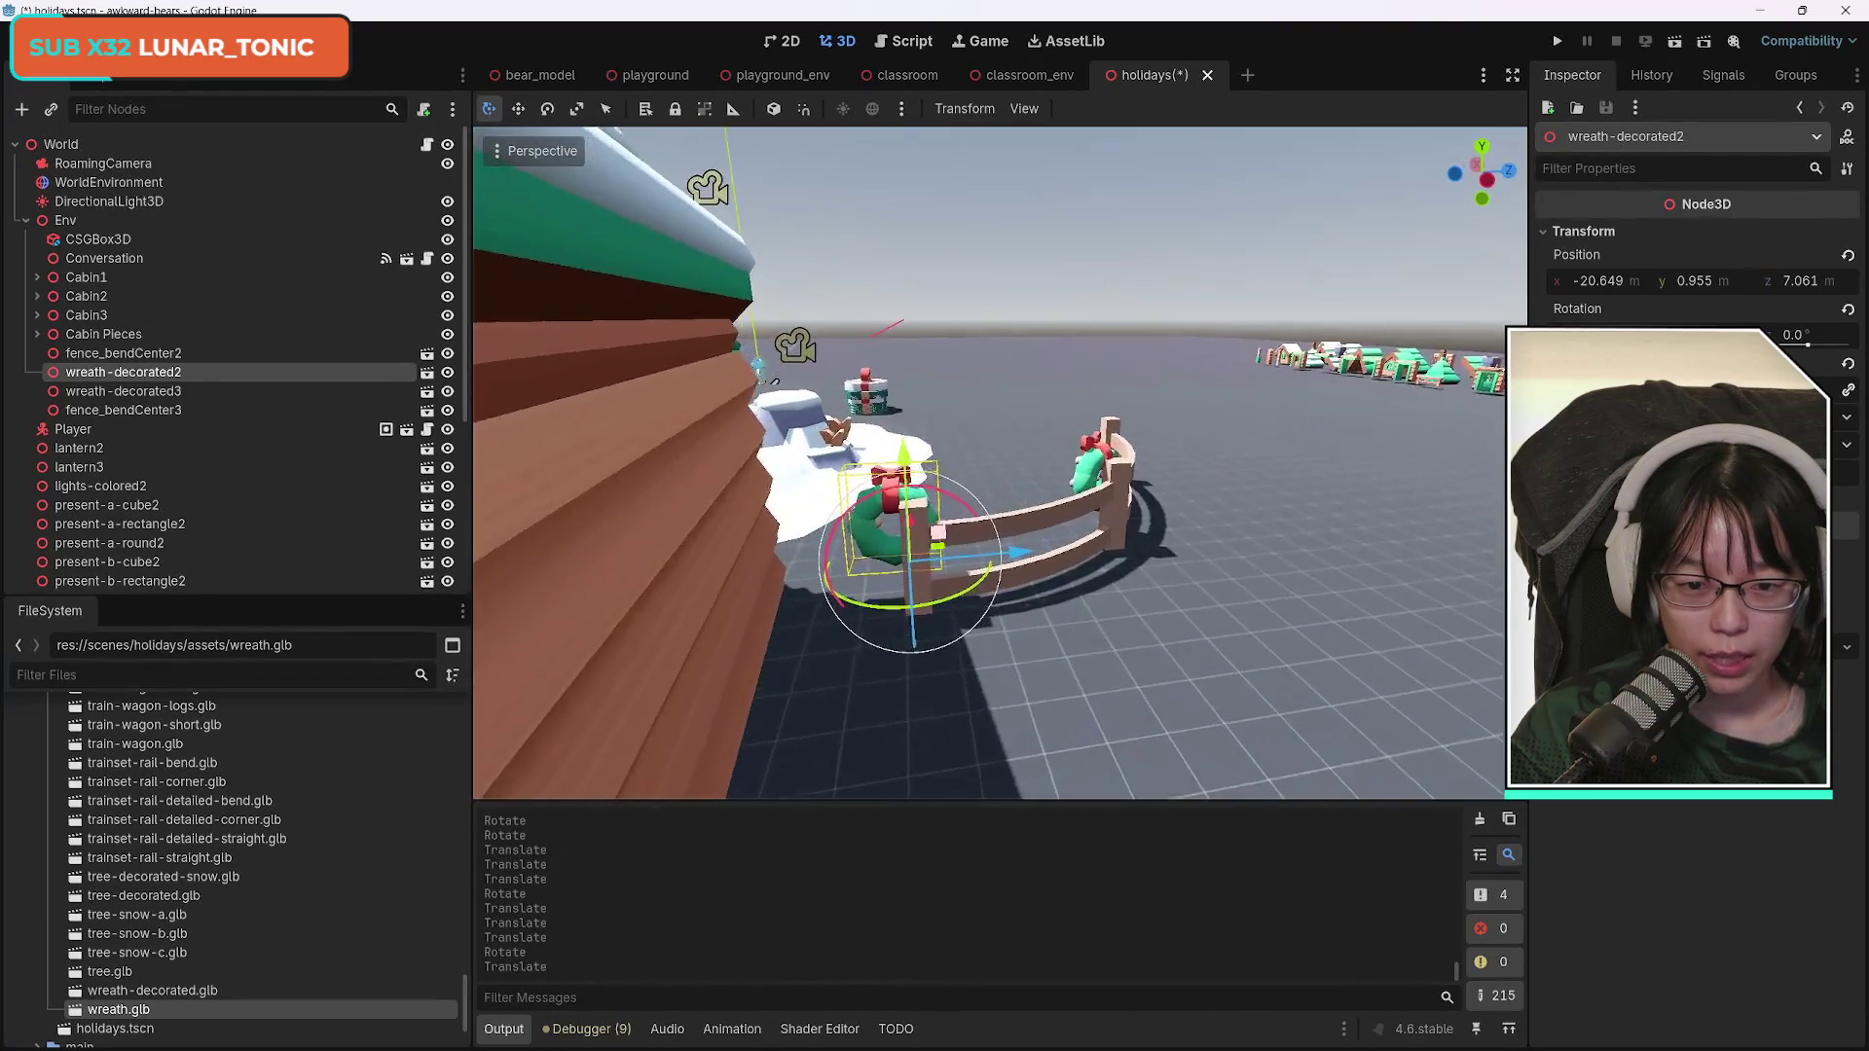
pyautogui.scroll(3, 521, 577)
pyautogui.moveTo(1016, 614); pyautogui.dragTo(1045, 612)
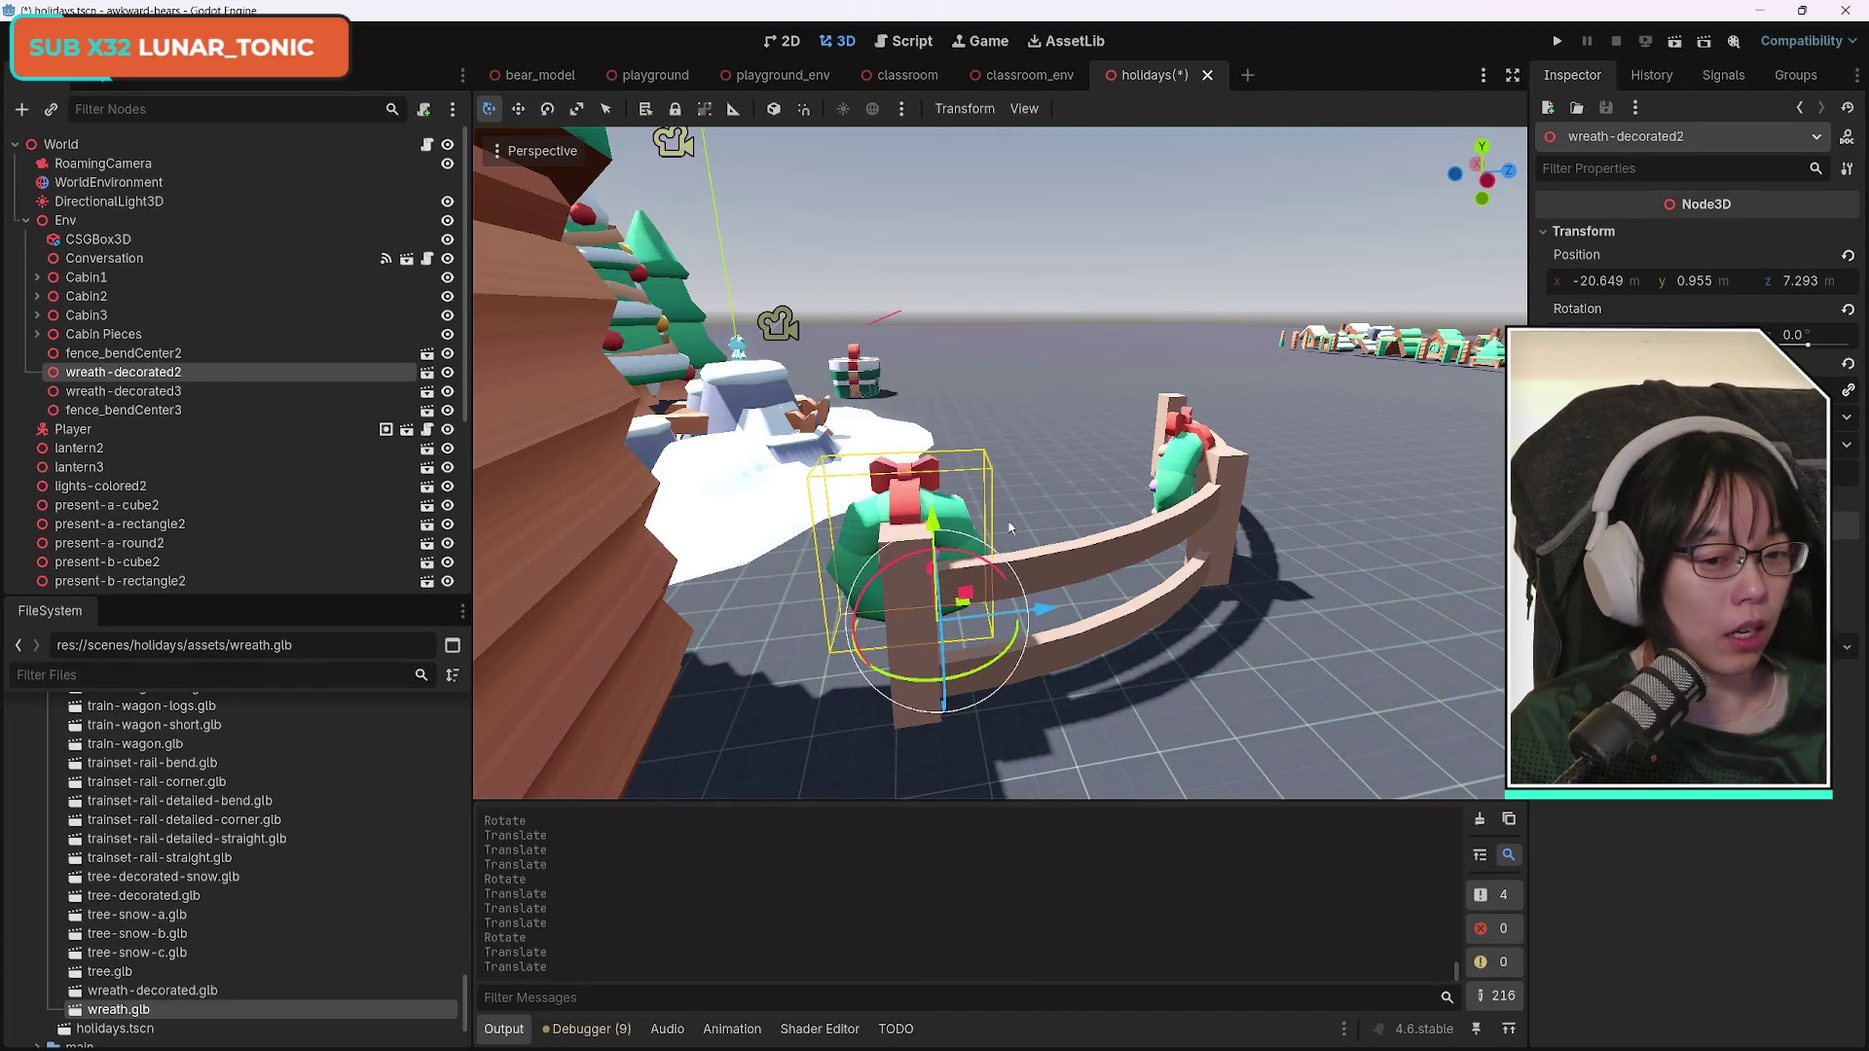
pyautogui.moveTo(1009, 529)
pyautogui.mouseDown()
pyautogui.moveTo(1010, 506)
pyautogui.moveTo(1009, 564)
pyautogui.moveTo(1010, 526)
pyautogui.moveTo(973, 506)
pyautogui.moveTo(1002, 526)
pyautogui.moveTo(974, 525)
pyautogui.moveTo(1116, 502)
pyautogui.mouseUp()
pyautogui.click(1116, 501)
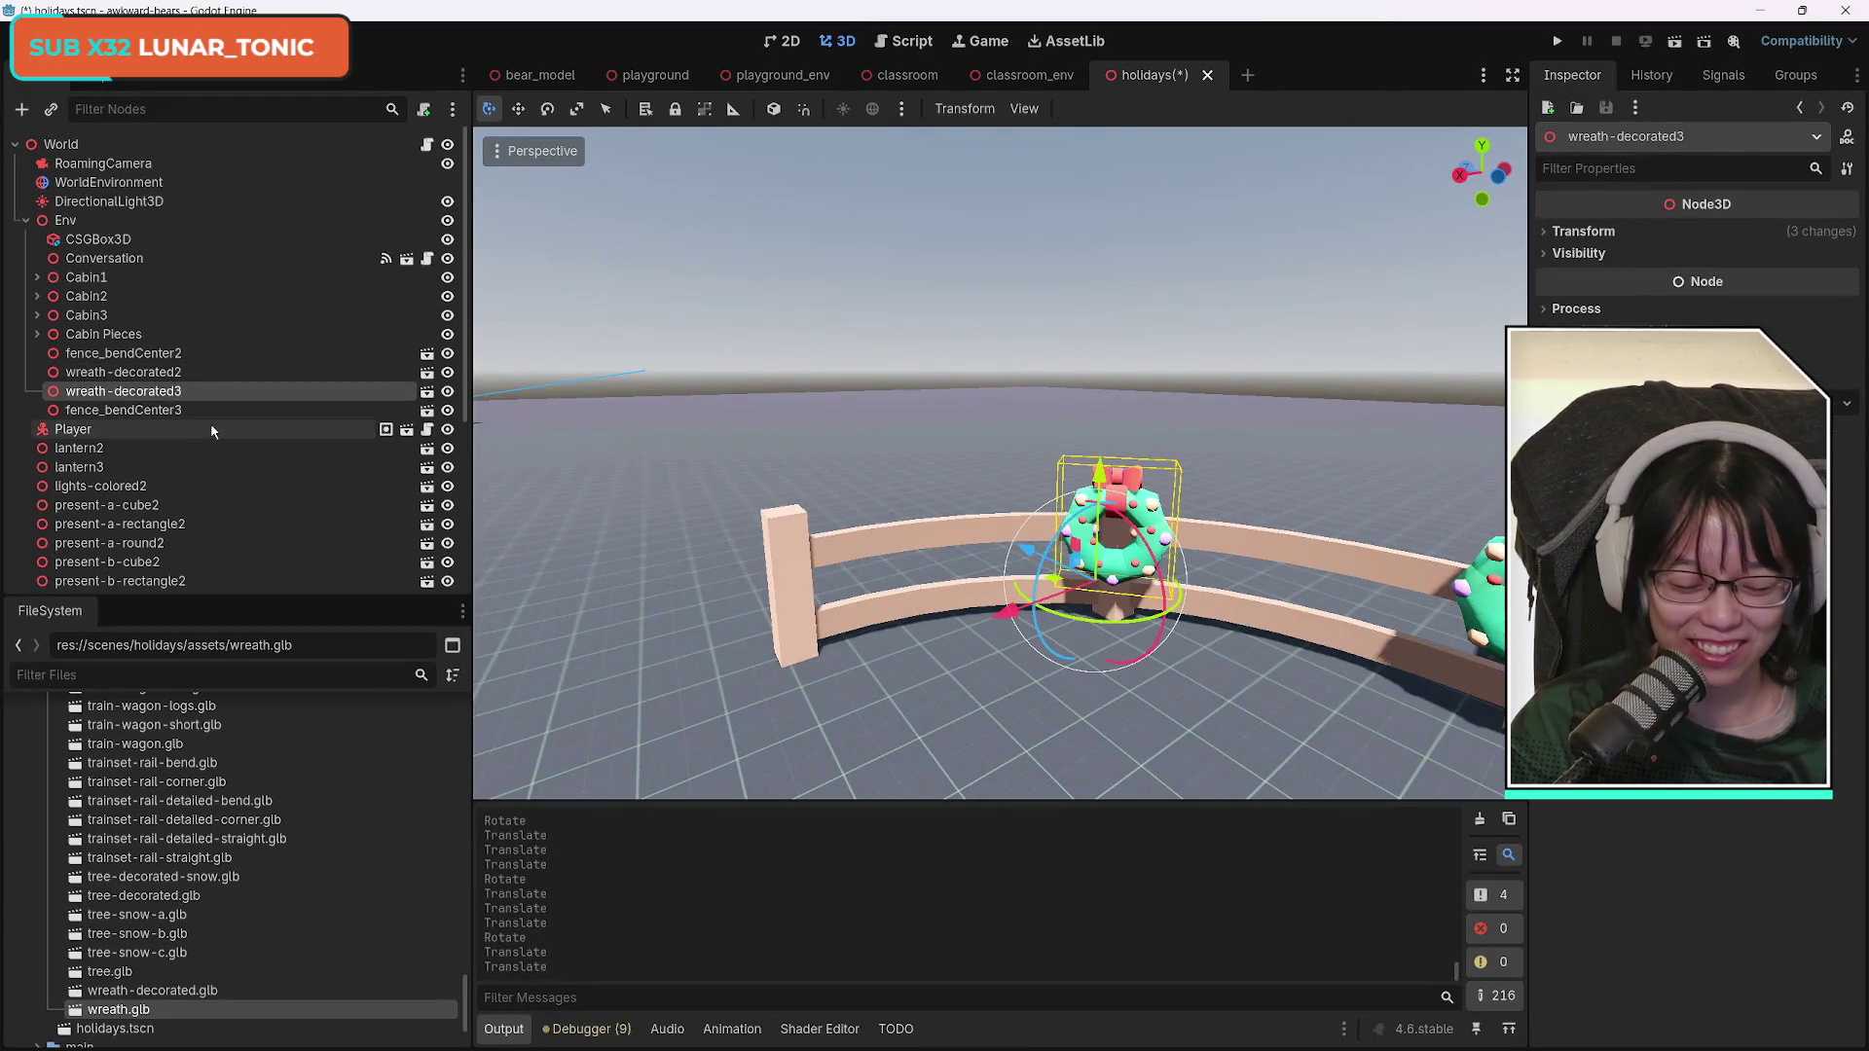
# Duplicate the wreath as wreath-decorated4, then turn and move it onto the fence.
pyautogui.hotkey('ctrl', 'd')
pyautogui.moveTo(1061, 619)
pyautogui.mouseDown()
pyautogui.moveTo(1031, 642)
pyautogui.moveTo(925, 632)
pyautogui.moveTo(643, 697)
pyautogui.moveTo(720, 584)
pyautogui.mouseUp()
pyautogui.press('f')
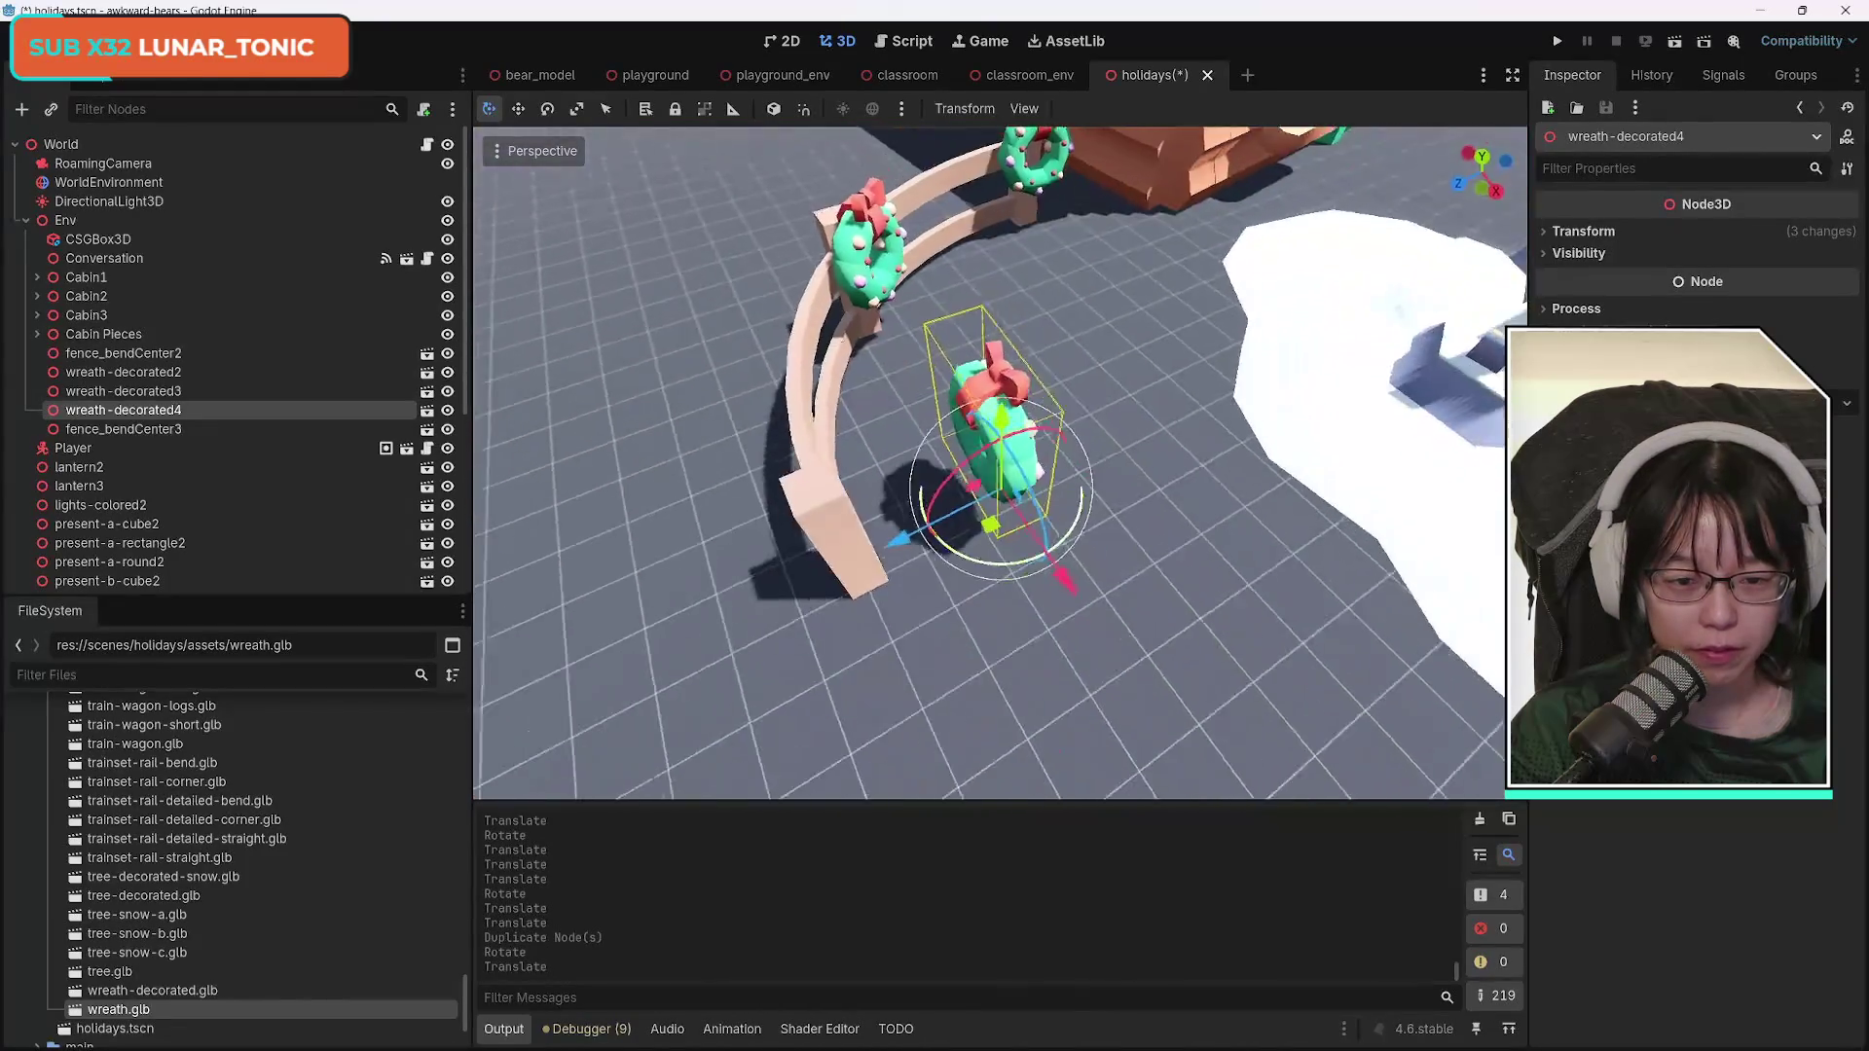
pyautogui.moveTo(884, 517); pyautogui.dragTo(779, 542)
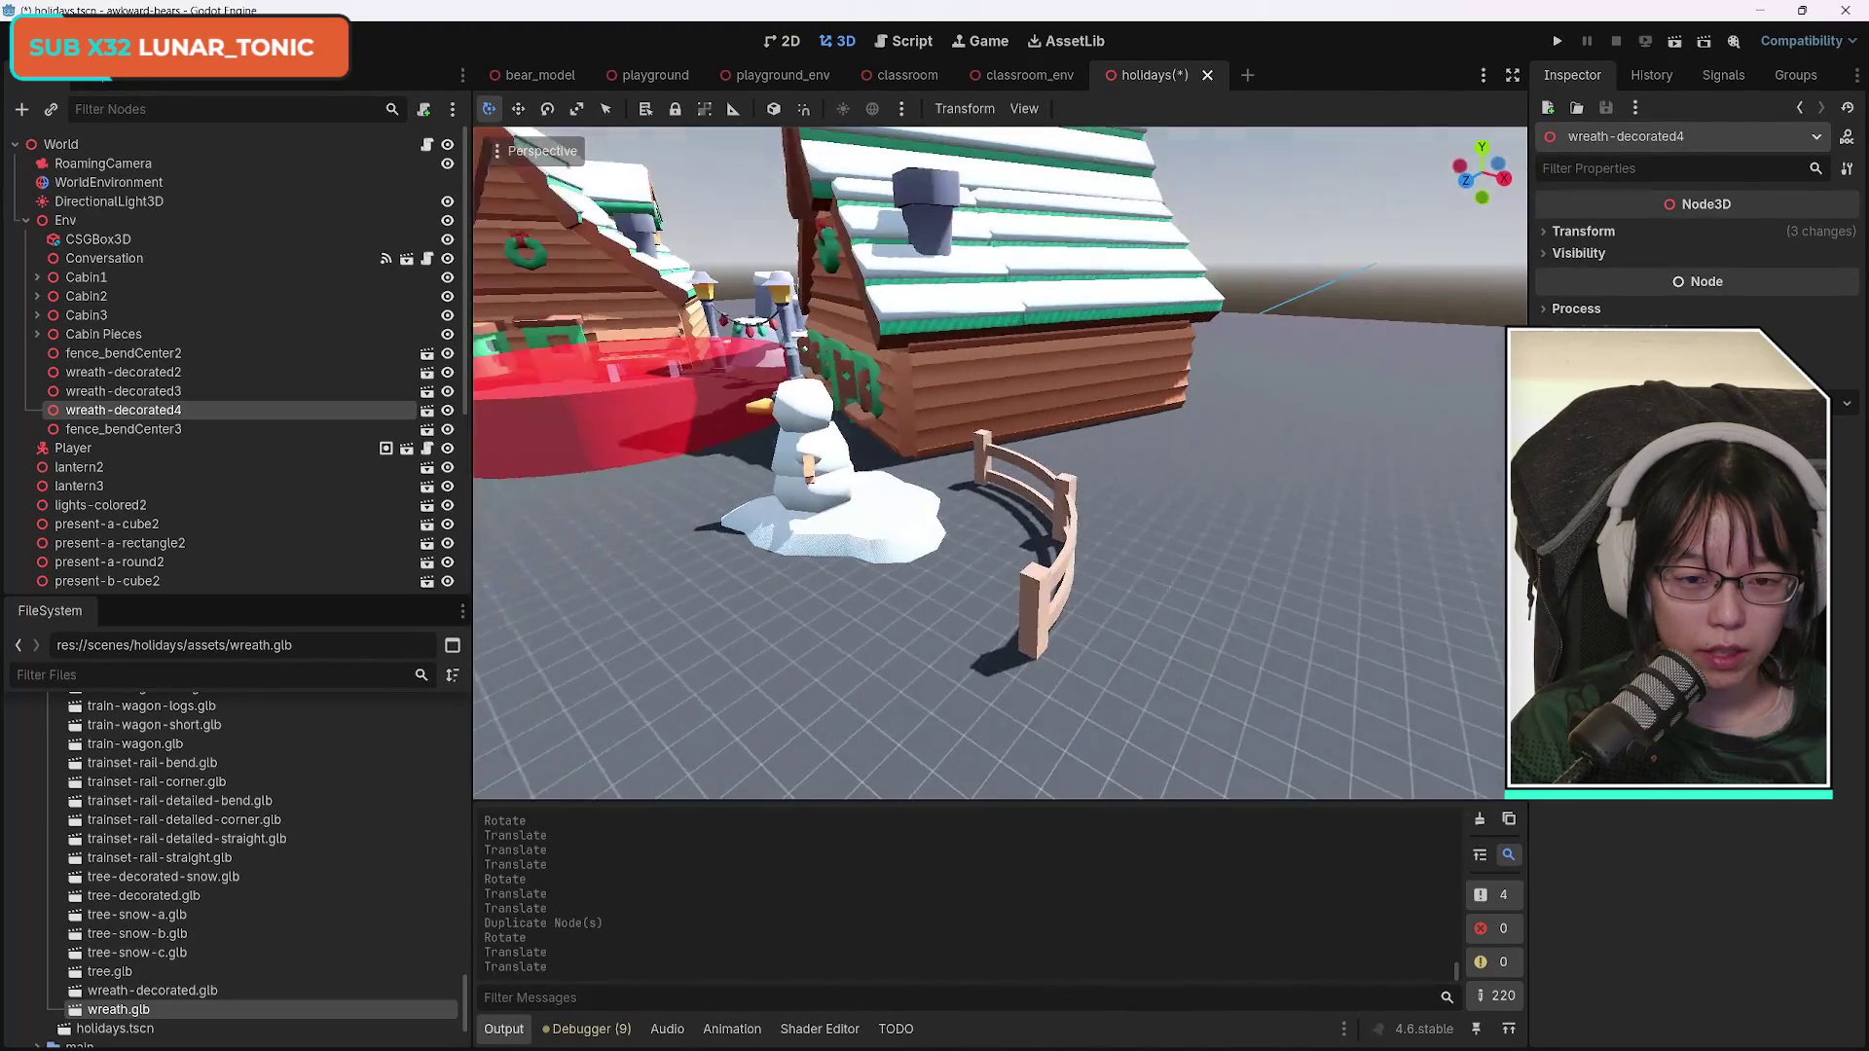
# Delete the extra fence_bendCenter3 piece beside the snowman.
pyautogui.click(1085, 513)
pyautogui.press('Delete')
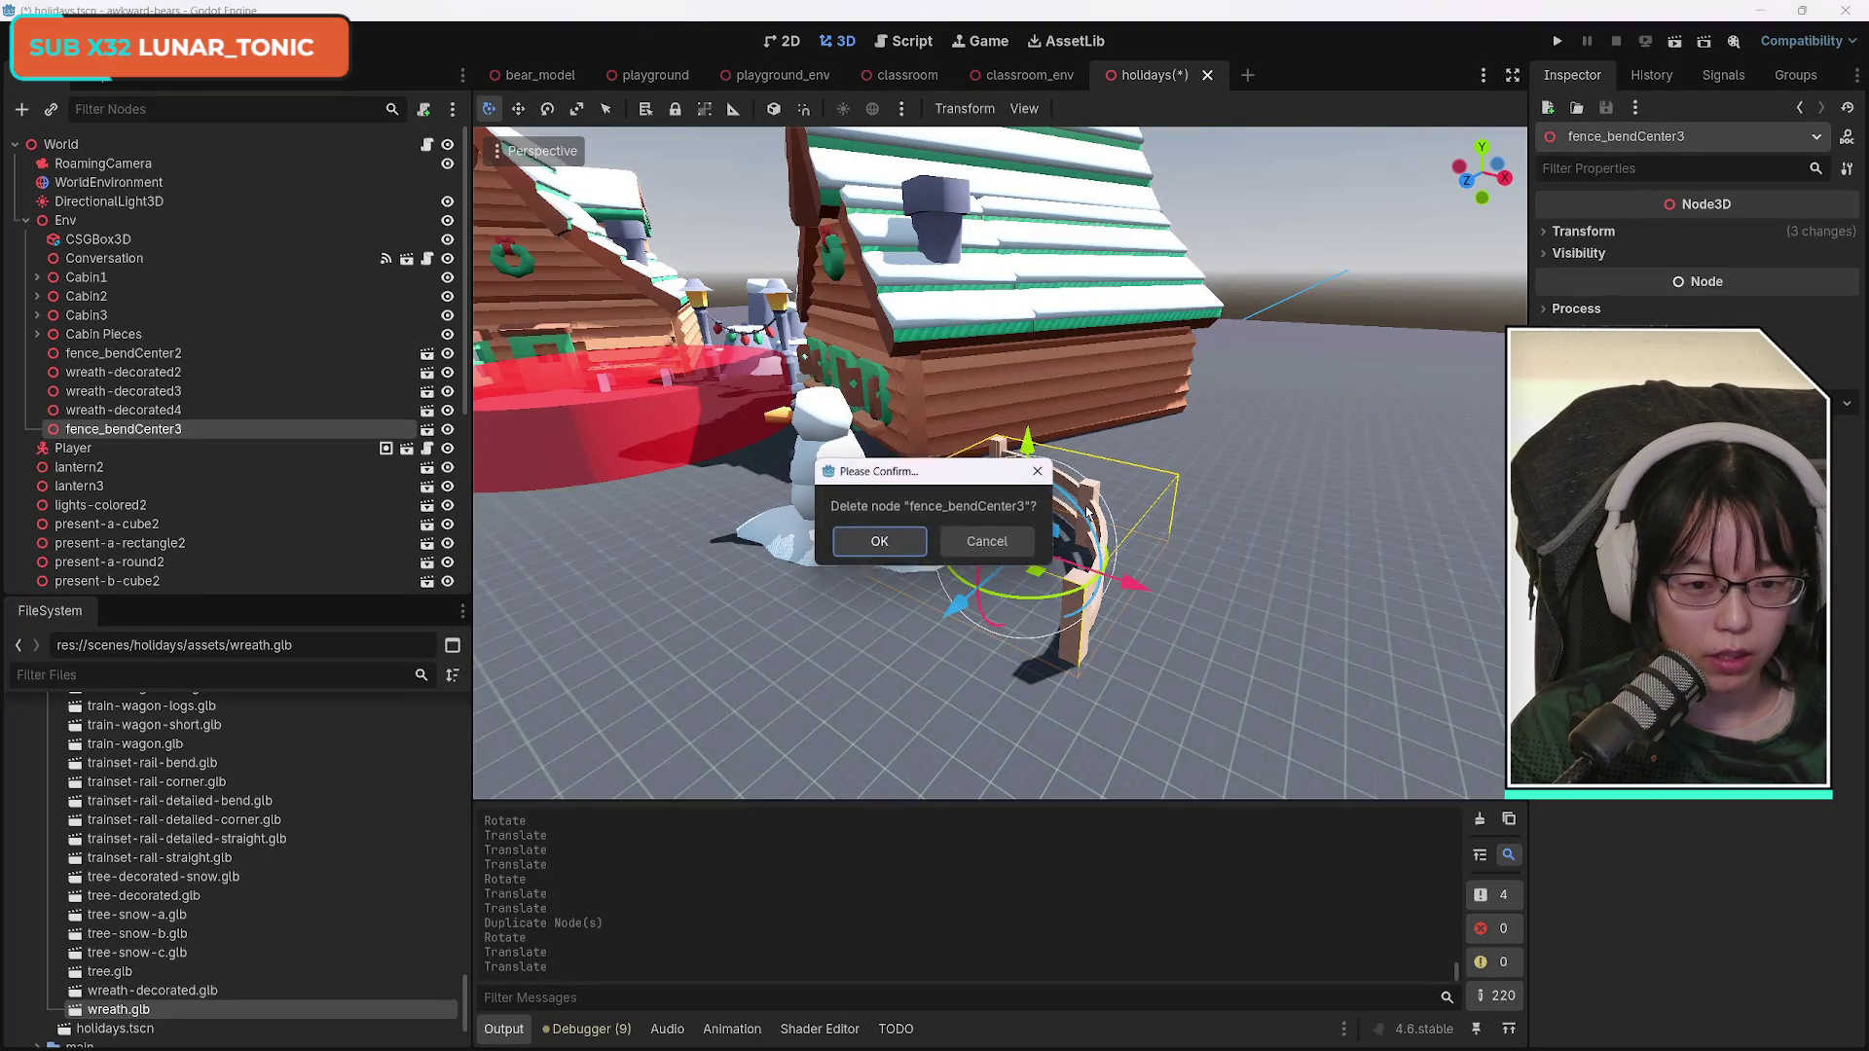
pyautogui.press('Return')
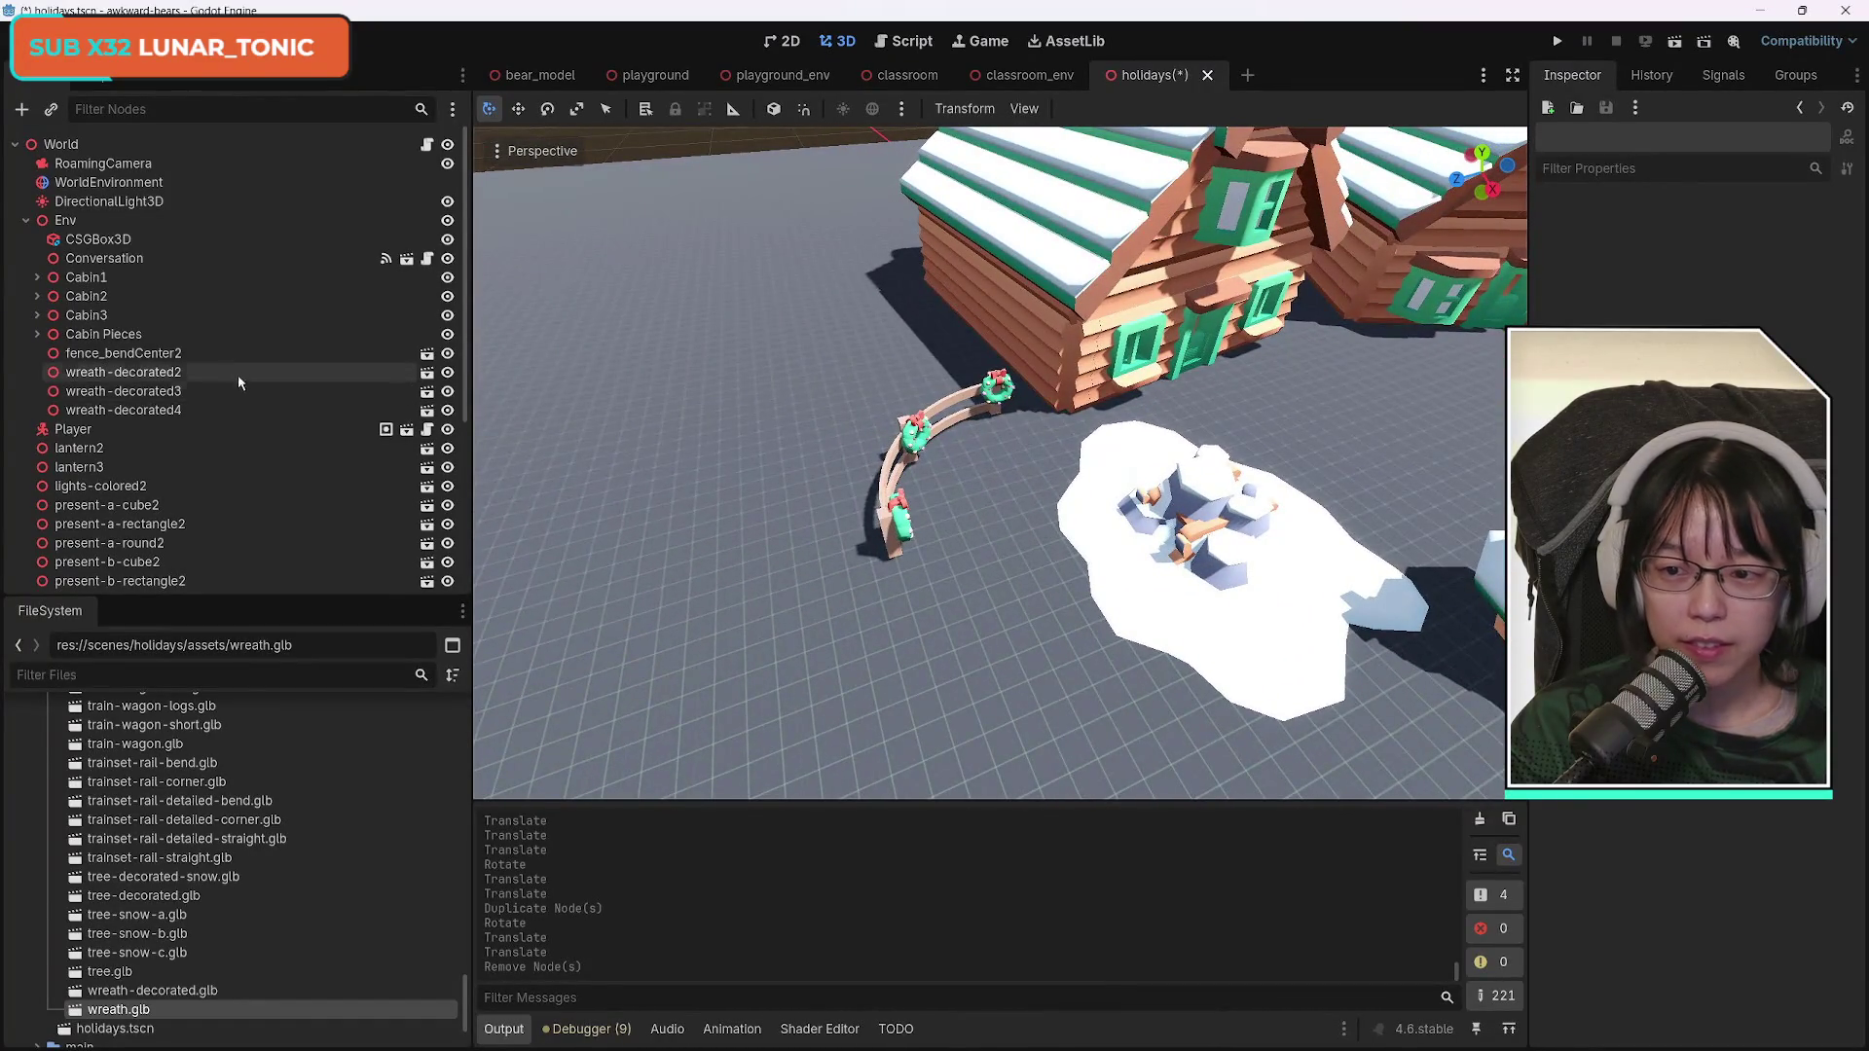
pyautogui.click(178, 356)
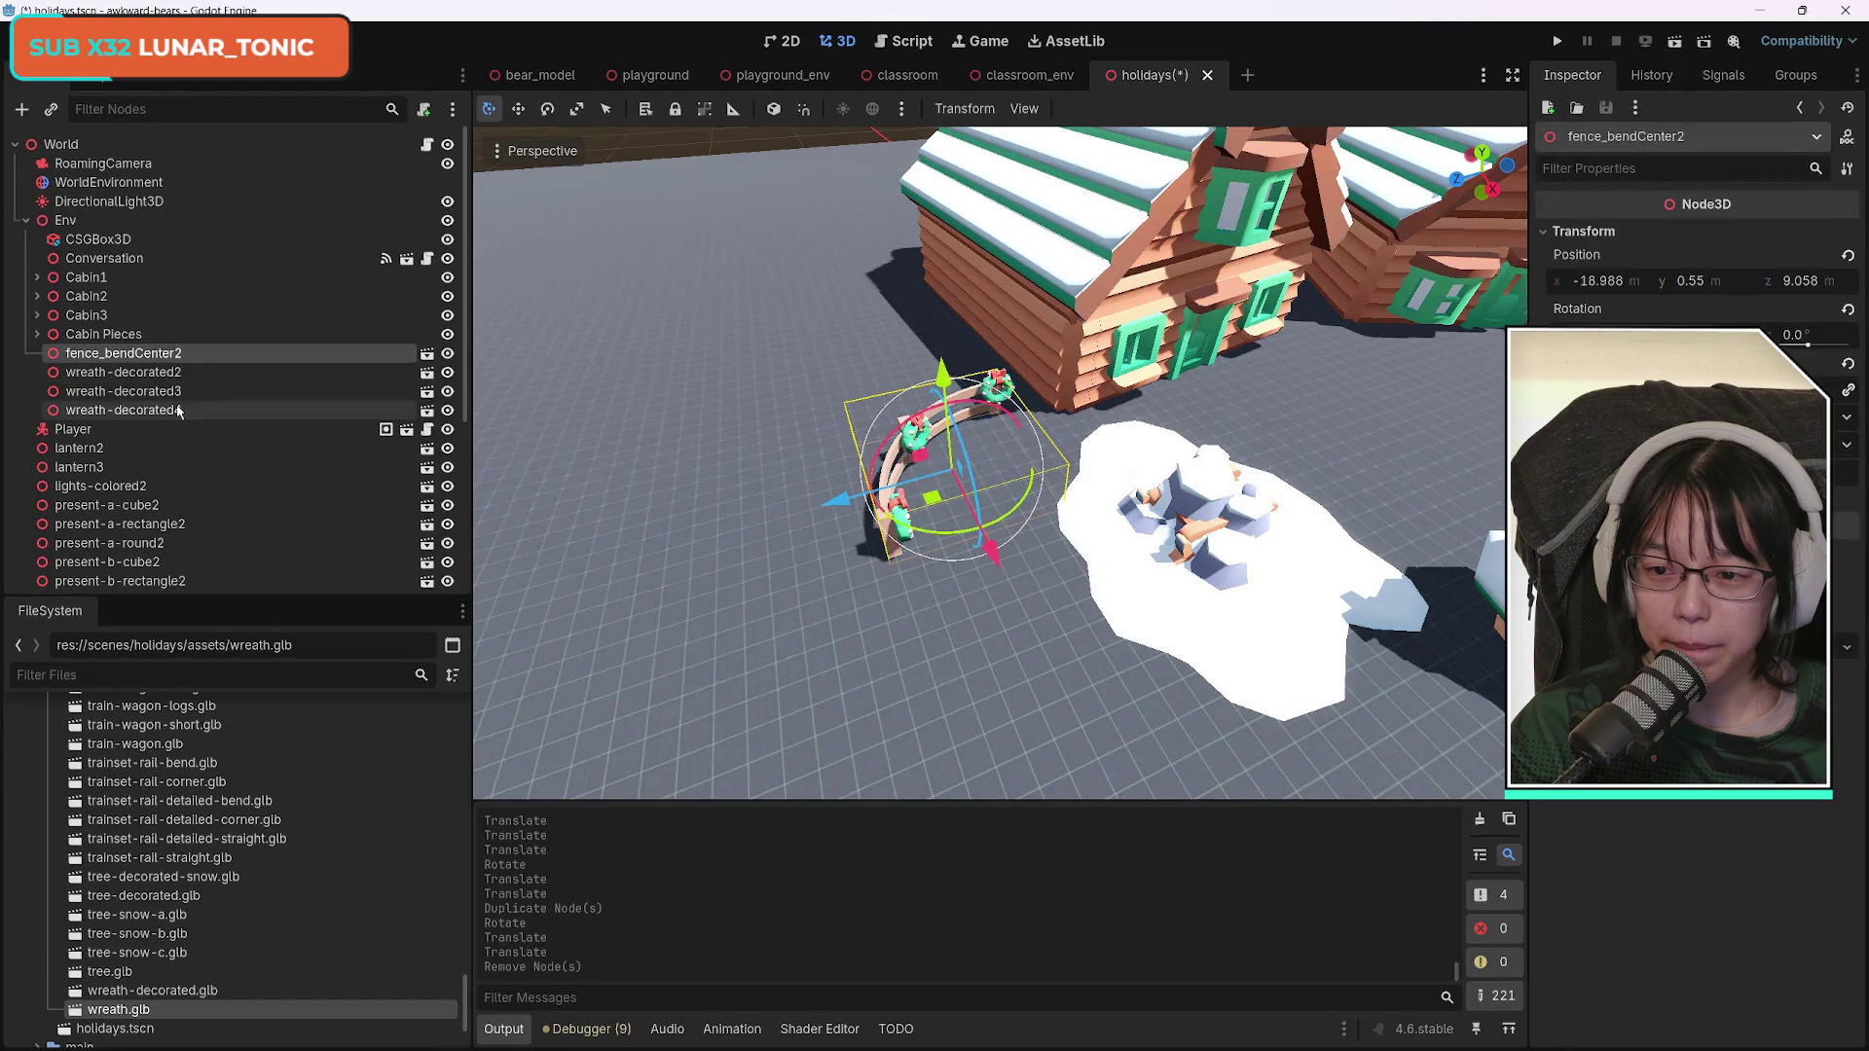
# Duplicate fence_bendCenter2 with its three wreaths, then move and turn the copy beside the snowman.
pyautogui.keyDown('shift'); pyautogui.click(181, 412); pyautogui.keyUp('shift')
pyautogui.hotkey('ctrl', 'd')
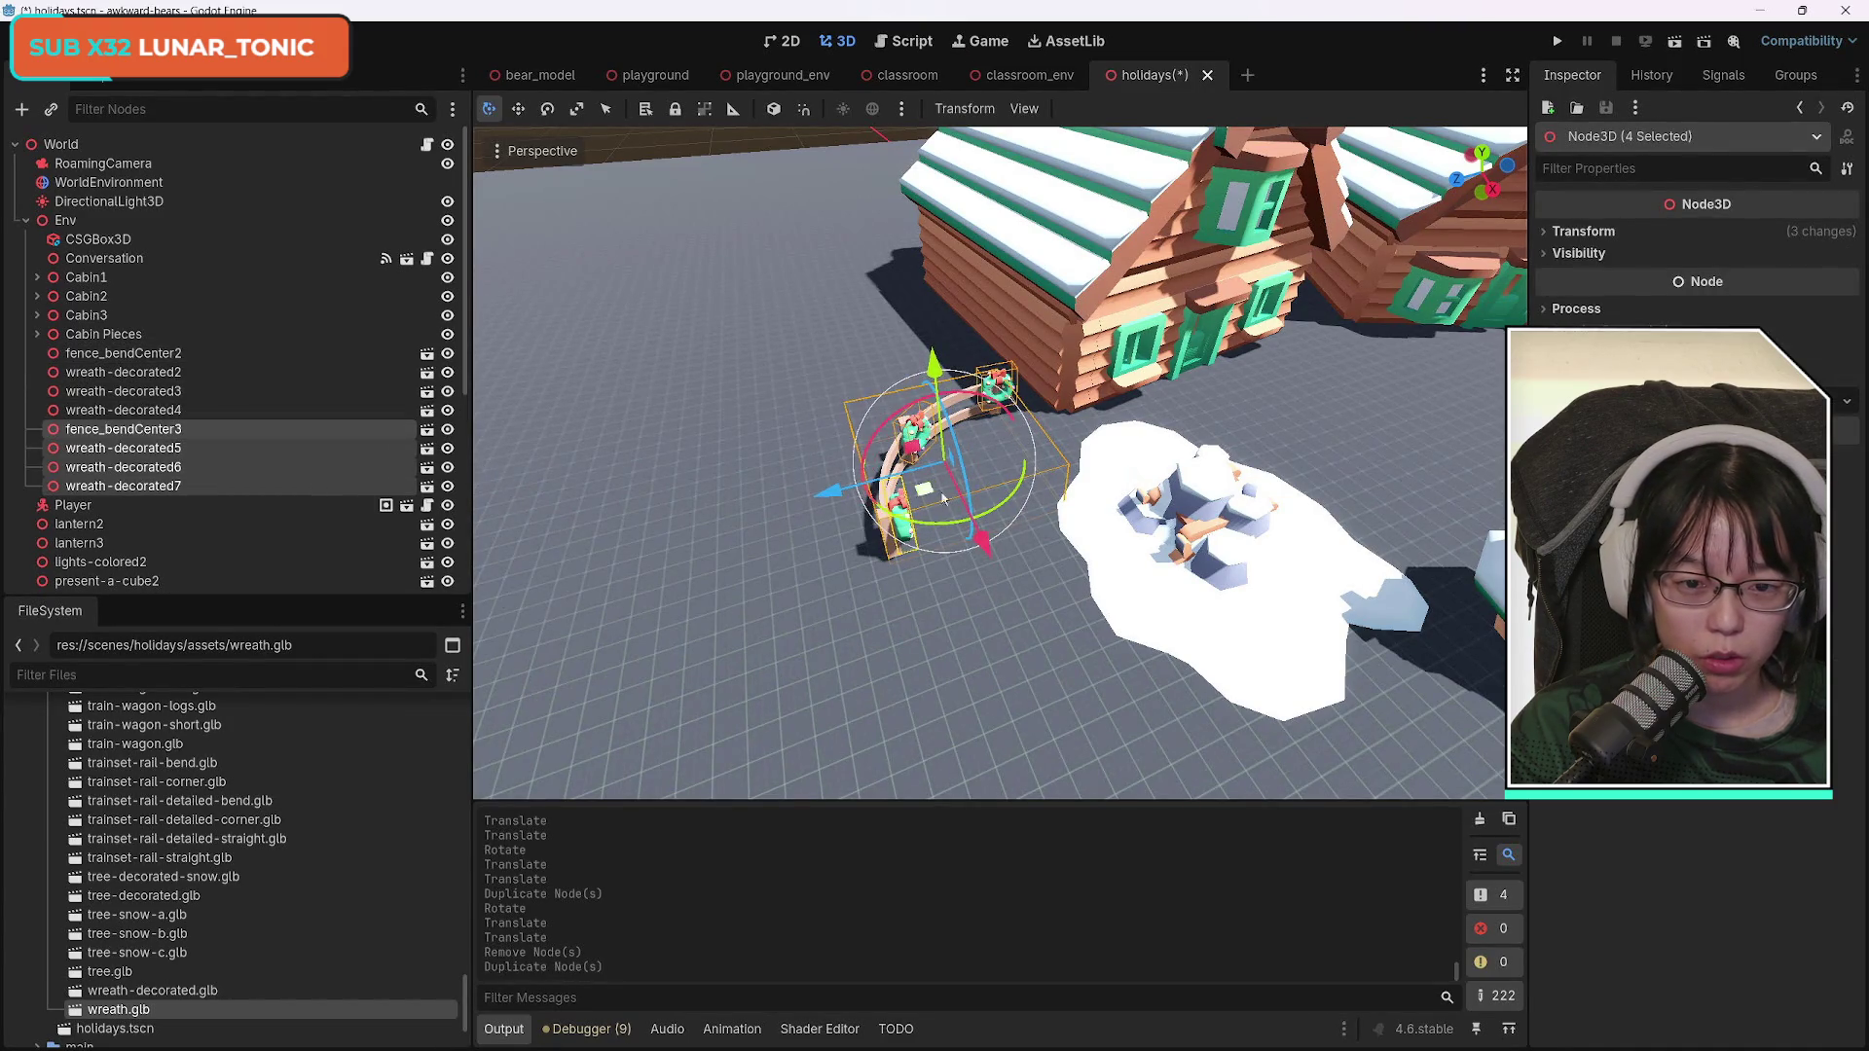
pyautogui.moveTo(837, 492)
pyautogui.mouseDown()
pyautogui.moveTo(1449, 345)
pyautogui.moveTo(1480, 362)
pyautogui.mouseUp()
pyautogui.moveTo(854, 473); pyautogui.dragTo(1475, 453)
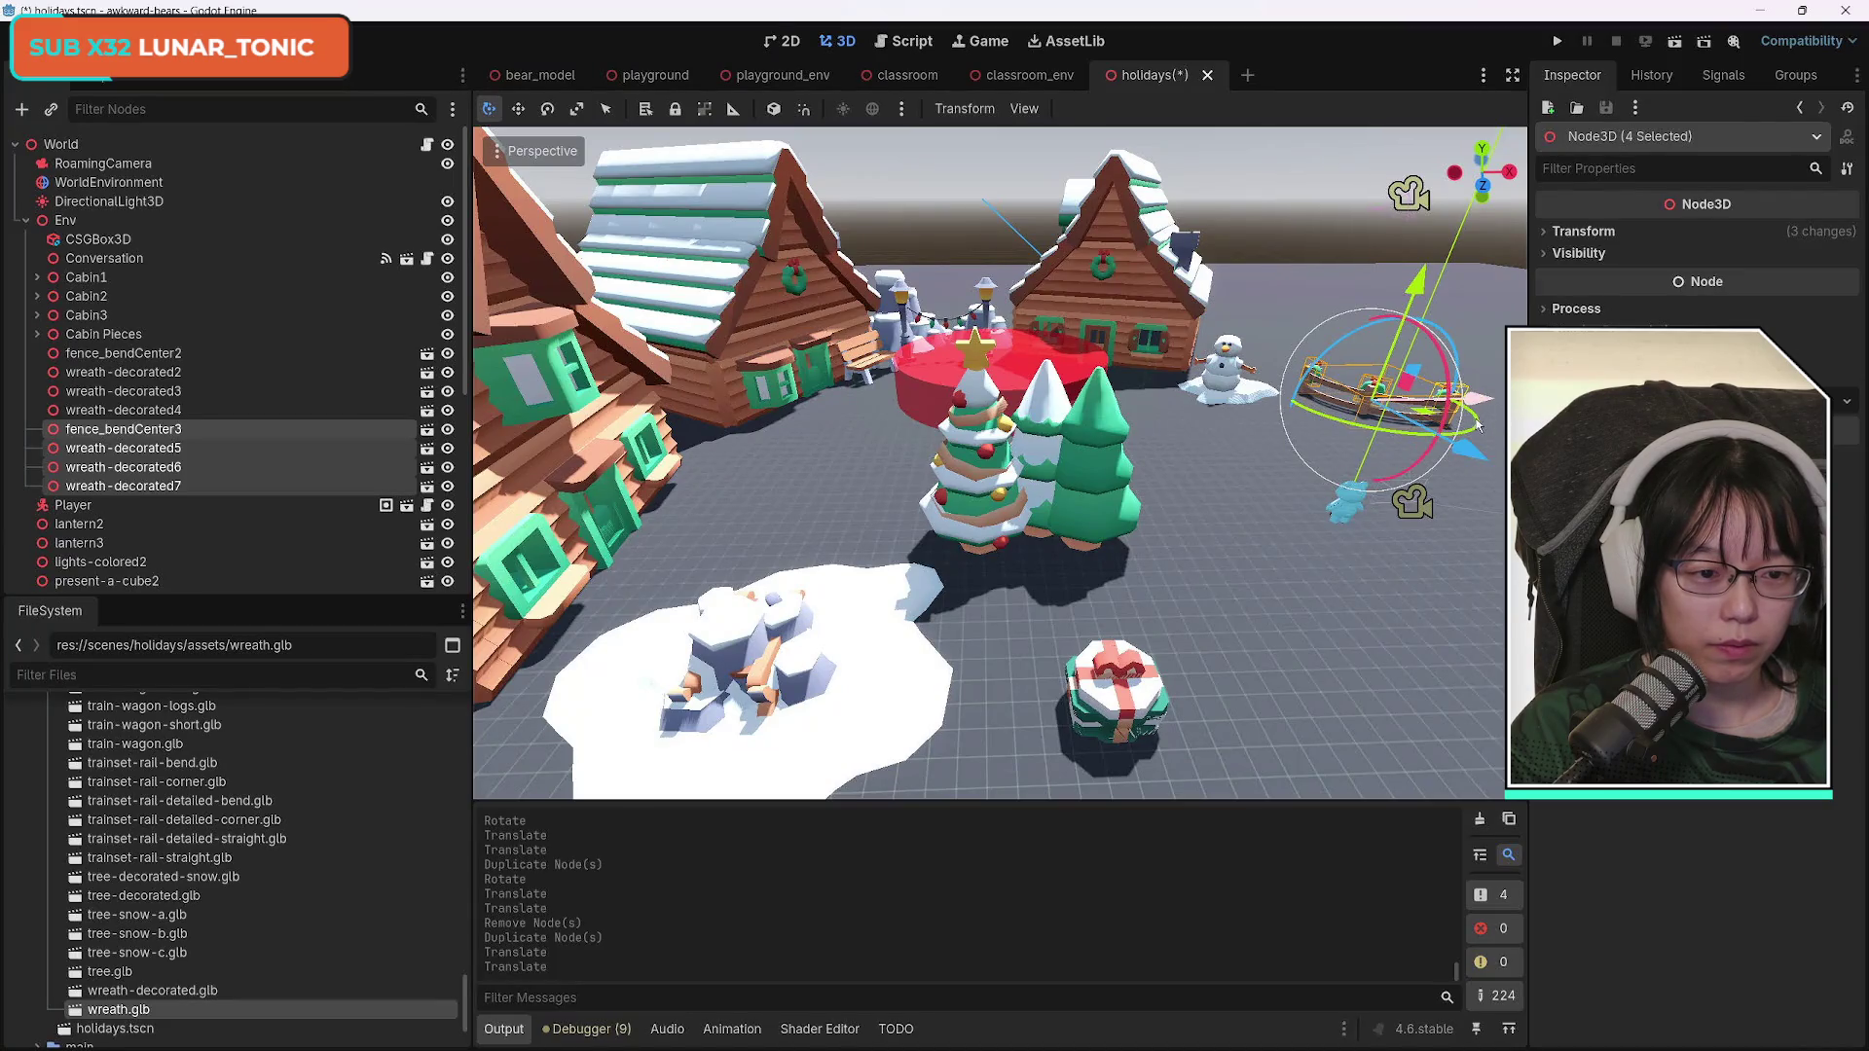
pyautogui.press('w')
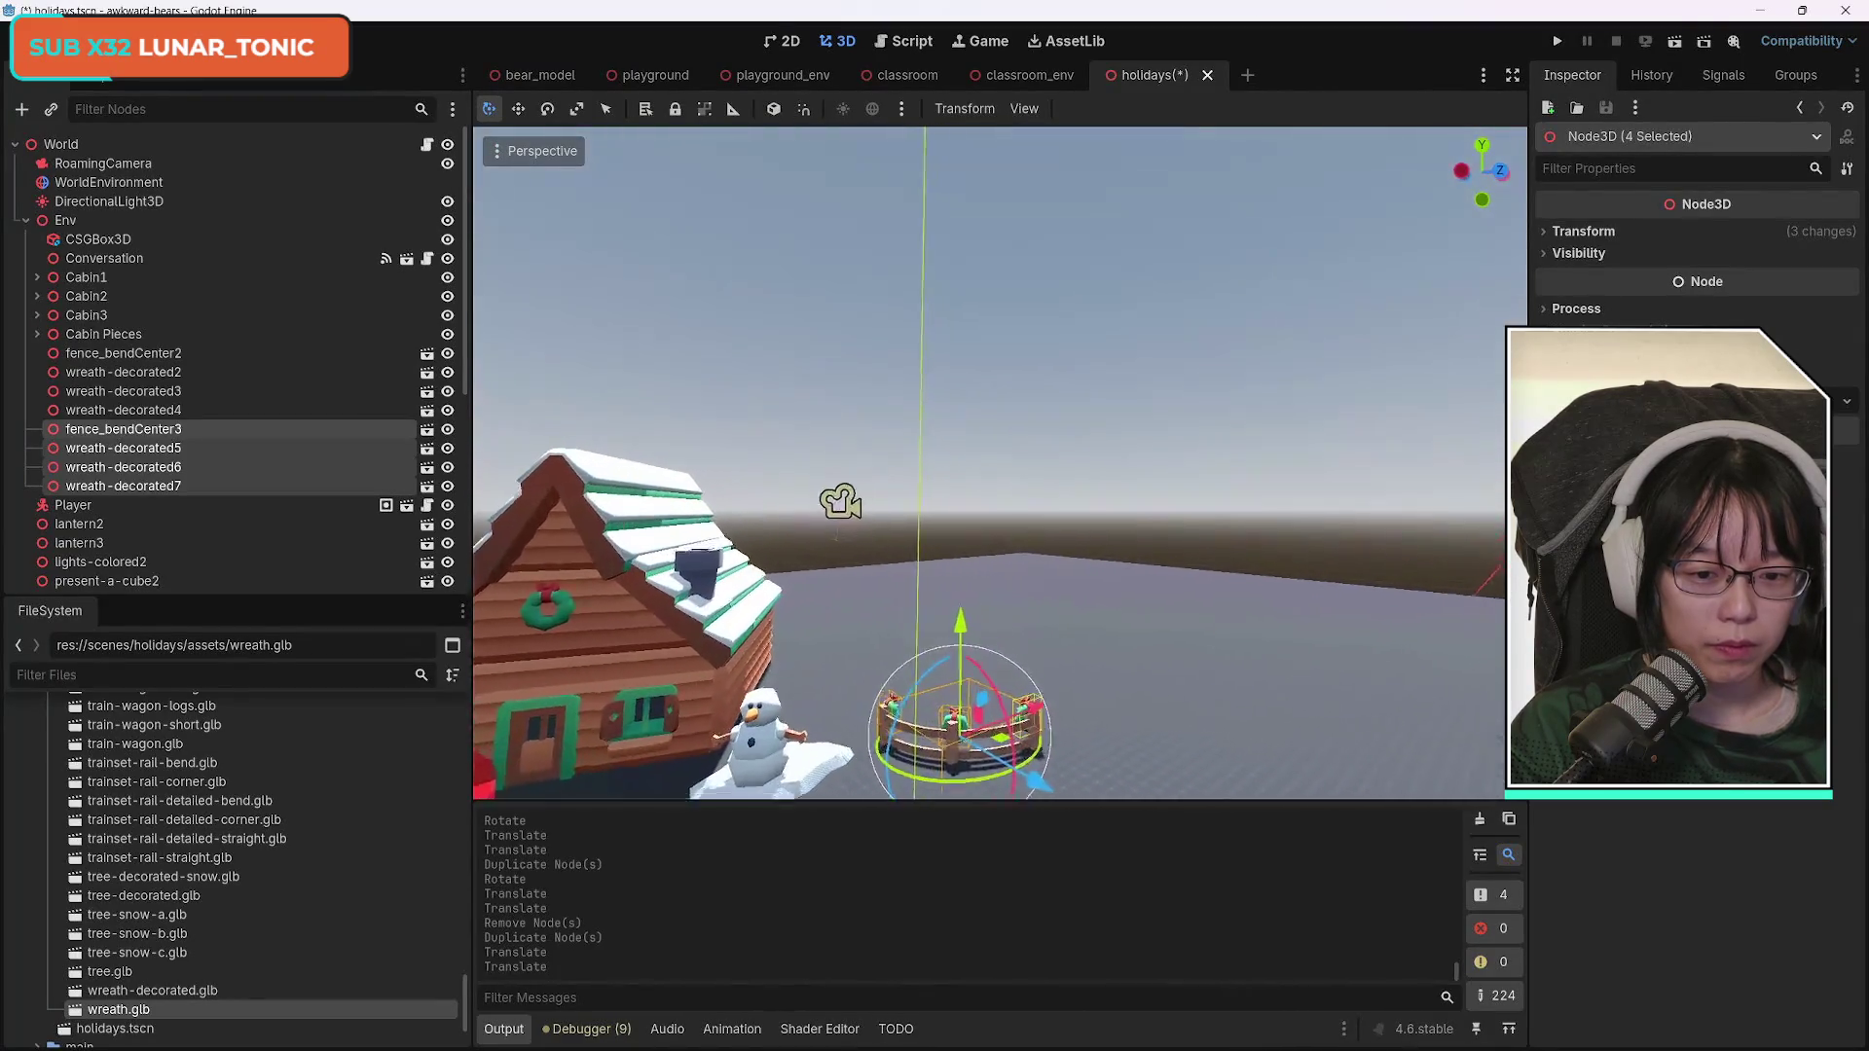
pyautogui.moveTo(1173, 529)
pyautogui.mouseDown()
pyautogui.moveTo(1129, 545)
pyautogui.moveTo(1041, 487)
pyautogui.moveTo(1049, 386)
pyautogui.mouseUp()
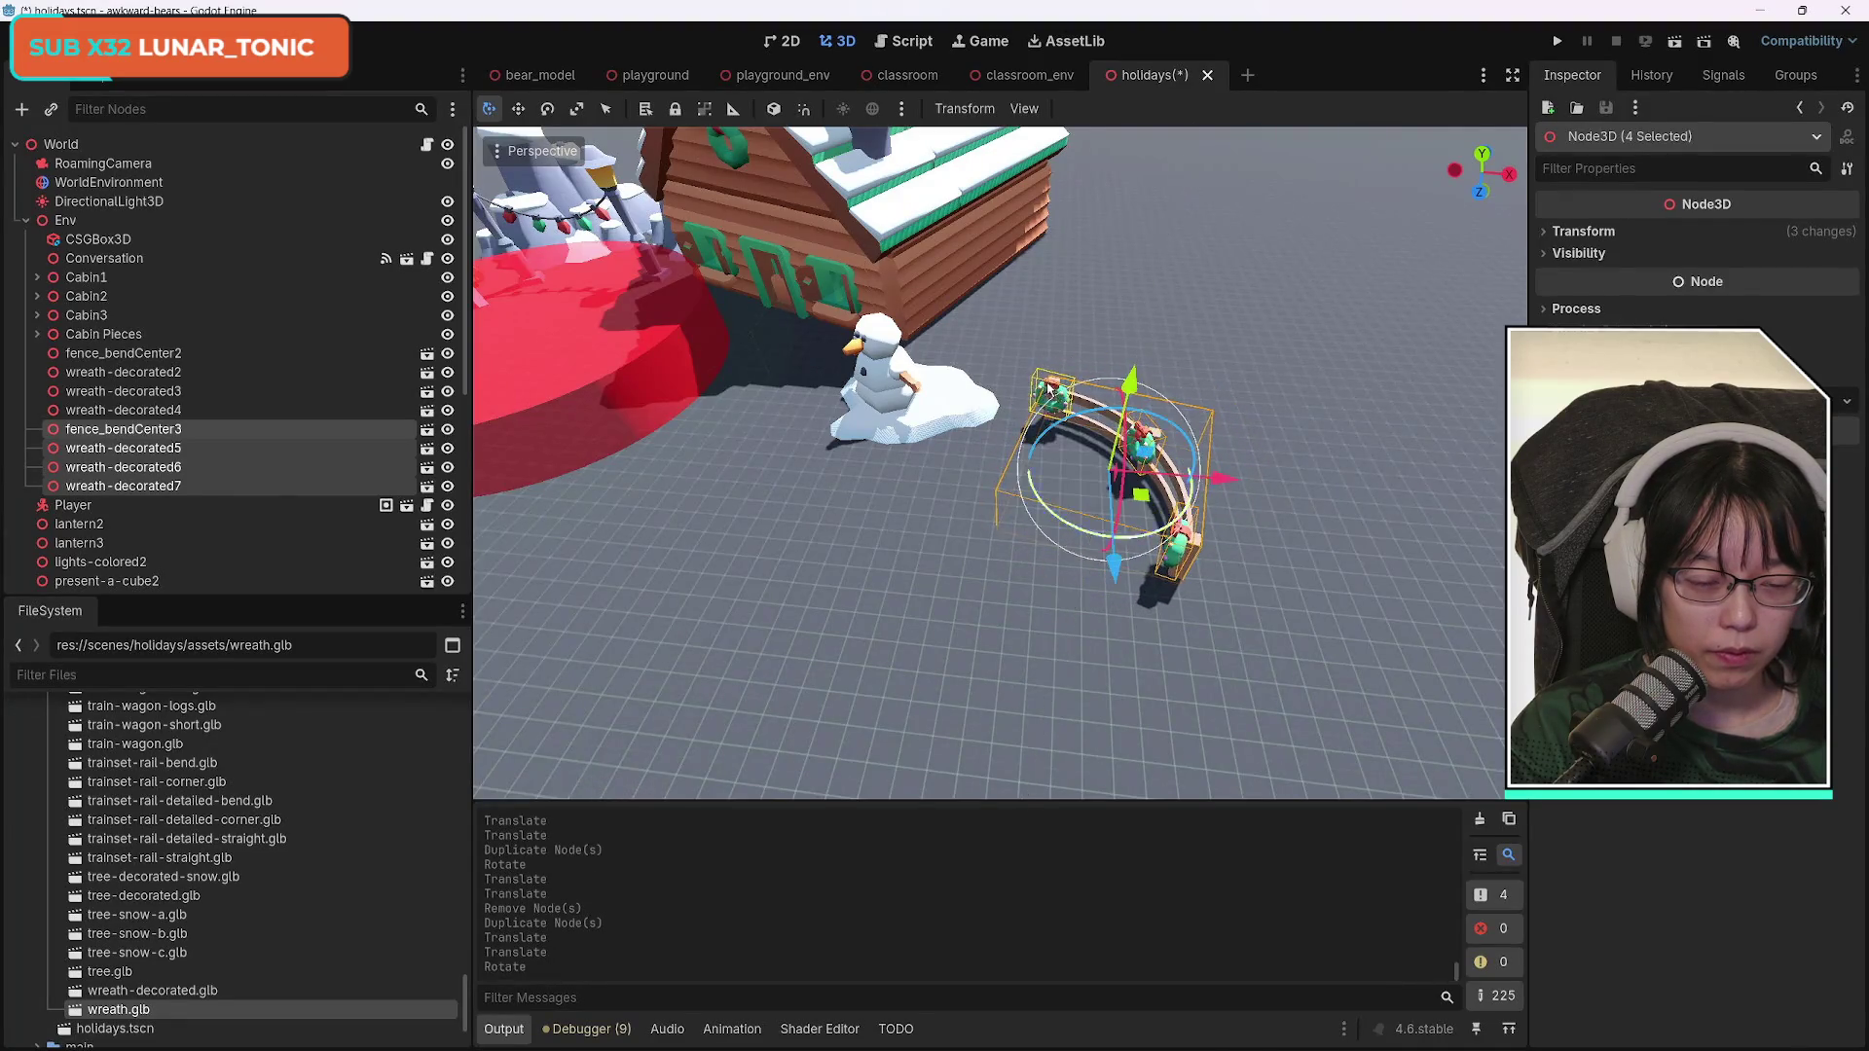
pyautogui.moveTo(1145, 506)
pyautogui.mouseDown()
pyautogui.moveTo(1118, 419)
pyautogui.moveTo(1139, 394)
pyautogui.mouseUp()
pyautogui.moveTo(1016, 460)
pyautogui.mouseDown()
pyautogui.moveTo(1078, 420)
pyautogui.moveTo(1024, 430)
pyautogui.mouseUp()
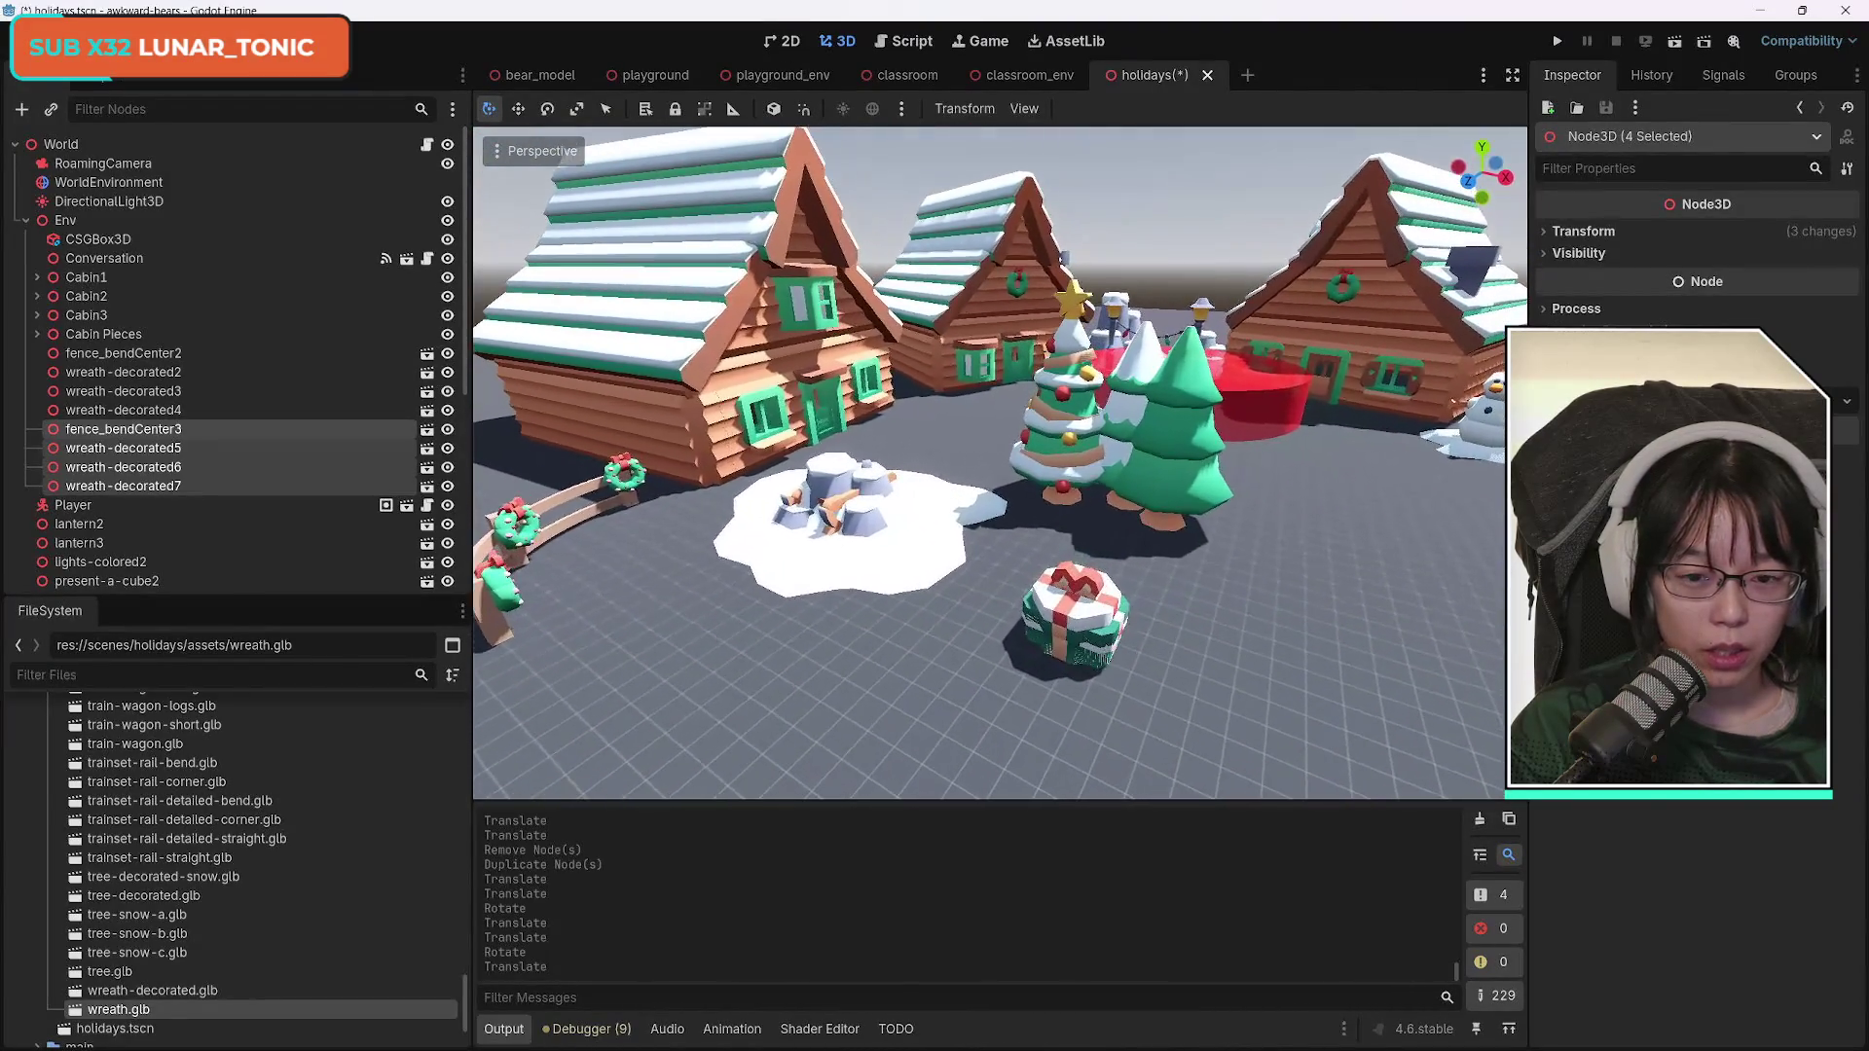
# Move snow-bunker2 so it sits next to the present.
pyautogui.click(955, 650)
pyautogui.click(879, 505)
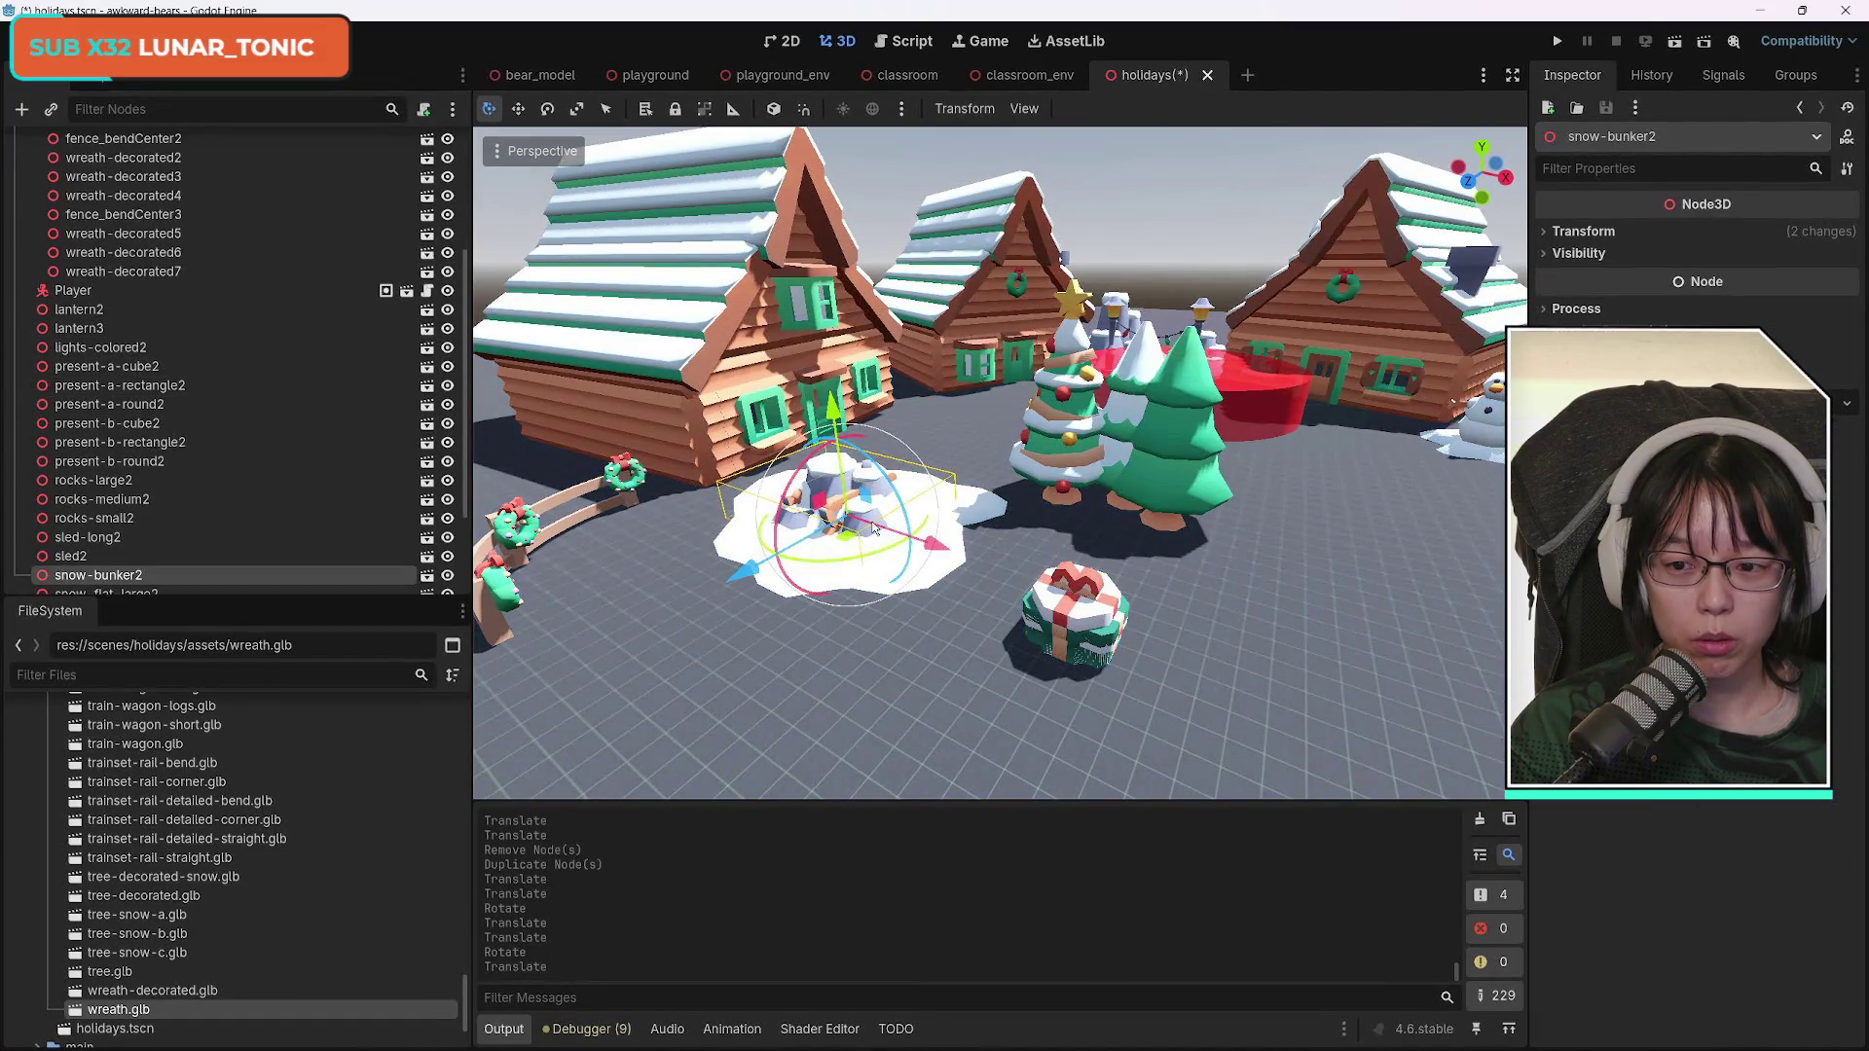
pyautogui.scroll(-3, 283, 530)
pyautogui.moveTo(935, 547)
pyautogui.mouseDown()
pyautogui.moveTo(1168, 623)
pyautogui.moveTo(1278, 740)
pyautogui.mouseUp()
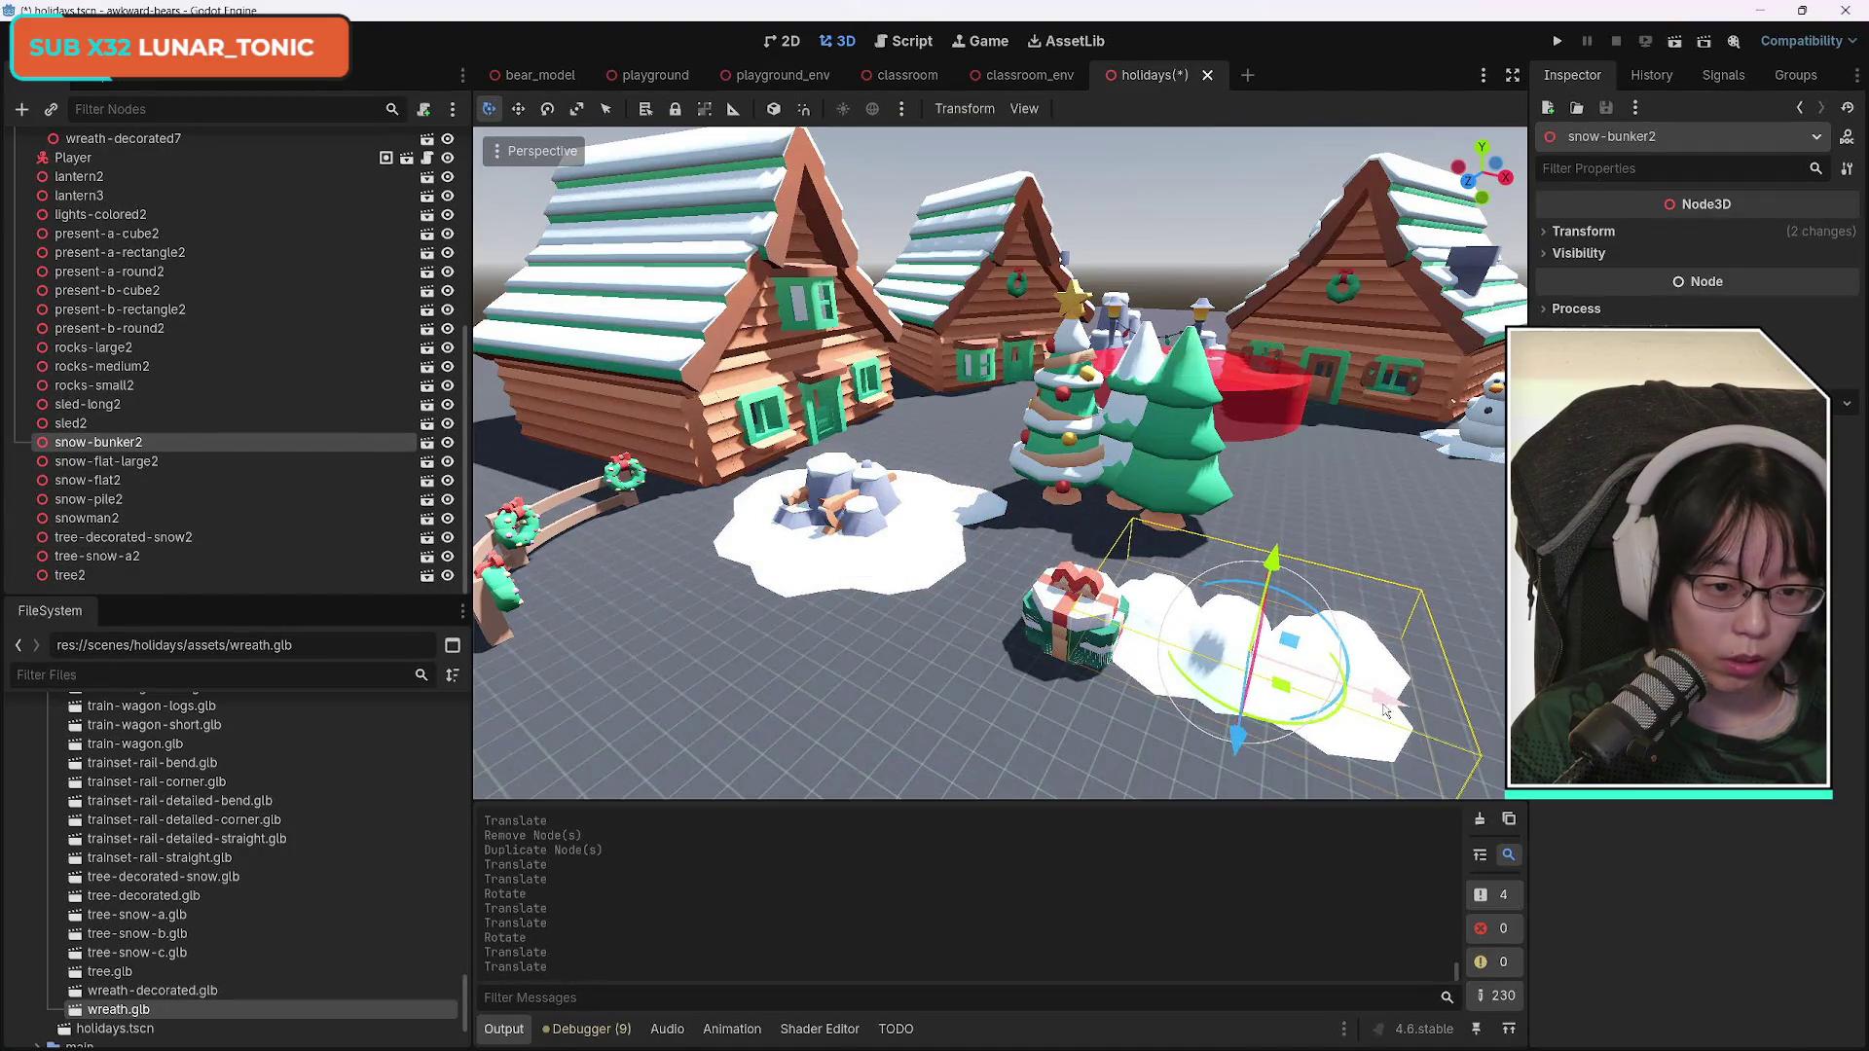
pyautogui.moveTo(1386, 711); pyautogui.dragTo(1392, 715)
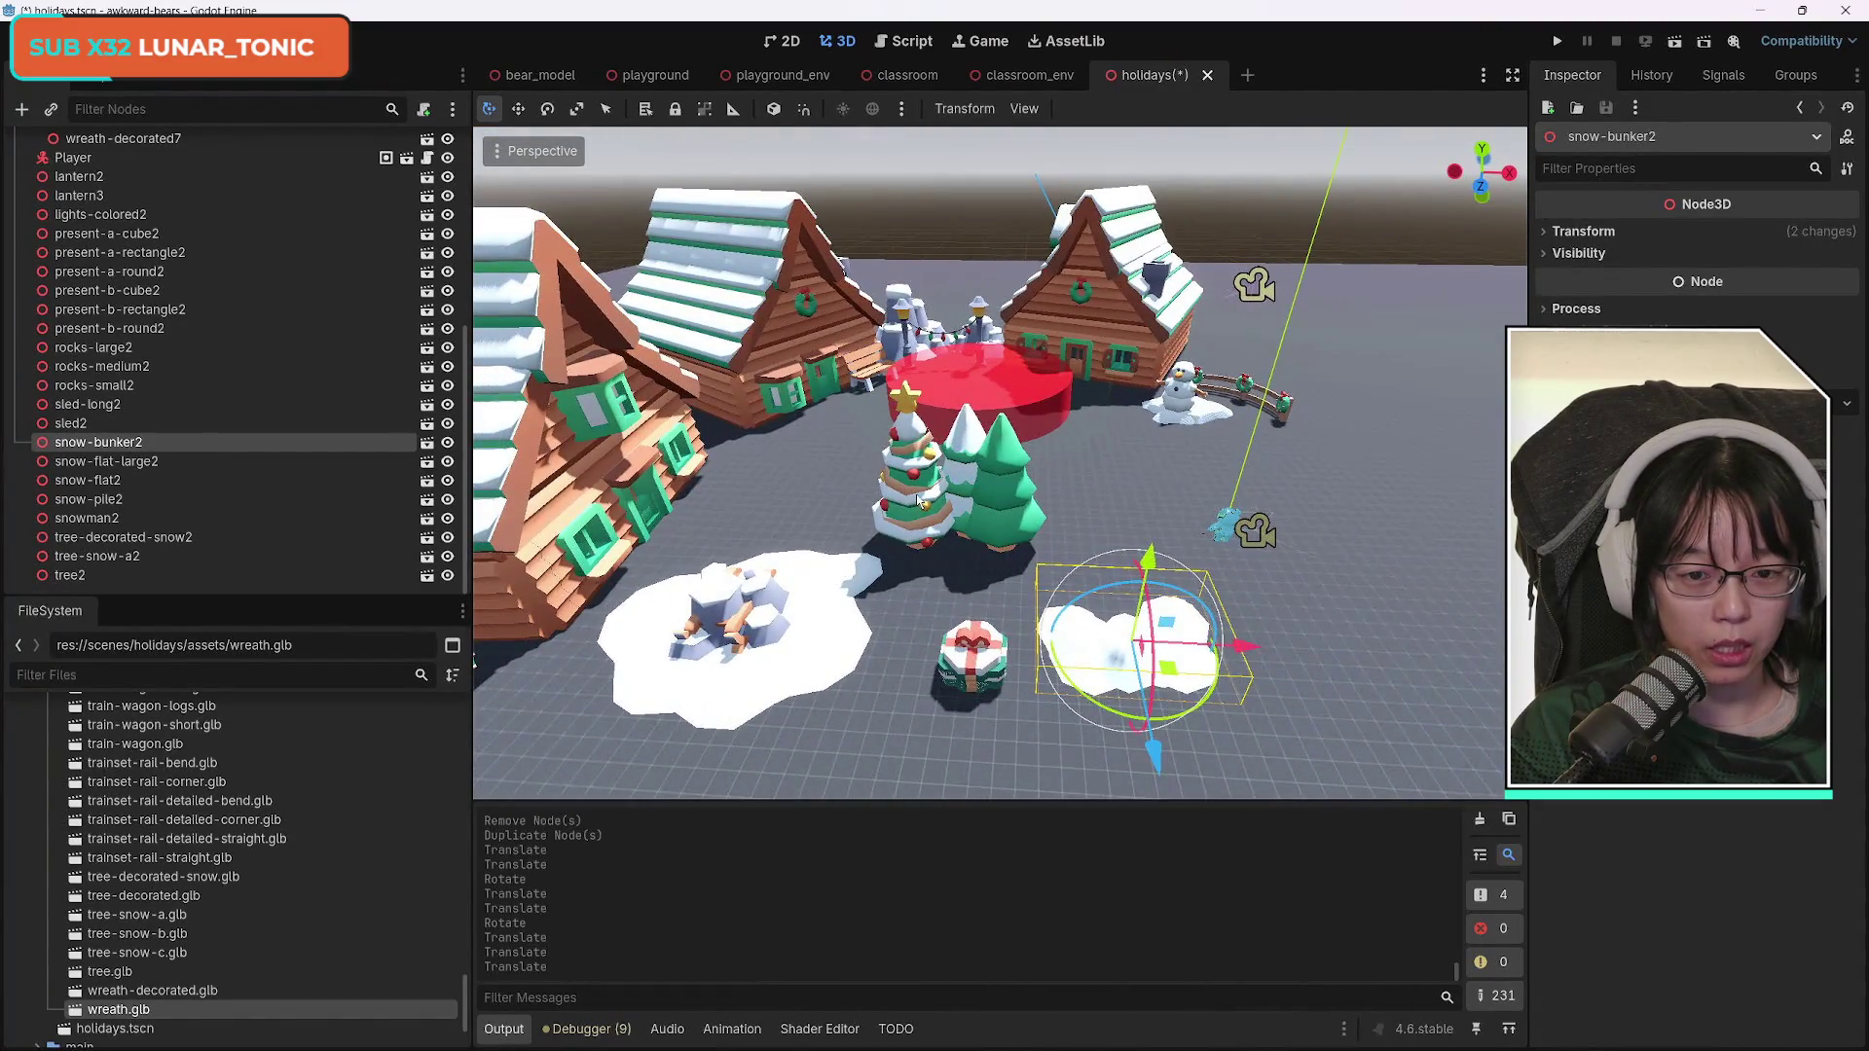
# Shift tree2 and tree-snow-a2 out to the right near the snowman.
pyautogui.click(920, 501)
pyautogui.click(1008, 484)
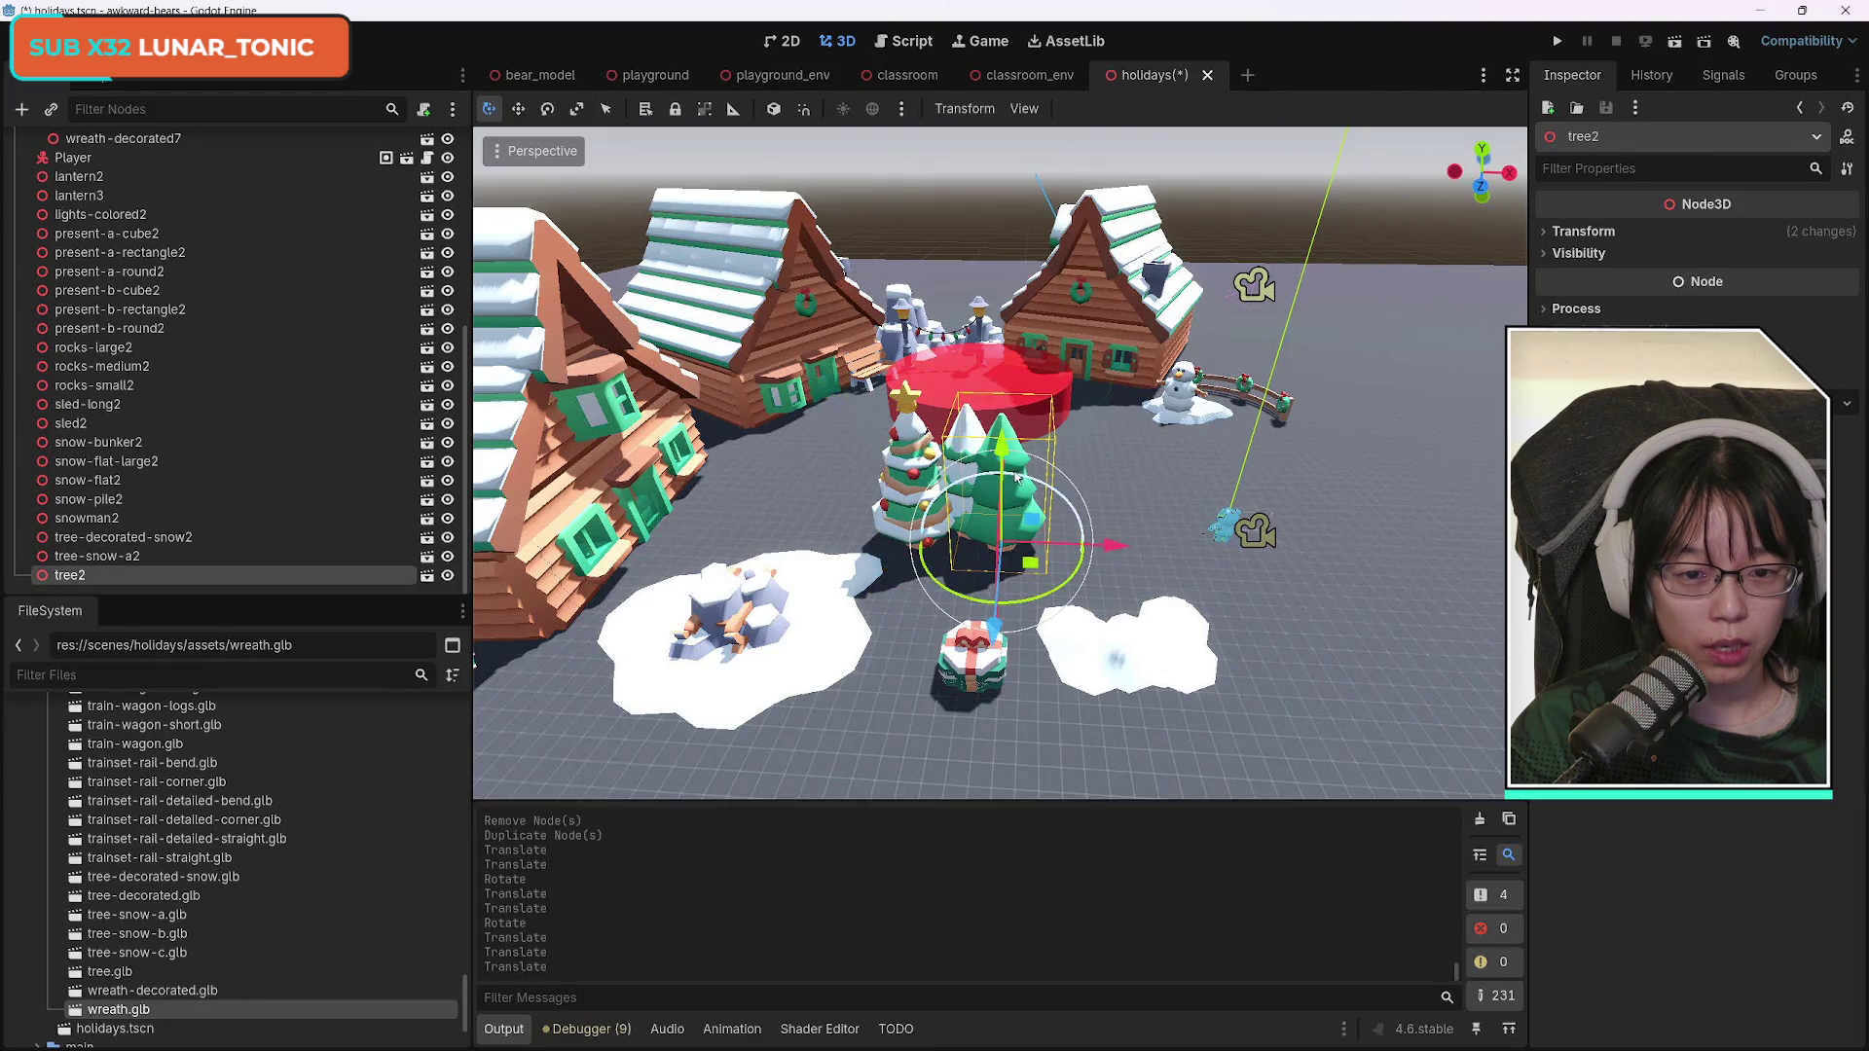
pyautogui.moveTo(1119, 552)
pyautogui.mouseDown()
pyautogui.moveTo(1440, 560)
pyautogui.moveTo(1401, 540)
pyautogui.moveTo(1404, 487)
pyautogui.moveTo(1417, 545)
pyautogui.moveTo(1405, 460)
pyautogui.mouseUp()
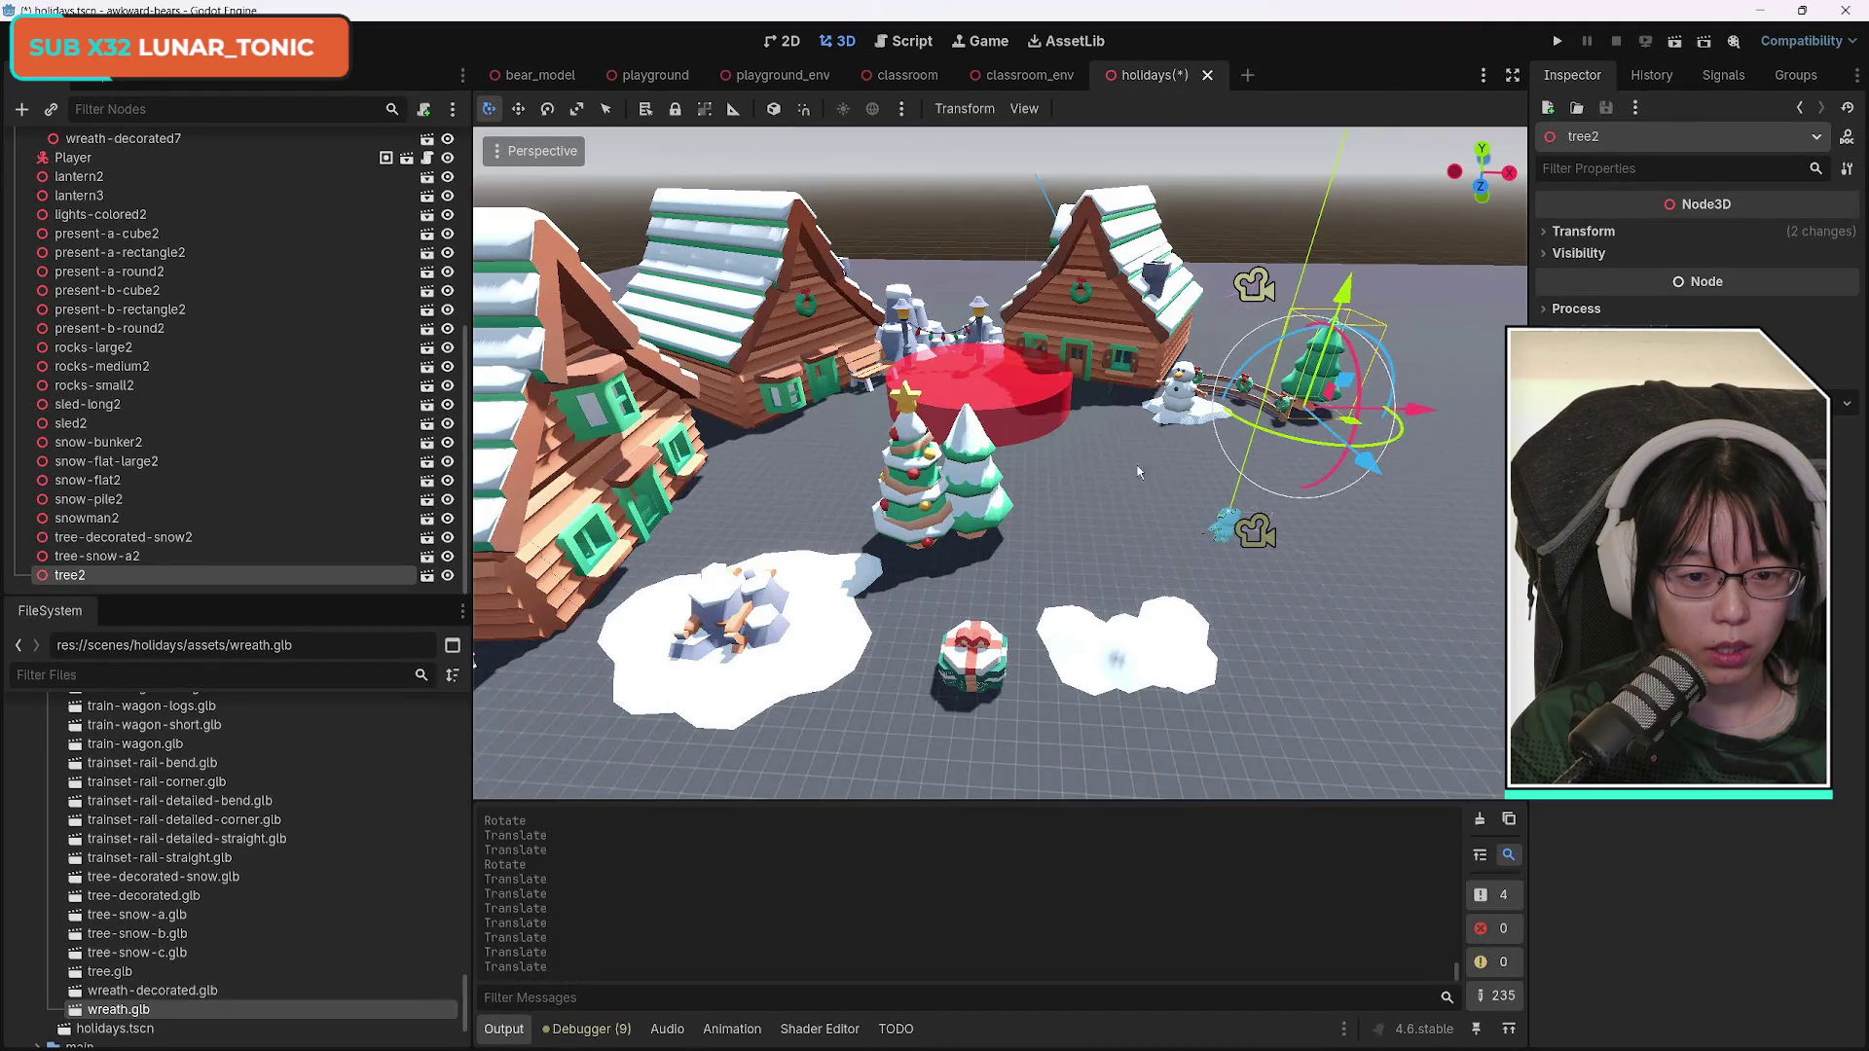
pyautogui.click(970, 494)
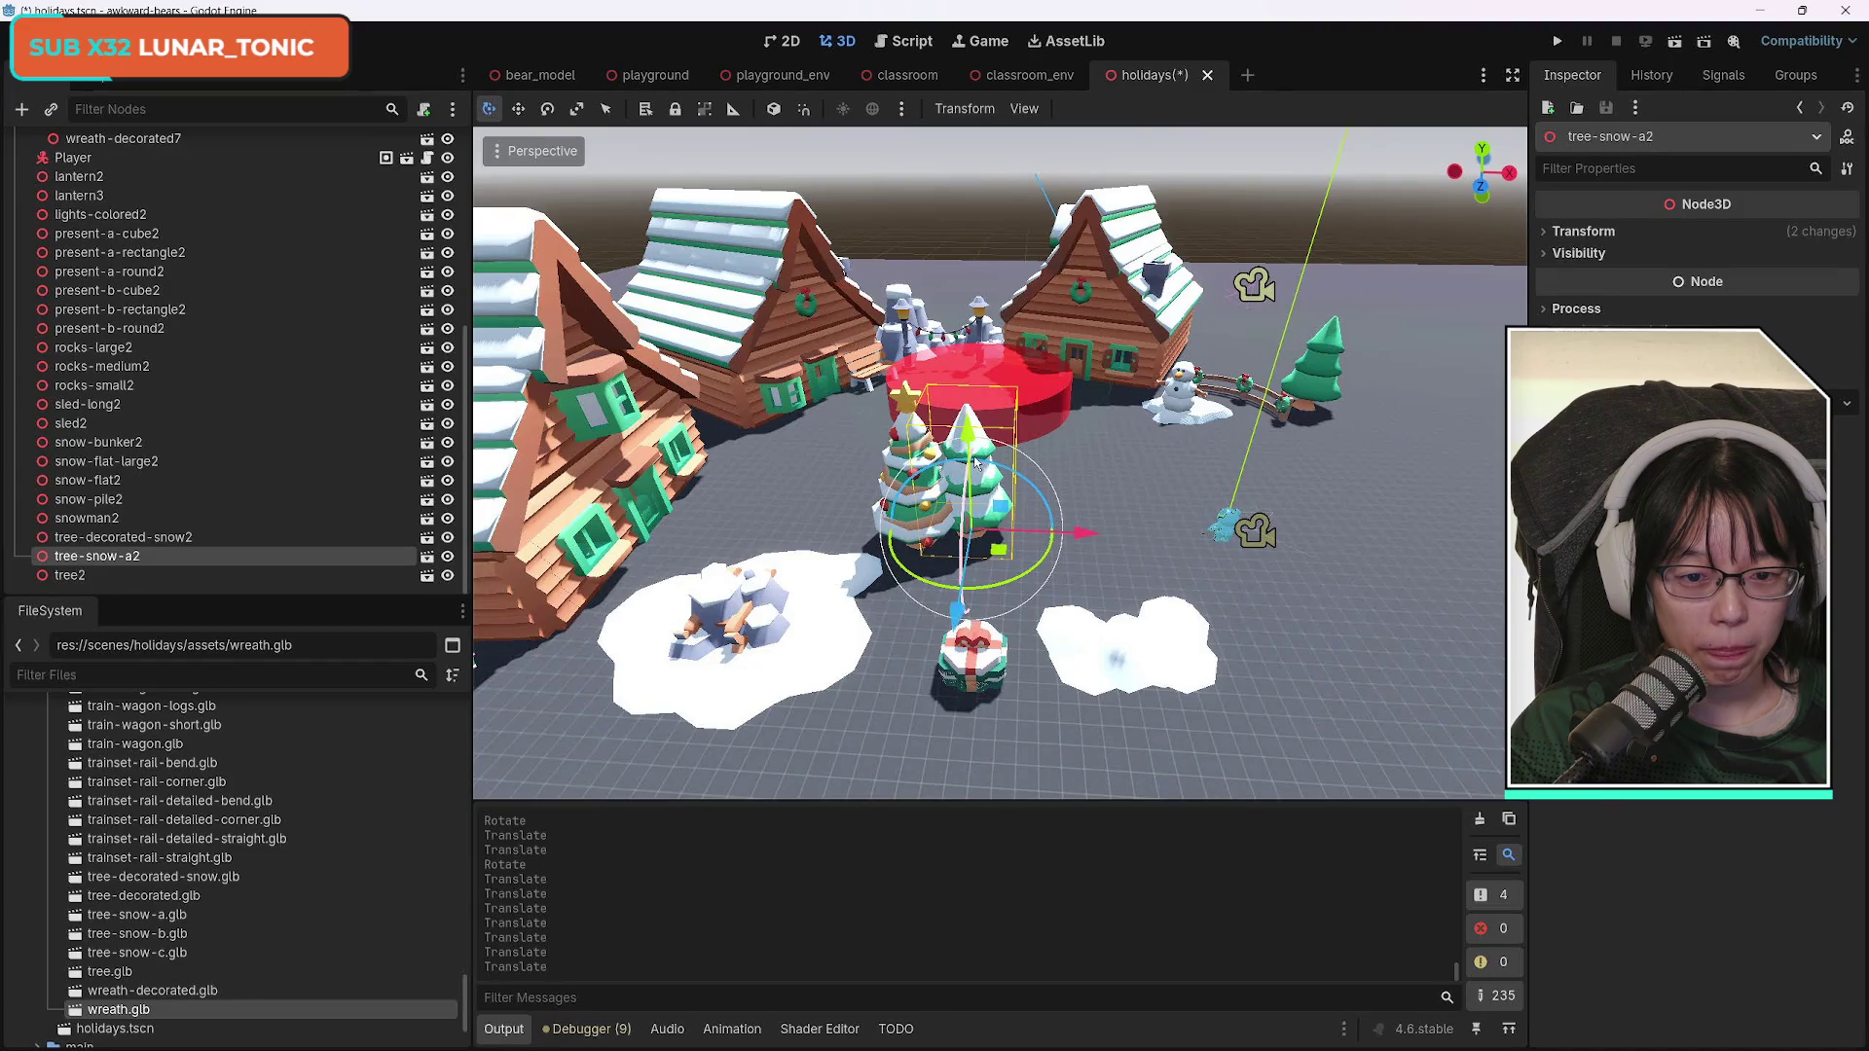
pyautogui.moveTo(970, 445); pyautogui.dragTo(970, 446)
pyautogui.hotkey('ctrl', 'z')
pyautogui.moveTo(1086, 533)
pyautogui.mouseDown()
pyautogui.moveTo(1431, 525)
pyautogui.moveTo(1460, 467)
pyautogui.mouseUp()
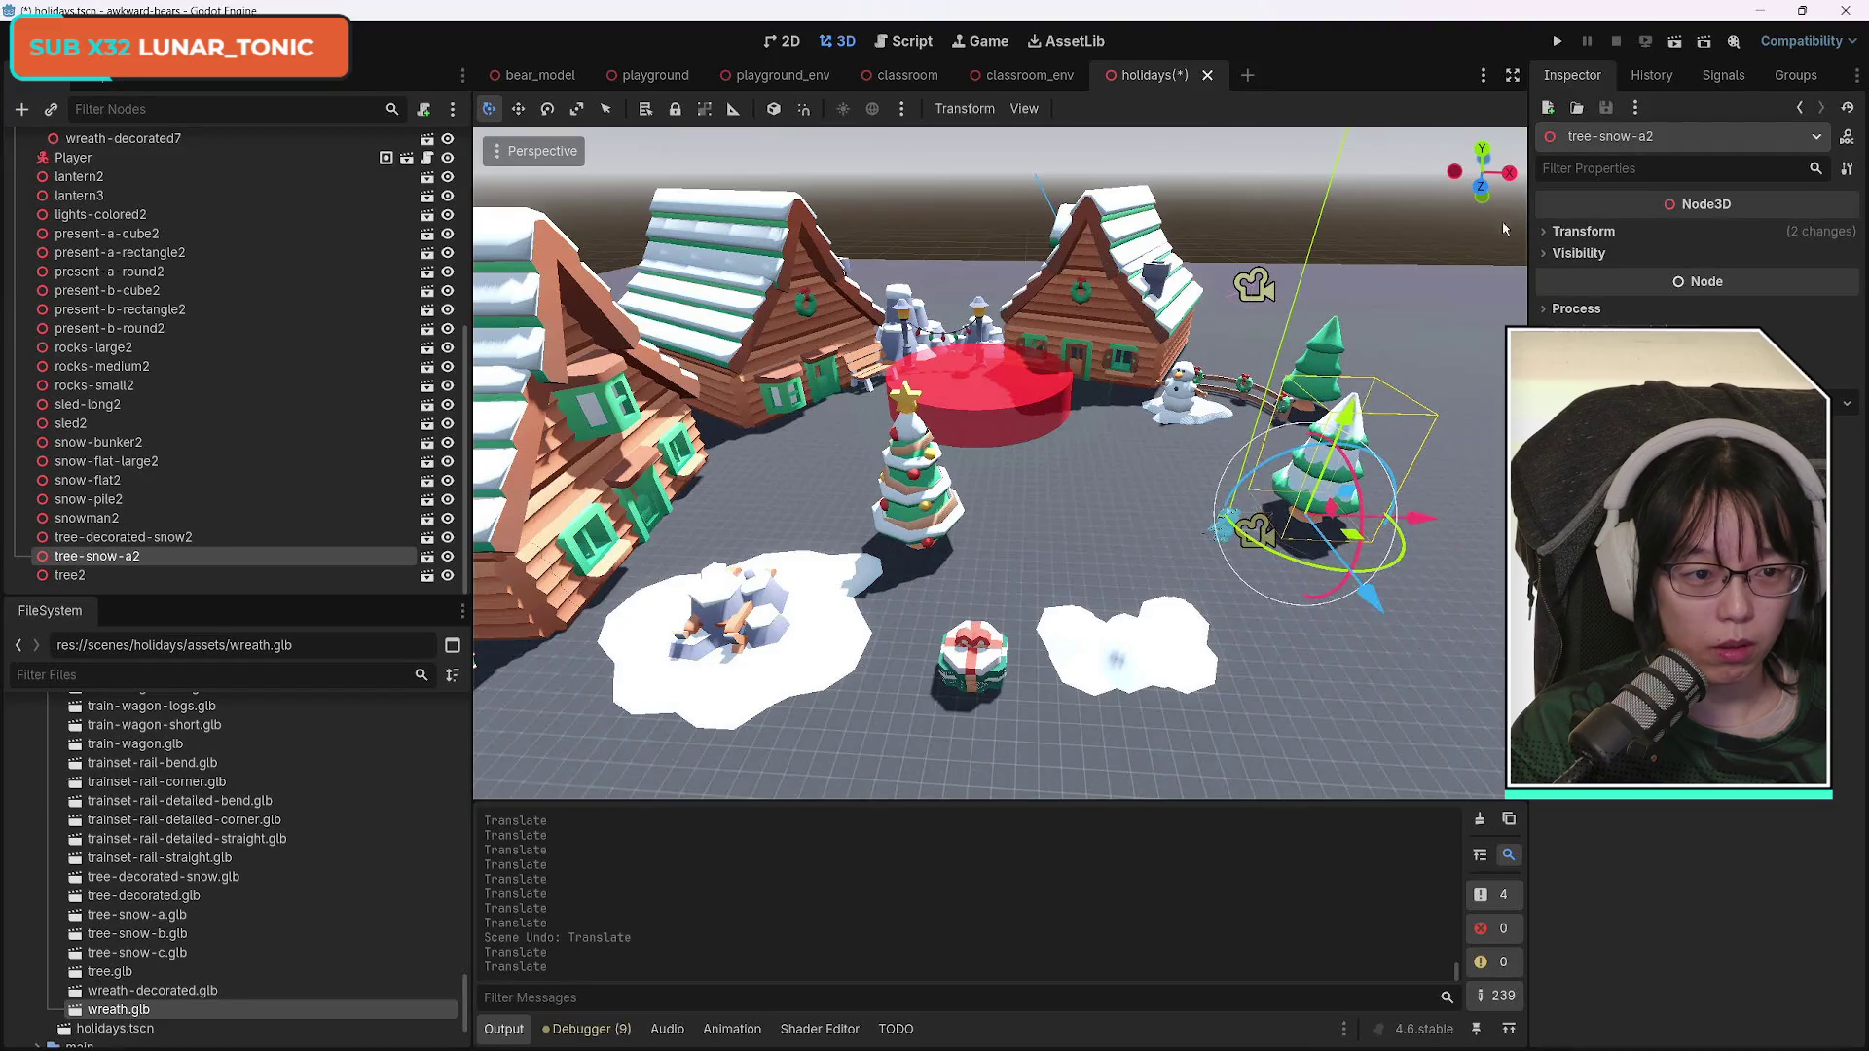
pyautogui.moveTo(1361, 592)
pyautogui.mouseDown()
pyautogui.moveTo(1358, 395)
pyautogui.moveTo(1339, 445)
pyautogui.mouseUp()
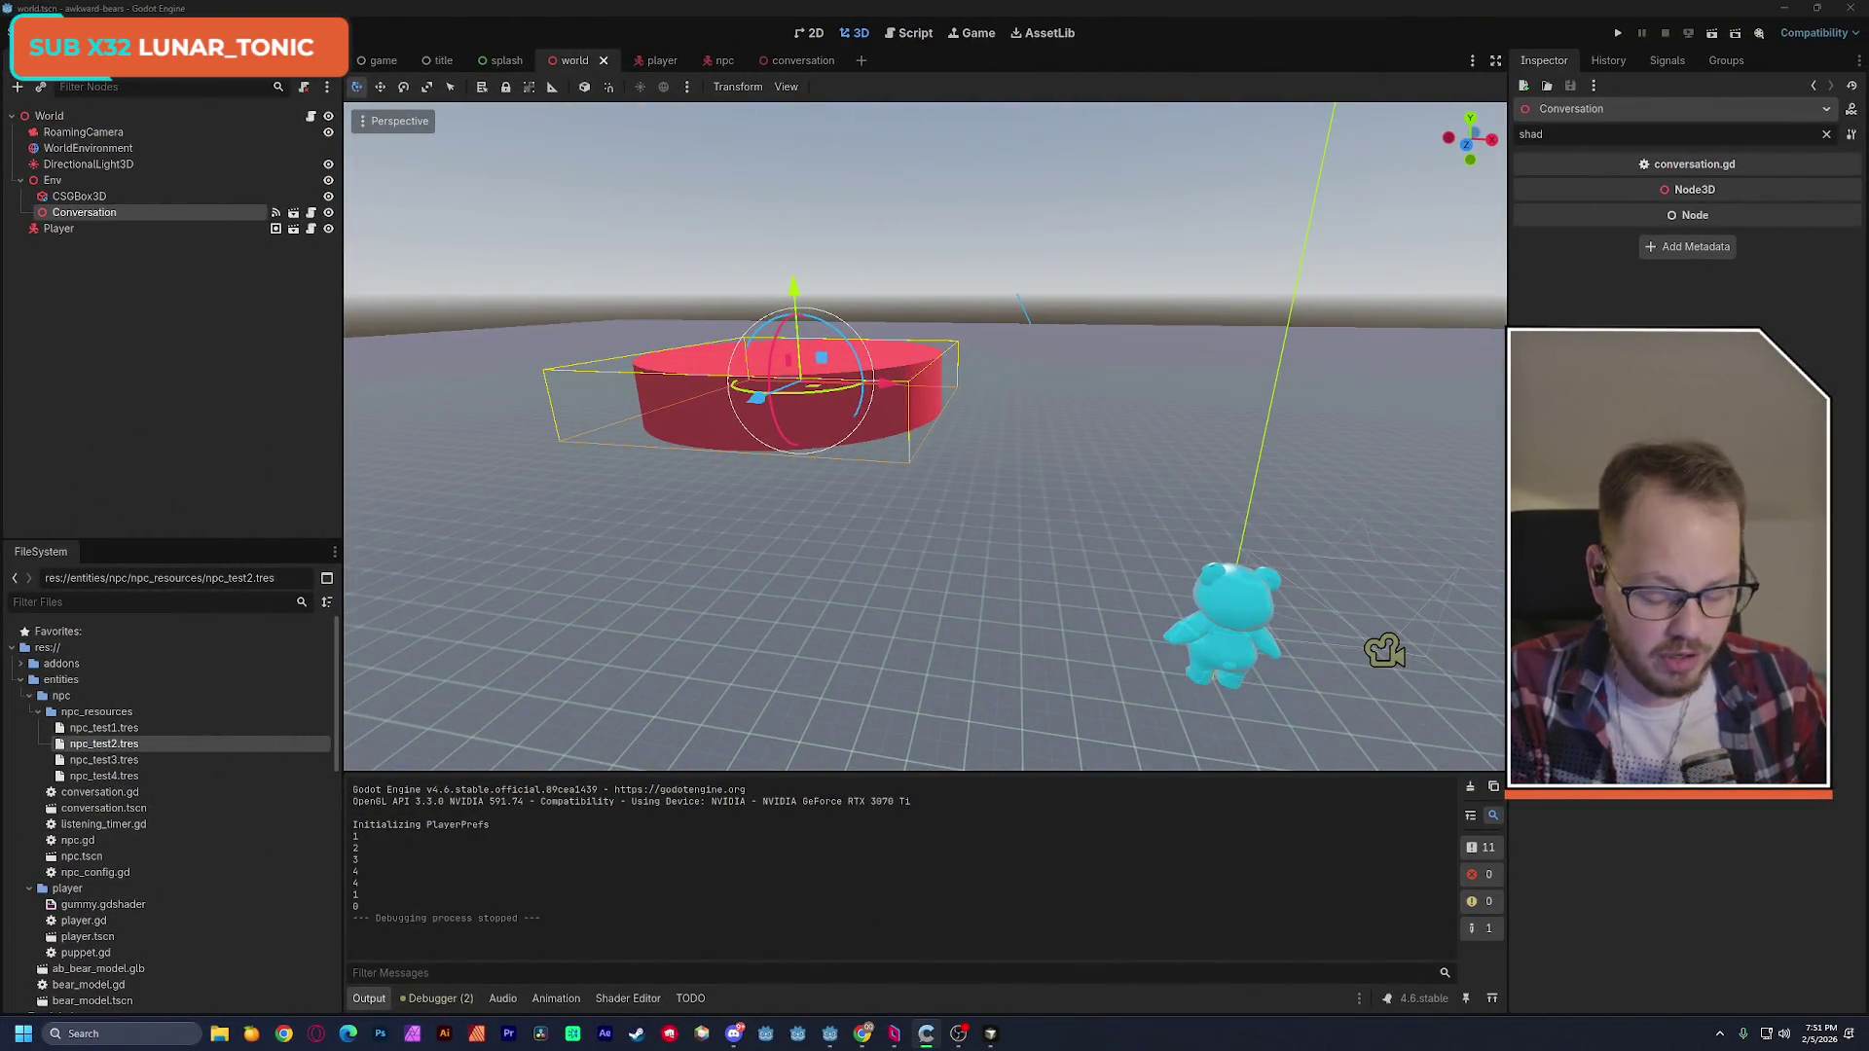
pyautogui.click(1713, 34)
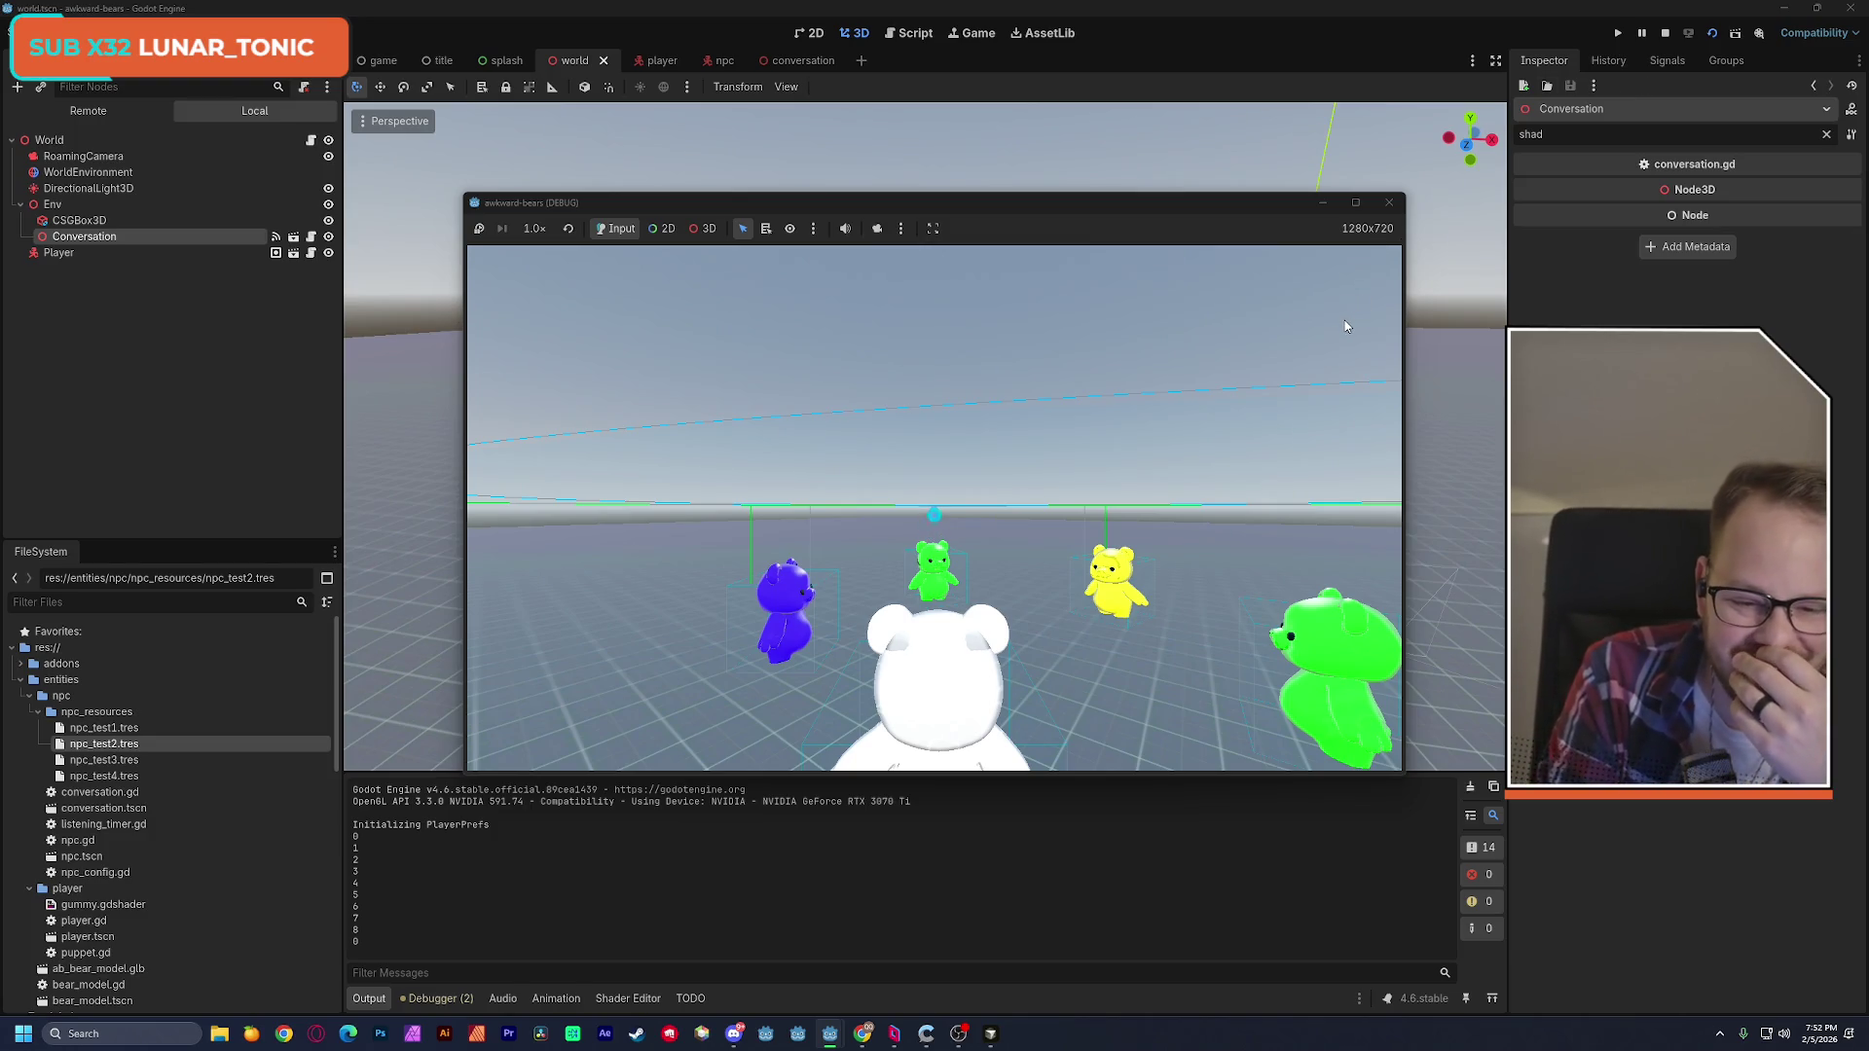
pyautogui.press('F8')
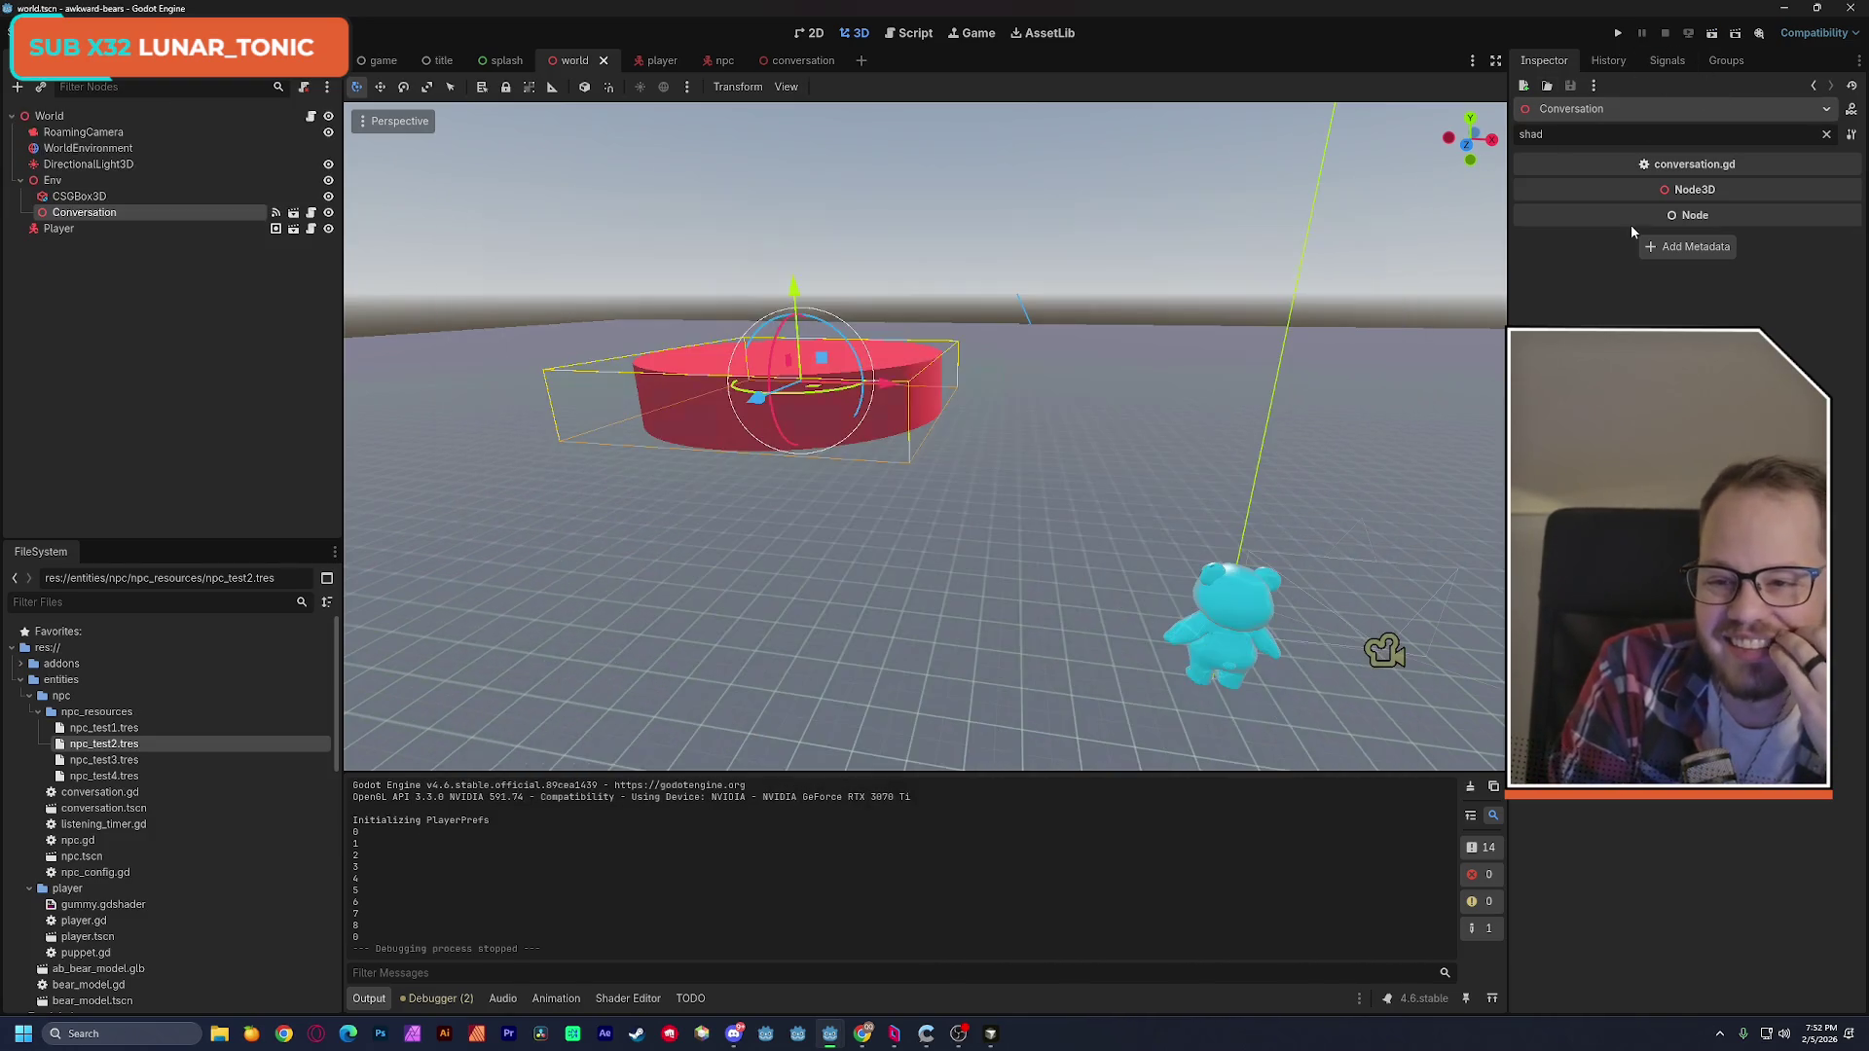
pyautogui.moveTo(1620, 185)
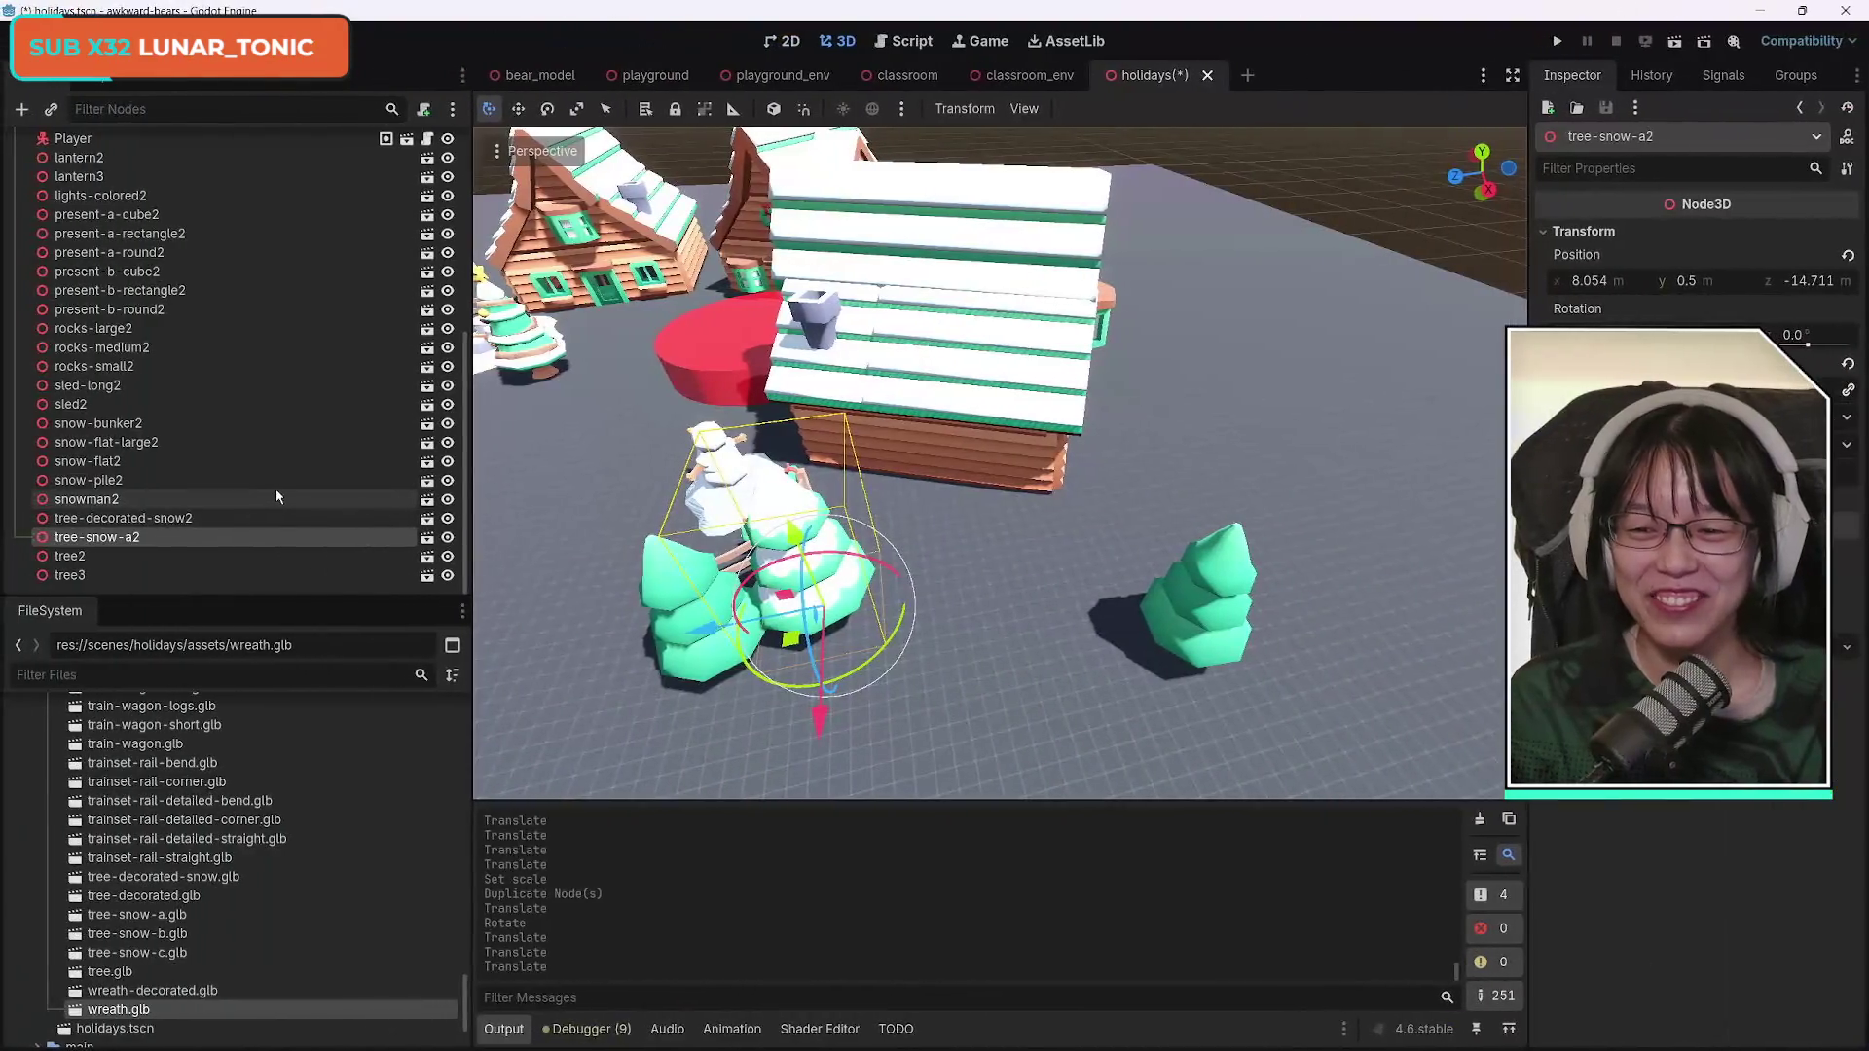
# With Cabin2 collapsed and selected, pick Node3D as the type for its new child node.
pyautogui.click(983, 319)
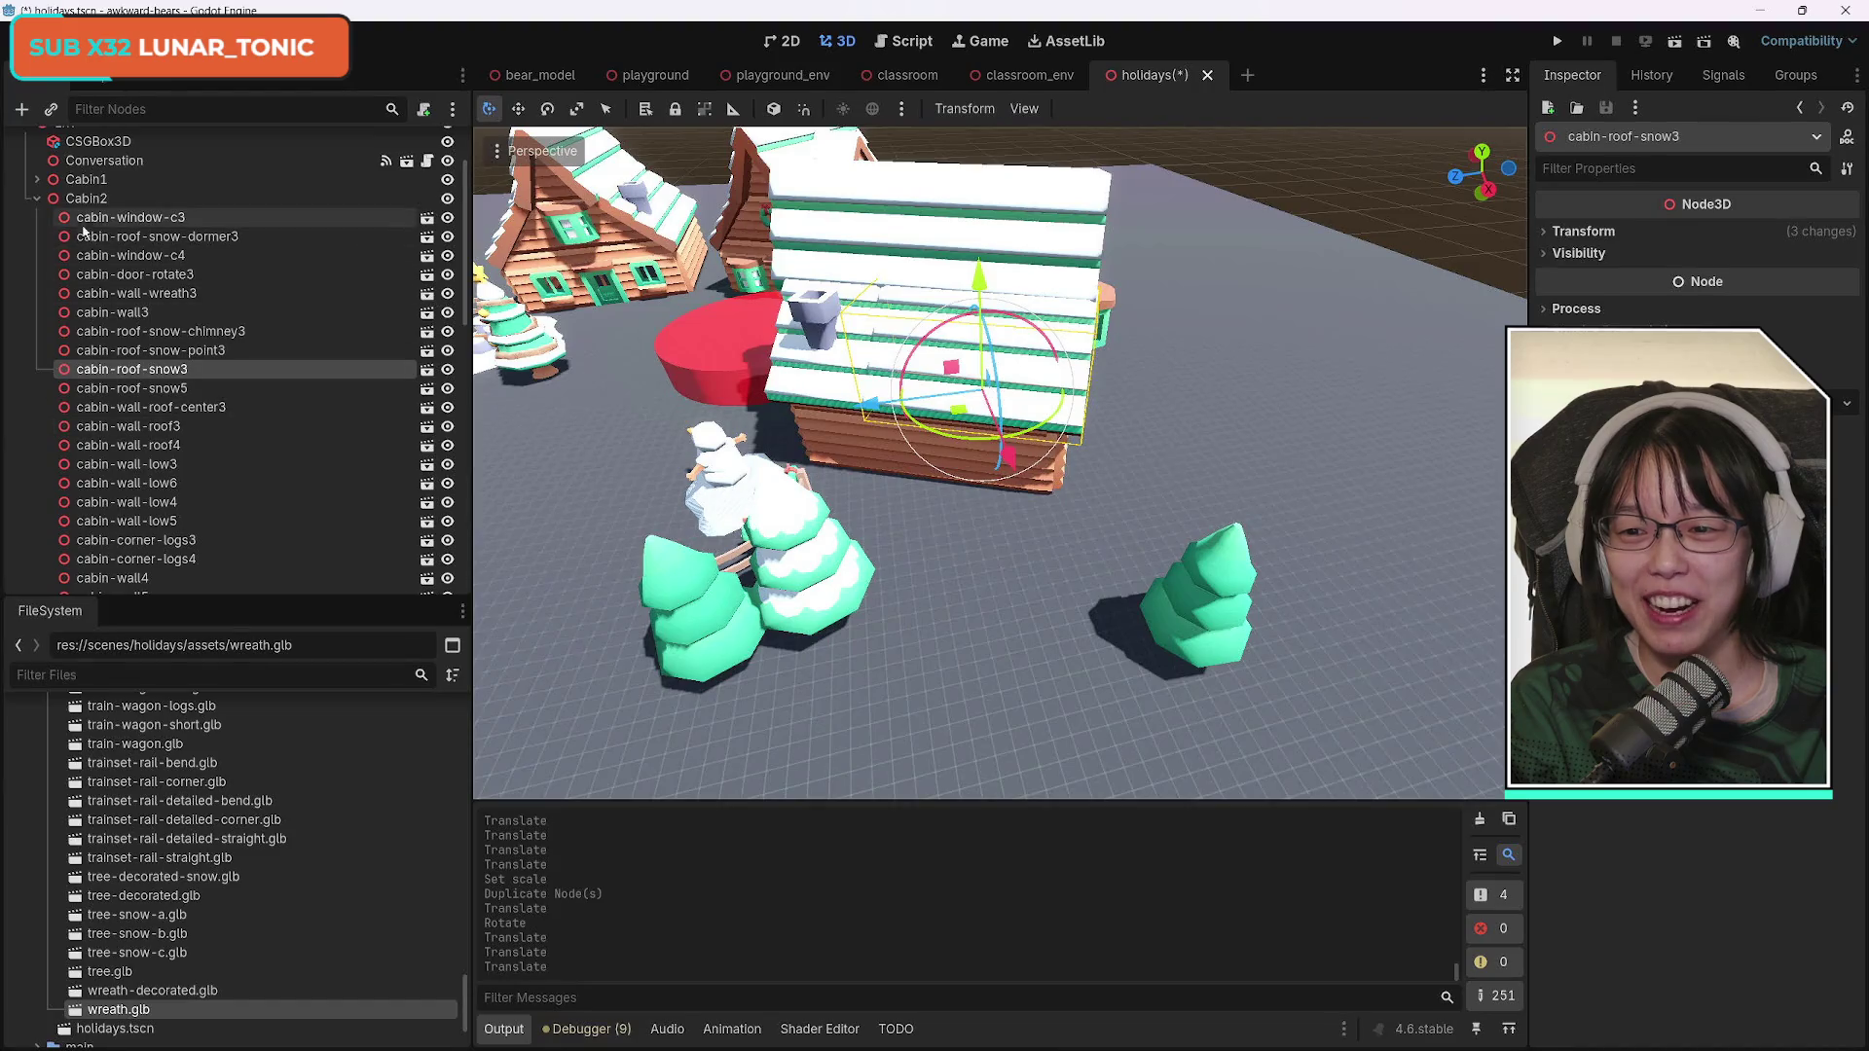
pyautogui.click(37, 198)
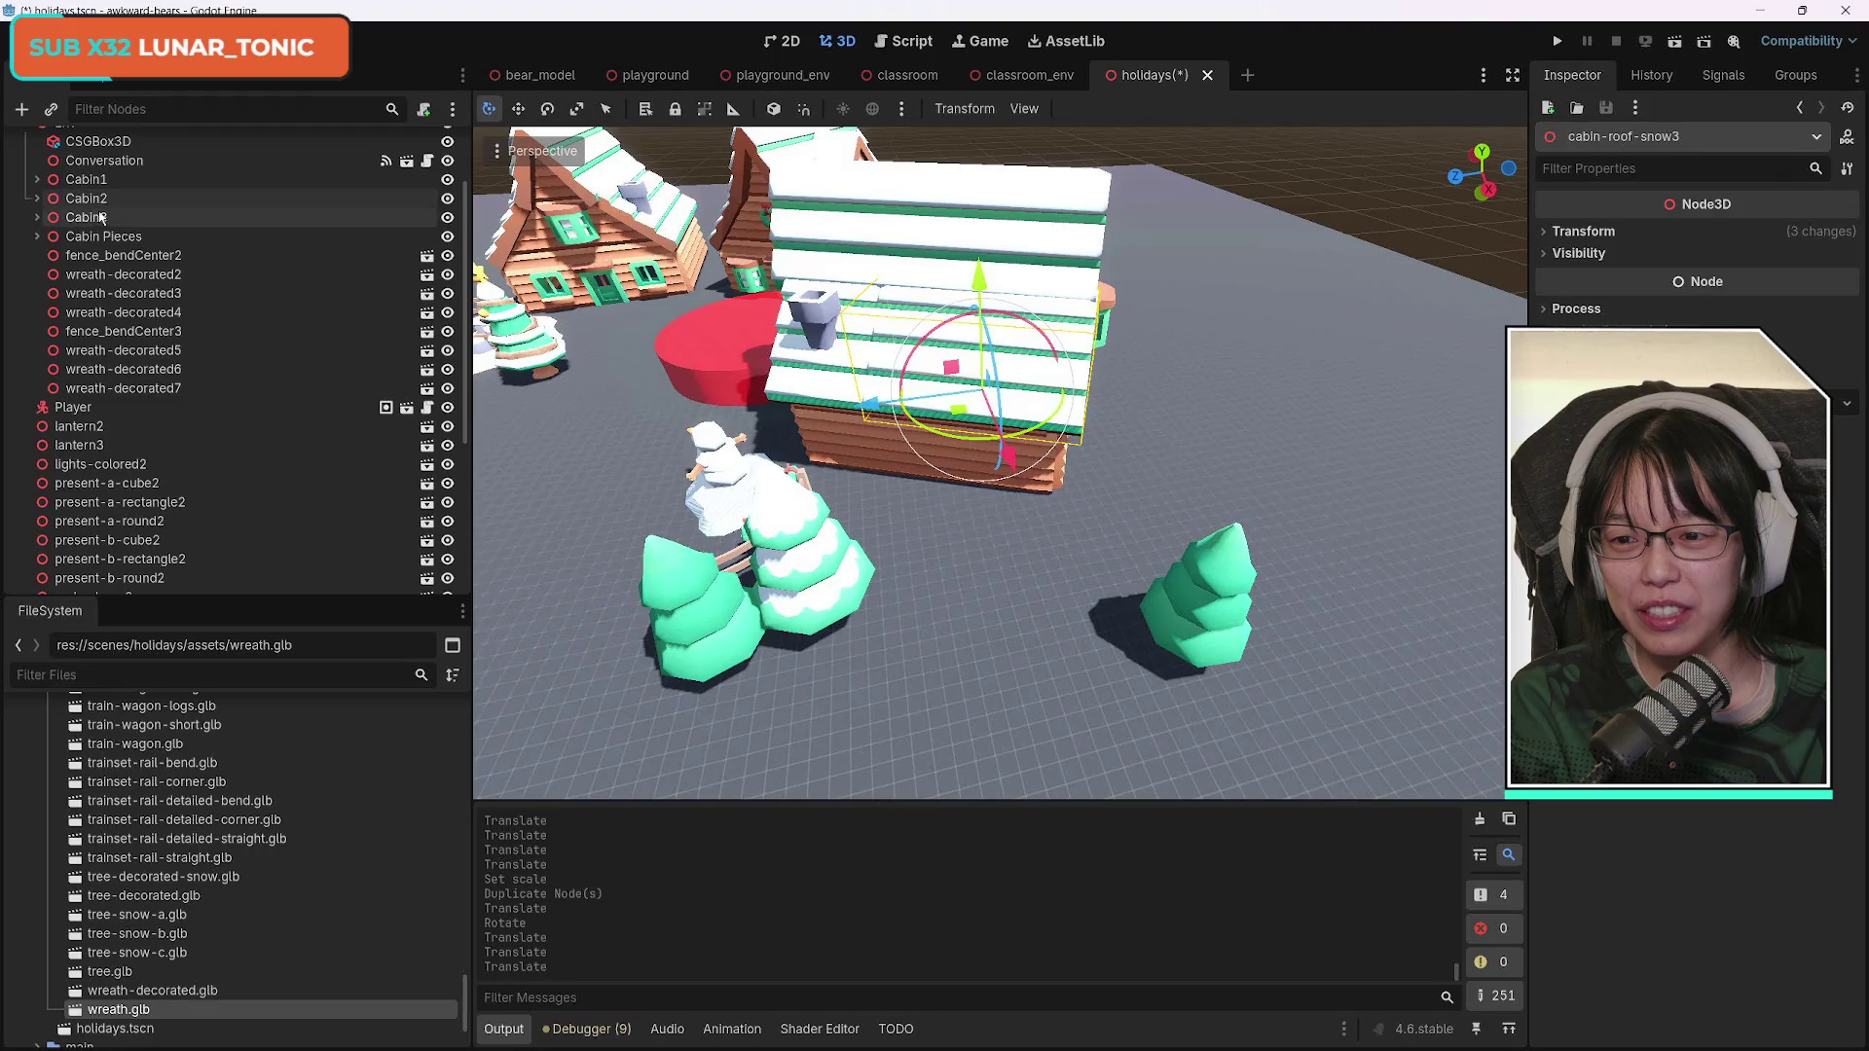
pyautogui.click(102, 199)
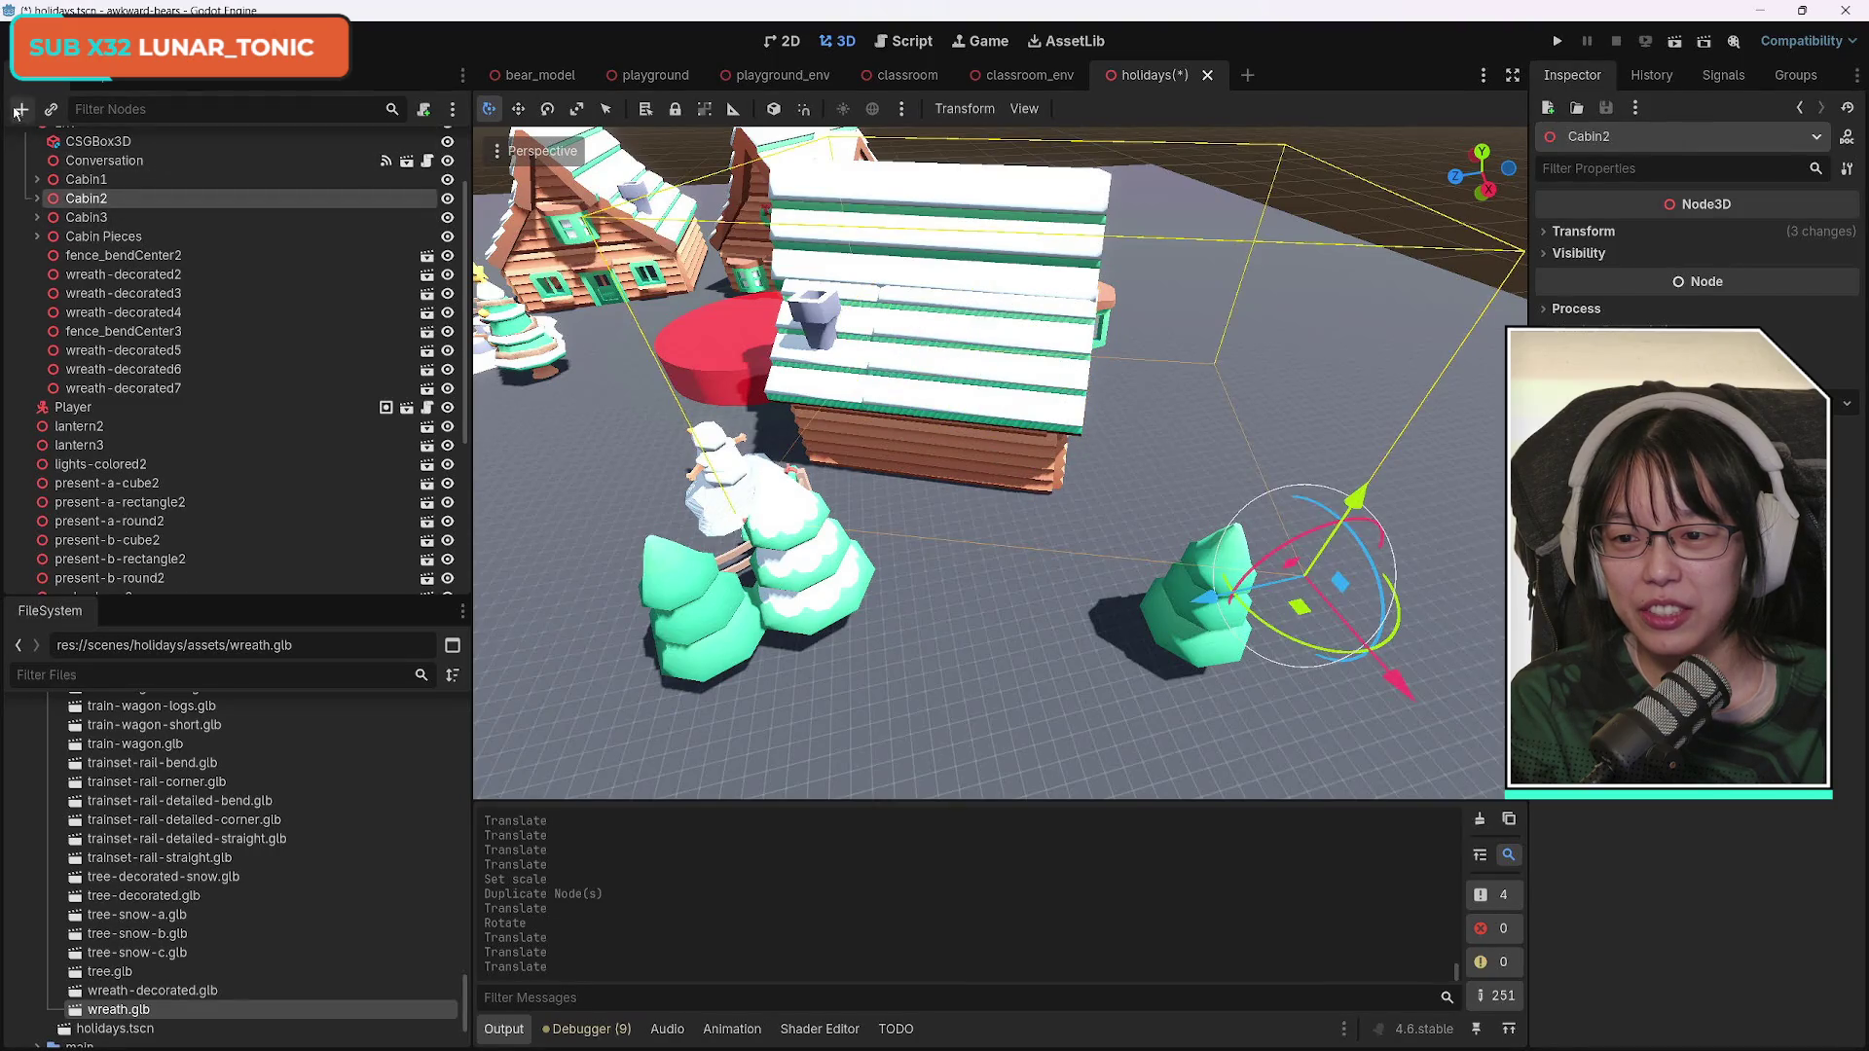
pyautogui.click(22, 108)
pyautogui.click(671, 500)
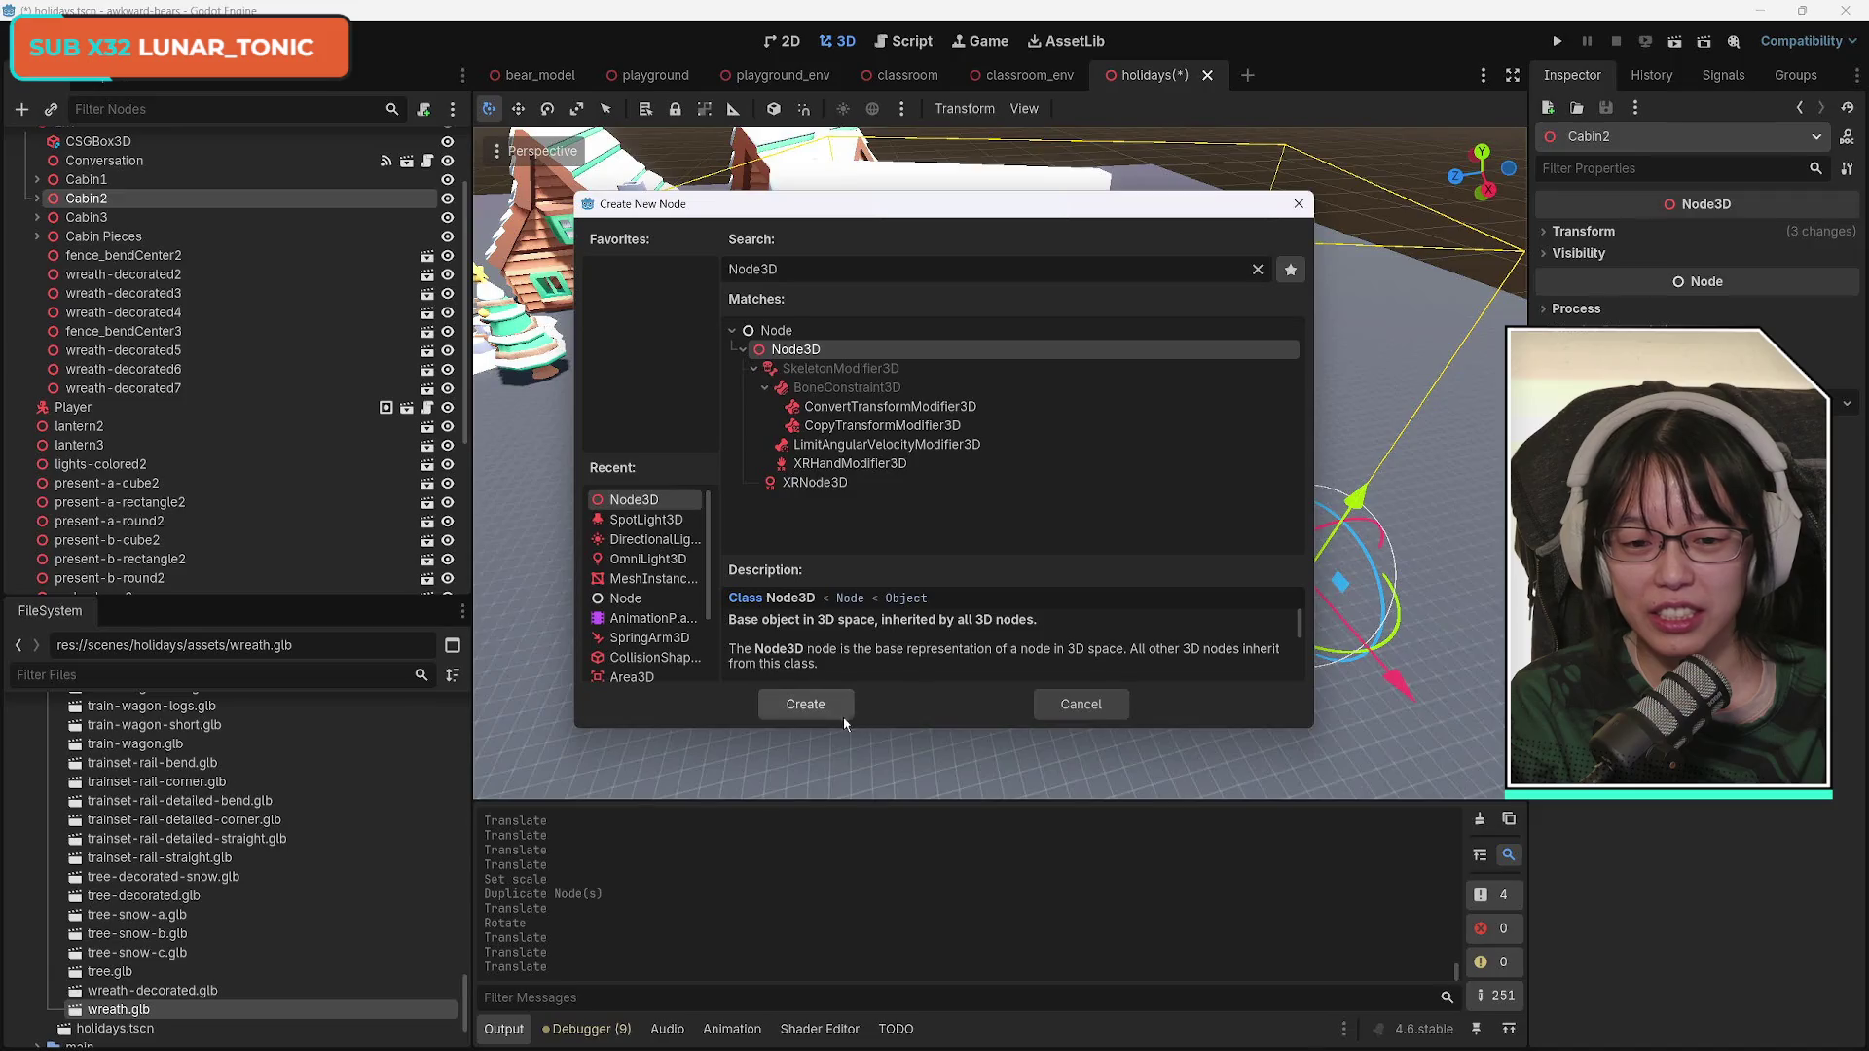
# Create the Node3D and move it out of Cabin2 to sit right after it under Env.
pyautogui.click(805, 705)
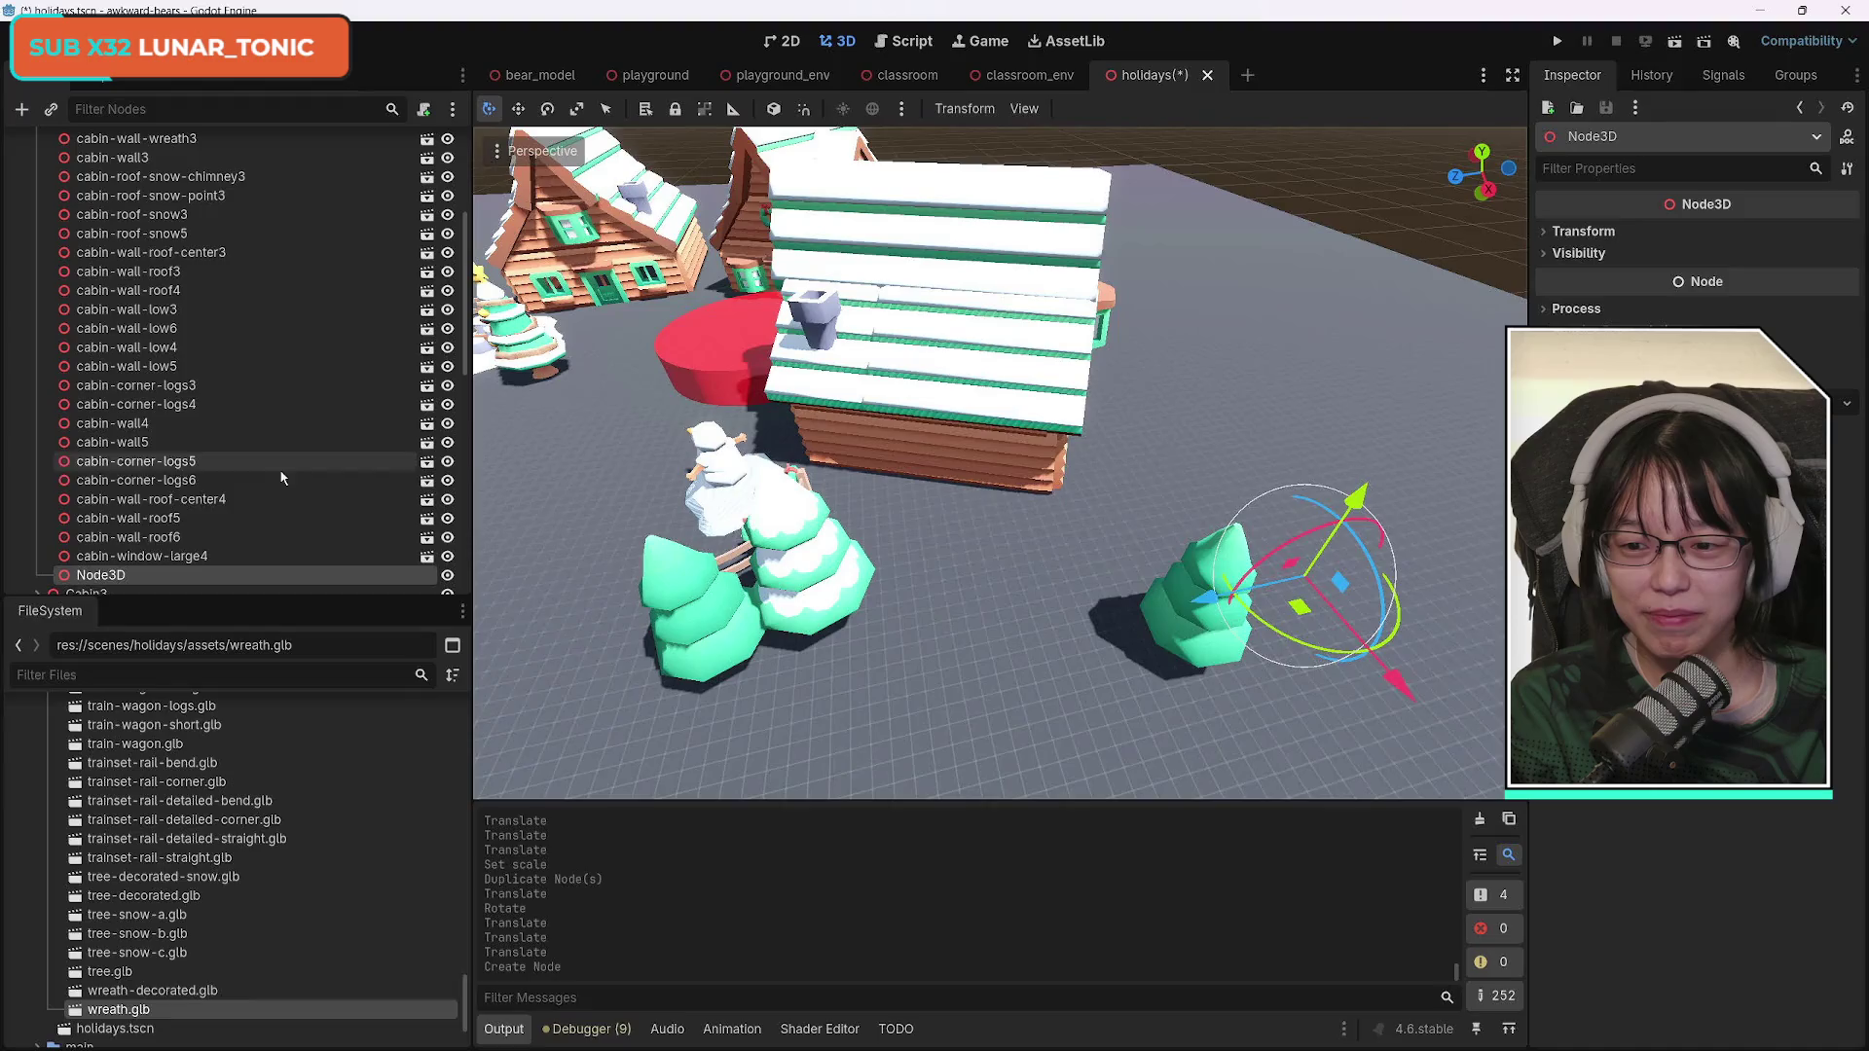
pyautogui.scroll(5, 115, 577)
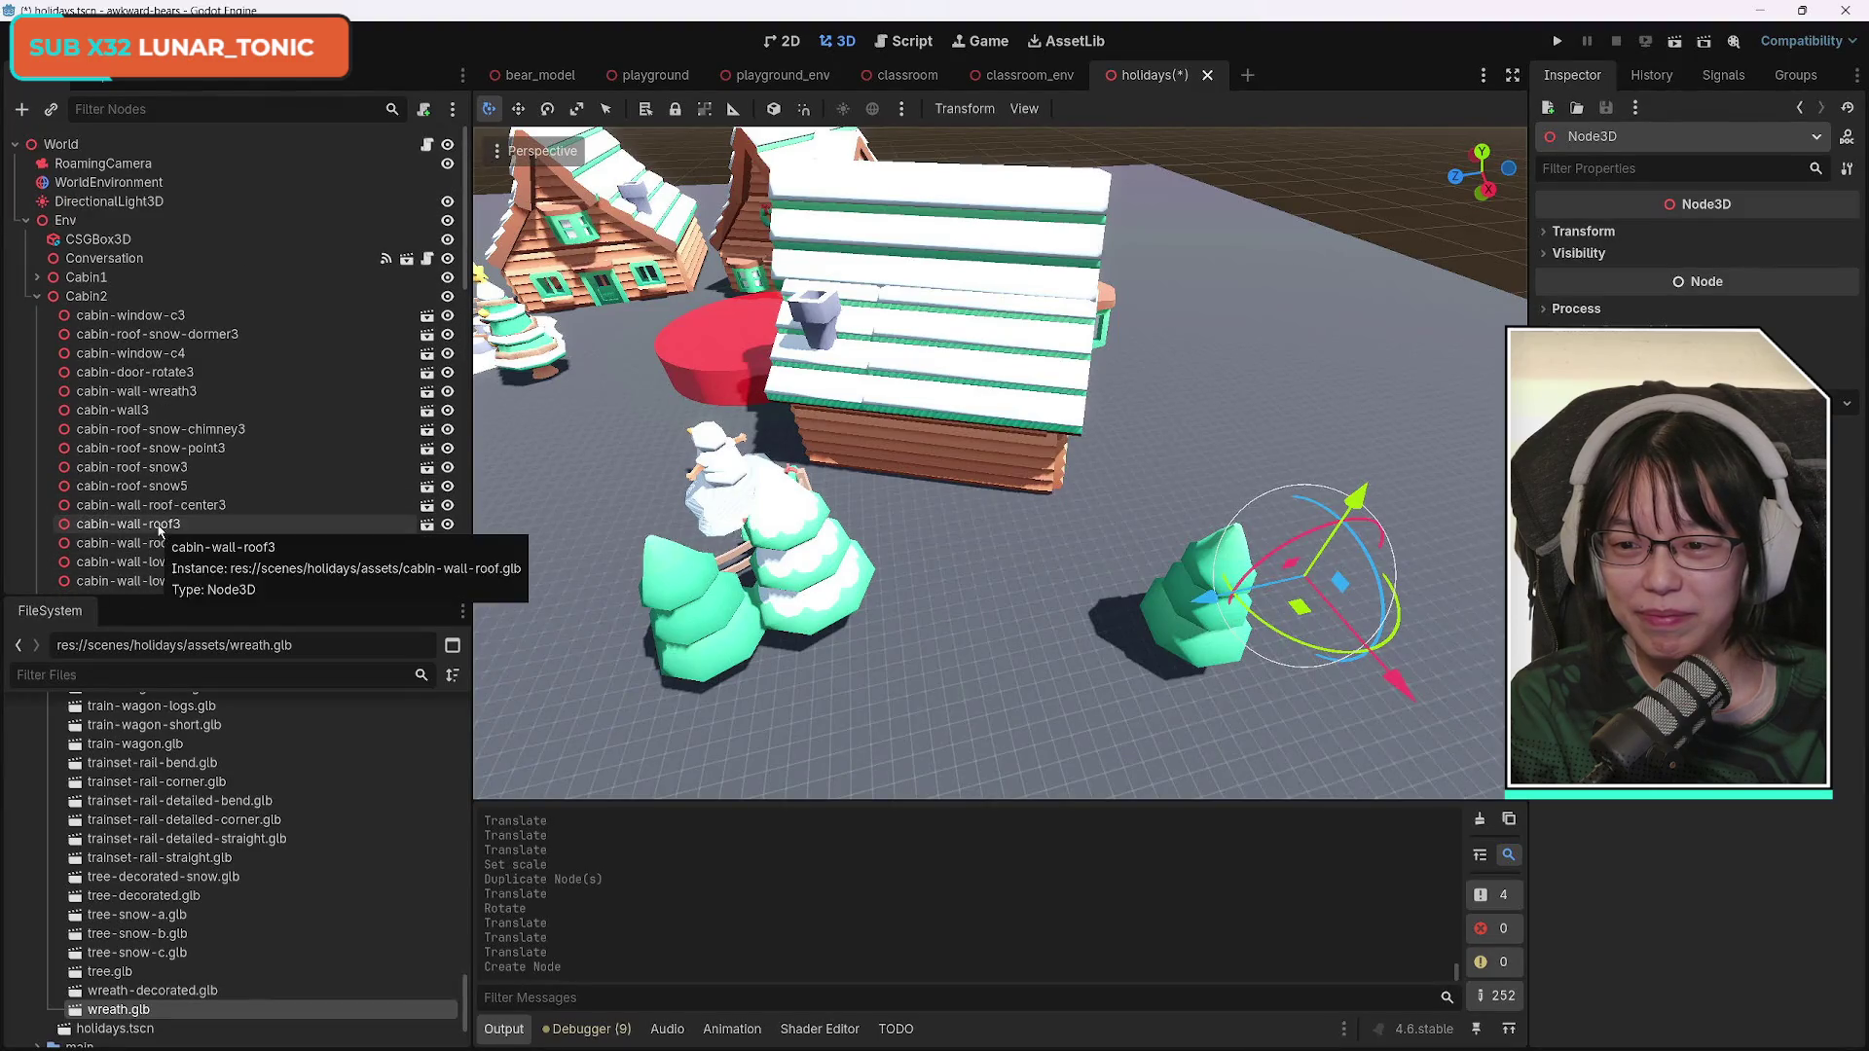
pyautogui.scroll(-9, 115, 546)
pyautogui.moveTo(115, 467)
pyautogui.mouseDown()
pyautogui.moveTo(97, 175)
pyautogui.moveTo(102, 305)
pyautogui.moveTo(103, 289)
pyautogui.mouseUp()
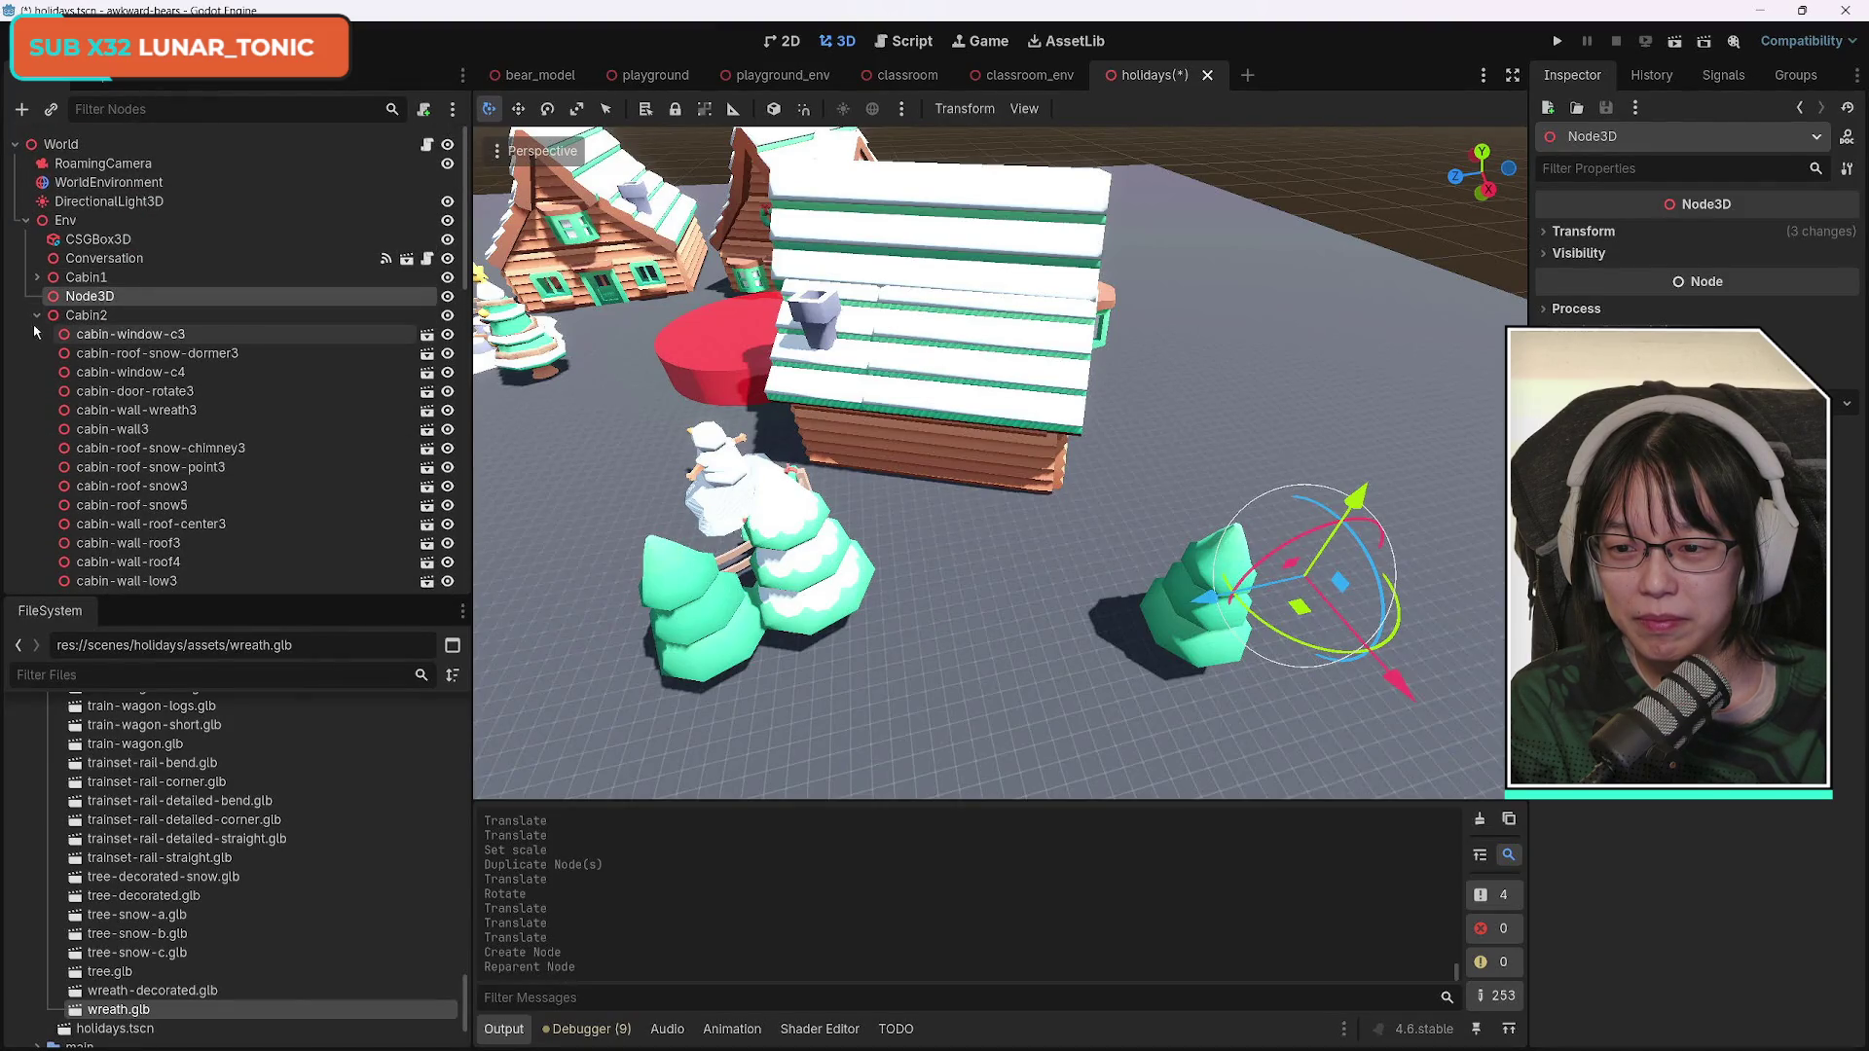
pyautogui.click(115, 309)
pyautogui.click(115, 300)
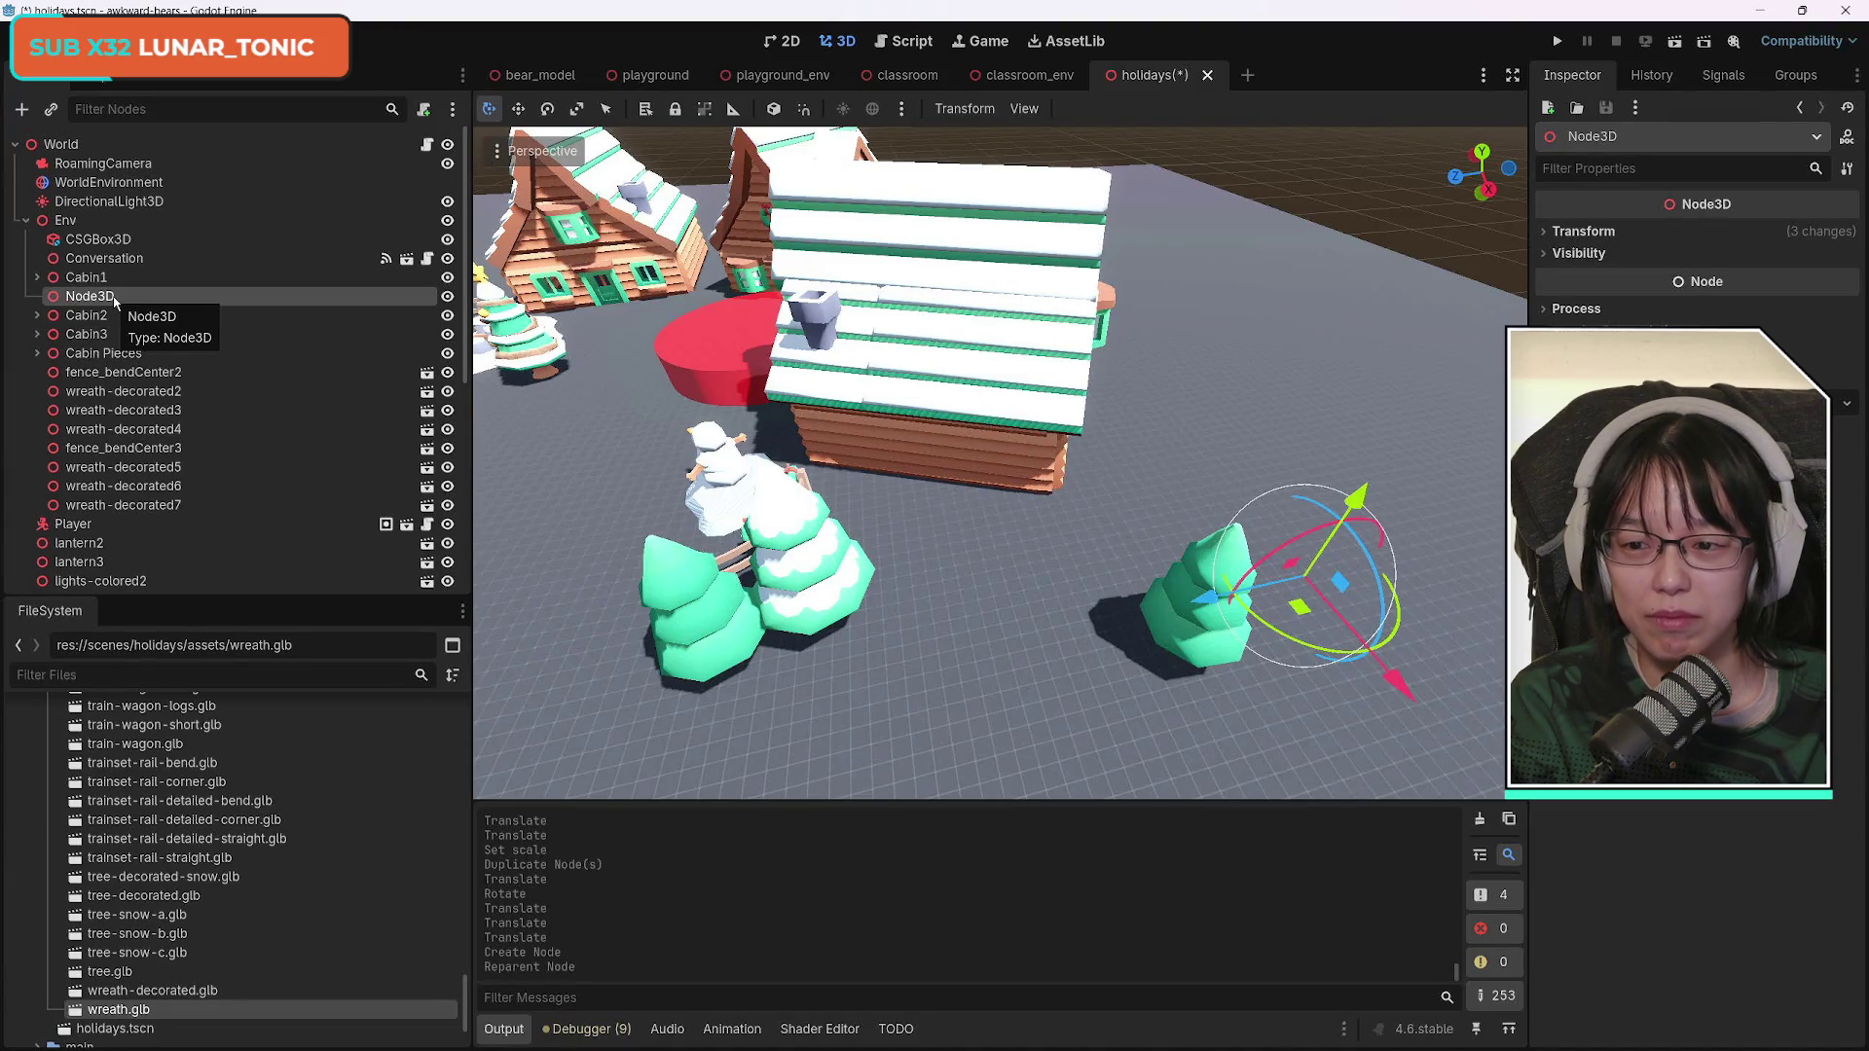
pyautogui.moveTo(113, 302); pyautogui.dragTo(146, 328)
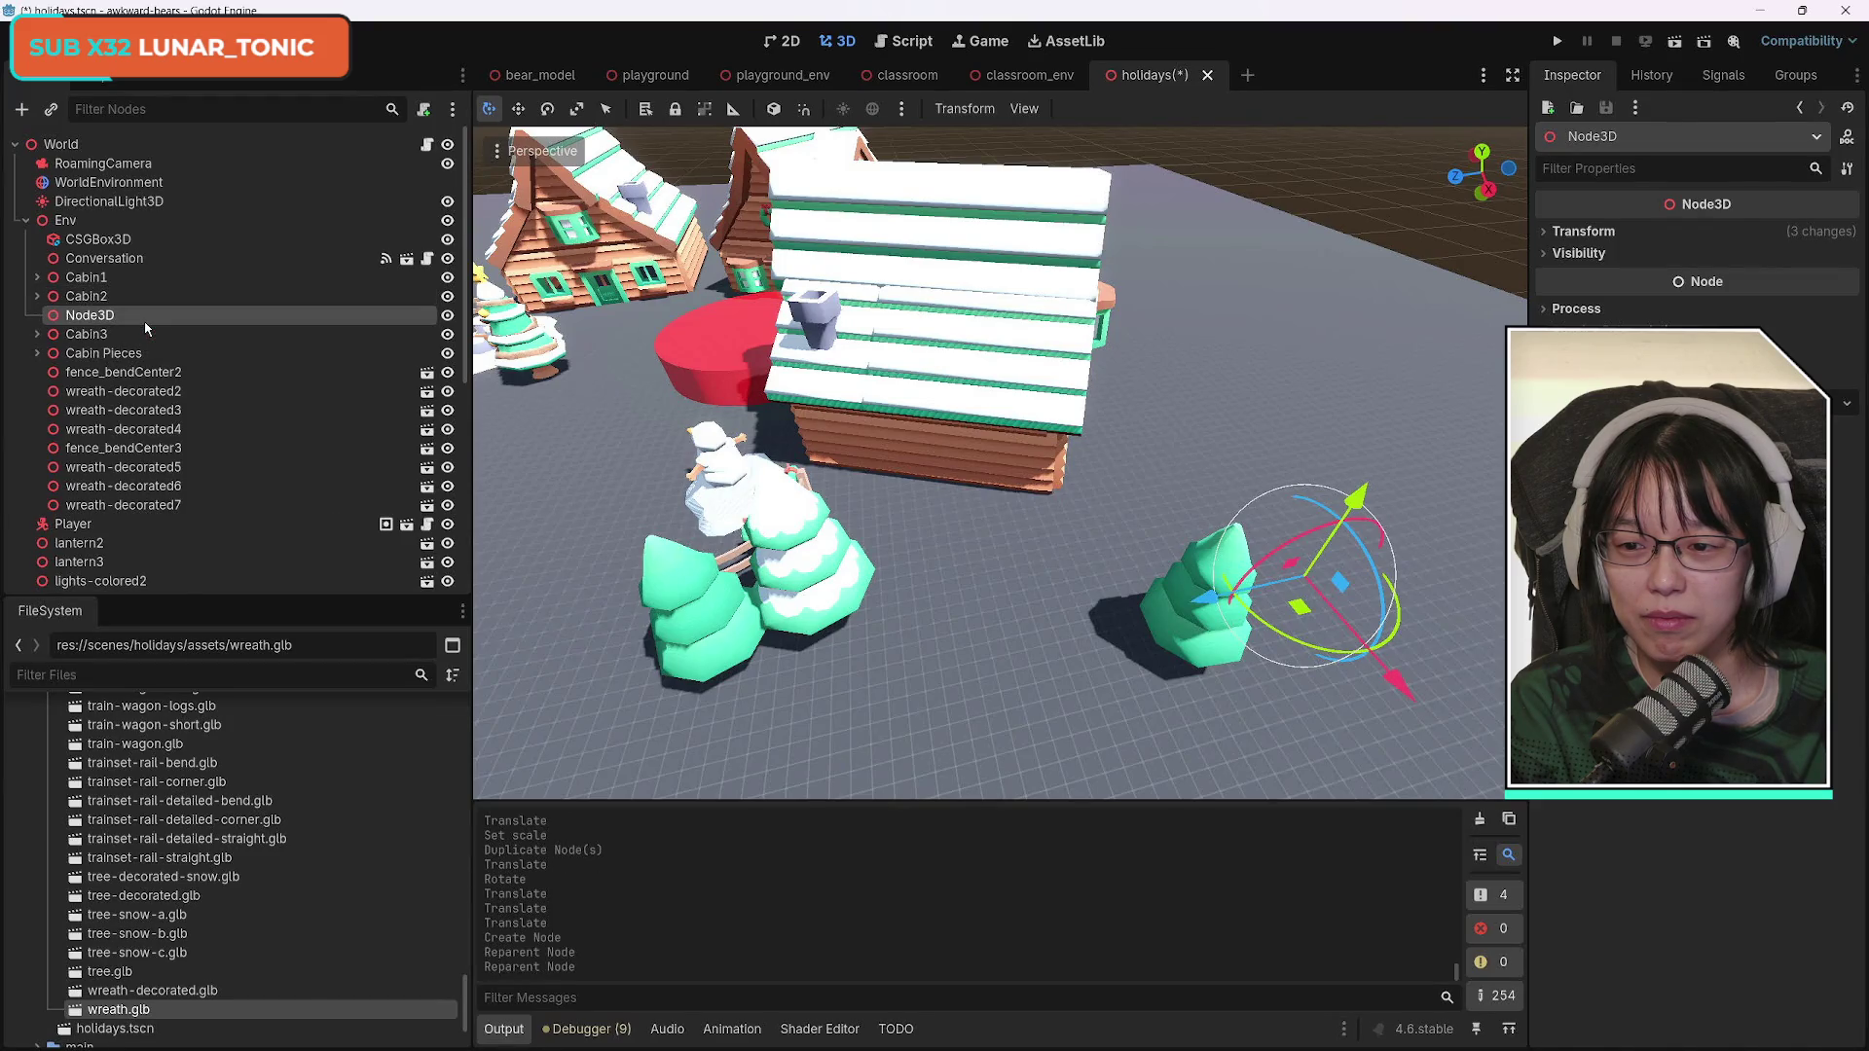
# Rename the new Node3D to 'Cabin2 - Trees'.
pyautogui.doubleClick(111, 315)
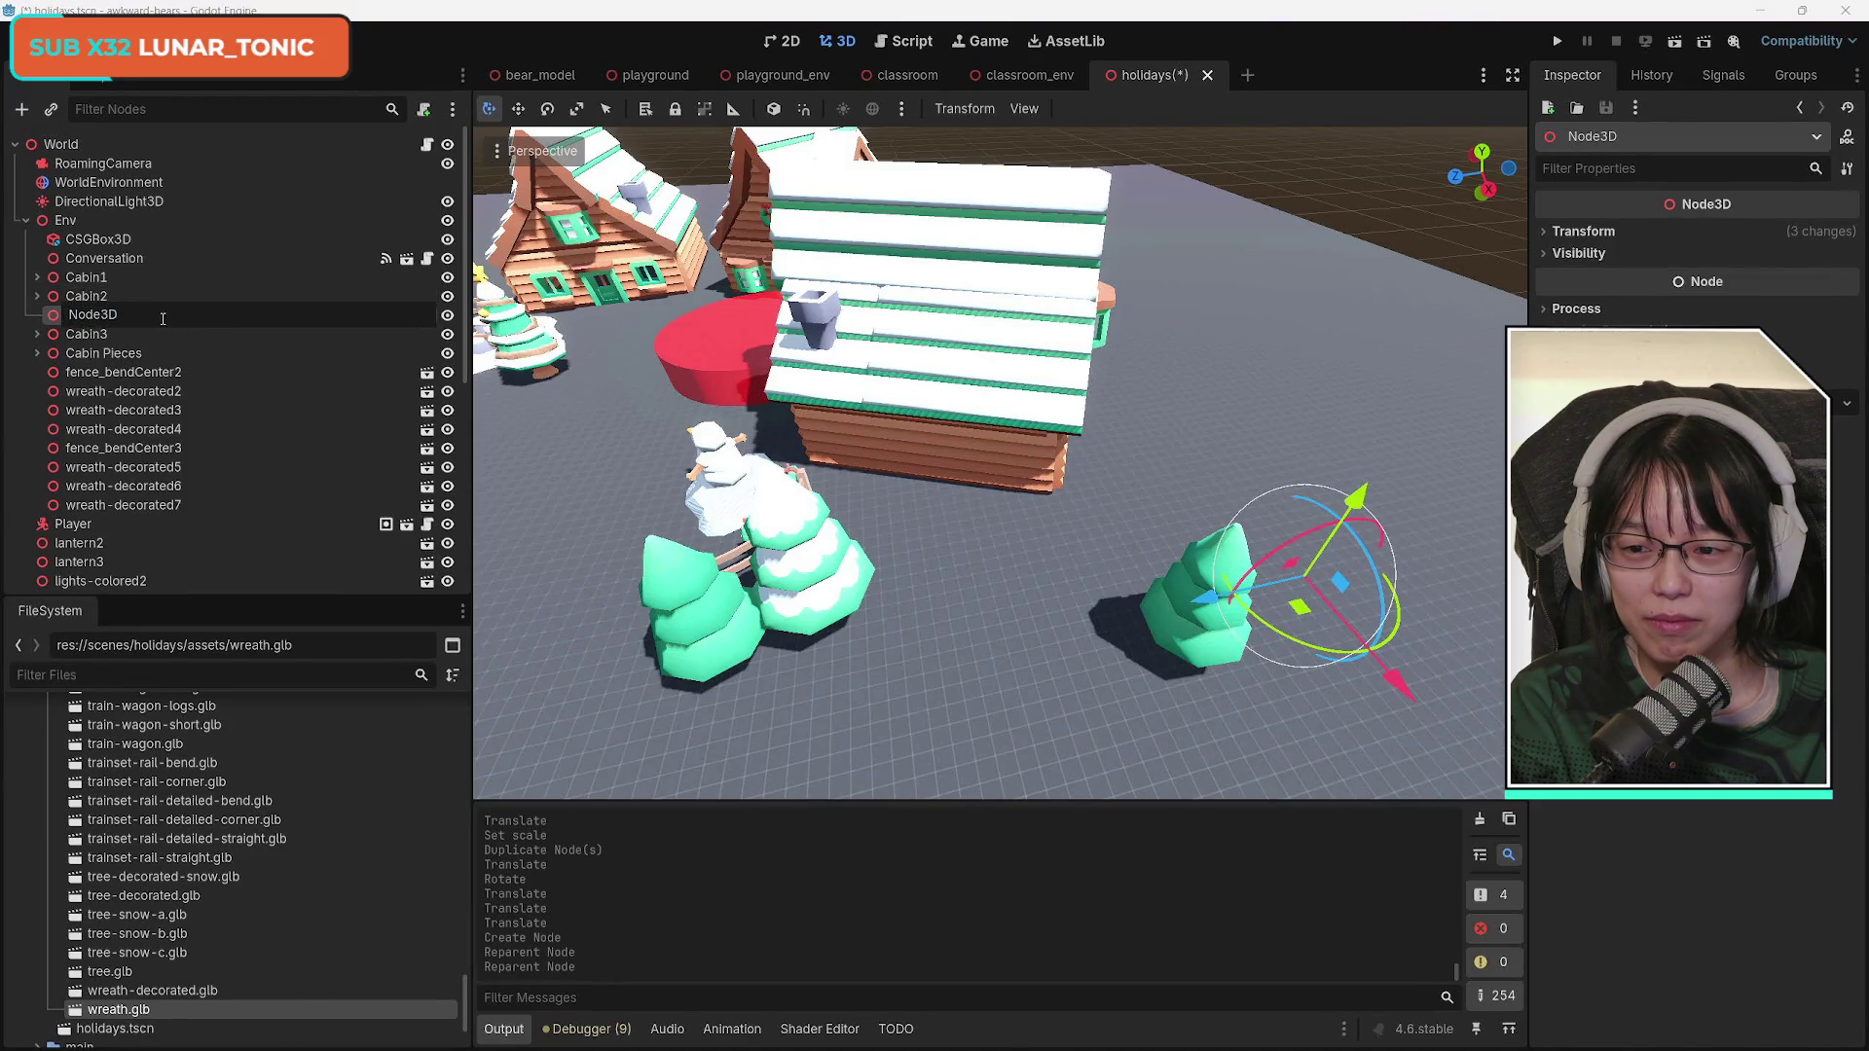
pyautogui.write('Tr')
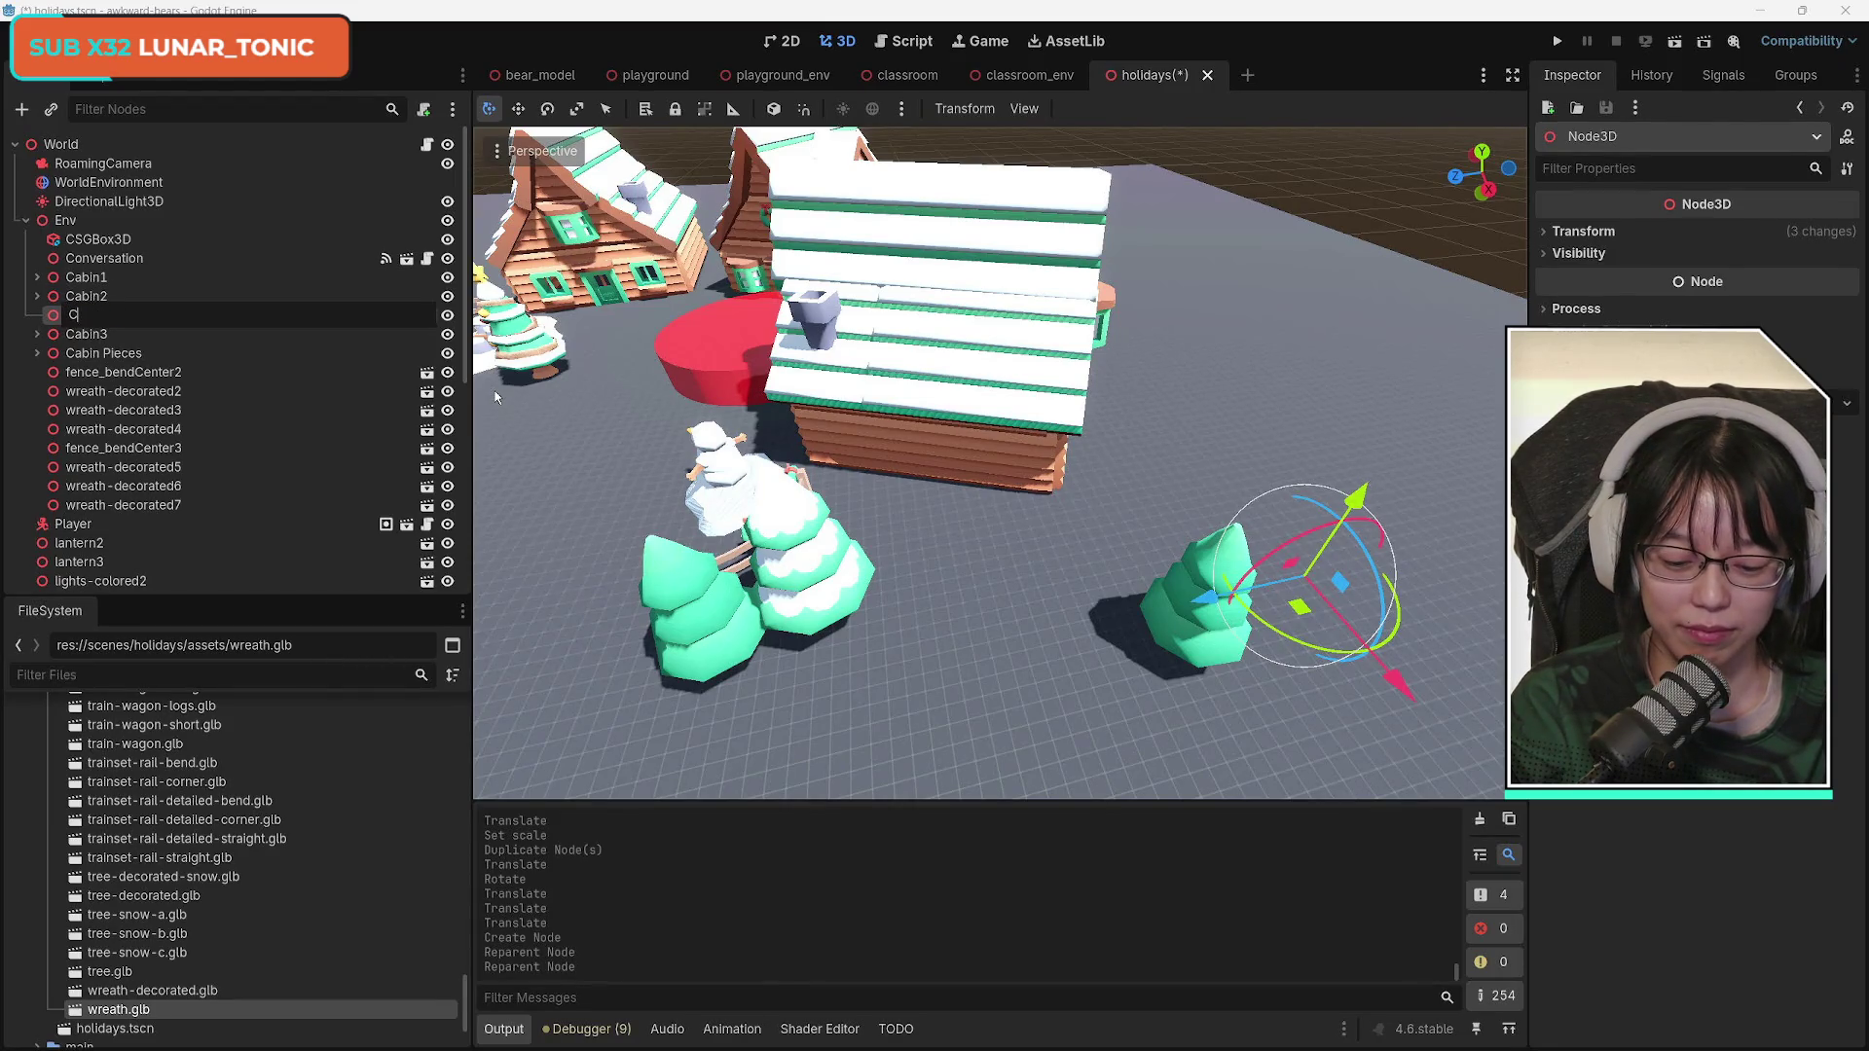
pyautogui.write('ees')
pyautogui.press('Return')
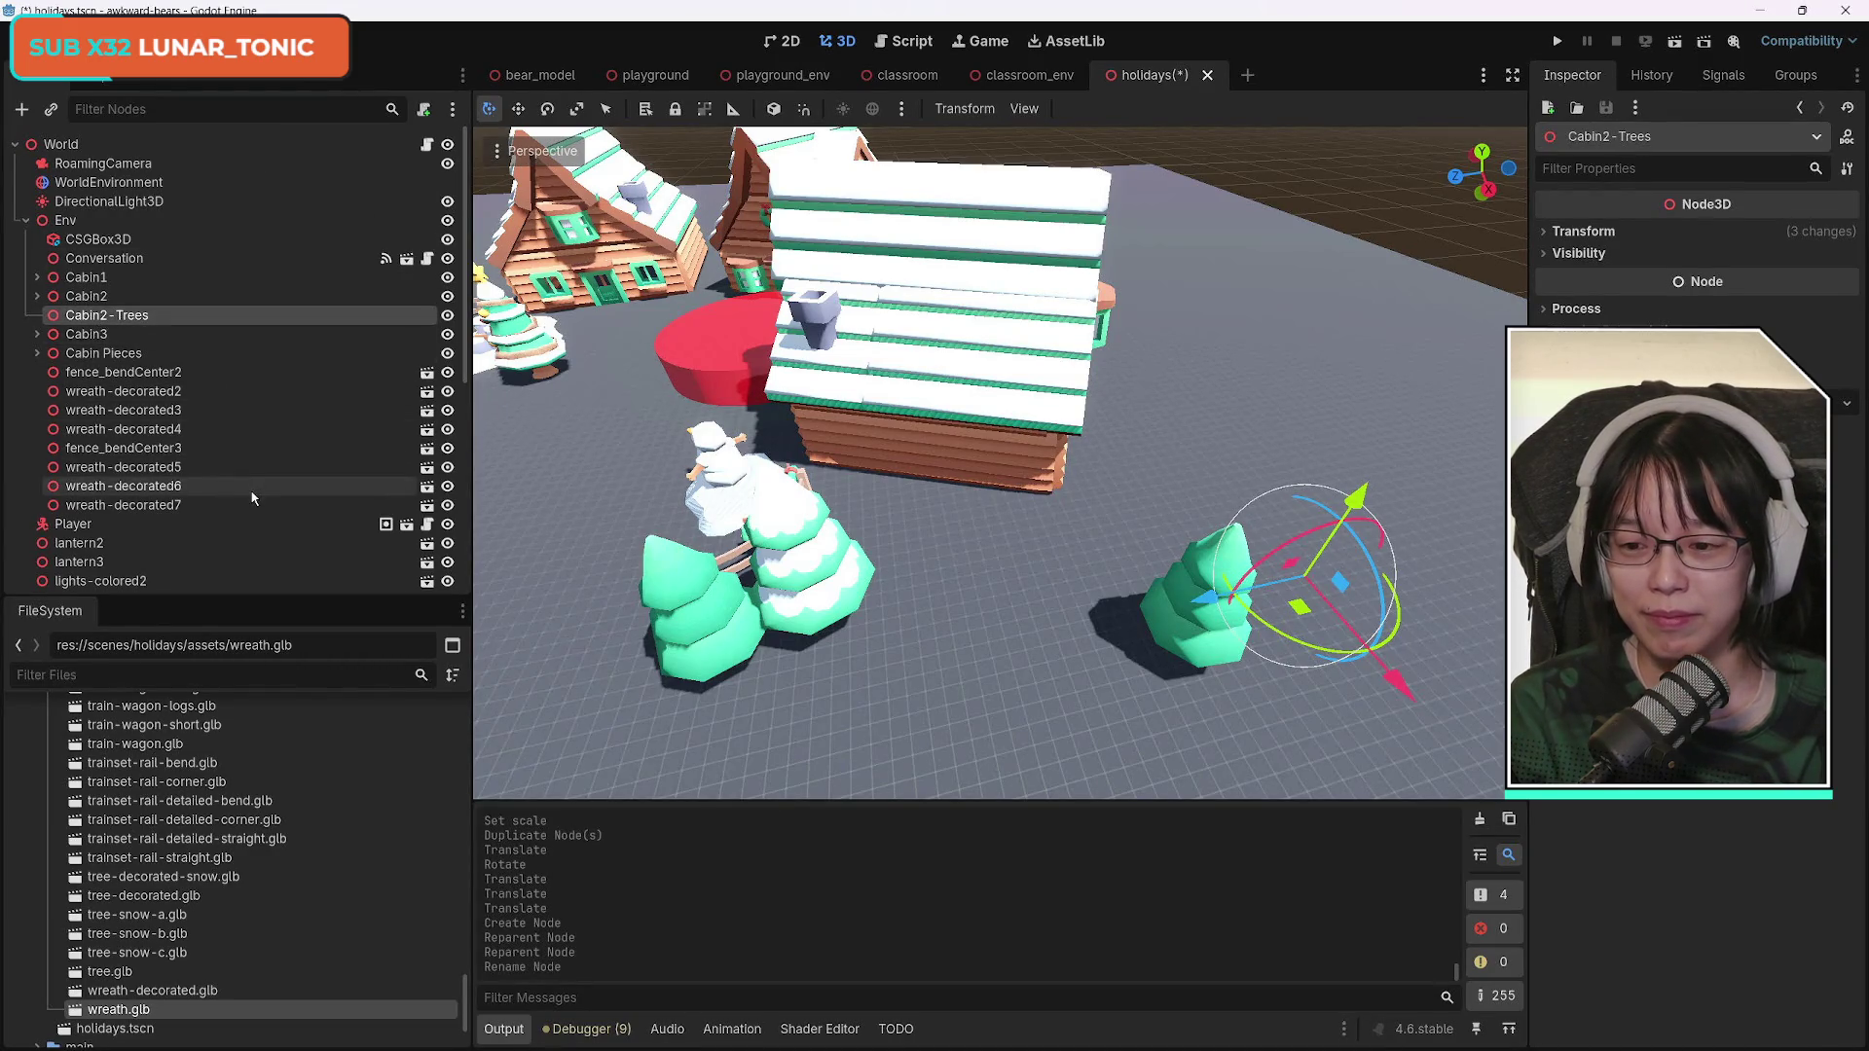
pyautogui.click(1186, 638)
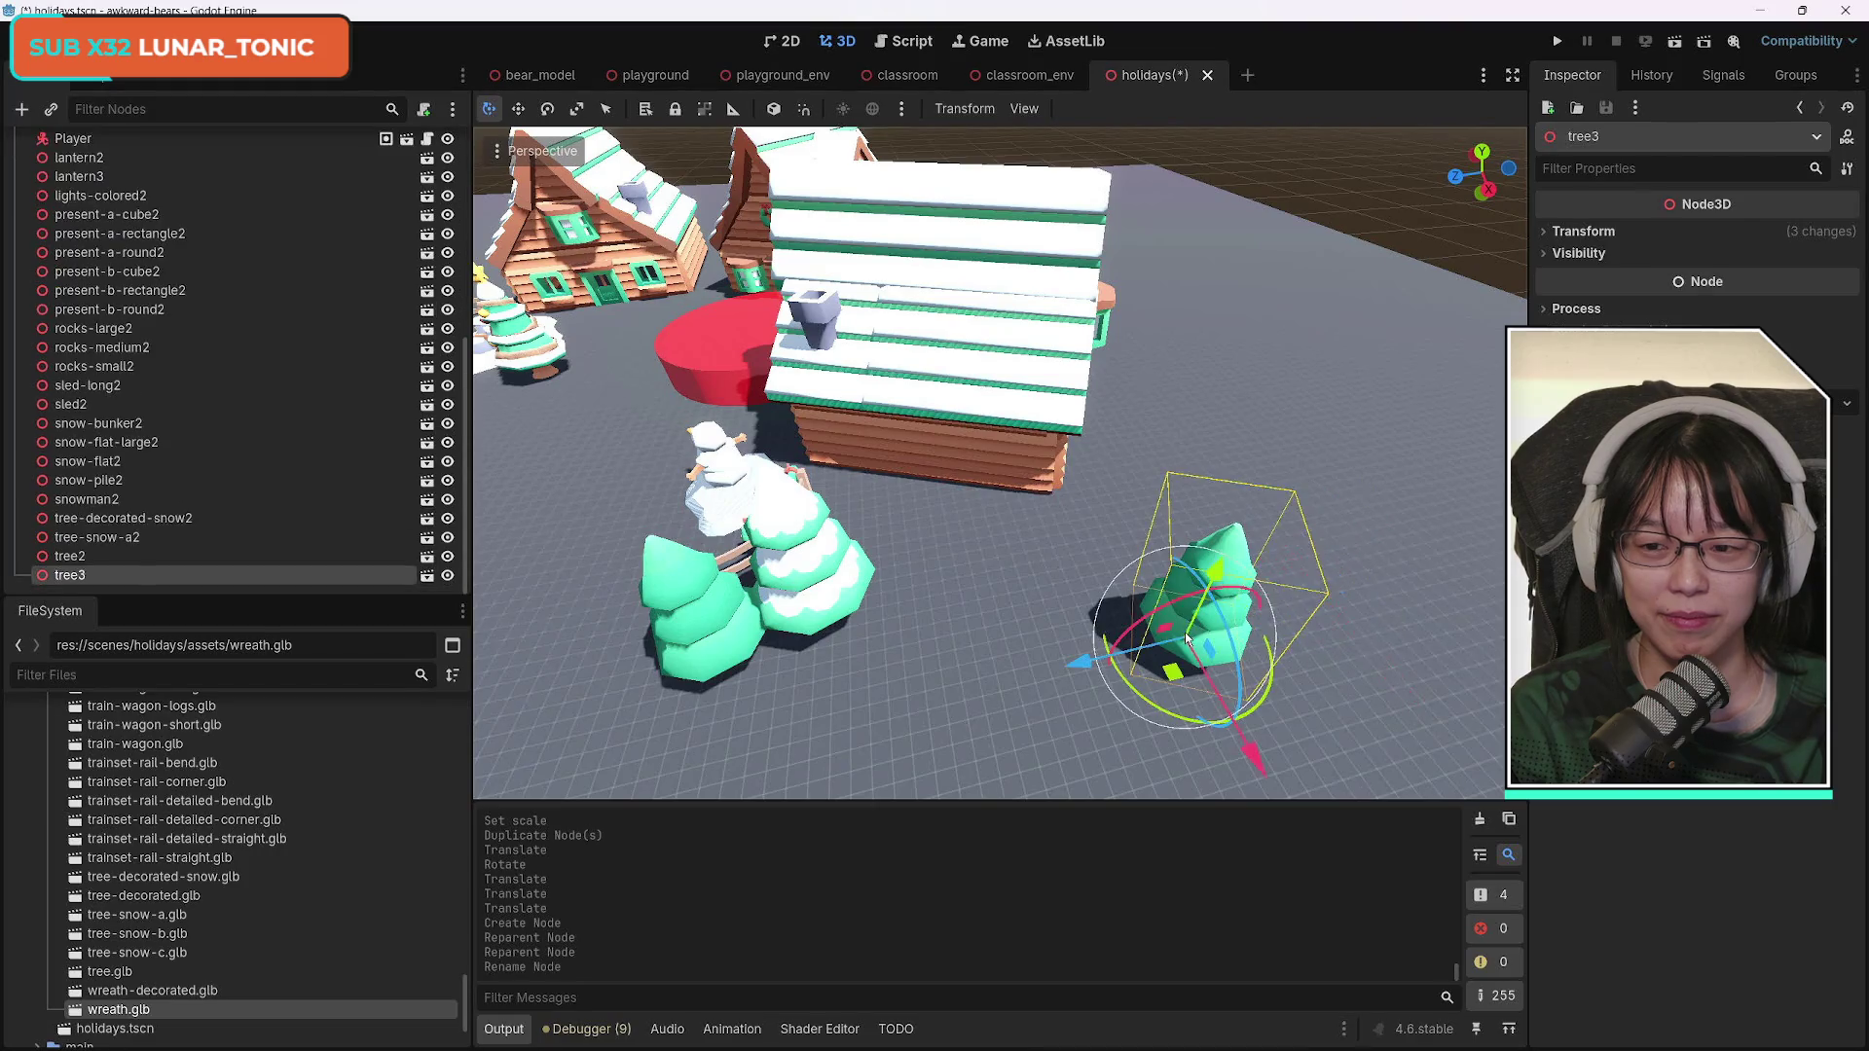
# Move tree-snow-a2, tree2 and tree3 into the Cabin2 - Trees group.
pyautogui.keyDown('shift'); pyautogui.click(813, 592); pyautogui.keyUp('shift')
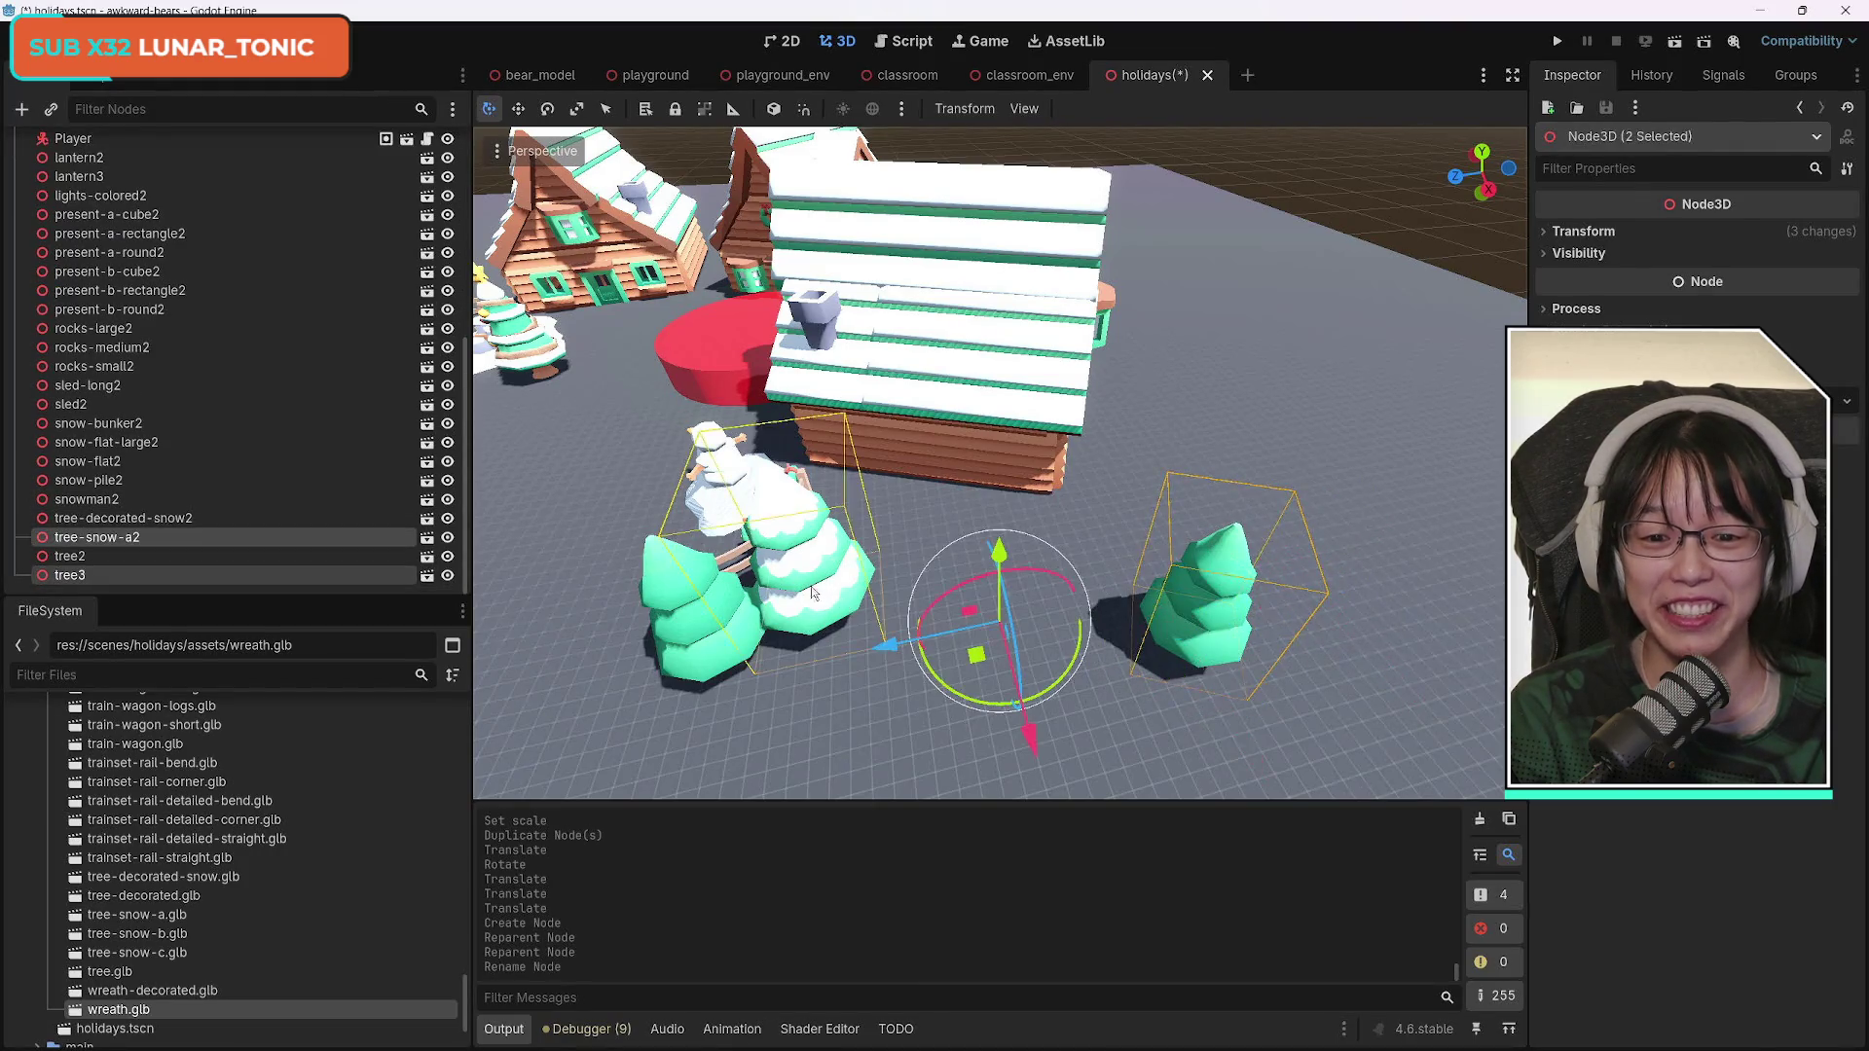
pyautogui.keyDown('shift'); pyautogui.click(679, 646); pyautogui.keyUp('shift')
pyautogui.moveTo(134, 544)
pyautogui.mouseDown()
pyautogui.moveTo(151, 139)
pyautogui.moveTo(292, 271)
pyautogui.moveTo(151, 317)
pyautogui.mouseUp()
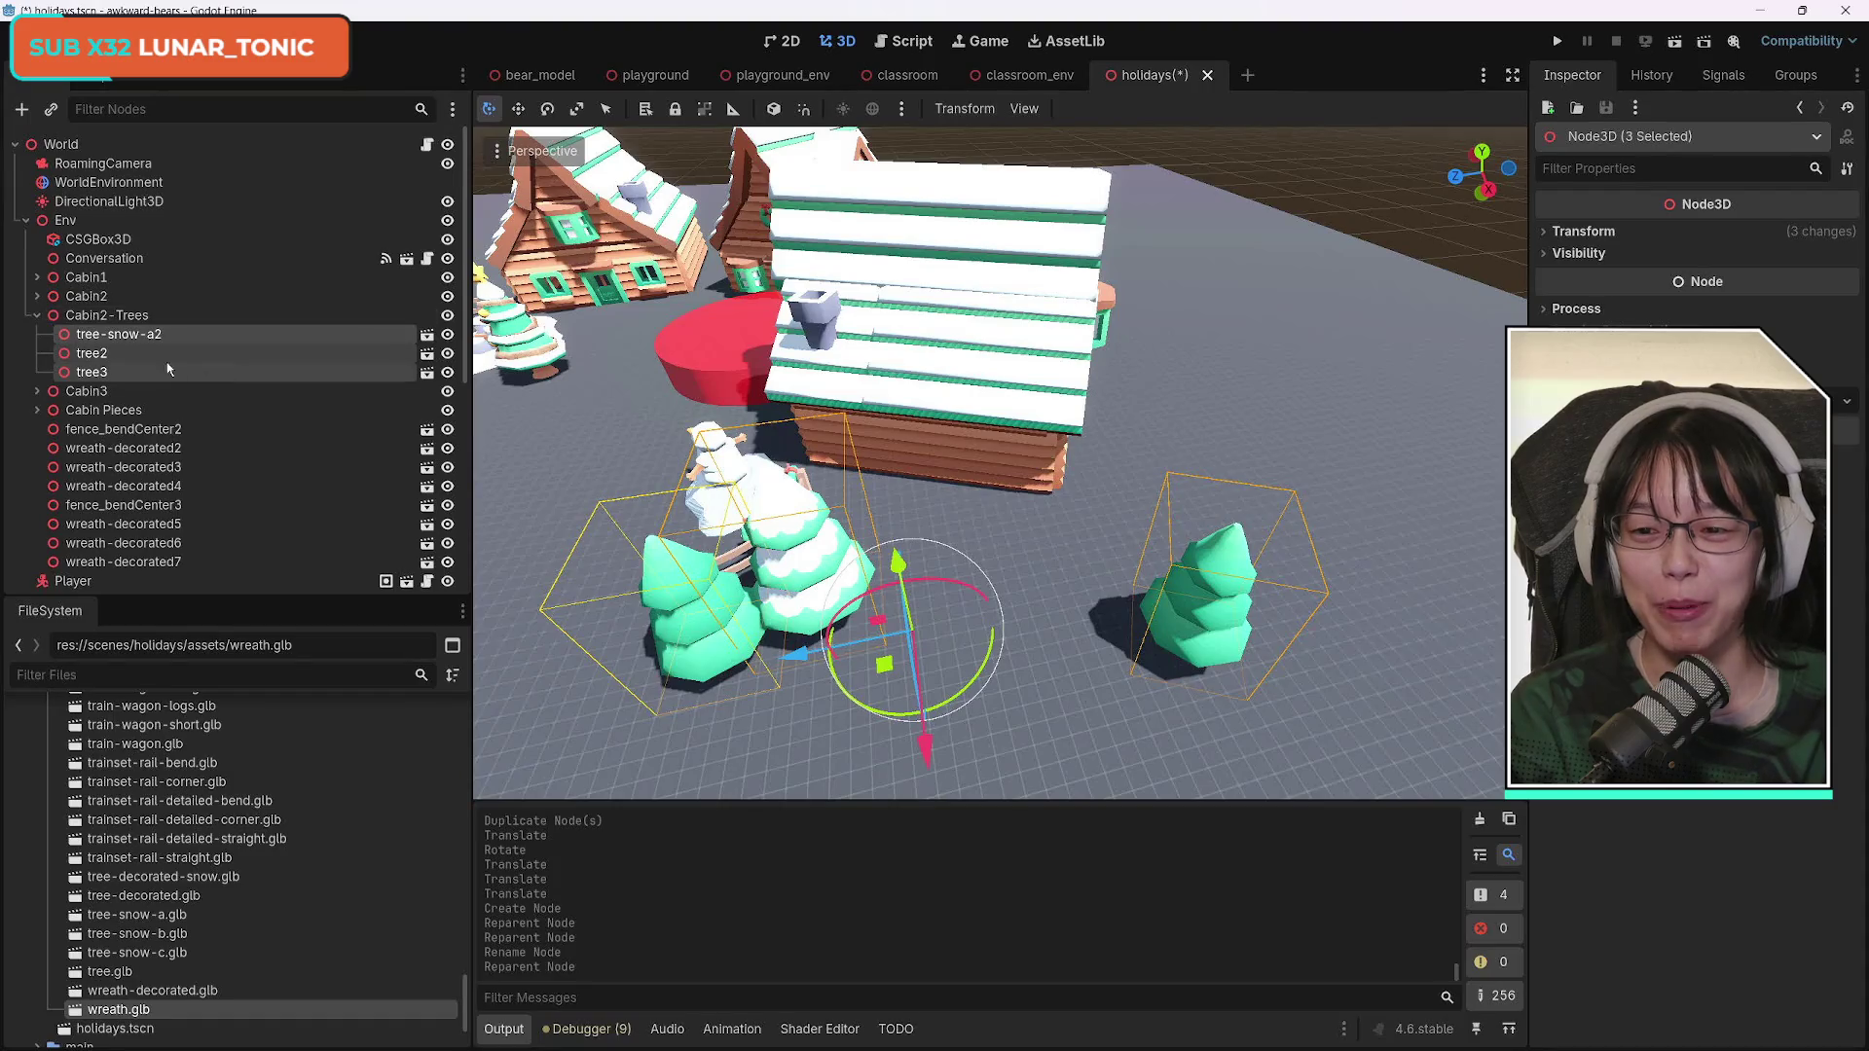
# Frame tree3, then rotate it and move it closer to the other trees.
pyautogui.click(123, 373)
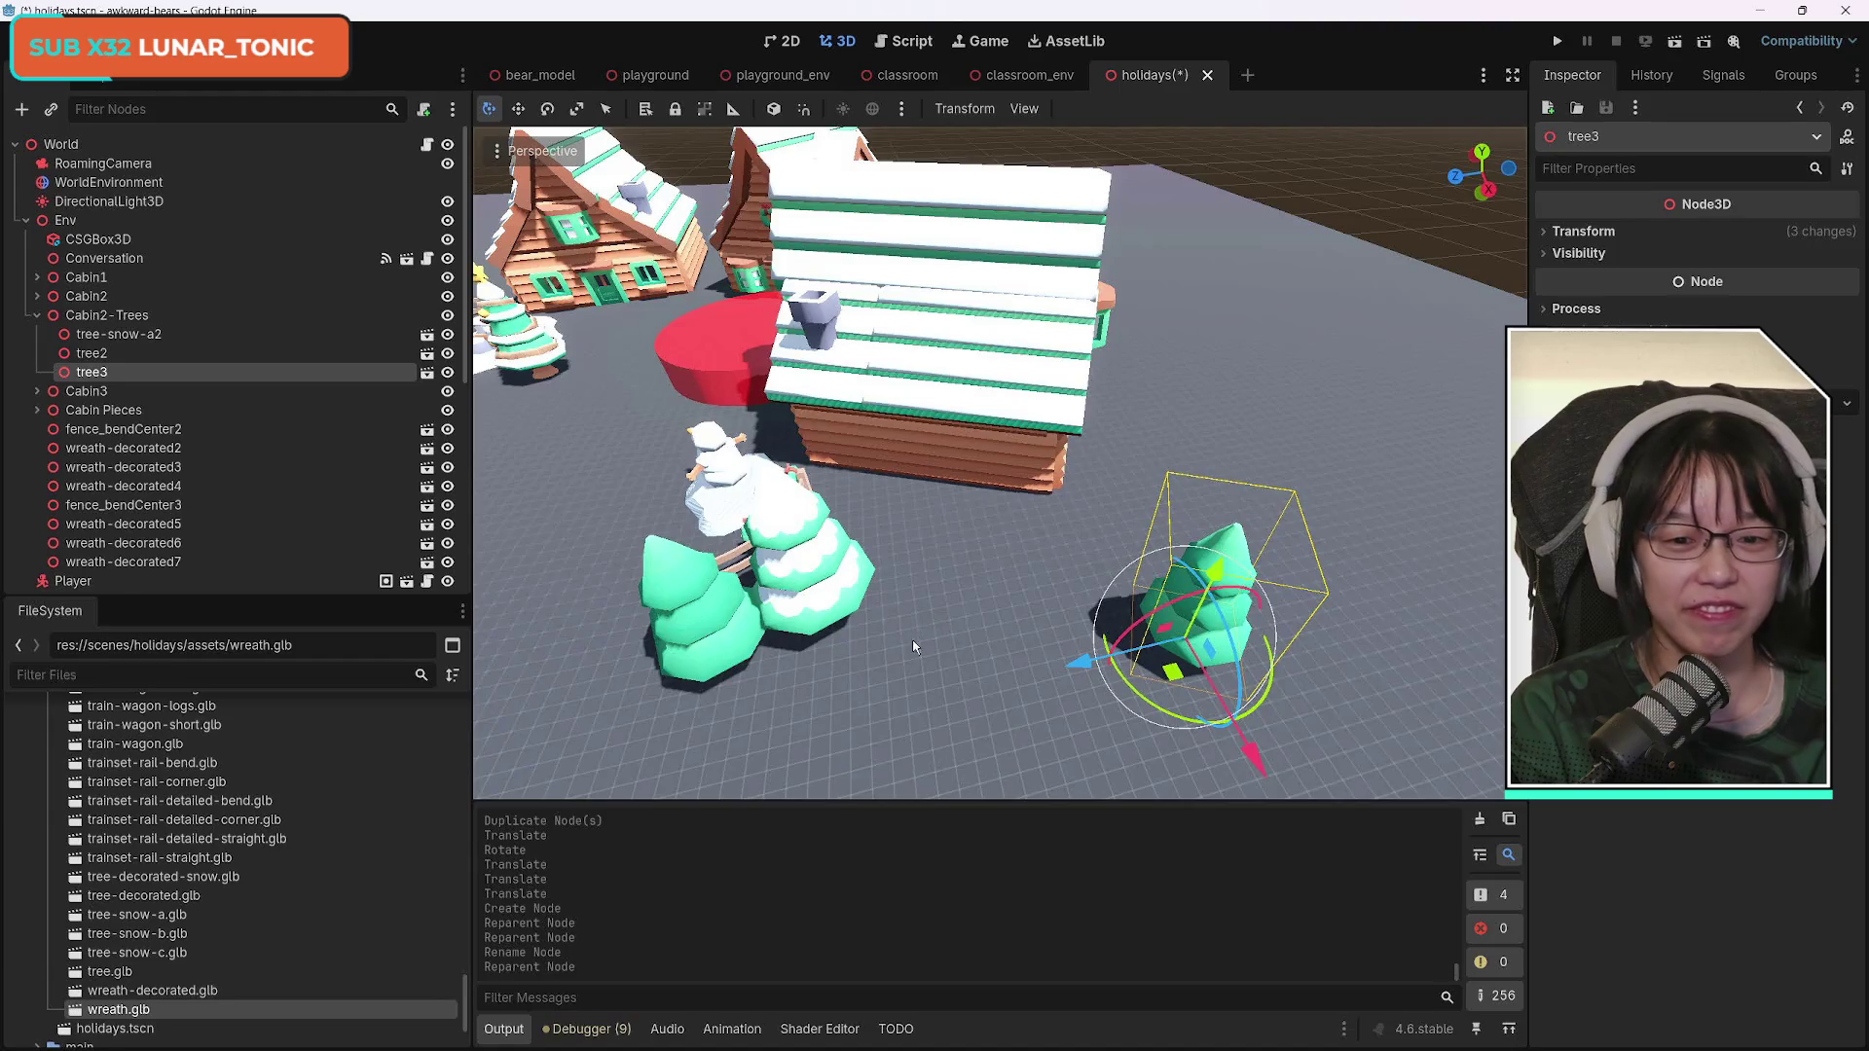
pyautogui.scroll(-5, 914, 646)
pyautogui.scroll(5, 914, 646)
pyautogui.press('f')
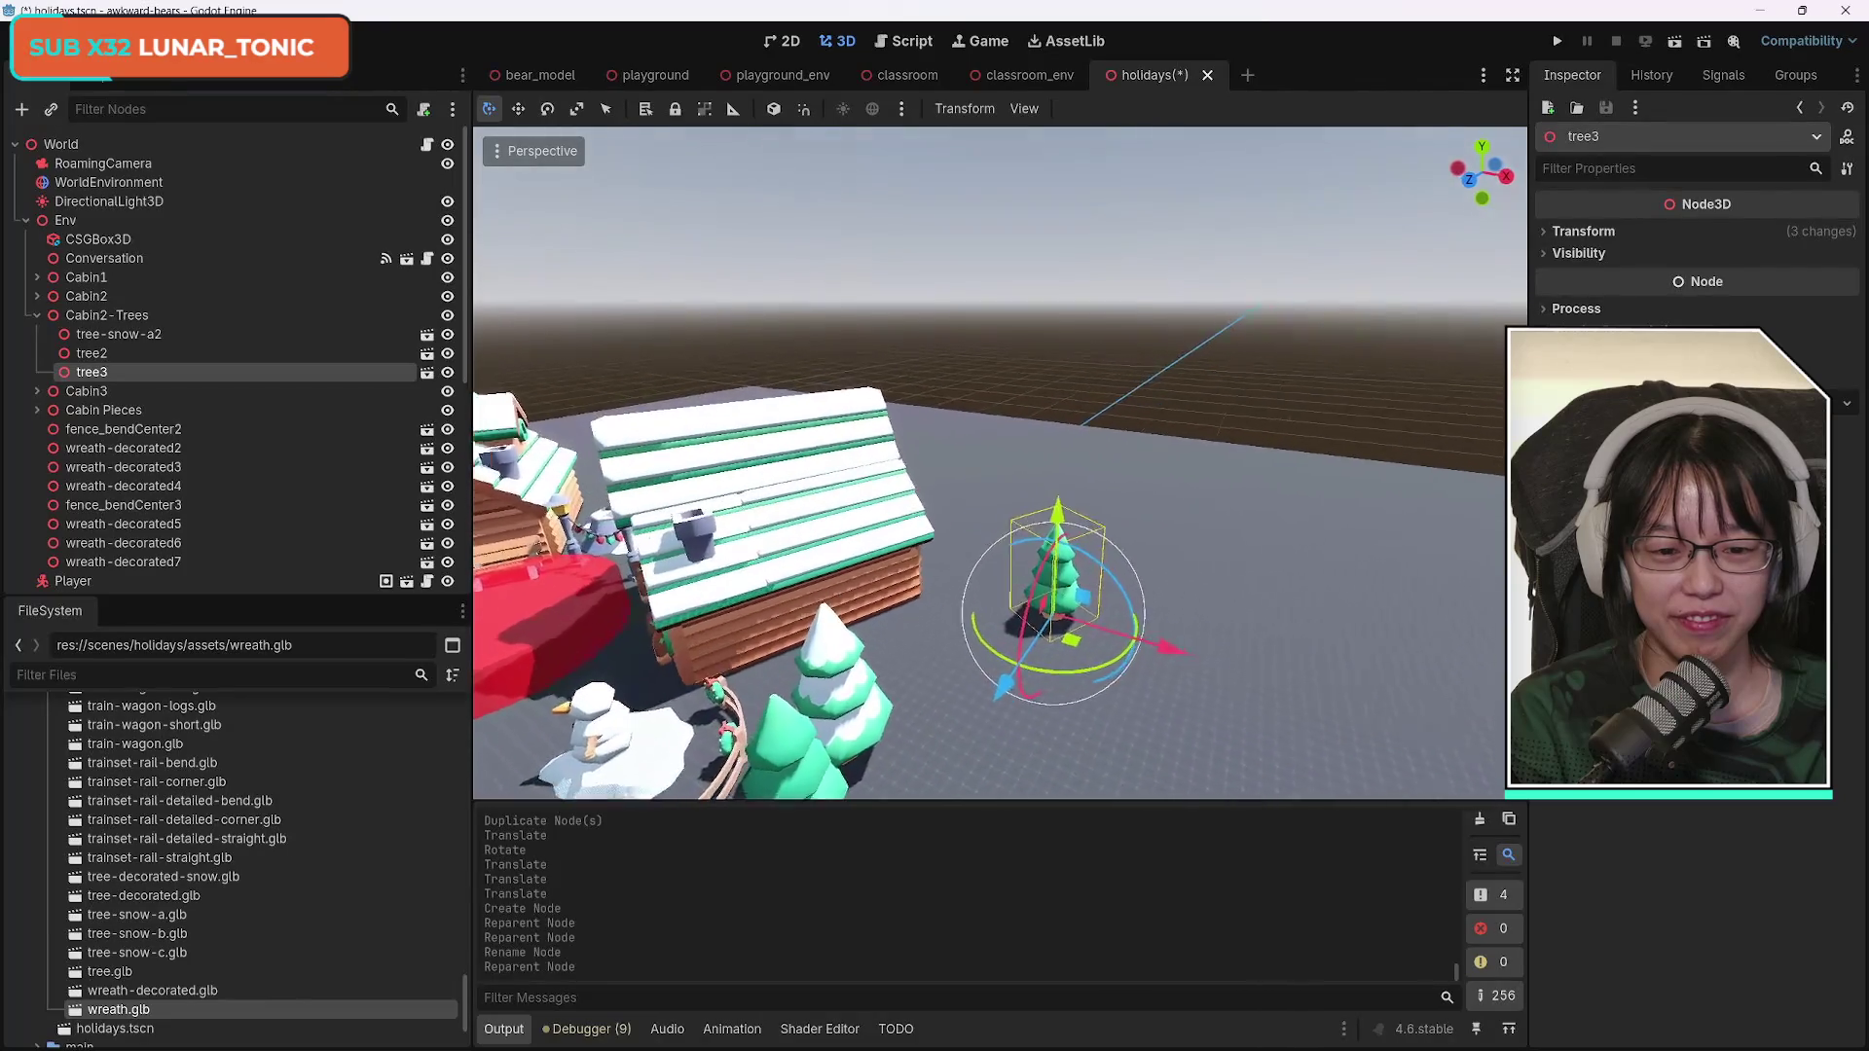
pyautogui.press('f')
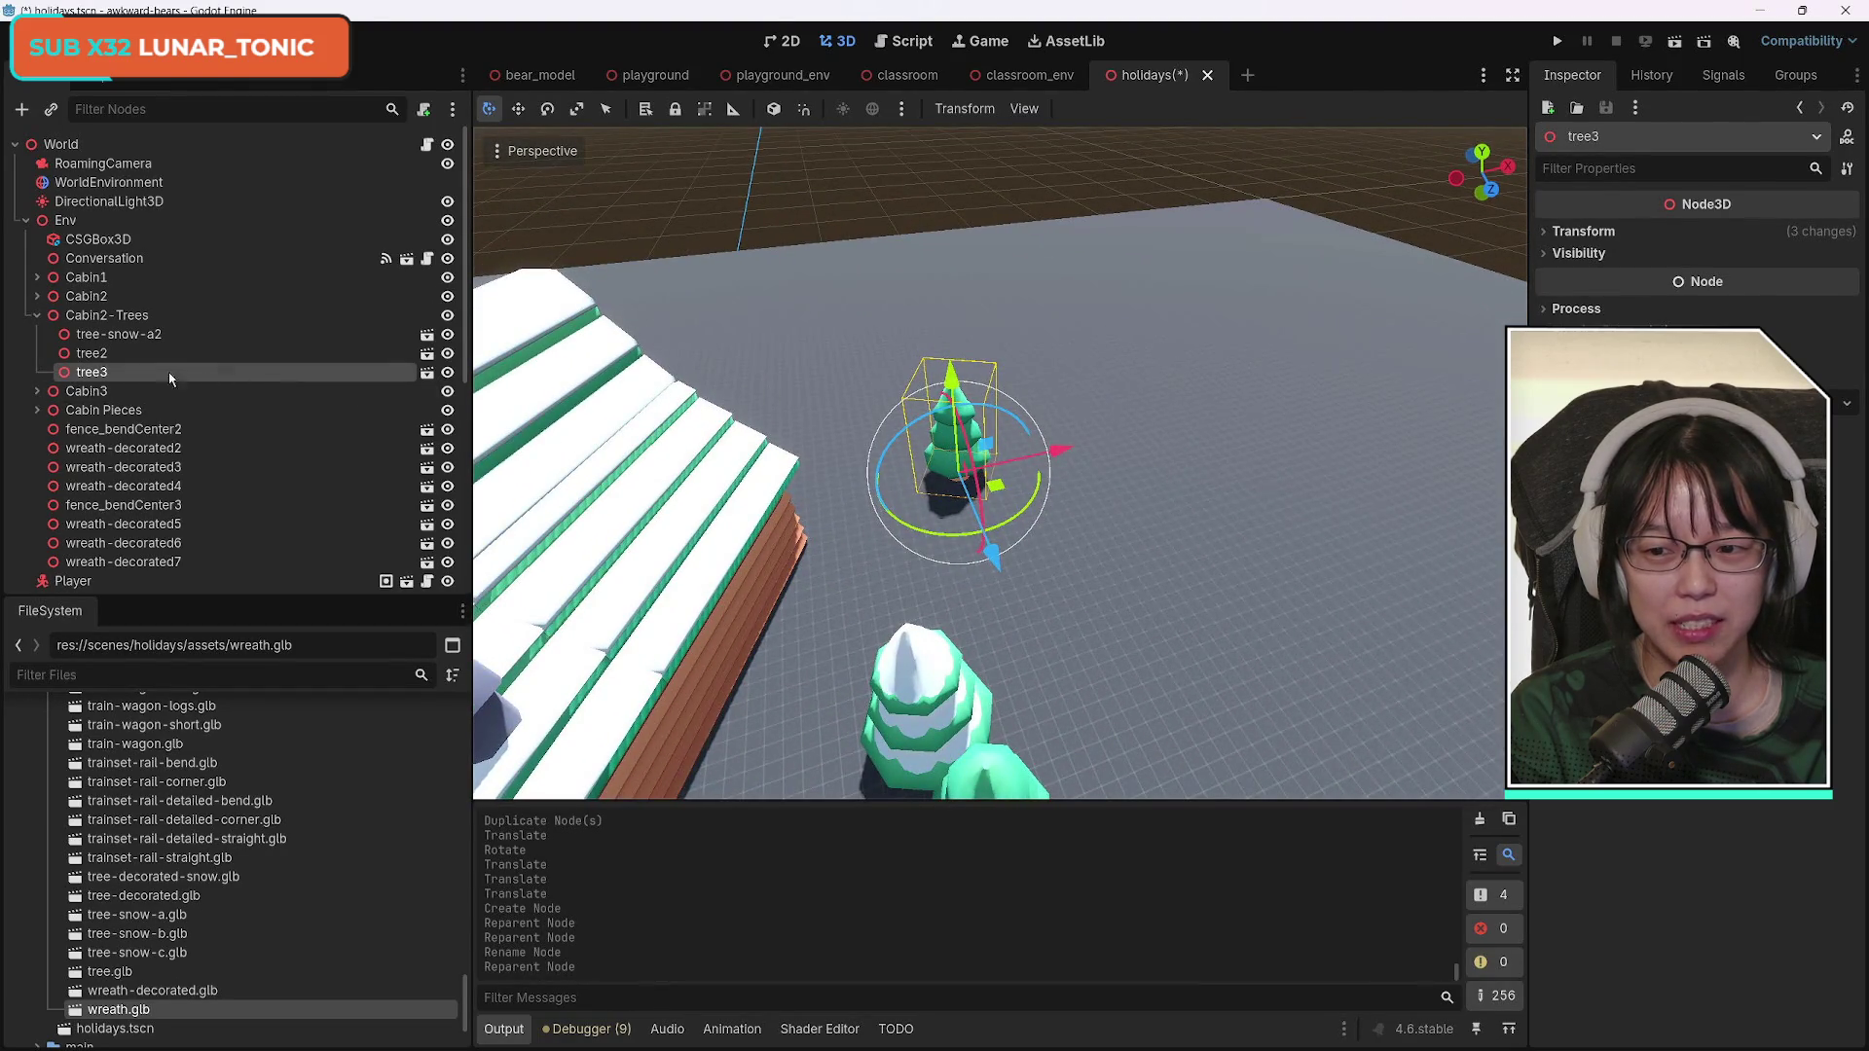
pyautogui.click(107, 356)
pyautogui.click(112, 372)
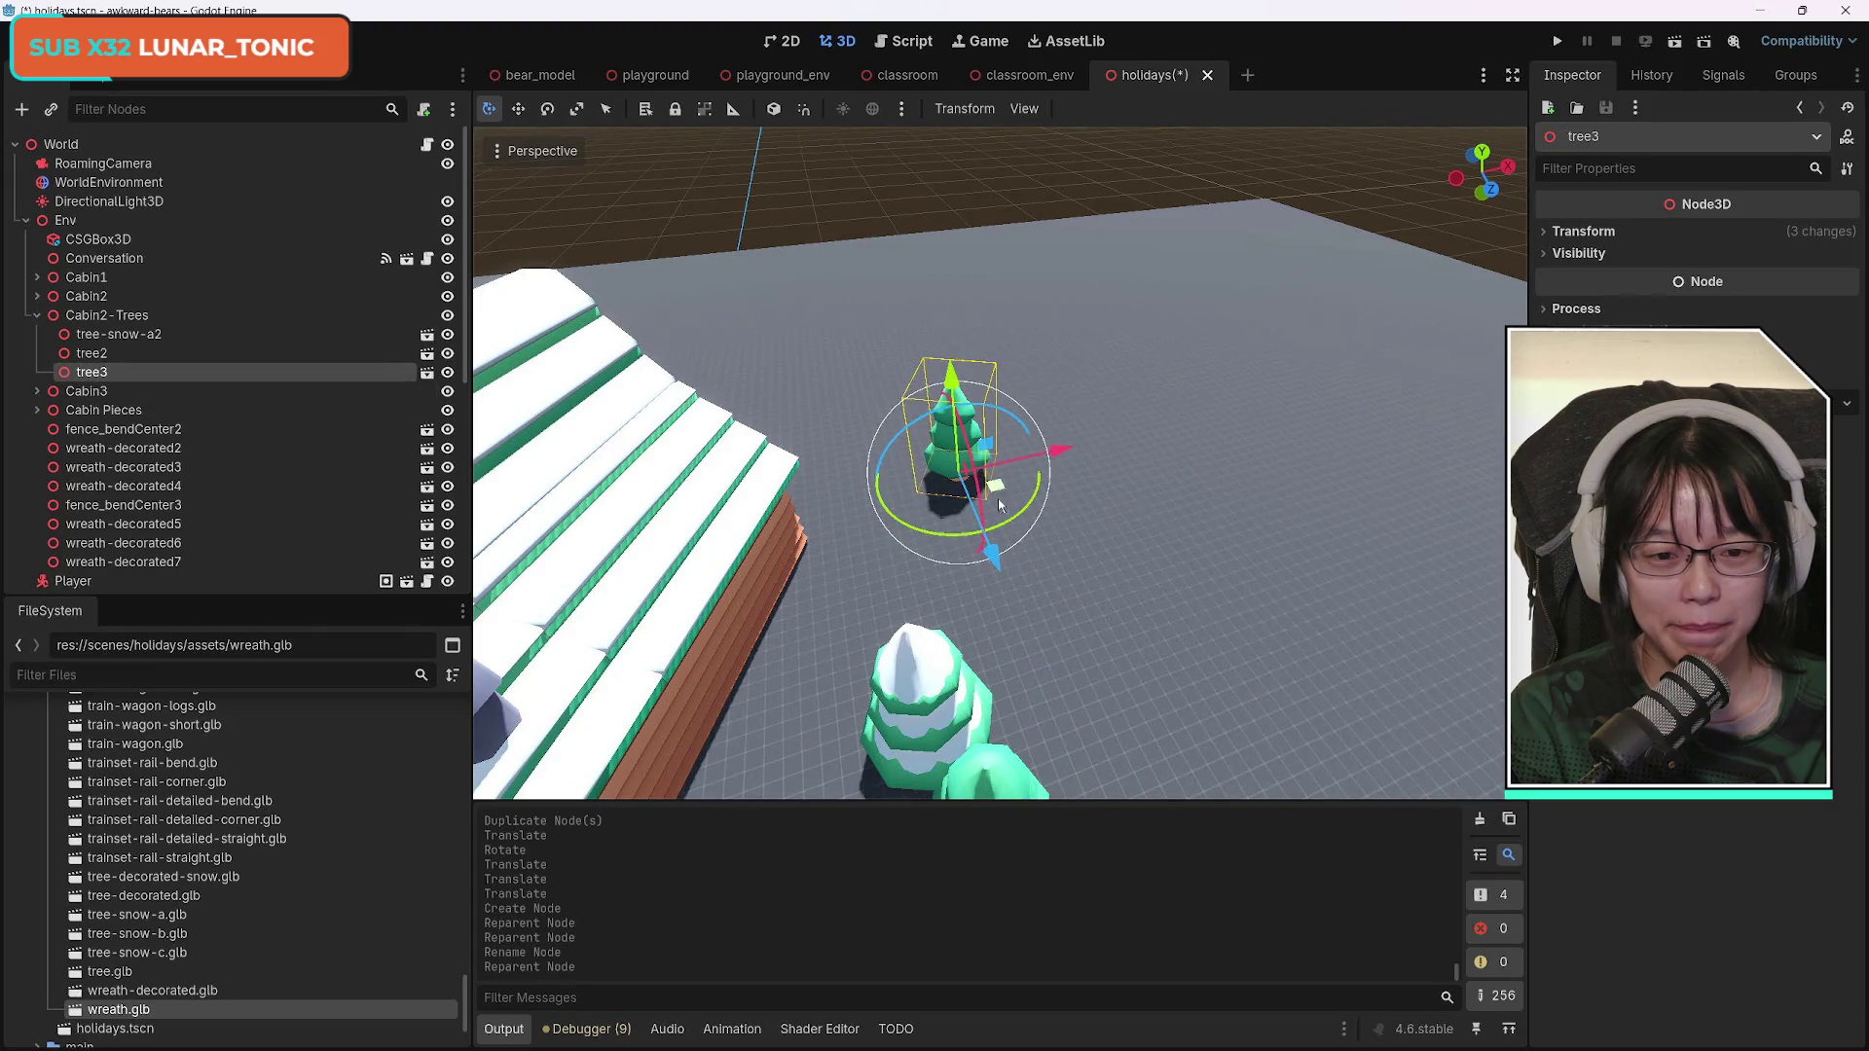
pyautogui.moveTo(1006, 526); pyautogui.dragTo(1017, 538)
pyautogui.moveTo(954, 438)
pyautogui.mouseDown()
pyautogui.moveTo(984, 497)
pyautogui.moveTo(1145, 514)
pyautogui.mouseUp()
pyautogui.moveTo(1106, 609); pyautogui.dragTo(1139, 637)
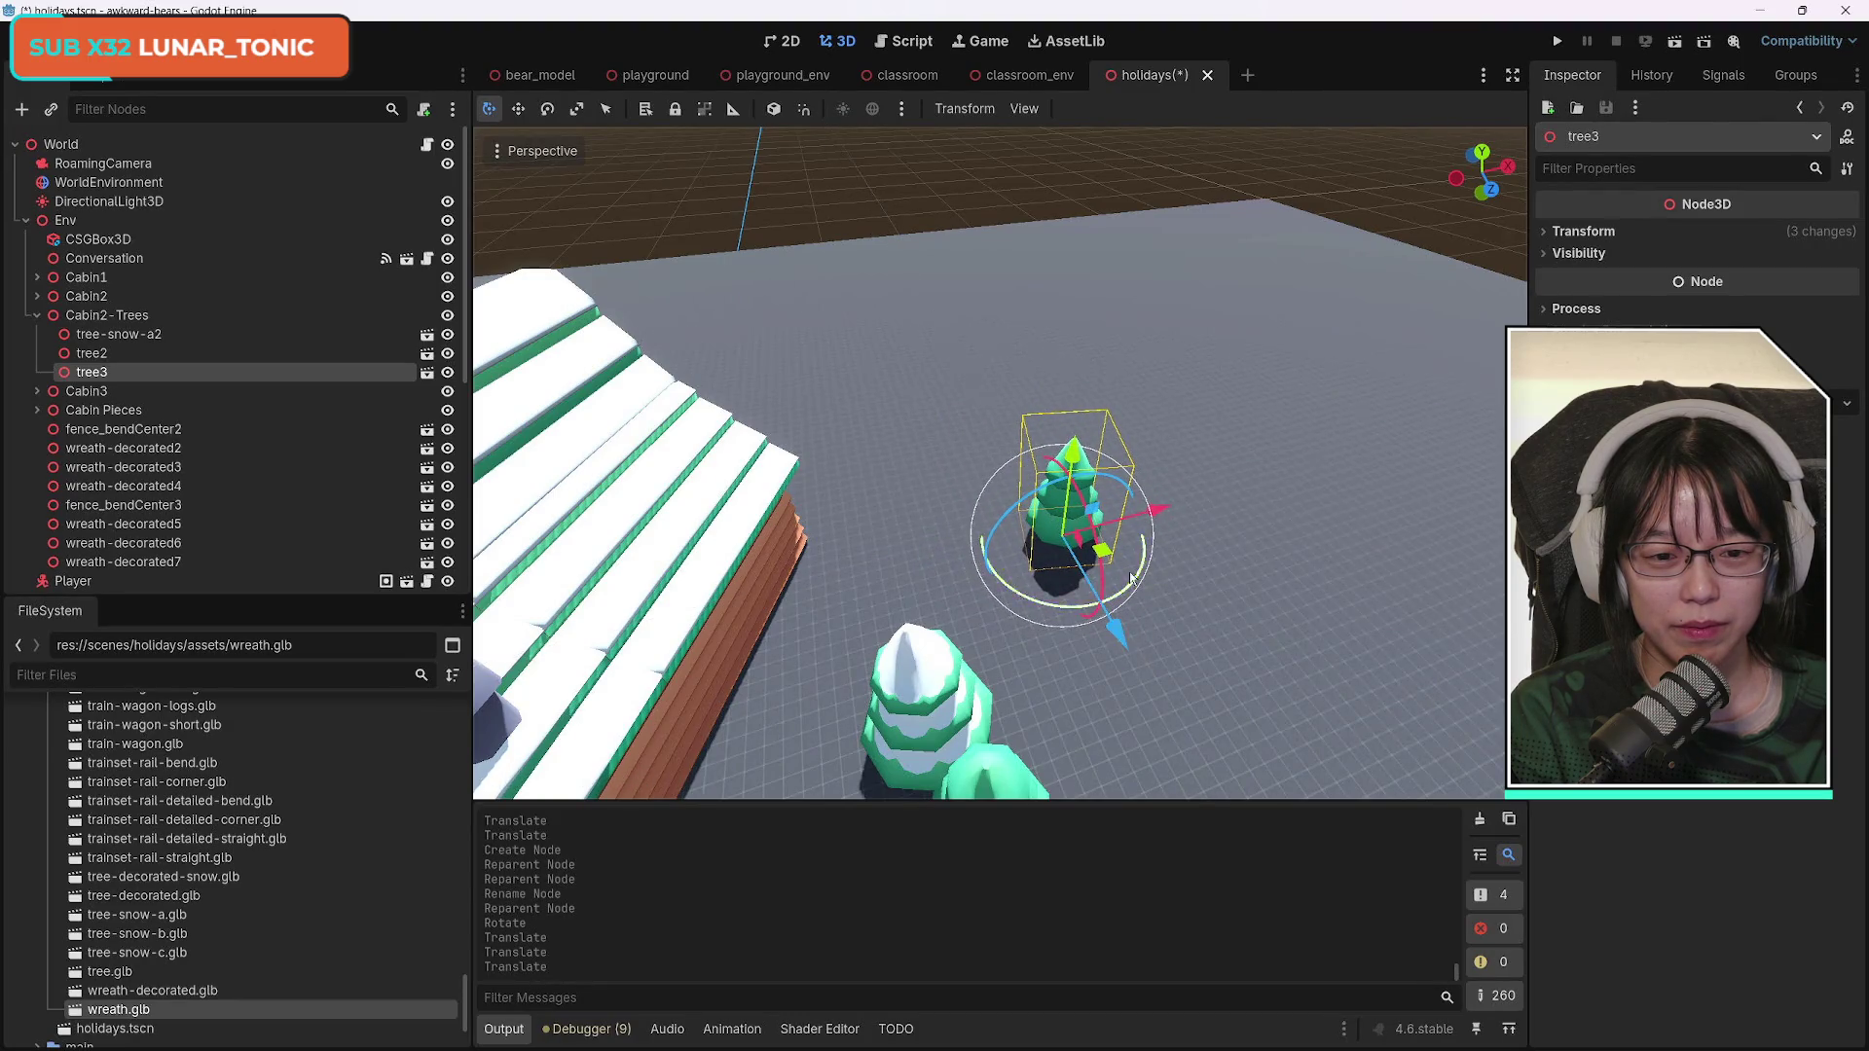
# Make tree3 taller by raising its Scale in the Inspector's Transform section.
pyautogui.click(1583, 231)
pyautogui.moveTo(1596, 390); pyautogui.dragTo(1640, 389)
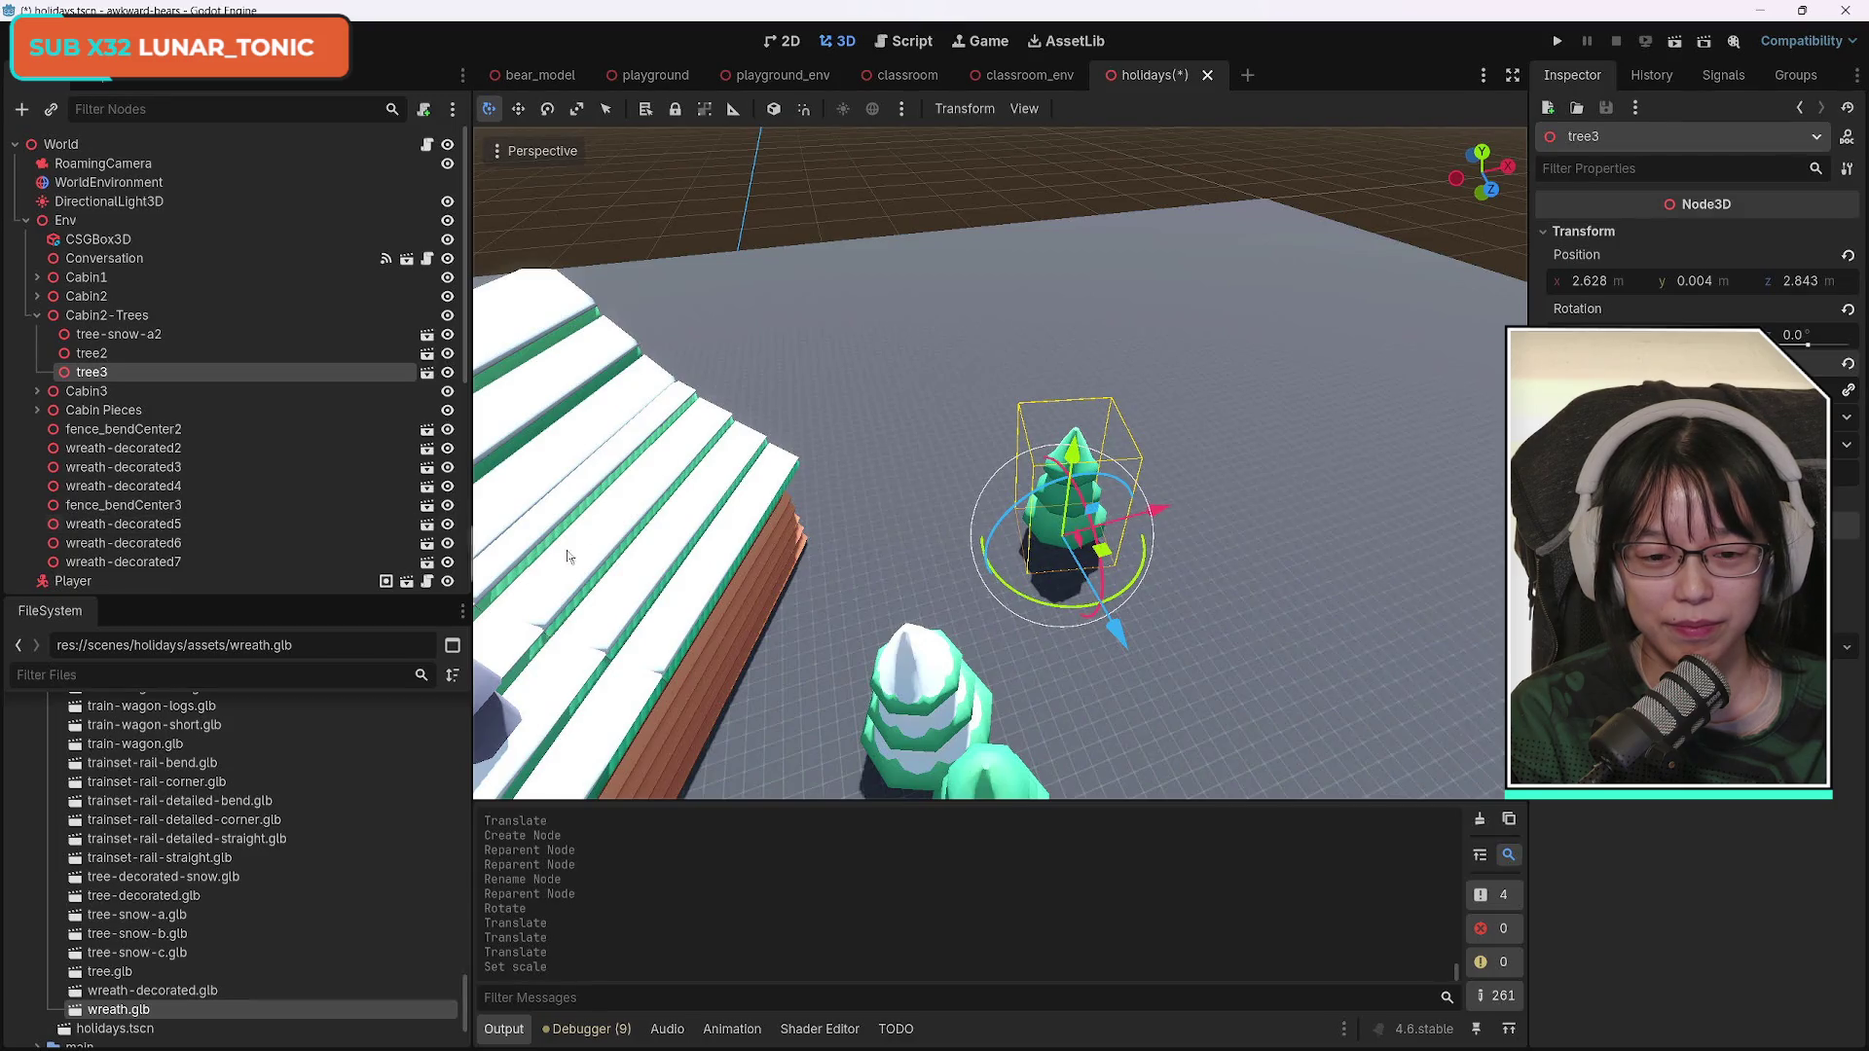
pyautogui.click(928, 699)
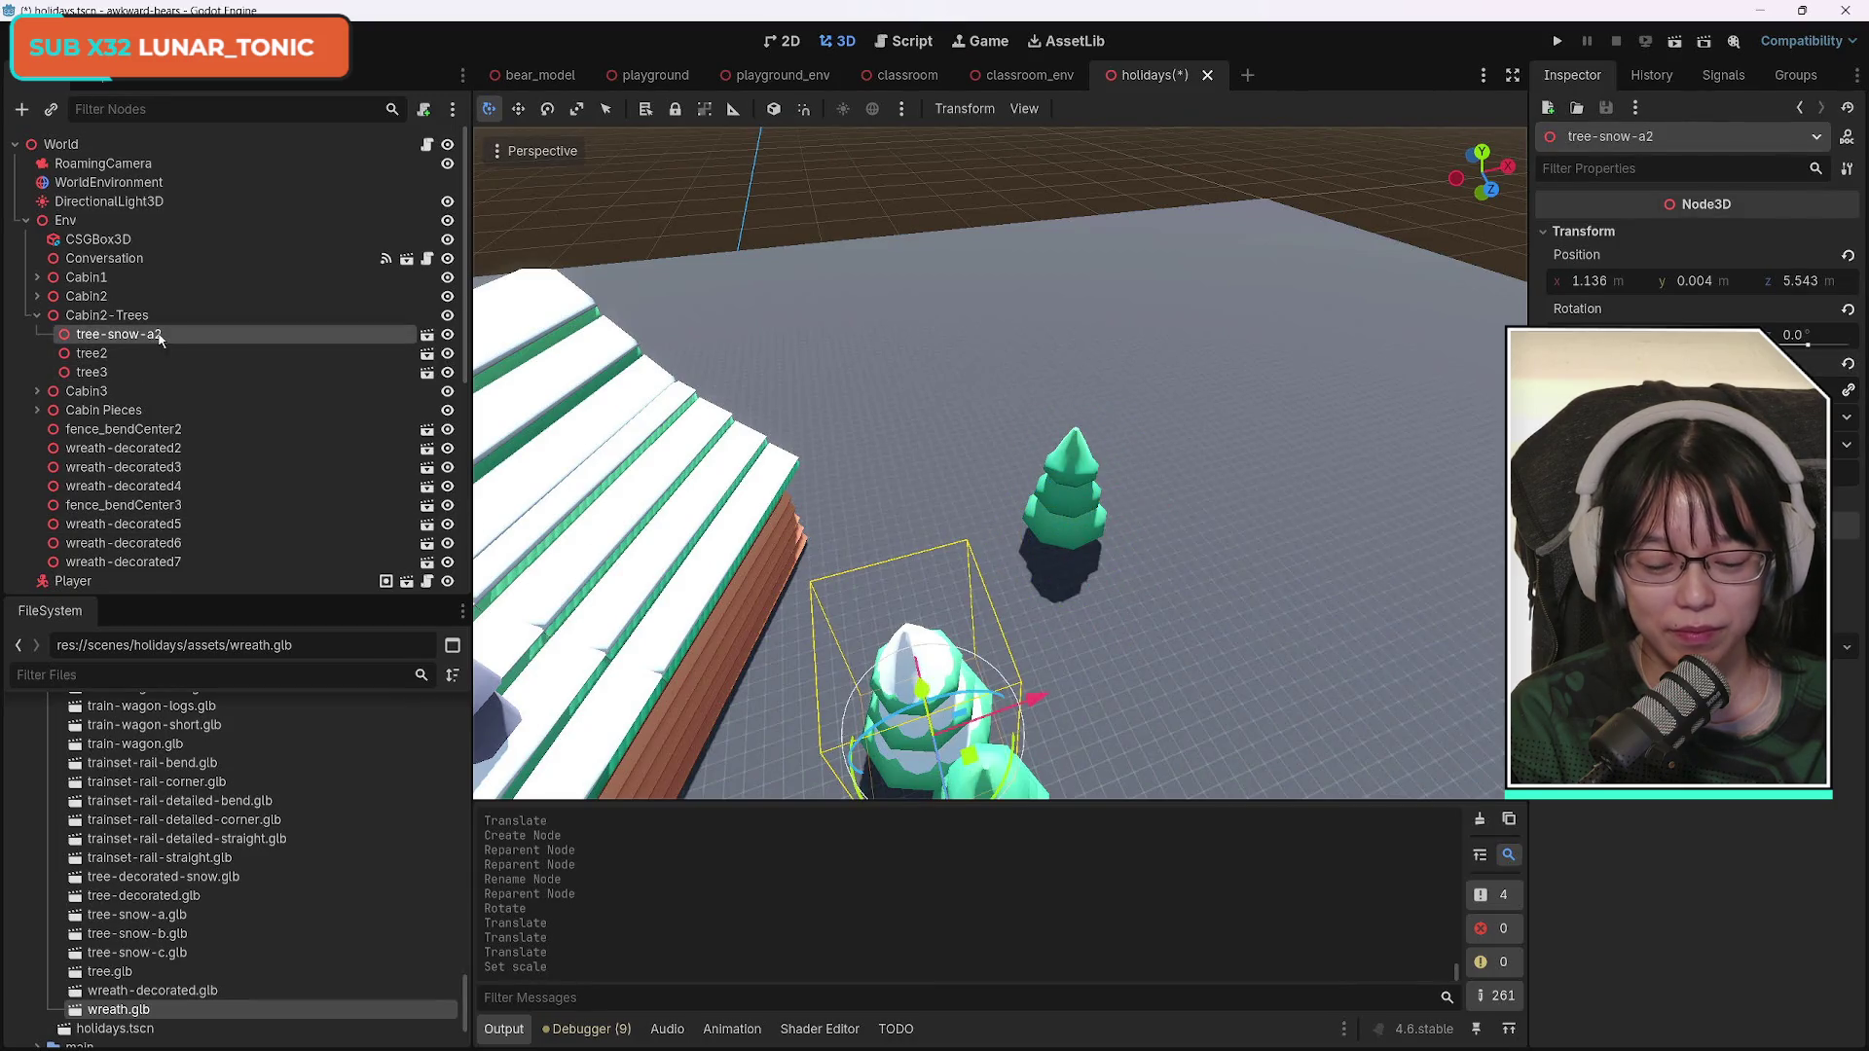
# Duplicate tree-snow-a2 as tree-snow-a3 and move it back and to the right.
pyautogui.hotkey('ctrl', 'd')
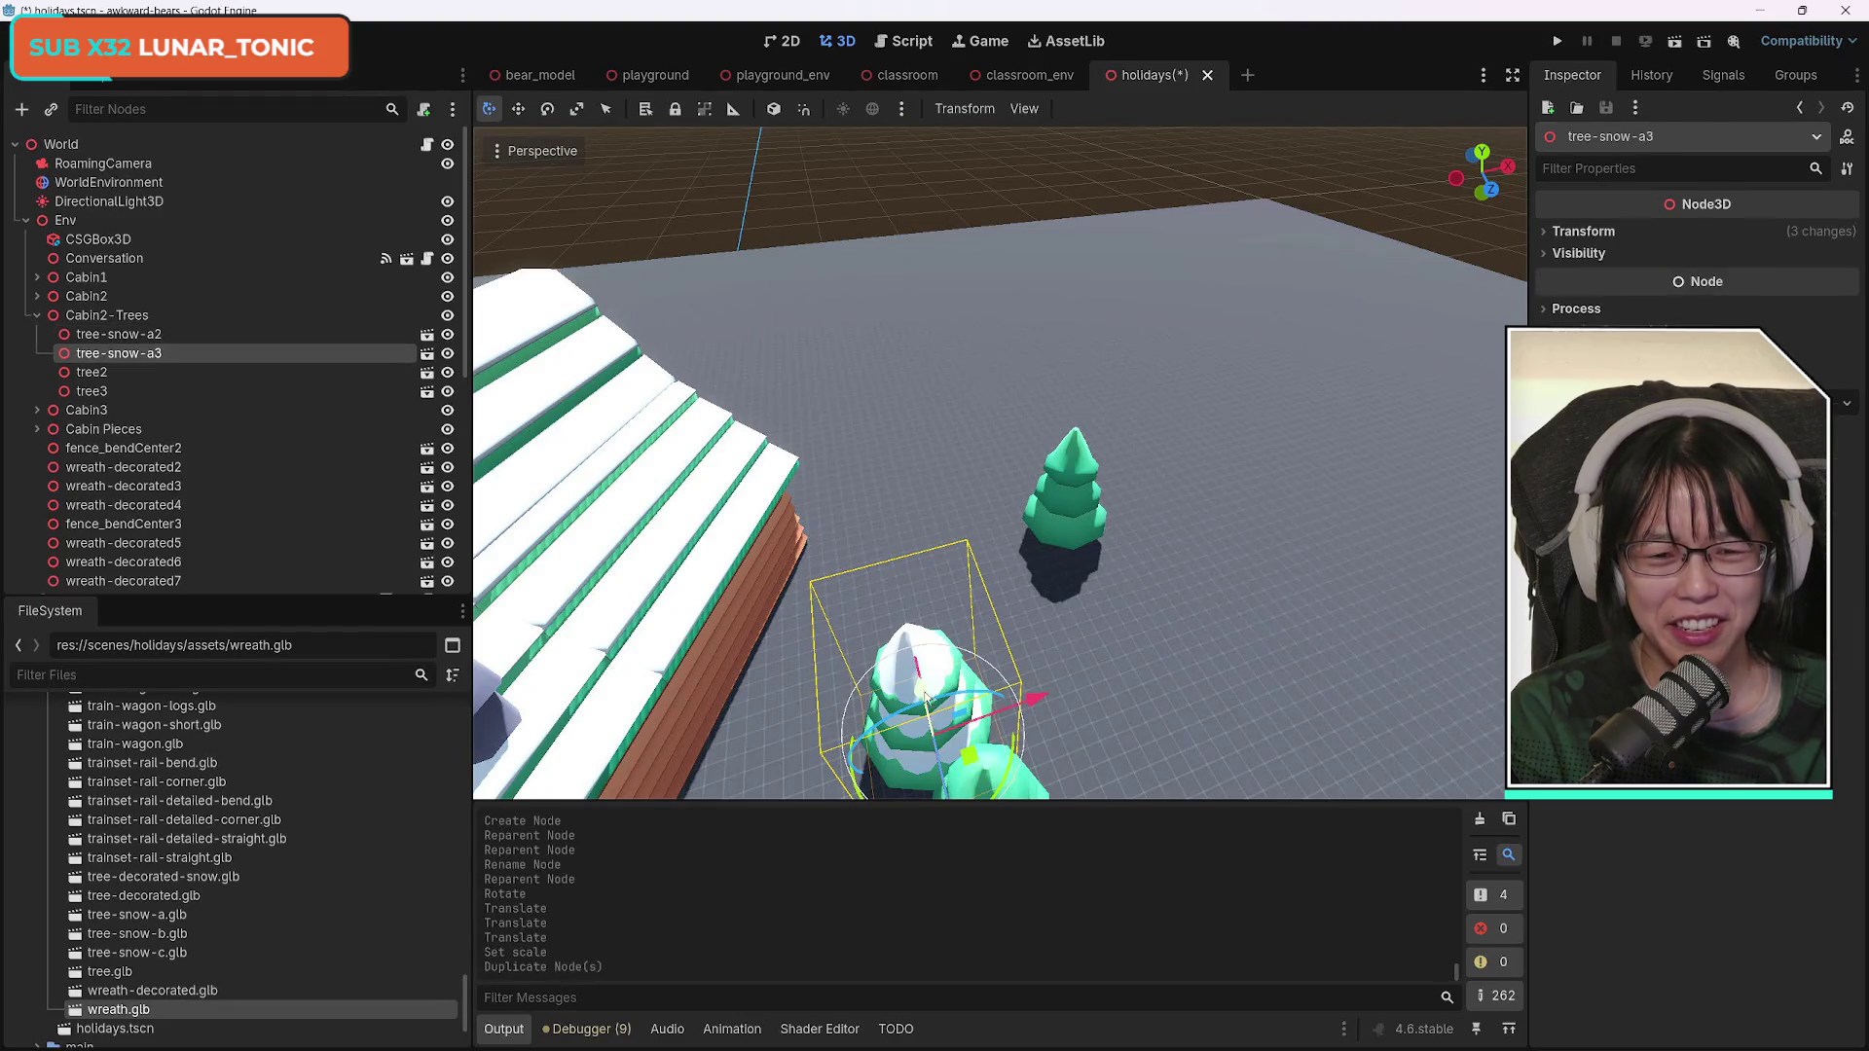
pyautogui.press('f')
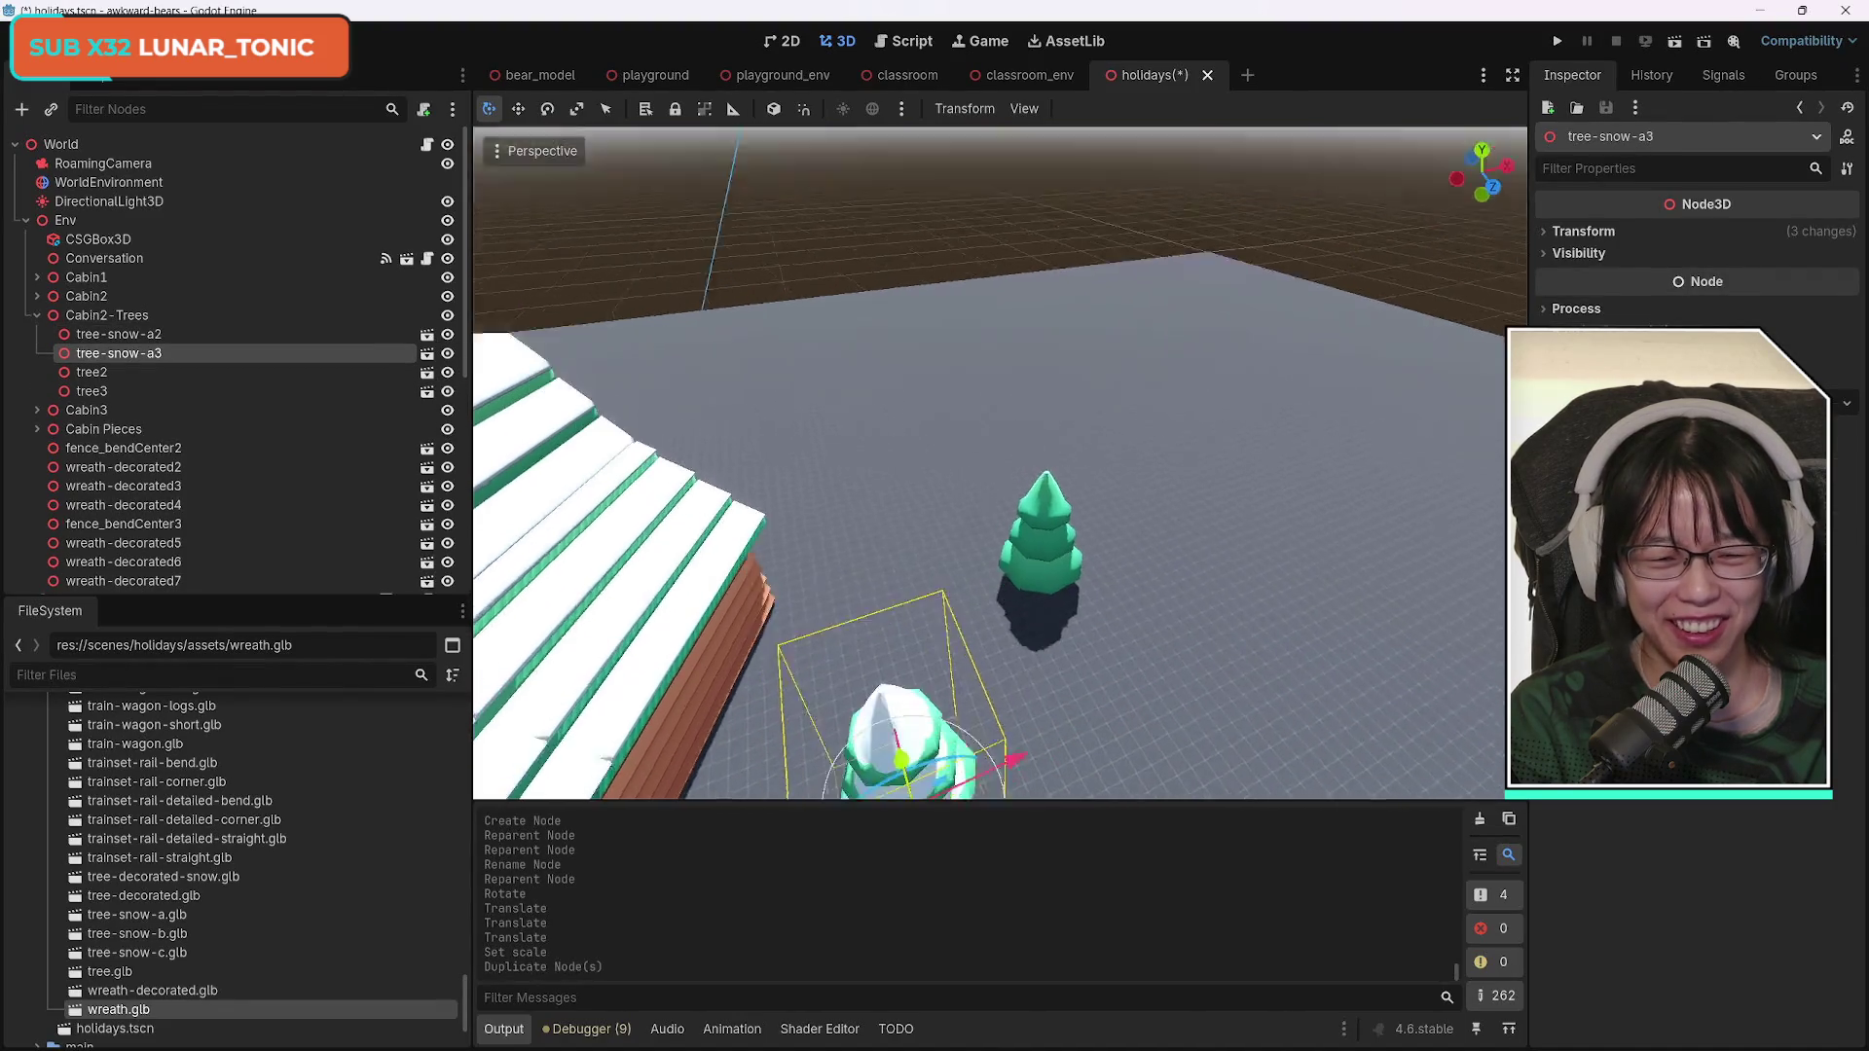
pyautogui.moveTo(1001, 725); pyautogui.dragTo(1002, 515)
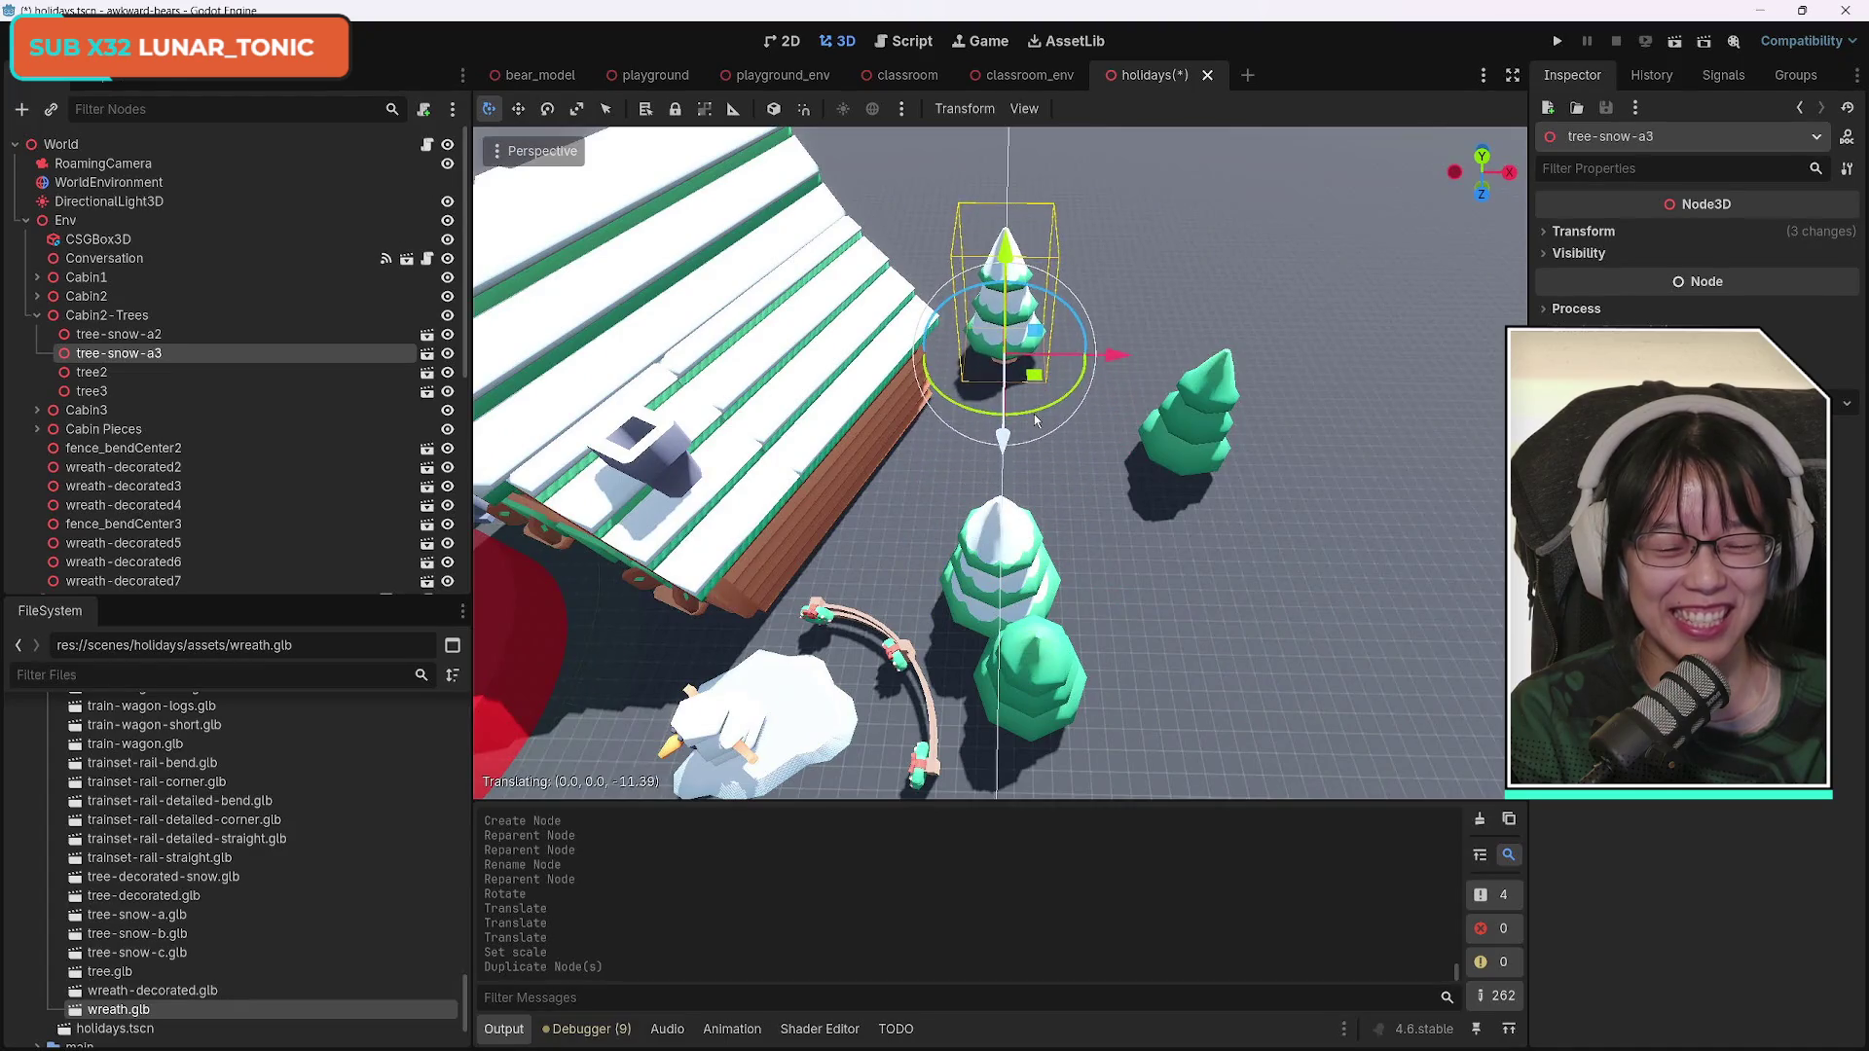
pyautogui.moveTo(1110, 375); pyautogui.dragTo(1253, 372)
pyautogui.moveTo(1182, 449)
pyautogui.mouseDown()
pyautogui.moveTo(1203, 505)
pyautogui.moveTo(1254, 478)
pyautogui.mouseUp()
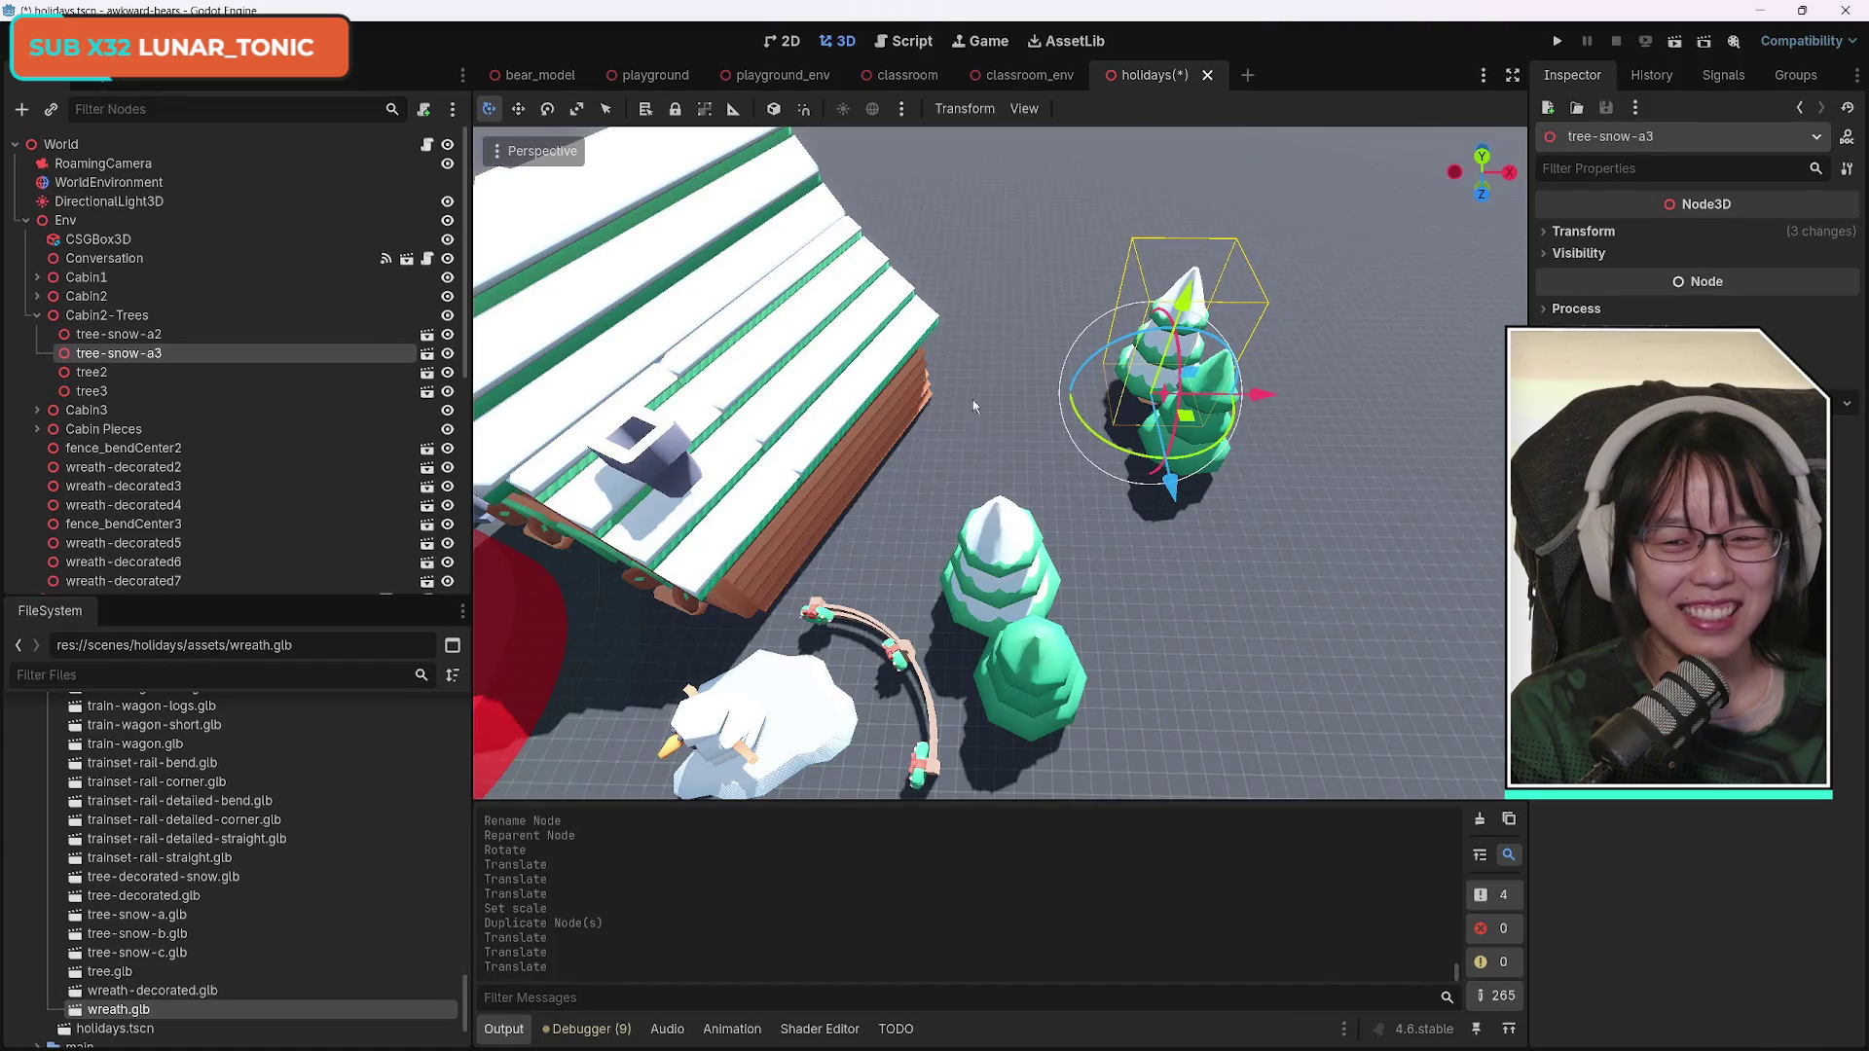
# Move tree3 back toward the new snowy tree.
pyautogui.click(112, 372)
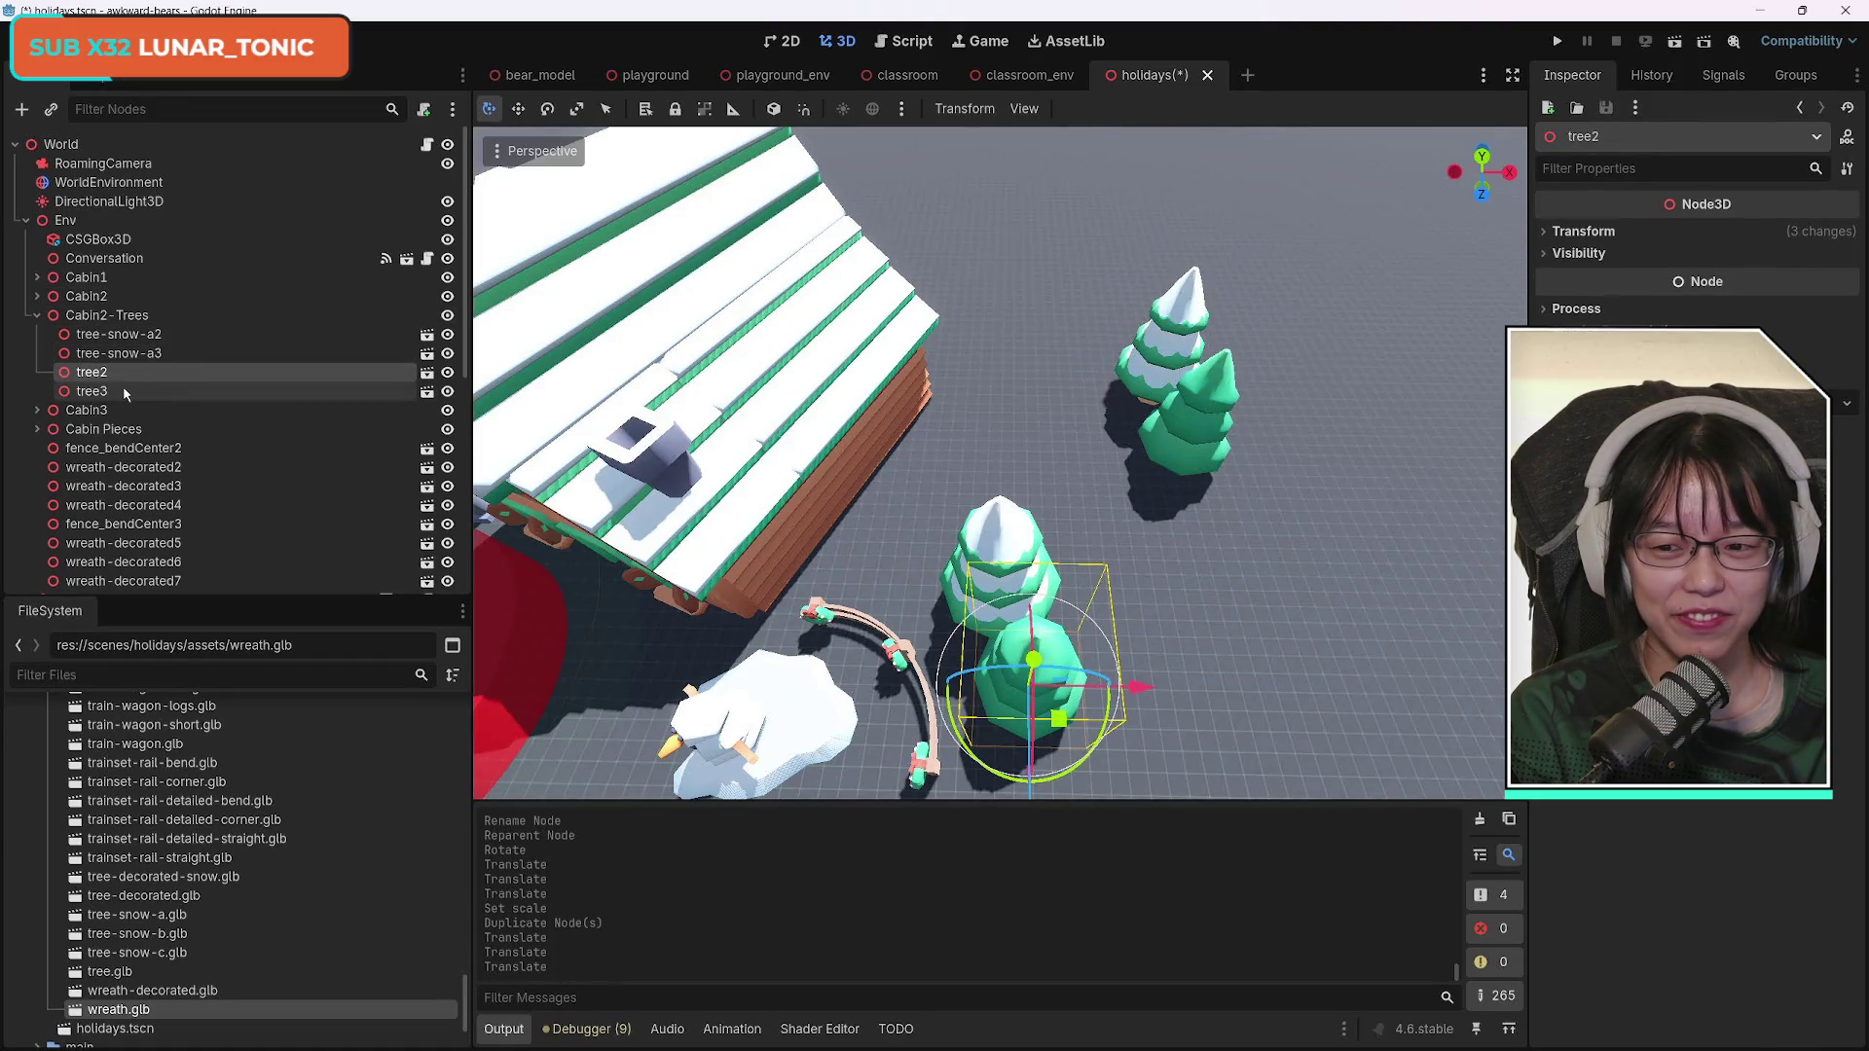
pyautogui.click(125, 393)
pyautogui.moveTo(1163, 516)
pyautogui.mouseDown()
pyautogui.moveTo(1119, 410)
pyautogui.moveTo(1195, 409)
pyautogui.moveTo(1230, 346)
pyautogui.mouseUp()
pyautogui.click(1200, 397)
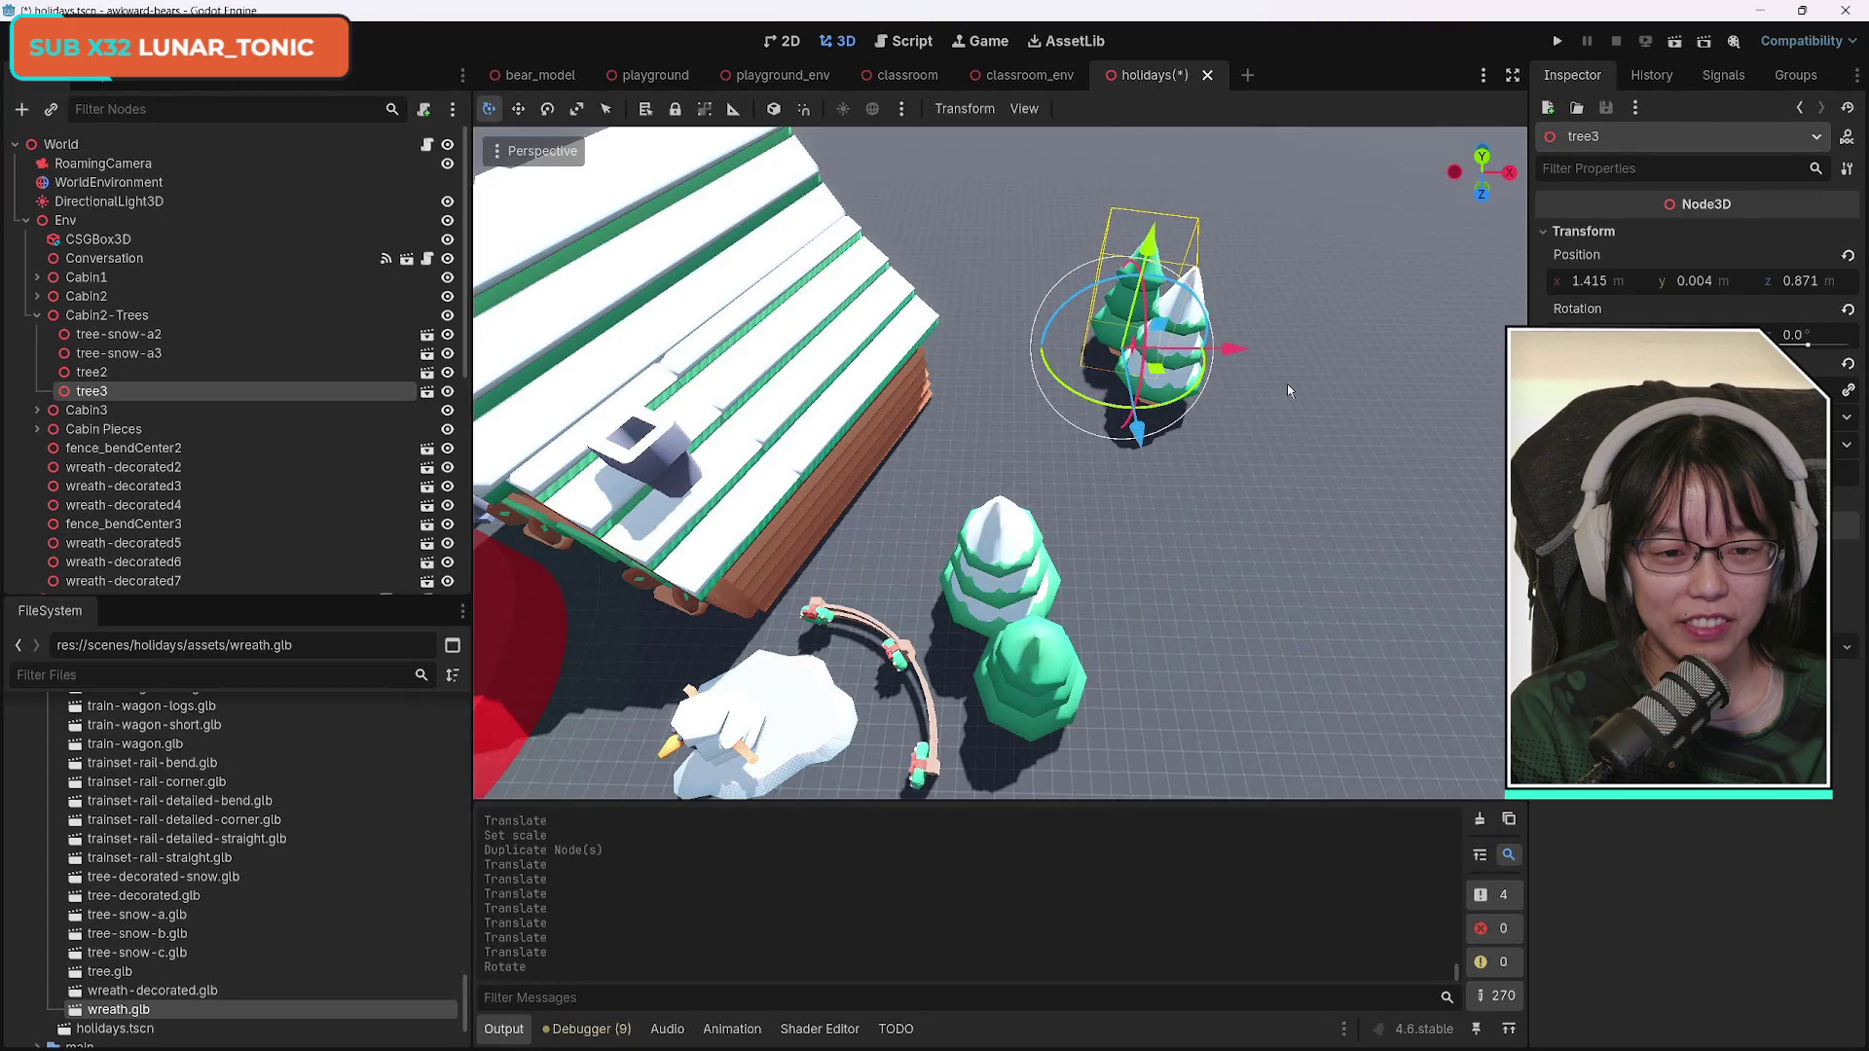
# Duplicate tree-snow-a3 as tree-snow-a4, move it forward along Z and shrink it.
pyautogui.click(991, 578)
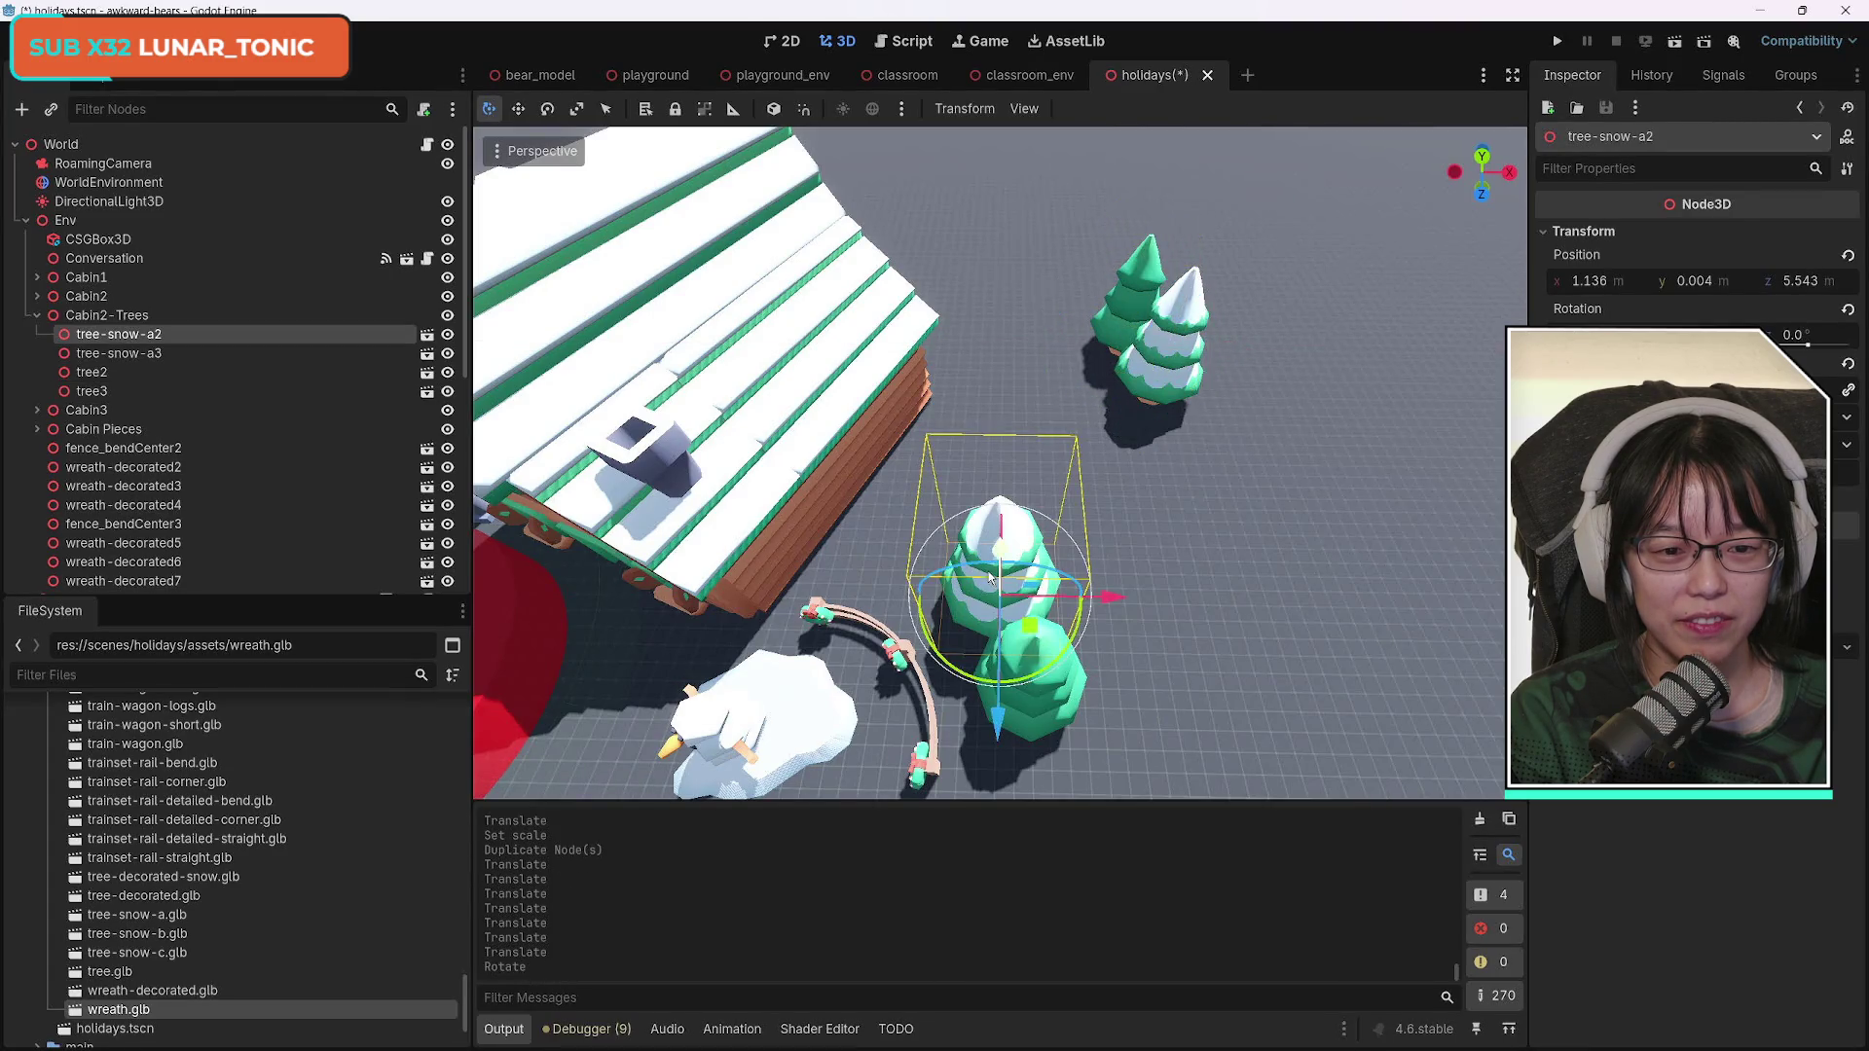
pyautogui.click(1178, 340)
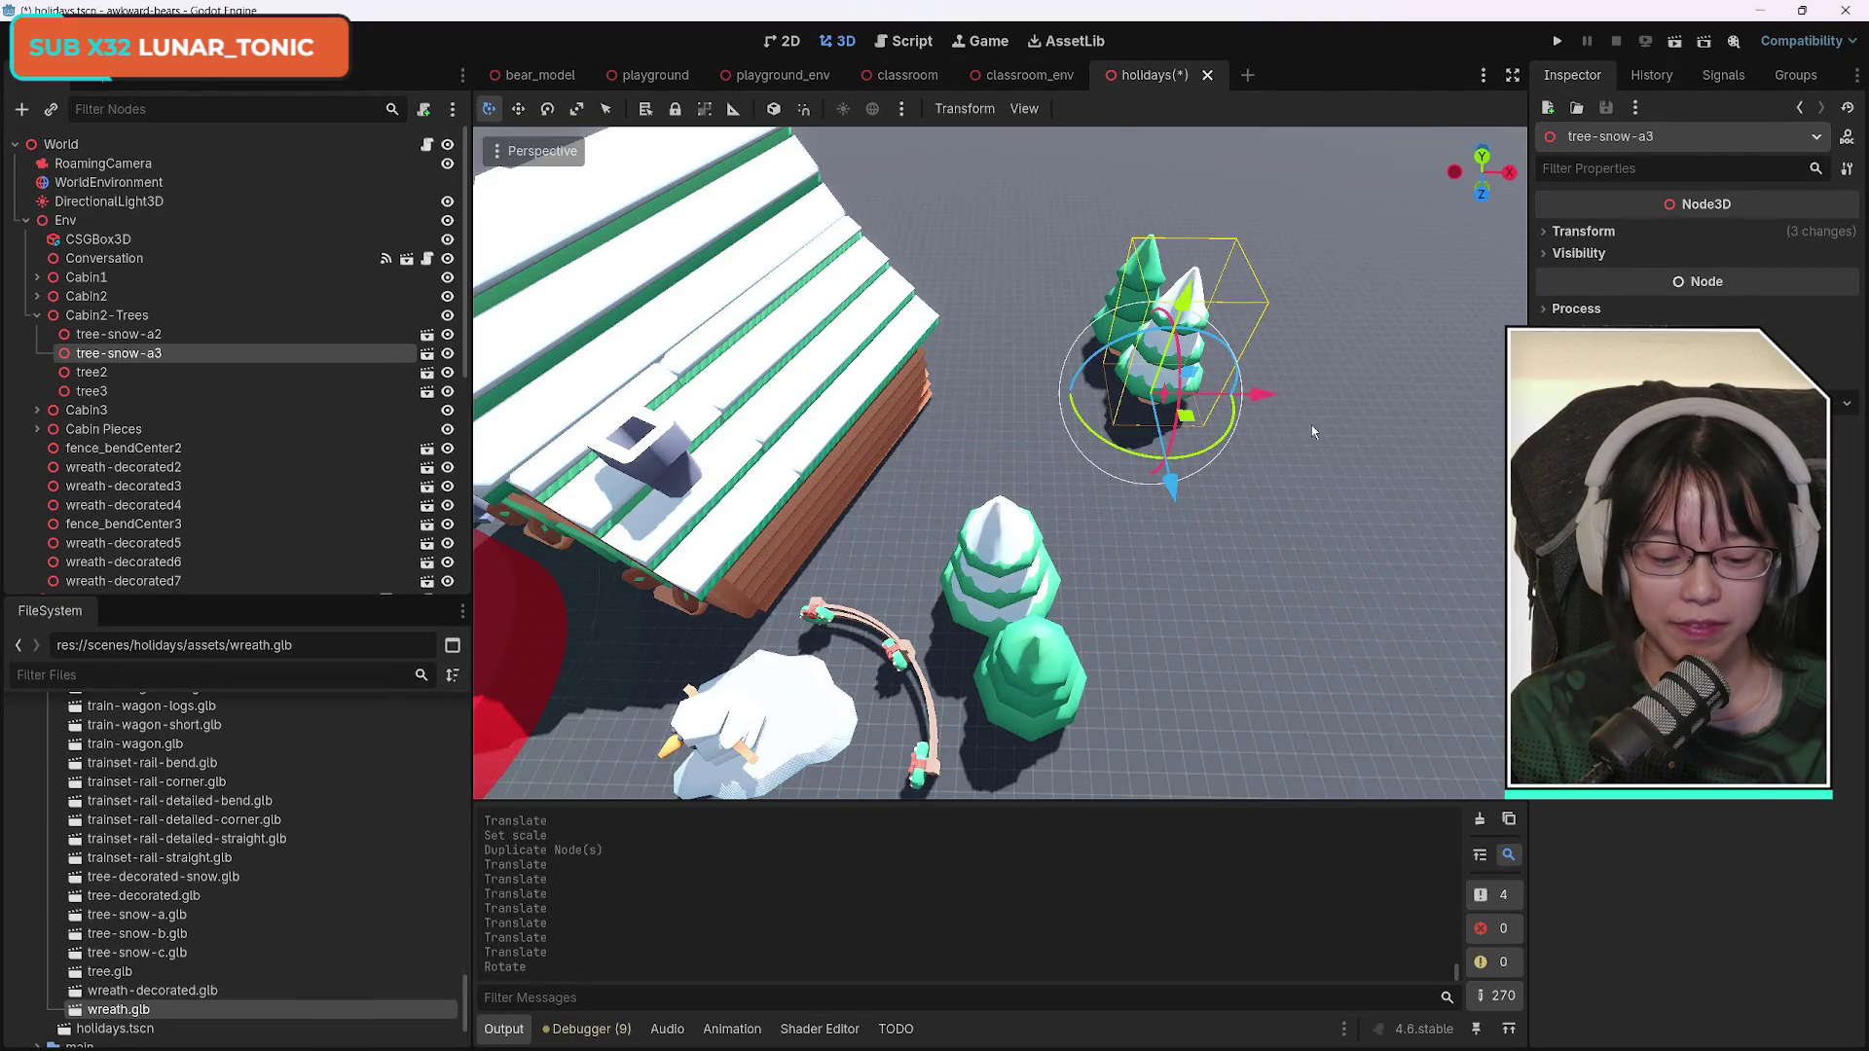
pyautogui.hotkey('ctrl', 'd')
pyautogui.moveTo(1173, 482)
pyautogui.mouseDown()
pyautogui.moveTo(1189, 530)
pyautogui.moveTo(1247, 513)
pyautogui.moveTo(1240, 545)
pyautogui.moveTo(1273, 576)
pyautogui.mouseUp()
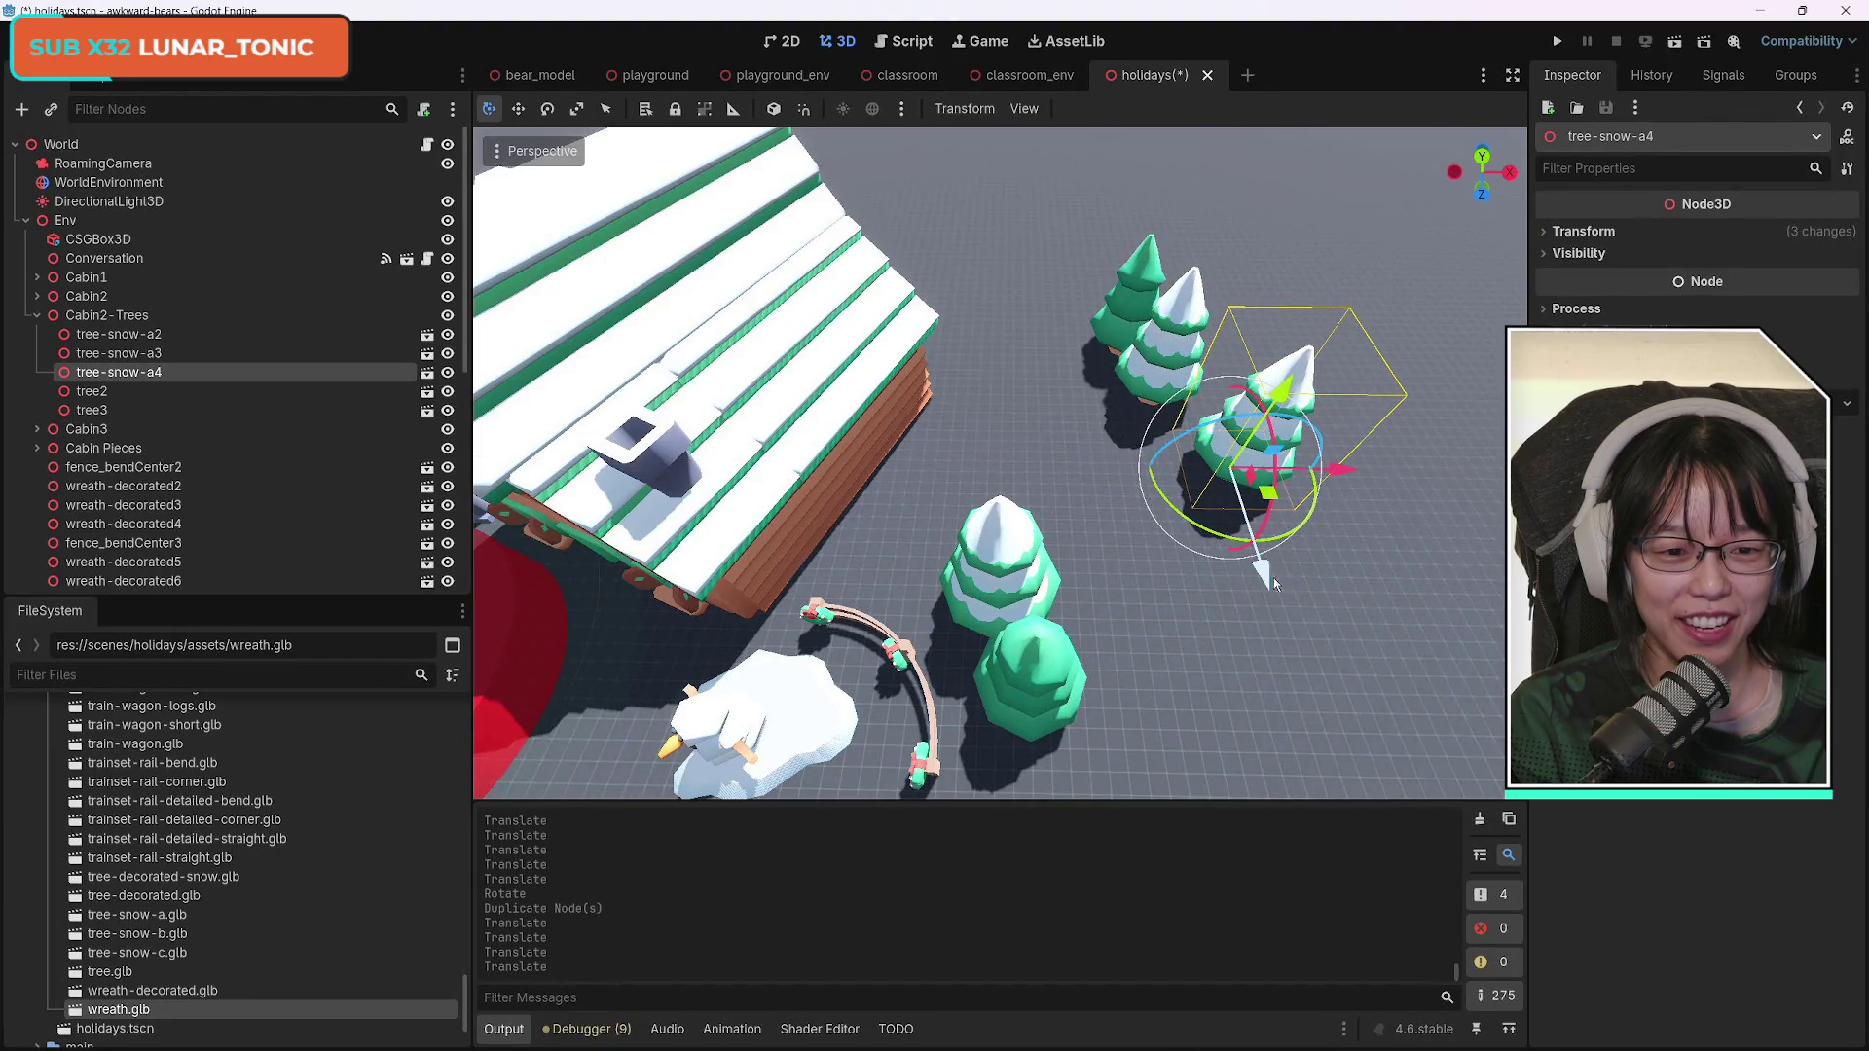
pyautogui.click(1583, 232)
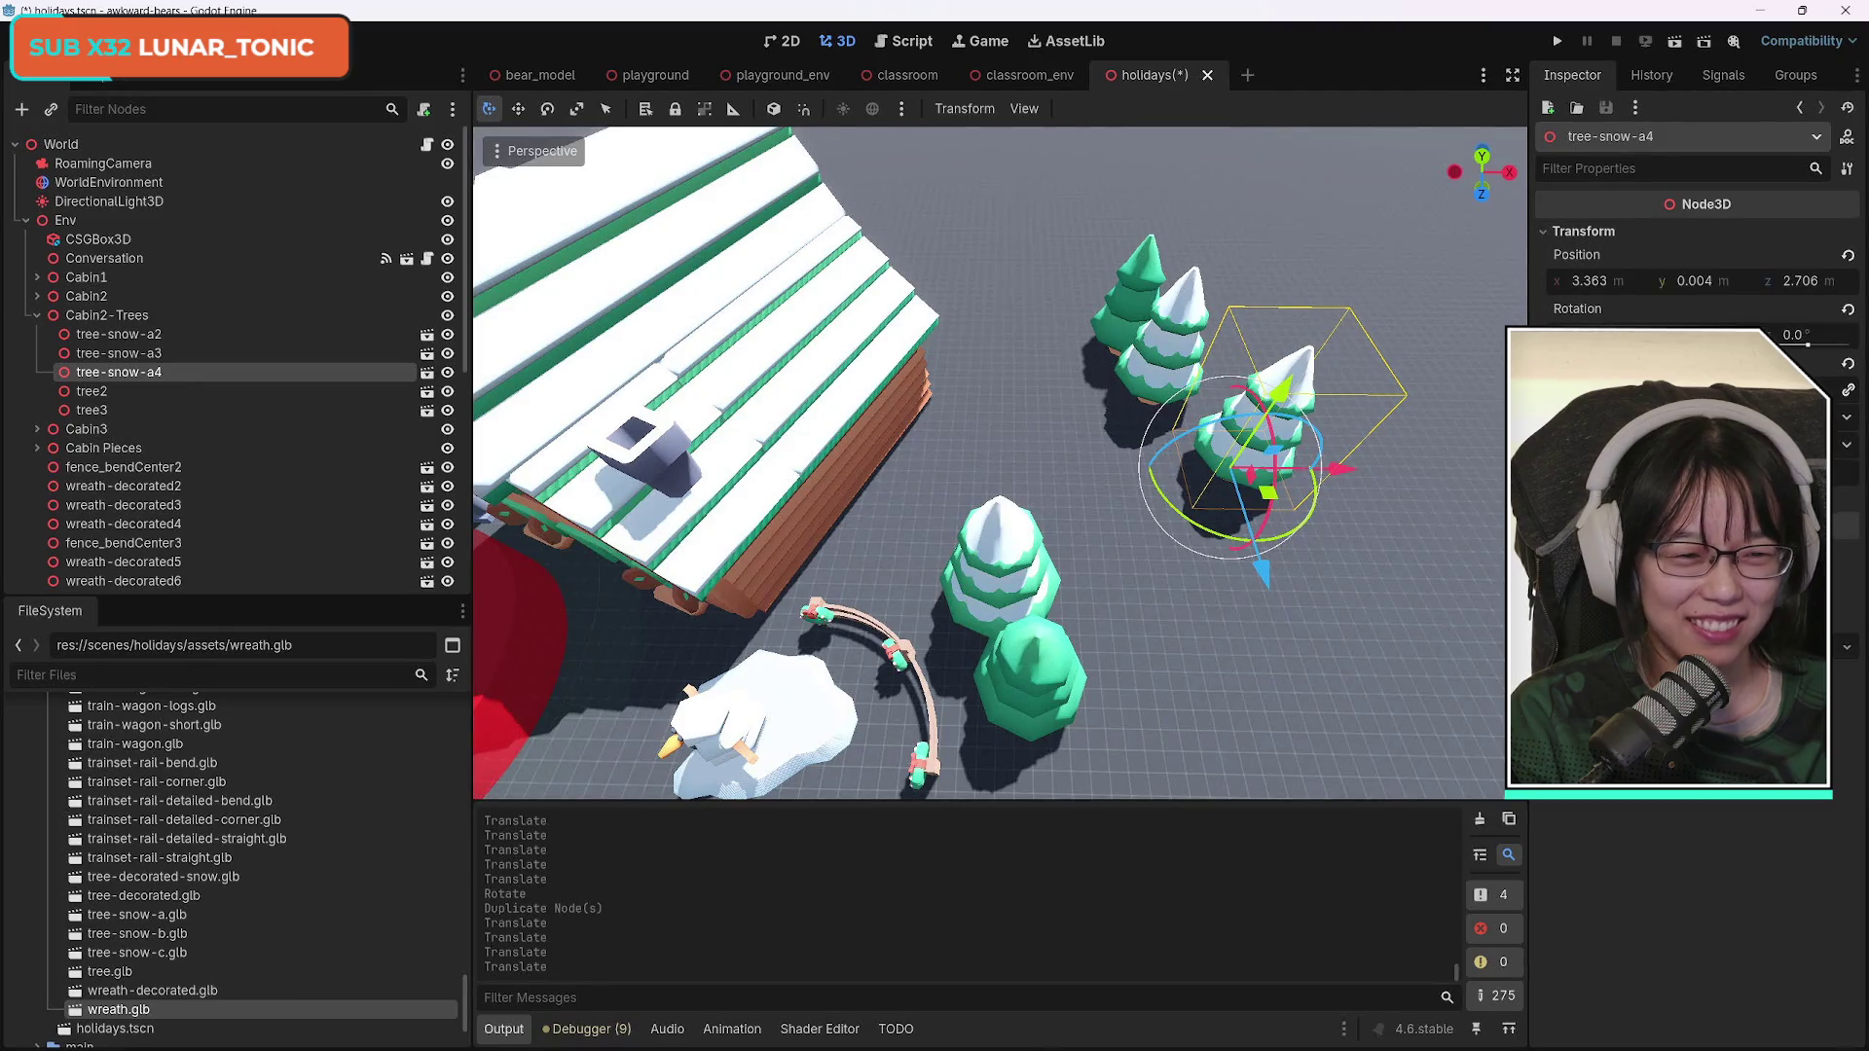
pyautogui.moveTo(1606, 390); pyautogui.dragTo(1565, 389)
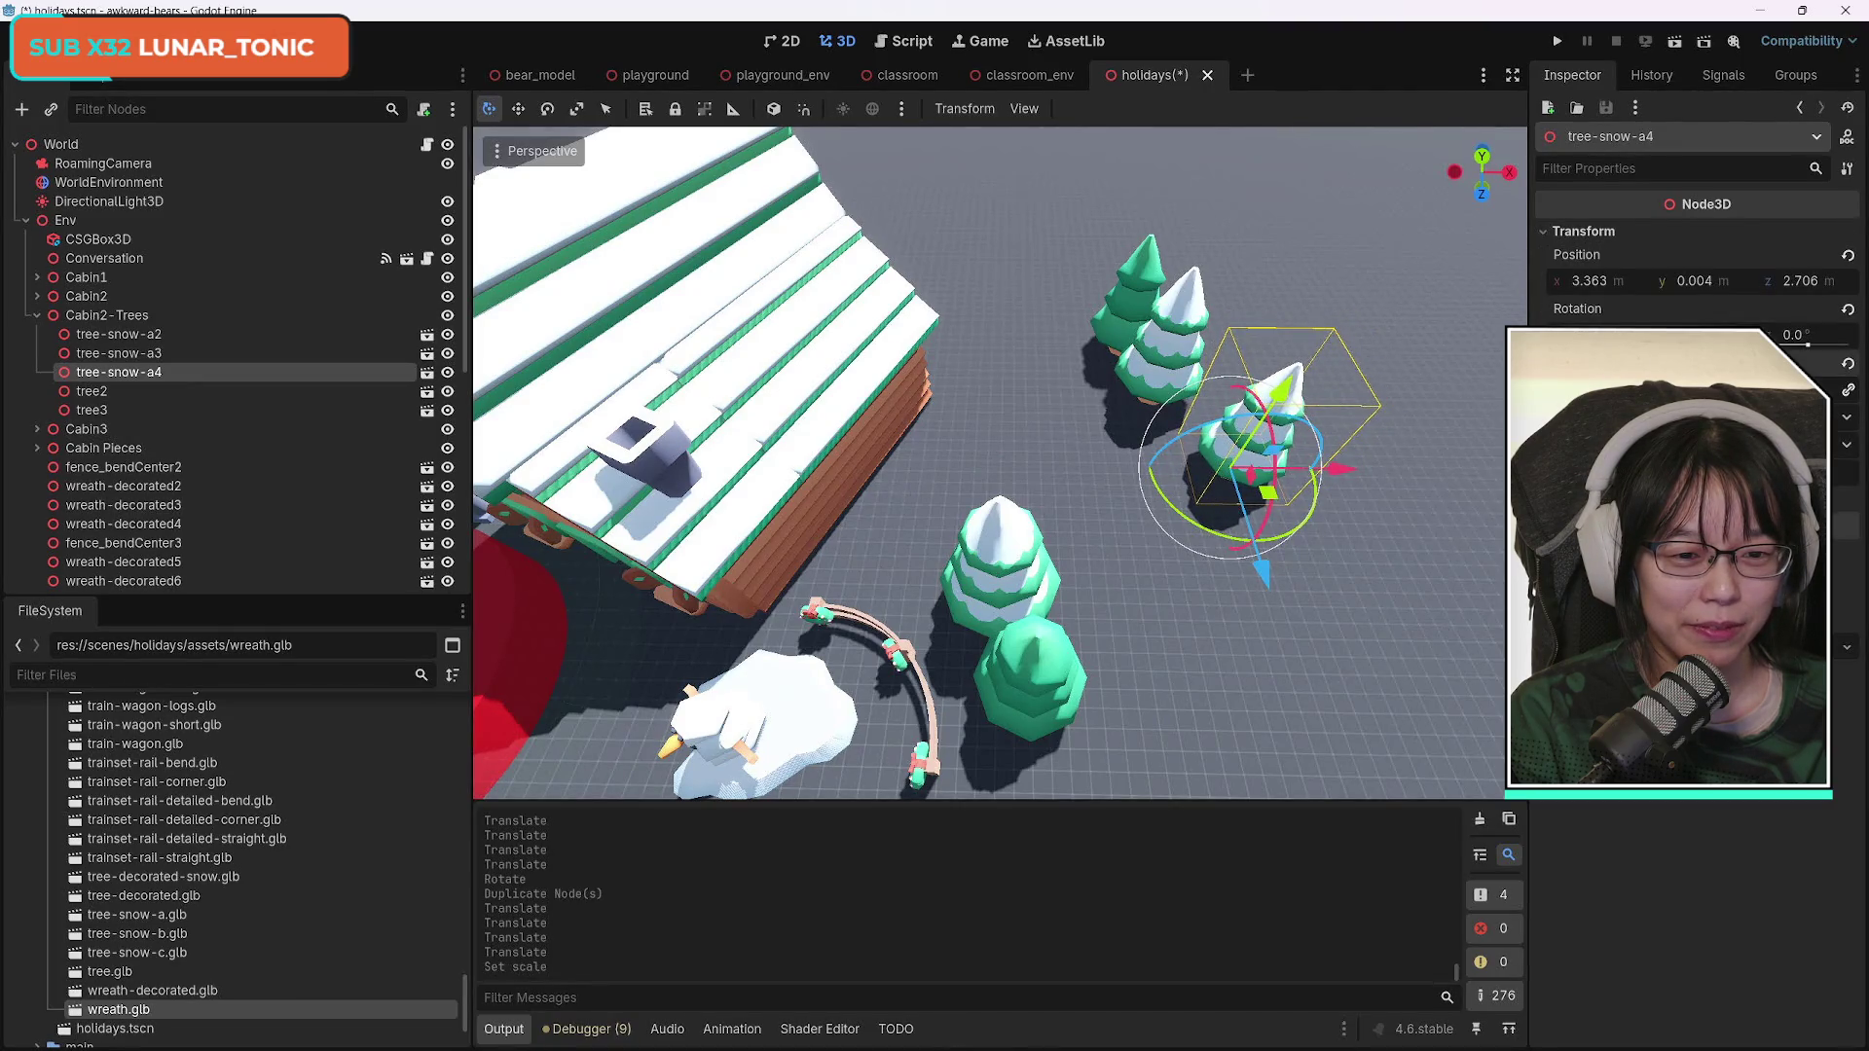
# Duplicate tree-snow-a4 as tree-snow-a5, place it beside a4 and enlarge it, then duplicate tree-snow-a3 as tree4.
pyautogui.click(141, 355)
pyautogui.click(144, 375)
pyautogui.hotkey('ctrl', 'd')
pyautogui.moveTo(1335, 471); pyautogui.dragTo(1299, 551)
pyautogui.moveTo(1238, 635); pyautogui.dragTo(1263, 635)
pyautogui.click(1584, 232)
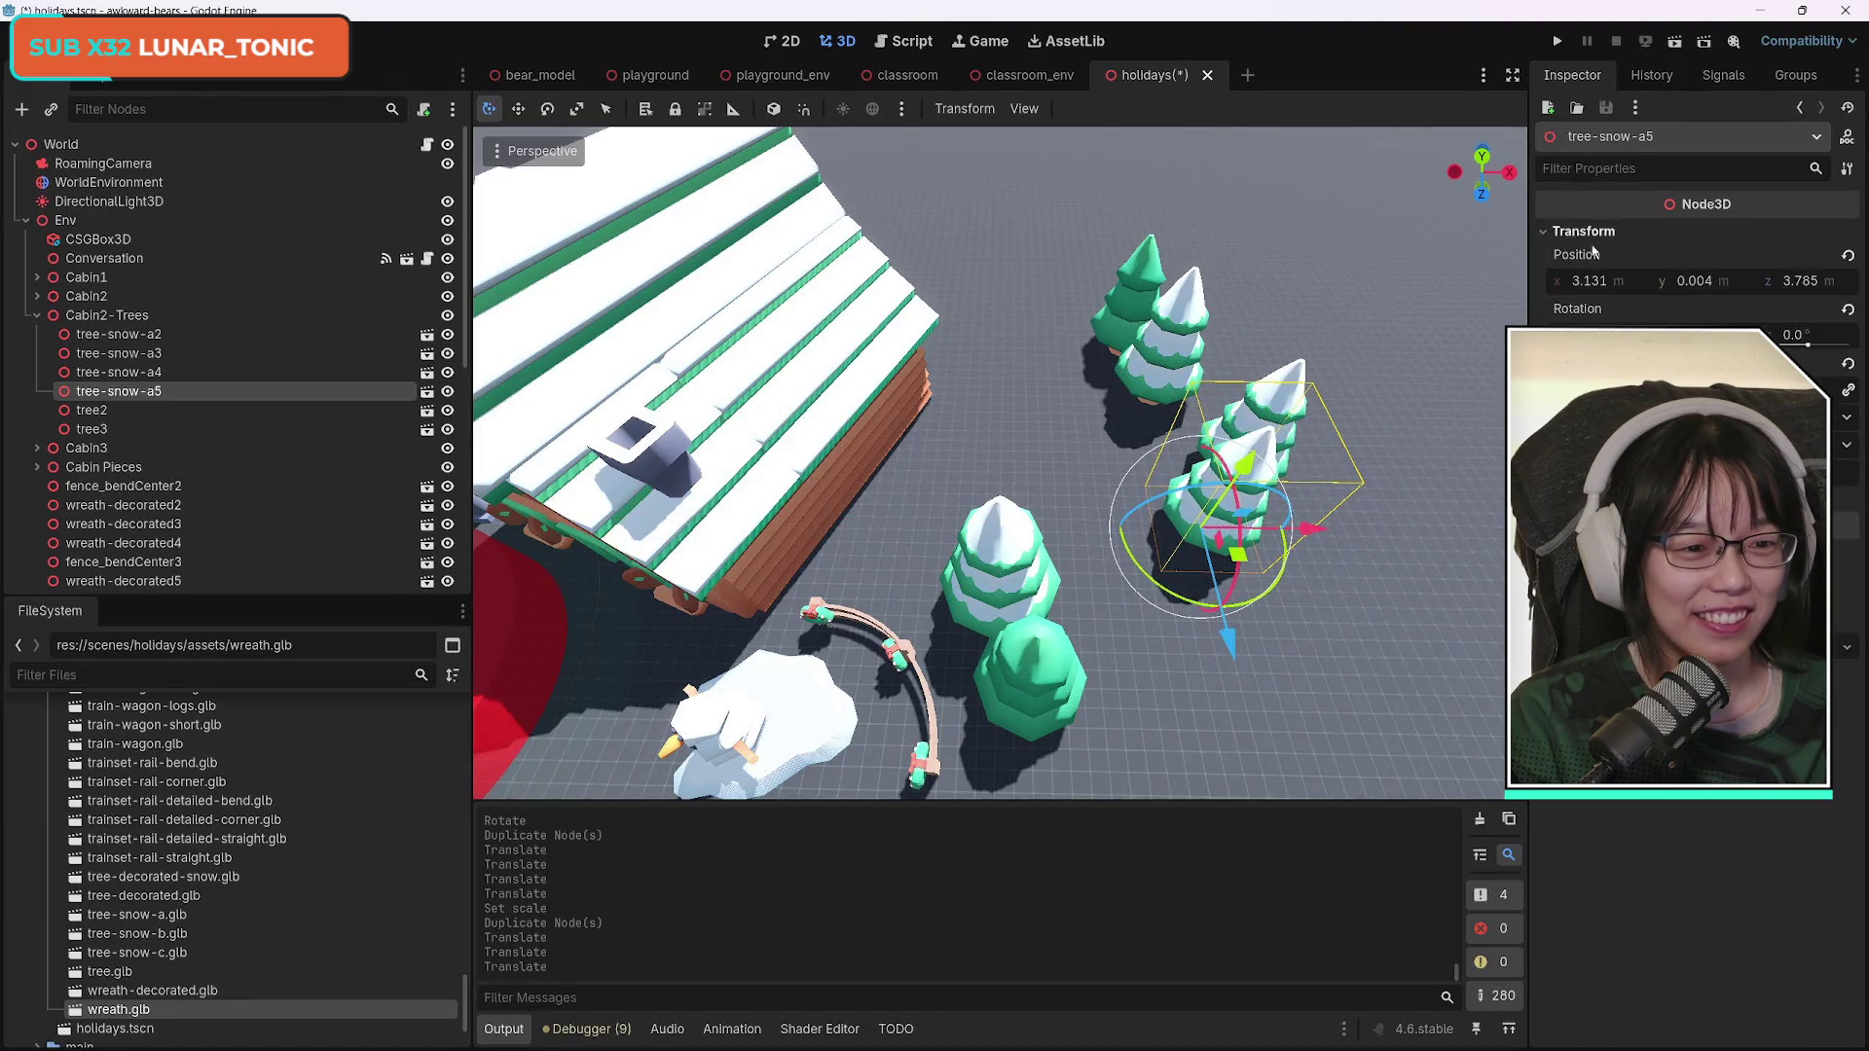
pyautogui.moveTo(1597, 389); pyautogui.dragTo(1664, 389)
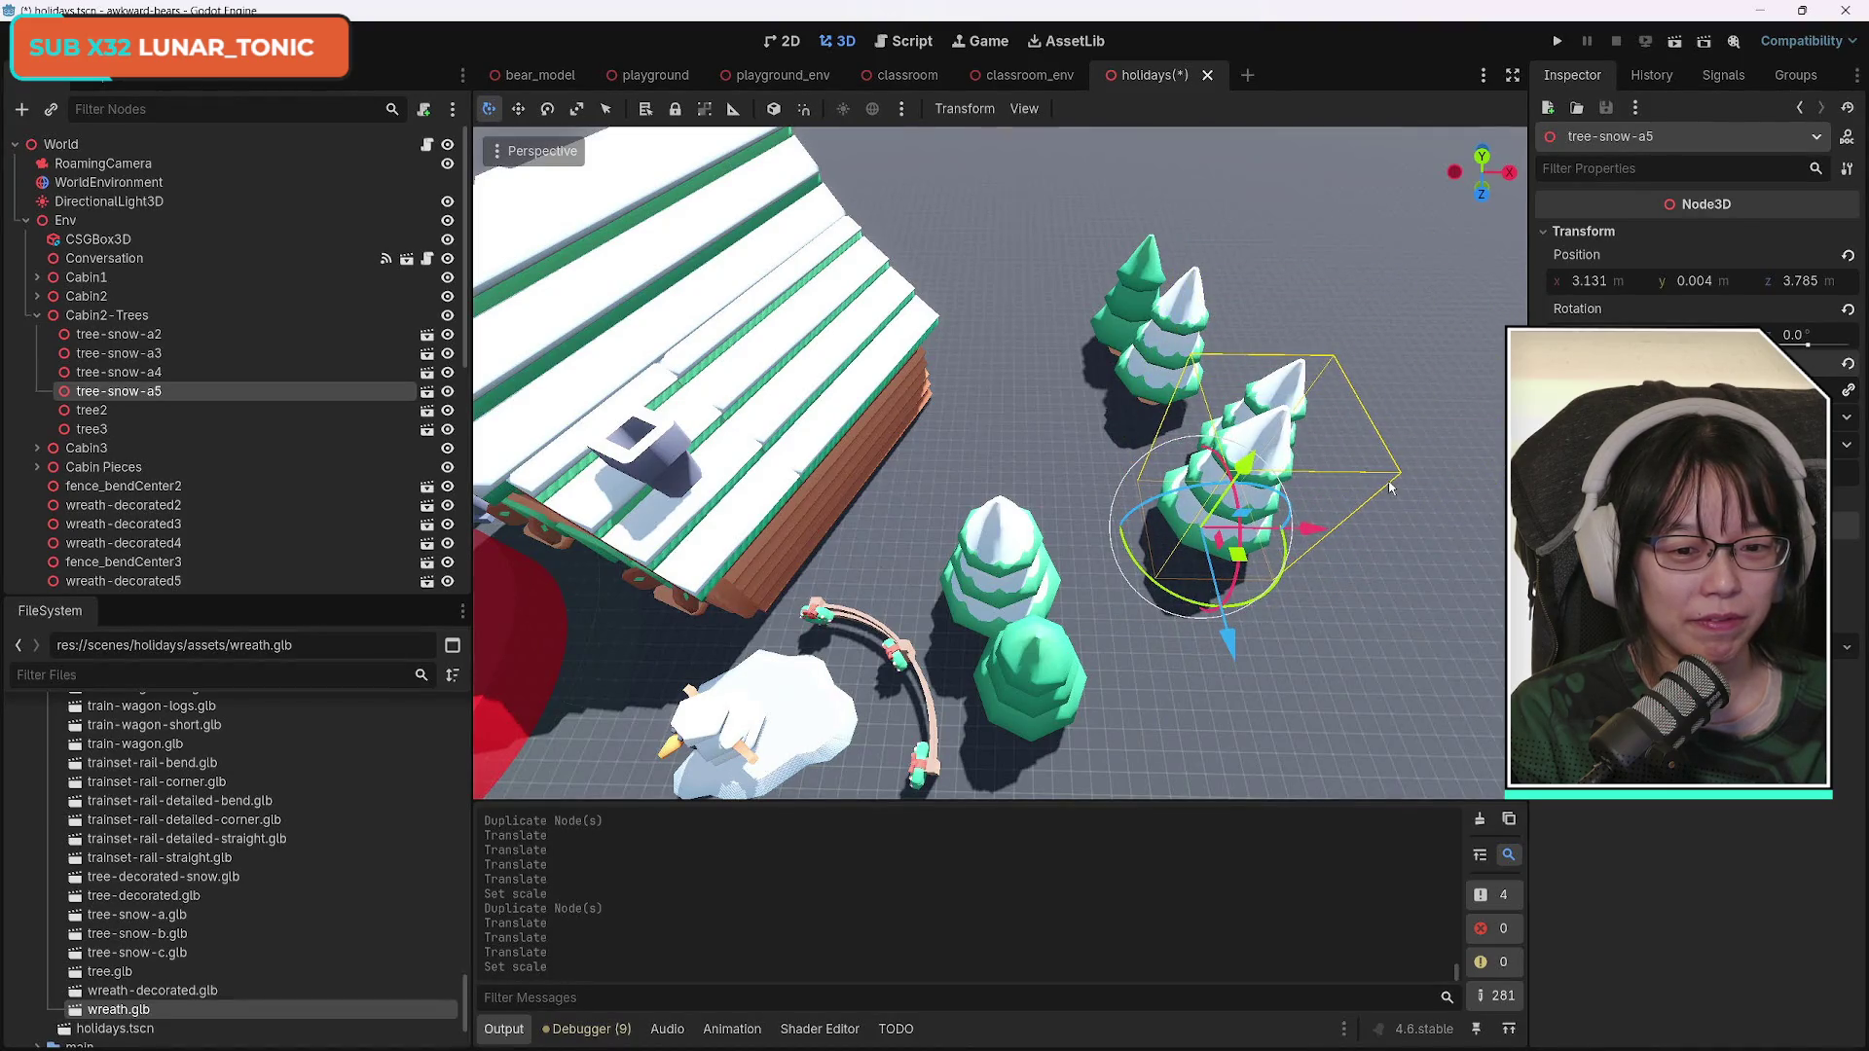
pyautogui.click(1138, 273)
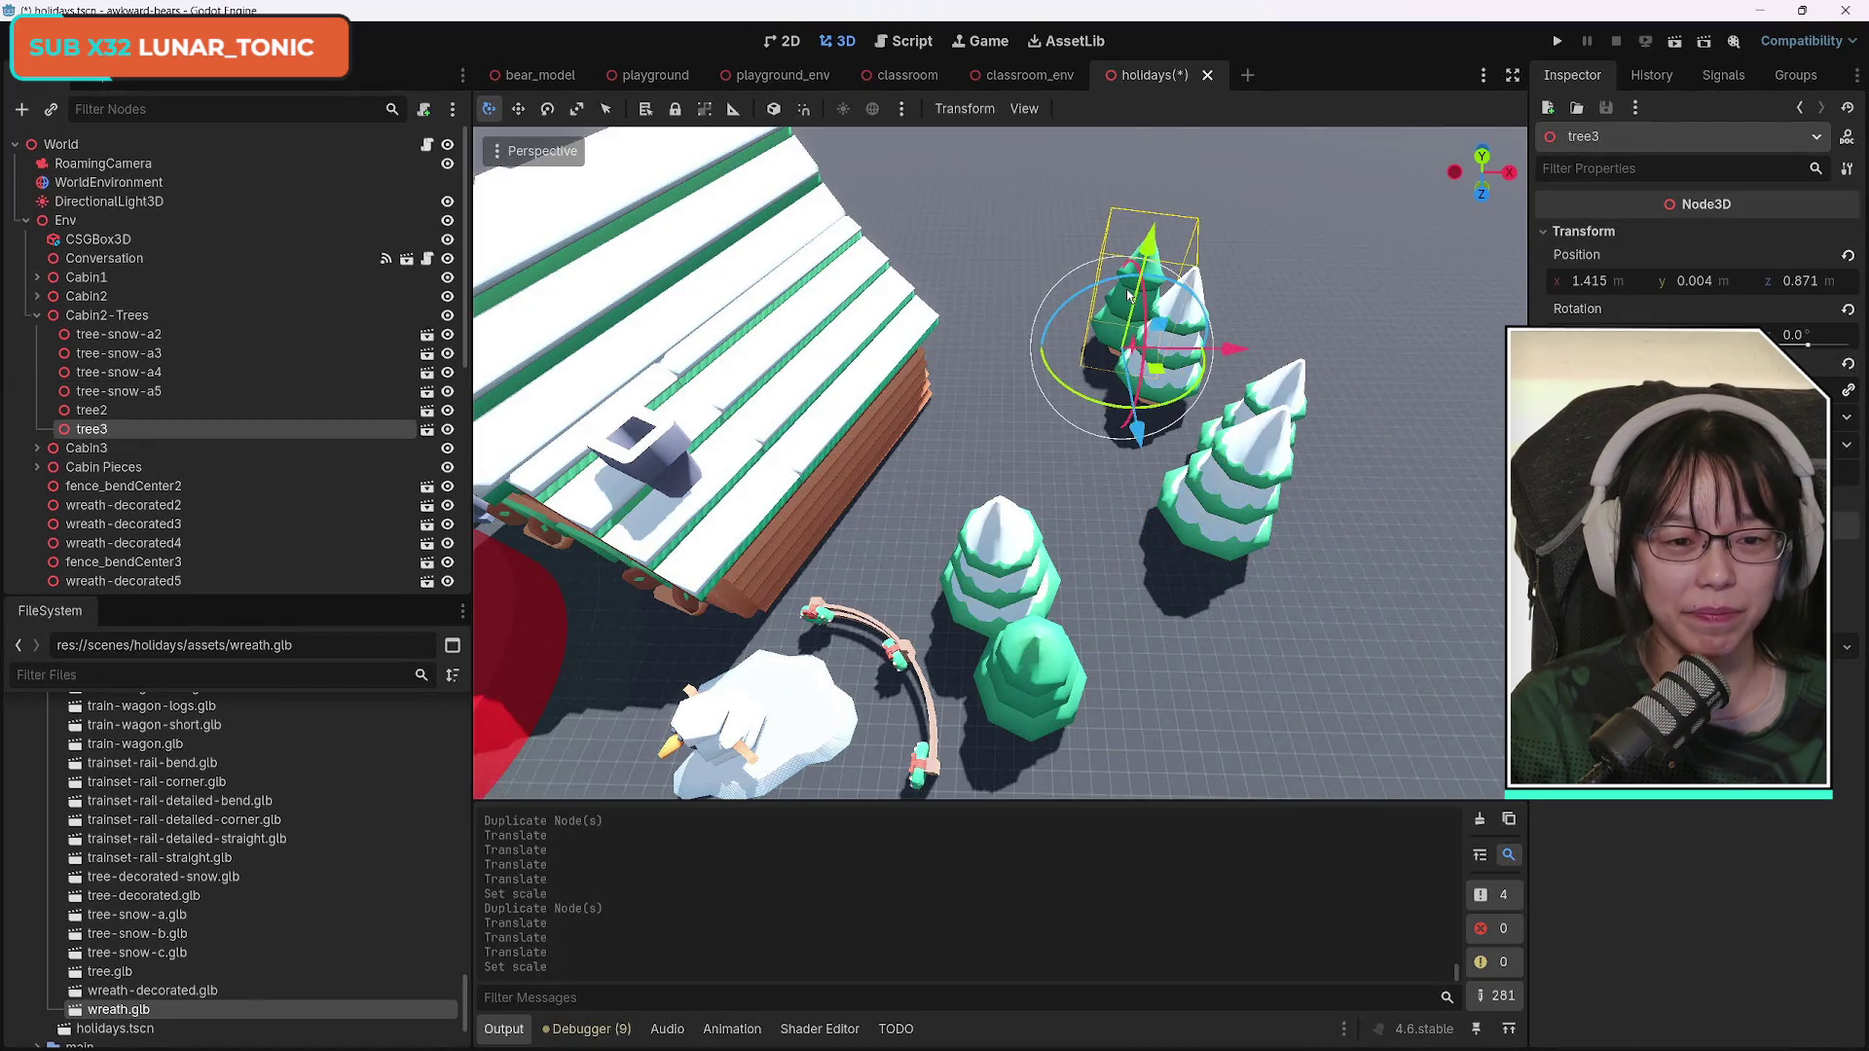
pyautogui.click(1256, 474)
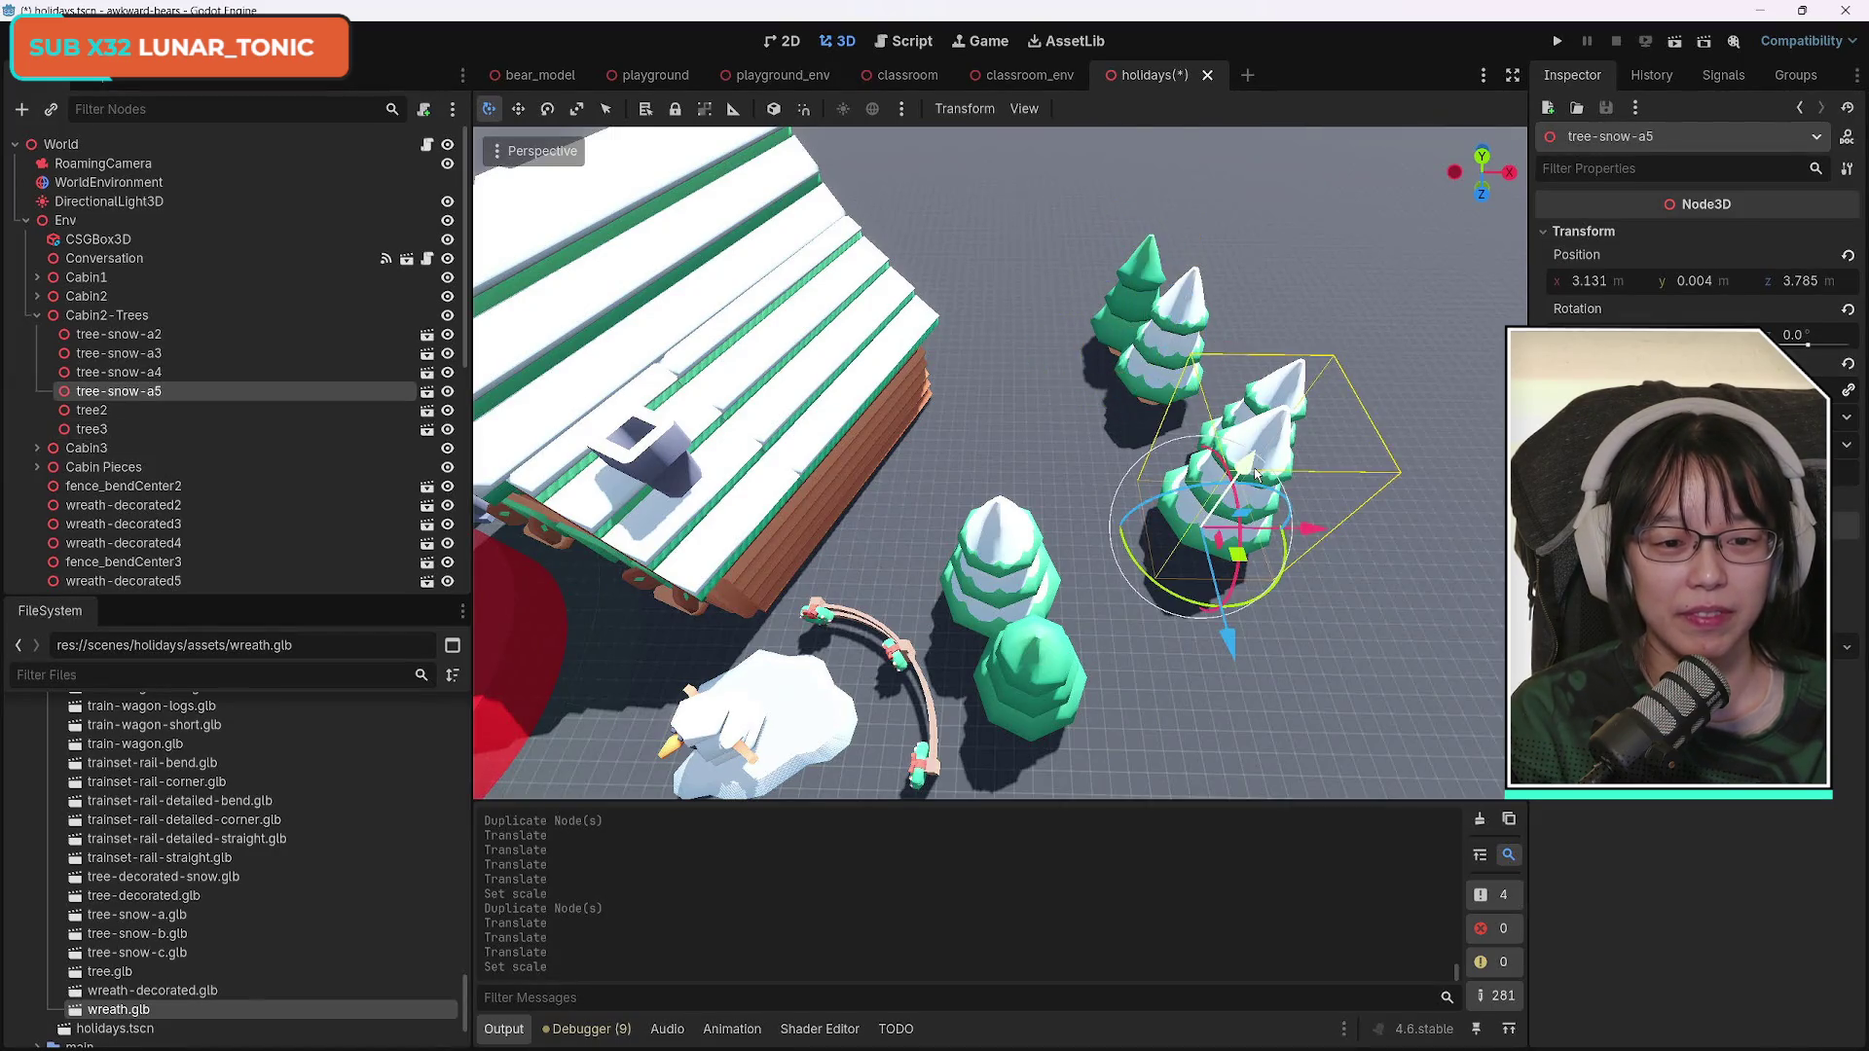
pyautogui.click(1150, 350)
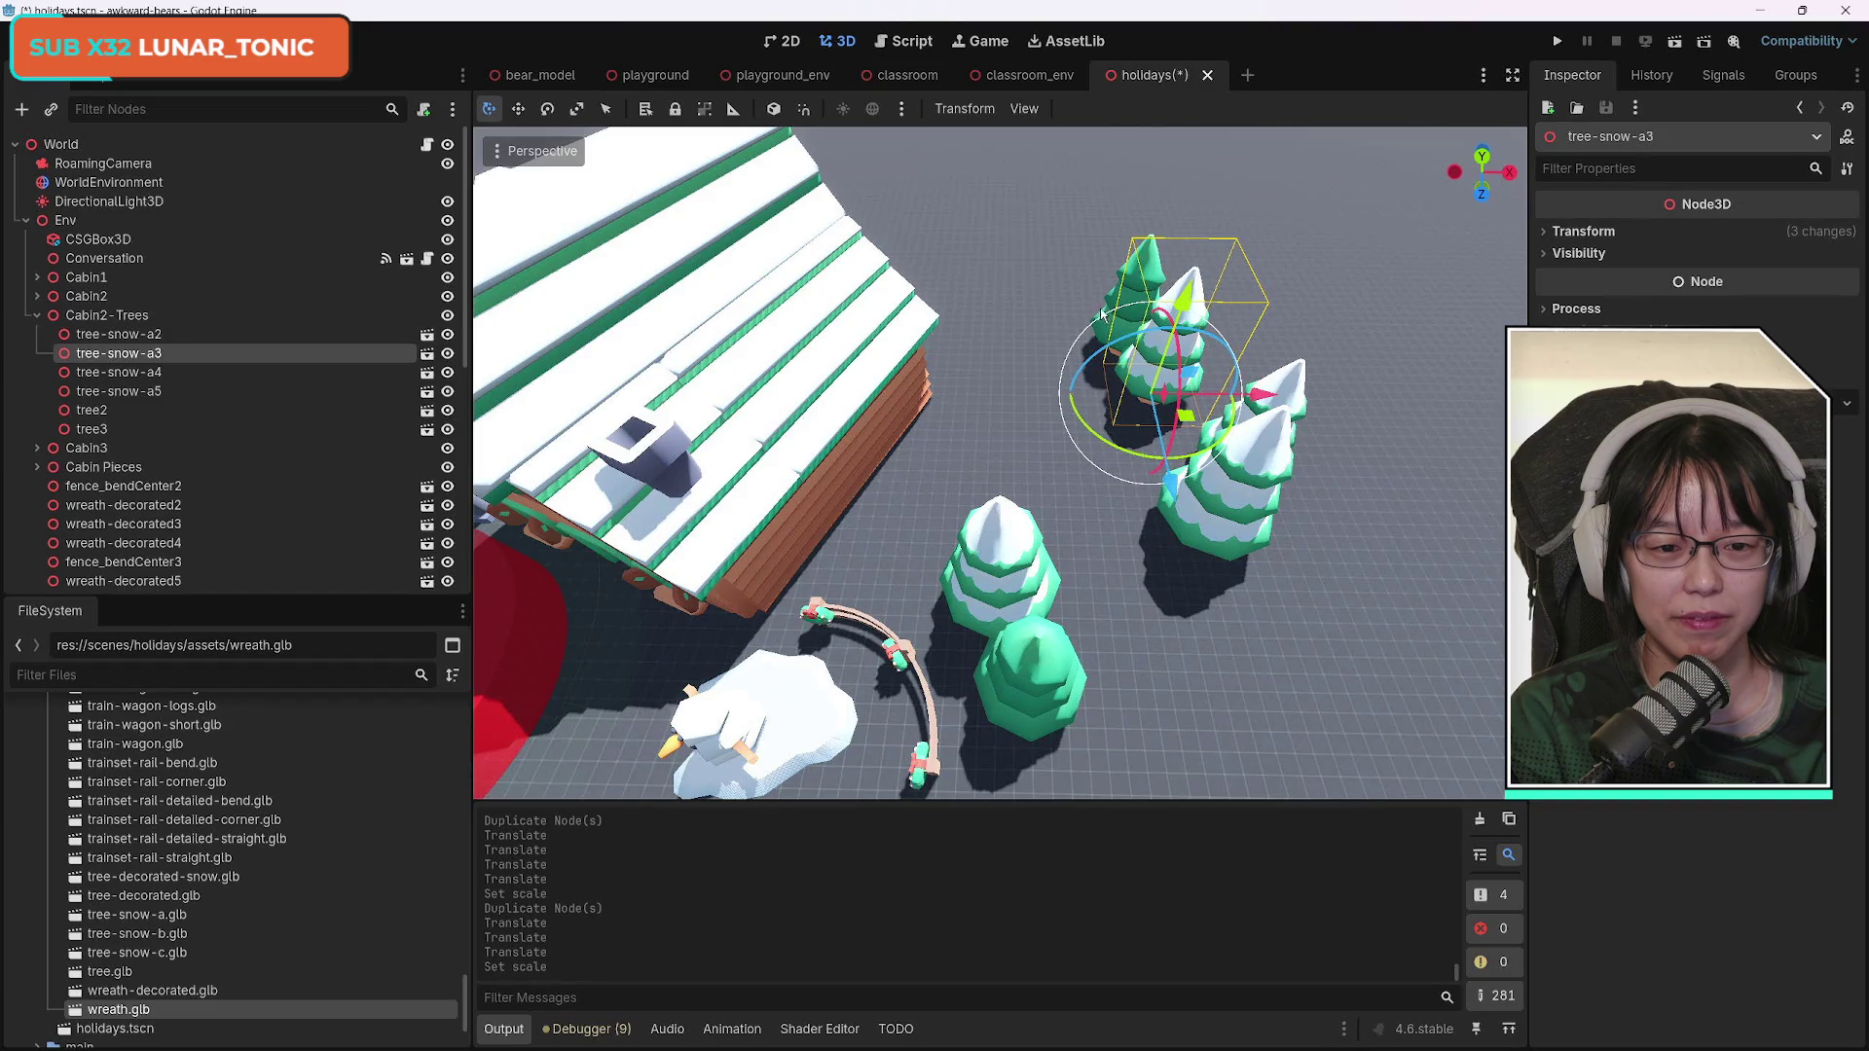
pyautogui.hotkey('ctrl', 'd')
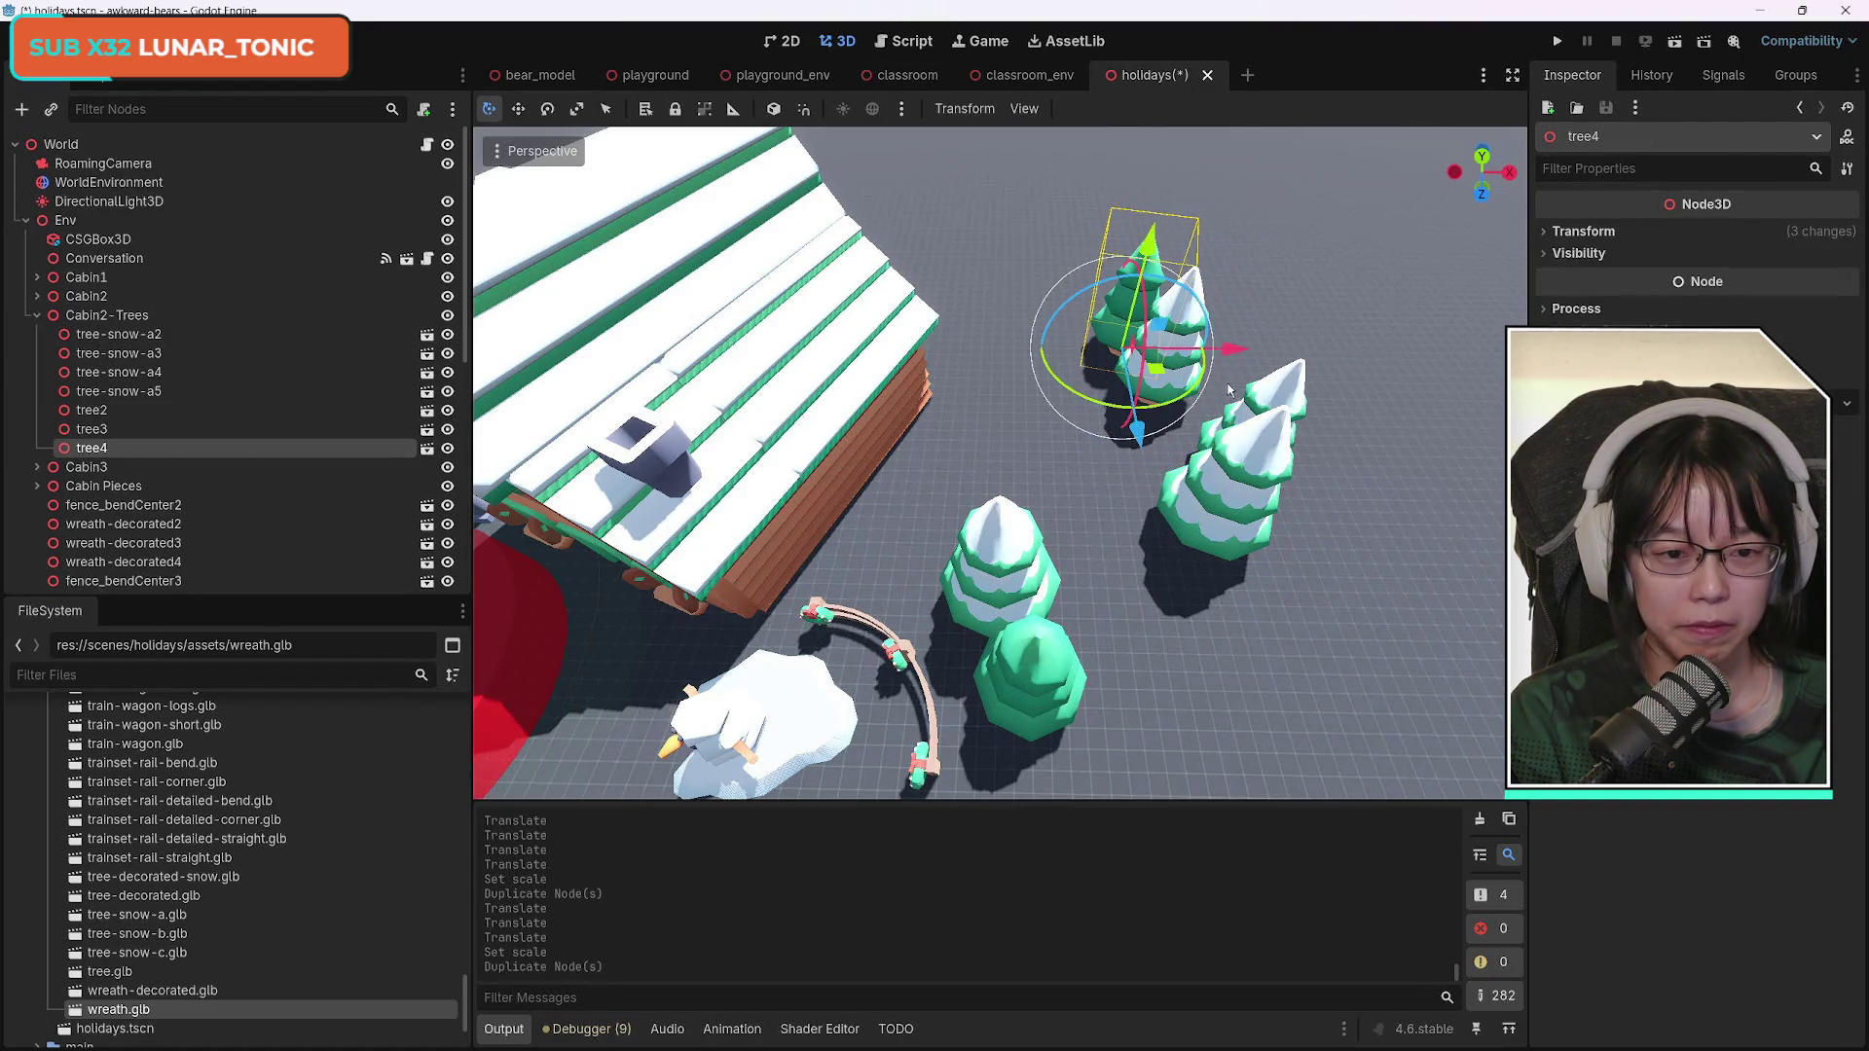
# Slide tree4 left along X and back along Z.
pyautogui.moveTo(1222, 355); pyautogui.dragTo(1140, 355)
pyautogui.moveTo(1061, 436); pyautogui.dragTo(1064, 413)
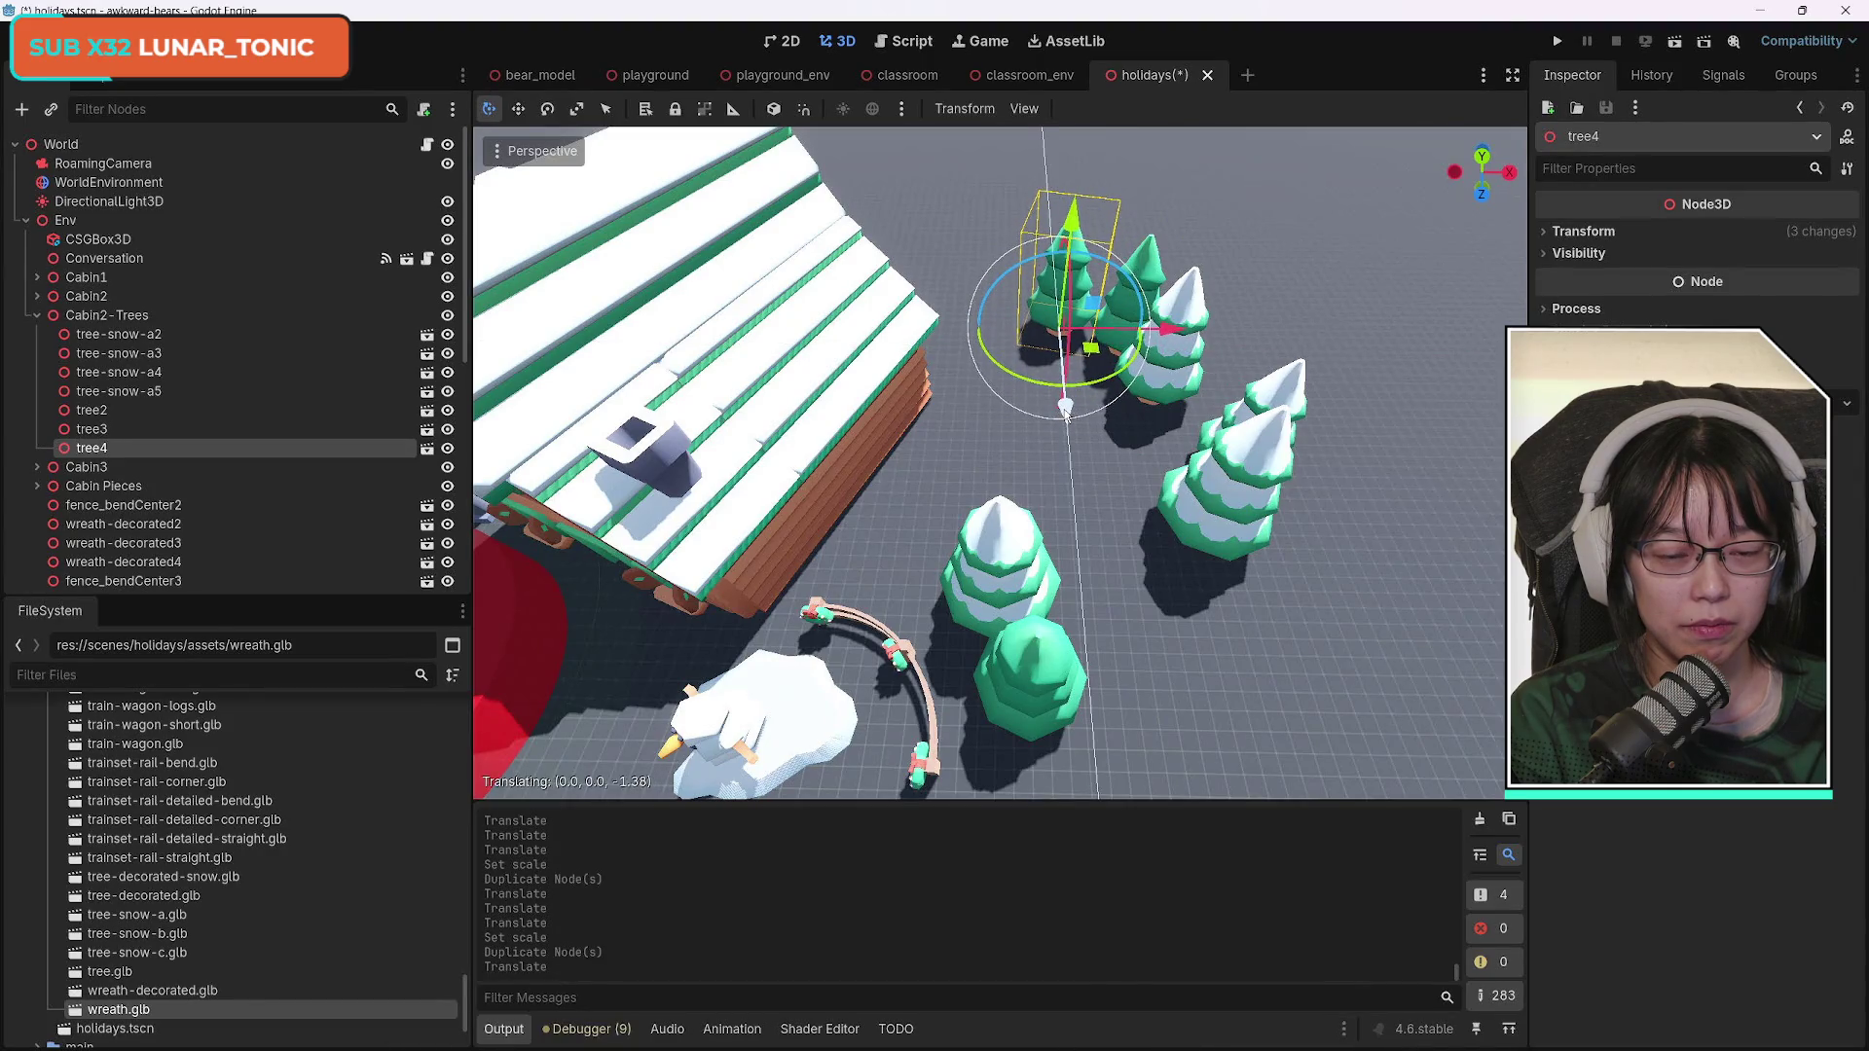
pyautogui.click(1279, 393)
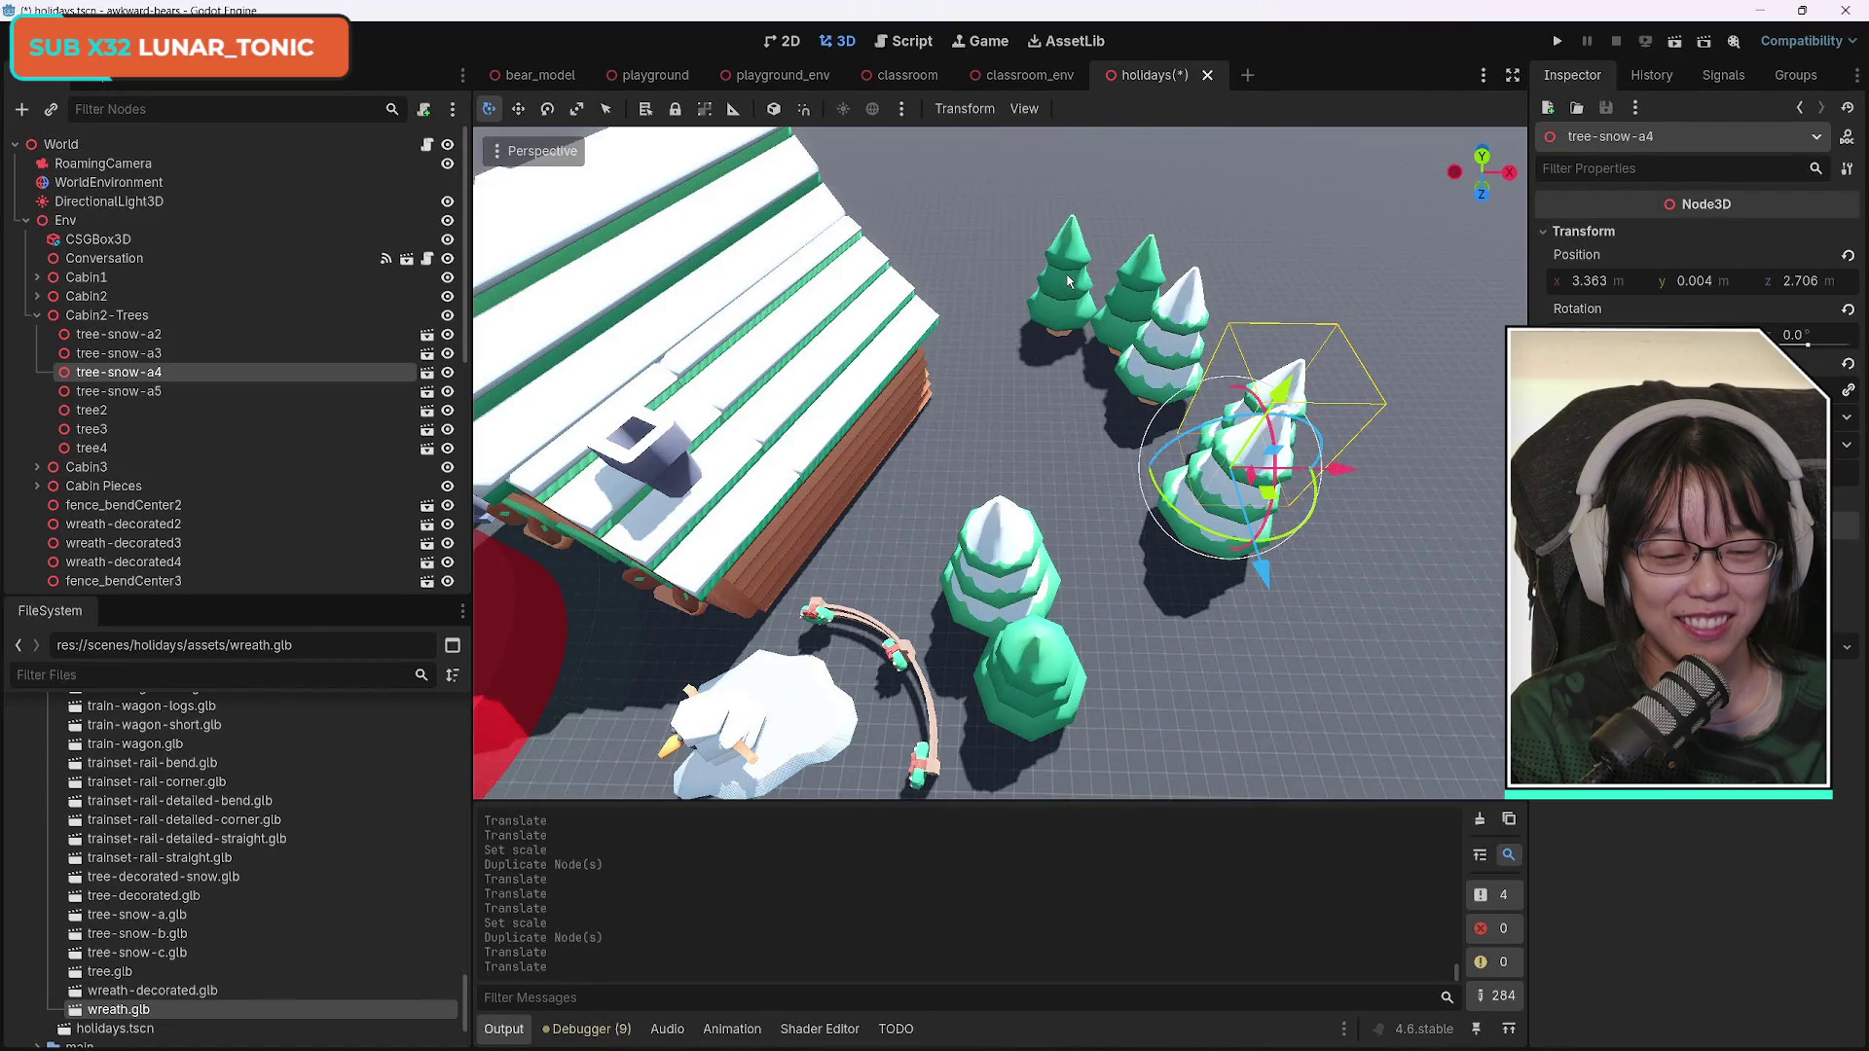
# Duplicate tree-snow-a4 and a5 as a6 and a7, rotating and moving the pair behind the other trees.
pyautogui.click(1259, 491)
pyautogui.keyDown('shift'); pyautogui.click(1288, 379); pyautogui.keyUp('shift')
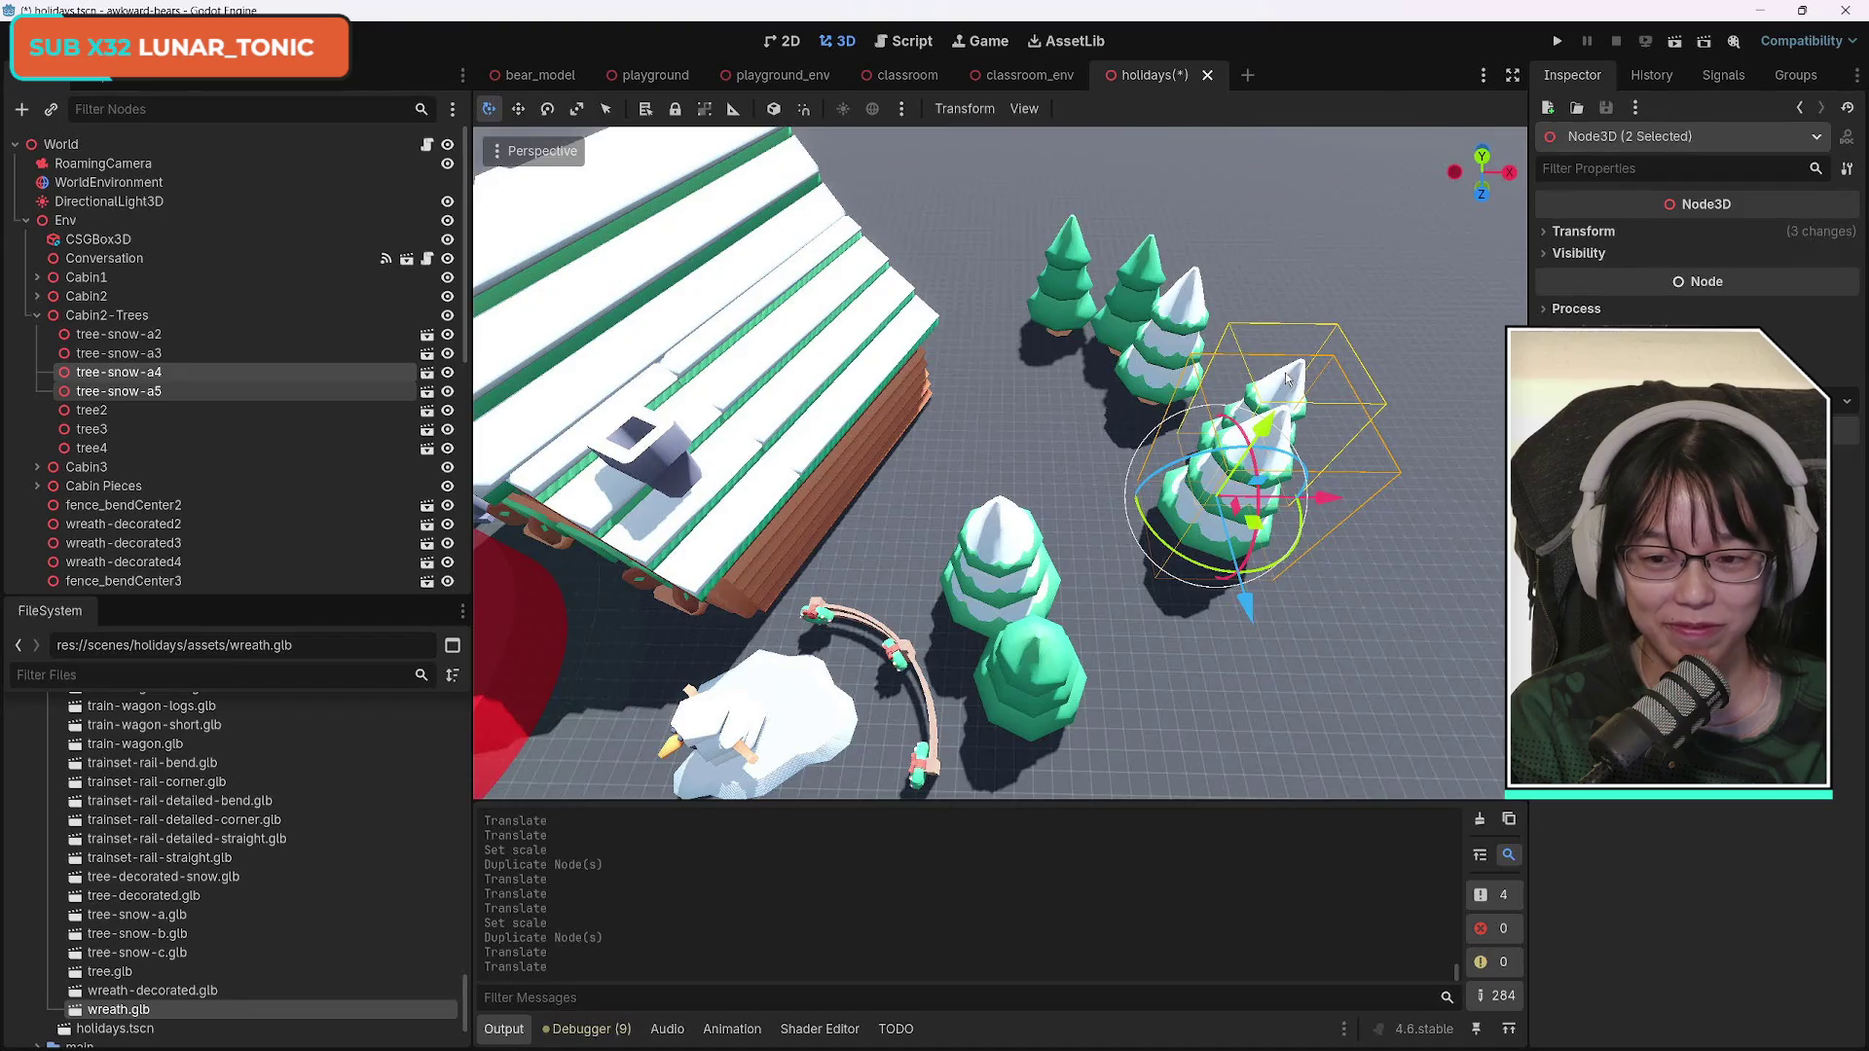
pyautogui.hotkey('ctrl', 'd')
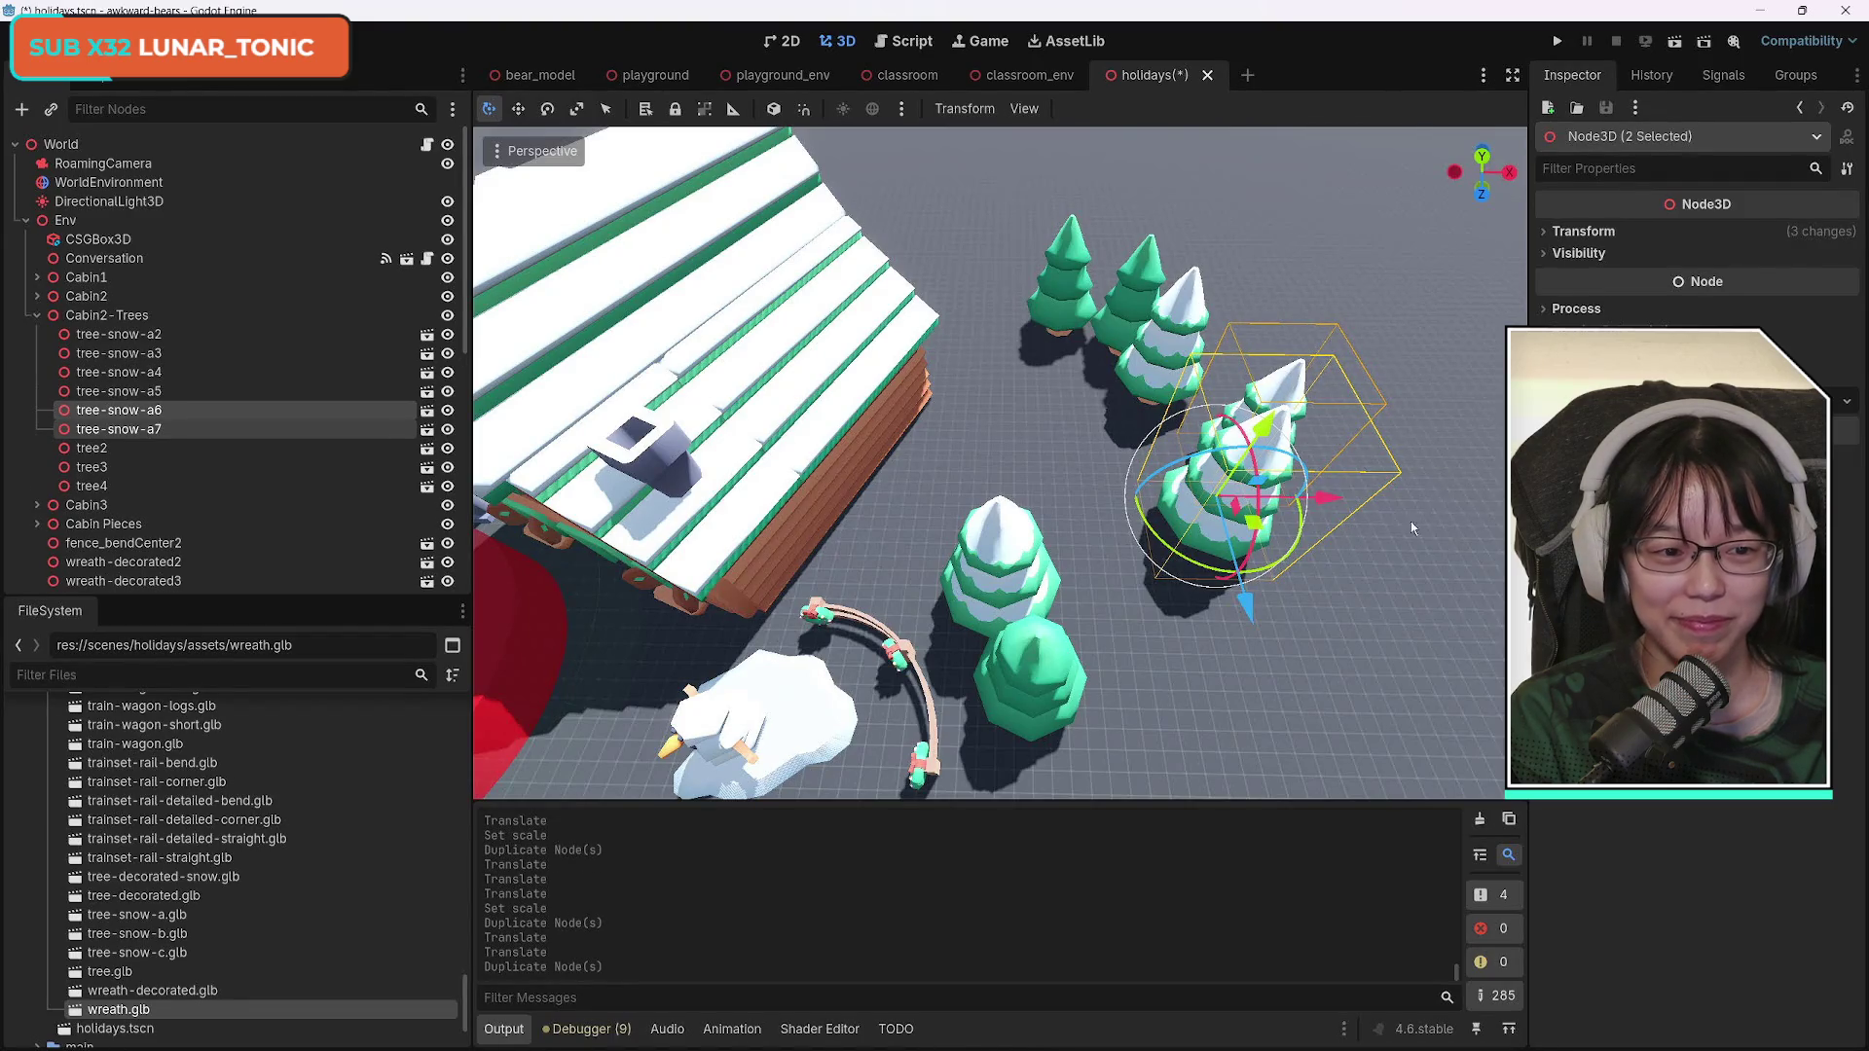
pyautogui.moveTo(1270, 564)
pyautogui.mouseDown()
pyautogui.moveTo(1258, 608)
pyautogui.moveTo(1180, 384)
pyautogui.mouseUp()
pyautogui.moveTo(1291, 292)
pyautogui.mouseDown()
pyautogui.moveTo(1127, 276)
pyautogui.moveTo(1199, 245)
pyautogui.mouseUp()
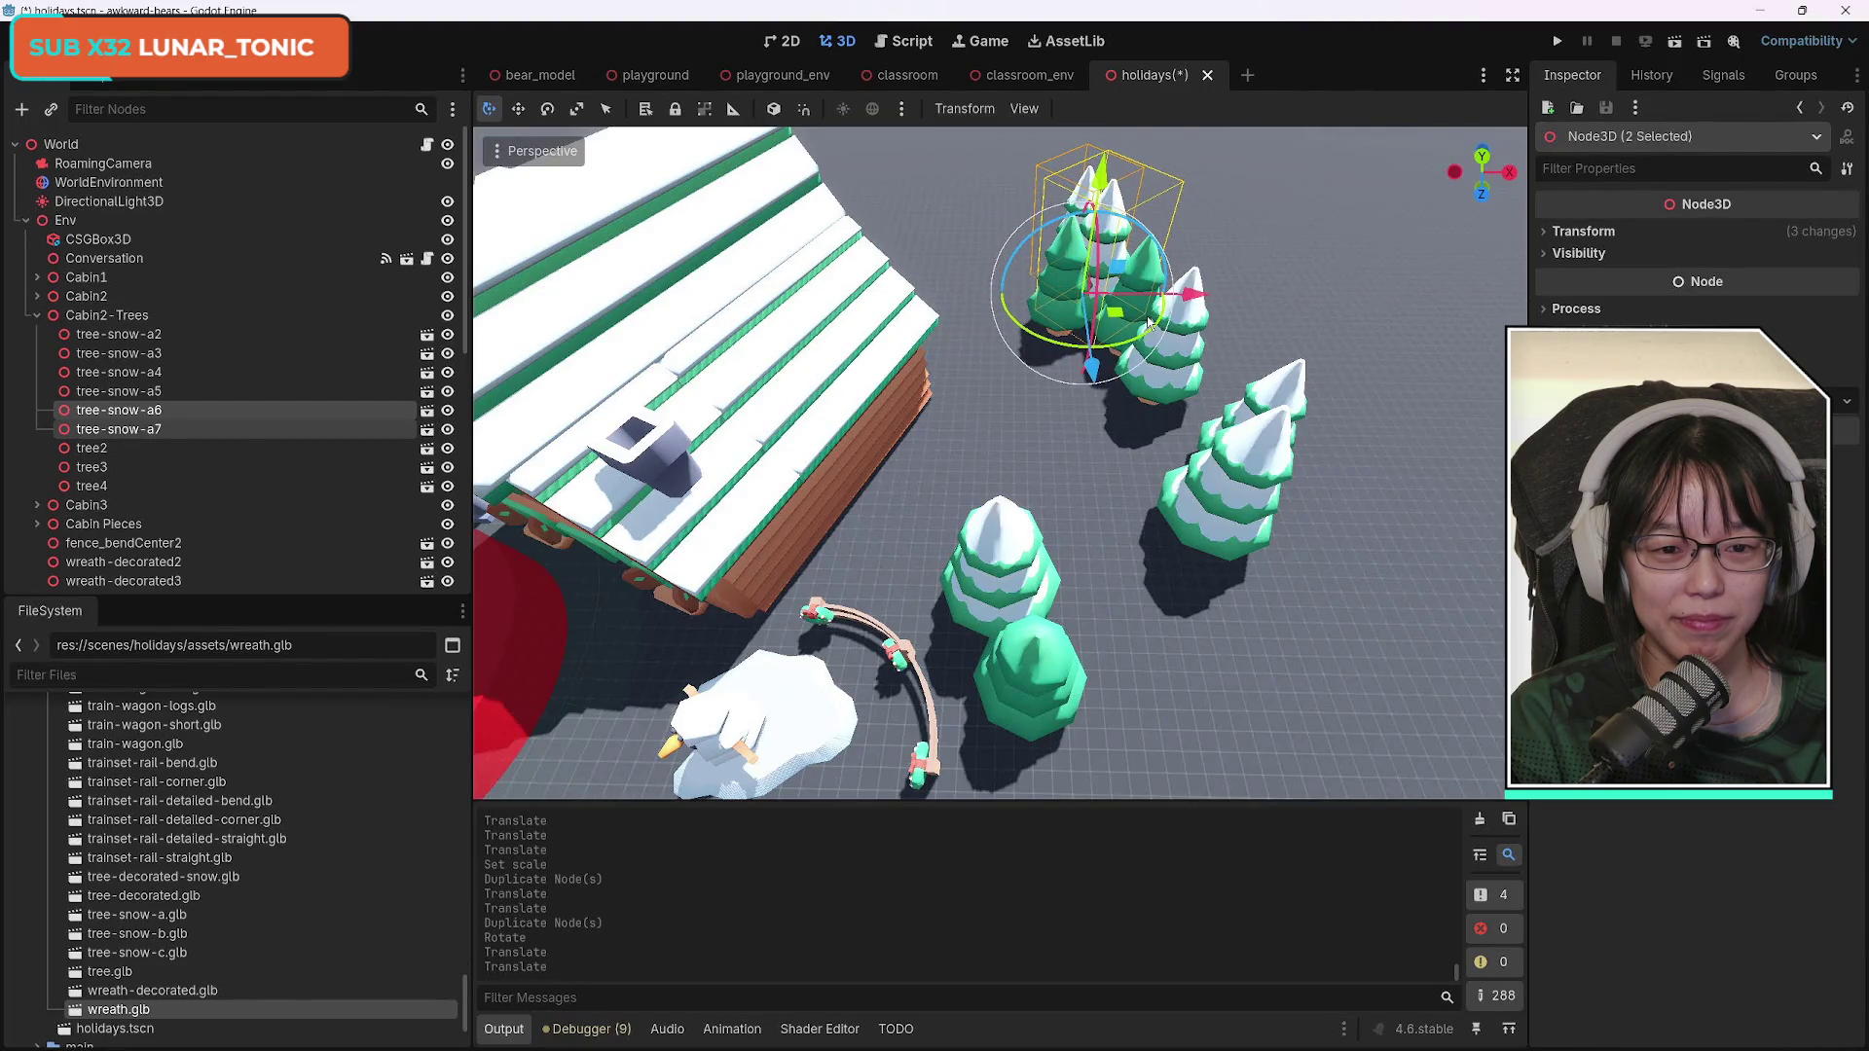
pyautogui.moveTo(1112, 355)
pyautogui.mouseDown()
pyautogui.moveTo(1096, 378)
pyautogui.moveTo(1073, 339)
pyautogui.mouseUp()
pyautogui.moveTo(1184, 270); pyautogui.dragTo(1196, 276)
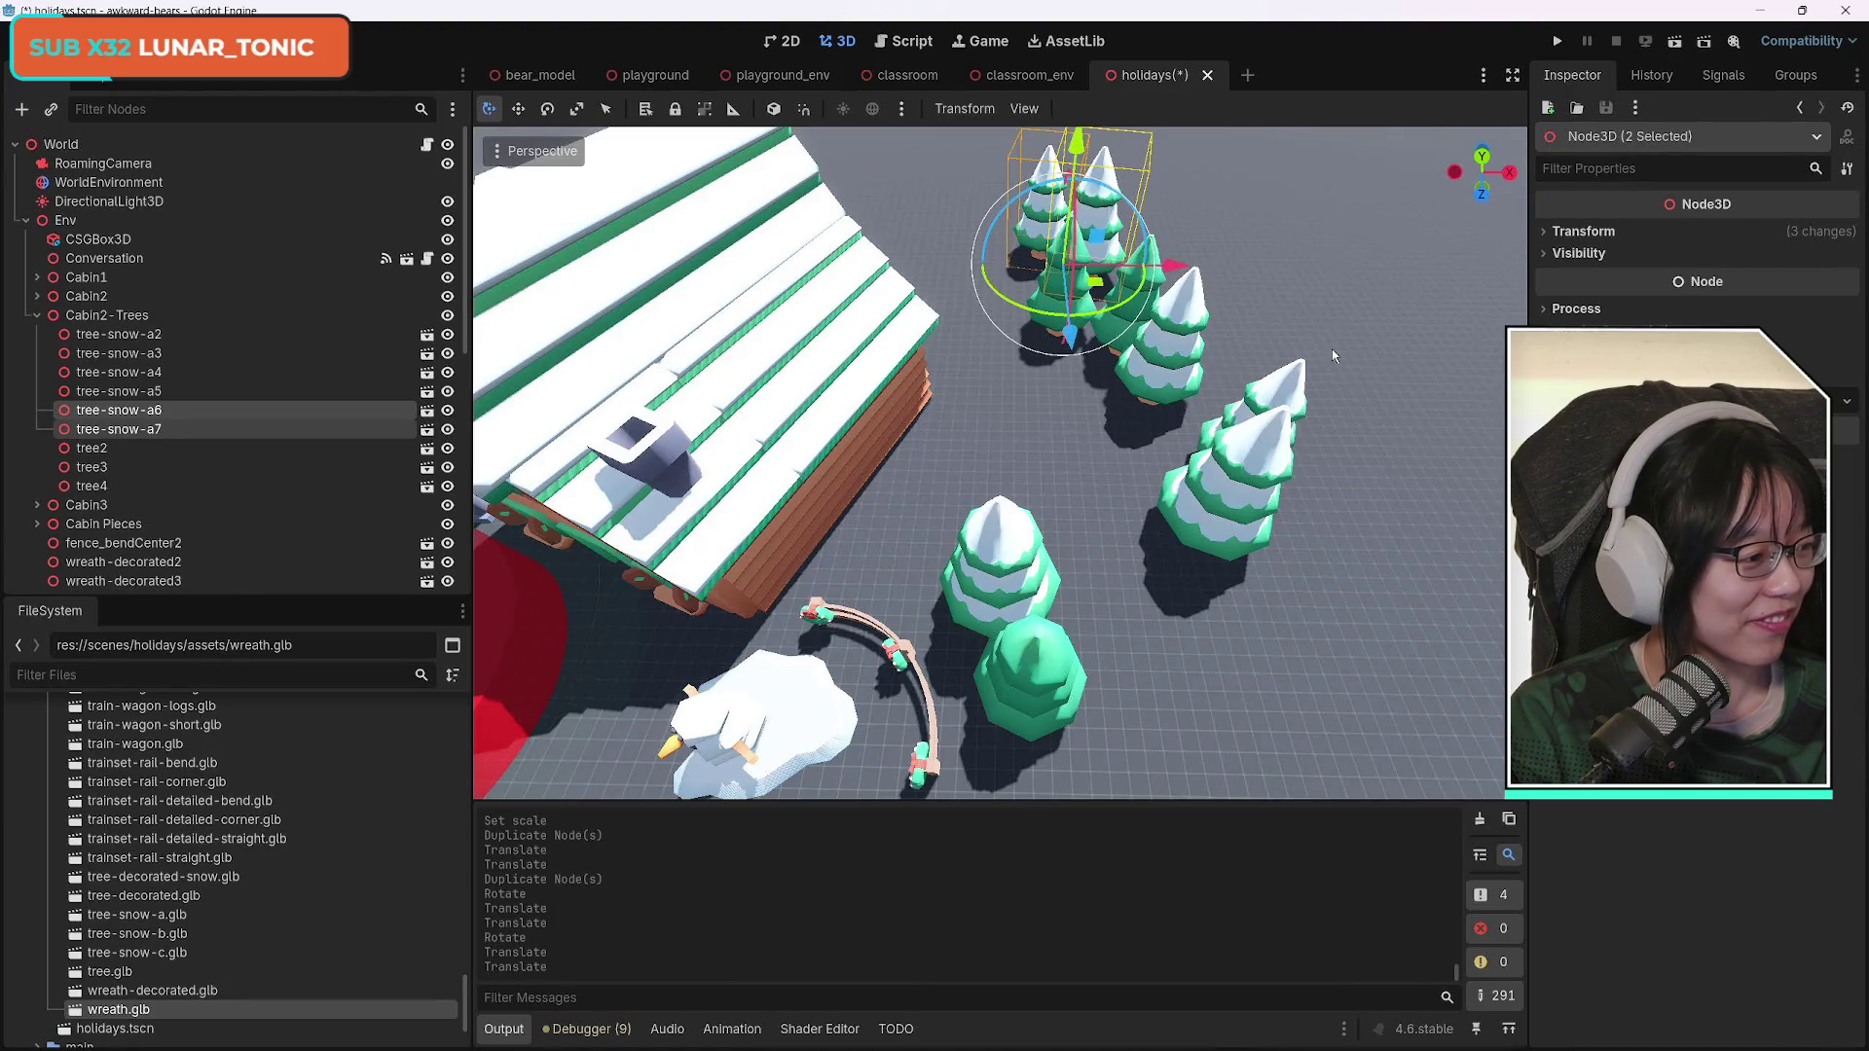
# Duplicate tree3 as tree5 and place it at the right end of the snowy tree row.
pyautogui.moveTo(1332, 349)
pyautogui.mouseDown()
pyautogui.moveTo(1333, 278)
pyautogui.moveTo(1335, 380)
pyautogui.moveTo(1336, 354)
pyautogui.mouseUp()
pyautogui.press('d')
pyautogui.press('d')
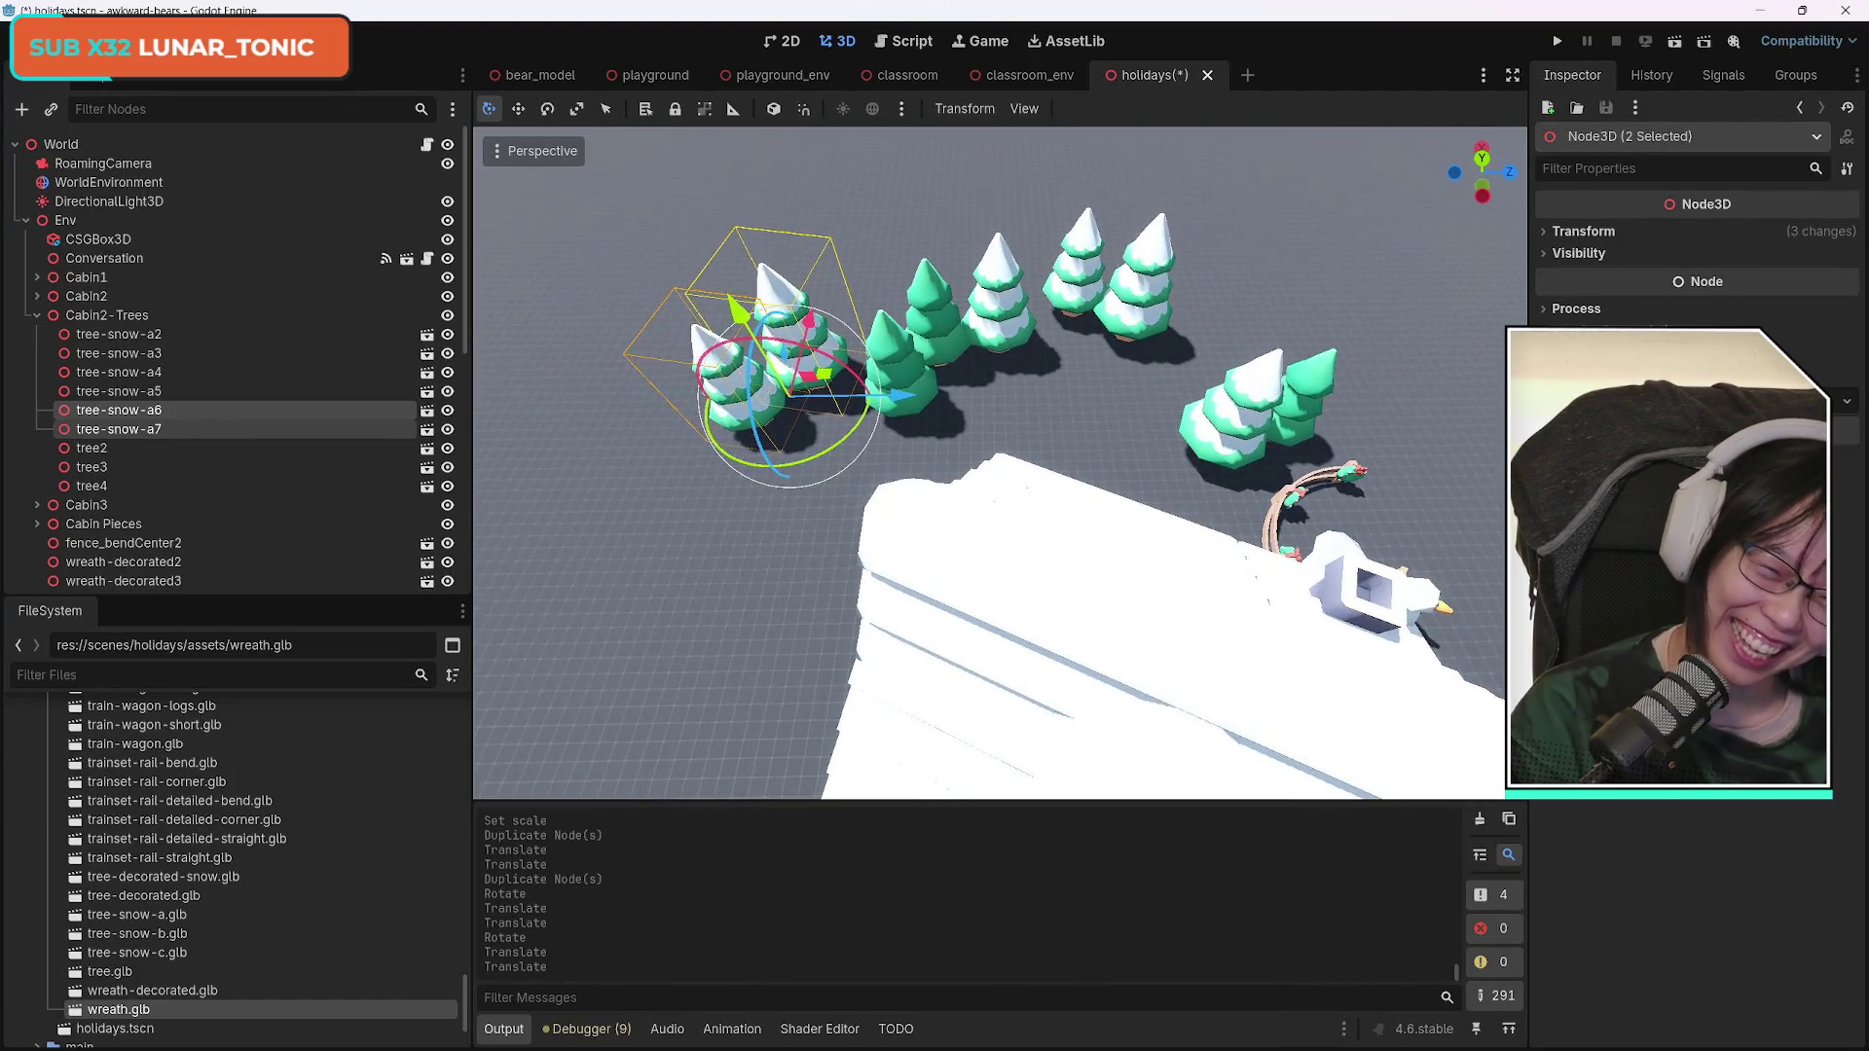
pyautogui.press('w')
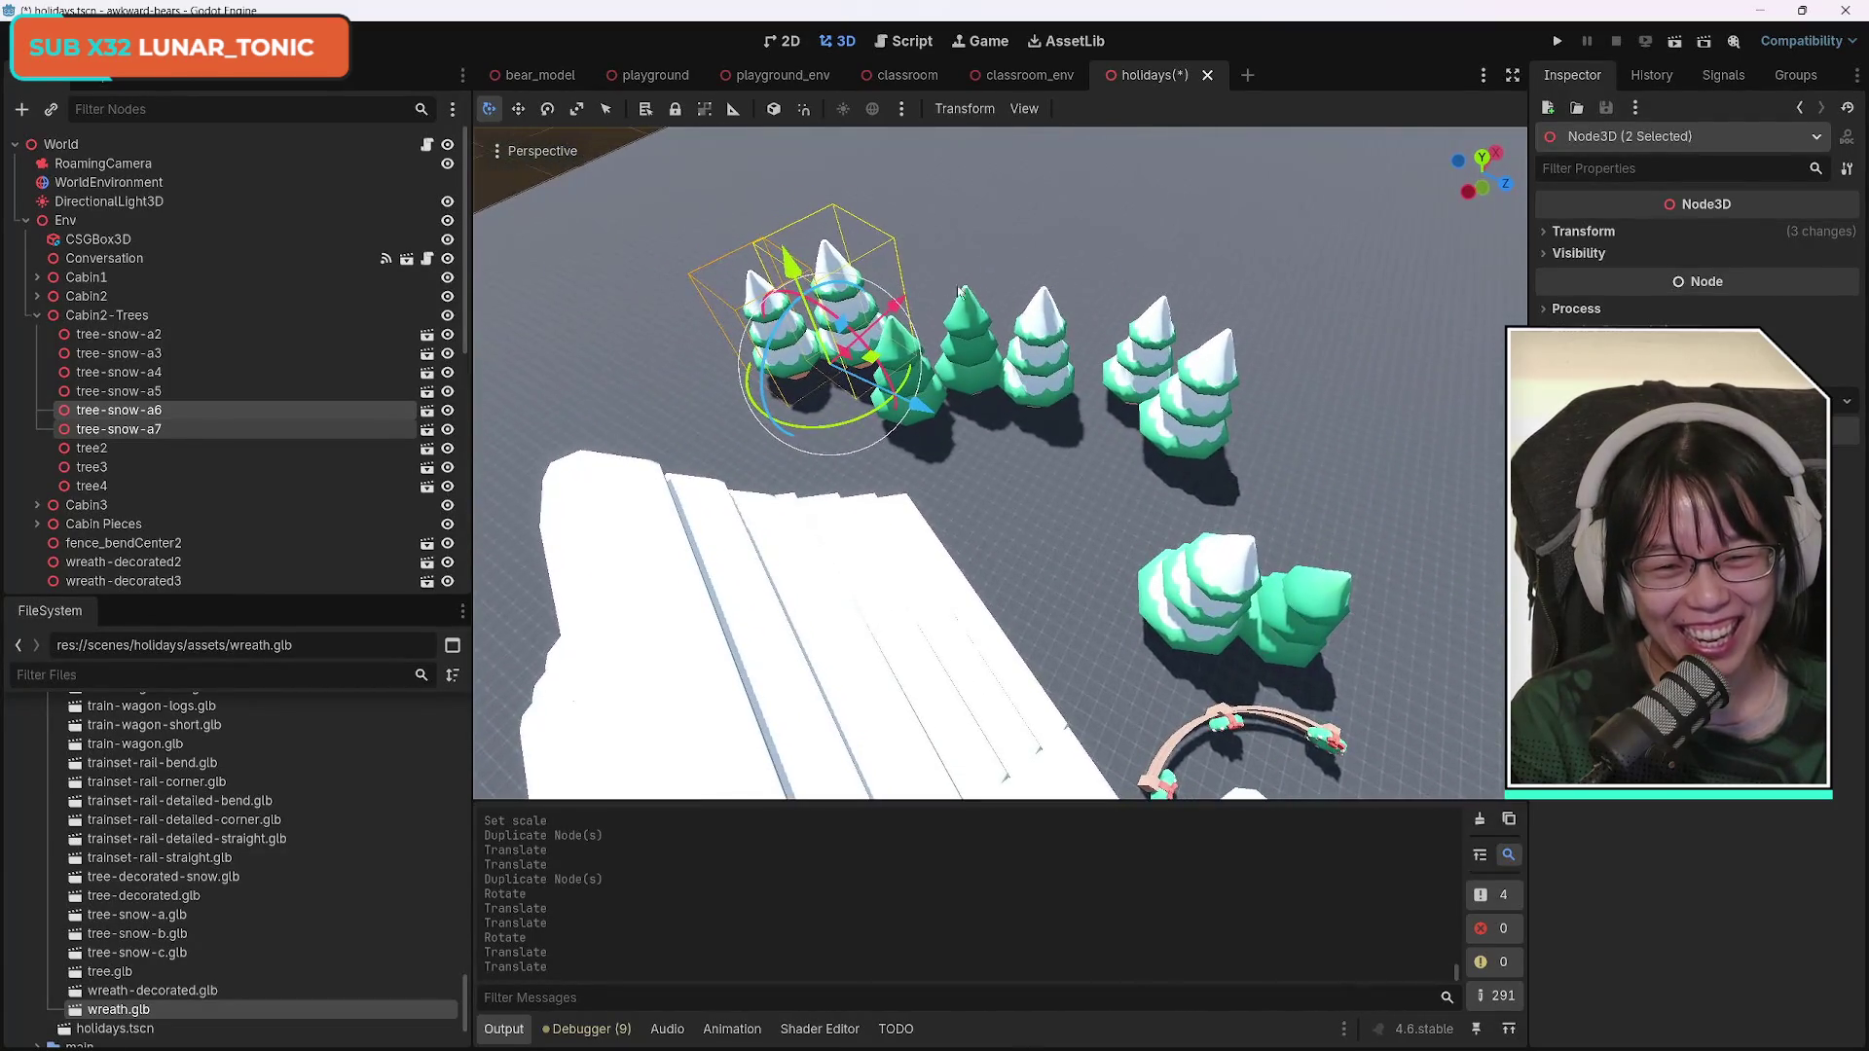
pyautogui.click(977, 353)
pyautogui.hotkey('ctrl', 'd')
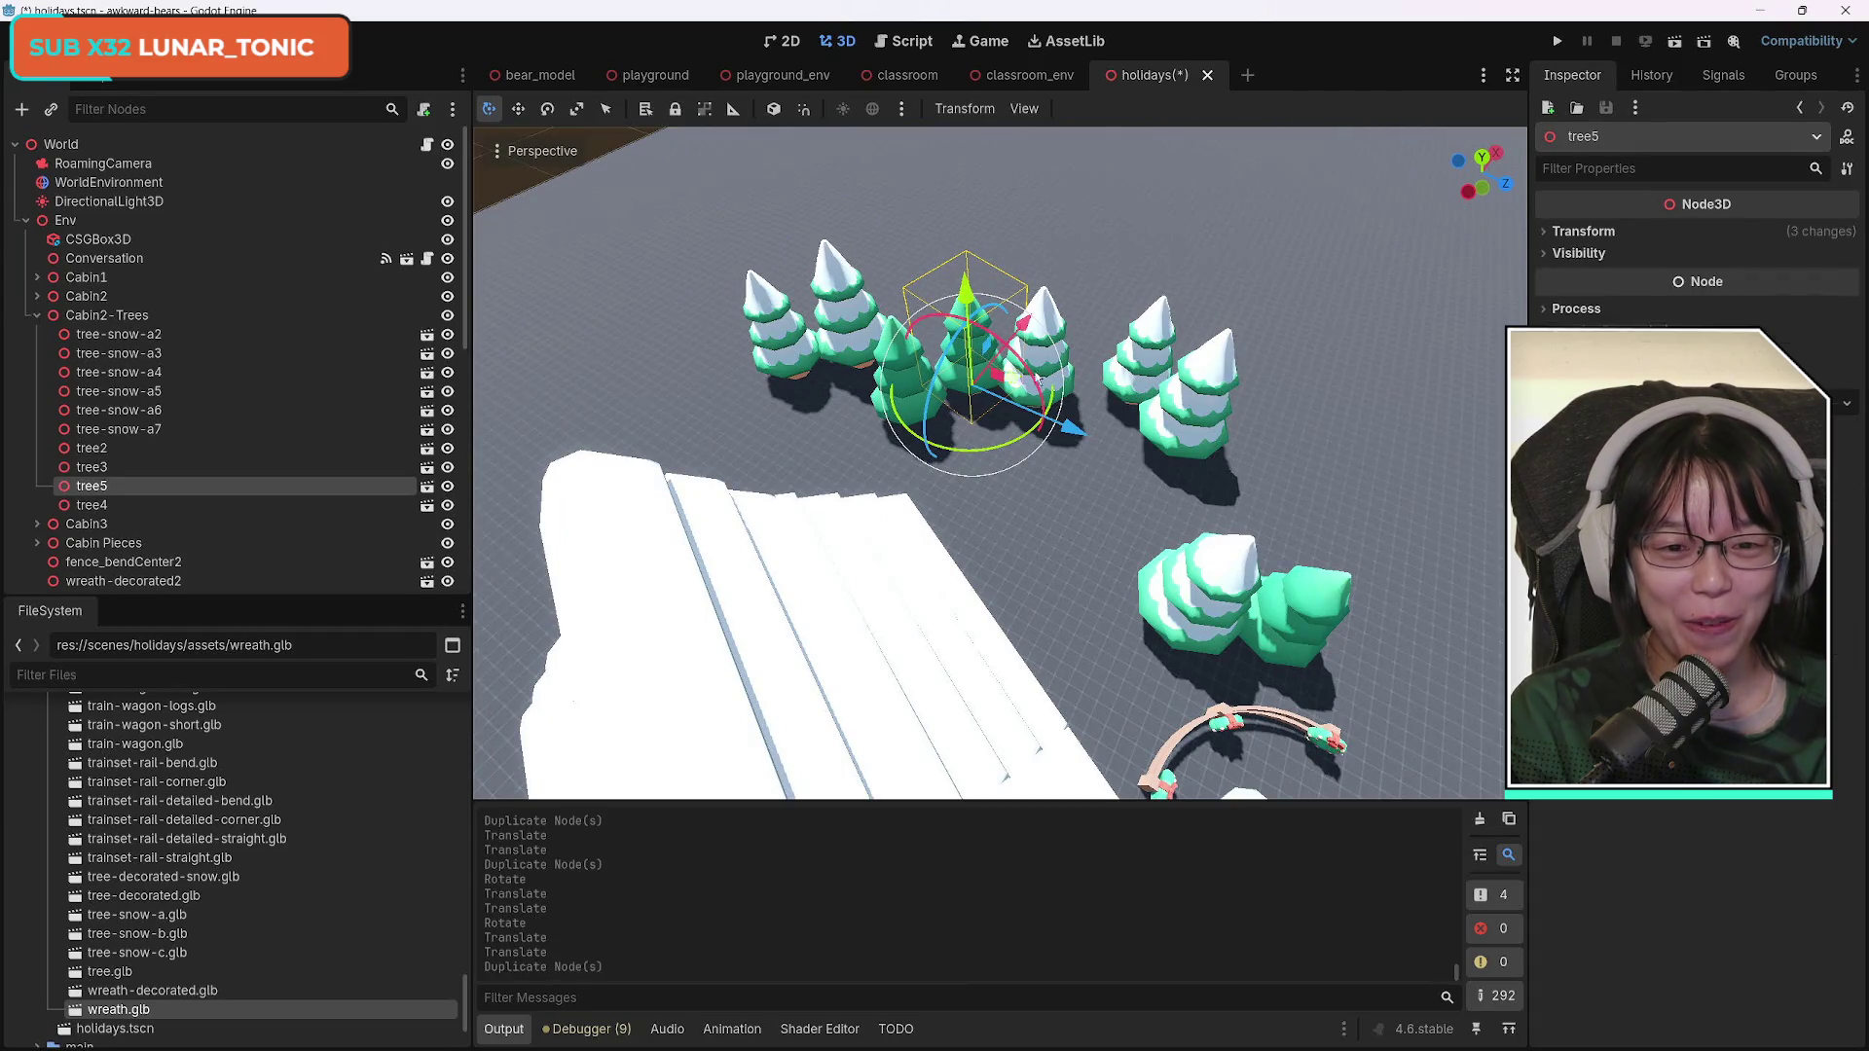
pyautogui.moveTo(1074, 429); pyautogui.dragTo(1277, 392)
pyautogui.moveTo(1397, 510)
pyautogui.mouseDown()
pyautogui.moveTo(1431, 504)
pyautogui.moveTo(1368, 476)
pyautogui.mouseUp()
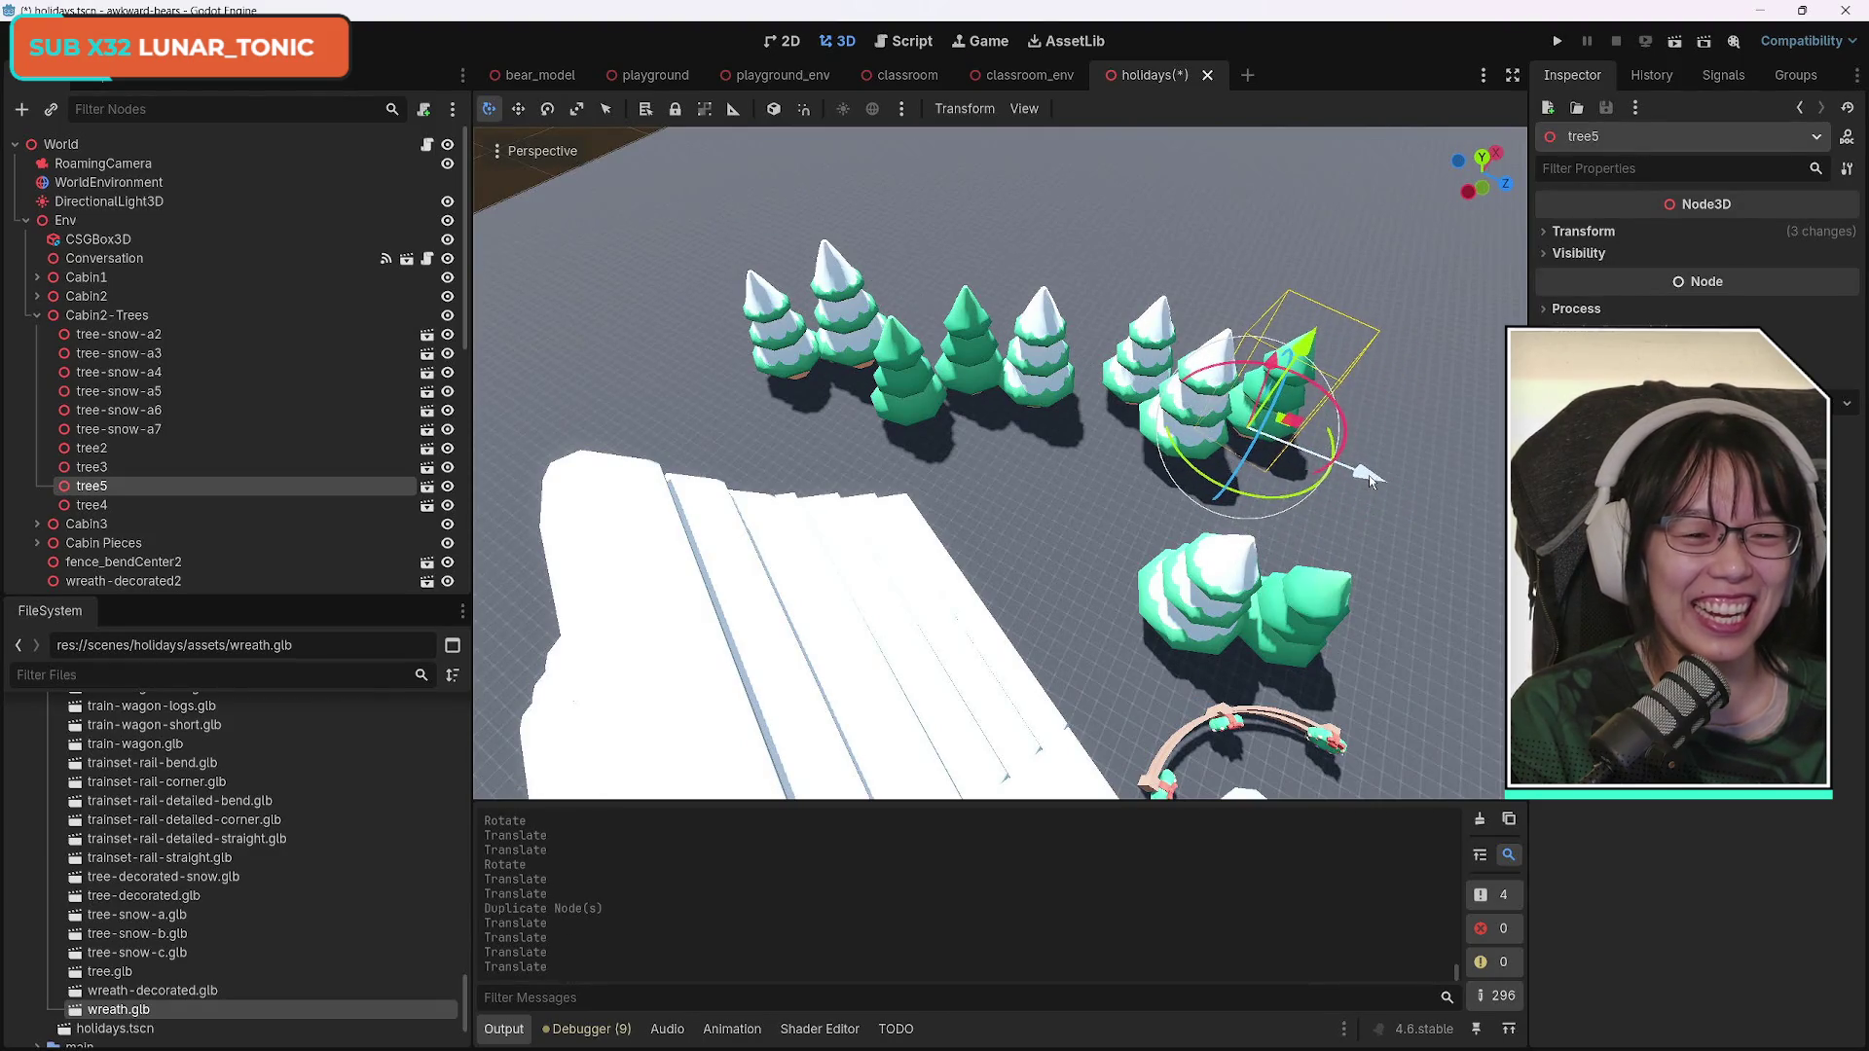
pyautogui.moveTo(1277, 374); pyautogui.dragTo(1299, 362)
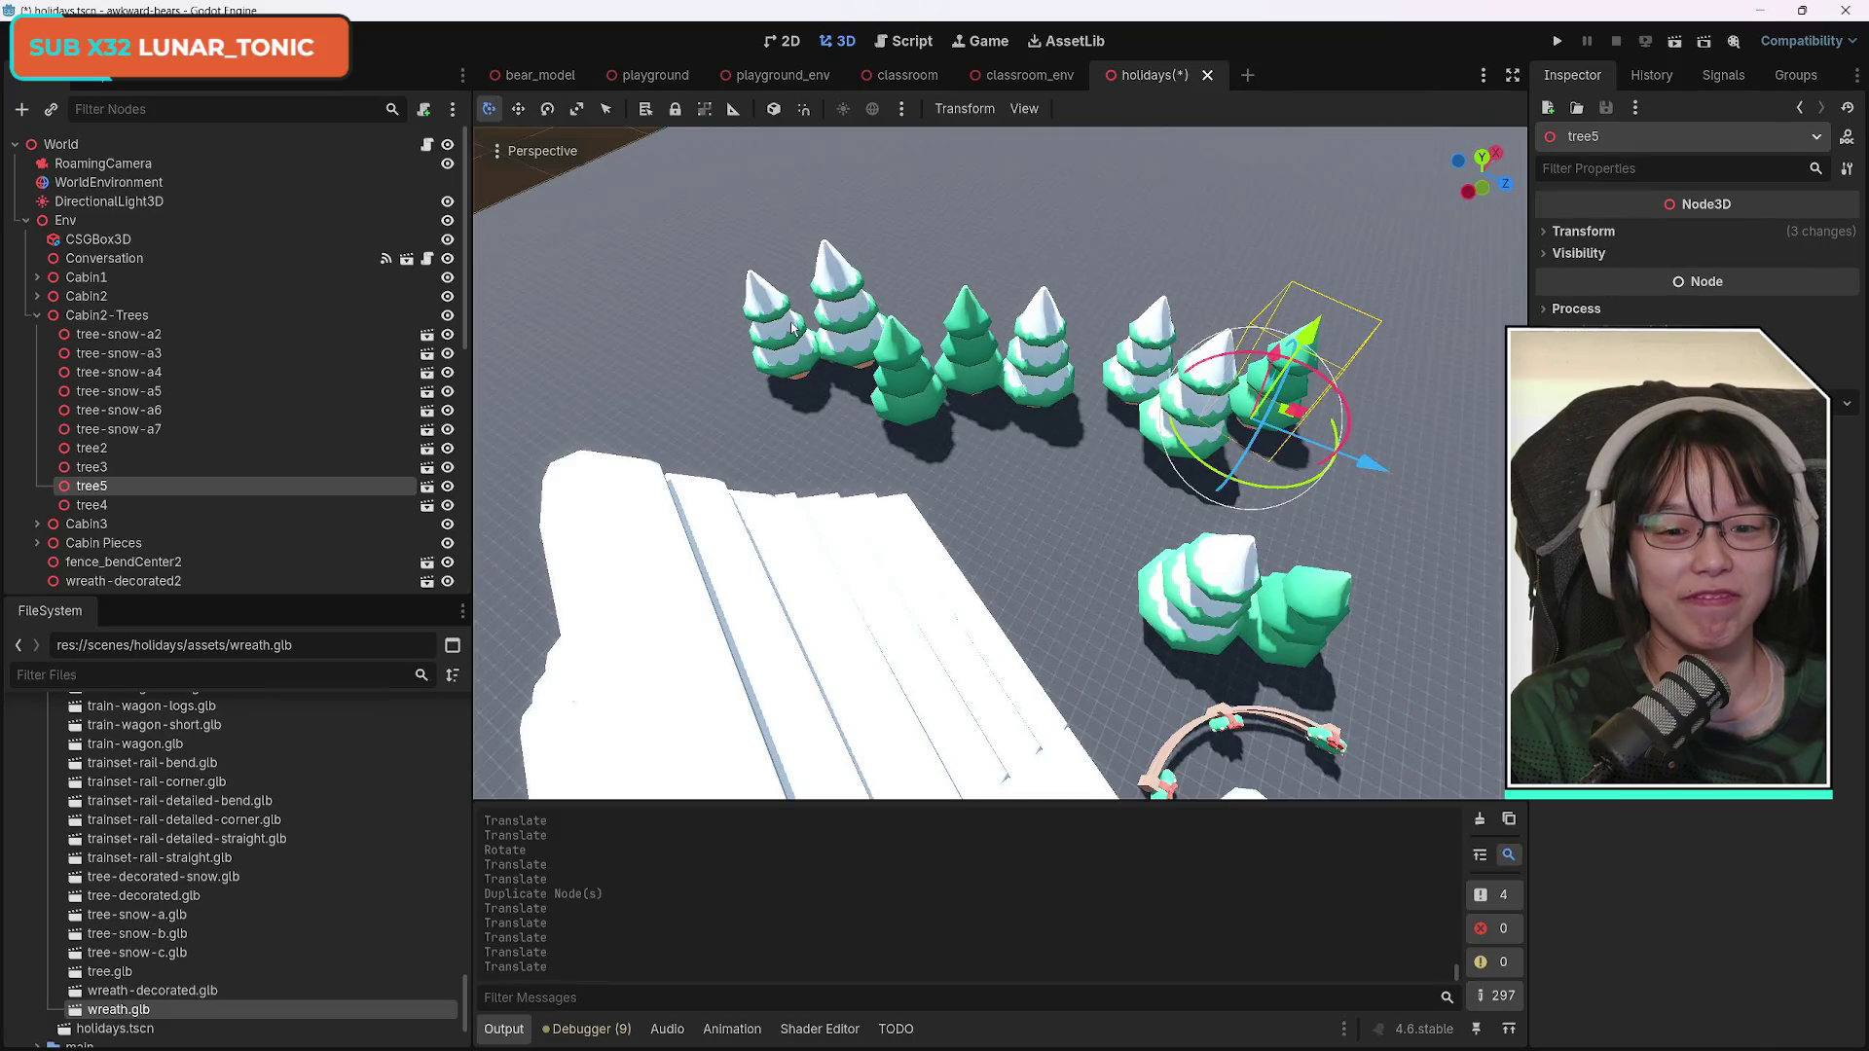
# Reorder tree2 to sit directly after tree-snow-a2 in the Scene dock.
pyautogui.click(141, 335)
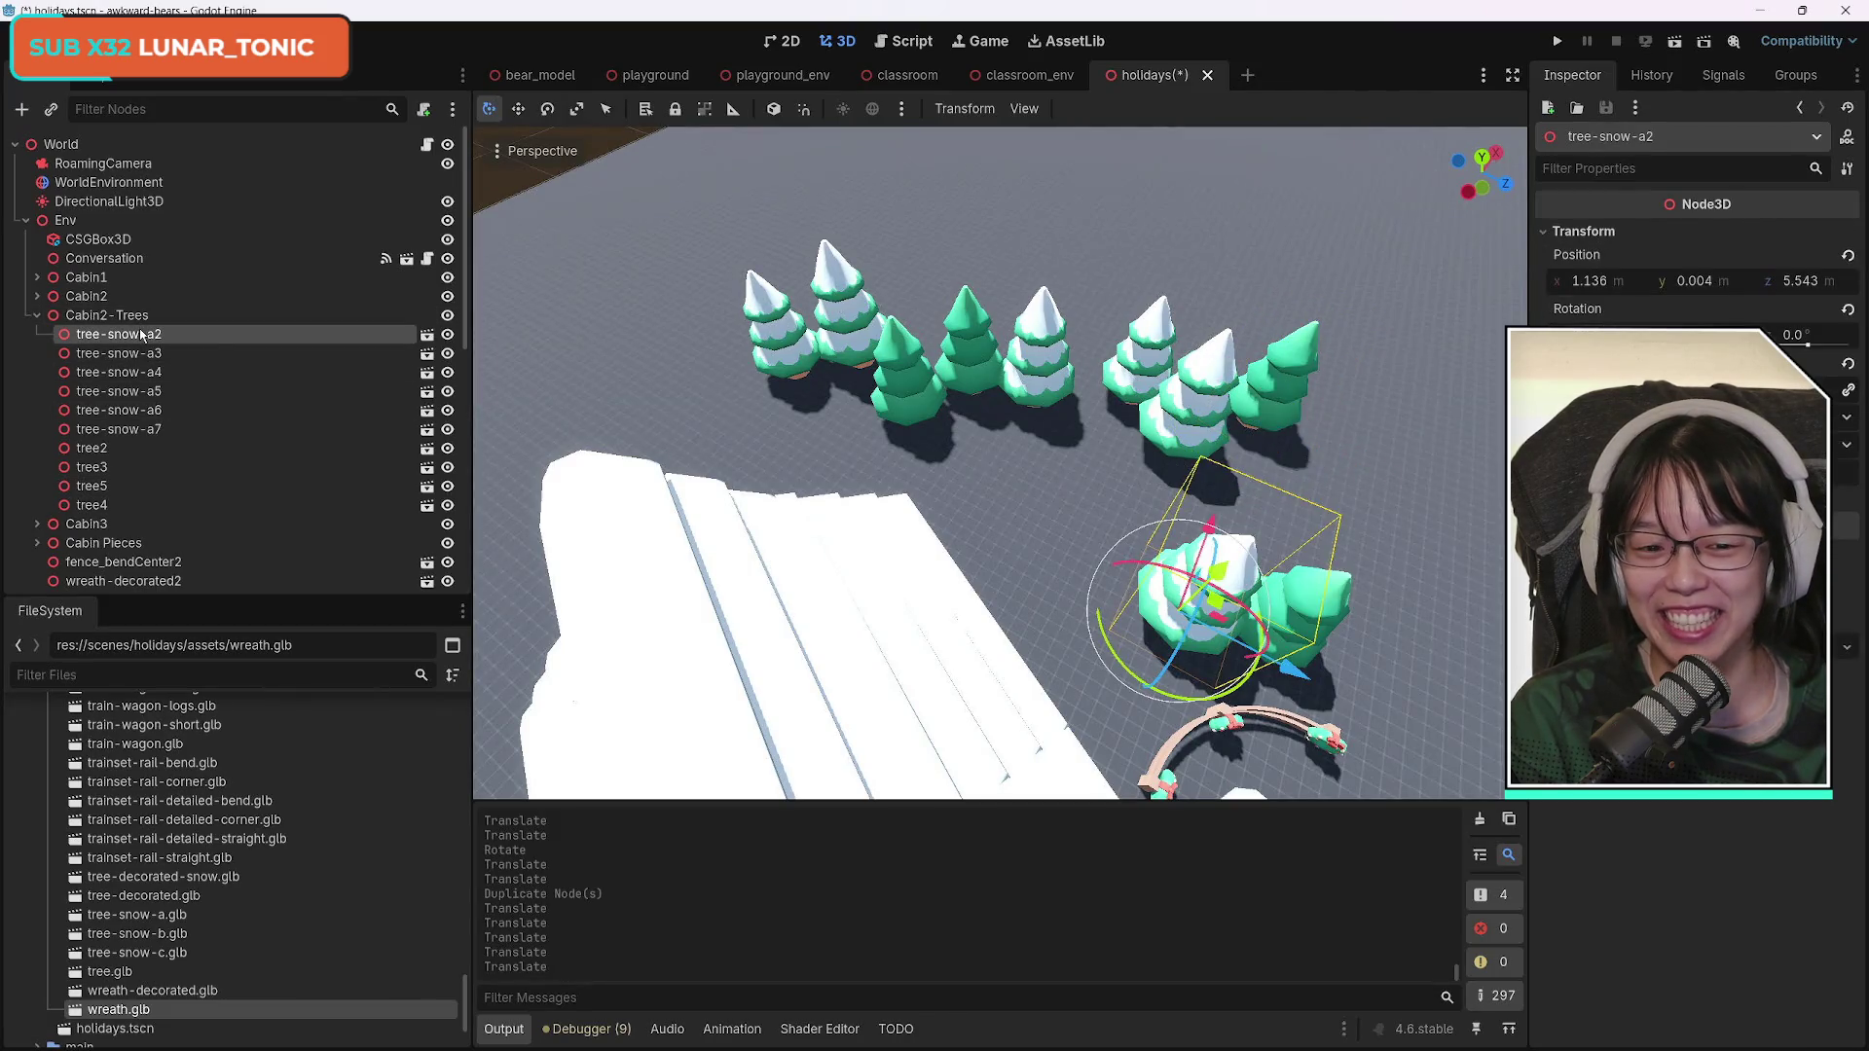
pyautogui.click(141, 354)
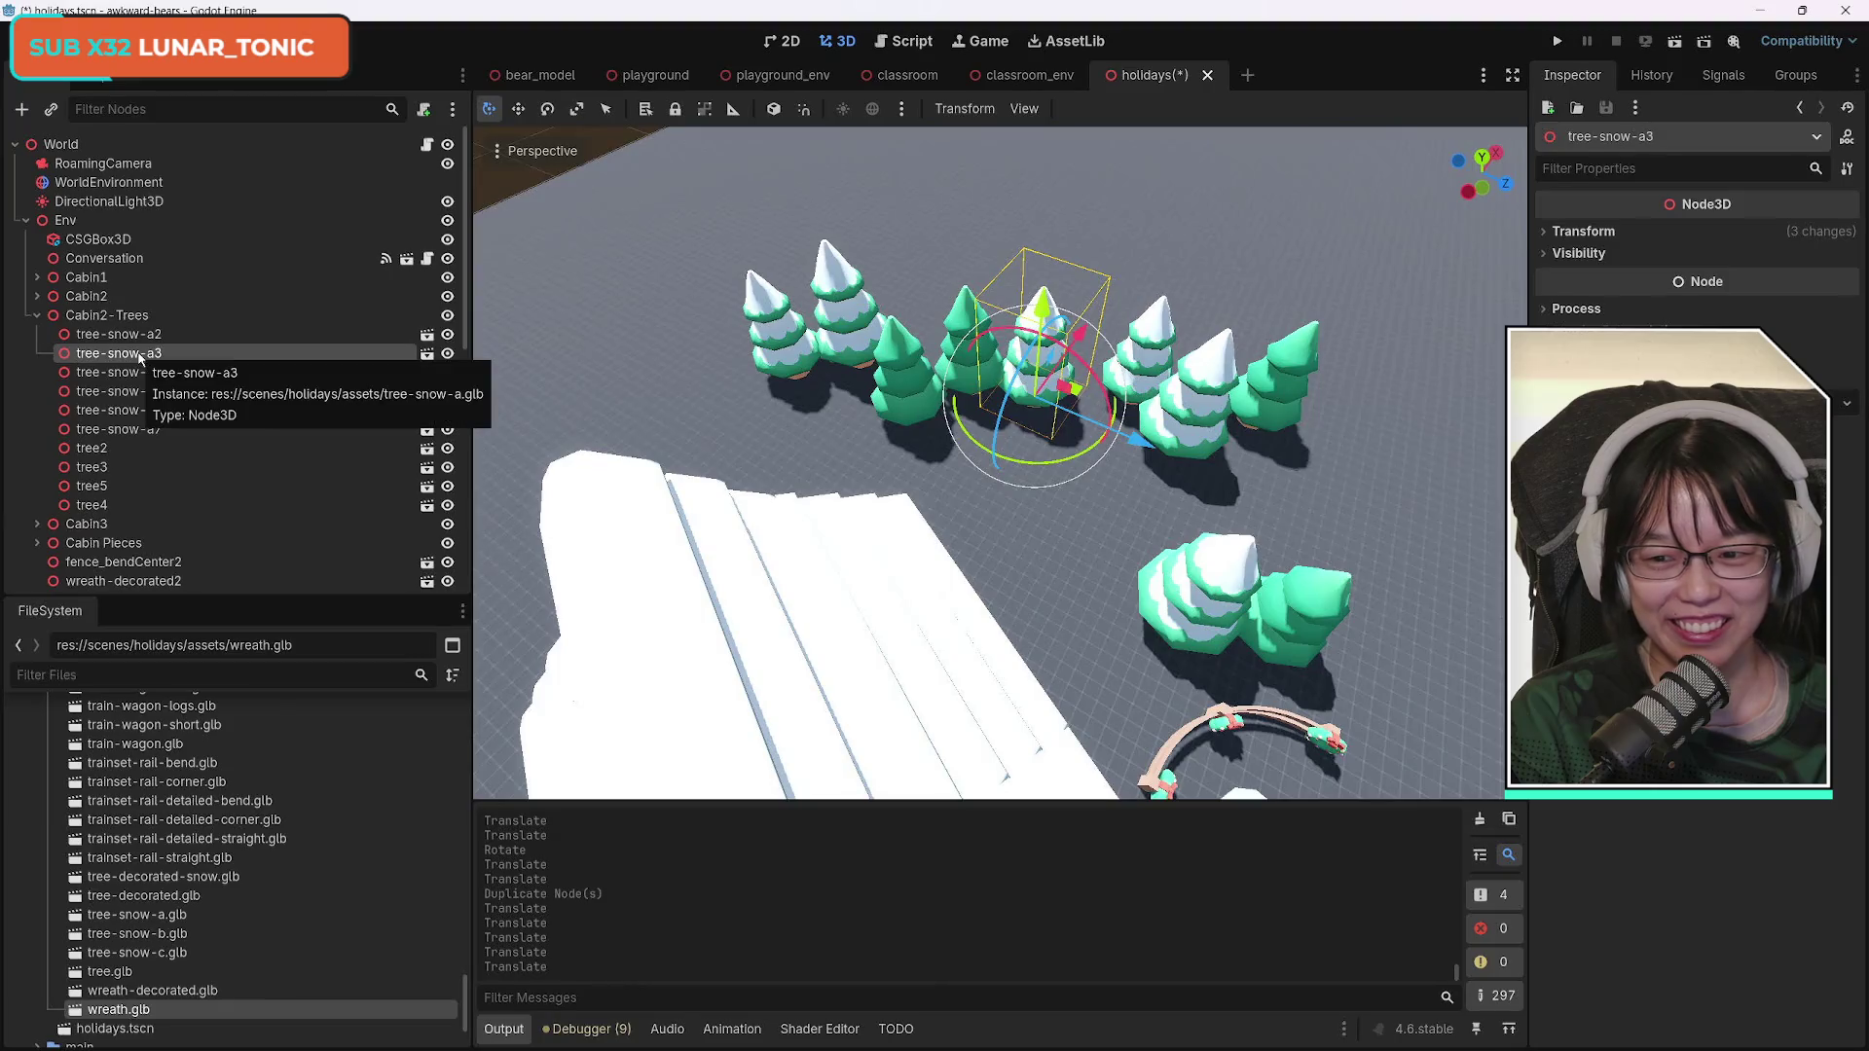
pyautogui.click(131, 375)
pyautogui.click(106, 506)
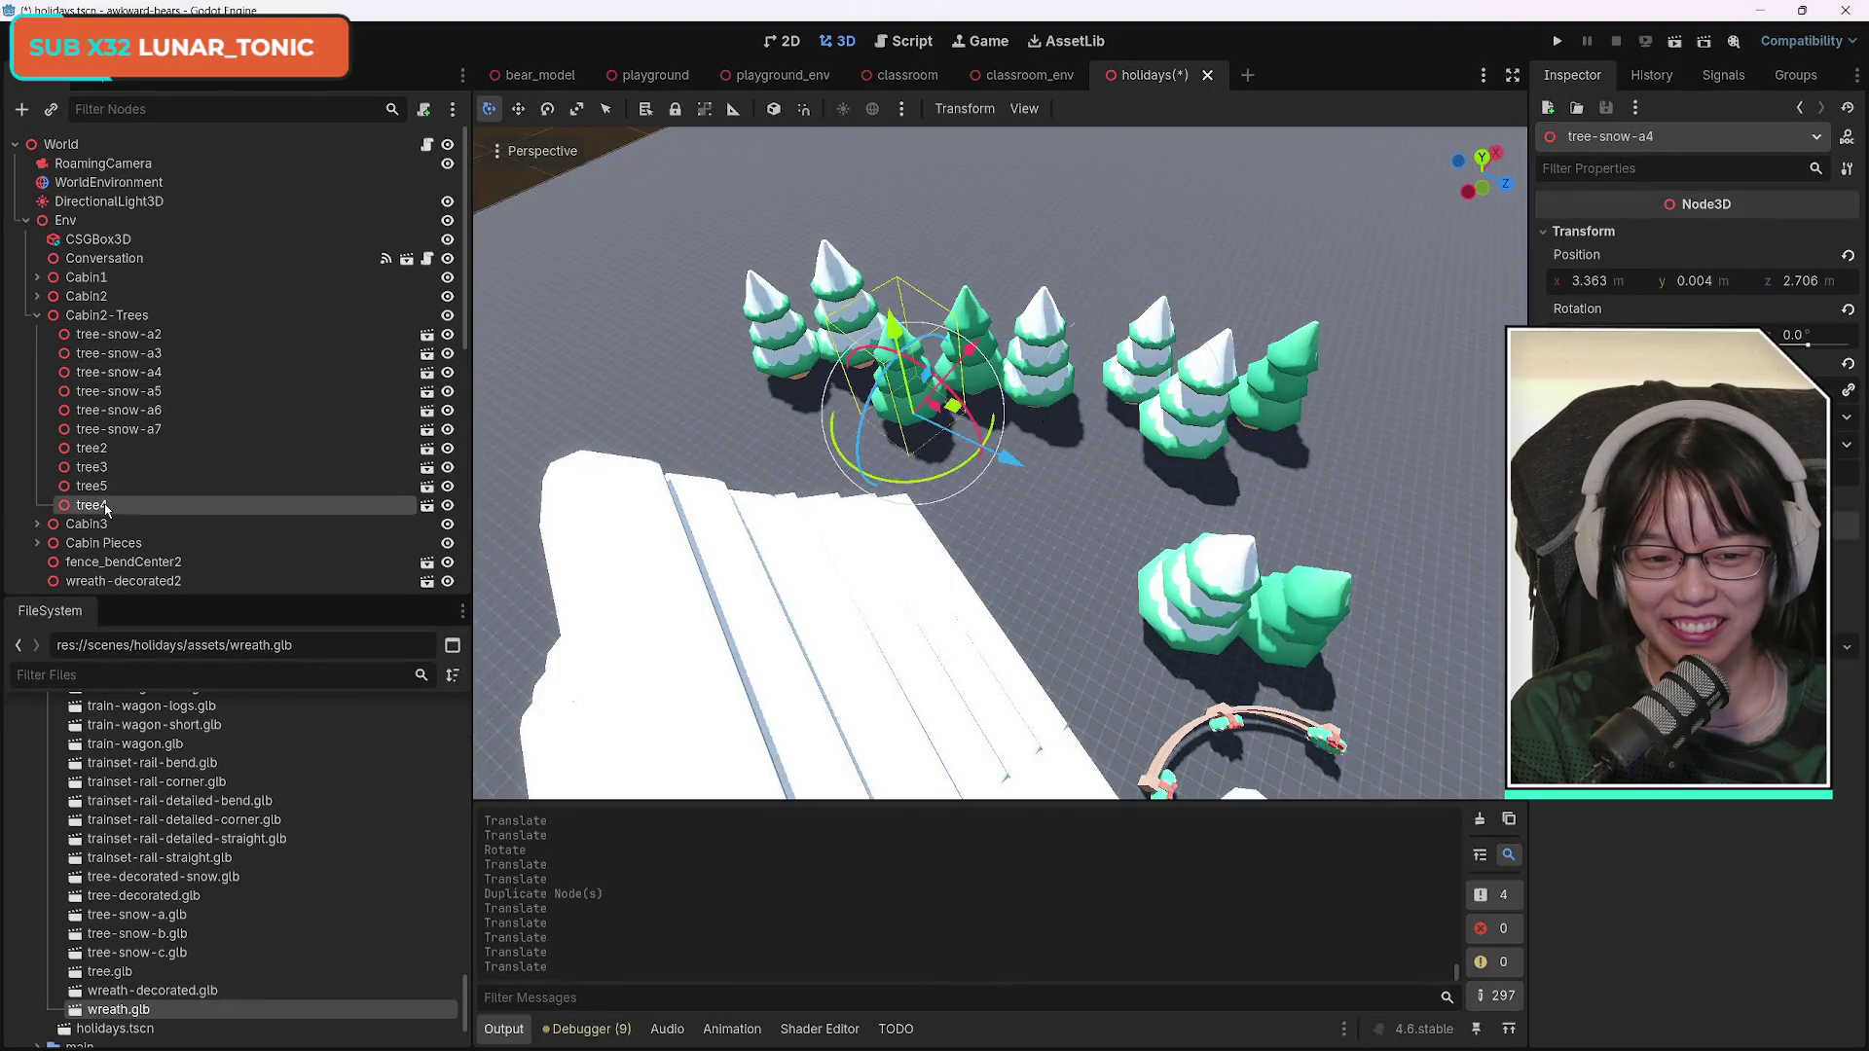
pyautogui.click(1321, 613)
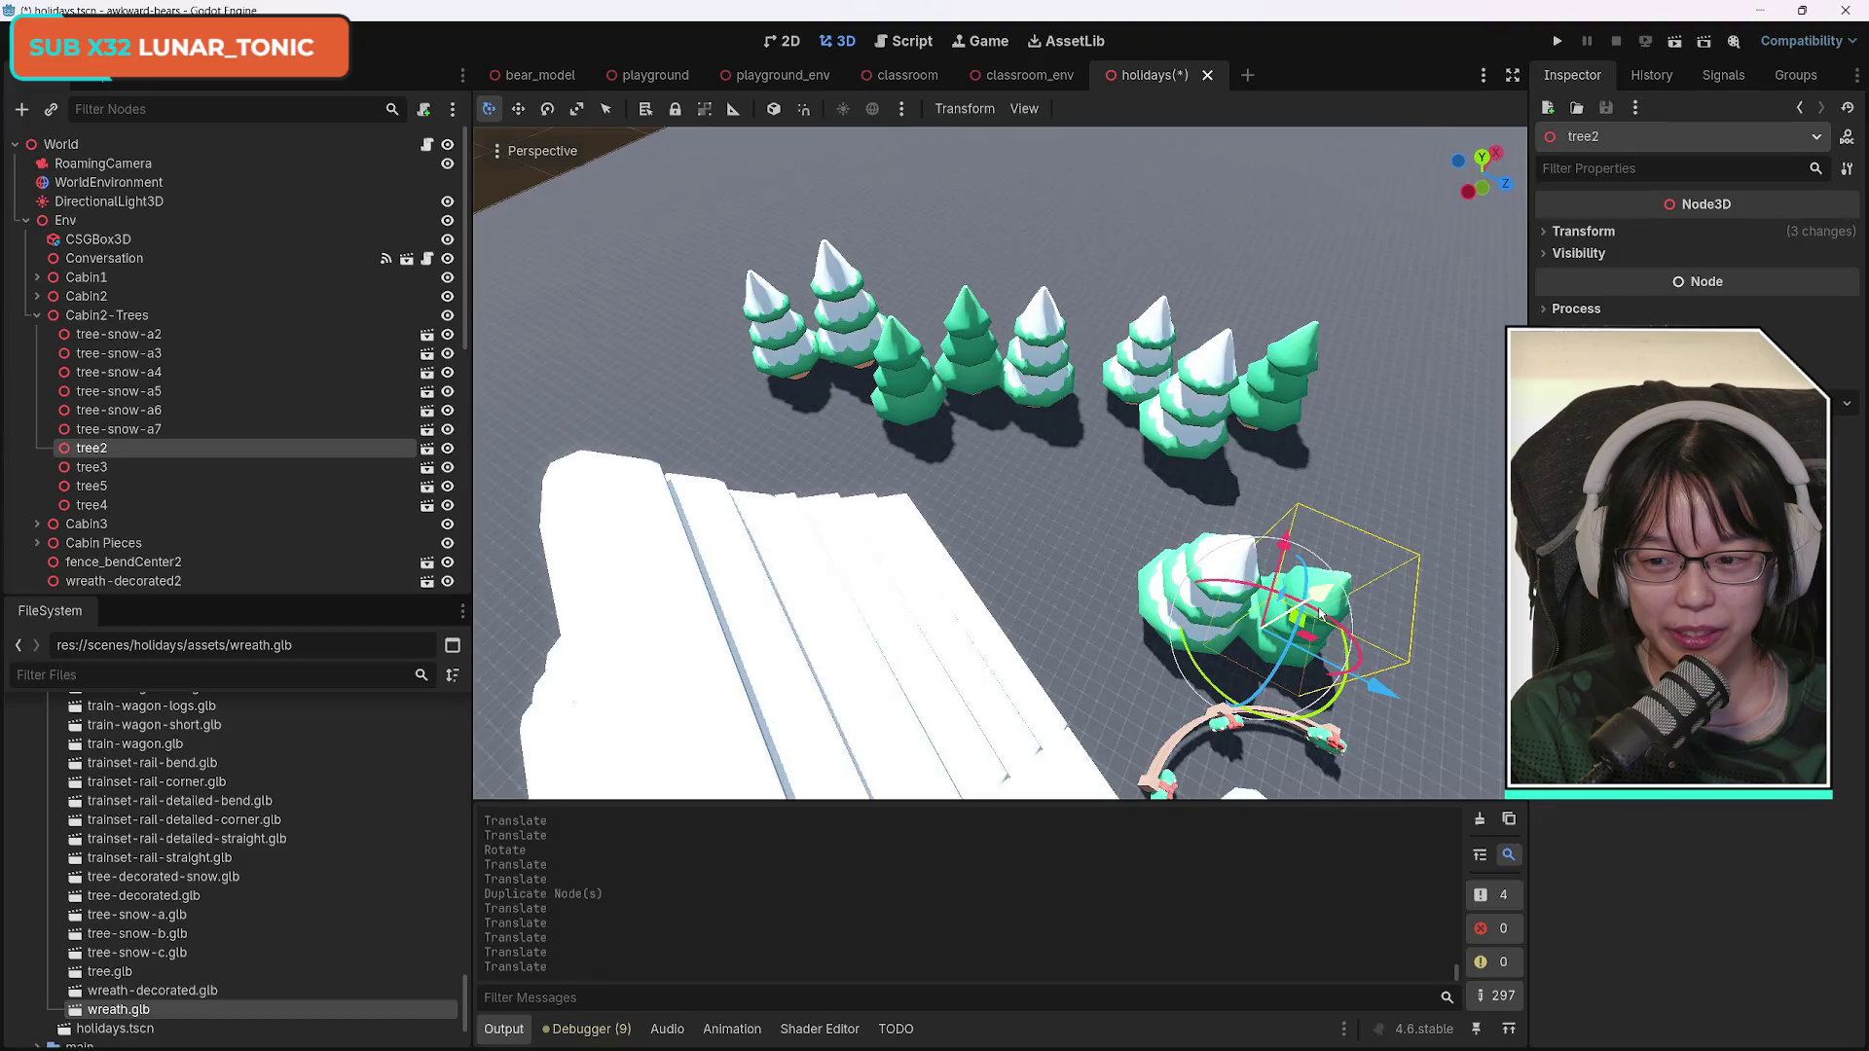
pyautogui.moveTo(165, 352); pyautogui.dragTo(166, 355)
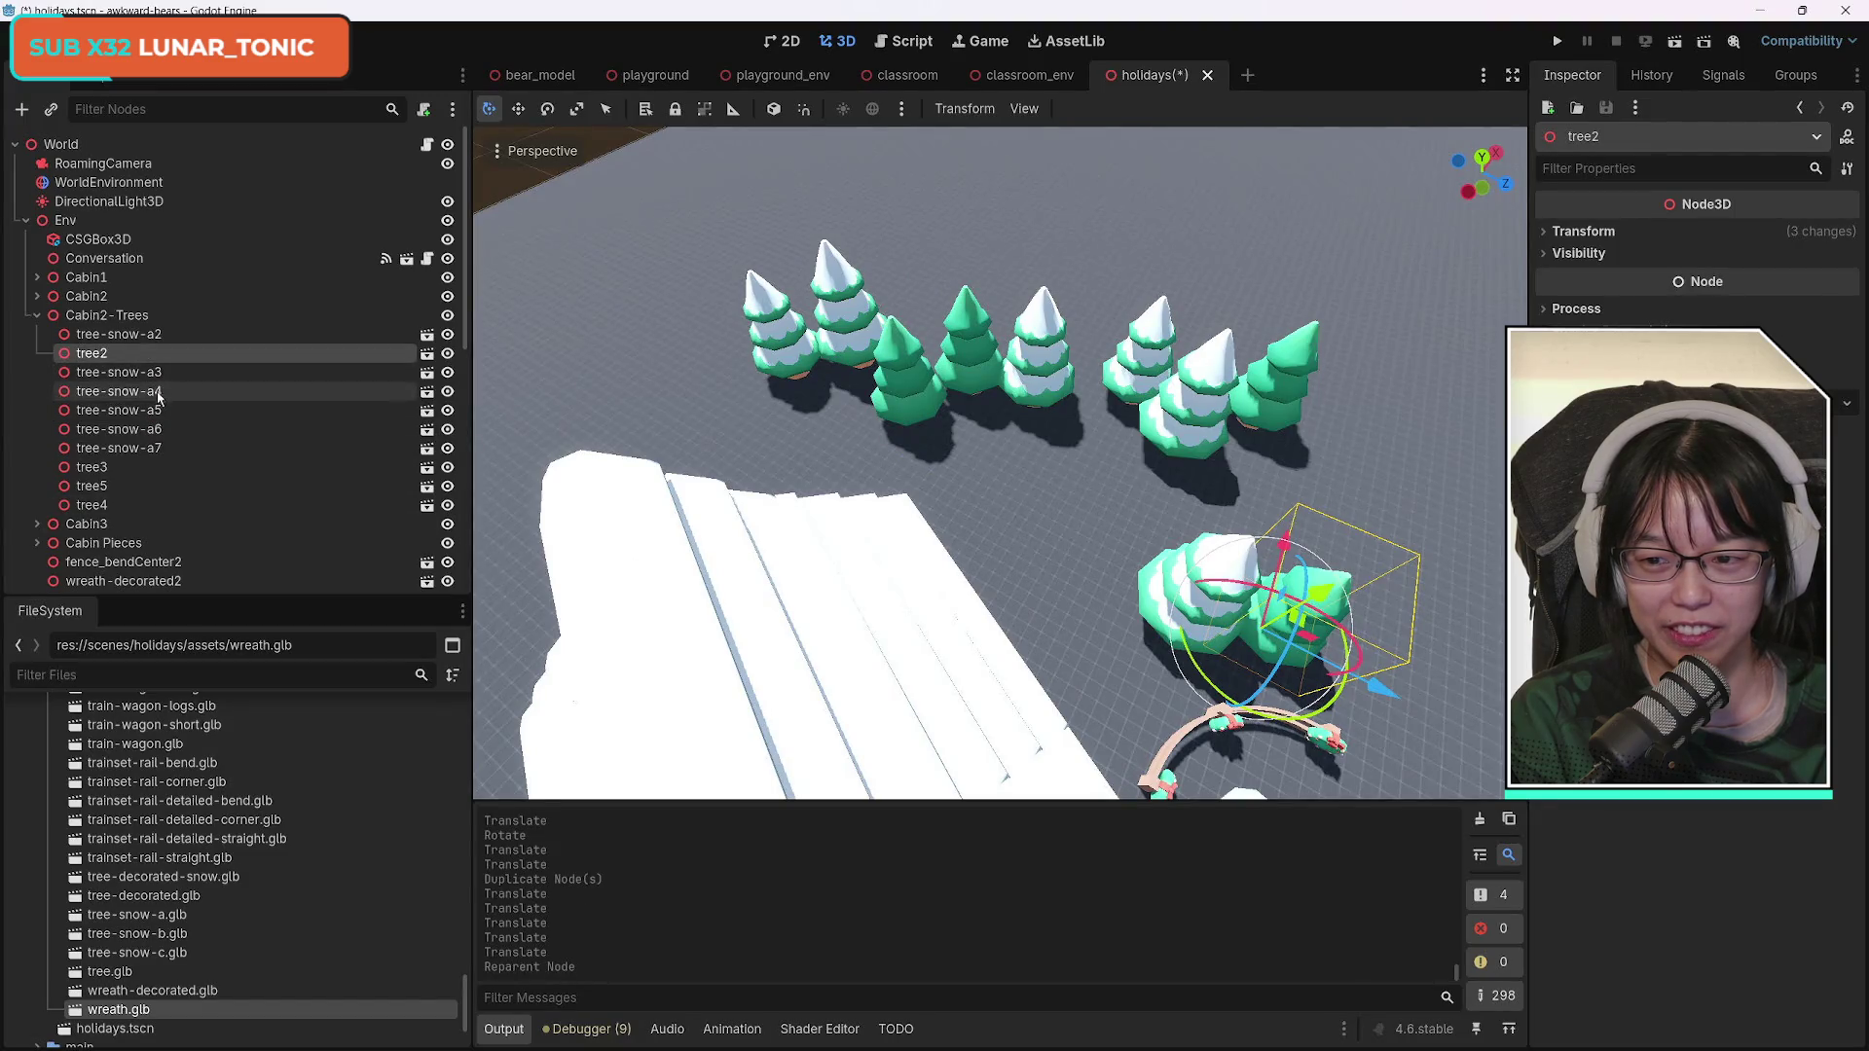
# Duplicate the eight trees from tree-snow-a3 through tree4, moving the copies left and rotating them around the ring.
pyautogui.click(118, 372)
pyautogui.keyDown('shift'); pyautogui.click(141, 505); pyautogui.keyUp('shift')
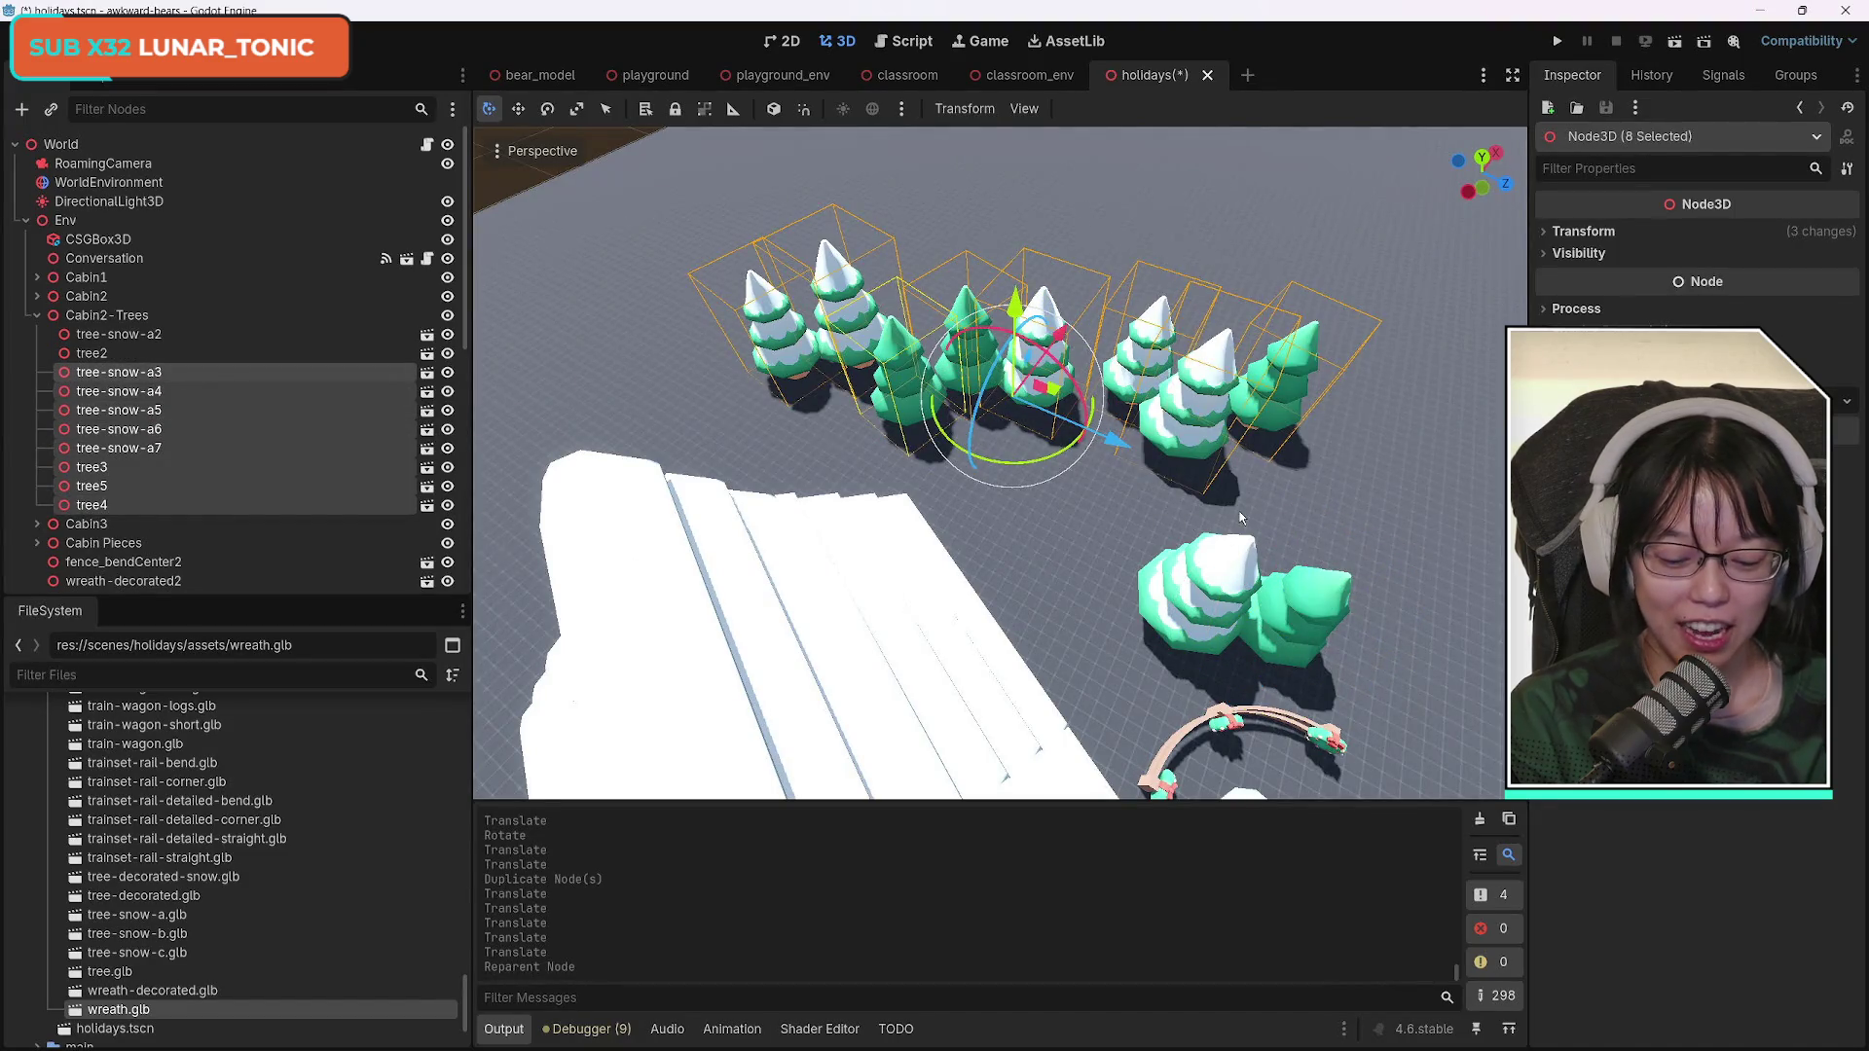
pyautogui.moveTo(1265, 504); pyautogui.dragTo(1265, 504)
pyautogui.press('f')
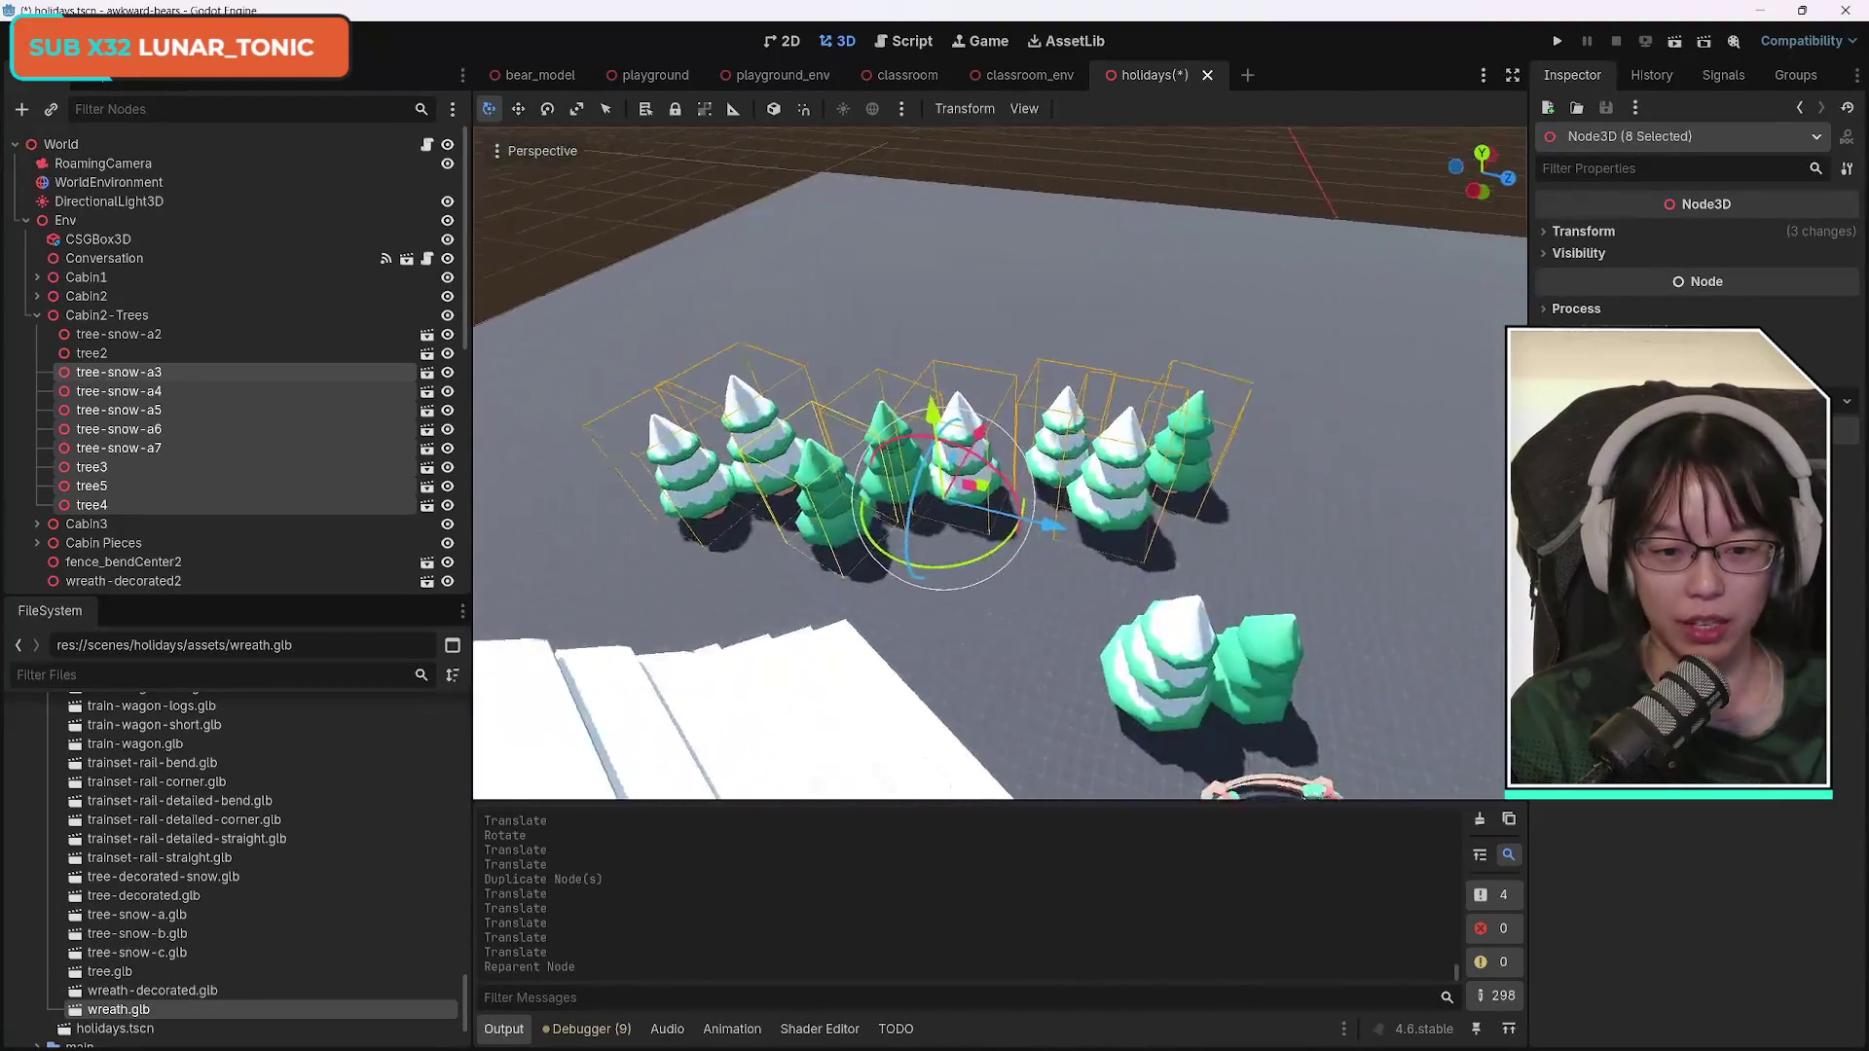
pyautogui.hotkey('ctrl', 'd')
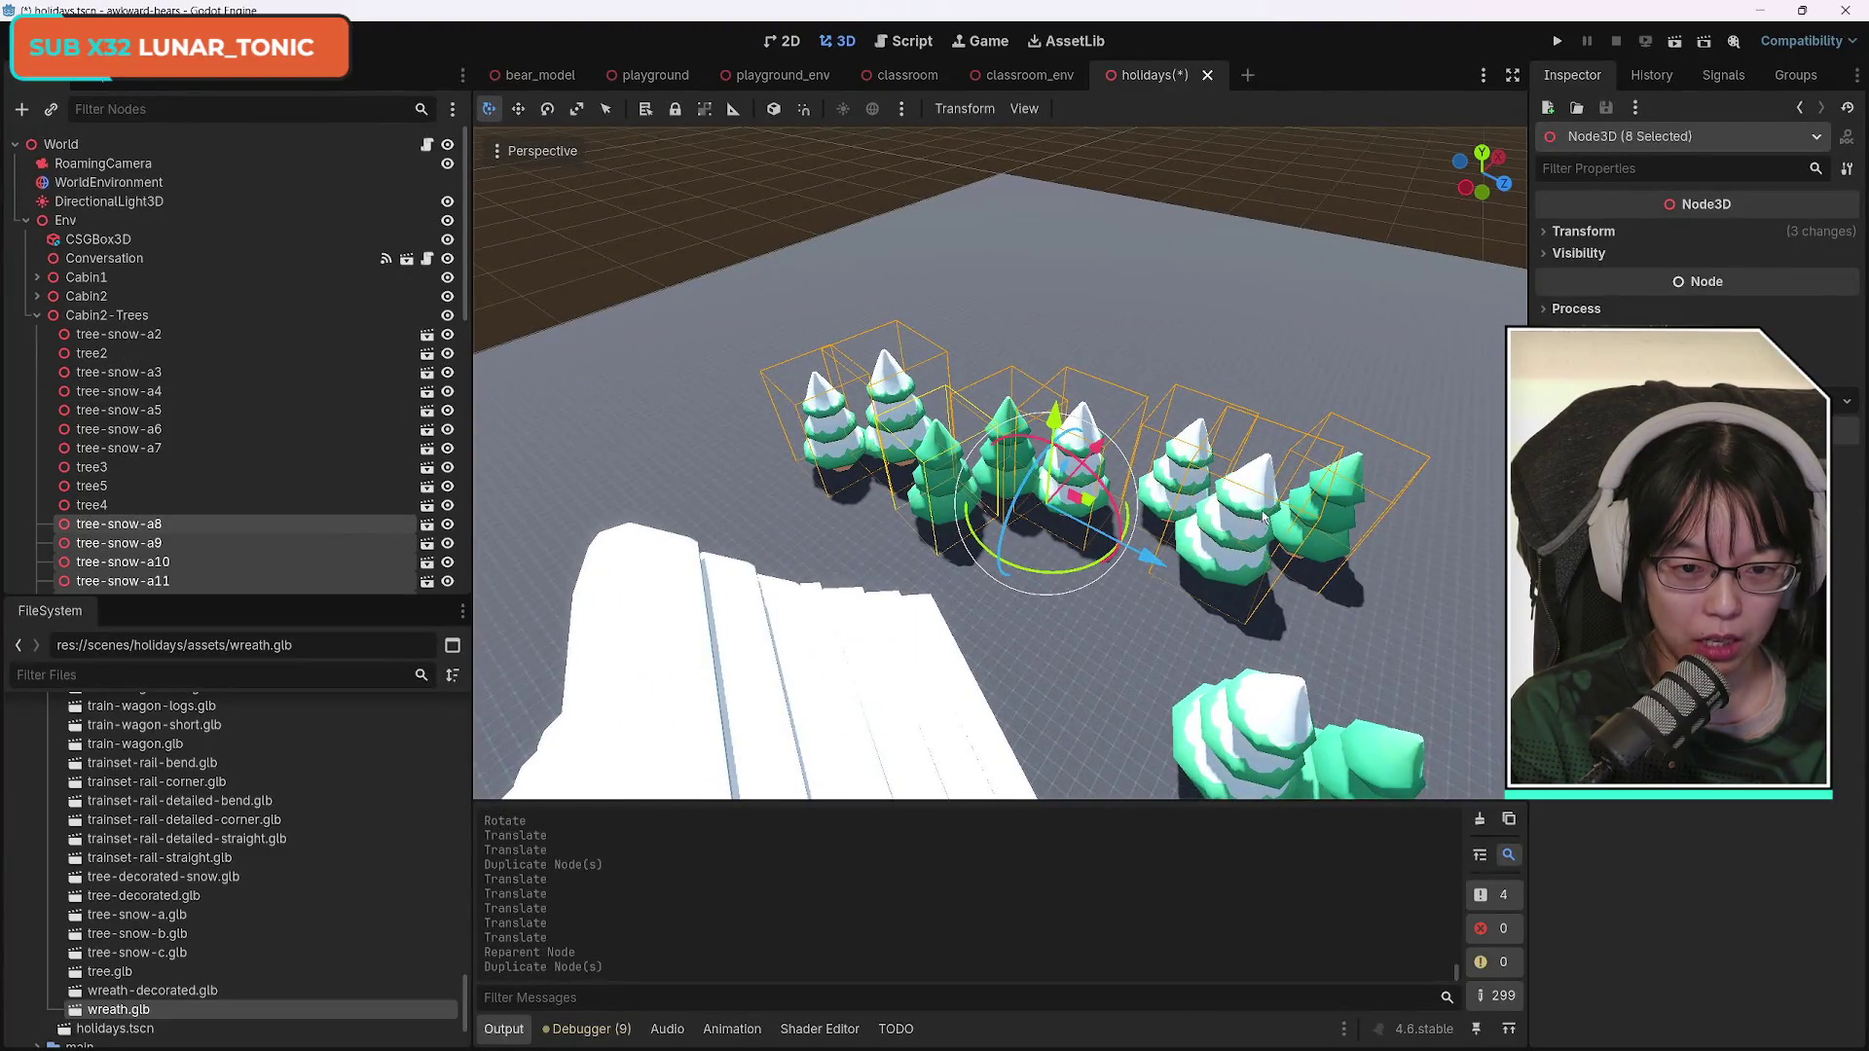
pyautogui.moveTo(1148, 555)
pyautogui.mouseDown()
pyautogui.moveTo(974, 545)
pyautogui.moveTo(906, 526)
pyautogui.moveTo(888, 496)
pyautogui.mouseUp()
pyautogui.moveTo(845, 585)
pyautogui.mouseDown()
pyautogui.moveTo(793, 582)
pyautogui.moveTo(760, 550)
pyautogui.moveTo(745, 468)
pyautogui.mouseUp()
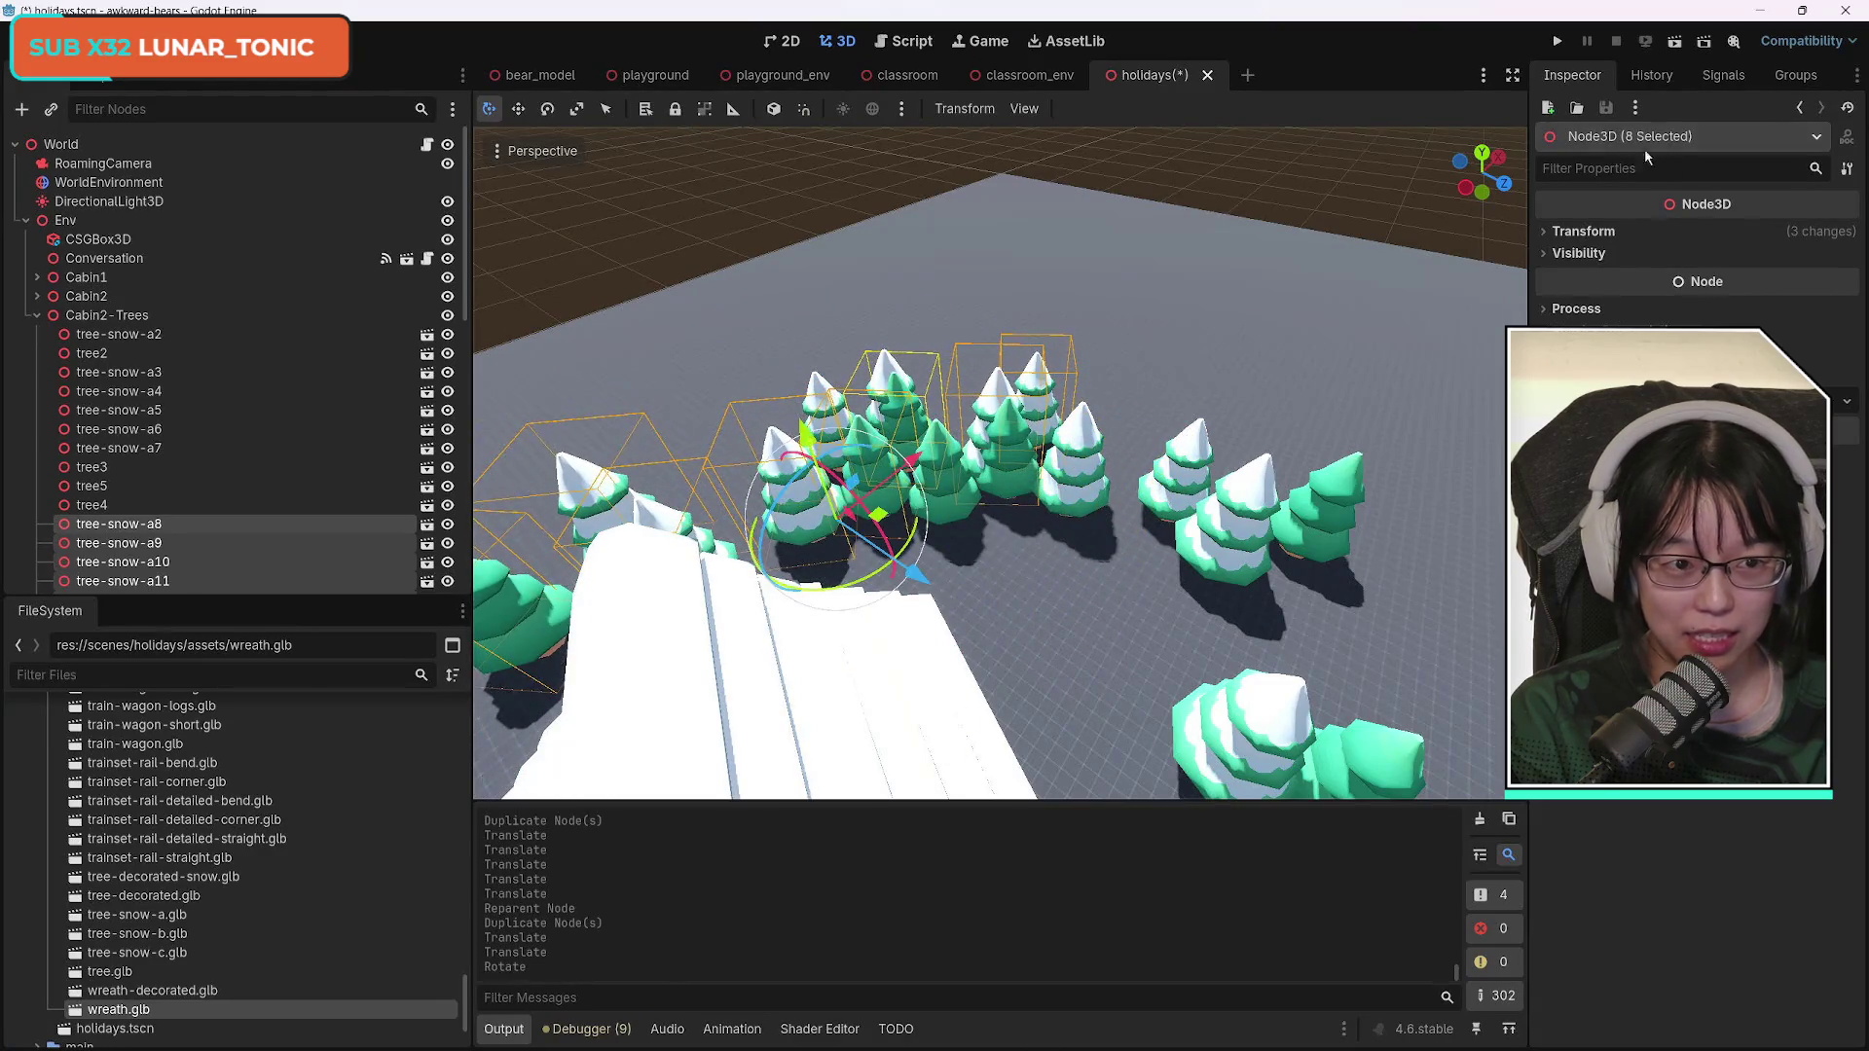
# Nudge the copied trees slightly along X while checking them from other angles.
pyautogui.moveTo(1480, 185); pyautogui.dragTo(1448, 231)
pyautogui.moveTo(1215, 597)
pyautogui.mouseDown()
pyautogui.moveTo(1249, 493)
pyautogui.moveTo(965, 638)
pyautogui.moveTo(902, 632)
pyautogui.moveTo(903, 589)
pyautogui.mouseUp()
pyautogui.moveTo(1020, 472); pyautogui.dragTo(1019, 469)
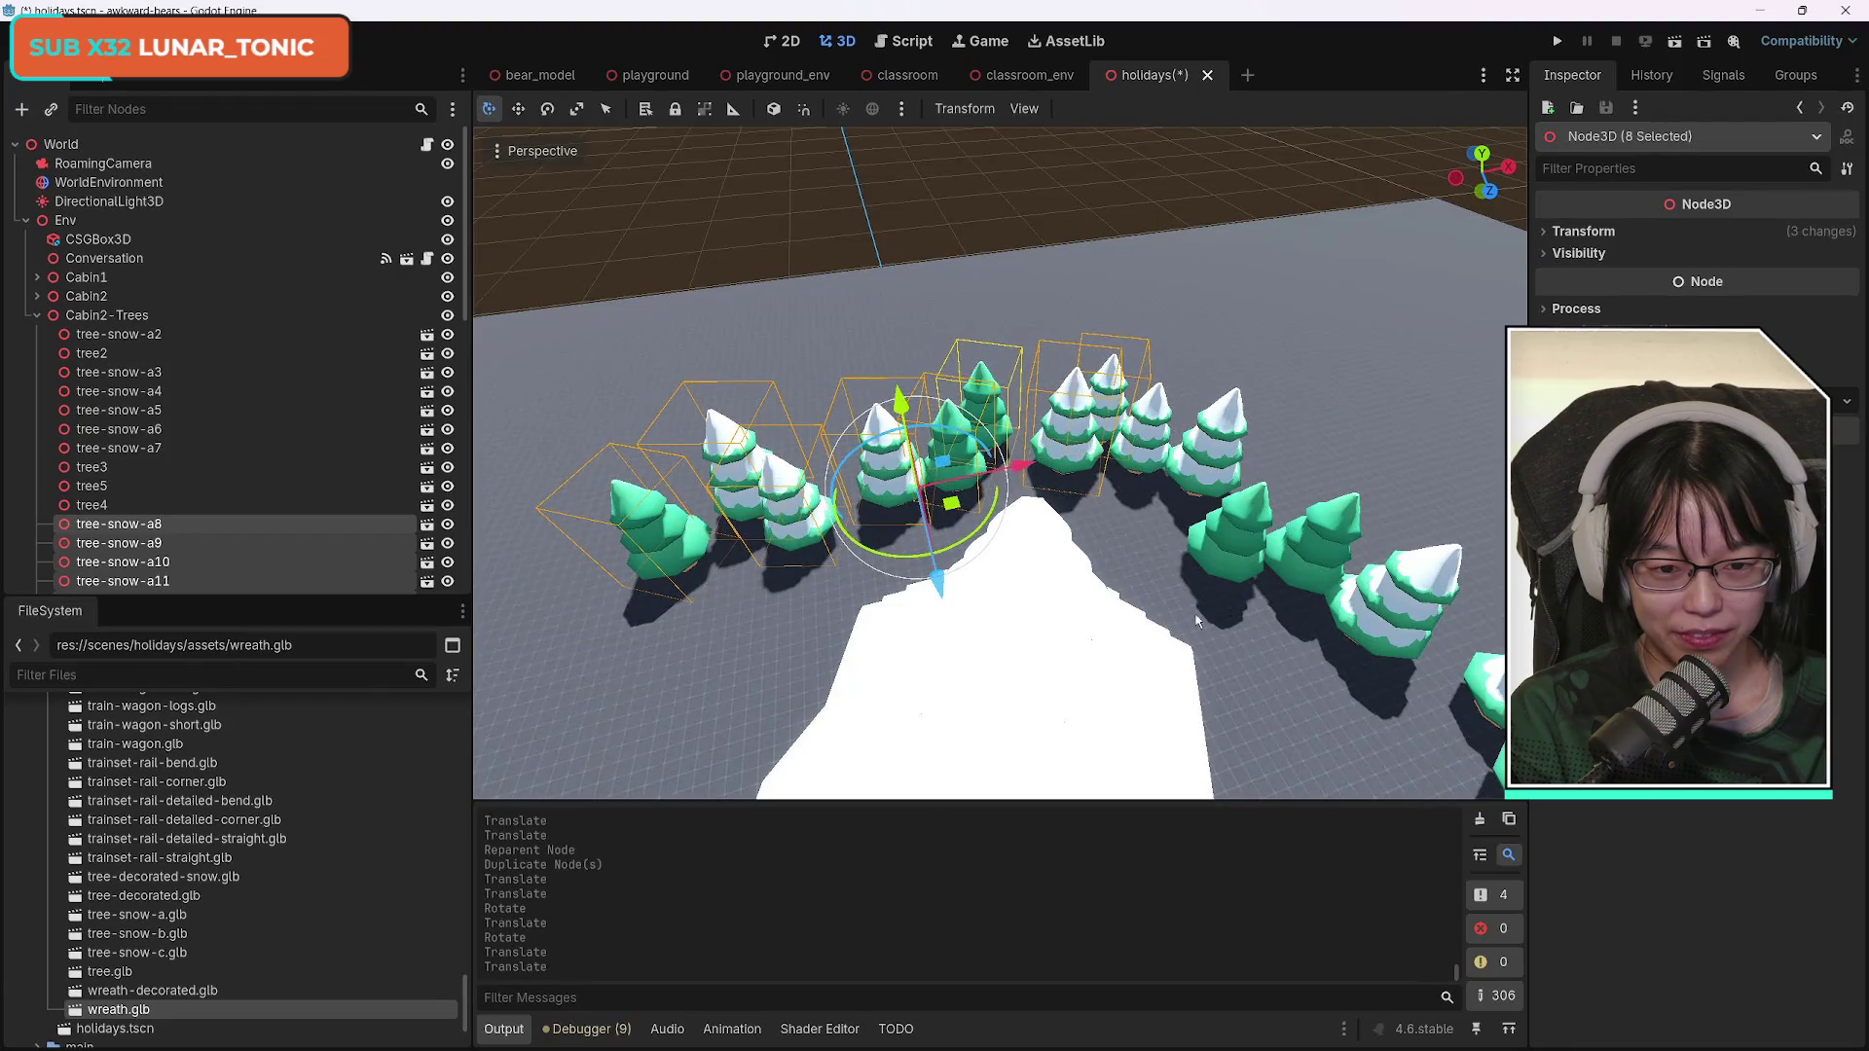
pyautogui.moveTo(1198, 621); pyautogui.dragTo(1197, 621)
pyautogui.press('s')
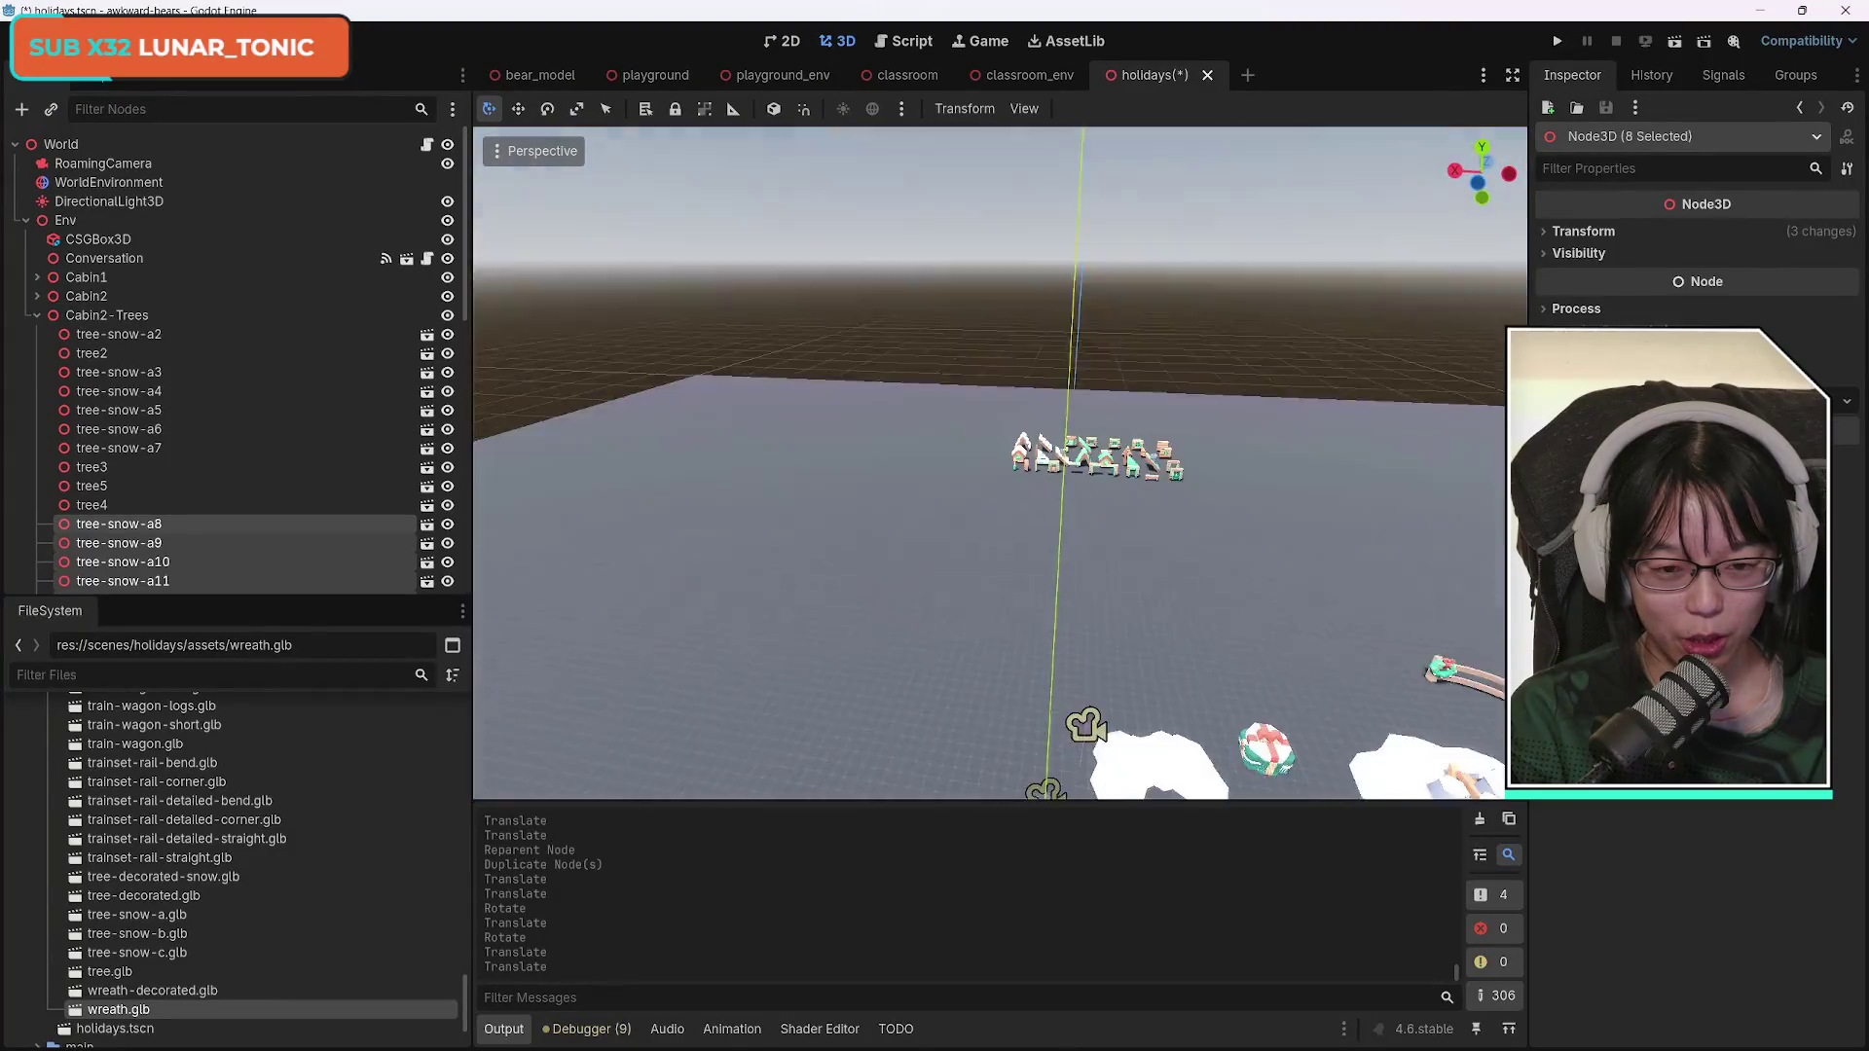
# Shift the eight copied trees slightly to the left.
pyautogui.press('w')
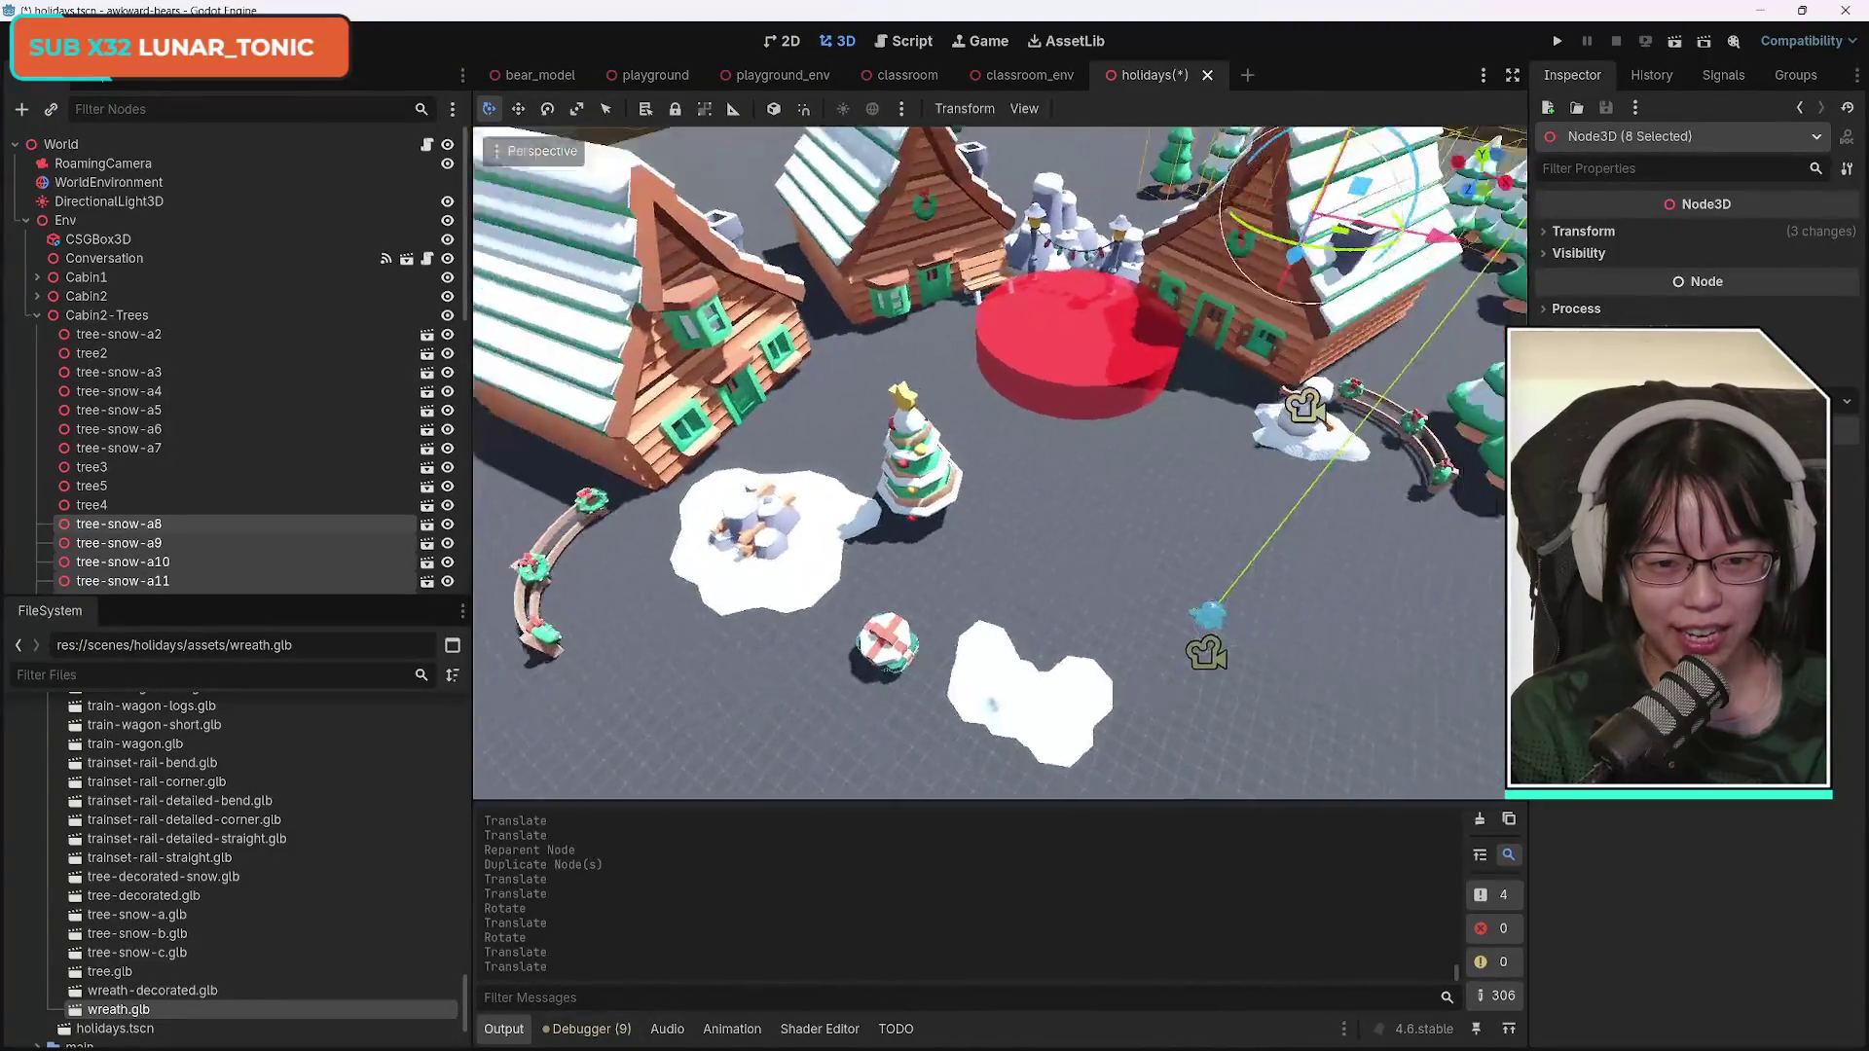
pyautogui.press('s')
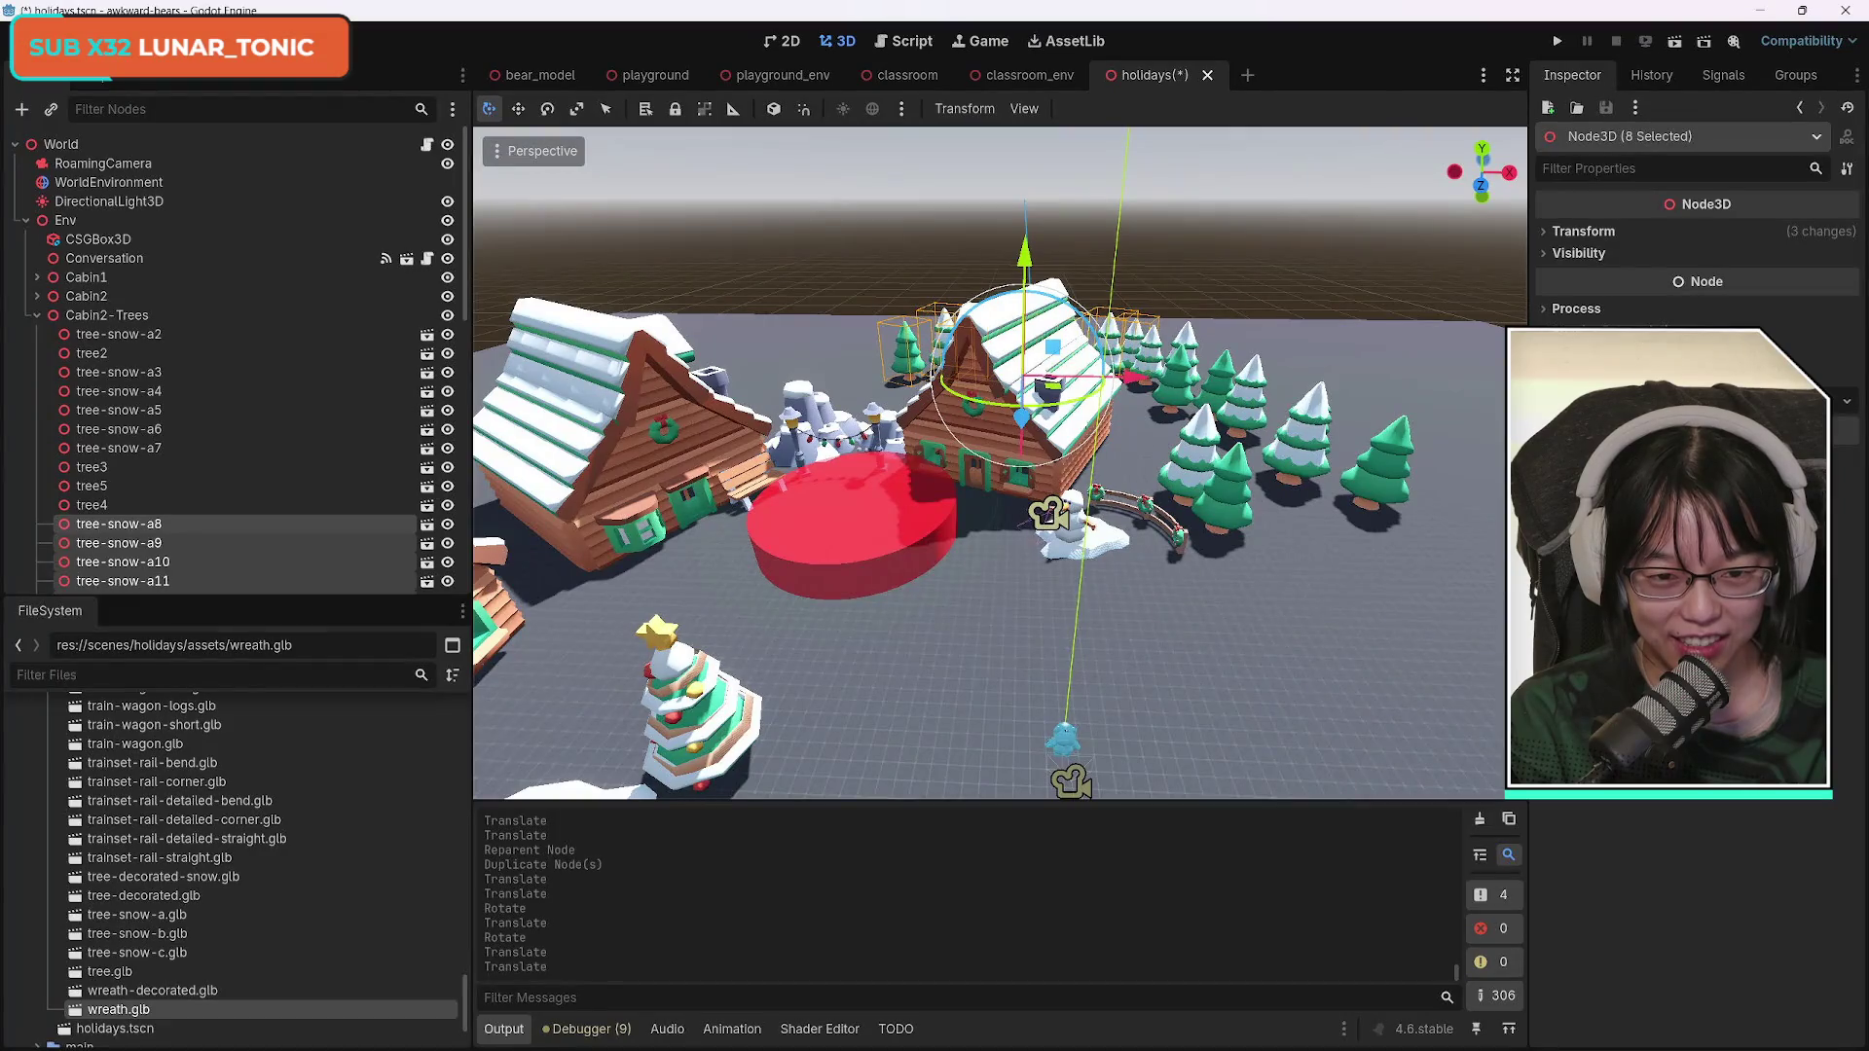
pyautogui.press('a')
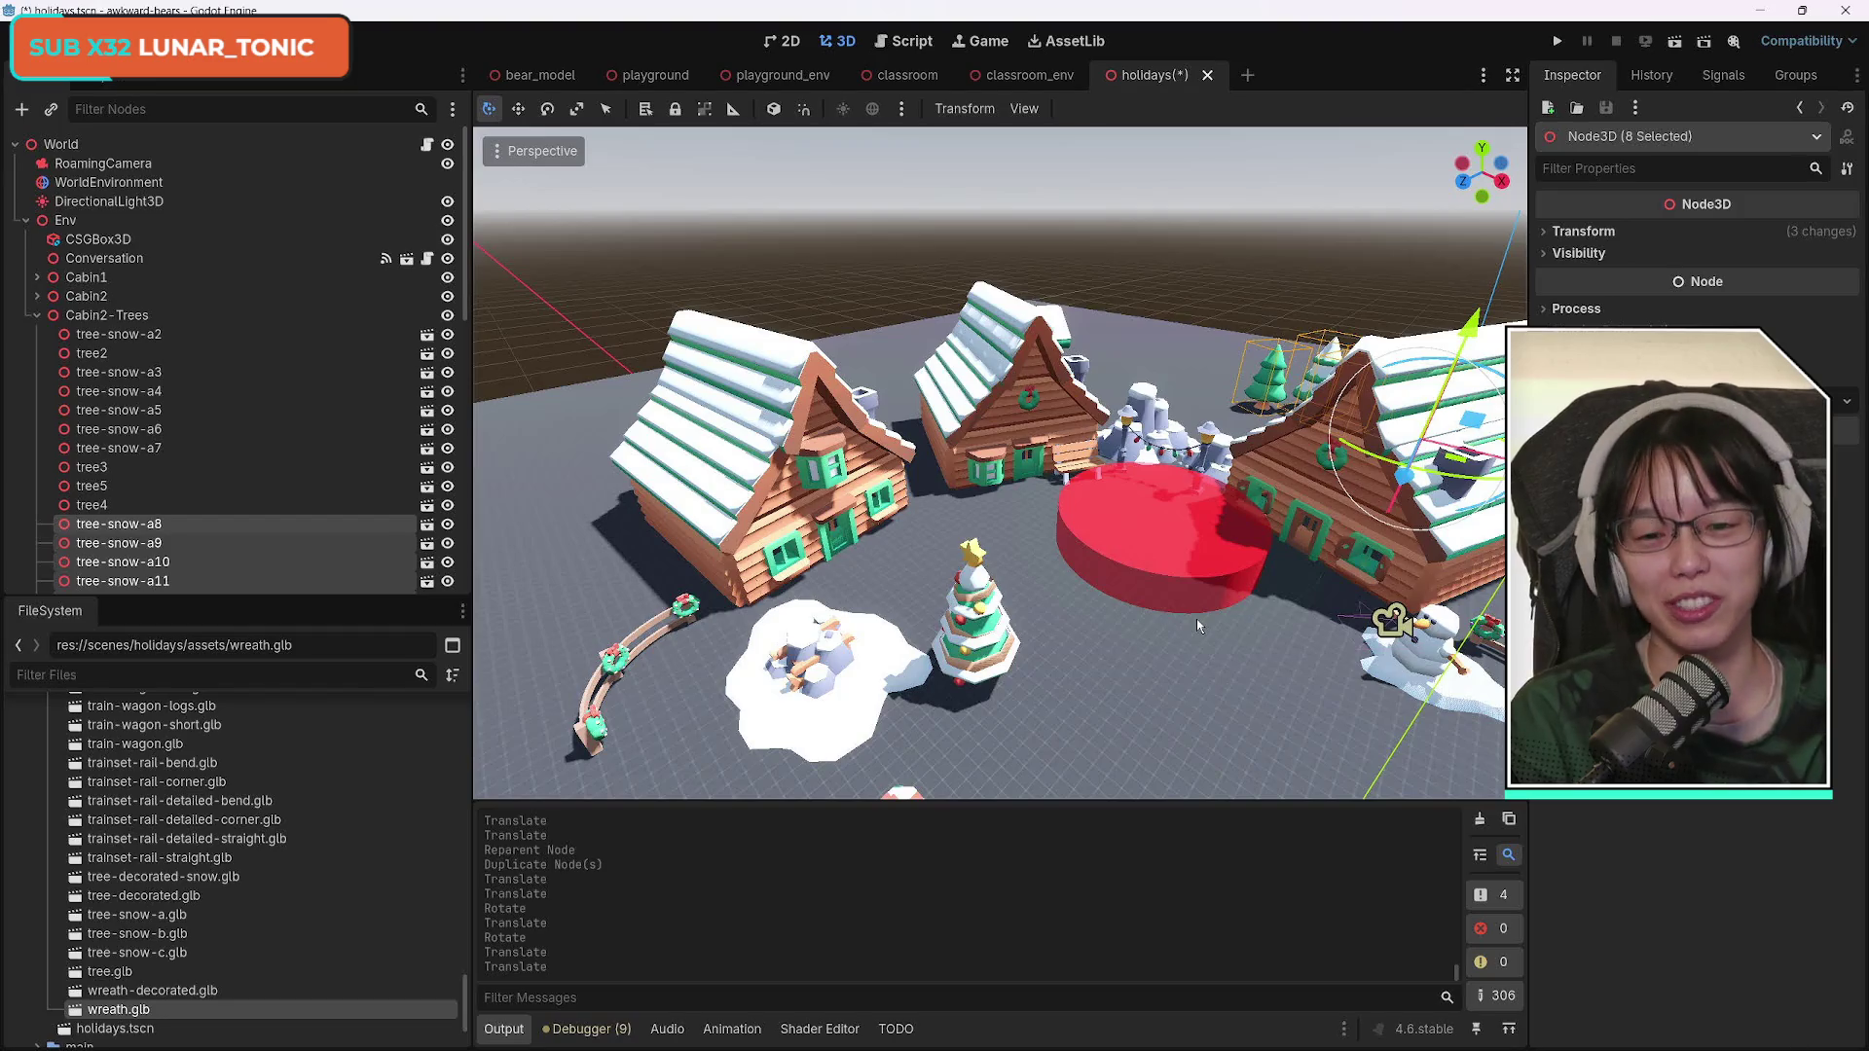
pyautogui.press('q')
pyautogui.press('e')
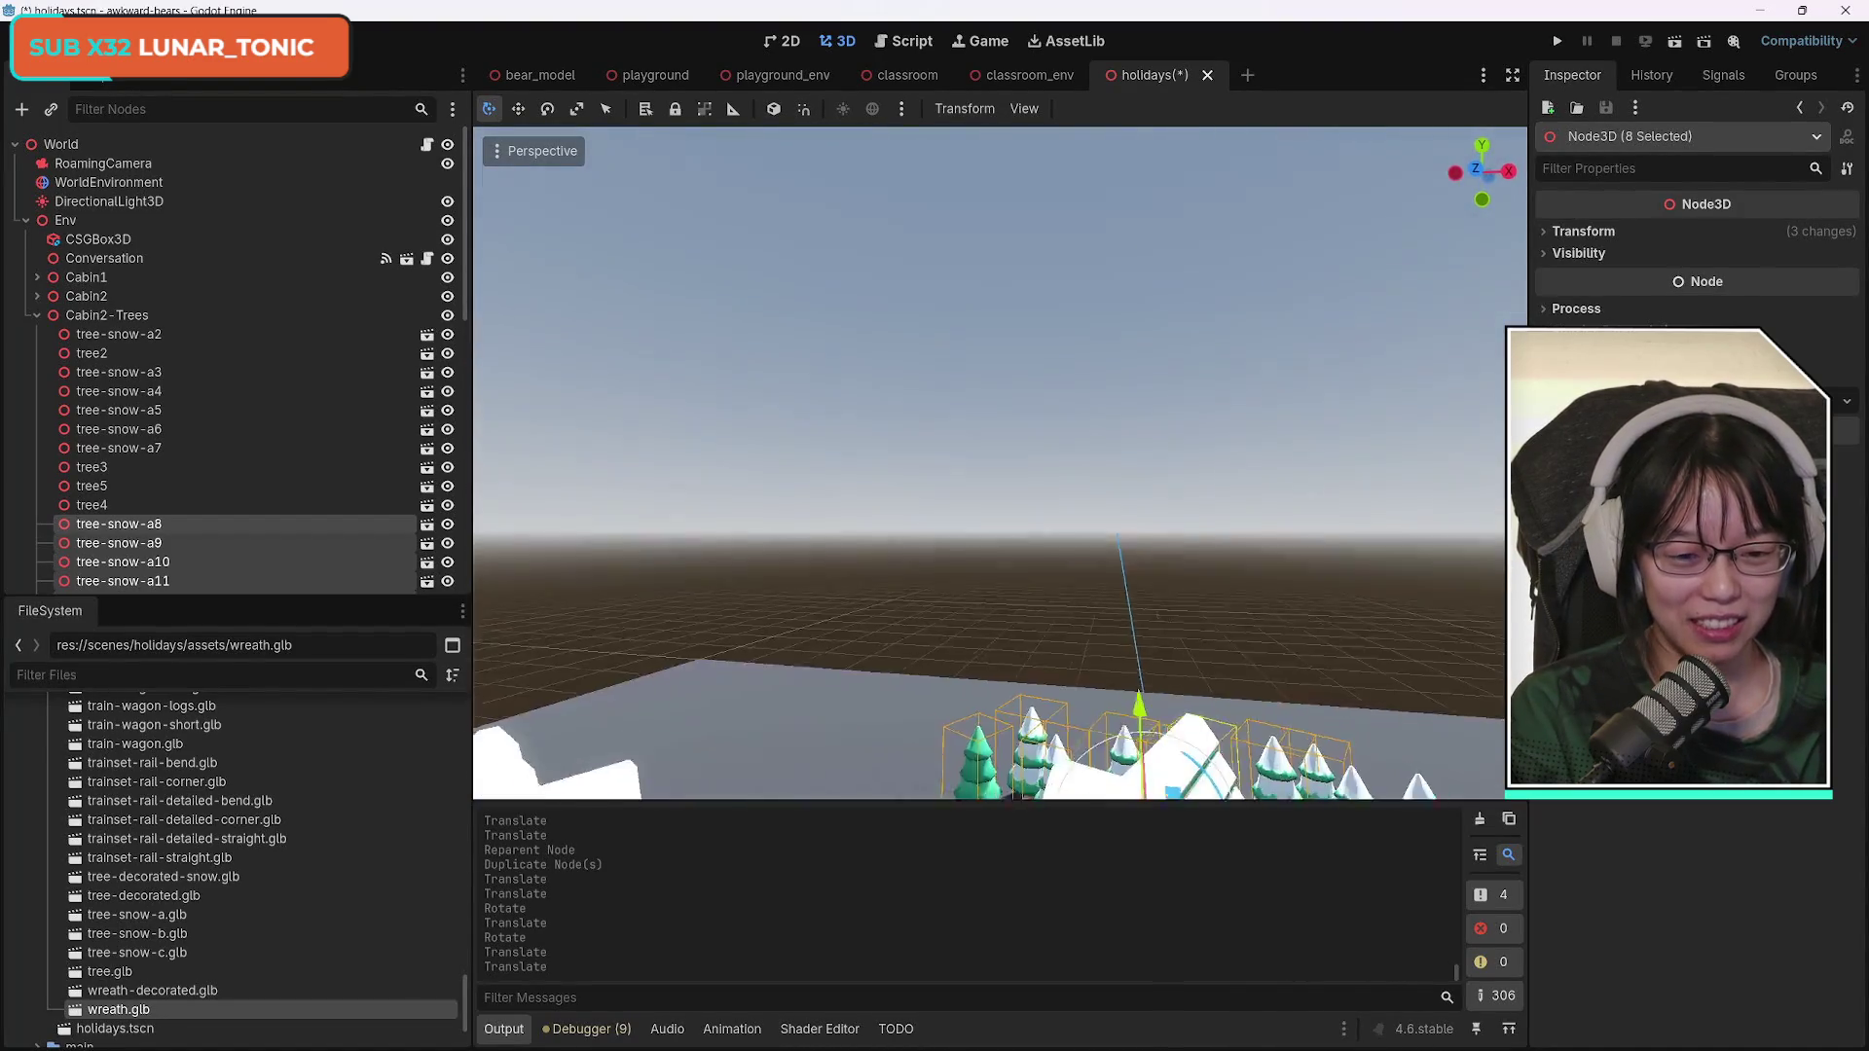
pyautogui.press('a')
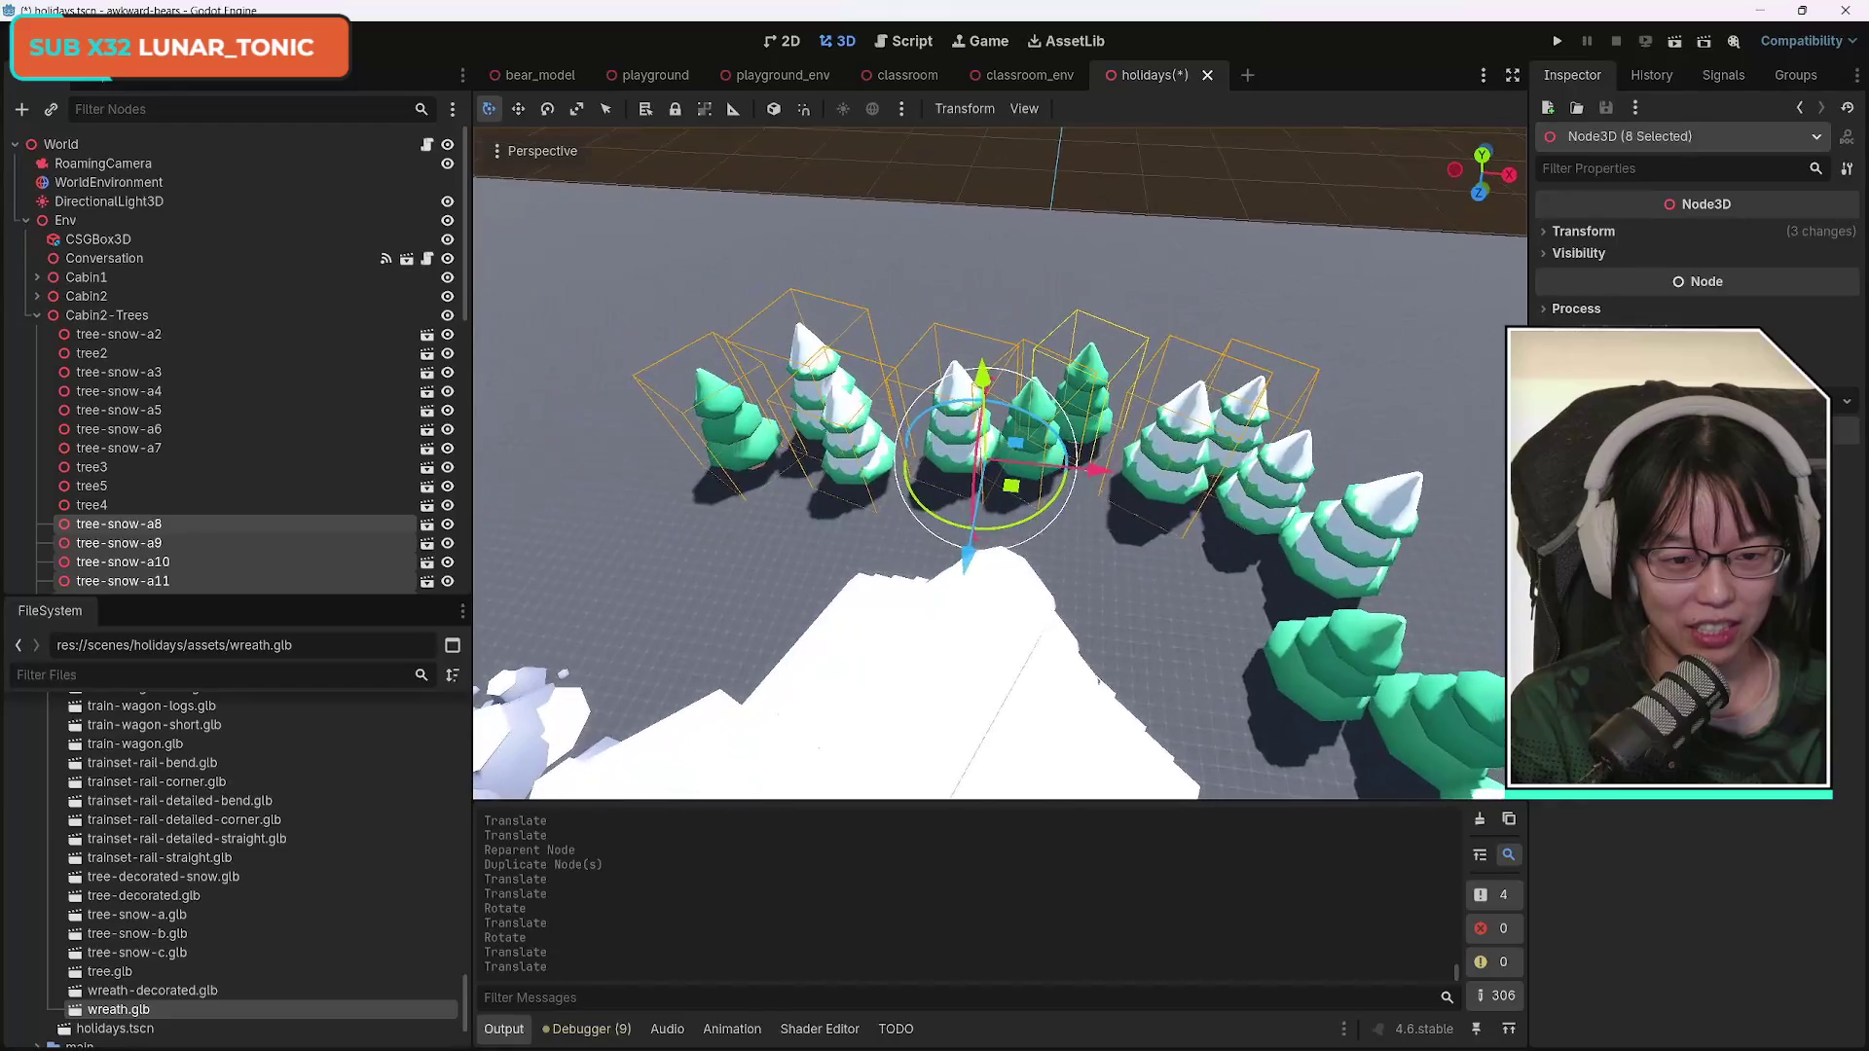
pyautogui.press('a')
pyautogui.press('g')
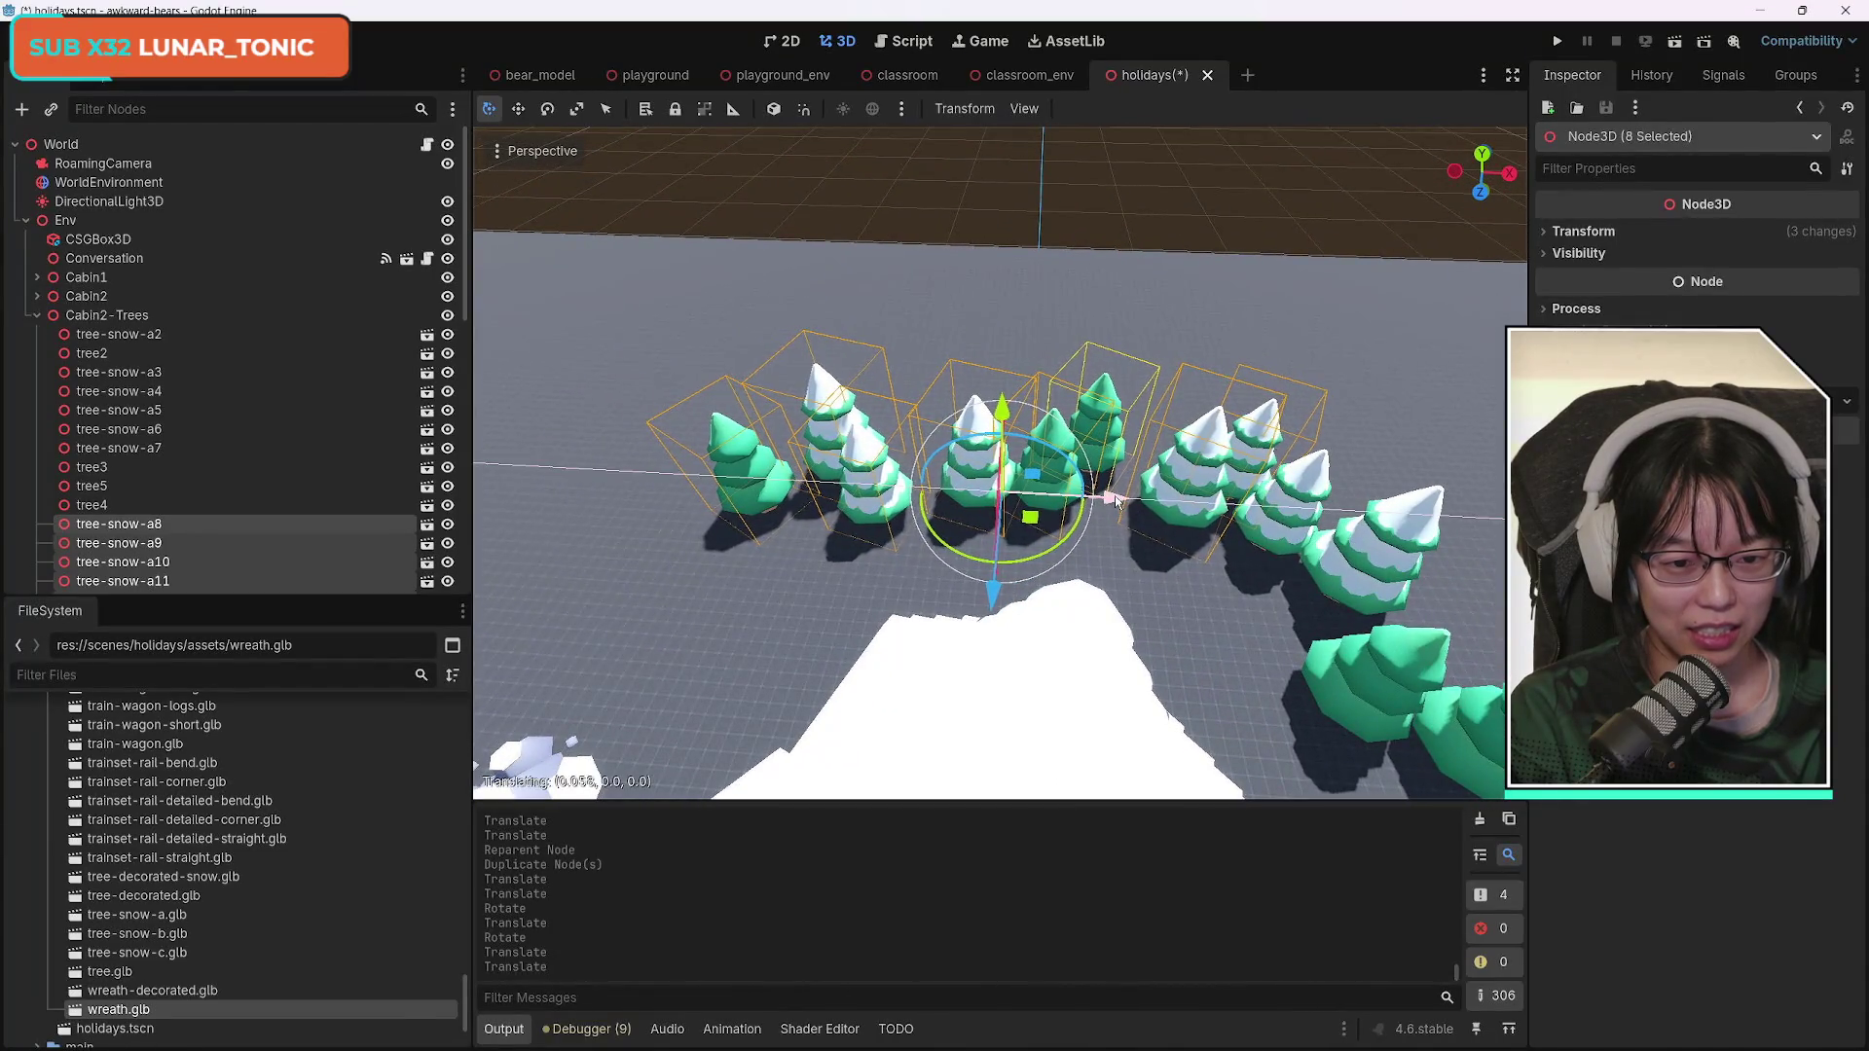
pyautogui.click(1066, 525)
# Rotate the copies slightly around the Y axis and adjust their Scale in the Inspector.
pyautogui.press('r')
pyautogui.press('y')
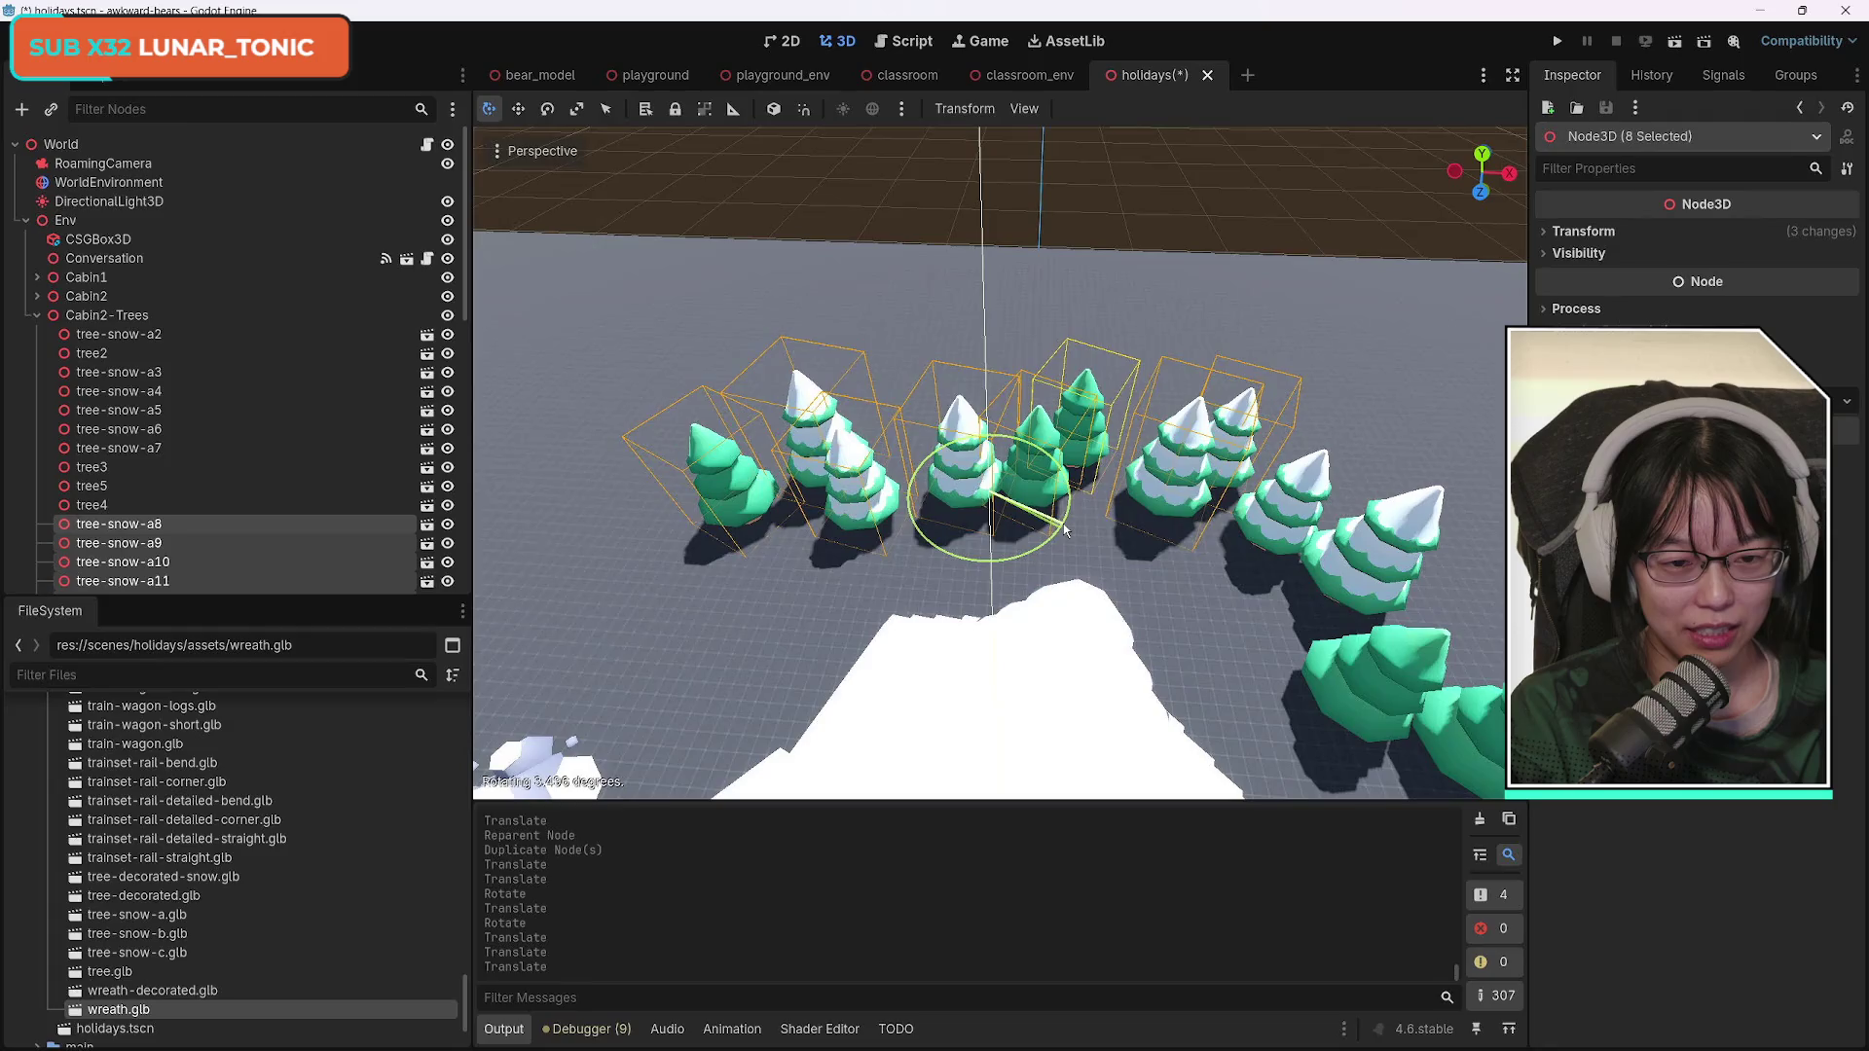
pyautogui.click(1066, 533)
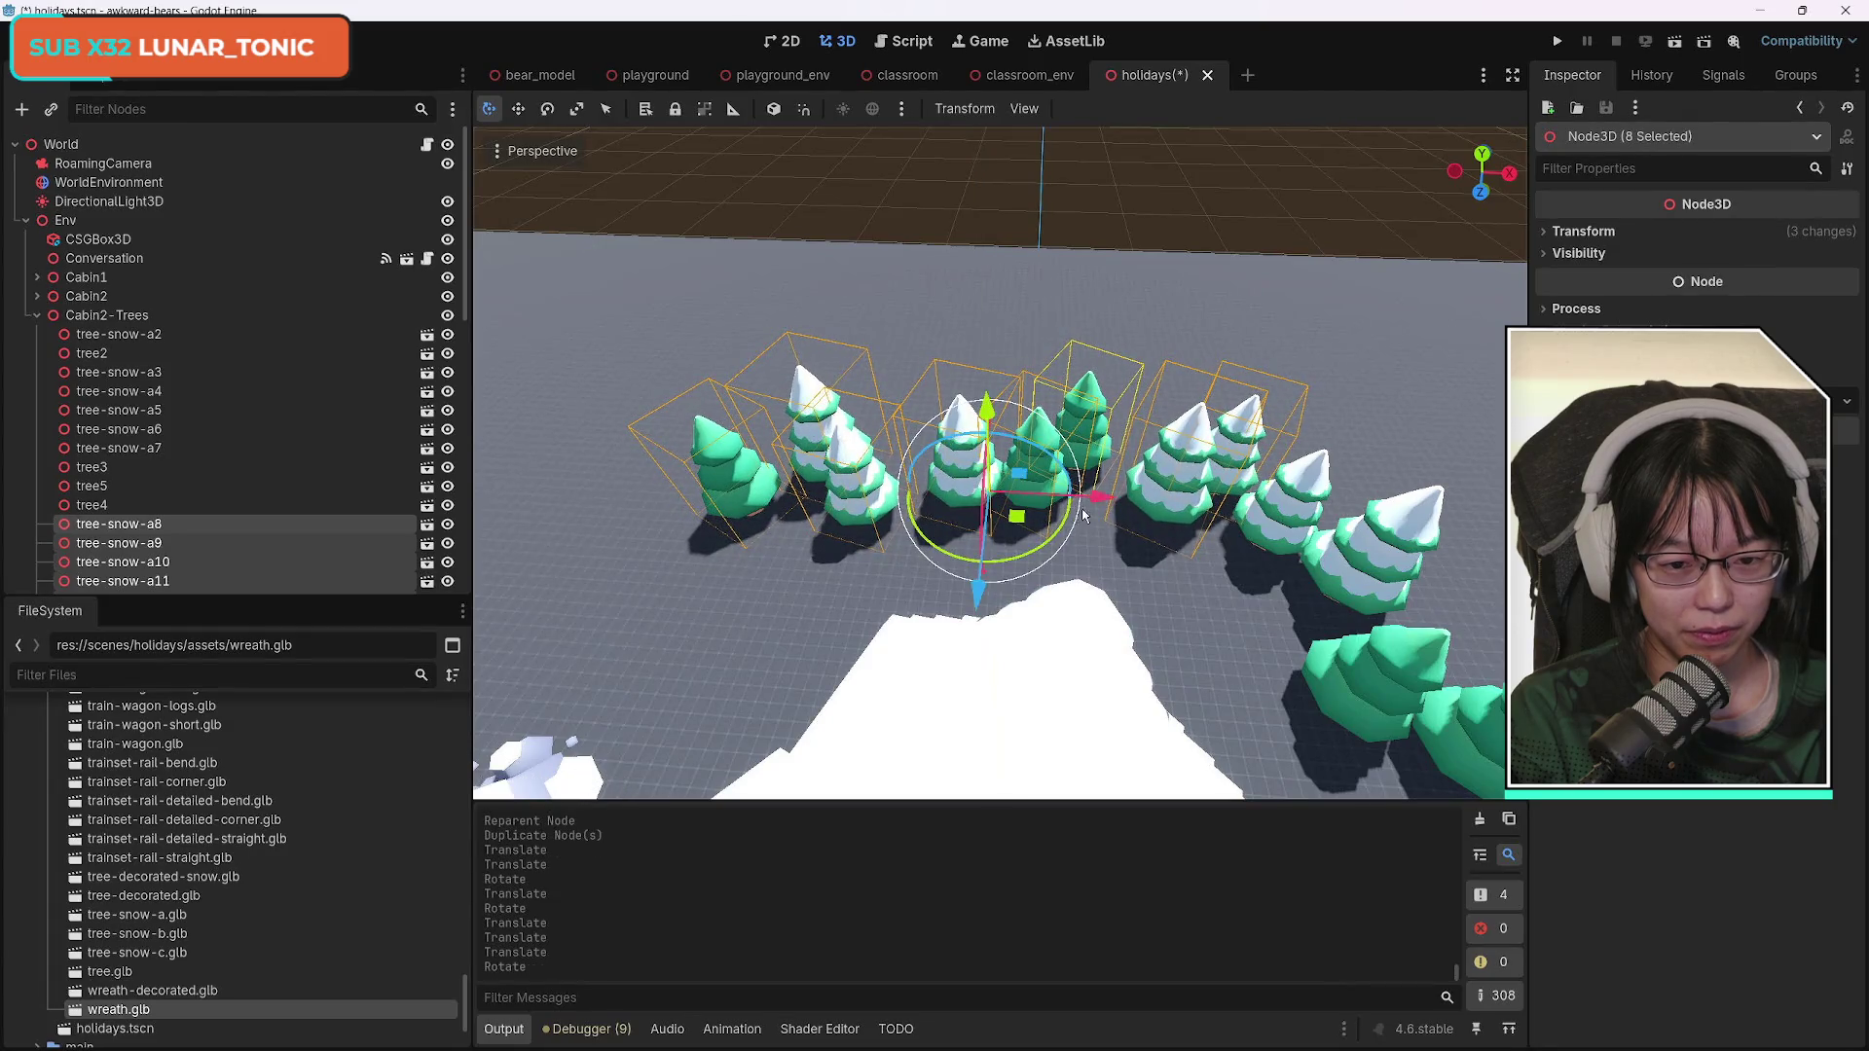
pyautogui.click(1546, 233)
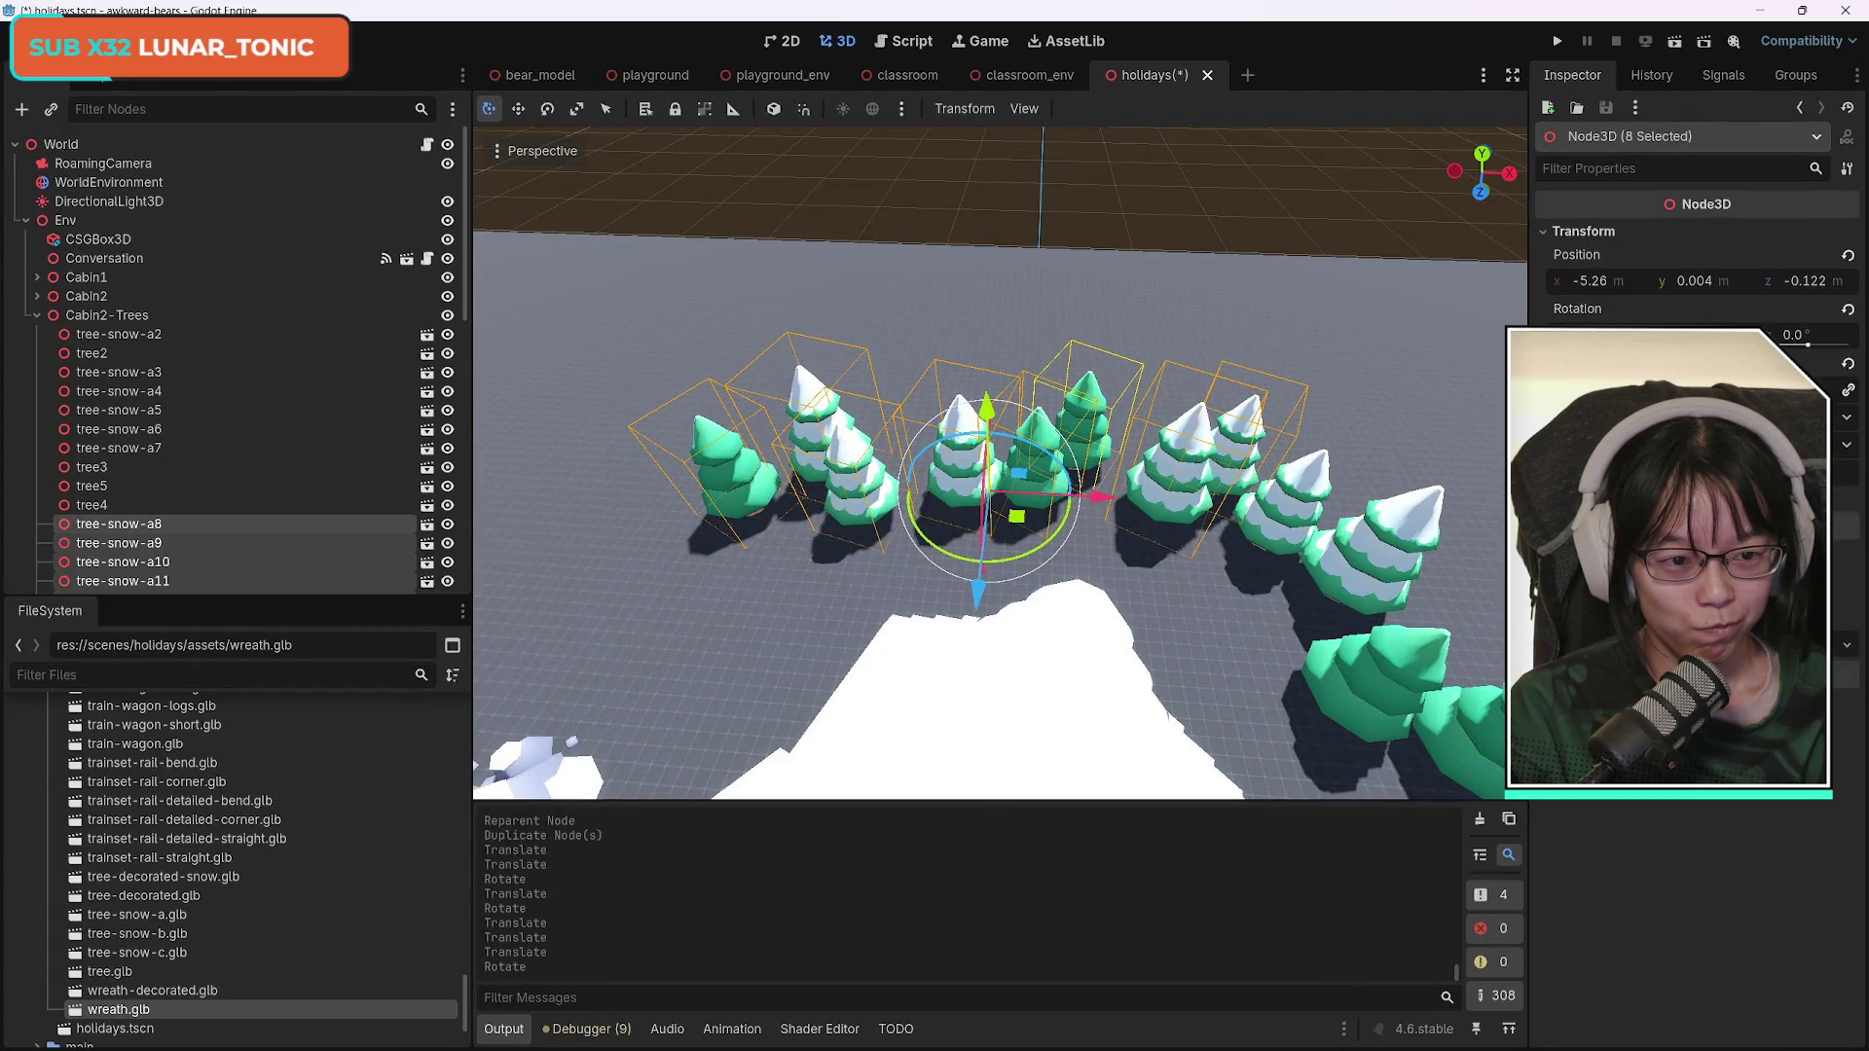
pyautogui.moveTo(1597, 389); pyautogui.dragTo(1625, 389)
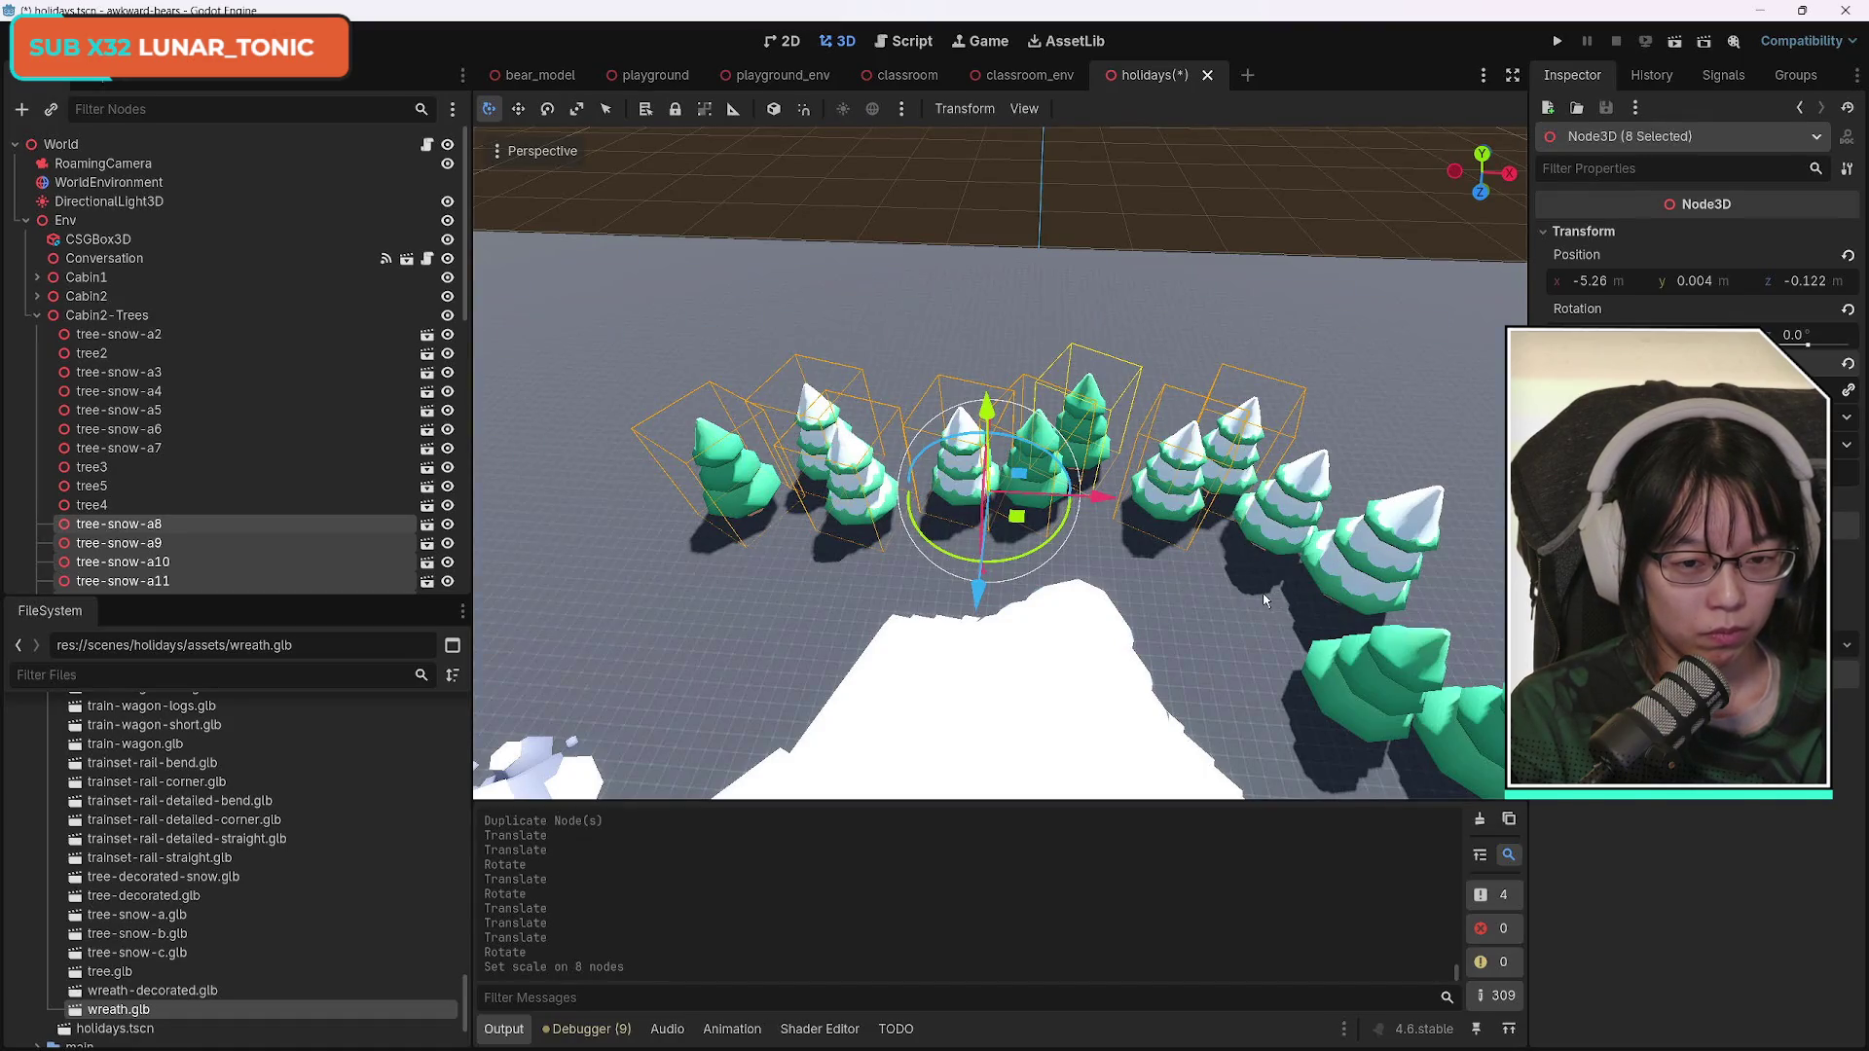
# Select tree8, tree-snow-a8, a9, a10, tree7 and tree6 and shift them to the right.
pyautogui.click(1085, 444)
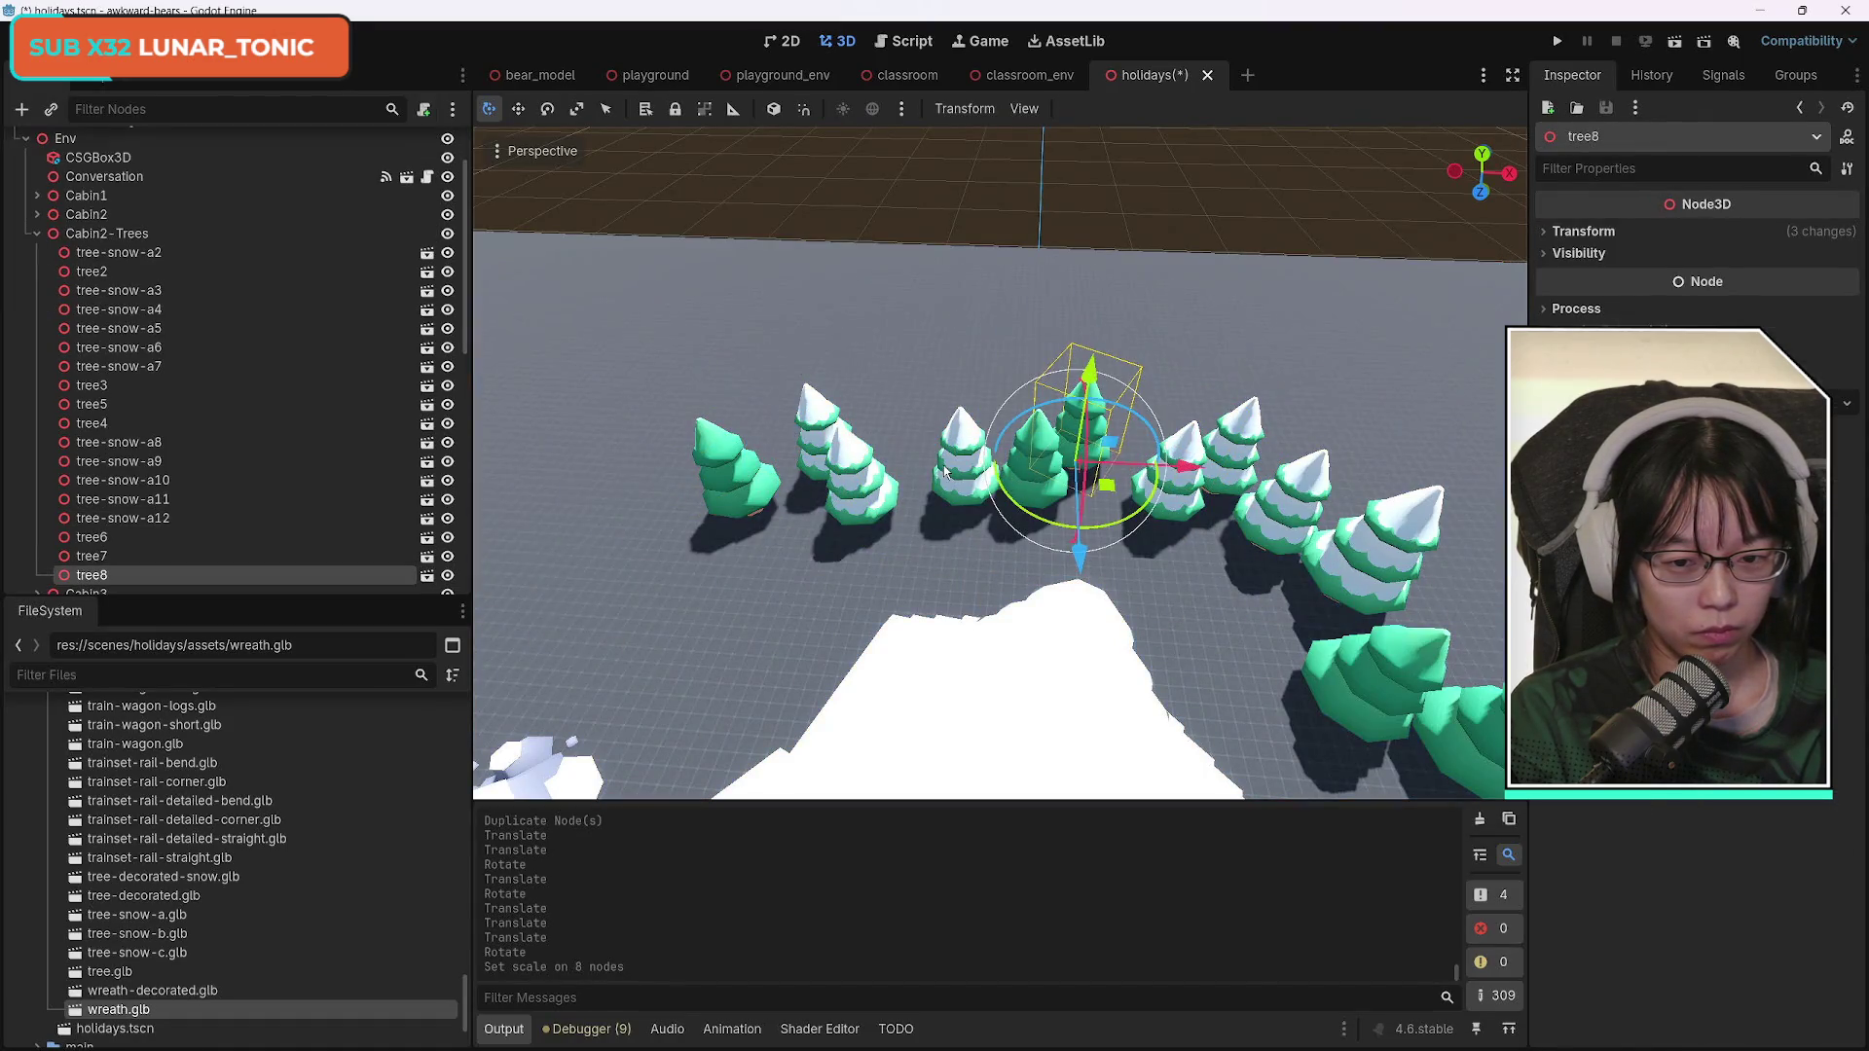
pyautogui.keyDown('shift'); pyautogui.click(945, 471); pyautogui.keyUp('shift')
pyautogui.keyDown('shift'); pyautogui.click(823, 464); pyautogui.keyUp('shift')
pyautogui.keyDown('shift'); pyautogui.click(804, 420); pyautogui.keyUp('shift')
pyautogui.keyDown('shift'); pyautogui.click(725, 458); pyautogui.keyUp('shift')
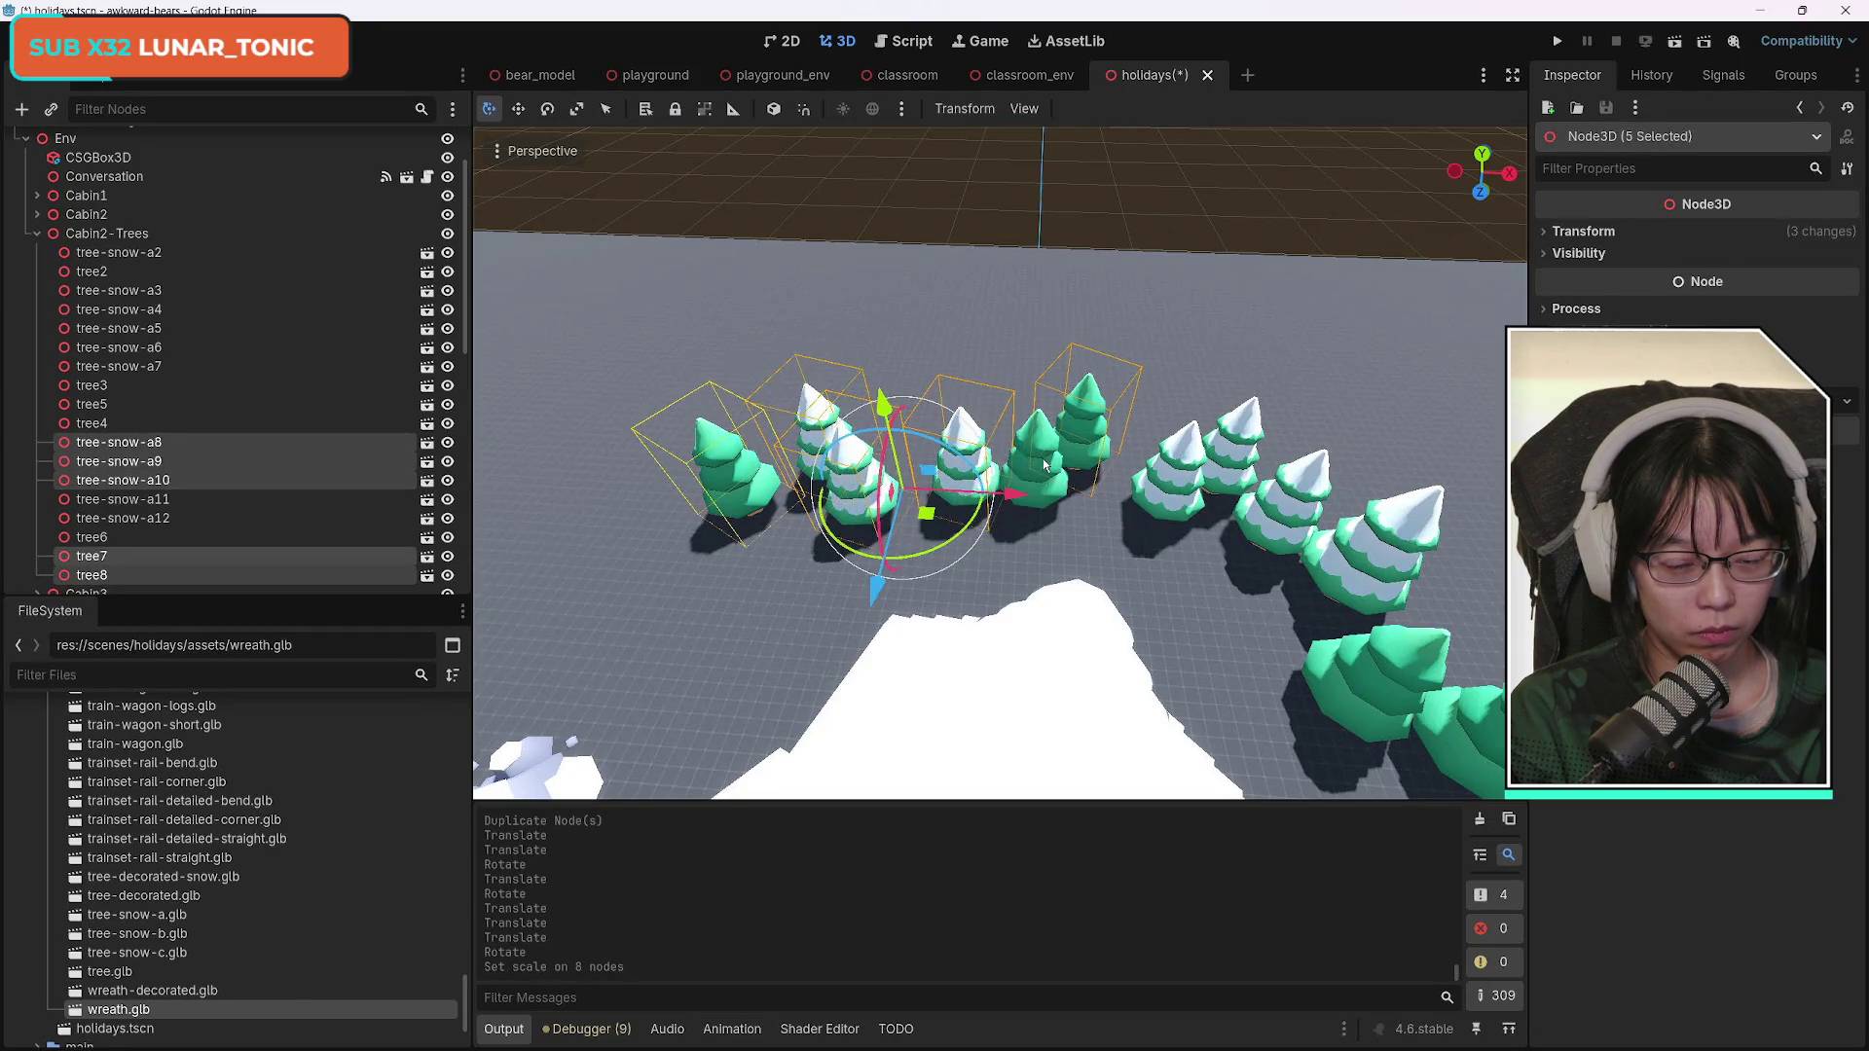
pyautogui.keyDown('shift'); pyautogui.click(1040, 472); pyautogui.keyUp('shift')
pyautogui.moveTo(850, 516); pyautogui.dragTo(933, 525)
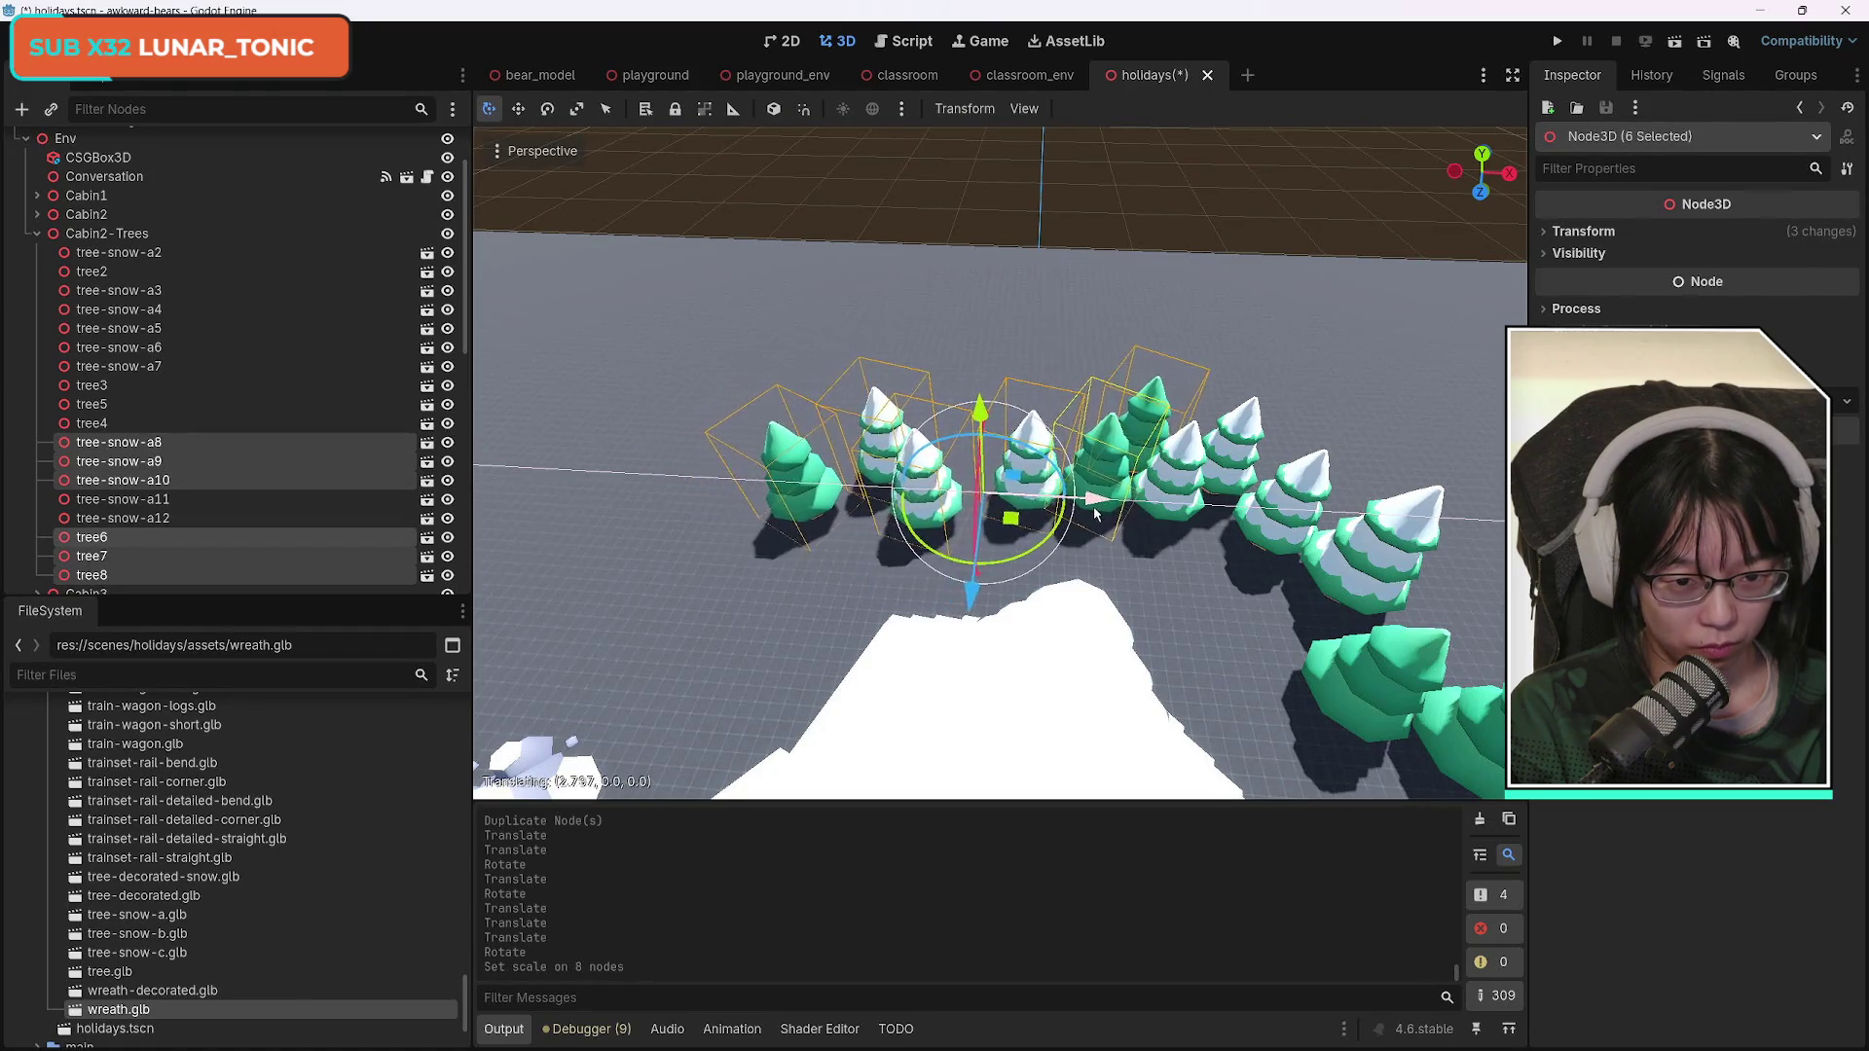
pyautogui.click(923, 501)
# Shift tree7, tree-snow-a9 and tree-snow-a10 right along X, then move tree7 further on its own.
pyautogui.click(760, 495)
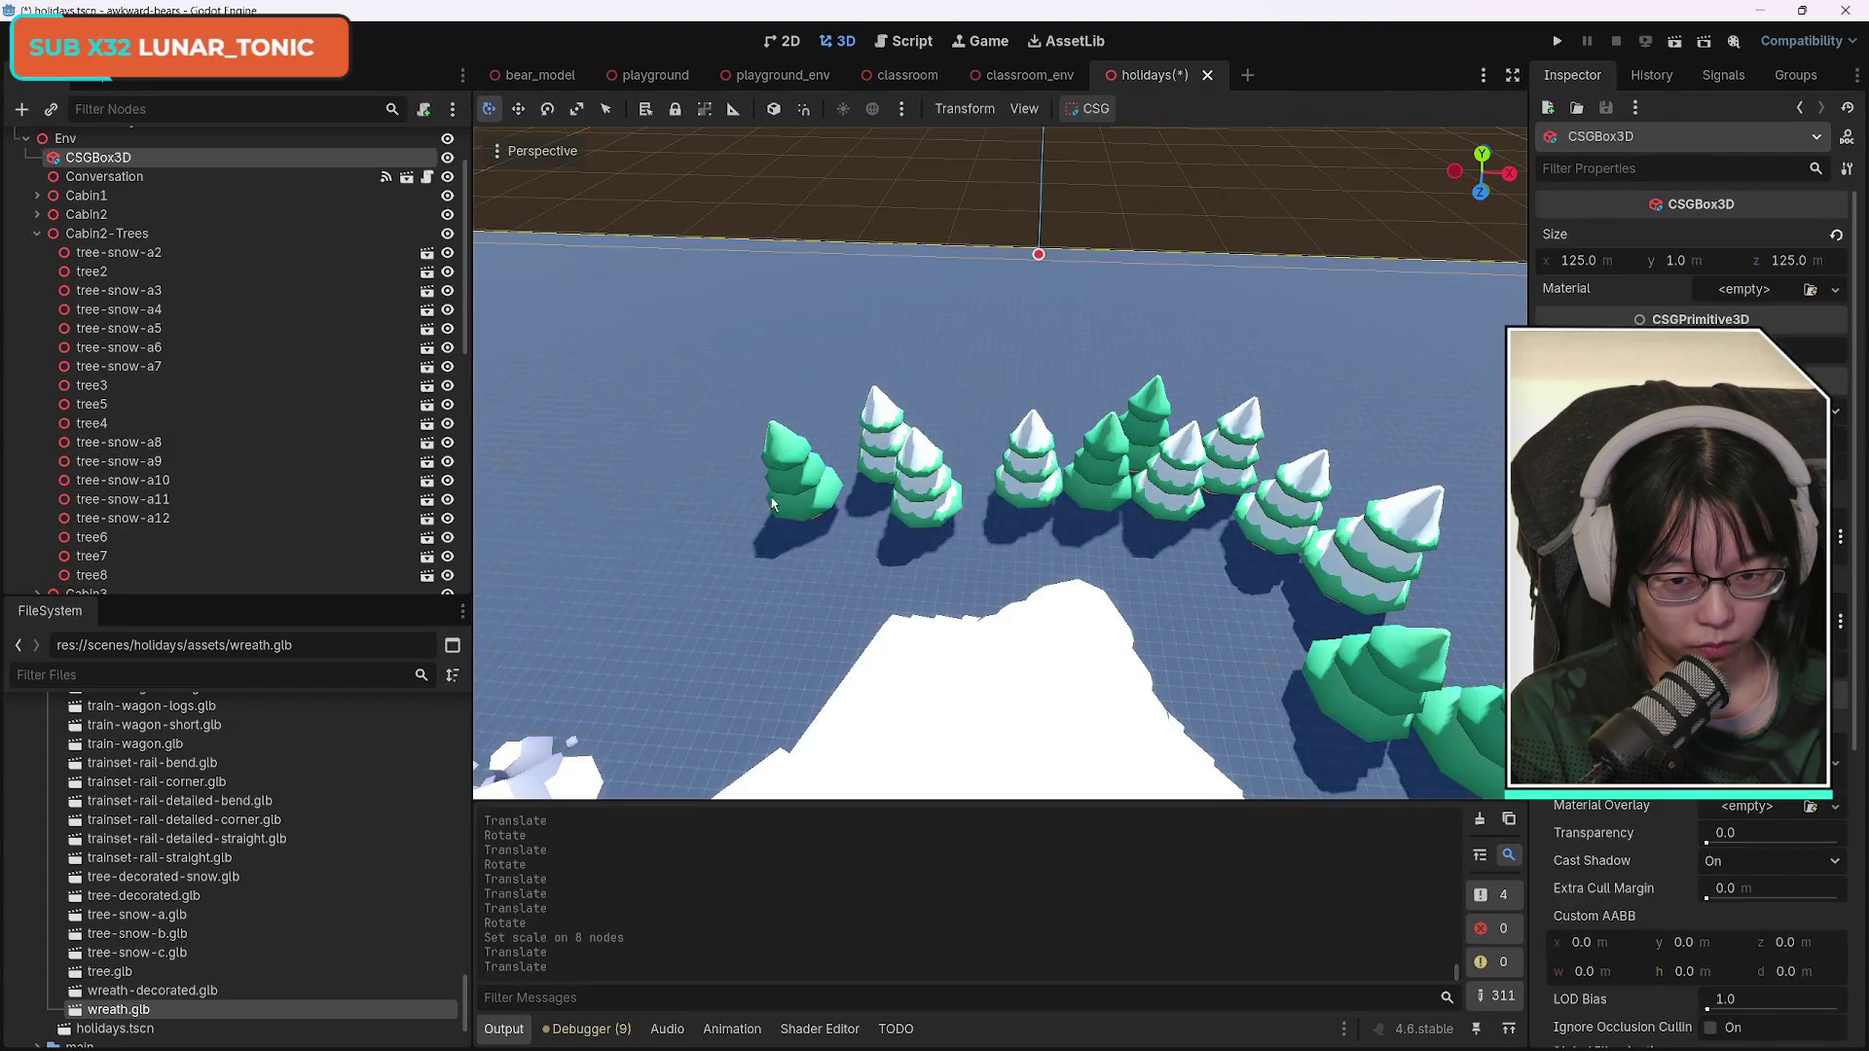
pyautogui.keyDown('shift'); pyautogui.click(936, 481); pyautogui.keyUp('shift')
pyautogui.keyDown('shift'); pyautogui.click(878, 409); pyautogui.keyUp('shift')
pyautogui.moveTo(973, 504); pyautogui.dragTo(1024, 506)
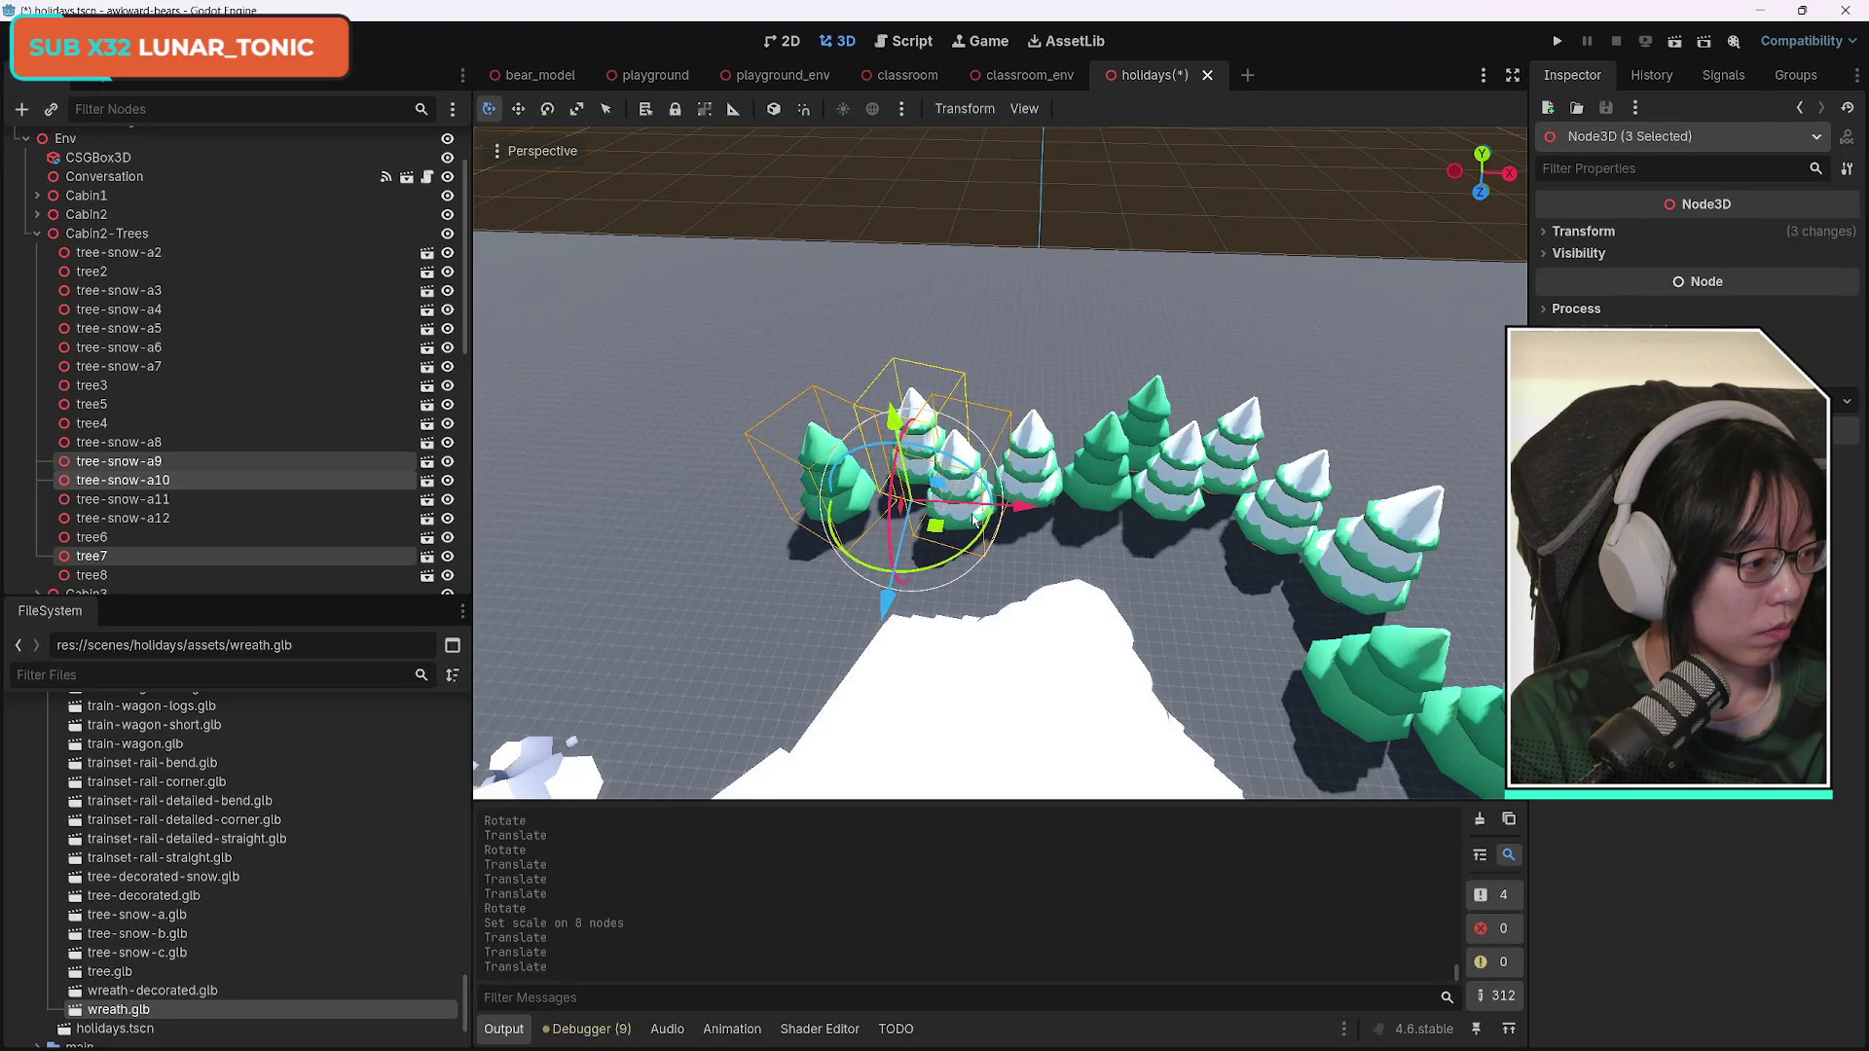
pyautogui.click(740, 553)
pyautogui.click(816, 470)
pyautogui.moveTo(934, 512)
pyautogui.mouseDown()
pyautogui.moveTo(1051, 514)
pyautogui.moveTo(973, 526)
pyautogui.moveTo(1012, 458)
pyautogui.moveTo(1107, 562)
pyautogui.mouseUp()
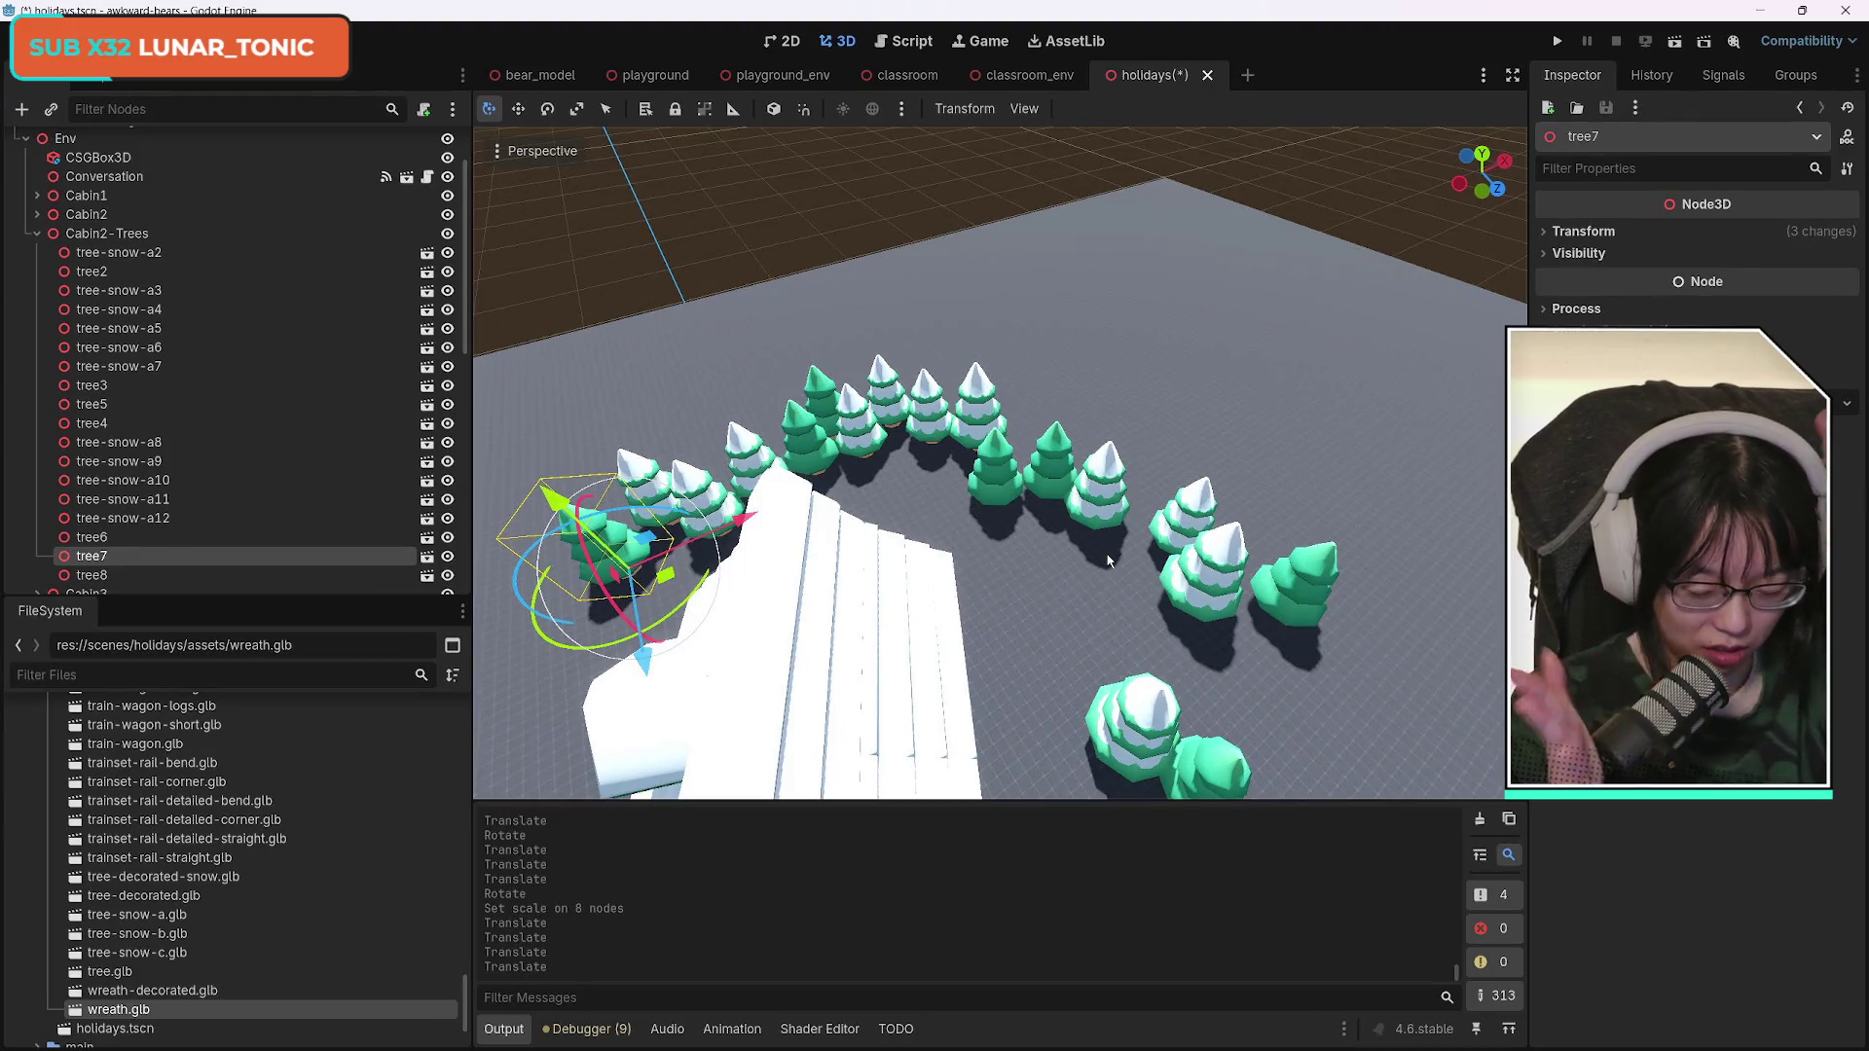
# Duplicate the five chosen trees, creating copies starting at tree-snow-a13 and a14.
pyautogui.moveTo(1270, 499)
pyautogui.mouseDown()
pyautogui.moveTo(1226, 477)
pyautogui.moveTo(1207, 492)
pyautogui.mouseUp()
pyautogui.moveTo(1003, 552)
pyautogui.mouseDown()
pyautogui.moveTo(963, 540)
pyautogui.moveTo(1002, 552)
pyautogui.moveTo(1002, 467)
pyautogui.moveTo(1002, 662)
pyautogui.moveTo(1149, 652)
pyautogui.moveTo(1168, 623)
pyautogui.mouseUp()
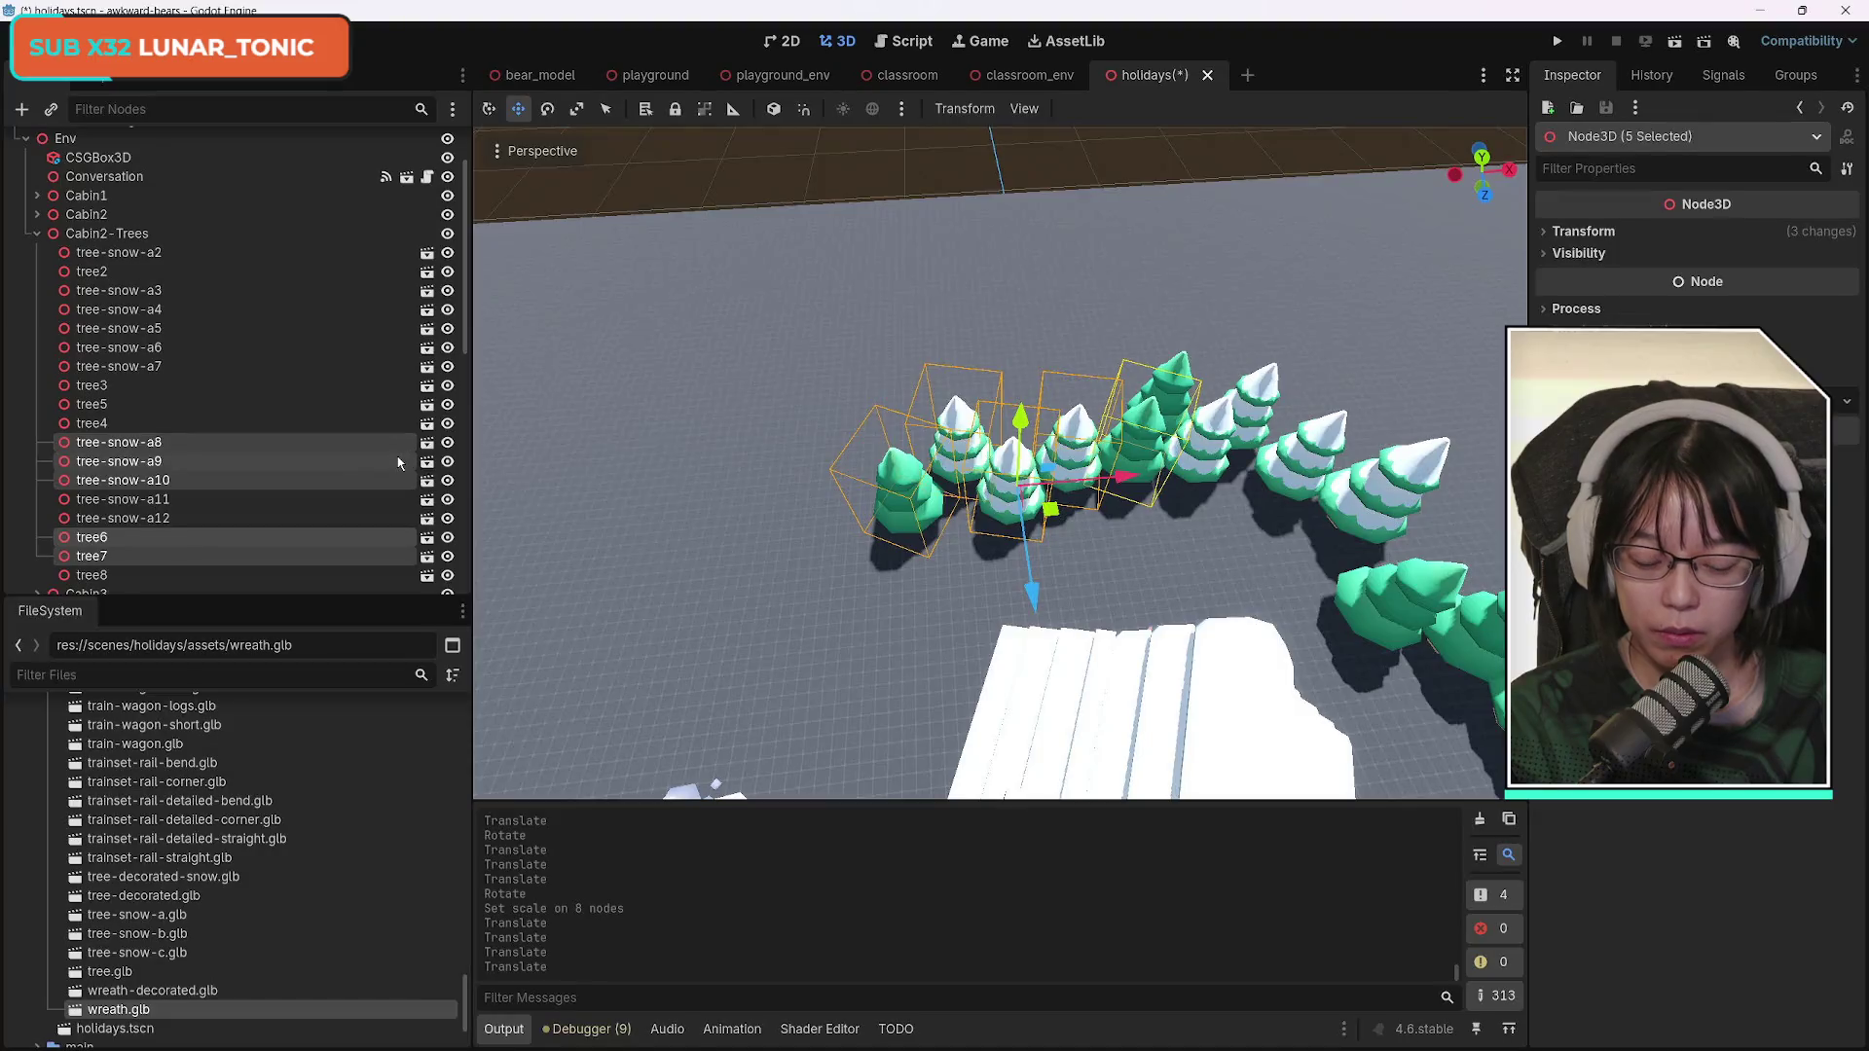
pyautogui.hotkey('ctrl', 'd')
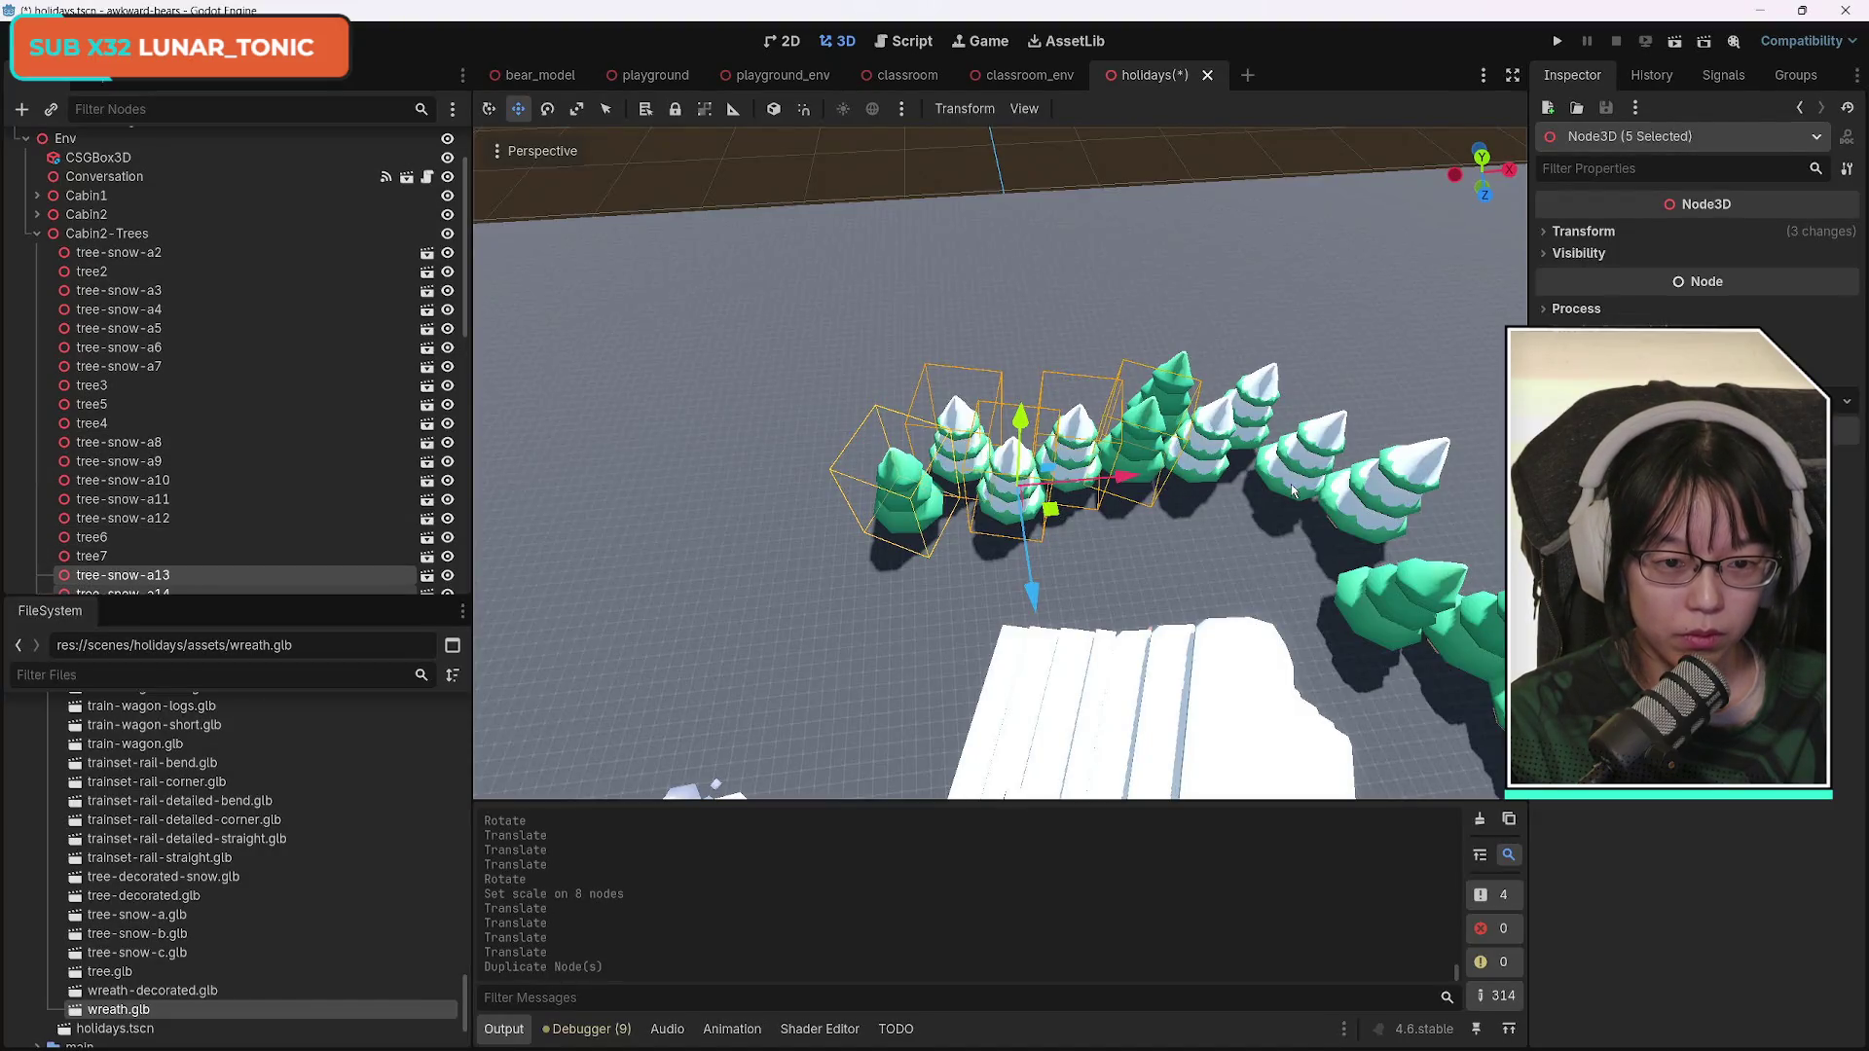
# Move the copied trees left along the ring, try a rotation, undo it, and nudge them right.
pyautogui.moveTo(1122, 483); pyautogui.dragTo(800, 555)
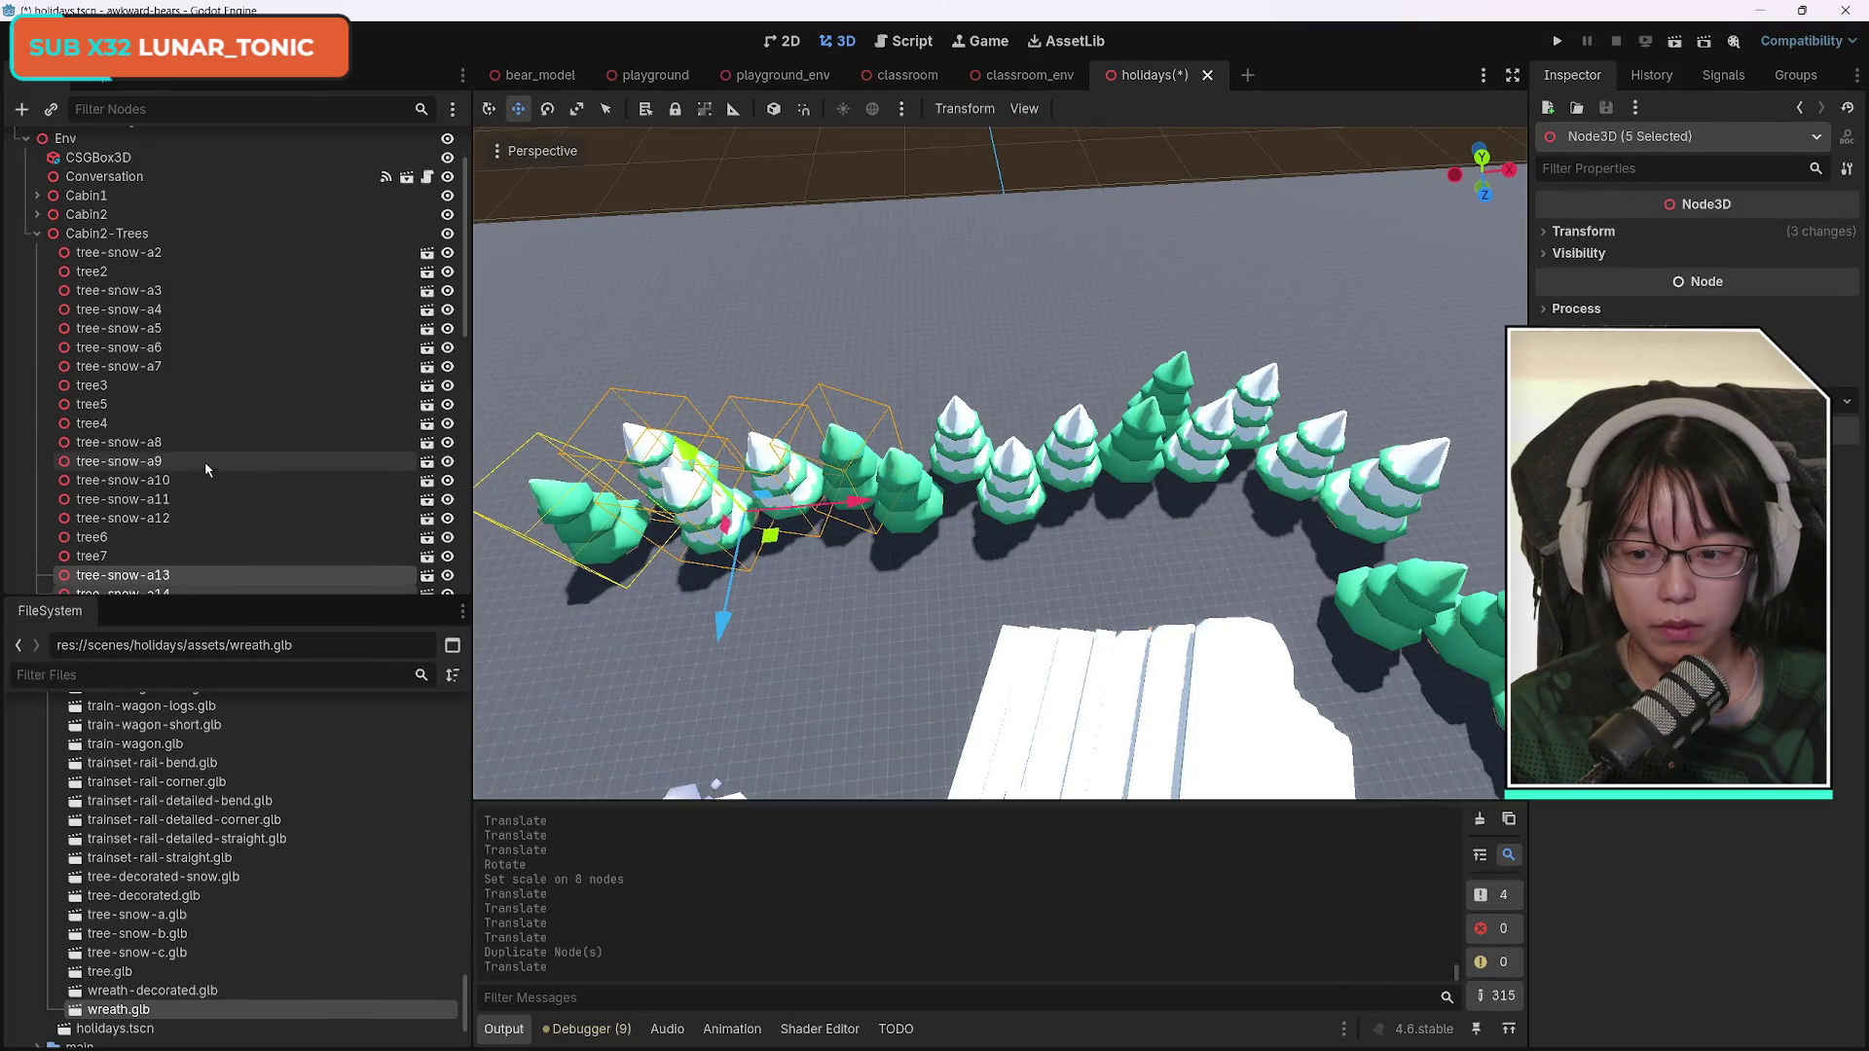
pyautogui.scroll(-5, 346, 510)
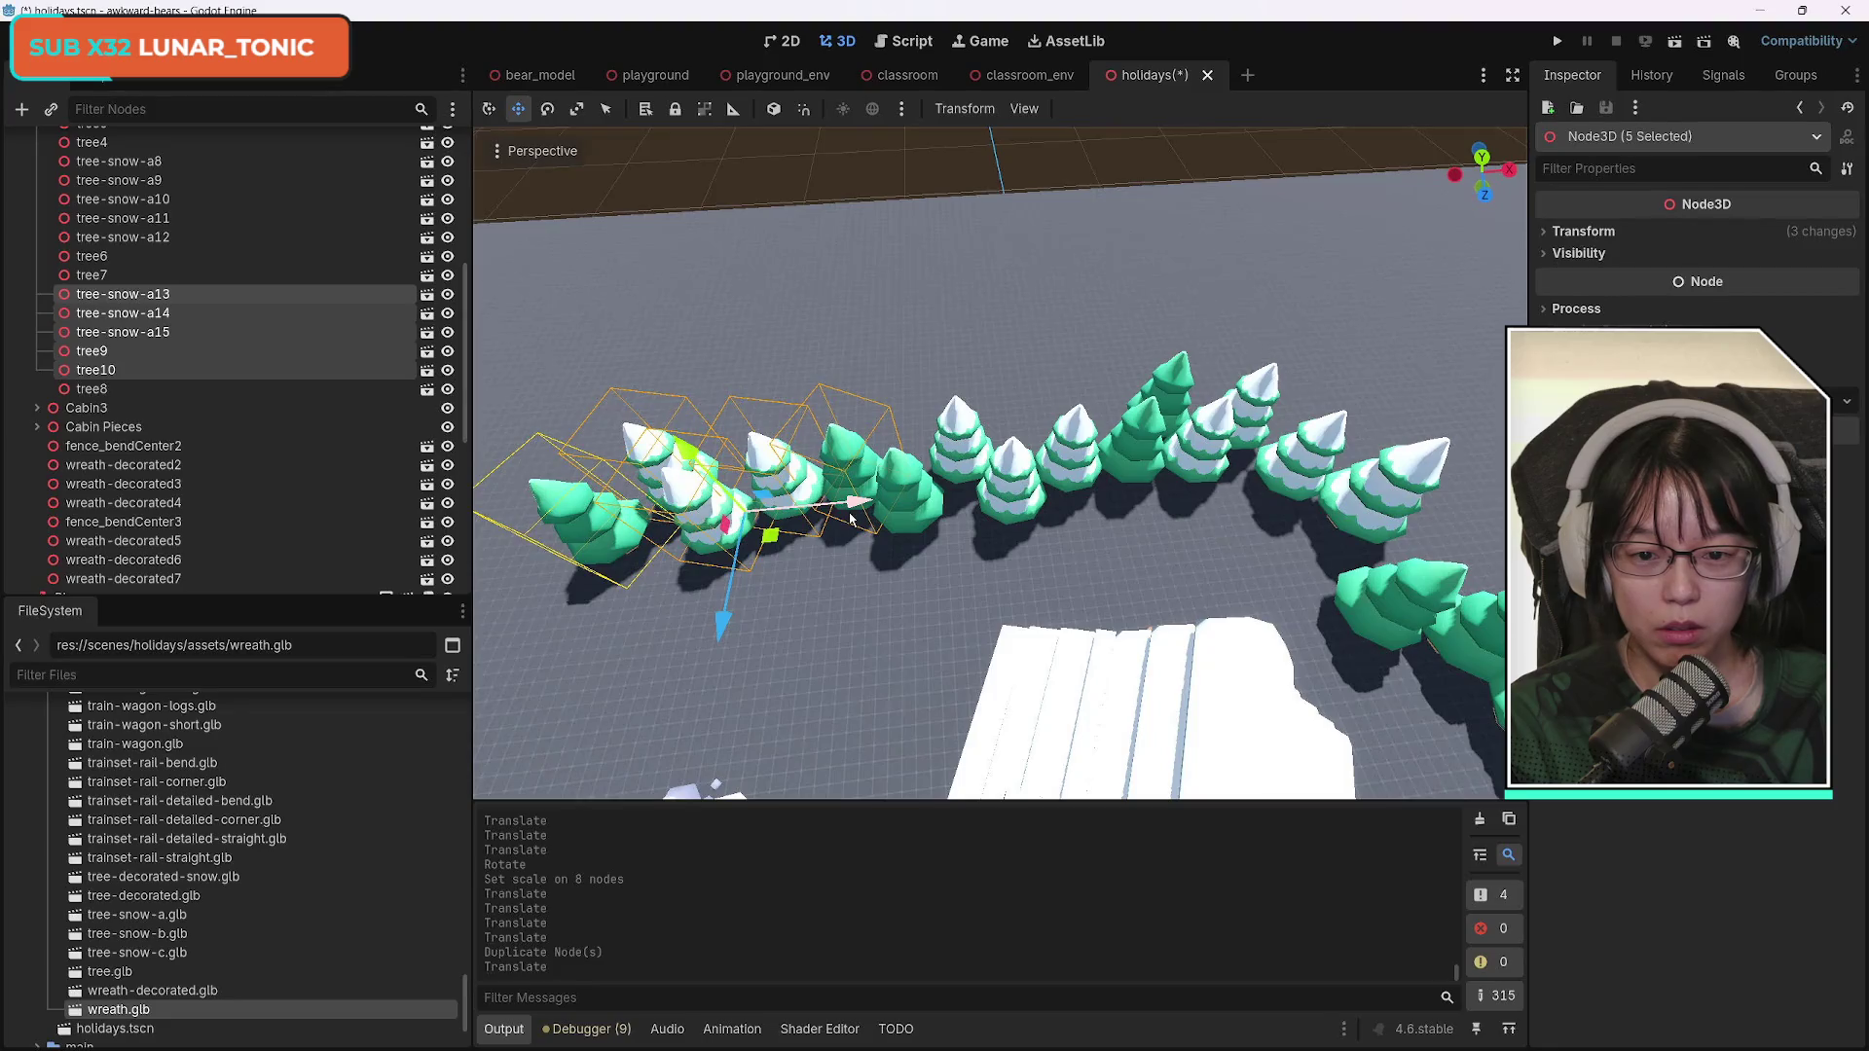
pyautogui.click(550, 110)
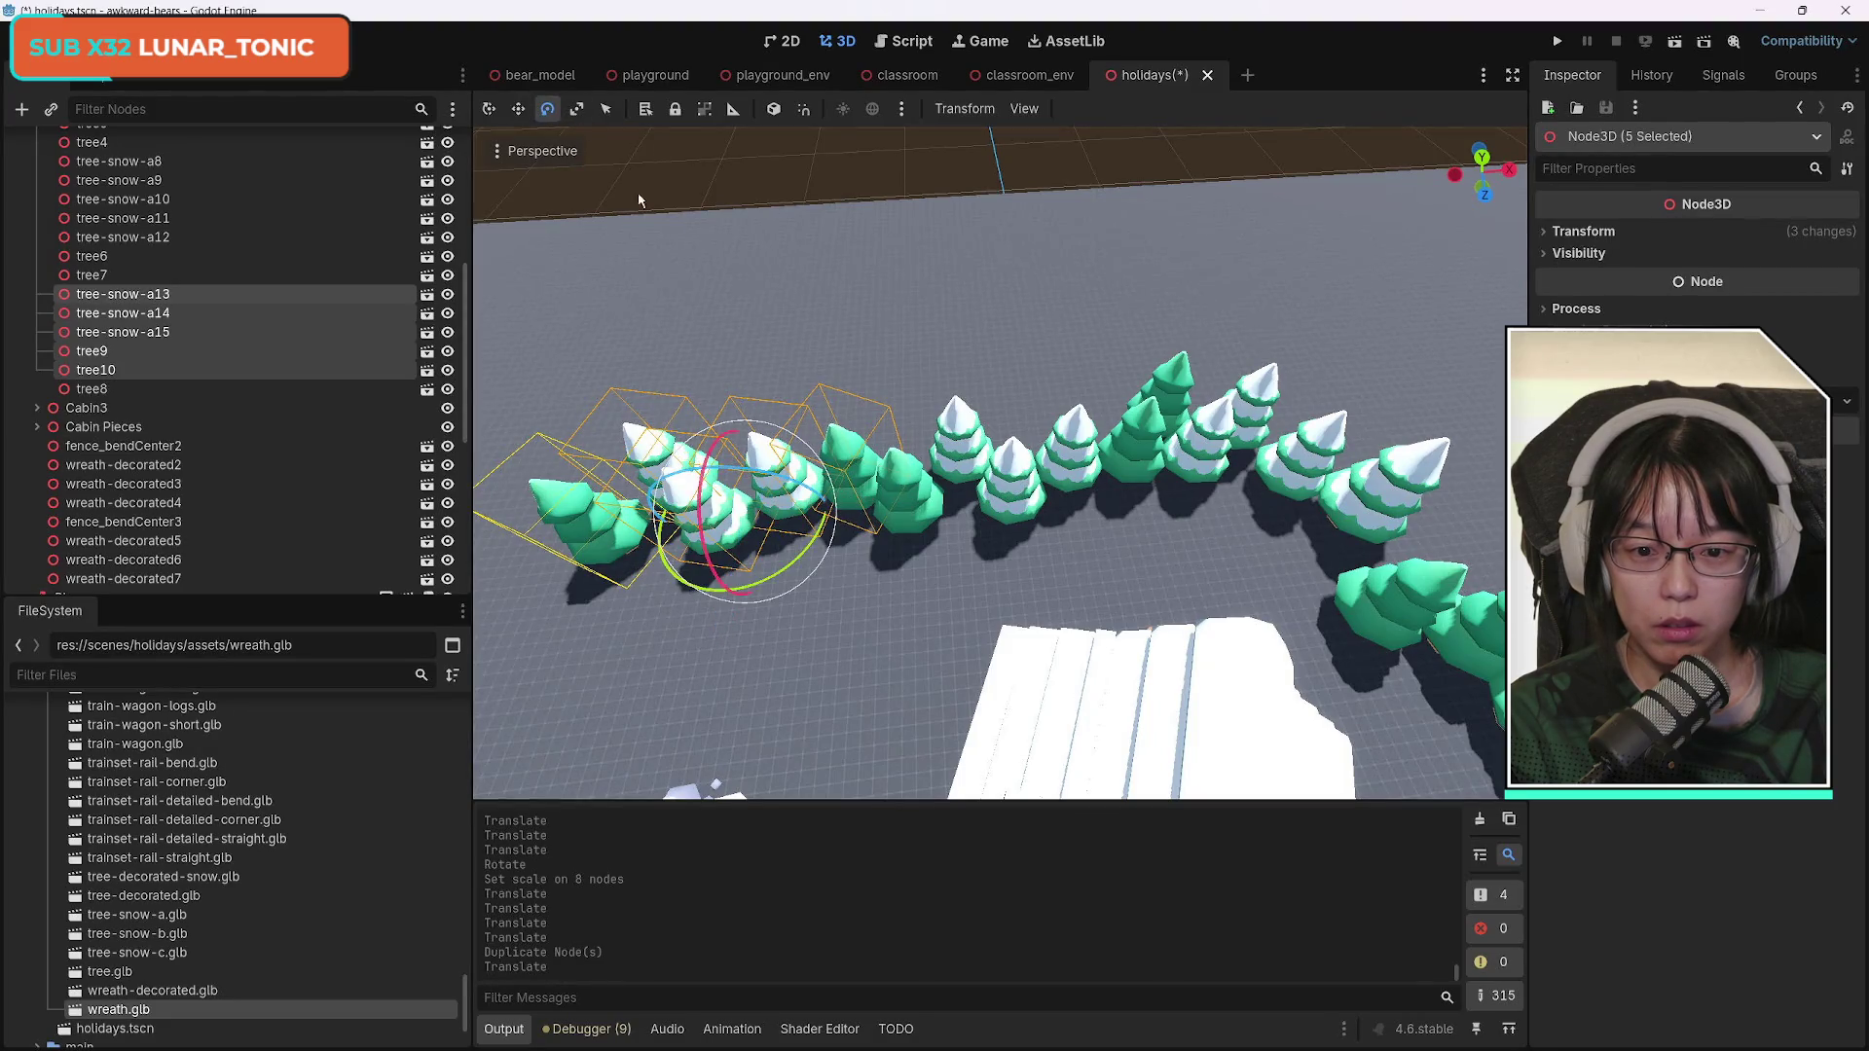
pyautogui.moveTo(789, 567)
pyautogui.mouseDown()
pyautogui.moveTo(814, 552)
pyautogui.moveTo(681, 584)
pyautogui.moveTo(472, 428)
pyautogui.moveTo(458, 465)
pyautogui.mouseUp()
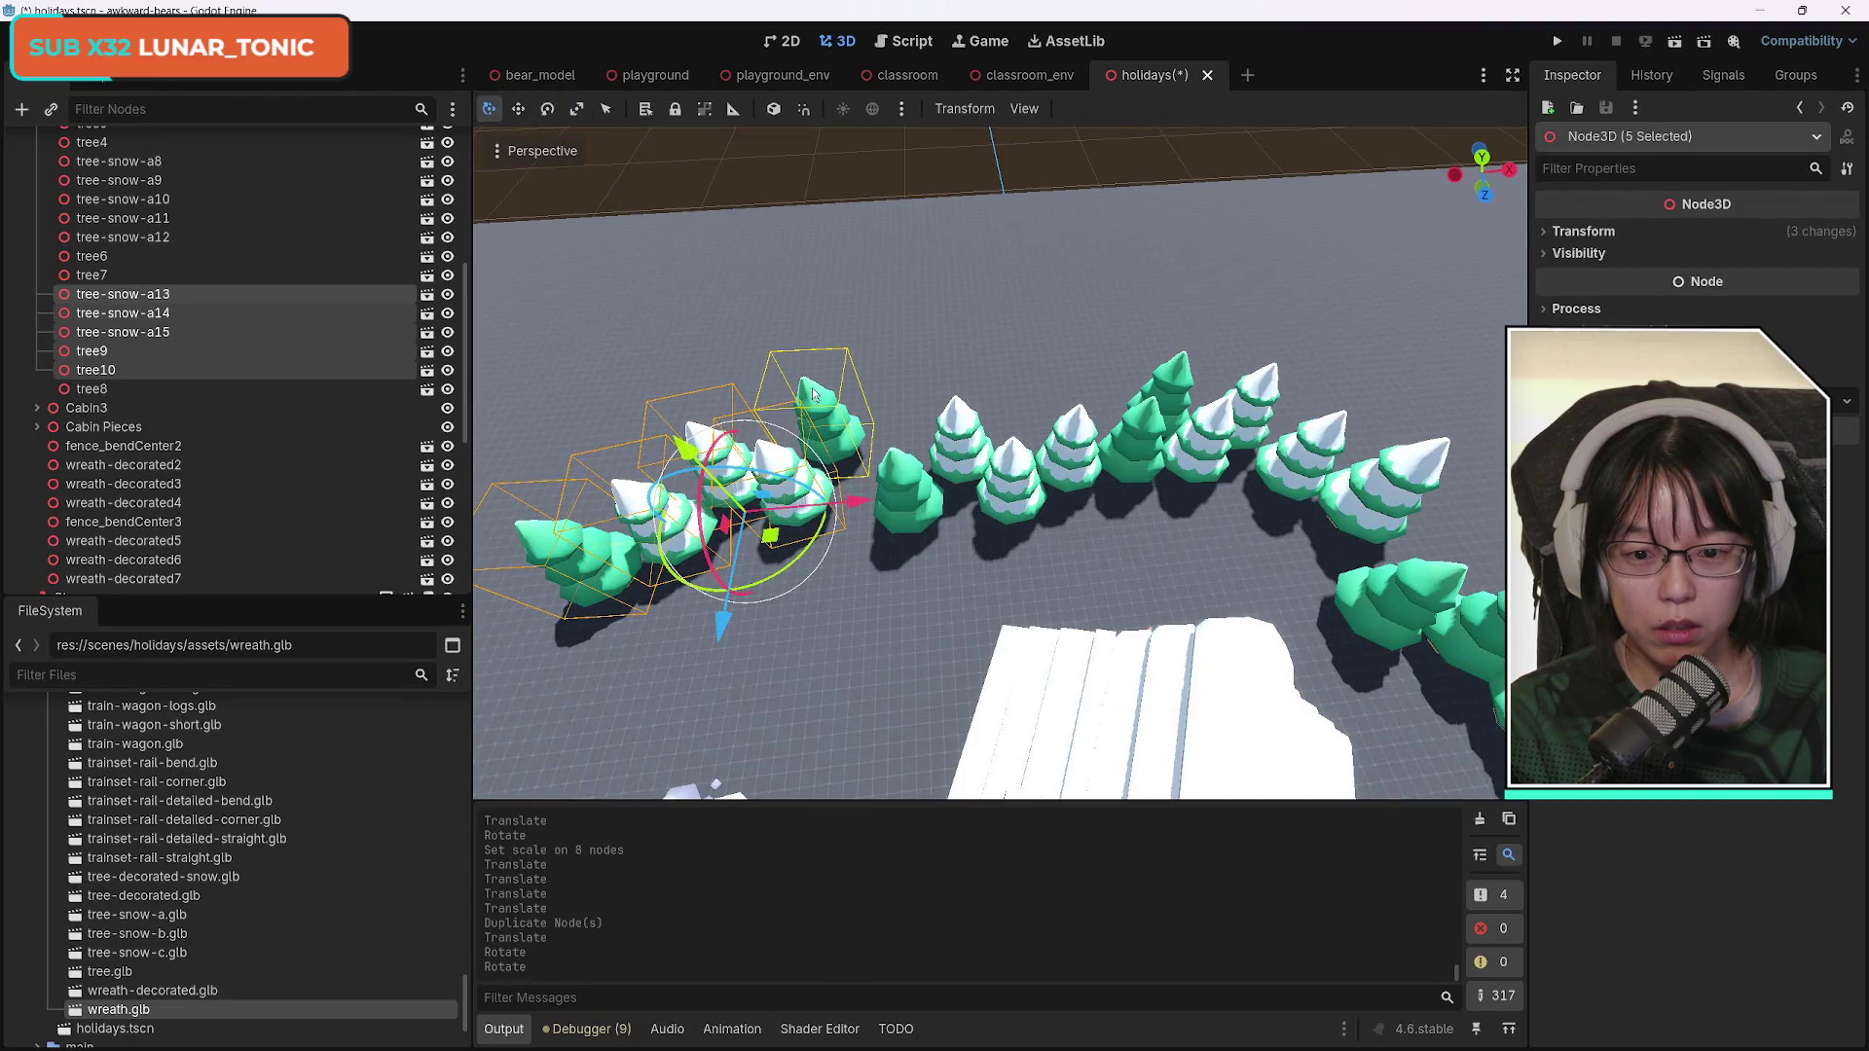
pyautogui.hotkey('ctrl', 'z')
pyautogui.moveTo(847, 502); pyautogui.dragTo(919, 507)
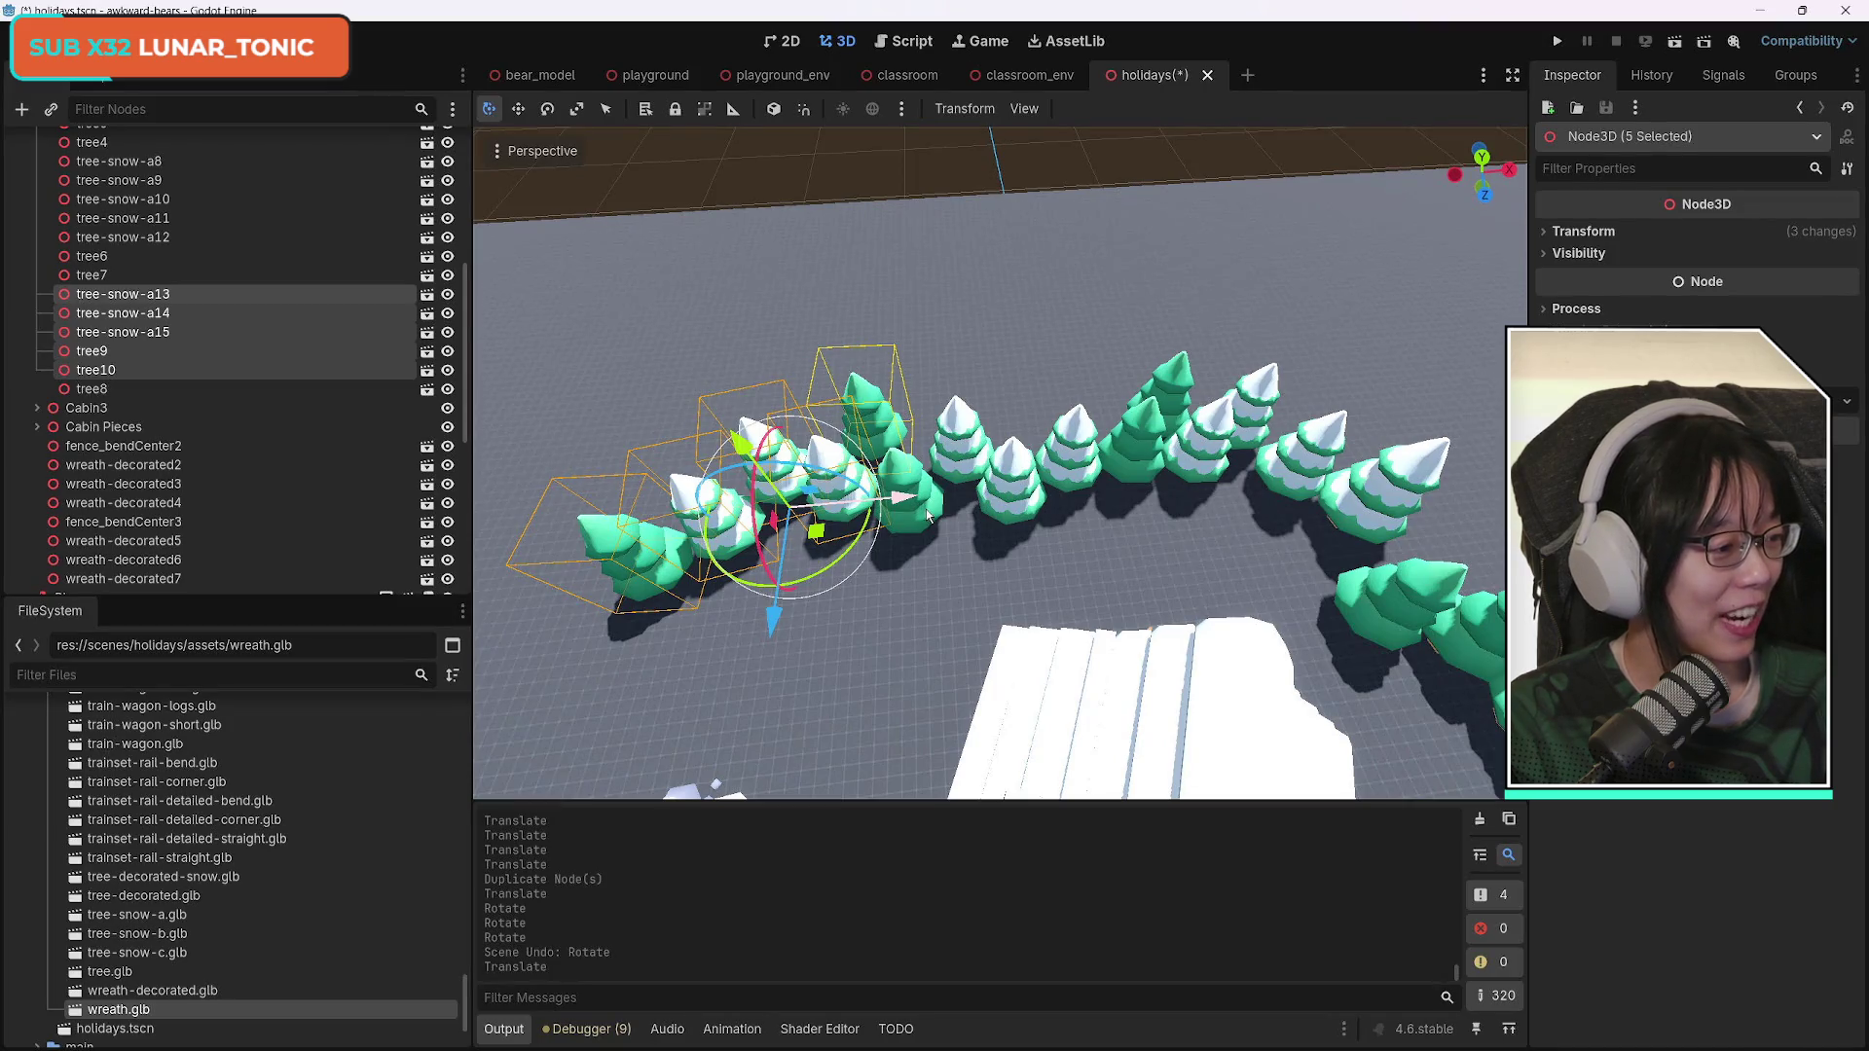
# Clear the selection and start selecting ring trees from the front tree through tree7 and tree-snow-a10.
pyautogui.moveTo(1173, 602)
pyautogui.mouseDown()
pyautogui.moveTo(1041, 535)
pyautogui.moveTo(1003, 550)
pyautogui.moveTo(1070, 654)
pyautogui.mouseUp()
pyautogui.click(1040, 654)
pyautogui.moveTo(985, 574); pyautogui.dragTo(862, 673)
pyautogui.moveTo(994, 738); pyautogui.dragTo(878, 667)
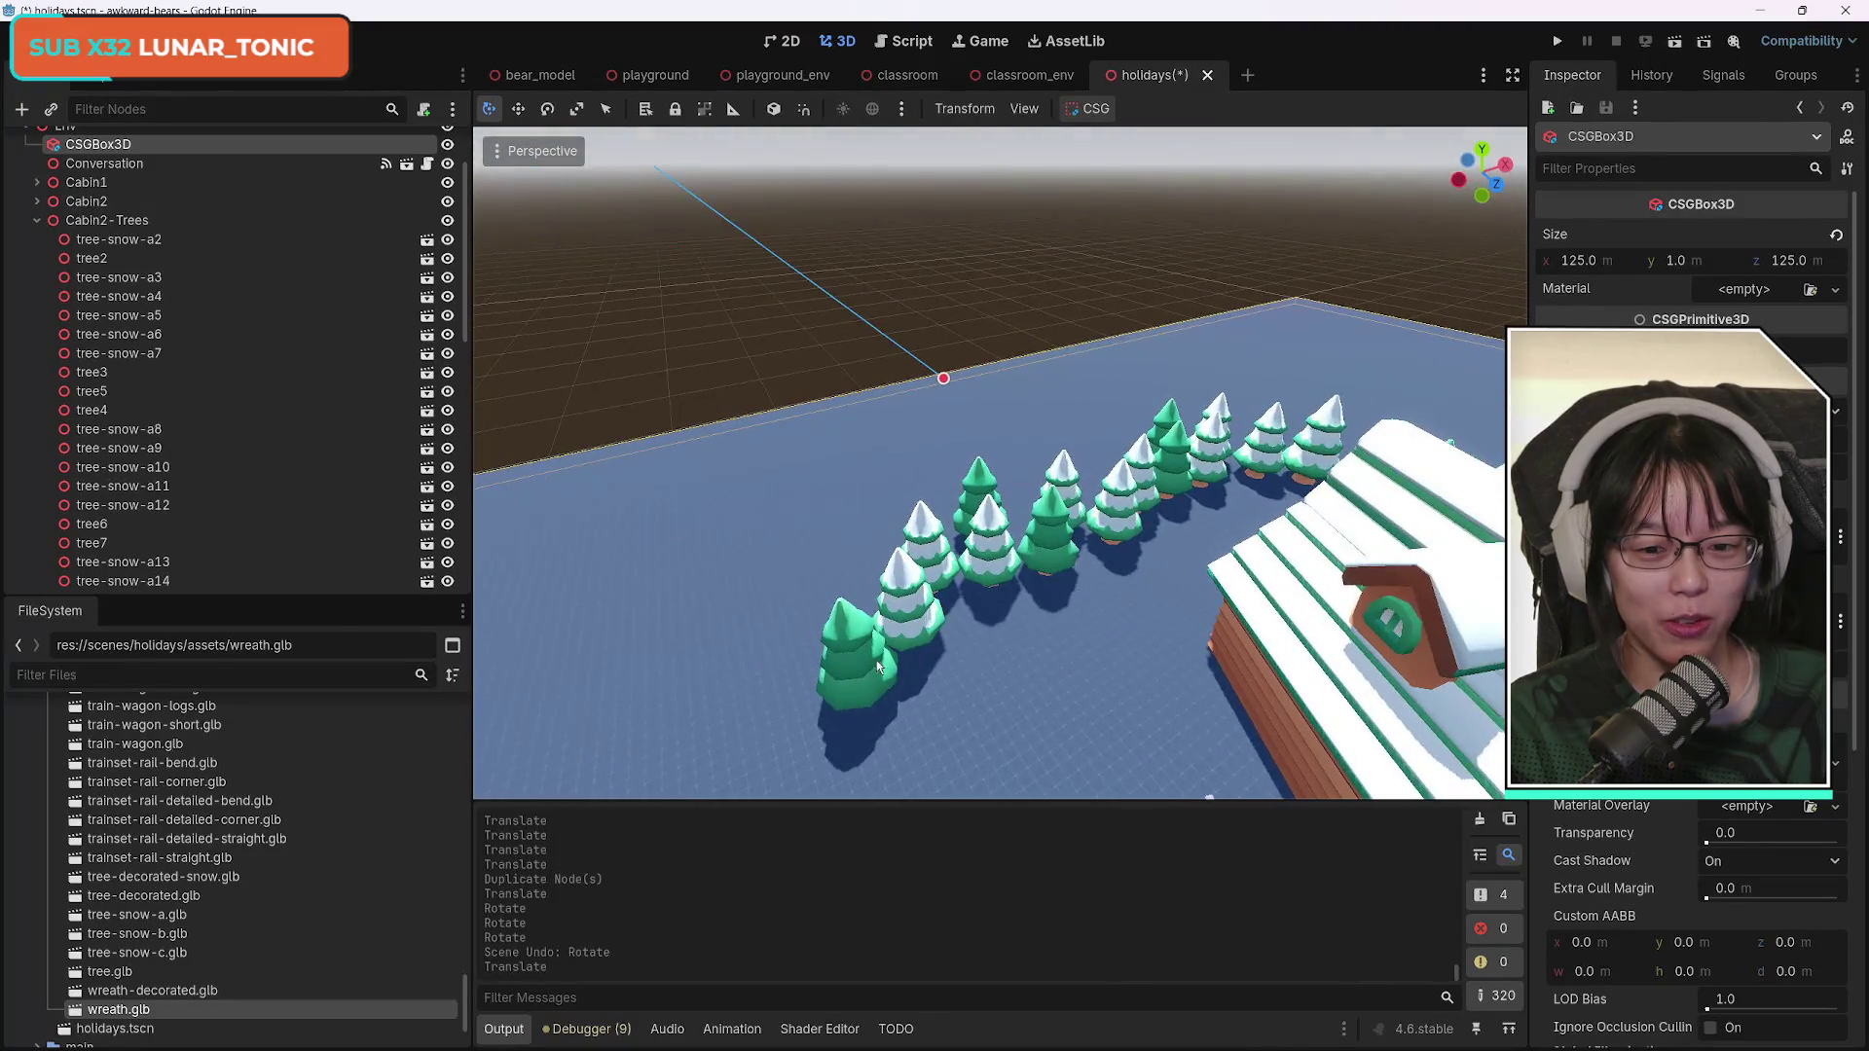
pyautogui.click(878, 668)
pyautogui.keyDown('shift'); pyautogui.click(924, 590); pyautogui.keyUp('shift')
pyautogui.keyDown('shift'); pyautogui.click(930, 531); pyautogui.keyUp('shift')
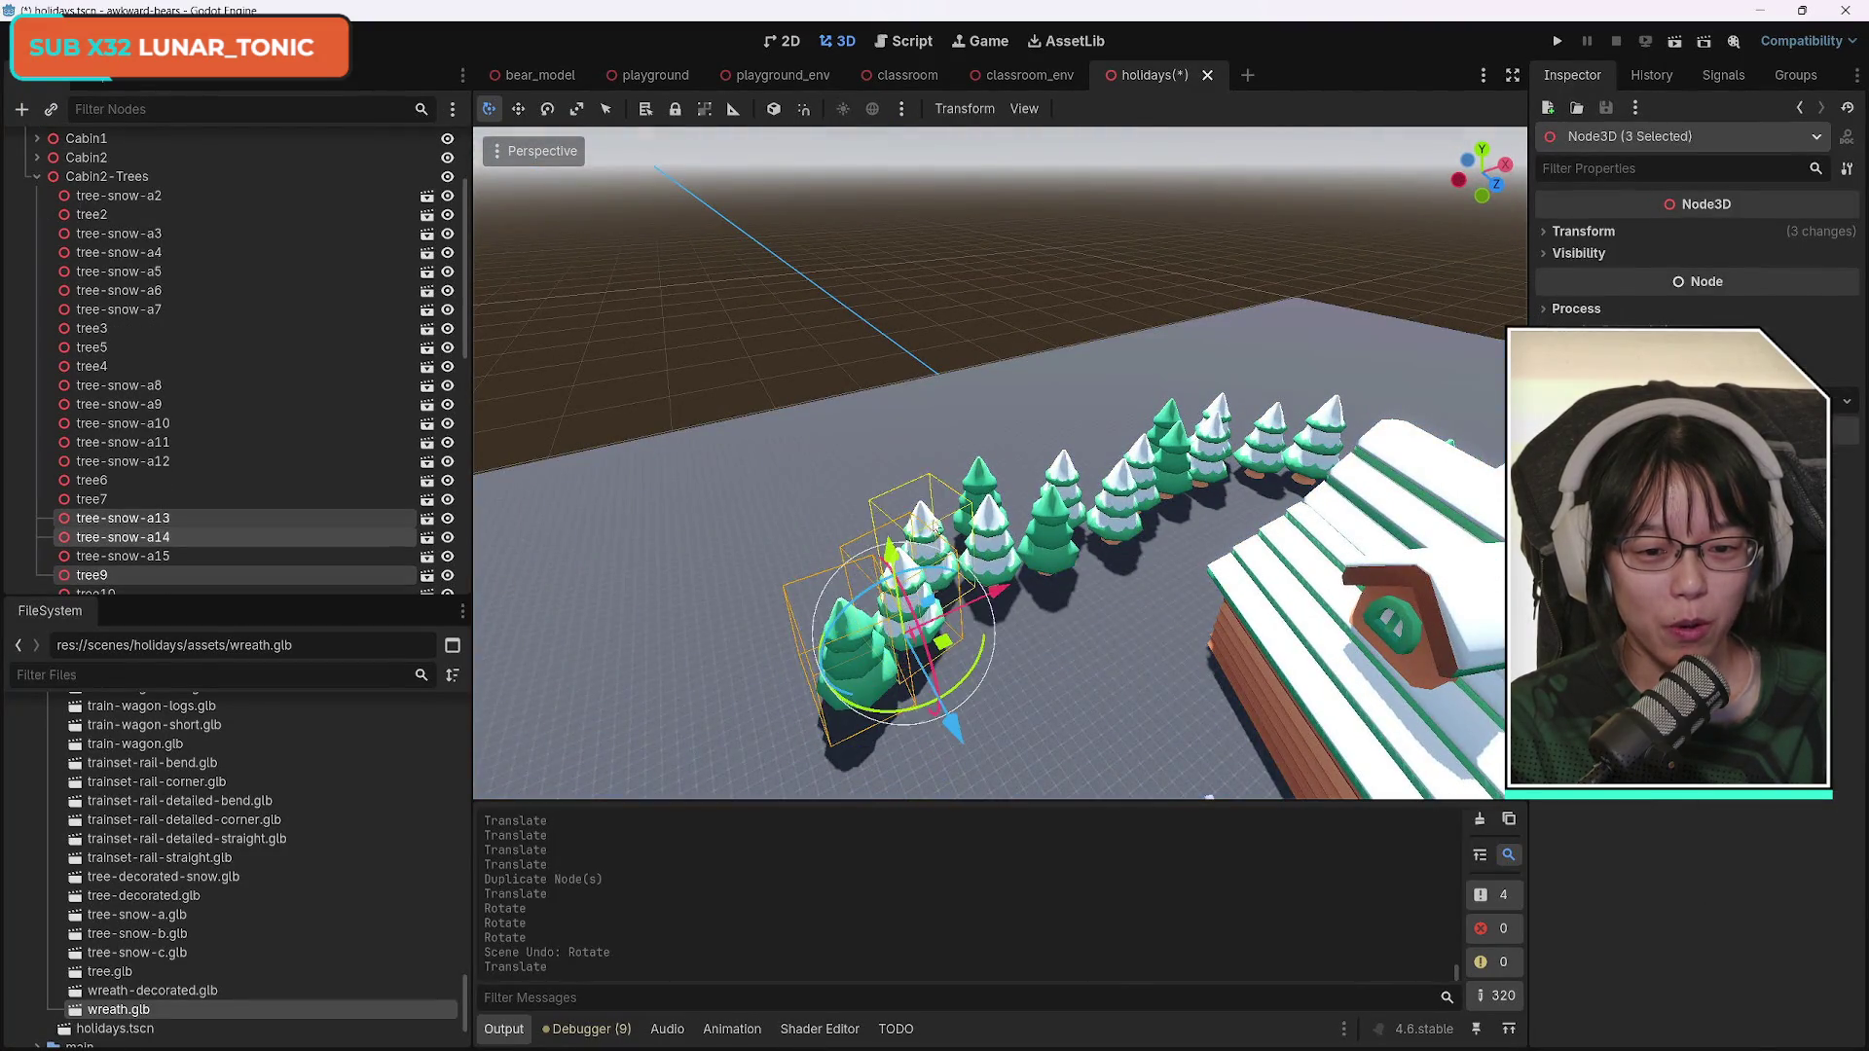
pyautogui.keyDown('shift'); pyautogui.click(995, 536); pyautogui.keyUp('shift')
pyautogui.keyDown('shift'); pyautogui.click(979, 474); pyautogui.keyUp('shift')
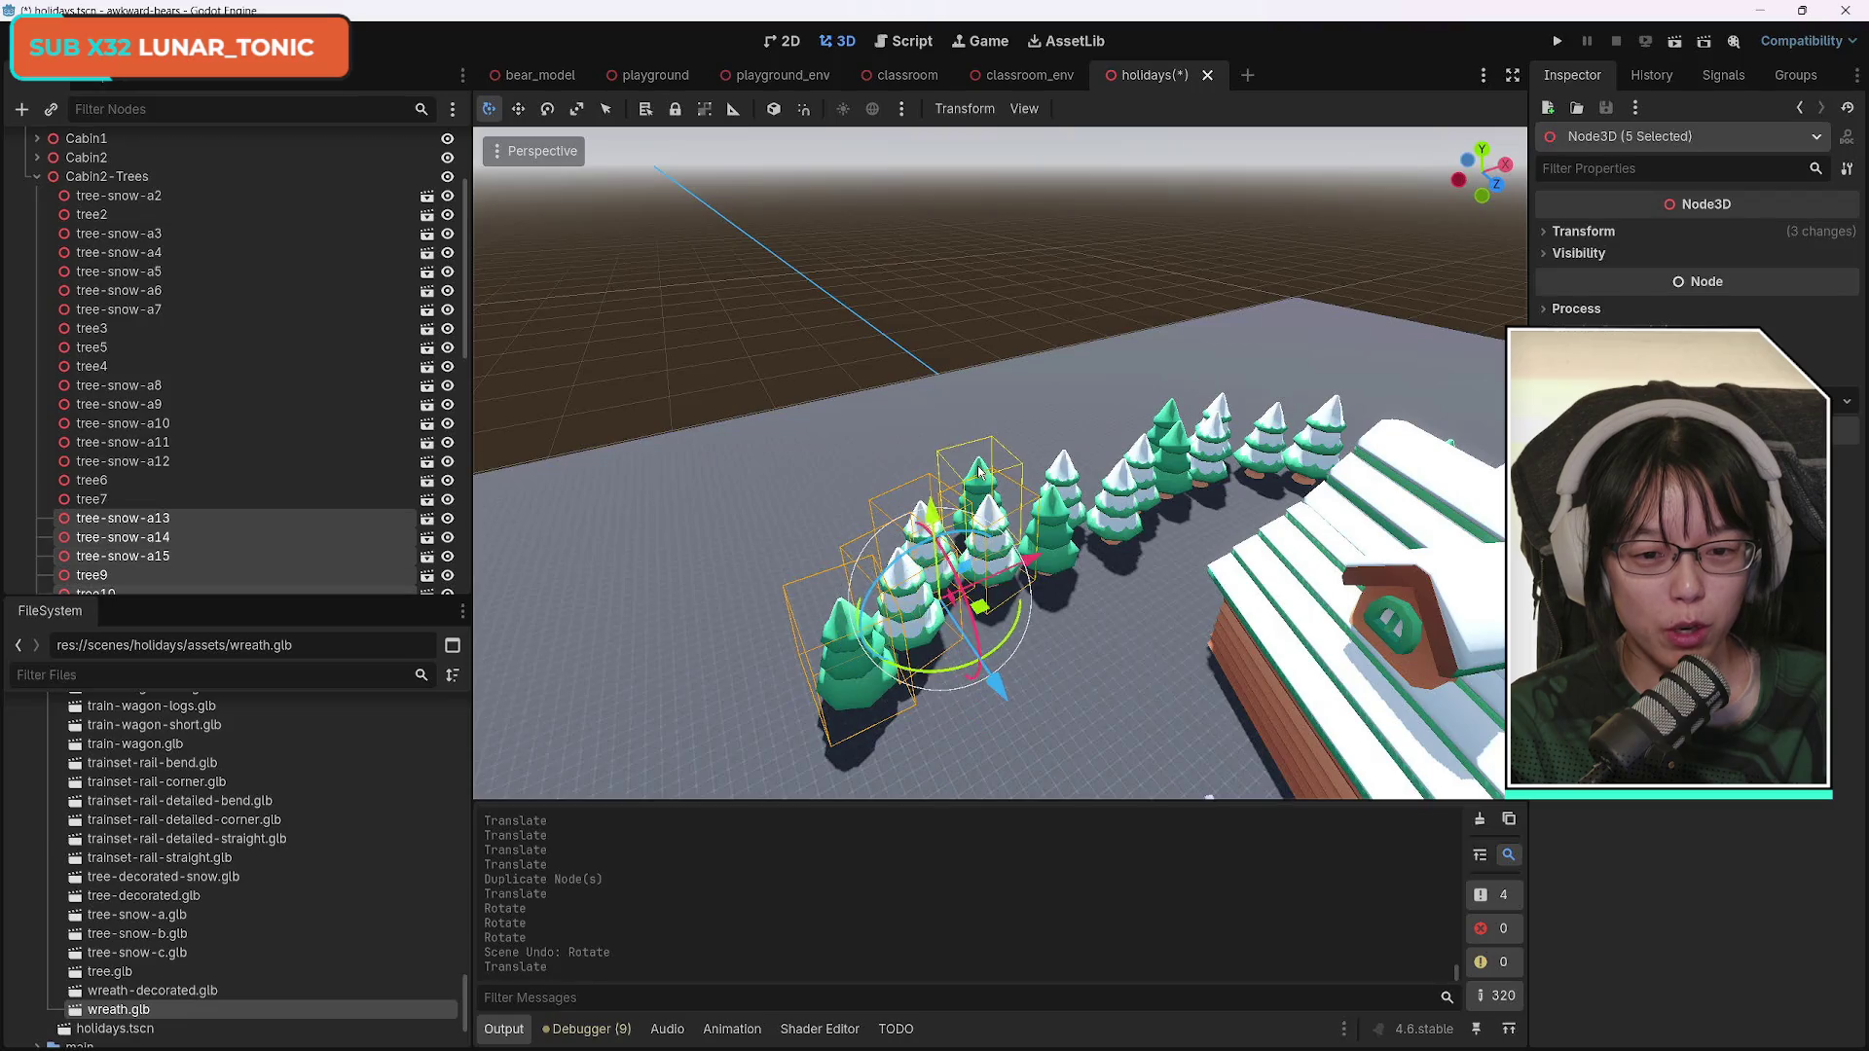
pyautogui.keyDown('shift'); pyautogui.click(1061, 527); pyautogui.keyUp('shift')
pyautogui.keyDown('shift'); pyautogui.click(1064, 463); pyautogui.keyUp('shift')
# Add tree-snow-a9, a8, tree6, a12, a11, a6, a7, tree4, tree3 and a3, making eighteen selected.
pyautogui.keyDown('shift'); pyautogui.click(1131, 499); pyautogui.keyUp('shift')
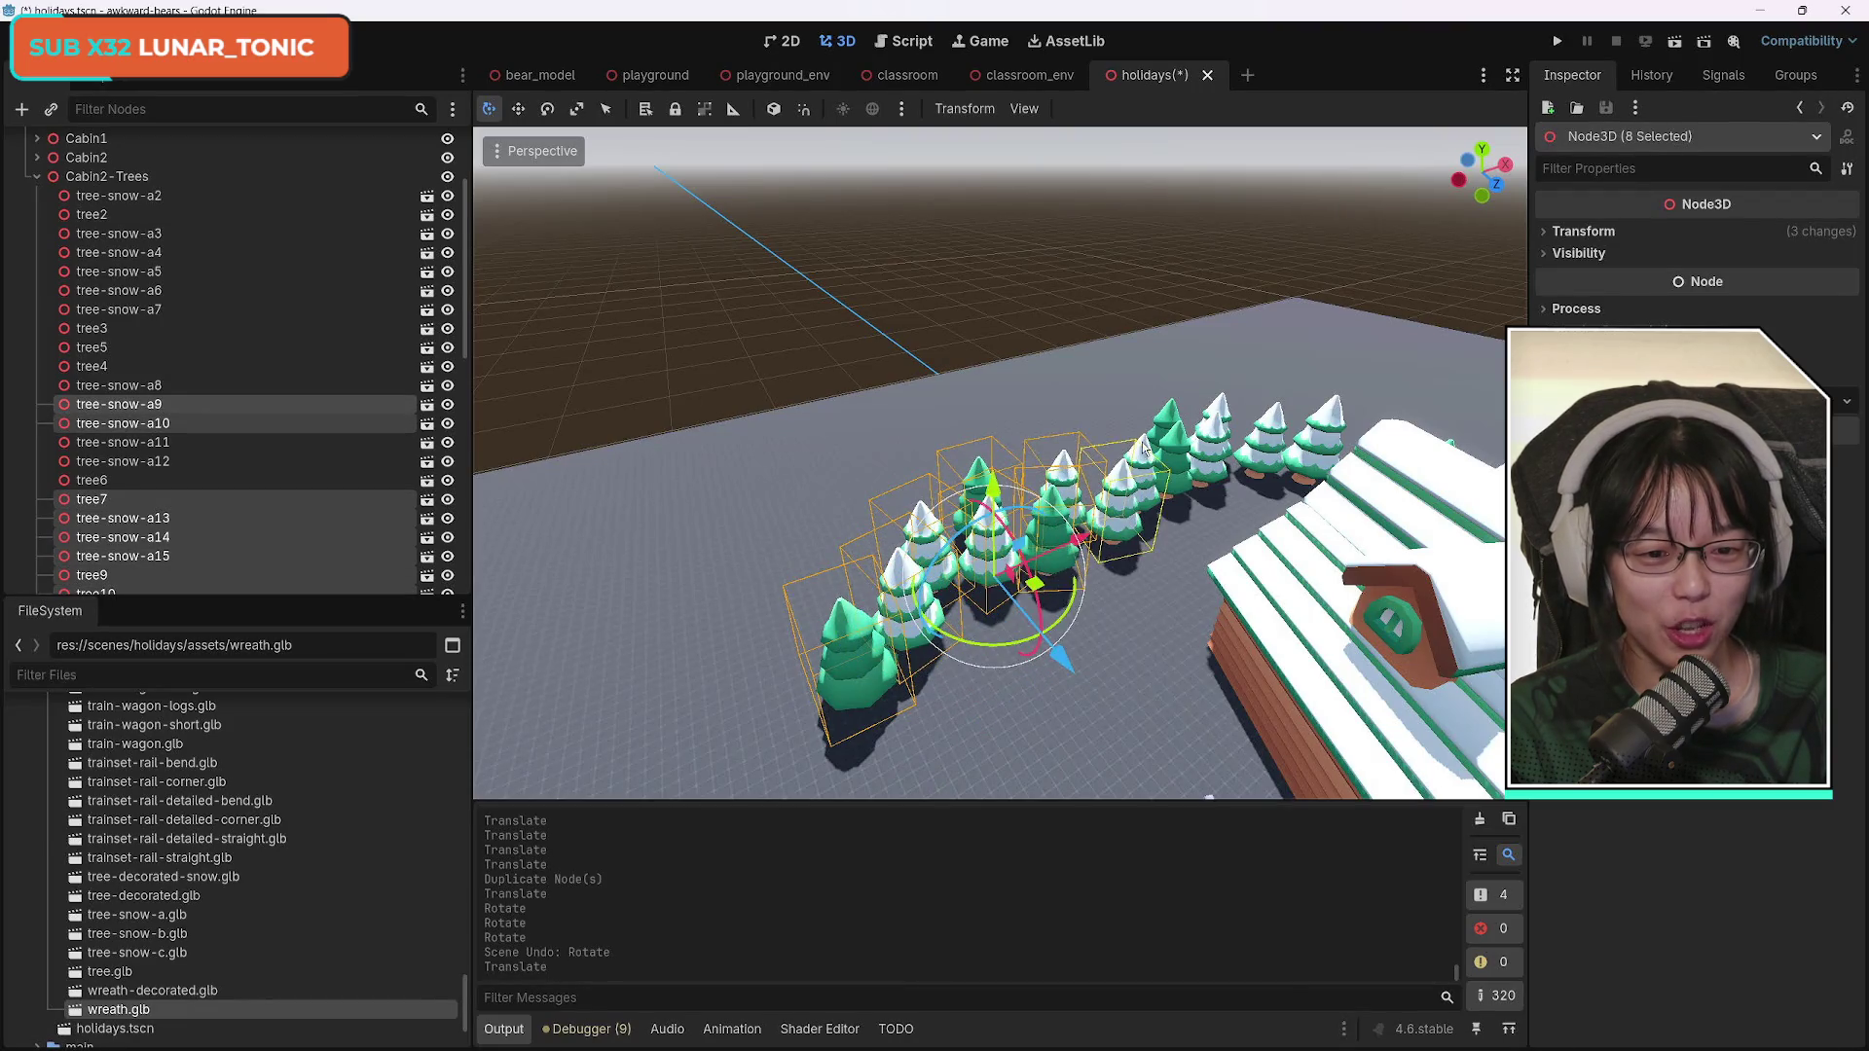
pyautogui.keyDown('shift'); pyautogui.click(1175, 448); pyautogui.keyUp('shift')
pyautogui.keyDown('shift'); pyautogui.click(1180, 439); pyautogui.keyUp('shift')
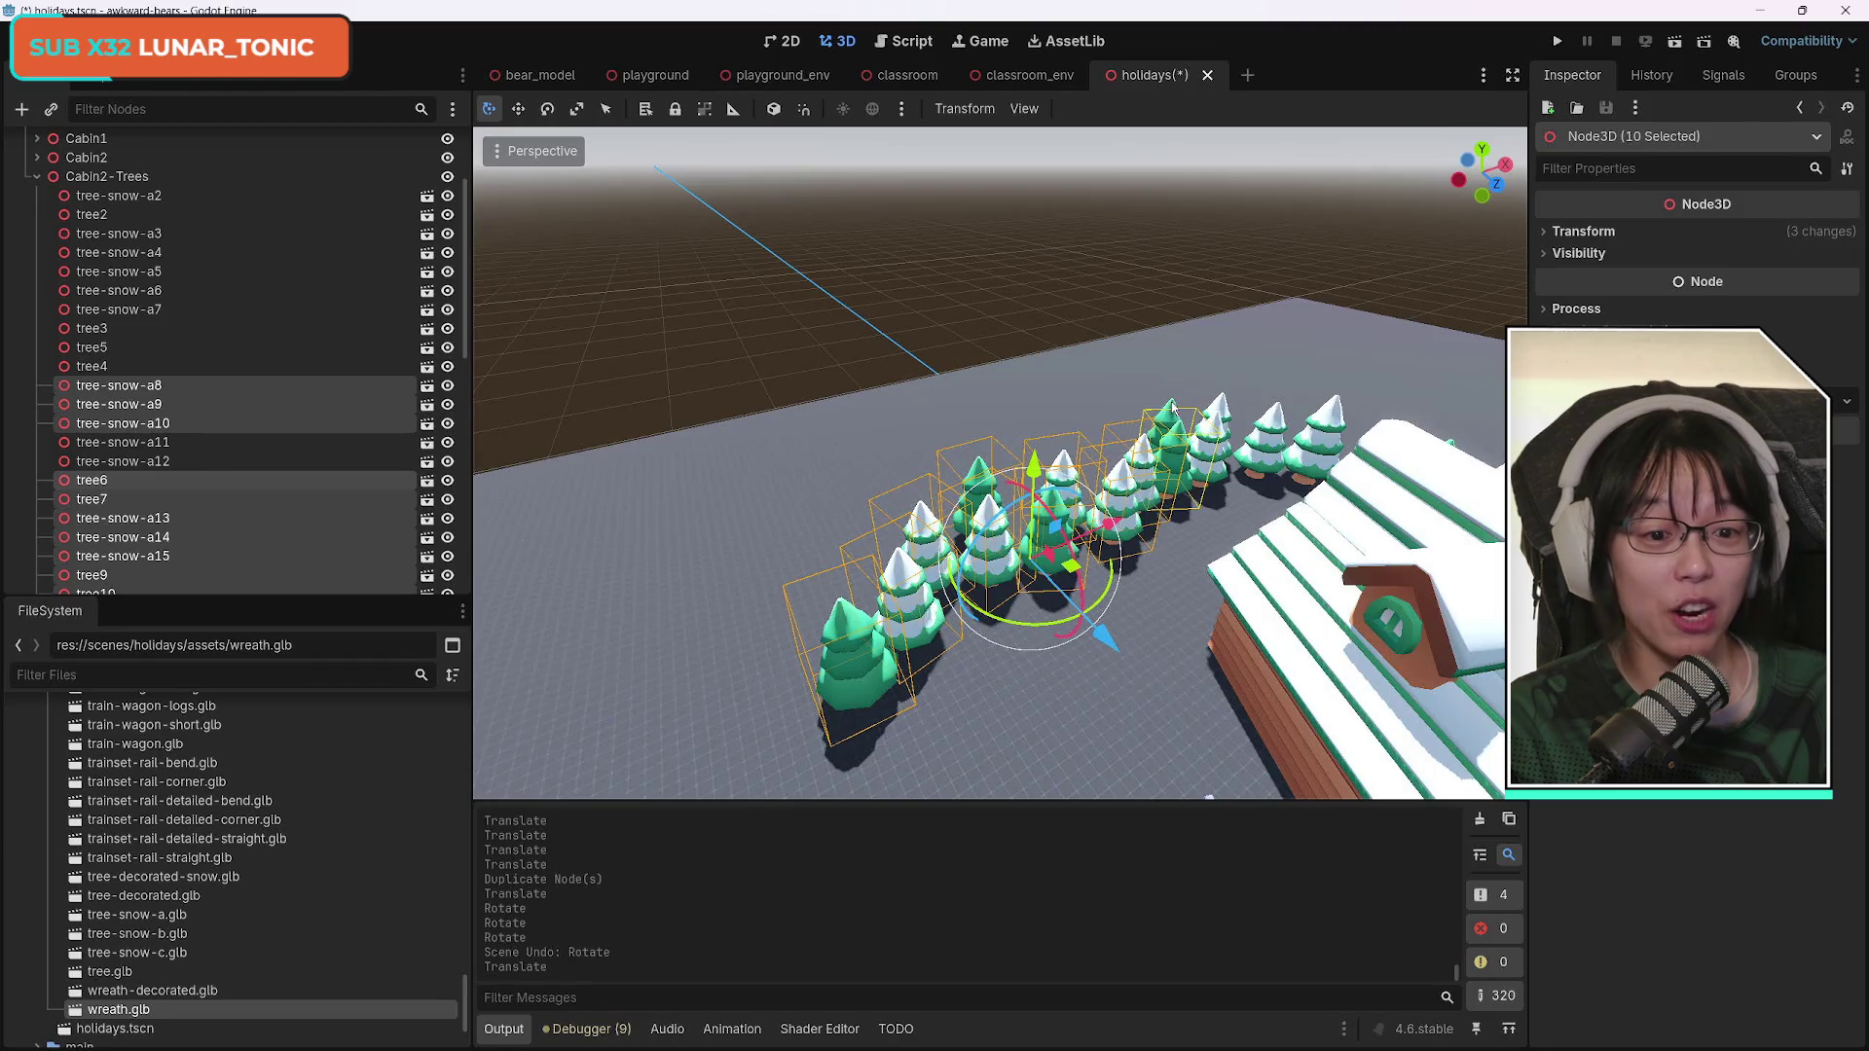
pyautogui.keyDown('shift'); pyautogui.click(1174, 410); pyautogui.keyUp('shift')
pyautogui.keyDown('shift'); pyautogui.click(1221, 395); pyautogui.keyUp('shift')
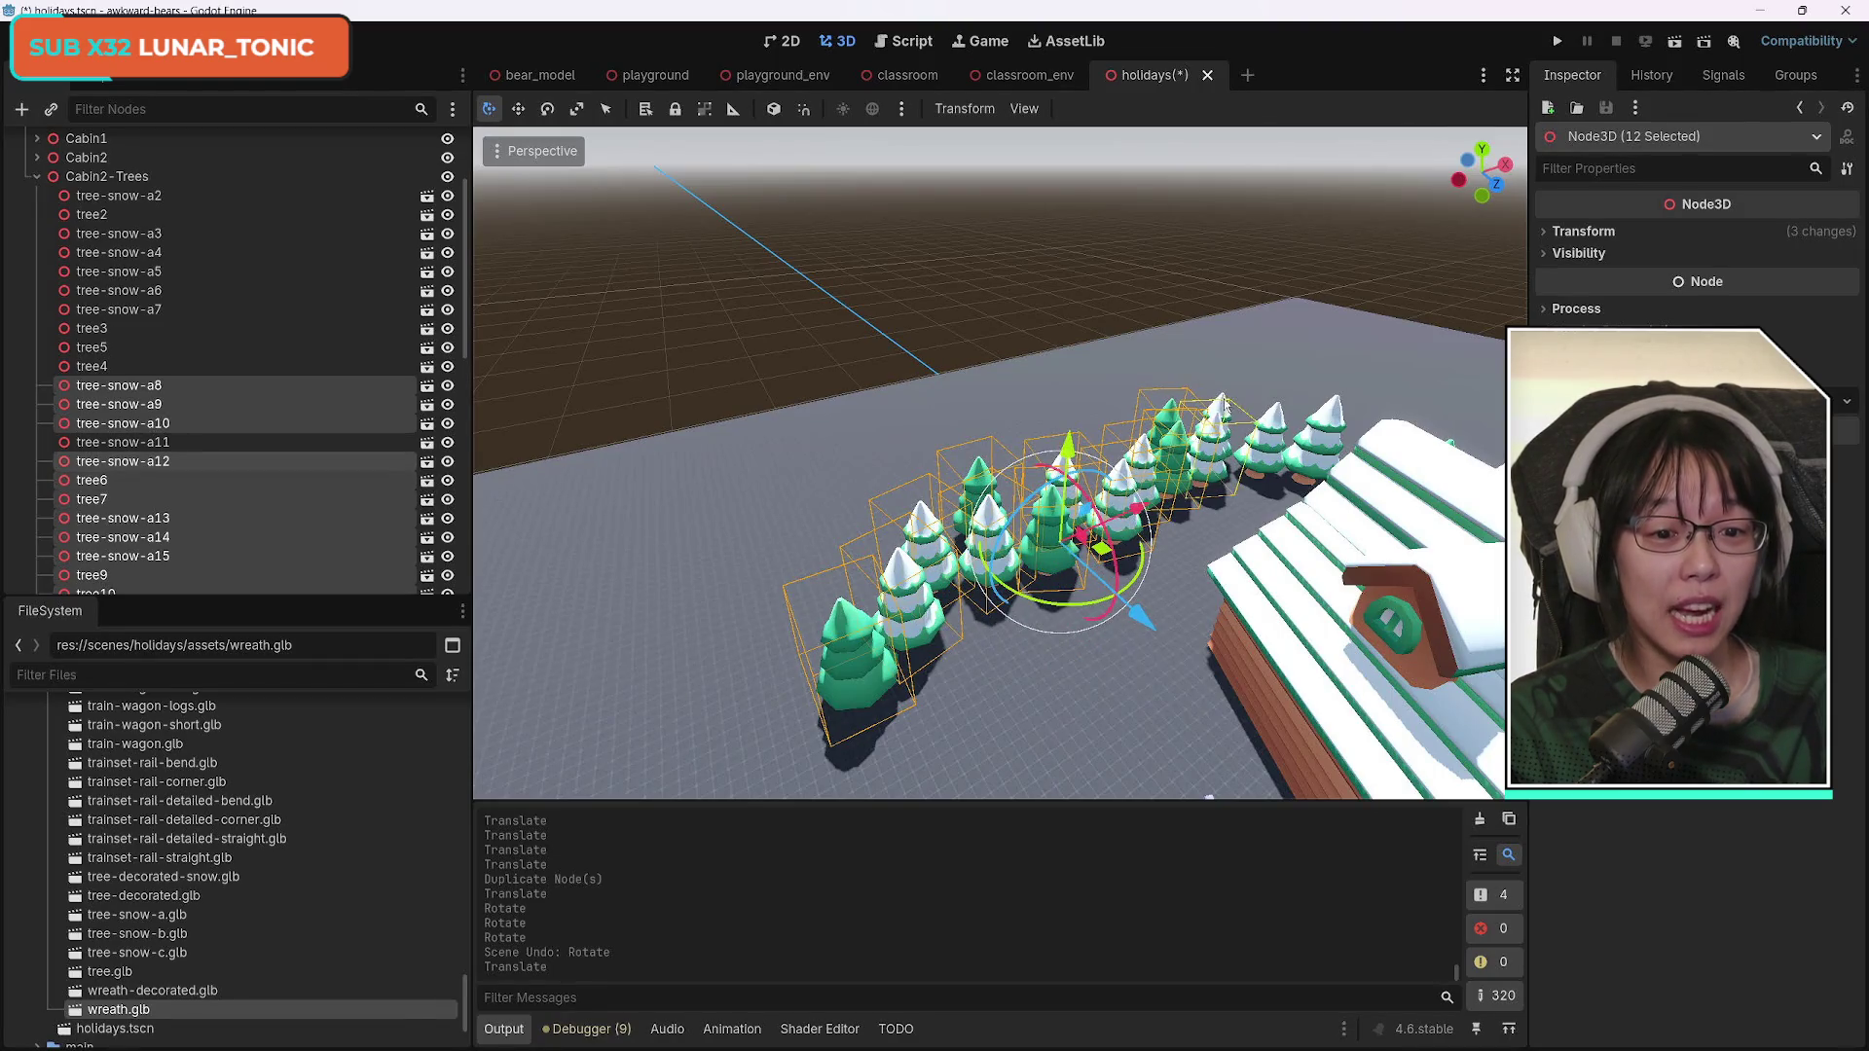
pyautogui.keyDown('shift'); pyautogui.click(1268, 416); pyautogui.keyUp('shift')
pyautogui.keyDown('shift'); pyautogui.click(1285, 440); pyautogui.keyUp('shift')
pyautogui.keyDown('shift'); pyautogui.click(1335, 417); pyautogui.keyUp('shift')
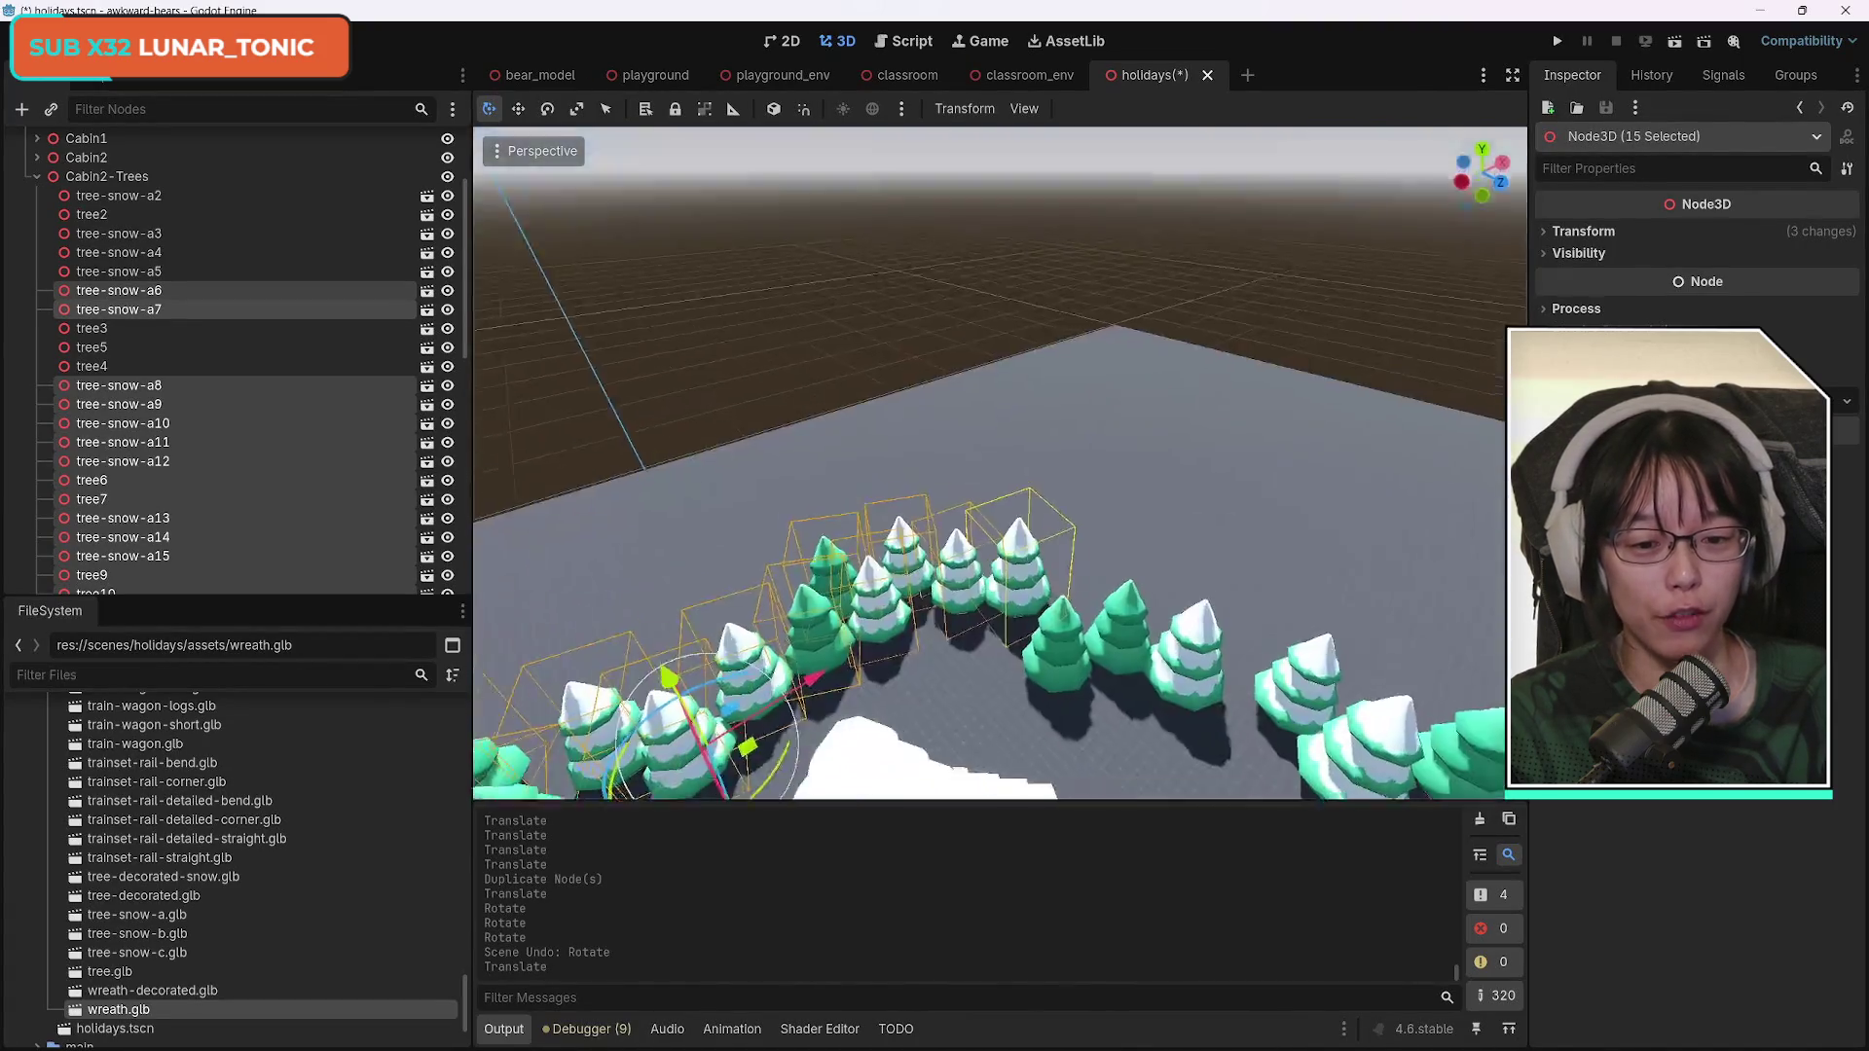
pyautogui.keyDown('shift'); pyautogui.click(934, 501); pyautogui.keyUp('shift')
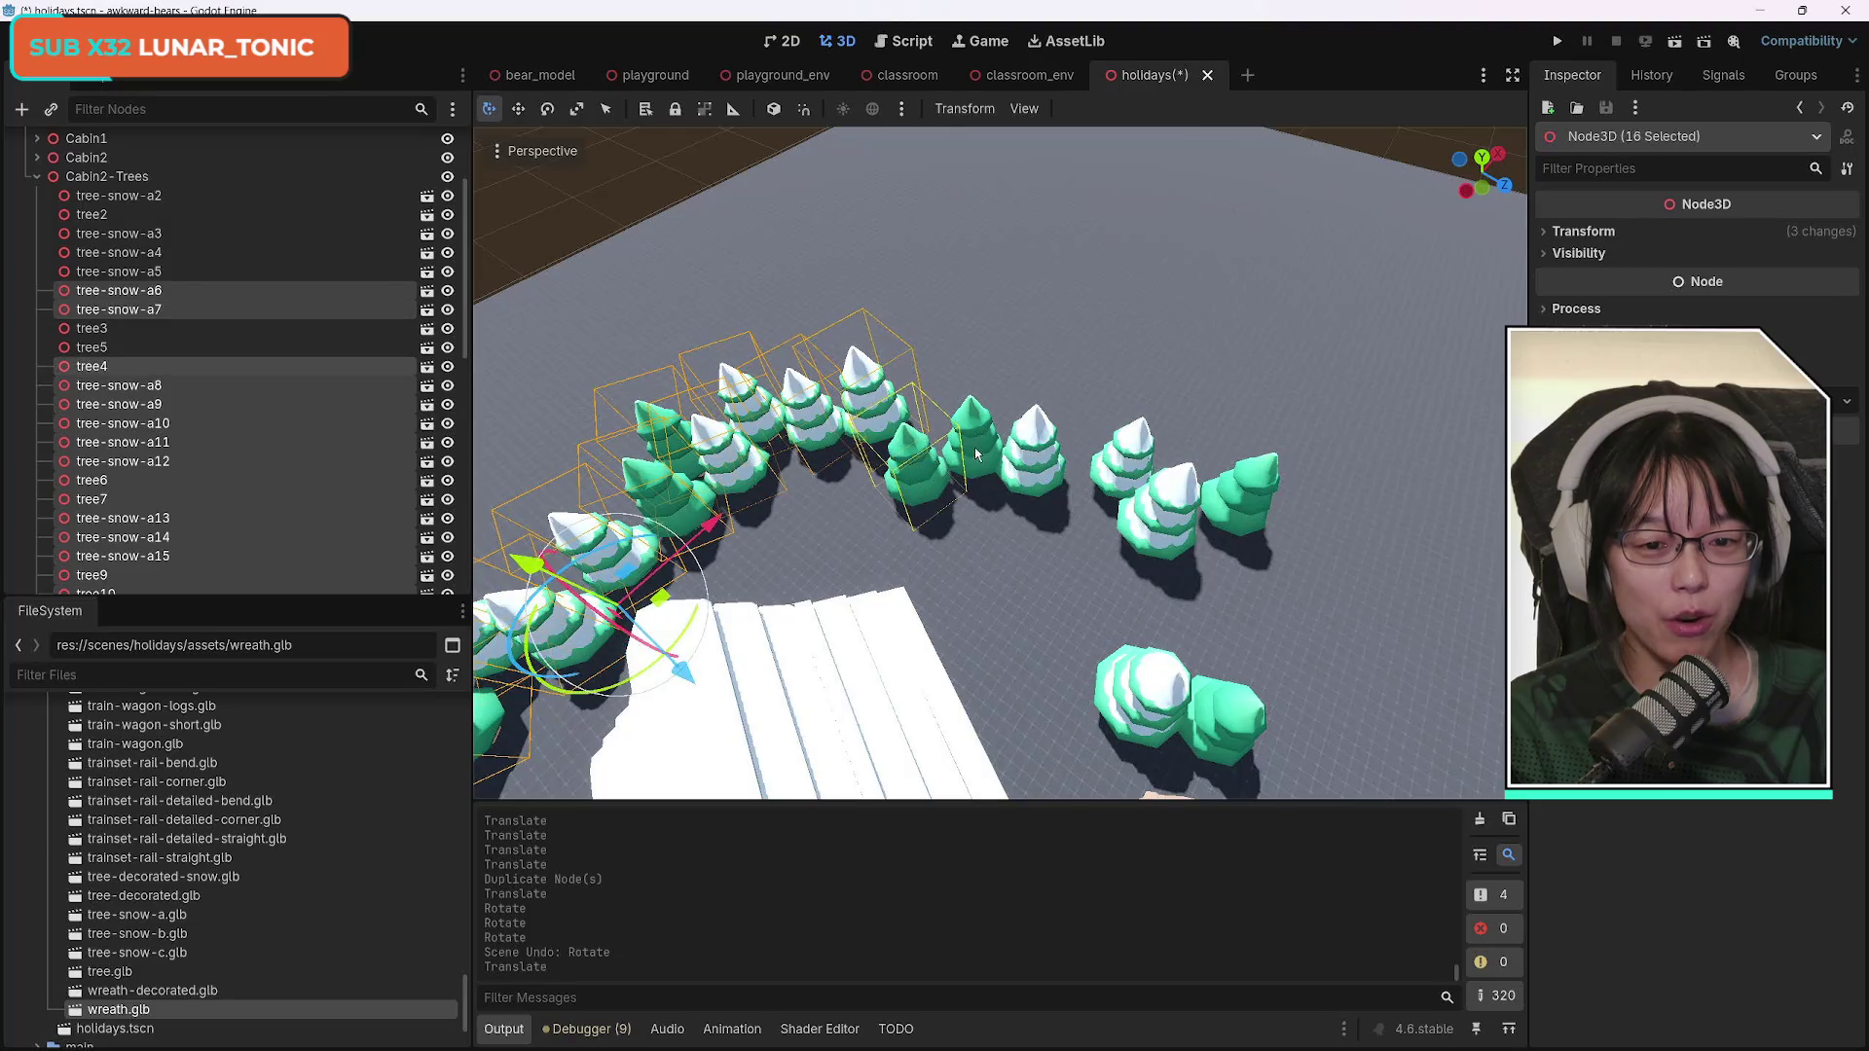
pyautogui.keyDown('shift'); pyautogui.click(978, 436); pyautogui.keyUp('shift')
pyautogui.keyDown('shift'); pyautogui.click(1030, 452); pyautogui.keyUp('shift')
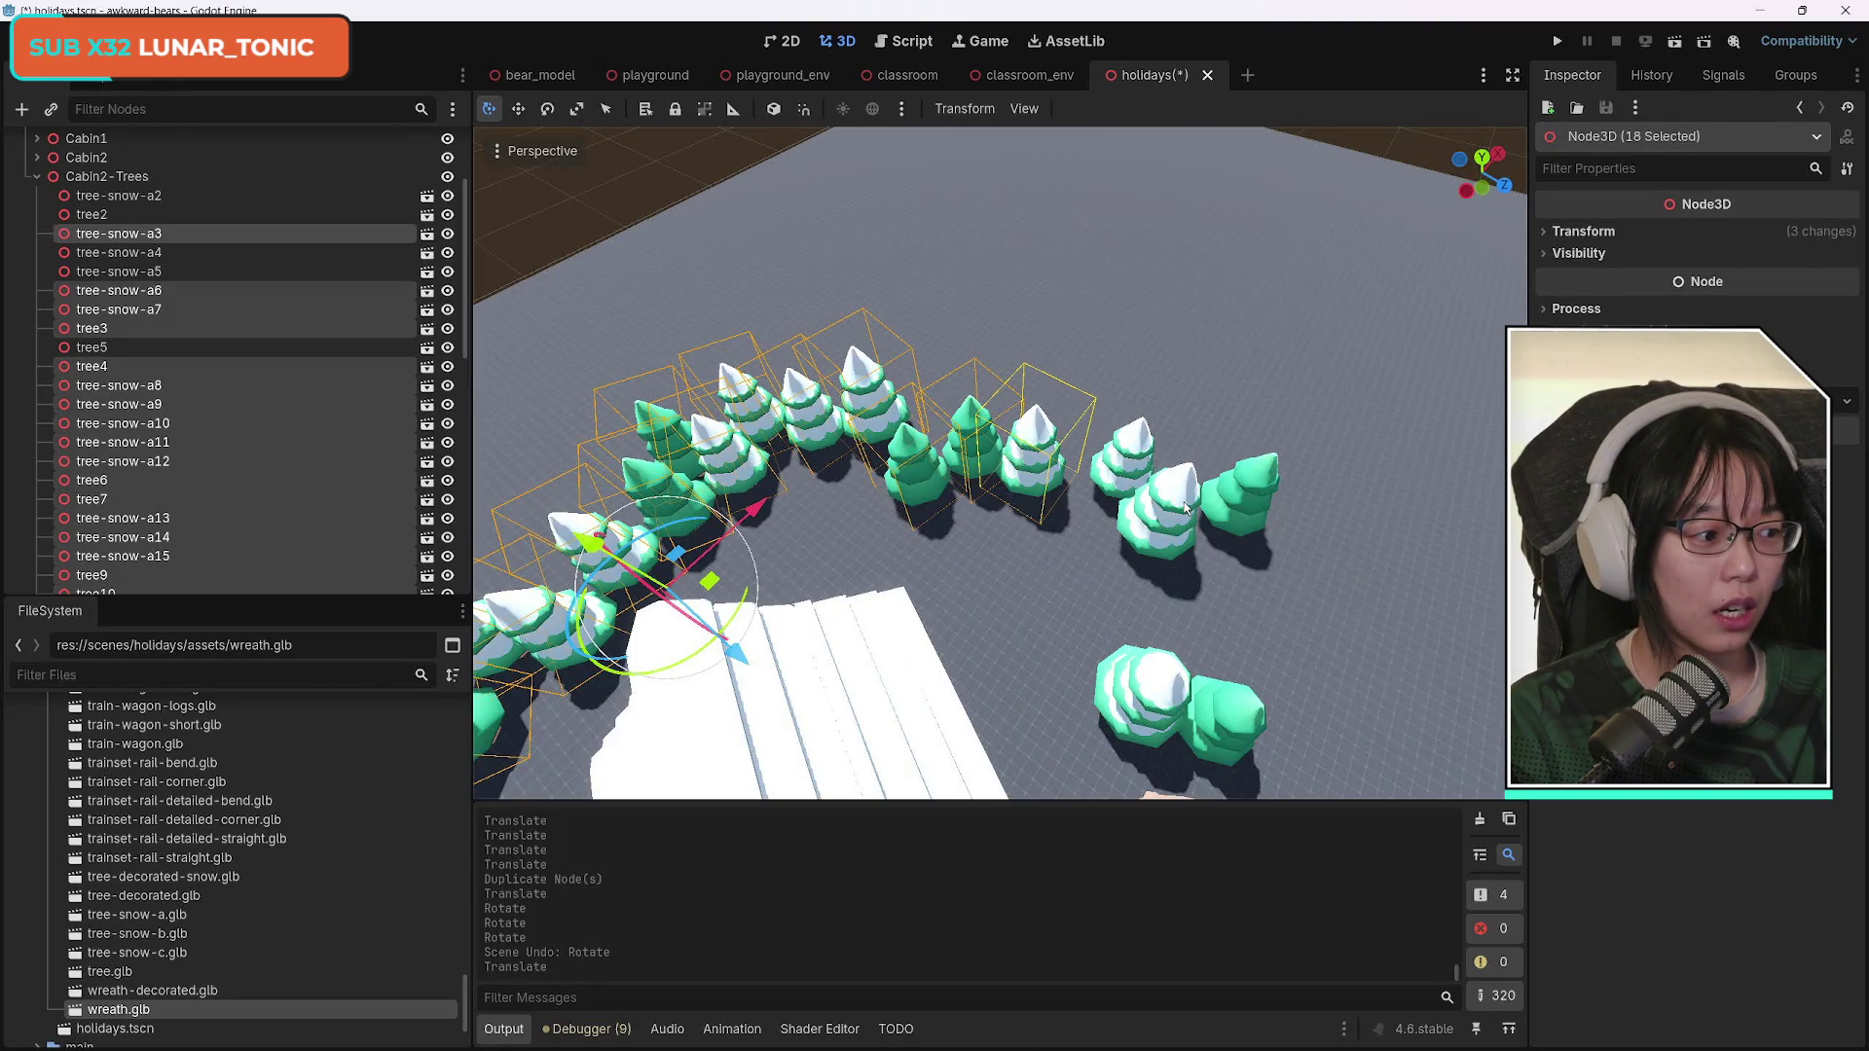
pyautogui.moveTo(1106, 585); pyautogui.dragTo(1107, 585)
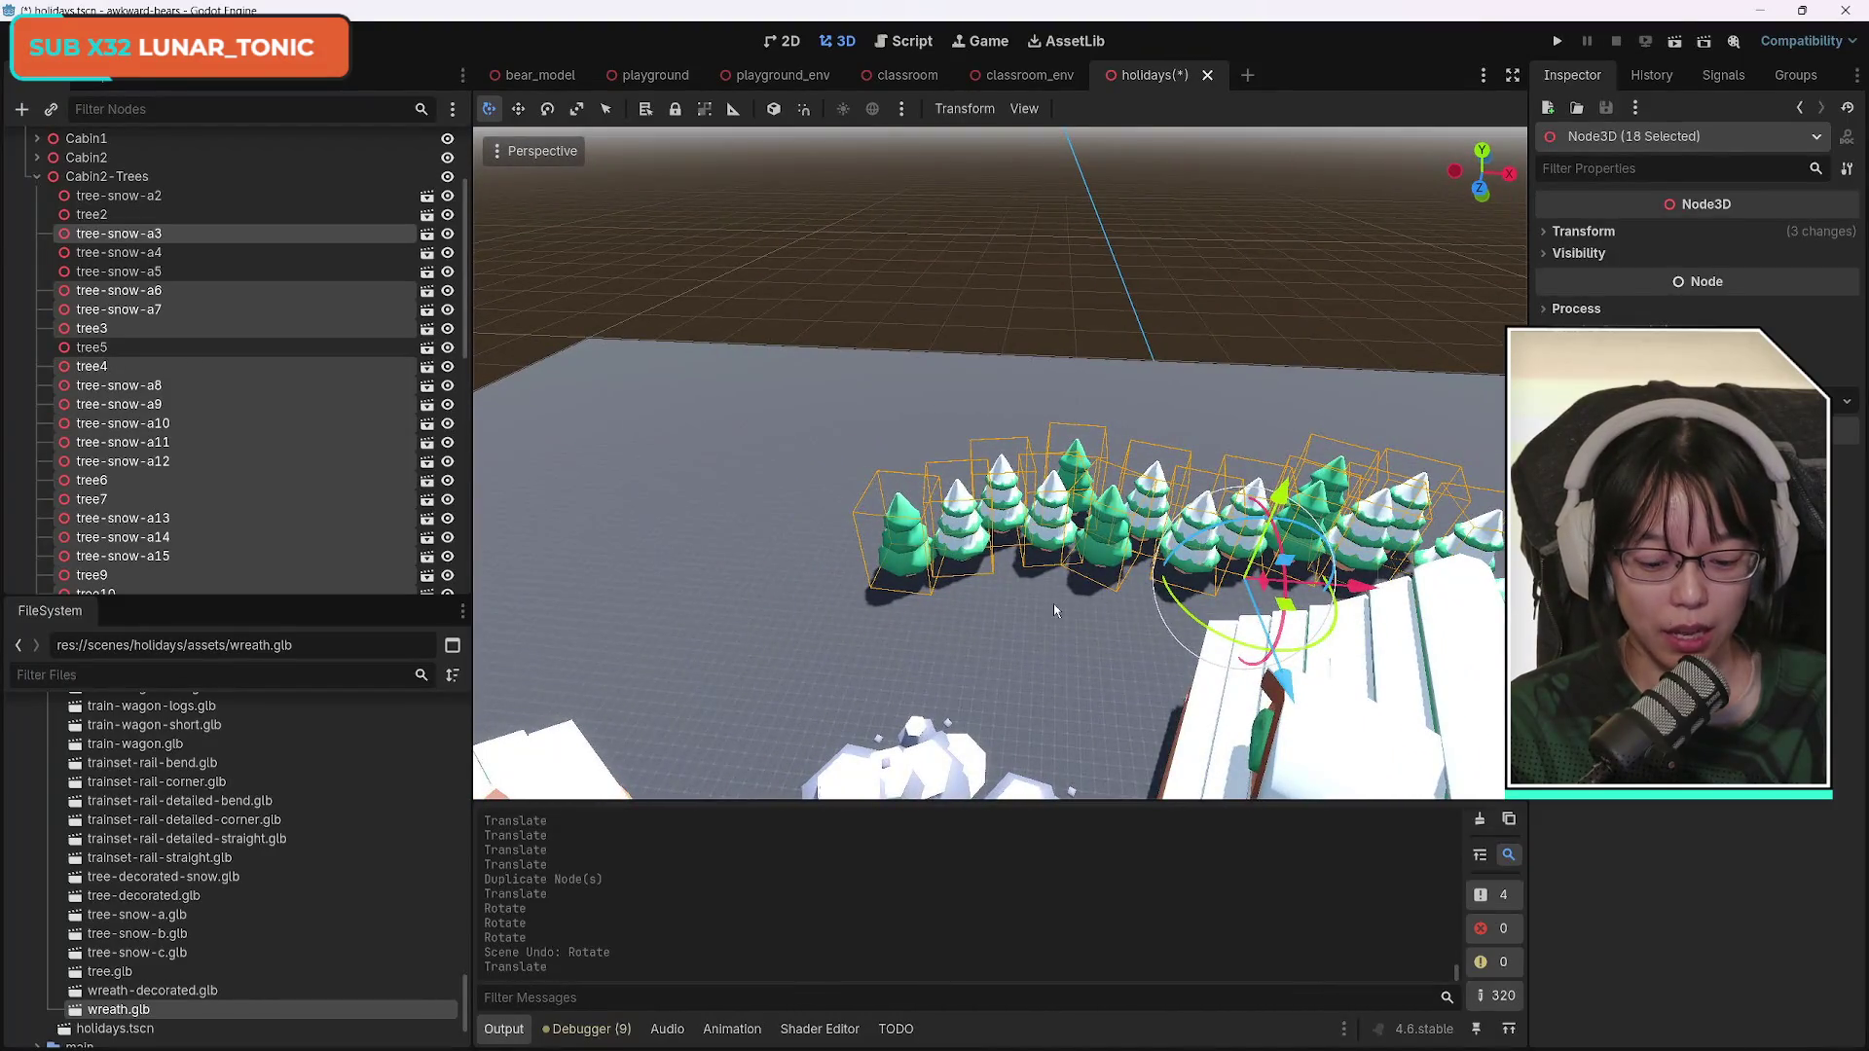
# Duplicate the eighteen trees and turn the copies roughly half a turn toward the ring's far side.
pyautogui.hotkey('ctrl', 'd')
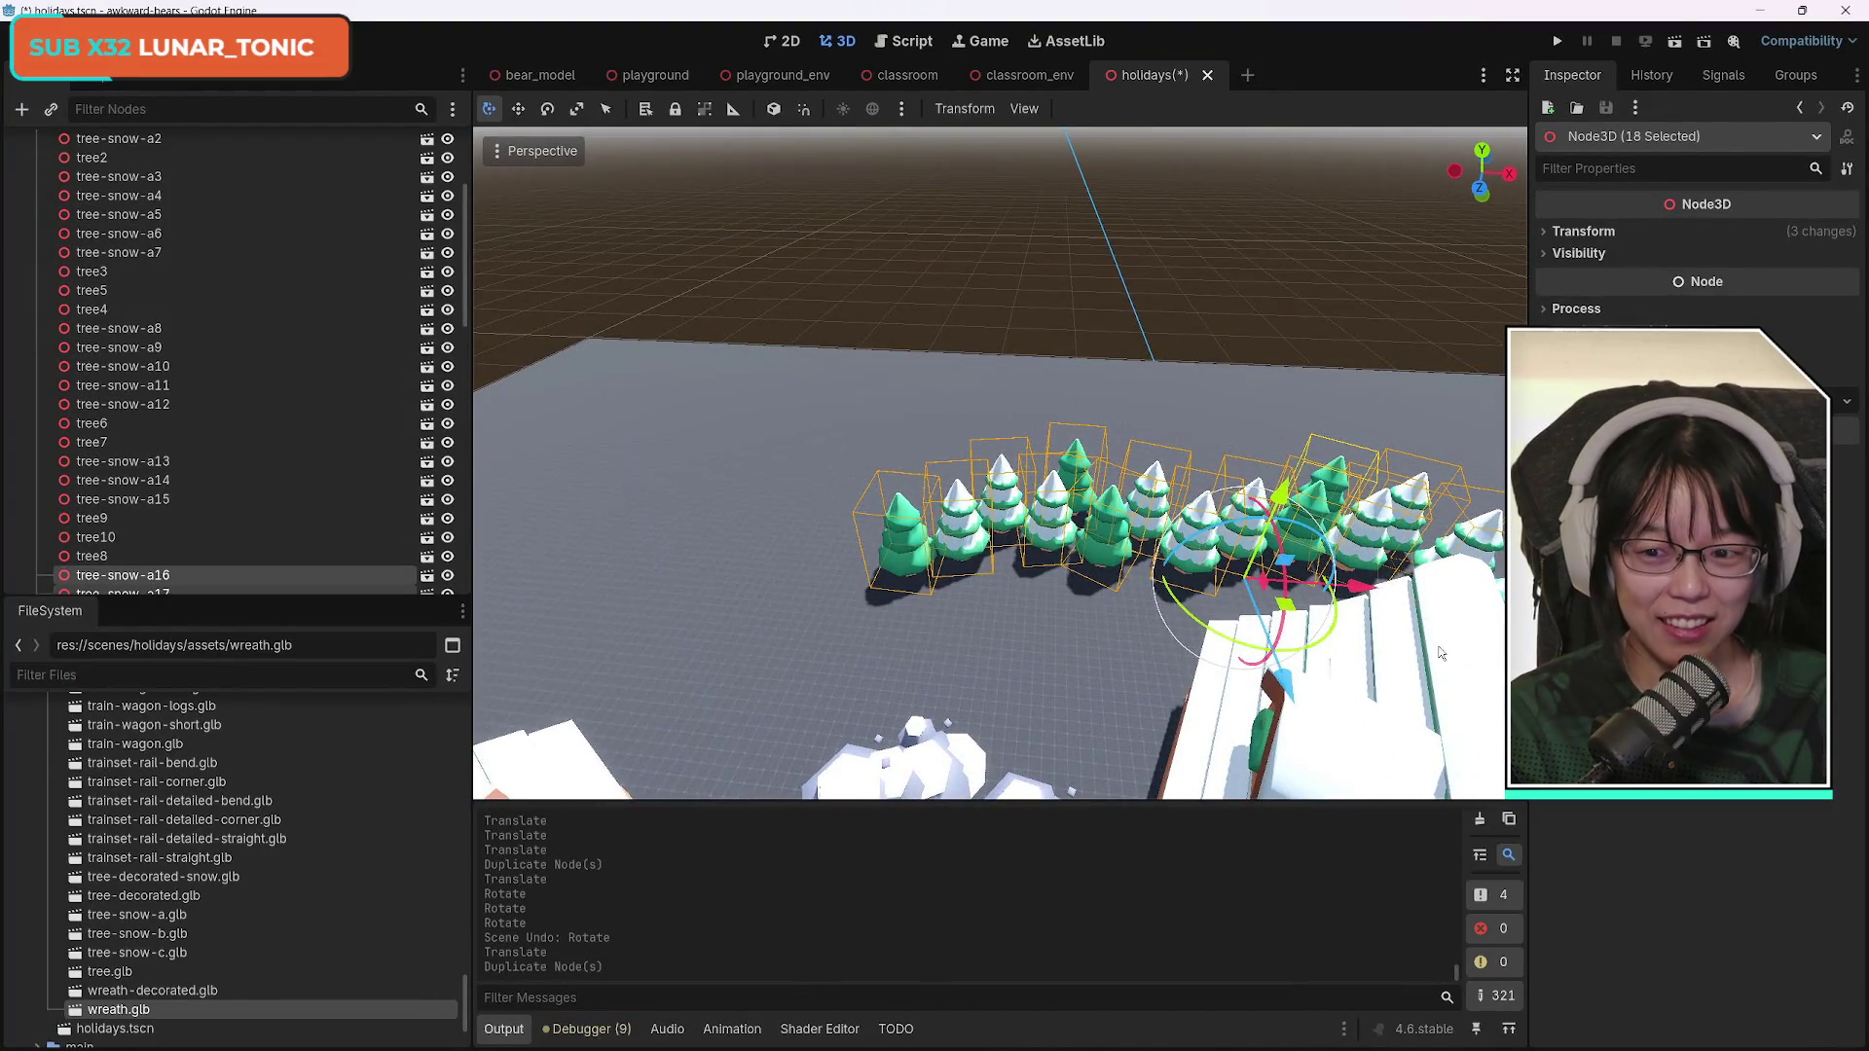
pyautogui.moveTo(1410, 638); pyautogui.dragTo(1186, 594)
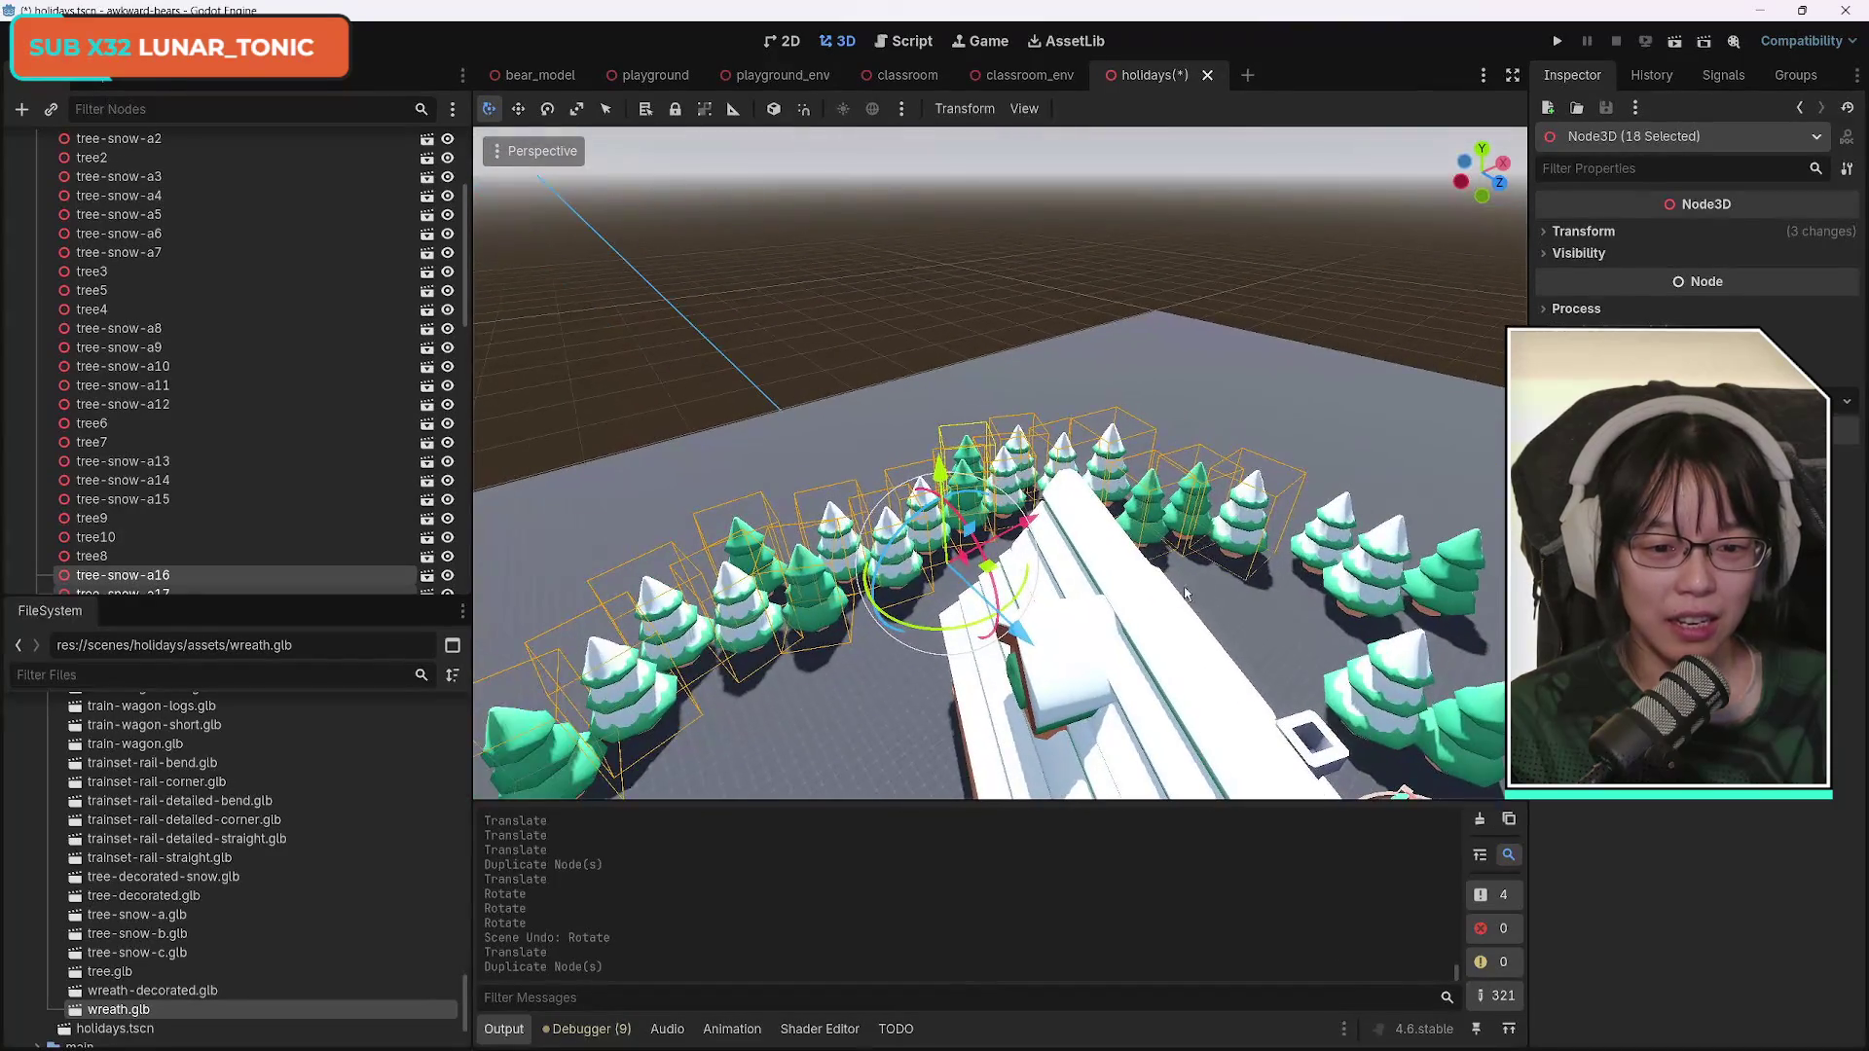
pyautogui.moveTo(1012, 599)
pyautogui.mouseDown()
pyautogui.moveTo(968, 643)
pyautogui.moveTo(881, 637)
pyautogui.moveTo(764, 545)
pyautogui.moveTo(800, 523)
pyautogui.mouseUp()
pyautogui.moveTo(1019, 575); pyautogui.dragTo(944, 594)
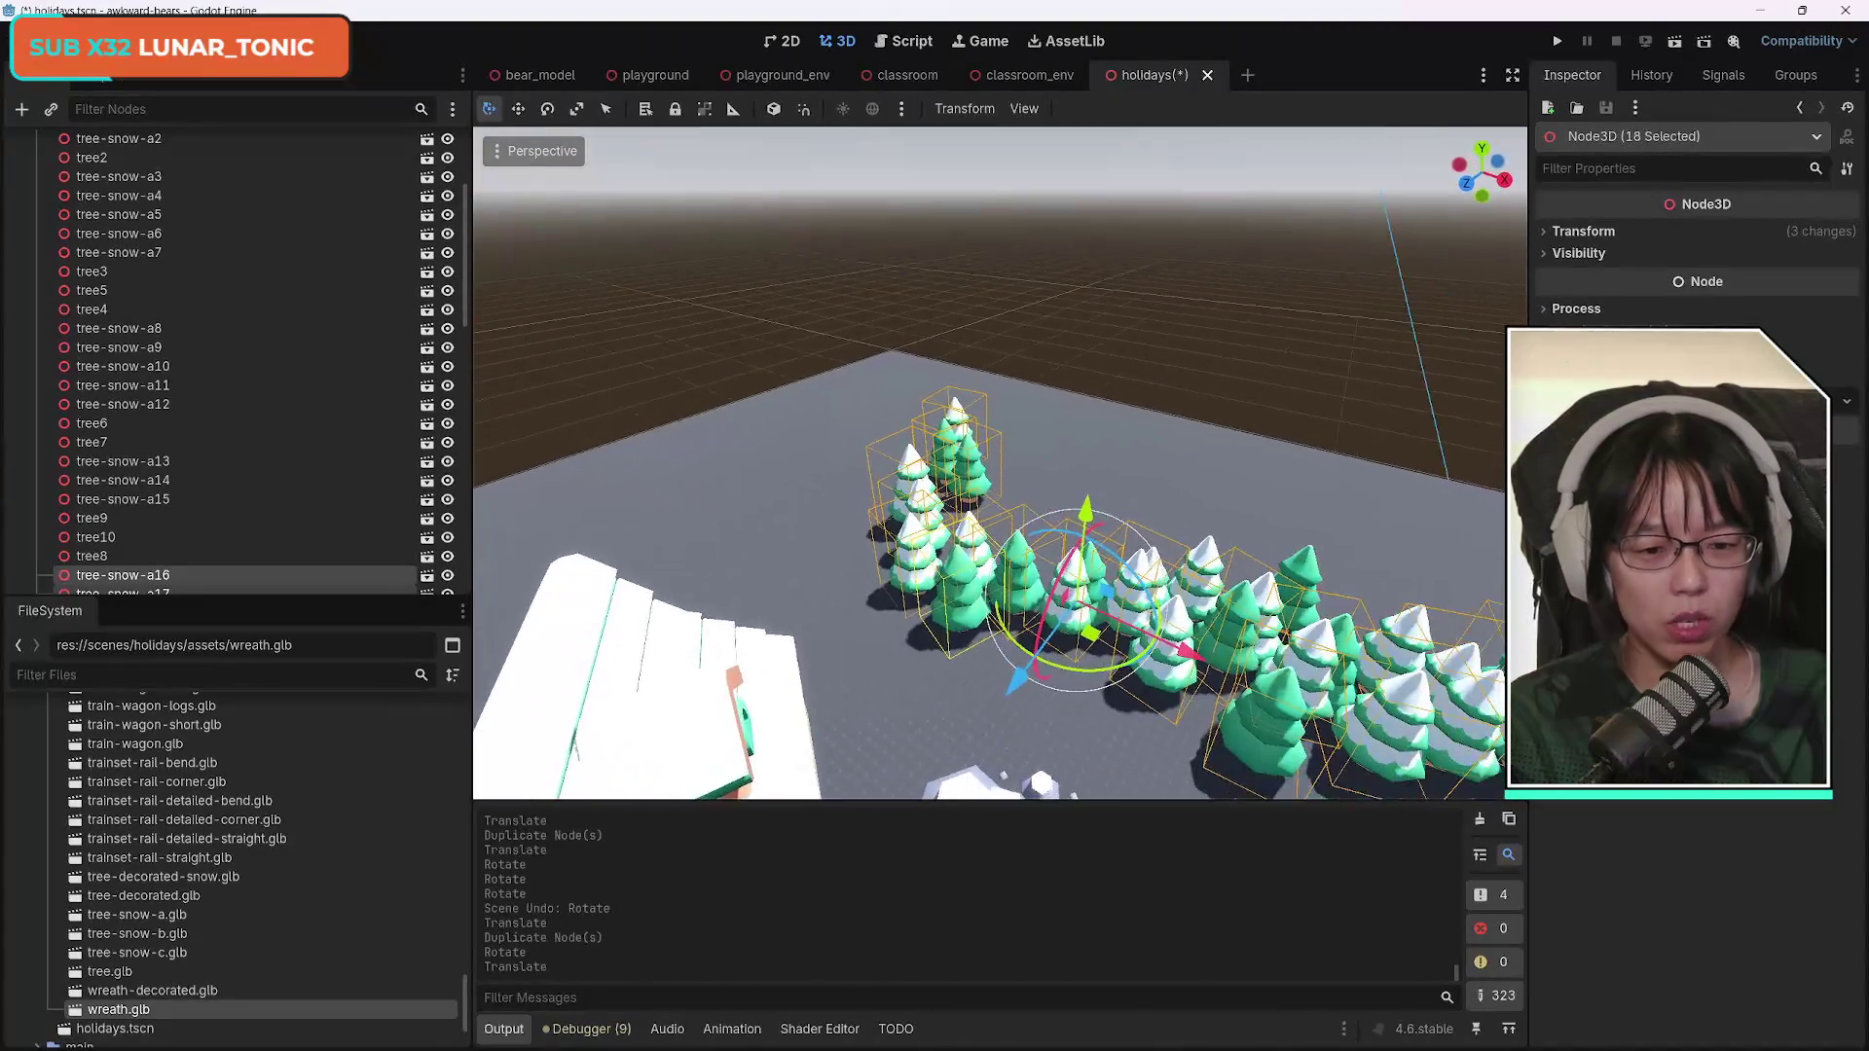
pyautogui.moveTo(1115, 672); pyautogui.dragTo(1140, 638)
# Slide the copies along X and Z with G axis locks to form the opposite side of the circle.
pyautogui.moveTo(1019, 680); pyautogui.dragTo(1053, 657)
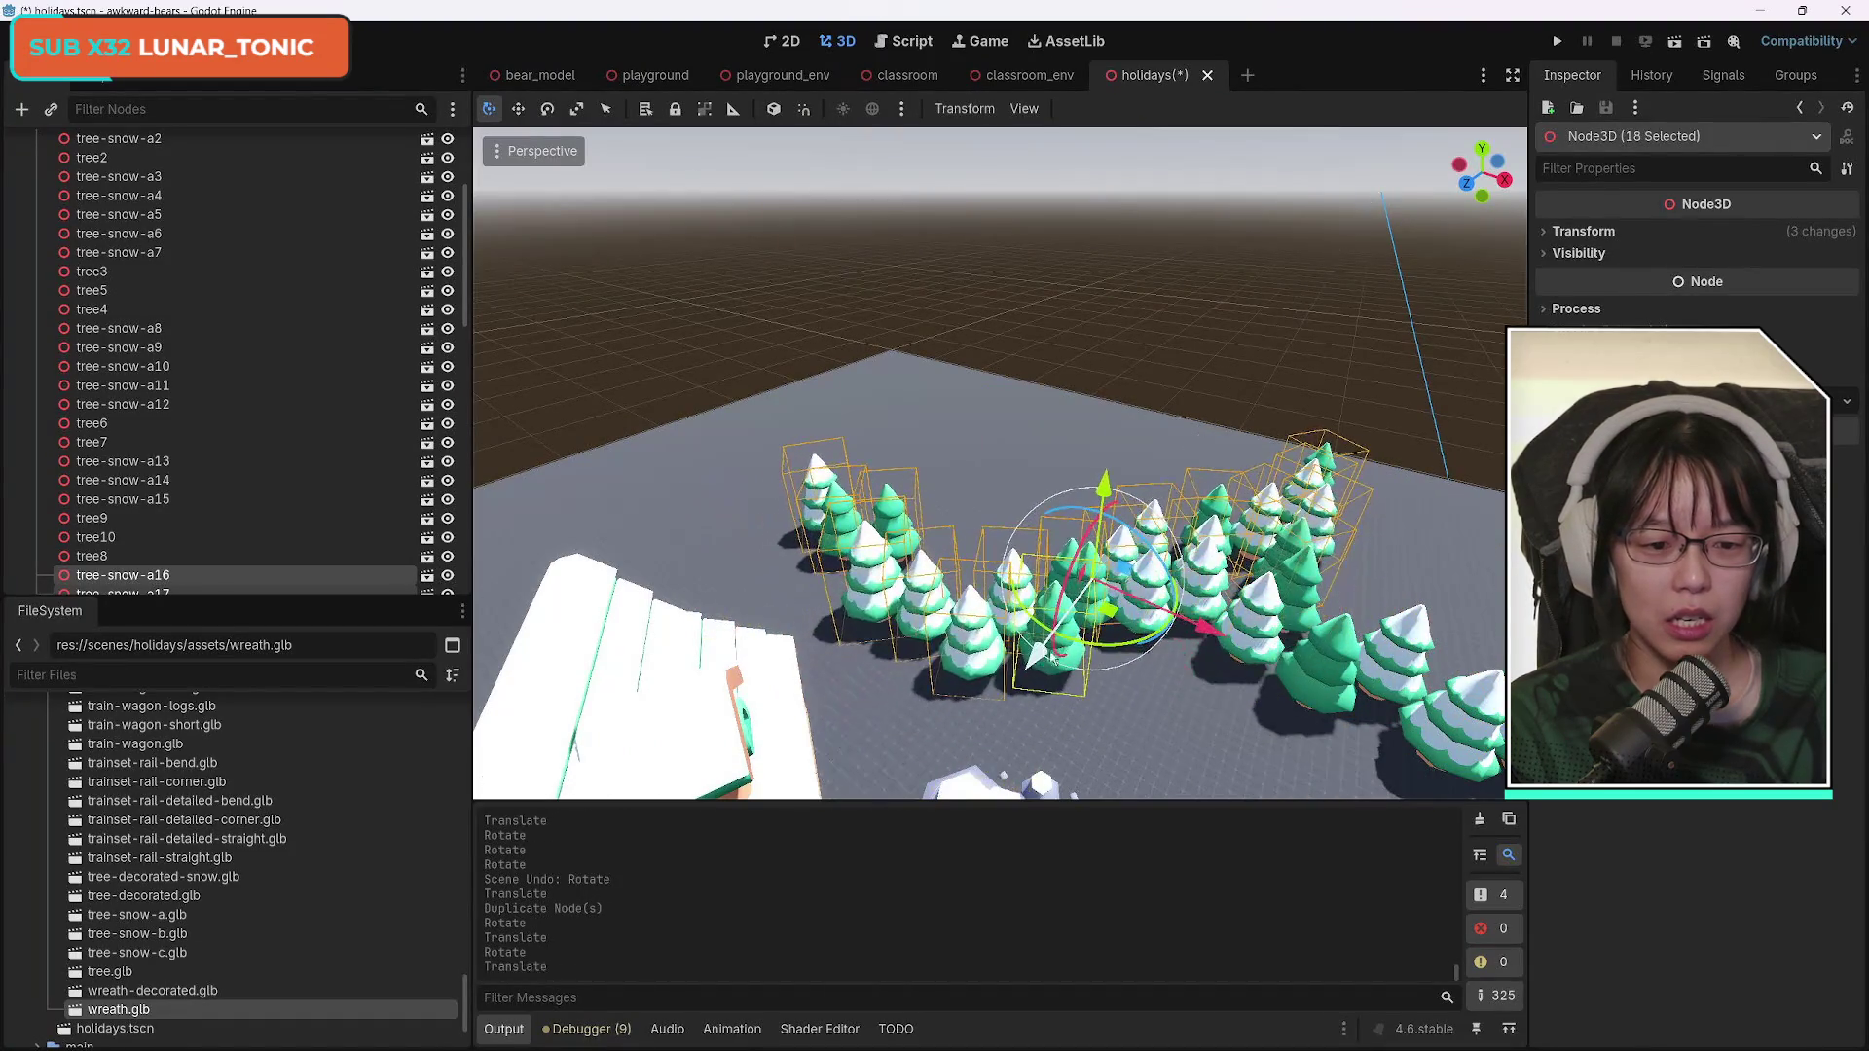
pyautogui.moveTo(1223, 637)
pyautogui.mouseDown()
pyautogui.moveTo(1002, 654)
pyautogui.moveTo(757, 635)
pyautogui.mouseUp()
pyautogui.moveTo(956, 653)
pyautogui.mouseDown()
pyautogui.moveTo(983, 644)
pyautogui.moveTo(897, 631)
pyautogui.moveTo(930, 640)
pyautogui.mouseUp()
pyautogui.click(908, 647)
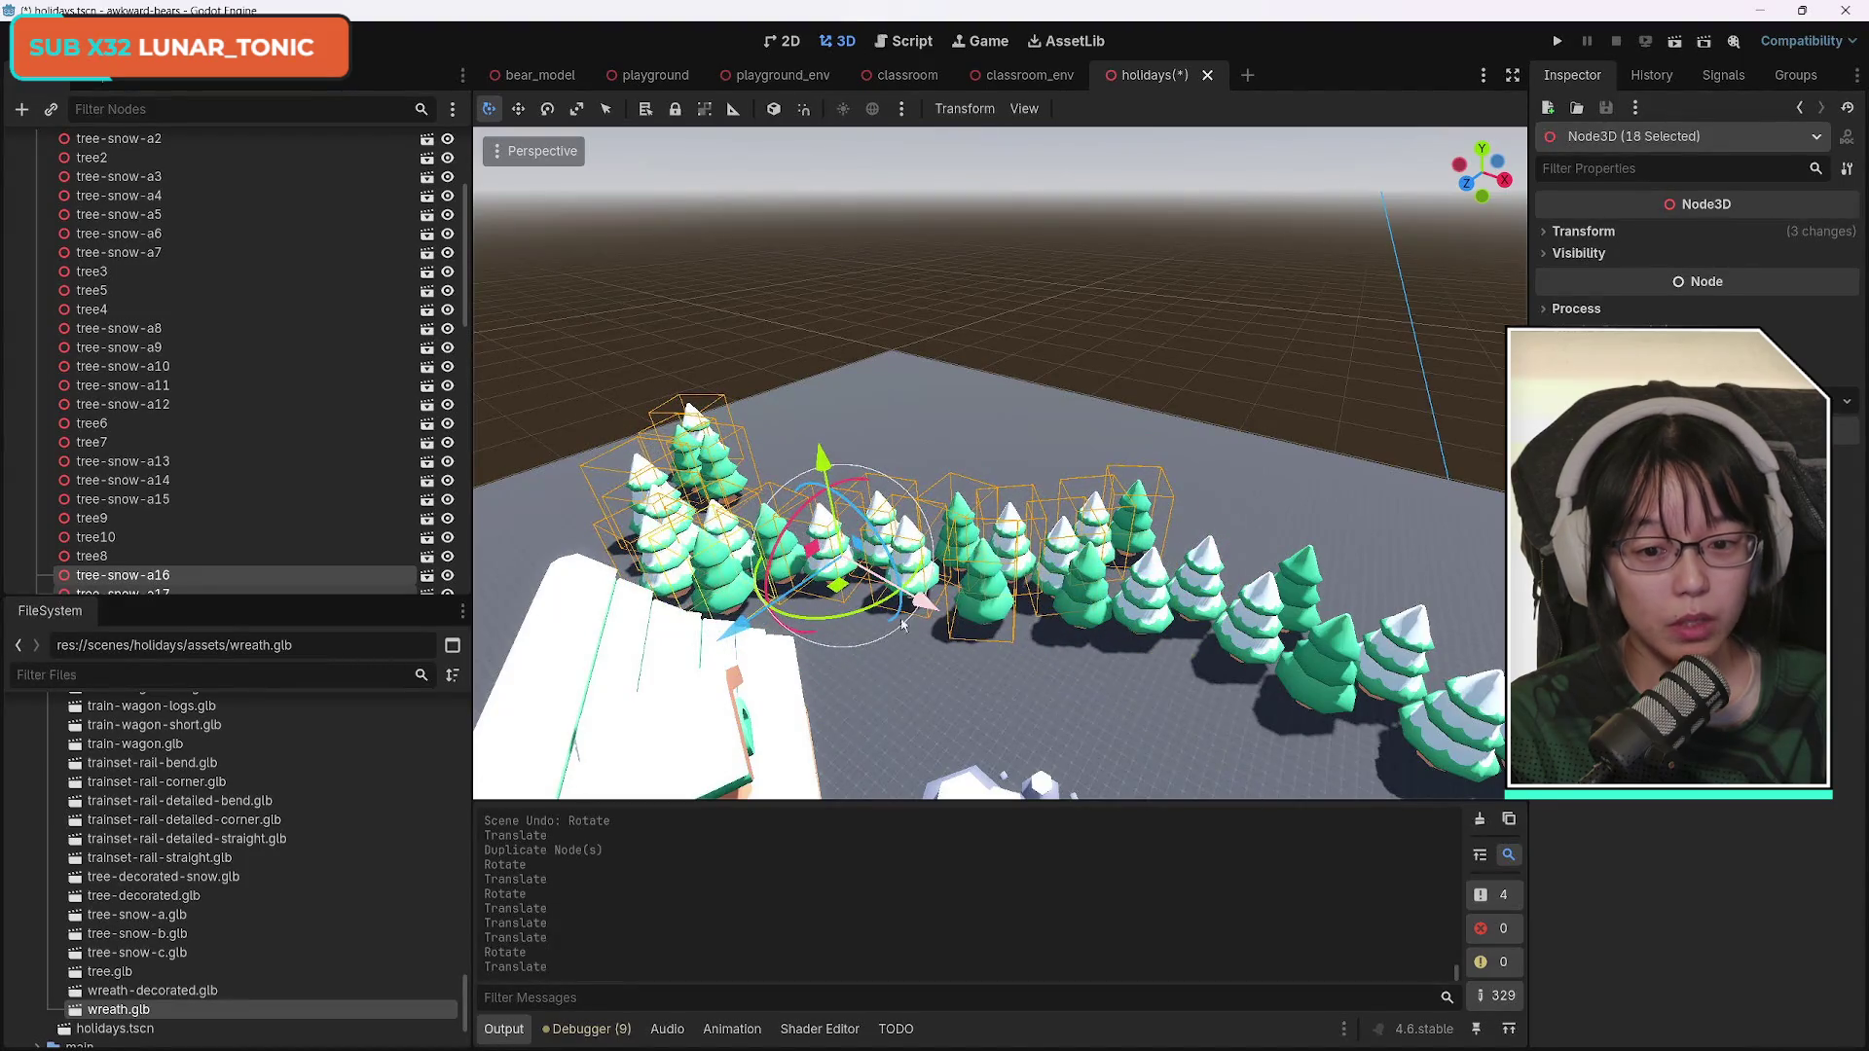
pyautogui.press('g')
pyautogui.press('z')
pyautogui.click(654, 650)
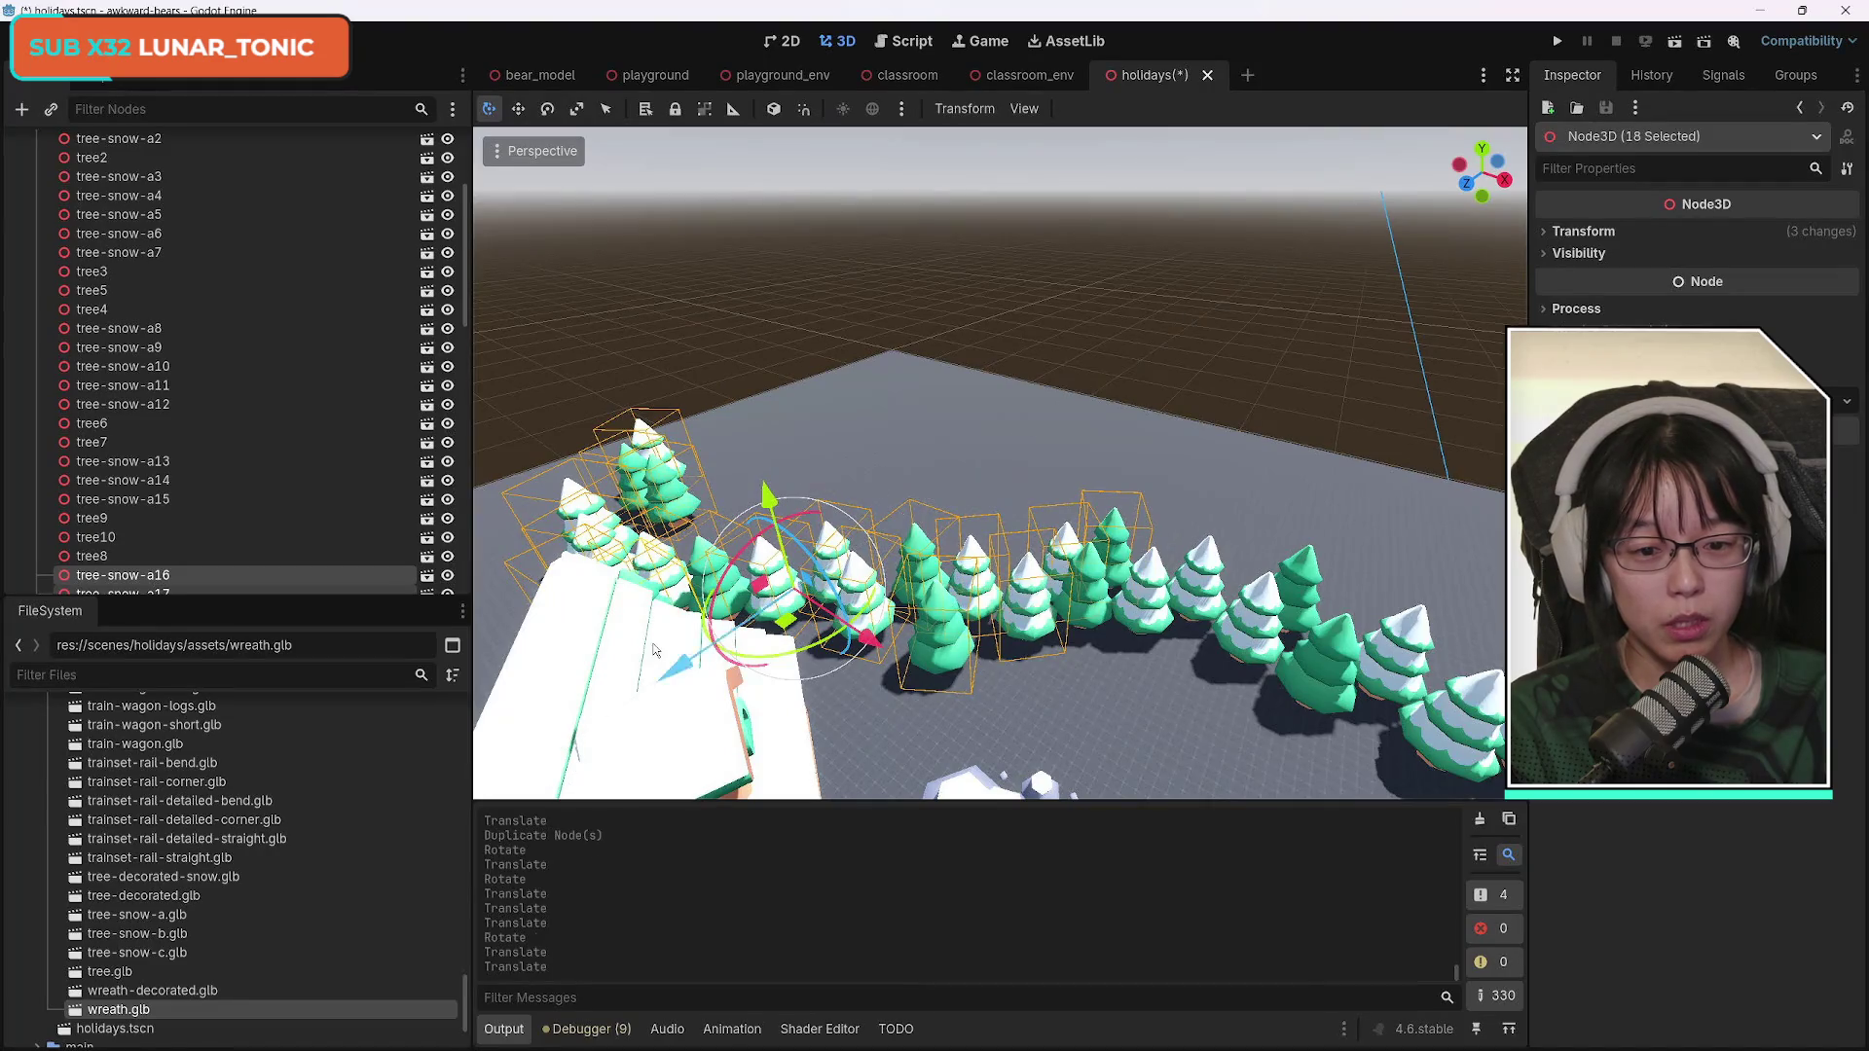
pyautogui.moveTo(880, 707)
pyautogui.mouseDown()
pyautogui.moveTo(880, 603)
pyautogui.moveTo(880, 749)
pyautogui.moveTo(880, 672)
pyautogui.moveTo(887, 722)
pyautogui.mouseUp()
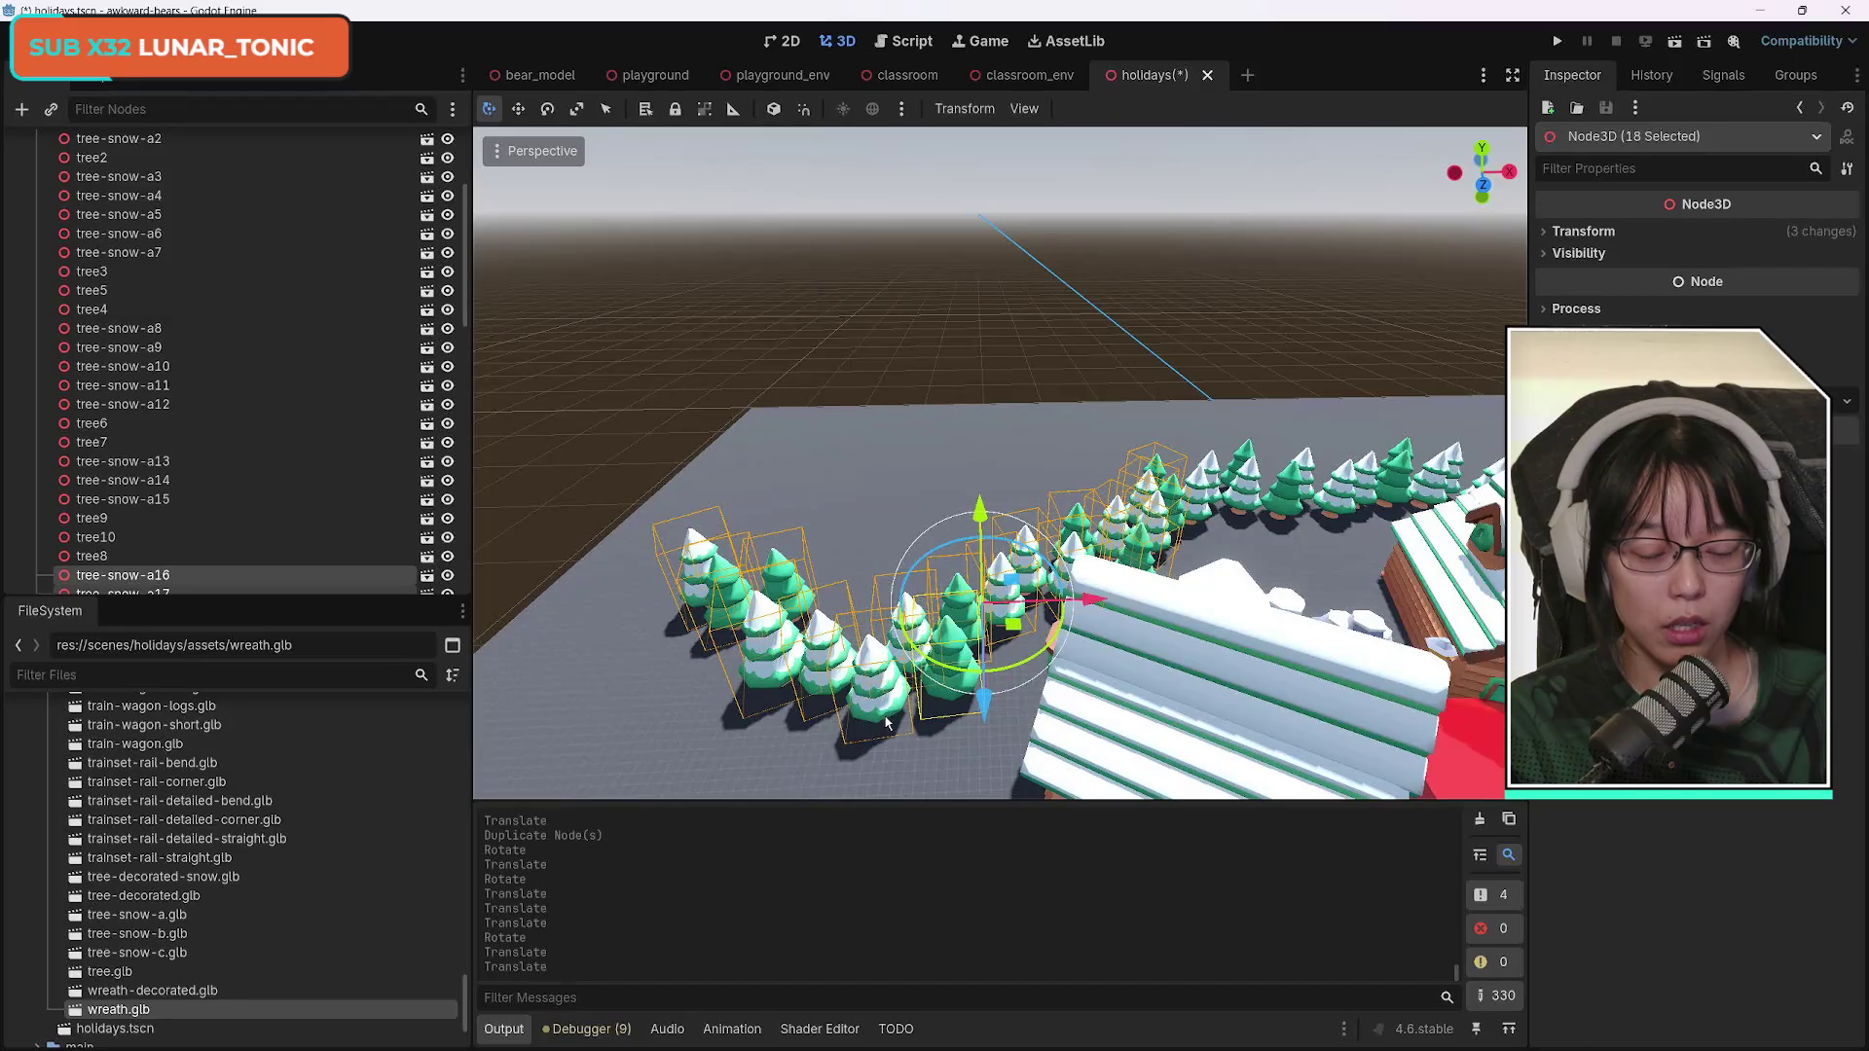
# Select six trees at the ring's open end, from tree-snow-a22 through tree12 and tree-snow-a17.
pyautogui.click(639, 719)
pyautogui.click(877, 694)
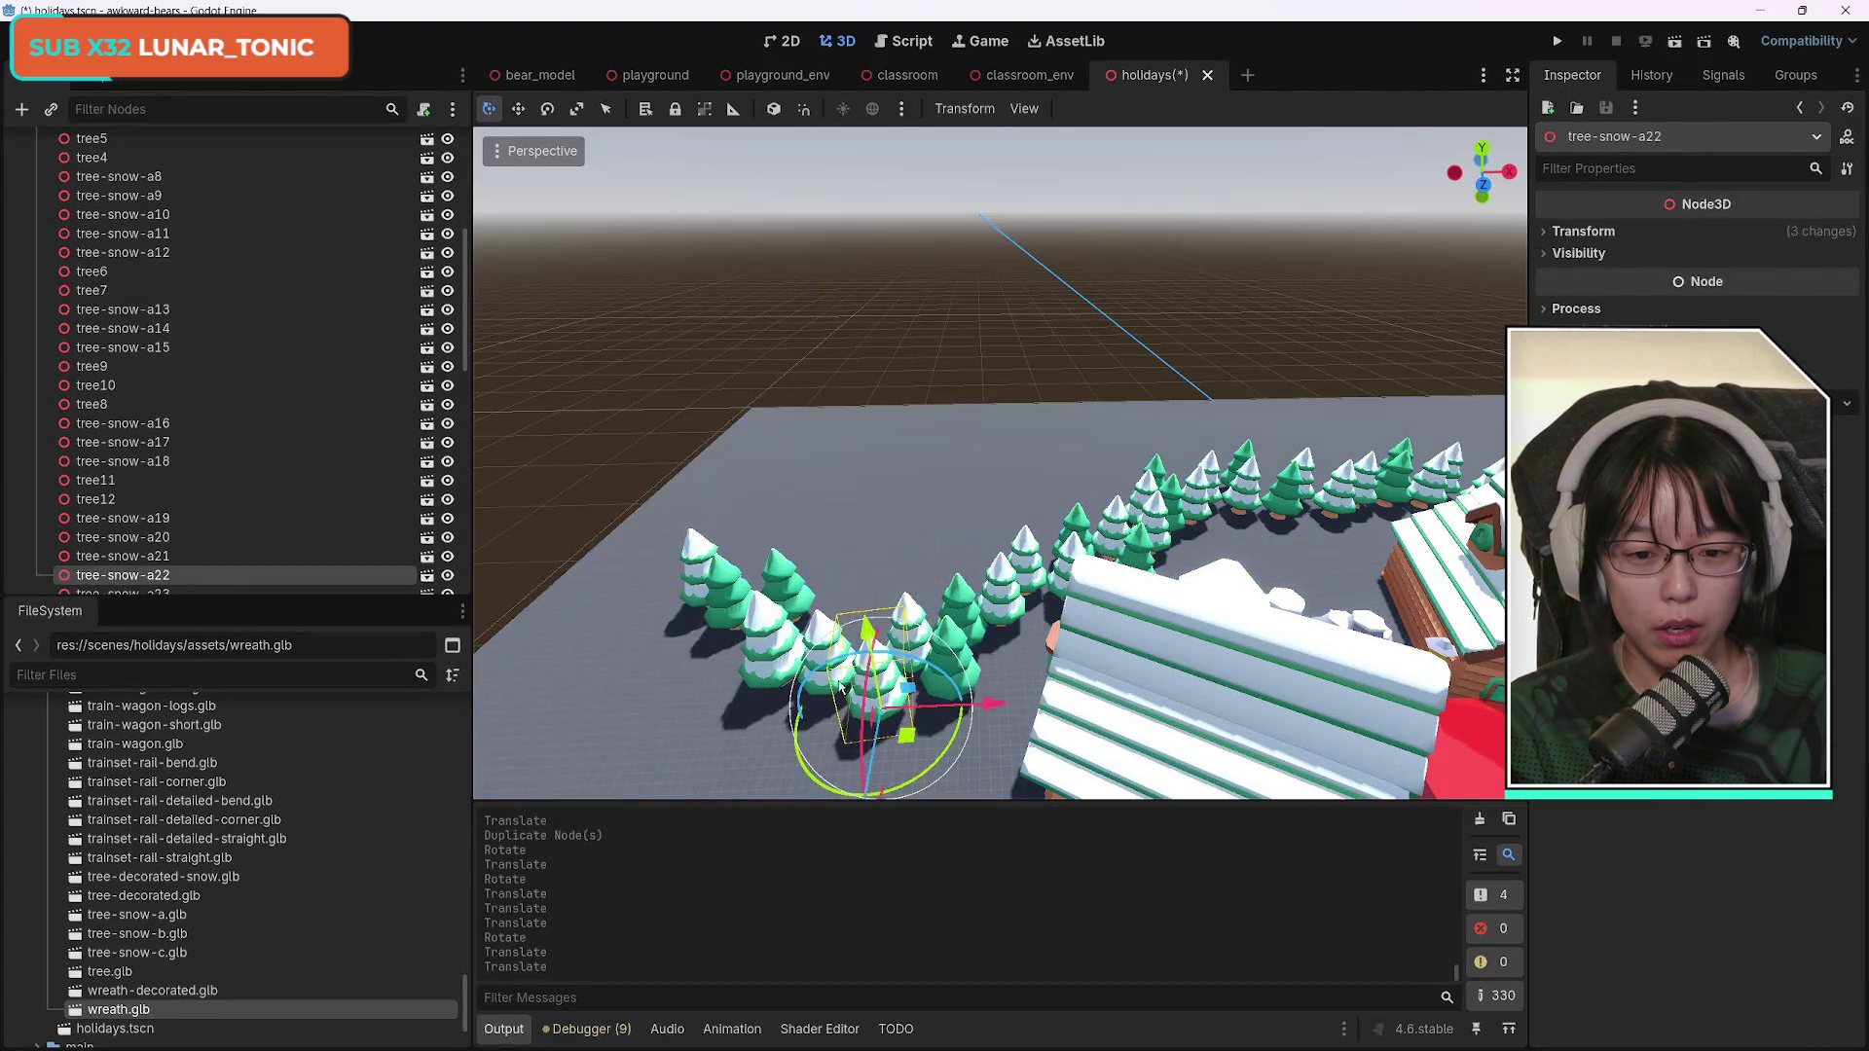
pyautogui.keyDown('shift'); pyautogui.click(758, 628); pyautogui.keyUp('shift')
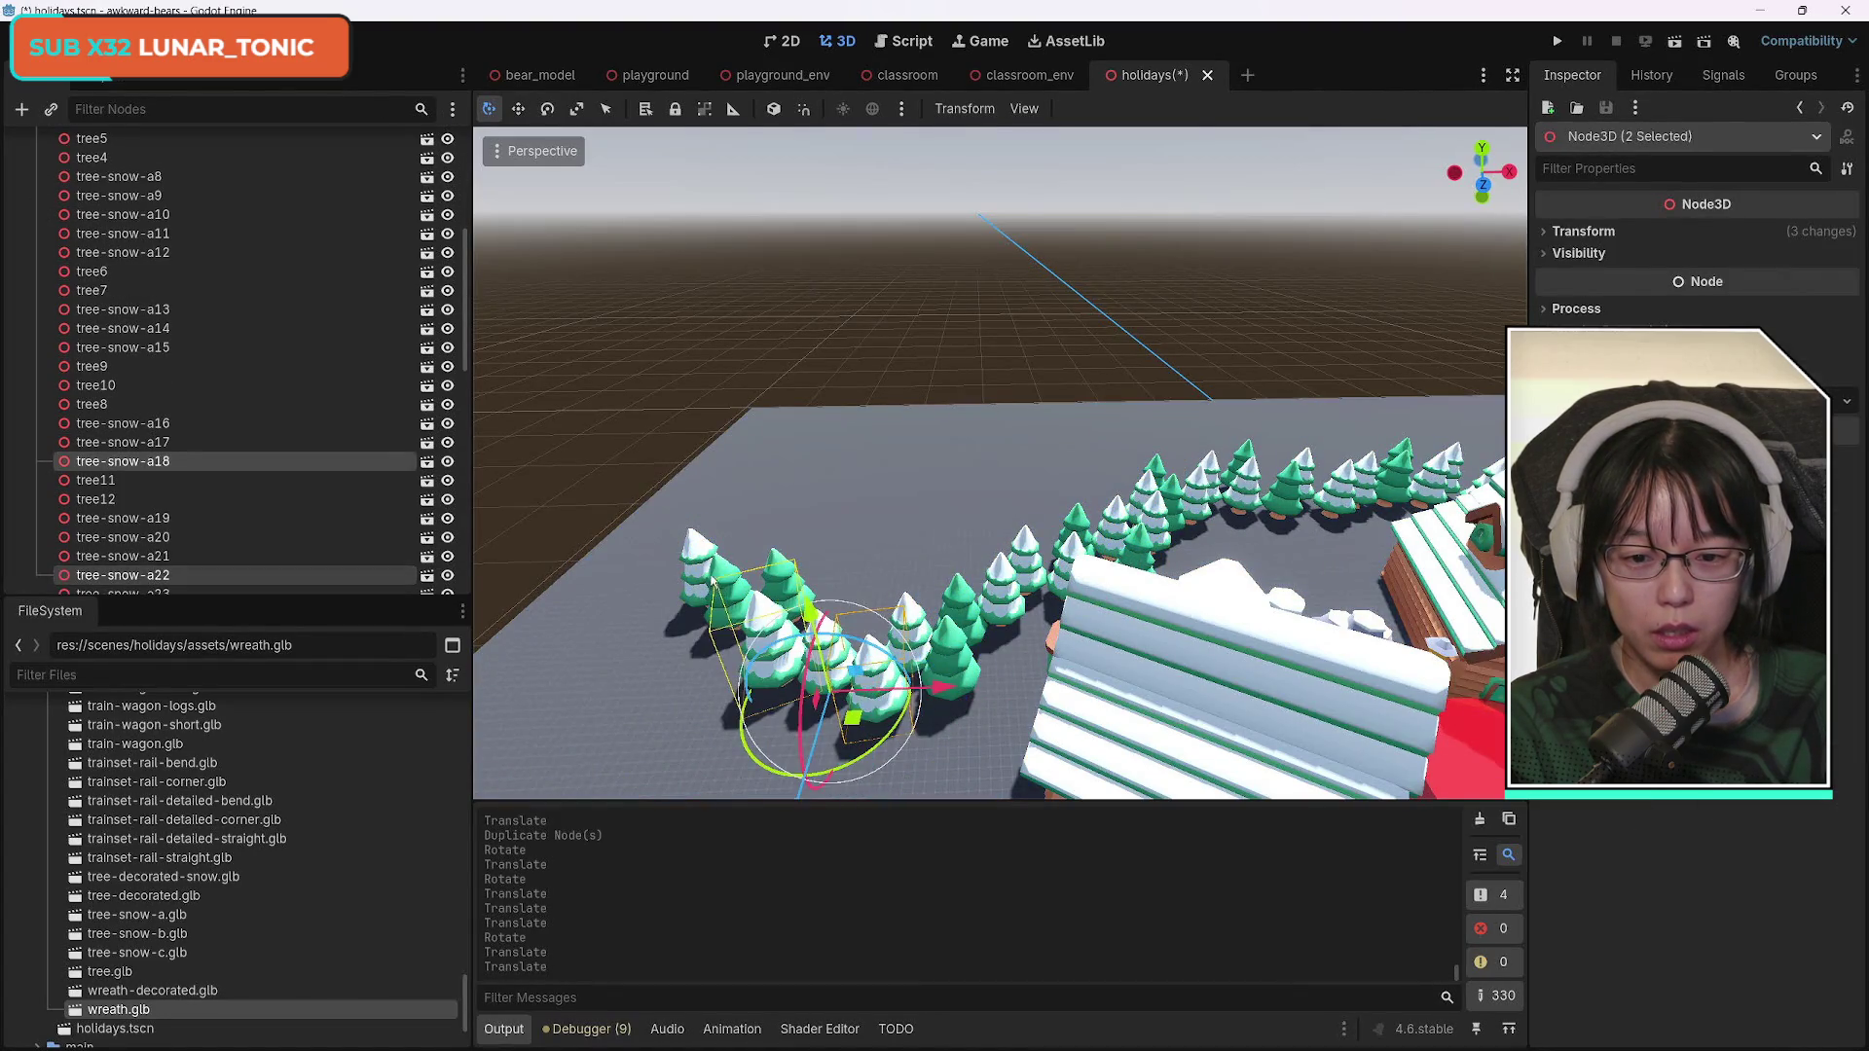
pyautogui.keyDown('shift'); pyautogui.click(715, 579); pyautogui.keyUp('shift')
pyautogui.keyDown('shift'); pyautogui.click(693, 553); pyautogui.keyUp('shift')
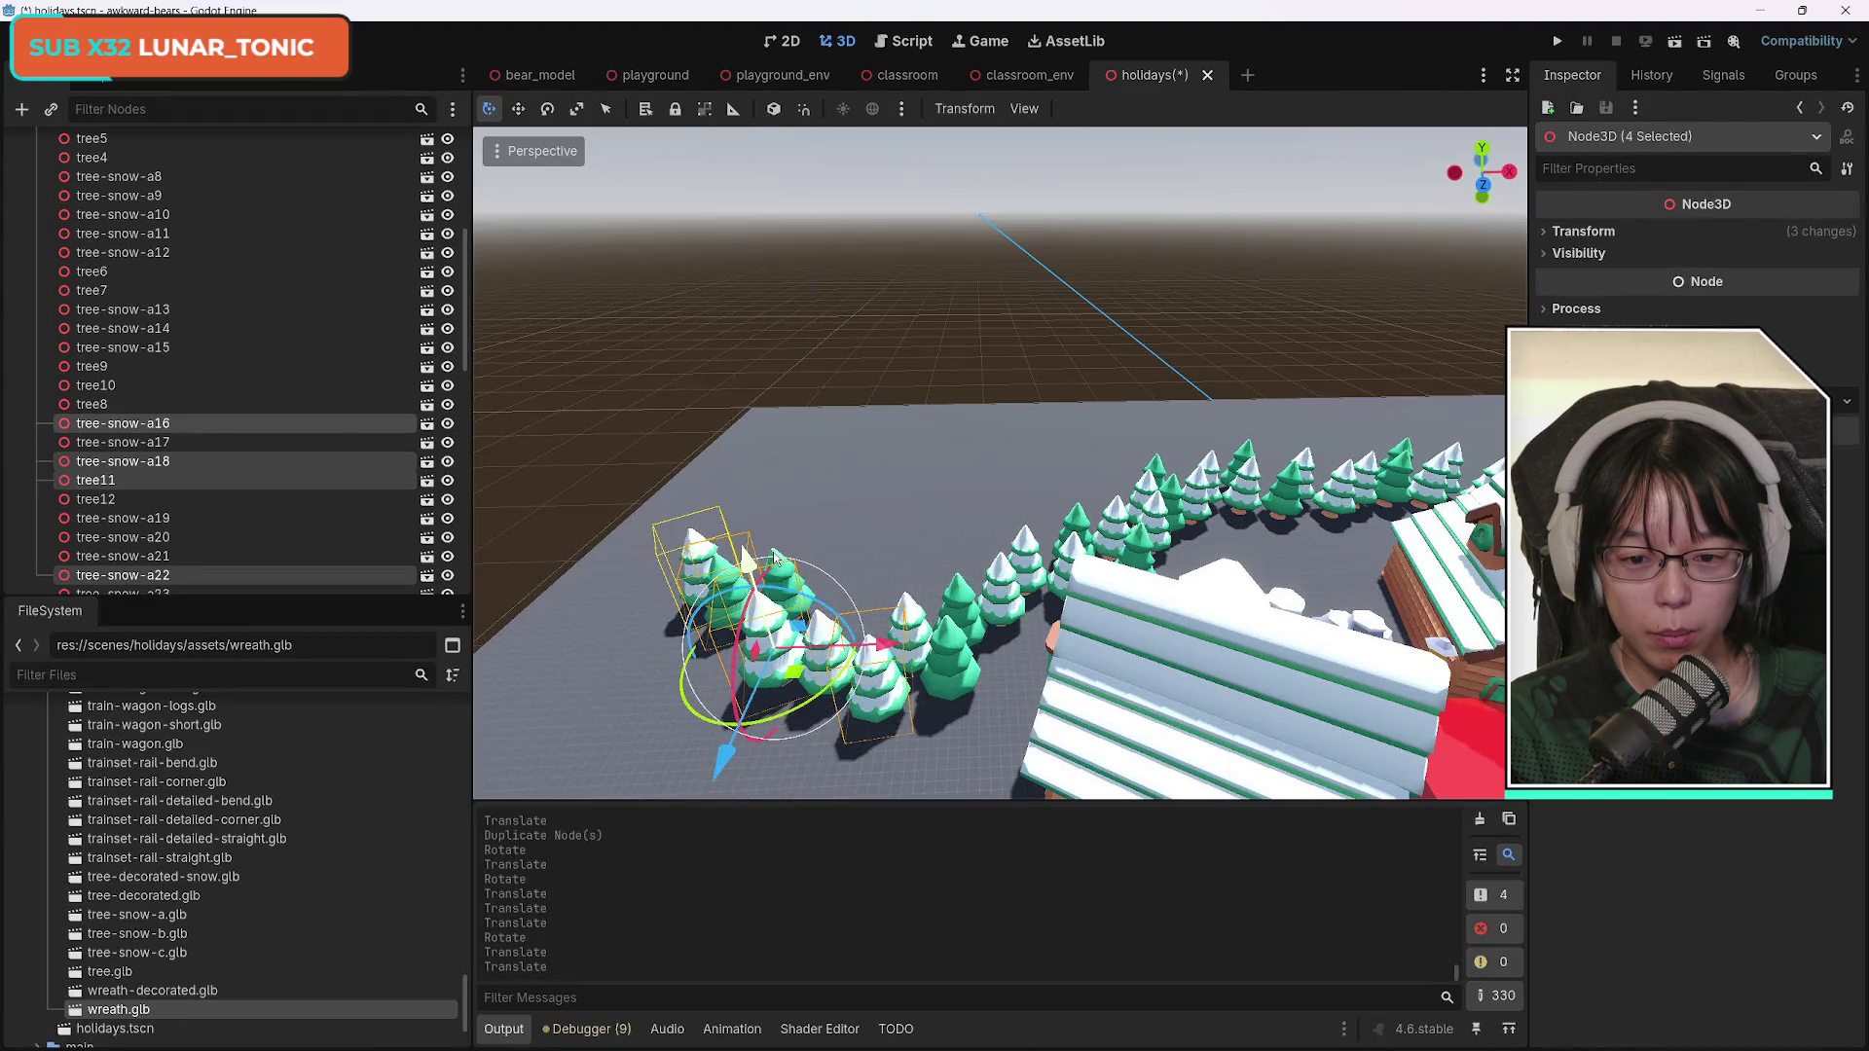
pyautogui.moveTo(779, 584); pyautogui.dragTo(823, 608)
pyautogui.keyDown('shift'); pyautogui.click(821, 627); pyautogui.keyUp('shift')
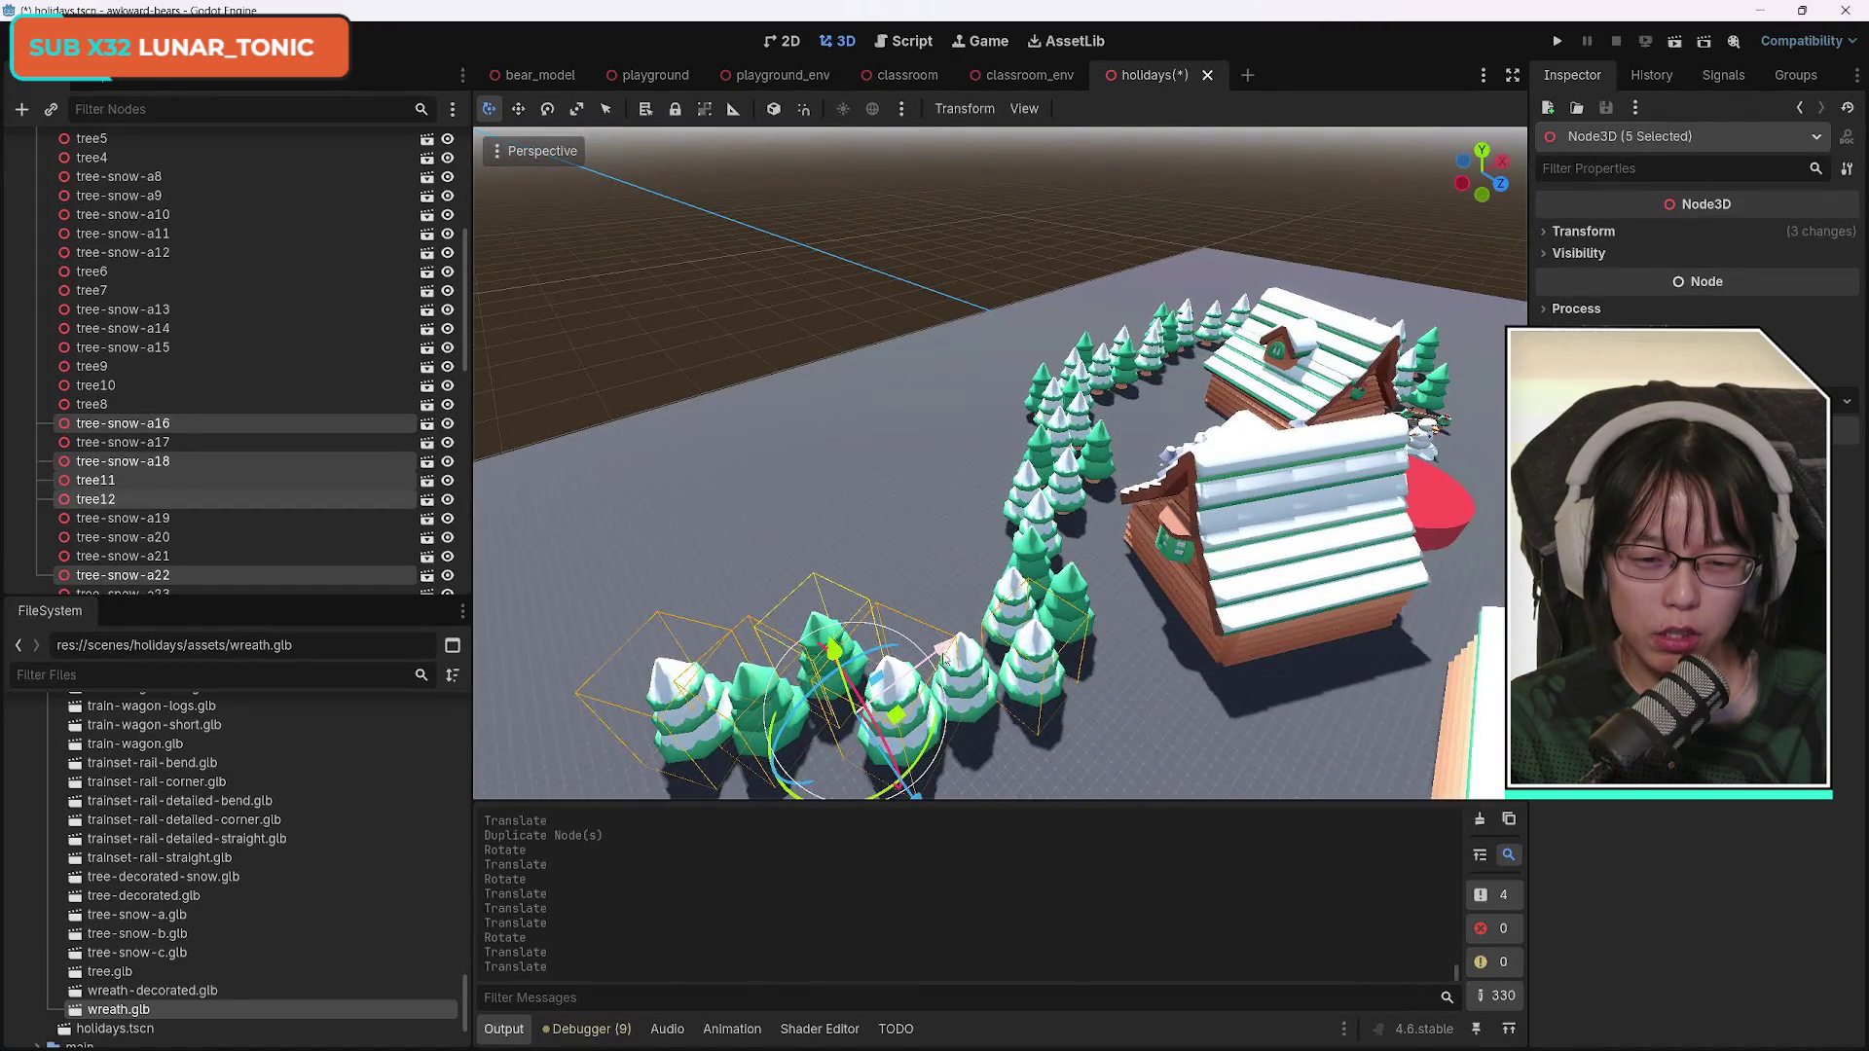
pyautogui.keyDown('shift'); pyautogui.click(970, 654); pyautogui.keyUp('shift')
pyautogui.moveTo(970, 655)
pyautogui.mouseDown()
pyautogui.moveTo(1012, 740)
pyautogui.moveTo(876, 642)
pyautogui.moveTo(1113, 740)
pyautogui.mouseUp()
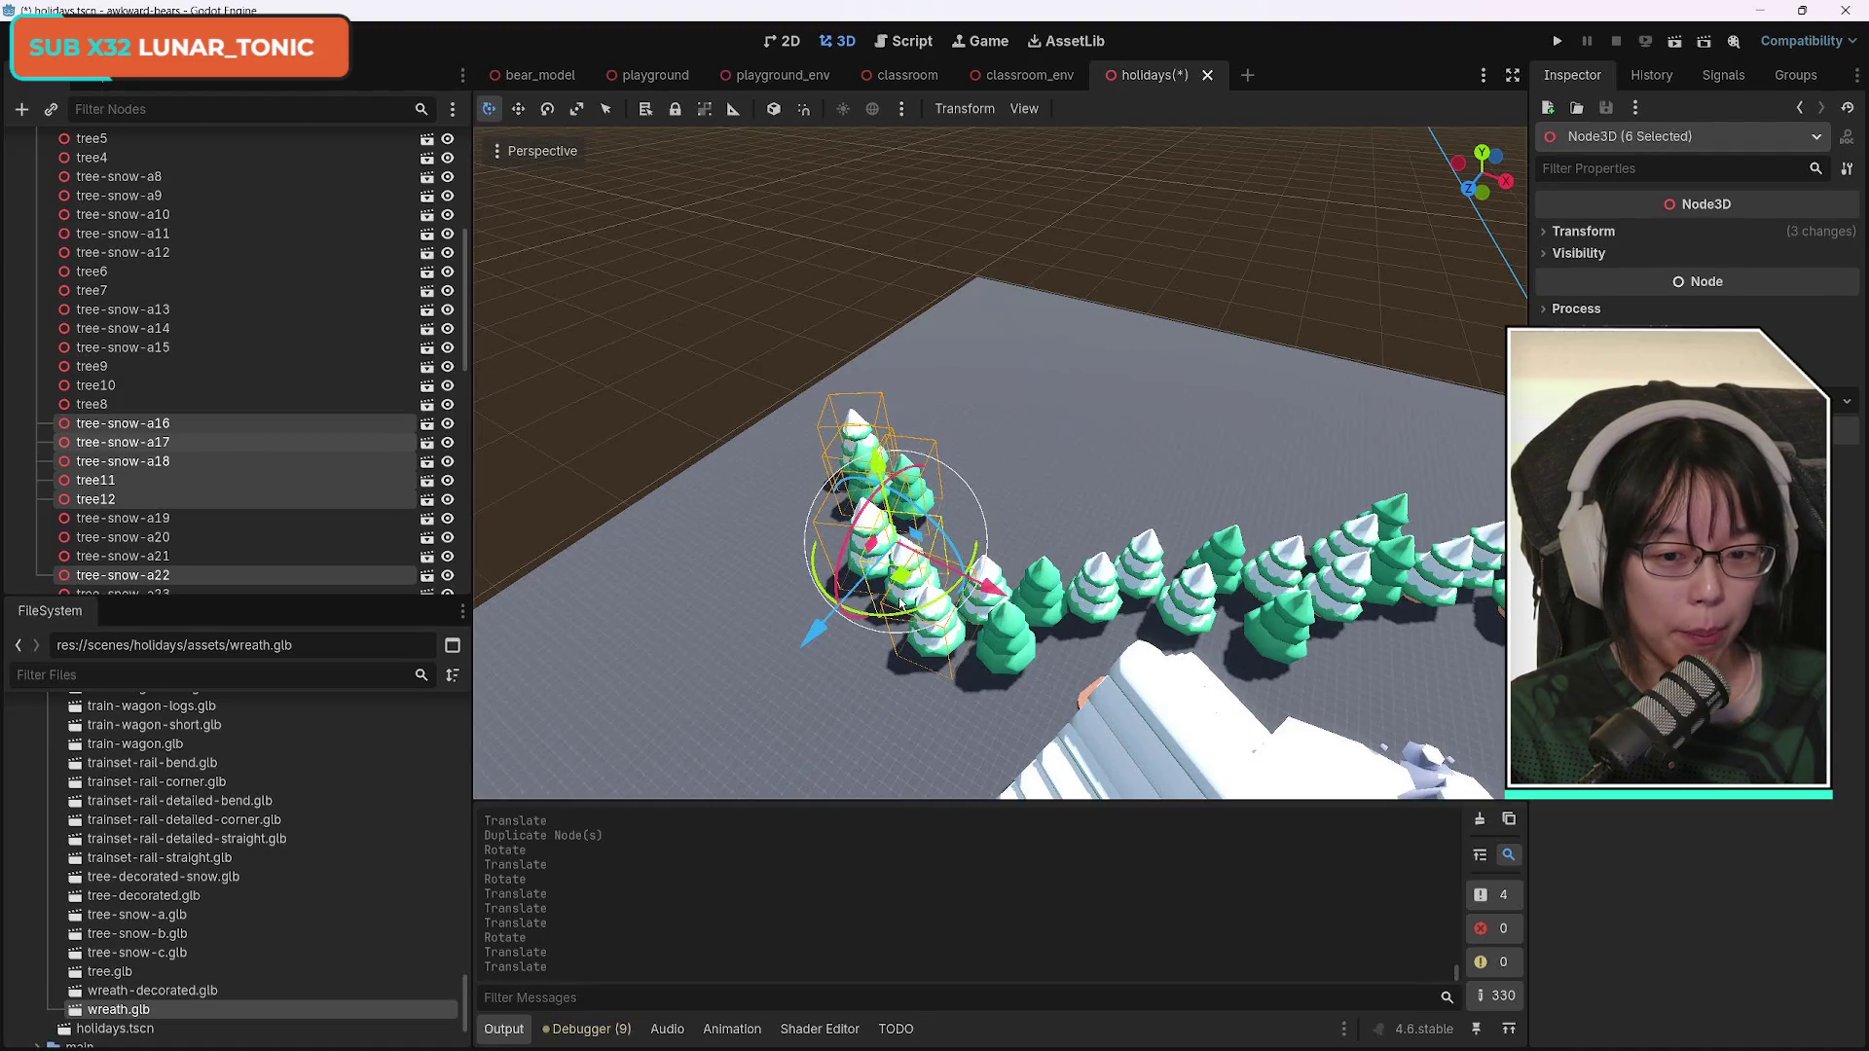
# Rotate the six trees about a quarter turn and shift them along Z and X.
pyautogui.moveTo(973, 584); pyautogui.dragTo(1008, 561)
pyautogui.click(1008, 562)
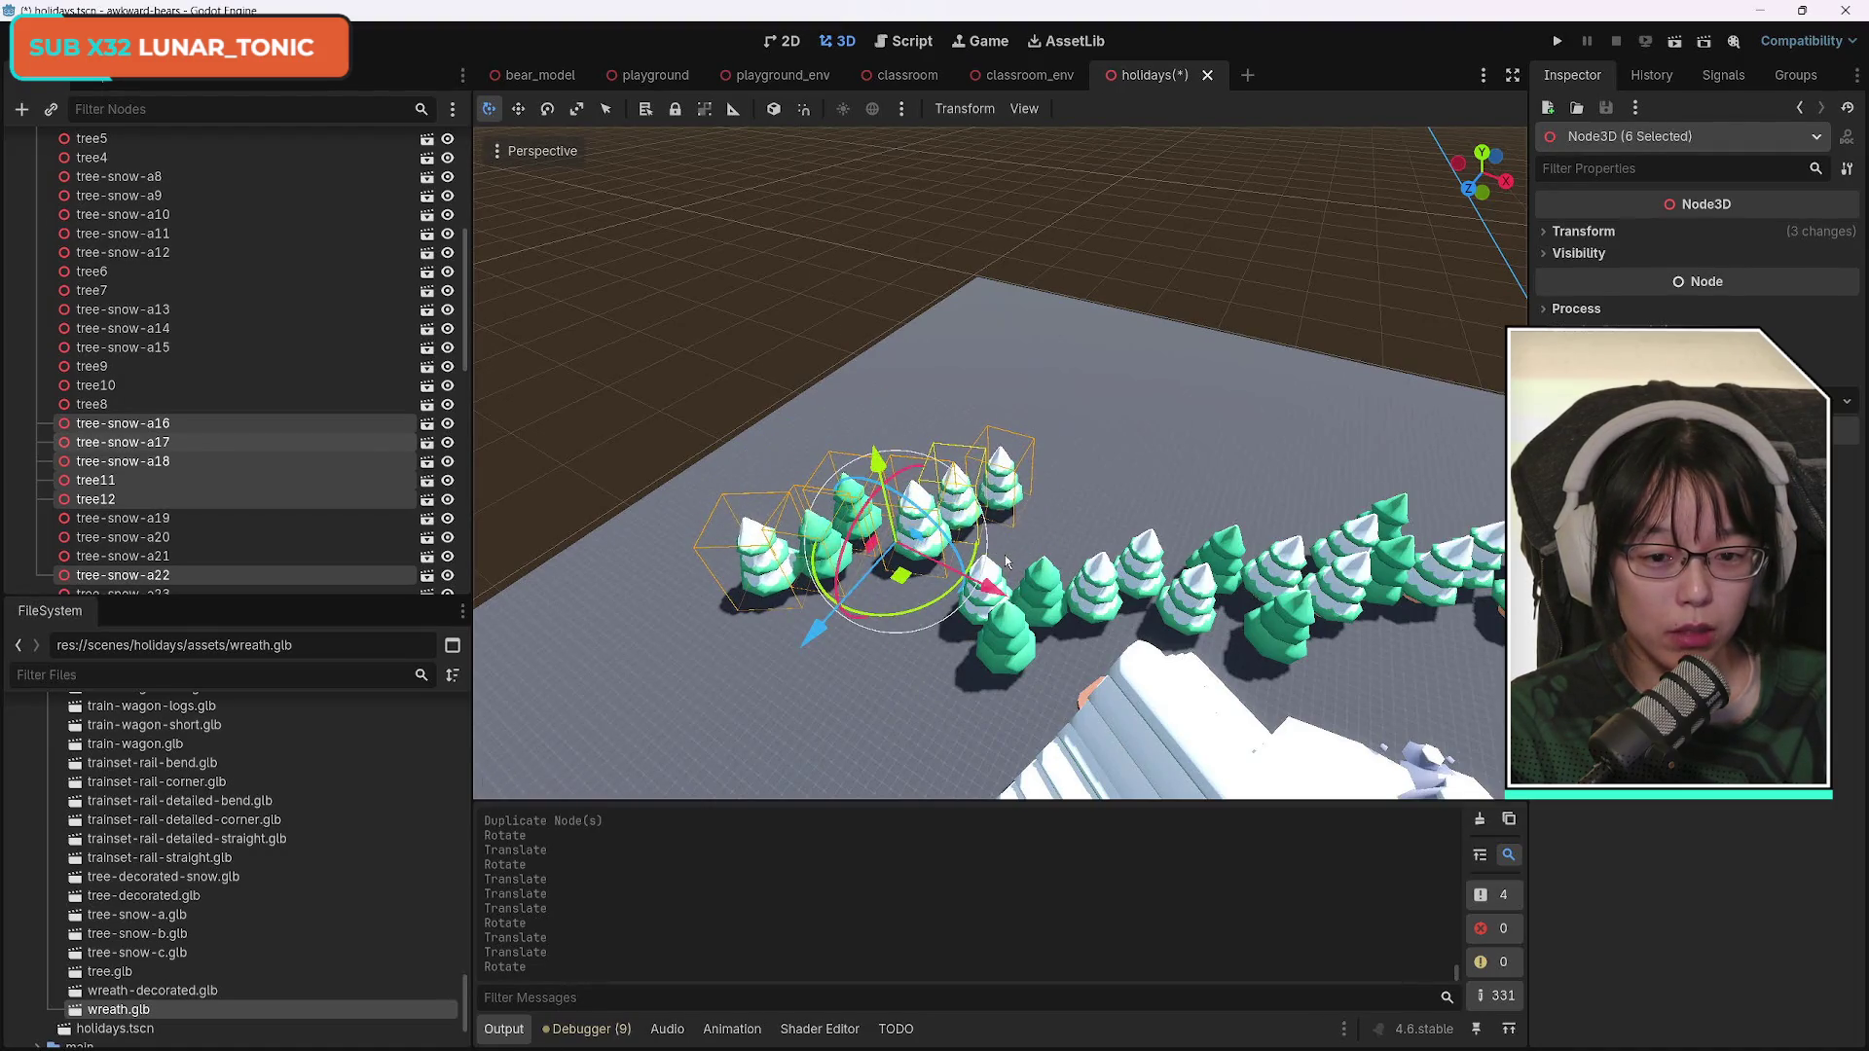
pyautogui.press('g')
pyautogui.press('z')
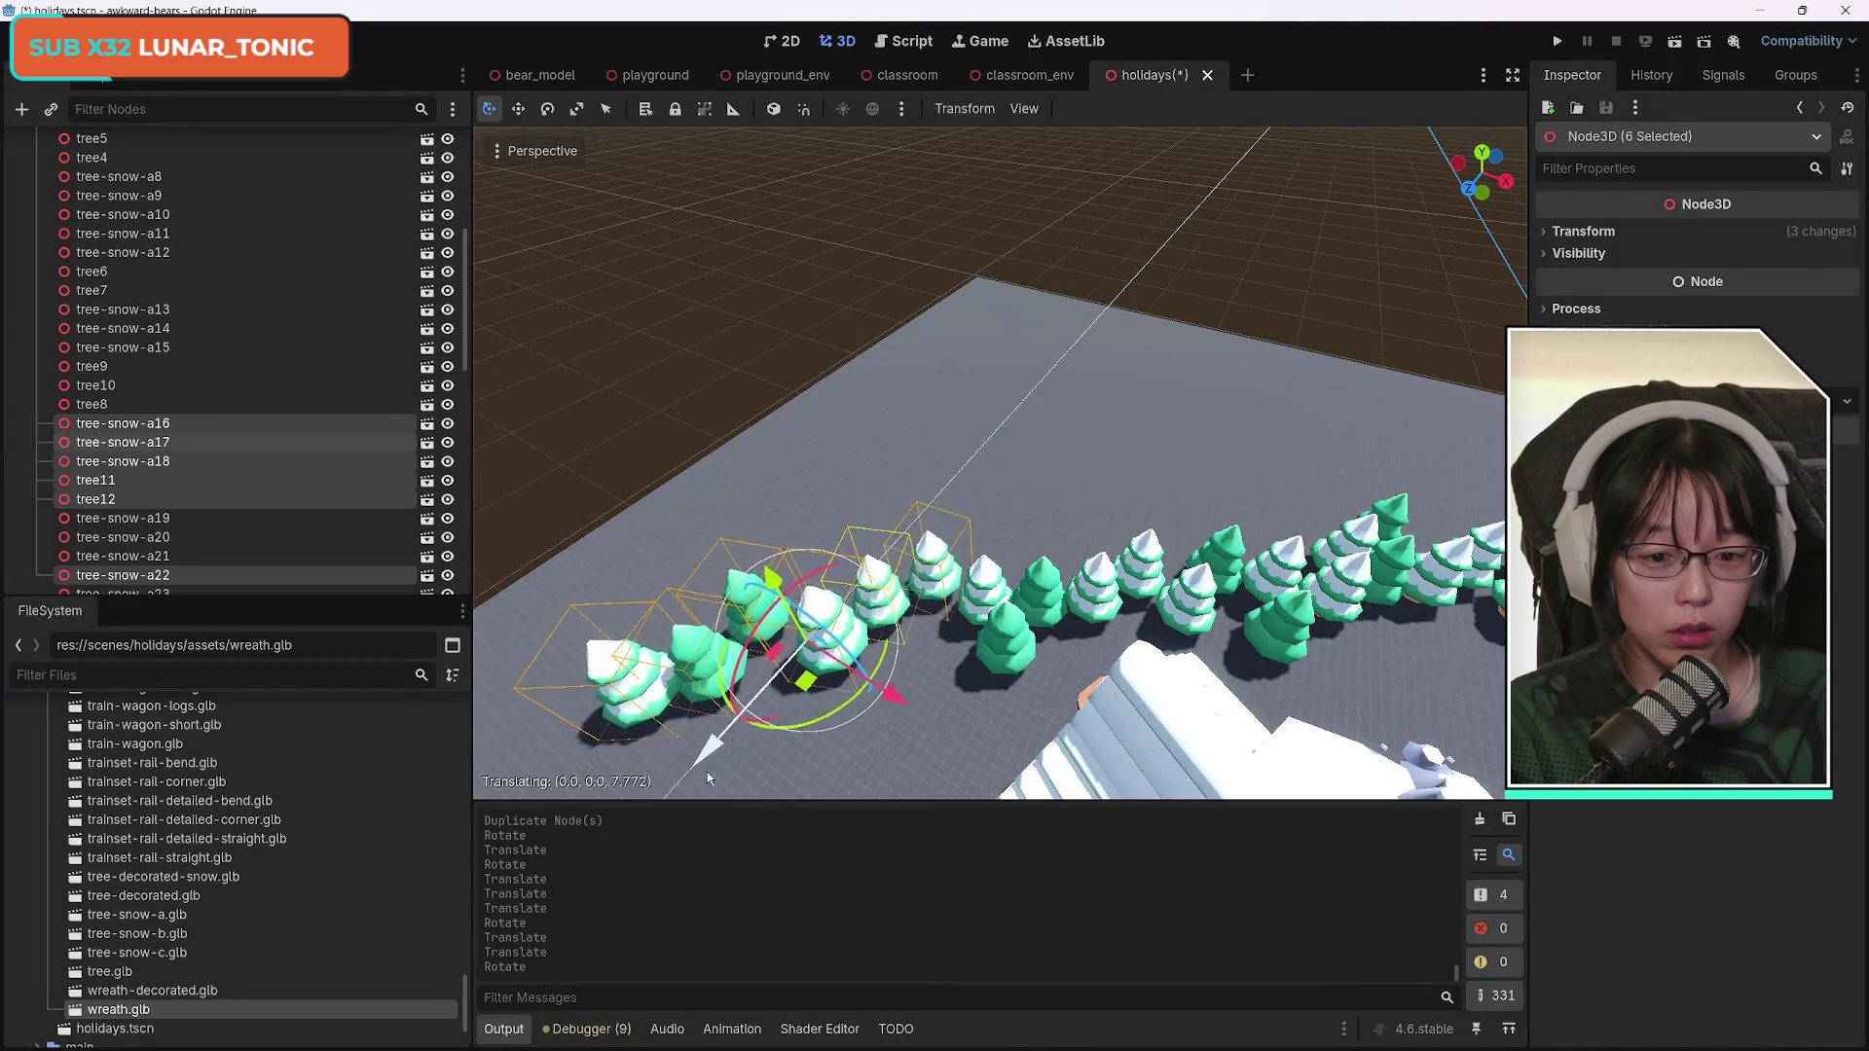
pyautogui.click(773, 744)
pyautogui.moveTo(911, 687); pyautogui.dragTo(925, 680)
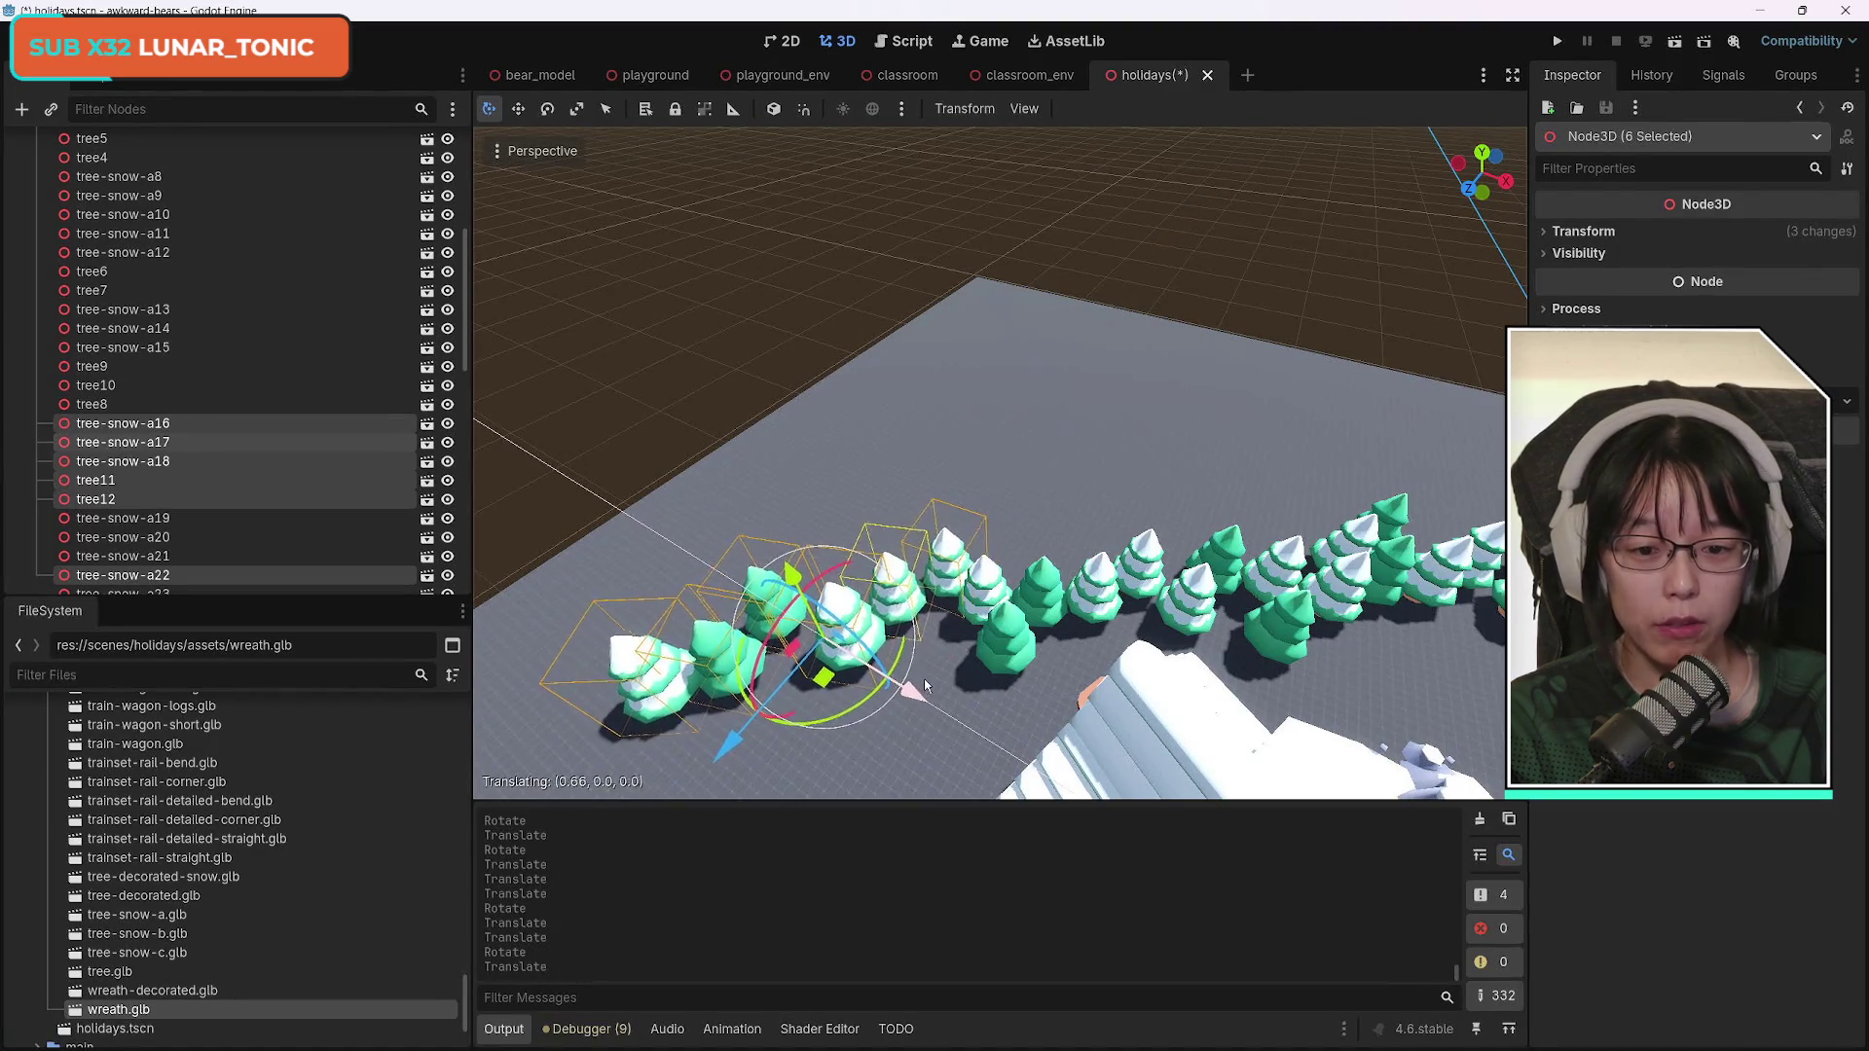
# Rotate the trees twice about the Y axis and slide them along Z and X to close the ring.
pyautogui.moveTo(1062, 735); pyautogui.dragTo(942, 589)
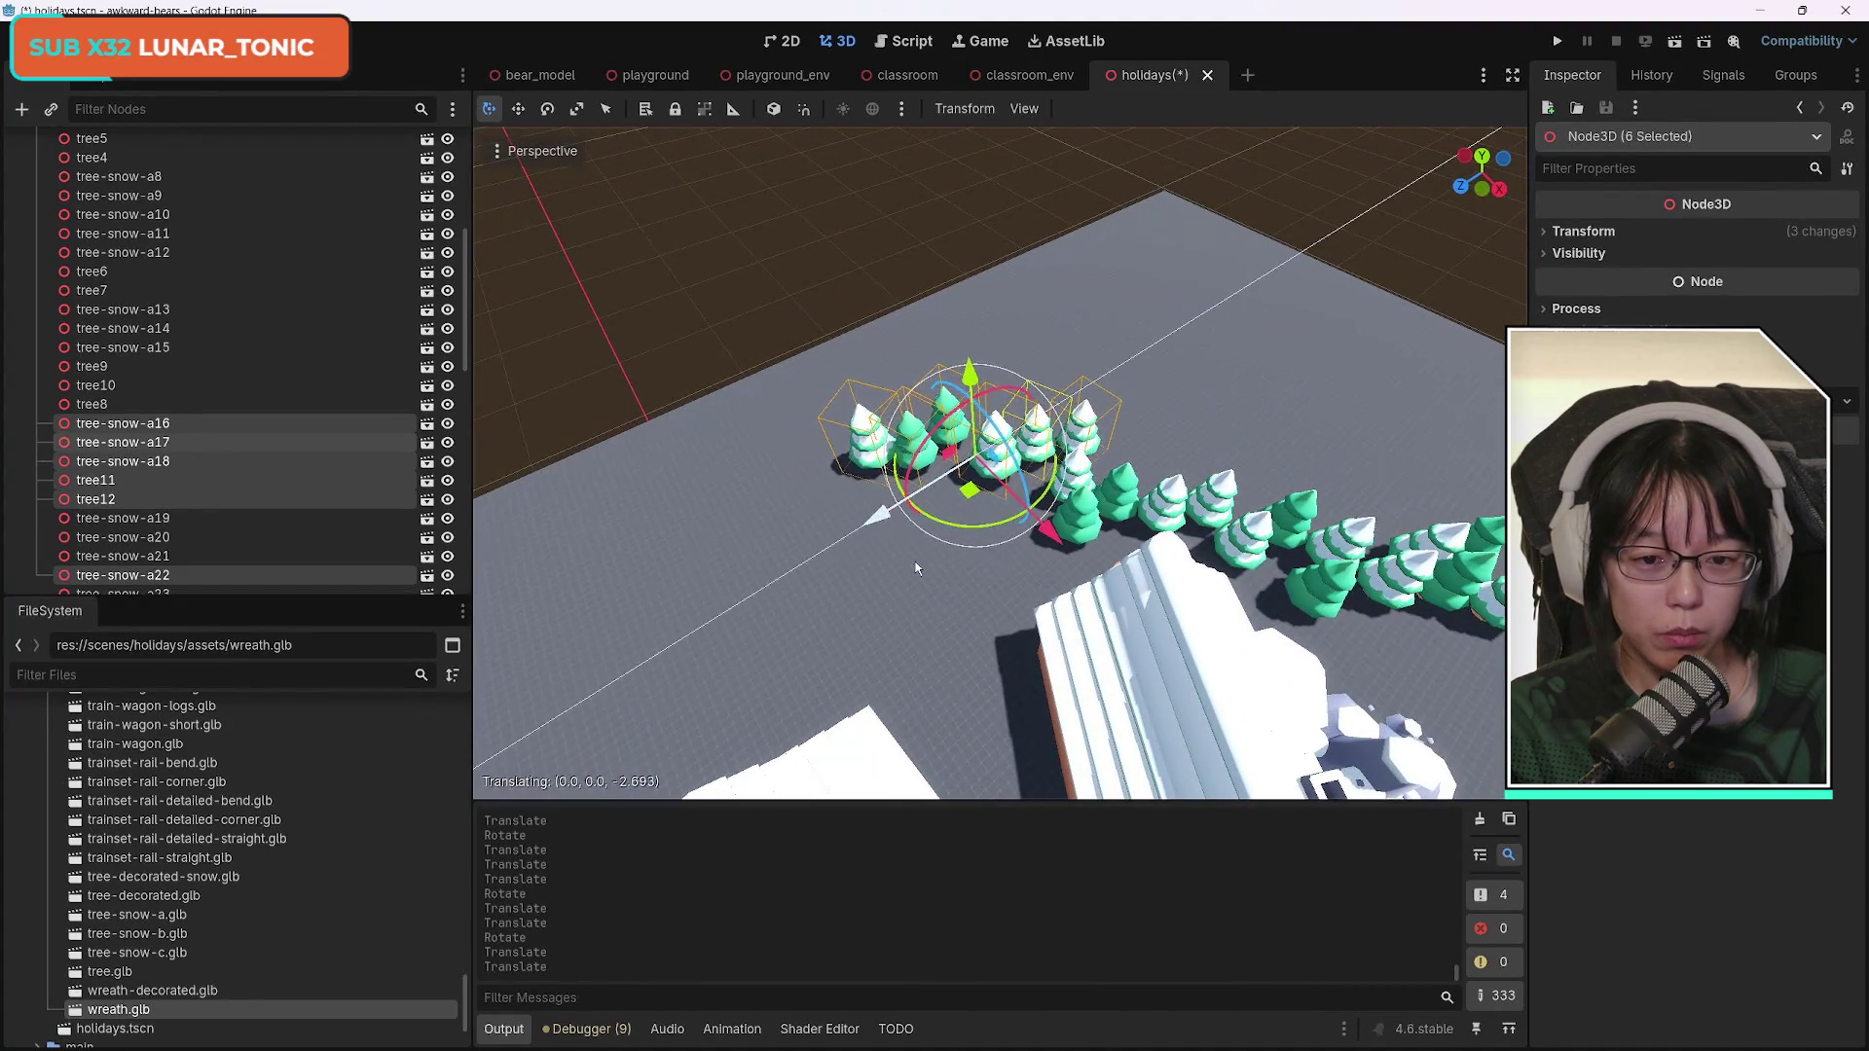
pyautogui.press('r')
pyautogui.press('y')
pyautogui.click(964, 491)
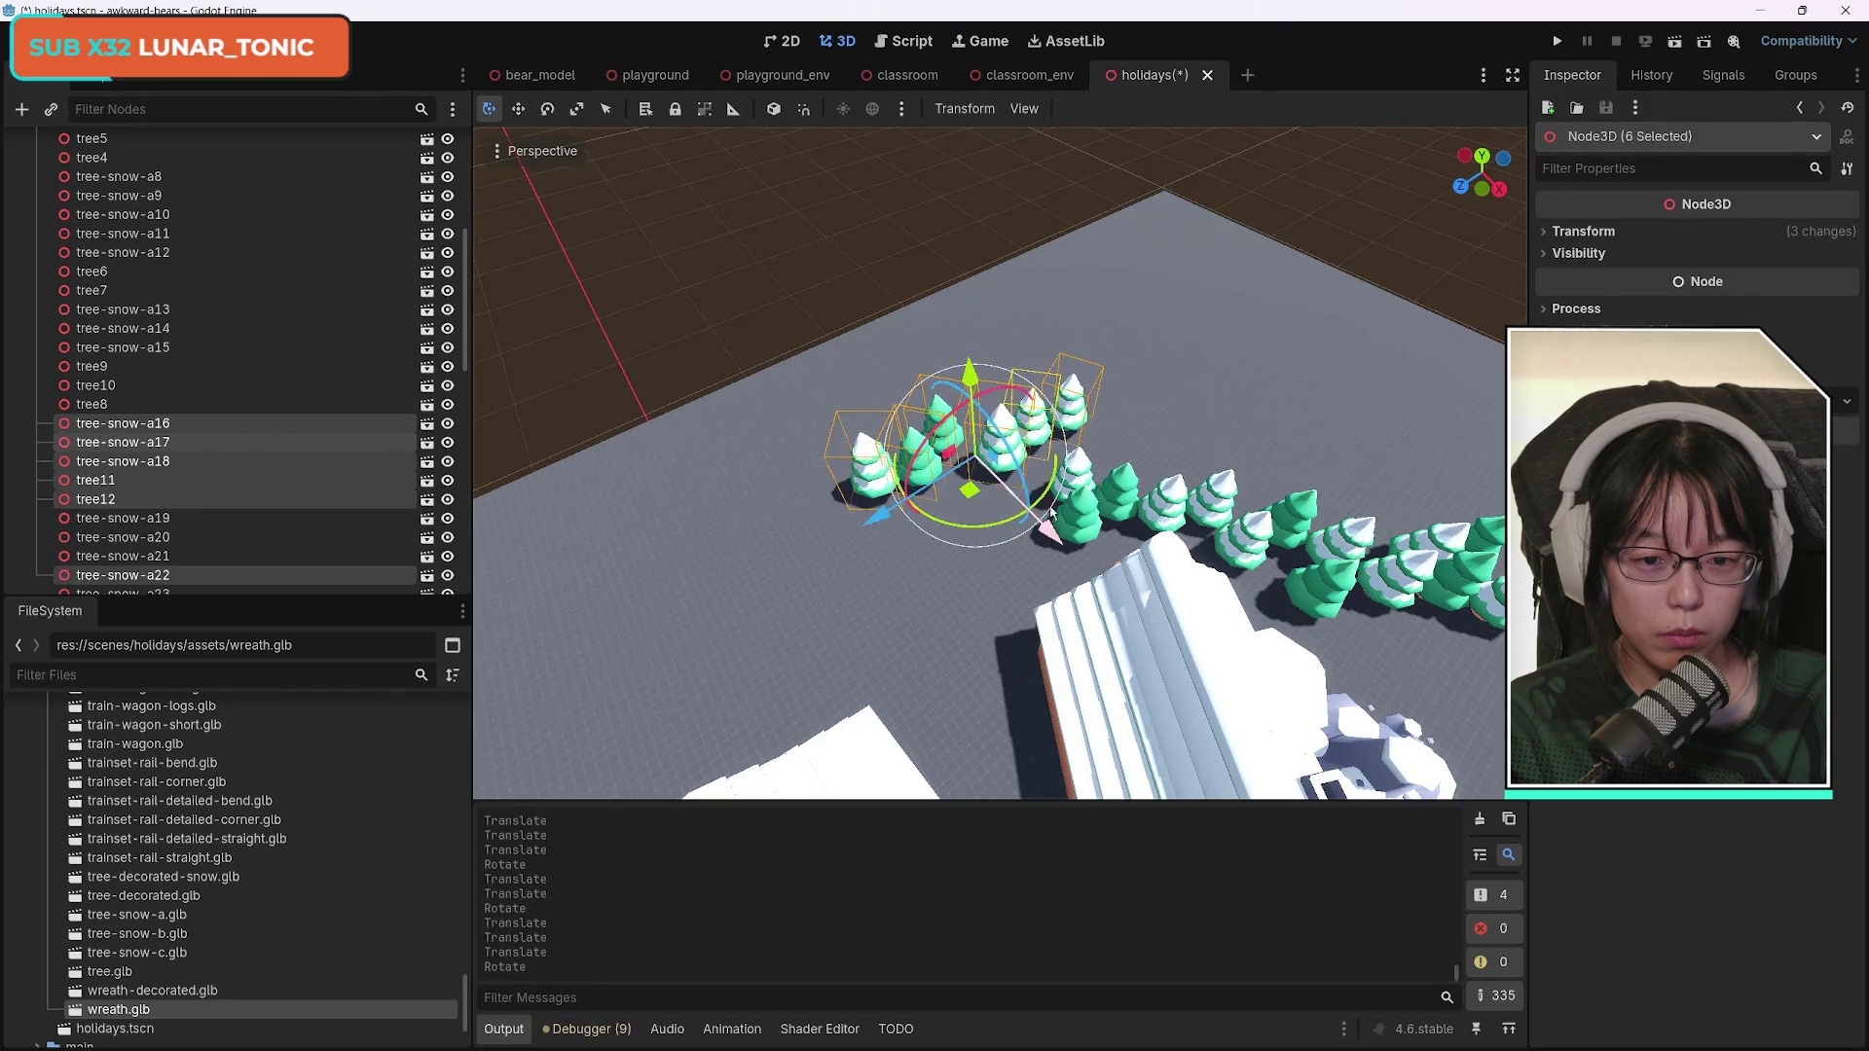
pyautogui.moveTo(879, 516); pyautogui.dragTo(803, 574)
pyautogui.press('r')
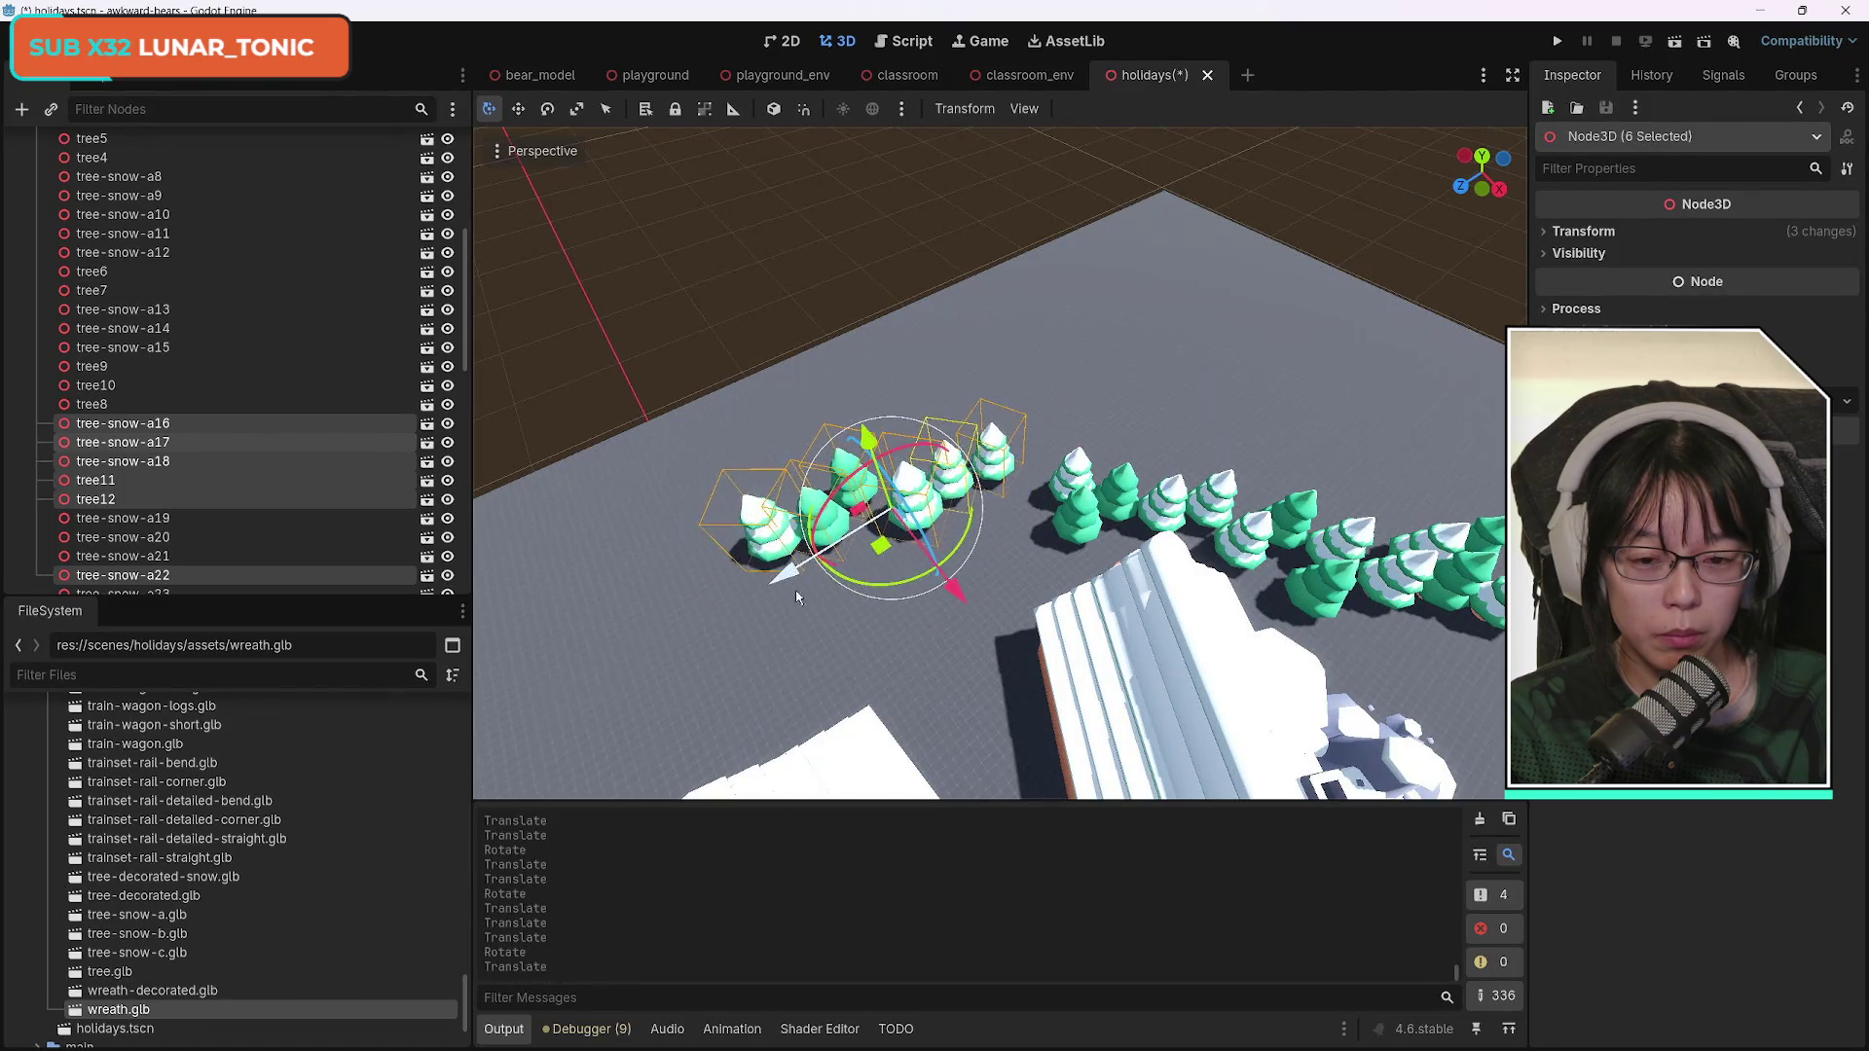
pyautogui.press('y')
pyautogui.click(915, 584)
pyautogui.moveTo(980, 587); pyautogui.dragTo(1010, 674)
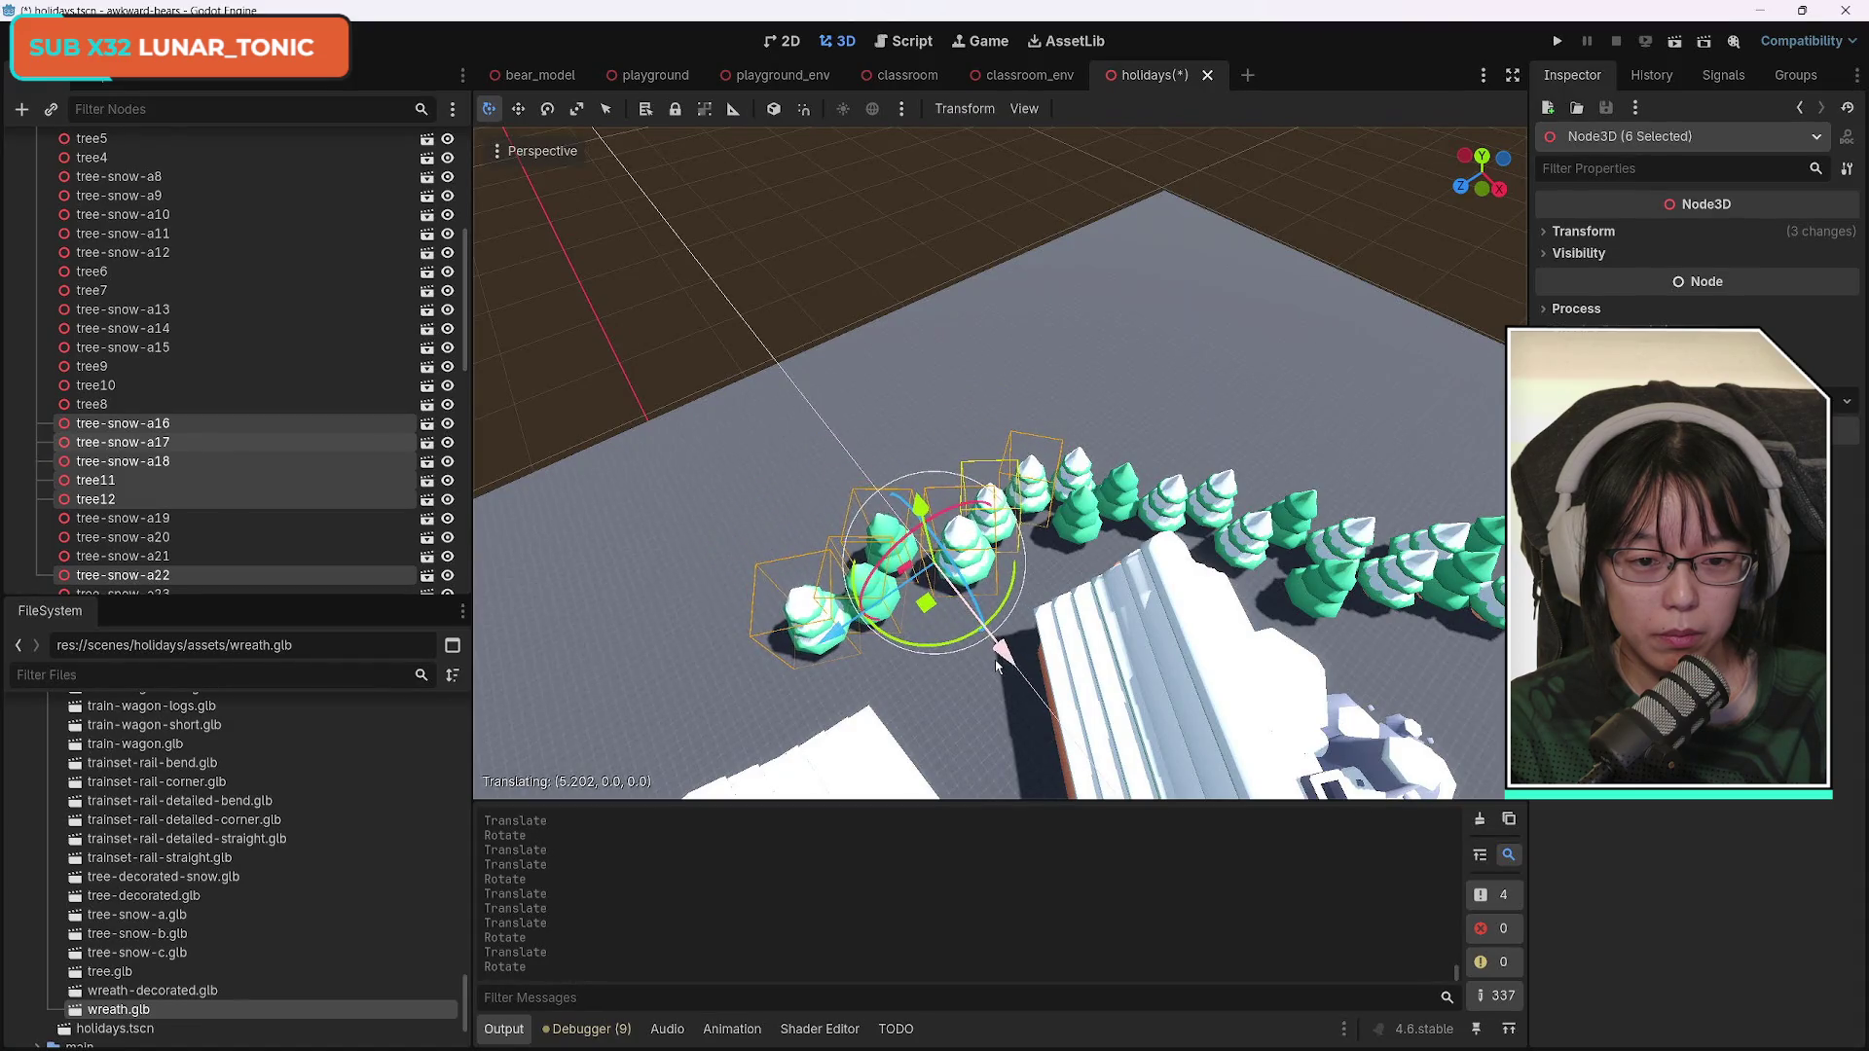
pyautogui.press('w')
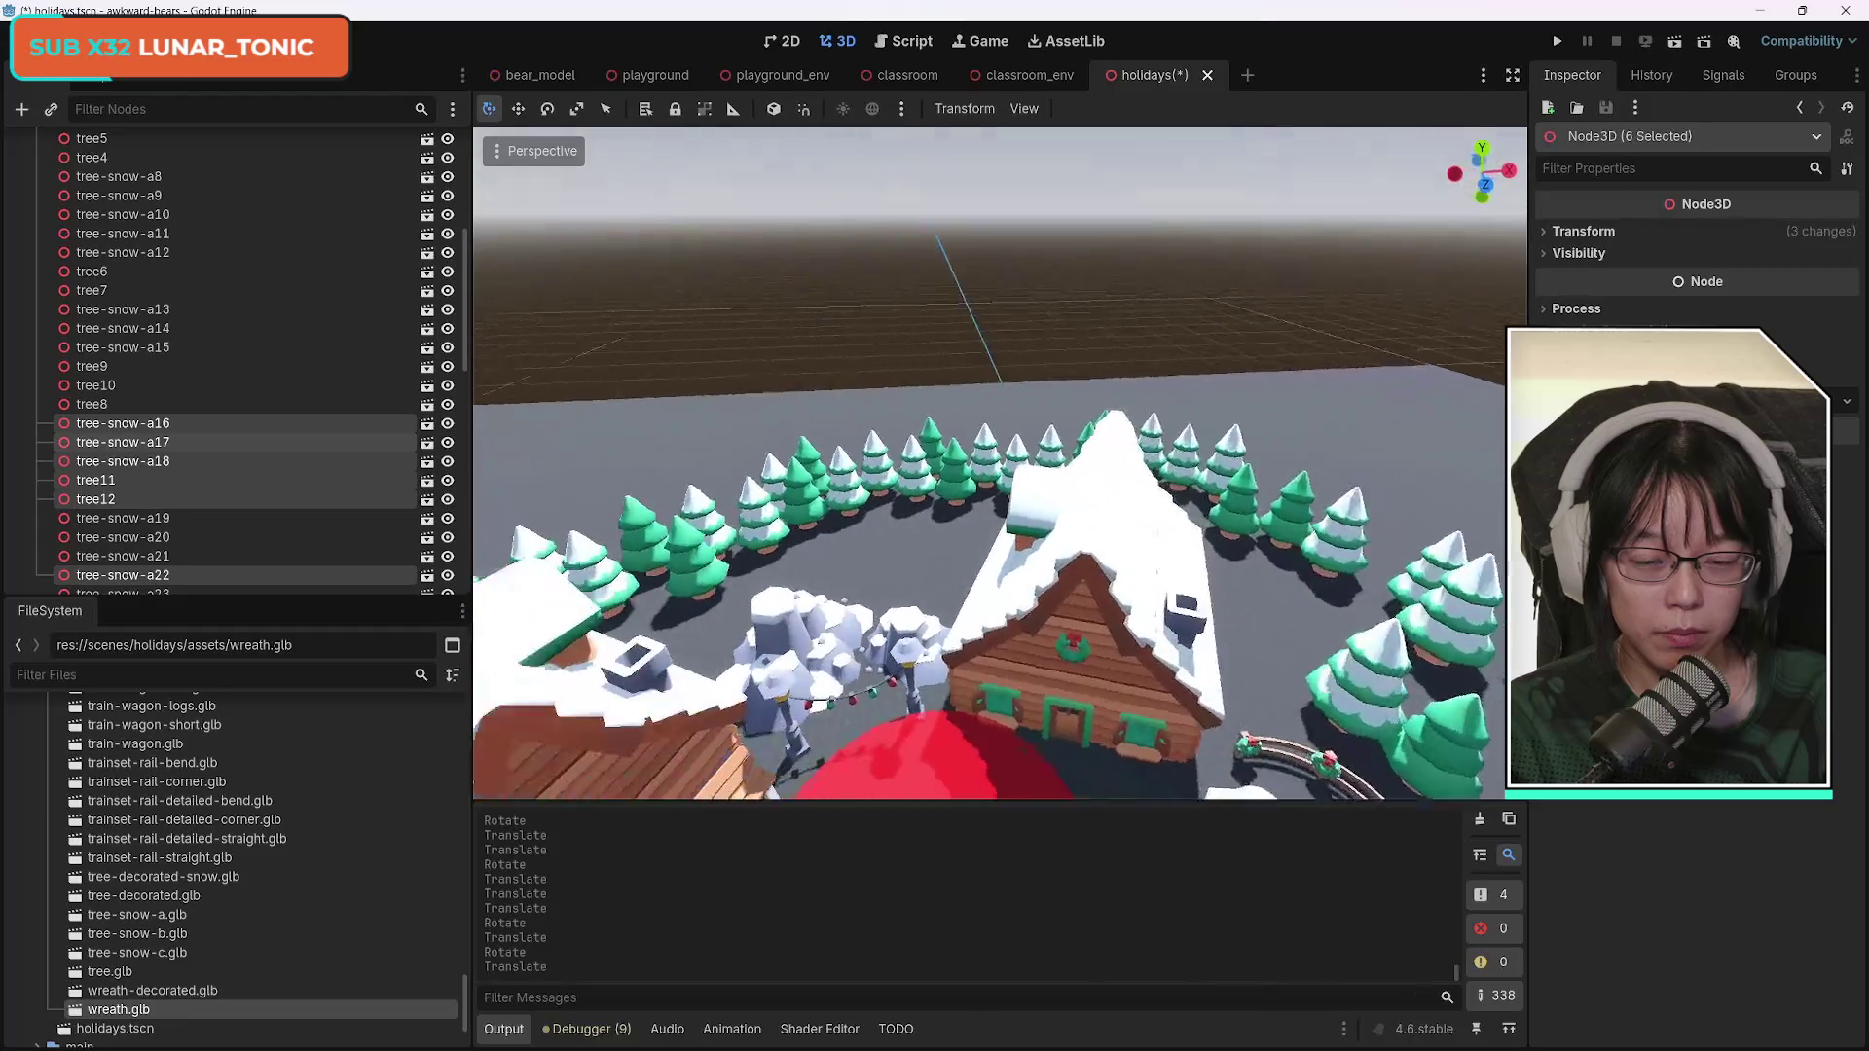
# Lower the six trees onto the ground, then lower tree9, tree-snow-a15, tree10, tree-snow-a10 and two others too.
pyautogui.press('w')
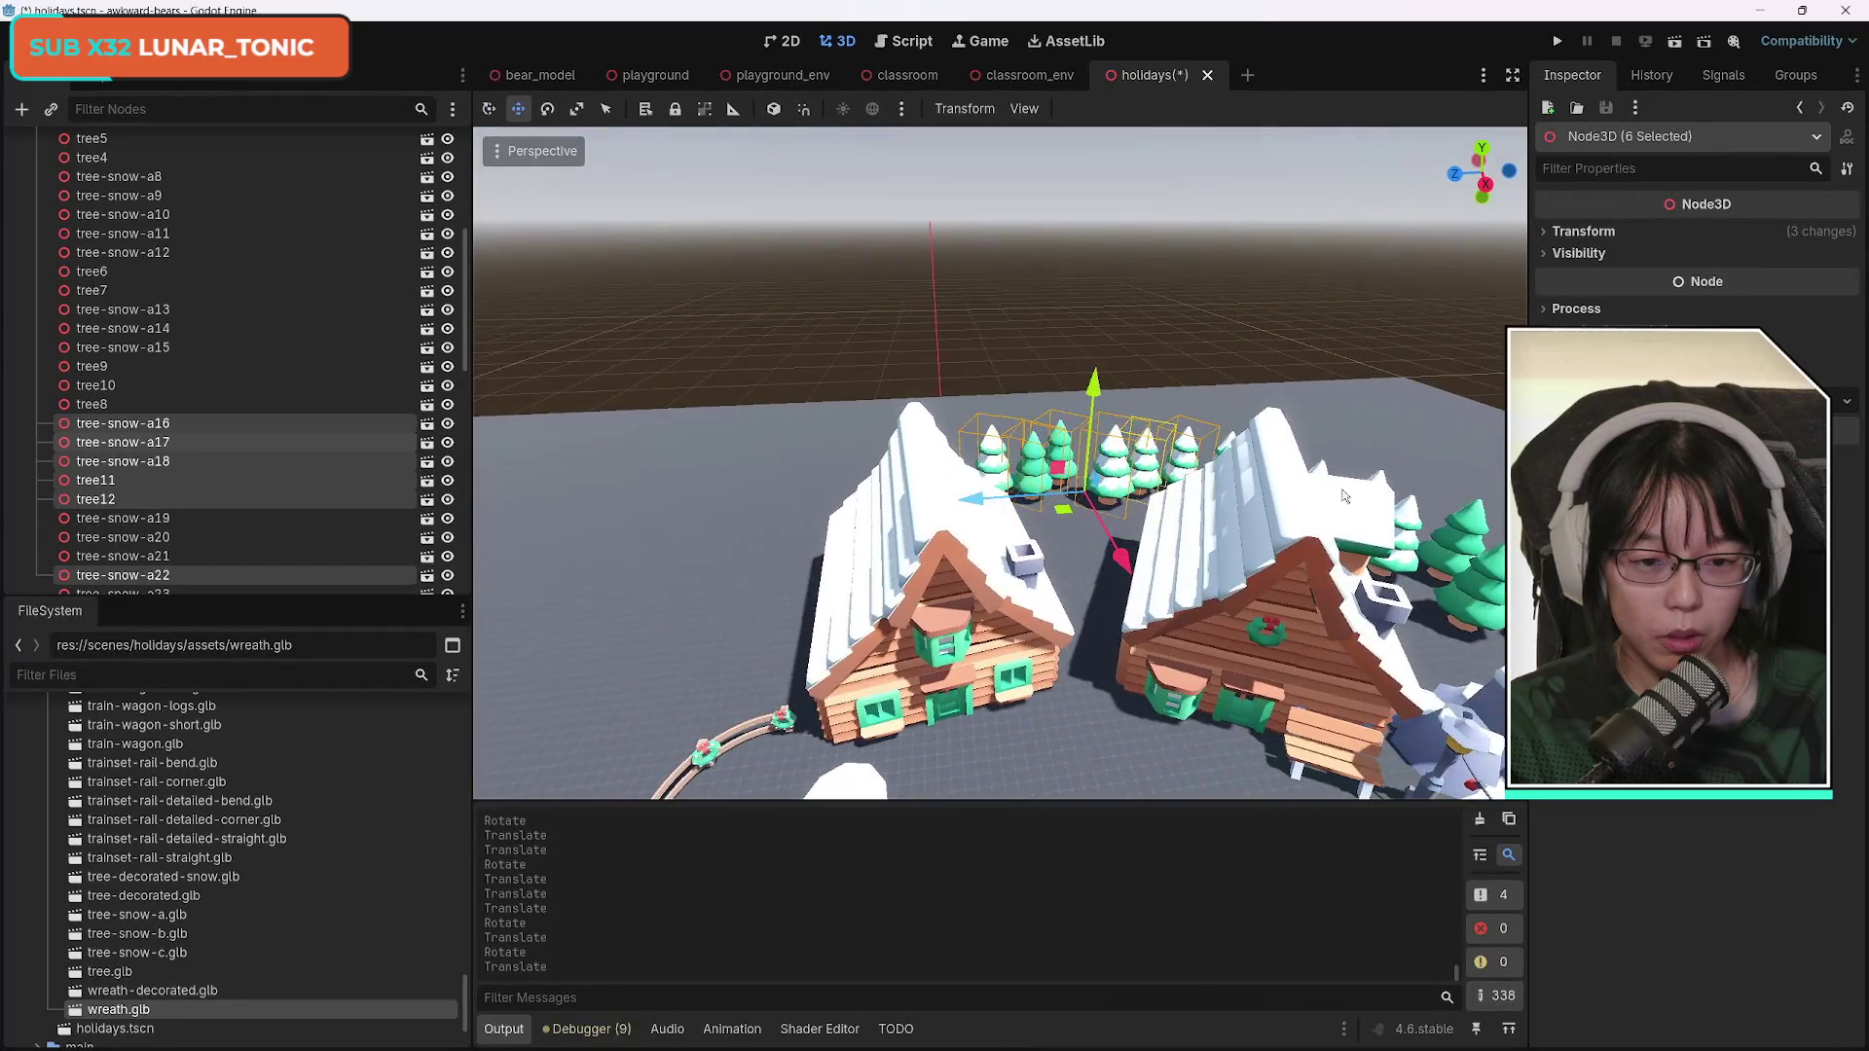
pyautogui.moveTo(1093, 392); pyautogui.dragTo(1096, 409)
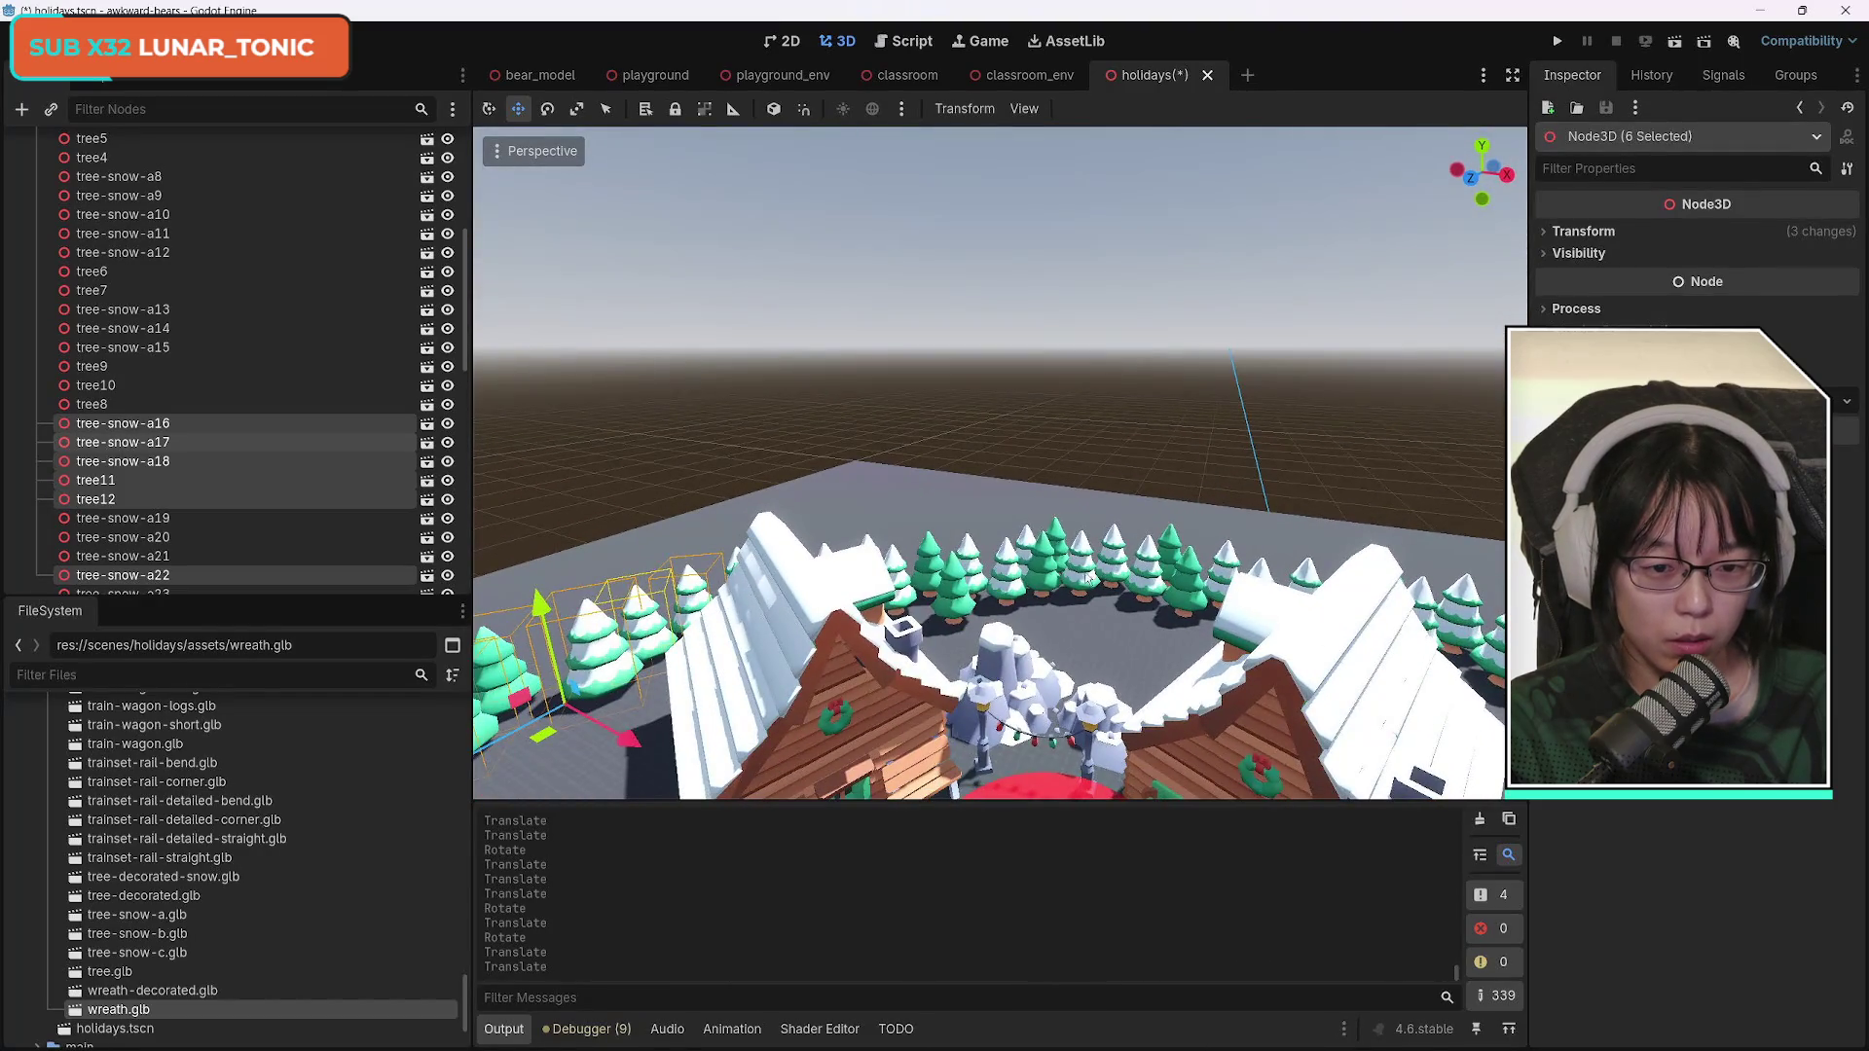
pyautogui.click(1058, 553)
pyautogui.keyDown('shift'); pyautogui.click(1049, 541); pyautogui.keyUp('shift')
pyautogui.keyDown('shift'); pyautogui.click(1168, 557); pyautogui.keyUp('shift')
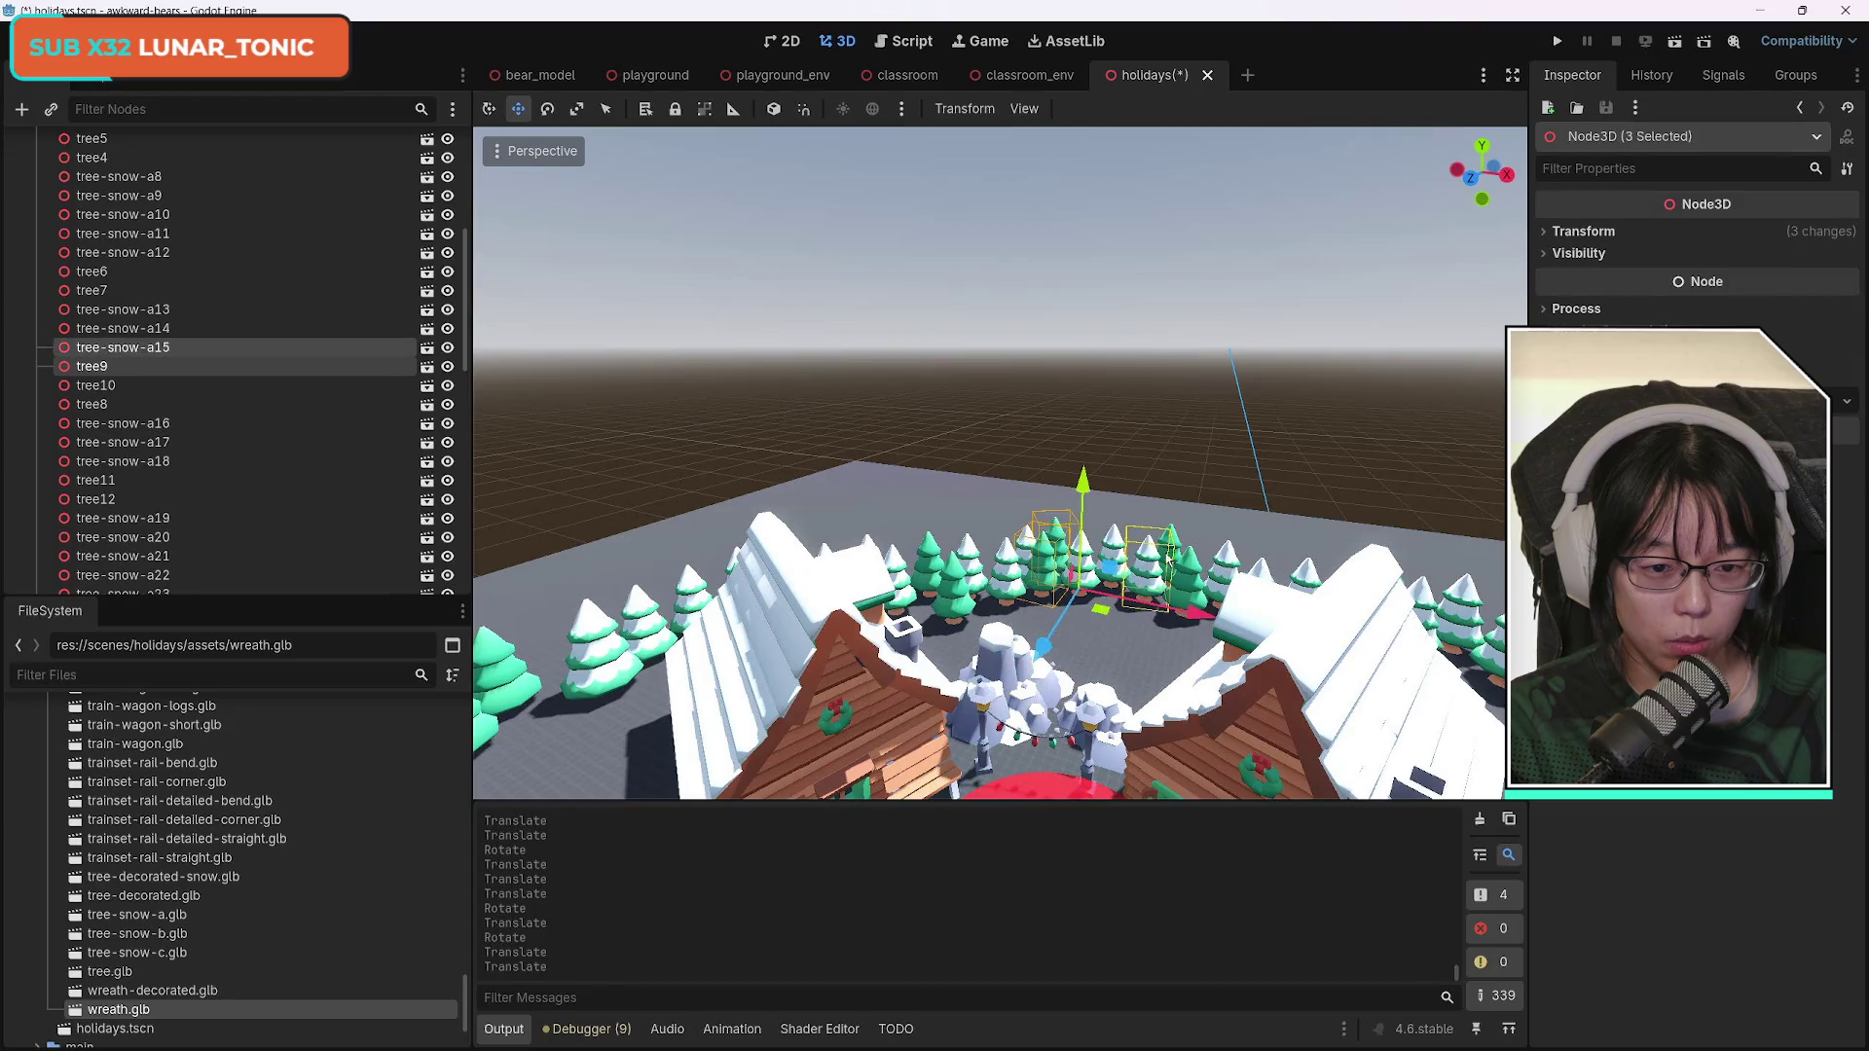
pyautogui.keyDown('shift'); pyautogui.click(1215, 561); pyautogui.keyUp('shift')
pyautogui.keyDown('shift'); pyautogui.click(1071, 550); pyautogui.keyUp('shift')
pyautogui.keyDown('shift'); pyautogui.click(969, 569); pyautogui.keyUp('shift')
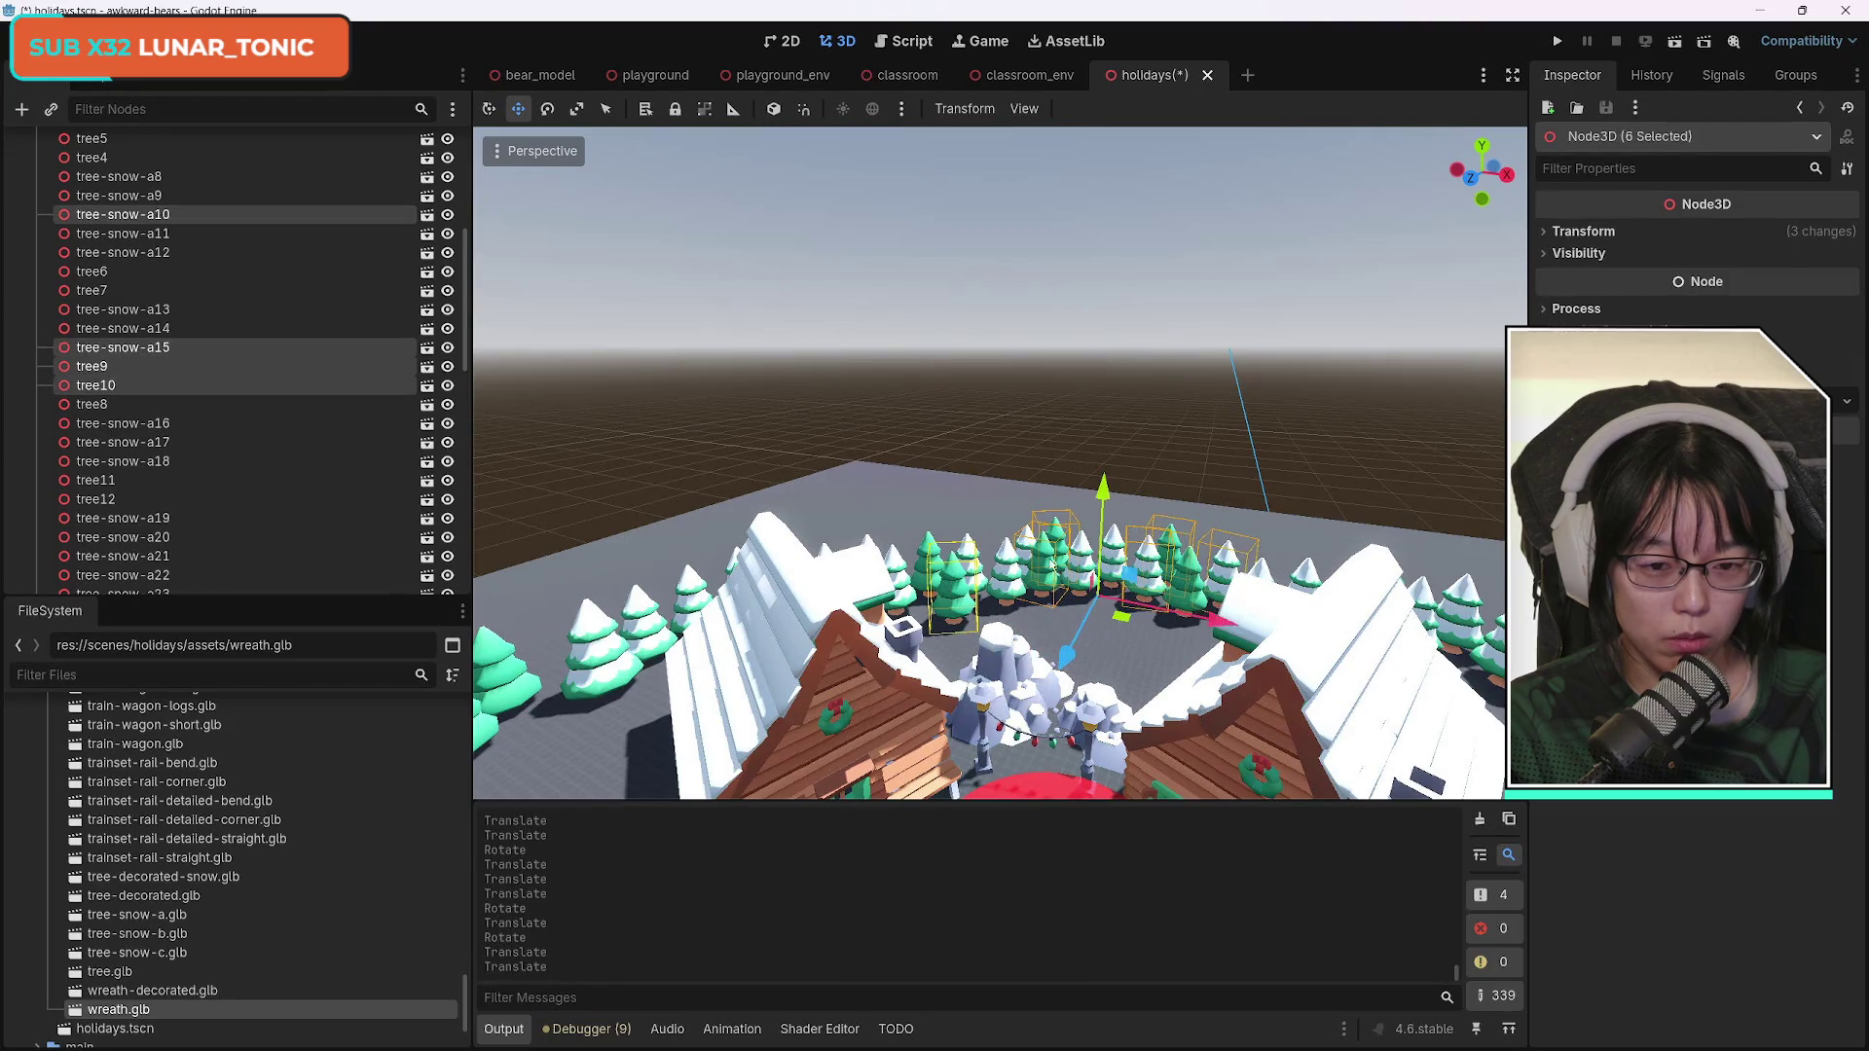
pyautogui.moveTo(1110, 510); pyautogui.dragTo(1167, 636)
# Sink tree-snow-a6, a3, a4 and a12 slightly lower, then deselect and view the whole village.
pyautogui.click(1037, 584)
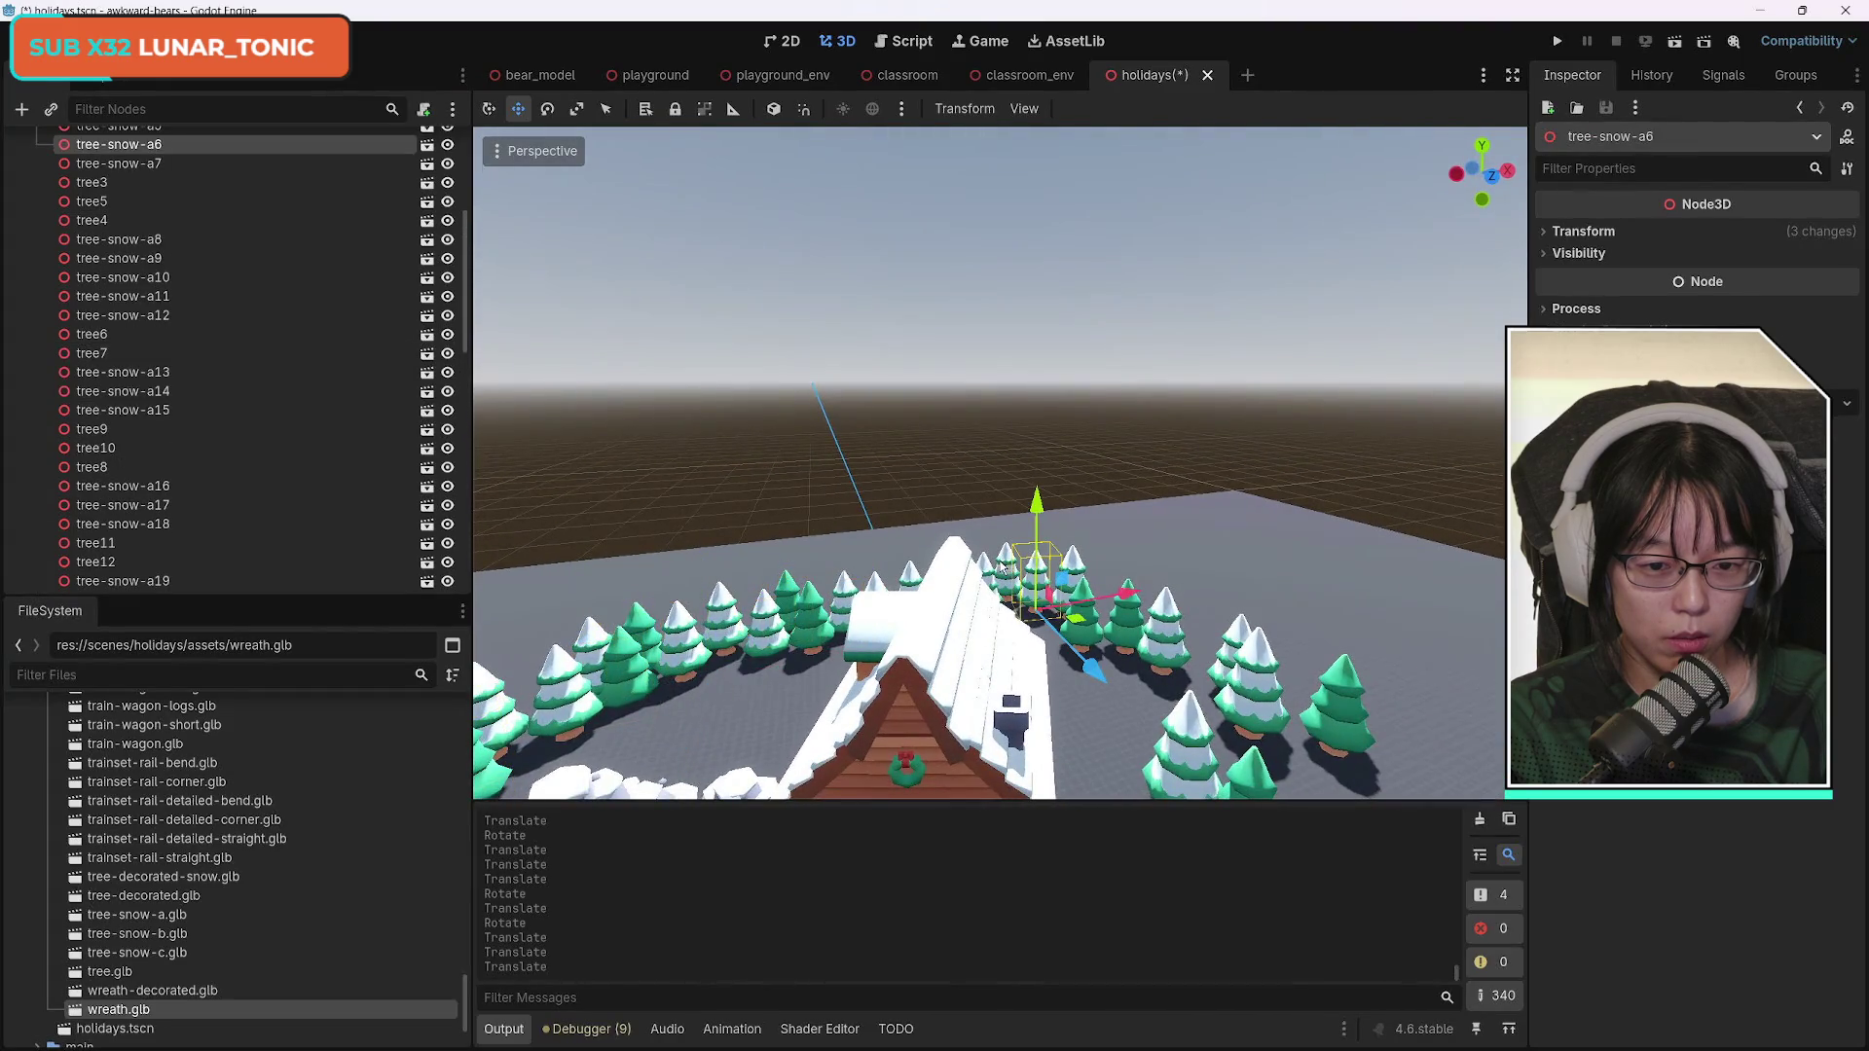
pyautogui.keyDown('shift'); pyautogui.click(1168, 643); pyautogui.keyUp('shift')
pyautogui.keyDown('shift'); pyautogui.click(1244, 643); pyautogui.keyUp('shift')
pyautogui.keyDown('shift'); pyautogui.click(1205, 613); pyautogui.keyUp('shift')
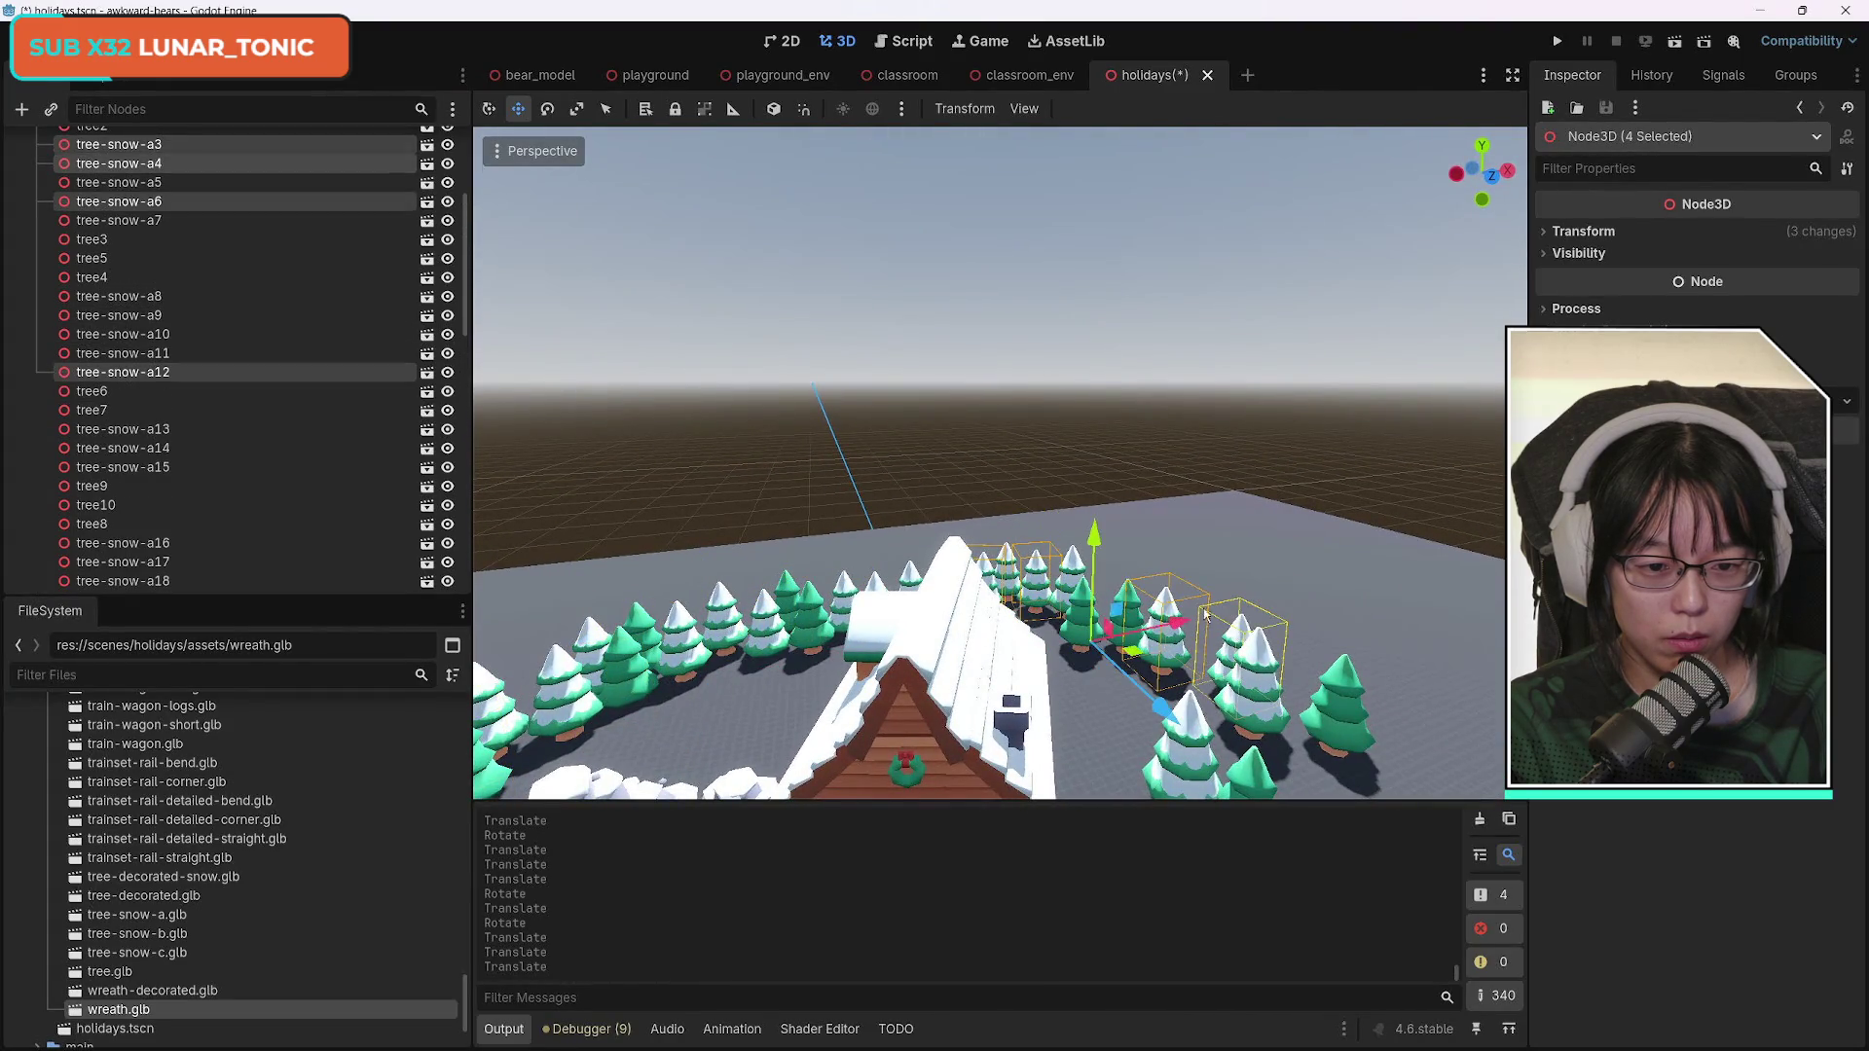
pyautogui.moveTo(1097, 543); pyautogui.dragTo(1118, 552)
pyautogui.click(1195, 548)
pyautogui.moveTo(1168, 633)
pyautogui.mouseDown()
pyautogui.moveTo(1235, 751)
pyautogui.moveTo(1300, 668)
pyautogui.moveTo(1013, 618)
pyautogui.moveTo(876, 672)
pyautogui.moveTo(772, 681)
pyautogui.moveTo(793, 760)
pyautogui.moveTo(989, 742)
pyautogui.moveTo(747, 585)
pyautogui.mouseUp()
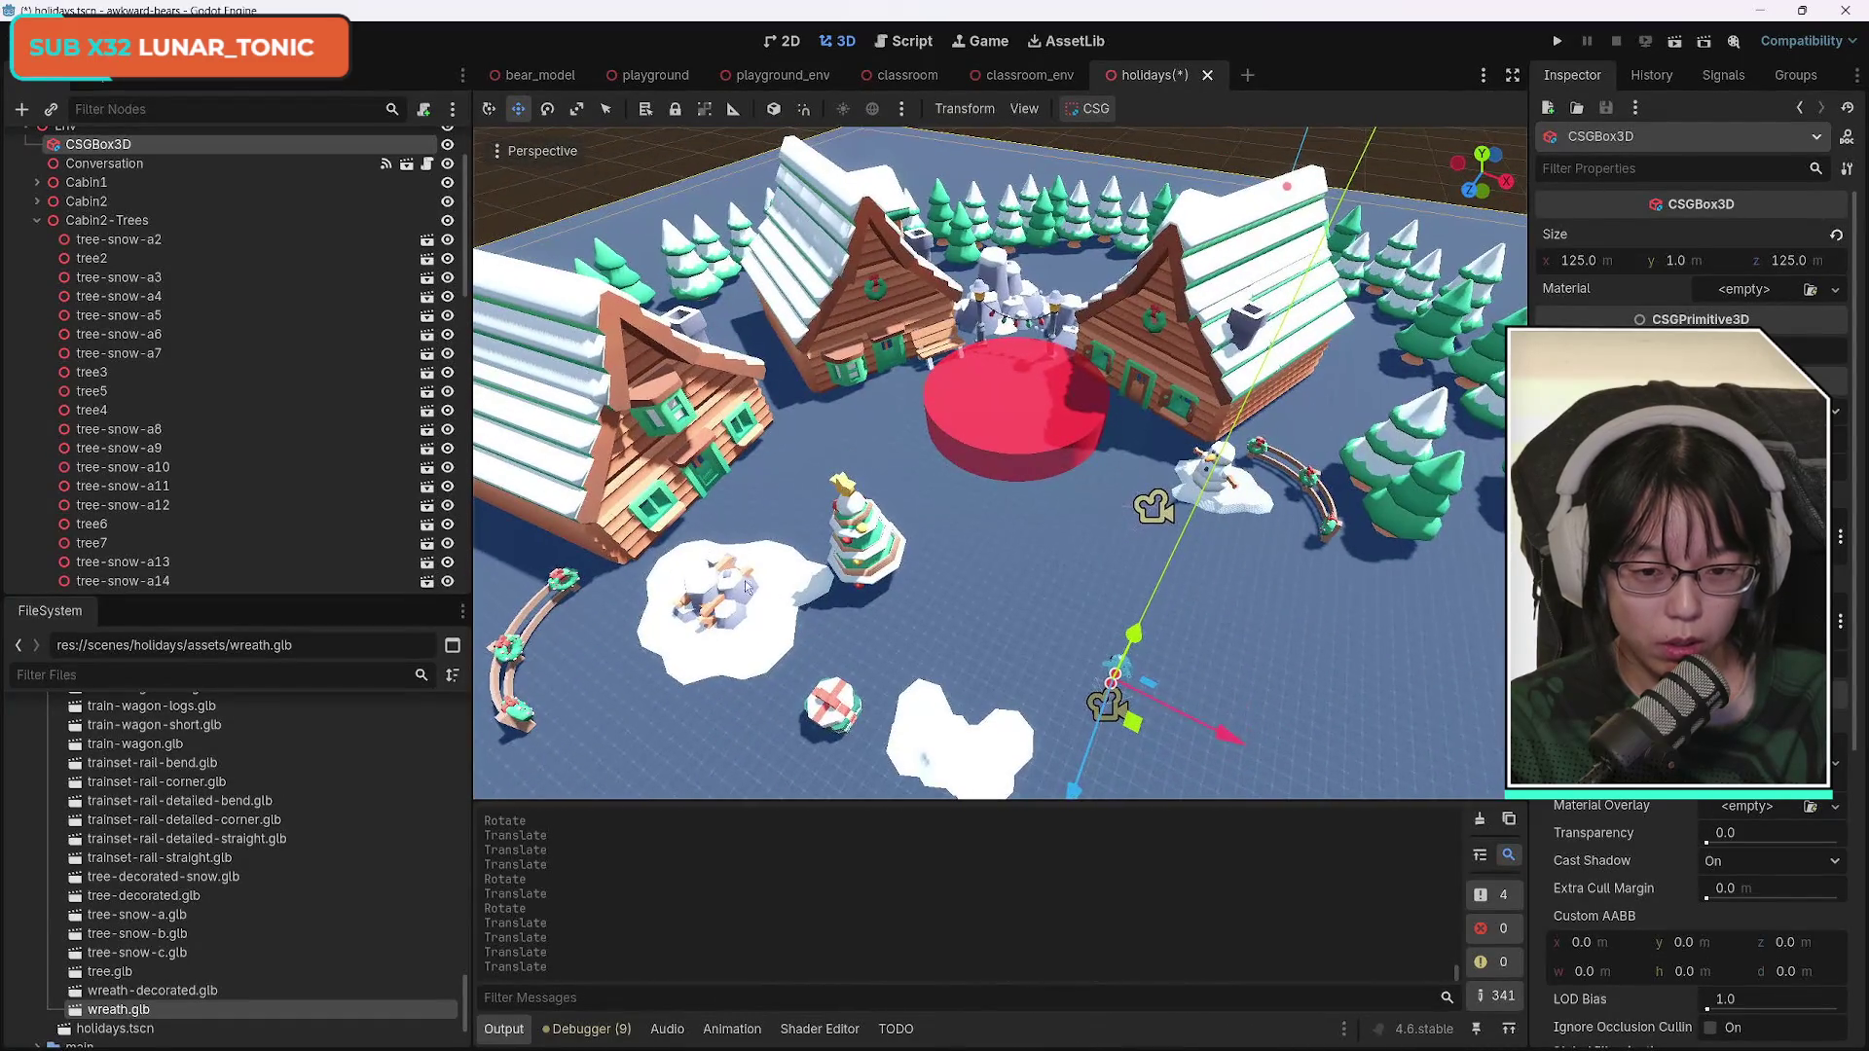
# Move tree-decorated-snow2 to -8.147, 0.5, -1.95 by the red platform, enlarge it, and save.
pyautogui.click(843, 555)
pyautogui.moveTo(965, 613)
pyautogui.mouseDown()
pyautogui.moveTo(885, 642)
pyautogui.moveTo(936, 627)
pyautogui.mouseUp()
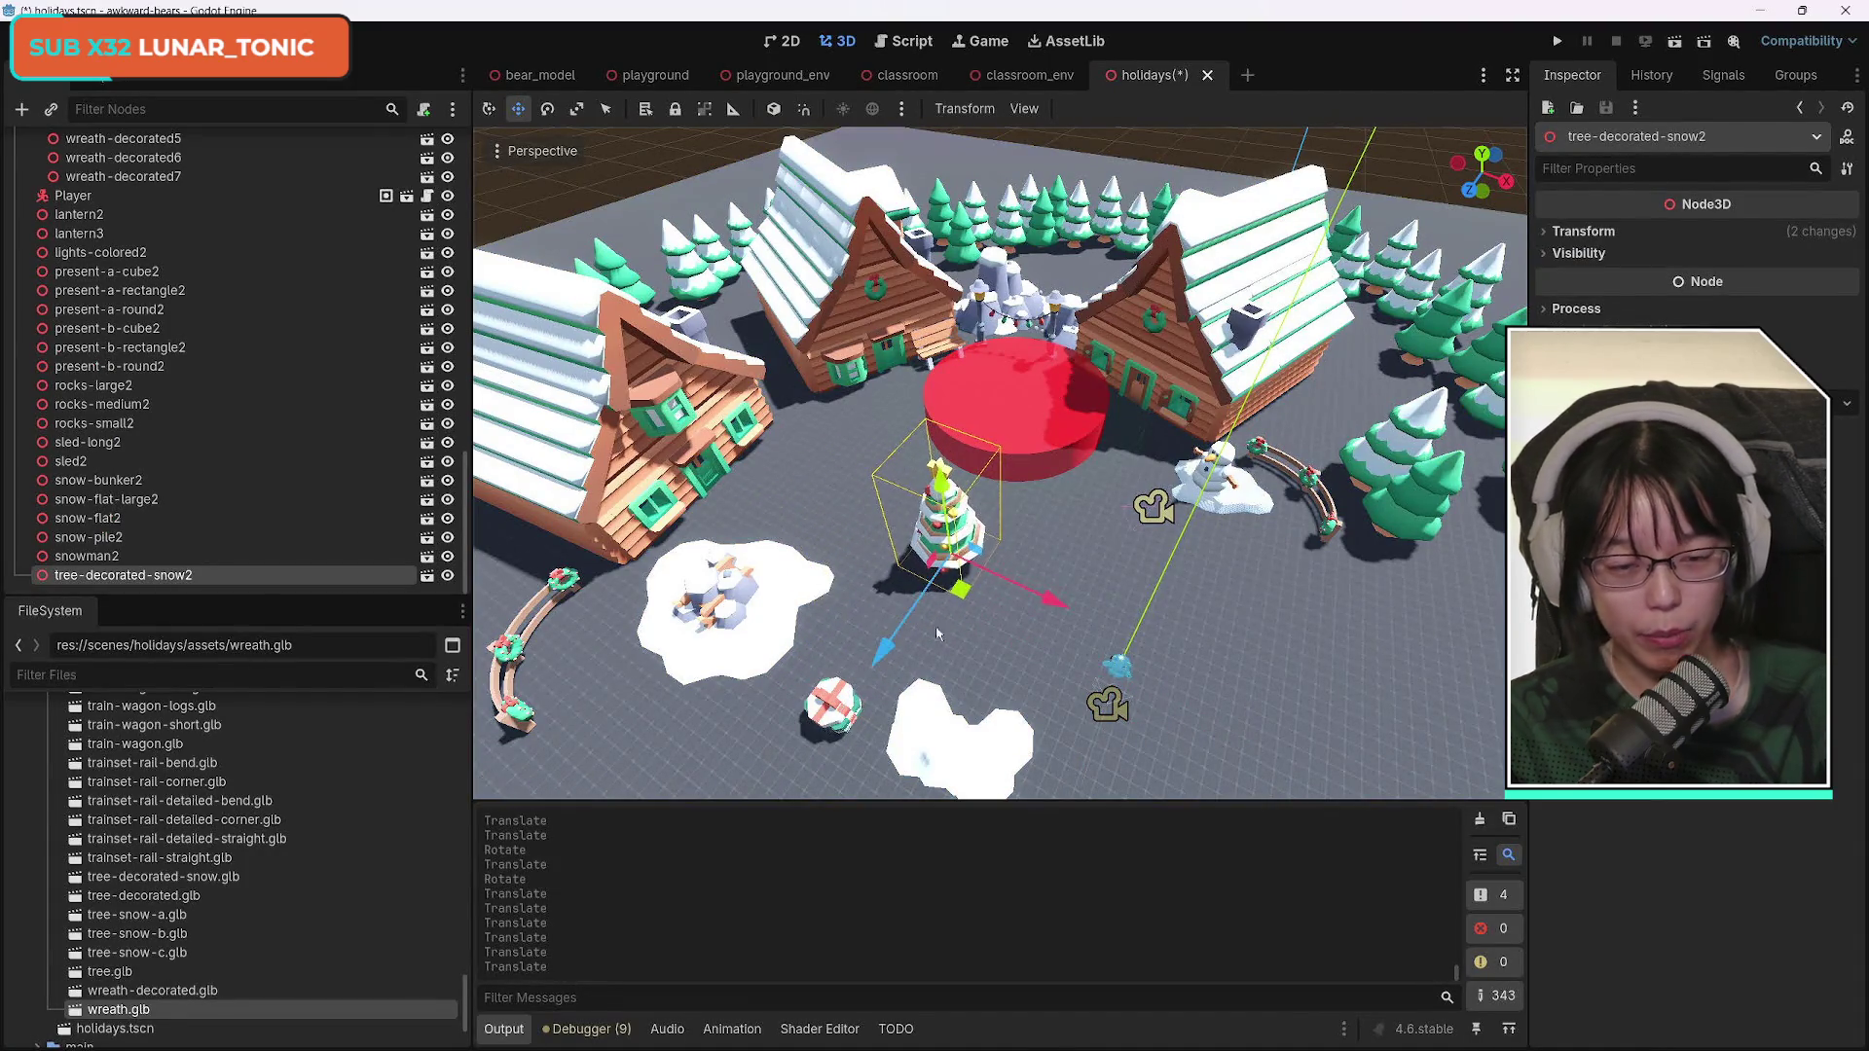
pyautogui.moveTo(988, 535); pyautogui.dragTo(969, 533)
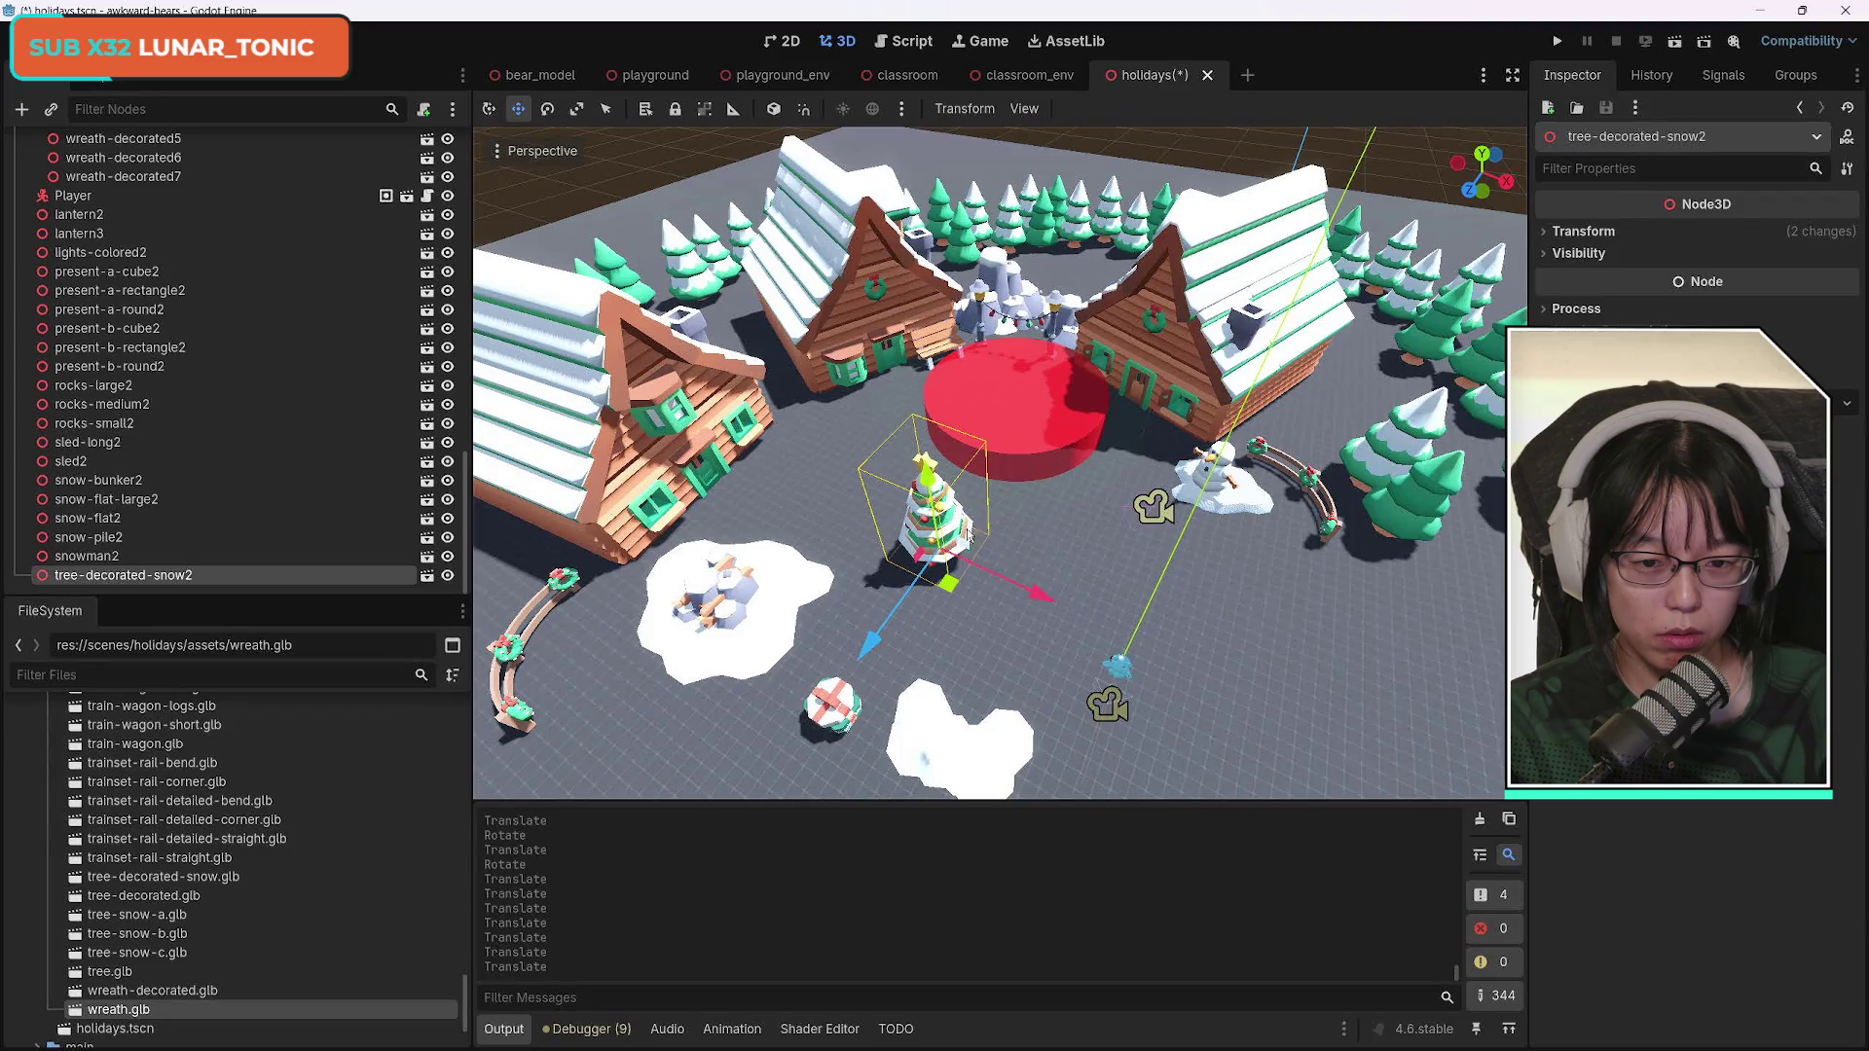
pyautogui.click(1563, 234)
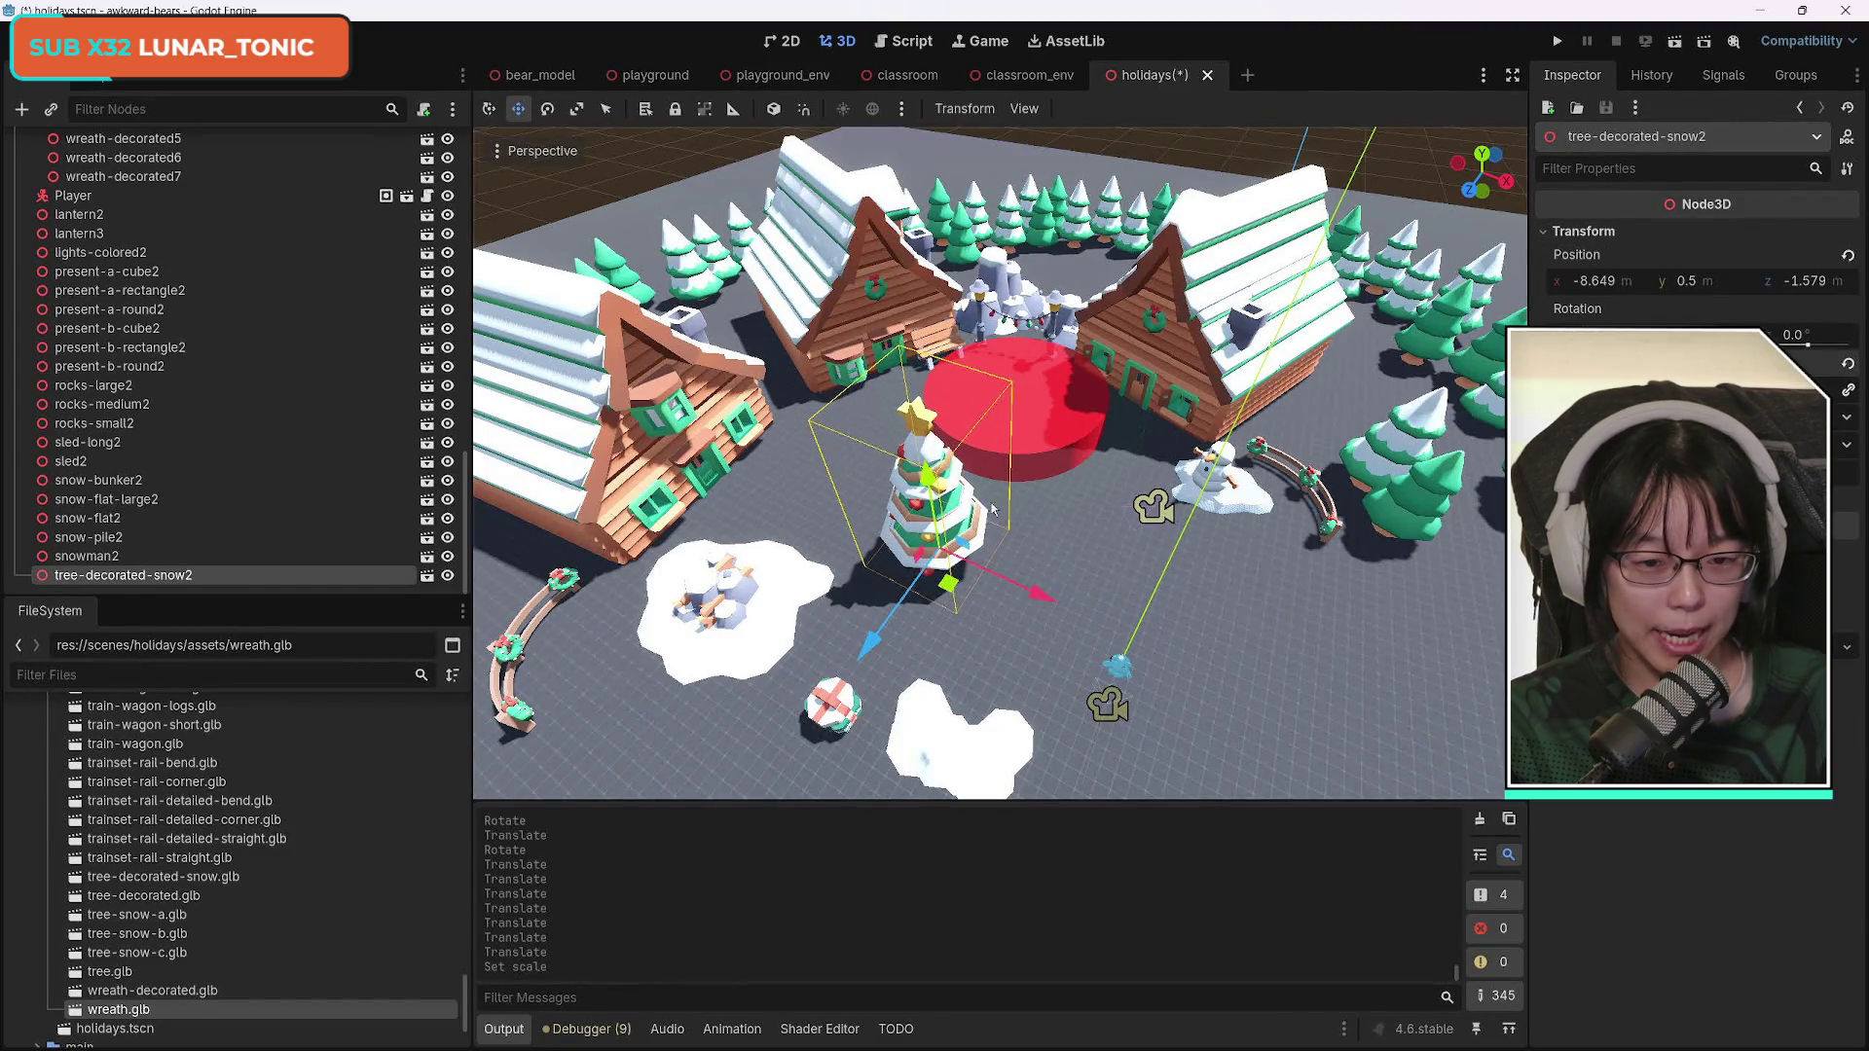
pyautogui.moveTo(1044, 593)
pyautogui.mouseDown()
pyautogui.moveTo(1063, 596)
pyautogui.moveTo(1024, 588)
pyautogui.mouseUp()
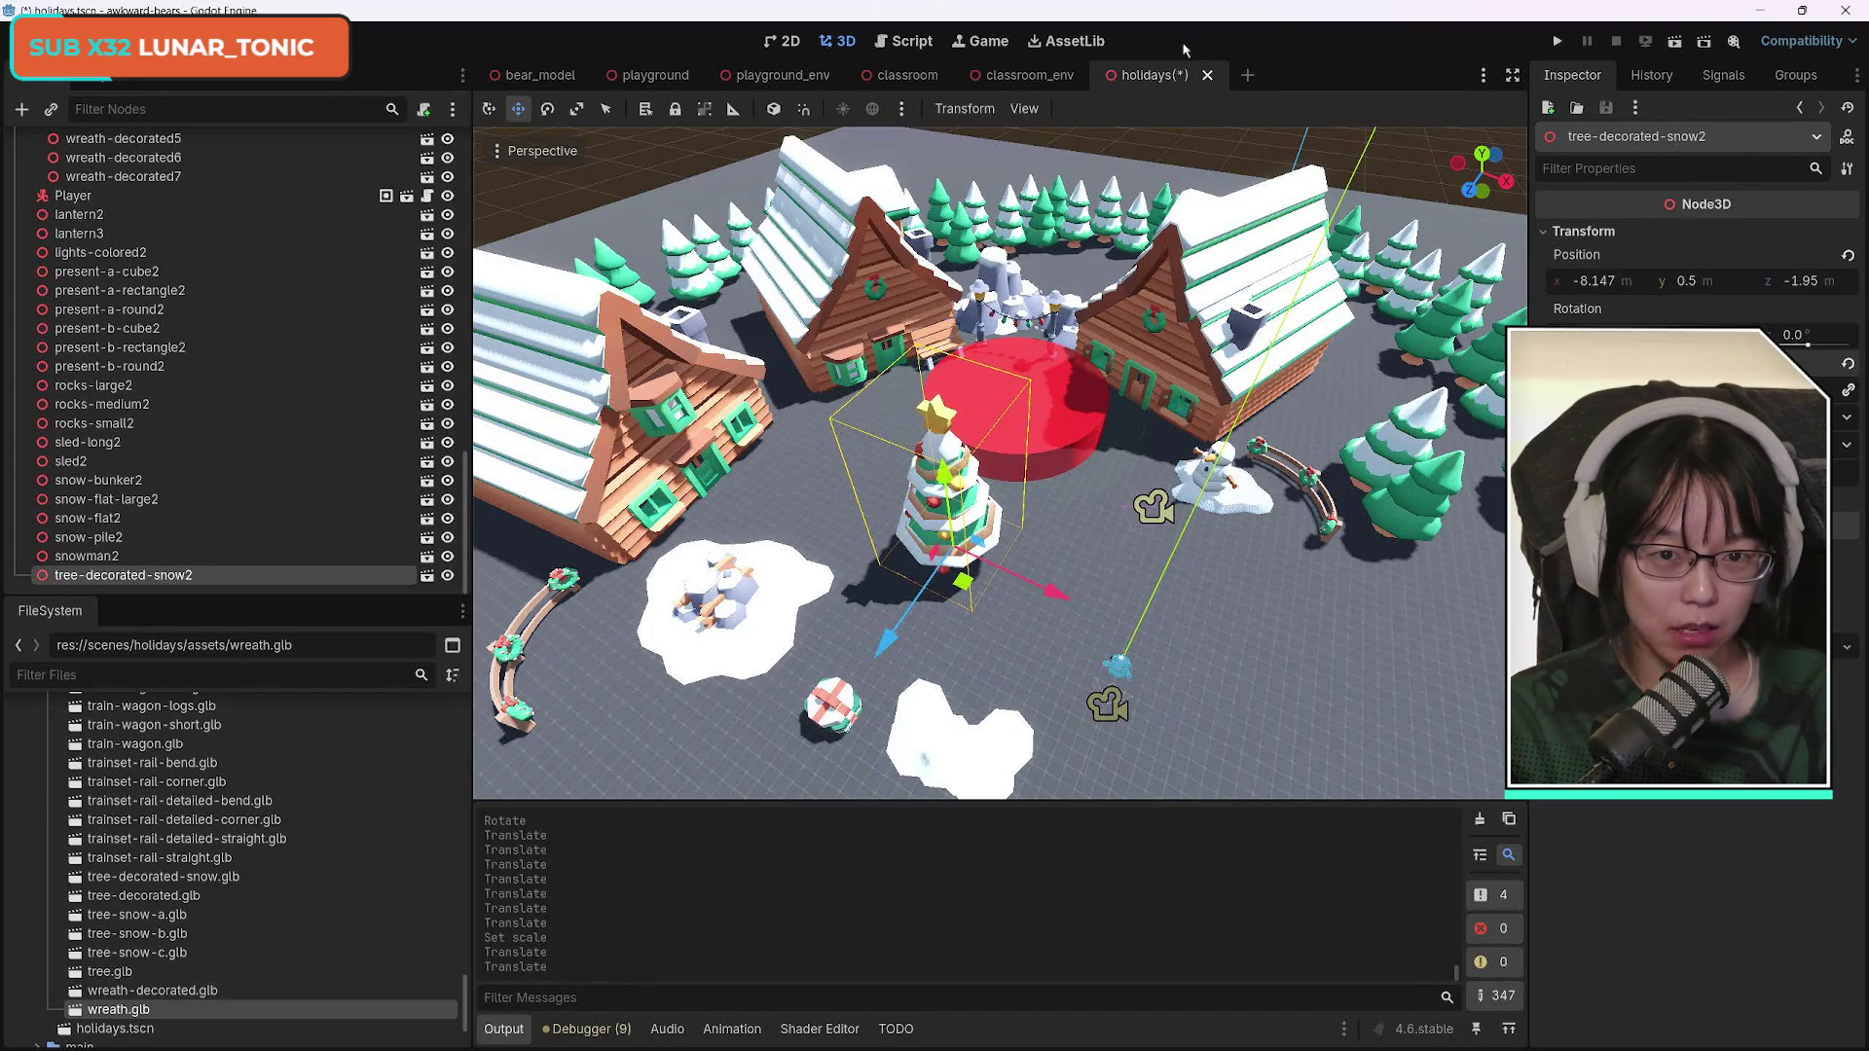
pyautogui.hotkey('ctrl', 's')
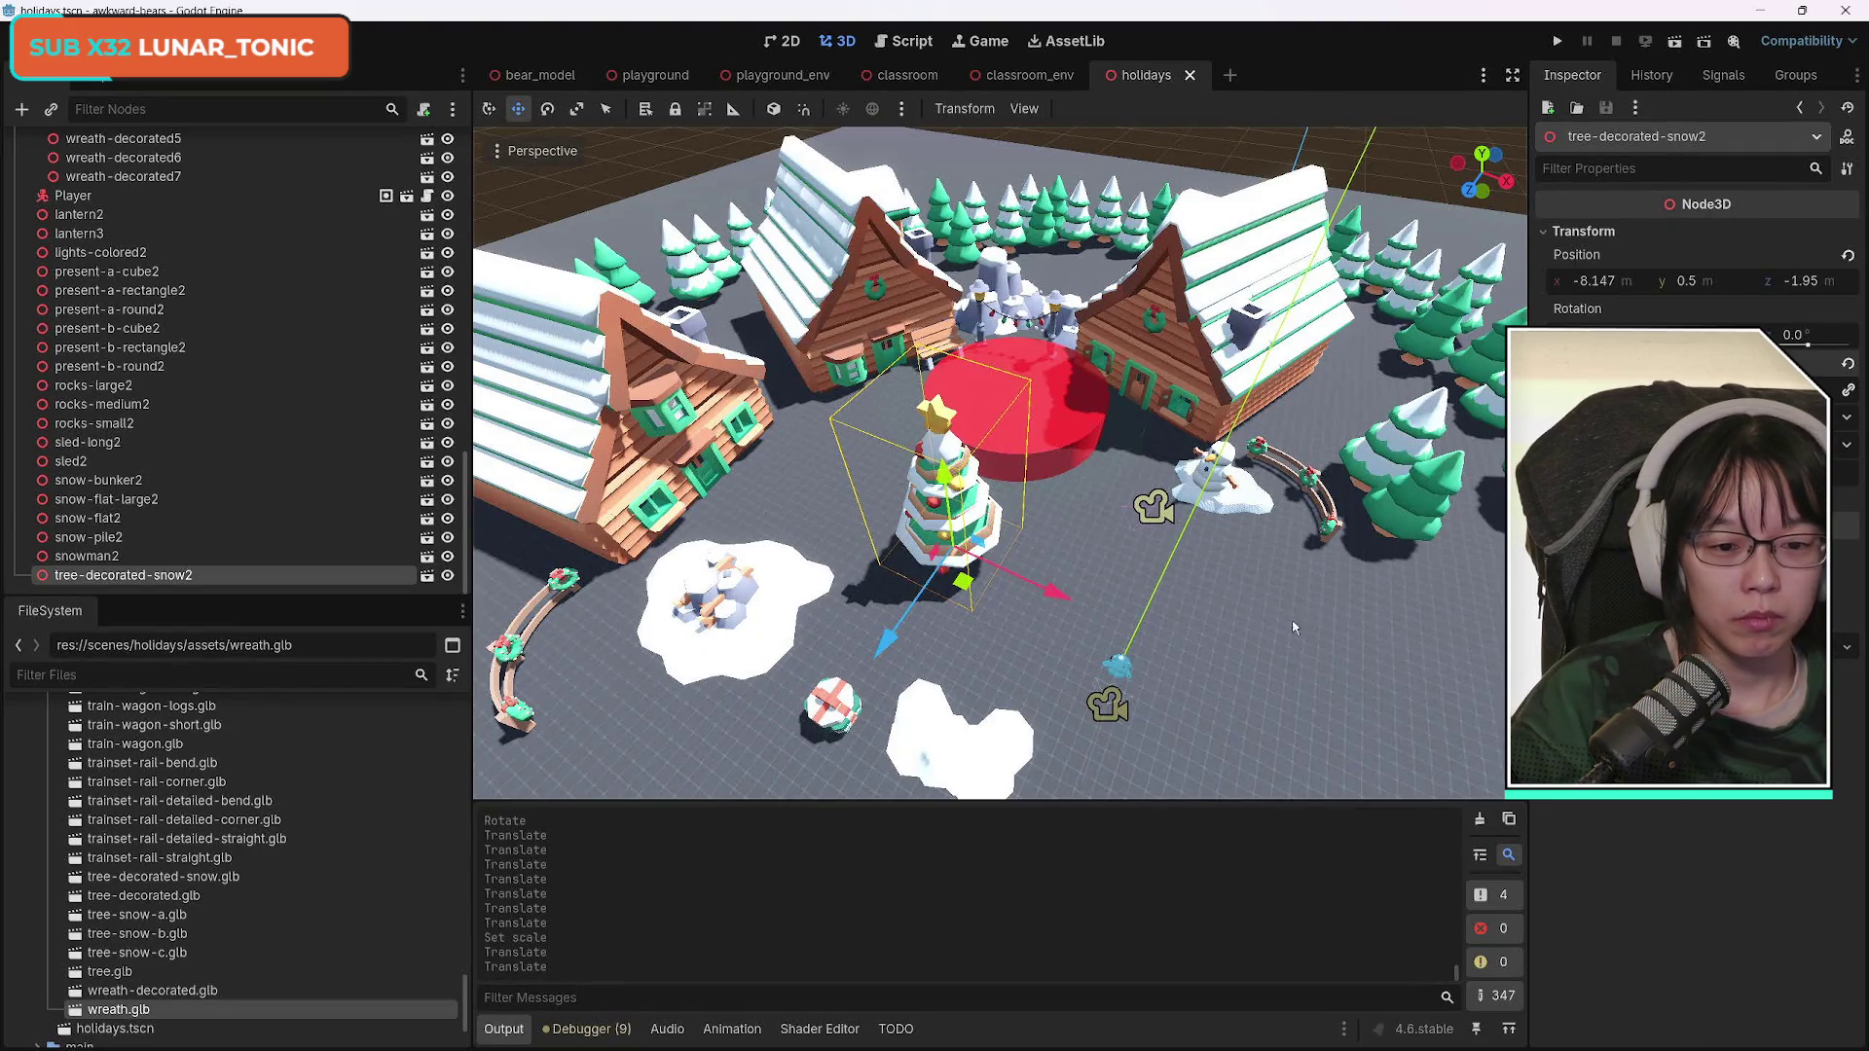
pyautogui.hotkey('shift', 'f')
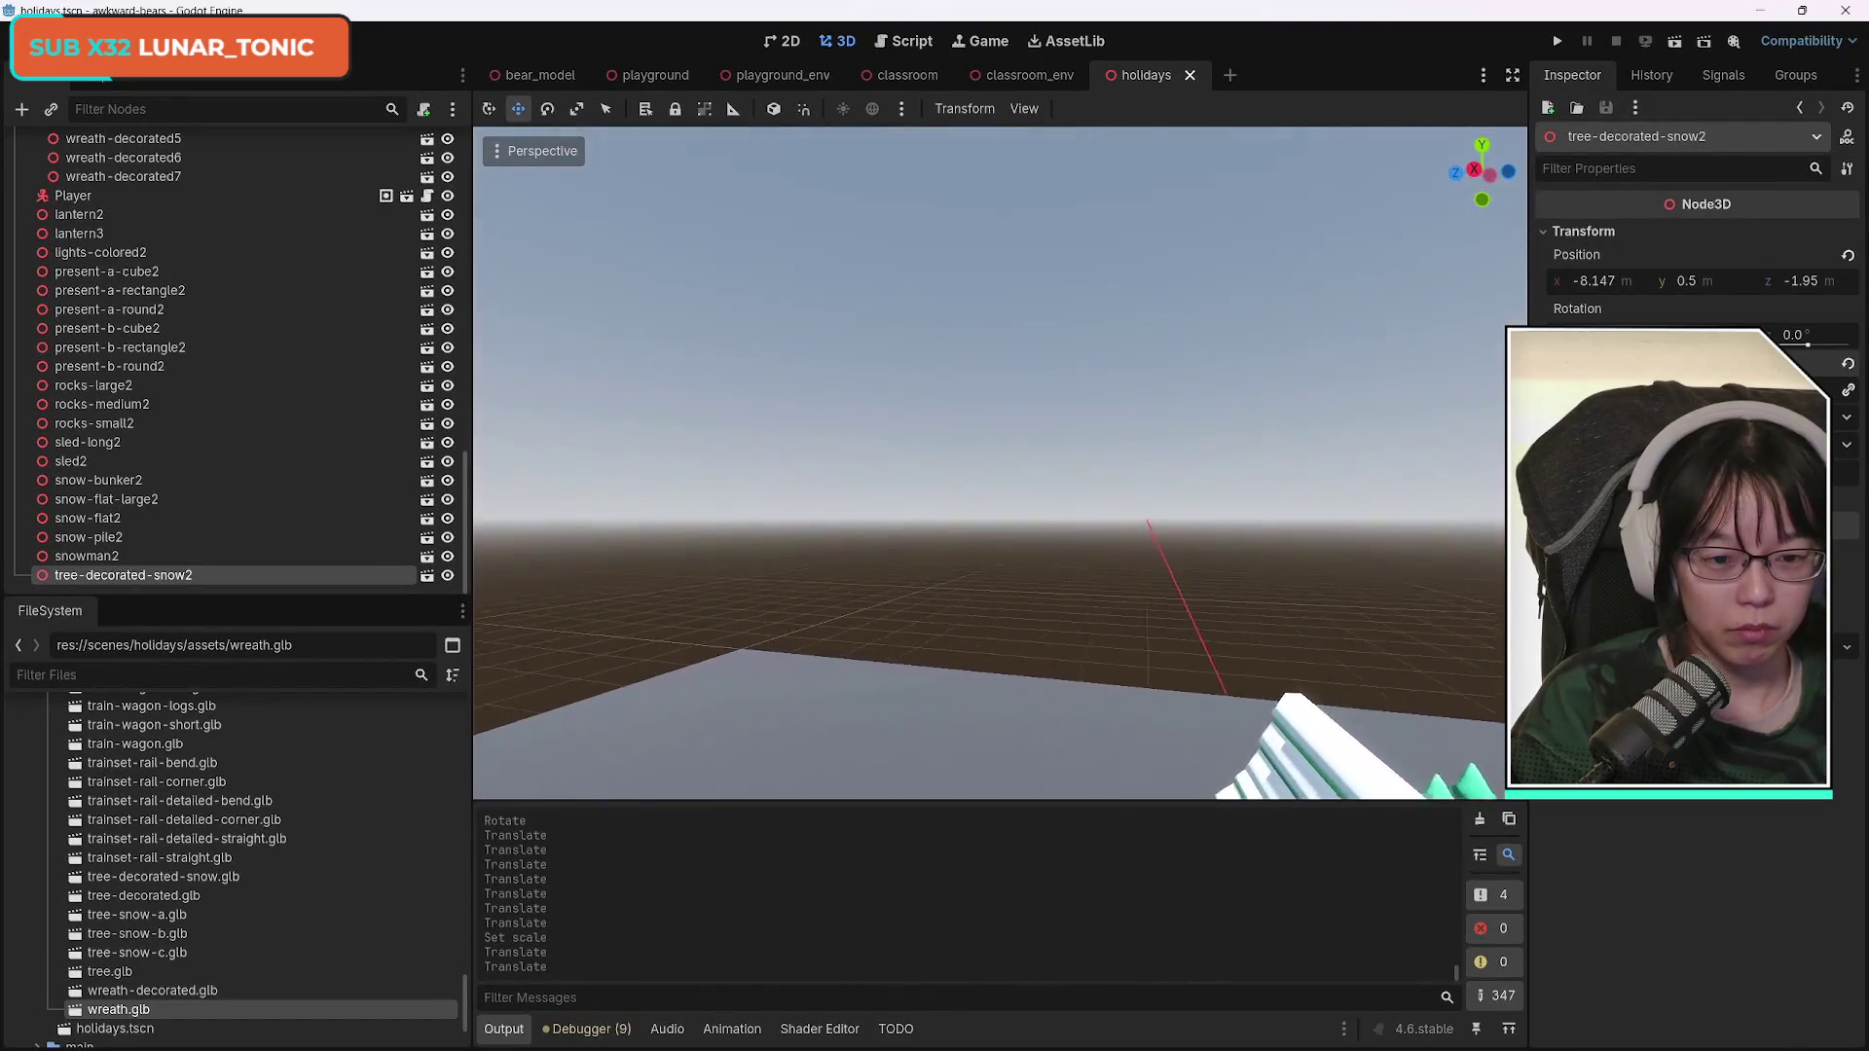
# Select tree-snow-a3, tree4, a11, a12, tree6, tree3, a7 and a6 beside the cabin and duplicate them.
pyautogui.press('w')
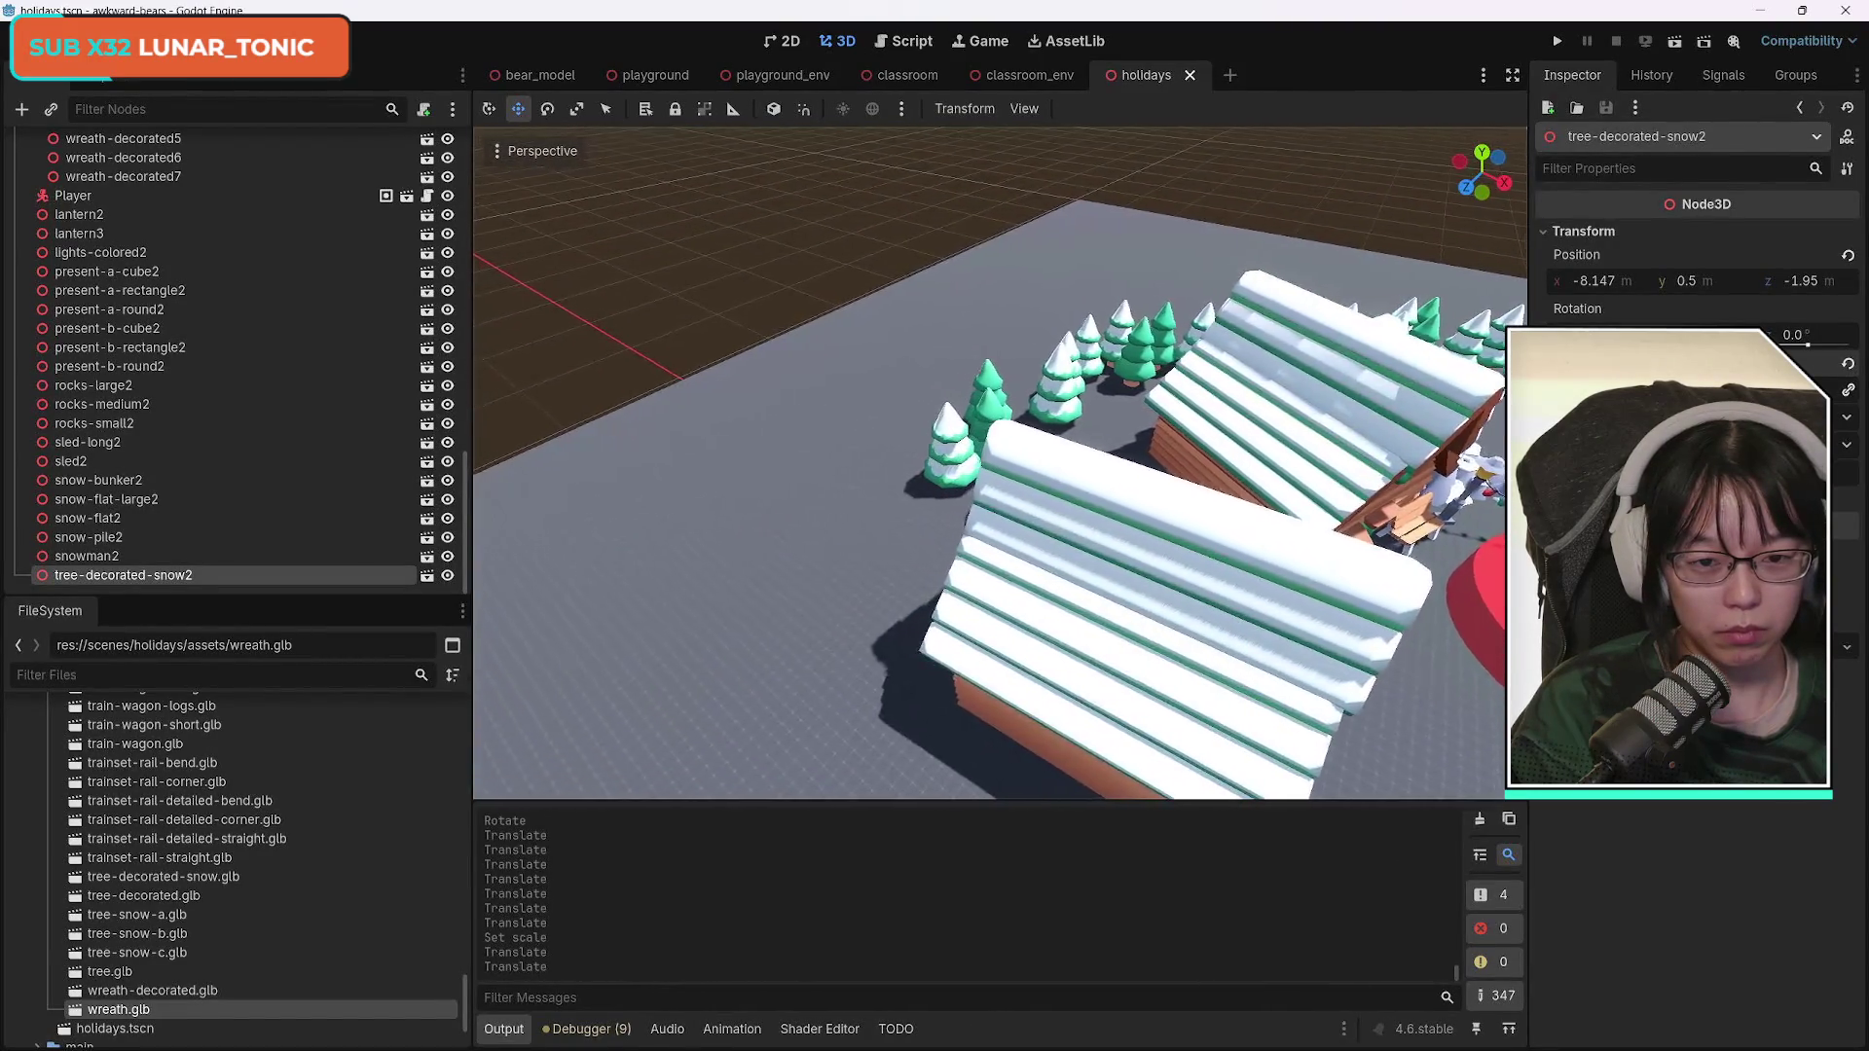
pyautogui.press('s')
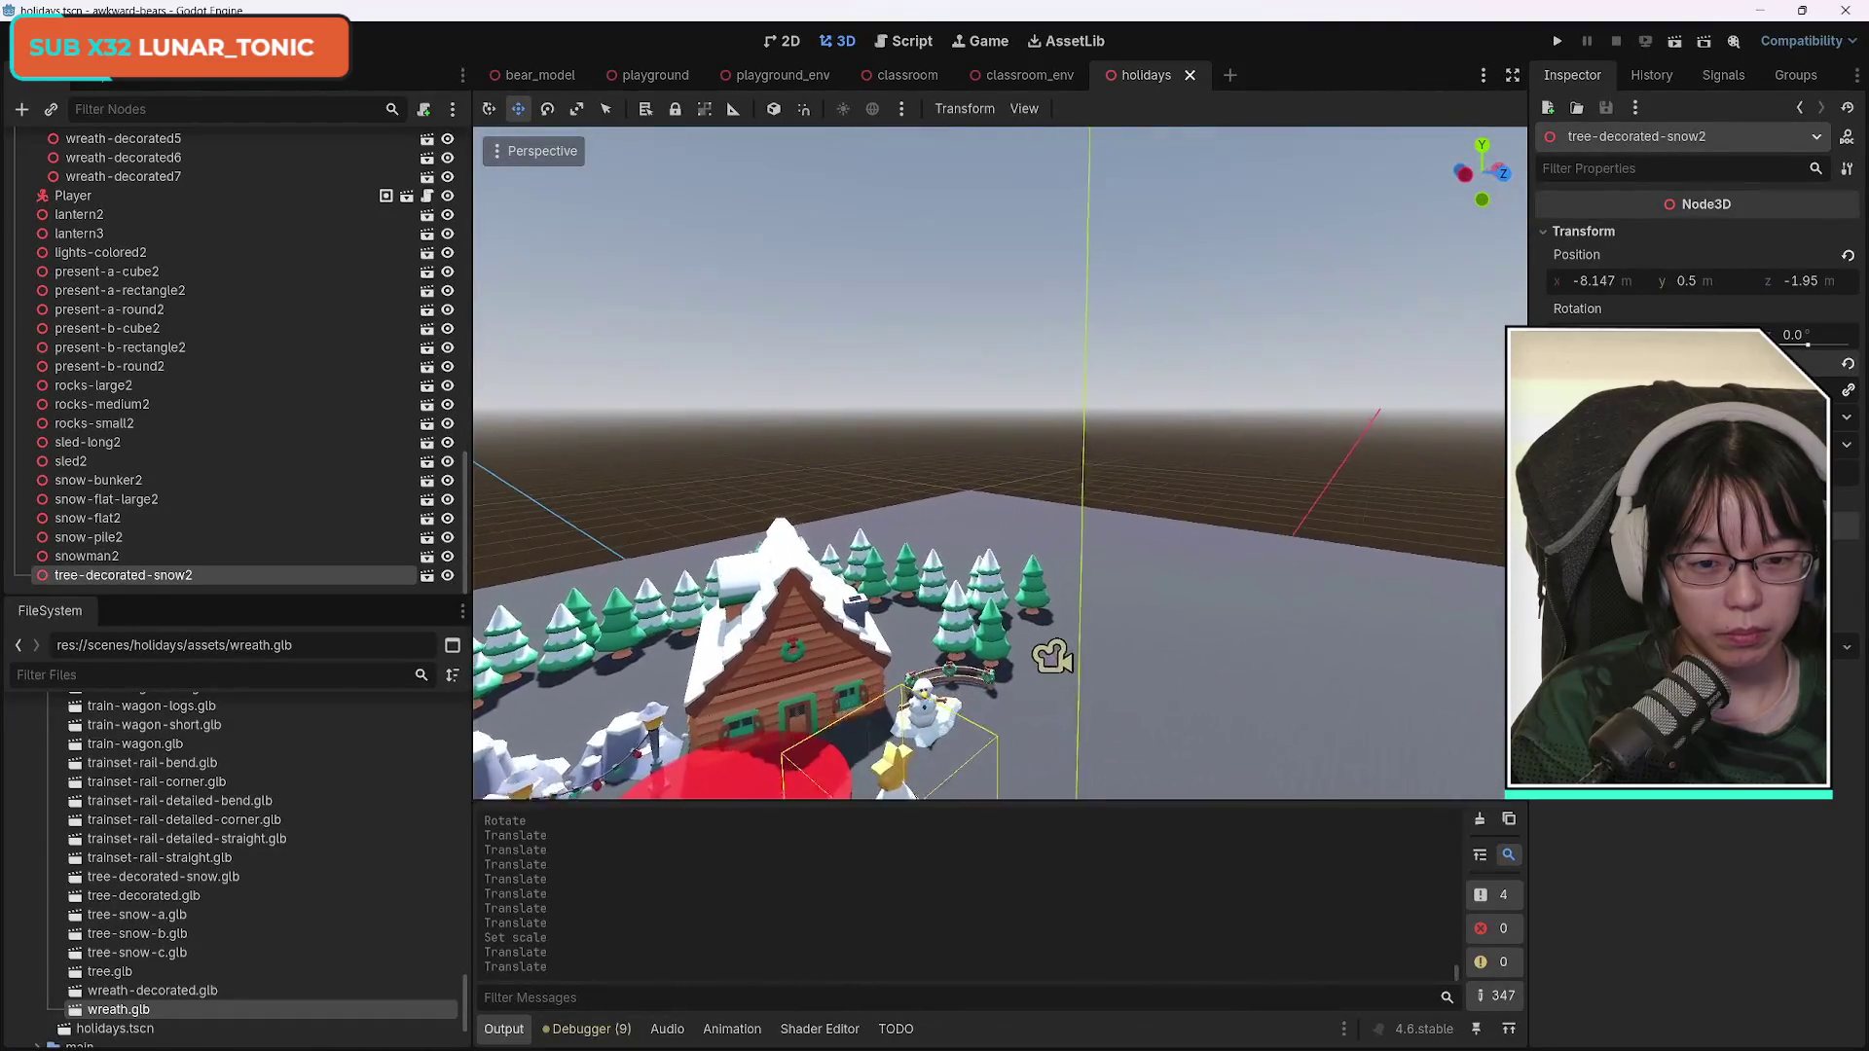
pyautogui.press('w')
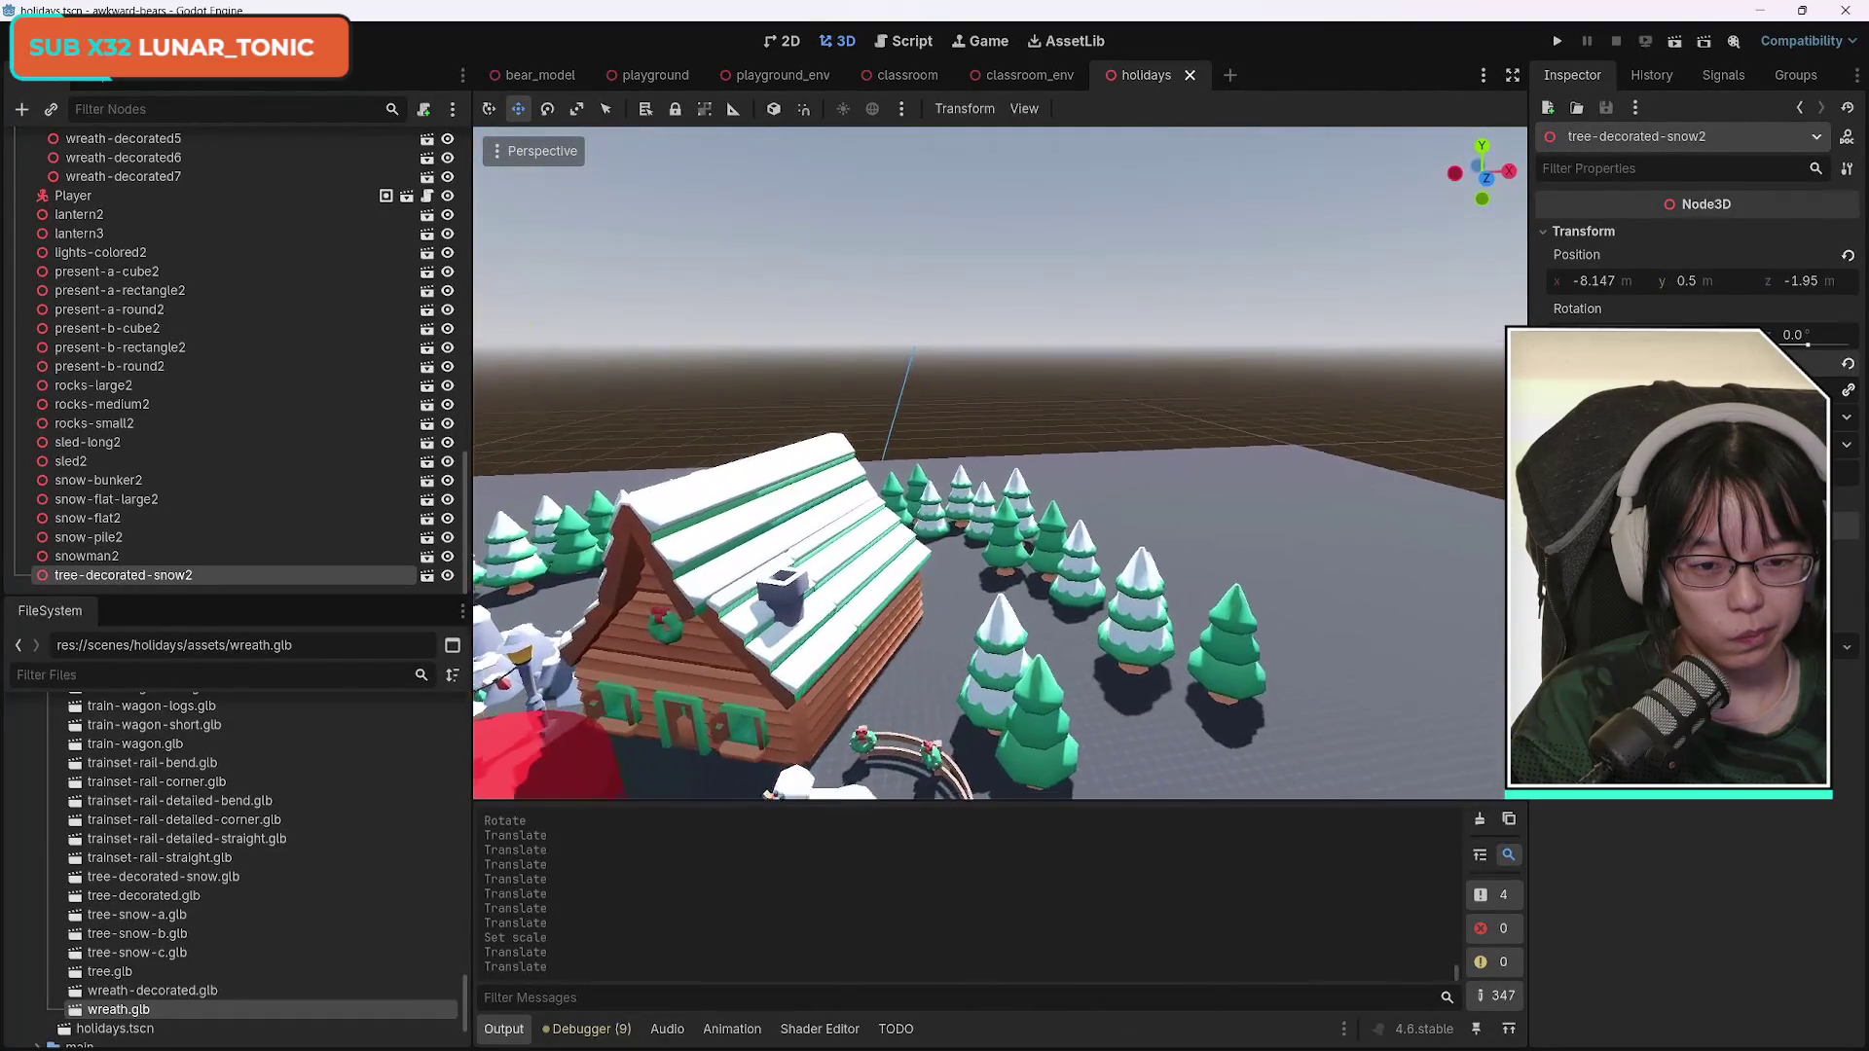
pyautogui.click(1059, 562)
pyautogui.keyDown('shift'); pyautogui.click(1022, 490); pyautogui.keyUp('shift')
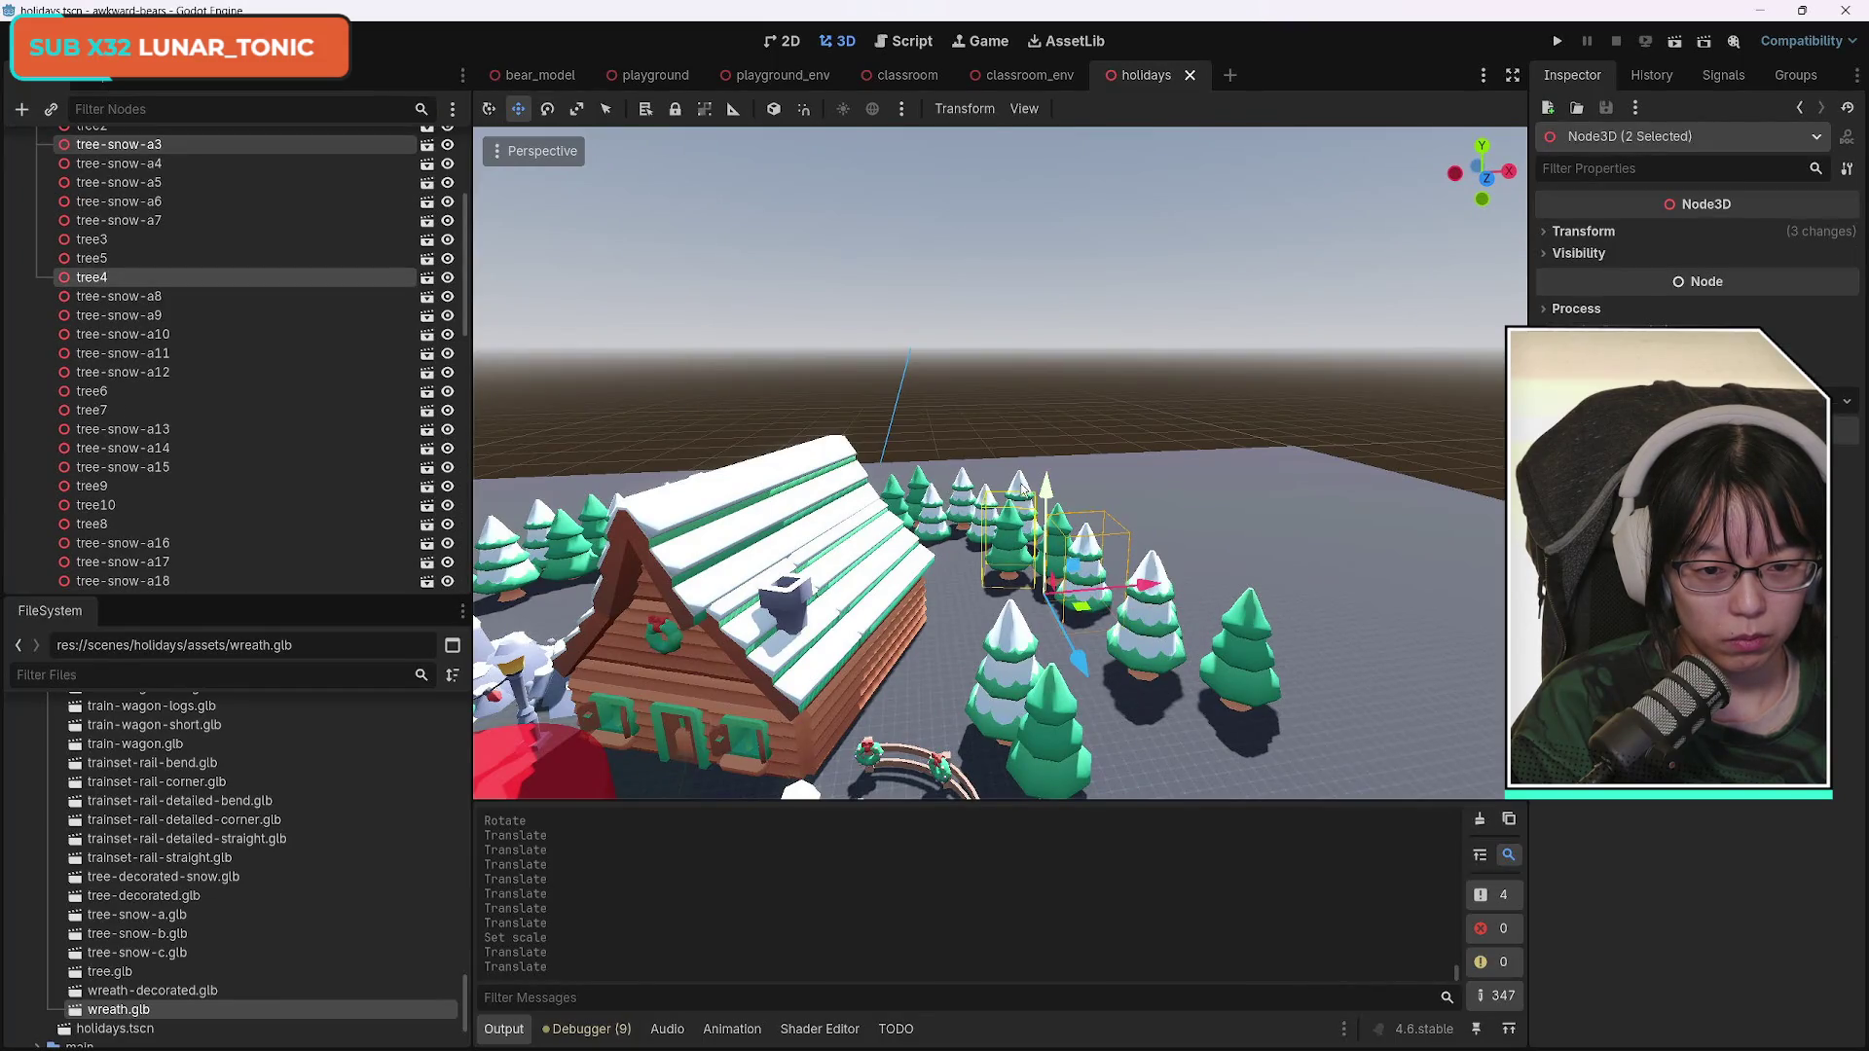
pyautogui.keyDown('shift'); pyautogui.click(959, 497); pyautogui.keyUp('shift')
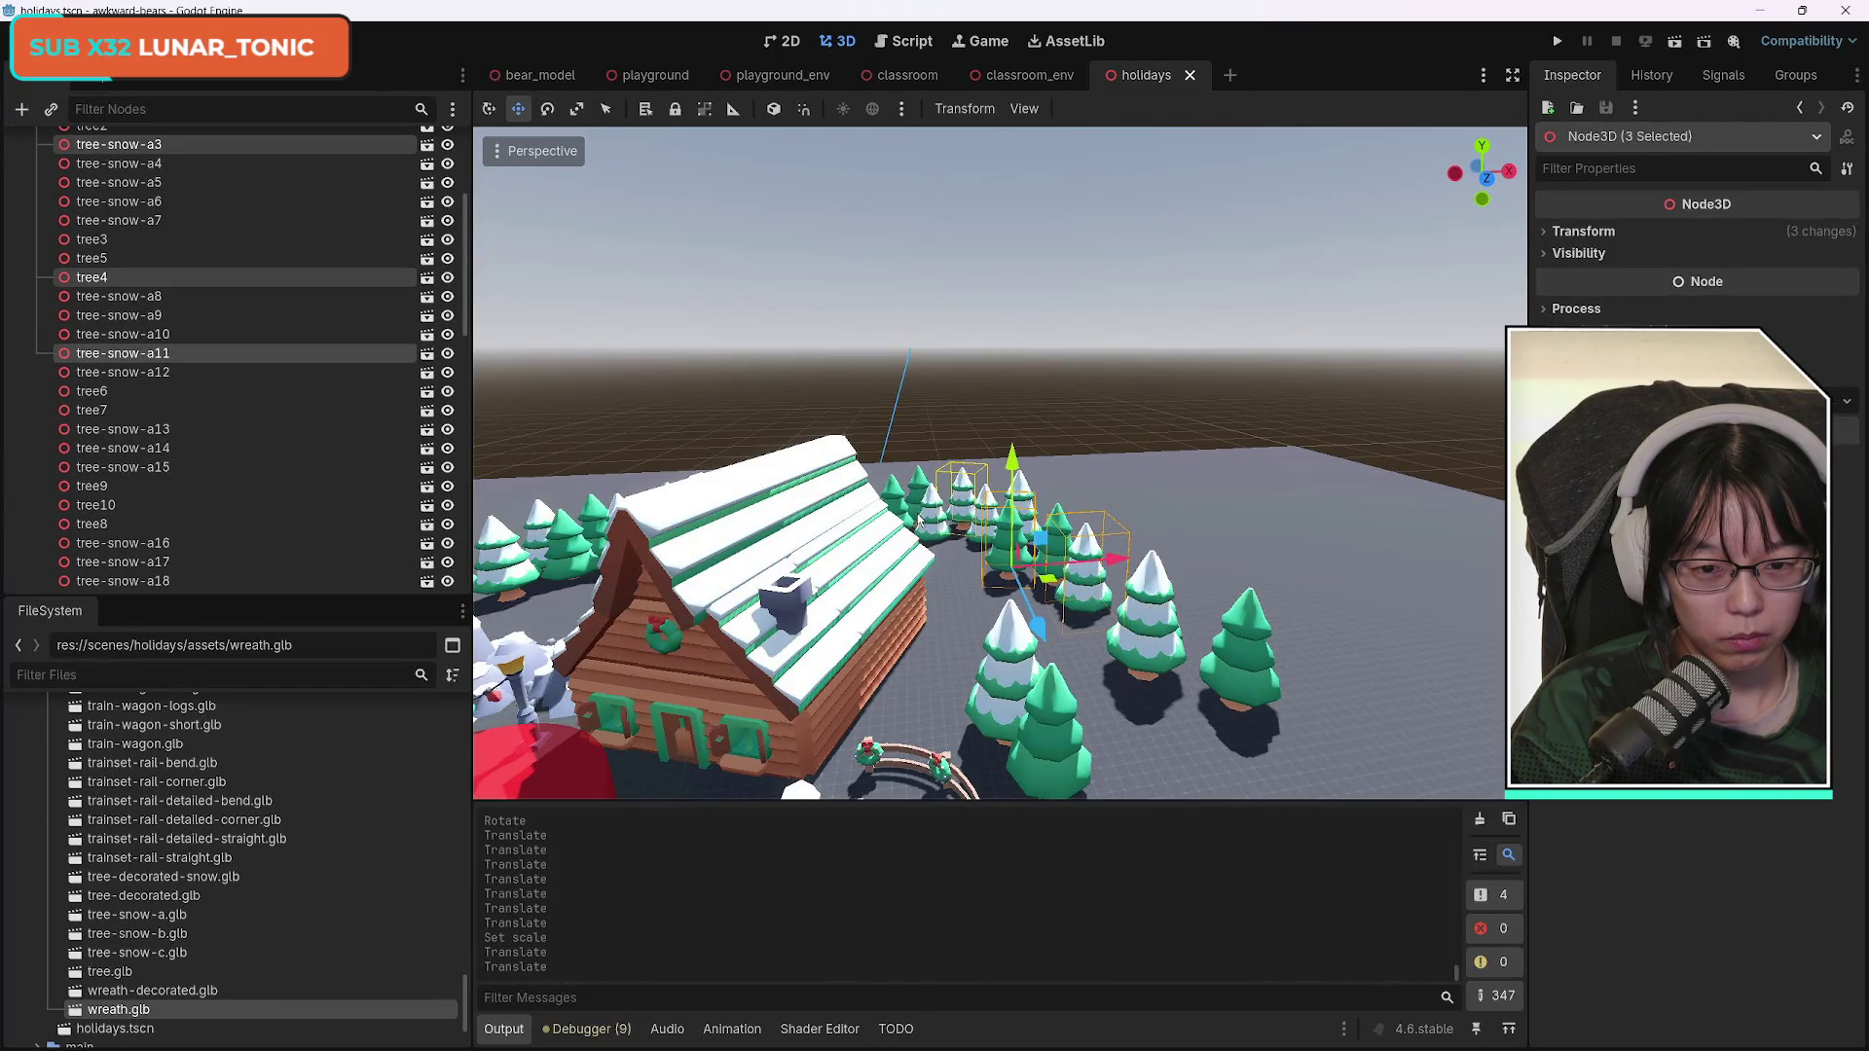
pyautogui.keyDown('shift'); pyautogui.click(912, 490); pyautogui.keyUp('shift')
pyautogui.keyDown('shift'); pyautogui.click(893, 492); pyautogui.keyUp('shift')
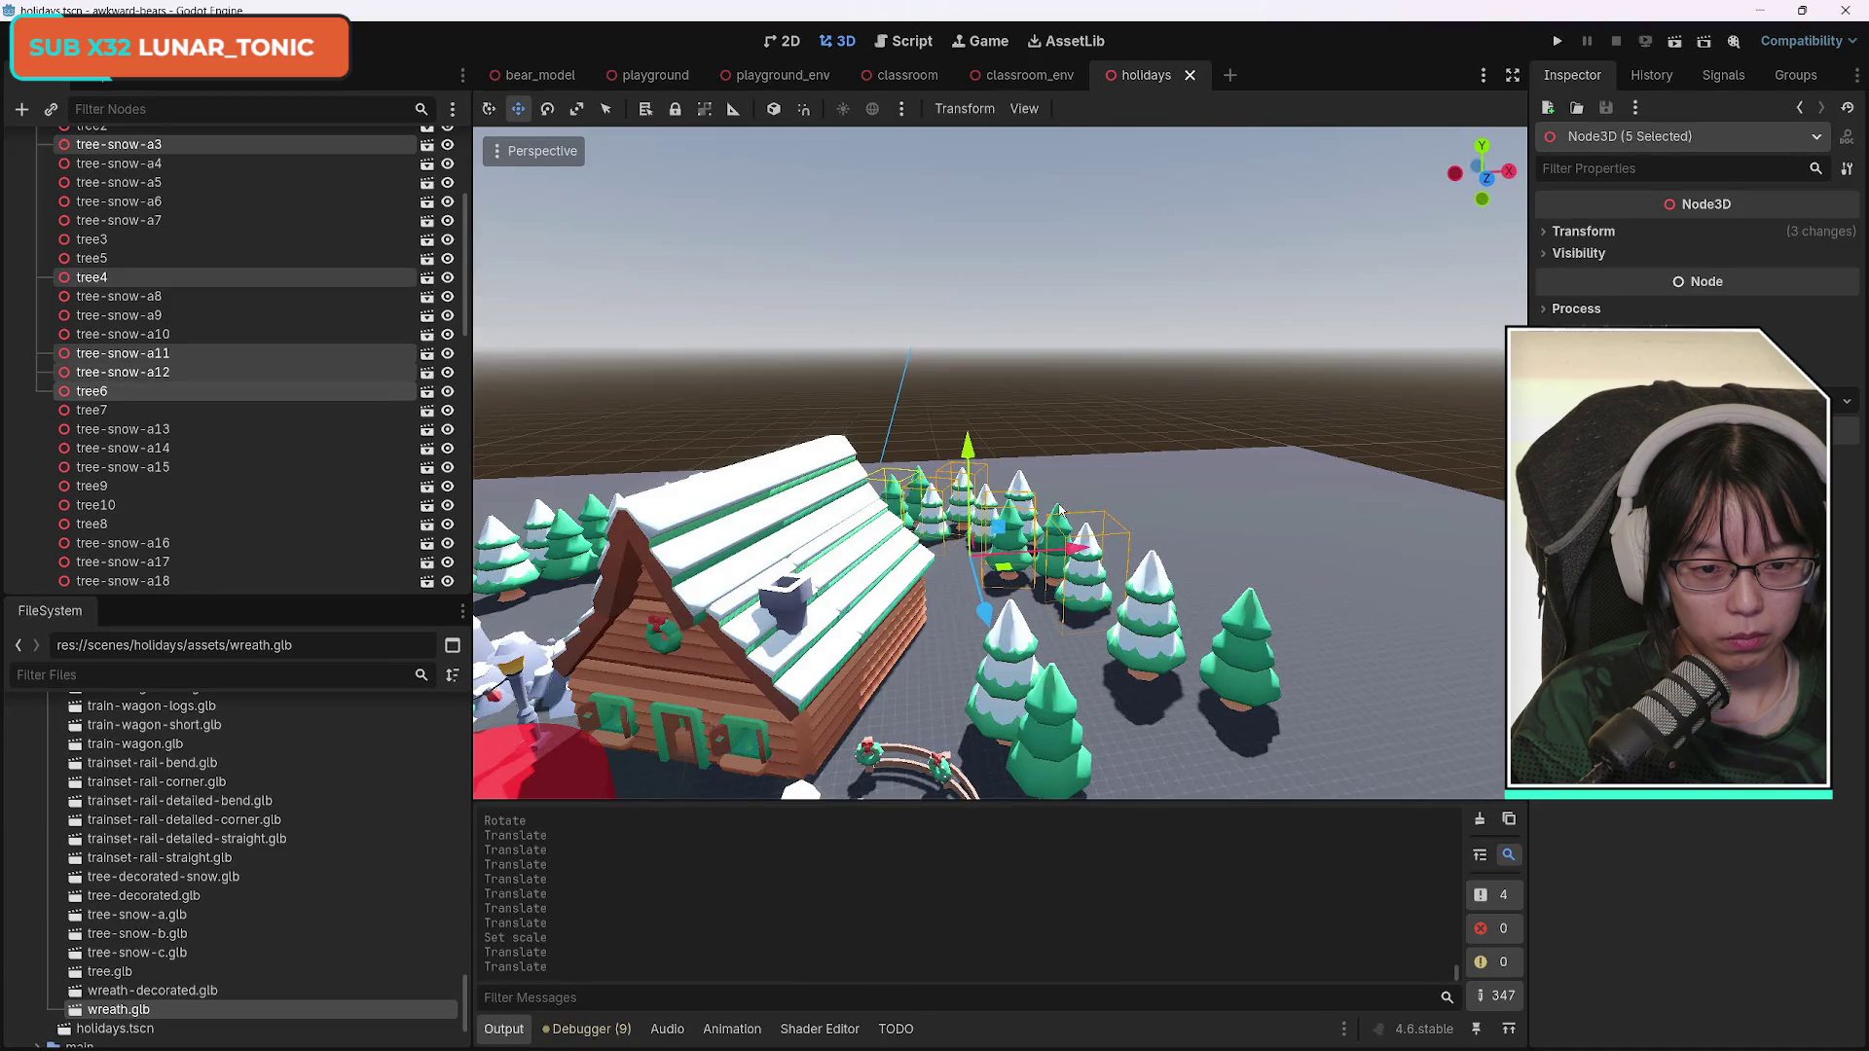
pyautogui.keyDown('shift'); pyautogui.click(1061, 511); pyautogui.keyUp('shift')
pyautogui.keyDown('shift'); pyautogui.click(1021, 485); pyautogui.keyUp('shift')
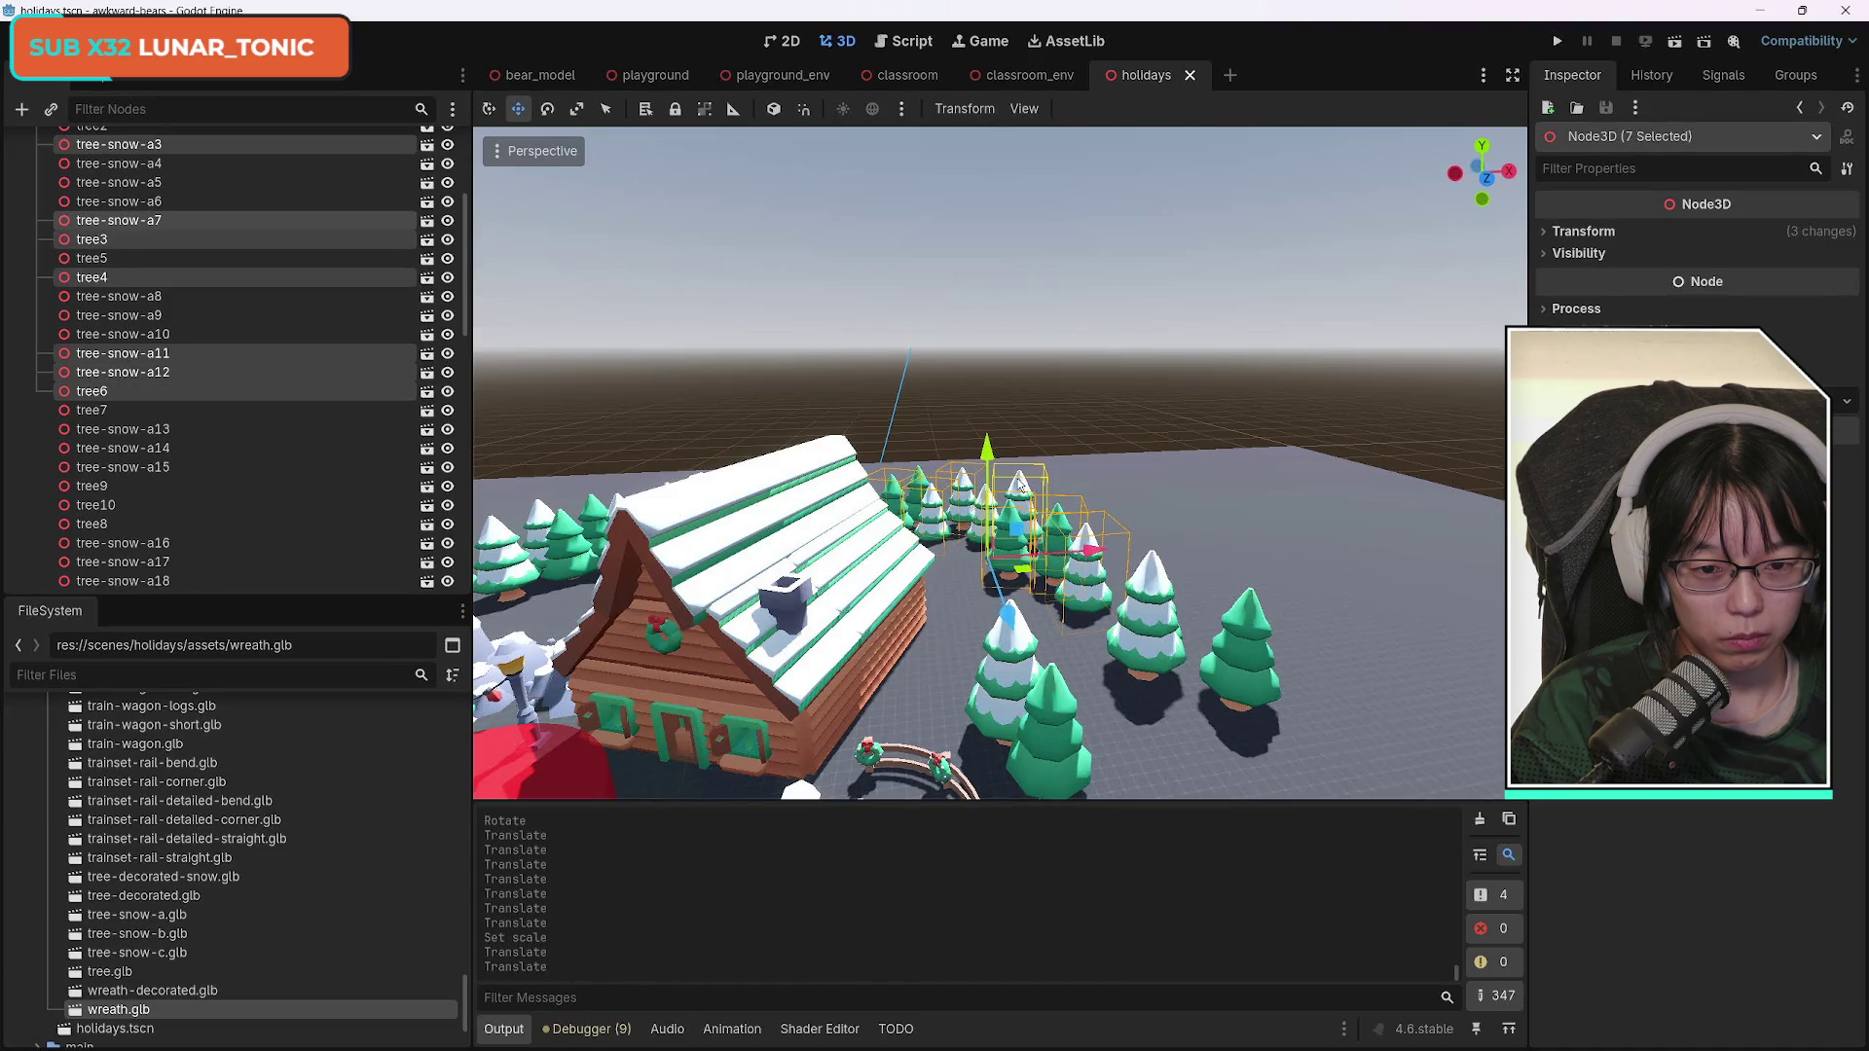
pyautogui.keyDown('shift'); pyautogui.click(981, 523); pyautogui.keyUp('shift')
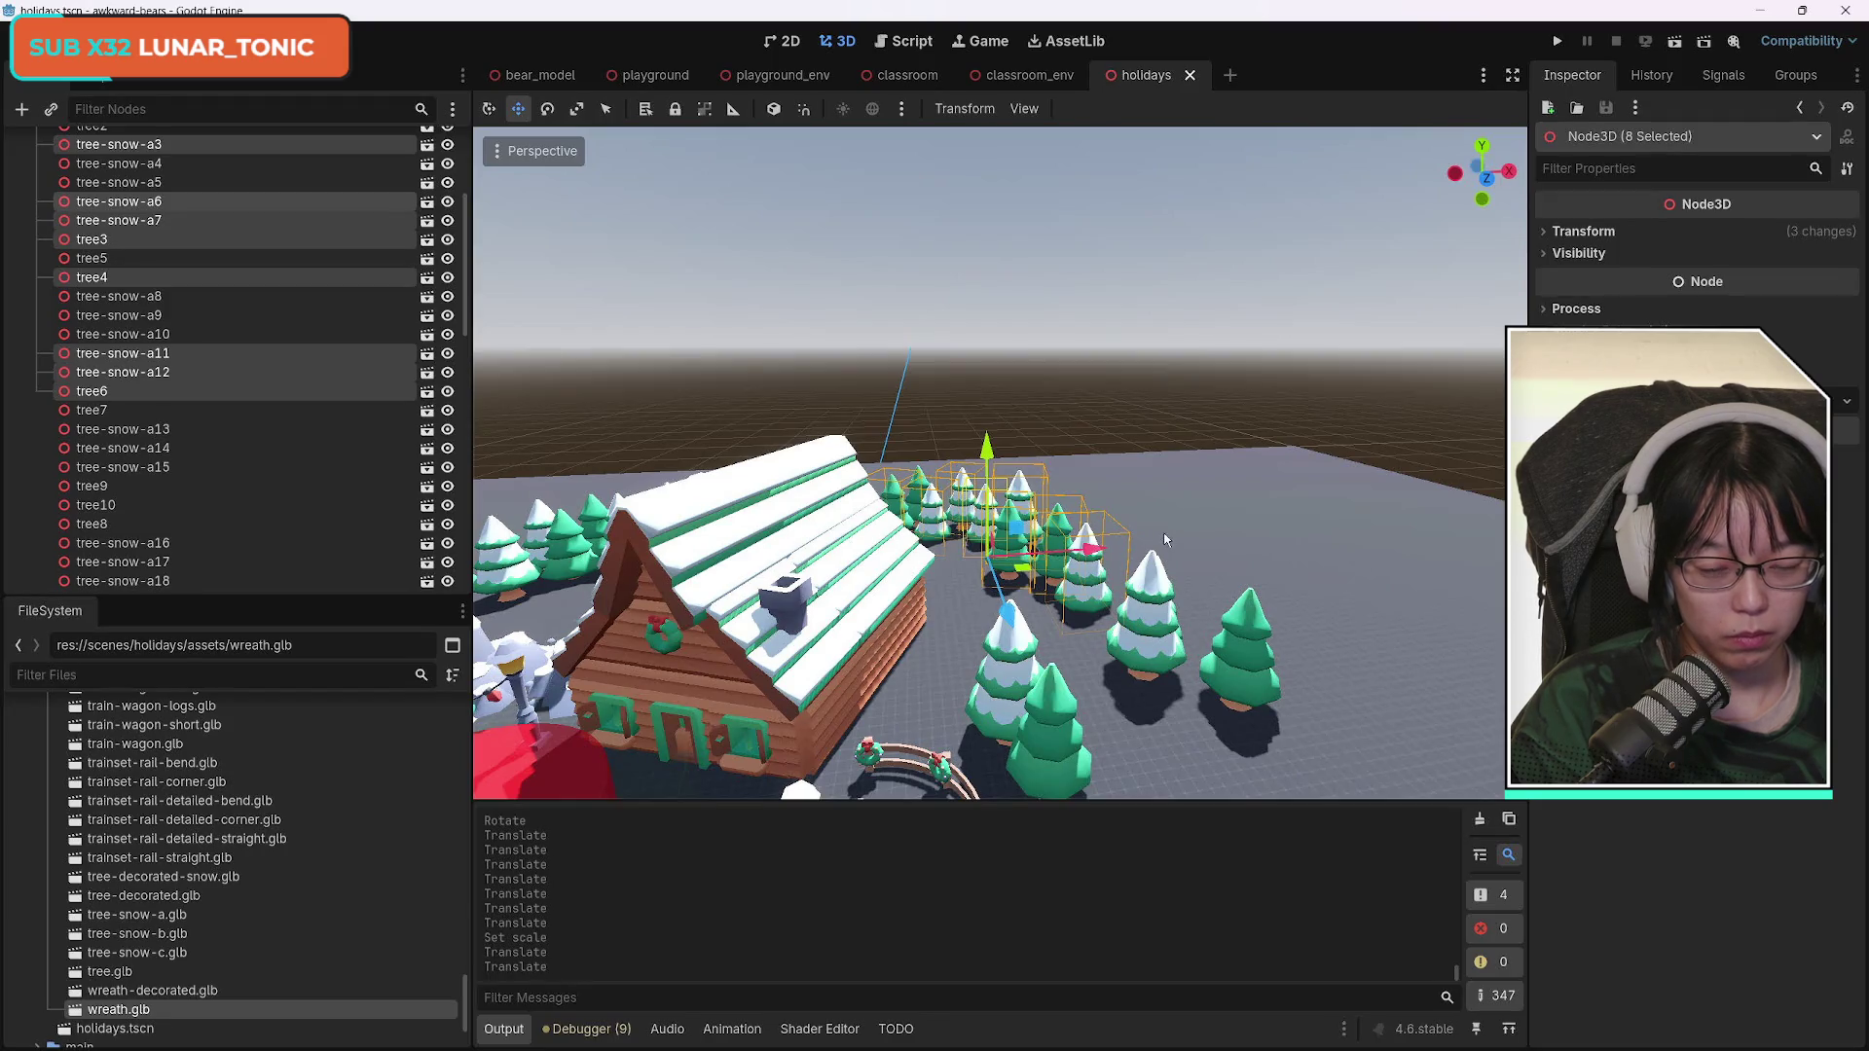
pyautogui.hotkey('ctrl', 'd')
# Move the eight duplicate trees out of the ring into a cluster beside the snowman.
pyautogui.moveTo(1022, 567); pyautogui.dragTo(1069, 723)
pyautogui.moveTo(1001, 464); pyautogui.dragTo(1000, 560)
pyautogui.moveTo(1030, 399)
pyautogui.mouseDown()
pyautogui.moveTo(1163, 397)
pyautogui.moveTo(1158, 449)
pyautogui.moveTo(1104, 479)
pyautogui.moveTo(1188, 539)
pyautogui.moveTo(1251, 451)
pyautogui.moveTo(1189, 428)
pyautogui.moveTo(1187, 469)
pyautogui.mouseUp()
pyautogui.click(549, 107)
pyautogui.click(489, 108)
pyautogui.moveTo(1137, 335); pyautogui.dragTo(1131, 341)
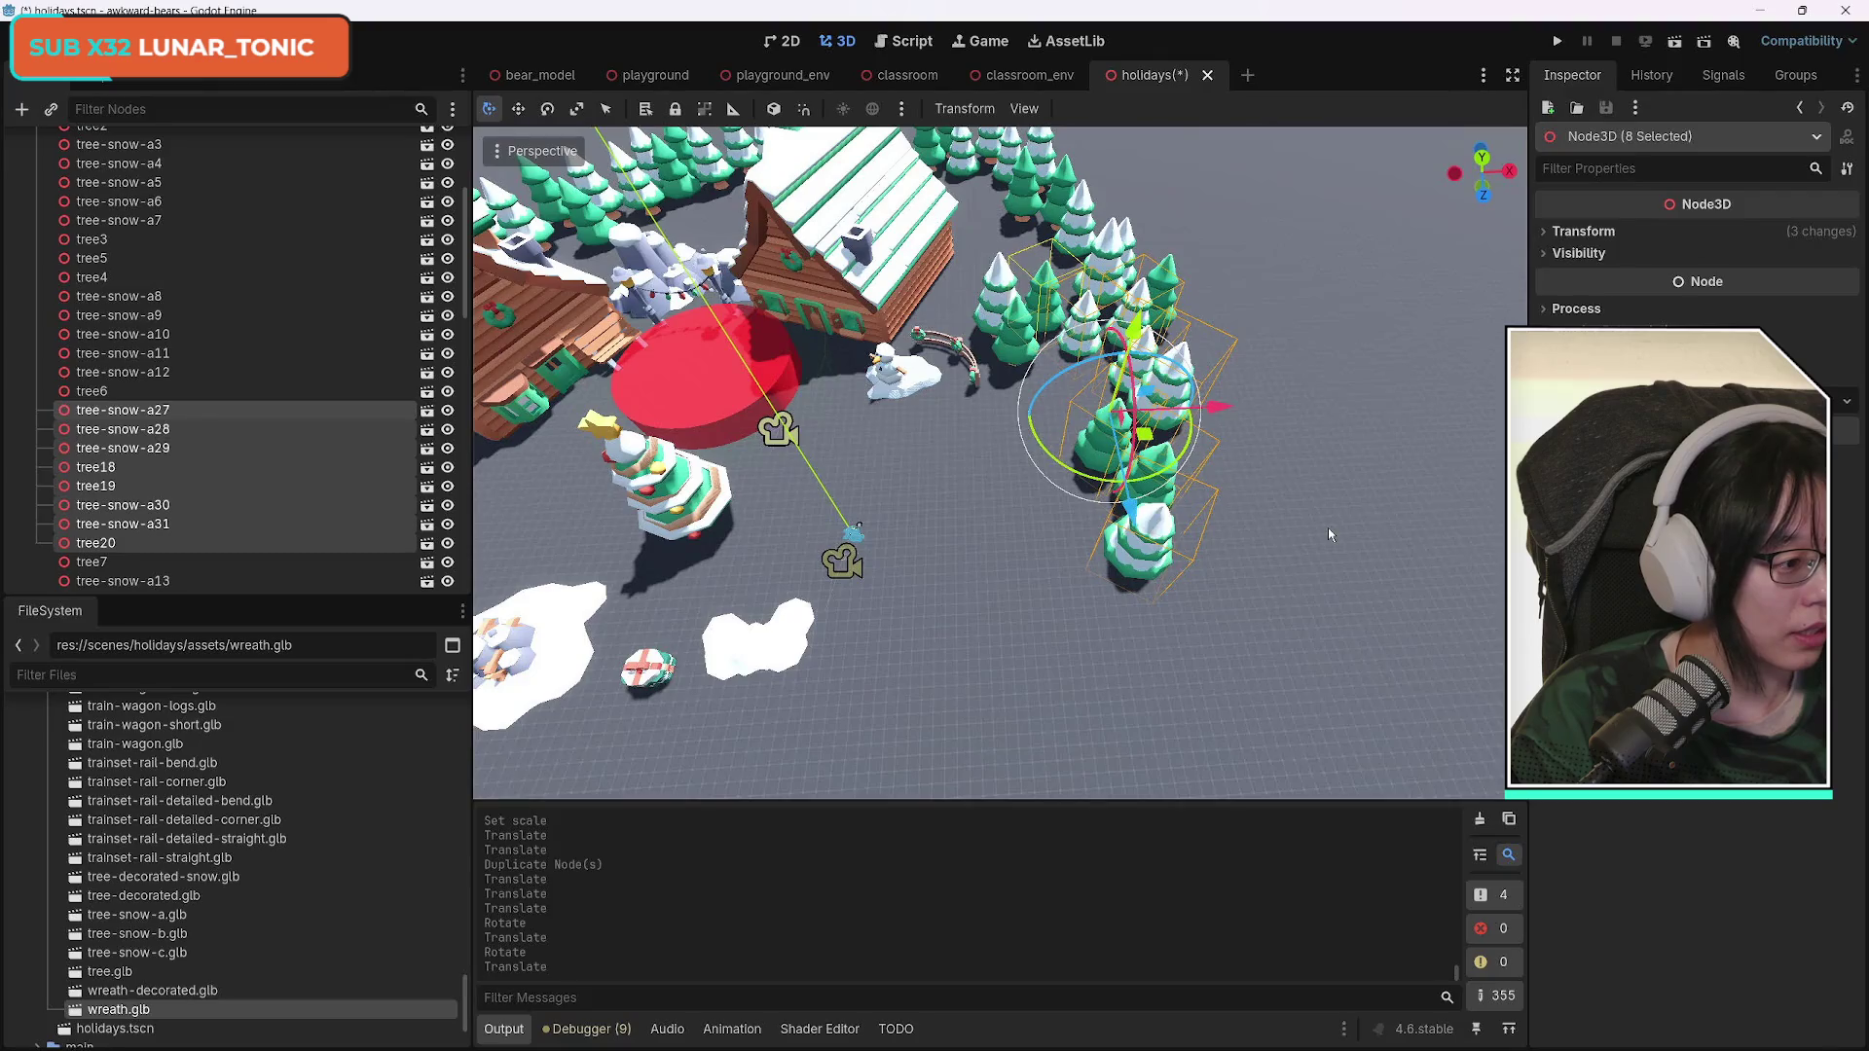
# Scale the eight duplicates up slightly in the Inspector, redoing the enlargement once.
pyautogui.click(1549, 236)
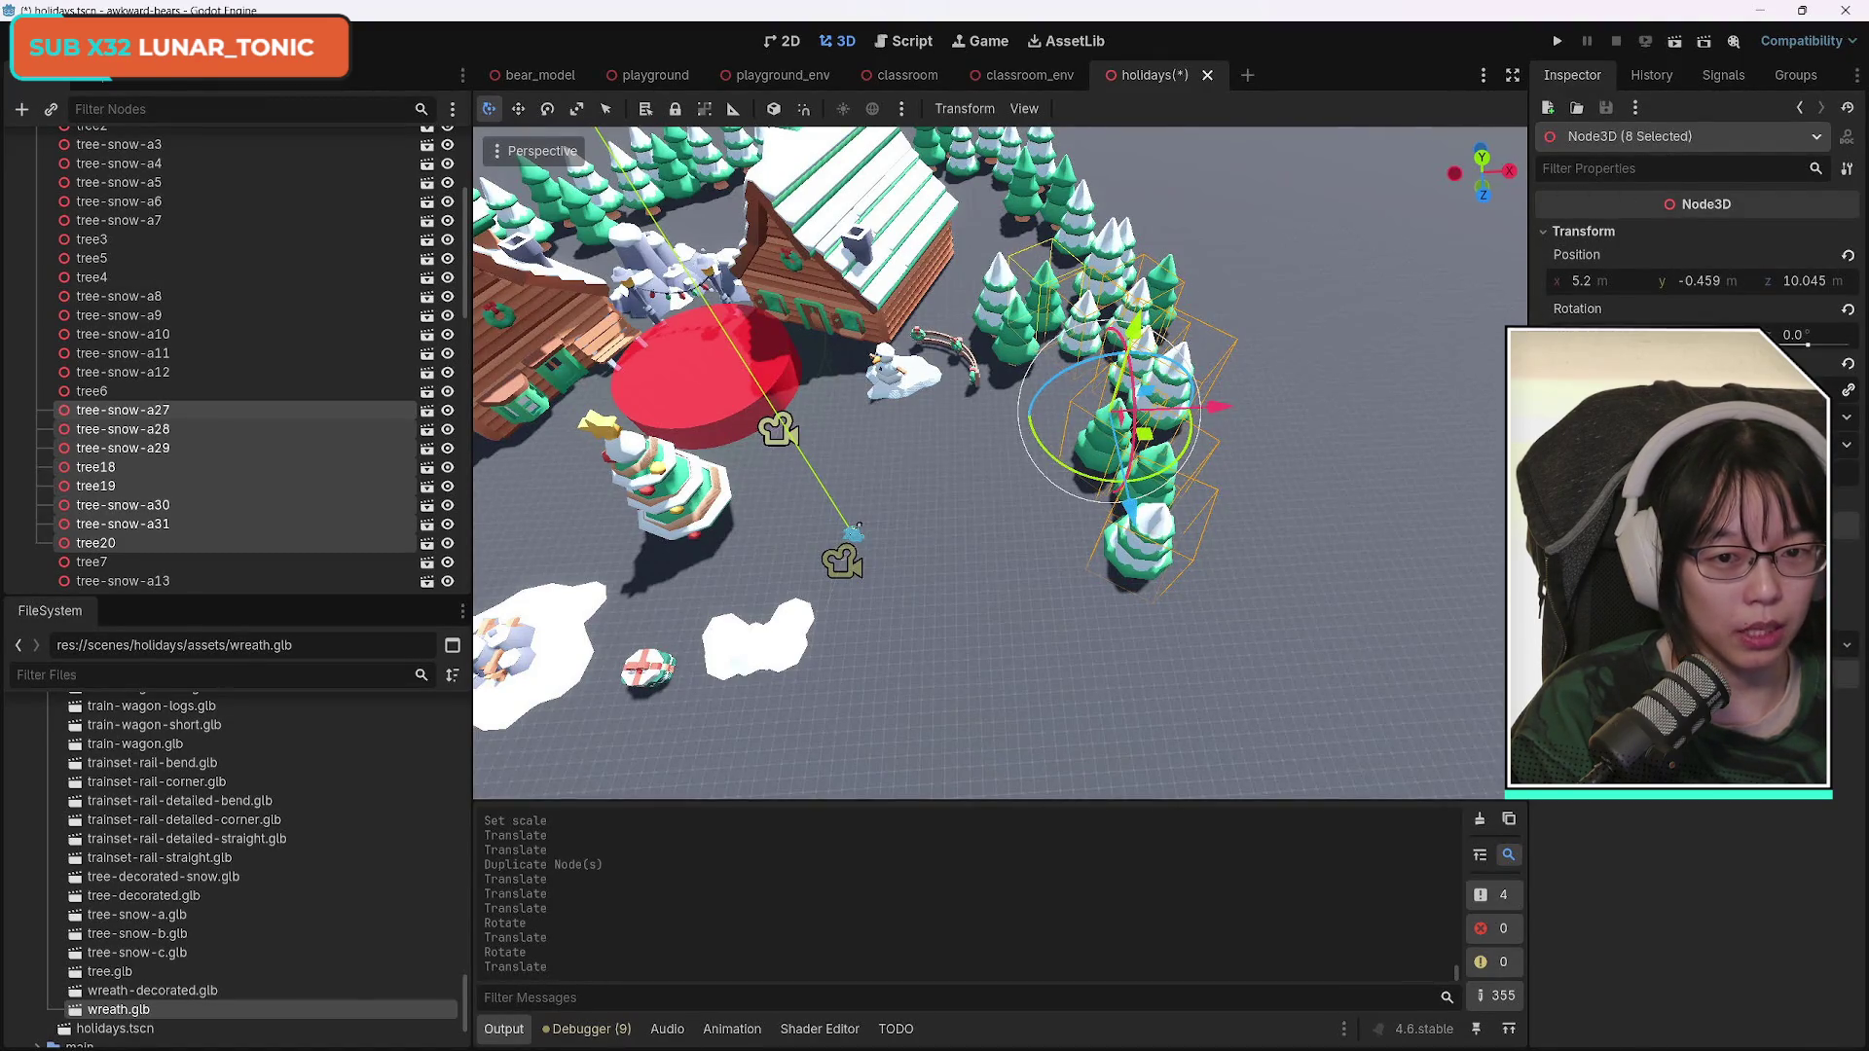
pyautogui.moveTo(1655, 389); pyautogui.dragTo(1699, 389)
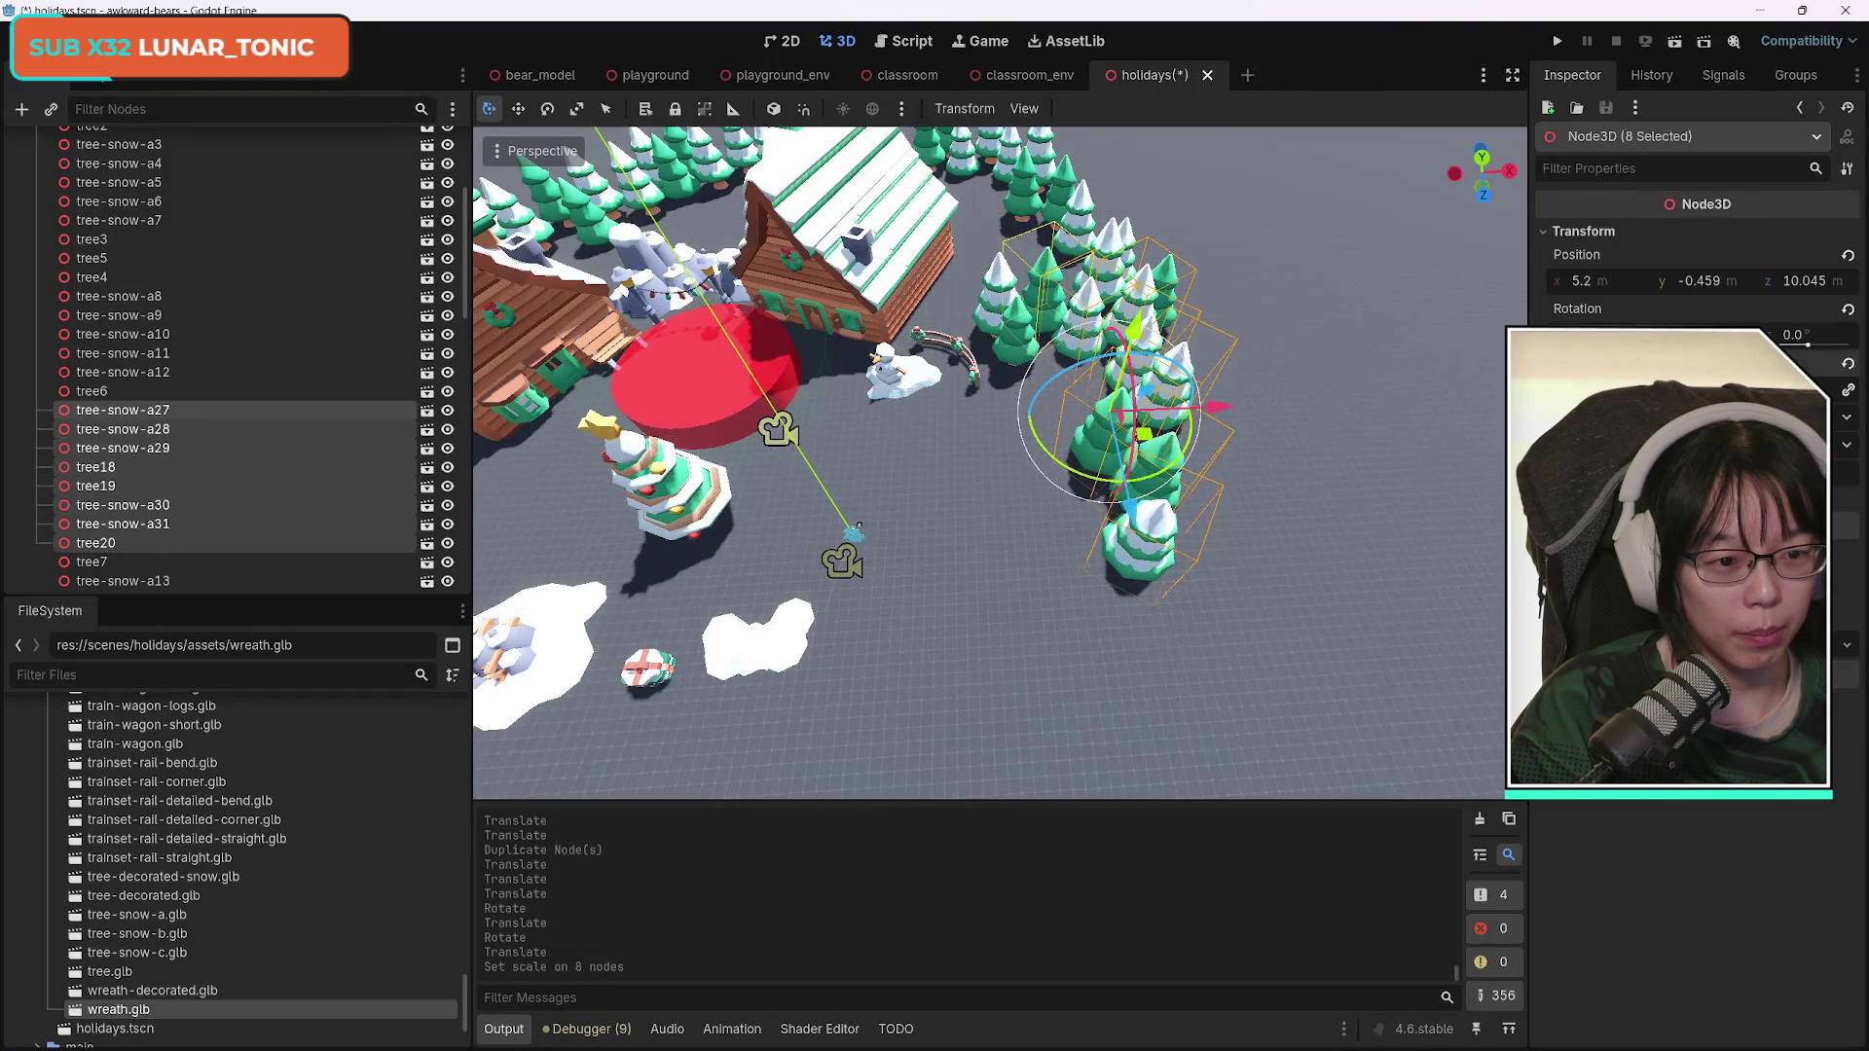
pyautogui.hotkey('ctrl', 'z')
pyautogui.moveTo(1655, 389); pyautogui.dragTo(1679, 389)
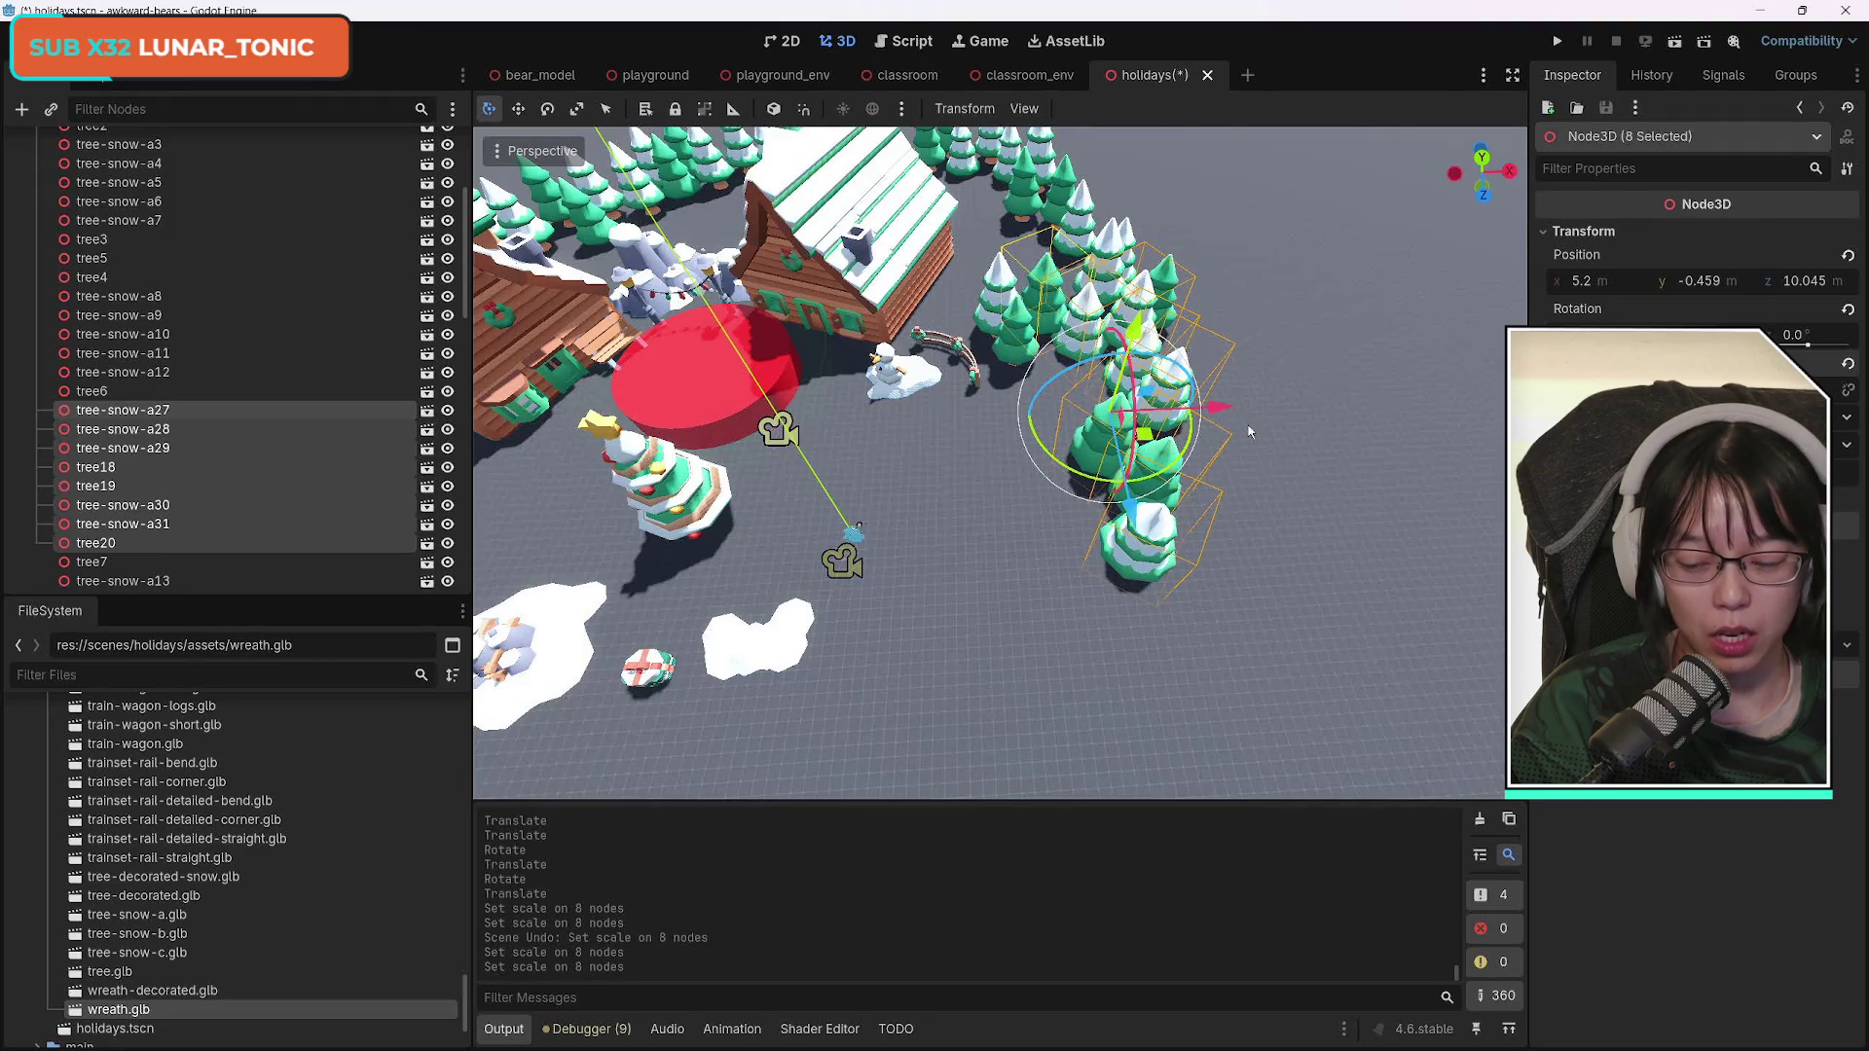
pyautogui.moveTo(956, 534)
pyautogui.mouseDown()
pyautogui.moveTo(968, 443)
pyautogui.moveTo(959, 535)
pyautogui.mouseUp()
# Save holidays.tscn with the eight clustered trees at 5.2, -0.459, 10.045.
pyautogui.hotkey('ctrl', 's')
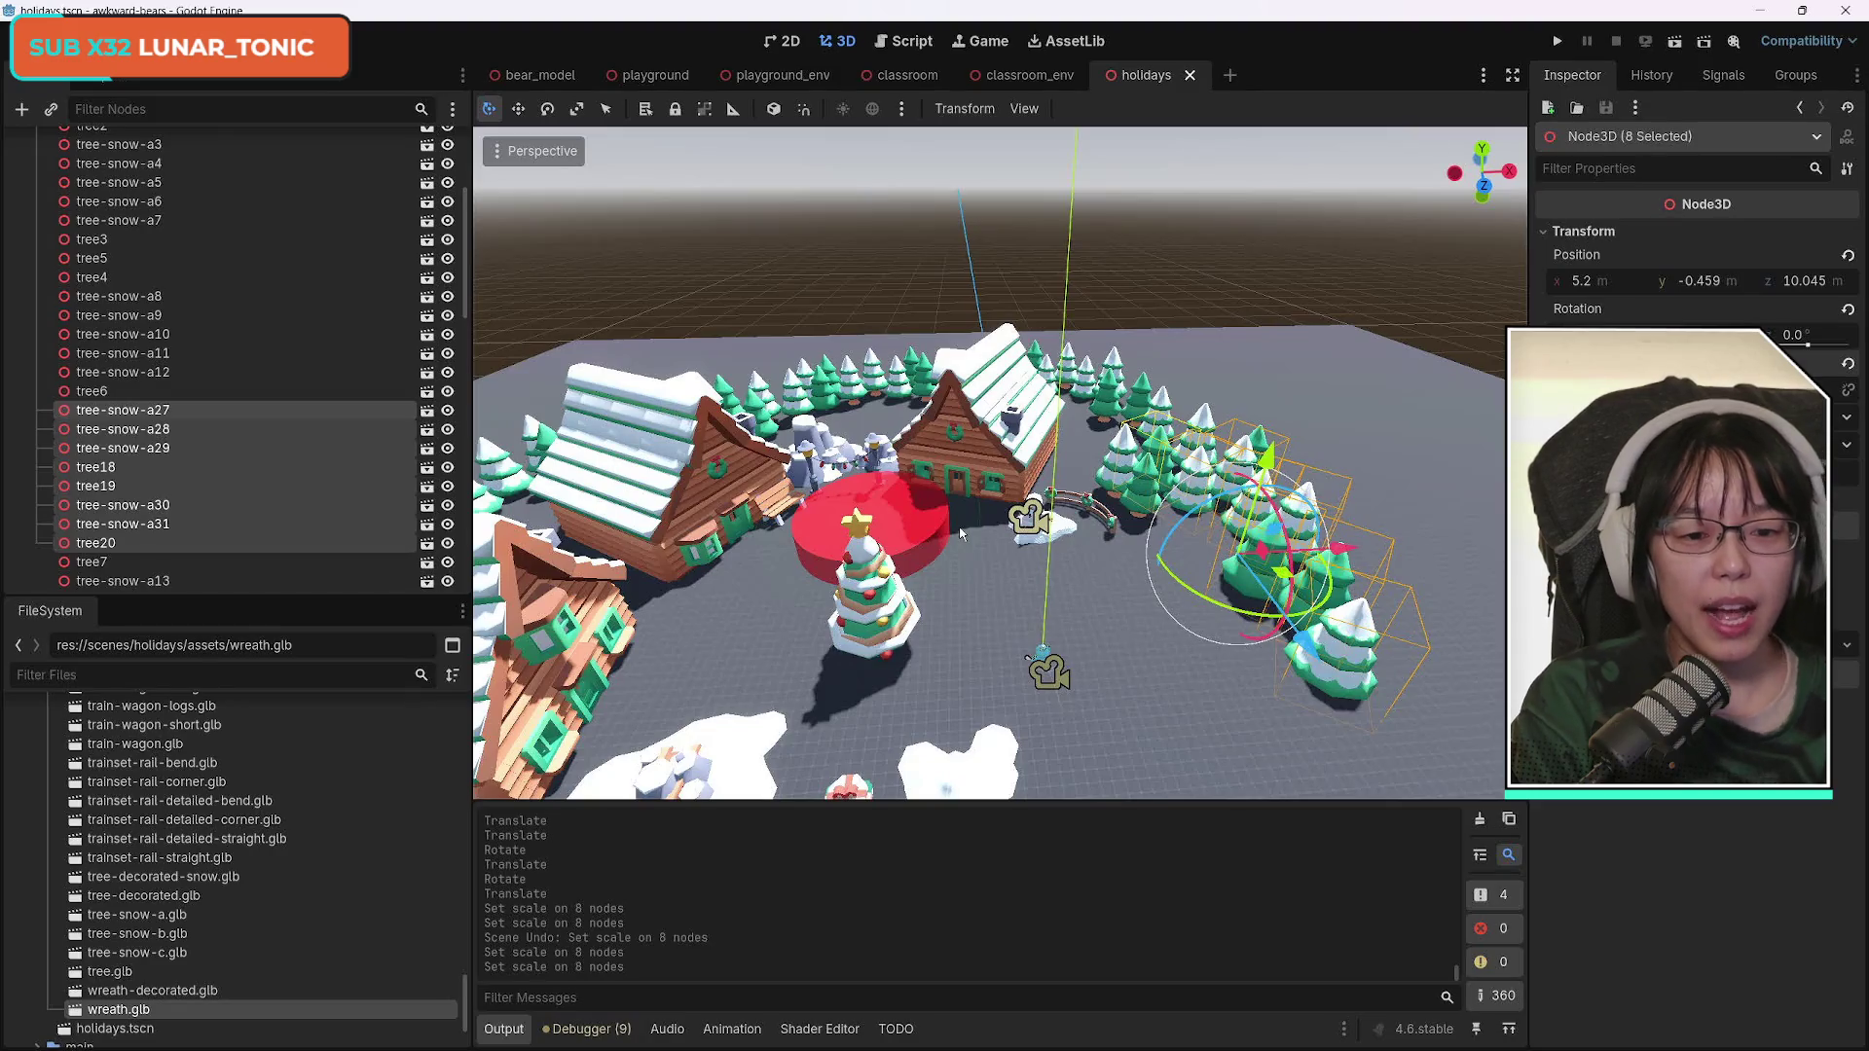
# Duplicate the eight-tree group and drag the copies beside the left cabin.
pyautogui.moveTo(1165, 677)
pyautogui.mouseDown()
pyautogui.moveTo(993, 633)
pyautogui.moveTo(1171, 674)
pyautogui.mouseUp()
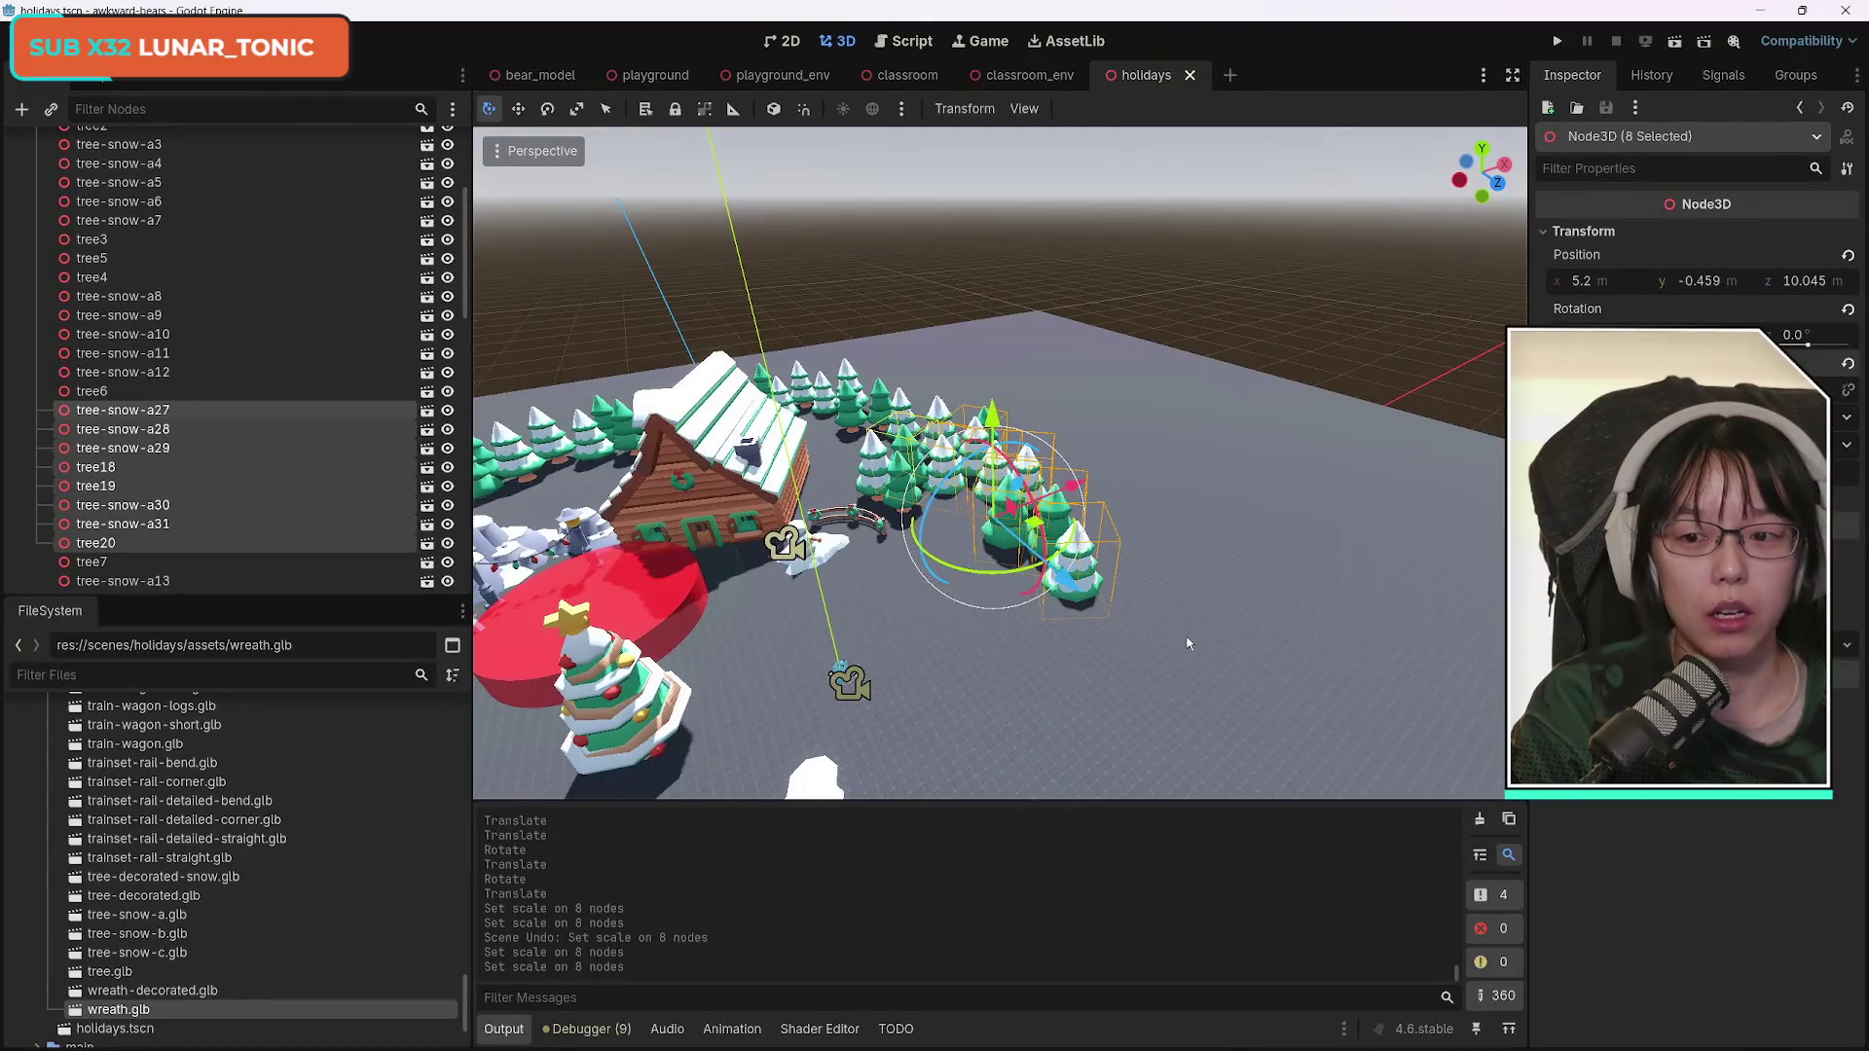
pyautogui.hotkey('ctrl', 'd')
pyautogui.moveTo(1071, 545)
pyautogui.mouseDown()
pyautogui.moveTo(876, 633)
pyautogui.moveTo(907, 594)
pyautogui.moveTo(973, 584)
pyautogui.moveTo(1120, 613)
pyautogui.moveTo(1061, 589)
pyautogui.moveTo(693, 701)
pyautogui.moveTo(847, 691)
pyautogui.moveTo(698, 665)
pyautogui.mouseUp()
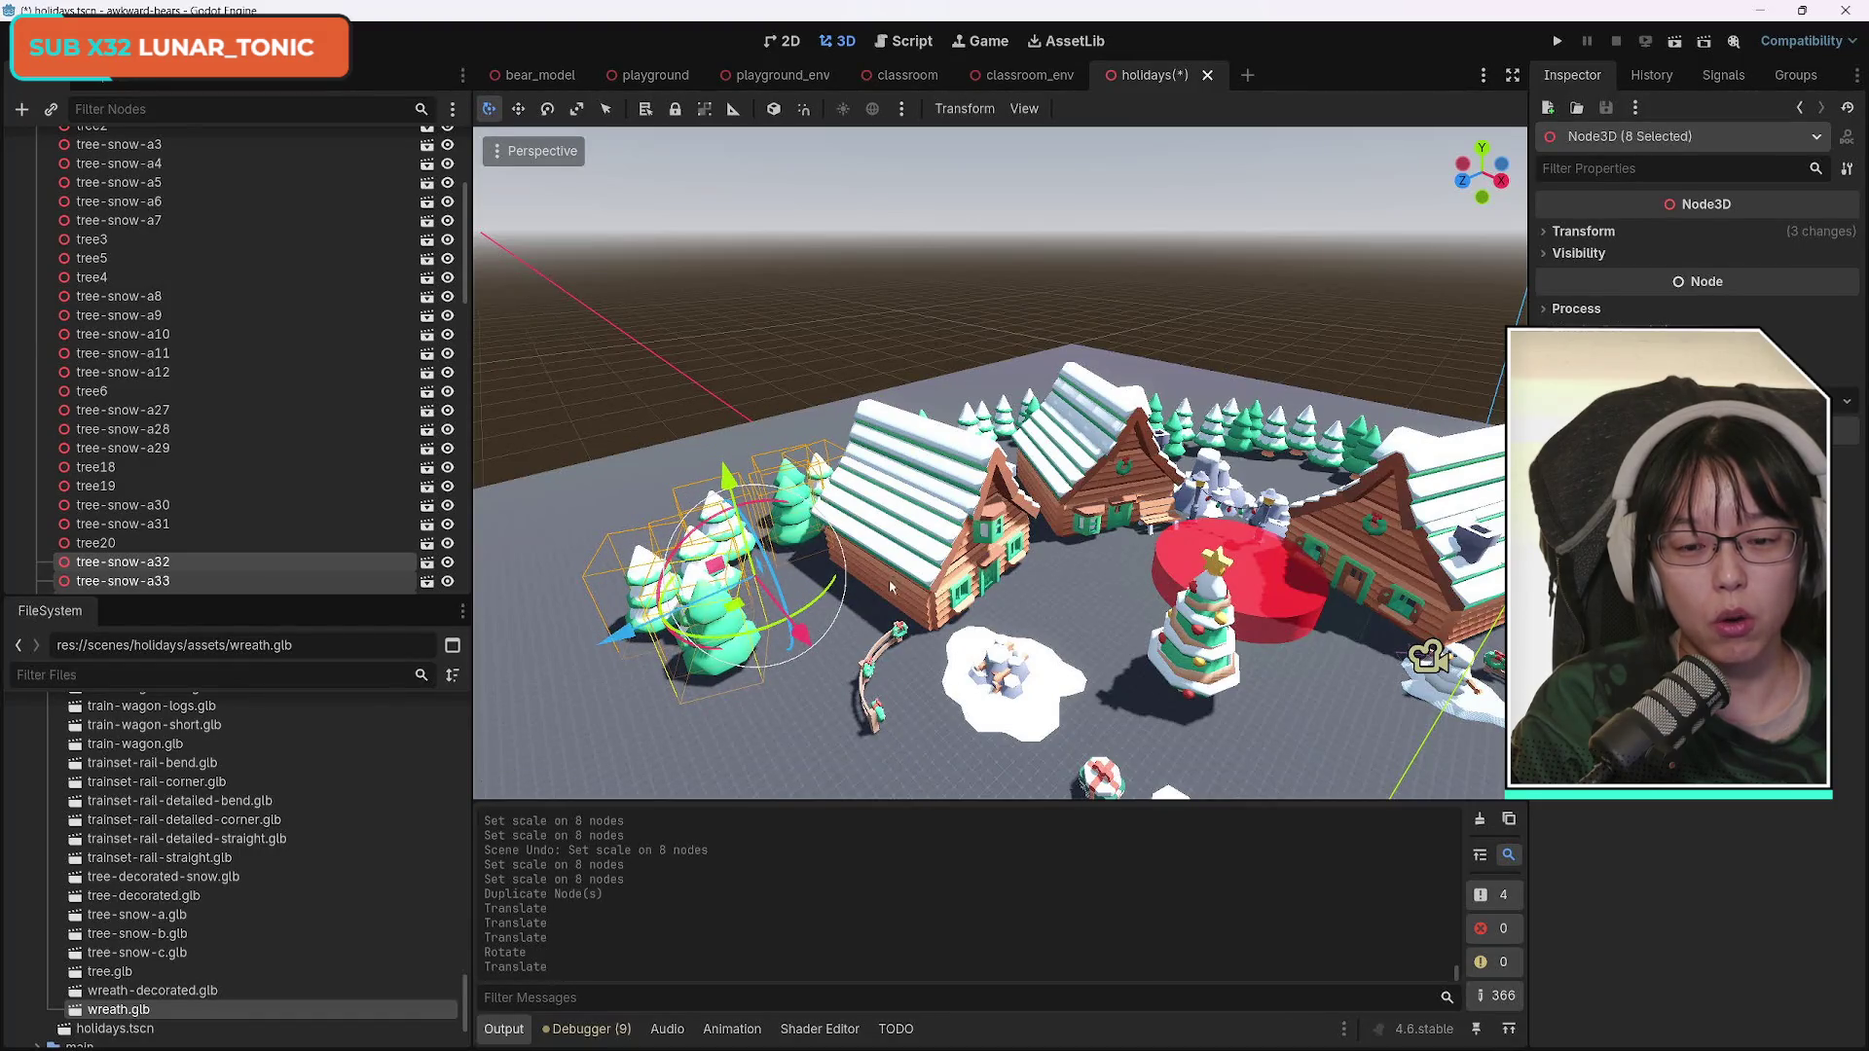
pyautogui.click(1583, 231)
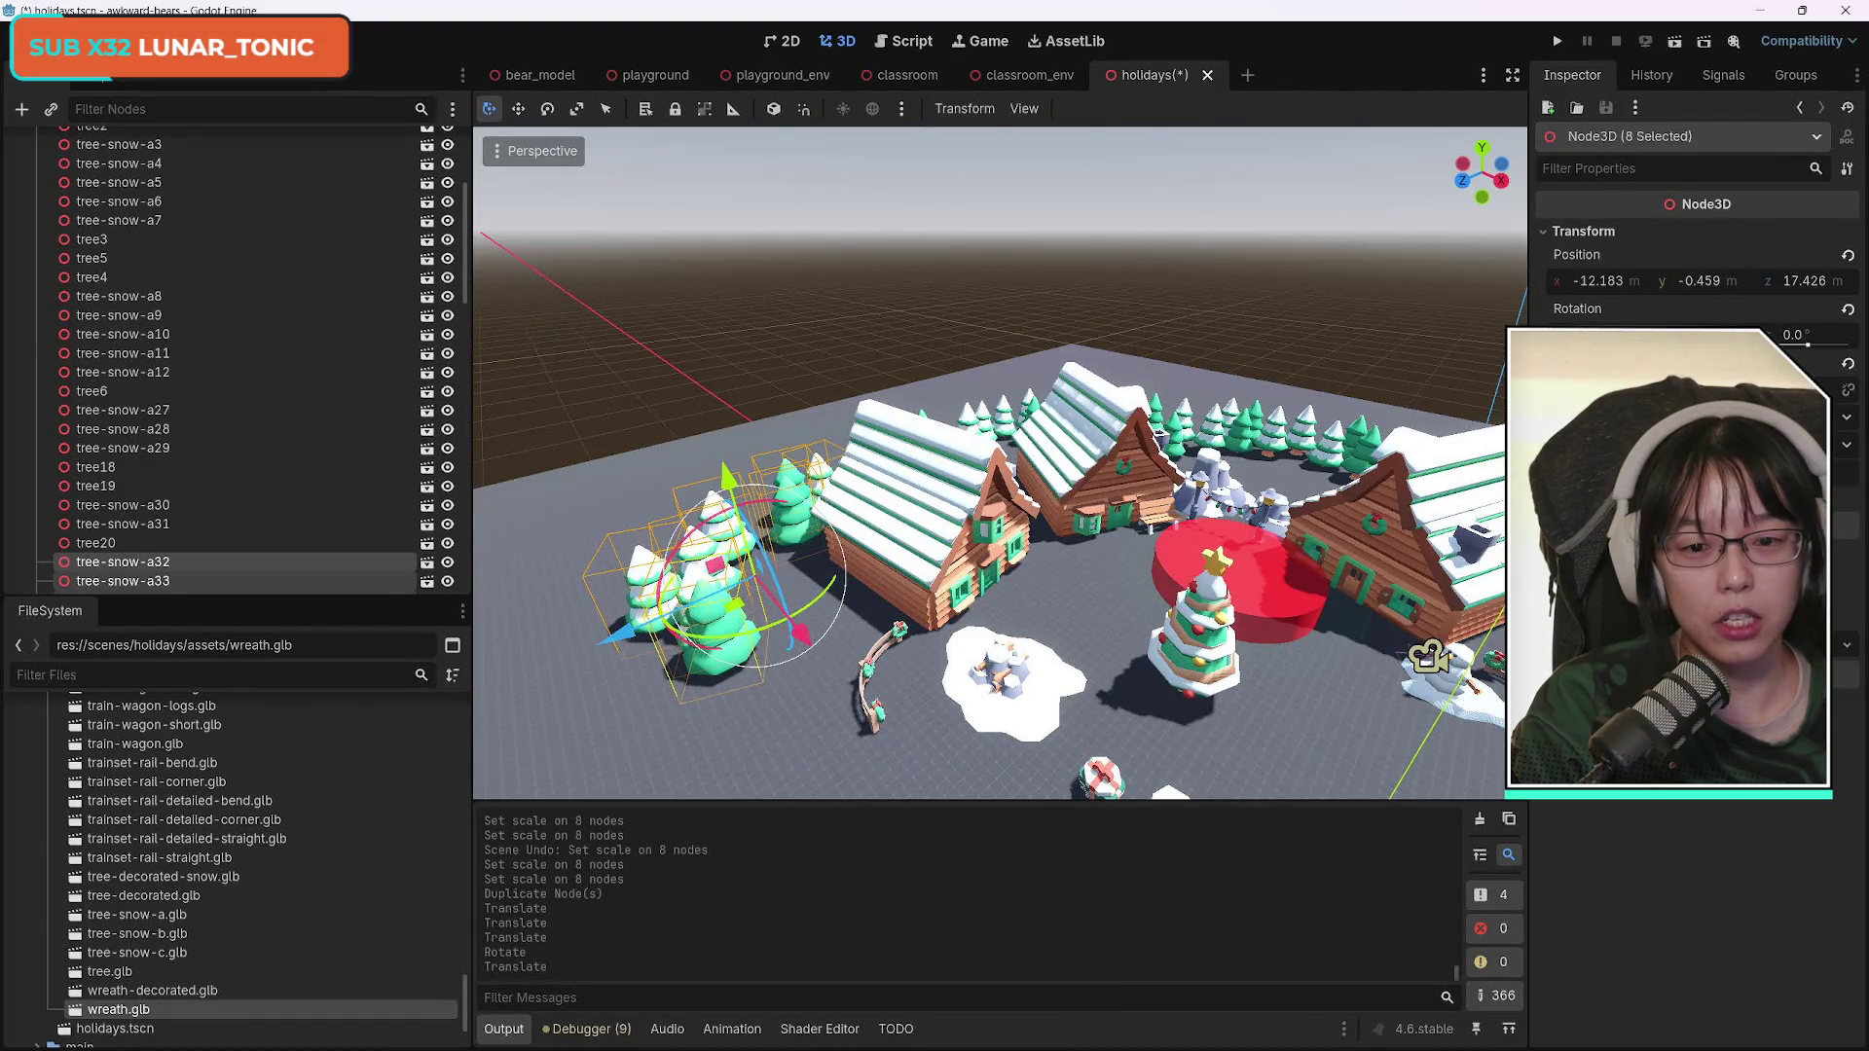
# Rescale and turn the copies into place at -11.776, -0.459, 18.309, then save the scene.
pyautogui.hotkey('ctrl', 'z')
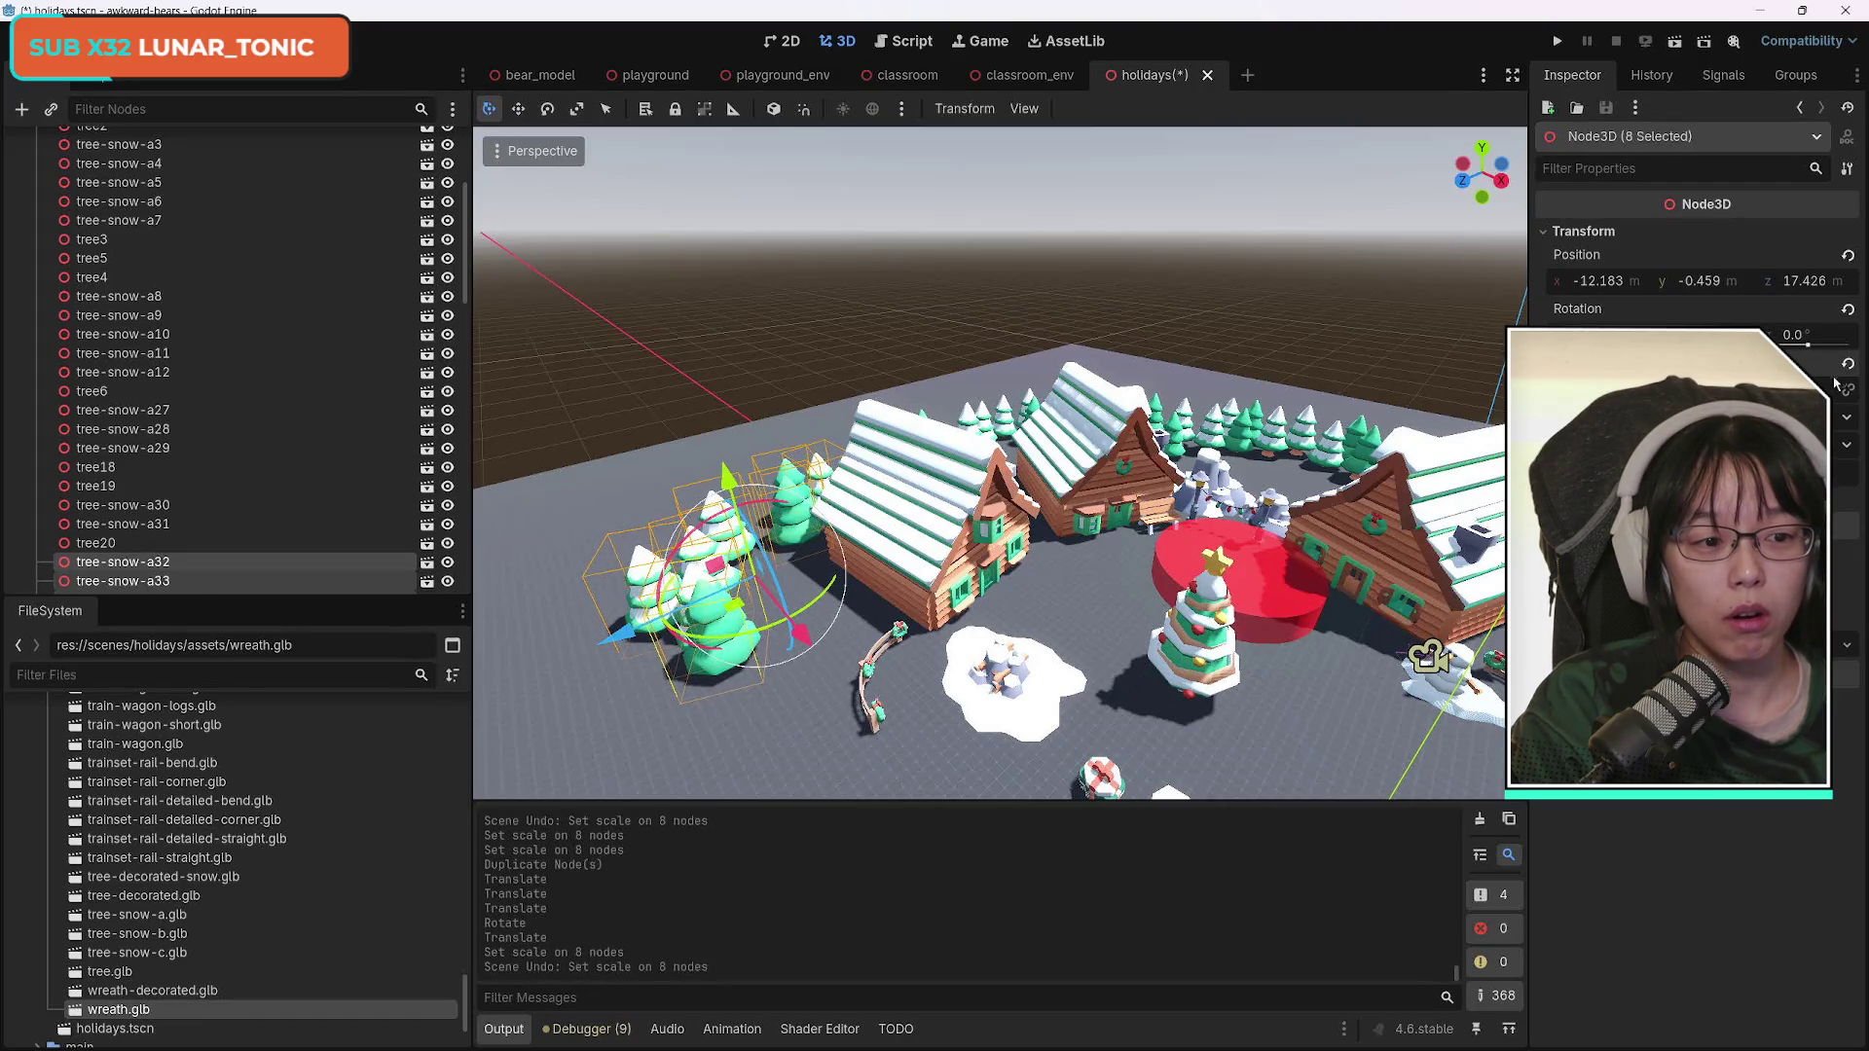
pyautogui.press('s')
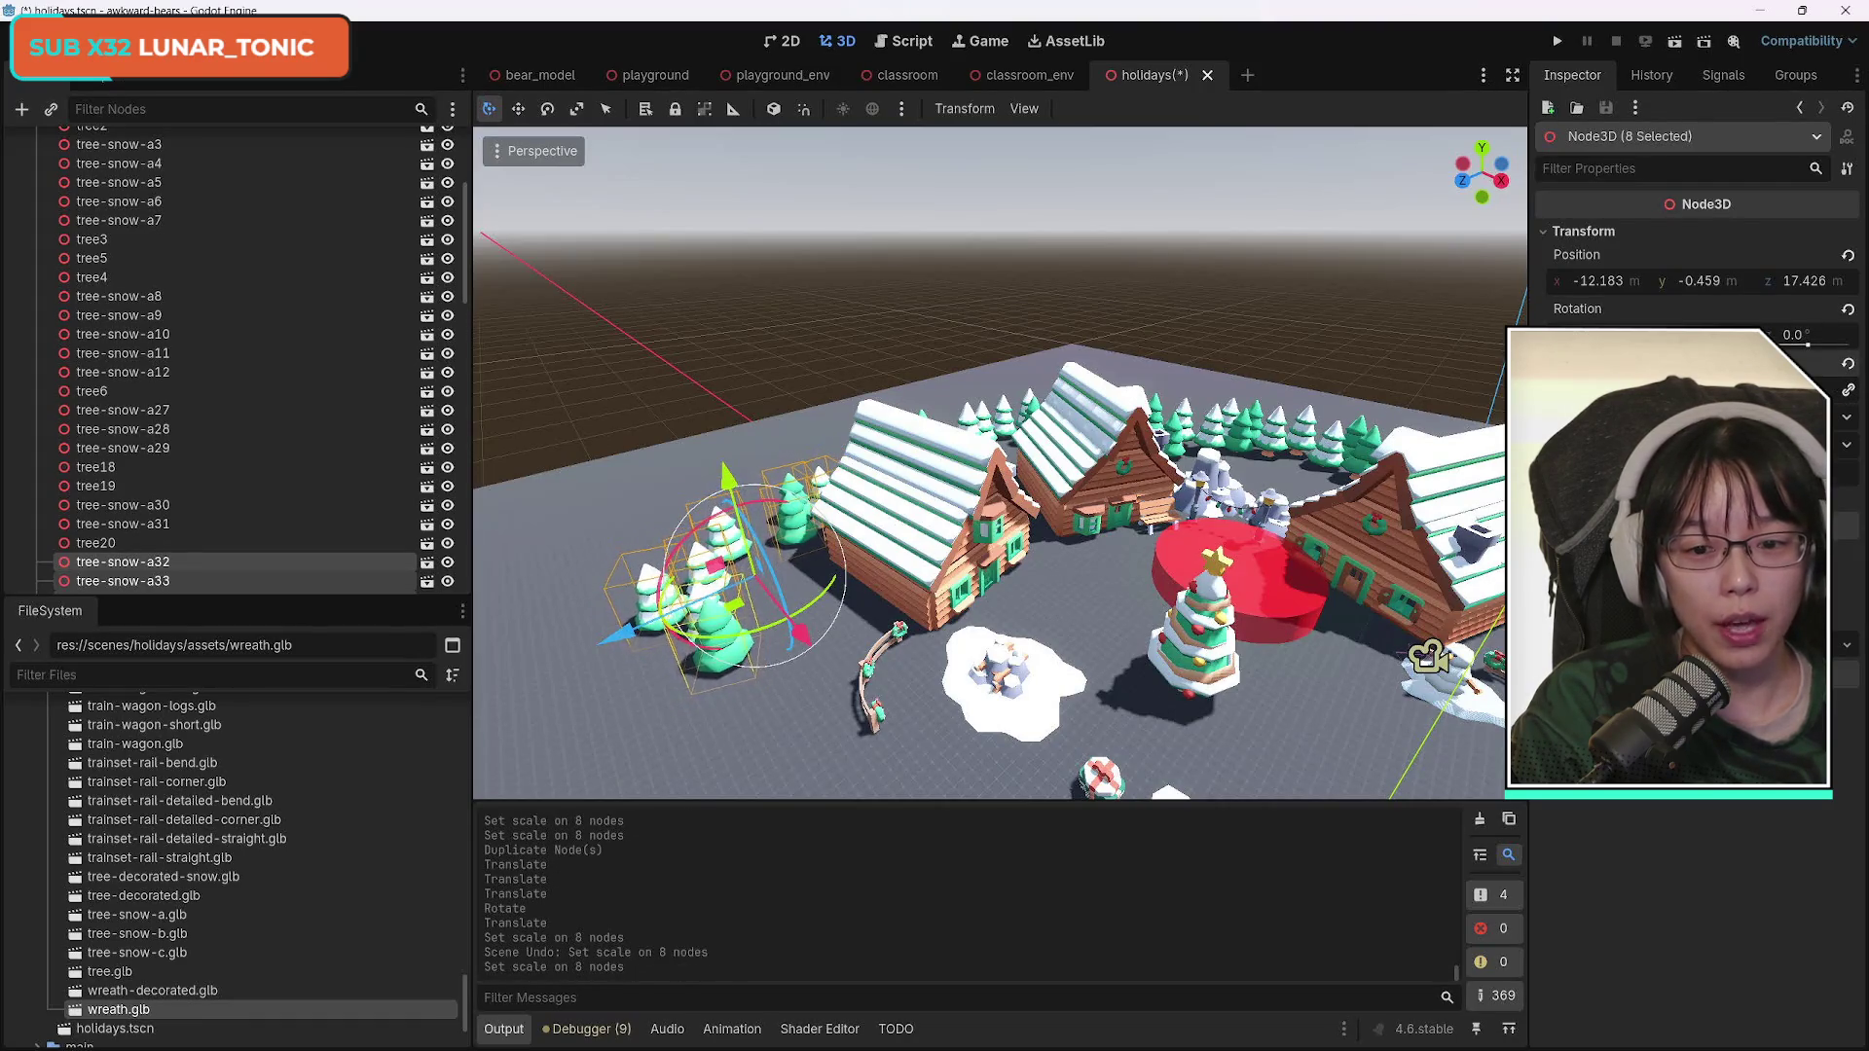
pyautogui.press('s')
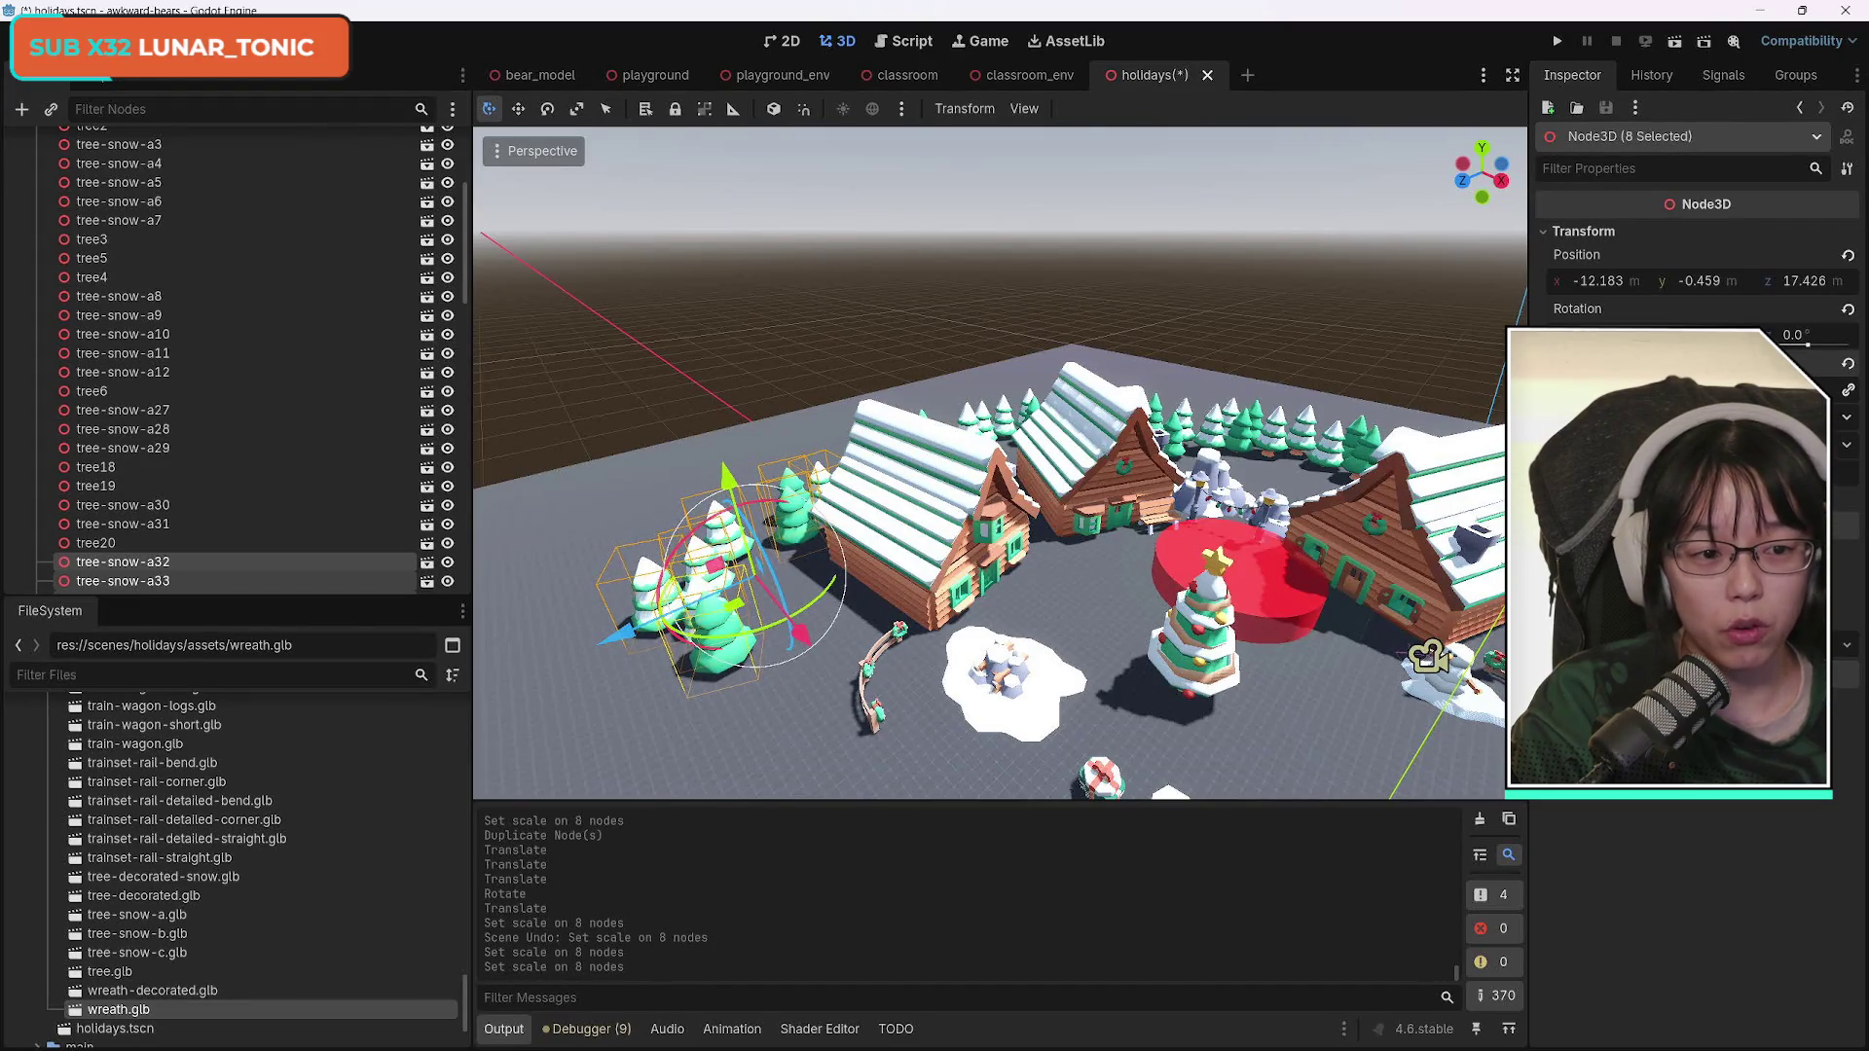
pyautogui.moveTo(740, 574)
pyautogui.mouseDown()
pyautogui.moveTo(782, 629)
pyautogui.moveTo(812, 609)
pyautogui.moveTo(781, 646)
pyautogui.mouseUp()
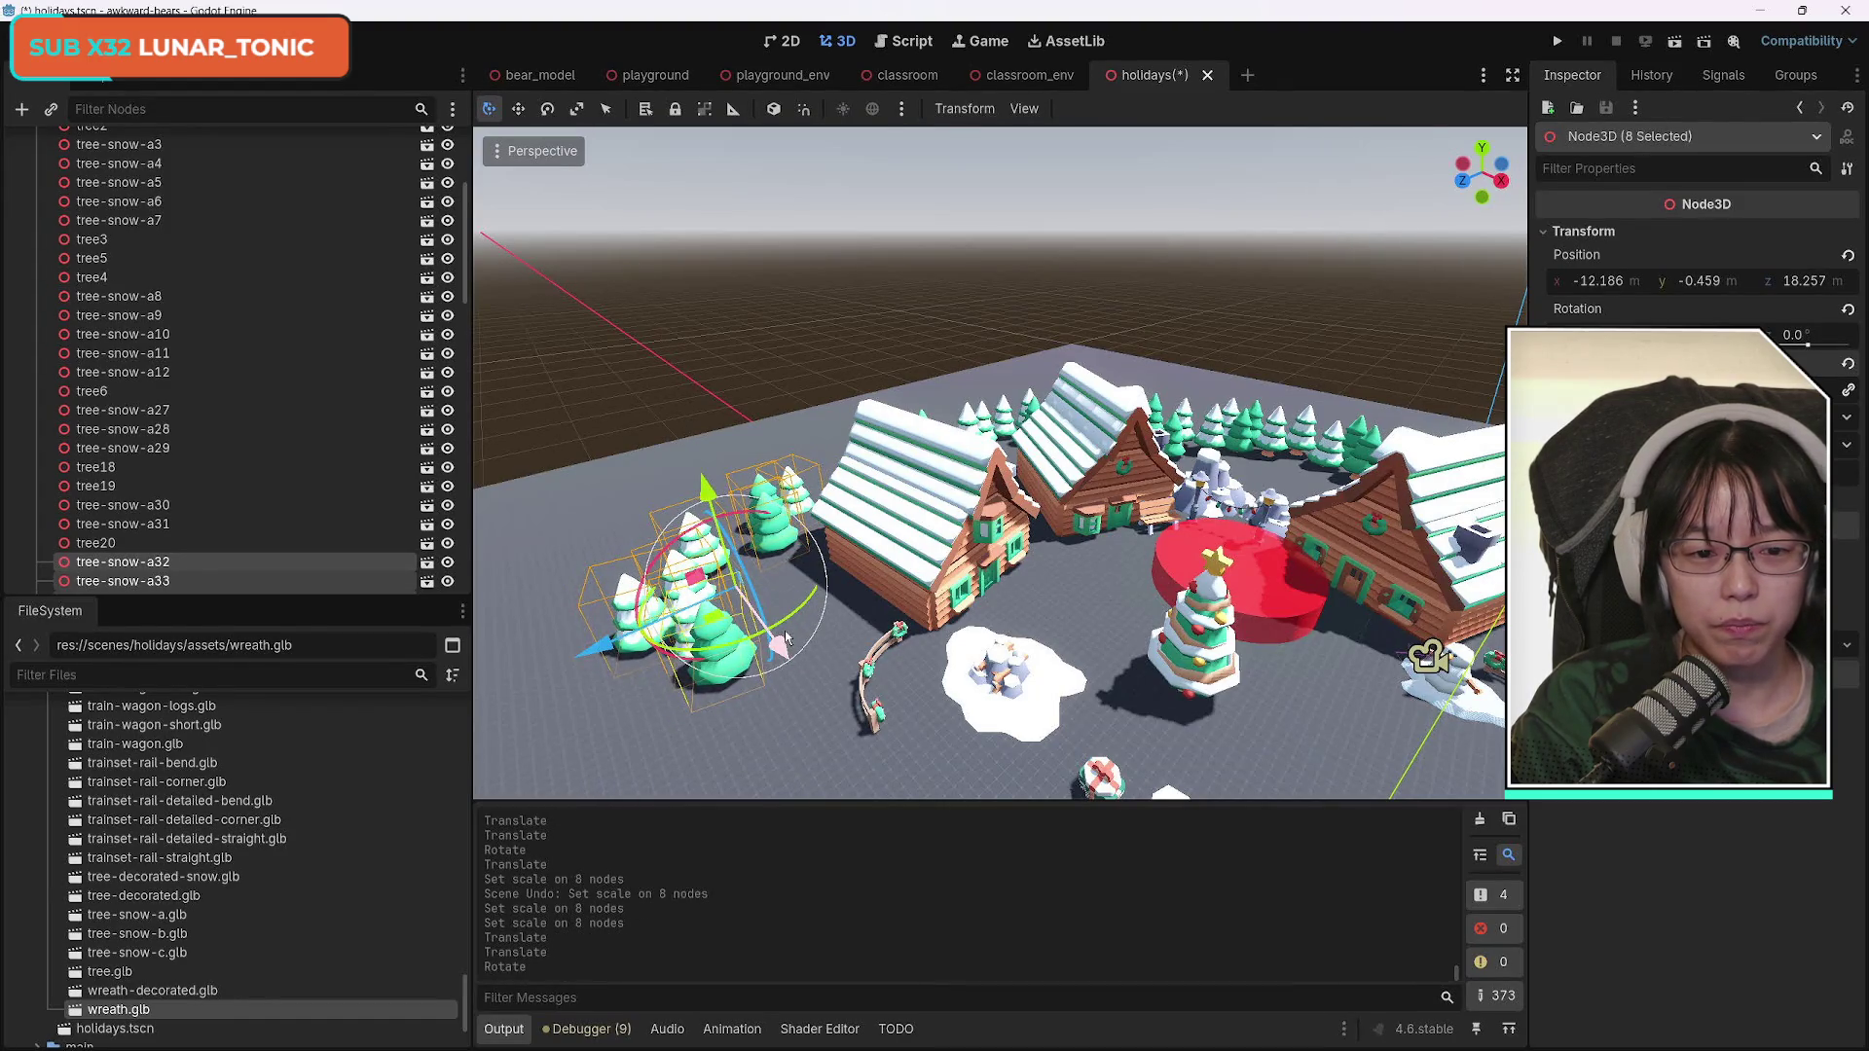
pyautogui.moveTo(787, 650)
pyautogui.mouseDown()
pyautogui.moveTo(810, 672)
pyautogui.moveTo(814, 626)
pyautogui.moveTo(845, 636)
pyautogui.mouseUp()
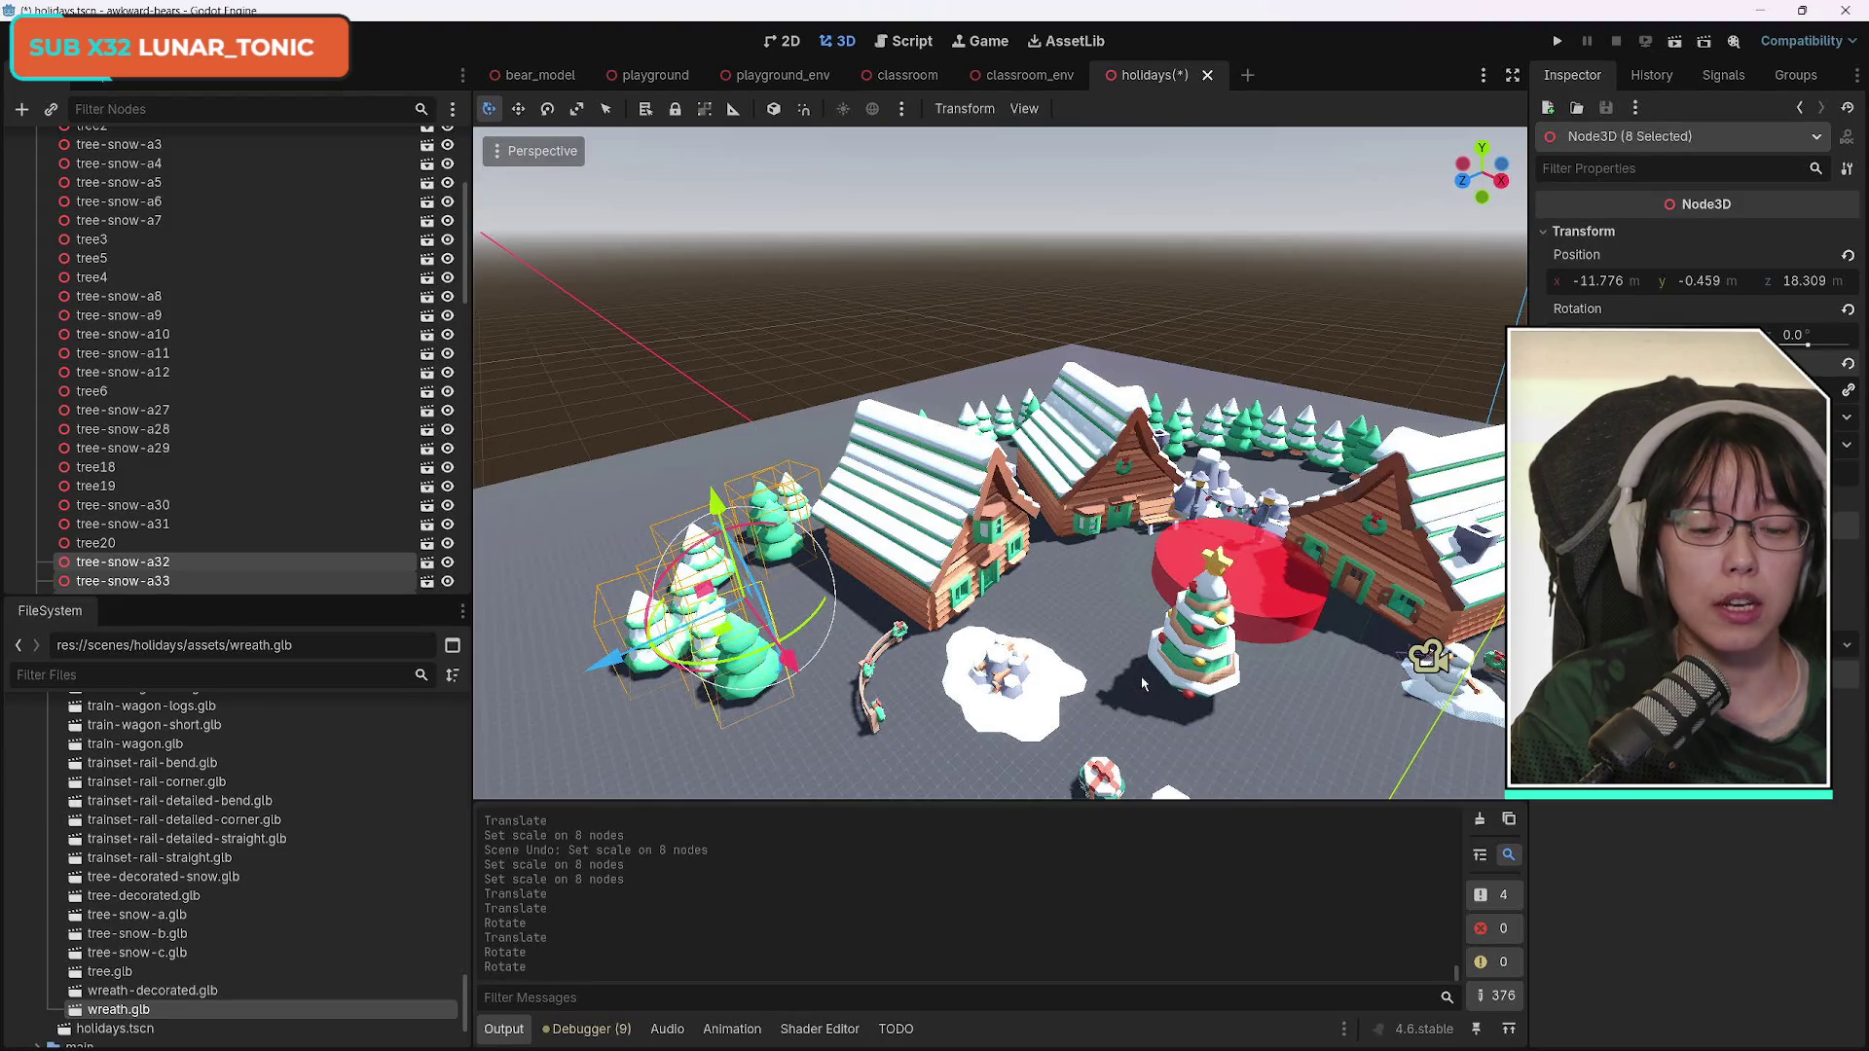
pyautogui.hotkey('ctrl', 's')
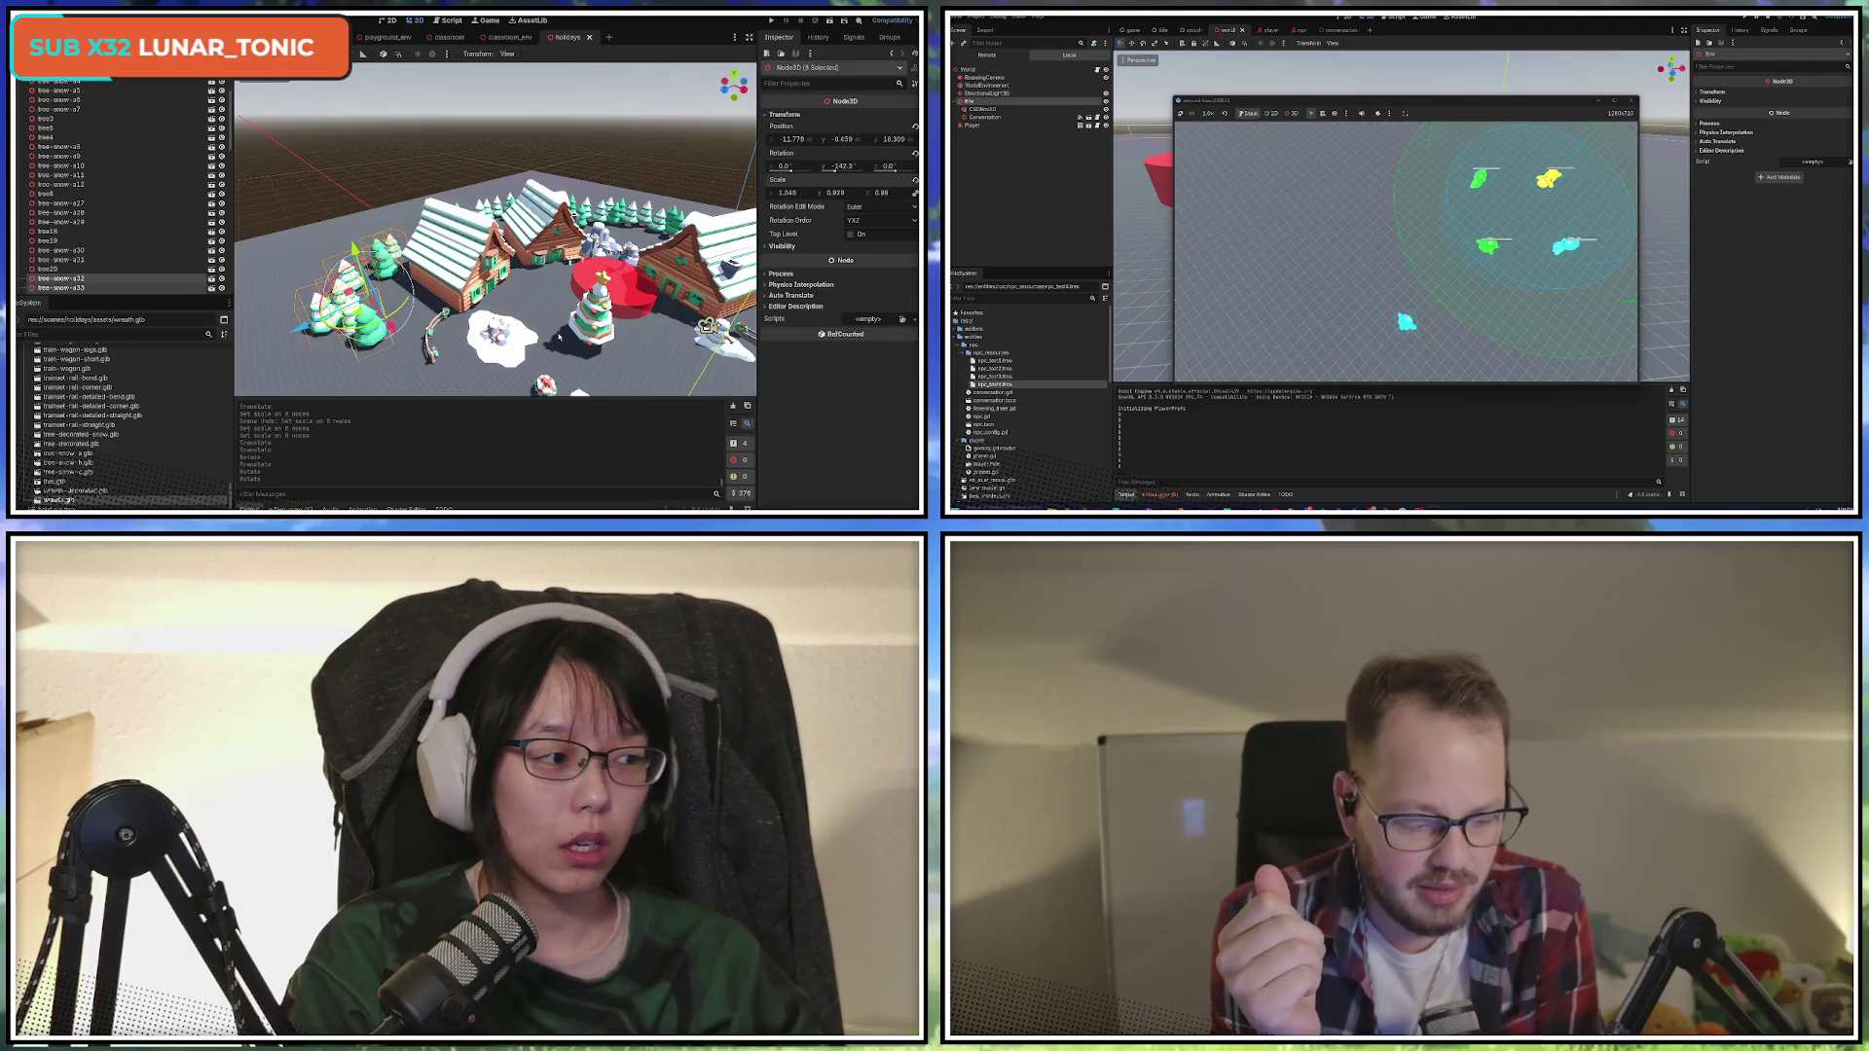
# Lower the view to horizon level and select four trees at the end of the ring.
pyautogui.moveTo(496, 228)
pyautogui.mouseDown()
pyautogui.moveTo(409, 219)
pyautogui.moveTo(461, 266)
pyautogui.moveTo(469, 222)
pyautogui.moveTo(479, 234)
pyautogui.mouseUp()
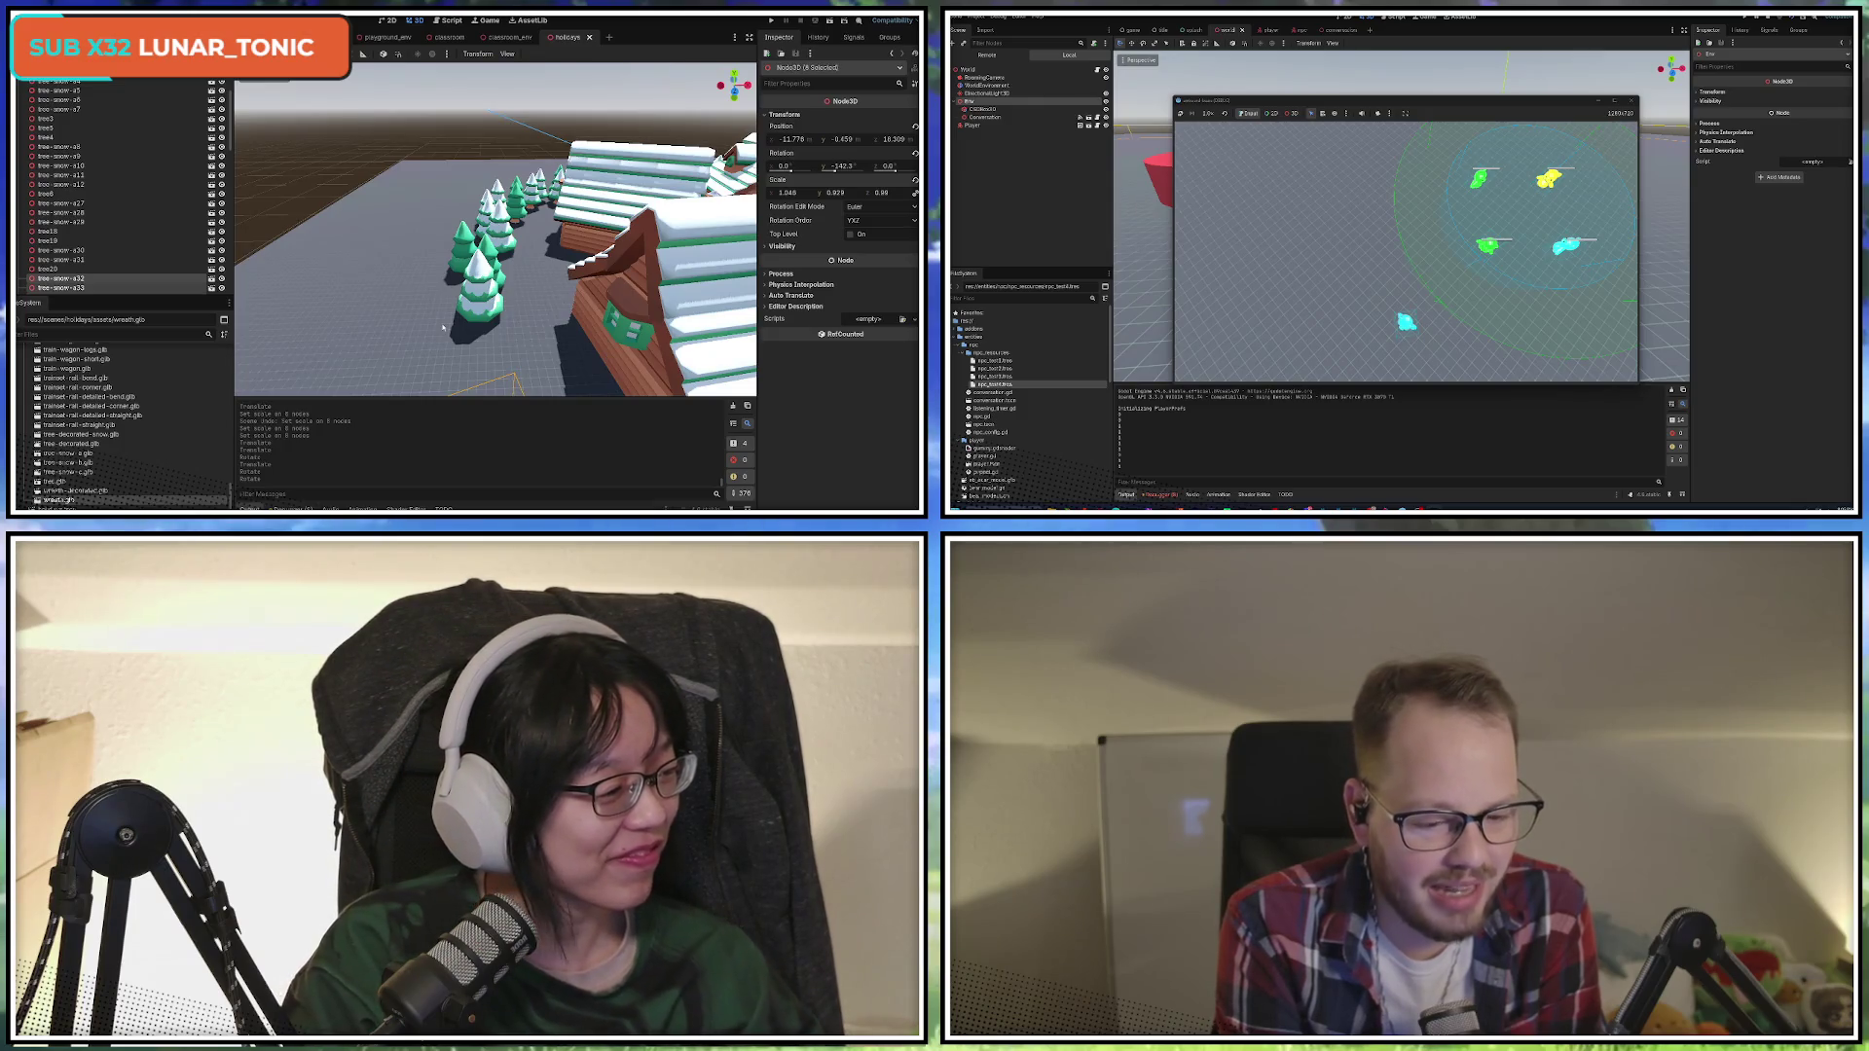
pyautogui.moveTo(443, 328)
pyautogui.mouseDown()
pyautogui.moveTo(637, 343)
pyautogui.moveTo(248, 93)
pyautogui.moveTo(370, 234)
pyautogui.mouseUp()
pyautogui.click(463, 255)
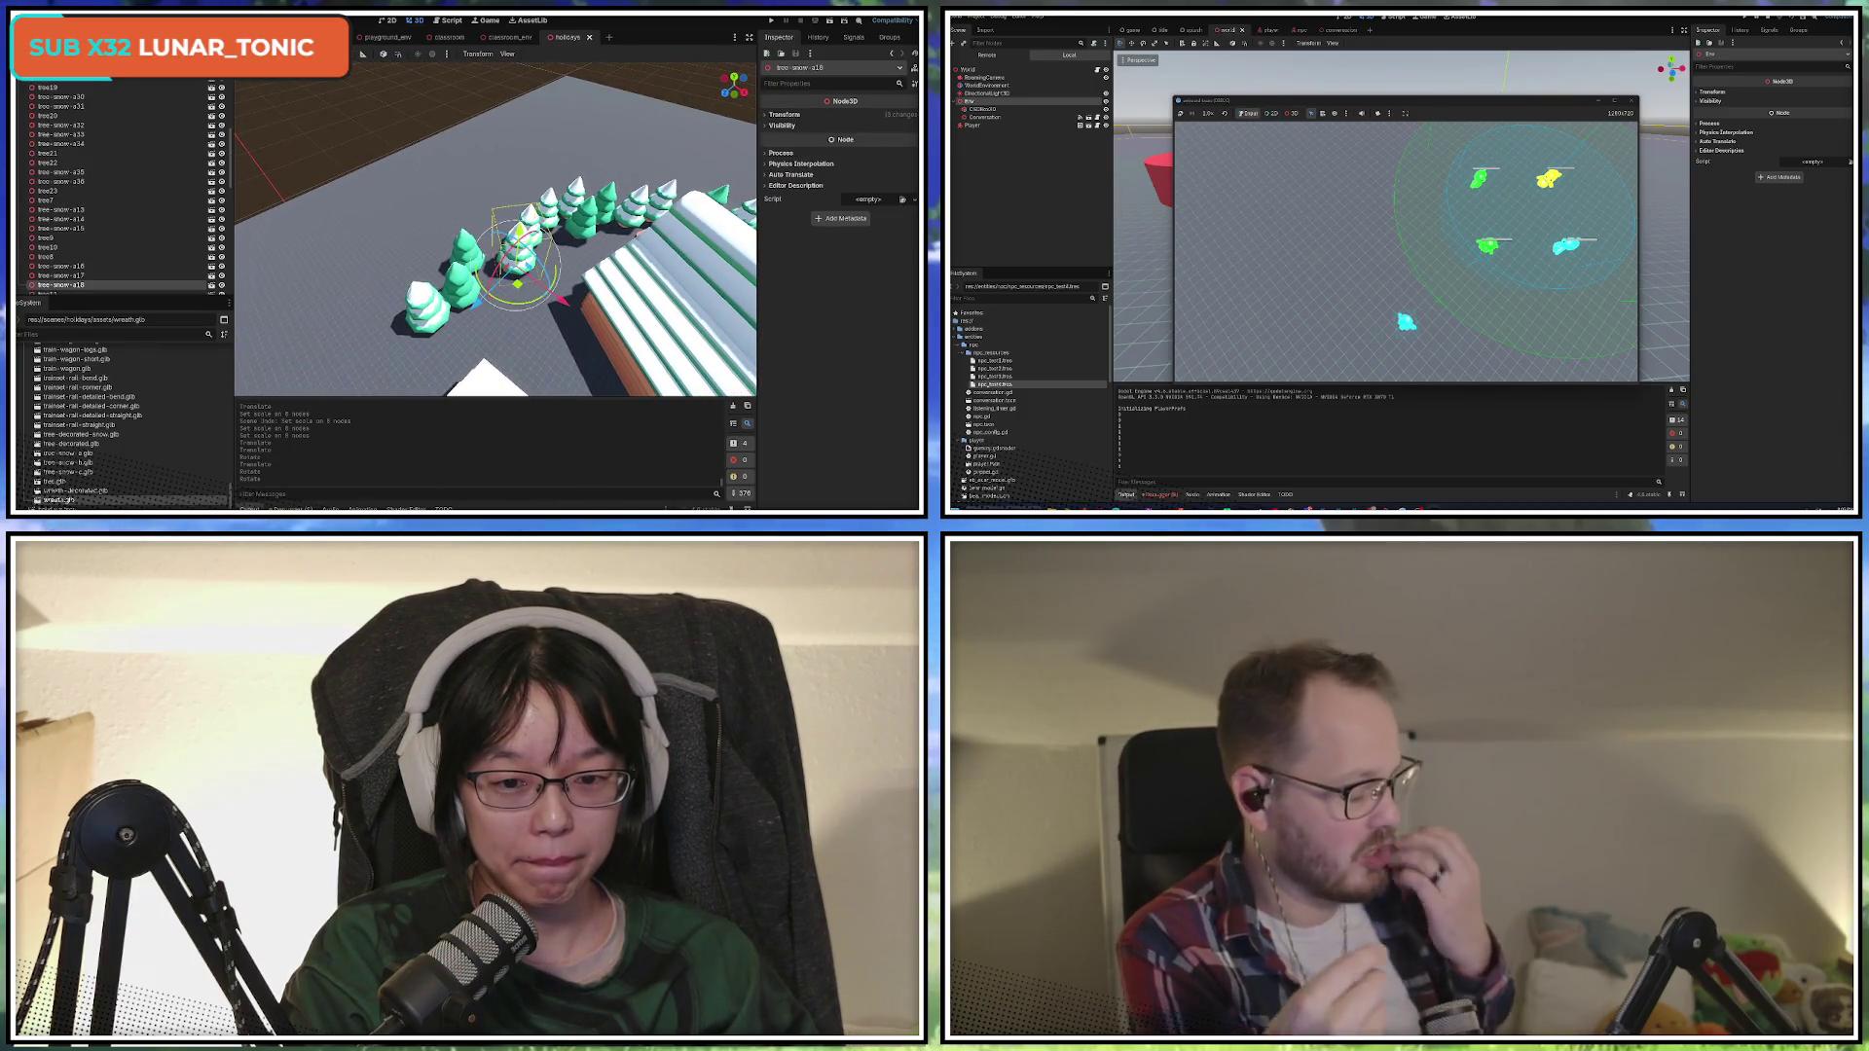
pyautogui.keyDown('shift'); pyautogui.click(518, 241); pyautogui.keyUp('shift')
pyautogui.keyDown('shift'); pyautogui.click(423, 297); pyautogui.keyUp('shift')
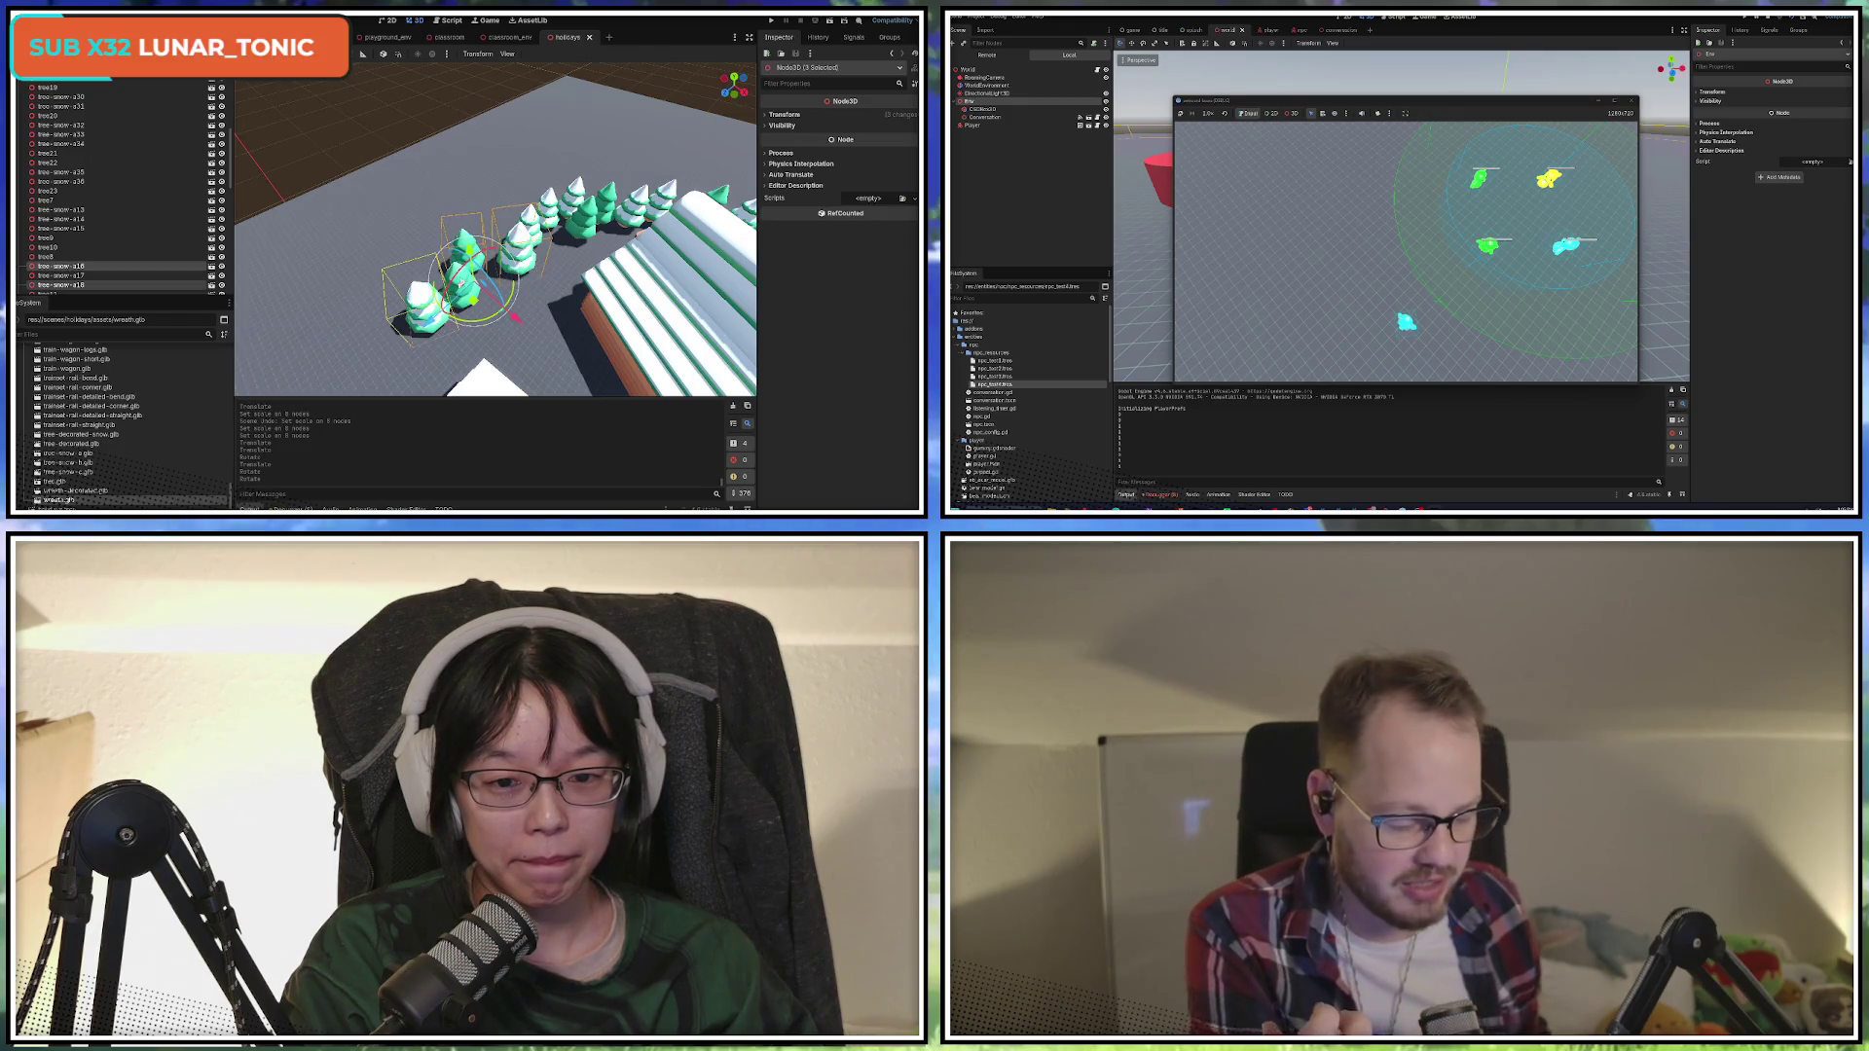
pyautogui.keyDown('shift'); pyautogui.click(465, 282); pyautogui.keyUp('shift')
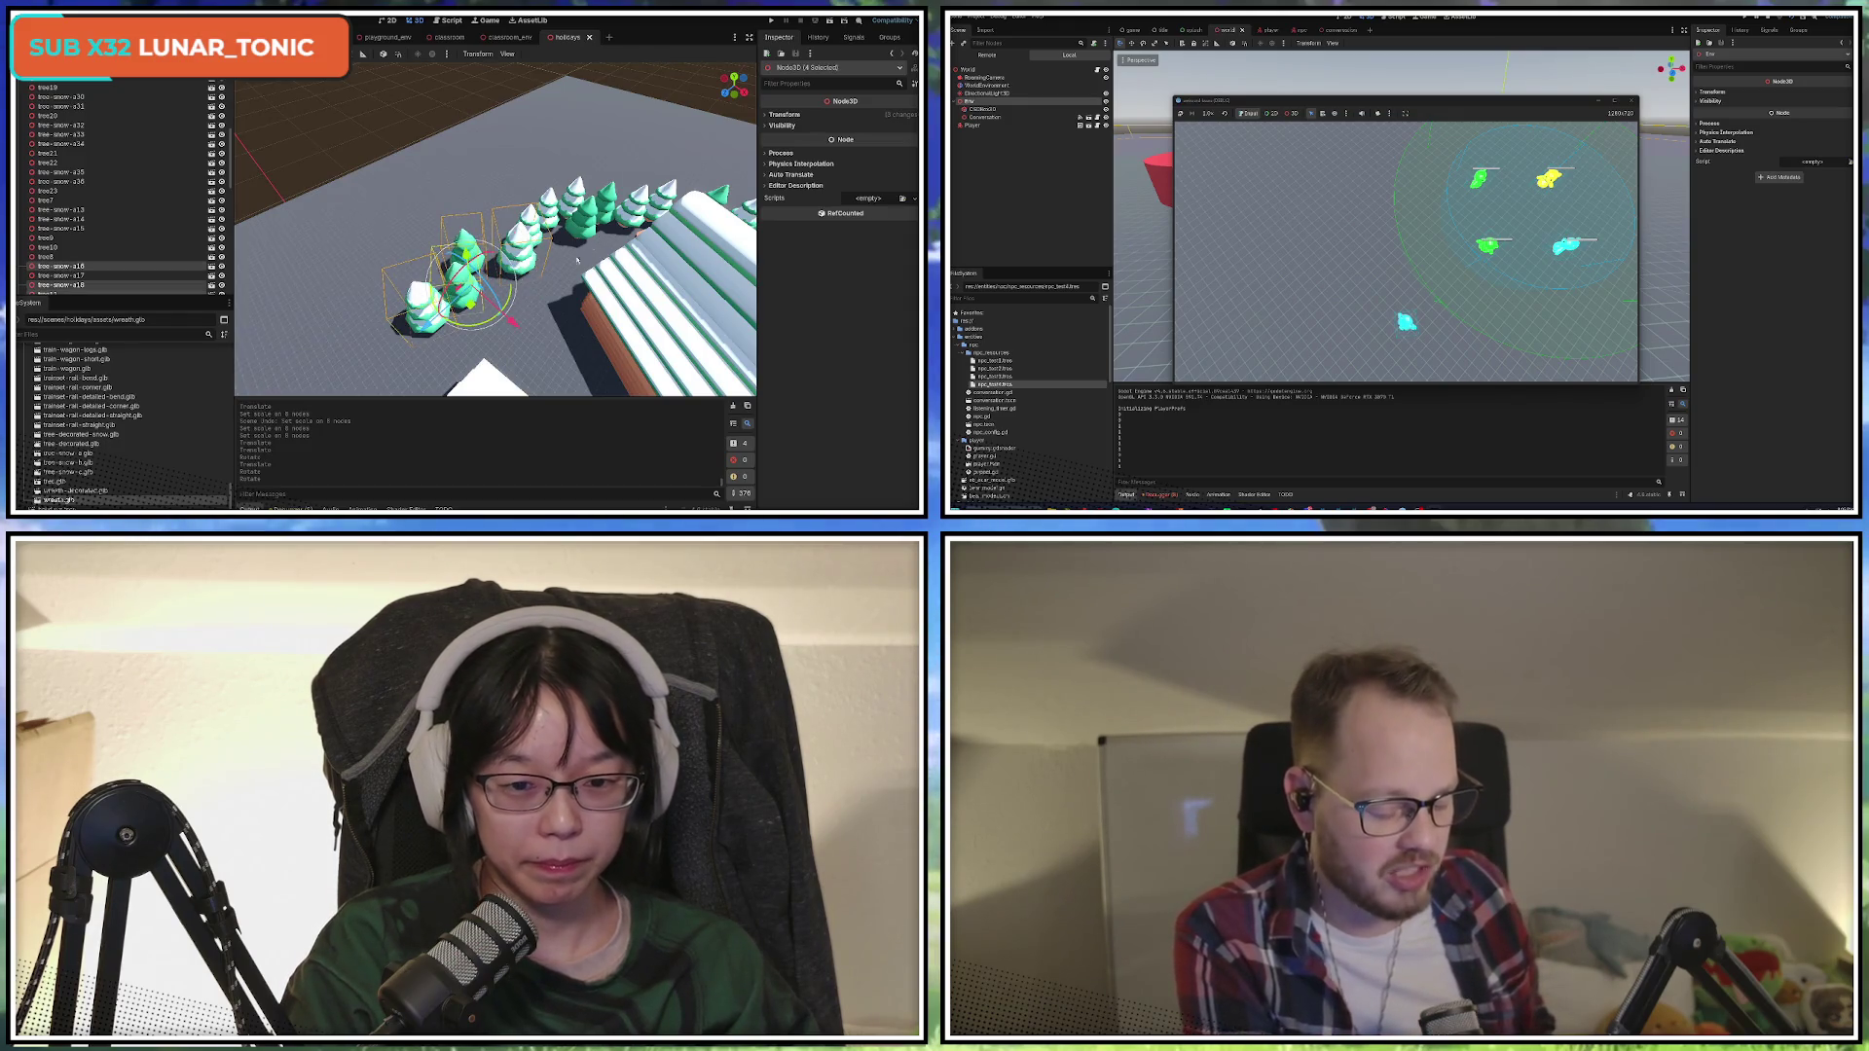
pyautogui.scroll(3, 537, 311)
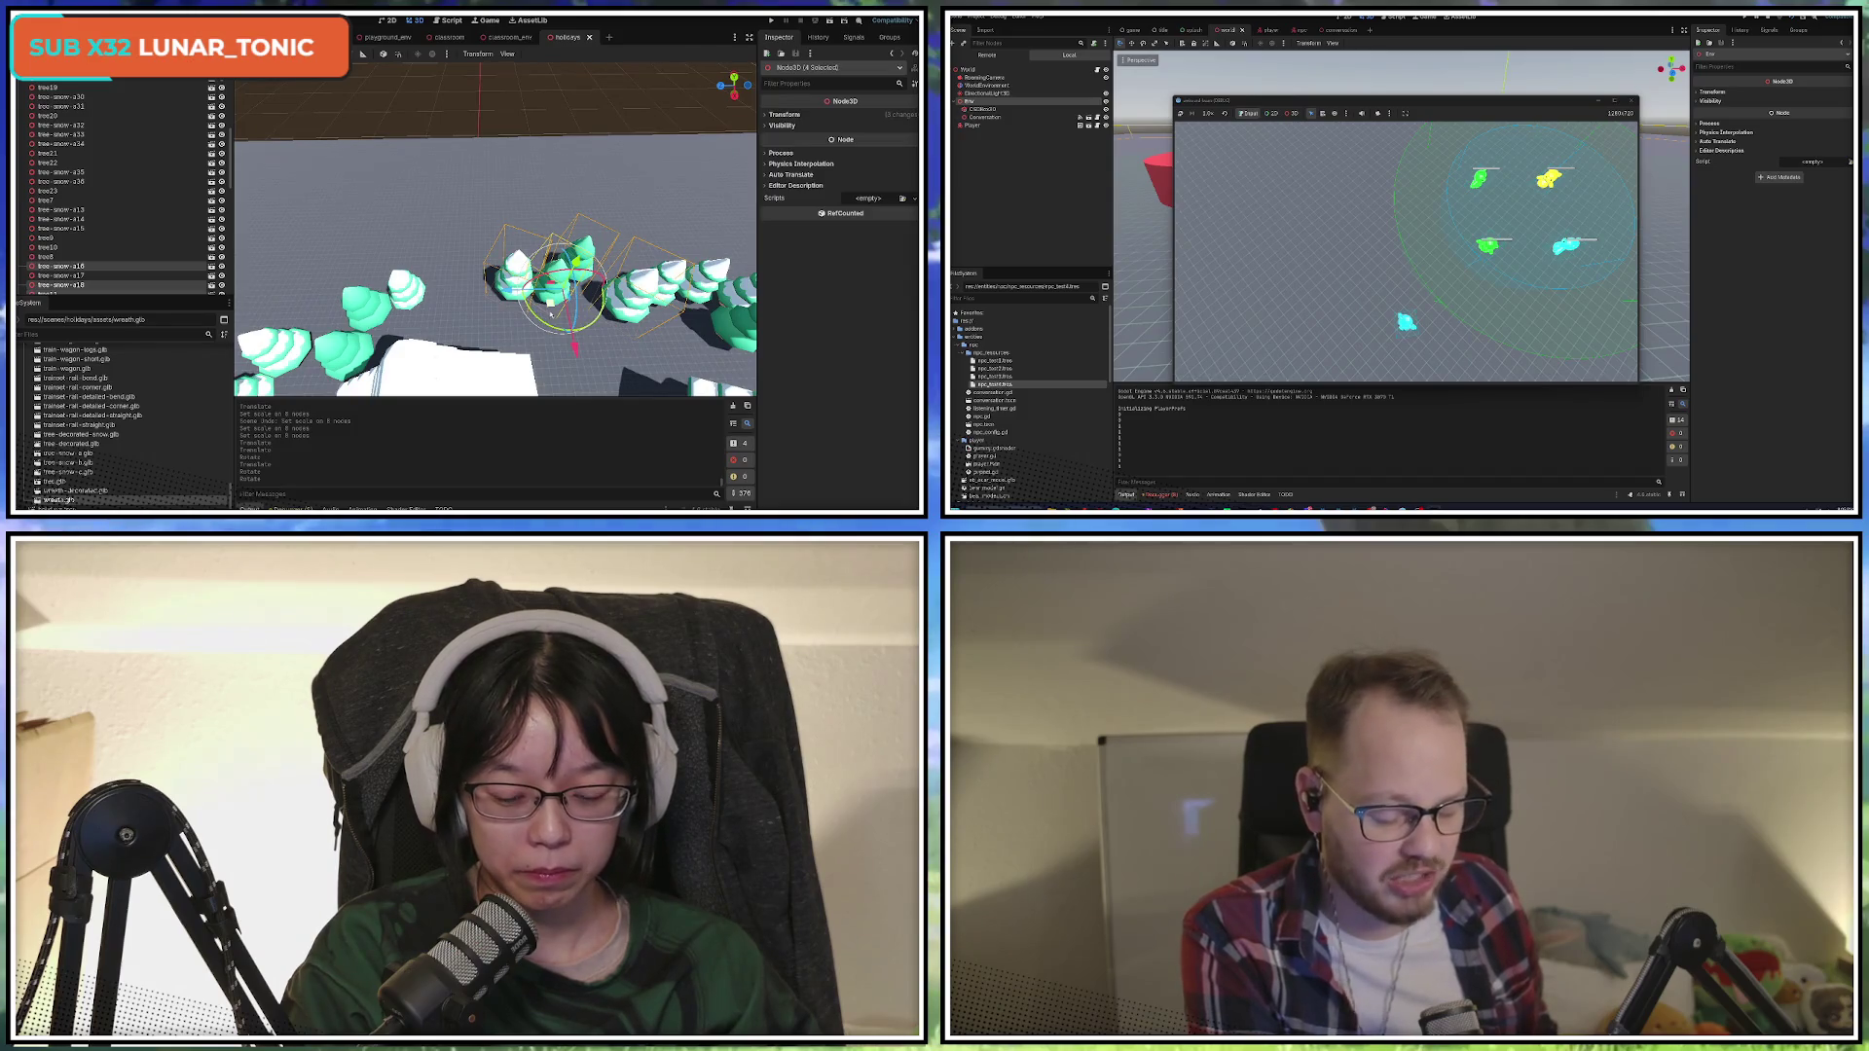
# Duplicate the four trees, then move and rotate the copies into the gap in the ring.
pyautogui.hotkey('ctrl', 'd')
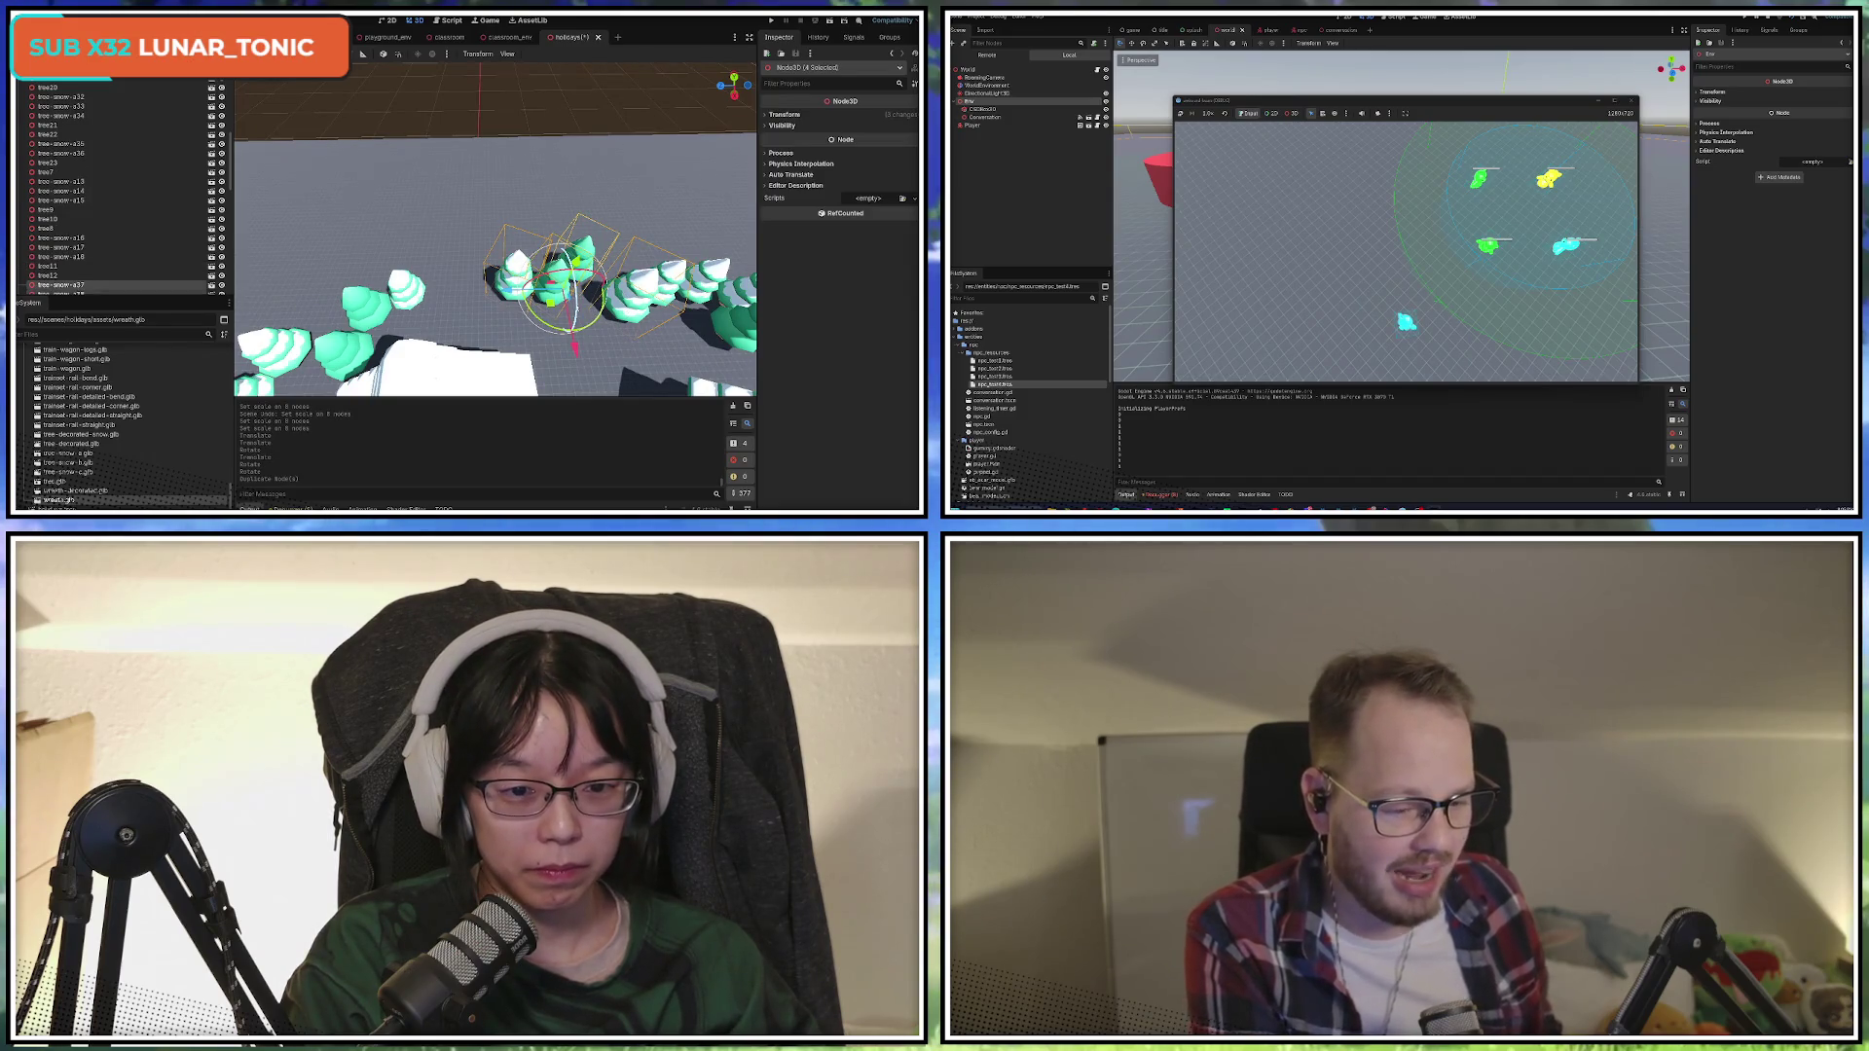
pyautogui.moveTo(562, 292)
pyautogui.mouseDown()
pyautogui.moveTo(419, 294)
pyautogui.moveTo(447, 300)
pyautogui.mouseUp()
pyautogui.press('r')
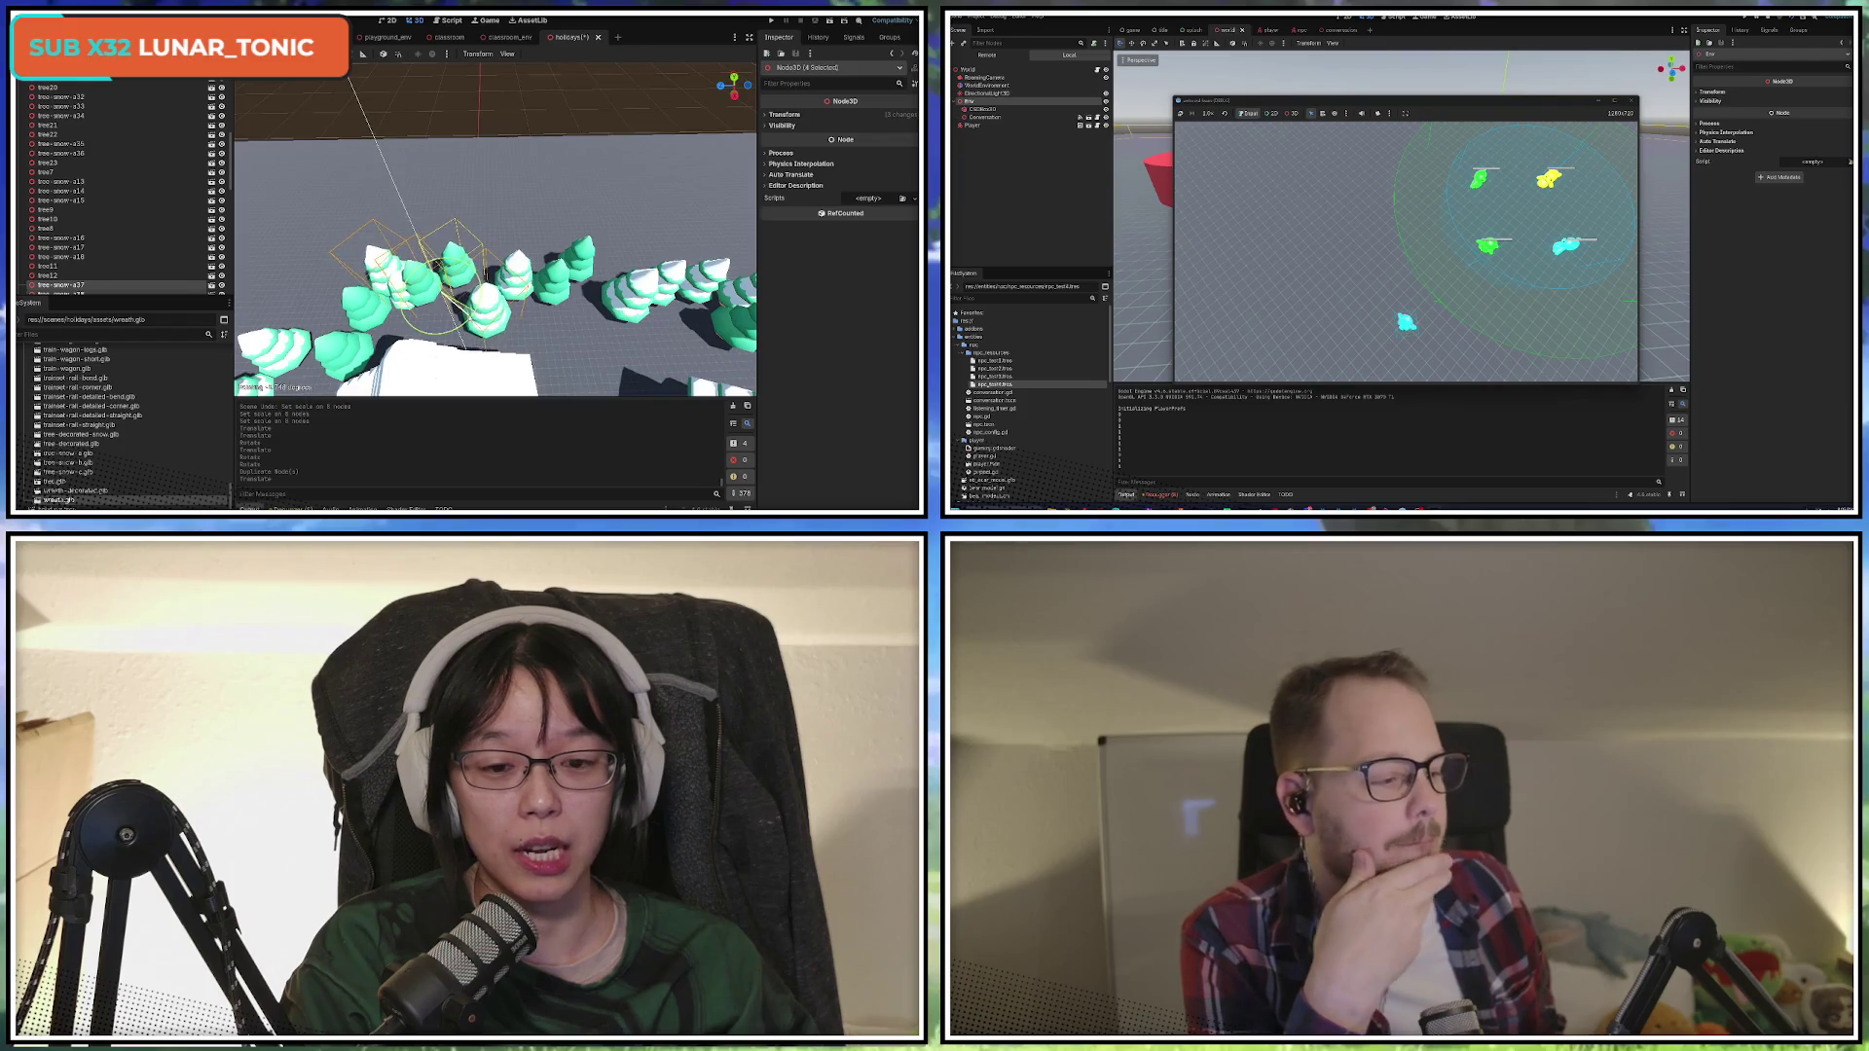
pyautogui.click(466, 67)
pyautogui.press('g')
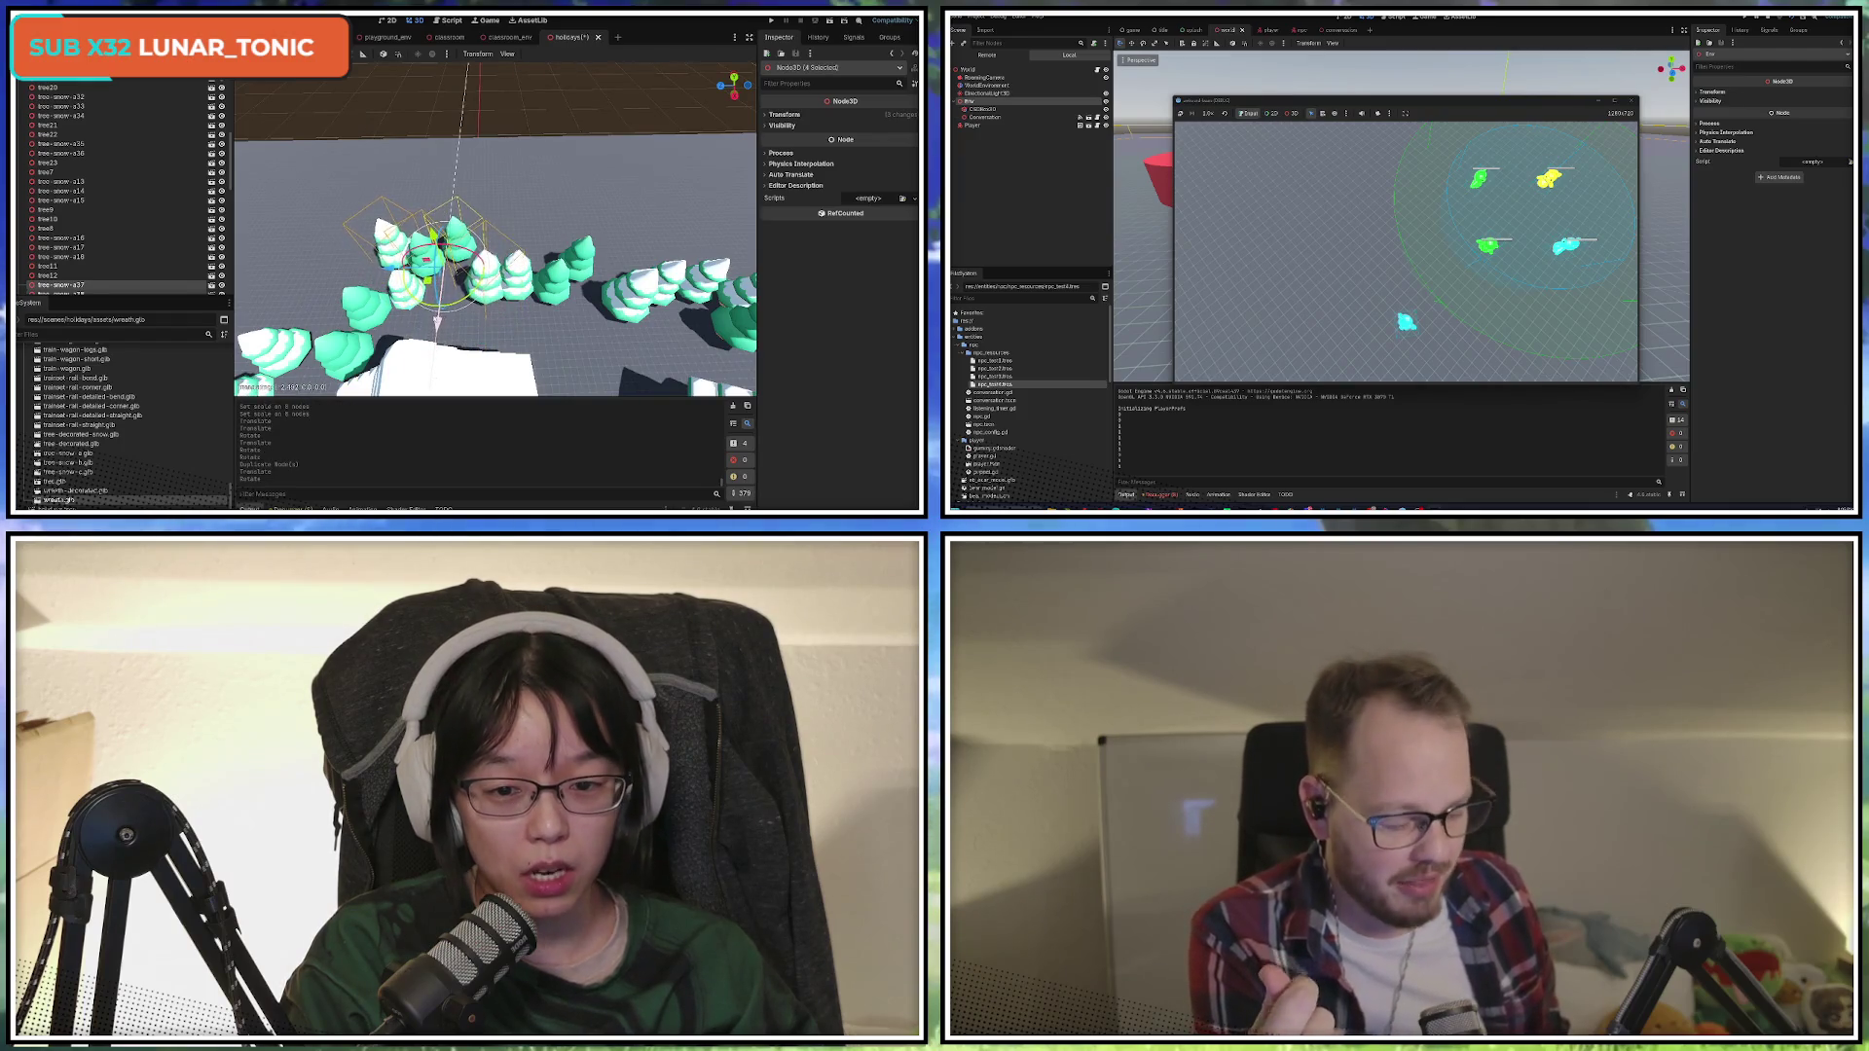
pyautogui.click(465, 66)
pyautogui.press('r')
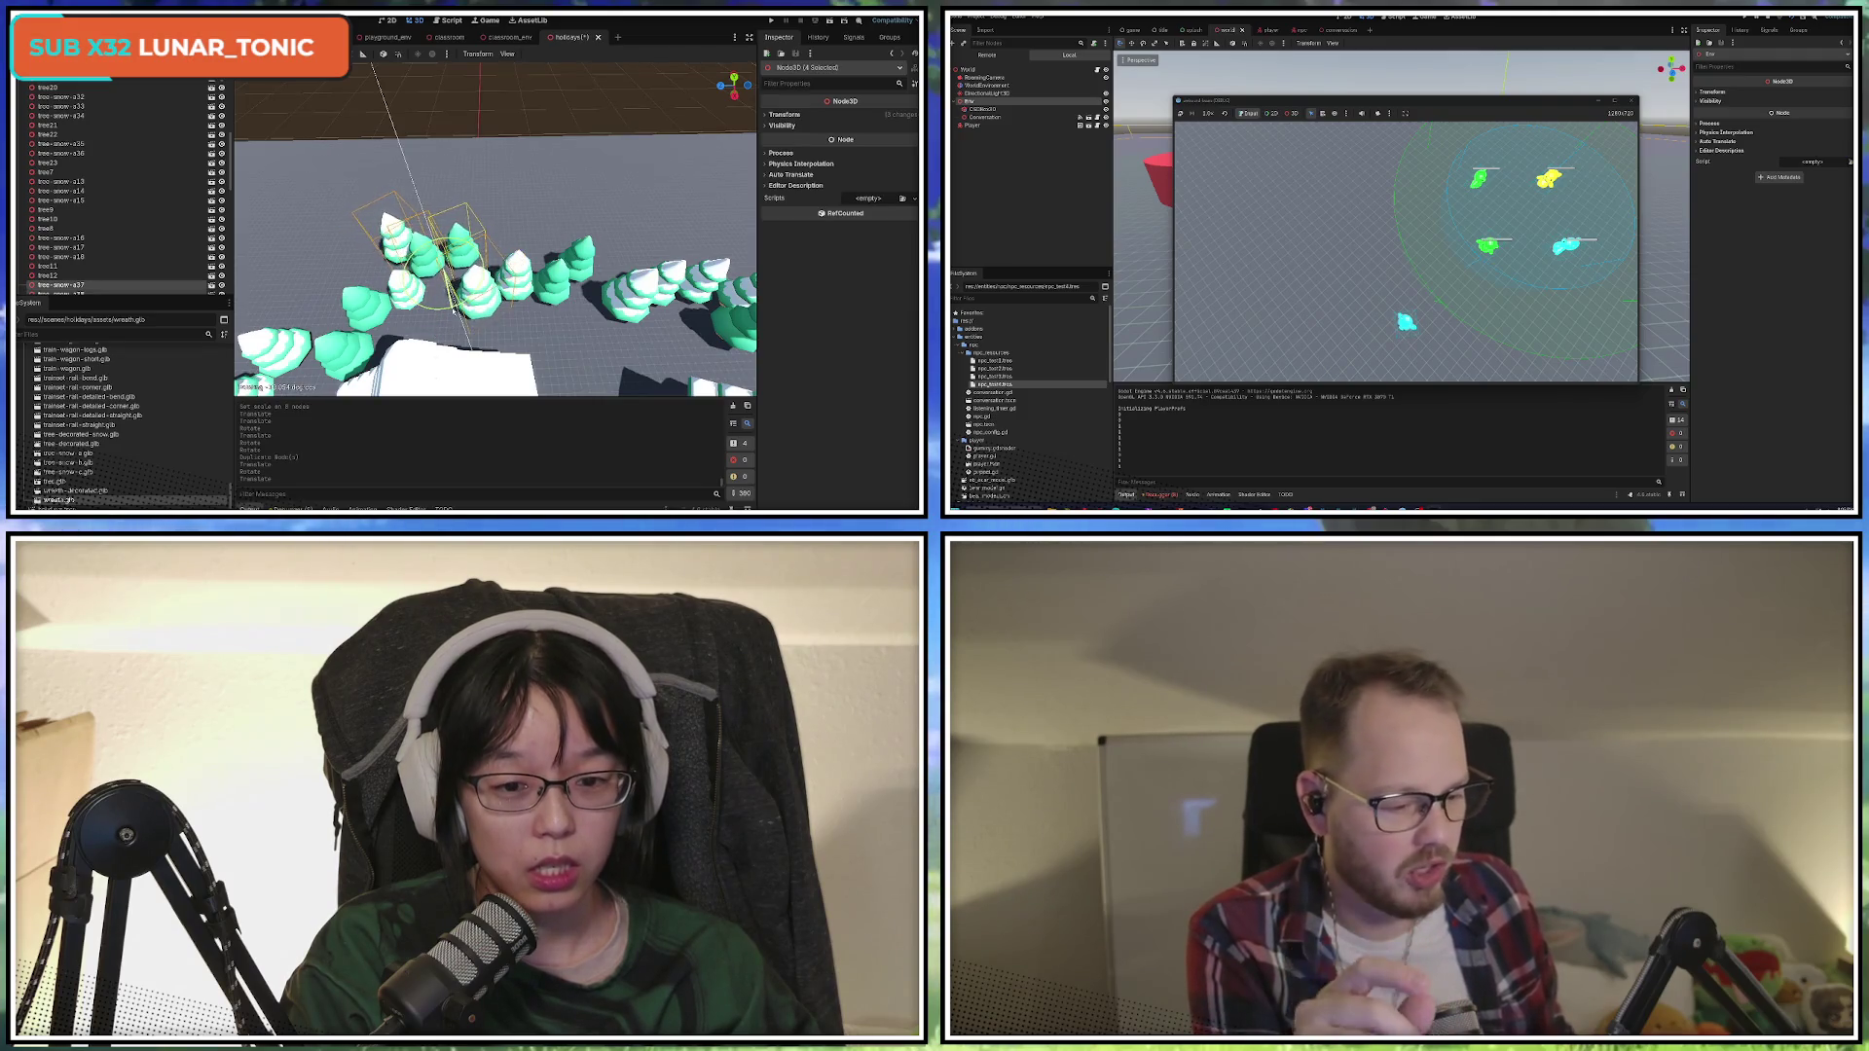
pyautogui.click(371, 61)
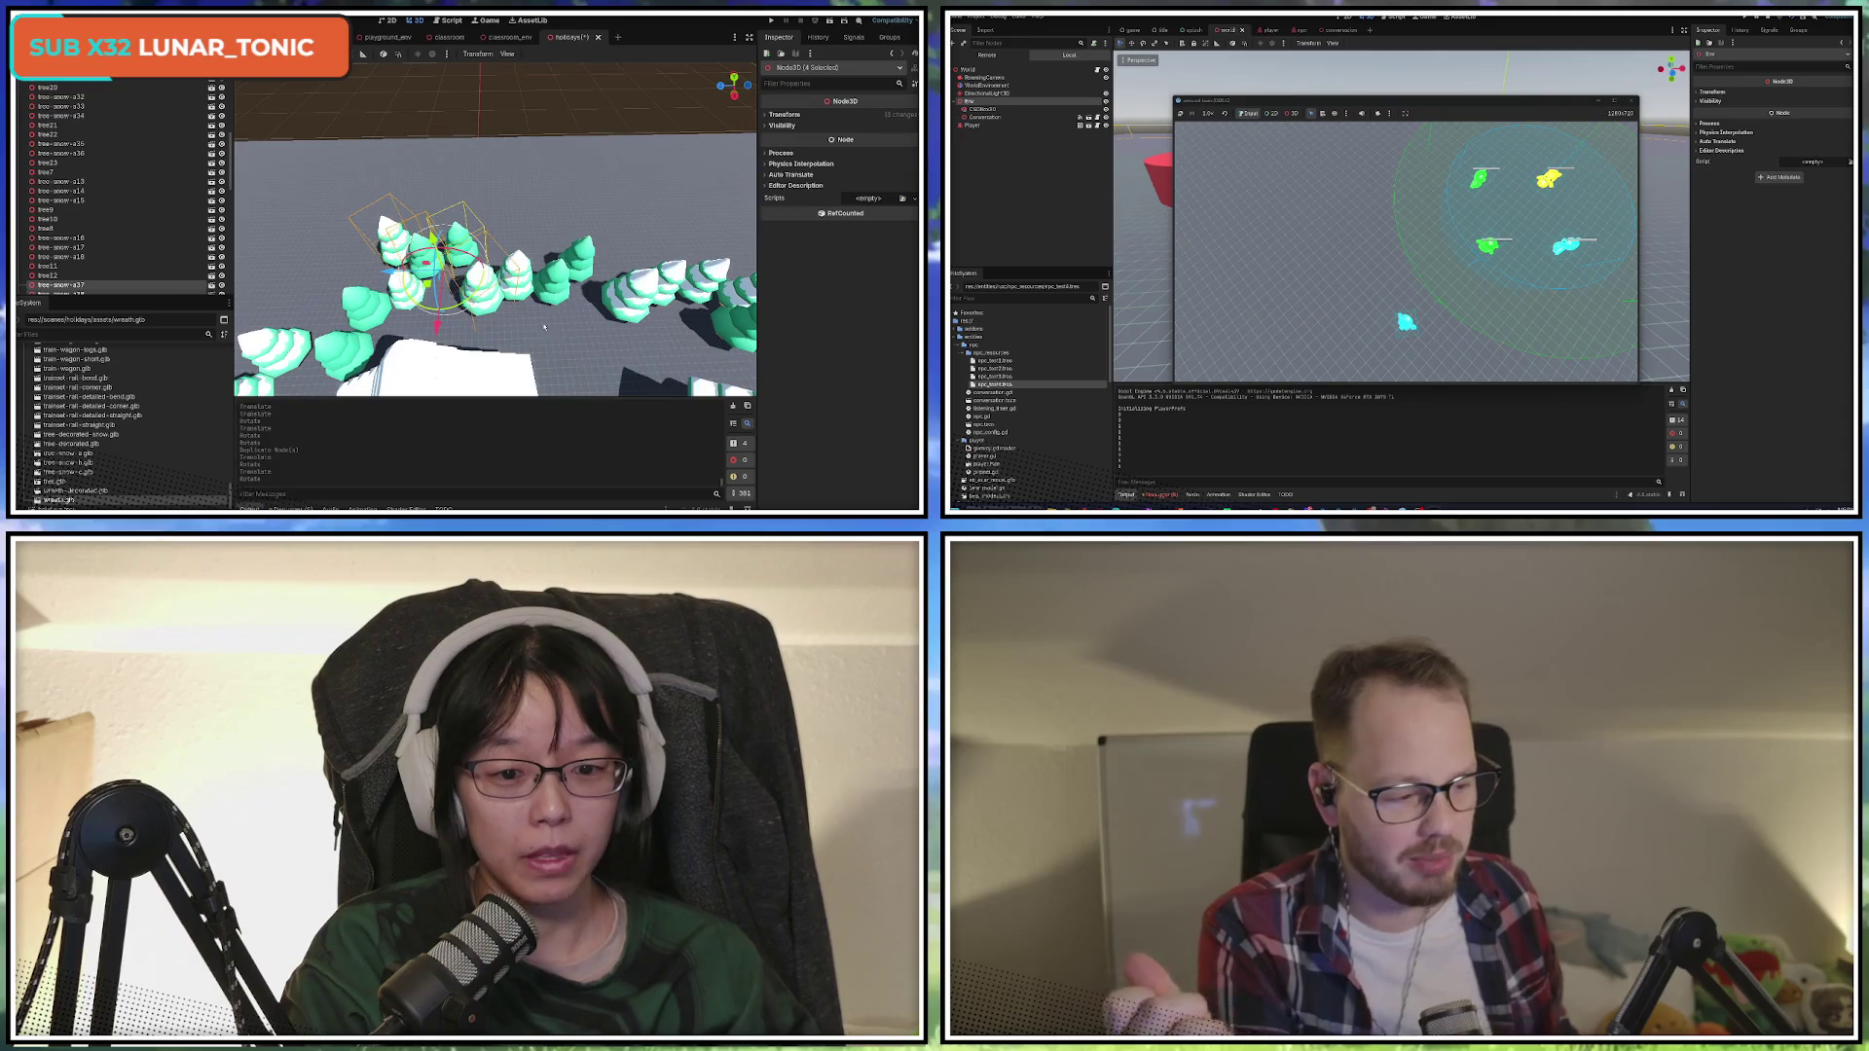
# Zoom in and out to review the new copies, then press F8 and click in the editor.
pyautogui.scroll(-5, 454, 312)
pyautogui.scroll(5, 514, 382)
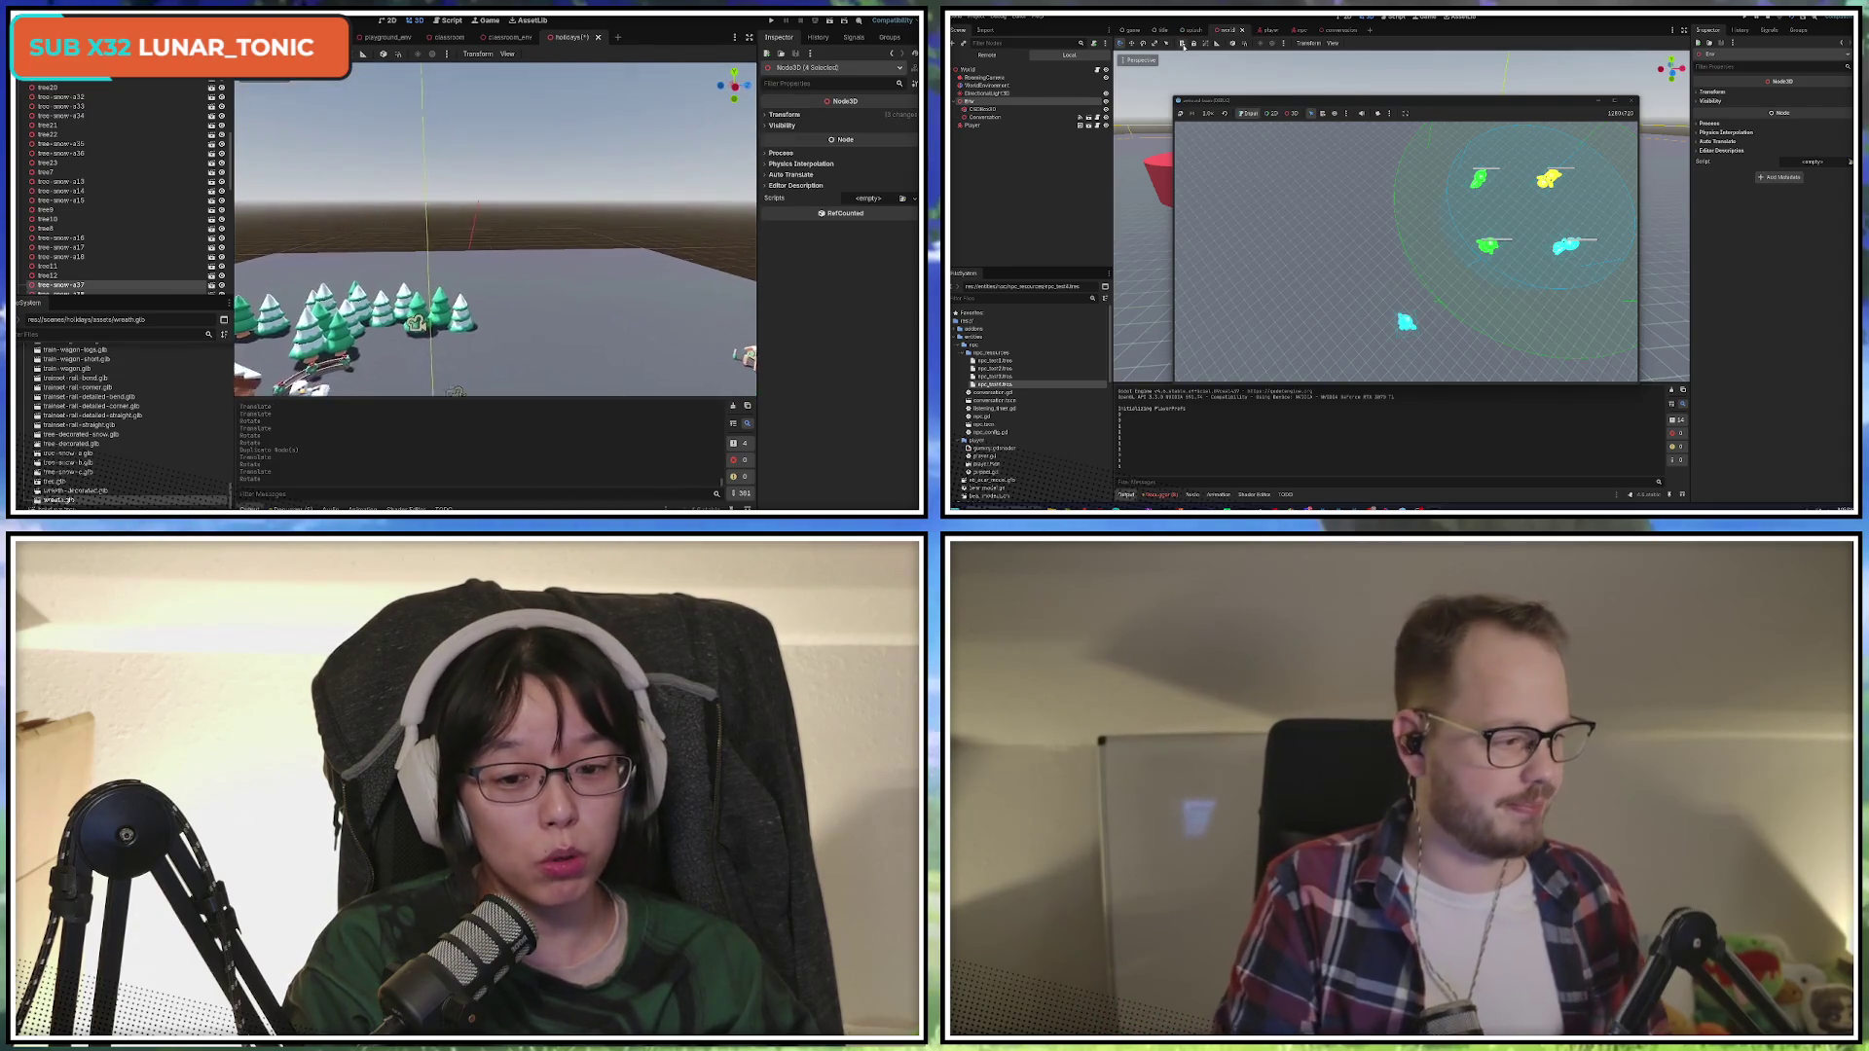
pyautogui.scroll(-5, 541, 327)
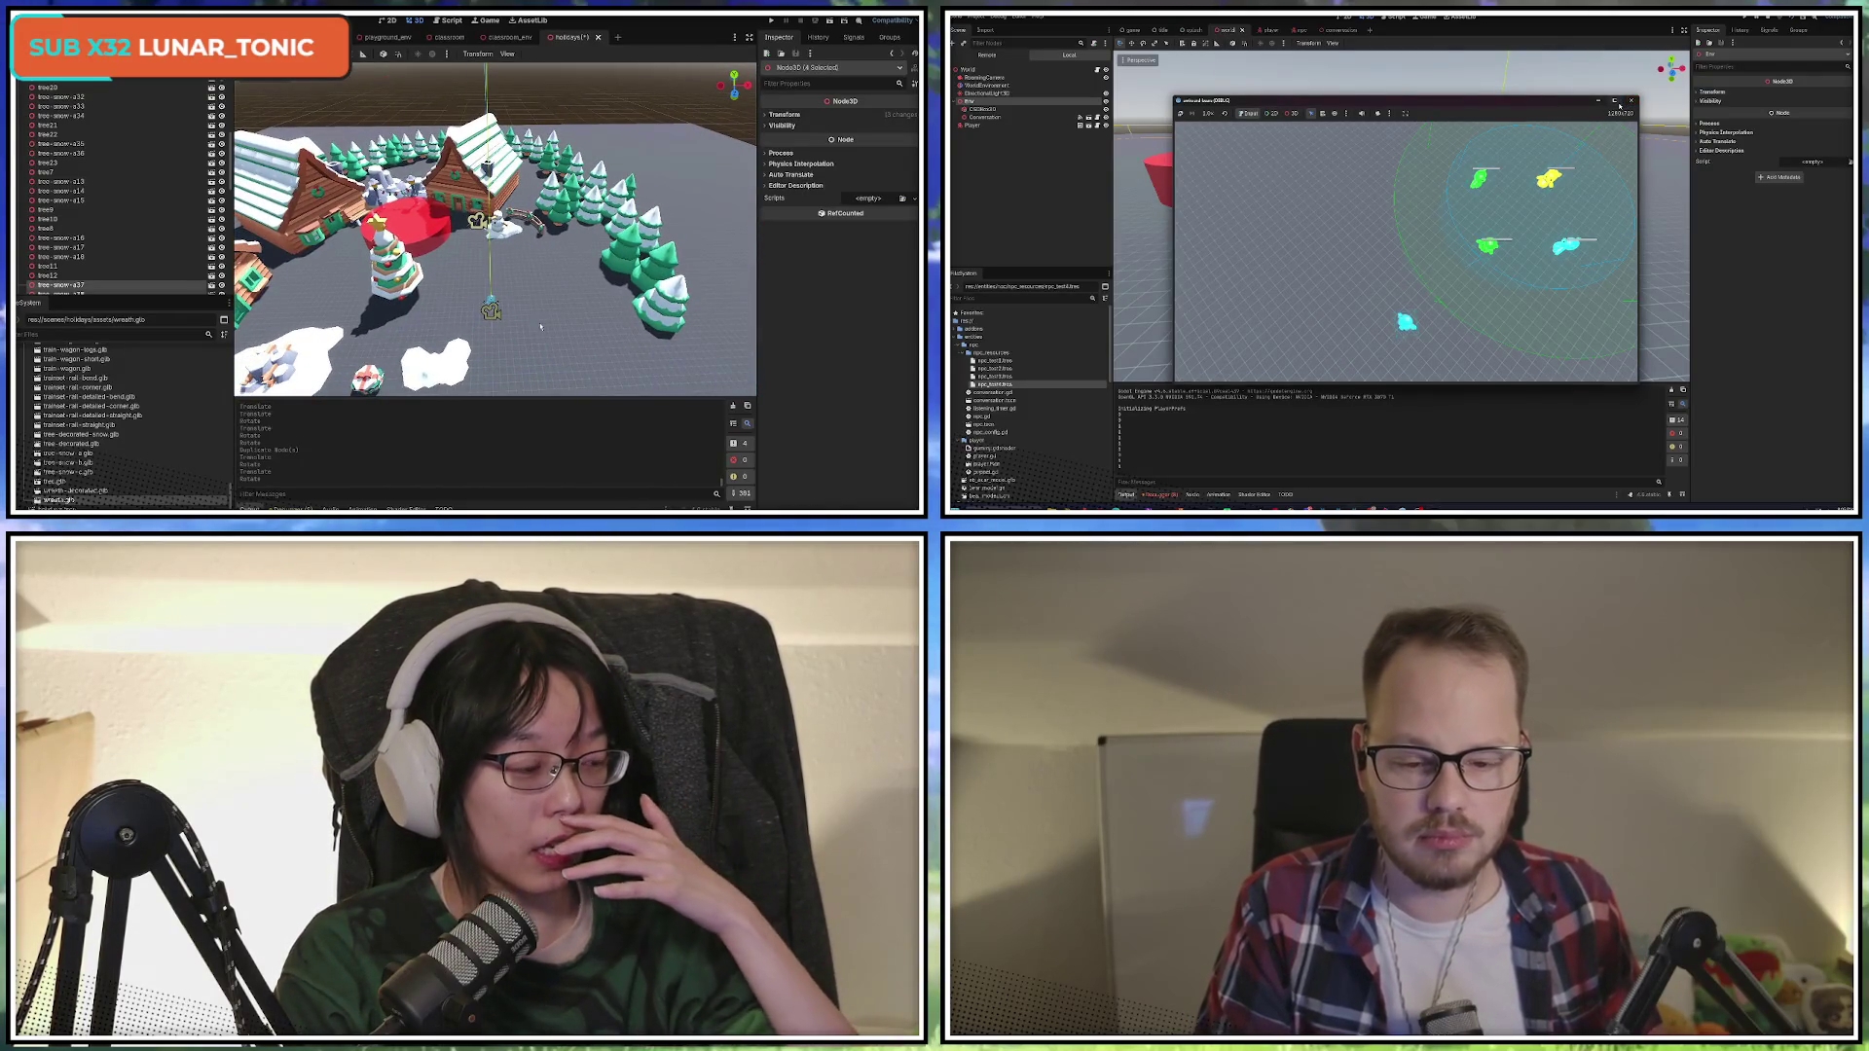
pyautogui.press('F8')
pyautogui.click(1161, 494)
pyautogui.click(1173, 288)
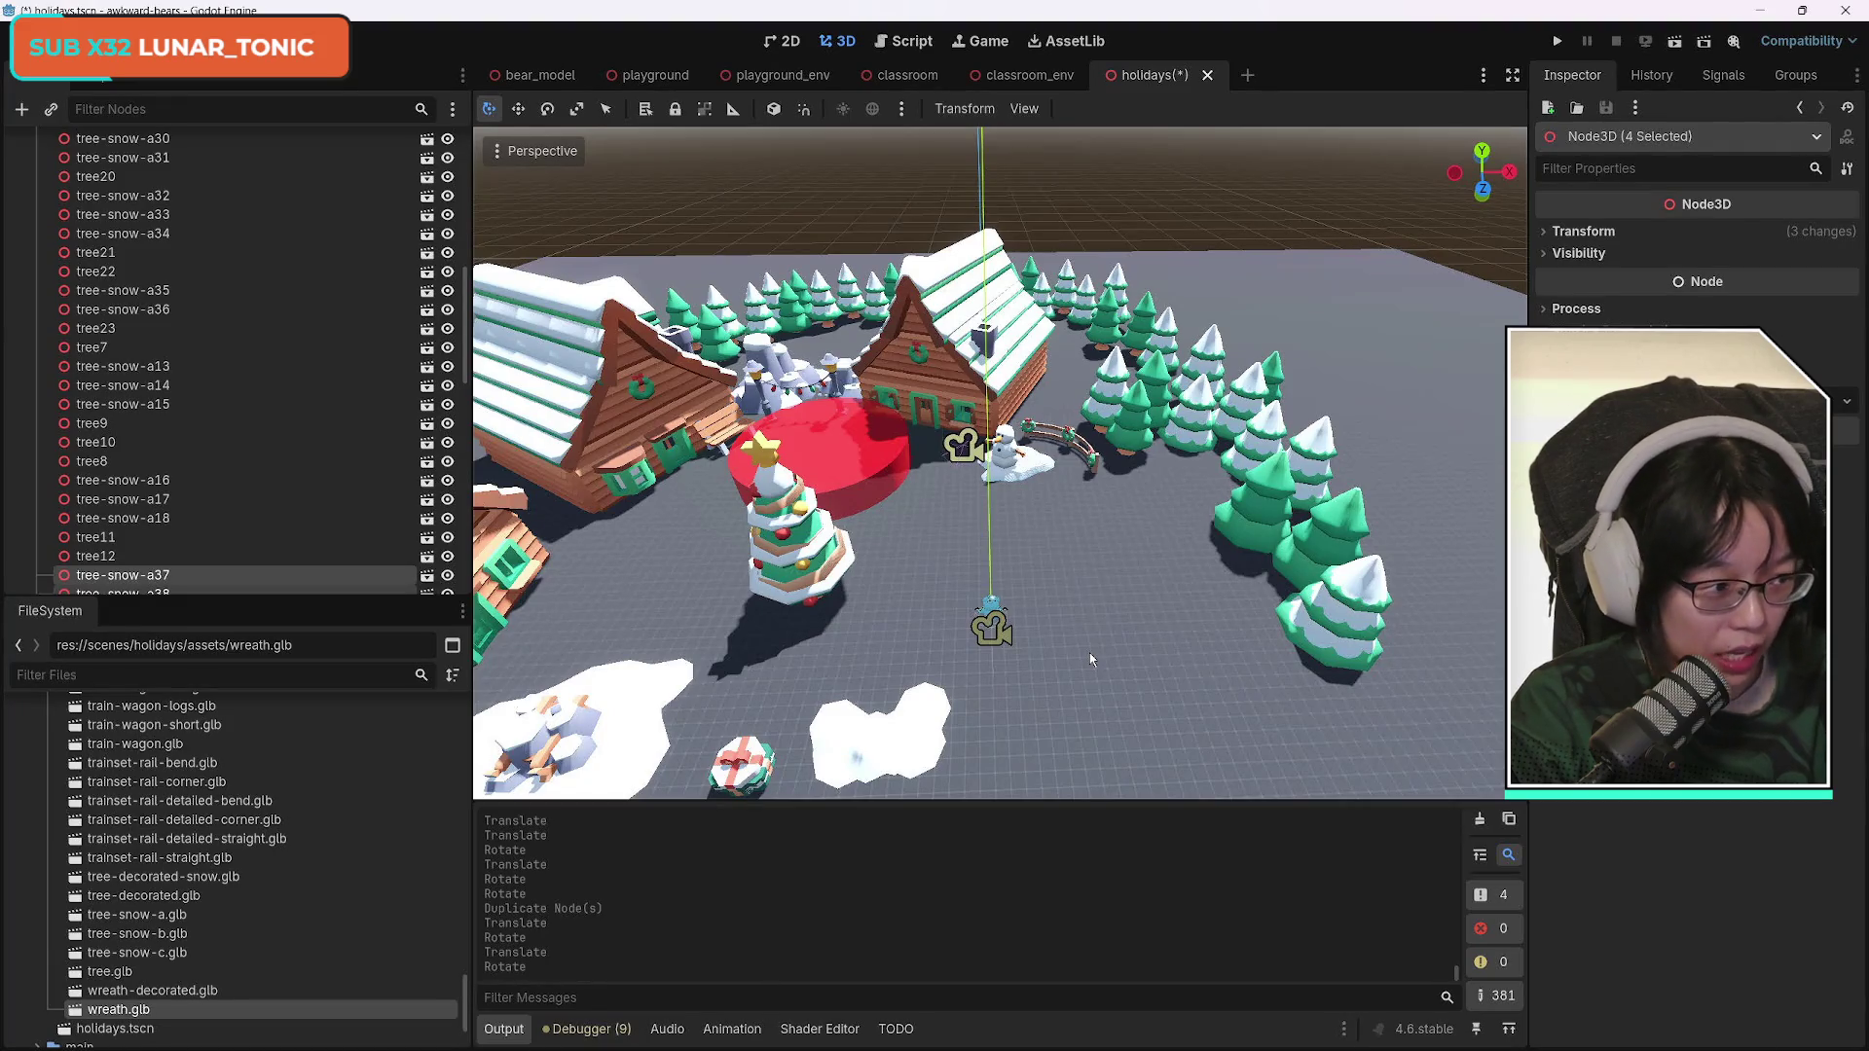
# Orbit around behind the cabin and select tree12 in the viewport.
pyautogui.moveTo(1089, 652)
pyautogui.mouseDown()
pyautogui.moveTo(740, 662)
pyautogui.moveTo(739, 545)
pyautogui.moveTo(739, 642)
pyautogui.moveTo(710, 652)
pyautogui.moveTo(1154, 582)
pyautogui.mouseUp()
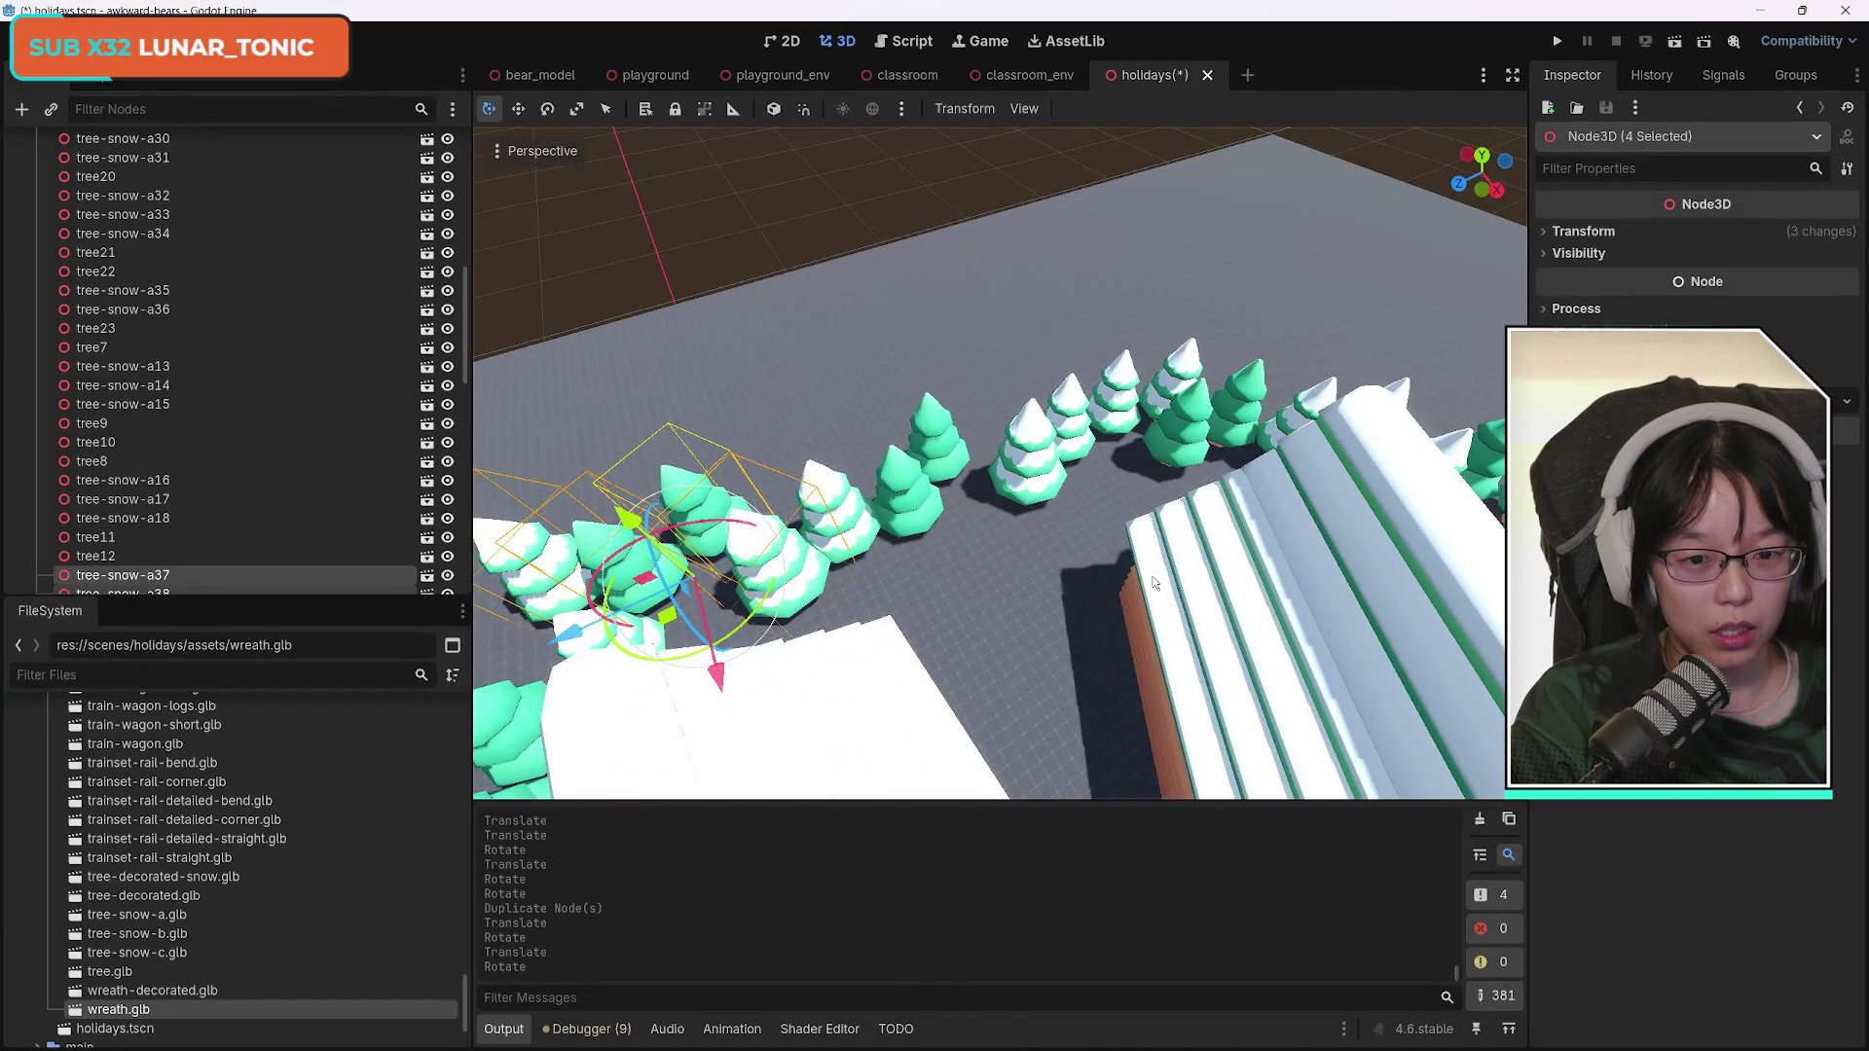
pyautogui.click(947, 454)
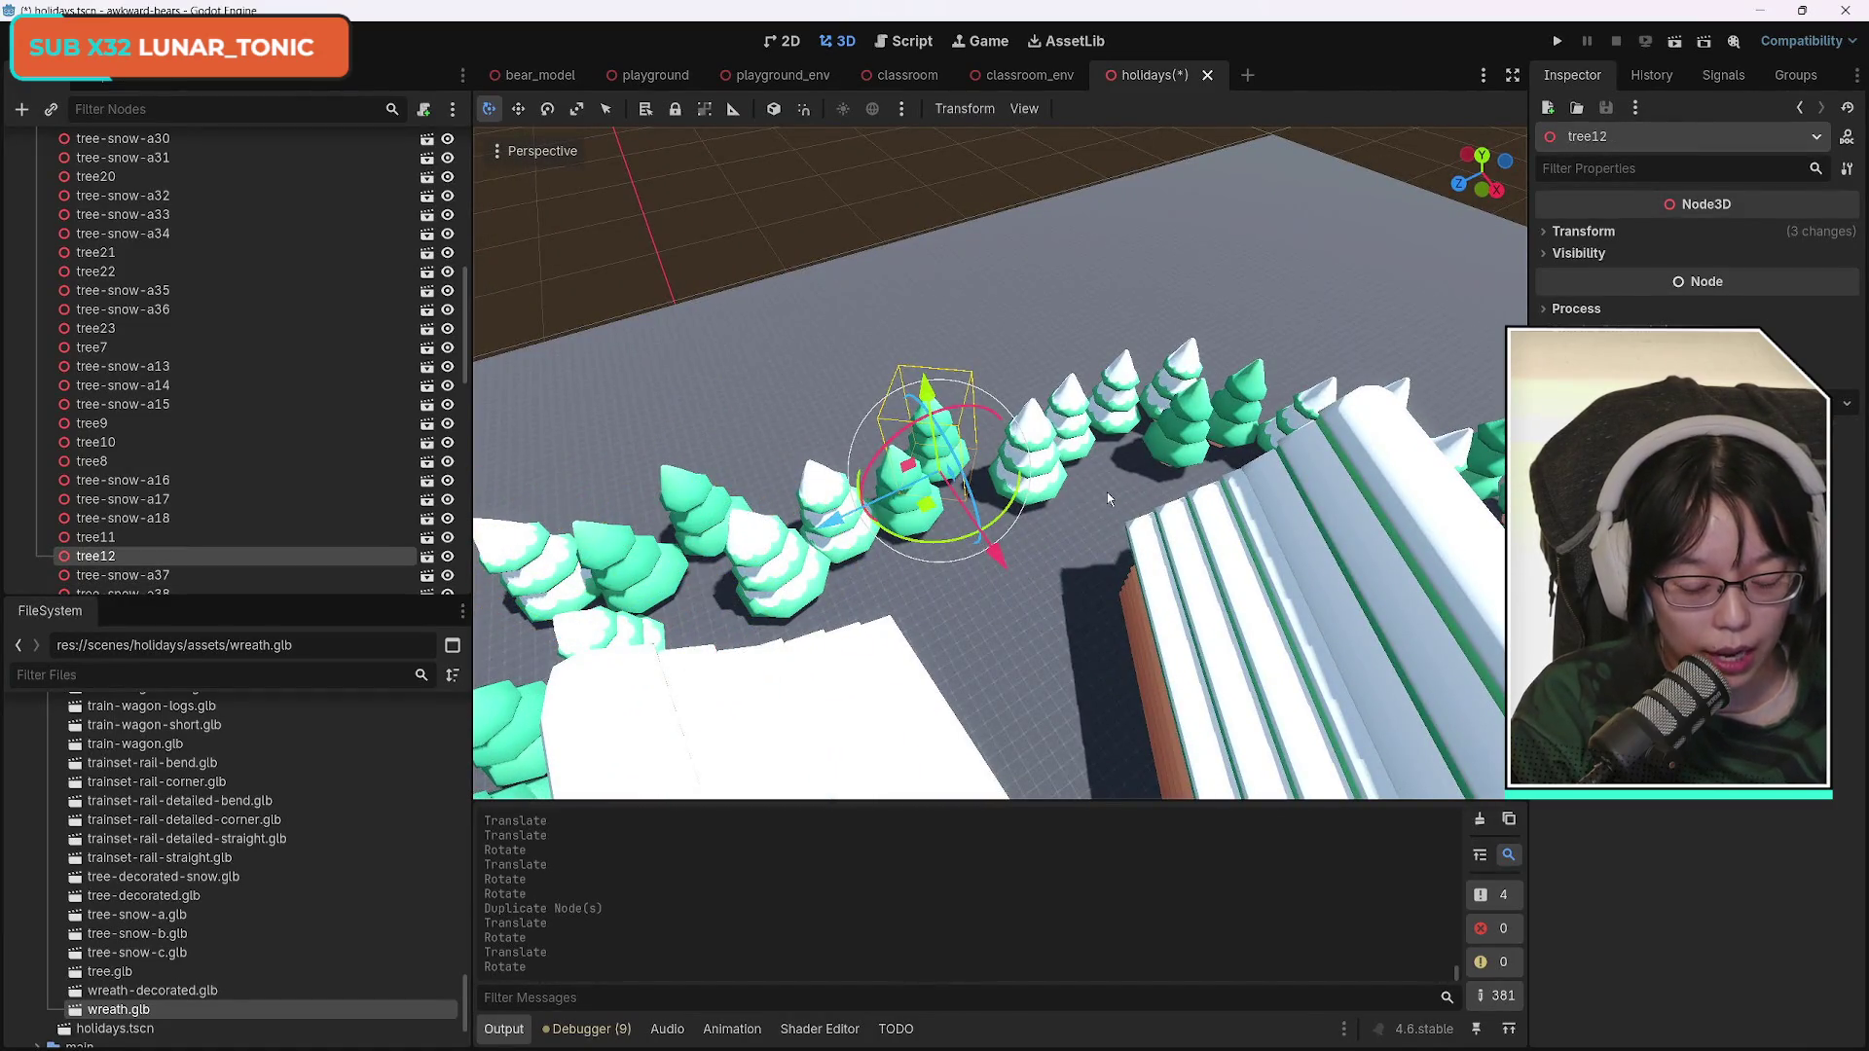
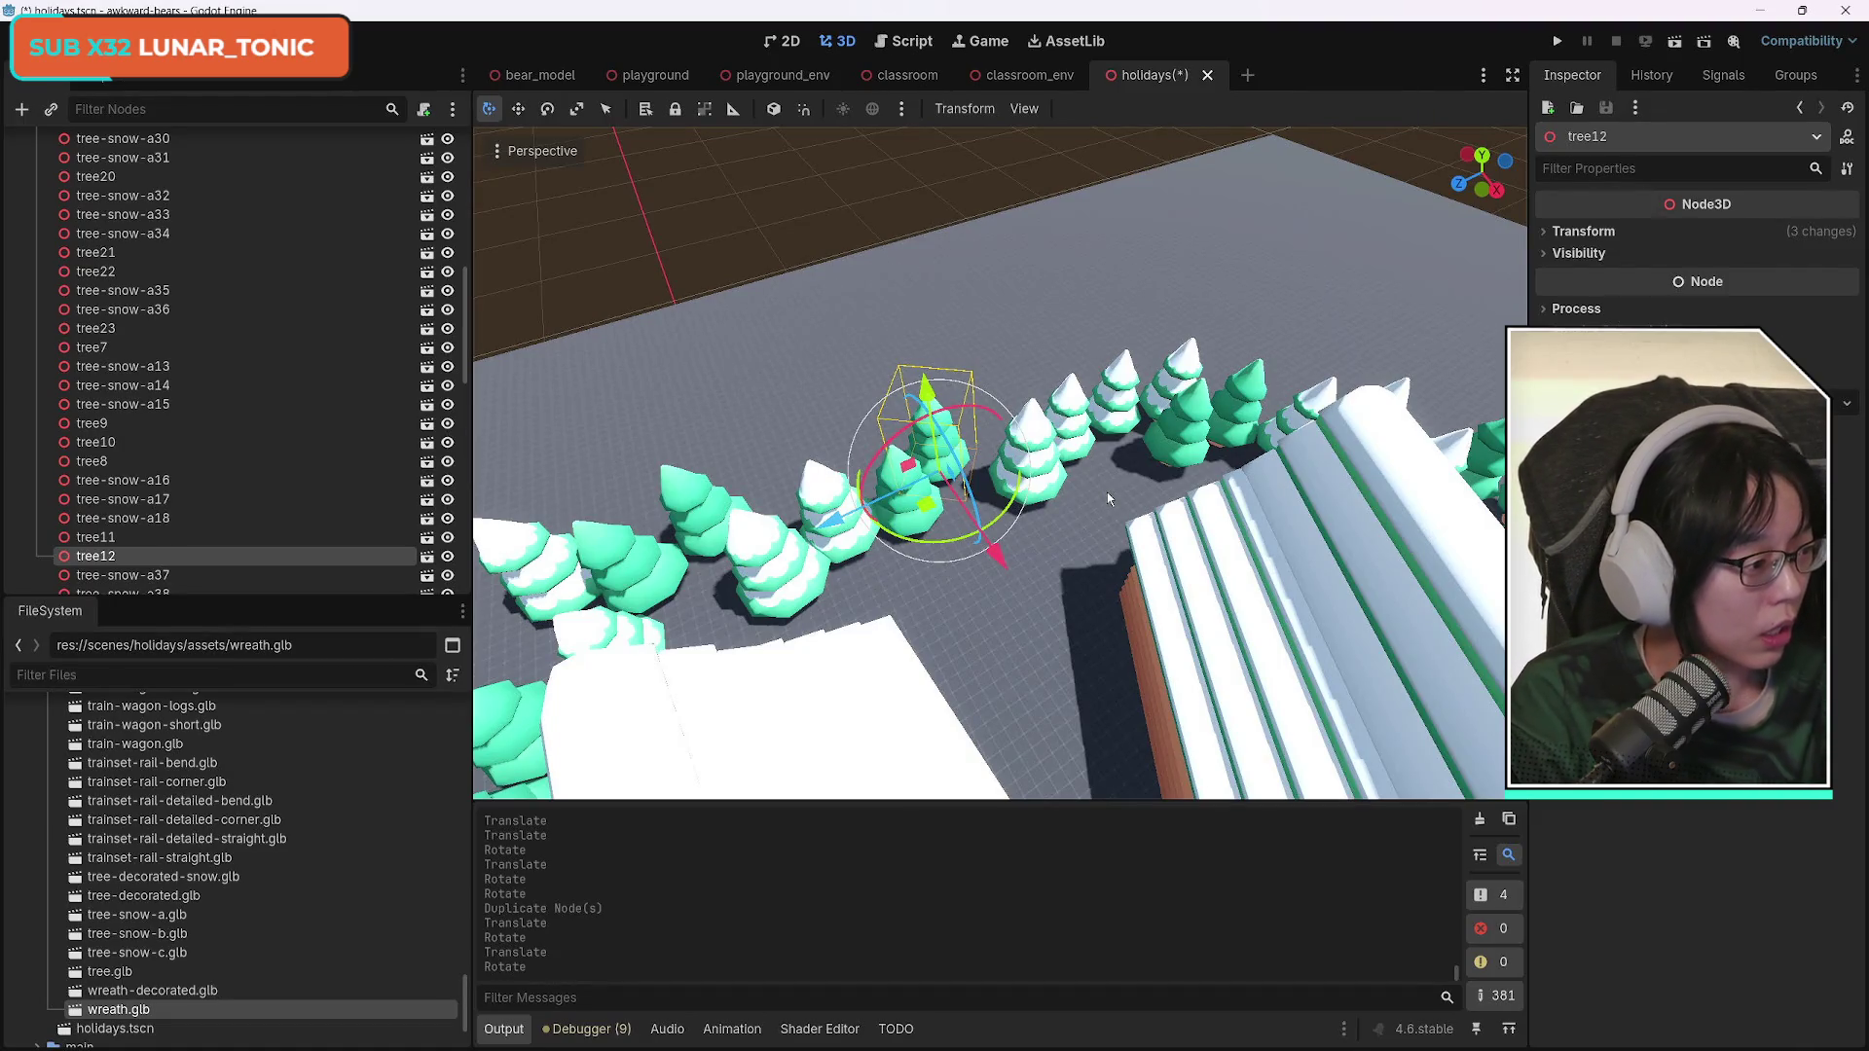
# Select four snowy pines in the tree row and duplicate them.
pyautogui.click(1044, 473)
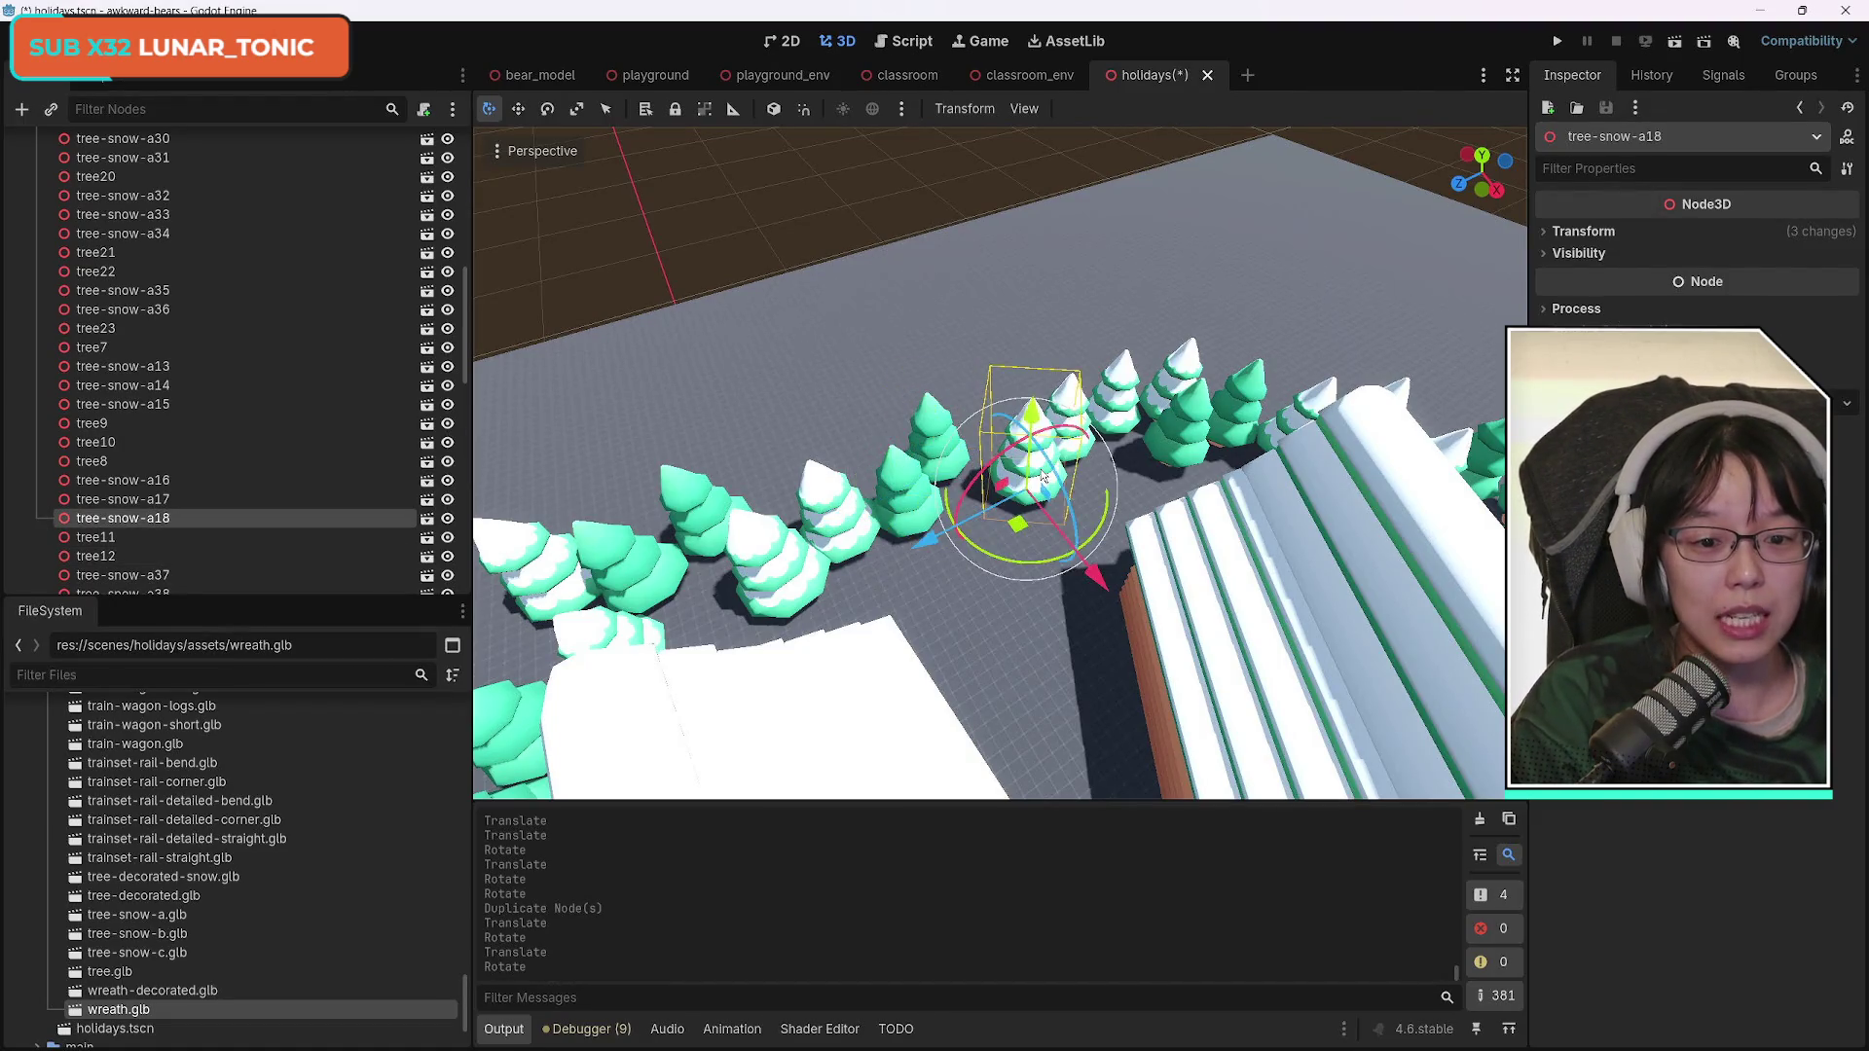
pyautogui.keyDown('shift'); pyautogui.click(776, 568); pyautogui.keyUp('shift')
pyautogui.keyDown('shift'); pyautogui.click(612, 568); pyautogui.keyUp('shift')
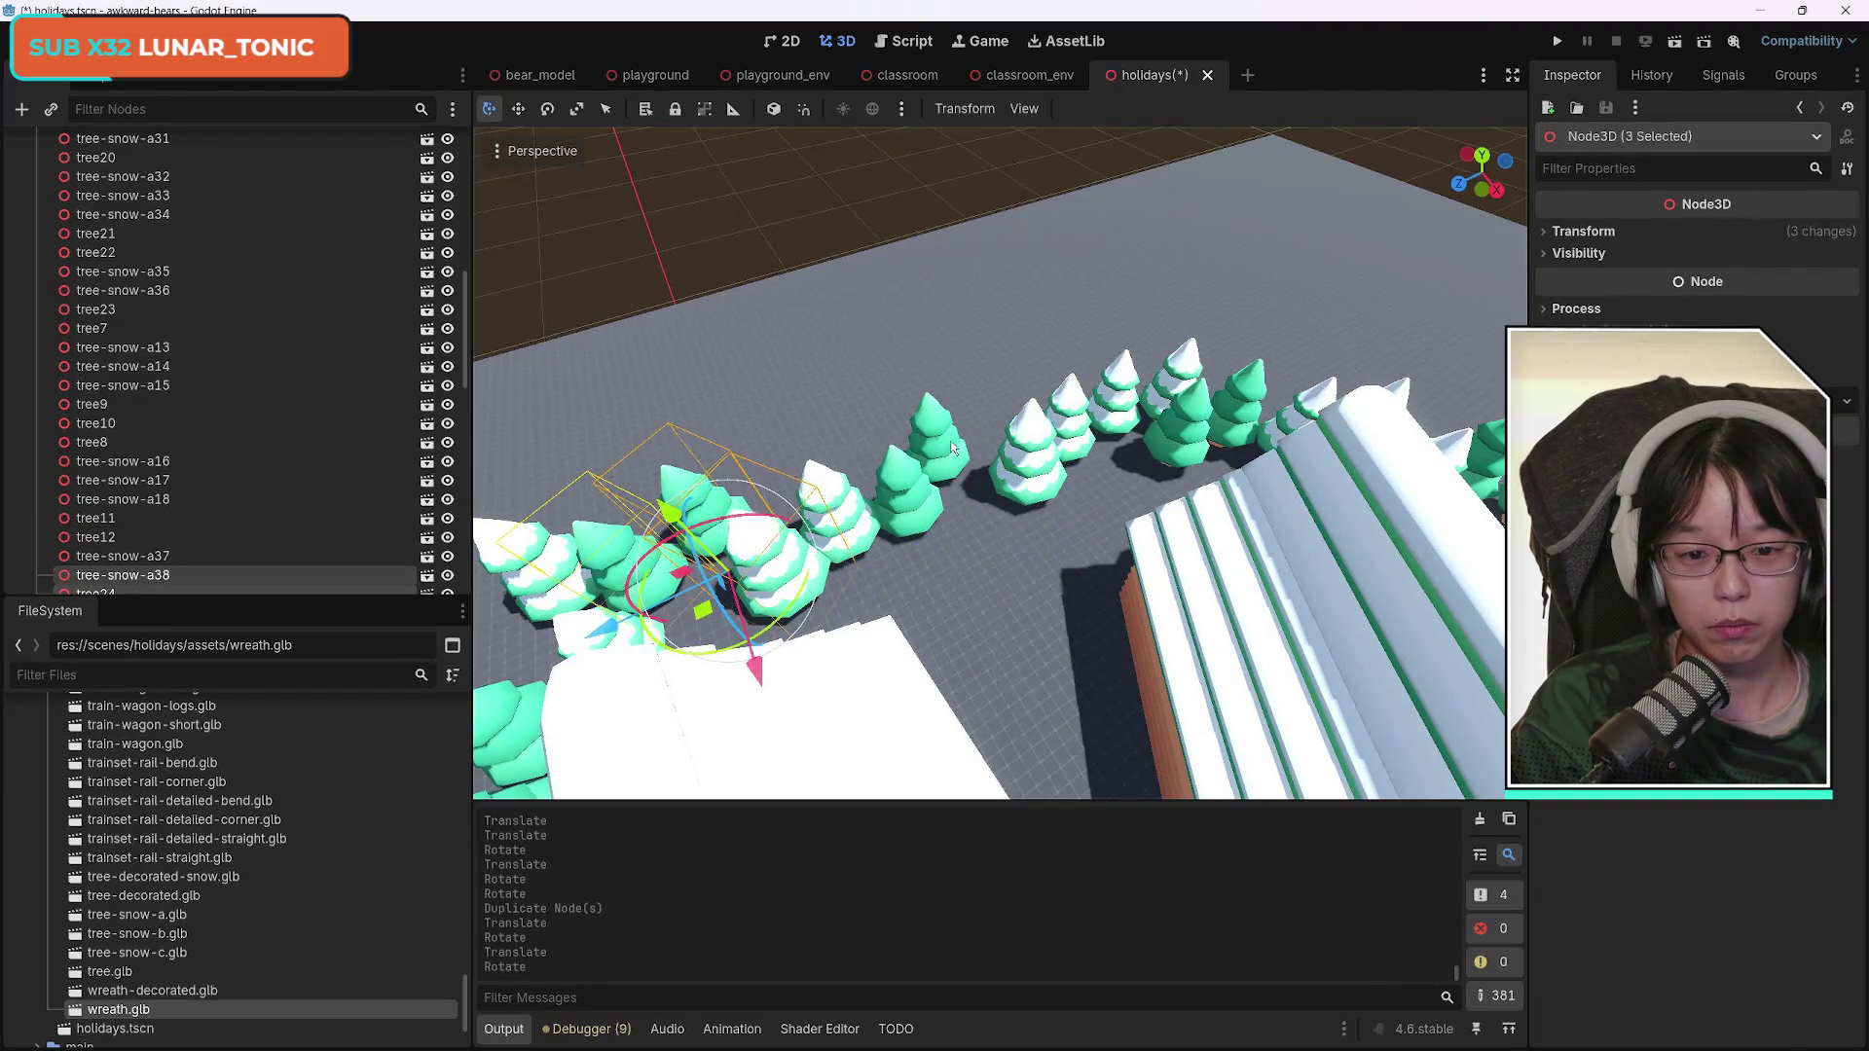
pyautogui.keyDown('shift'); pyautogui.click(838, 489); pyautogui.keyUp('shift')
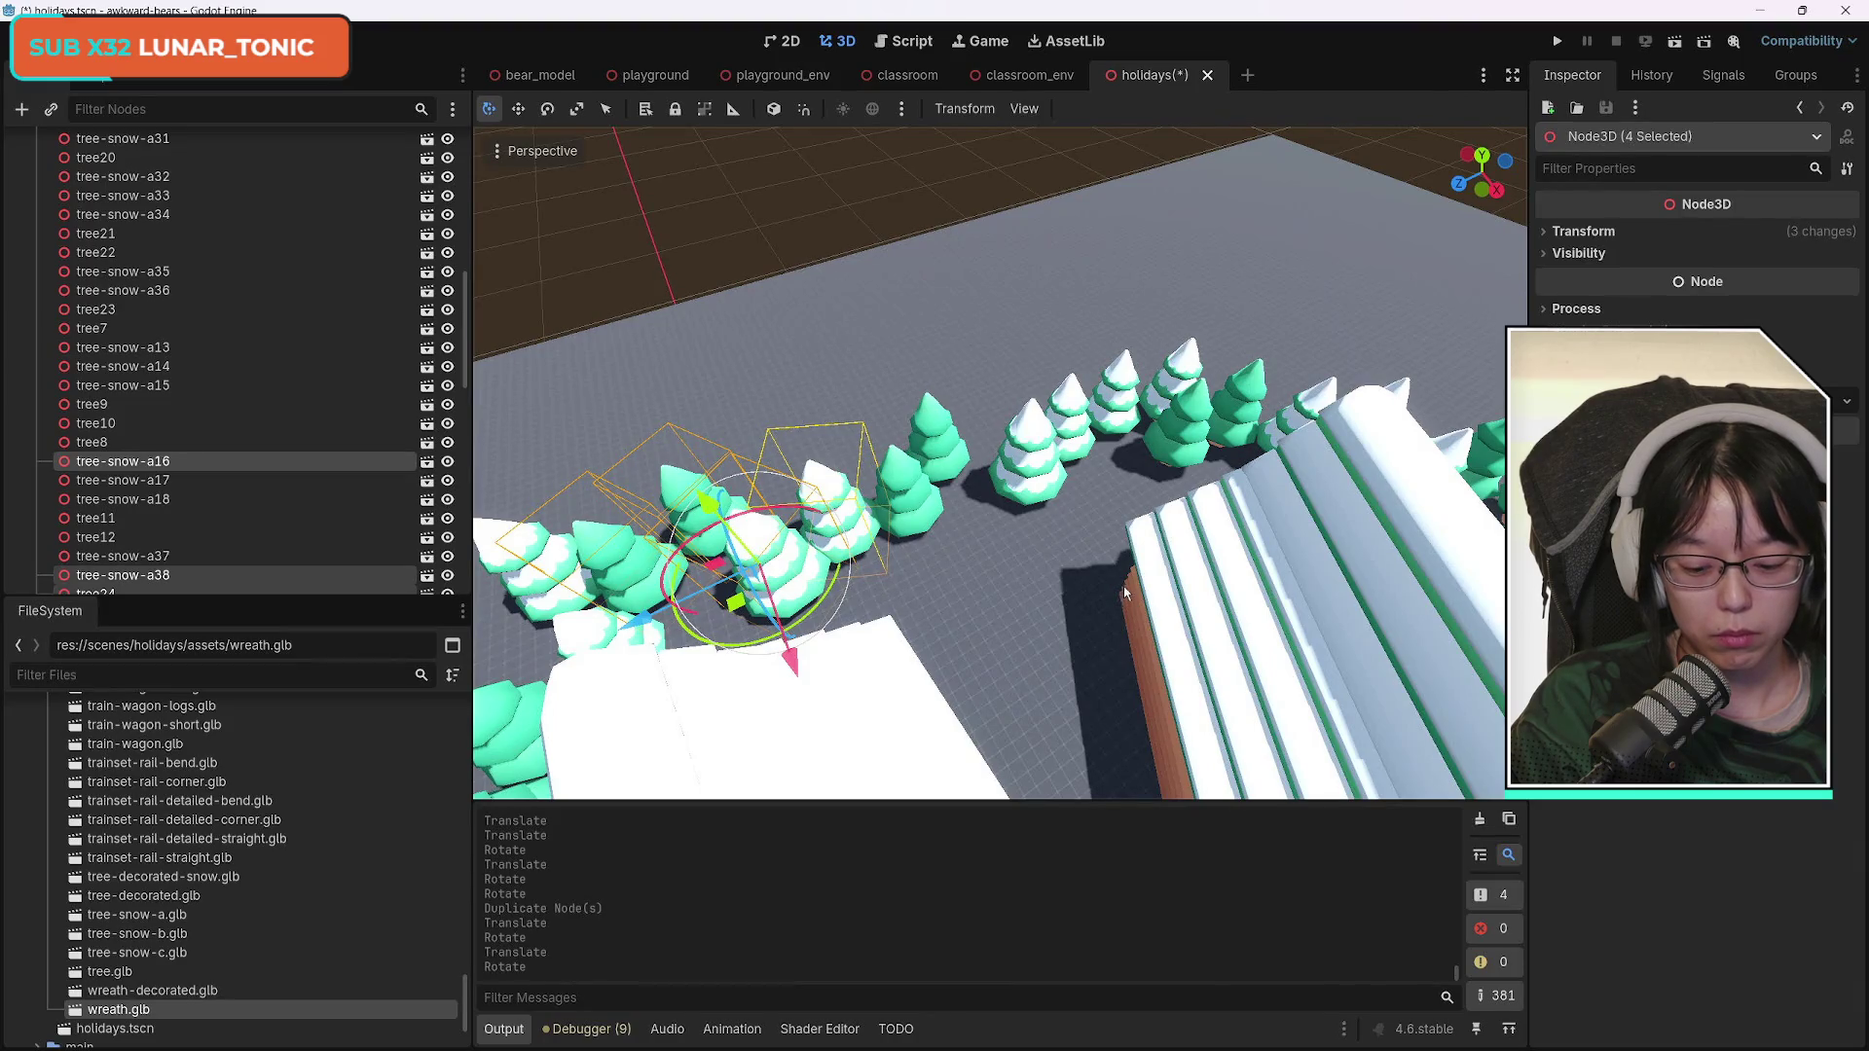
pyautogui.hotkey('ctrl', 'd')
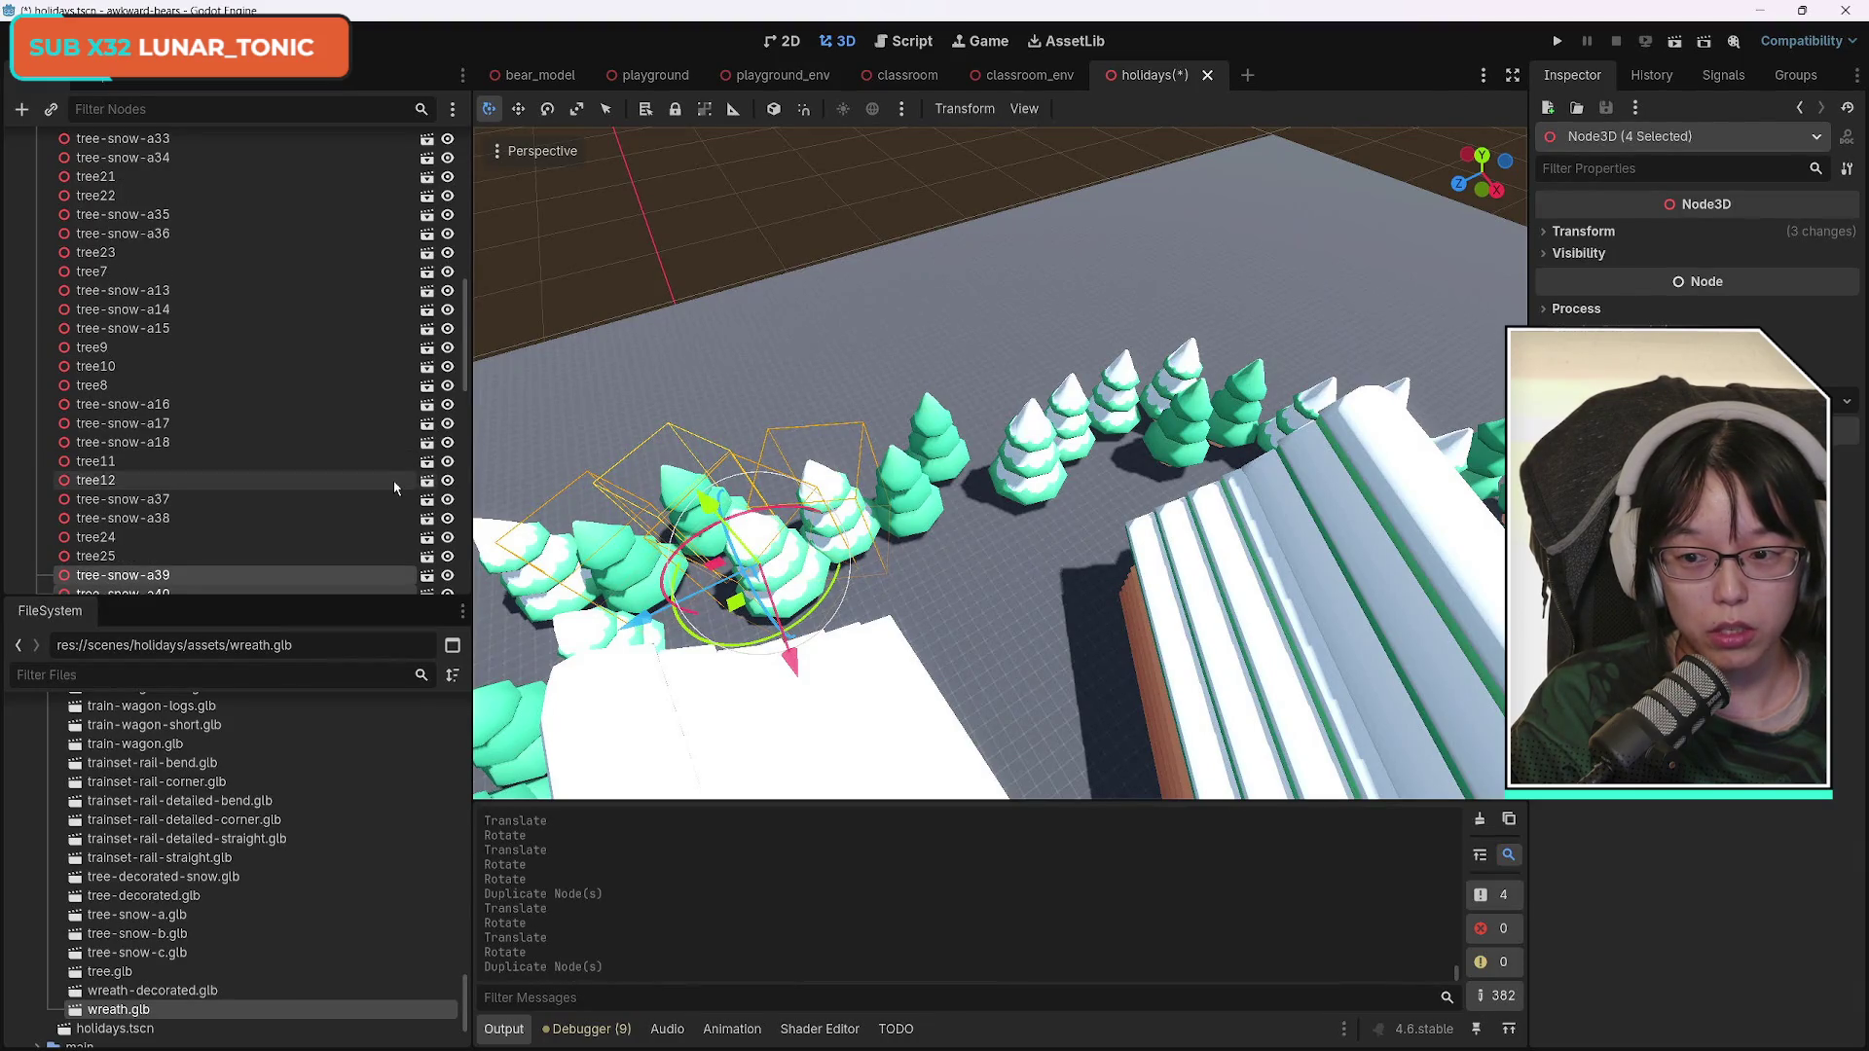
# Rotate the copied pines around the vertical Y axis.
pyautogui.moveTo(821, 608)
pyautogui.mouseDown()
pyautogui.moveTo(847, 622)
pyautogui.moveTo(879, 582)
pyautogui.moveTo(1017, 633)
pyautogui.moveTo(1071, 710)
pyautogui.mouseUp()
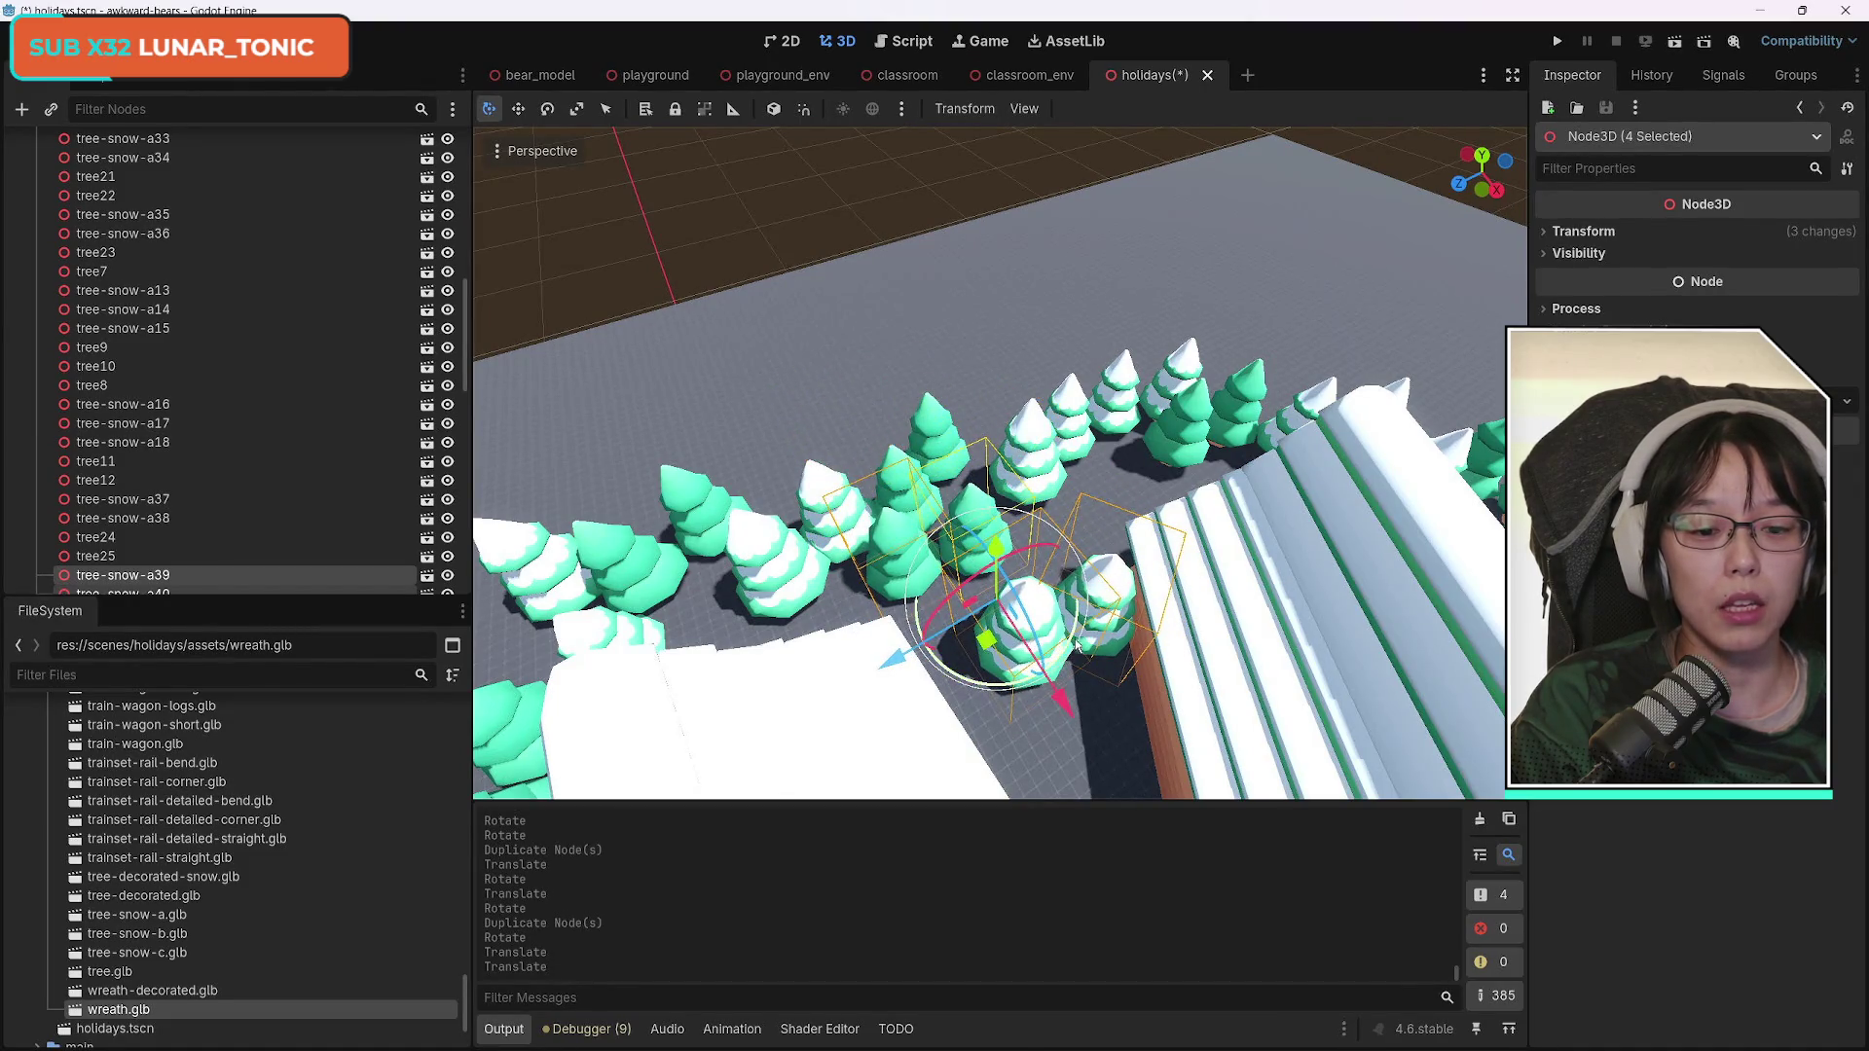
pyautogui.press('r')
pyautogui.press('y')
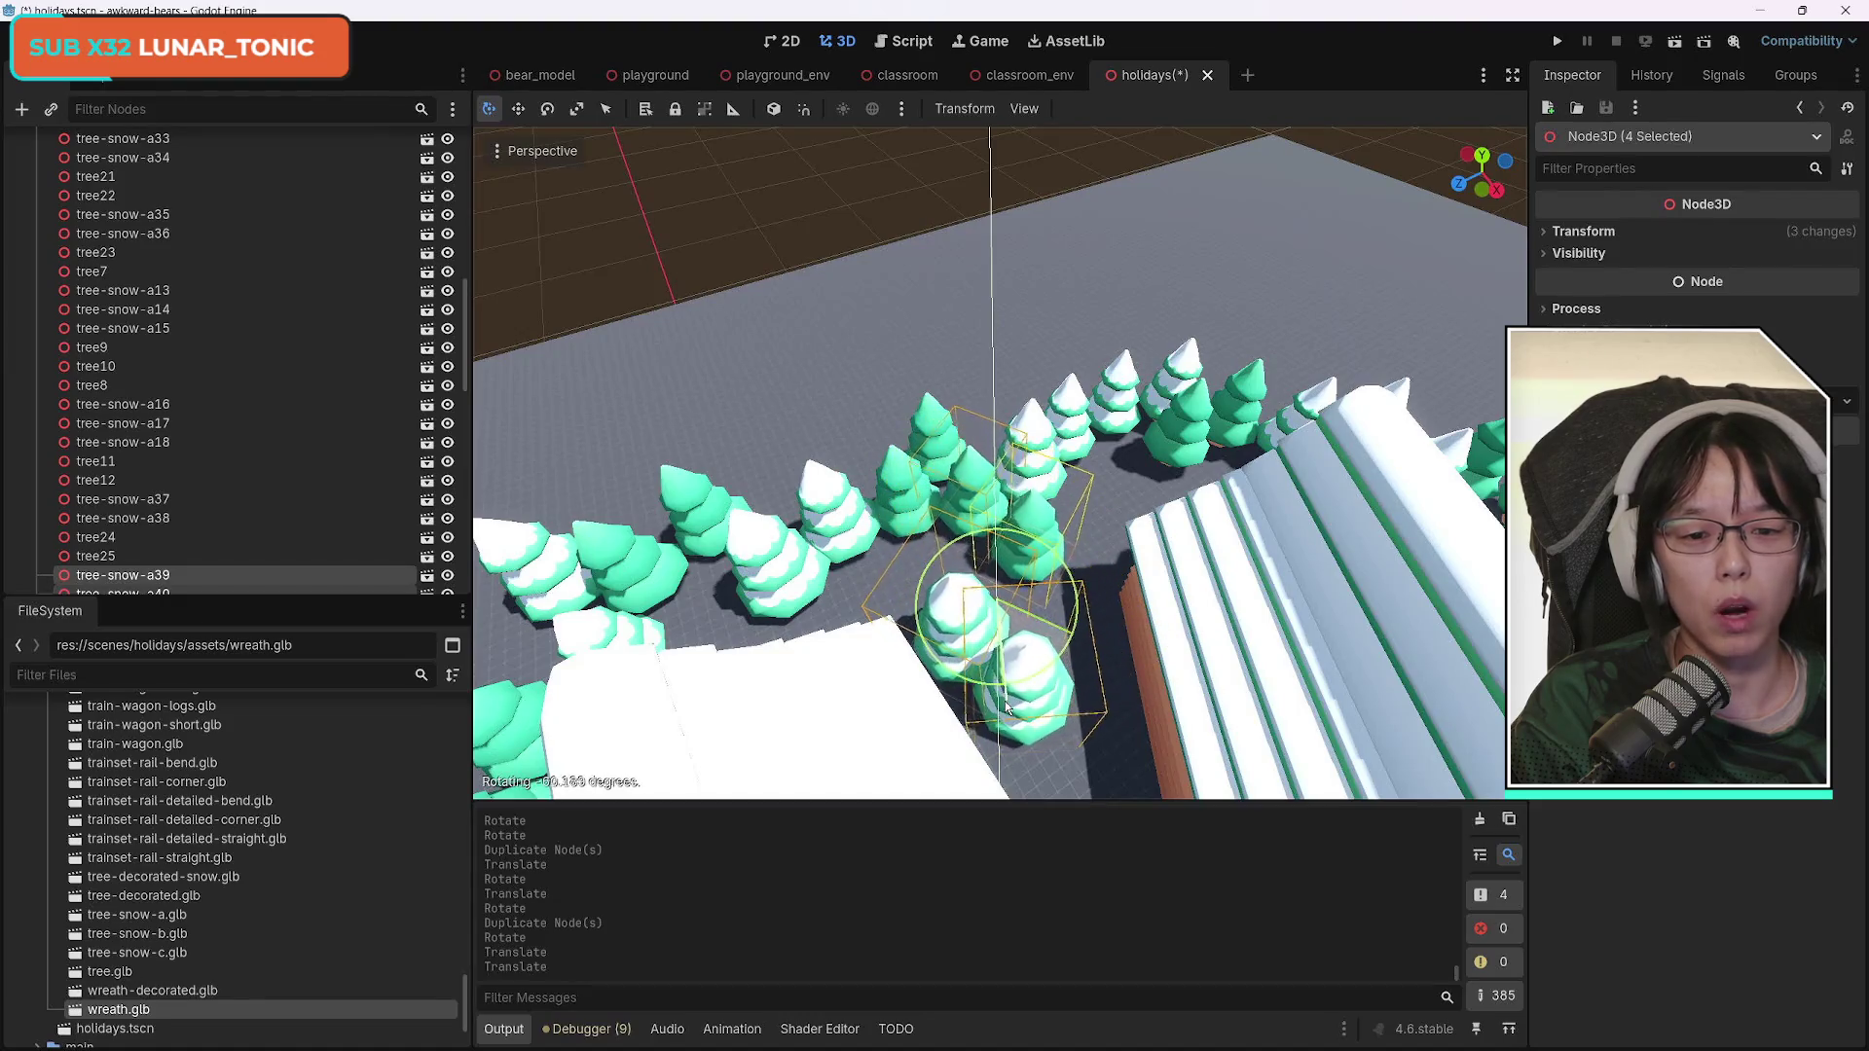
pyautogui.click(995, 706)
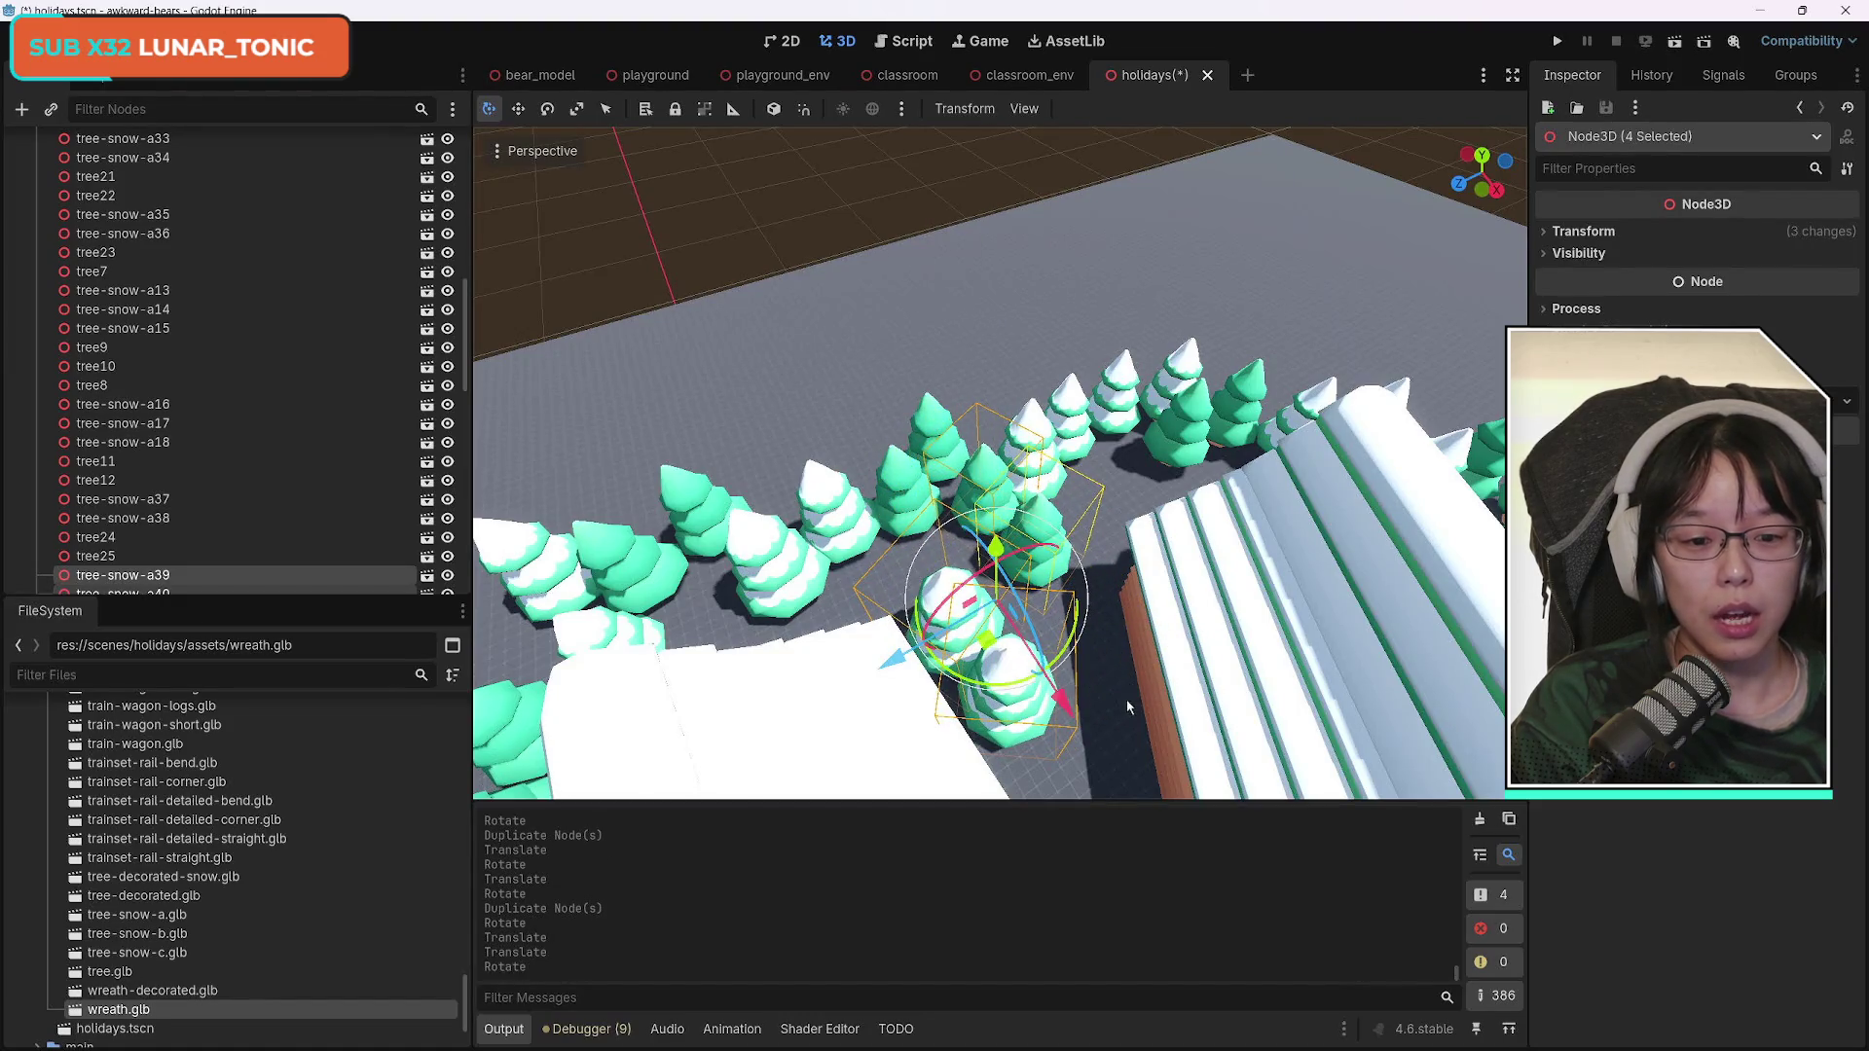
# Move two of the copied pines, including tree-snow-a39, sideways along X into the forest gap.
pyautogui.click(1118, 675)
pyautogui.click(1005, 694)
pyautogui.keyDown('shift'); pyautogui.click(934, 609); pyautogui.keyUp('shift')
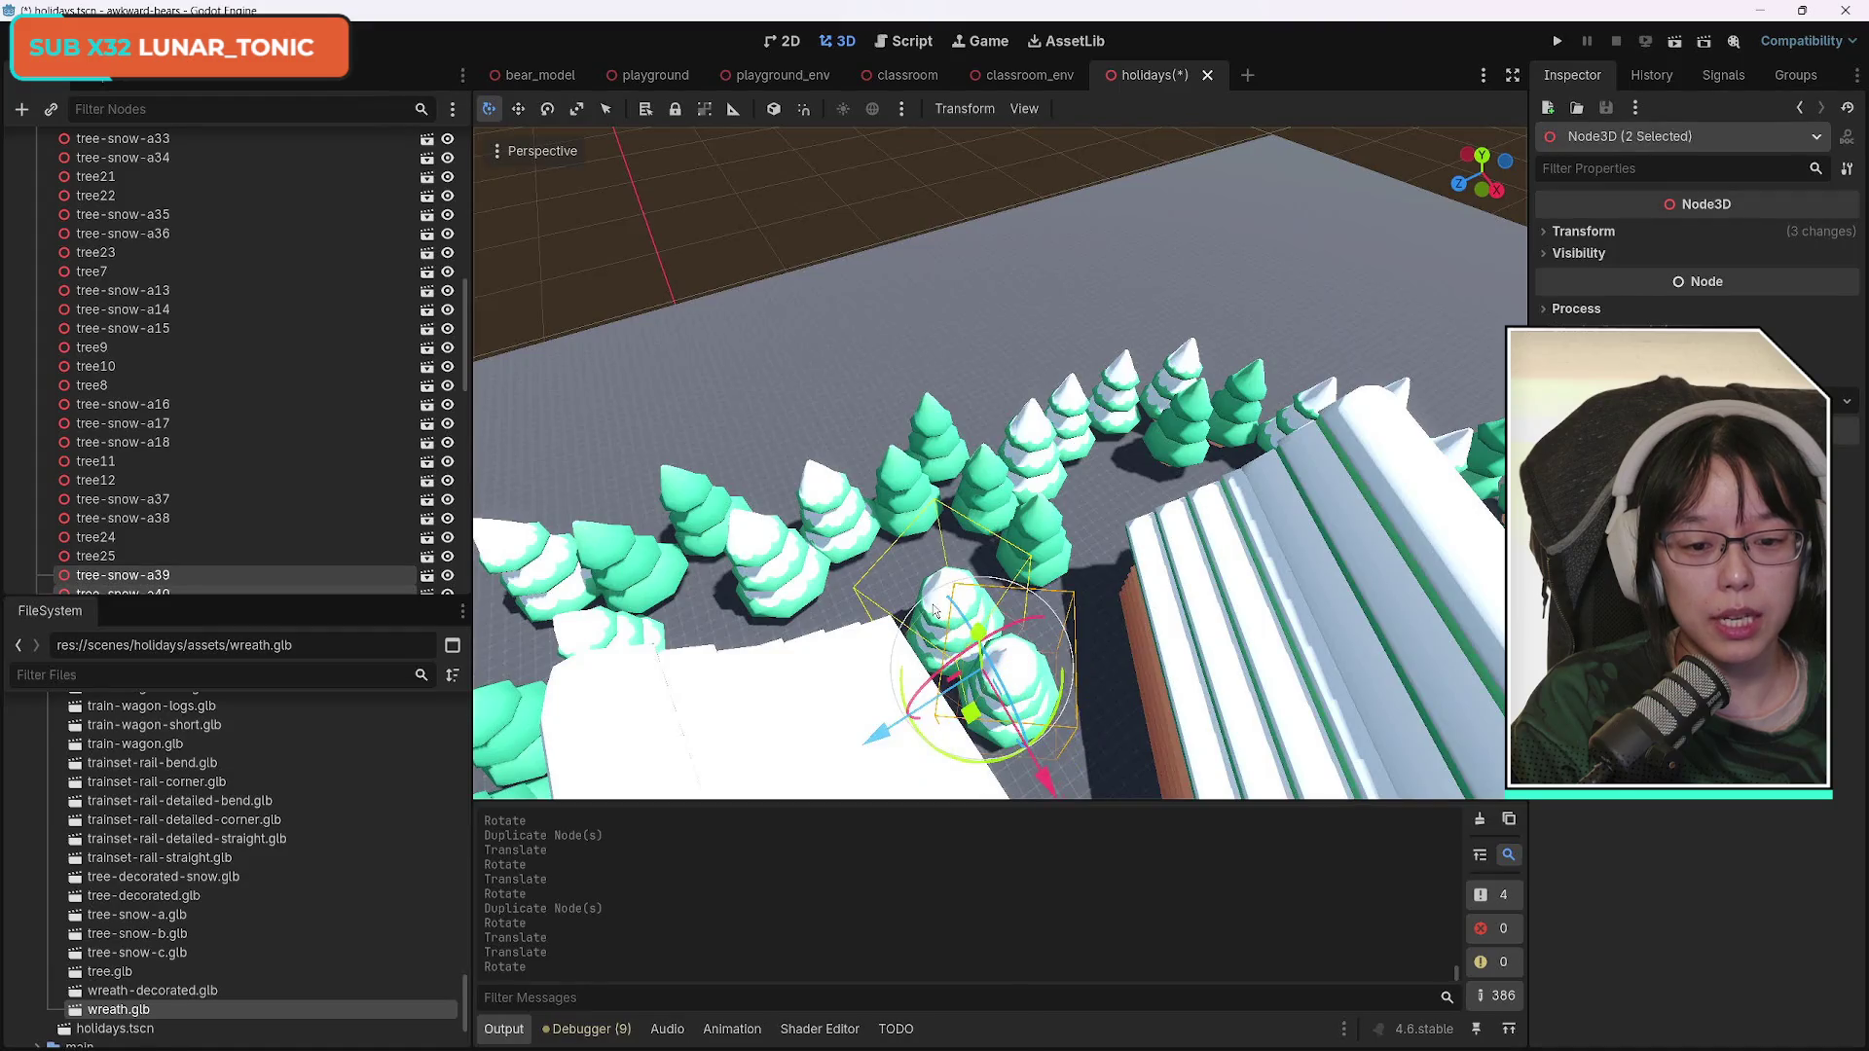
pyautogui.press('g')
pyautogui.click(917, 717)
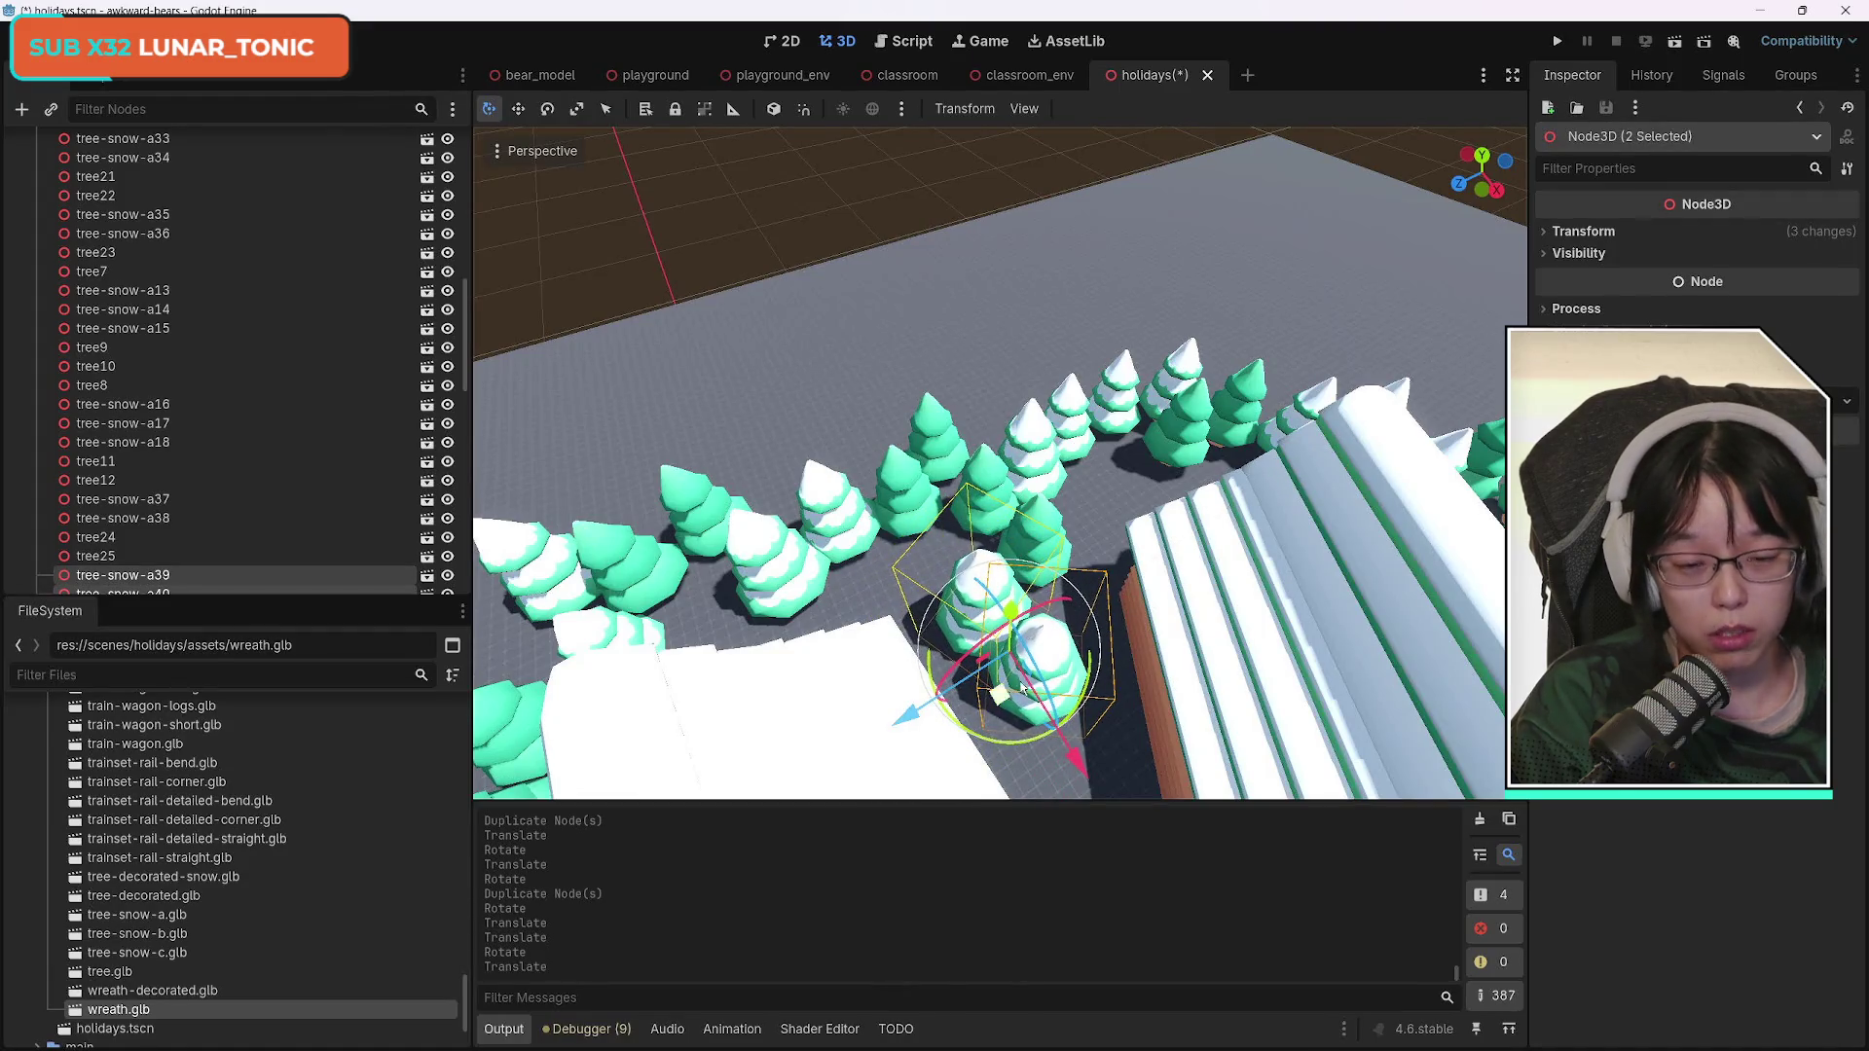
pyautogui.press('g')
pyautogui.press('x')
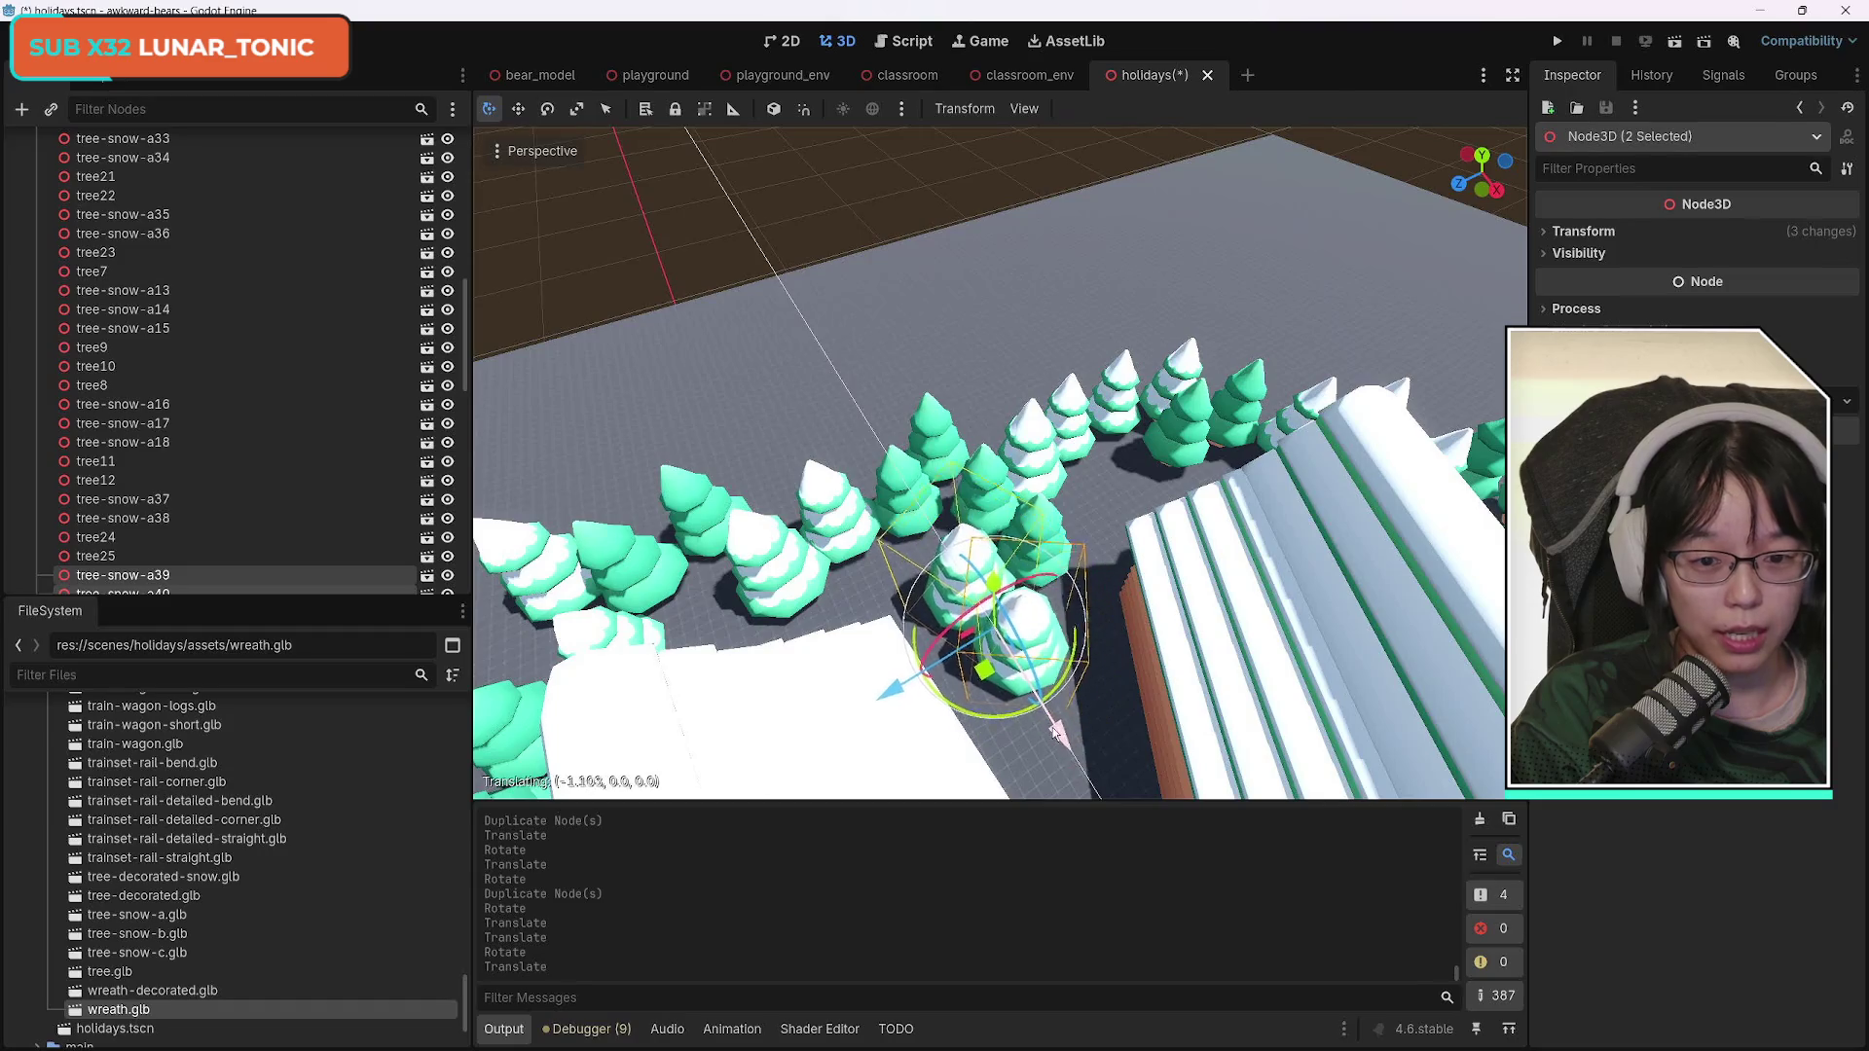
pyautogui.click(1037, 711)
pyautogui.moveTo(1090, 707)
pyautogui.mouseDown()
pyautogui.moveTo(1070, 594)
pyautogui.moveTo(1071, 705)
pyautogui.moveTo(1032, 681)
pyautogui.moveTo(1065, 662)
pyautogui.moveTo(1051, 653)
pyautogui.moveTo(1105, 644)
pyautogui.mouseUp()
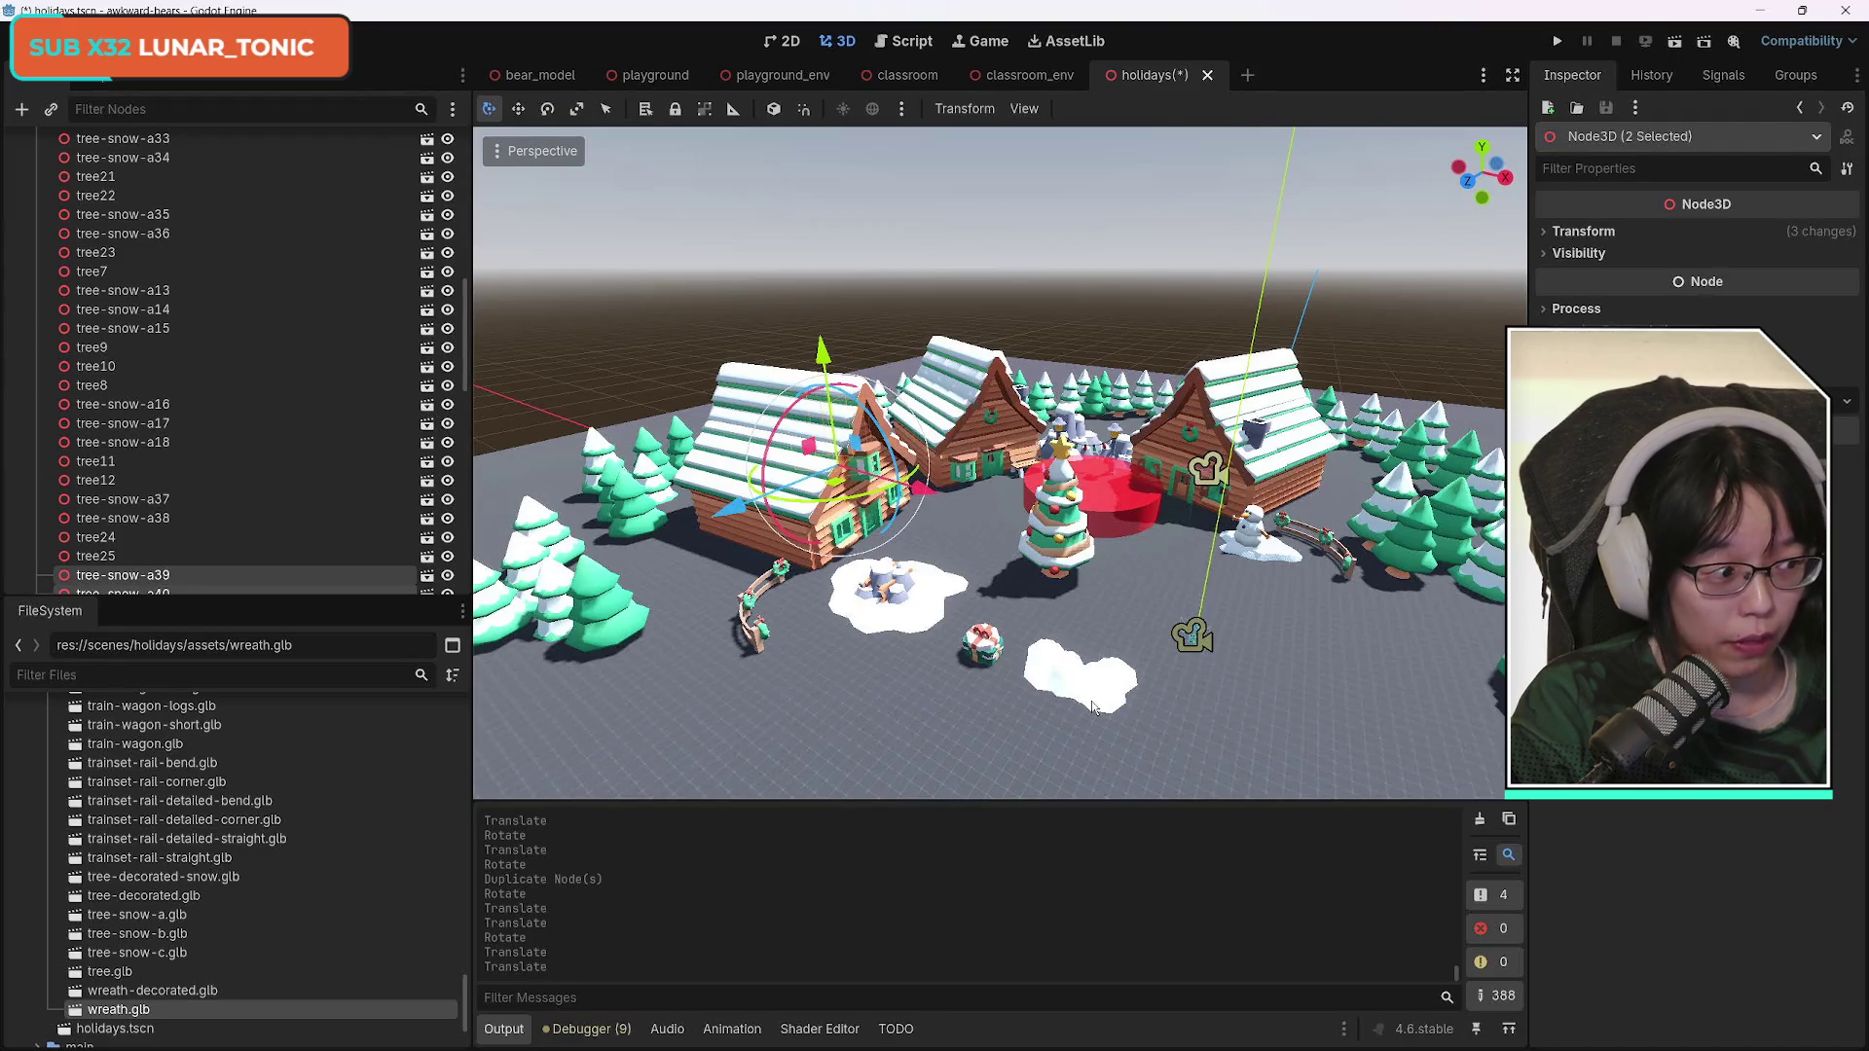
pyautogui.press('w')
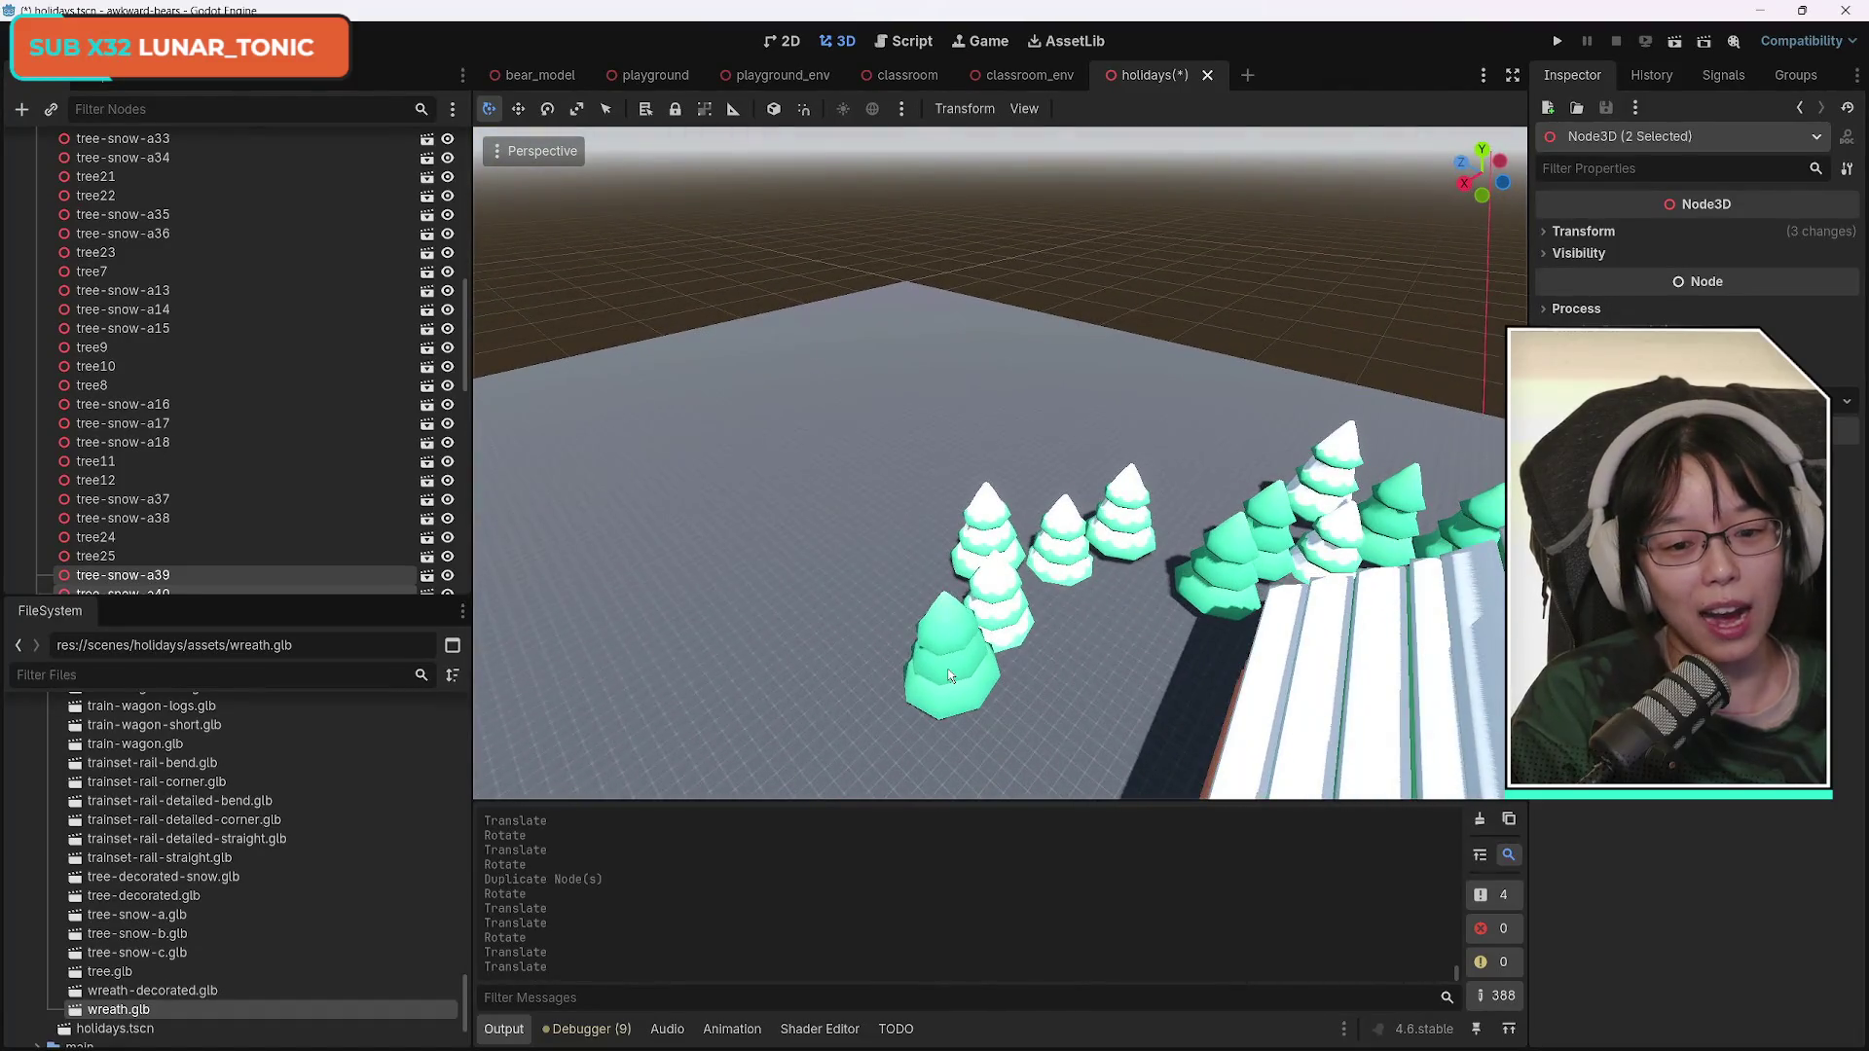
# Select tree23 and four more pines, then turn them about -14° on the Y axis.
pyautogui.click(1017, 594)
pyautogui.keyDown('shift'); pyautogui.click(1016, 591); pyautogui.keyUp('shift')
pyautogui.keyDown('shift'); pyautogui.click(993, 511); pyautogui.keyUp('shift')
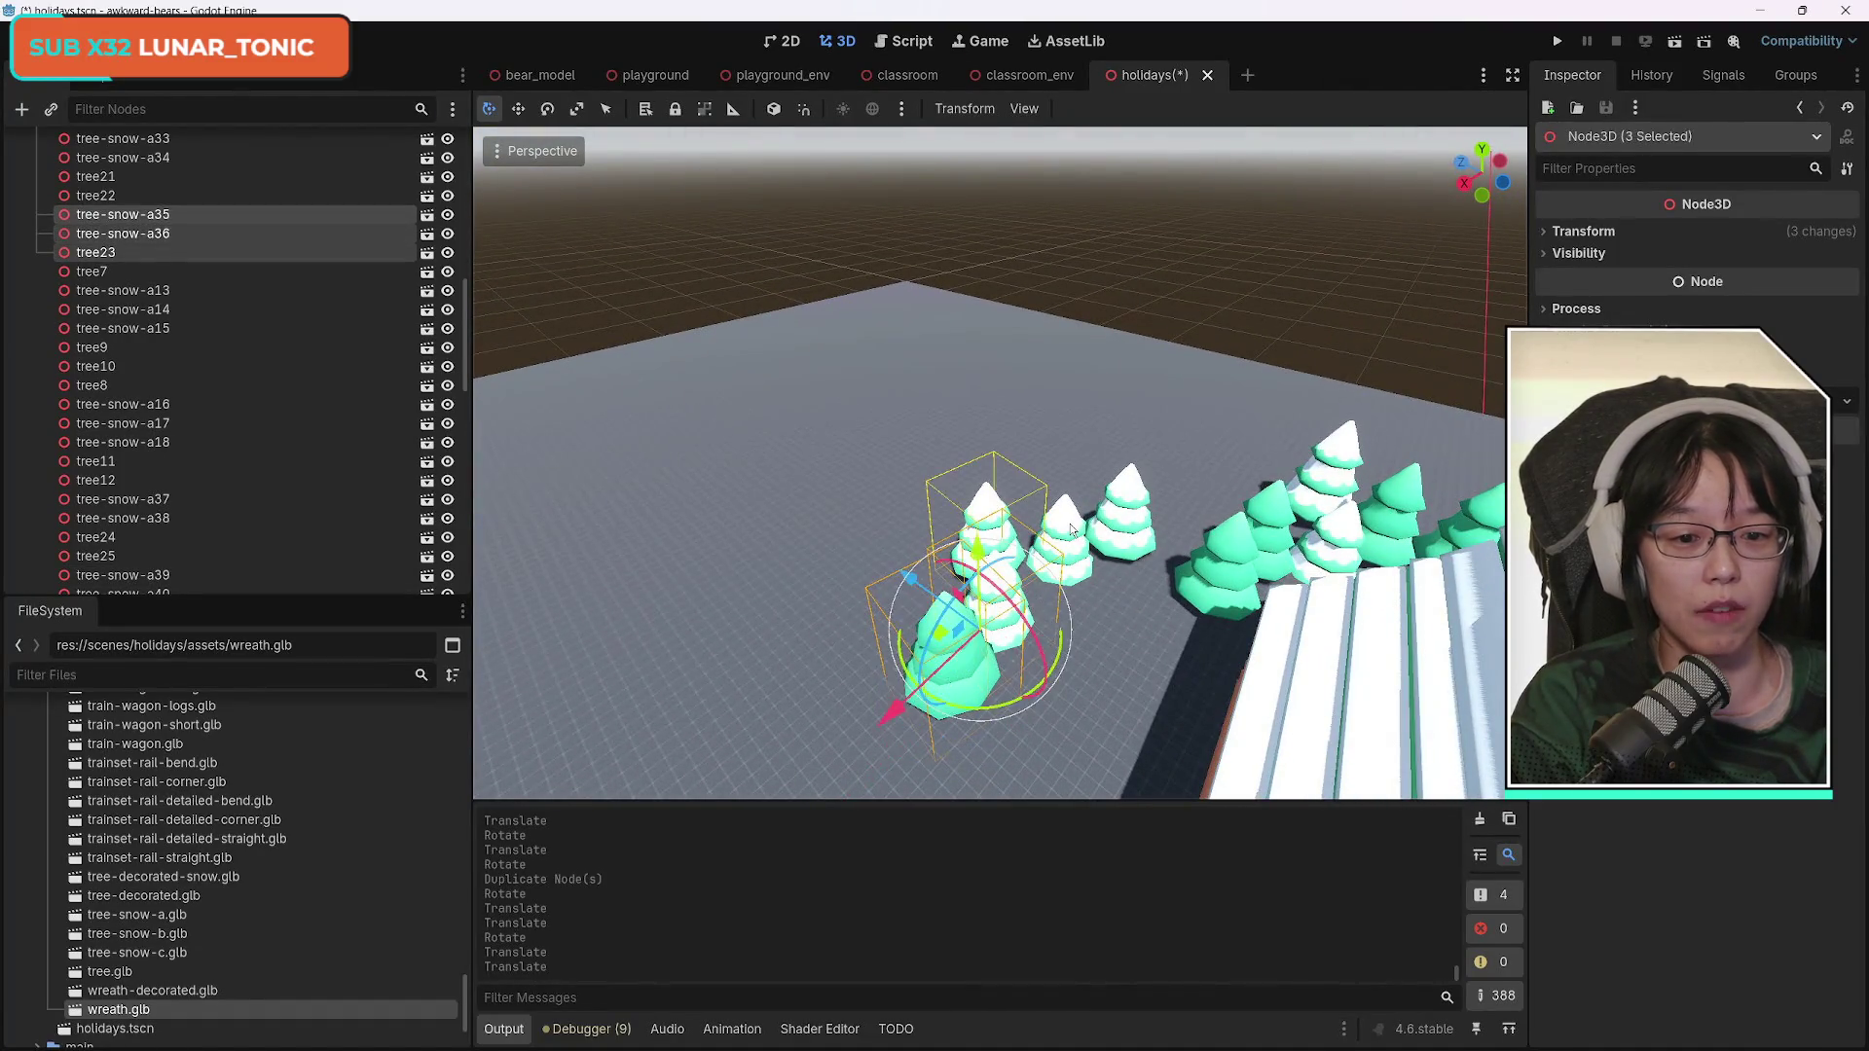
pyautogui.keyDown('shift'); pyautogui.click(1071, 524); pyautogui.keyUp('shift')
pyautogui.keyDown('shift'); pyautogui.click(1132, 509); pyautogui.keyUp('shift')
pyautogui.moveTo(1114, 635); pyautogui.dragTo(1098, 644)
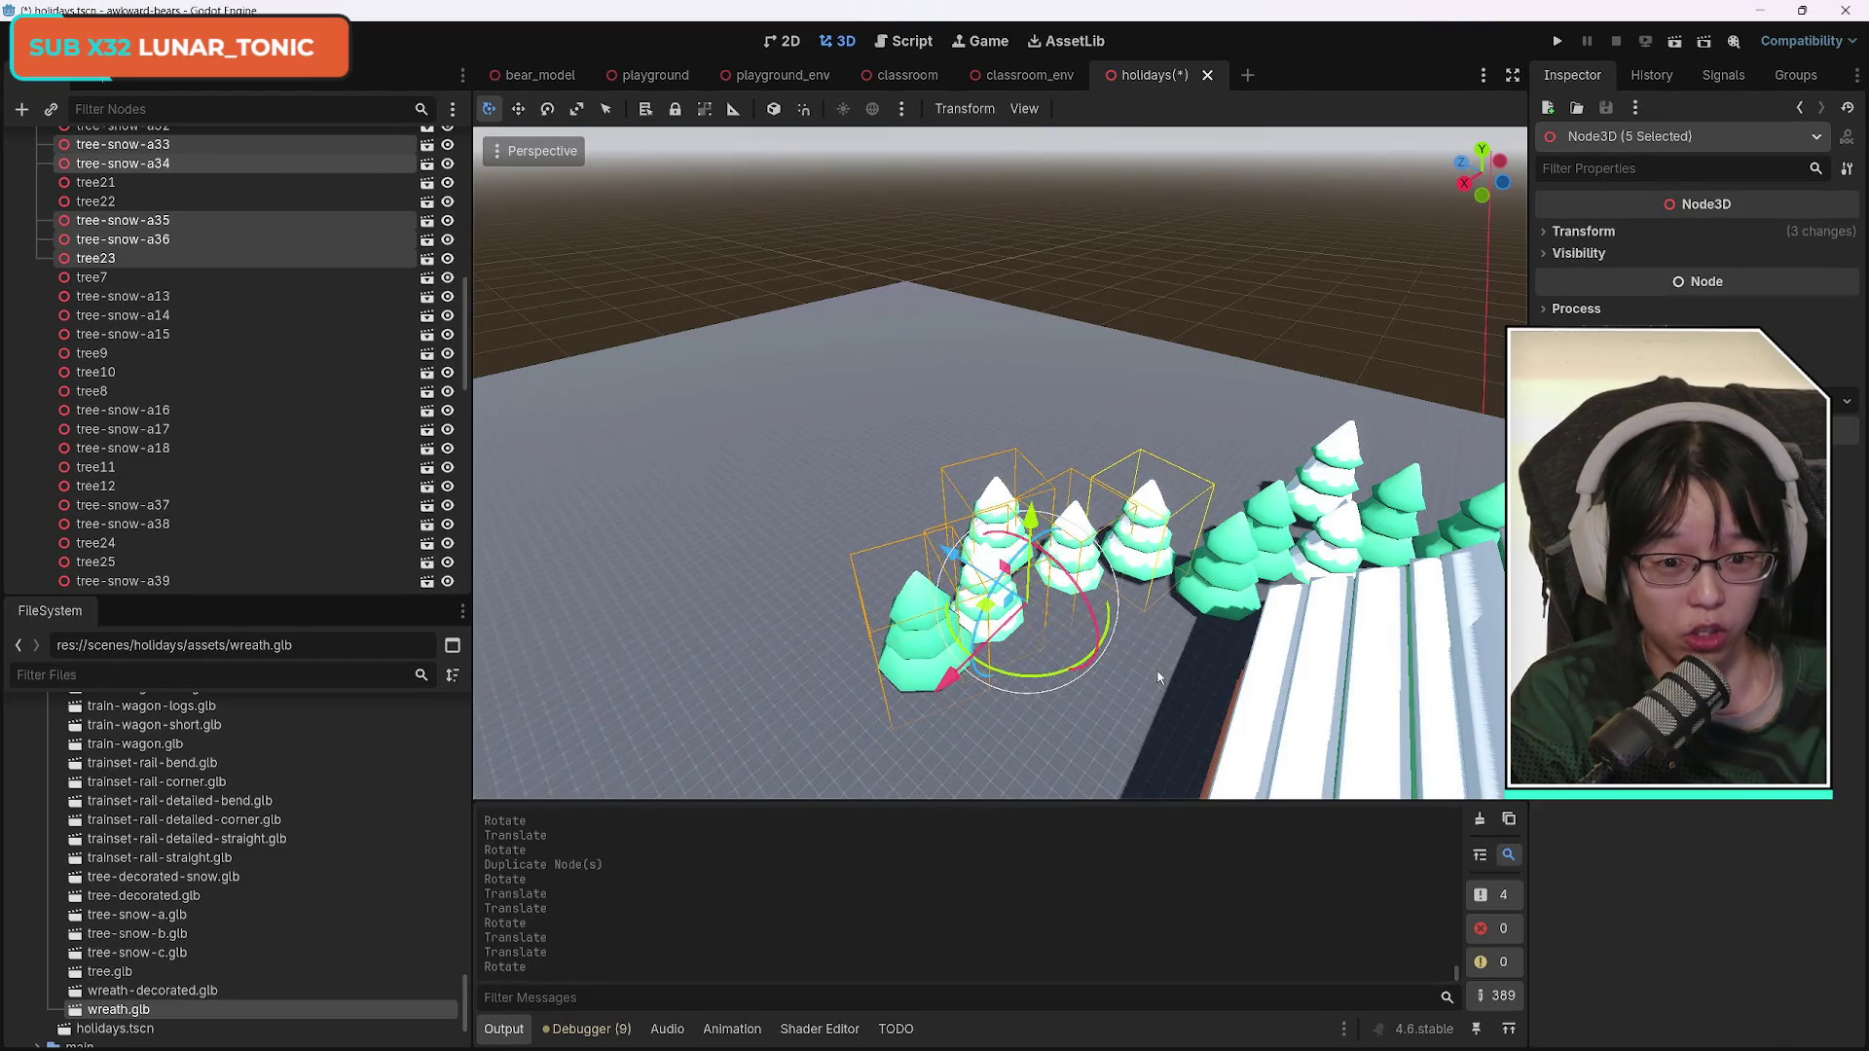
# Fly around the village in freelook to inspect the turned pines.
pyautogui.press('w')
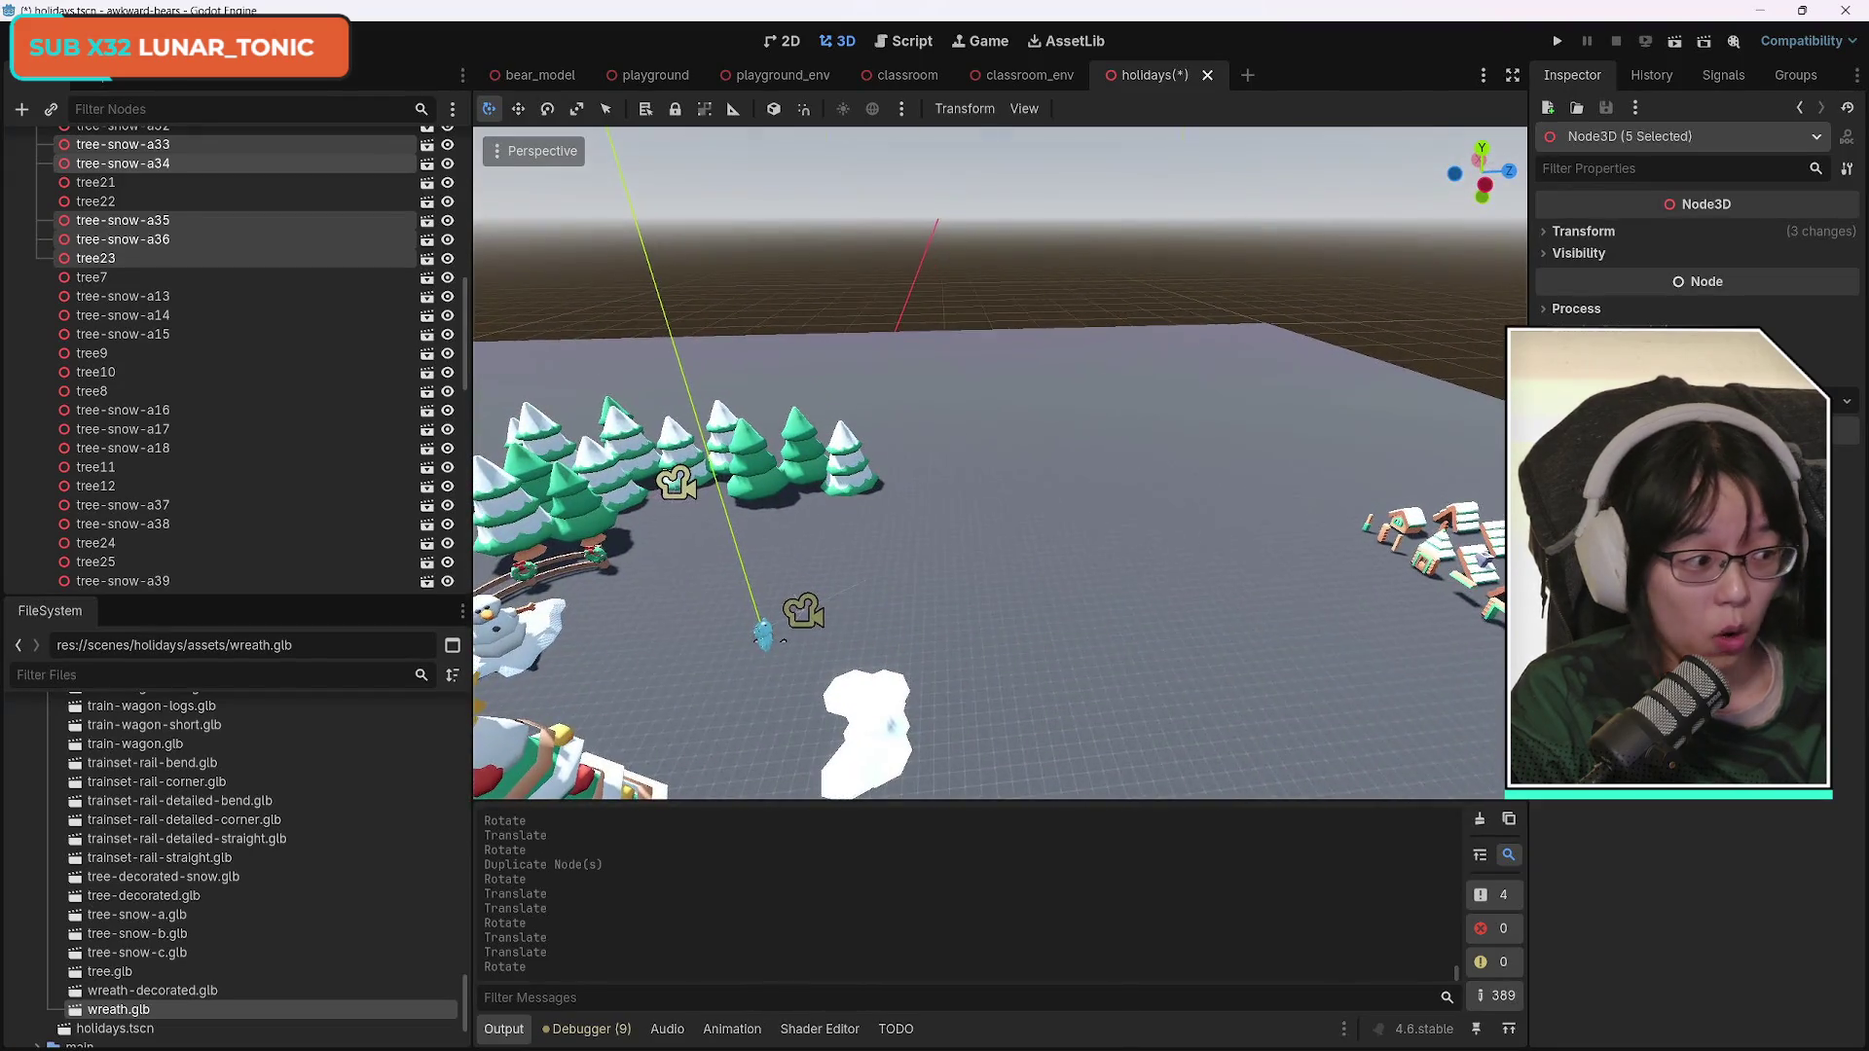
pyautogui.press('w')
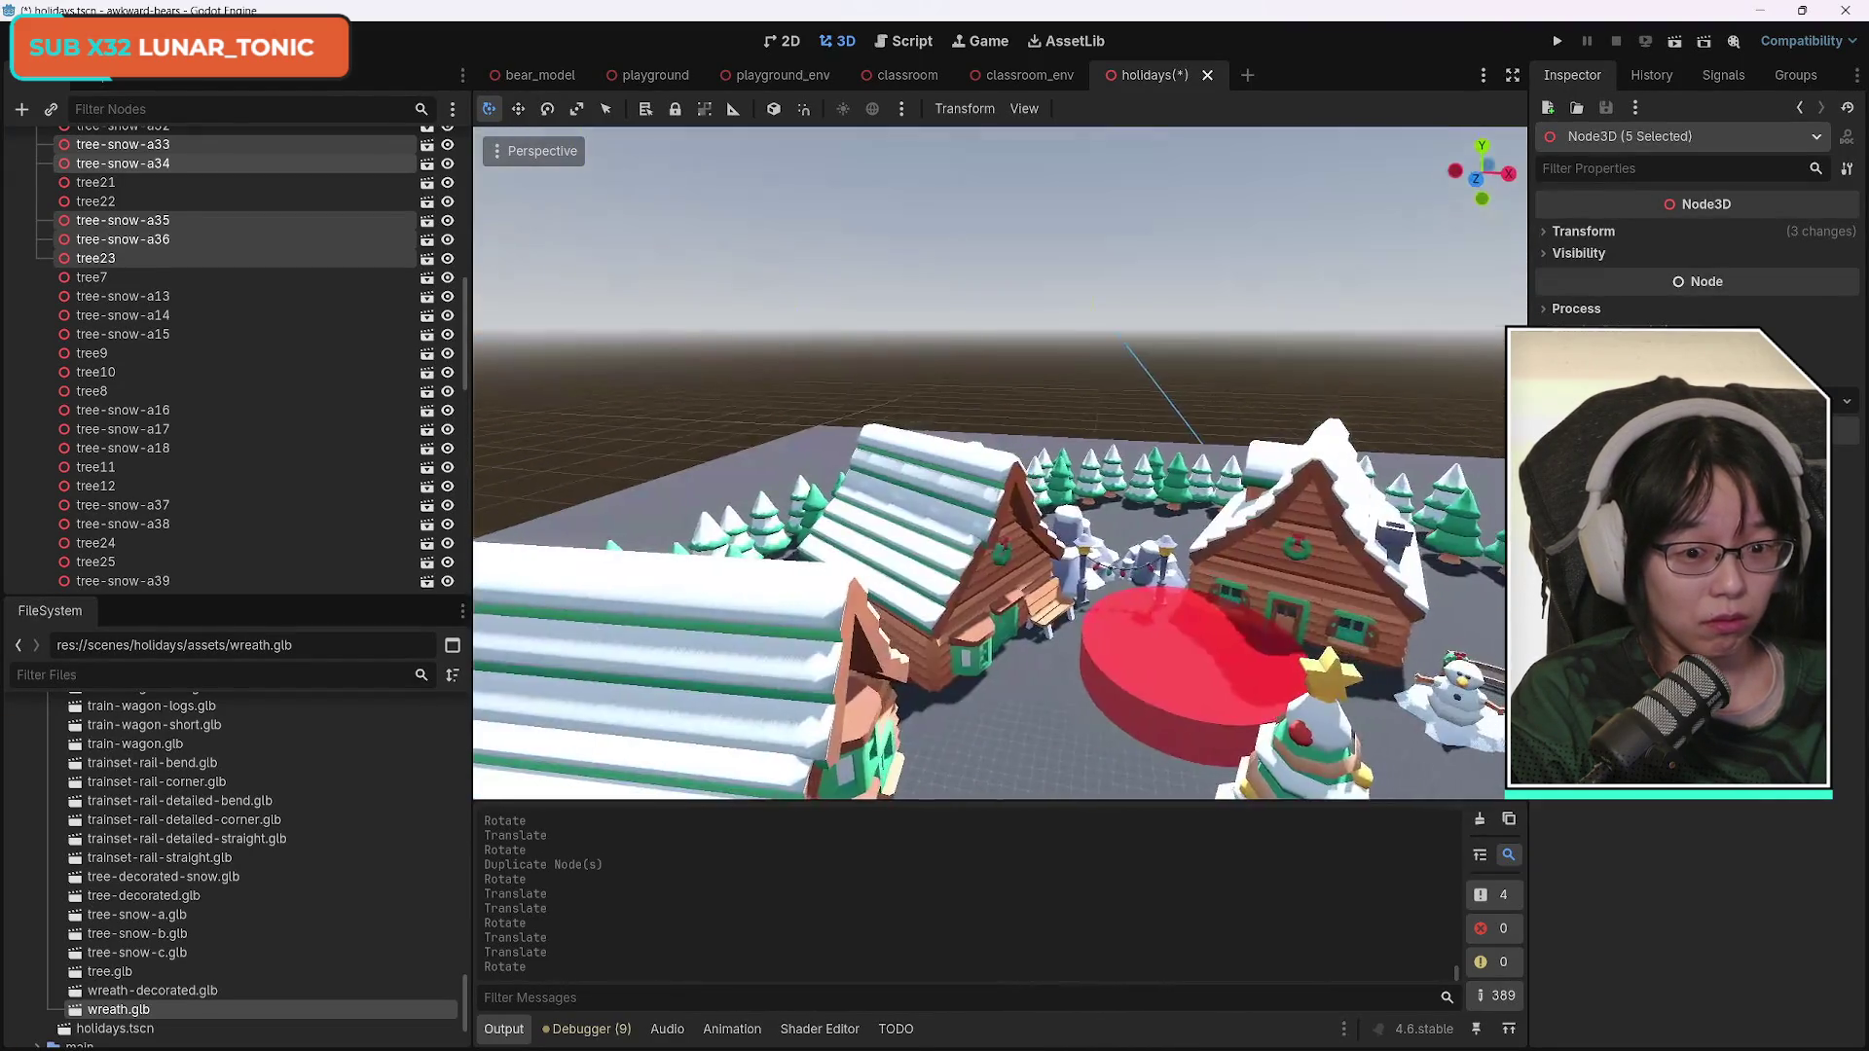
pyautogui.press('f')
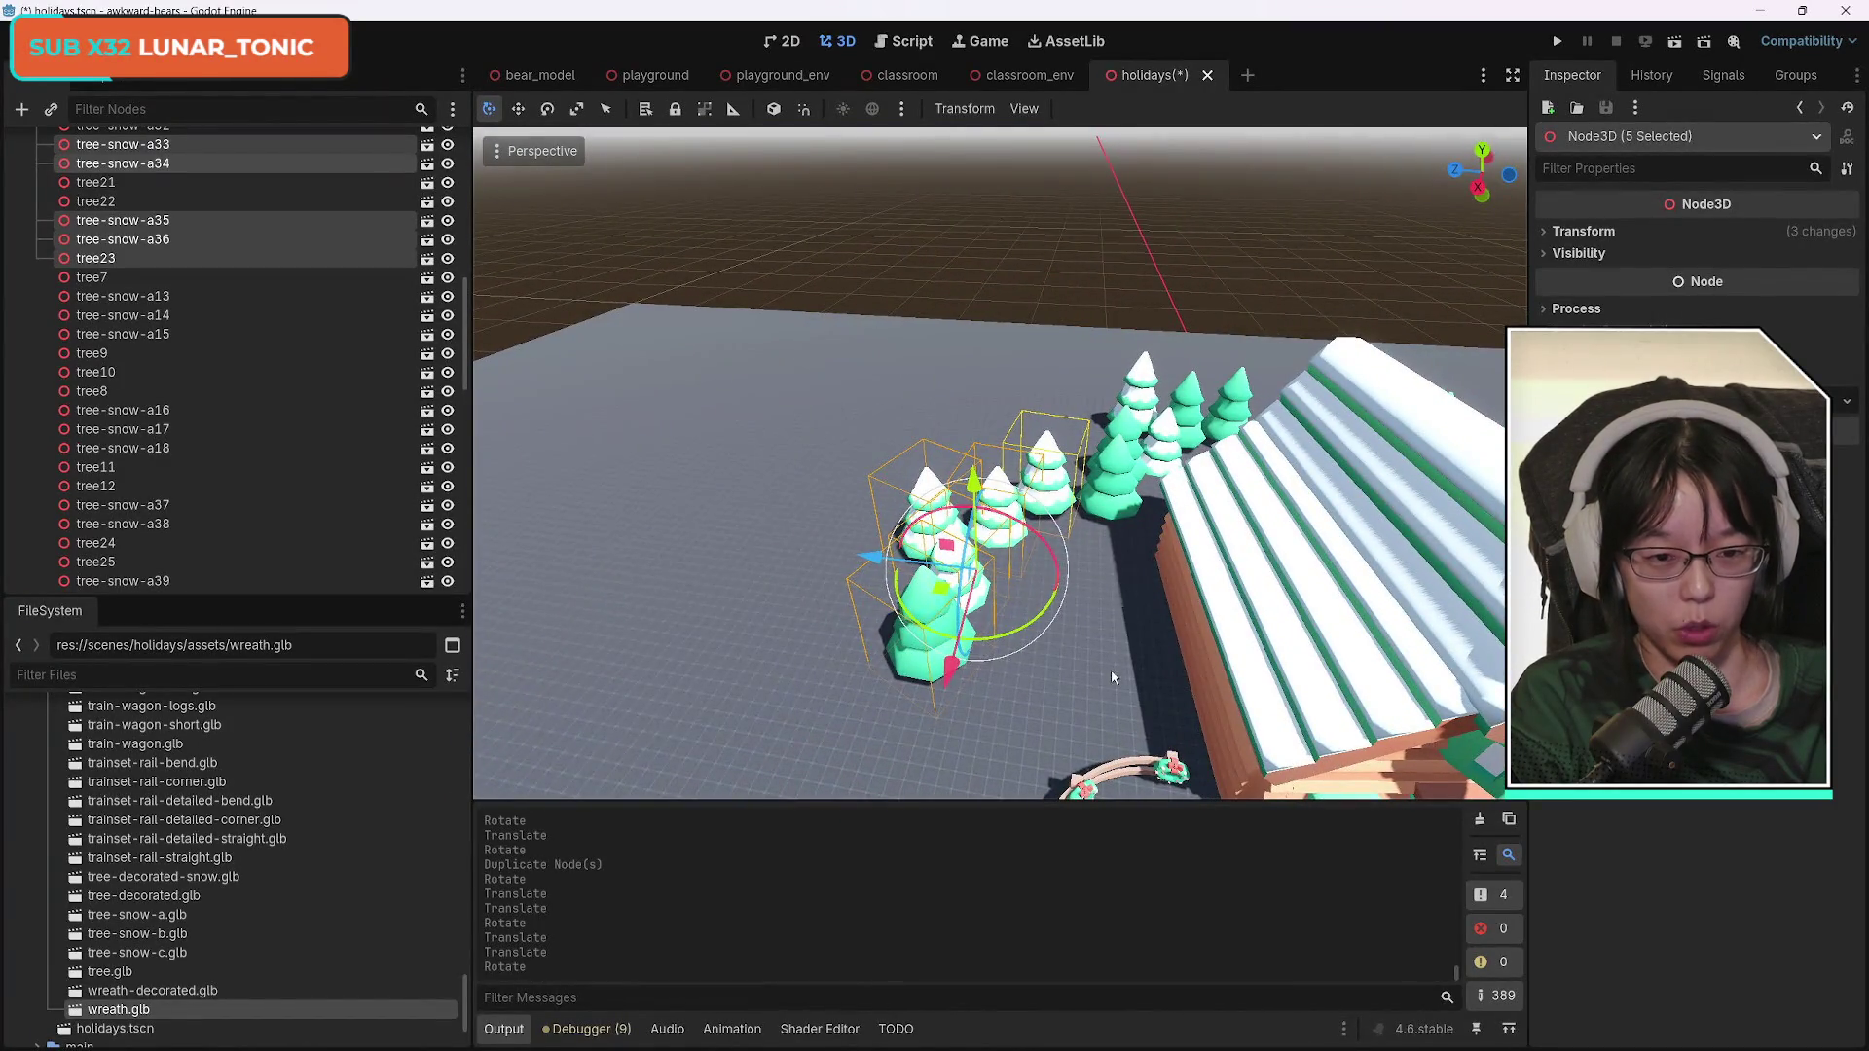
pyautogui.press('s')
pyautogui.press('w')
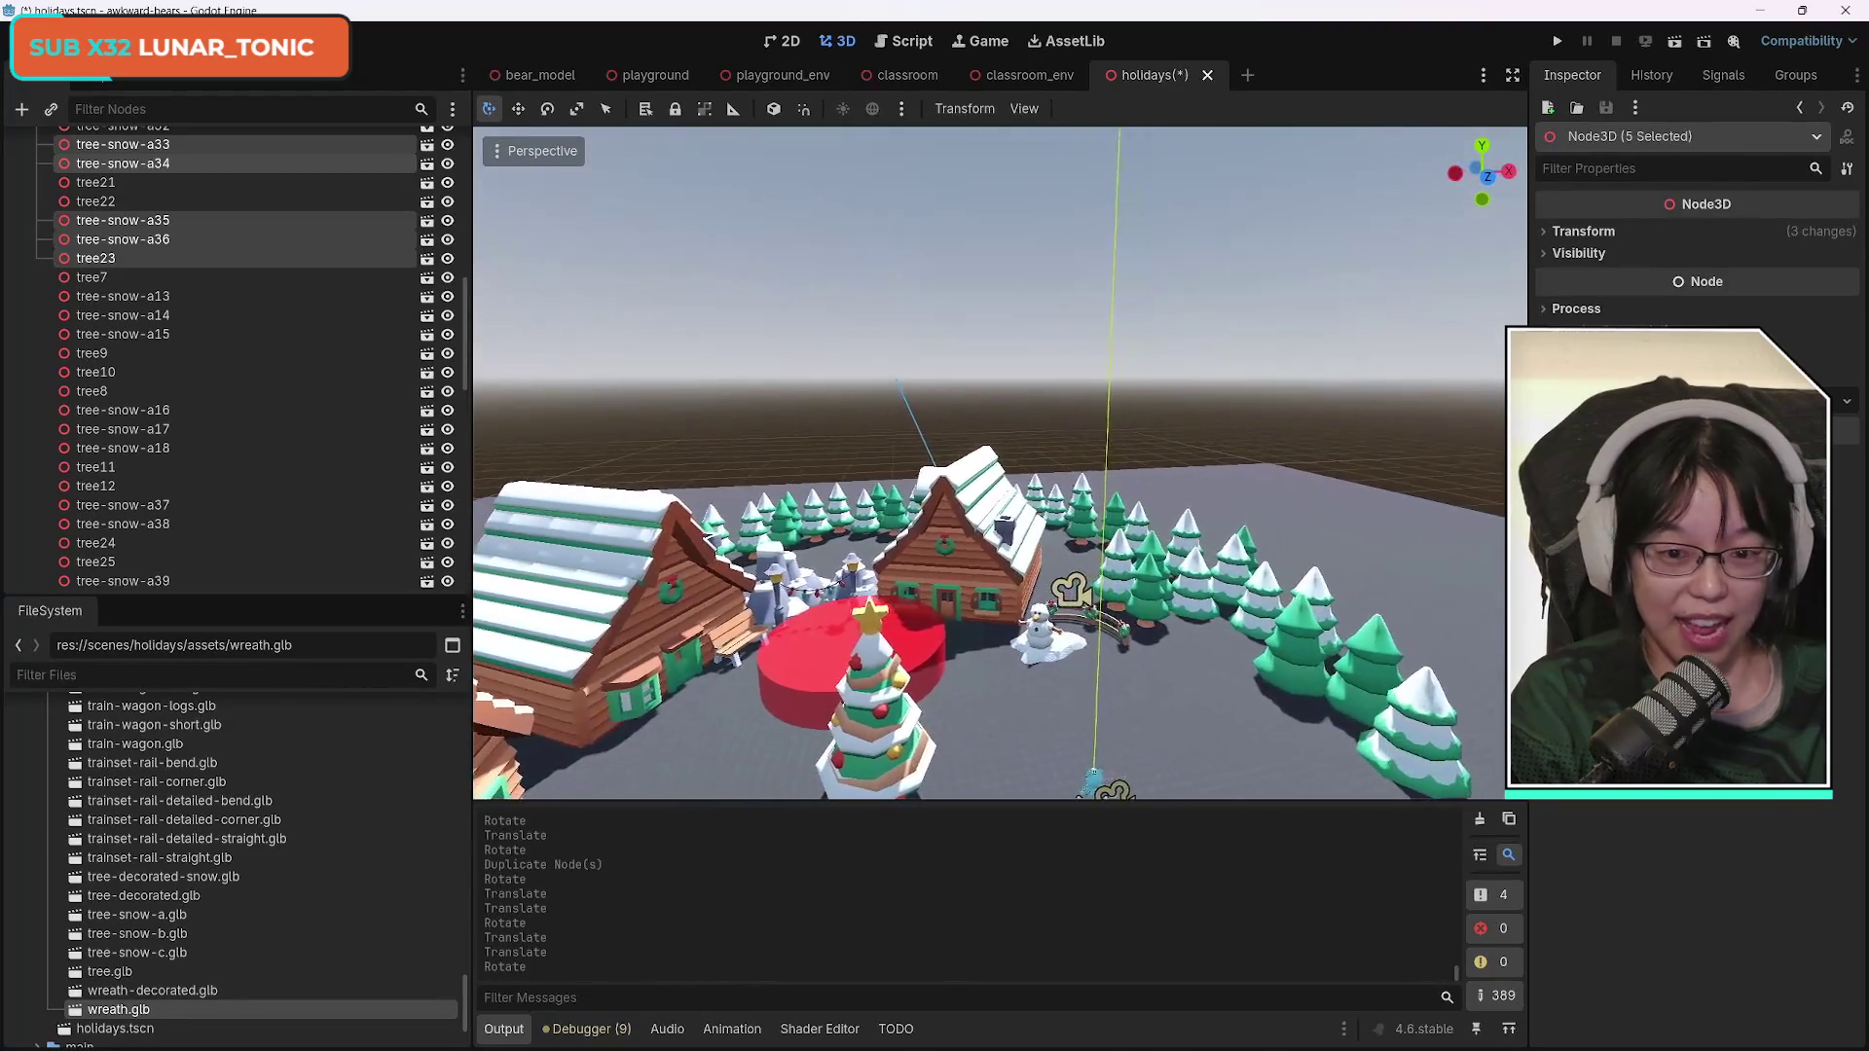
pyautogui.press('w')
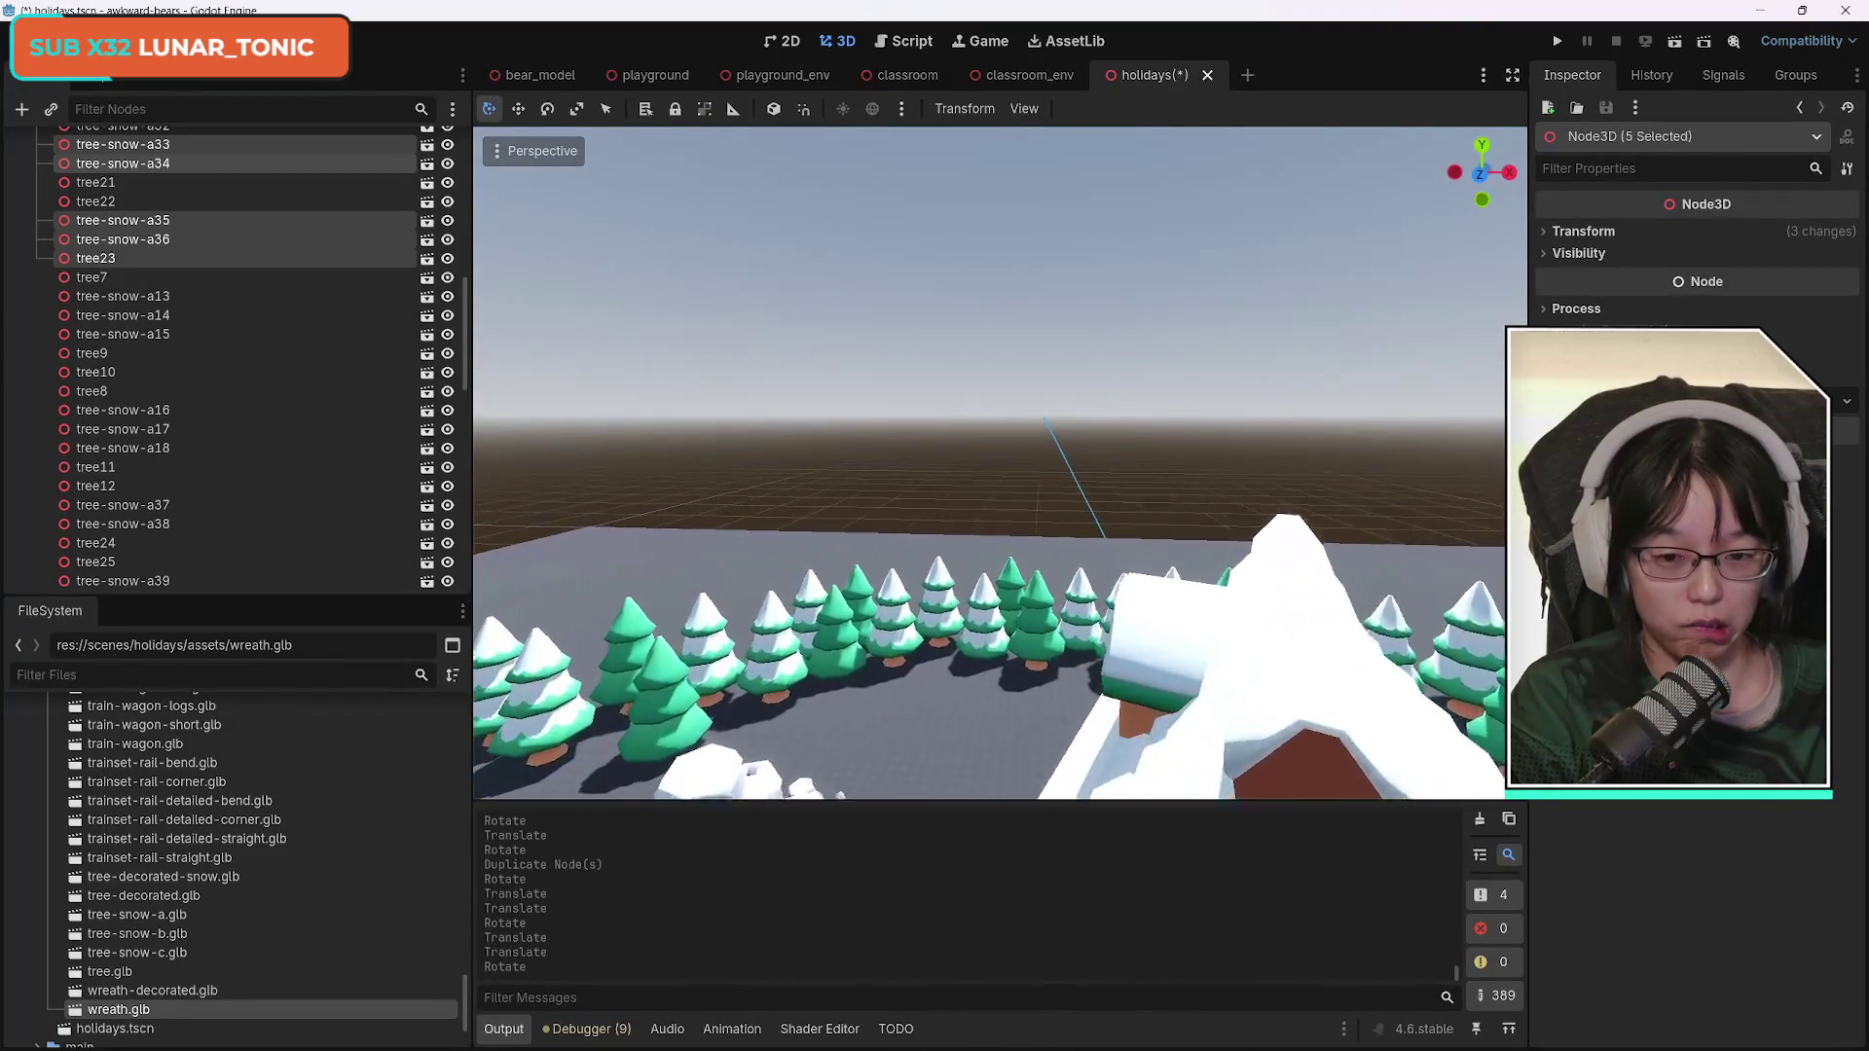
pyautogui.press('w')
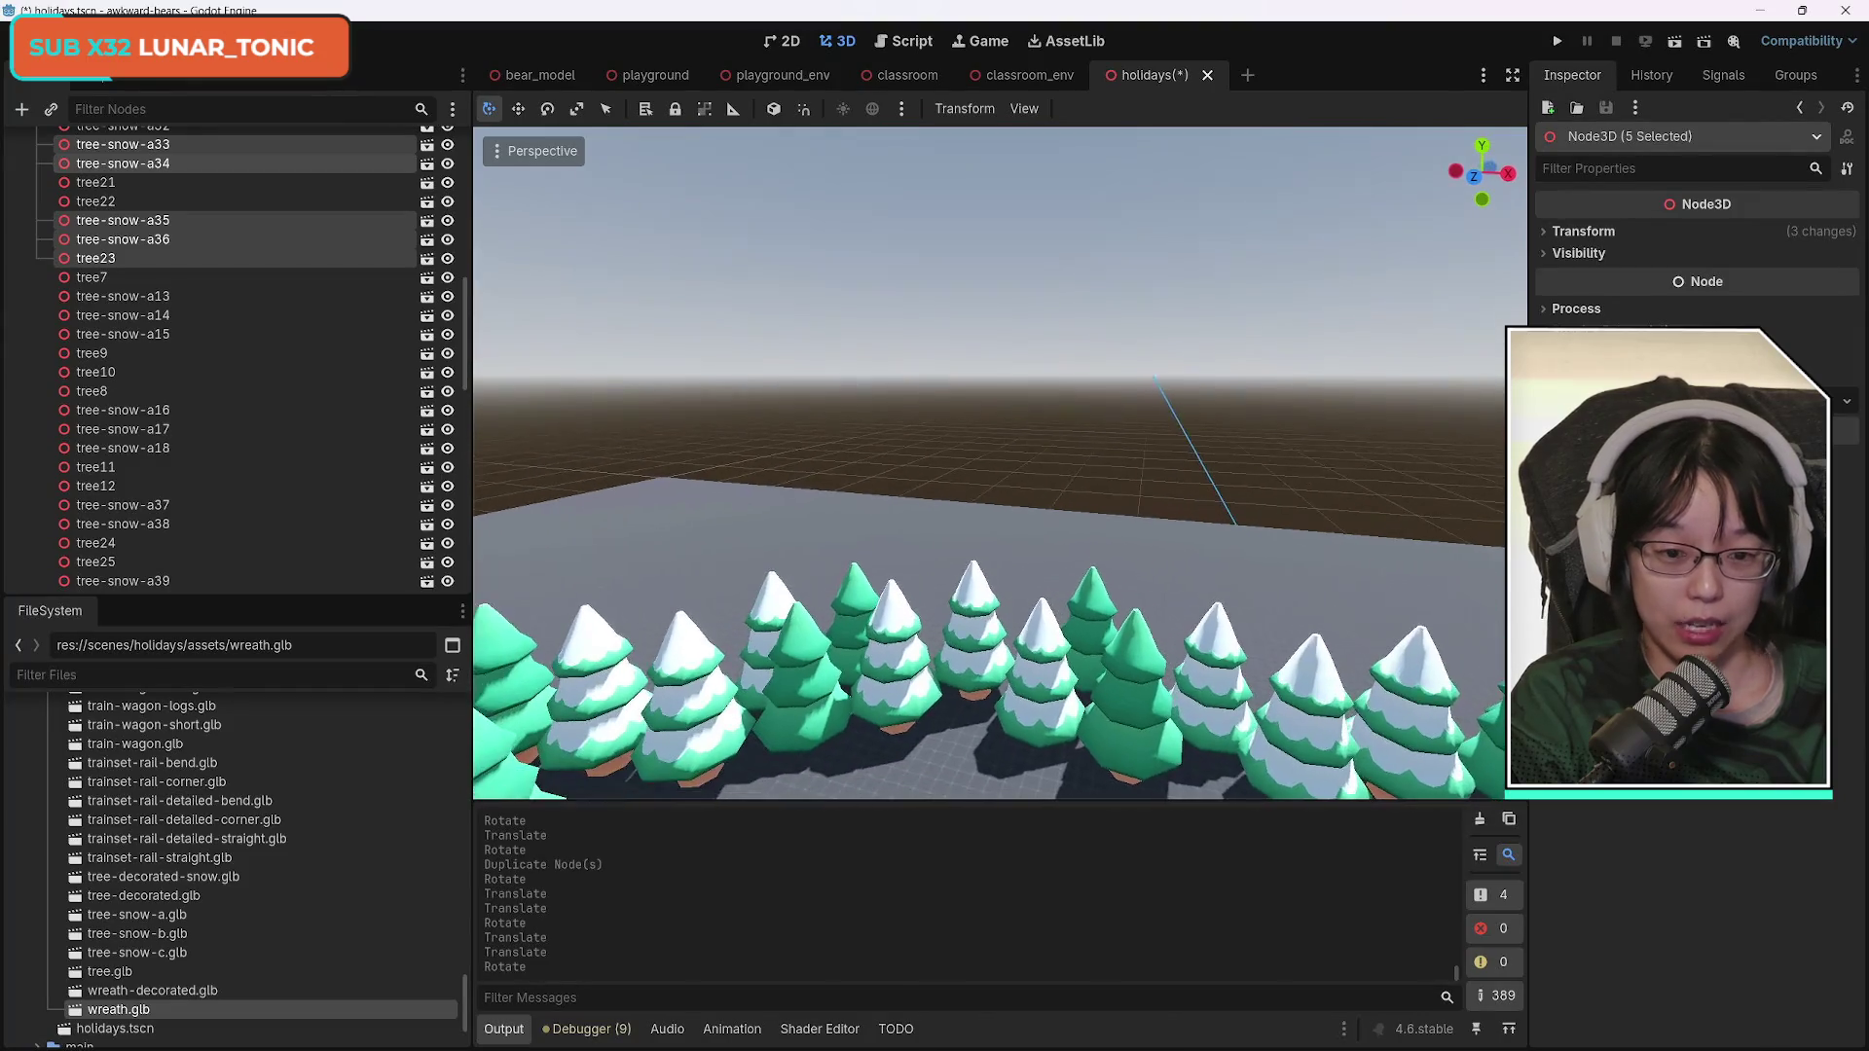
pyautogui.press('w')
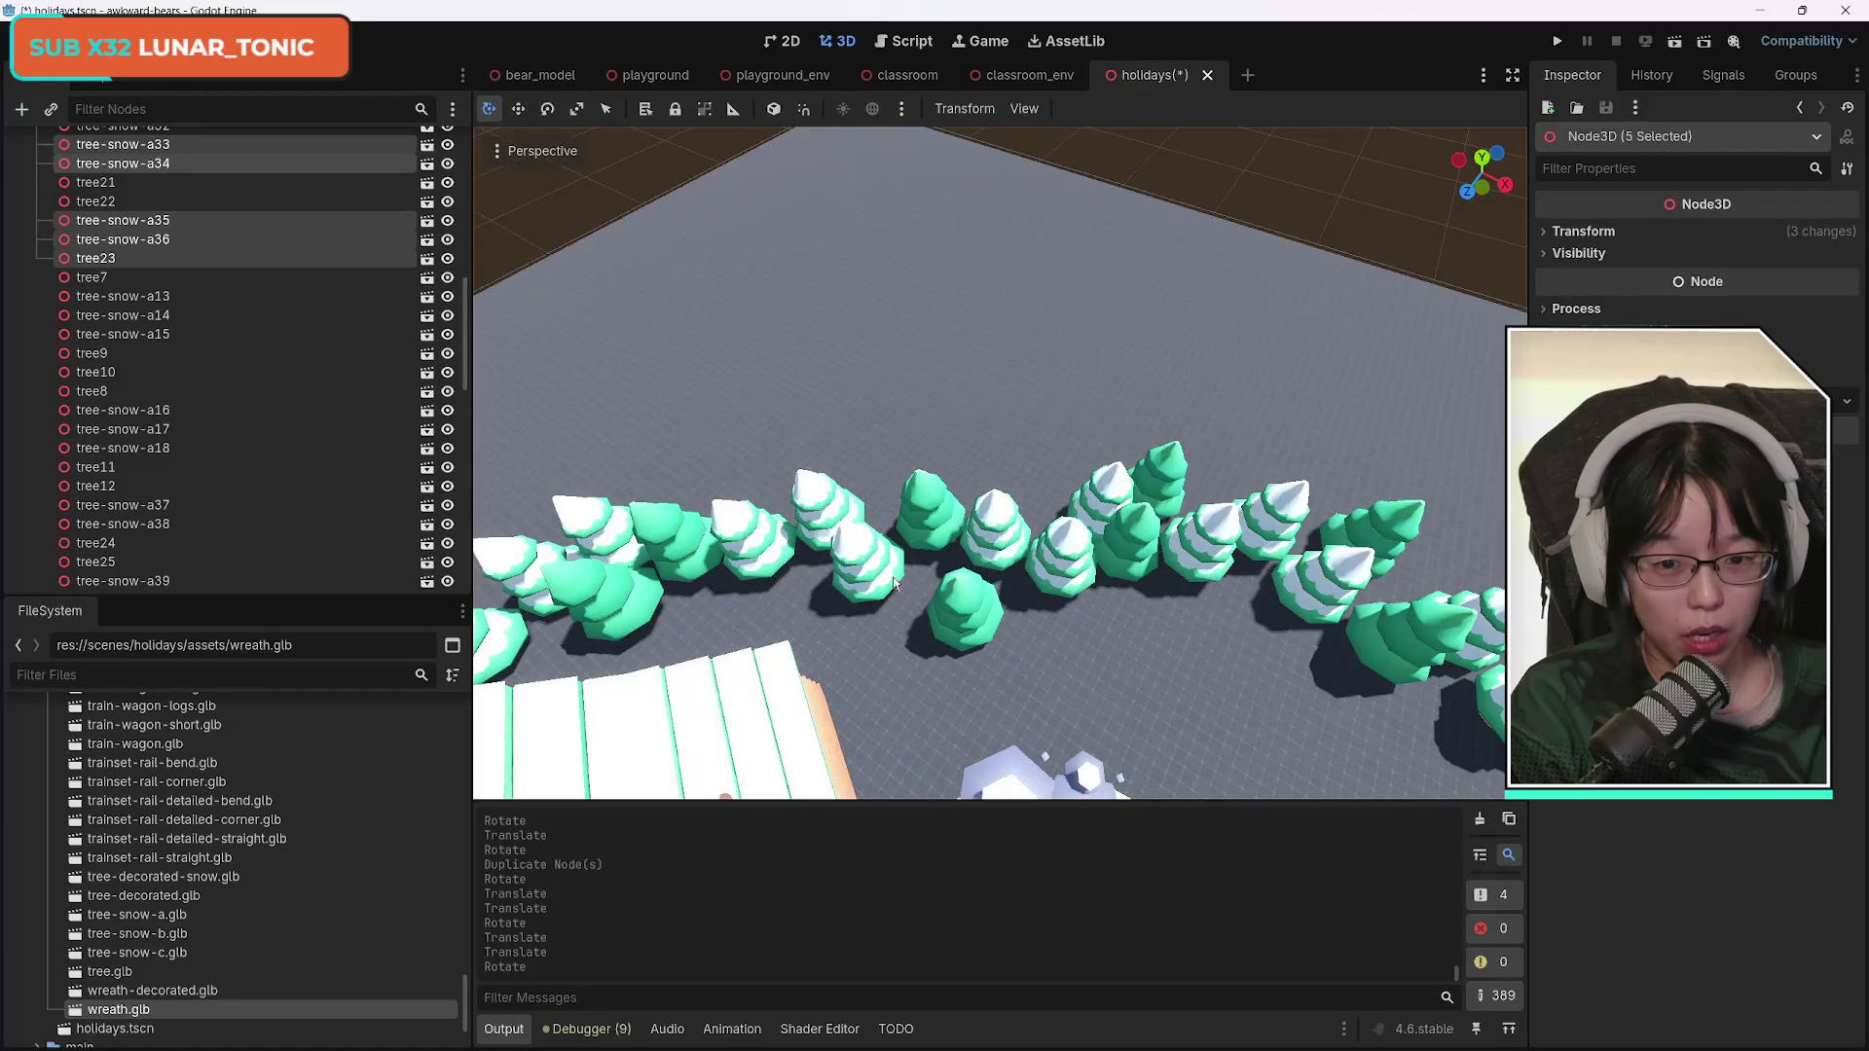
# Select fourteen pines along the forest edge, including tree-snow-a8, a9 and a10.
pyautogui.click(896, 582)
pyautogui.keyDown('shift'); pyautogui.click(930, 495); pyautogui.keyUp('shift')
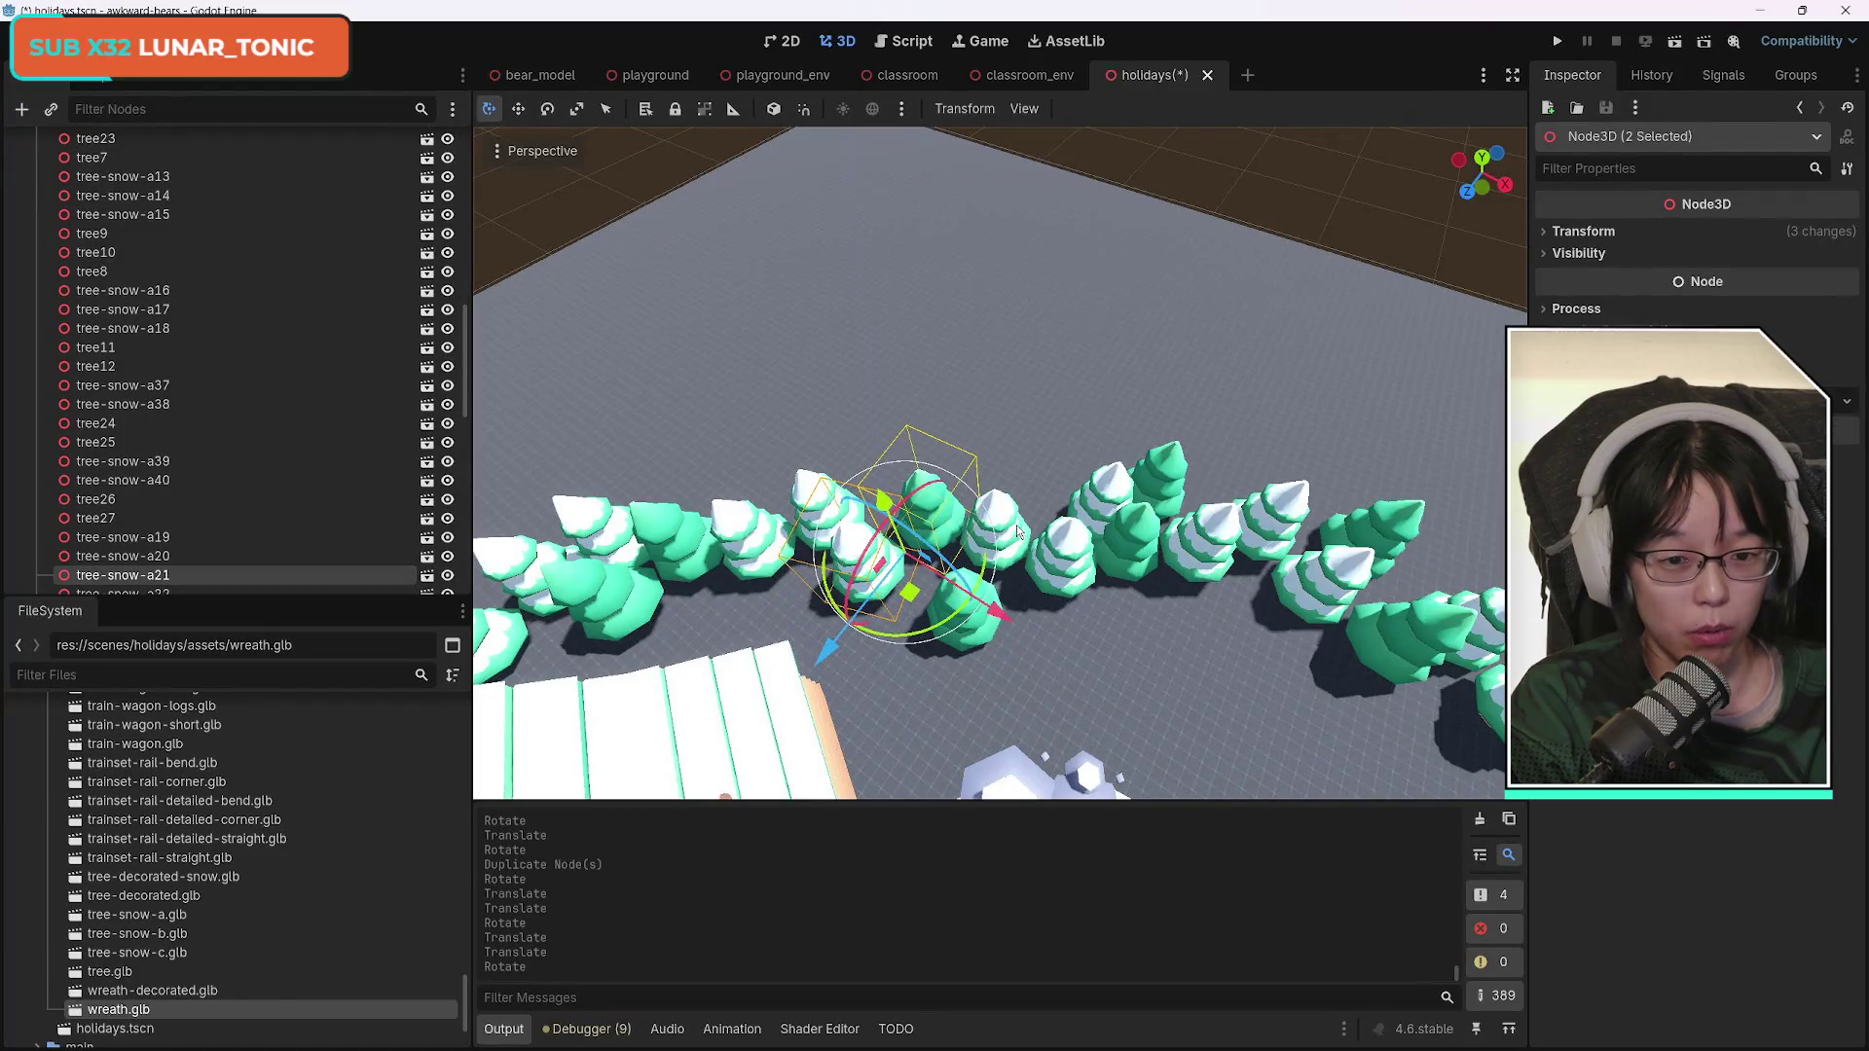
pyautogui.keyDown('shift'); pyautogui.click(1018, 530); pyautogui.keyUp('shift')
pyautogui.keyDown('shift'); pyautogui.click(1066, 492); pyautogui.keyUp('shift')
pyautogui.keyDown('shift'); pyautogui.click(1119, 482); pyautogui.keyUp('shift')
pyautogui.keyDown('shift'); pyautogui.click(1180, 469); pyautogui.keyUp('shift')
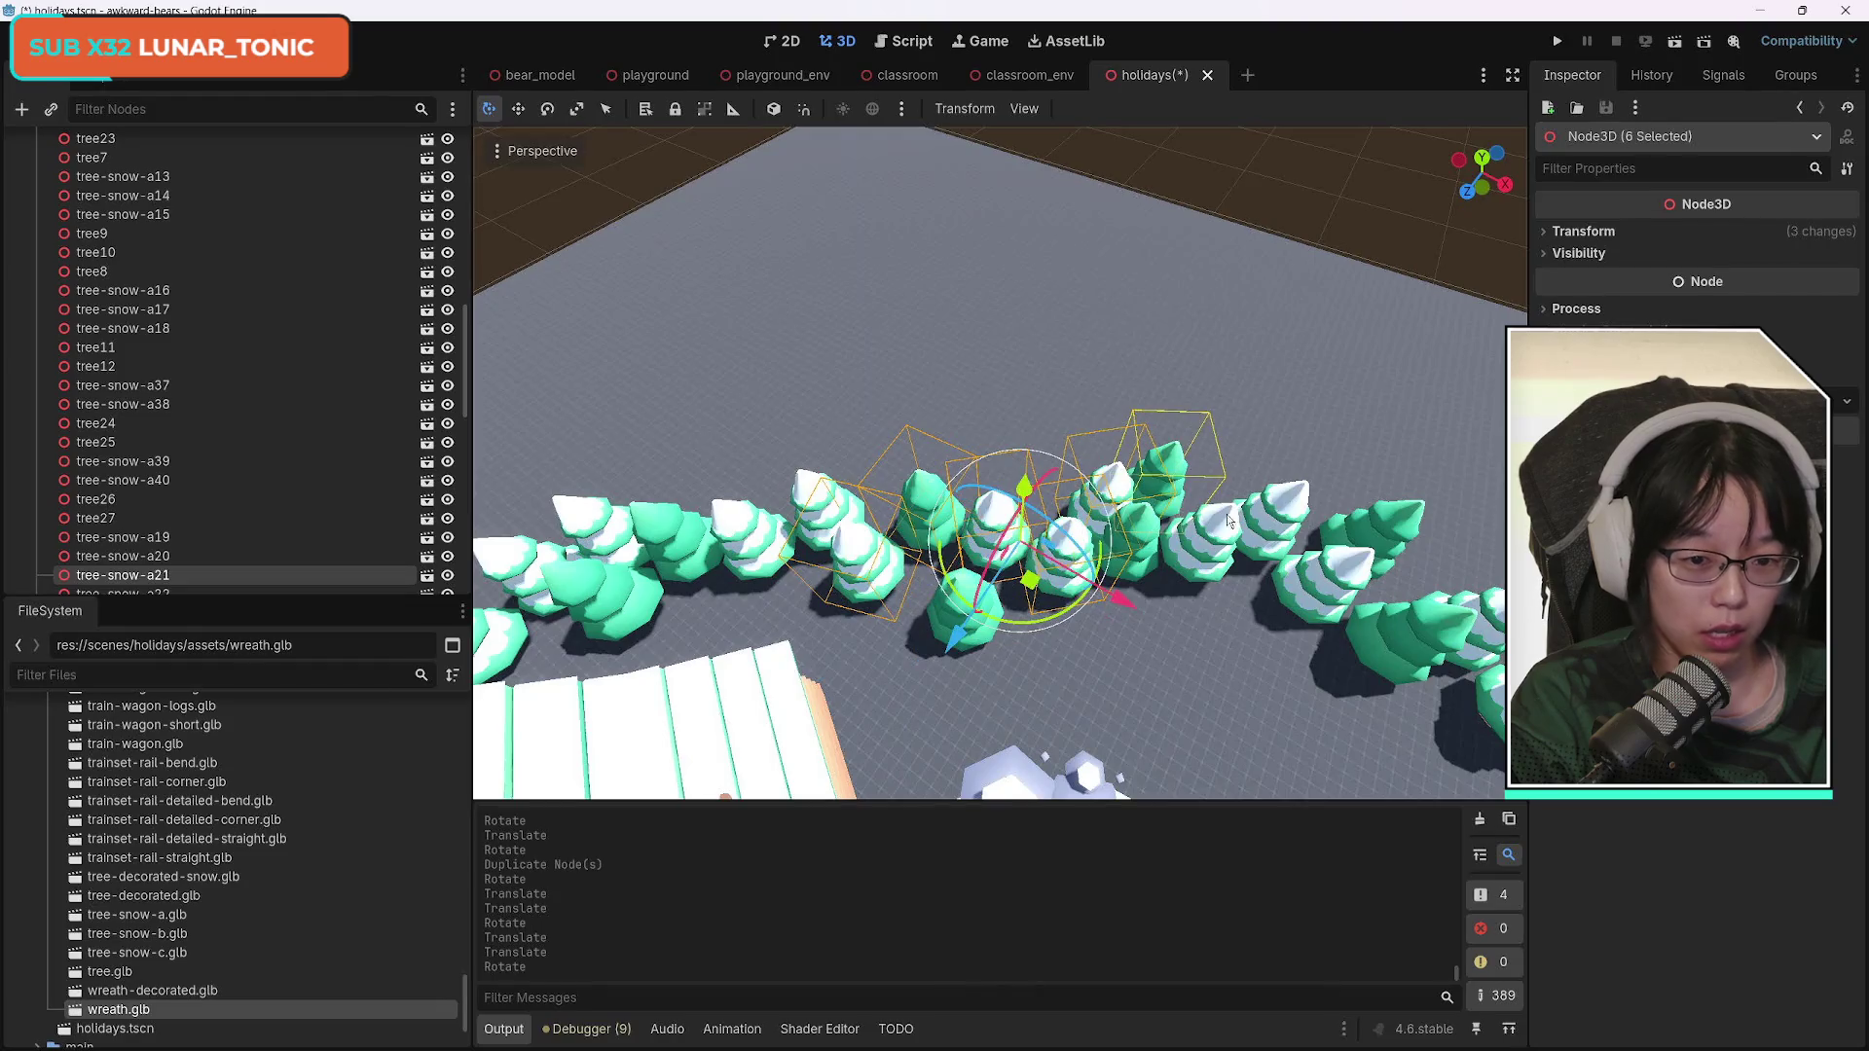
pyautogui.keyDown('shift'); pyautogui.click(1225, 541); pyautogui.keyUp('shift')
pyautogui.keyDown('shift'); pyautogui.click(1285, 501); pyautogui.keyUp('shift')
pyautogui.keyDown('shift'); pyautogui.click(1405, 526); pyautogui.keyUp('shift')
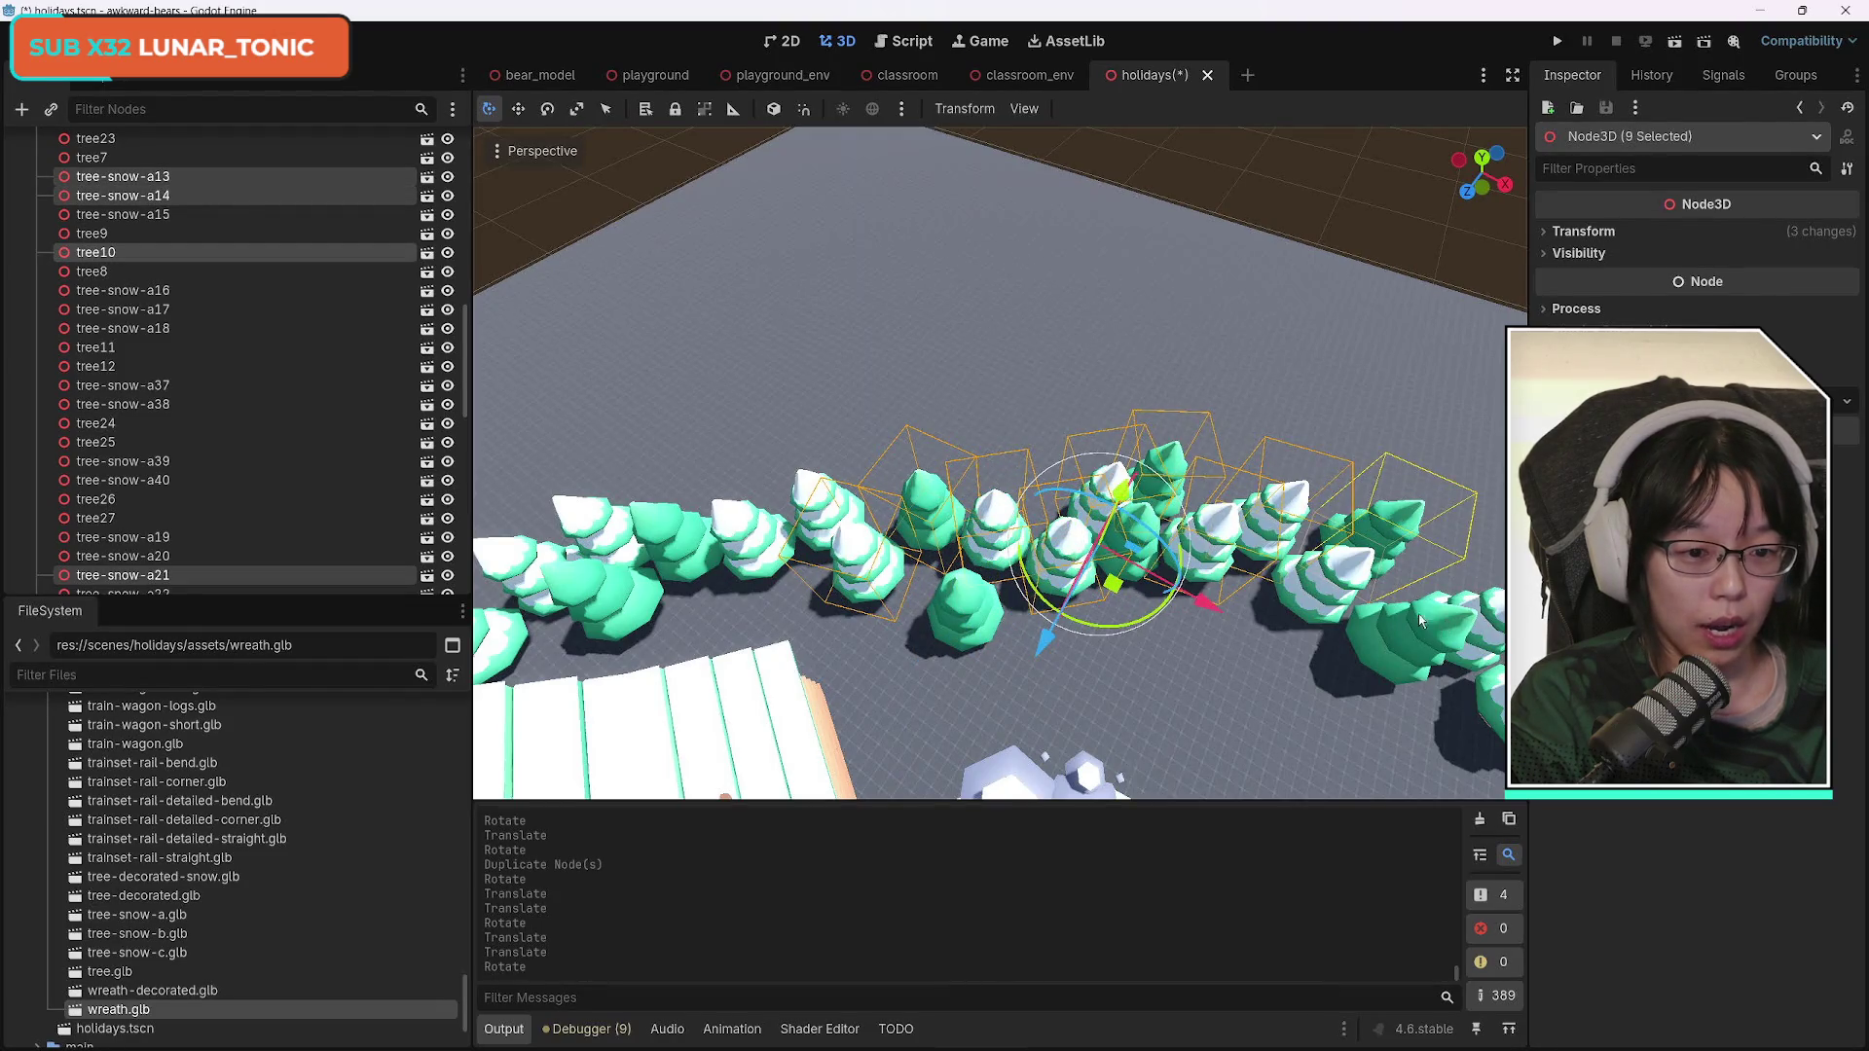
pyautogui.keyDown('shift'); pyautogui.click(1334, 582); pyautogui.keyUp('shift')
pyautogui.keyDown('shift'); pyautogui.click(1435, 631); pyautogui.keyUp('shift')
pyautogui.moveTo(1318, 676); pyautogui.dragTo(1304, 487)
pyautogui.keyDown('shift'); pyautogui.click(1252, 429); pyautogui.keyUp('shift')
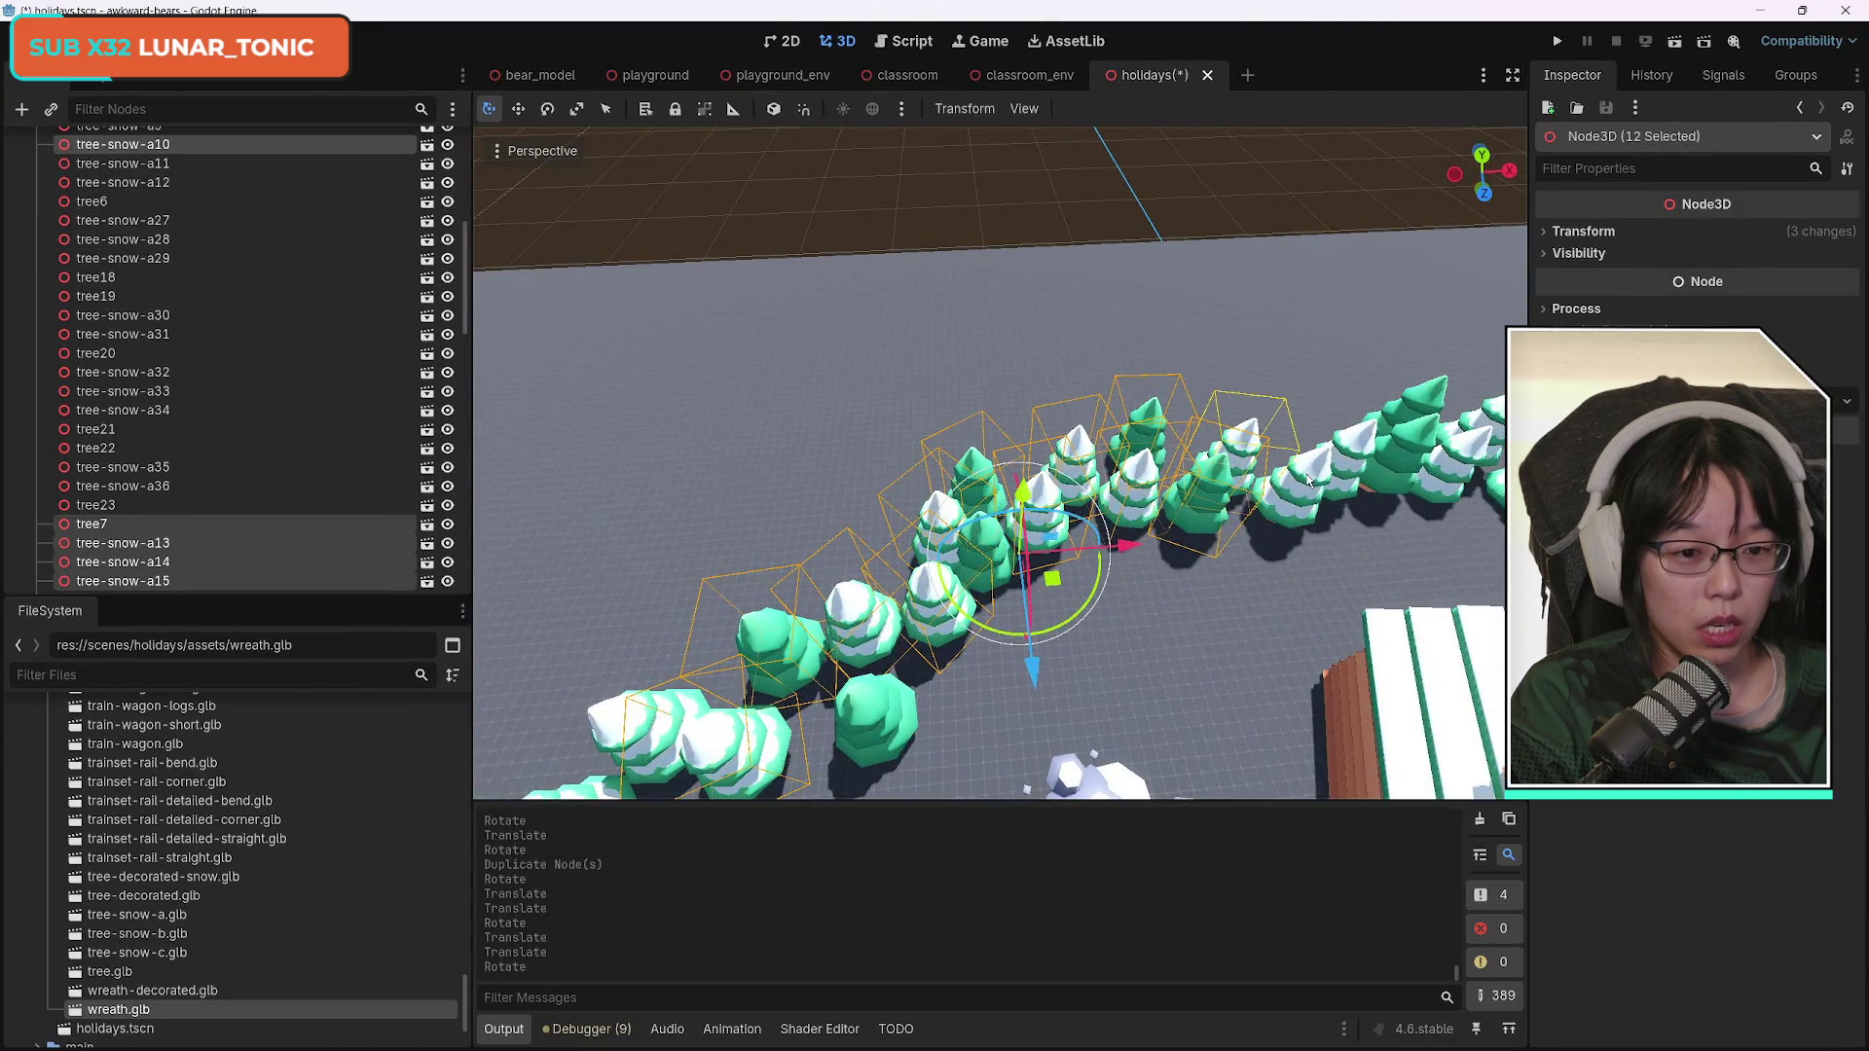
pyautogui.keyDown('shift'); pyautogui.click(1375, 445); pyautogui.keyUp('shift')
pyautogui.keyDown('shift'); pyautogui.click(1400, 450); pyautogui.keyUp('shift')
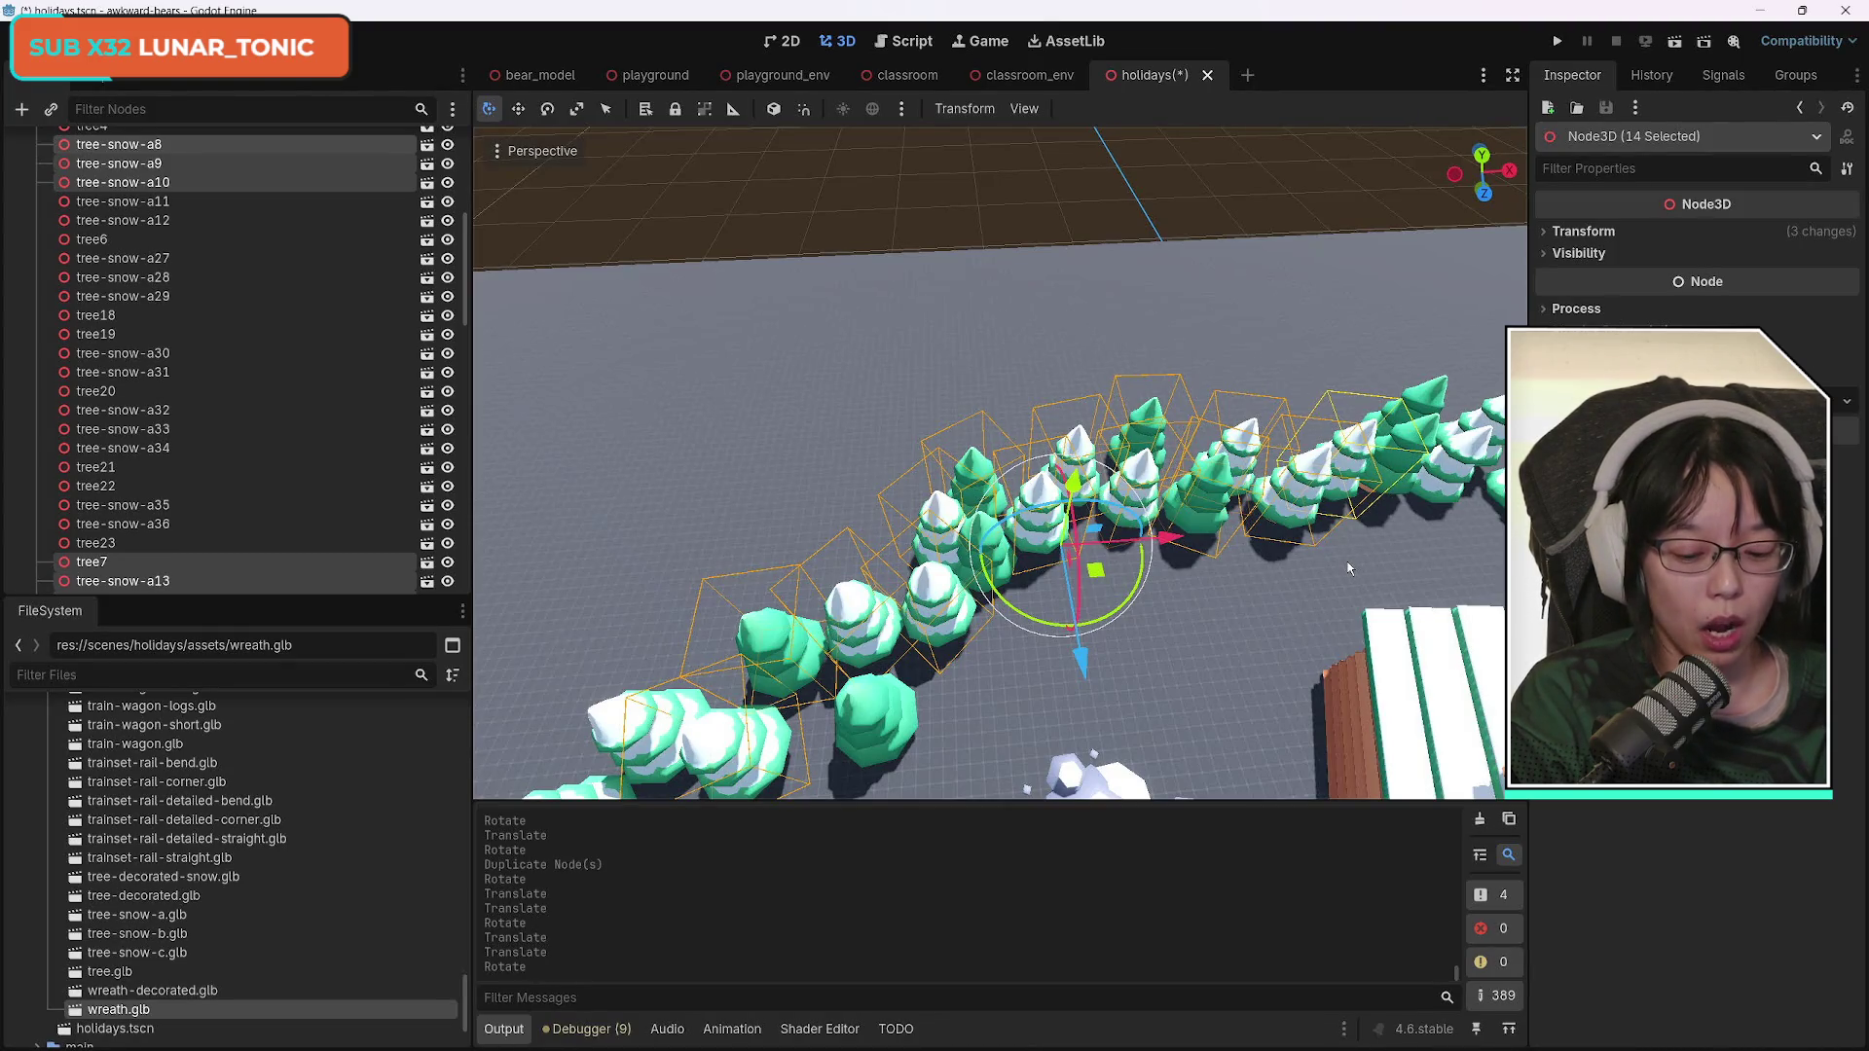
# Duplicate the fourteen pines, push the copies back, turn them slightly, and lower them.
pyautogui.hotkey('ctrl', 'd')
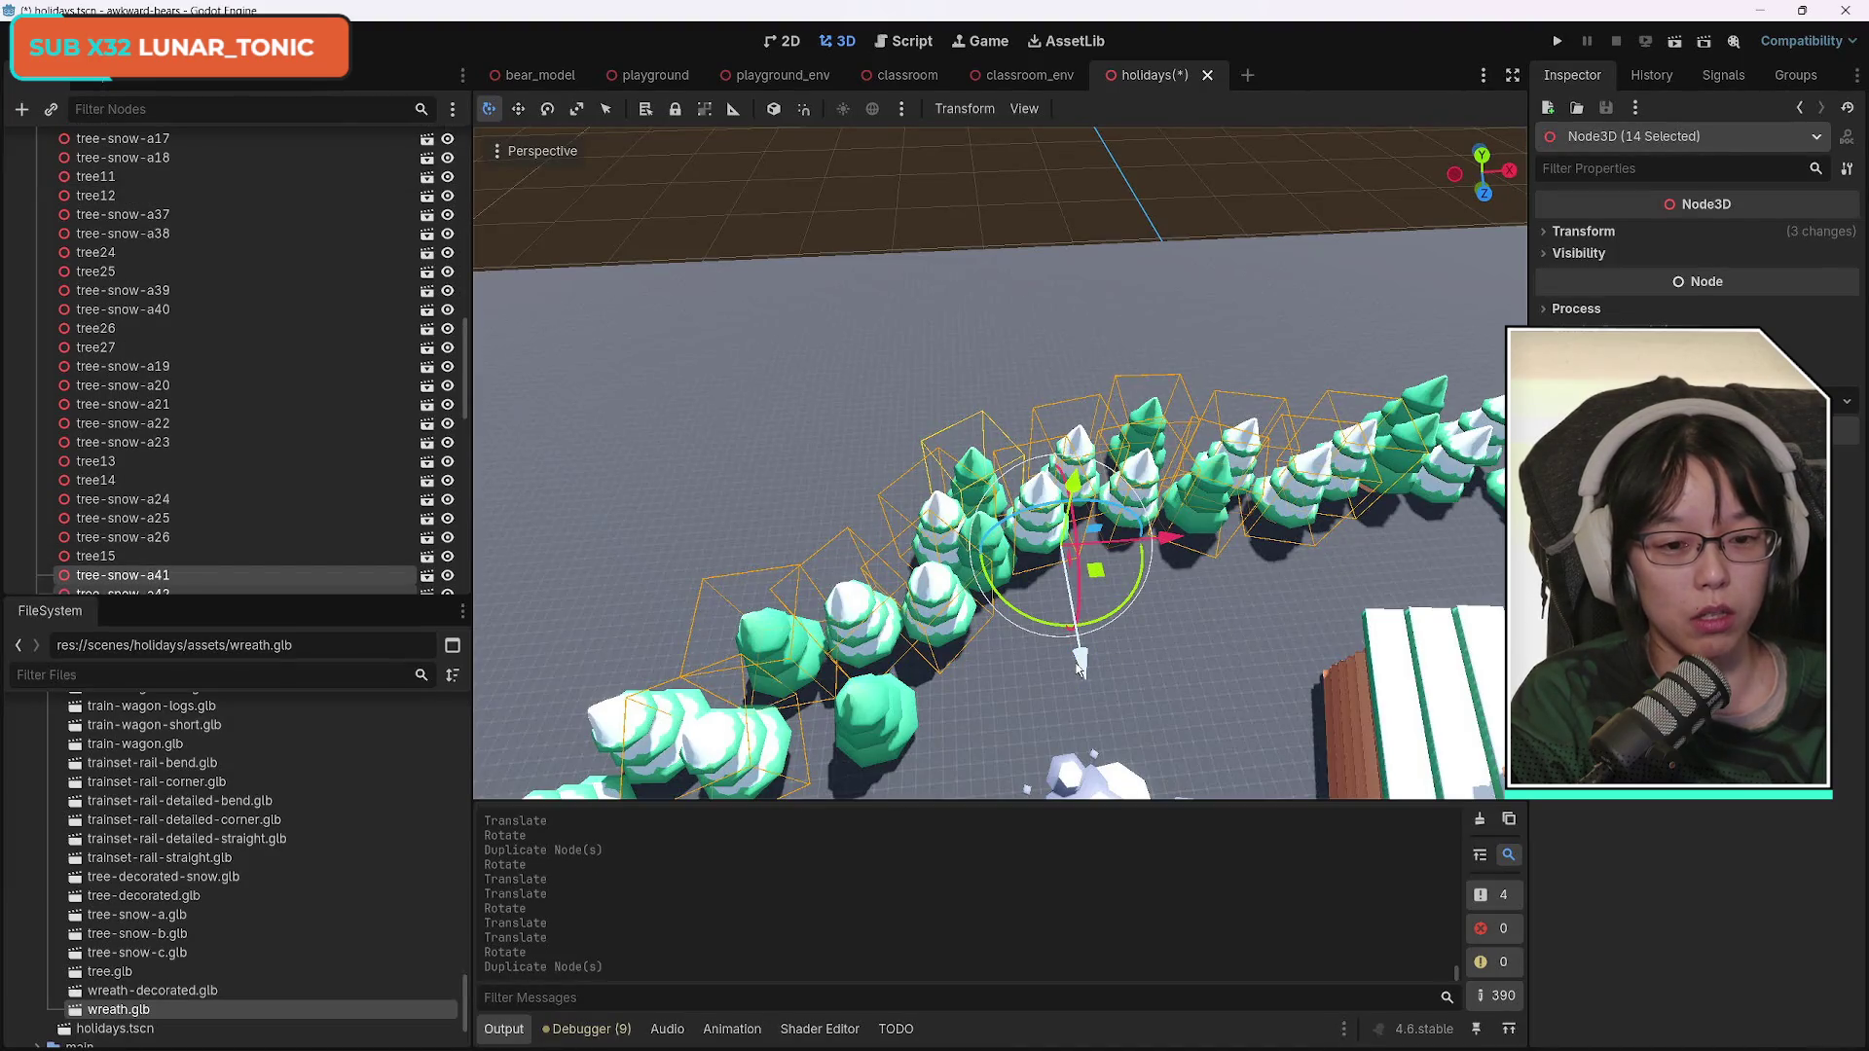
pyautogui.moveTo(1079, 670)
pyautogui.mouseDown()
pyautogui.moveTo(1051, 584)
pyautogui.moveTo(1012, 545)
pyautogui.mouseUp()
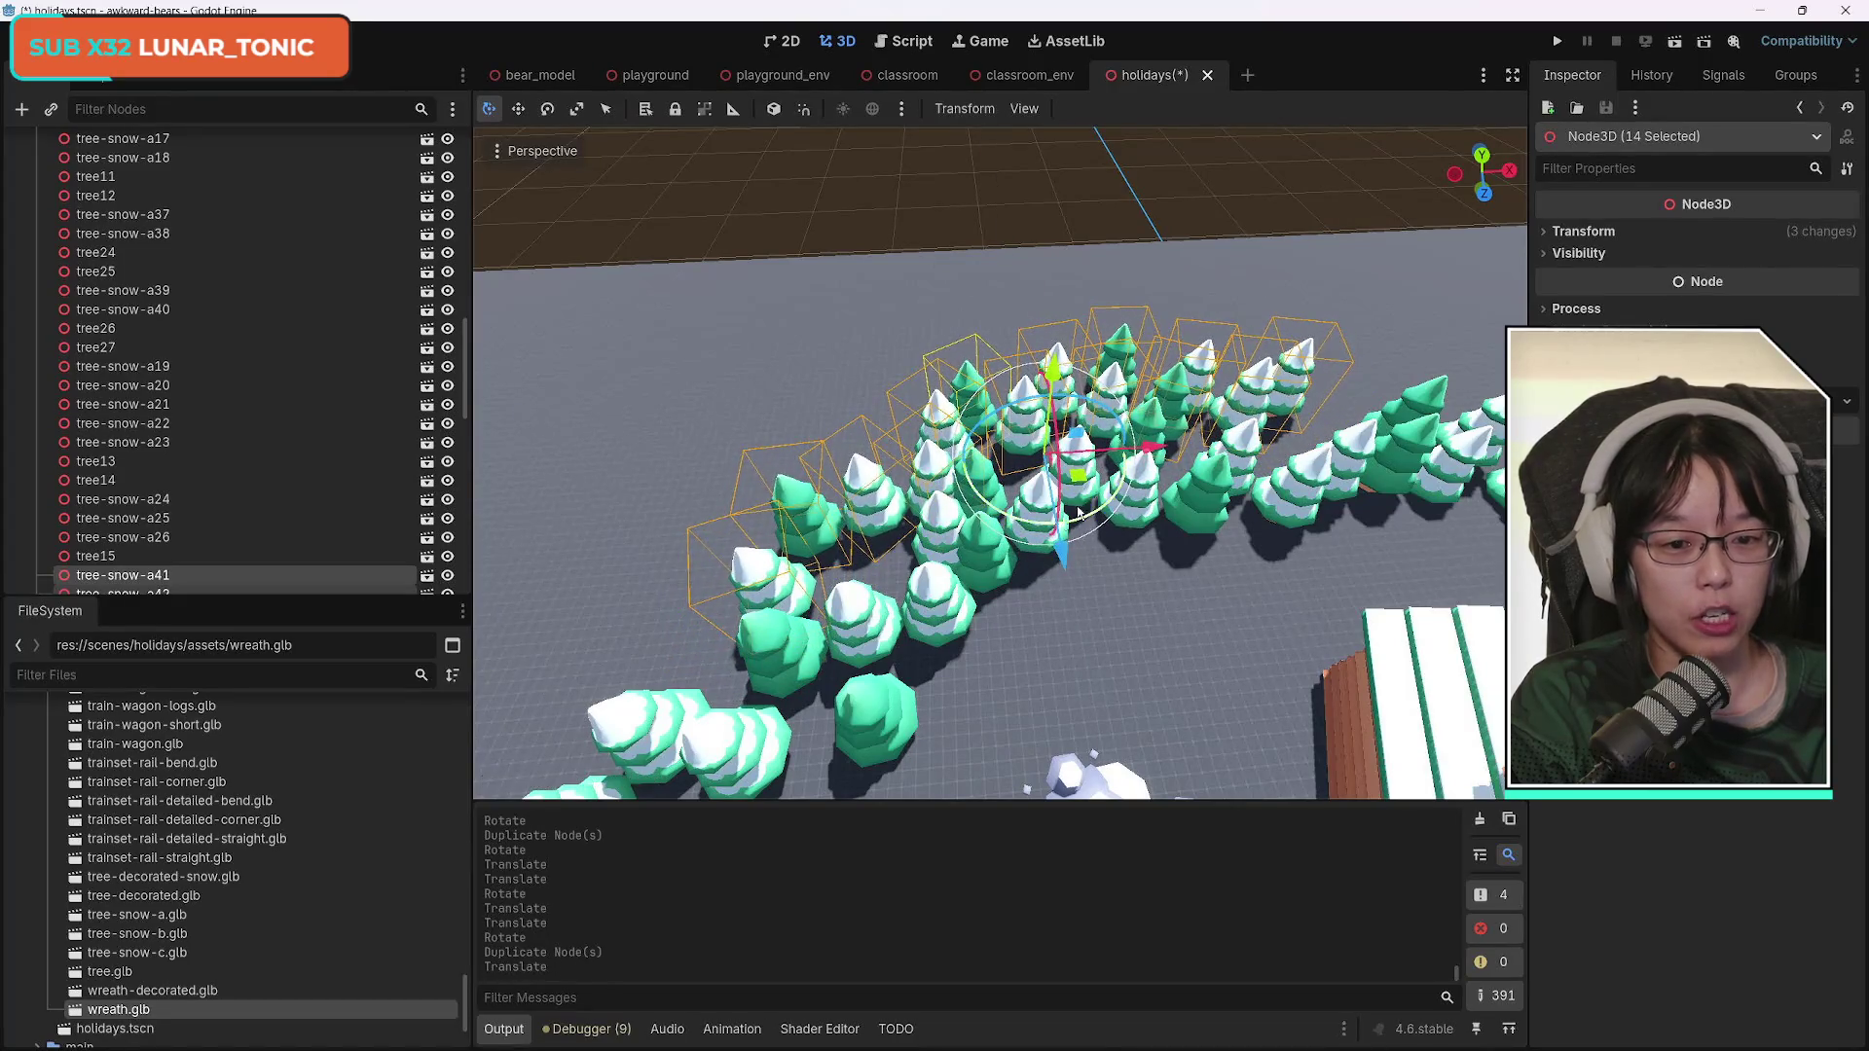
pyautogui.moveTo(1152, 446); pyautogui.dragTo(1055, 504)
pyautogui.moveTo(986, 558); pyautogui.dragTo(985, 531)
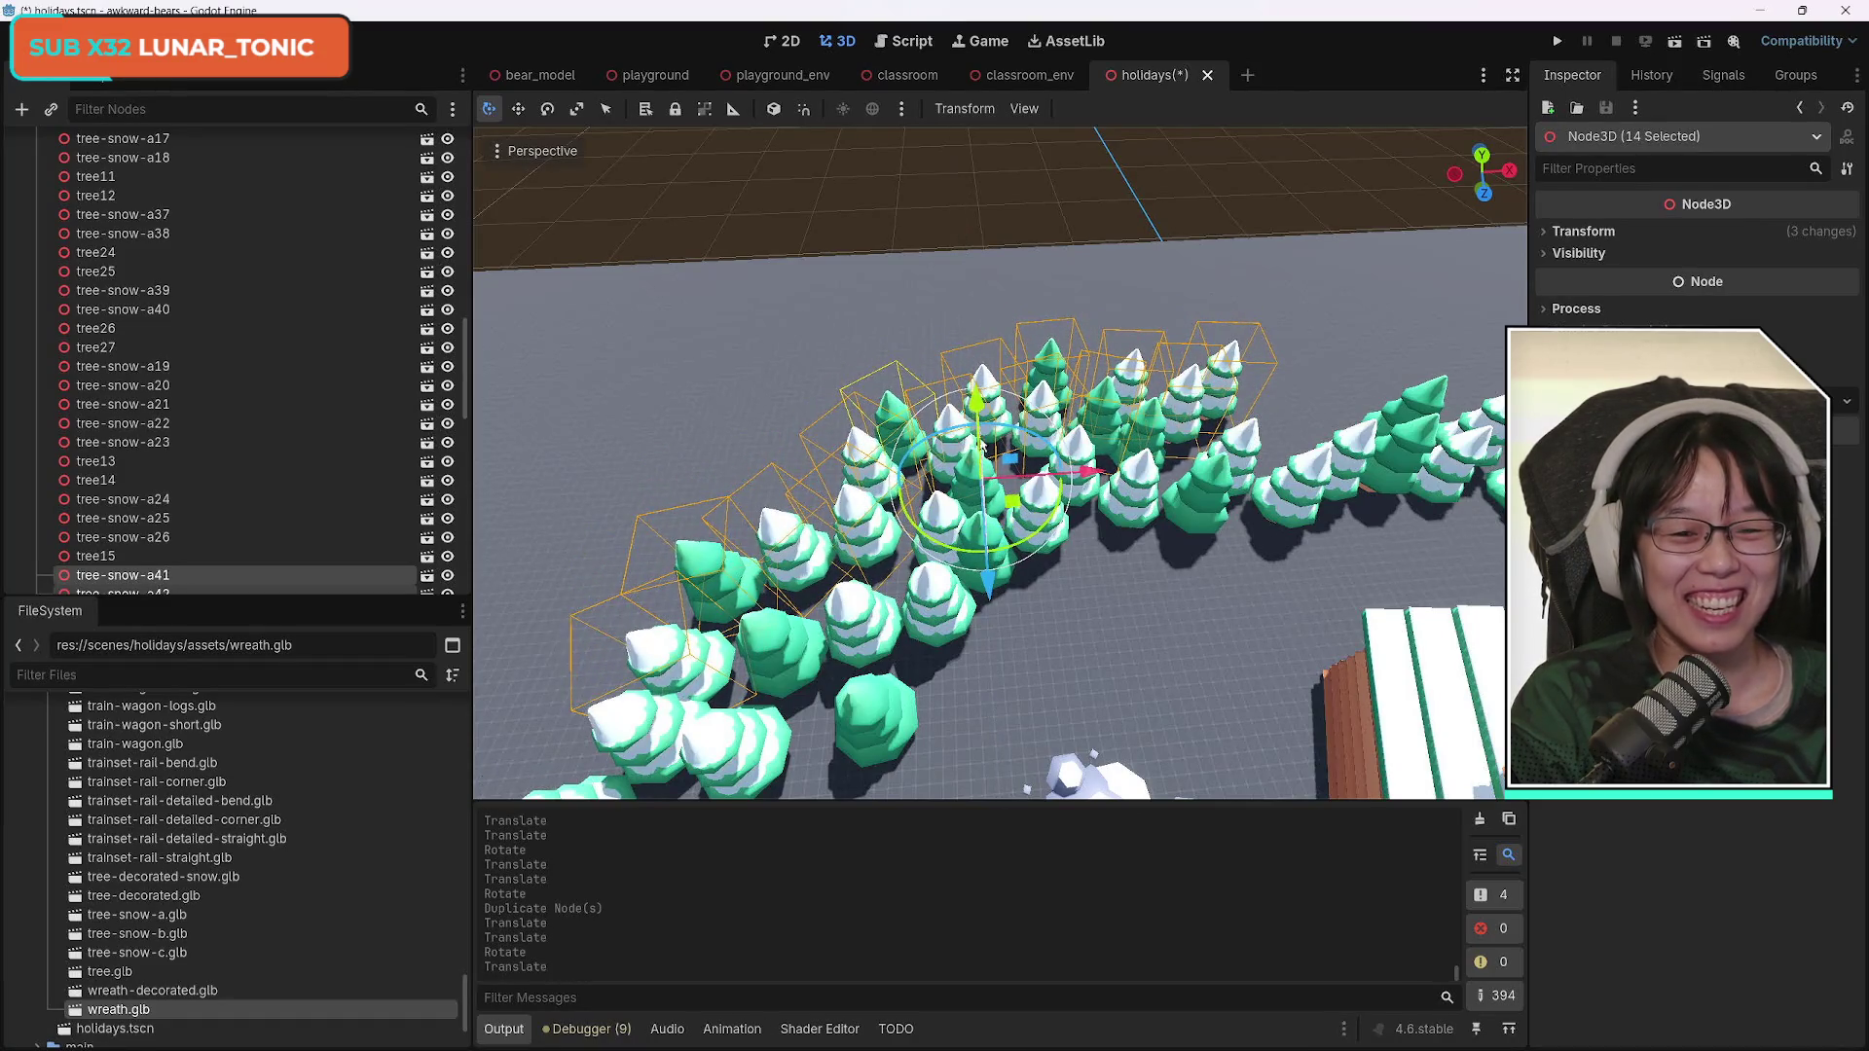
pyautogui.moveTo(978, 408); pyautogui.dragTo(983, 422)
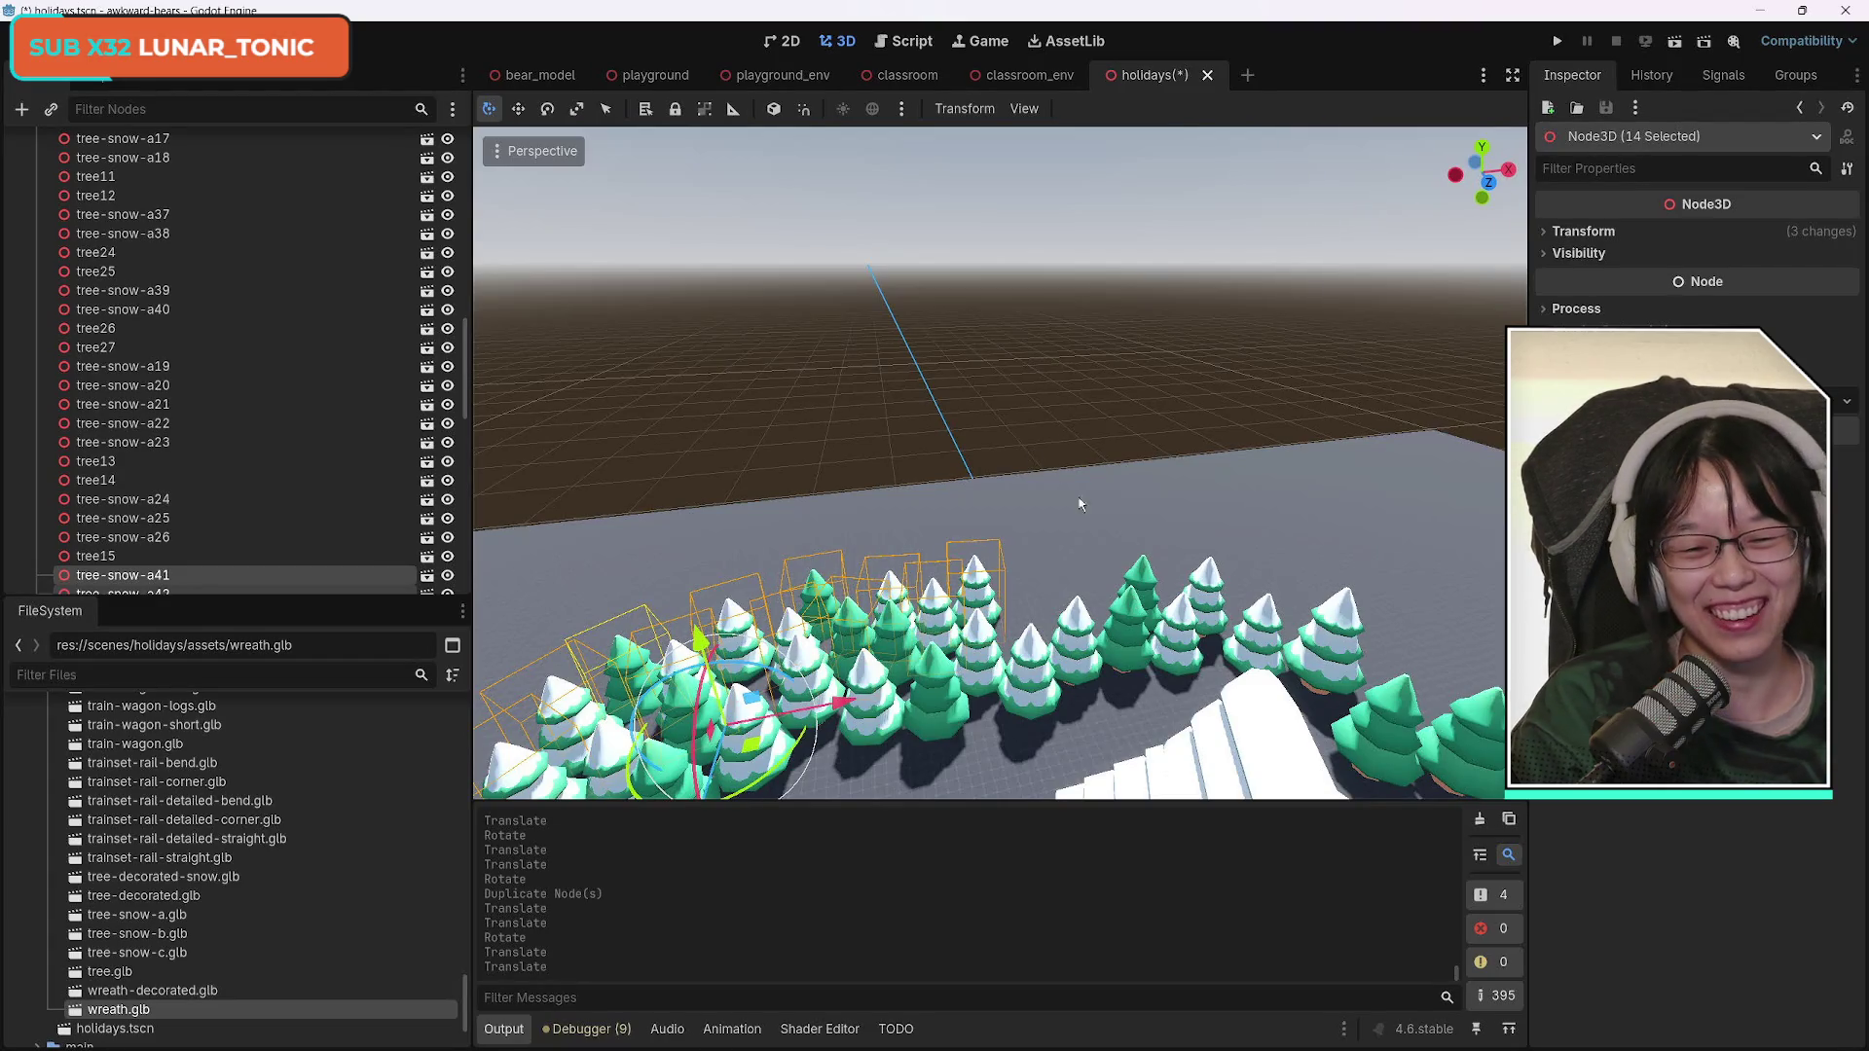
# Duplicate the 14 pines, shift the cluster right, rotate it about 8°, slide along X, and lower it.
pyautogui.moveTo(1136, 606); pyautogui.dragTo(1160, 697)
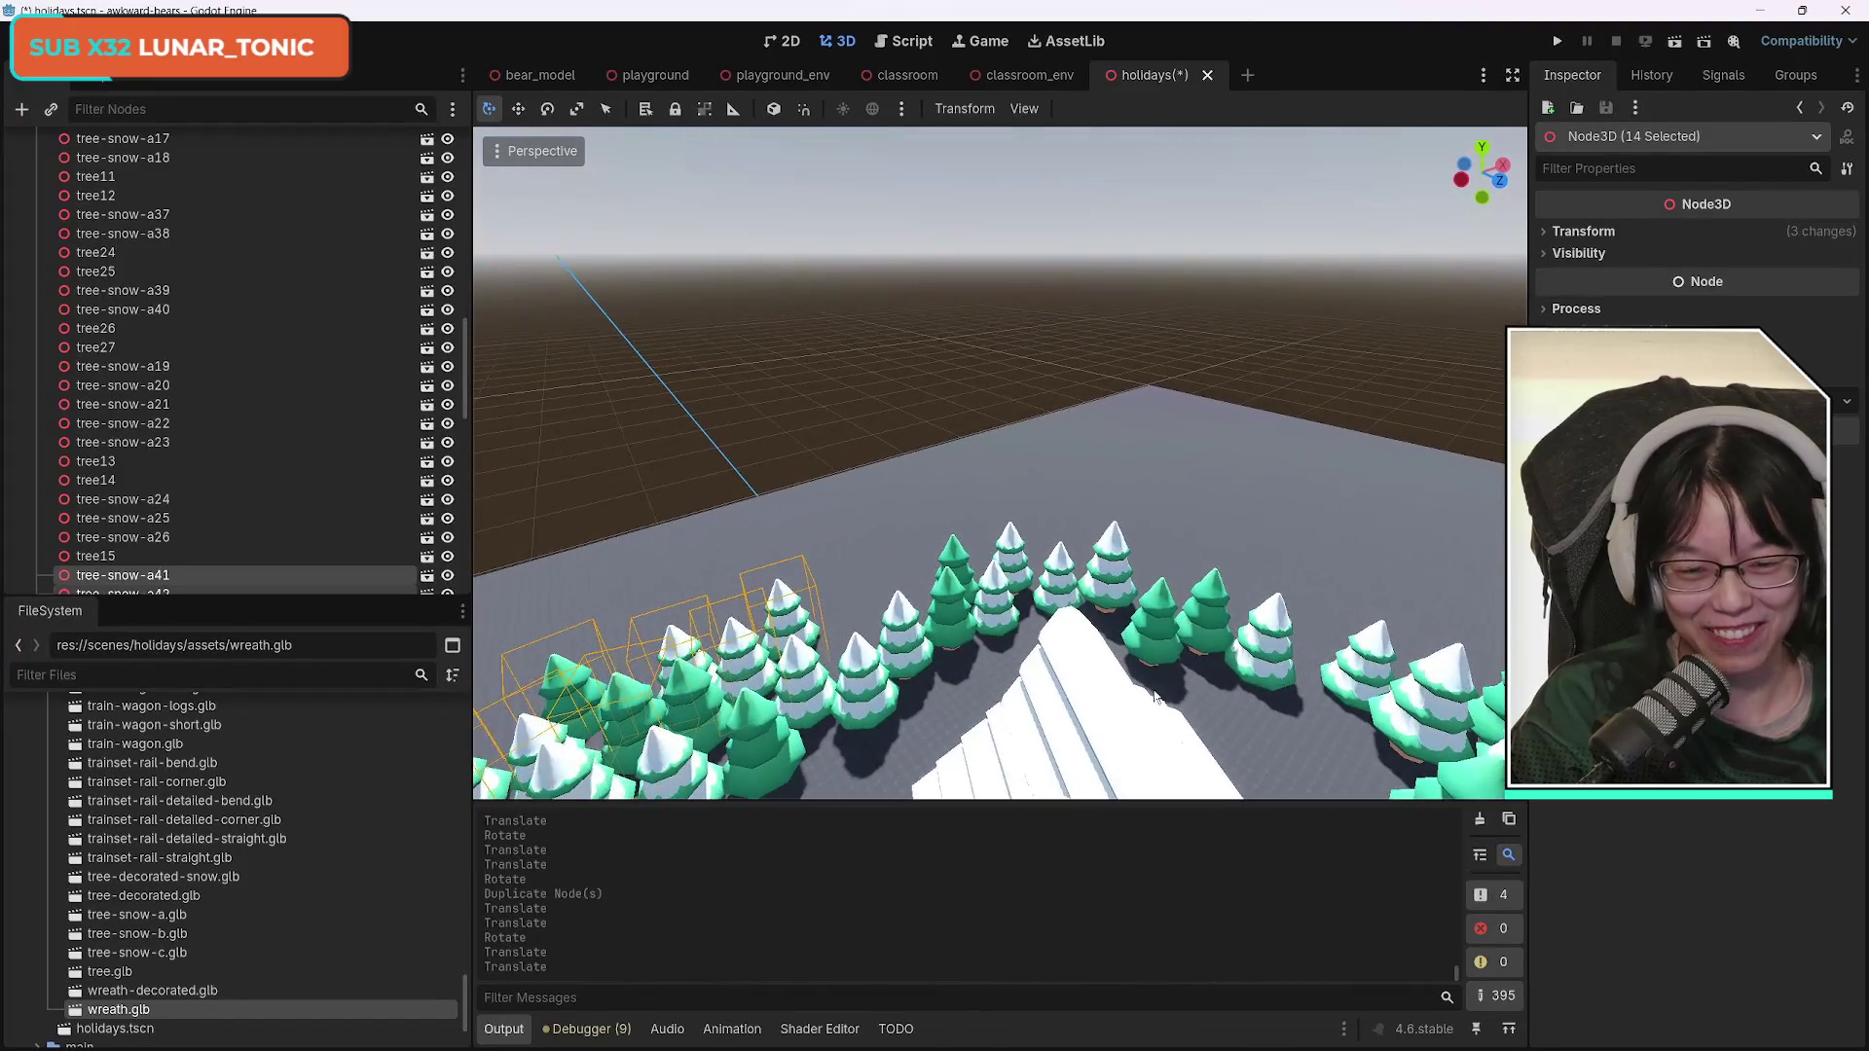
pyautogui.hotkey('ctrl', 'd')
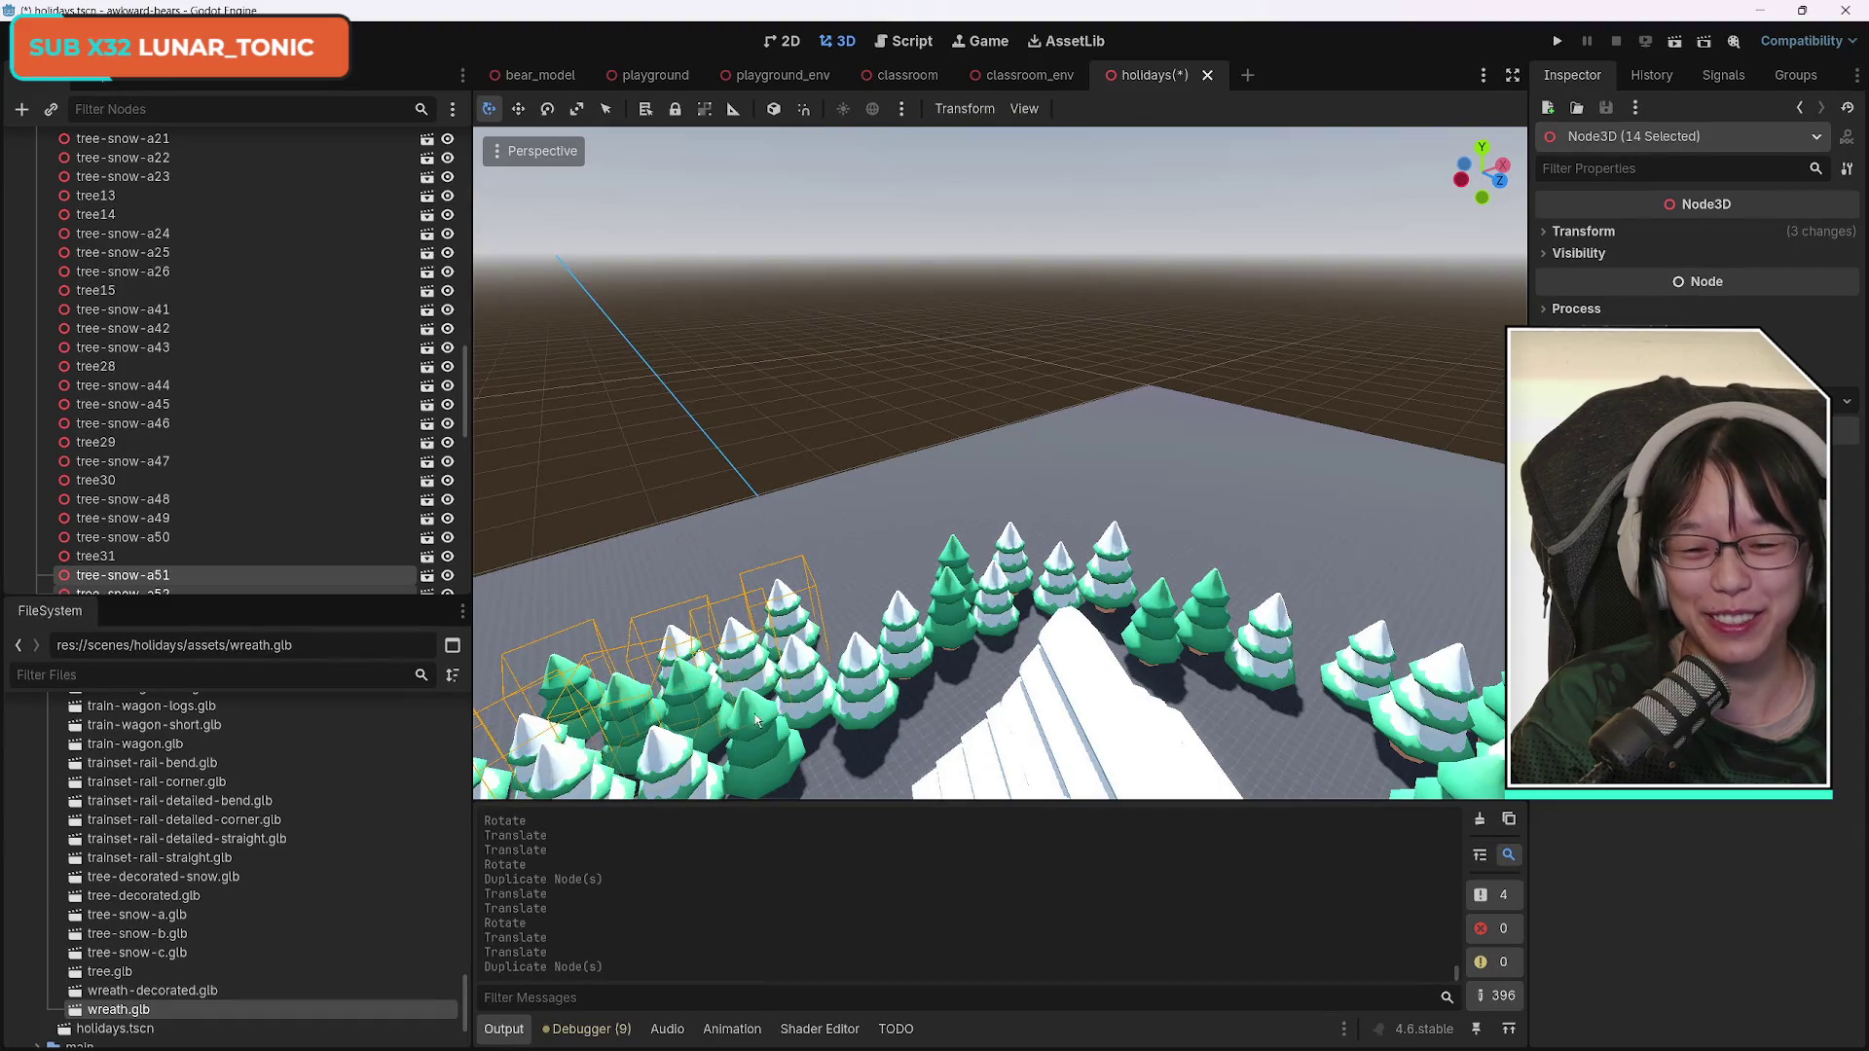
pyautogui.moveTo(757, 721); pyautogui.dragTo(758, 720)
pyautogui.moveTo(1042, 684); pyautogui.dragTo(1489, 754)
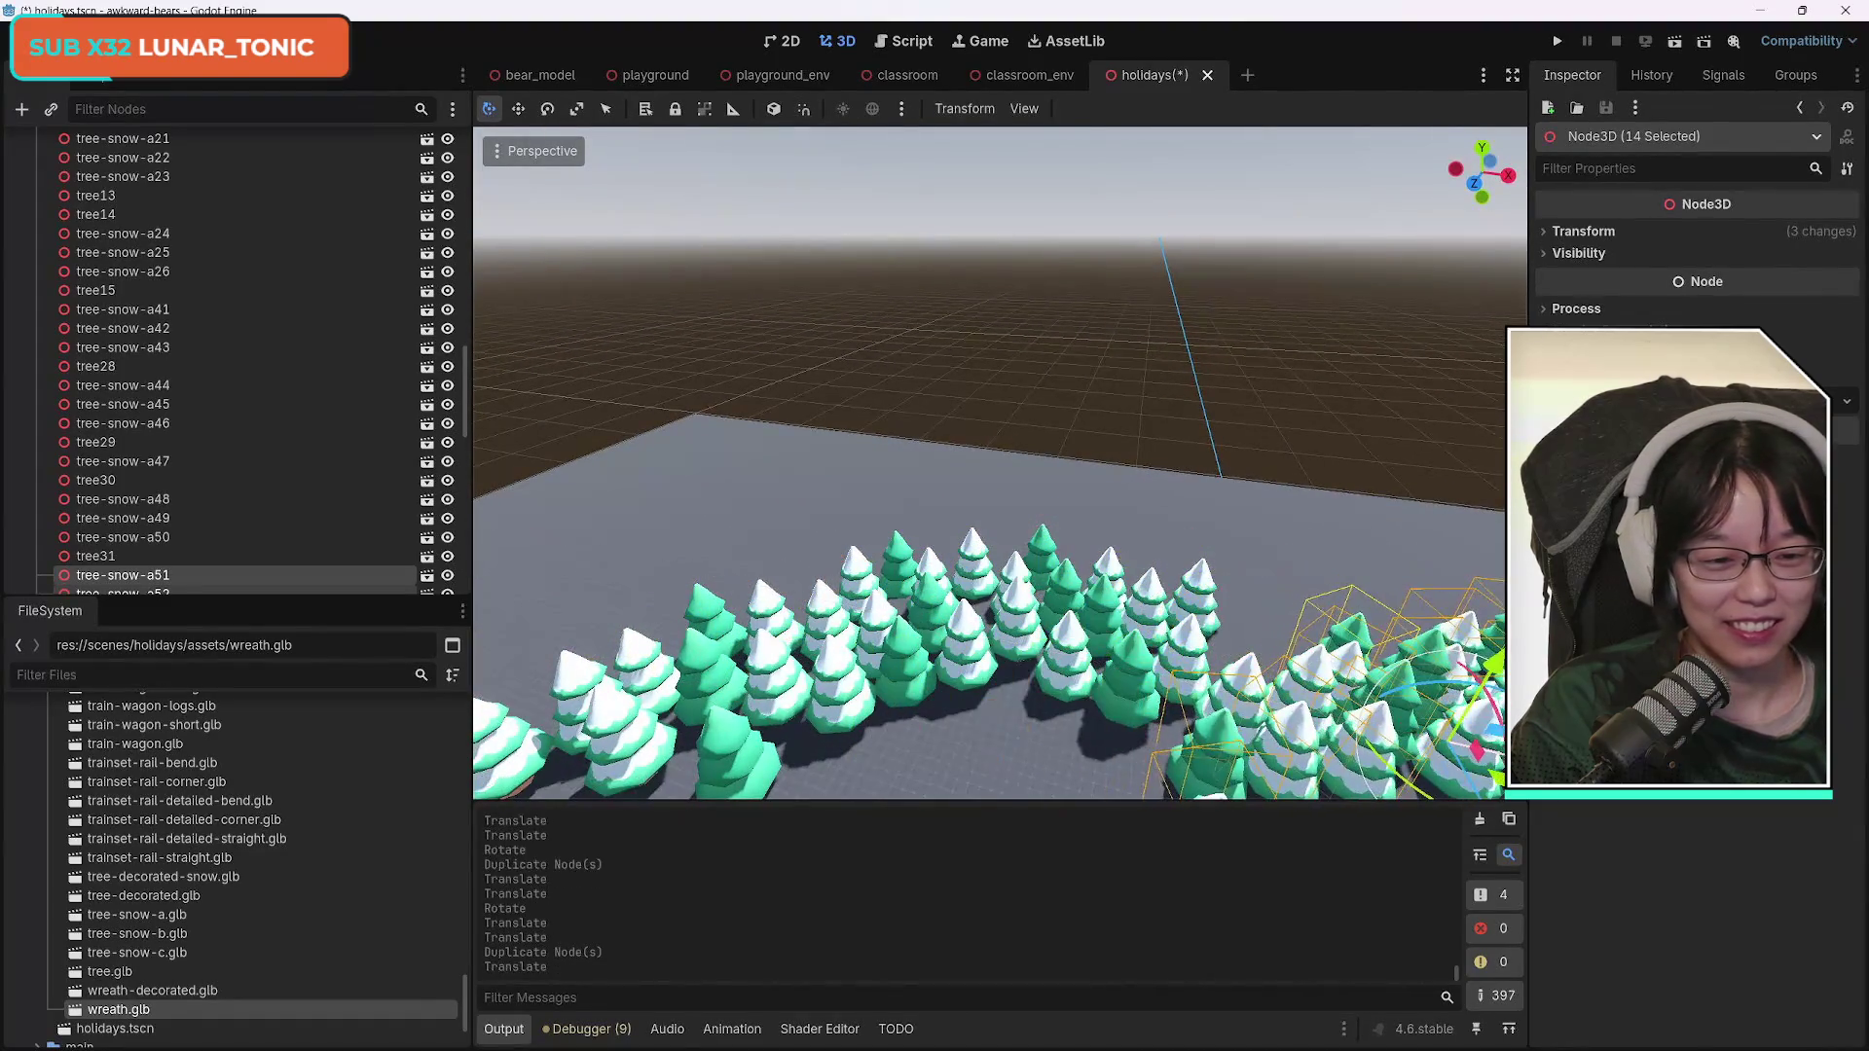
pyautogui.moveTo(1439, 543); pyautogui.dragTo(927, 608)
pyautogui.moveTo(920, 533)
pyautogui.mouseDown()
pyautogui.moveTo(1013, 516)
pyautogui.moveTo(995, 550)
pyautogui.moveTo(1047, 557)
pyautogui.moveTo(1146, 520)
pyautogui.mouseUp()
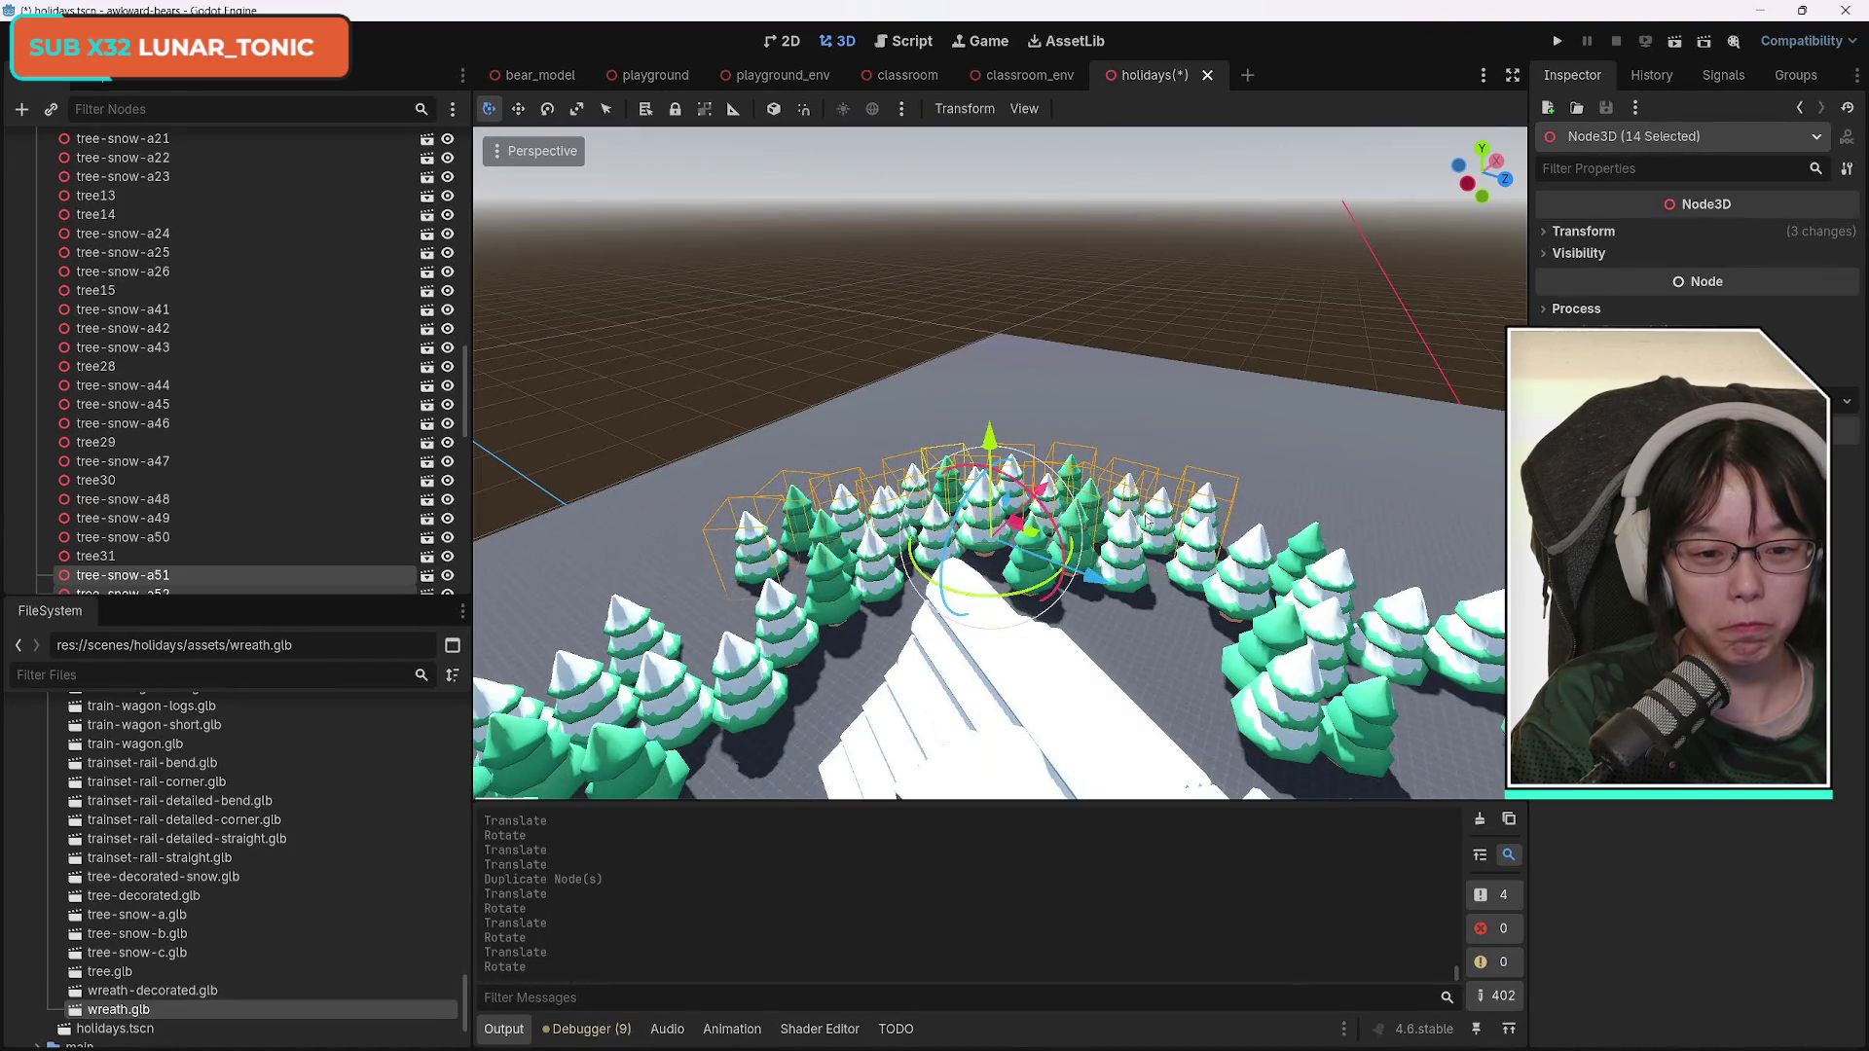
pyautogui.moveTo(991, 437); pyautogui.dragTo(991, 445)
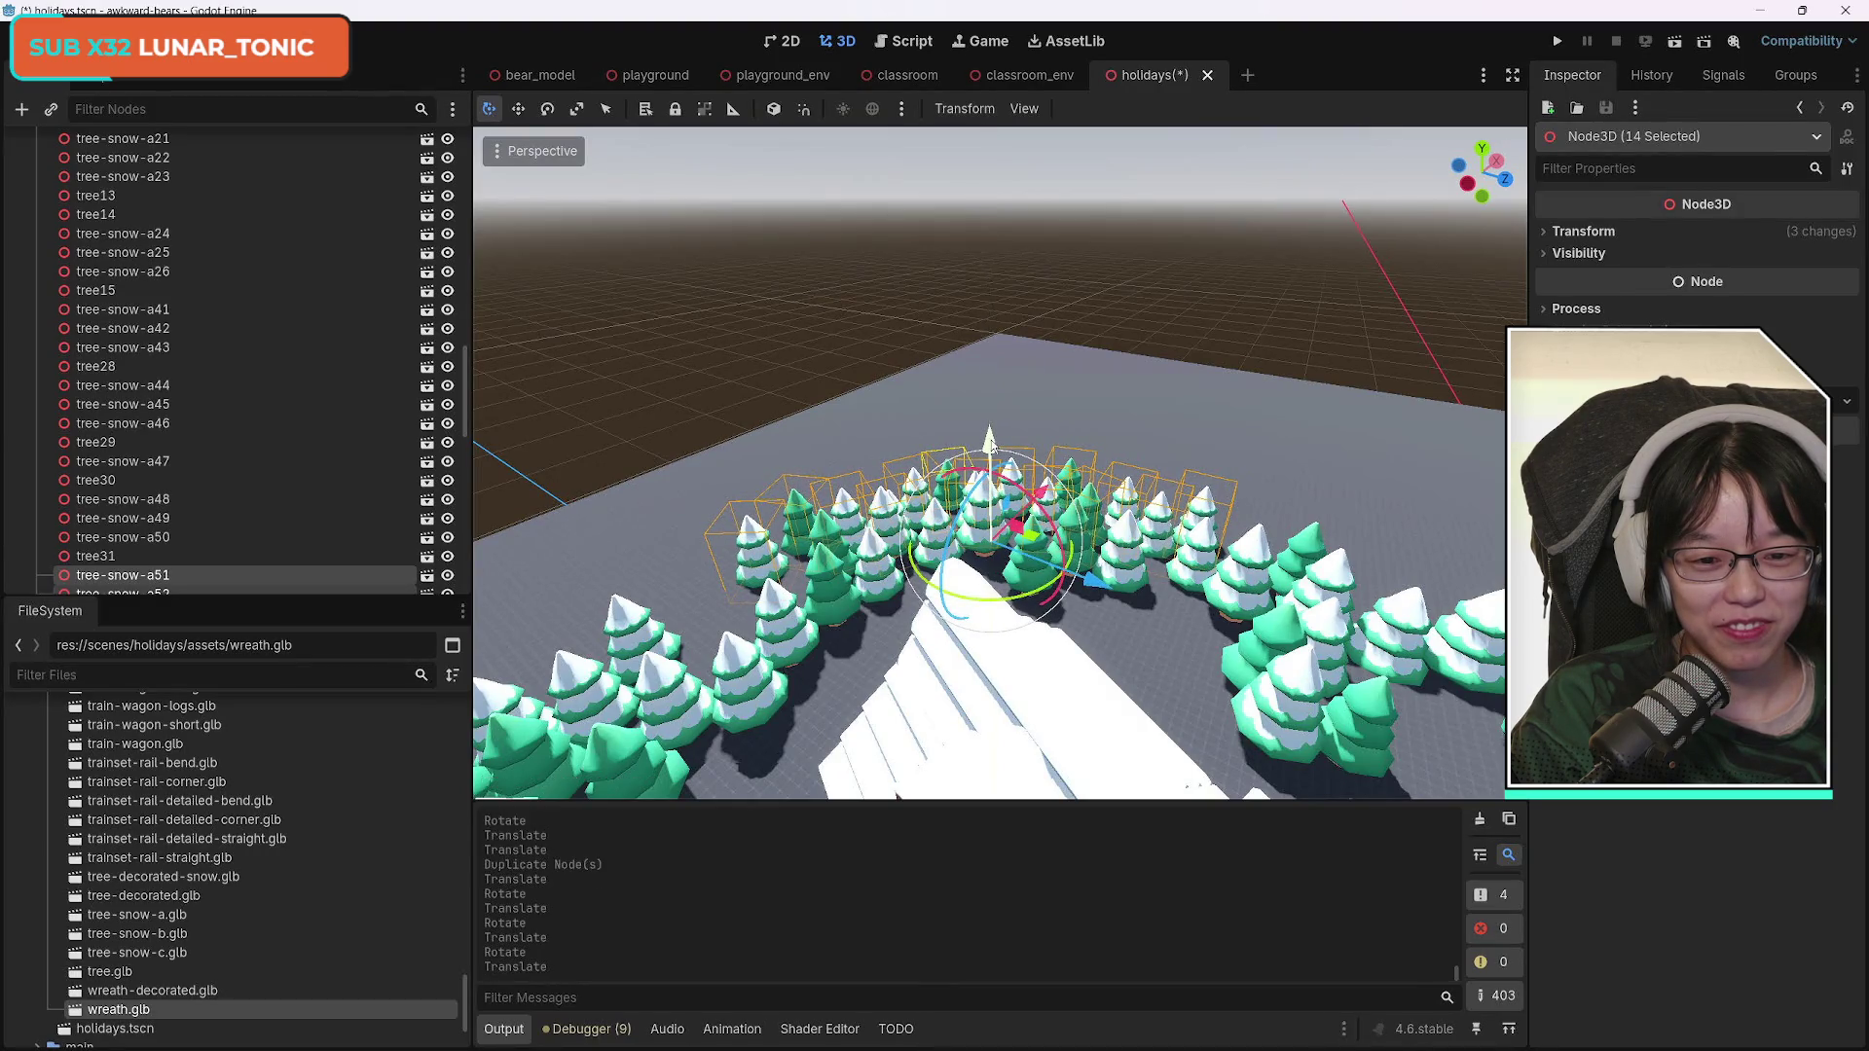
pyautogui.moveTo(1153, 475); pyautogui.dragTo(1109, 465)
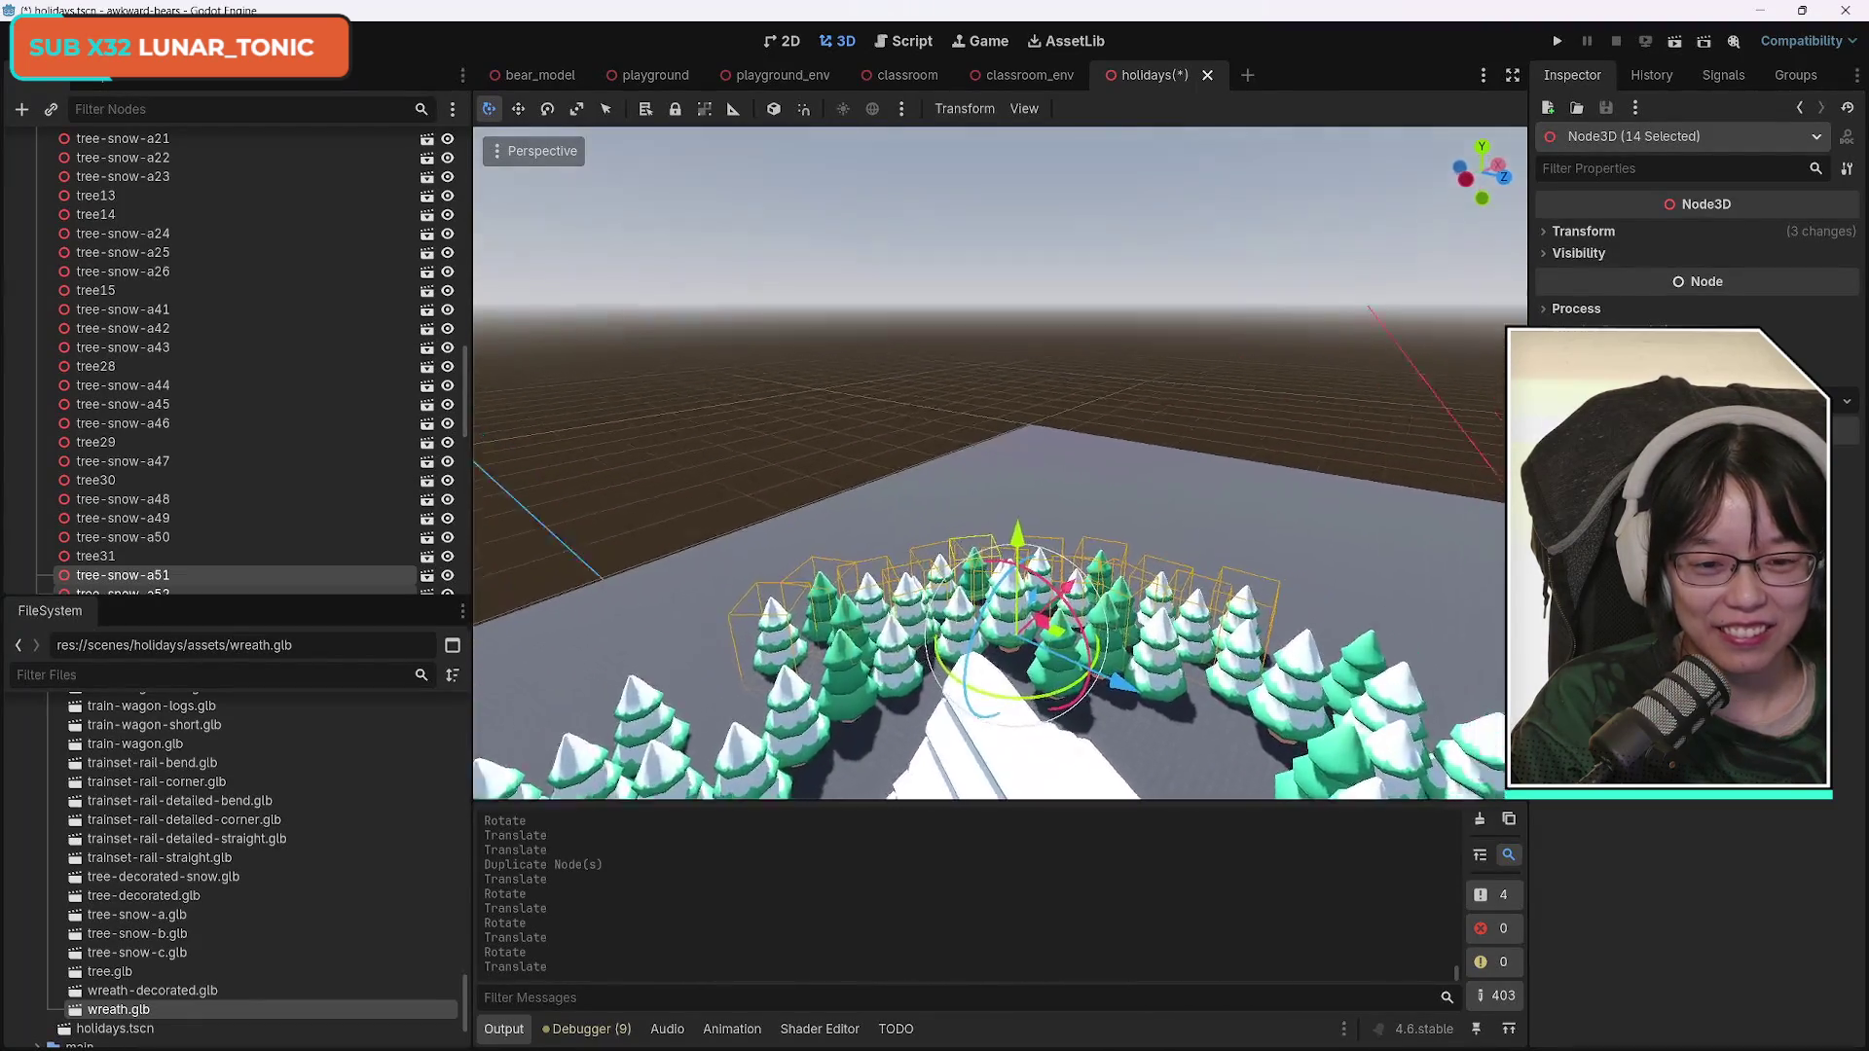
pyautogui.moveTo(1000, 462); pyautogui.dragTo(1119, 418)
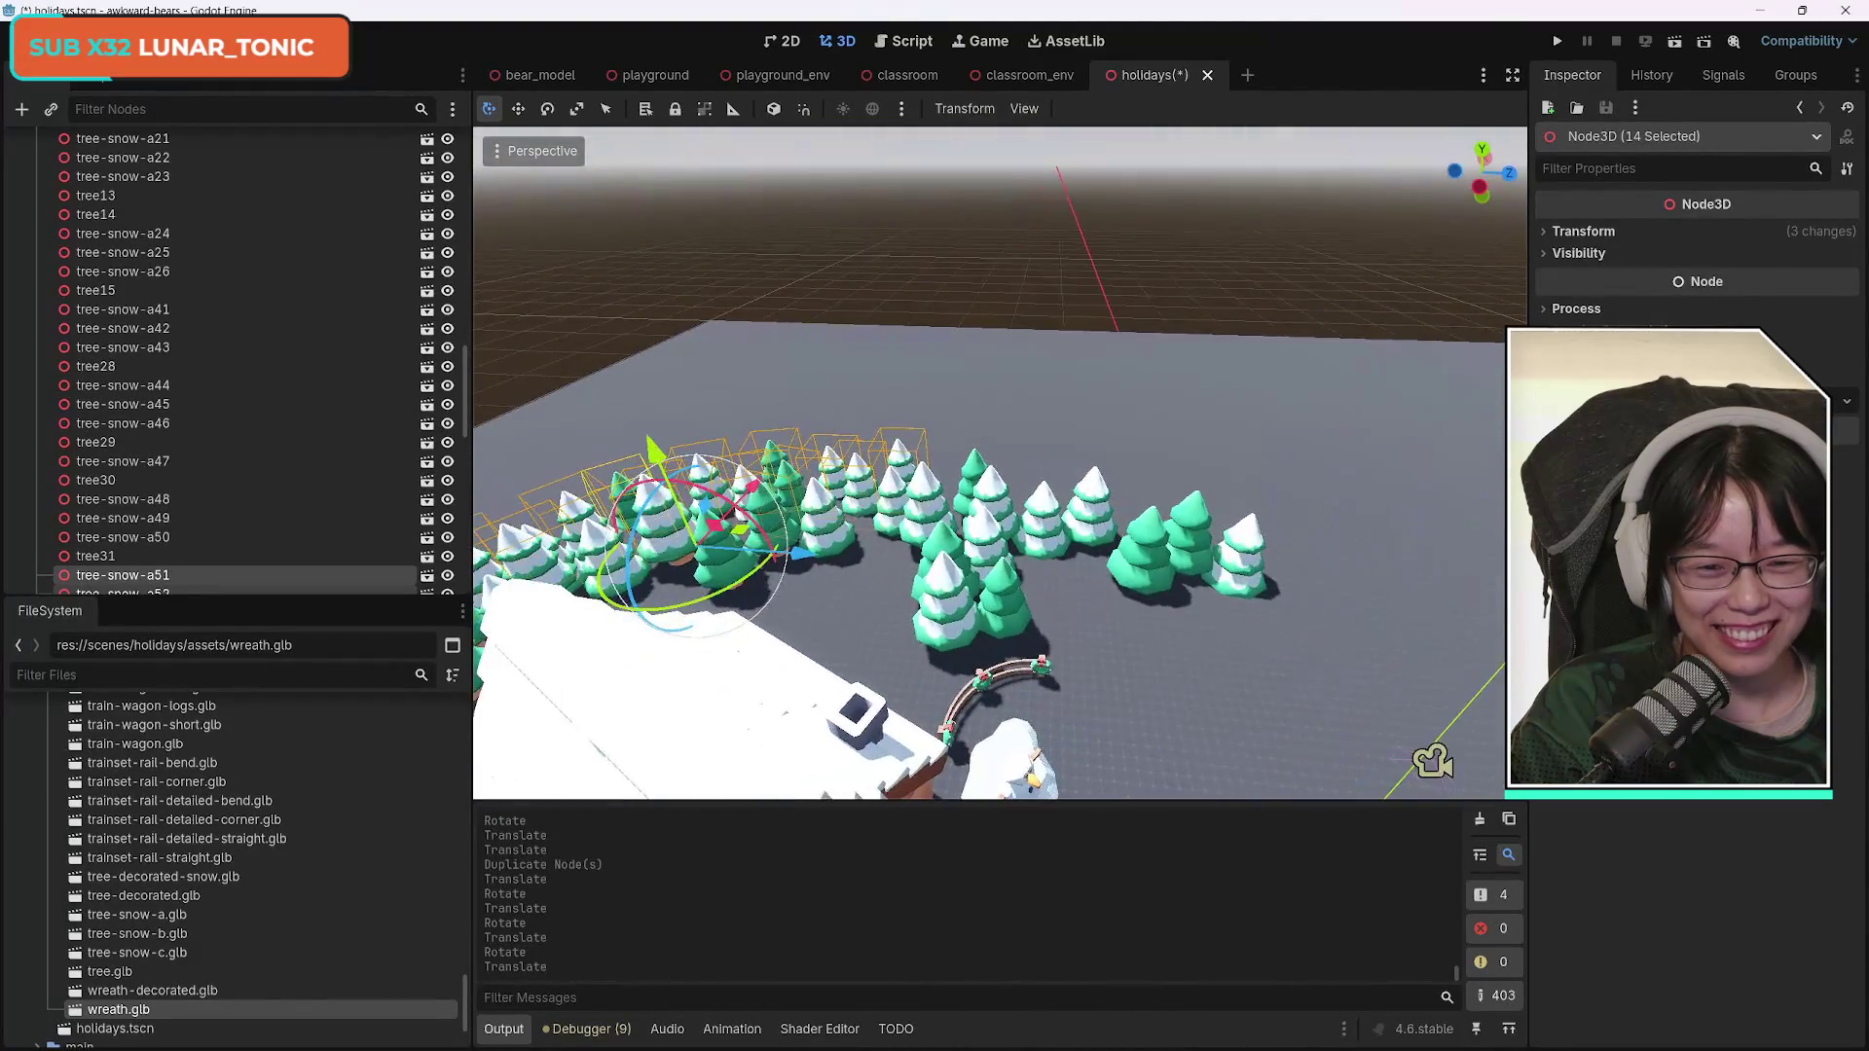
pyautogui.moveTo(1120, 418)
pyautogui.mouseDown()
pyautogui.moveTo(983, 452)
pyautogui.moveTo(944, 414)
pyautogui.moveTo(944, 243)
pyautogui.moveTo(944, 448)
pyautogui.moveTo(1017, 441)
pyautogui.moveTo(983, 449)
pyautogui.mouseUp()
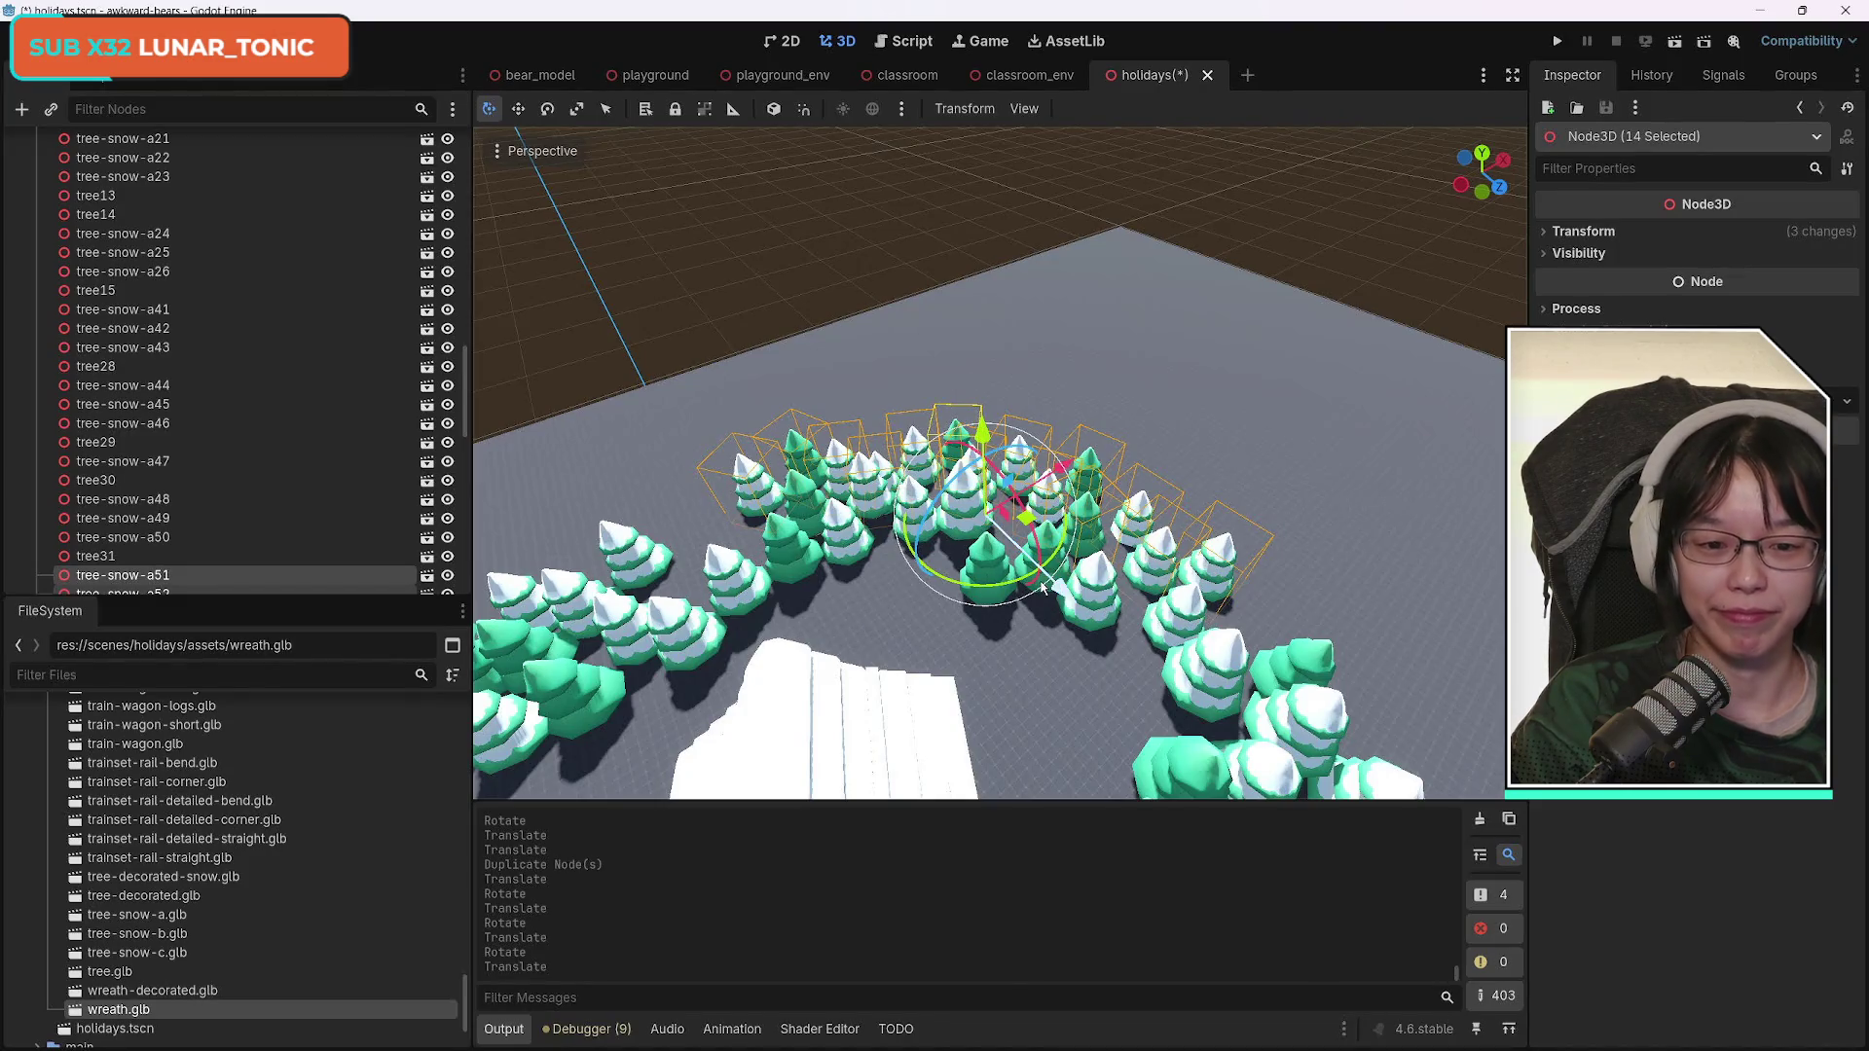
# Duplicate the 14 trees, move the copies back toward the cabins, and rotate the cluster.
pyautogui.hotkey('ctrl', 'd')
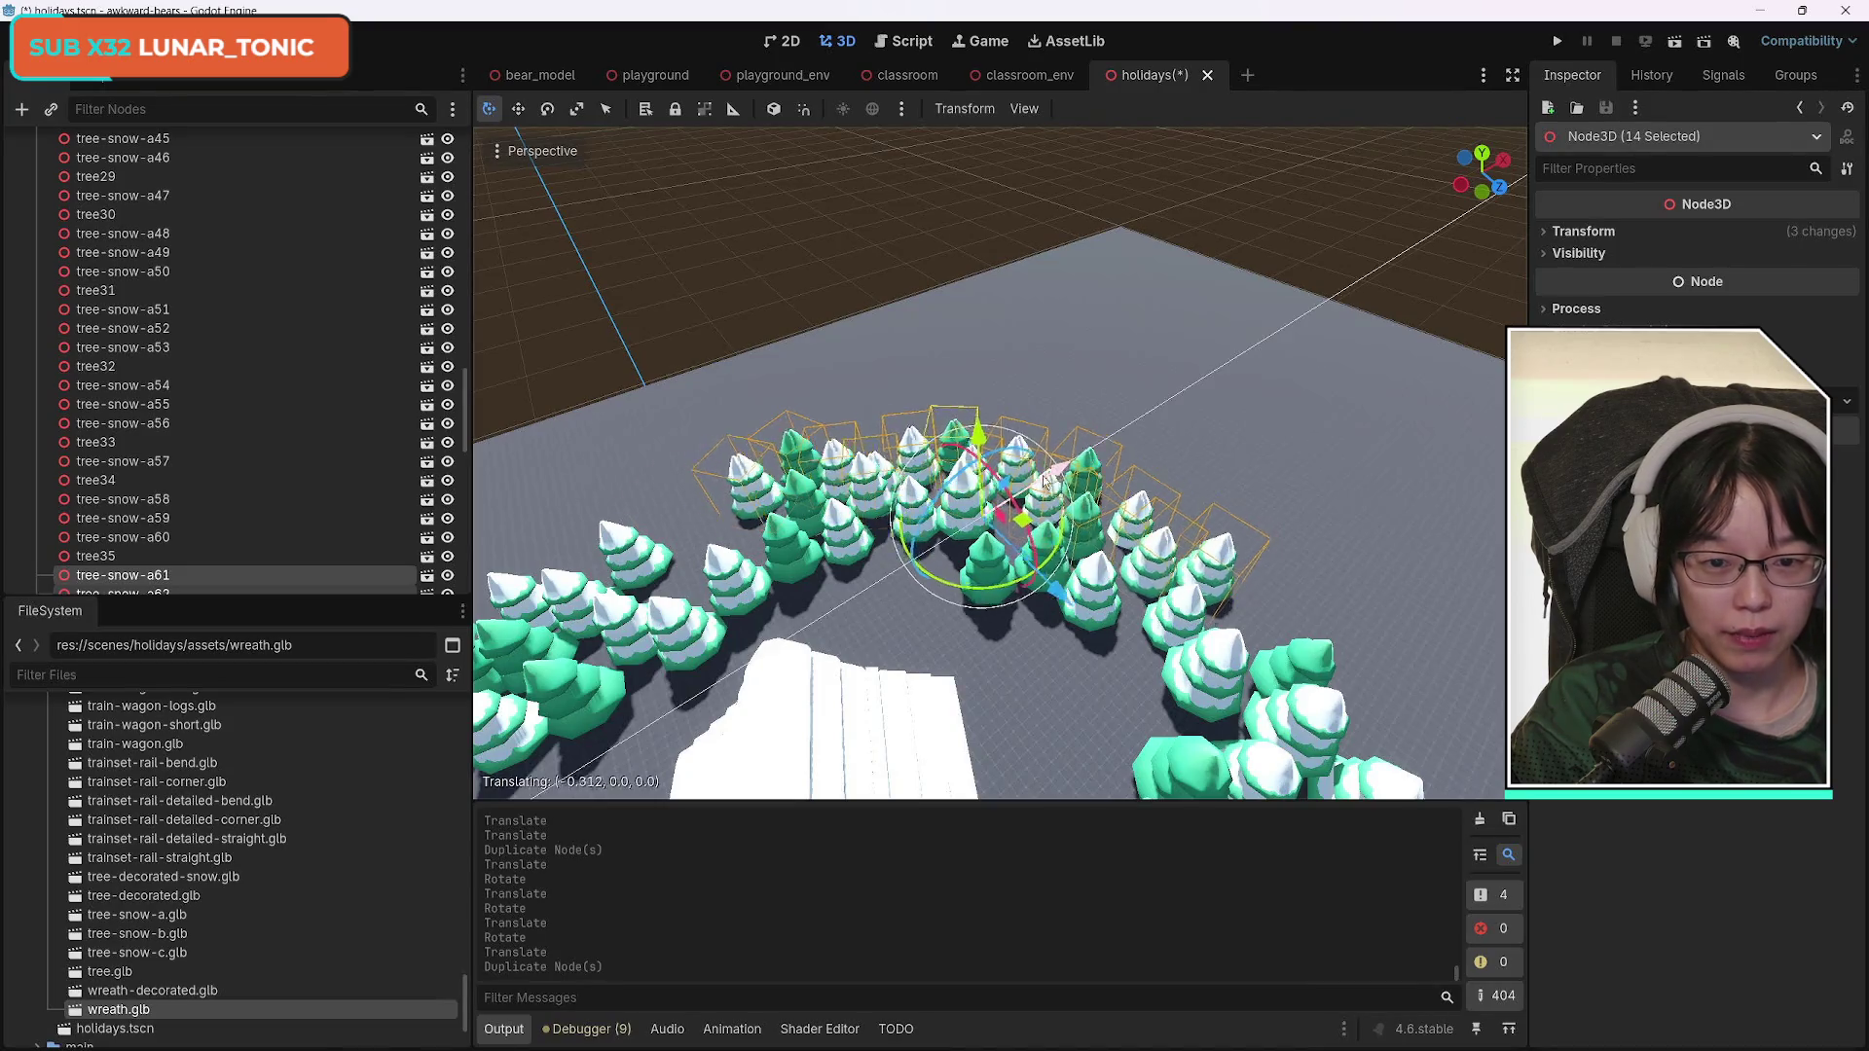
pyautogui.moveTo(1066, 477); pyautogui.dragTo(746, 604)
pyautogui.moveTo(871, 606); pyautogui.dragTo(866, 600)
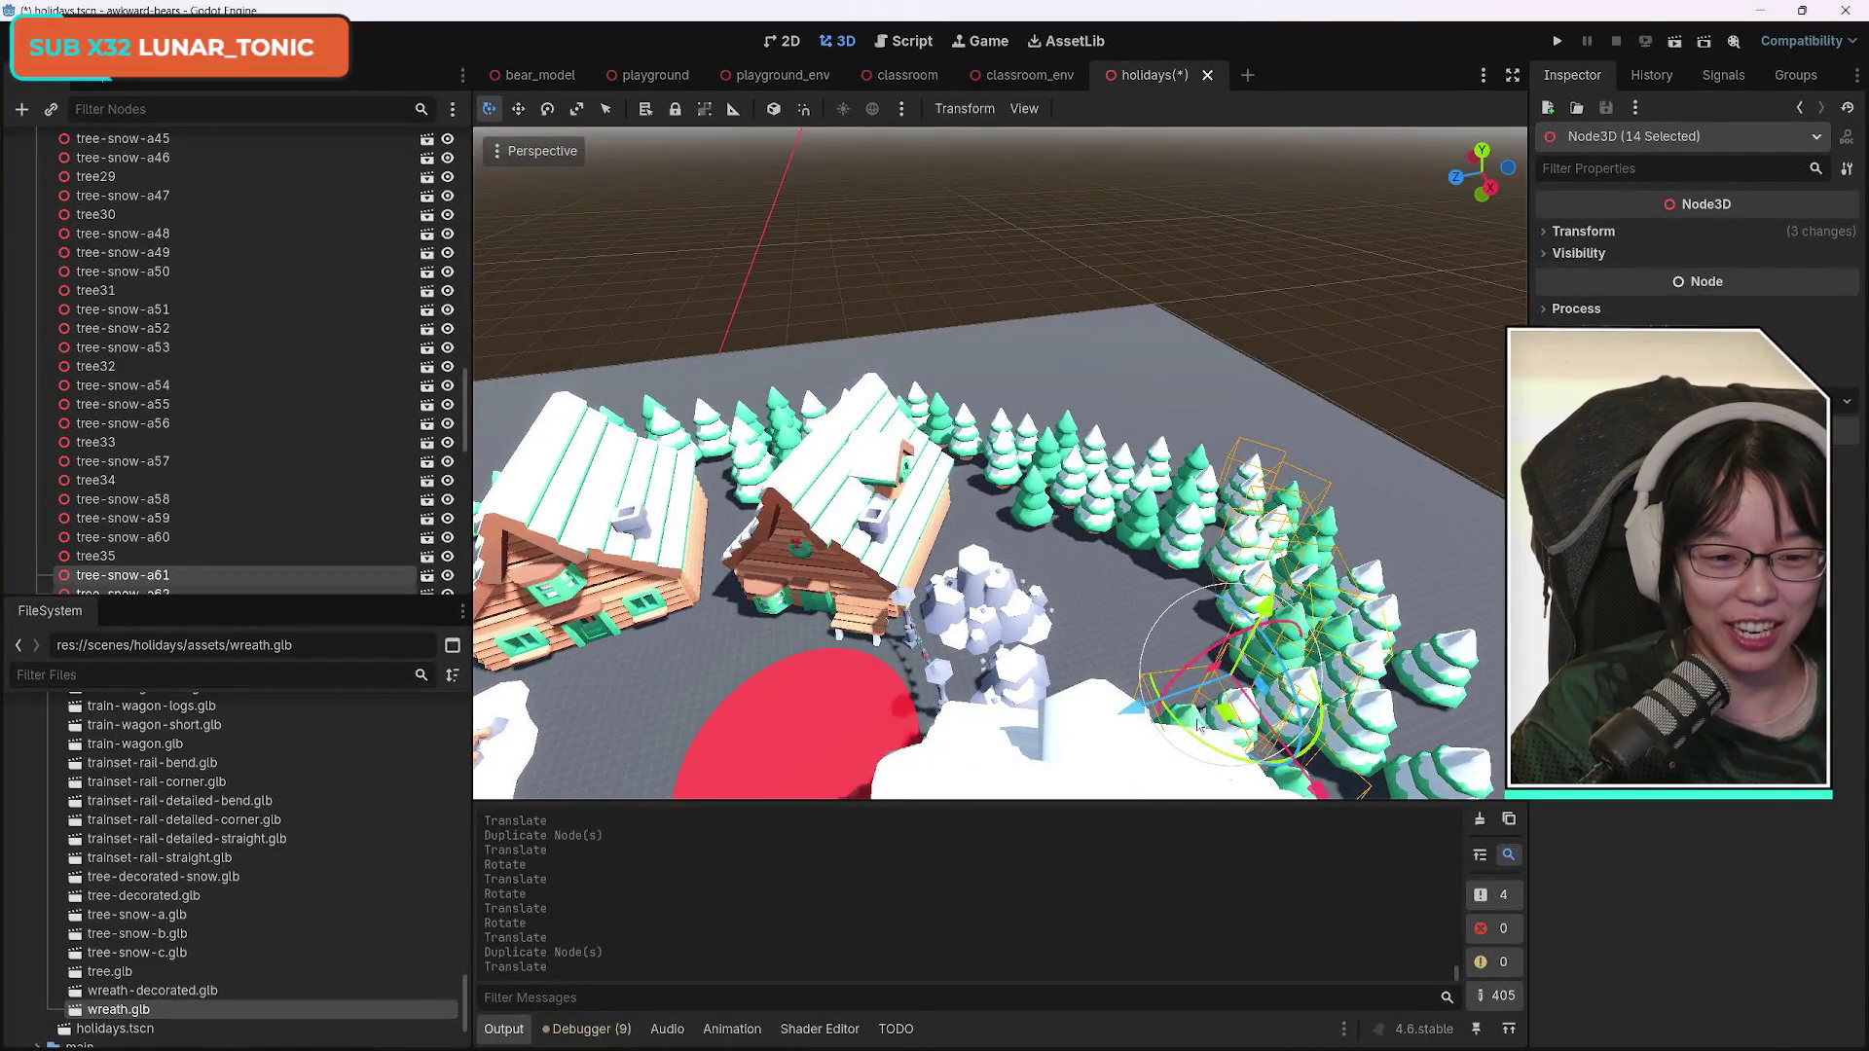
pyautogui.moveTo(1197, 769)
pyautogui.mouseDown()
pyautogui.moveTo(1042, 614)
pyautogui.moveTo(1010, 570)
pyautogui.moveTo(1012, 516)
pyautogui.moveTo(839, 515)
pyautogui.moveTo(843, 610)
pyautogui.moveTo(824, 478)
pyautogui.mouseUp()
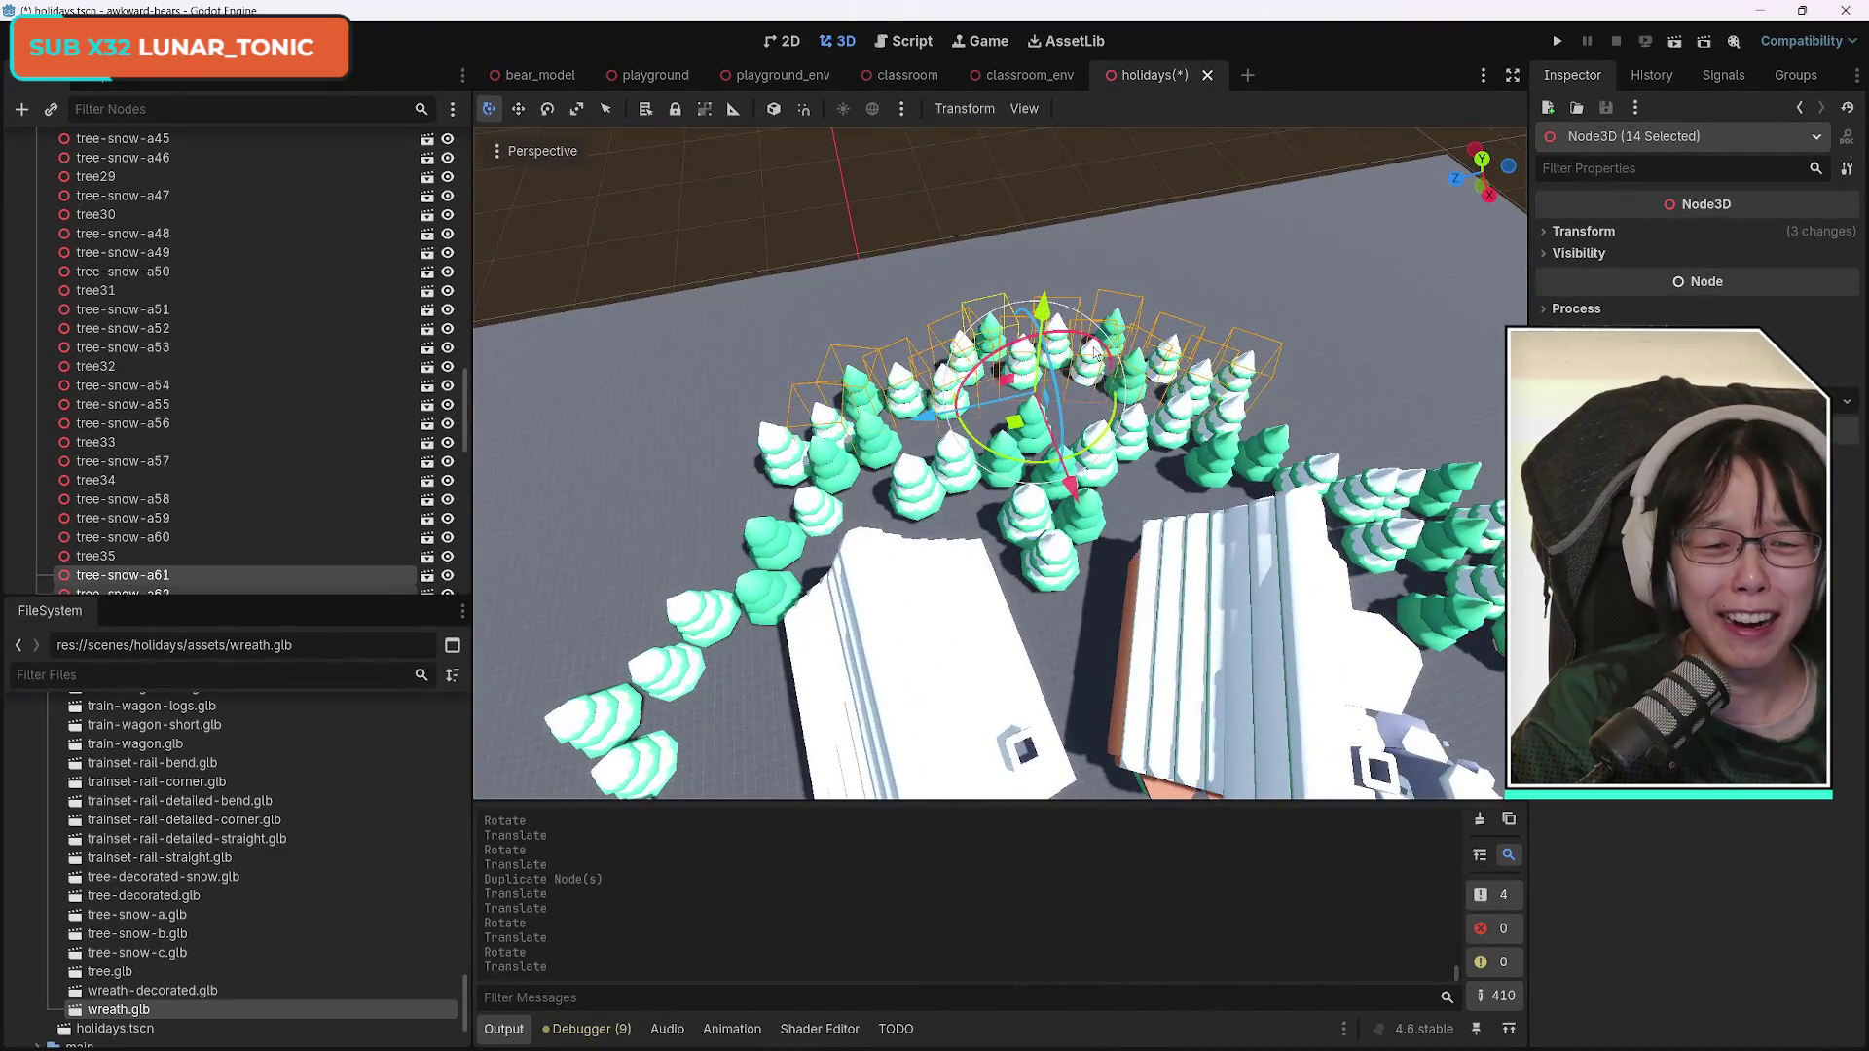
pyautogui.moveTo(927, 417)
pyautogui.mouseDown()
pyautogui.moveTo(936, 308)
pyautogui.moveTo(950, 331)
pyautogui.mouseUp()
pyautogui.moveTo(997, 477); pyautogui.dragTo(1009, 472)
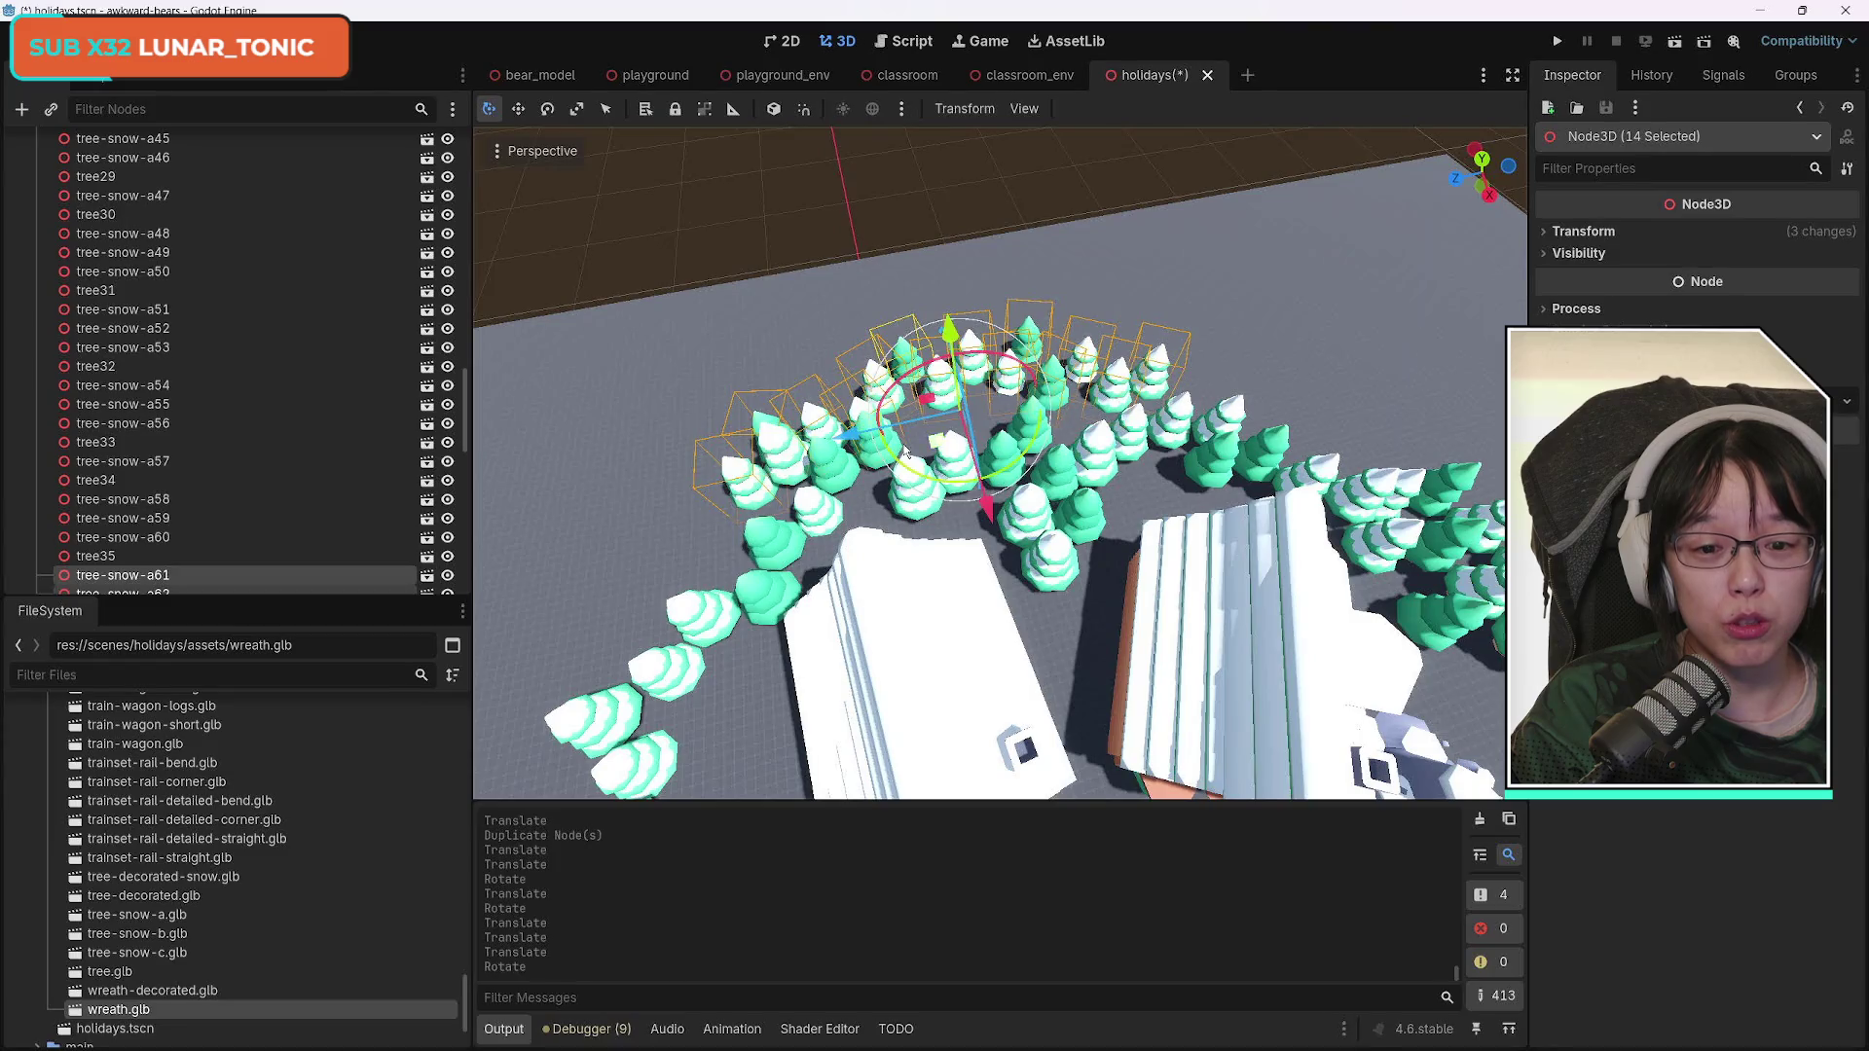
pyautogui.moveTo(884, 425)
pyautogui.mouseDown()
pyautogui.moveTo(722, 463)
pyautogui.moveTo(1041, 436)
pyautogui.mouseUp()
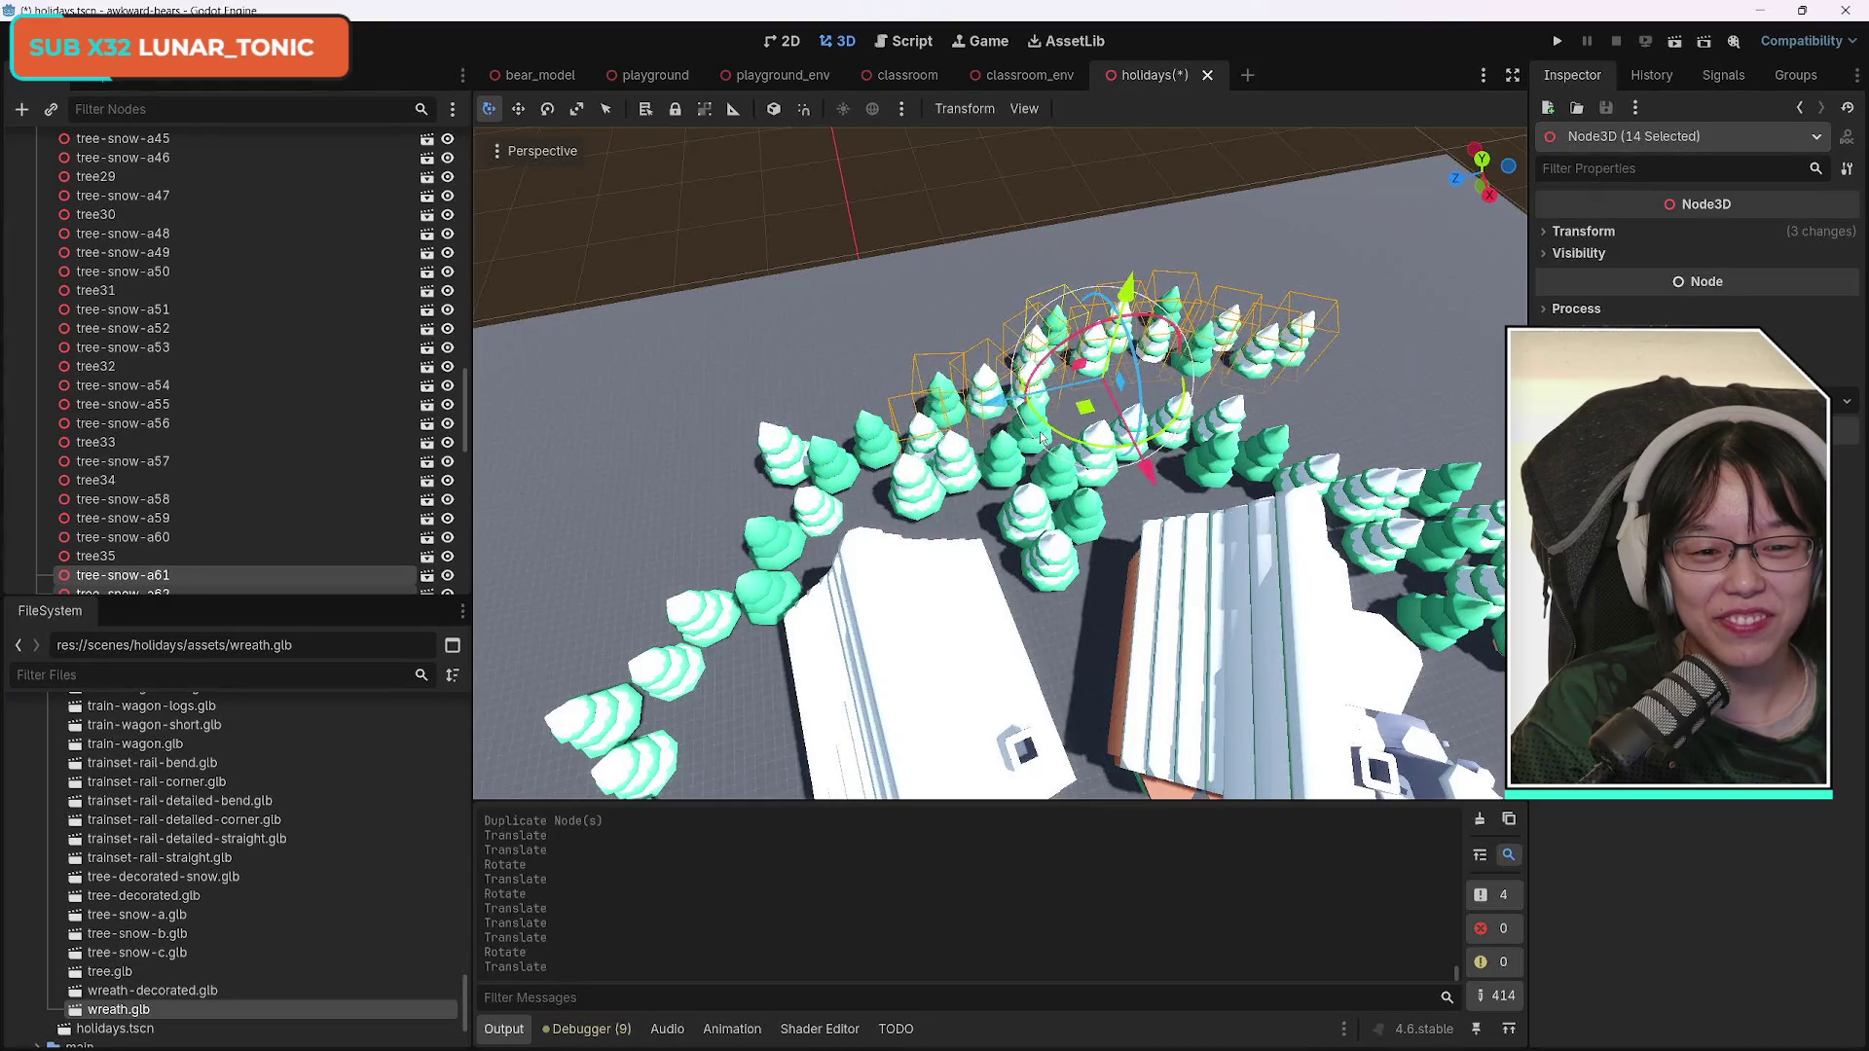
pyautogui.moveTo(1179, 429); pyautogui.dragTo(1163, 442)
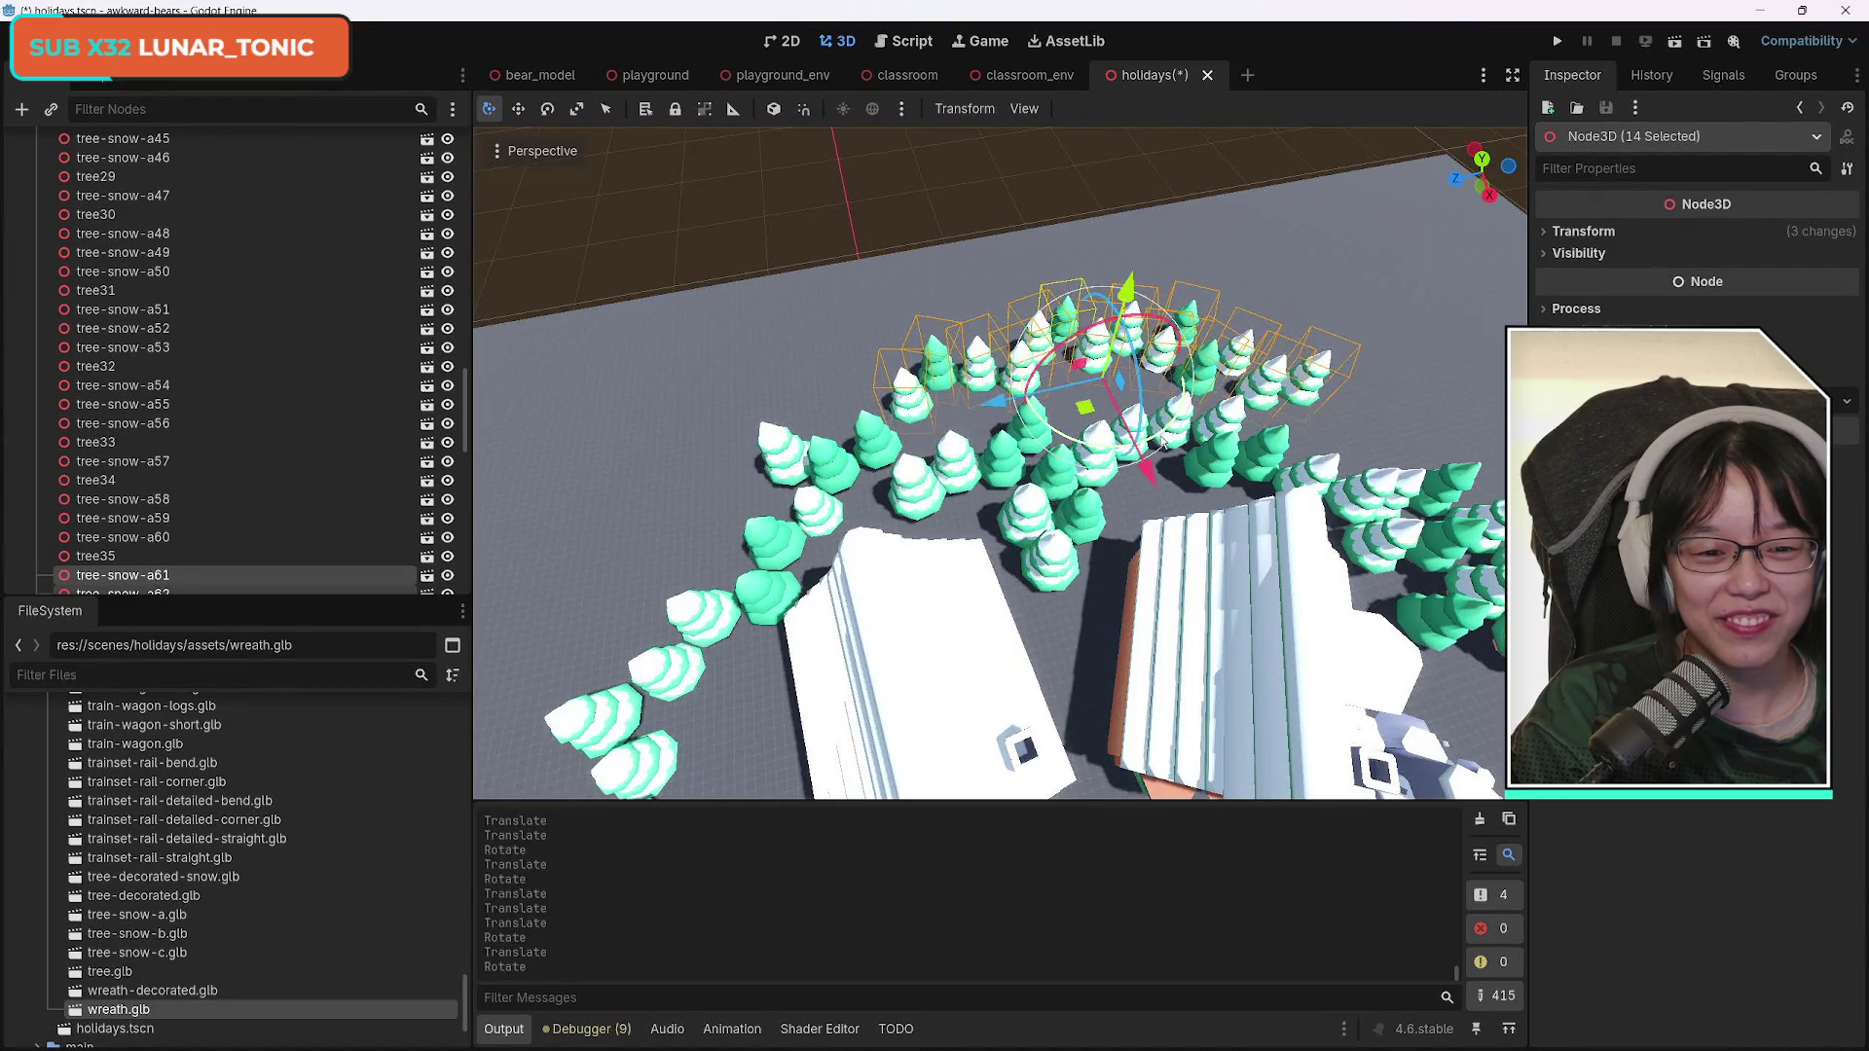
pyautogui.moveTo(1127, 289); pyautogui.dragTo(1128, 286)
pyautogui.moveTo(1152, 477); pyautogui.dragTo(1159, 492)
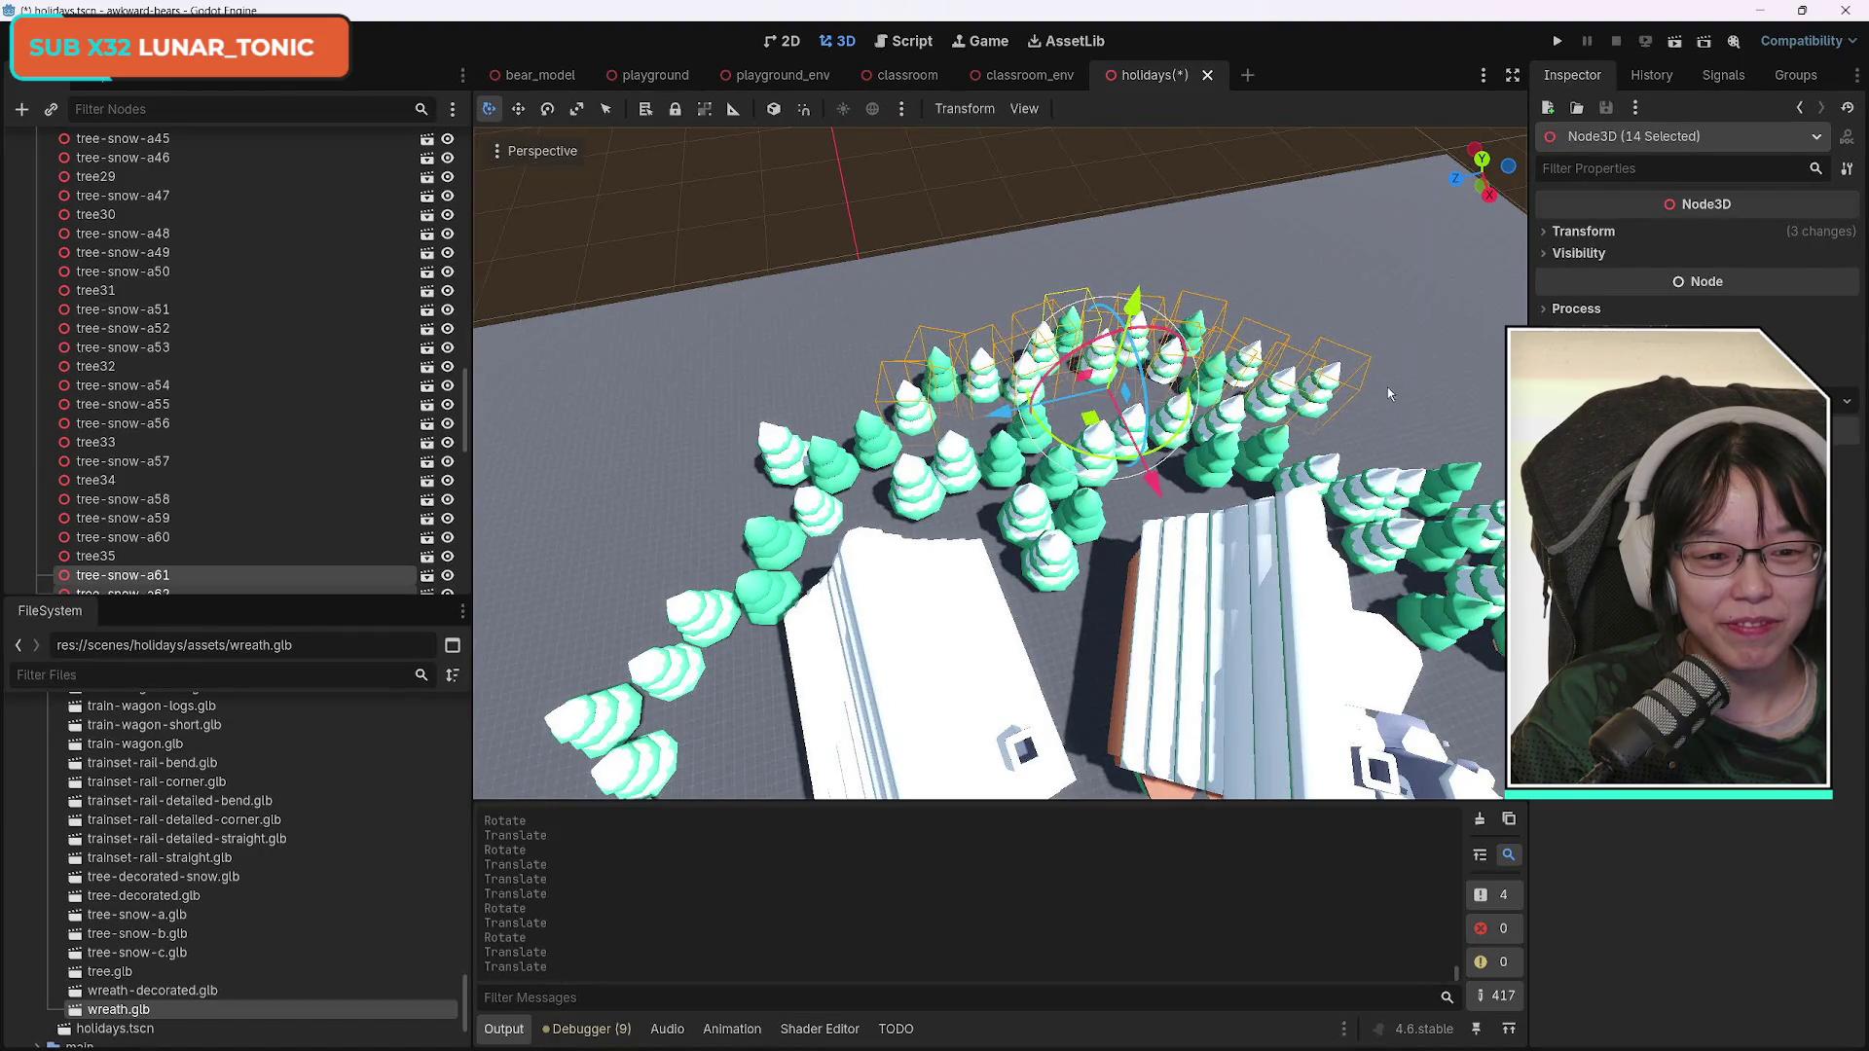
# Select tree-snow-a61 and four other pines and move them left along X.
pyautogui.click(1335, 390)
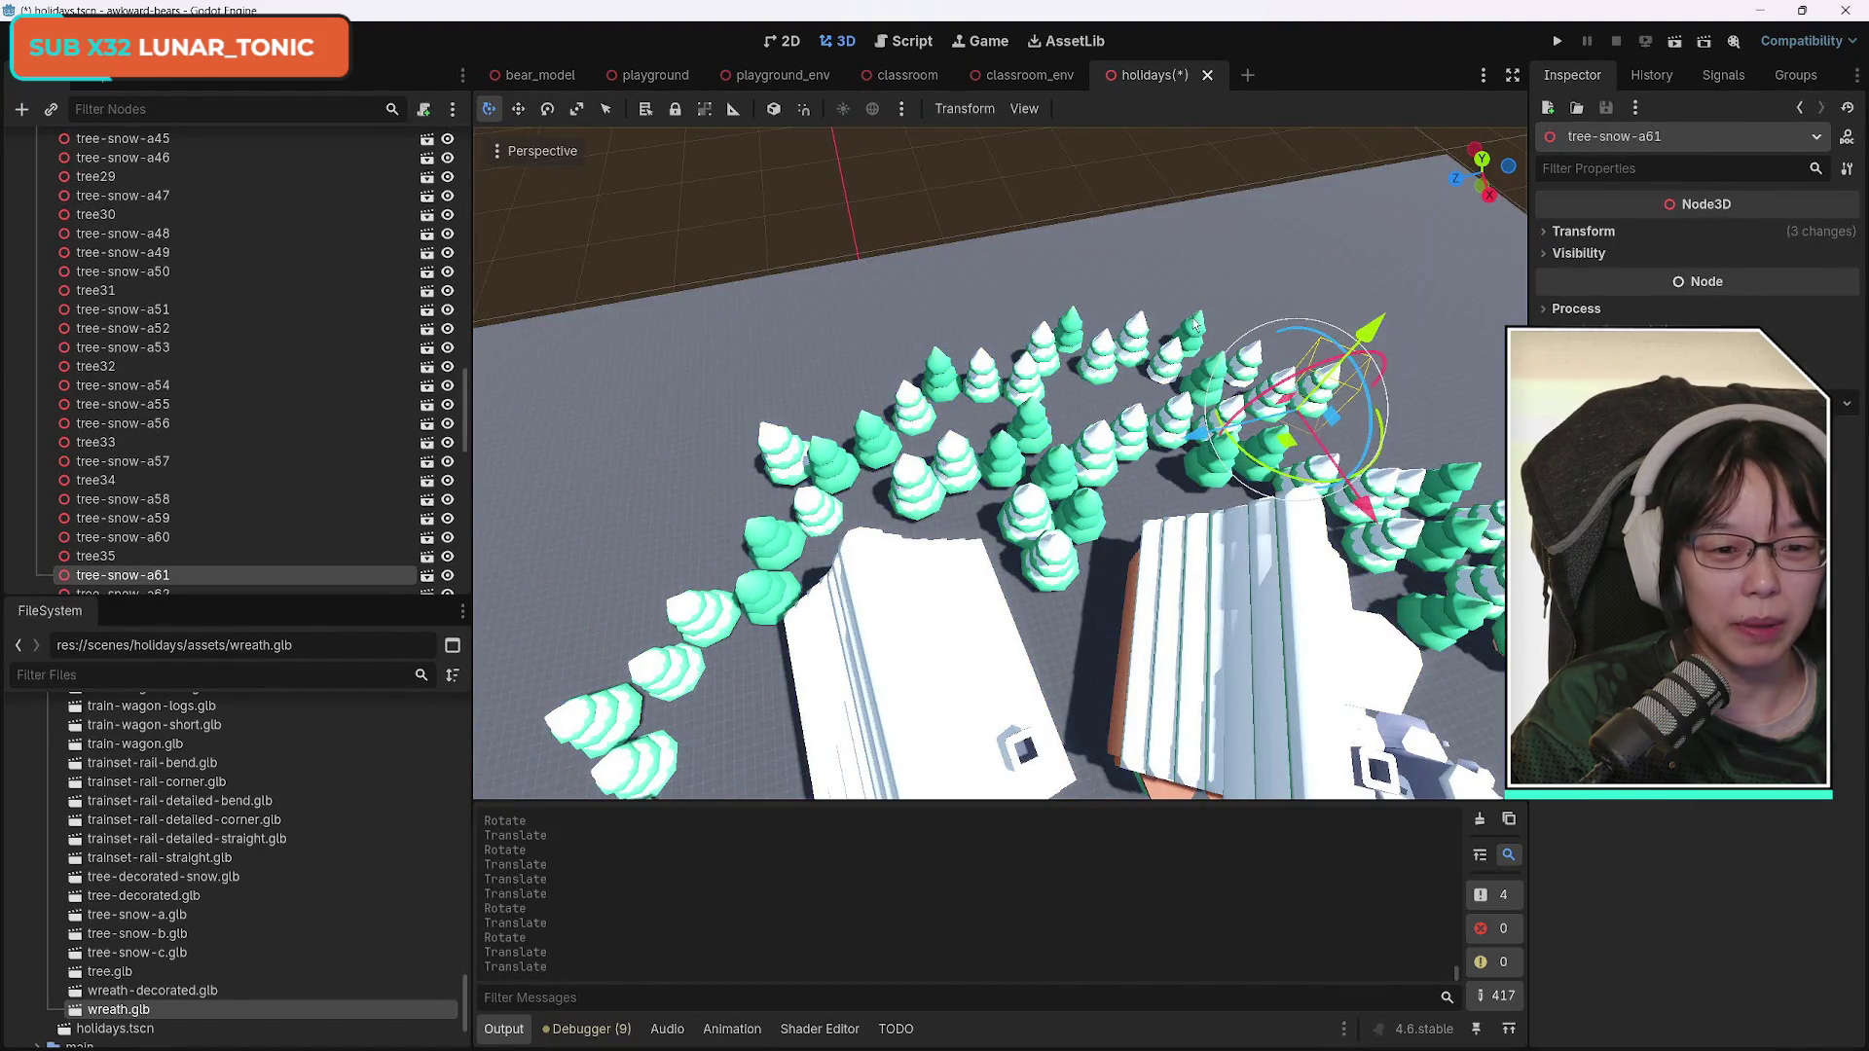
pyautogui.keyDown('shift'); pyautogui.click(1169, 350); pyautogui.keyUp('shift')
pyautogui.keyDown('shift'); pyautogui.click(1133, 343); pyautogui.keyUp('shift')
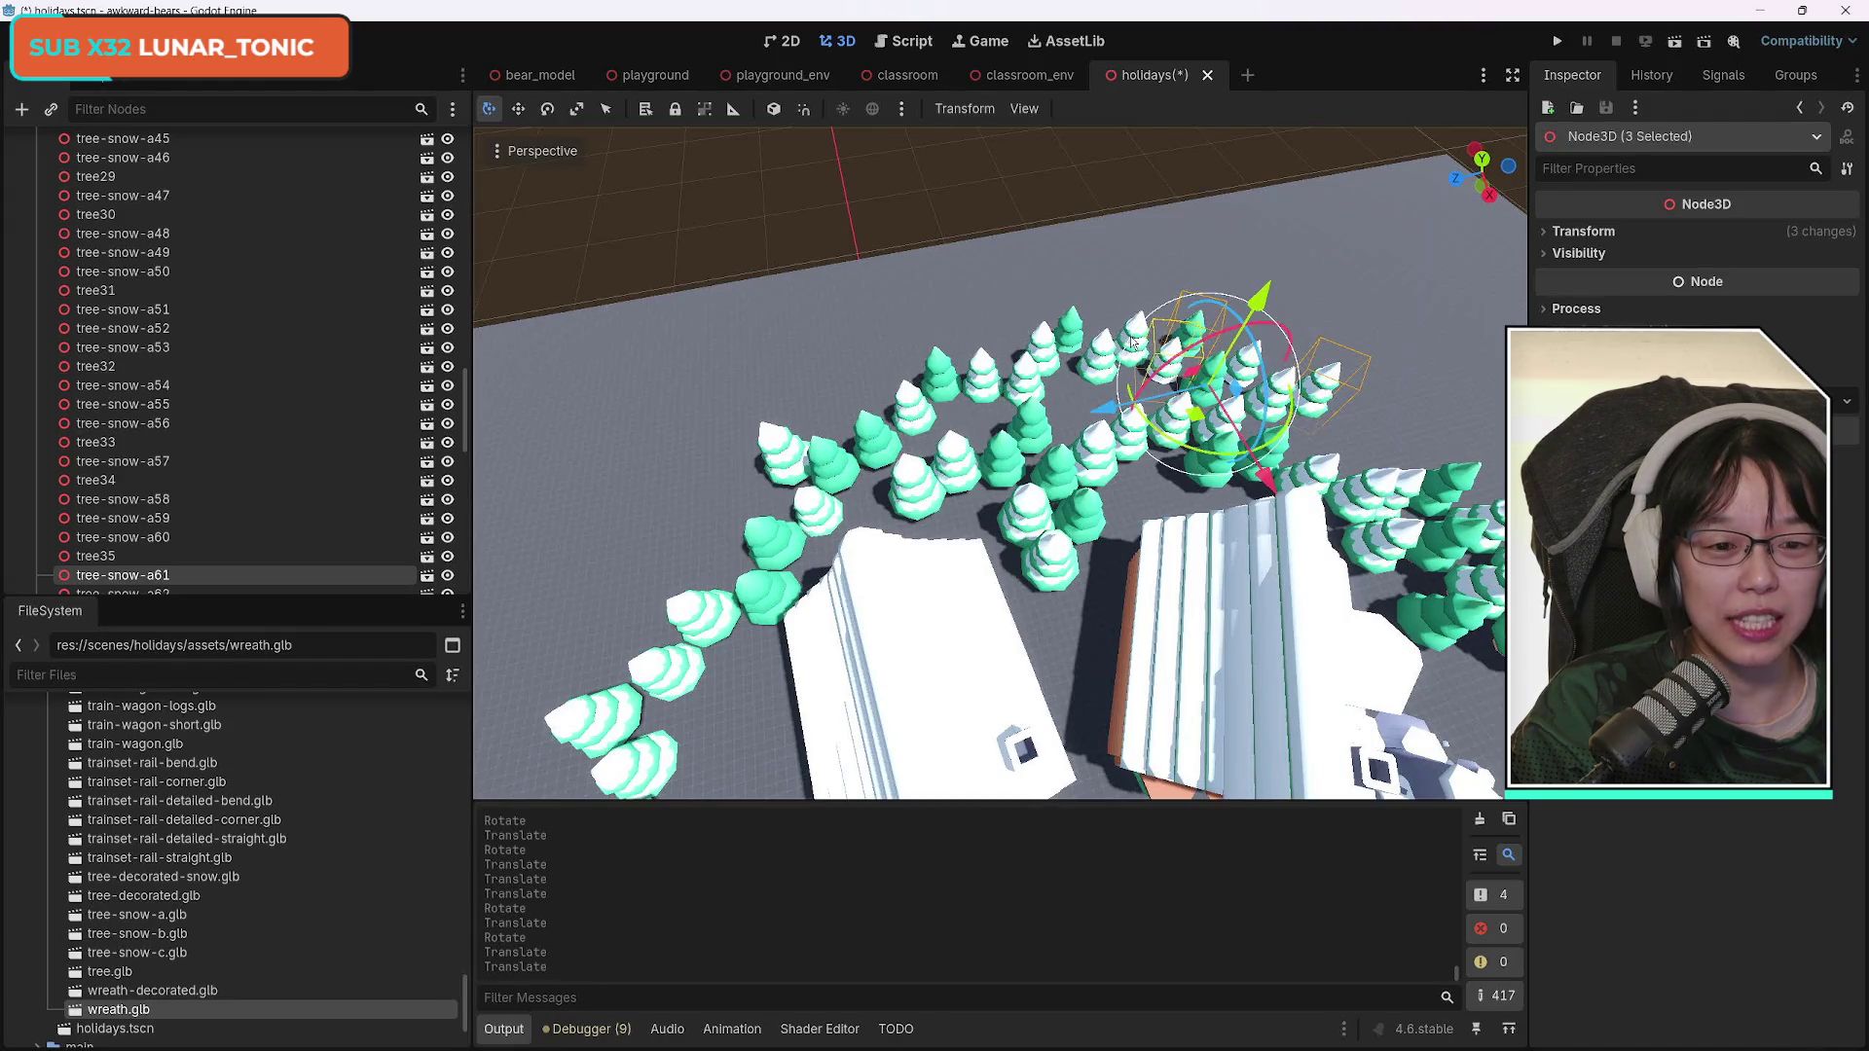
pyautogui.keyDown('shift'); pyautogui.click(1291, 386); pyautogui.keyUp('shift')
pyautogui.keyDown('shift'); pyautogui.click(1258, 360); pyautogui.keyUp('shift')
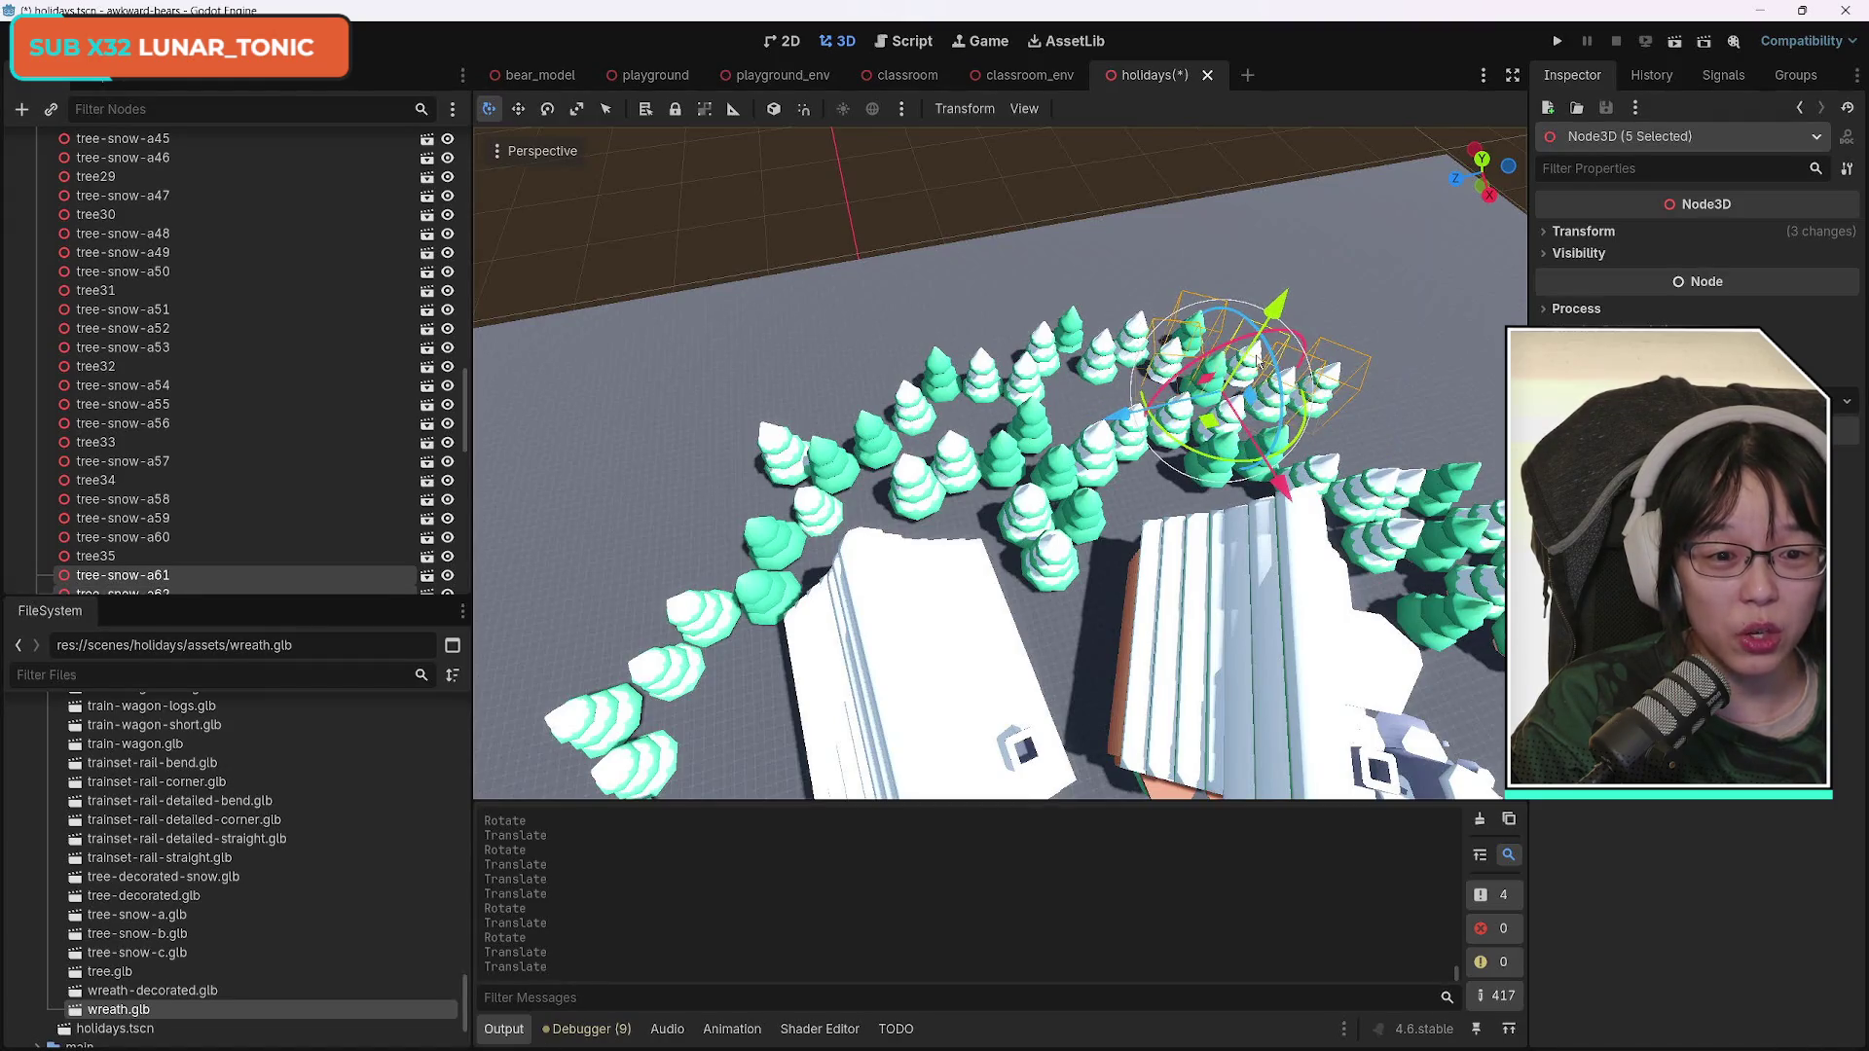
pyautogui.moveTo(1123, 419)
pyautogui.mouseDown()
pyautogui.moveTo(672, 565)
pyautogui.moveTo(709, 583)
pyautogui.moveTo(737, 538)
pyautogui.mouseUp()
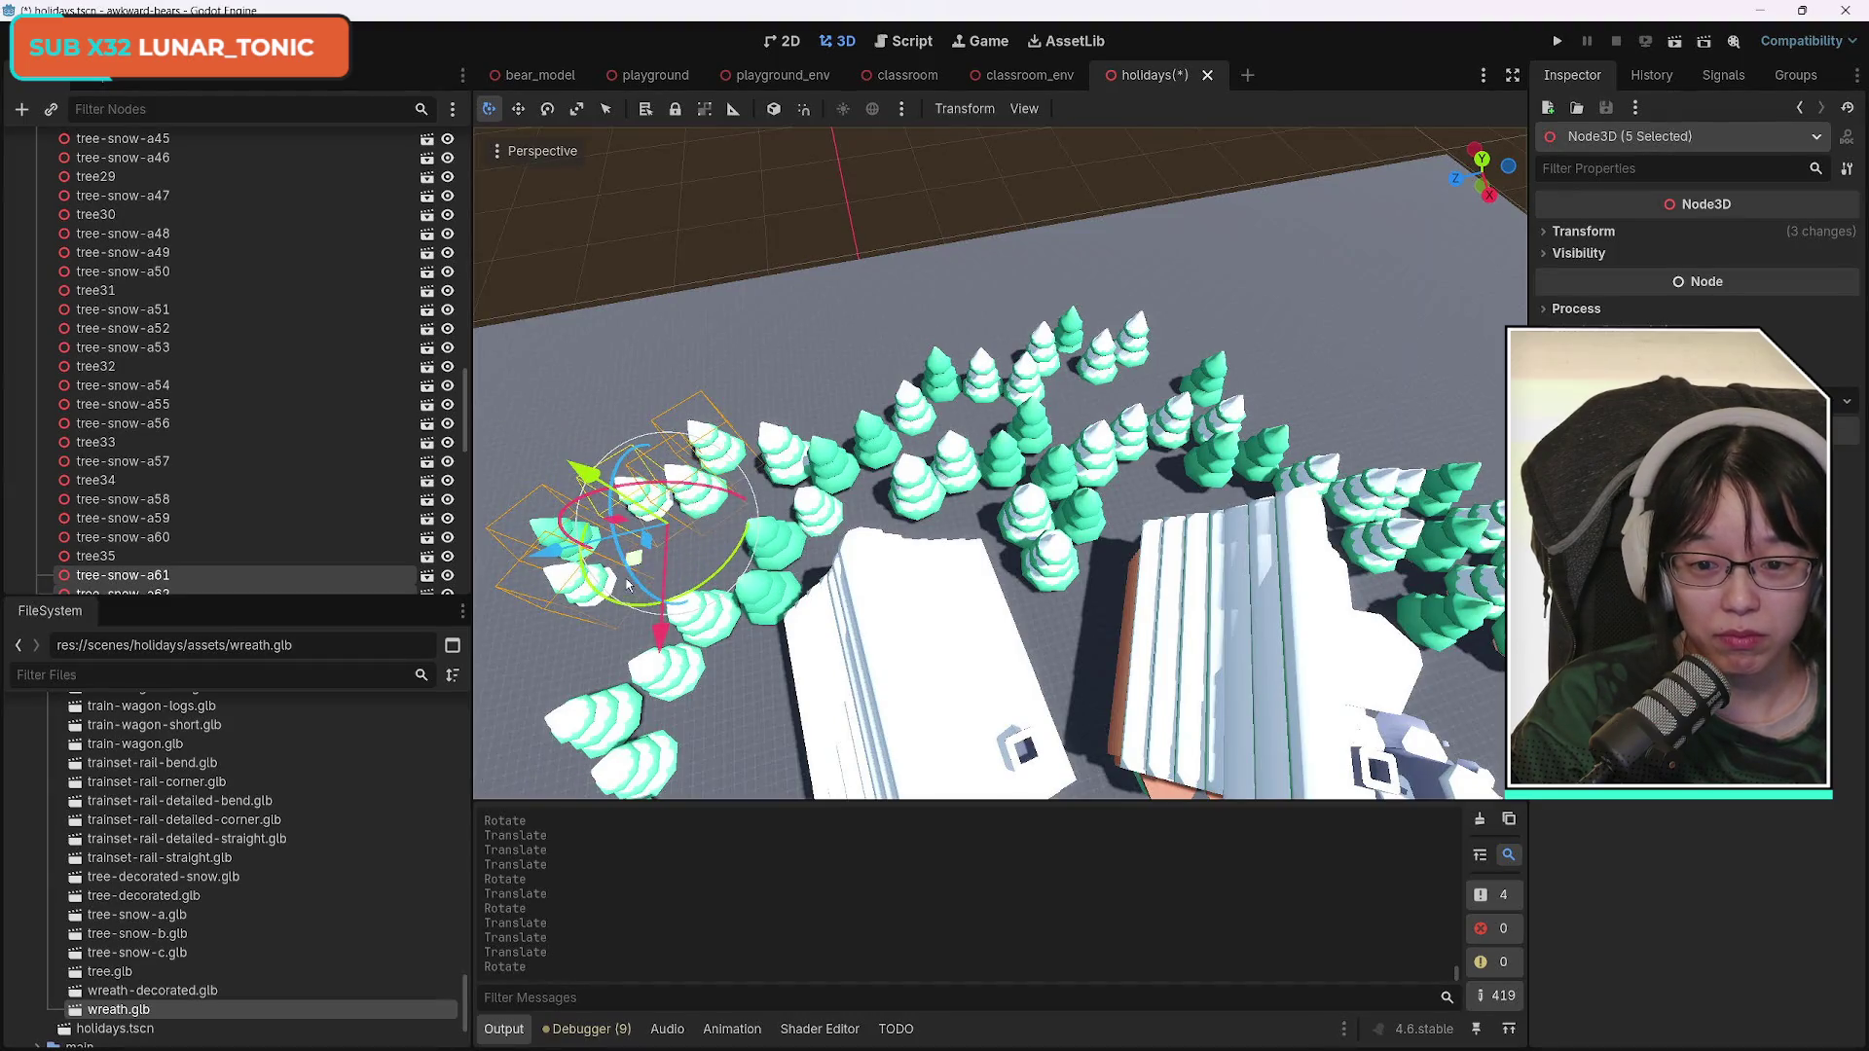
pyautogui.moveTo(659, 633); pyautogui.dragTo(671, 715)
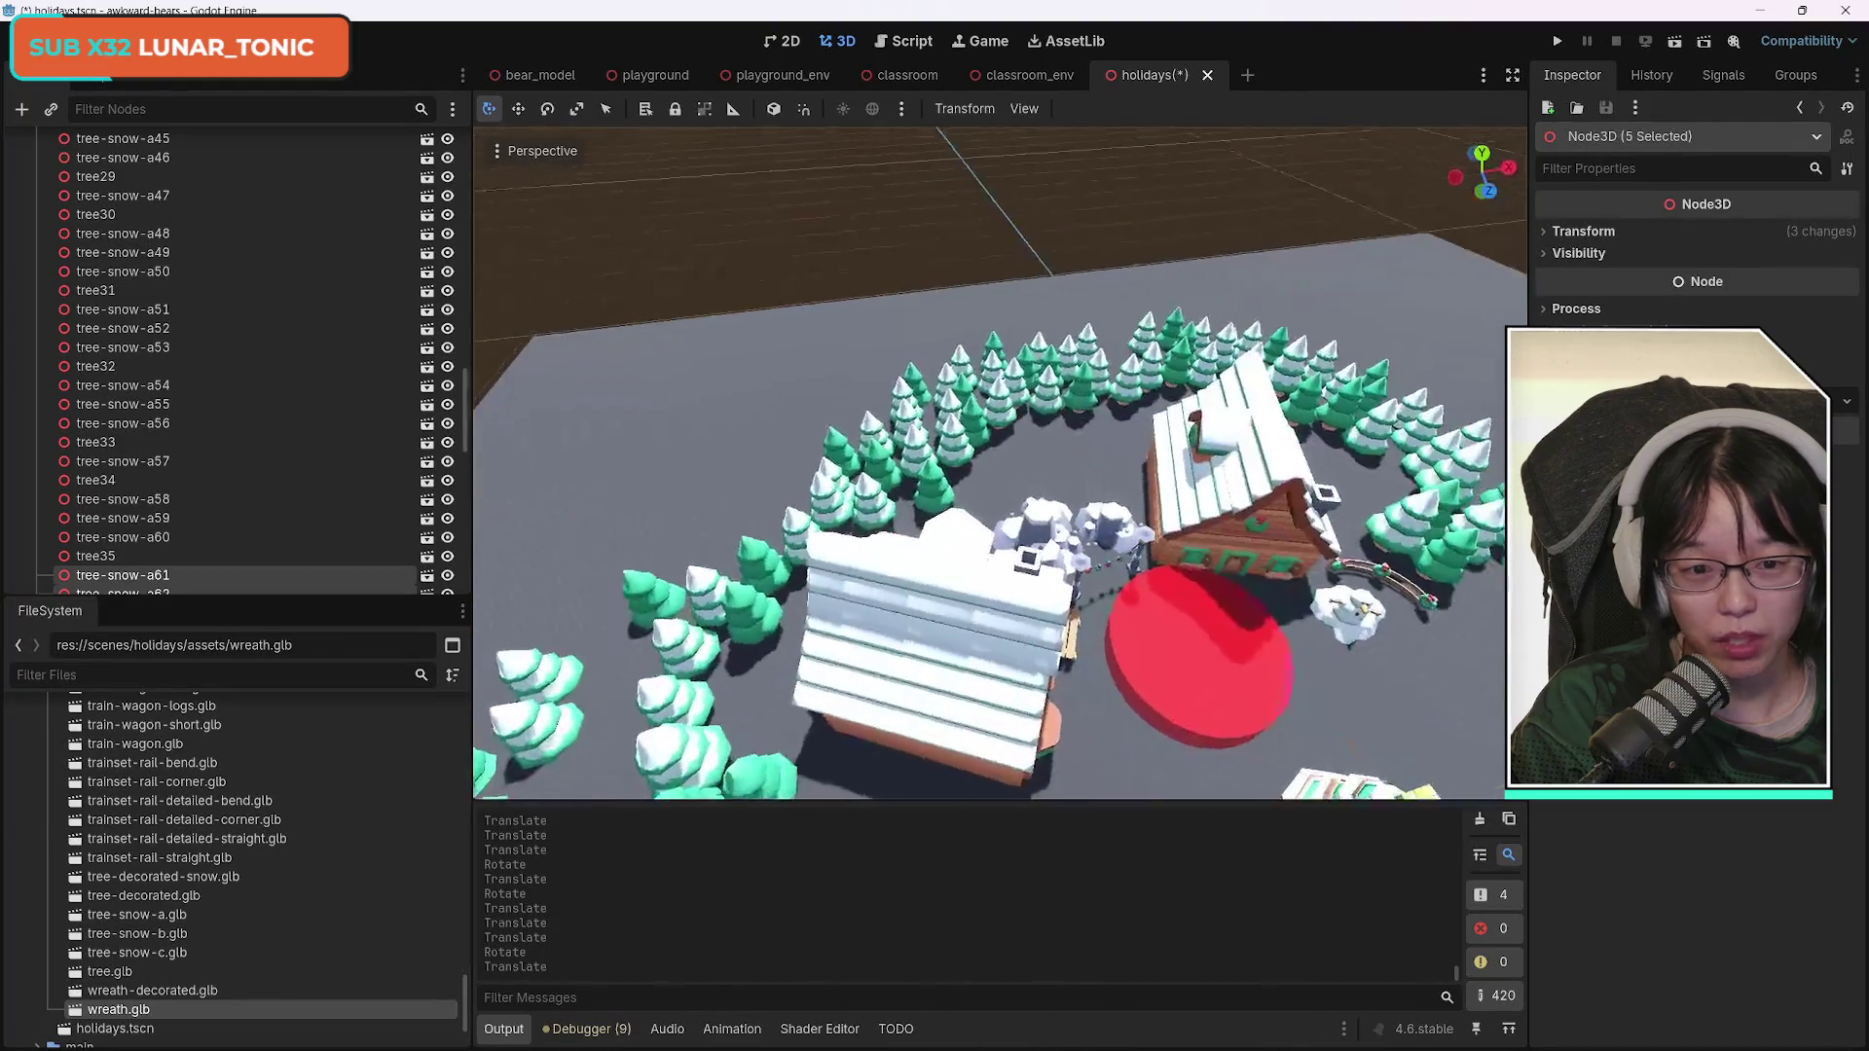
pyautogui.scroll(-5, 1000, 462)
pyautogui.scroll(6, 1000, 462)
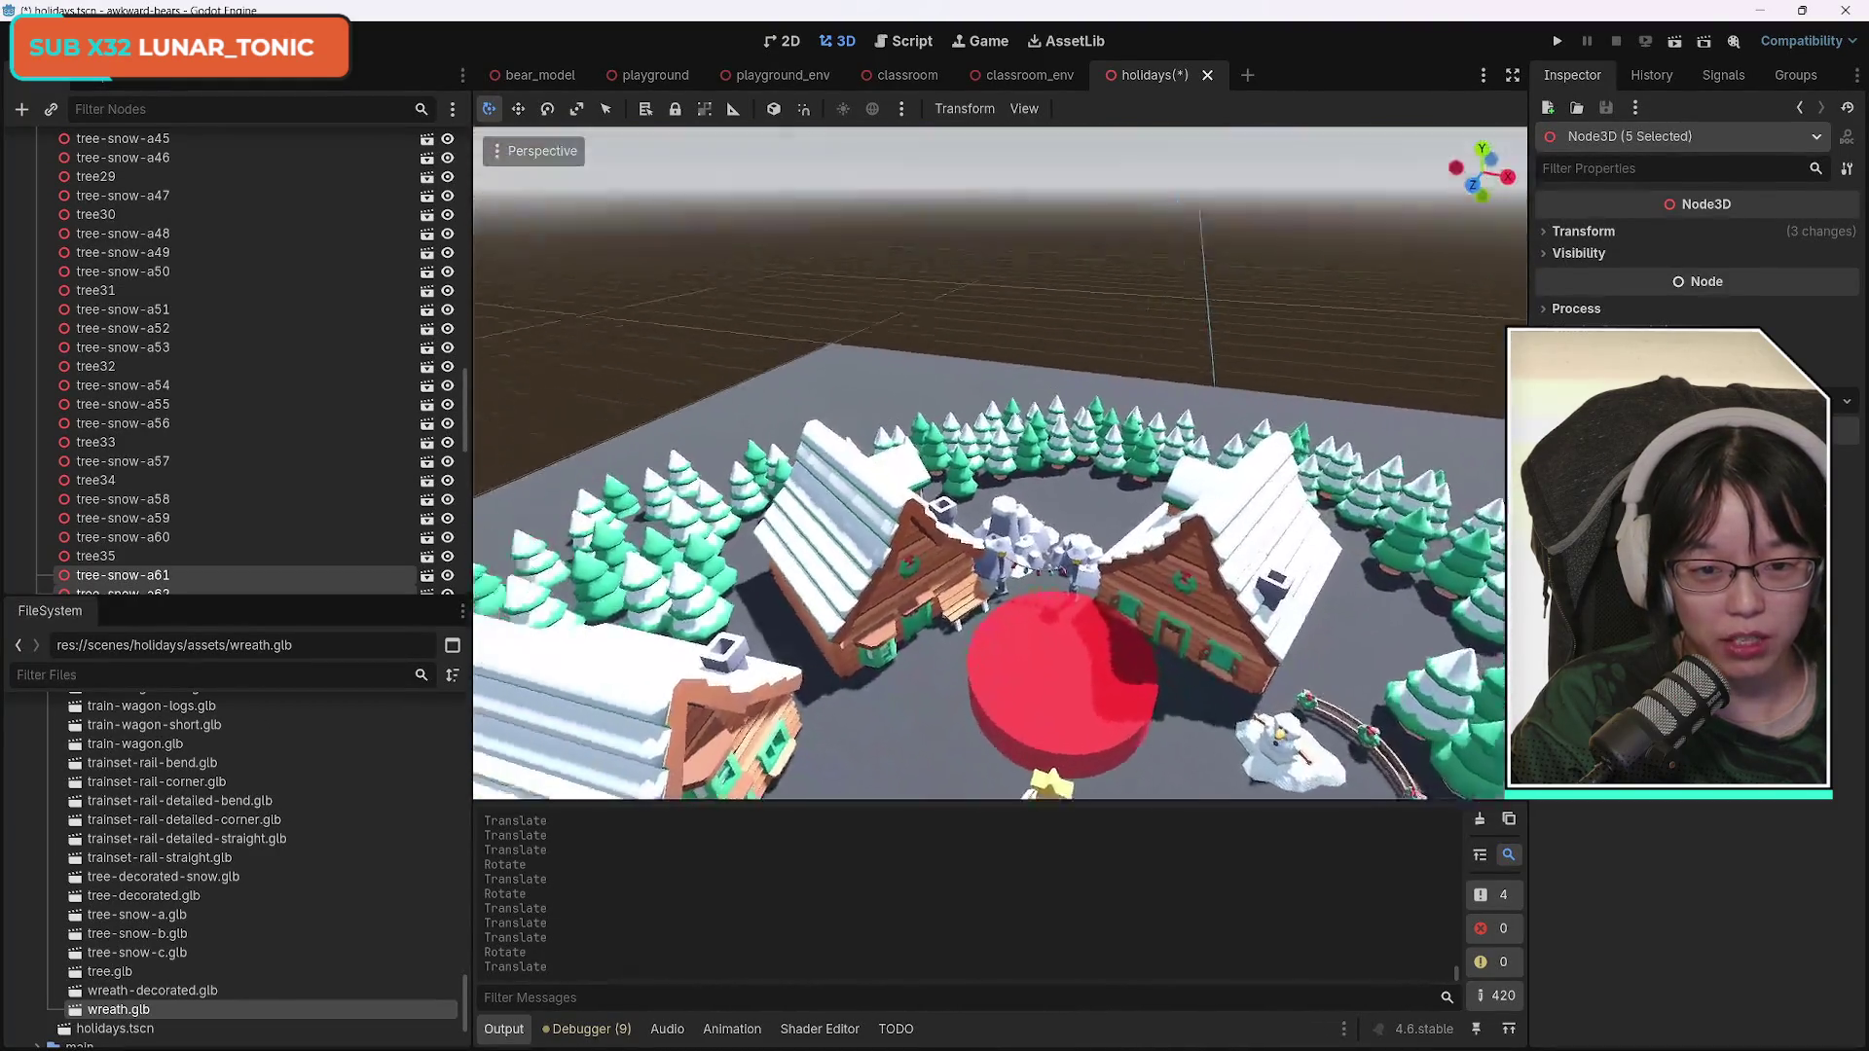
pyautogui.scroll(-3, 1000, 462)
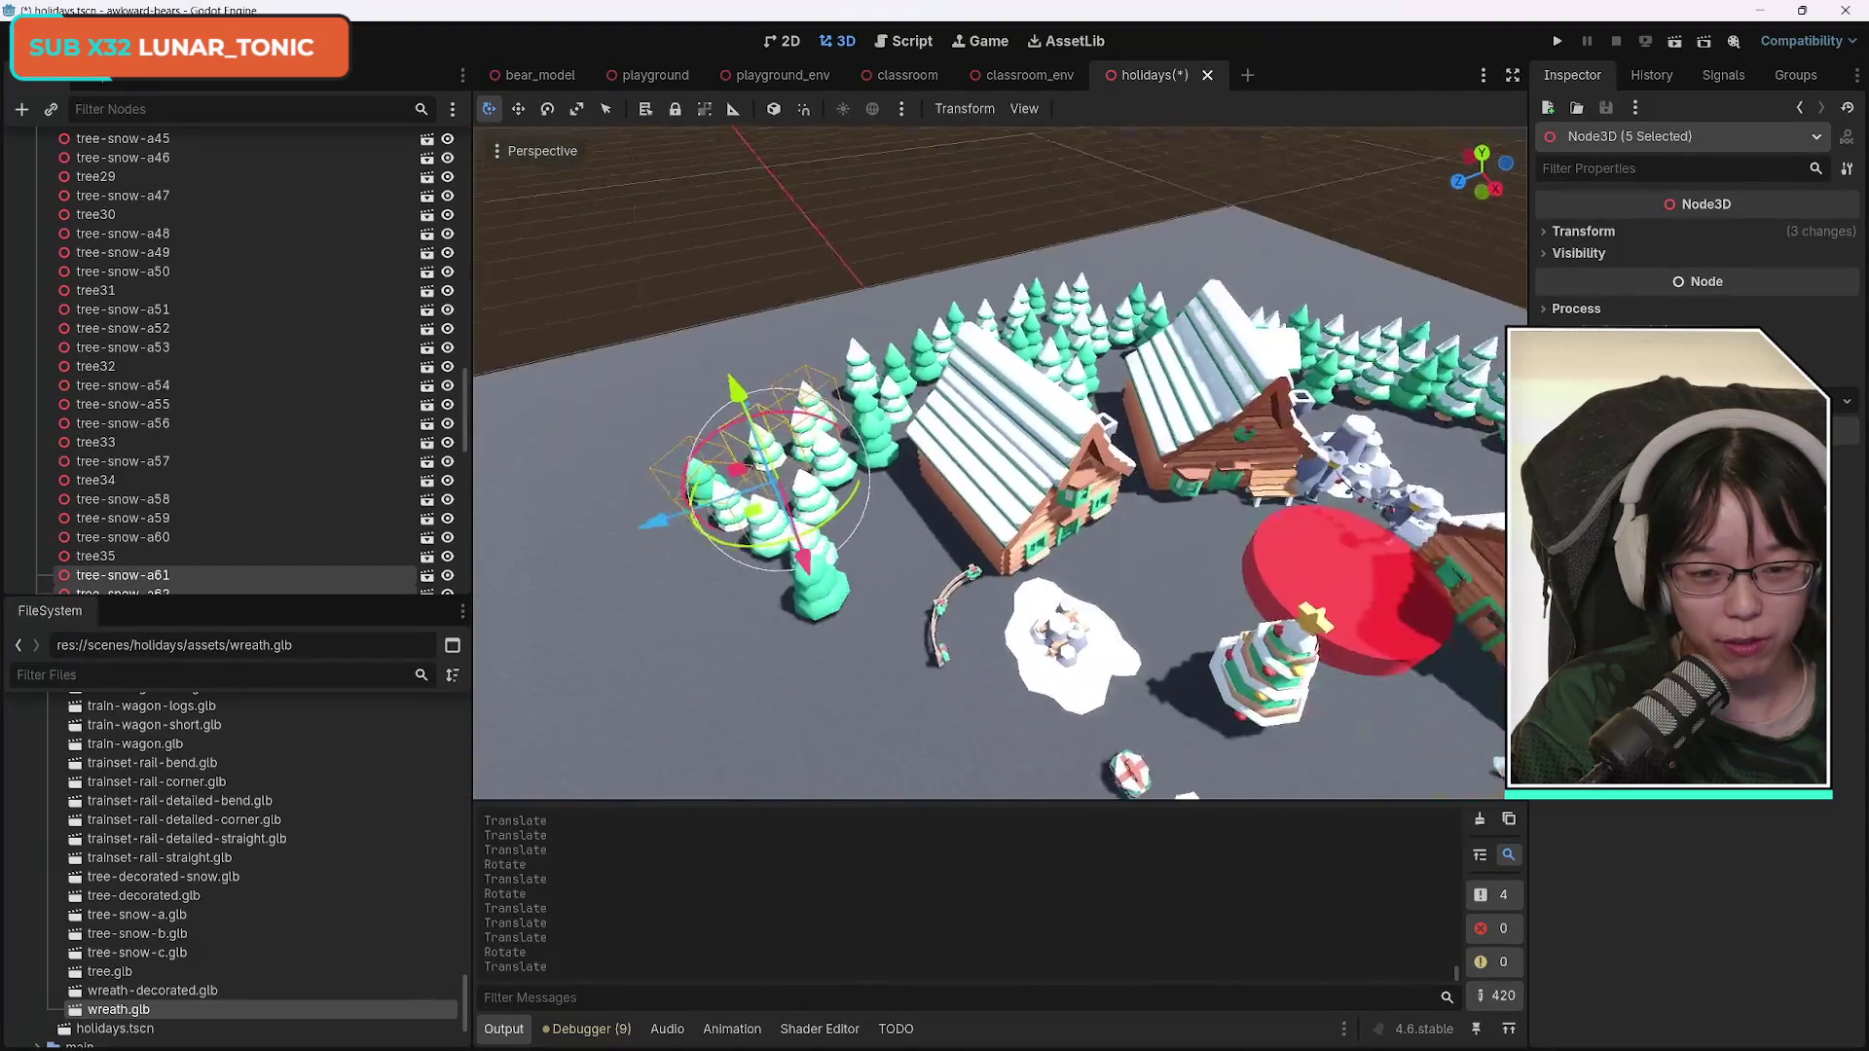
pyautogui.scroll(-2, 1000, 462)
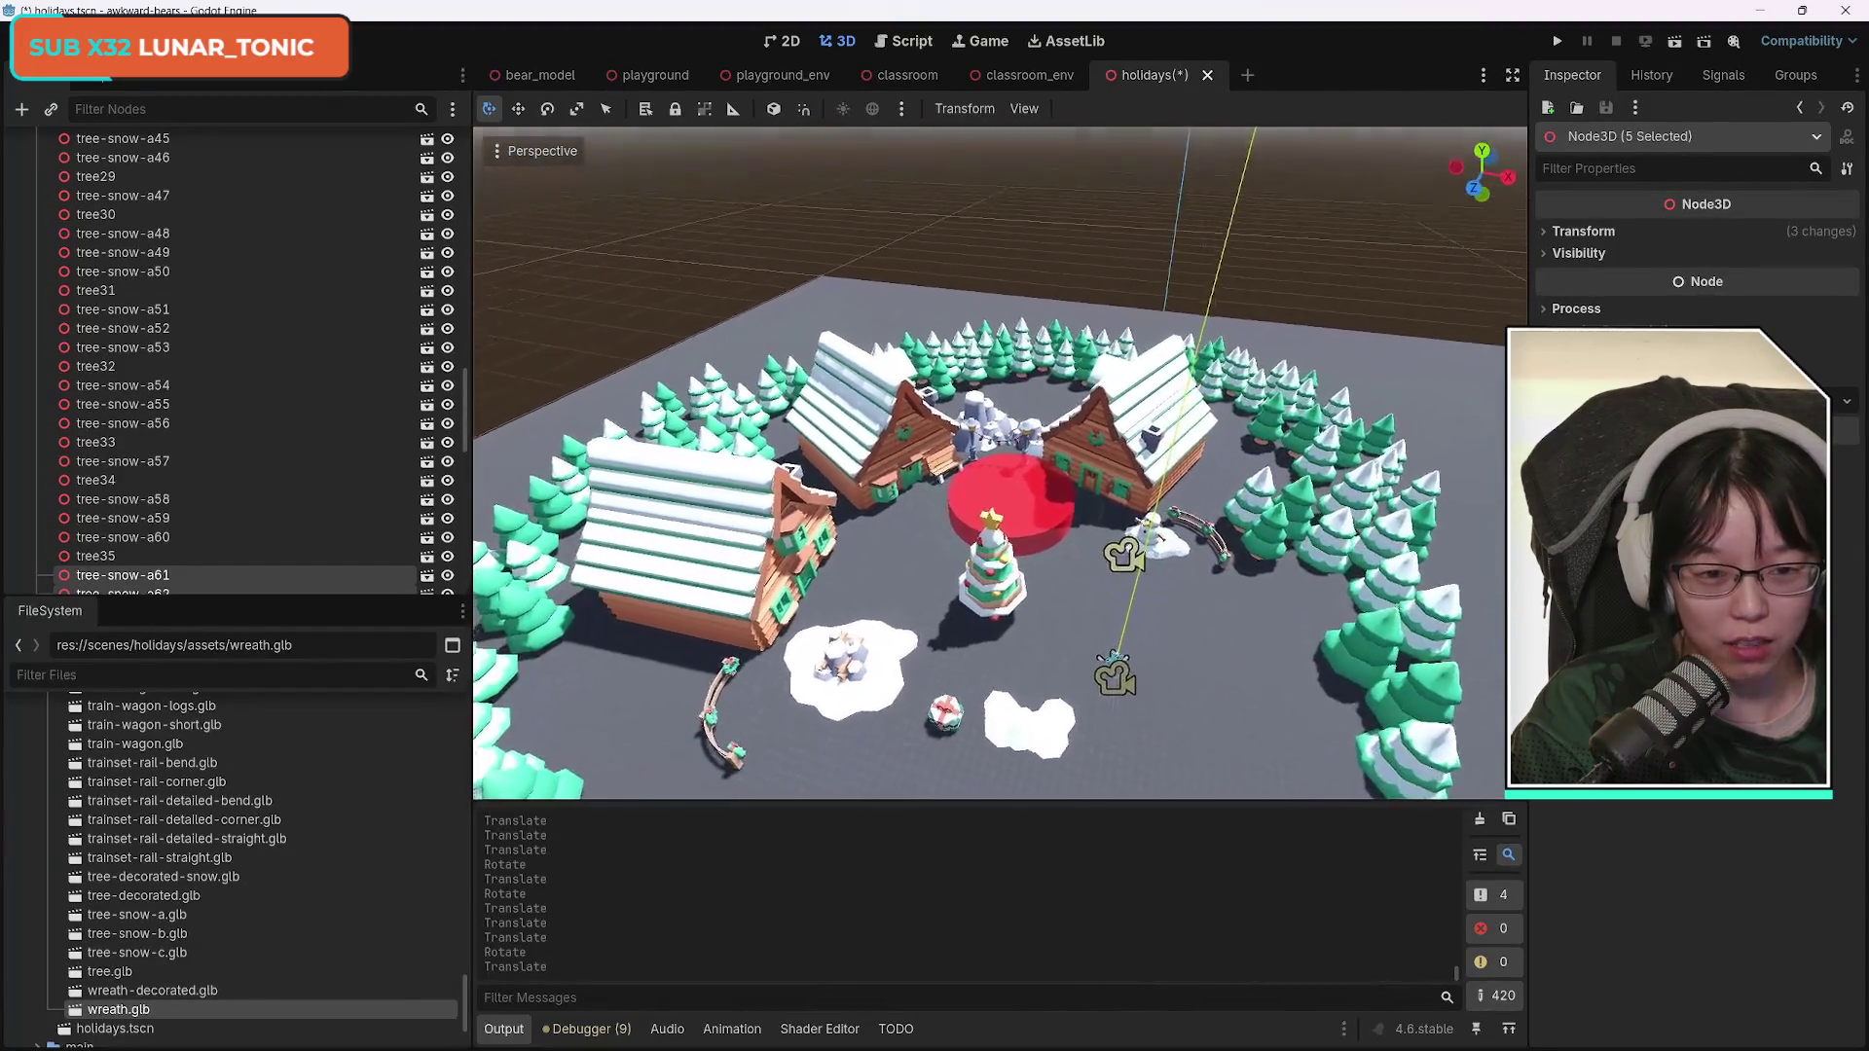
pyautogui.scroll(1, 1000, 462)
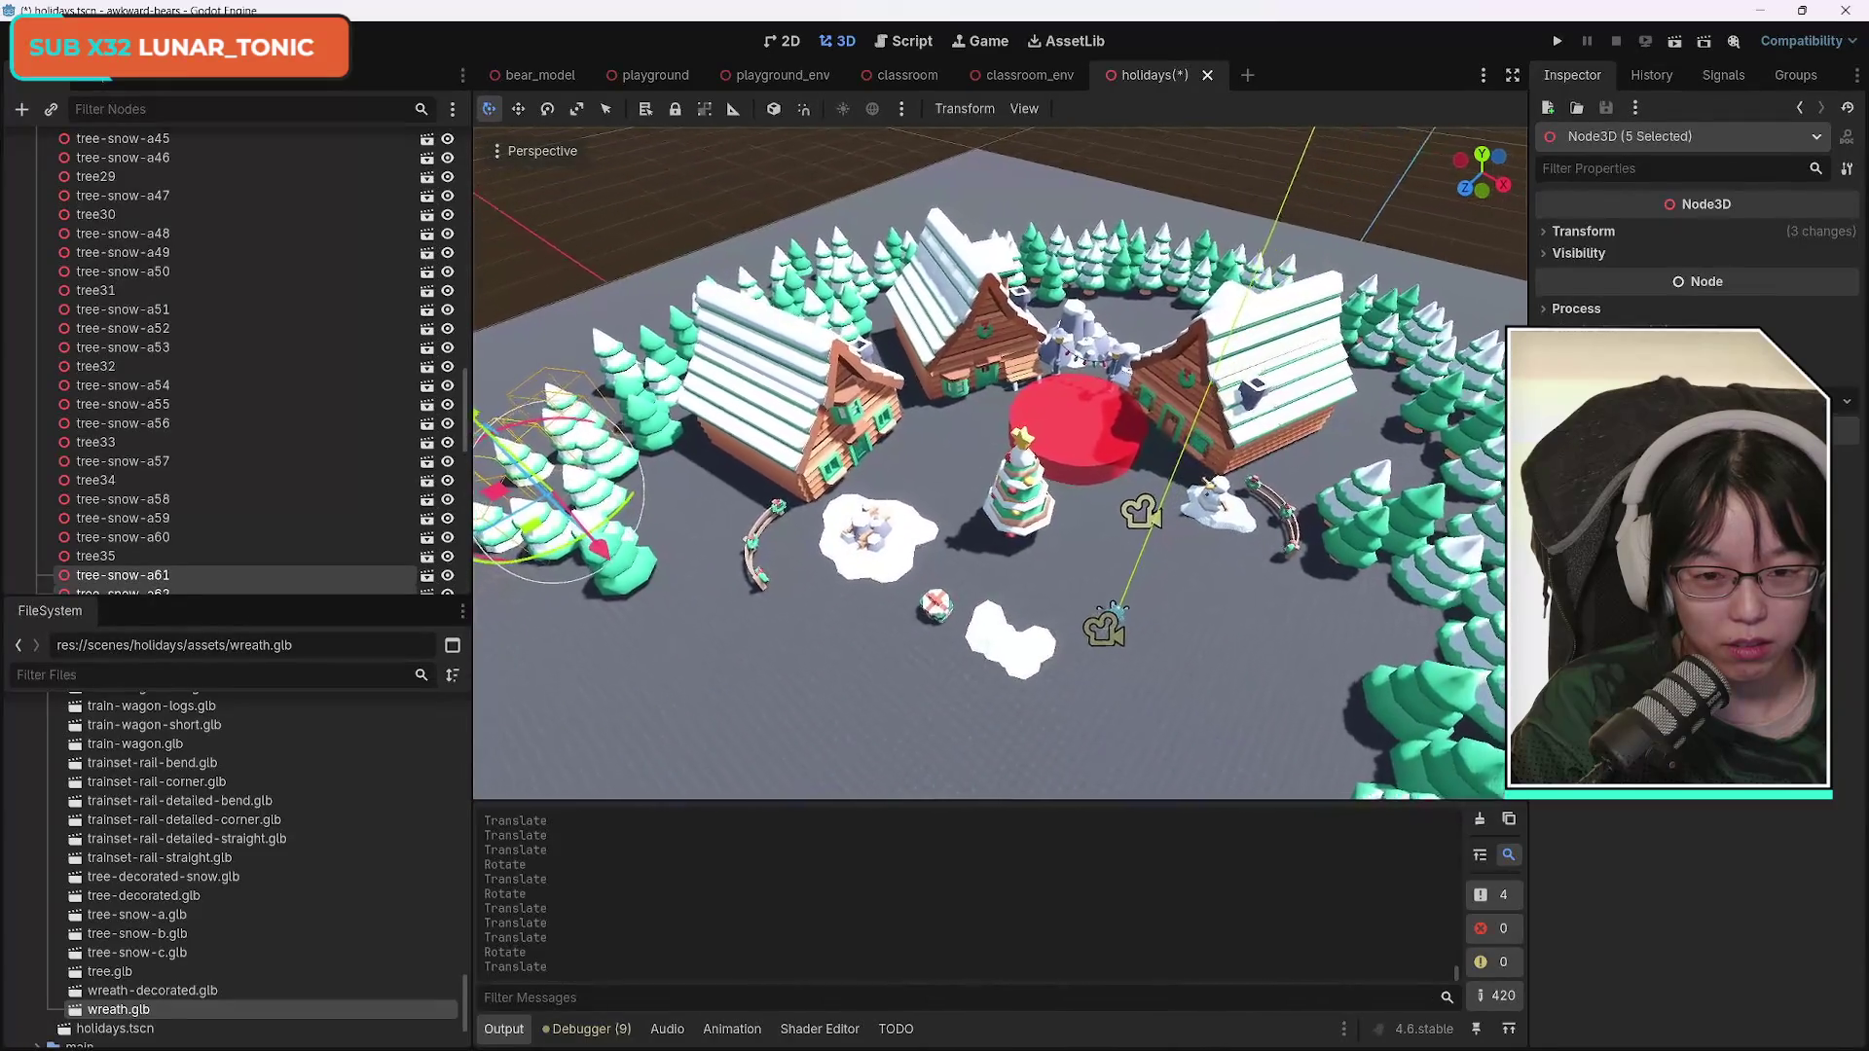
pyautogui.scroll(2, 999, 462)
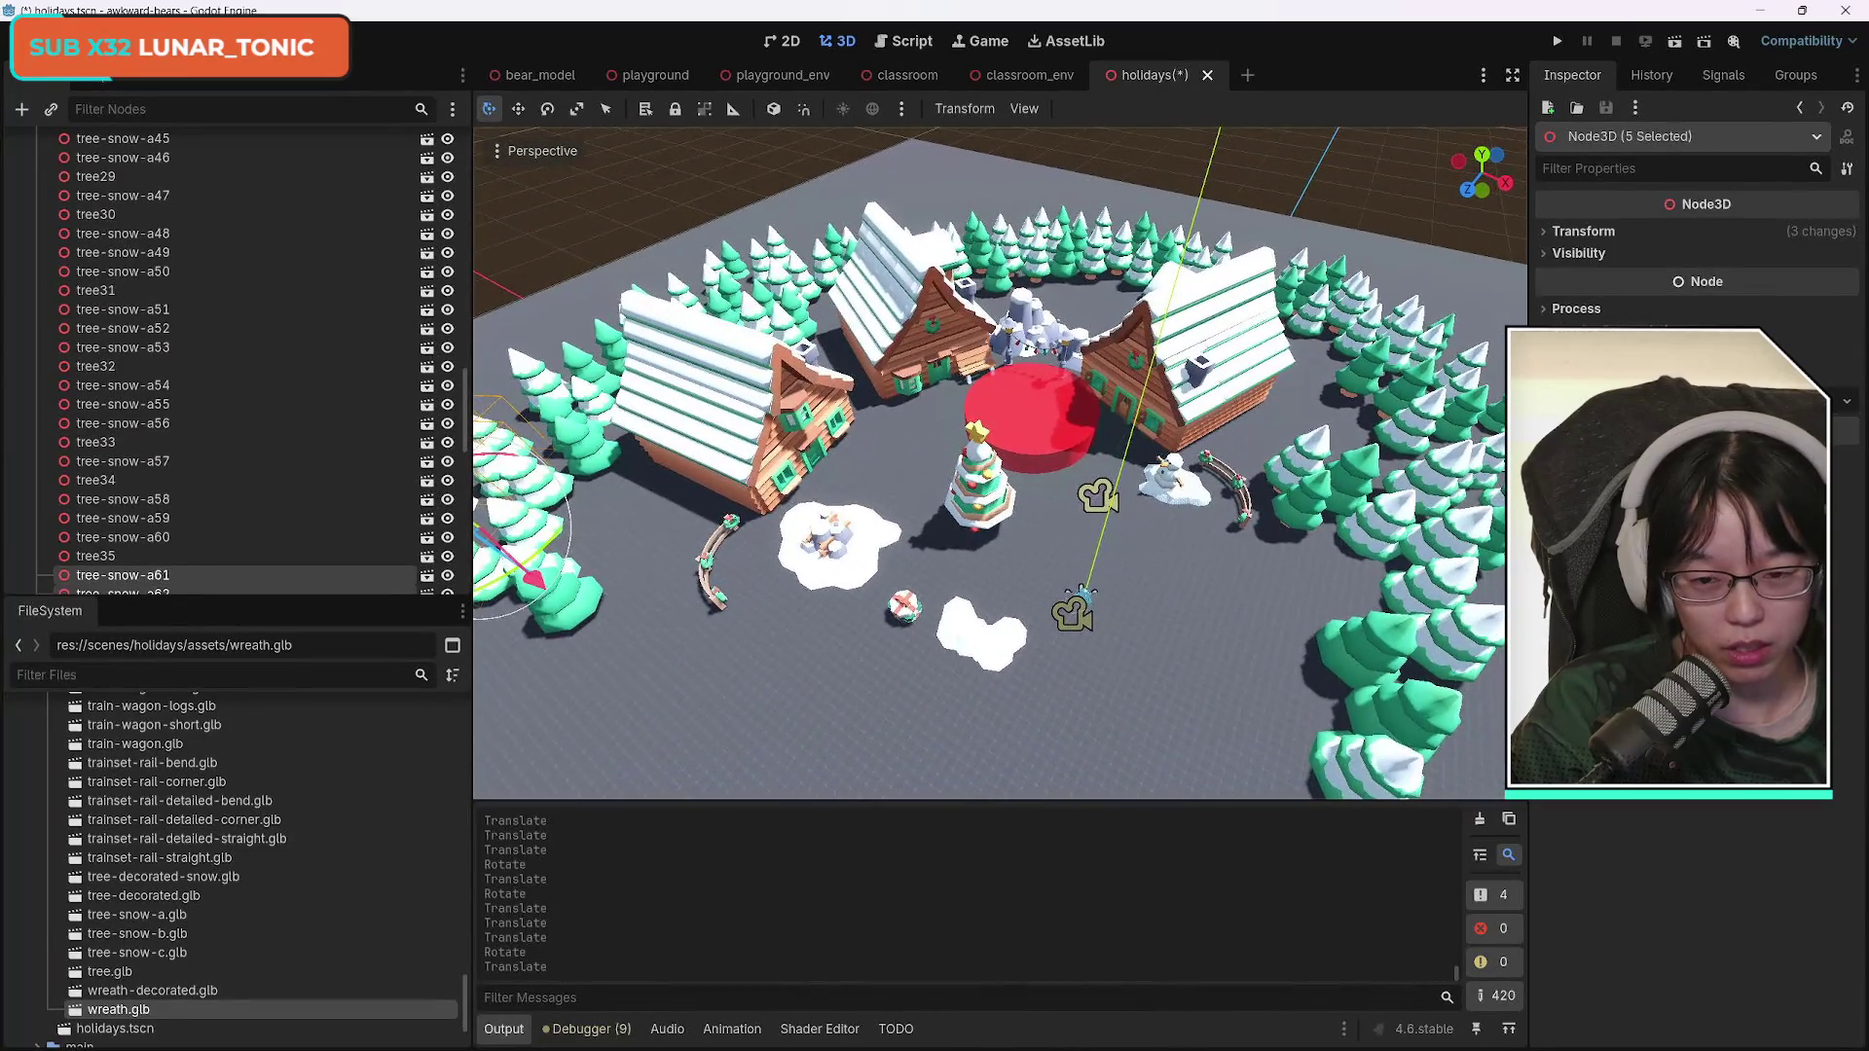
pyautogui.scroll(2, 1000, 463)
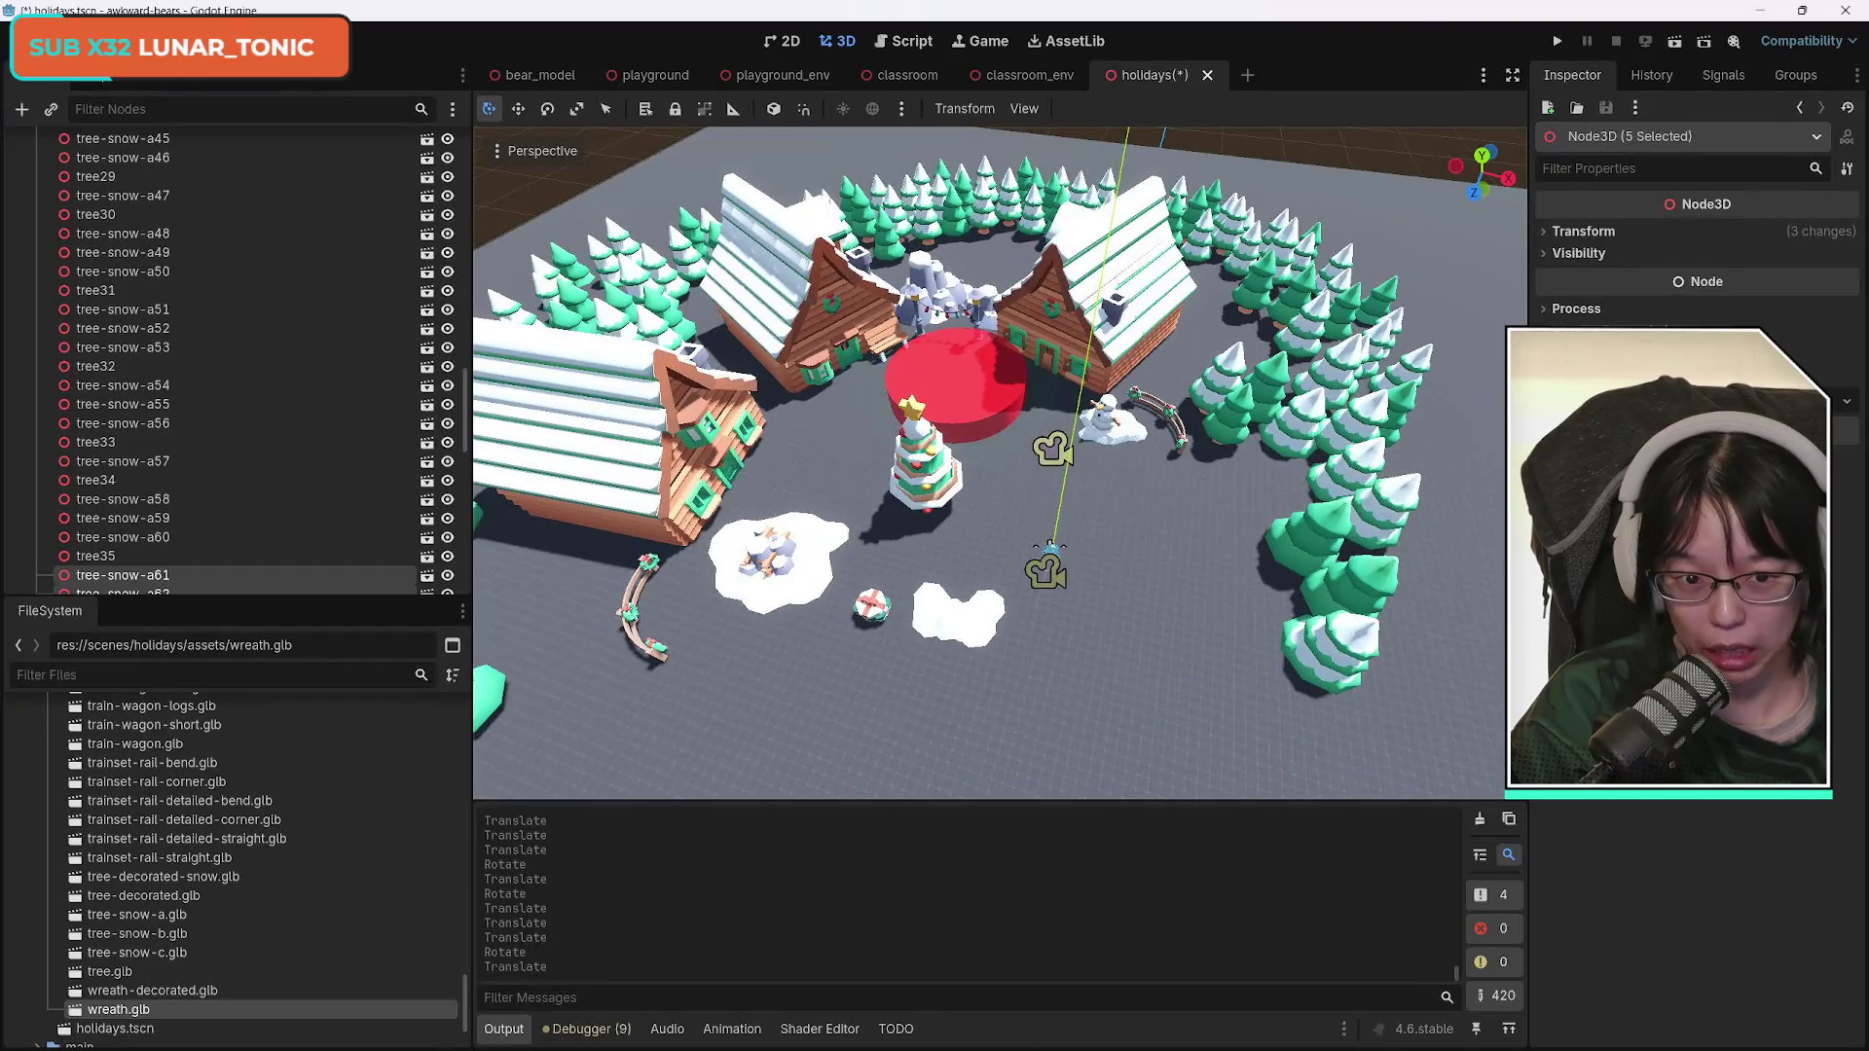
pyautogui.scroll(1, 999, 462)
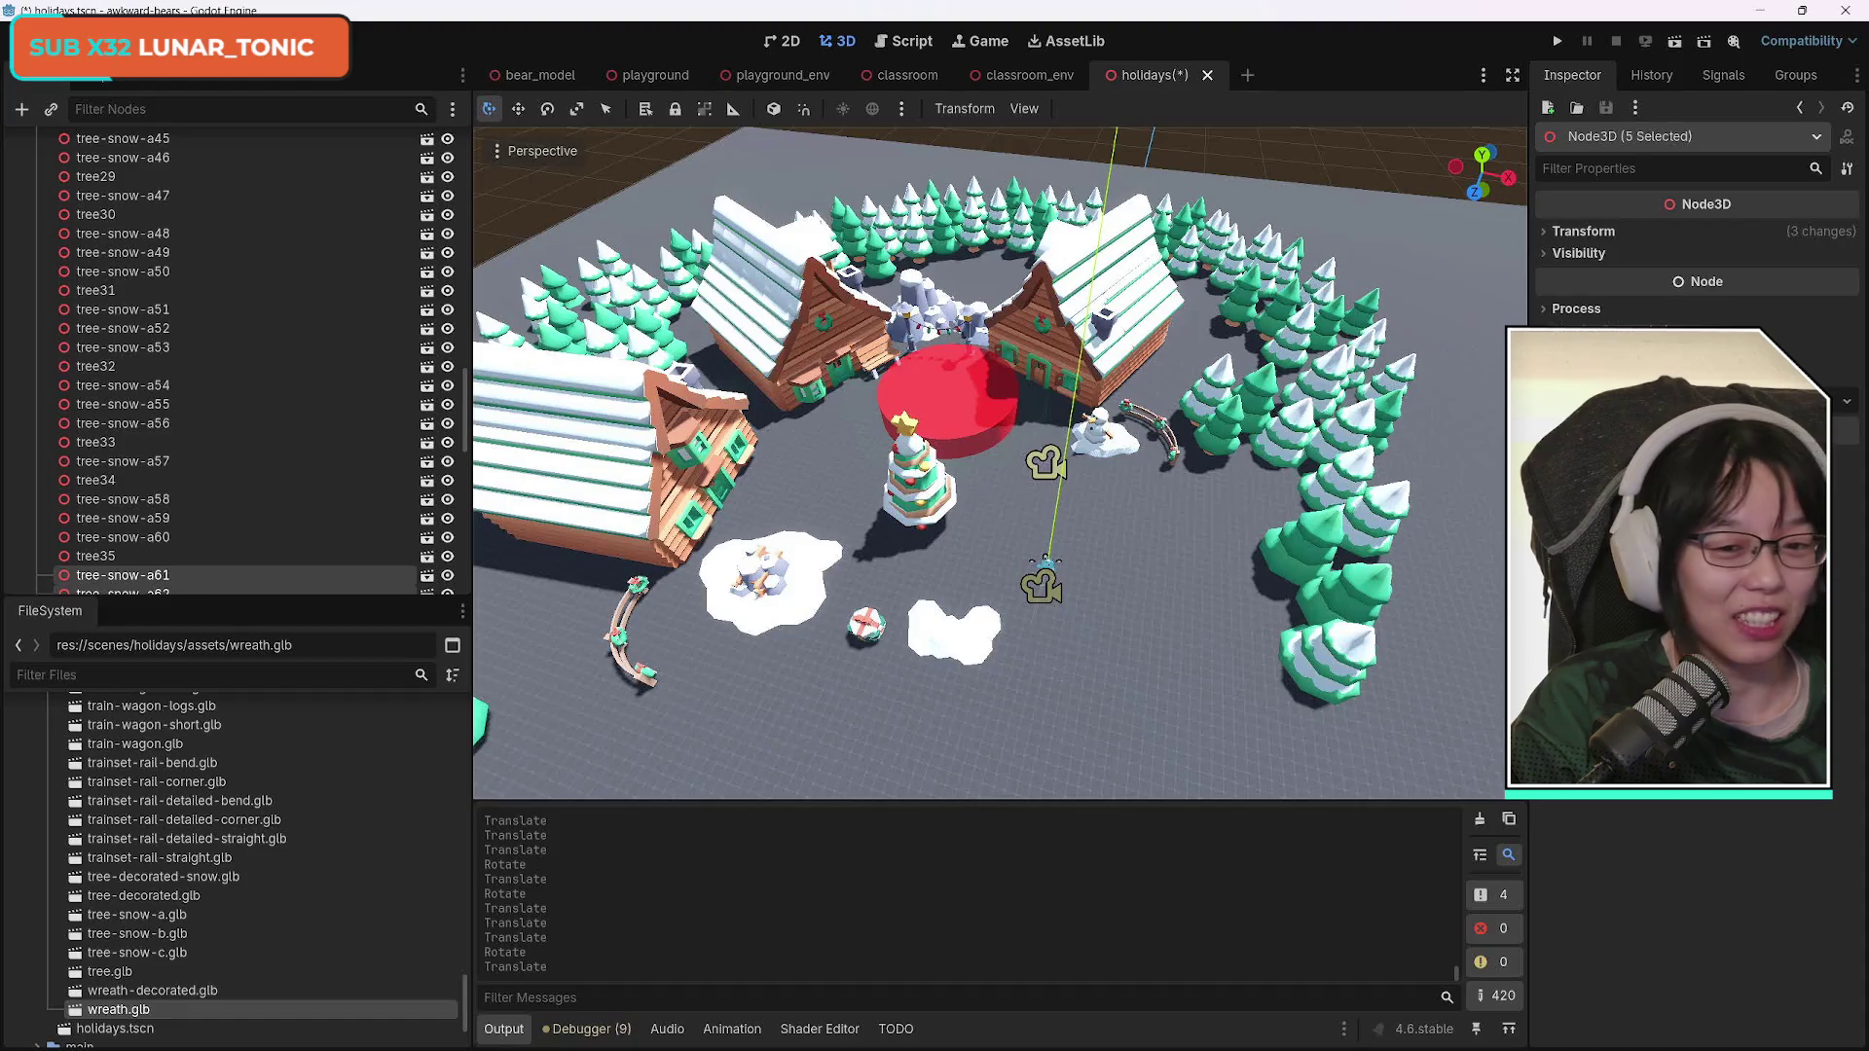
pyautogui.scroll(5, 999, 463)
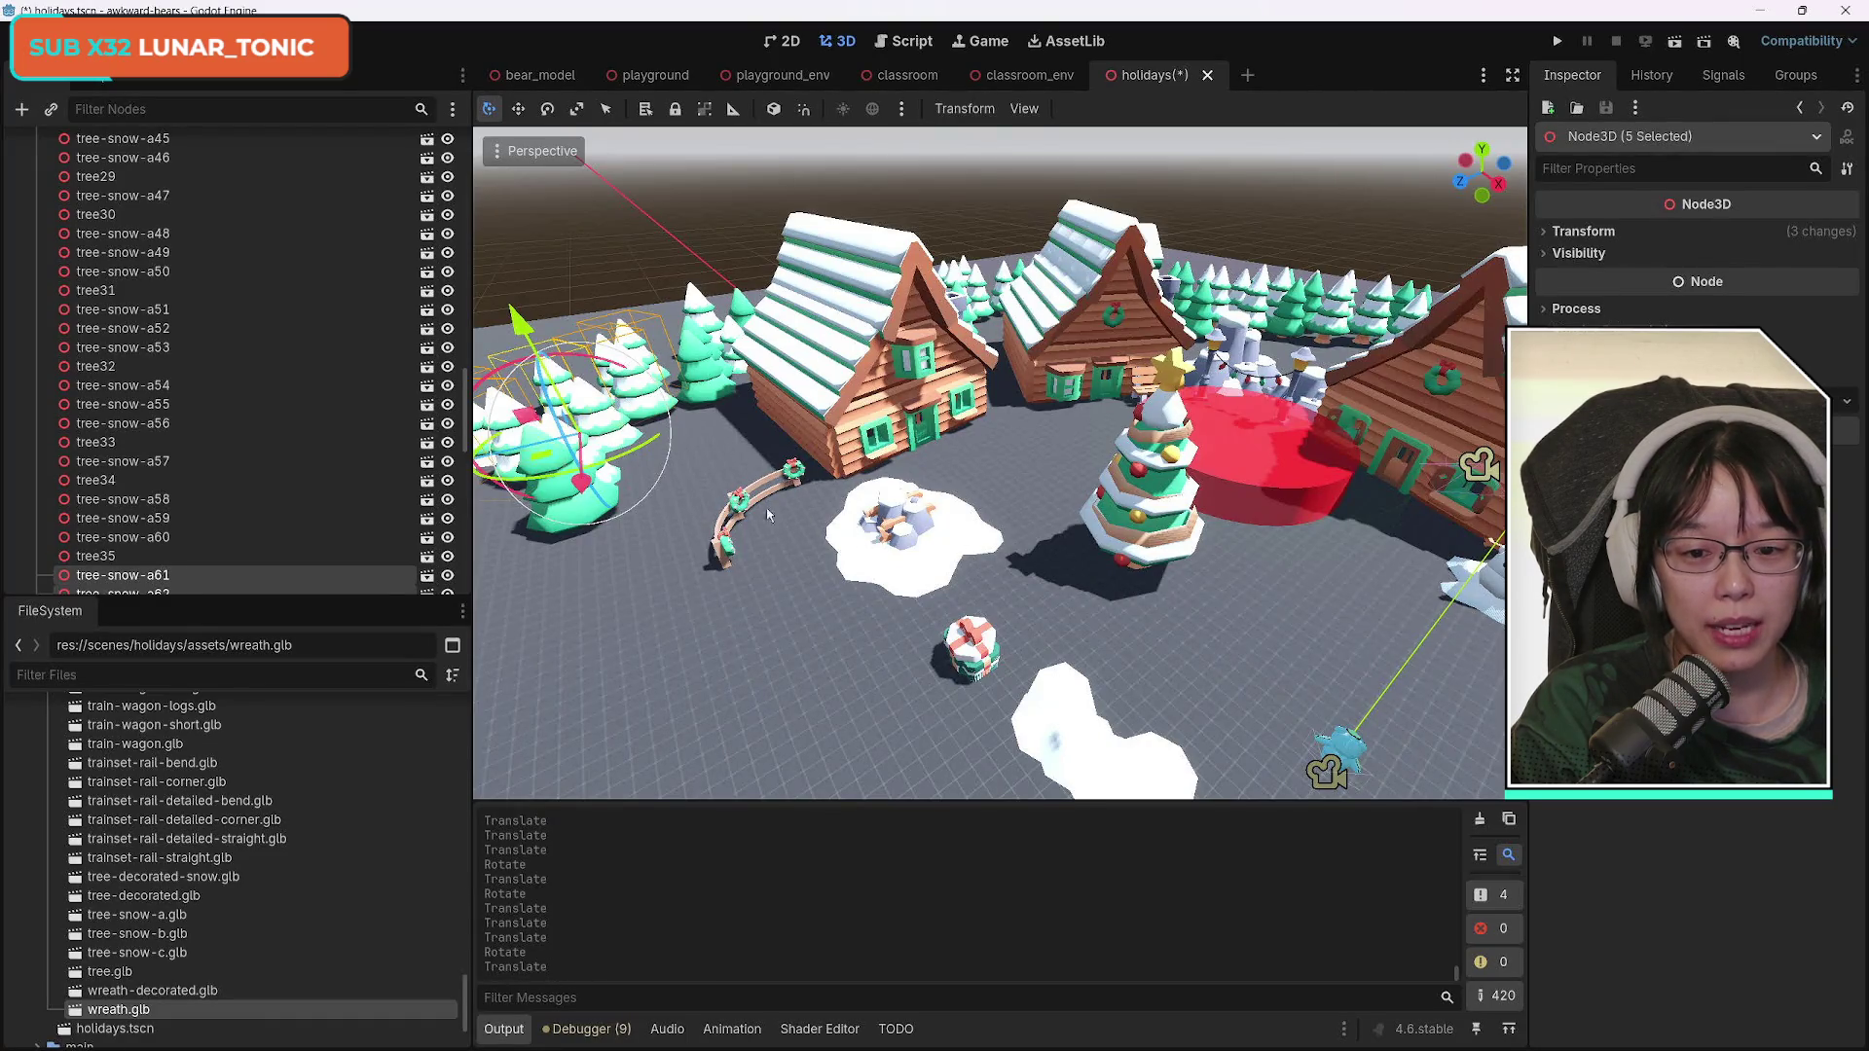
pyautogui.scroll(5, 798, 541)
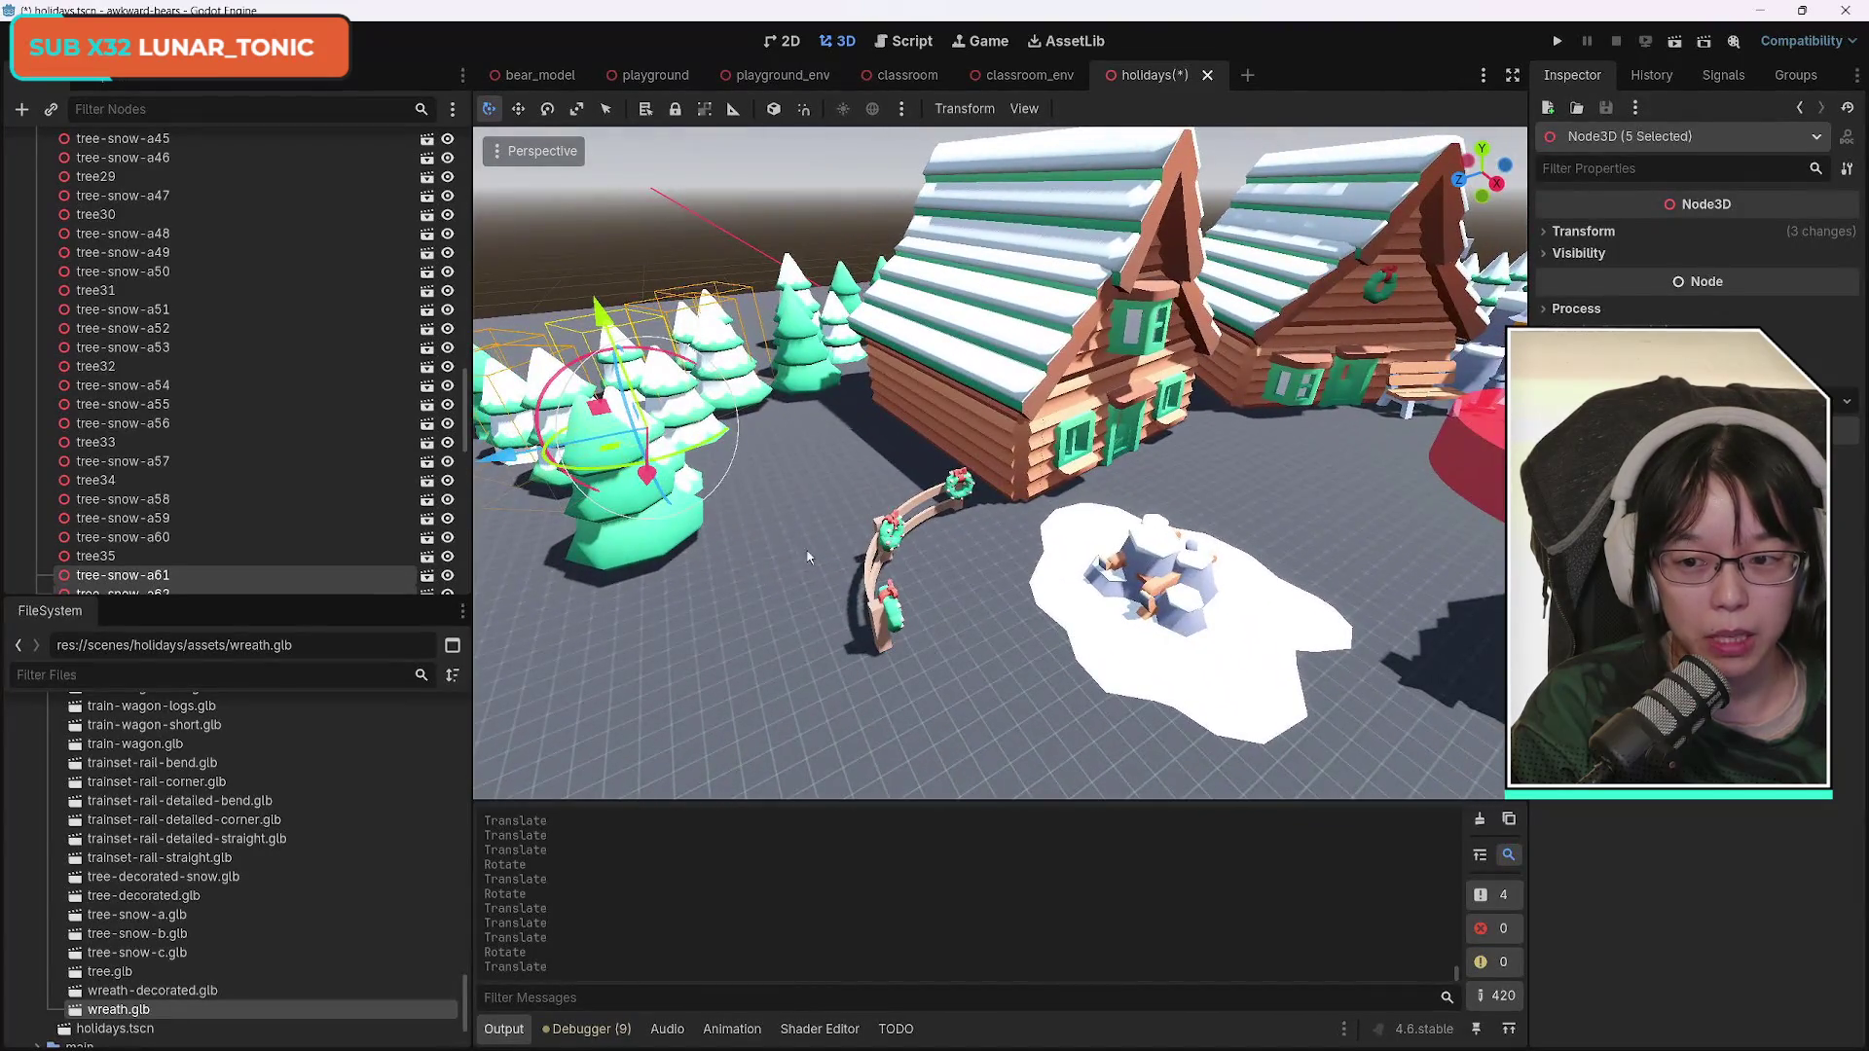
pyautogui.scroll(20, 268, 458)
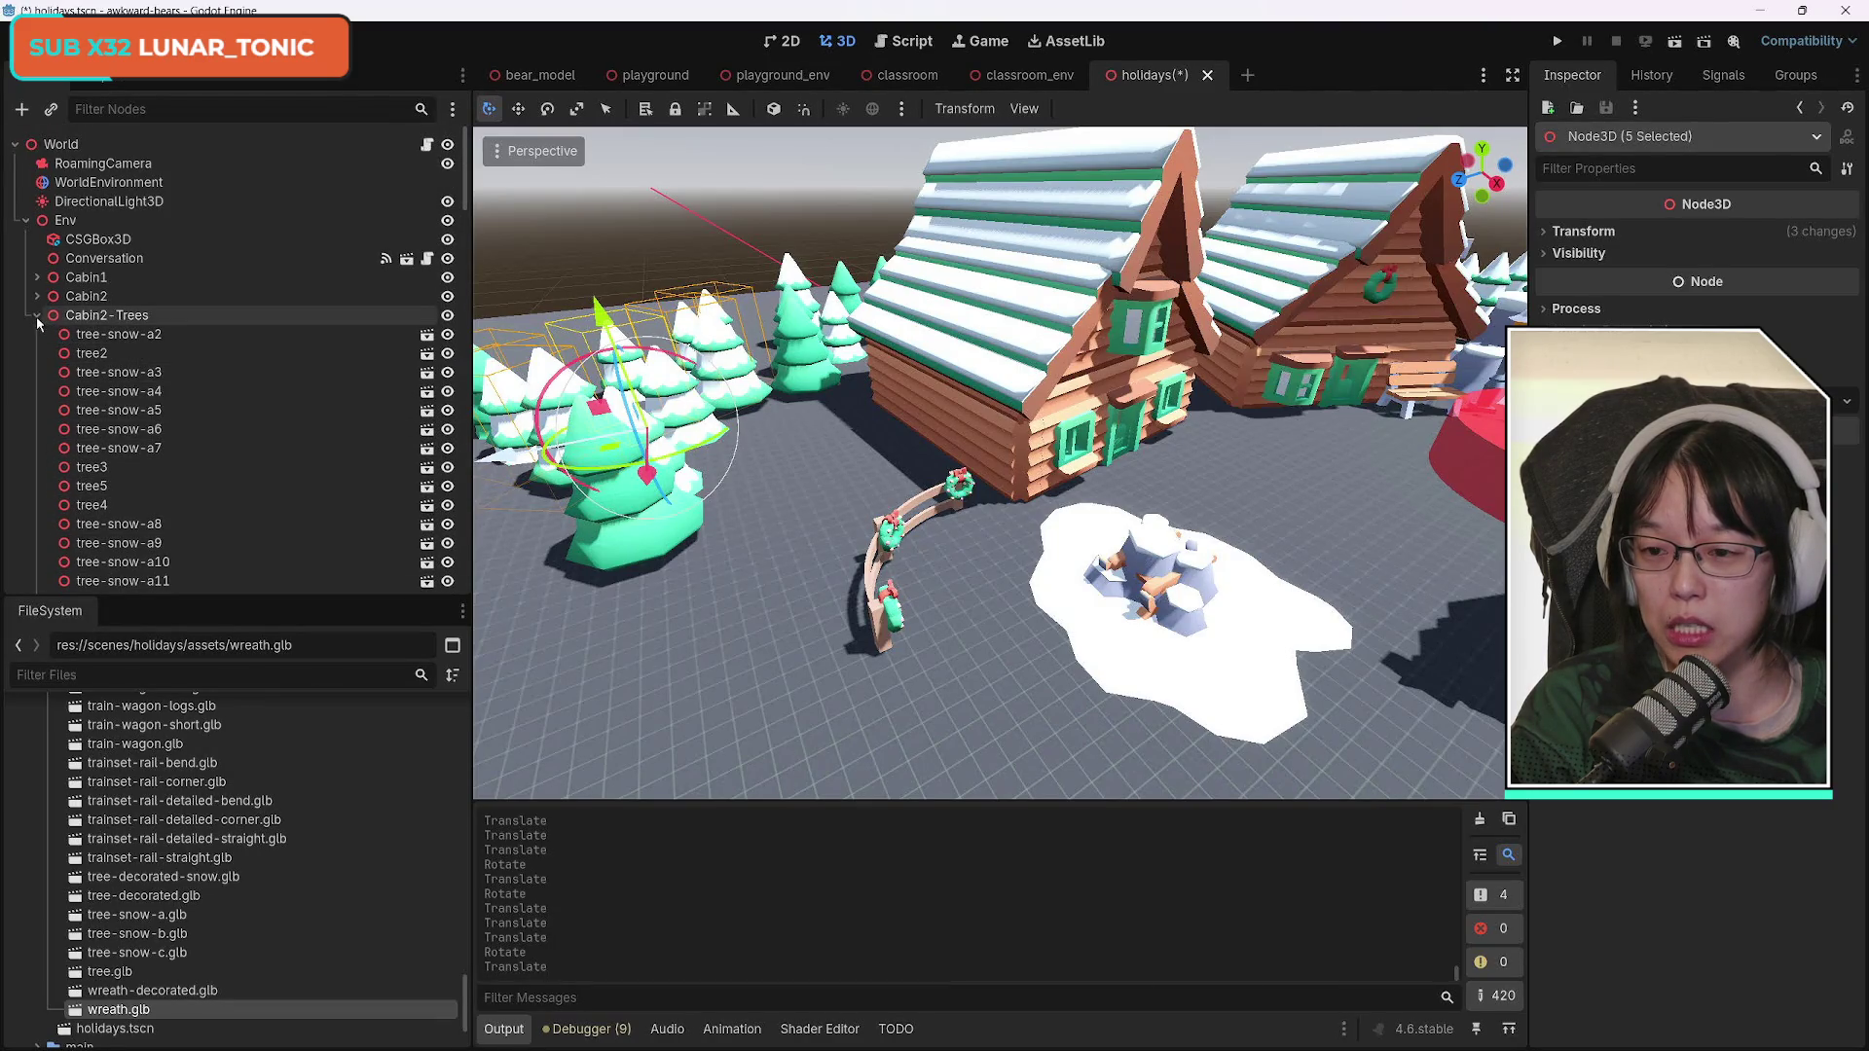
# Rename the Cabin2-Trees node to 'Trees' and move it under Env right after Cabin3.
pyautogui.doubleClick(89, 316)
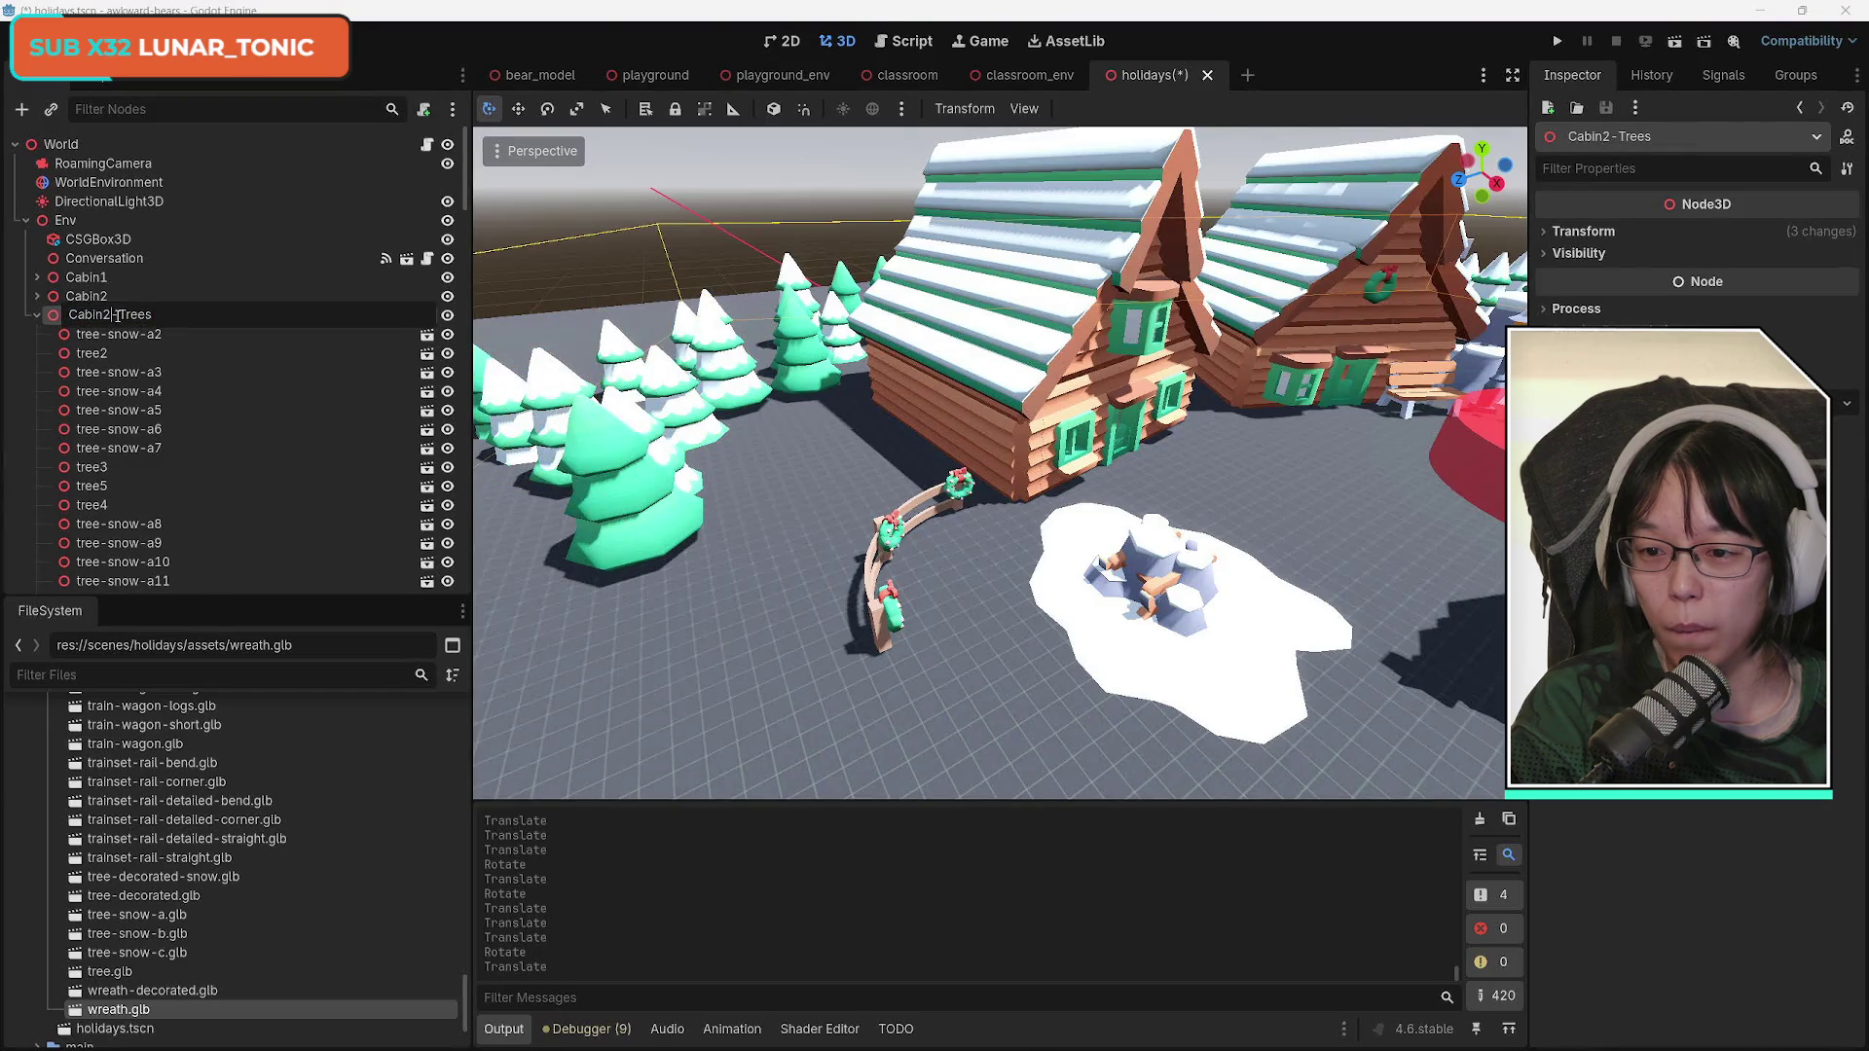
pyautogui.press('Return')
pyautogui.click(19, 315)
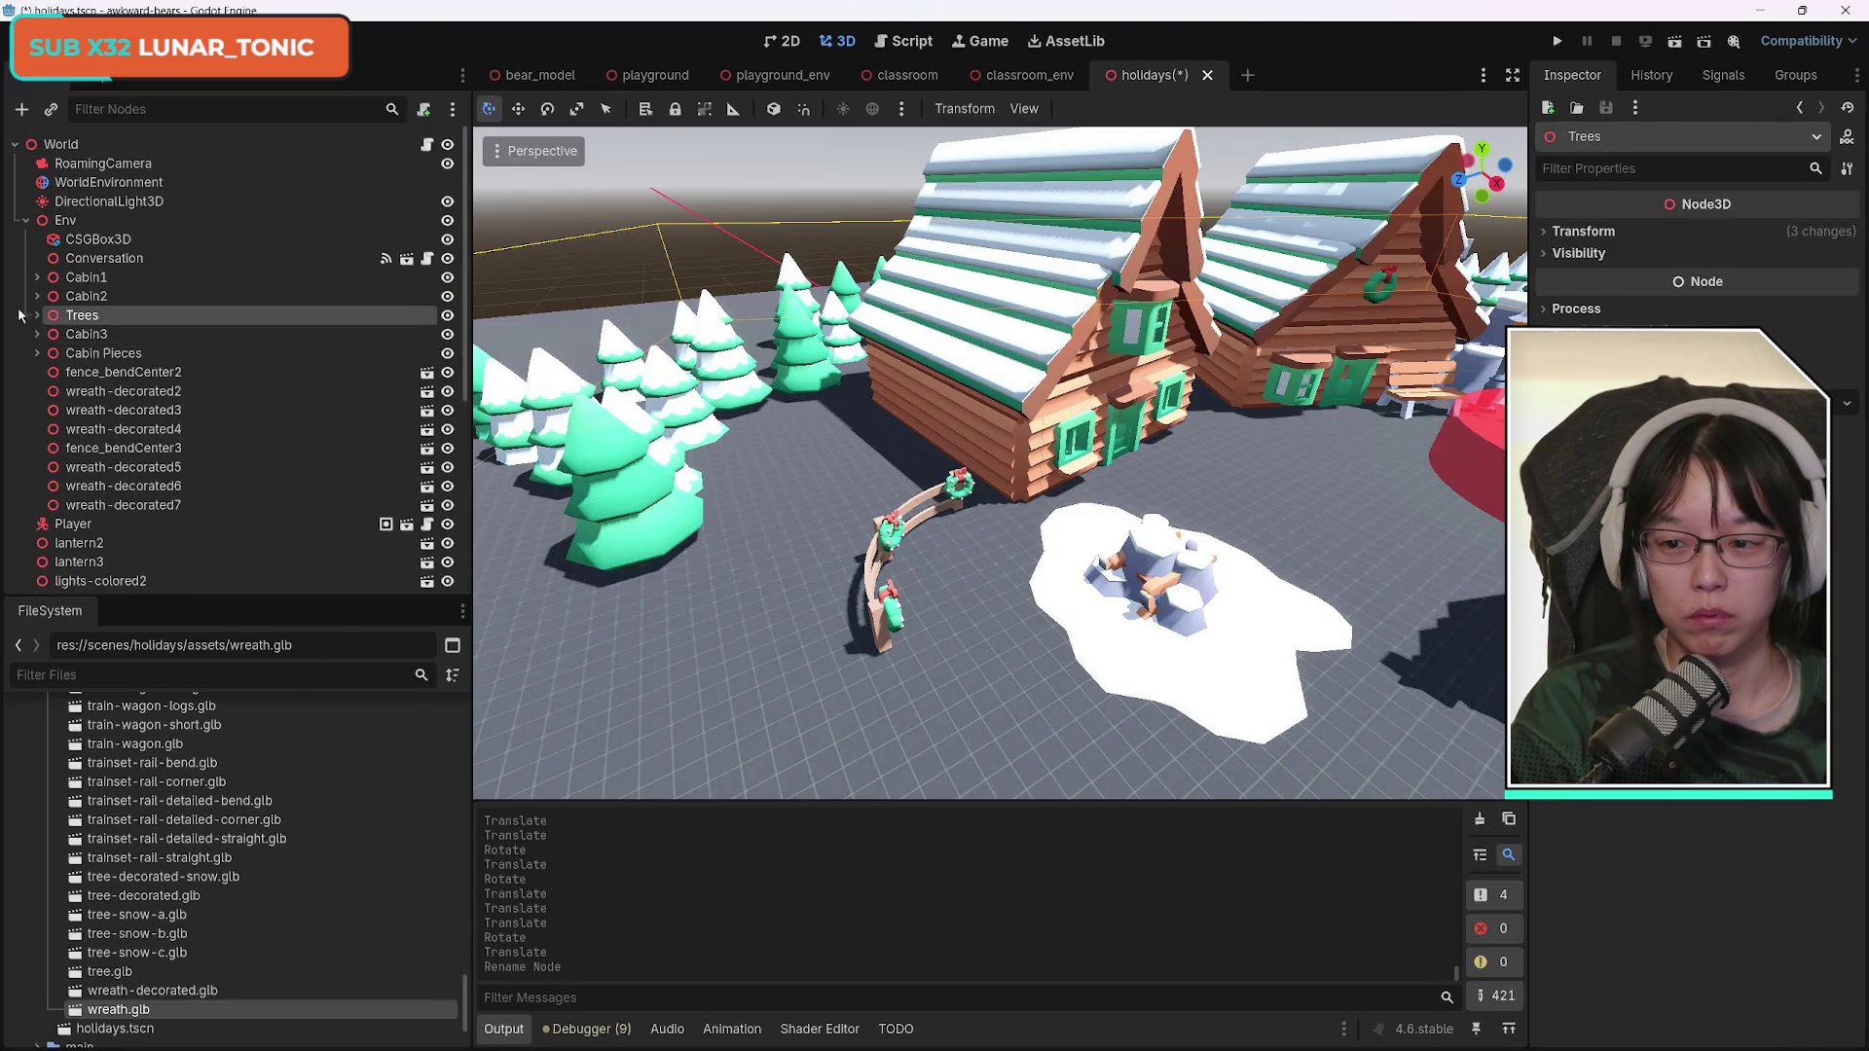
pyautogui.click(448, 316)
pyautogui.click(448, 316)
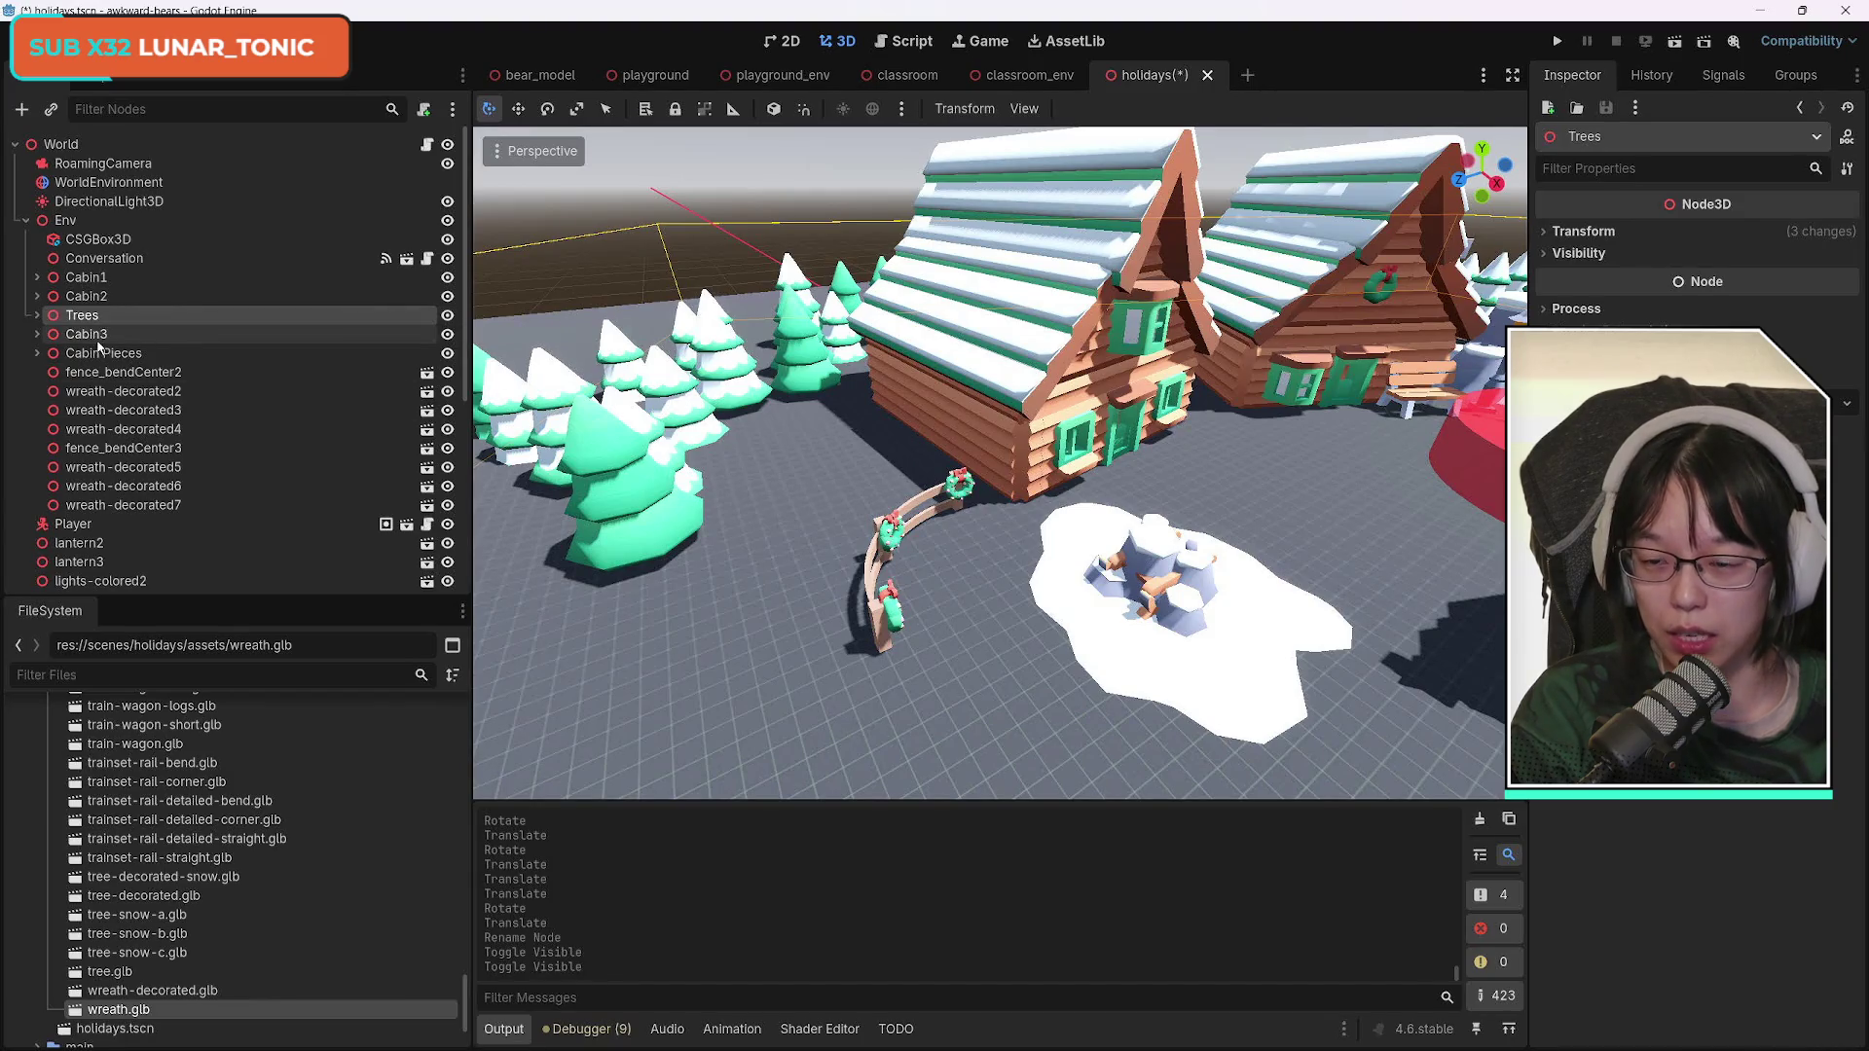
pyautogui.moveTo(92, 318)
pyautogui.mouseDown()
pyautogui.moveTo(99, 294)
pyautogui.moveTo(110, 348)
pyautogui.mouseUp()
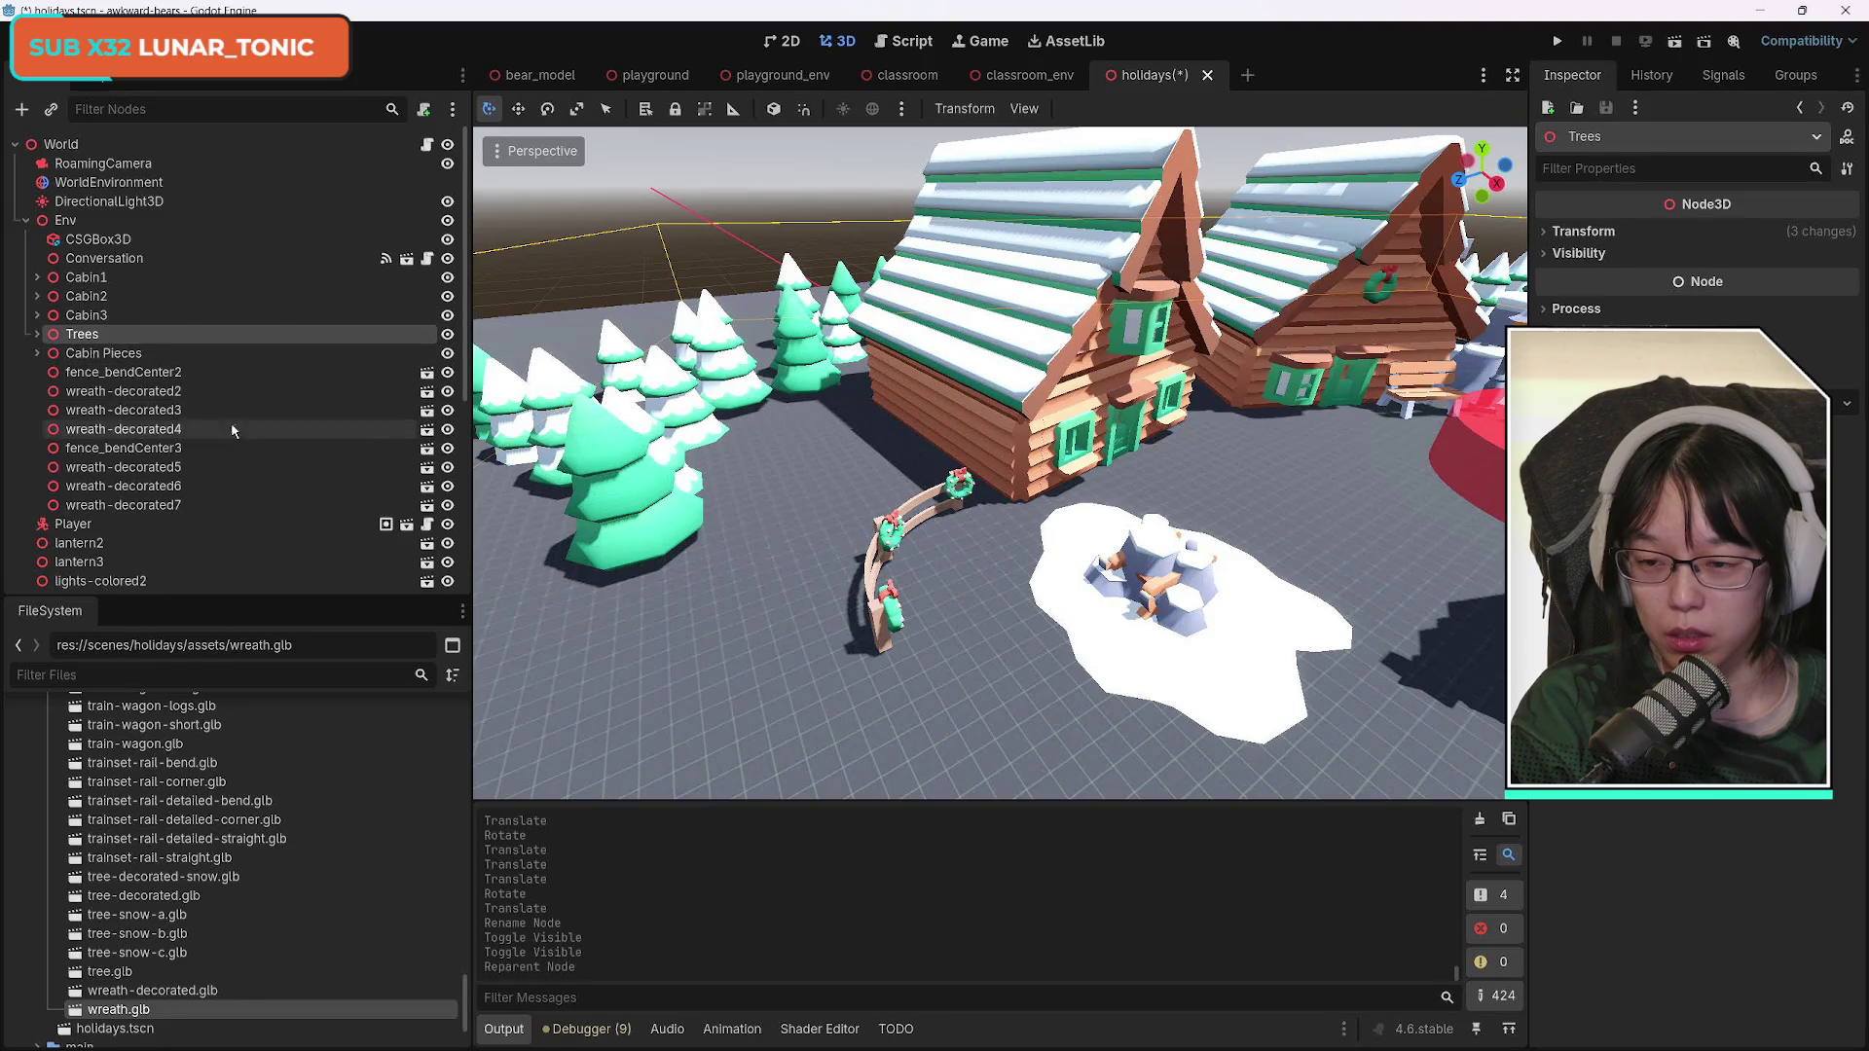
pyautogui.click(154, 375)
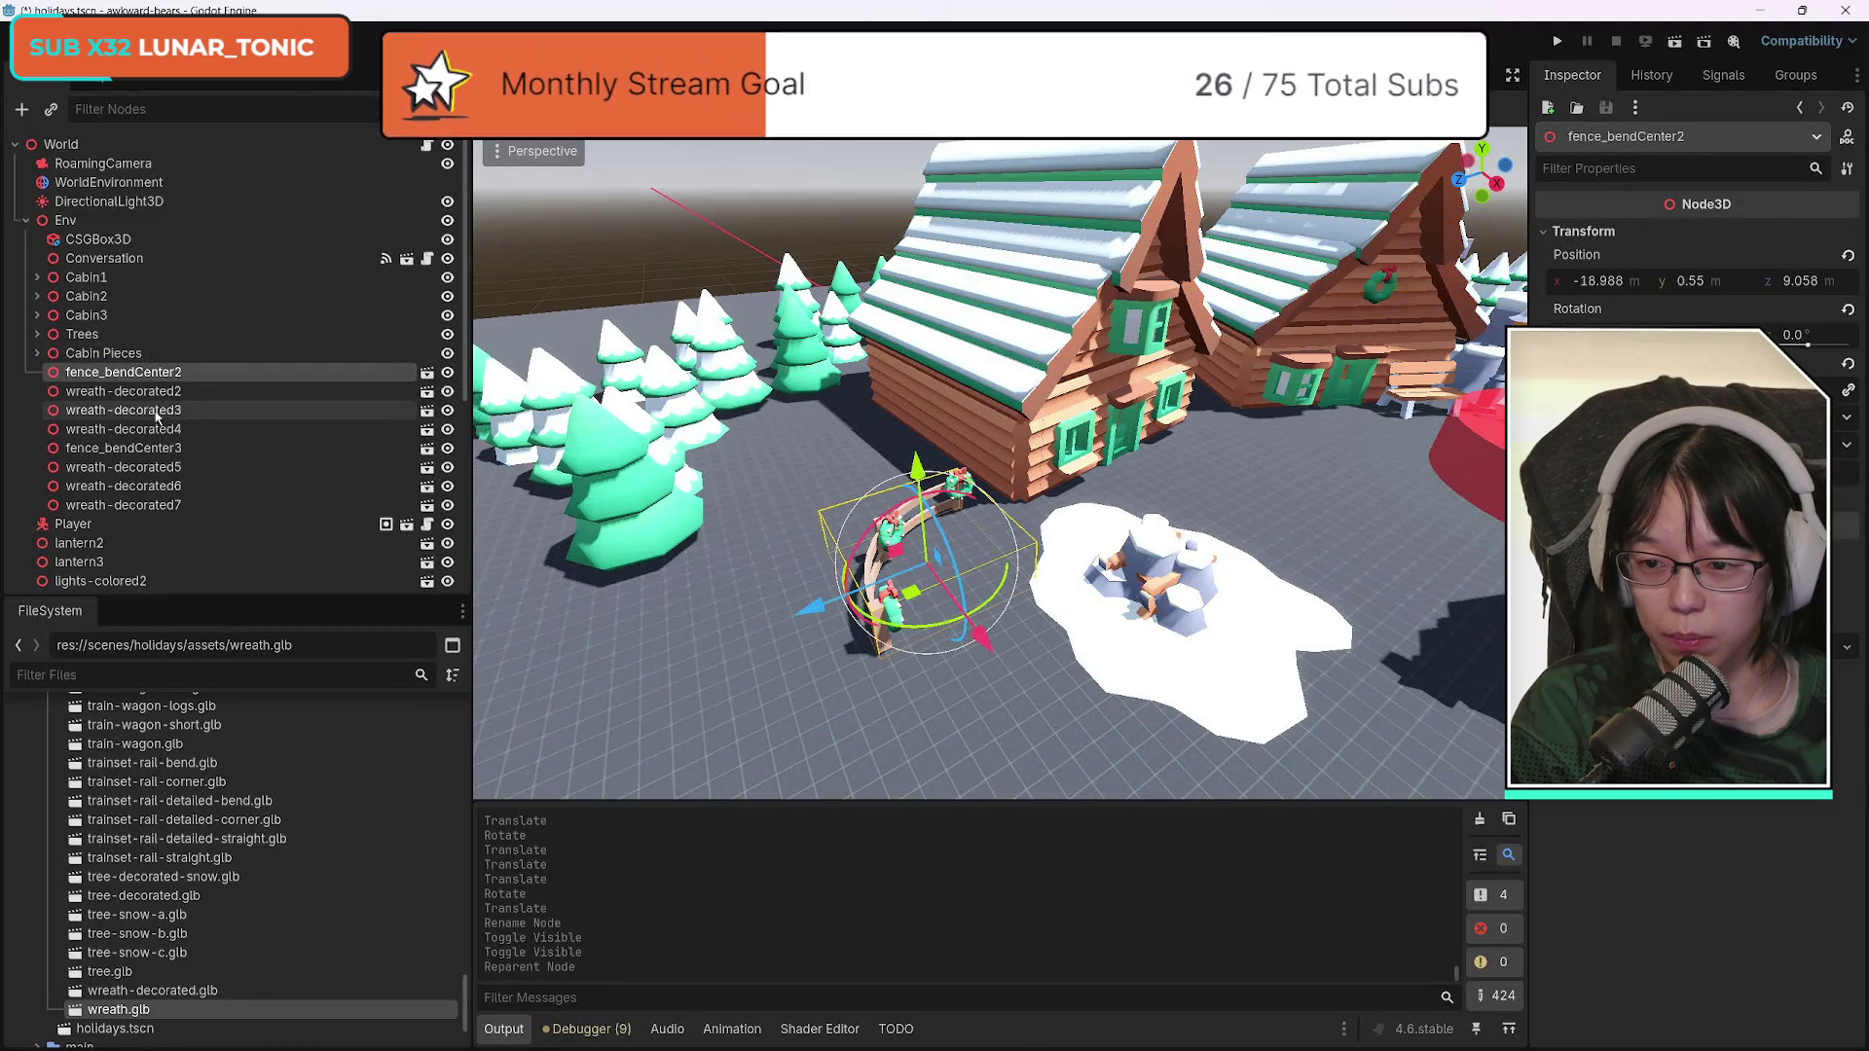
# Move the fence_bendCenter2 to wreath-decorated4 group back along Z and rotate it around Y.
pyautogui.keyDown('shift'); pyautogui.click(126, 429); pyautogui.keyUp('shift')
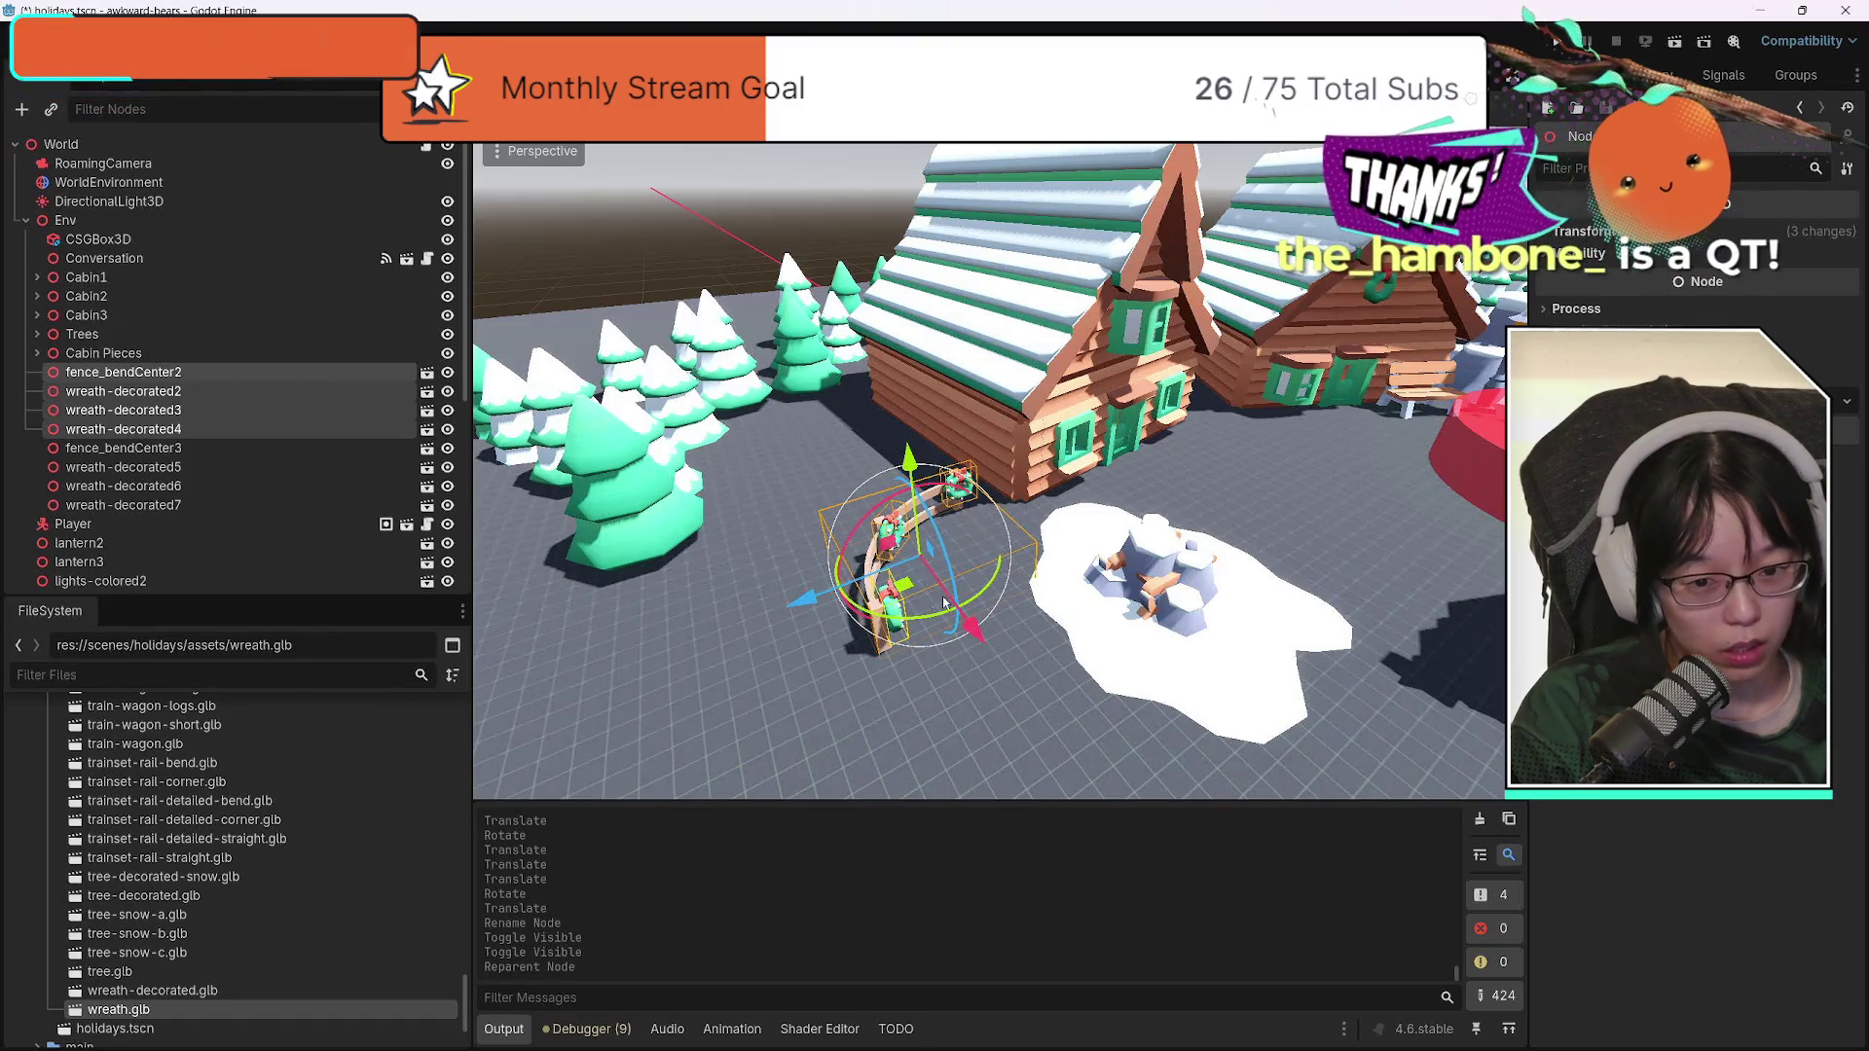
pyautogui.moveTo(806, 597)
pyautogui.mouseDown()
pyautogui.moveTo(676, 600)
pyautogui.moveTo(746, 597)
pyautogui.mouseUp()
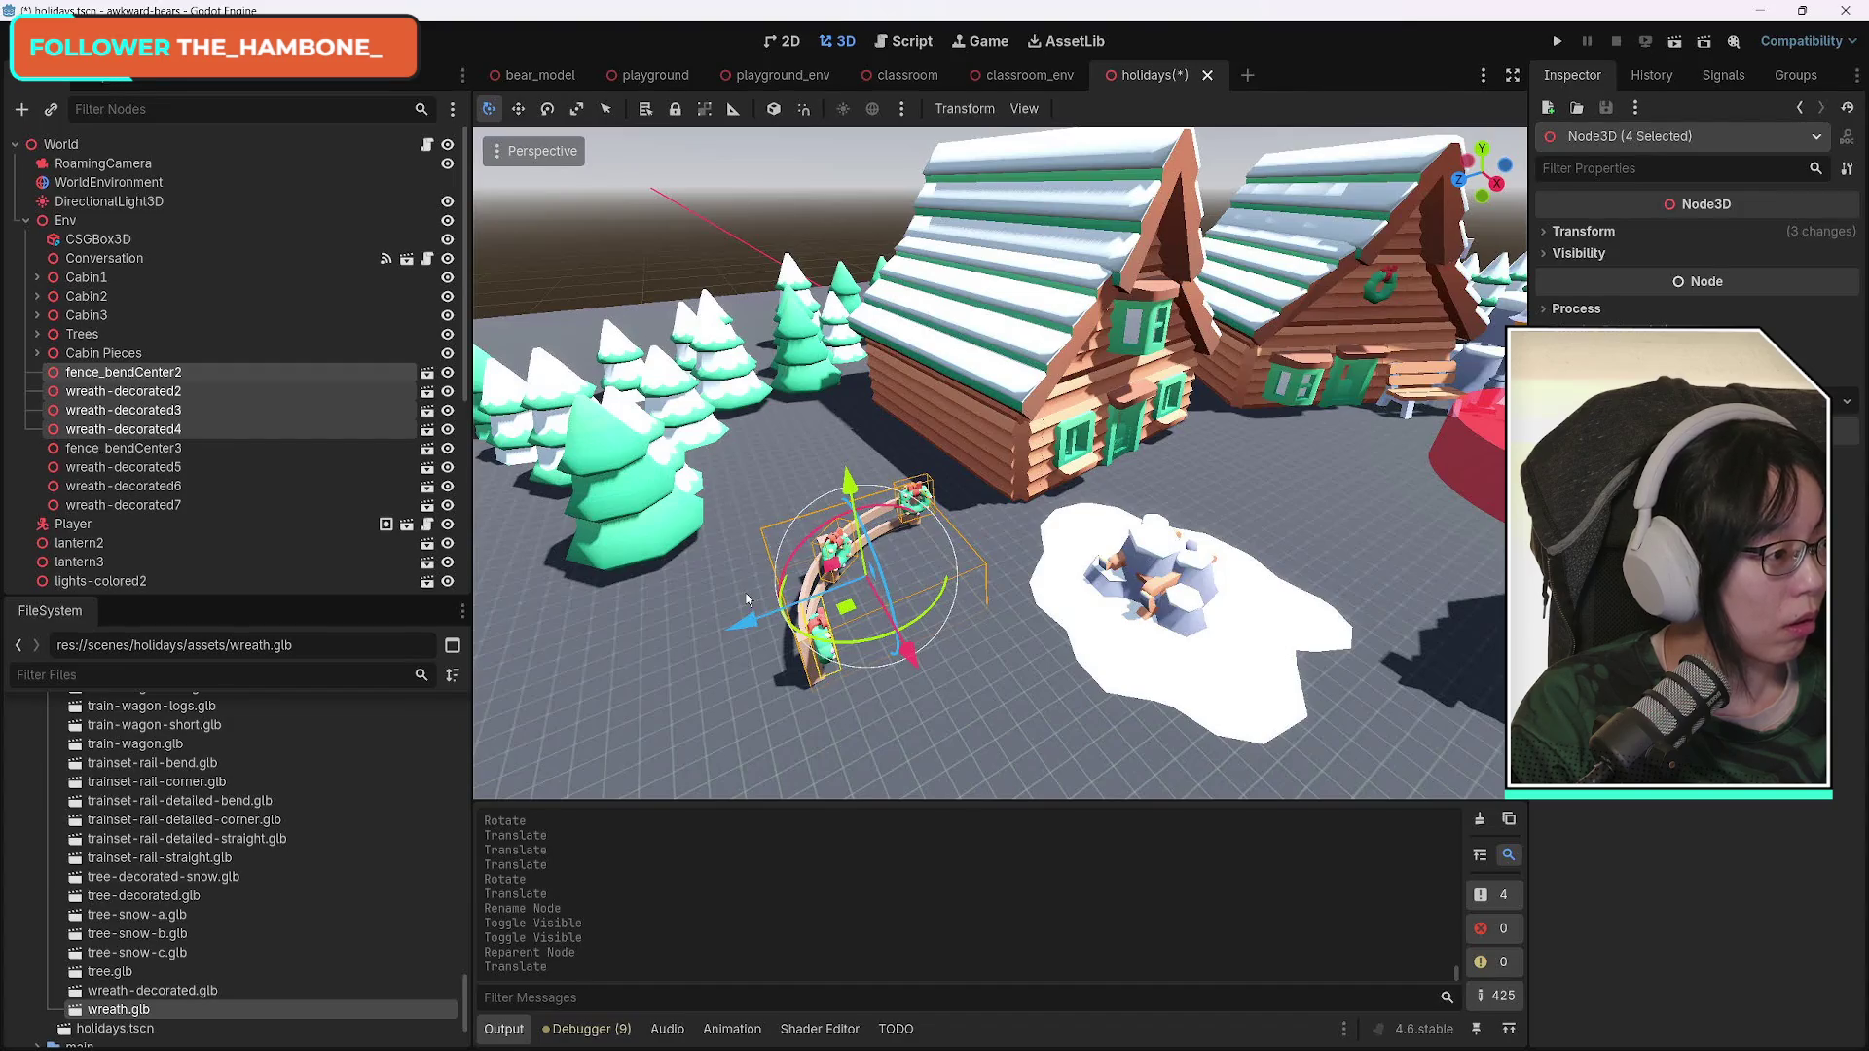
pyautogui.moveTo(920, 664)
pyautogui.mouseDown()
pyautogui.moveTo(879, 522)
pyautogui.moveTo(827, 565)
pyautogui.moveTo(714, 534)
pyautogui.mouseUp()
pyautogui.moveTo(888, 519); pyautogui.dragTo(873, 545)
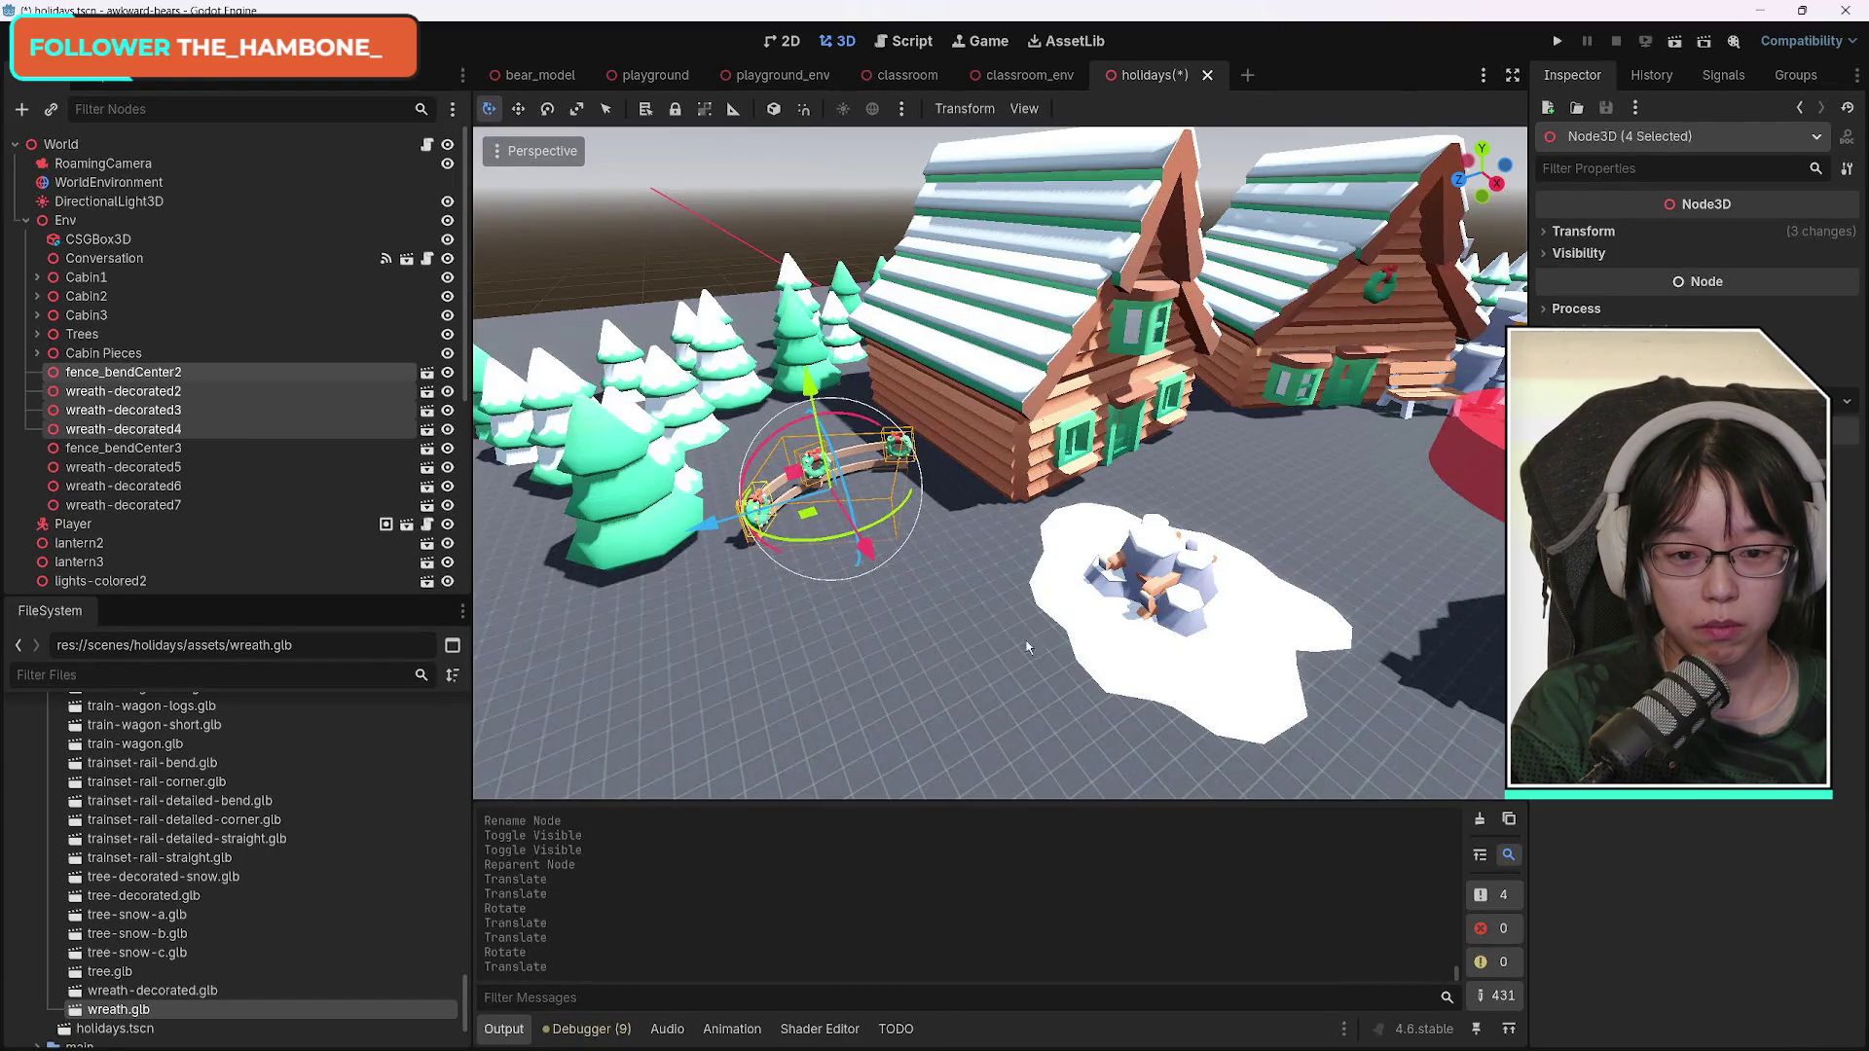
pyautogui.click(1006, 660)
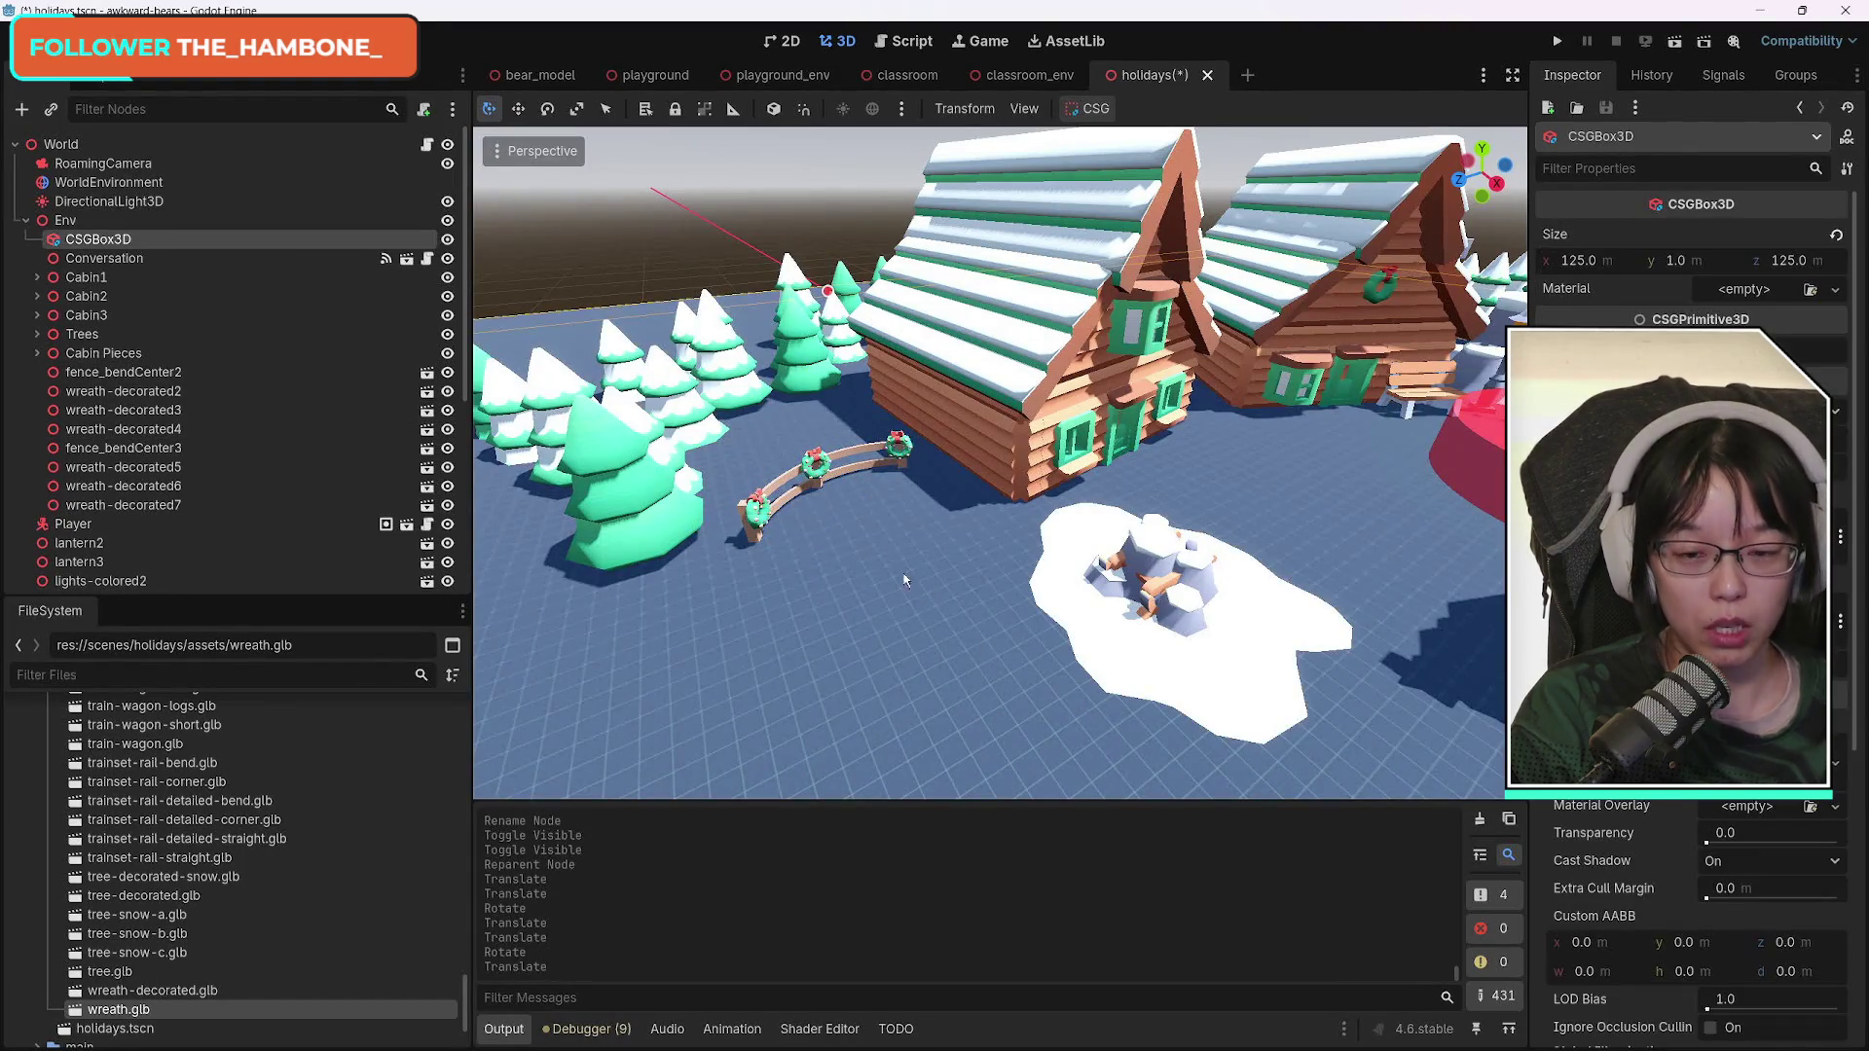
# Shift tree-snow-a34 and tree22 clear of the fence, then rotate tree-snow-a34 around Y.
pyautogui.click(758, 389)
pyautogui.moveTo(754, 459)
pyautogui.mouseDown()
pyautogui.moveTo(706, 477)
pyautogui.moveTo(660, 464)
pyautogui.mouseUp()
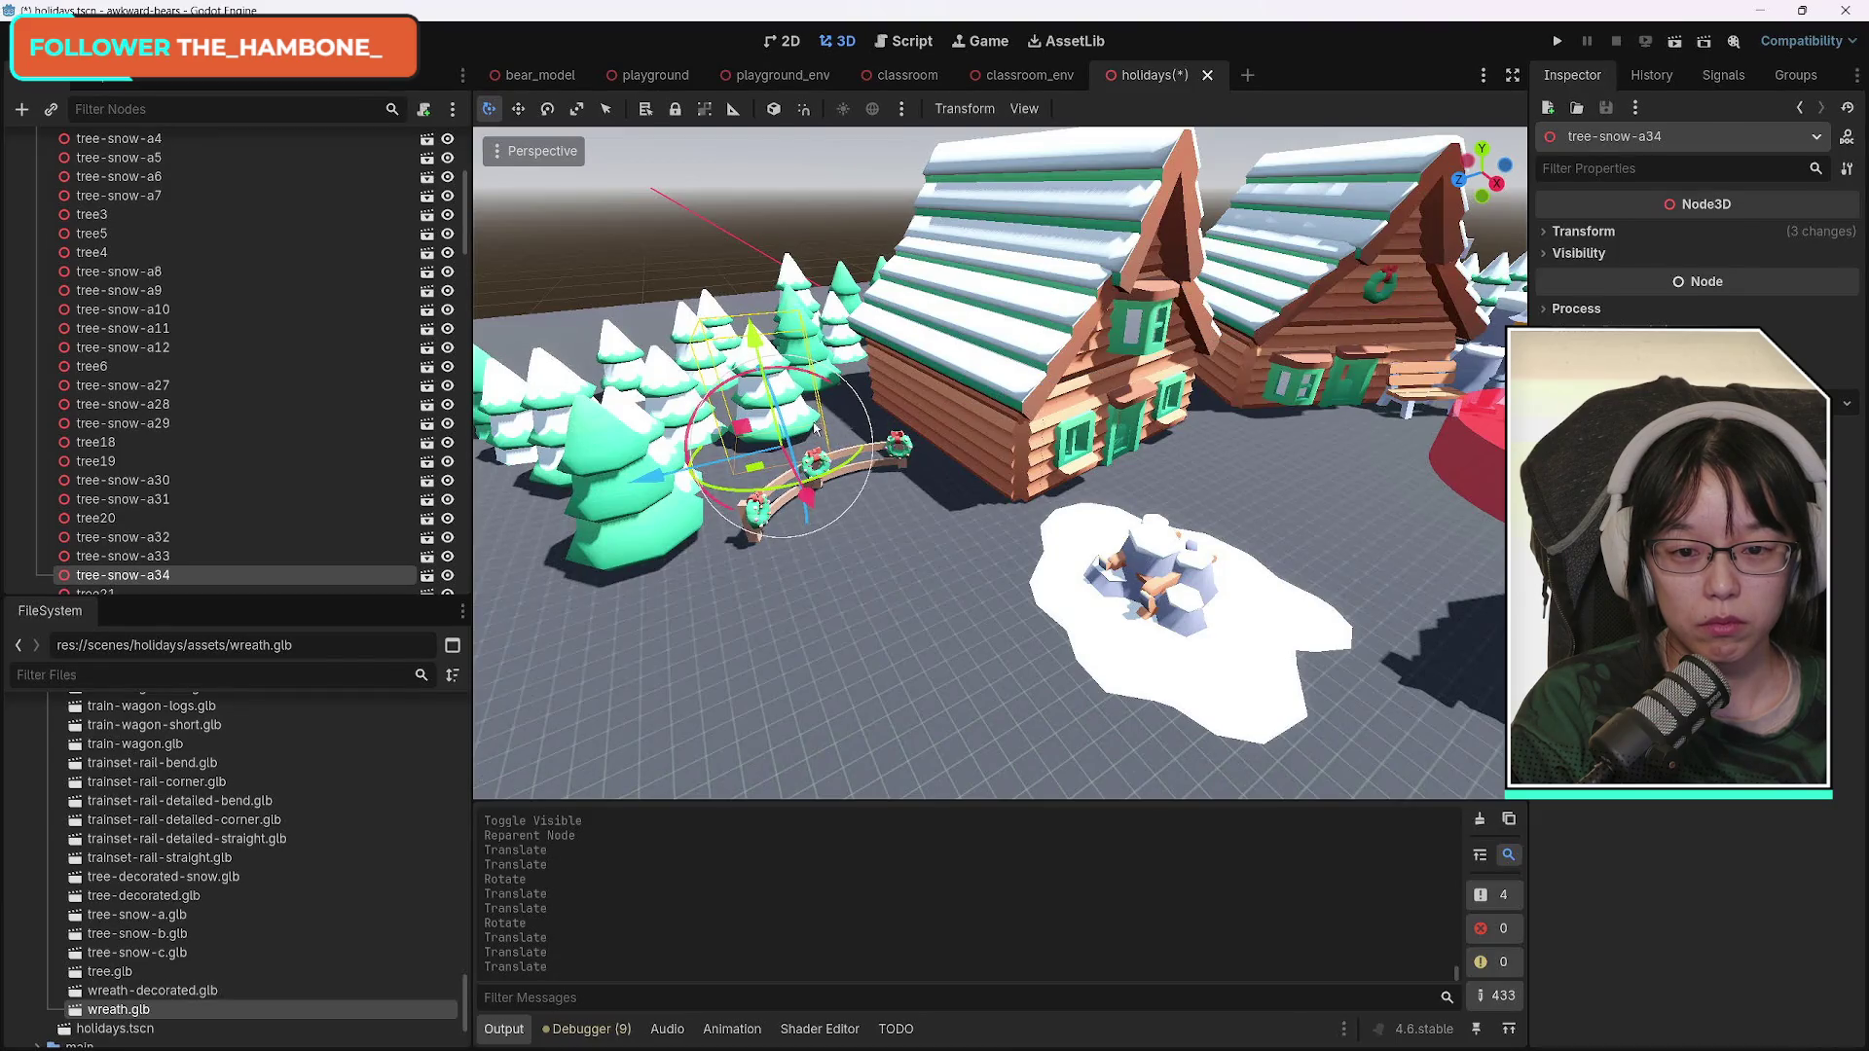
pyautogui.click(819, 353)
pyautogui.moveTo(822, 409)
pyautogui.mouseDown()
pyautogui.moveTo(869, 468)
pyautogui.moveTo(819, 477)
pyautogui.moveTo(818, 513)
pyautogui.mouseUp()
pyautogui.click(750, 347)
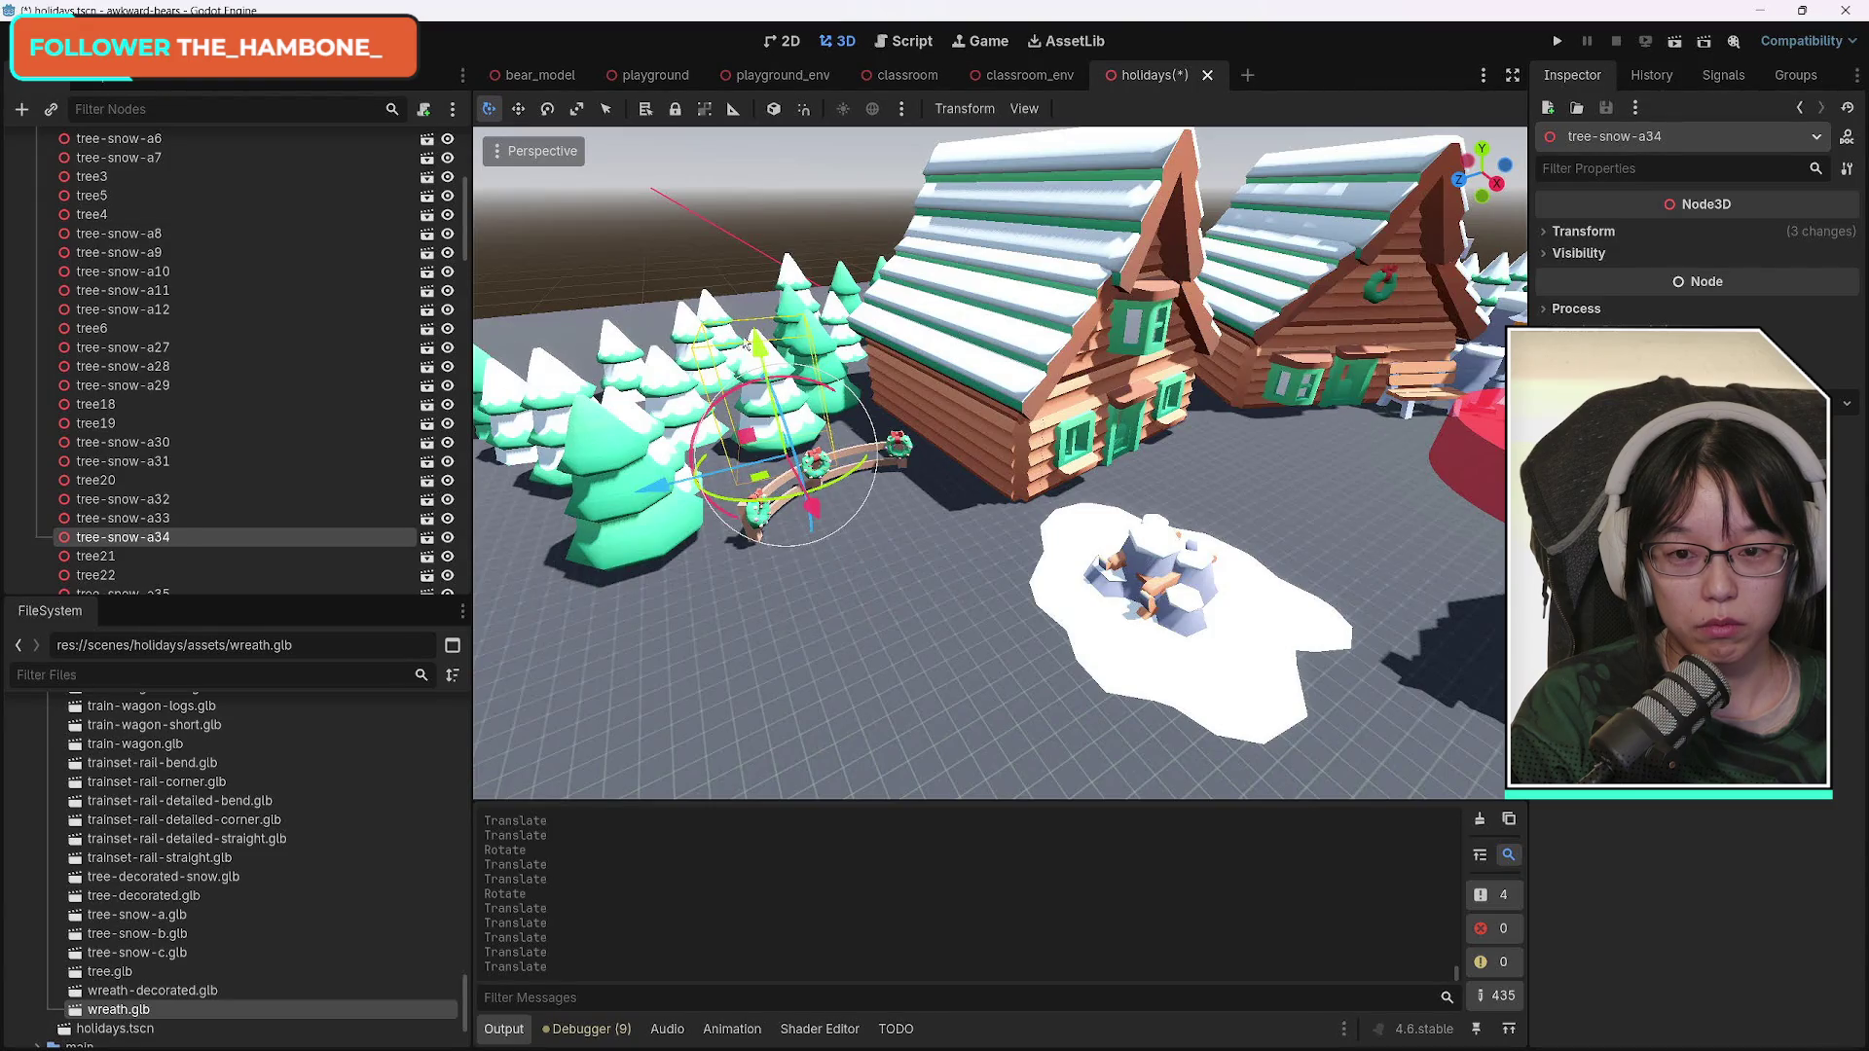
pyautogui.click(548, 109)
pyautogui.moveTo(857, 477); pyautogui.dragTo(1112, 447)
pyautogui.moveTo(974, 640); pyautogui.dragTo(701, 637)
# Move the snow-flat-large2 patch under the Christmas tree.
pyautogui.press('w')
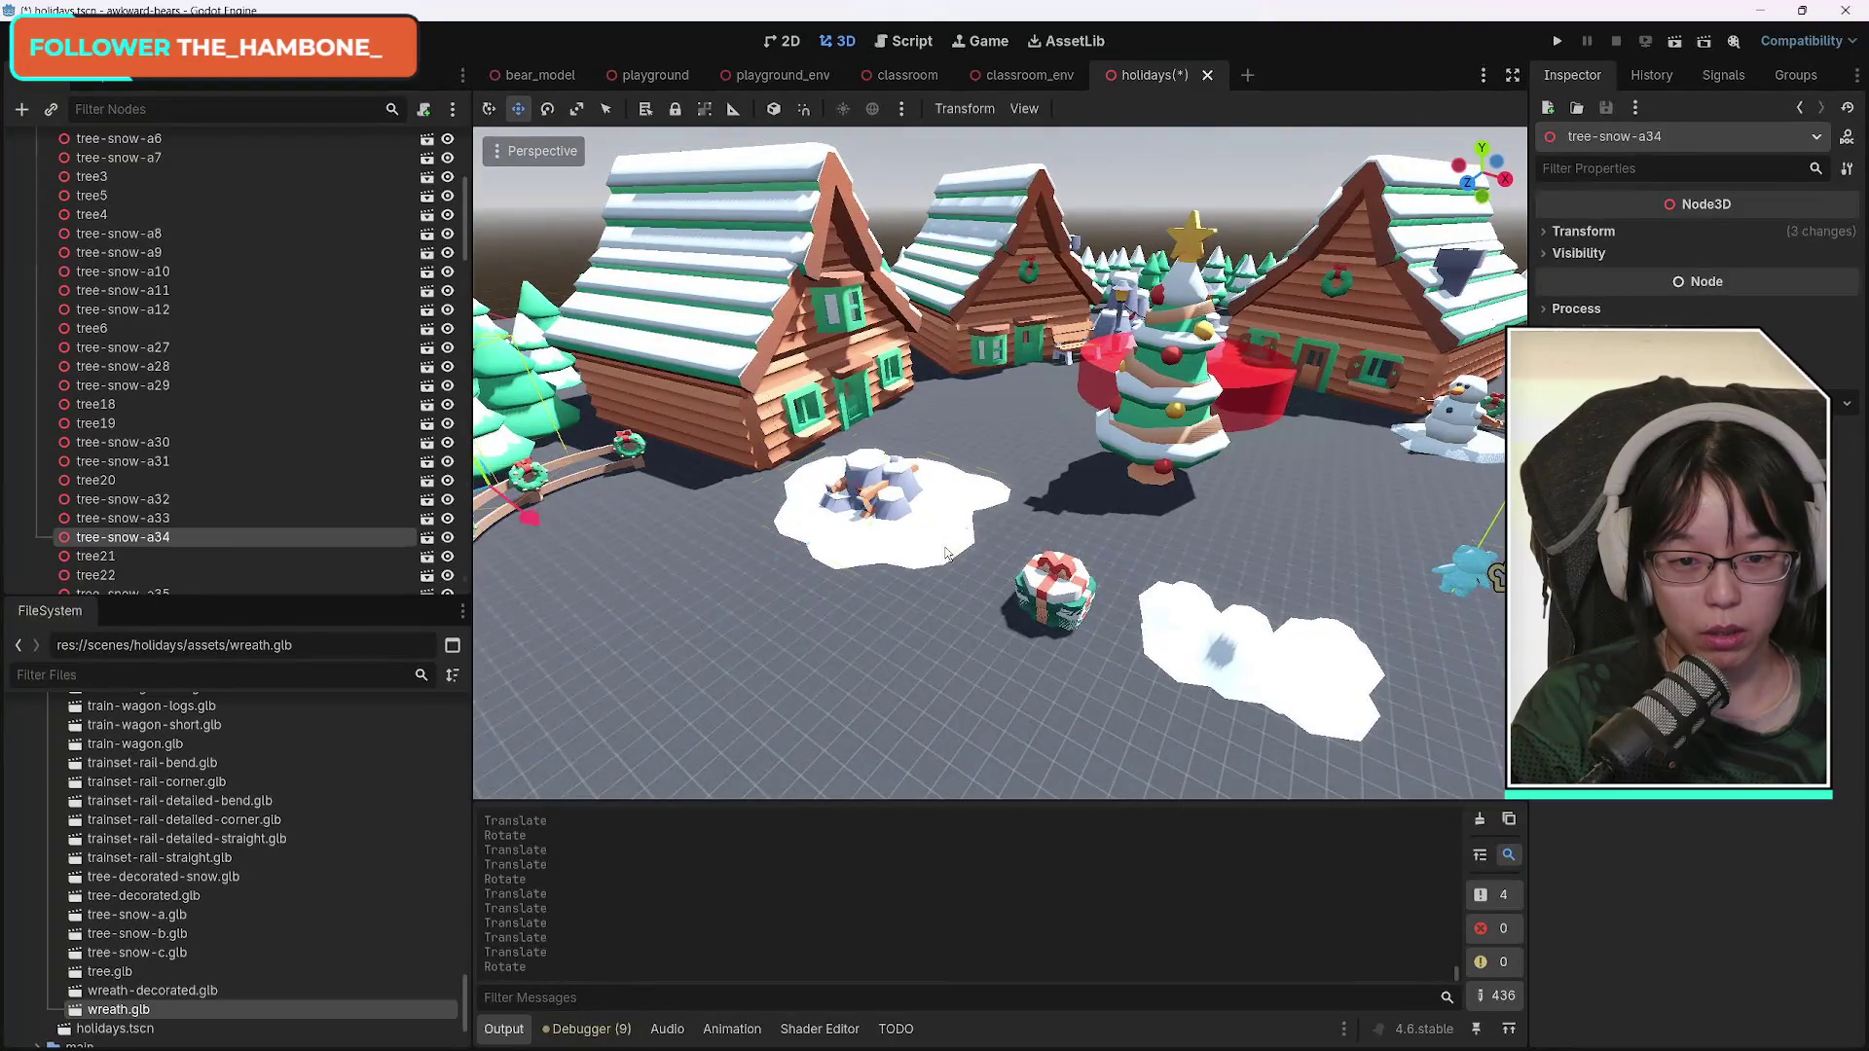
pyautogui.click(945, 553)
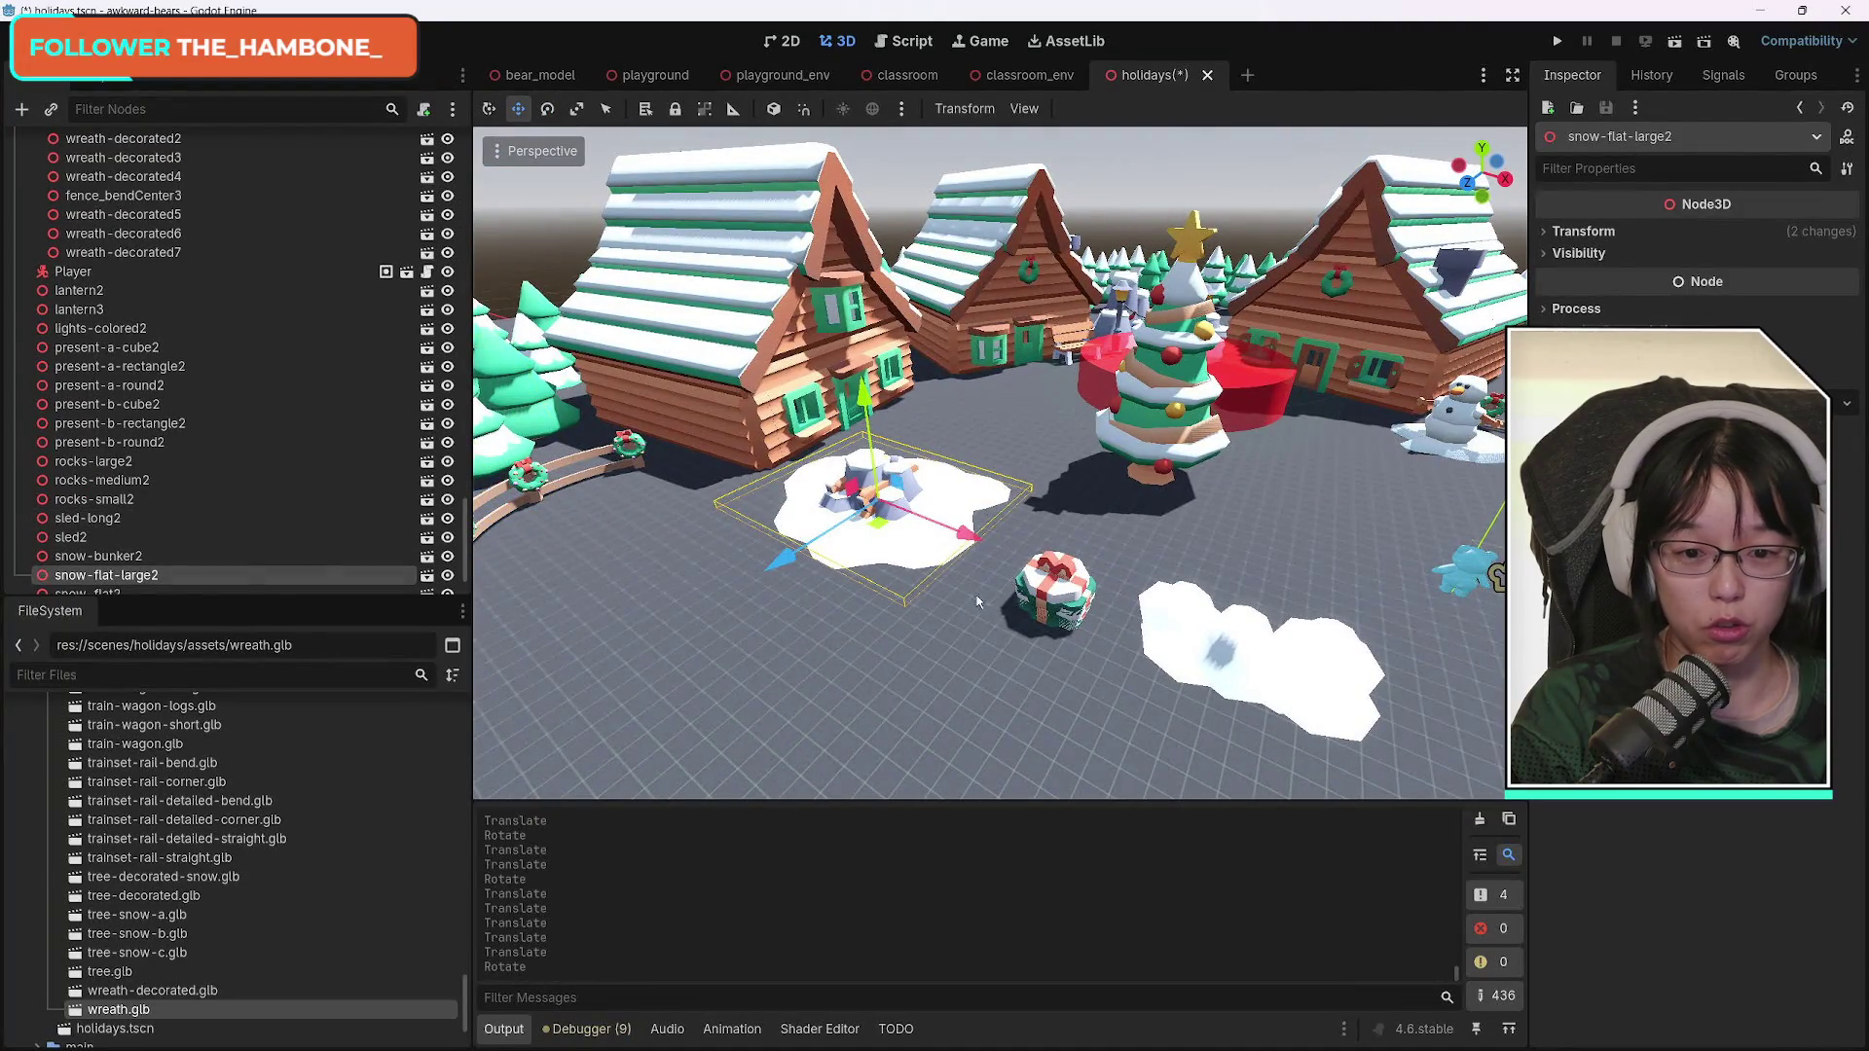
pyautogui.moveTo(786, 557)
pyautogui.mouseDown()
pyautogui.moveTo(1148, 486)
pyautogui.moveTo(1258, 516)
pyautogui.mouseUp()
pyautogui.moveTo(1088, 525); pyautogui.dragTo(1080, 527)
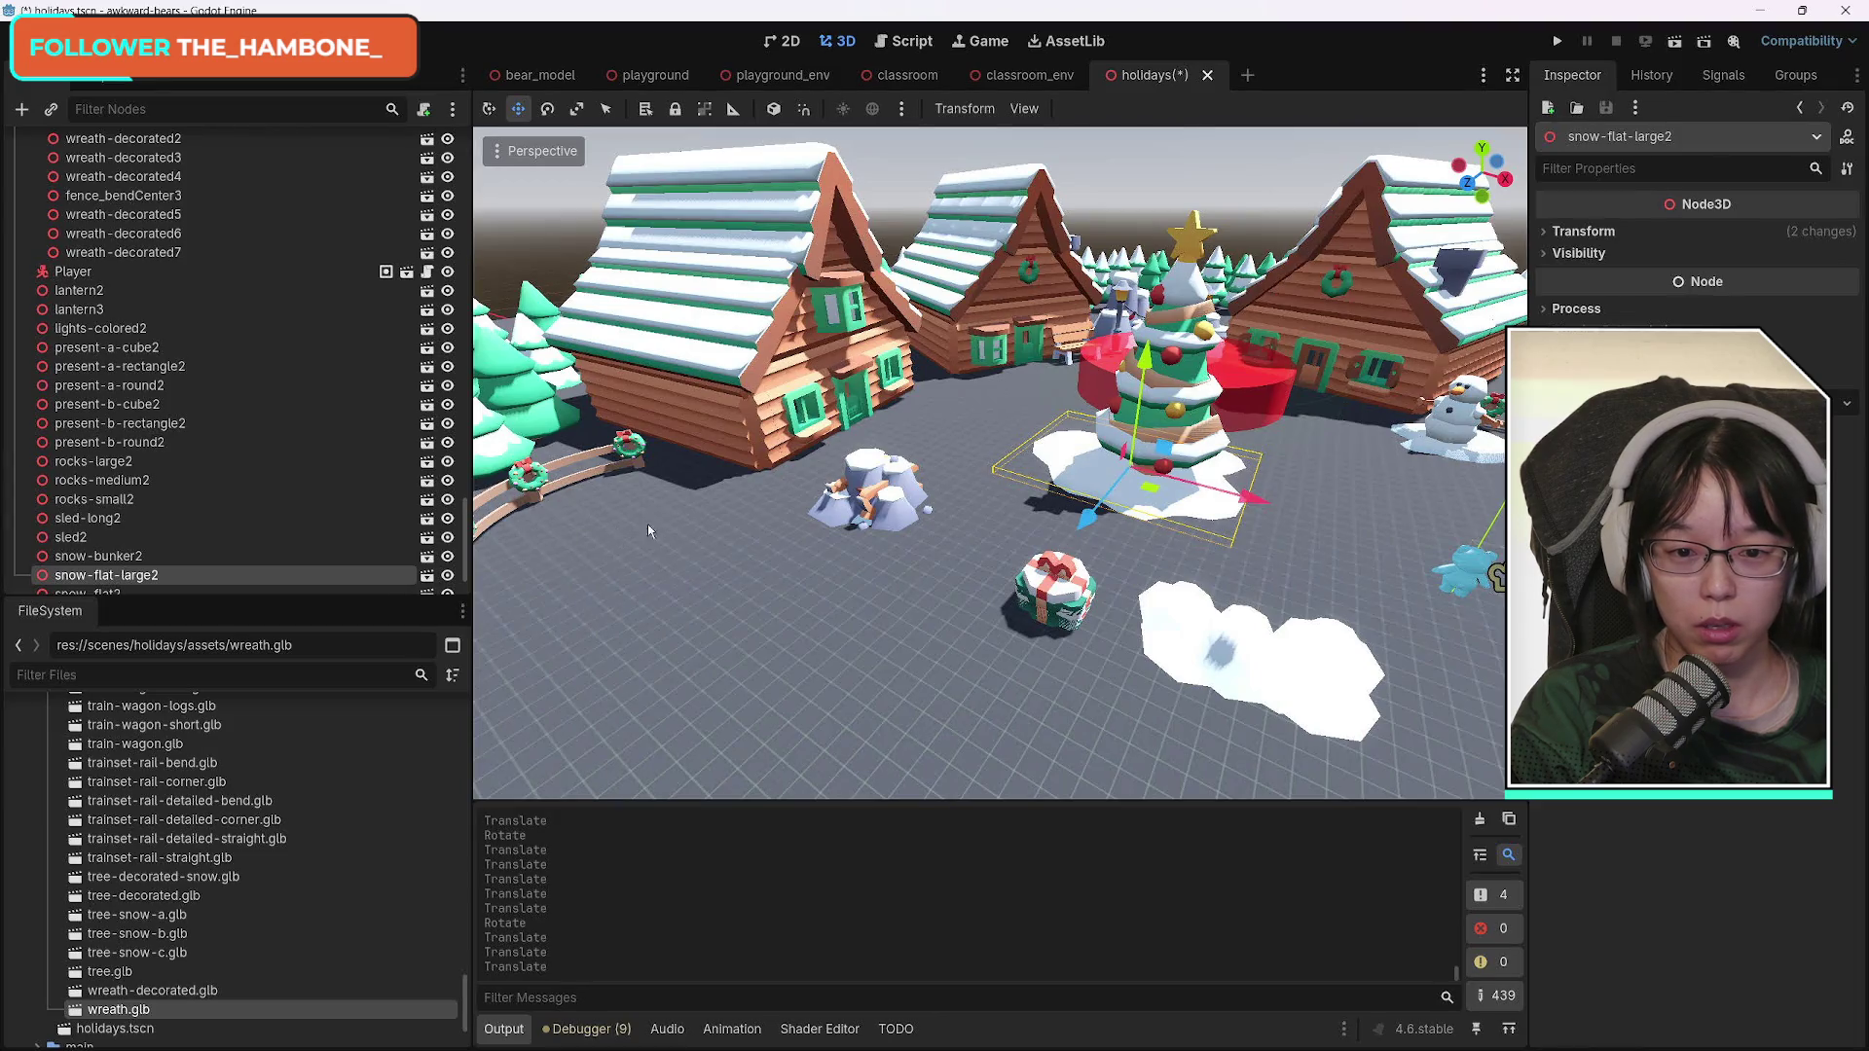
# Move the rocks-small2 pile over beside the cabin and lower it slightly.
pyautogui.click(899, 513)
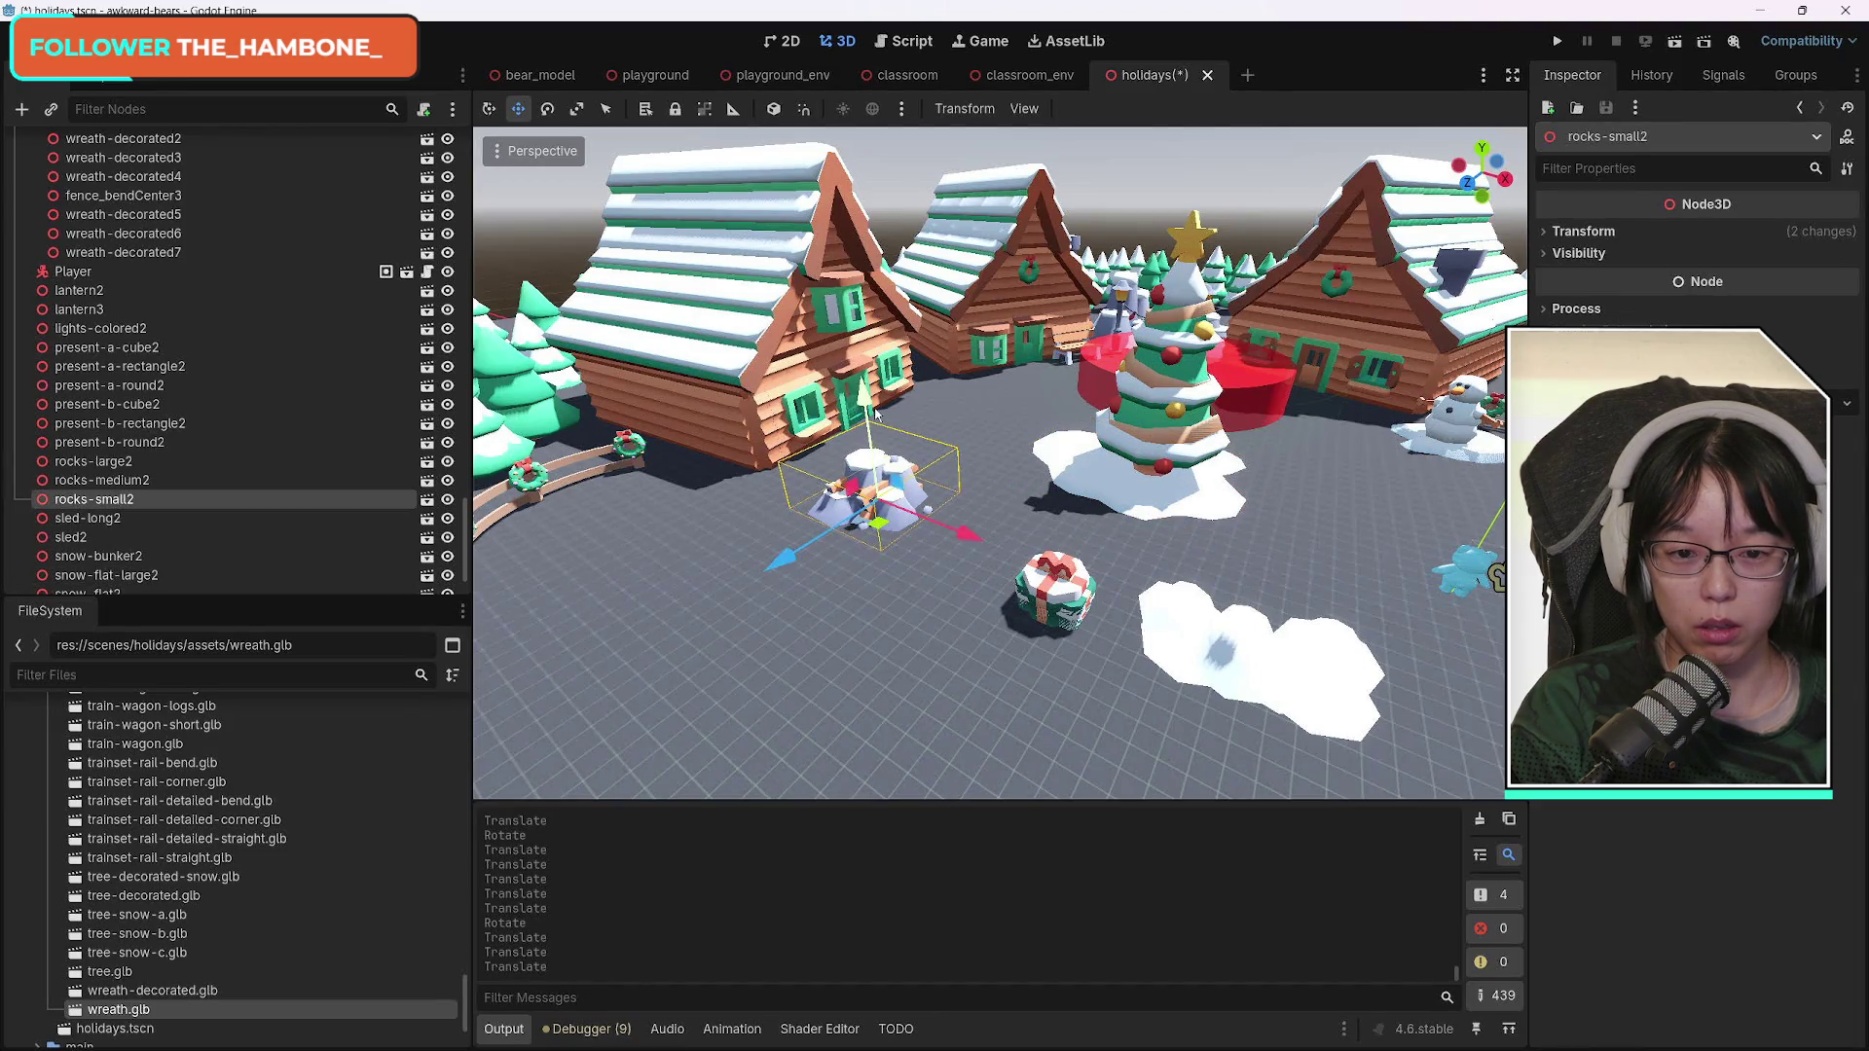
pyautogui.press('g')
pyautogui.press('z')
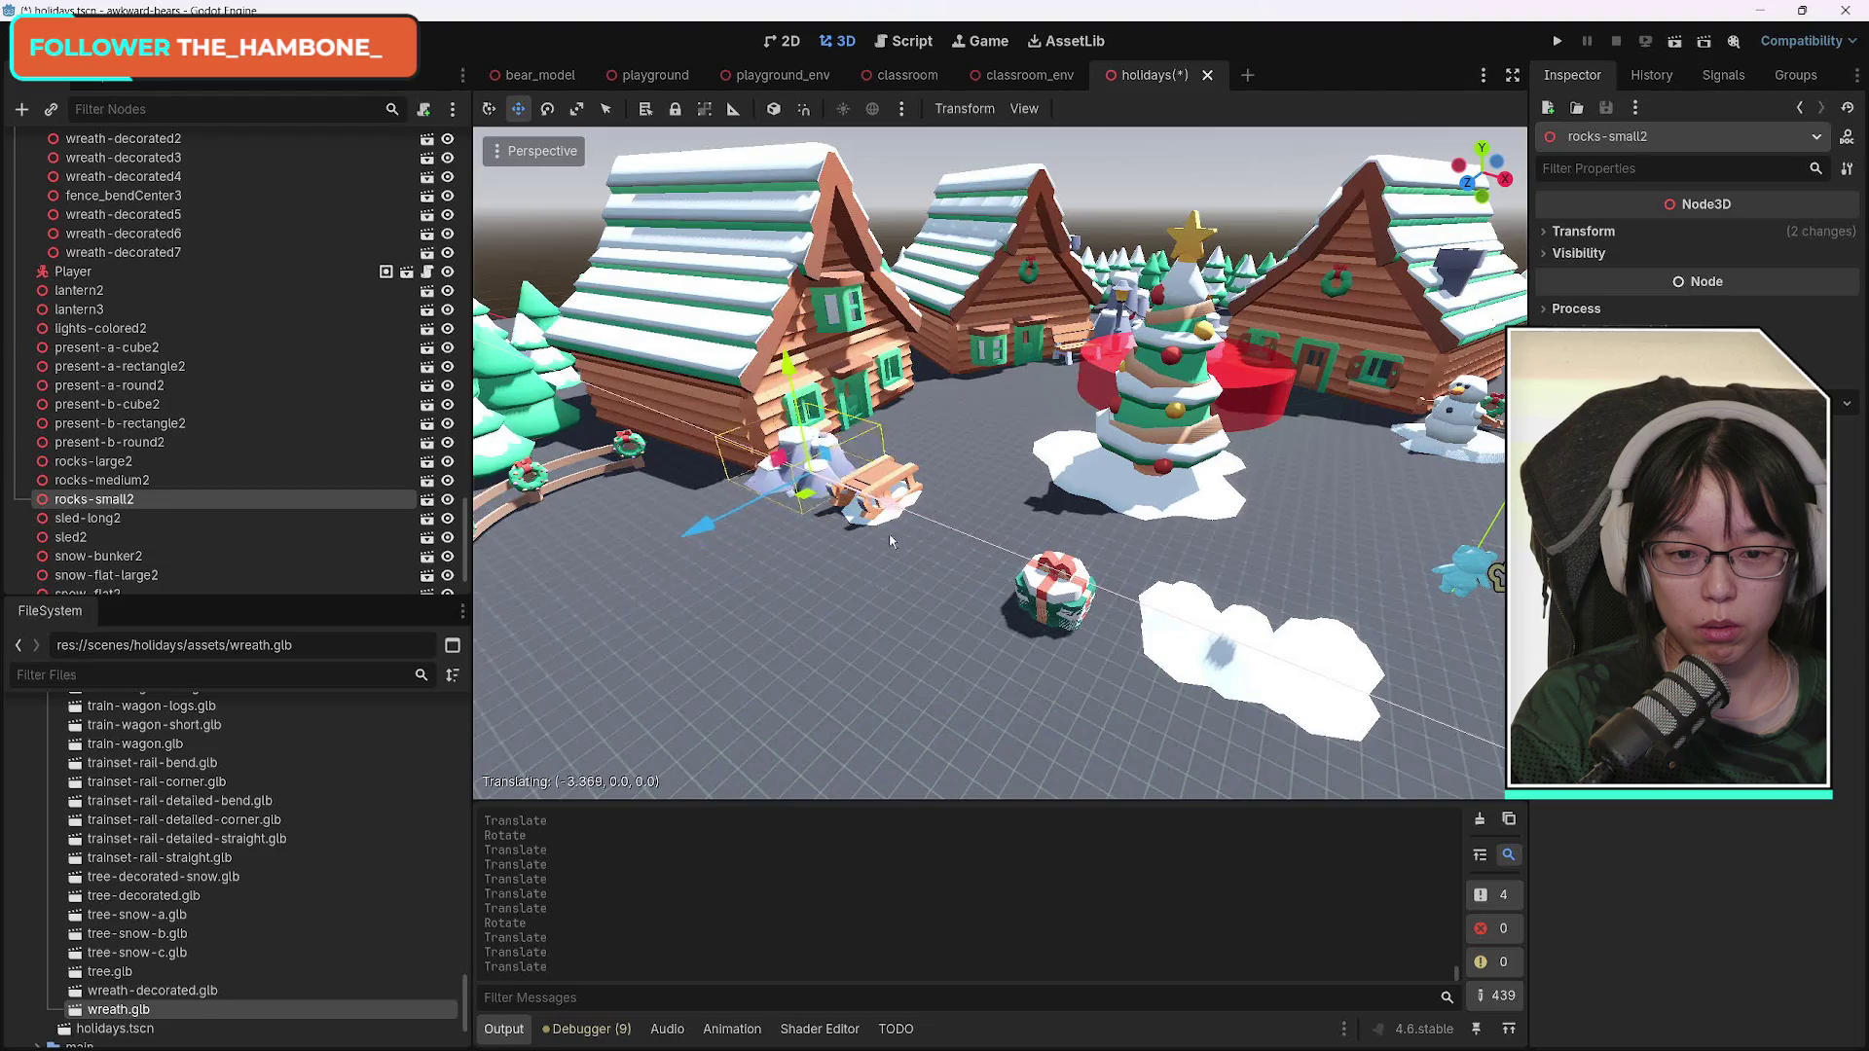
pyautogui.click(574, 662)
pyautogui.press('f')
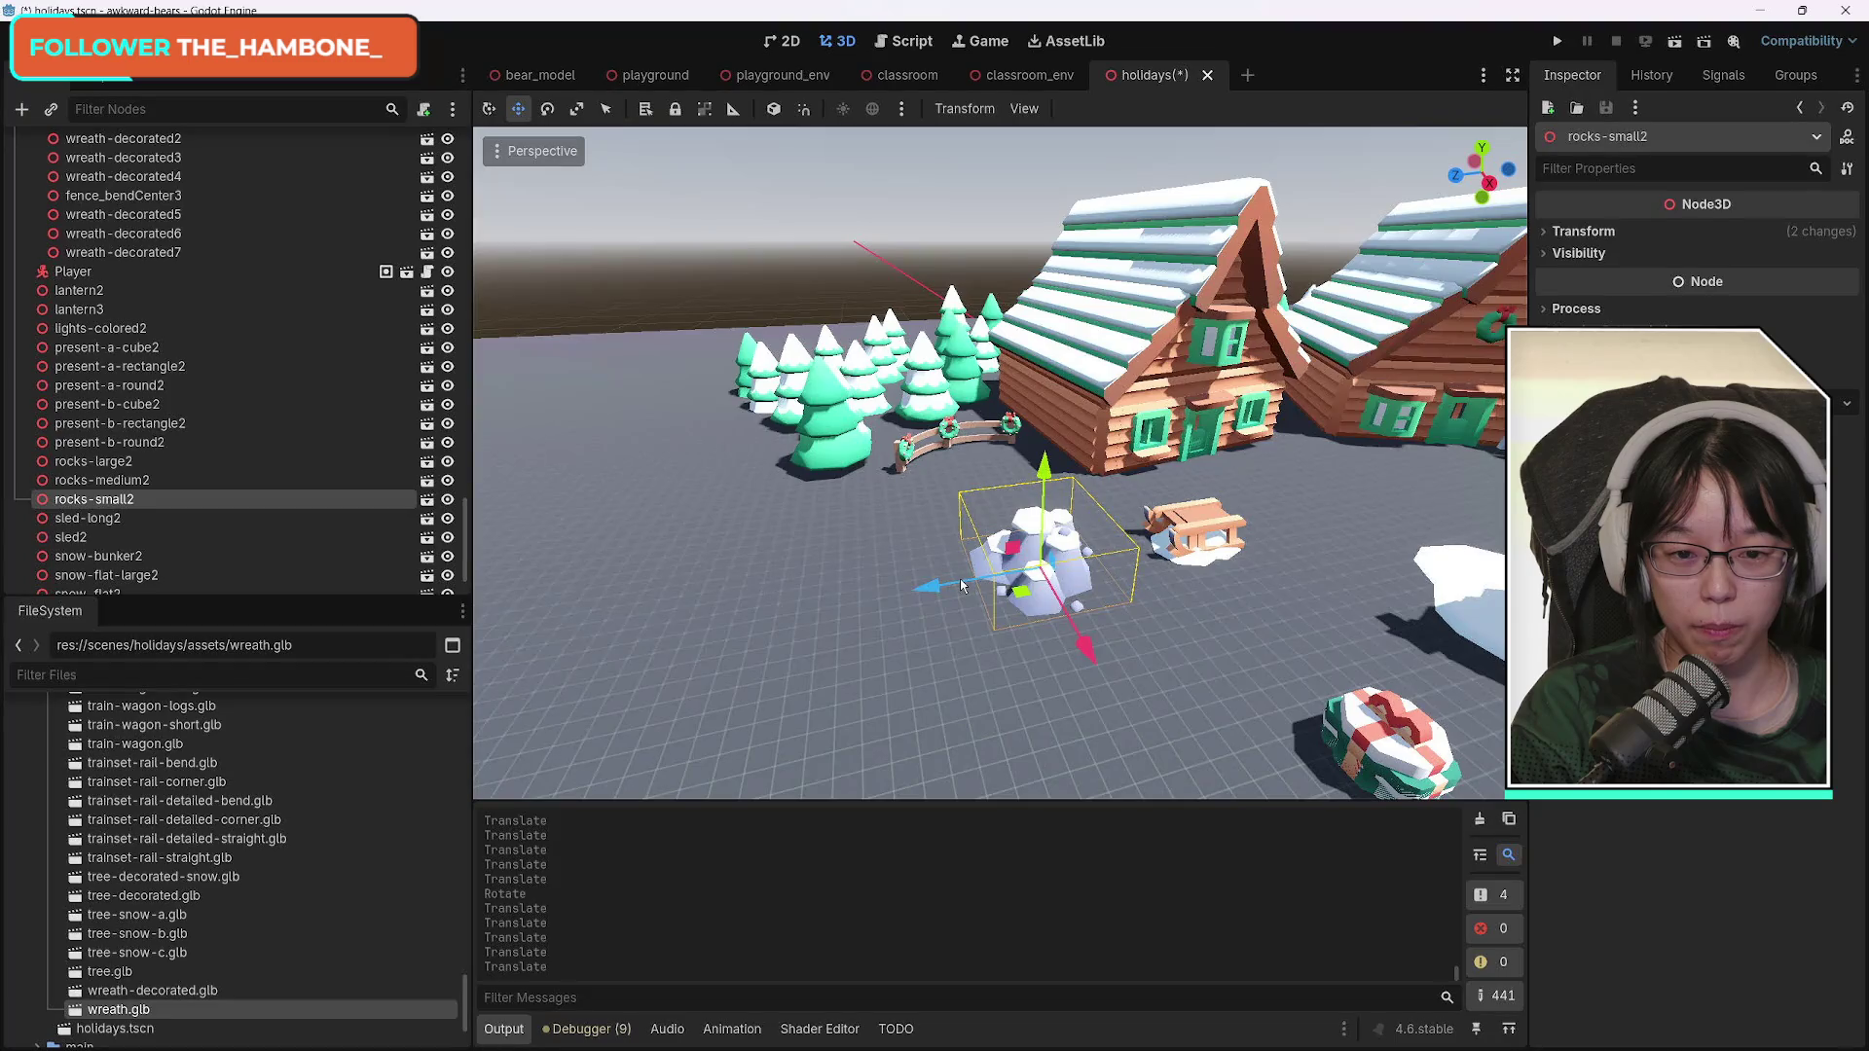
pyautogui.moveTo(992, 583); pyautogui.dragTo(812, 639)
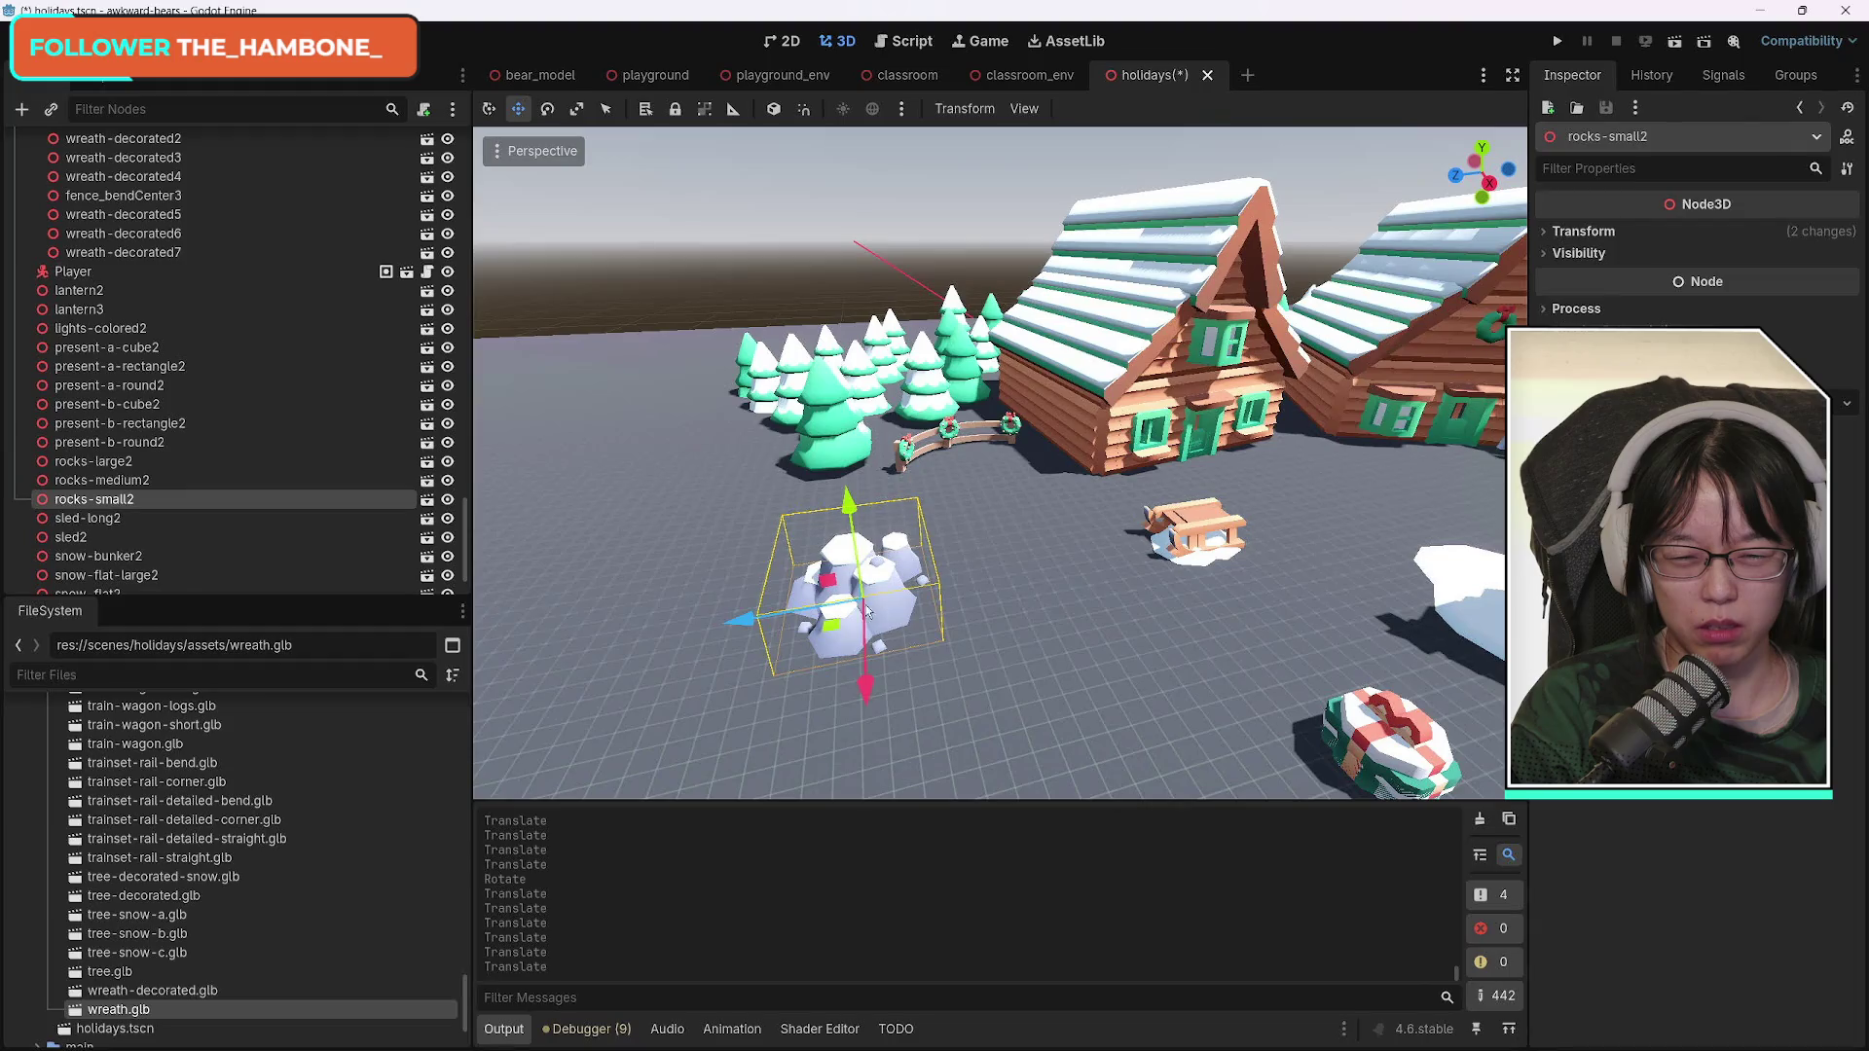
pyautogui.moveTo(776, 633); pyautogui.dragTo(584, 662)
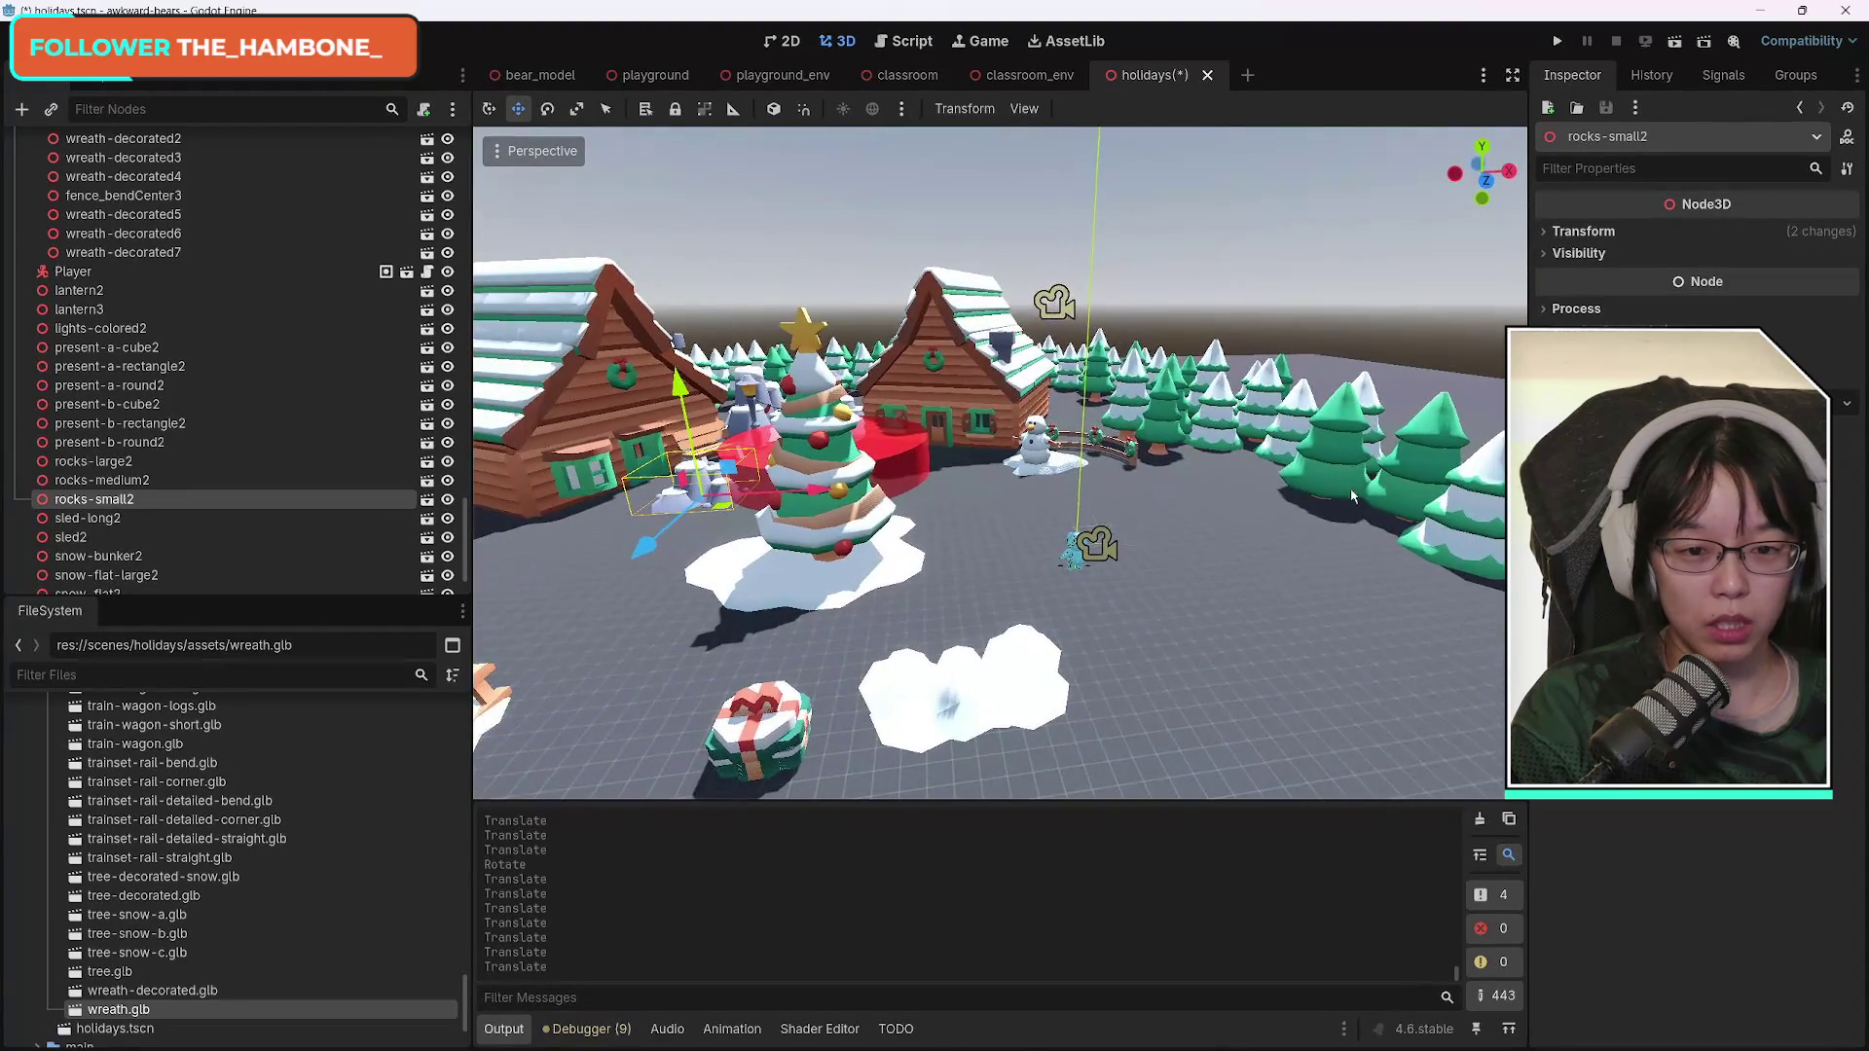
pyautogui.moveTo(650, 552)
pyautogui.mouseDown()
pyautogui.moveTo(530, 637)
pyautogui.moveTo(1149, 693)
pyautogui.moveTo(1071, 522)
pyautogui.moveTo(1061, 701)
pyautogui.moveTo(1007, 603)
pyautogui.moveTo(1182, 479)
pyautogui.moveTo(1217, 327)
pyautogui.mouseUp()
pyautogui.moveTo(1343, 368); pyautogui.dragTo(1373, 377)
pyautogui.moveTo(1218, 411); pyautogui.dragTo(1220, 440)
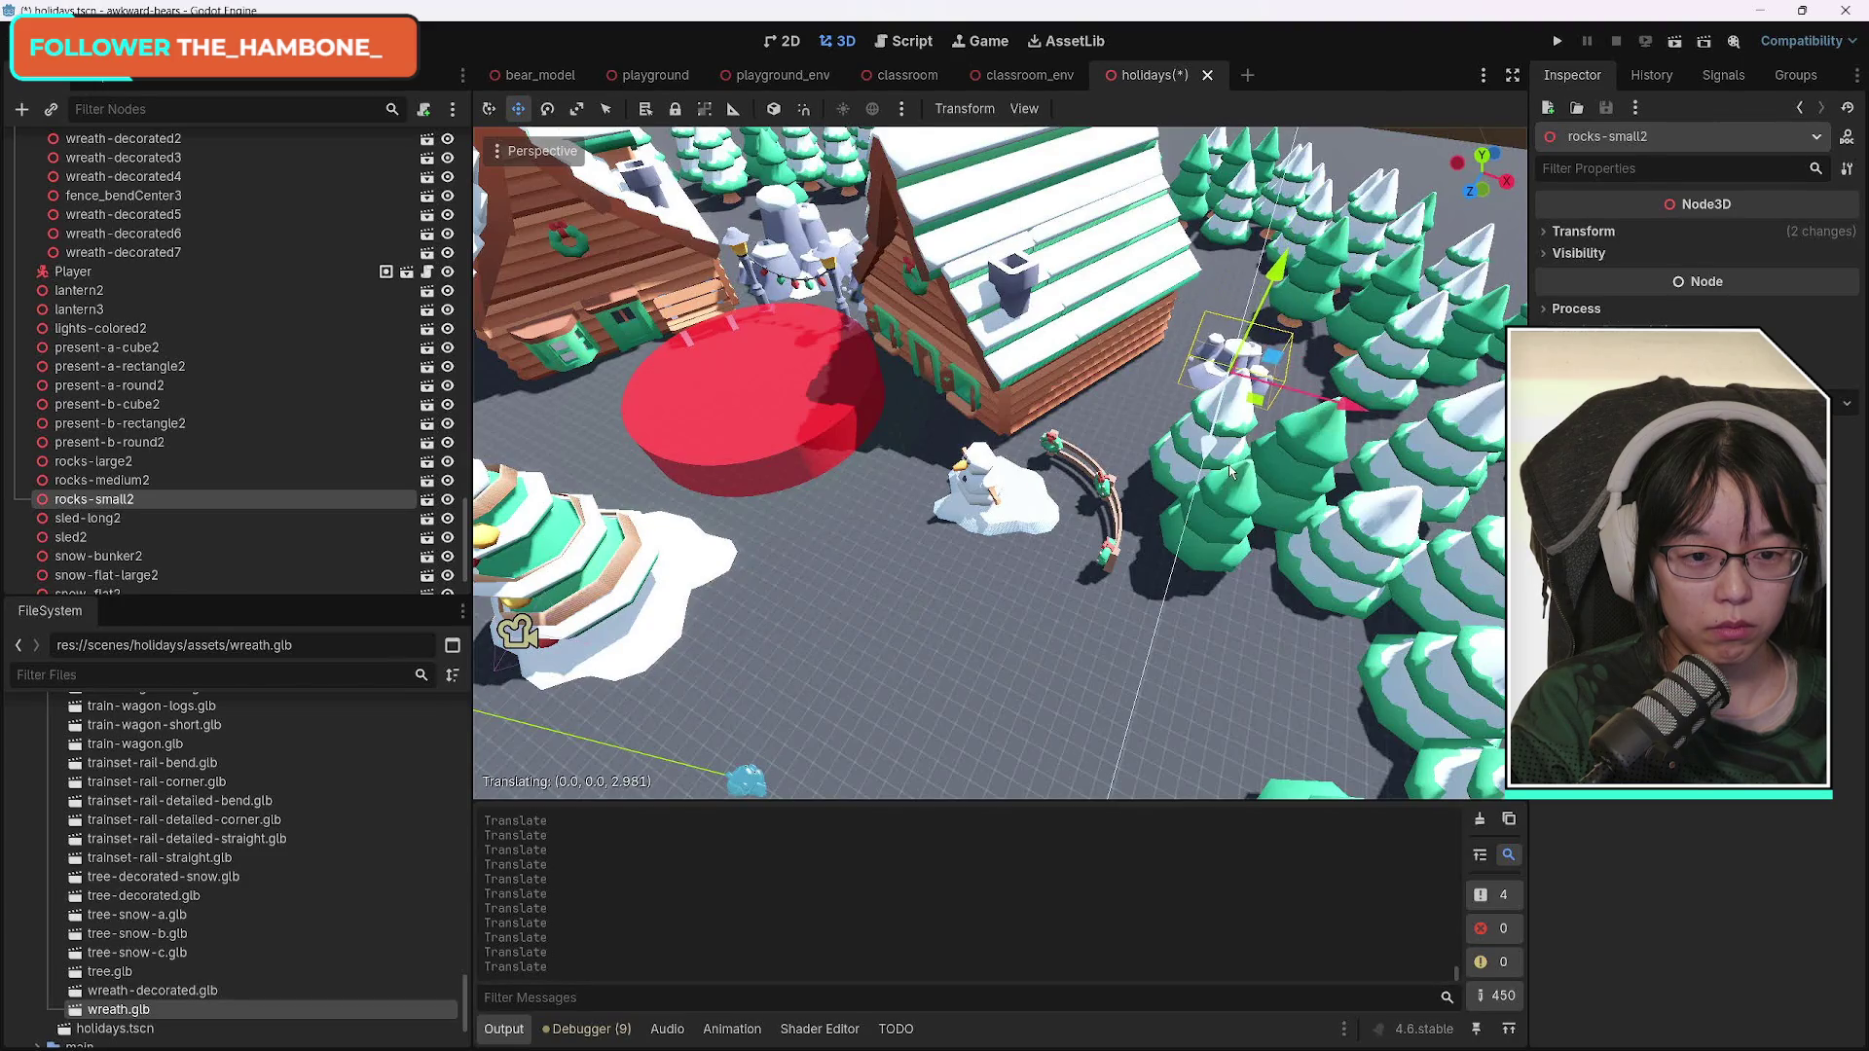
pyautogui.moveTo(1355, 409); pyautogui.dragTo(1364, 427)
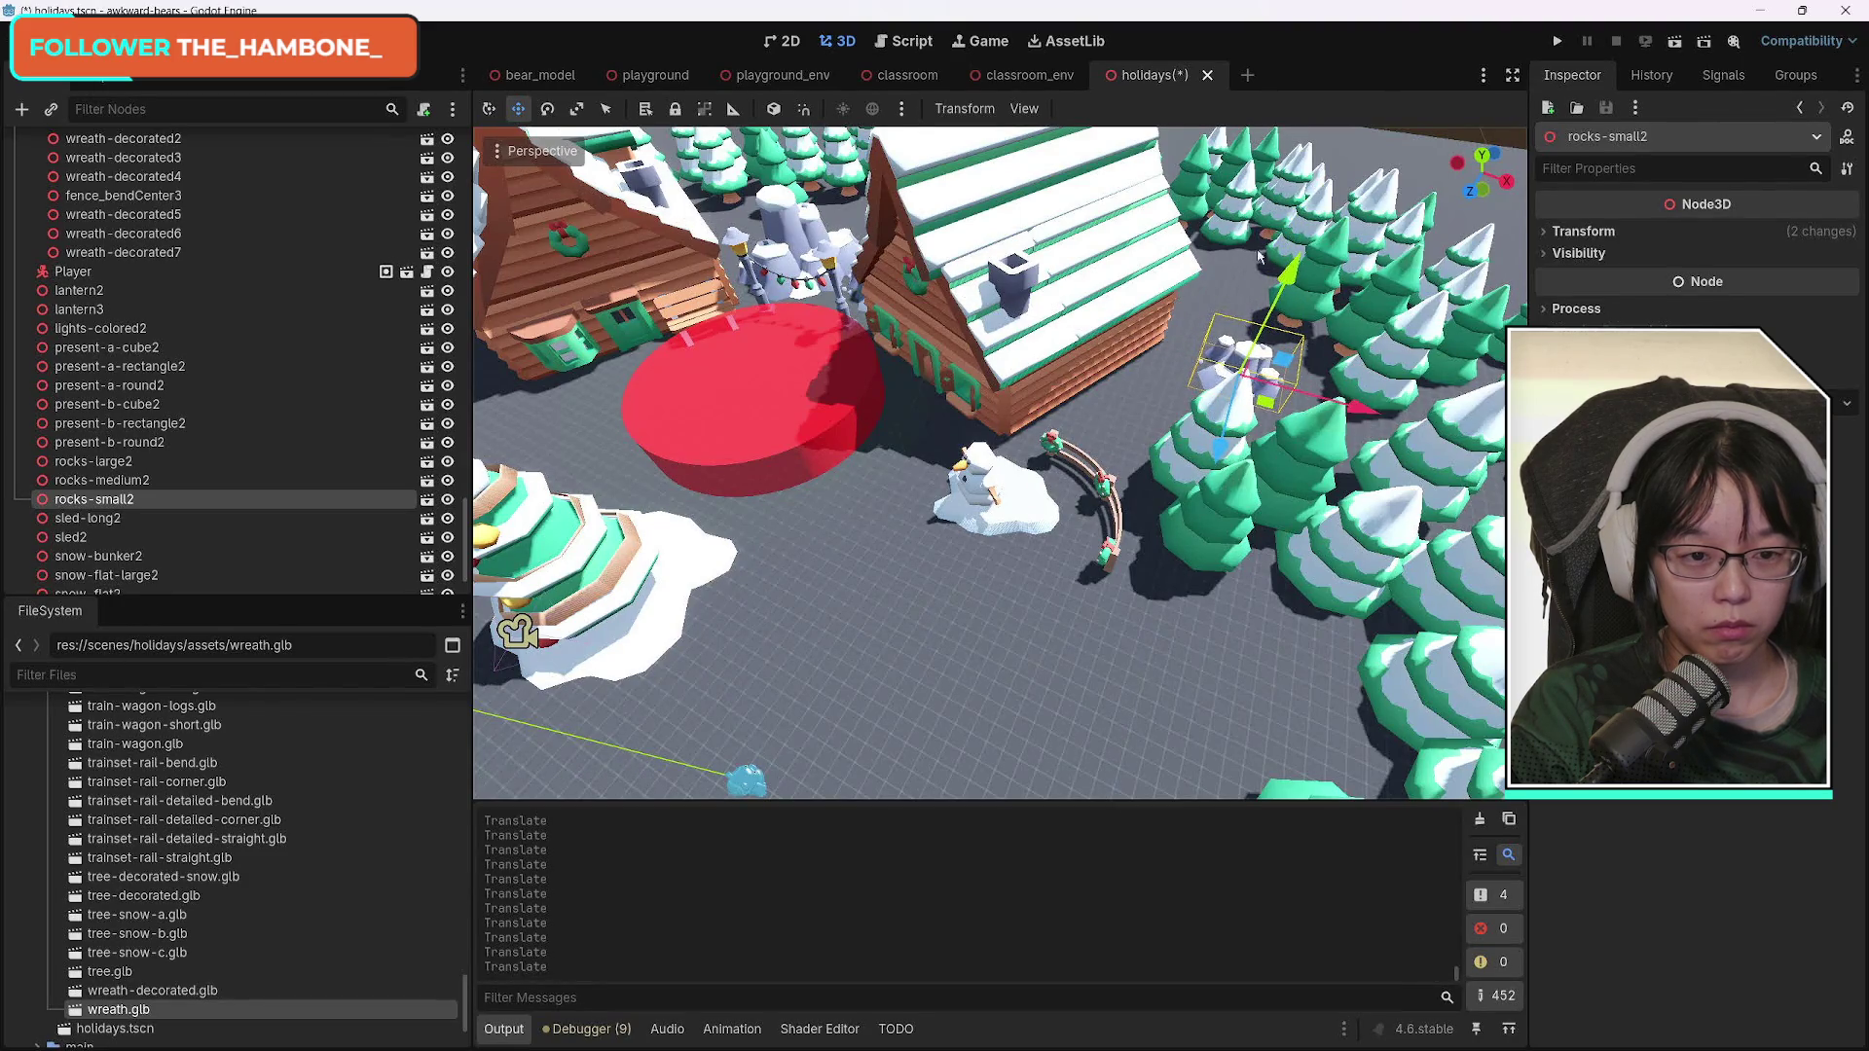
pyautogui.moveTo(1223, 440); pyautogui.dragTo(1231, 429)
pyautogui.hotkey('ctrl', 'z')
pyautogui.moveTo(1290, 277); pyautogui.dragTo(1283, 297)
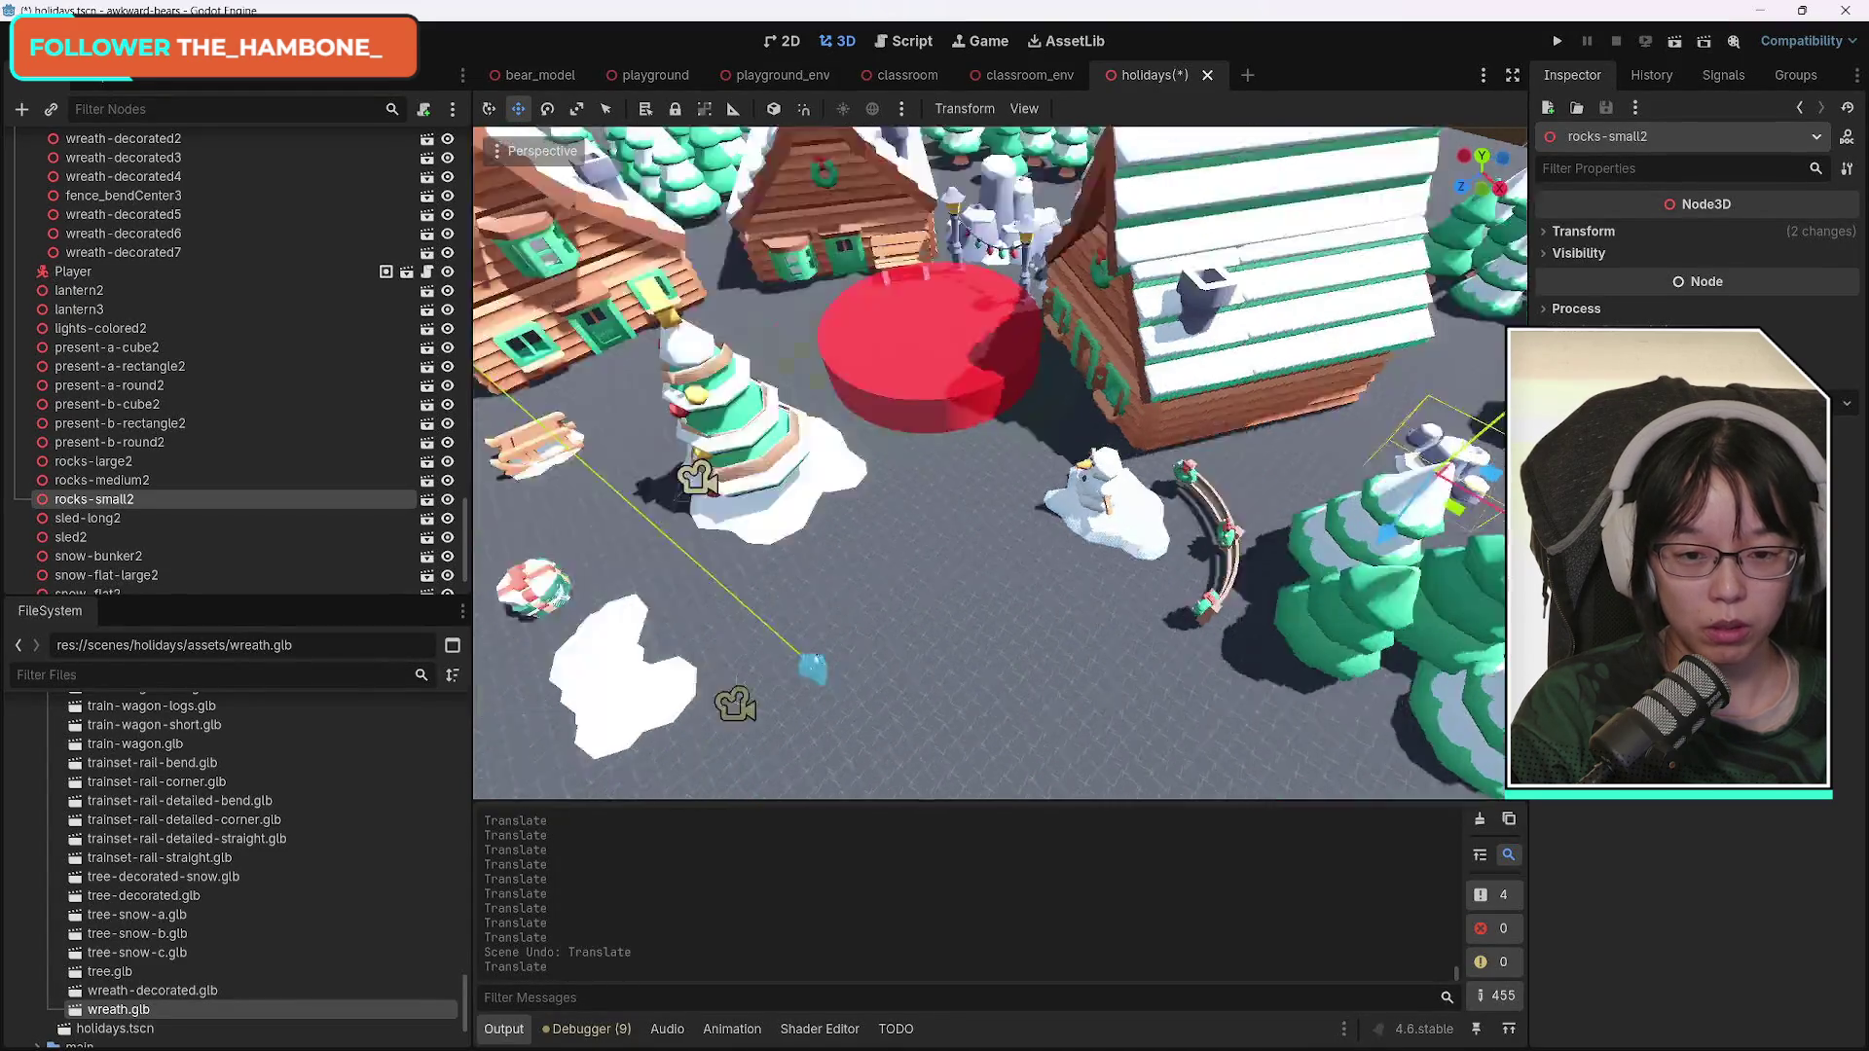
# Duplicate the snow patch and place the copy along Z near the pines.
pyautogui.click(841, 628)
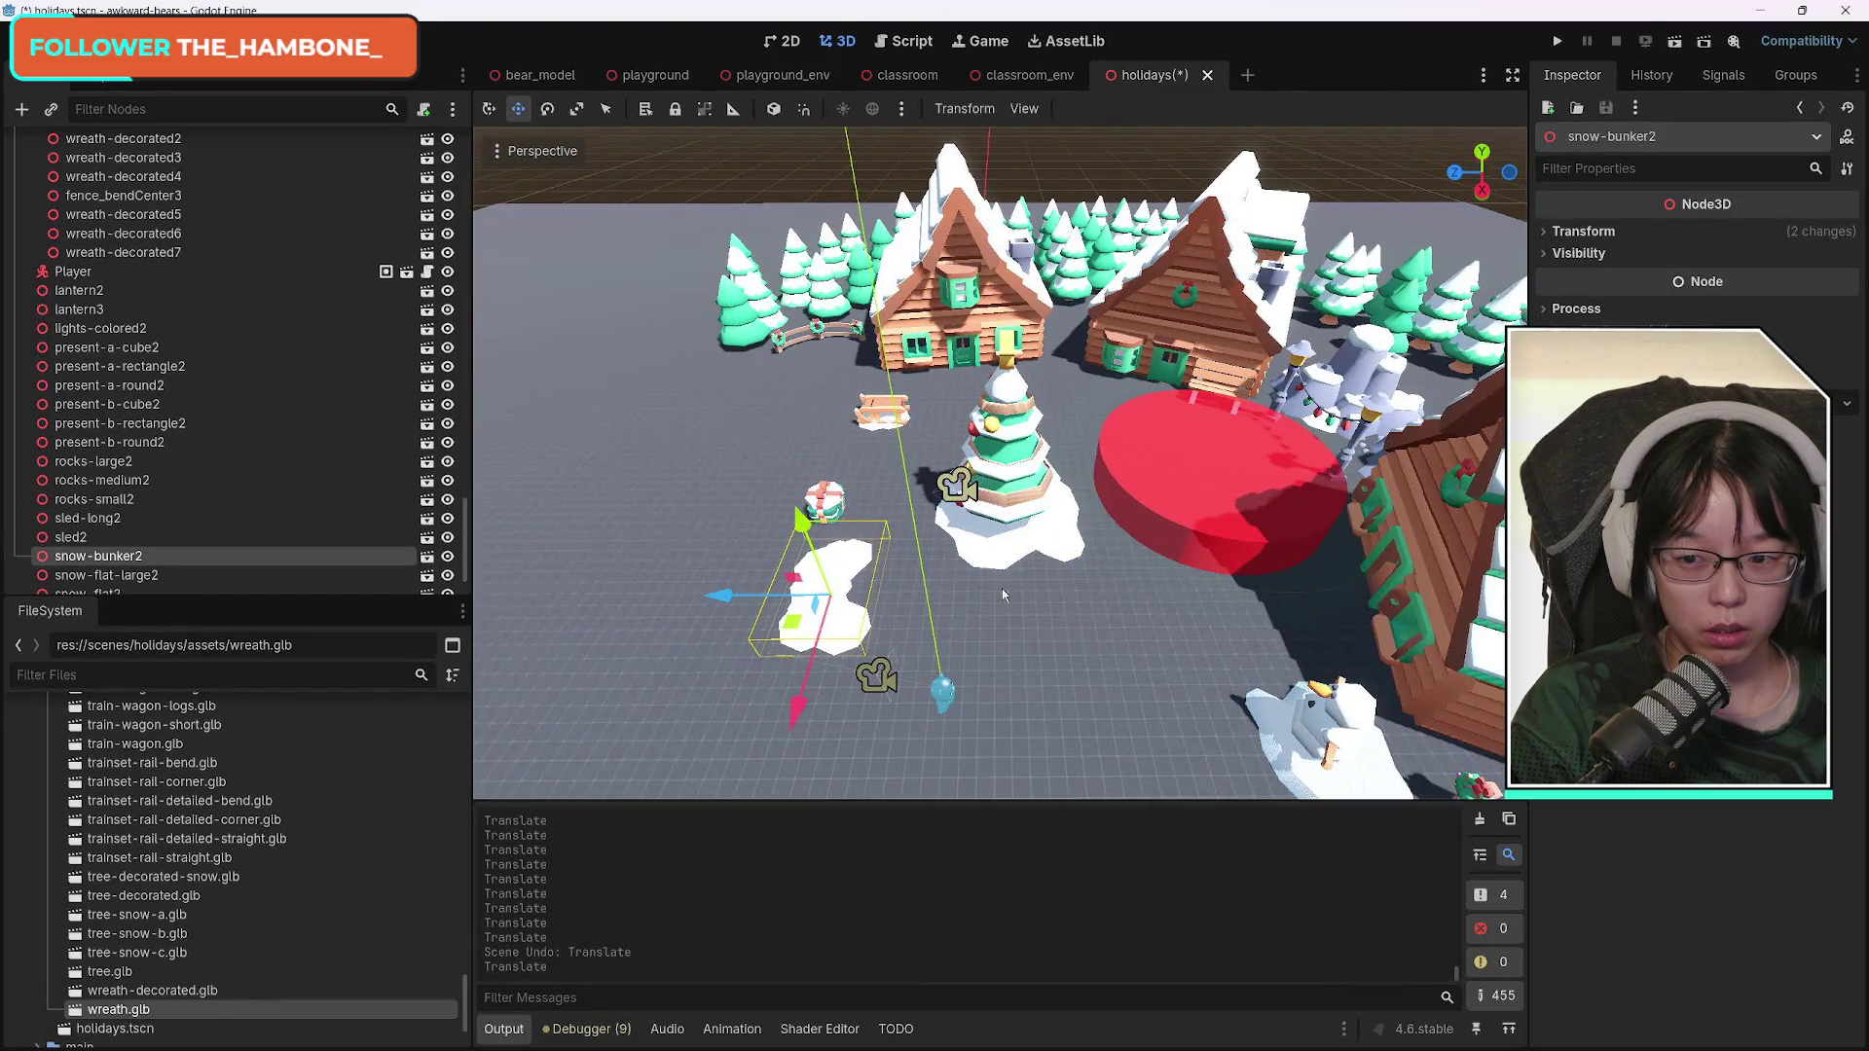
pyautogui.click(1079, 553)
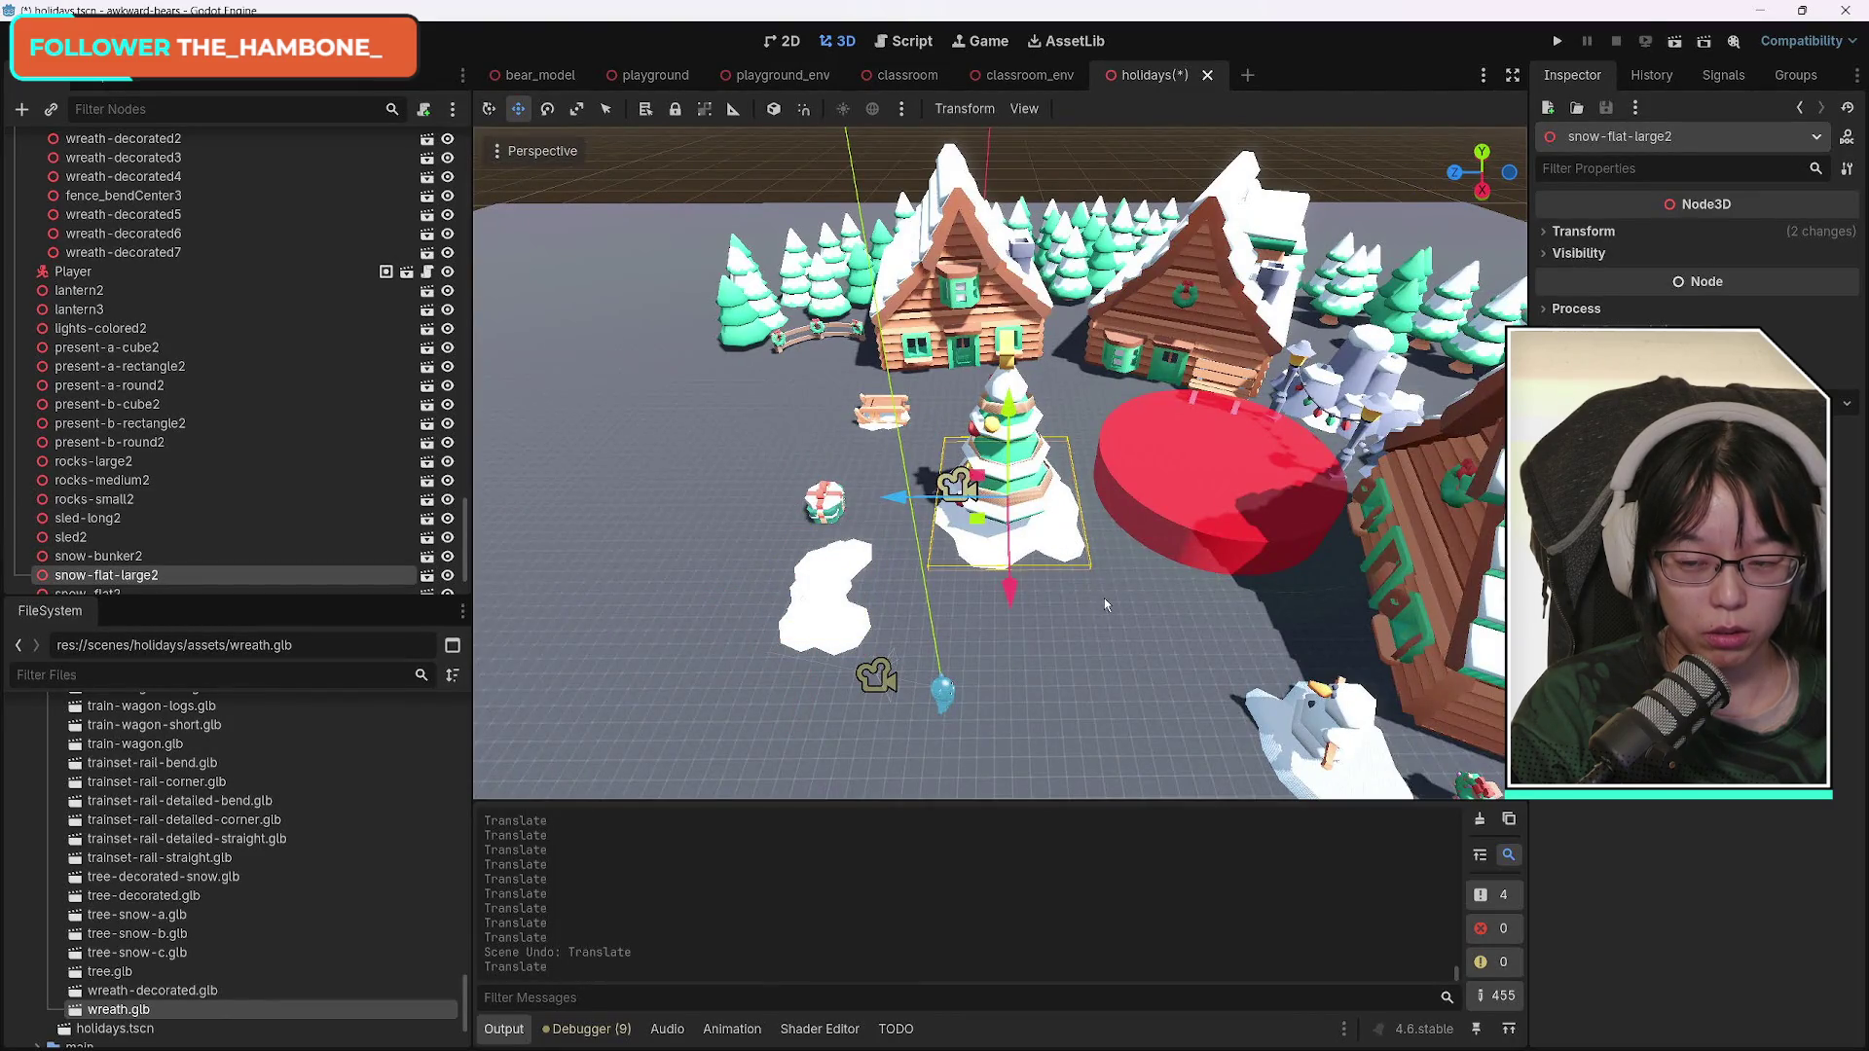
pyautogui.hotkey('ctrl', 'd')
pyautogui.press('g')
pyautogui.press('z')
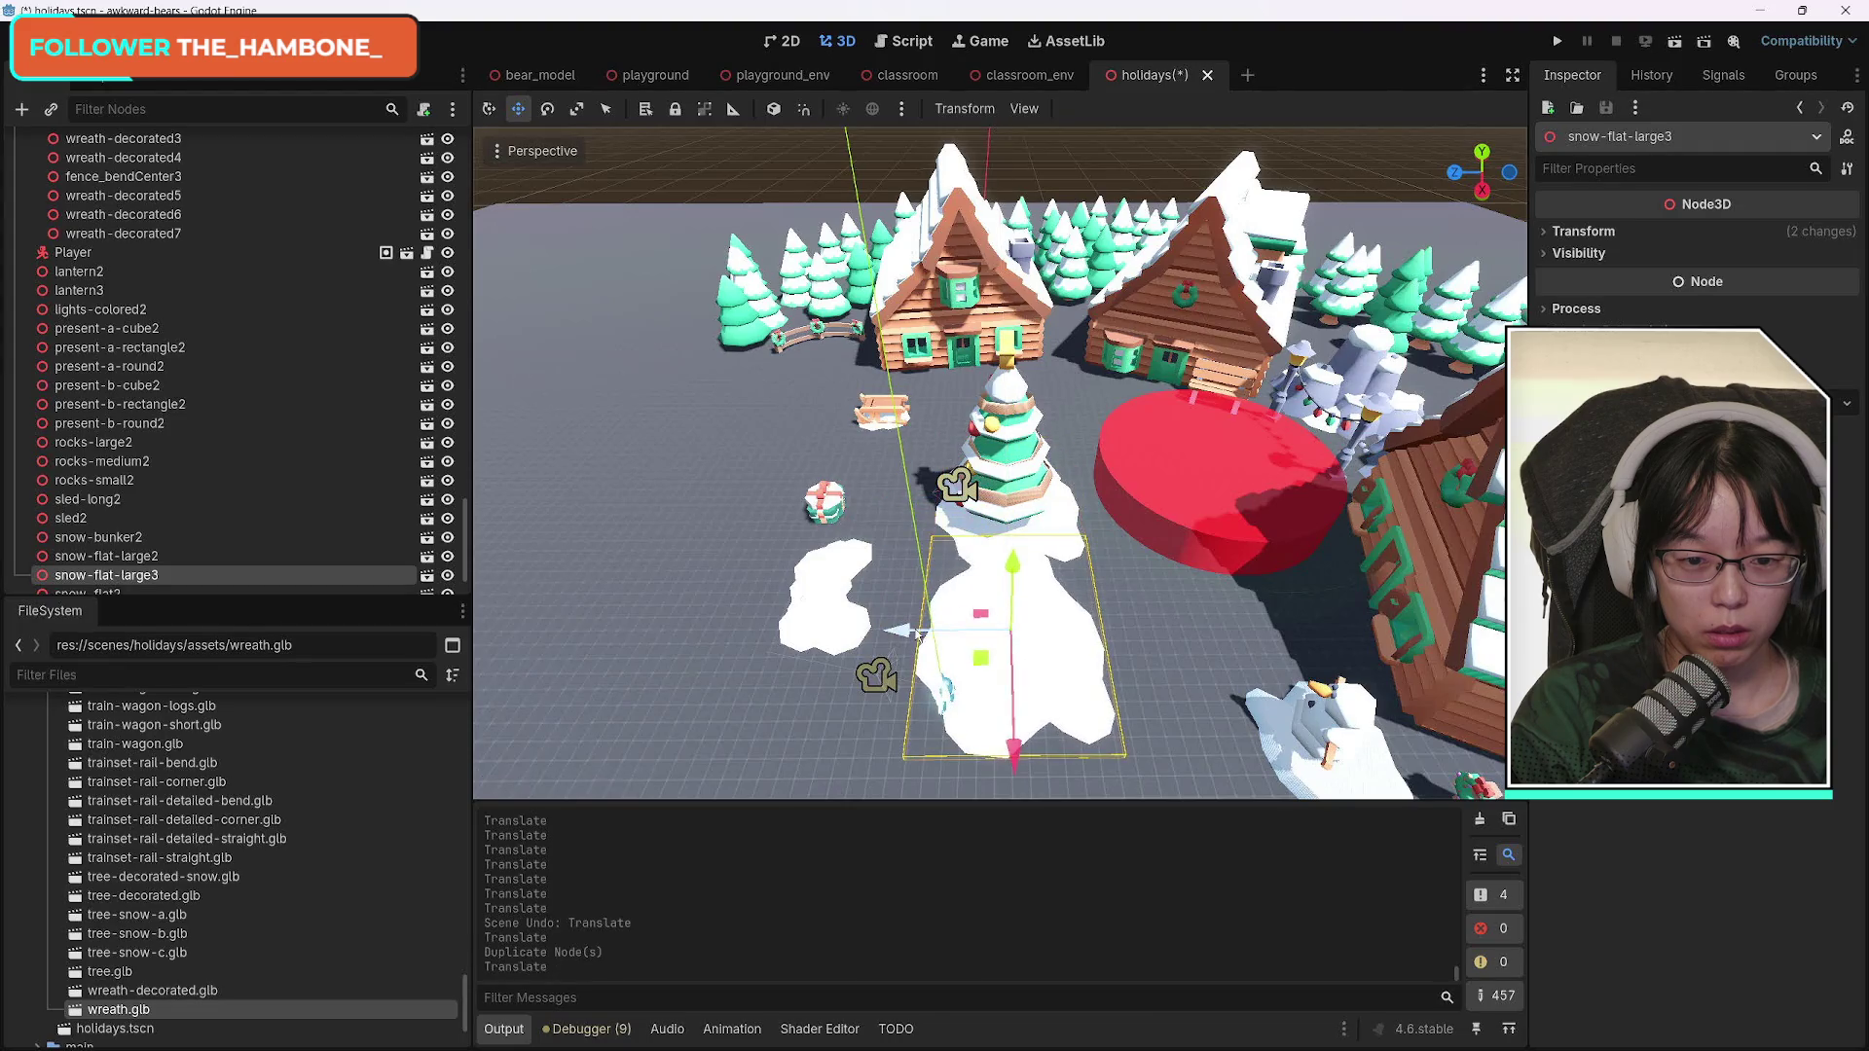
pyautogui.click(1002, 421)
pyautogui.press('f')
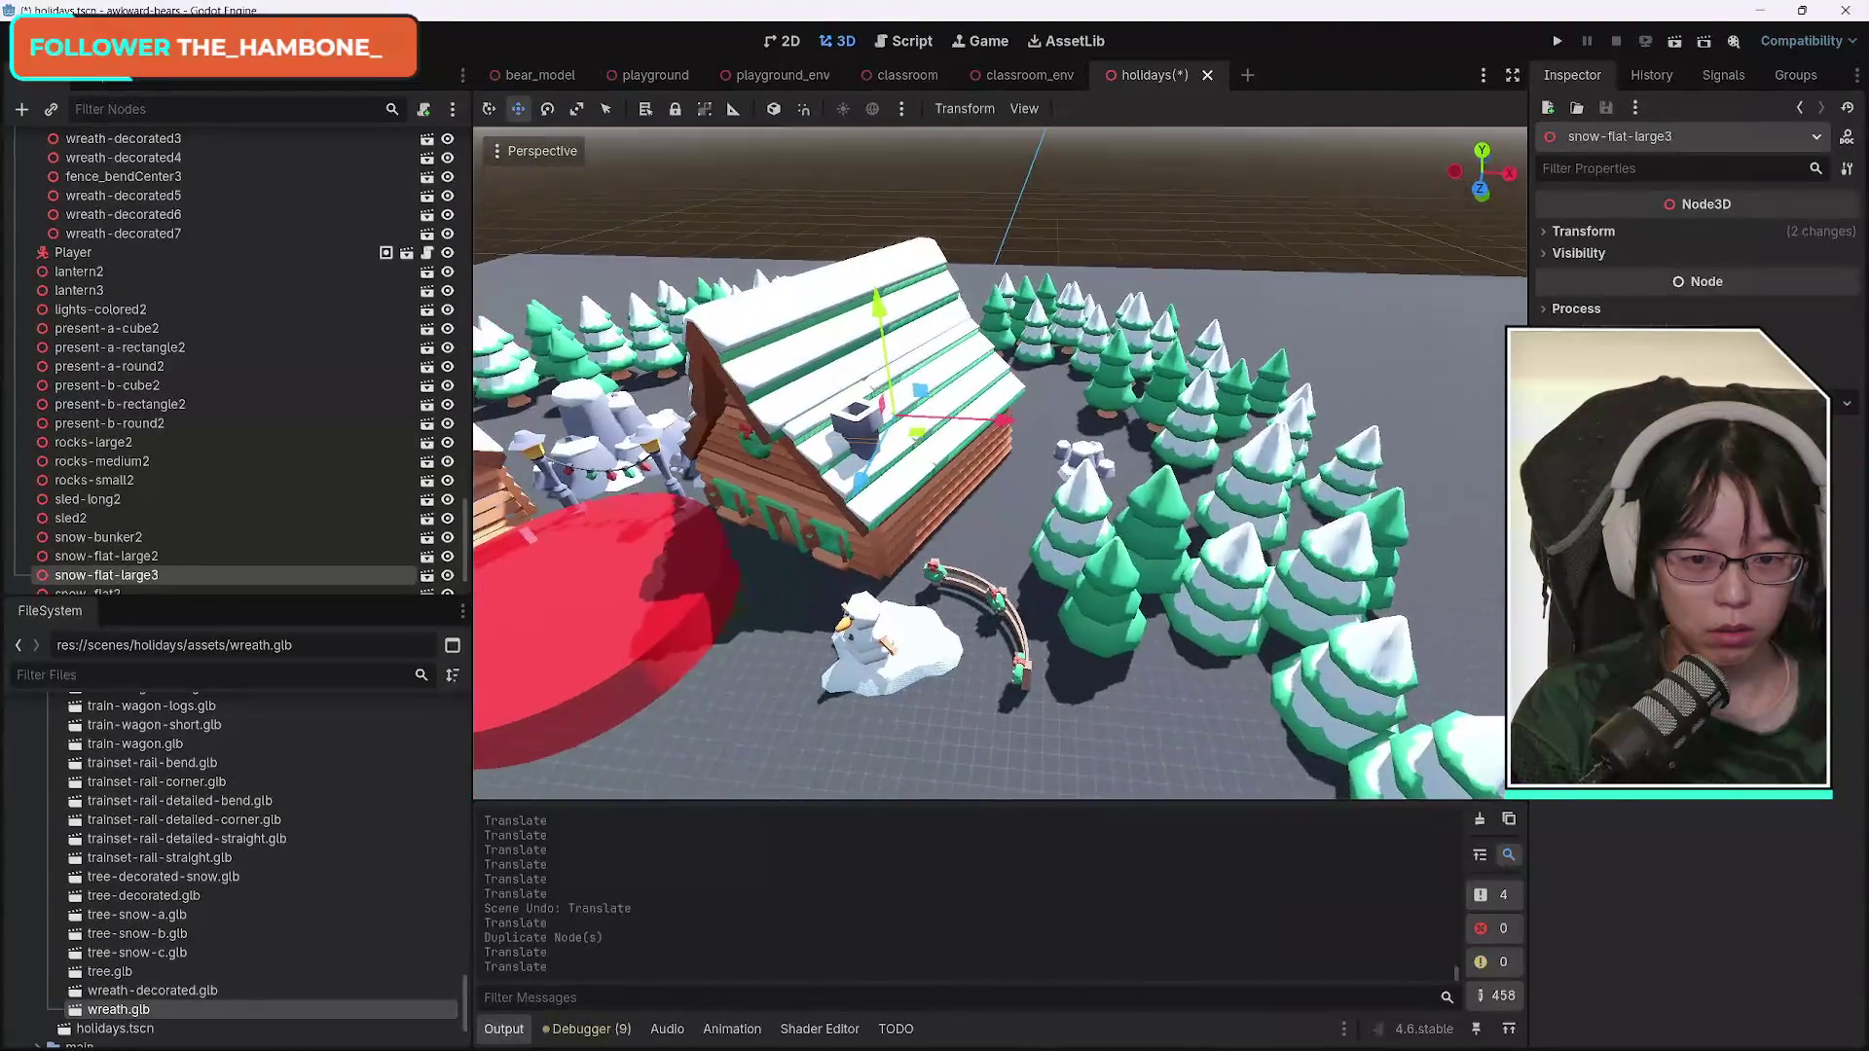
pyautogui.press('g')
pyautogui.press('z')
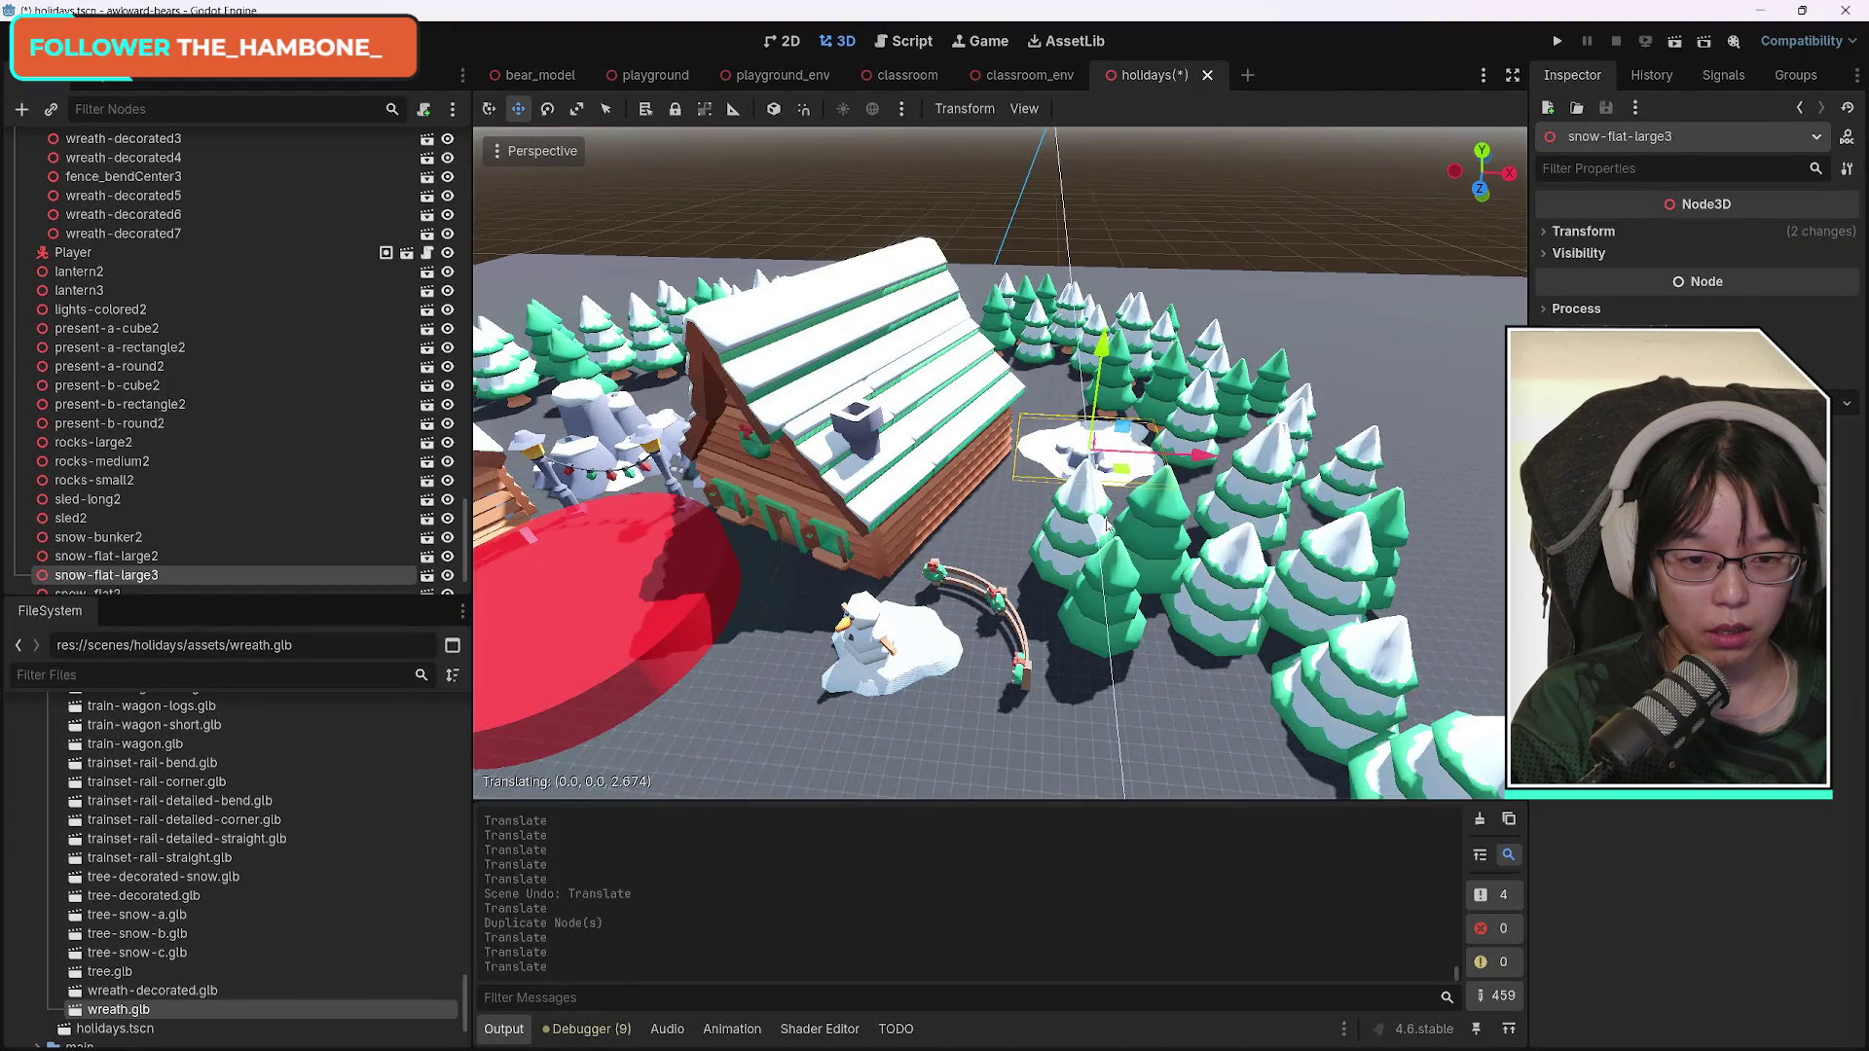
pyautogui.click(1193, 484)
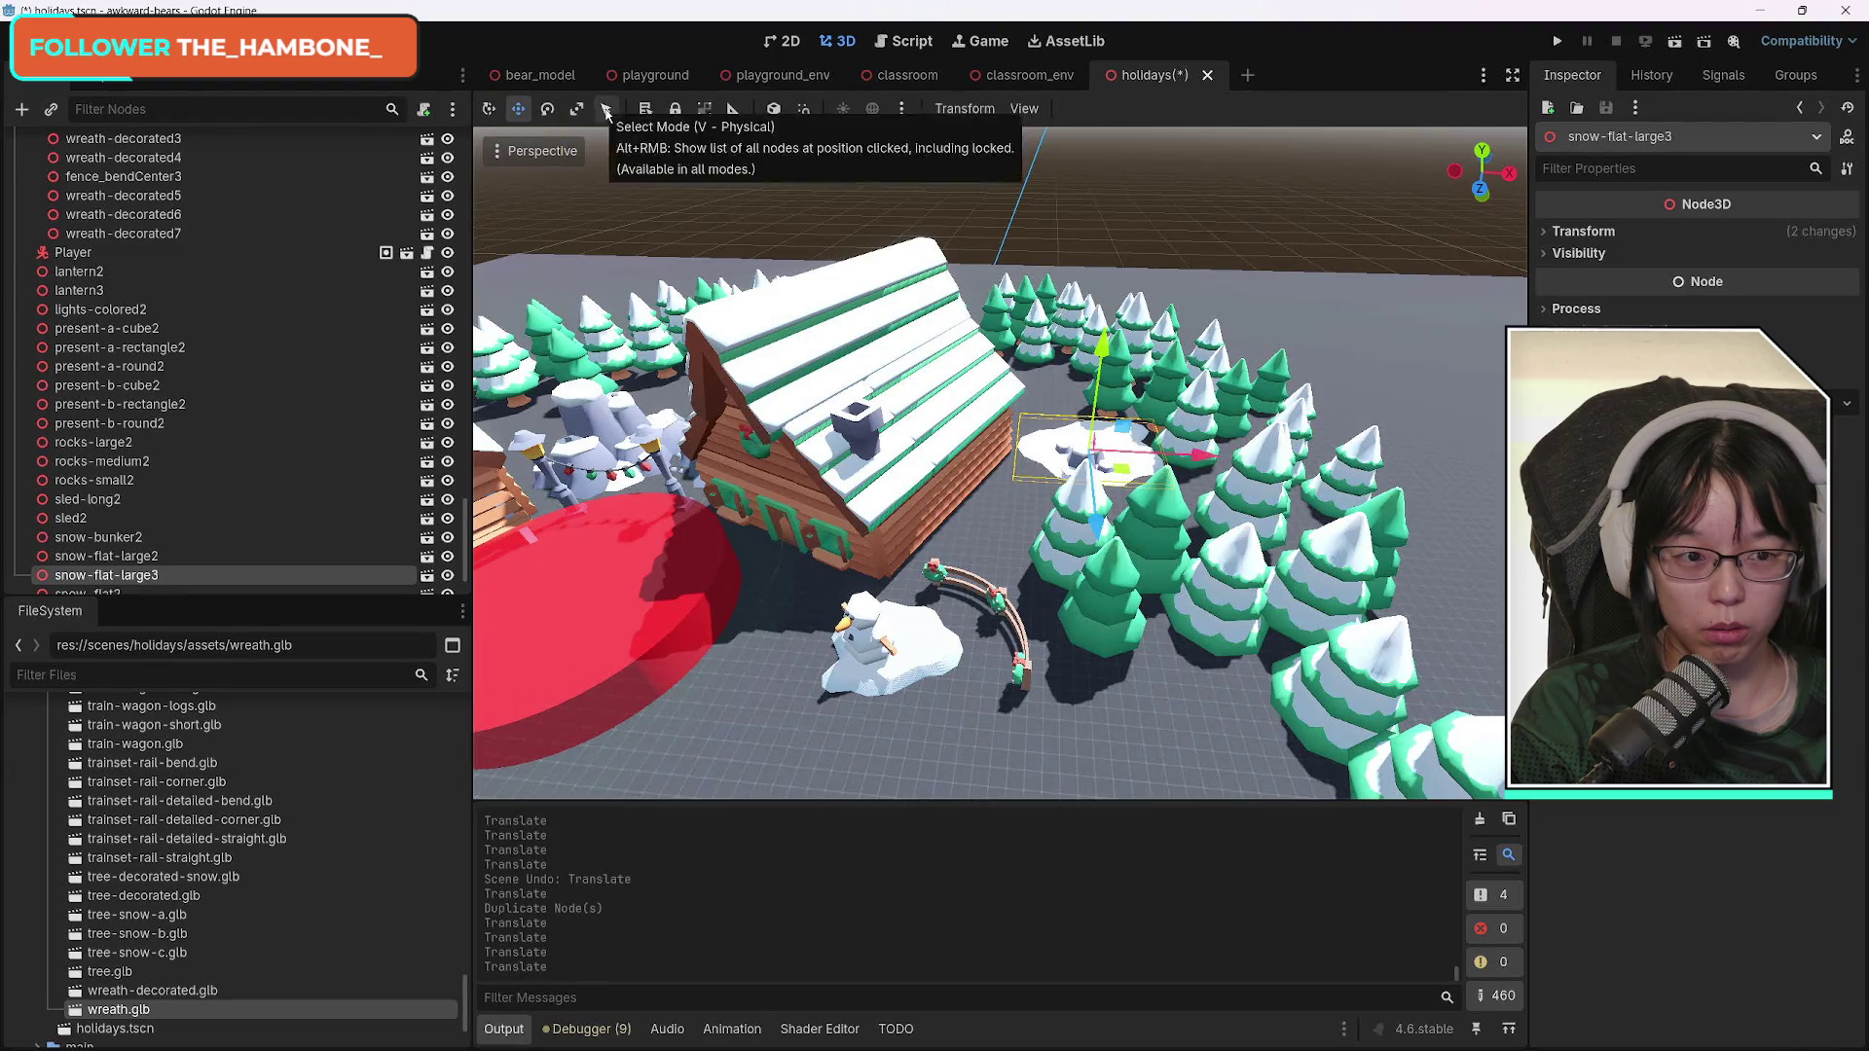
# Enlarge the snow patch copy, turn it around its vertical axis, then duplicate it again.
pyautogui.click(1581, 231)
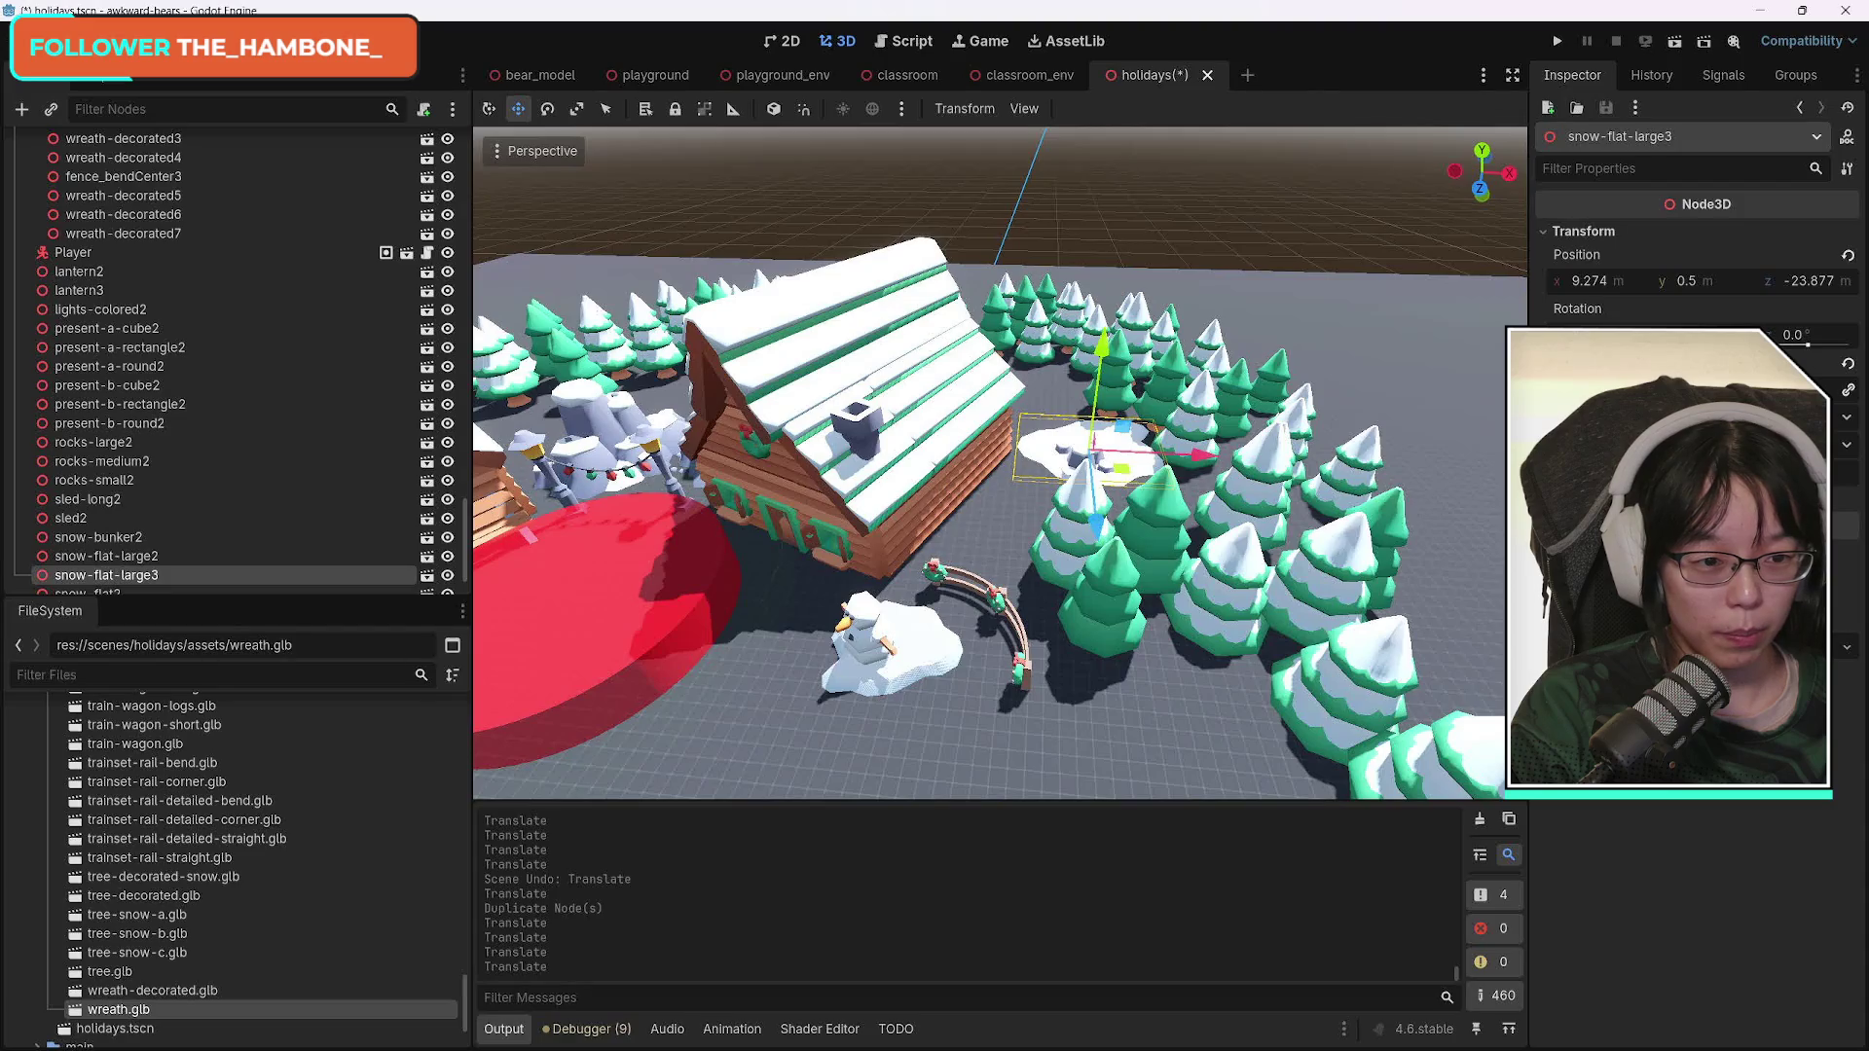
pyautogui.moveTo(1597, 389); pyautogui.dragTo(1664, 389)
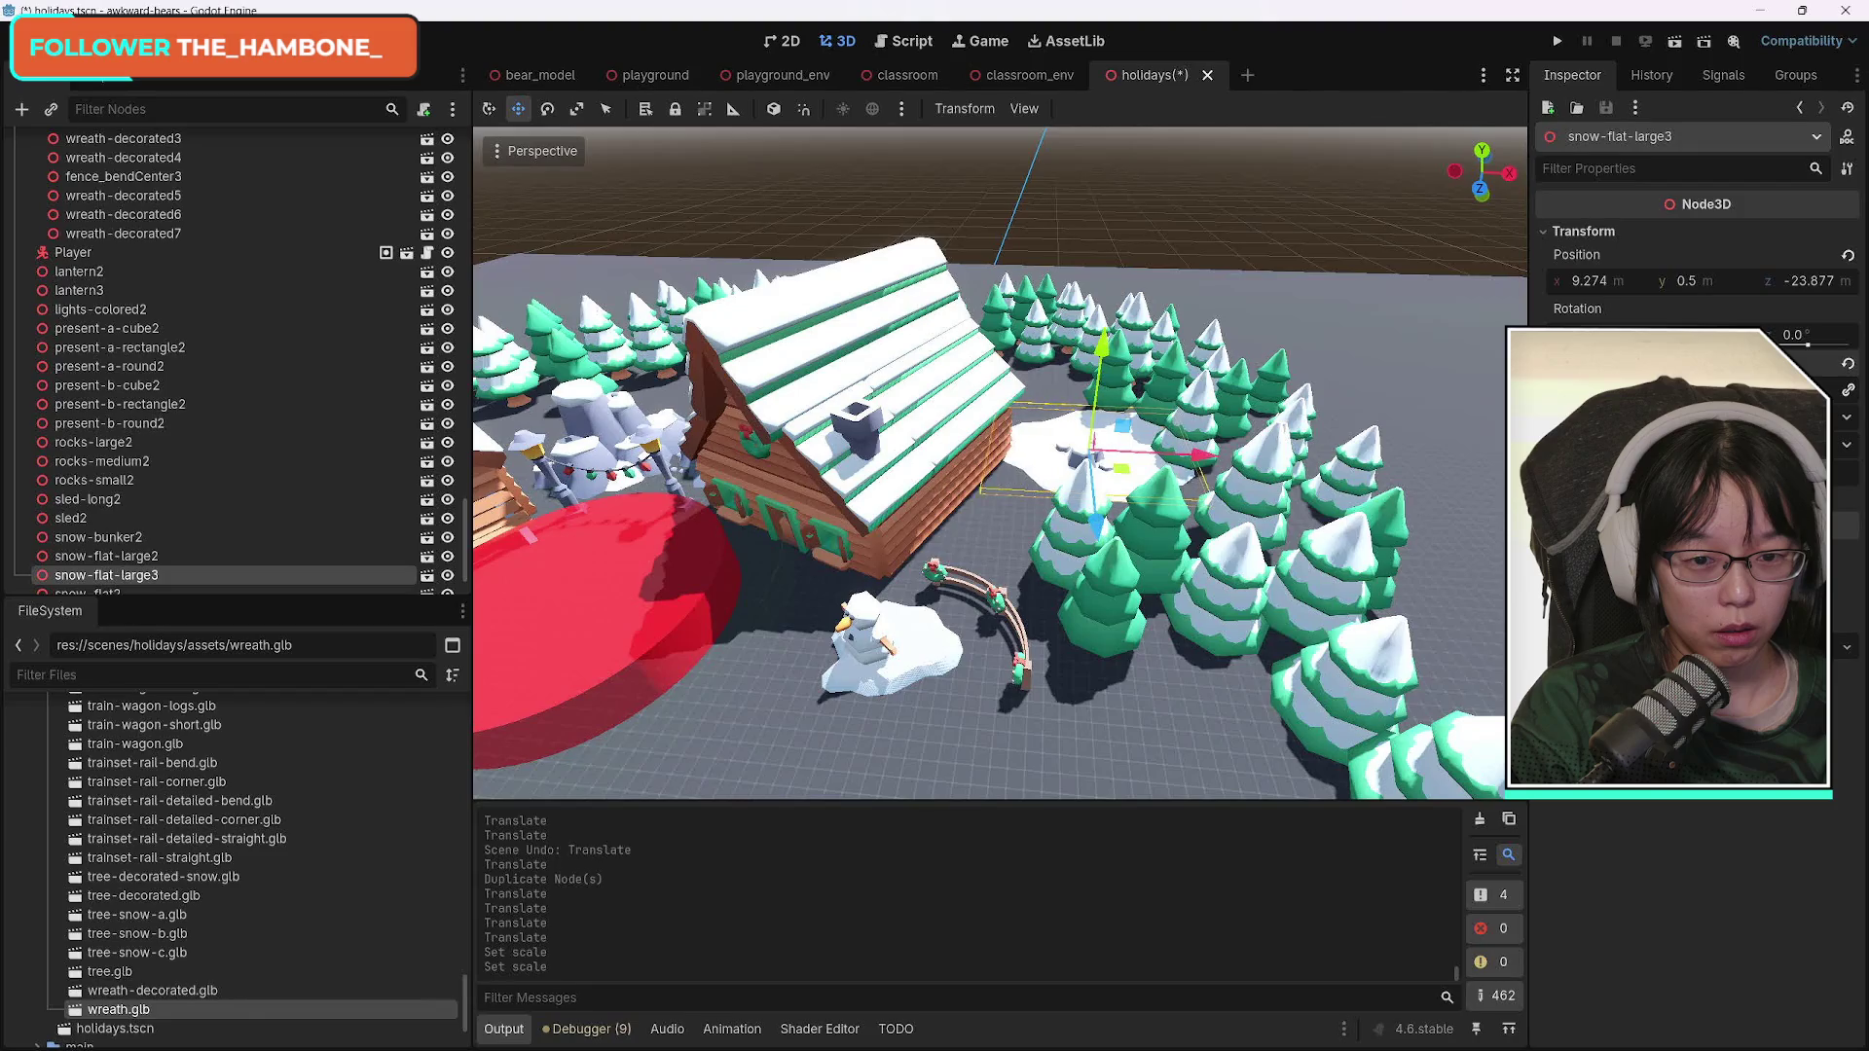
pyautogui.click(547, 108)
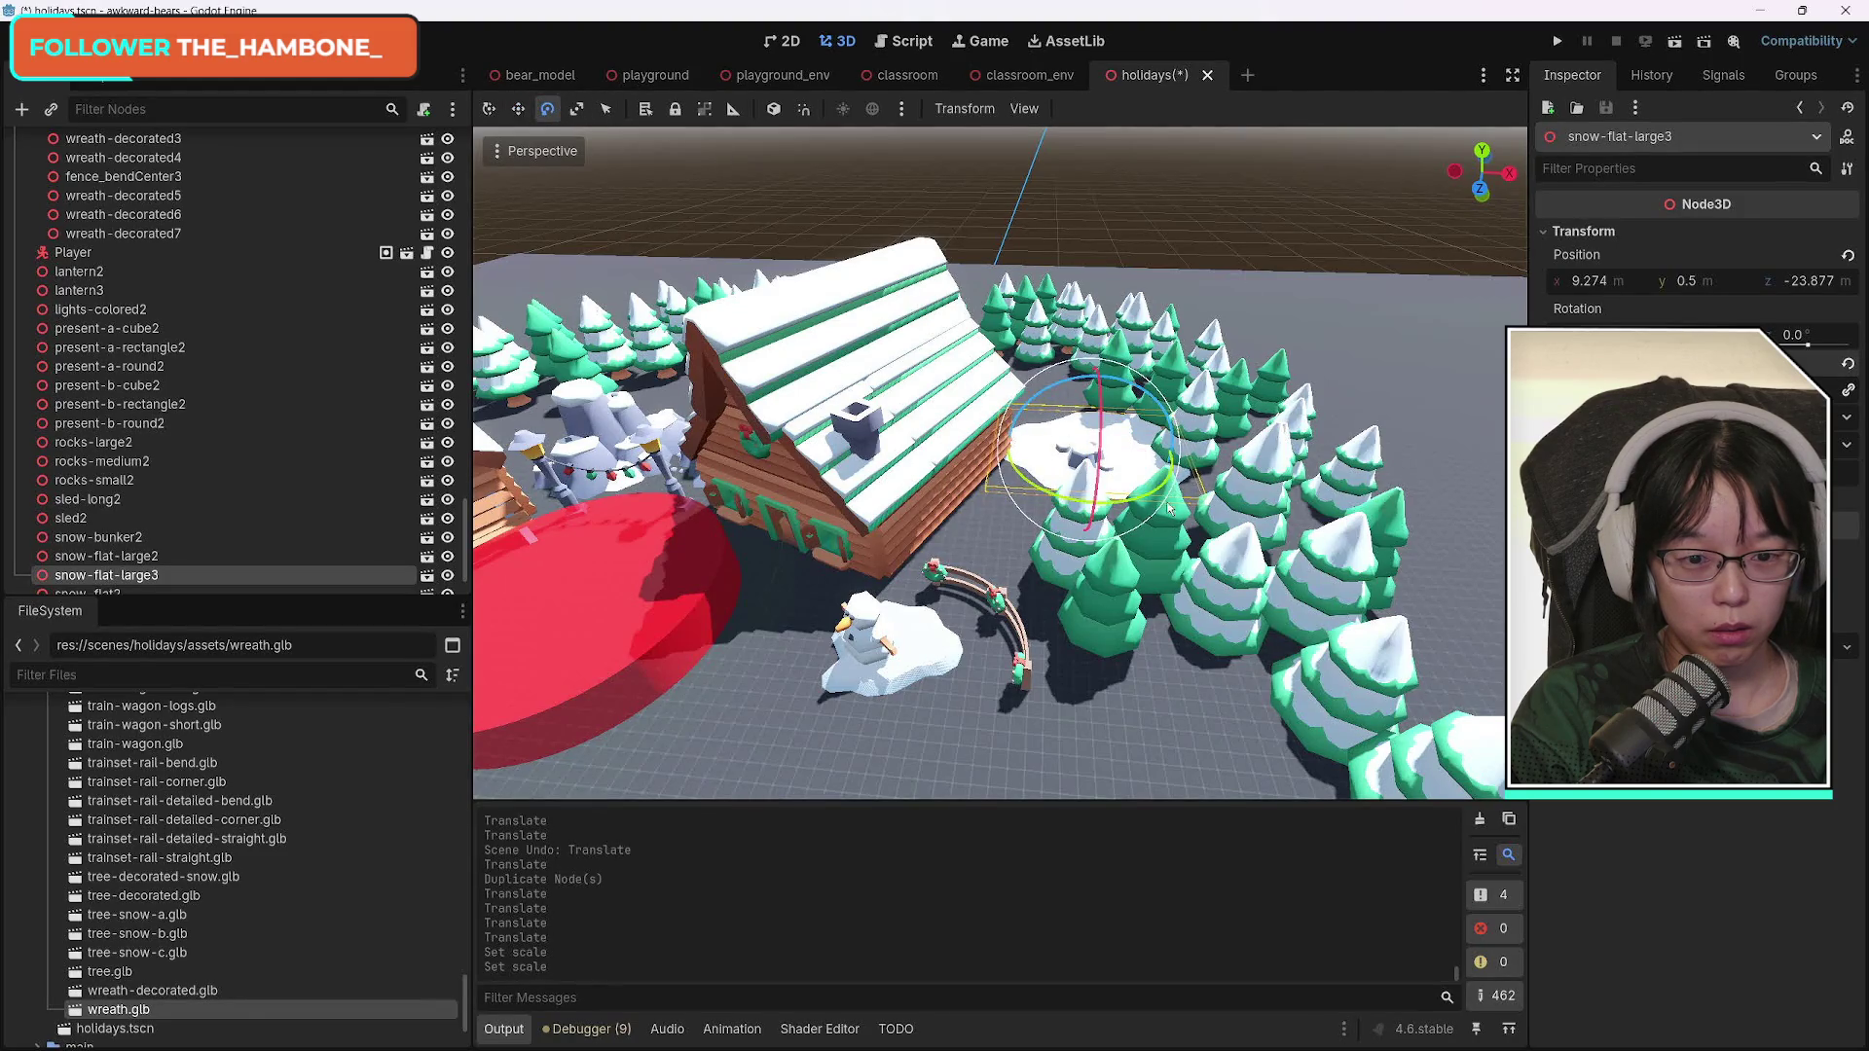
pyautogui.moveTo(1168, 507)
pyautogui.mouseDown()
pyautogui.moveTo(1178, 472)
pyautogui.moveTo(1147, 473)
pyautogui.mouseUp()
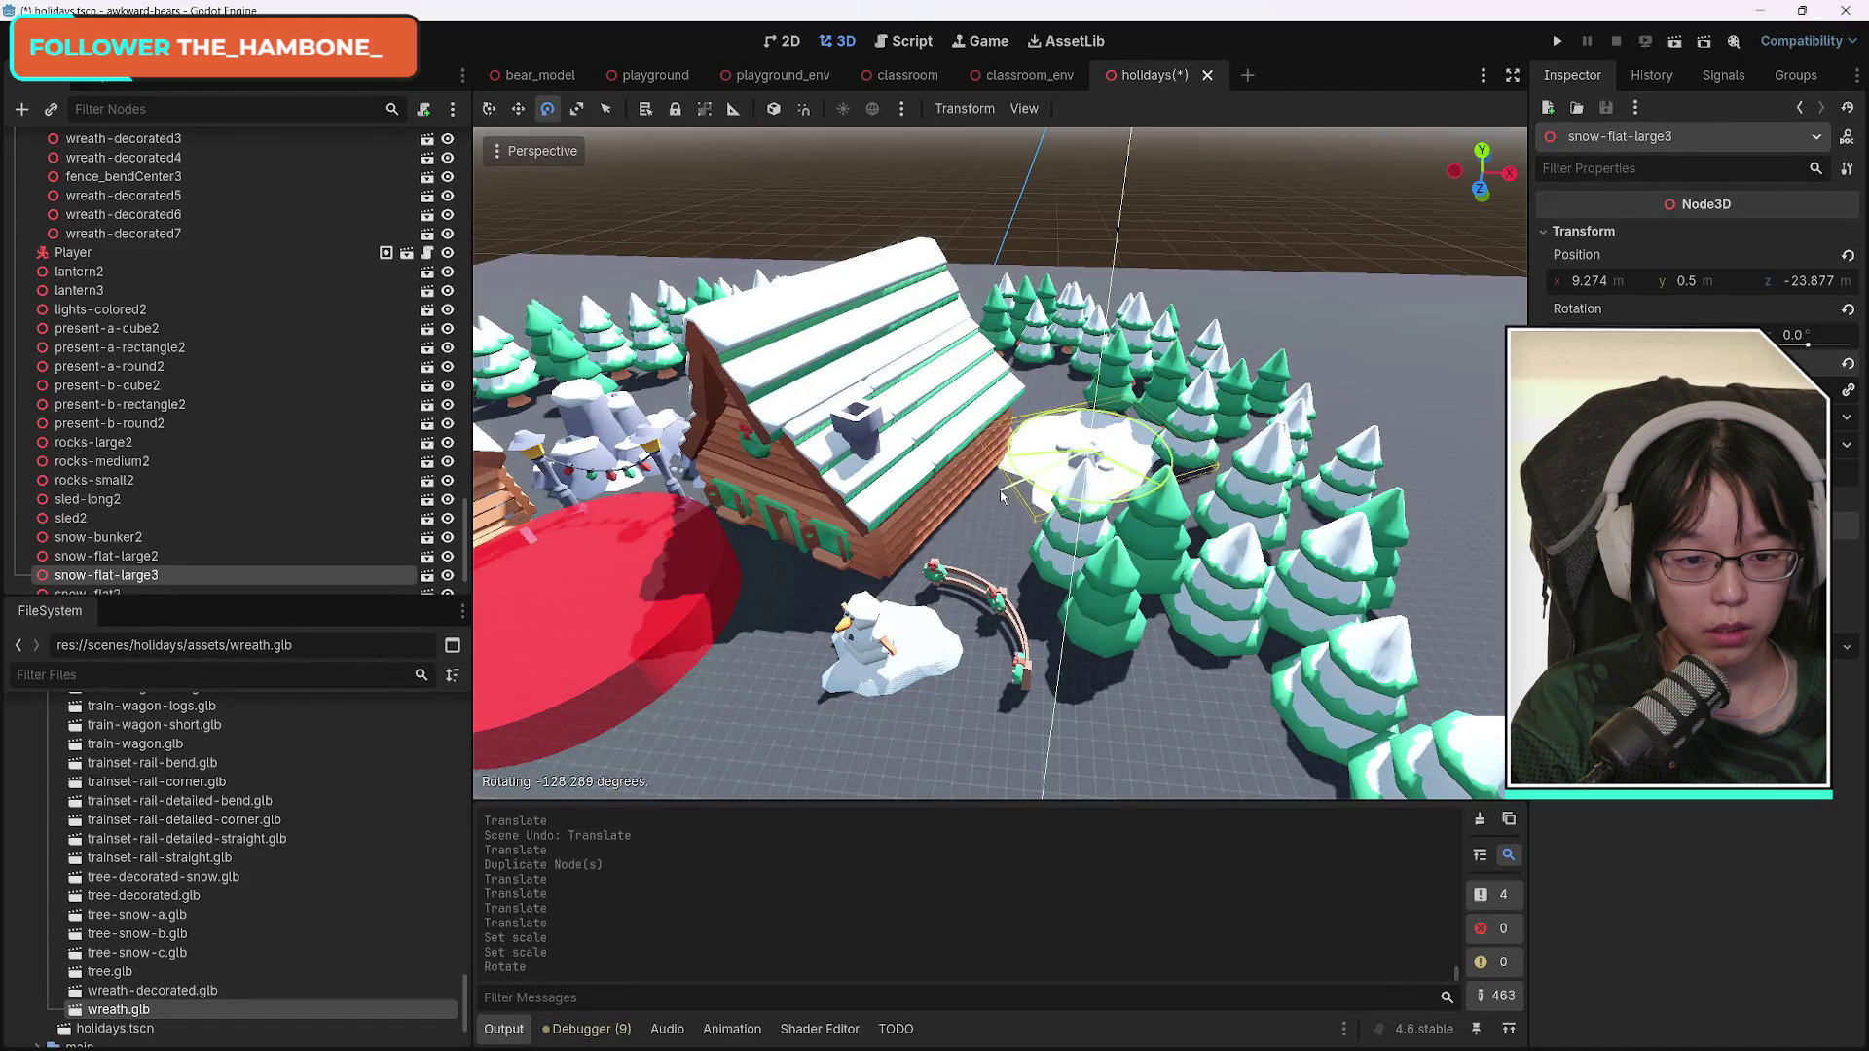
pyautogui.scroll(-5, 1000, 462)
pyautogui.scroll(5, 1000, 462)
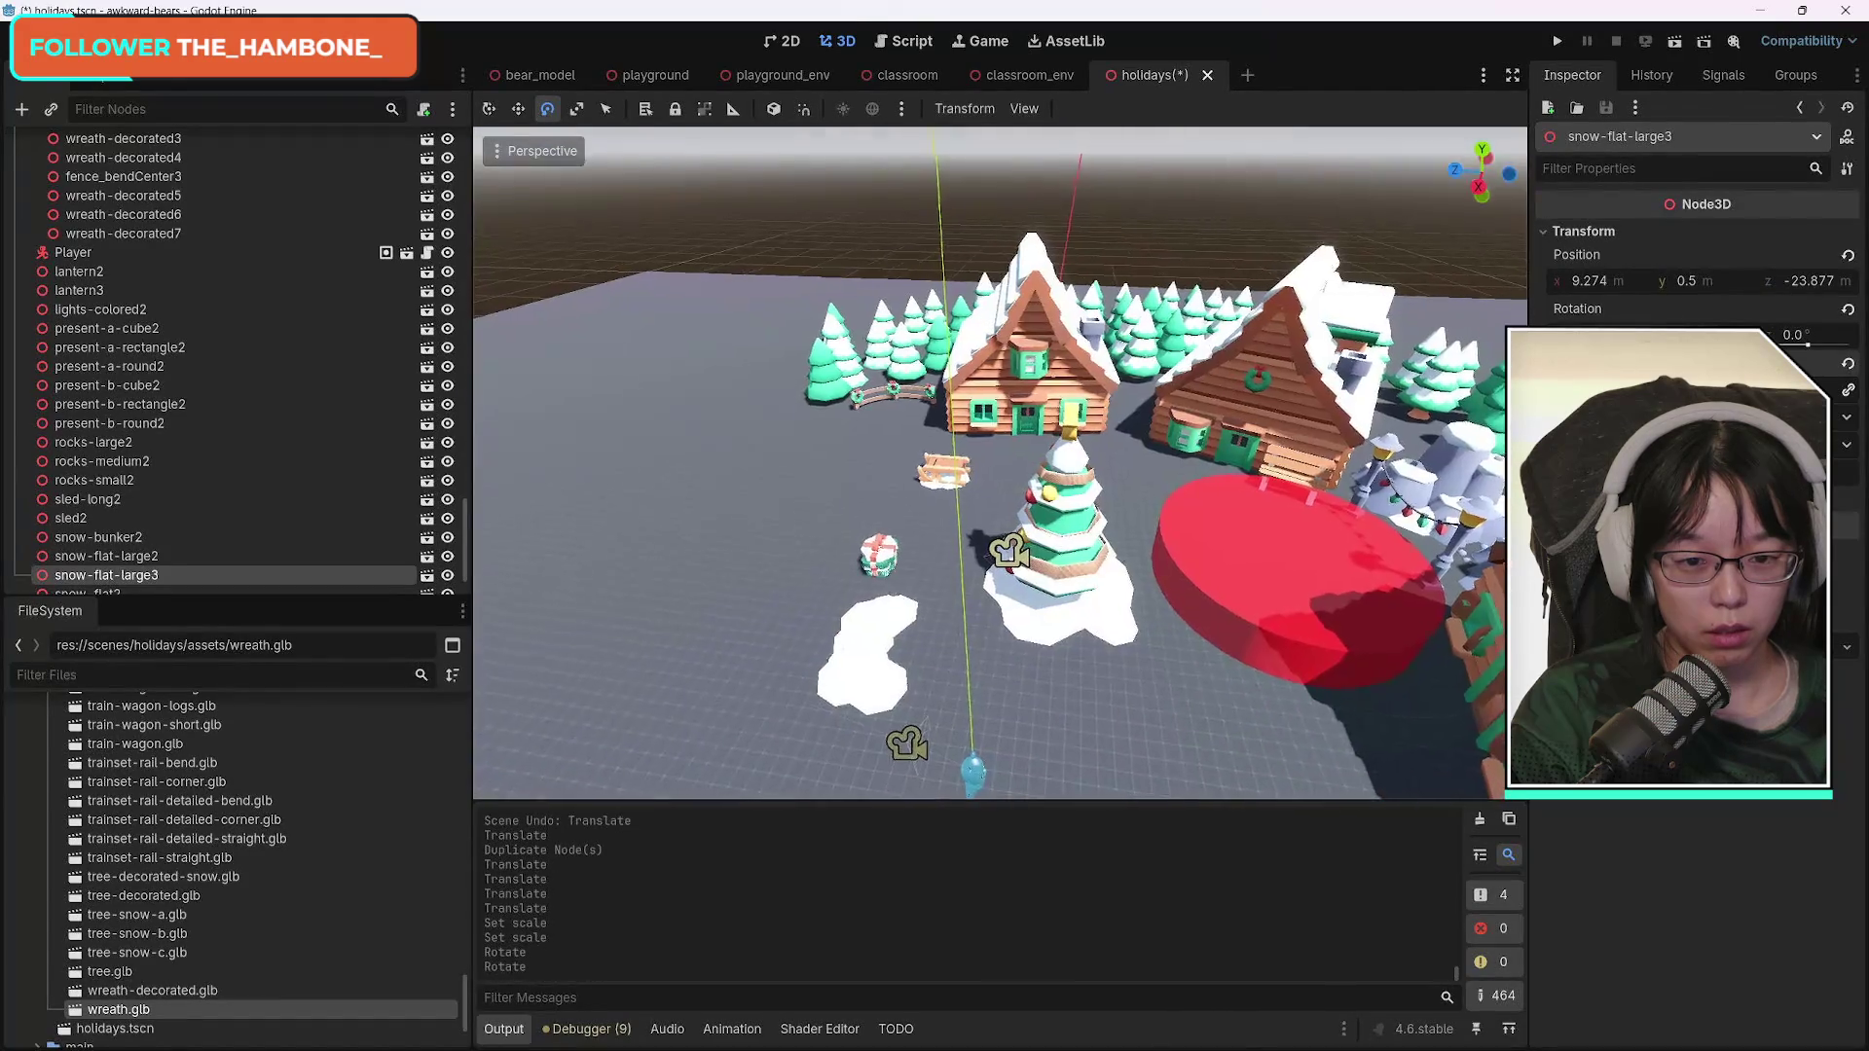
pyautogui.scroll(-3, 1000, 462)
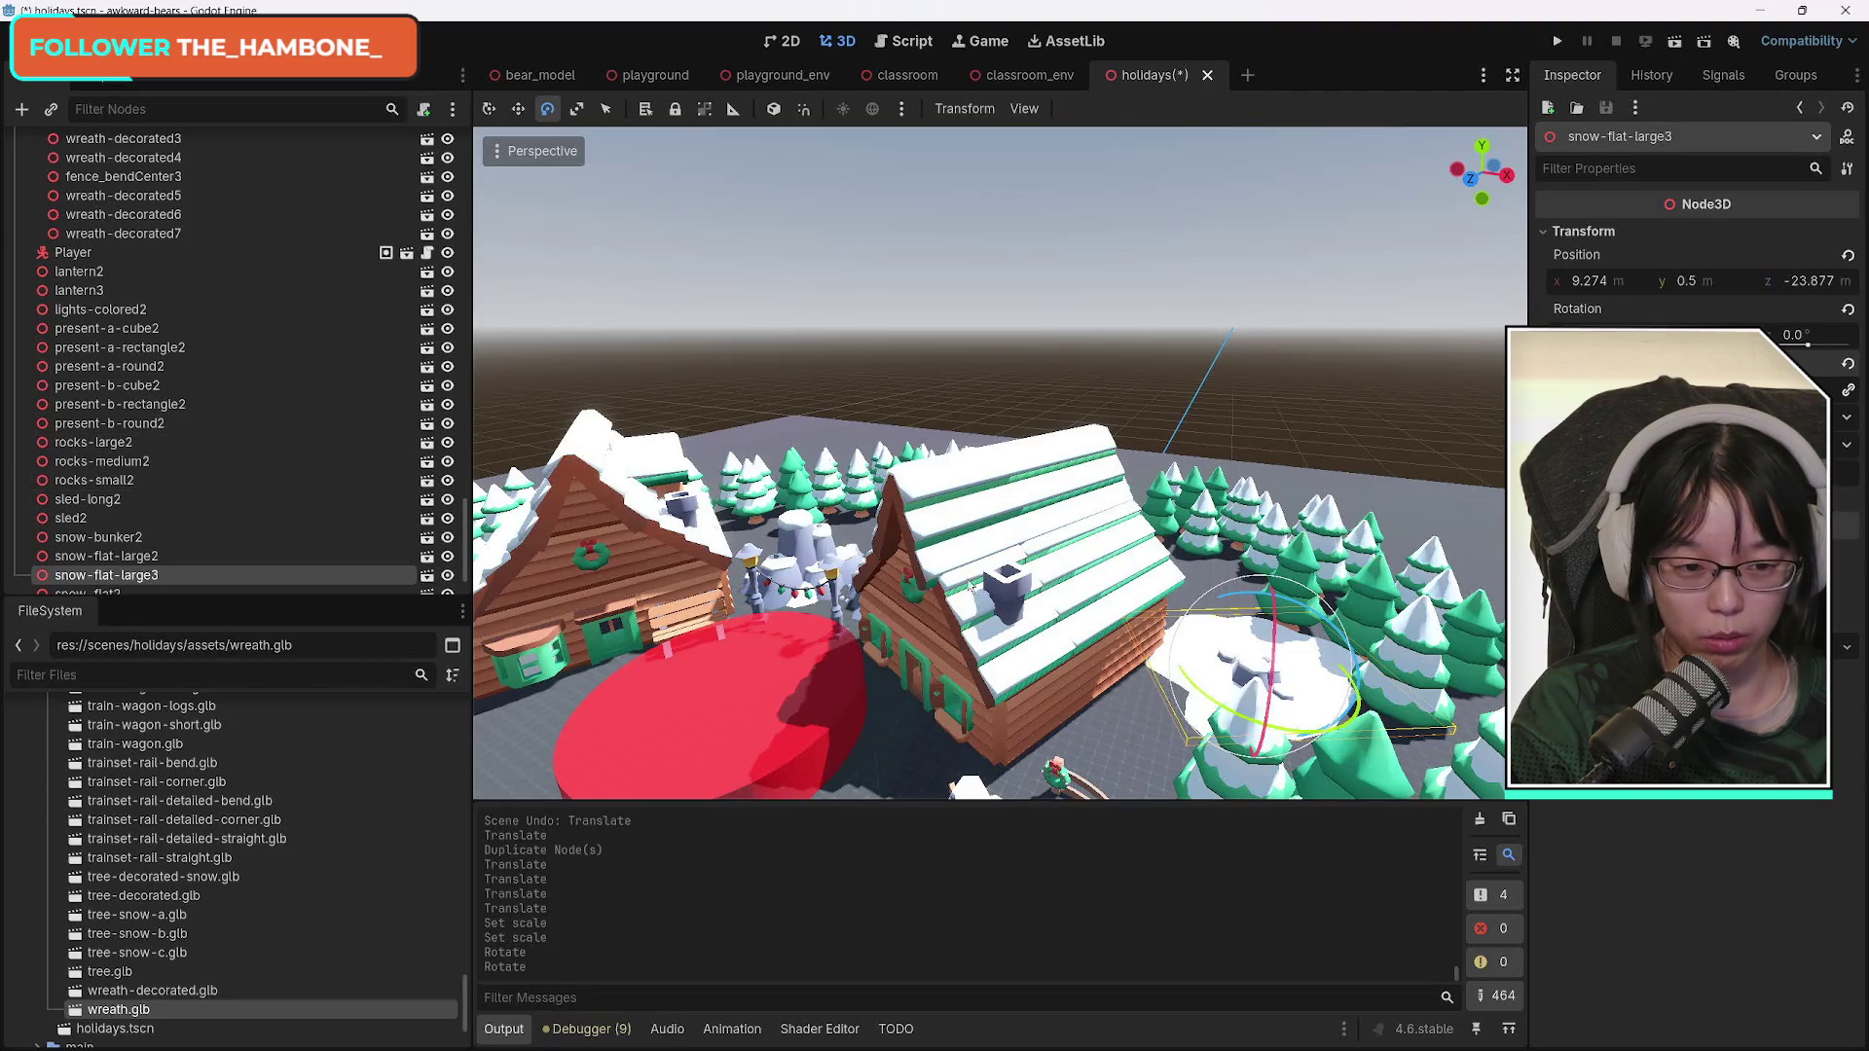
pyautogui.hotkey('ctrl', 'd')
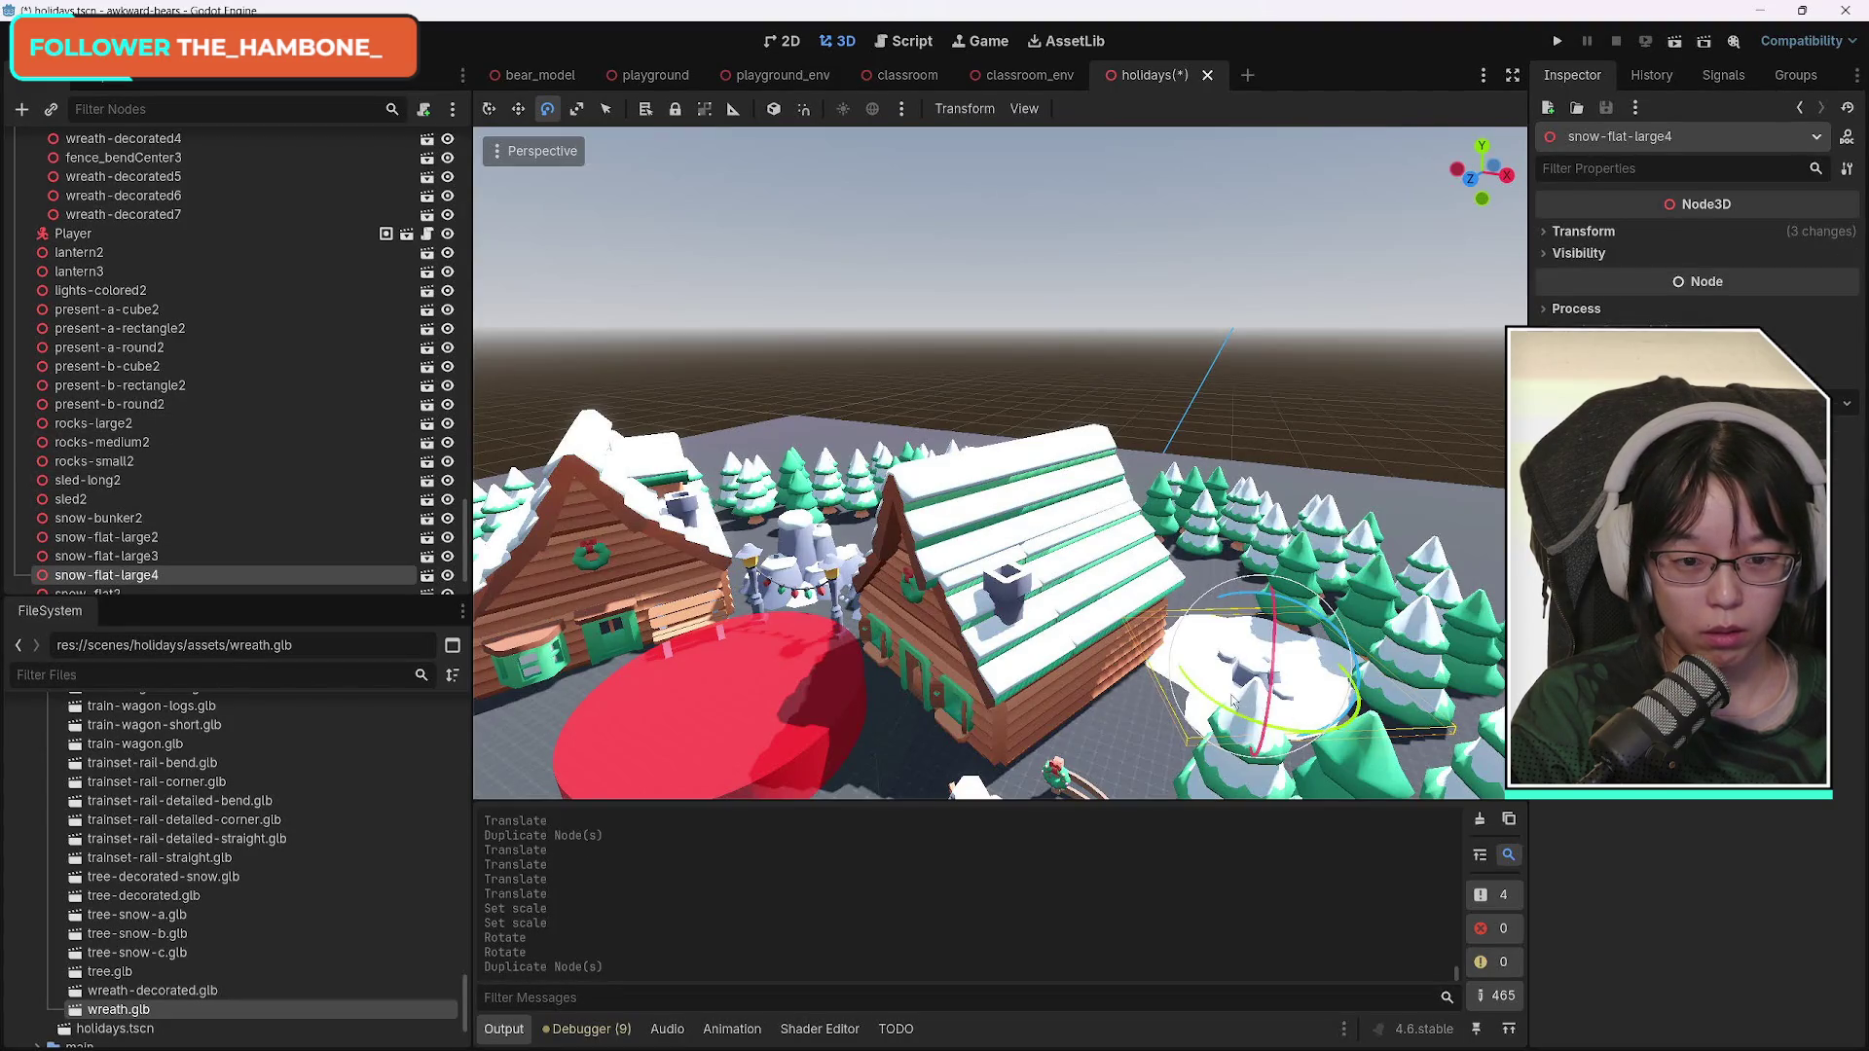
# Move snow-flat-large4 toward the cabins' centre and place two duplicated copies across the square.
pyautogui.click(489, 108)
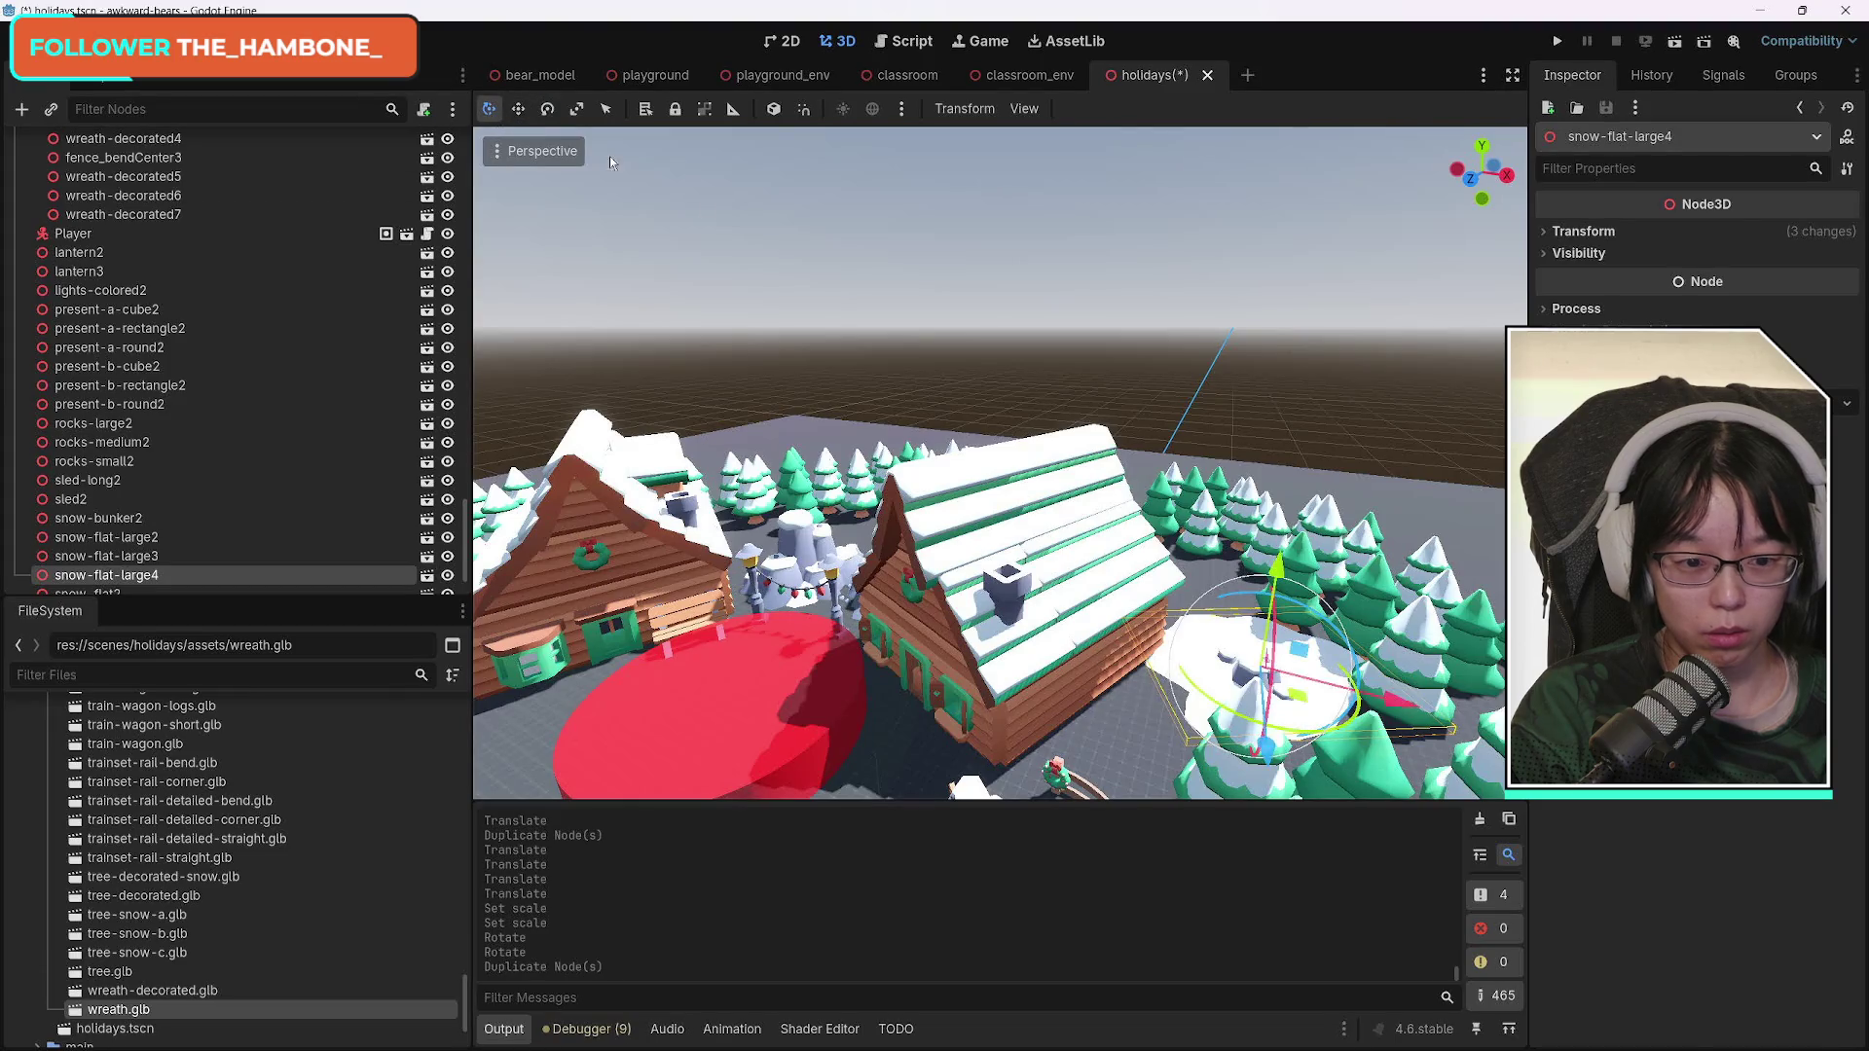
pyautogui.moveTo(1266, 672)
pyautogui.mouseDown()
pyautogui.moveTo(905, 604)
pyautogui.moveTo(876, 575)
pyautogui.mouseUp()
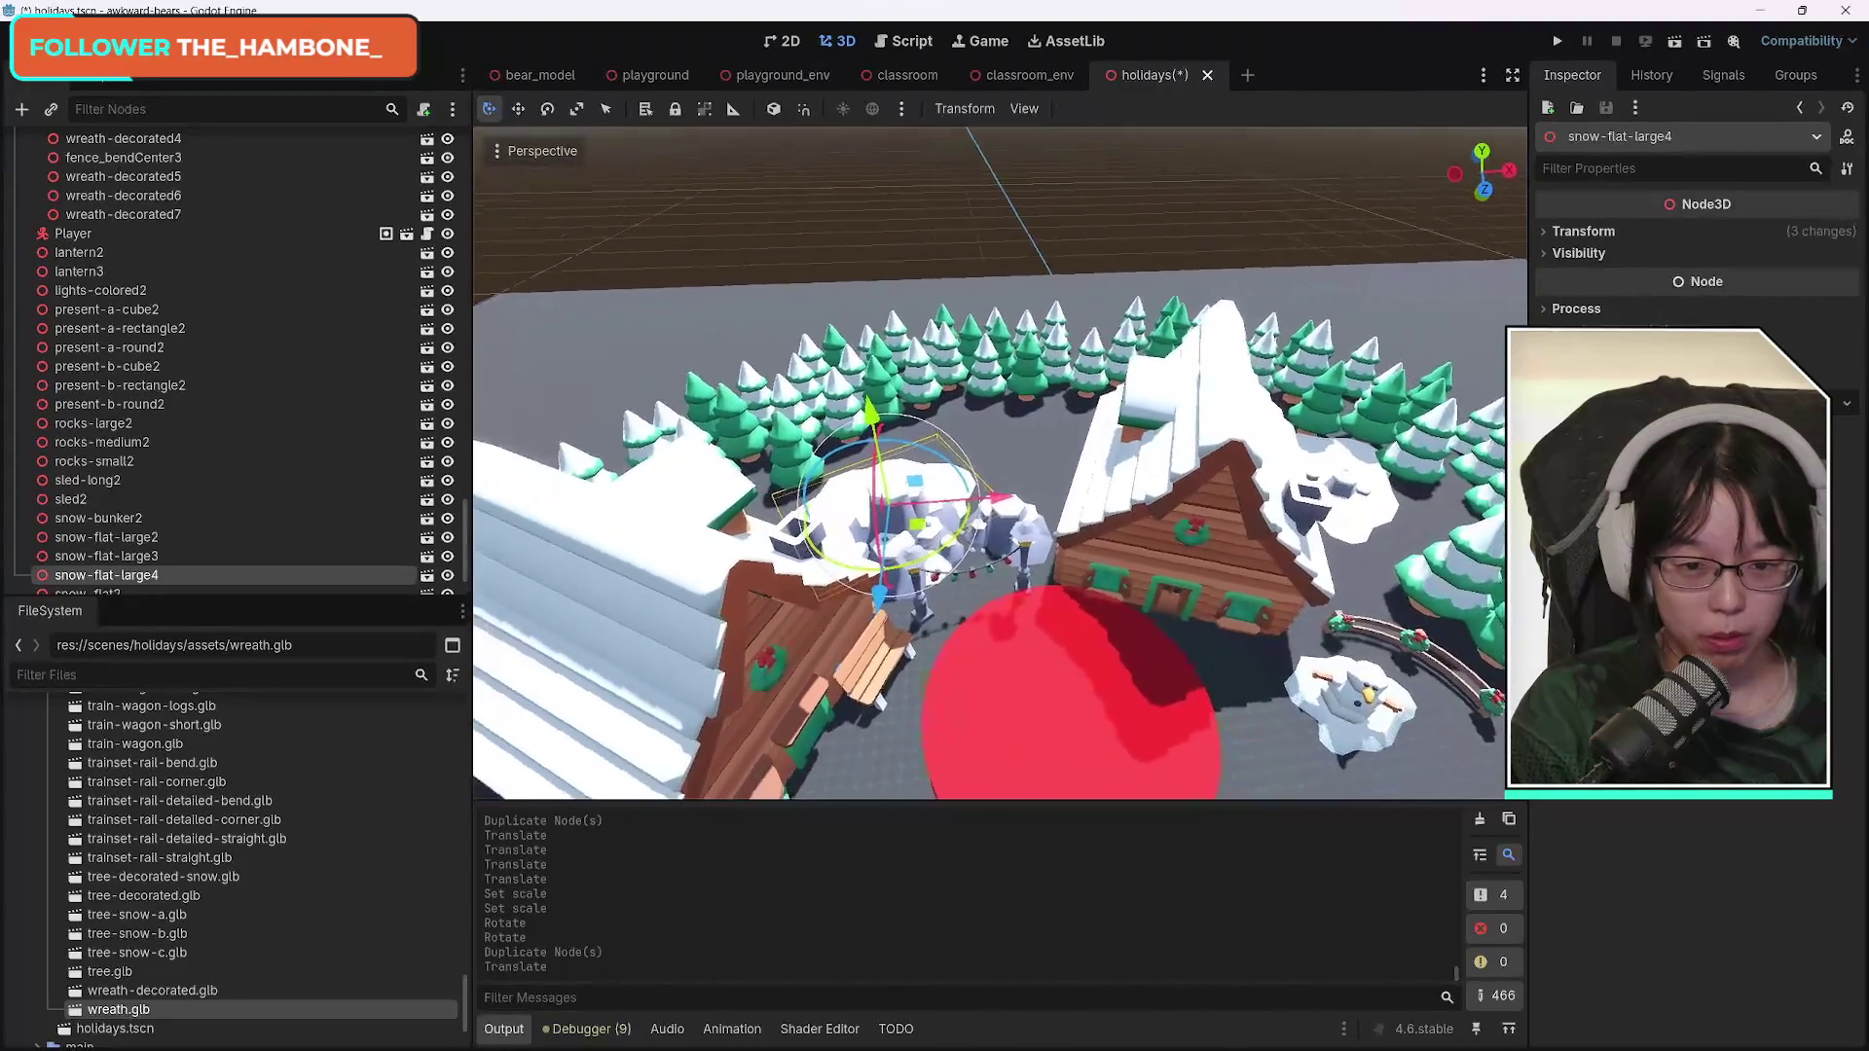
pyautogui.moveTo(918, 569)
pyautogui.mouseDown()
pyautogui.moveTo(1079, 615)
pyautogui.moveTo(1031, 594)
pyautogui.mouseUp()
pyautogui.moveTo(948, 490); pyautogui.dragTo(952, 496)
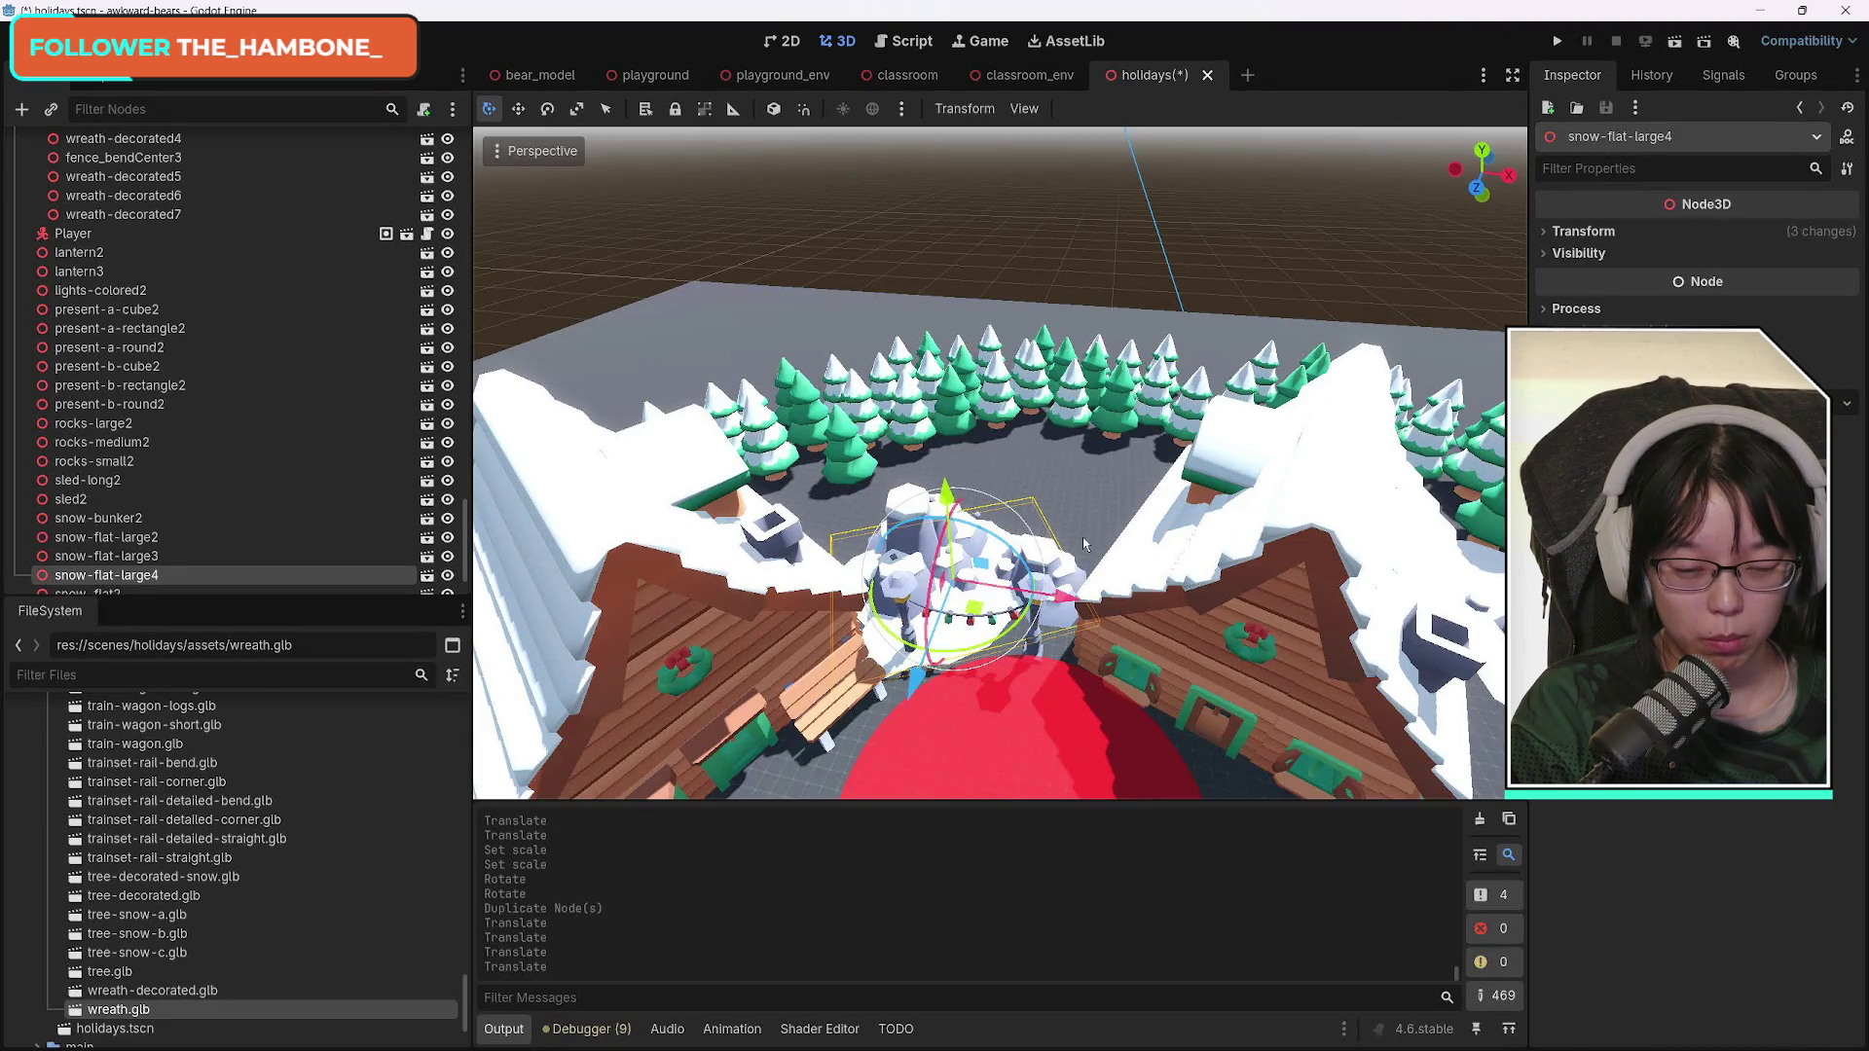
pyautogui.hotkey('ctrl', 'd')
pyautogui.moveTo(1070, 596)
pyautogui.mouseDown()
pyautogui.moveTo(1108, 528)
pyautogui.moveTo(1164, 522)
pyautogui.mouseUp()
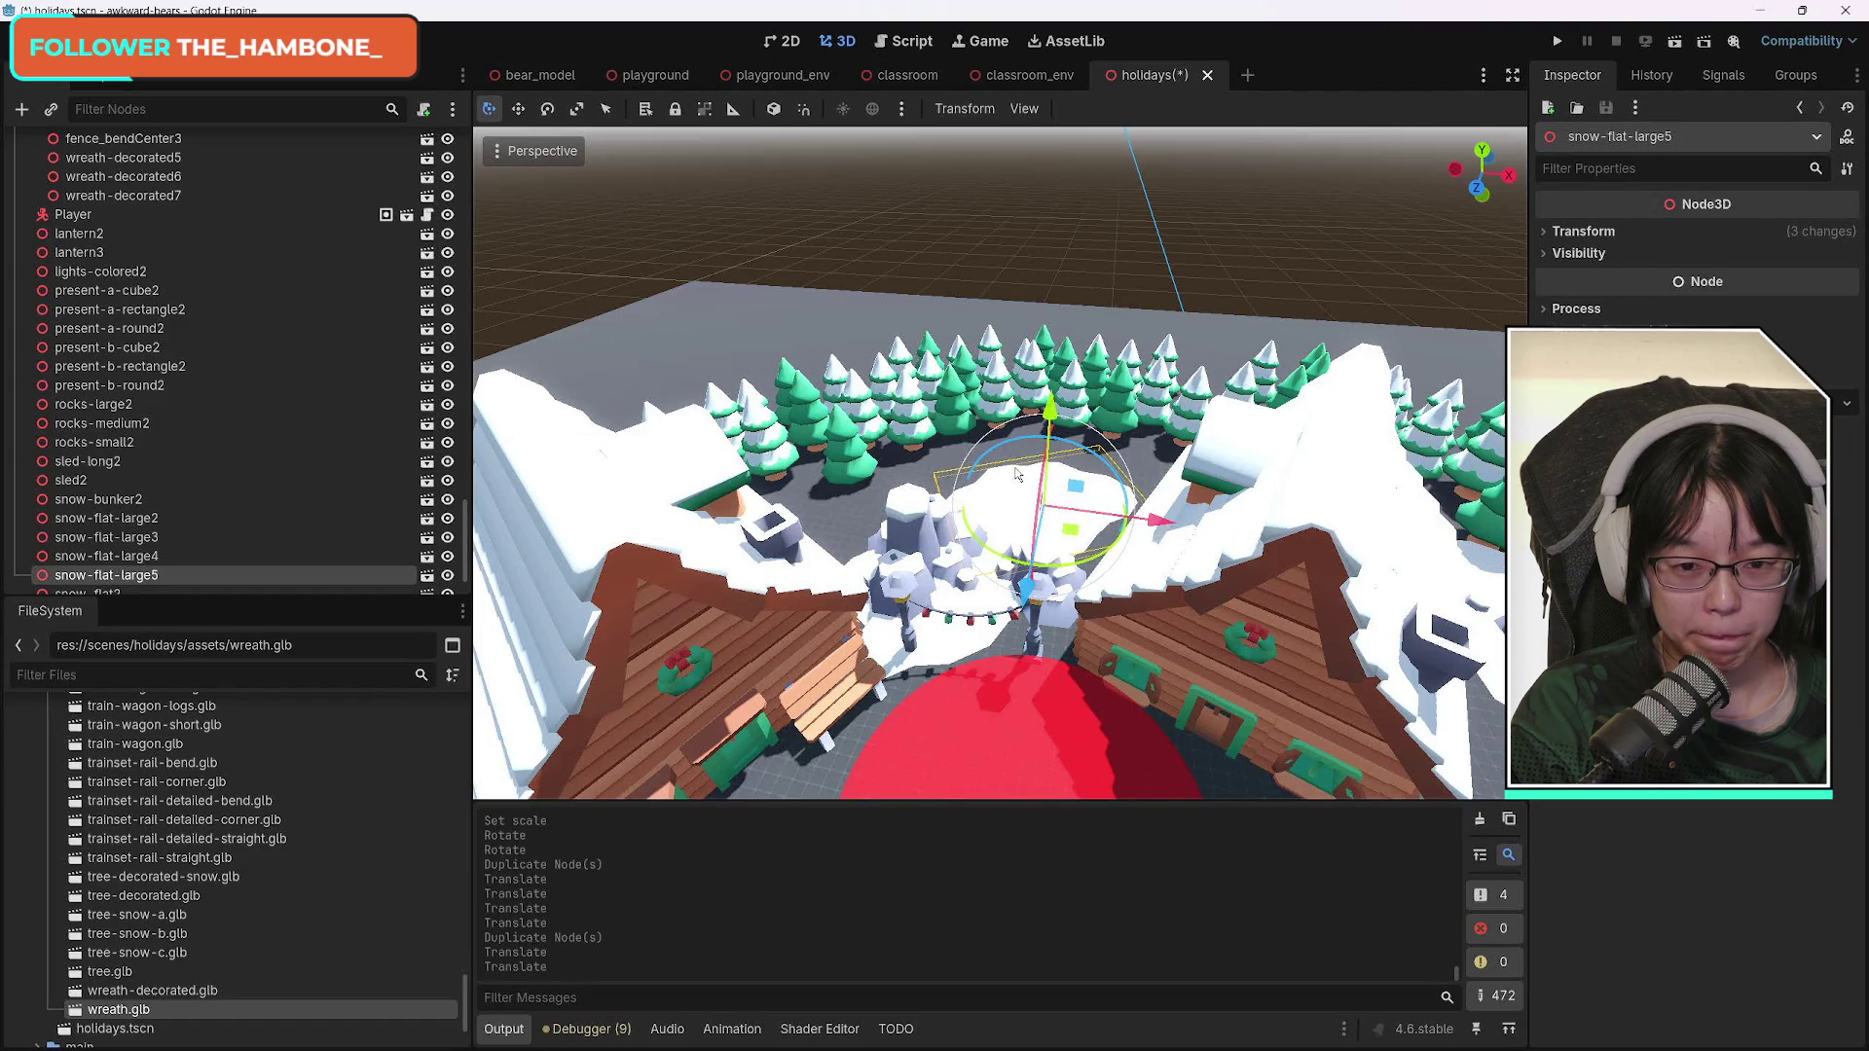
pyautogui.hotkey('ctrl', 'd')
pyautogui.moveTo(952, 512); pyautogui.dragTo(995, 524)
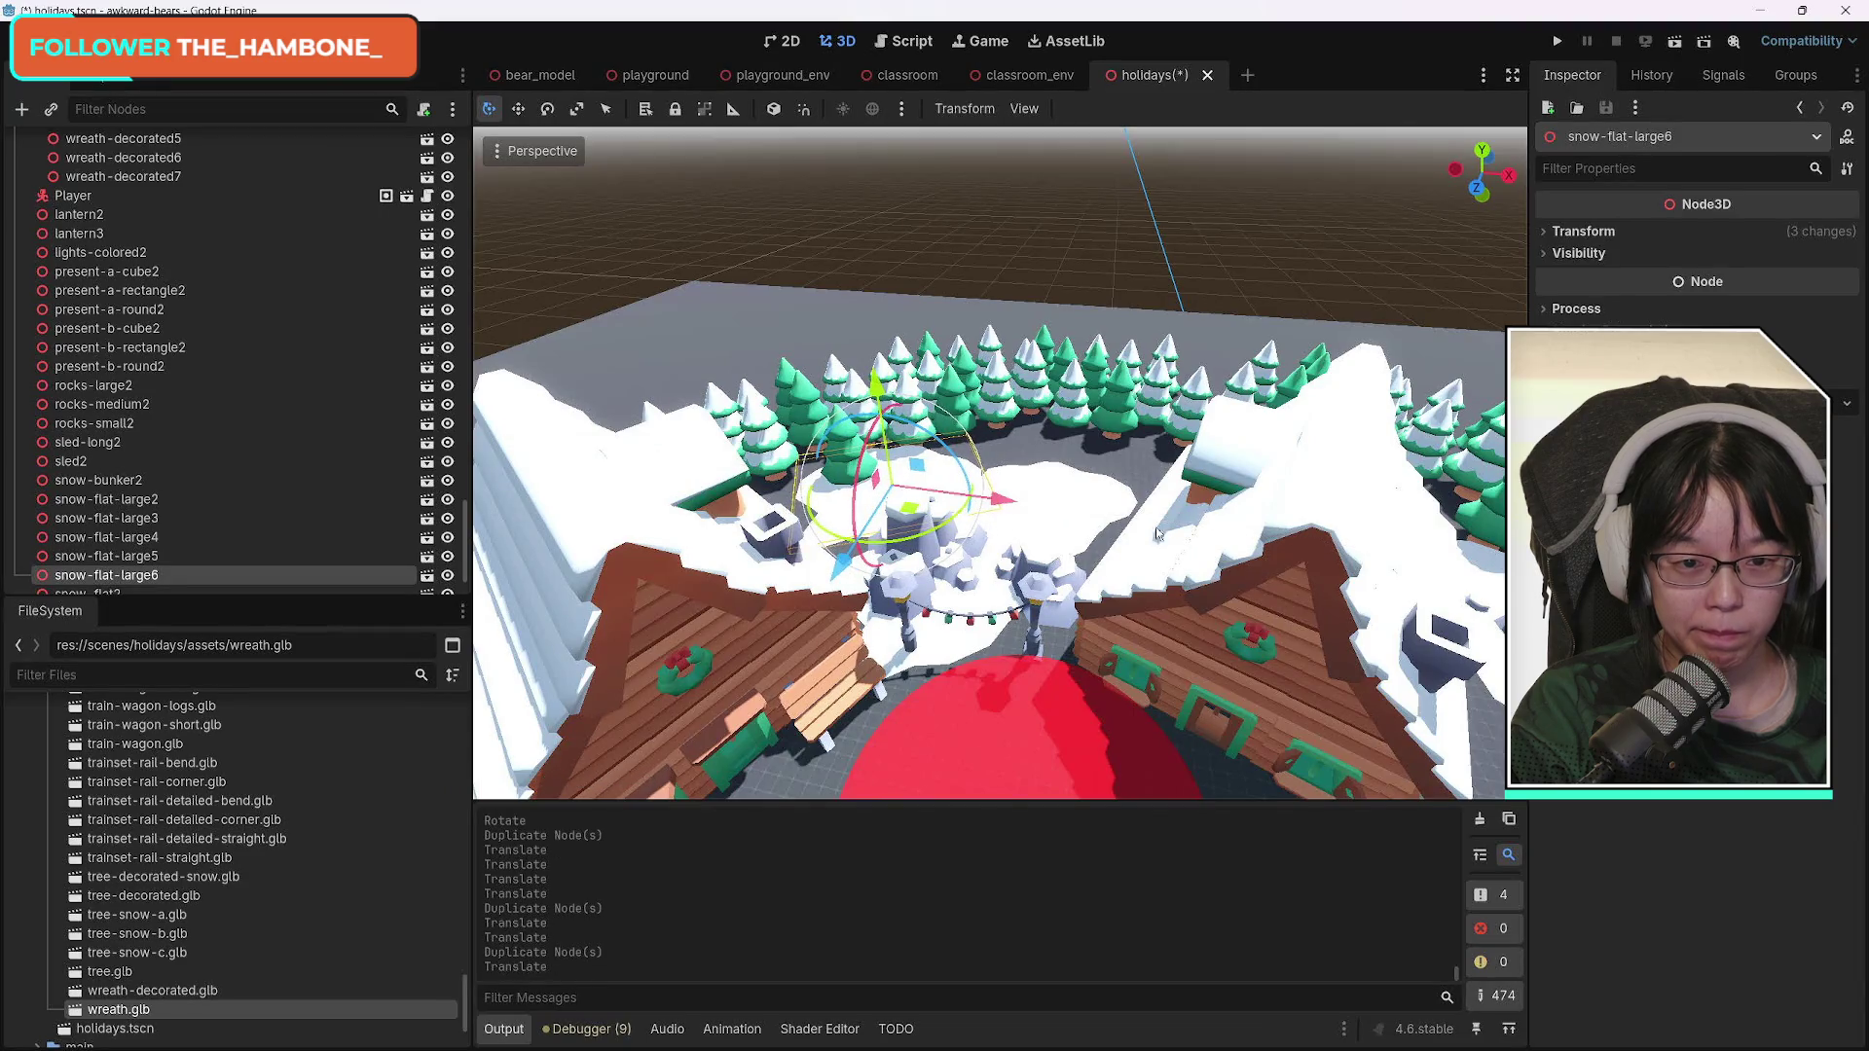
# Select pine tree-snow-a13 behind the square and shift it sideways.
pyautogui.click(1037, 392)
pyautogui.click(1007, 423)
pyautogui.moveTo(1066, 465); pyautogui.dragTo(1106, 471)
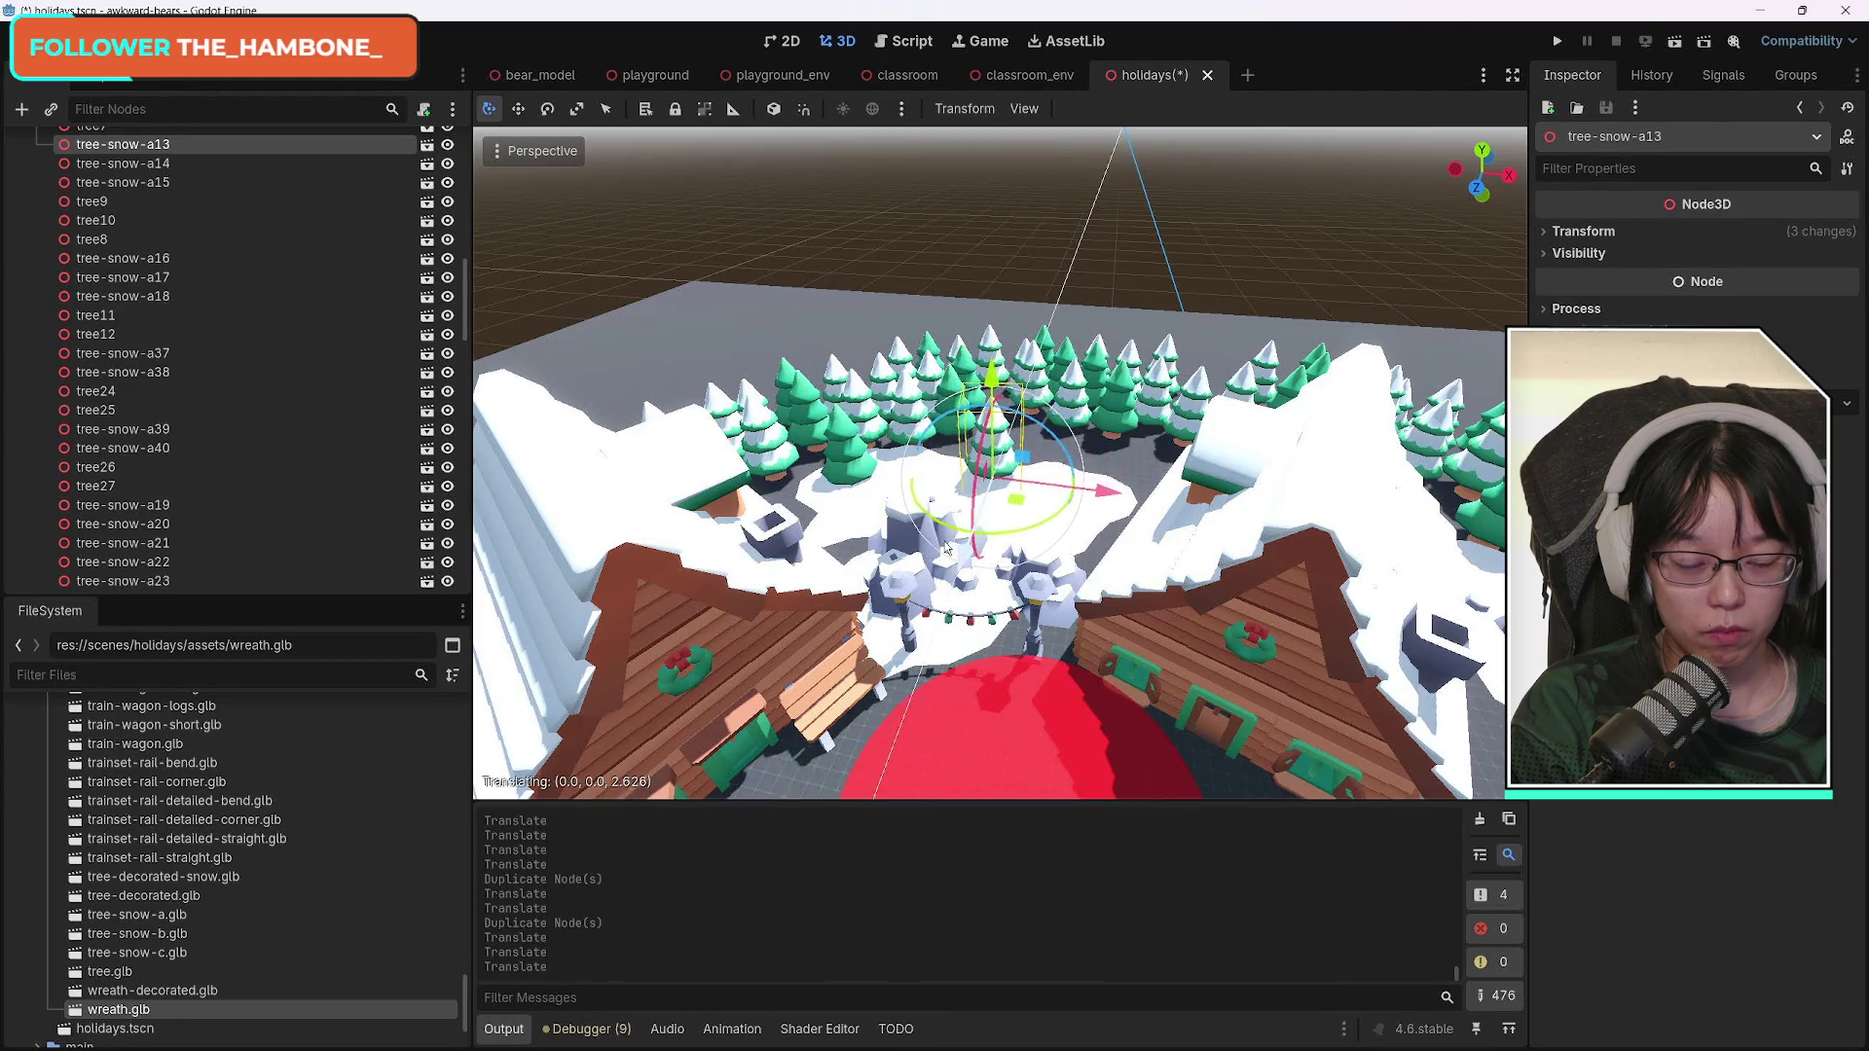
# Pull tree-snow-a15 toward the front and move tree9 to a new spot sideways.
pyautogui.click(1072, 404)
pyautogui.moveTo(1071, 404); pyautogui.dragTo(1068, 443)
pyautogui.click(1126, 385)
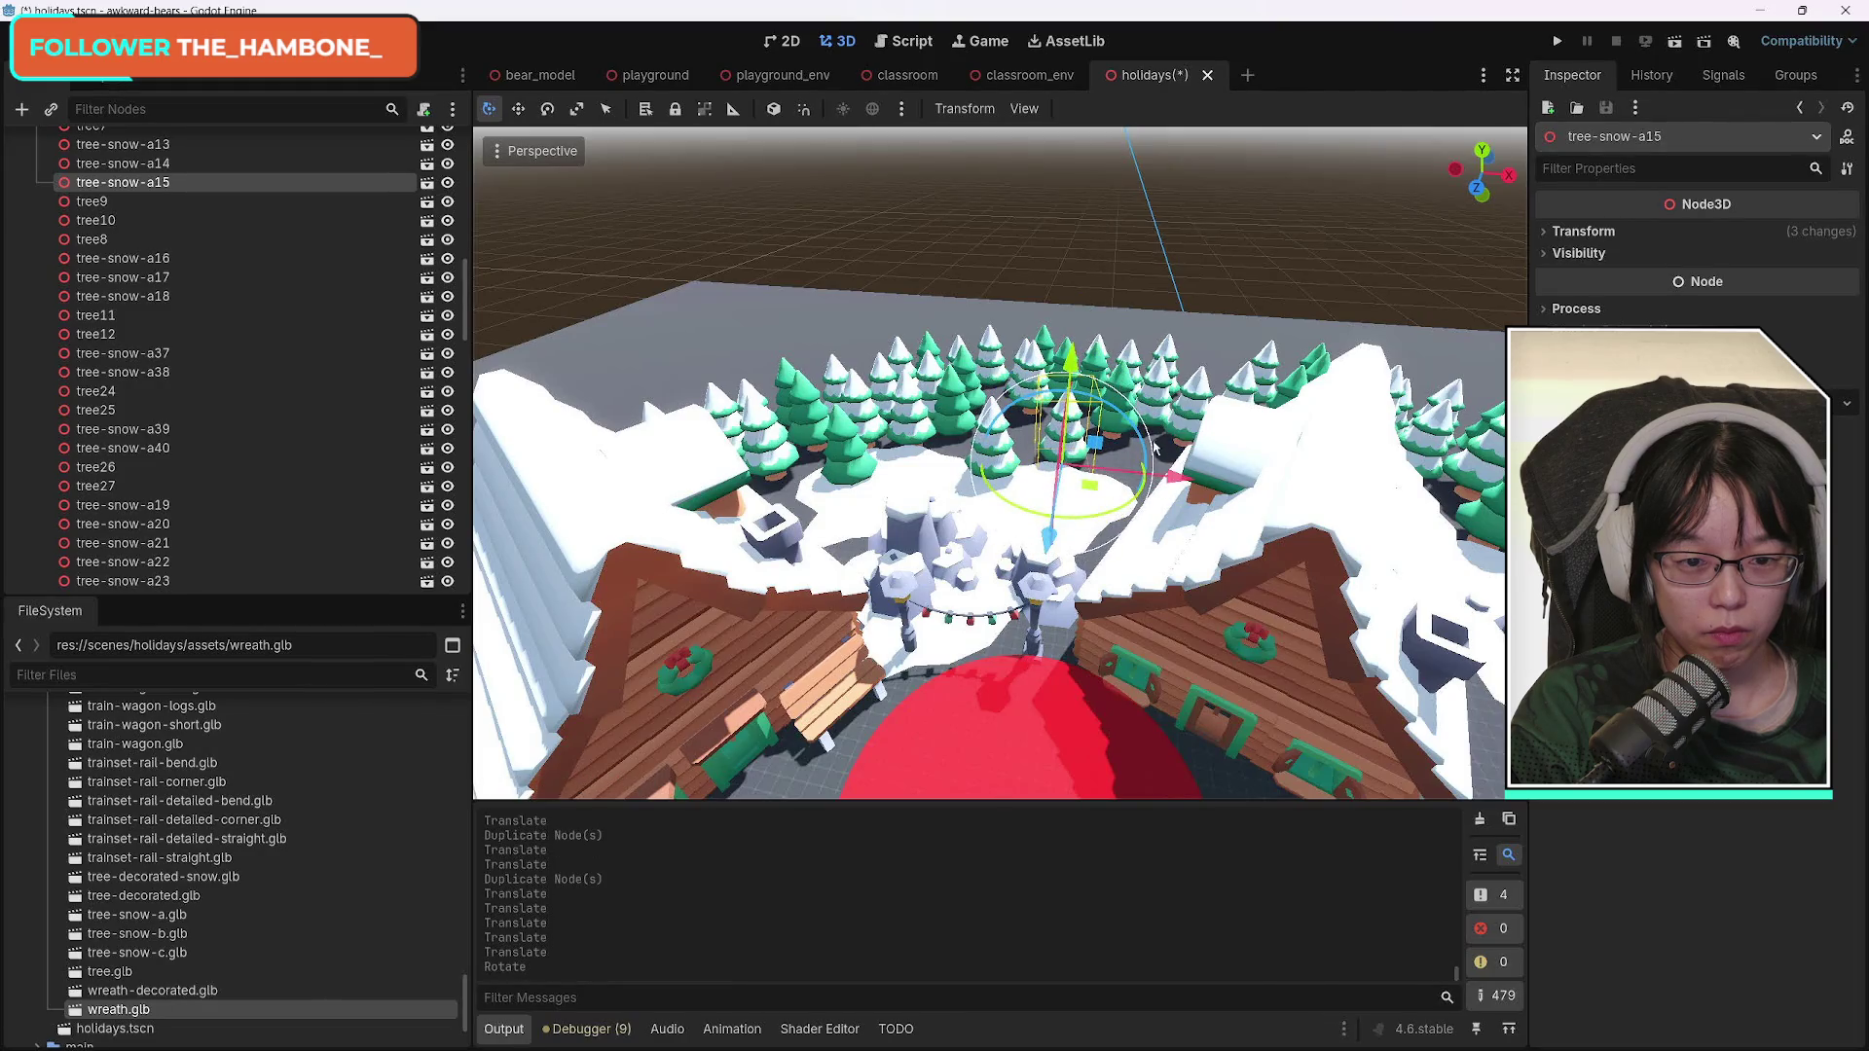
pyautogui.click(1121, 388)
pyautogui.click(1120, 390)
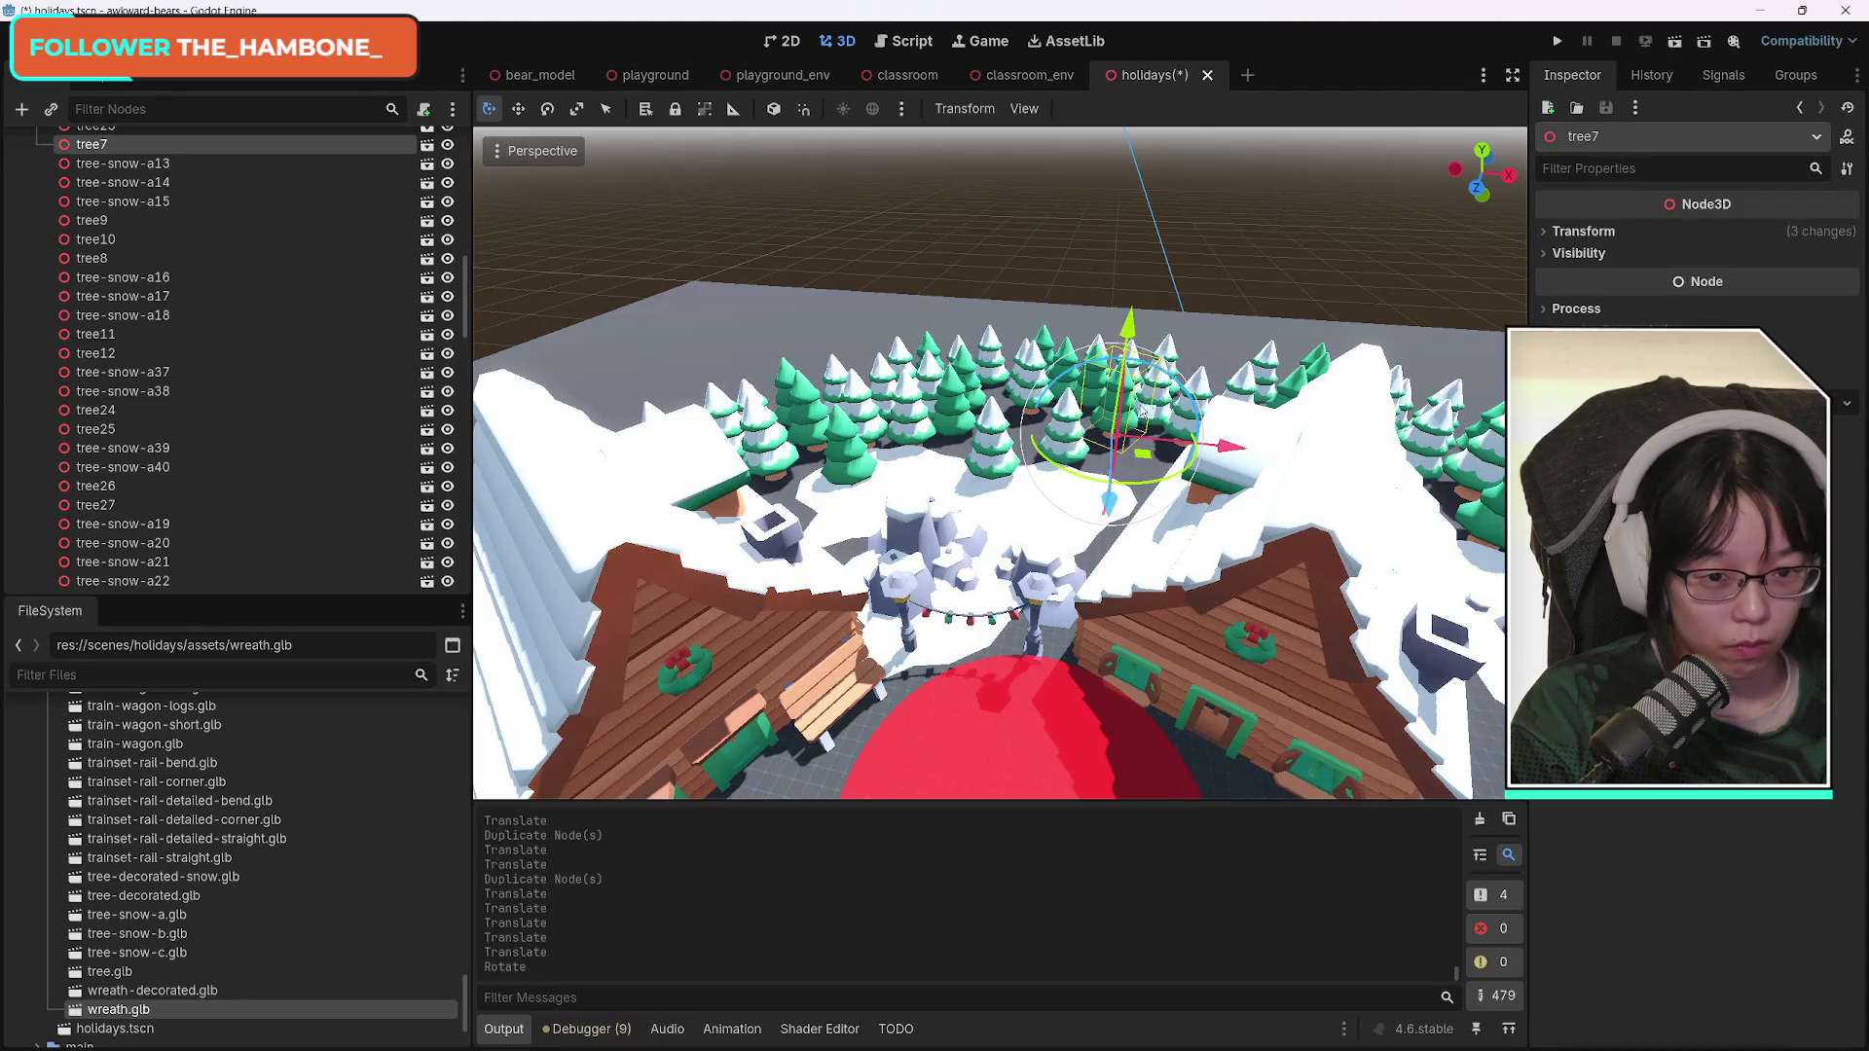
pyautogui.click(955, 399)
pyautogui.moveTo(959, 438); pyautogui.dragTo(1000, 510)
pyautogui.moveTo(1034, 450)
pyautogui.mouseDown()
pyautogui.moveTo(1069, 477)
pyautogui.moveTo(957, 507)
pyautogui.mouseUp()
# Nudge tree7 and tree-snow-a15 slightly, then pick tree-snow-a14 to bring it forward.
pyautogui.click(1118, 409)
pyautogui.moveTo(1119, 409); pyautogui.dragTo(1124, 419)
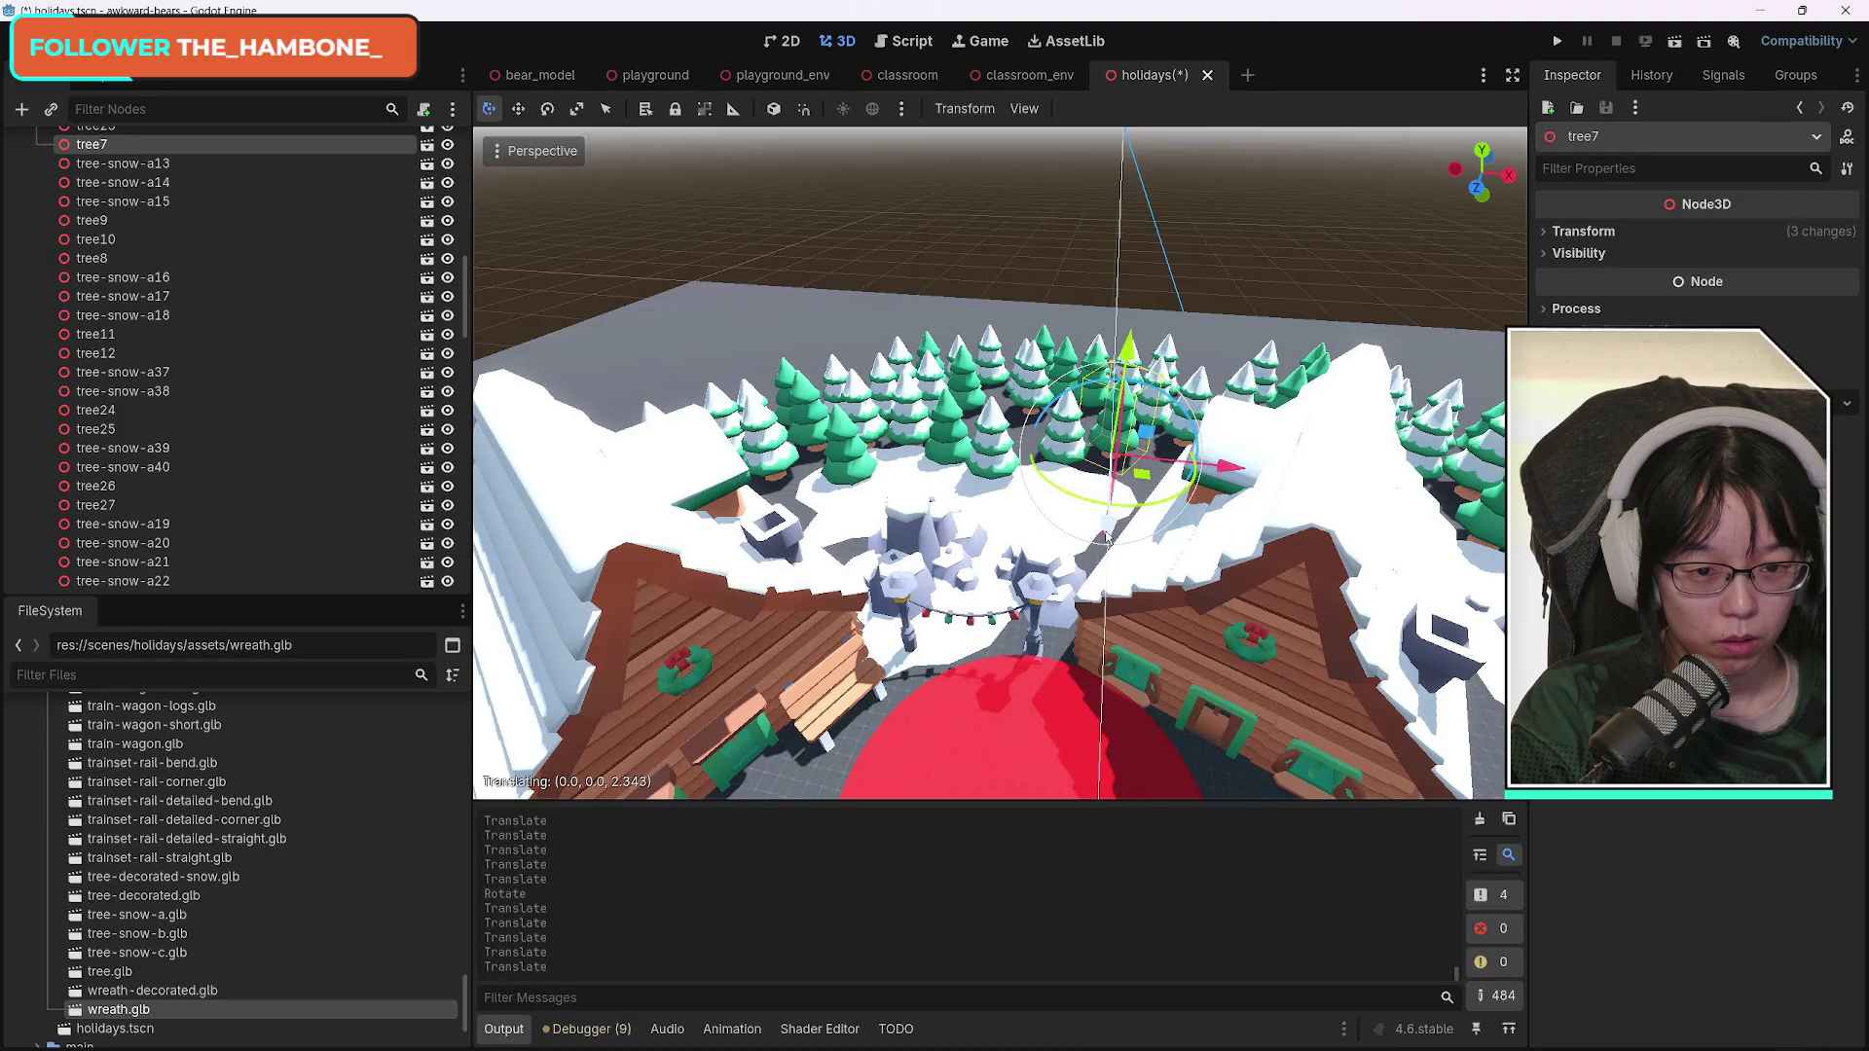
pyautogui.click(1066, 435)
pyautogui.moveTo(1053, 546)
pyautogui.mouseDown()
pyautogui.moveTo(1044, 390)
pyautogui.moveTo(1012, 514)
pyautogui.mouseUp()
pyautogui.click(1038, 372)
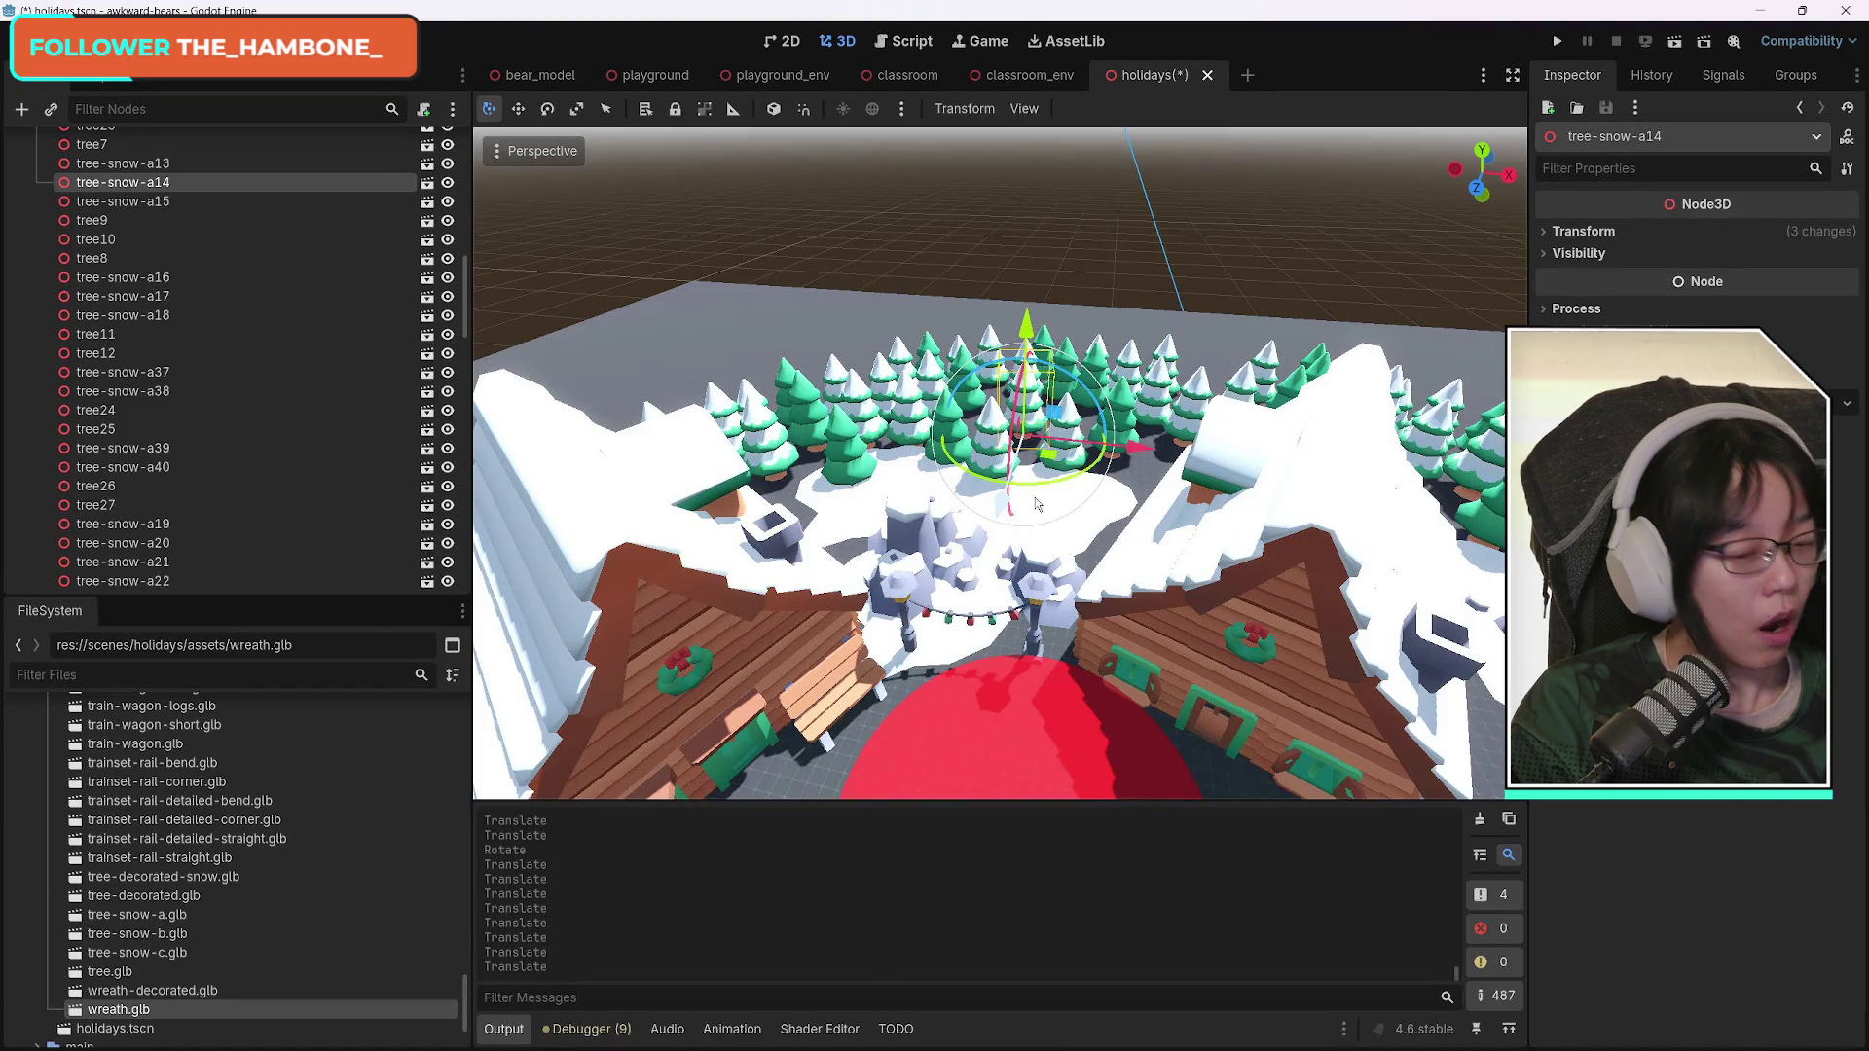
pyautogui.rightClick(1030, 506)
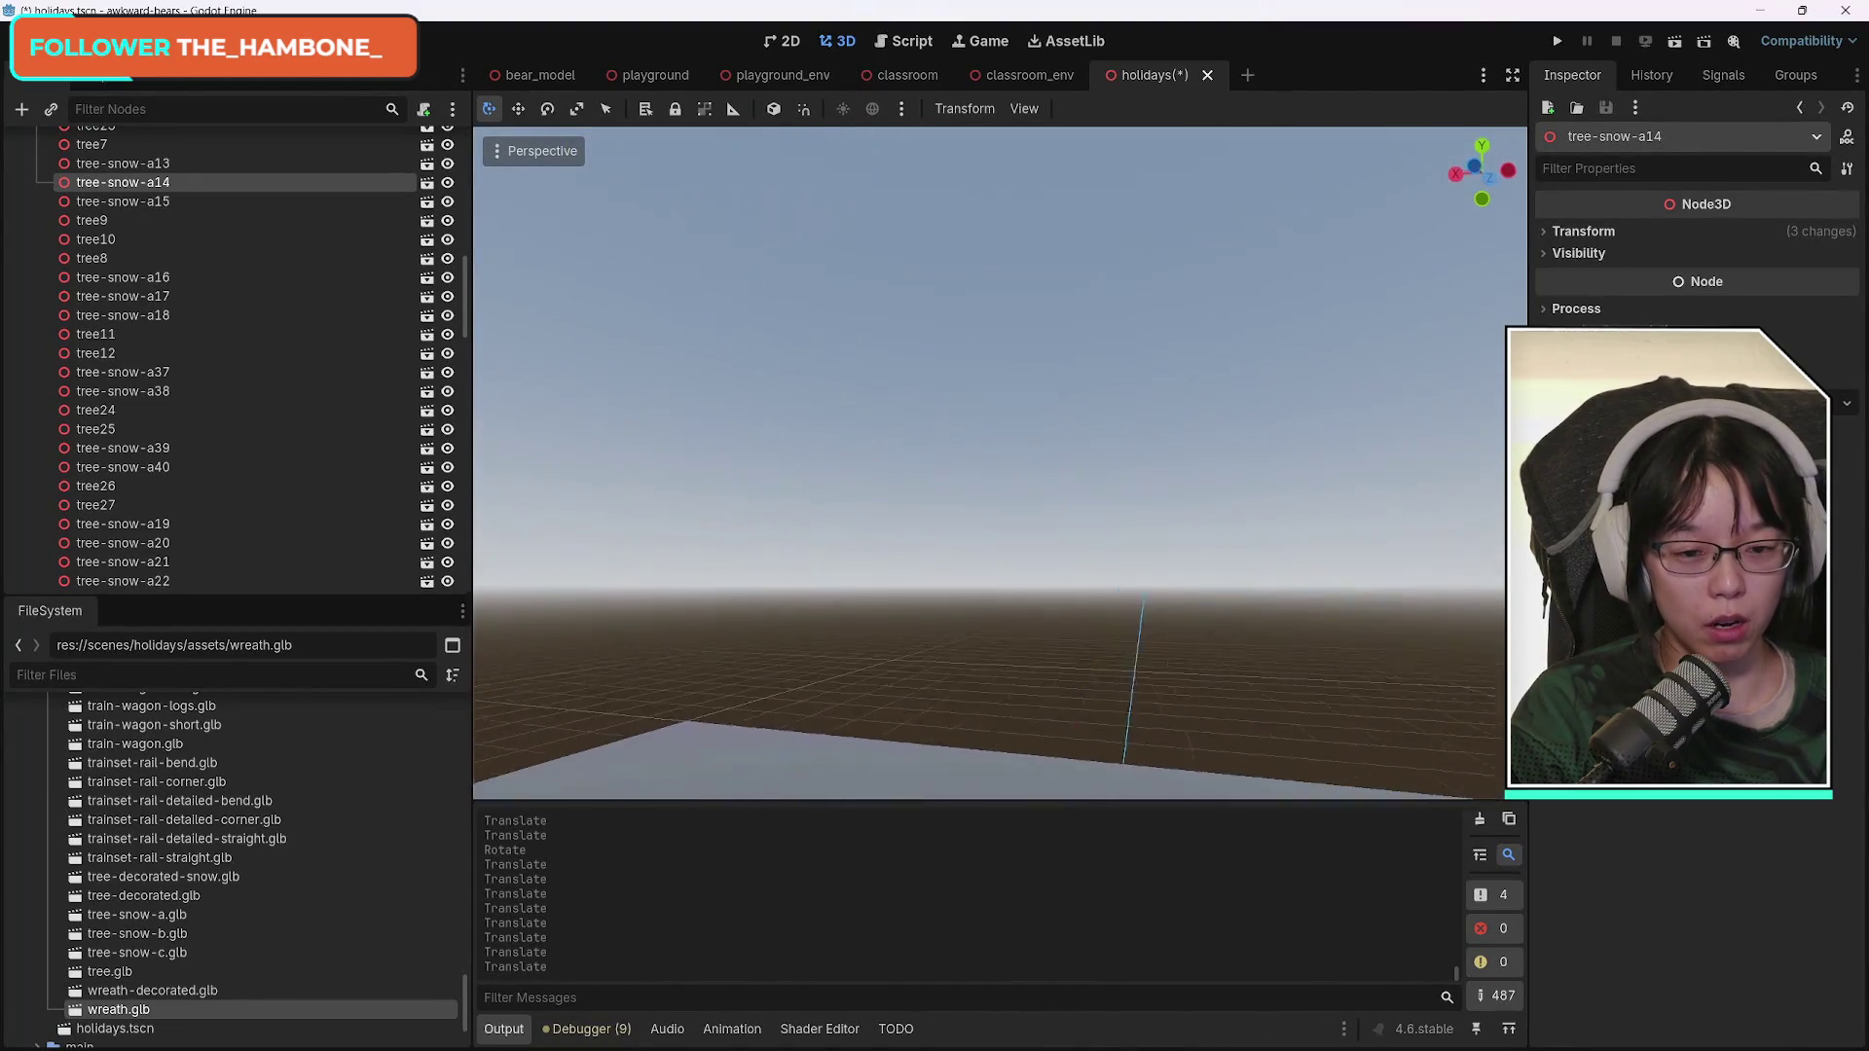
# Duplicate snow-flat-large5 and place the copy up and to the left in the square.
pyautogui.press('f')
pyautogui.rightClick(1066, 547)
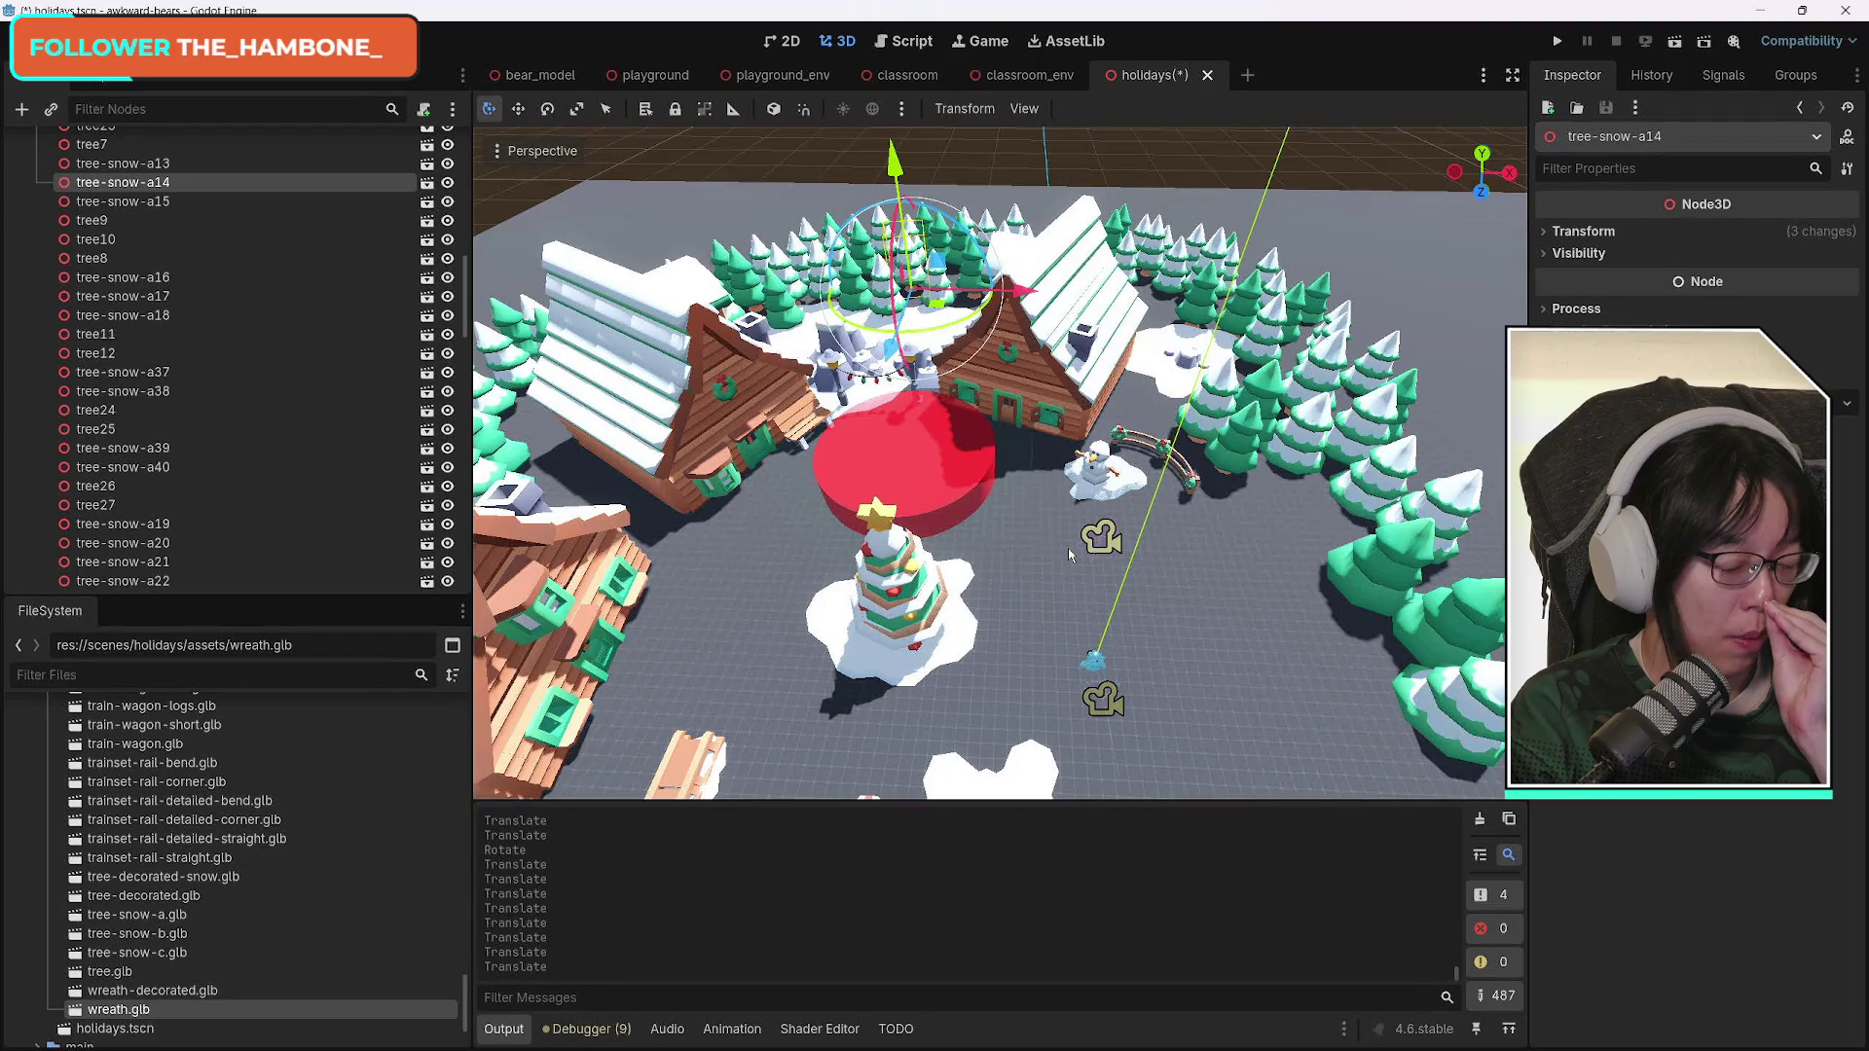
pyautogui.click(1067, 547)
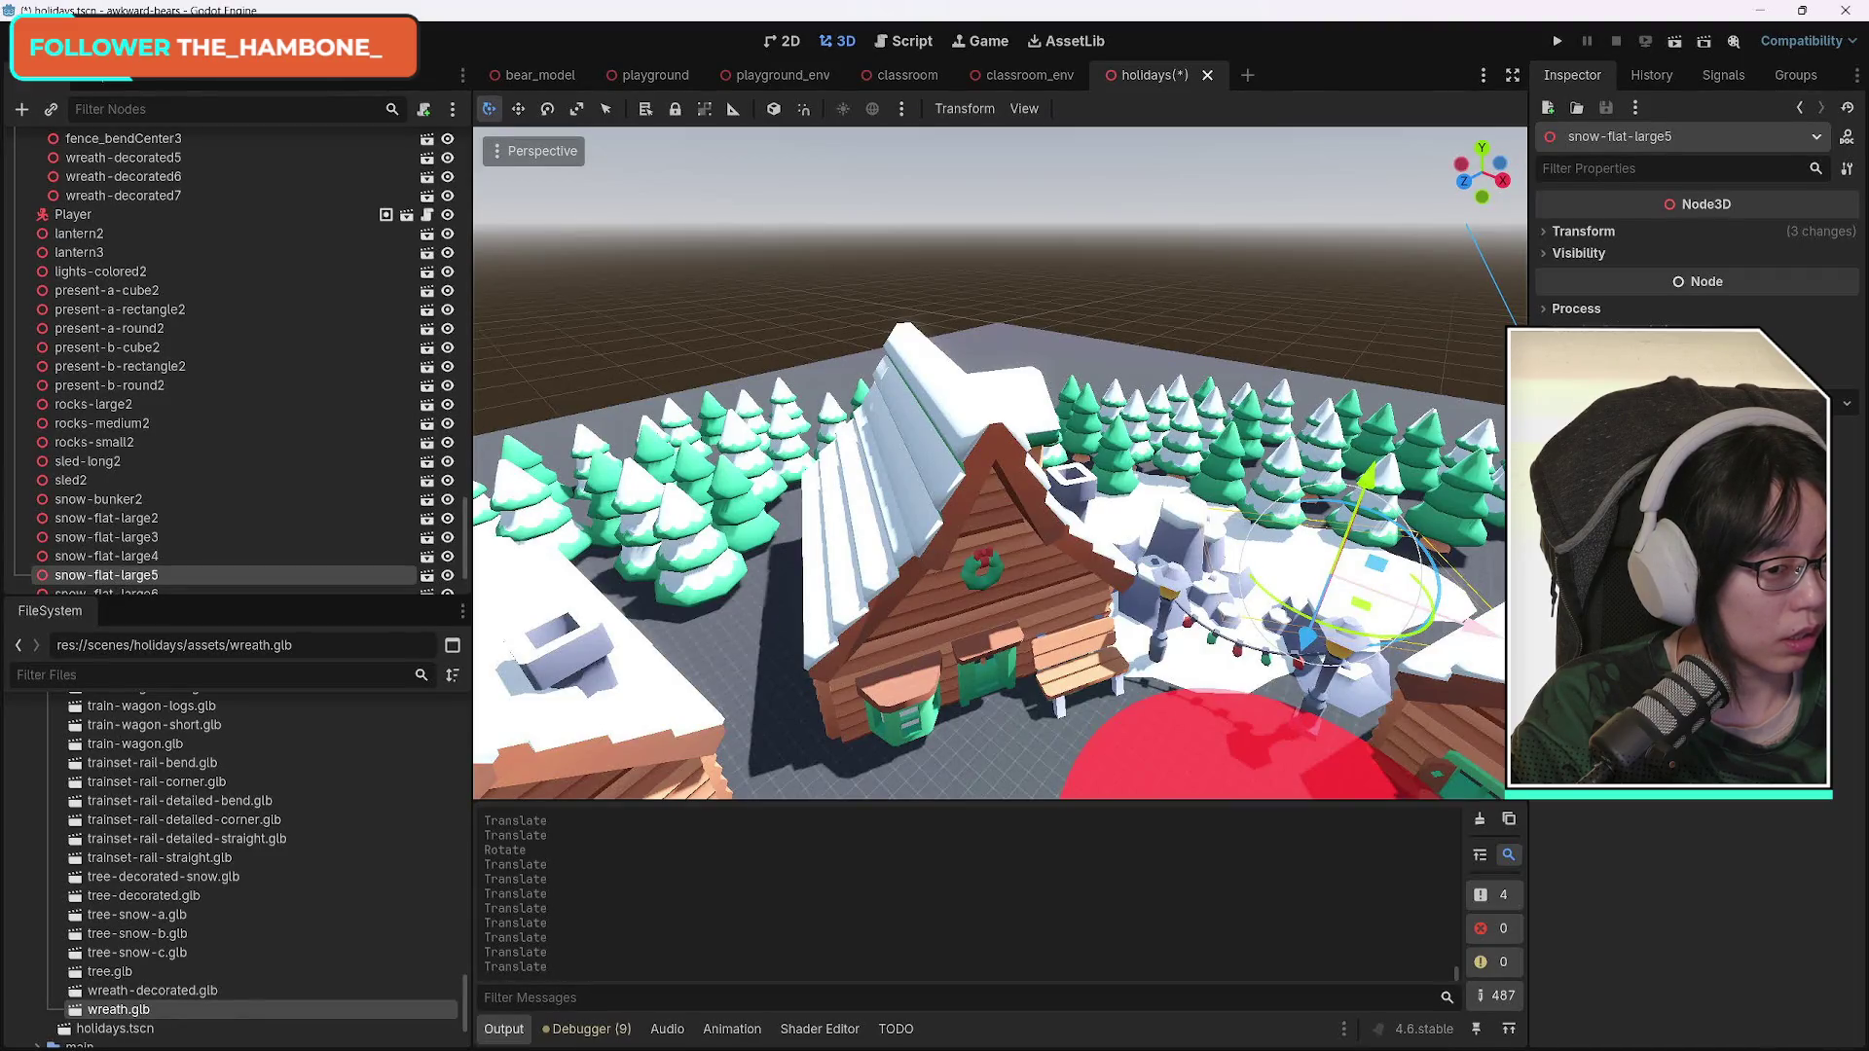
pyautogui.scroll(-10, 1081, 664)
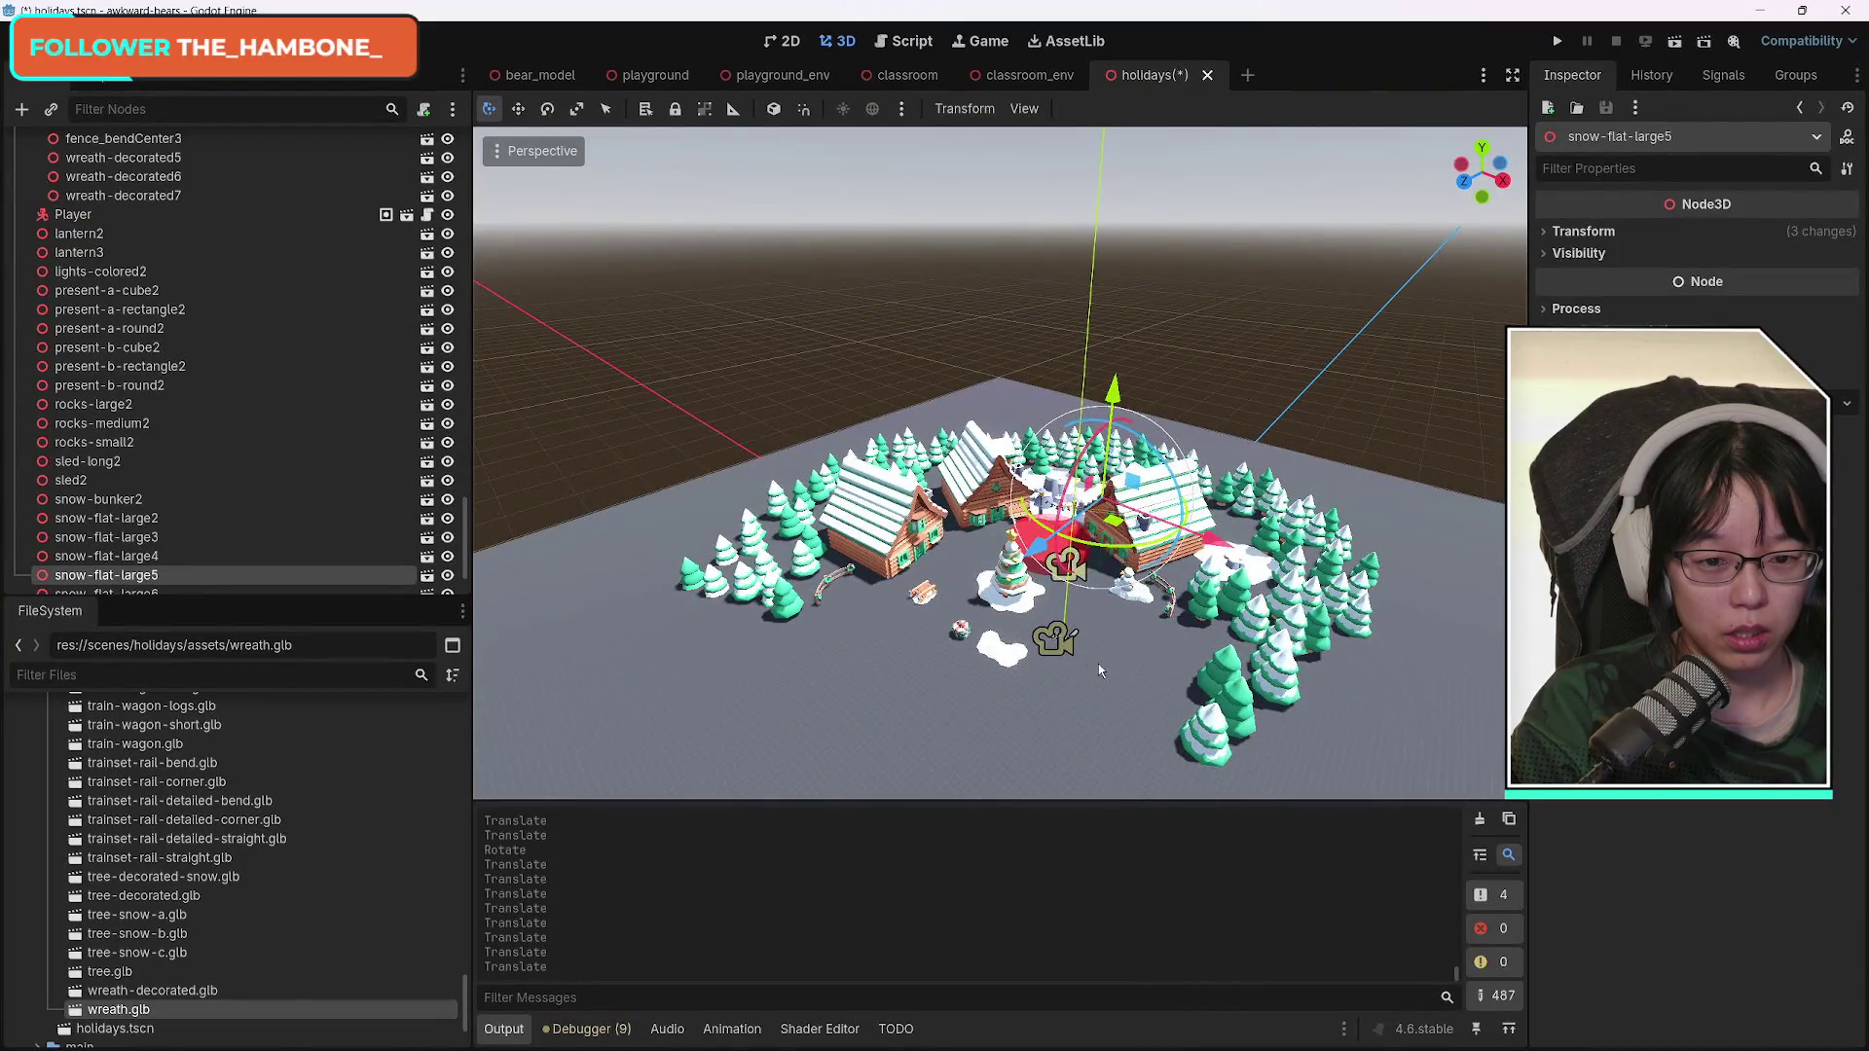
pyautogui.scroll(4, 1098, 664)
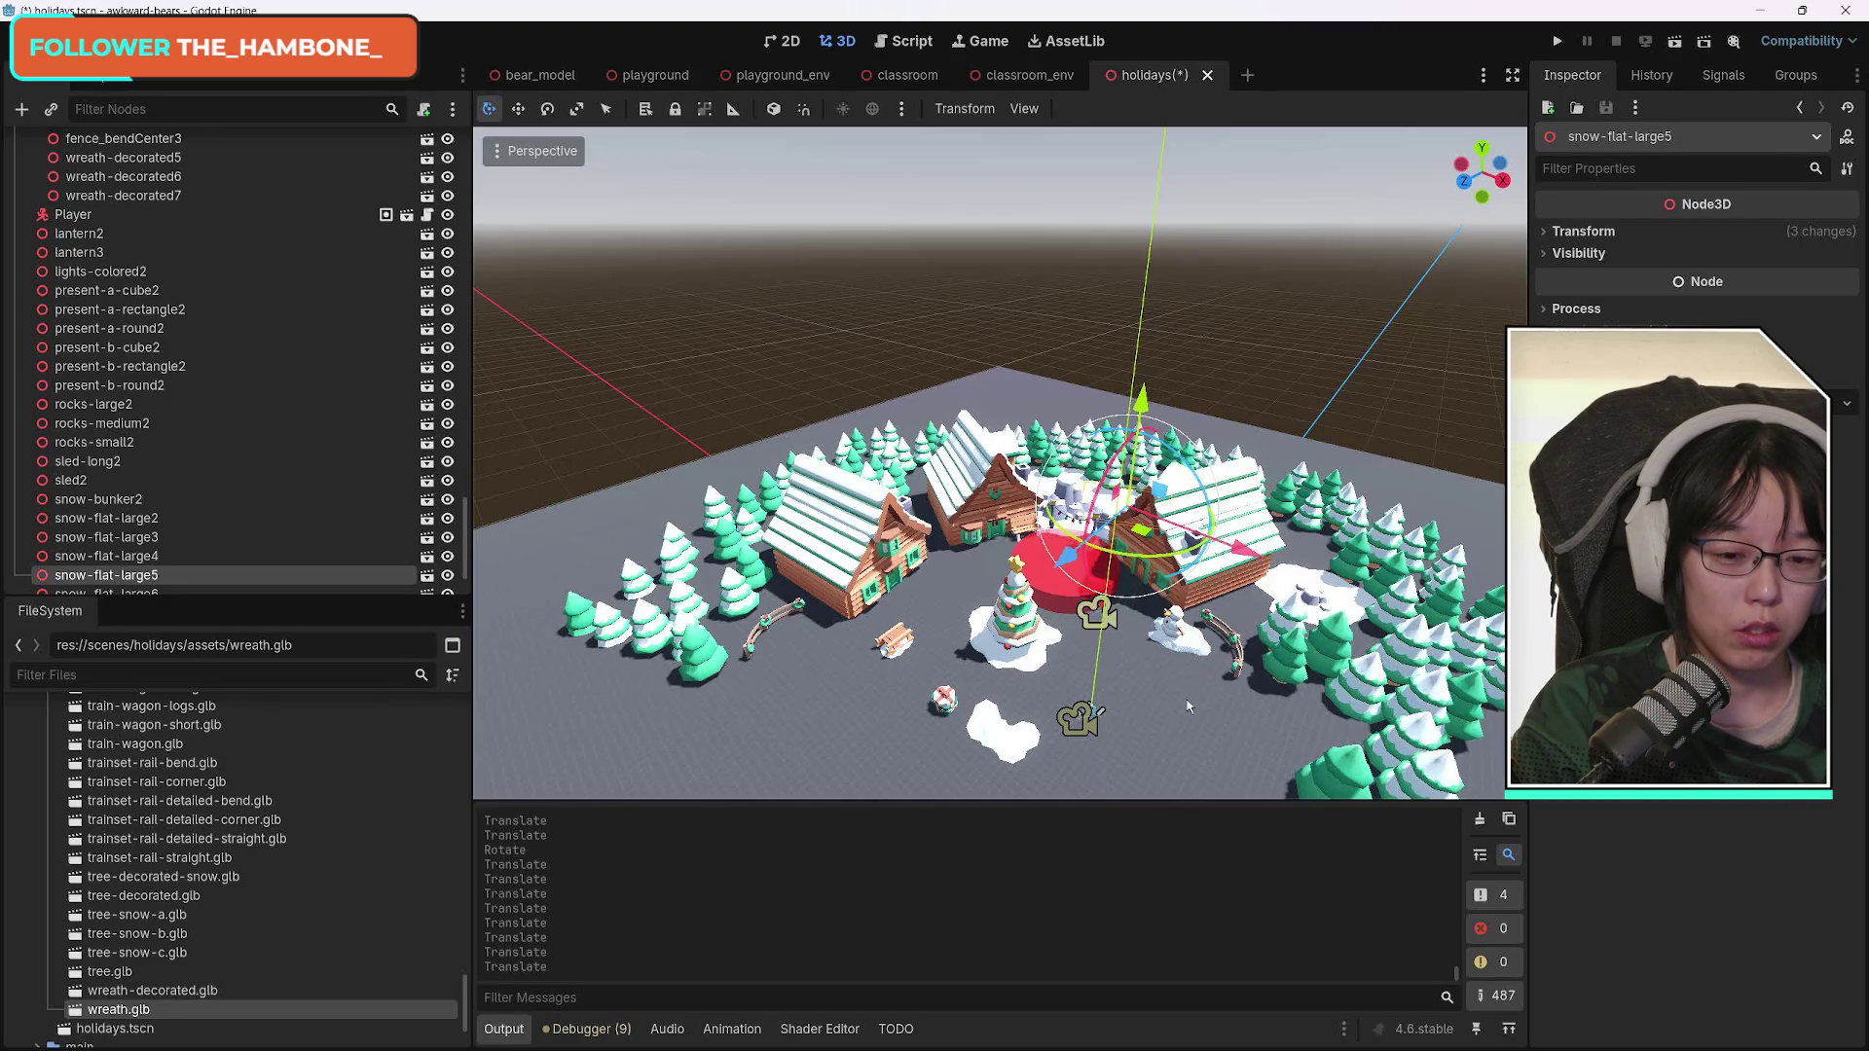
pyautogui.scroll(5, 1153, 708)
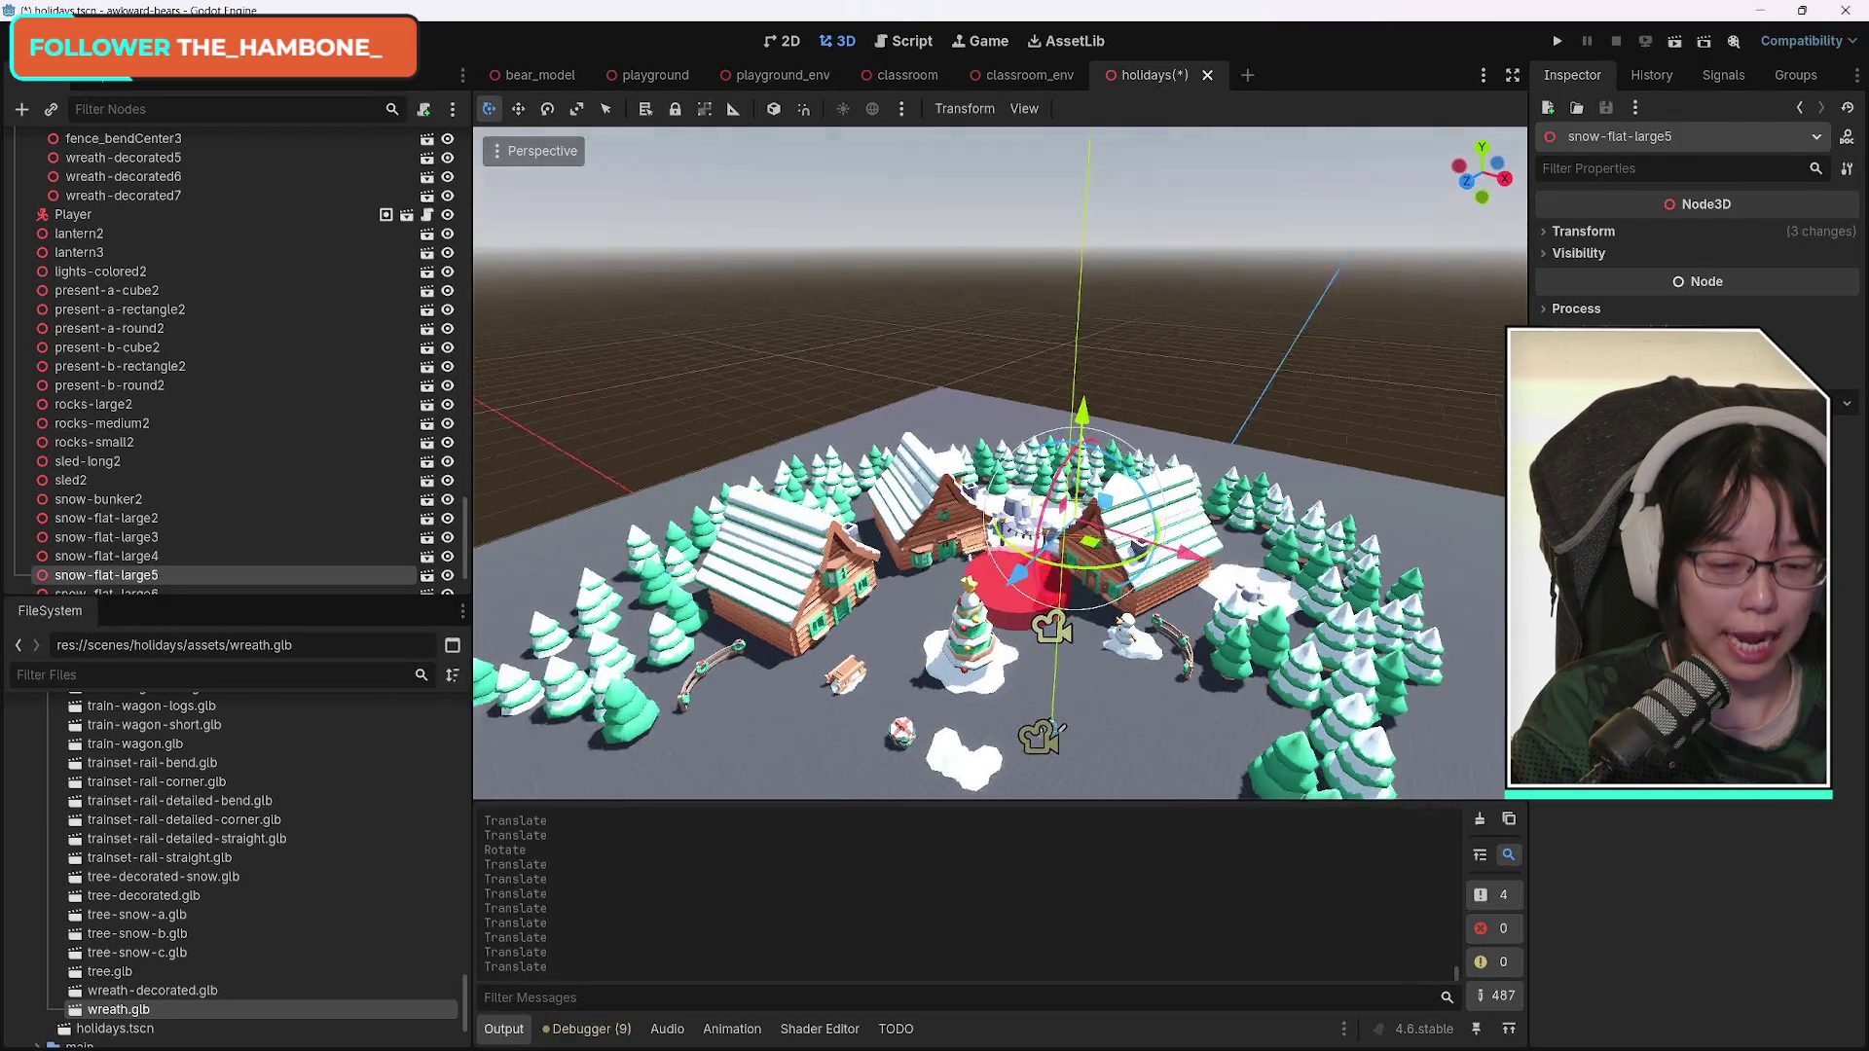
pyautogui.scroll(5, 990, 462)
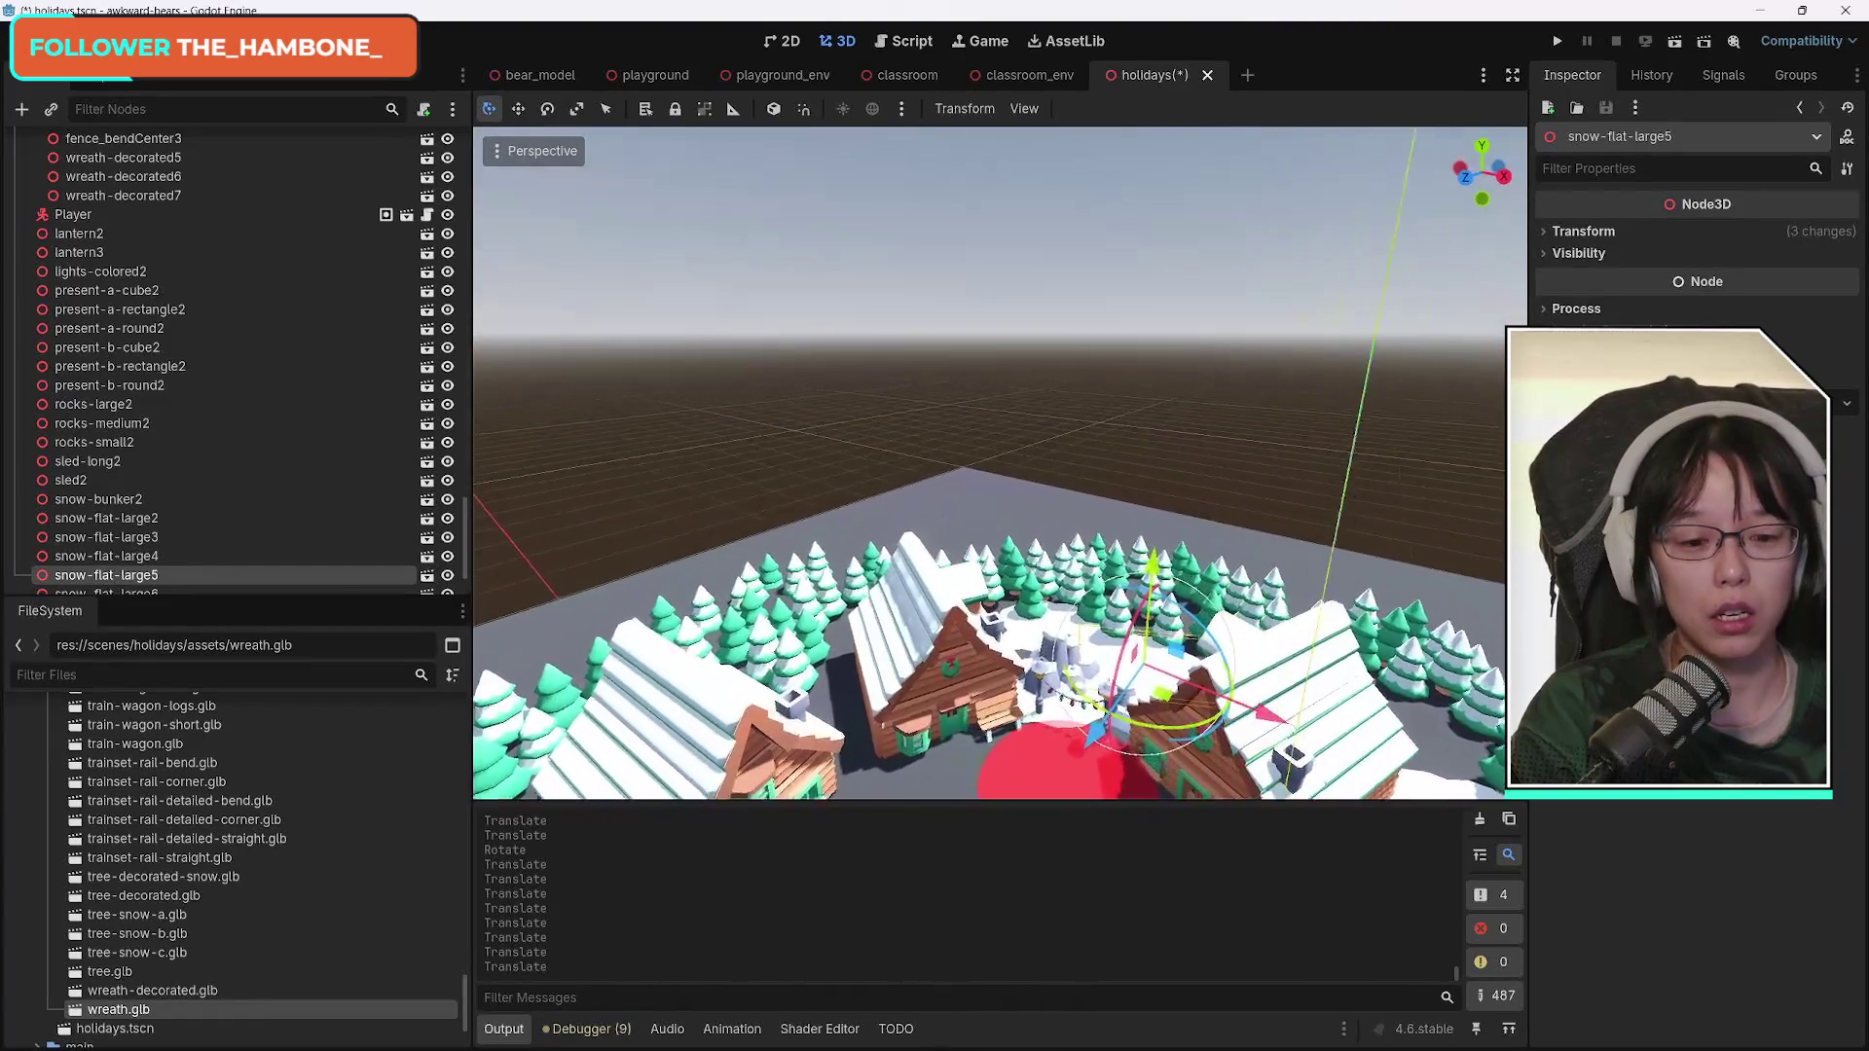
pyautogui.moveTo(1128, 457); pyautogui.dragTo(1116, 457)
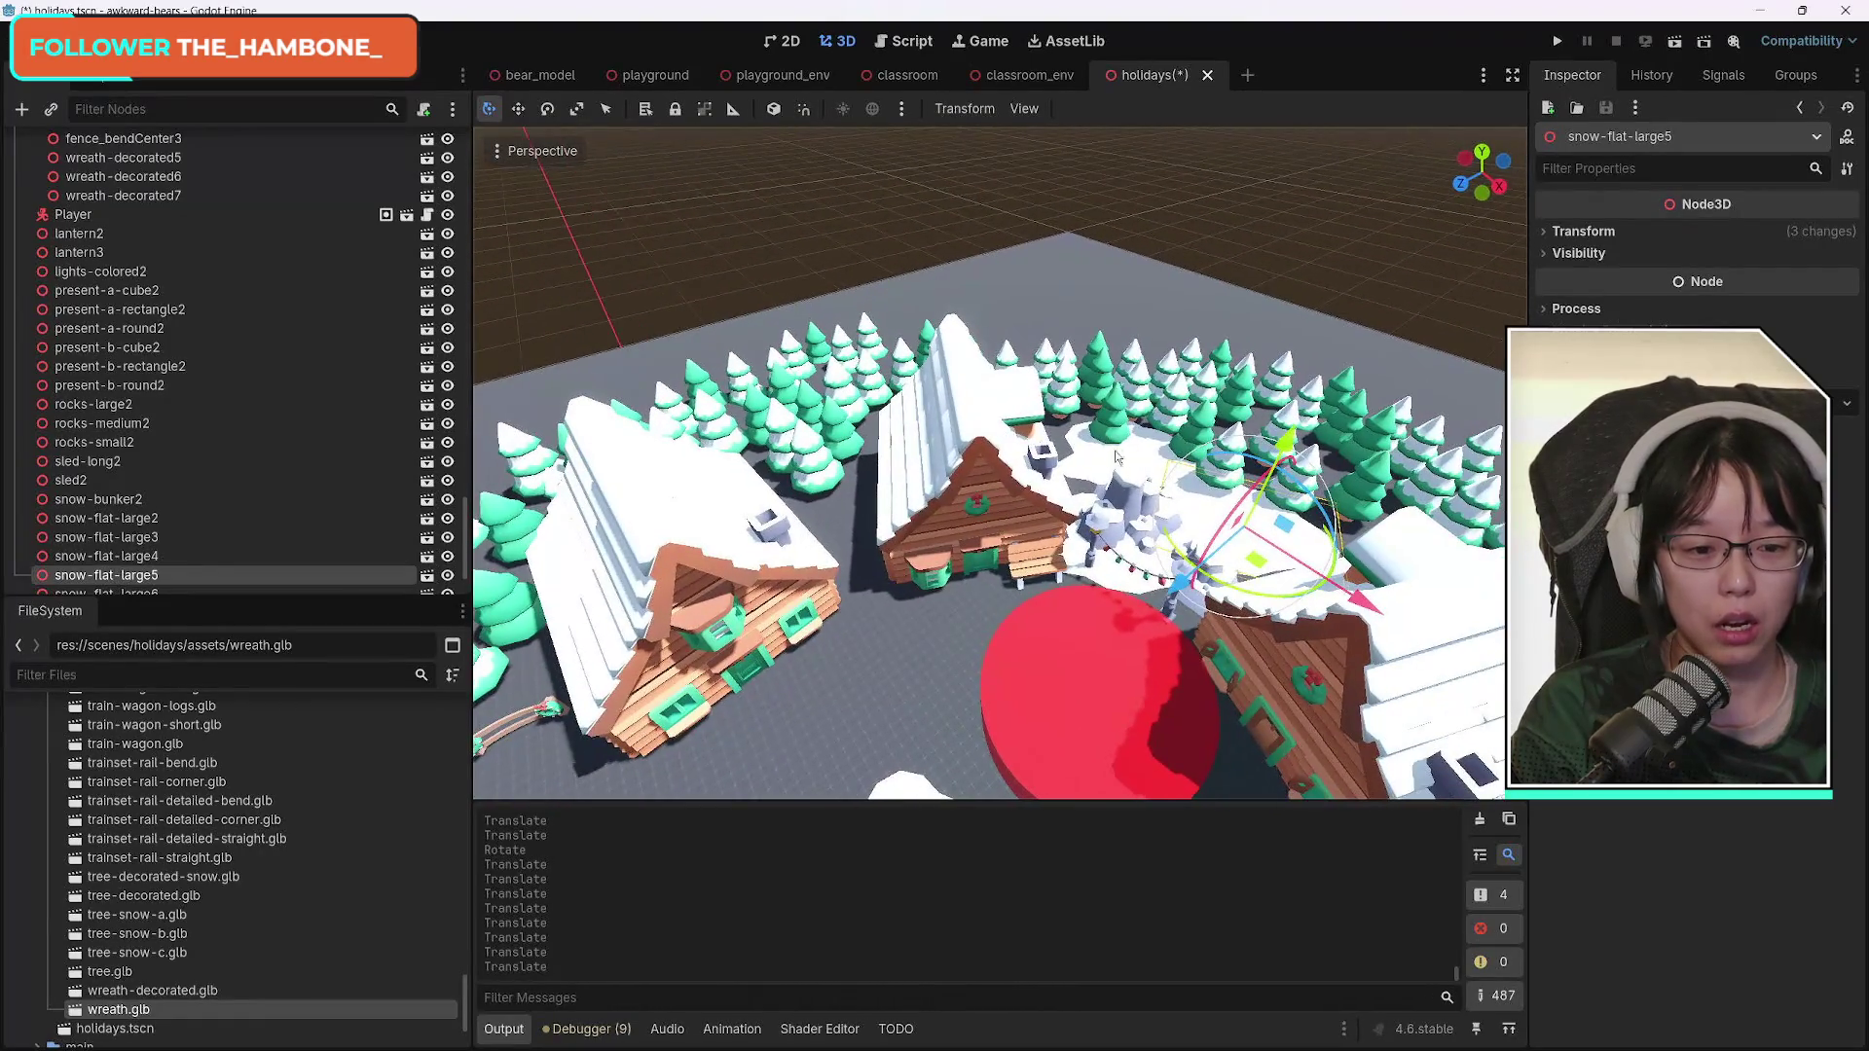
pyautogui.hotkey('ctrl', 'd')
pyautogui.moveTo(1216, 502)
pyautogui.mouseDown()
pyautogui.moveTo(1105, 467)
pyautogui.moveTo(1103, 428)
pyautogui.mouseUp()
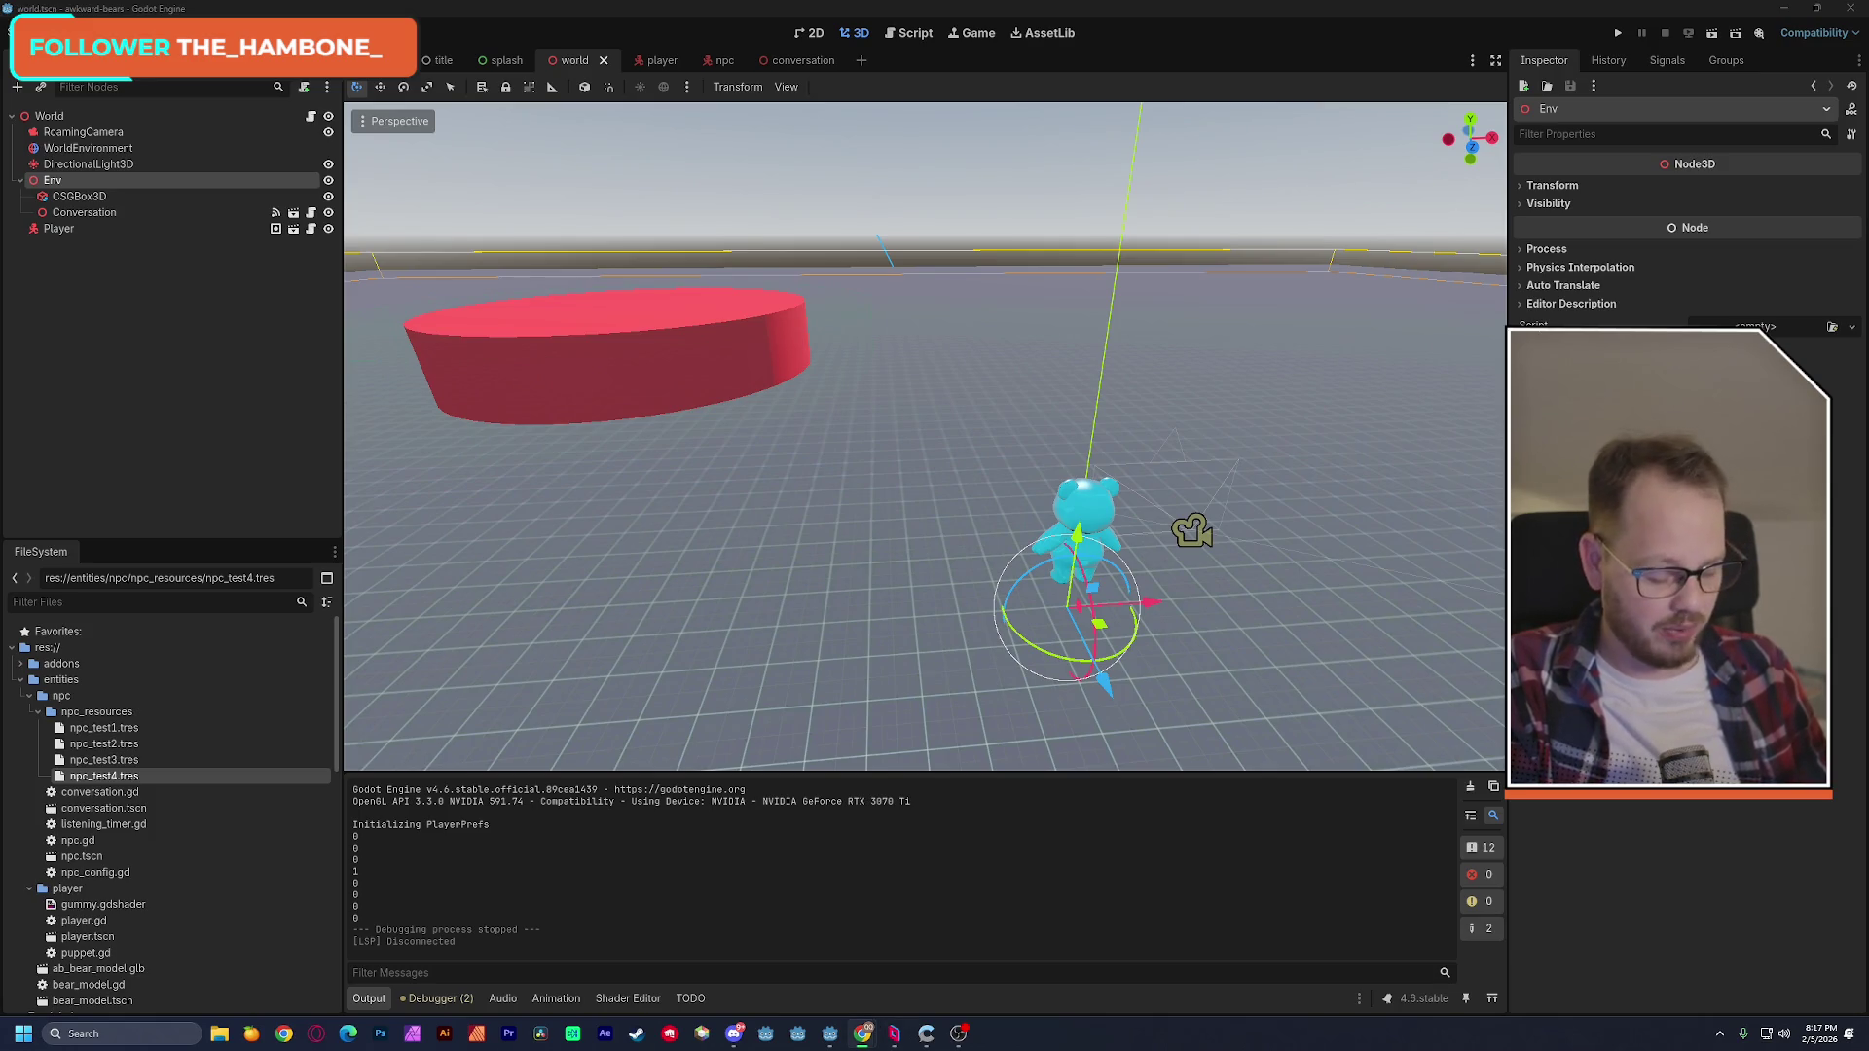
# Switch from Godot to the Chrome window showing the Google new tab page.
pyautogui.hotkey('alt', 'Tab')
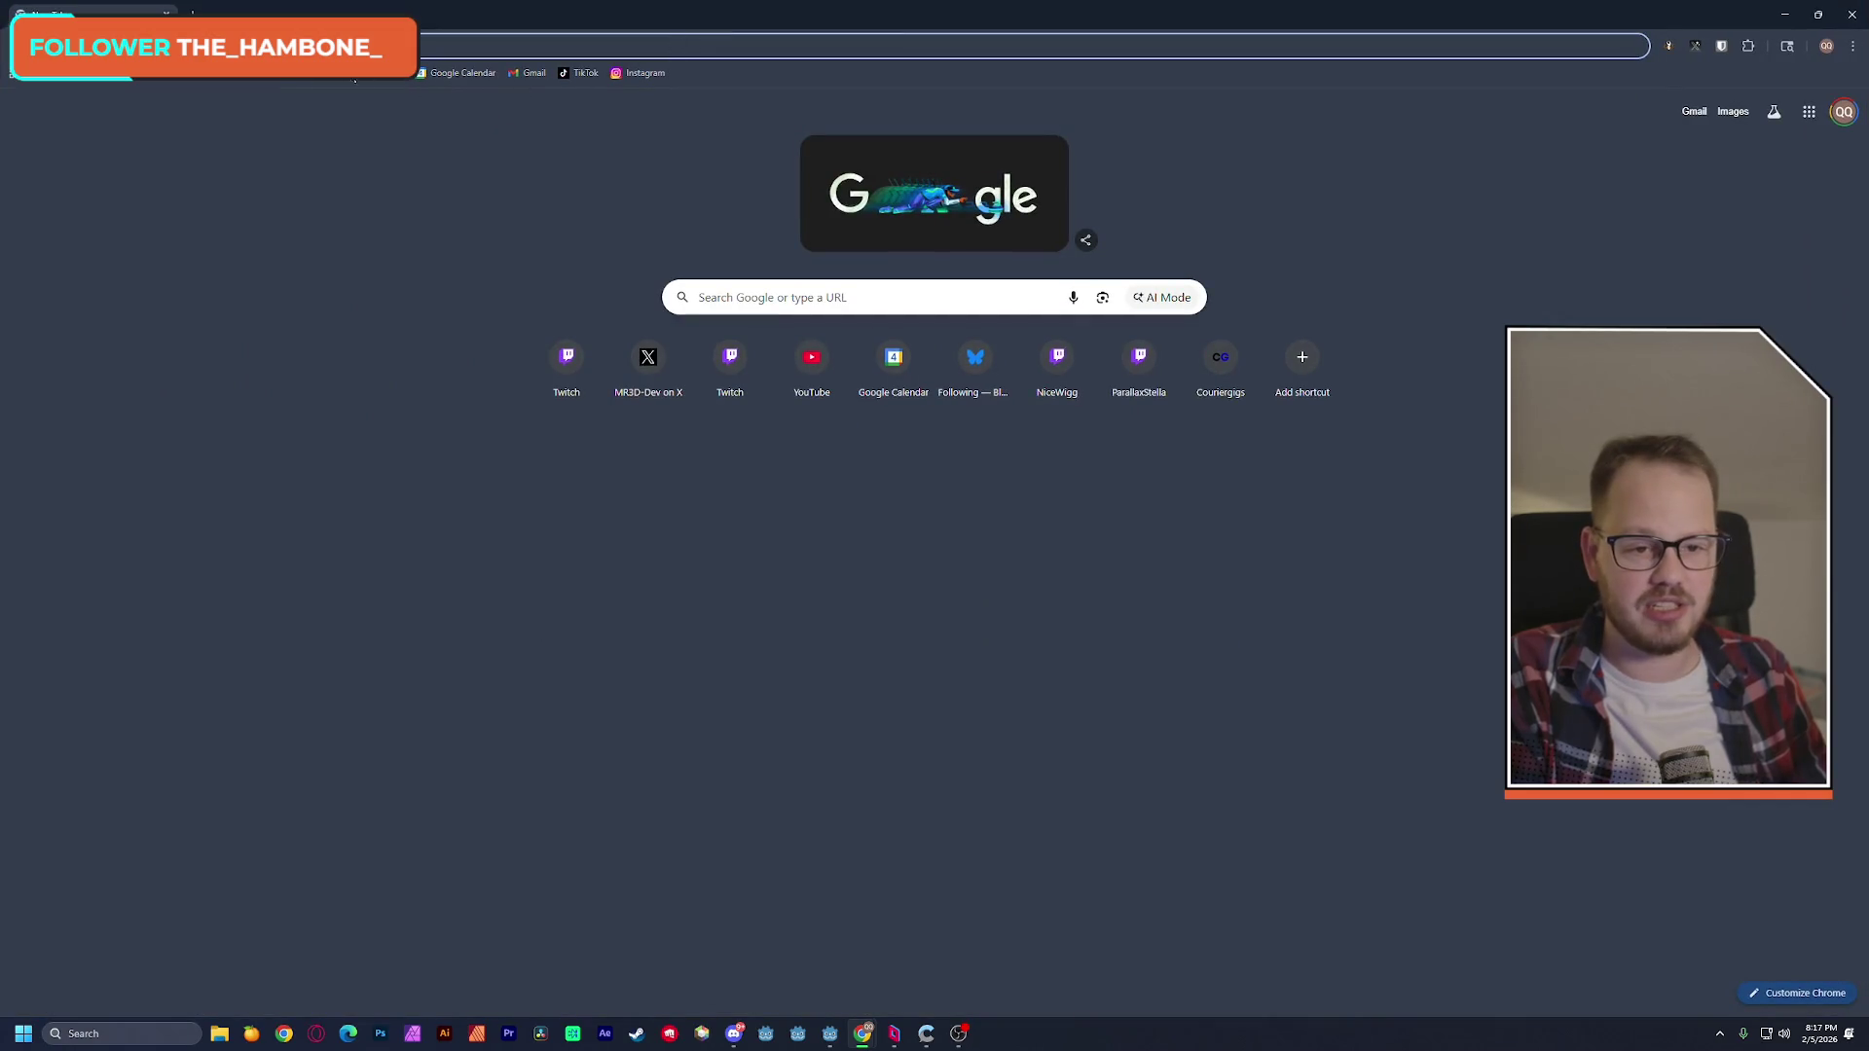
# Search YouTube for 'godot 4 cartoon shader', then open a new browser tab.
pyautogui.rightClick(79, 17)
pyautogui.click(133, 191)
pyautogui.click(739, 107)
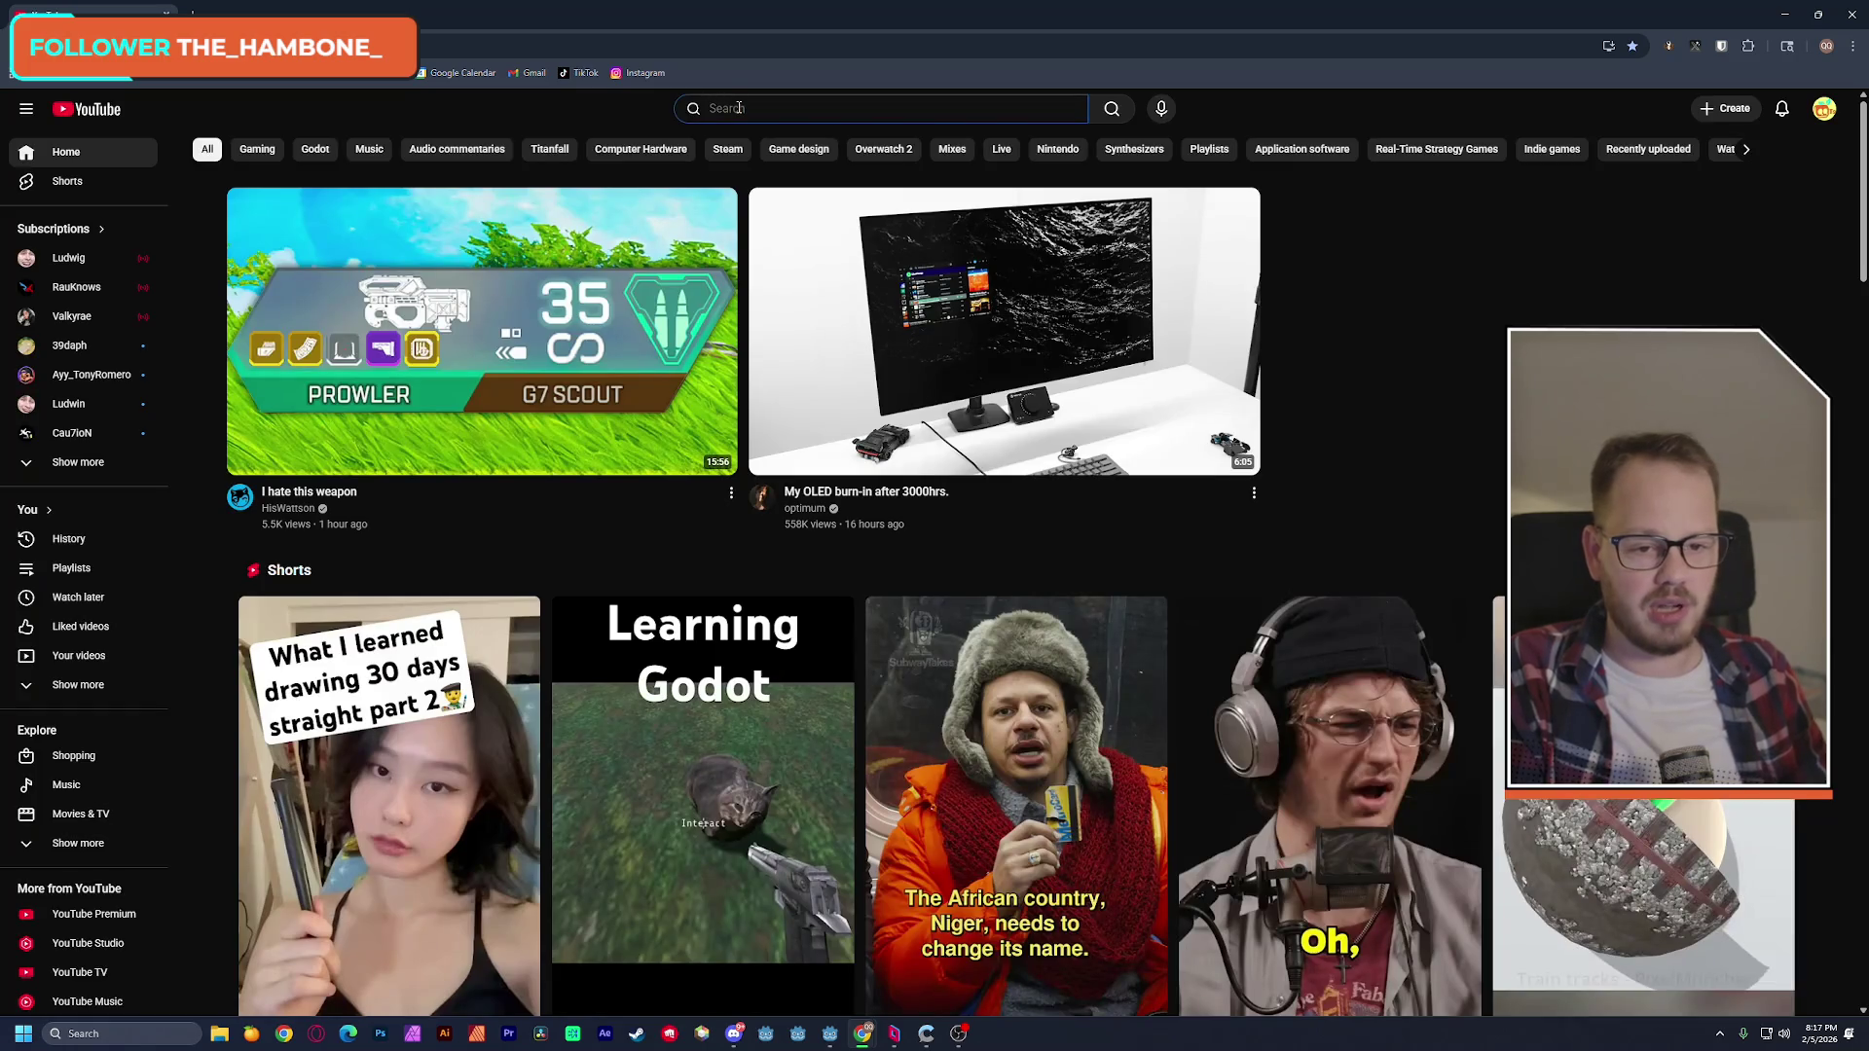
pyautogui.write('godot 4 ')
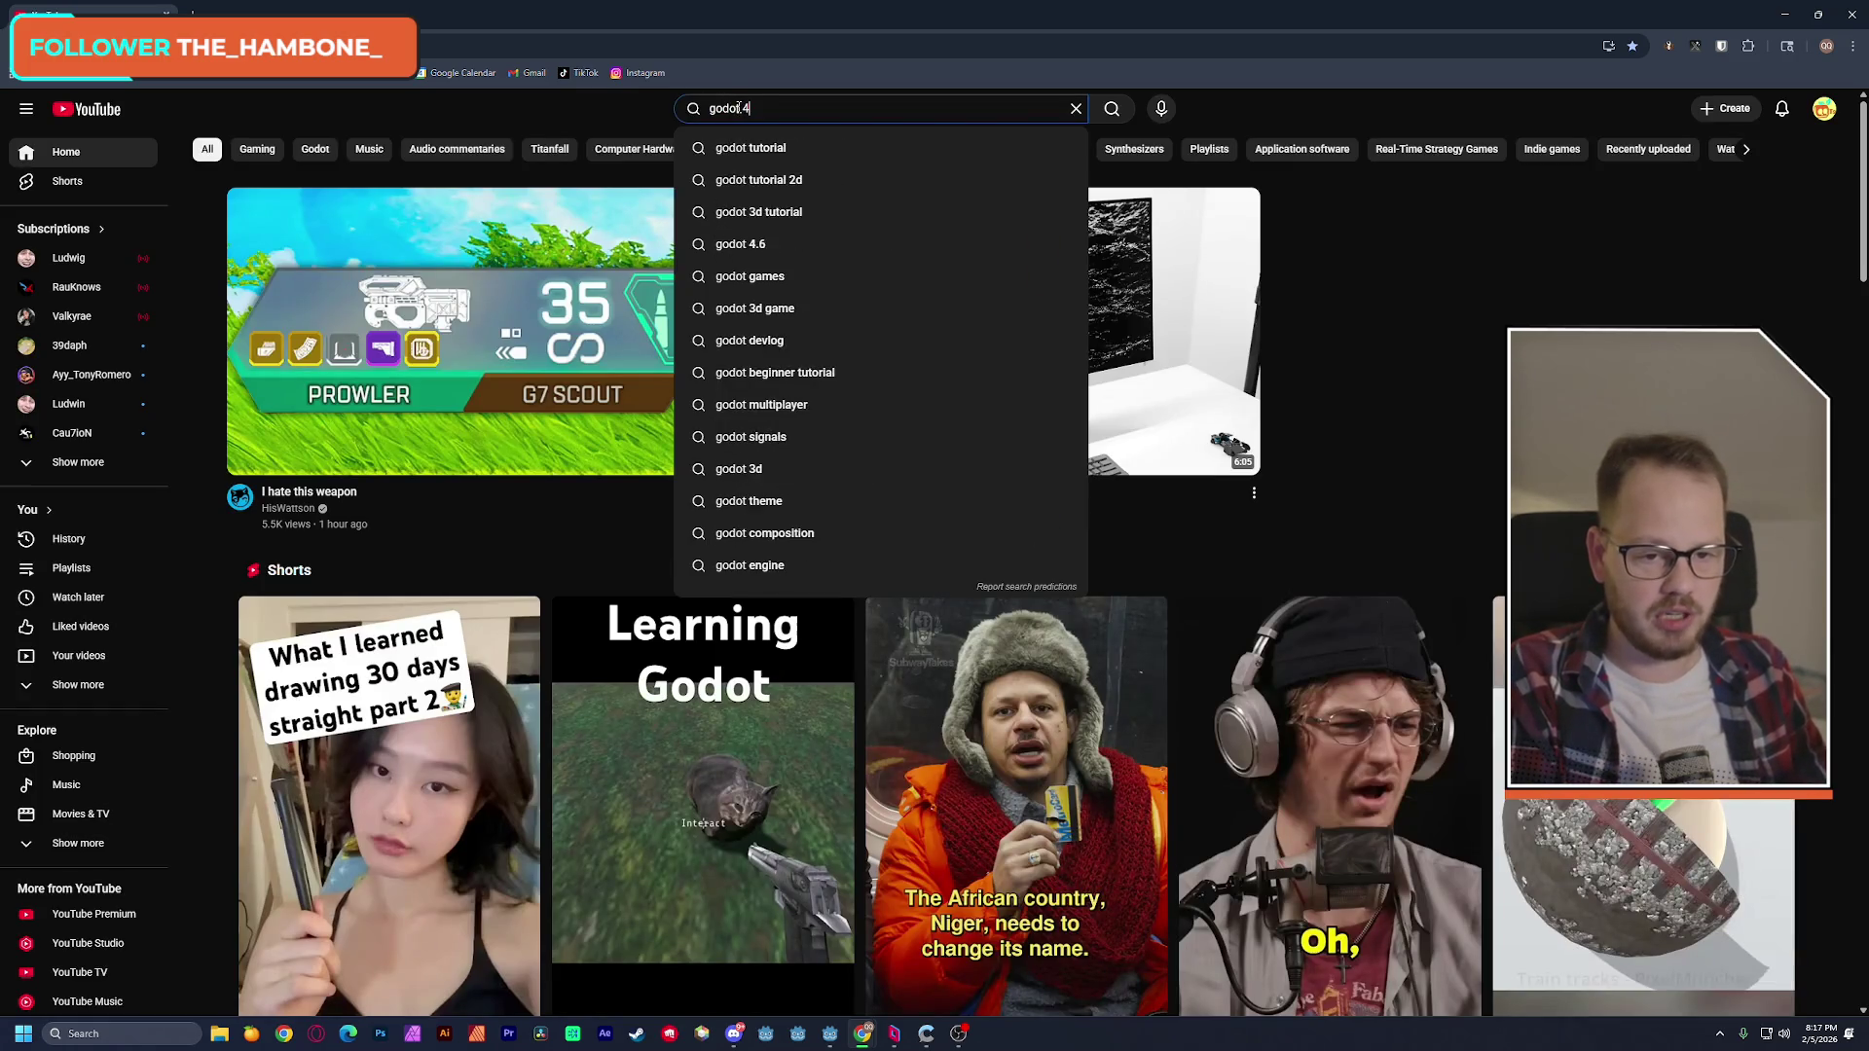
pyautogui.write('c')
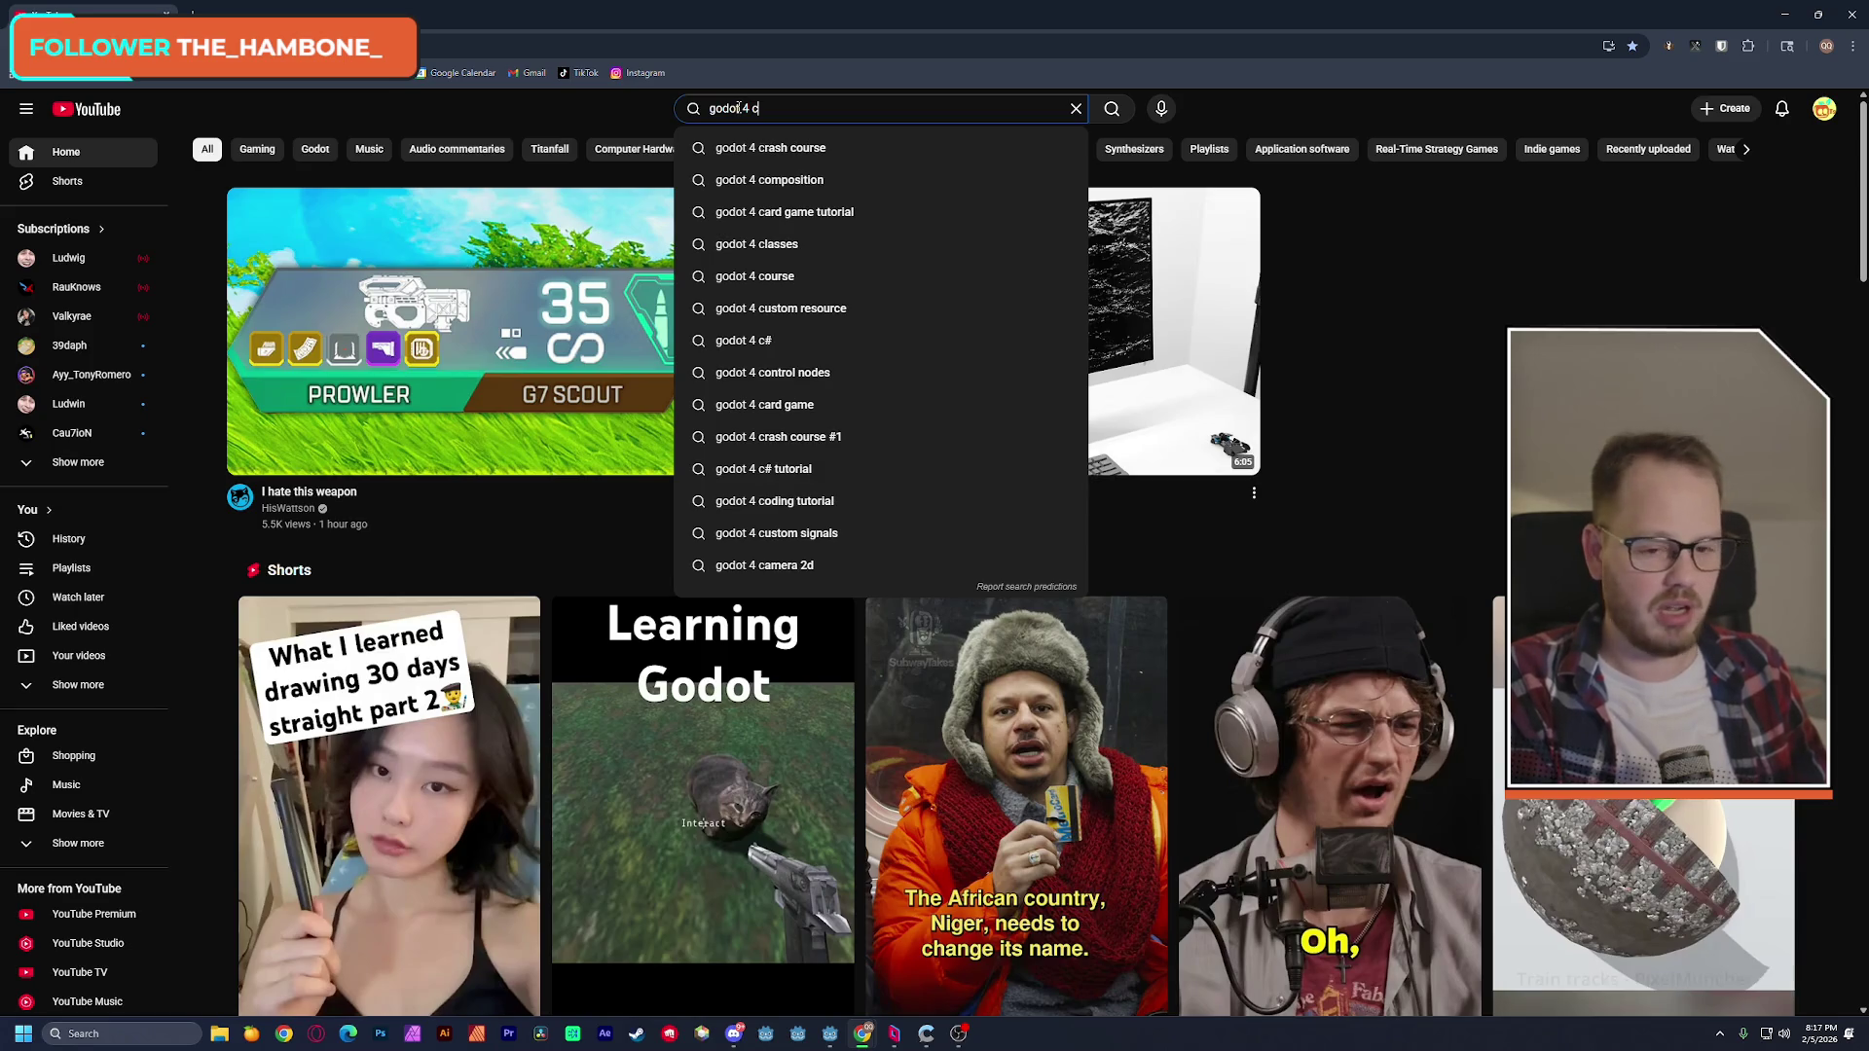
pyautogui.write('artoon shader')
pyautogui.press('Return')
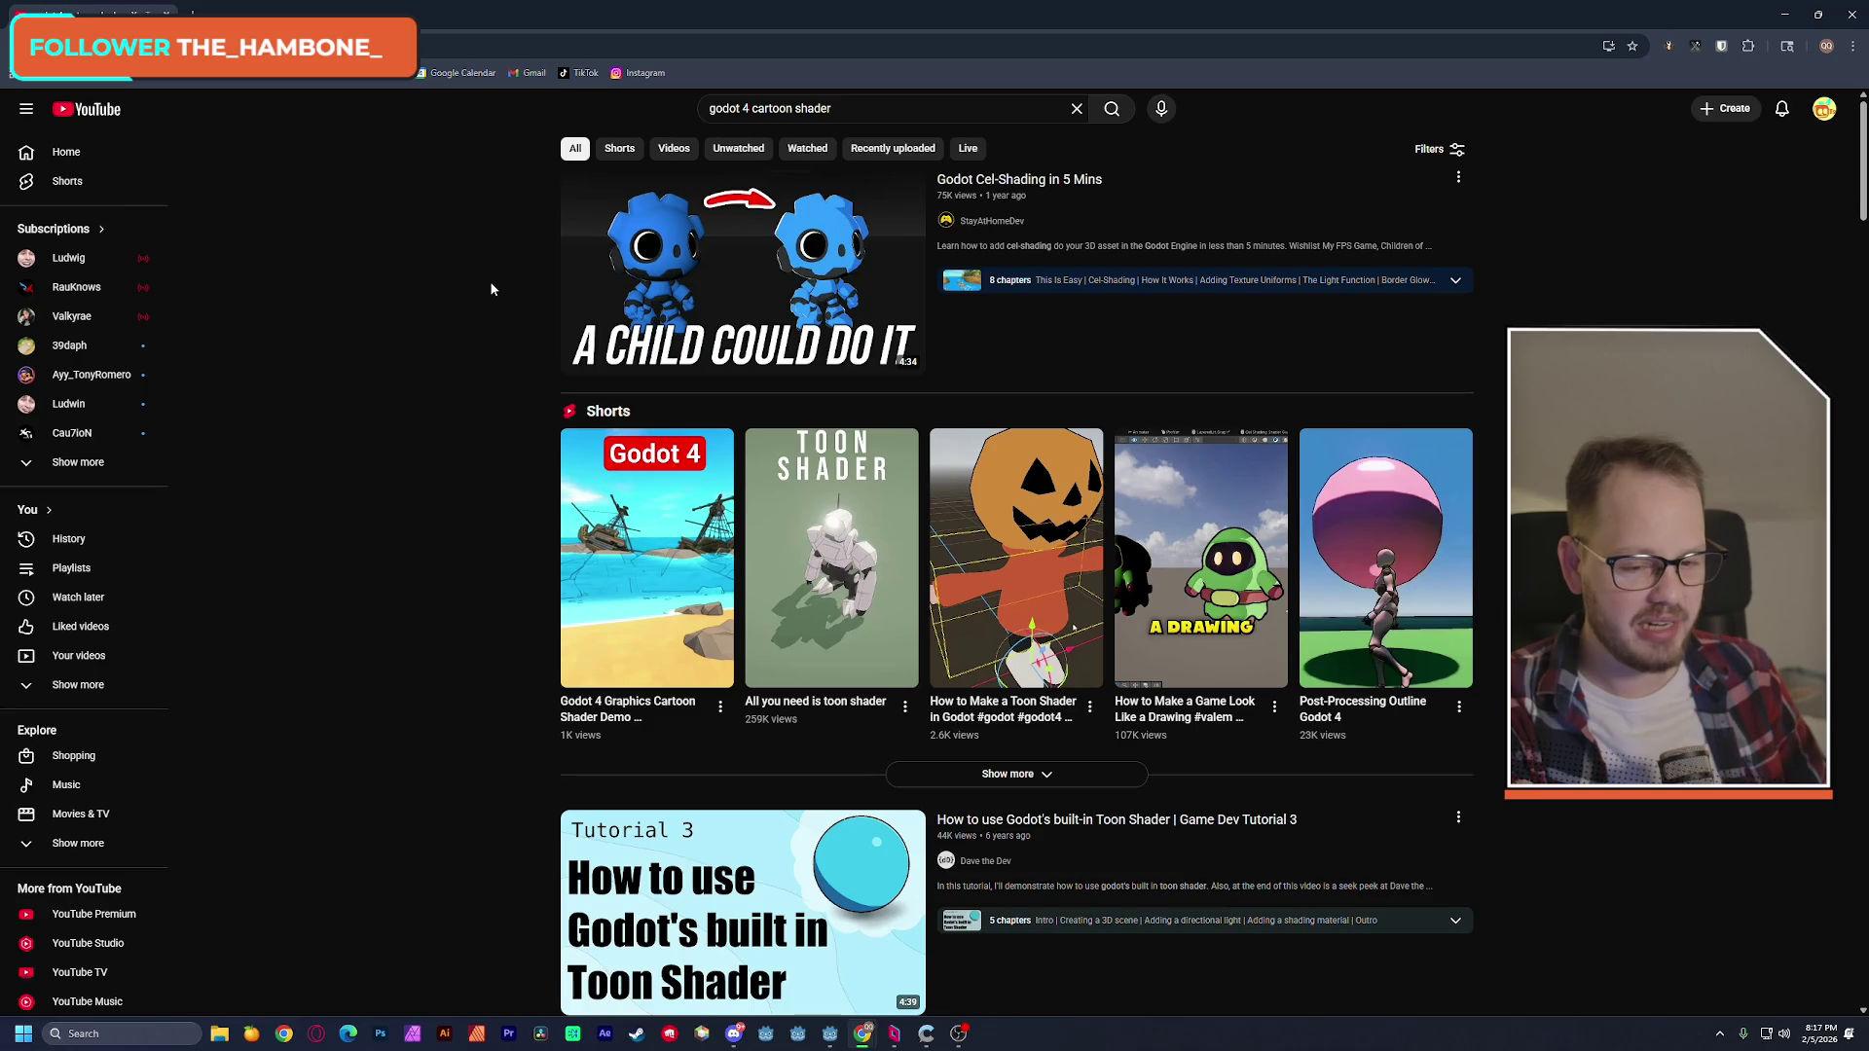
pyautogui.hotkey('ctrl', 't')
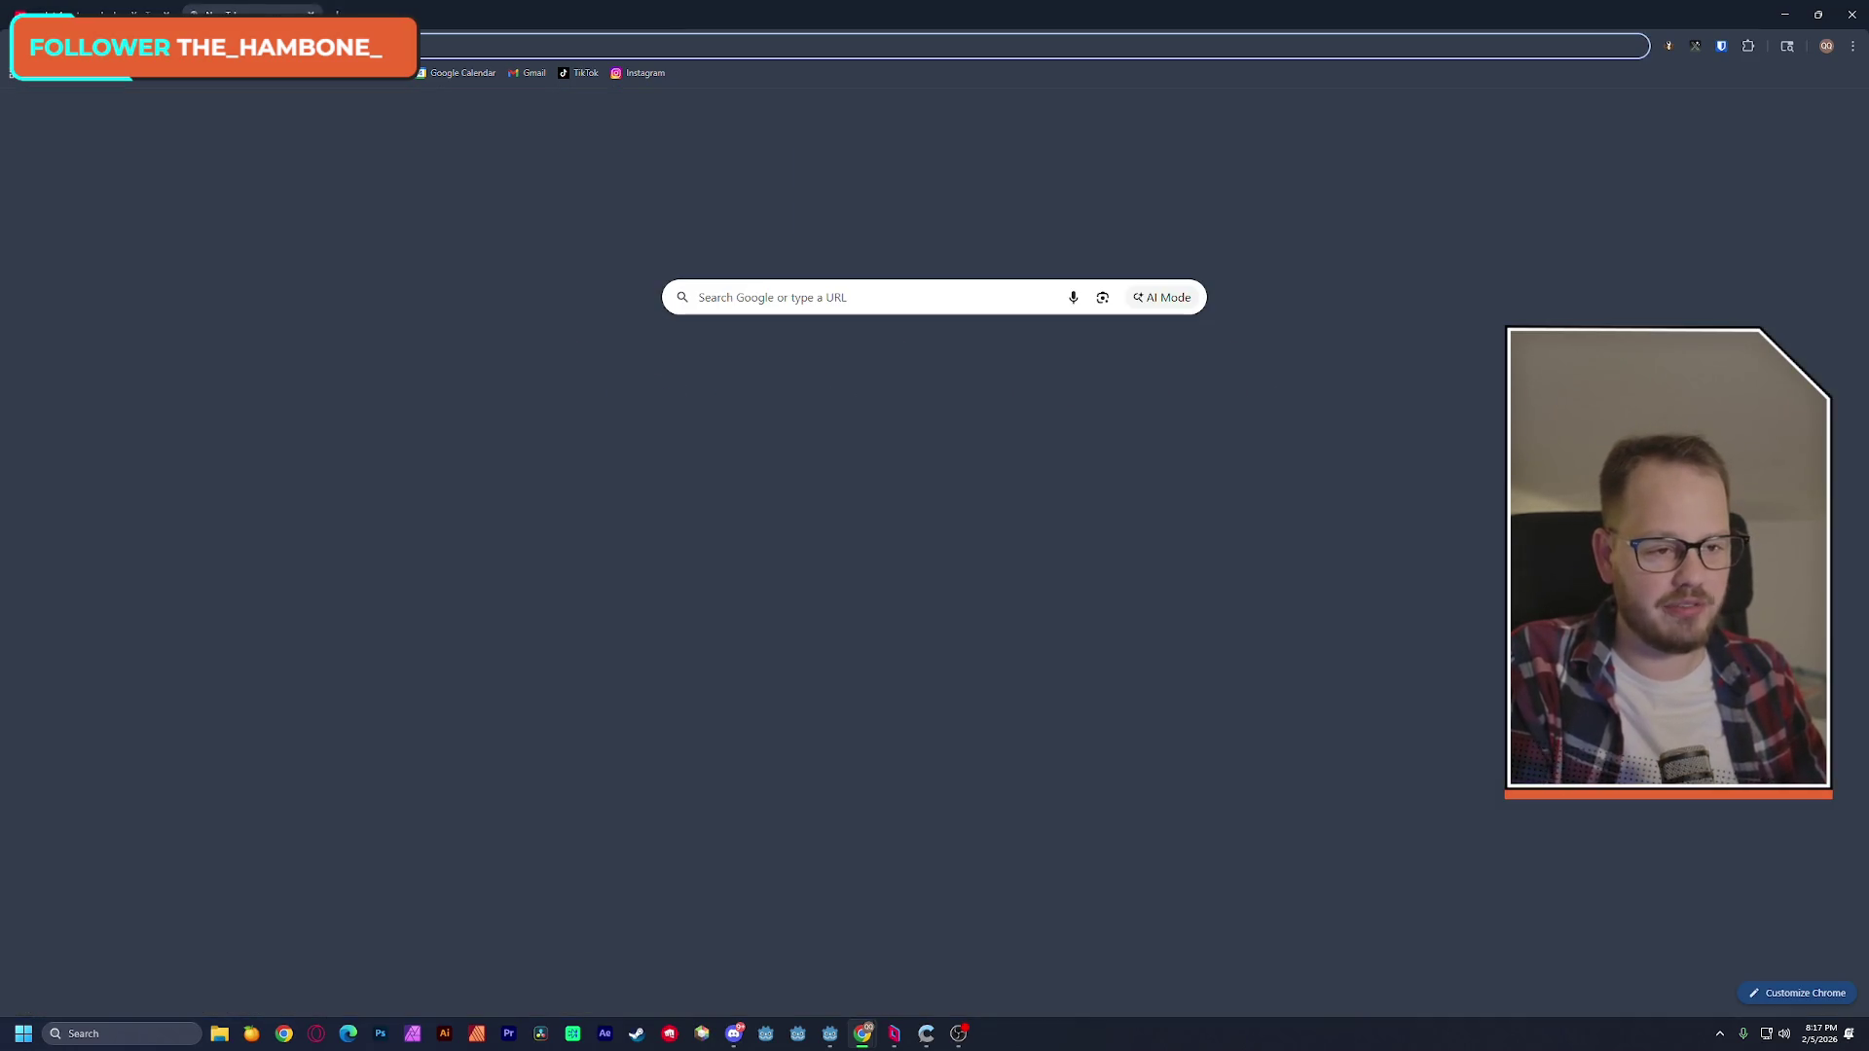
# Search Google for 'low poly 3D models' and open the 3D Models result.
pyautogui.write('low poly')
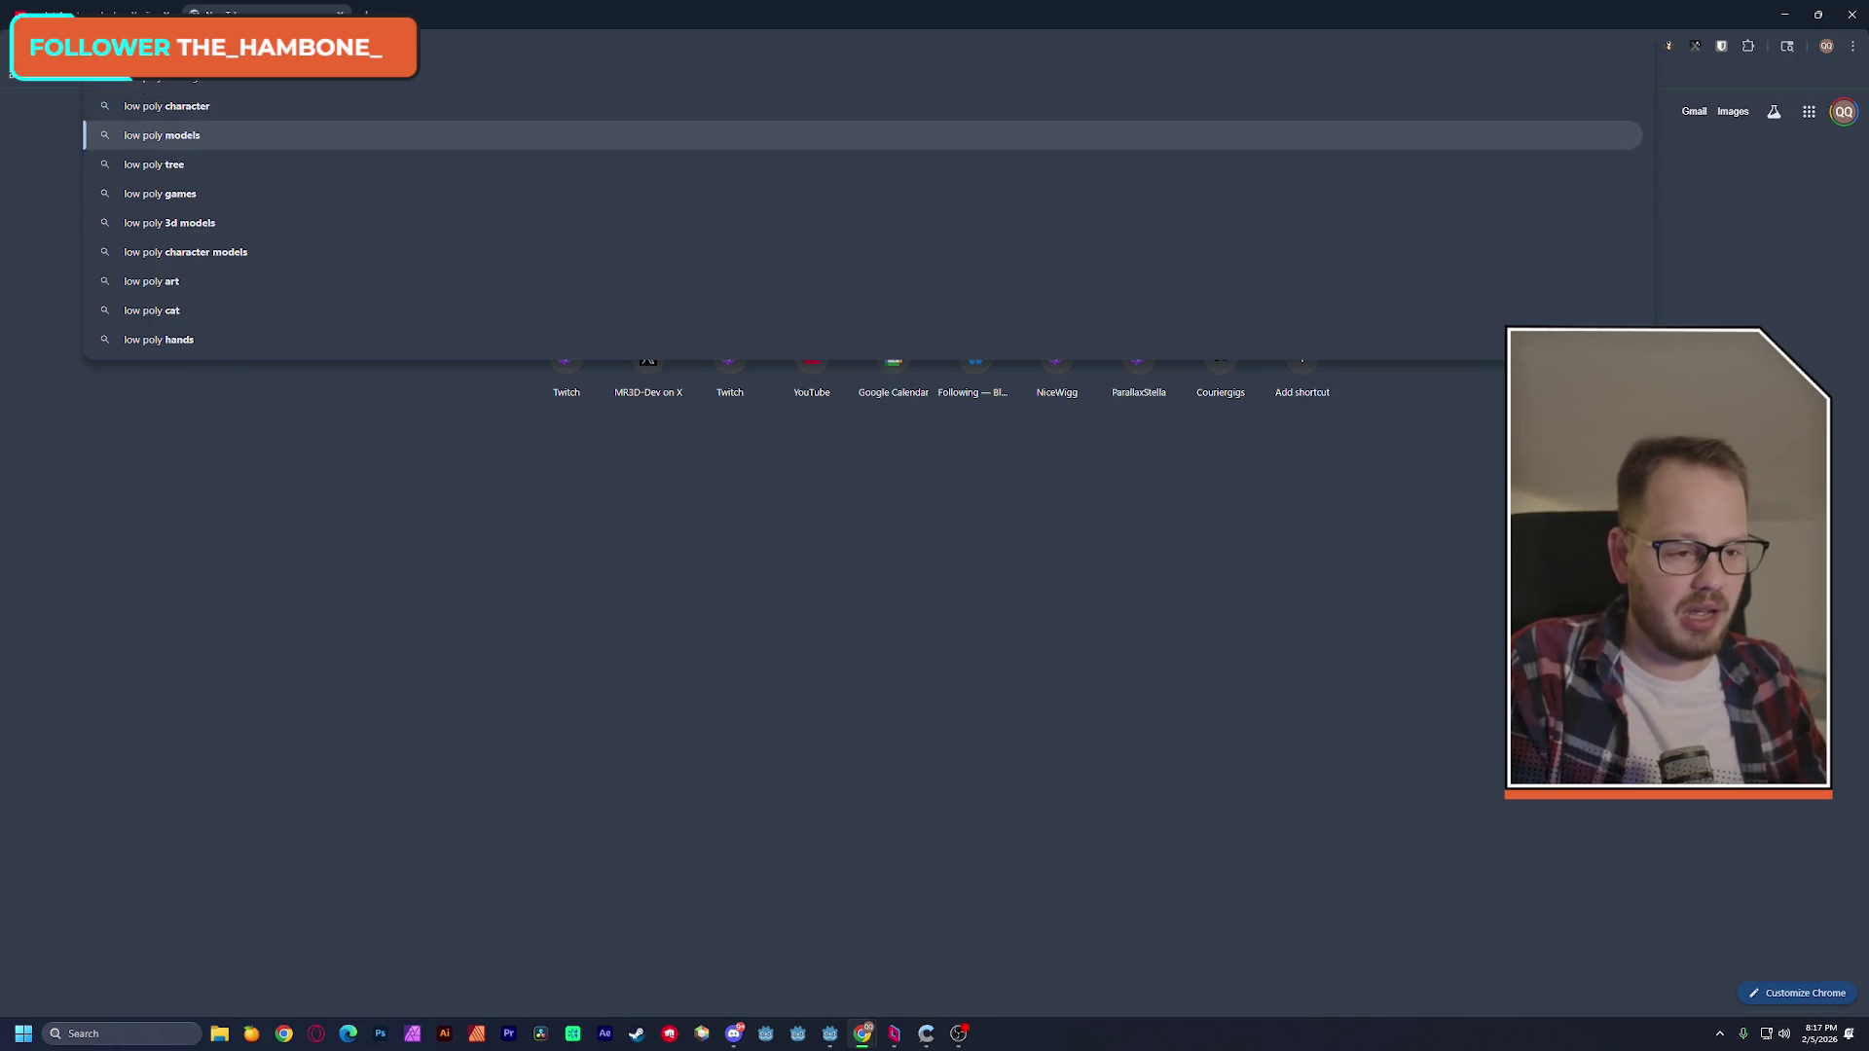
pyautogui.click(283, 142)
pyautogui.click(214, 125)
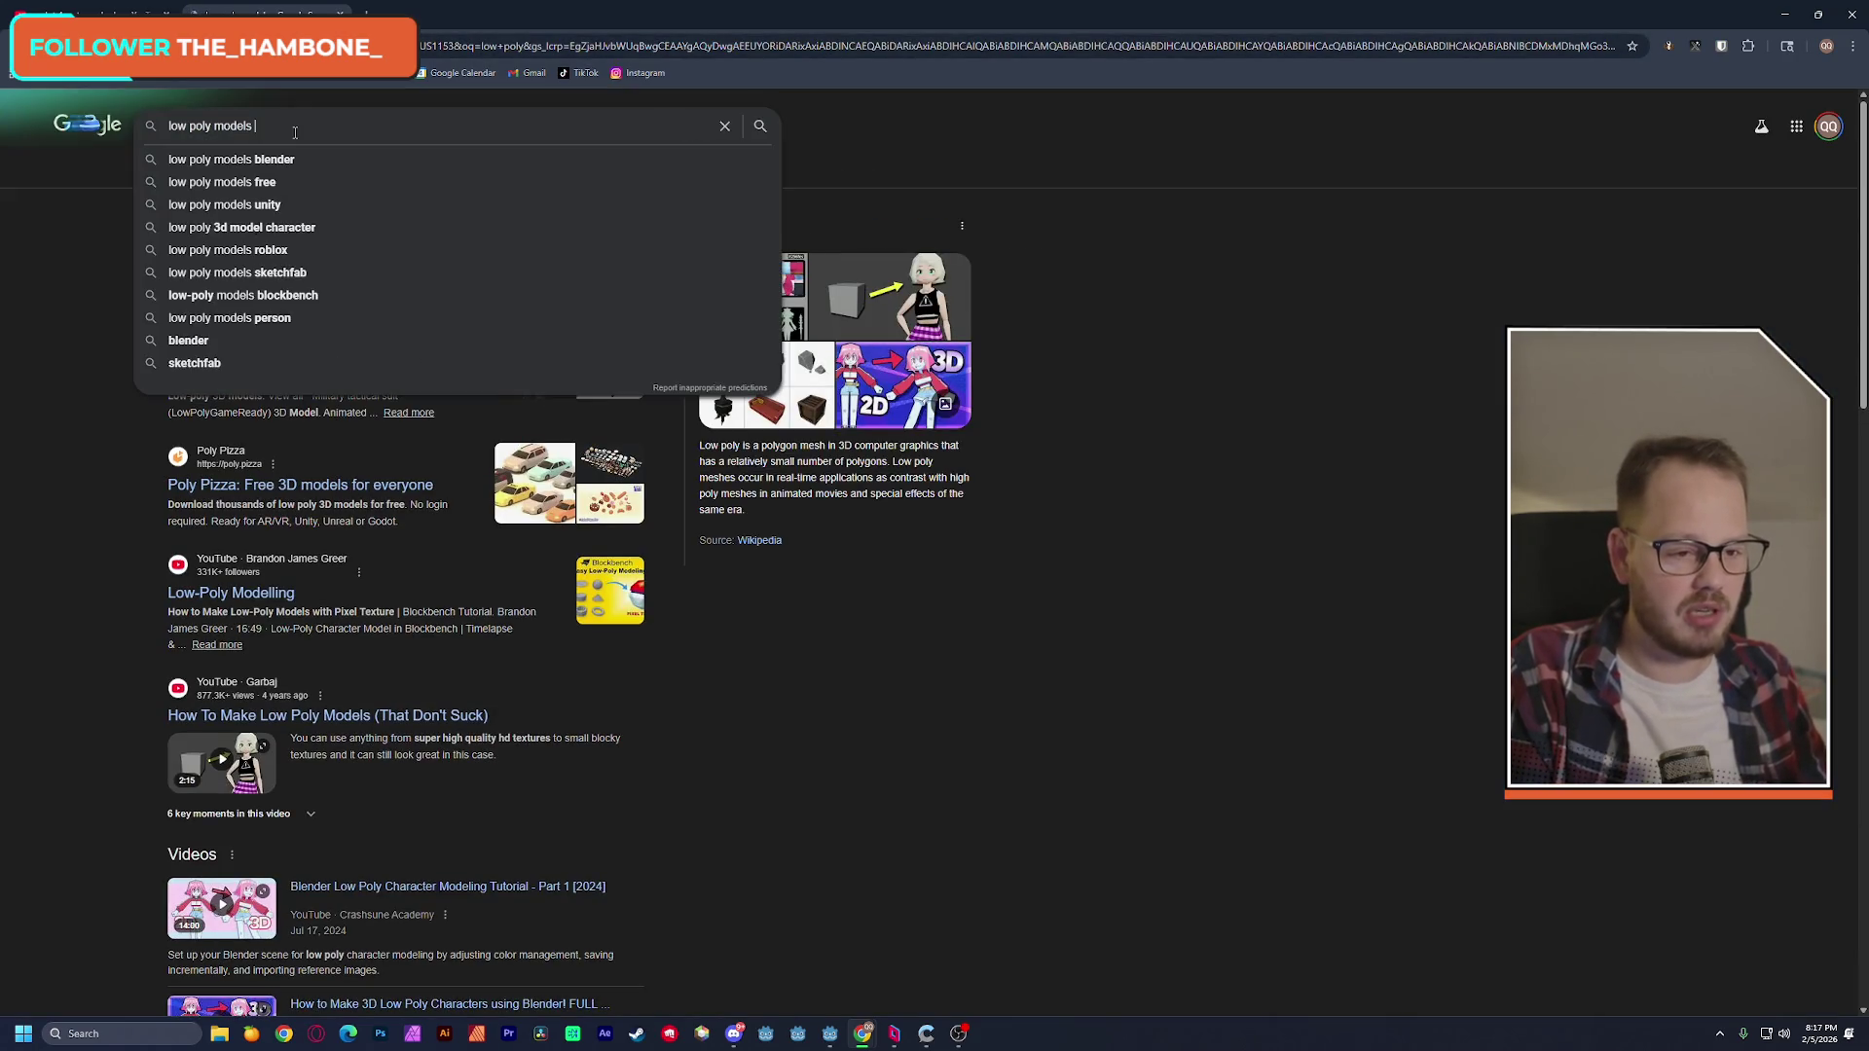
pyautogui.write('3D')
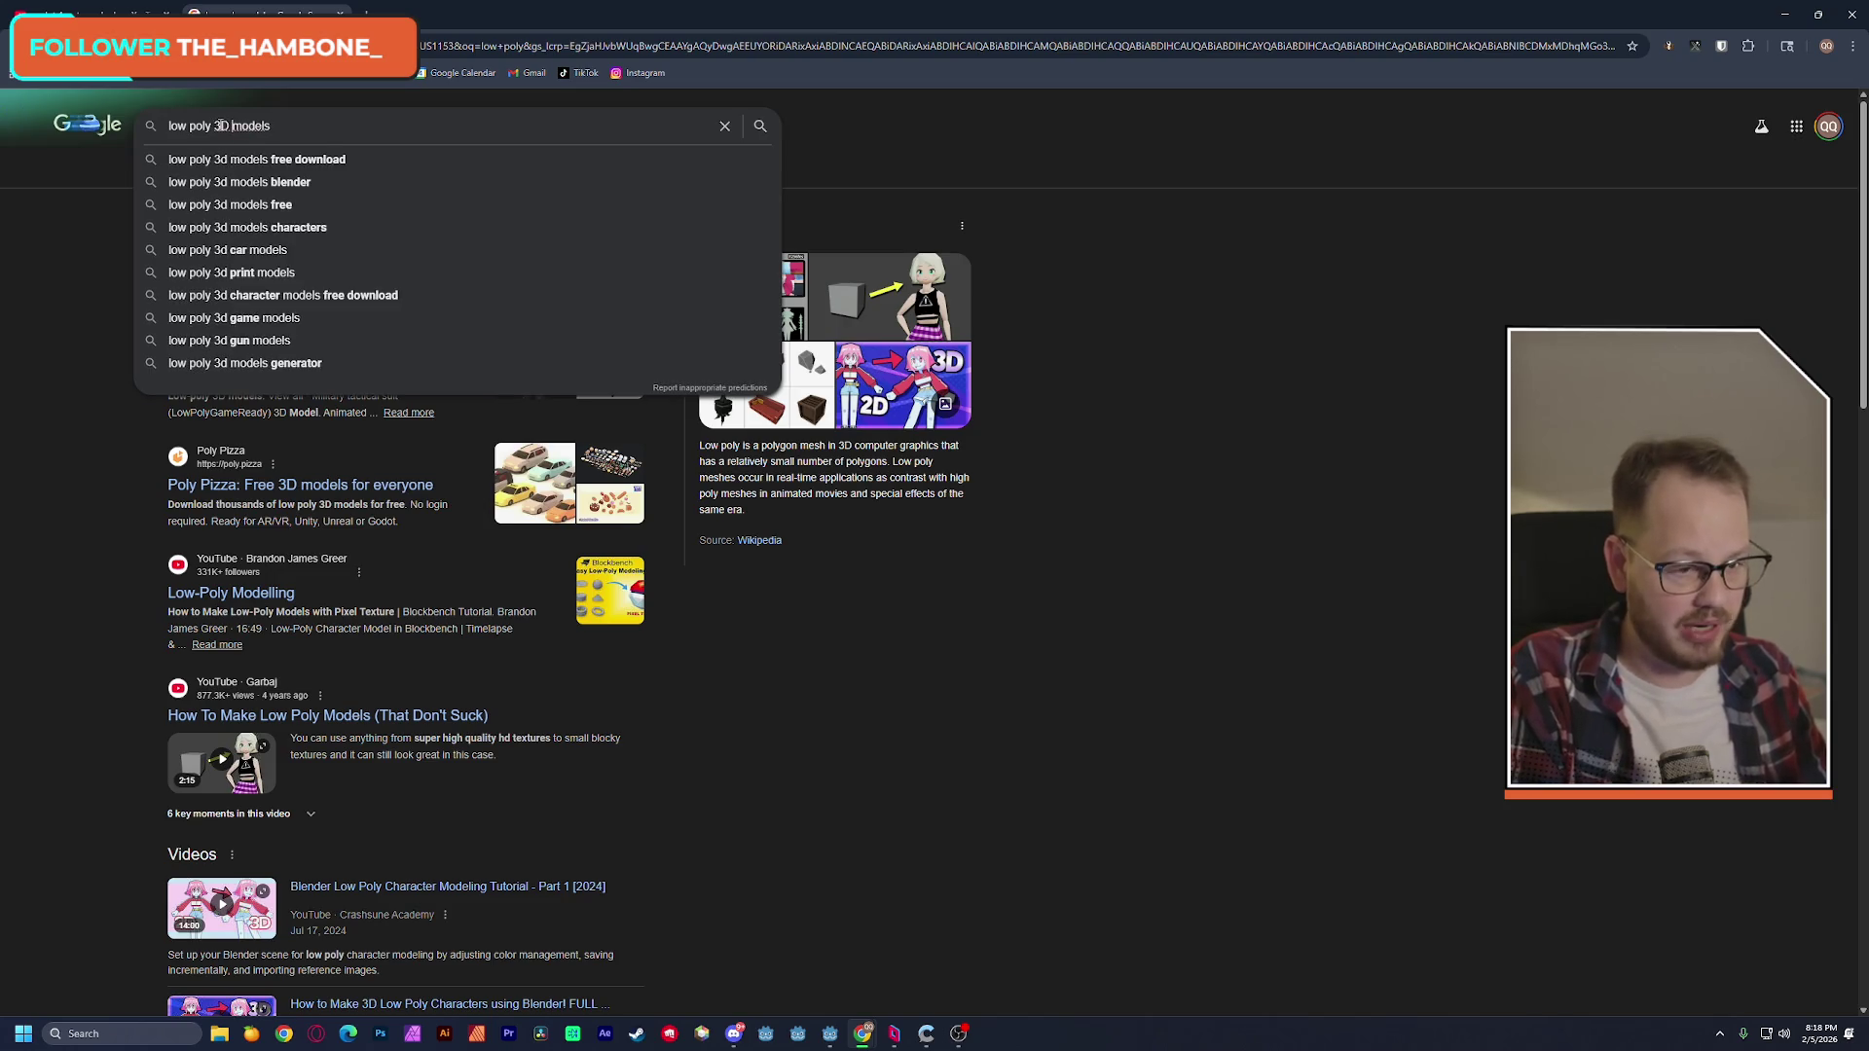
pyautogui.press('Return')
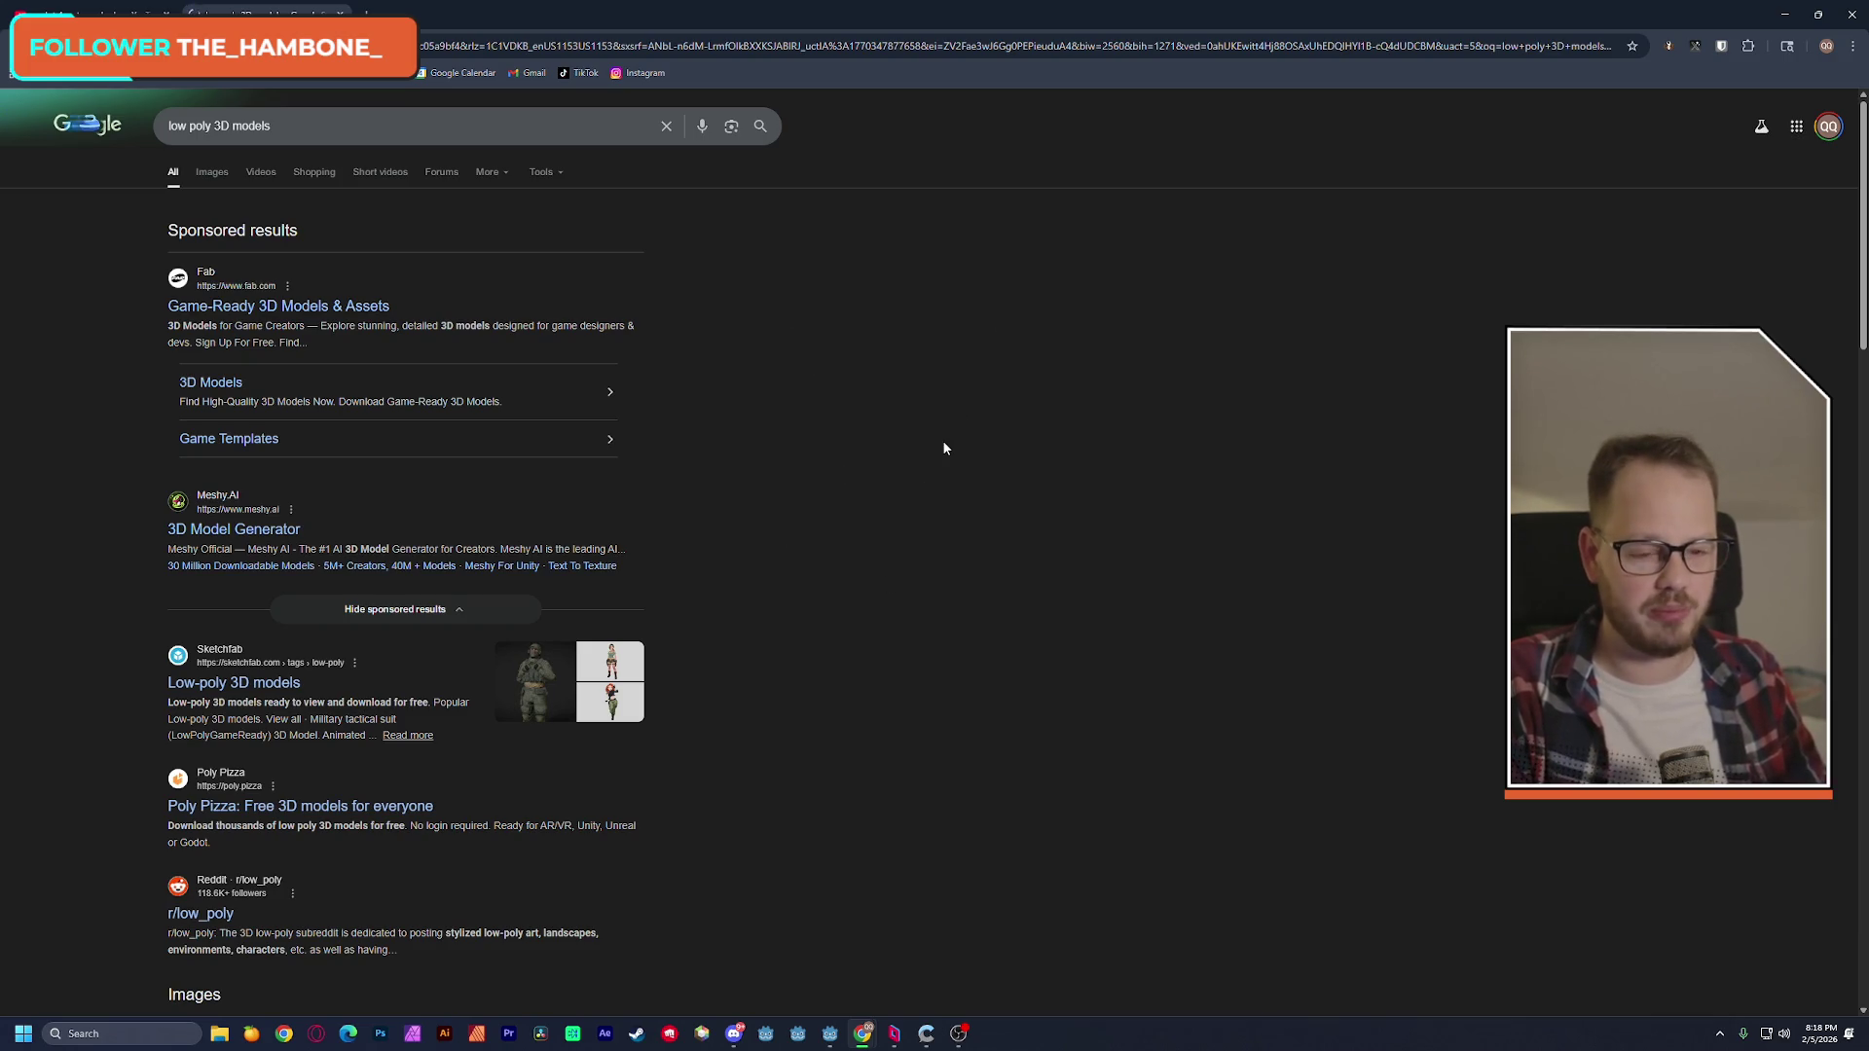
pyautogui.click(605, 396)
# In a new tab, go to the Kenney website and browse its free game assets grid.
pyautogui.hotkey('ctrl', 't')
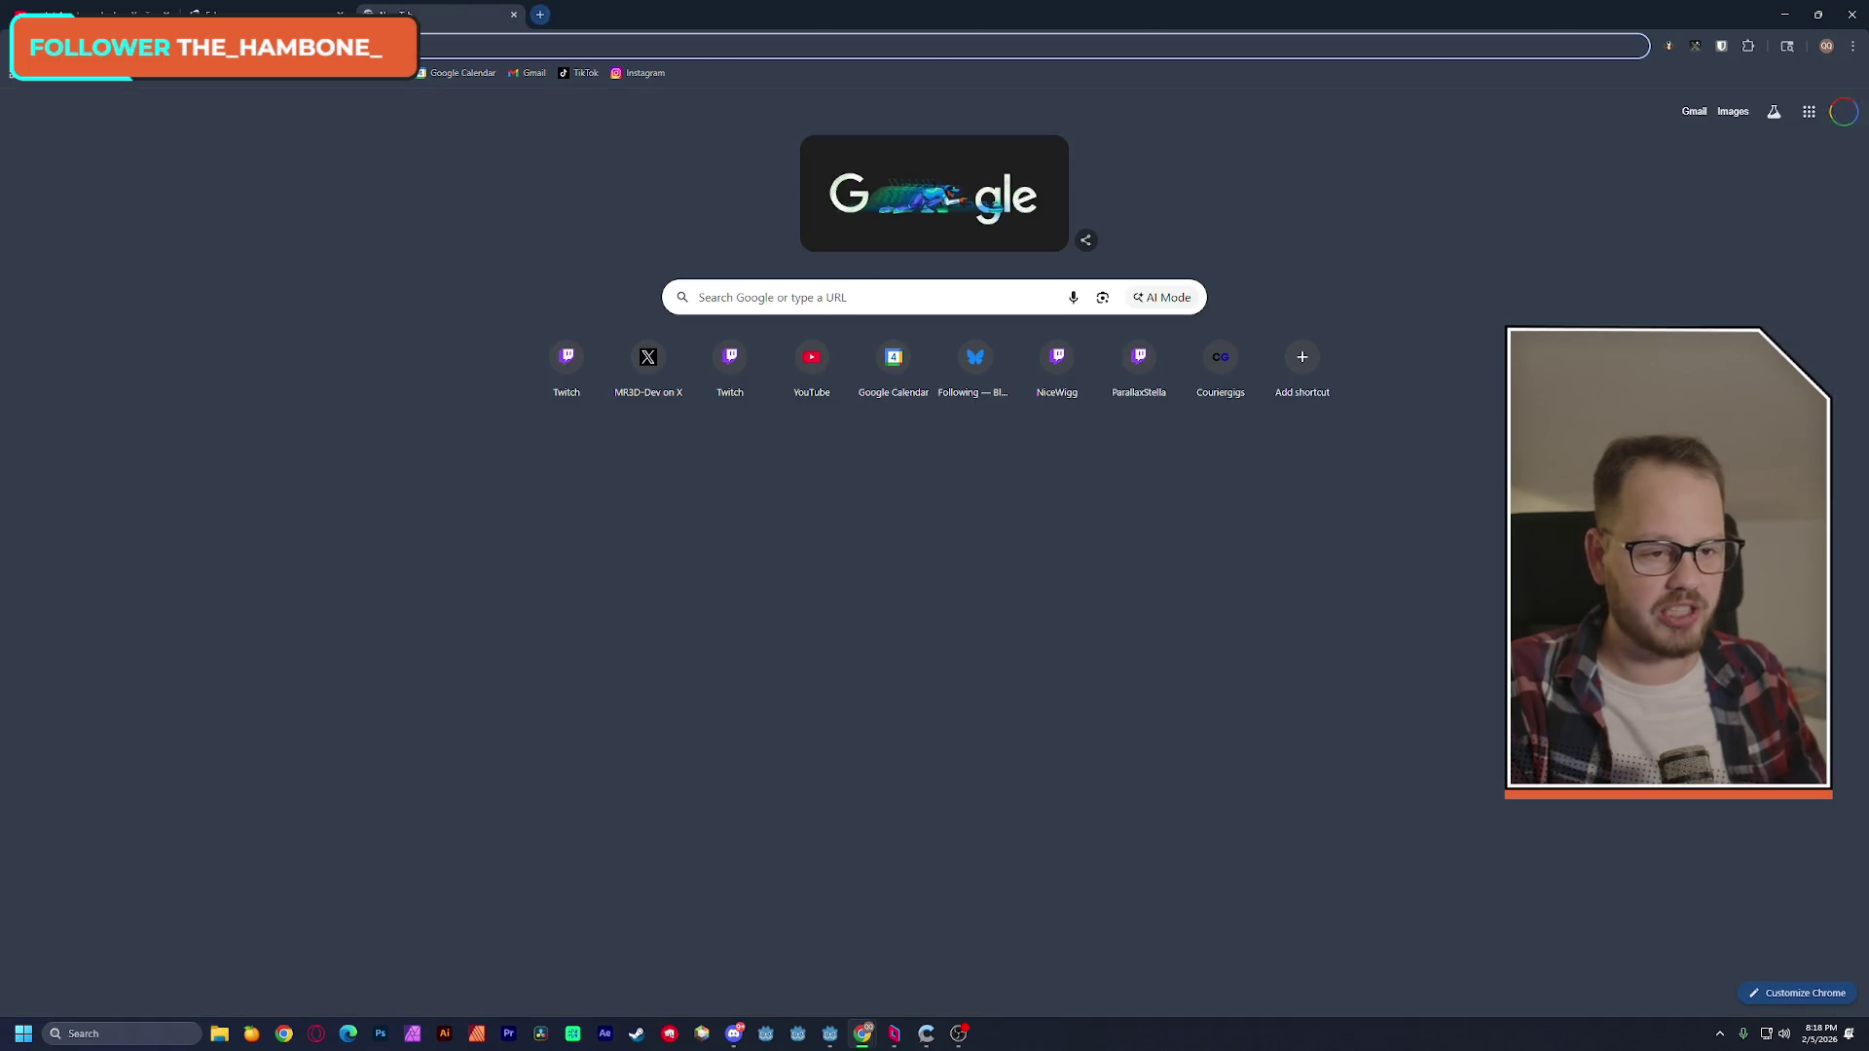
pyautogui.write('ken')
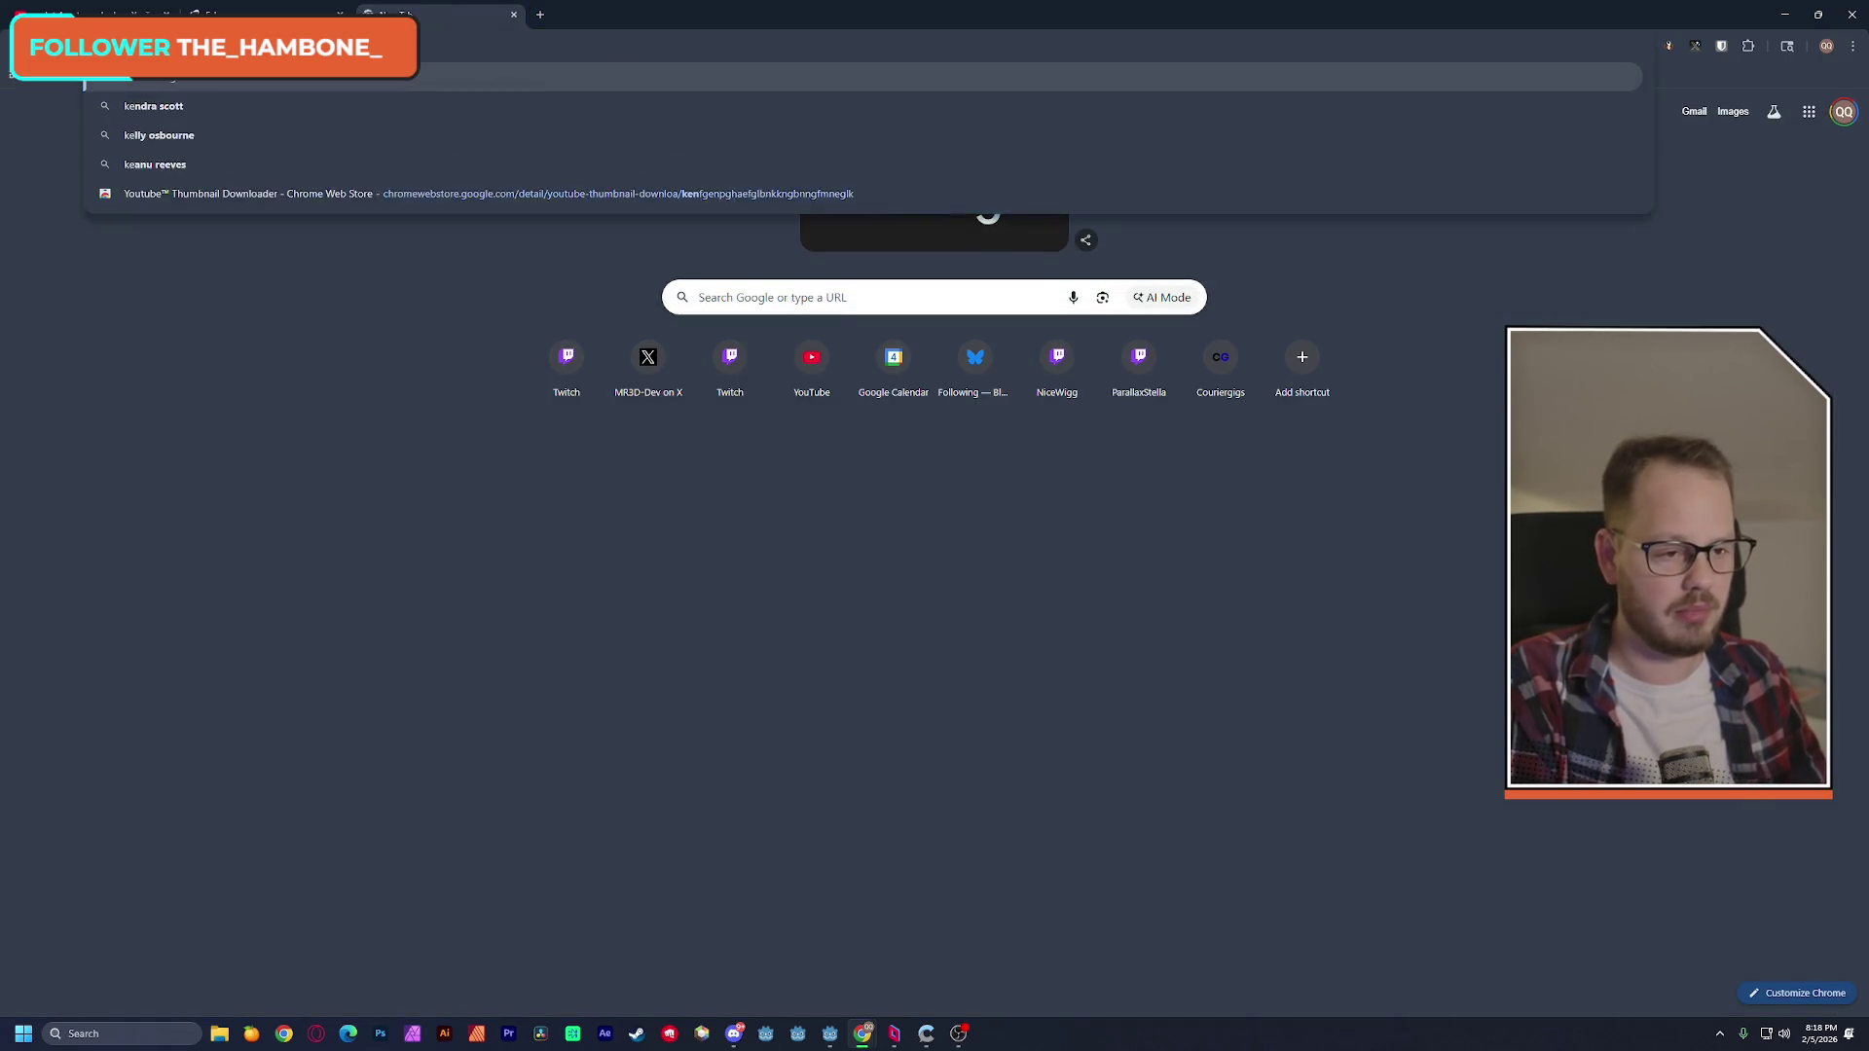
pyautogui.press('BackSpace')
pyautogui.press('BackSpace')
pyautogui.press('BackSpace')
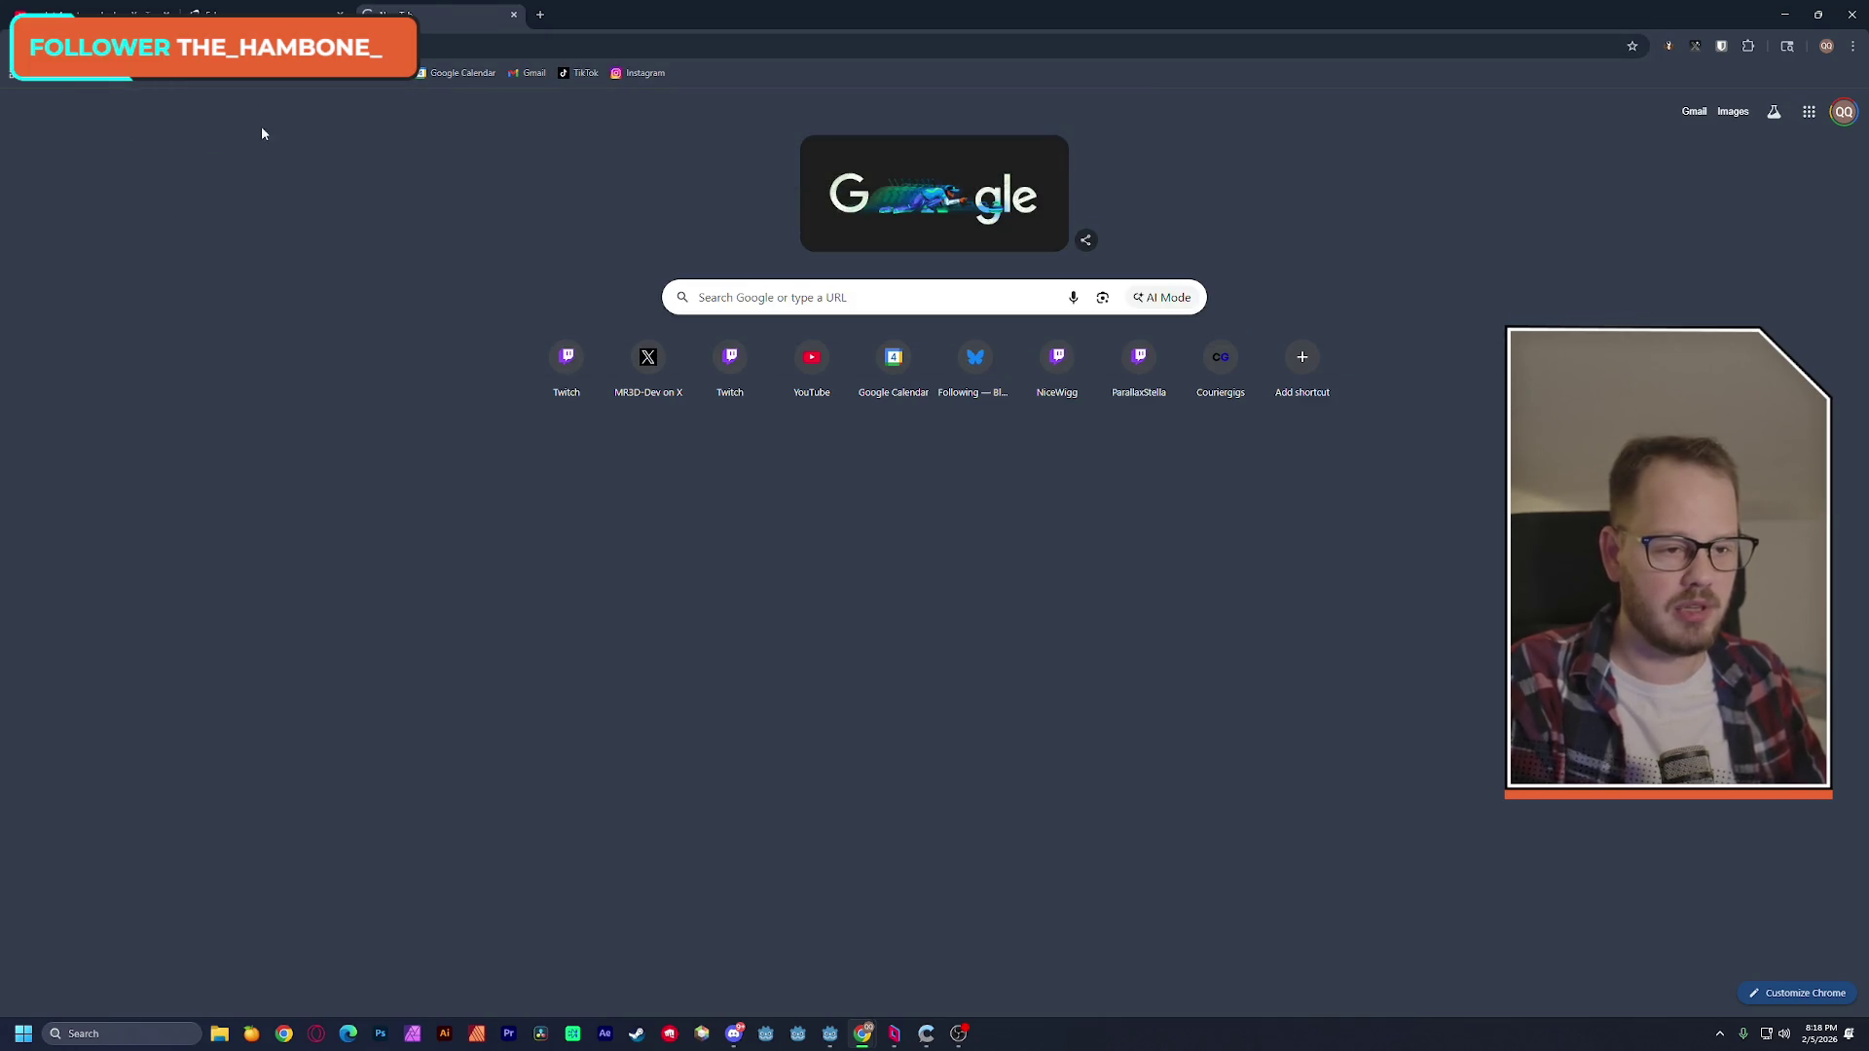
pyautogui.press('Return')
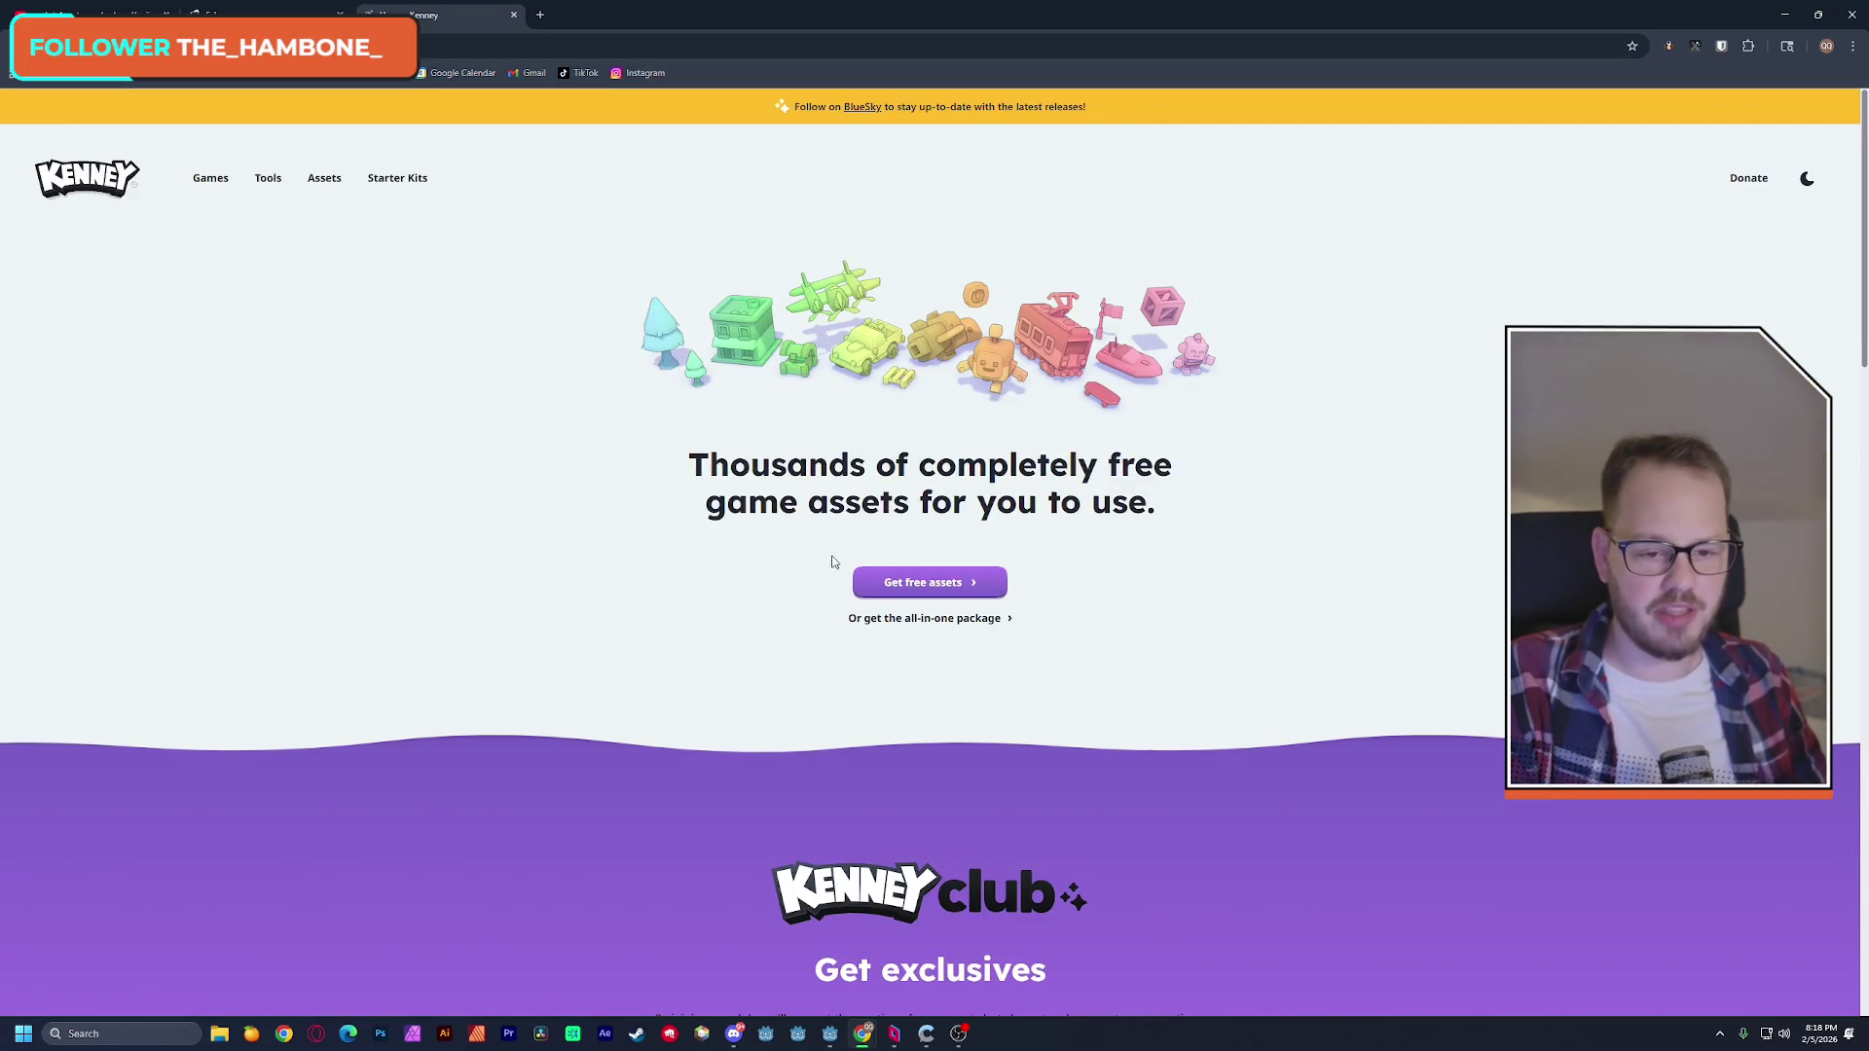
pyautogui.click(920, 582)
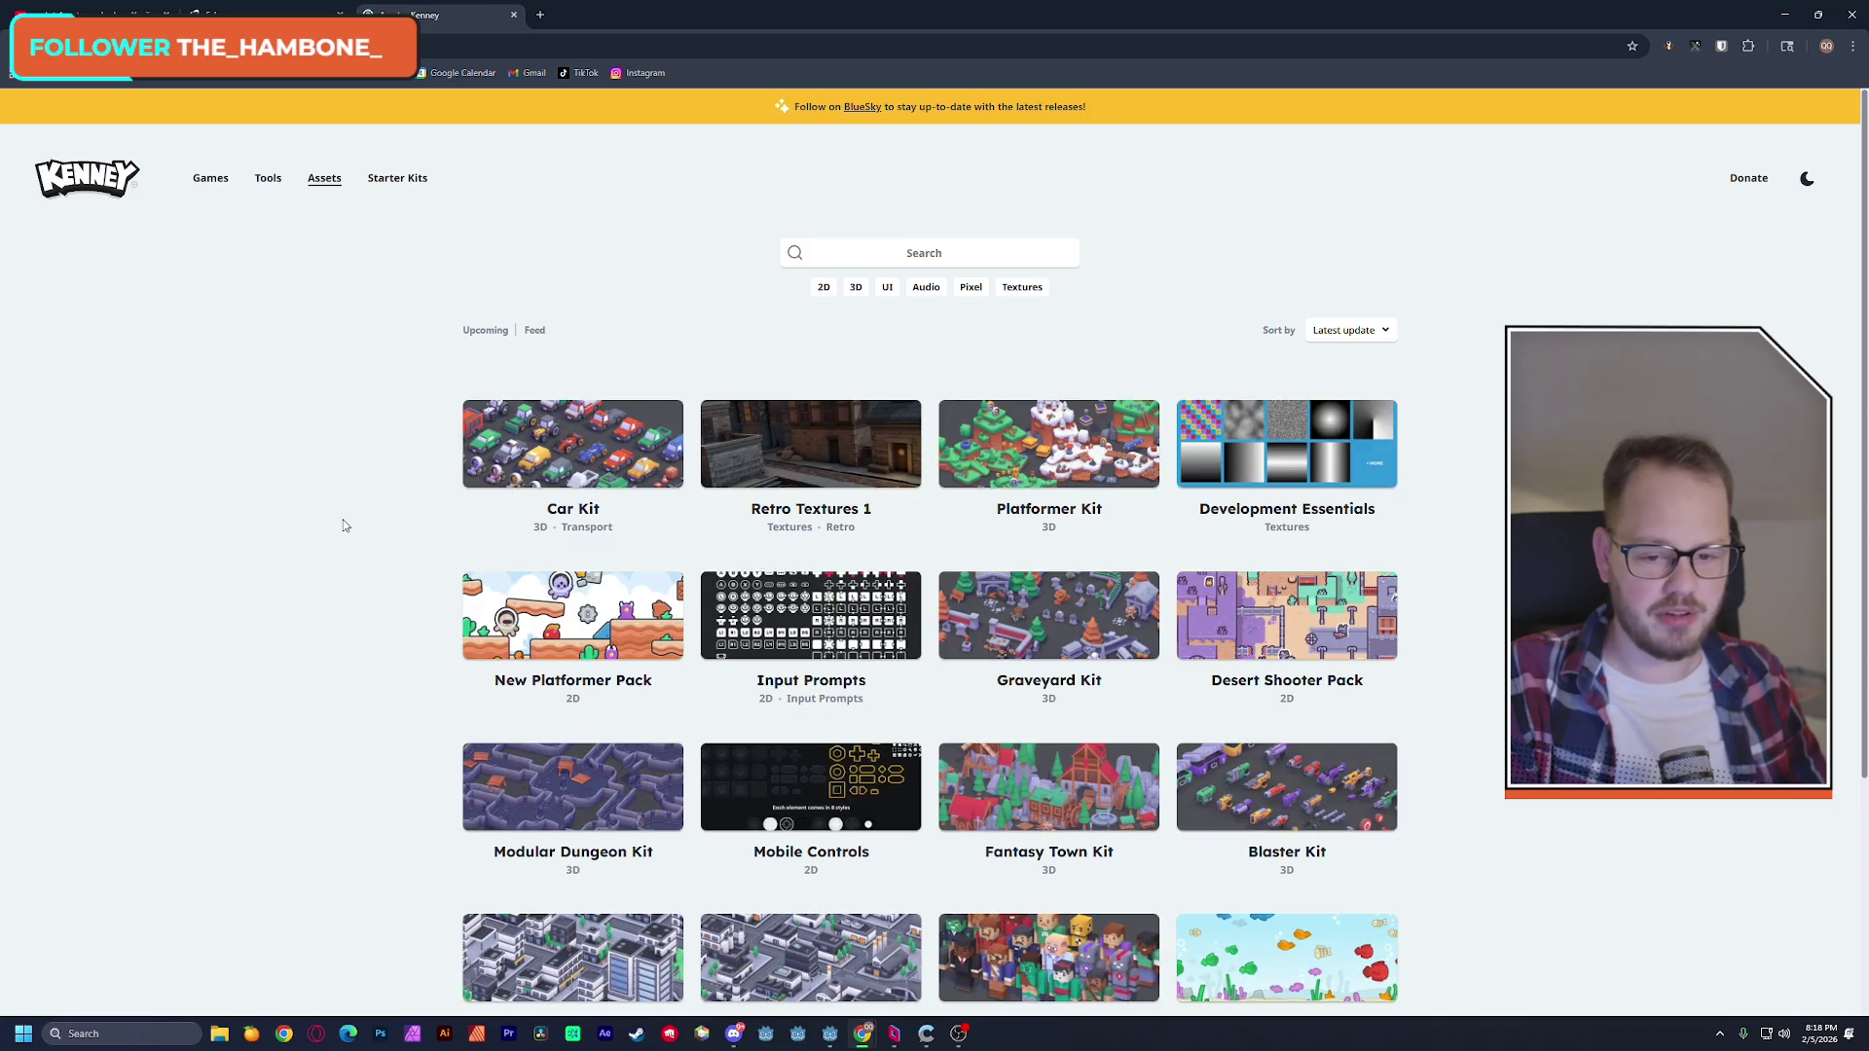
pyautogui.scroll(-3, 342, 527)
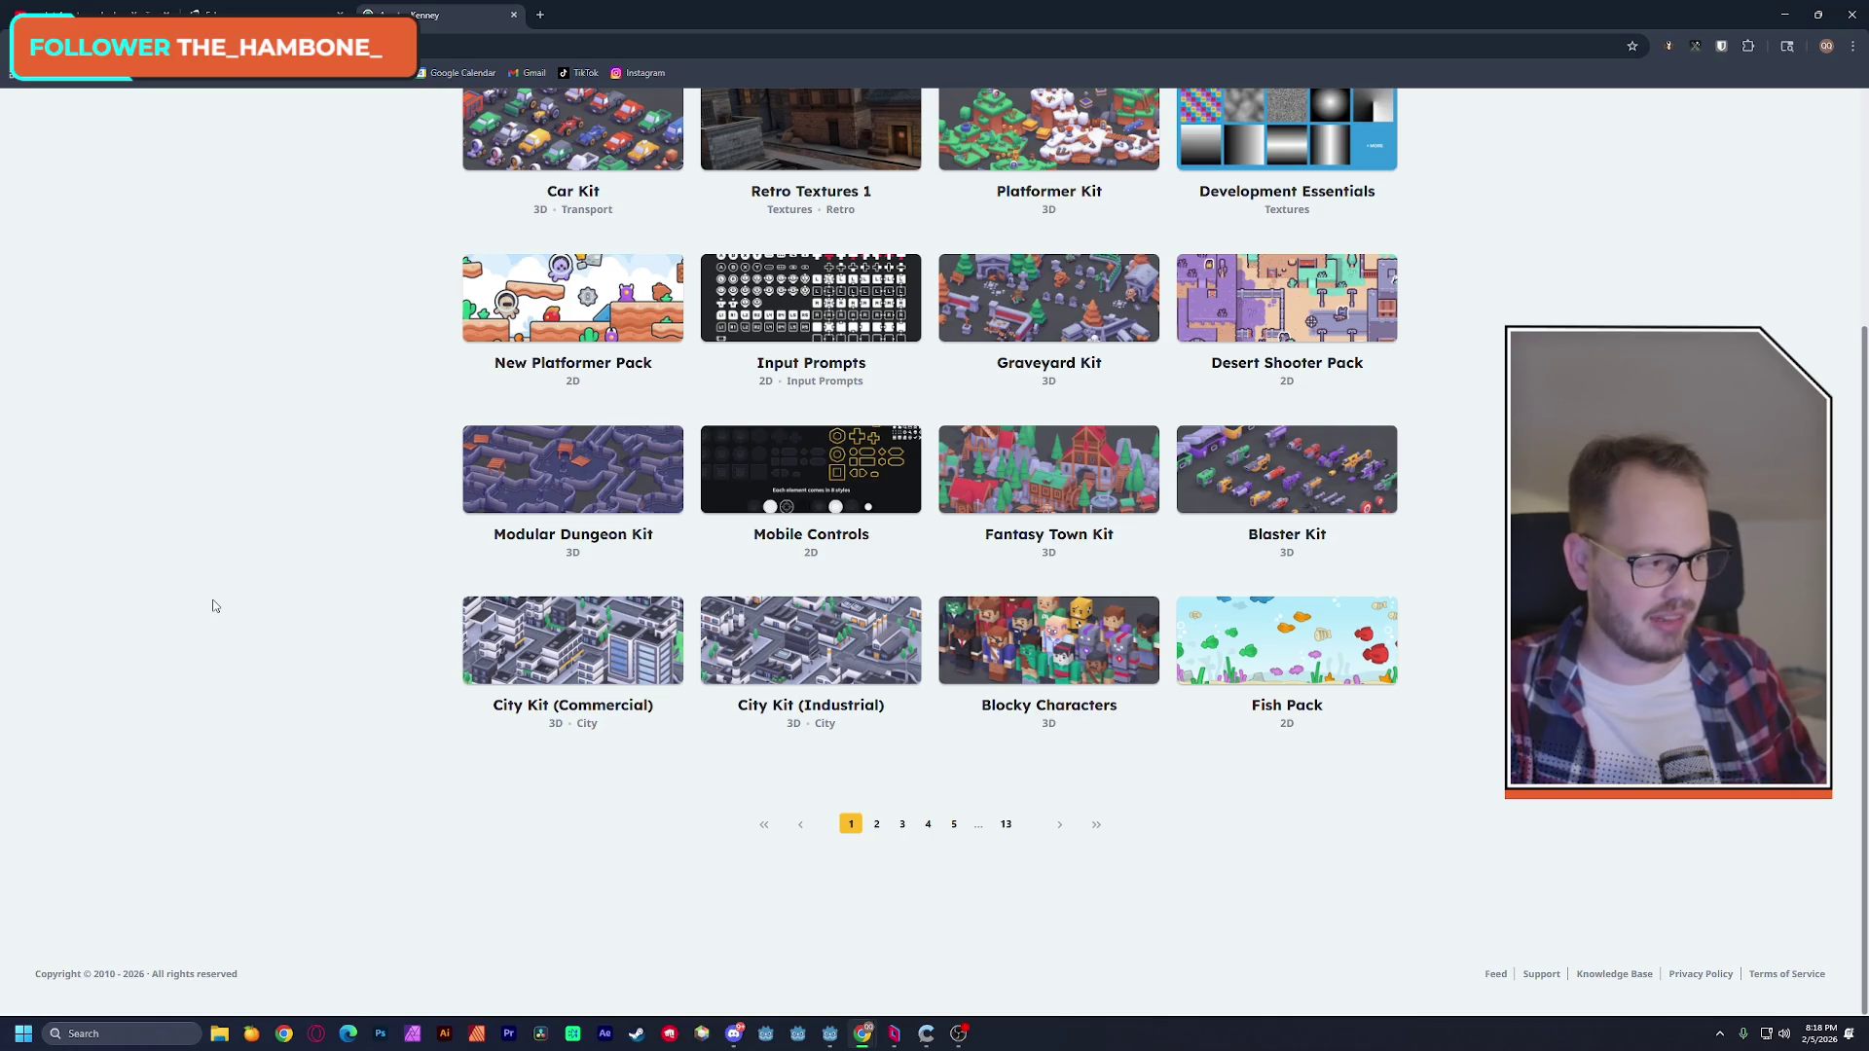
pyautogui.scroll(3, 214, 605)
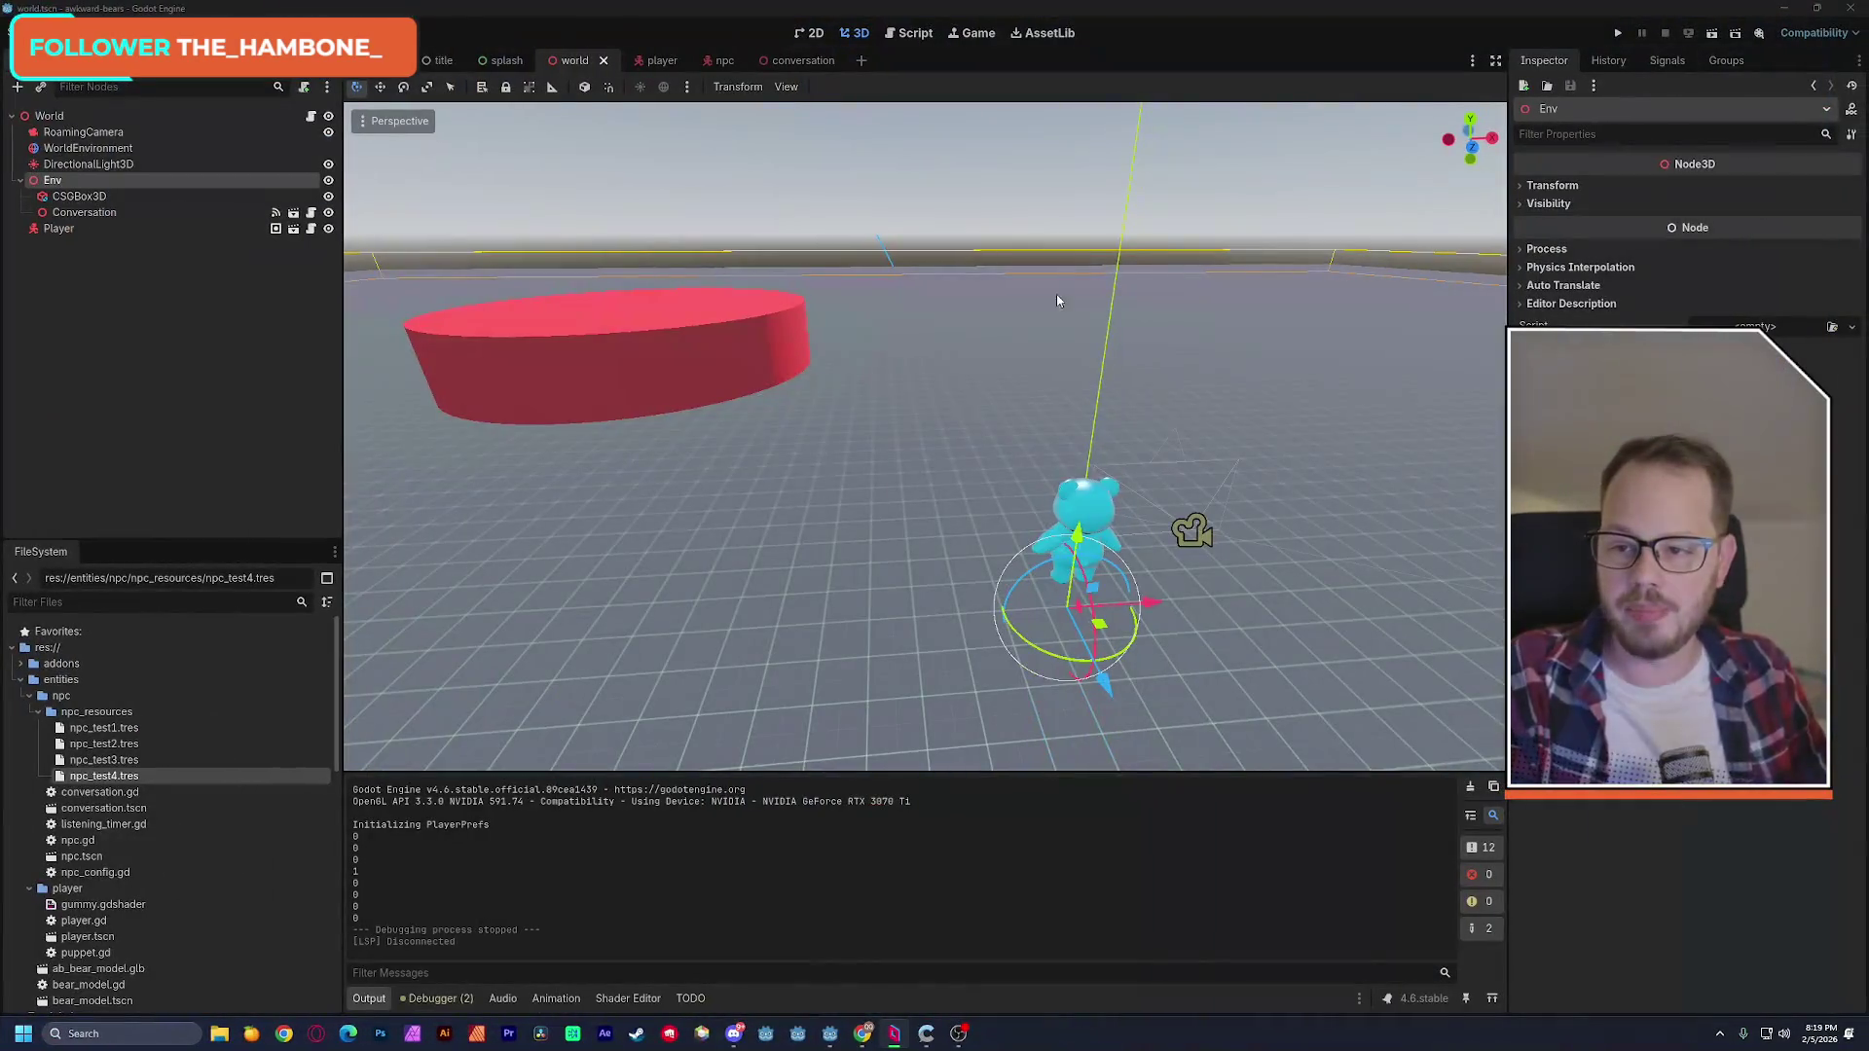
pyautogui.scroll(-5, 934, 334)
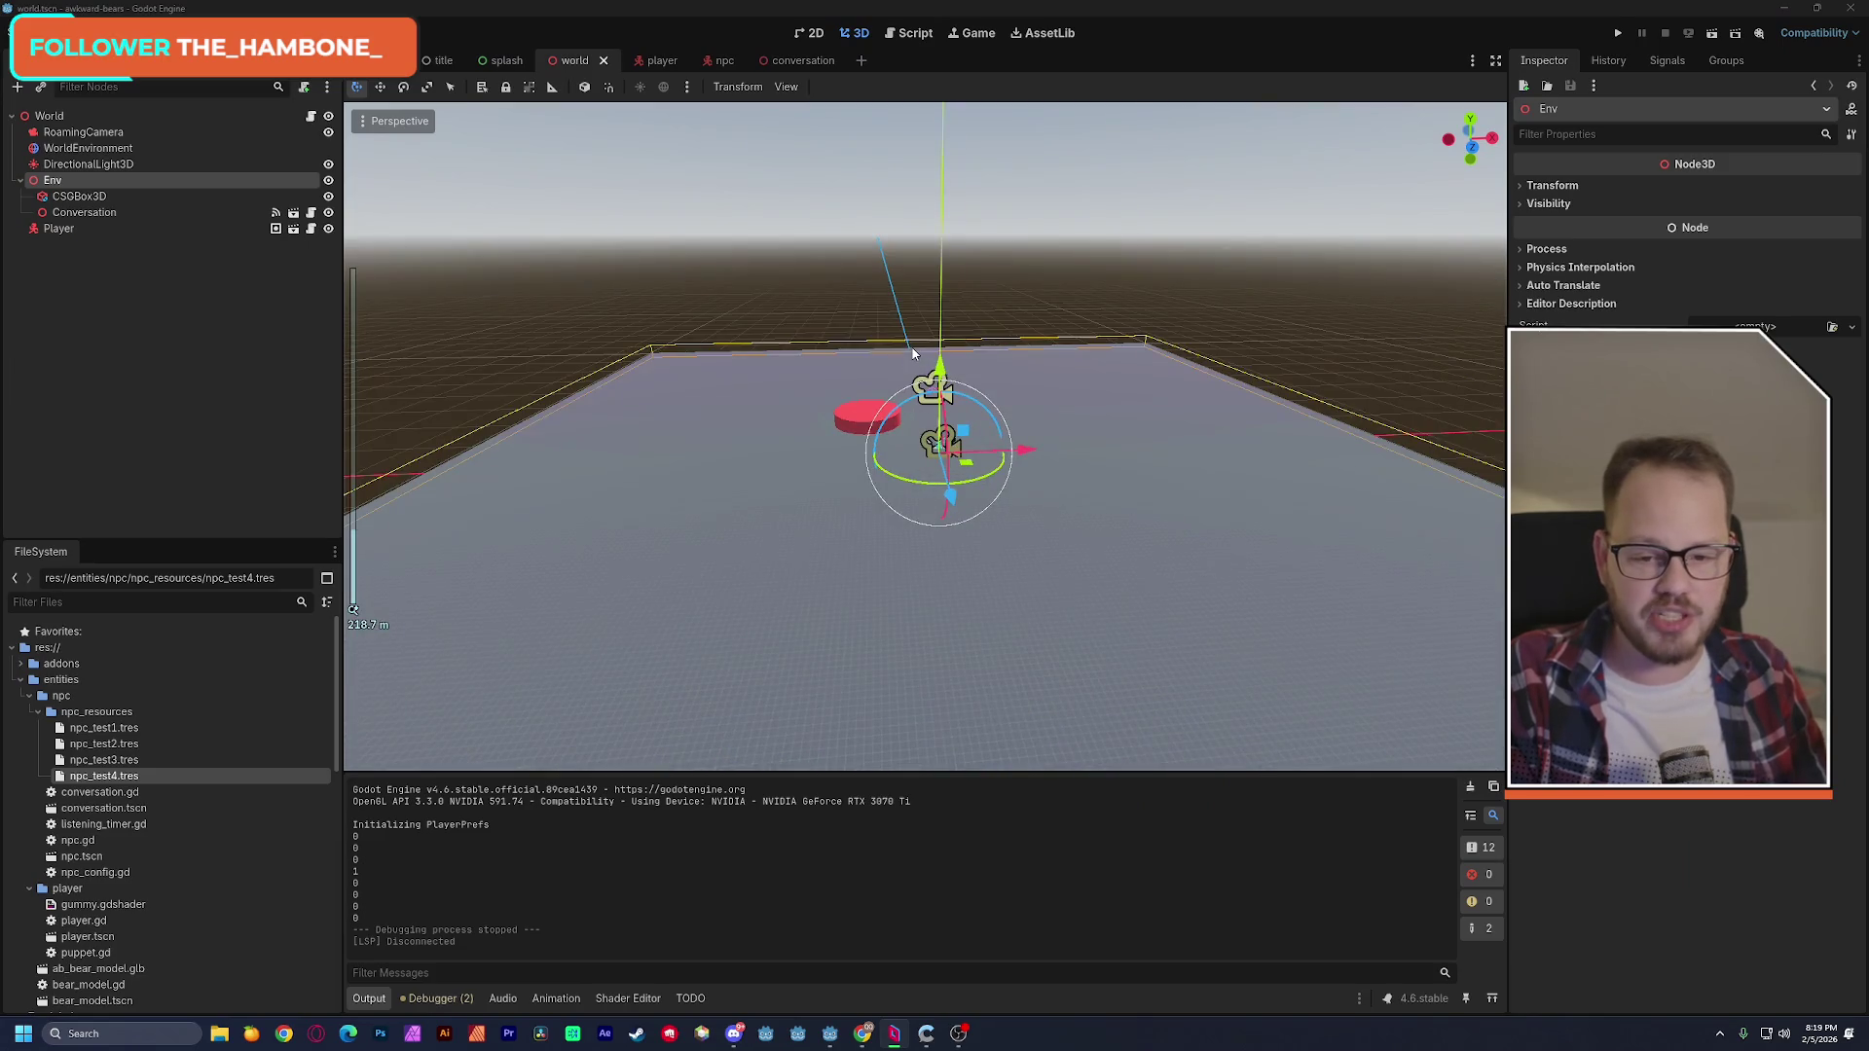
pyautogui.scroll(5, 910, 353)
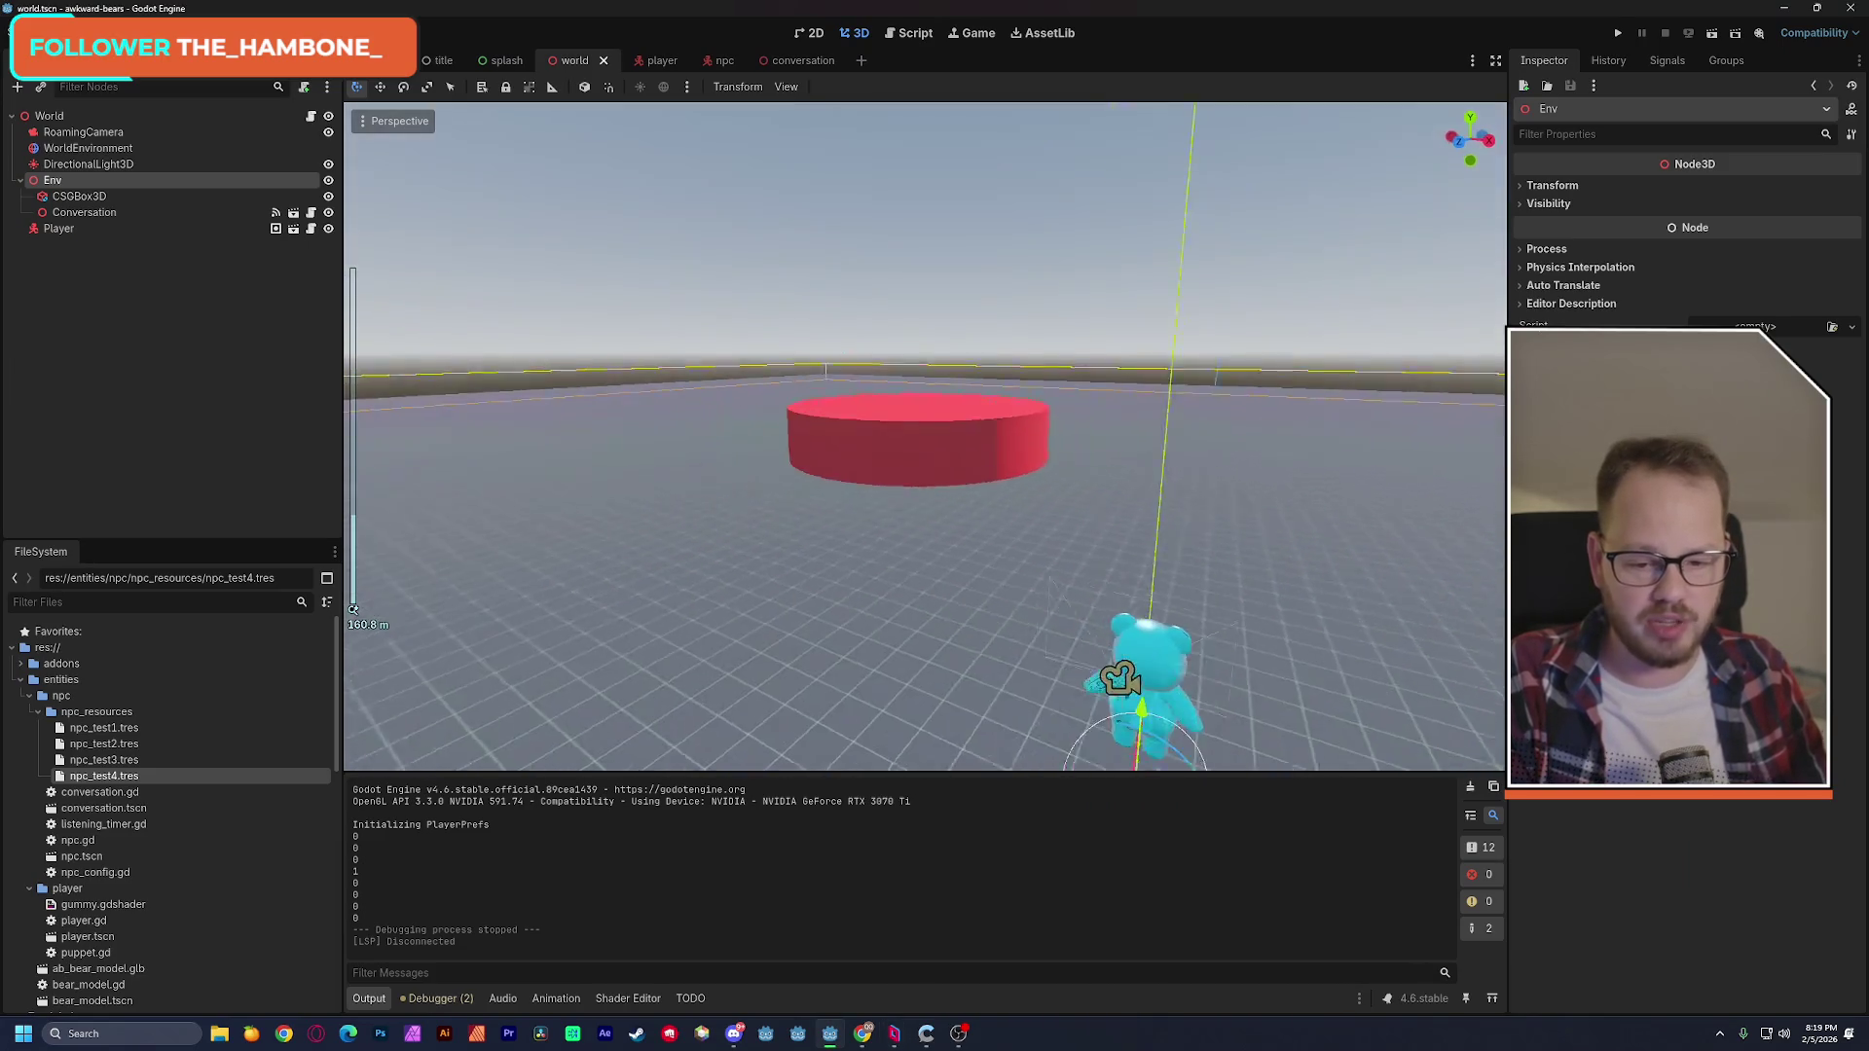
pyautogui.scroll(-2, 925, 438)
pyautogui.moveTo(925, 438); pyautogui.dragTo(1090, 438)
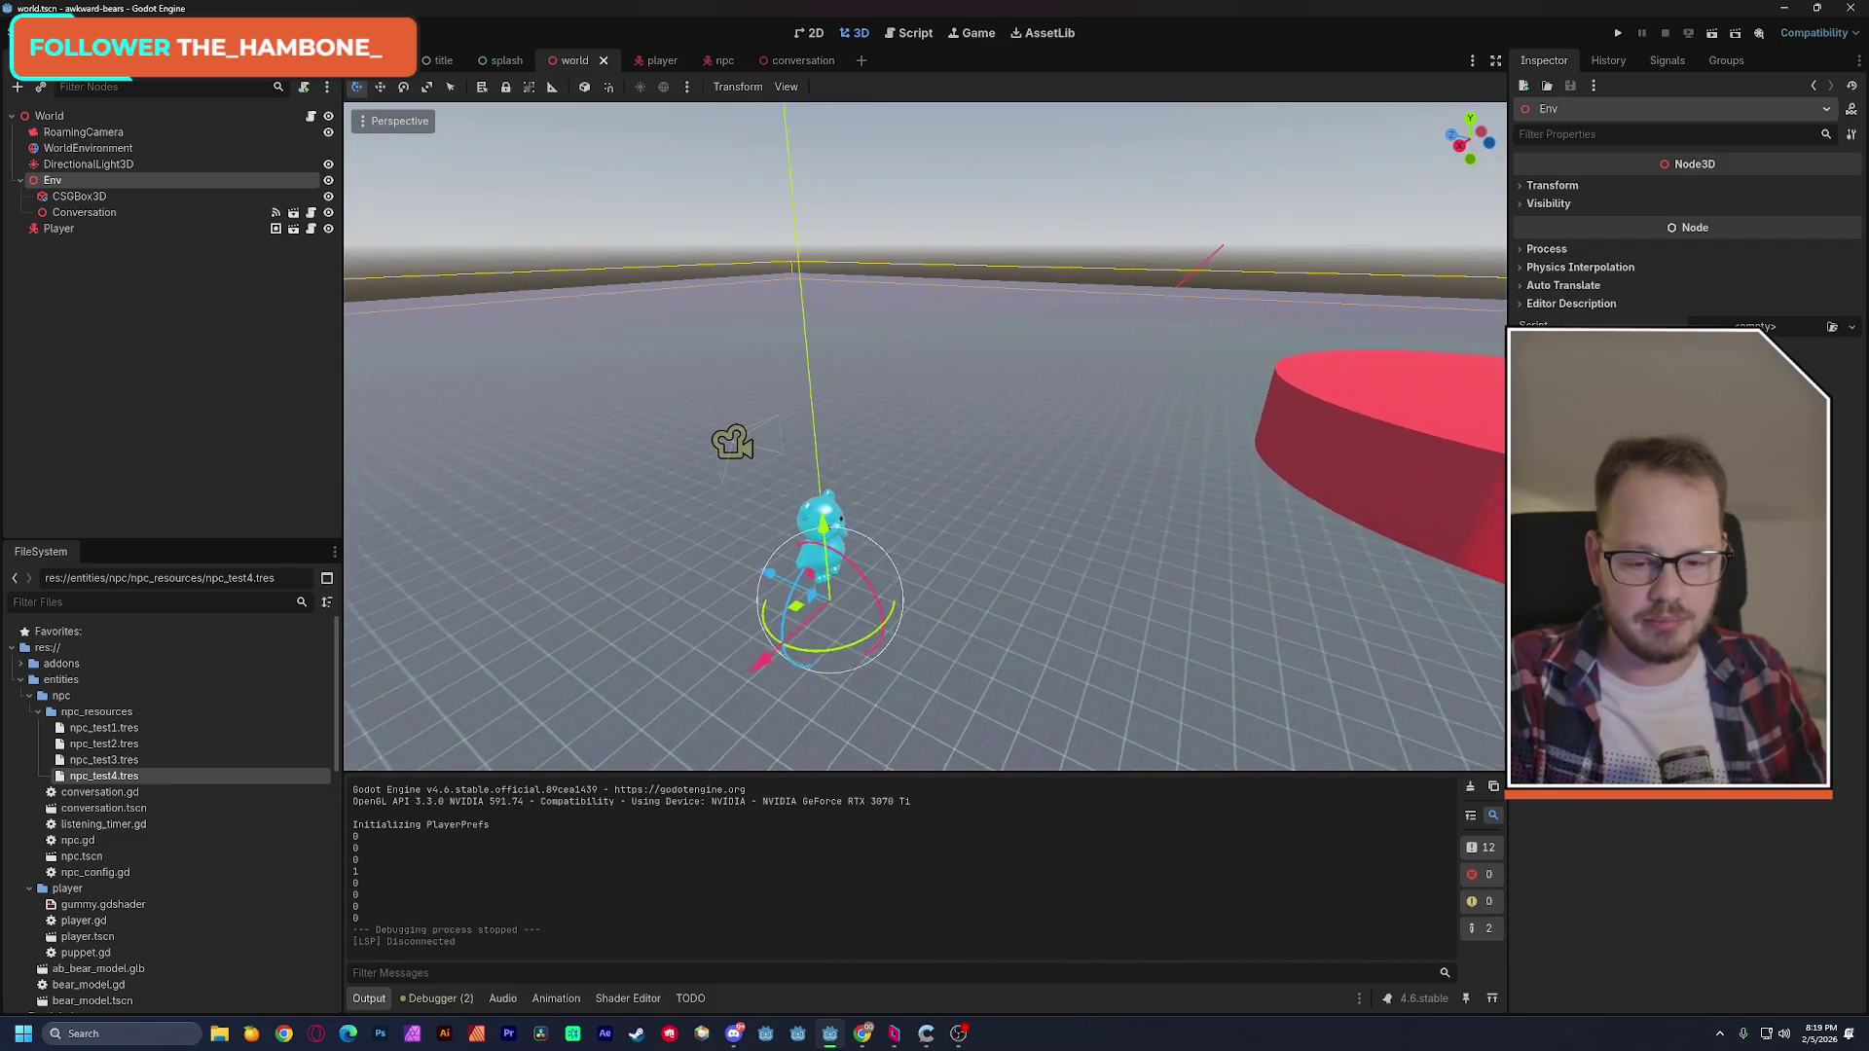
pyautogui.moveTo(924, 438); pyautogui.dragTo(701, 438)
pyautogui.scroll(-3, 925, 438)
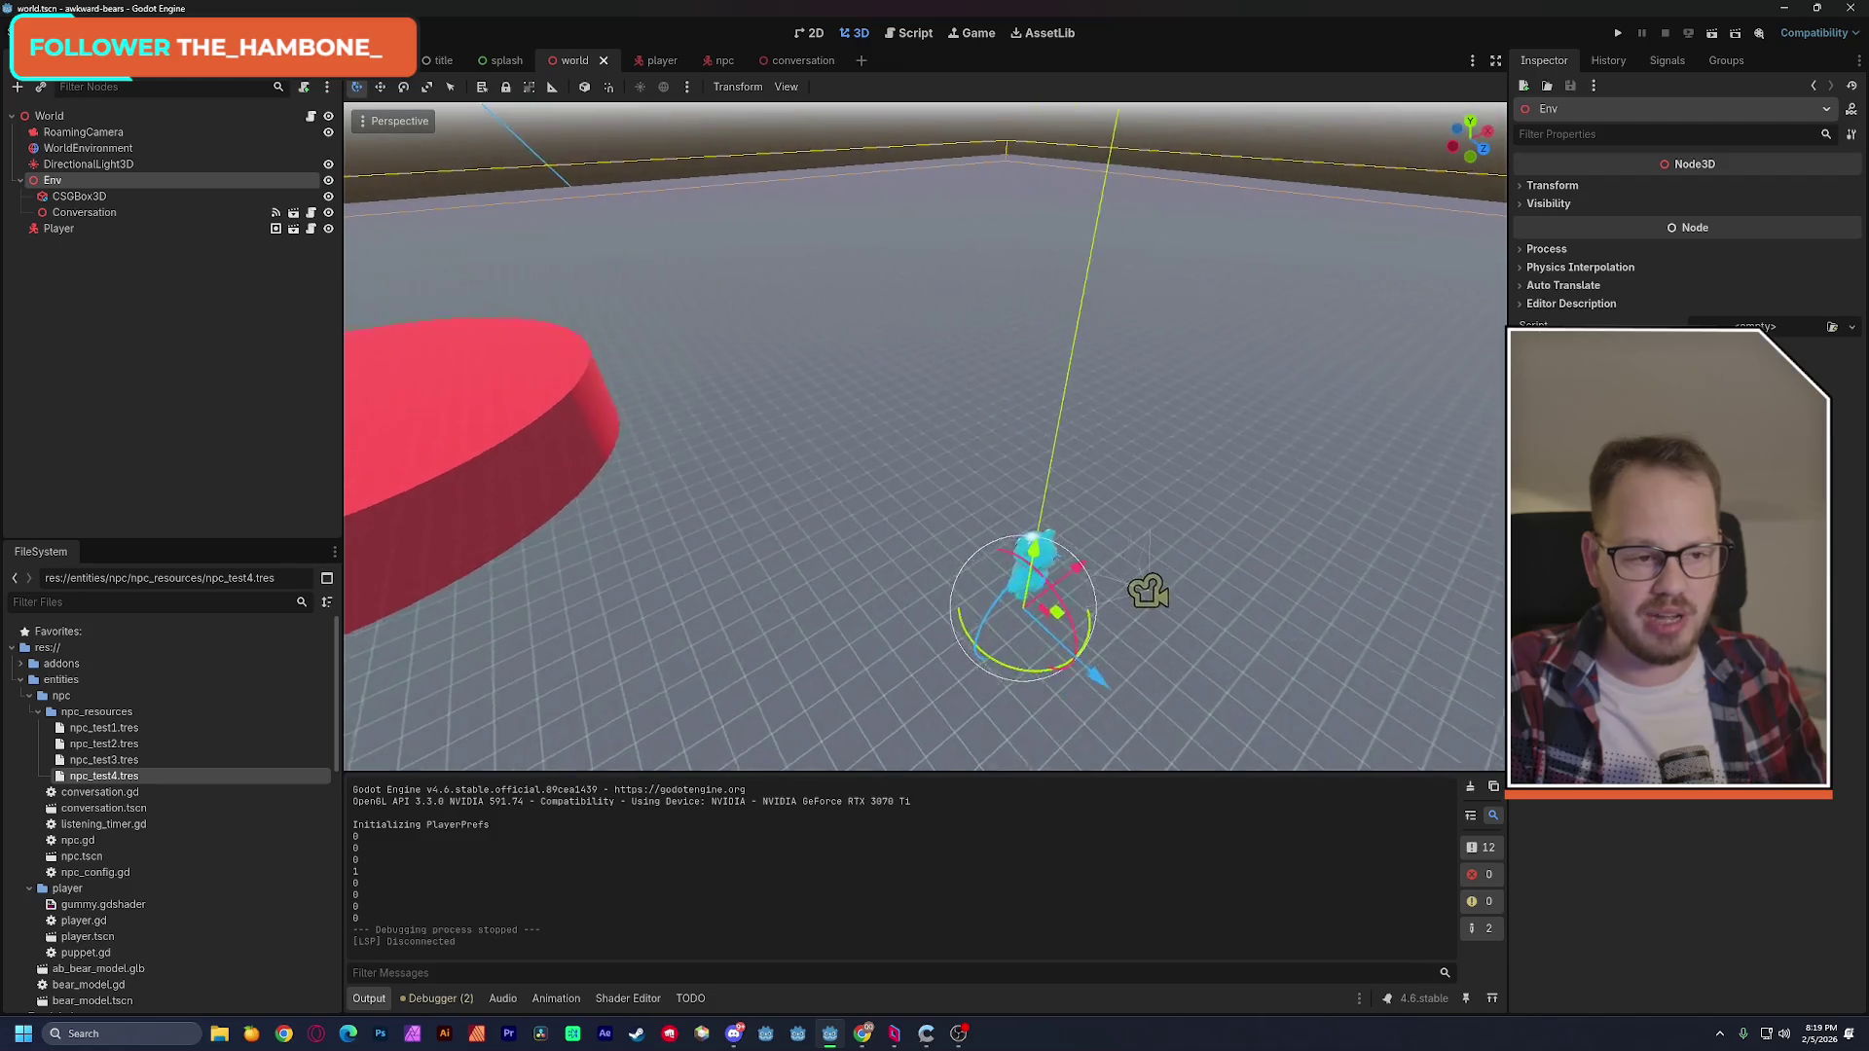
pyautogui.moveTo(881, 363)
pyautogui.mouseDown()
pyautogui.moveTo(837, 364)
pyautogui.moveTo(881, 362)
pyautogui.mouseUp()
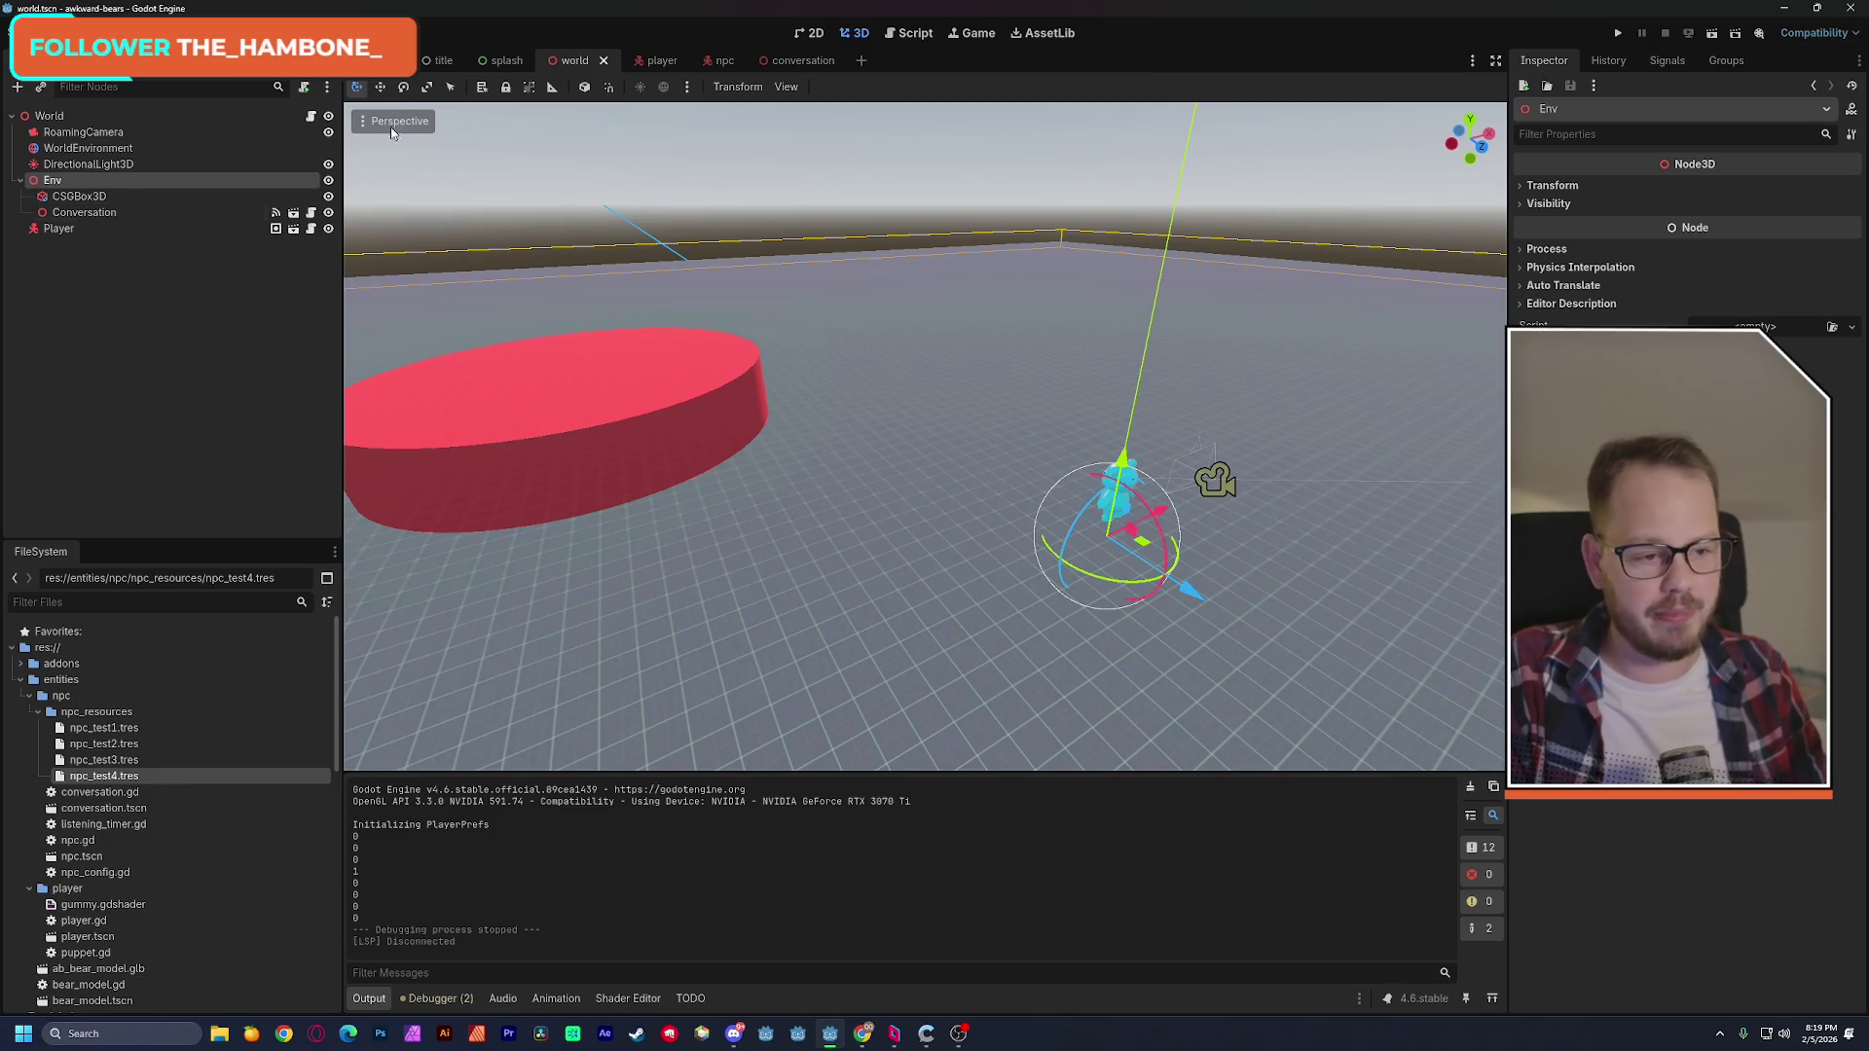
pyautogui.click(131, 166)
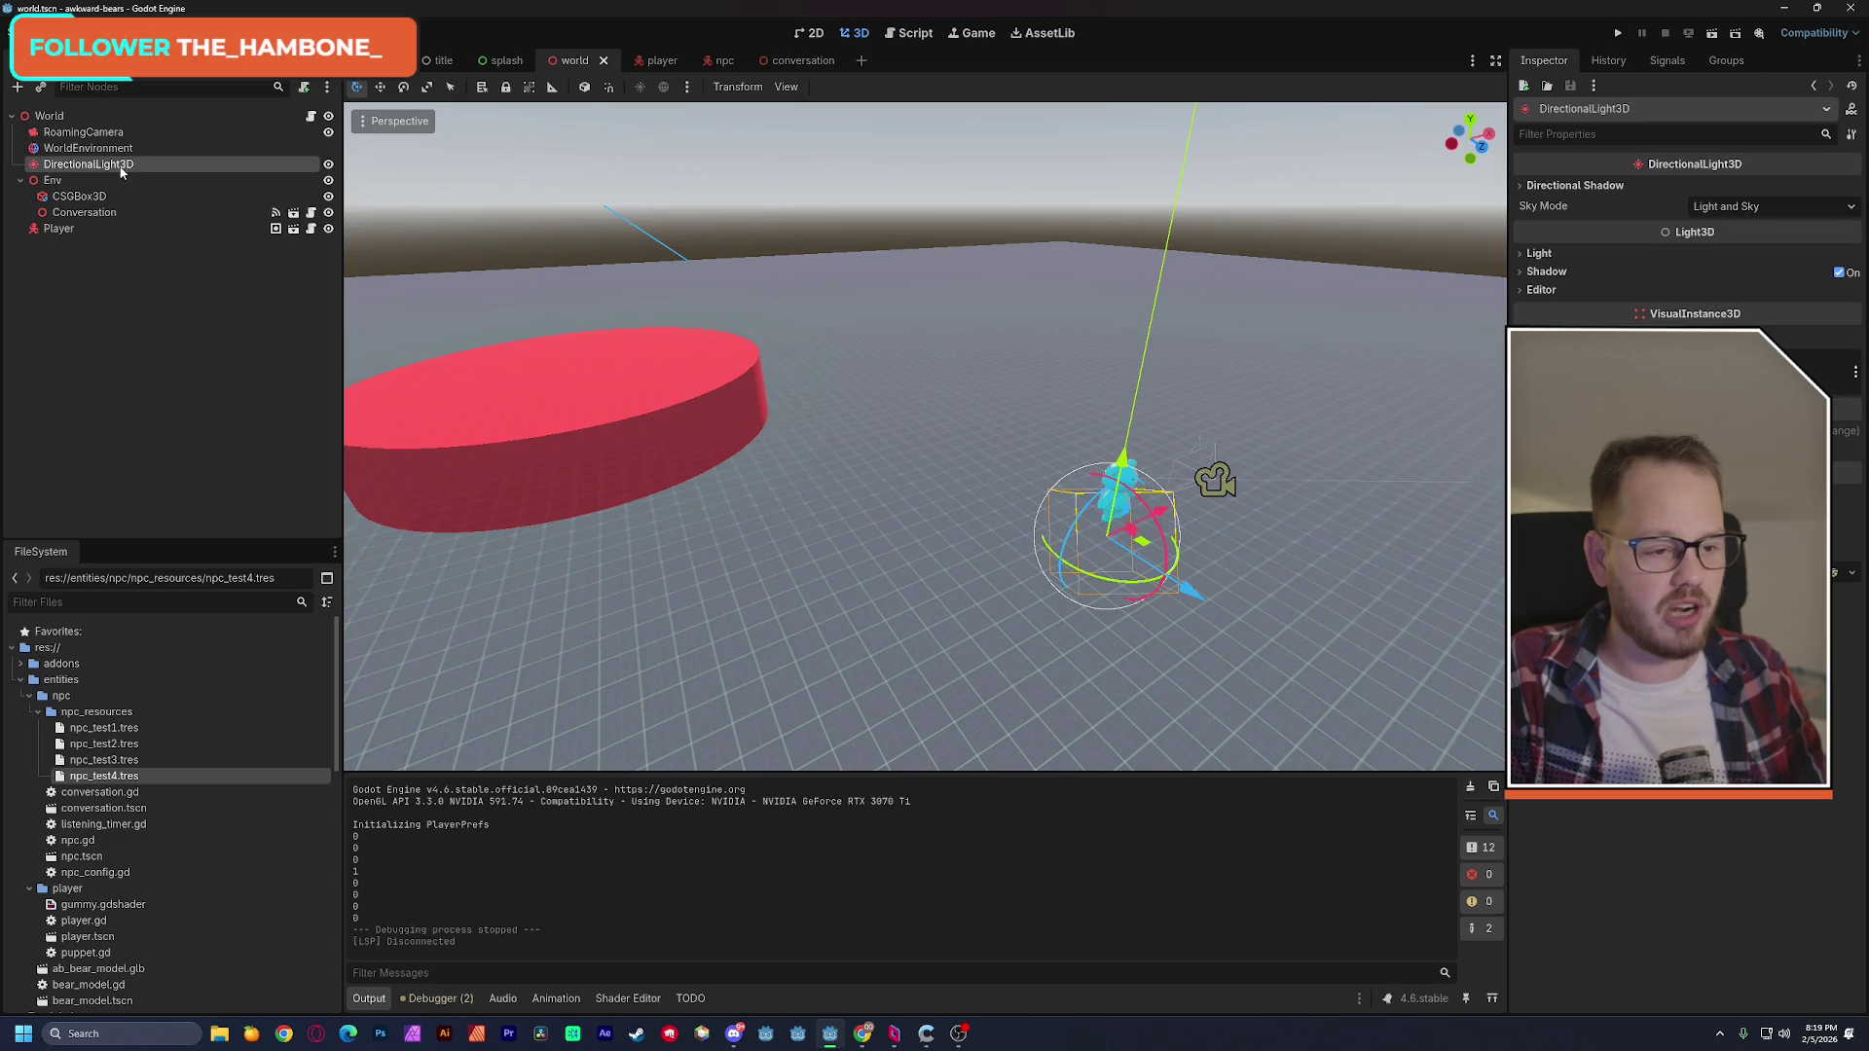
# Delete WorldEnvironment and DirectionalLight3D, save the world scene, then test-run and stop it.
pyautogui.keyDown('shift'); pyautogui.click(98, 148); pyautogui.keyUp('shift')
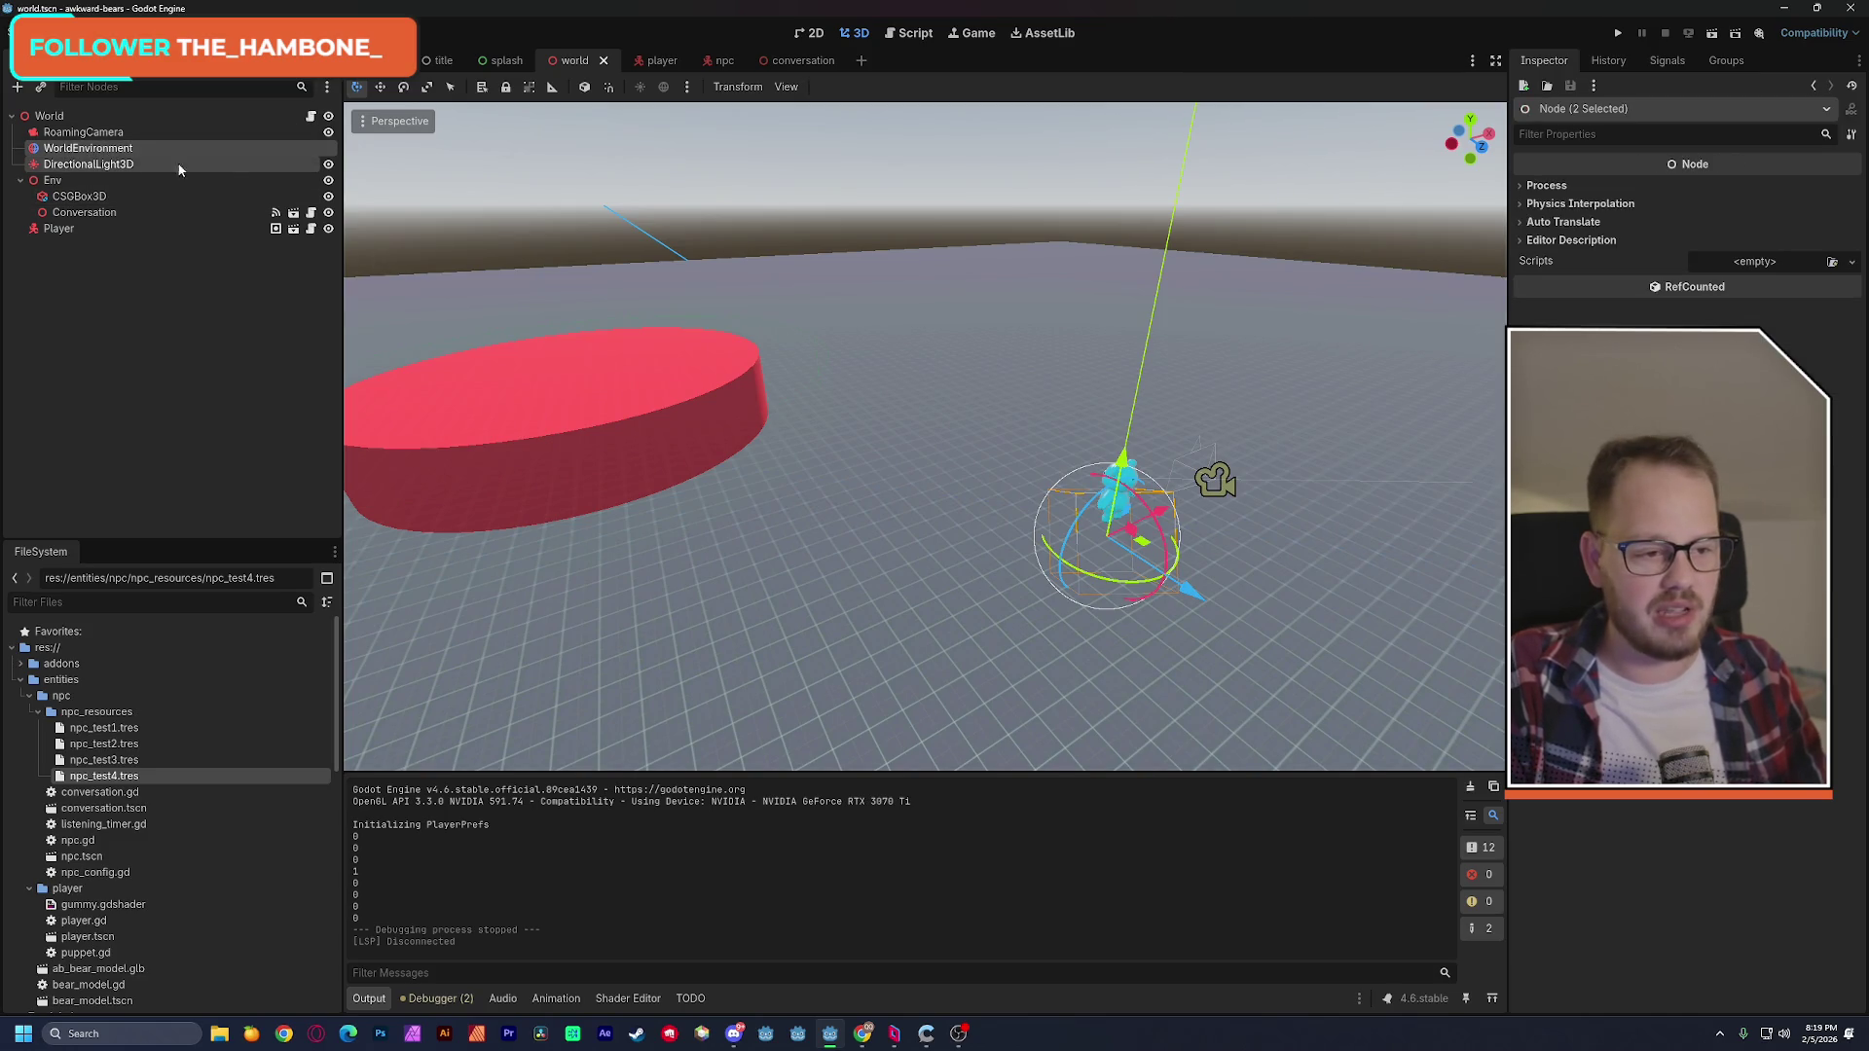
pyautogui.press('Delete')
pyautogui.click(888, 550)
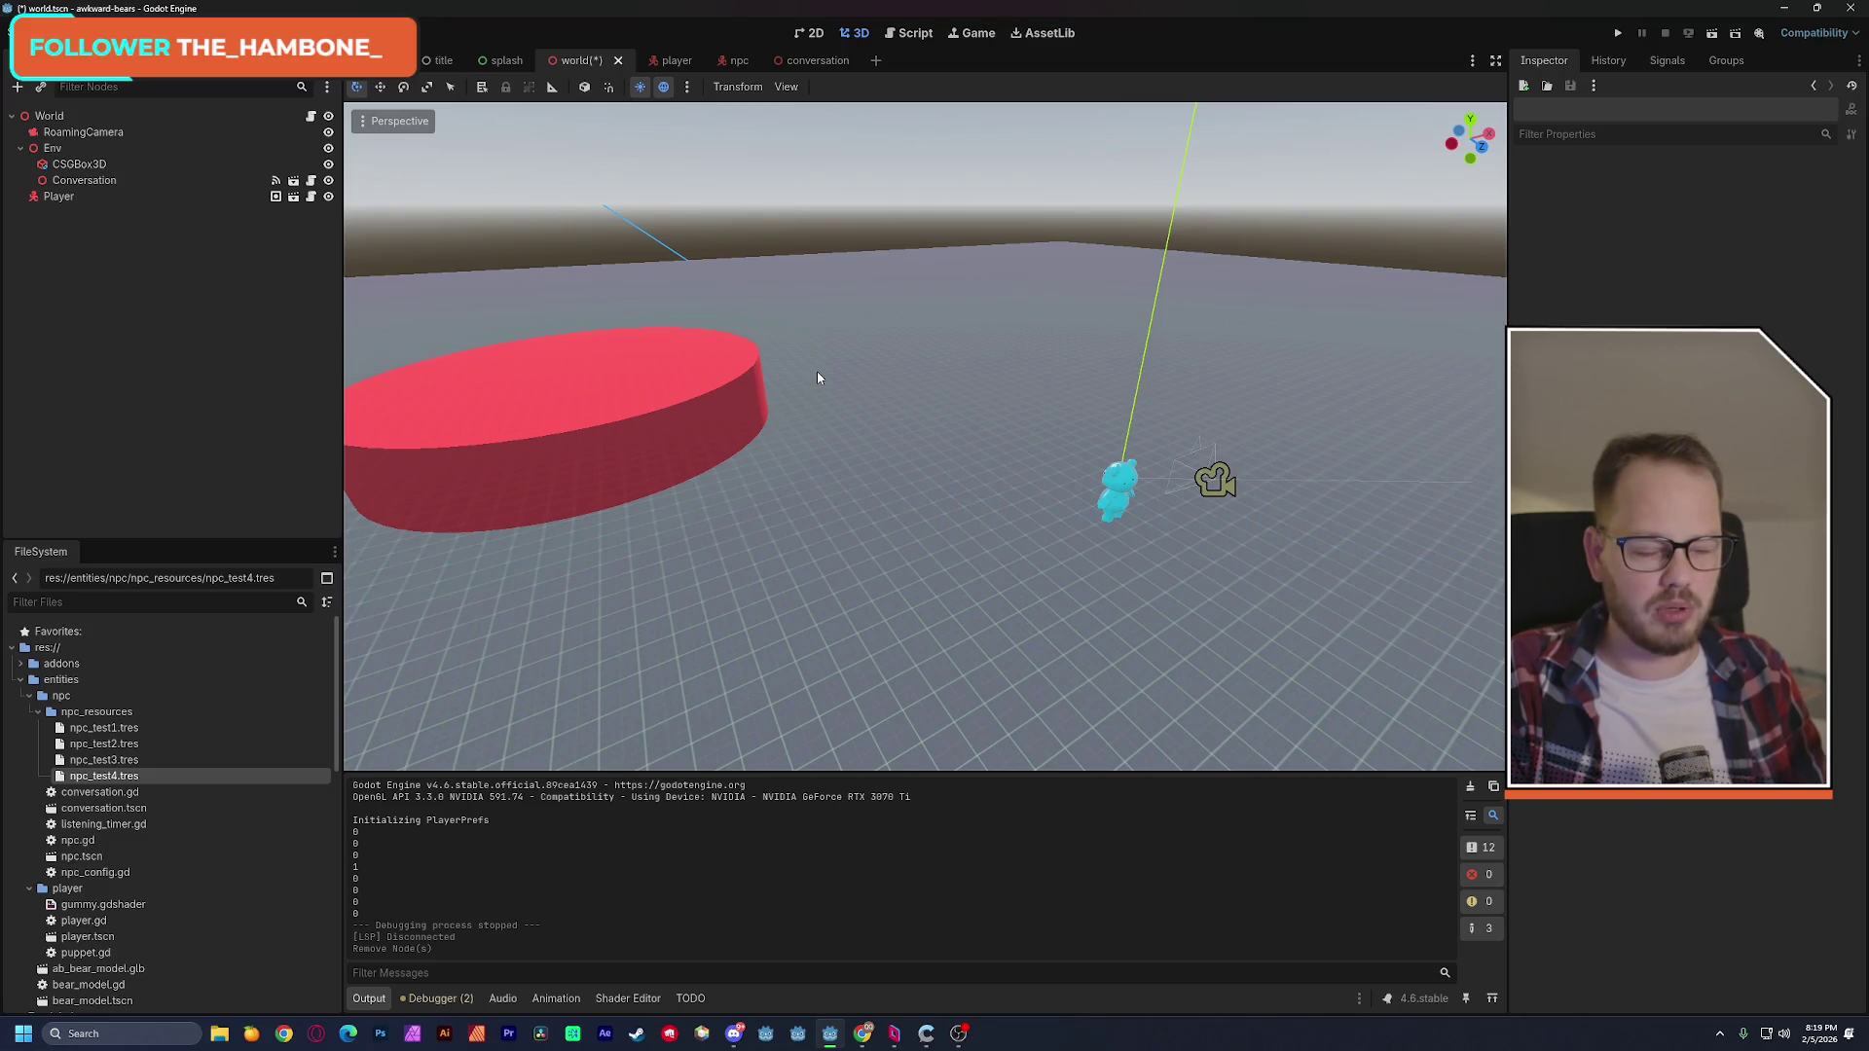
pyautogui.hotkey('ctrl', 's')
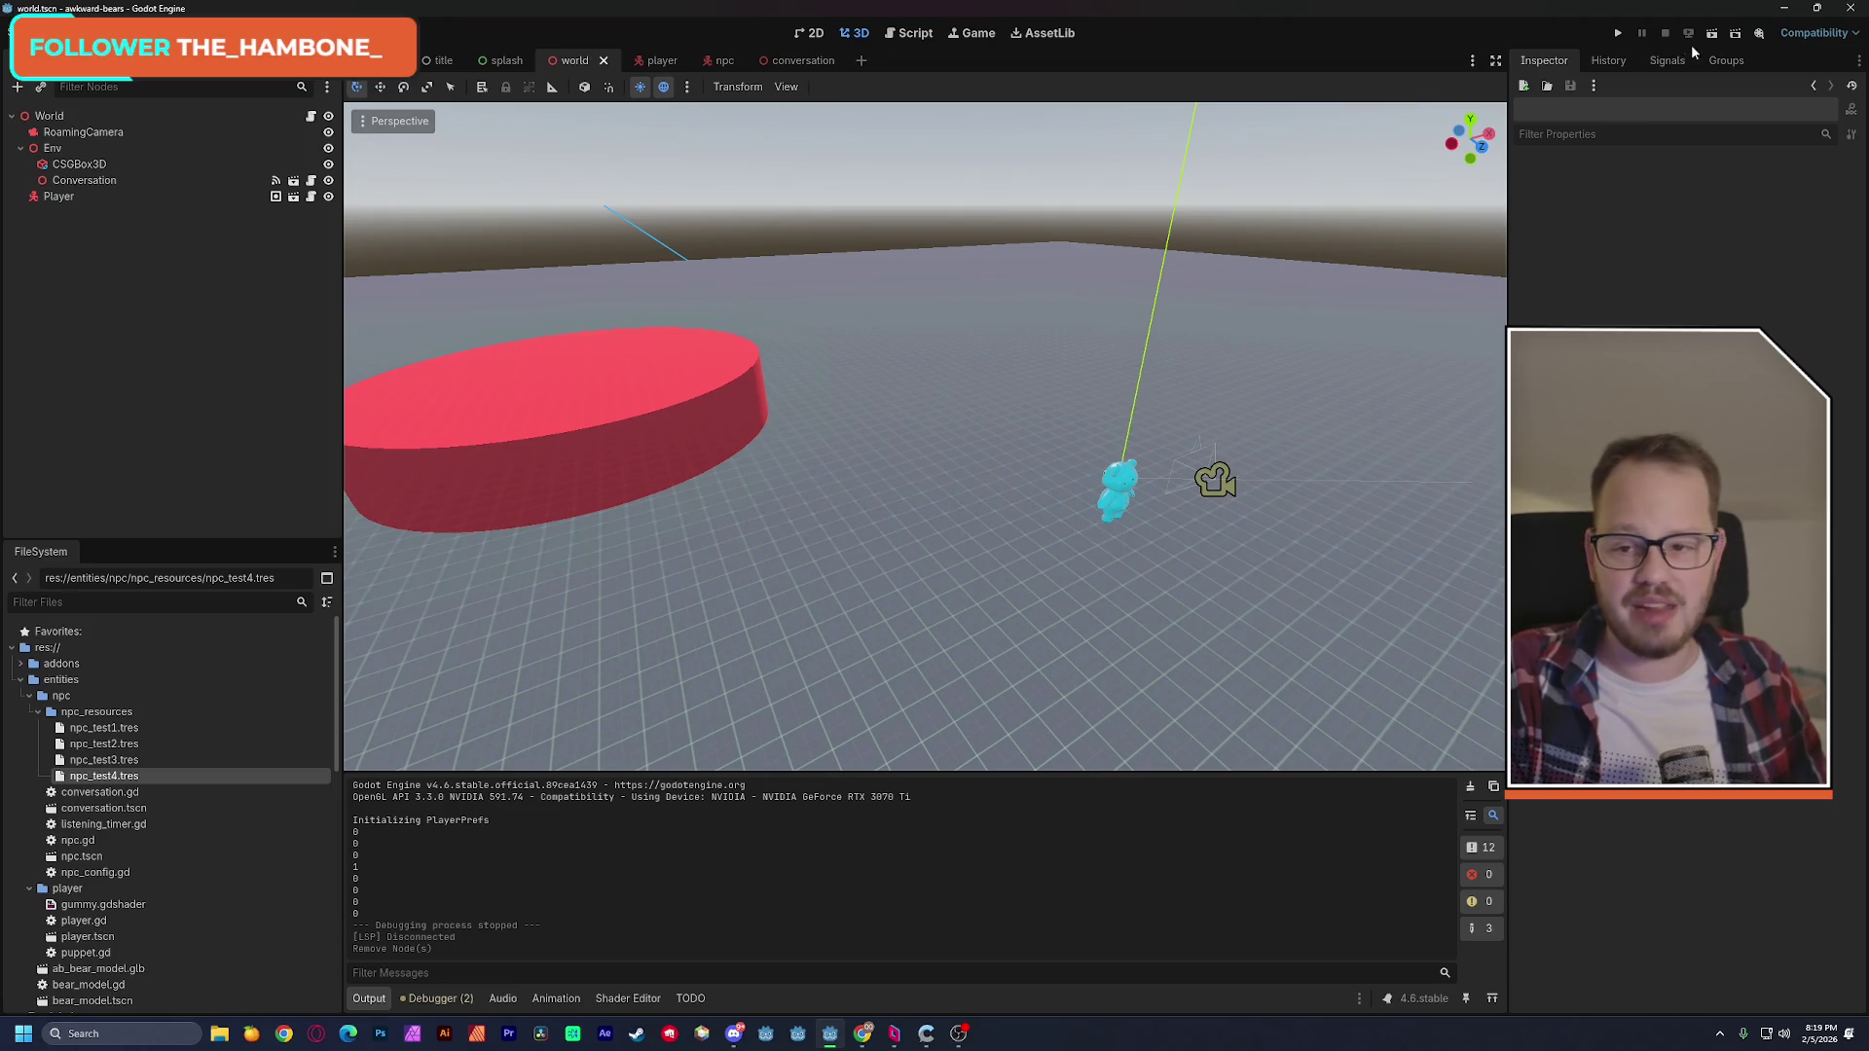
pyautogui.click(1713, 33)
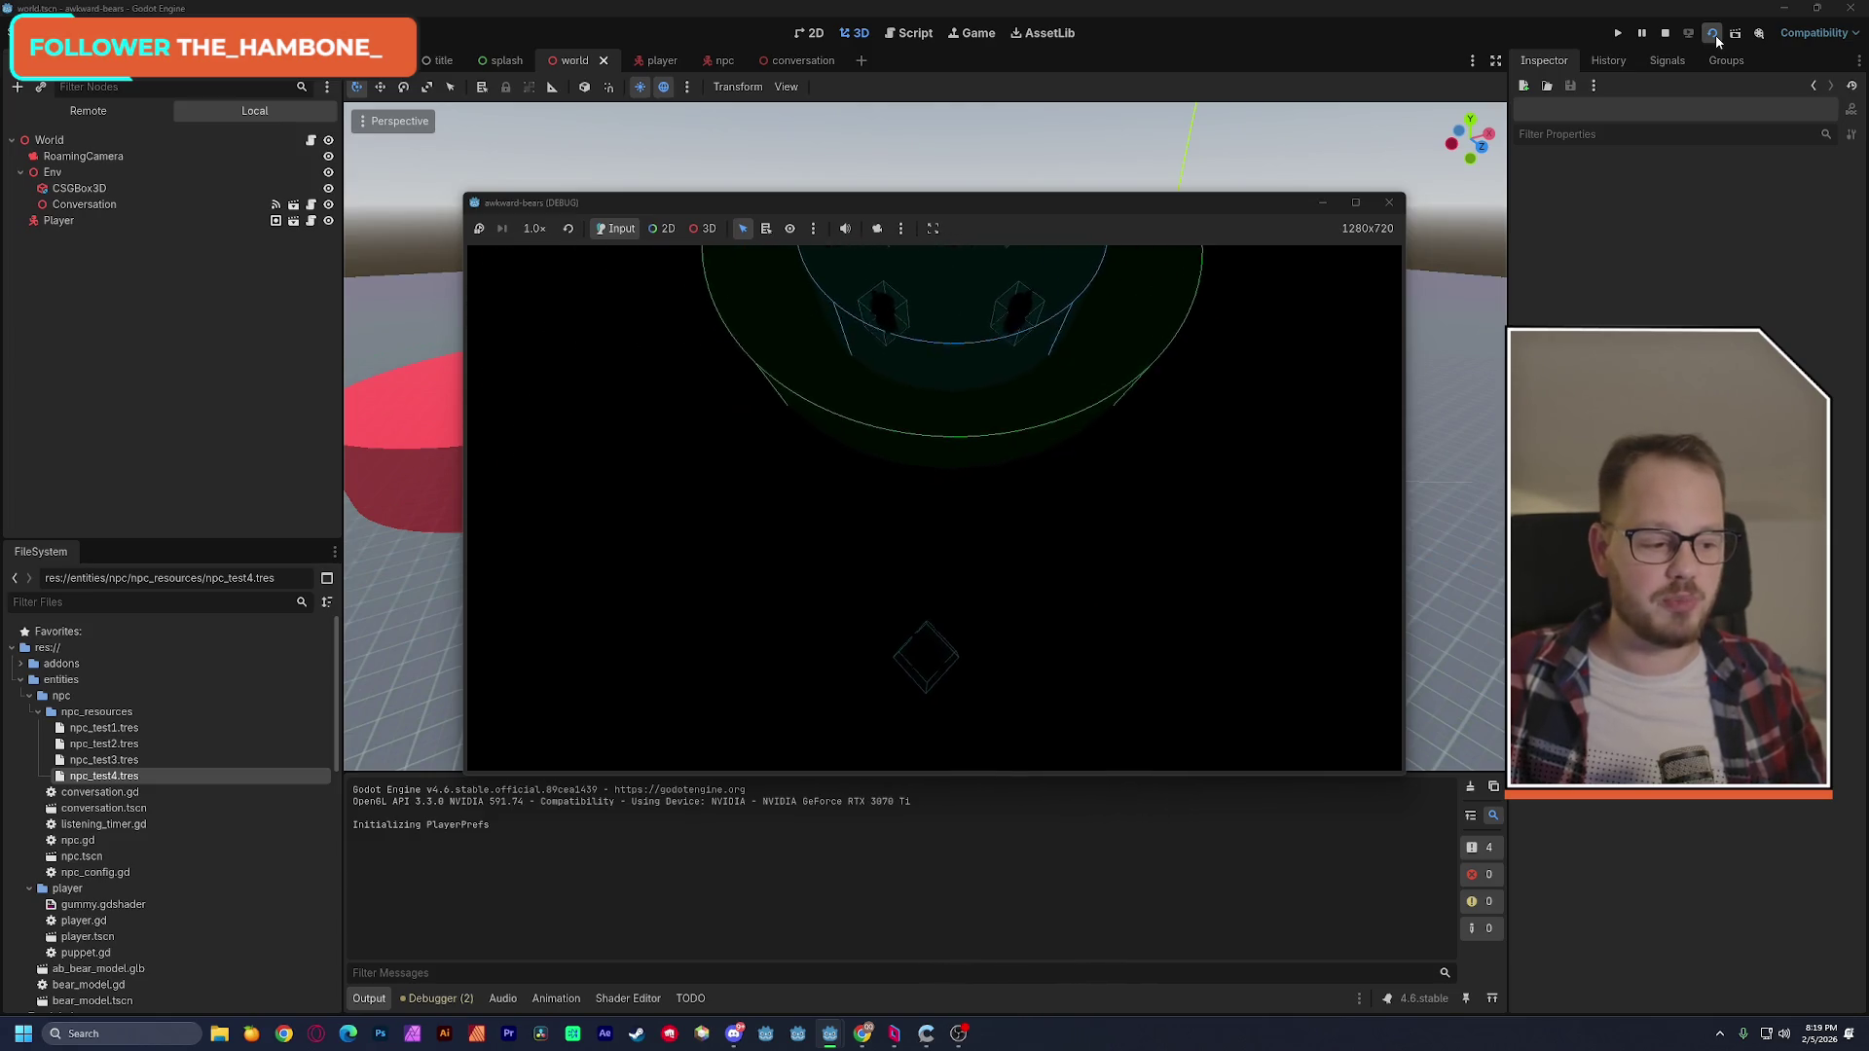
pyautogui.click(1389, 203)
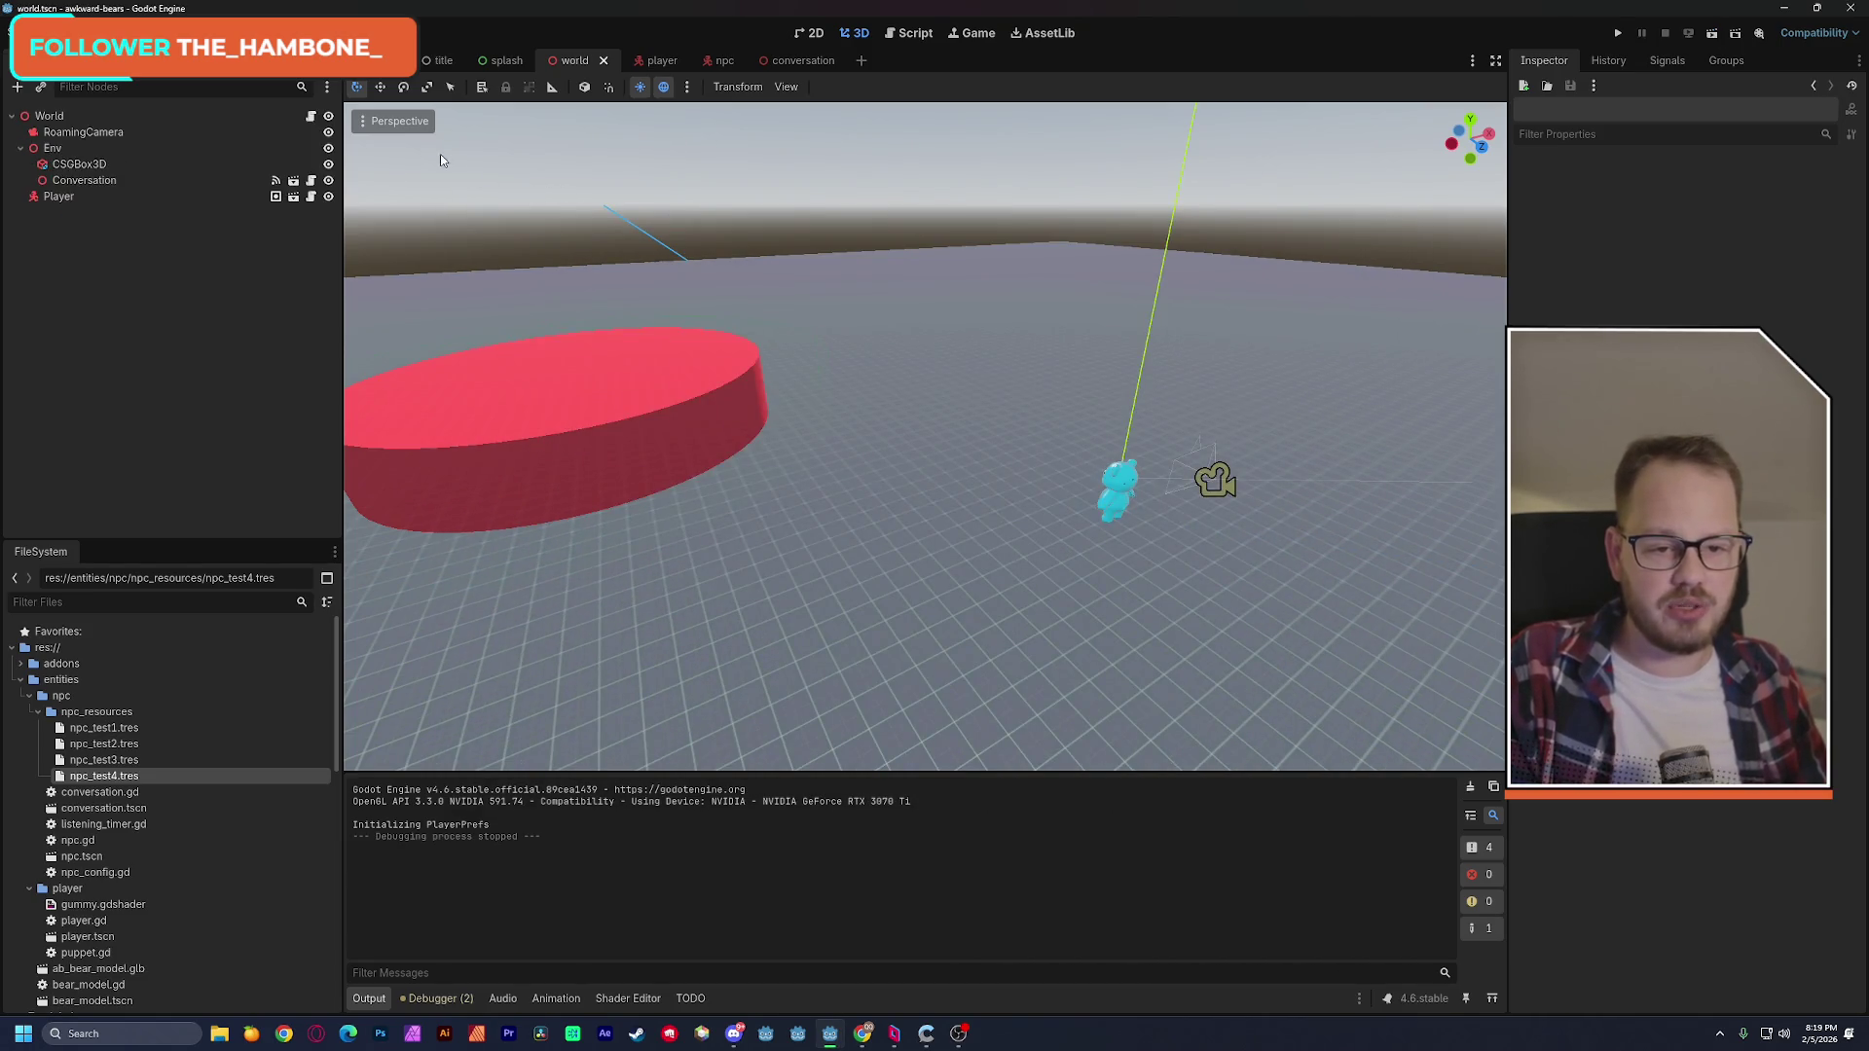
# Toggle the viewport's preview sunlight off and on and enable the preview environment.
pyautogui.click(687, 89)
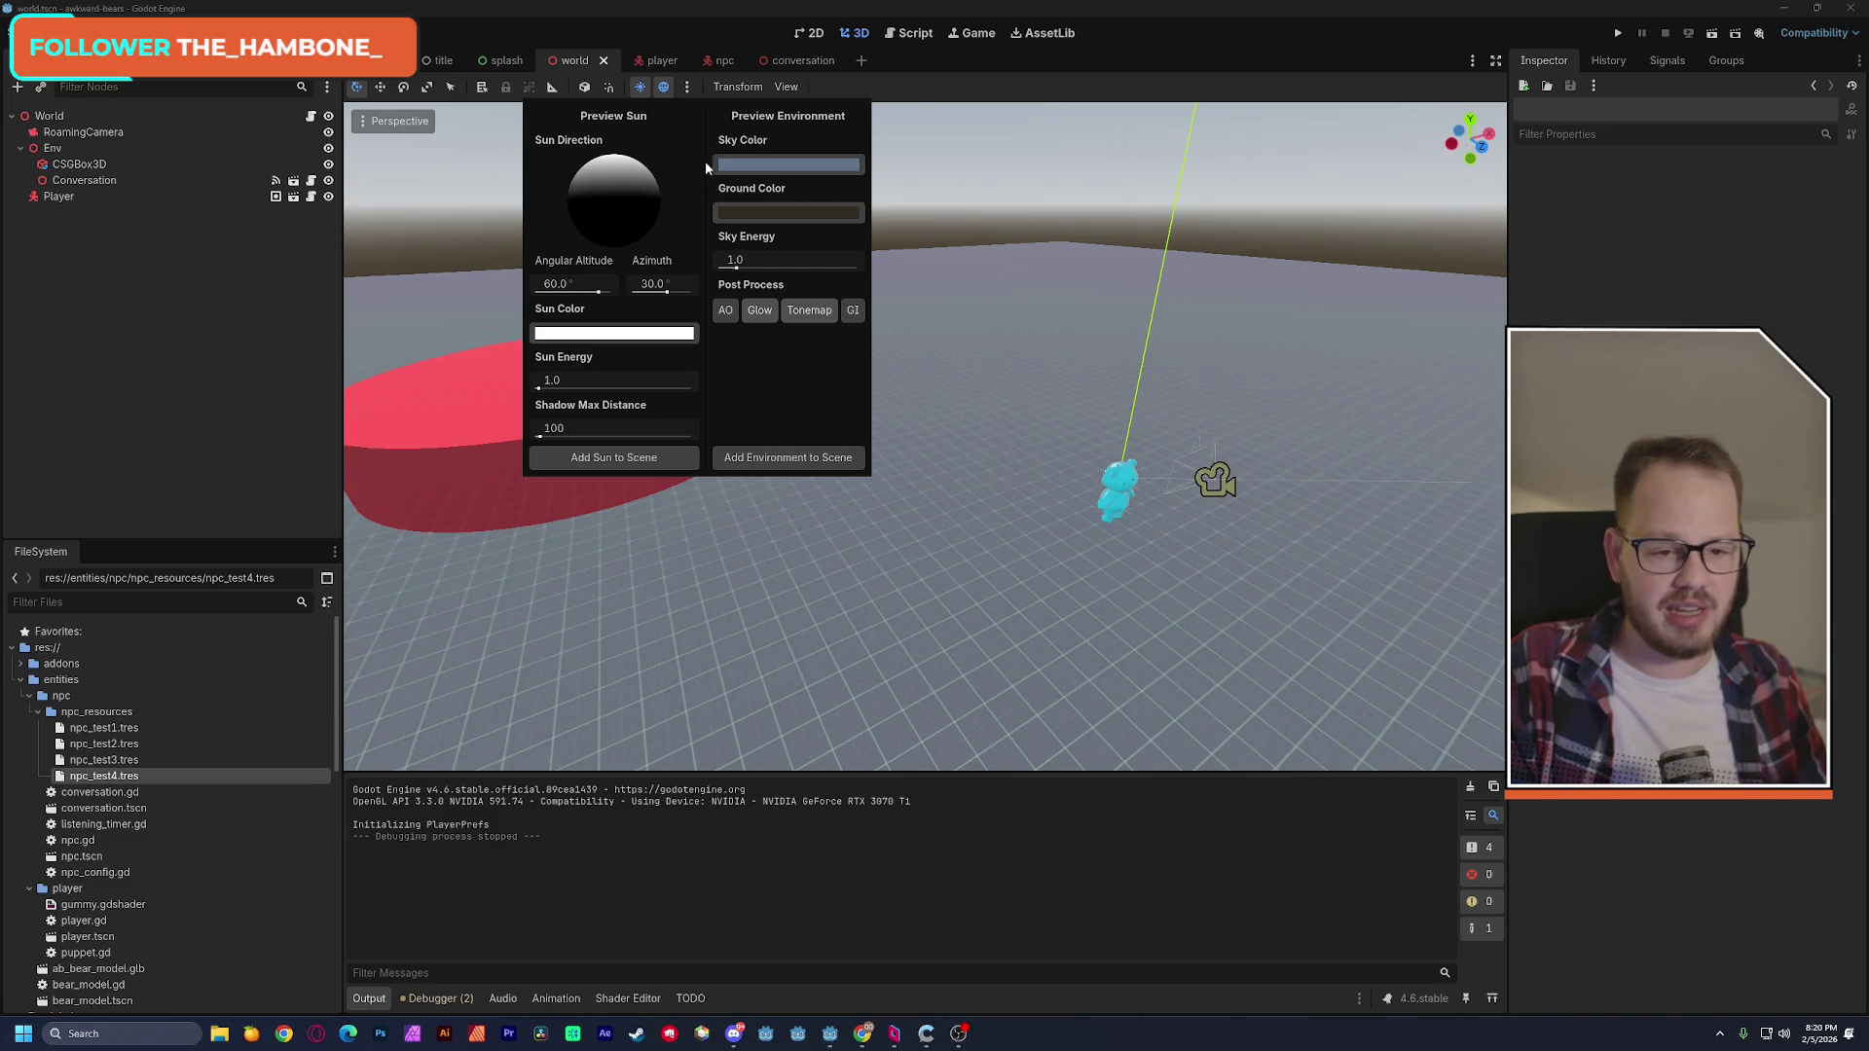
pyautogui.click(687, 91)
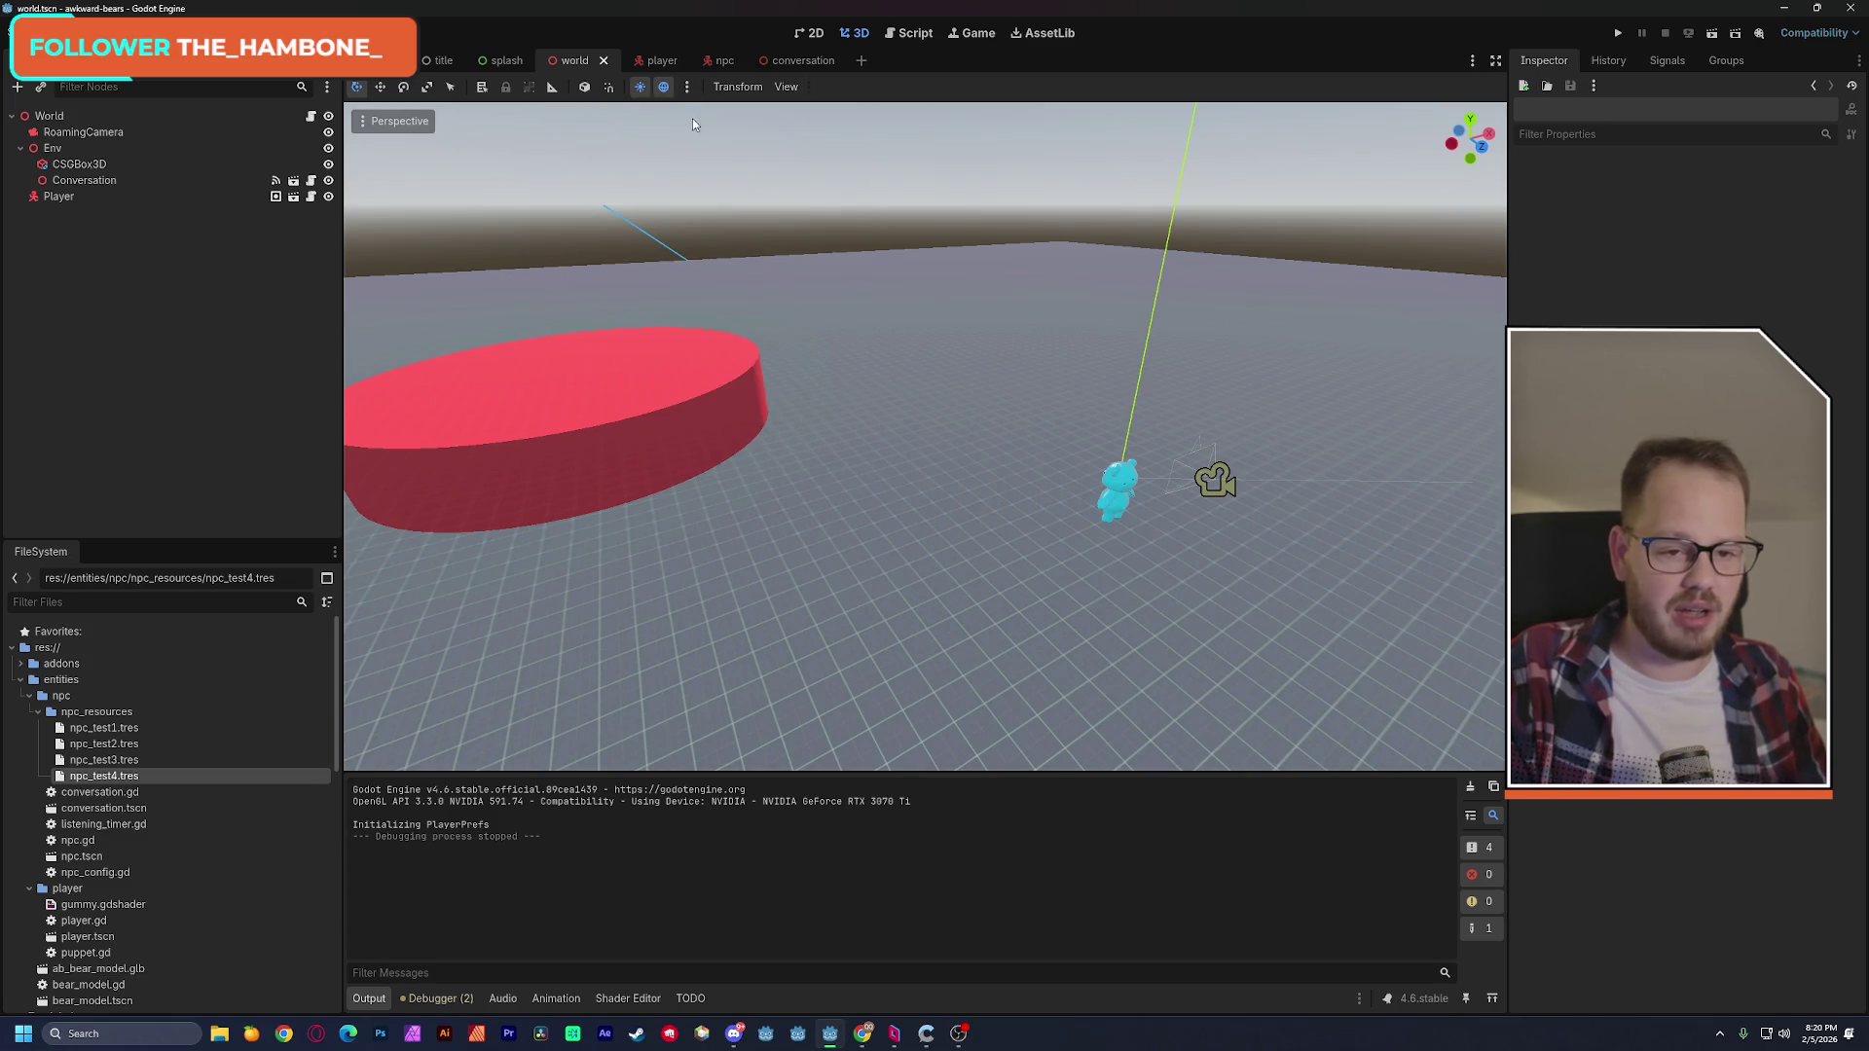
pyautogui.click(644, 89)
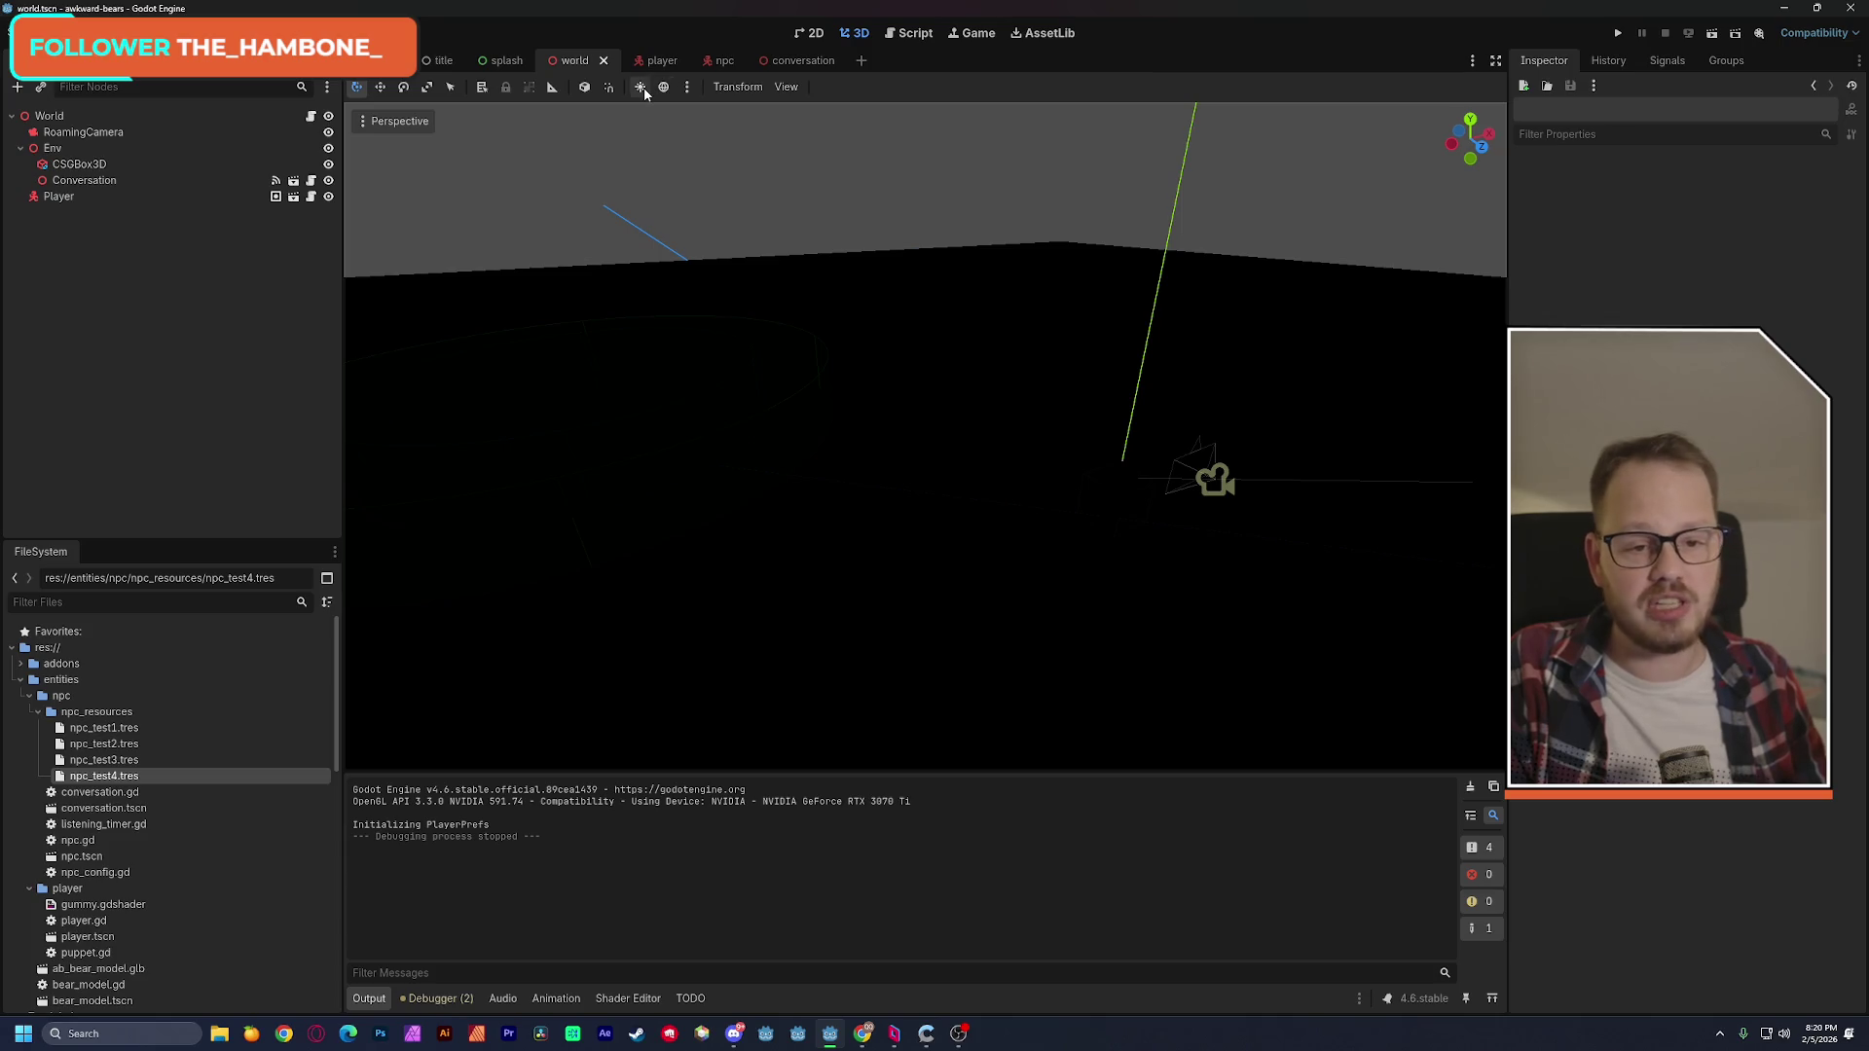
pyautogui.click(644, 90)
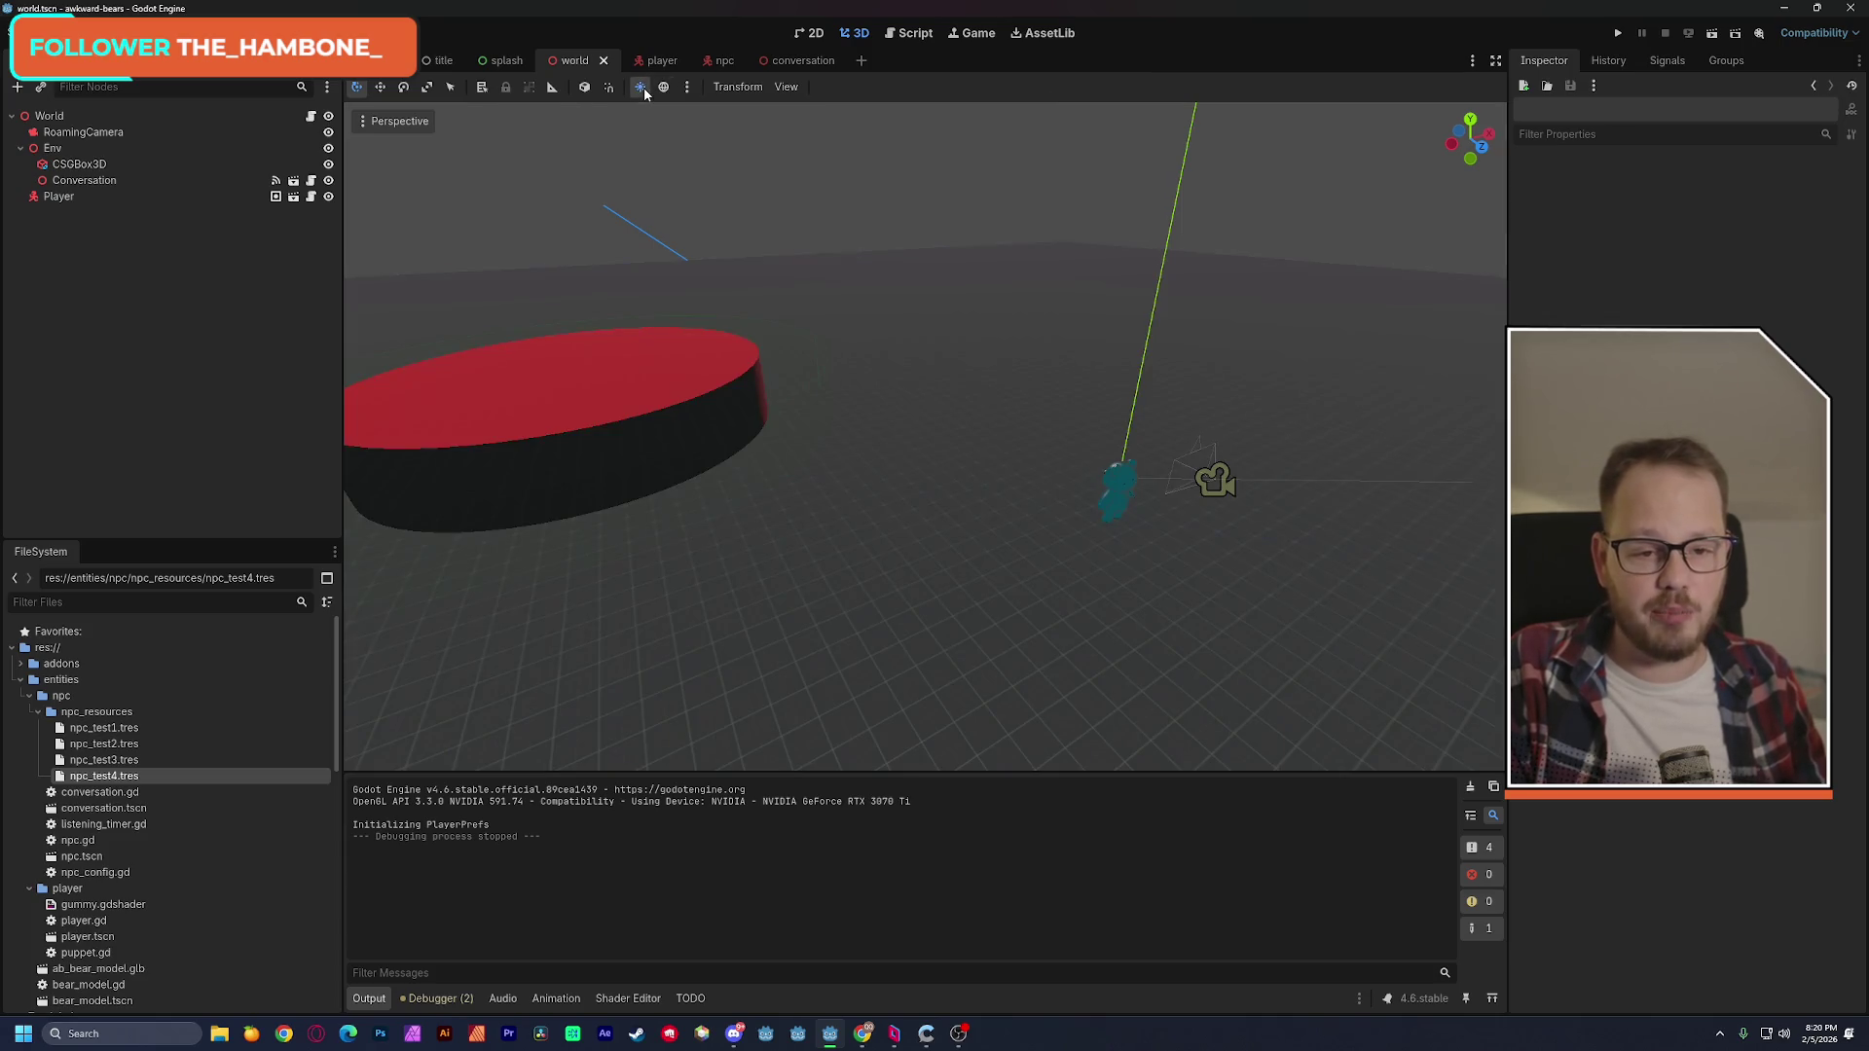
pyautogui.click(665, 89)
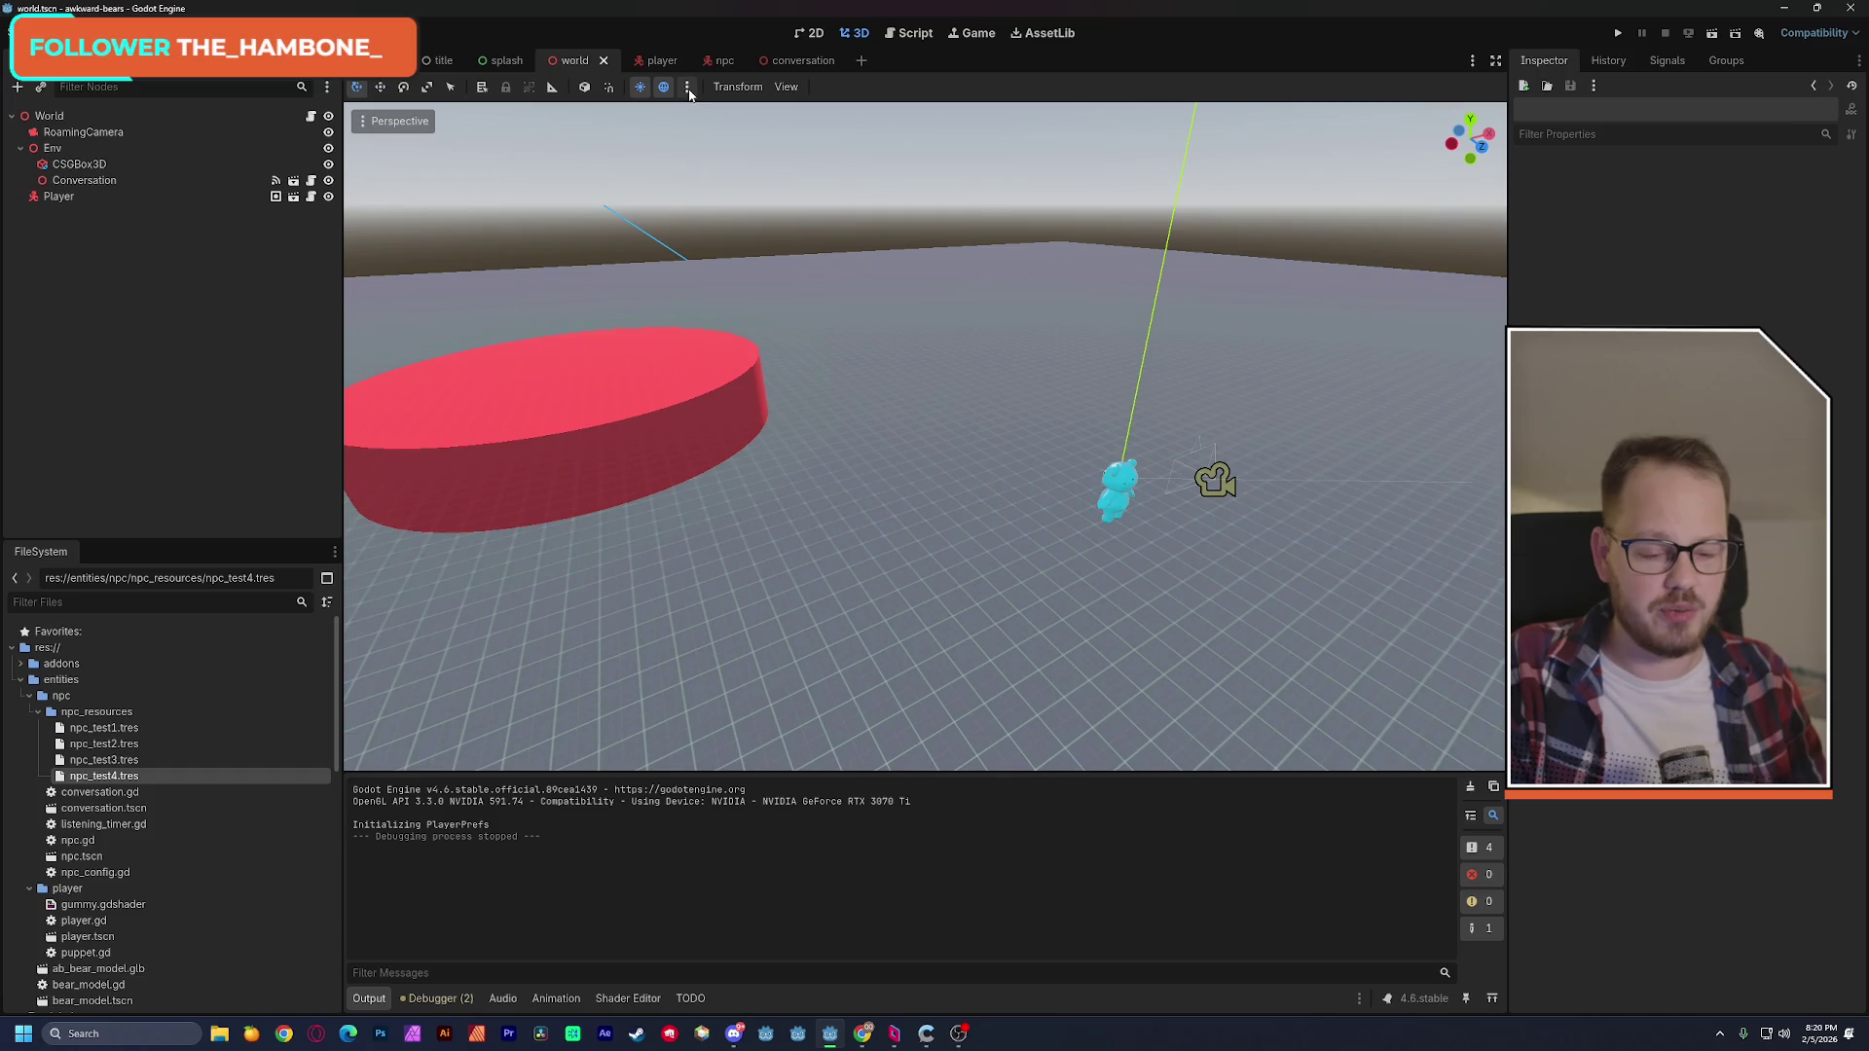
# Add the preview sun and preview environment to the scene as real nodes.
pyautogui.click(689, 89)
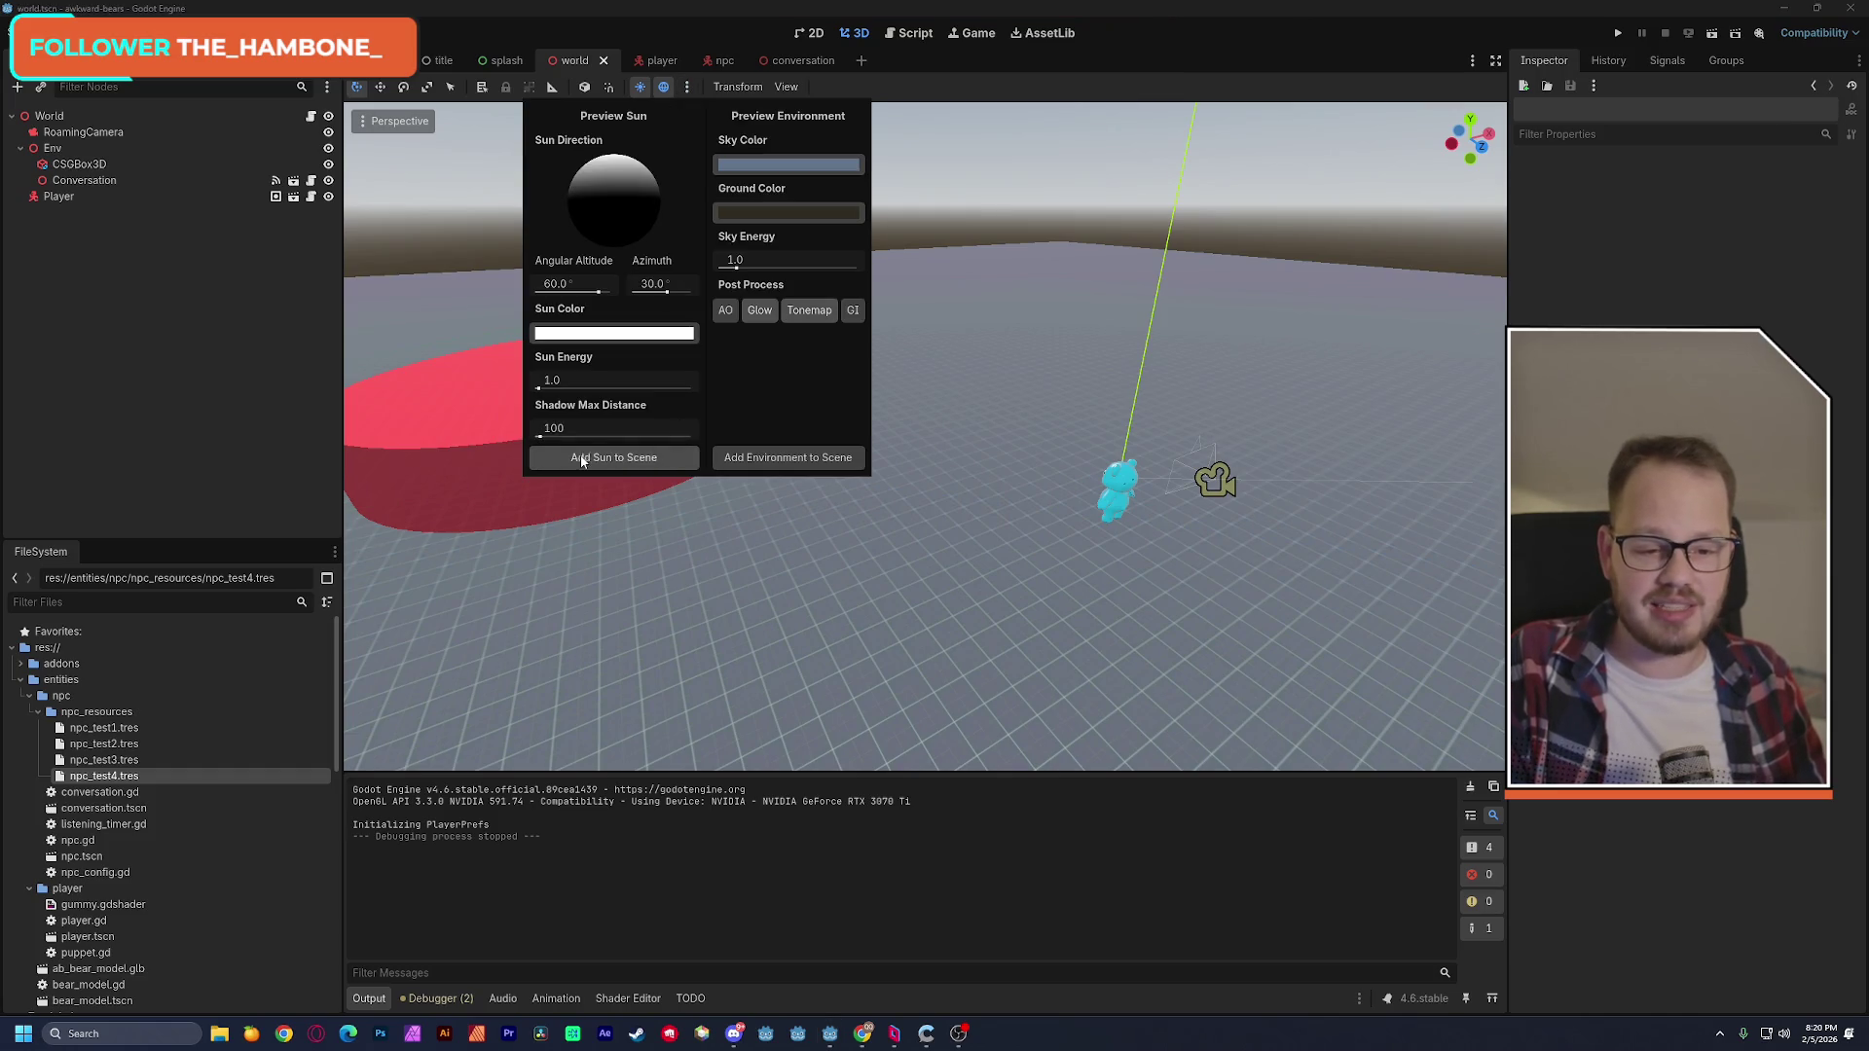
pyautogui.click(649, 460)
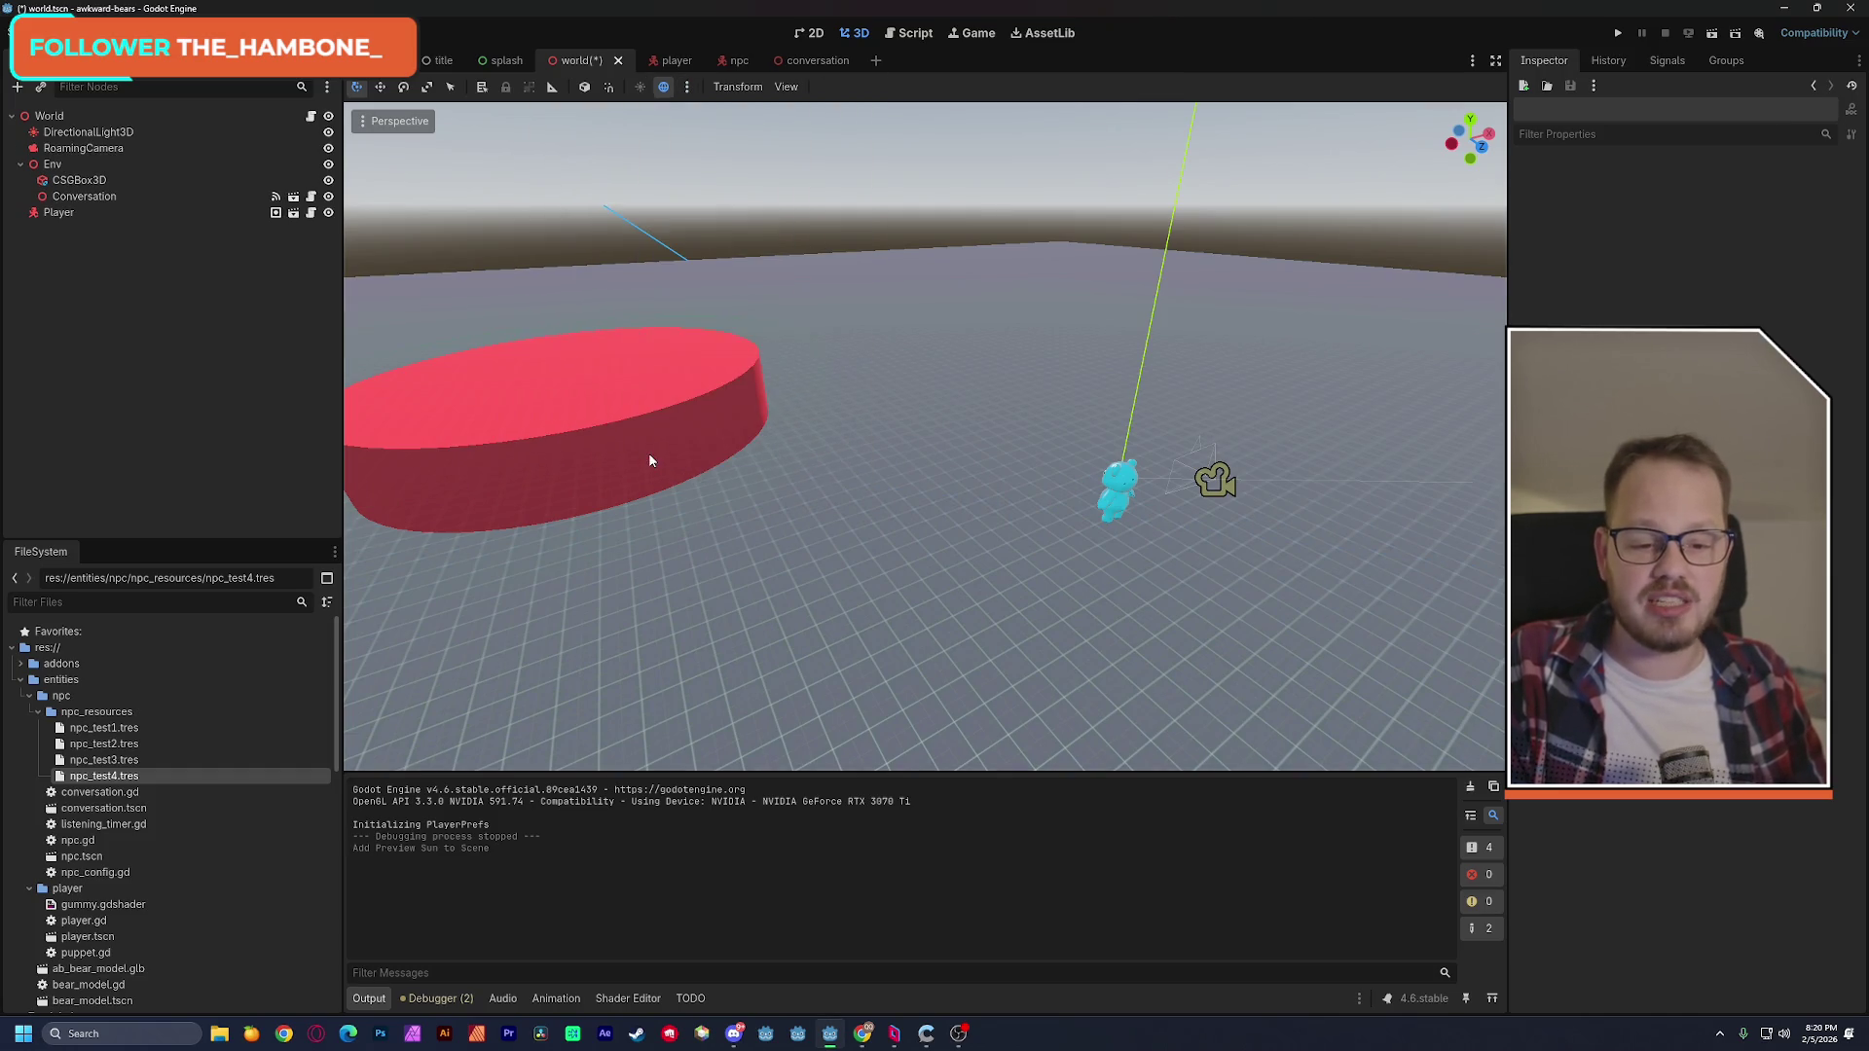
pyautogui.click(687, 87)
pyautogui.click(807, 458)
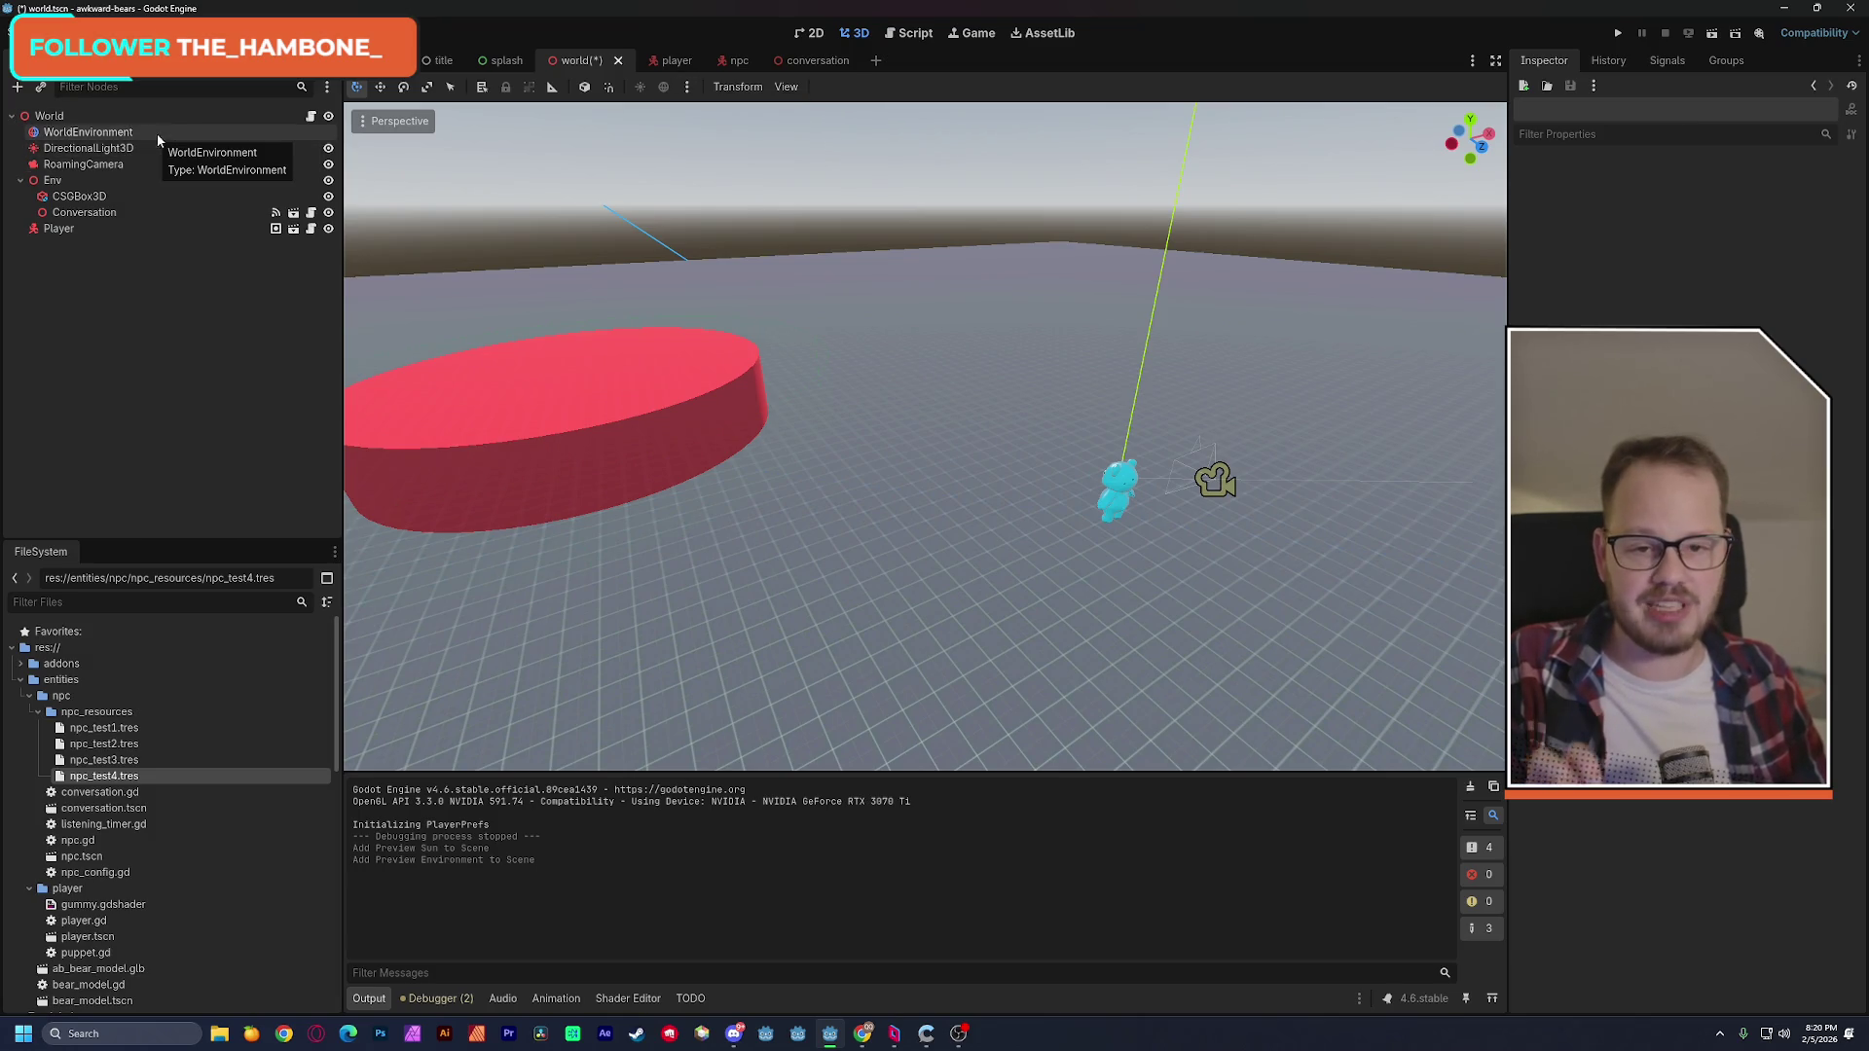
# Test-run the scene with the restored lighting, stop it, then select the WorldEnvironment node.
pyautogui.keyDown('shift'); pyautogui.click(118, 156); pyautogui.keyUp('shift')
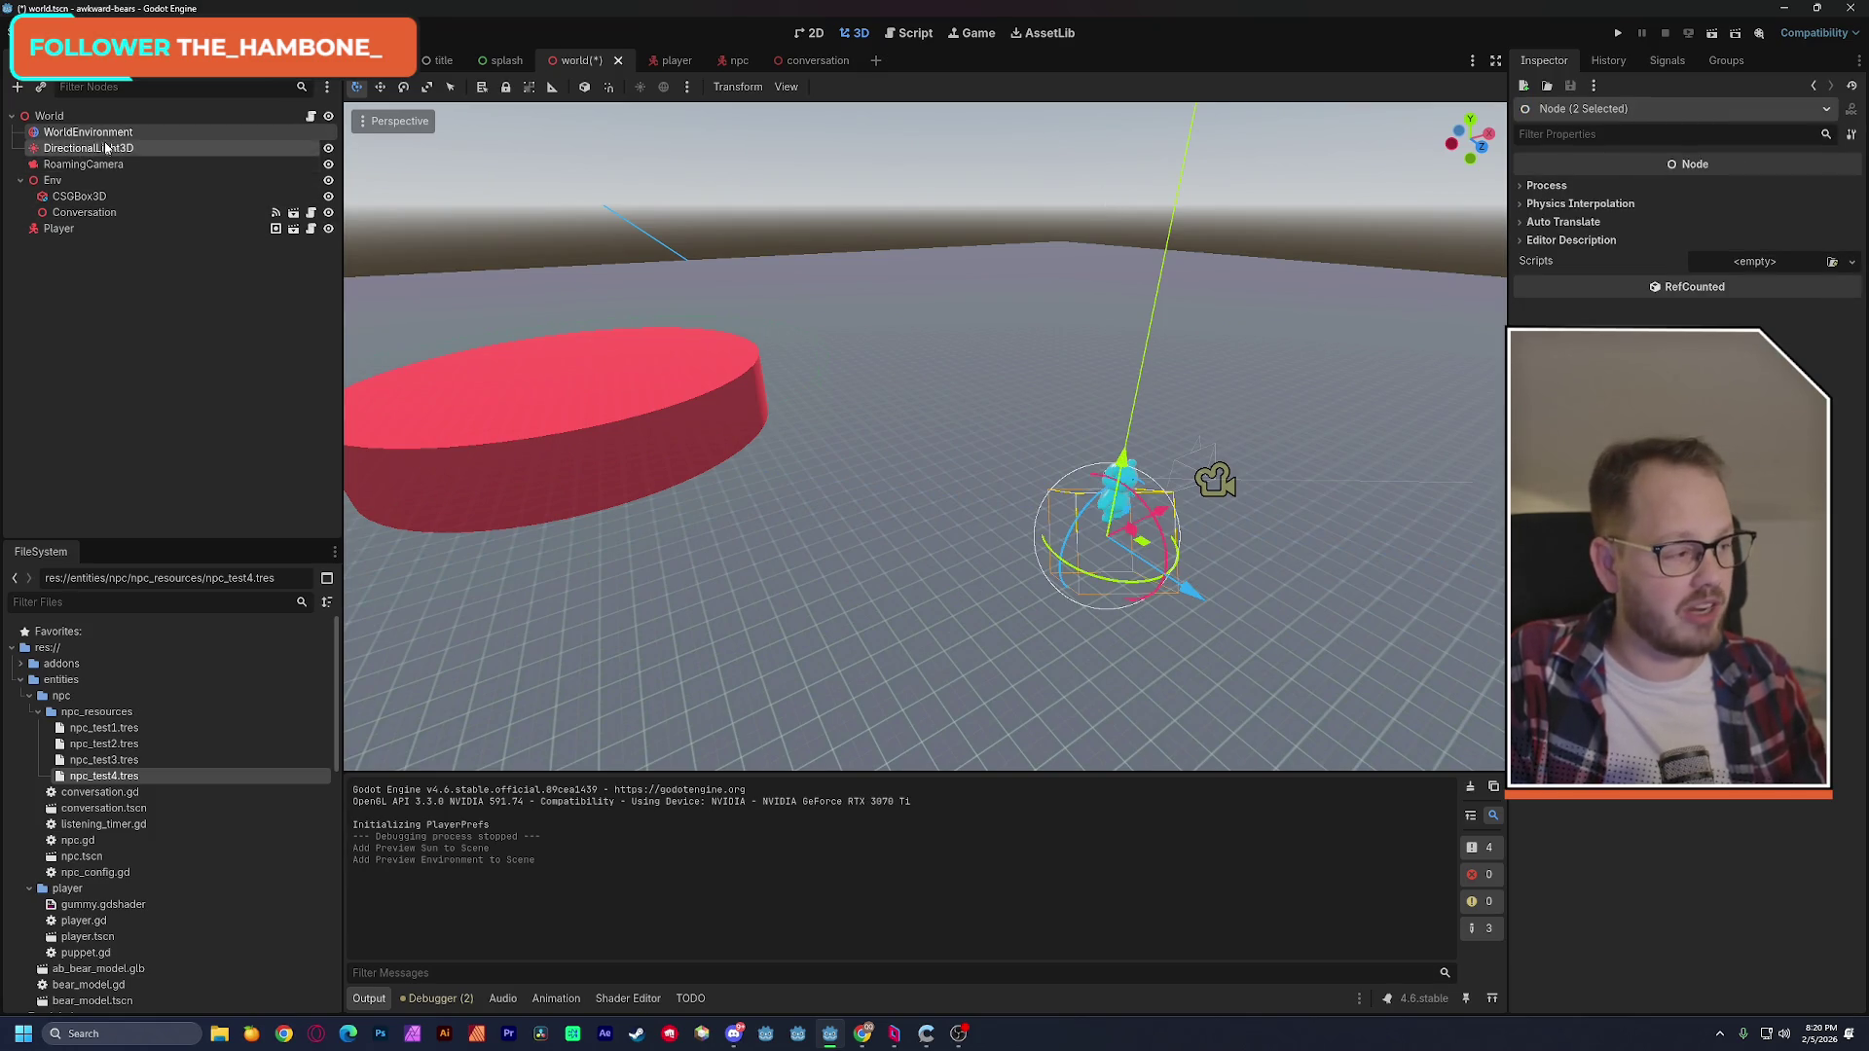
pyautogui.click(1711, 35)
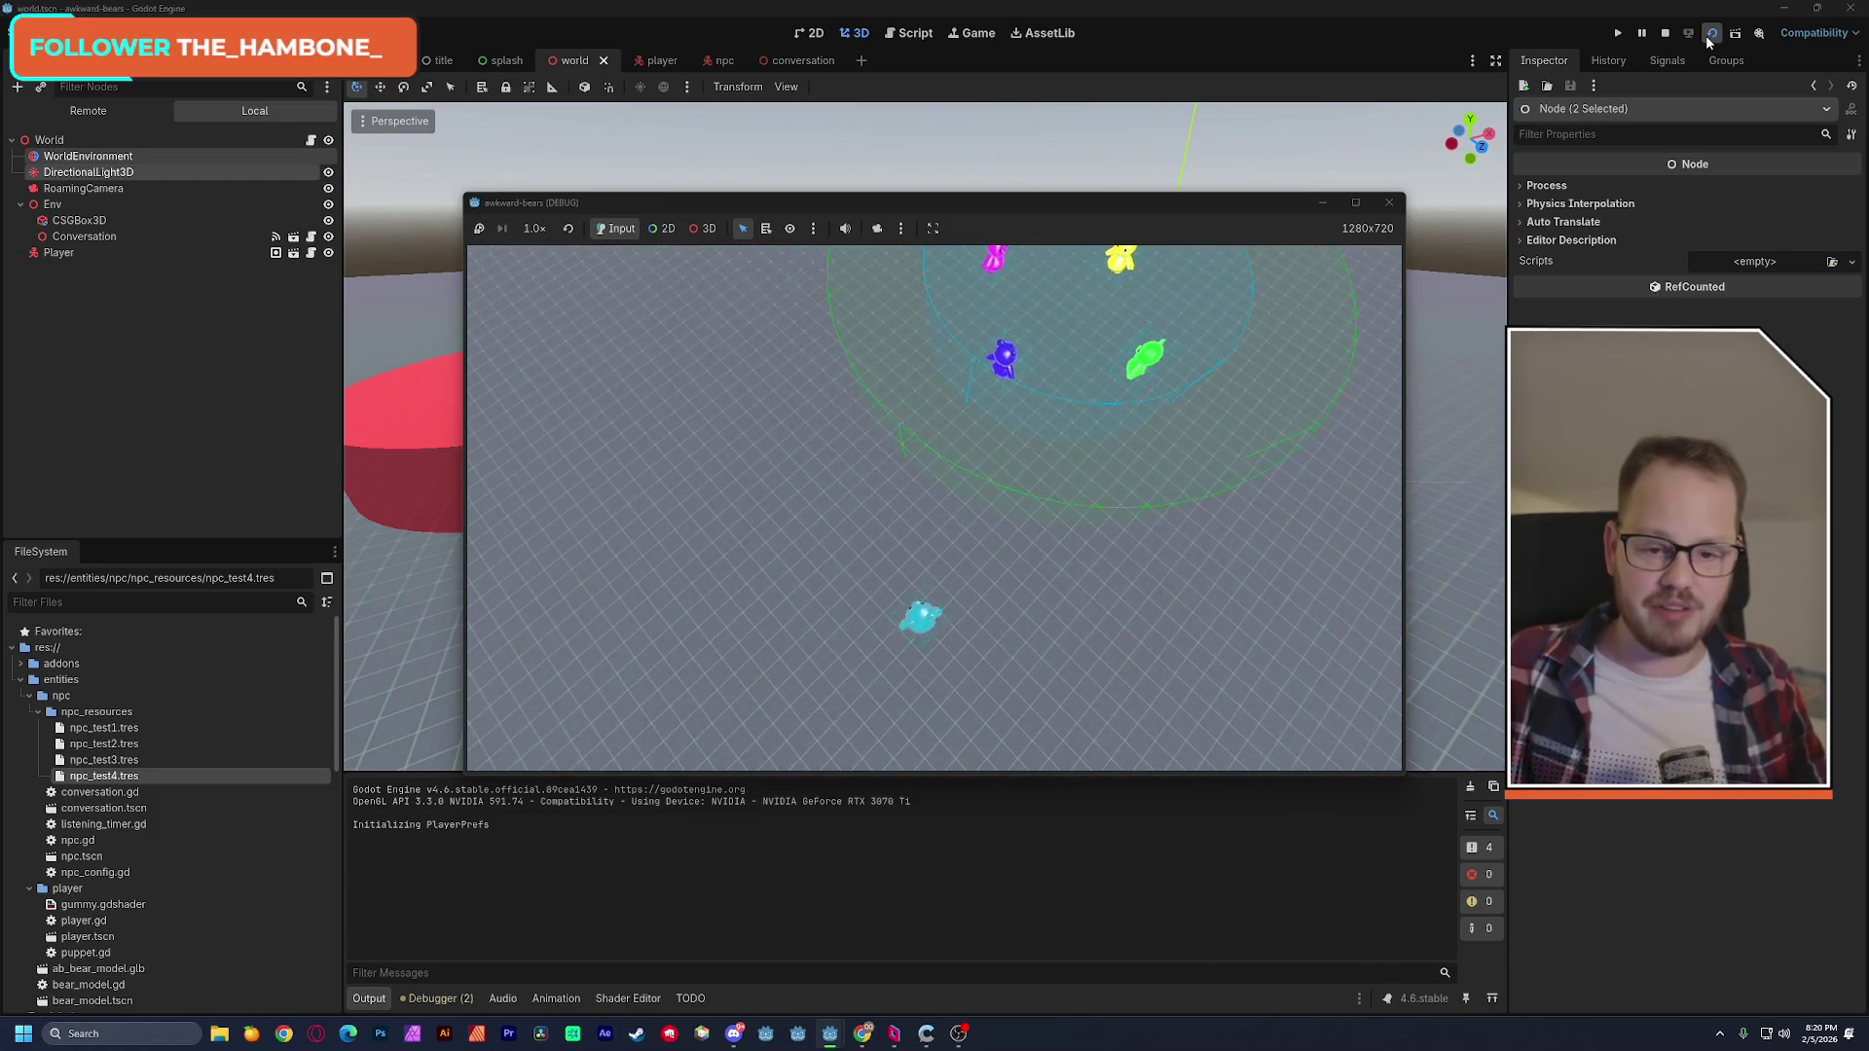
pyautogui.press('F8')
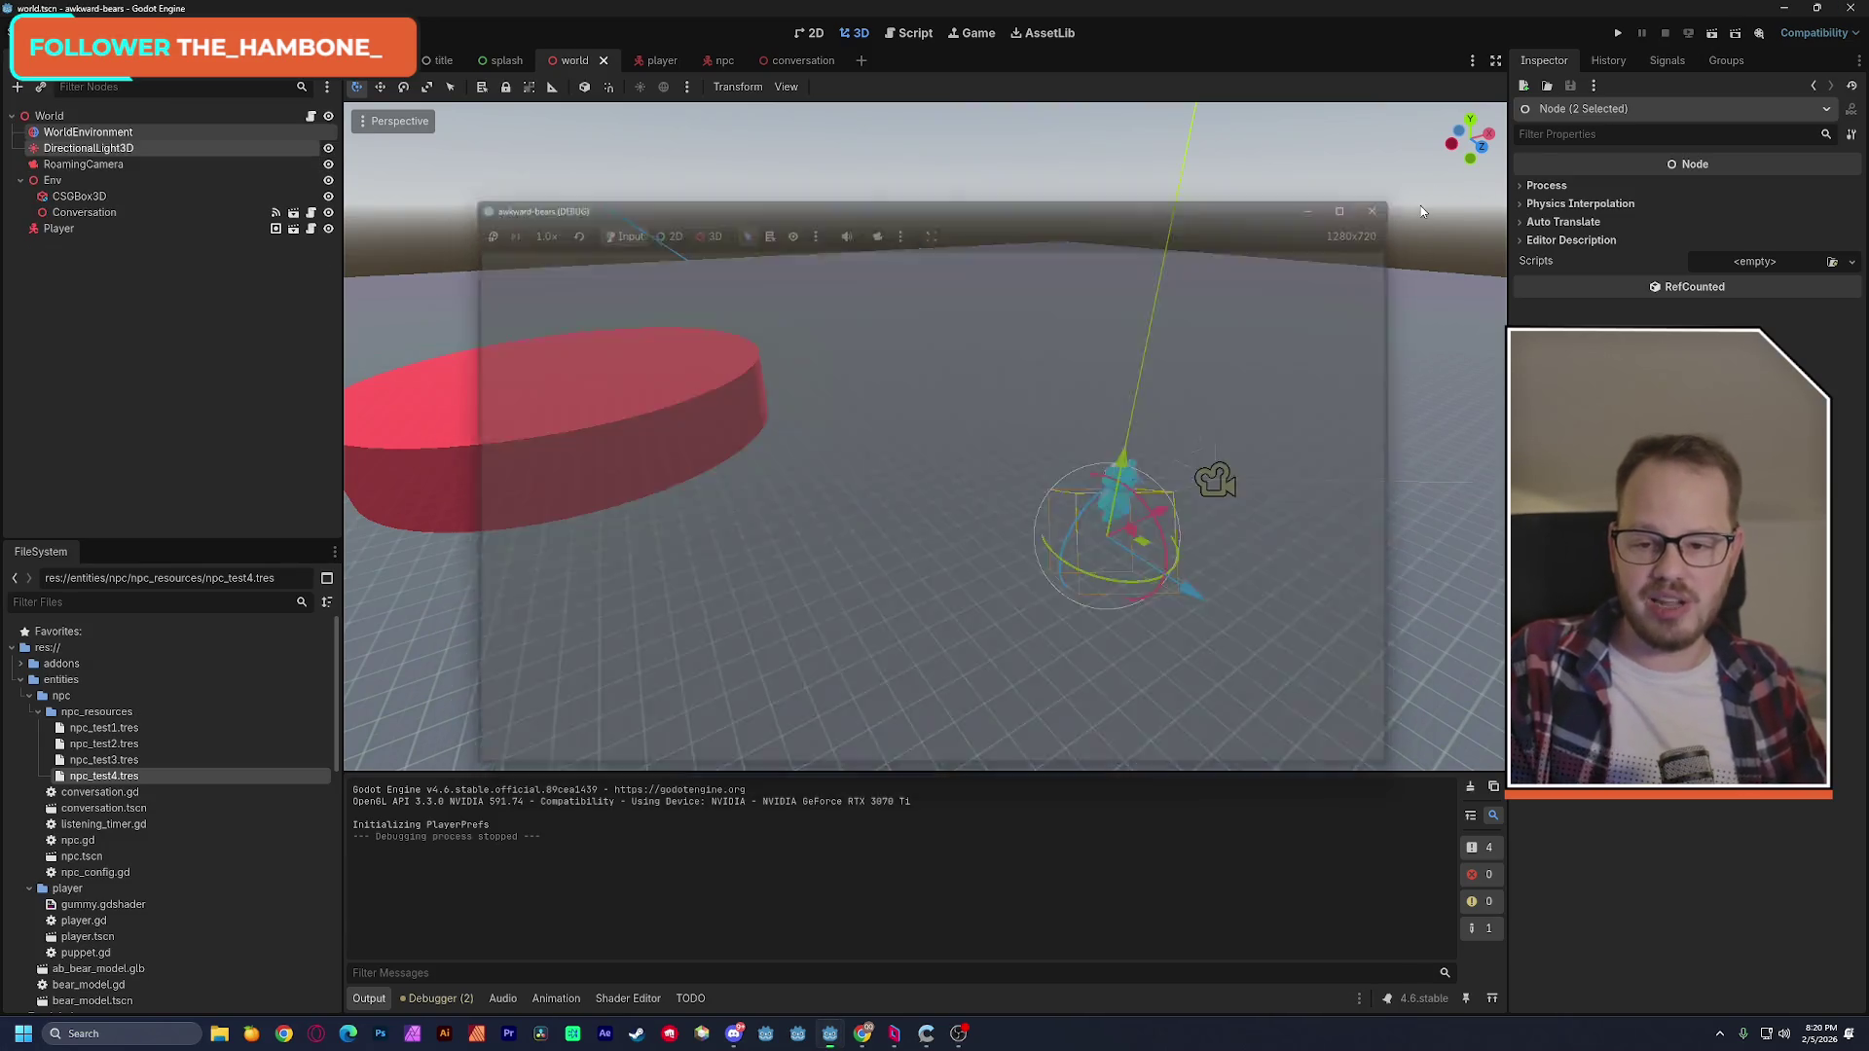
pyautogui.click(88, 132)
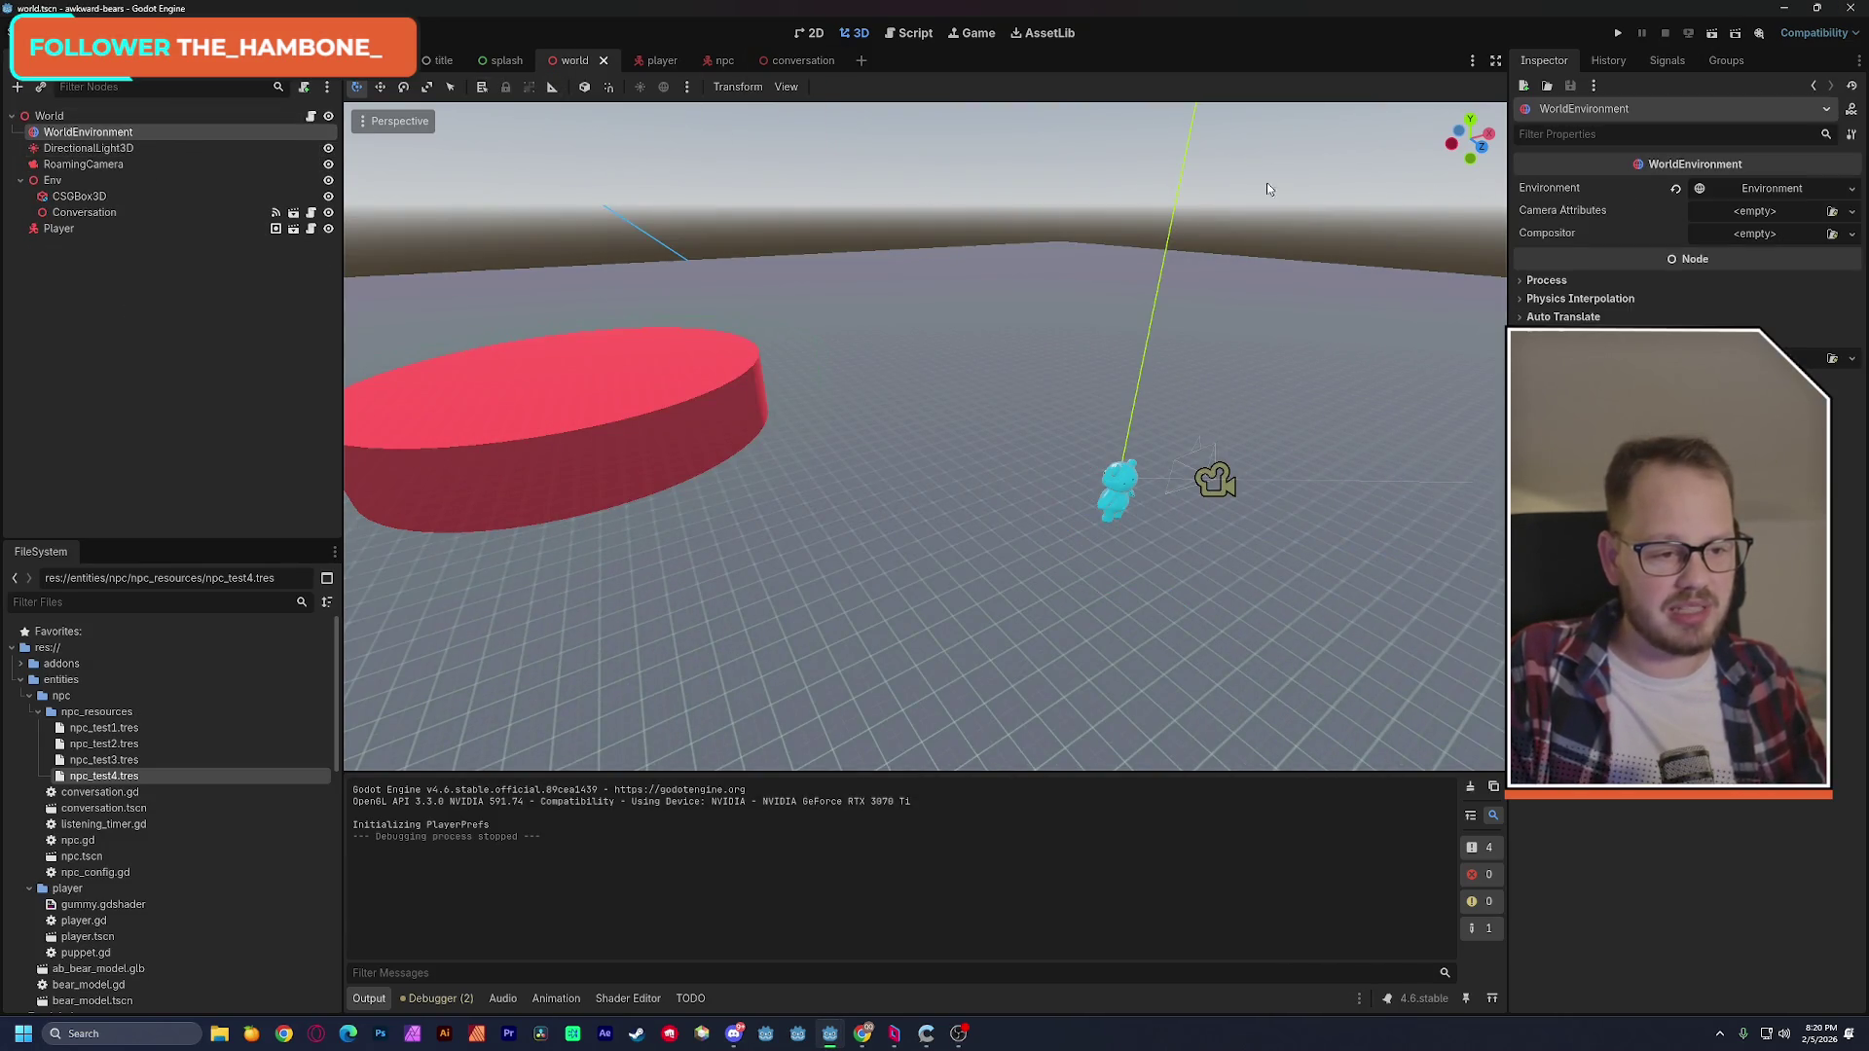
# Inspect the Environment's Sky and ProceduralSkyMaterial settings, then check the light nodes and clear the selection.
pyautogui.click(1772, 188)
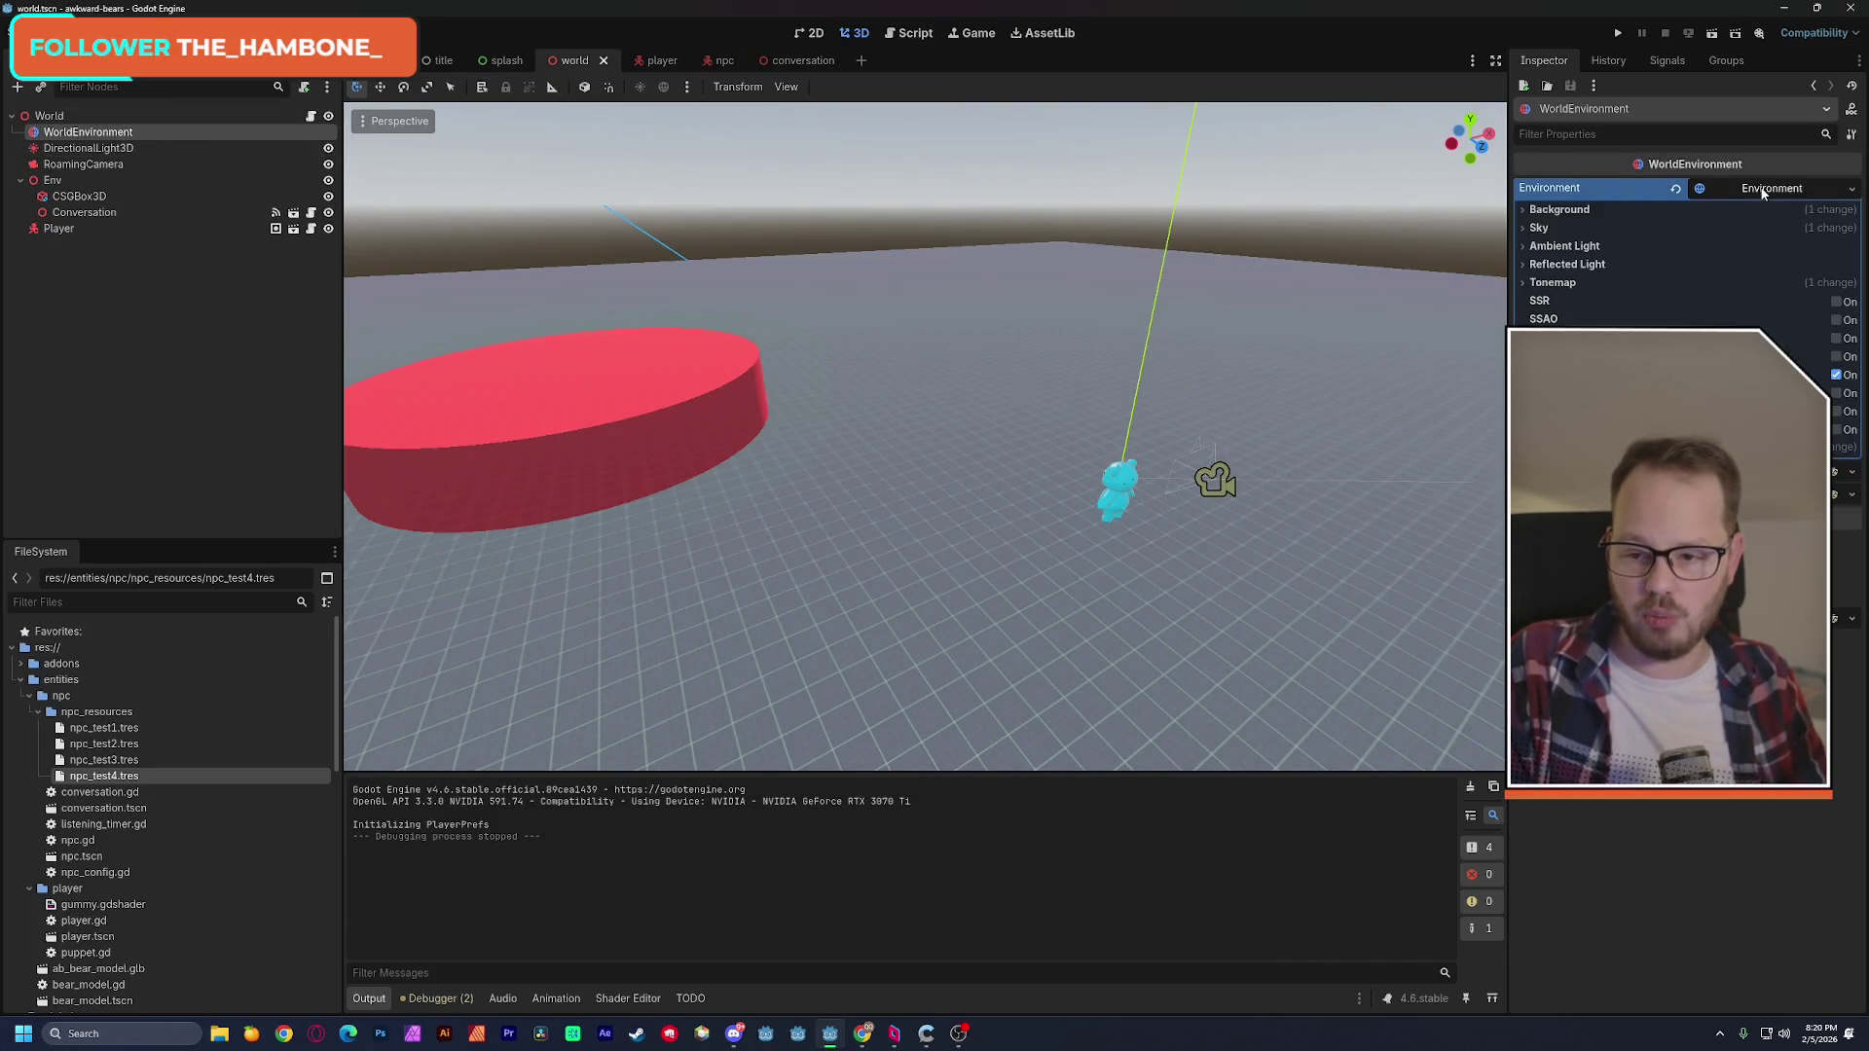
pyautogui.click(1539, 227)
pyautogui.click(1773, 247)
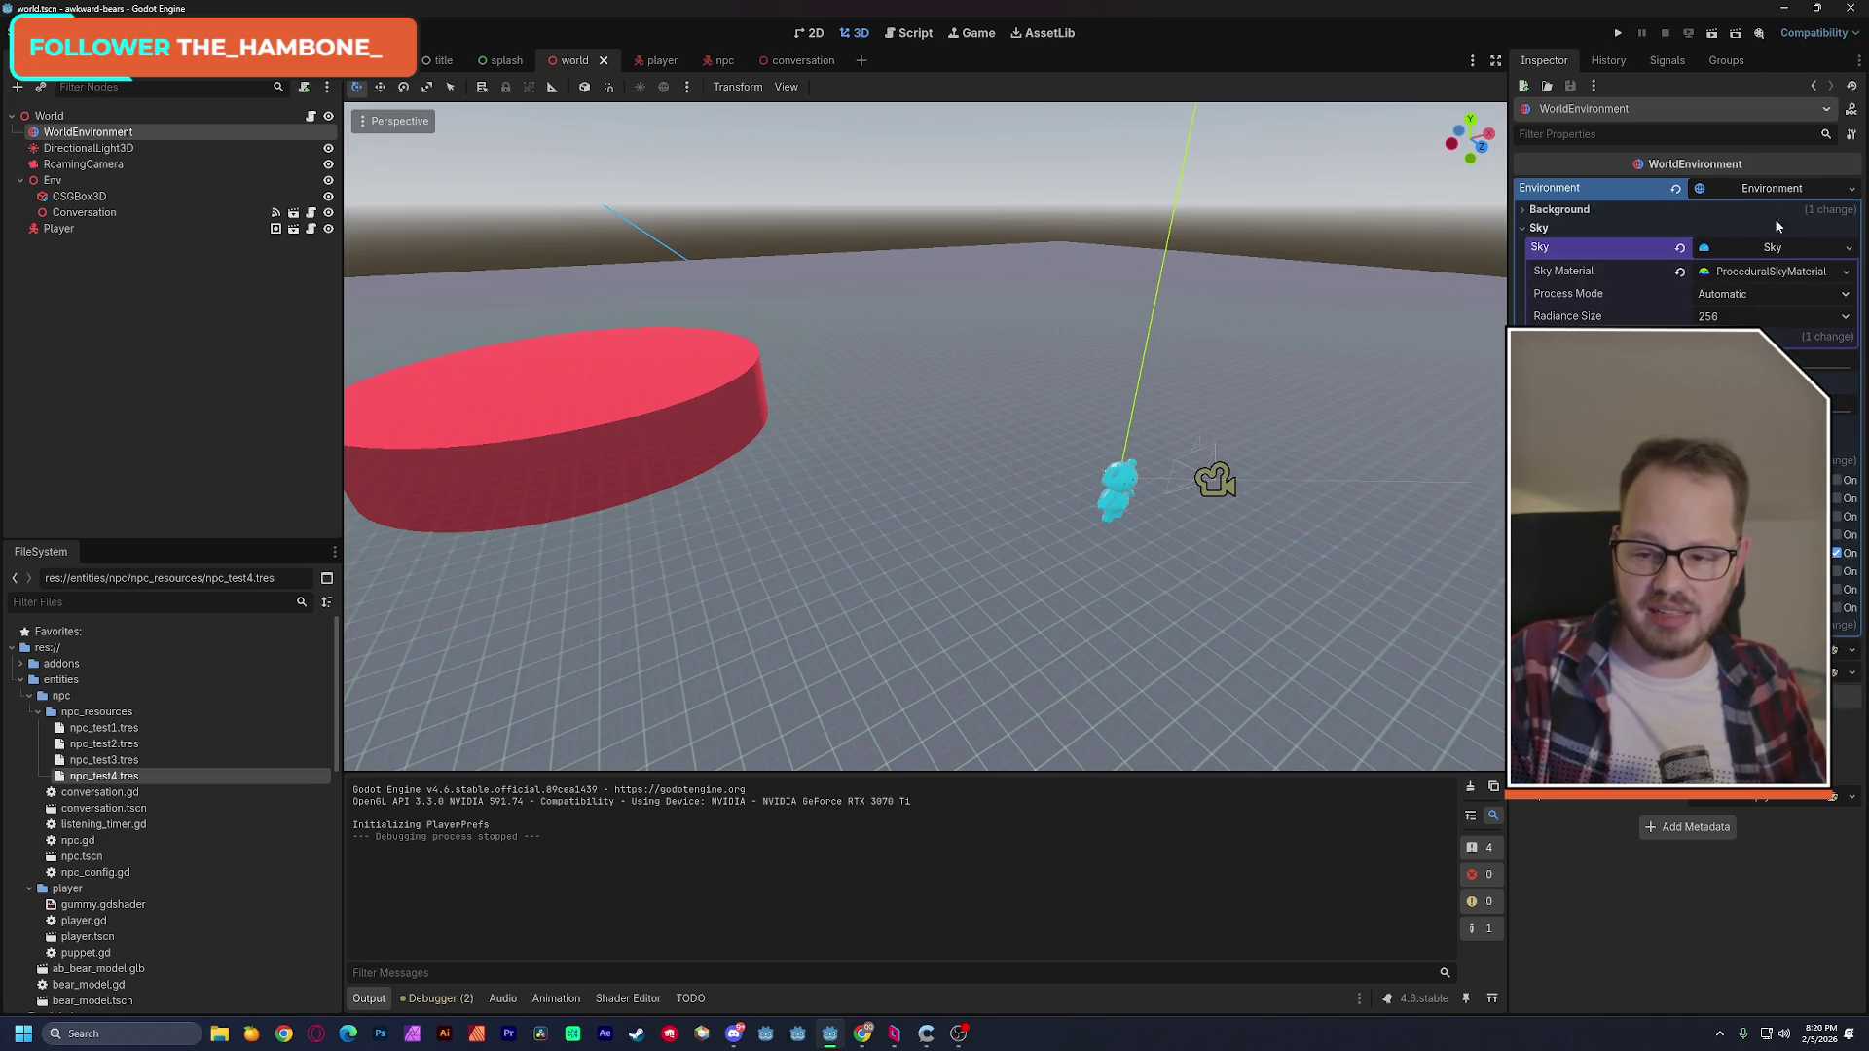
pyautogui.click(1762, 272)
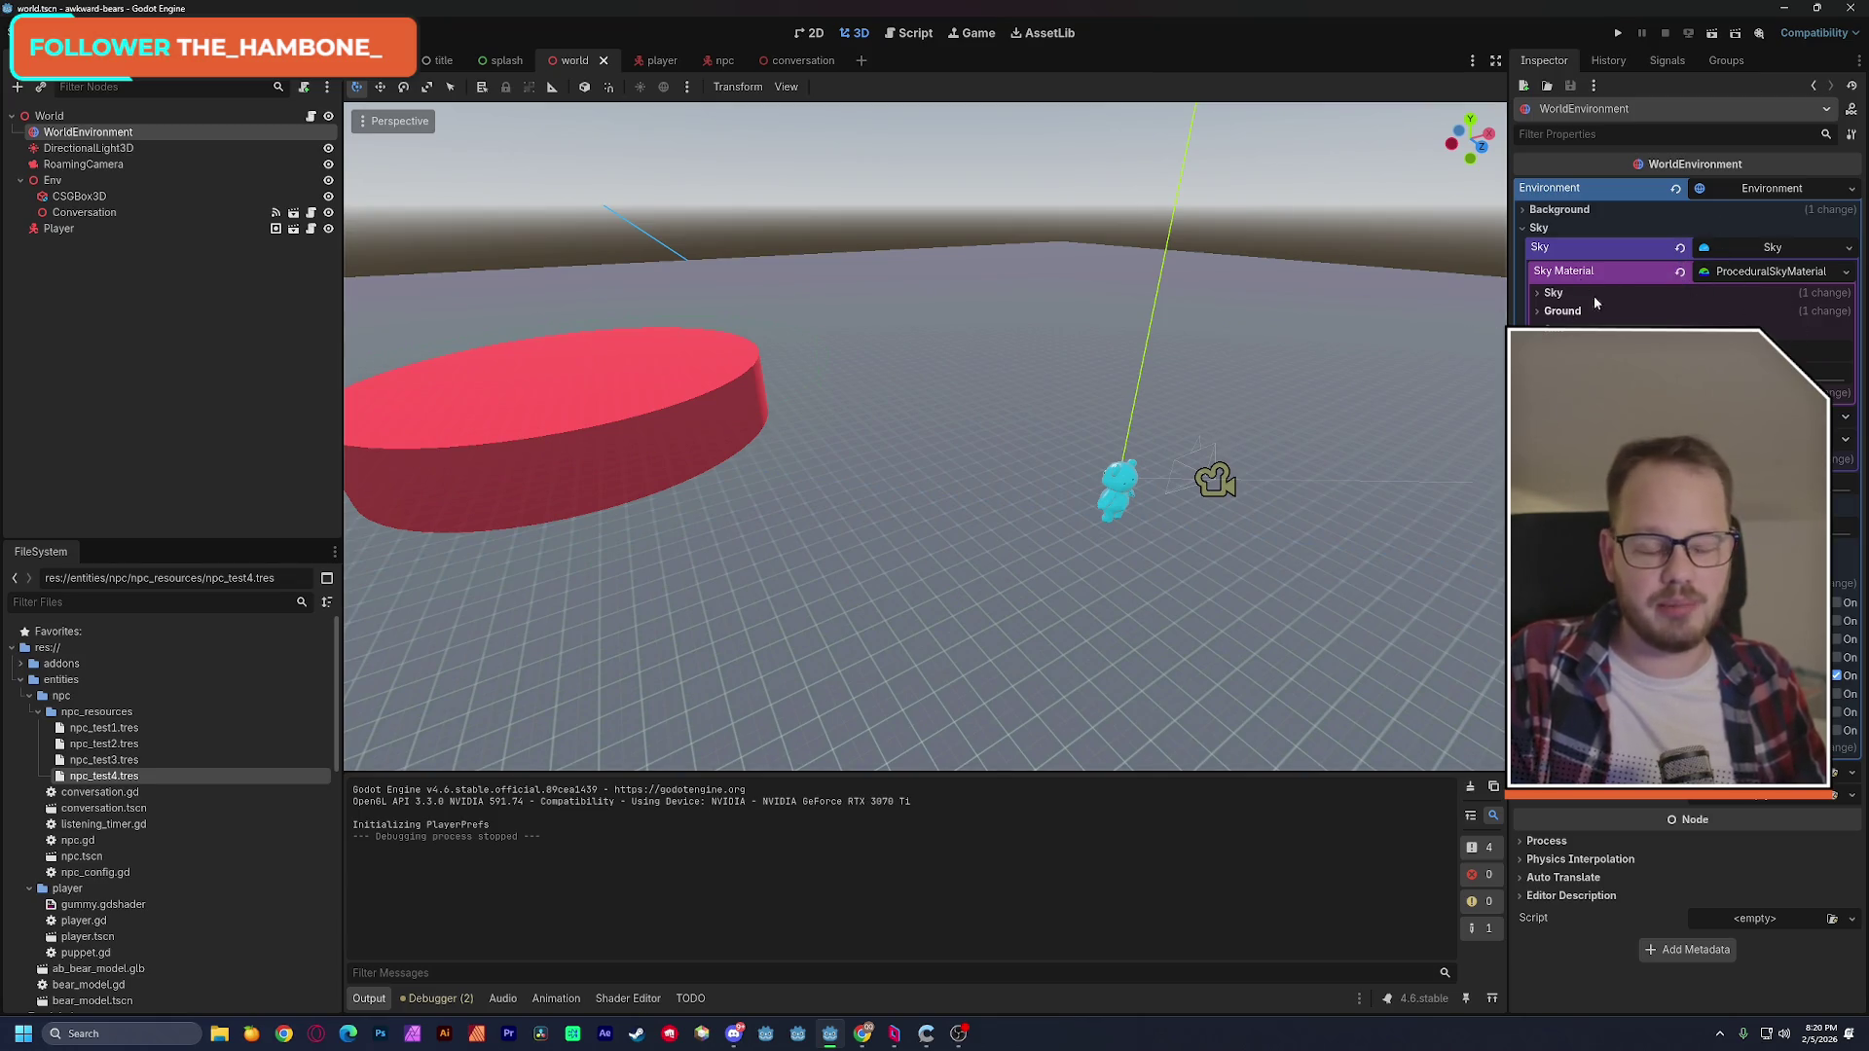
pyautogui.click(1770, 188)
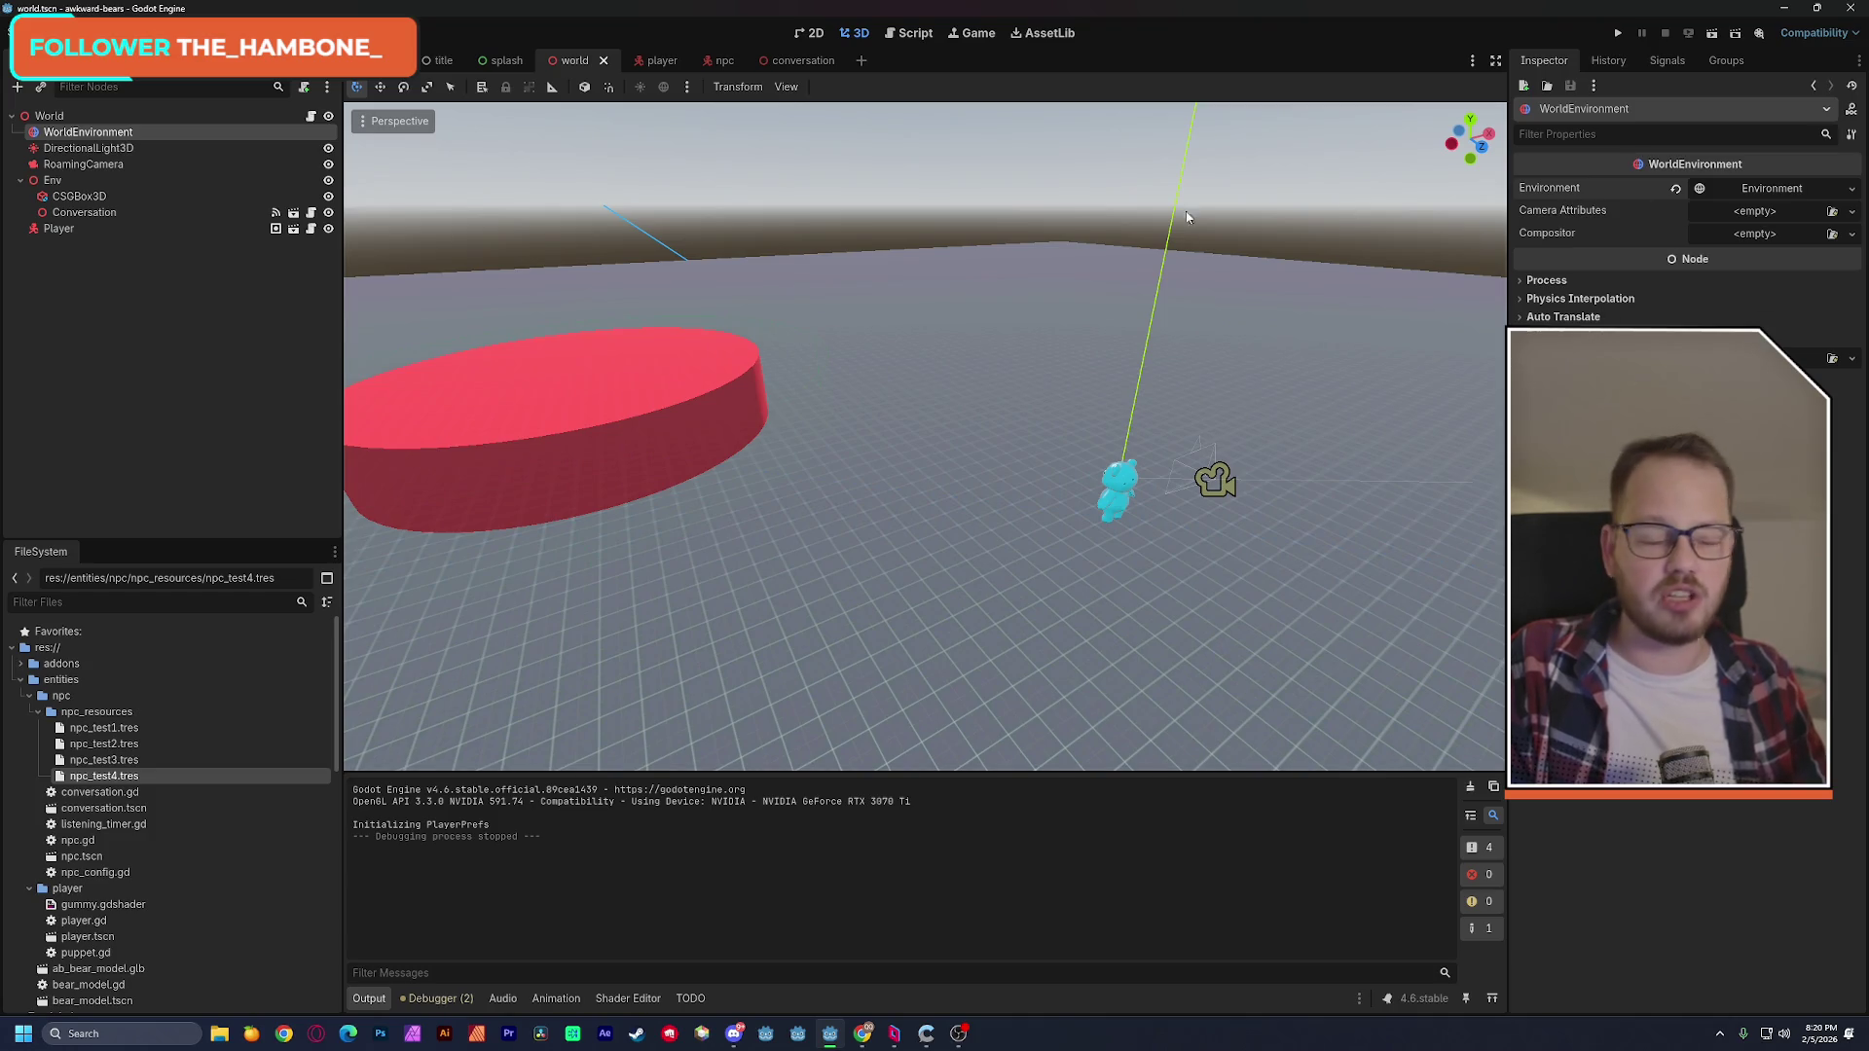
pyautogui.click(107, 148)
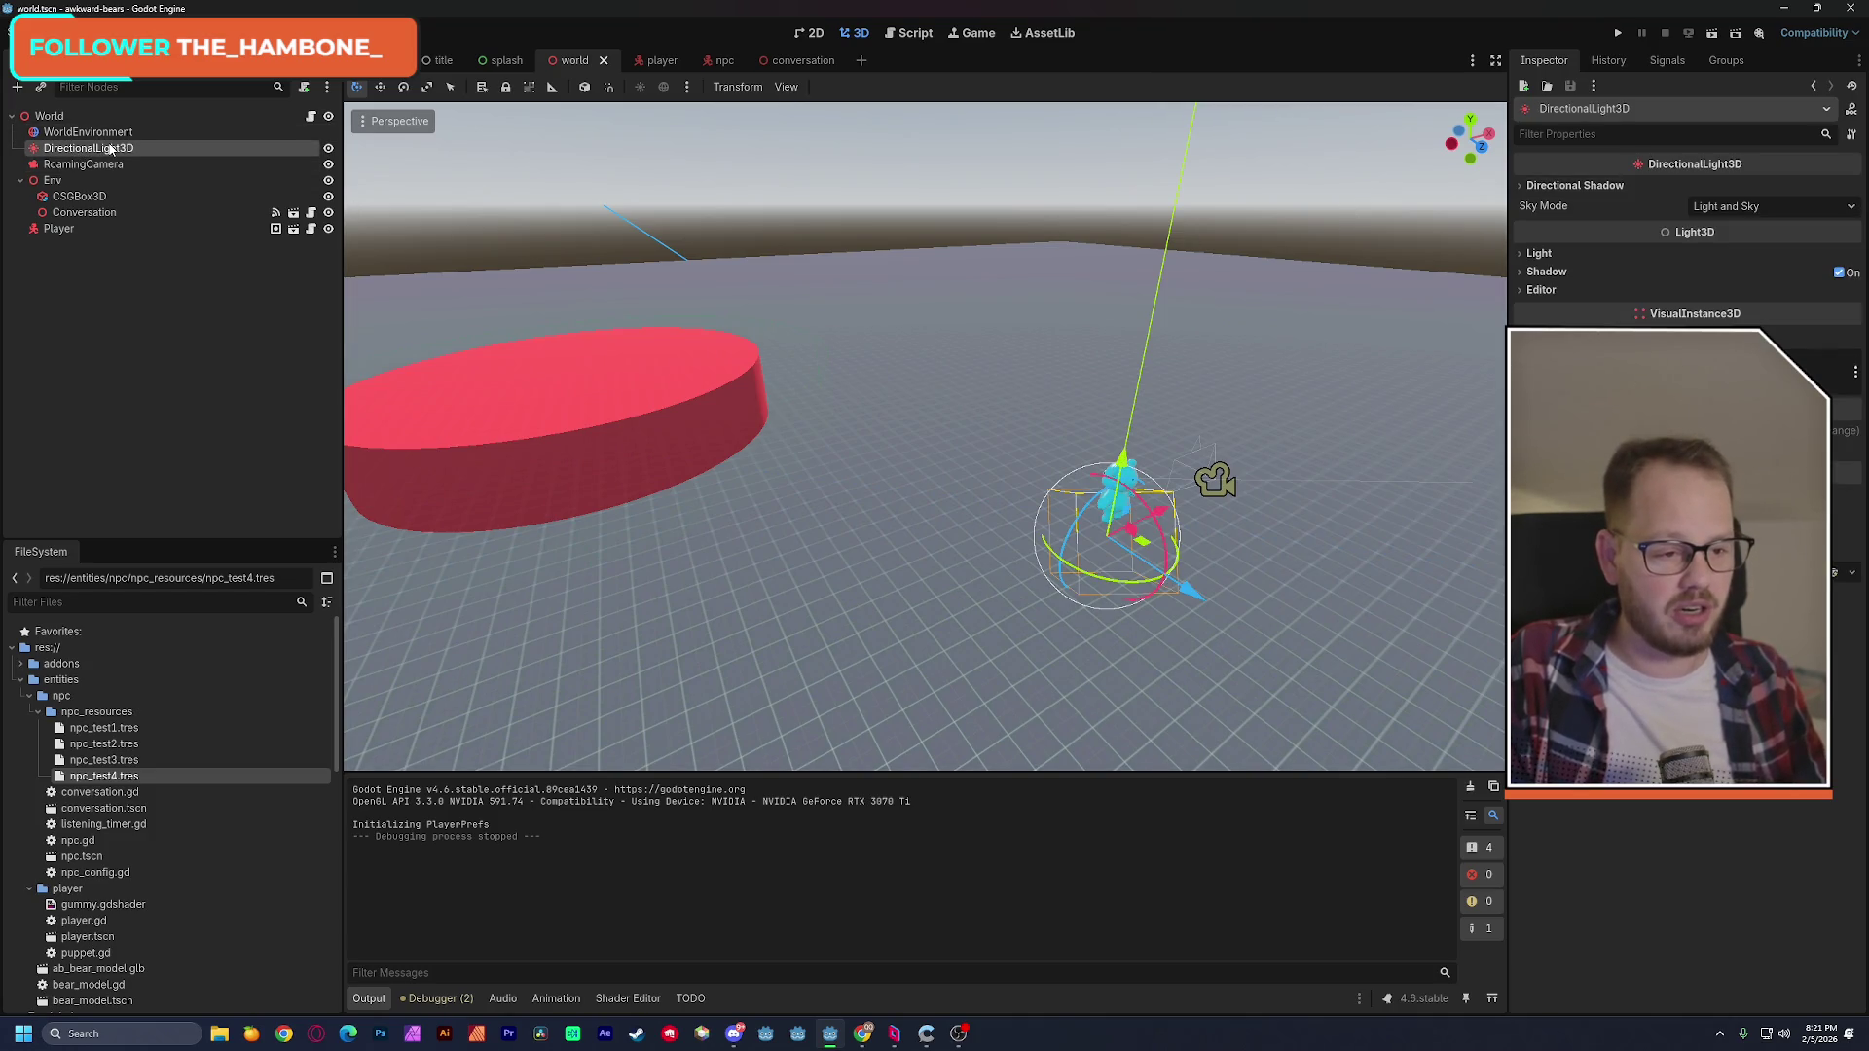
pyautogui.click(107, 133)
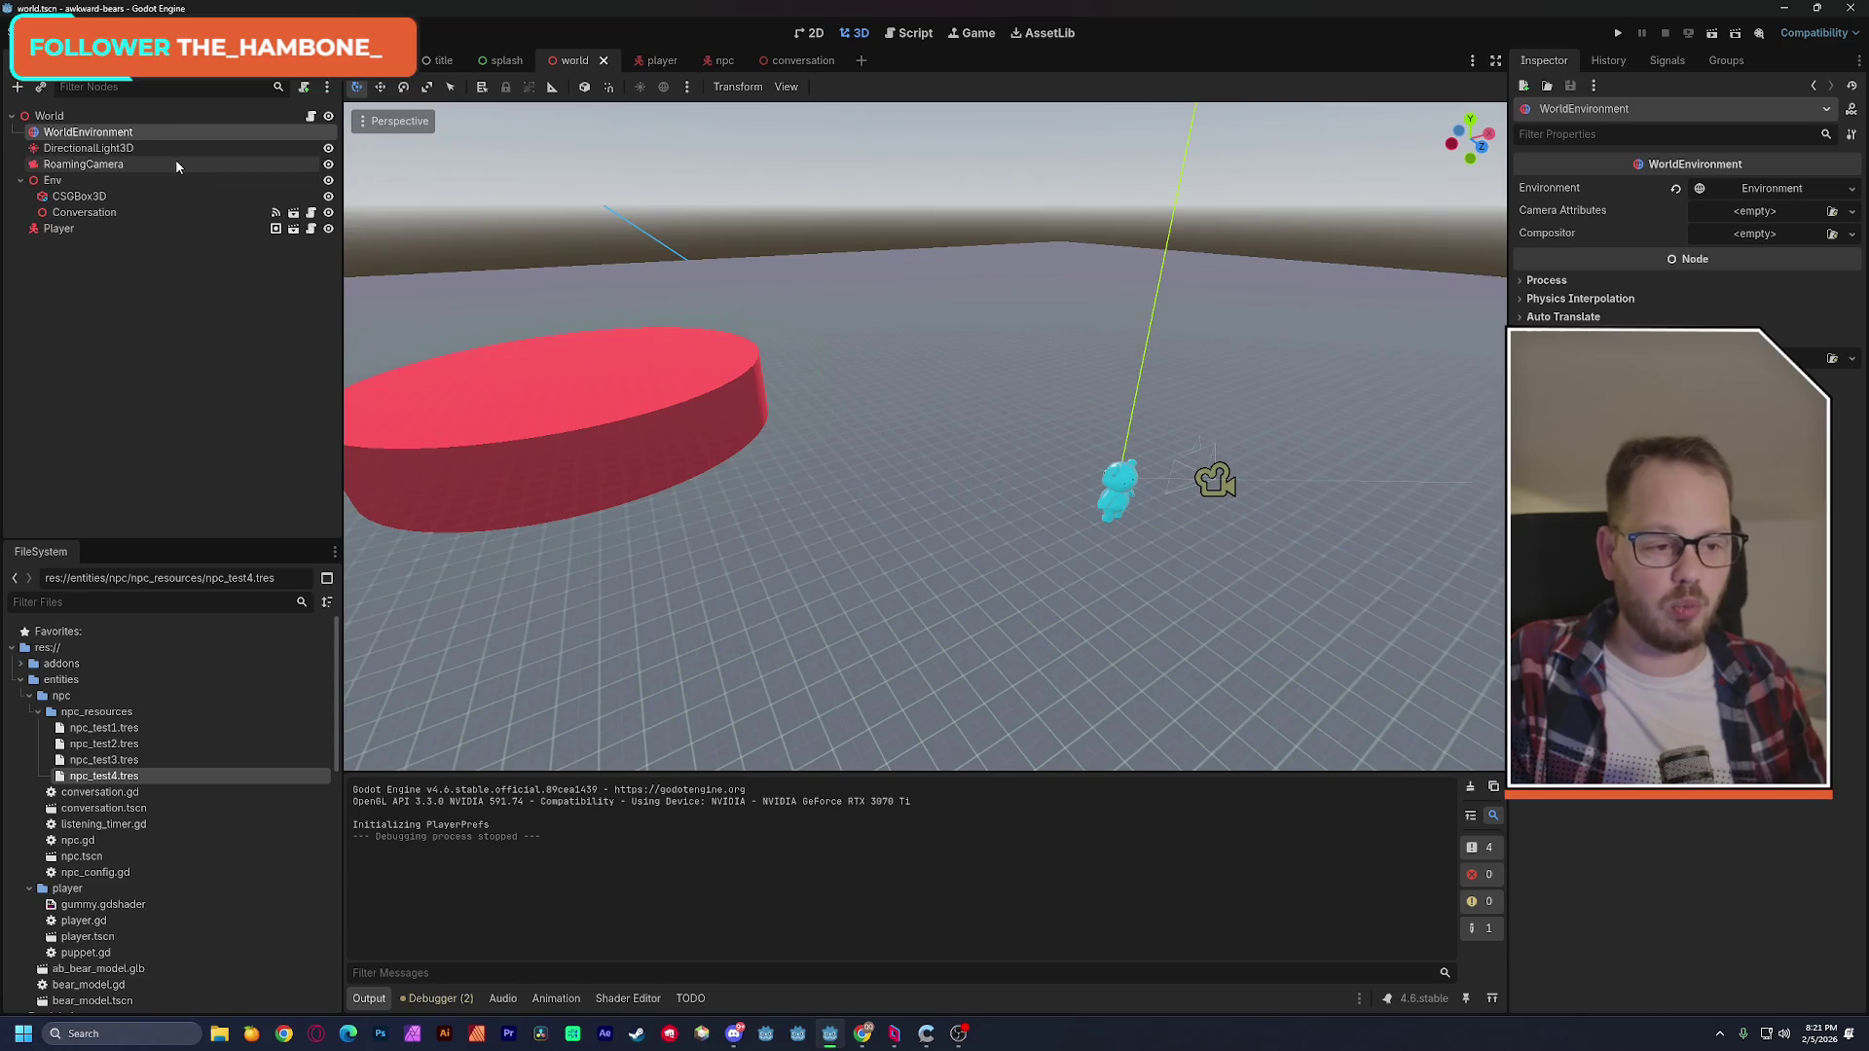
pyautogui.click(138, 380)
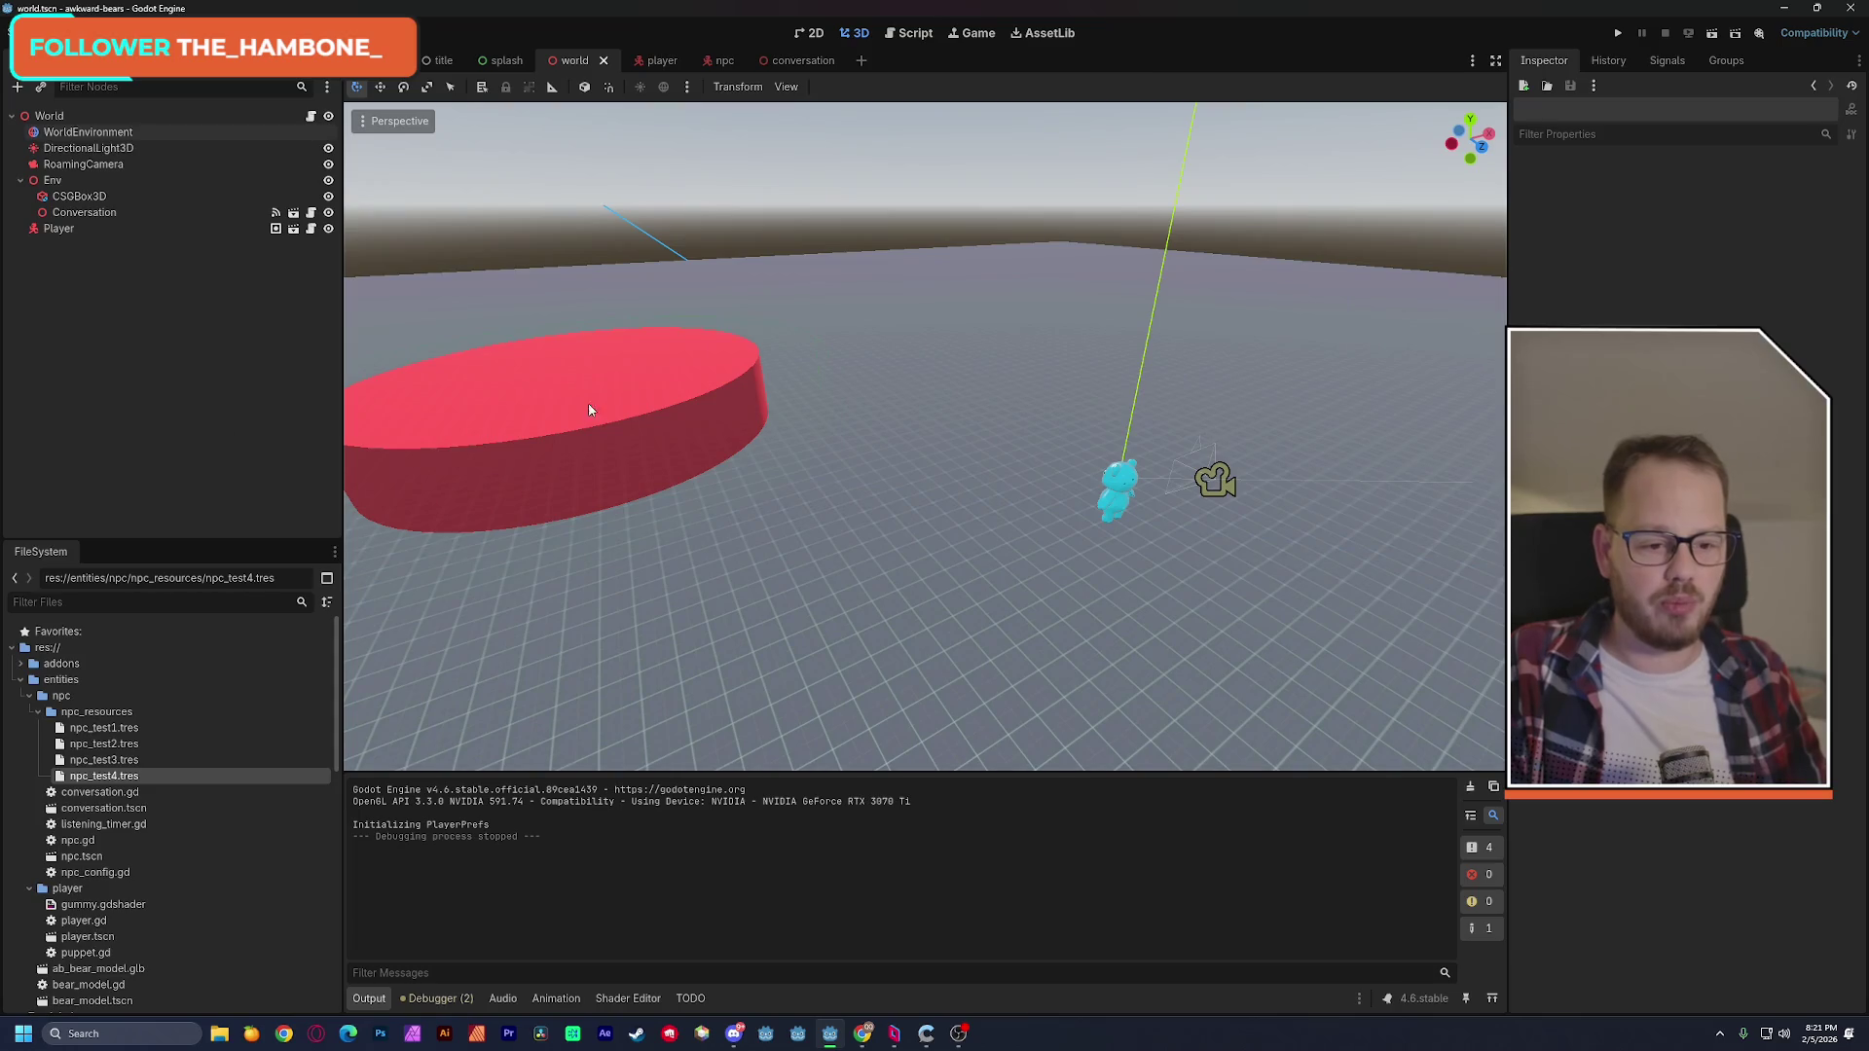
pyautogui.scroll(-5, 647, 399)
# Orbit around the red disc and bear, then drag snow-flat-large9 in front of the Christmas tree.
pyautogui.moveTo(925, 438); pyautogui.dragTo(722, 413)
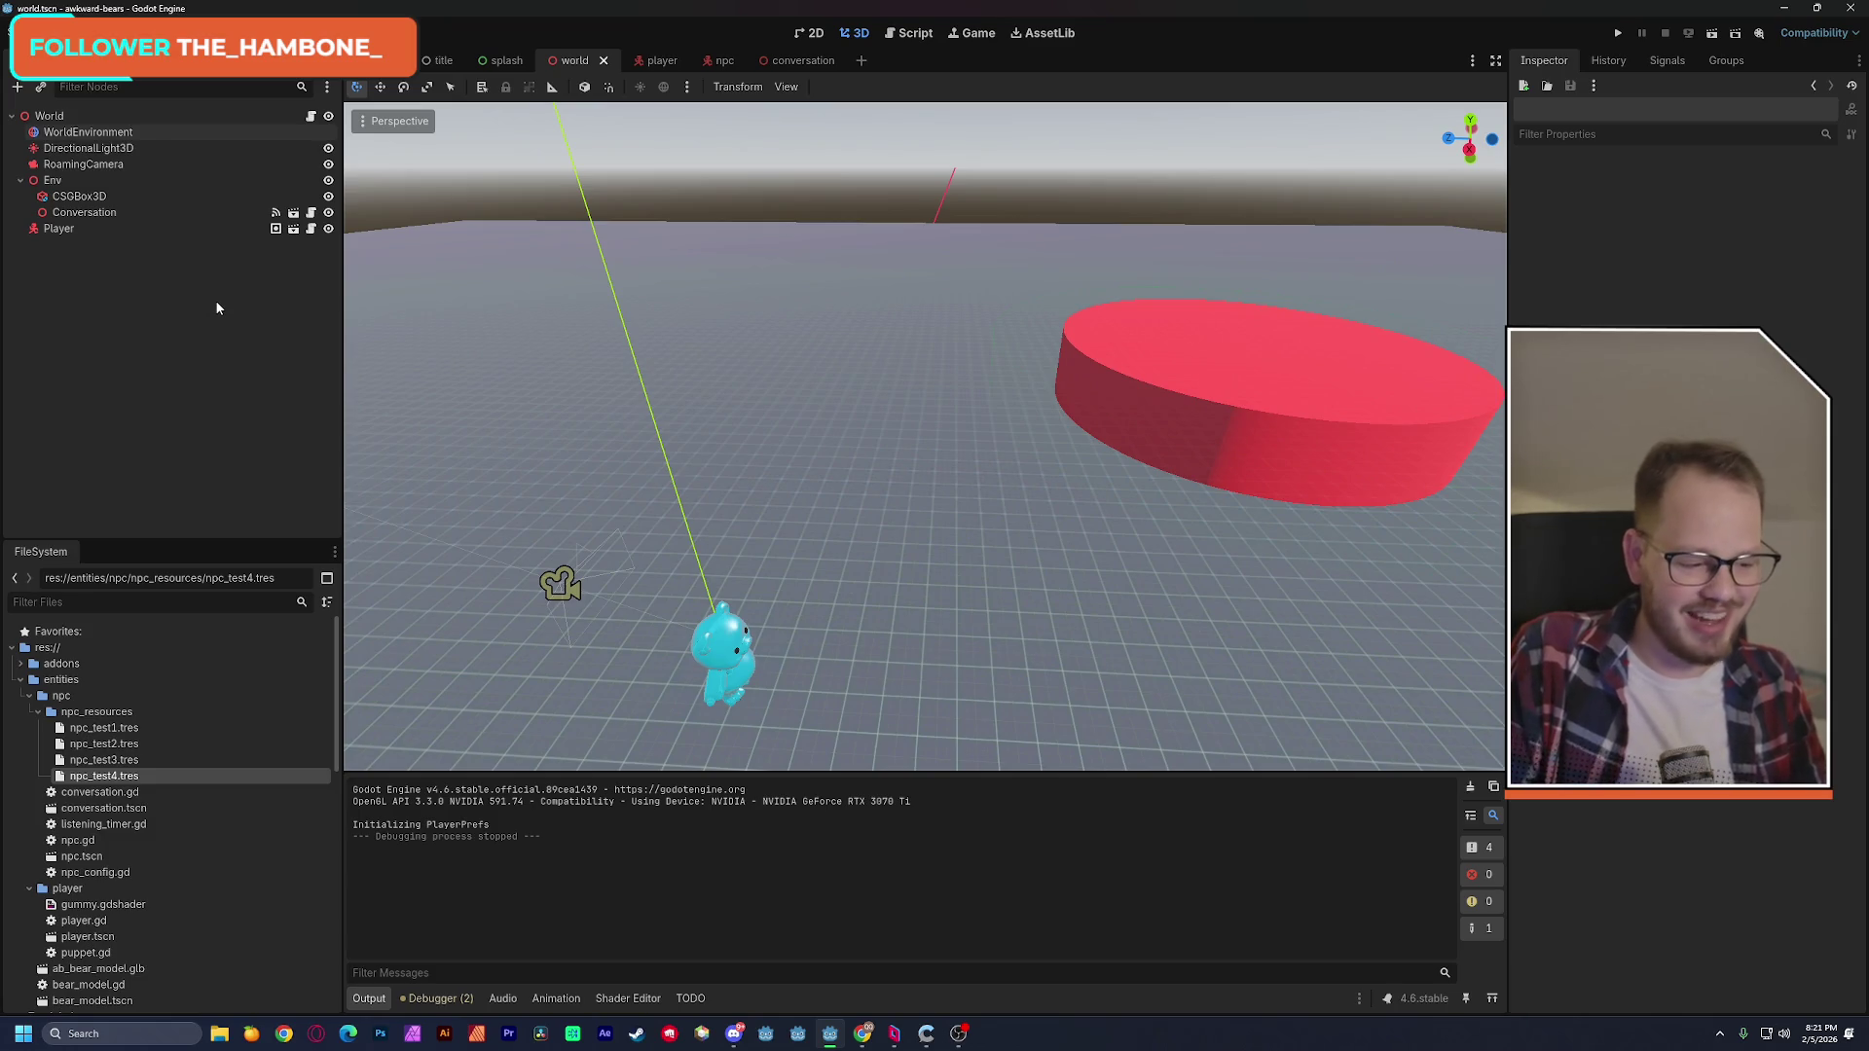
pyautogui.moveTo(409, 419)
pyautogui.mouseDown()
pyautogui.moveTo(808, 428)
pyautogui.moveTo(529, 385)
pyautogui.mouseUp()
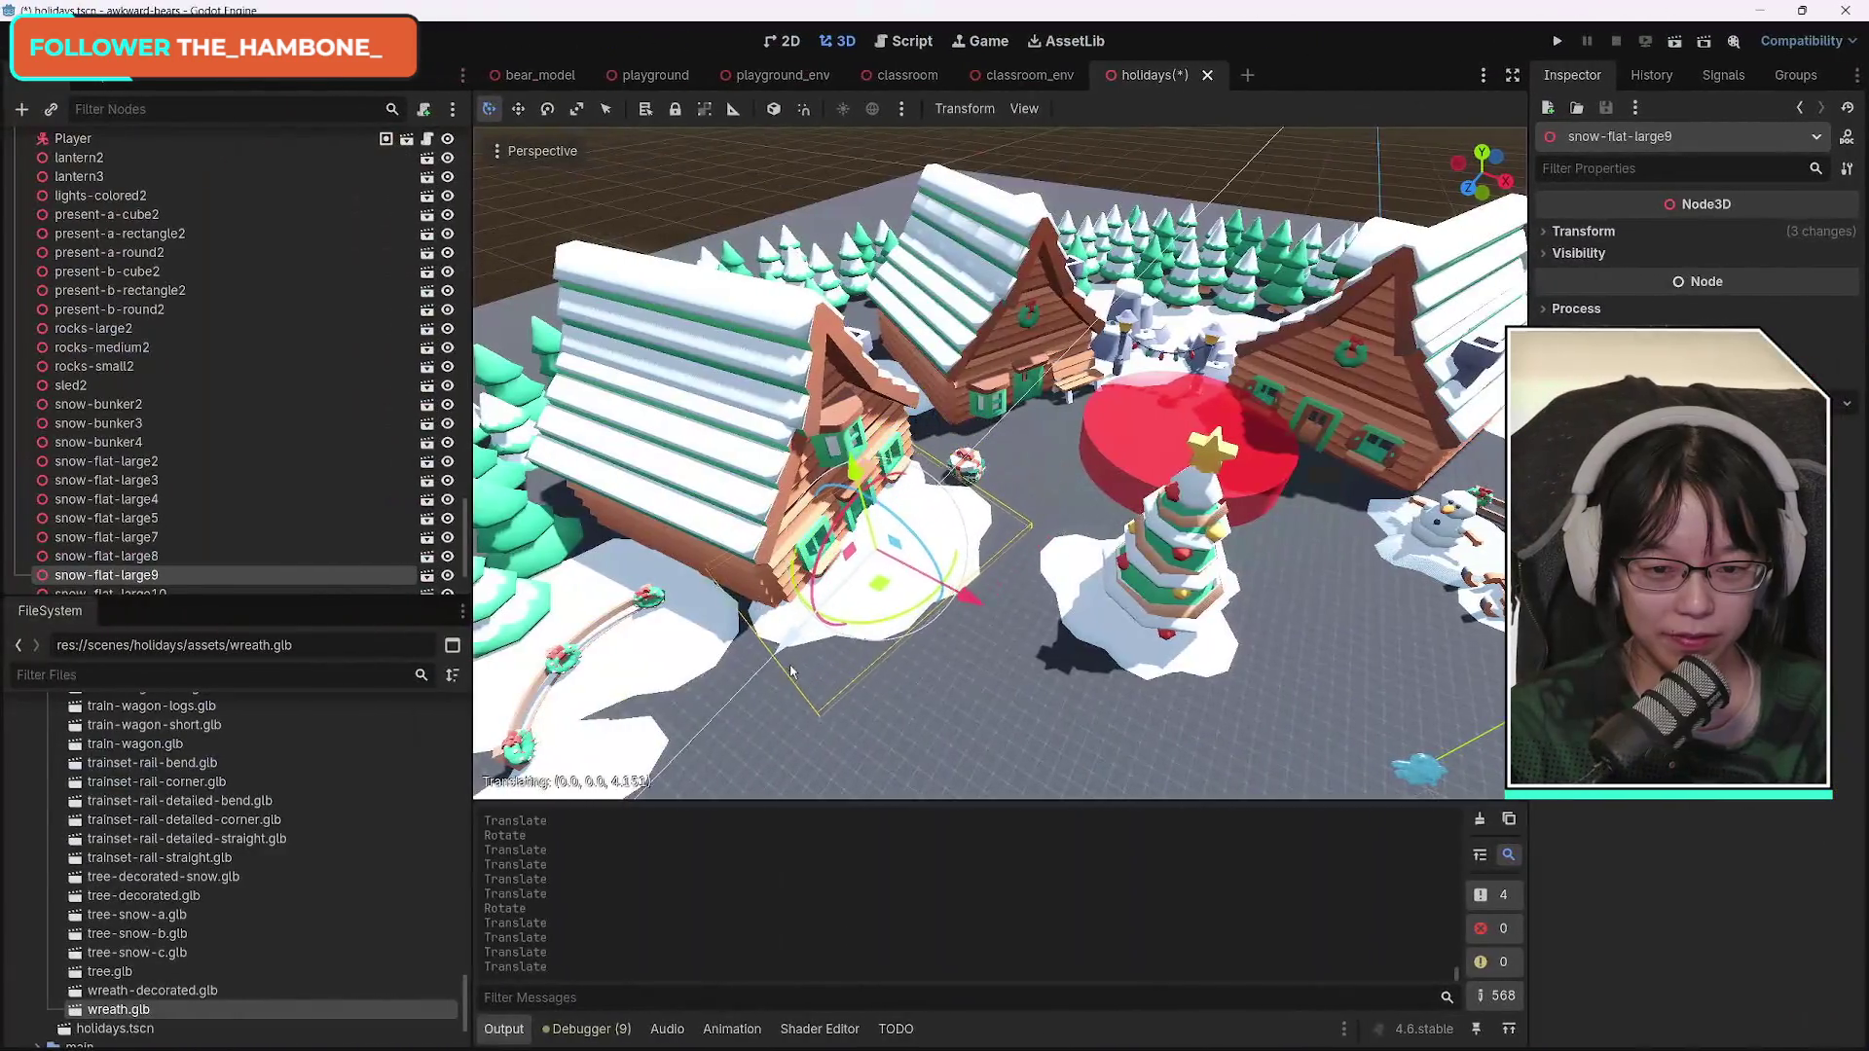
pyautogui.moveTo(790, 671)
pyautogui.mouseDown()
pyautogui.moveTo(832, 680)
pyautogui.moveTo(848, 720)
pyautogui.moveTo(985, 703)
pyautogui.moveTo(1071, 778)
pyautogui.mouseUp()
pyautogui.scroll(-5, 924, 730)
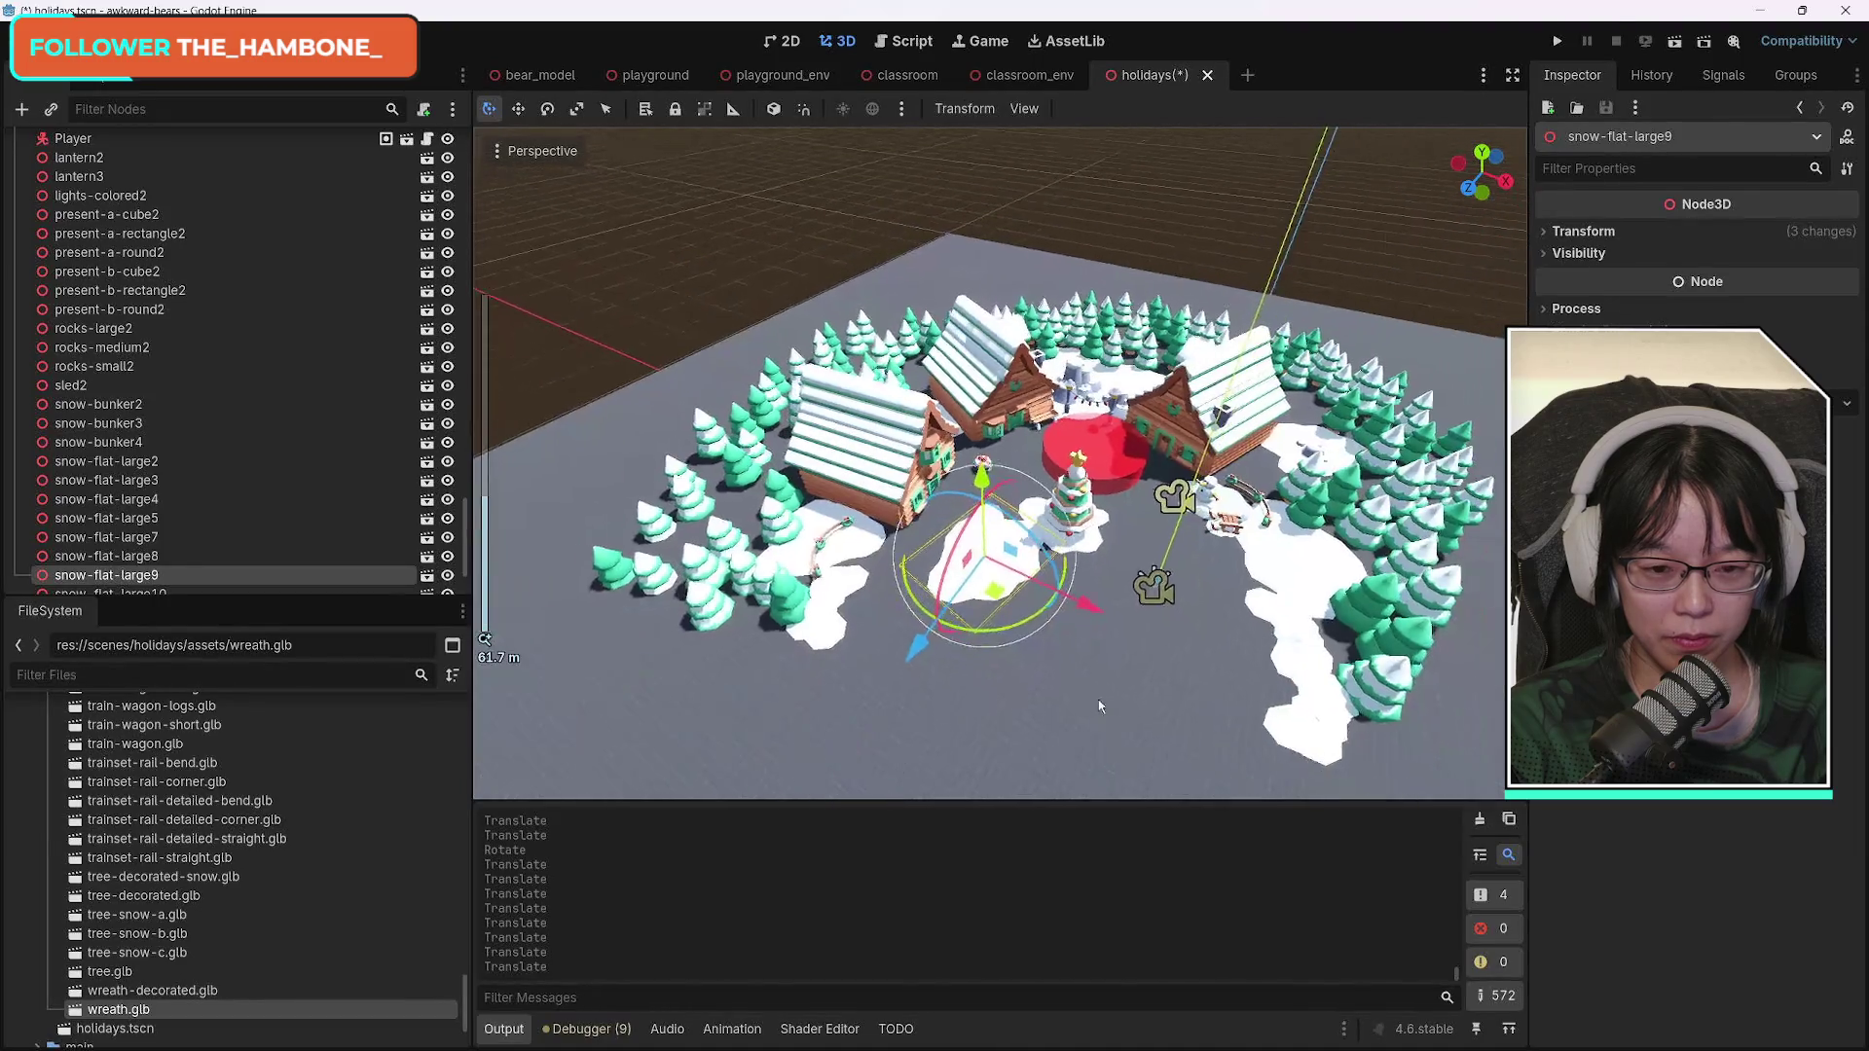
# With the Move tool, zoom onto the gift pile and select present-a-cube2 through present-b-round2.
pyautogui.press('w')
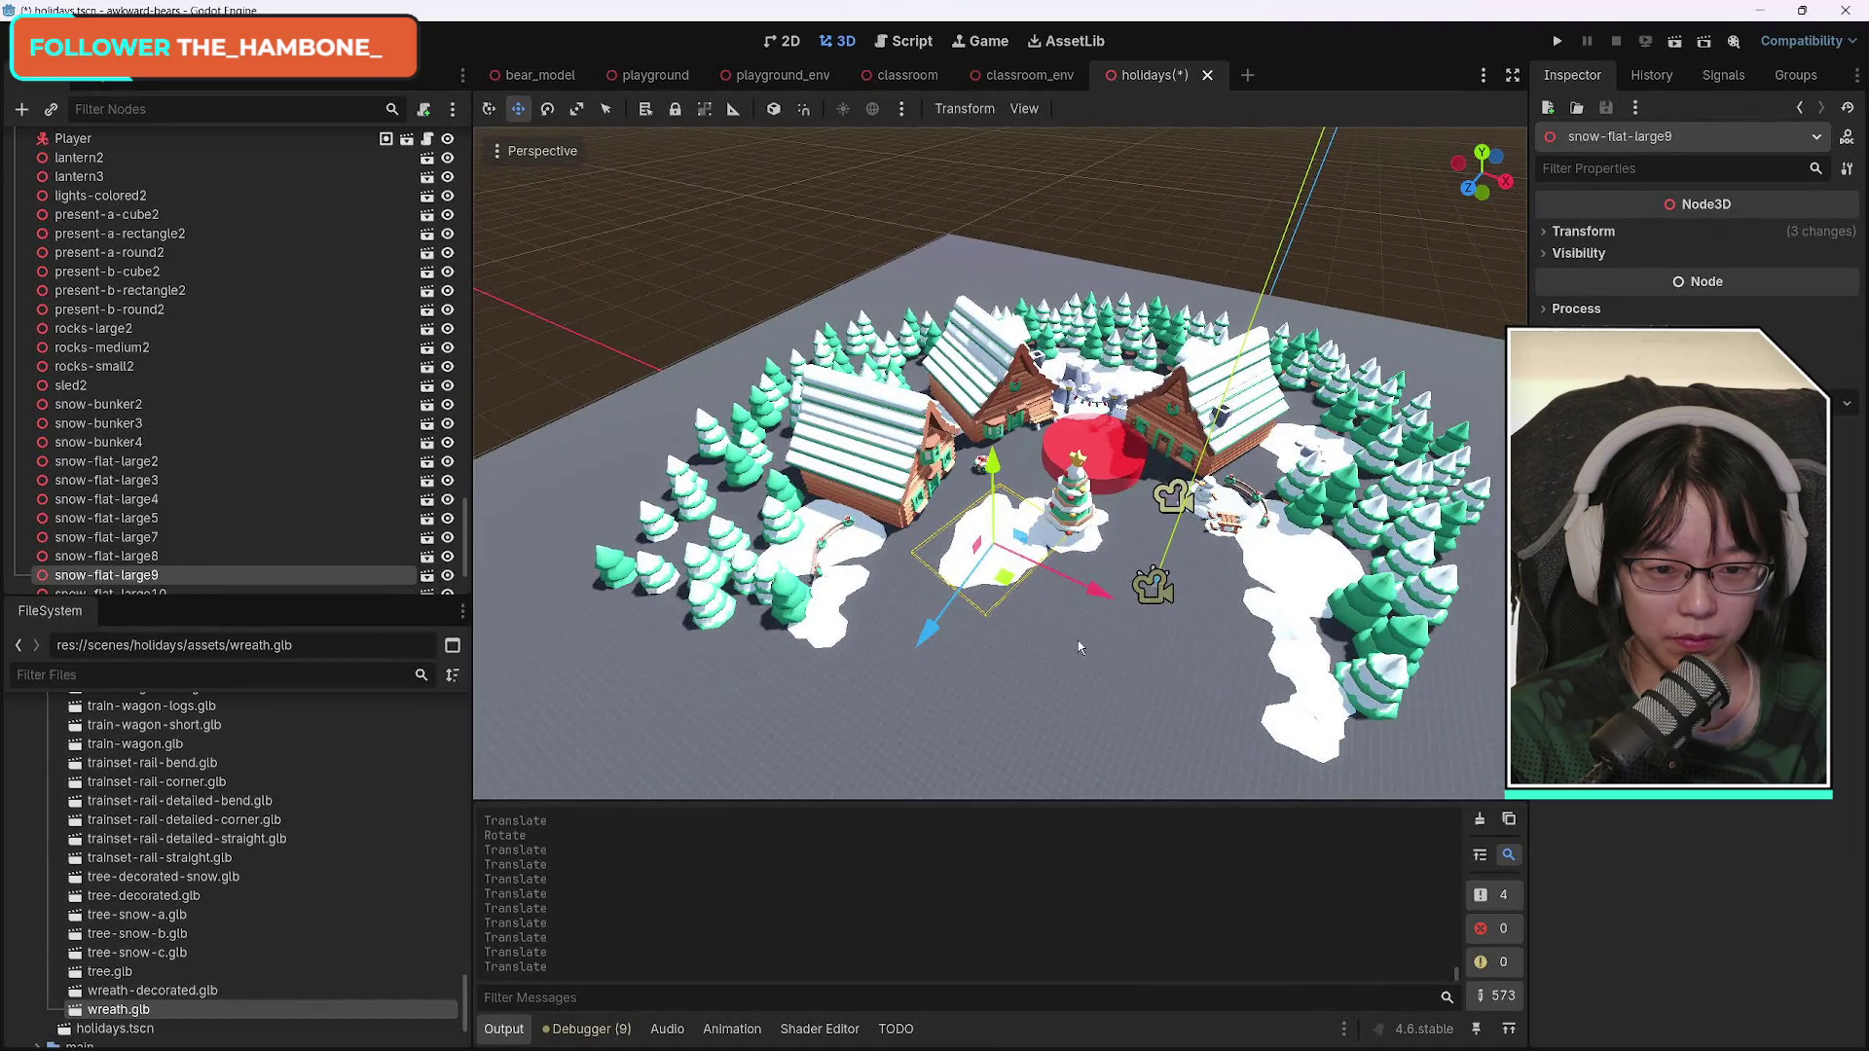
pyautogui.scroll(5, 922, 650)
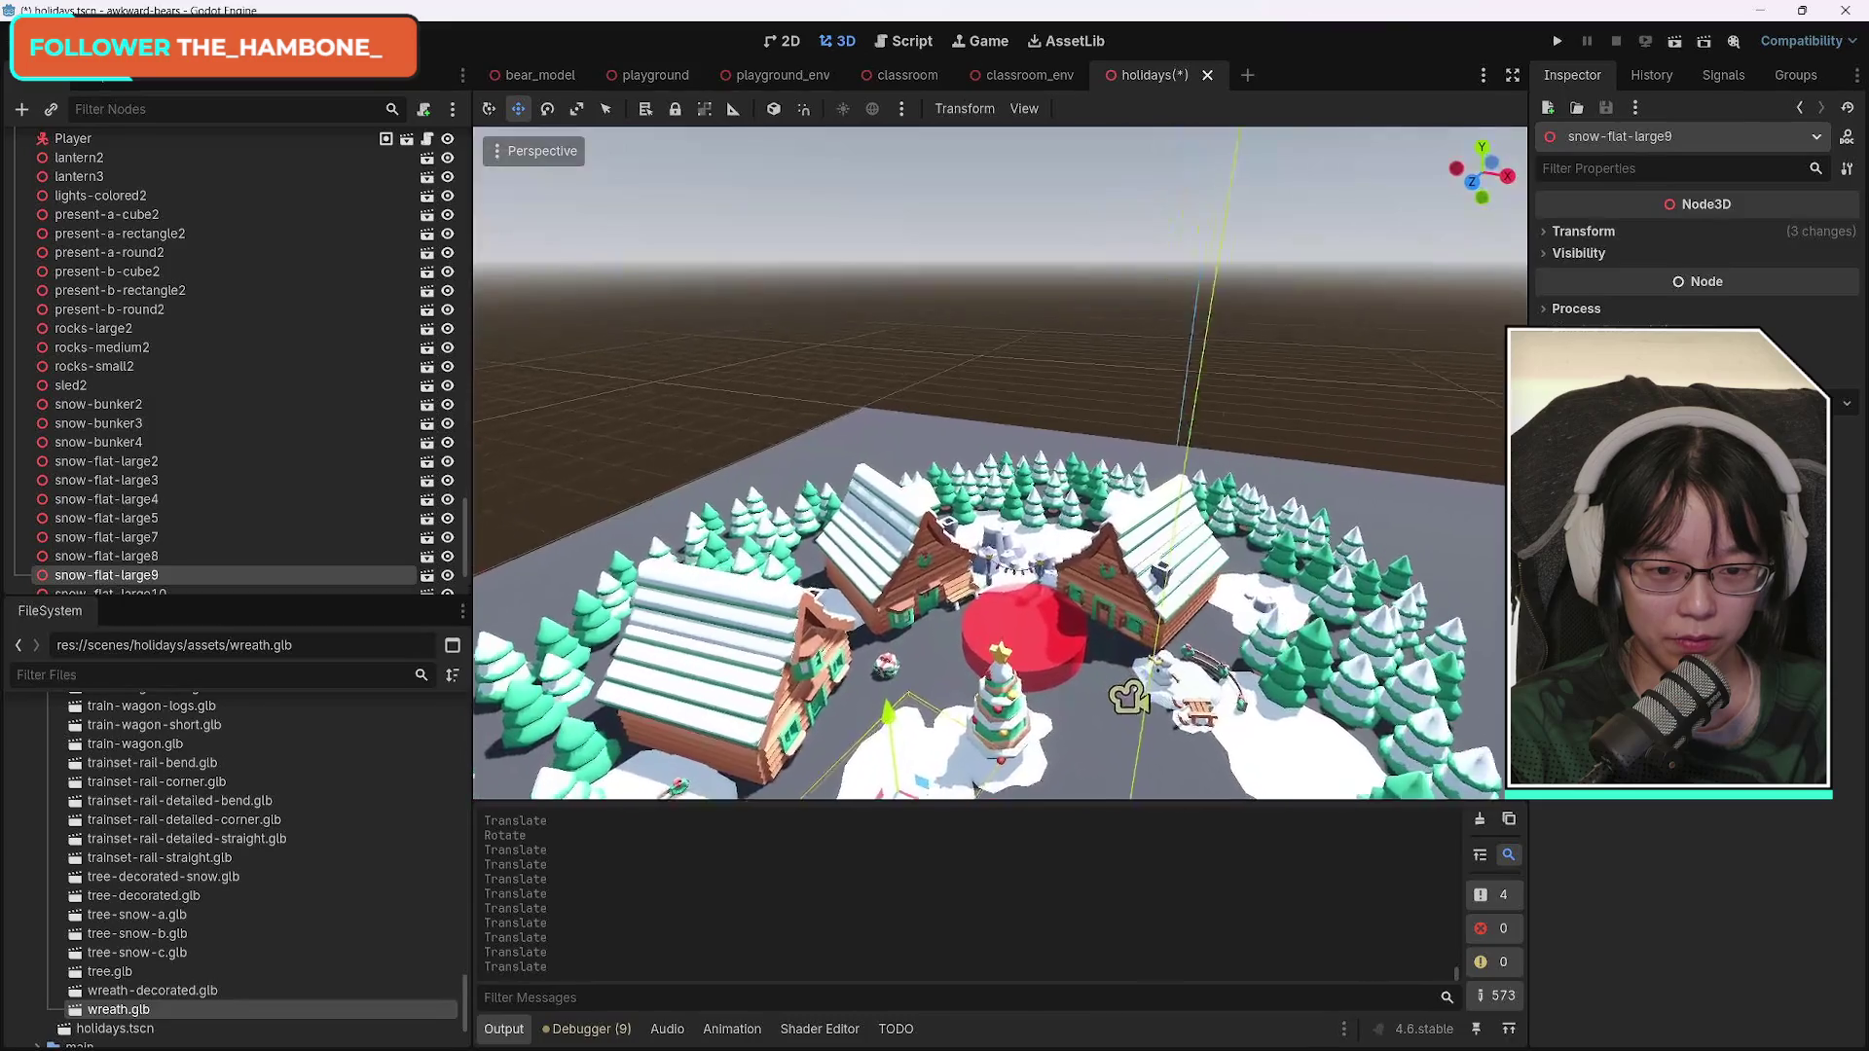
pyautogui.scroll(6, 1000, 463)
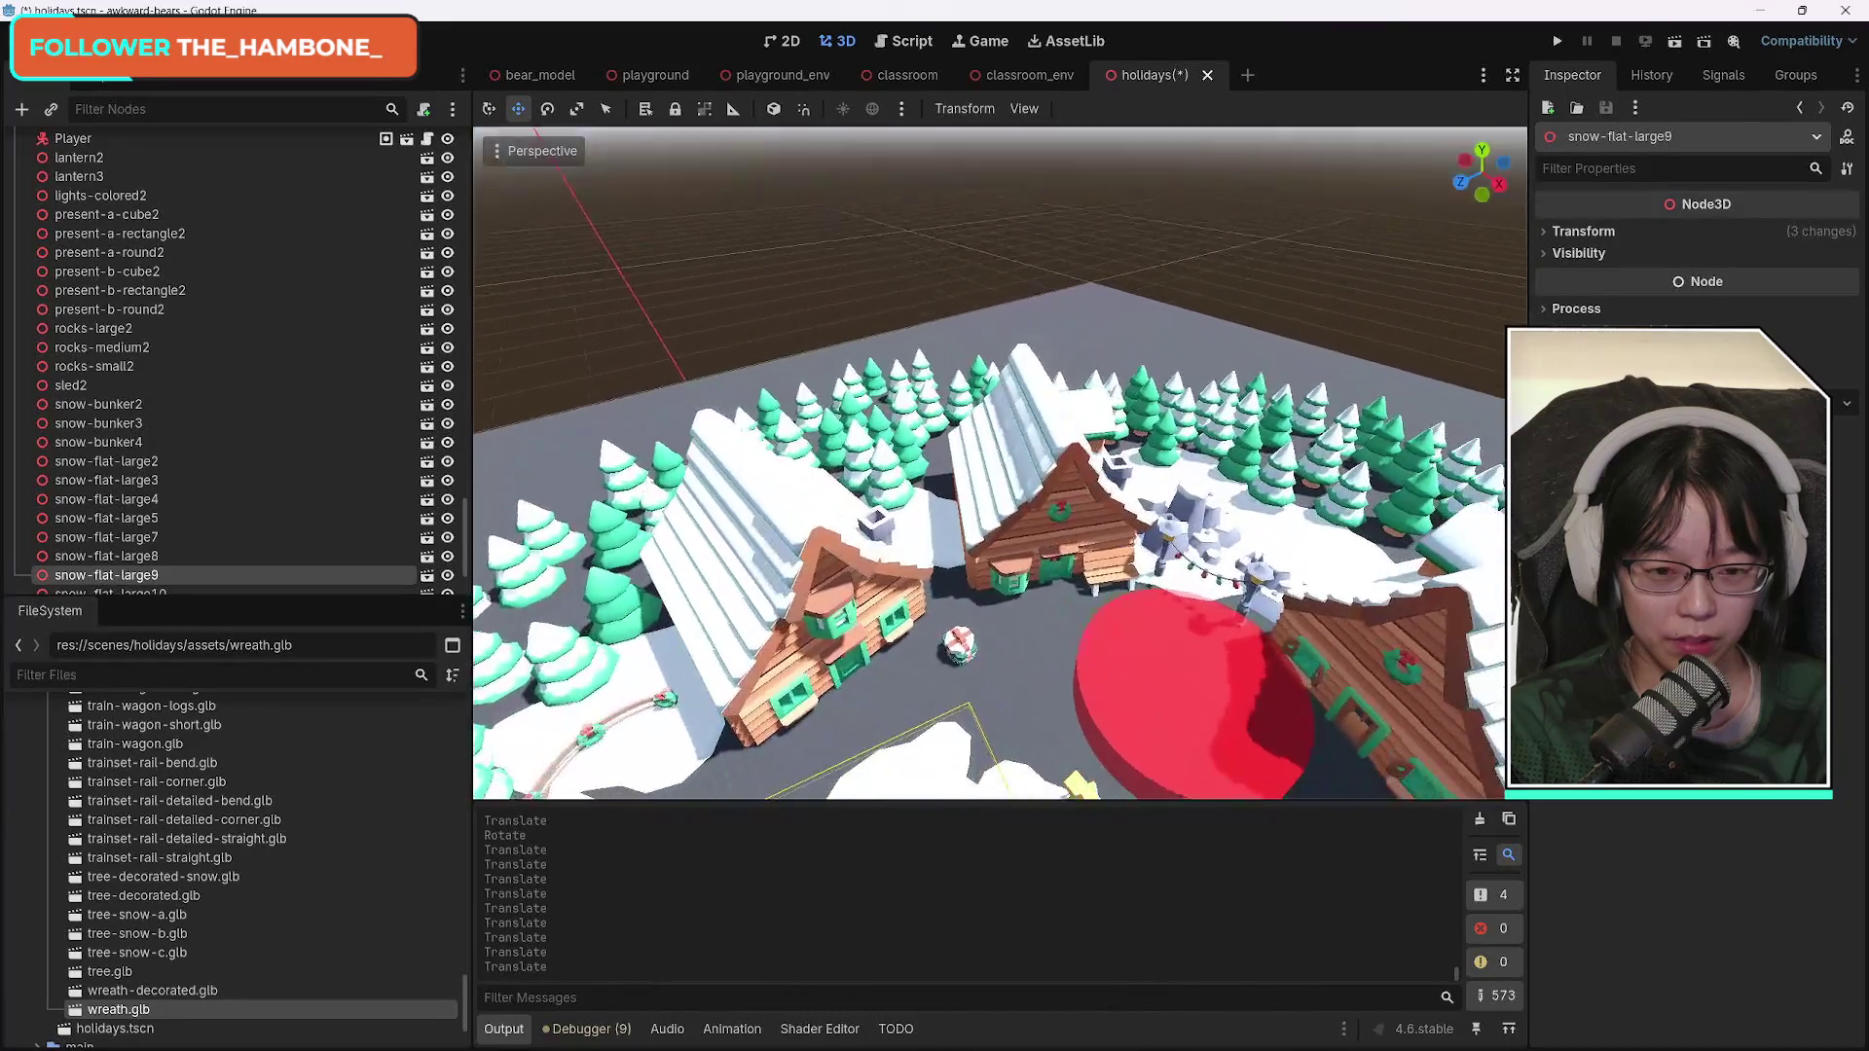
pyautogui.scroll(5, 999, 462)
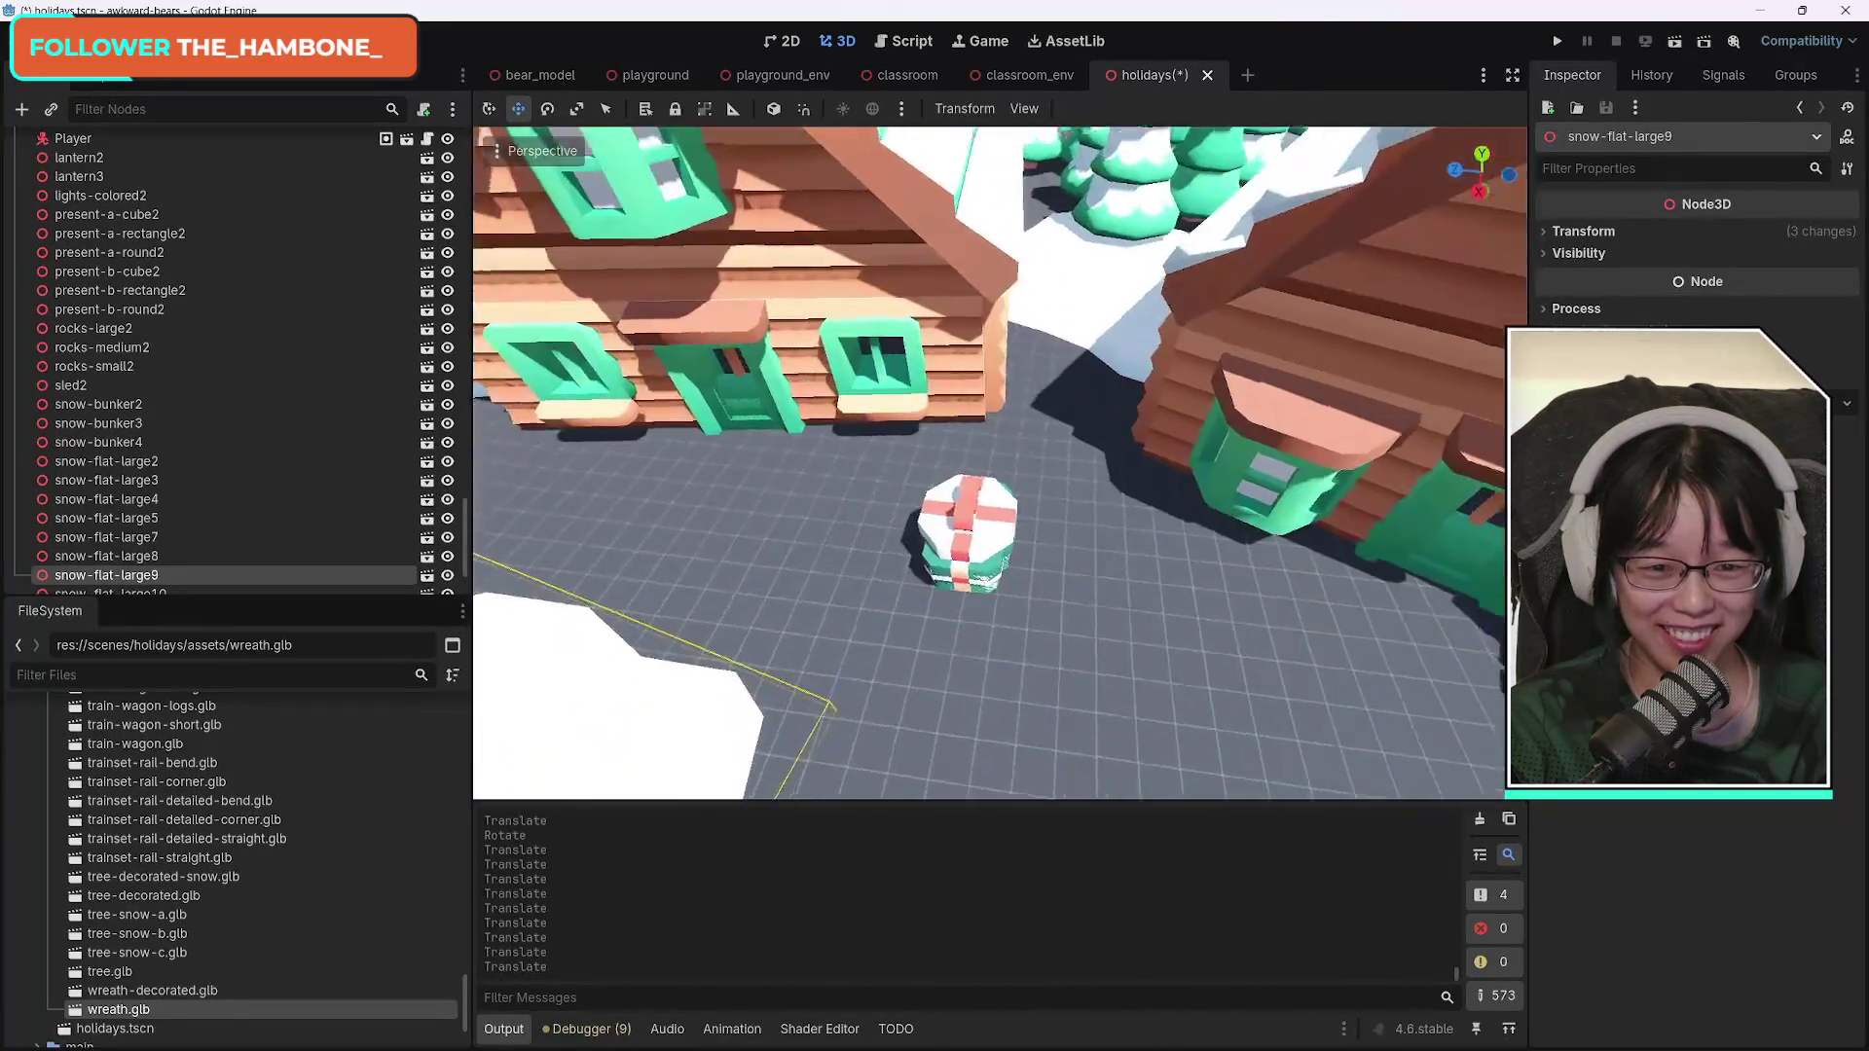
pyautogui.scroll(-5, 1000, 462)
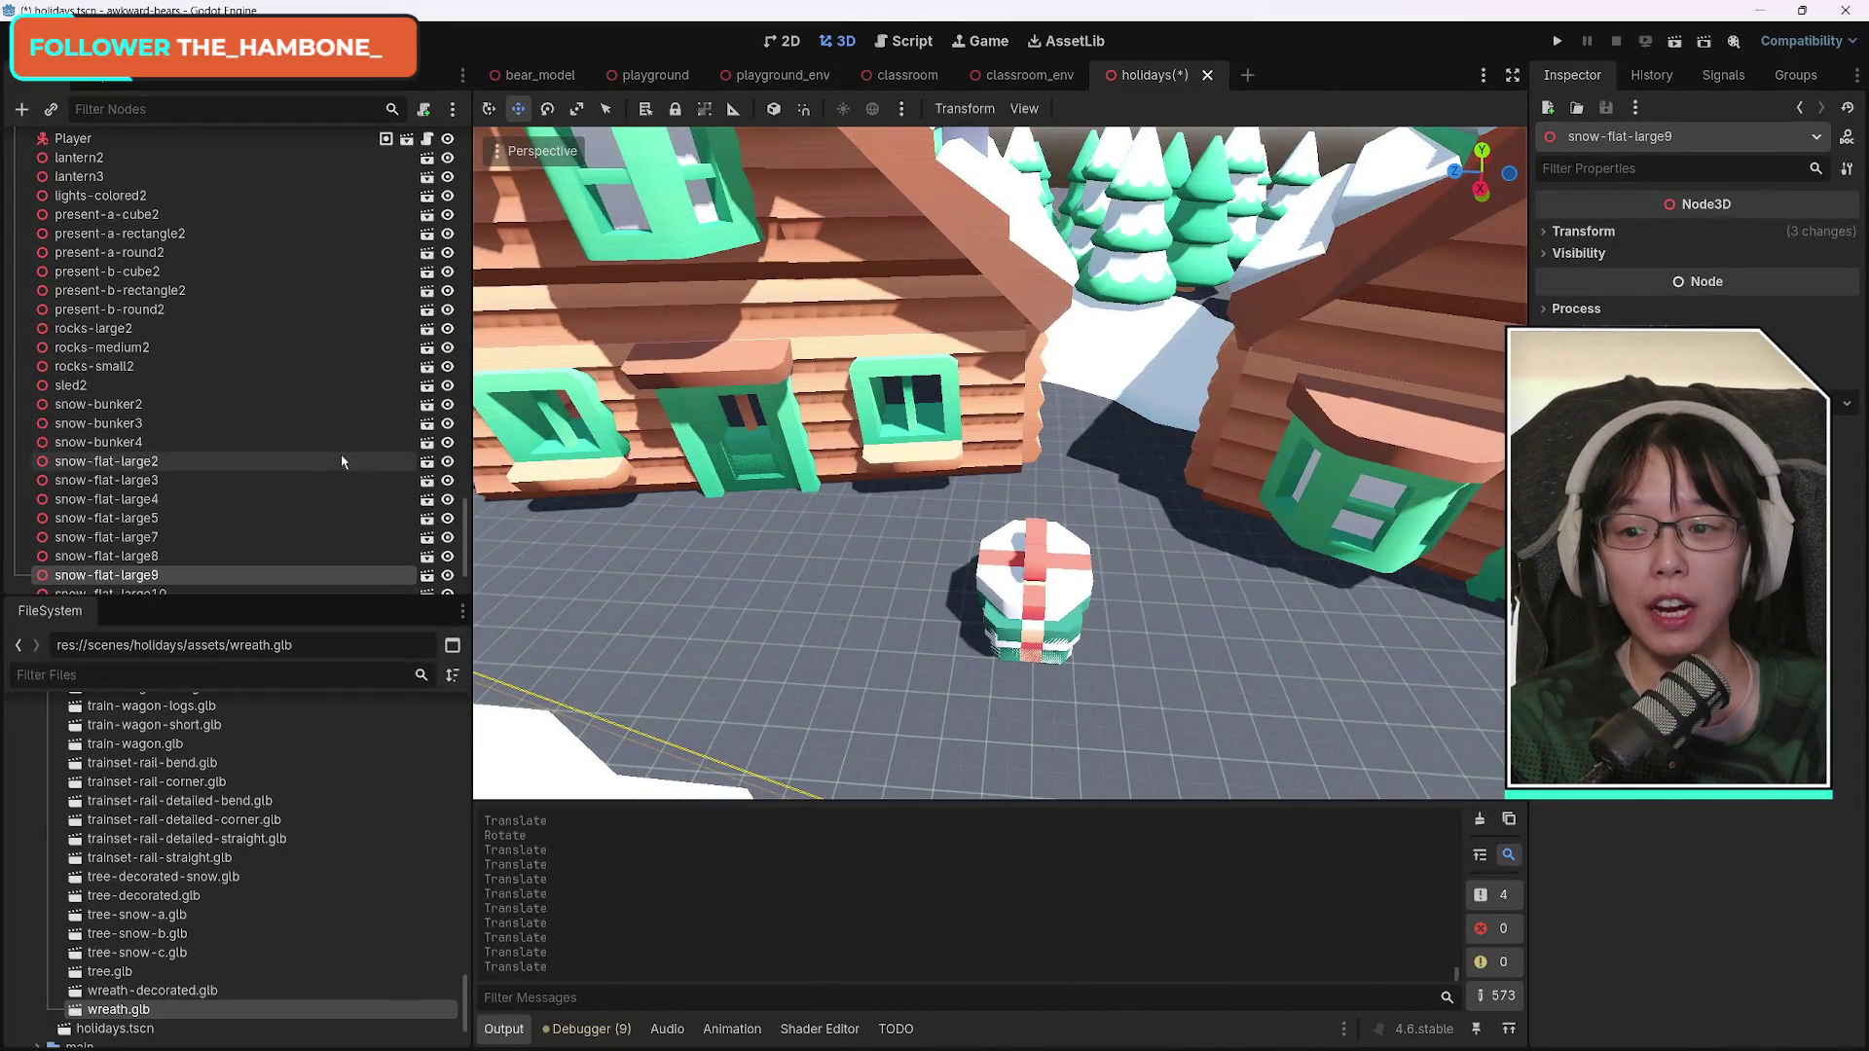
pyautogui.click(146, 215)
pyautogui.keyDown('shift'); pyautogui.click(146, 309); pyautogui.keyUp('shift')
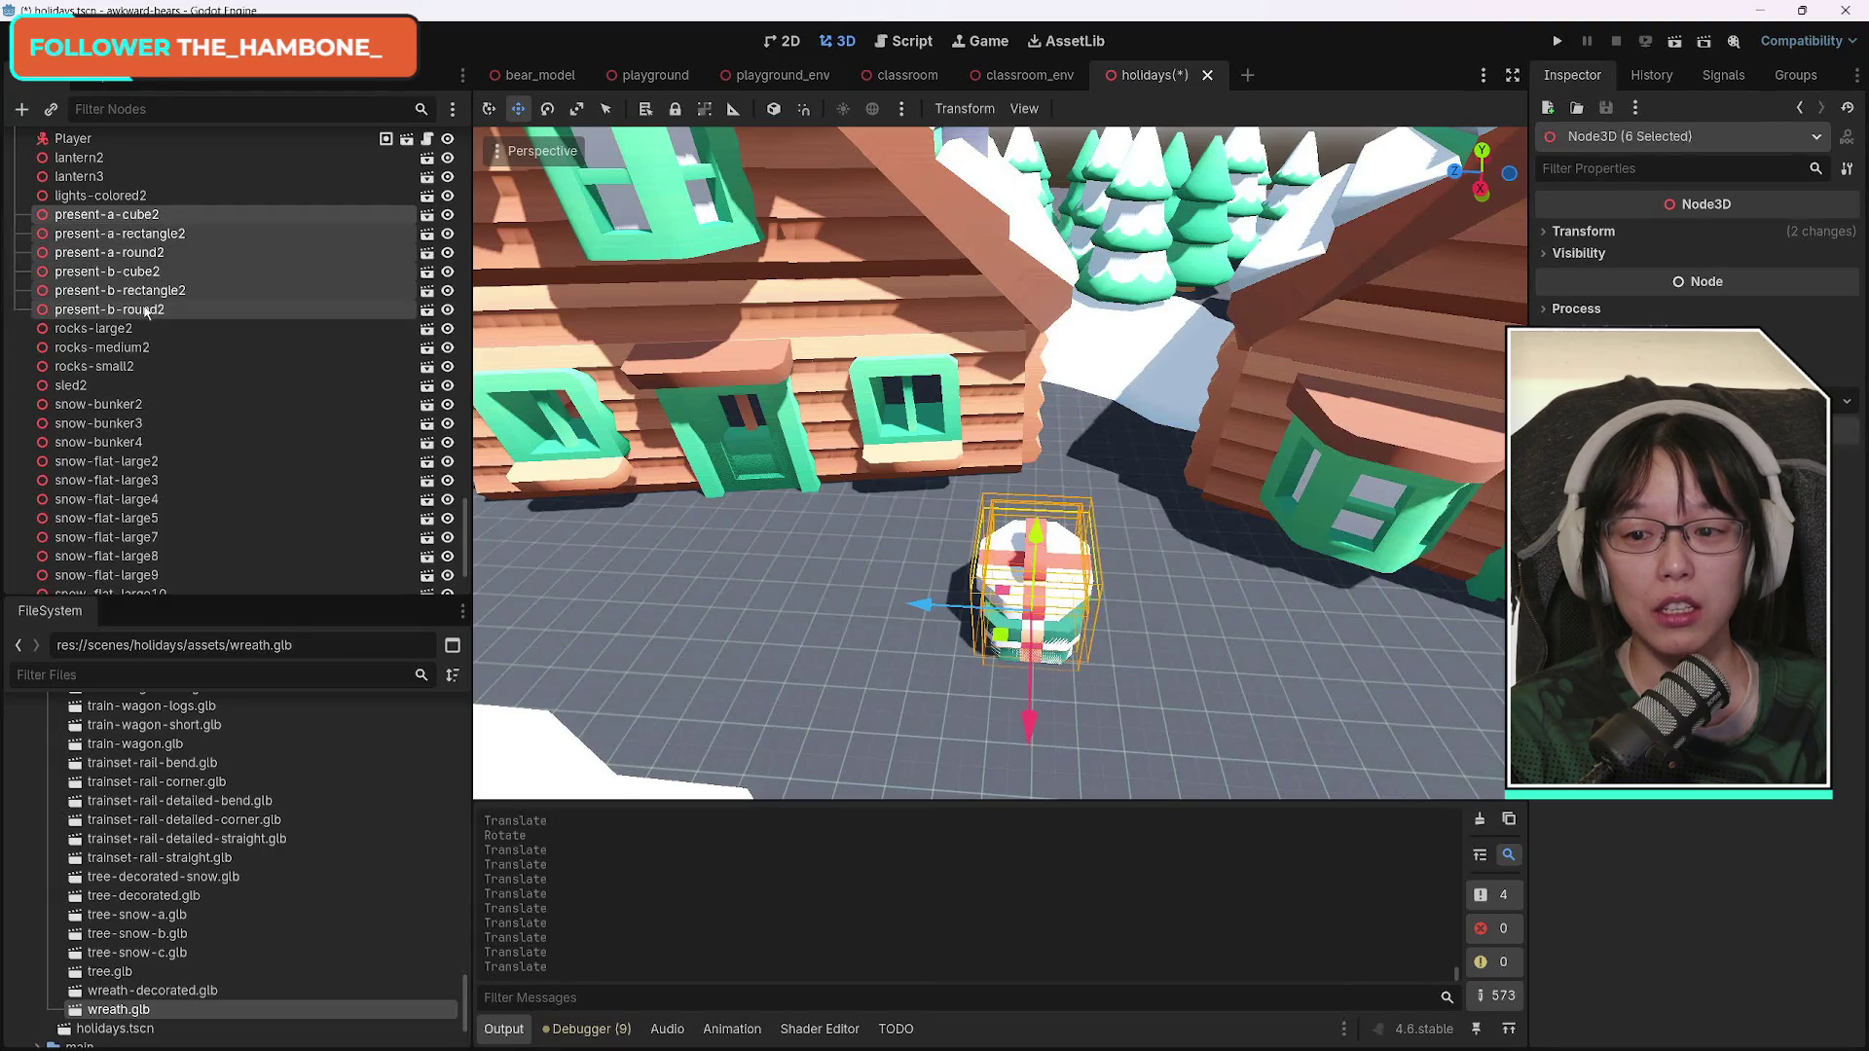
# Move all six presents with X- and Z-locked moves to a new spot.
pyautogui.press('g')
pyautogui.press('x')
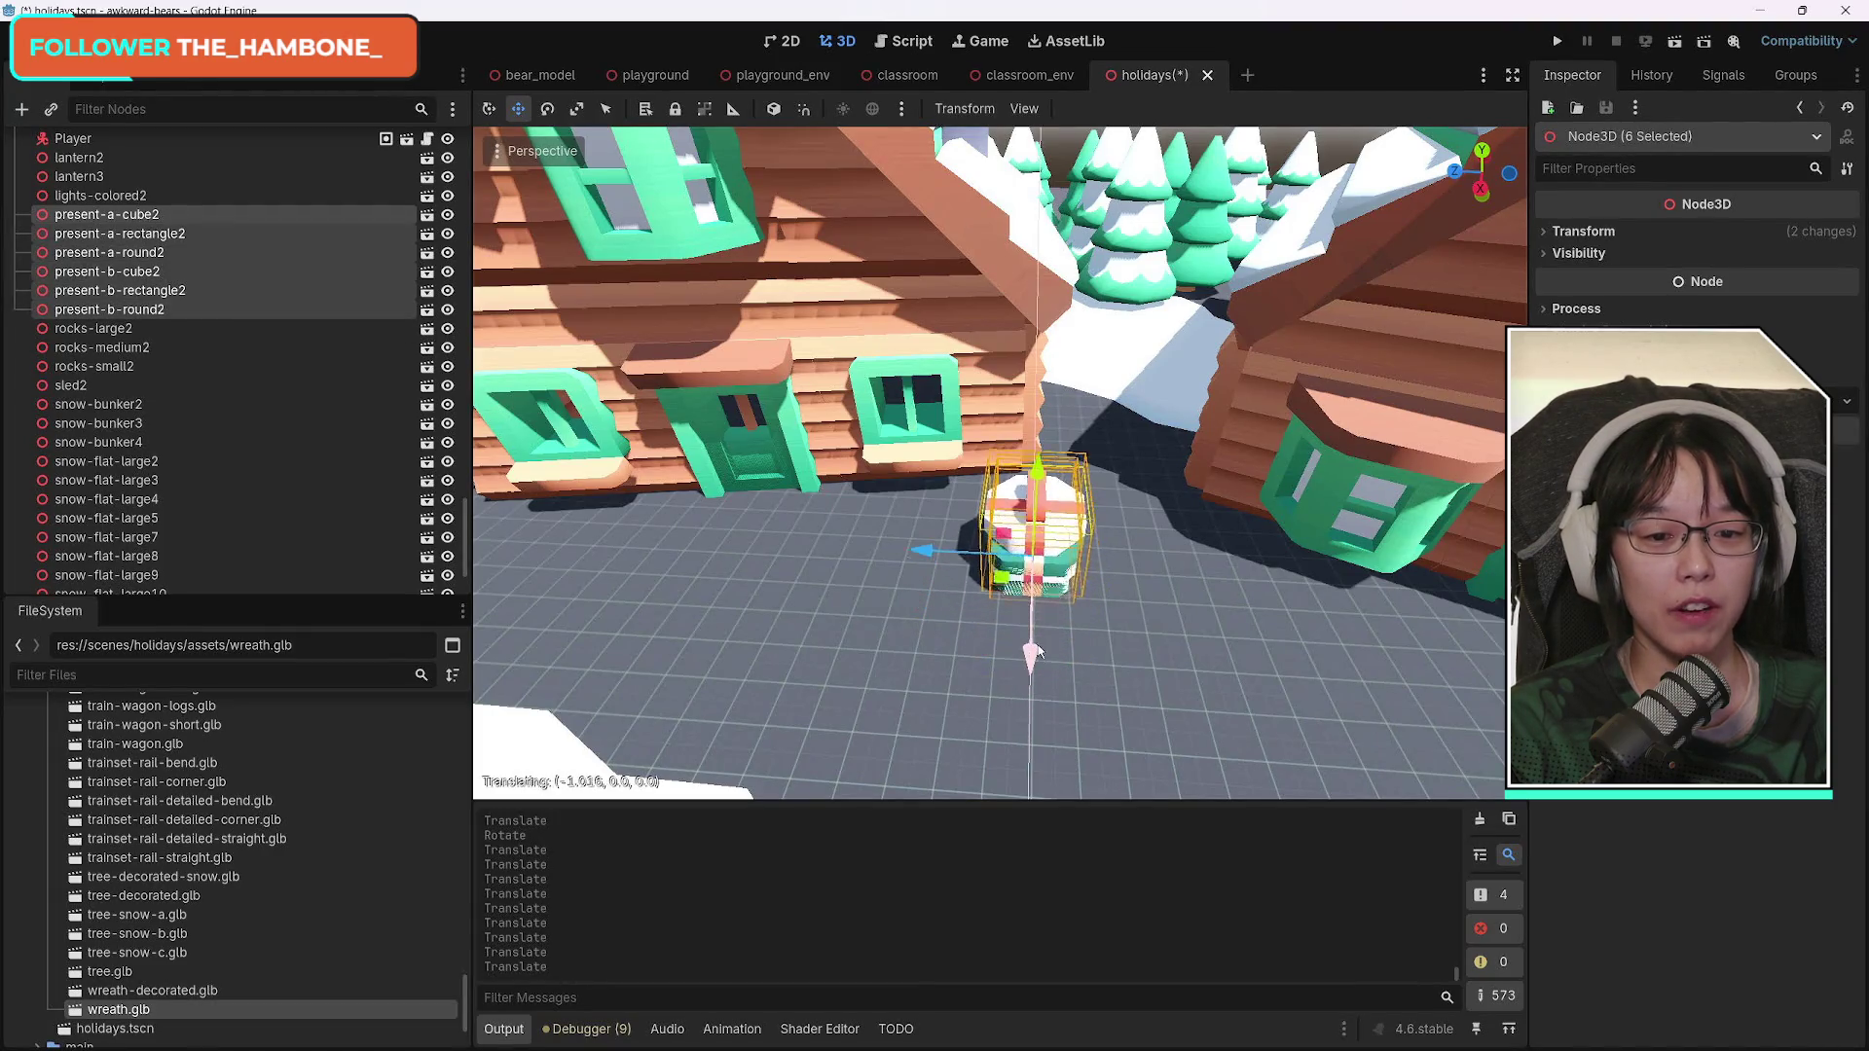
pyautogui.click(1048, 601)
pyautogui.press('g')
pyautogui.press('z')
pyautogui.click(1013, 609)
pyautogui.press('g')
pyautogui.press('x')
pyautogui.click(1012, 611)
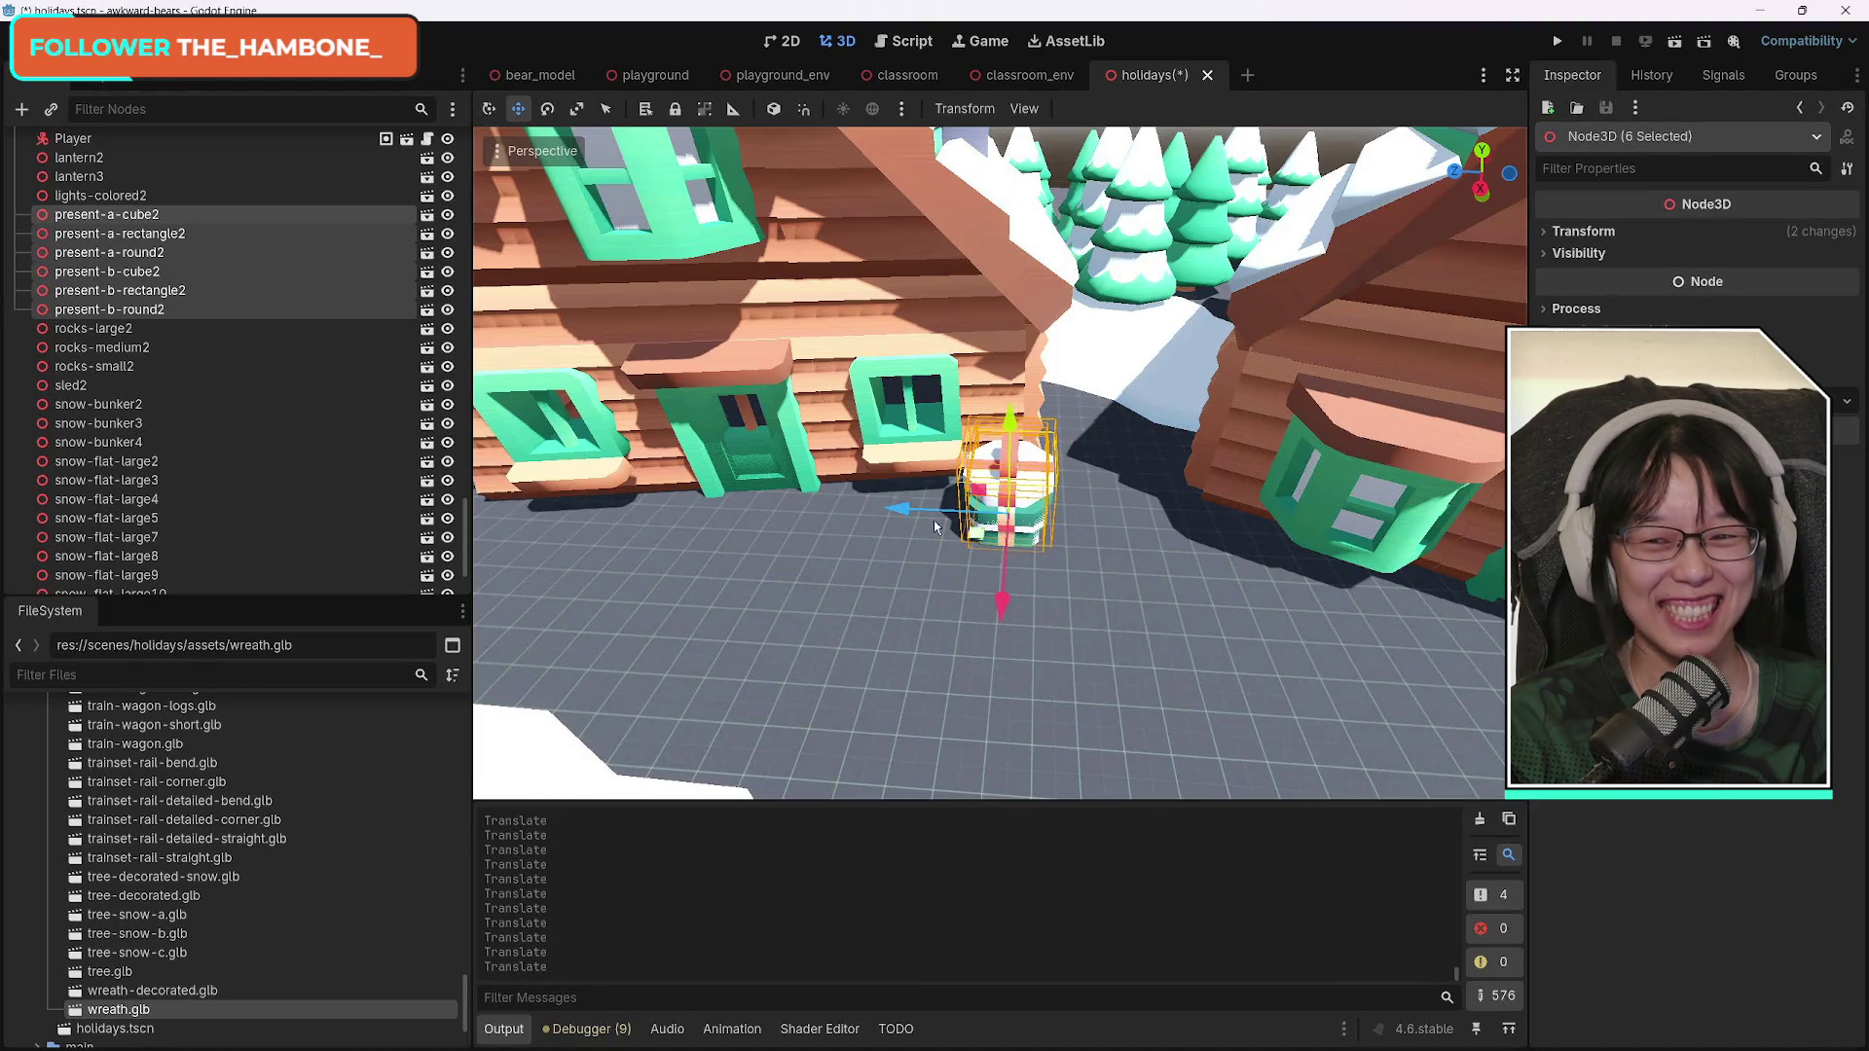
# Select present-a-rectangle2 through present-b-round2 and move those five presents right, near the right cabin.
pyautogui.click(148, 242)
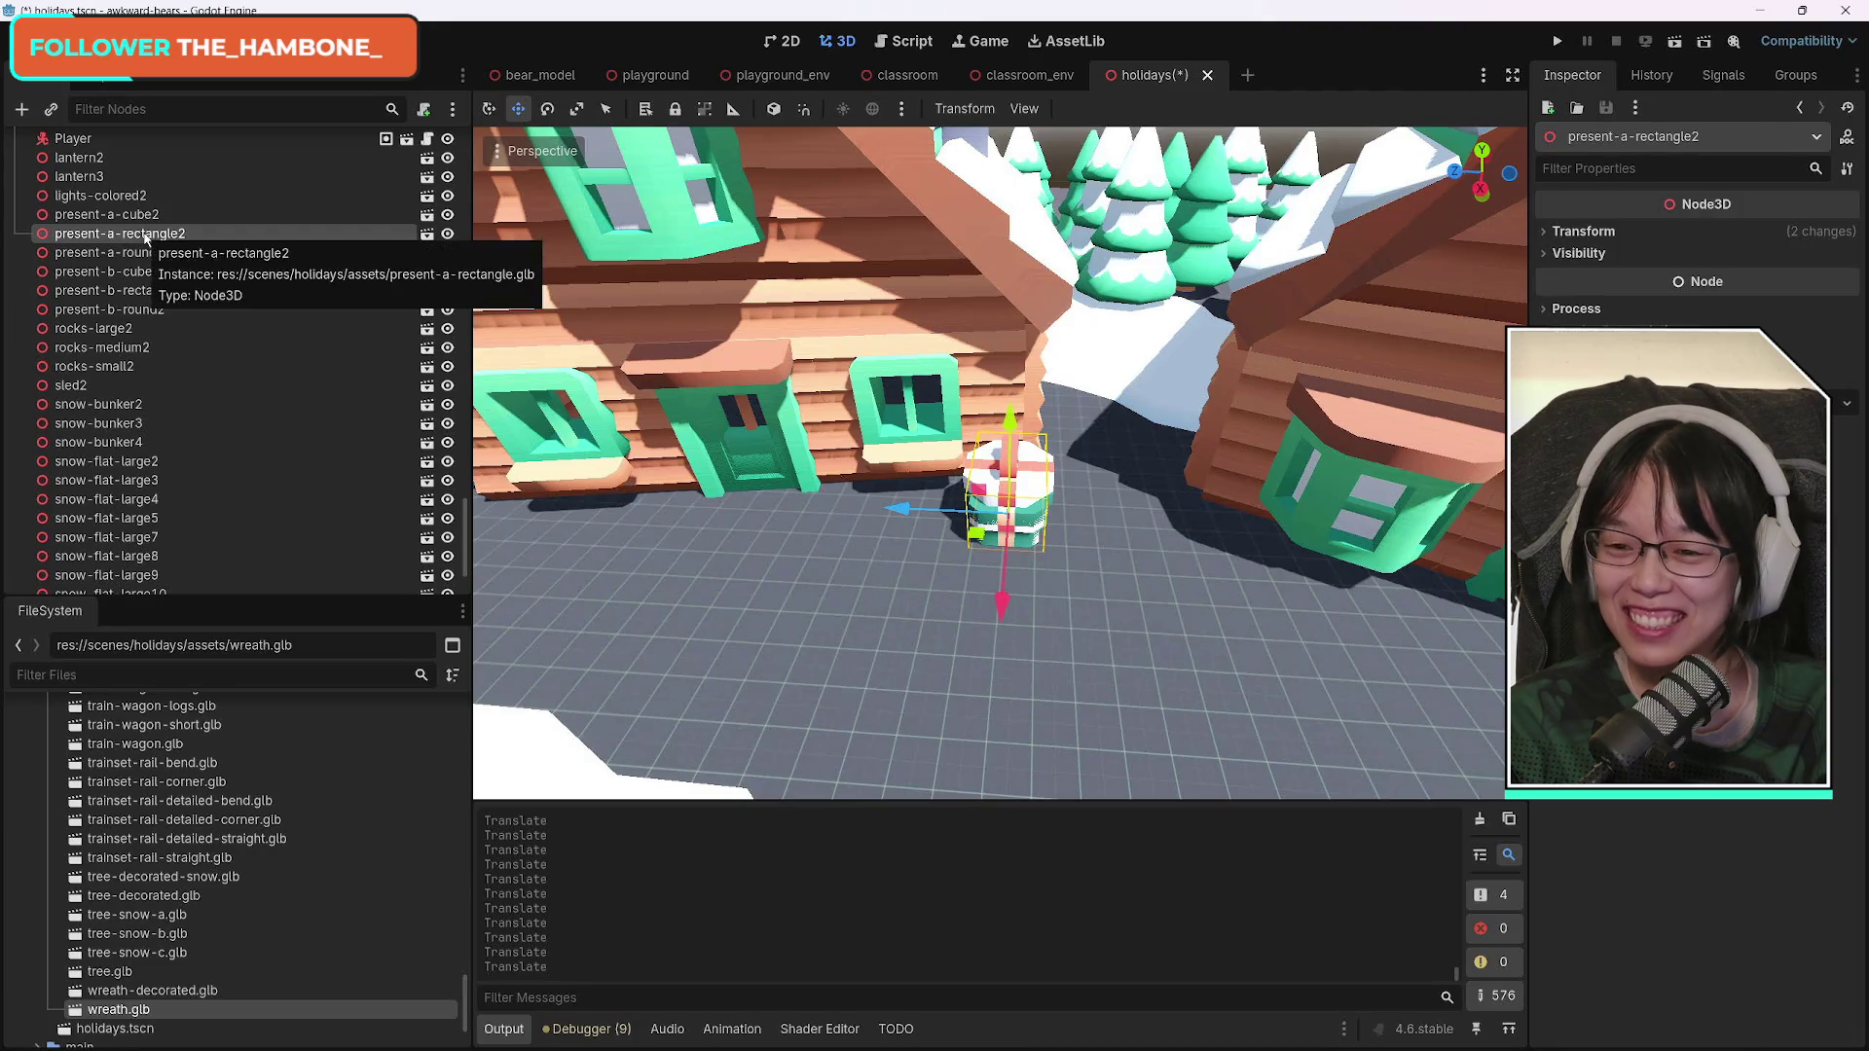
pyautogui.keyDown('shift'); pyautogui.click(156, 312); pyautogui.keyUp('shift')
pyautogui.press('g')
pyautogui.press('z')
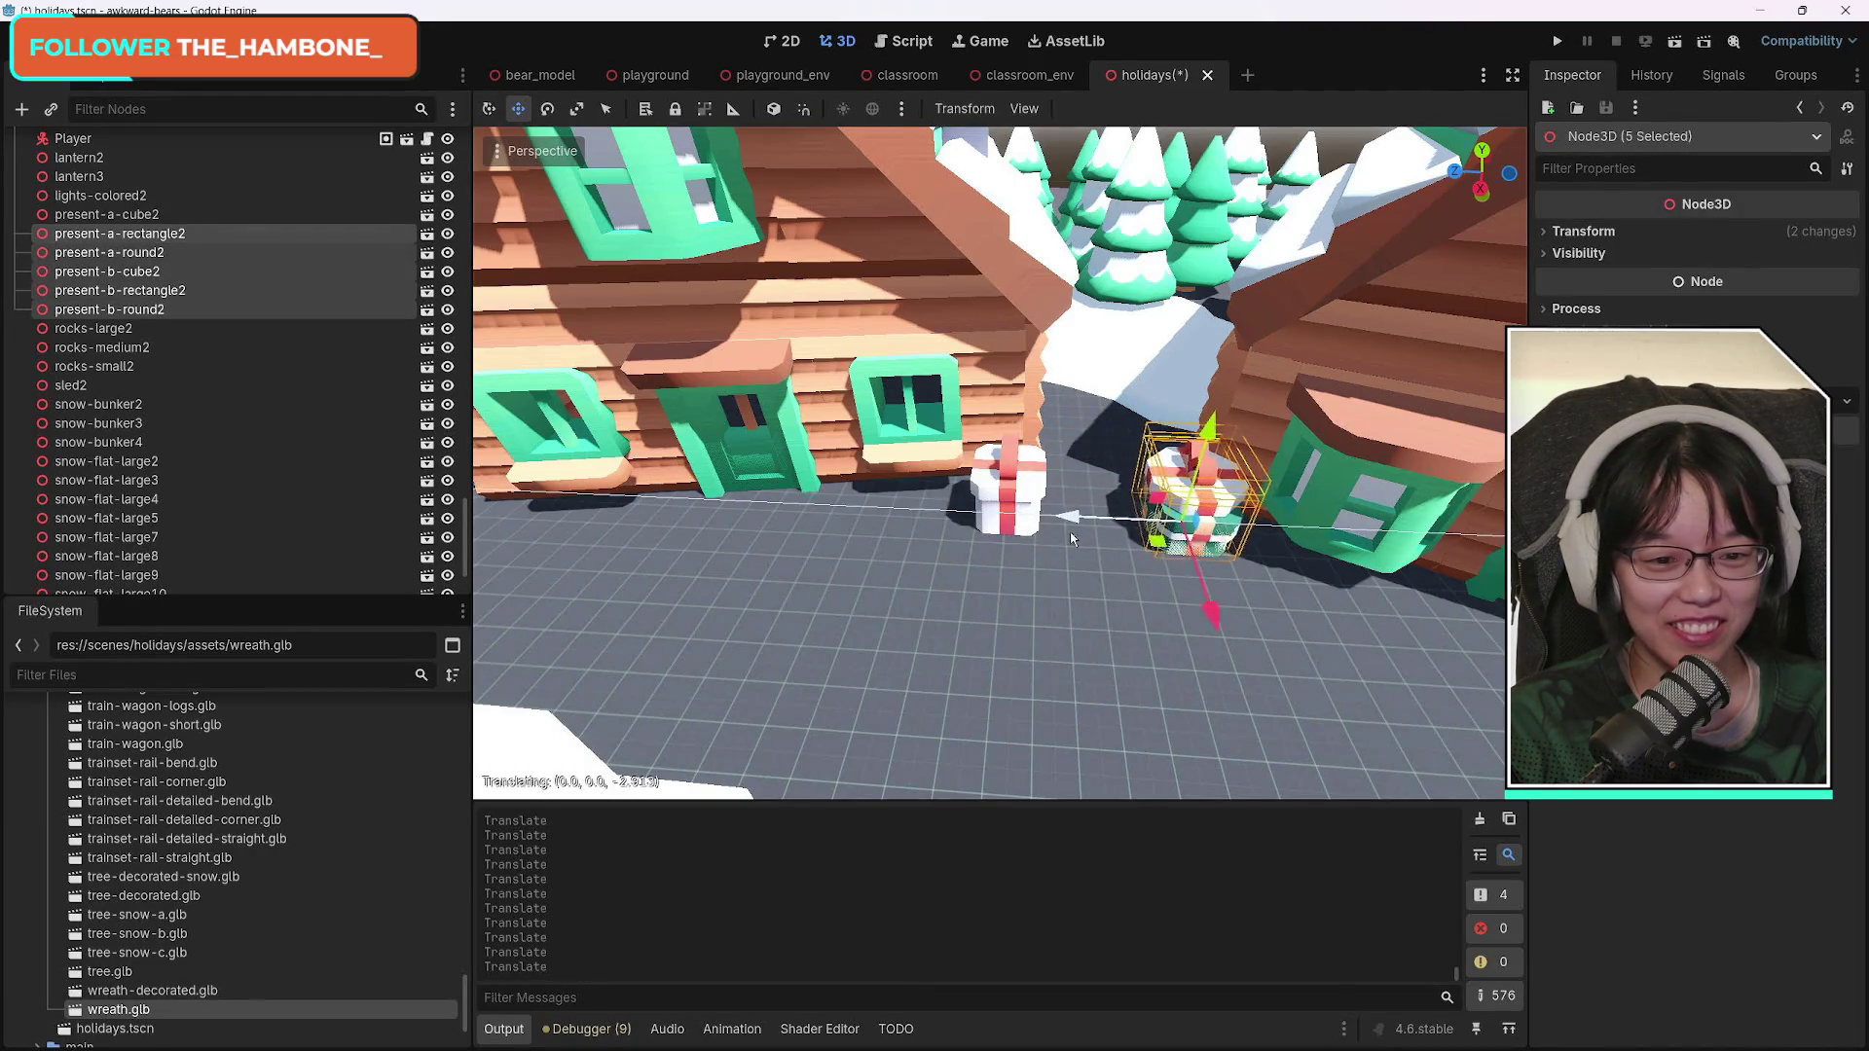
pyautogui.click(1304, 610)
pyautogui.press('g')
pyautogui.press('x')
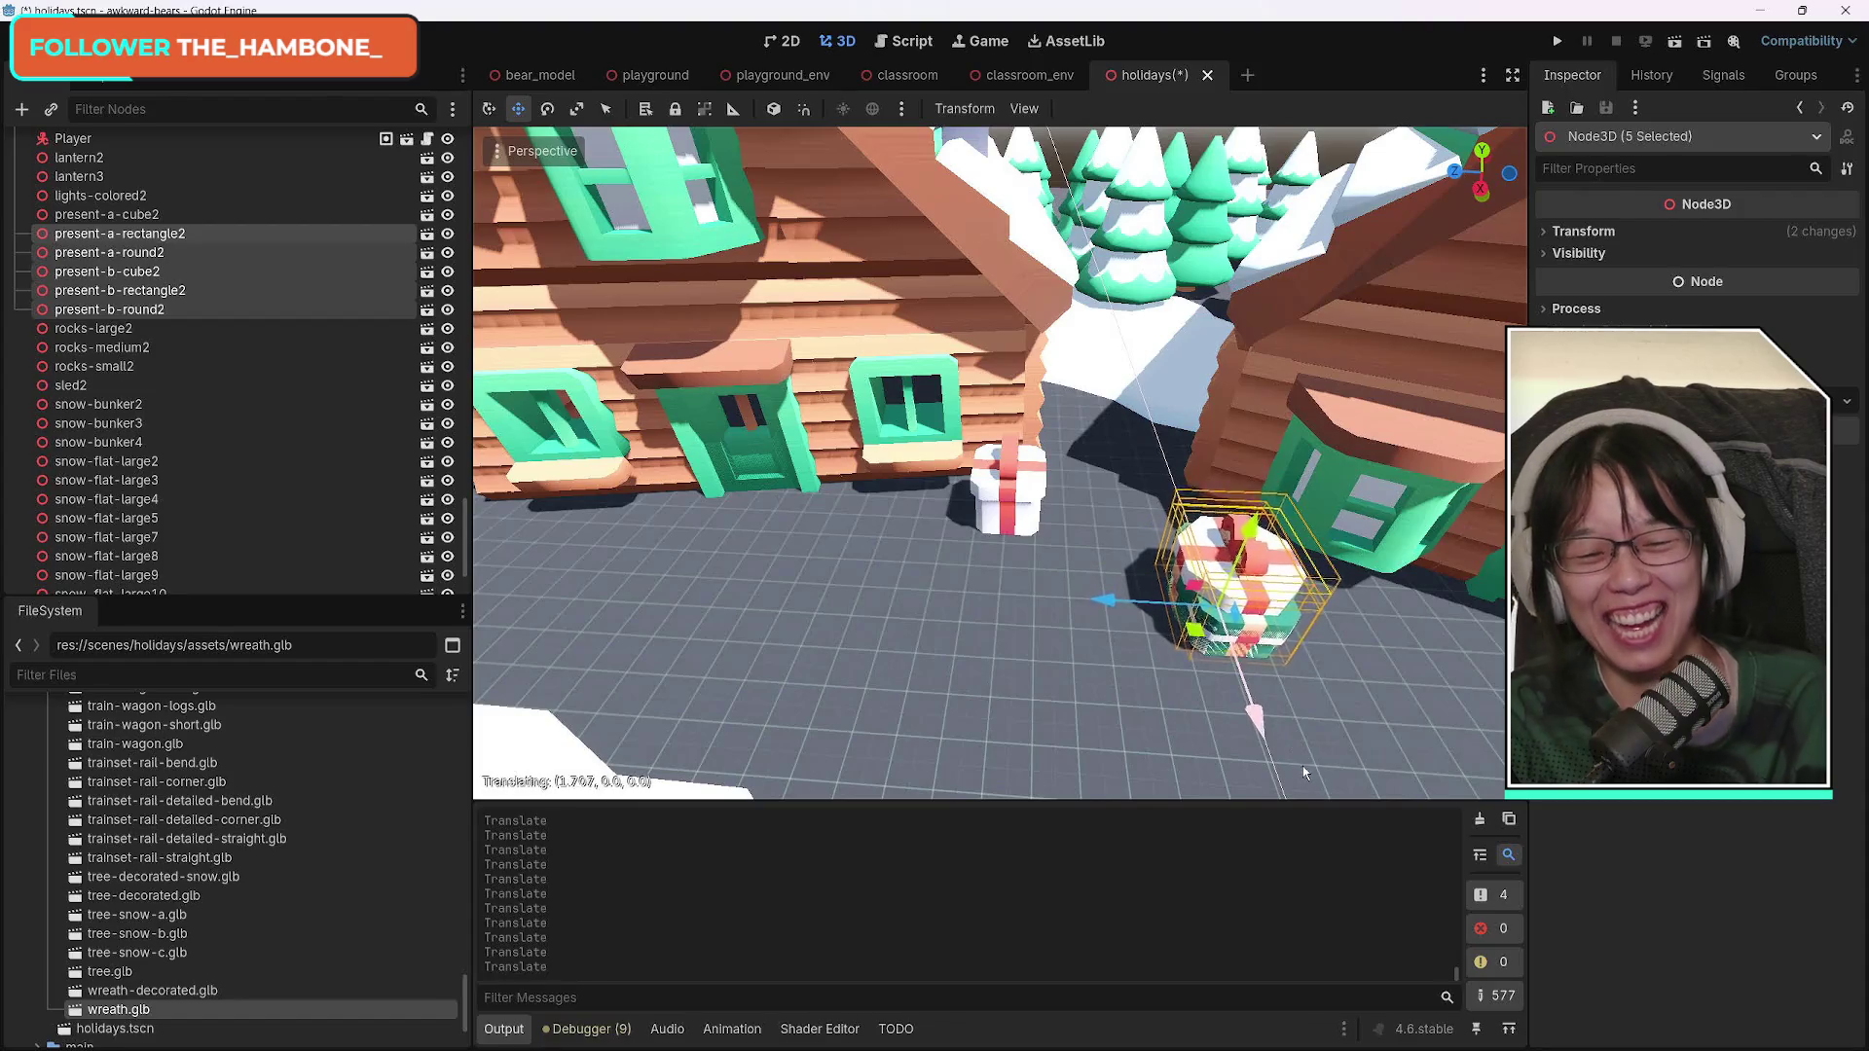
pyautogui.click(1363, 739)
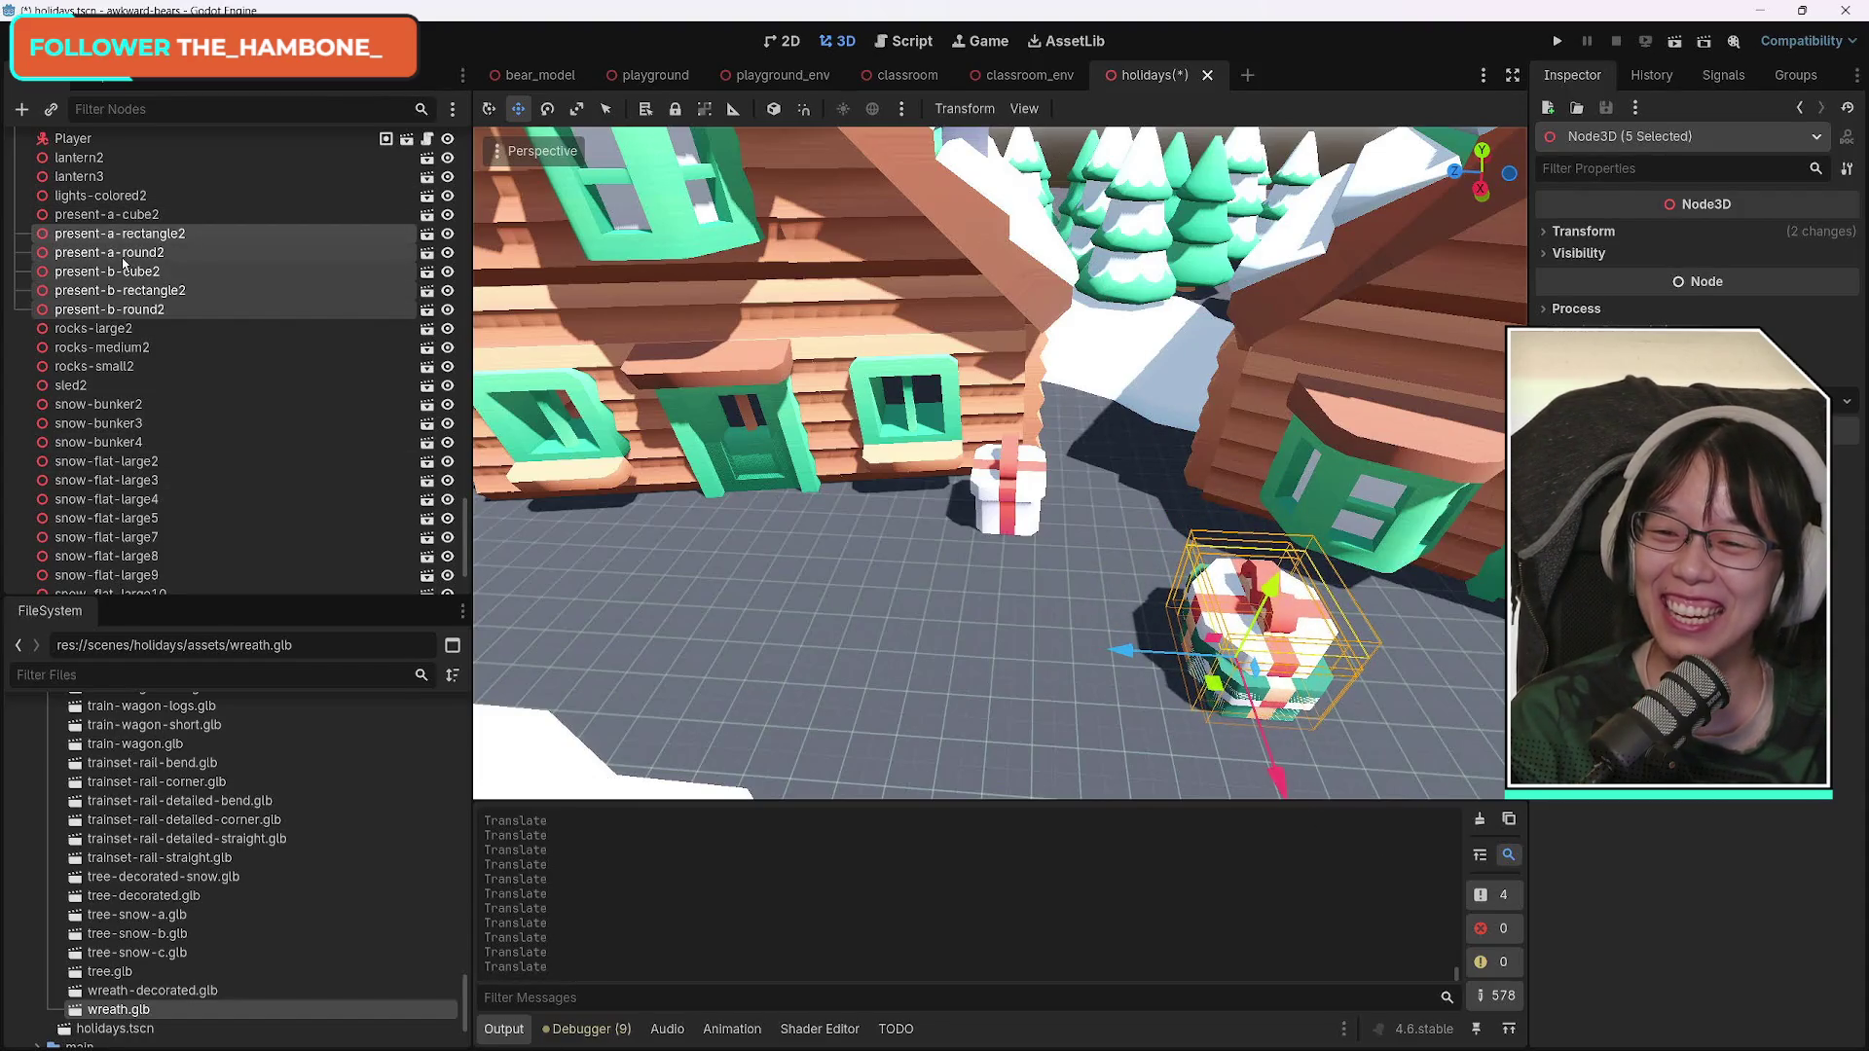
# Select present-b-cube2 through present-b-round2 and move those three presents along X, then further left.
pyautogui.click(156, 272)
pyautogui.keyDown('shift'); pyautogui.click(163, 309); pyautogui.keyUp('shift')
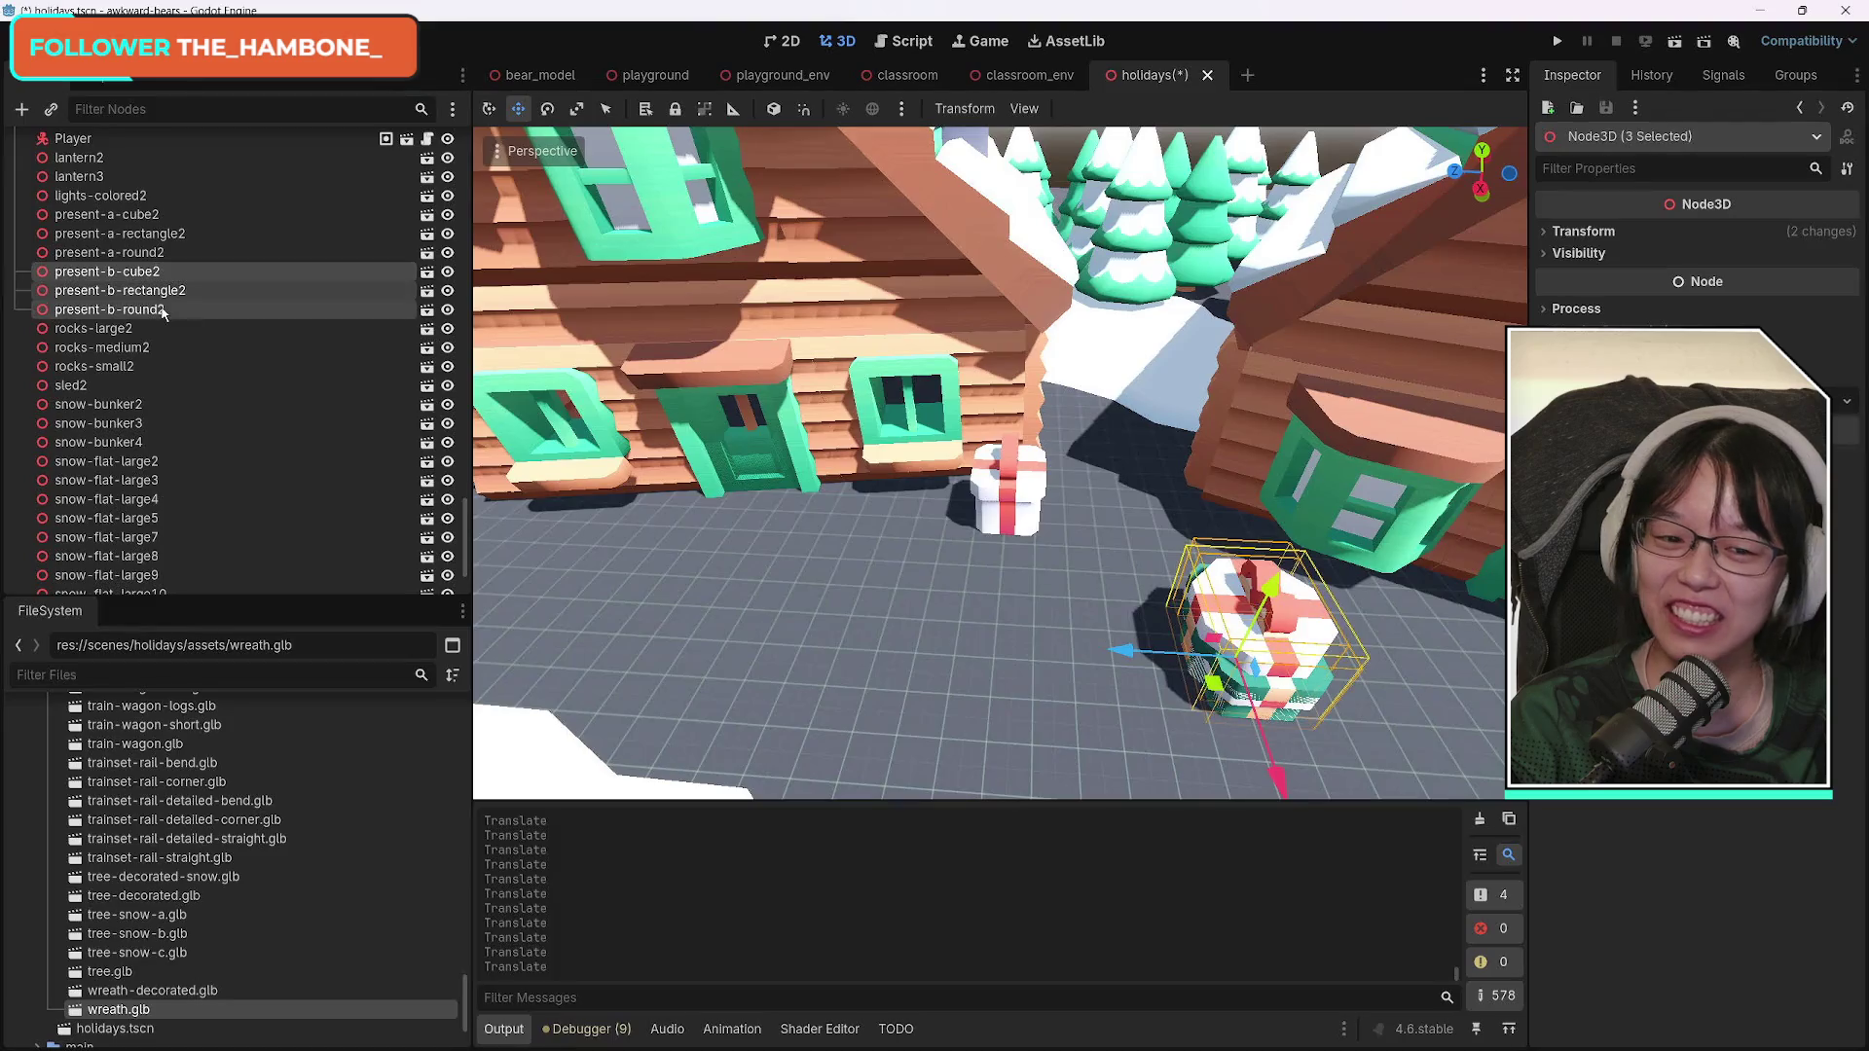
pyautogui.press('g')
pyautogui.press('x')
pyautogui.click(1085, 530)
pyautogui.moveTo(1083, 531)
pyautogui.mouseDown()
pyautogui.moveTo(924, 530)
pyautogui.moveTo(998, 530)
pyautogui.moveTo(1144, 581)
pyautogui.mouseUp()
pyautogui.click(547, 108)
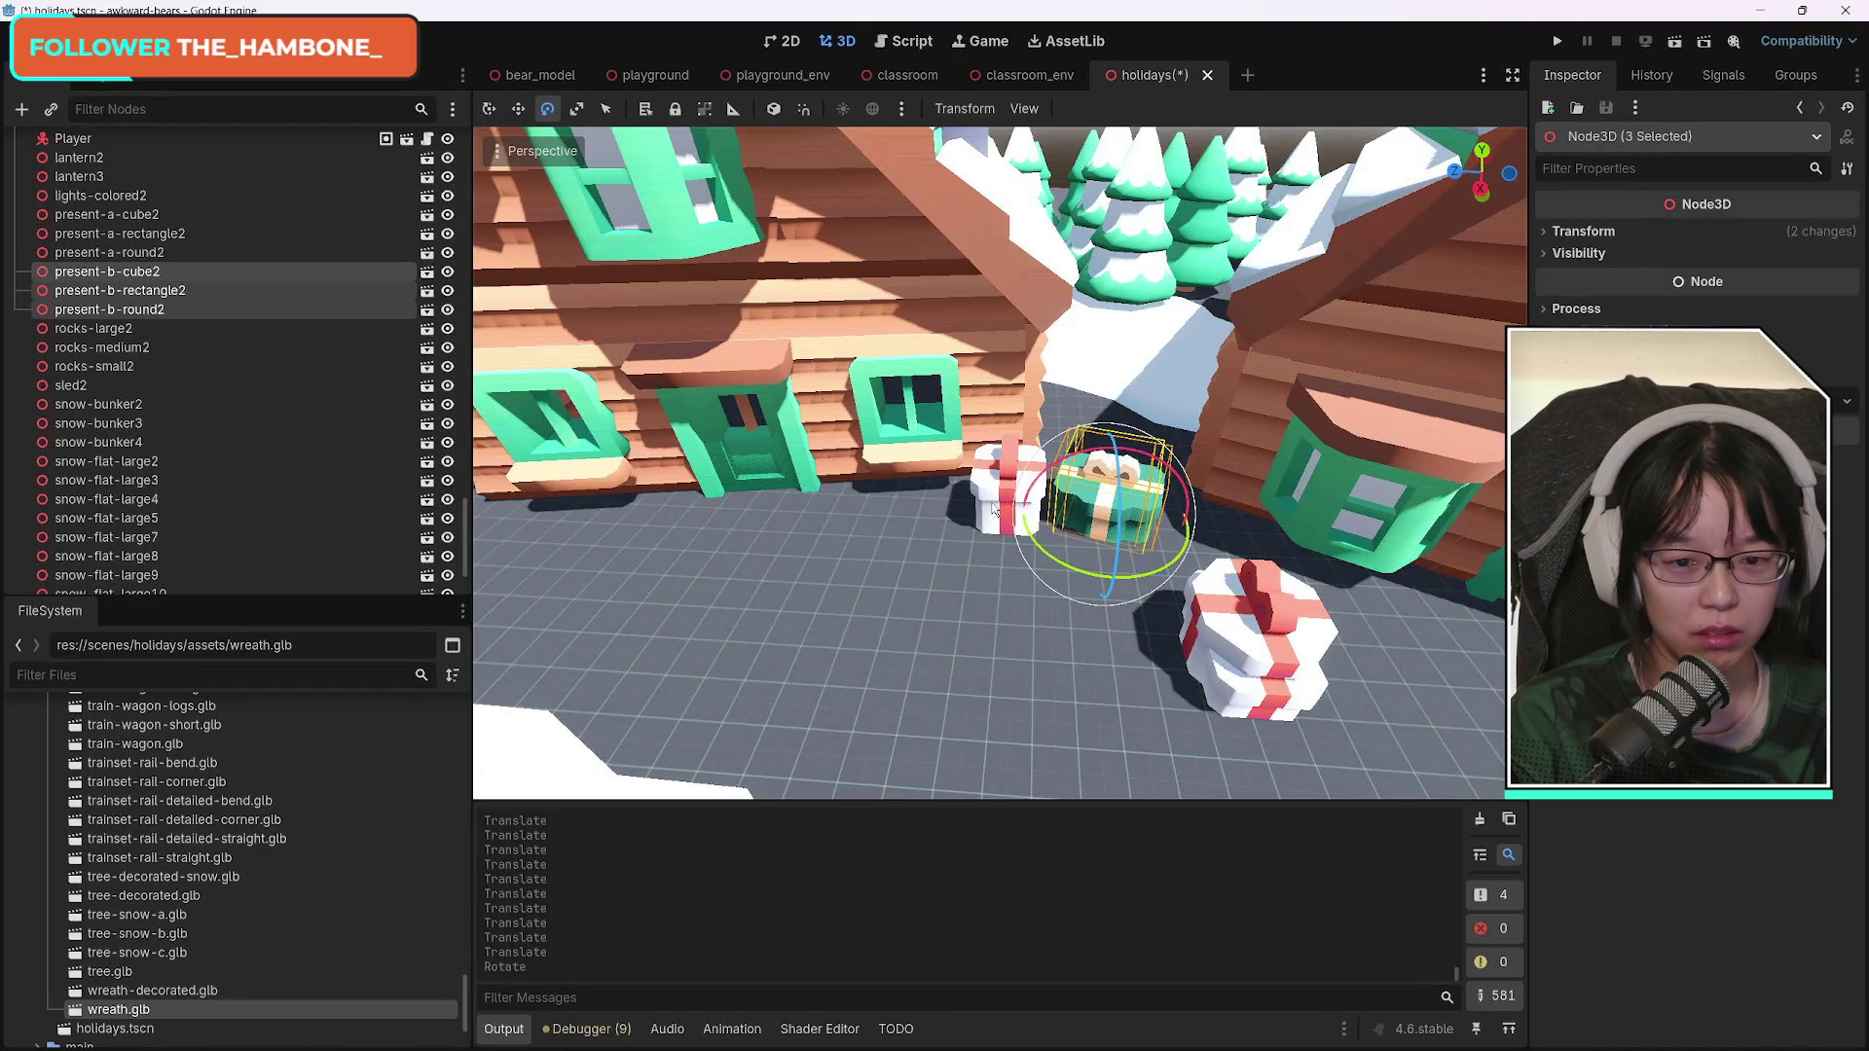
# Spin the white present by the cabin wall and nudge the green present slightly left.
pyautogui.click(993, 501)
pyautogui.moveTo(969, 569)
pyautogui.mouseDown()
pyautogui.moveTo(1068, 575)
pyautogui.moveTo(1081, 546)
pyautogui.mouseUp()
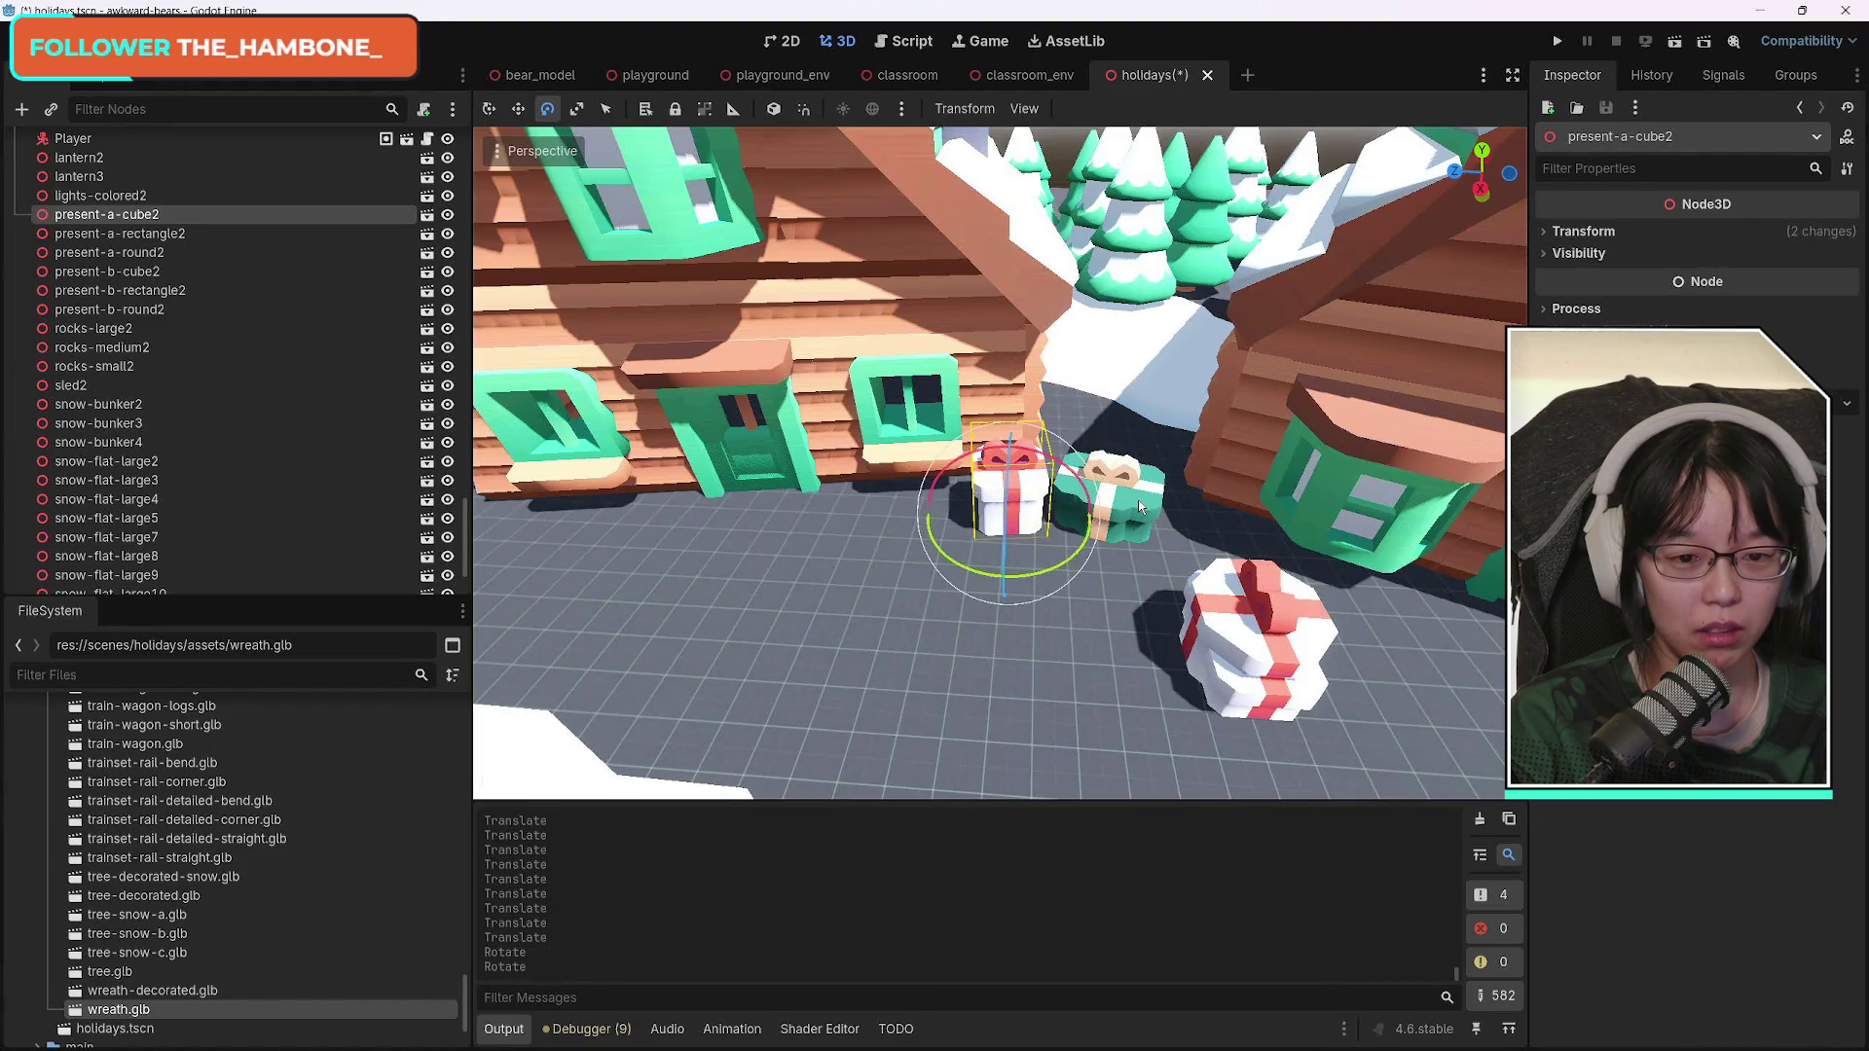
pyautogui.click(1142, 506)
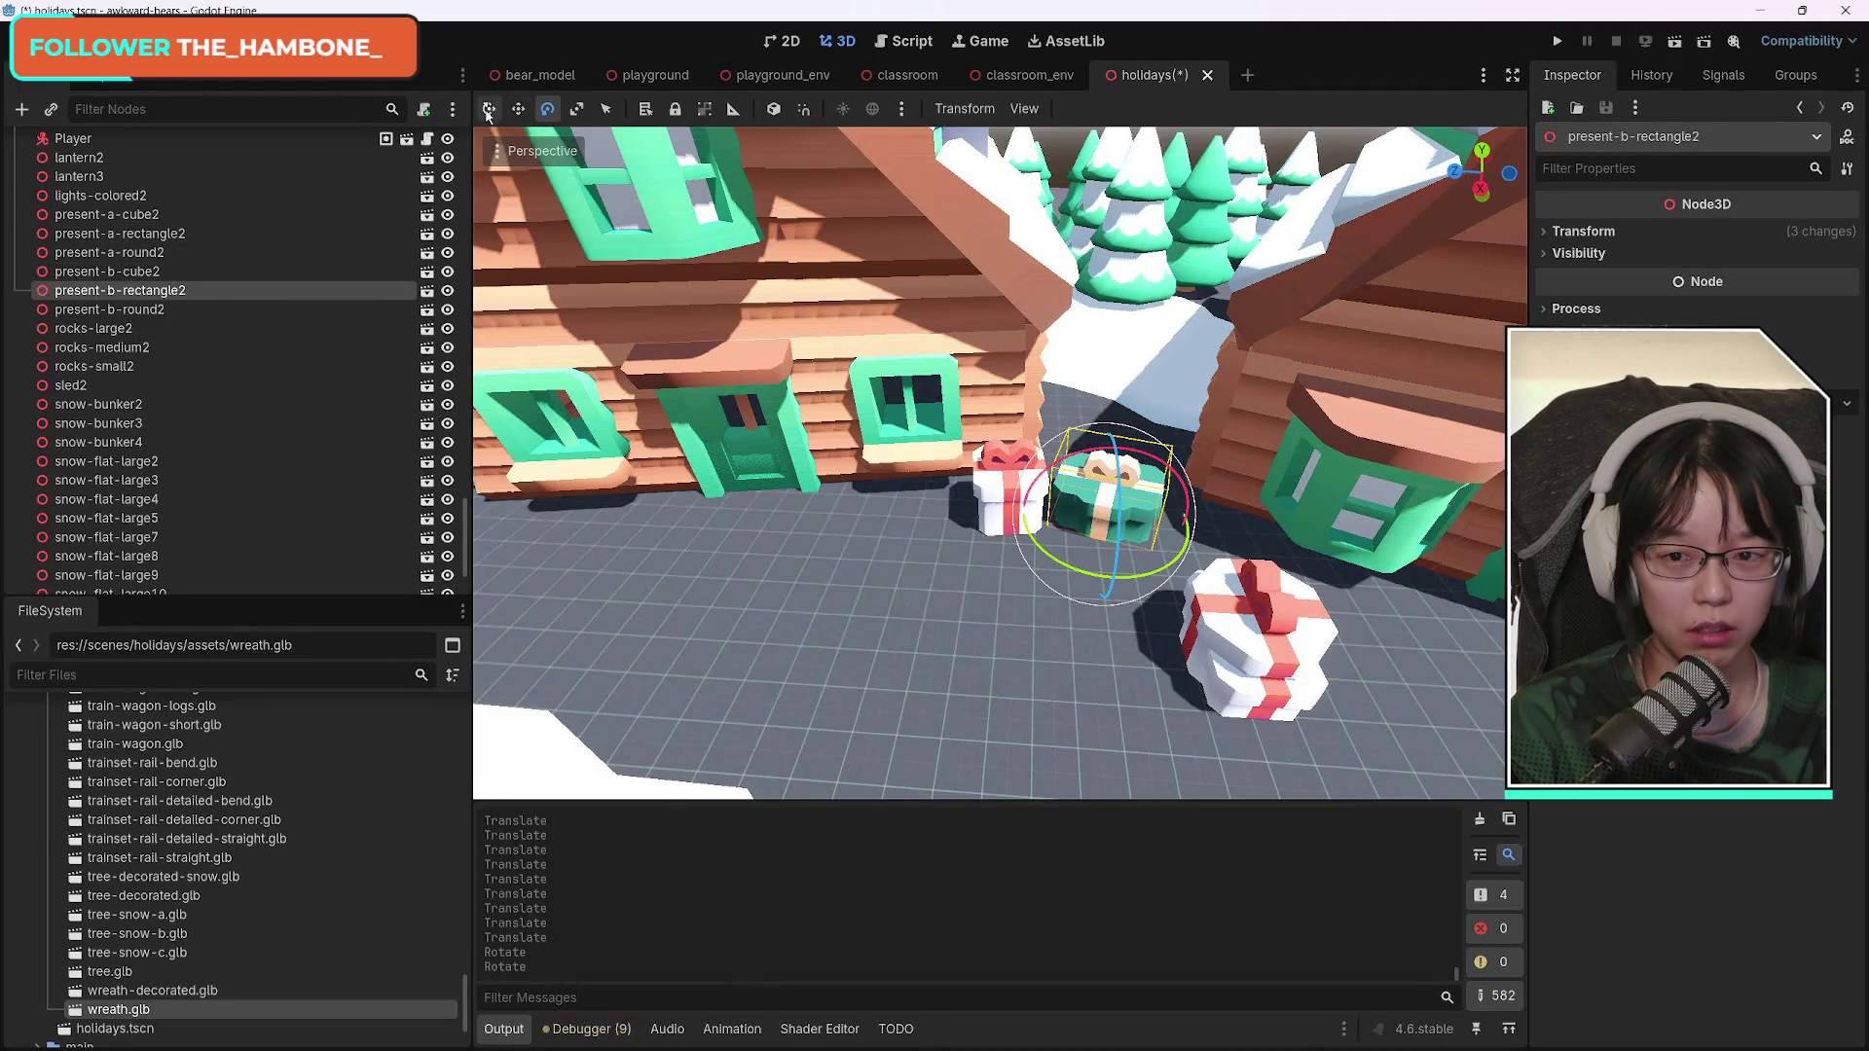
pyautogui.click(489, 108)
pyautogui.moveTo(1022, 522); pyautogui.dragTo(1012, 522)
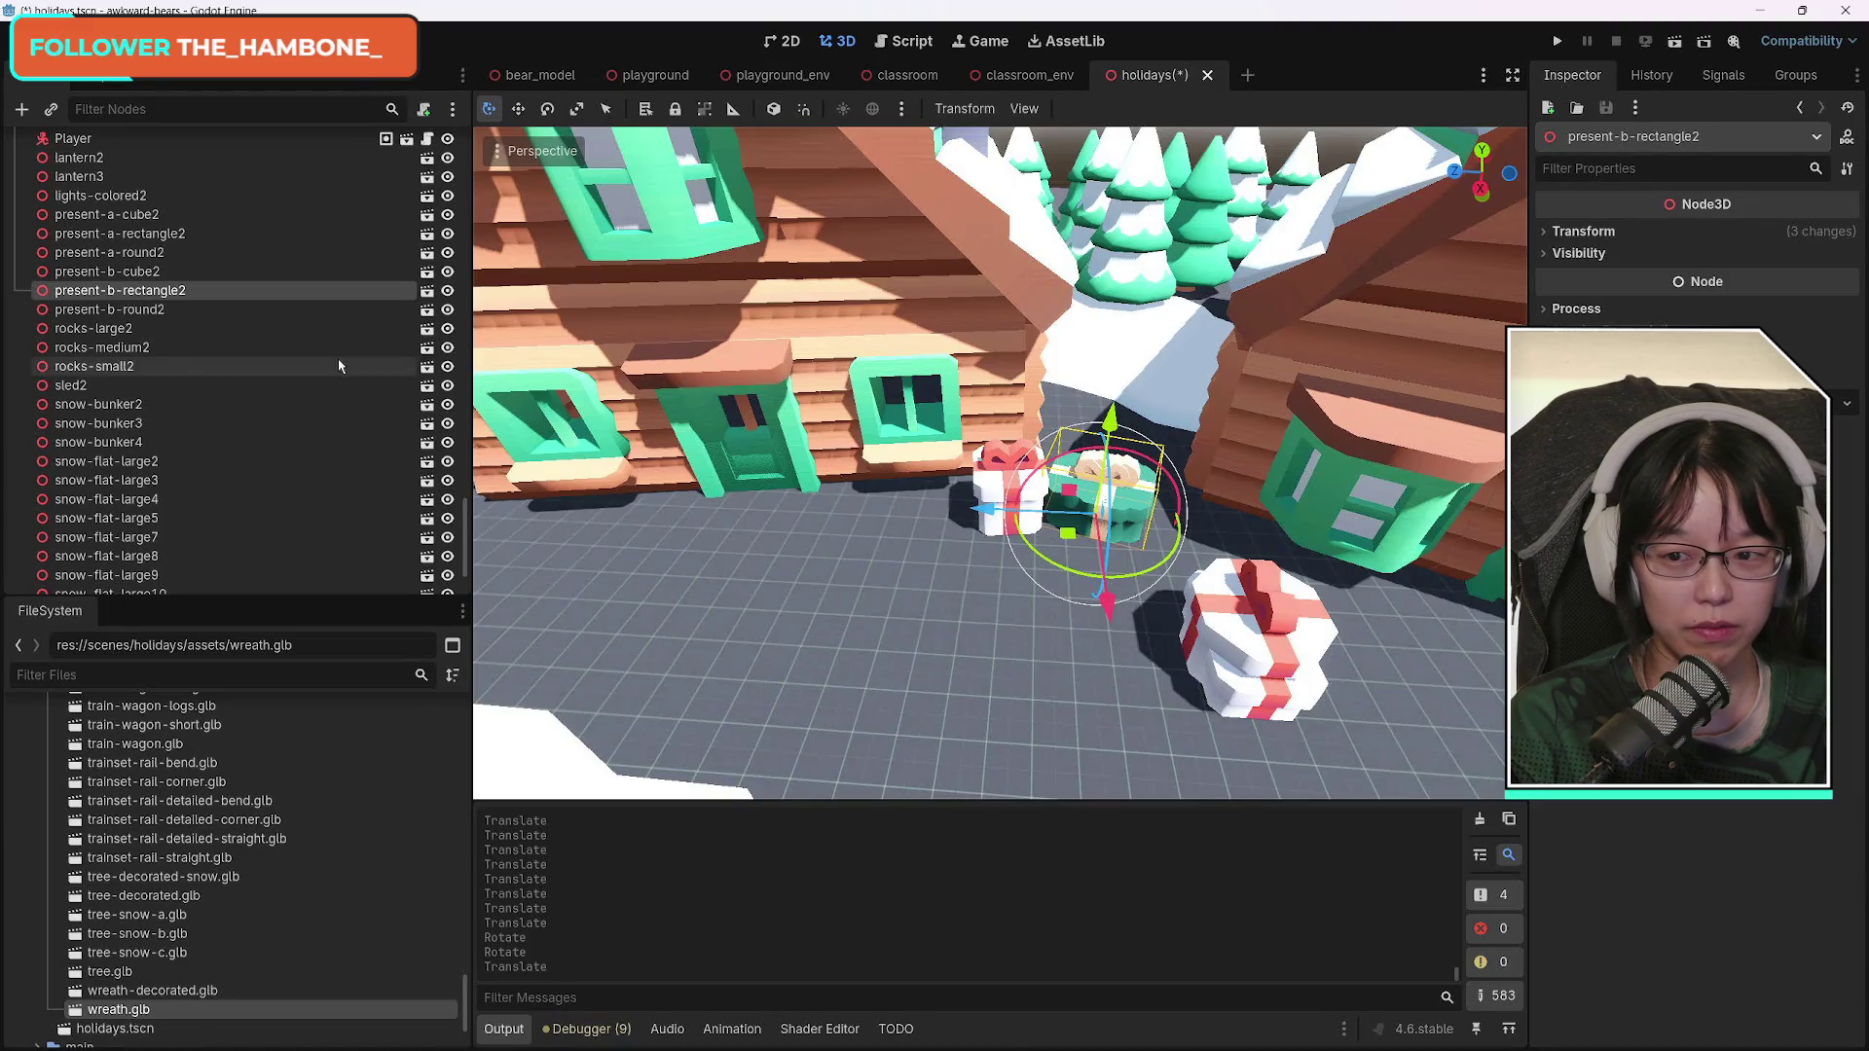
# Reorder present-b-round2 above present-a-rectangle2 in the Scene tree.
pyautogui.click(146, 310)
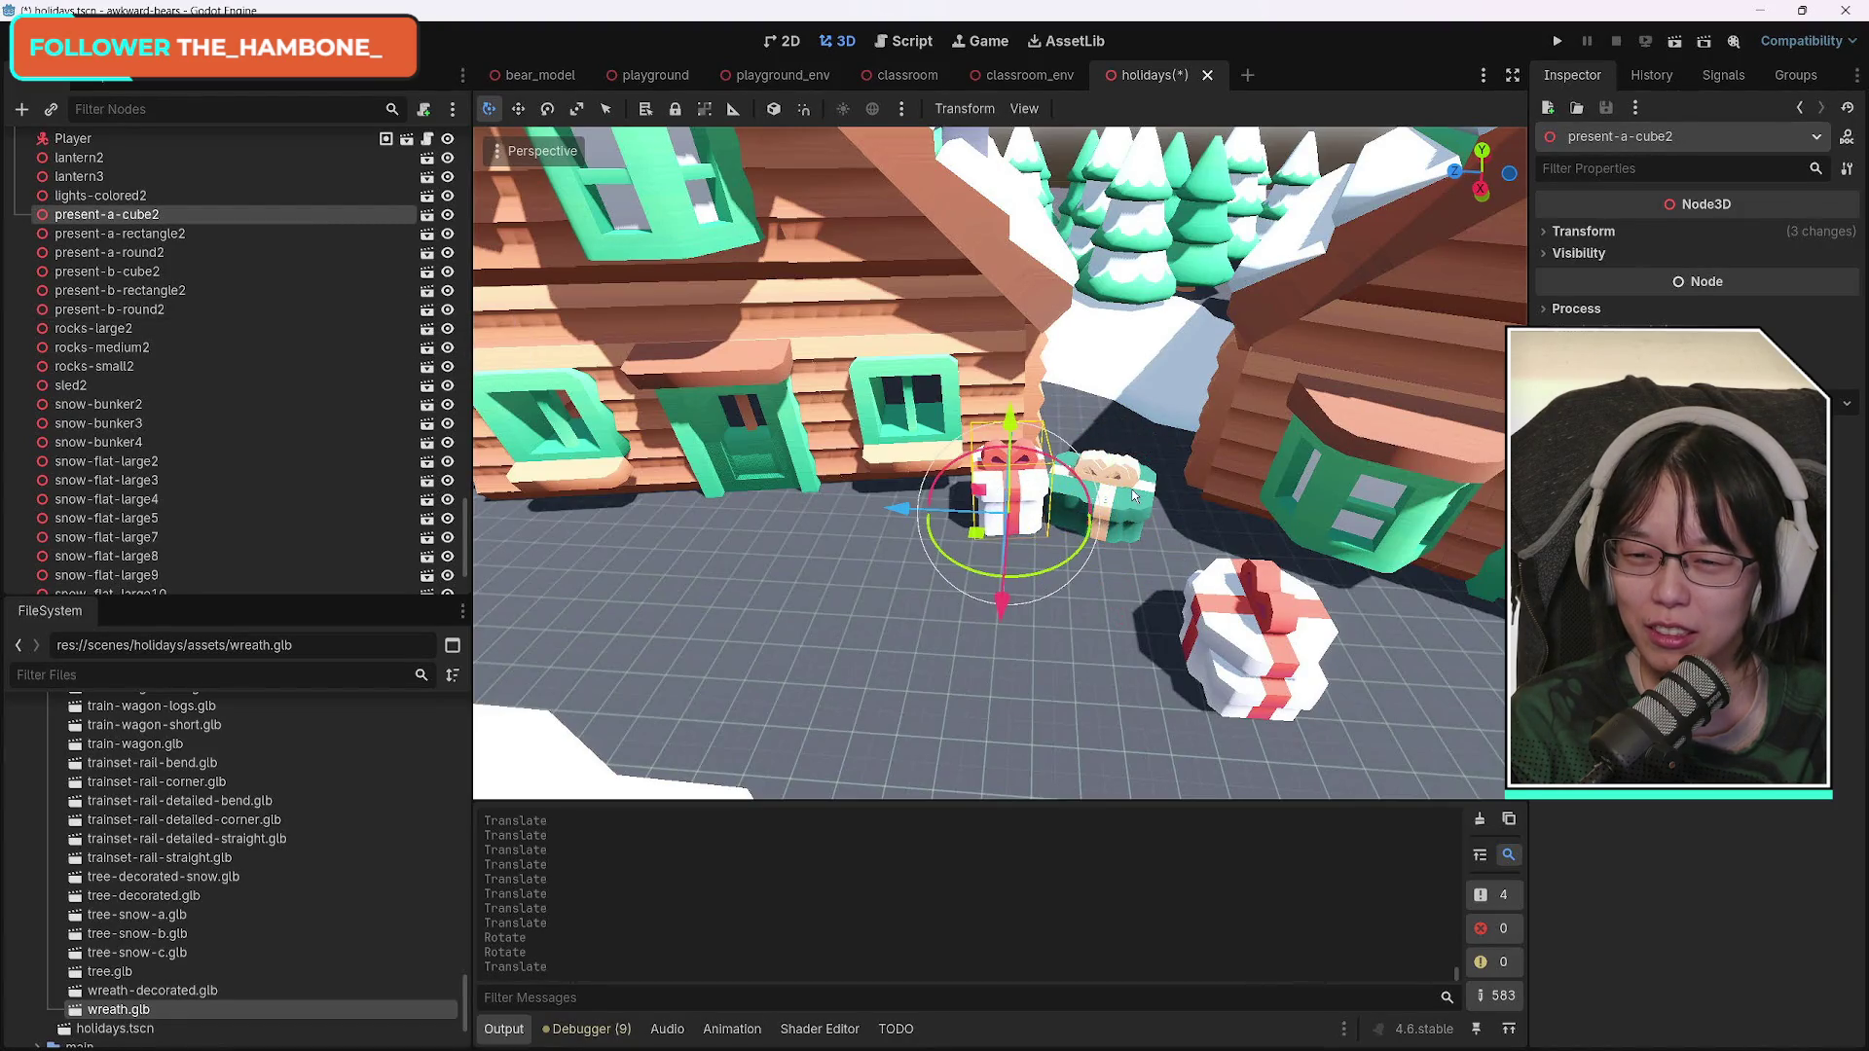
pyautogui.moveTo(169, 285); pyautogui.dragTo(163, 228)
pyautogui.click(146, 252)
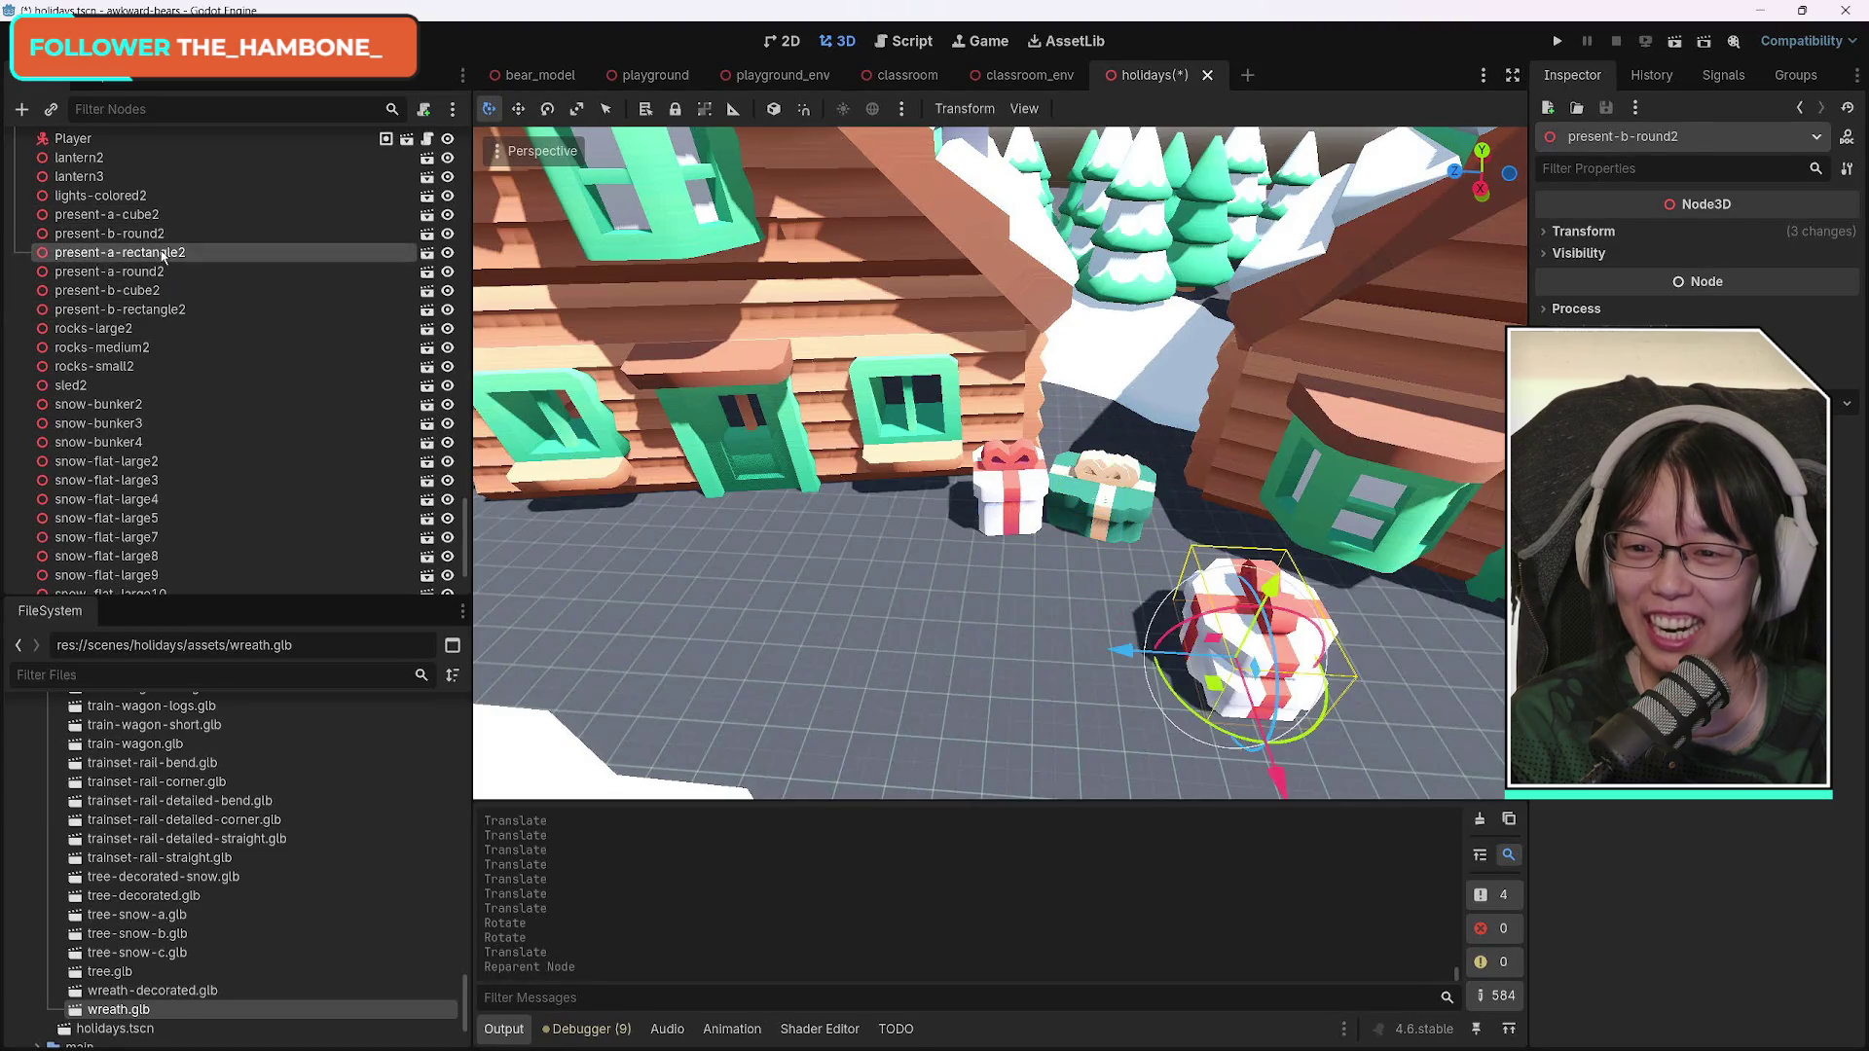
pyautogui.keyDown('shift'); pyautogui.click(161, 310); pyautogui.keyUp('shift')
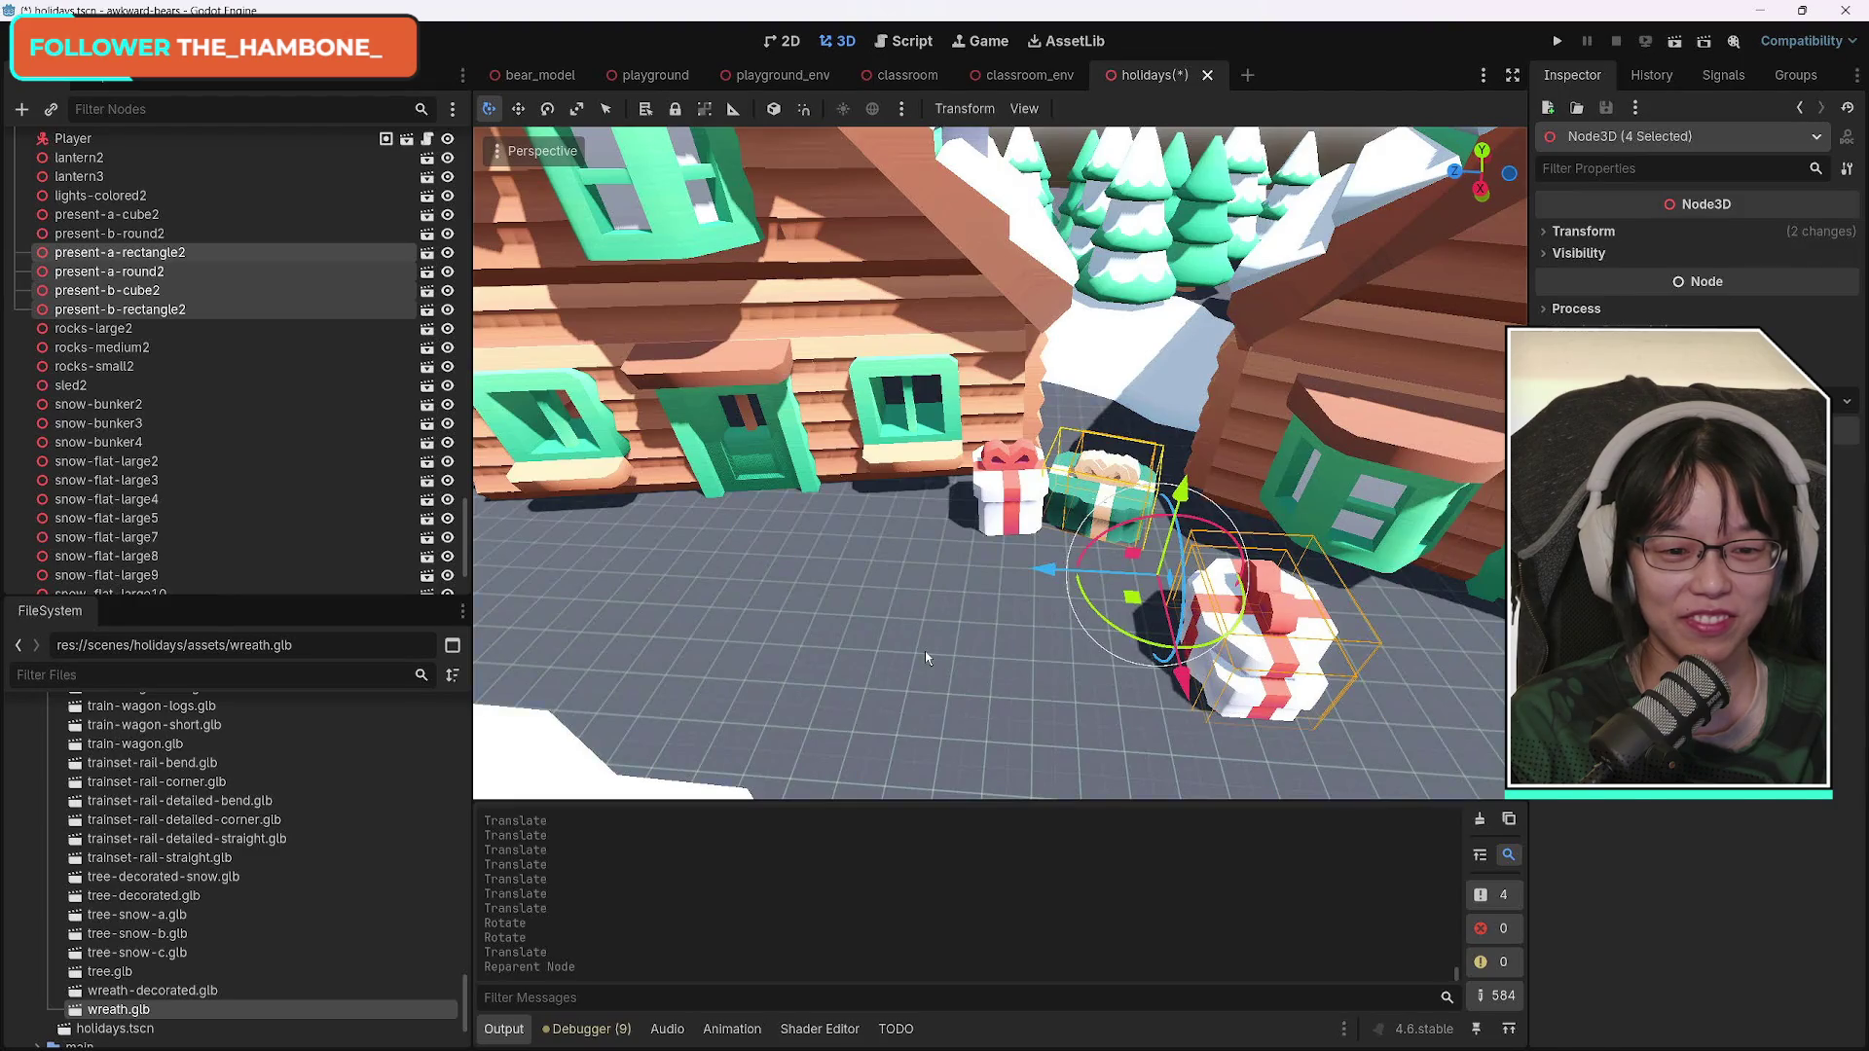
pyautogui.click(925, 652)
# Collapse the Trees group and select present-a-rectangle2 through present-b-rectangle2.
pyautogui.scroll(2, 214, 381)
pyautogui.scroll(-3, 214, 381)
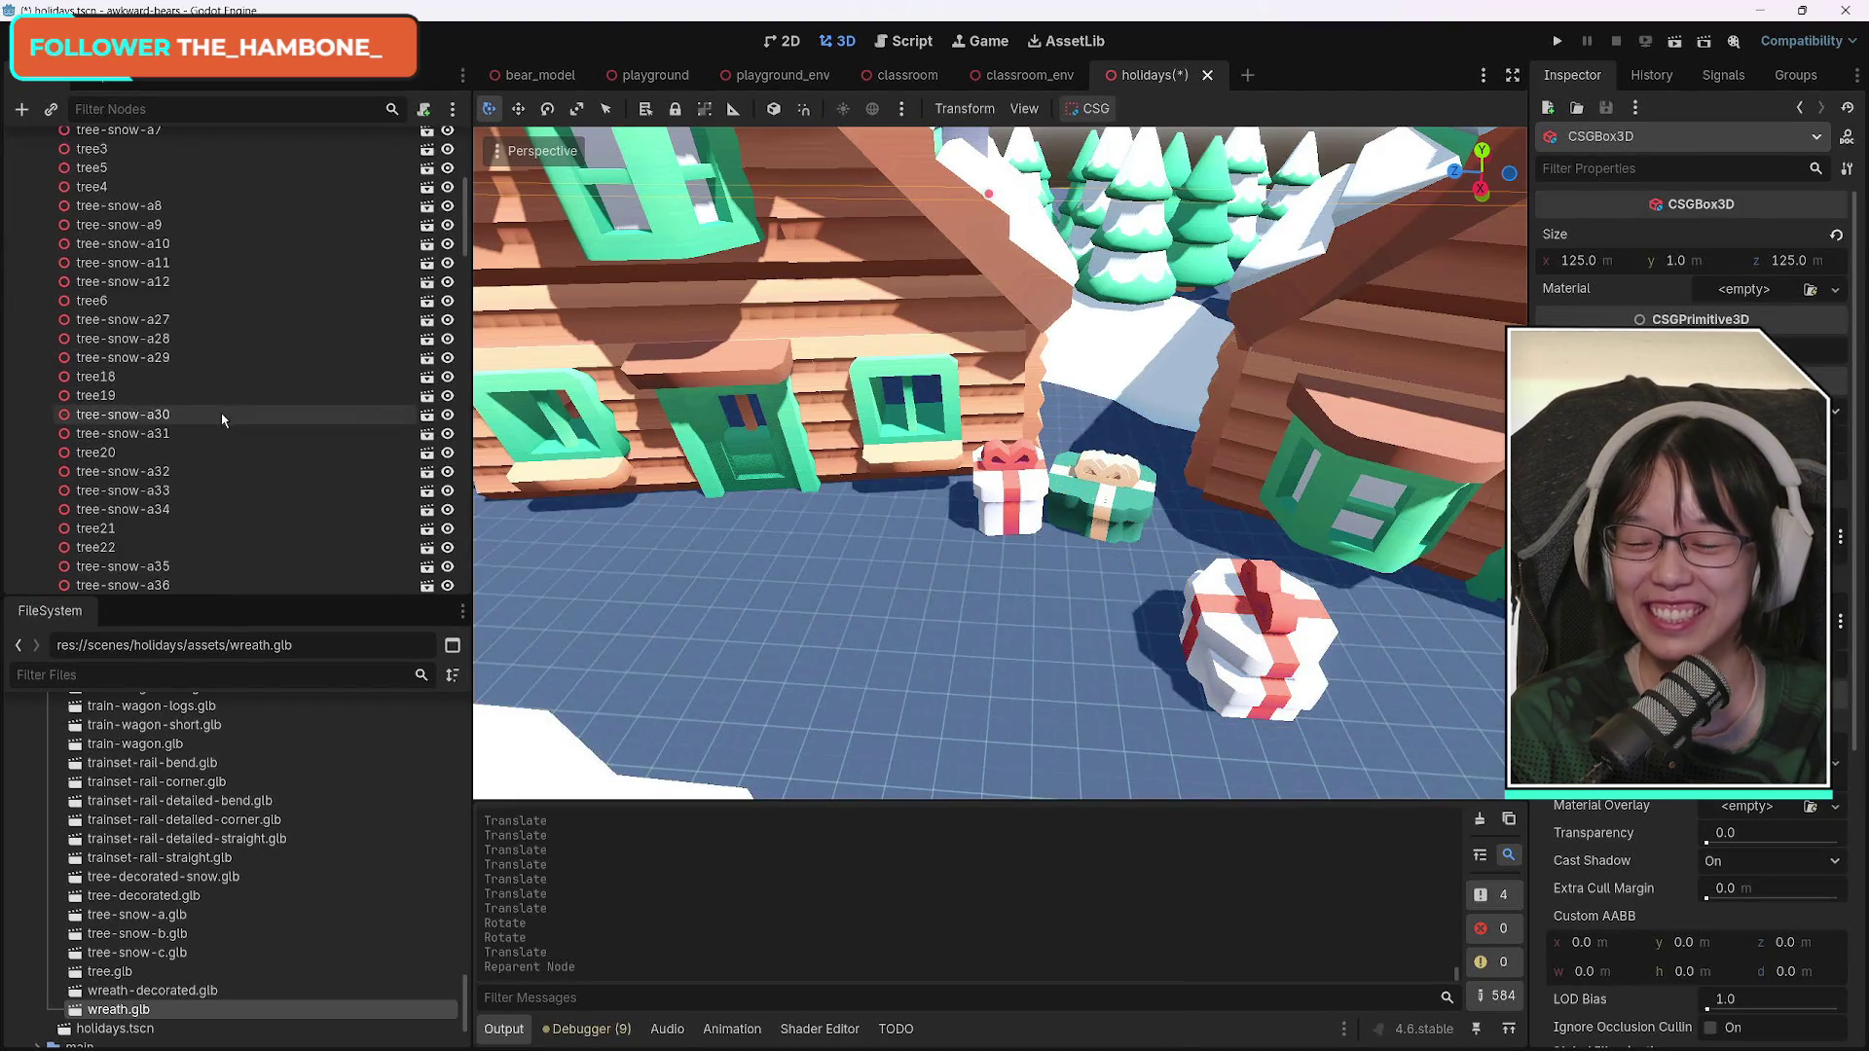
pyautogui.scroll(2, 195, 409)
pyautogui.click(37, 280)
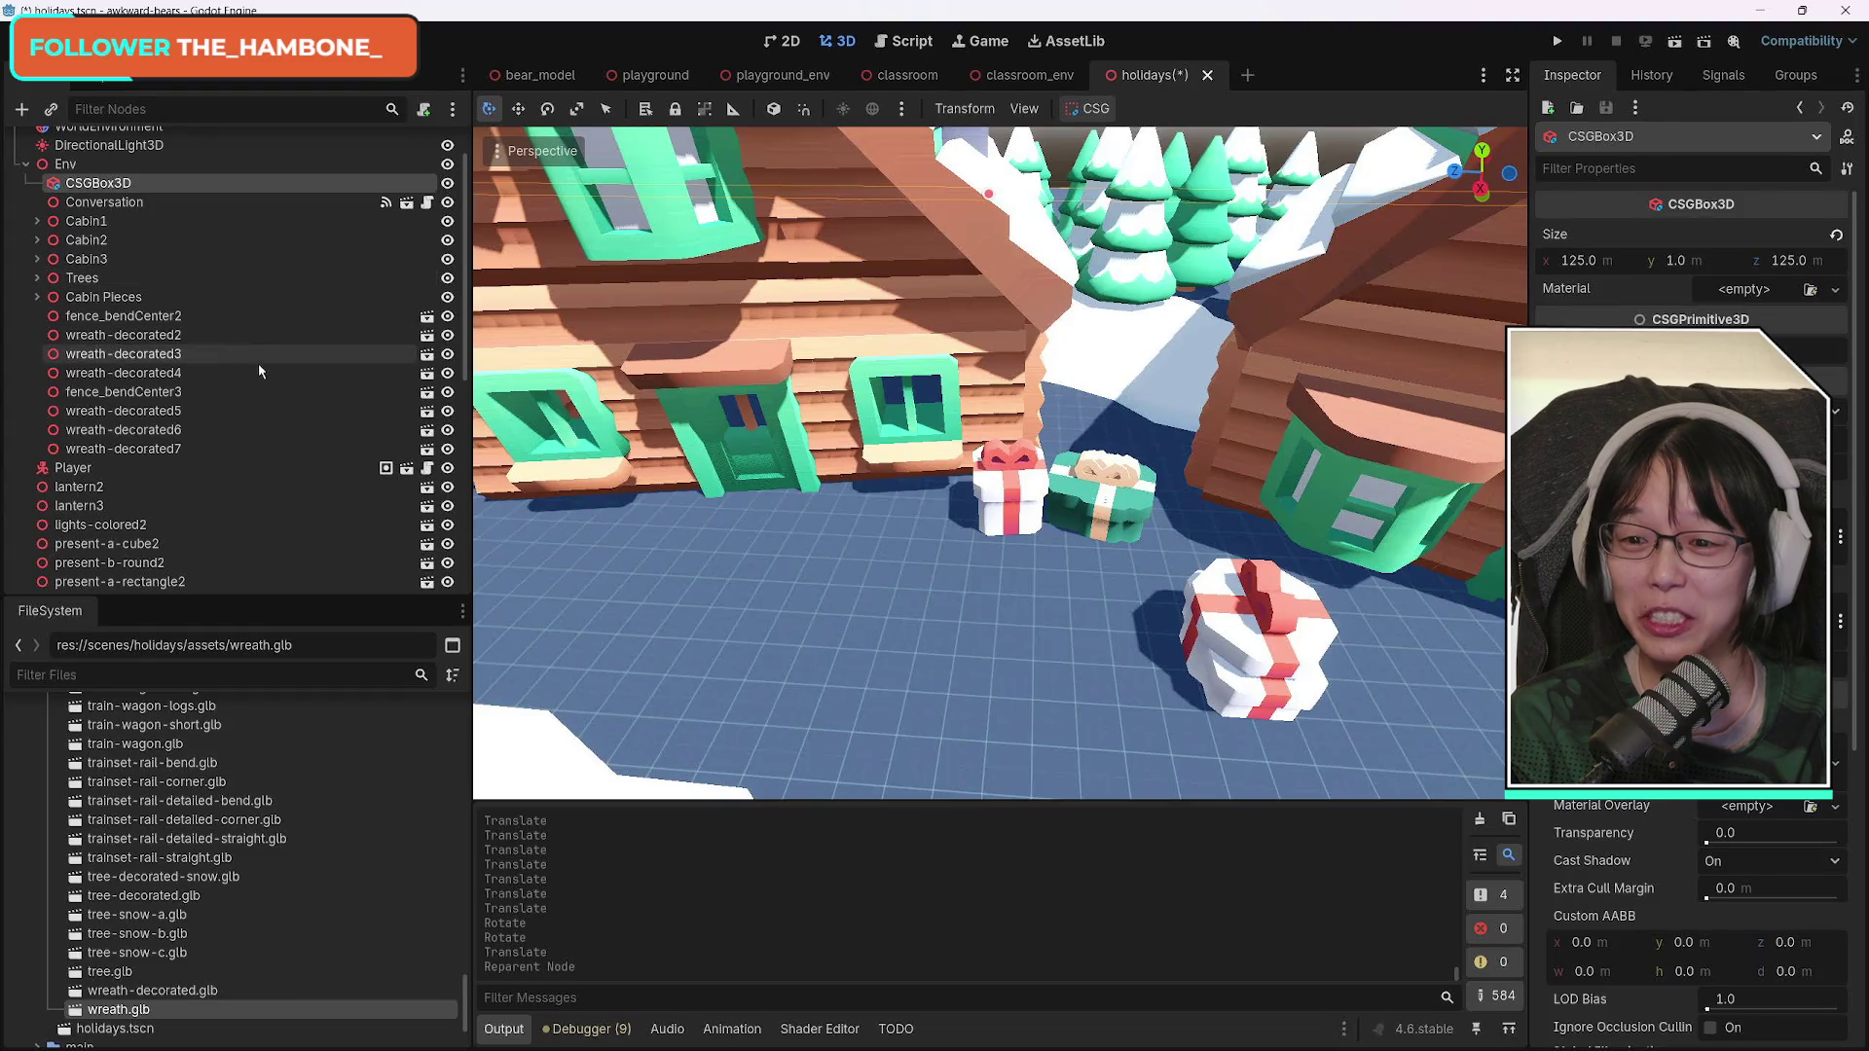
pyautogui.scroll(-6, 219, 414)
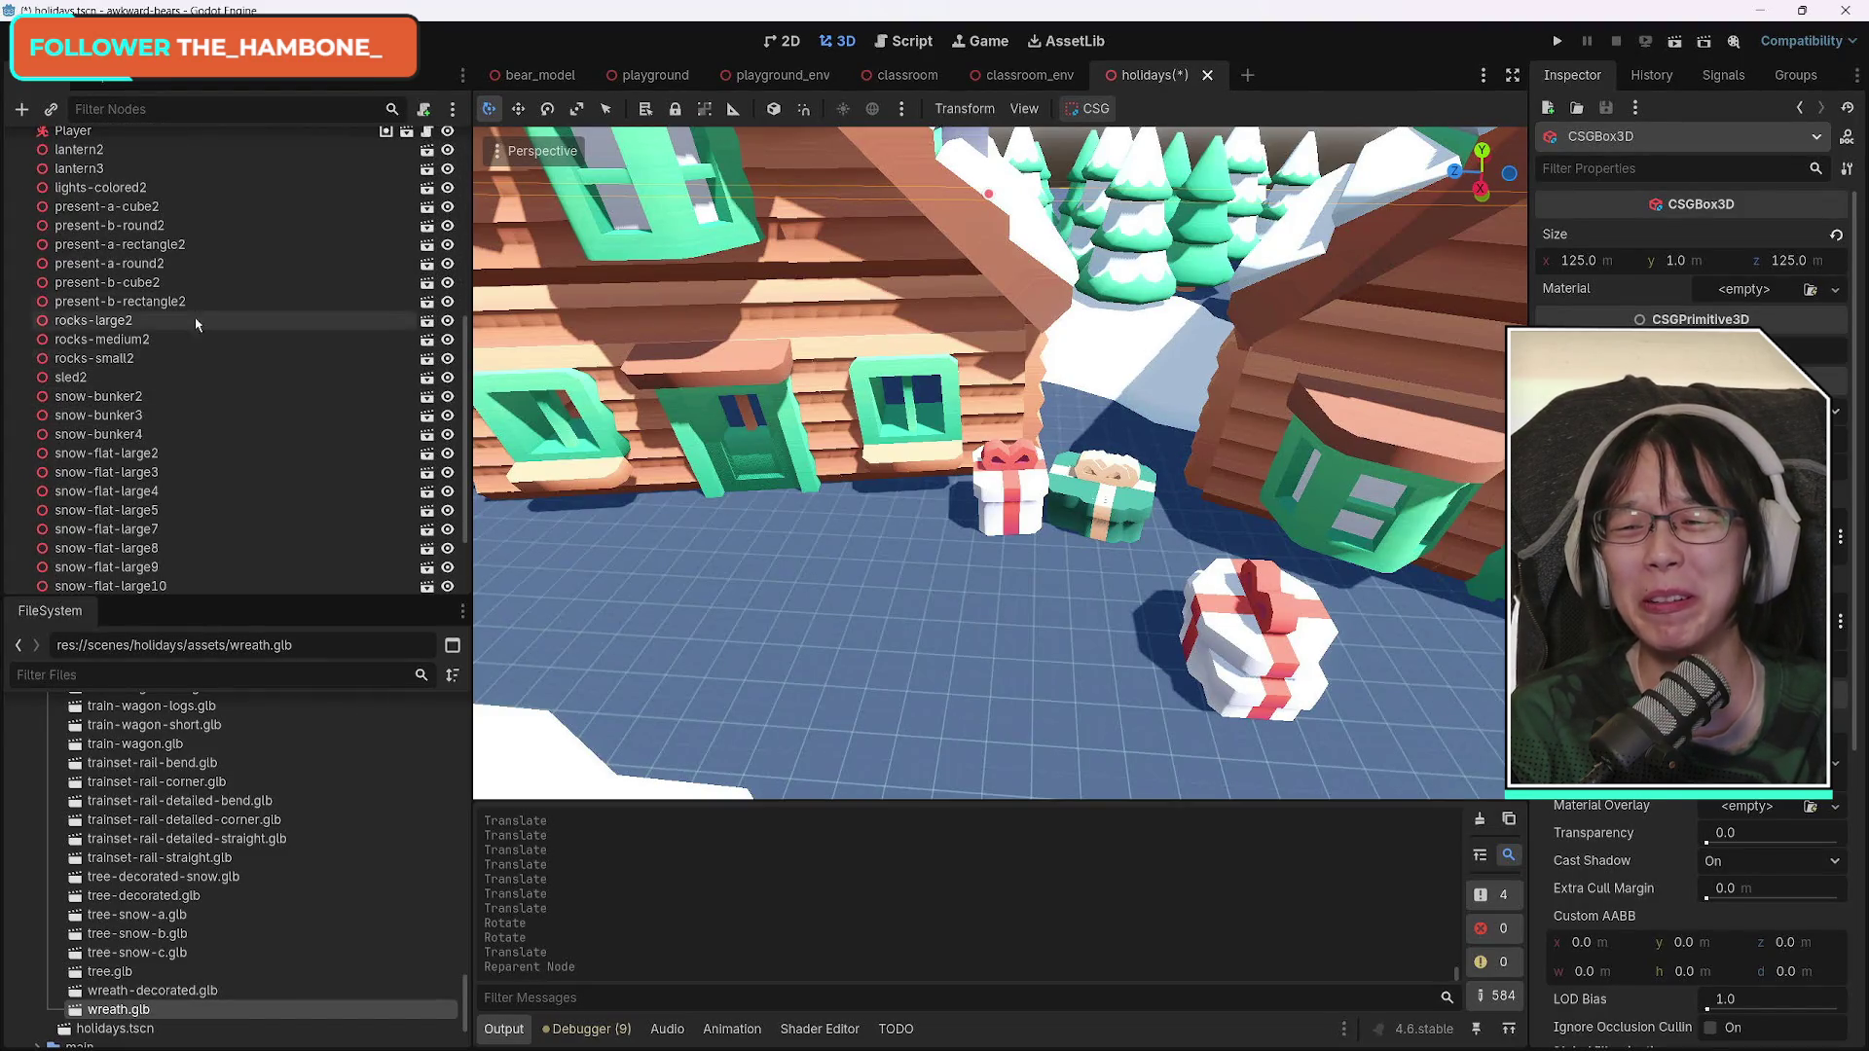
pyautogui.click(146, 206)
pyautogui.click(127, 244)
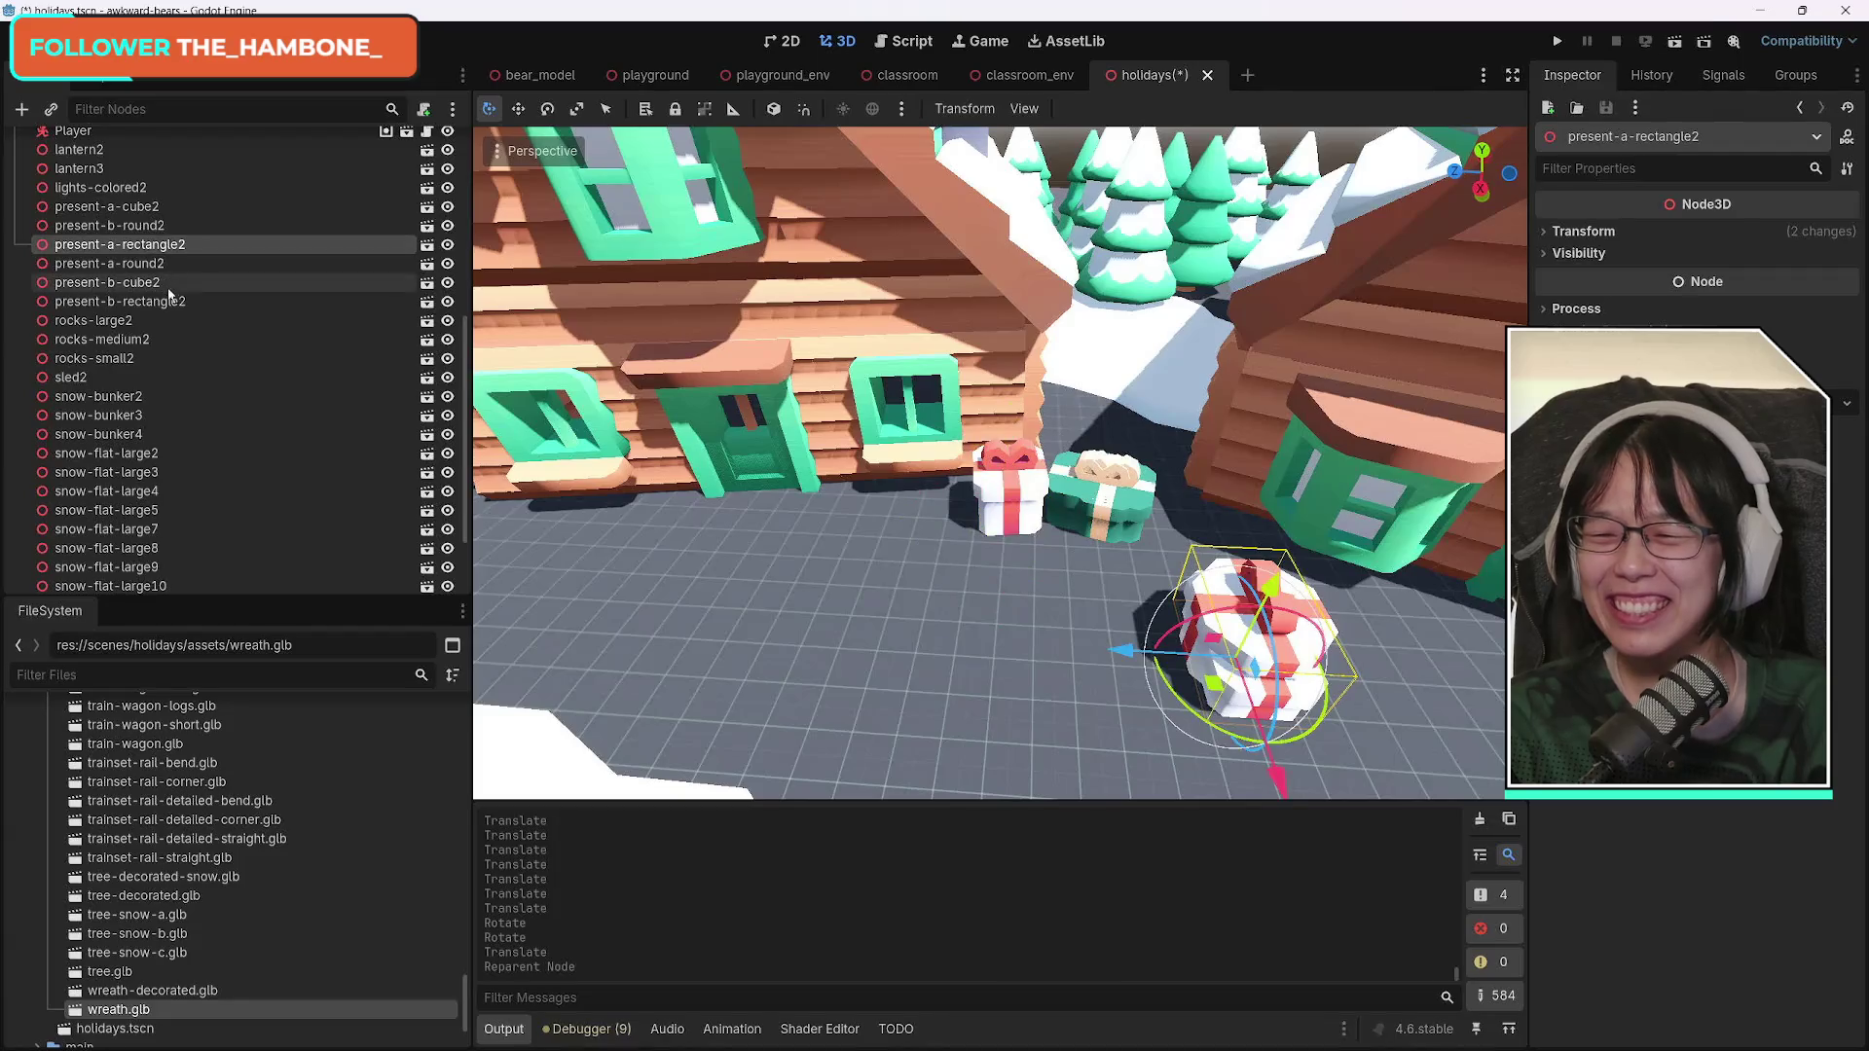
pyautogui.keyDown('shift'); pyautogui.click(126, 301); pyautogui.keyUp('shift')
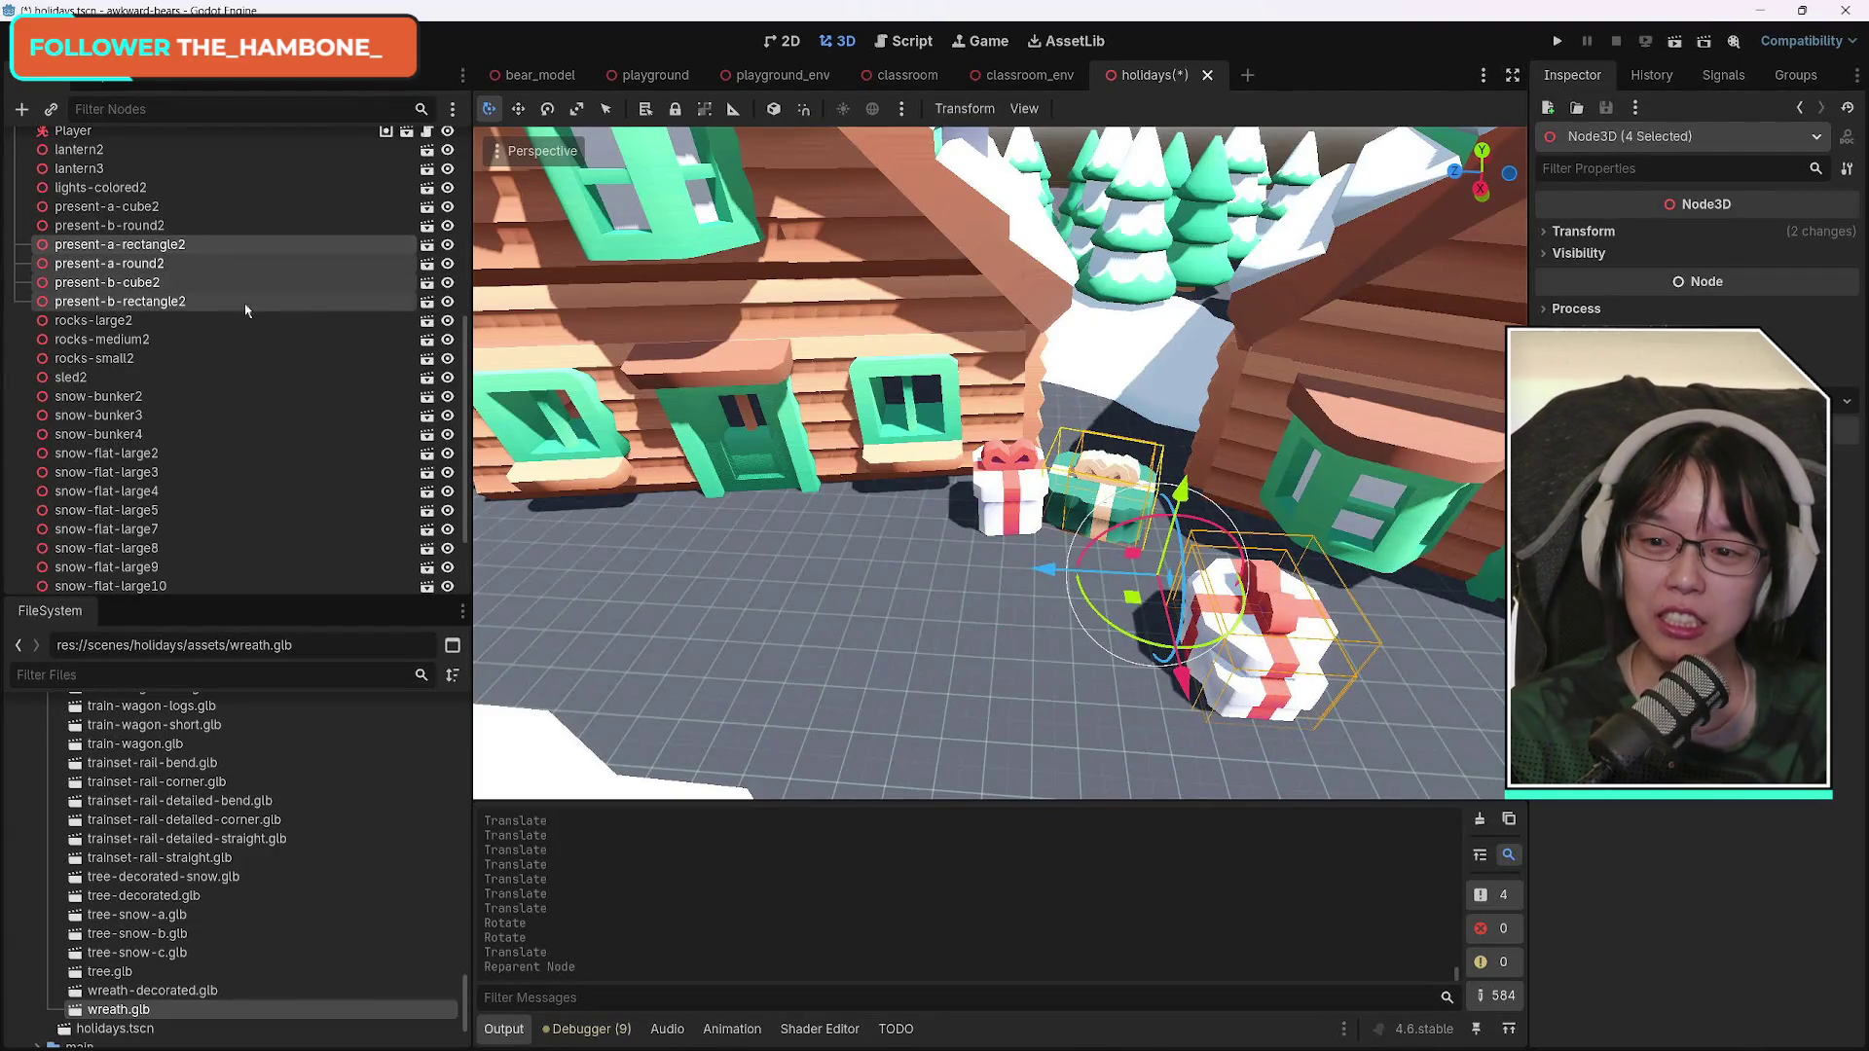
pyautogui.click(1049, 542)
# Reorder present-b-cube2 to sit right after present-a-cube2 in the Scene tree.
pyautogui.click(1115, 495)
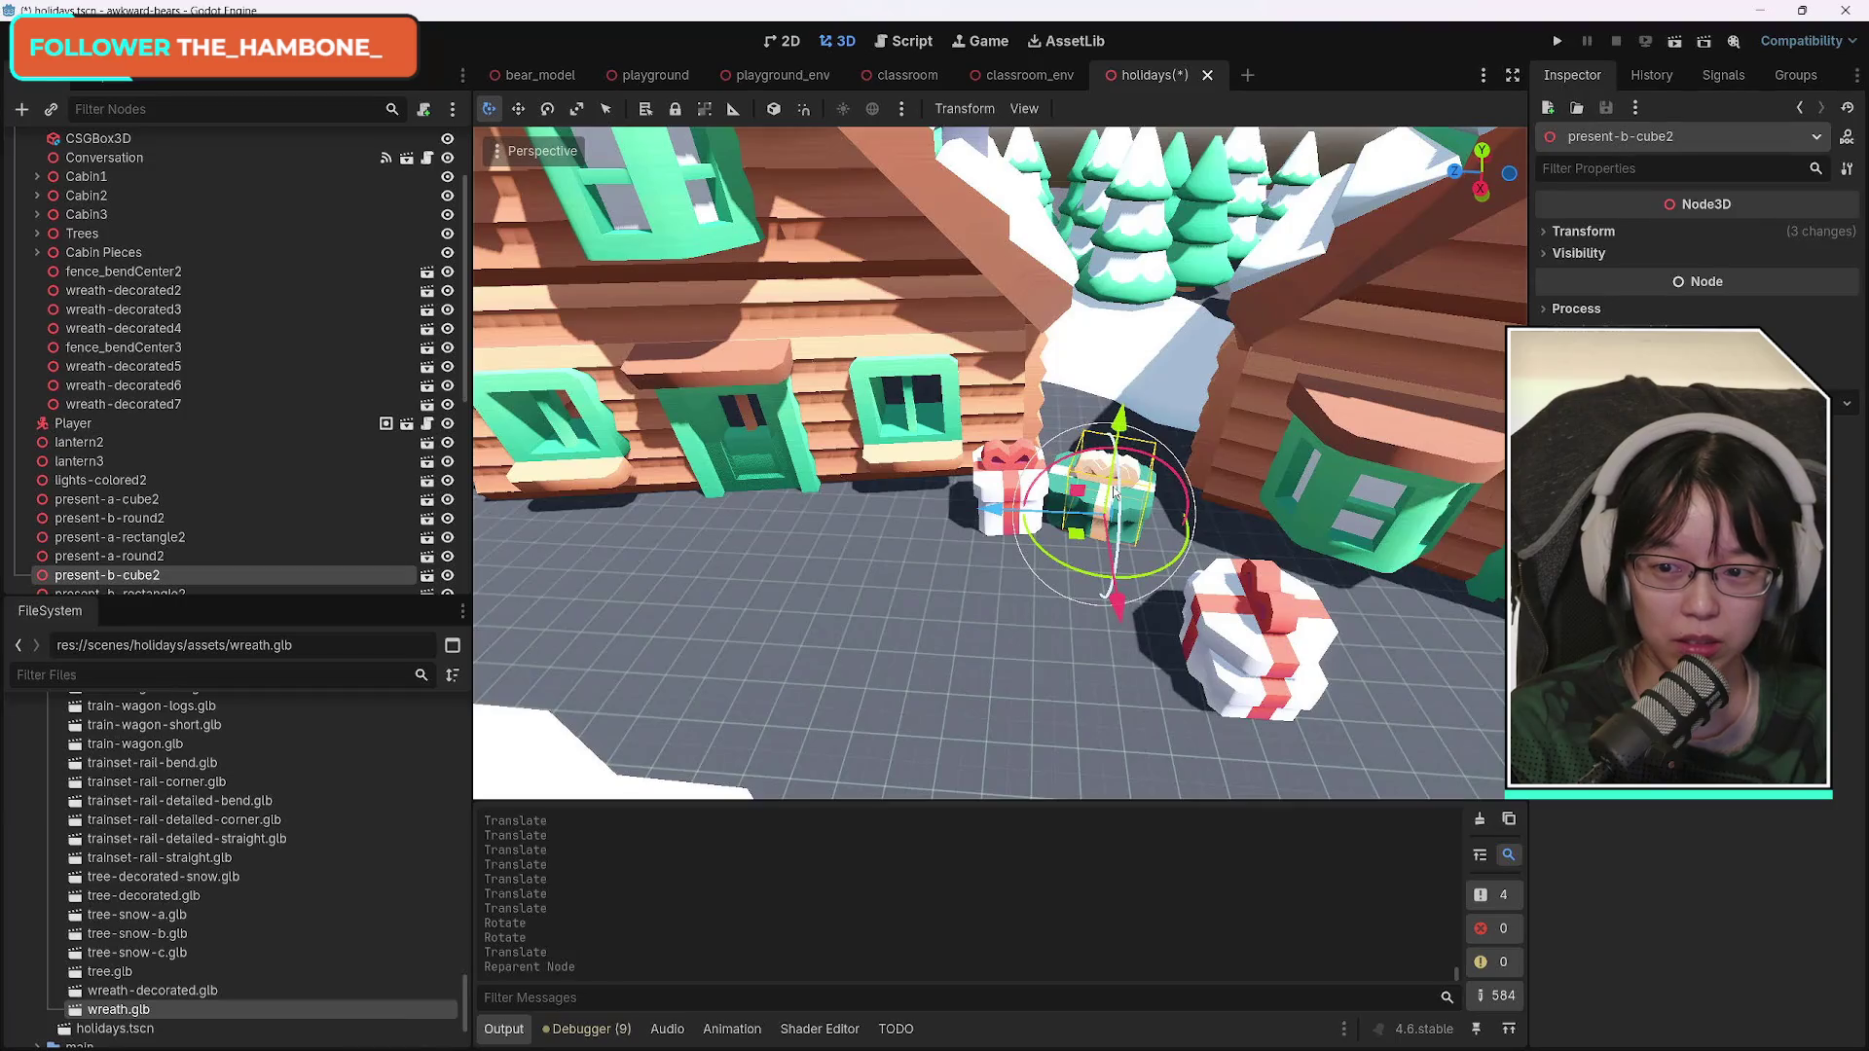
pyautogui.scroll(-4, 243, 428)
pyautogui.moveTo(148, 352); pyautogui.dragTo(156, 284)
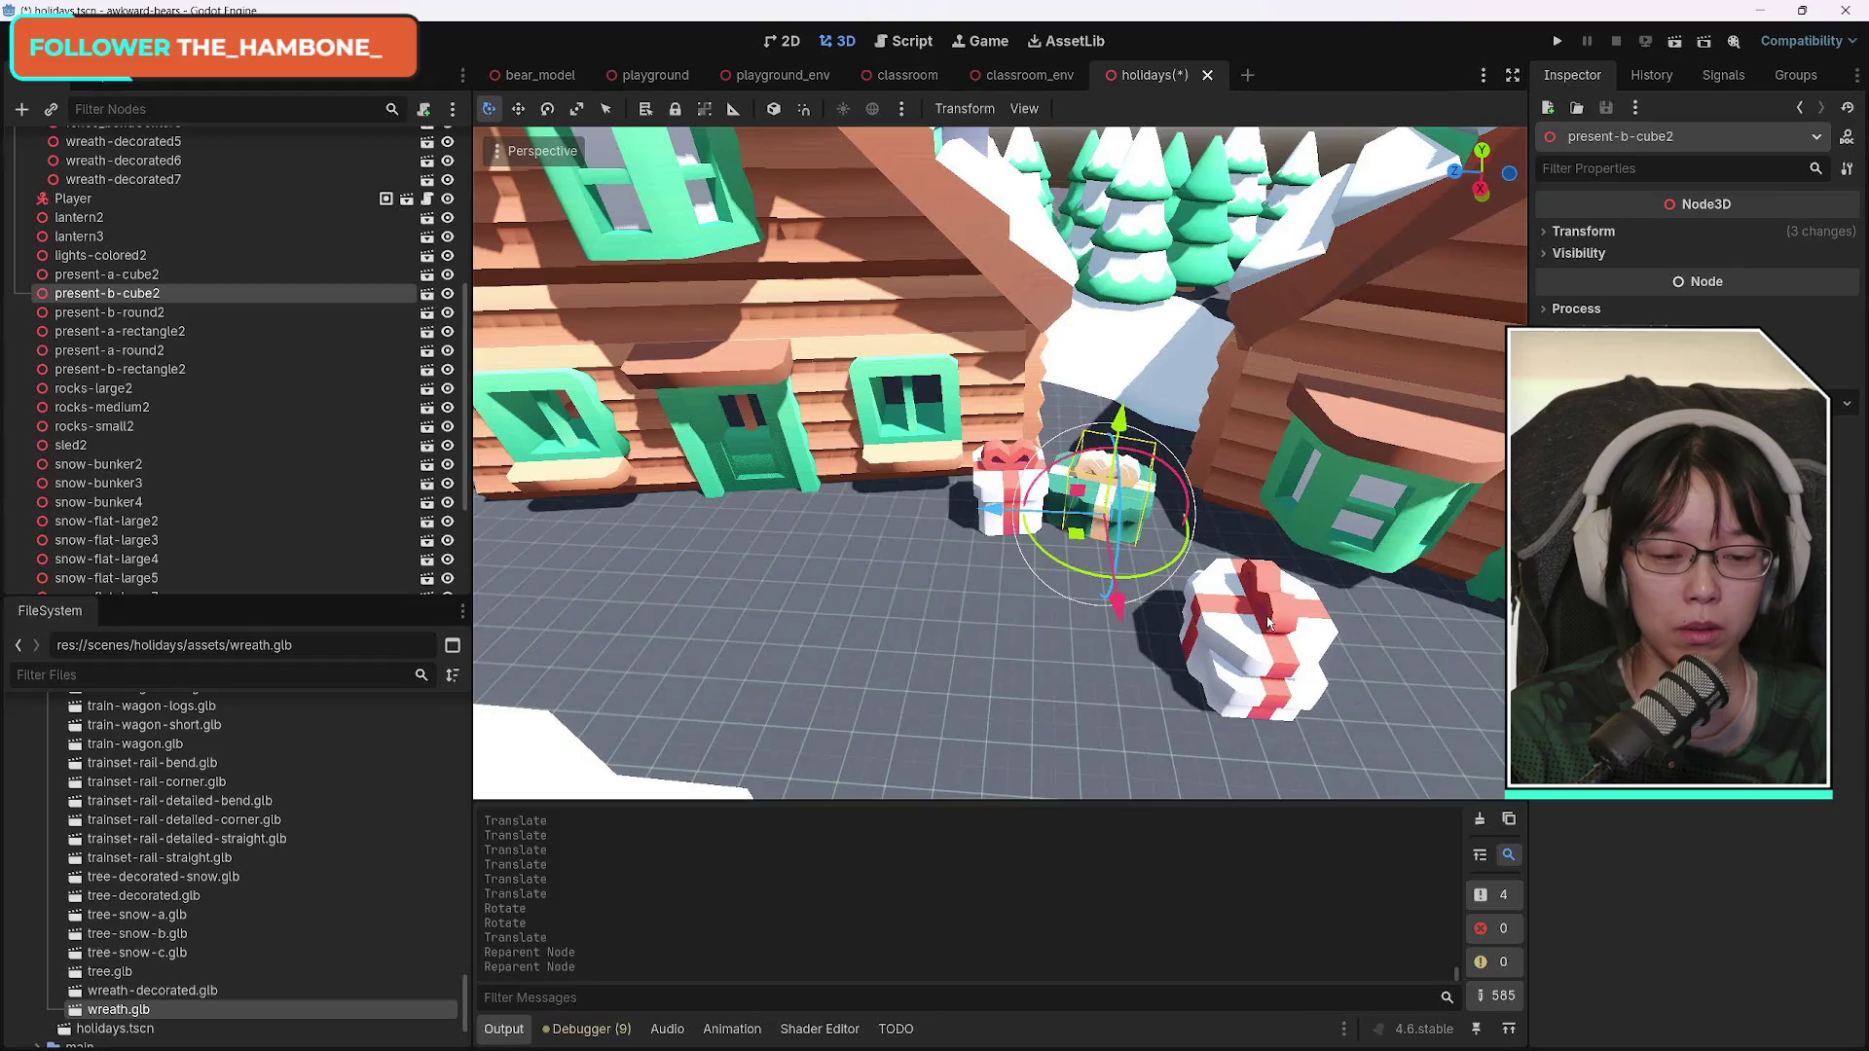
pyautogui.click(164, 312)
pyautogui.keyDown('shift'); pyautogui.click(146, 369); pyautogui.keyUp('shift')
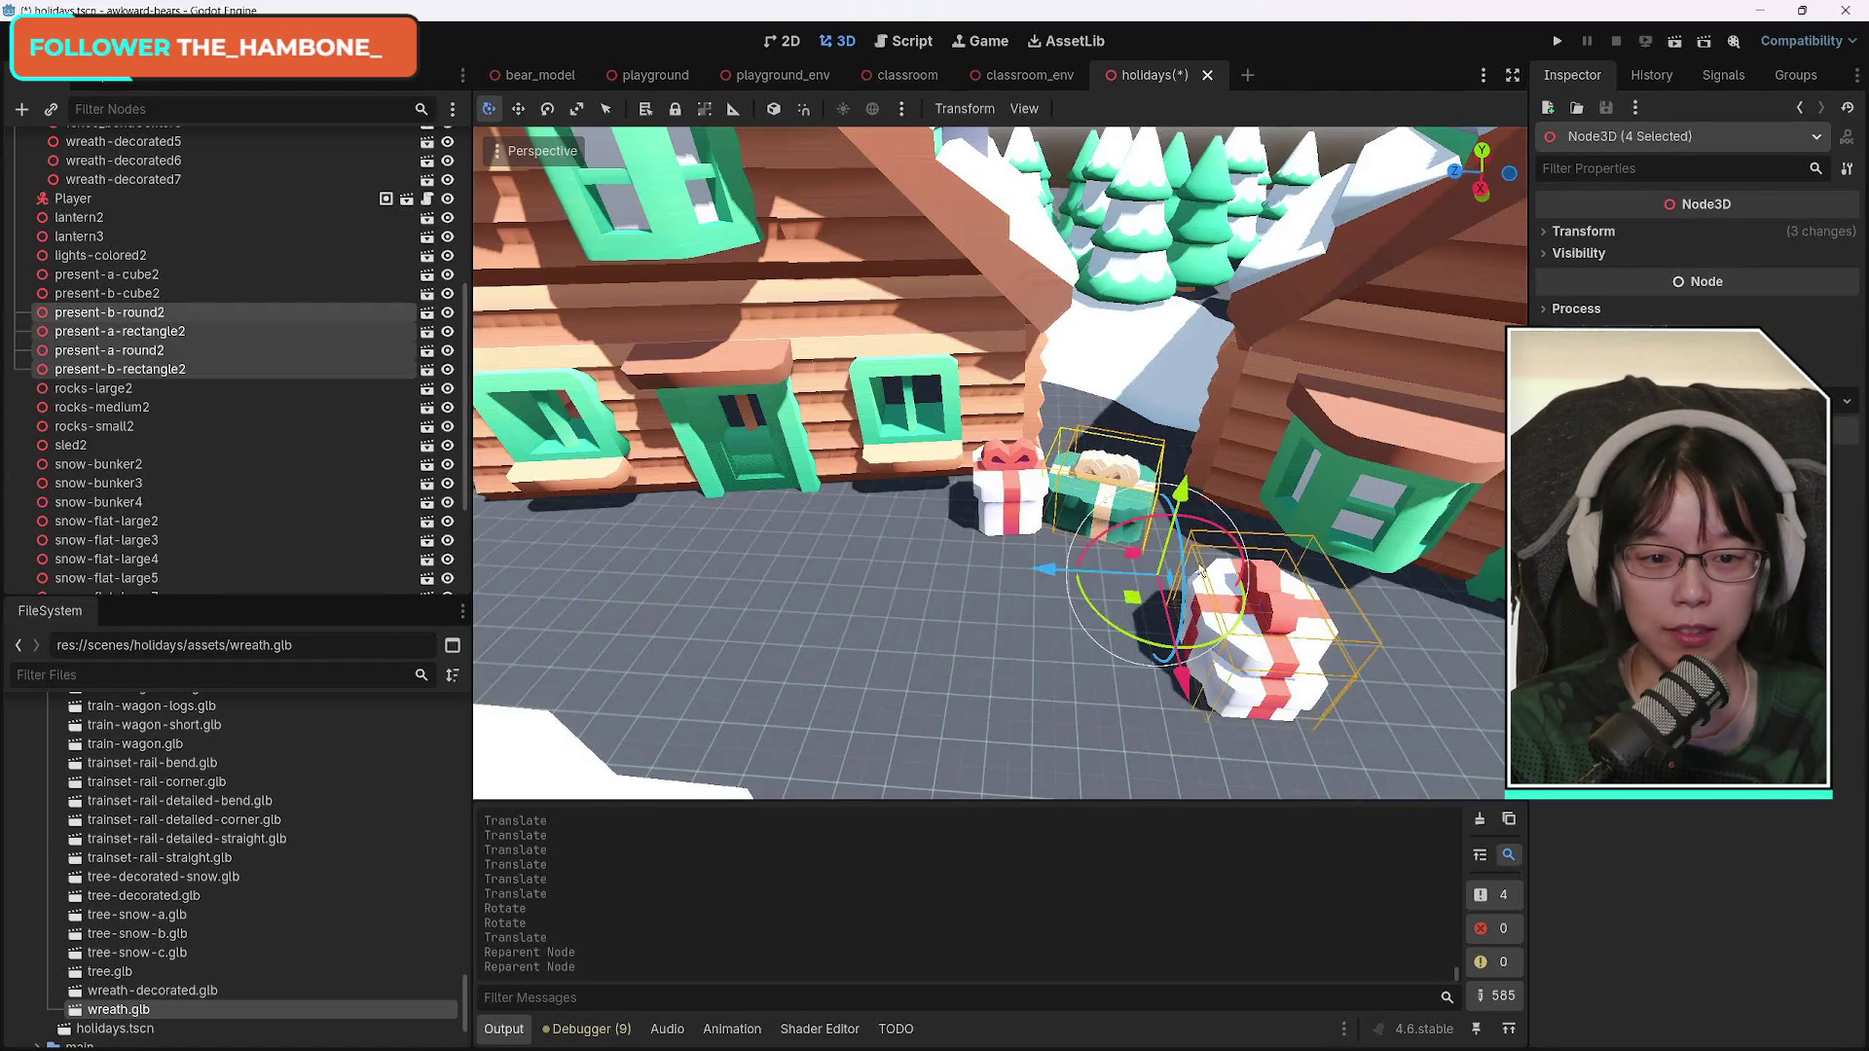
pyautogui.click(964, 647)
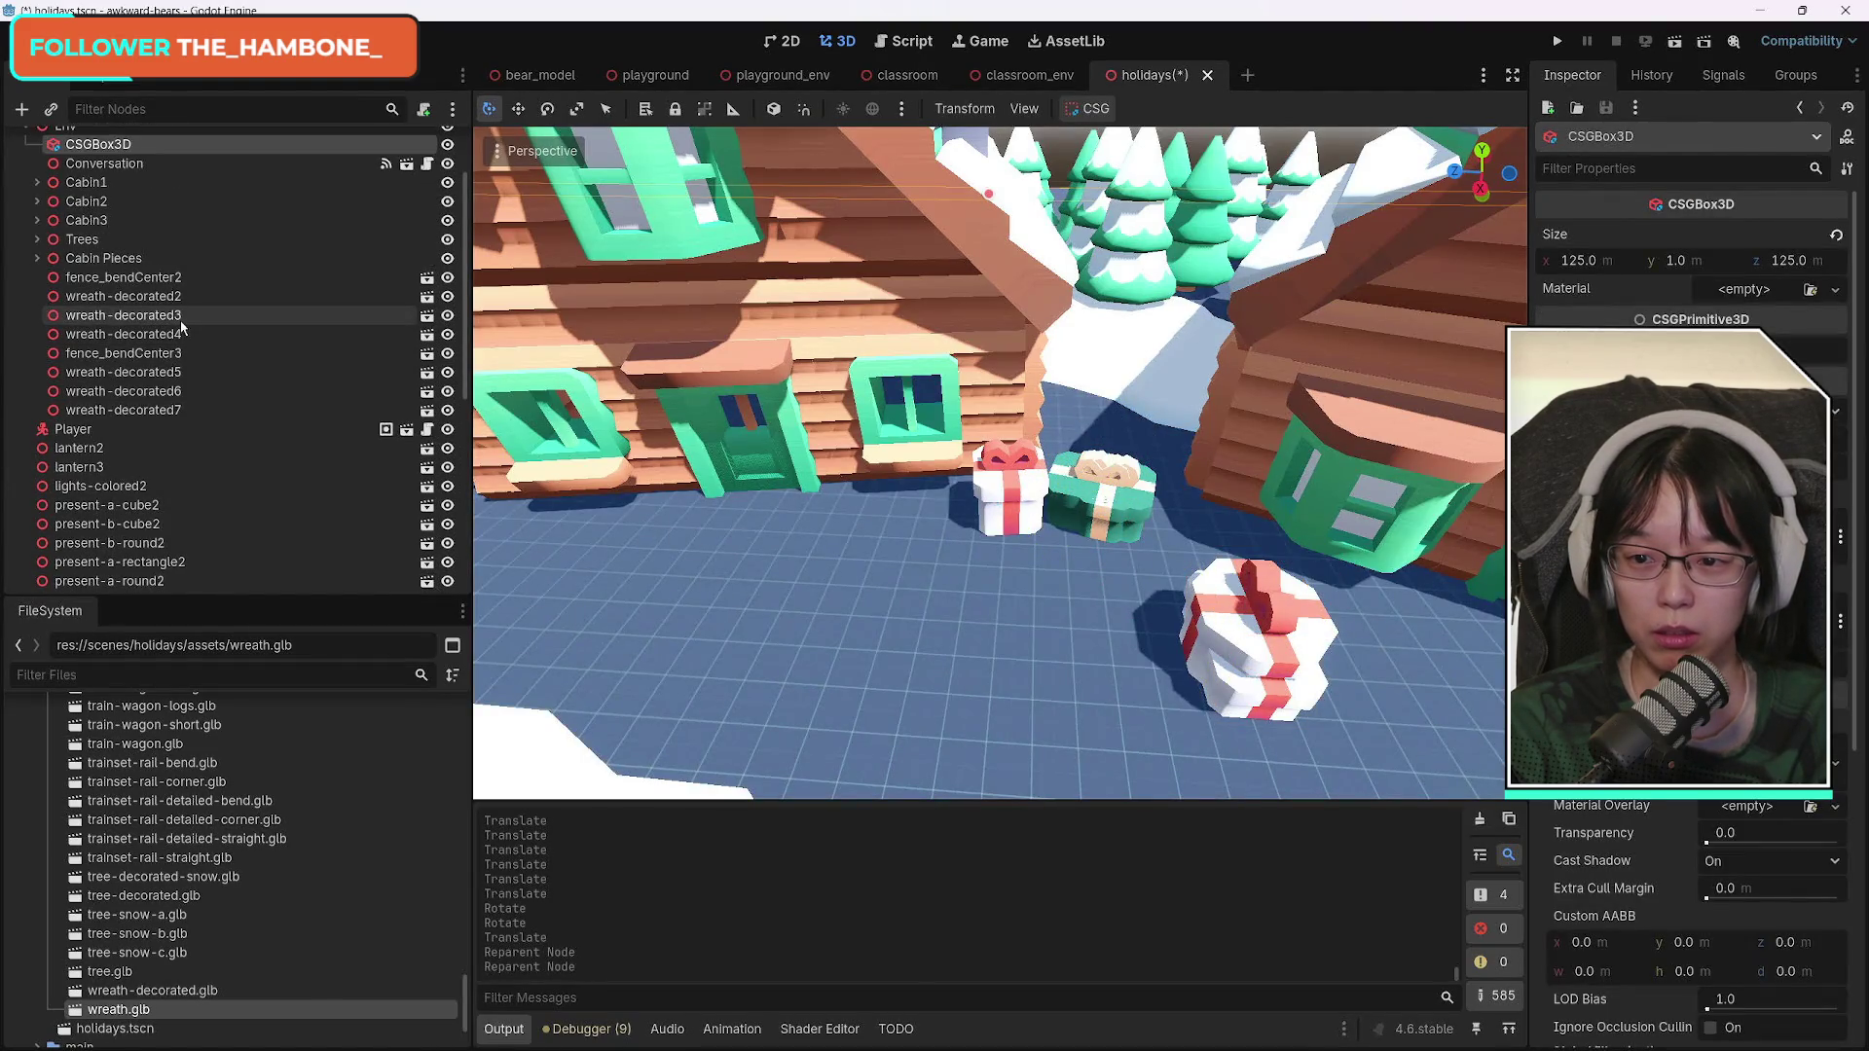
# Select the four presents, then narrow the selection to present-b-round2 alone, keeping its name.
pyautogui.click(181, 315)
pyautogui.scroll(-4, 275, 455)
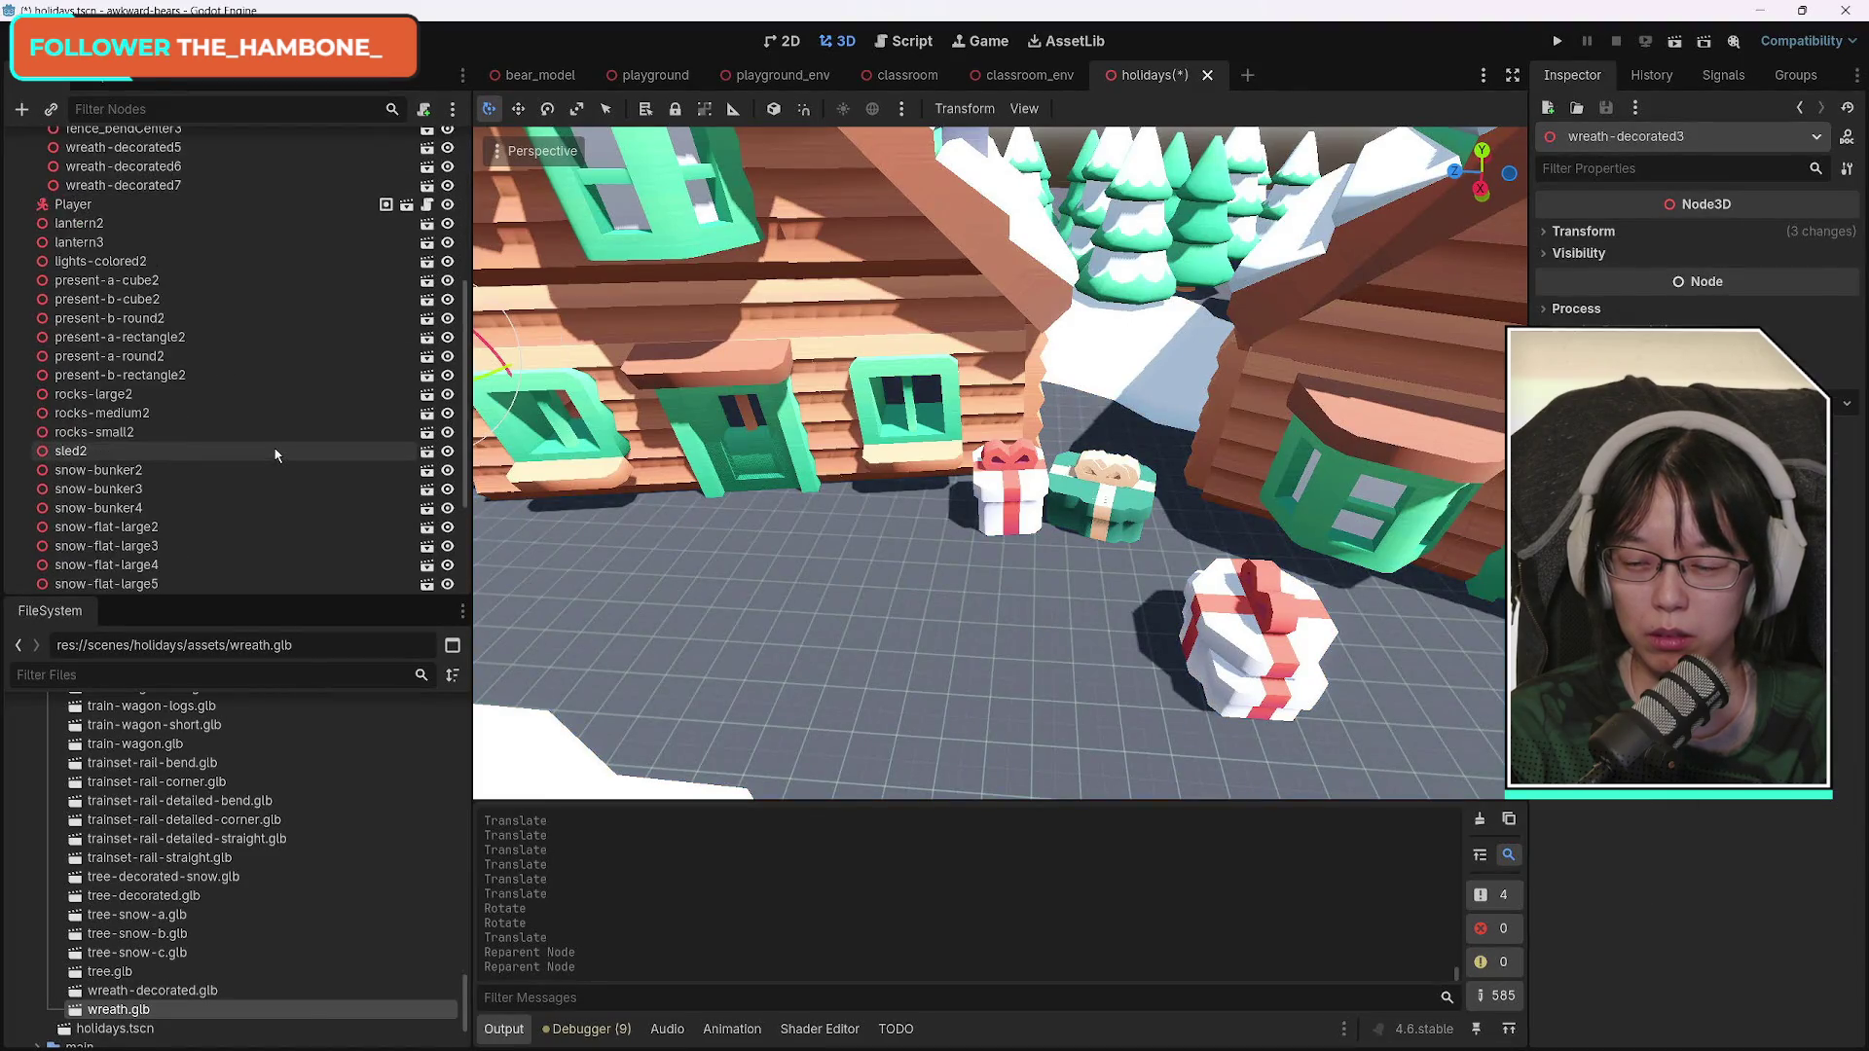
pyautogui.click(168, 321)
pyautogui.keyDown('shift'); pyautogui.click(188, 377); pyautogui.keyUp('shift')
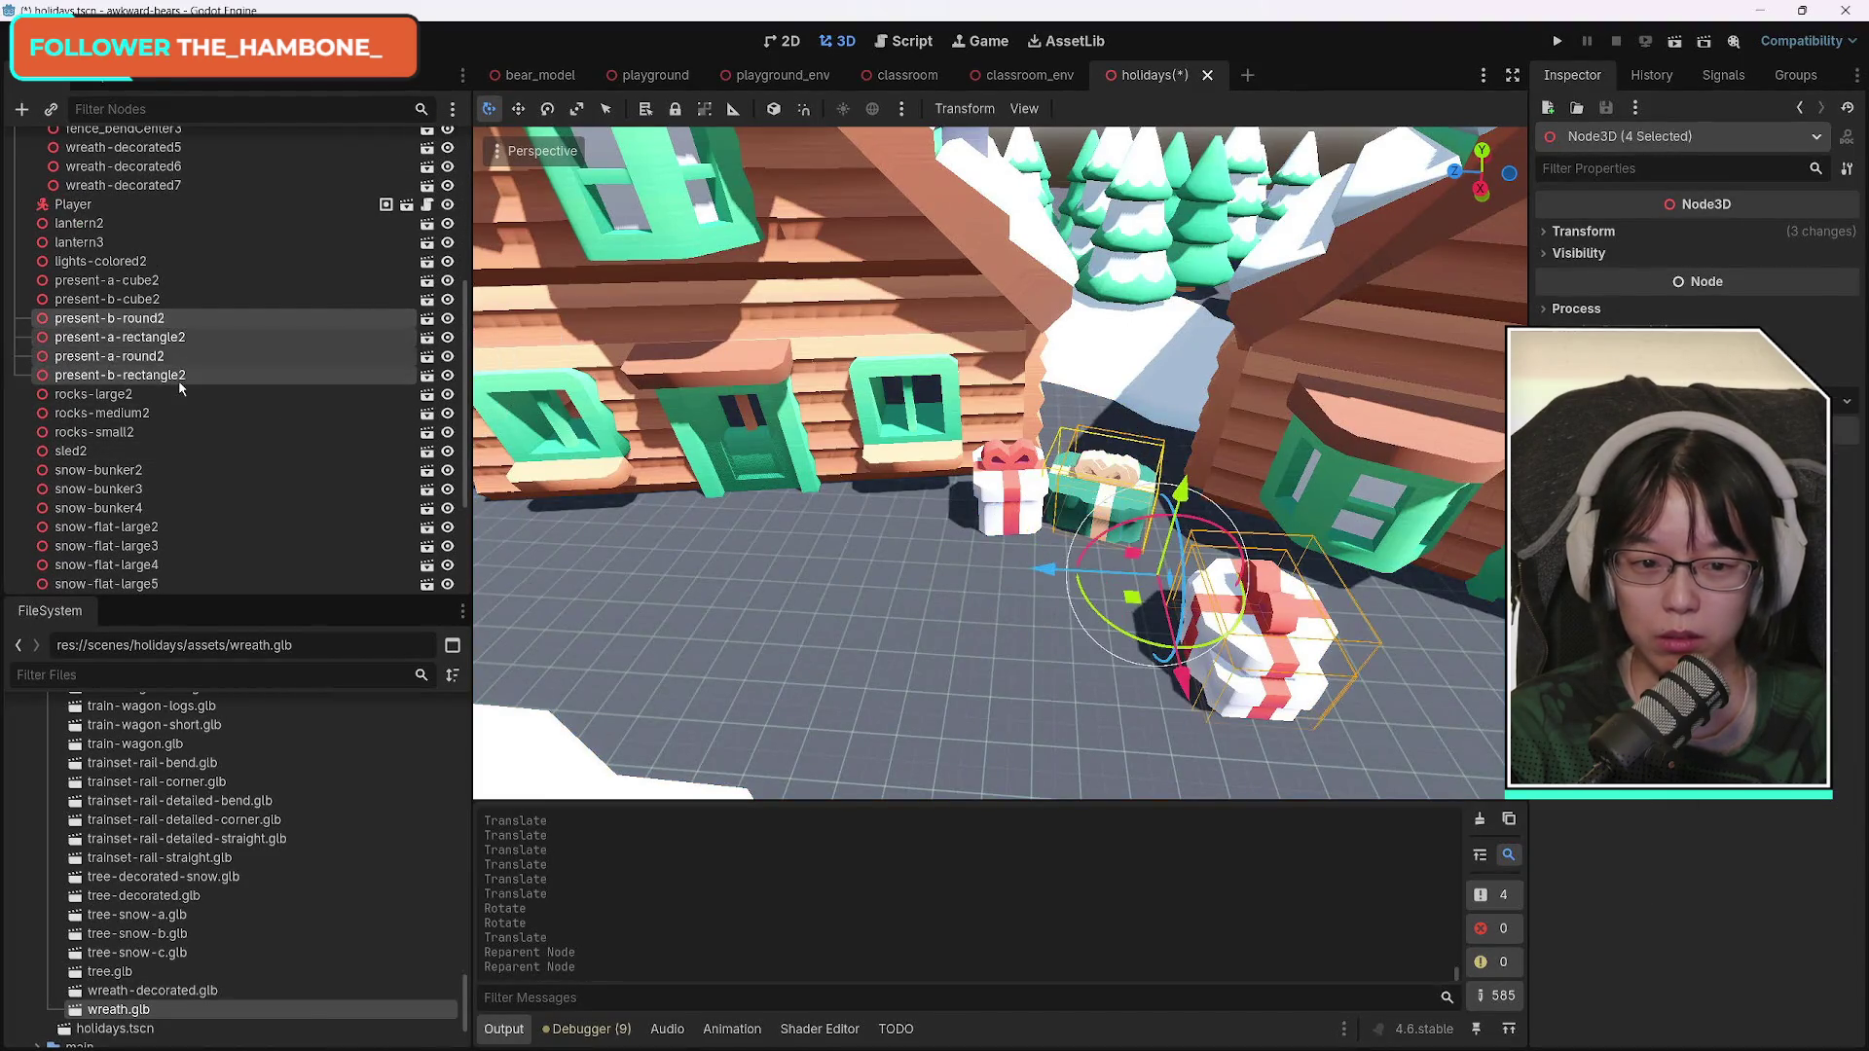
pyautogui.doubleClick(148, 321)
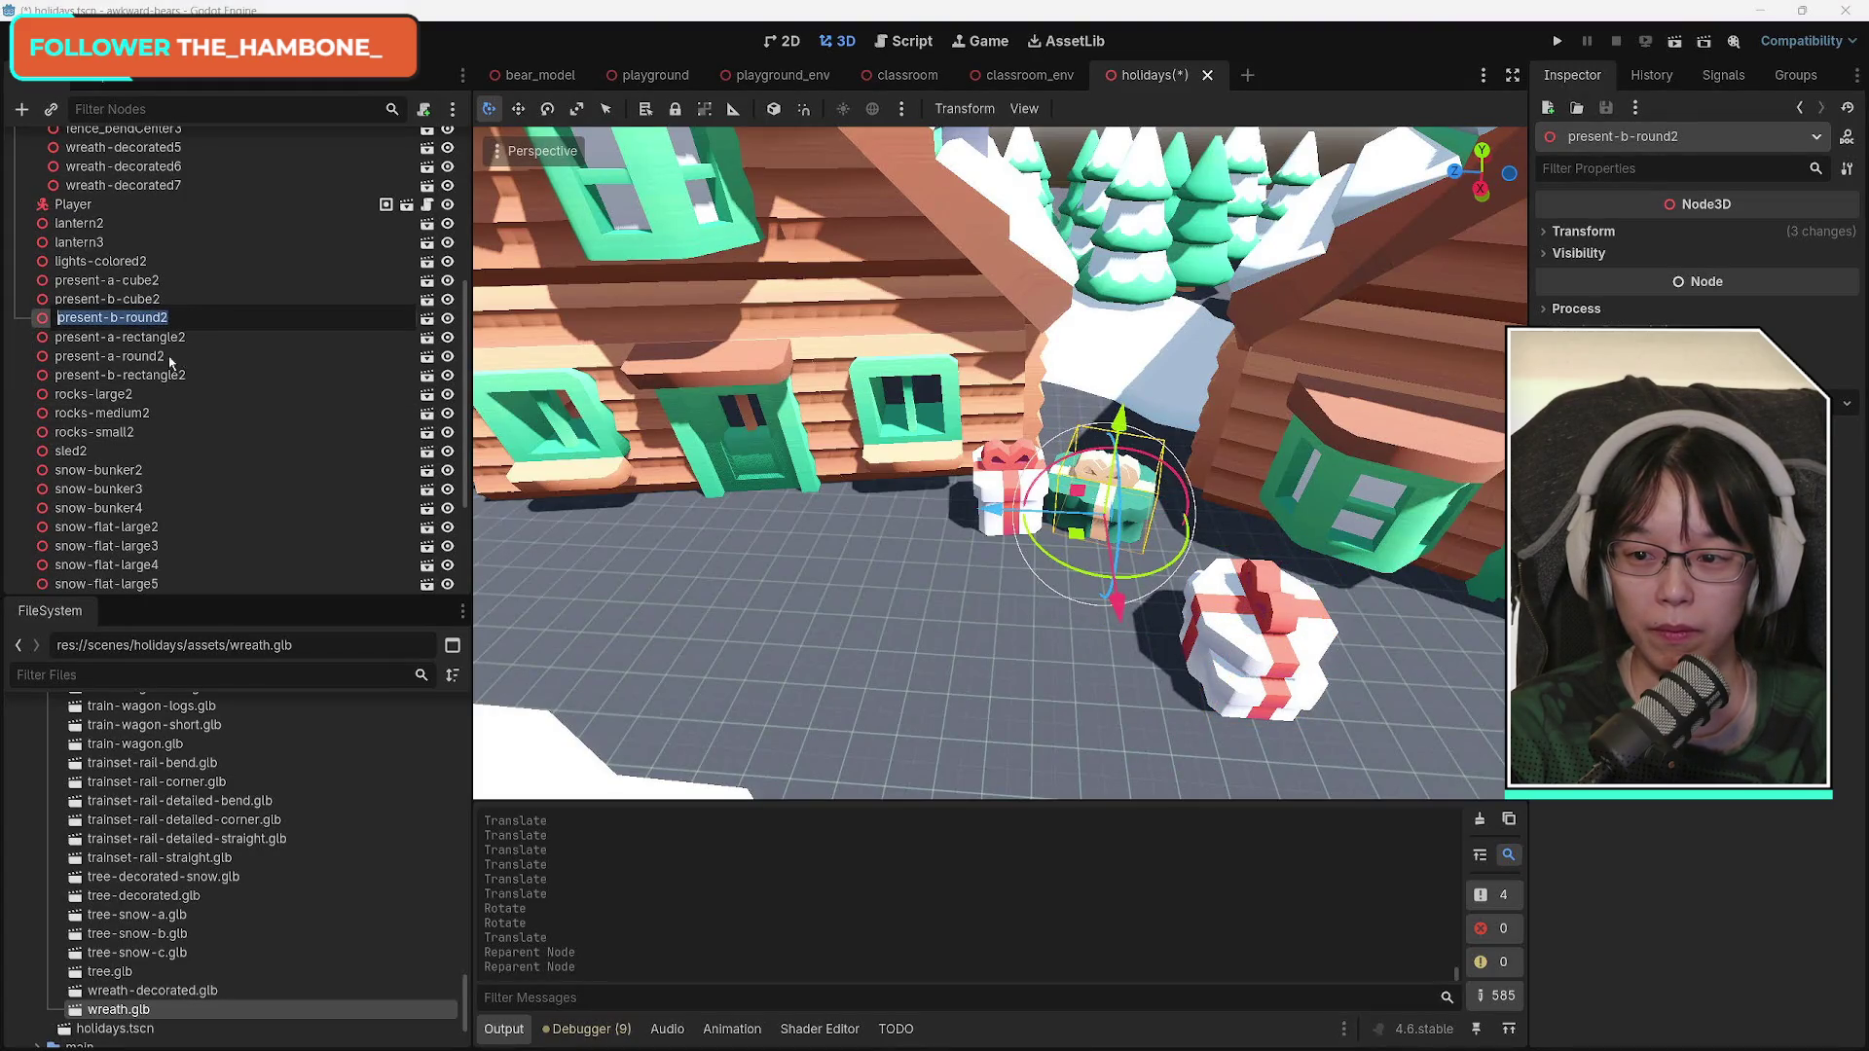
pyautogui.press('Escape')
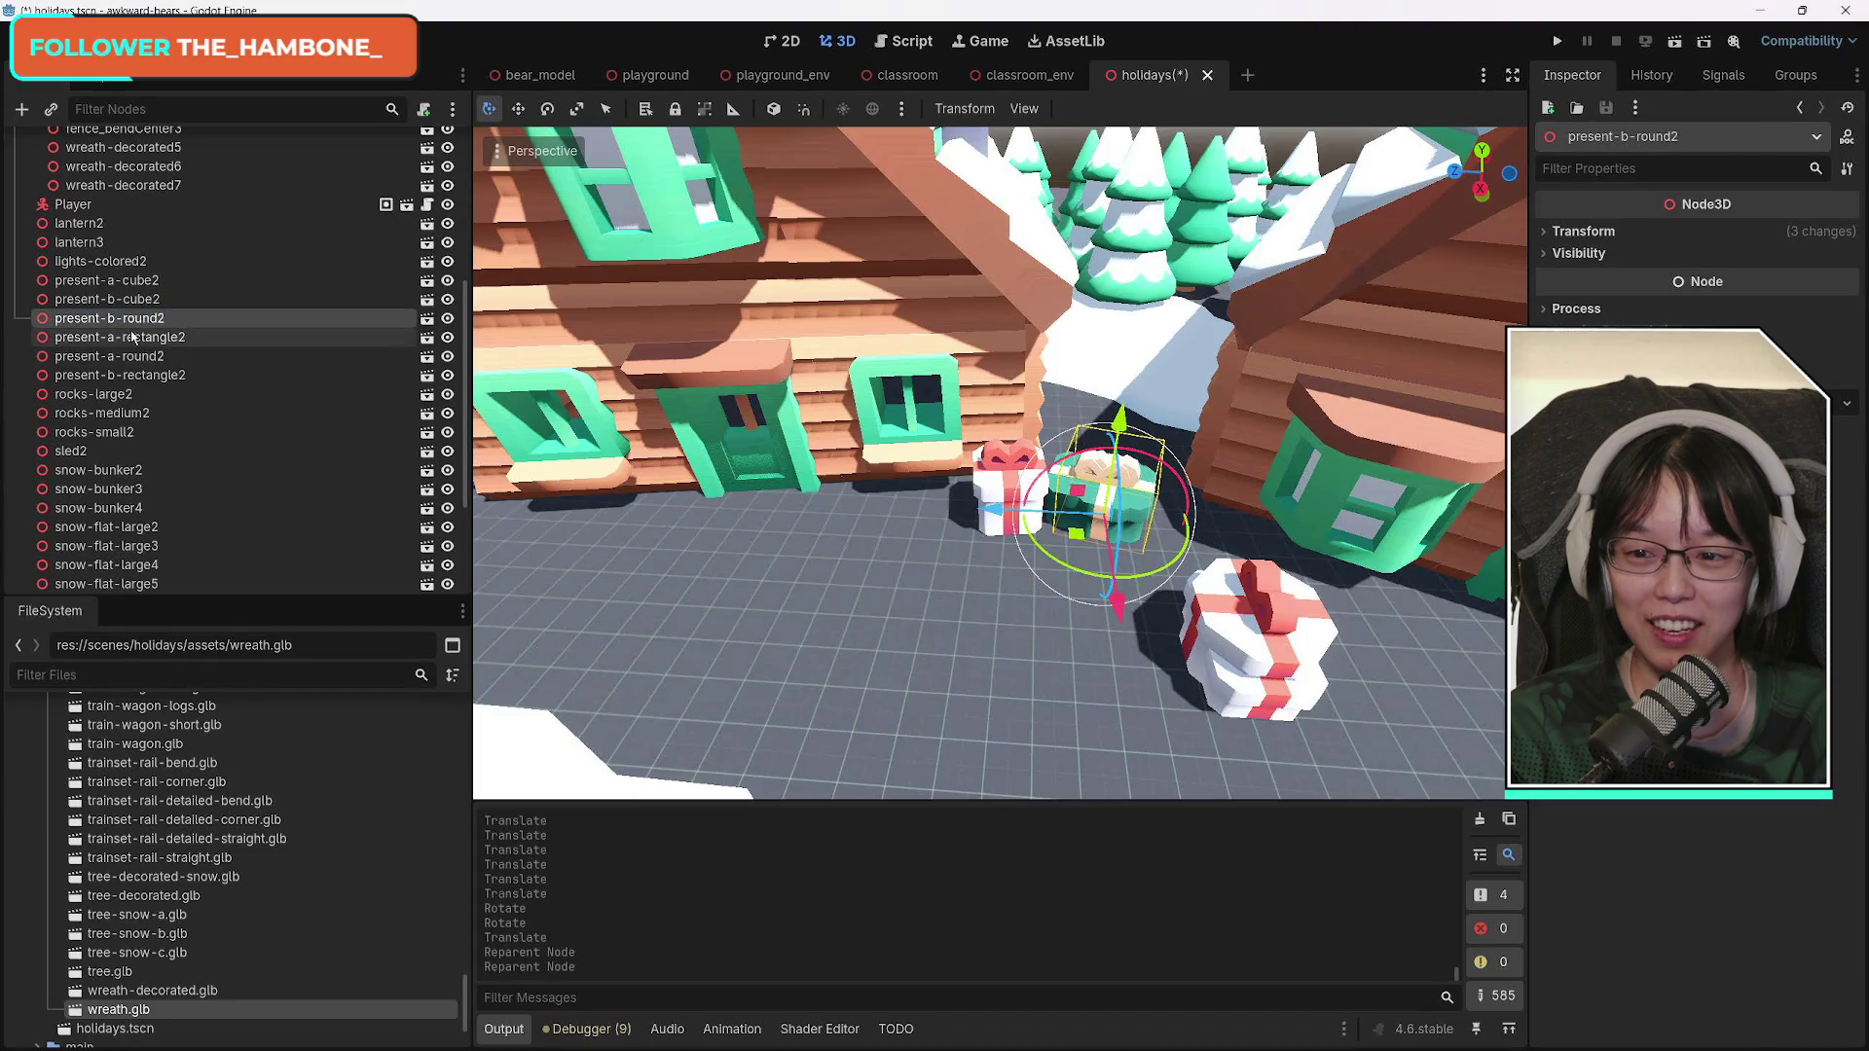
# Slide present-b-round2 toward the viewer and left, then scale it down.
pyautogui.moveTo(1113, 621); pyautogui.dragTo(1195, 802)
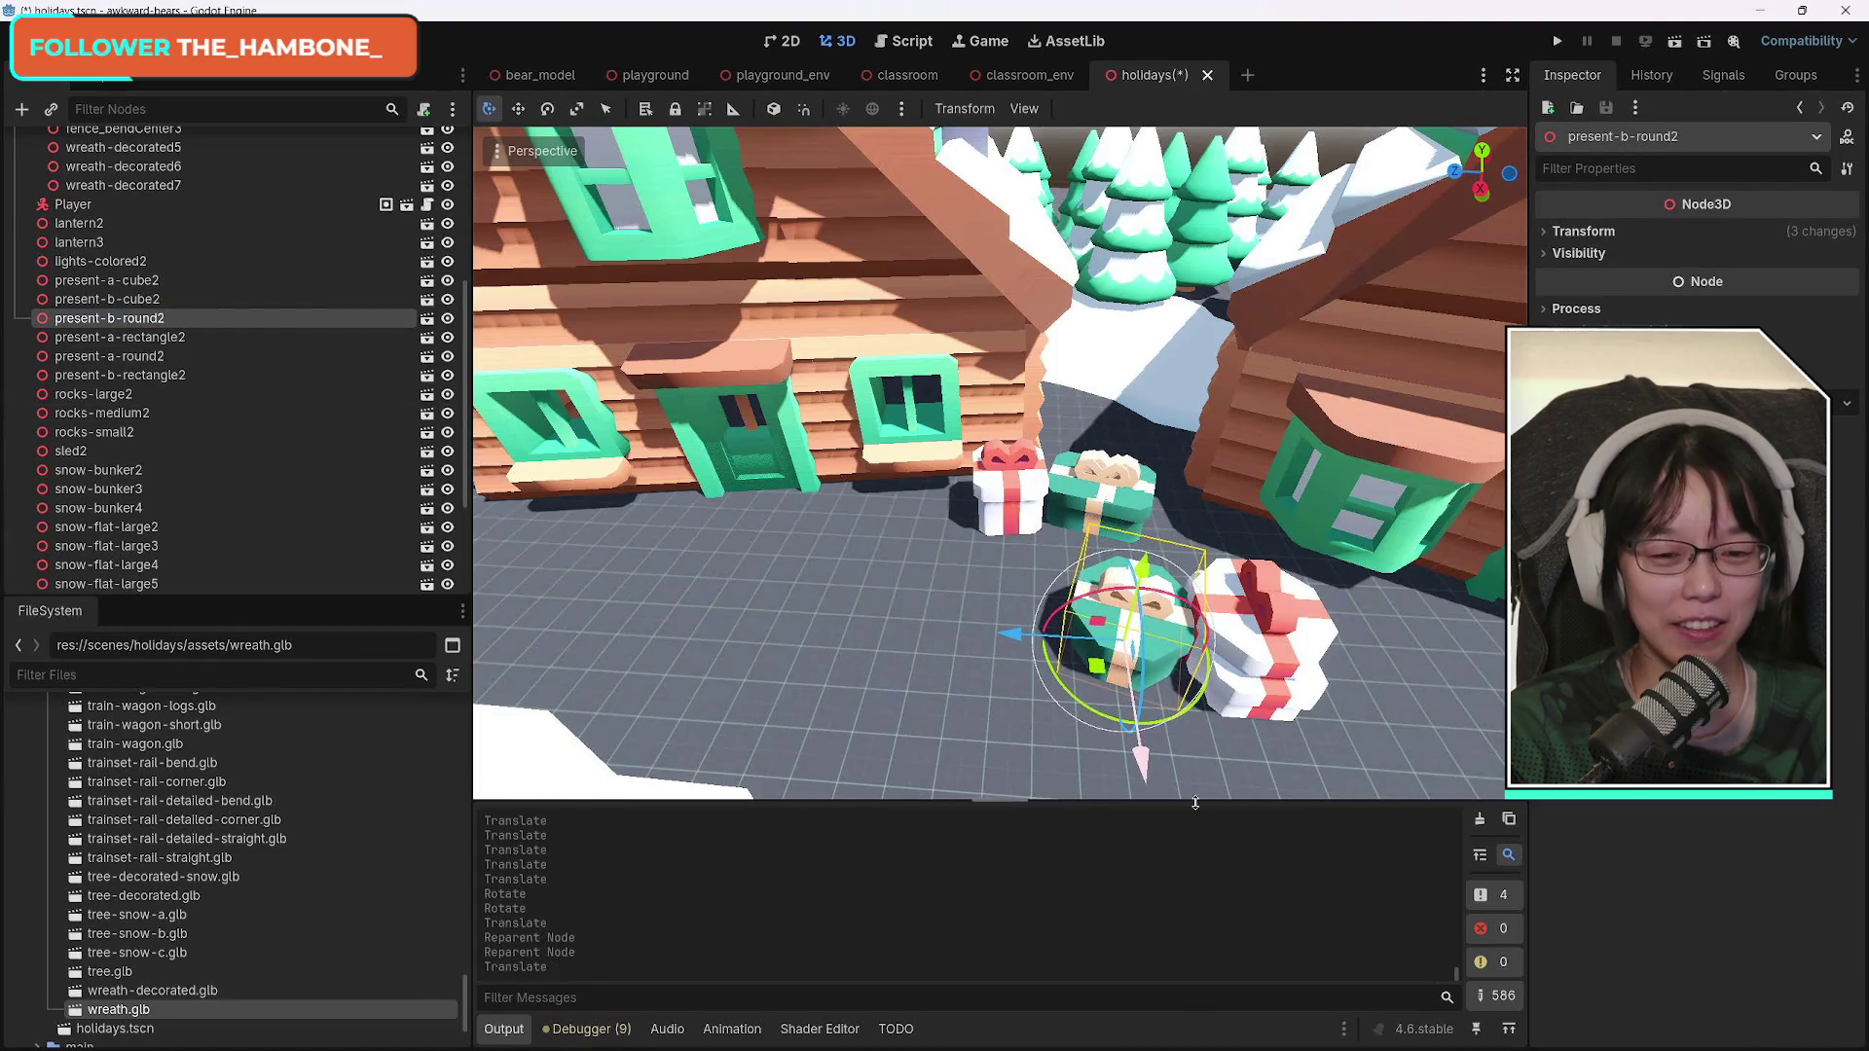
pyautogui.moveTo(1038, 652); pyautogui.dragTo(1075, 660)
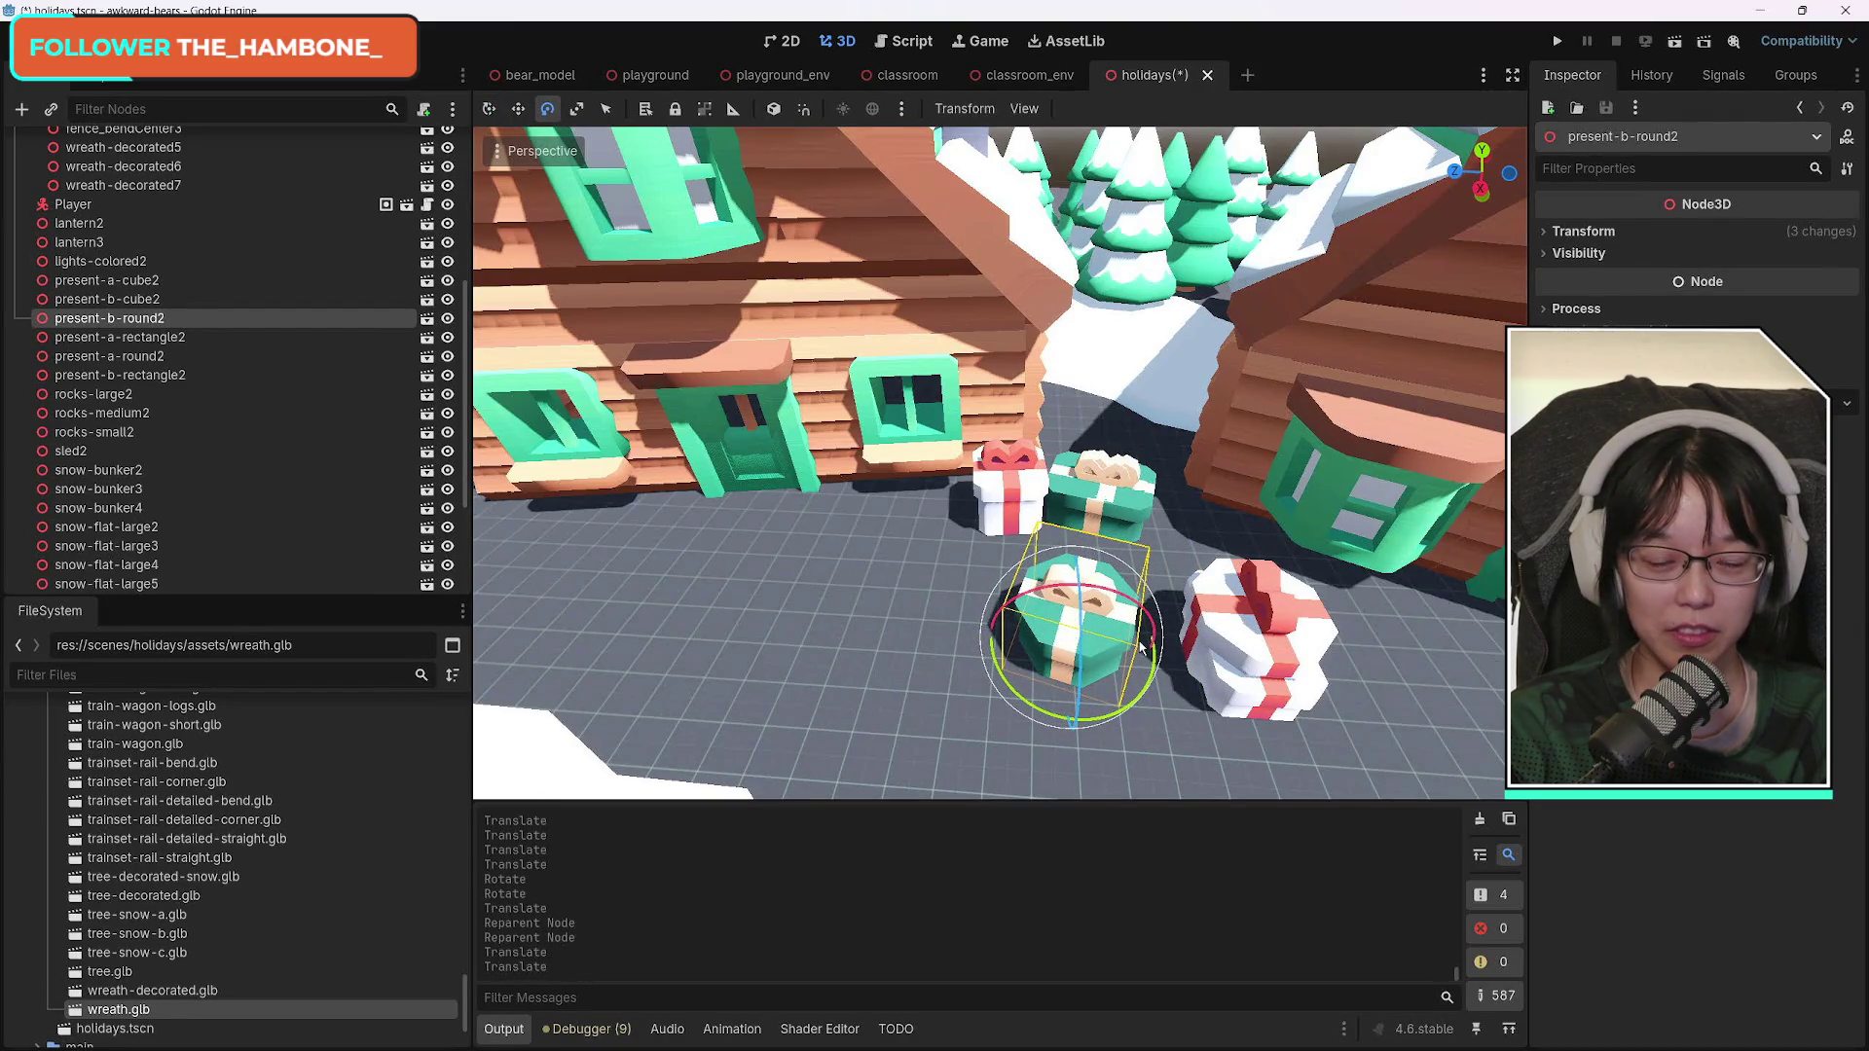
pyautogui.click(578, 109)
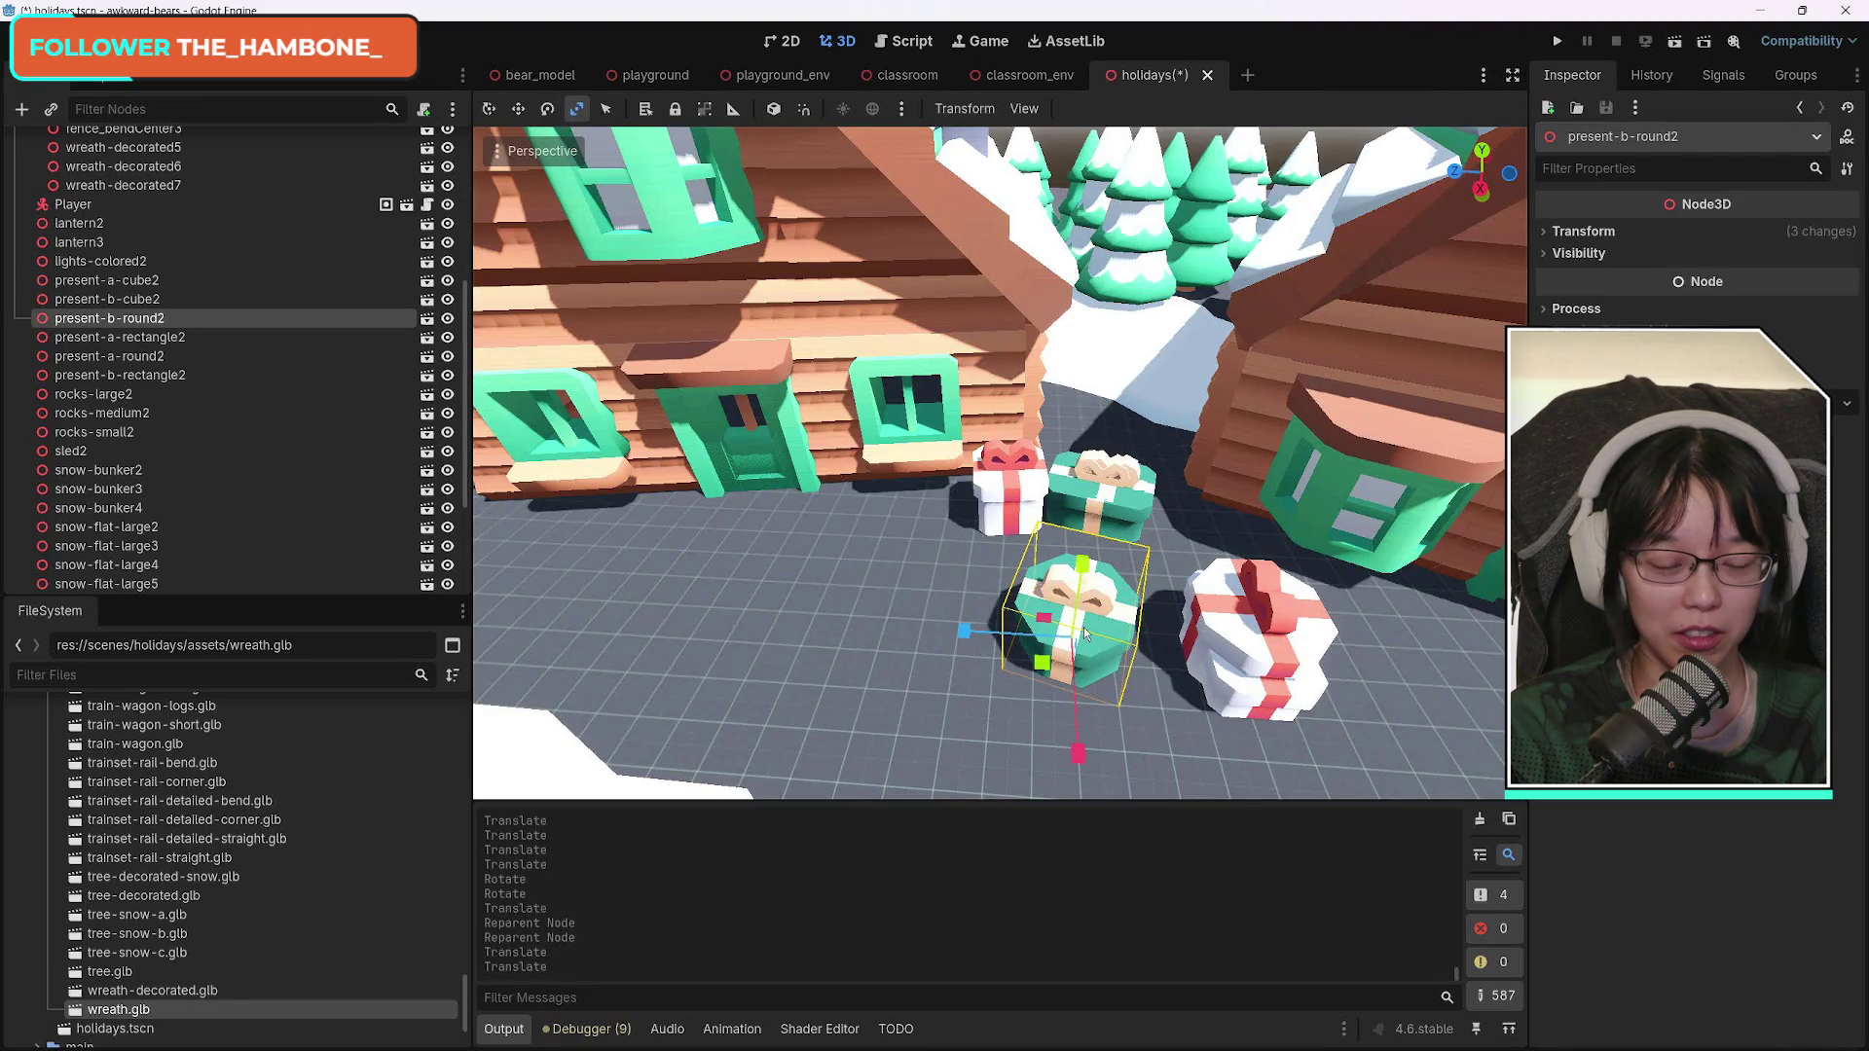
pyautogui.click(1545, 233)
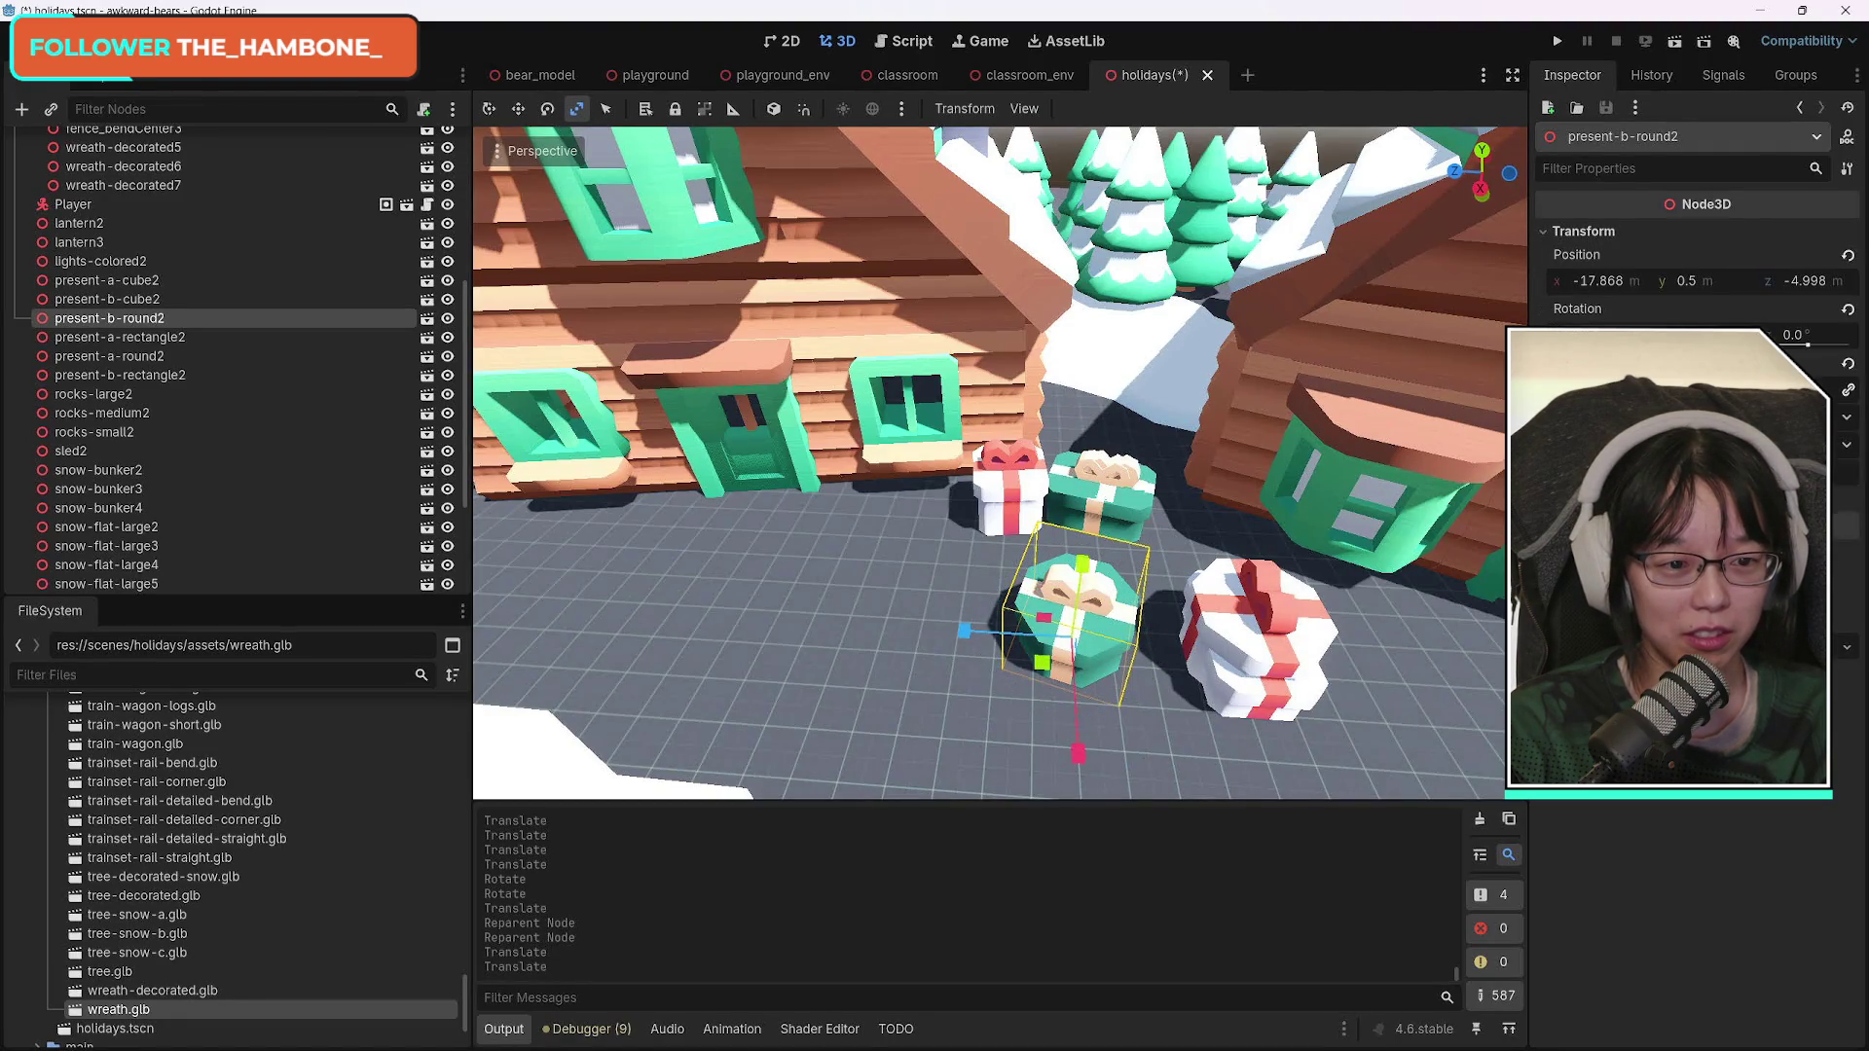
pyautogui.moveTo(1606, 389); pyautogui.dragTo(1553, 390)
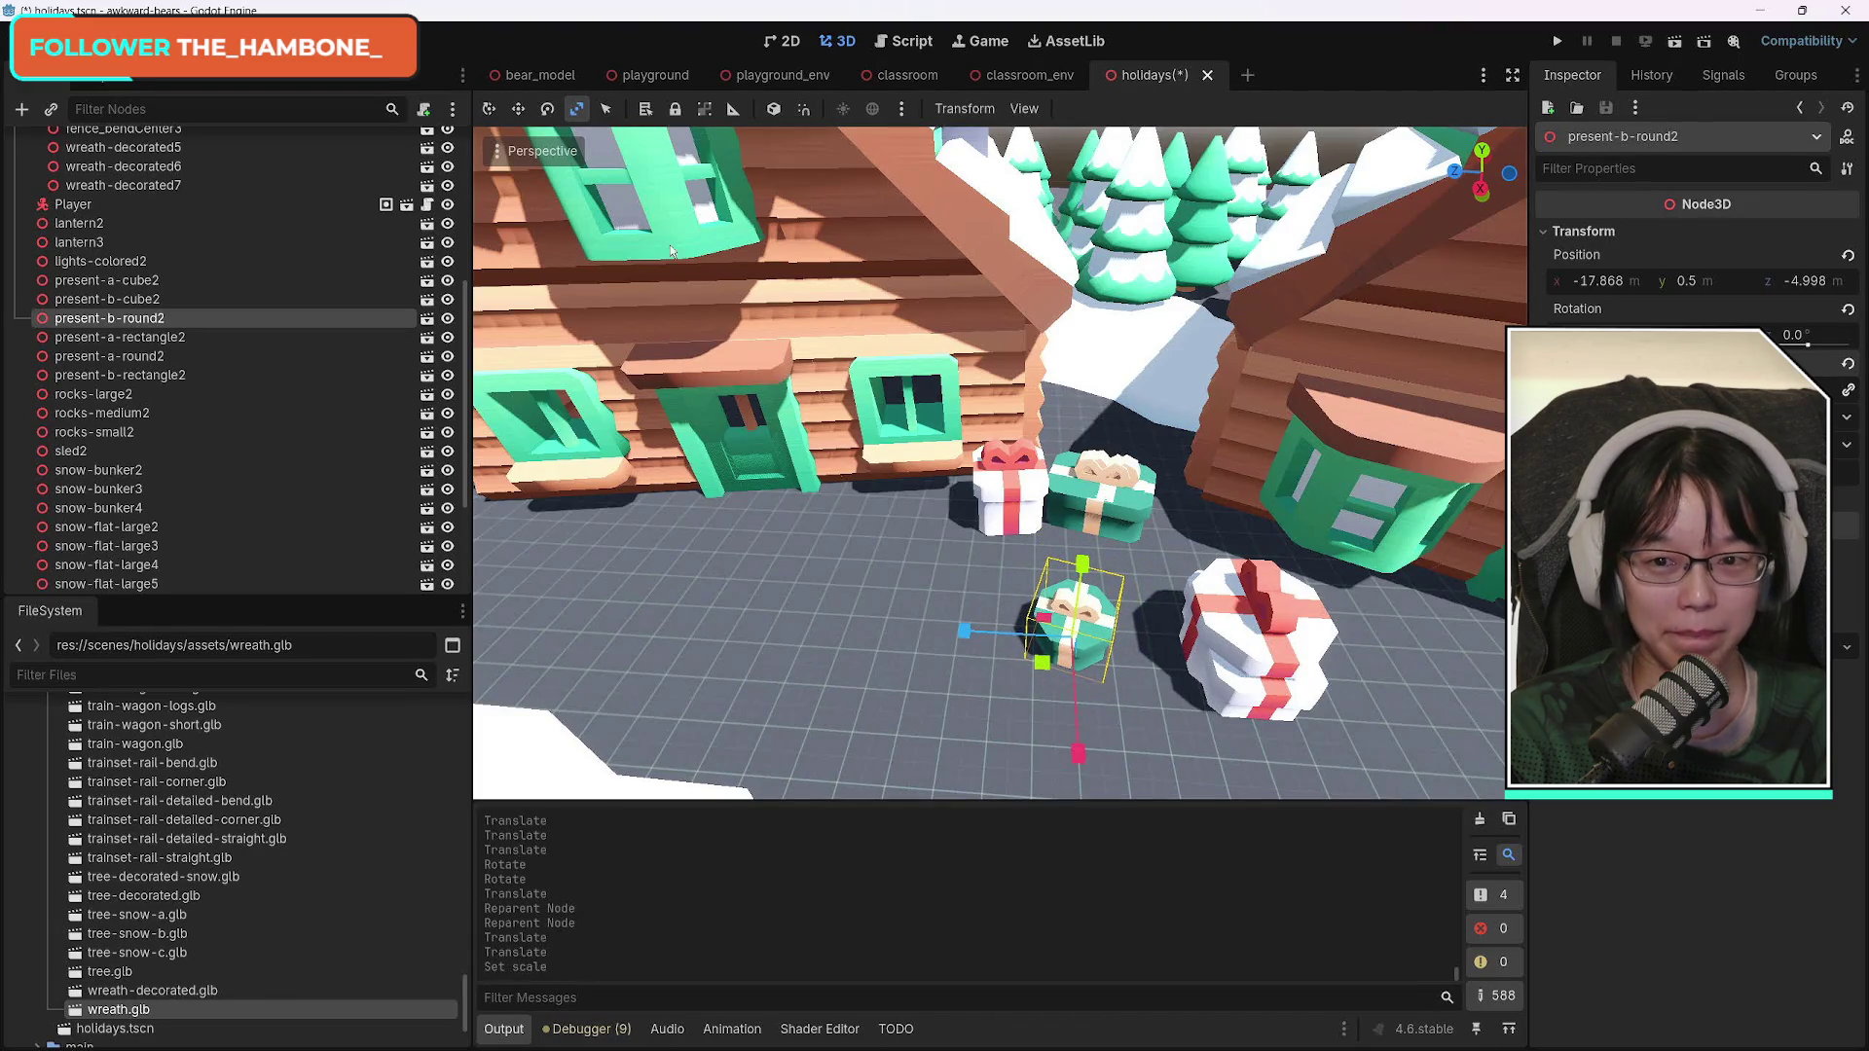
# Turn the green round present and move it in front of the white gift.
pyautogui.click(489, 109)
pyautogui.moveTo(1364, 691); pyautogui.dragTo(1259, 698)
pyautogui.moveTo(934, 717)
pyautogui.mouseDown()
pyautogui.moveTo(862, 769)
pyautogui.moveTo(752, 750)
pyautogui.moveTo(895, 652)
pyautogui.moveTo(866, 693)
pyautogui.mouseUp()
pyautogui.moveTo(1002, 725); pyautogui.dragTo(907, 635)
pyautogui.moveTo(1093, 659); pyautogui.dragTo(1025, 614)
pyautogui.moveTo(851, 598); pyautogui.dragTo(1021, 649)
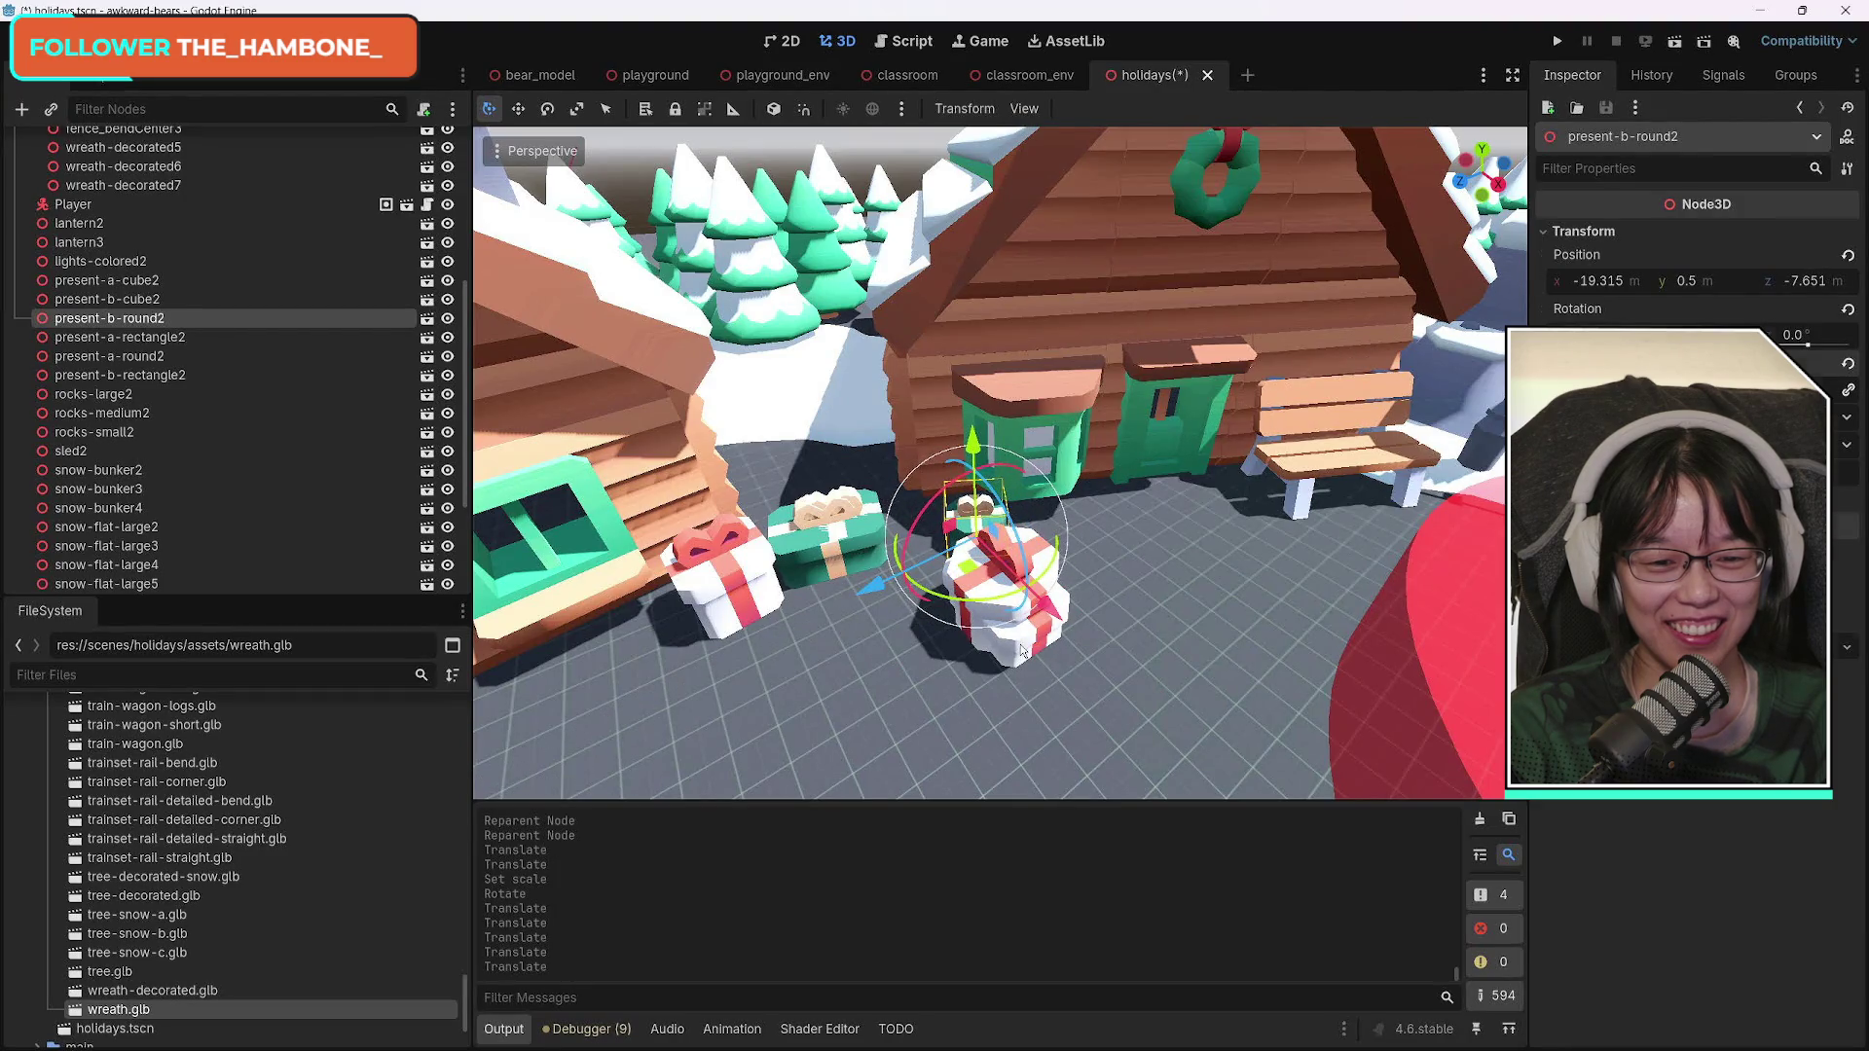
# Move three presents lower right, then reposition present-b-cube2 and present-b-rectangle2.
pyautogui.click(119, 337)
pyautogui.keyDown('shift'); pyautogui.click(120, 375); pyautogui.keyUp('shift')
pyautogui.moveTo(1019, 658)
pyautogui.mouseDown()
pyautogui.moveTo(1188, 807)
pyautogui.moveTo(1160, 794)
pyautogui.mouseUp()
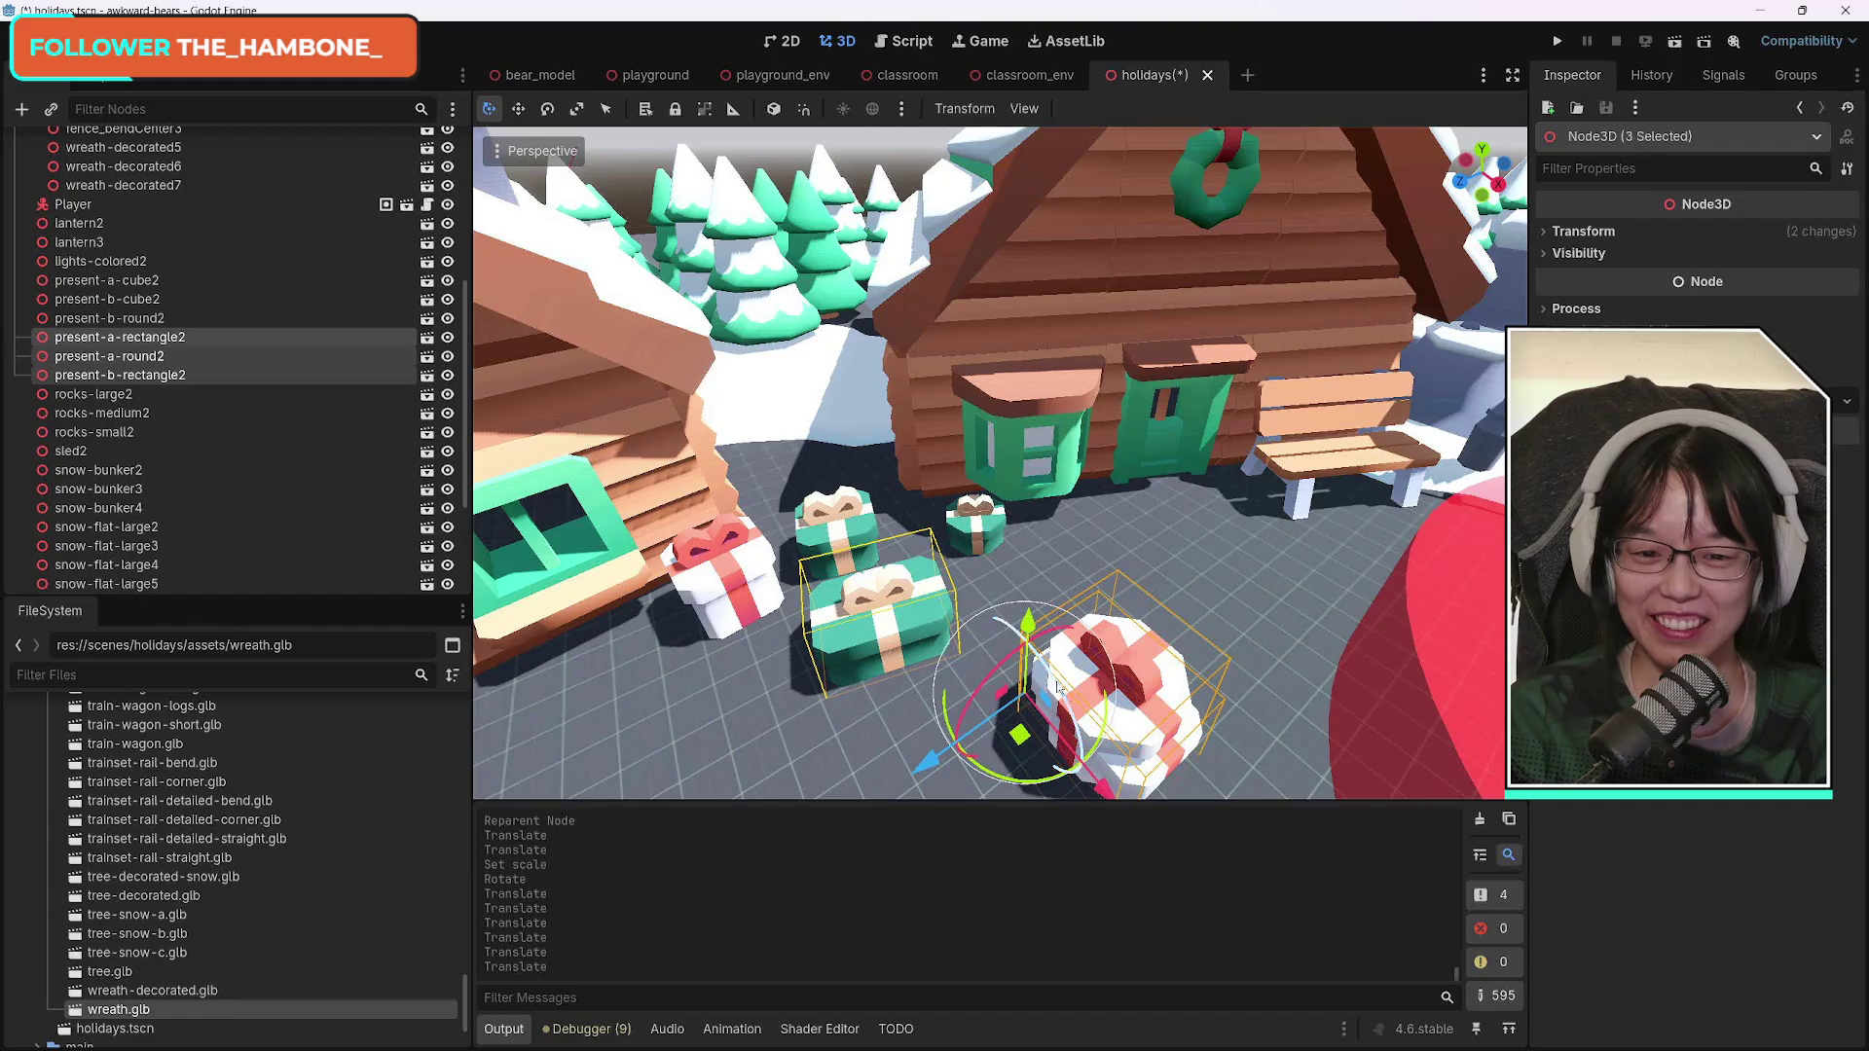
pyautogui.click(832, 511)
pyautogui.moveTo(900, 623); pyautogui.dragTo(1170, 846)
pyautogui.click(876, 598)
pyautogui.moveTo(943, 699); pyautogui.dragTo(883, 658)
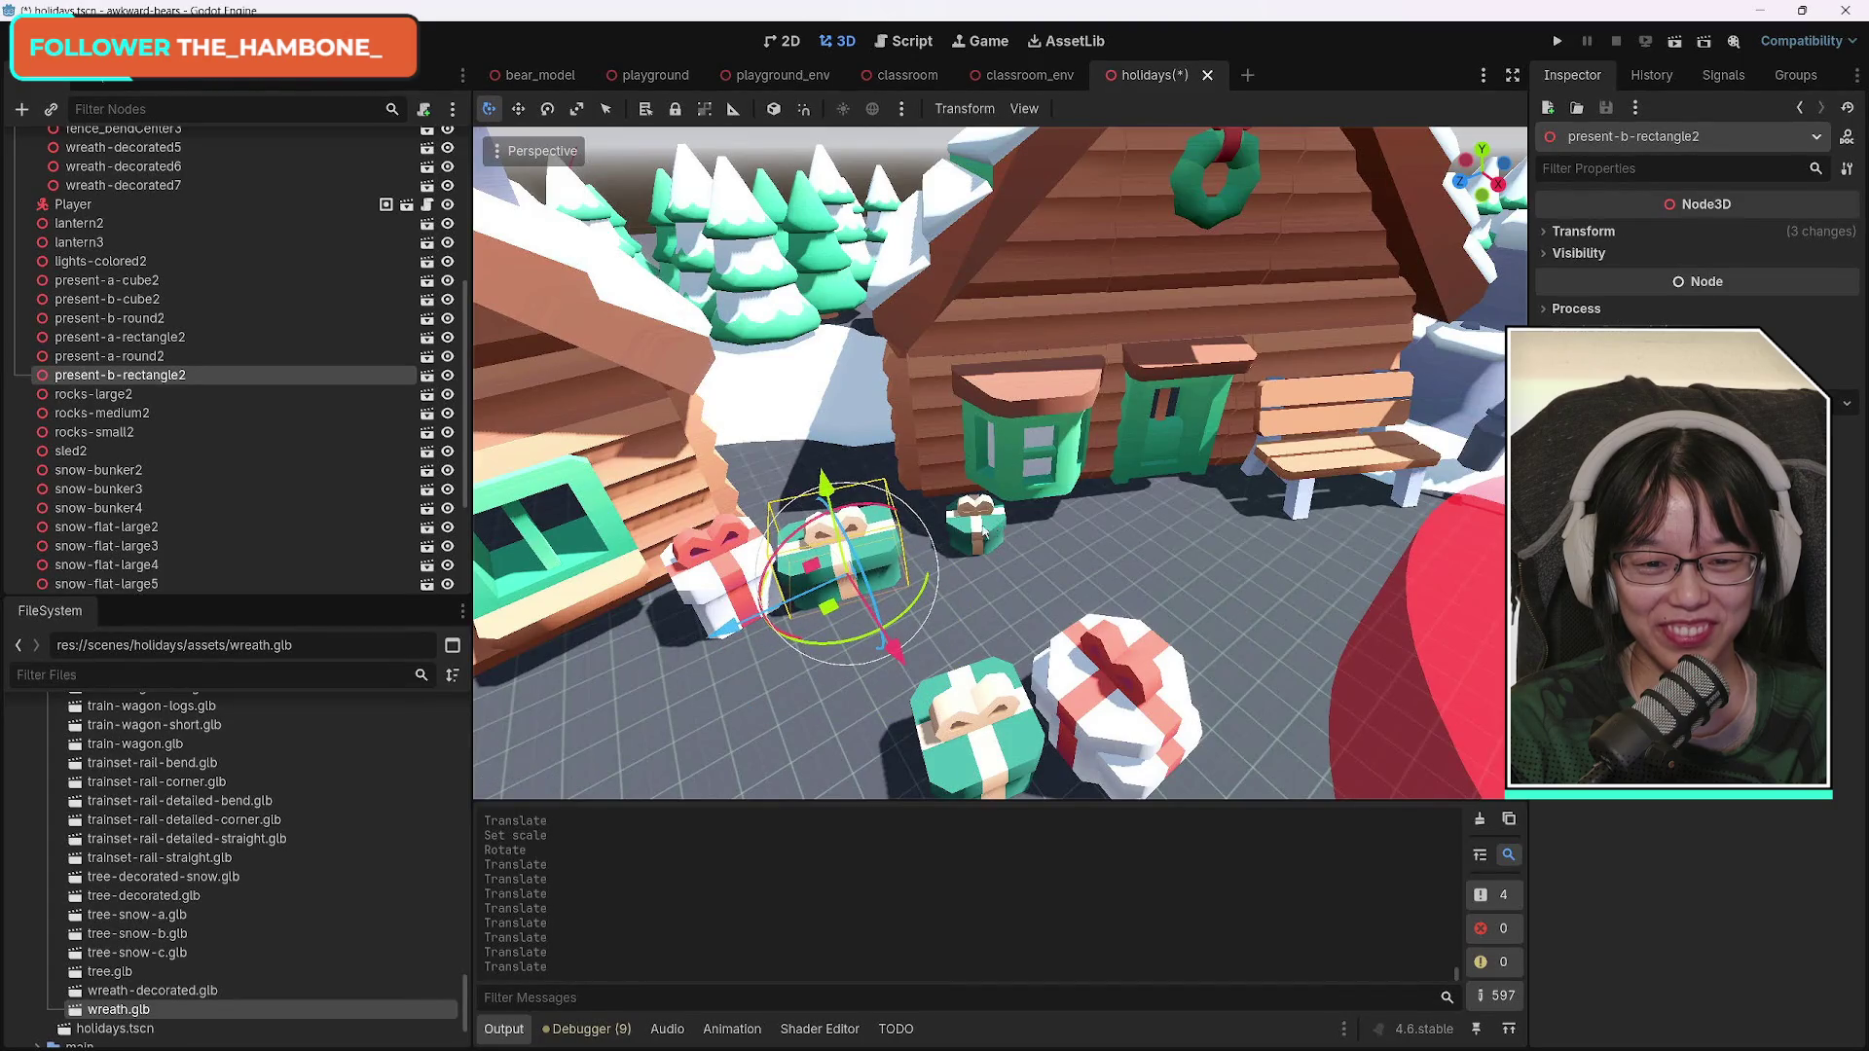
# Move the small present-b-round2 forward and to the left.
pyautogui.click(978, 526)
pyautogui.moveTo(1042, 598)
pyautogui.mouseDown()
pyautogui.moveTo(1090, 666)
pyautogui.moveTo(890, 720)
pyautogui.moveTo(1001, 721)
pyautogui.moveTo(969, 624)
pyautogui.mouseUp()
pyautogui.click(1050, 447)
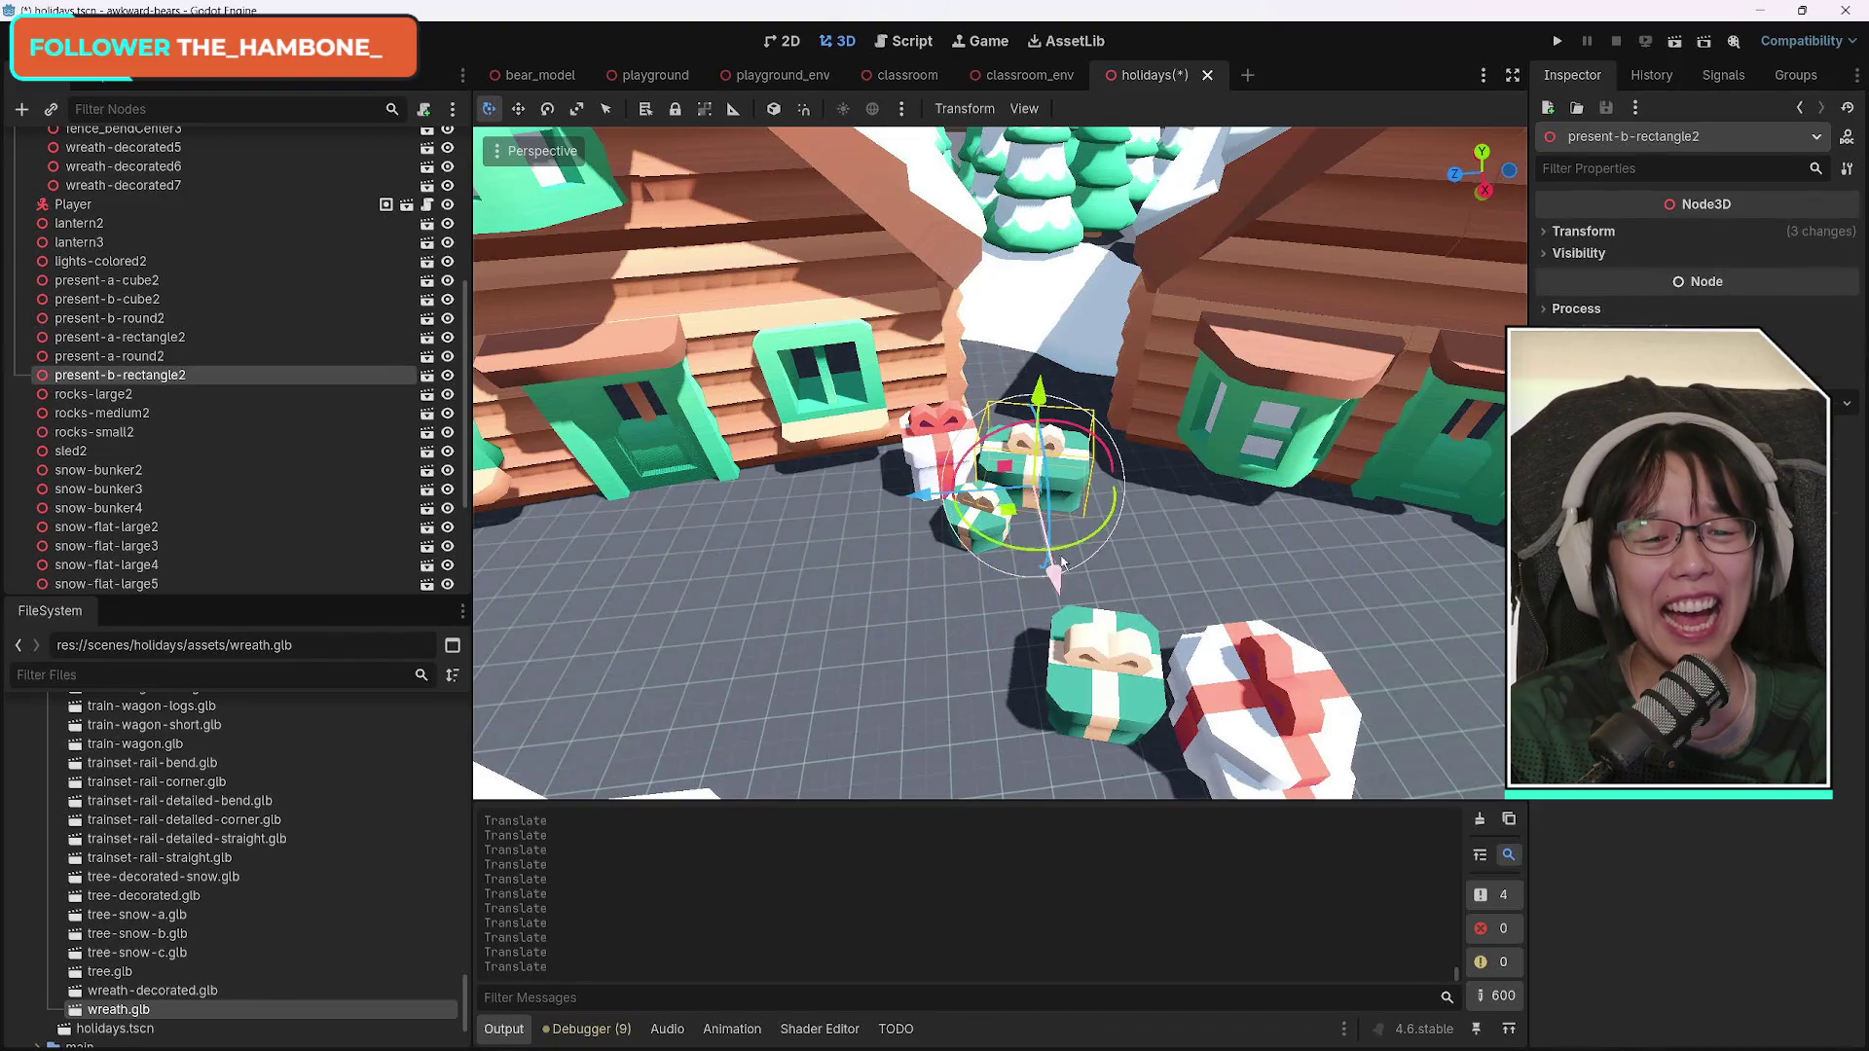
pyautogui.click(954, 523)
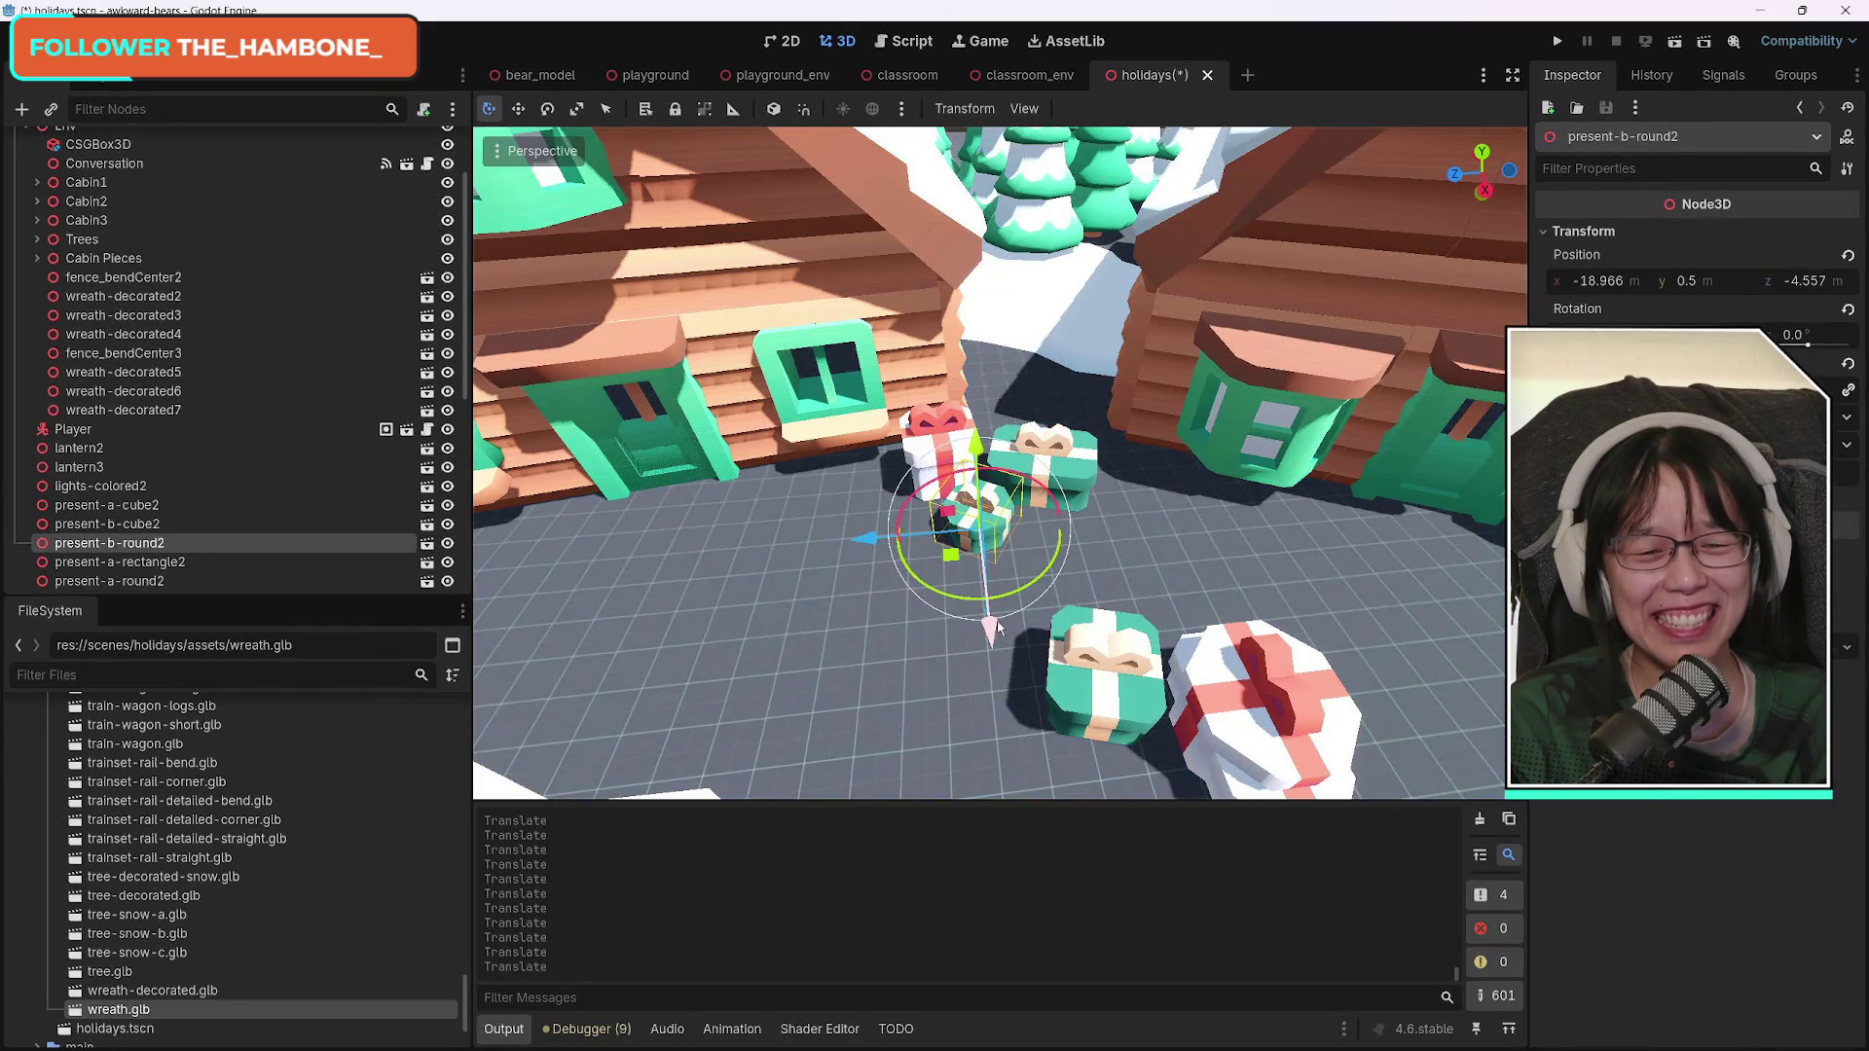
pyautogui.moveTo(995, 621); pyautogui.dragTo(996, 621)
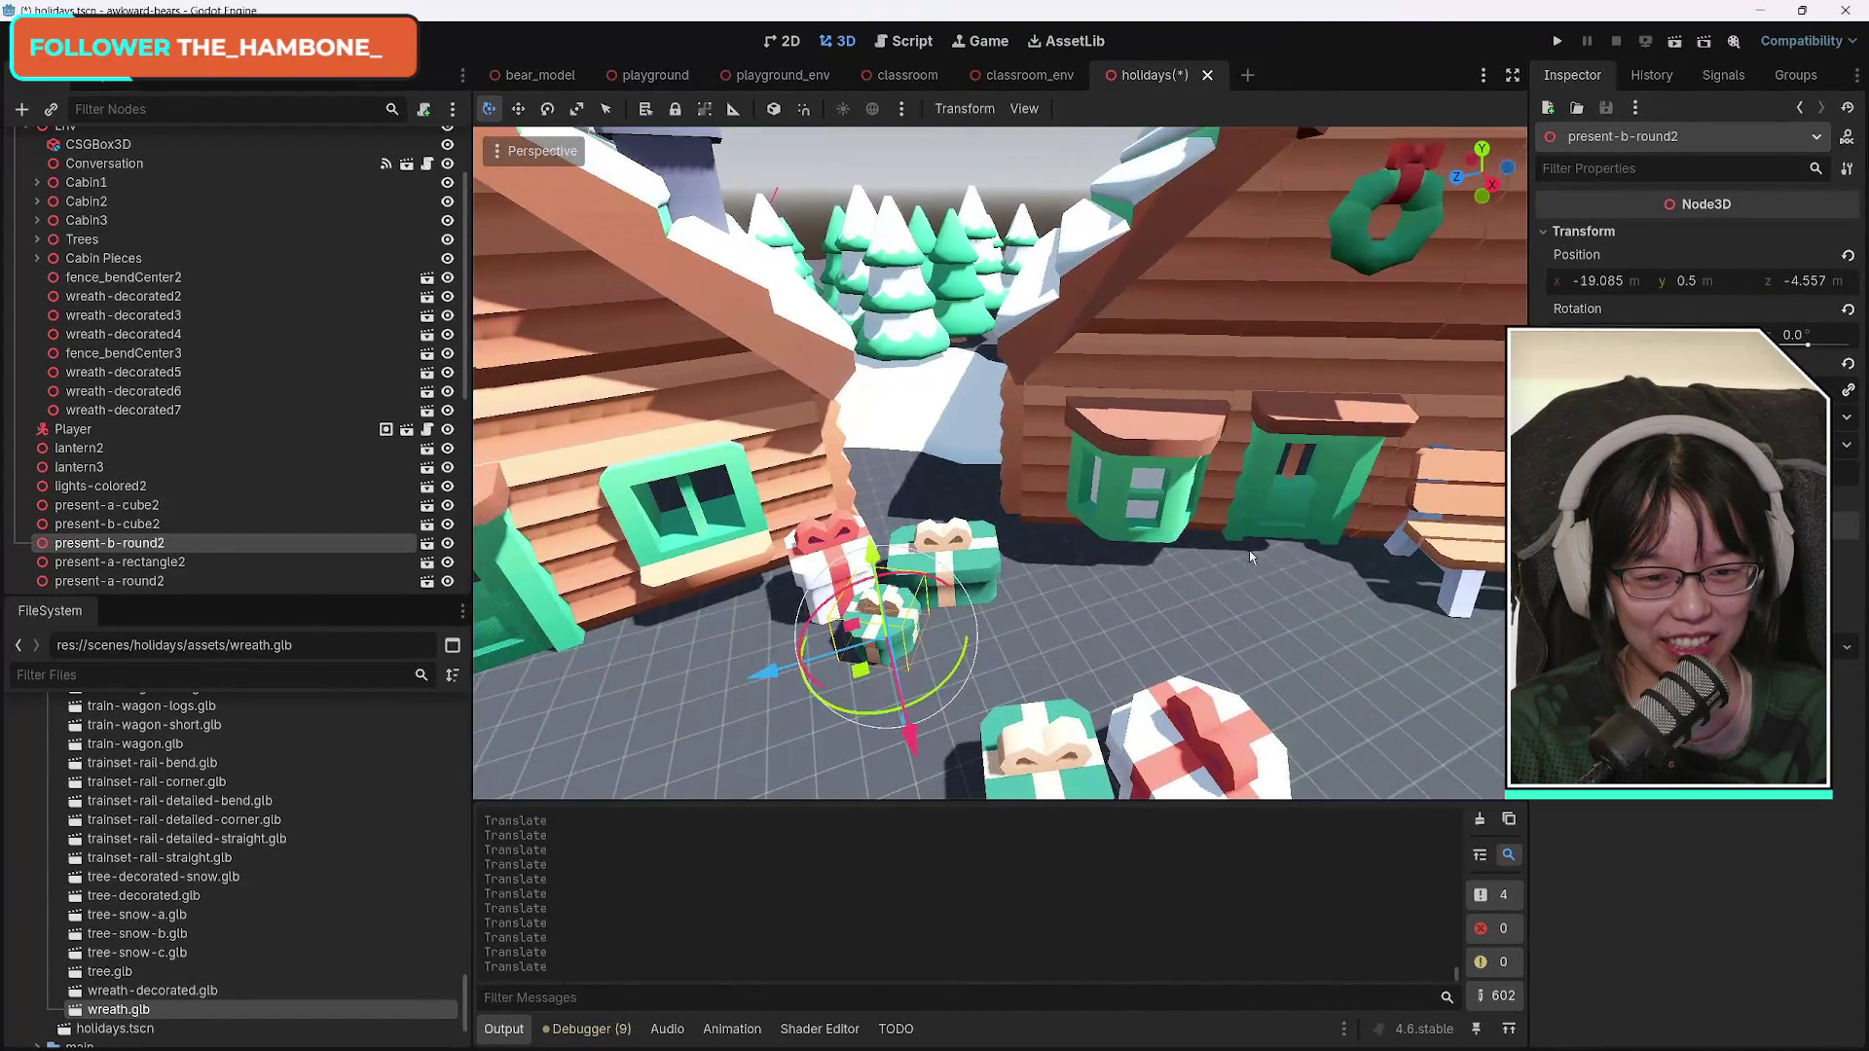
# Rotate present-a-round2 about 54 degrees and enlarge it, undoing the extra enlargement.
pyautogui.click(1091, 628)
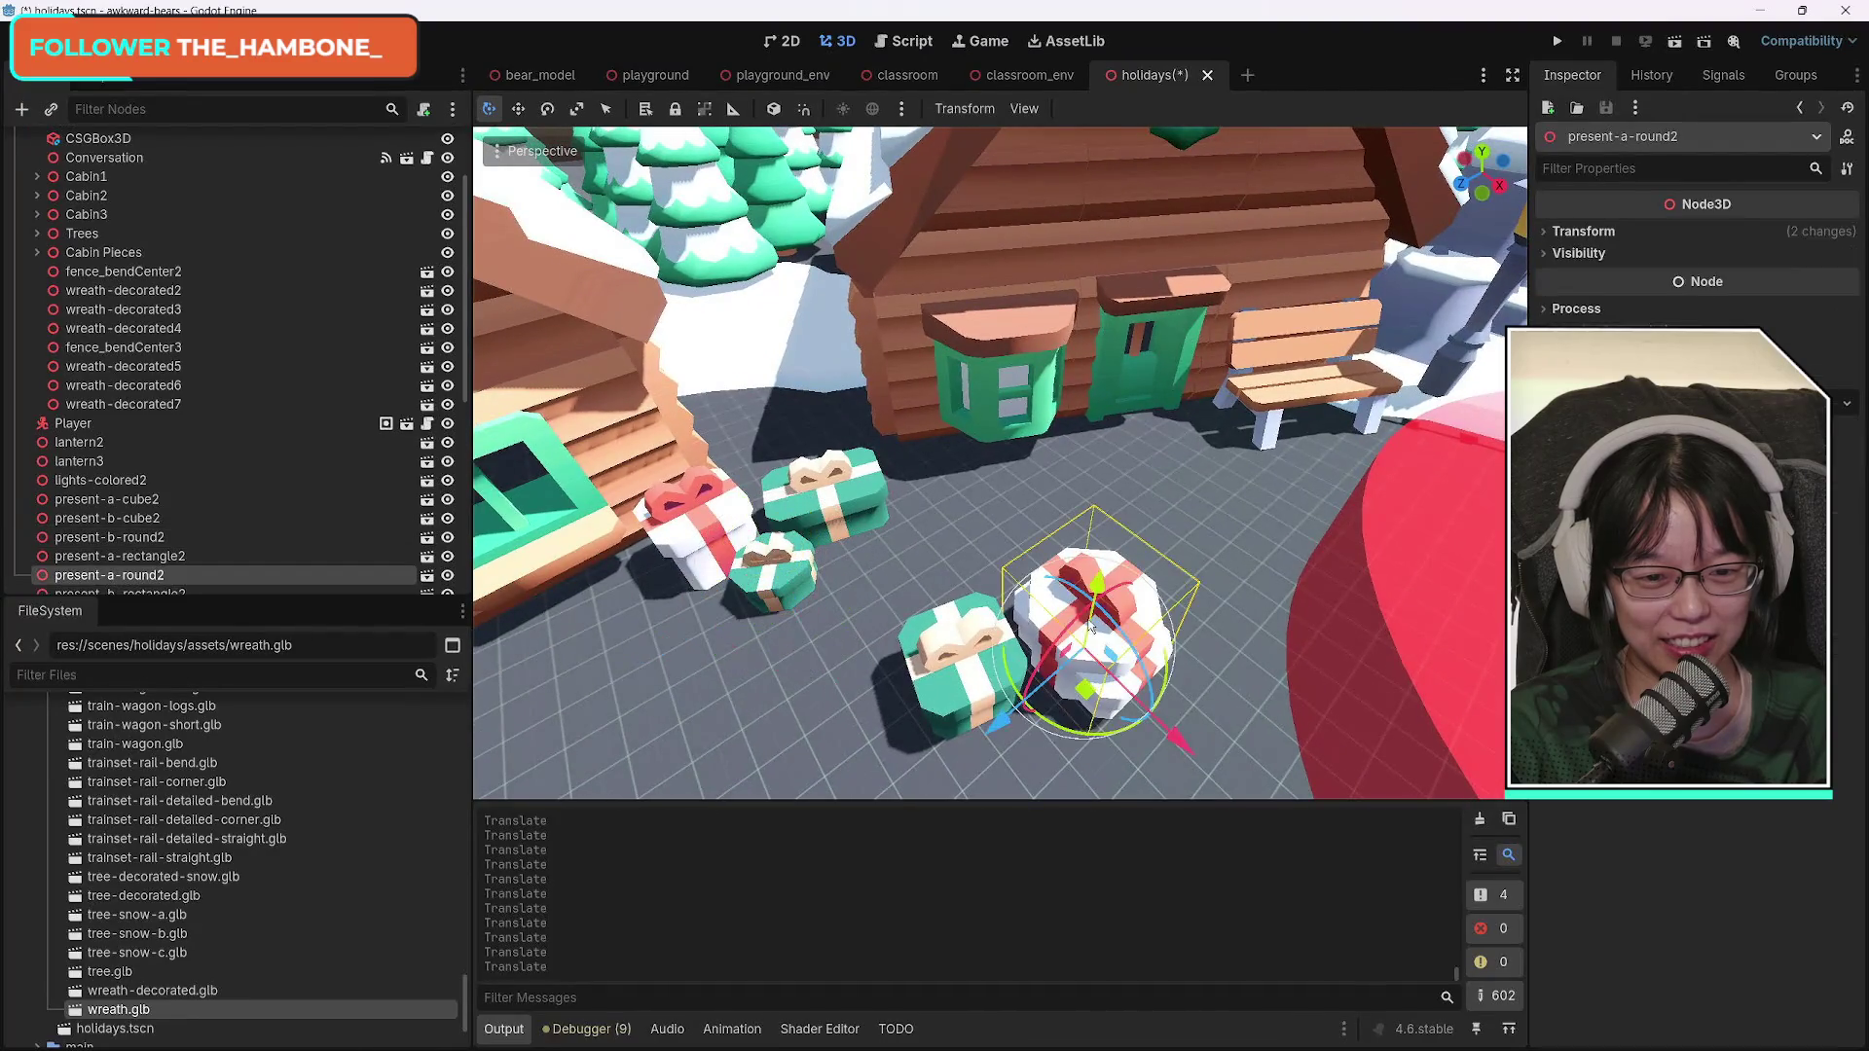
pyautogui.moveTo(1171, 726)
pyautogui.mouseDown()
pyautogui.moveTo(1130, 727)
pyautogui.moveTo(1171, 714)
pyautogui.moveTo(1071, 584)
pyautogui.moveTo(1013, 554)
pyautogui.moveTo(1030, 566)
pyautogui.mouseUp()
pyautogui.hotkey('ctrl', 'd')
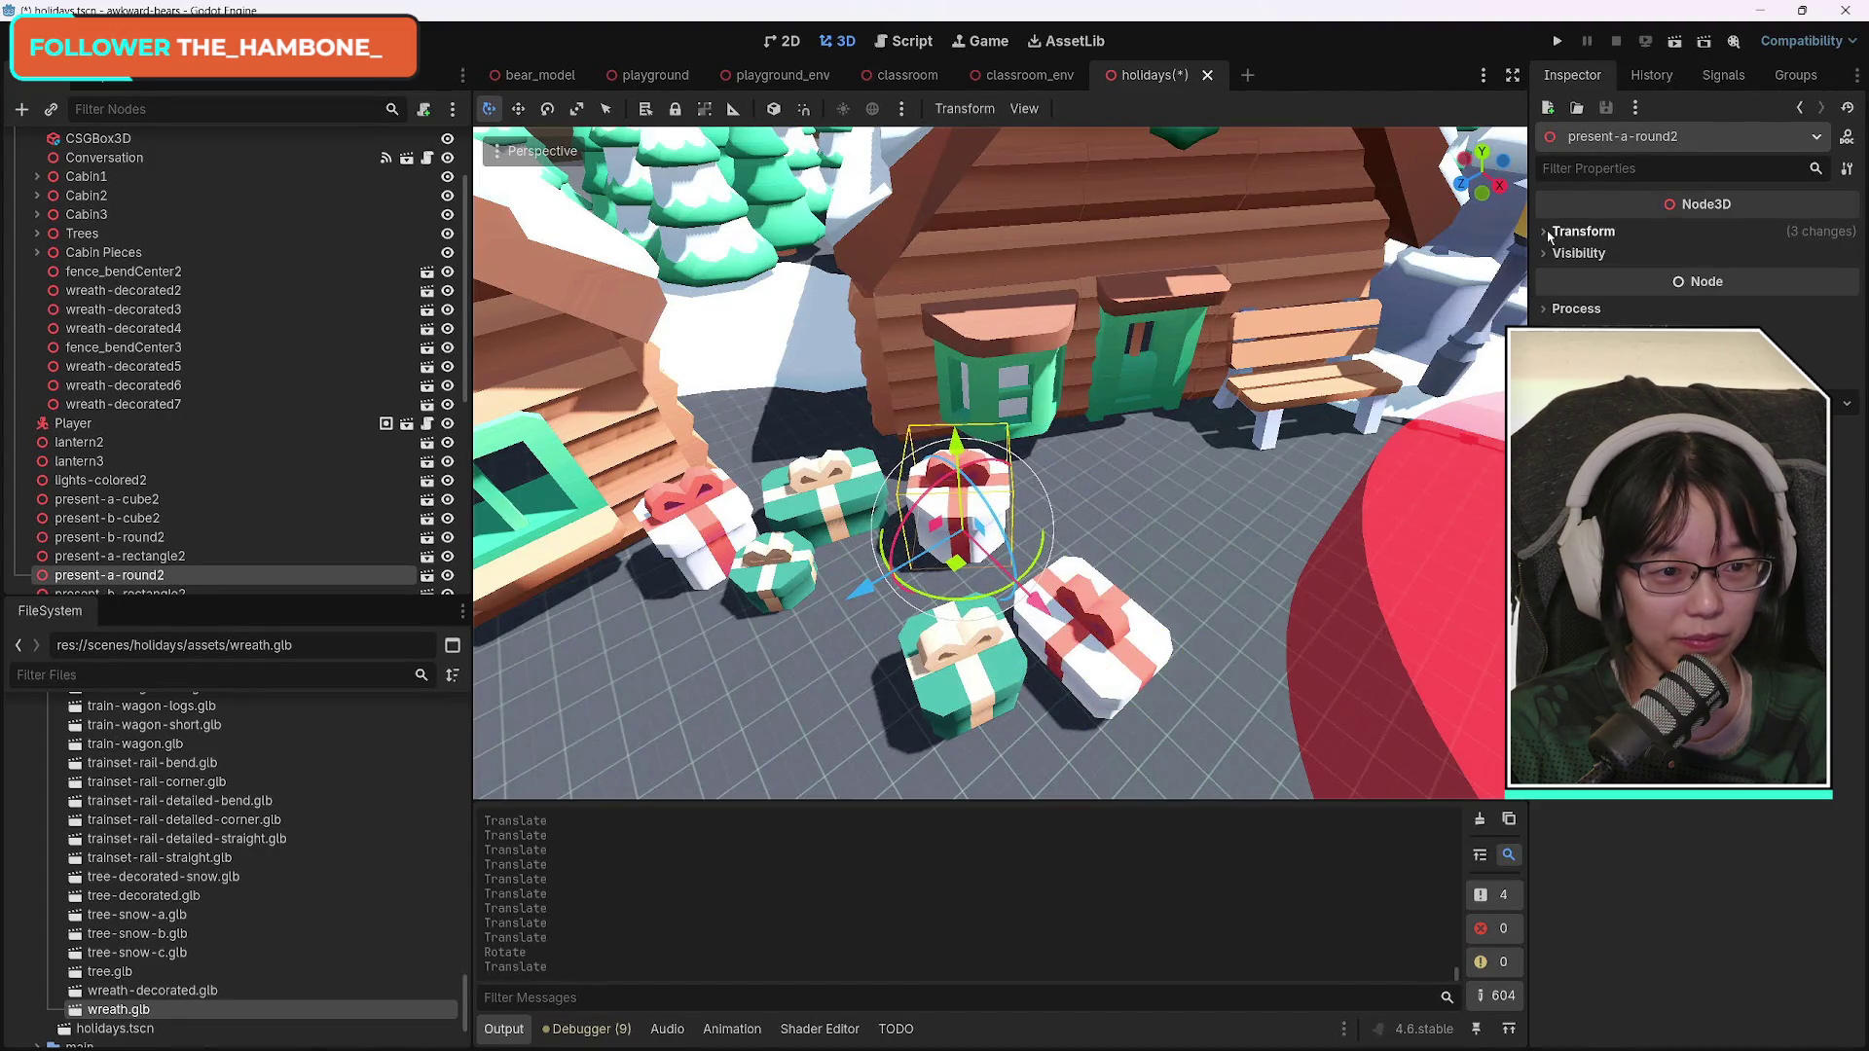
pyautogui.click(1548, 233)
pyautogui.moveTo(1655, 362); pyautogui.dragTo(1714, 362)
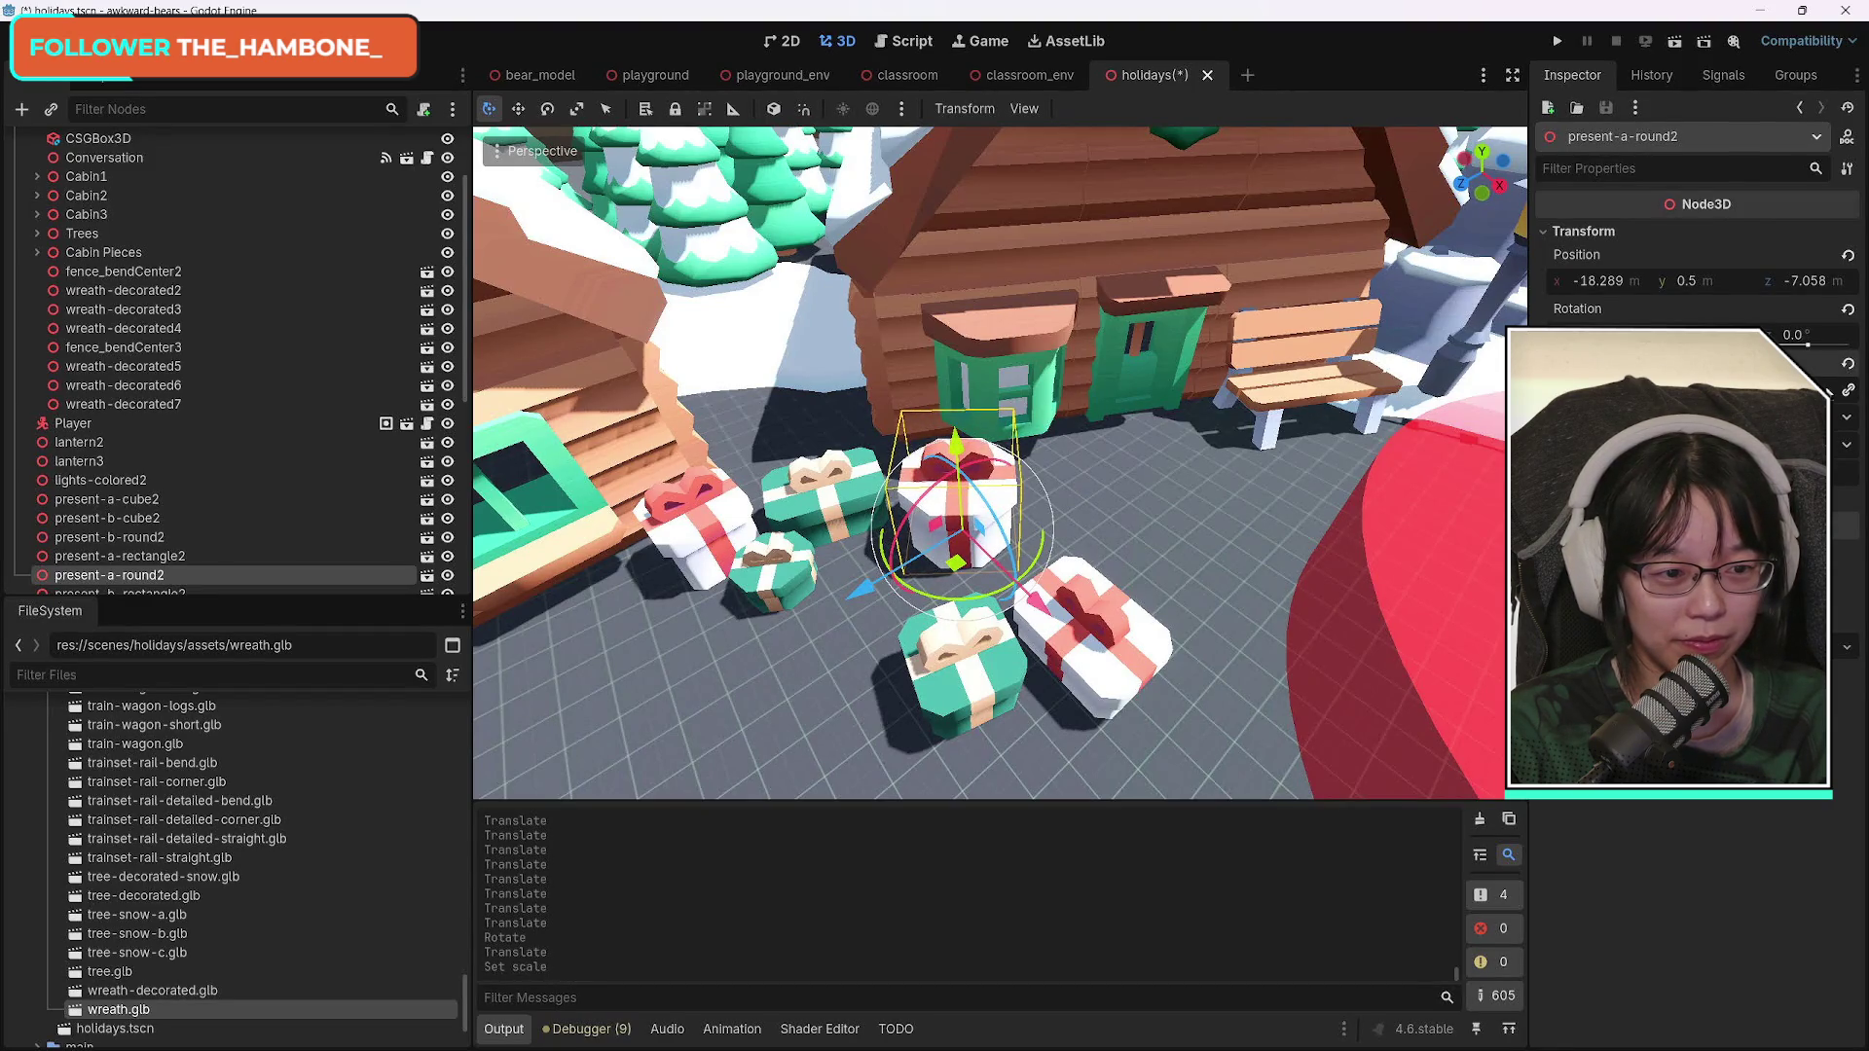
pyautogui.moveTo(1713, 362); pyautogui.dragTo(1742, 362)
pyautogui.hotkey('ctrl', 'z')
# Place the white round present beside the cabin, shifted slightly left.
pyautogui.moveTo(1040, 586); pyautogui.dragTo(1053, 553)
pyautogui.press('w')
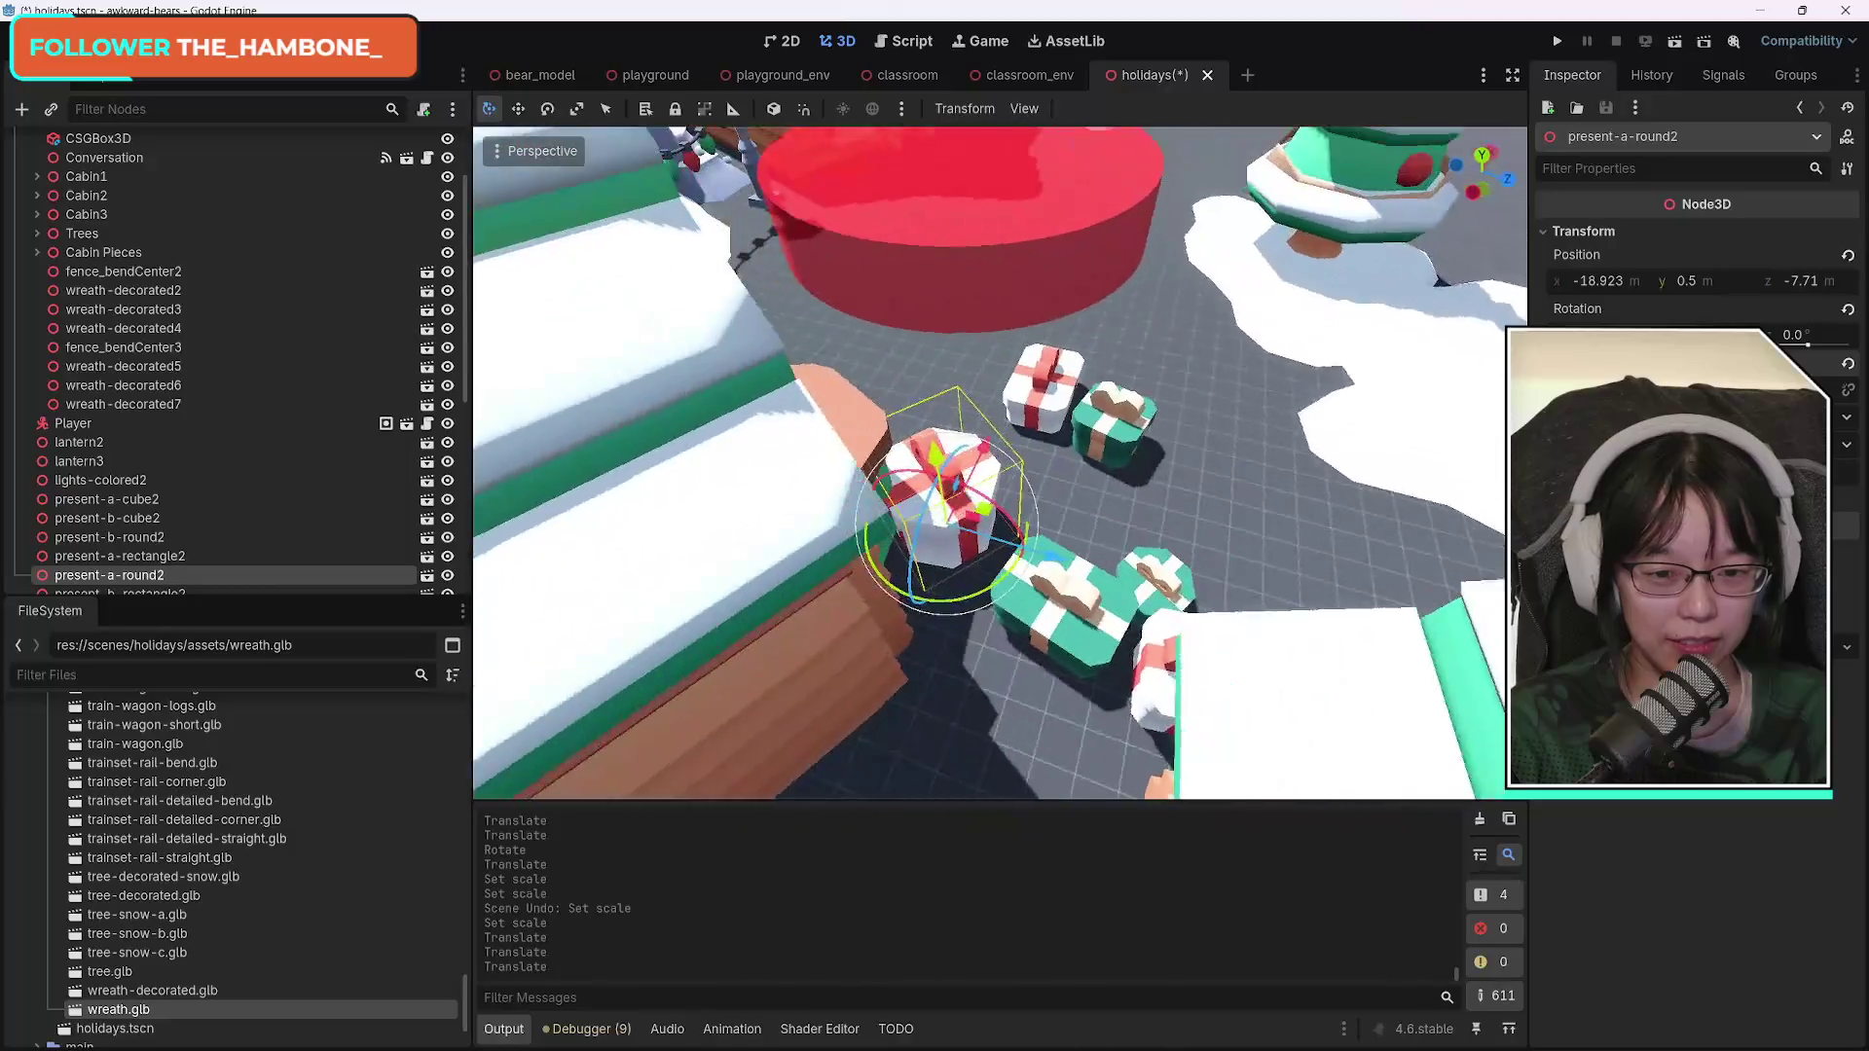
pyautogui.press('w')
pyautogui.moveTo(1032, 459); pyautogui.dragTo(1078, 580)
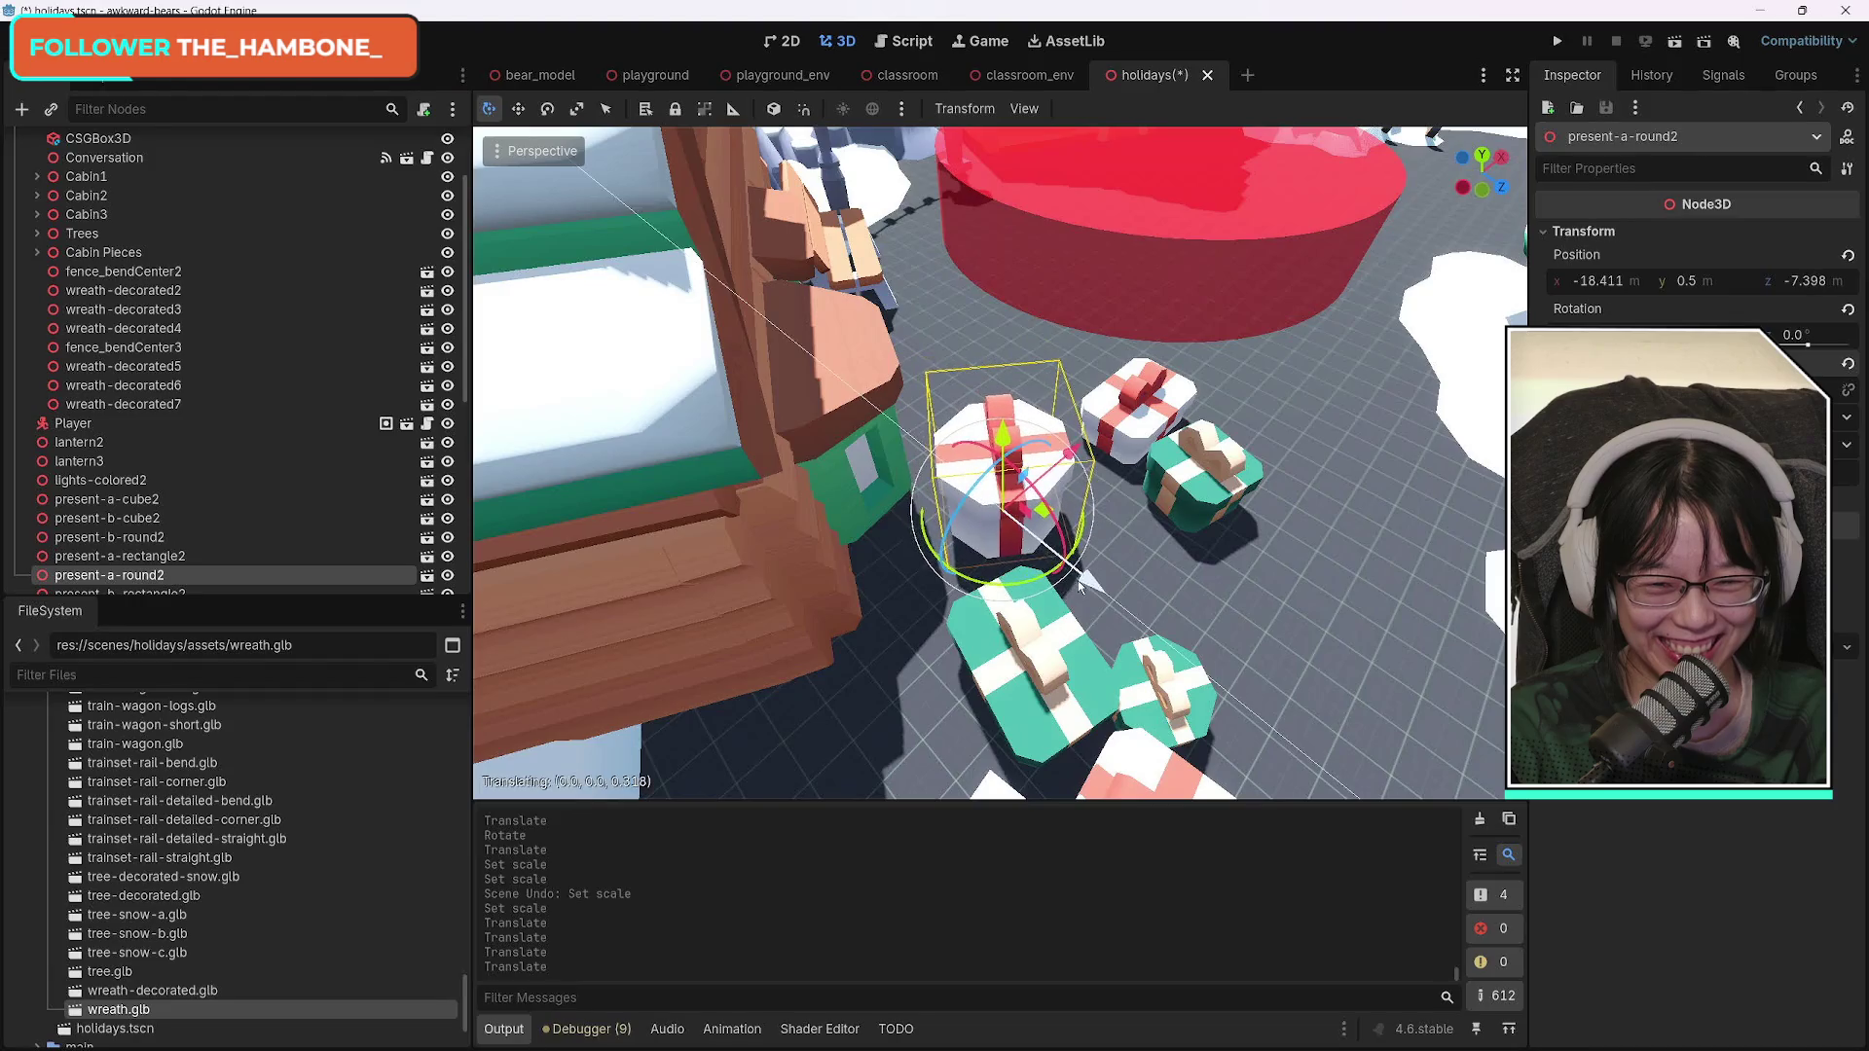
pyautogui.moveTo(1080, 485); pyautogui.dragTo(1055, 474)
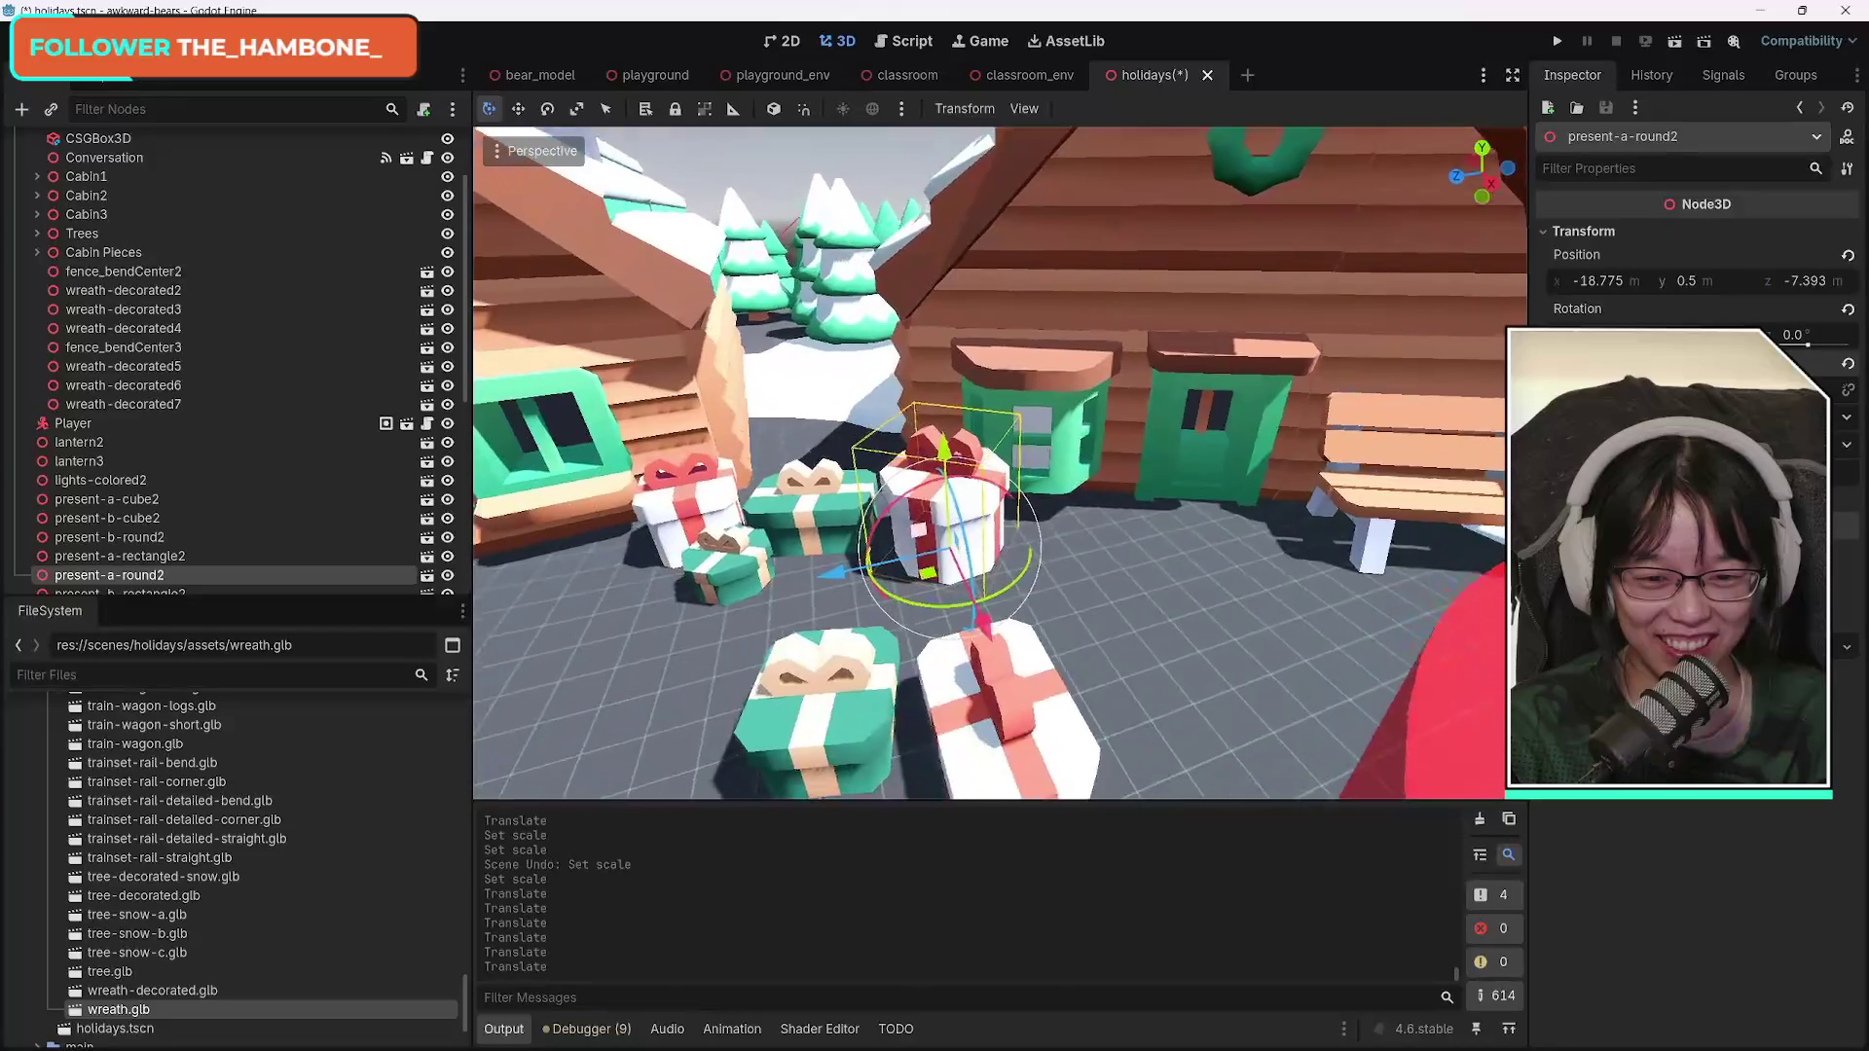
pyautogui.moveTo(1168, 506); pyautogui.dragTo(1257, 531)
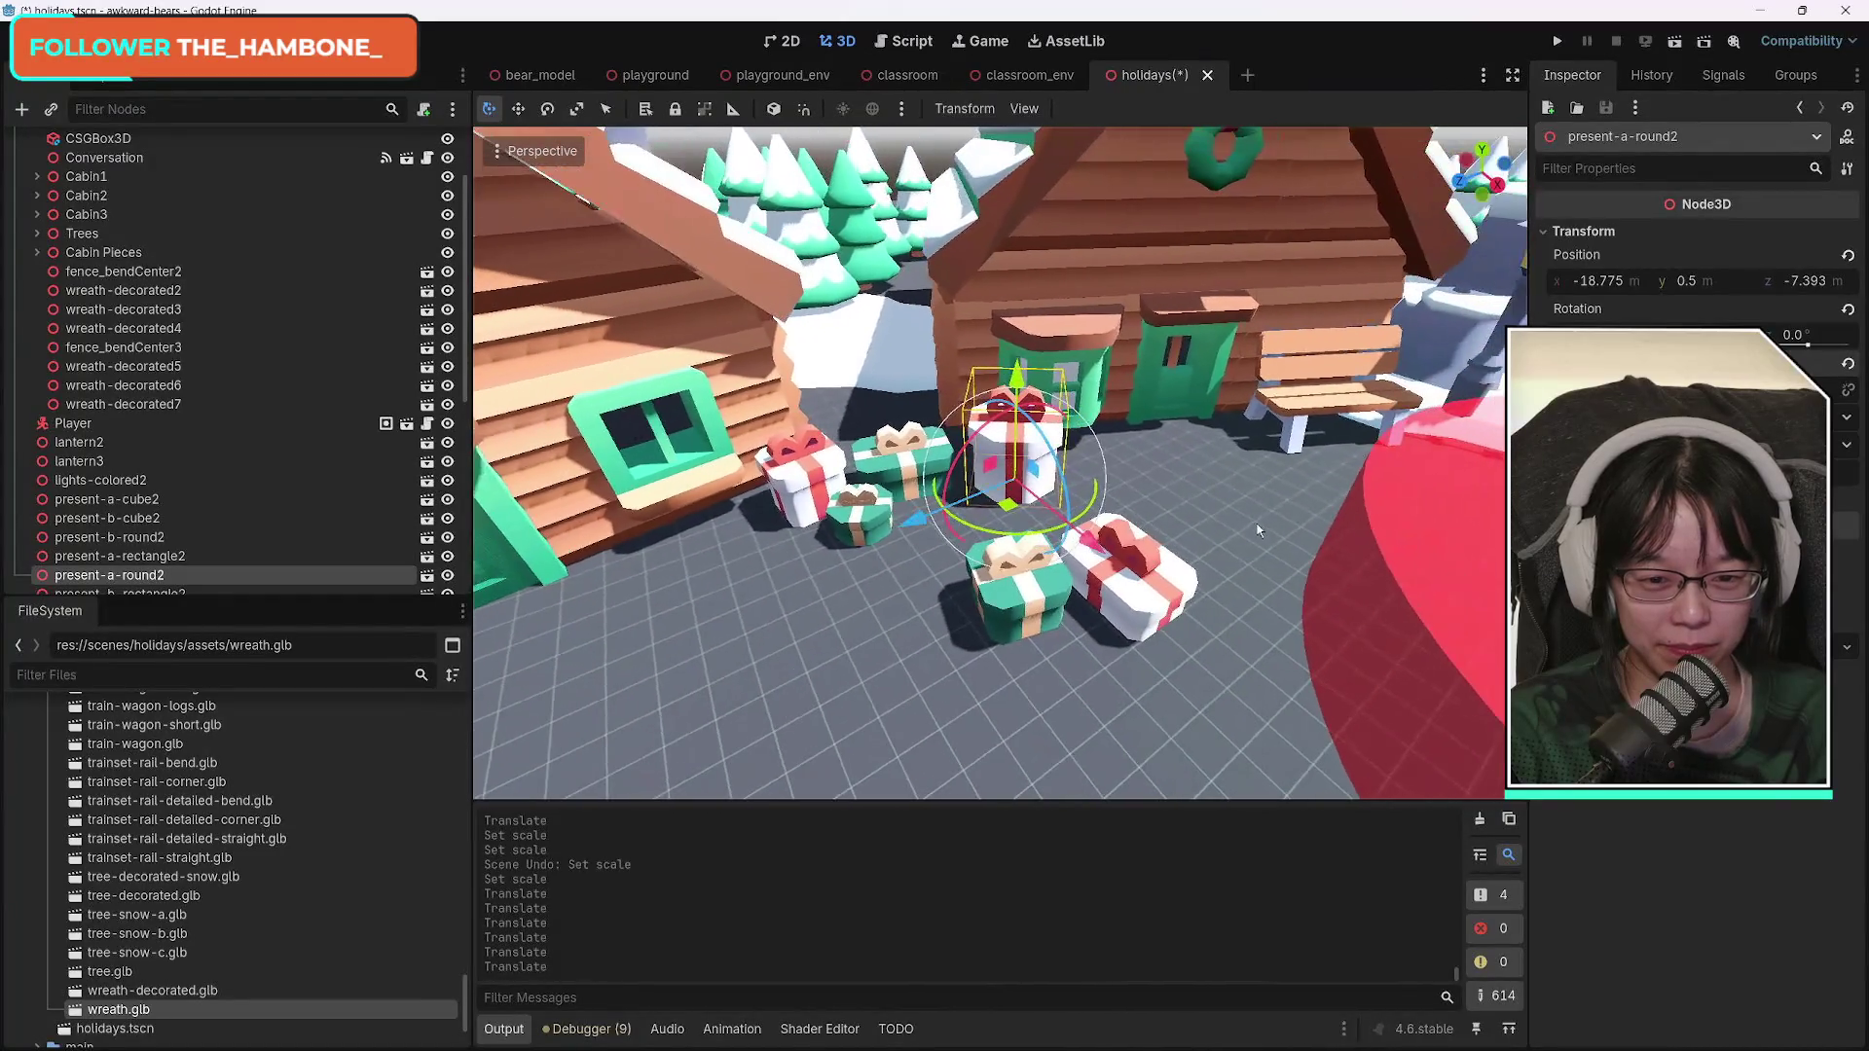
# Move the green present forward, then turn present-a-rectangle2 and push it into the pile at -18.571, 0.5, -5.938.
pyautogui.click(1036, 594)
pyautogui.moveTo(1036, 593); pyautogui.dragTo(811, 709)
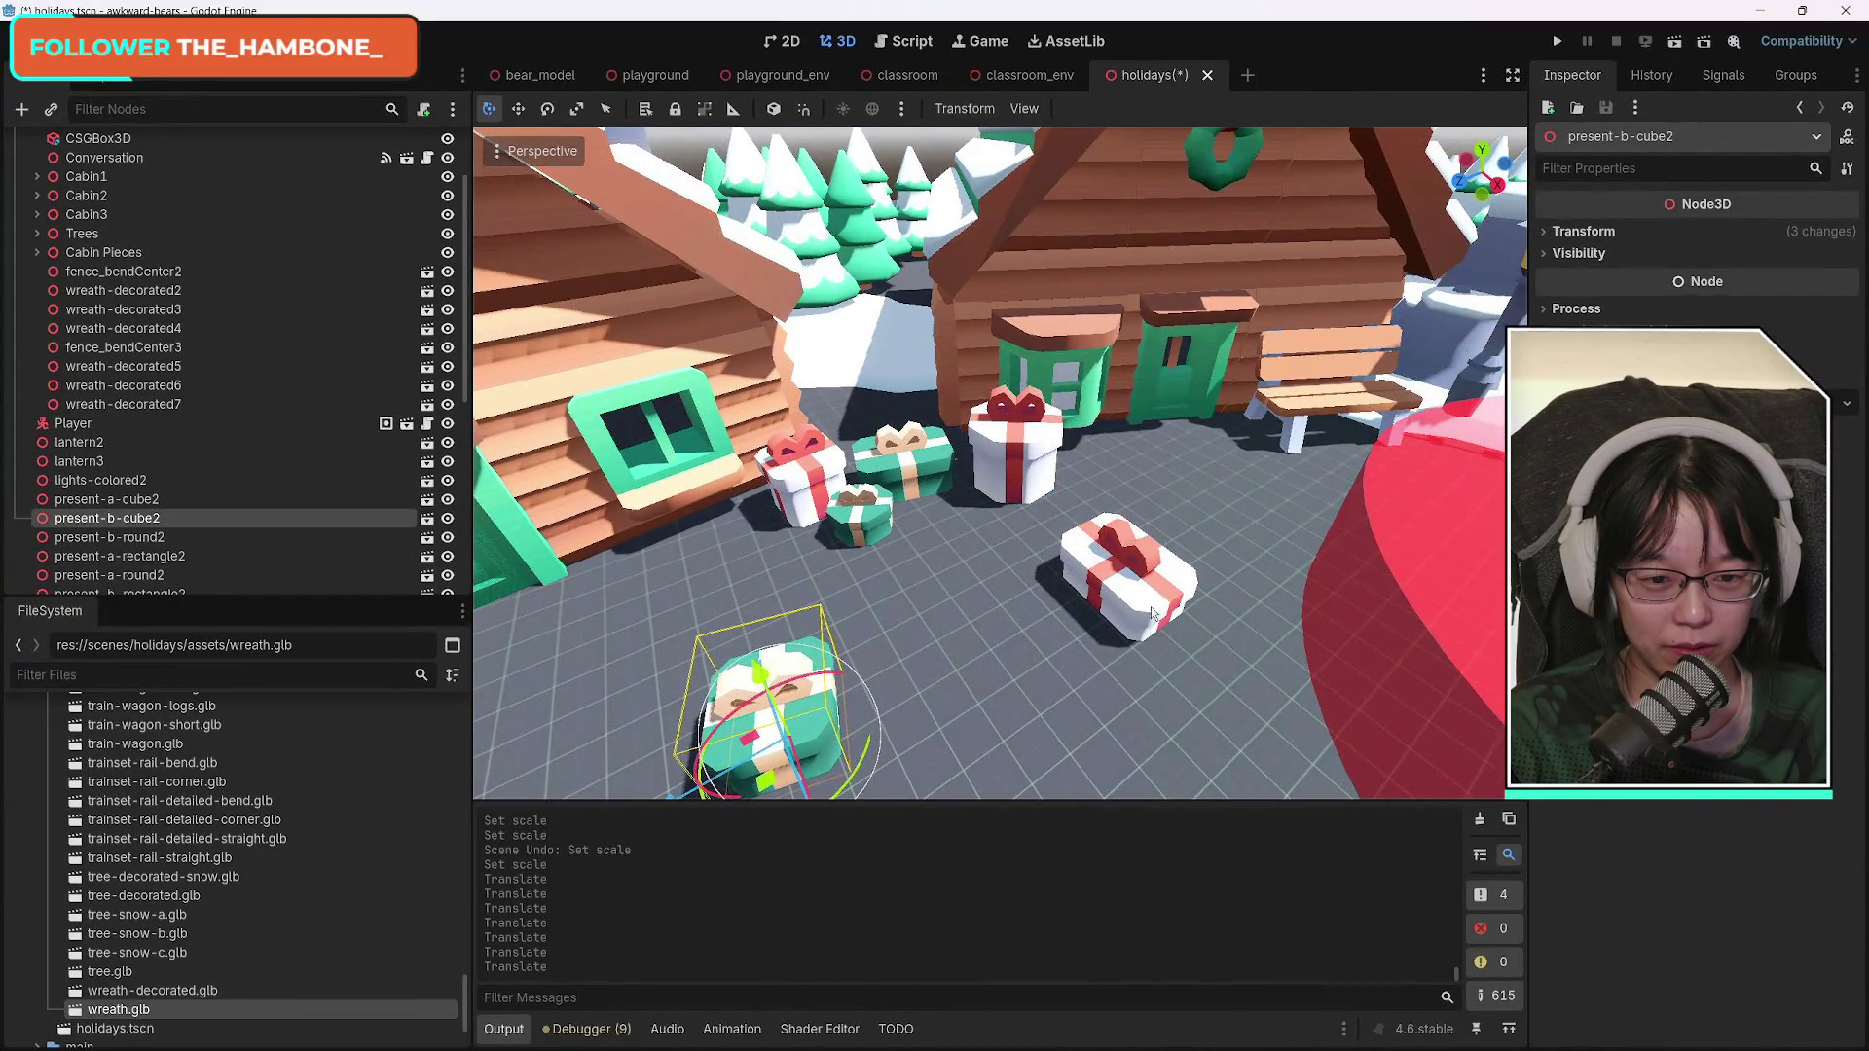
pyautogui.click(1180, 599)
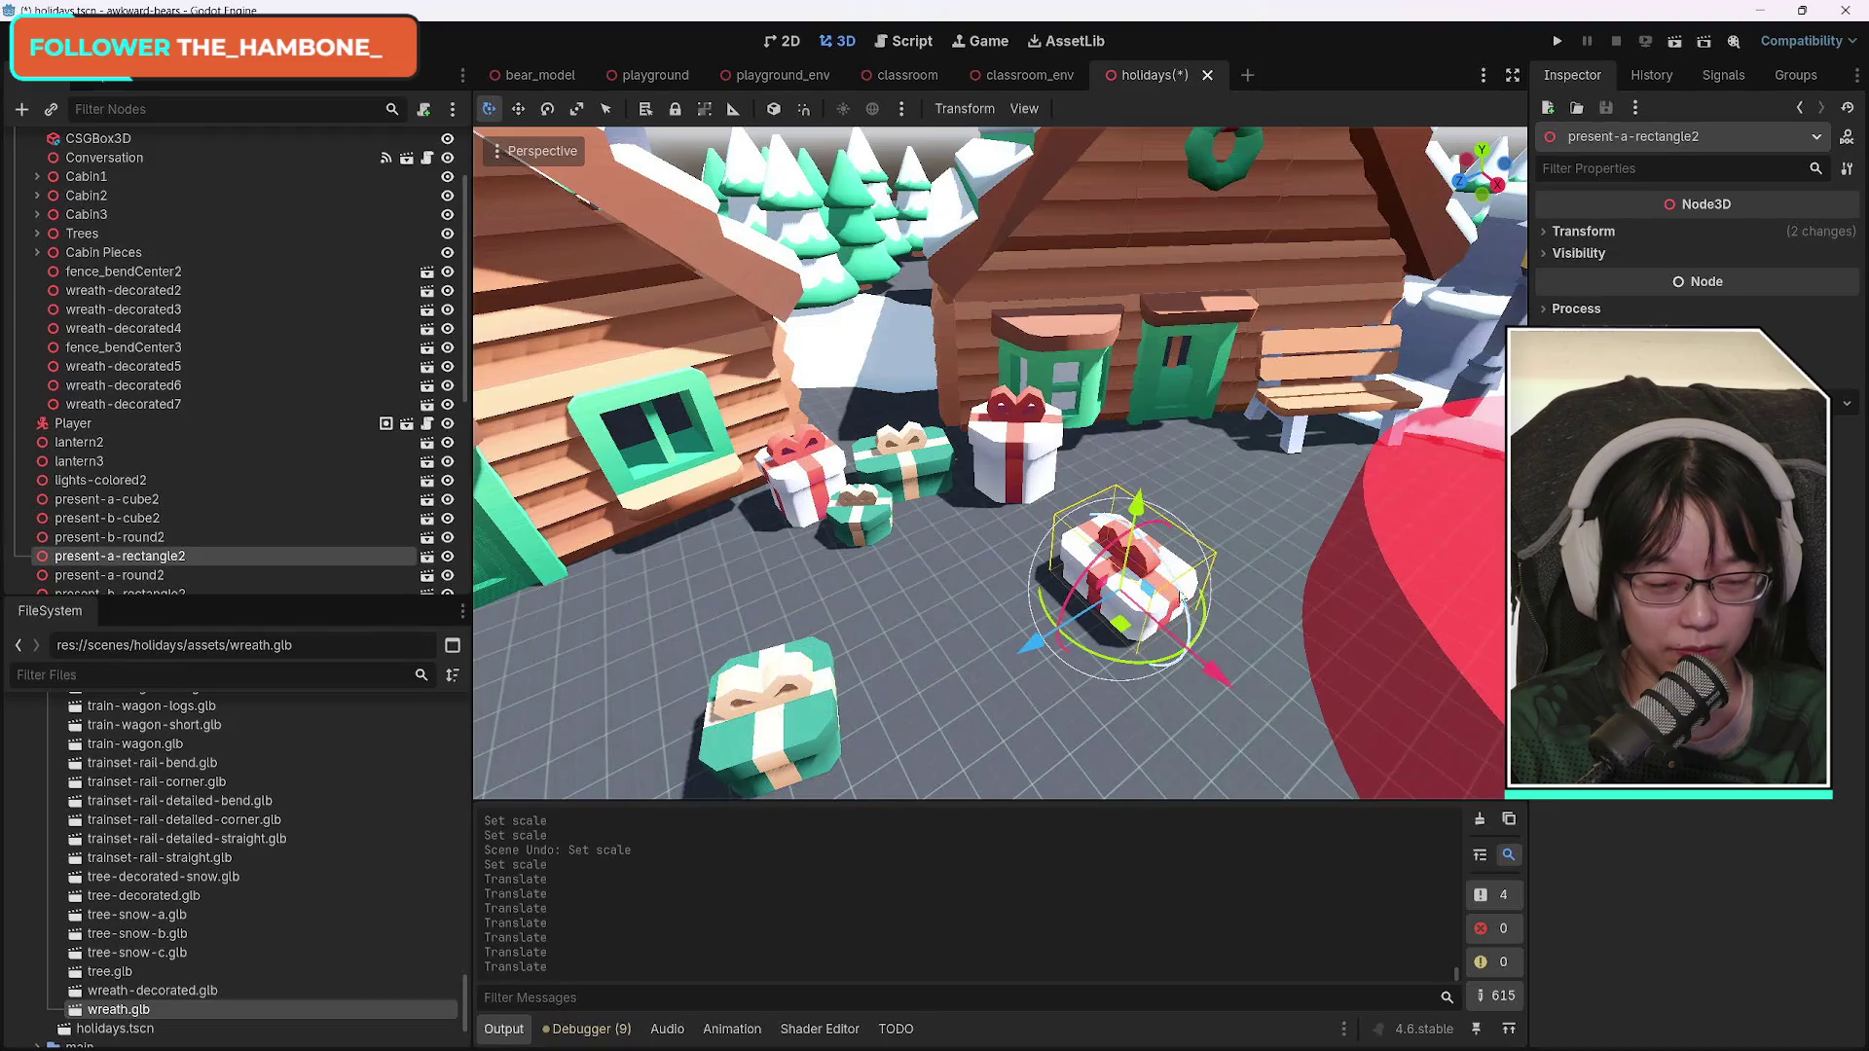
pyautogui.click(1548, 234)
pyautogui.moveTo(1597, 388); pyautogui.dragTo(1538, 389)
pyautogui.hotkey('ctrl', 'z')
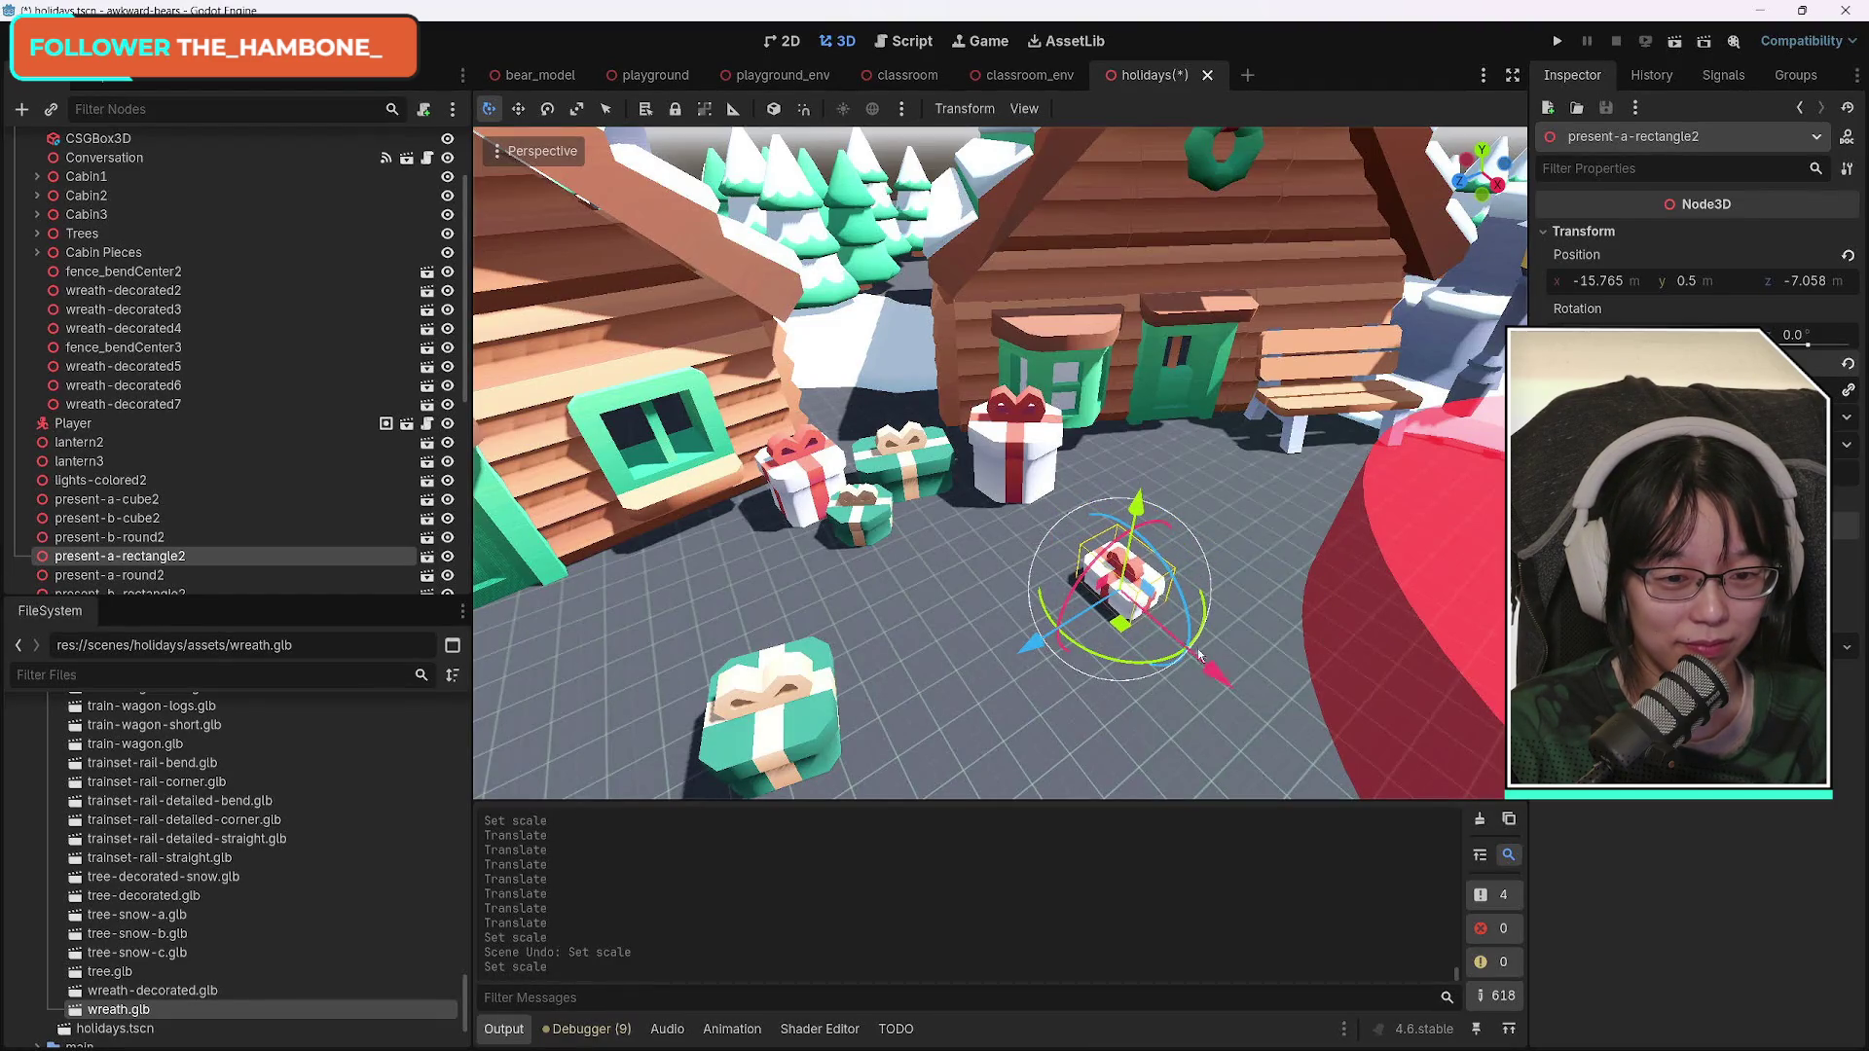
pyautogui.moveTo(1128, 663)
pyautogui.mouseDown()
pyautogui.moveTo(1248, 628)
pyautogui.moveTo(1264, 592)
pyautogui.moveTo(1166, 642)
pyautogui.mouseUp()
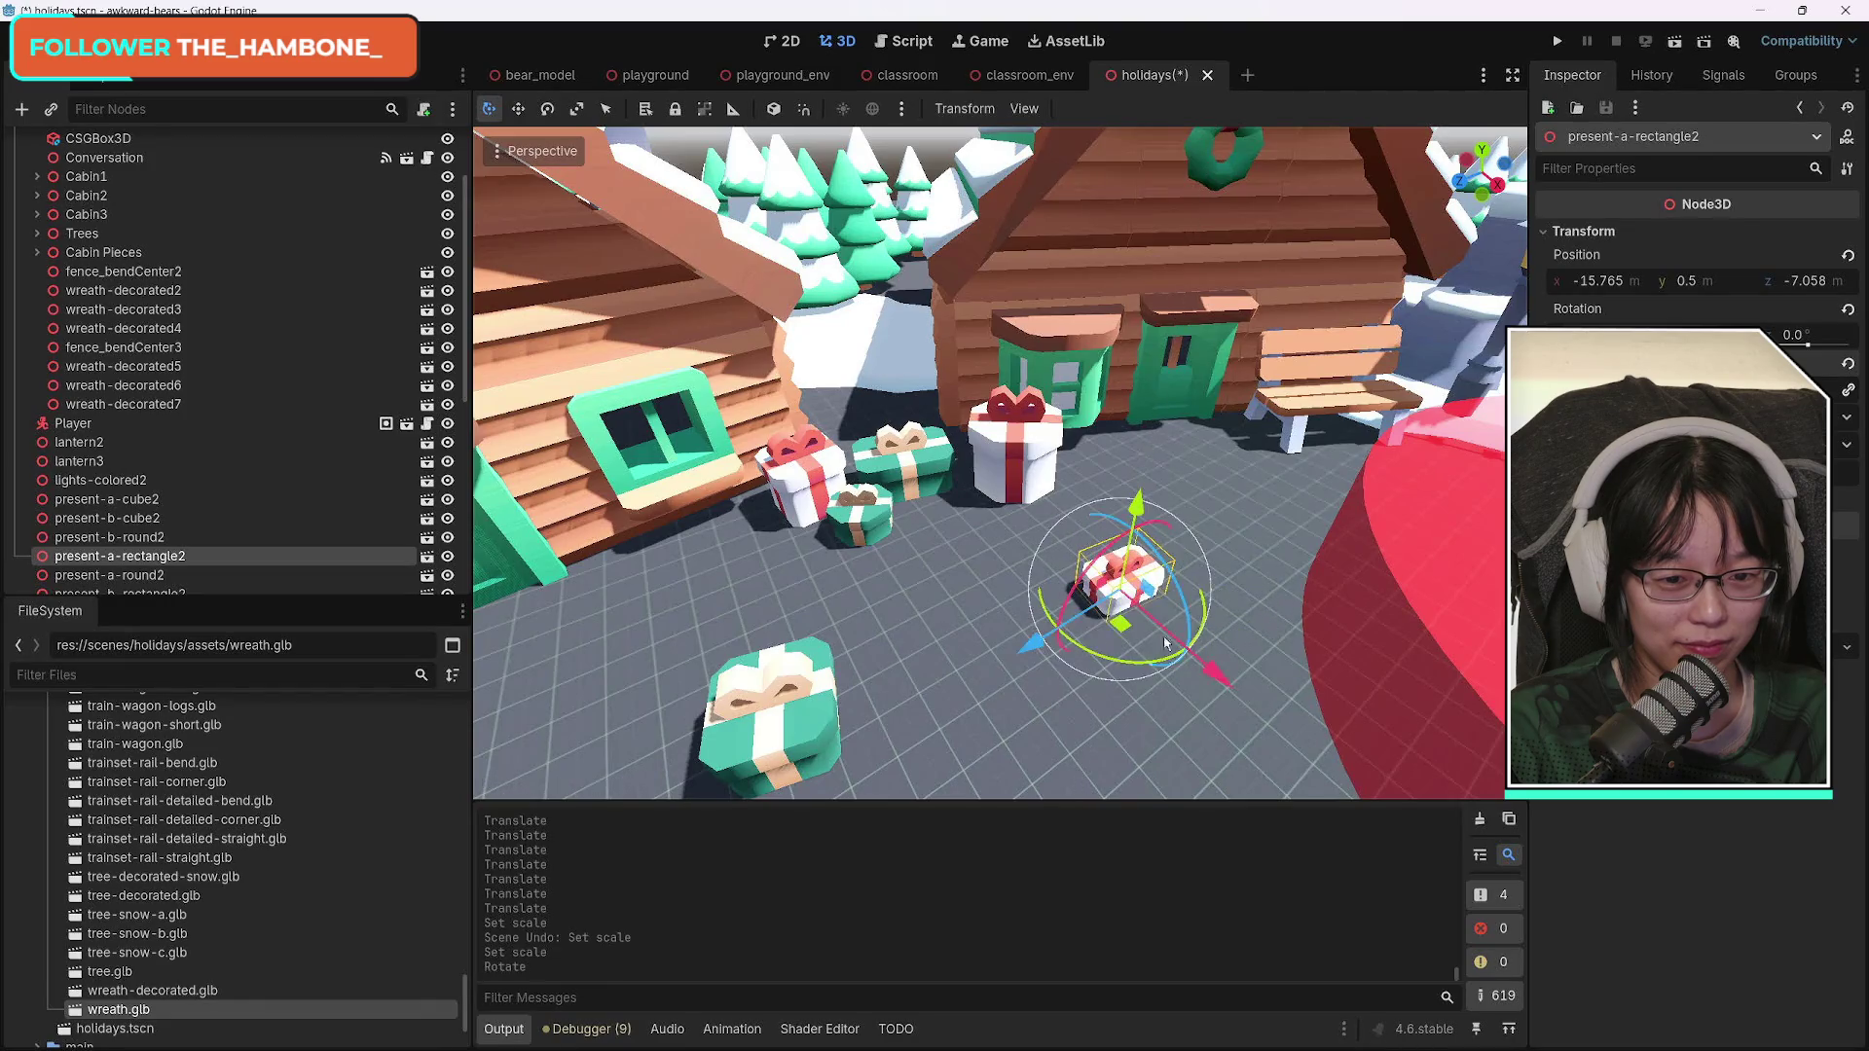
pyautogui.moveTo(1043, 646); pyautogui.dragTo(977, 570)
pyautogui.moveTo(837, 560); pyautogui.dragTo(837, 563)
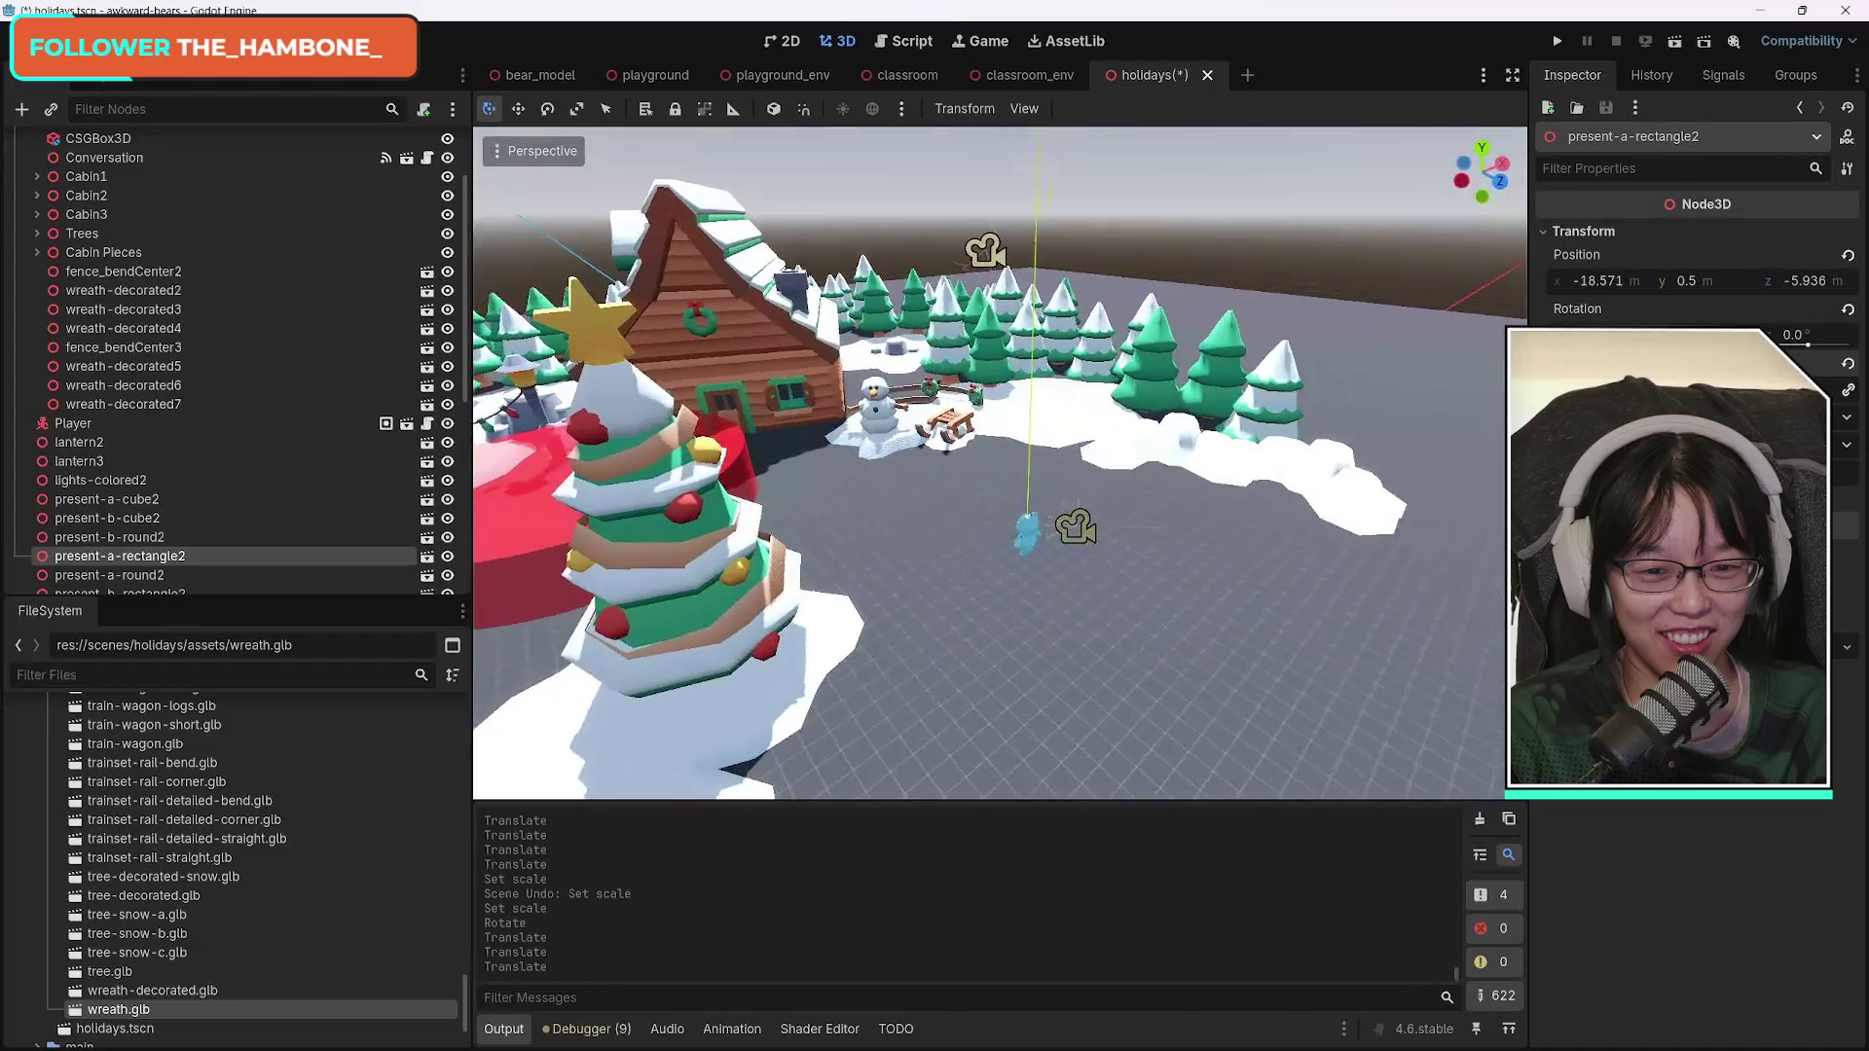
# Delete the green present-b-cube2 from the scene.
pyautogui.press('f')
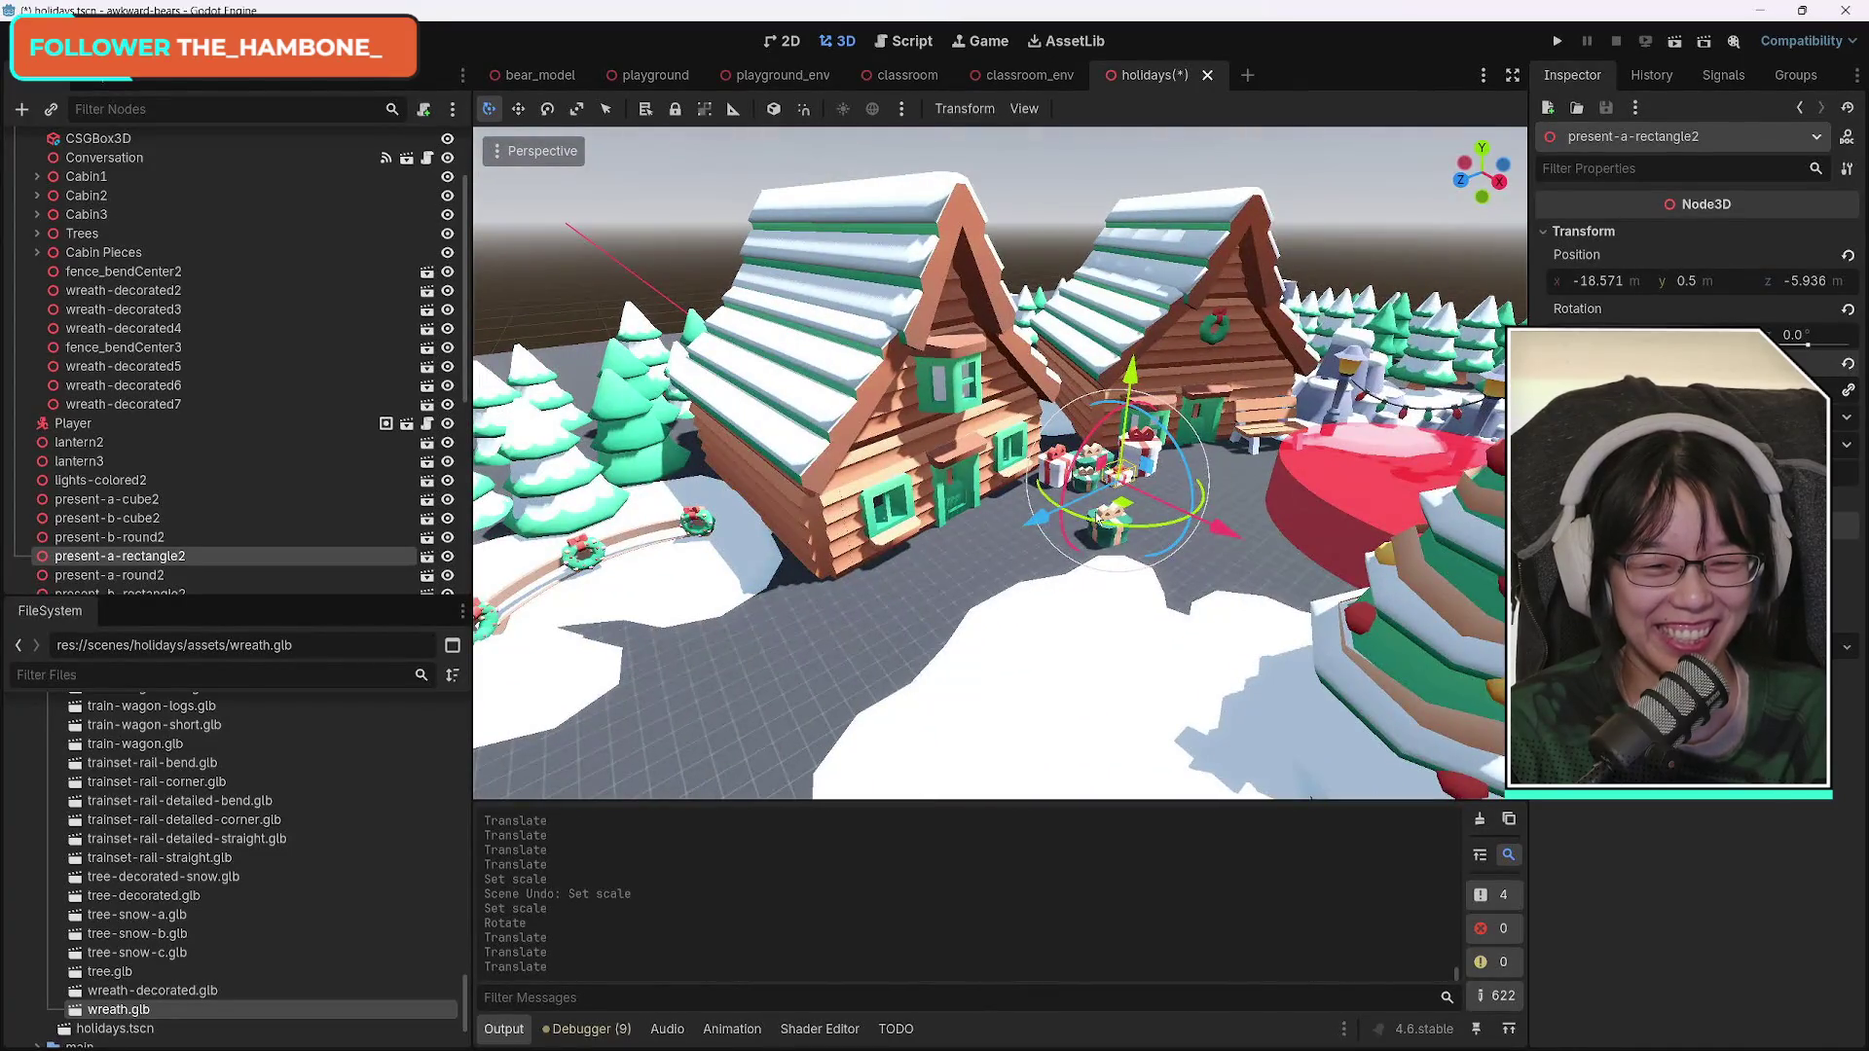
pyautogui.click(1119, 538)
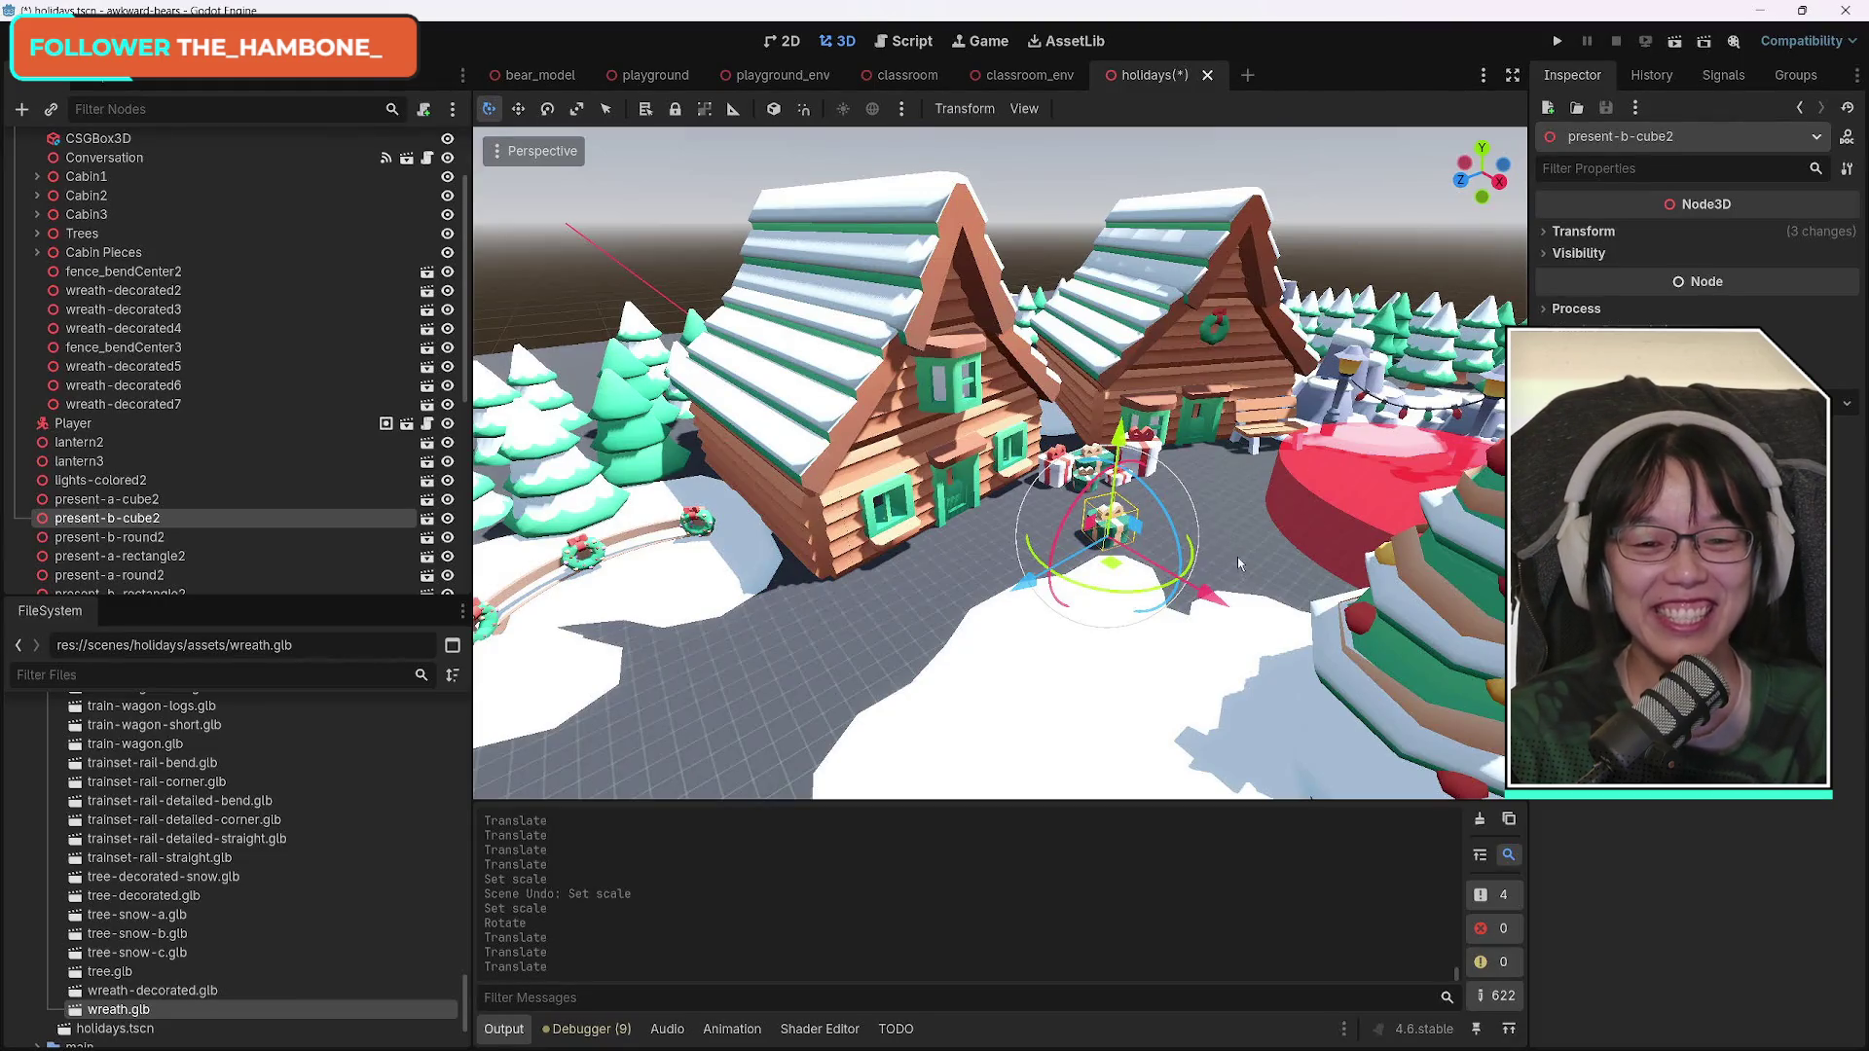
pyautogui.press('Delete')
pyautogui.press('Return')
# Fly the view around the Christmas tree back to the cabins and select the cube present.
pyautogui.press('s')
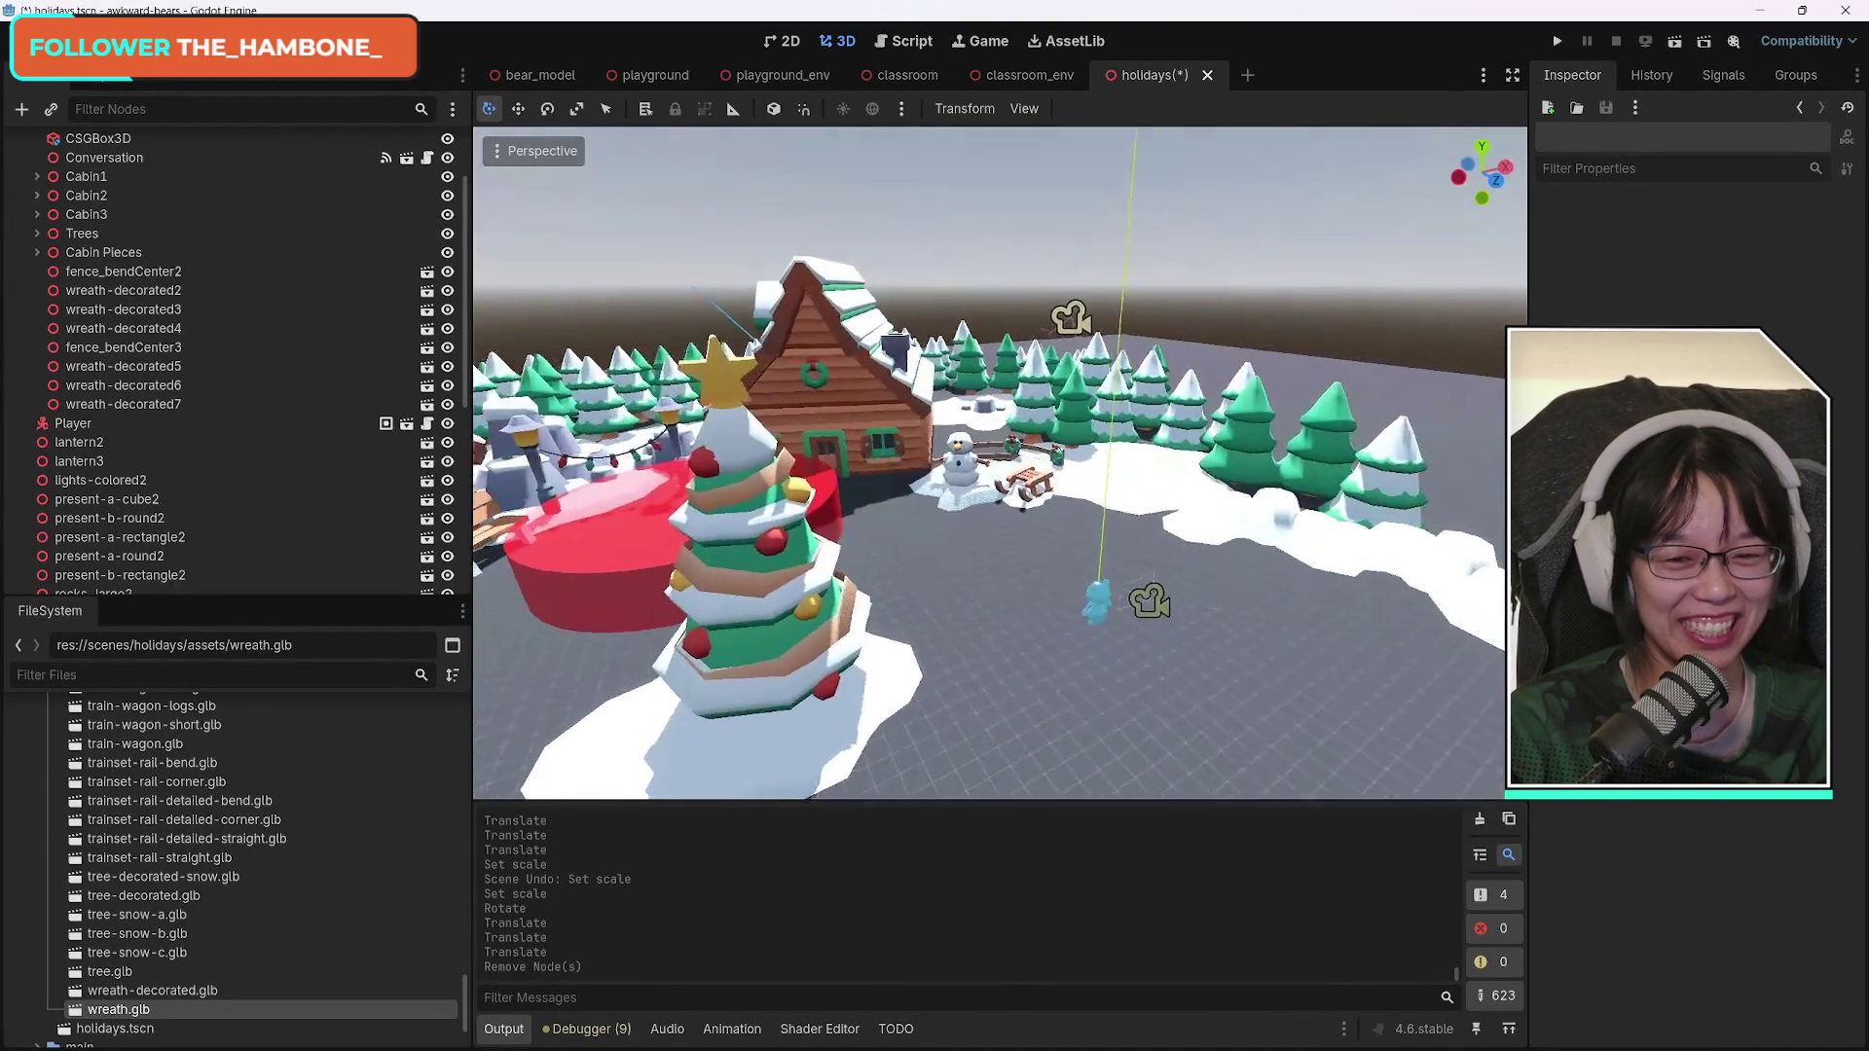
pyautogui.press('a')
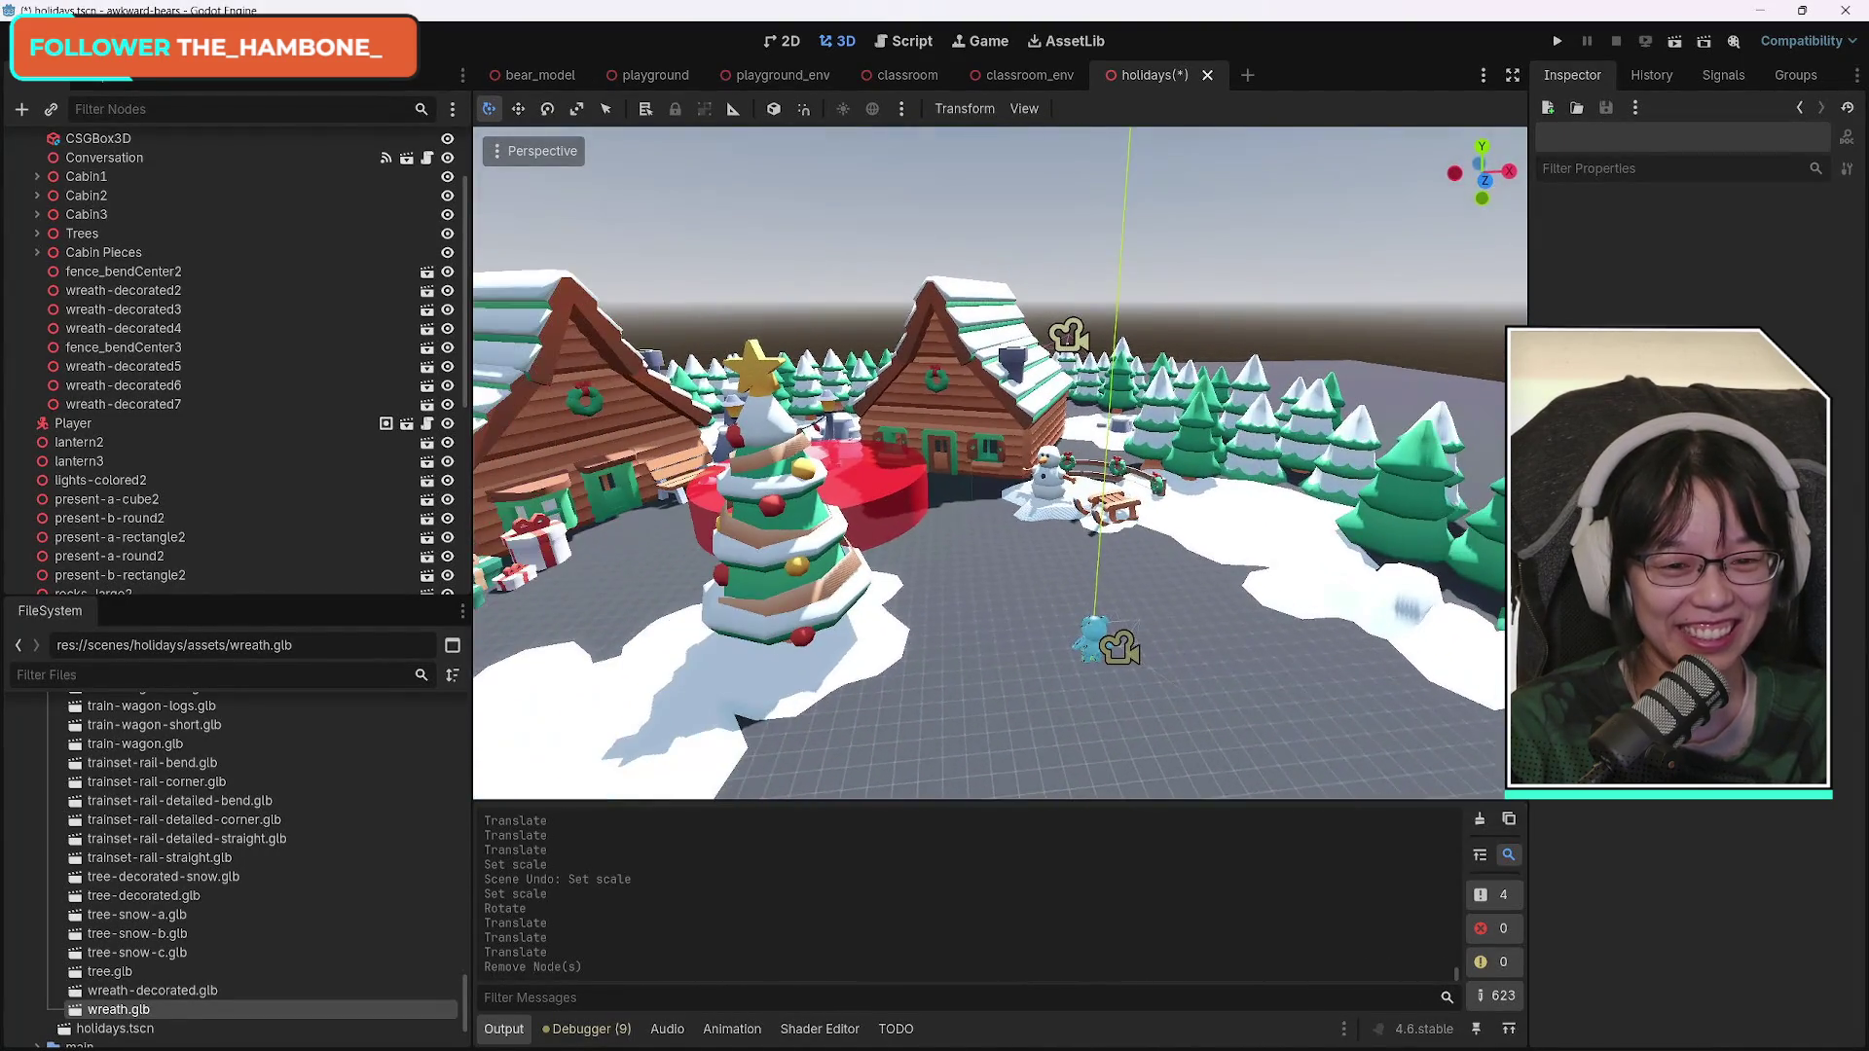
pyautogui.press('a')
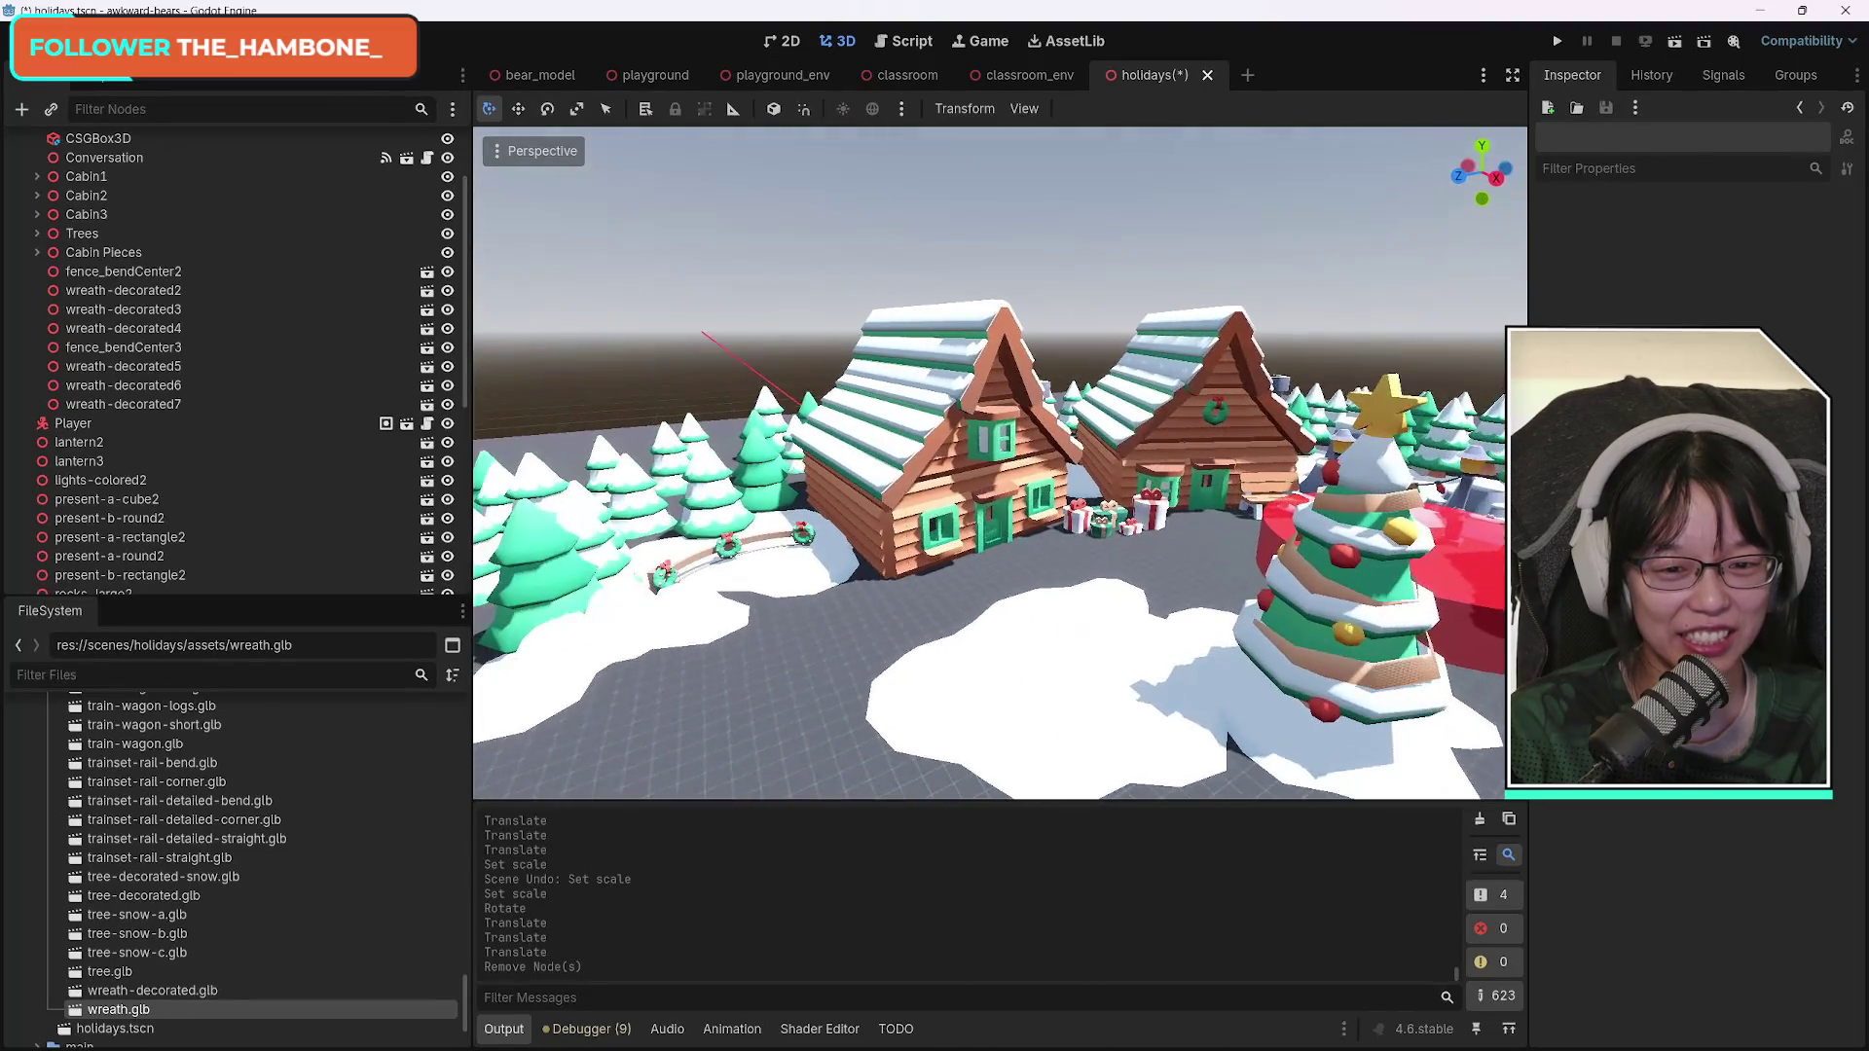
pyautogui.press('a')
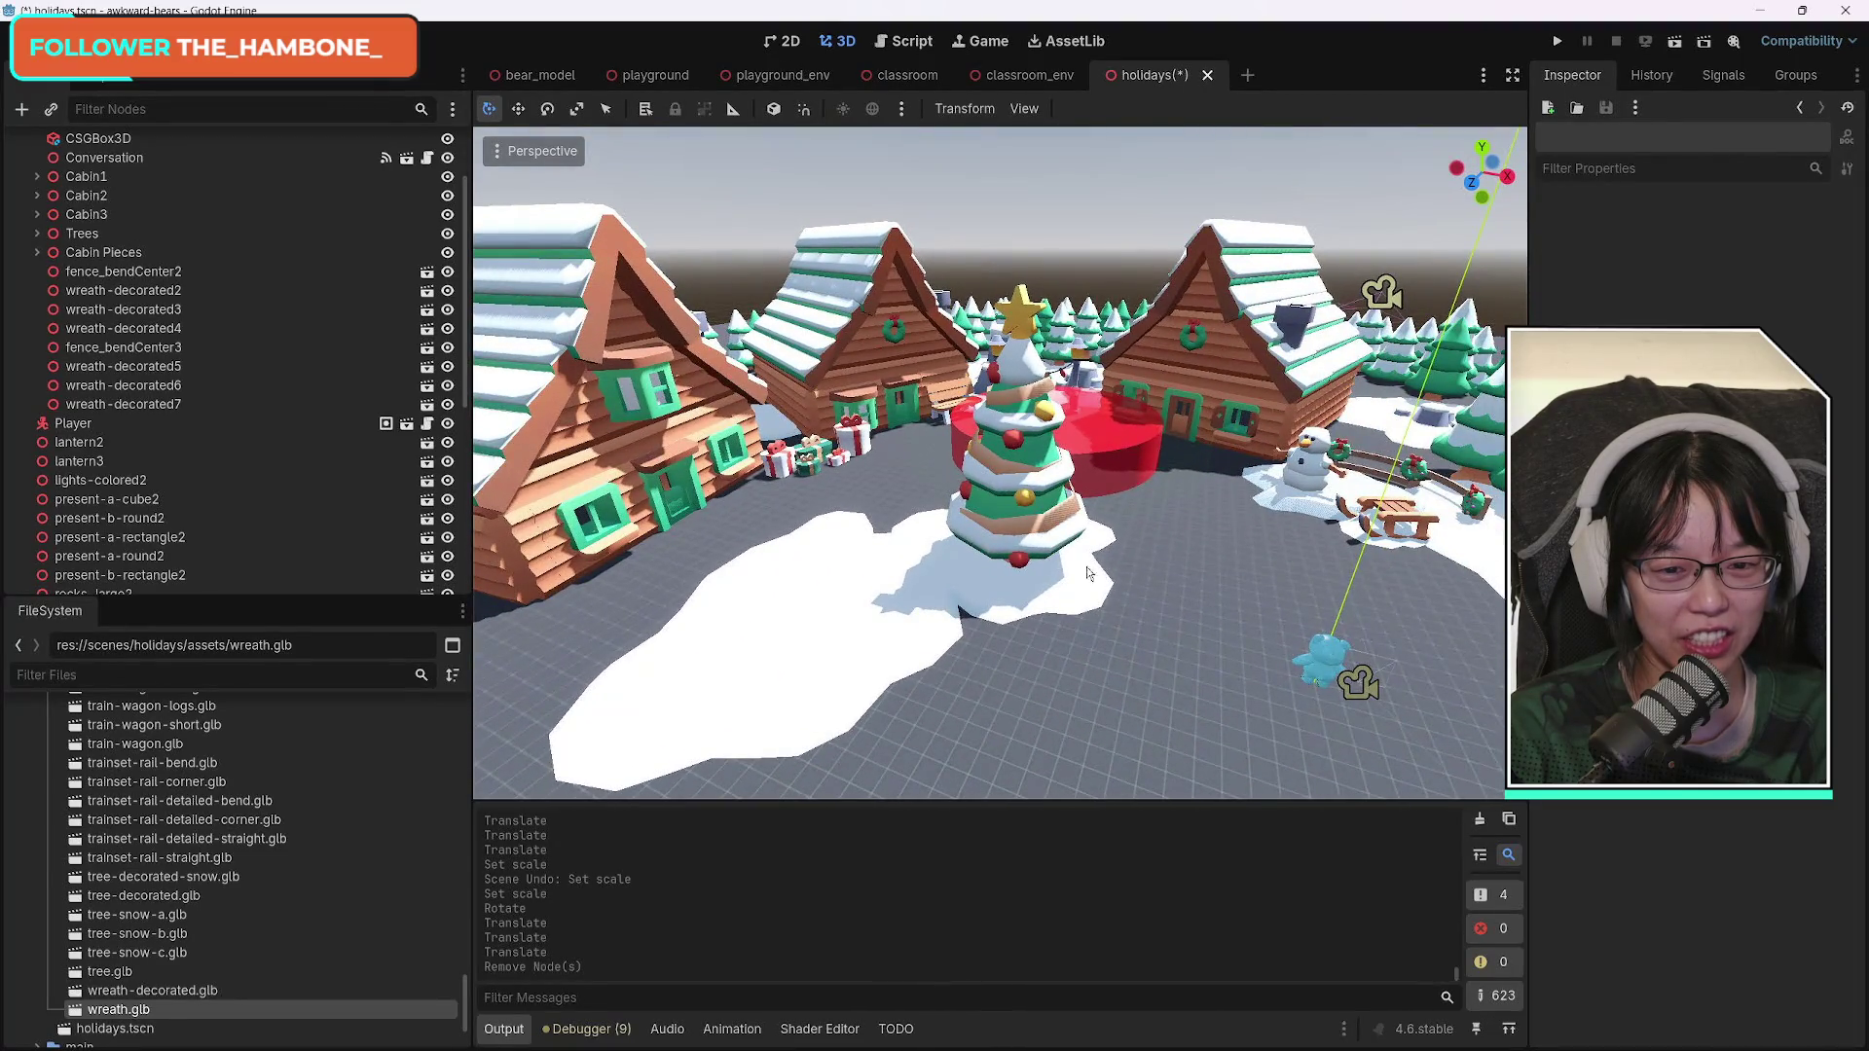
pyautogui.press('w')
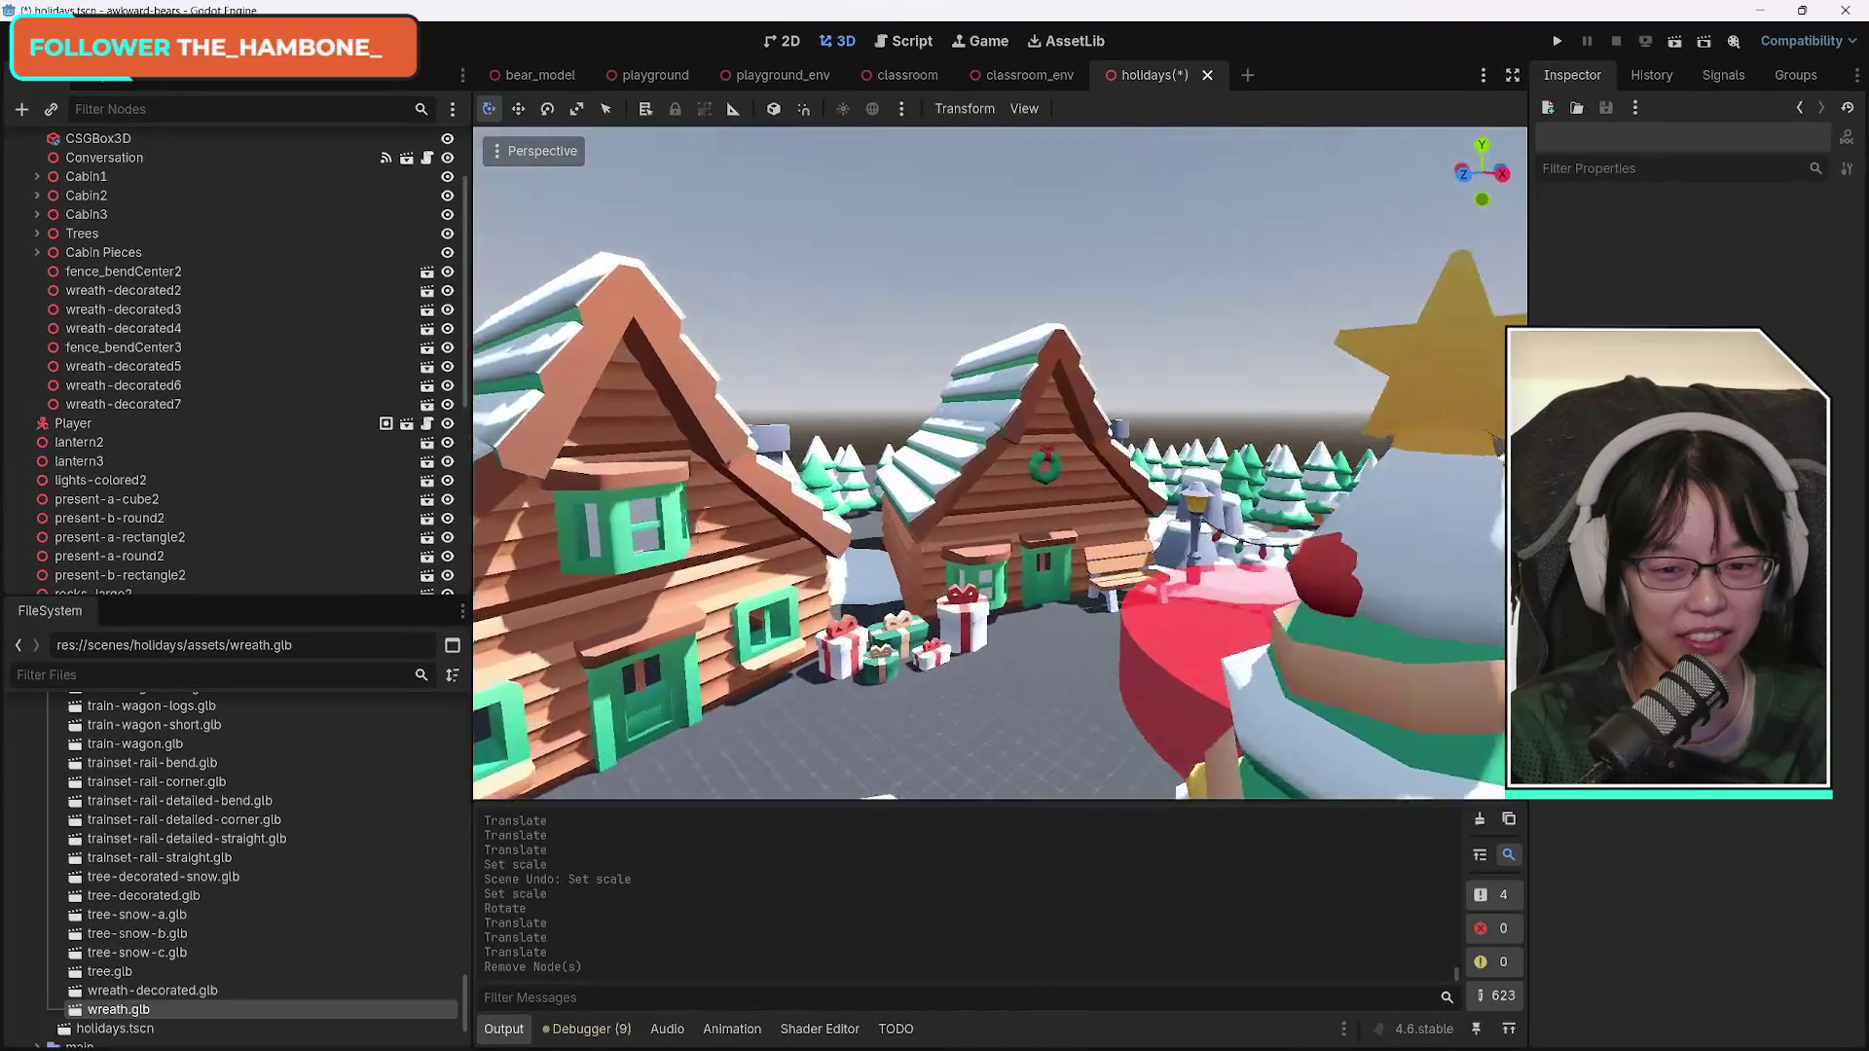
pyautogui.click(889, 584)
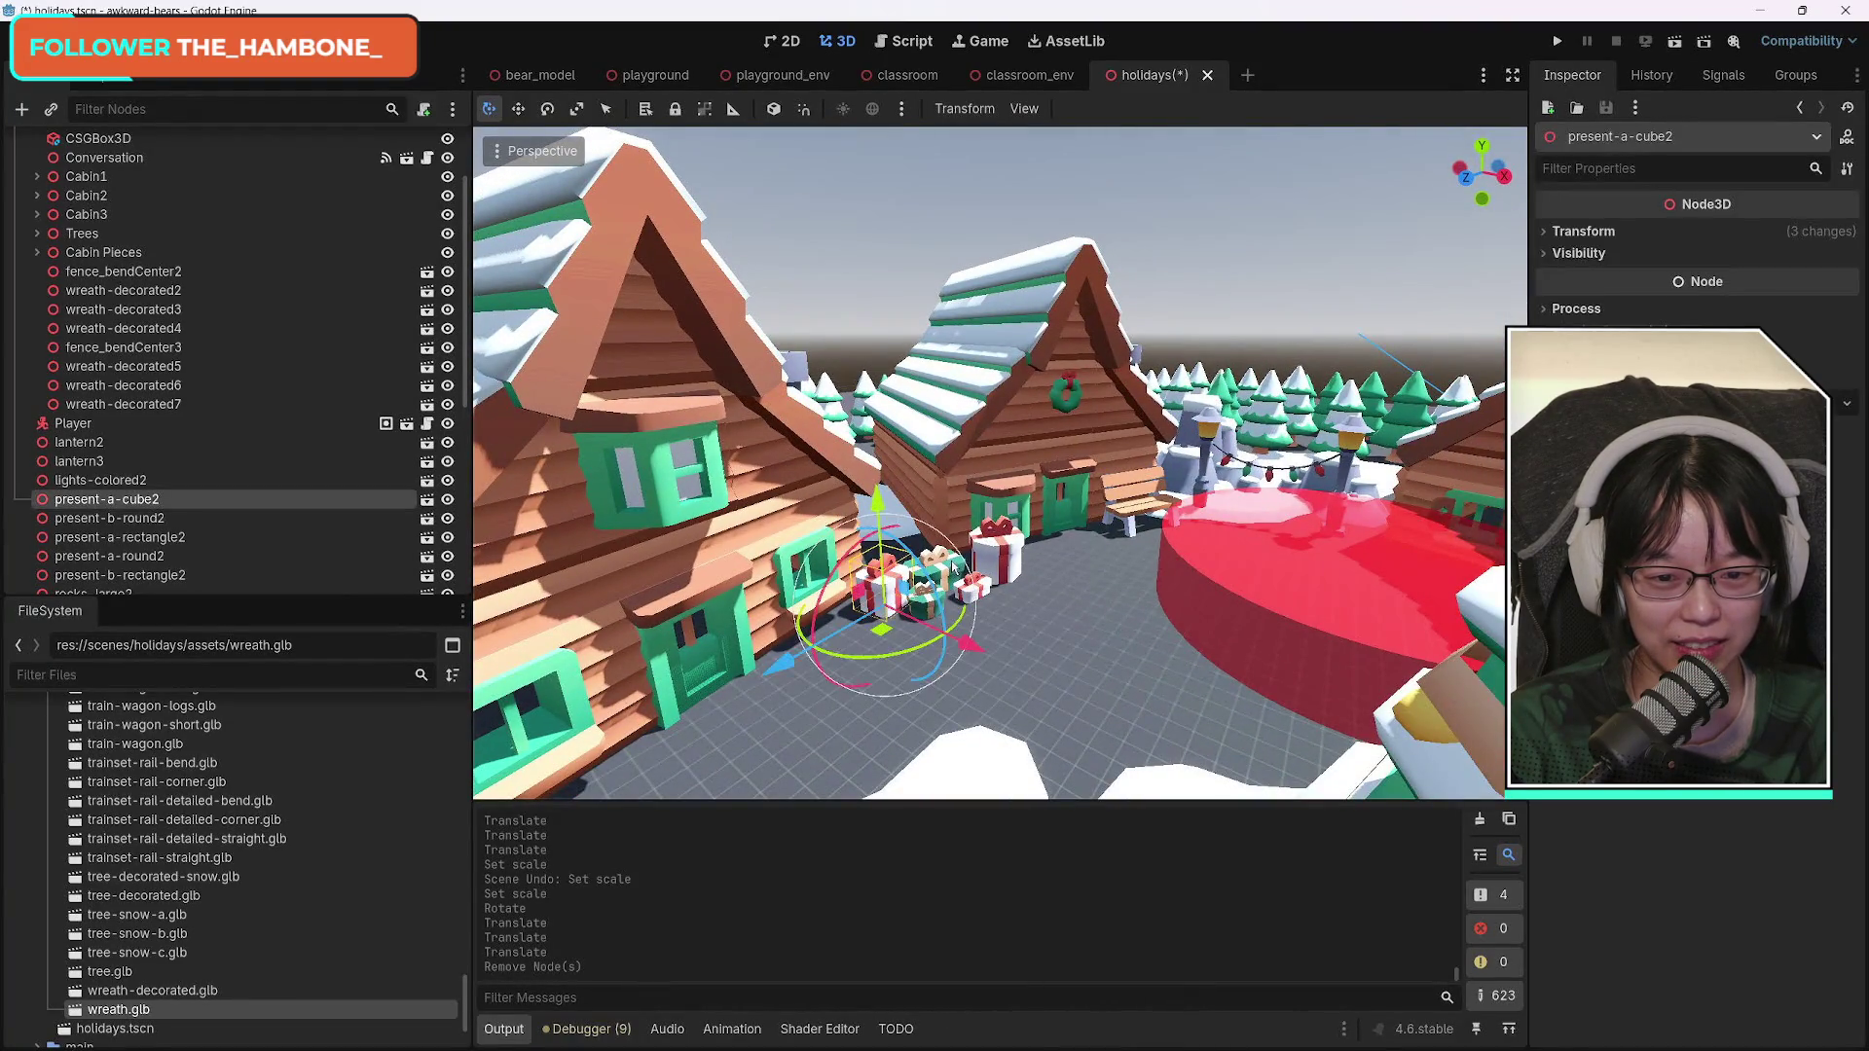
# Duplicate the cube, round and rectangular presents, shifting and rotating the copies.
pyautogui.keyDown('shift'); pyautogui.click(930, 607); pyautogui.keyUp('shift')
pyautogui.press('w')
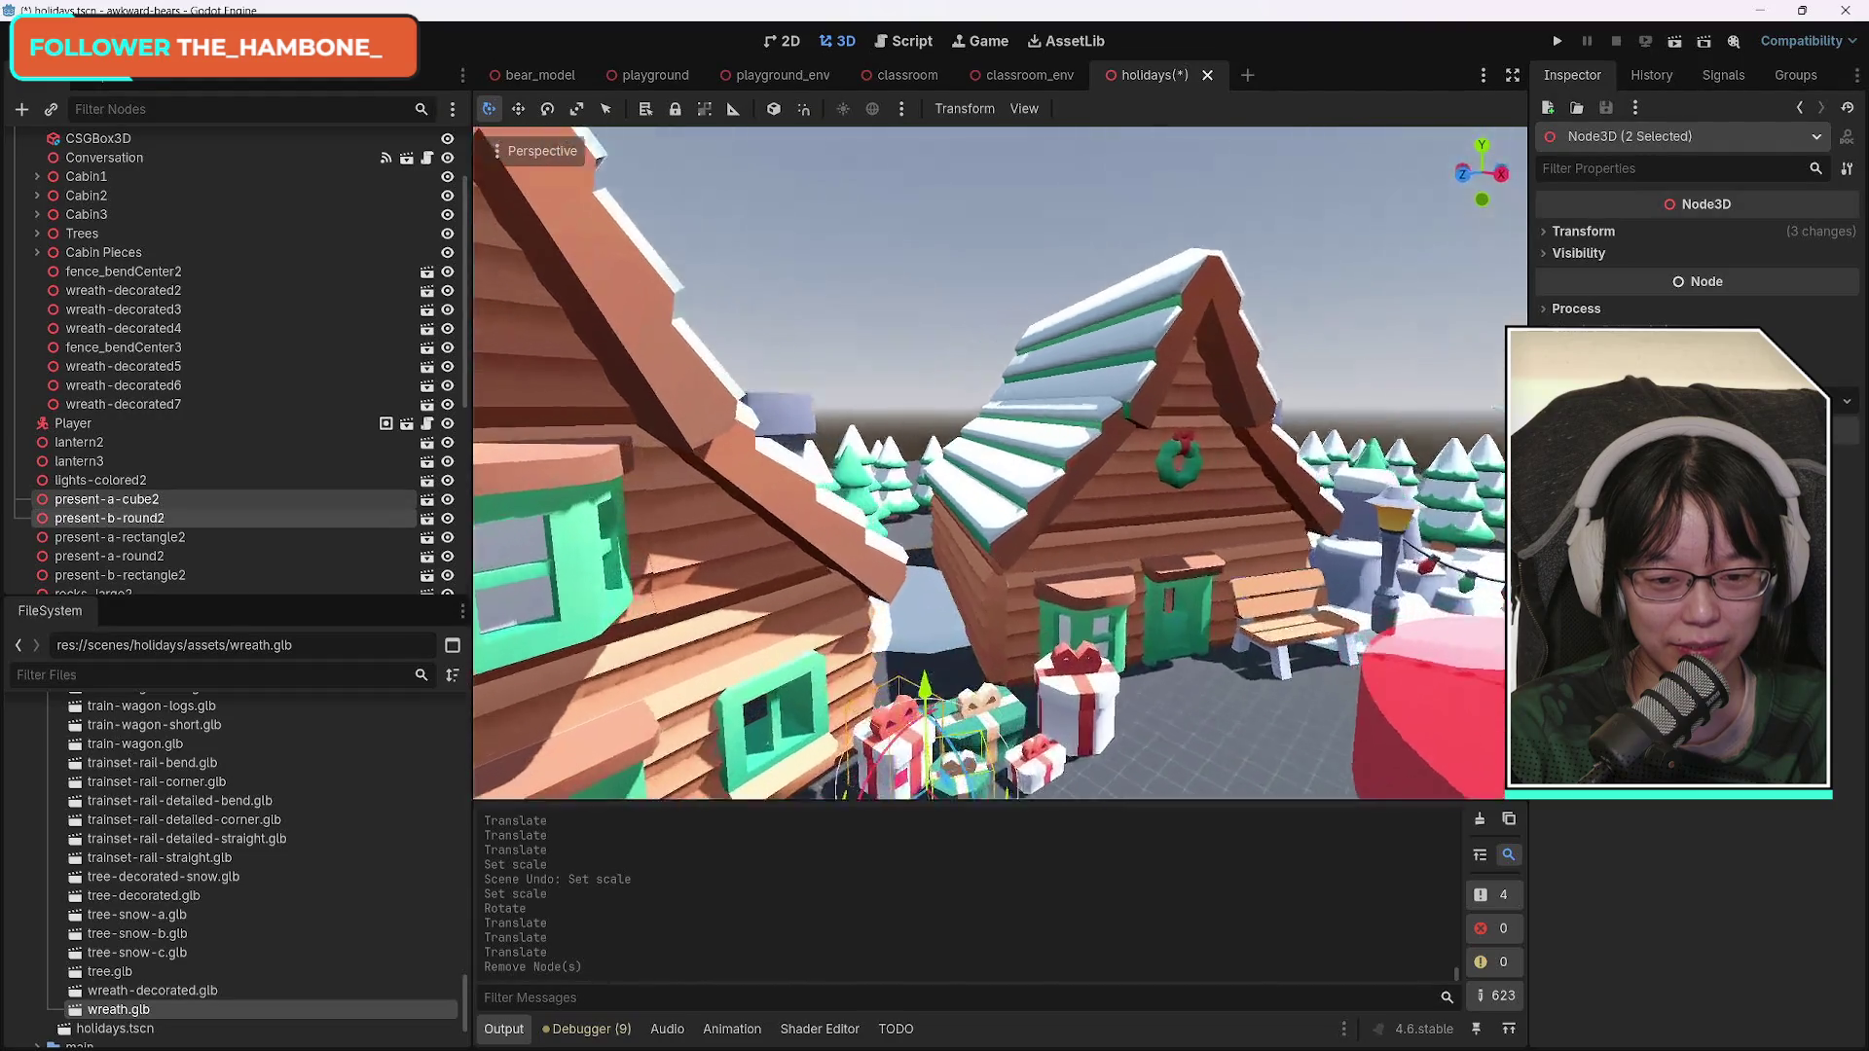
pyautogui.keyDown('shift'); pyautogui.click(1045, 552); pyautogui.keyUp('shift')
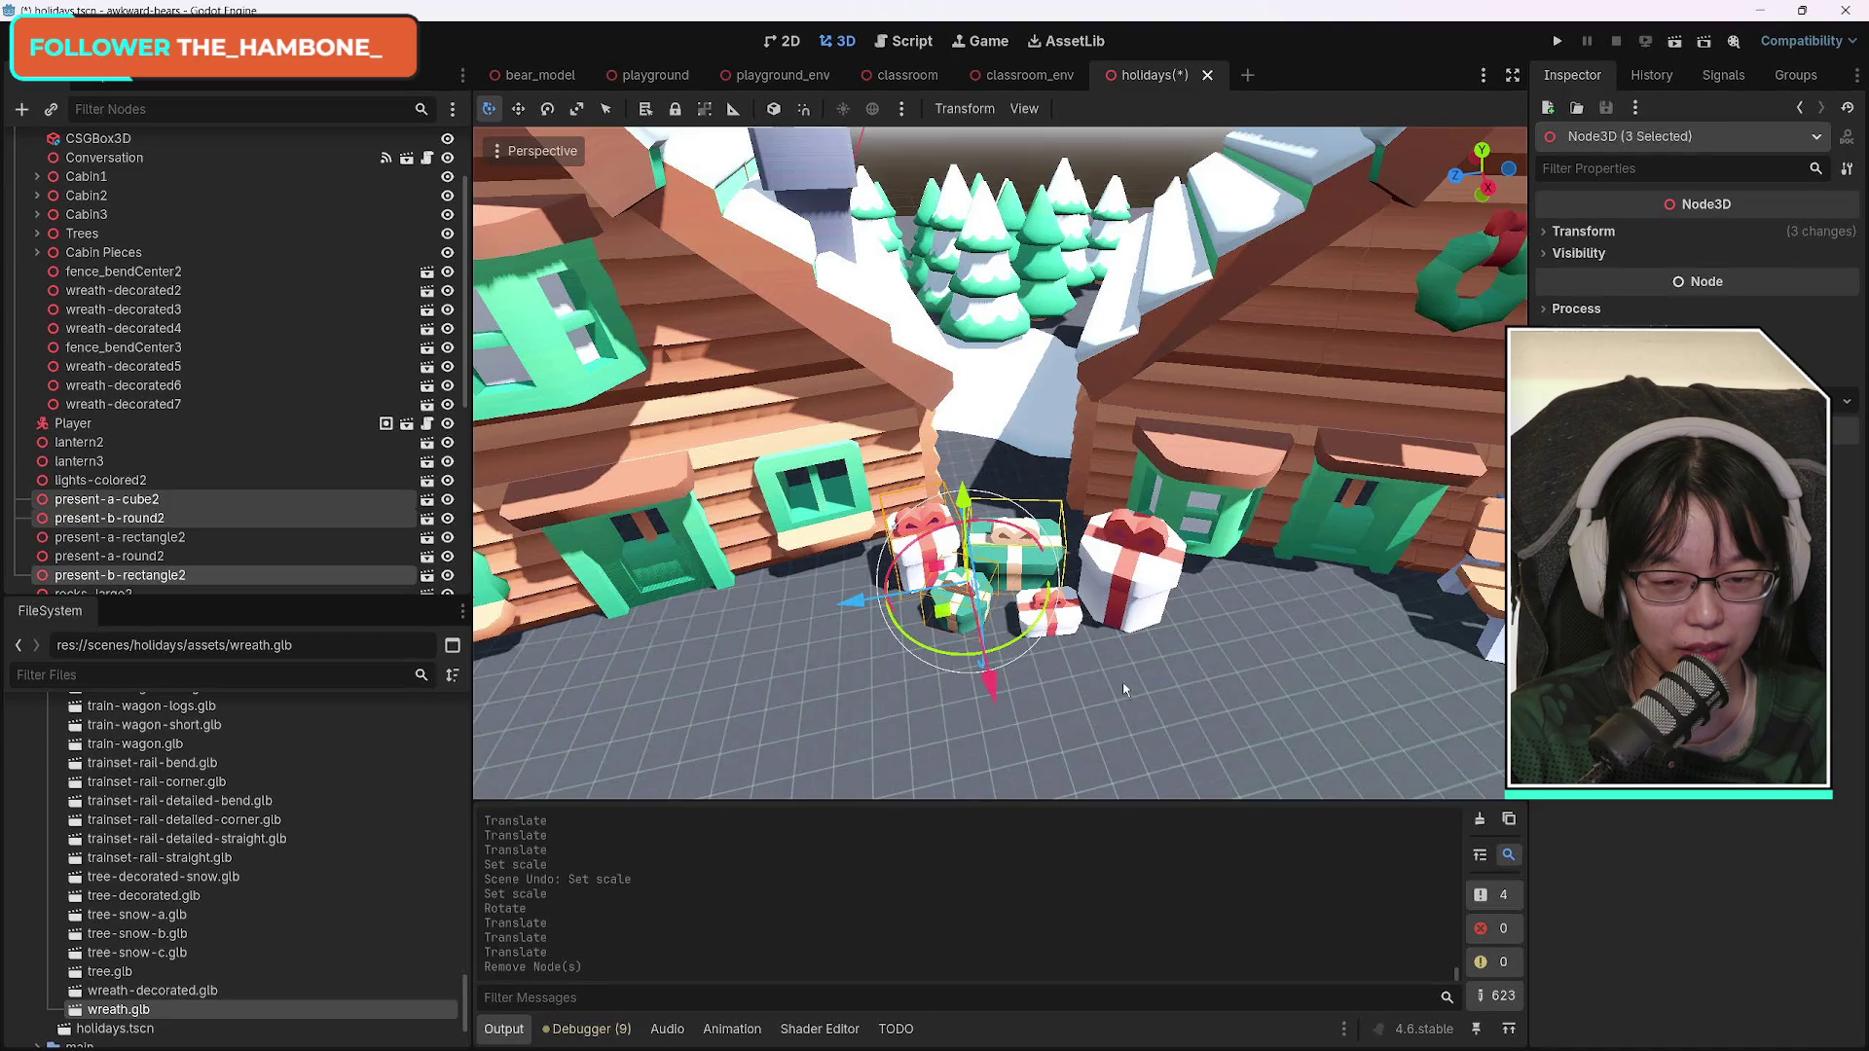
pyautogui.press('a')
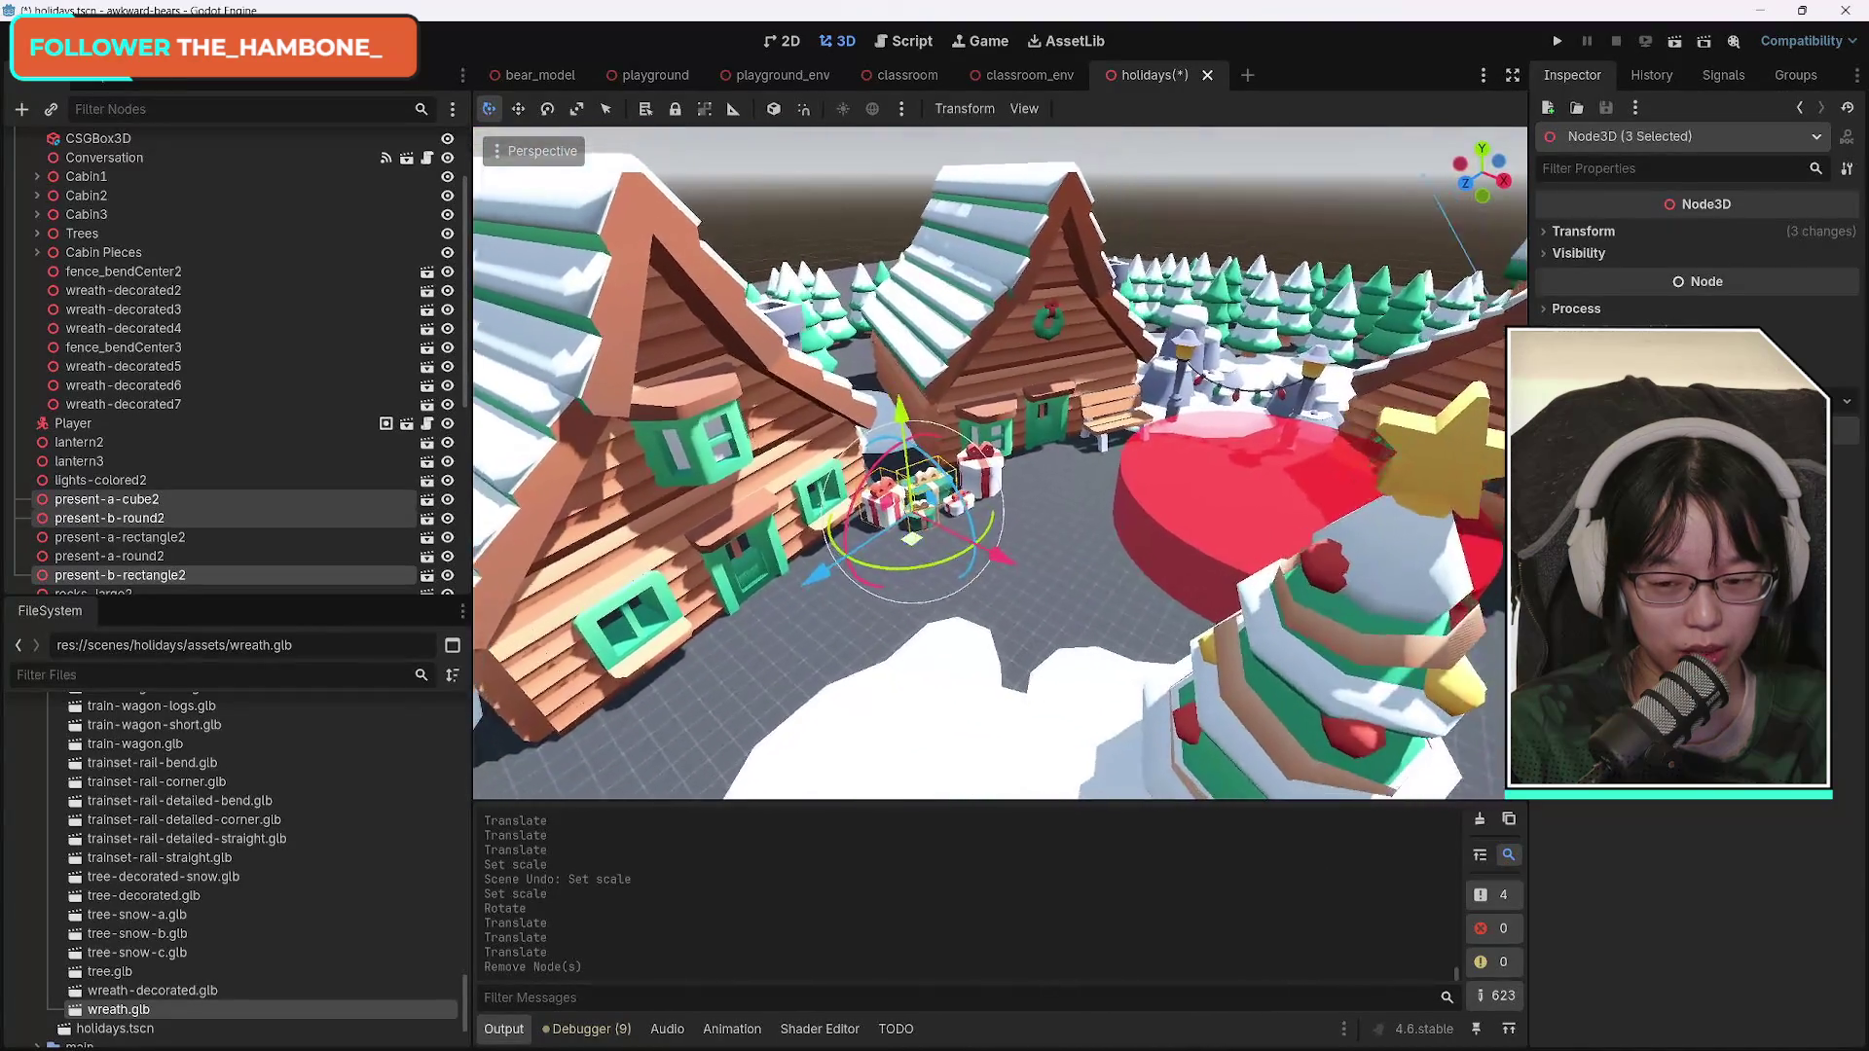
pyautogui.hotkey('ctrl', 'd')
pyautogui.moveTo(983, 581)
pyautogui.mouseDown()
pyautogui.moveTo(1302, 620)
pyautogui.moveTo(1499, 671)
pyautogui.mouseUp()
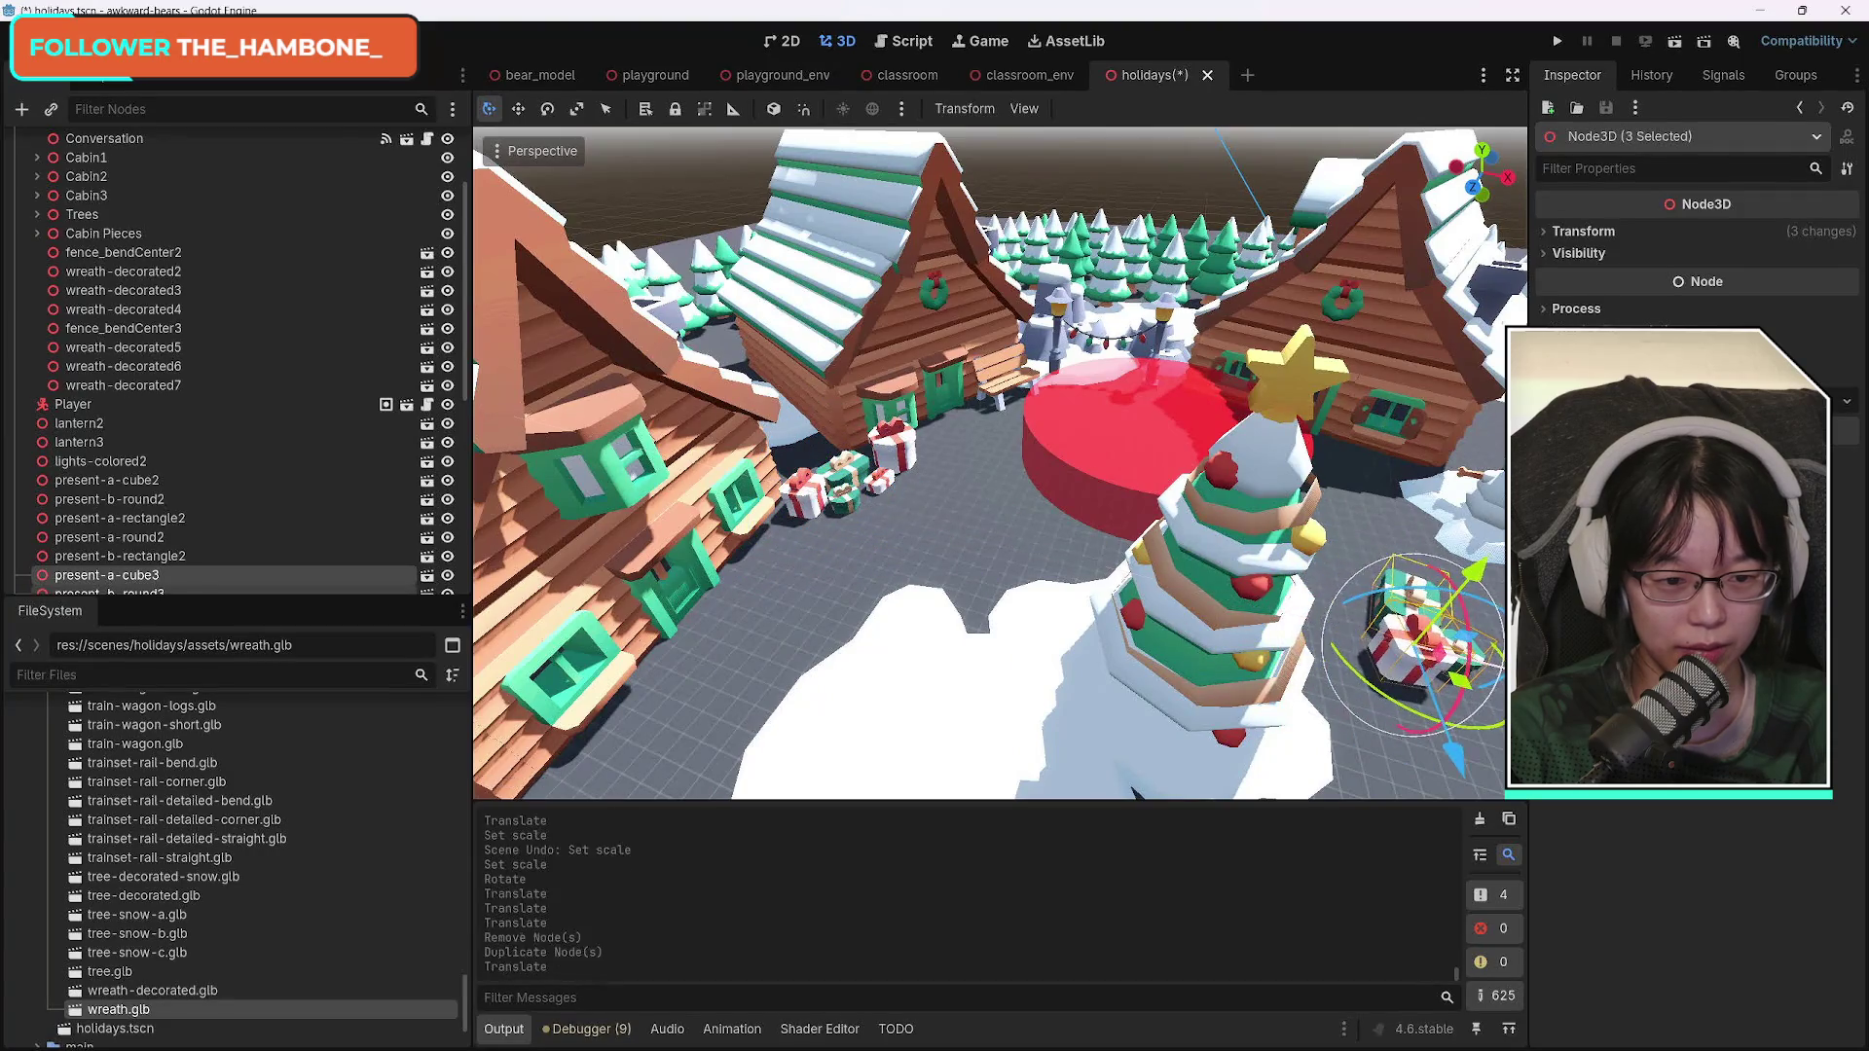
pyautogui.moveTo(1368, 686)
pyautogui.mouseDown()
pyautogui.moveTo(1139, 443)
pyautogui.moveTo(1264, 484)
pyautogui.mouseUp()
pyautogui.moveTo(1119, 416); pyautogui.dragTo(1100, 438)
# Move the copied presents along Z and X to the foot of the Christmas tree, turning them.
pyautogui.press('g')
pyautogui.press('z')
pyautogui.click(928, 507)
pyautogui.press('g')
pyautogui.press('x')
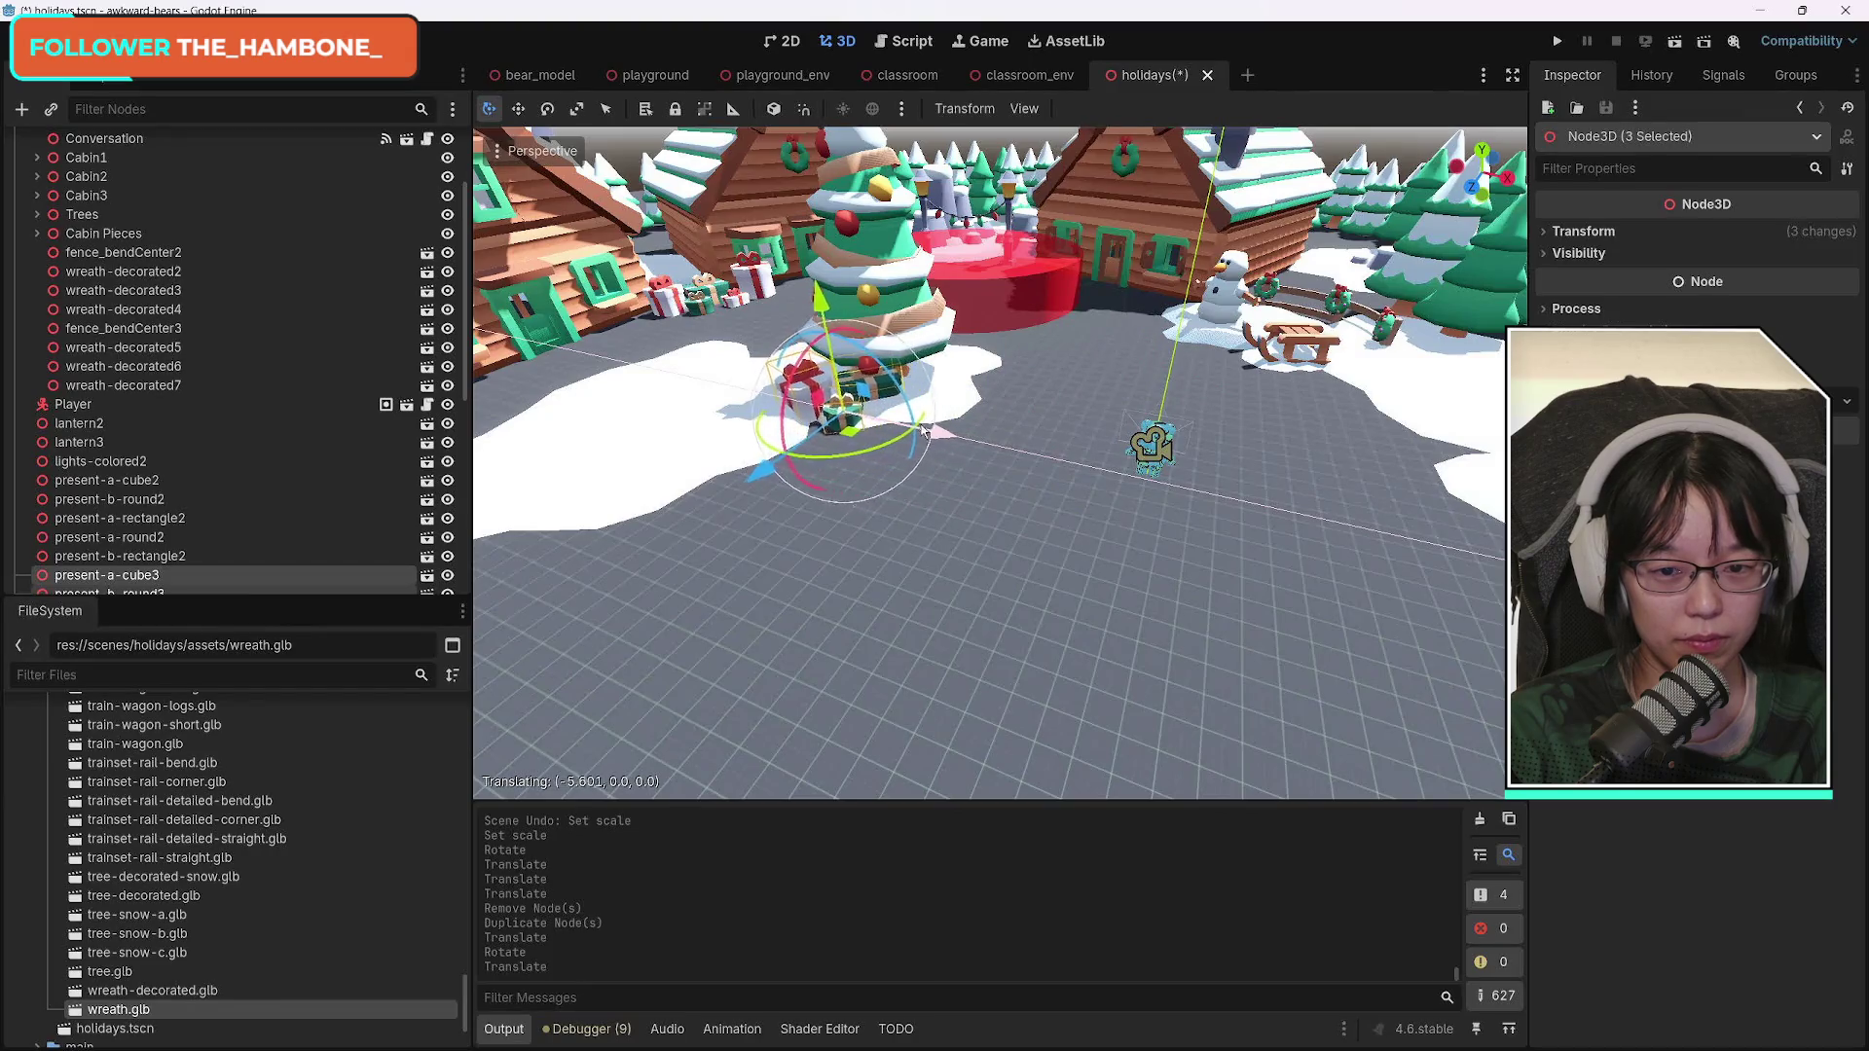
pyautogui.click(853, 466)
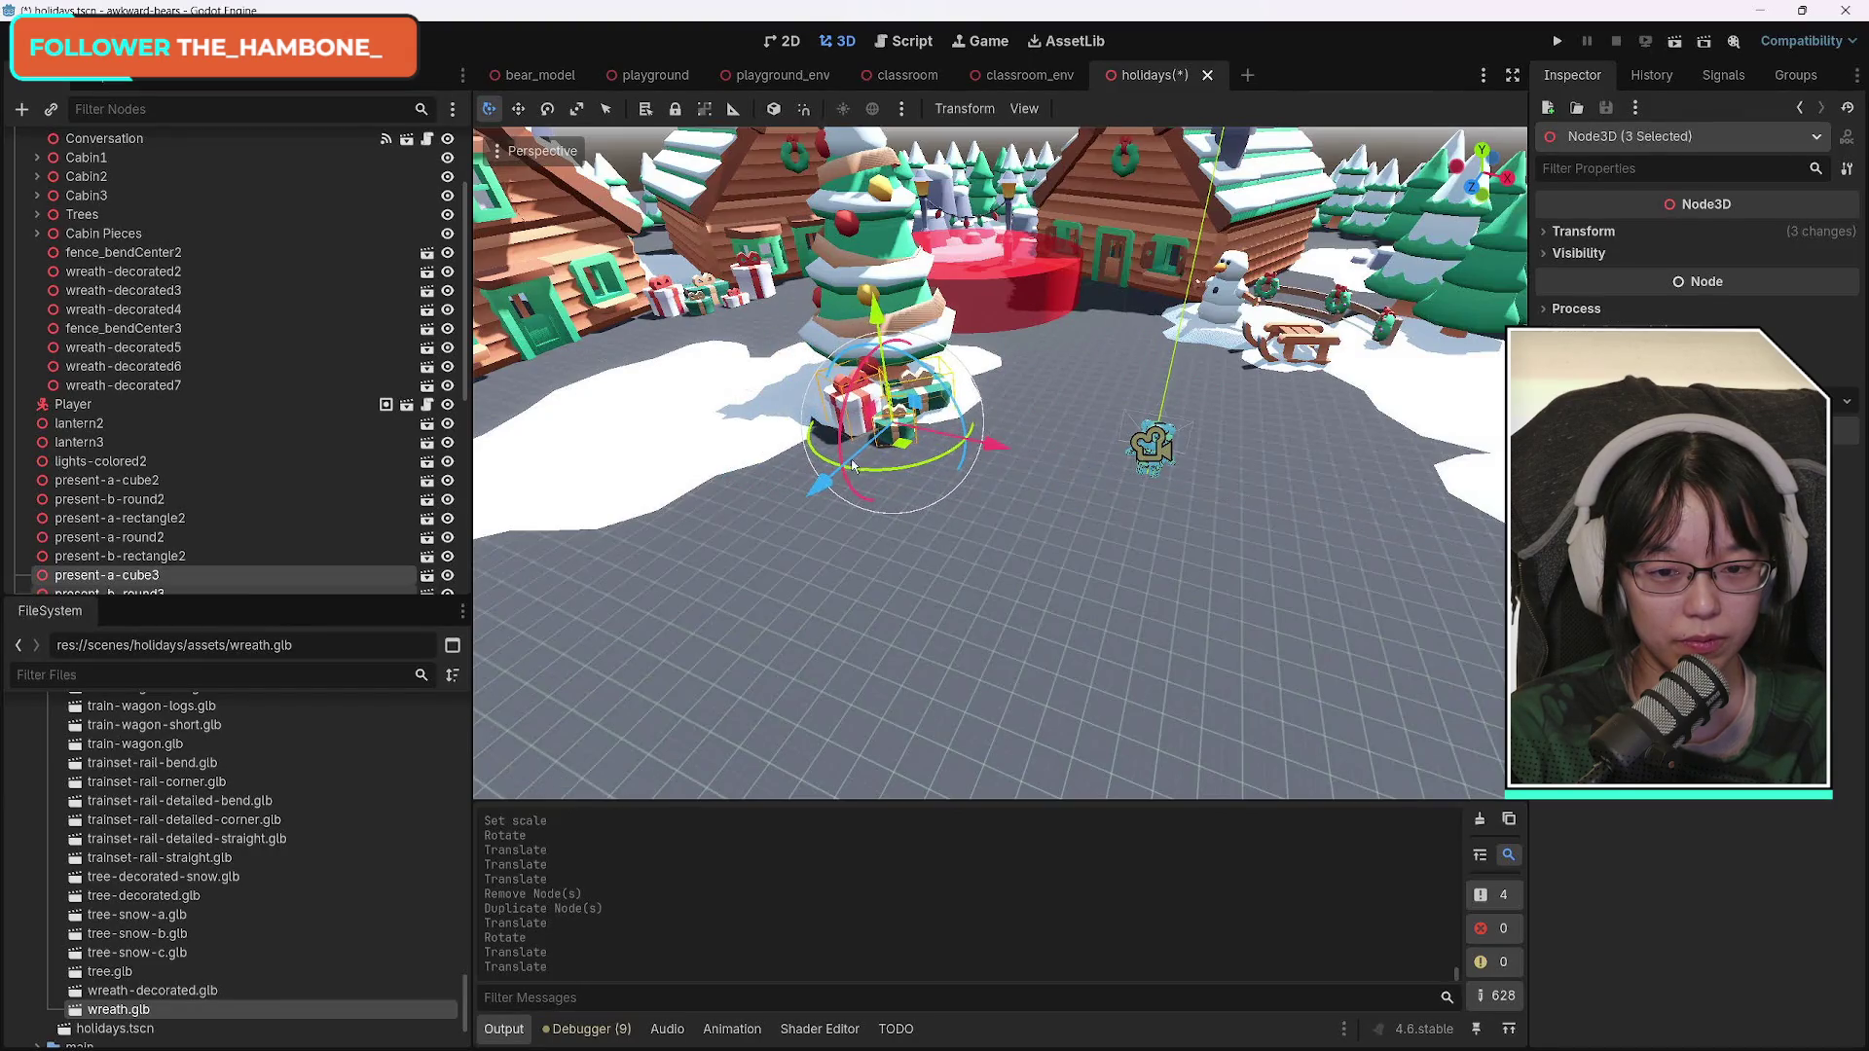
pyautogui.moveTo(935, 462); pyautogui.dragTo(917, 466)
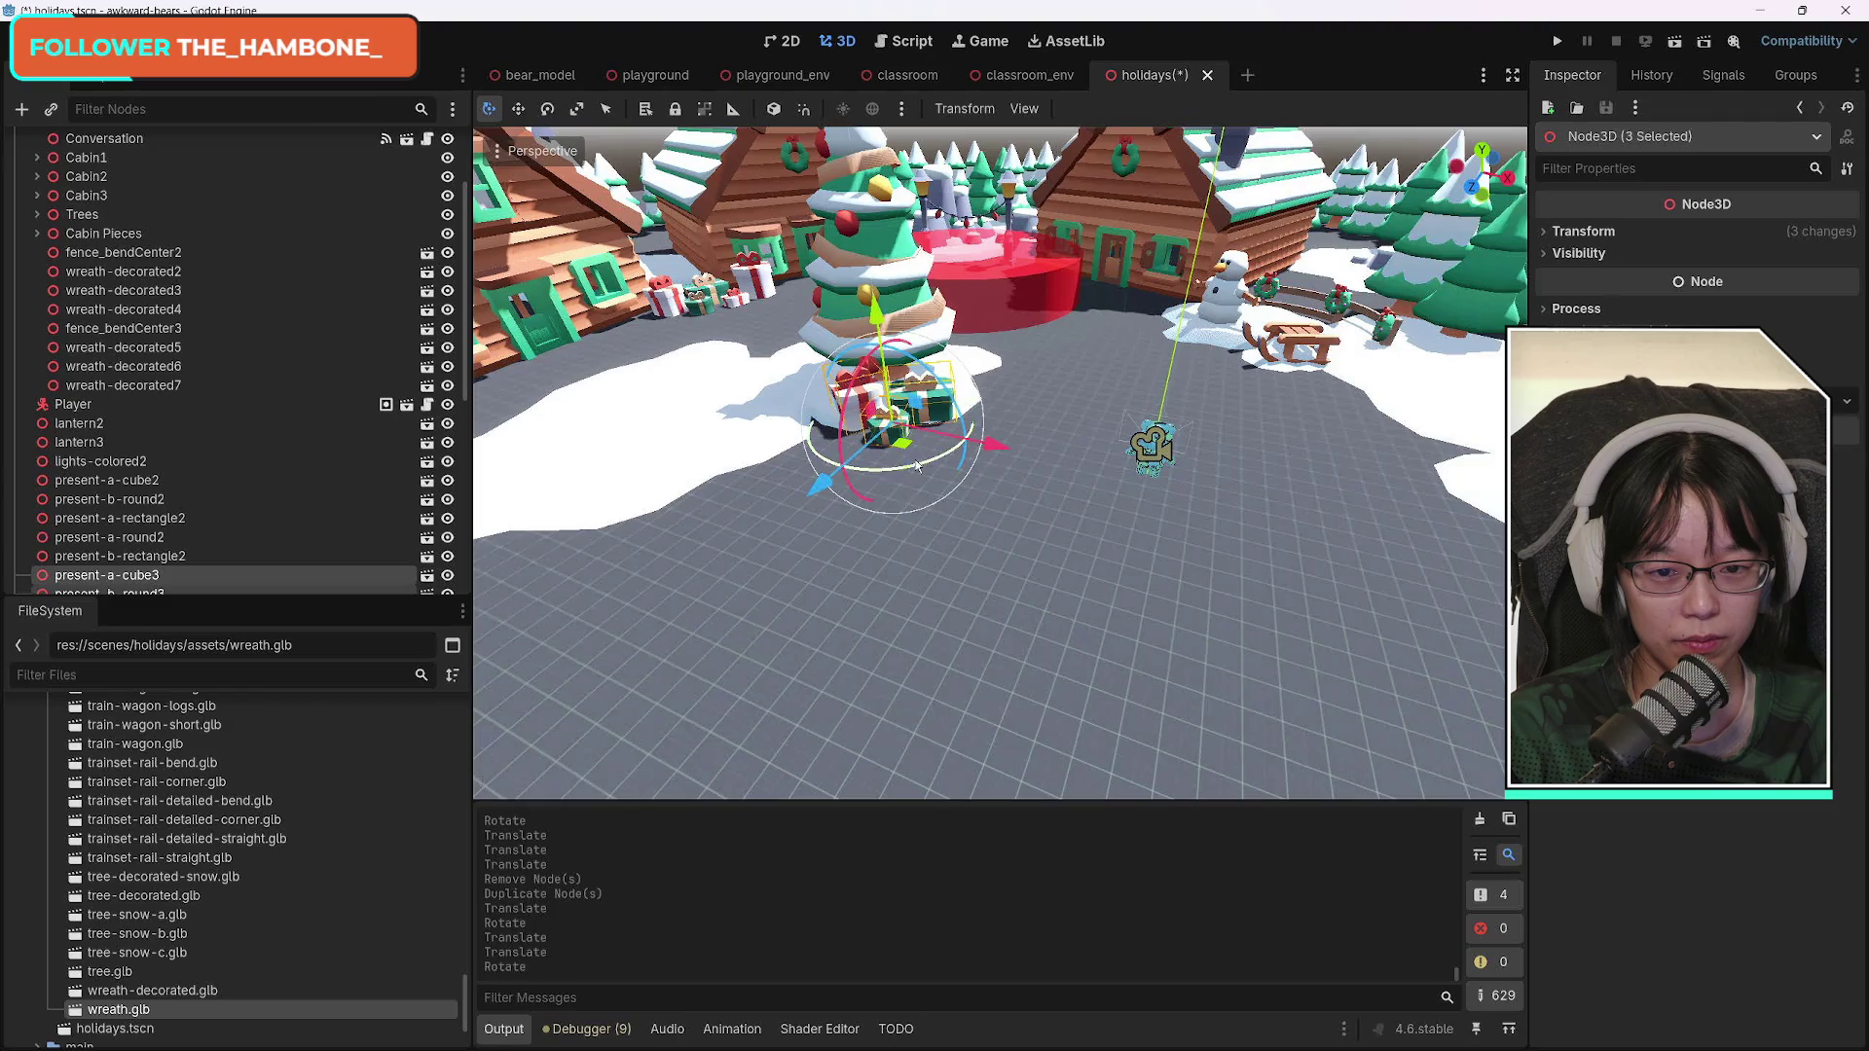
pyautogui.click(813, 492)
# Resize the red, green and small round presents under the Christmas tree slightly.
pyautogui.press('f')
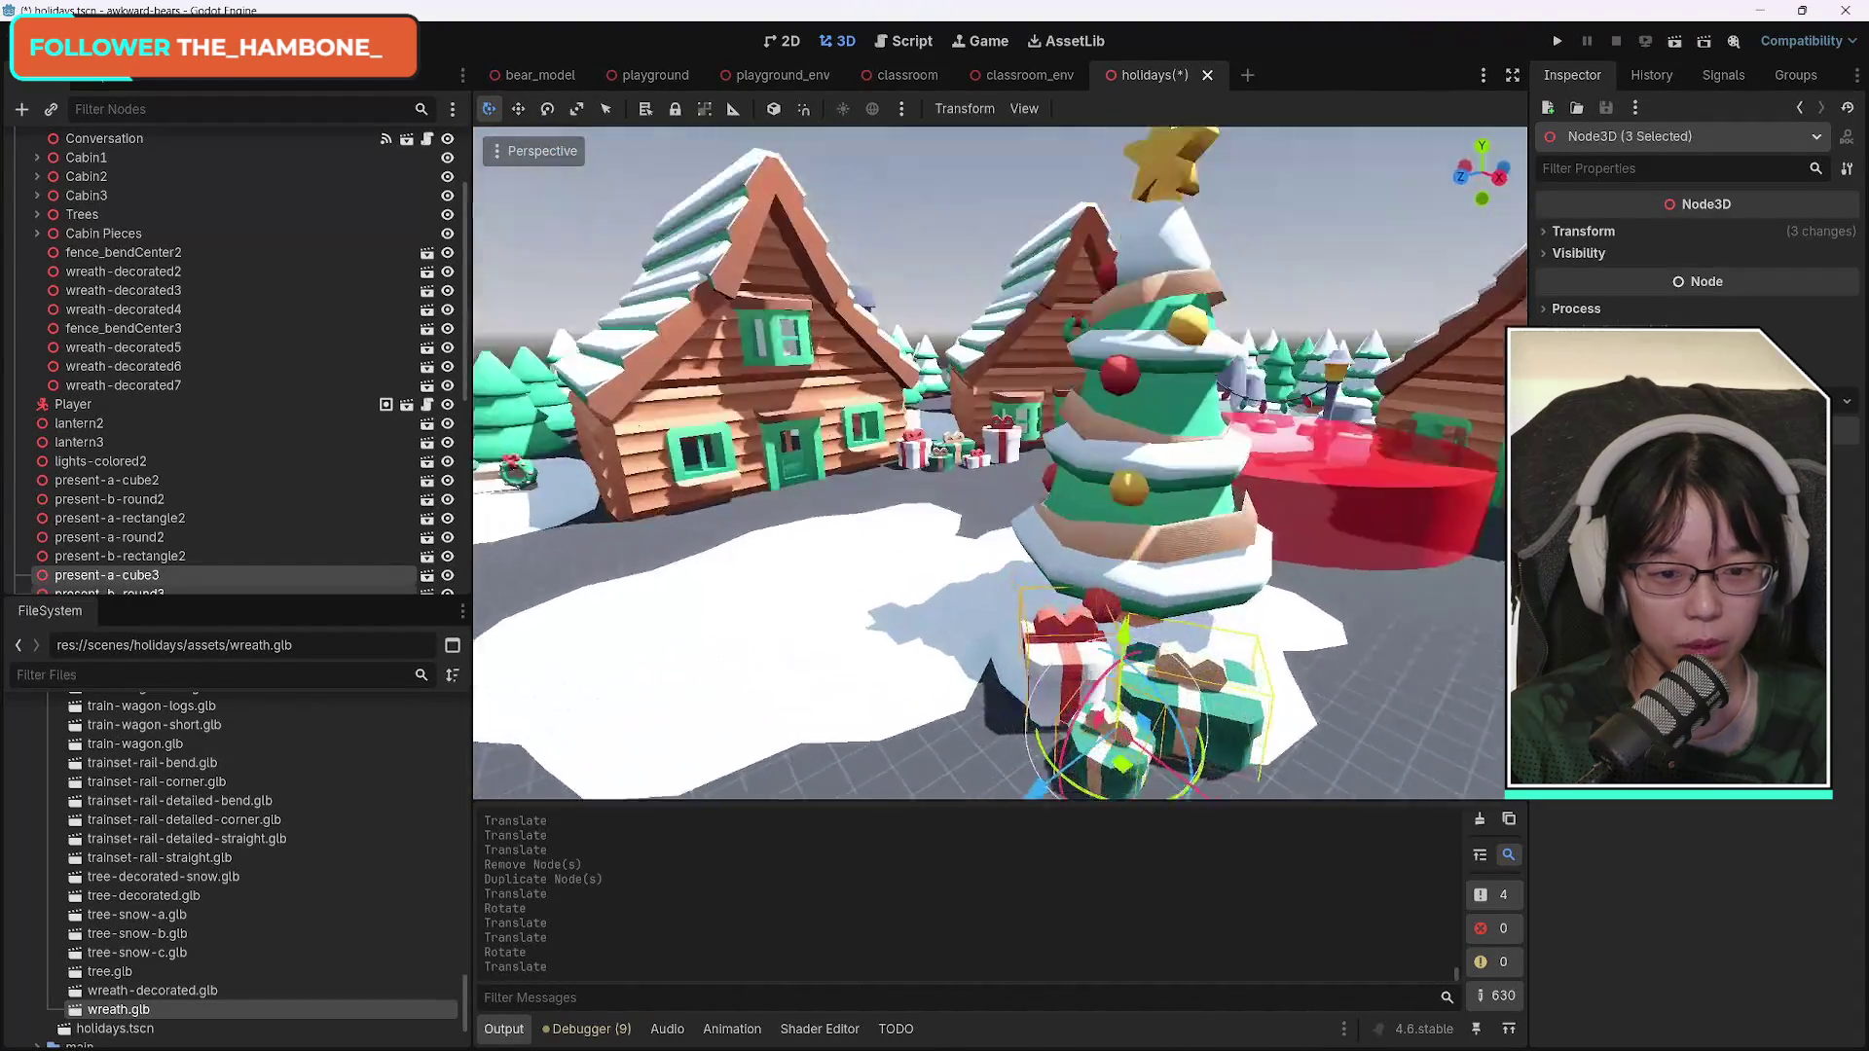
pyautogui.click(868, 512)
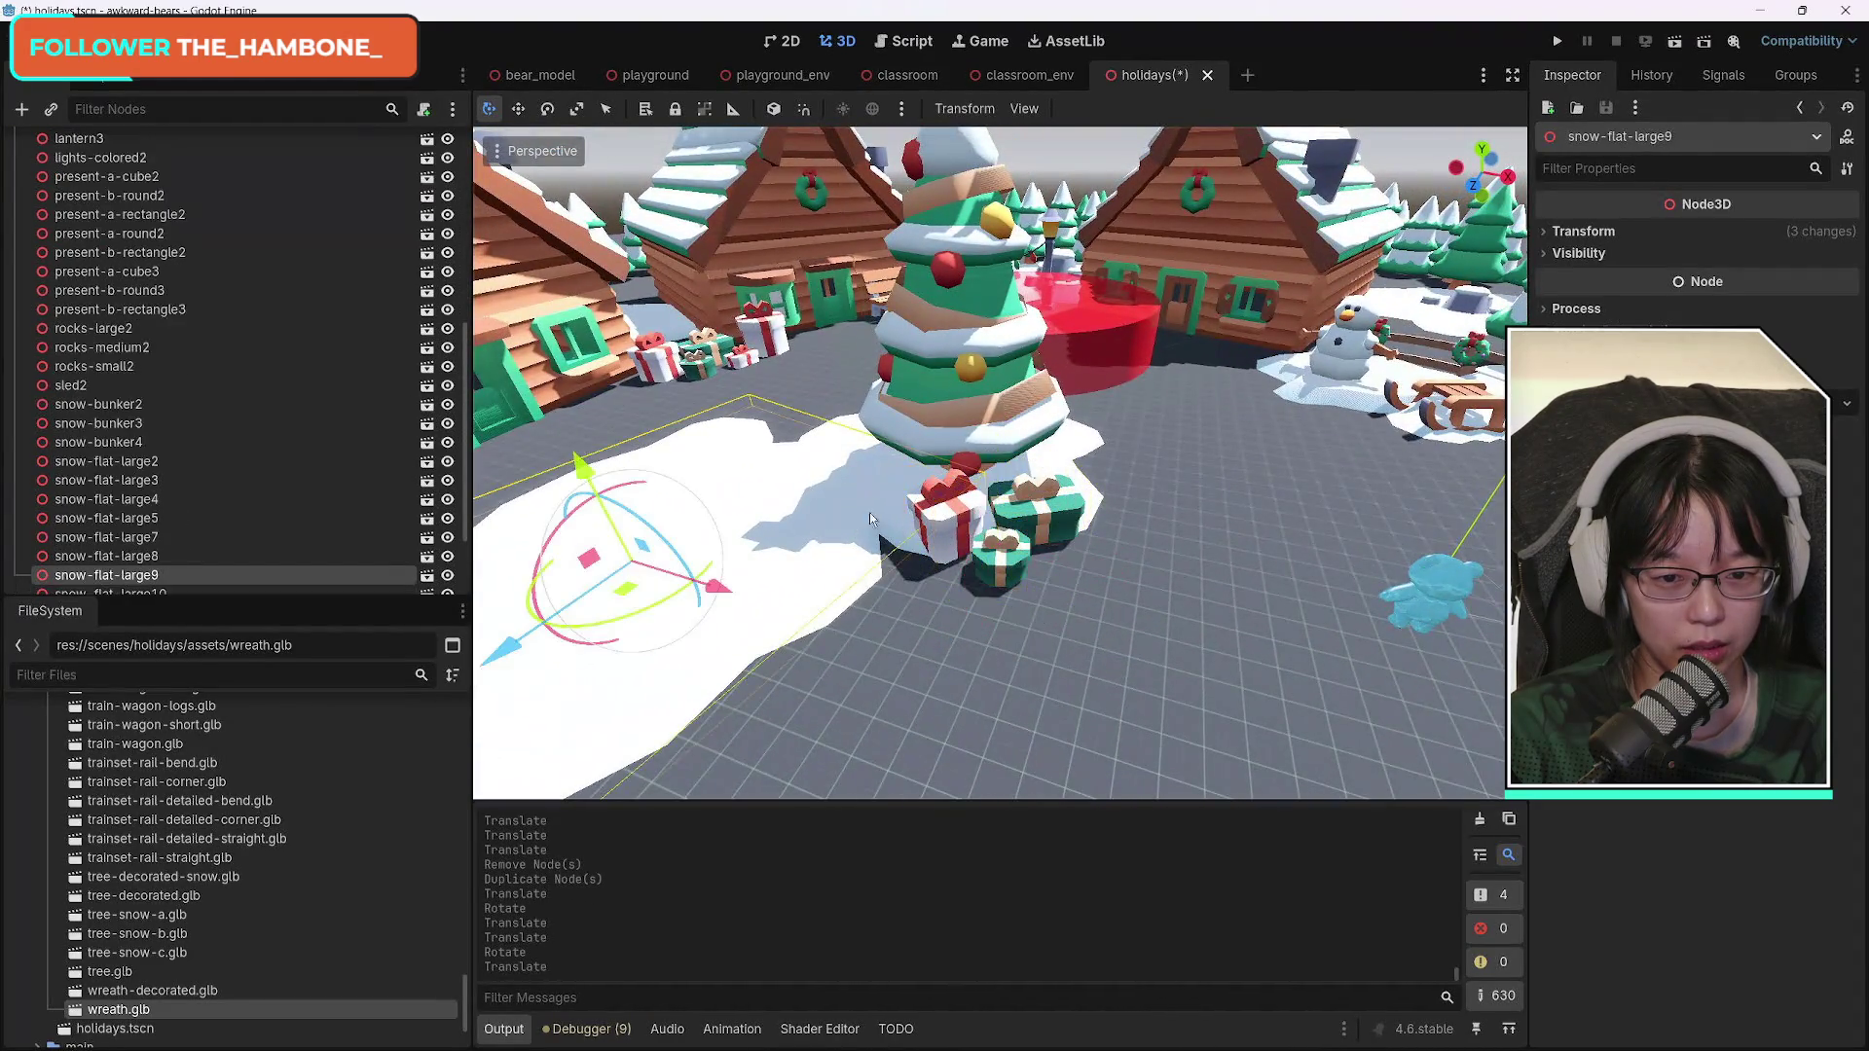
pyautogui.click(944, 528)
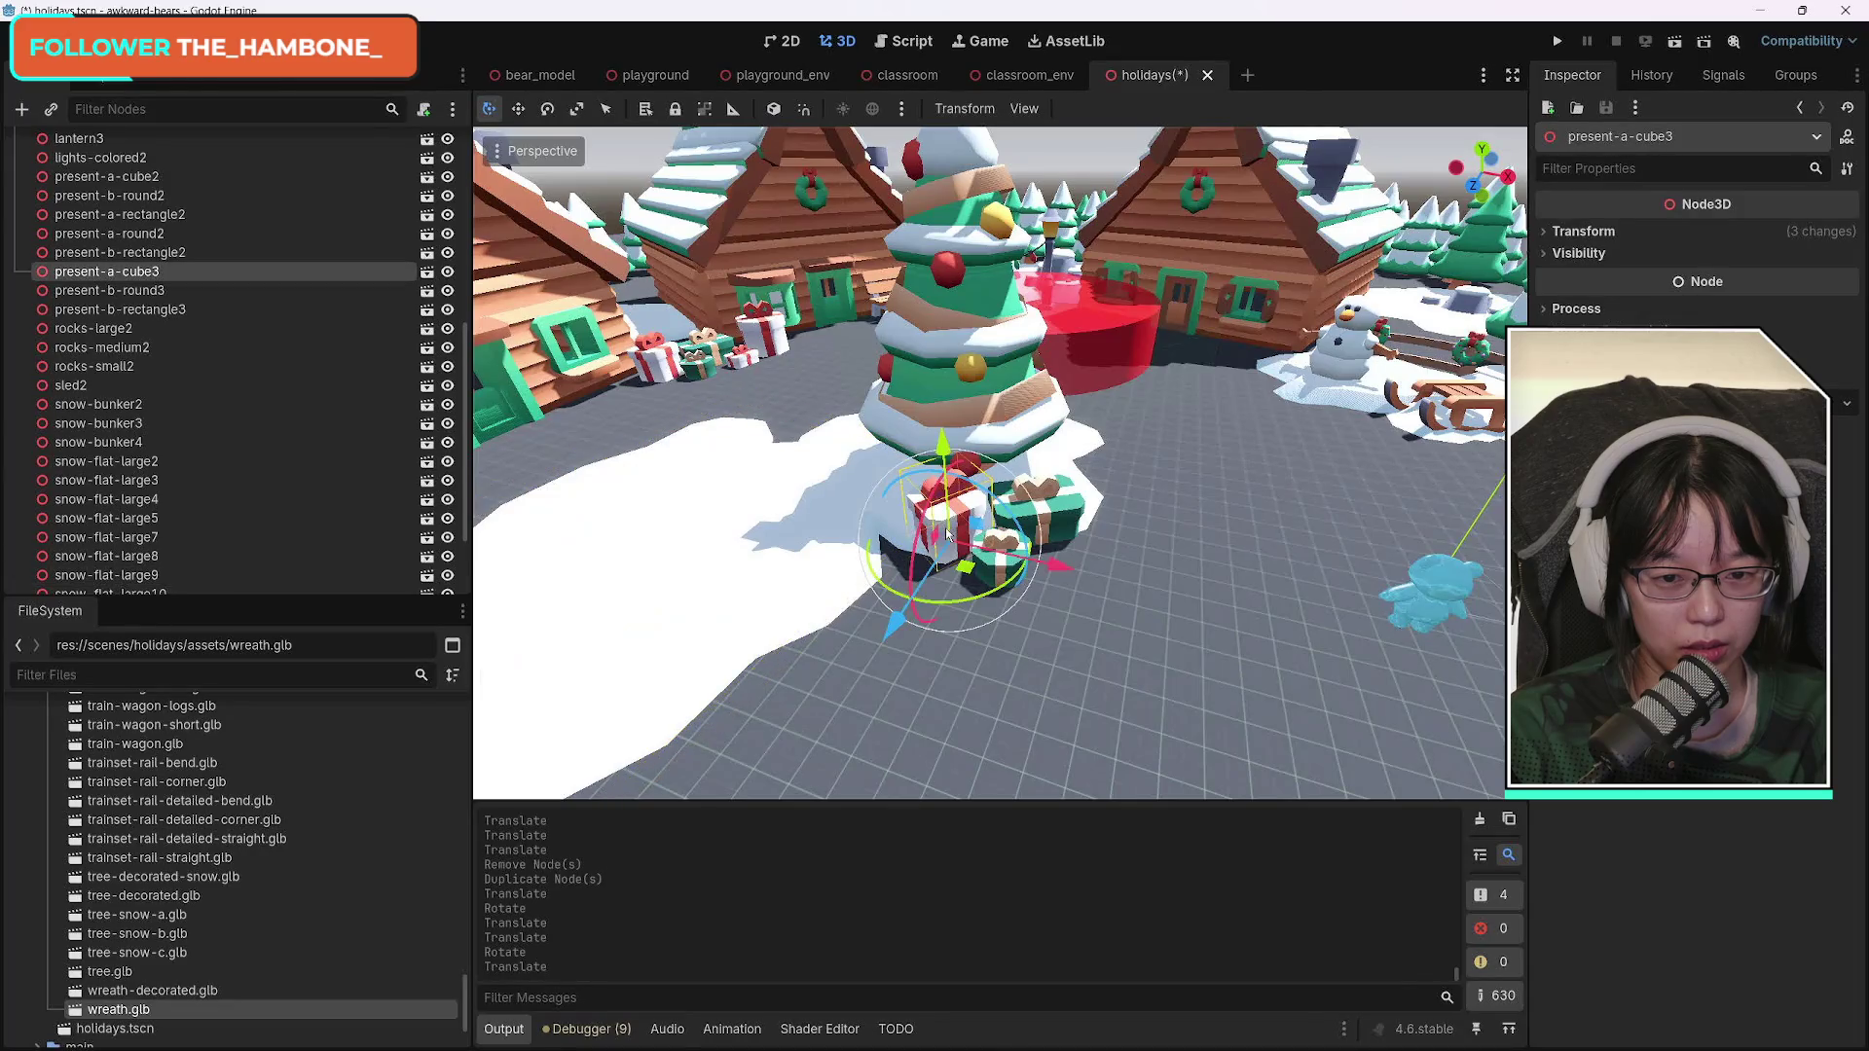
pyautogui.click(1577, 232)
pyautogui.press('Return')
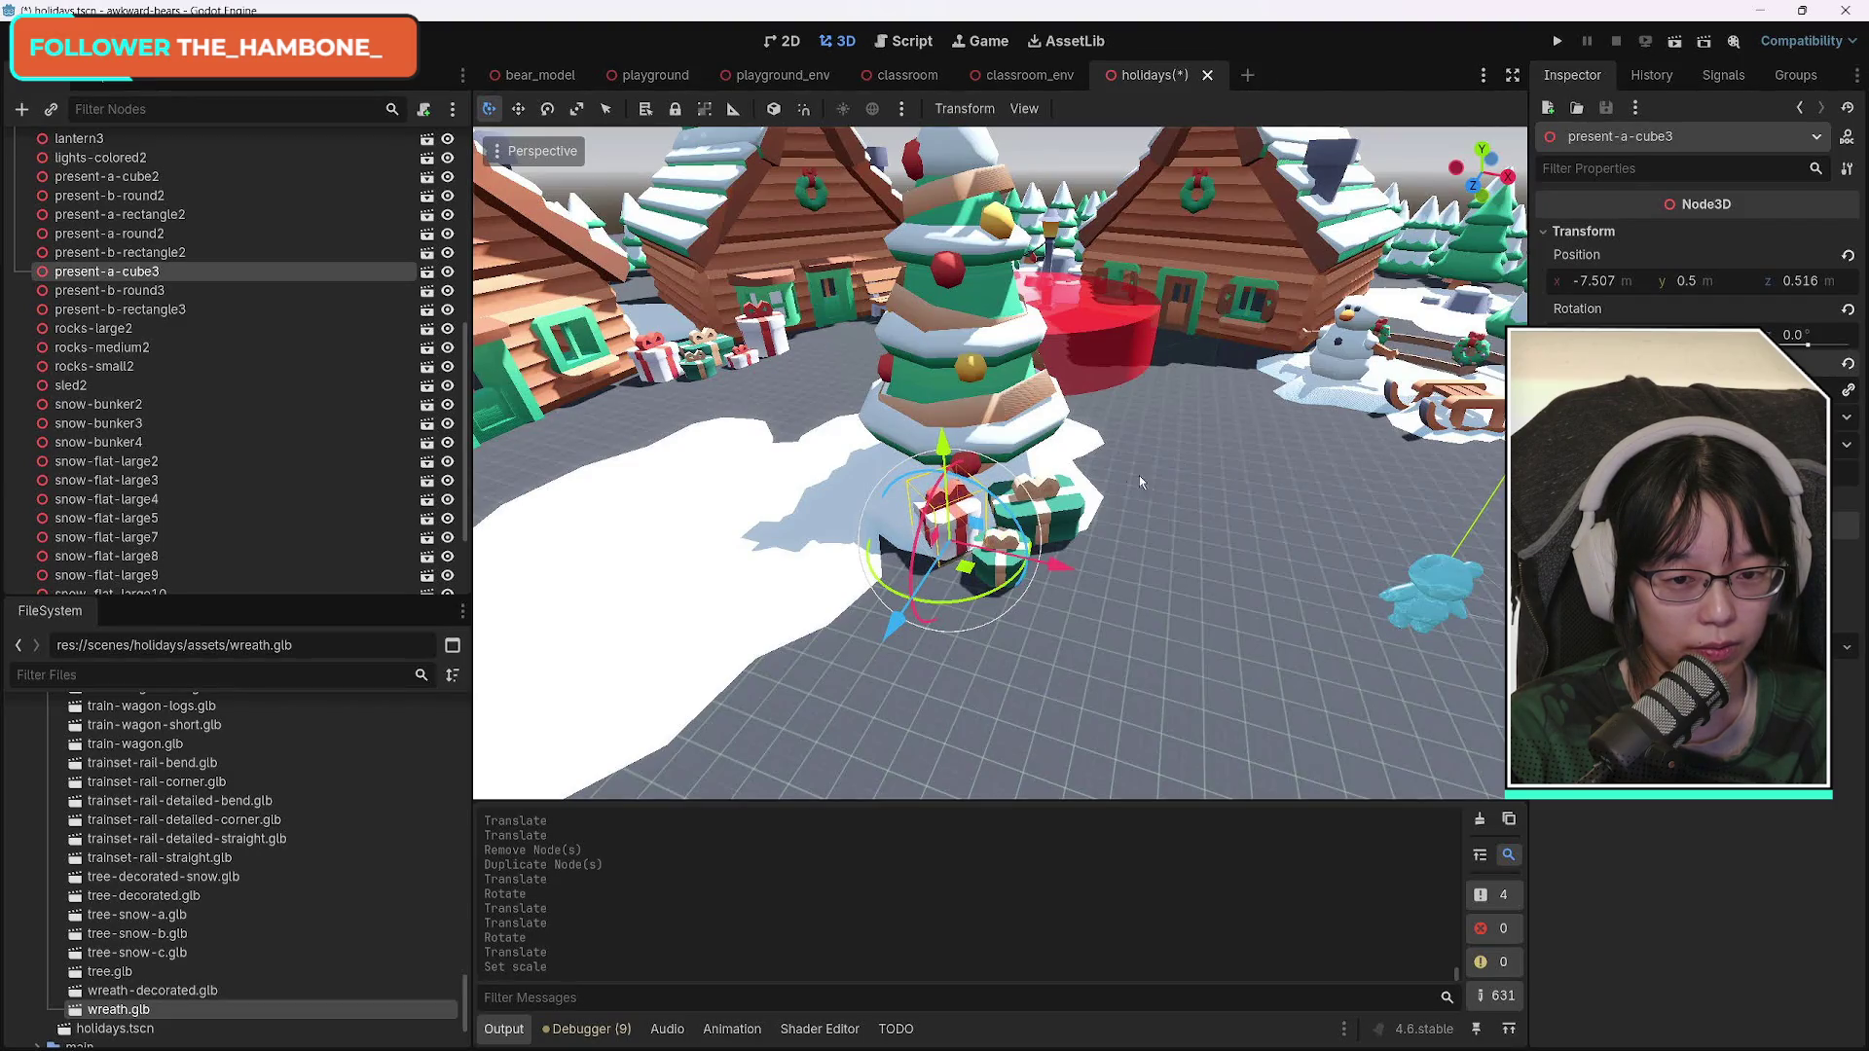
pyautogui.click(1066, 513)
pyautogui.click(1582, 231)
pyautogui.moveTo(1674, 389); pyautogui.dragTo(1733, 390)
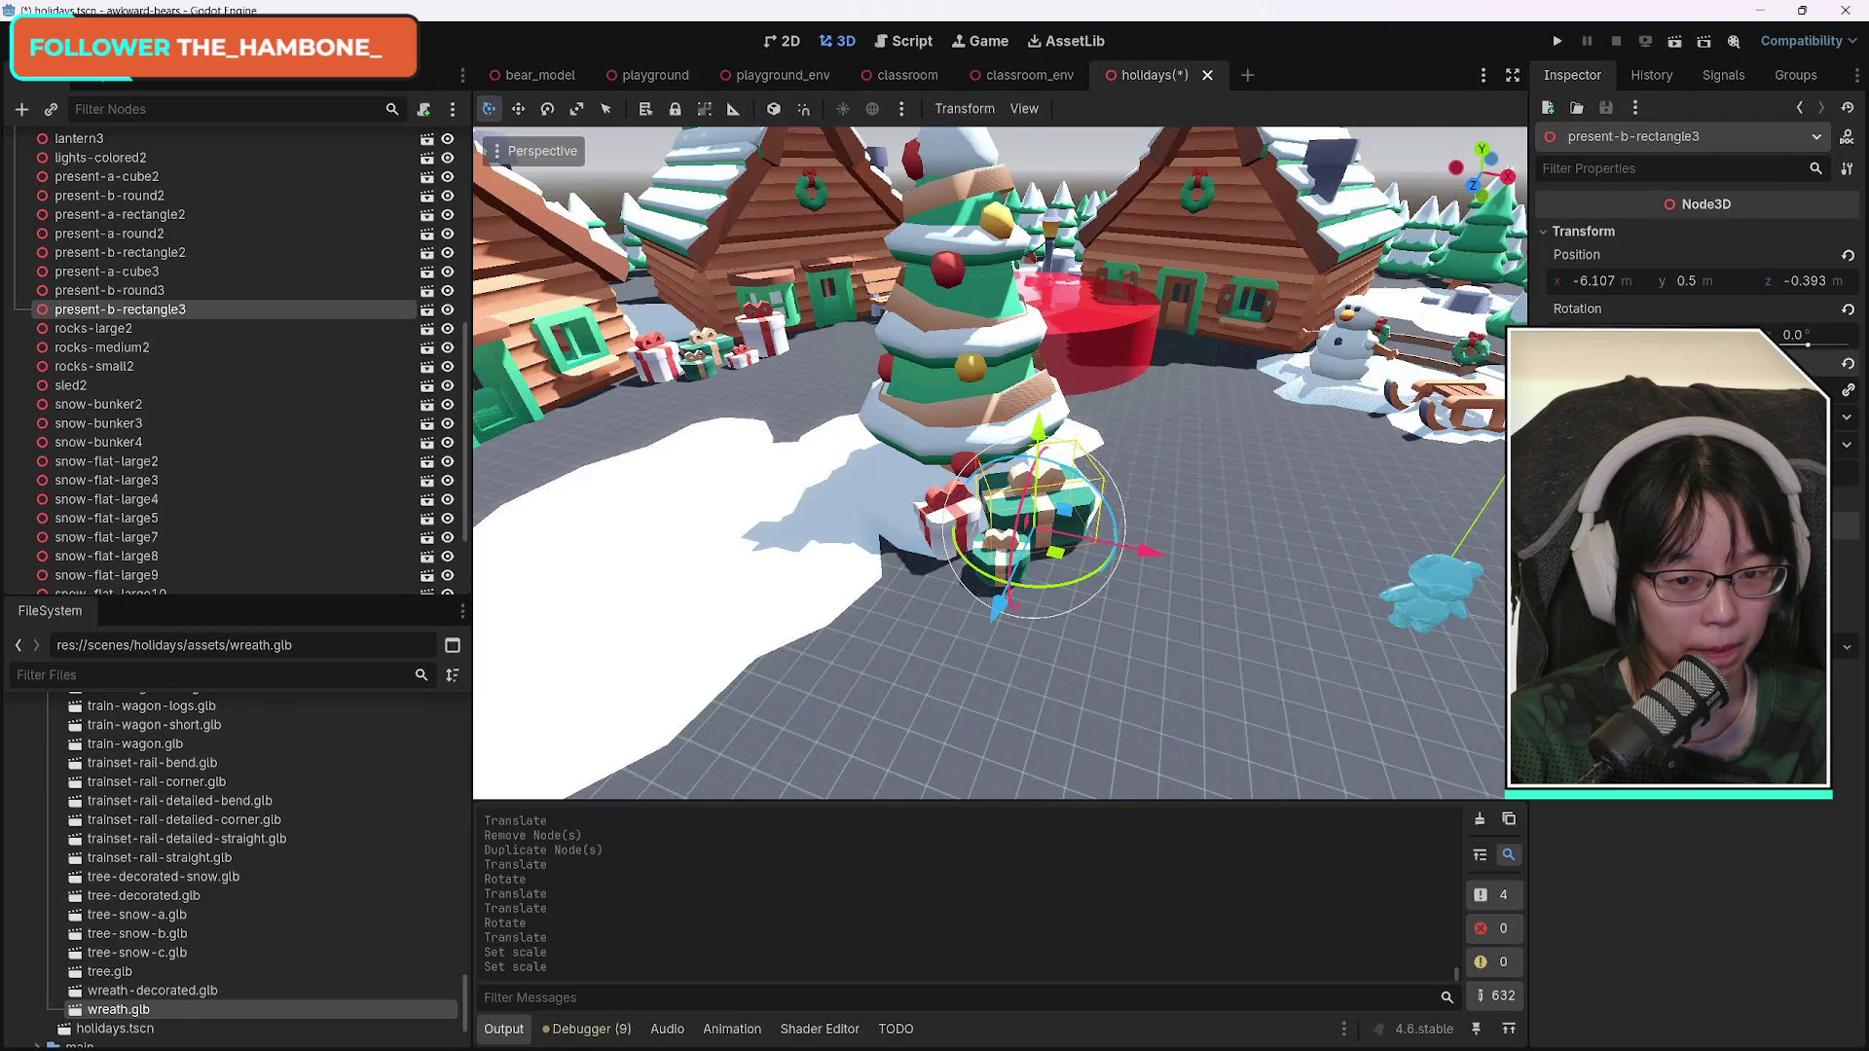
pyautogui.click(1135, 631)
pyautogui.click(1015, 574)
pyautogui.click(1577, 232)
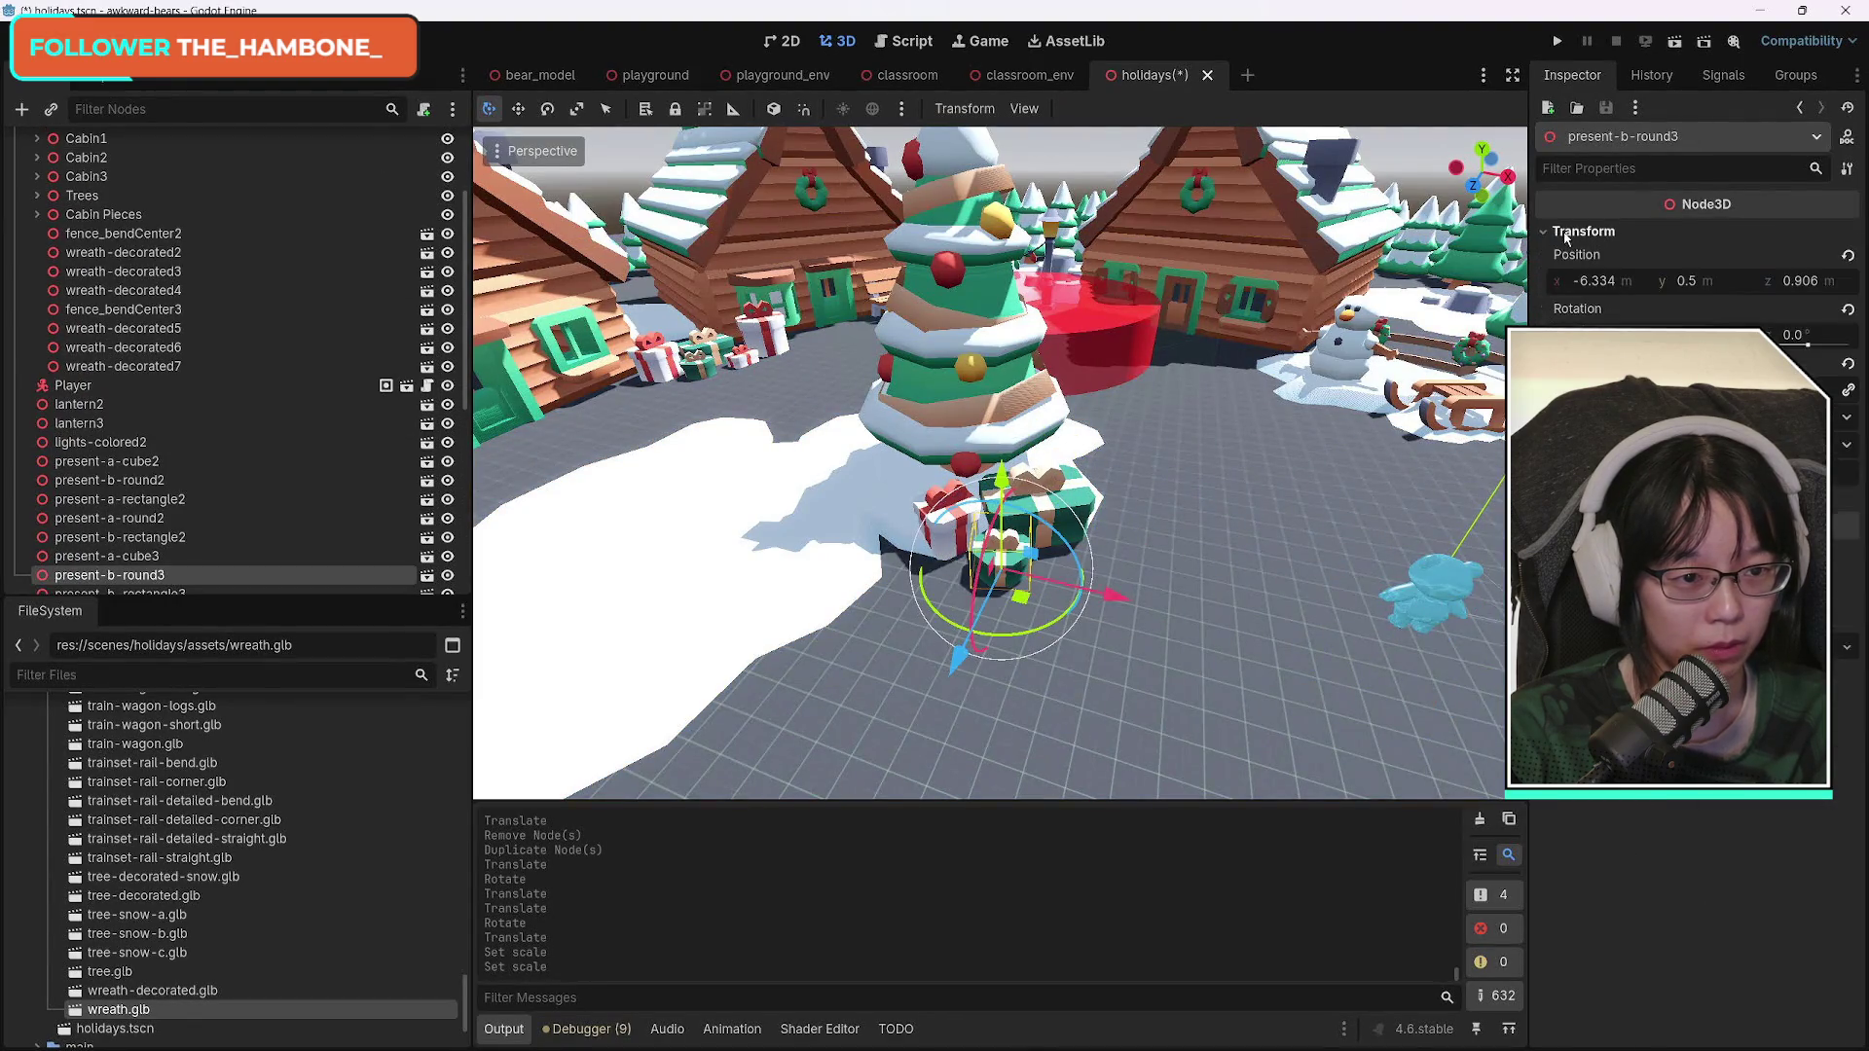
pyautogui.moveTo(1733, 389); pyautogui.dragTo(1743, 390)
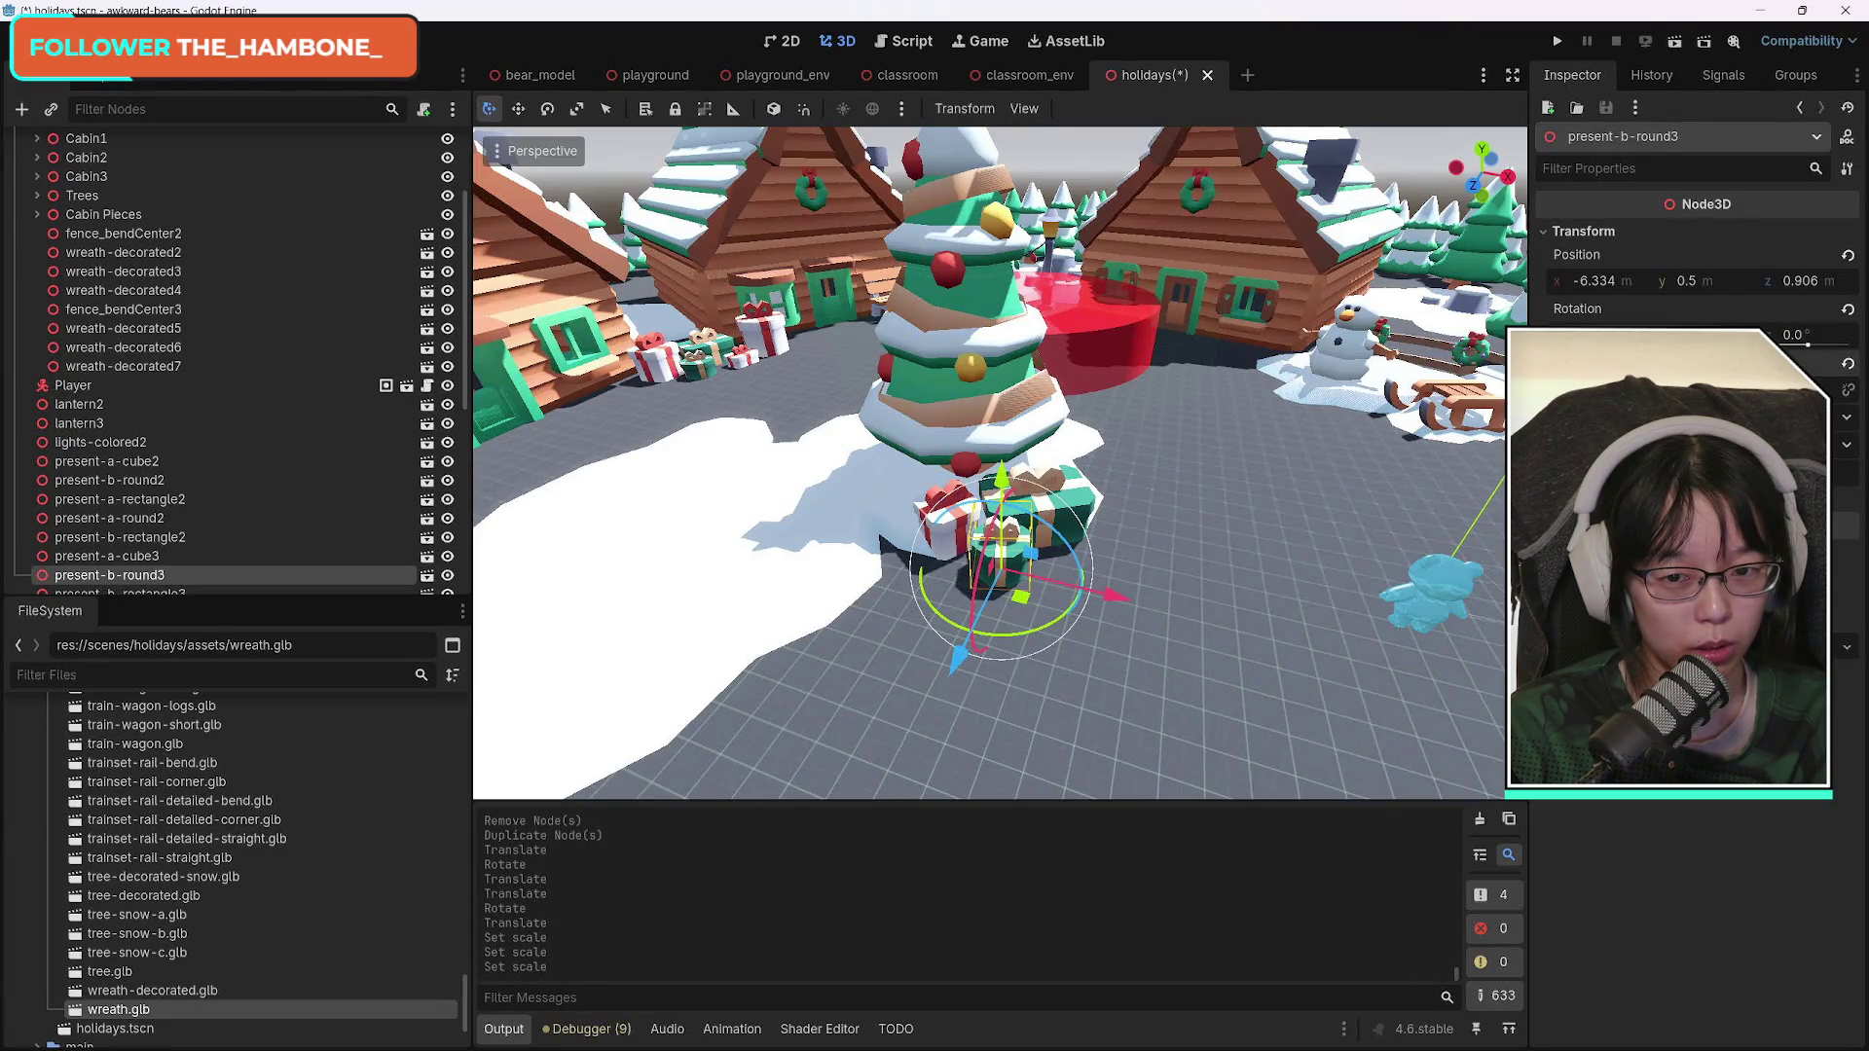
# Delete the red cube present and place a copy of the cabins' round present under the tree.
pyautogui.moveTo(1185, 587); pyautogui.dragTo(1241, 564)
pyautogui.click(1193, 604)
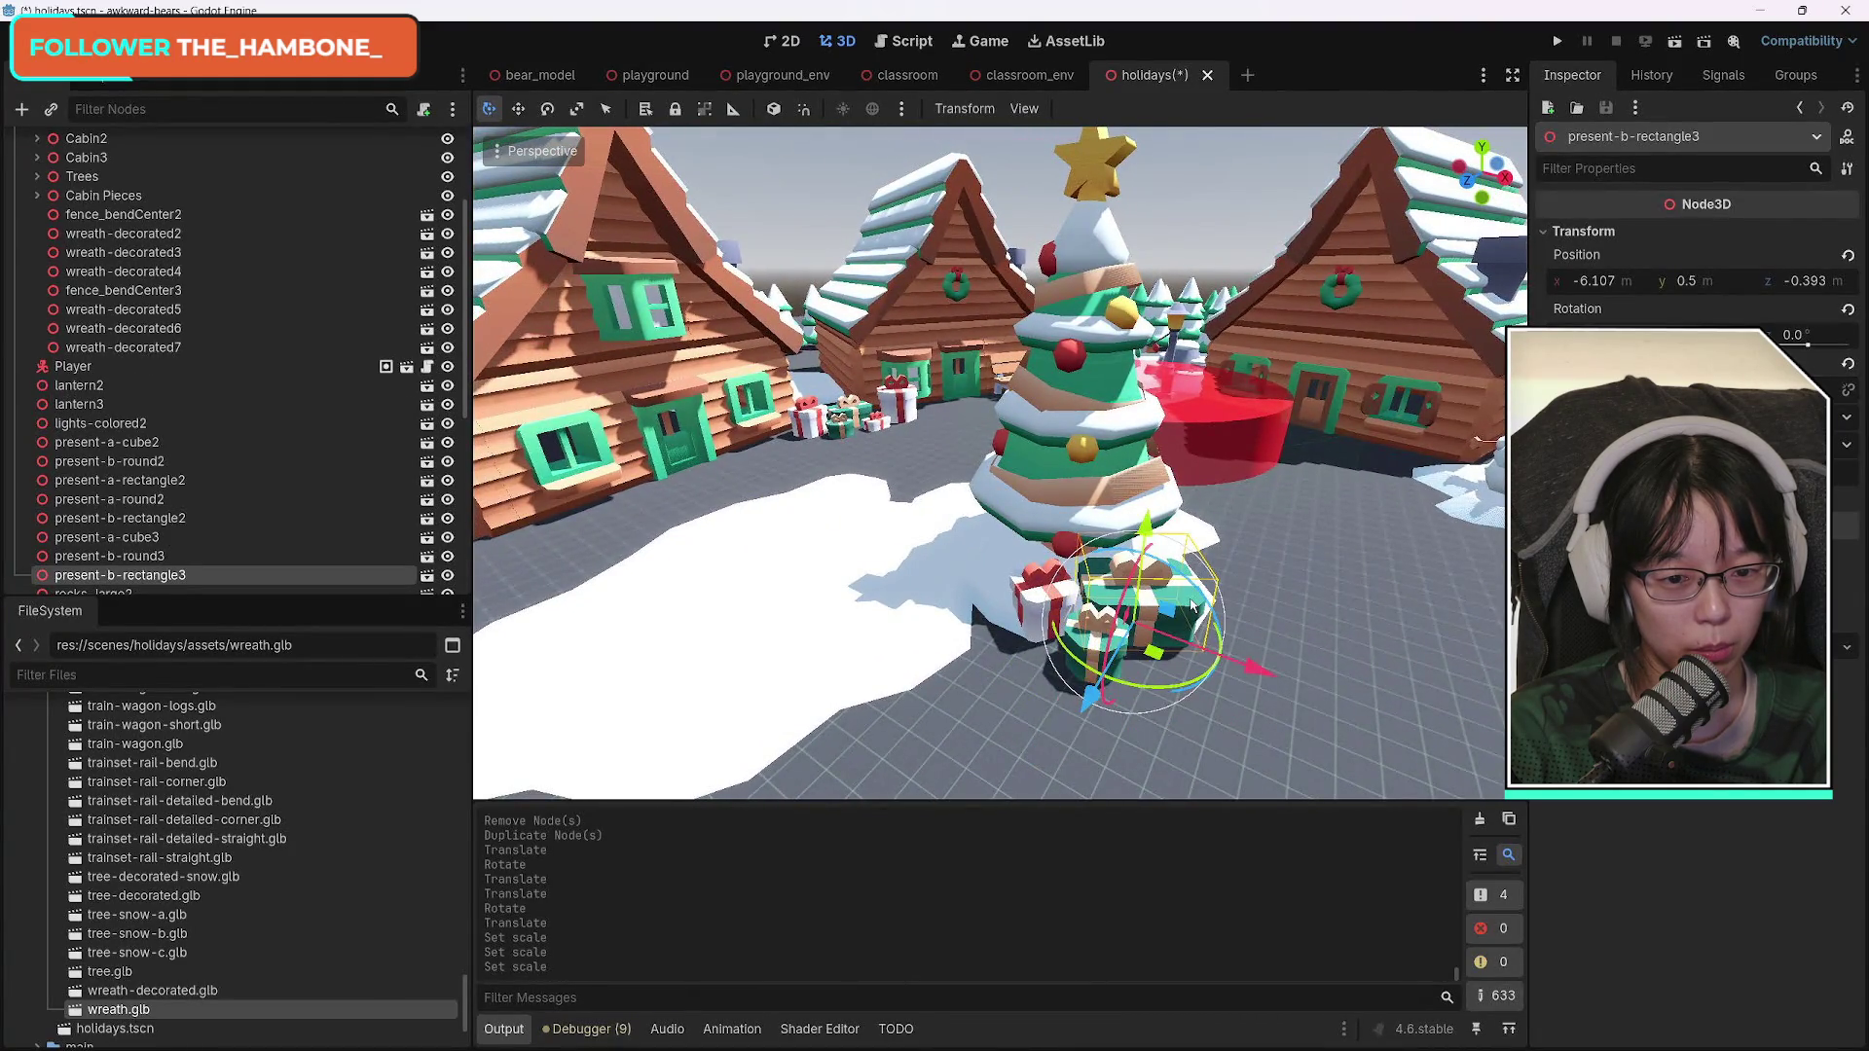
pyautogui.click(1033, 601)
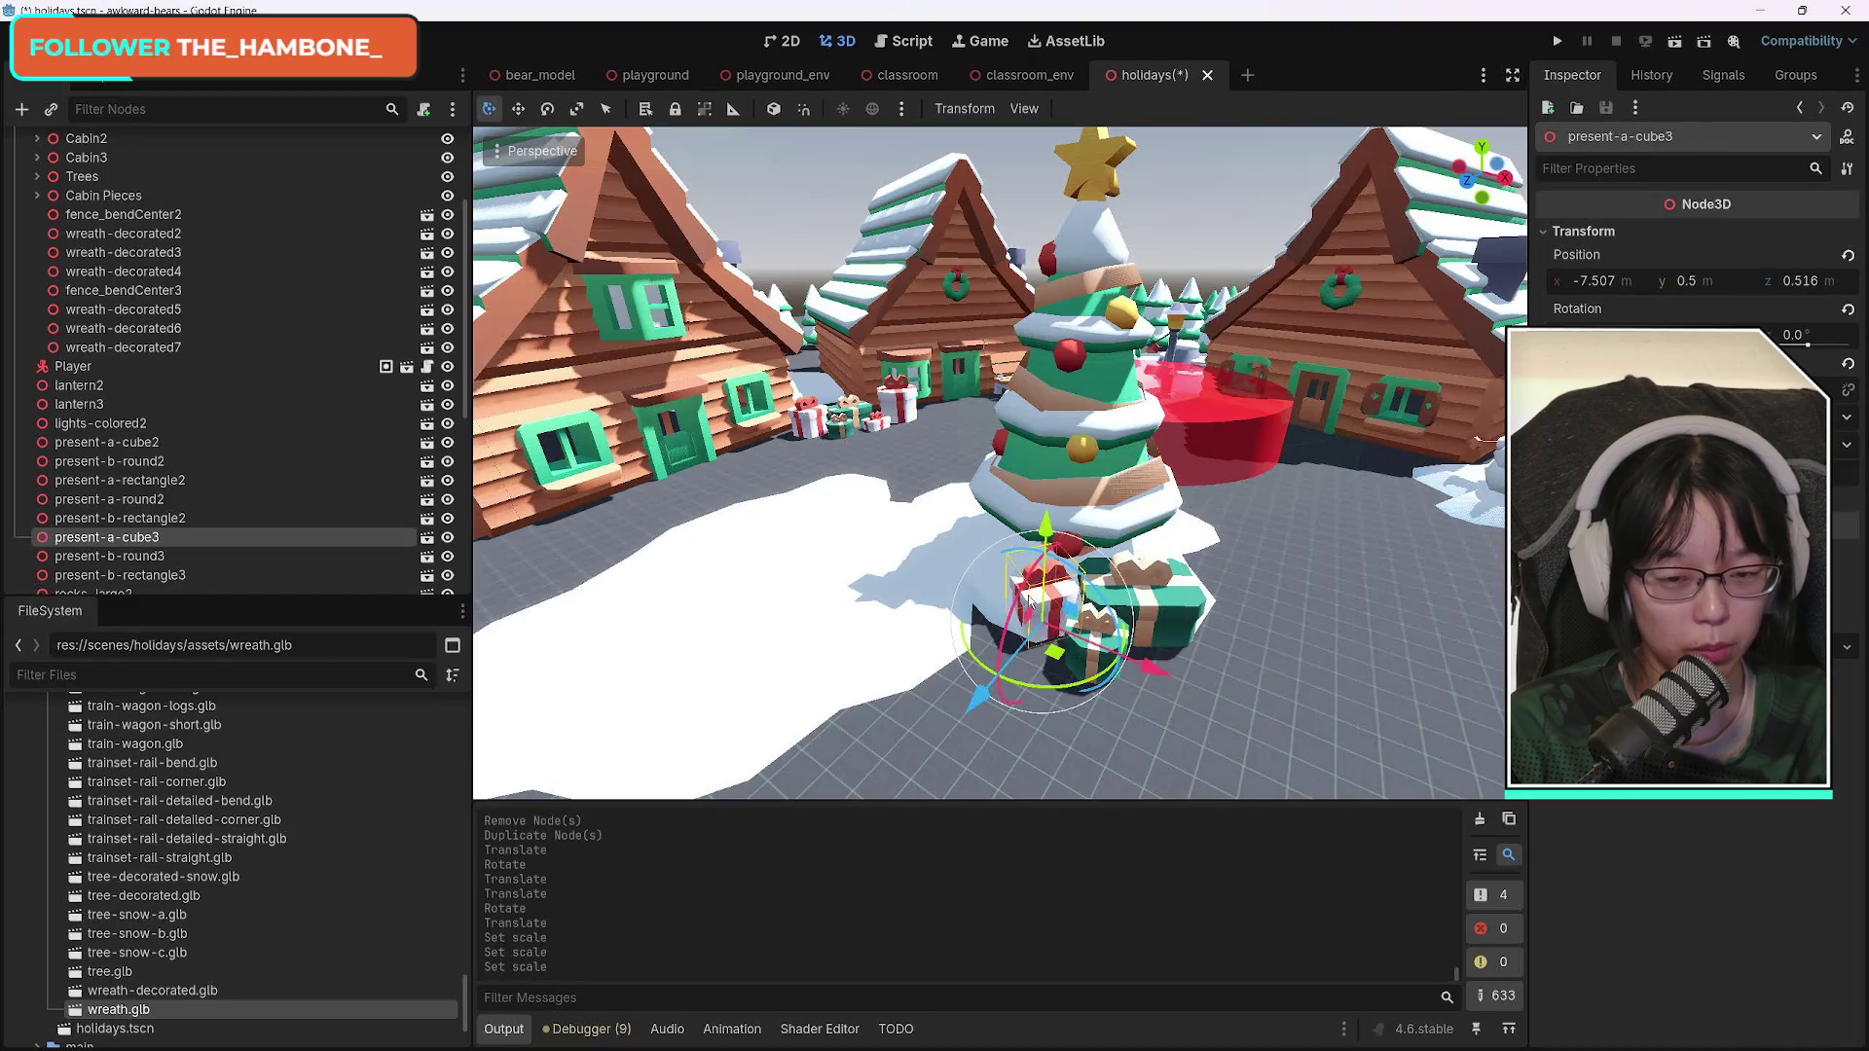
pyautogui.press('Delete')
pyautogui.click(862, 536)
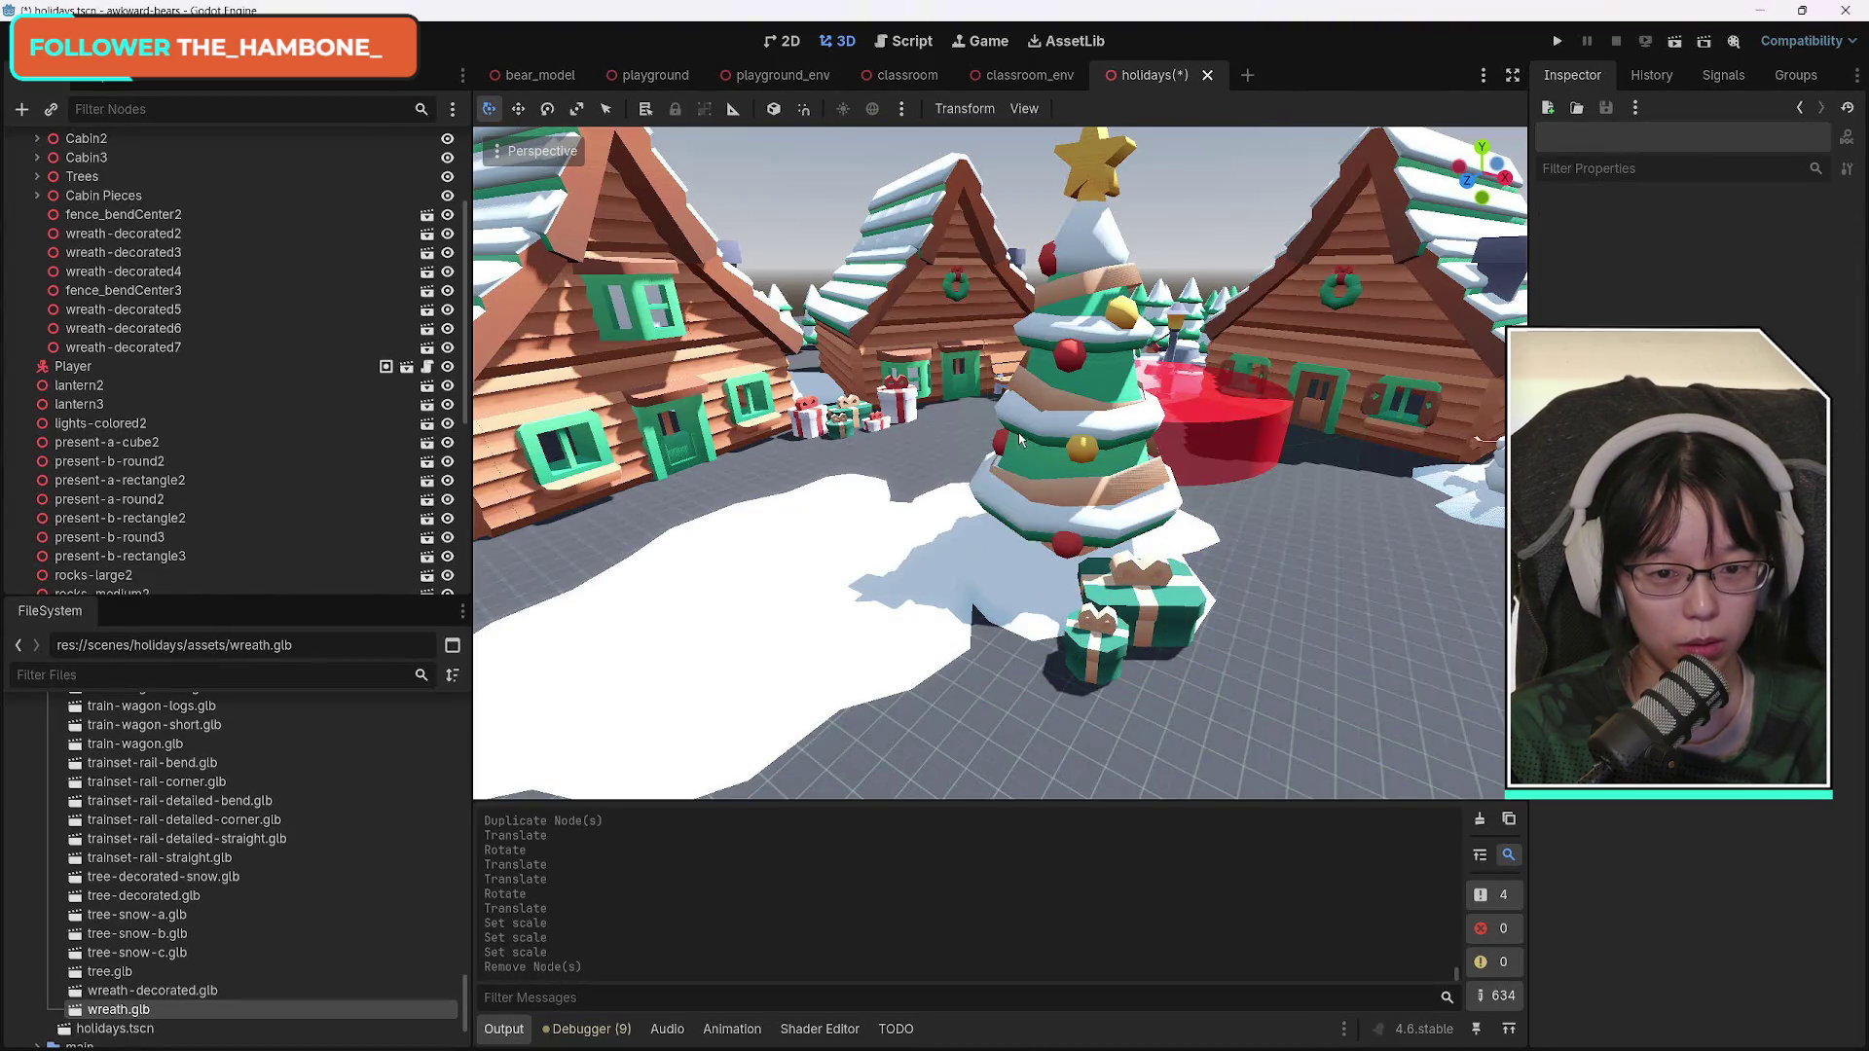
pyautogui.click(901, 408)
pyautogui.hotkey('ctrl', 'd')
pyautogui.moveTo(804, 447)
pyautogui.mouseDown()
pyautogui.moveTo(525, 705)
pyautogui.moveTo(837, 686)
pyautogui.moveTo(954, 716)
pyautogui.moveTo(1012, 691)
pyautogui.mouseUp()
# Shift the small round green present slightly left and rotate it a little.
pyautogui.click(1171, 615)
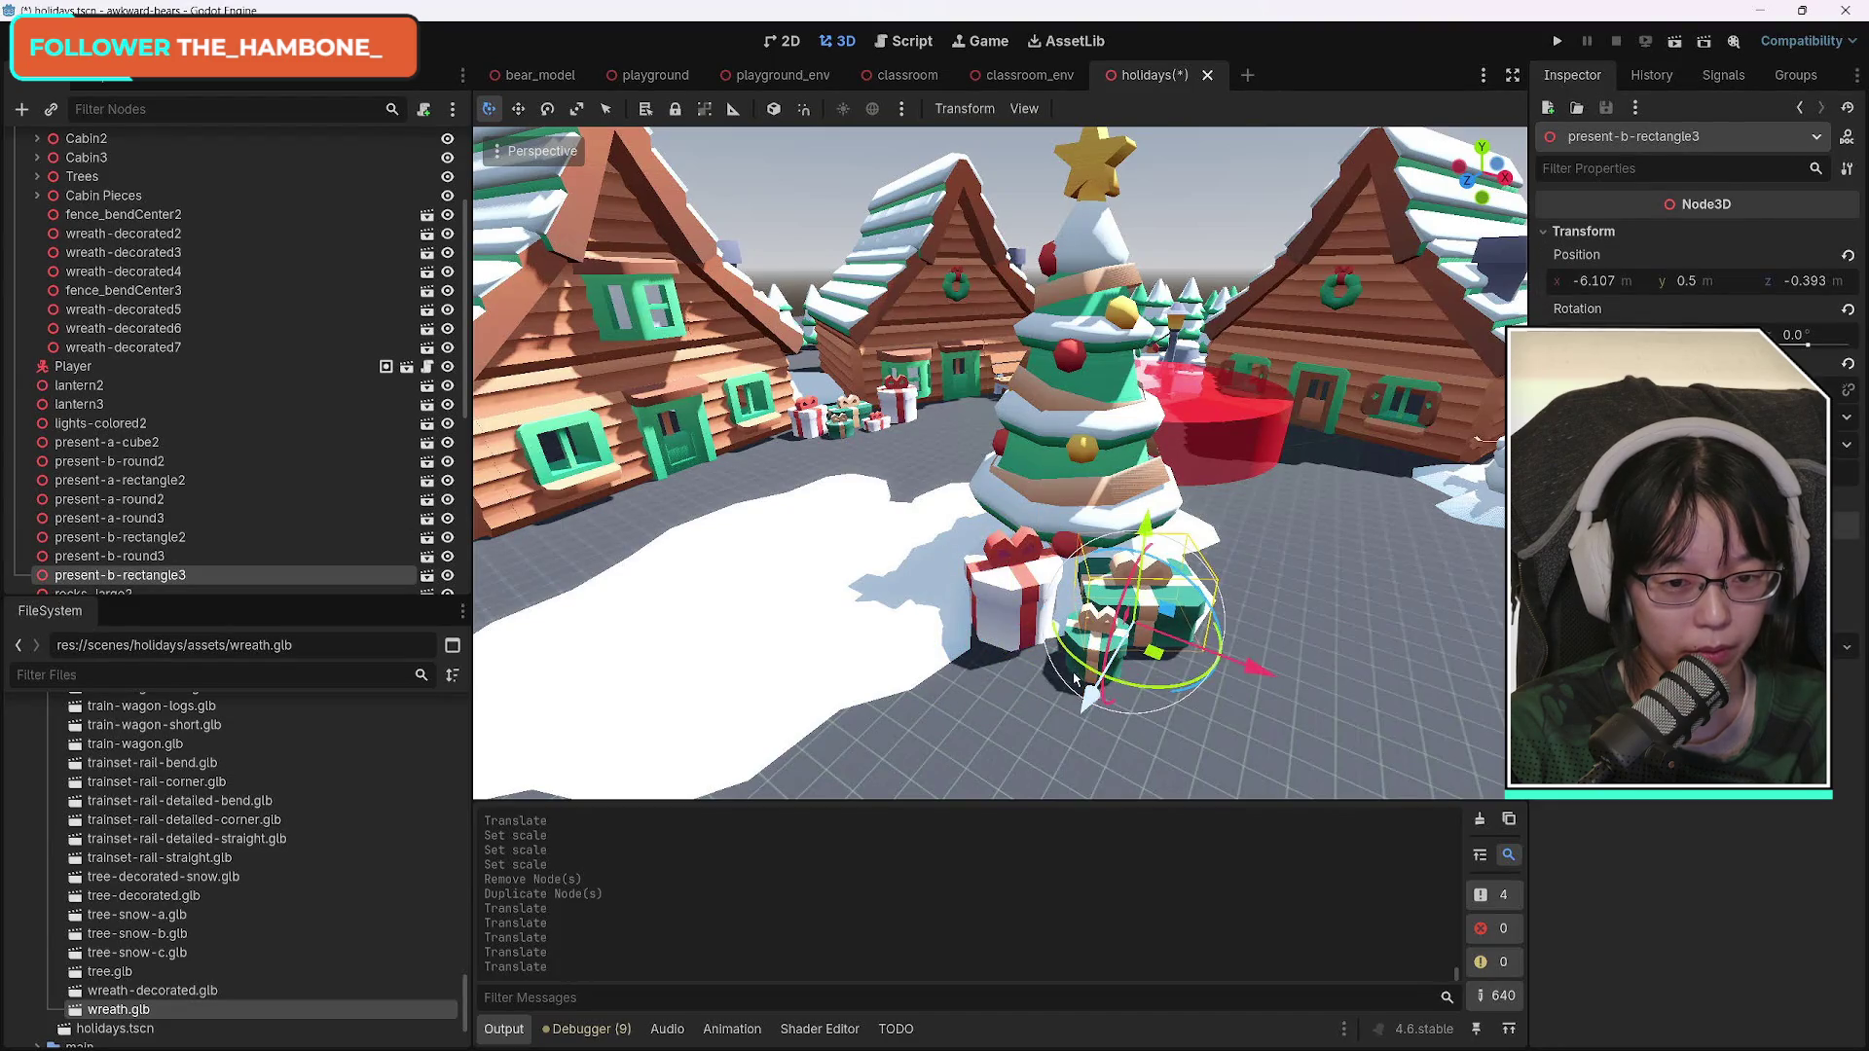
pyautogui.scroll(-5, 1434, 584)
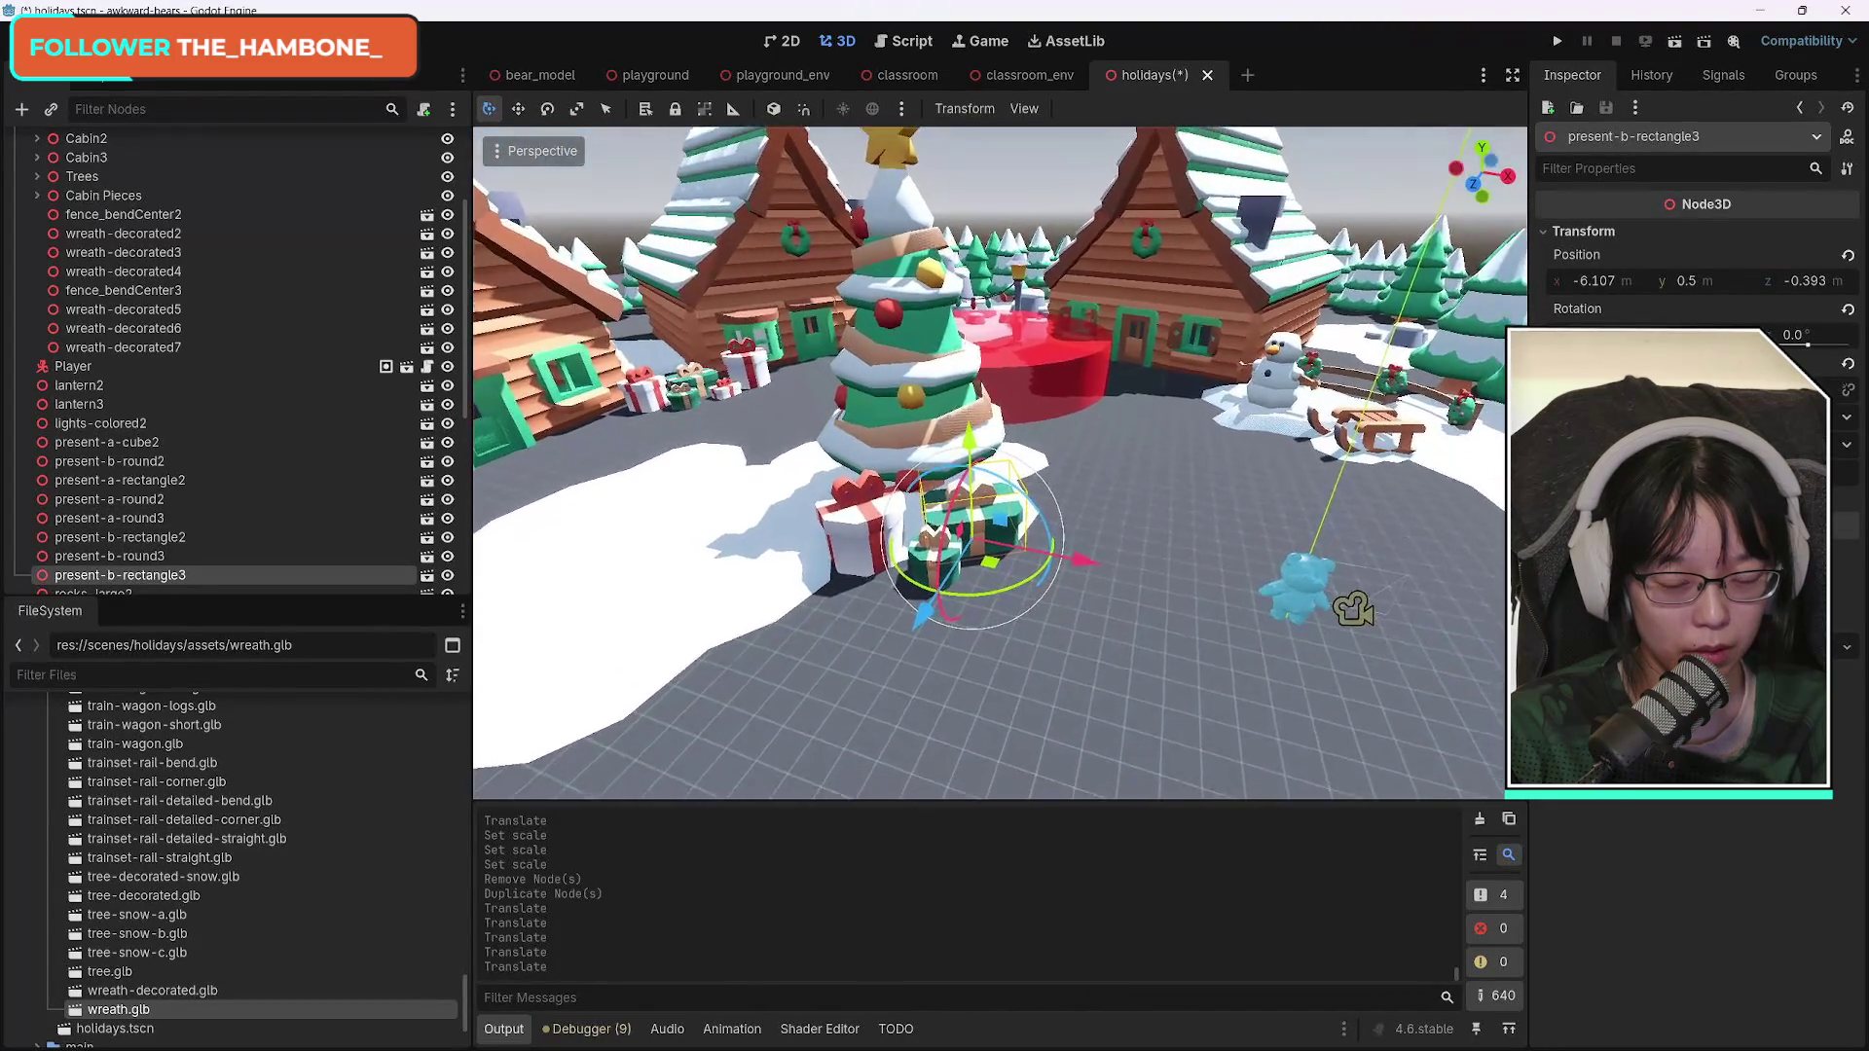
pyautogui.press('w')
pyautogui.click(1112, 644)
pyautogui.click(1036, 529)
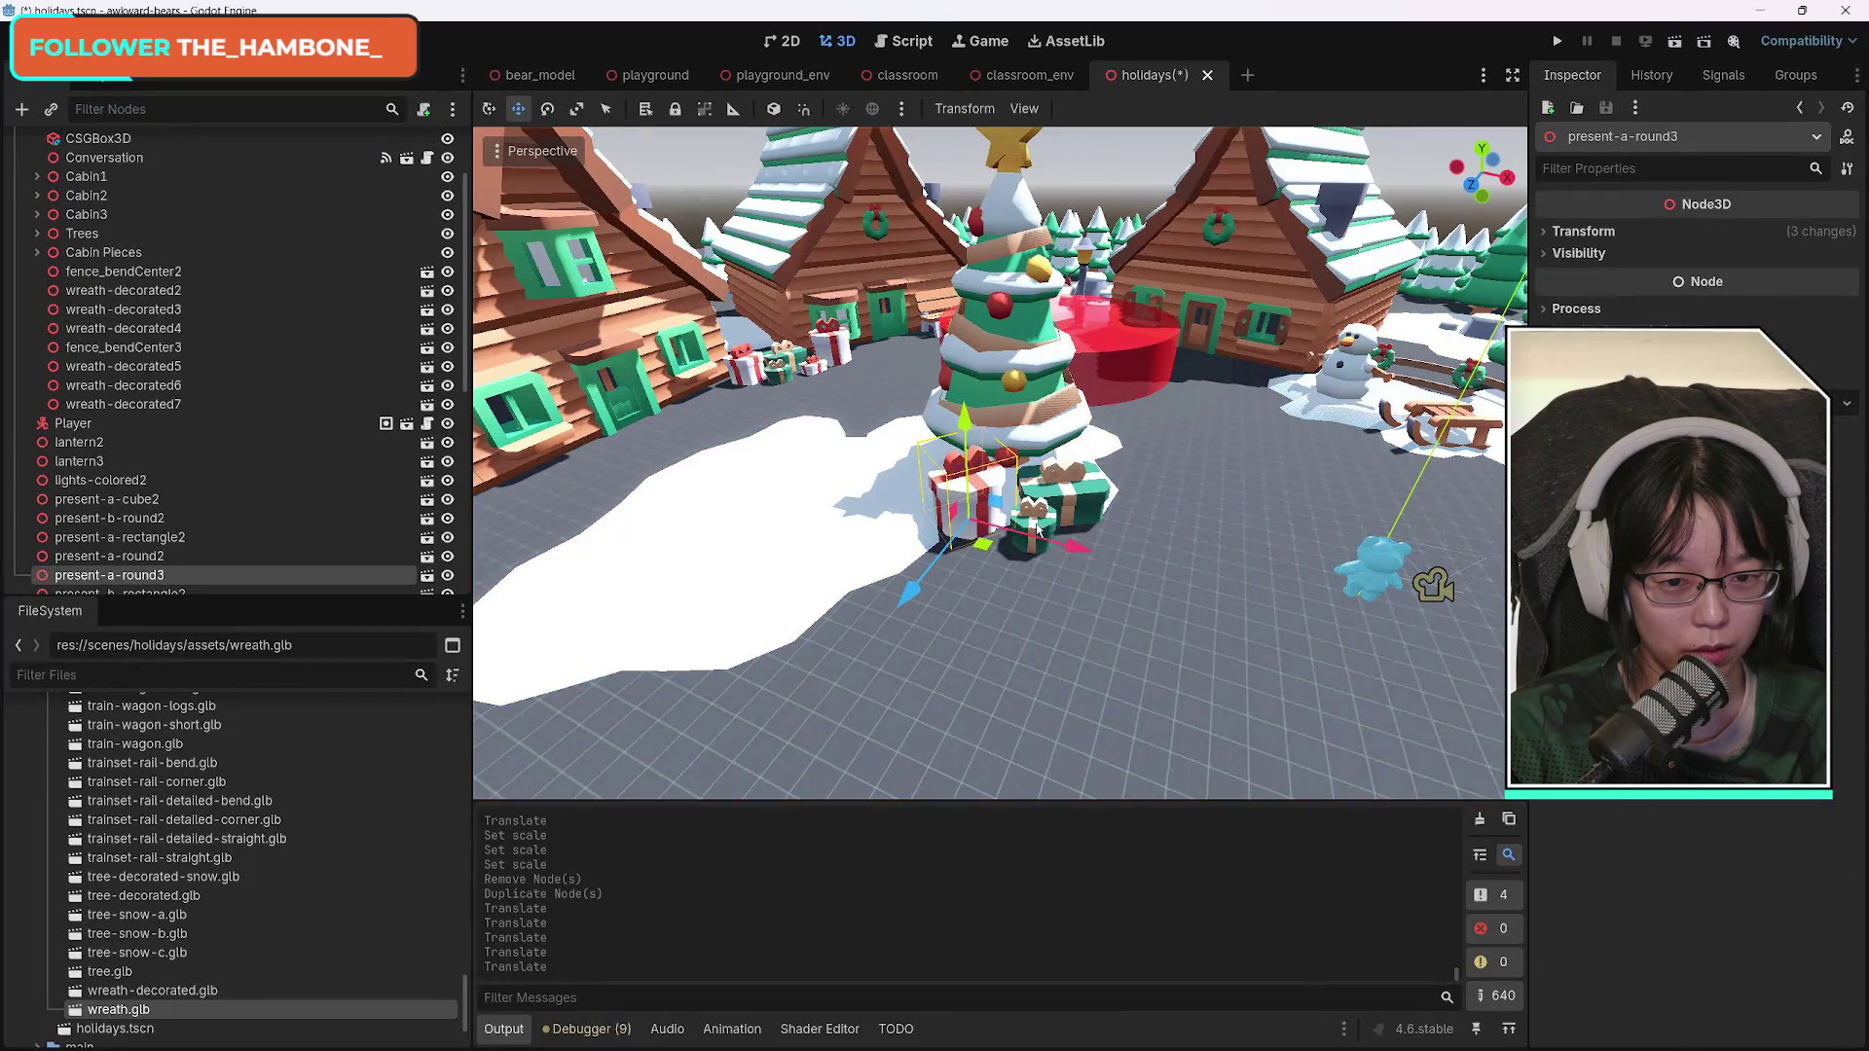
pyautogui.moveTo(1135, 573); pyautogui.dragTo(1042, 584)
pyautogui.click(551, 112)
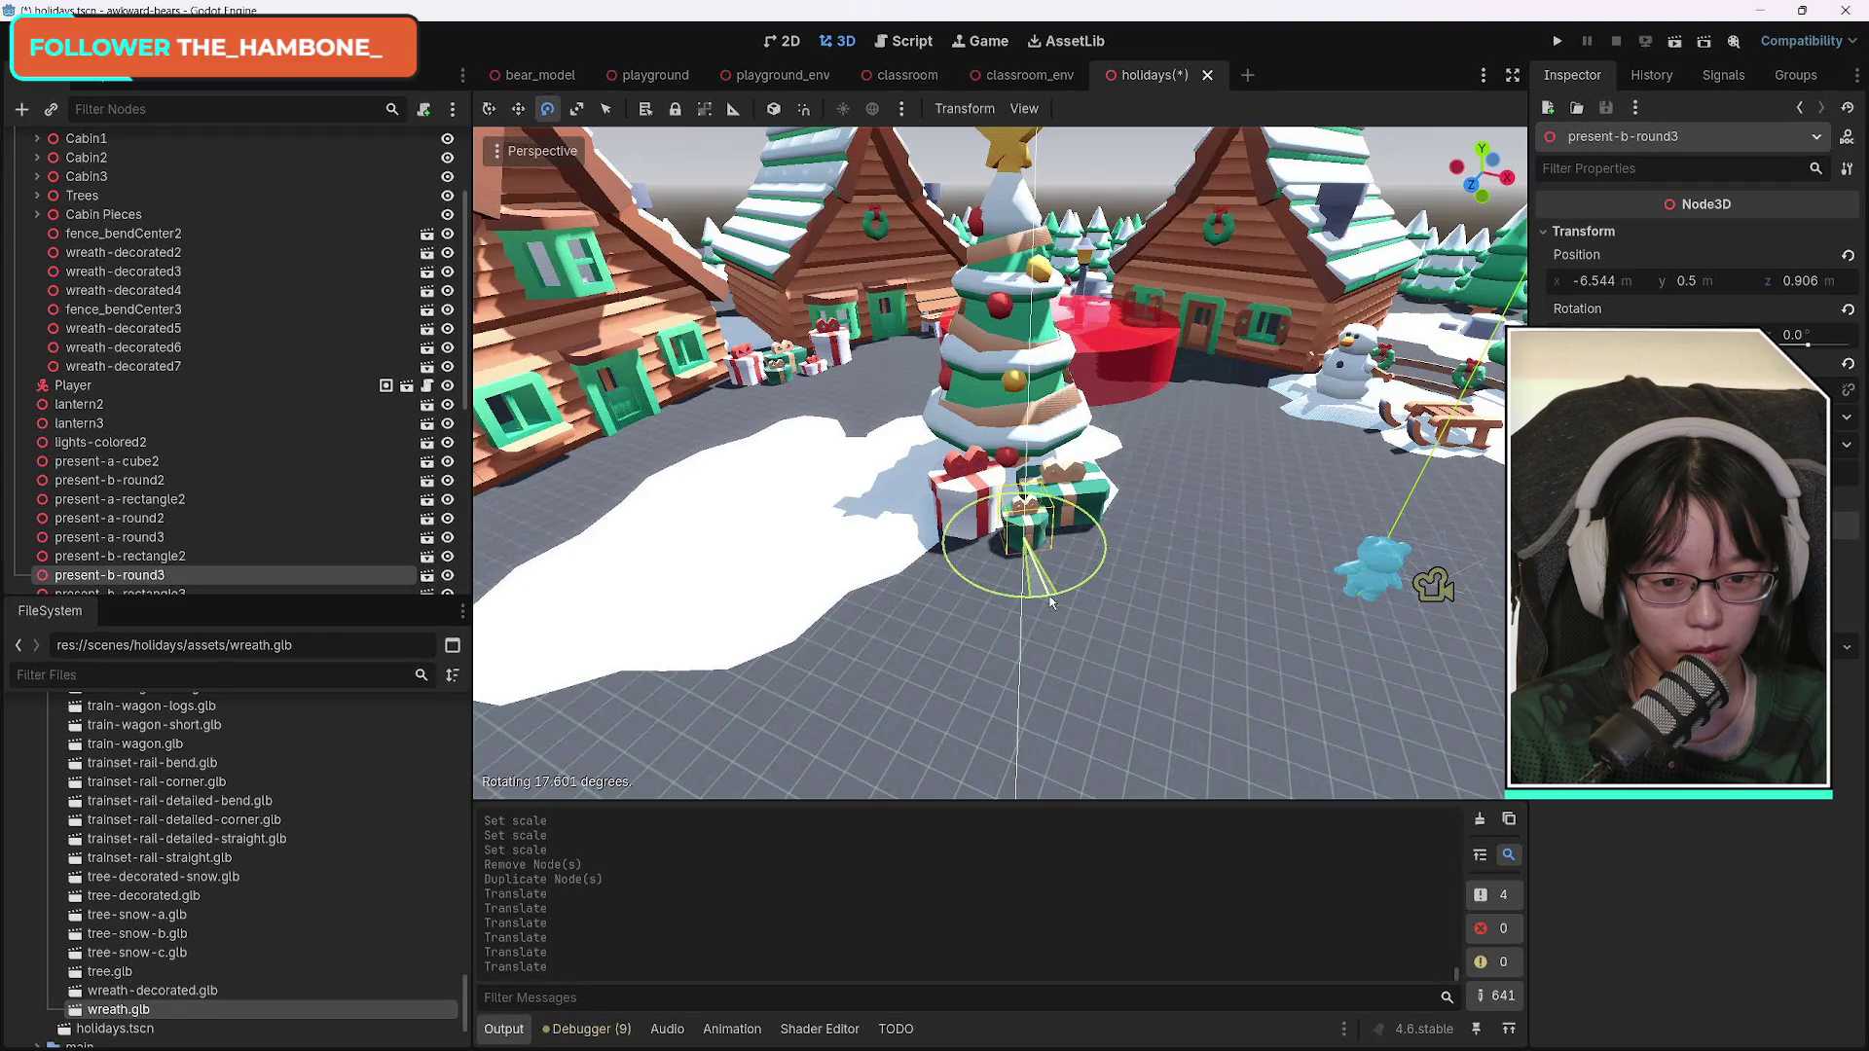
pyautogui.click(1189, 613)
pyautogui.moveTo(1372, 618); pyautogui.dragTo(1386, 657)
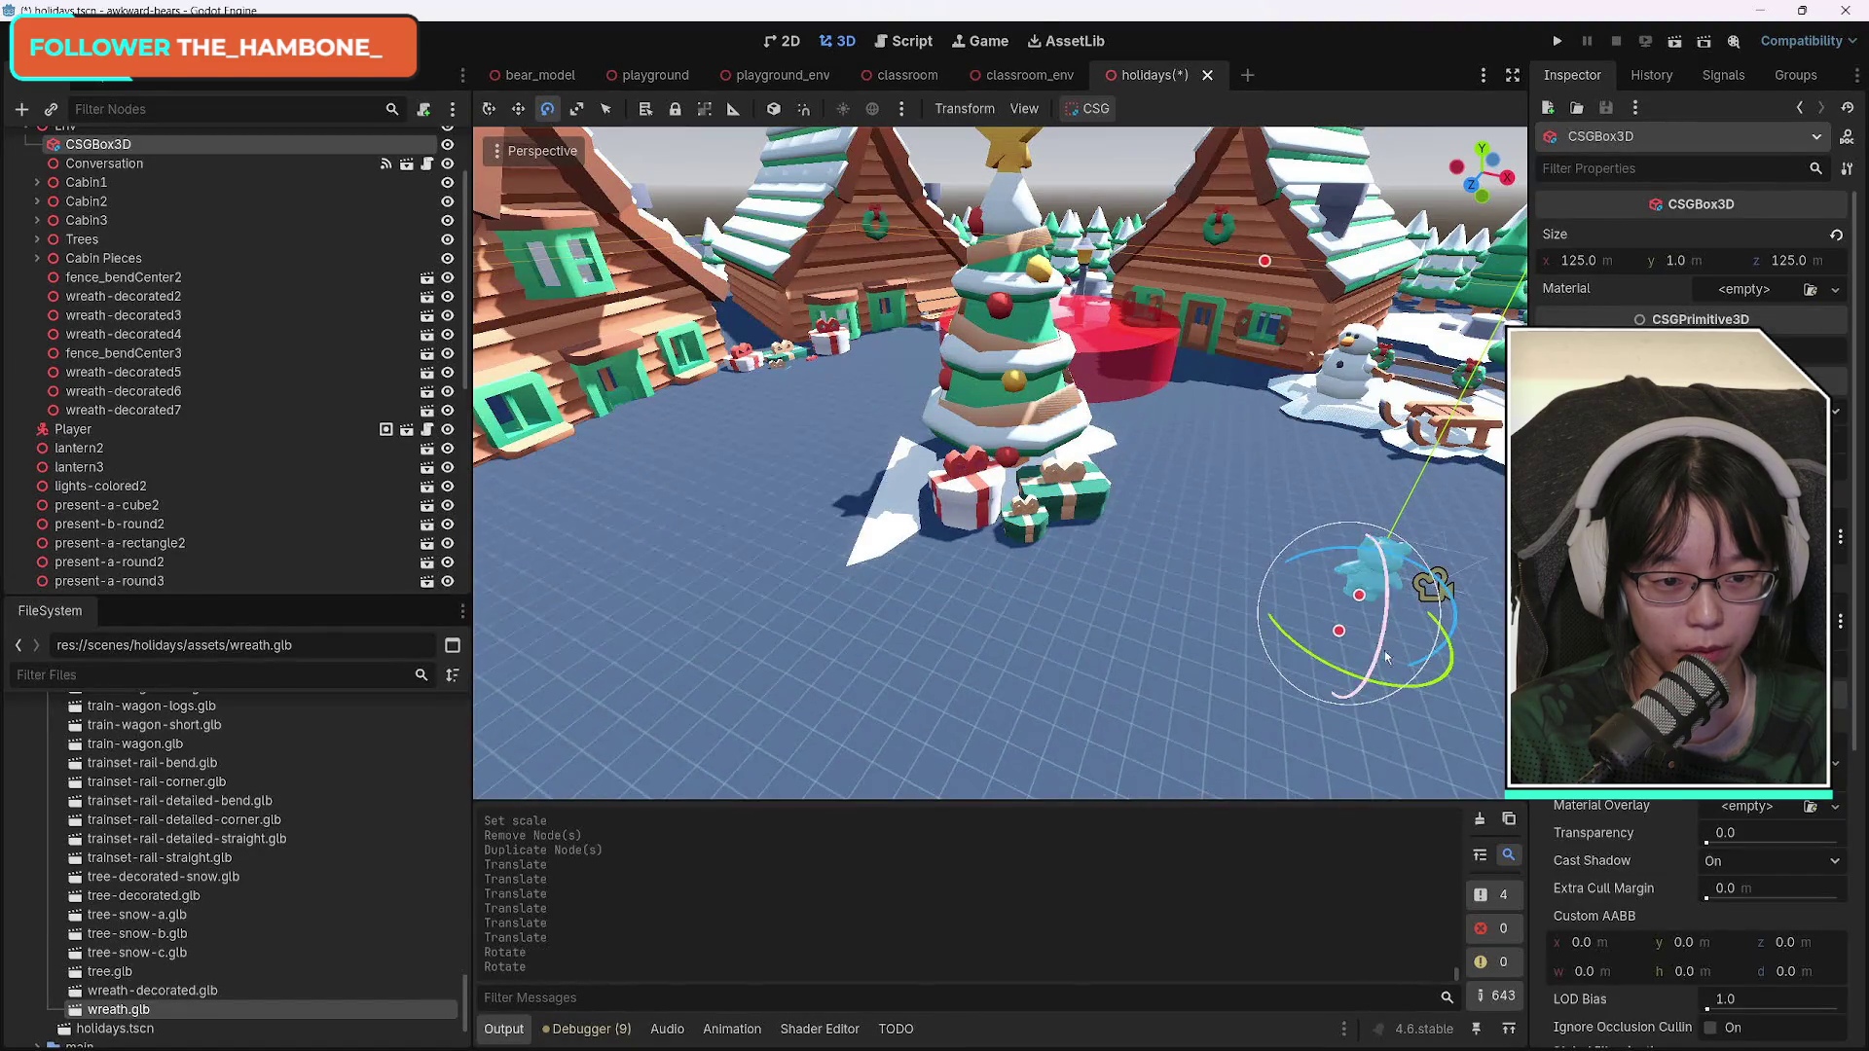
# Undo the accidental snowy ground tilt and save holidays.tscn.
pyautogui.hotkey('ctrl', 'z')
pyautogui.click(774, 560)
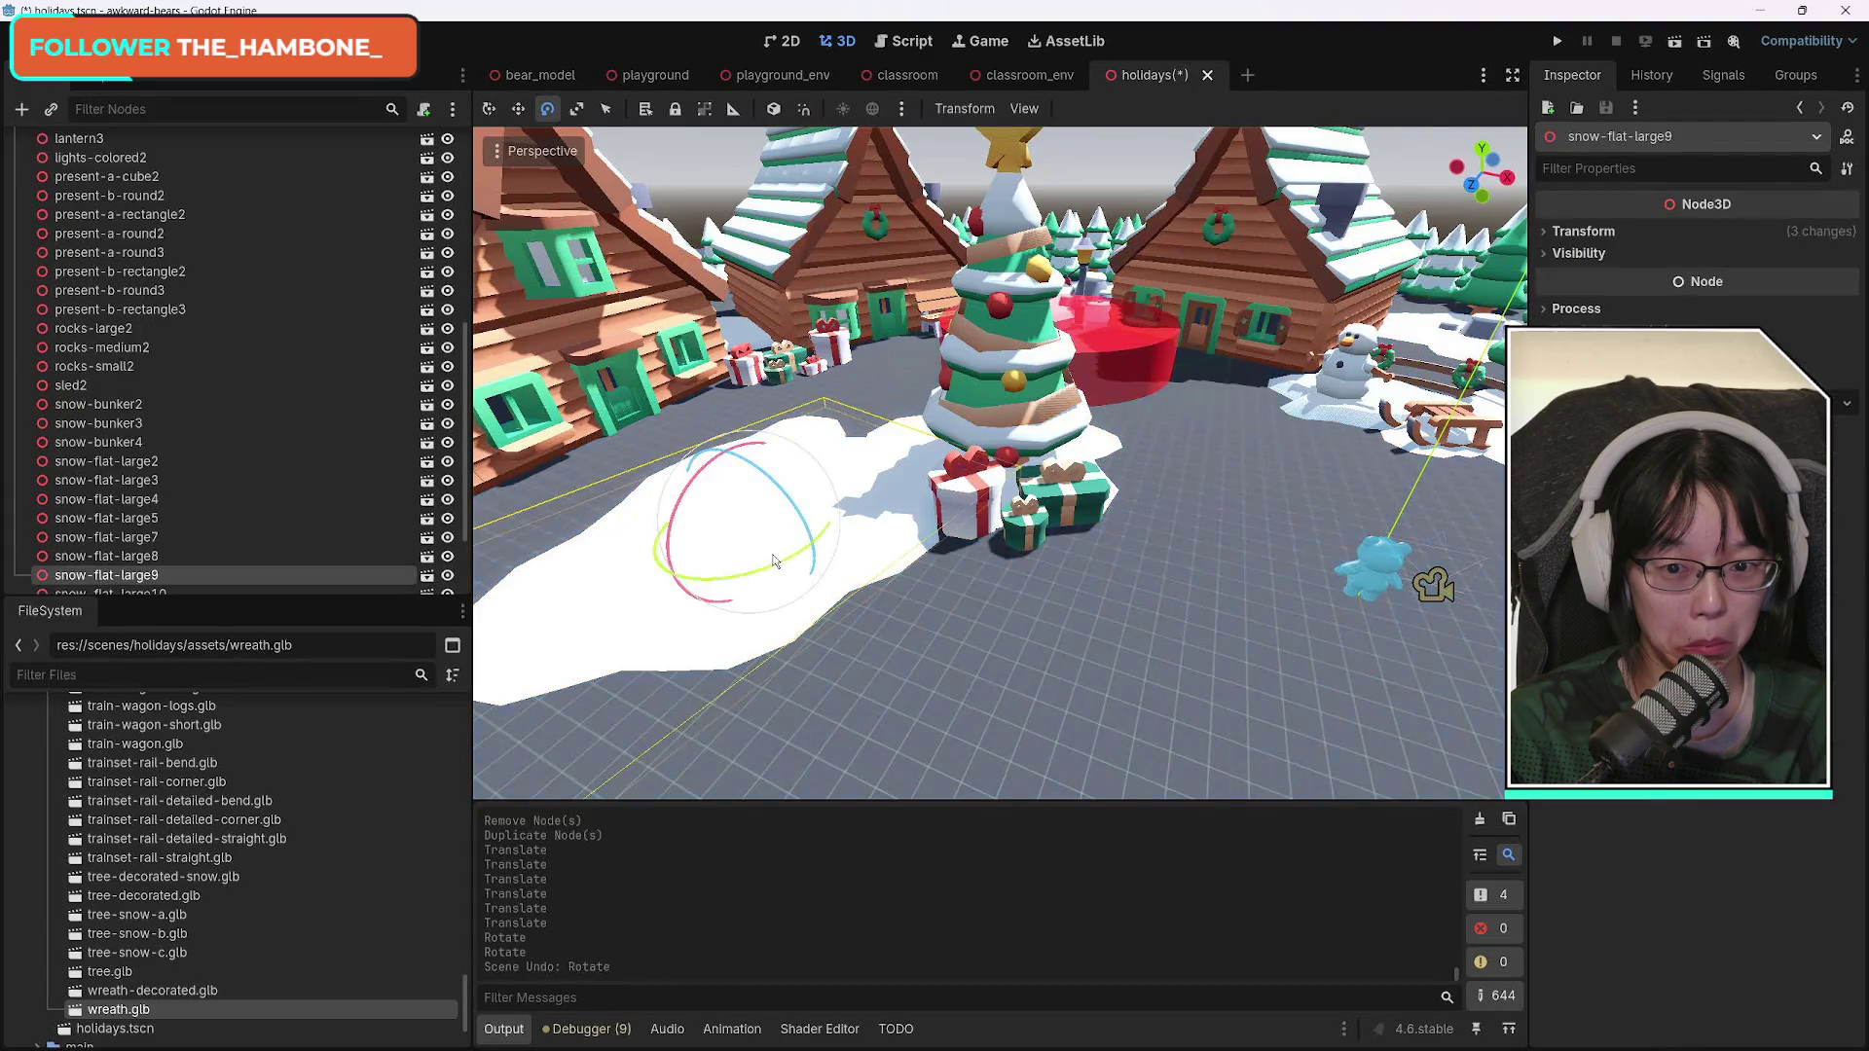
pyautogui.hotkey('ctrl', 's')
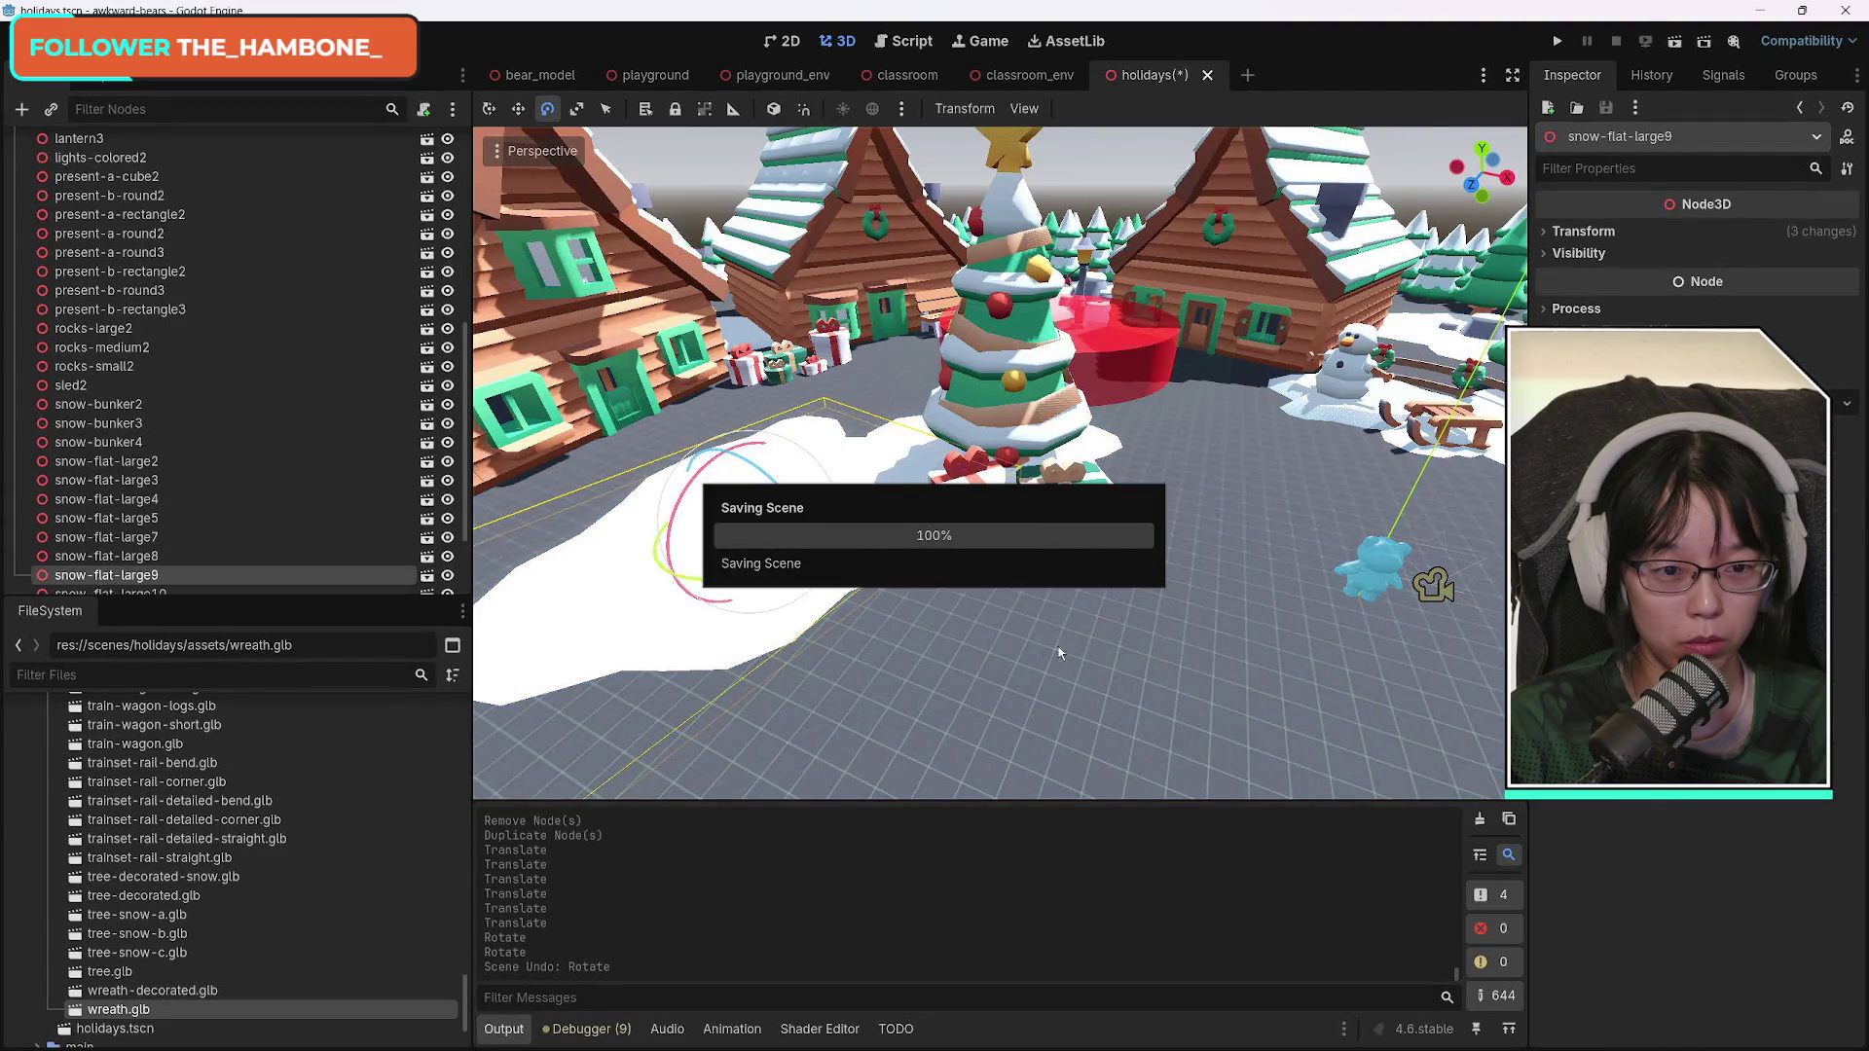
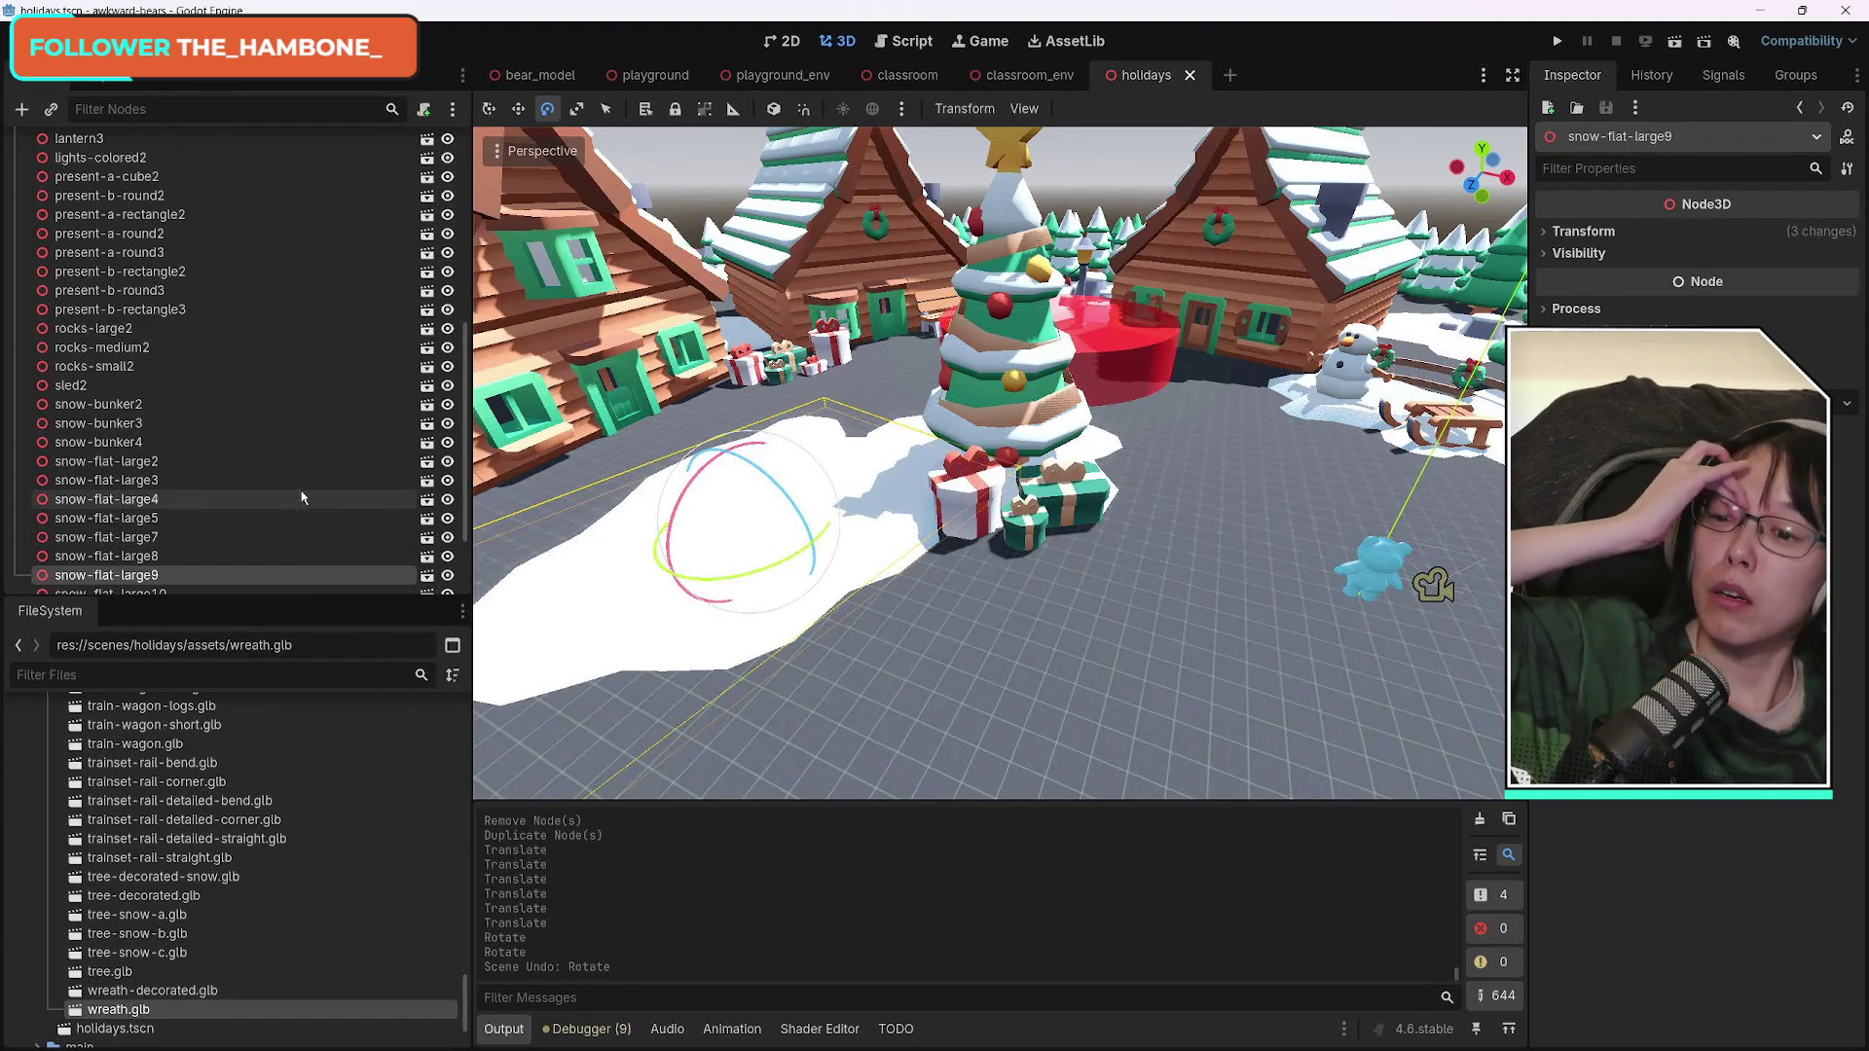
# Fly the viewport to the lantern pair behind the cabin and select lantern3.
pyautogui.scroll(-3, 319, 514)
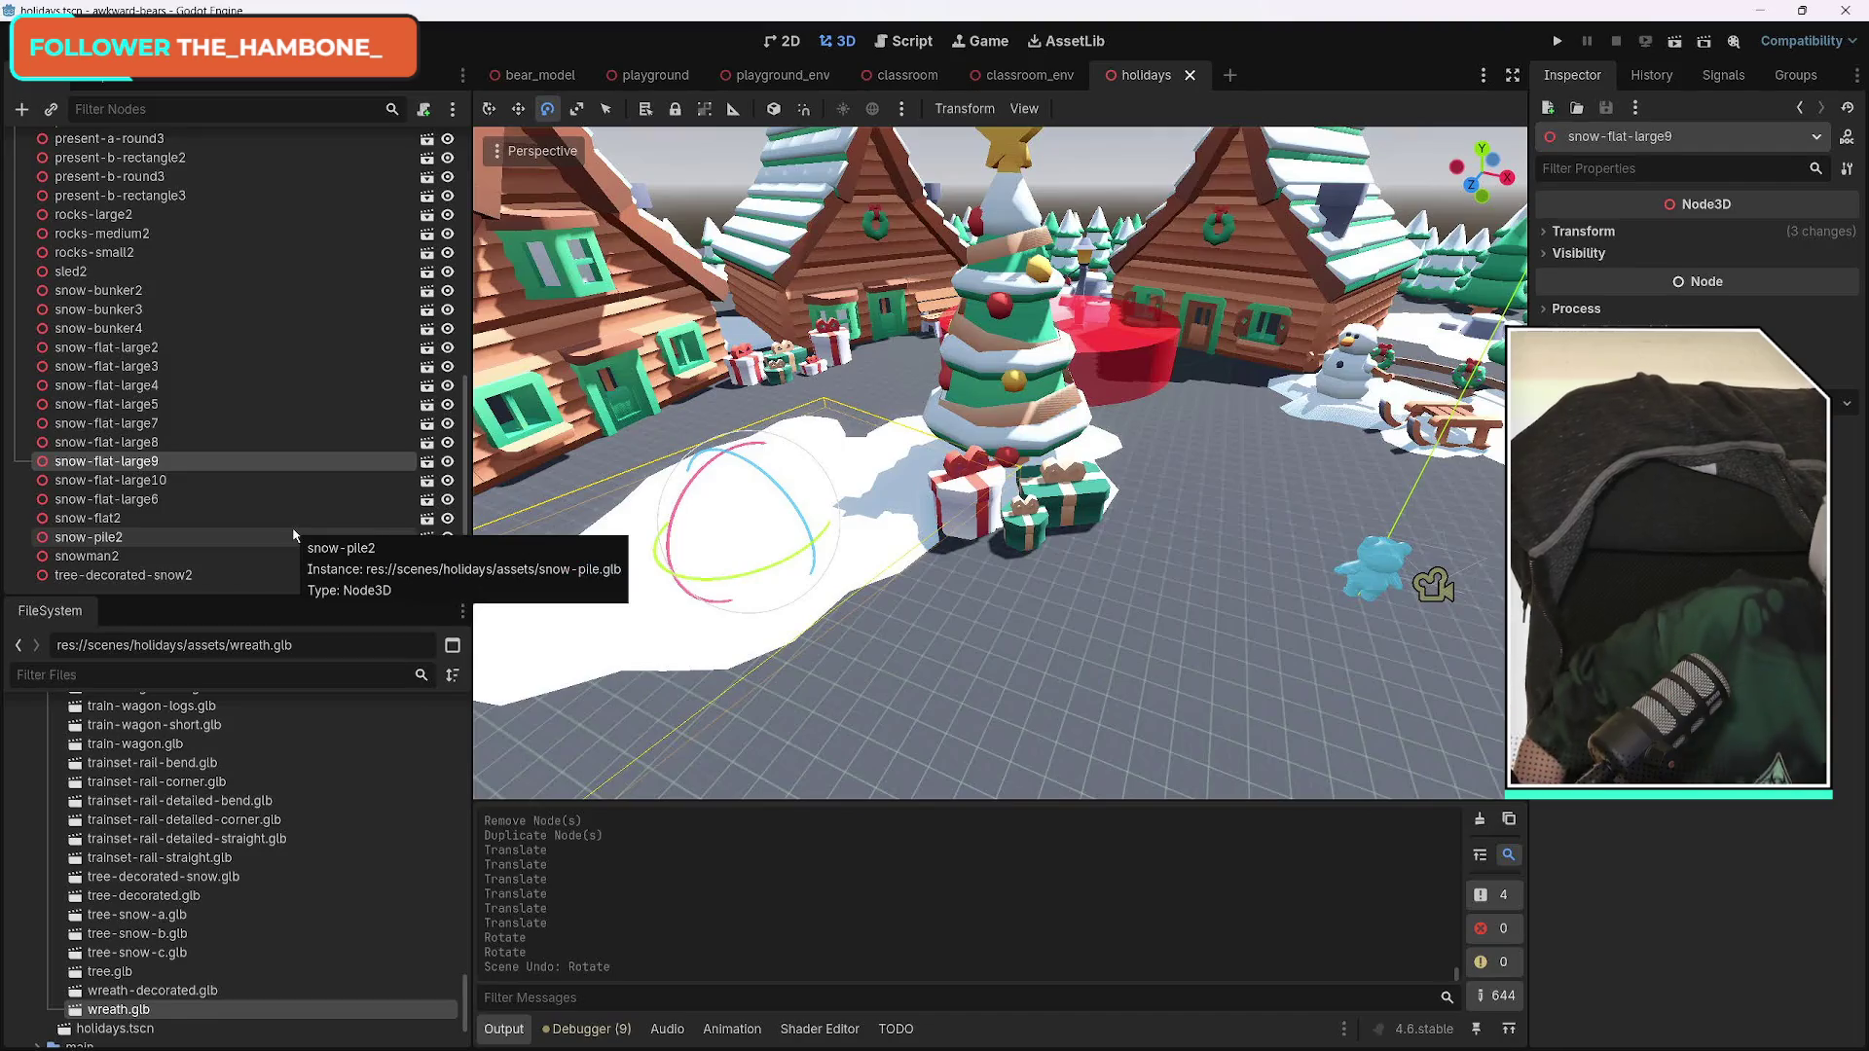
pyautogui.scroll(3, 287, 528)
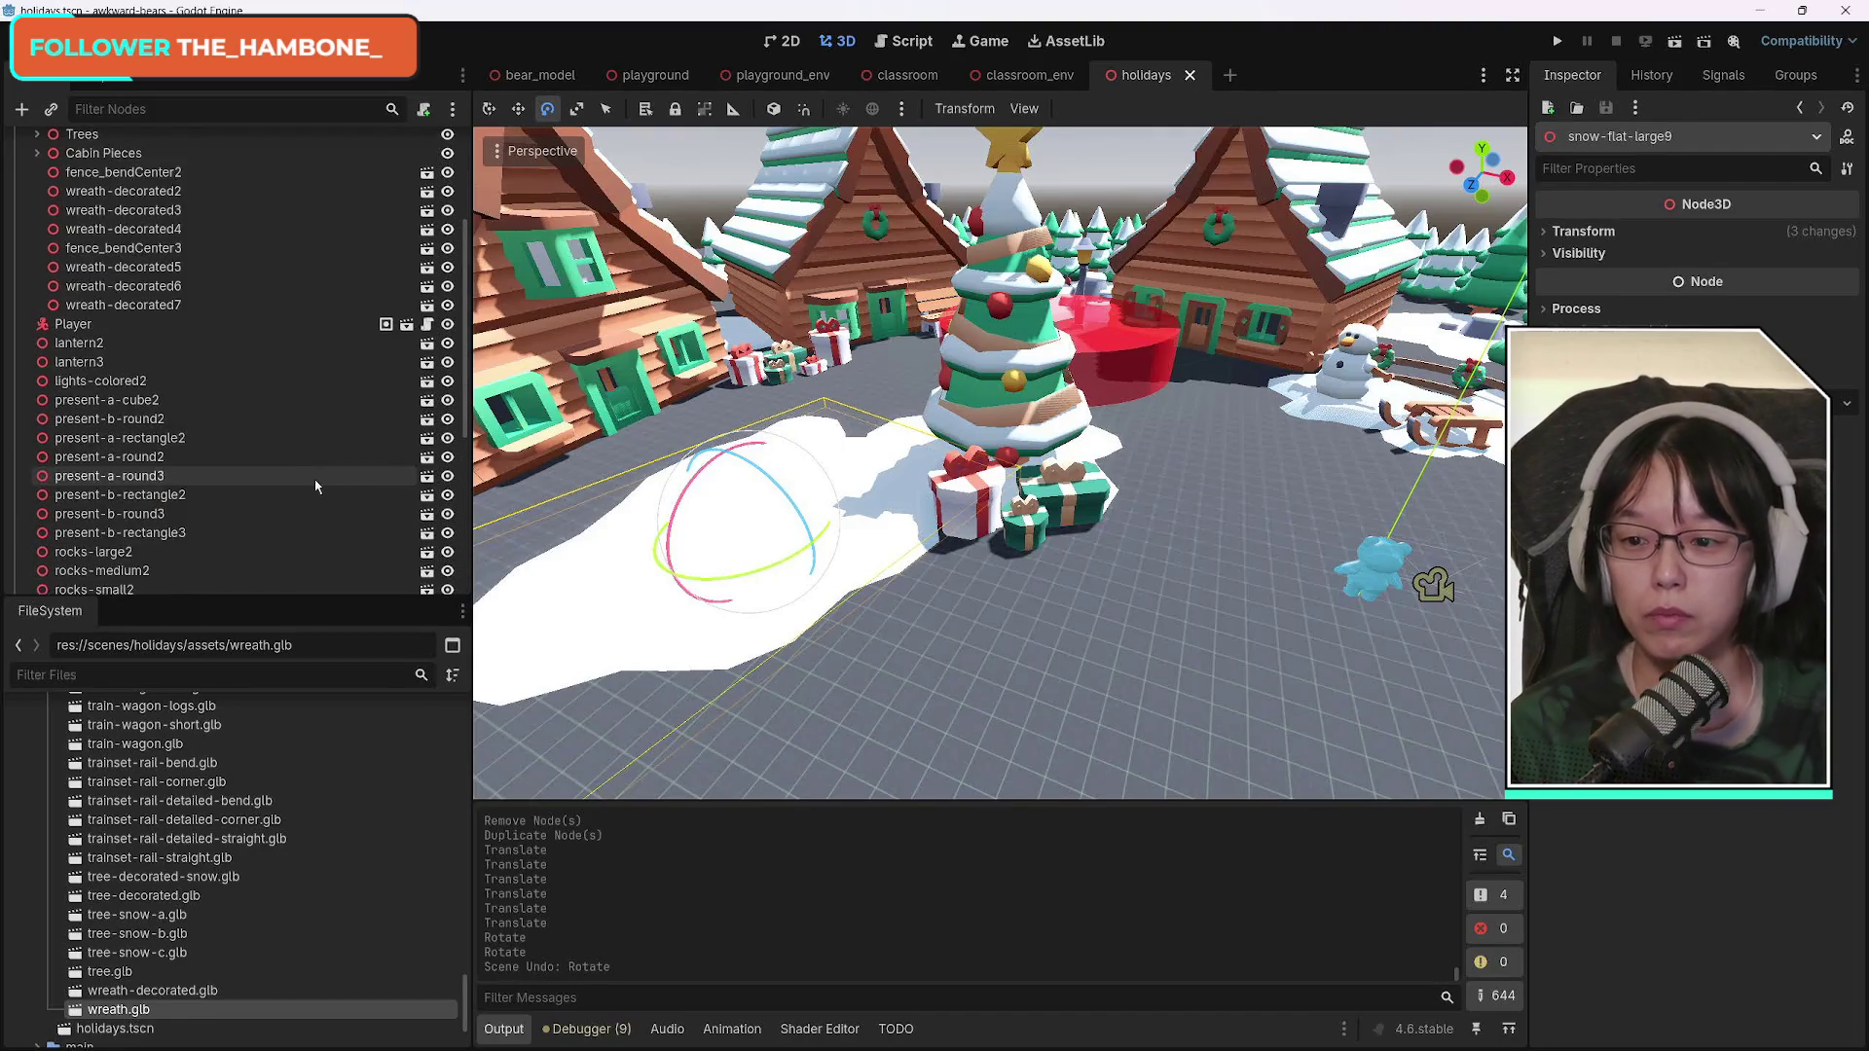
pyautogui.scroll(6, 328, 521)
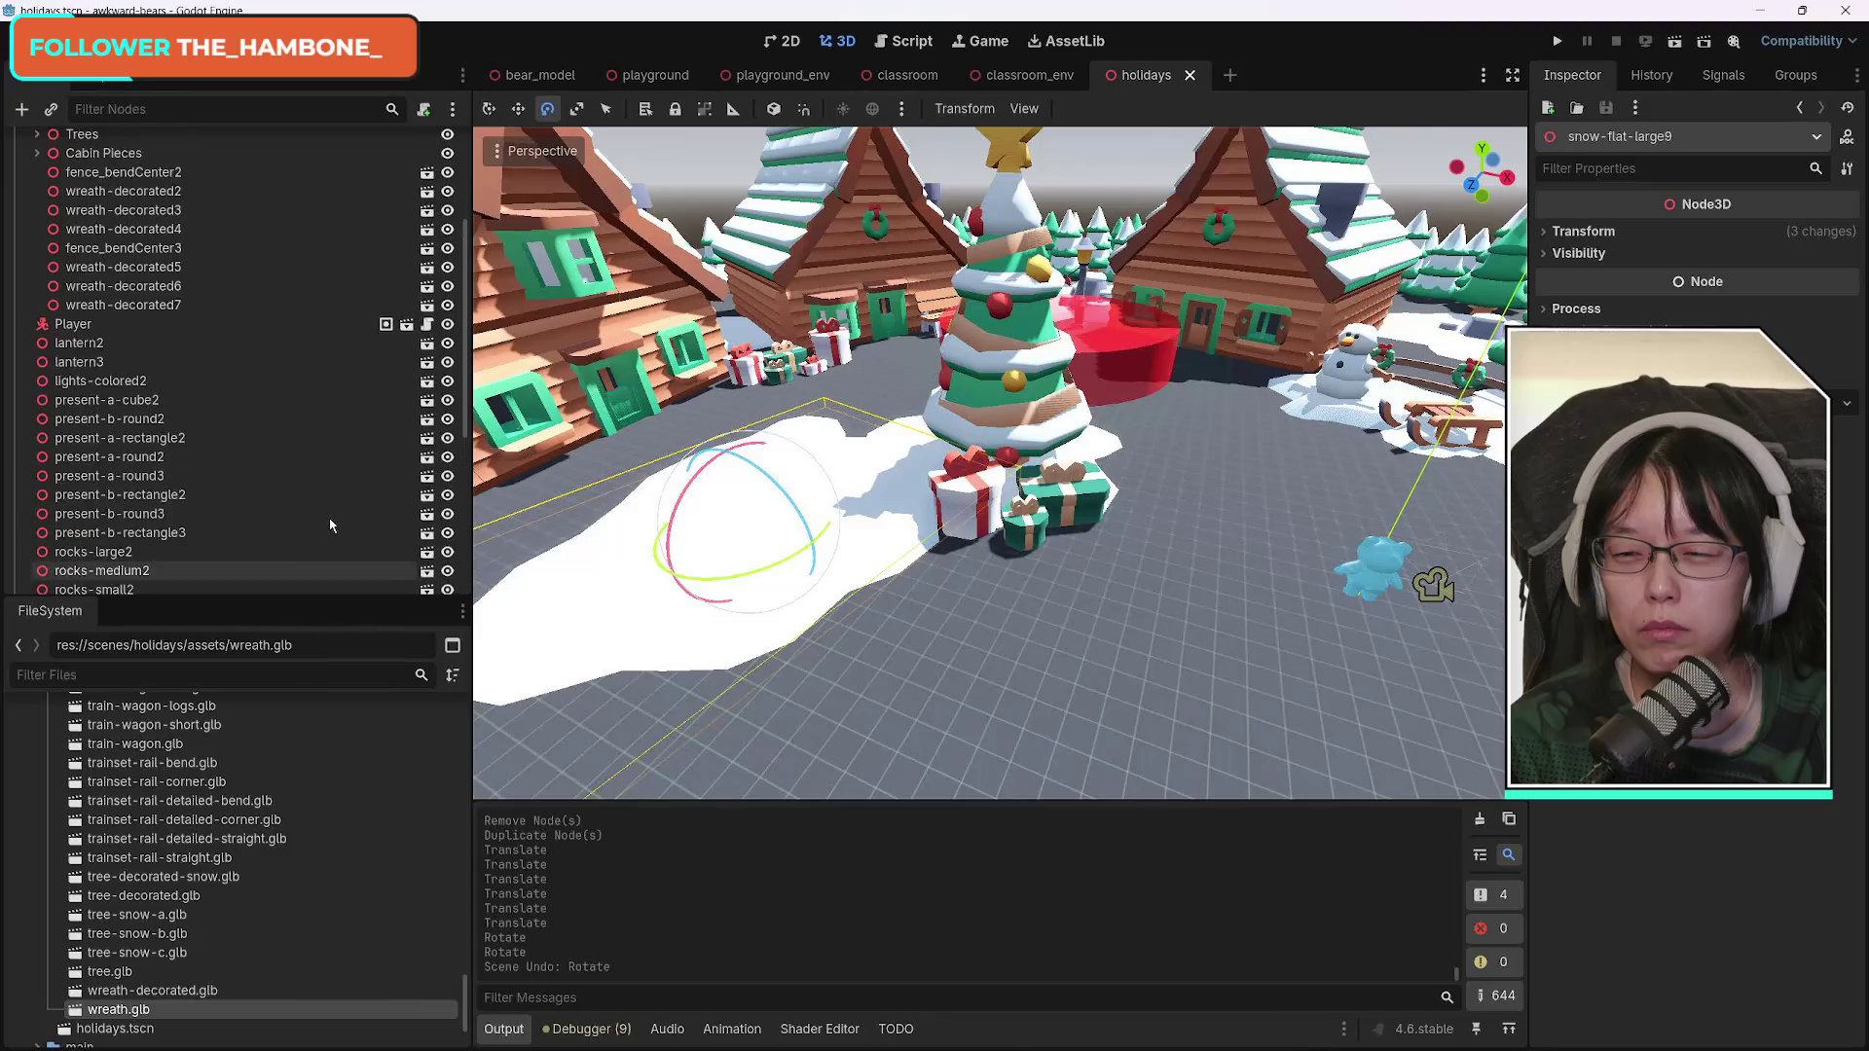
pyautogui.click(38, 354)
pyautogui.click(38, 354)
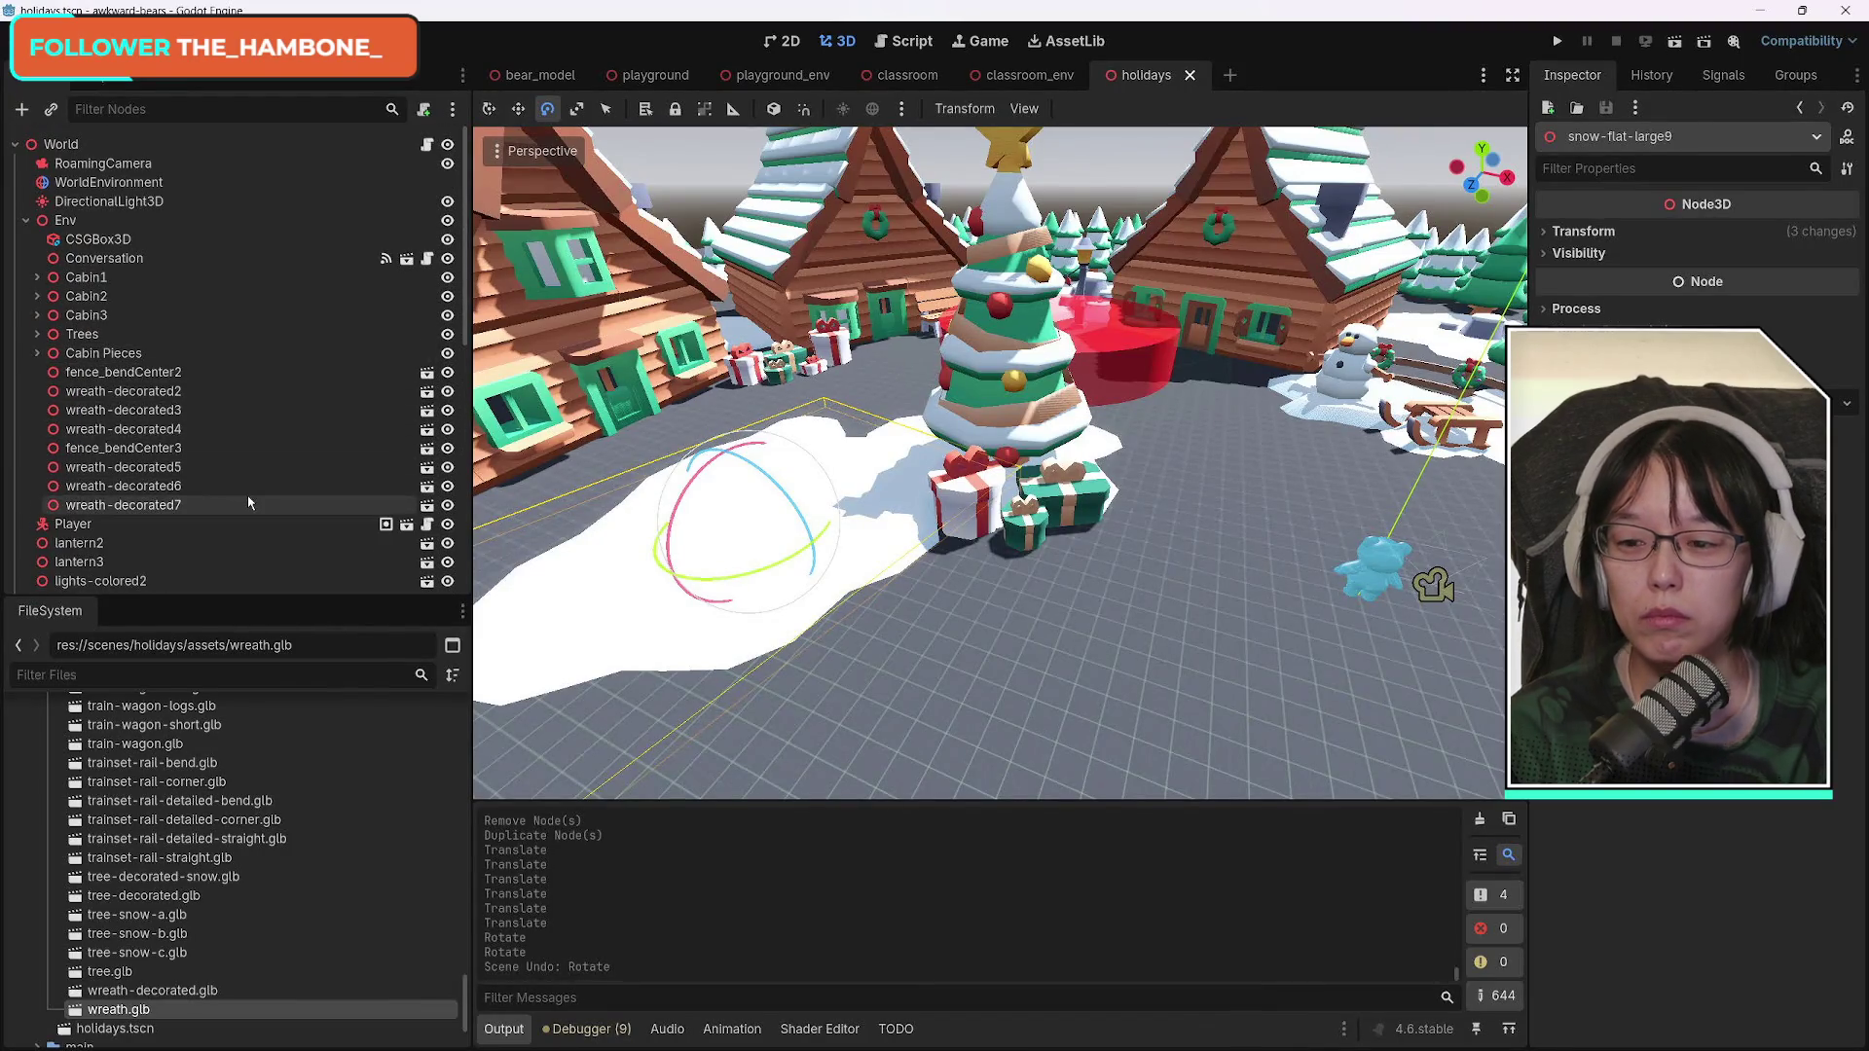
pyautogui.scroll(-6, 249, 502)
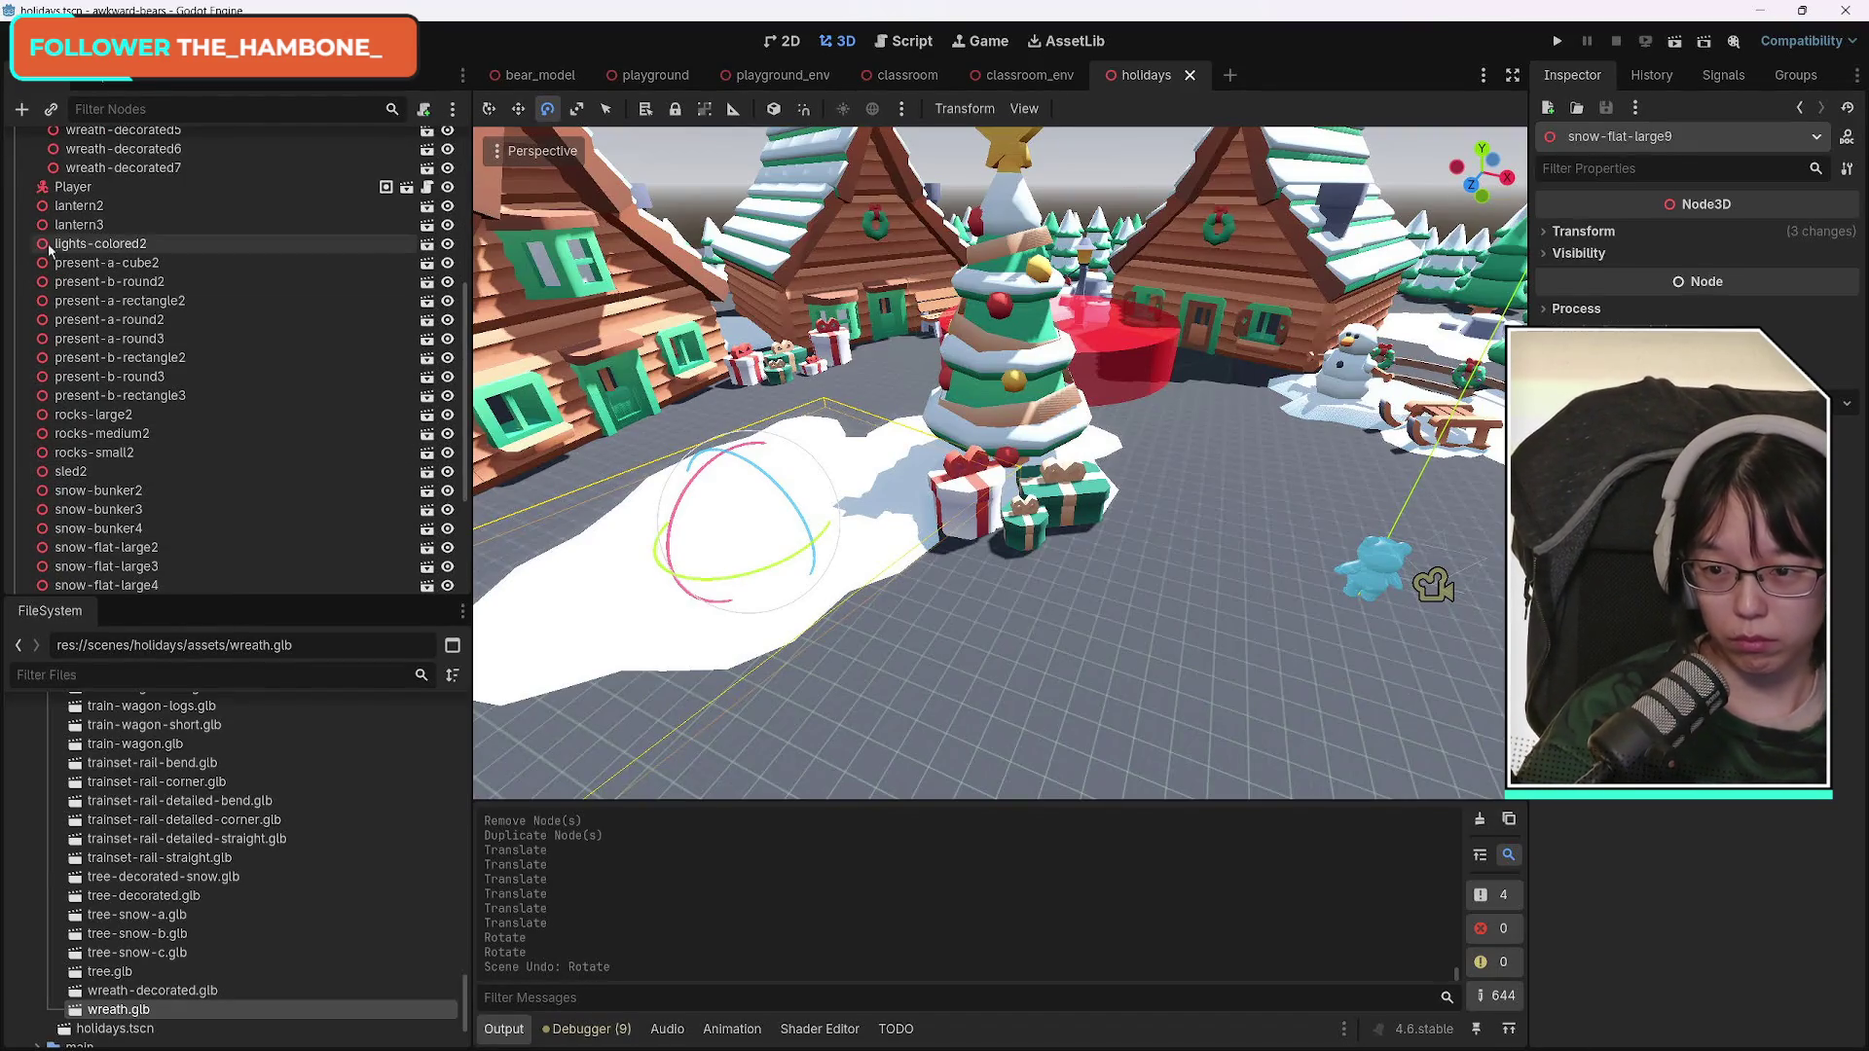
pyautogui.moveTo(647, 552)
pyautogui.mouseDown()
pyautogui.moveTo(623, 545)
pyautogui.moveTo(672, 526)
pyautogui.moveTo(642, 506)
pyautogui.moveTo(662, 458)
pyautogui.moveTo(682, 565)
pyautogui.moveTo(902, 658)
pyautogui.mouseUp()
pyautogui.click(869, 487)
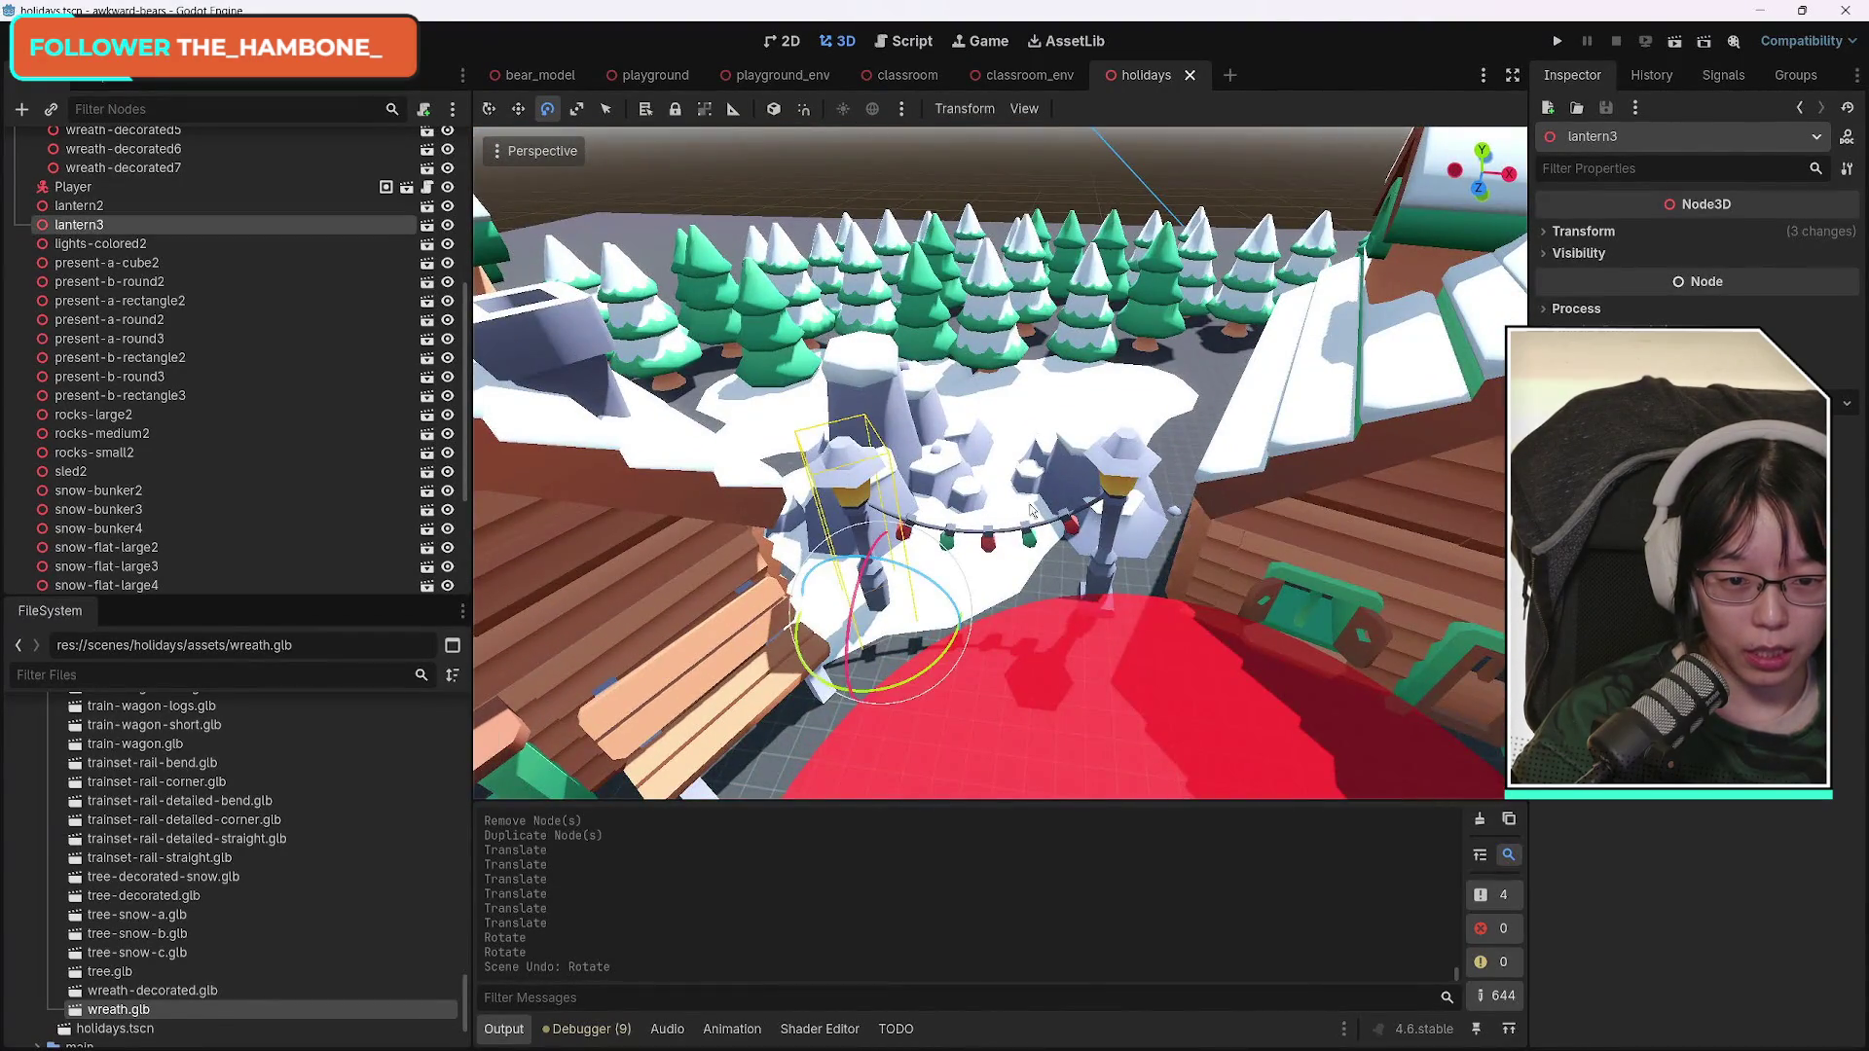
# Duplicate lantern3, lights-colored2 and lantern2, then fly toward the snowy clearing.
pyautogui.keyDown('shift'); pyautogui.click(1080, 521); pyautogui.keyUp('shift')
pyautogui.keyDown('shift'); pyautogui.click(1125, 467); pyautogui.keyUp('shift')
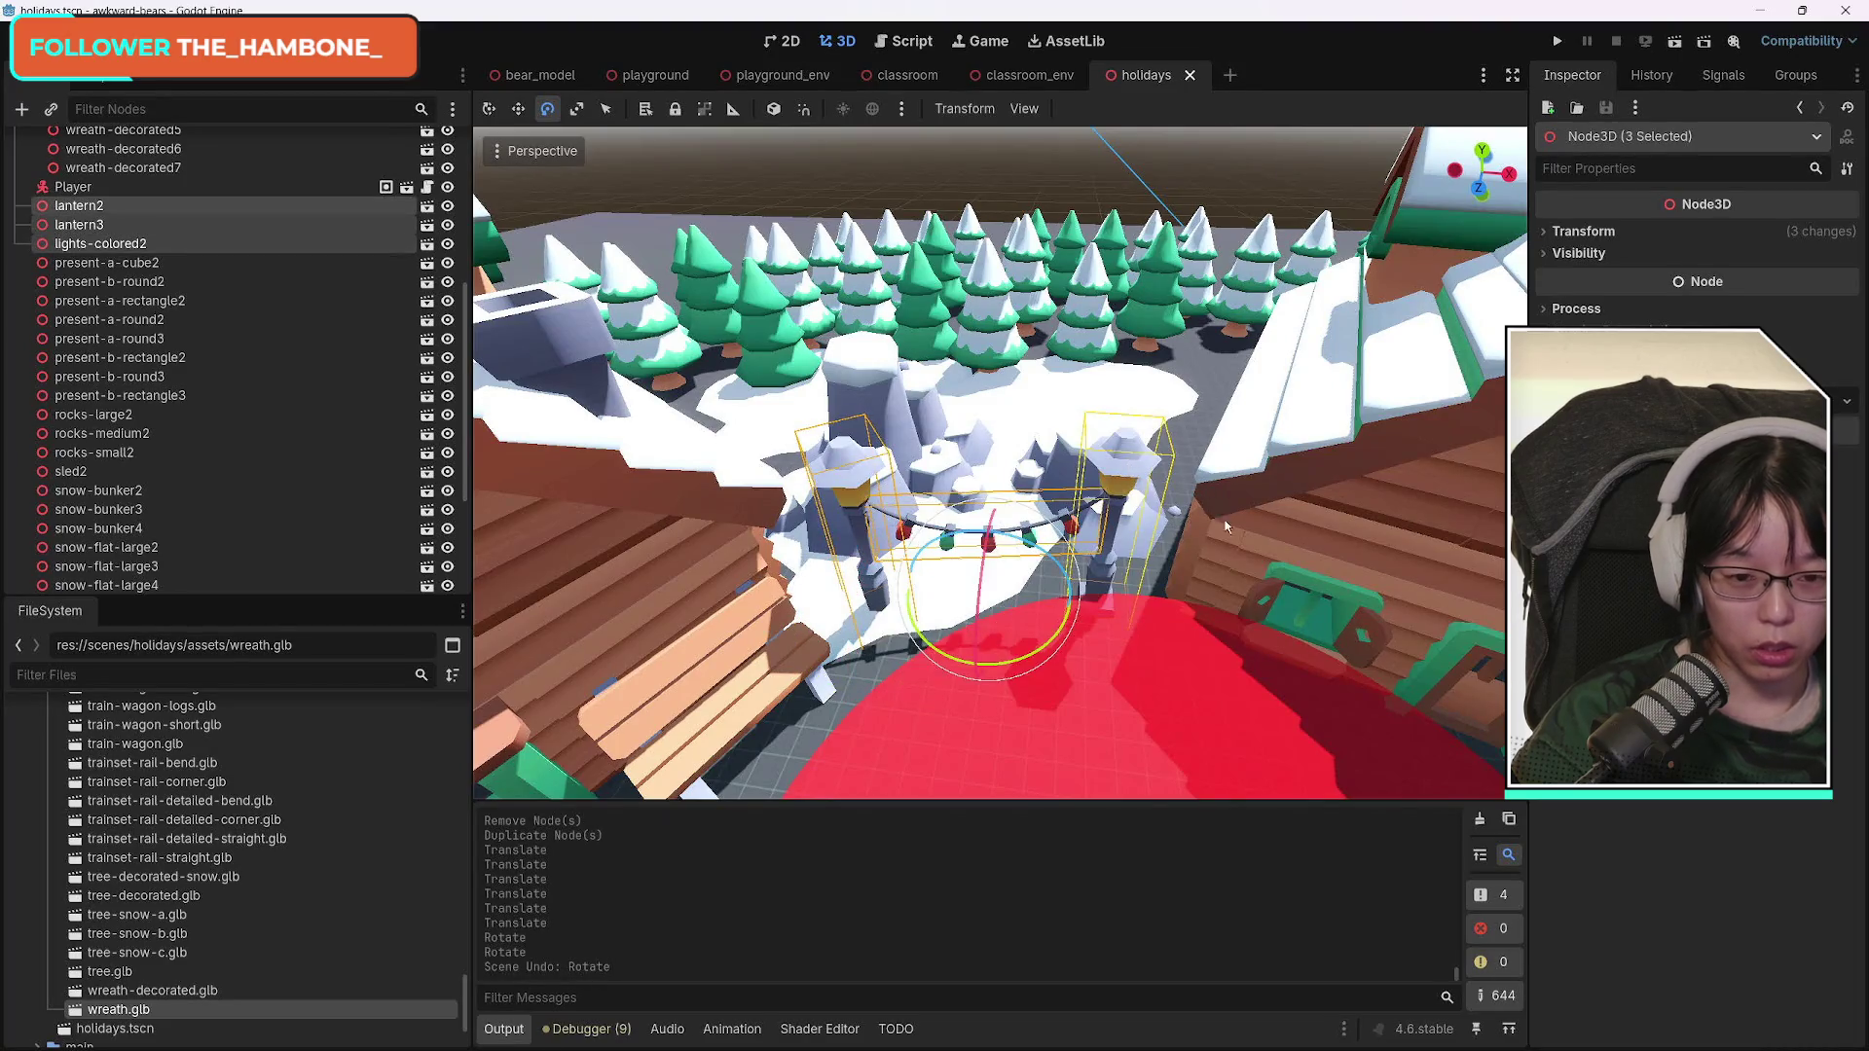
pyautogui.hotkey('ctrl', 'd')
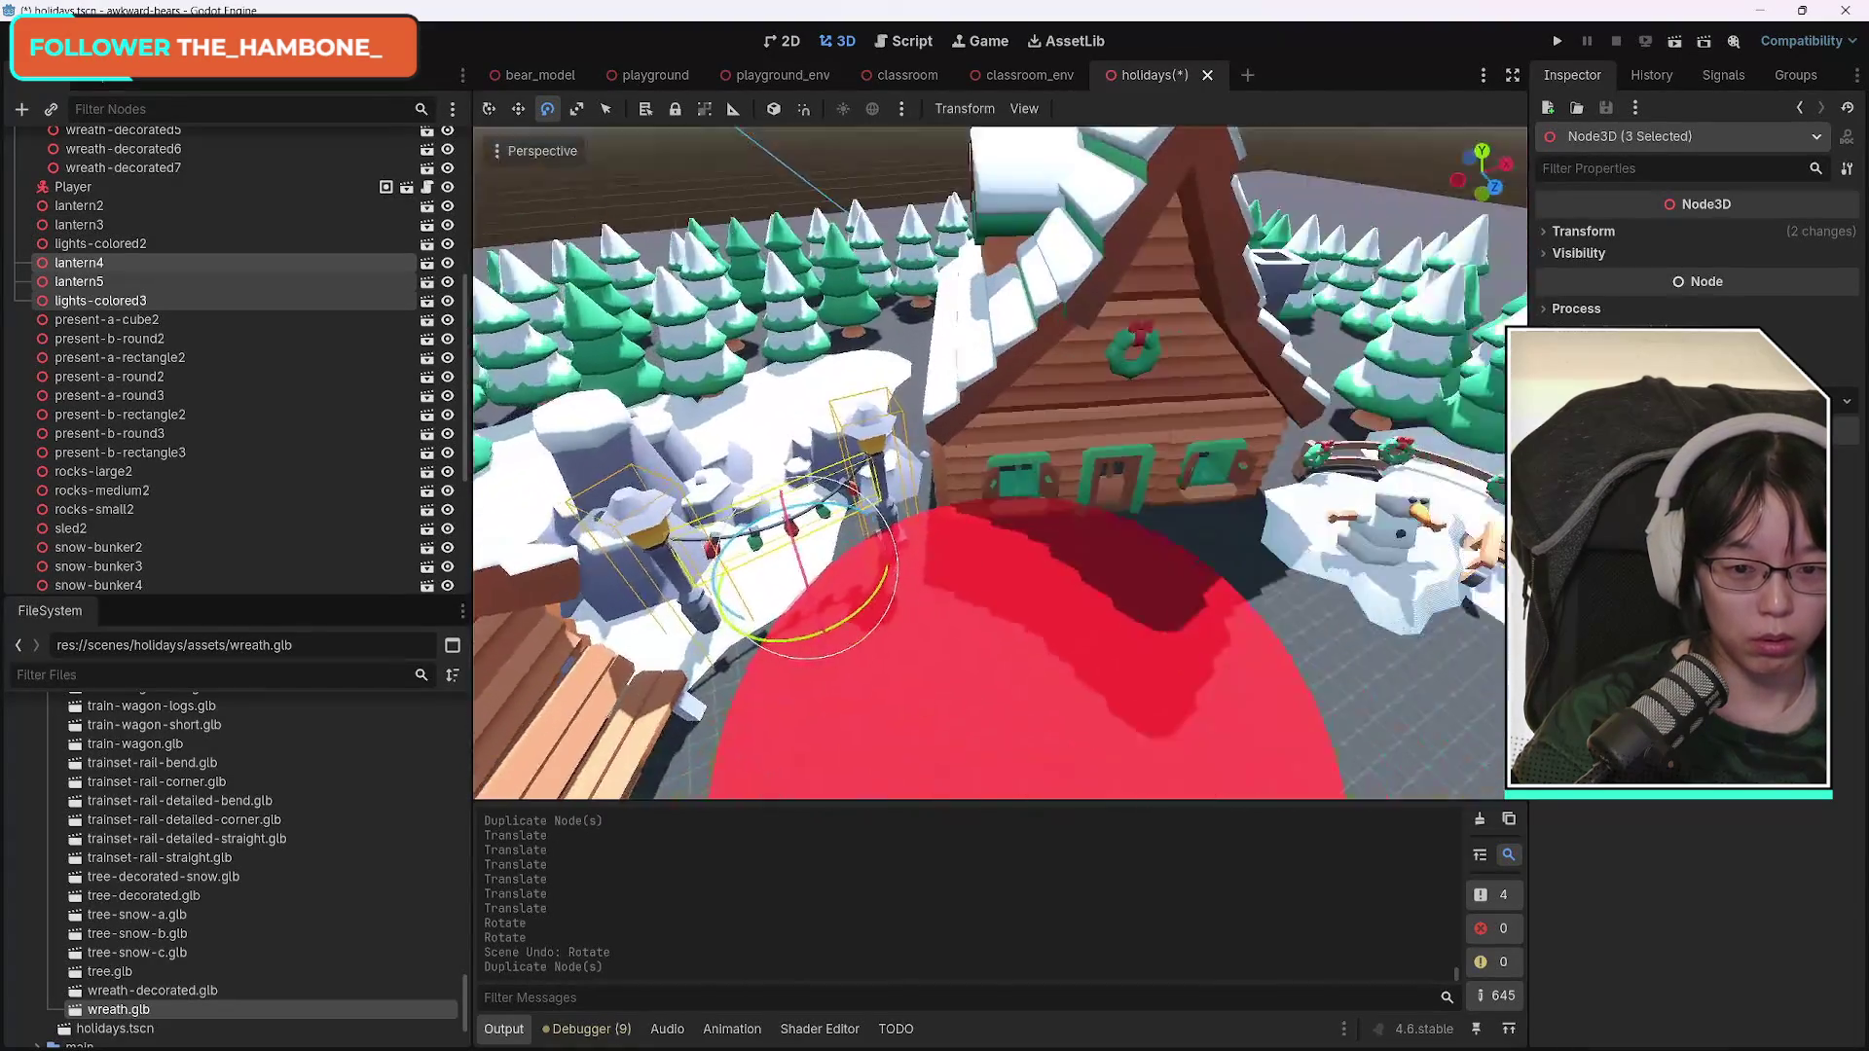
pyautogui.press('w')
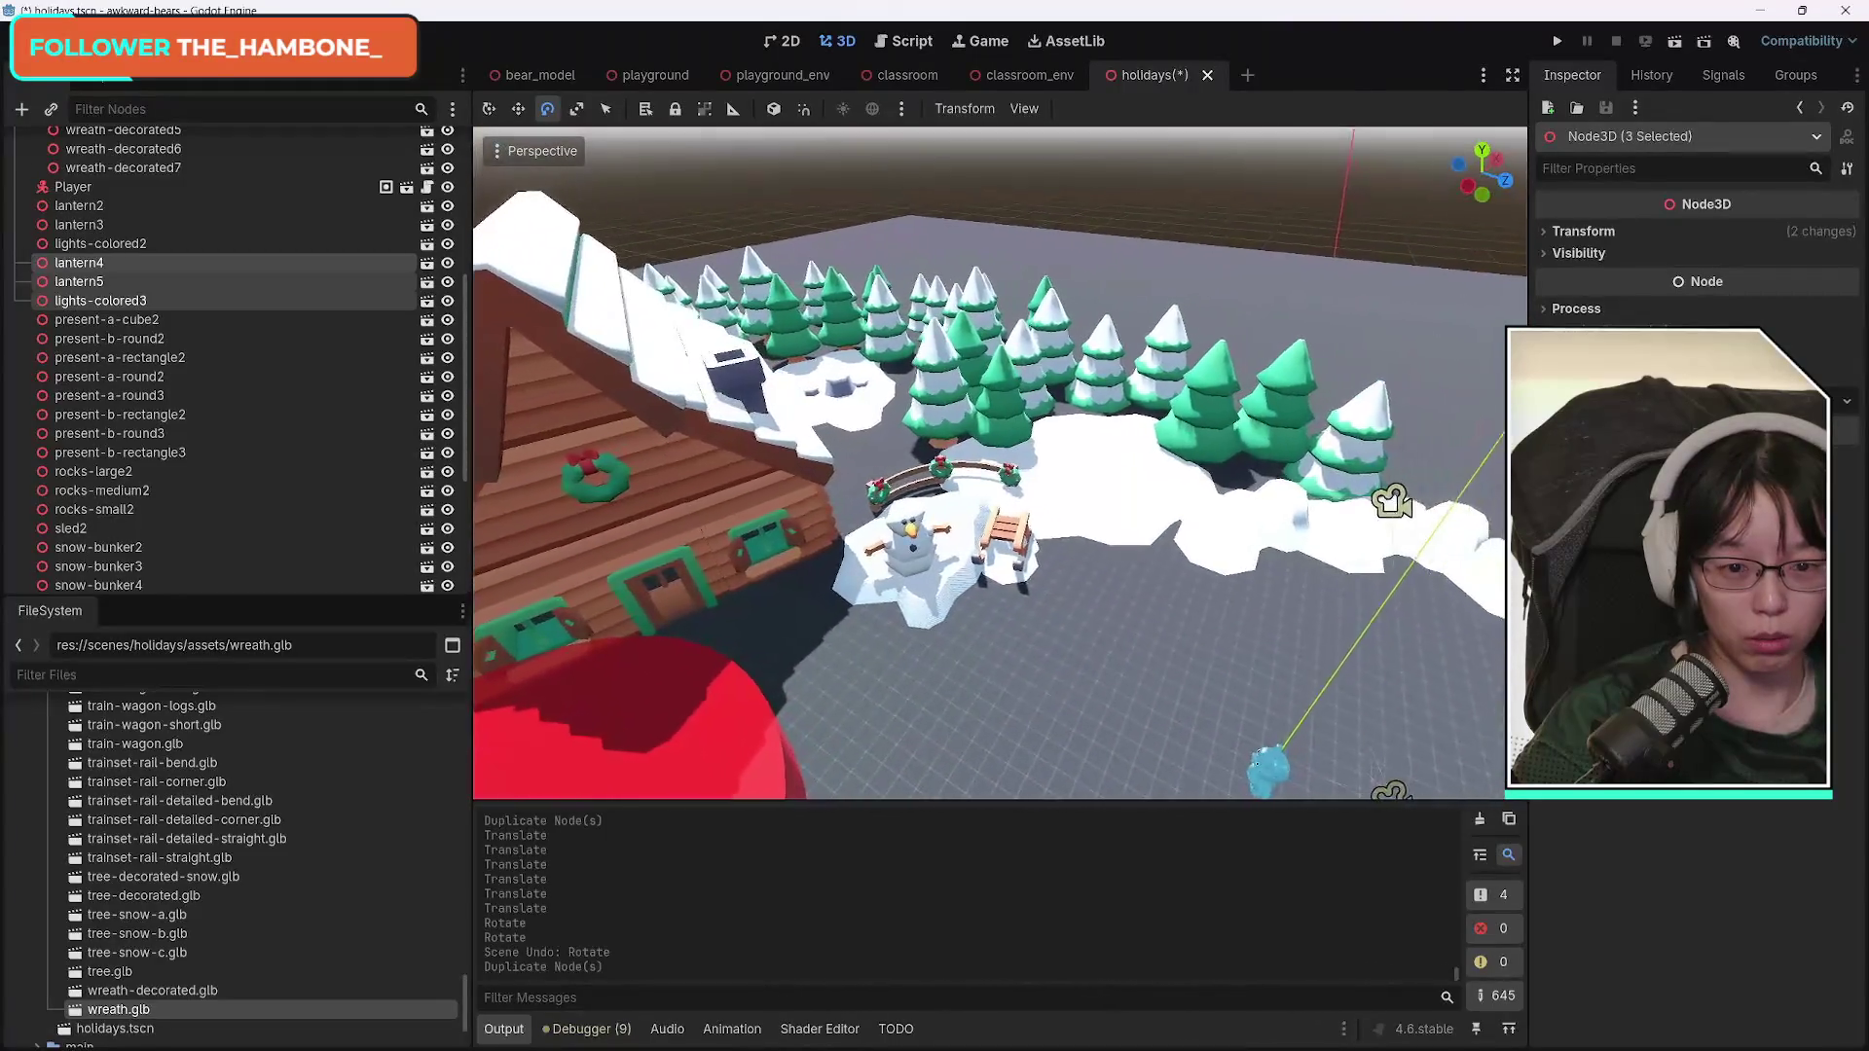
pyautogui.press('d')
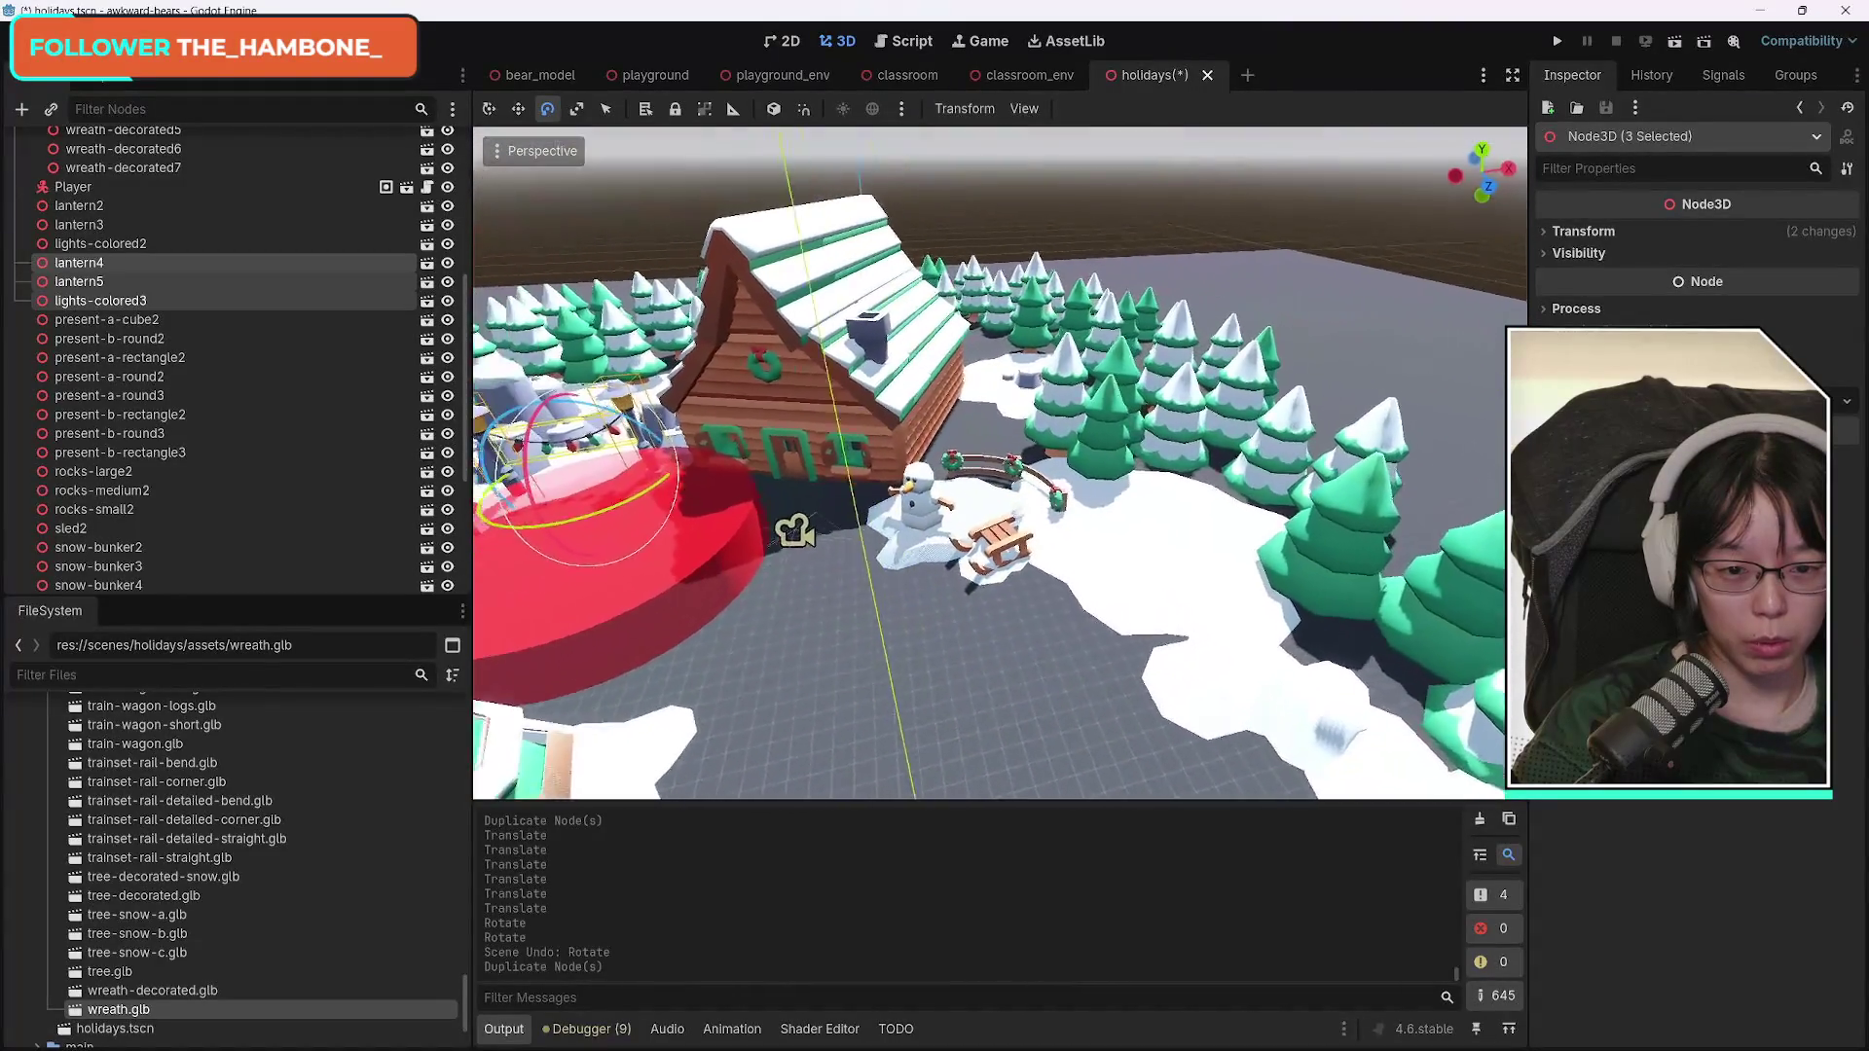
pyautogui.press('d')
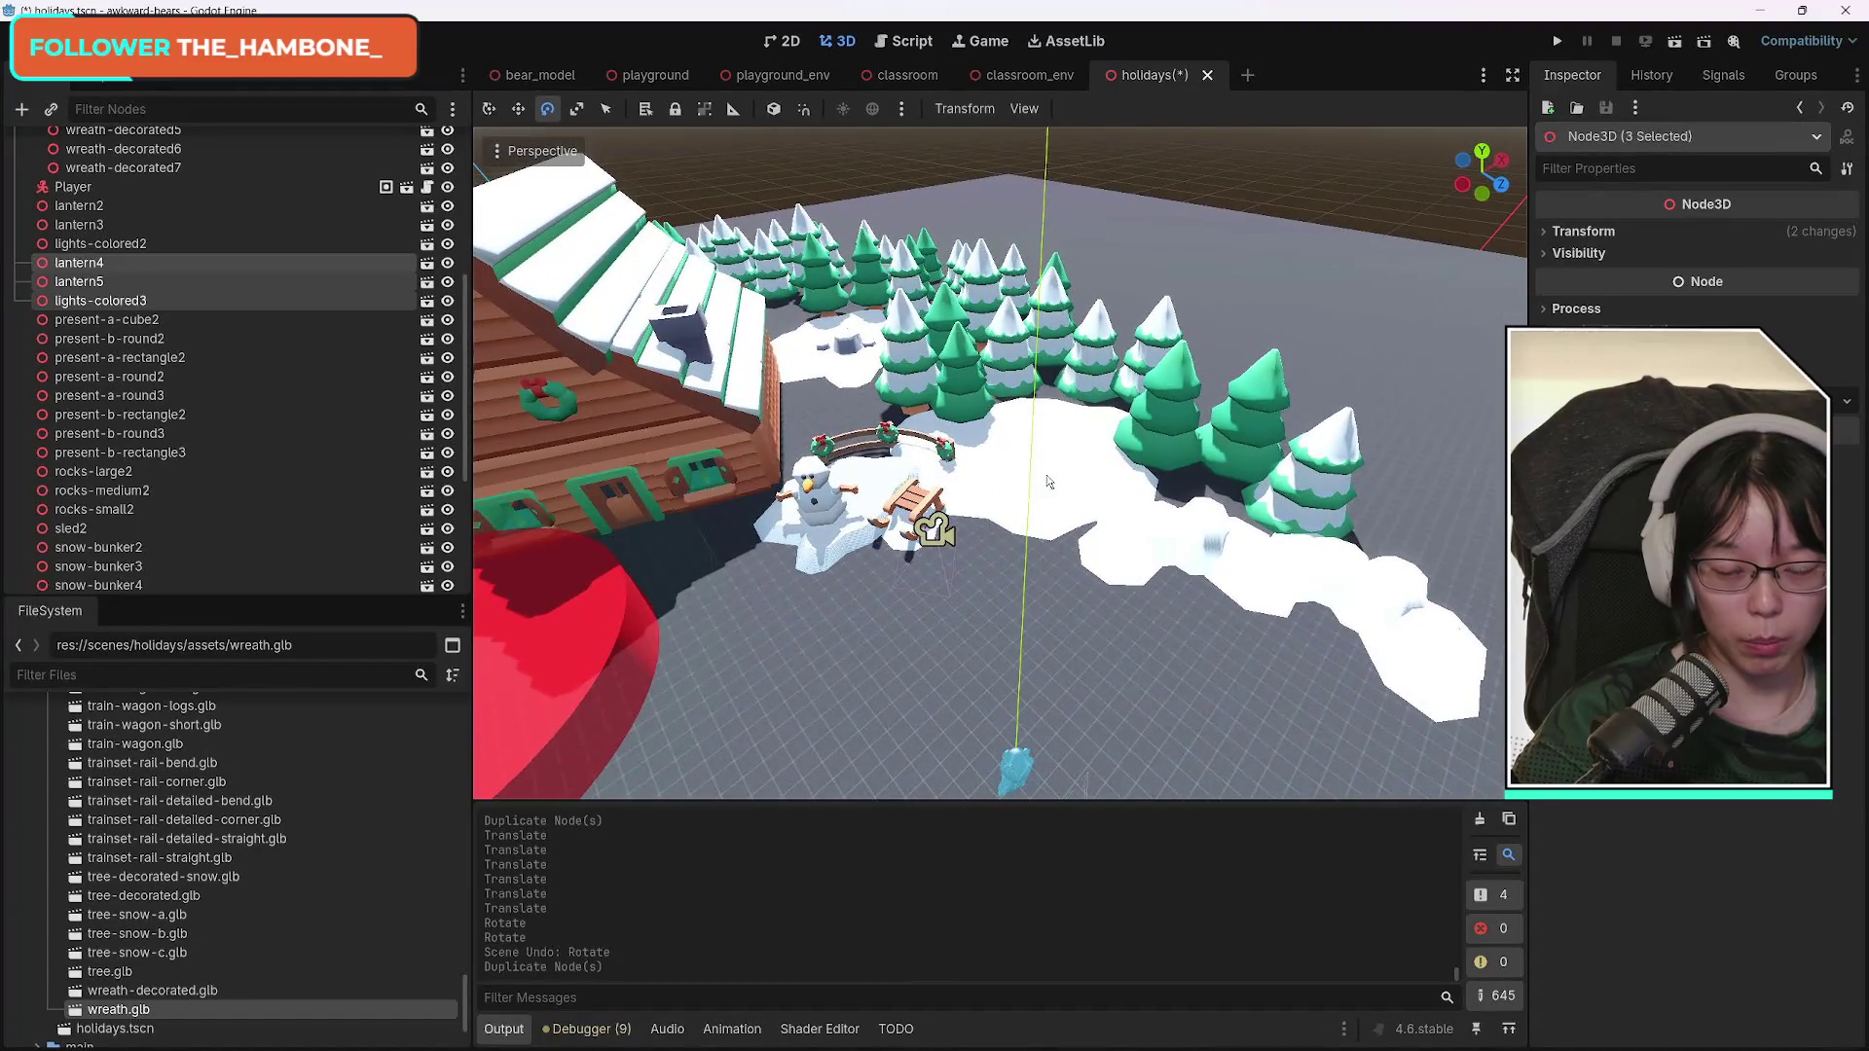
# Push the lantern copies out along Z into the clearing and turn them slightly.
pyautogui.press('q')
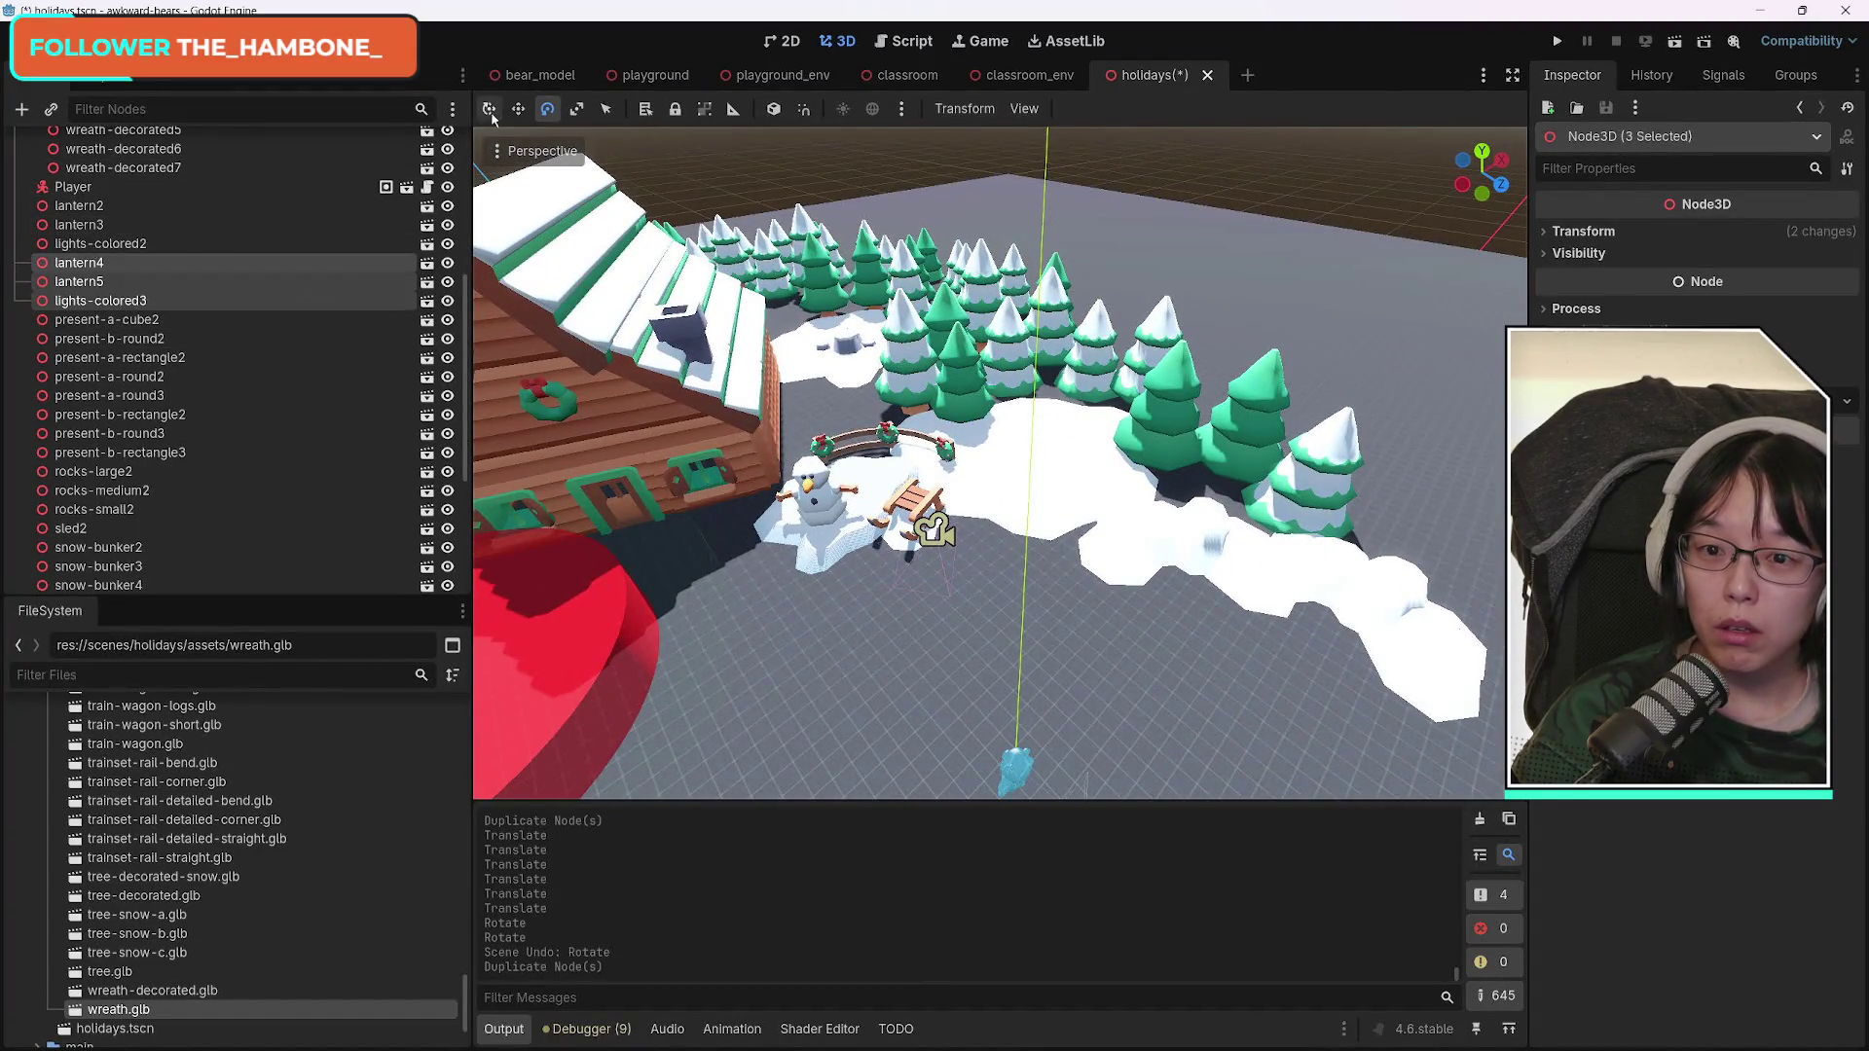
pyautogui.press('w')
pyautogui.press('w')
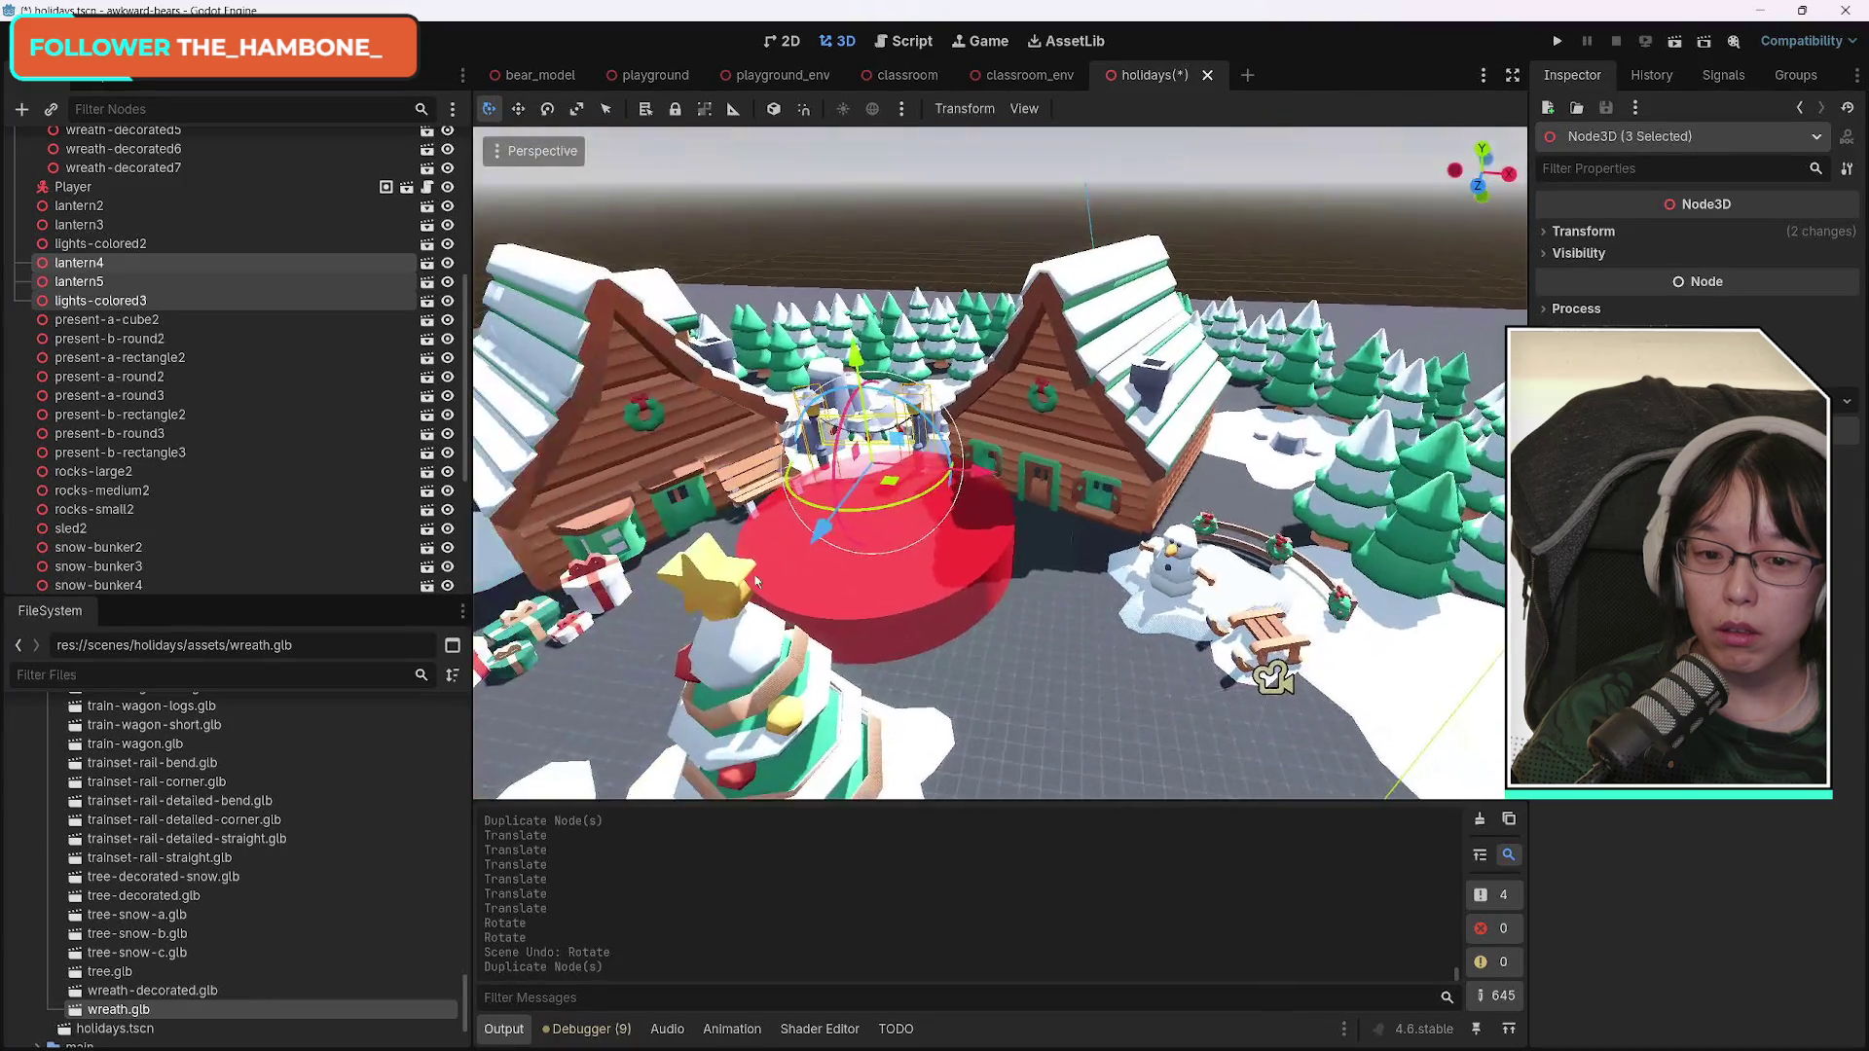
pyautogui.moveTo(944, 469)
pyautogui.mouseDown()
pyautogui.moveTo(1265, 584)
pyautogui.moveTo(1460, 681)
pyautogui.moveTo(1665, 830)
pyautogui.mouseUp()
pyautogui.press('f')
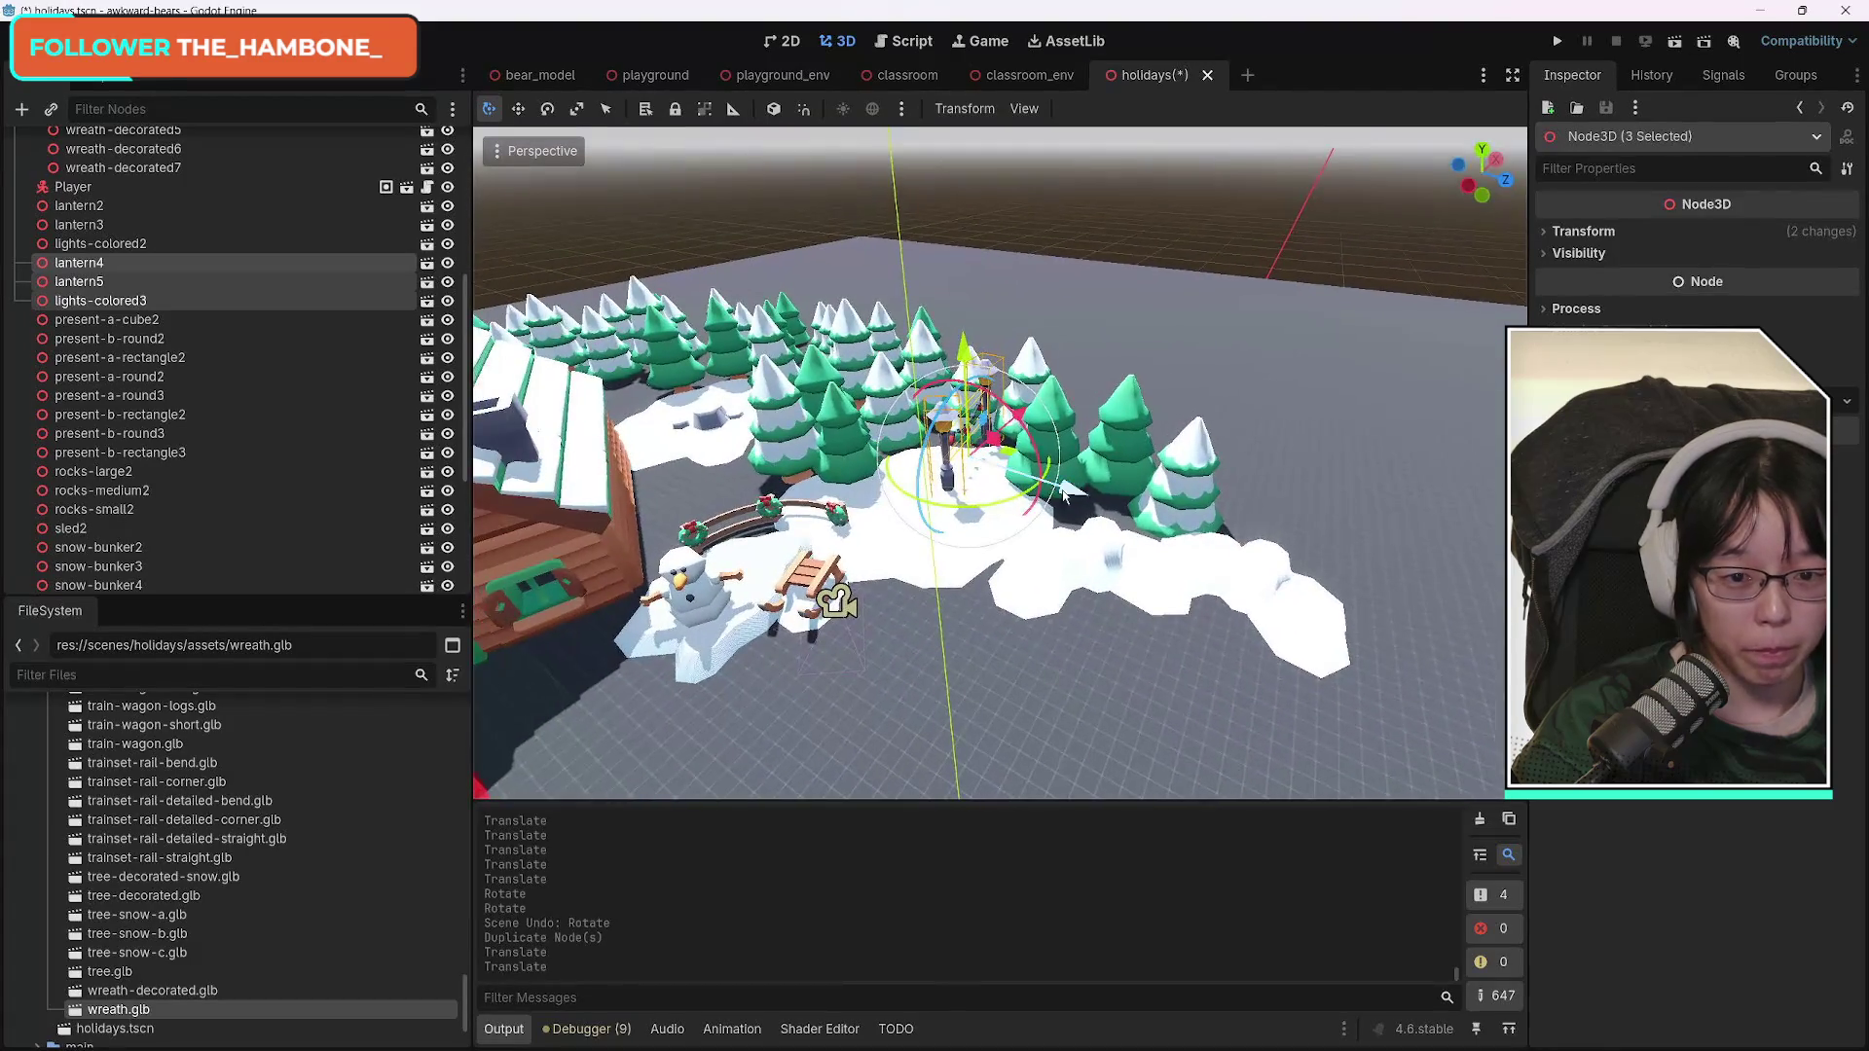
pyautogui.moveTo(1018, 498)
pyautogui.mouseDown()
pyautogui.moveTo(932, 500)
pyautogui.moveTo(1052, 512)
pyautogui.moveTo(1047, 570)
pyautogui.moveTo(1005, 565)
pyautogui.moveTo(1053, 568)
pyautogui.moveTo(1017, 531)
pyautogui.moveTo(959, 564)
pyautogui.moveTo(971, 574)
pyautogui.mouseUp()
pyautogui.click(768, 517)
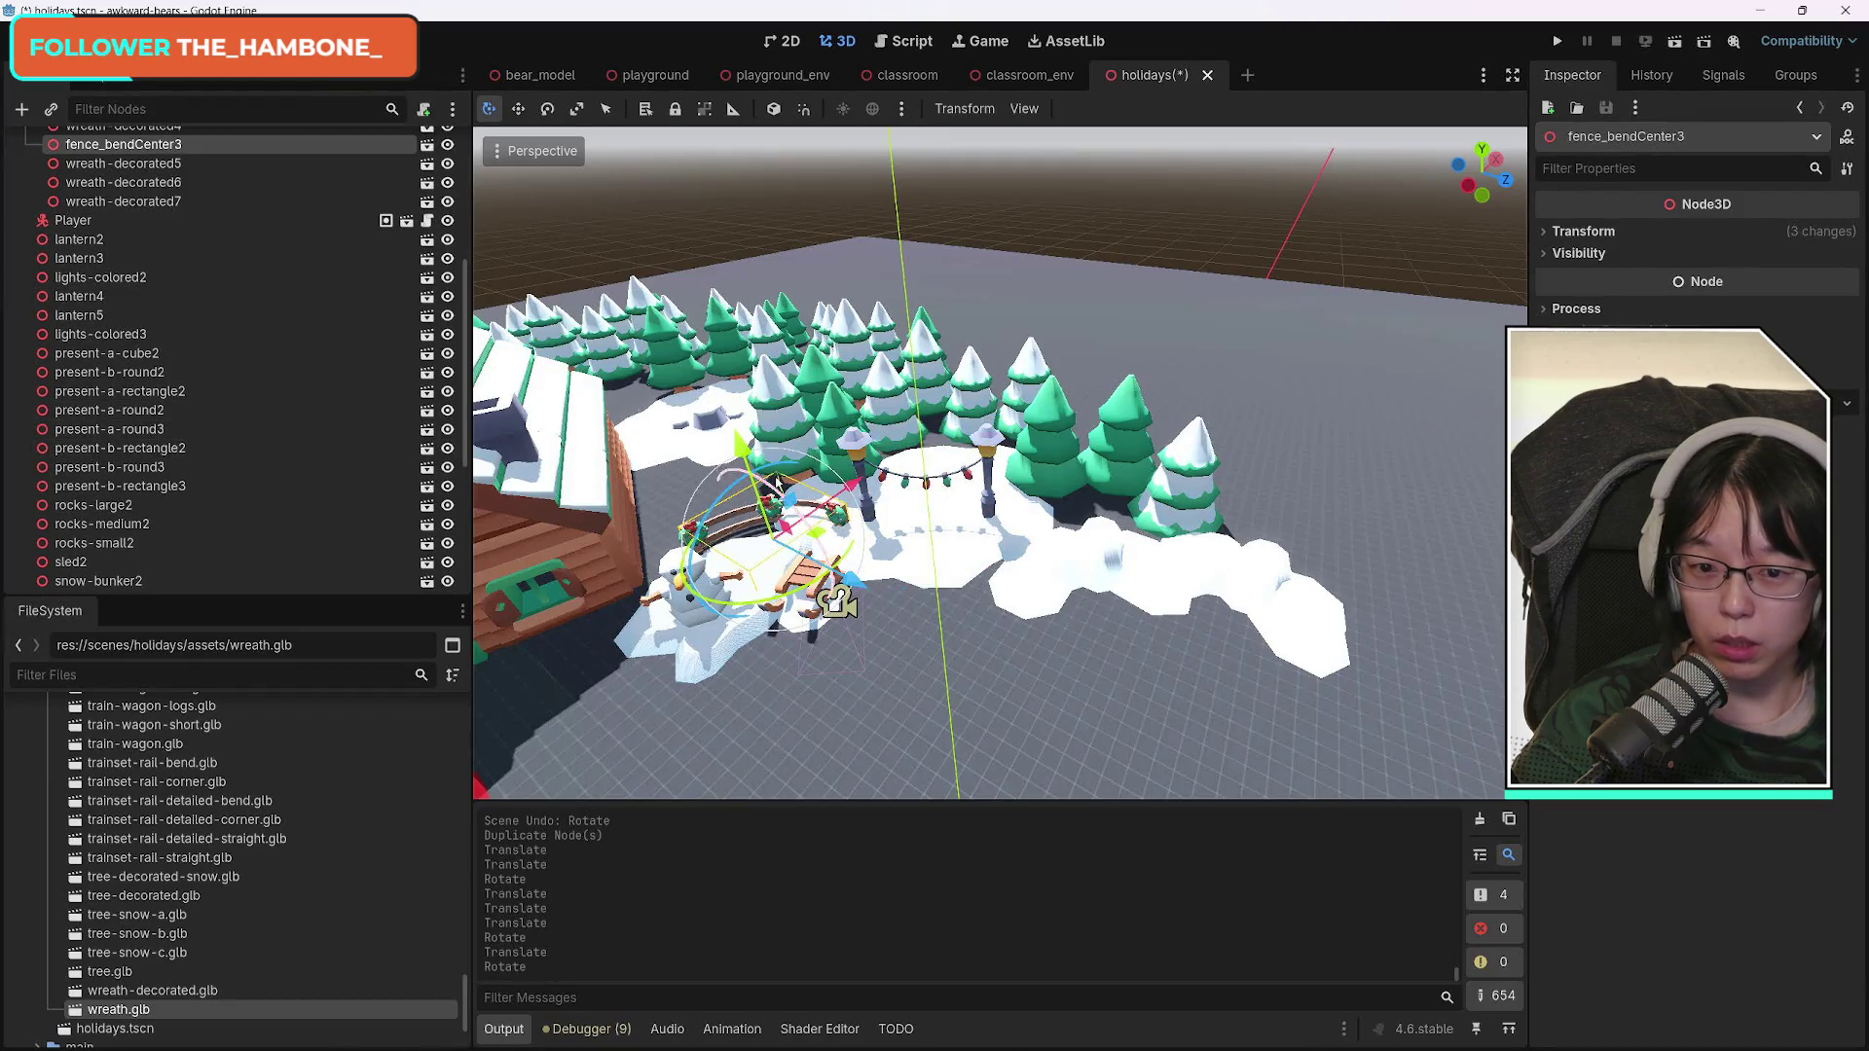
# Select the curved fence fence_bendCenter3 together with its wreaths through wreath-decorated7.
pyautogui.click(768, 506)
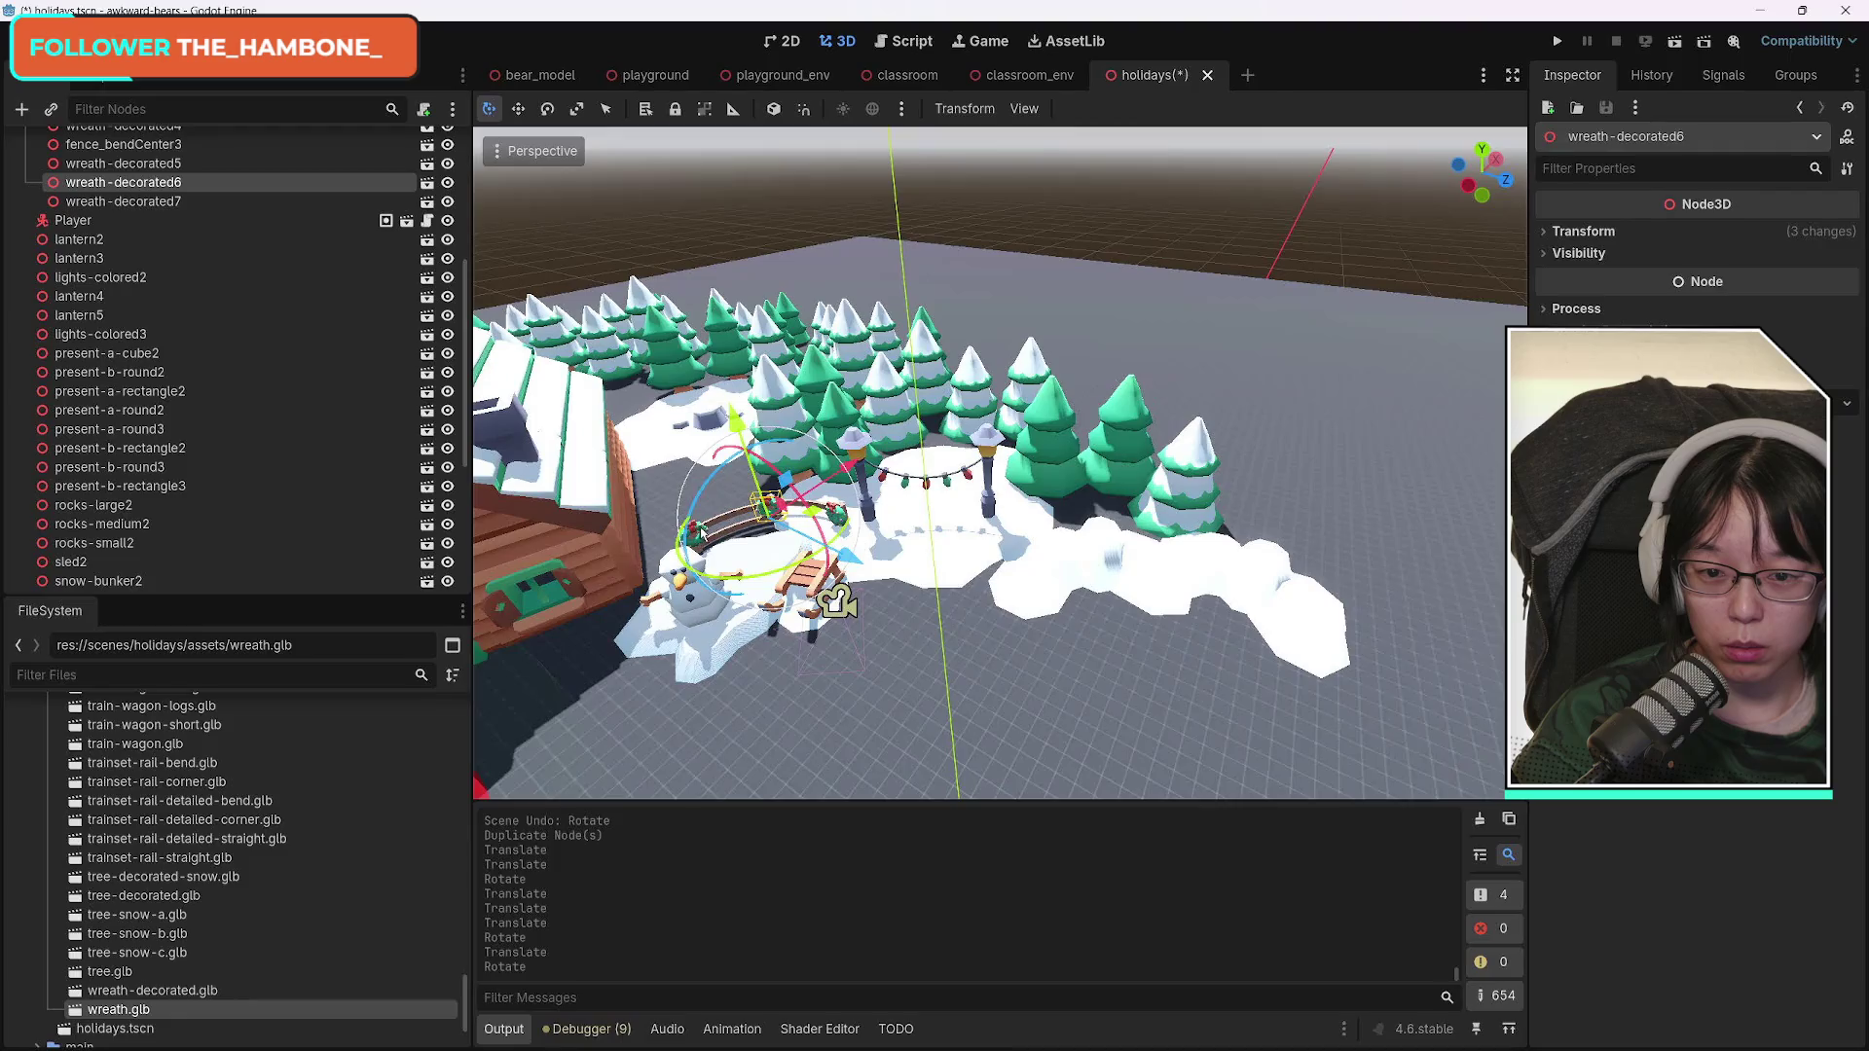
pyautogui.scroll(3, 271, 350)
pyautogui.click(167, 372)
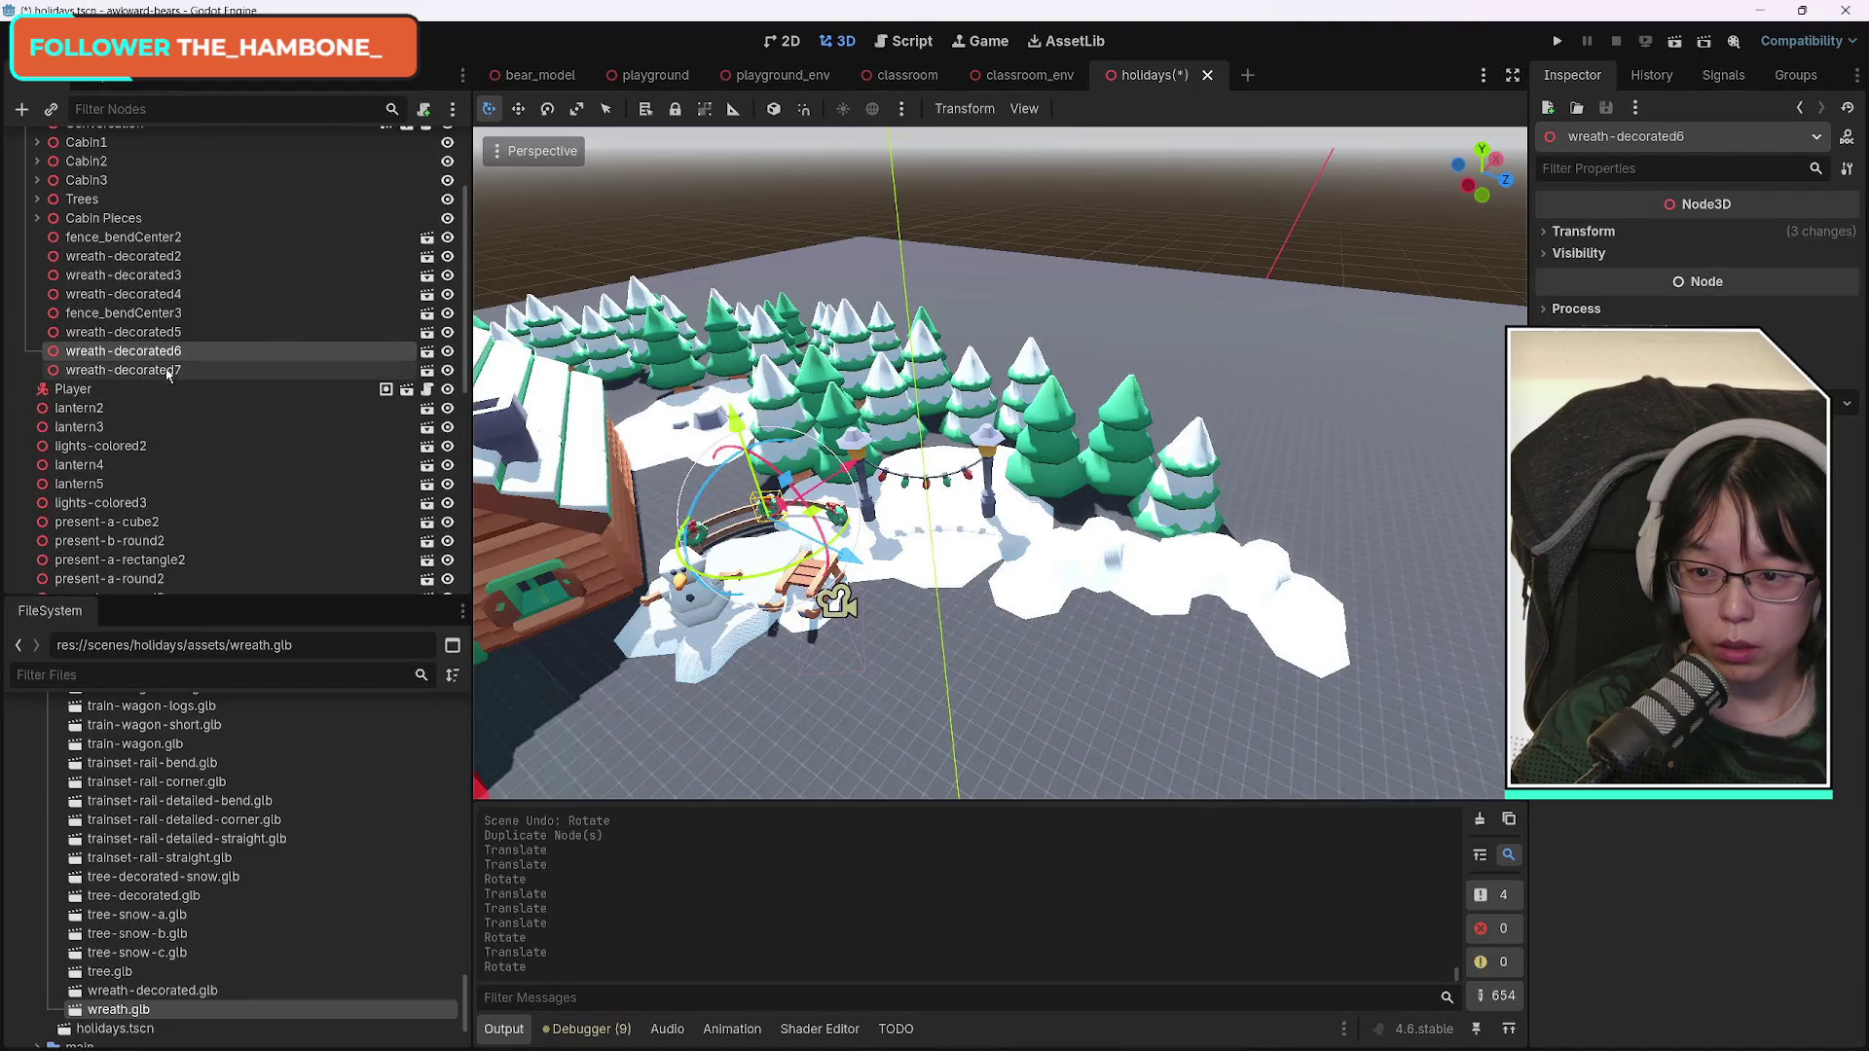
pyautogui.keyDown('shift'); pyautogui.click(146, 315); pyautogui.keyUp('shift')
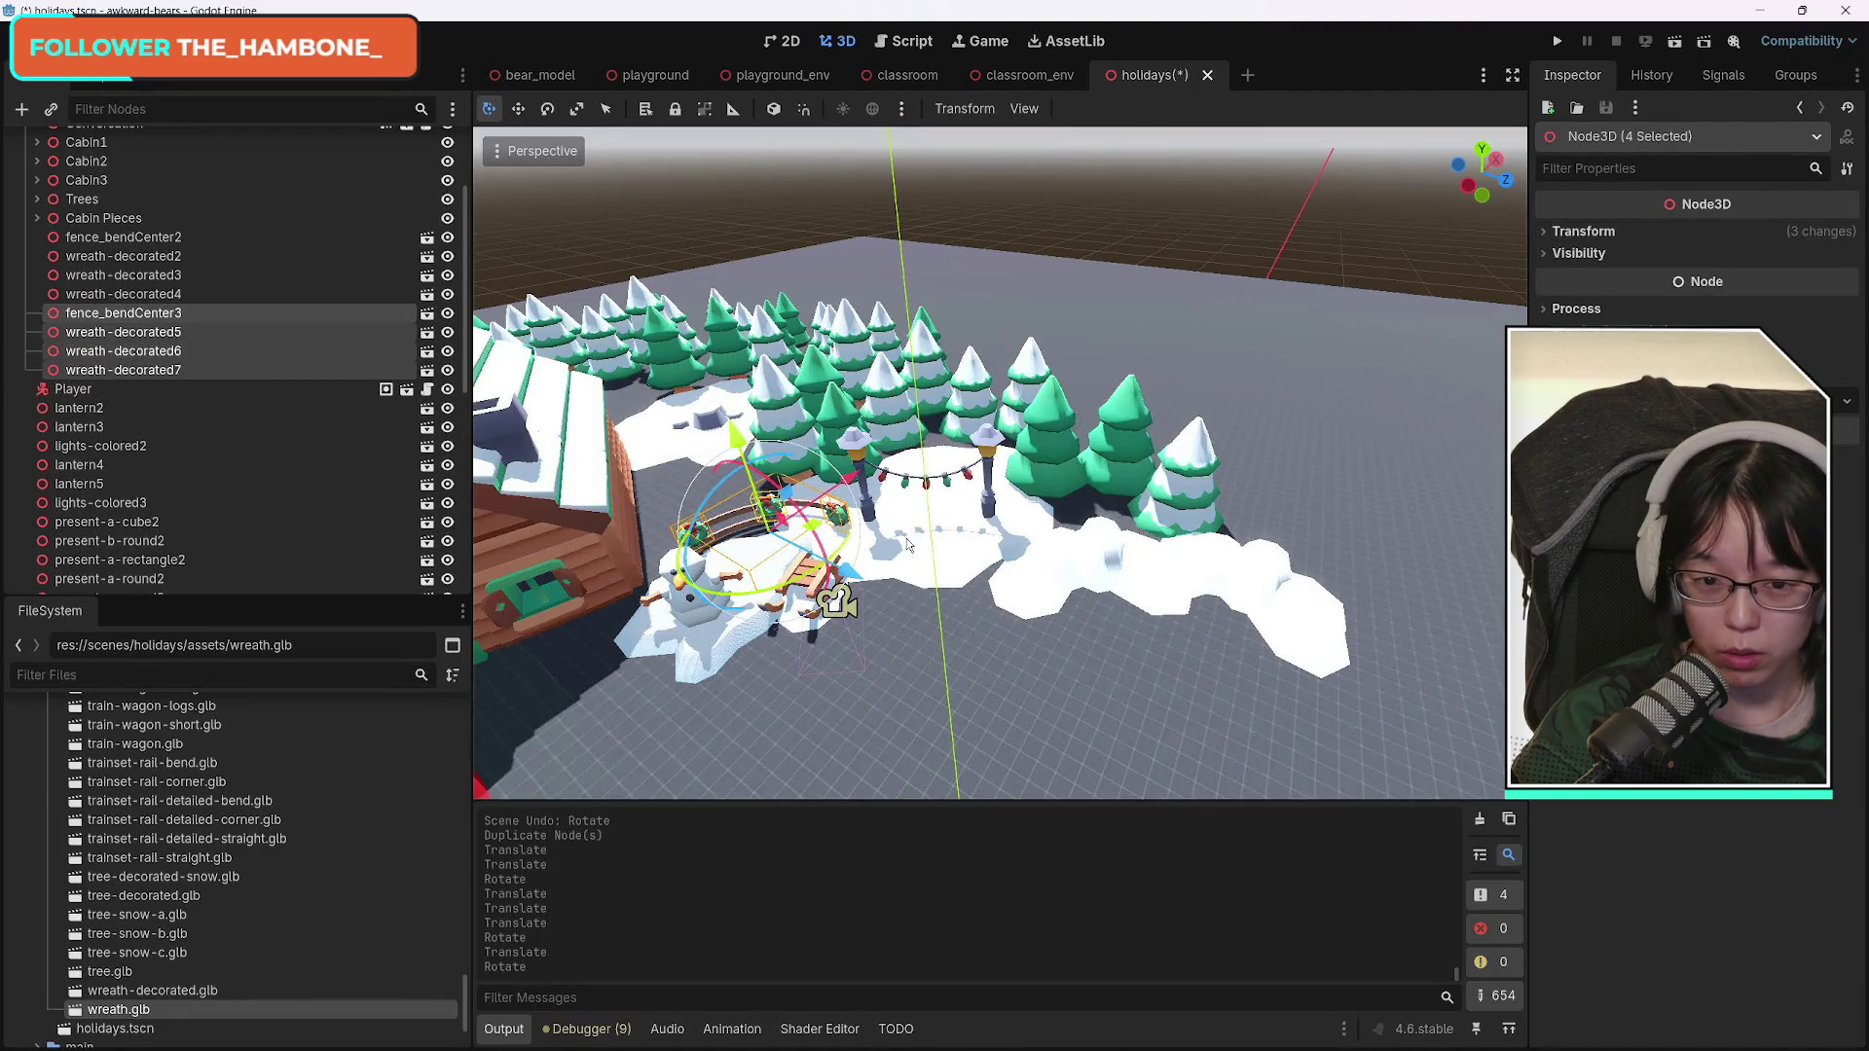
# Move the fence and wreaths to the lower right, undoing an accidental upward raise.
pyautogui.moveTo(842, 557)
pyautogui.mouseDown()
pyautogui.moveTo(1227, 754)
pyautogui.moveTo(1285, 751)
pyautogui.mouseUp()
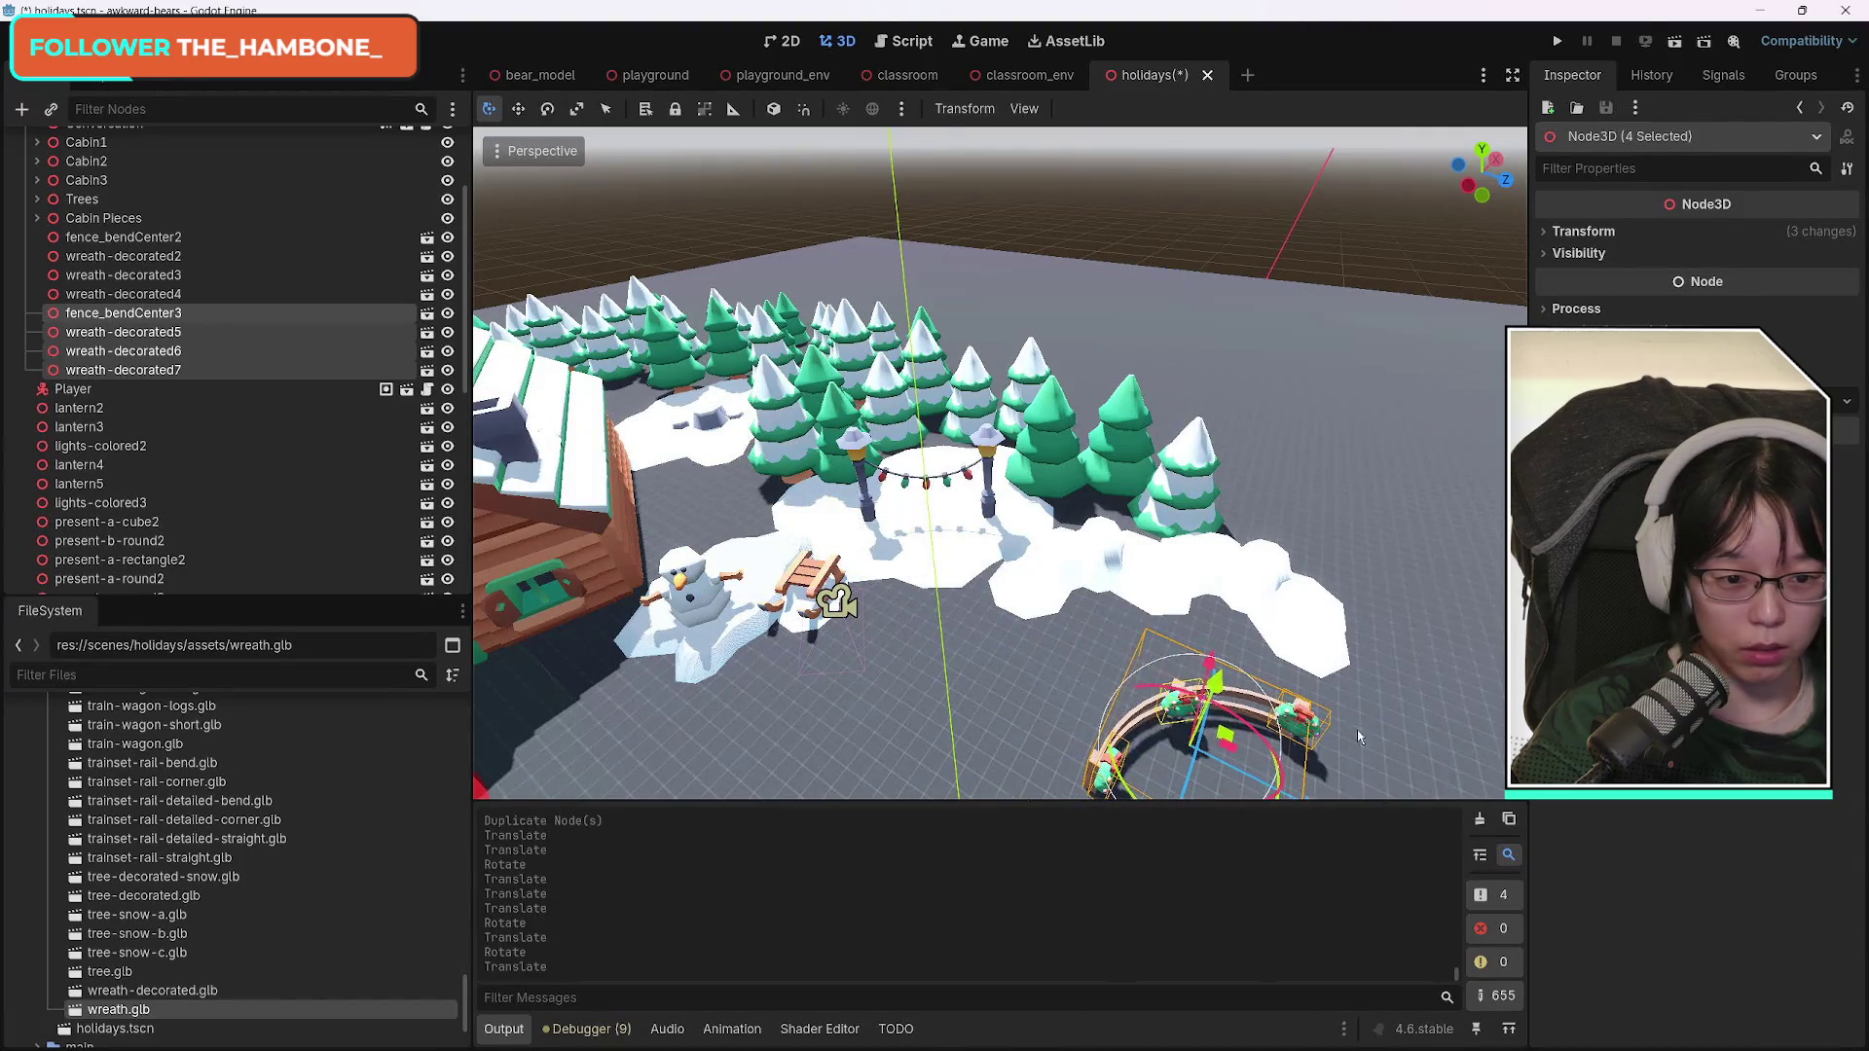
pyautogui.moveTo(1385, 684)
pyautogui.mouseDown()
pyautogui.moveTo(1185, 656)
pyautogui.moveTo(1085, 631)
pyautogui.moveTo(1076, 610)
pyautogui.mouseUp()
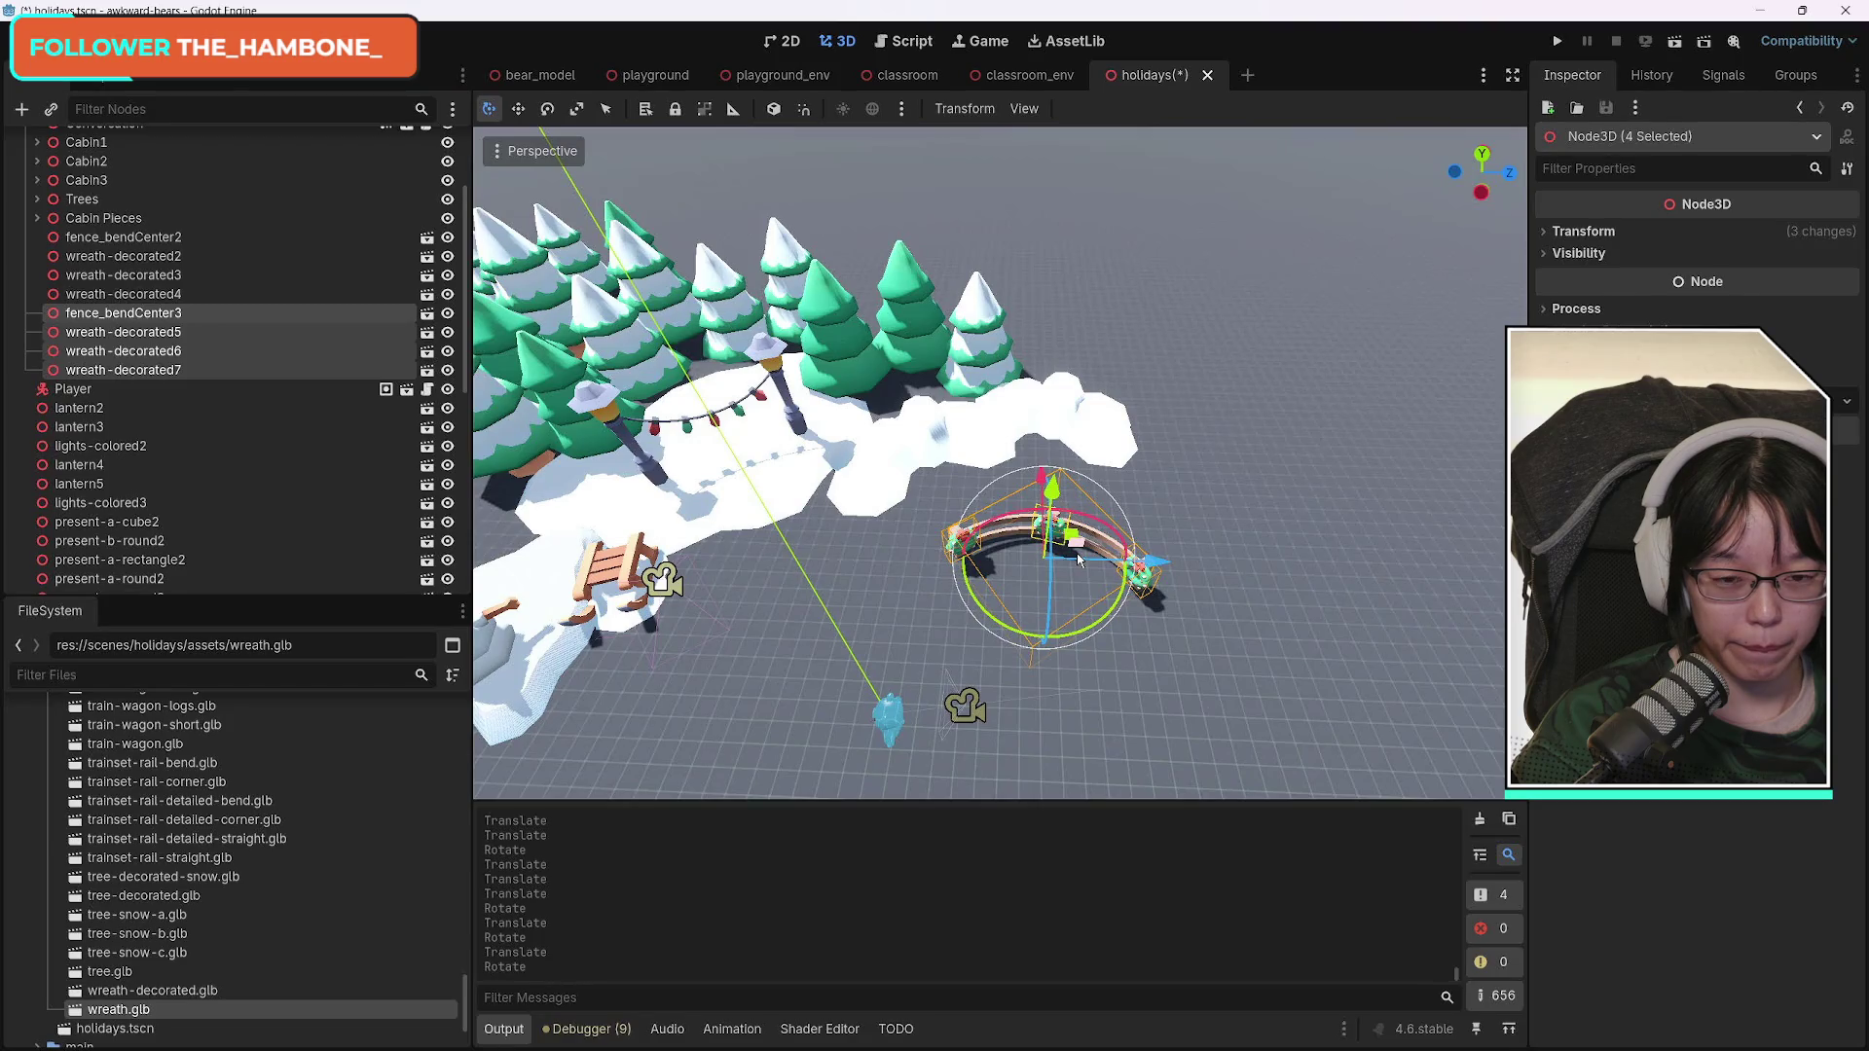
pyautogui.moveTo(1053, 501); pyautogui.dragTo(1055, 399)
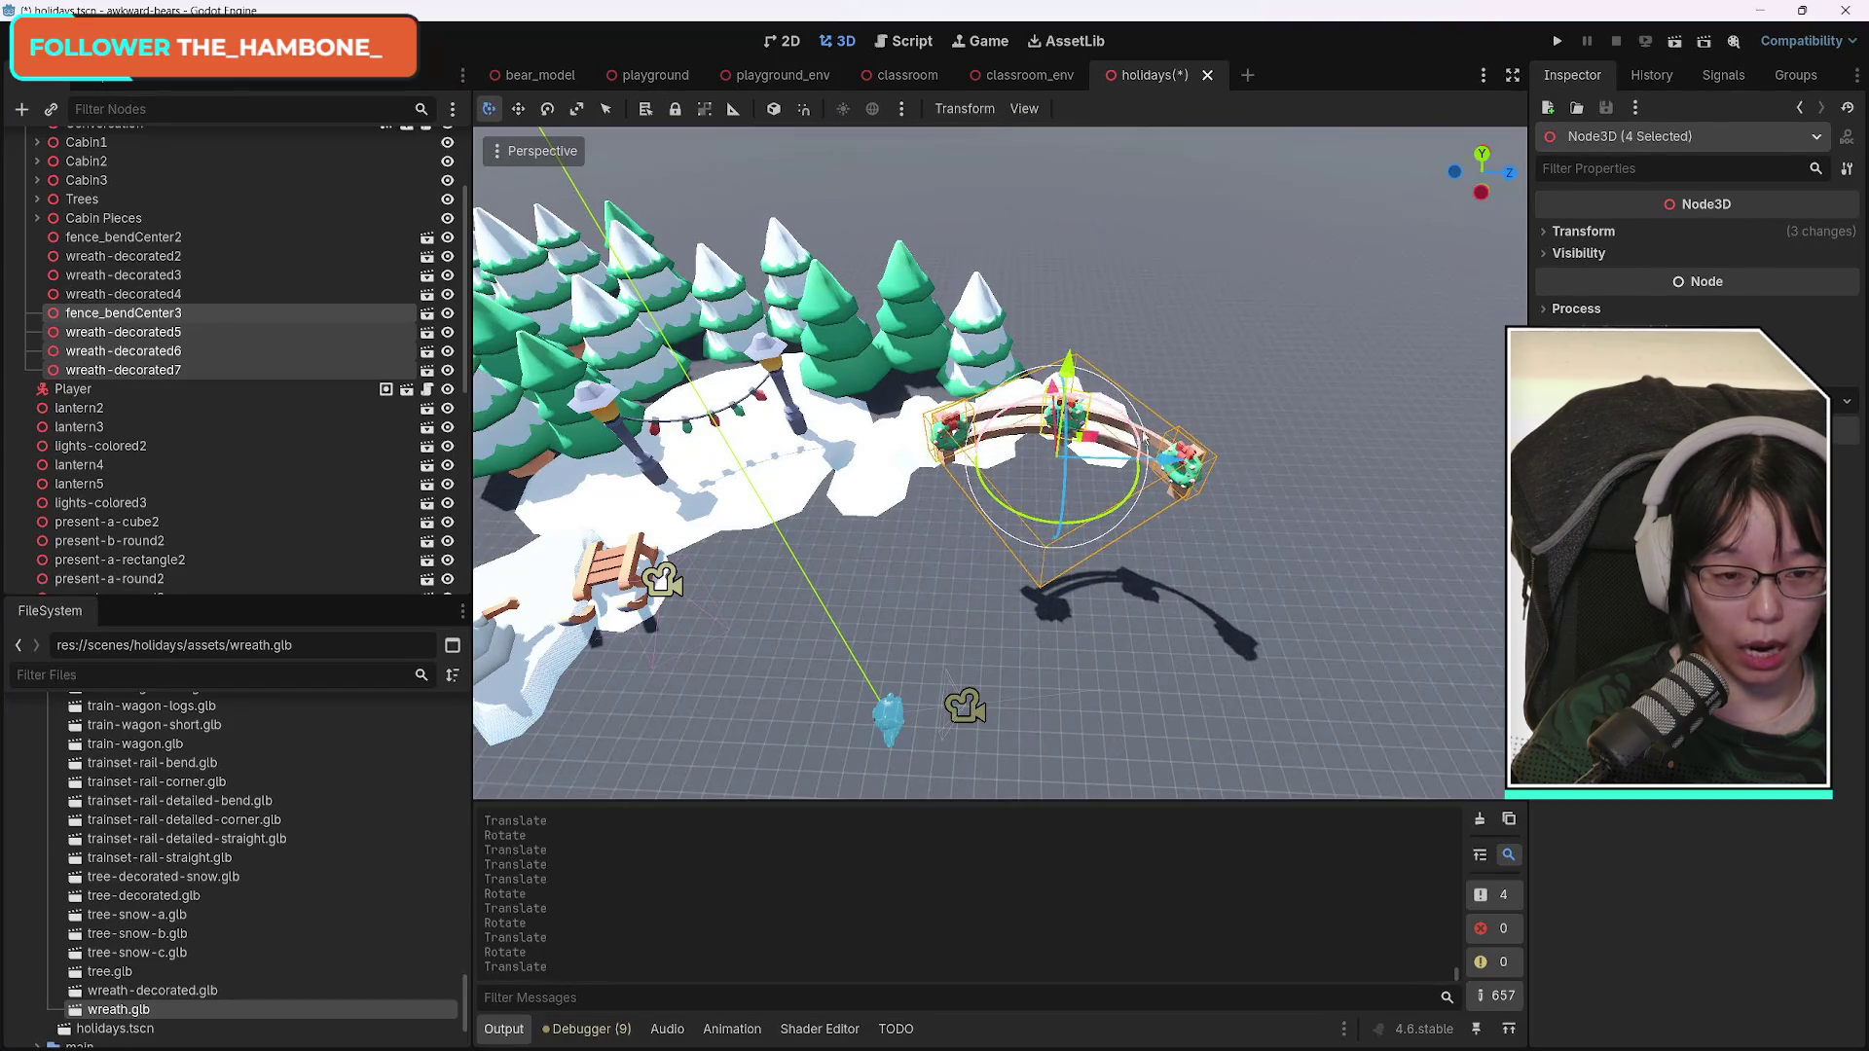
pyautogui.hotkey('ctrl', 'z')
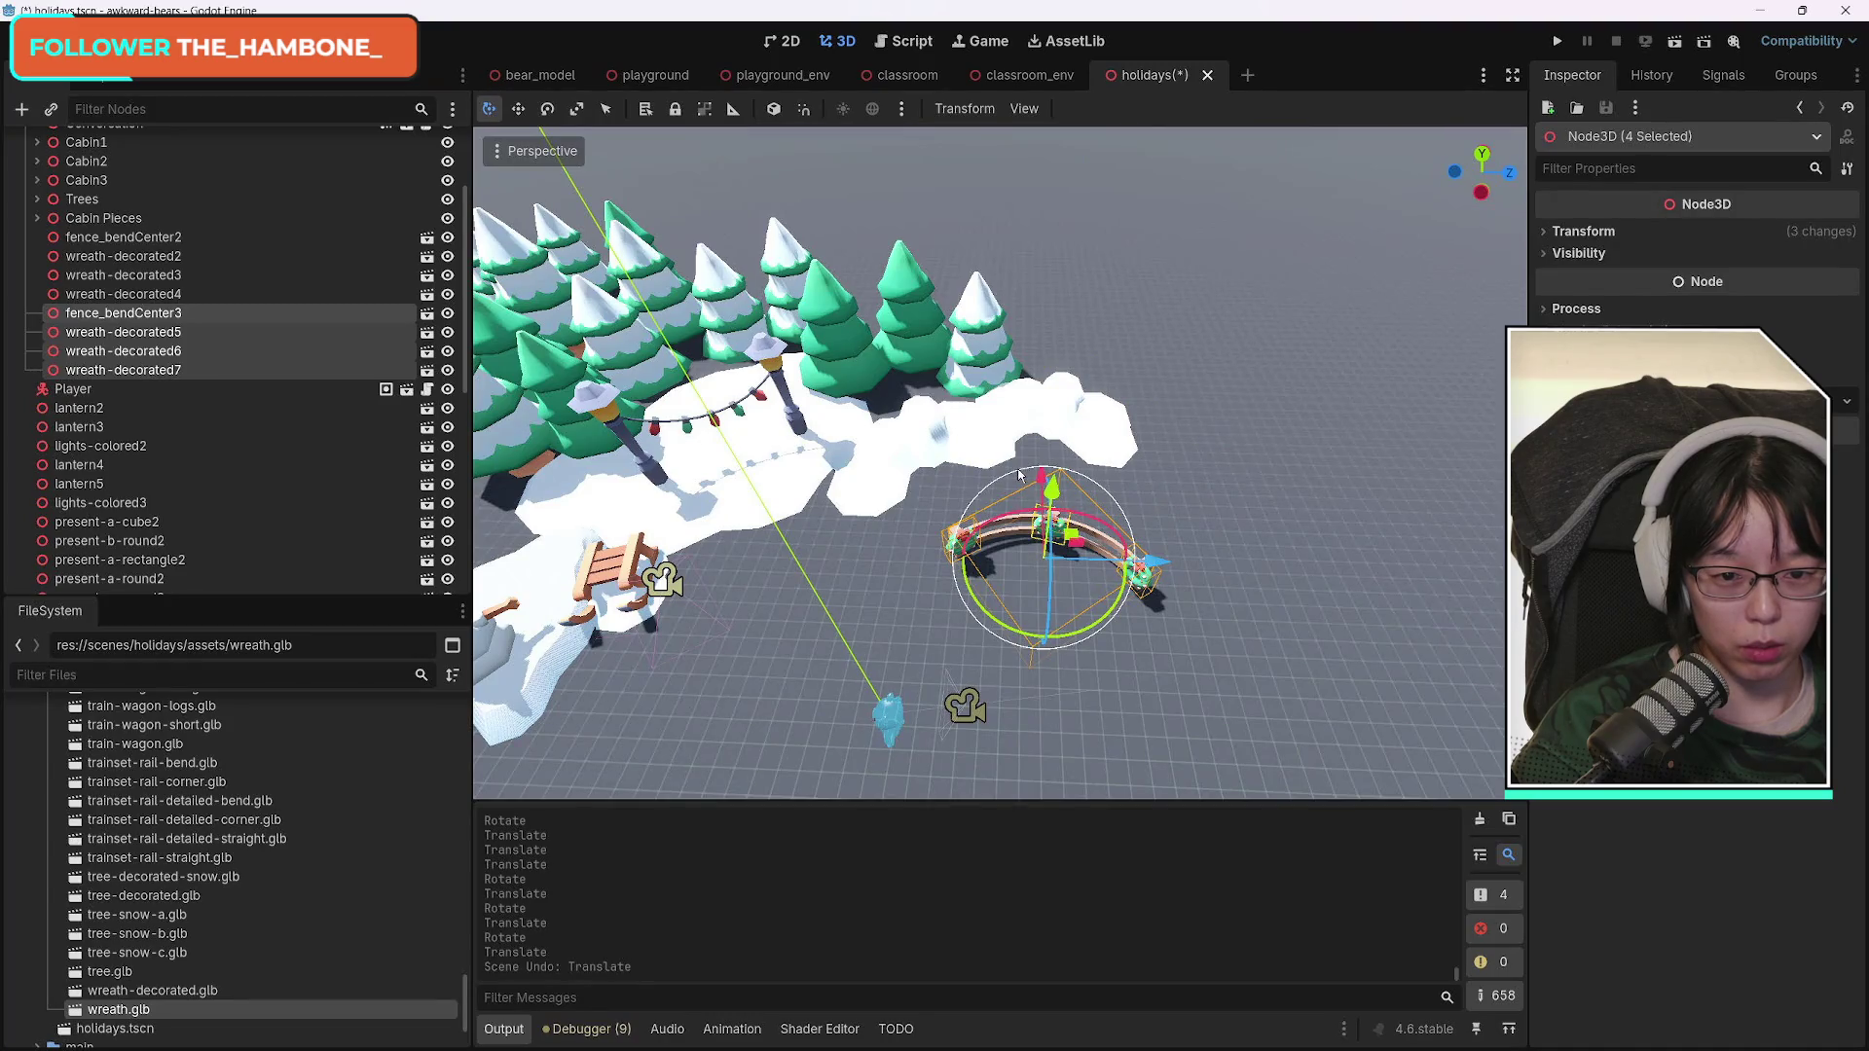
pyautogui.moveTo(1026, 474)
pyautogui.mouseDown()
pyautogui.moveTo(1163, 409)
pyautogui.moveTo(1253, 434)
pyautogui.moveTo(1158, 399)
pyautogui.moveTo(1086, 334)
pyautogui.mouseUp()
pyautogui.moveTo(1206, 413); pyautogui.dragTo(1266, 414)
pyautogui.moveTo(1158, 321); pyautogui.dragTo(1178, 365)
pyautogui.moveTo(1300, 413); pyautogui.dragTo(1265, 414)
pyautogui.click(888, 716)
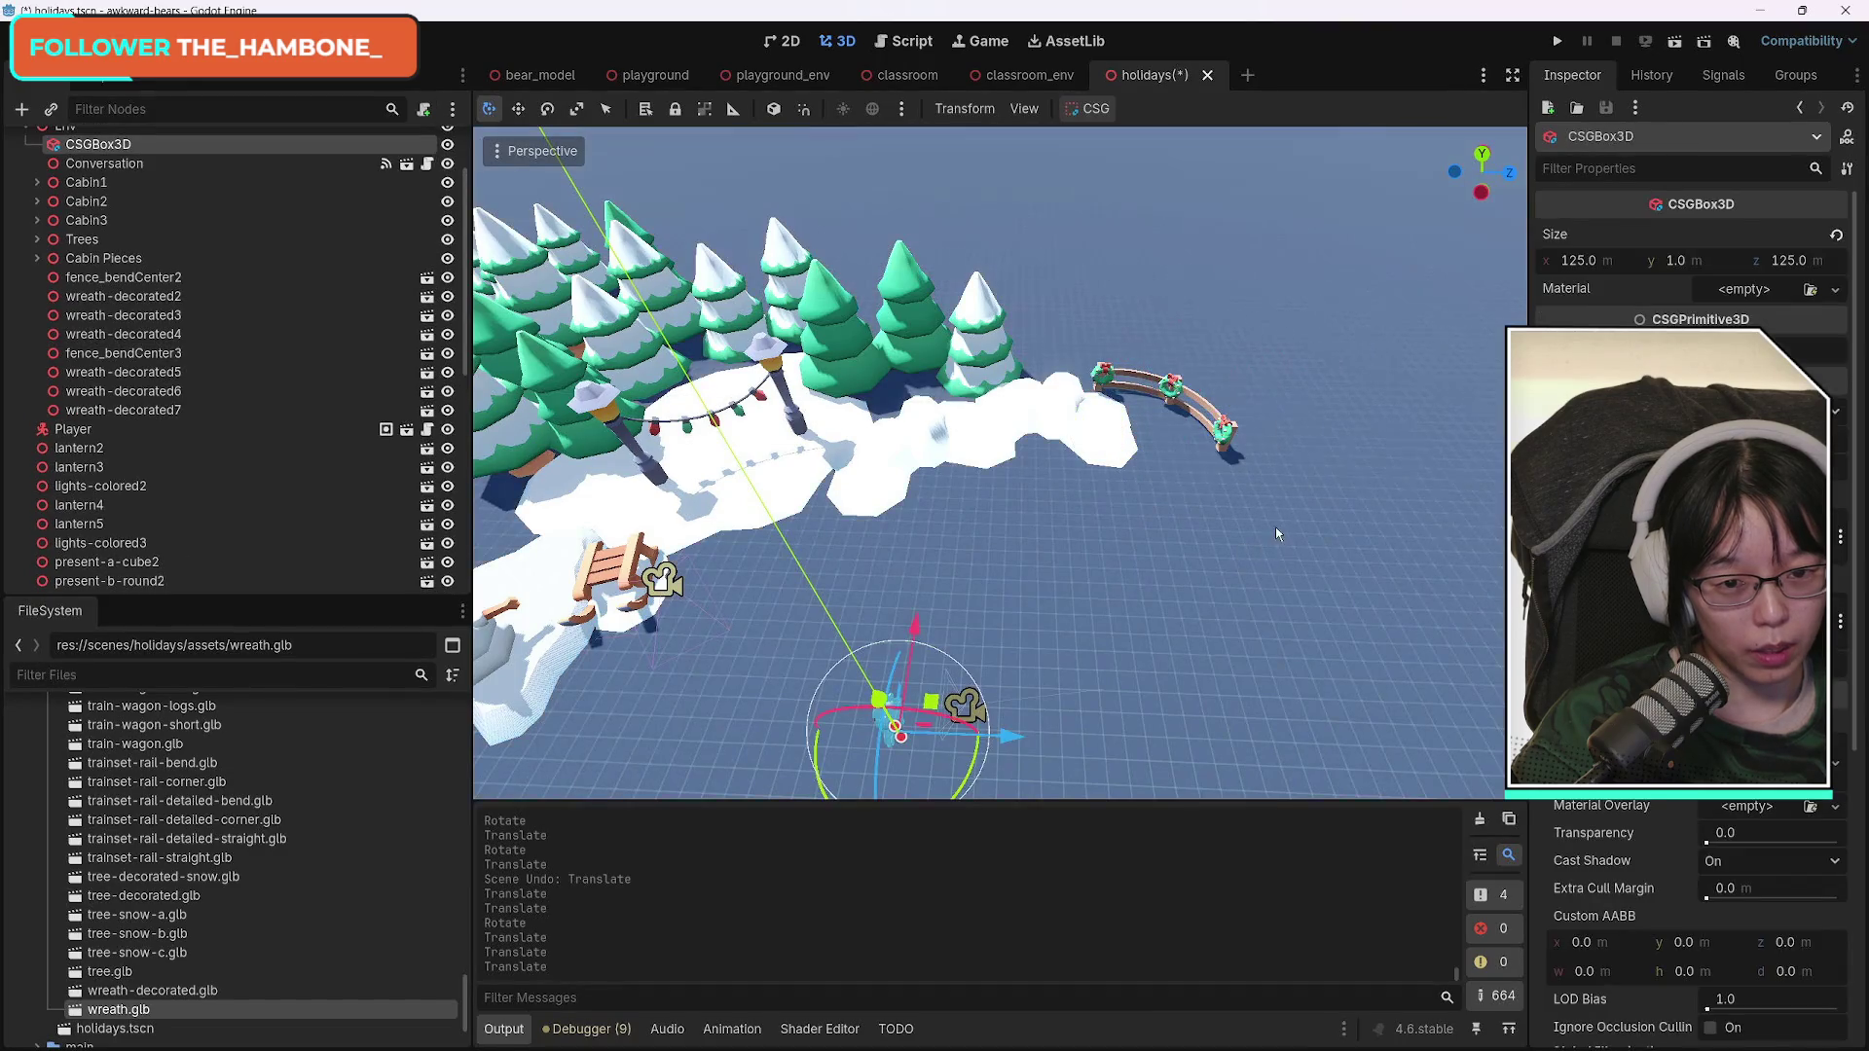
# Select the copied lanterns lantern4 and lantern5 with the lights-colored3 string.
pyautogui.click(774, 355)
pyautogui.click(776, 353)
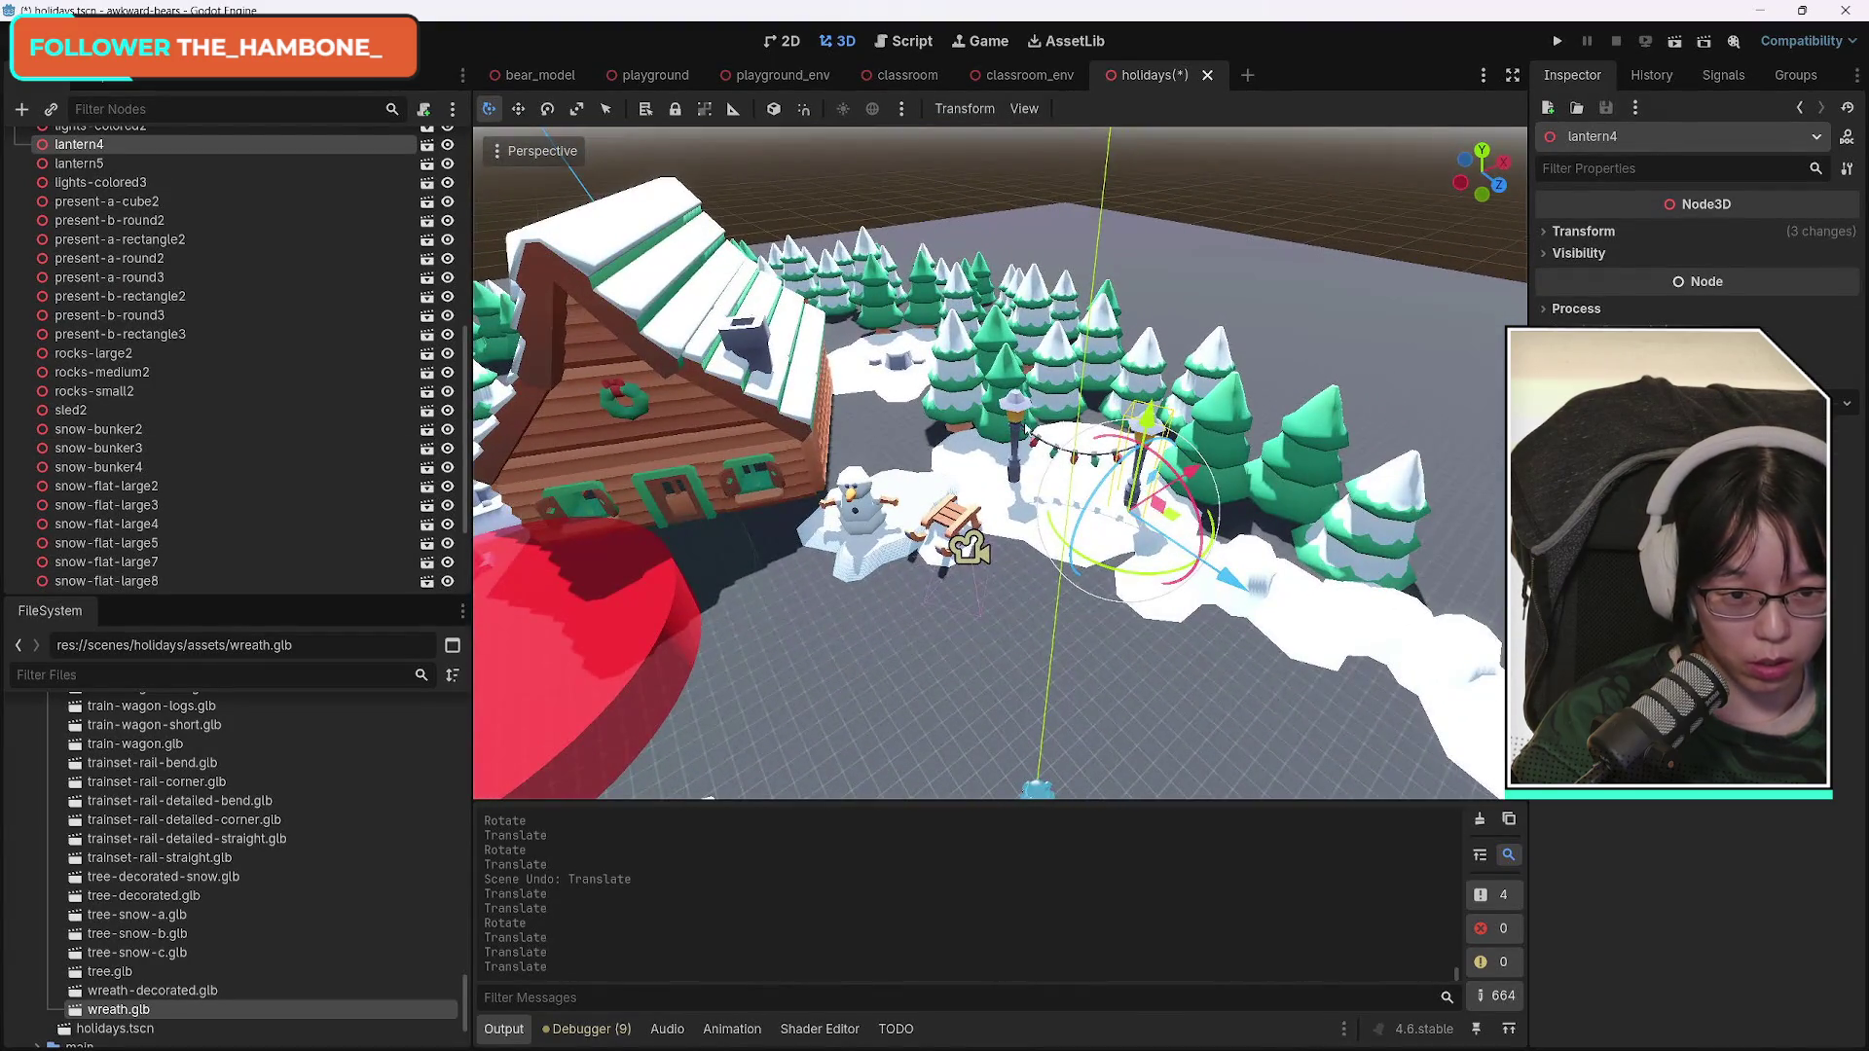
pyautogui.click(1076, 463)
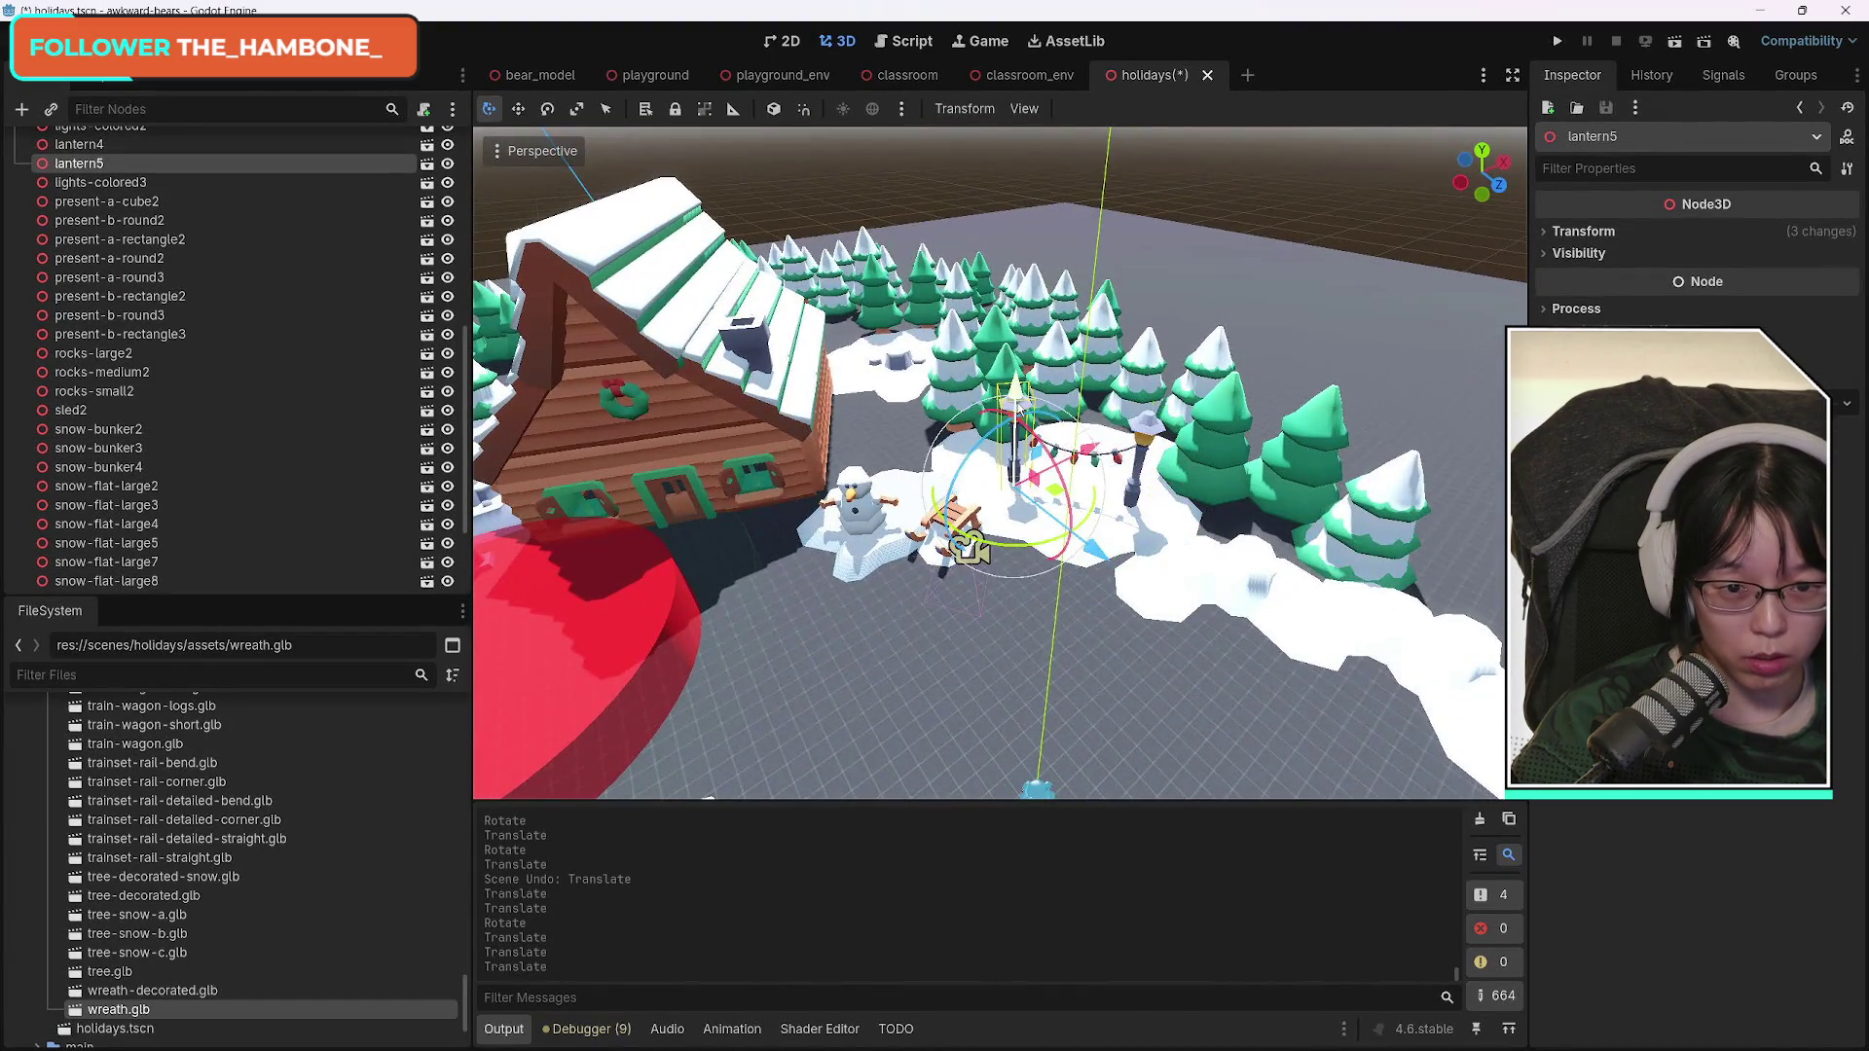
pyautogui.keyDown('shift'); pyautogui.click(1122, 466); pyautogui.keyUp('shift')
pyautogui.keyDown('shift'); pyautogui.click(1152, 428); pyautogui.keyUp('shift')
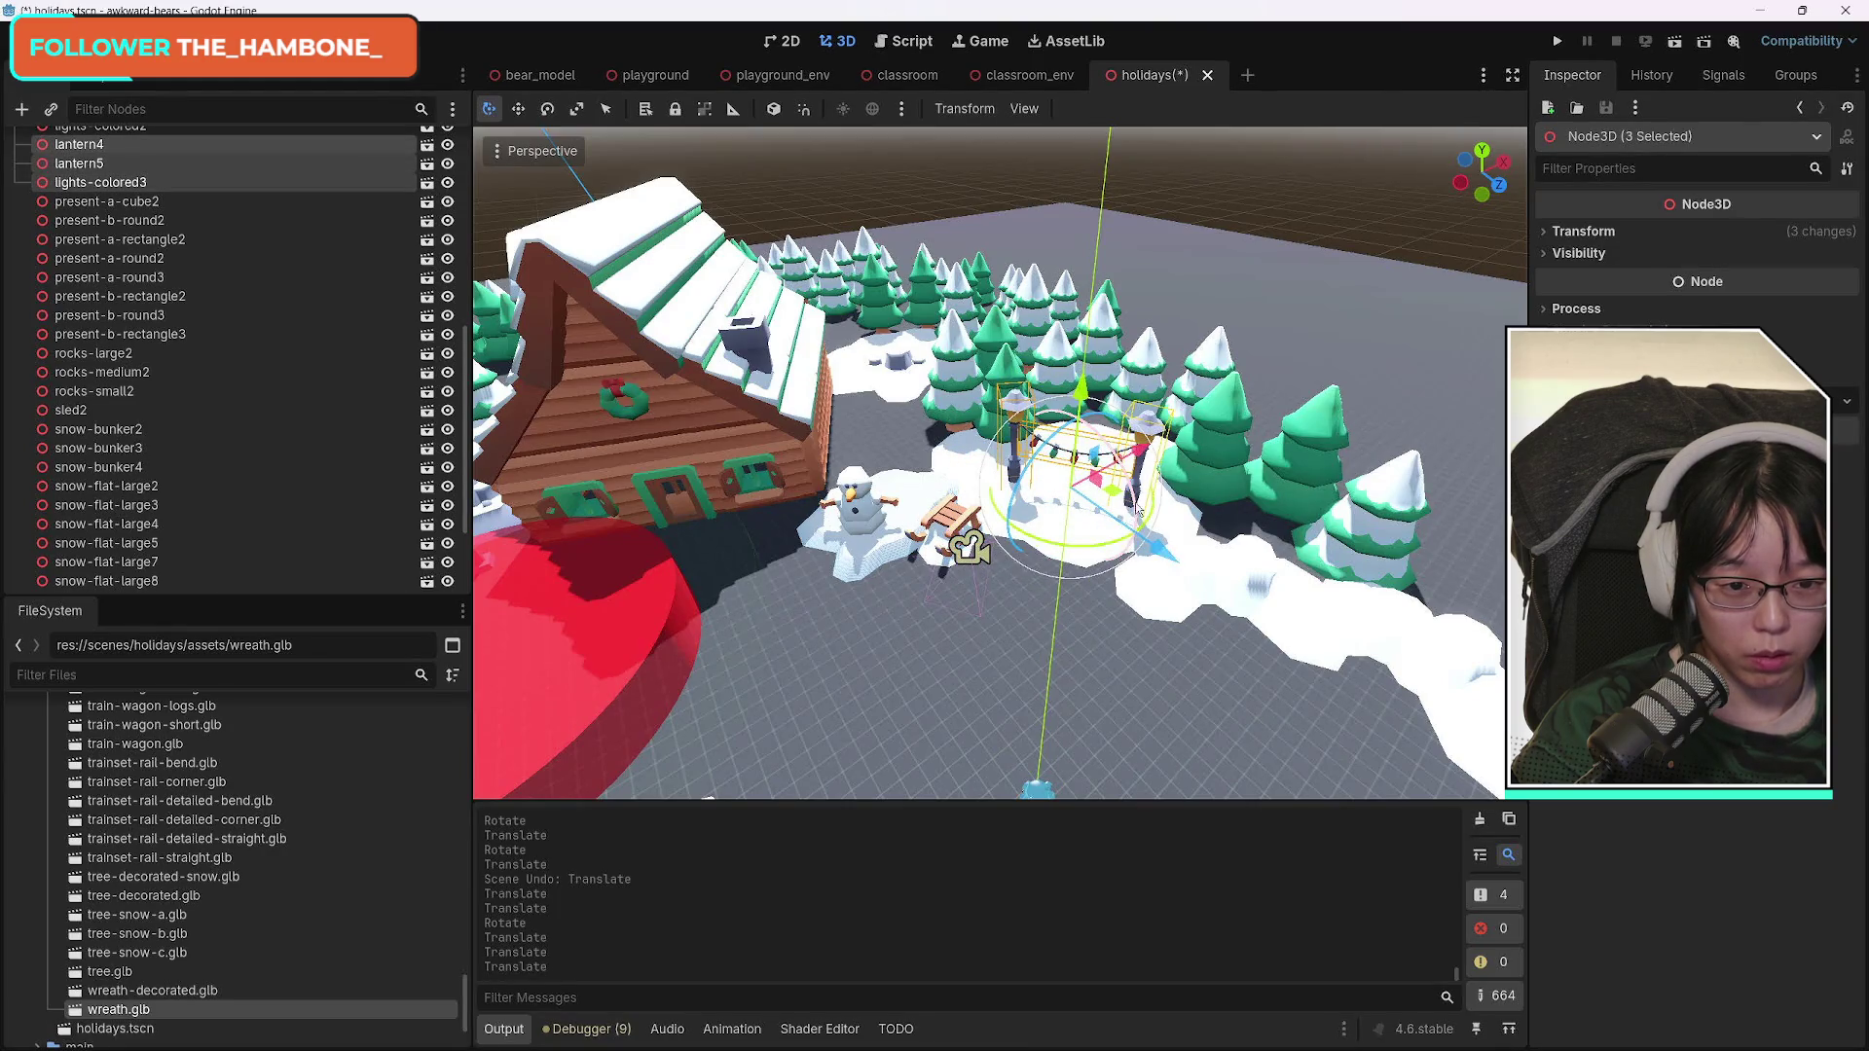
# Turn and shift the lantern copies beside the snowman, then inspect the lights-colored3 string.
pyautogui.moveTo(1088, 543); pyautogui.dragTo(1083, 570)
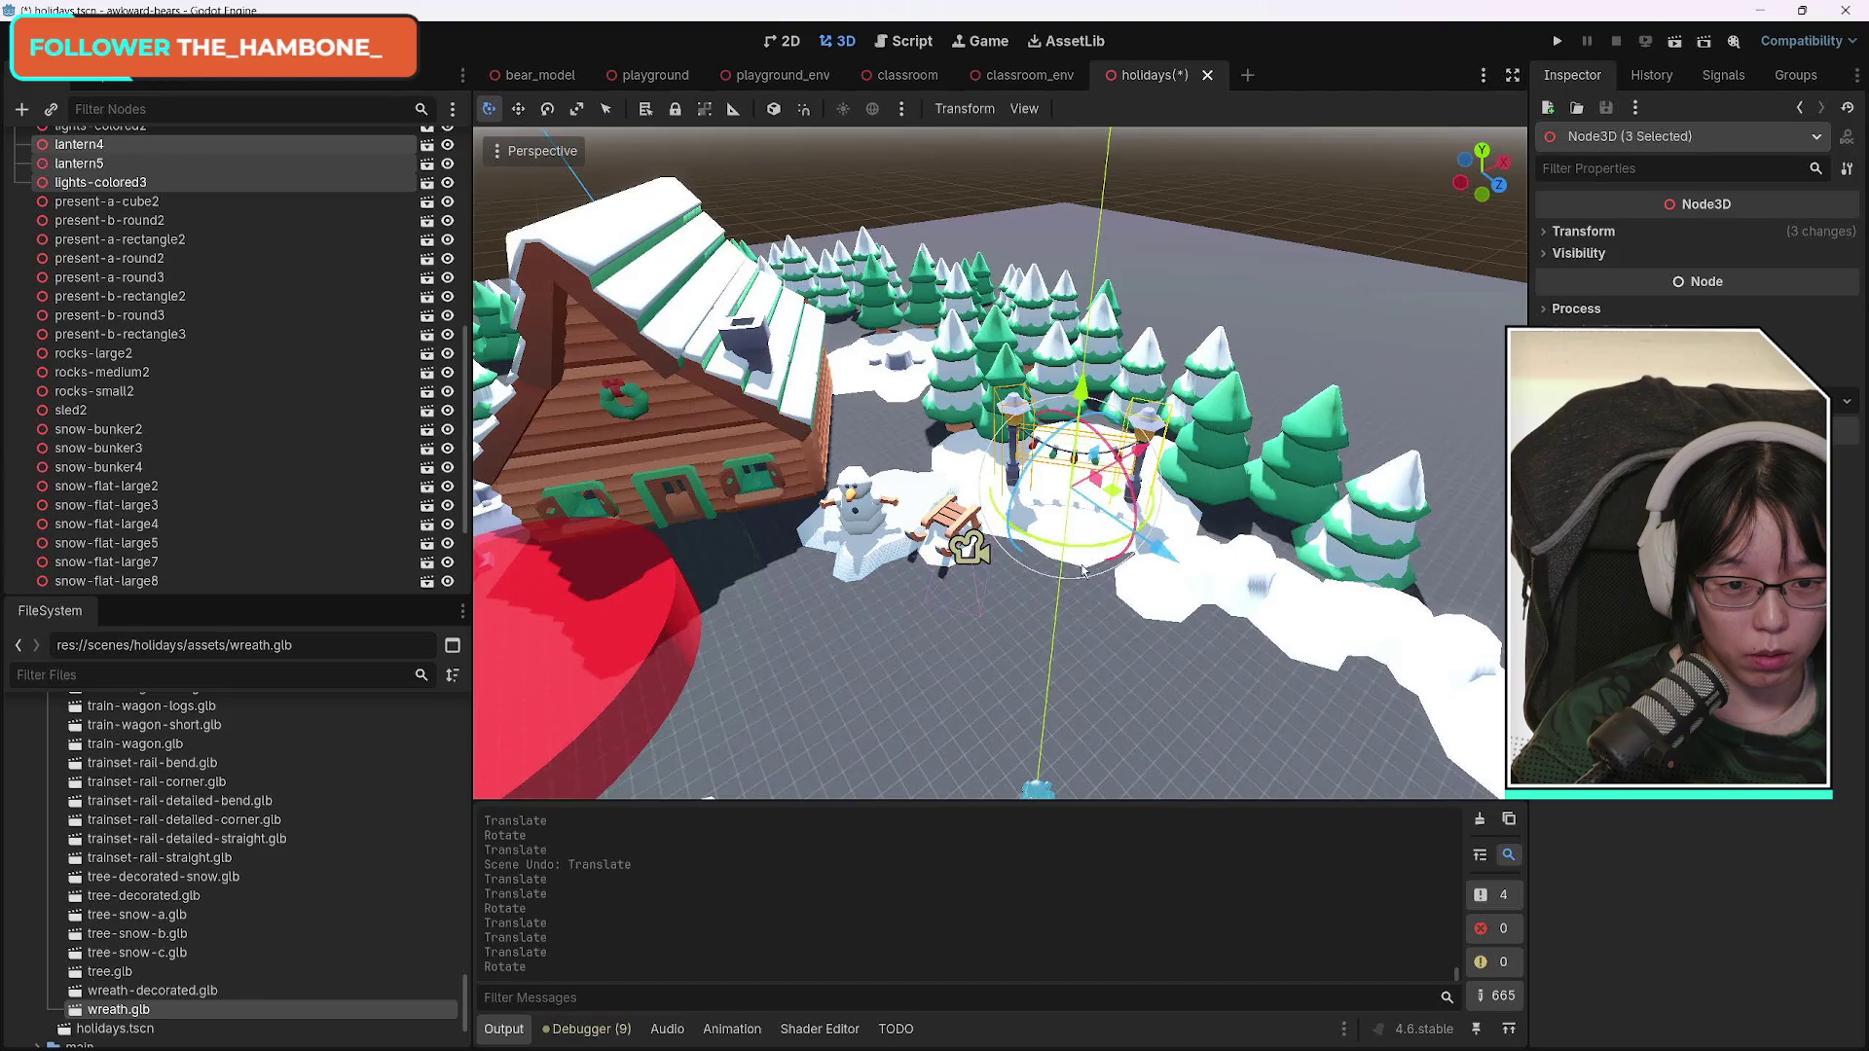
pyautogui.moveTo(1152, 461); pyautogui.dragTo(1171, 515)
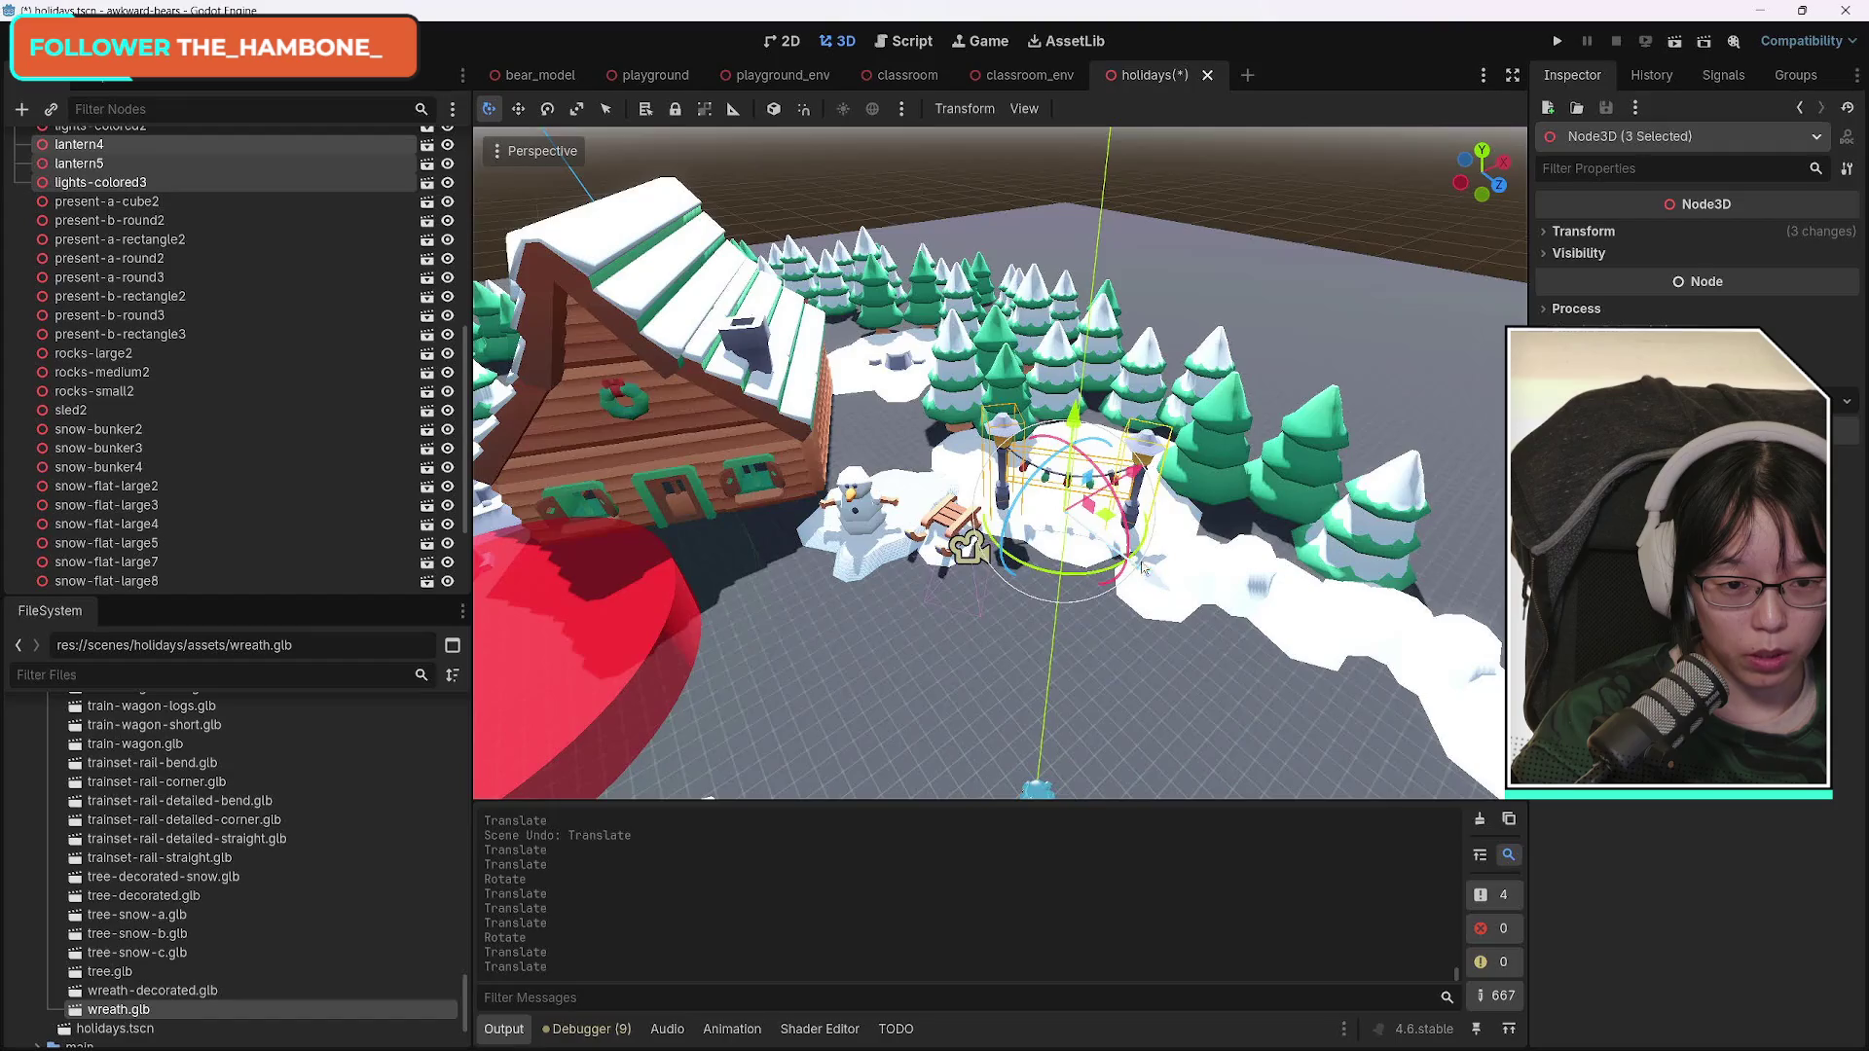
pyautogui.moveTo(1100, 577); pyautogui.dragTo(1166, 584)
pyautogui.moveTo(1147, 484); pyautogui.dragTo(1169, 469)
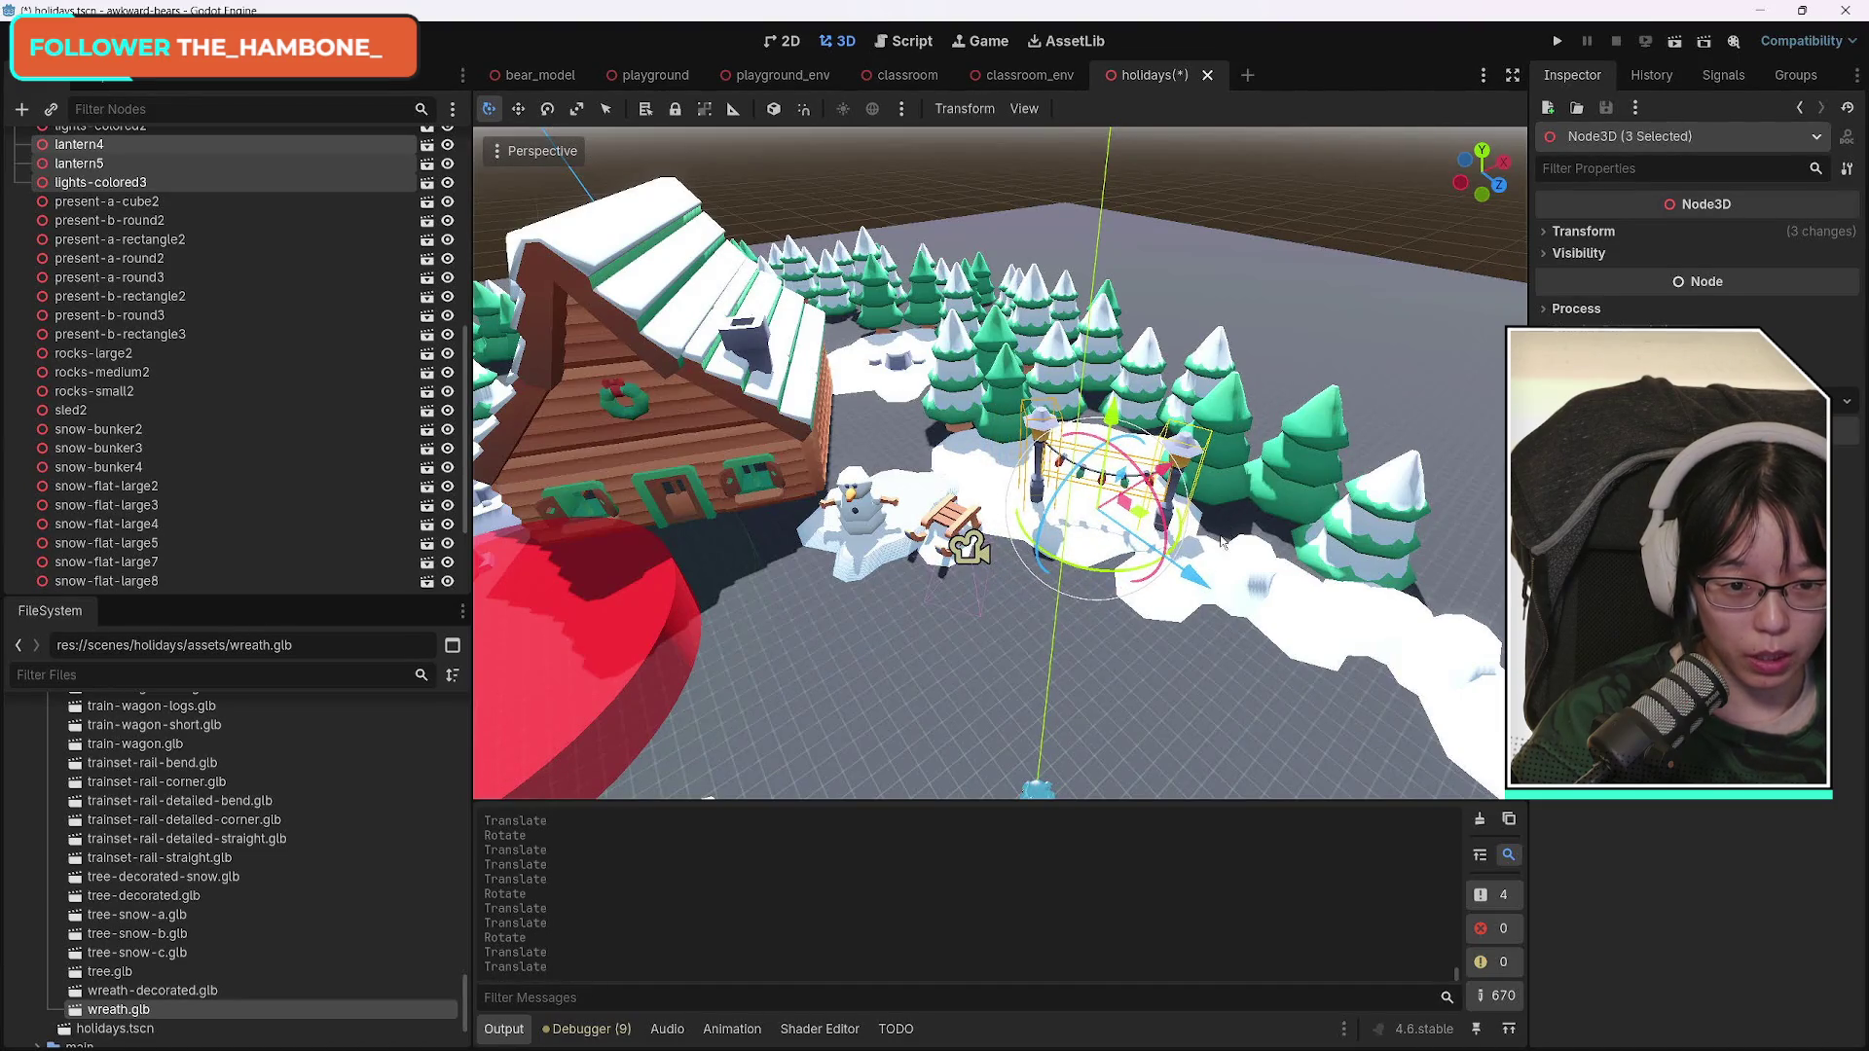
pyautogui.click(1112, 675)
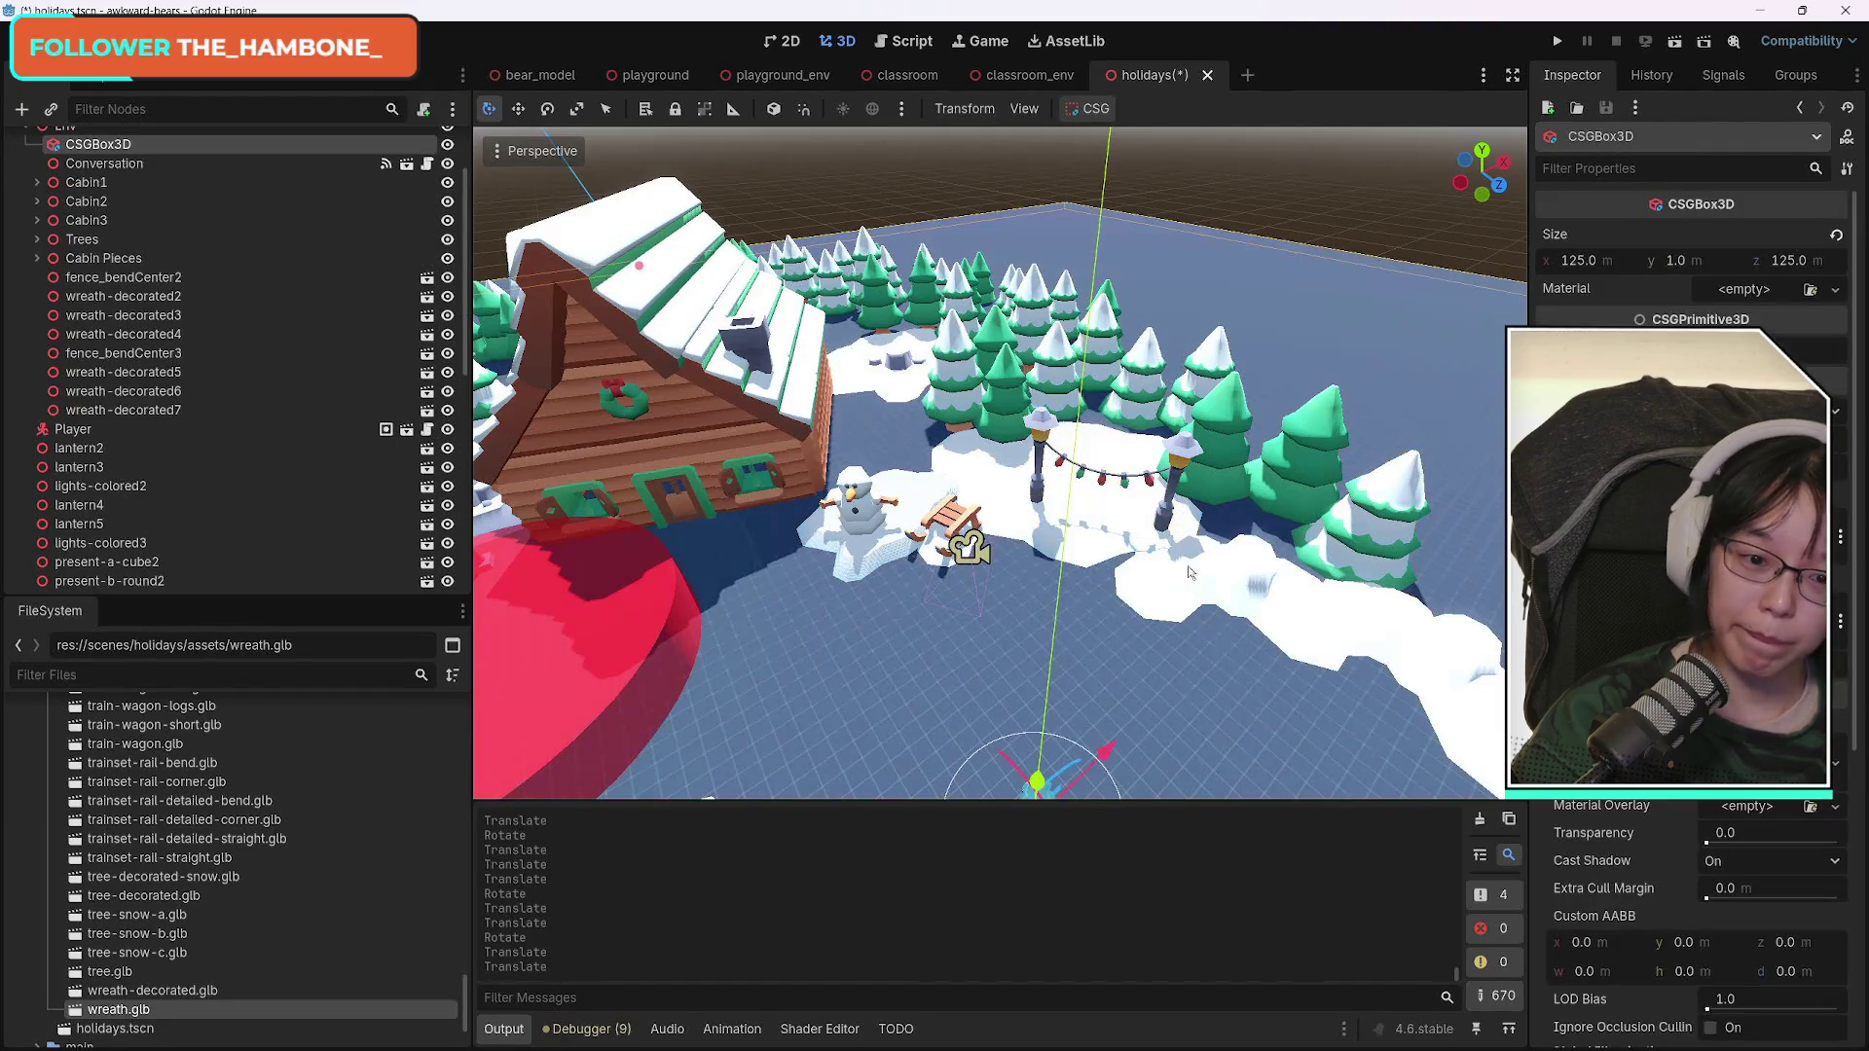
pyautogui.click(1127, 489)
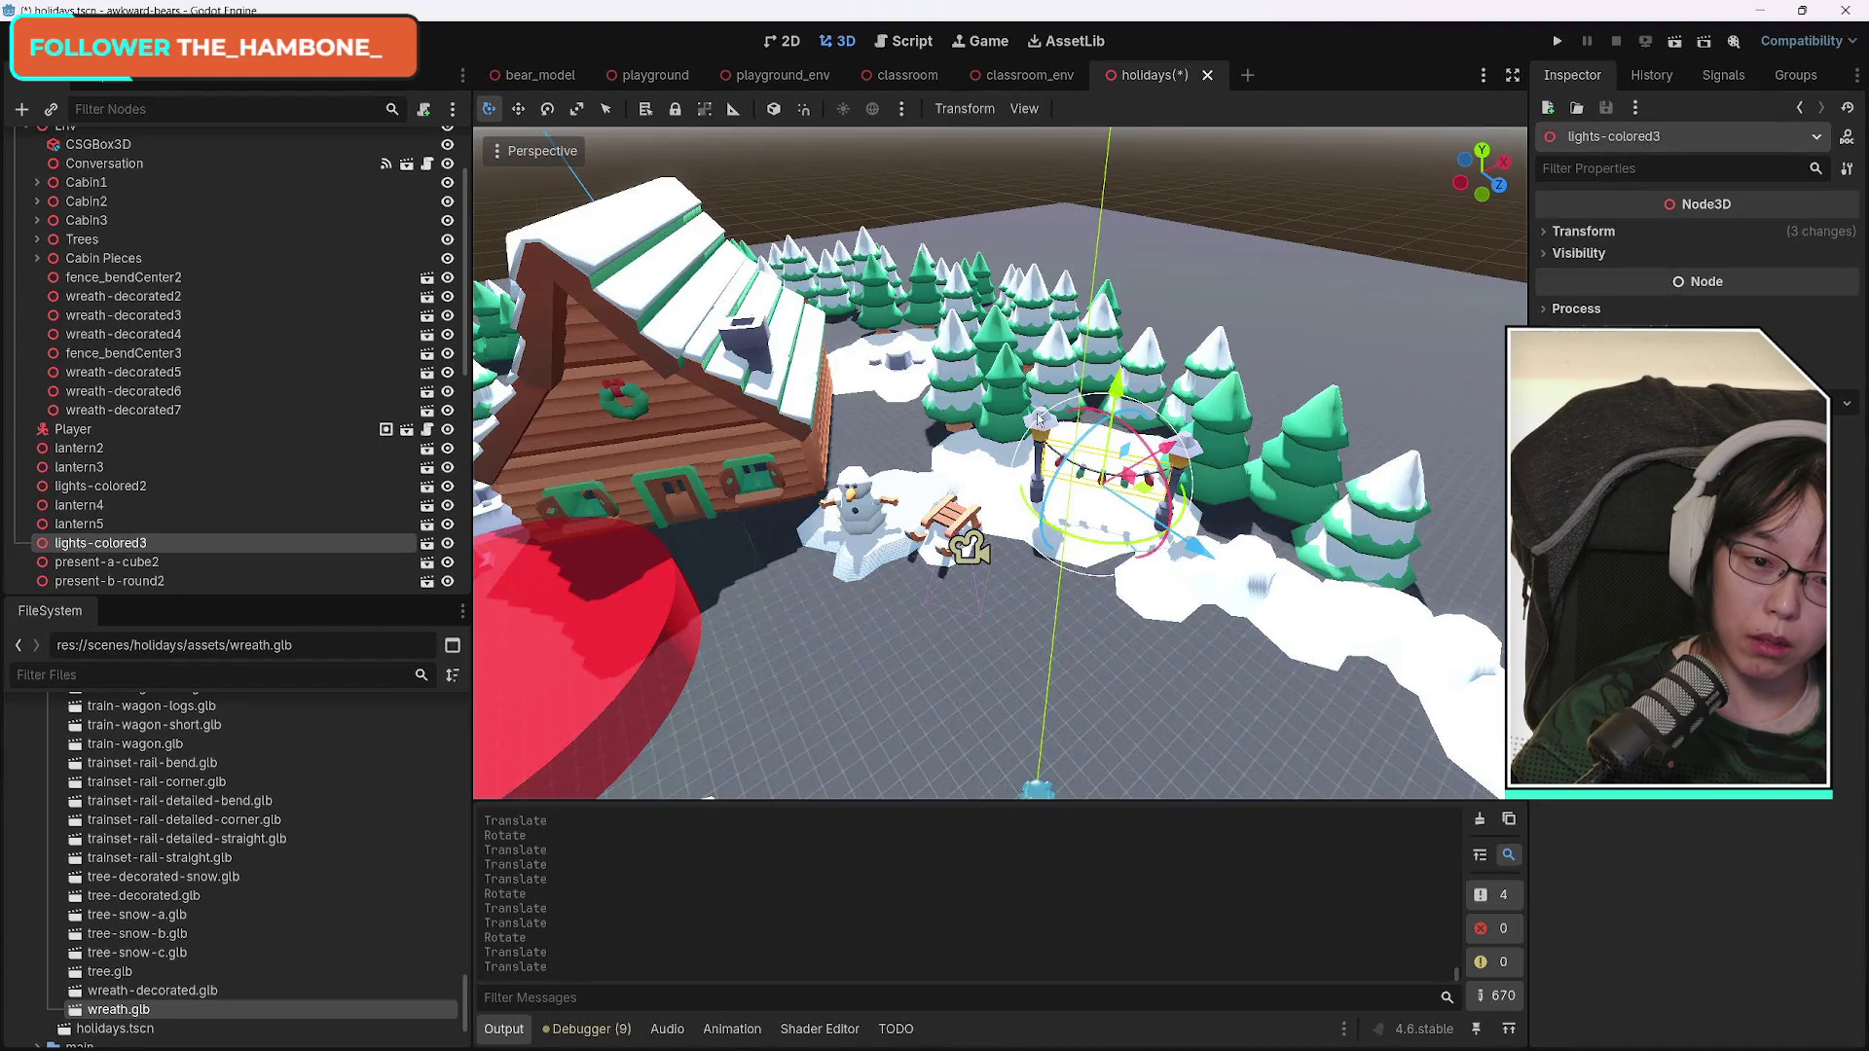
pyautogui.scroll(5, 1126, 582)
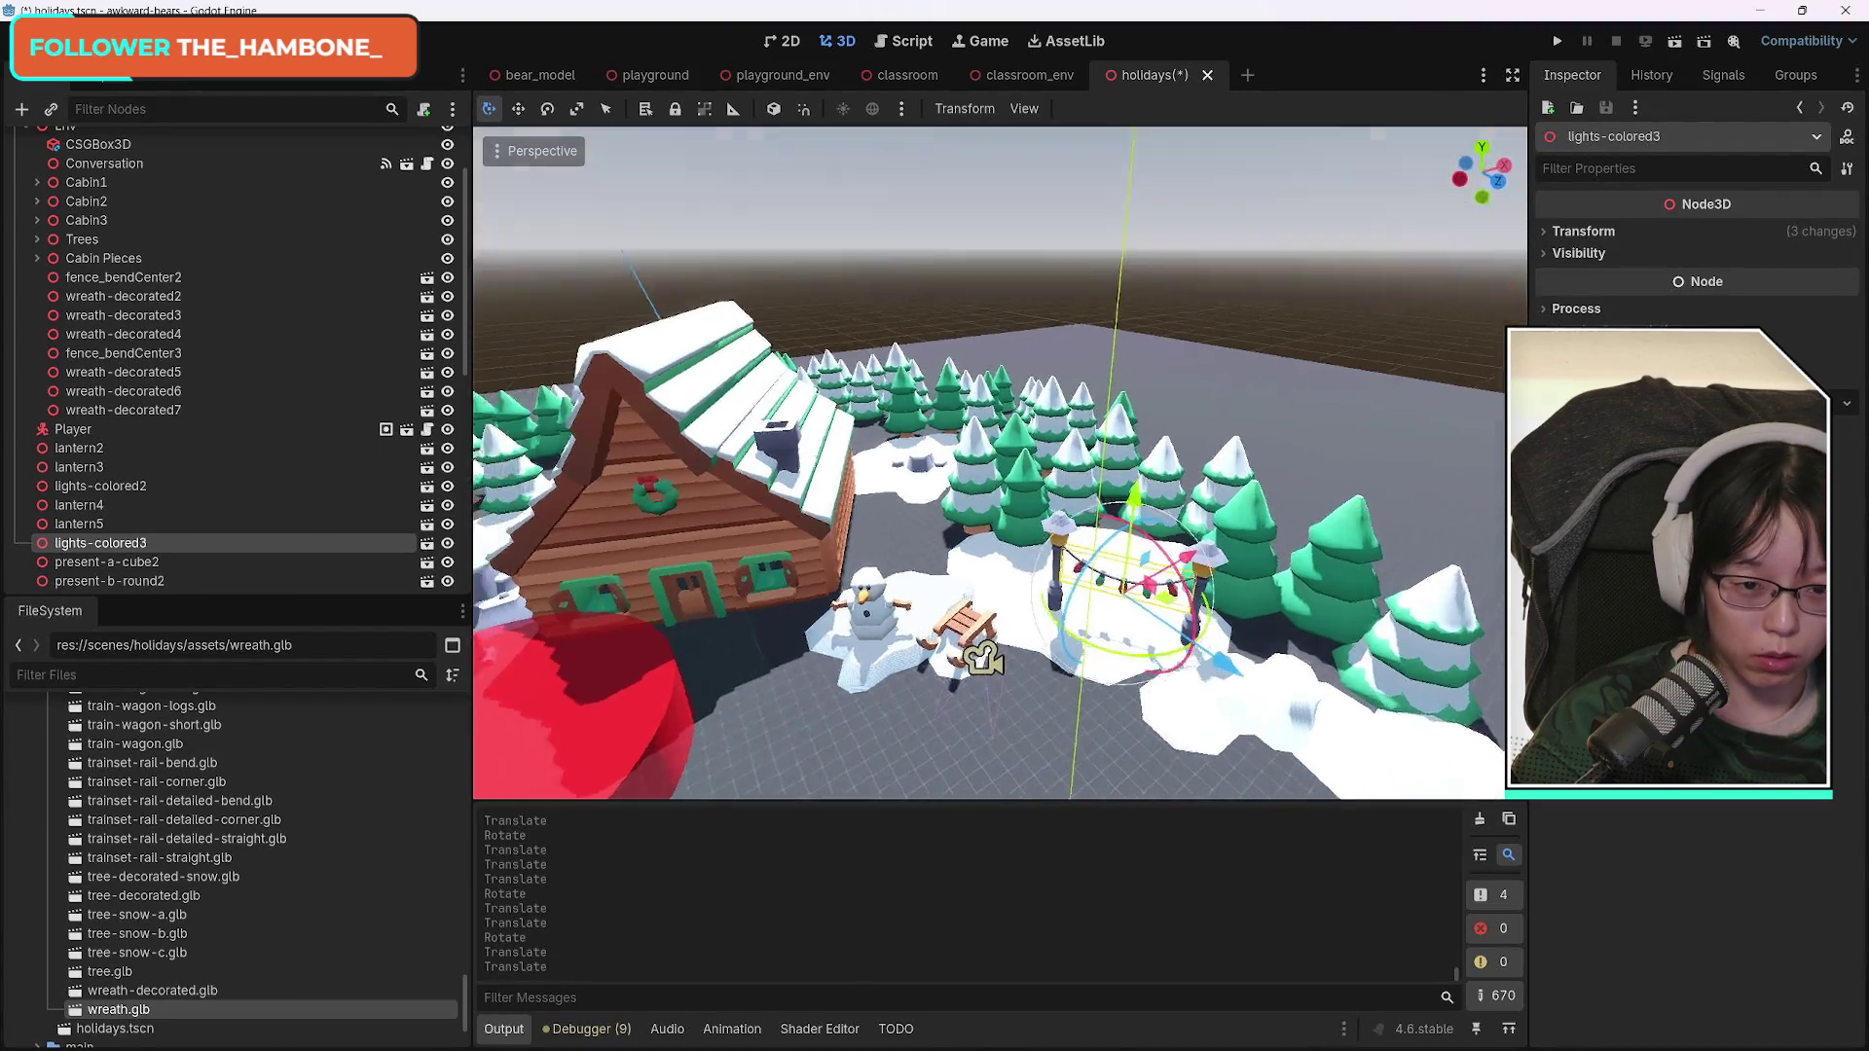
pyautogui.moveTo(1099, 530); pyautogui.dragTo(1039, 516)
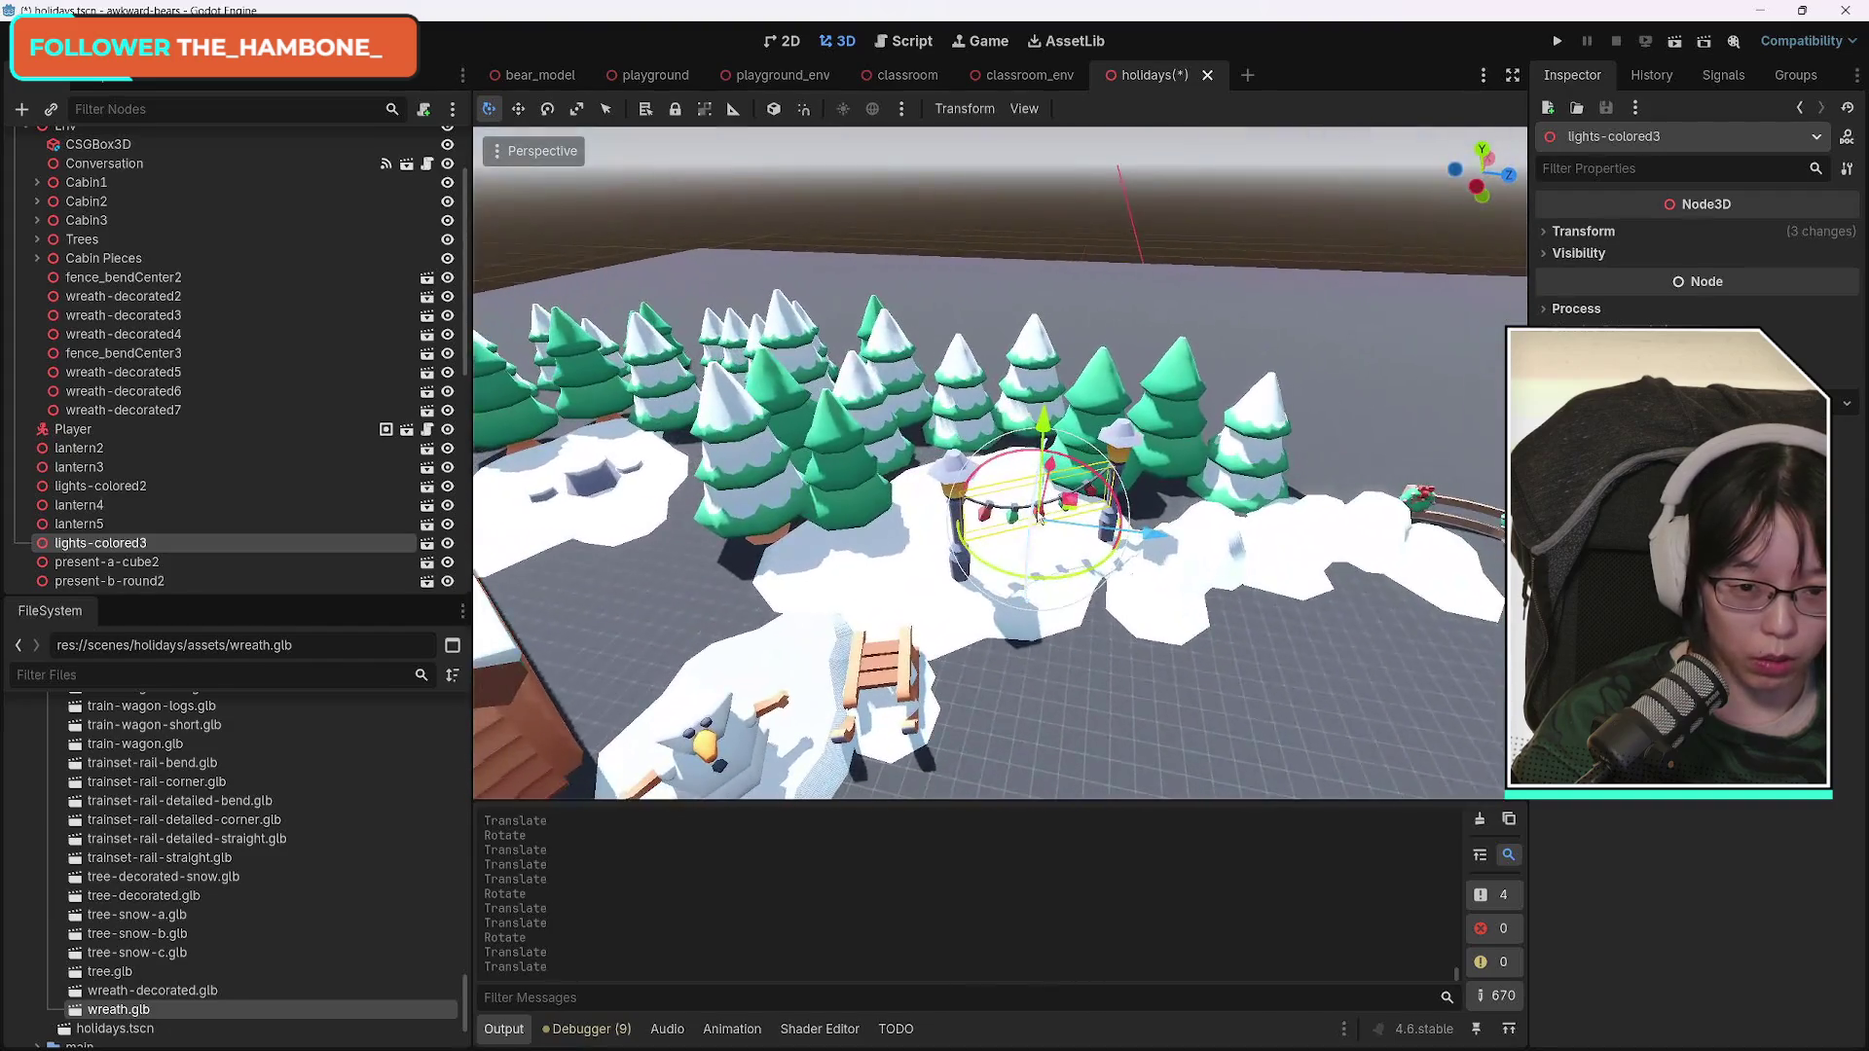
# Duplicate lantern5 with lights-colored3 and move the copy left toward the trees.
pyautogui.keyDown('shift'); pyautogui.click(946, 474); pyautogui.keyUp('shift')
pyautogui.hotkey('ctrl', 'd')
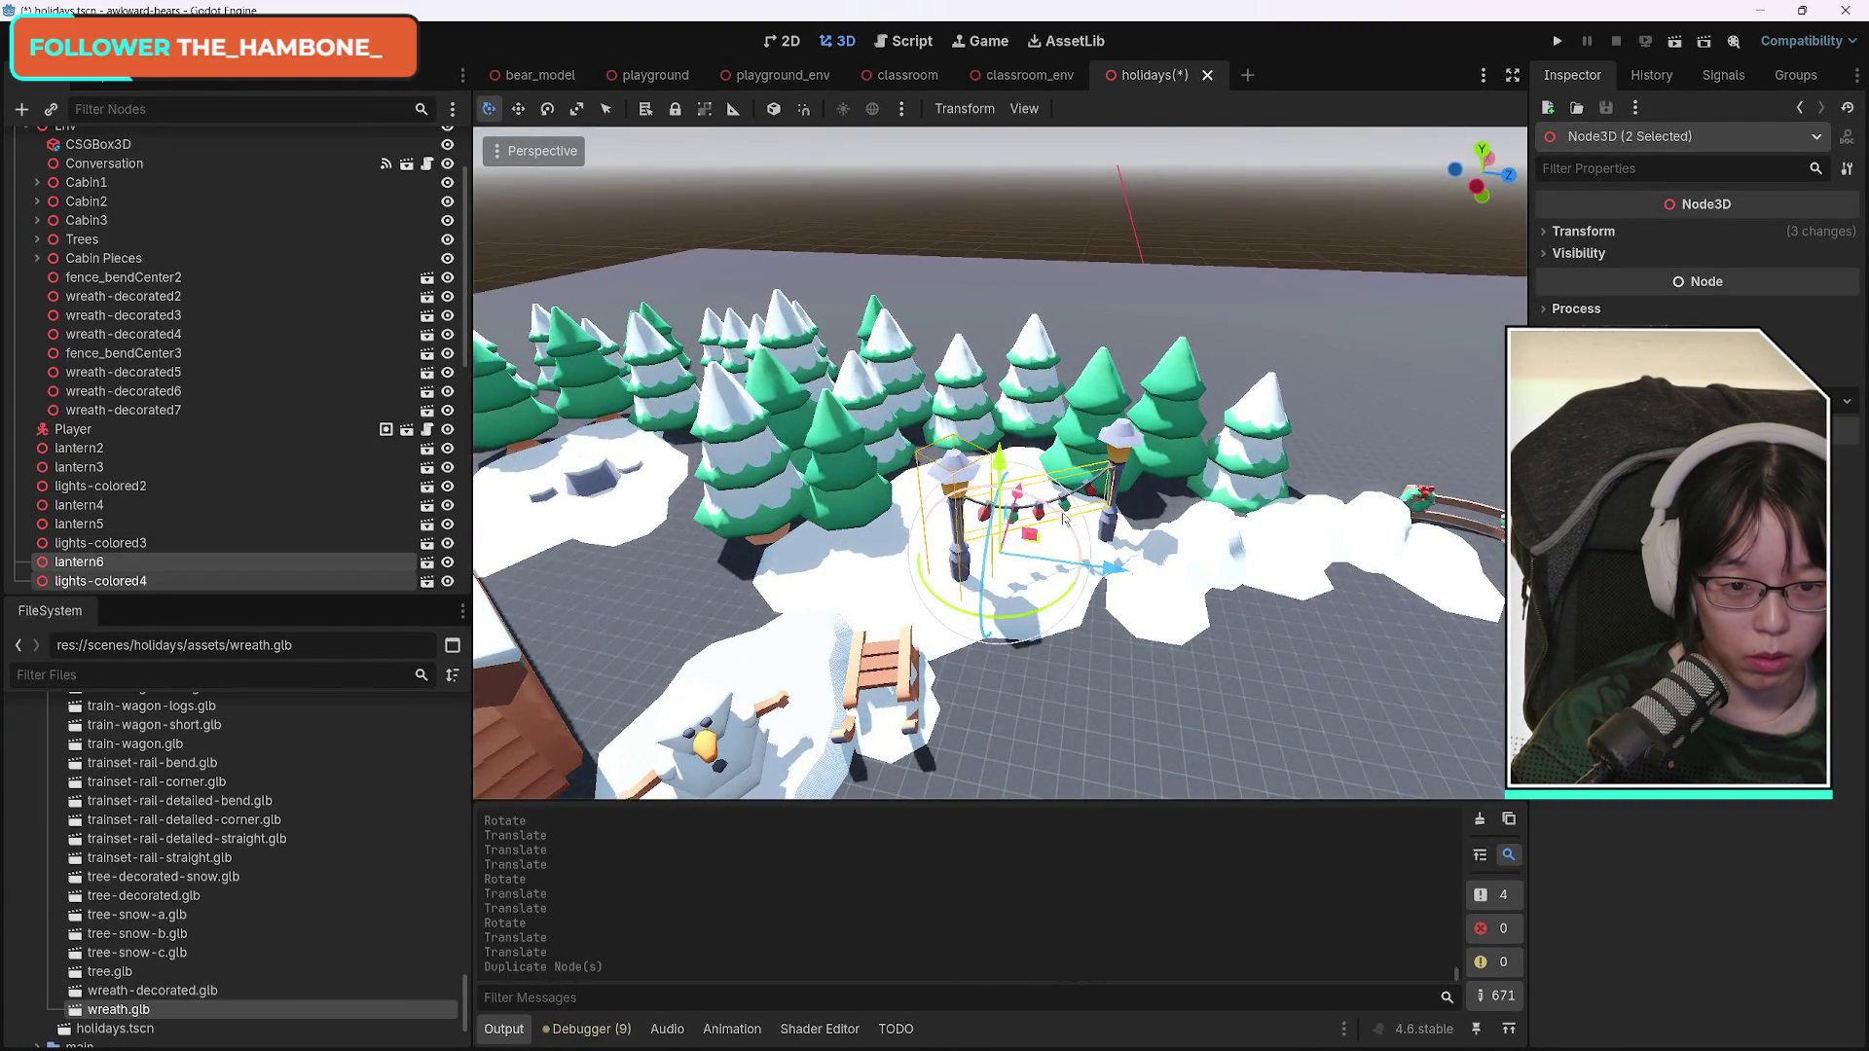
pyautogui.moveTo(1096, 577)
pyautogui.mouseDown()
pyautogui.moveTo(889, 569)
pyautogui.moveTo(905, 456)
pyautogui.moveTo(856, 464)
pyautogui.moveTo(891, 604)
pyautogui.moveTo(866, 618)
pyautogui.moveTo(919, 638)
pyautogui.mouseUp()
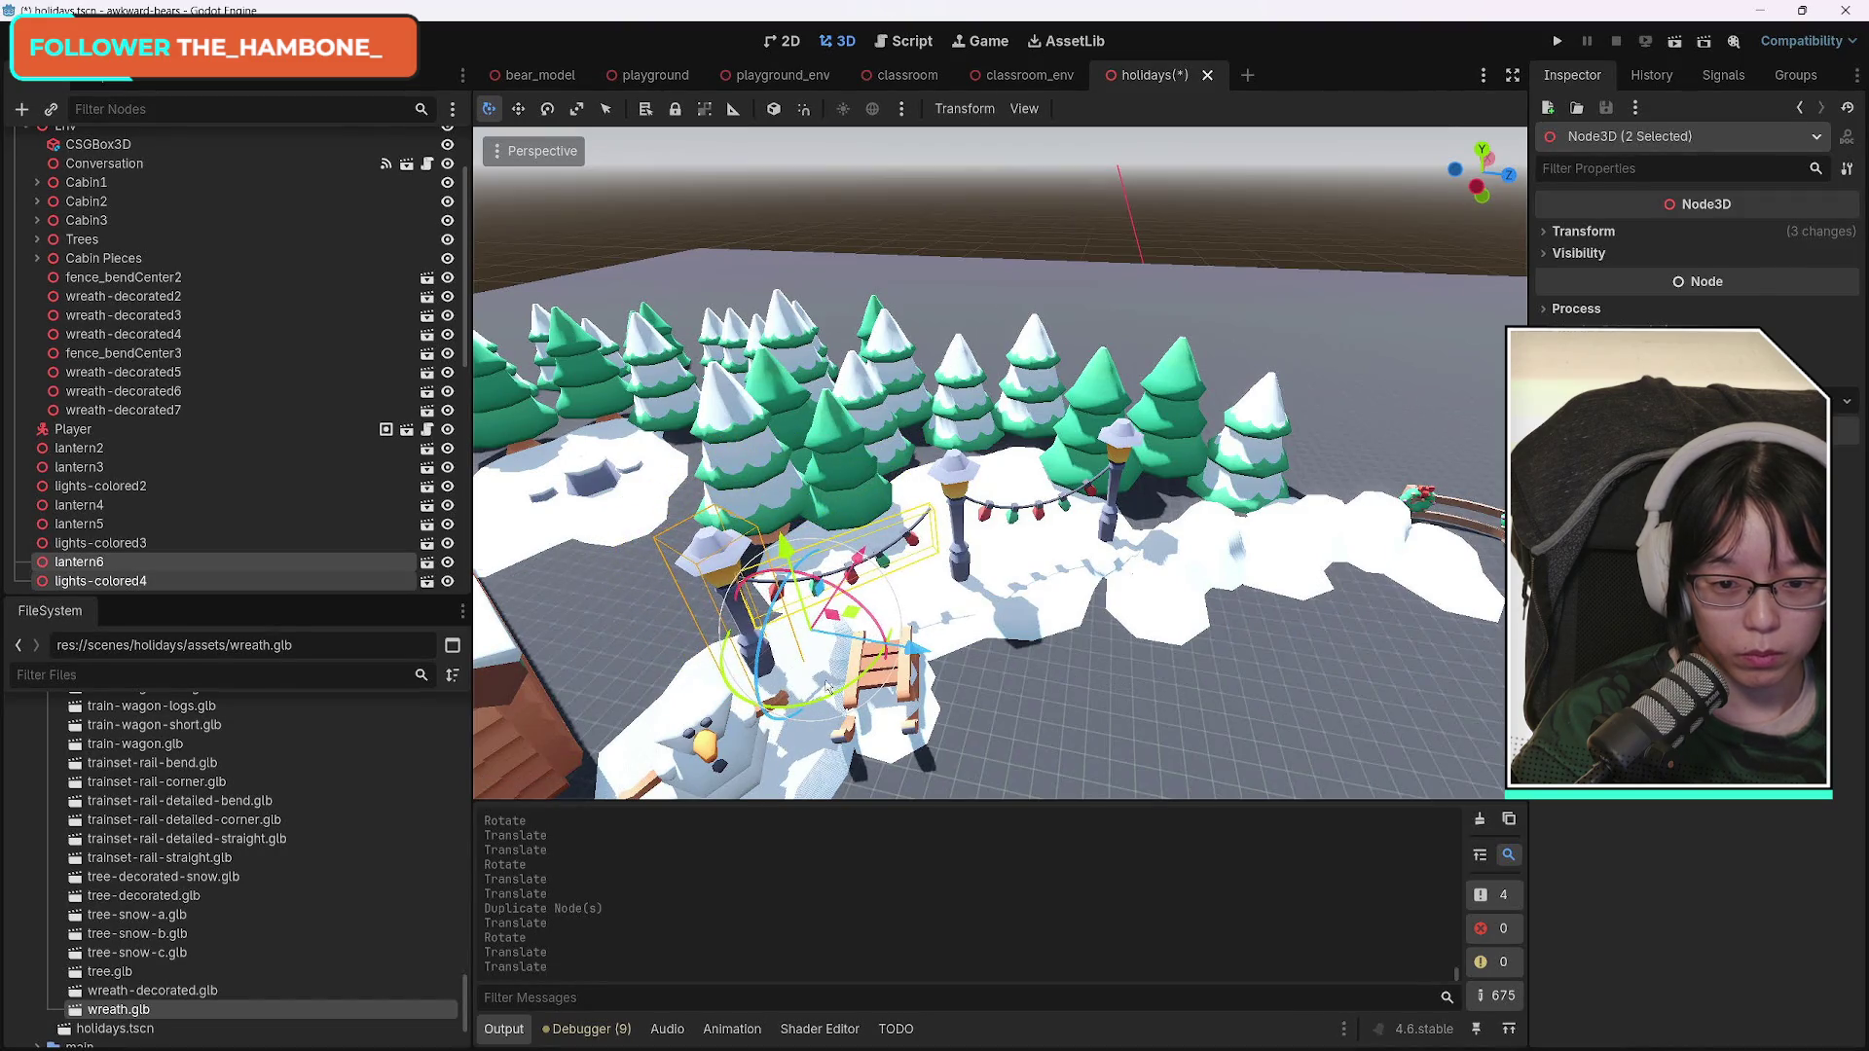
pyautogui.moveTo(889, 548); pyautogui.dragTo(889, 554)
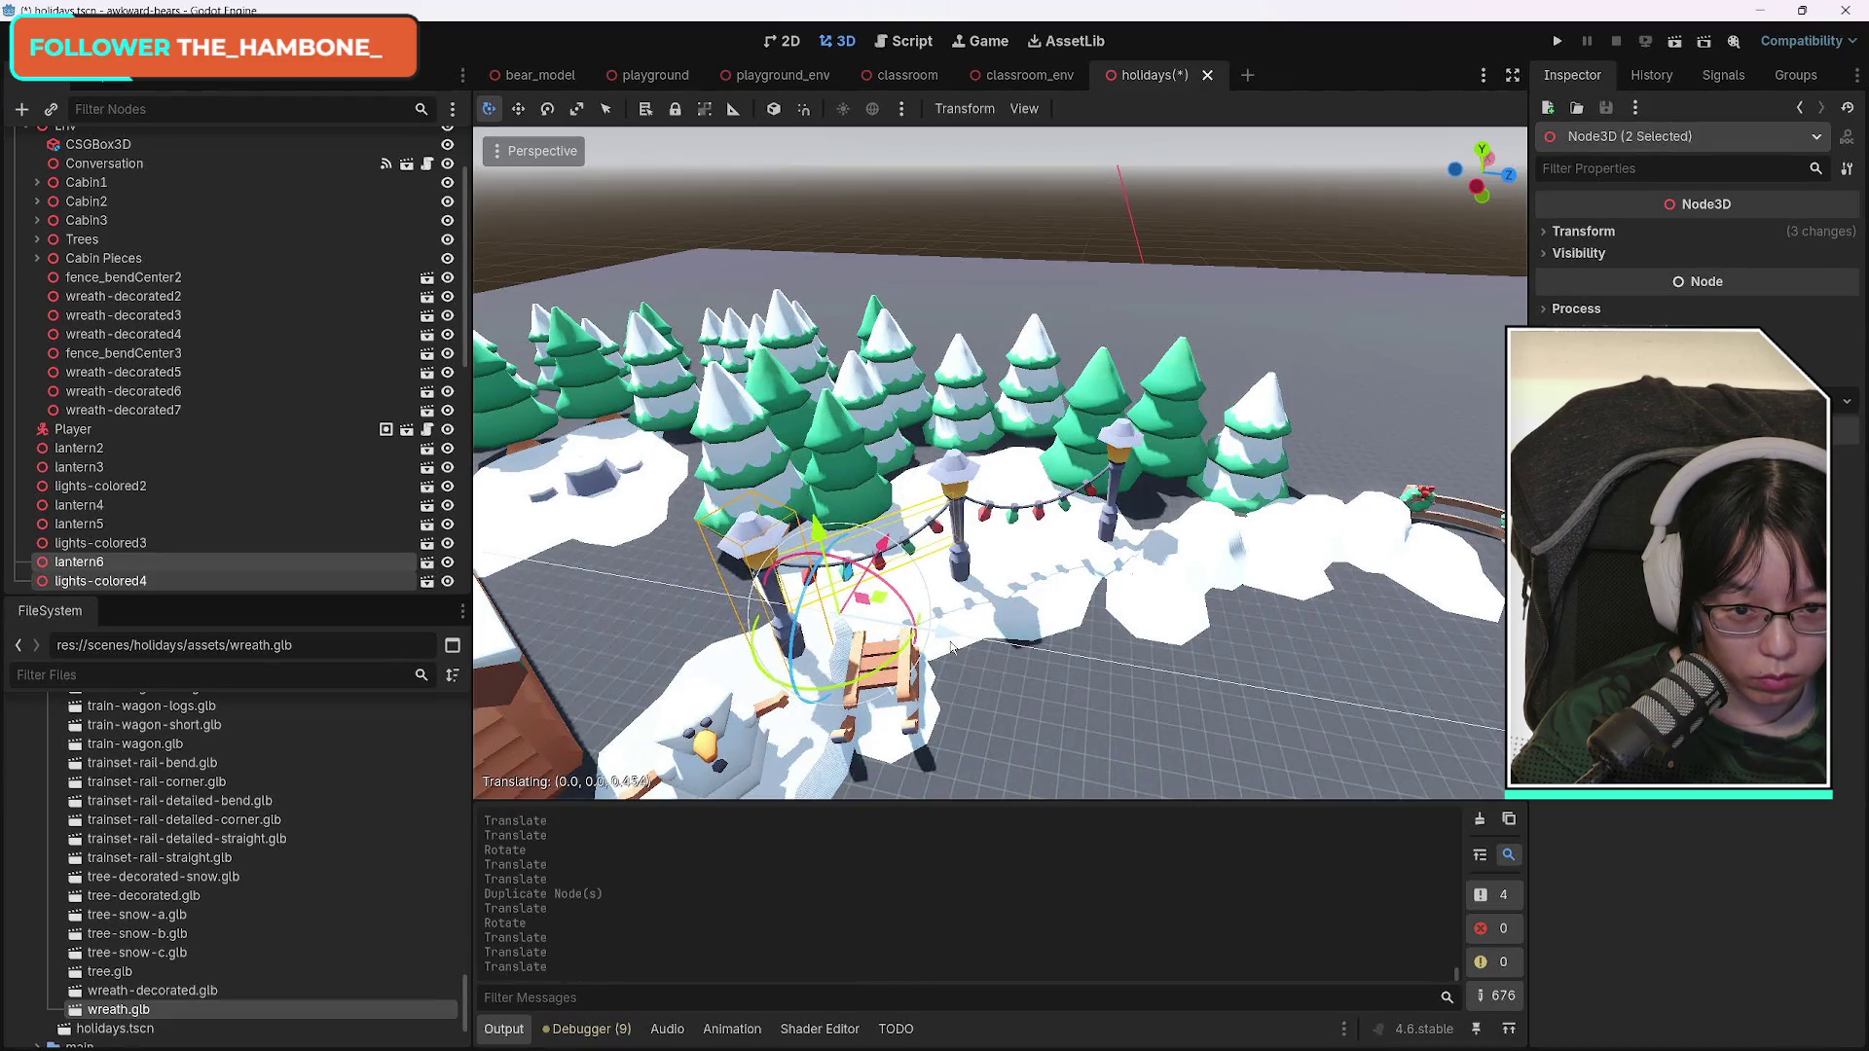
pyautogui.moveTo(954, 645); pyautogui.dragTo(951, 645)
# Fine-tune the new lantern6 and lights-colored4 along the Z axis.
pyautogui.scroll(5, 951, 646)
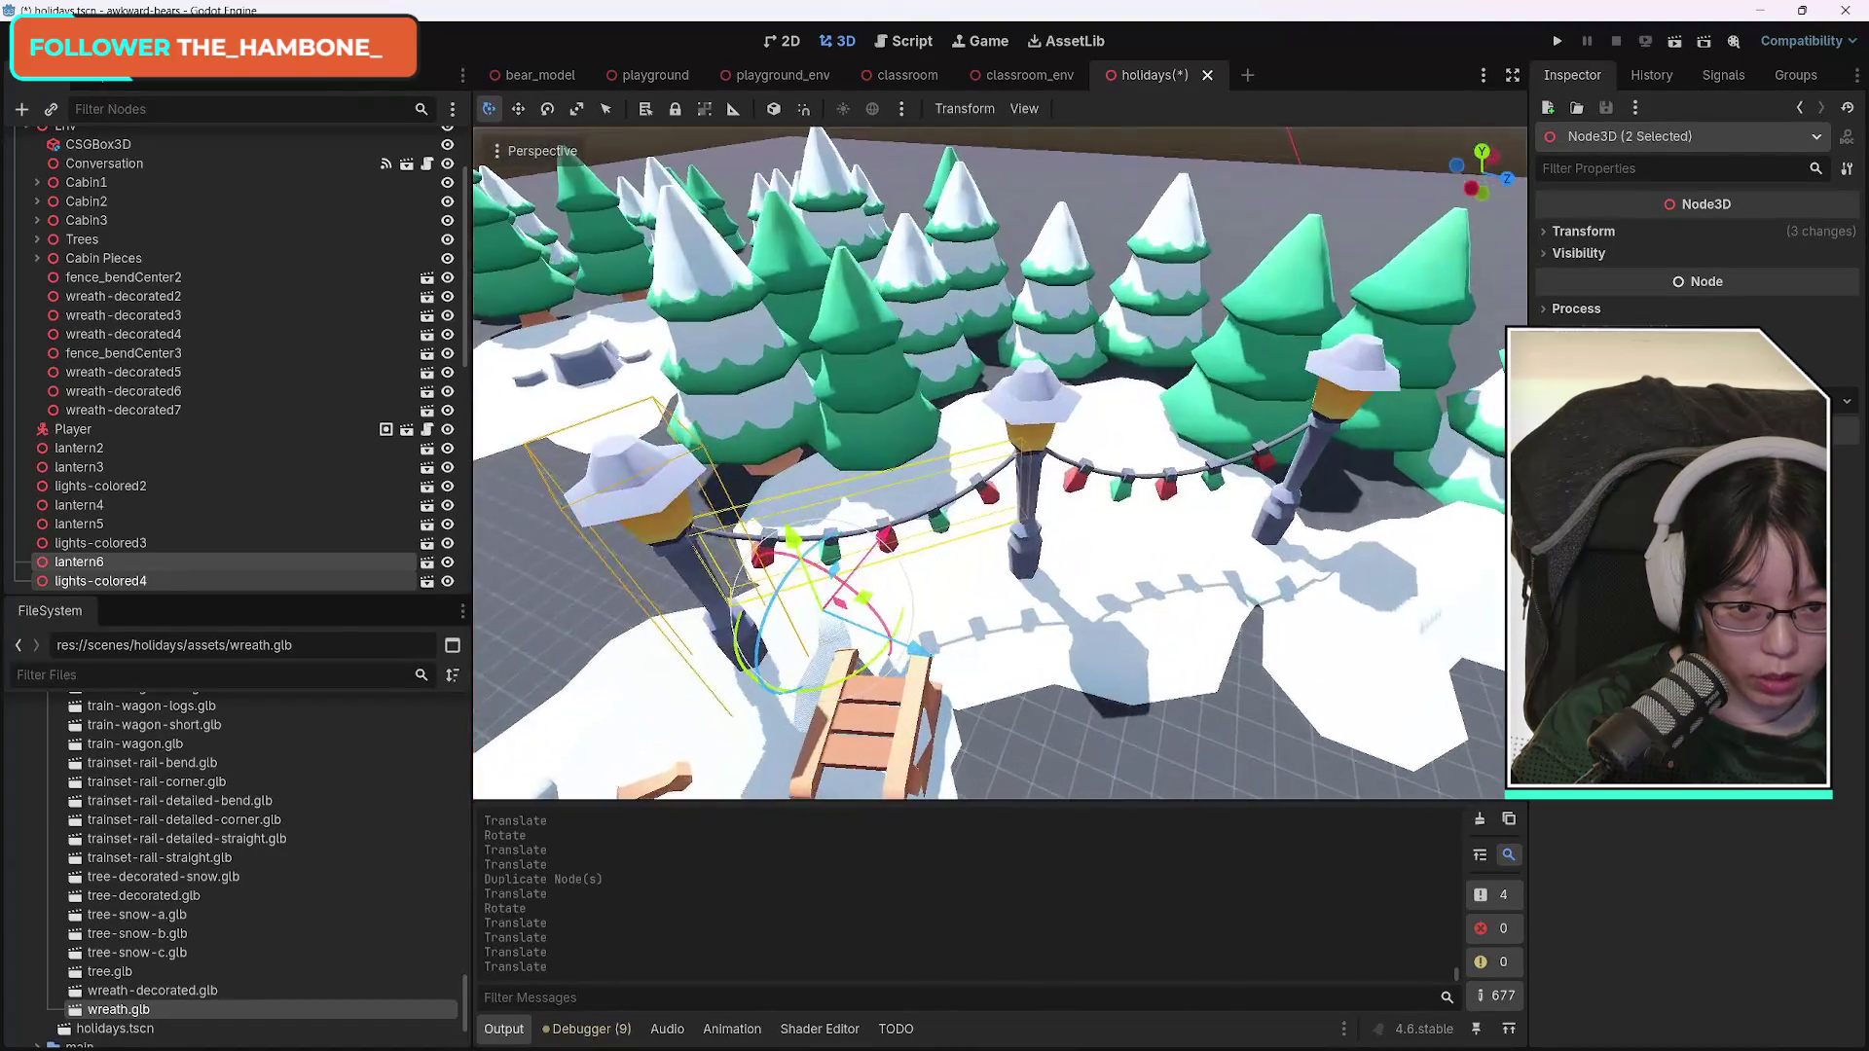
pyautogui.press('w')
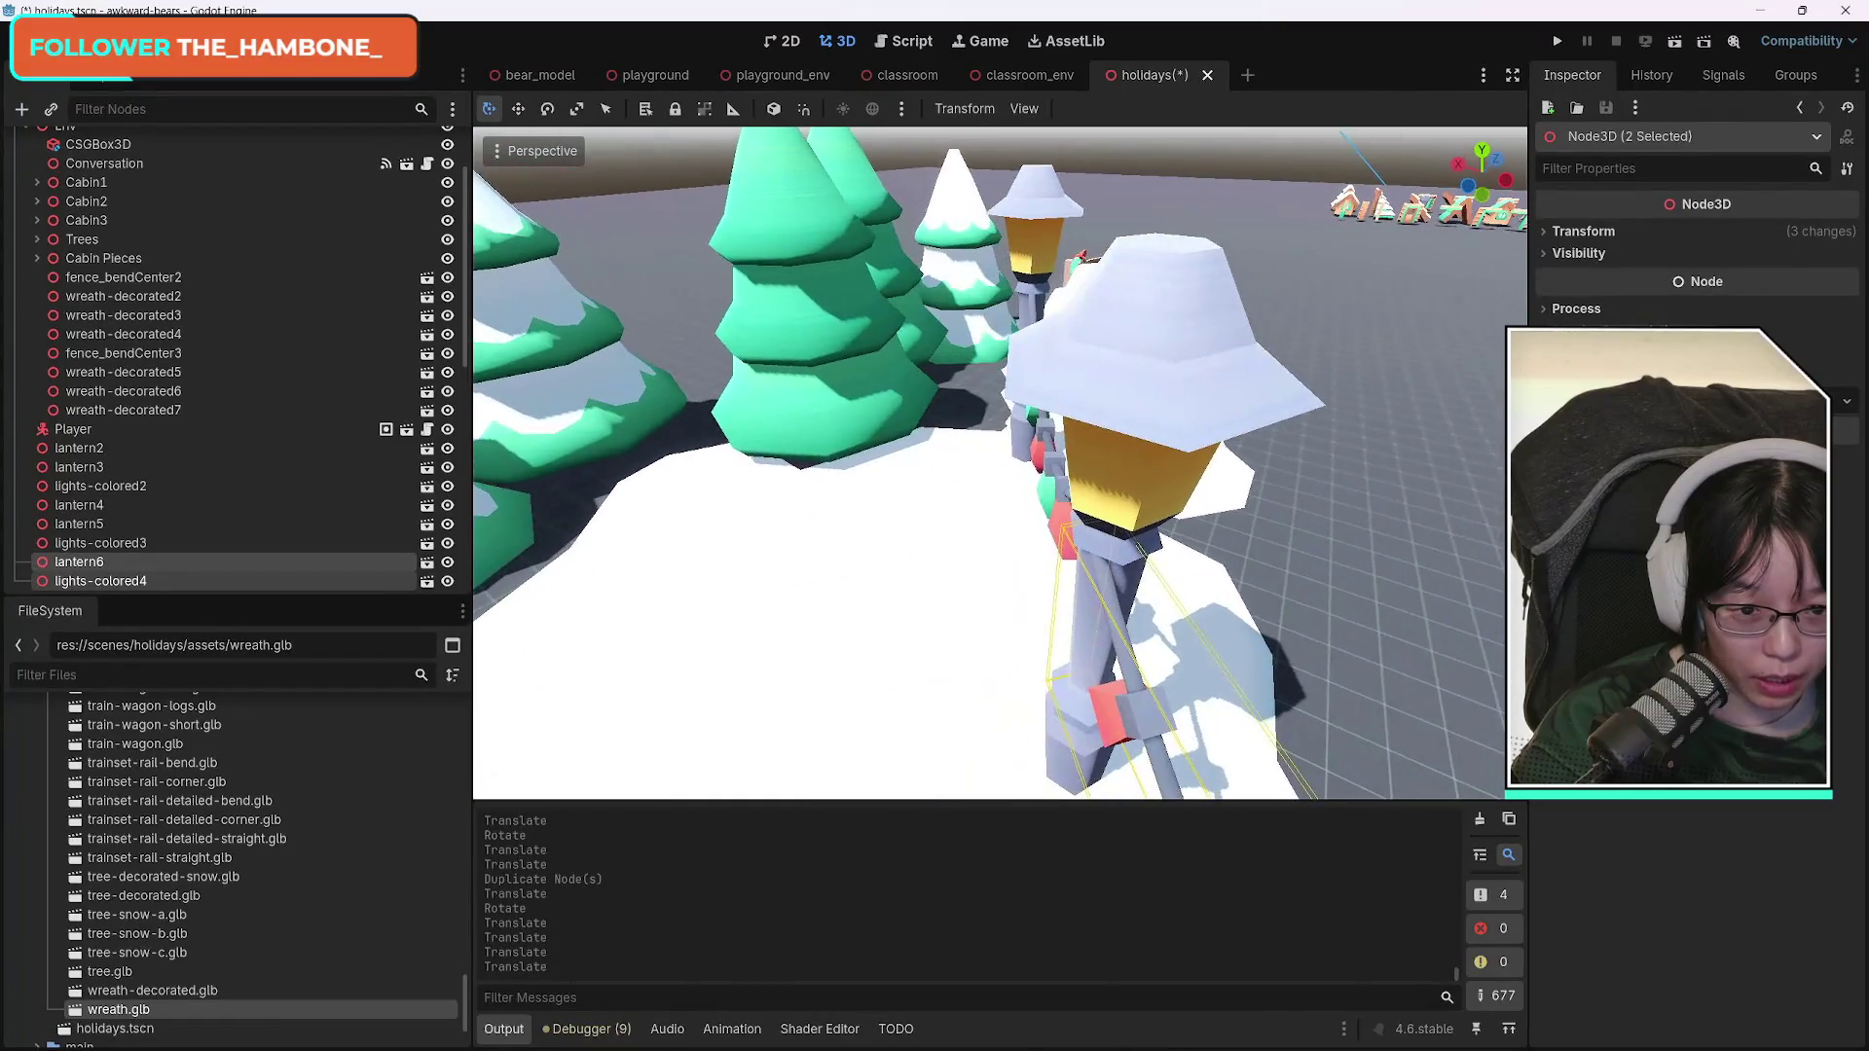
pyautogui.press('s')
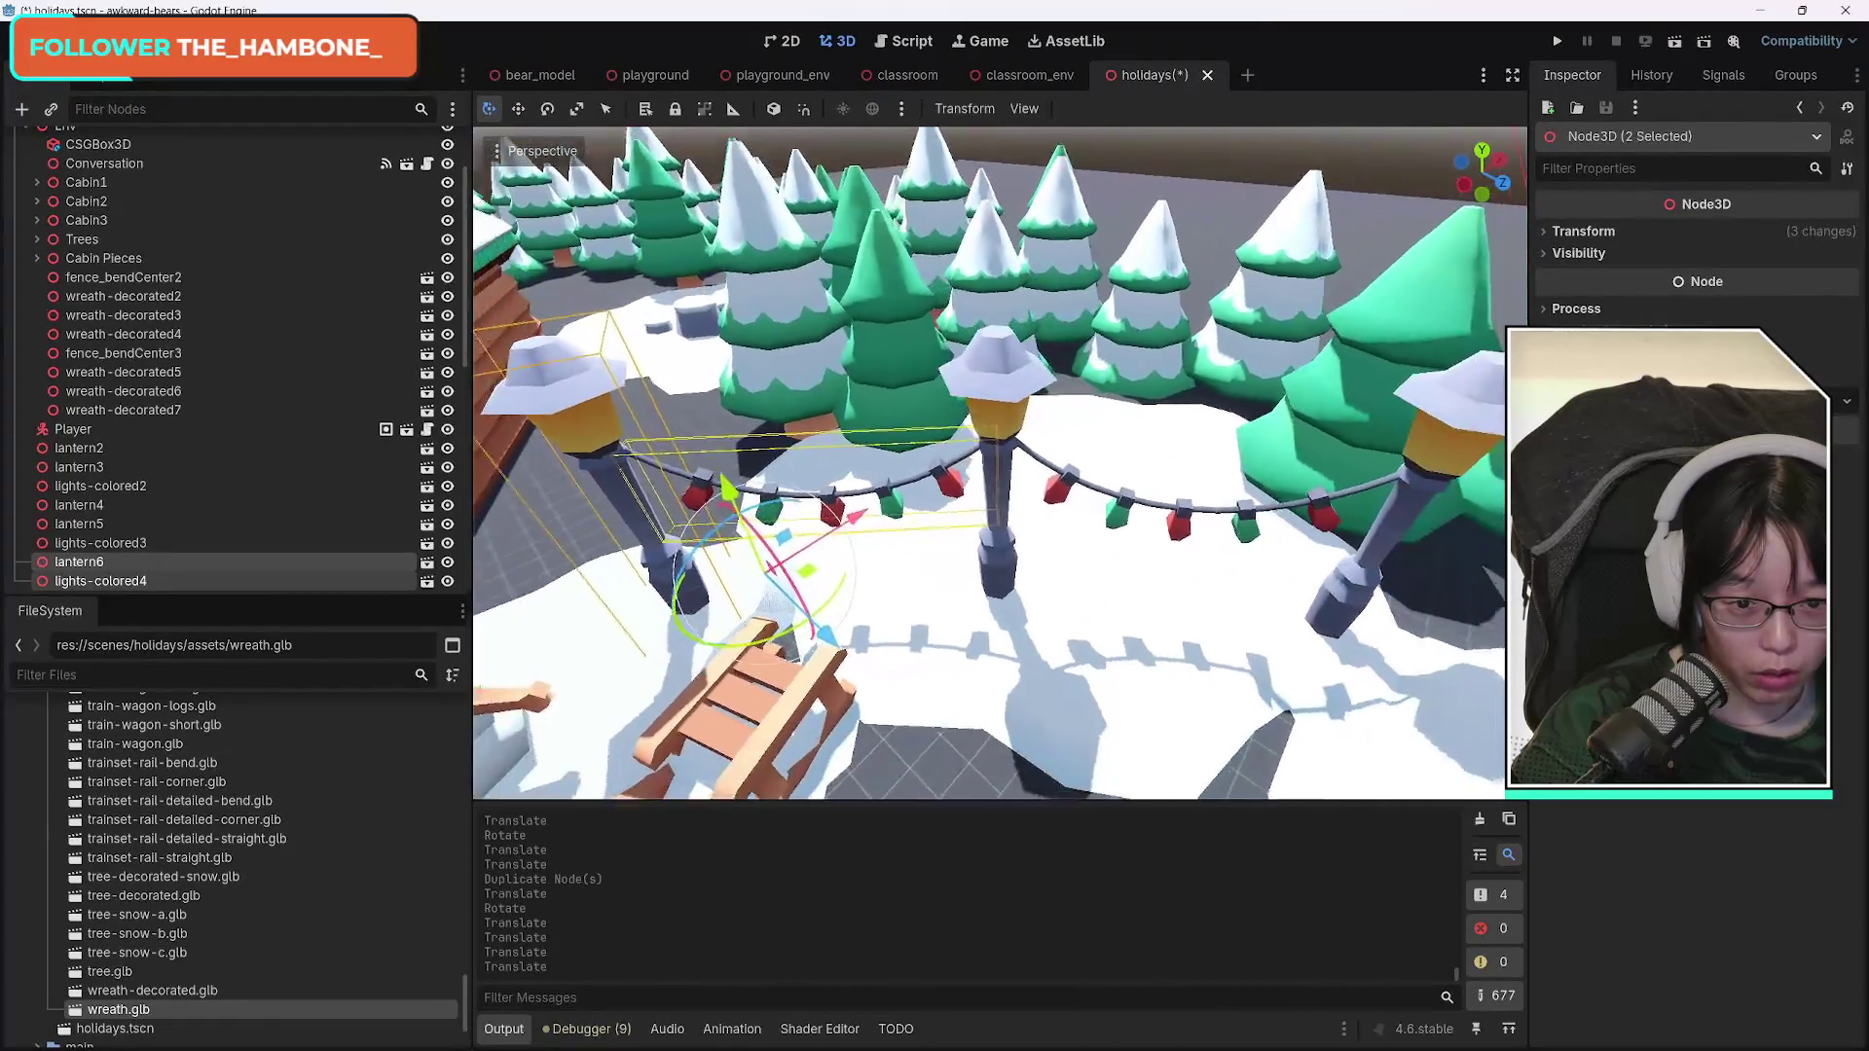
pyautogui.moveTo(927, 612); pyautogui.dragTo(940, 619)
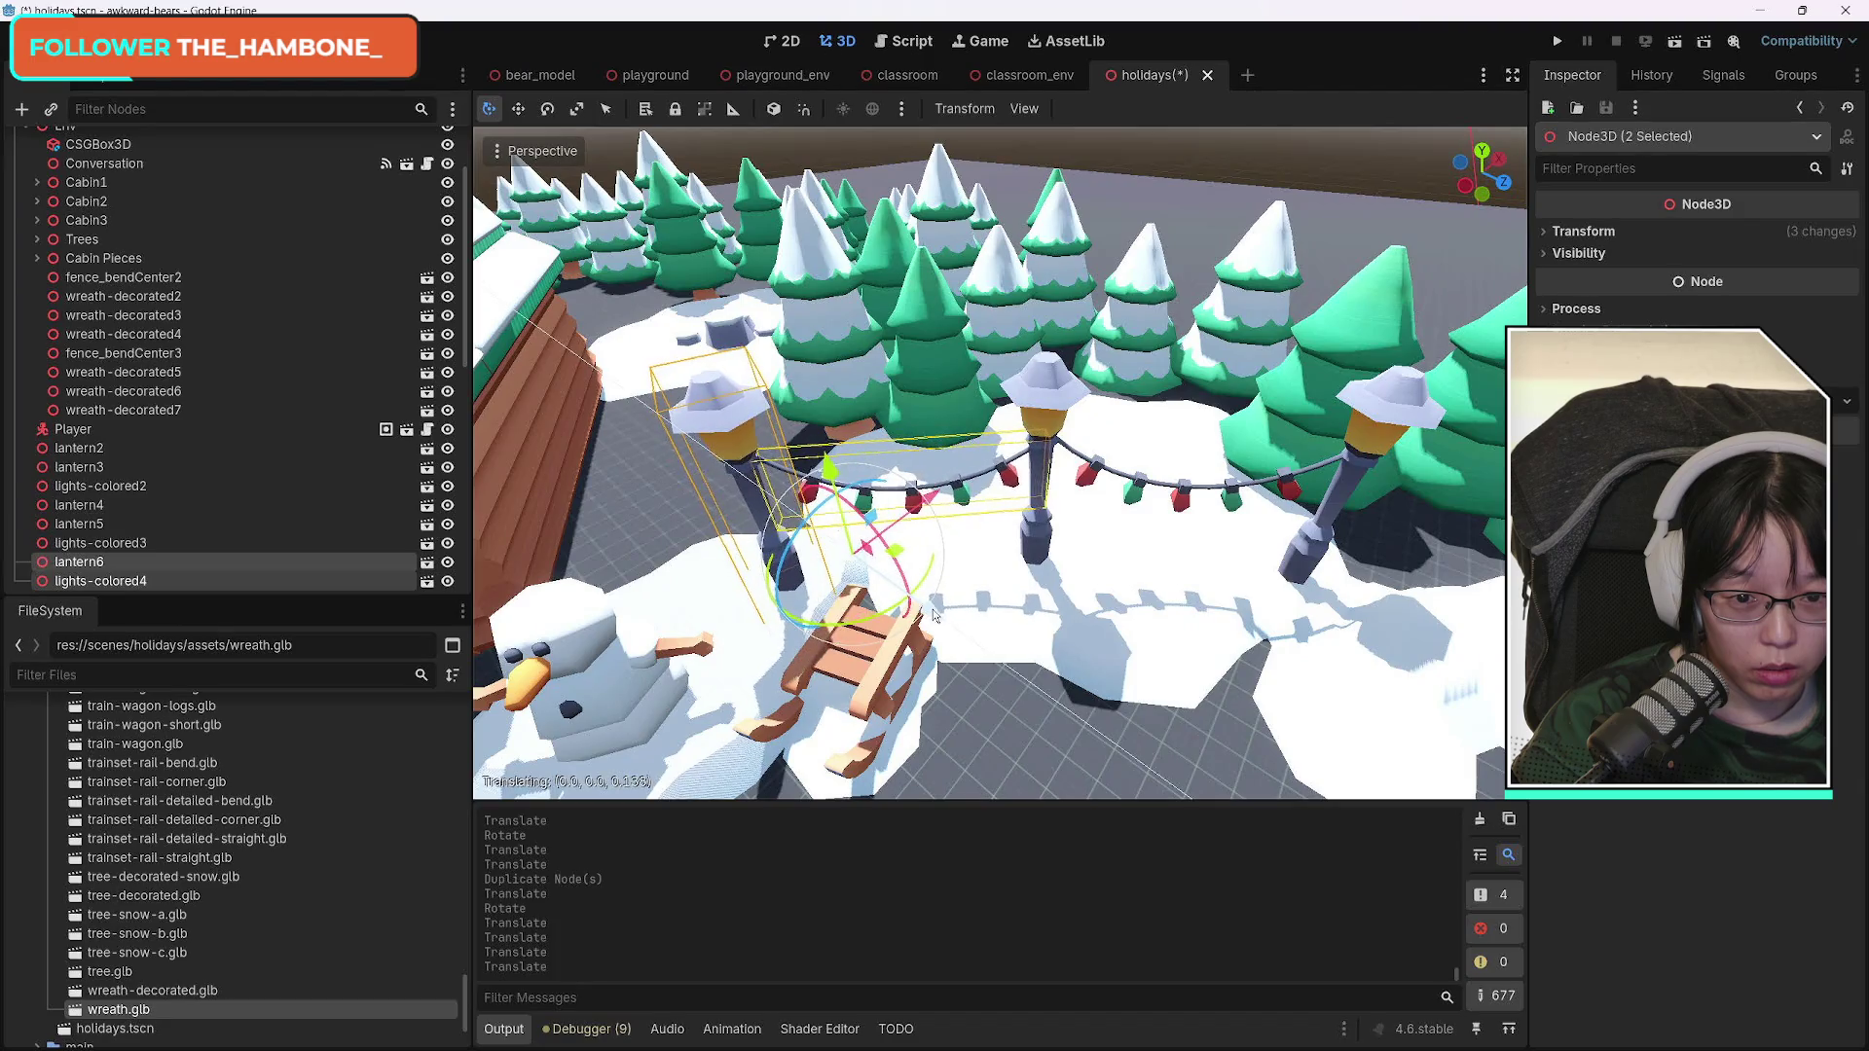
pyautogui.click(1375, 431)
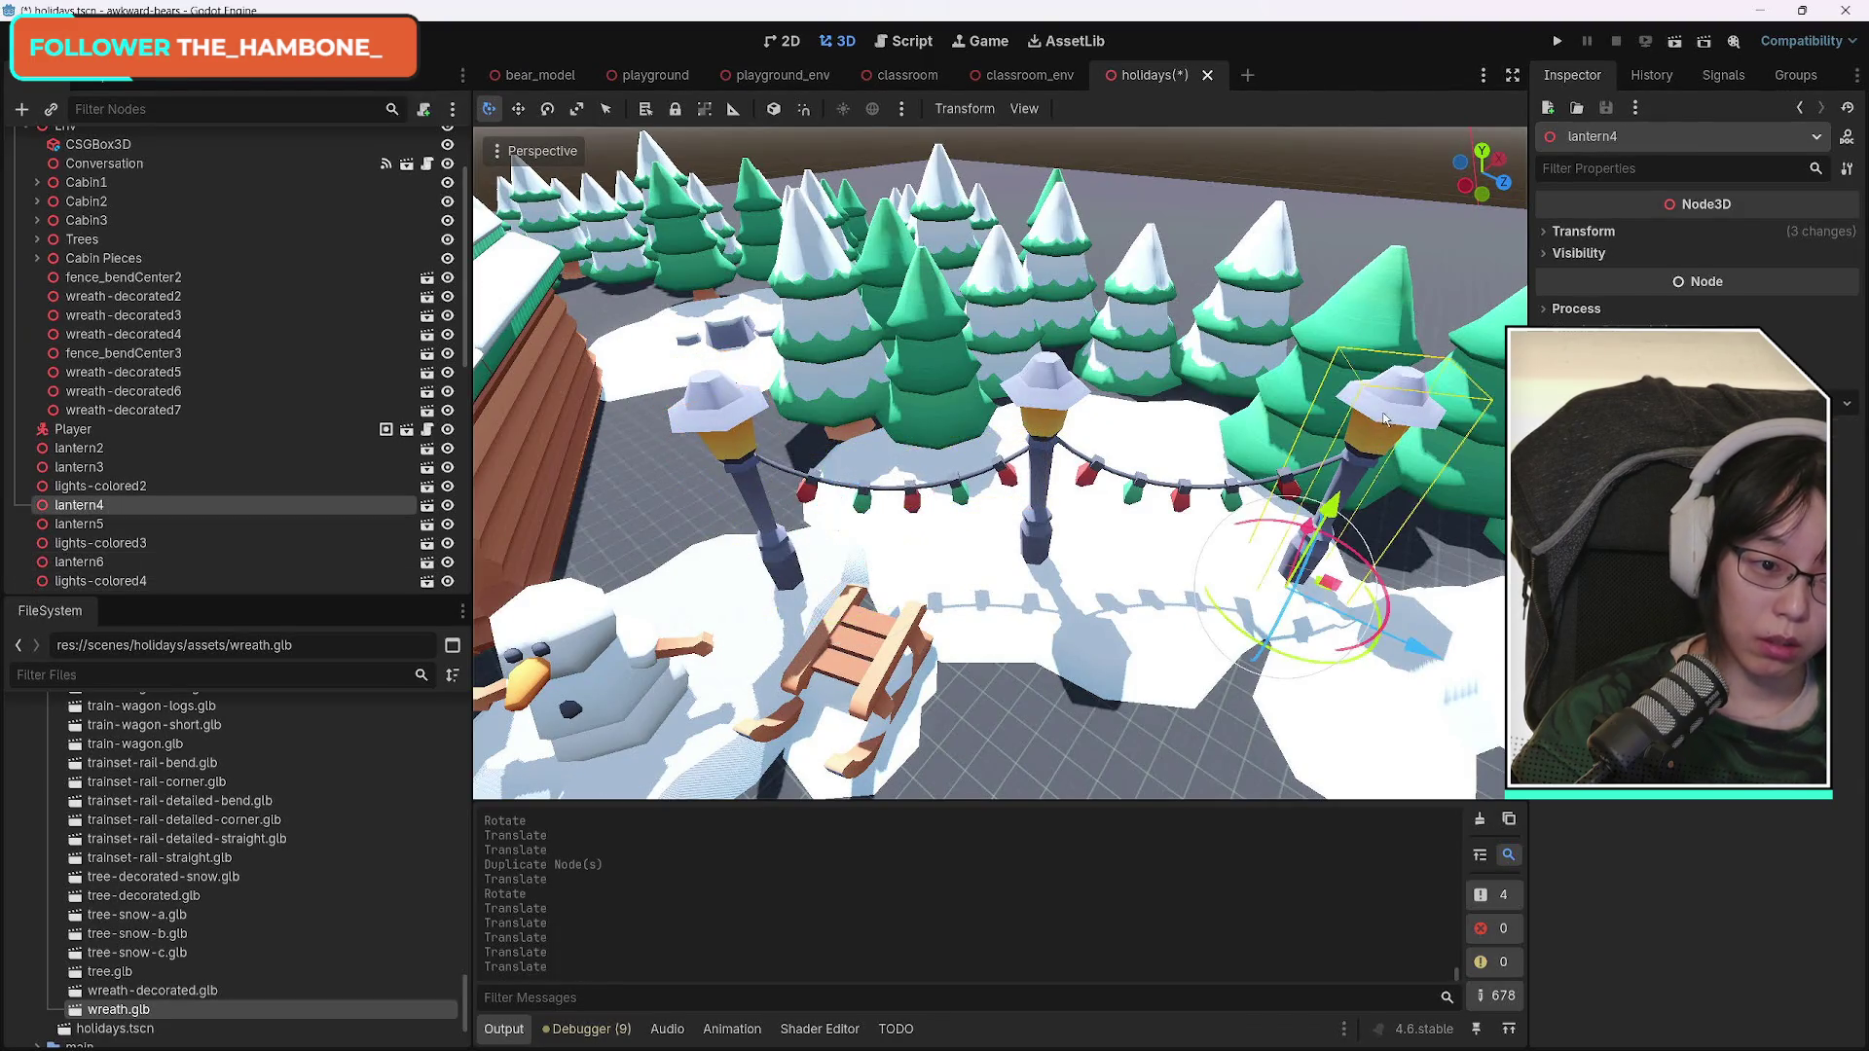
# Select all three lanterns and both light strings and shift the whole row into place.
pyautogui.keyDown('shift'); pyautogui.click(1185, 505); pyautogui.keyUp('shift')
pyautogui.keyDown('shift'); pyautogui.click(1012, 488); pyautogui.keyUp('shift')
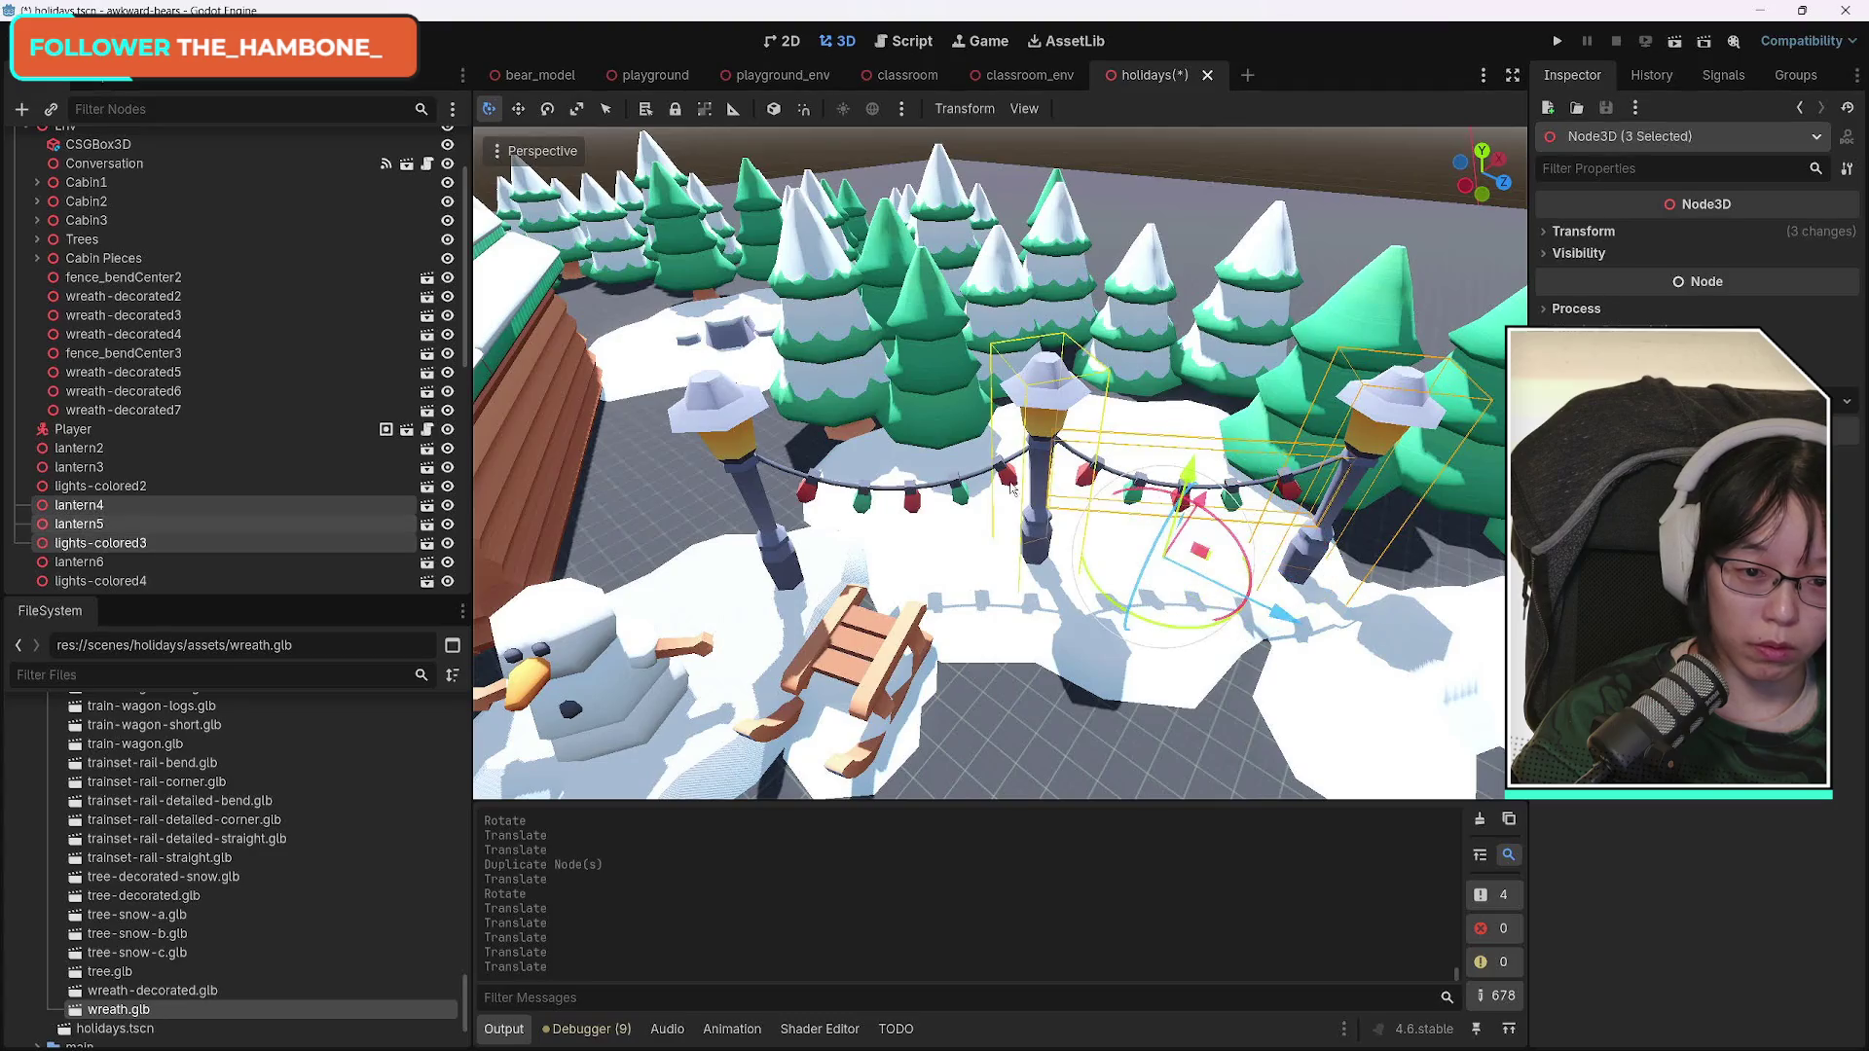
pyautogui.keyDown('shift'); pyautogui.click(964, 505); pyautogui.keyUp('shift')
pyautogui.keyDown('shift'); pyautogui.click(732, 412); pyautogui.keyUp('shift')
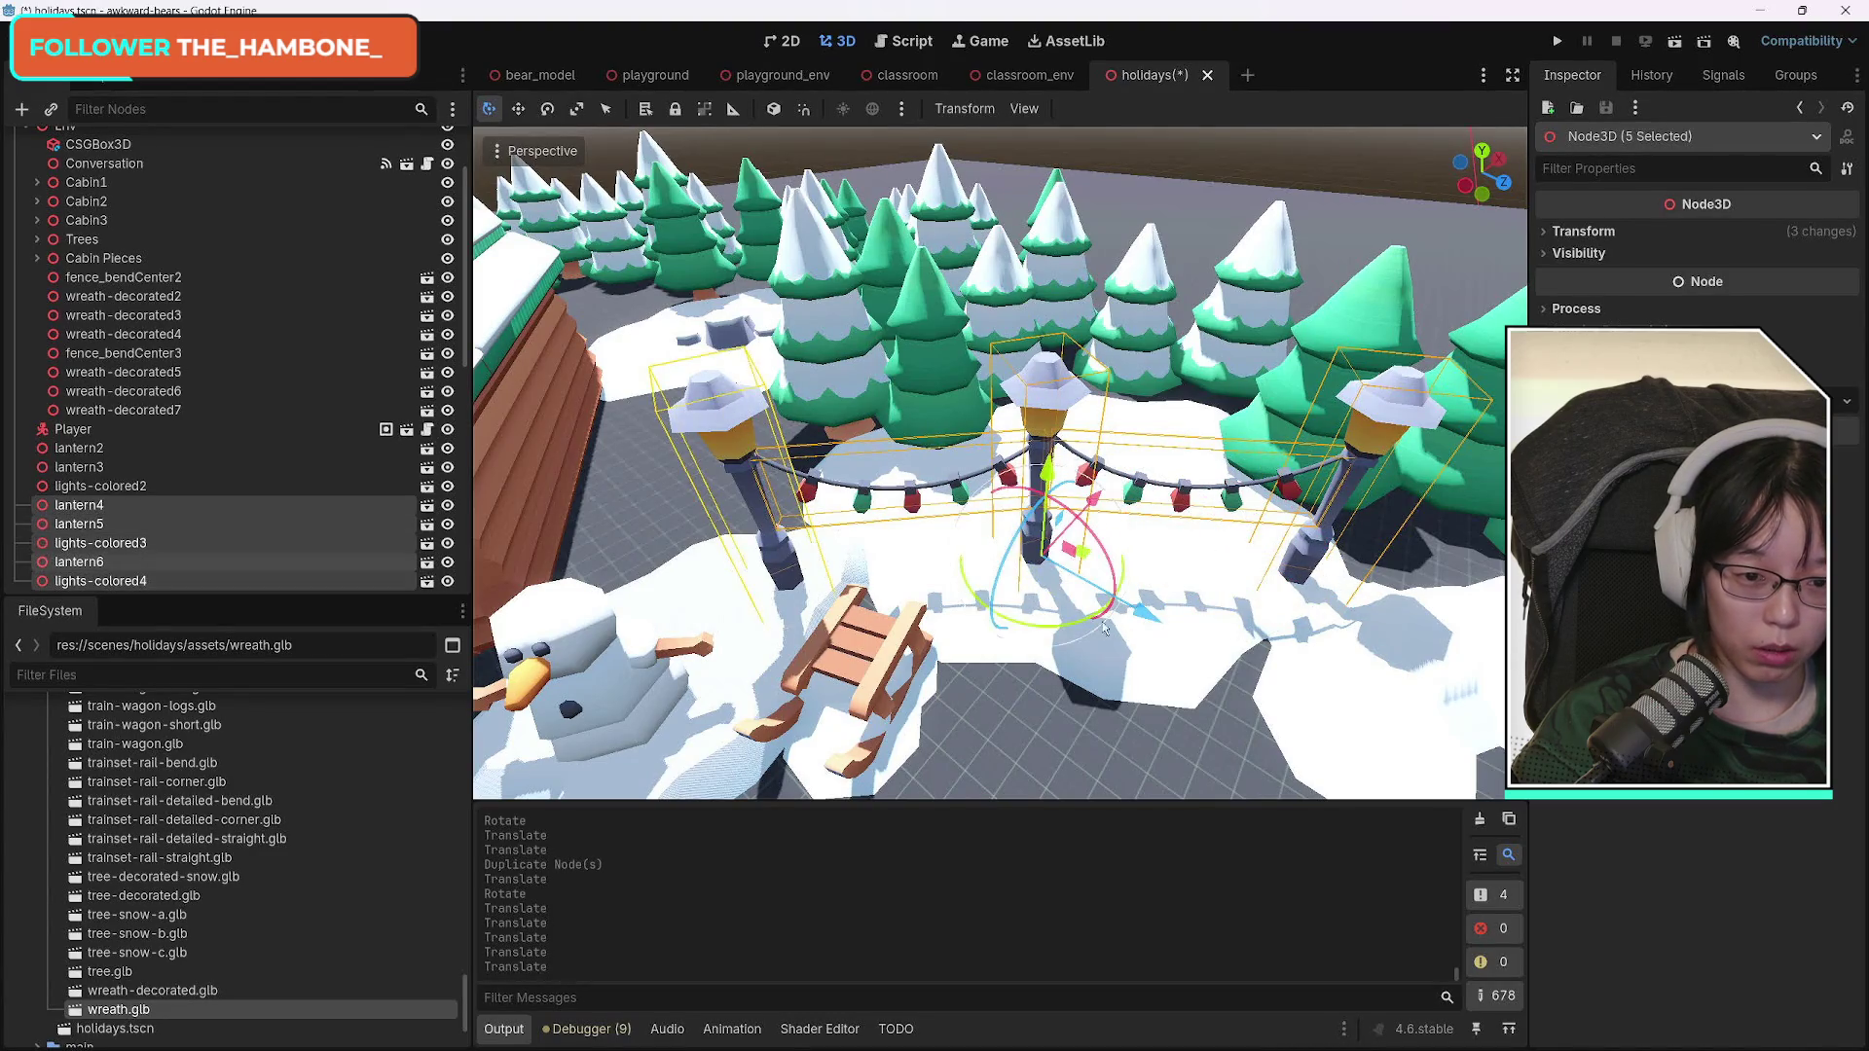
pyautogui.moveTo(1077, 628)
pyautogui.mouseDown()
pyautogui.moveTo(1176, 630)
pyautogui.moveTo(1093, 640)
pyautogui.mouseUp()
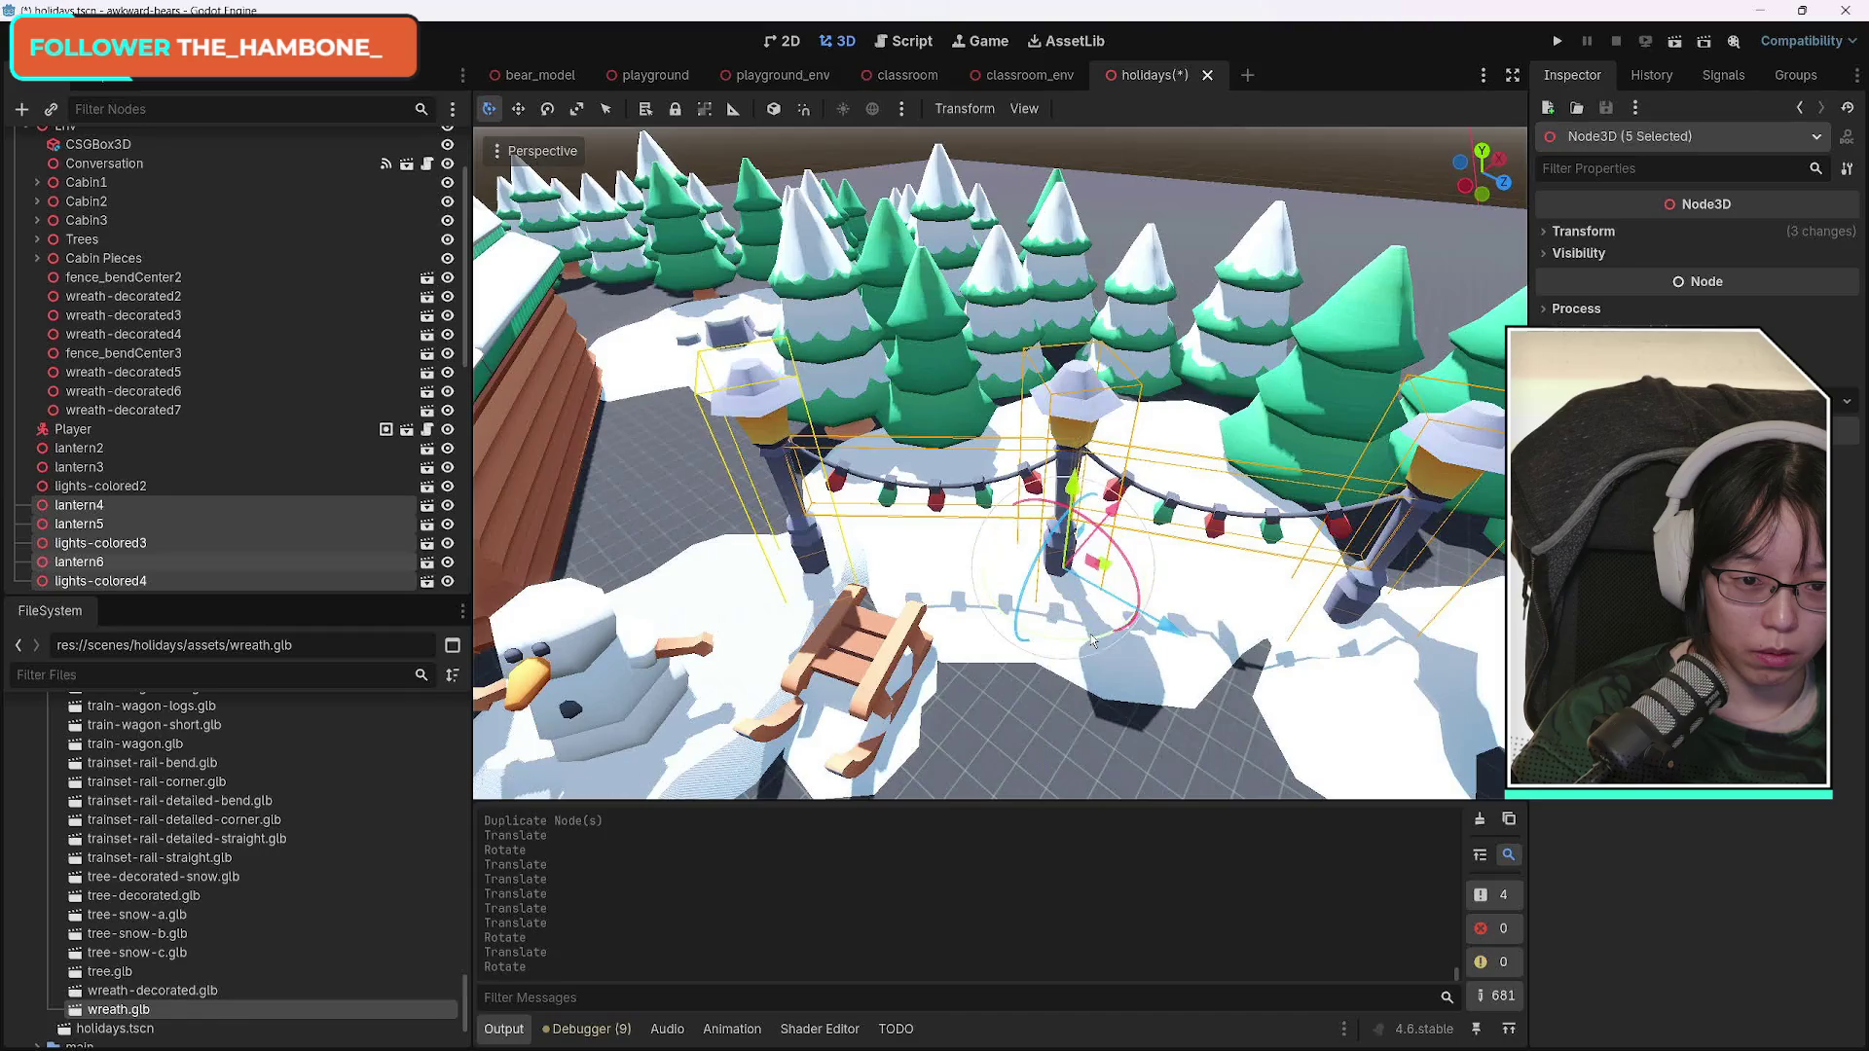
pyautogui.moveTo(1119, 525); pyautogui.dragTo(1244, 628)
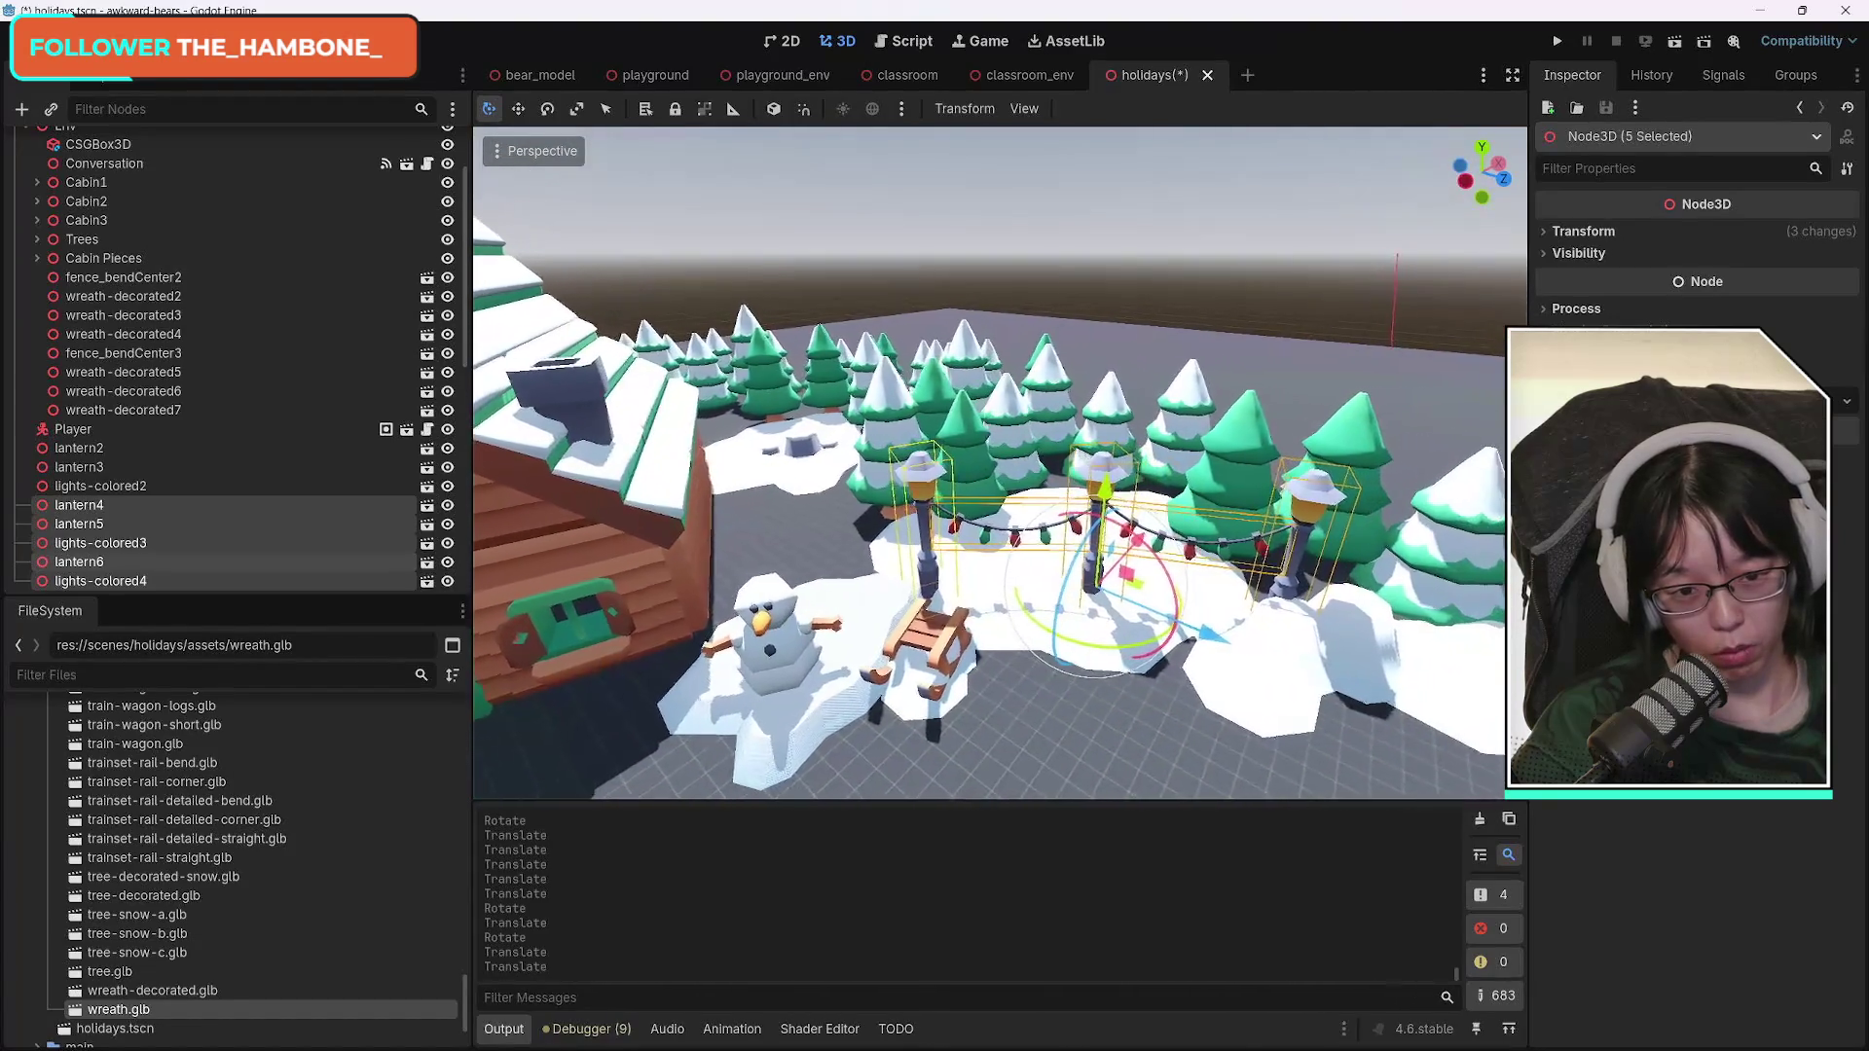
pyautogui.click(1066, 635)
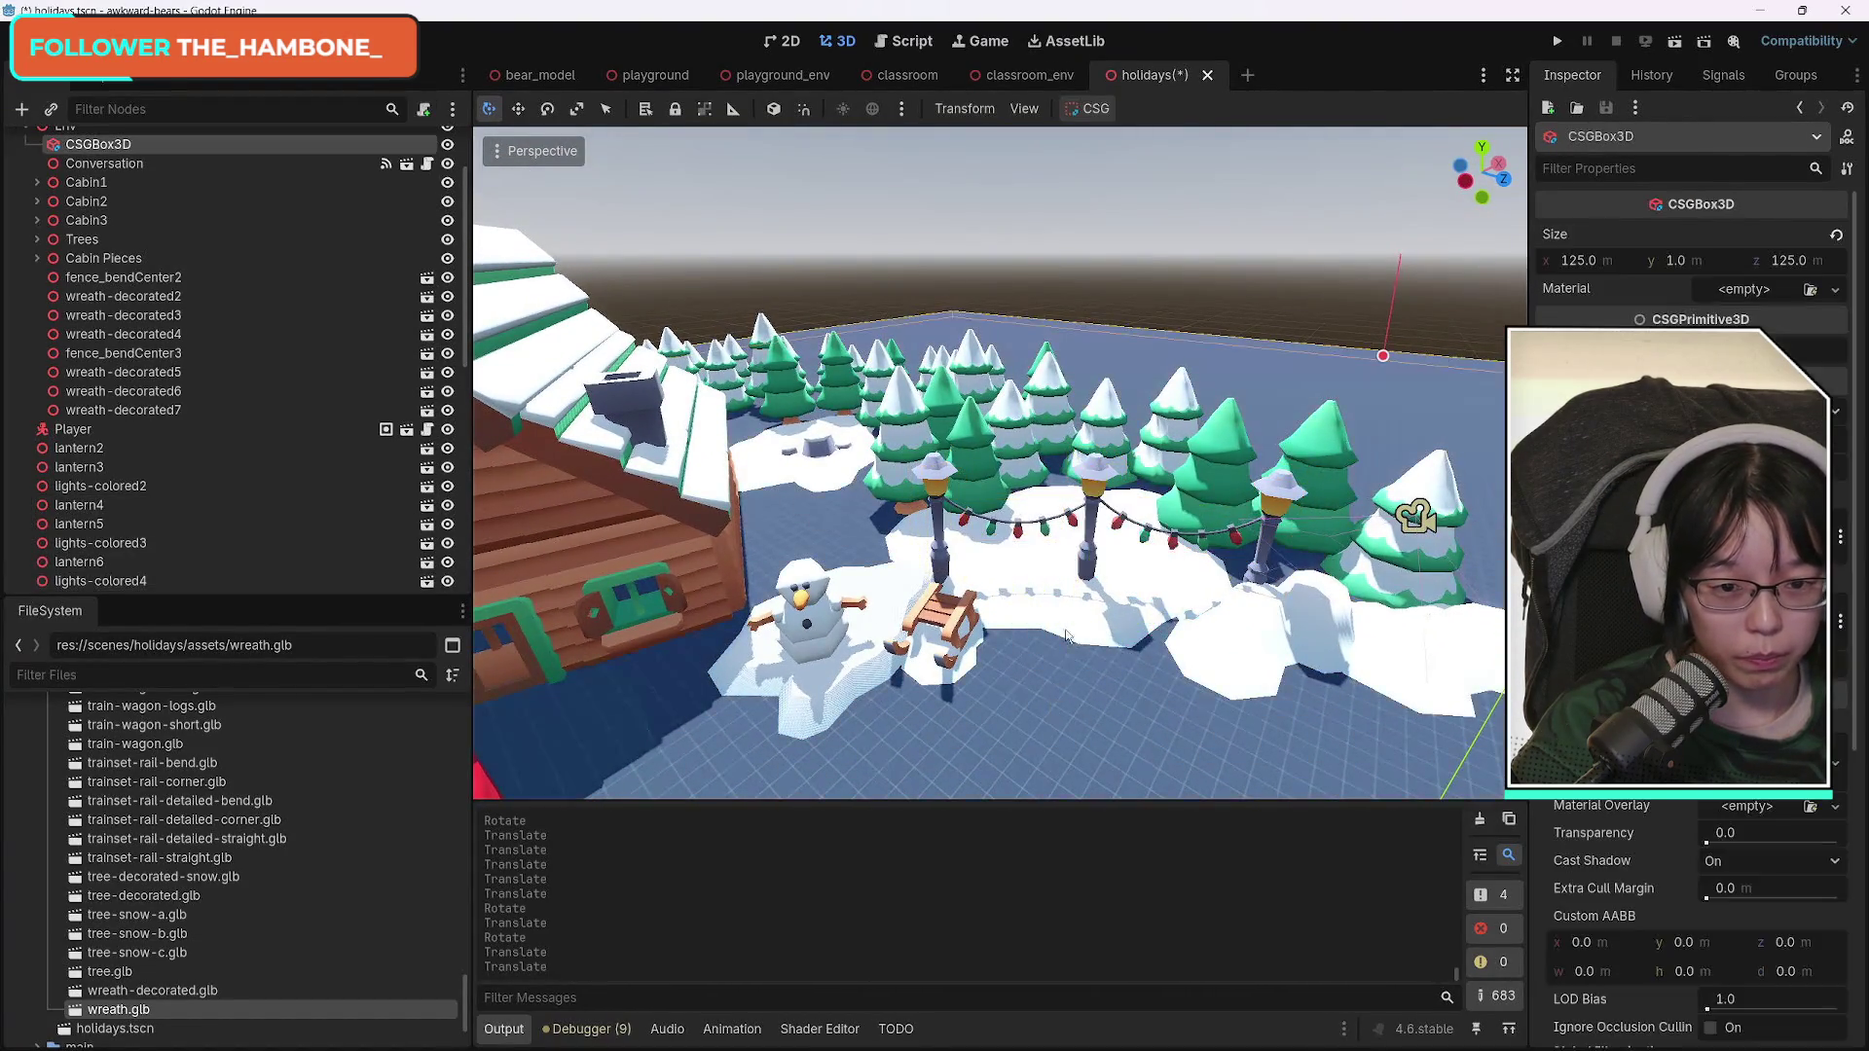
# Duplicate lantern6 with lights-colored4, slide it toward the cabin and angle it about -8.5°.
pyautogui.click(1020, 541)
pyautogui.keyDown('shift'); pyautogui.click(937, 473); pyautogui.keyUp('shift')
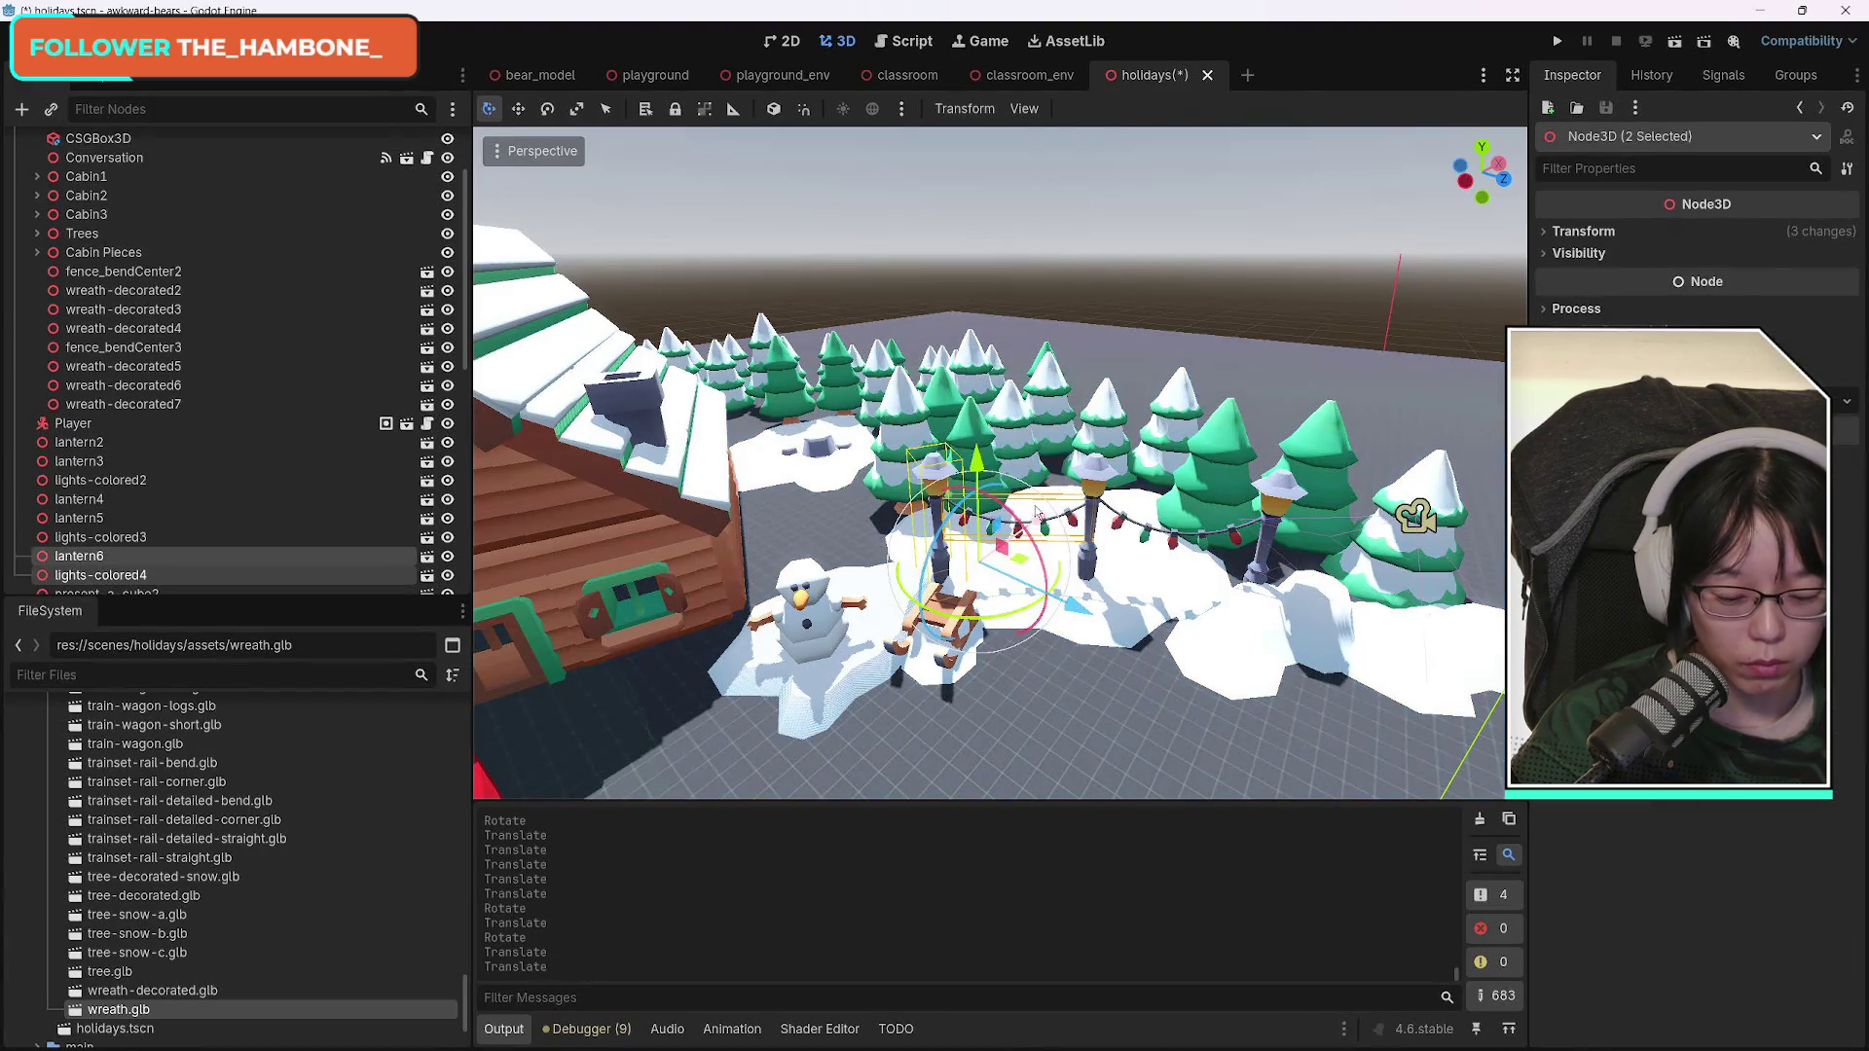
pyautogui.hotkey('ctrl', 'd')
pyautogui.moveTo(1020, 567)
pyautogui.mouseDown()
pyautogui.moveTo(887, 591)
pyautogui.moveTo(903, 535)
pyautogui.moveTo(993, 499)
pyautogui.moveTo(912, 525)
pyautogui.mouseUp()
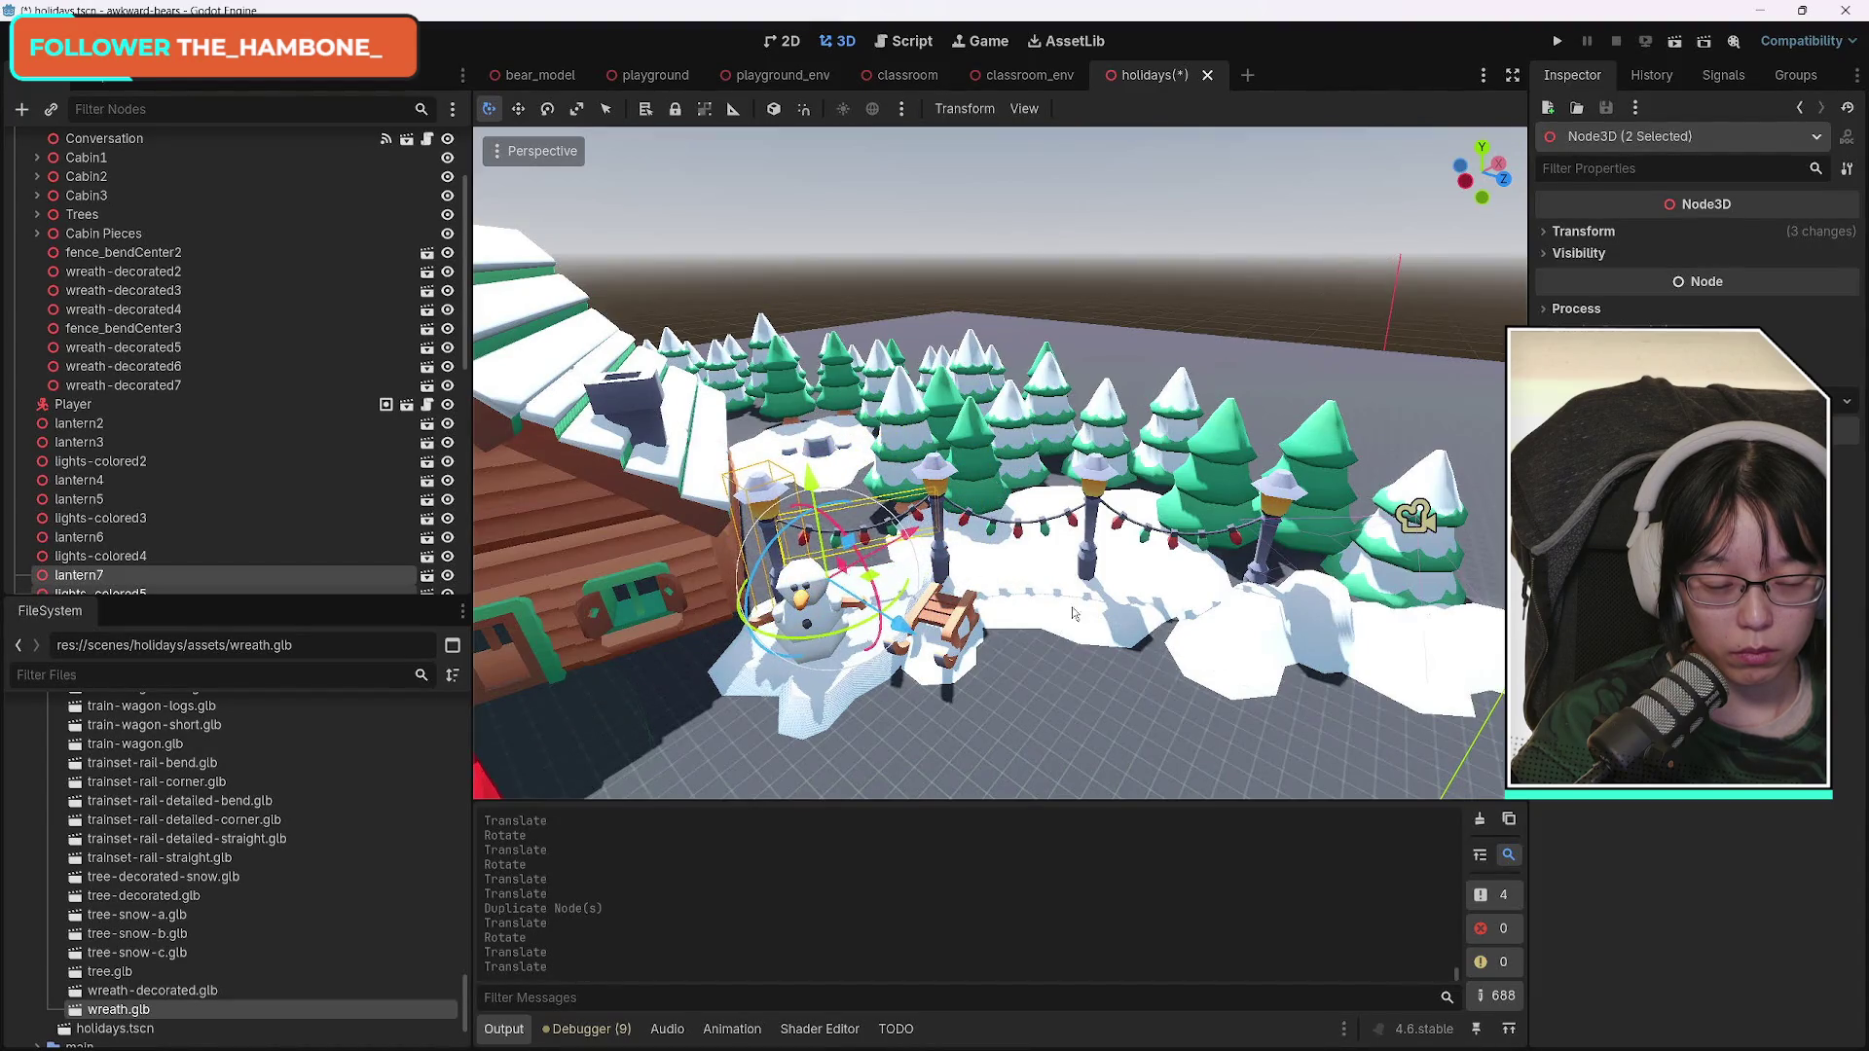
pyautogui.scroll(5, 1072, 605)
pyautogui.moveTo(1071, 584)
pyautogui.mouseDown()
pyautogui.moveTo(915, 584)
pyautogui.moveTo(759, 506)
pyautogui.mouseUp()
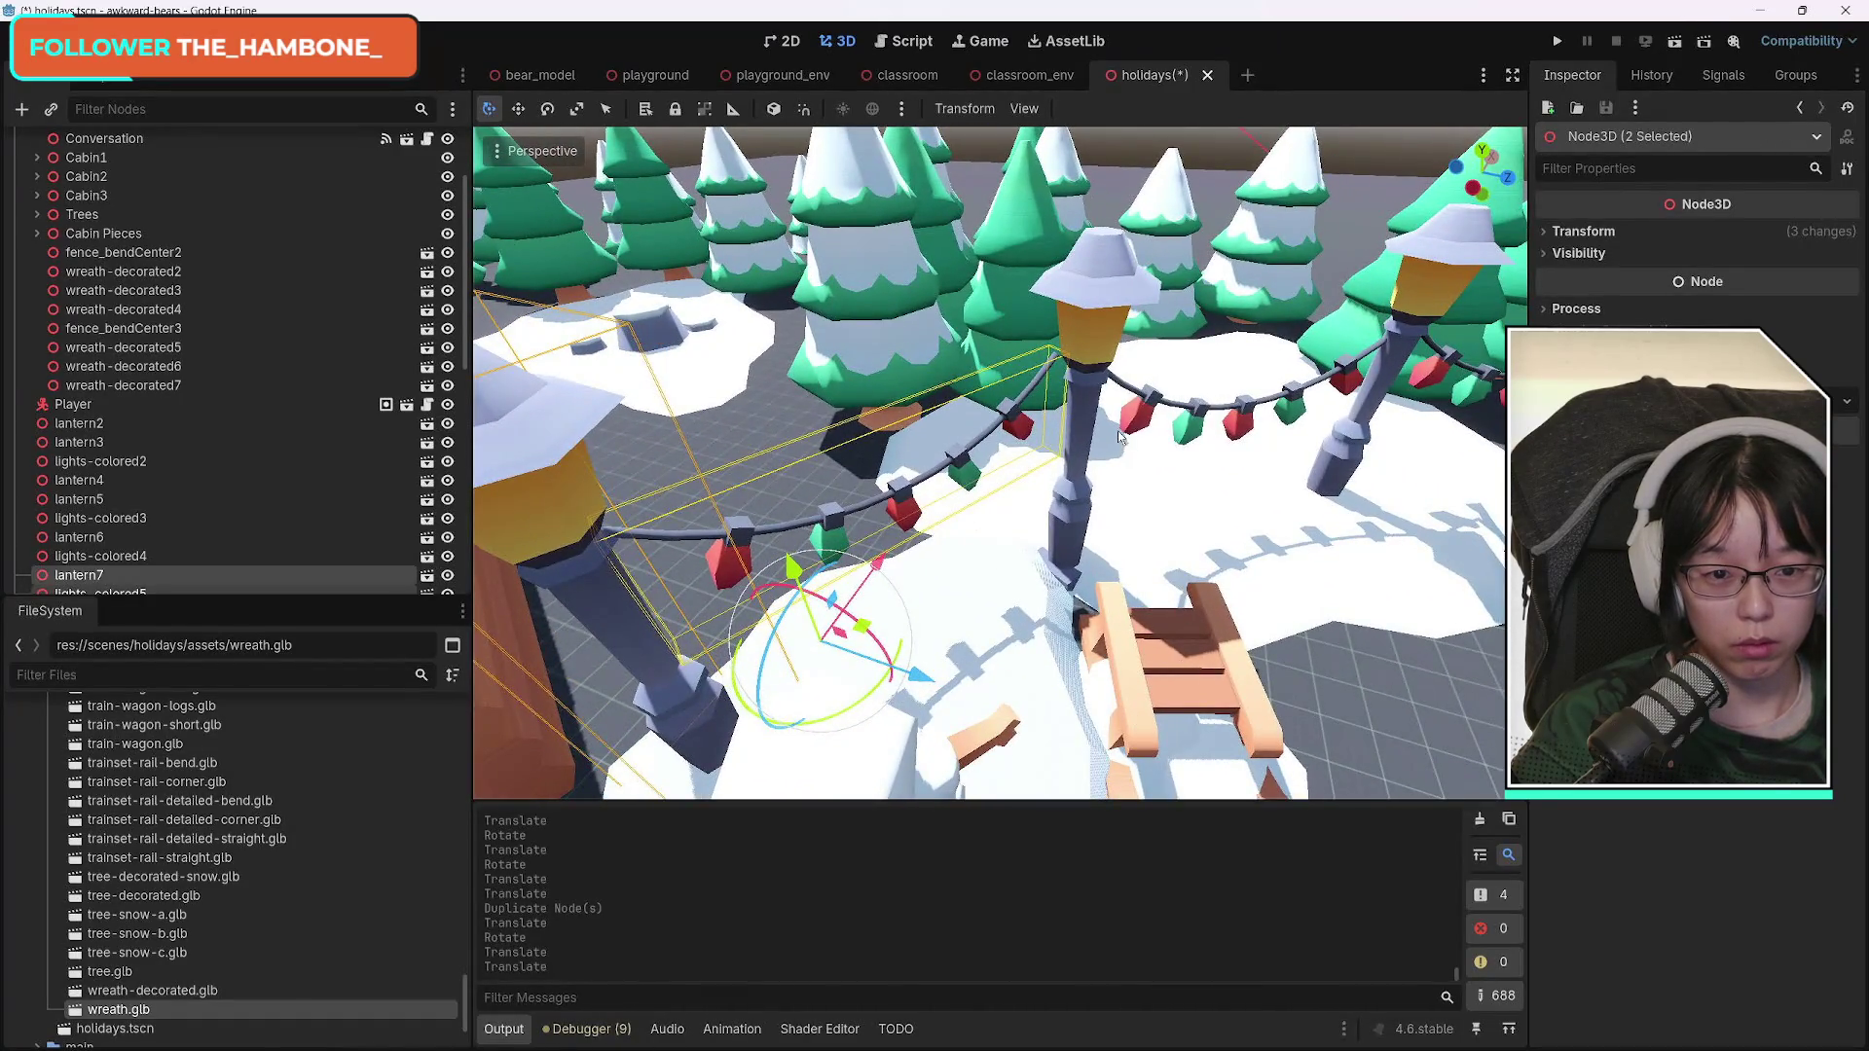
pyautogui.moveTo(859, 710); pyautogui.dragTo(843, 715)
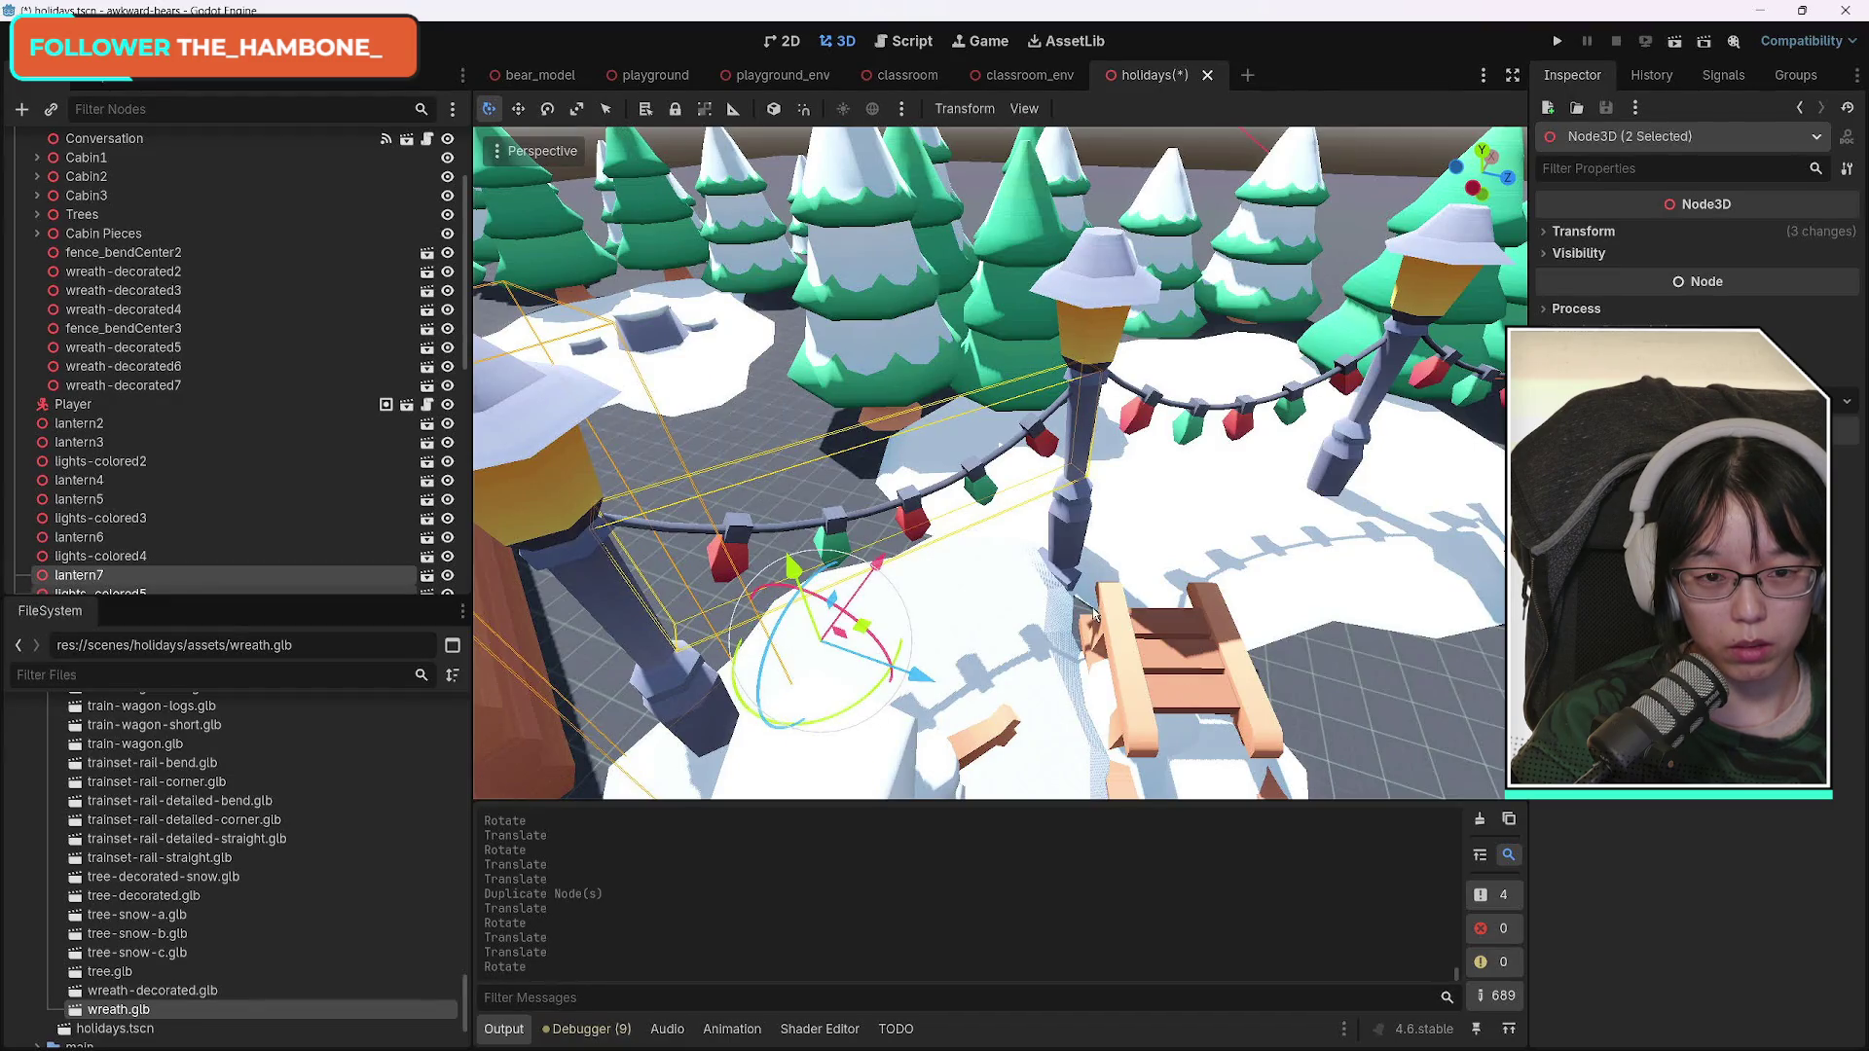
pyautogui.moveTo(1291, 656); pyautogui.dragTo(764, 582)
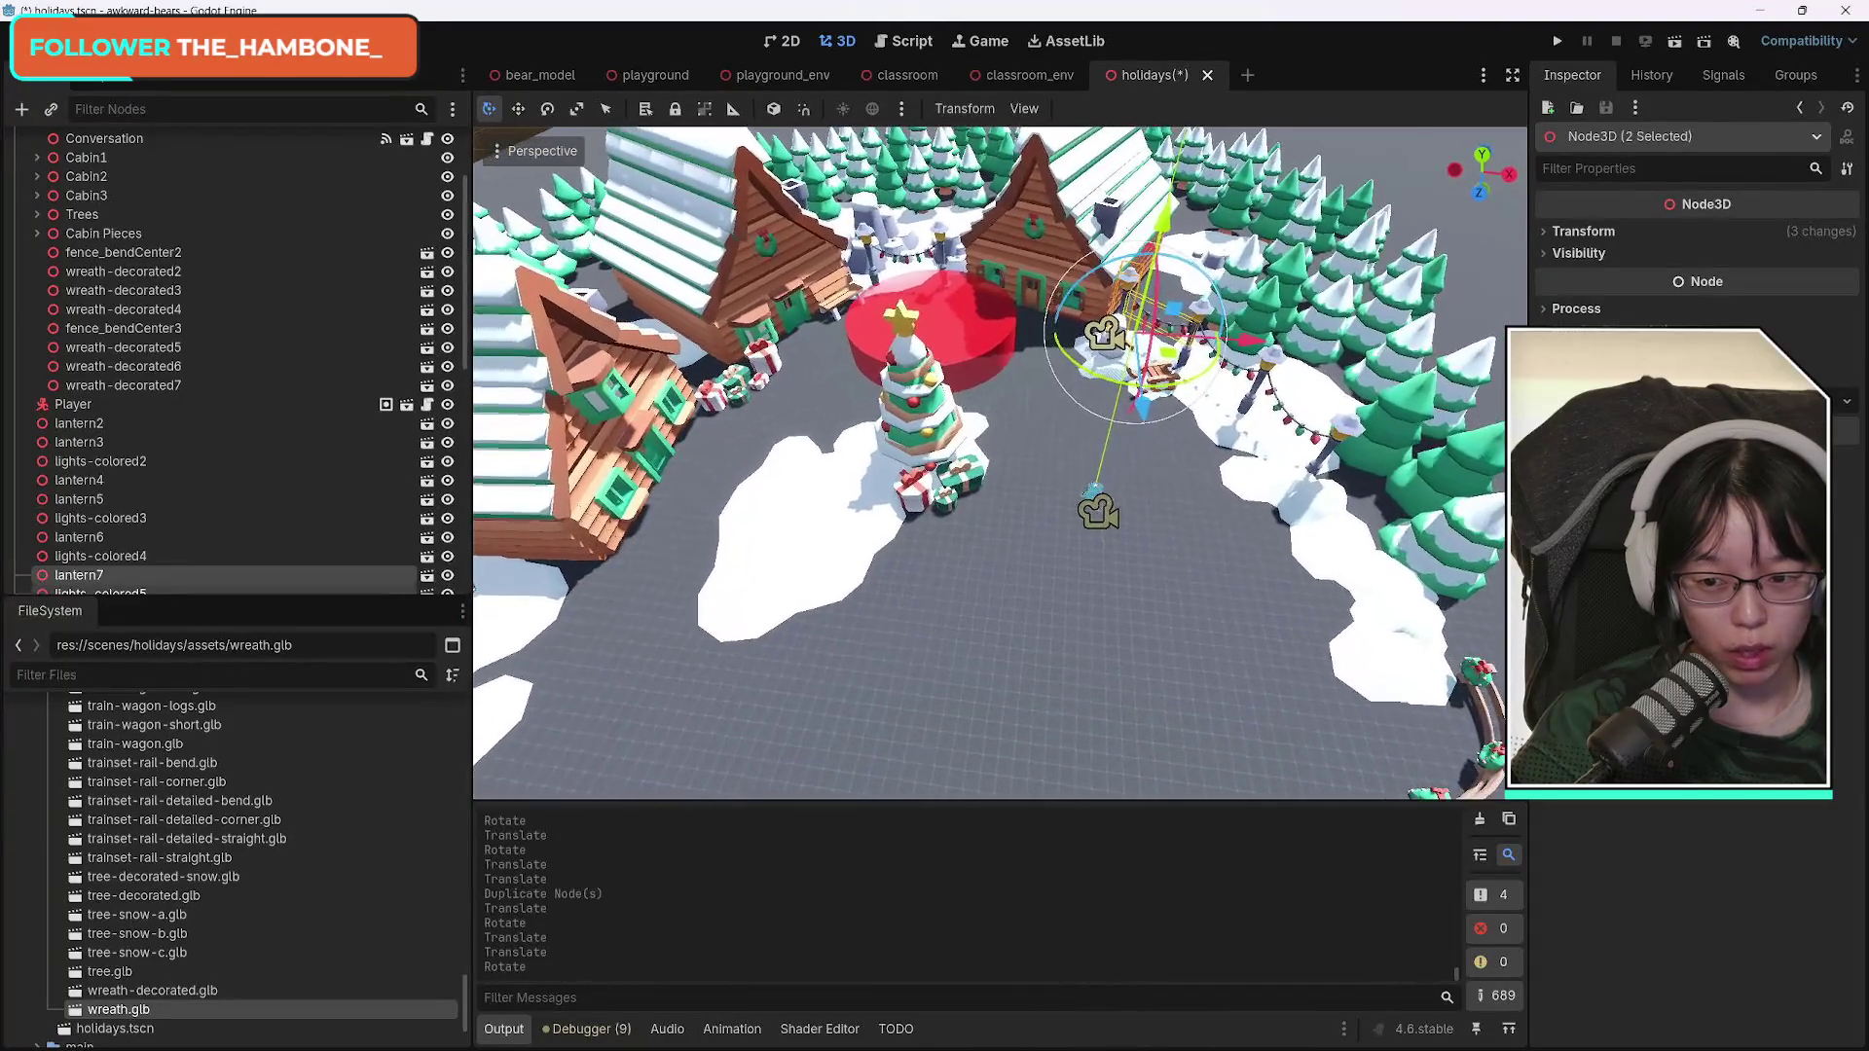
# Drag the reindeer.glb model from the FileSystem into the village.
pyautogui.press('w')
pyautogui.scroll(-3, 288, 915)
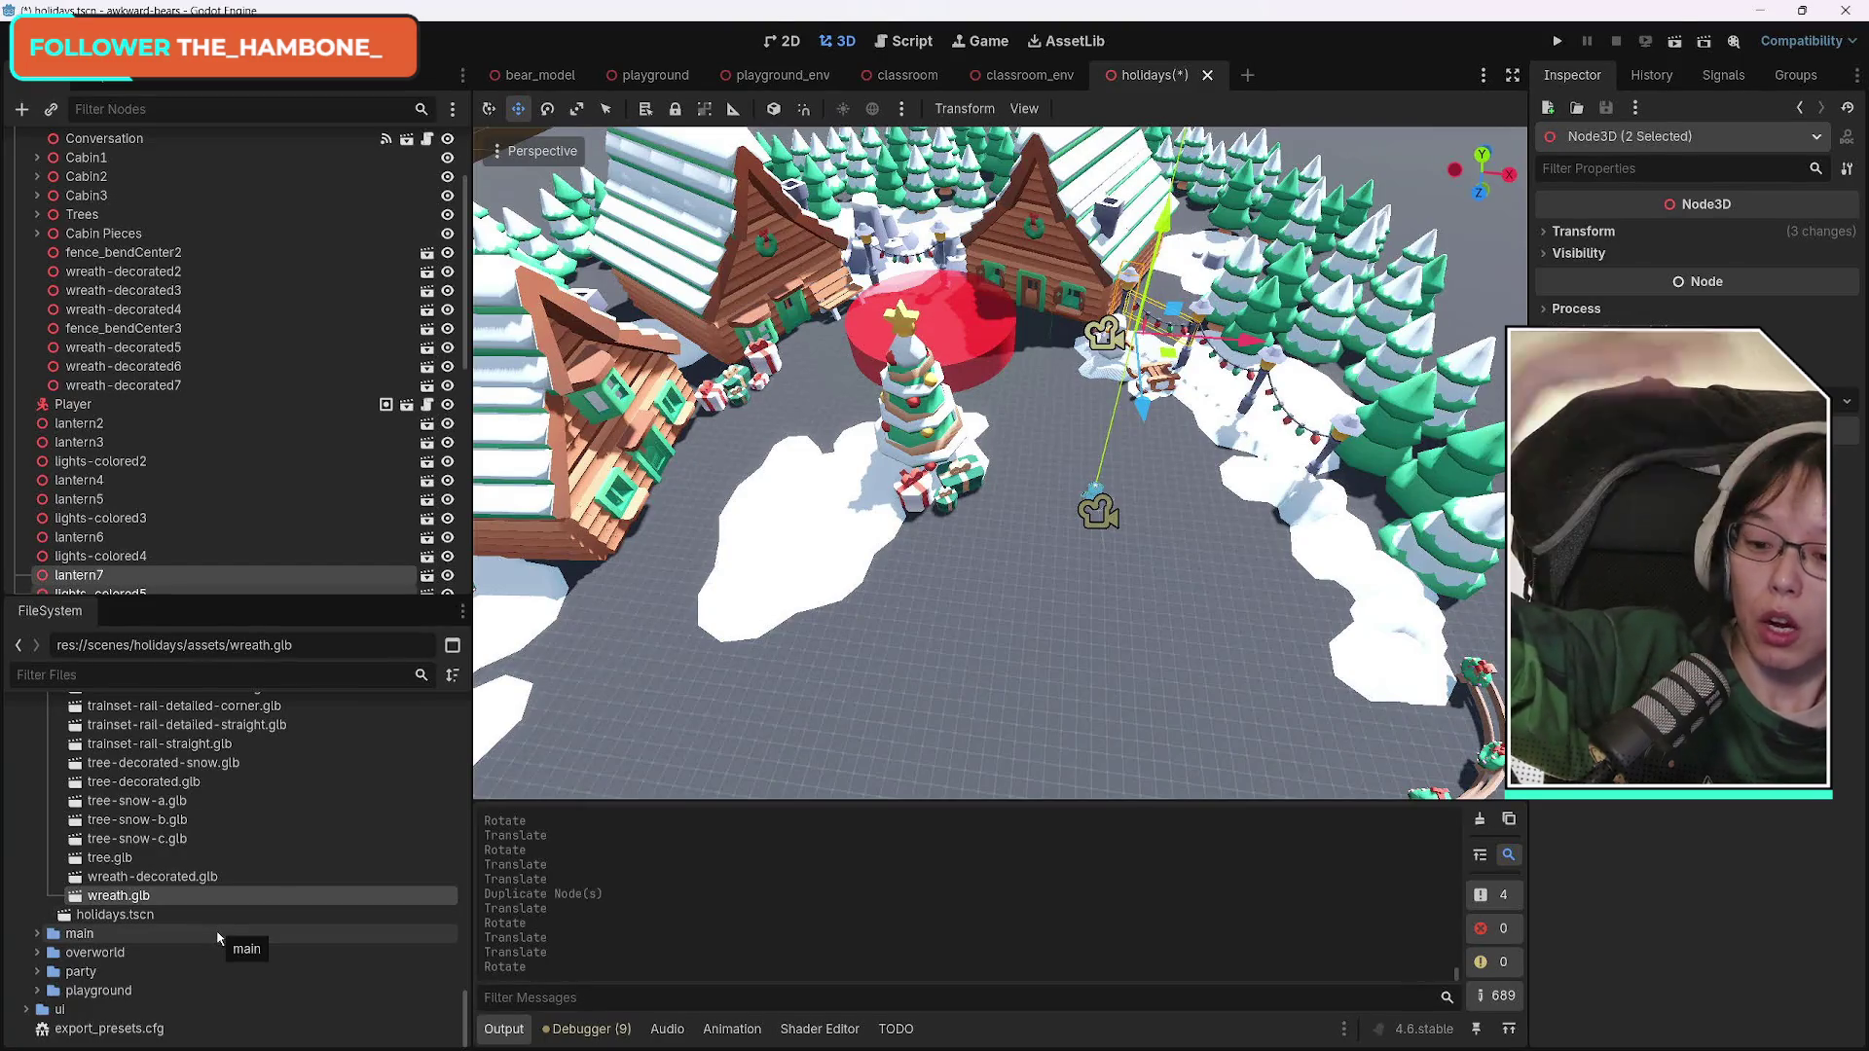
pyautogui.scroll(3, 244, 925)
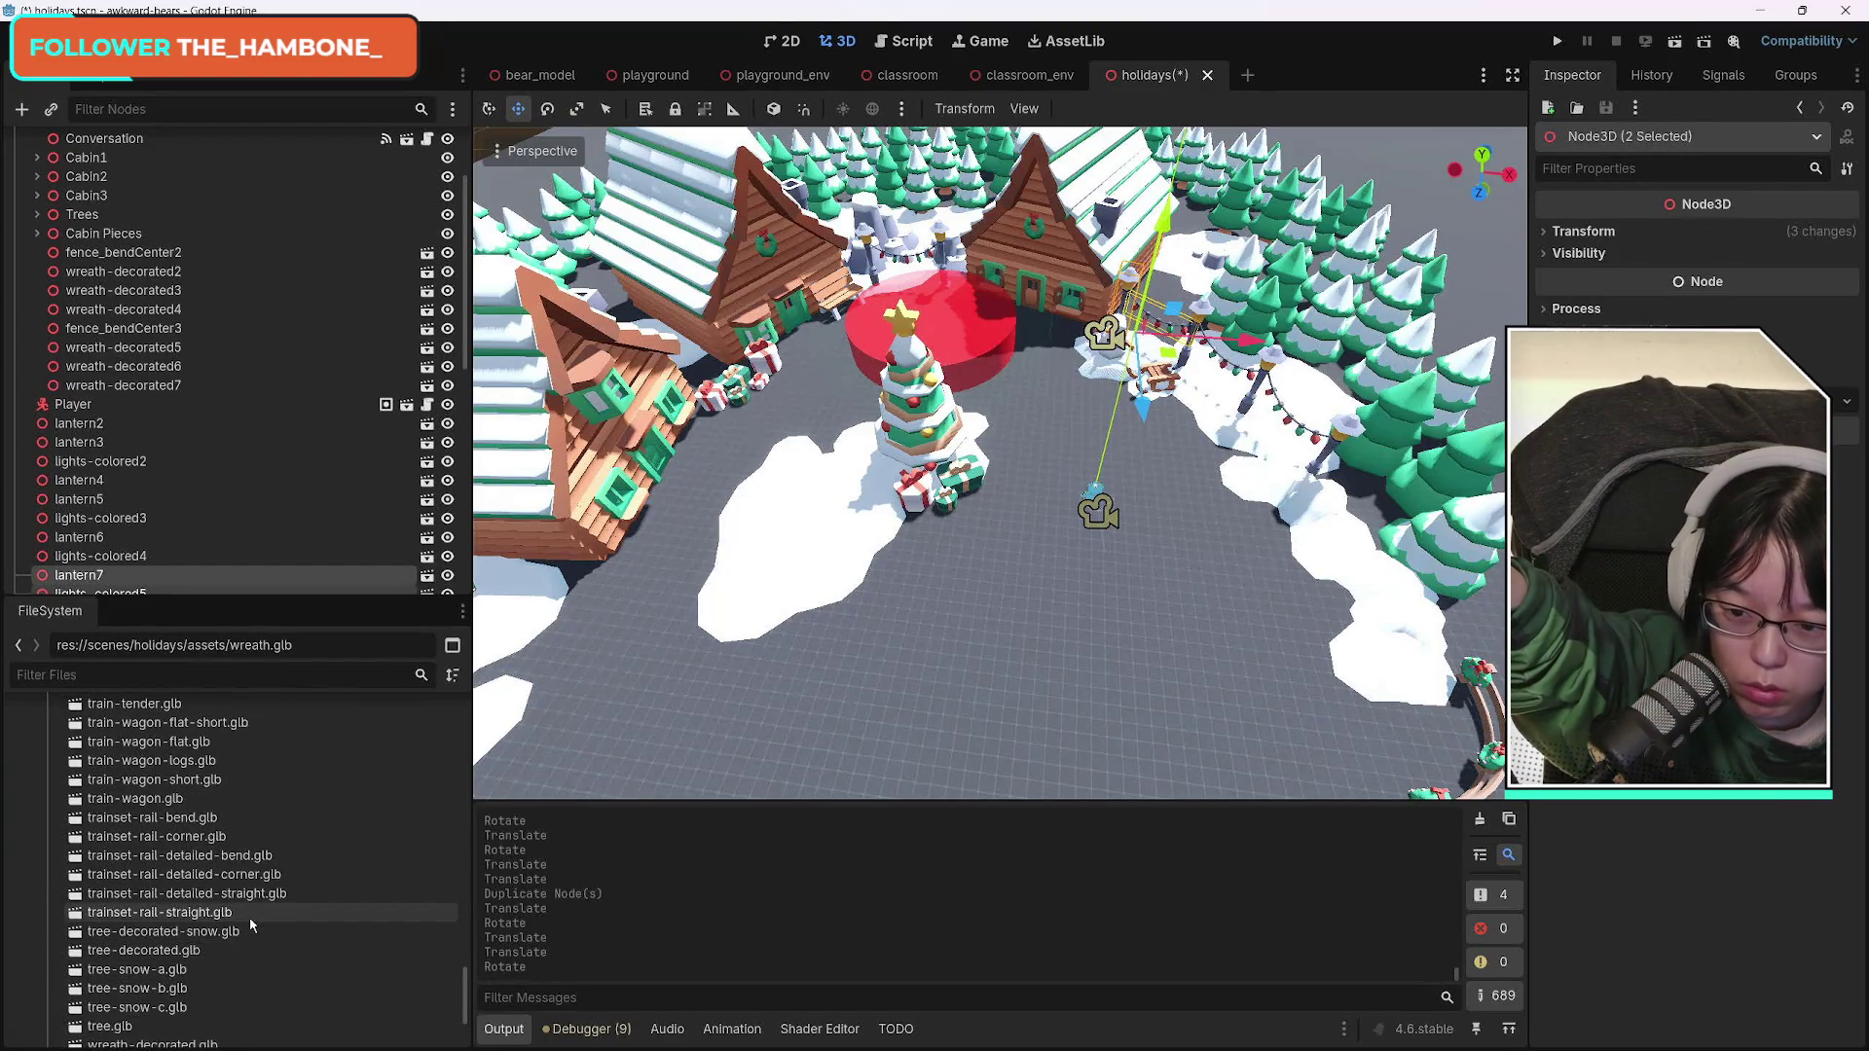
pyautogui.scroll(5, 243, 925)
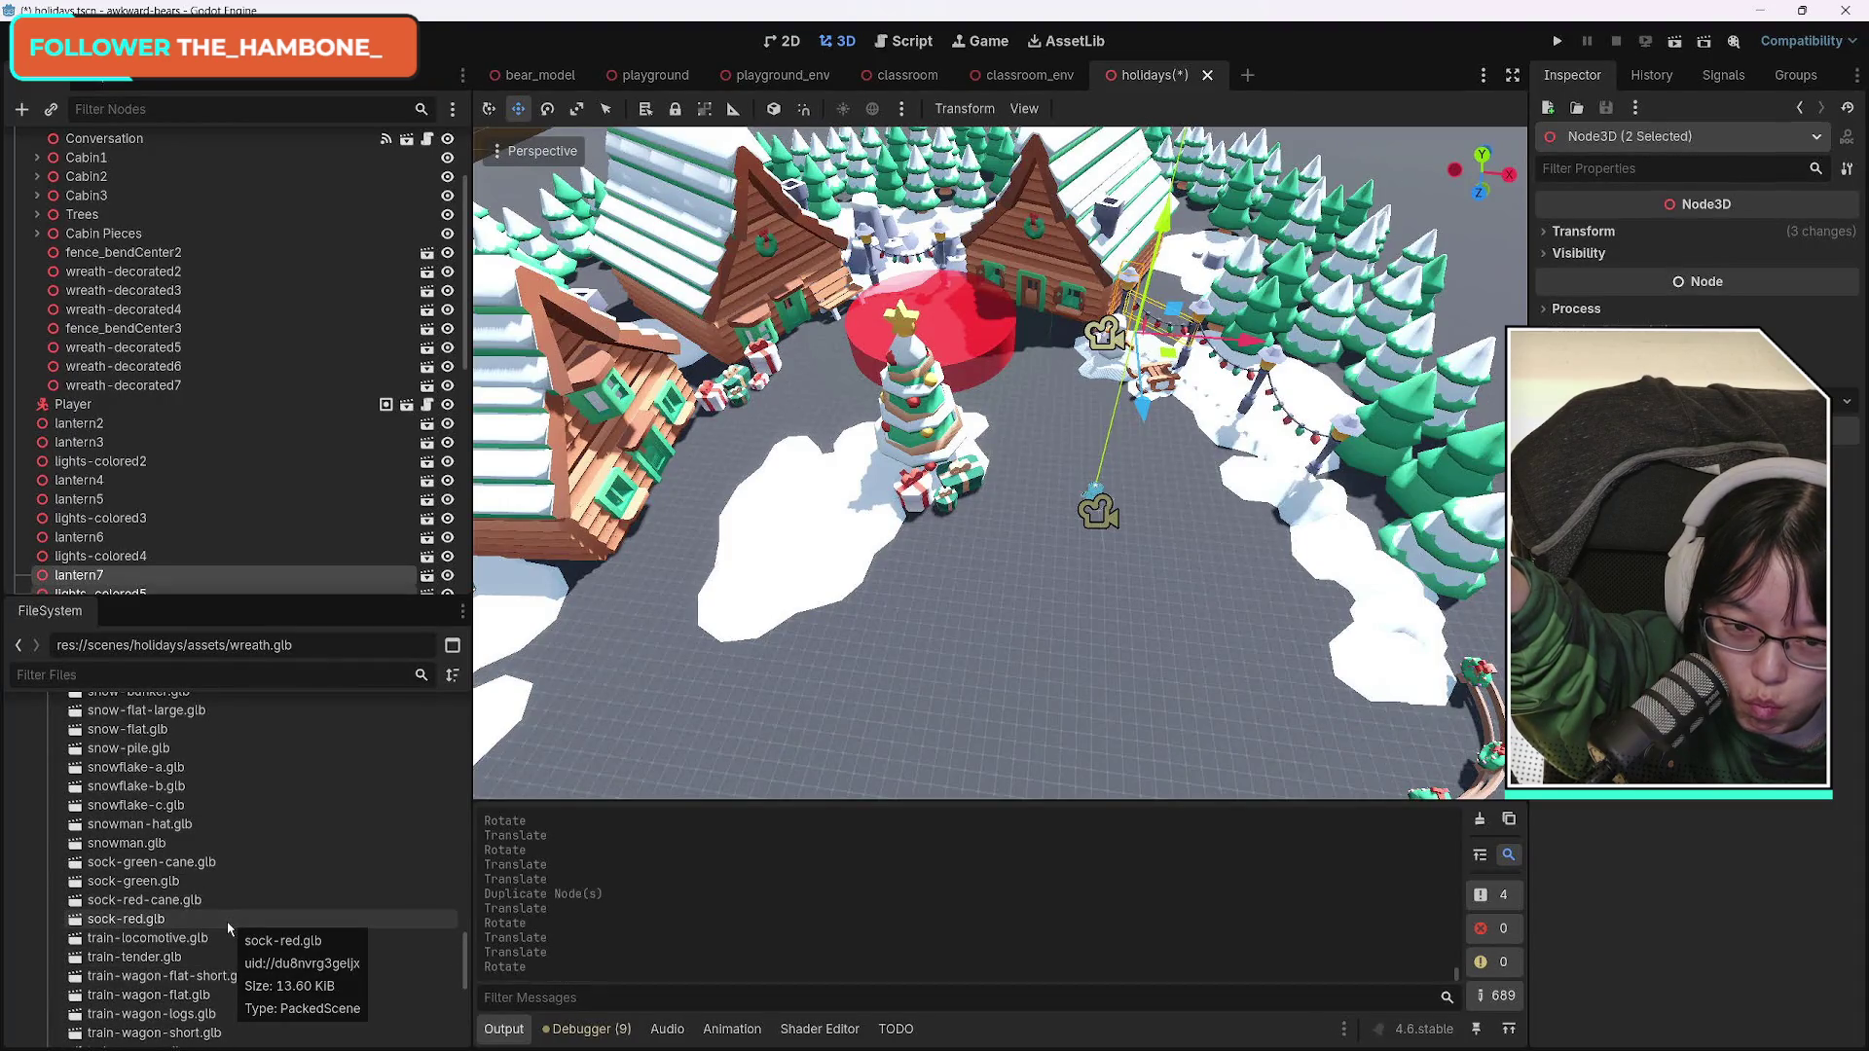
pyautogui.scroll(2, 230, 930)
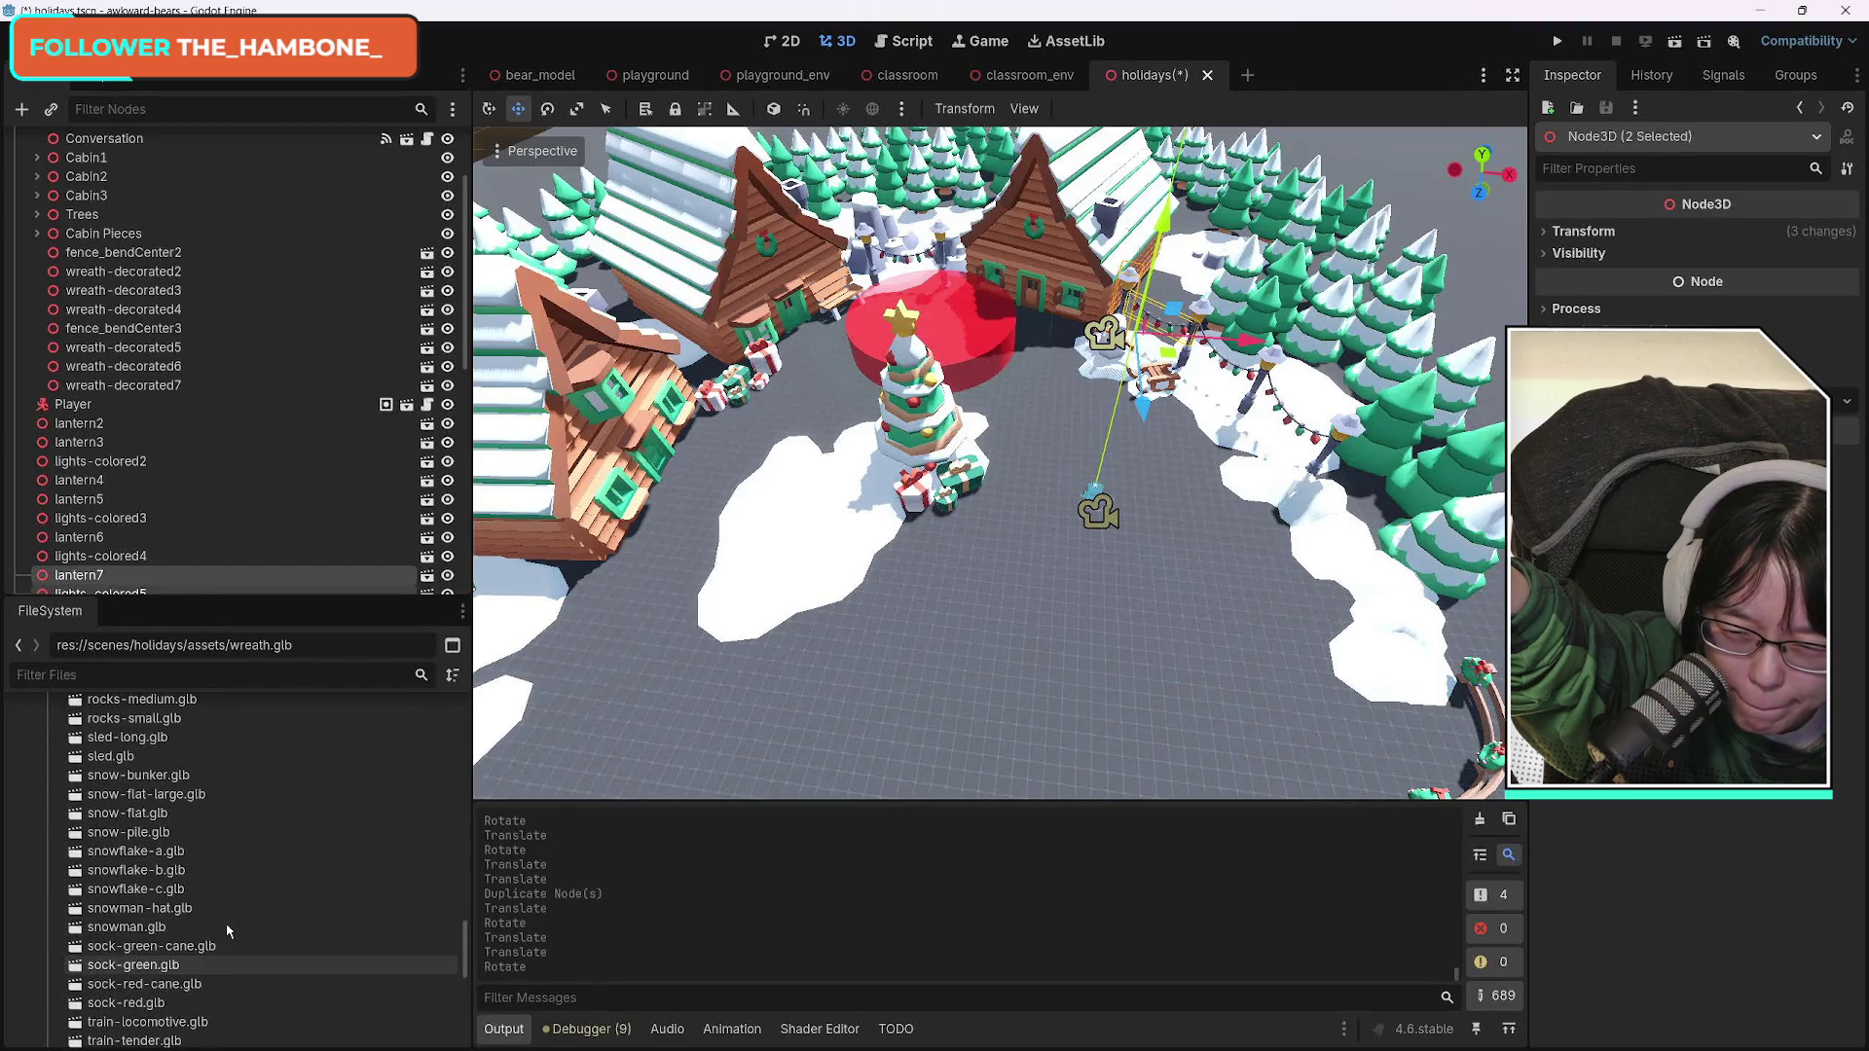
pyautogui.scroll(3, 230, 930)
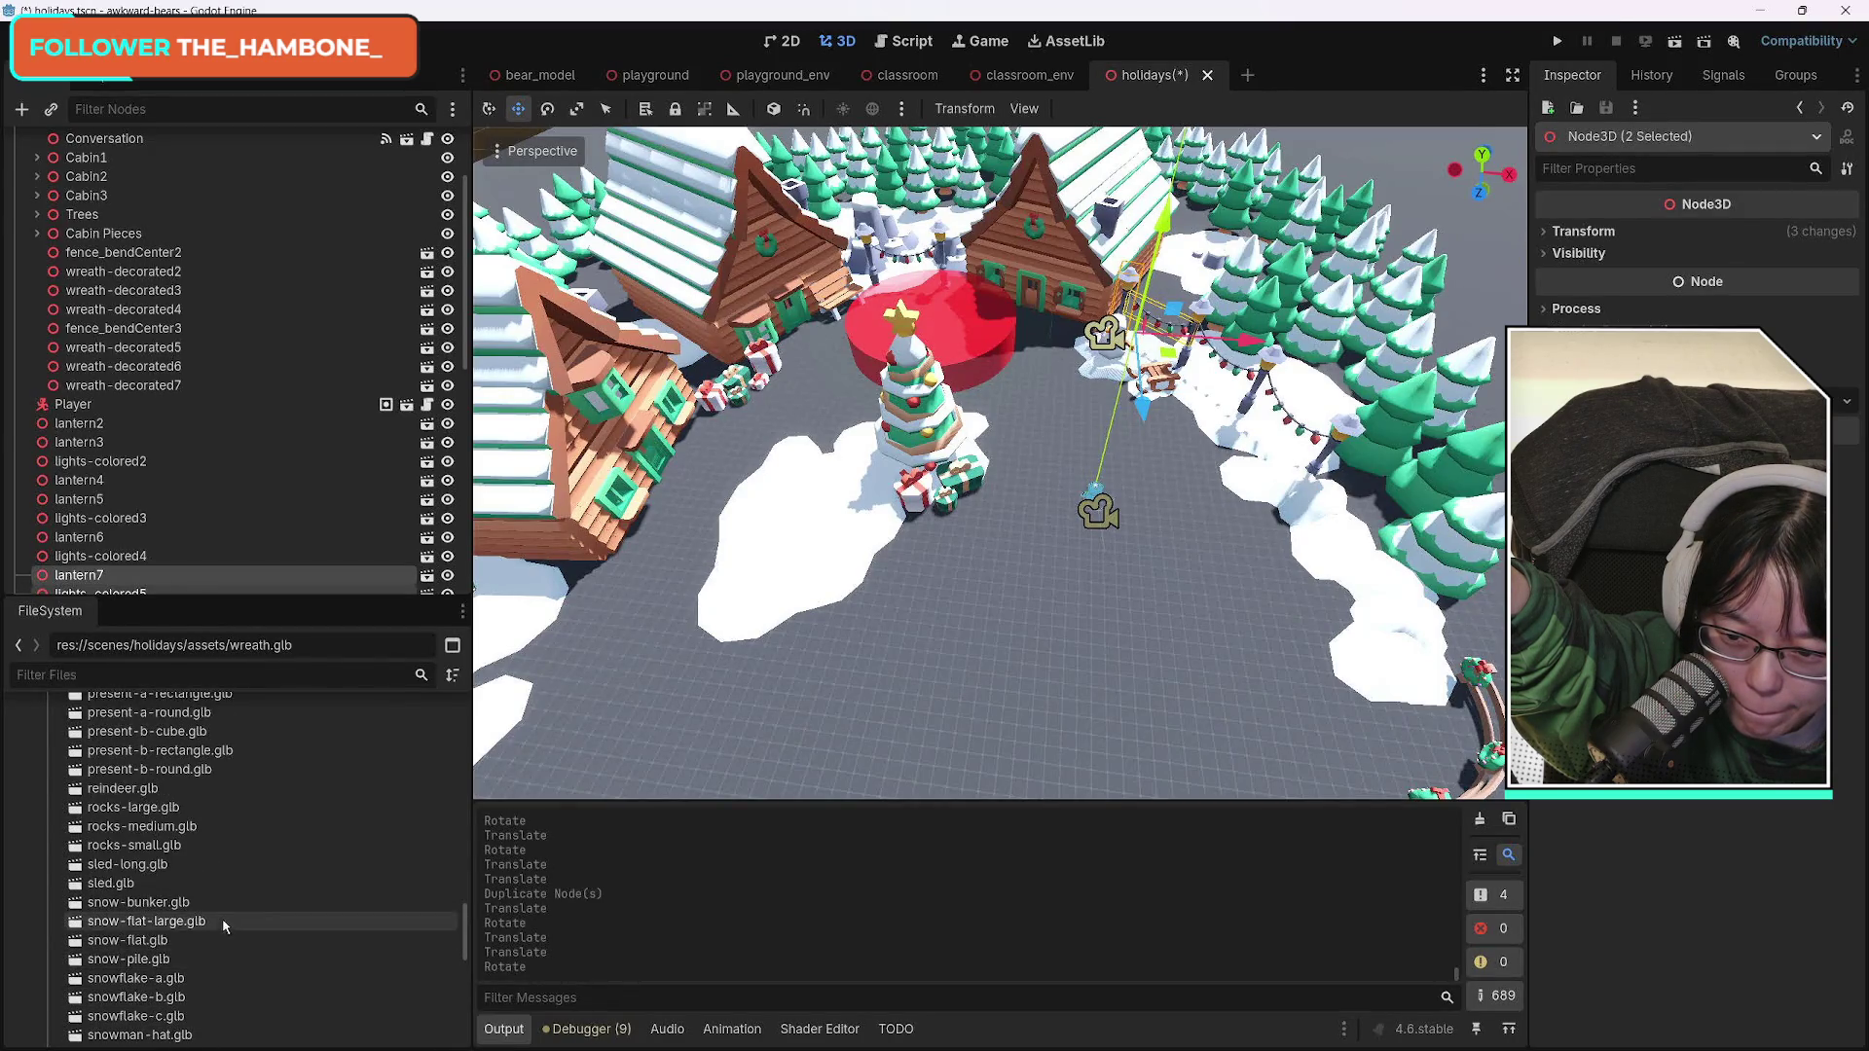
pyautogui.click(131, 866)
pyautogui.click(149, 791)
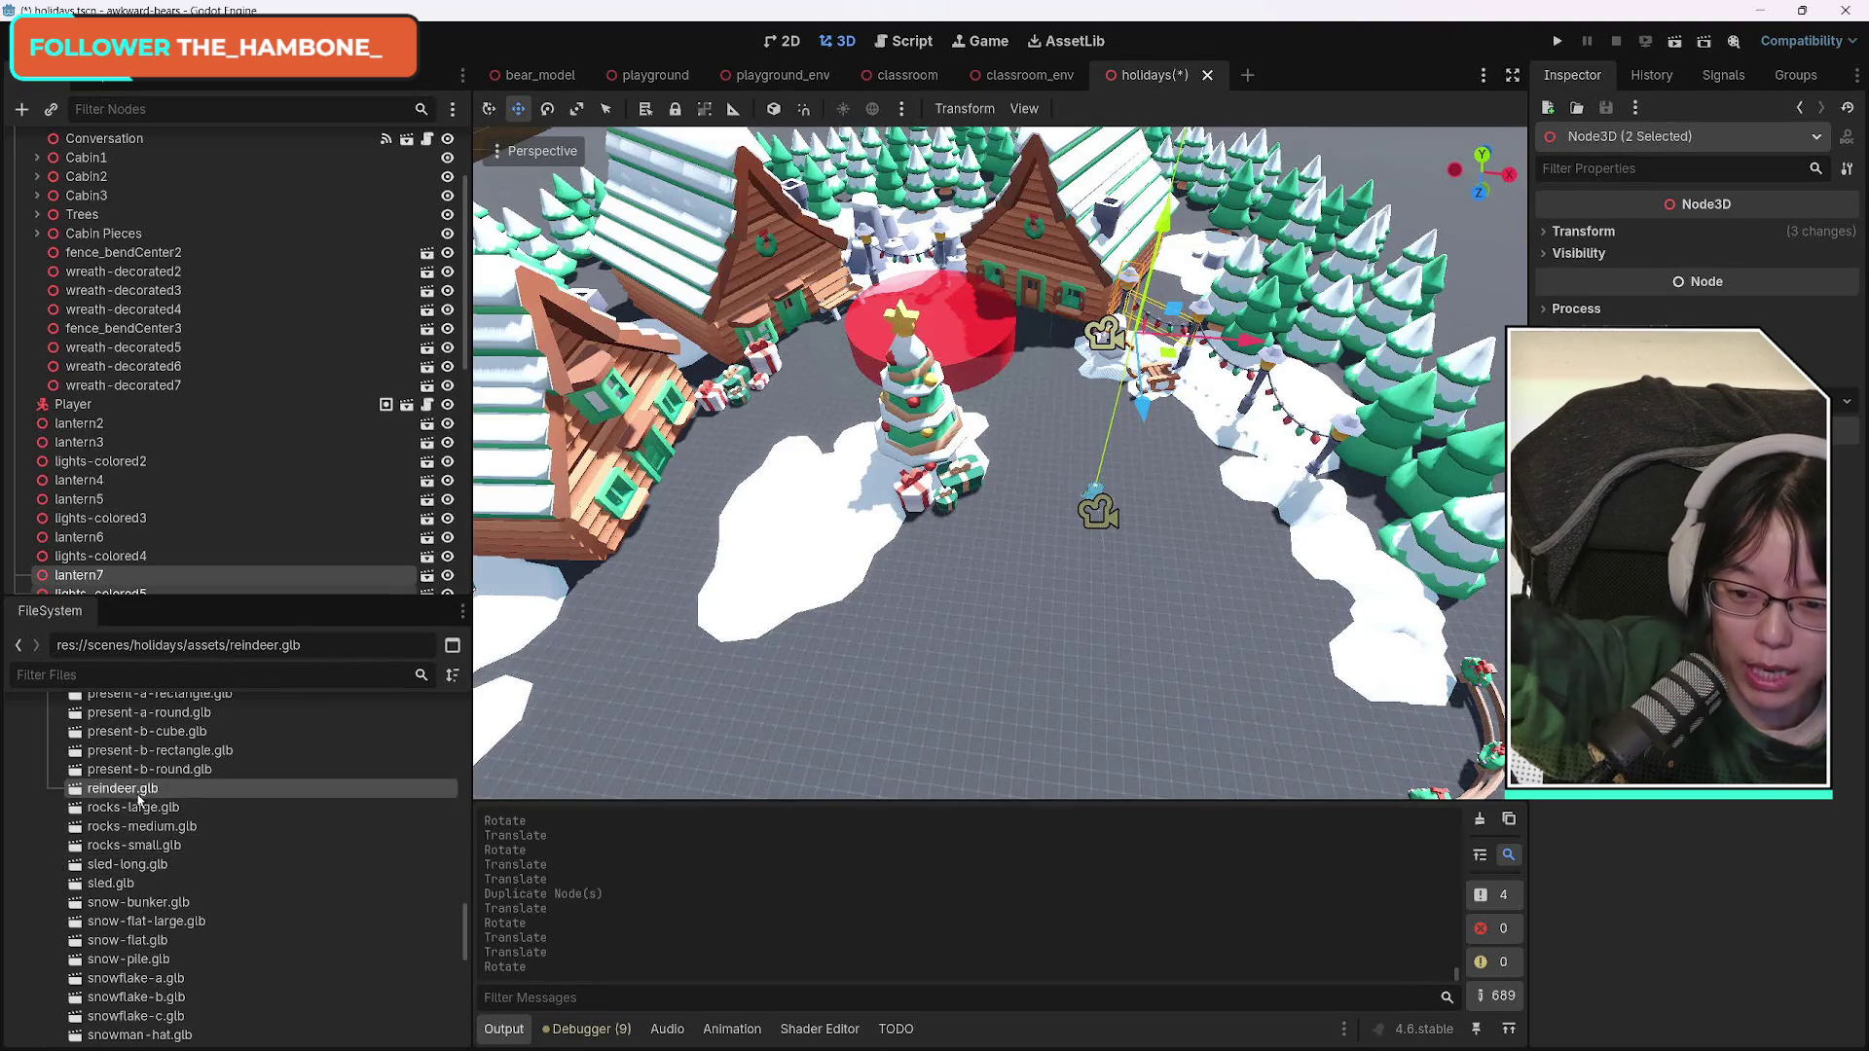
pyautogui.moveTo(149, 790)
pyautogui.mouseDown()
pyautogui.moveTo(934, 737)
pyautogui.moveTo(1222, 653)
pyautogui.moveTo(1148, 583)
pyautogui.mouseUp()
pyautogui.scroll(5, 1226, 738)
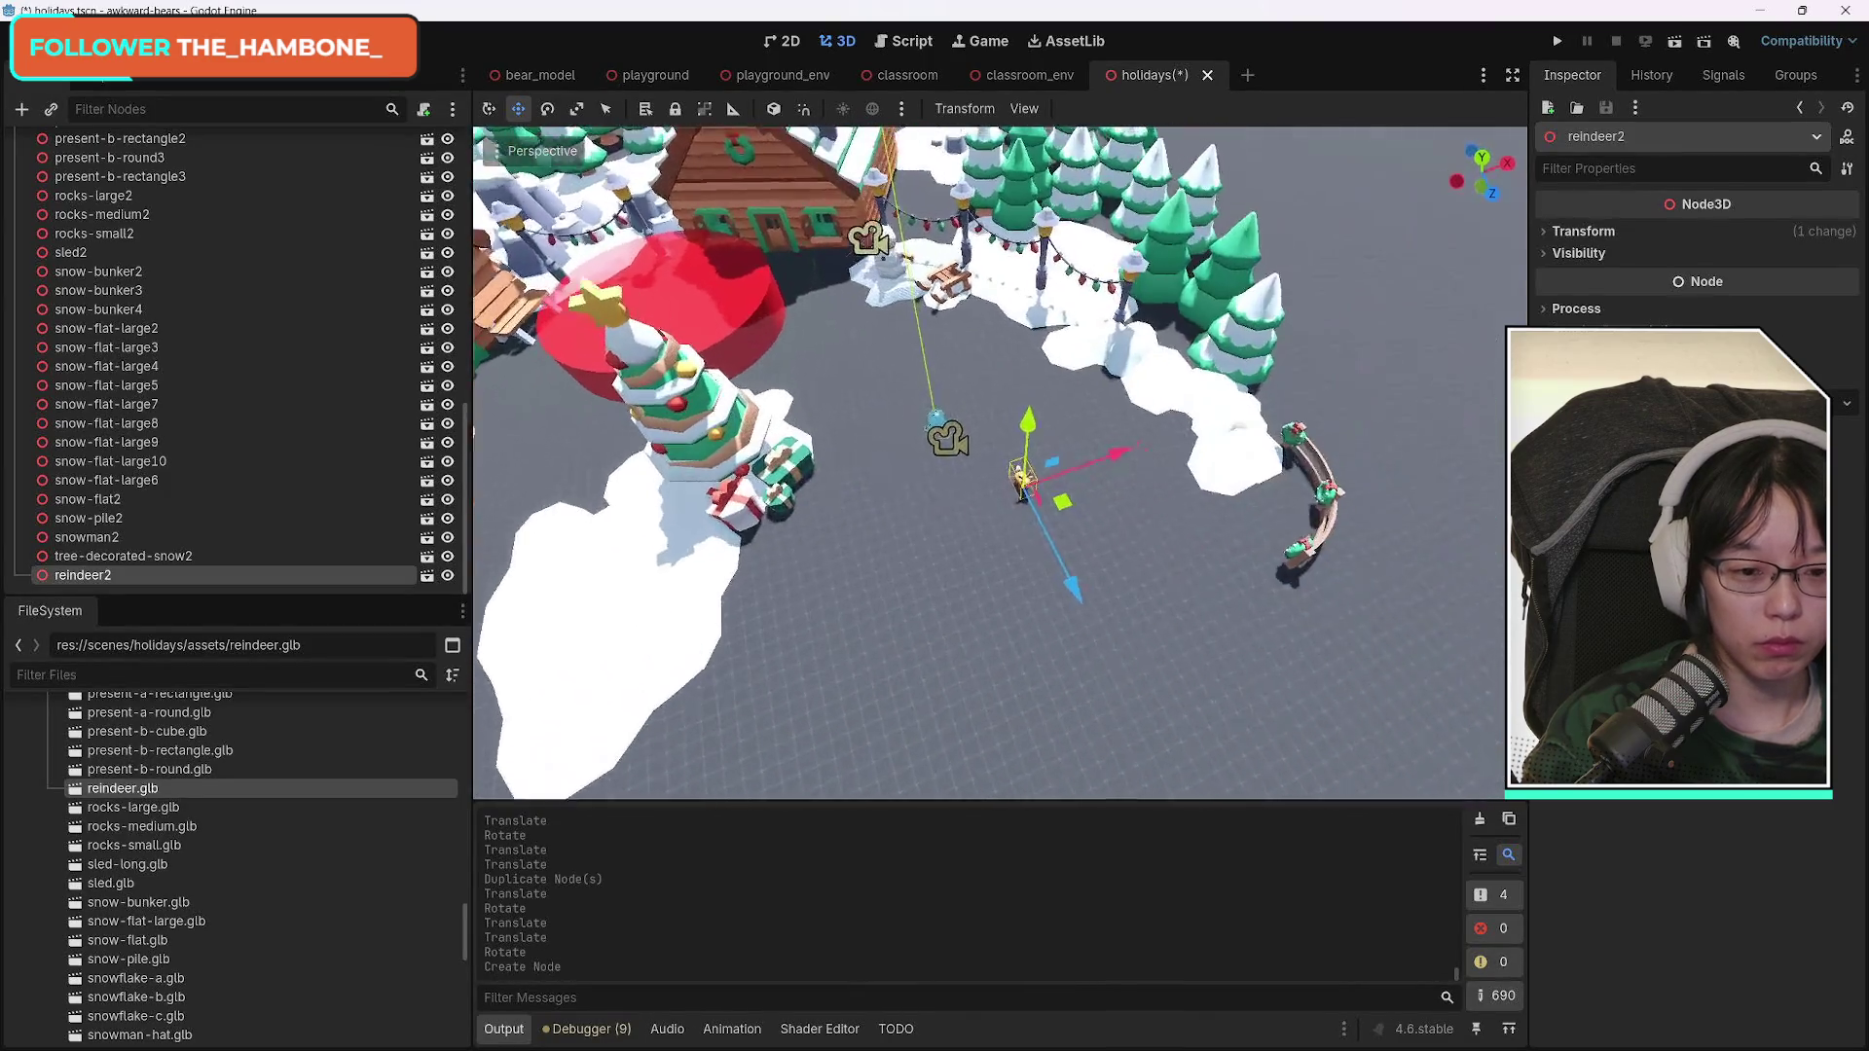
pyautogui.press('w')
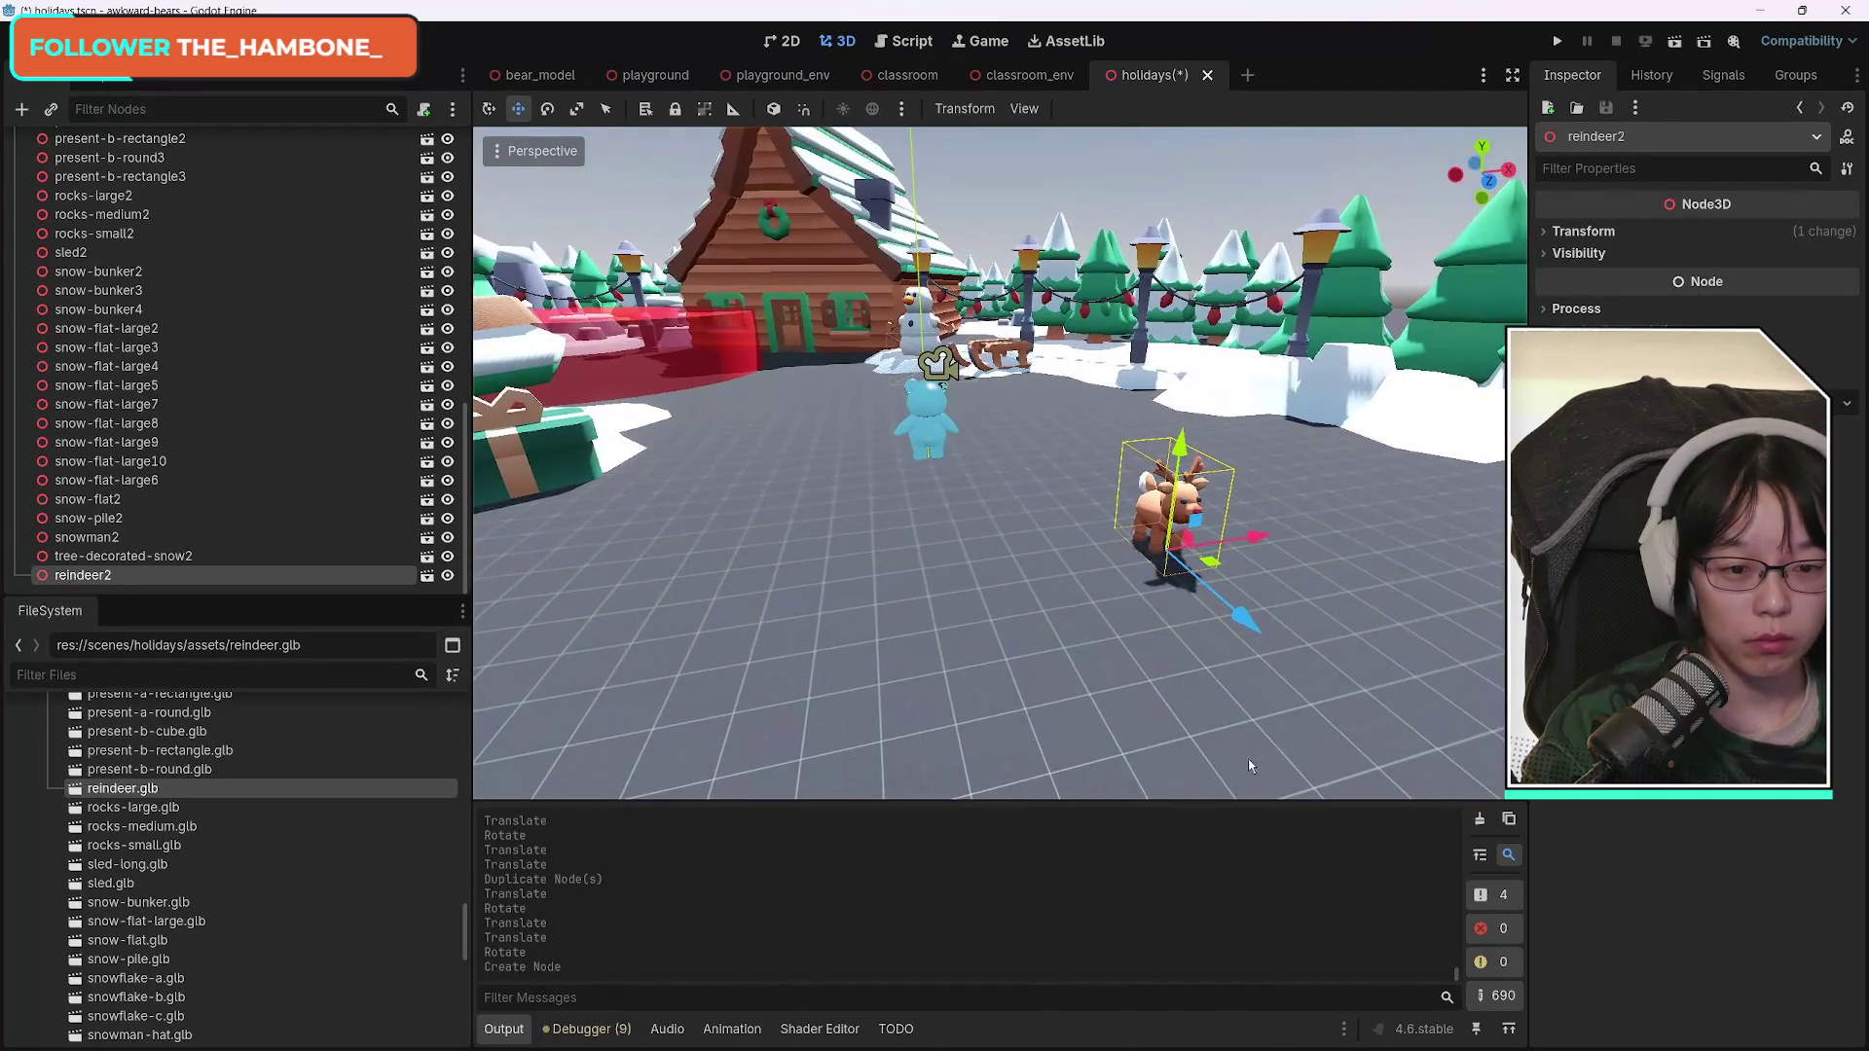
# Give reindeer2 a medium scale in the Inspector, undoing a larger try, and frame it.
pyautogui.click(1584, 231)
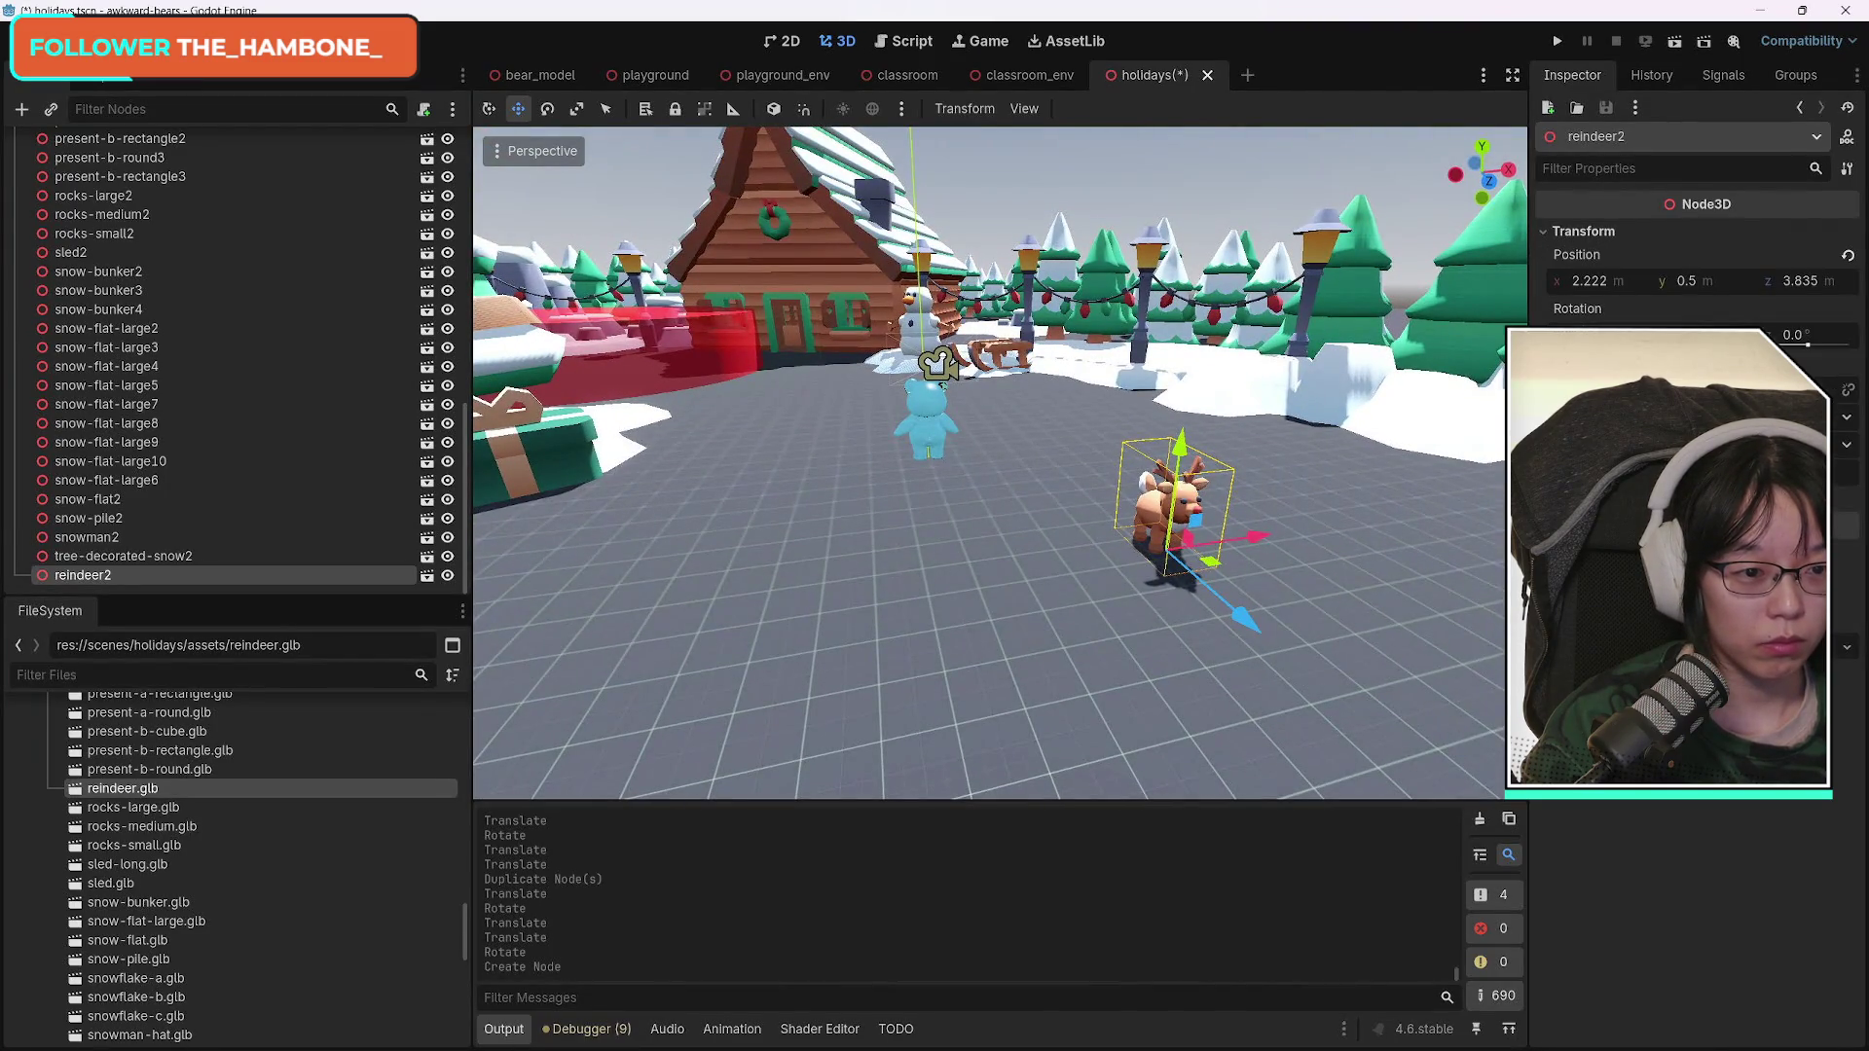
pyautogui.press('Return')
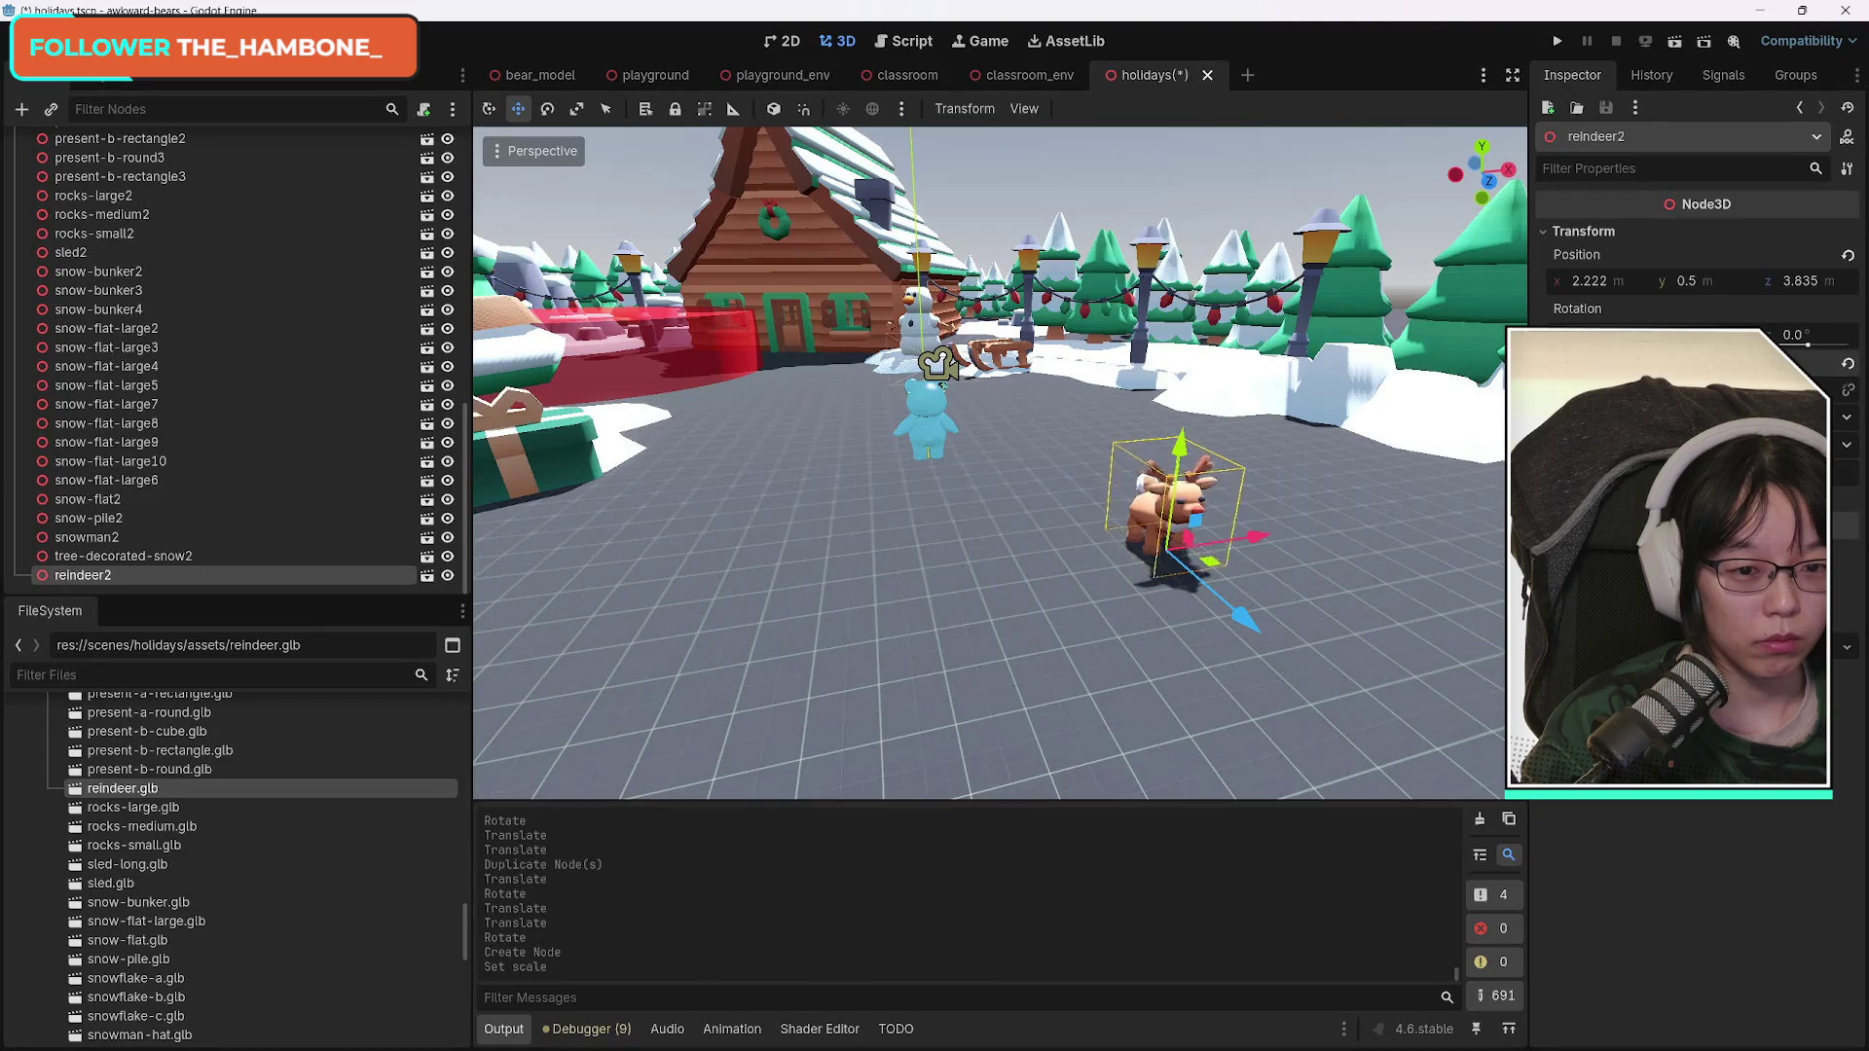
pyautogui.hotkey('ctrl', 'z')
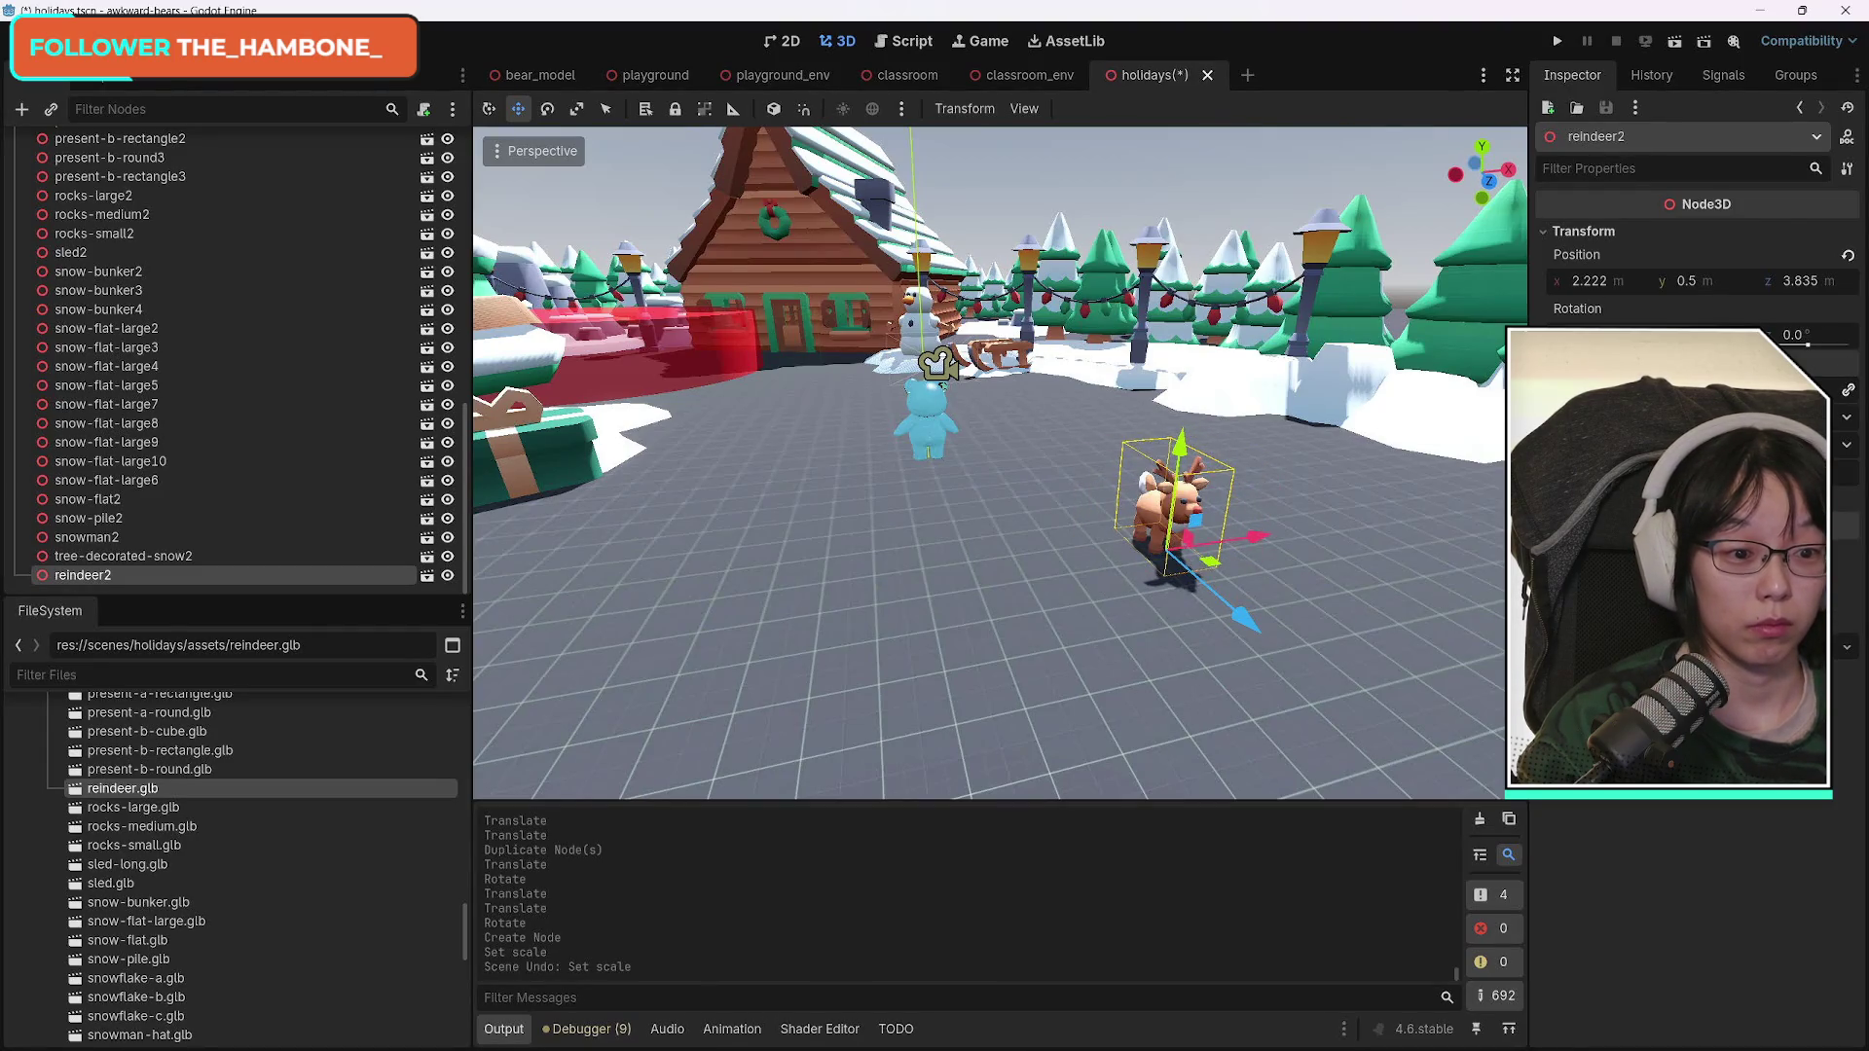
pyautogui.press('Return')
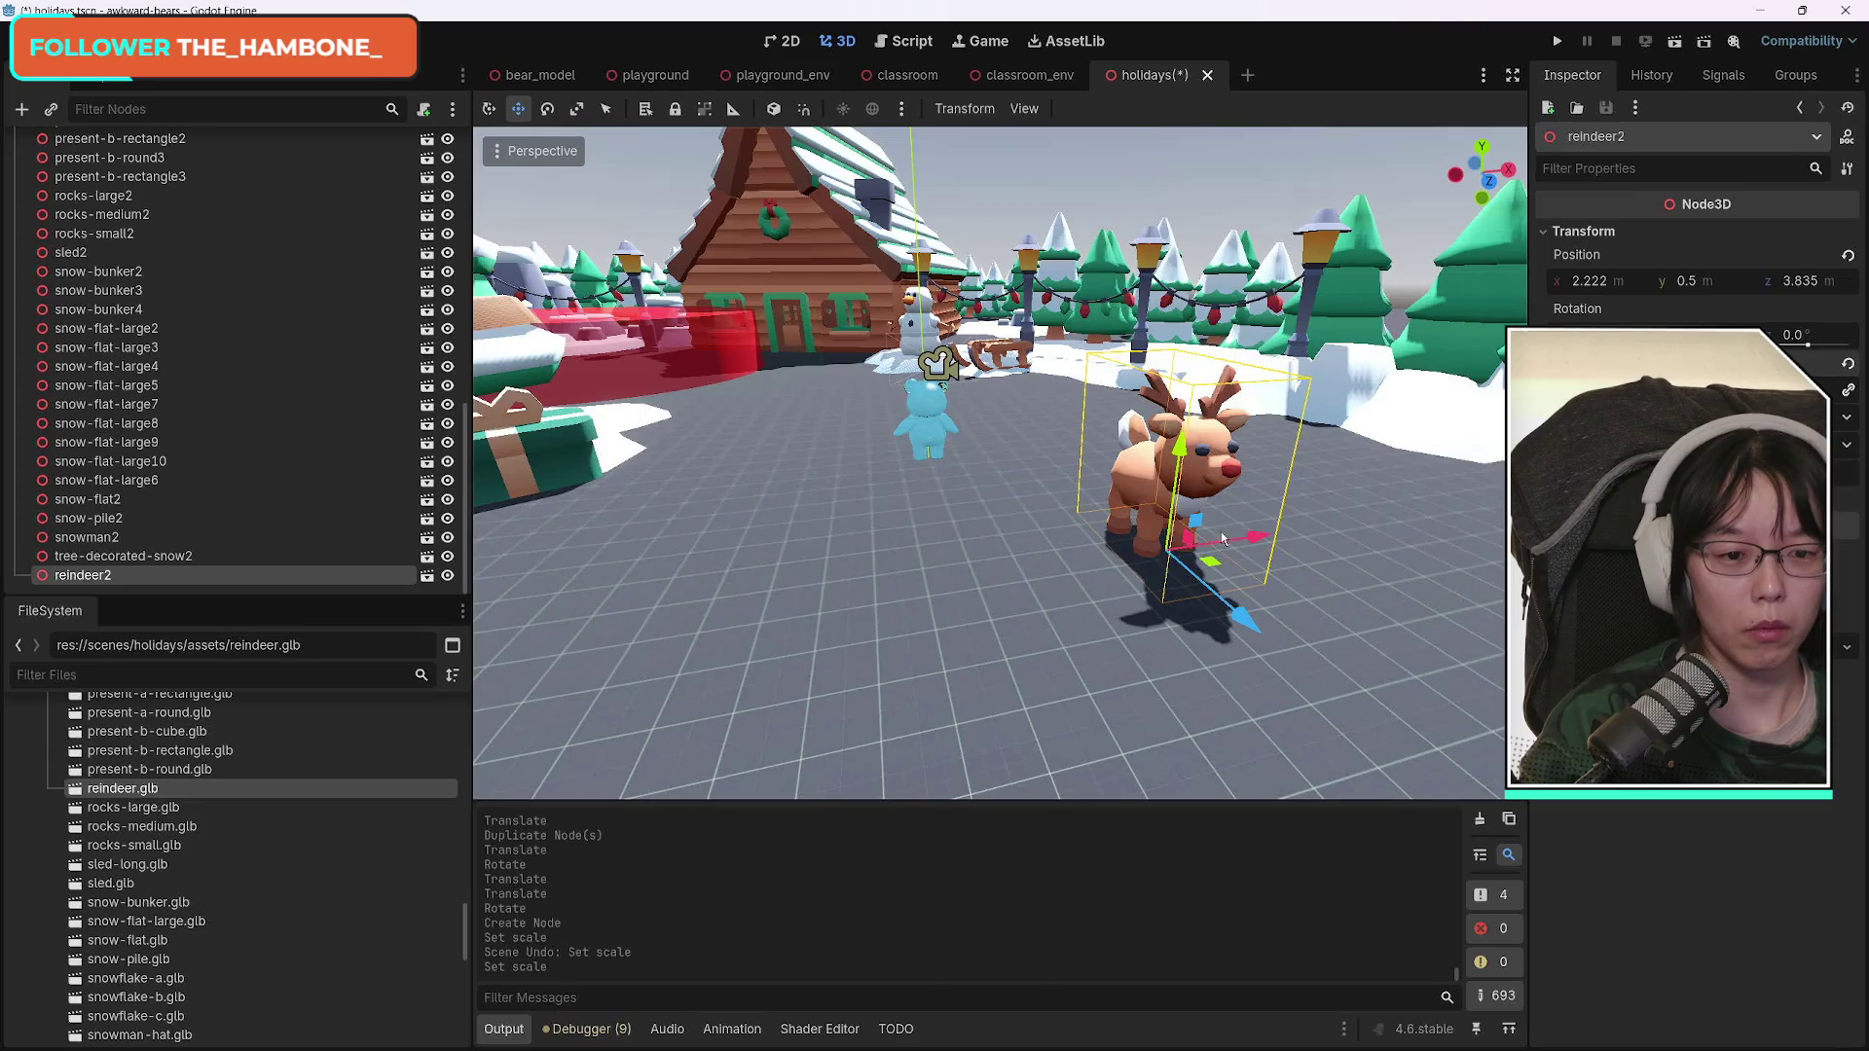
pyautogui.moveTo(1000, 462)
pyautogui.mouseDown()
pyautogui.moveTo(915, 462)
pyautogui.moveTo(993, 385)
pyautogui.moveTo(1003, 486)
pyautogui.moveTo(963, 502)
pyautogui.moveTo(1003, 467)
pyautogui.moveTo(1056, 465)
pyautogui.moveTo(1012, 429)
pyautogui.moveTo(1080, 457)
pyautogui.moveTo(1147, 695)
pyautogui.moveTo(856, 534)
pyautogui.moveTo(723, 393)
pyautogui.mouseUp()
pyautogui.press('f')
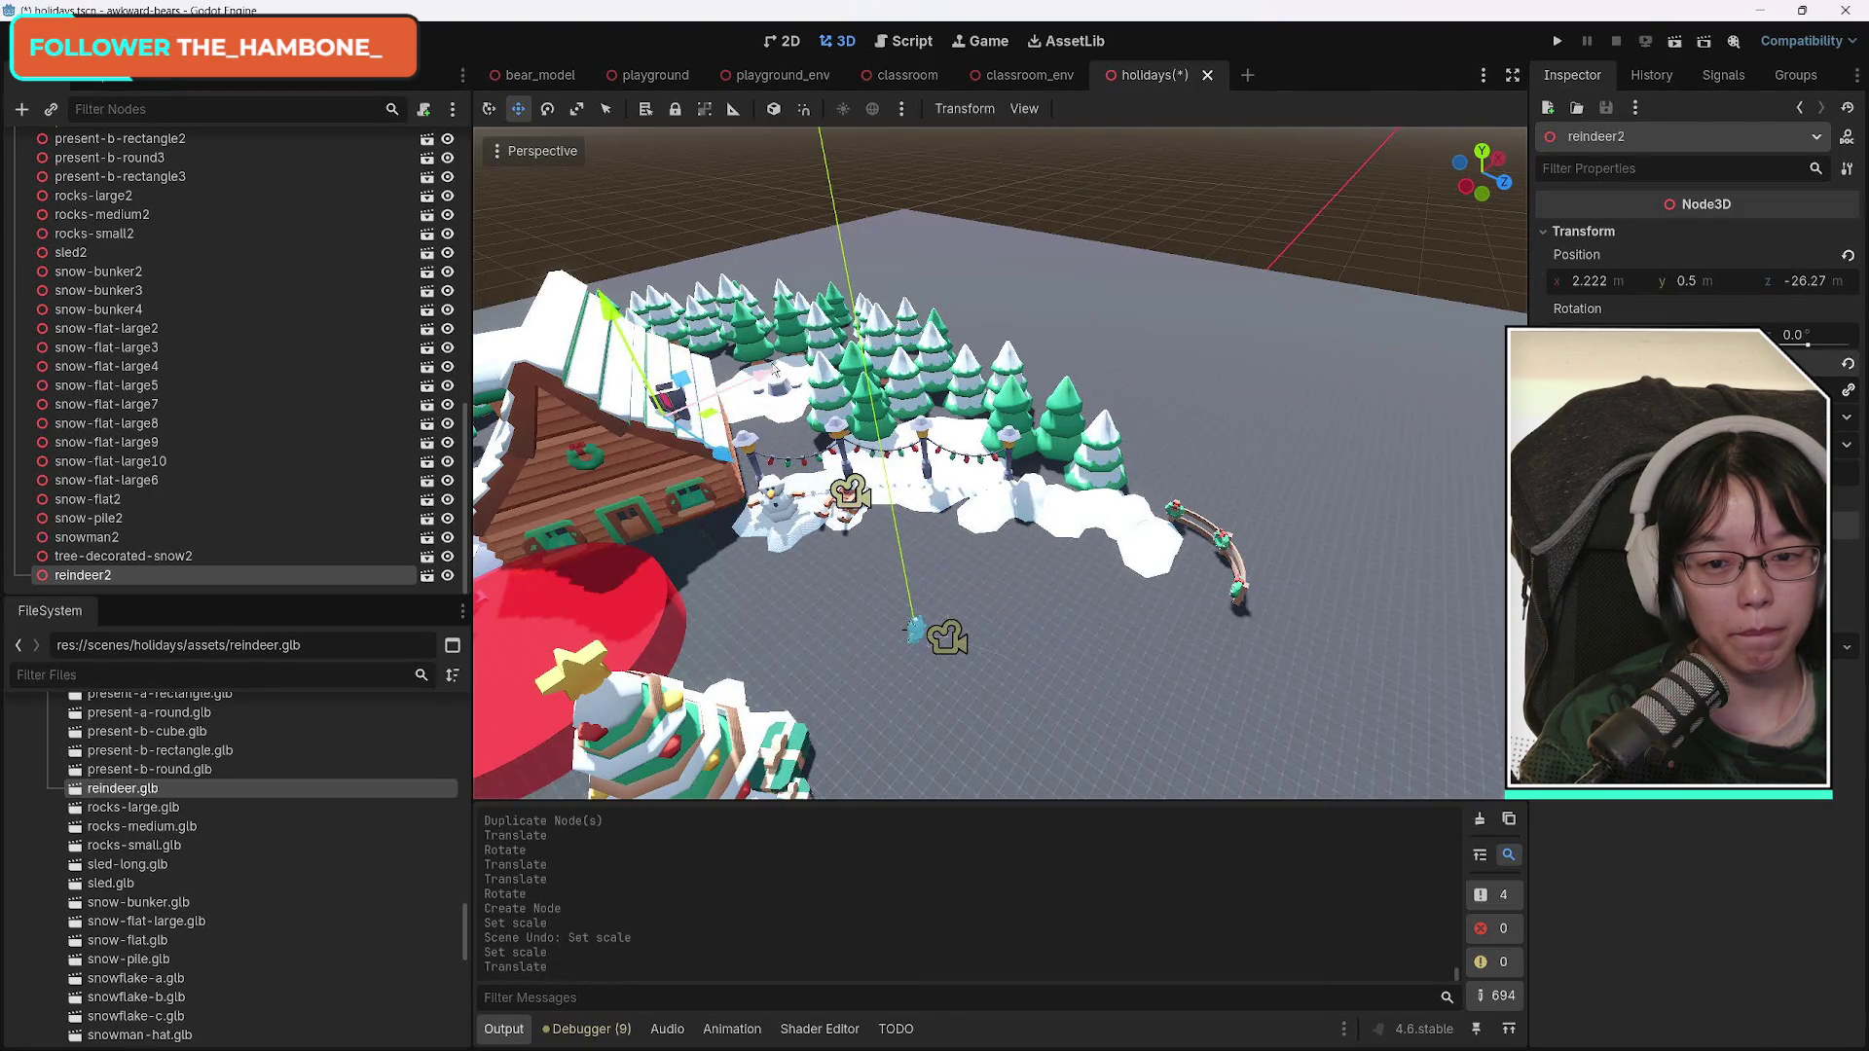
# Duplicate the snow patch snow-flat-large5 and move the copy under the front cabin.
pyautogui.moveTo(849, 577)
pyautogui.mouseDown()
pyautogui.moveTo(681, 588)
pyautogui.moveTo(740, 574)
pyautogui.moveTo(759, 360)
pyautogui.mouseUp()
pyautogui.moveTo(883, 283); pyautogui.dragTo(1009, 503)
pyautogui.click(1020, 501)
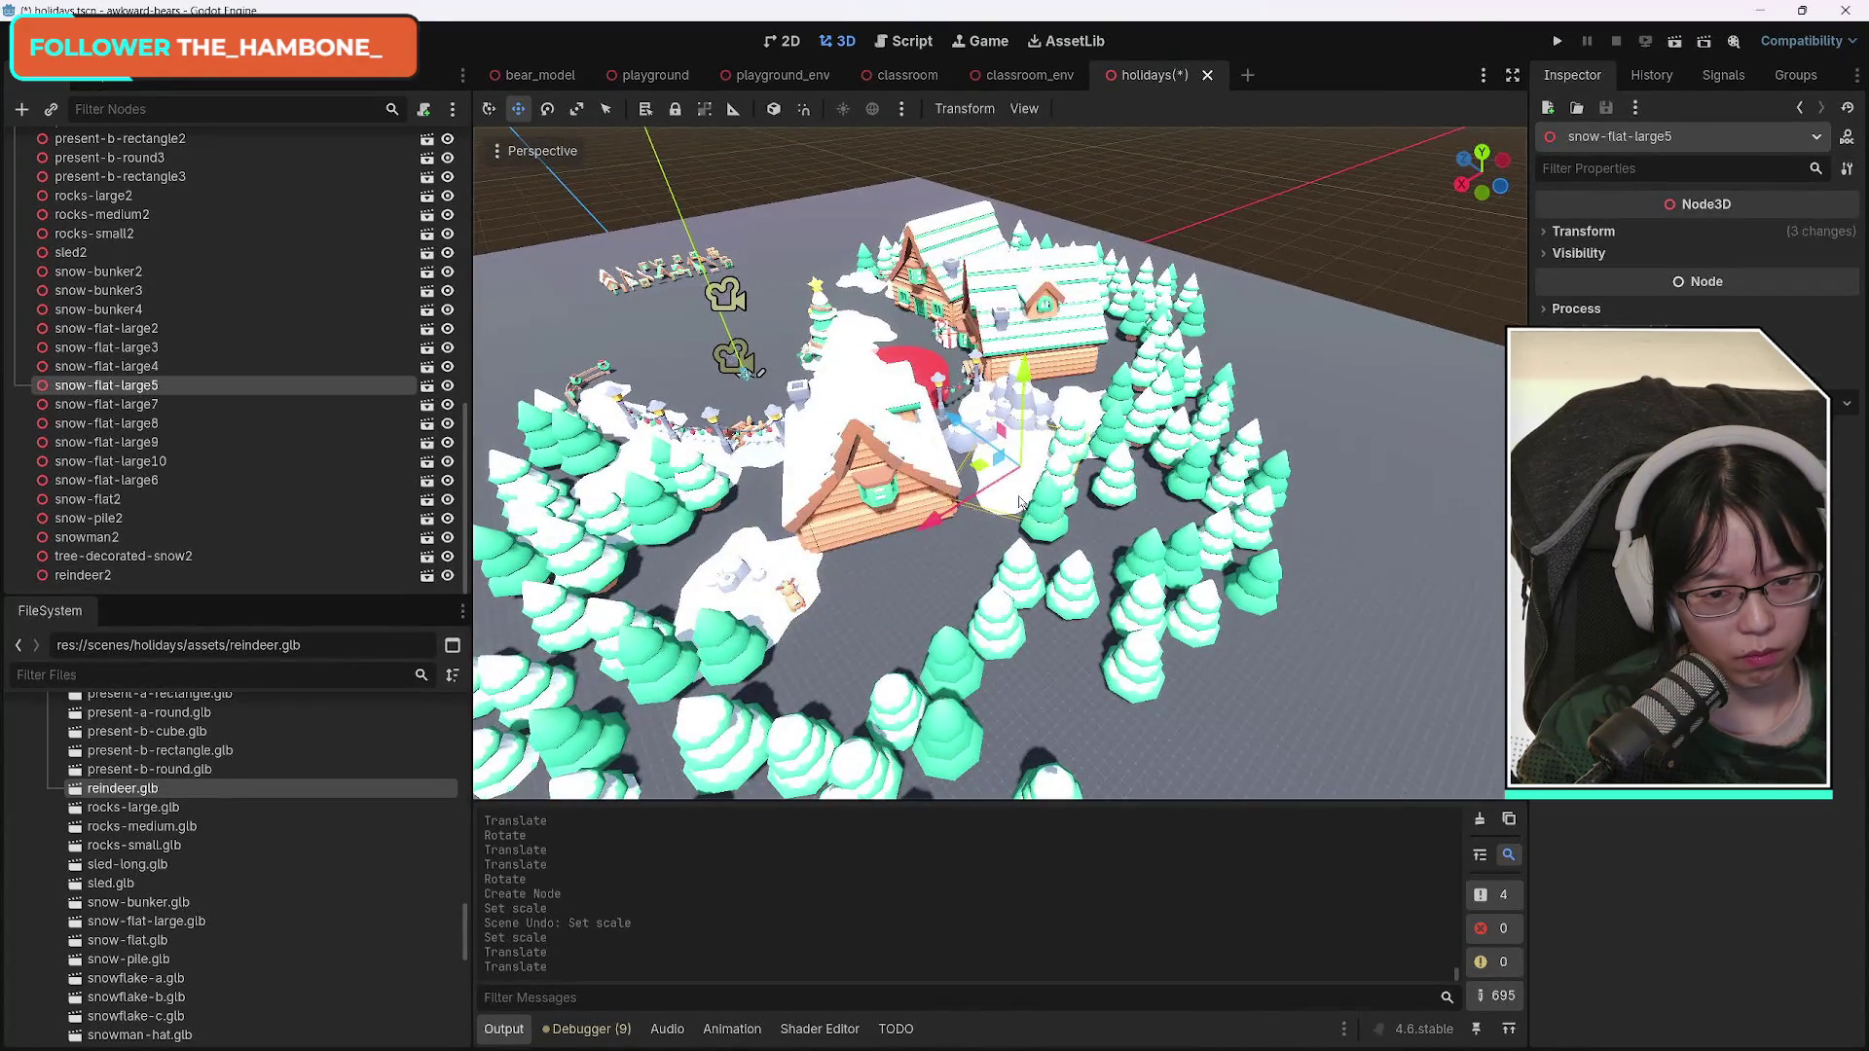
pyautogui.hotkey('ctrl', 'd')
pyautogui.moveTo(942, 521)
pyautogui.mouseDown()
pyautogui.moveTo(909, 508)
pyautogui.moveTo(882, 531)
pyautogui.mouseUp()
# Enlarge the new snow patch, rotate it about 40 degrees, and enlarge it further.
pyautogui.click(1579, 232)
pyautogui.moveTo(1597, 390); pyautogui.dragTo(1635, 389)
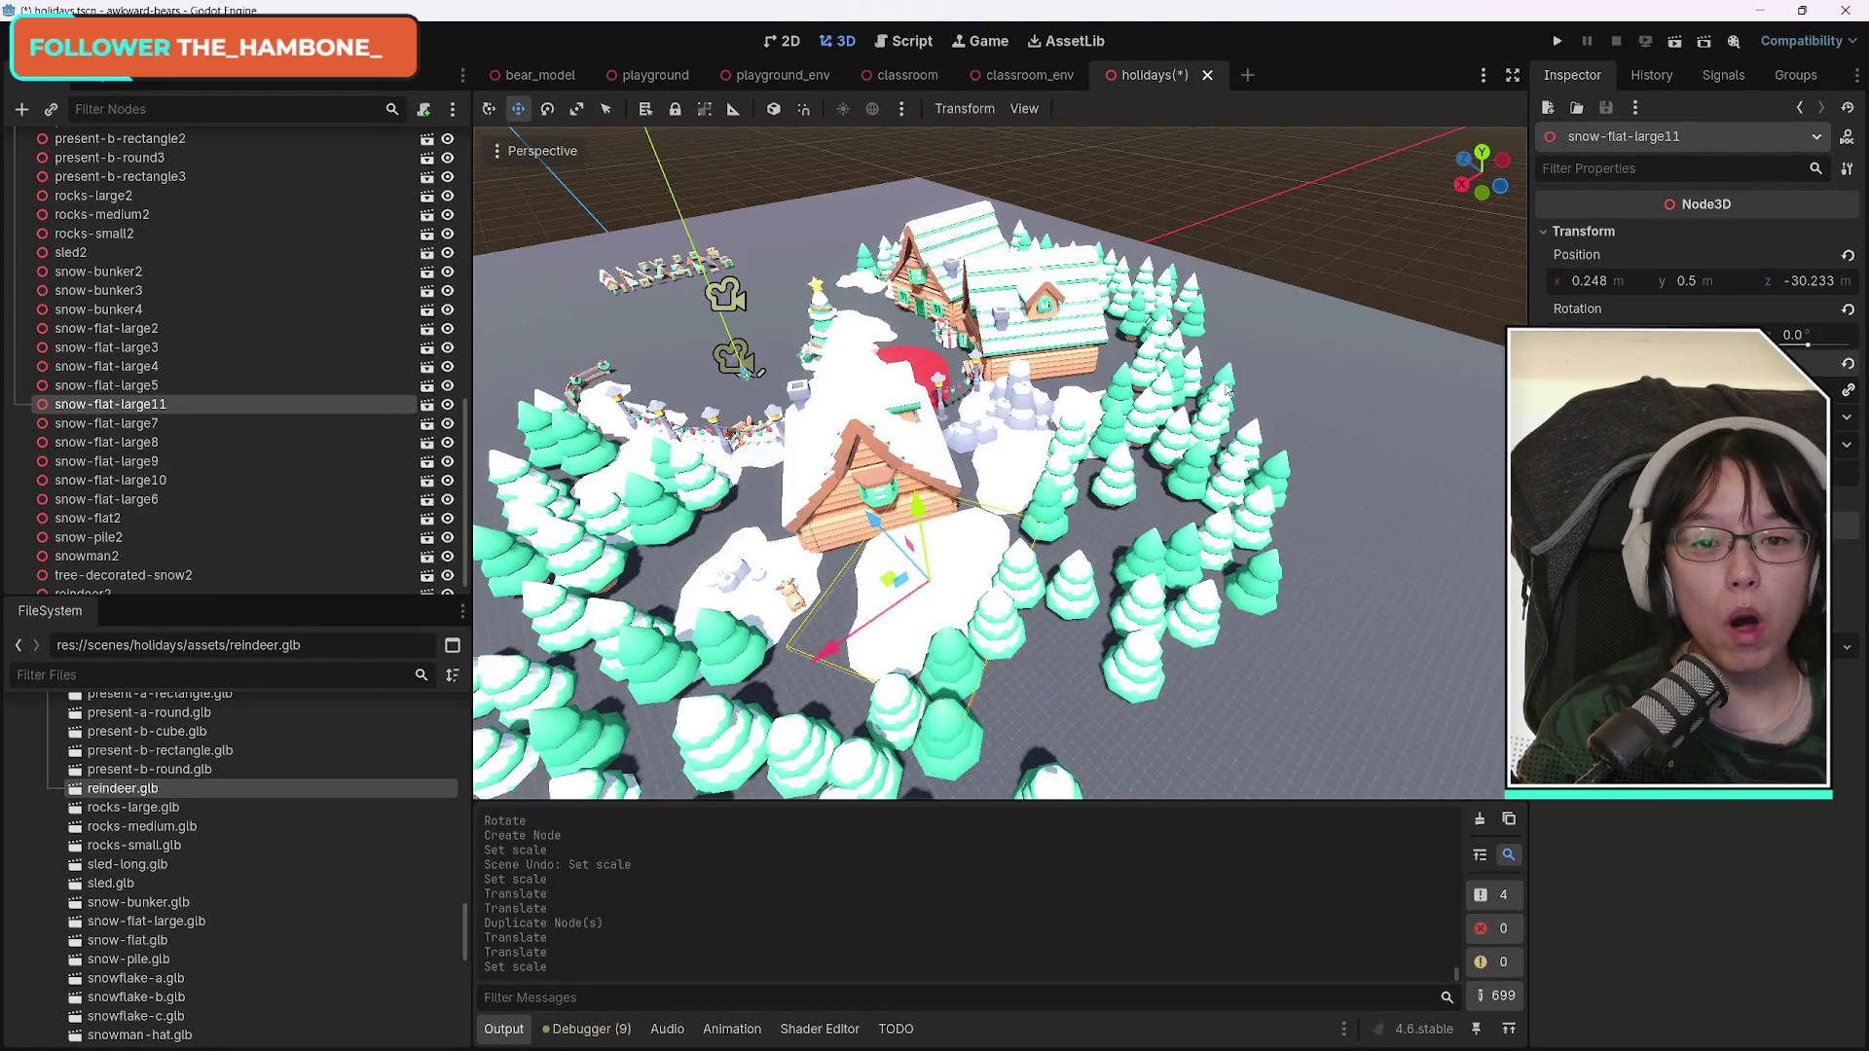
pyautogui.click(553, 114)
pyautogui.moveTo(1001, 625)
pyautogui.mouseDown()
pyautogui.moveTo(956, 654)
pyautogui.moveTo(956, 638)
pyautogui.mouseUp()
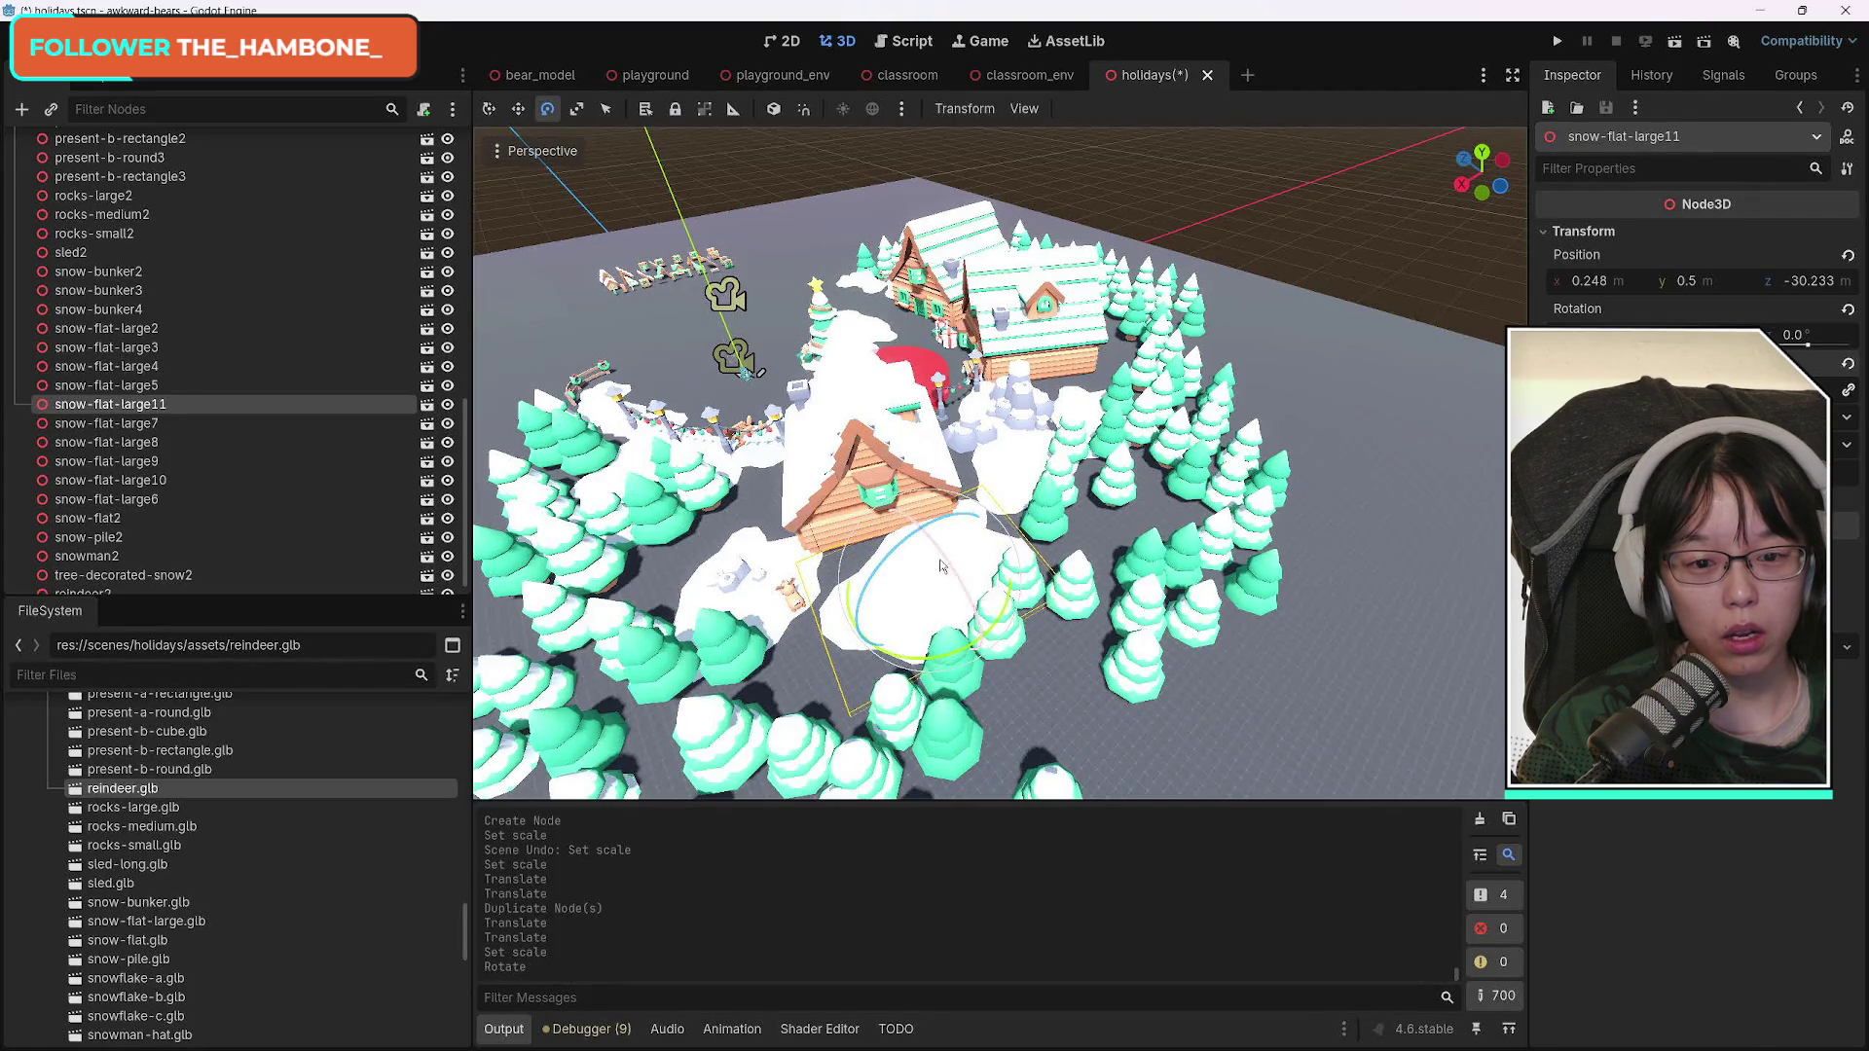
pyautogui.moveTo(1597, 389); pyautogui.dragTo(1654, 389)
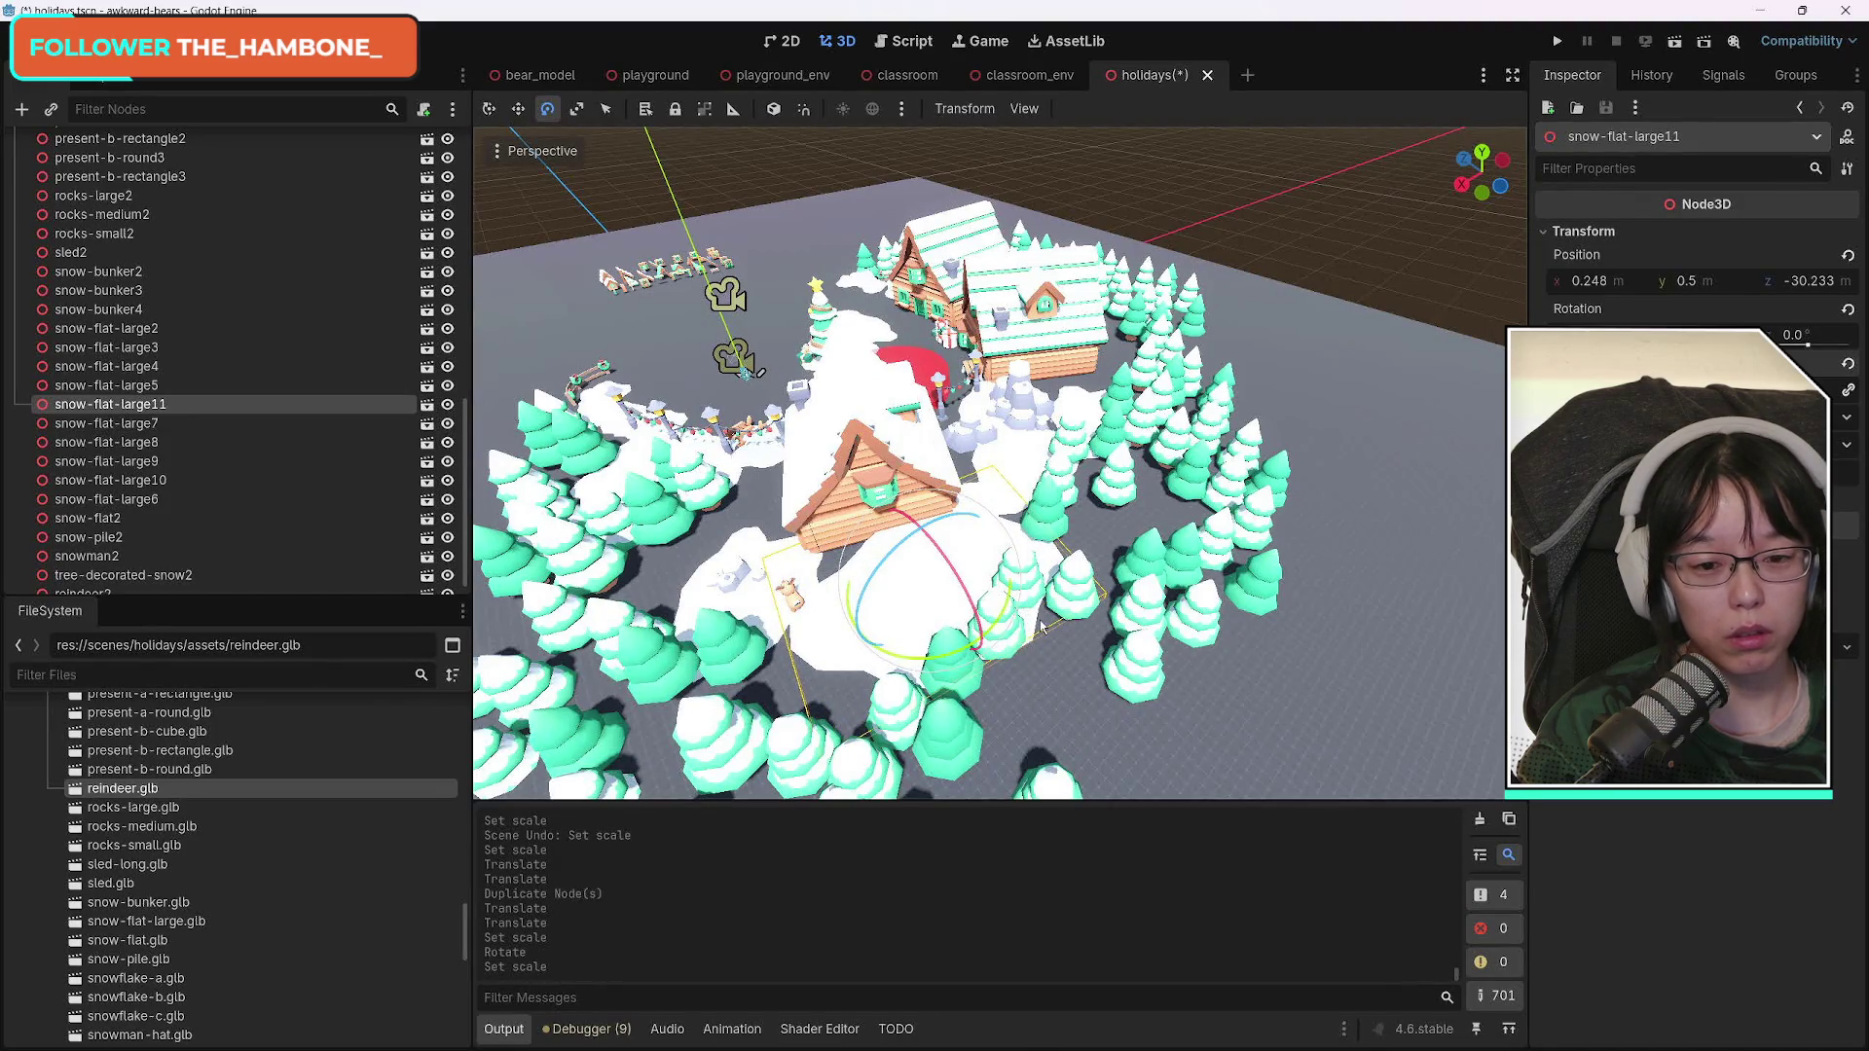
pyautogui.click(798, 756)
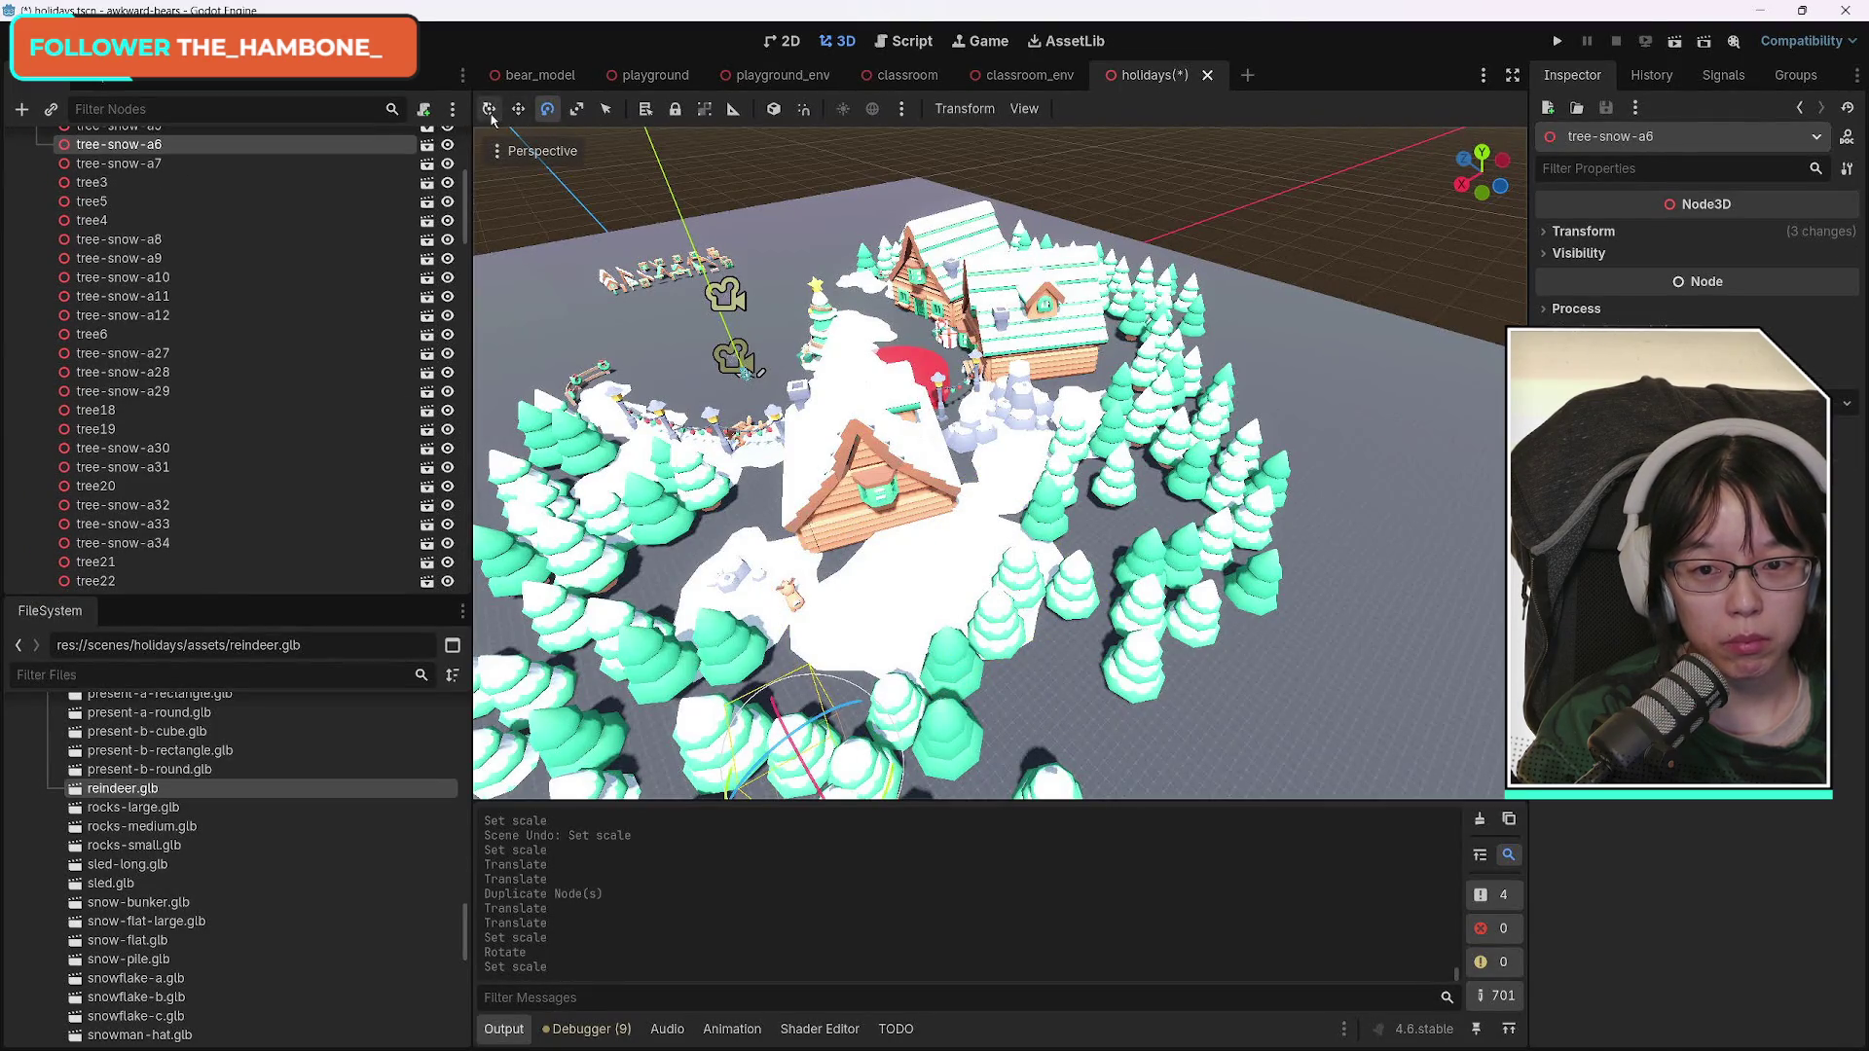
# Move tree-snow-a6 to a new spot and nudge tree-snow-a12 slightly along X.
pyautogui.moveTo(771, 701)
pyautogui.mouseDown()
pyautogui.moveTo(747, 672)
pyautogui.moveTo(915, 663)
pyautogui.moveTo(802, 582)
pyautogui.moveTo(854, 610)
pyautogui.mouseUp()
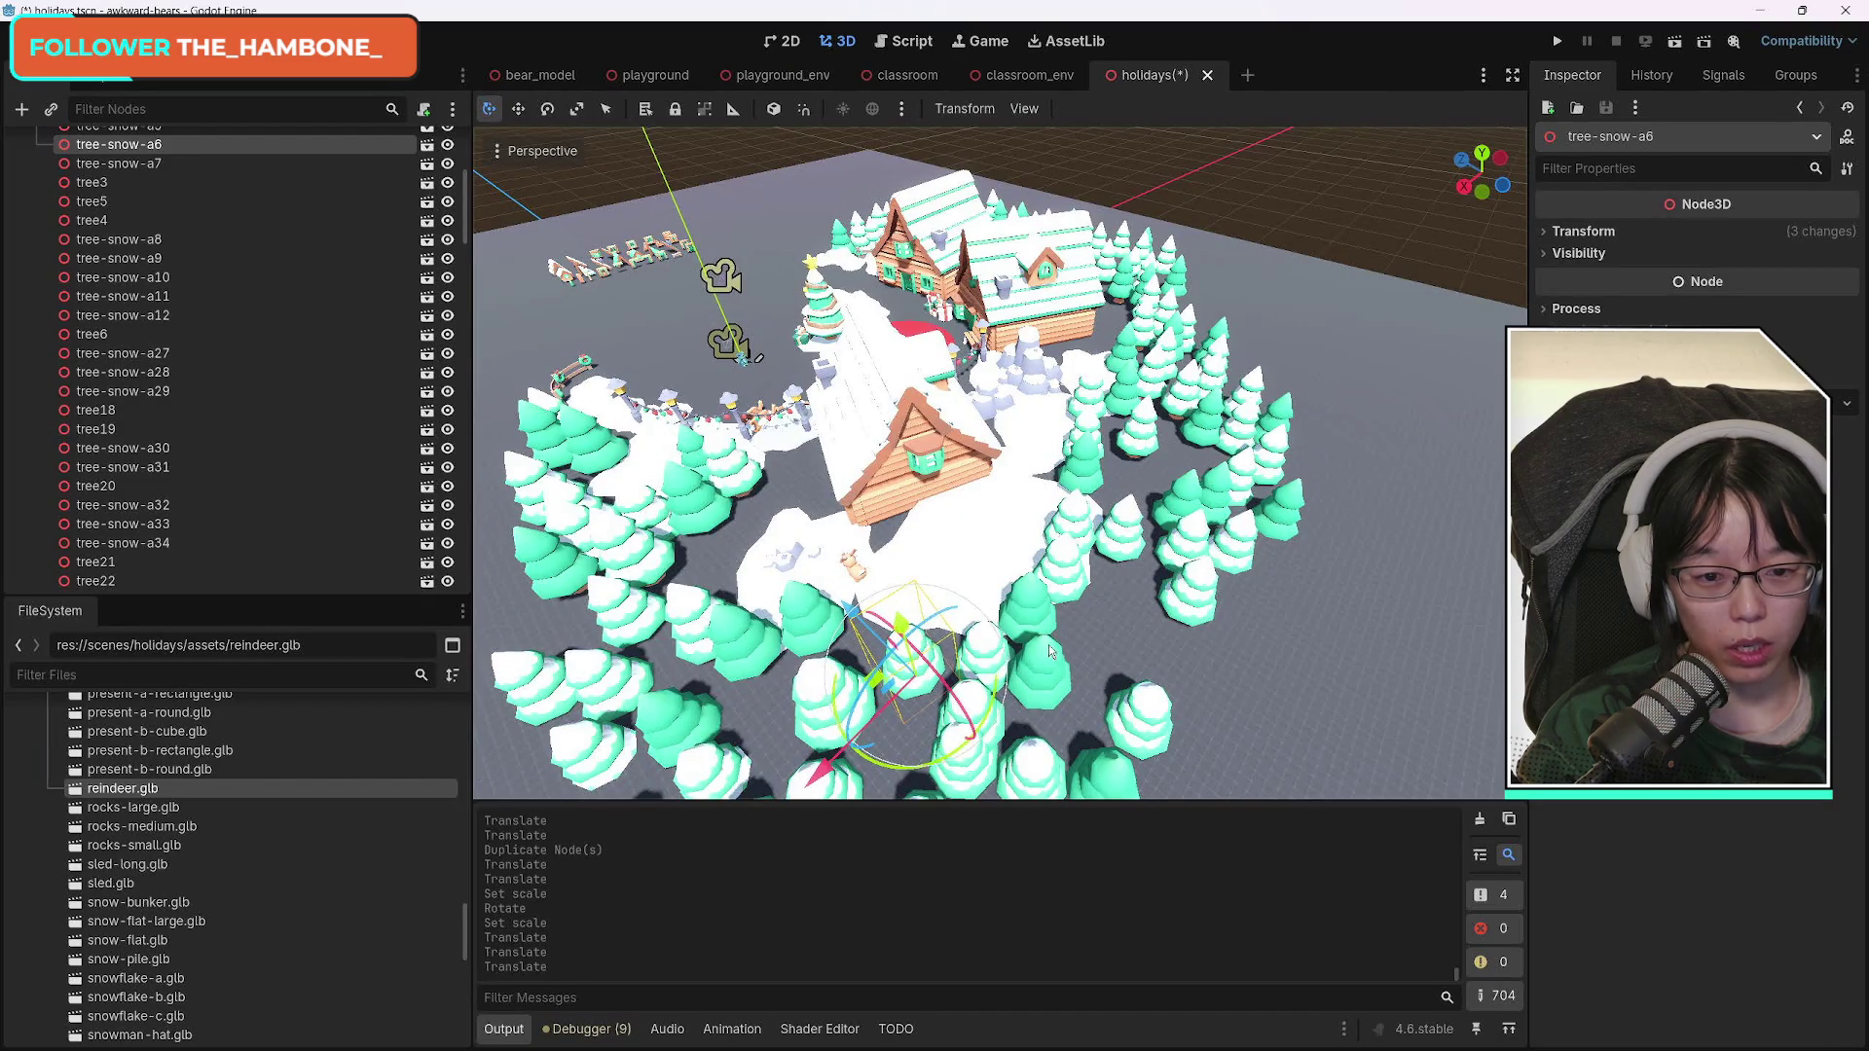
pyautogui.click(678, 715)
pyautogui.click(980, 659)
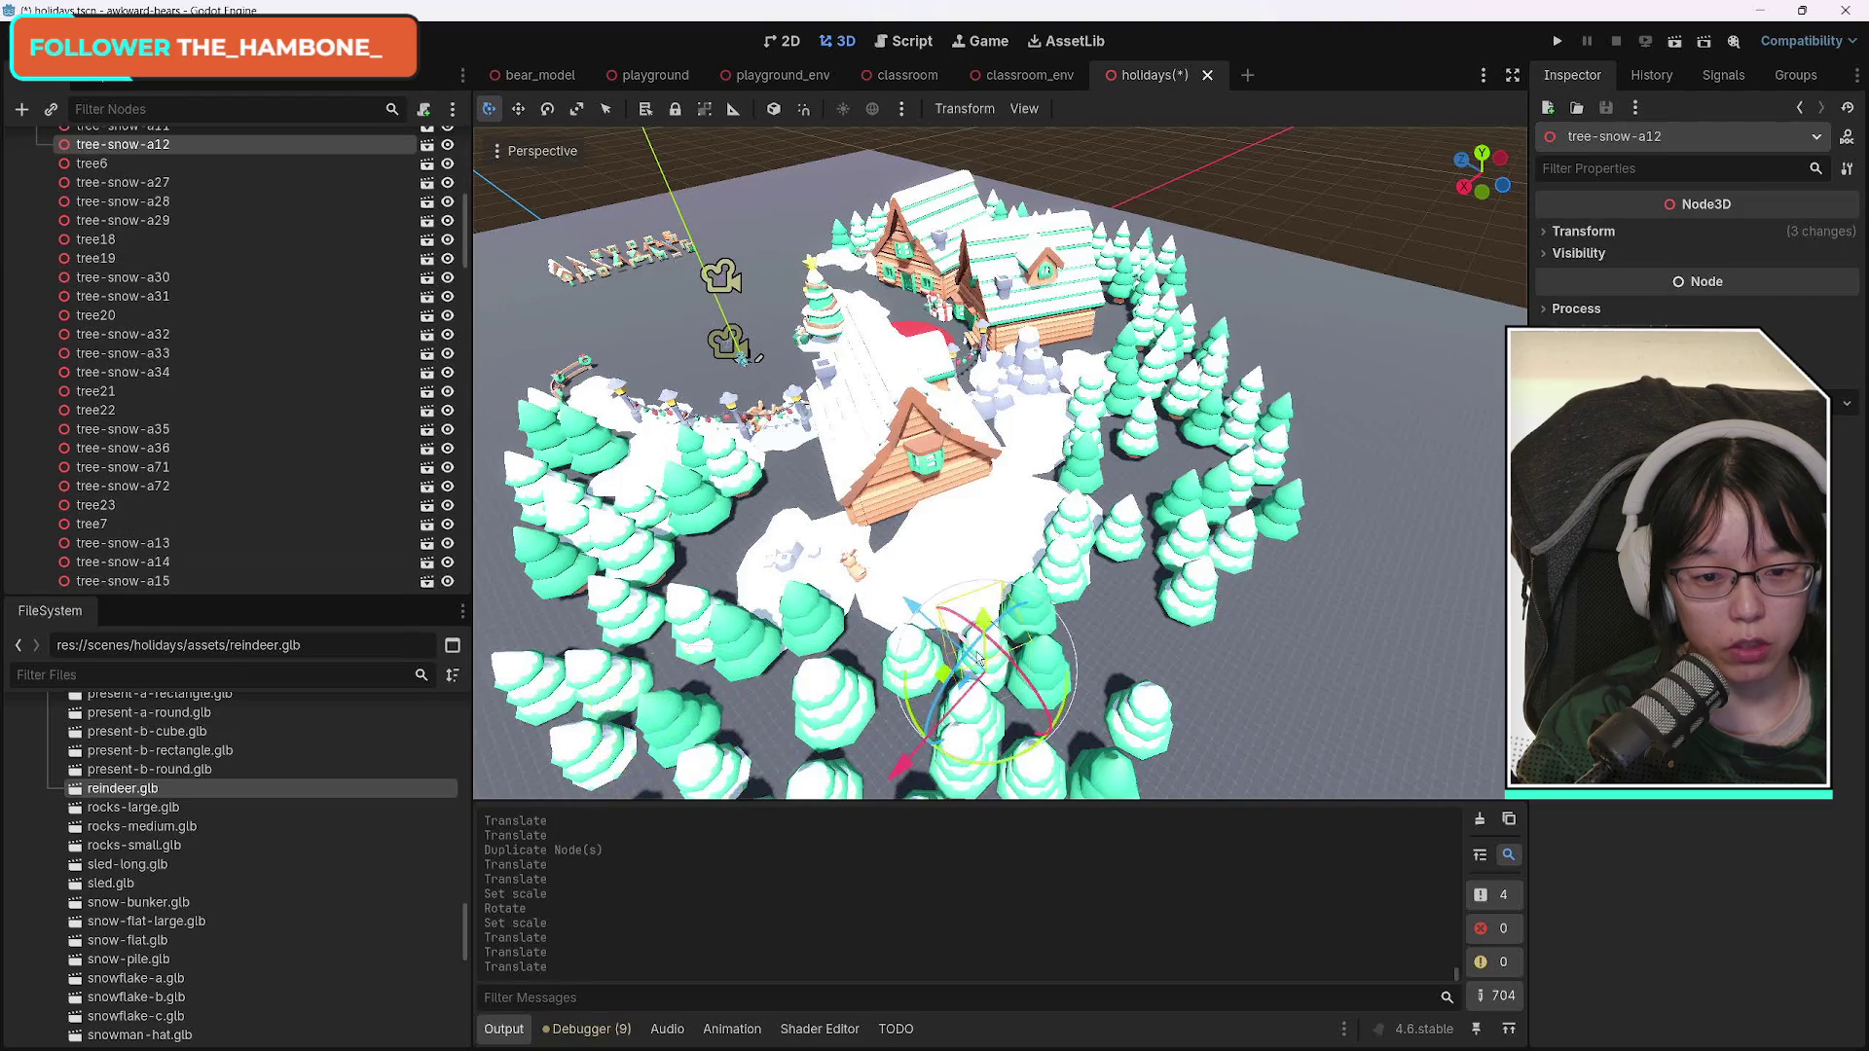
pyautogui.moveTo(901, 762); pyautogui.dragTo(891, 736)
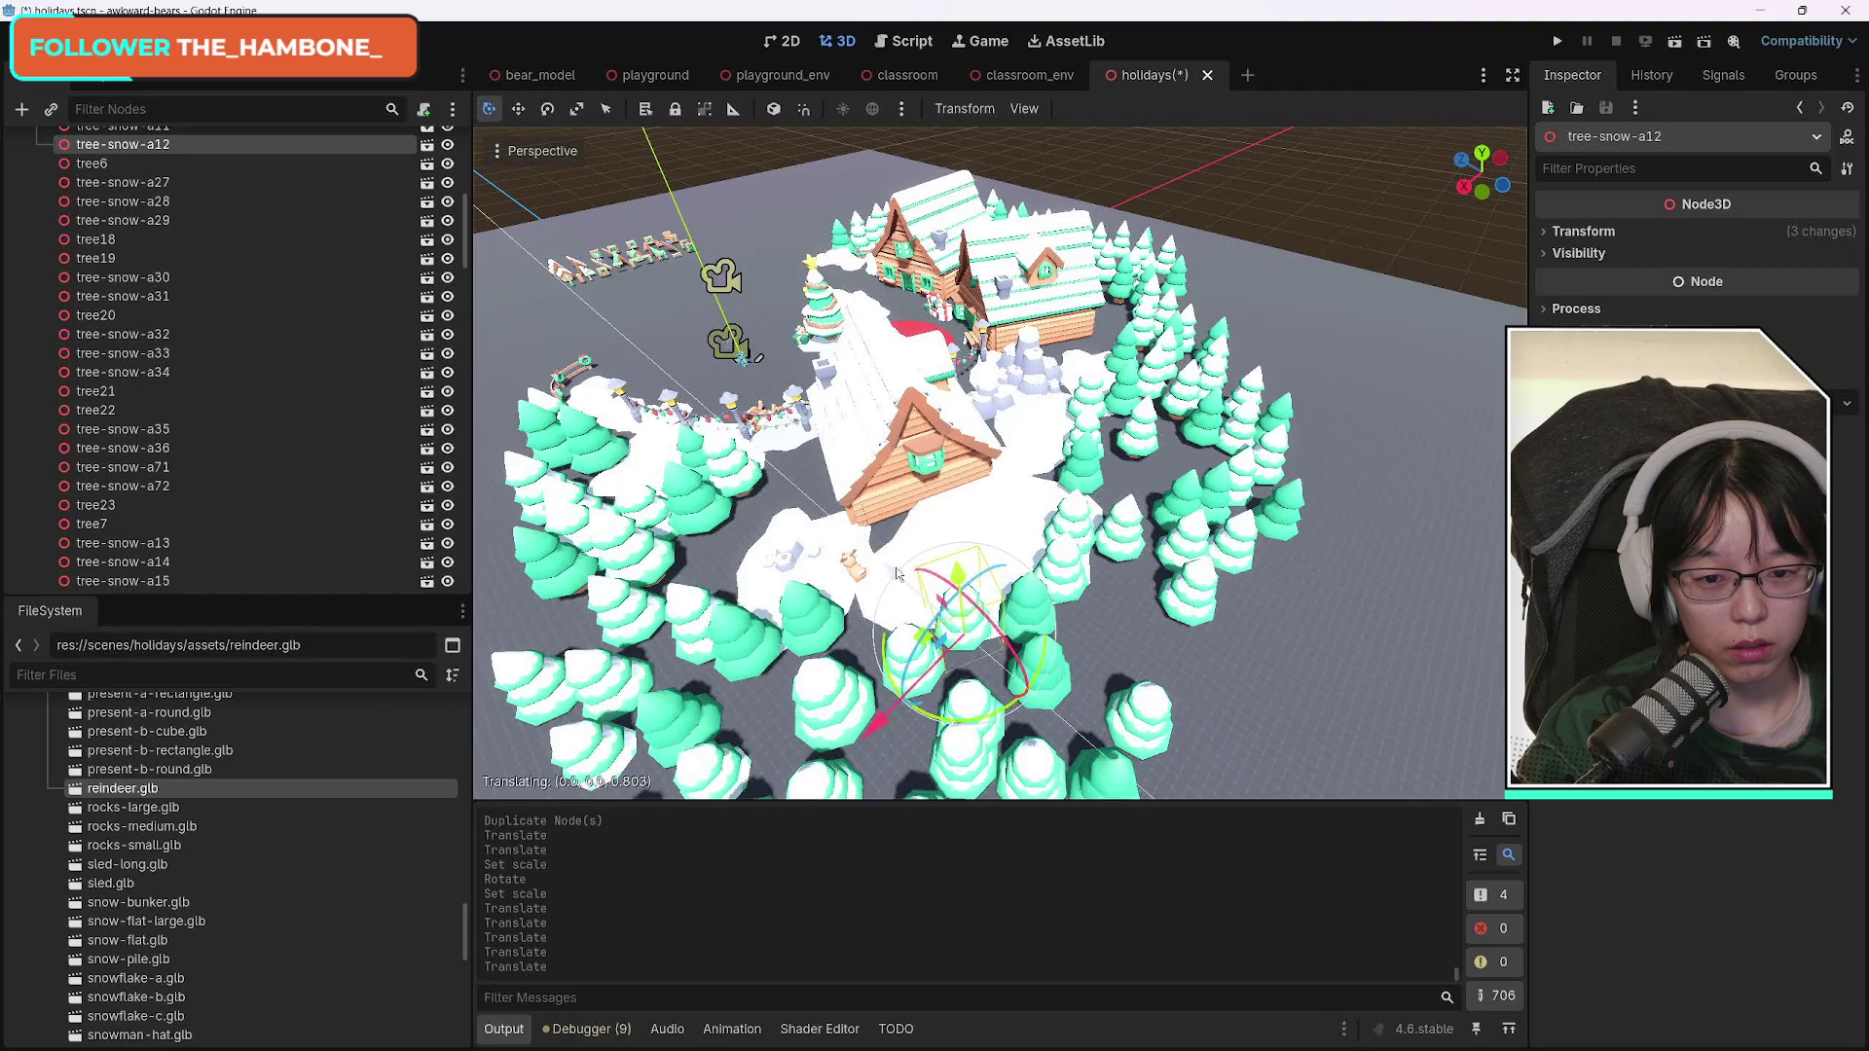
pyautogui.scroll(5, 1170, 653)
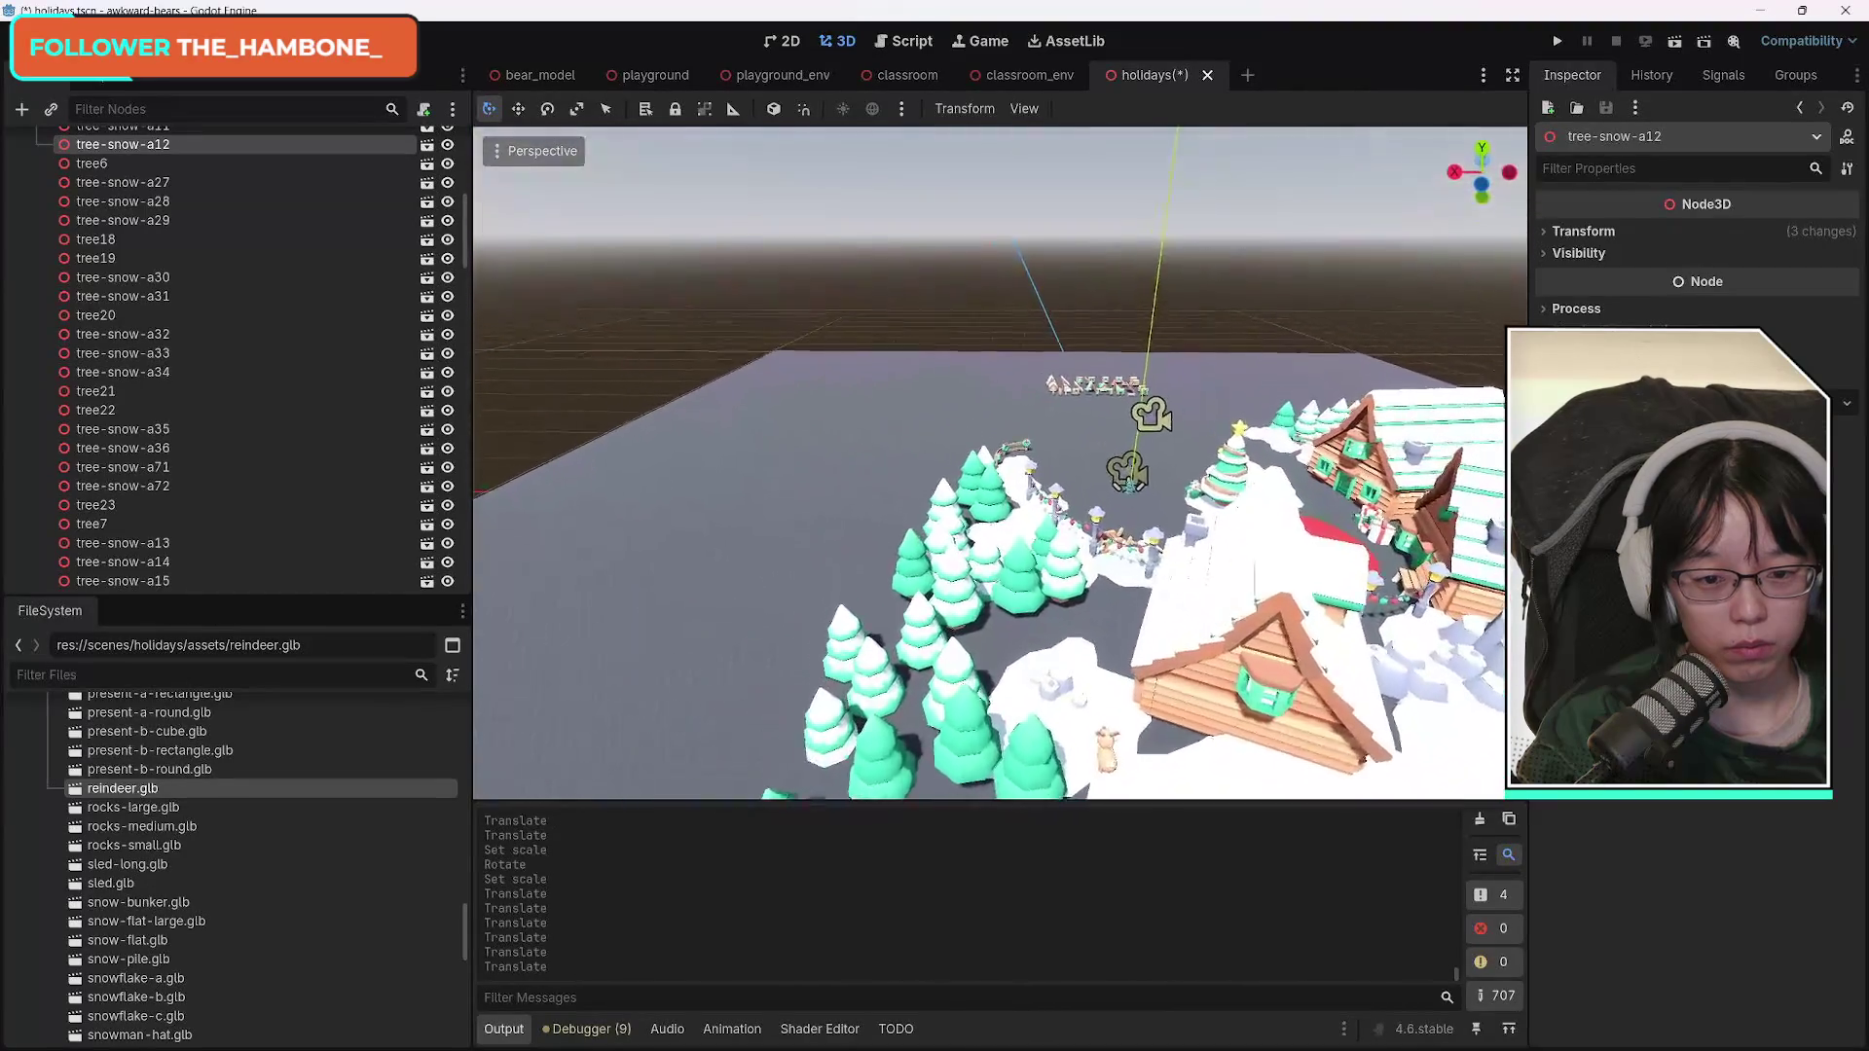
# Duplicate reindeer2 as reindeer3, turn it about -168° on Y and nudge it along Z.
pyautogui.click(586, 679)
pyautogui.press('f')
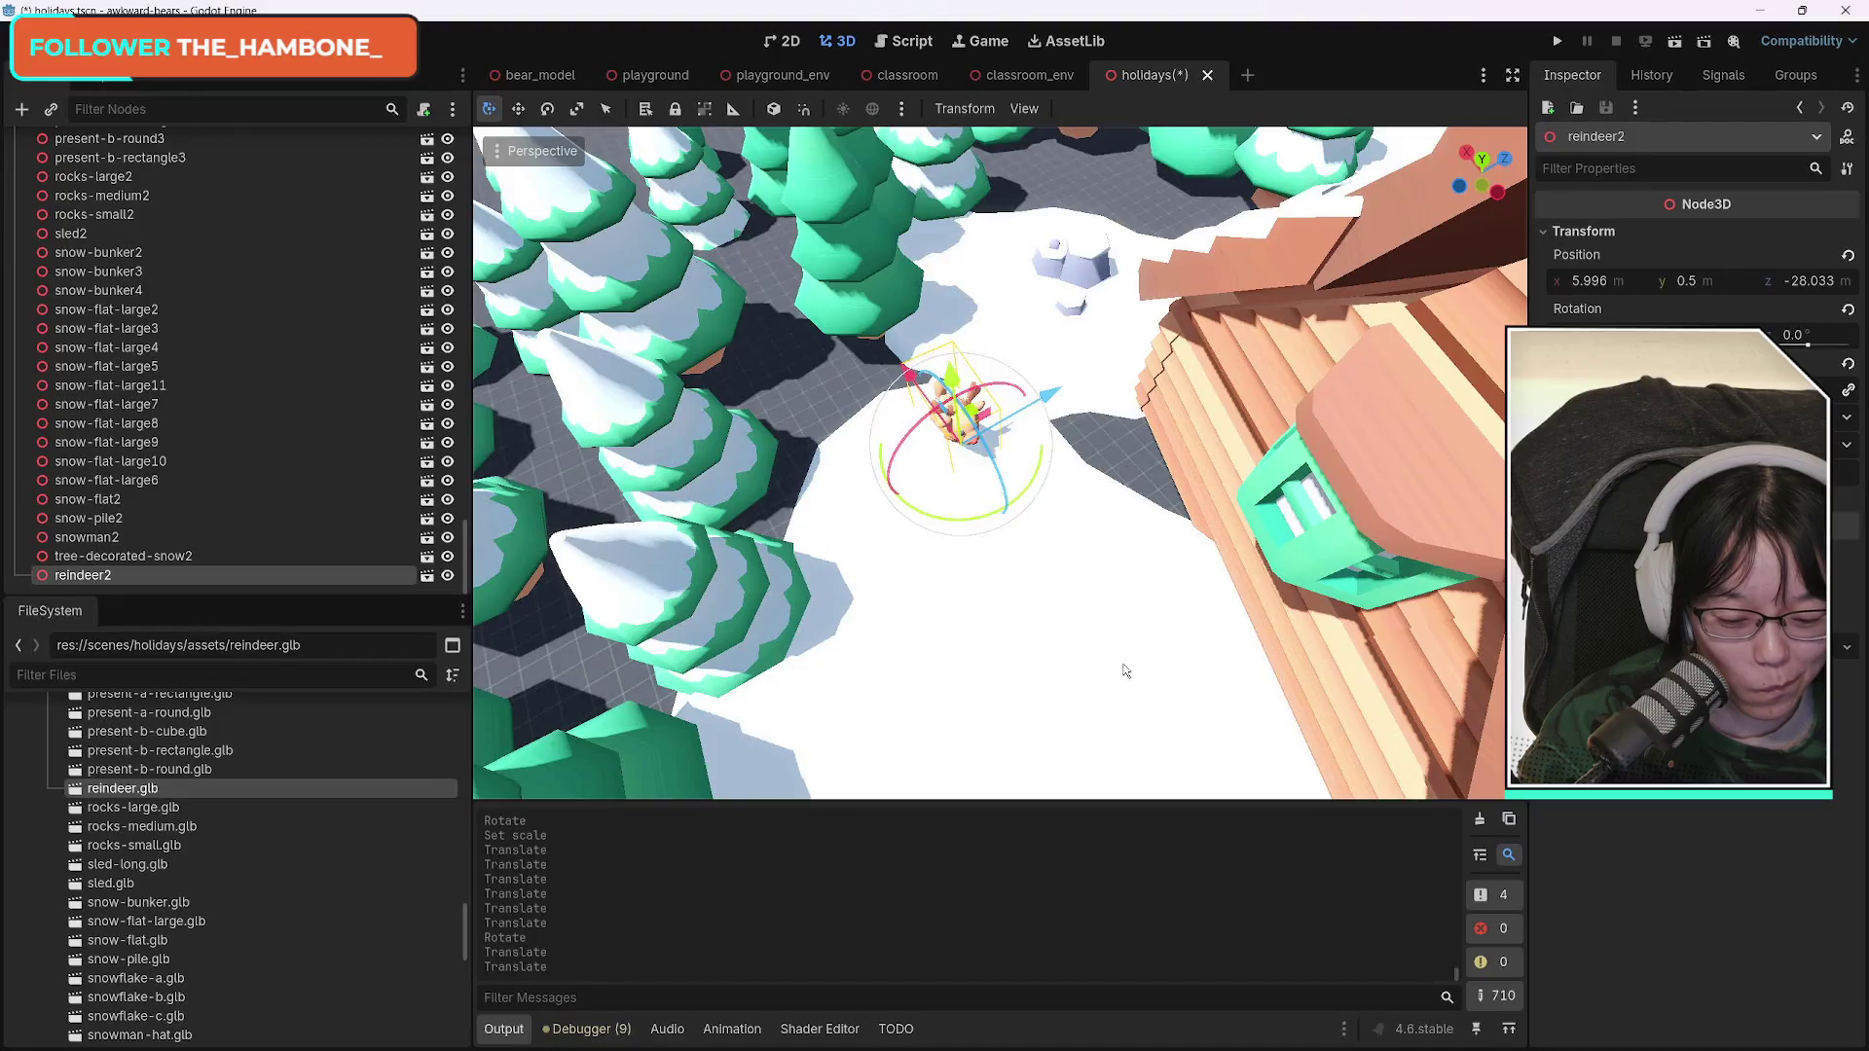
pyautogui.hotkey('ctrl', 'd')
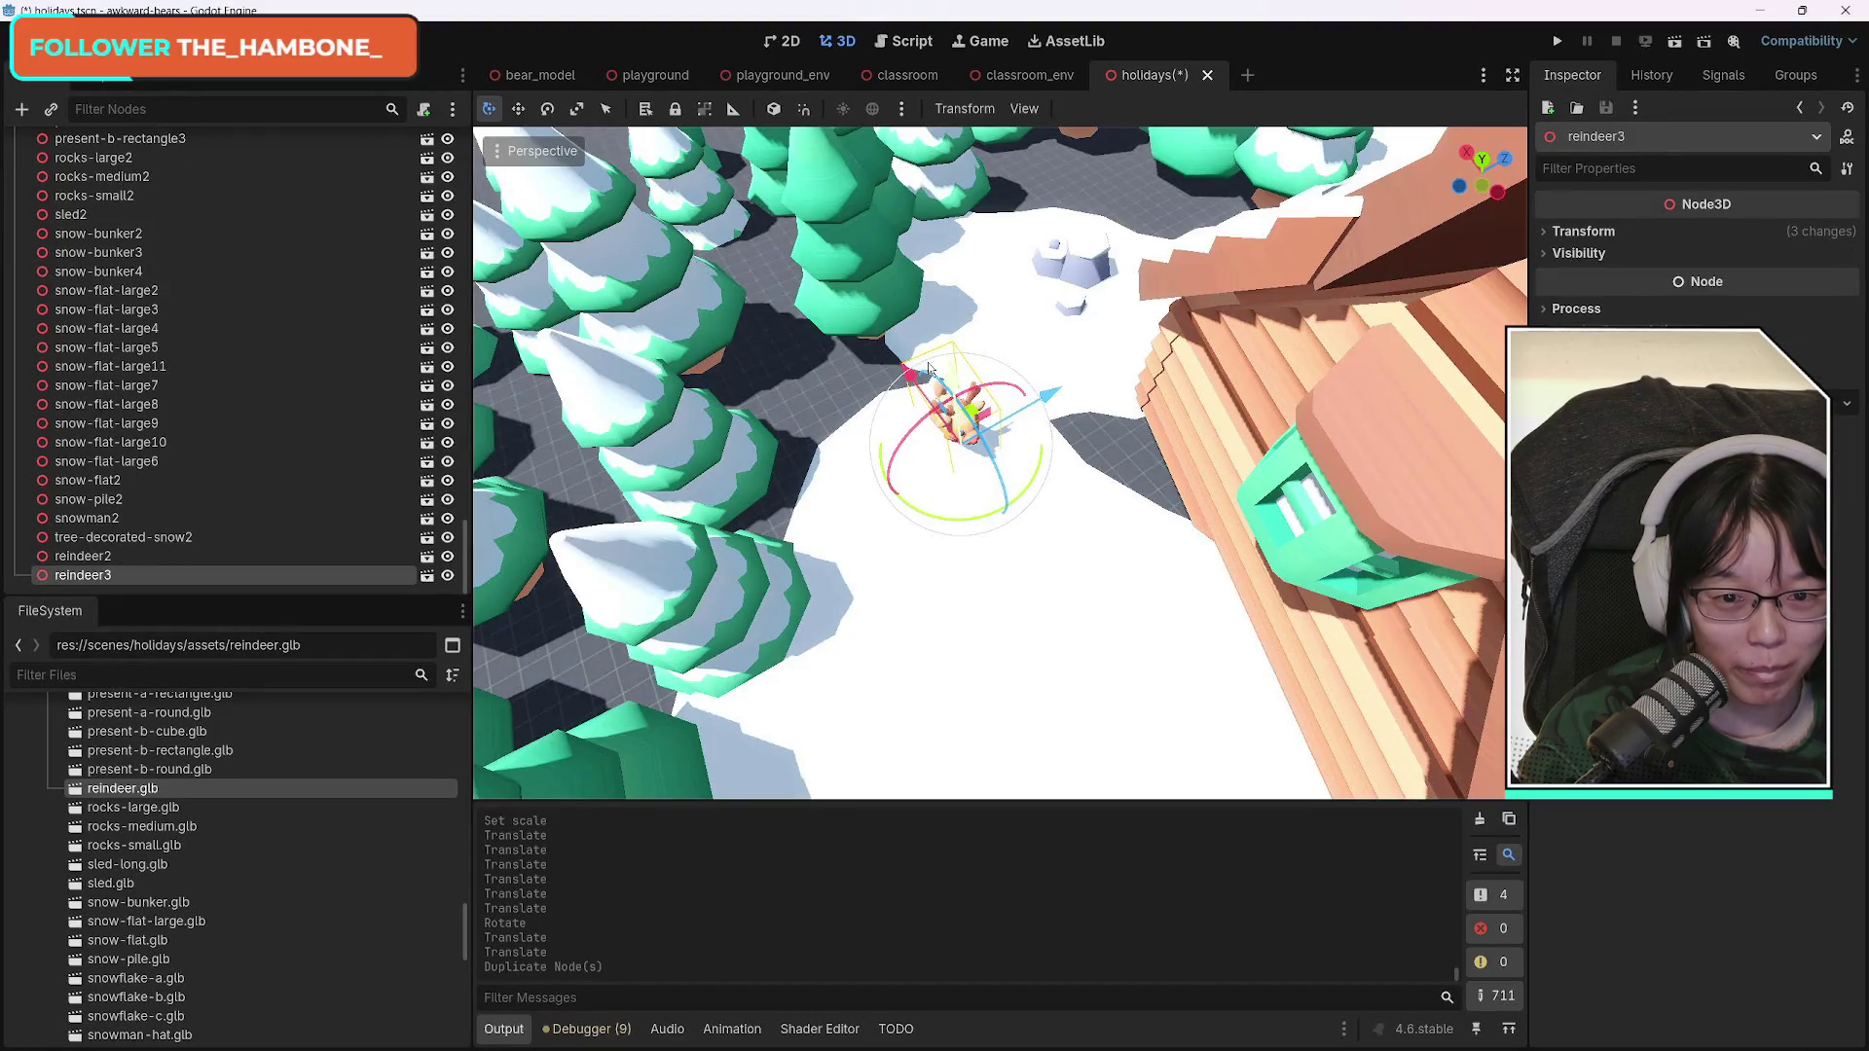
pyautogui.moveTo(913, 511)
pyautogui.mouseDown()
pyautogui.moveTo(955, 516)
pyautogui.moveTo(1027, 467)
pyautogui.moveTo(998, 389)
pyautogui.moveTo(933, 417)
pyautogui.moveTo(947, 440)
pyautogui.moveTo(963, 301)
pyautogui.moveTo(892, 614)
pyautogui.moveTo(1047, 625)
pyautogui.mouseUp()
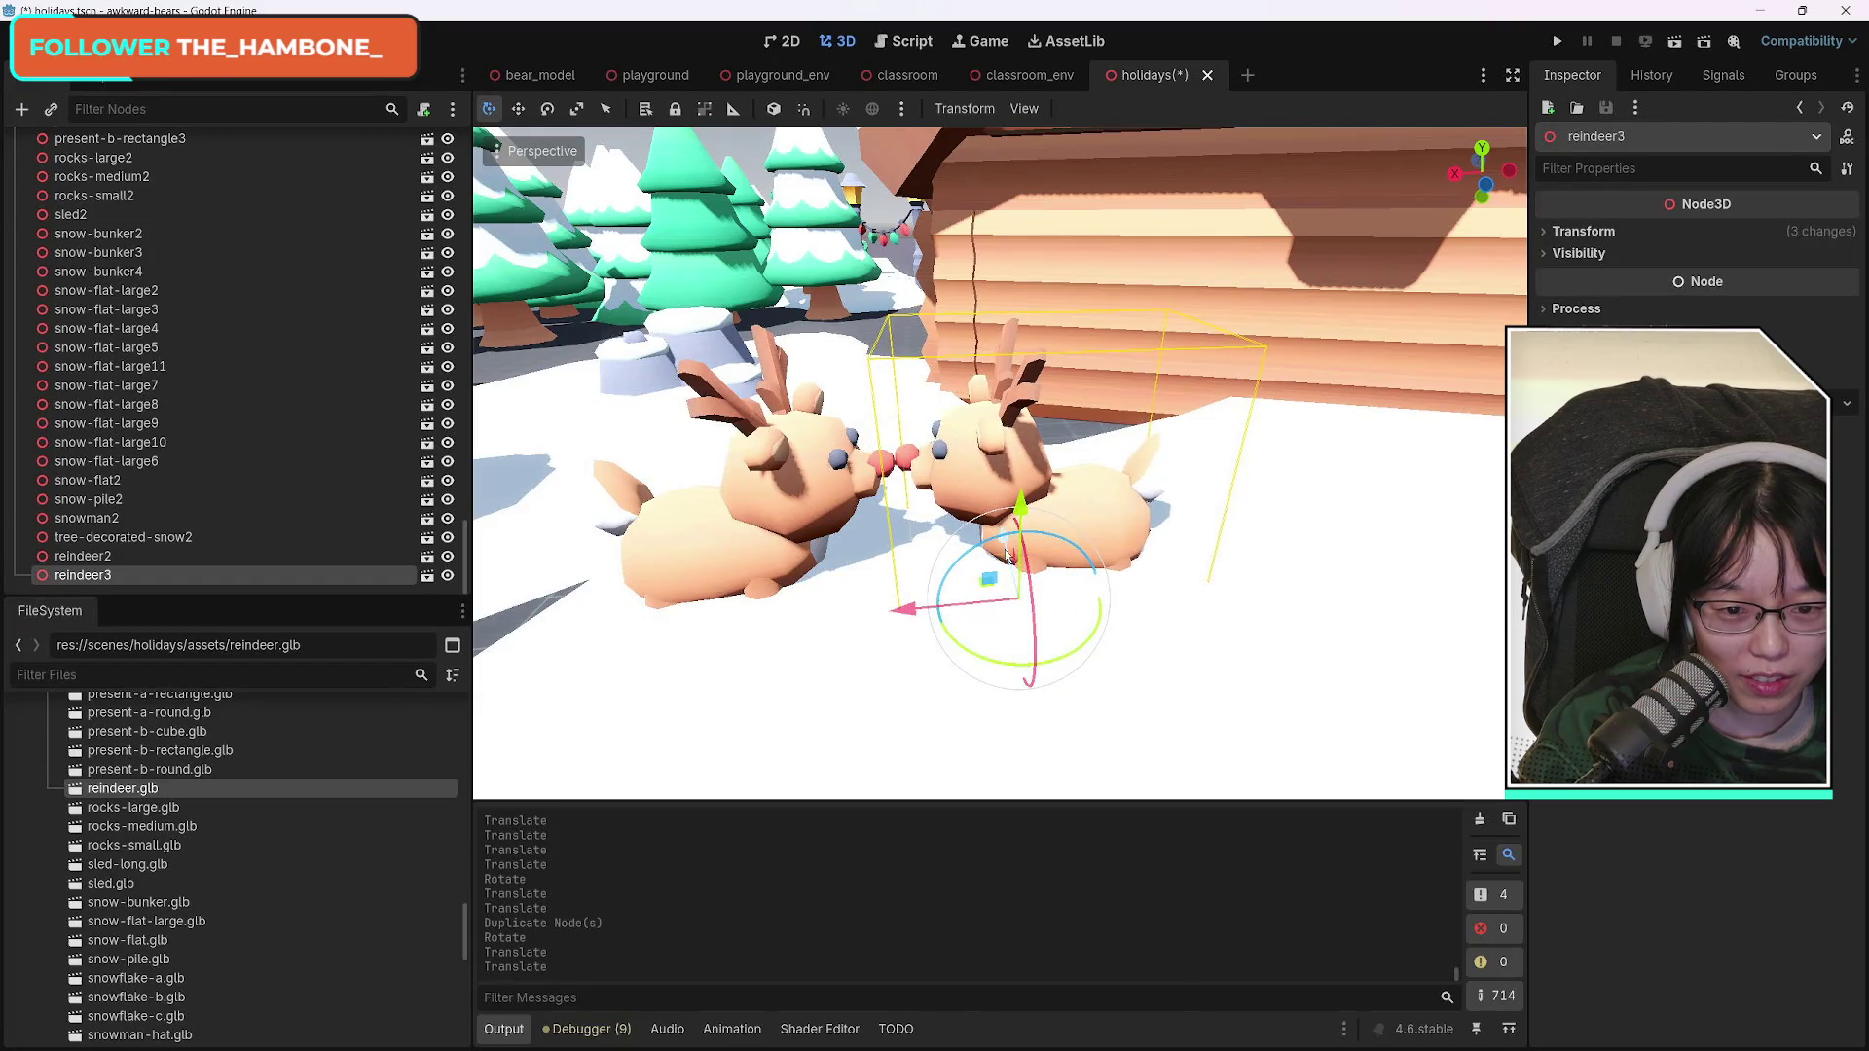
pyautogui.moveTo(1003, 550); pyautogui.dragTo(1168, 570)
pyautogui.scroll(-8, 1000, 463)
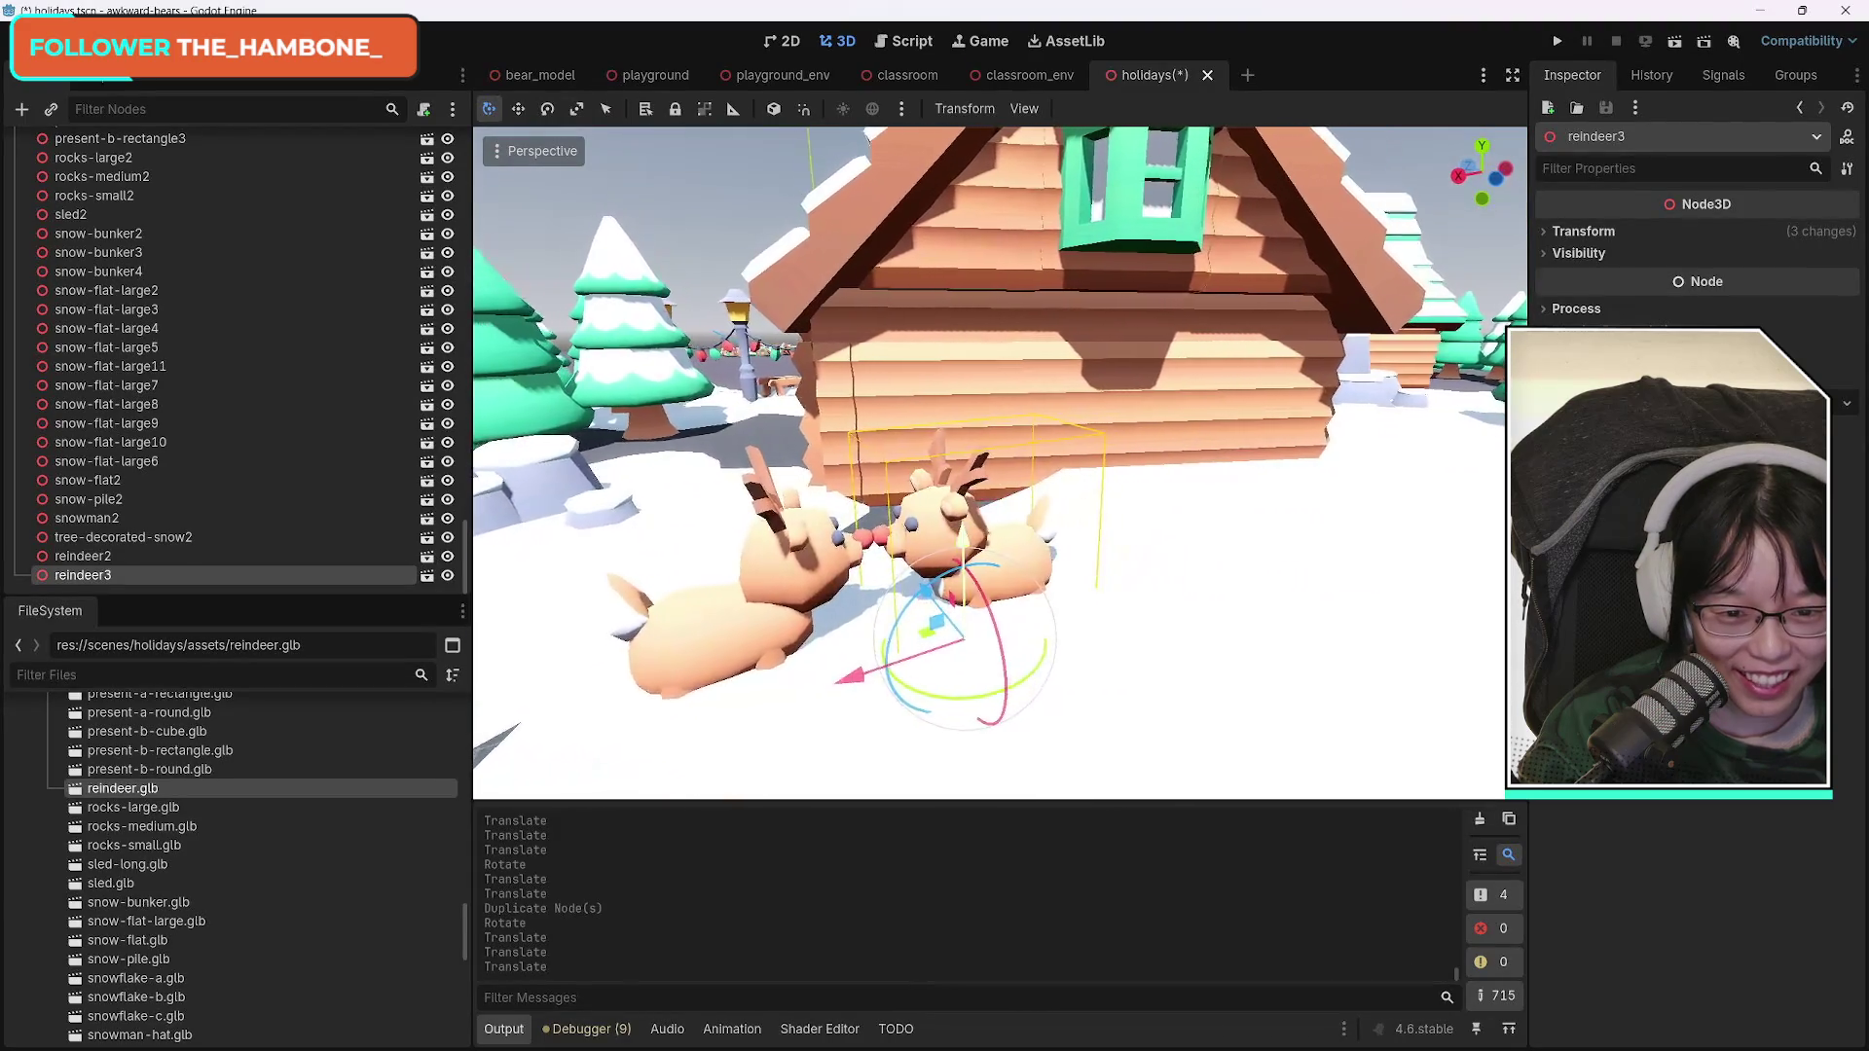
pyautogui.press('f')
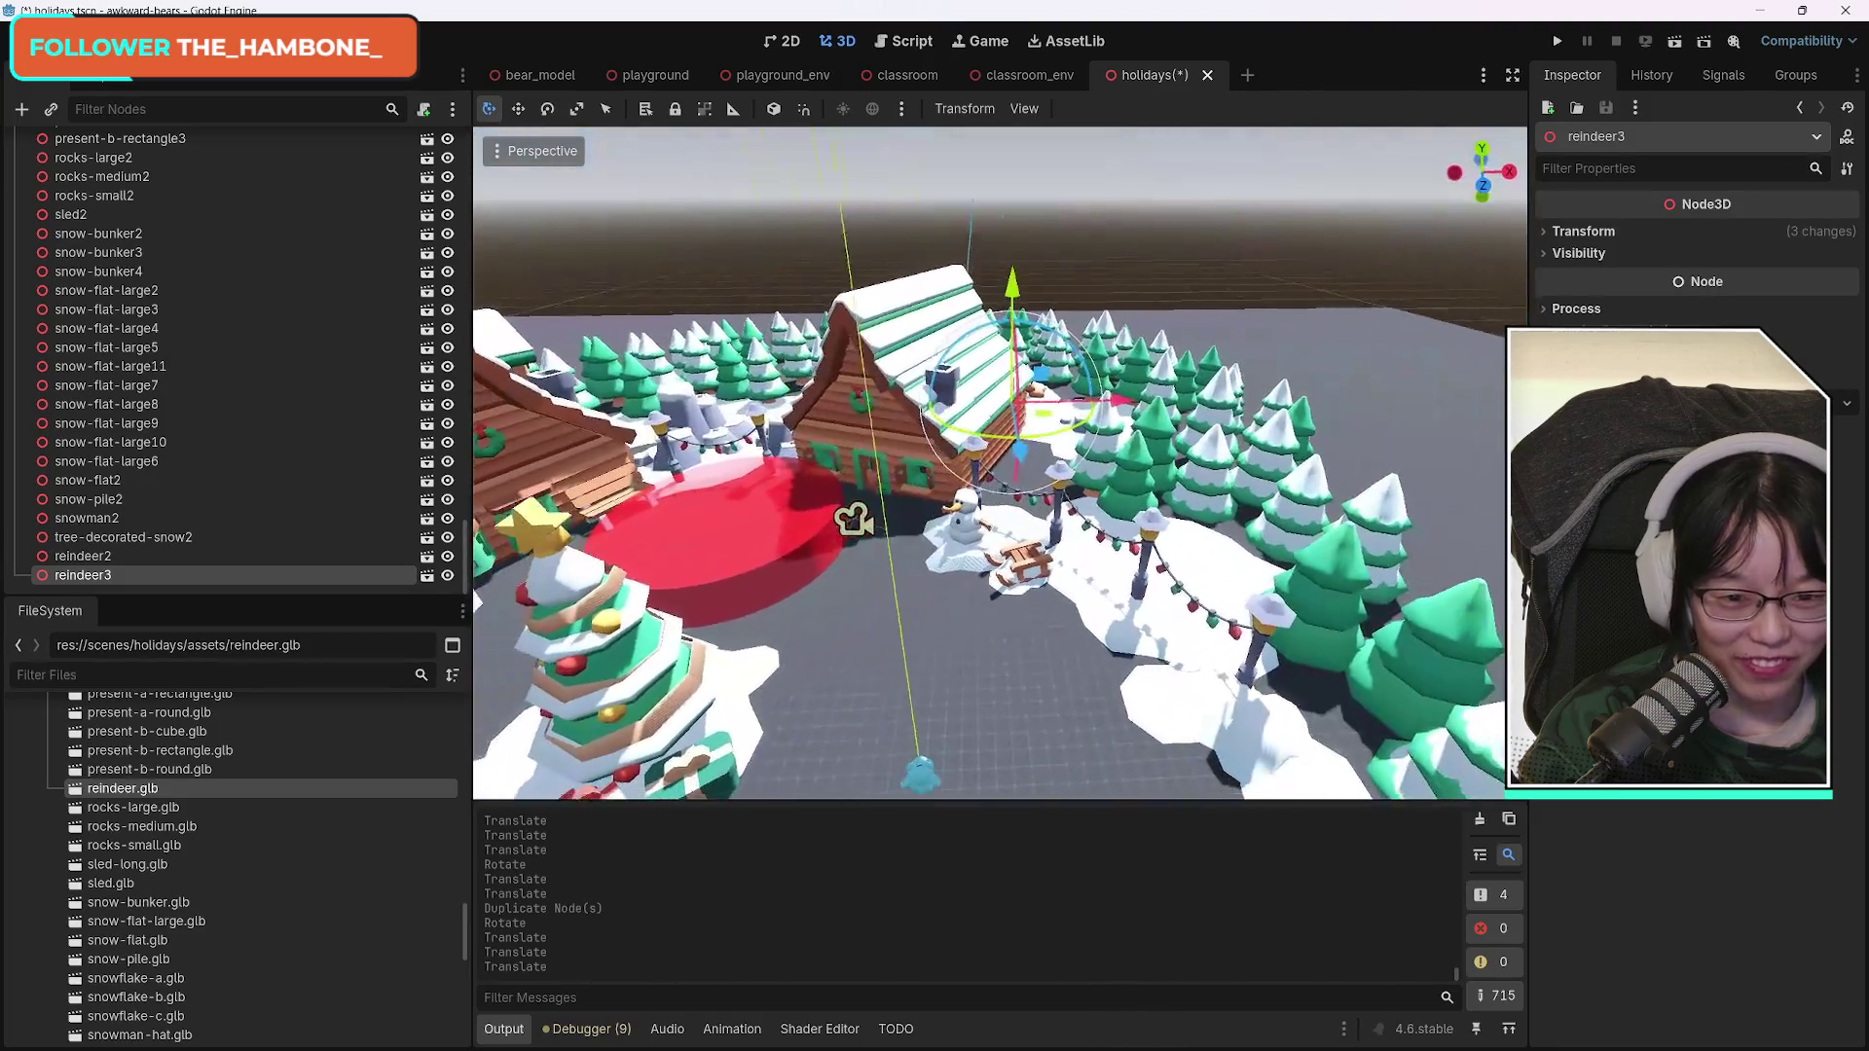
pyautogui.moveTo(477, 601)
pyautogui.mouseDown()
pyautogui.moveTo(1499, 682)
pyautogui.moveTo(1504, 762)
pyautogui.moveTo(1246, 769)
pyautogui.moveTo(1090, 739)
pyautogui.moveTo(1032, 681)
pyautogui.moveTo(1012, 584)
pyautogui.moveTo(1012, 662)
pyautogui.moveTo(1041, 730)
pyautogui.moveTo(827, 630)
pyautogui.mouseUp()
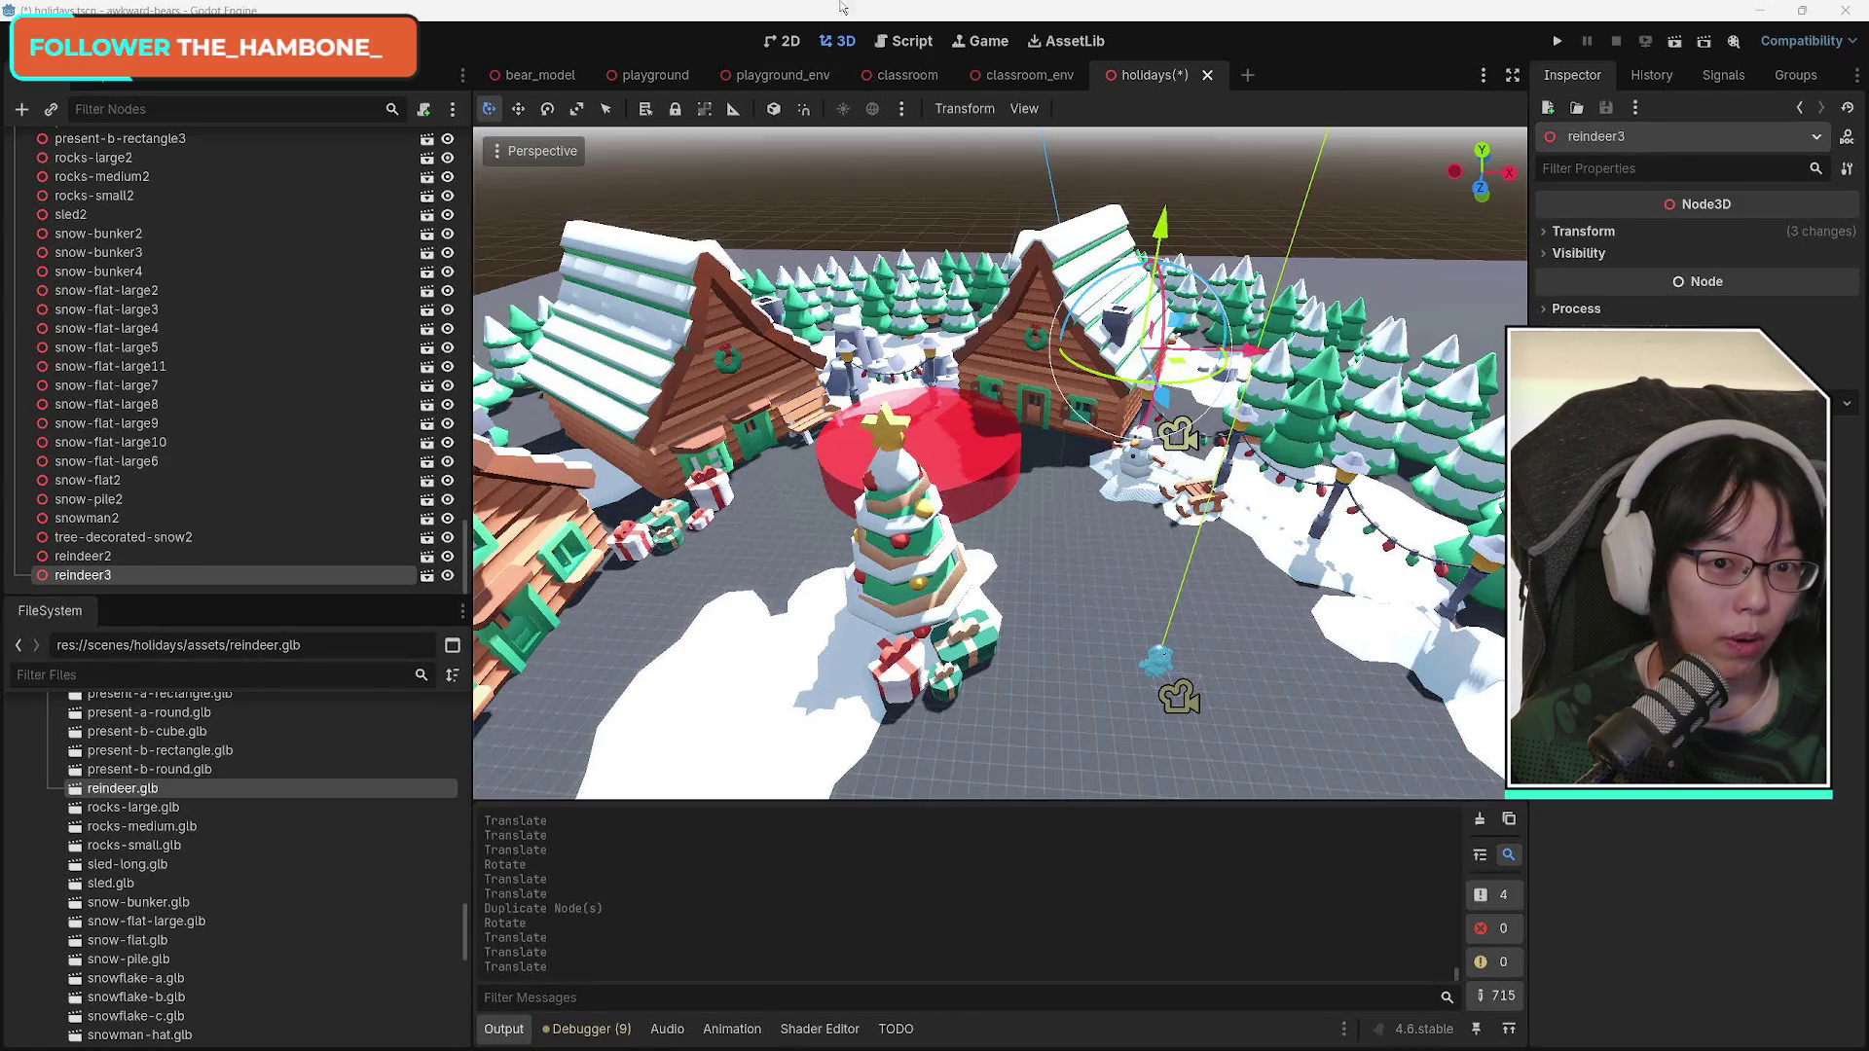
# Save the holidays scene with both reindeer using Scene > Save Scene.
pyautogui.click(29, 40)
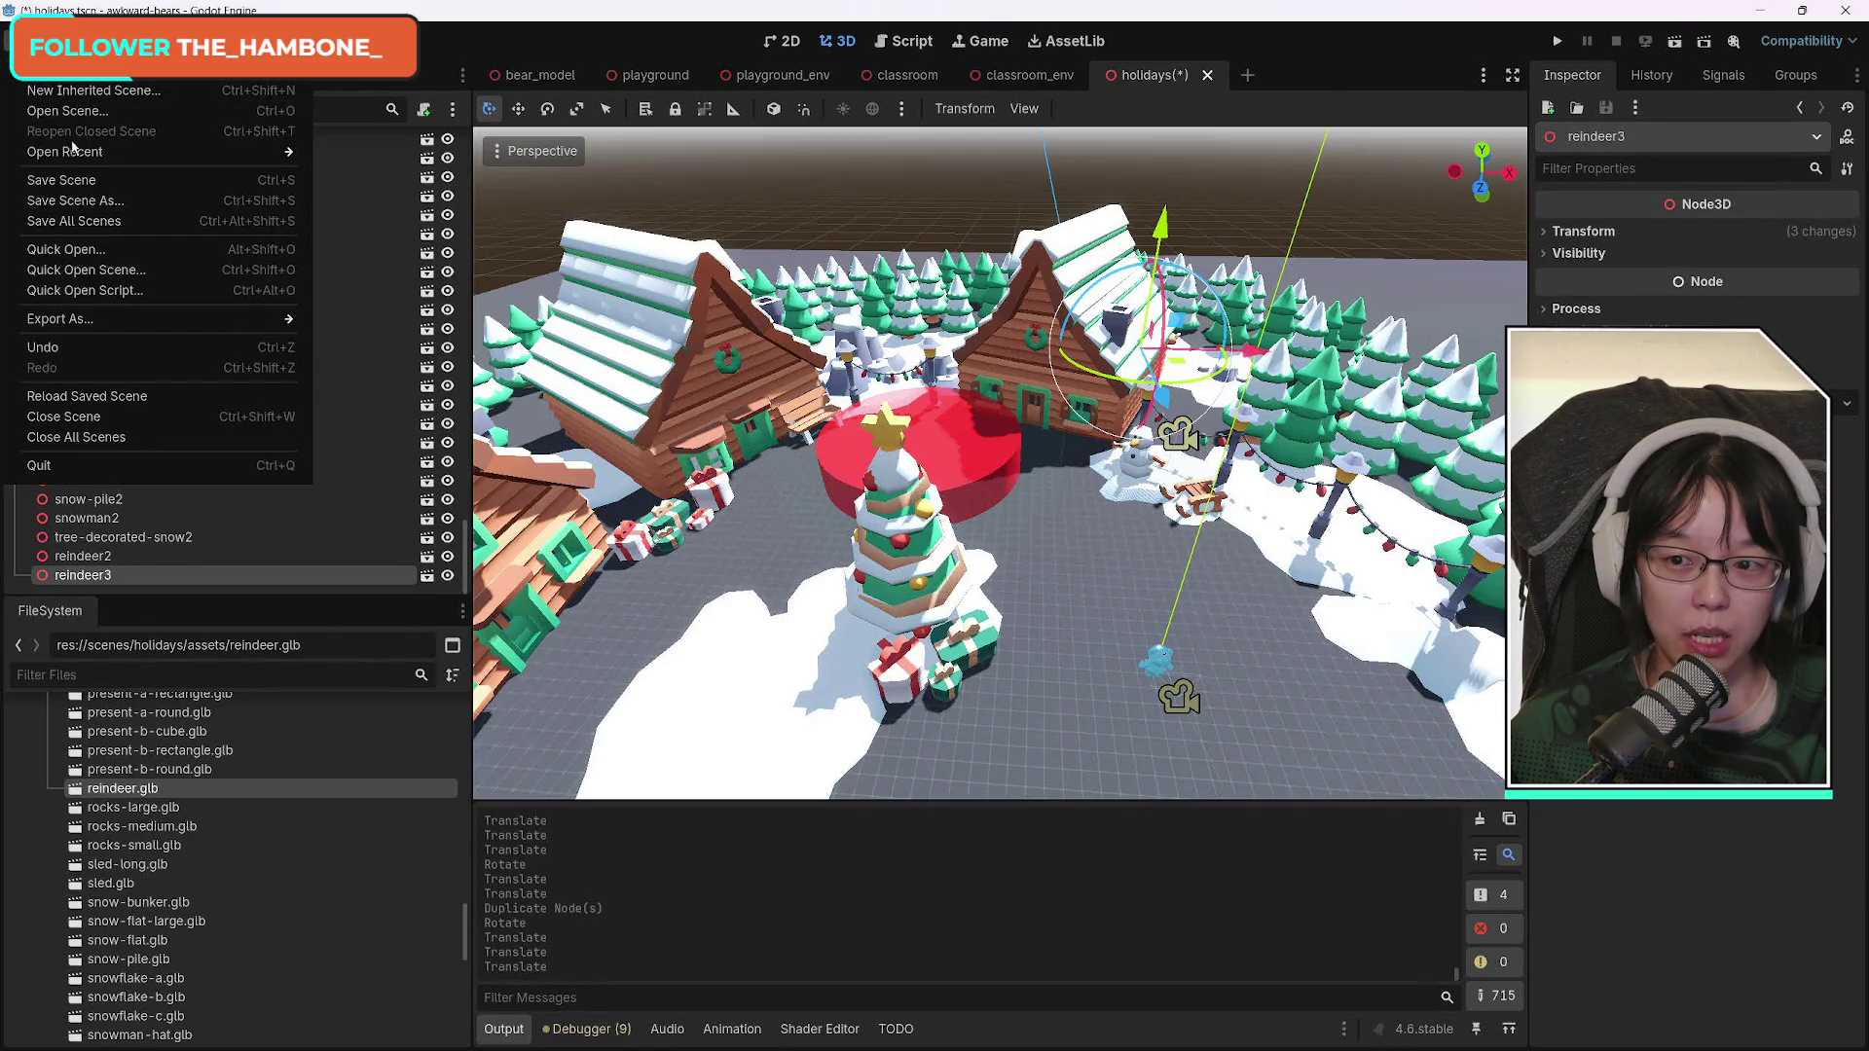
pyautogui.click(78, 180)
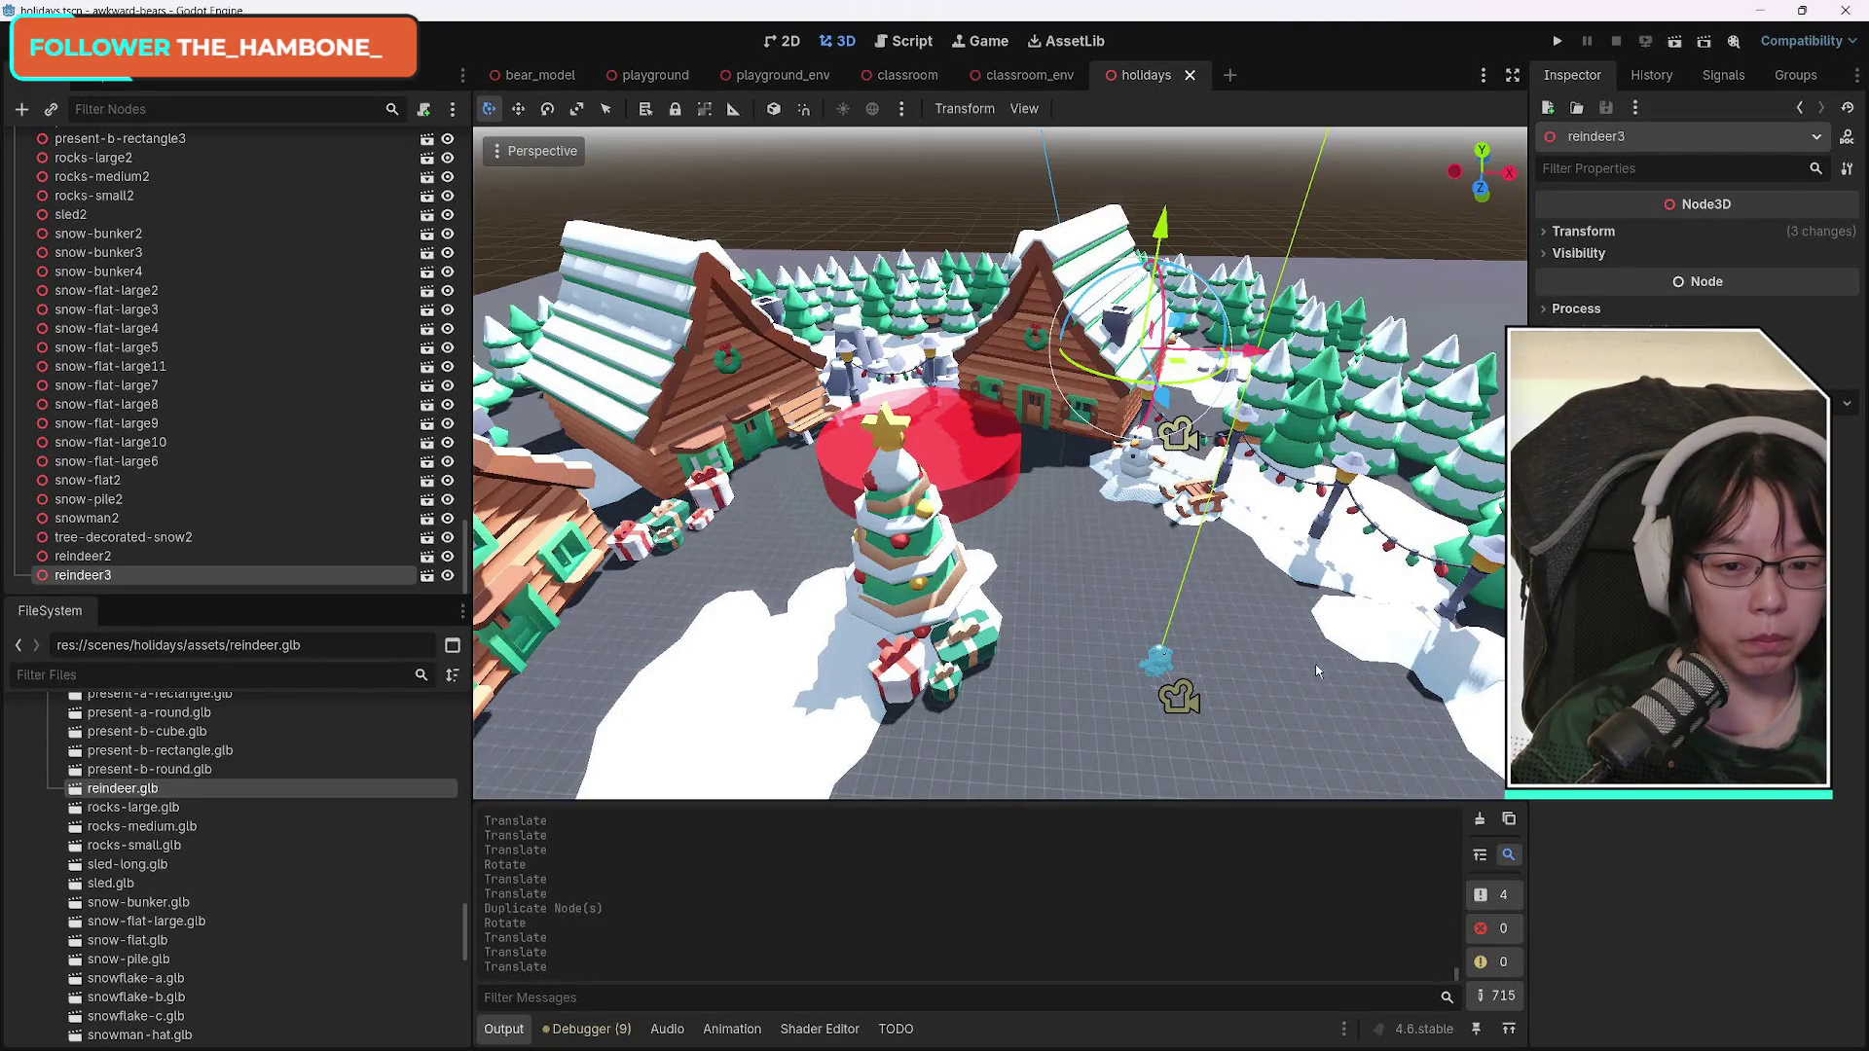
pyautogui.scroll(-10, 1321, 666)
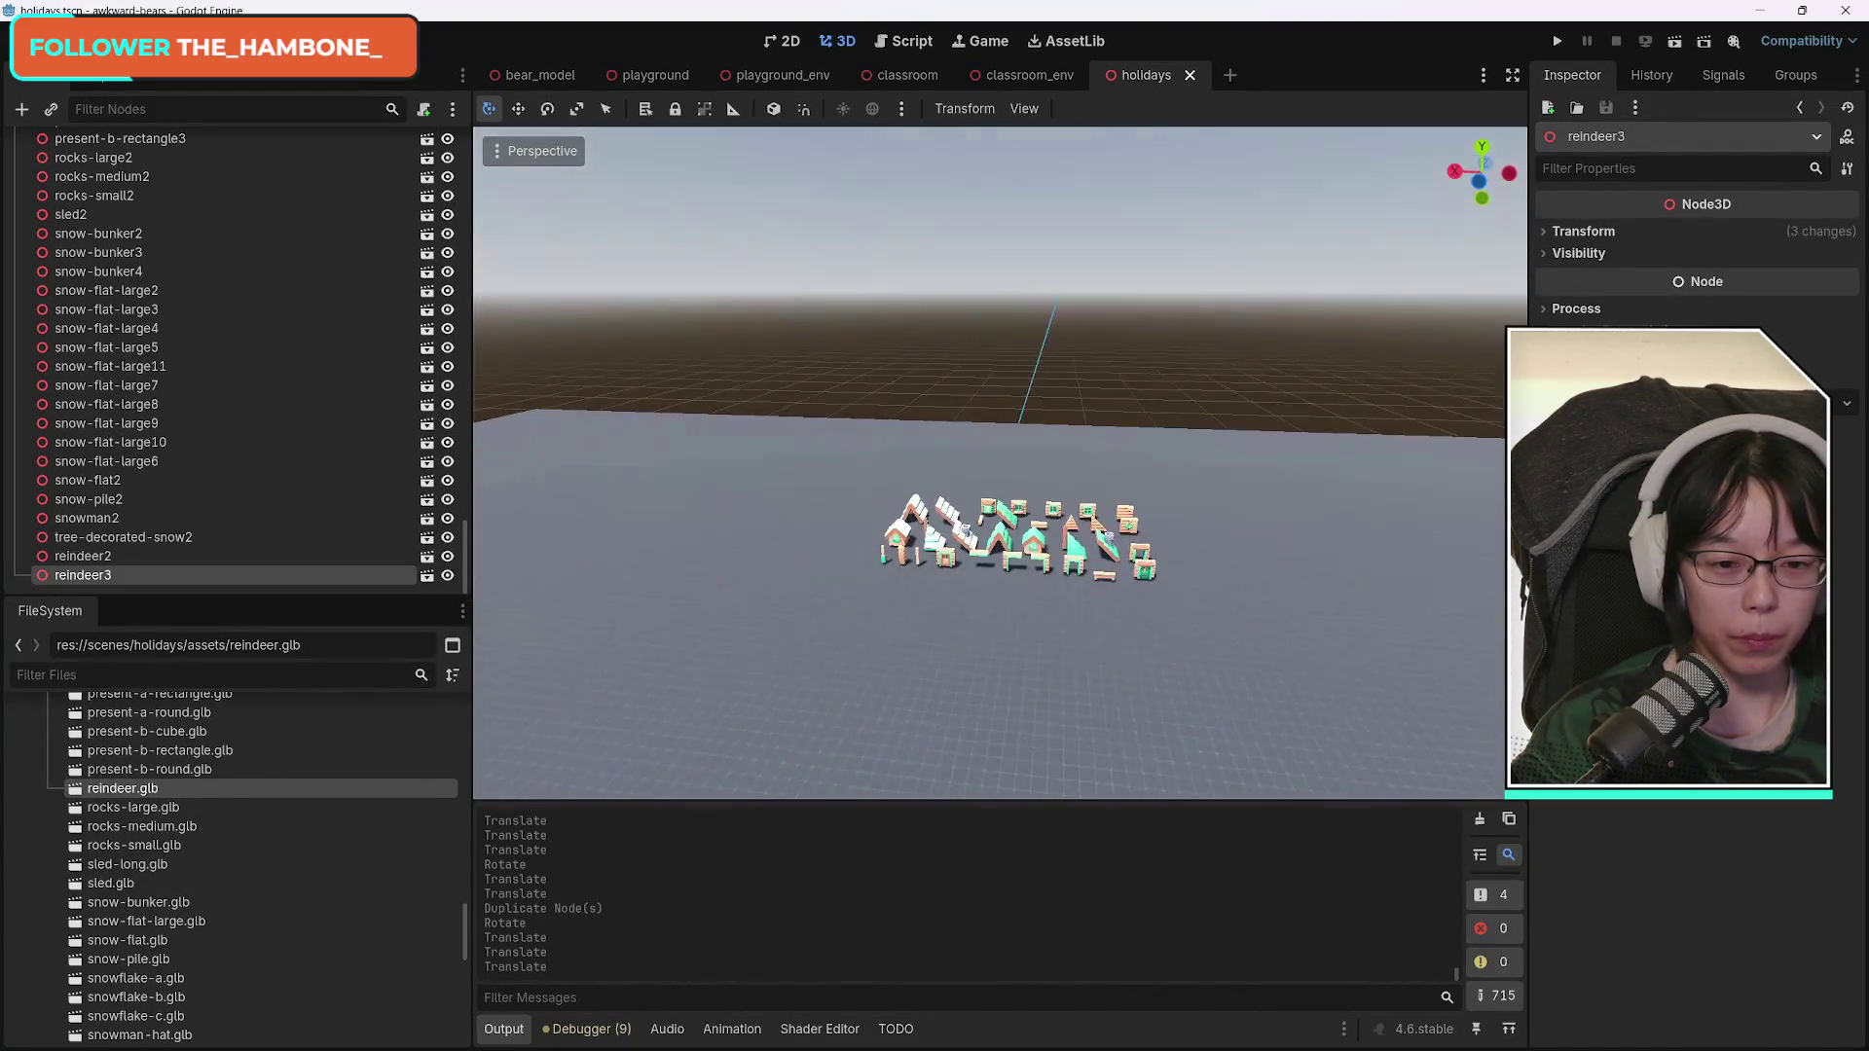
pyautogui.press('f')
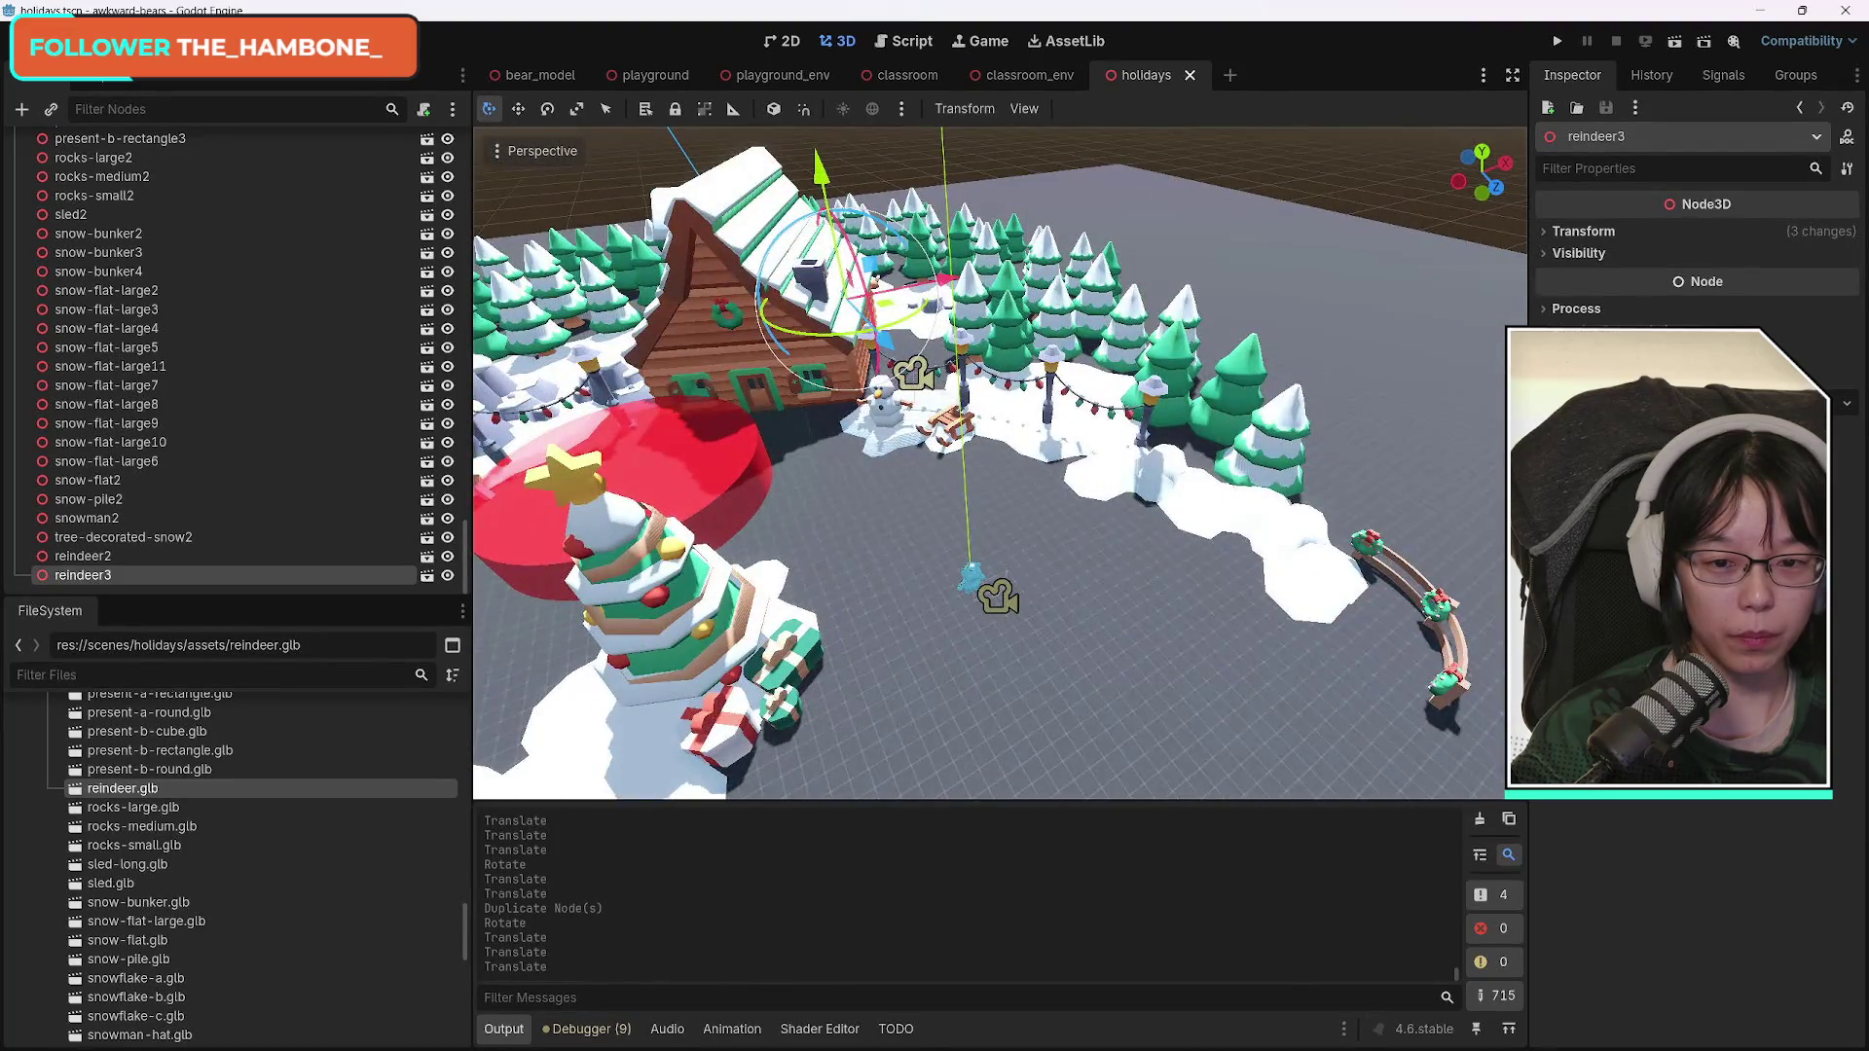
pyautogui.press('f')
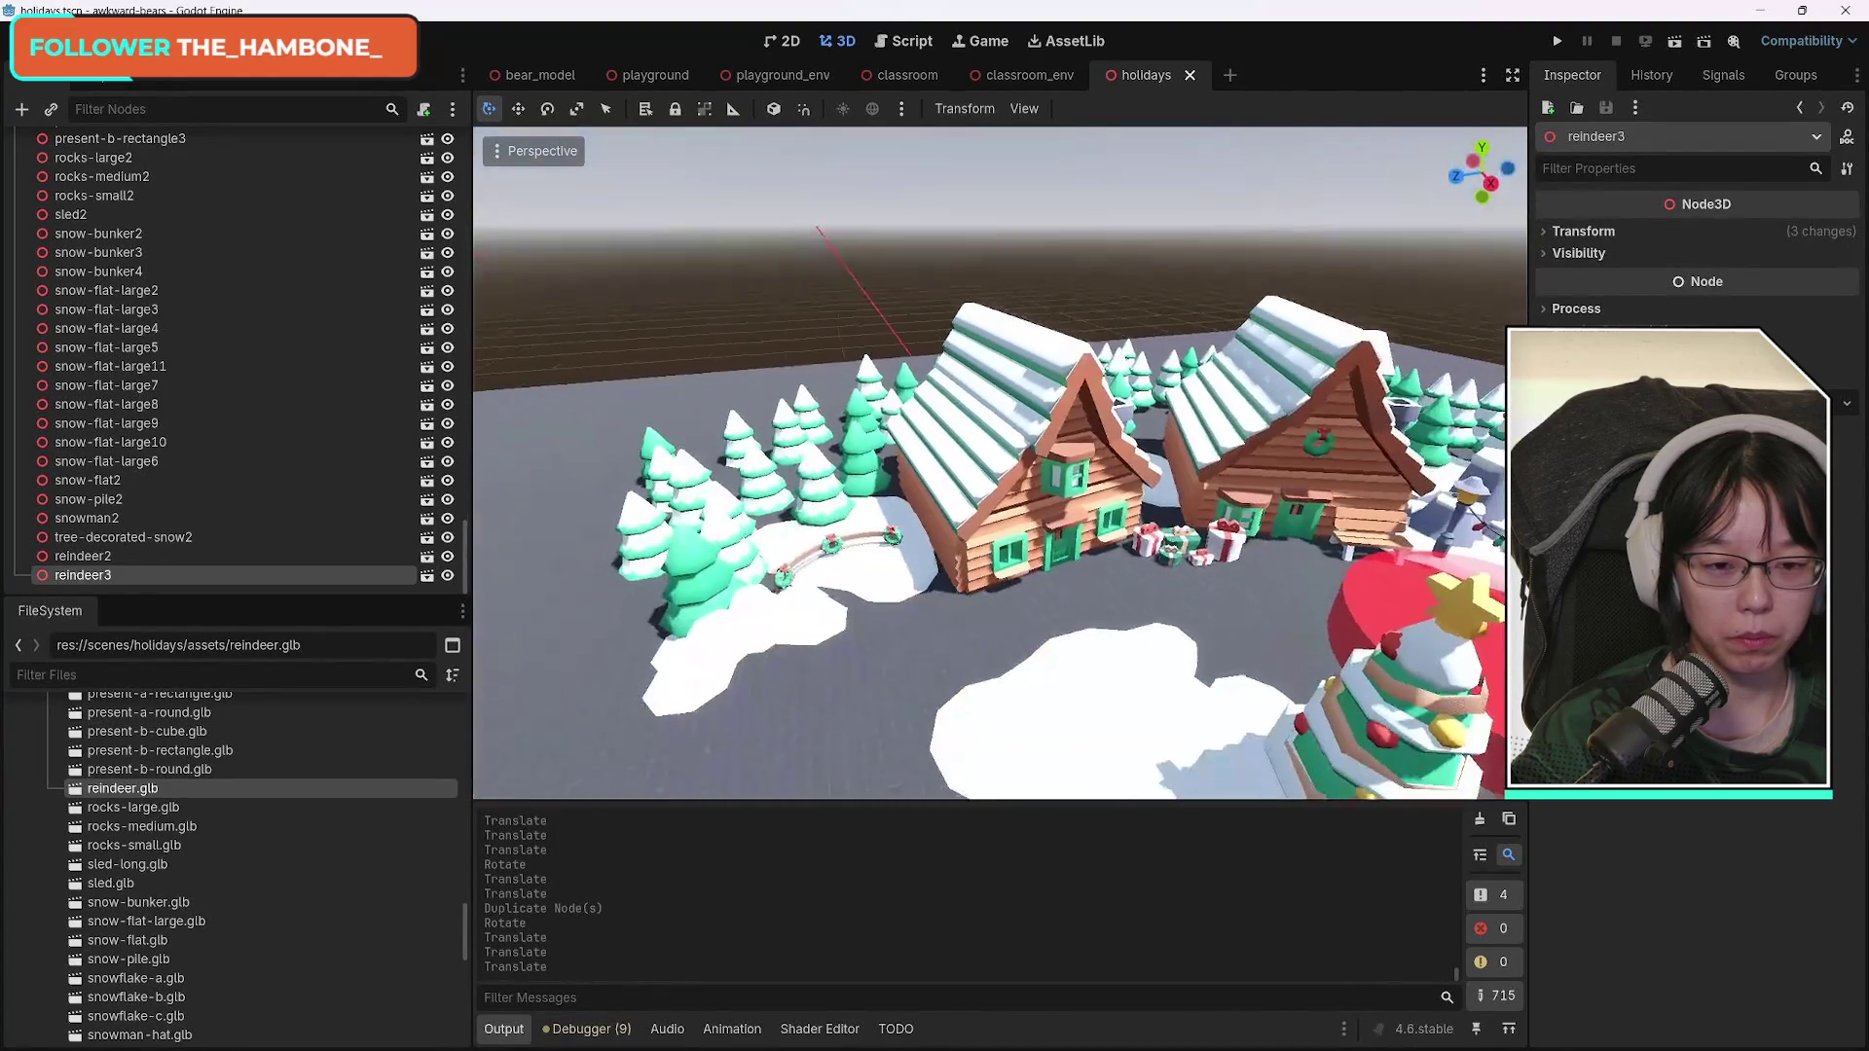
pyautogui.scroll(3, 1000, 463)
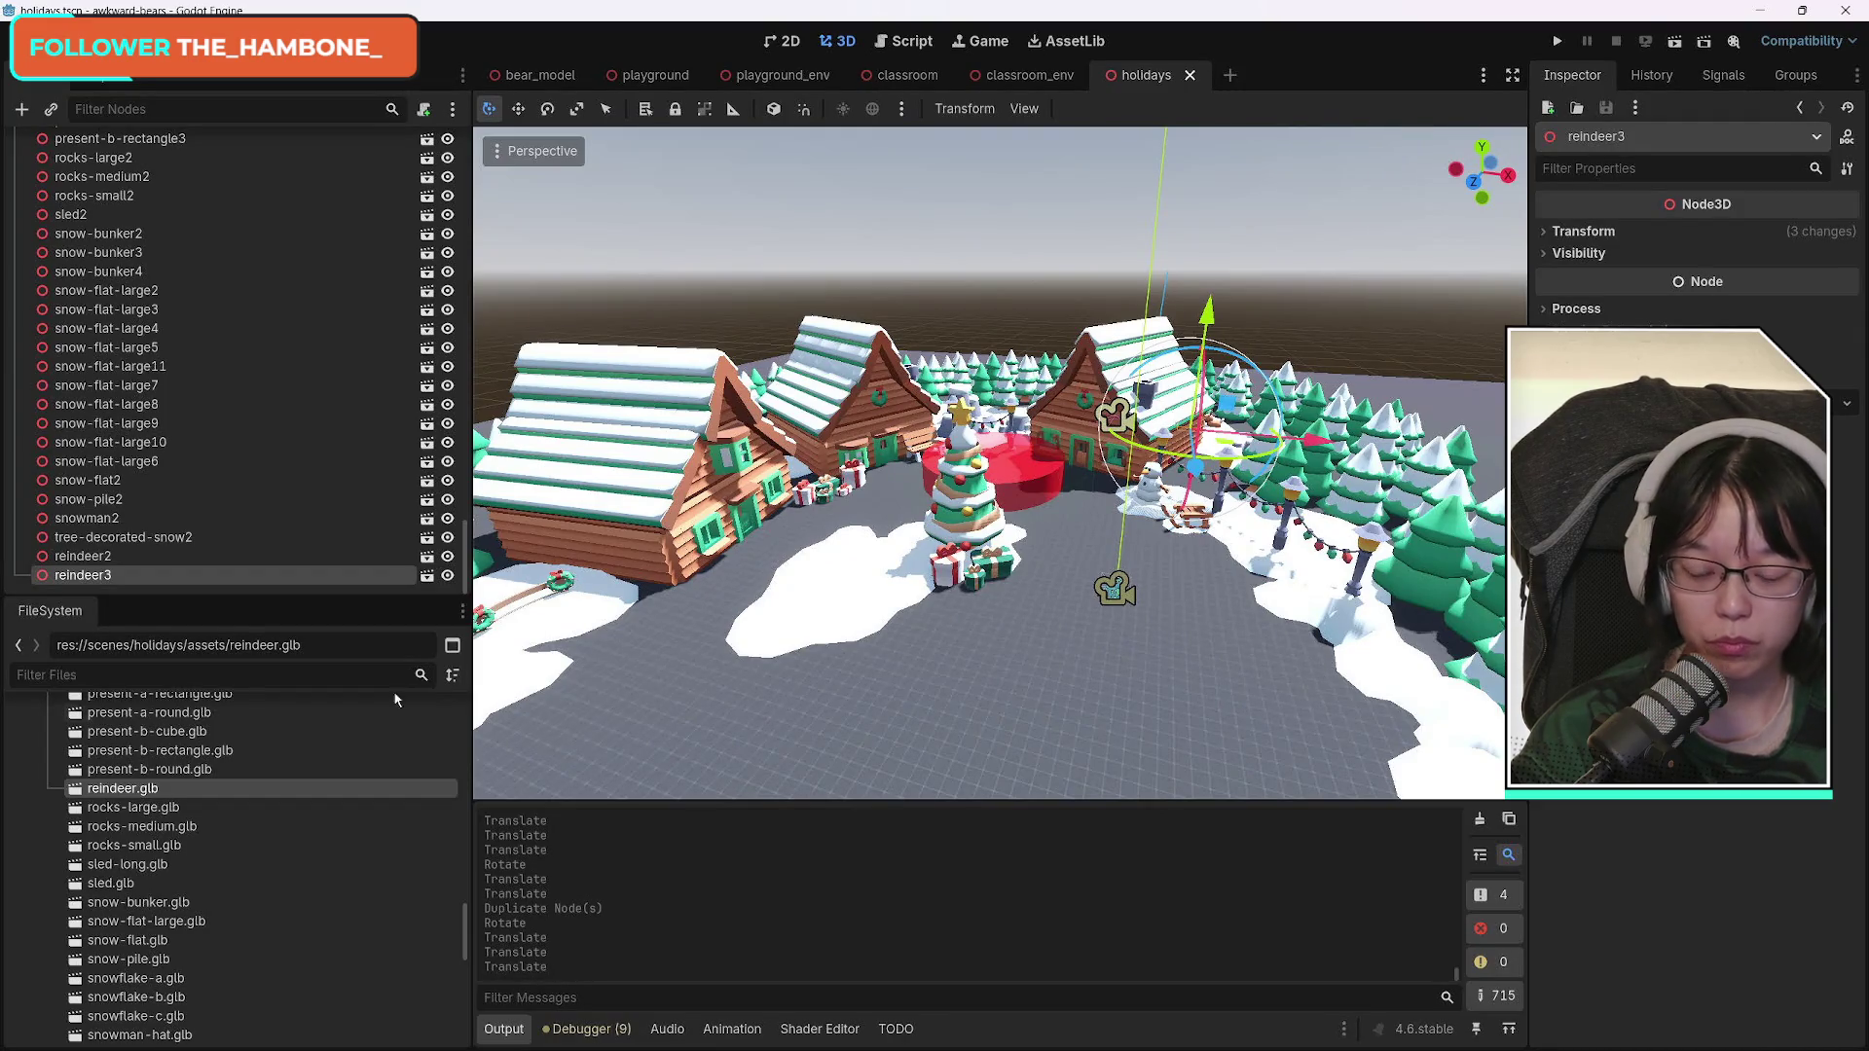
pyautogui.scroll(-7, 304, 849)
pyautogui.scroll(-3, 372, 879)
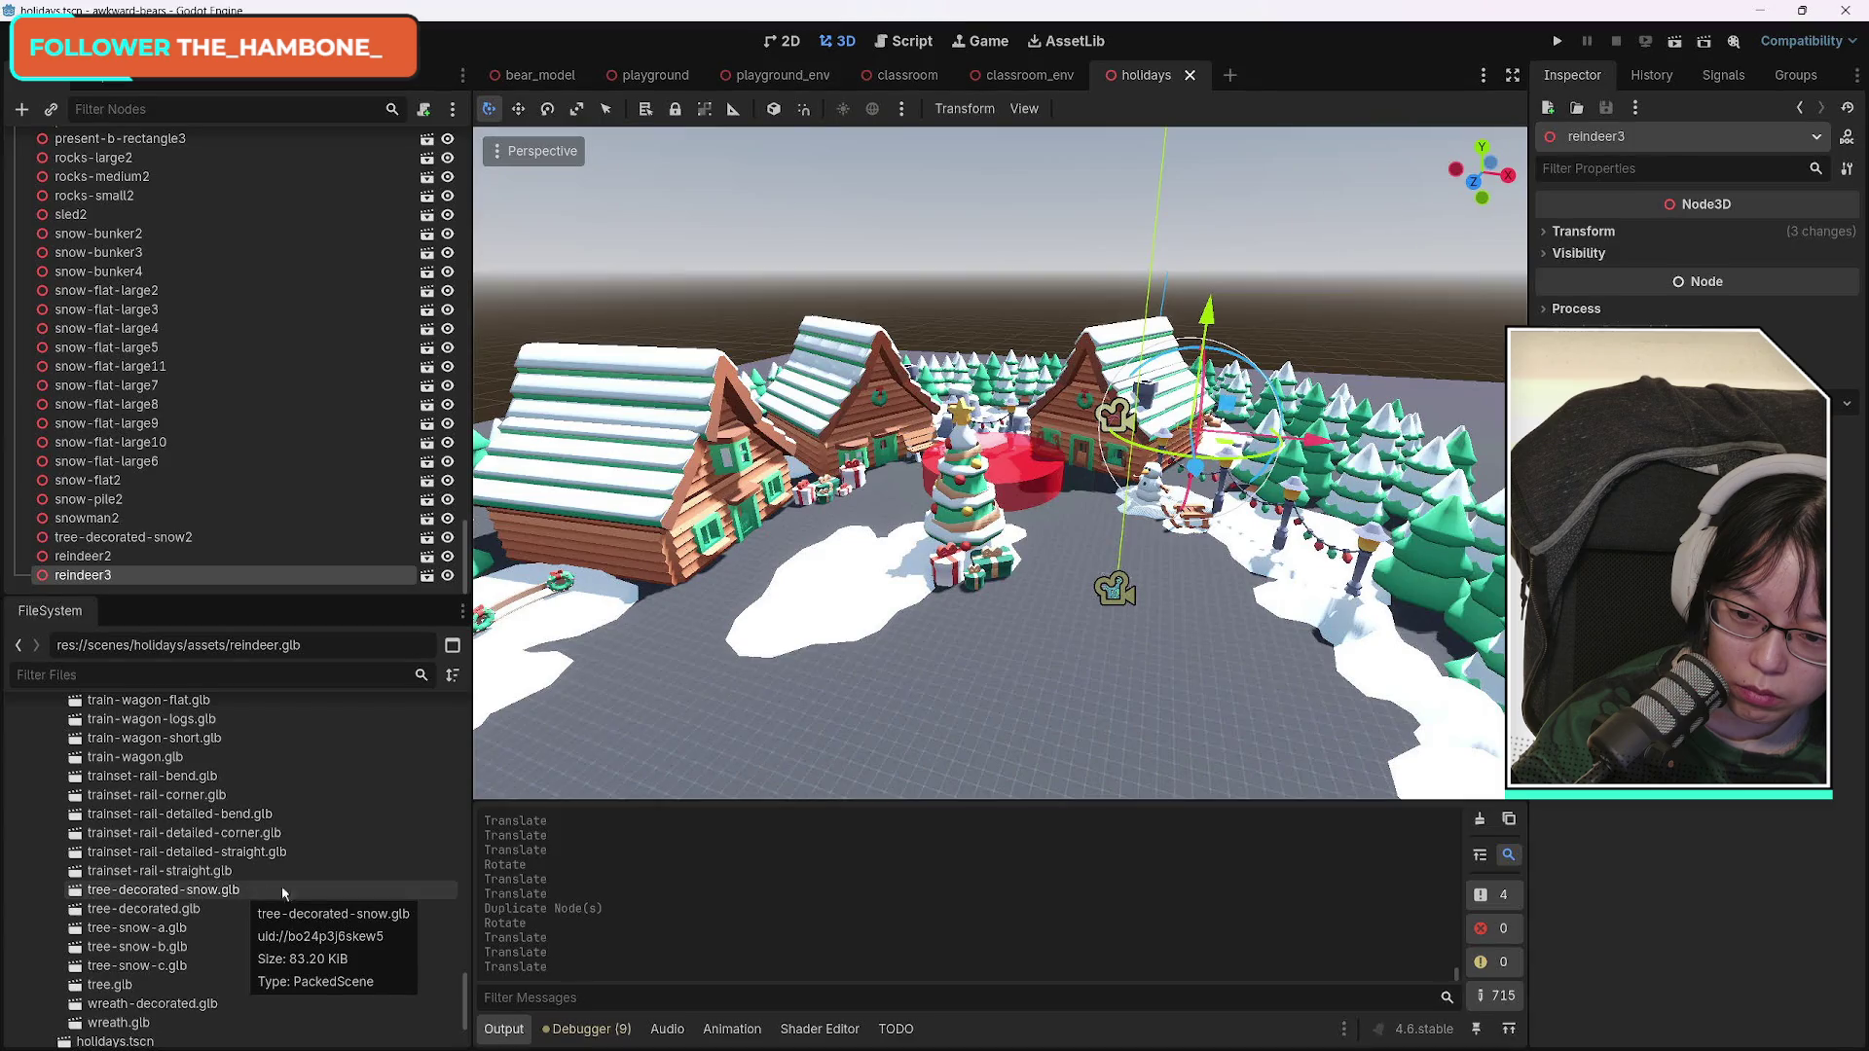
# Drag a stone floor tile into the village, then undo its creation.
pyautogui.scroll(10, 302, 889)
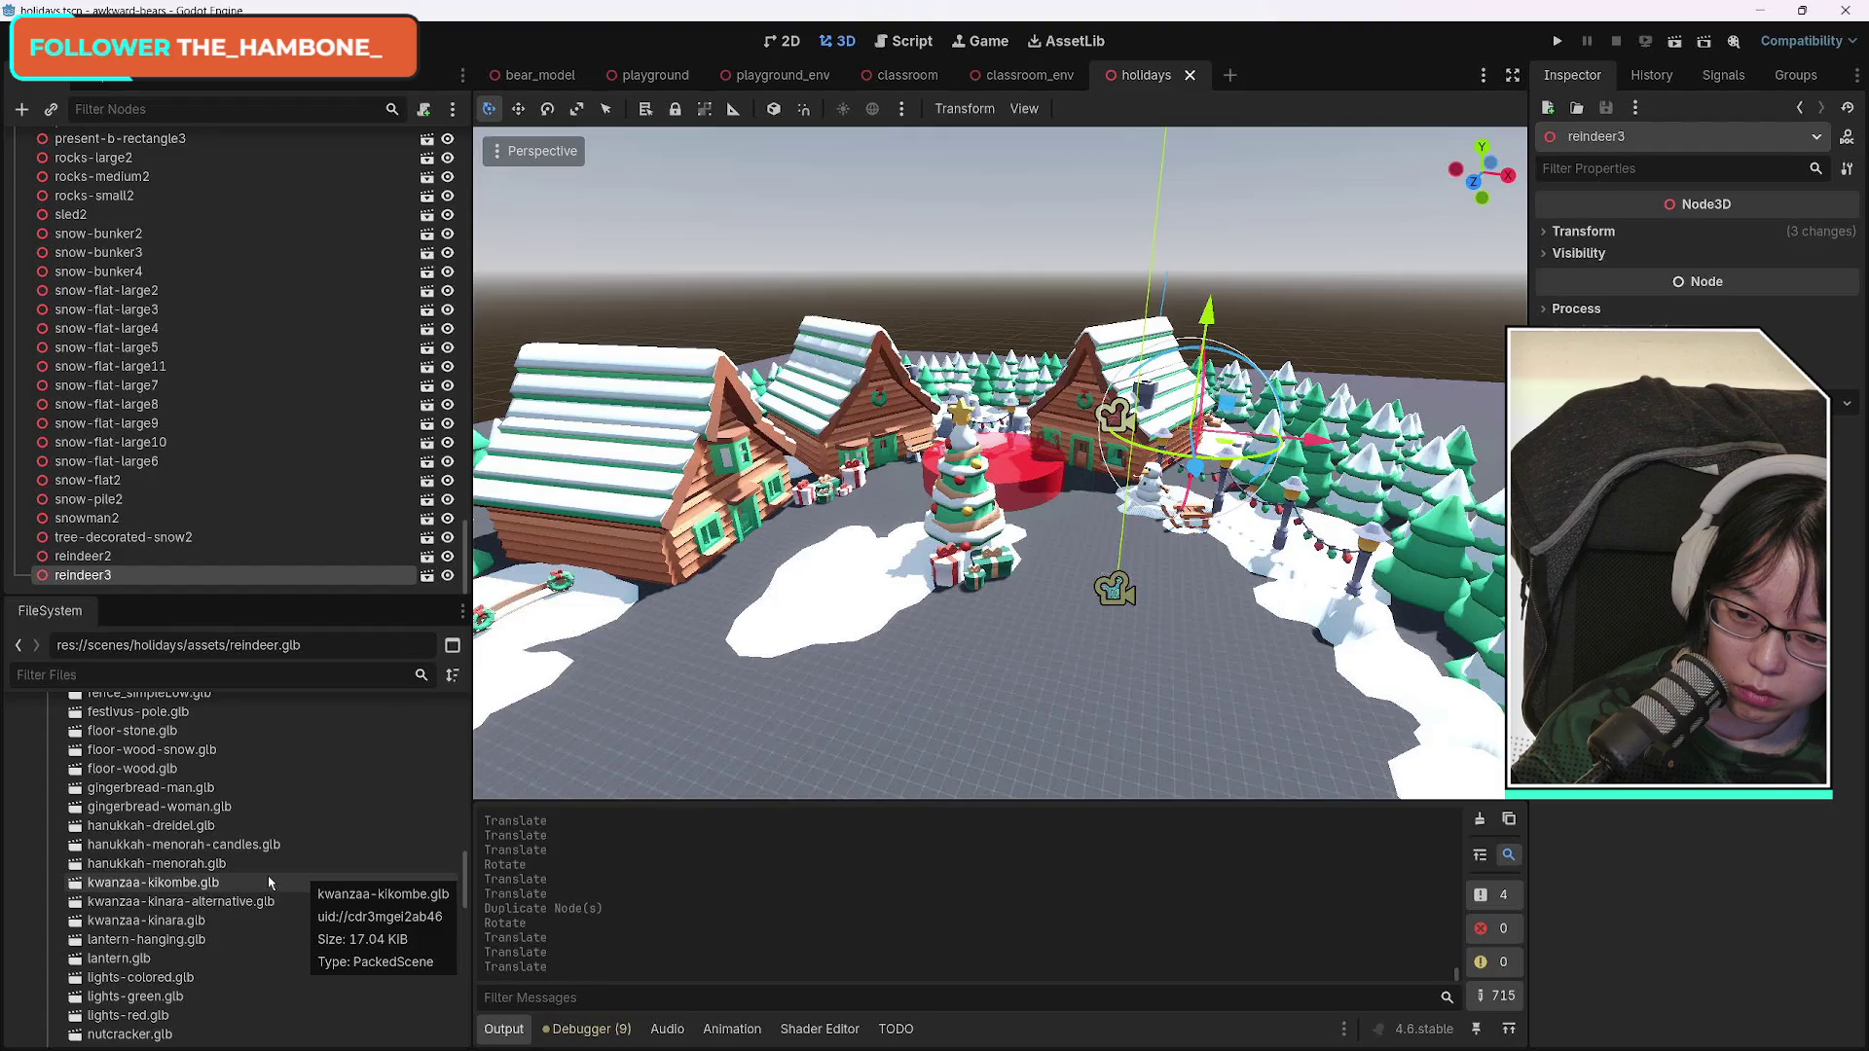
pyautogui.scroll(2, 268, 882)
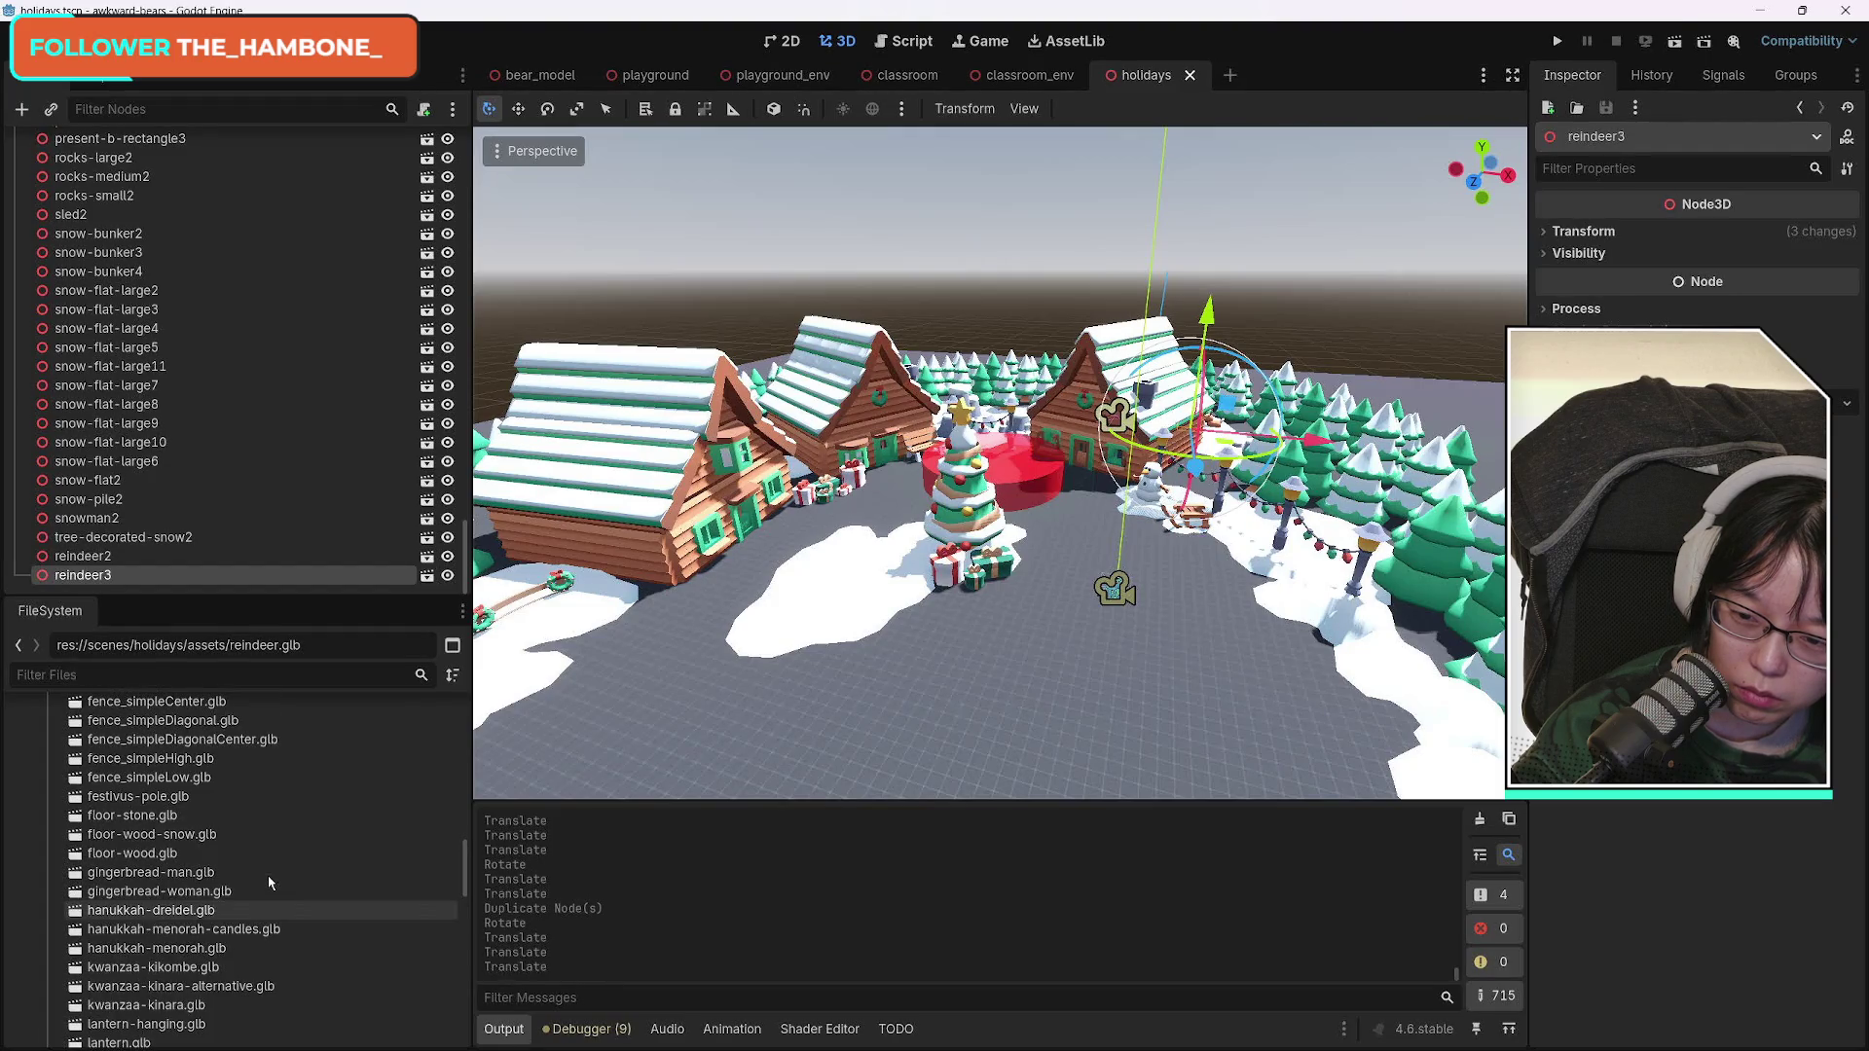
pyautogui.moveTo(132, 815); pyautogui.dragTo(1019, 718)
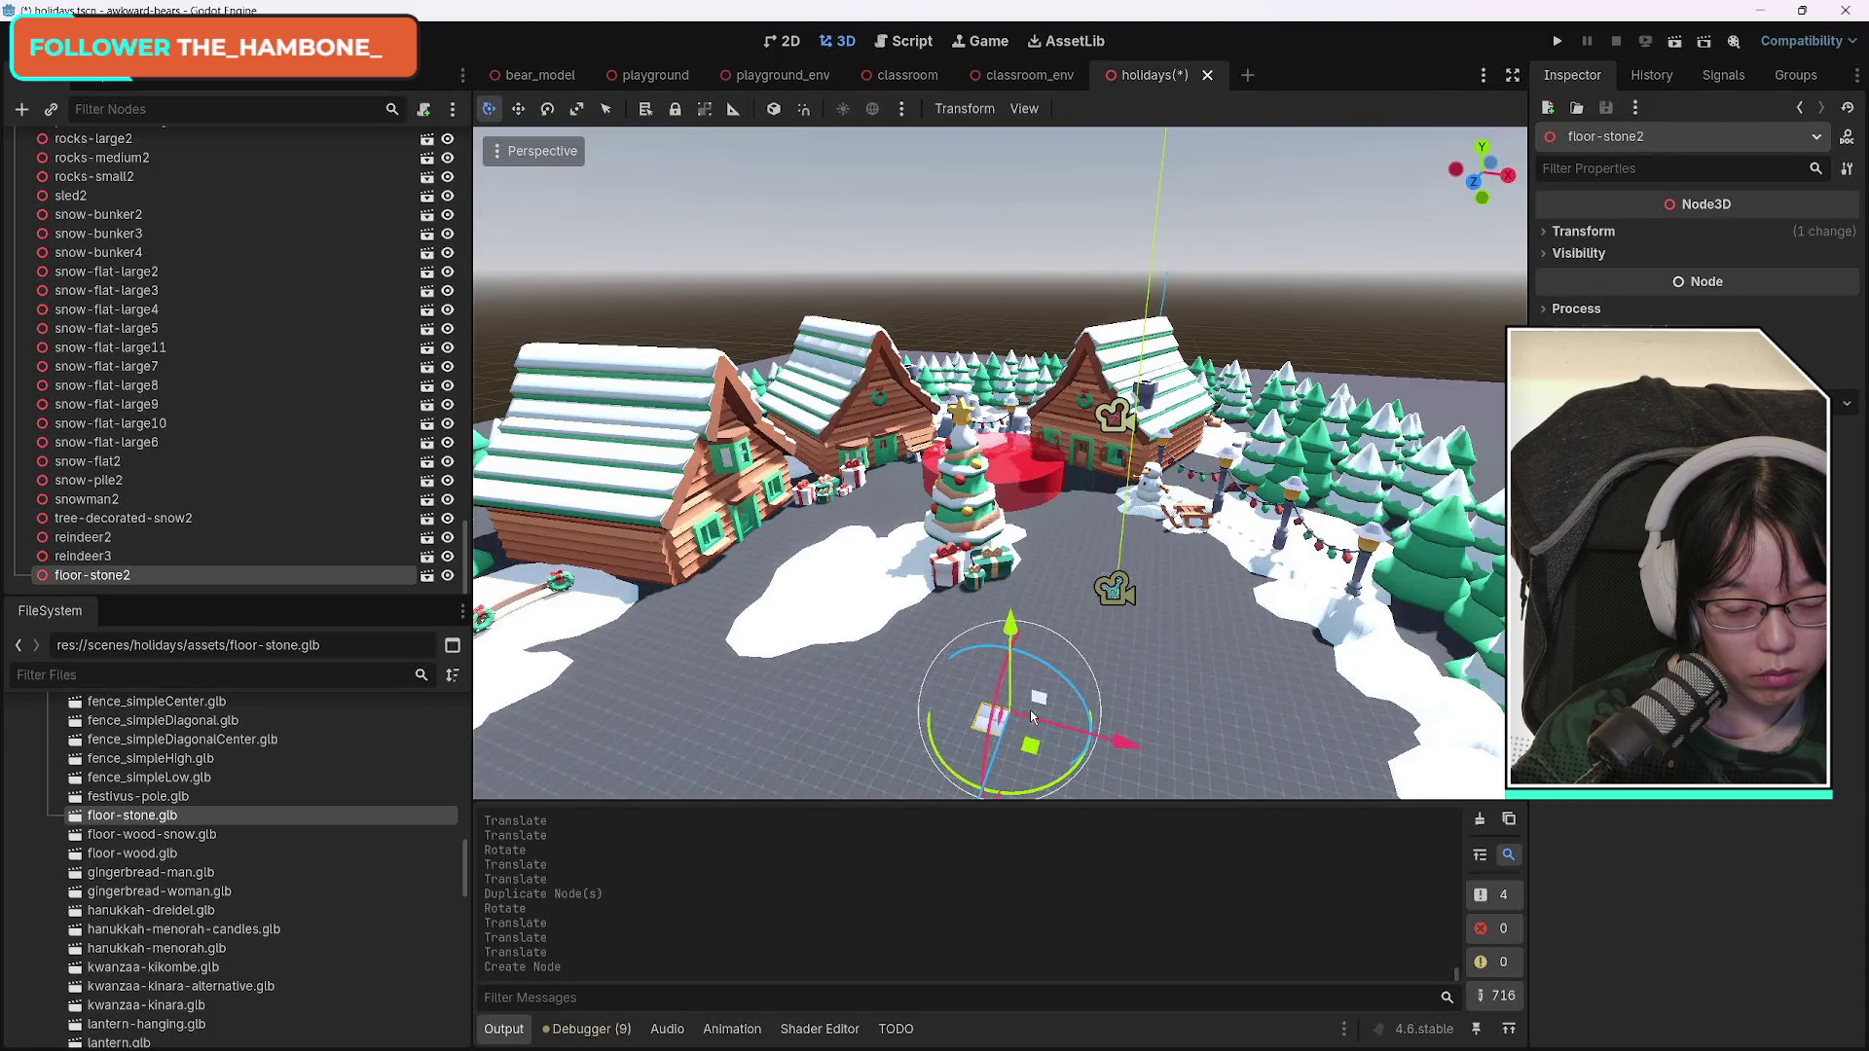
pyautogui.hotkey('ctrl', 'z')
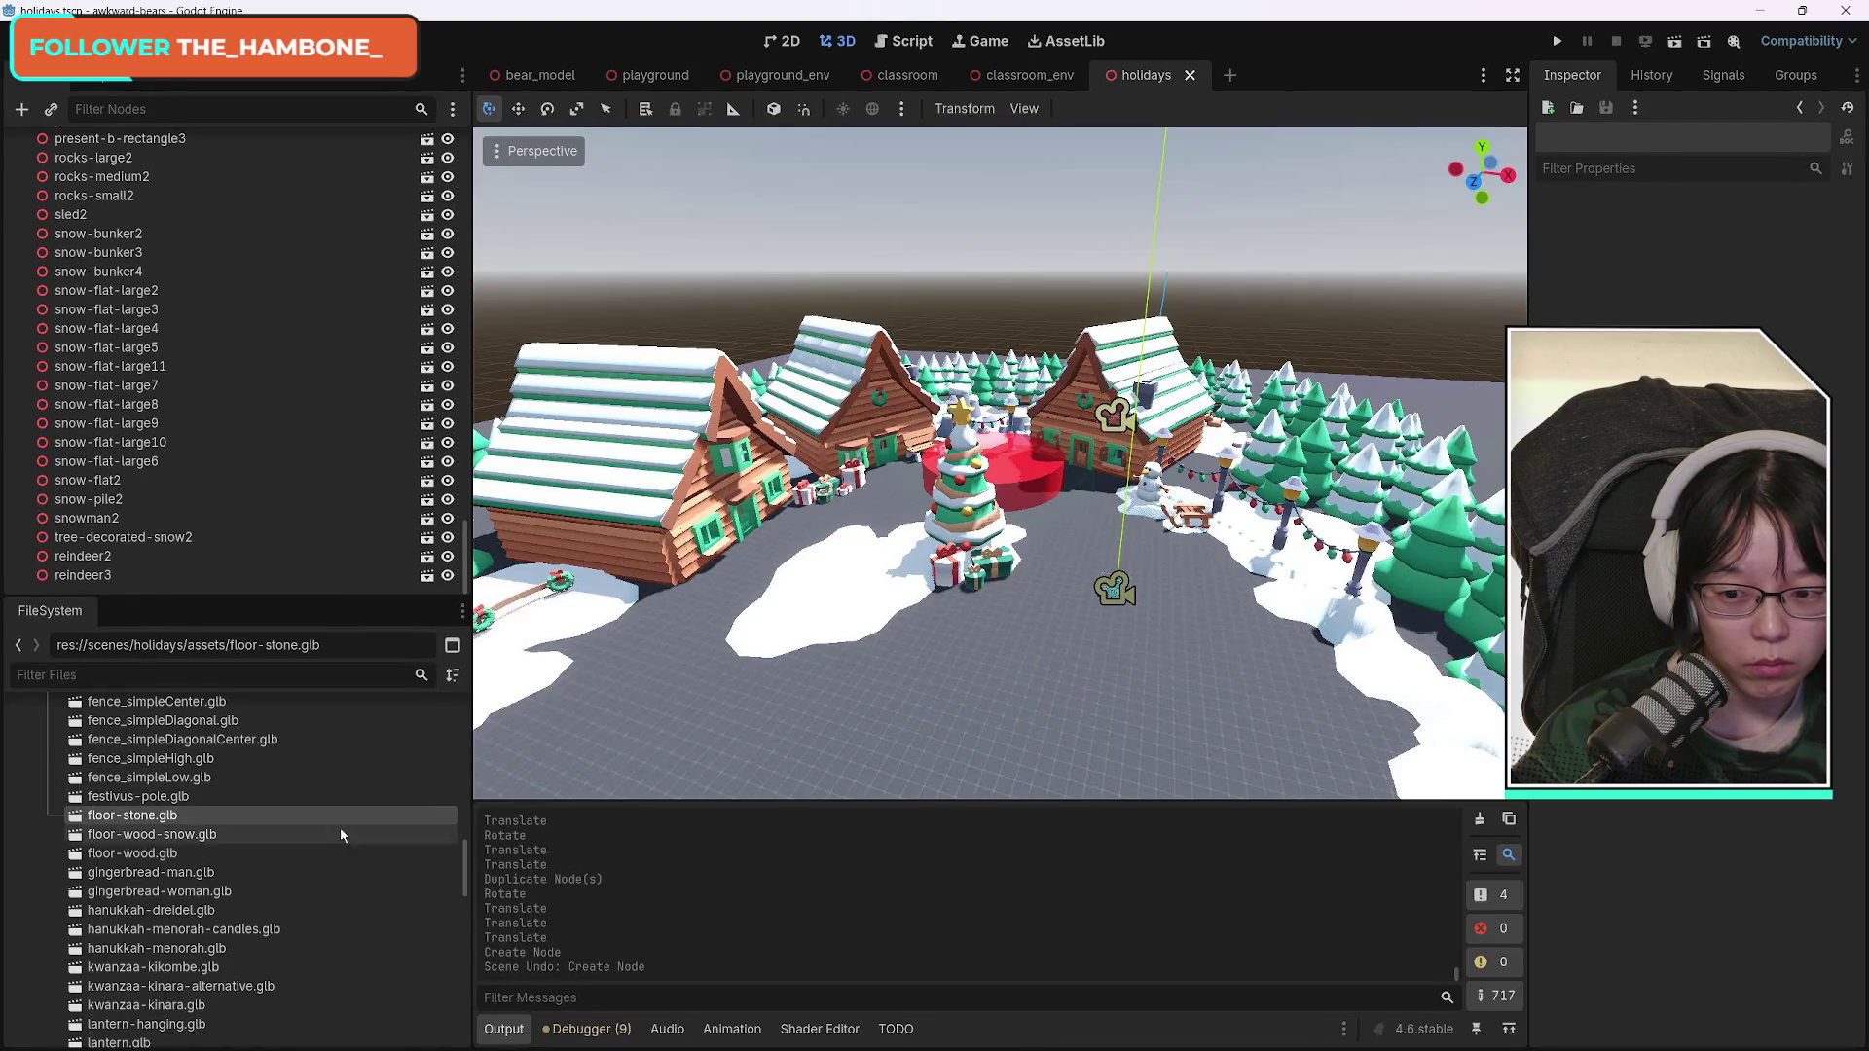
# Collapse the Textures and holidays asset folders and save the holidays scene.
pyautogui.scroll(10, 331, 833)
pyautogui.scroll(3, 319, 832)
pyautogui.scroll(-4, 282, 837)
pyautogui.click(57, 748)
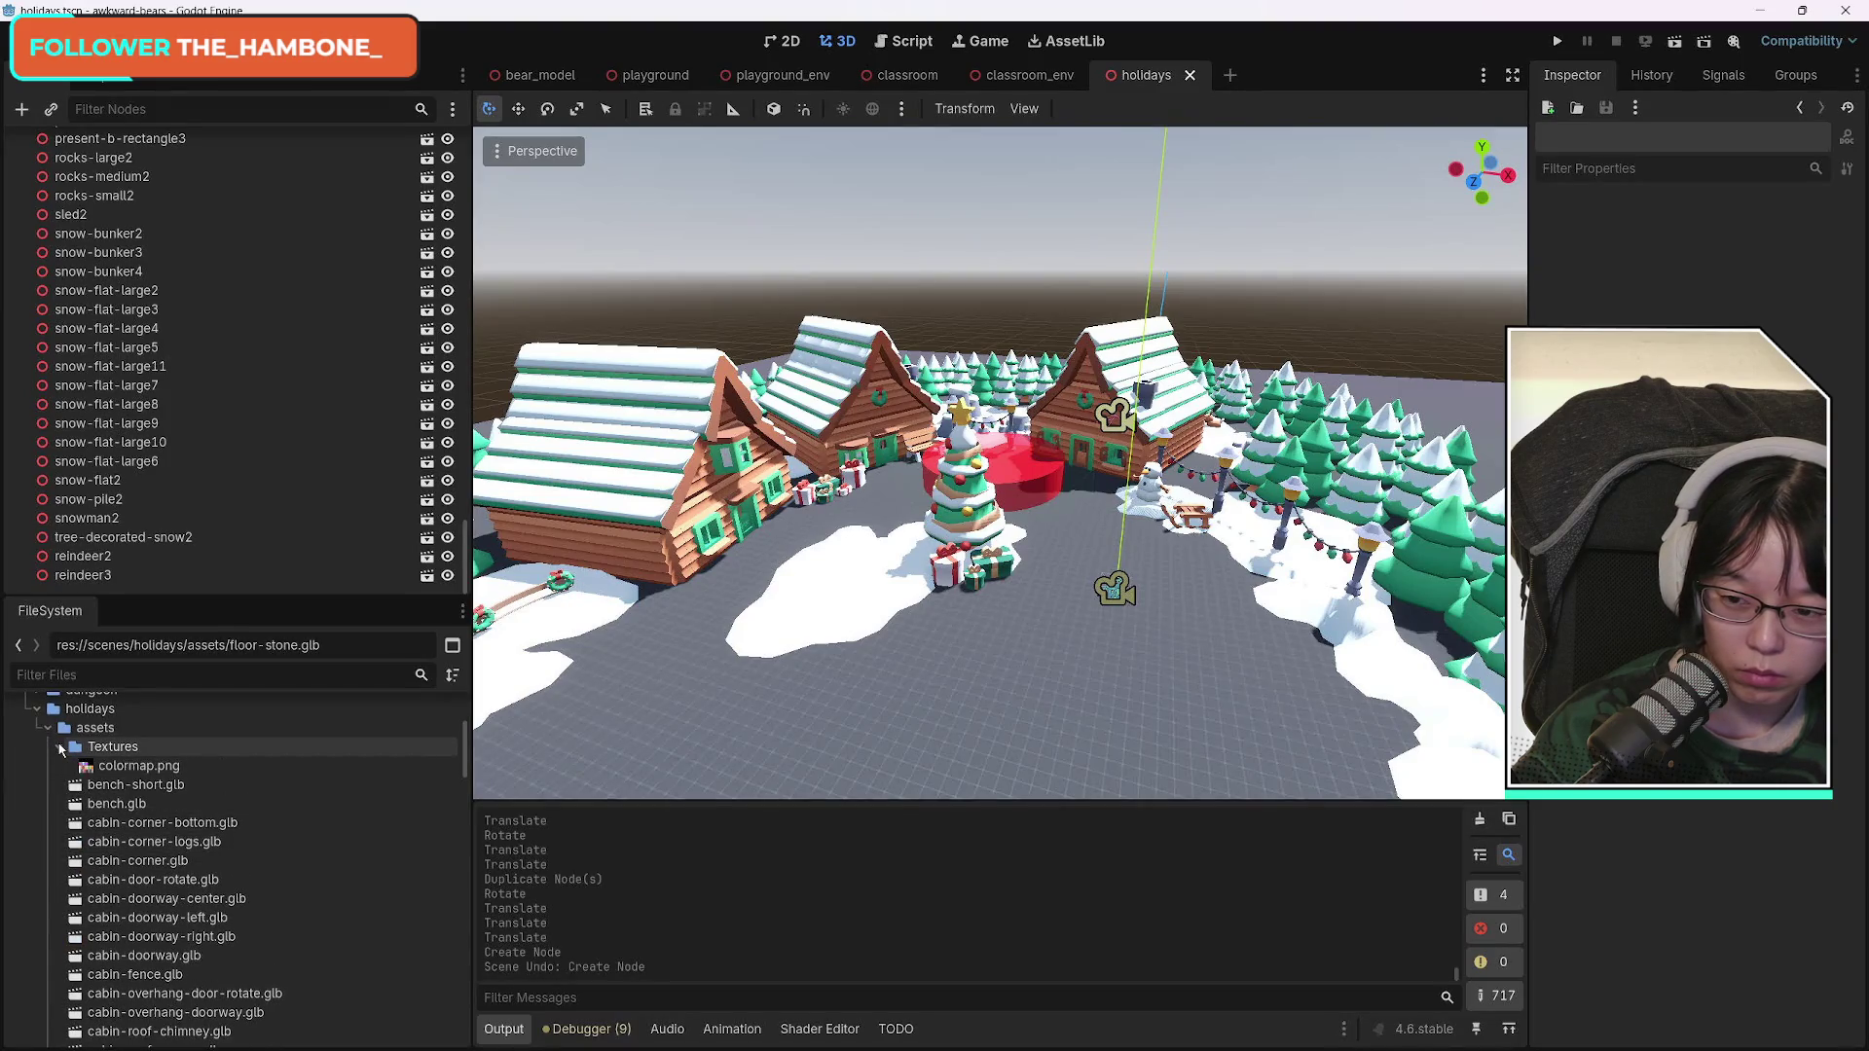
pyautogui.click(48, 728)
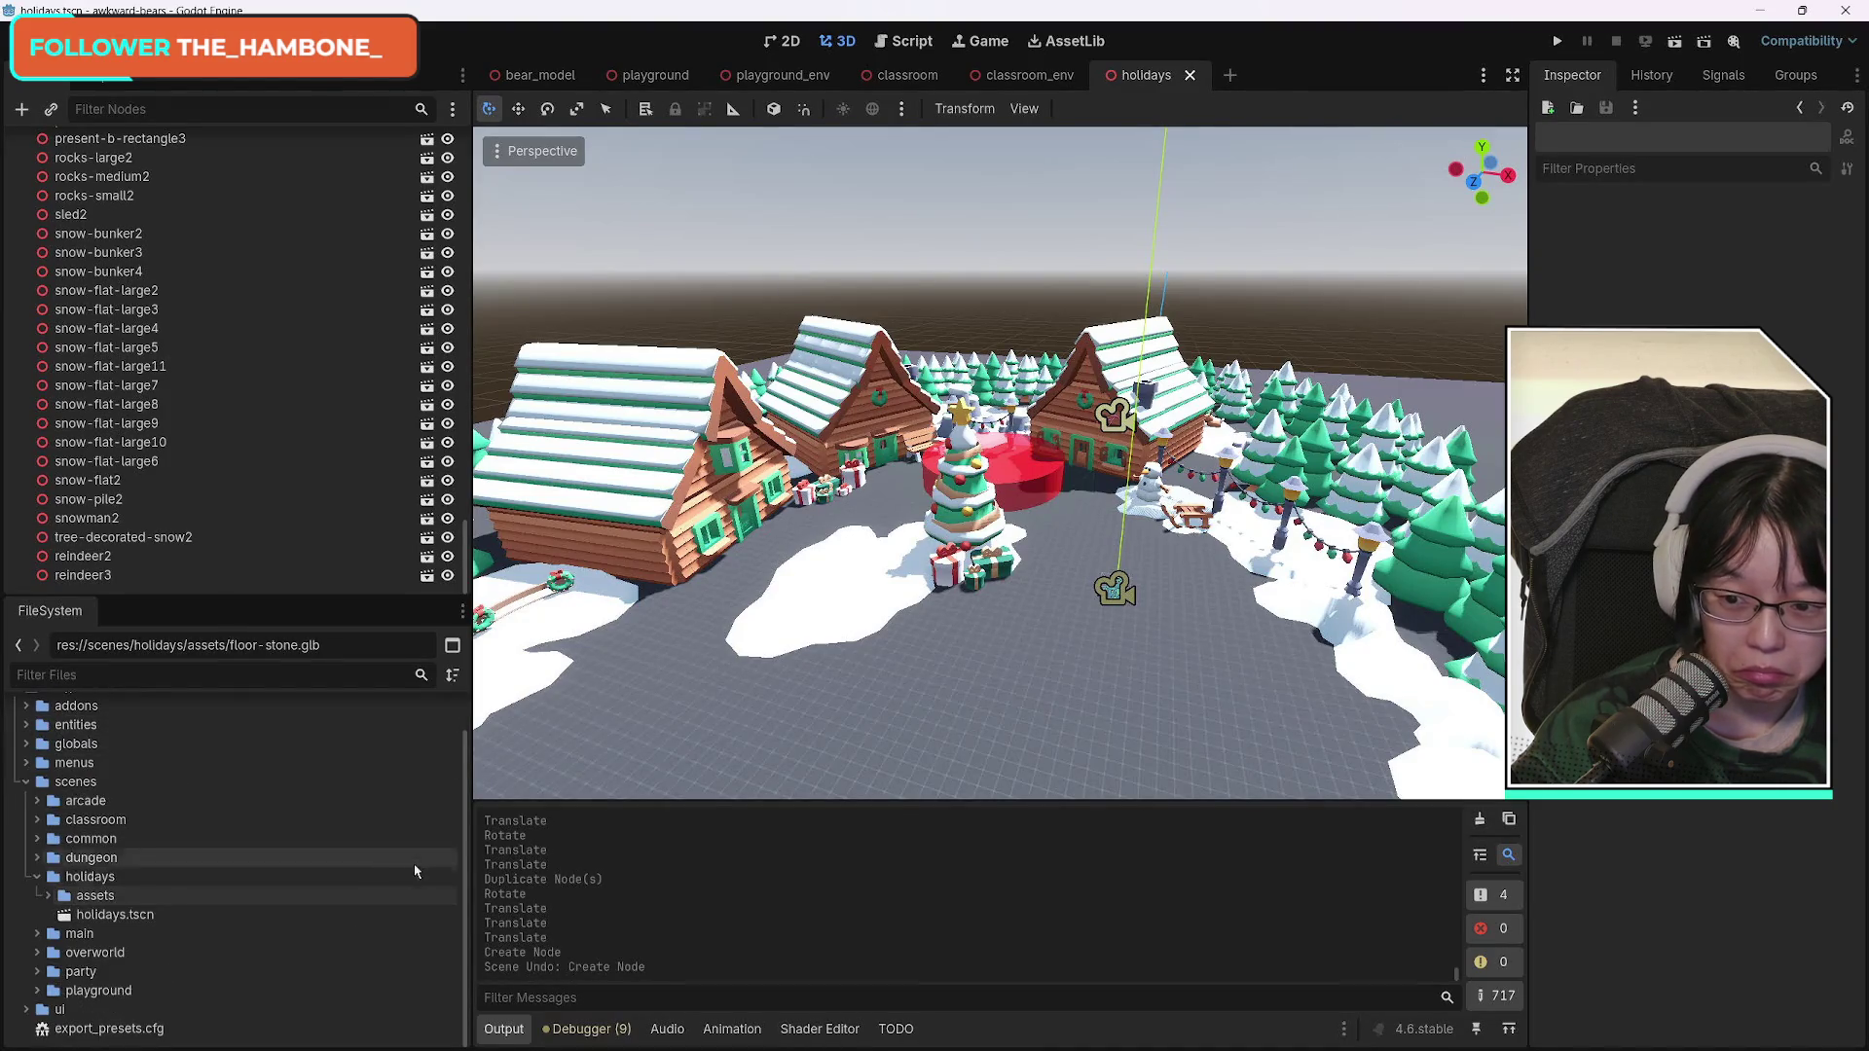
pyautogui.hotkey('ctrl', 's')
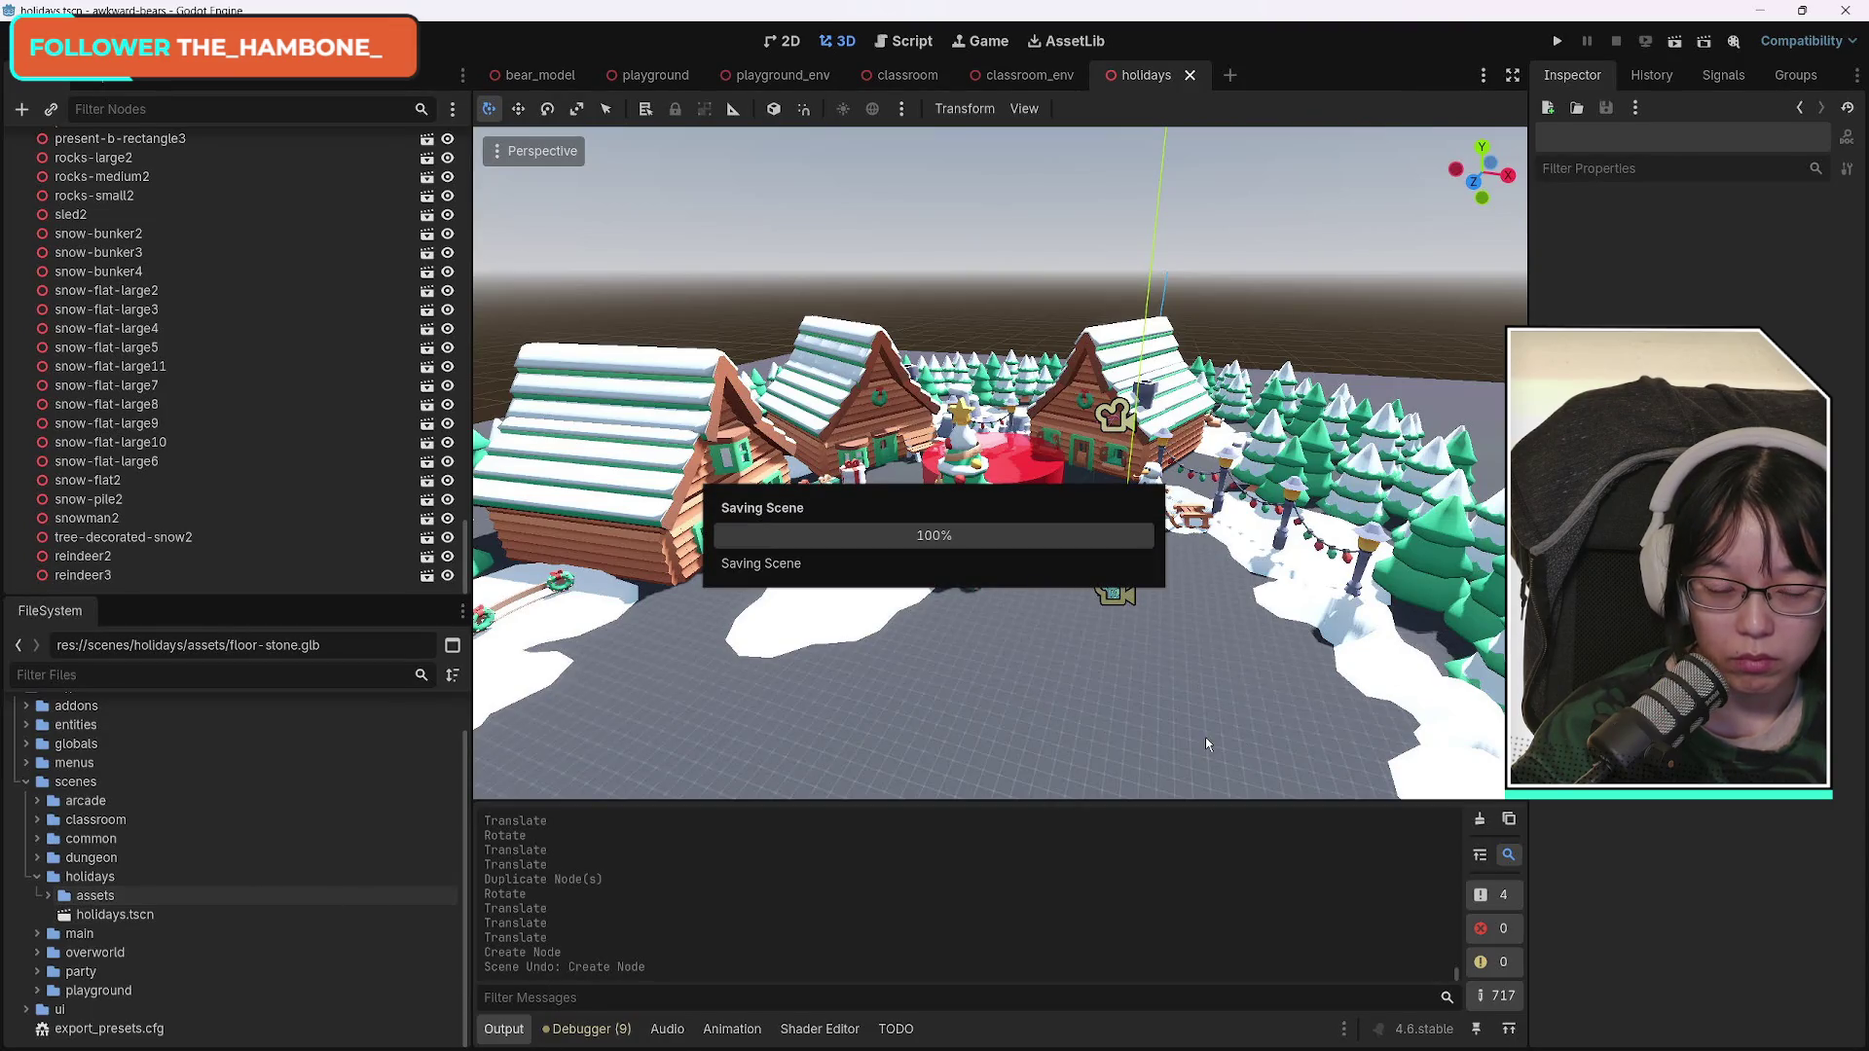
# Run the current scene and walk the bear left, right, then down toward the candy-cane arch.
pyautogui.click(1674, 44)
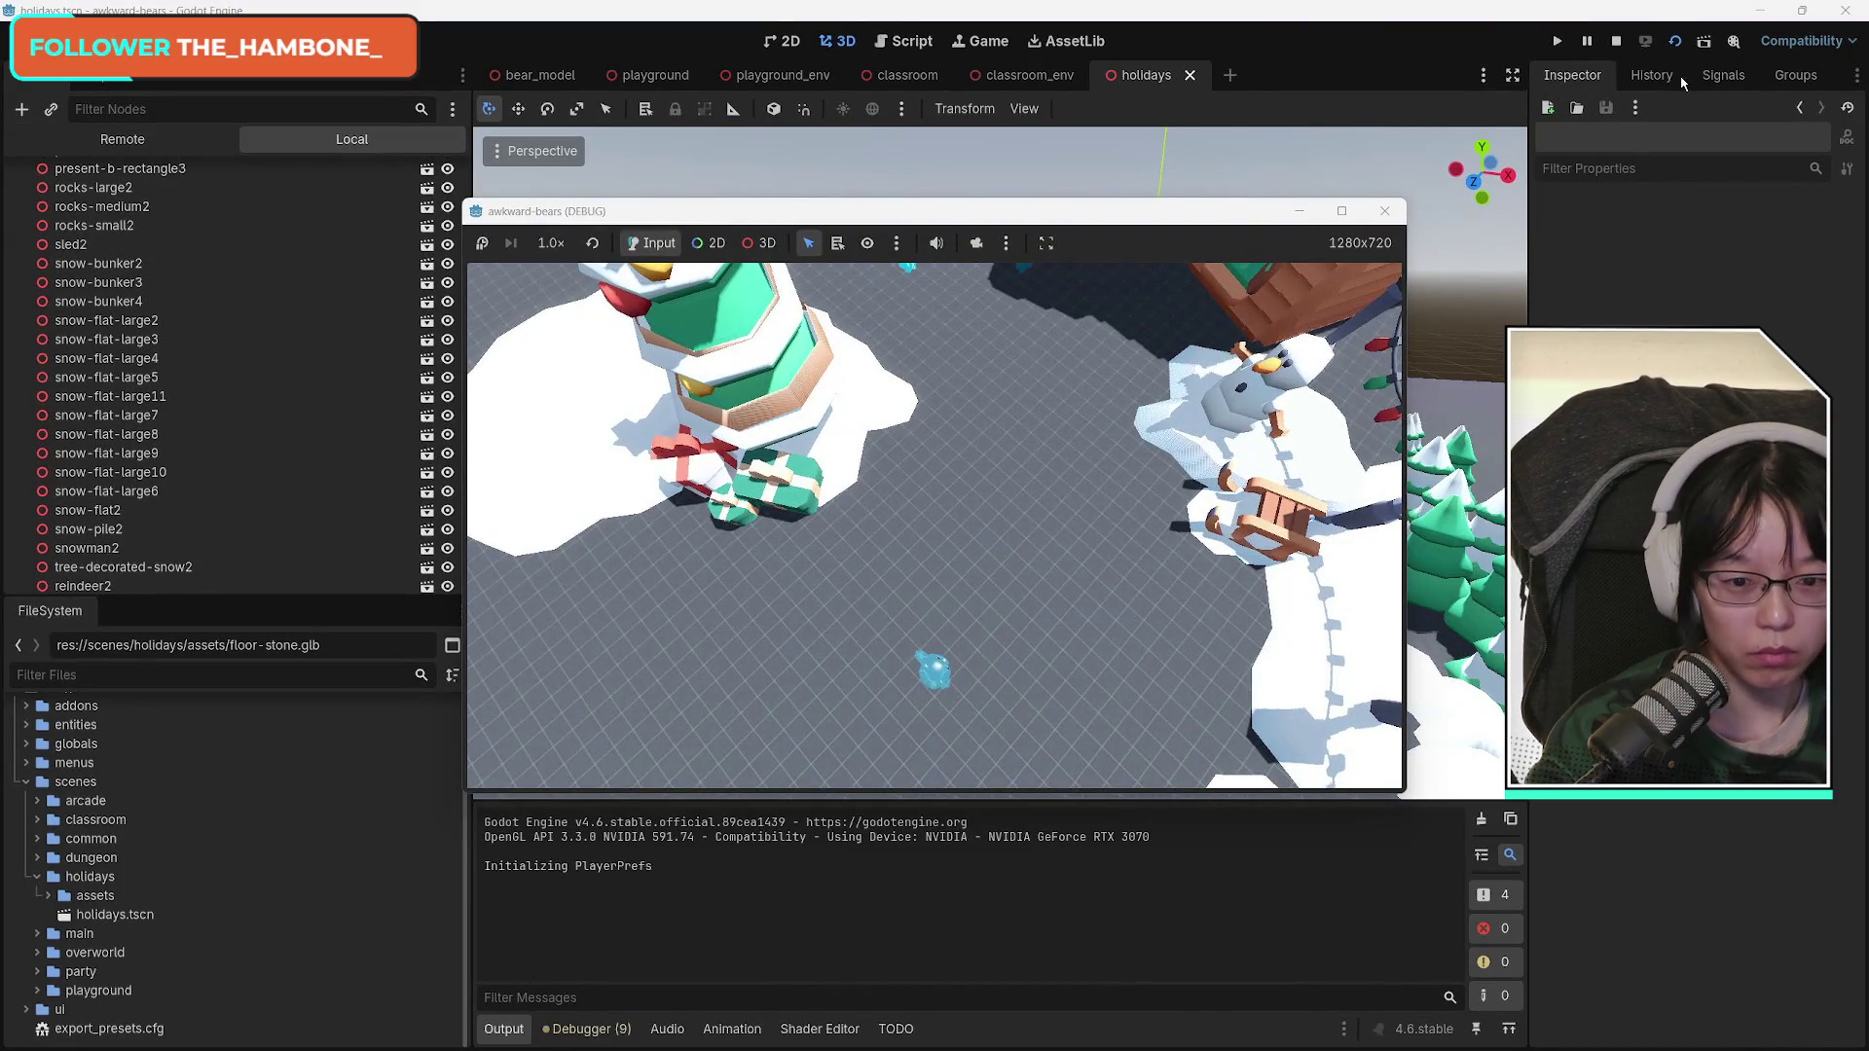
pyautogui.press('a')
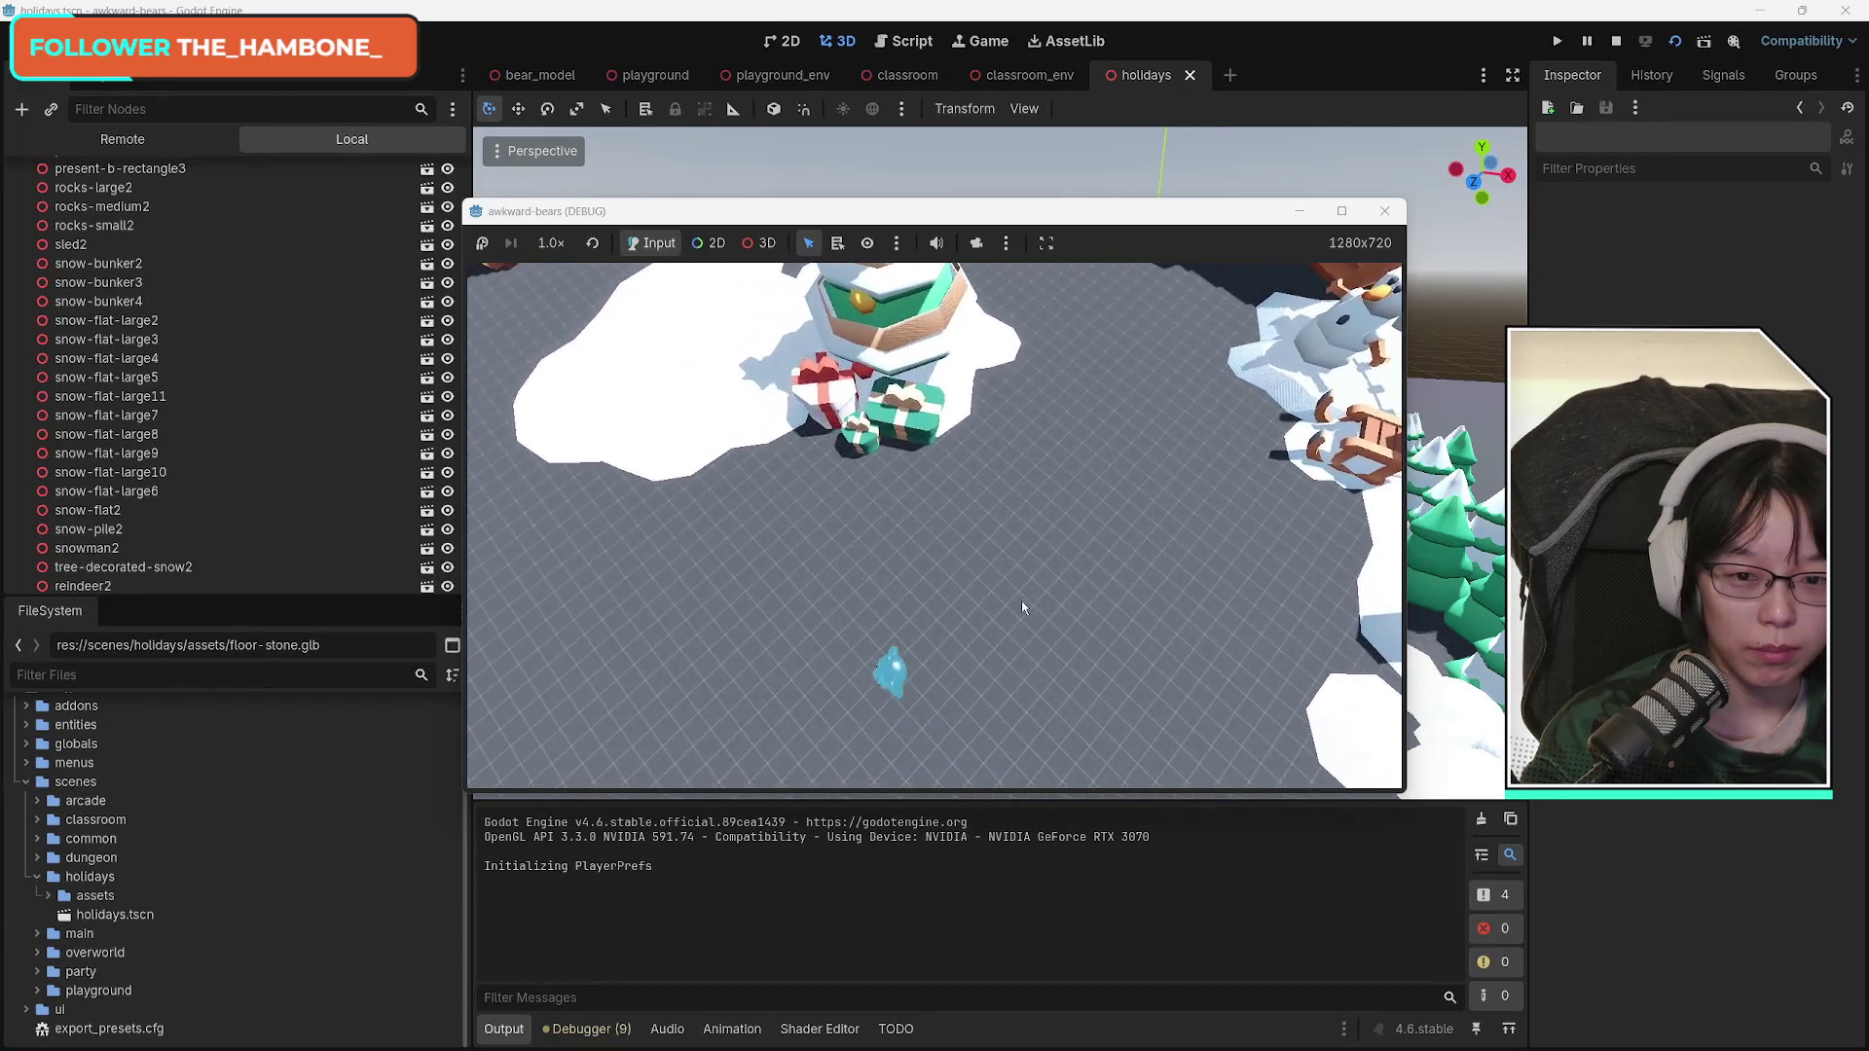
pyautogui.press('a')
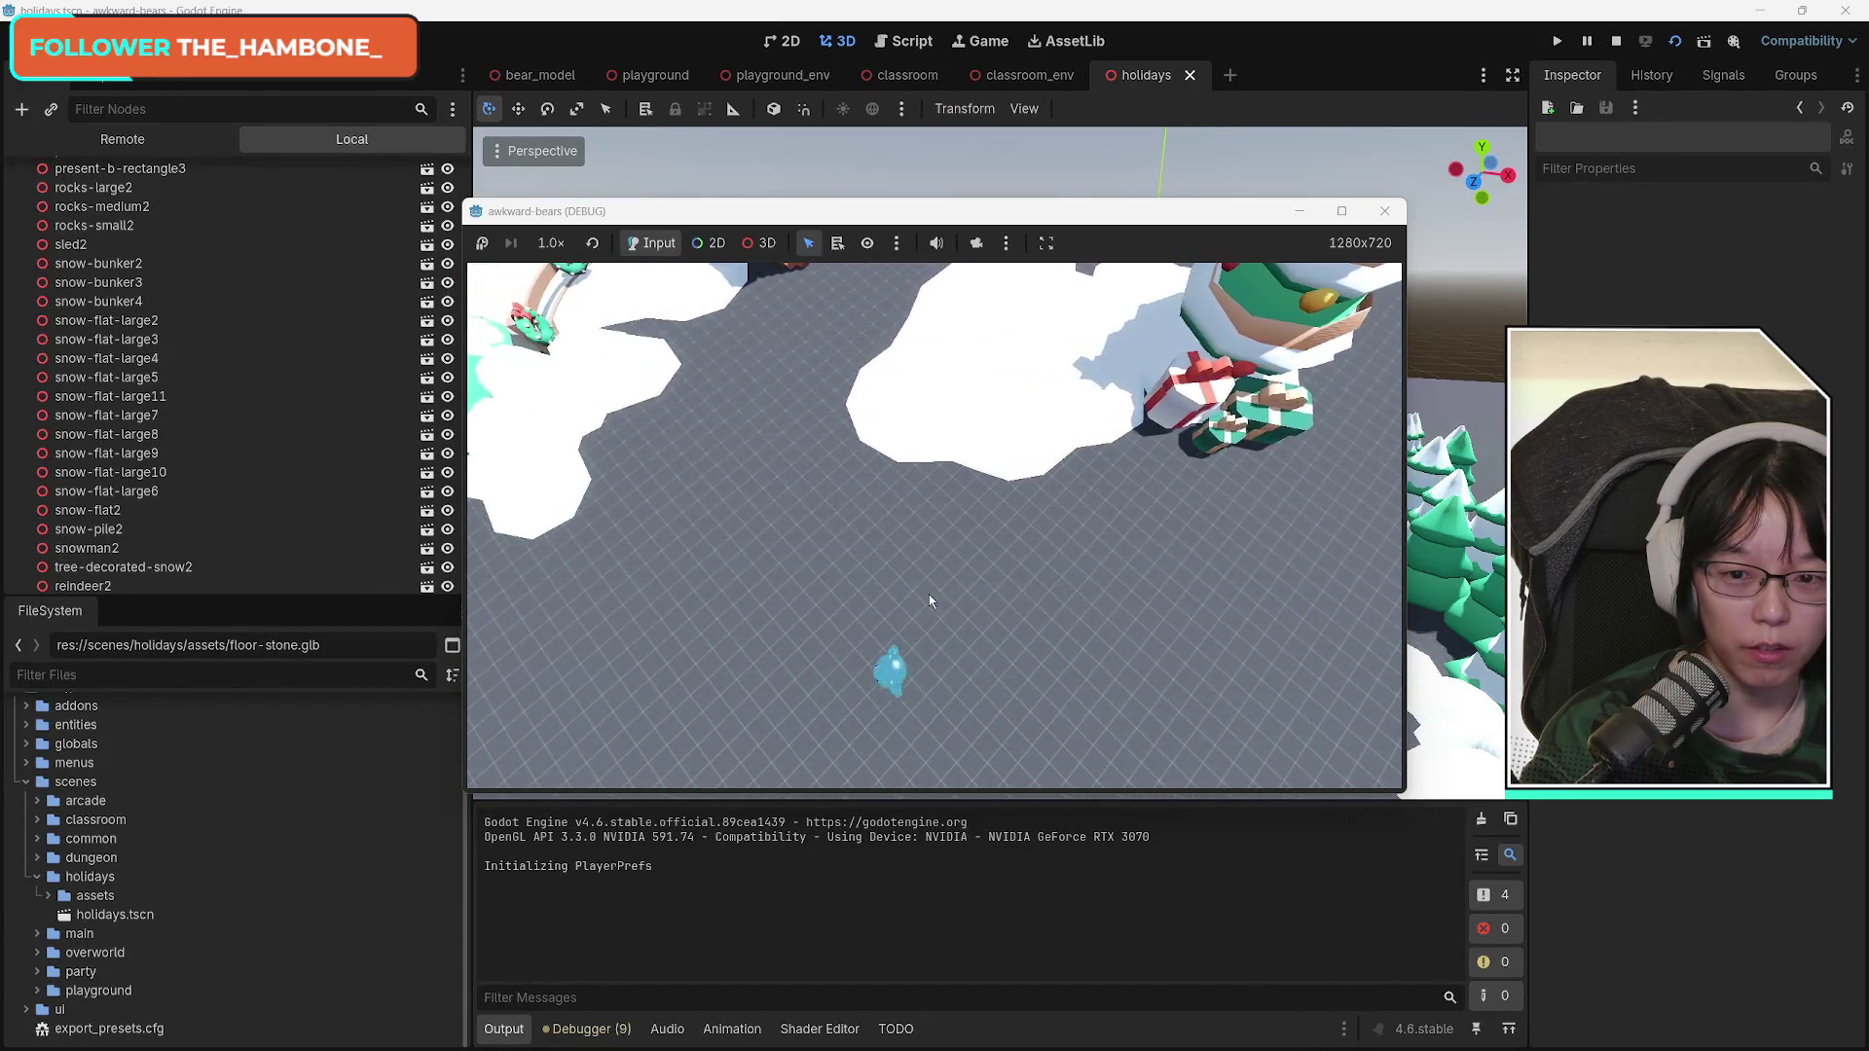
pyautogui.press('d')
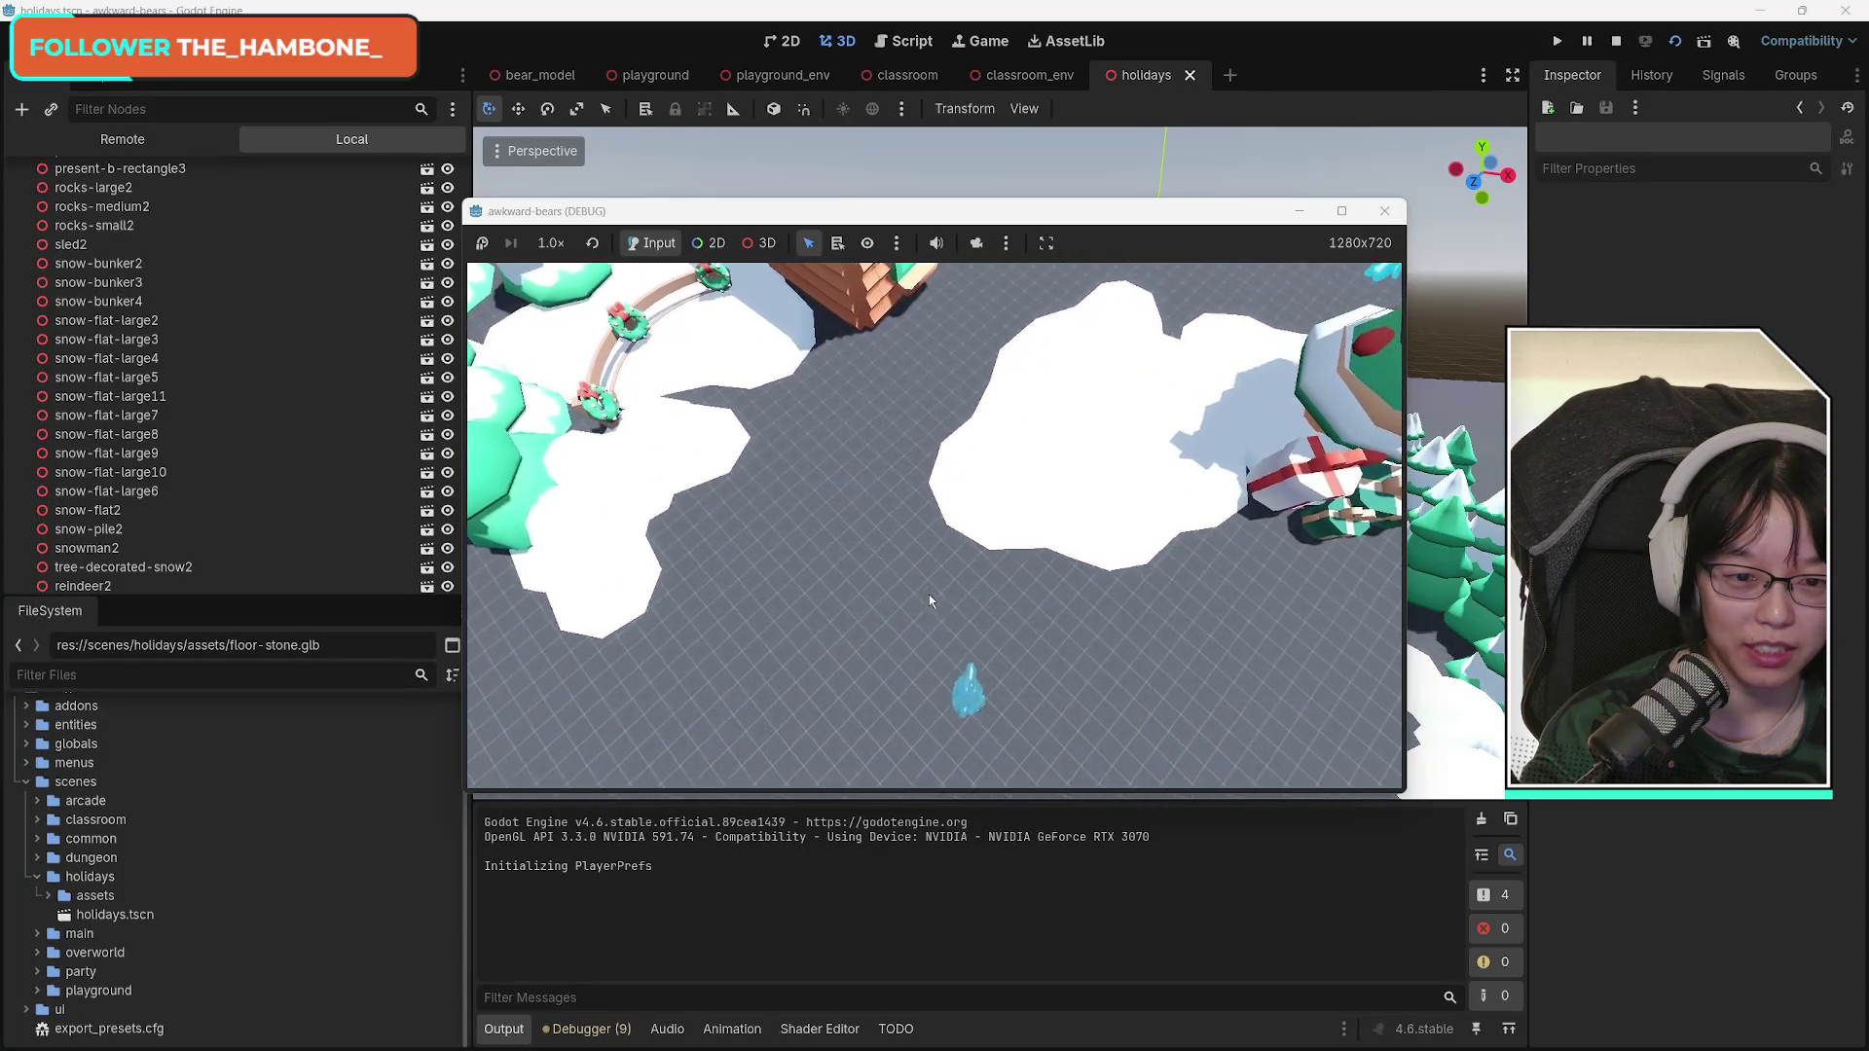
pyautogui.press('w')
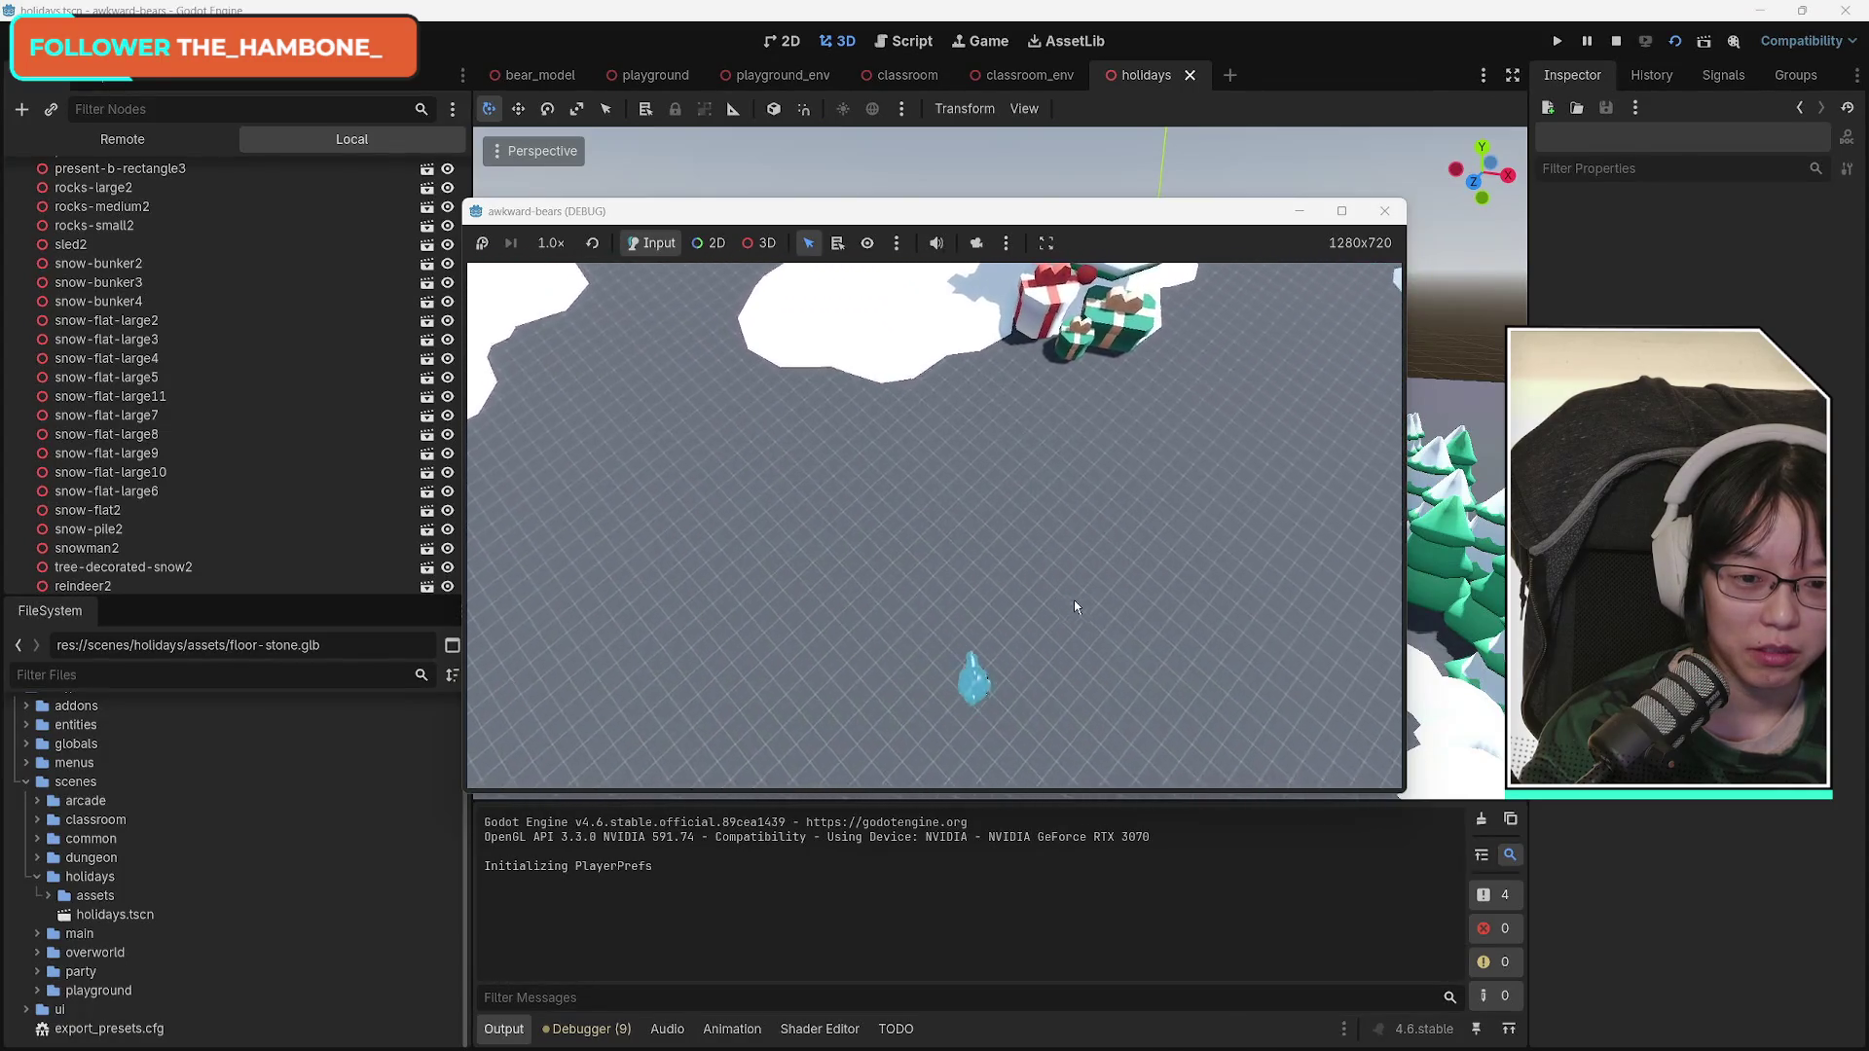
pyautogui.press('d')
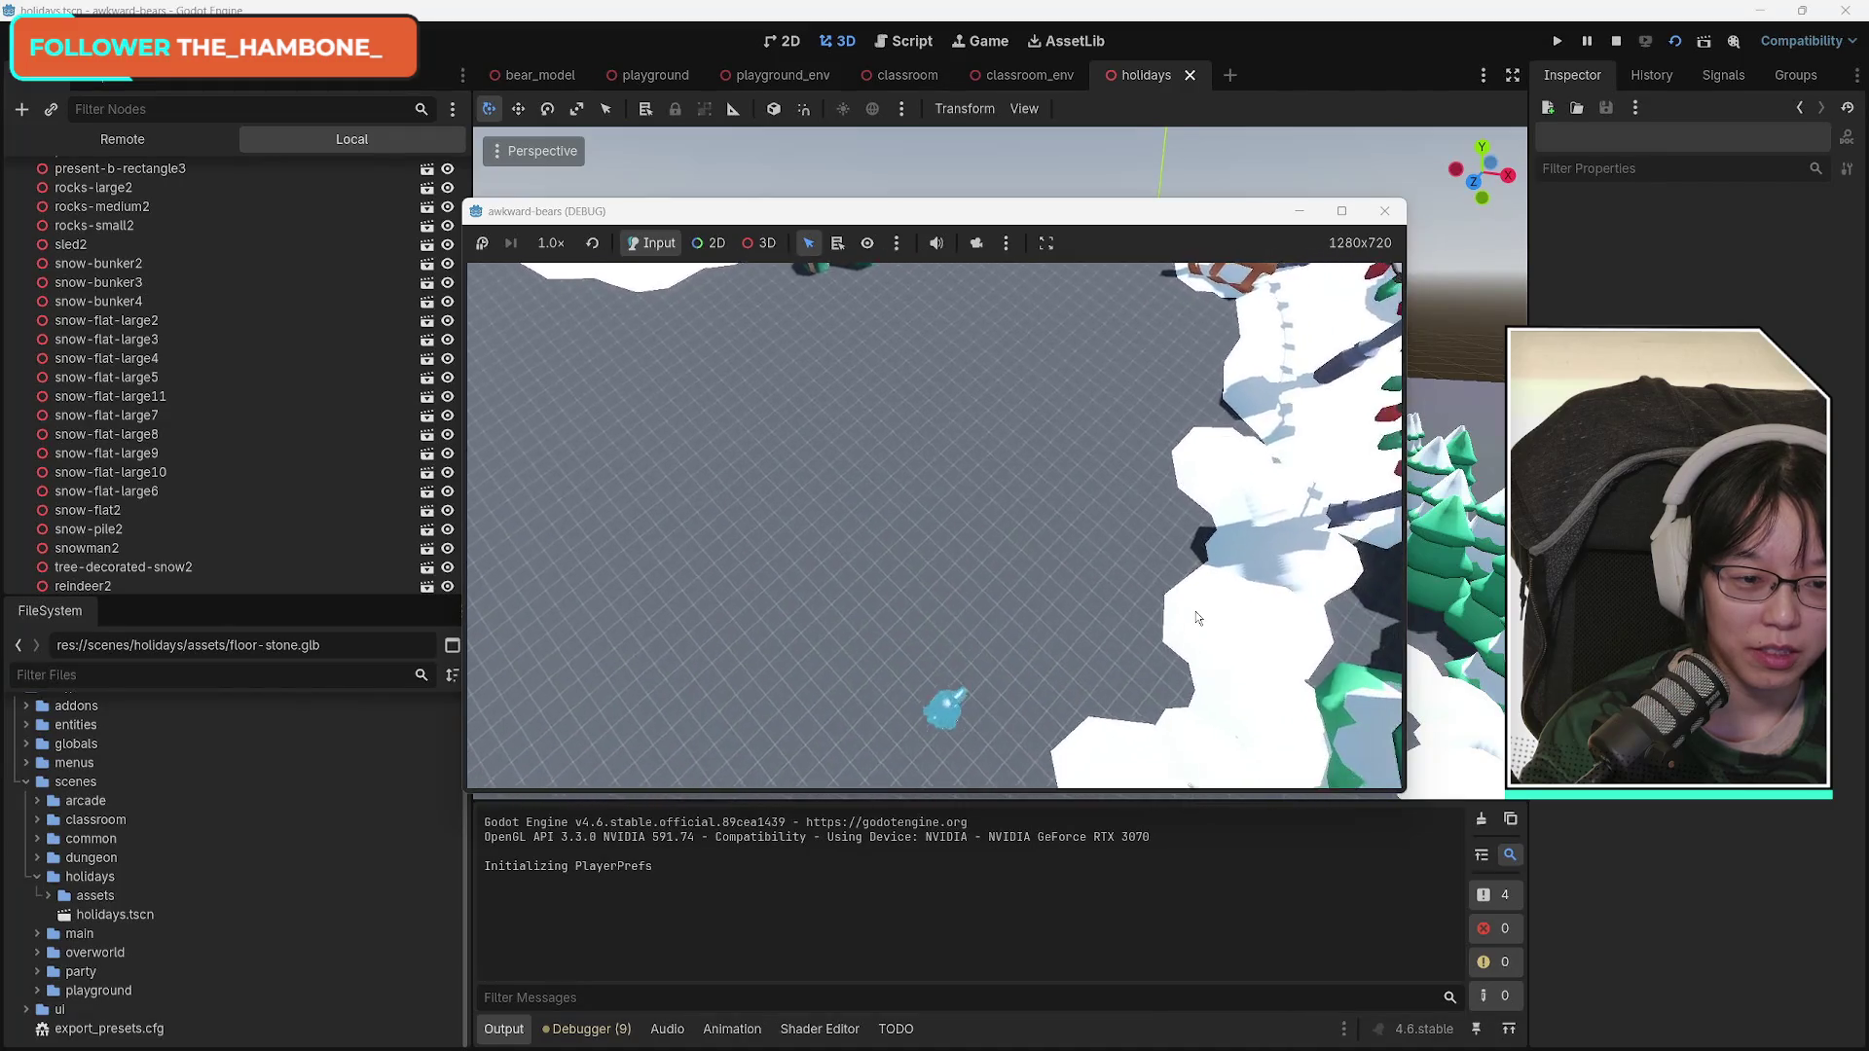
pyautogui.press('s')
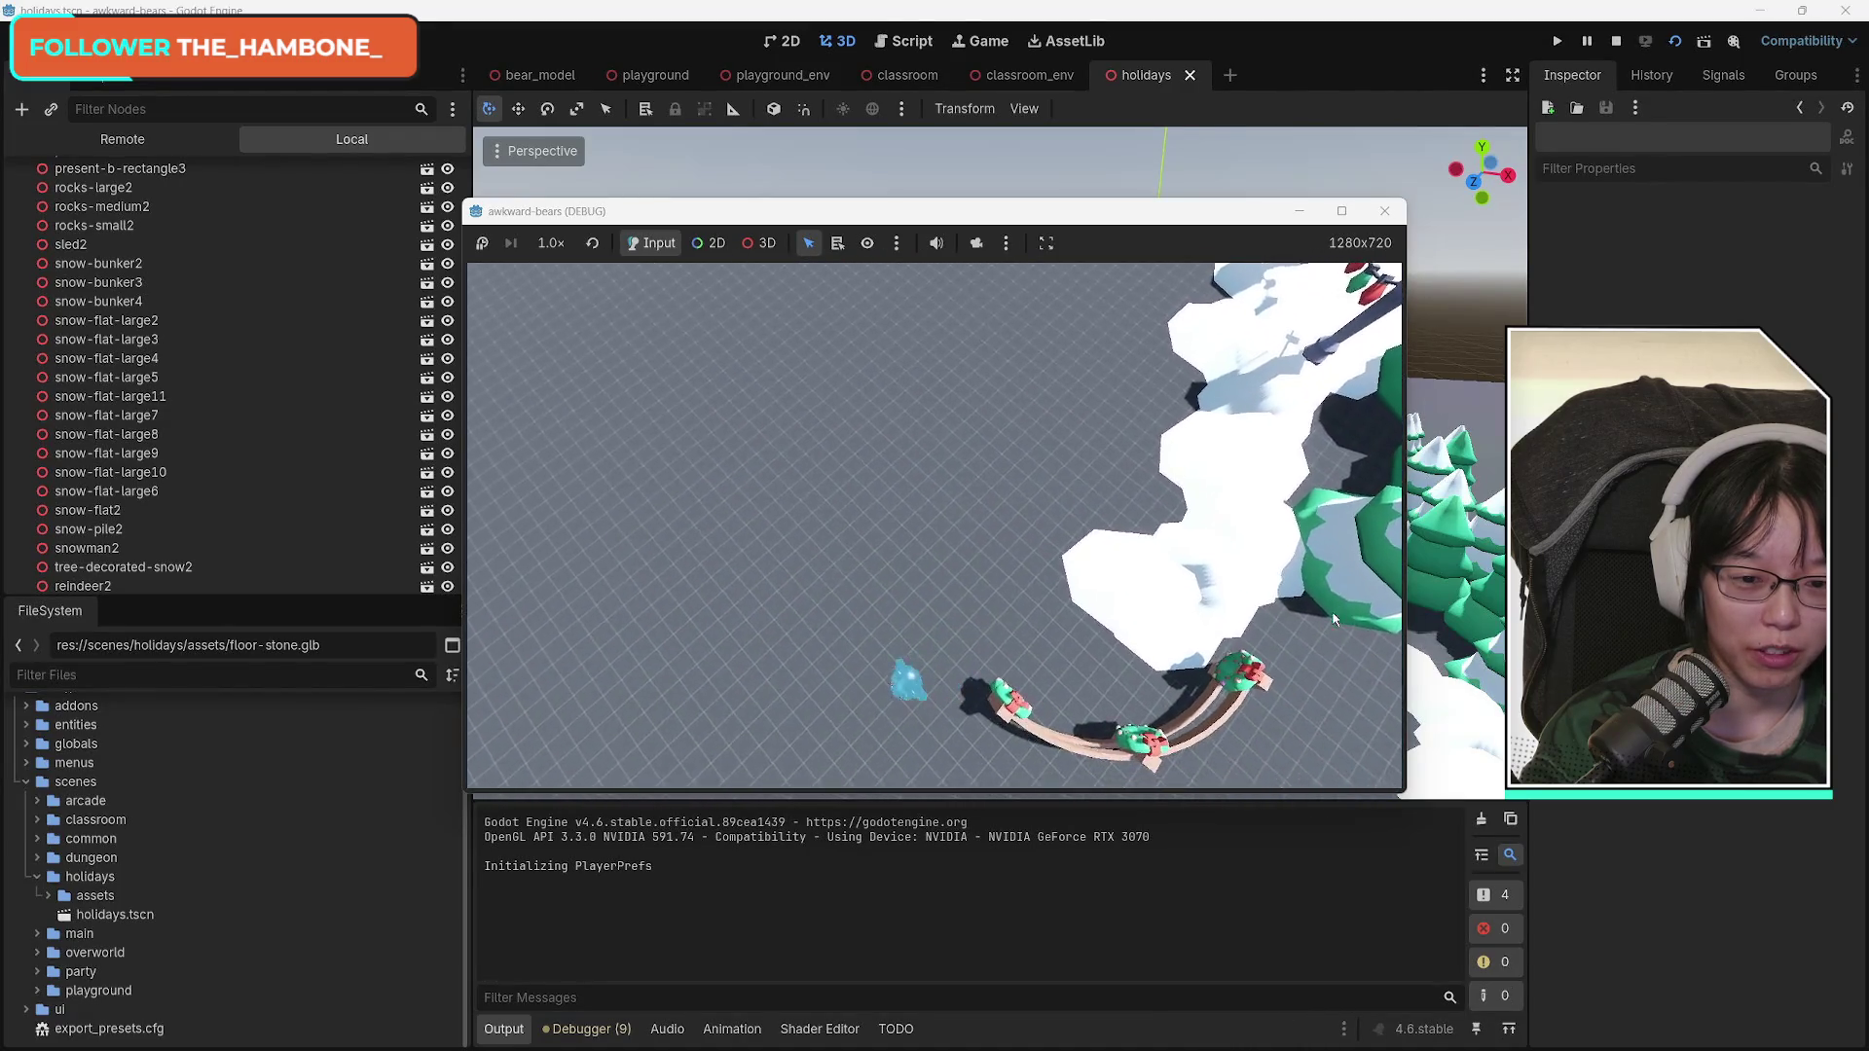
# Walk the bear past lamps, snowman and sled toward the wooden house, then stop the game.
pyautogui.press('w')
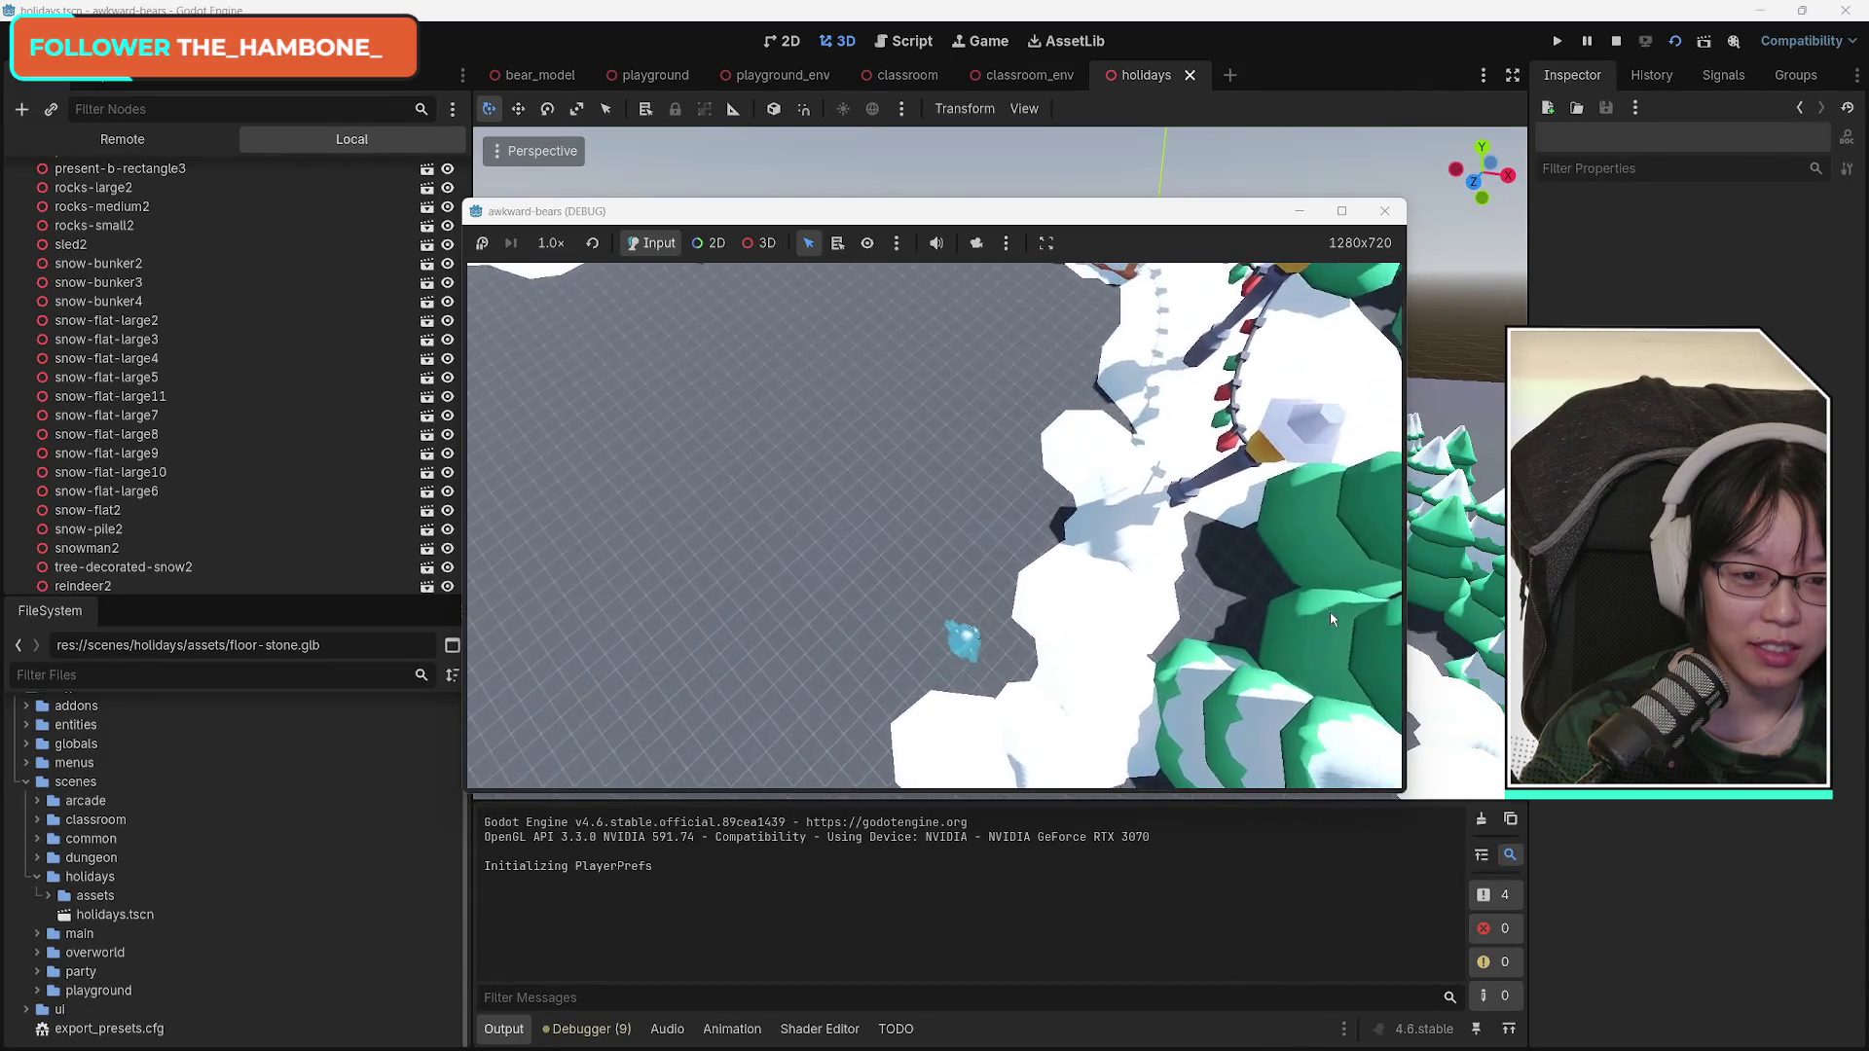
pyautogui.press('w')
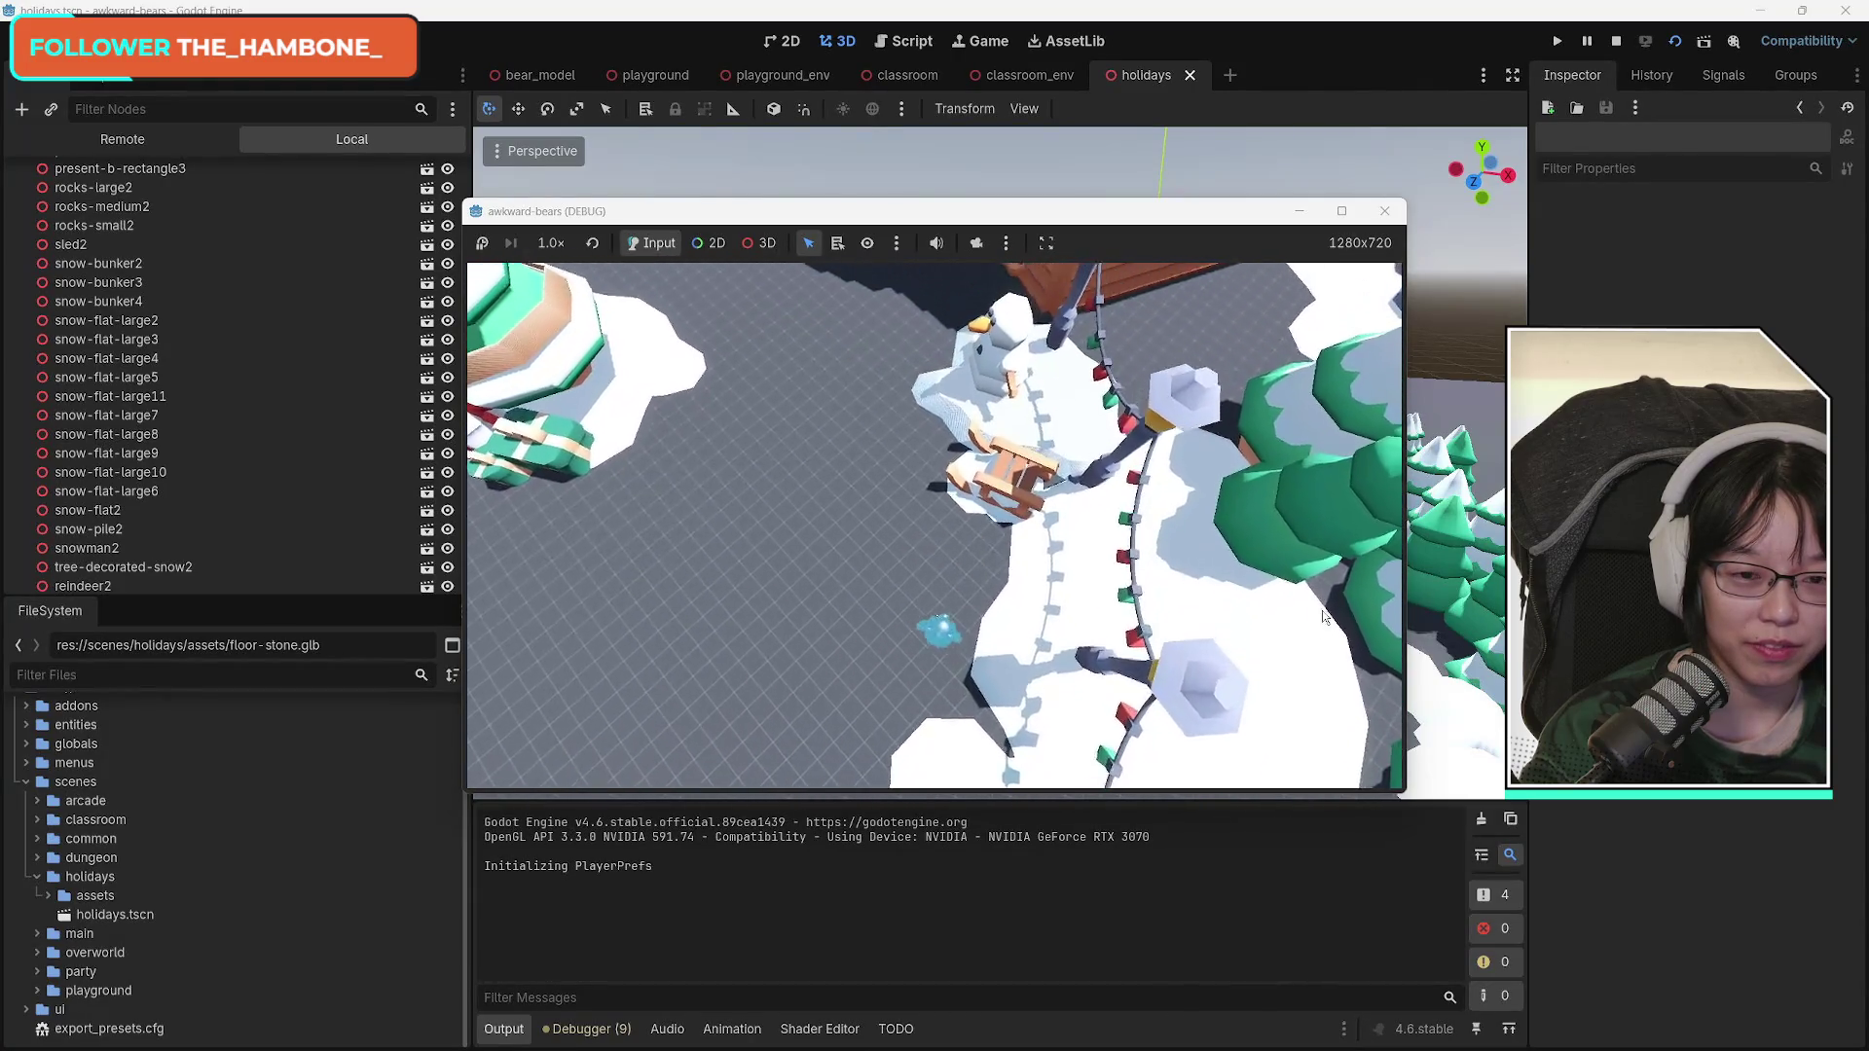
pyautogui.press('w')
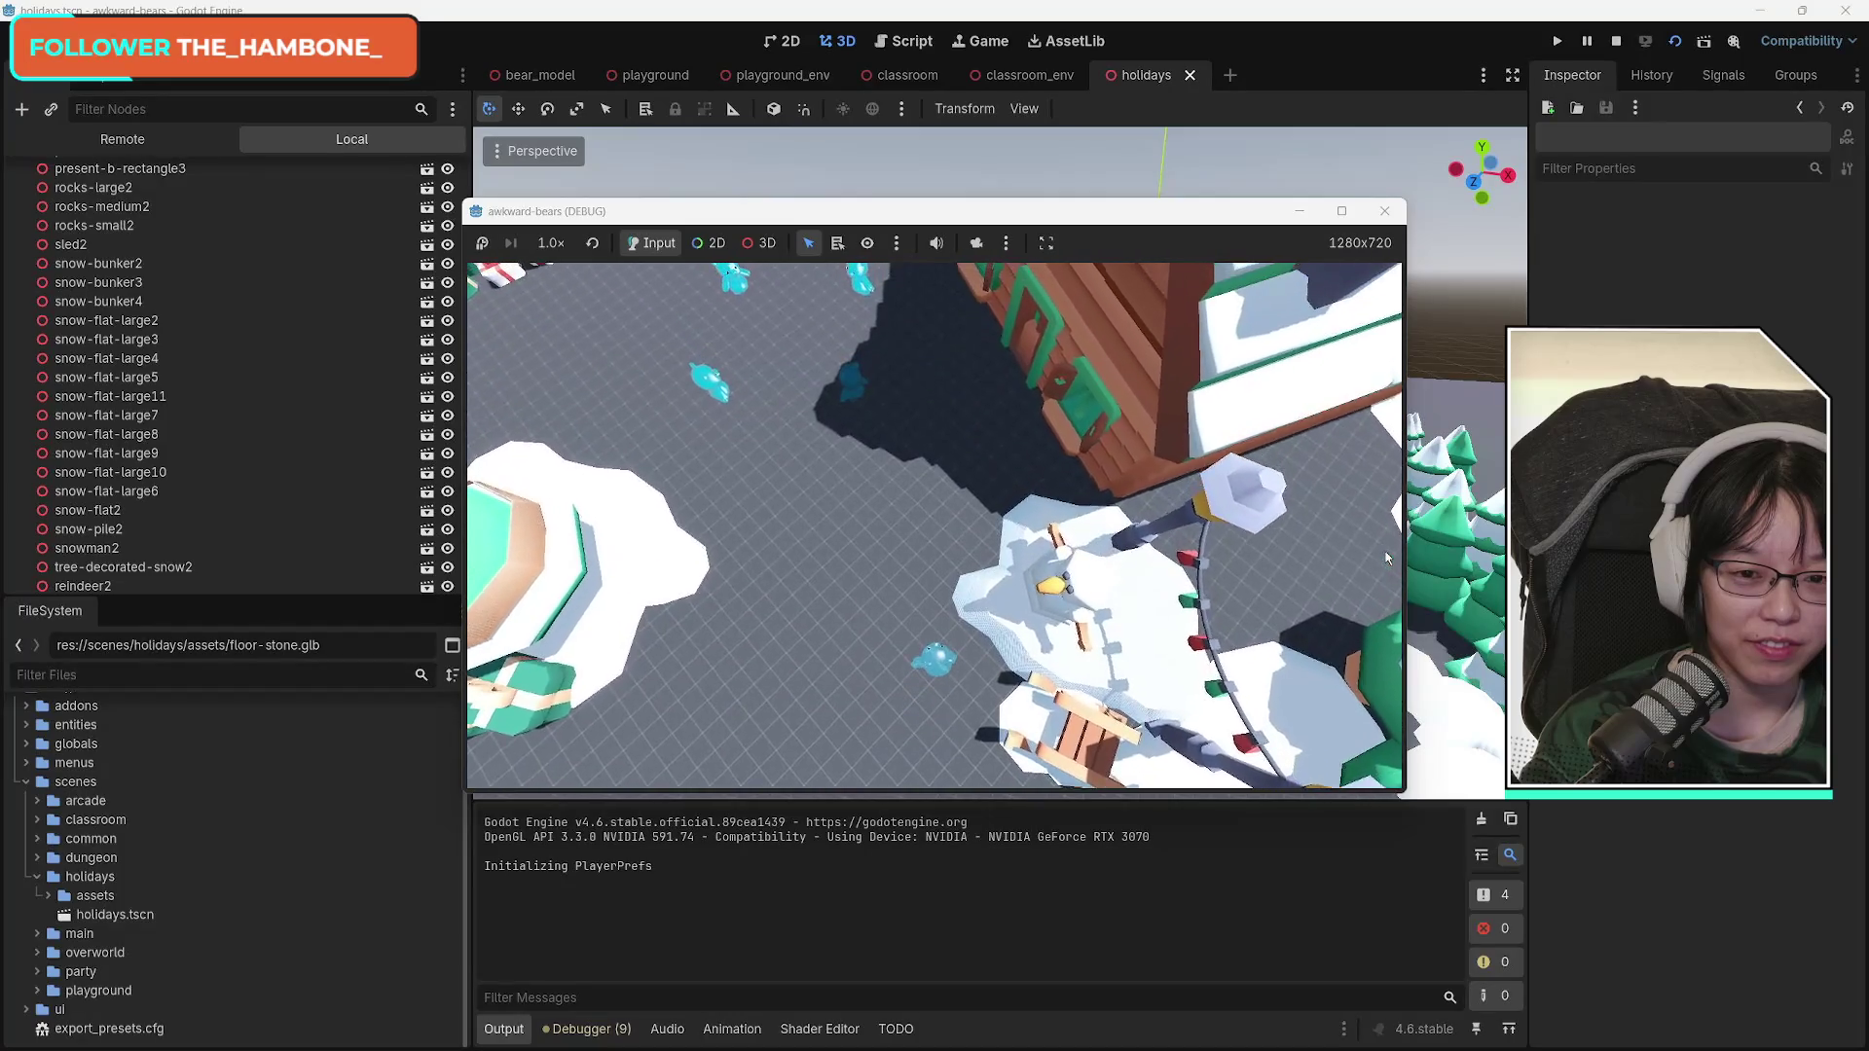
pyautogui.press('a')
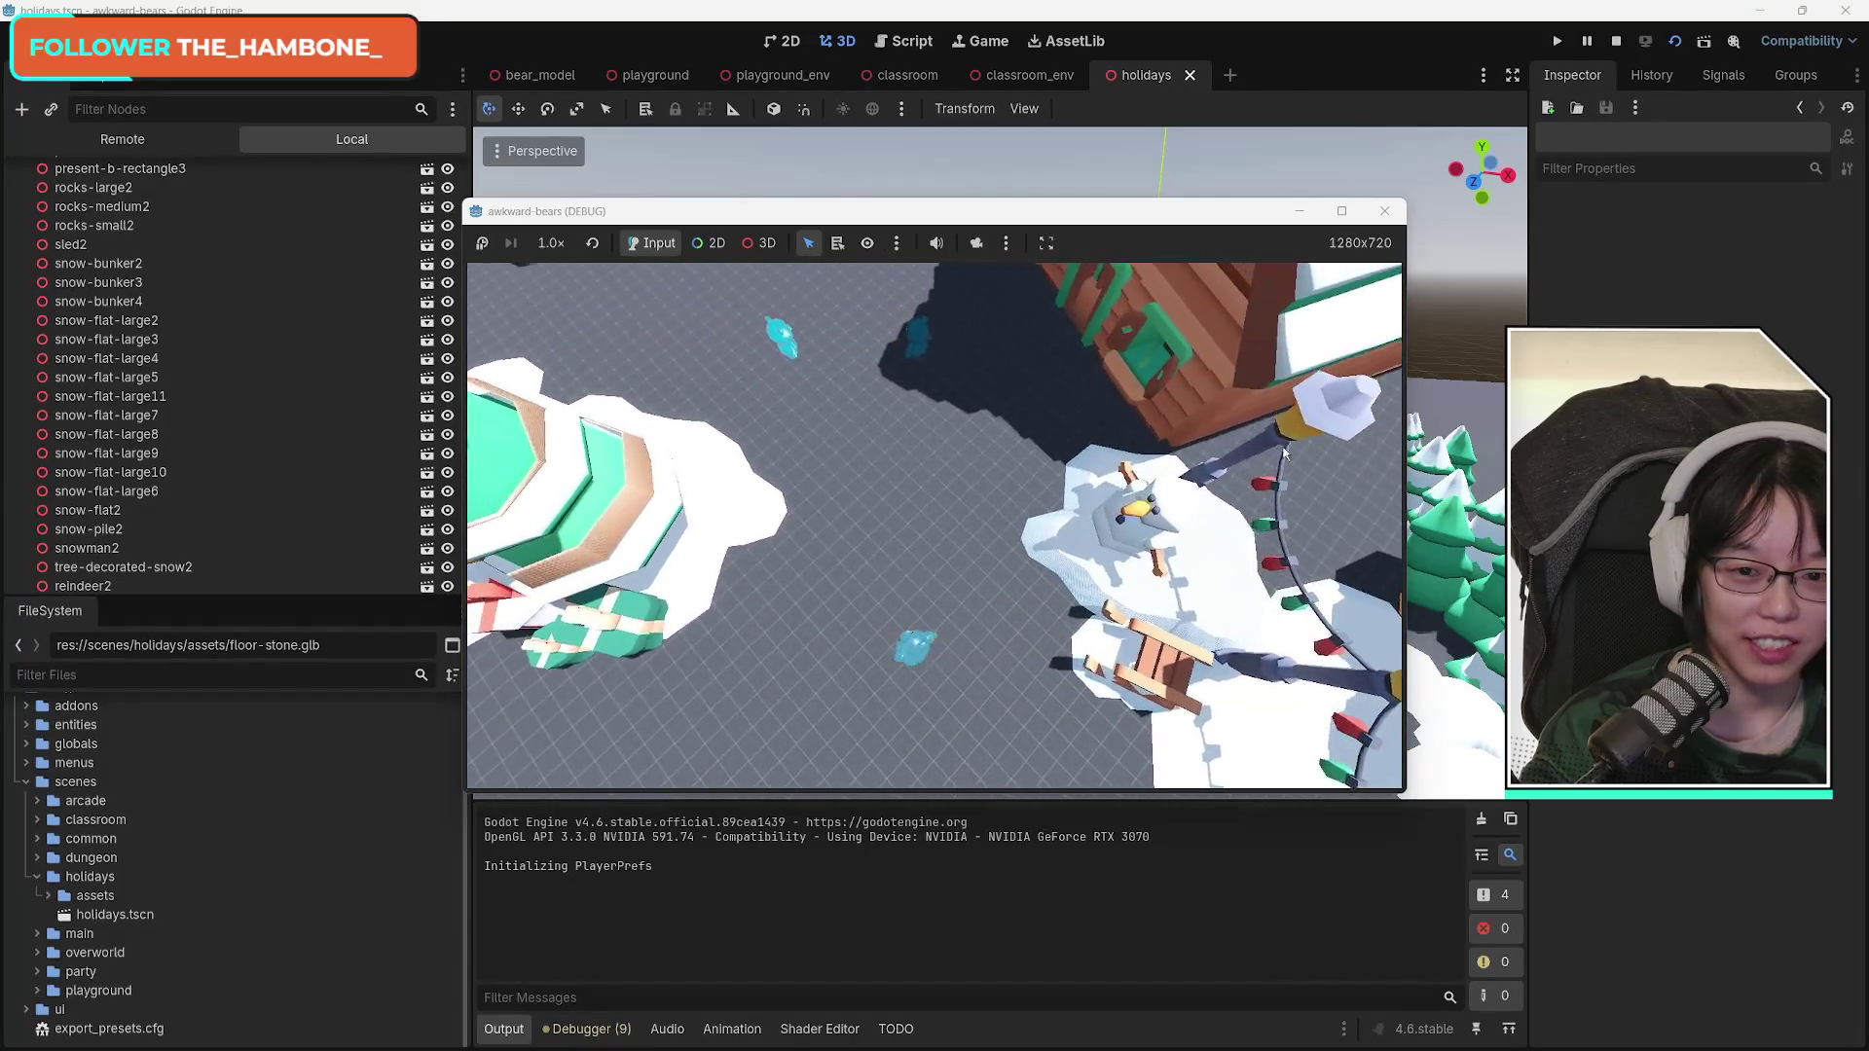
pyautogui.press('w')
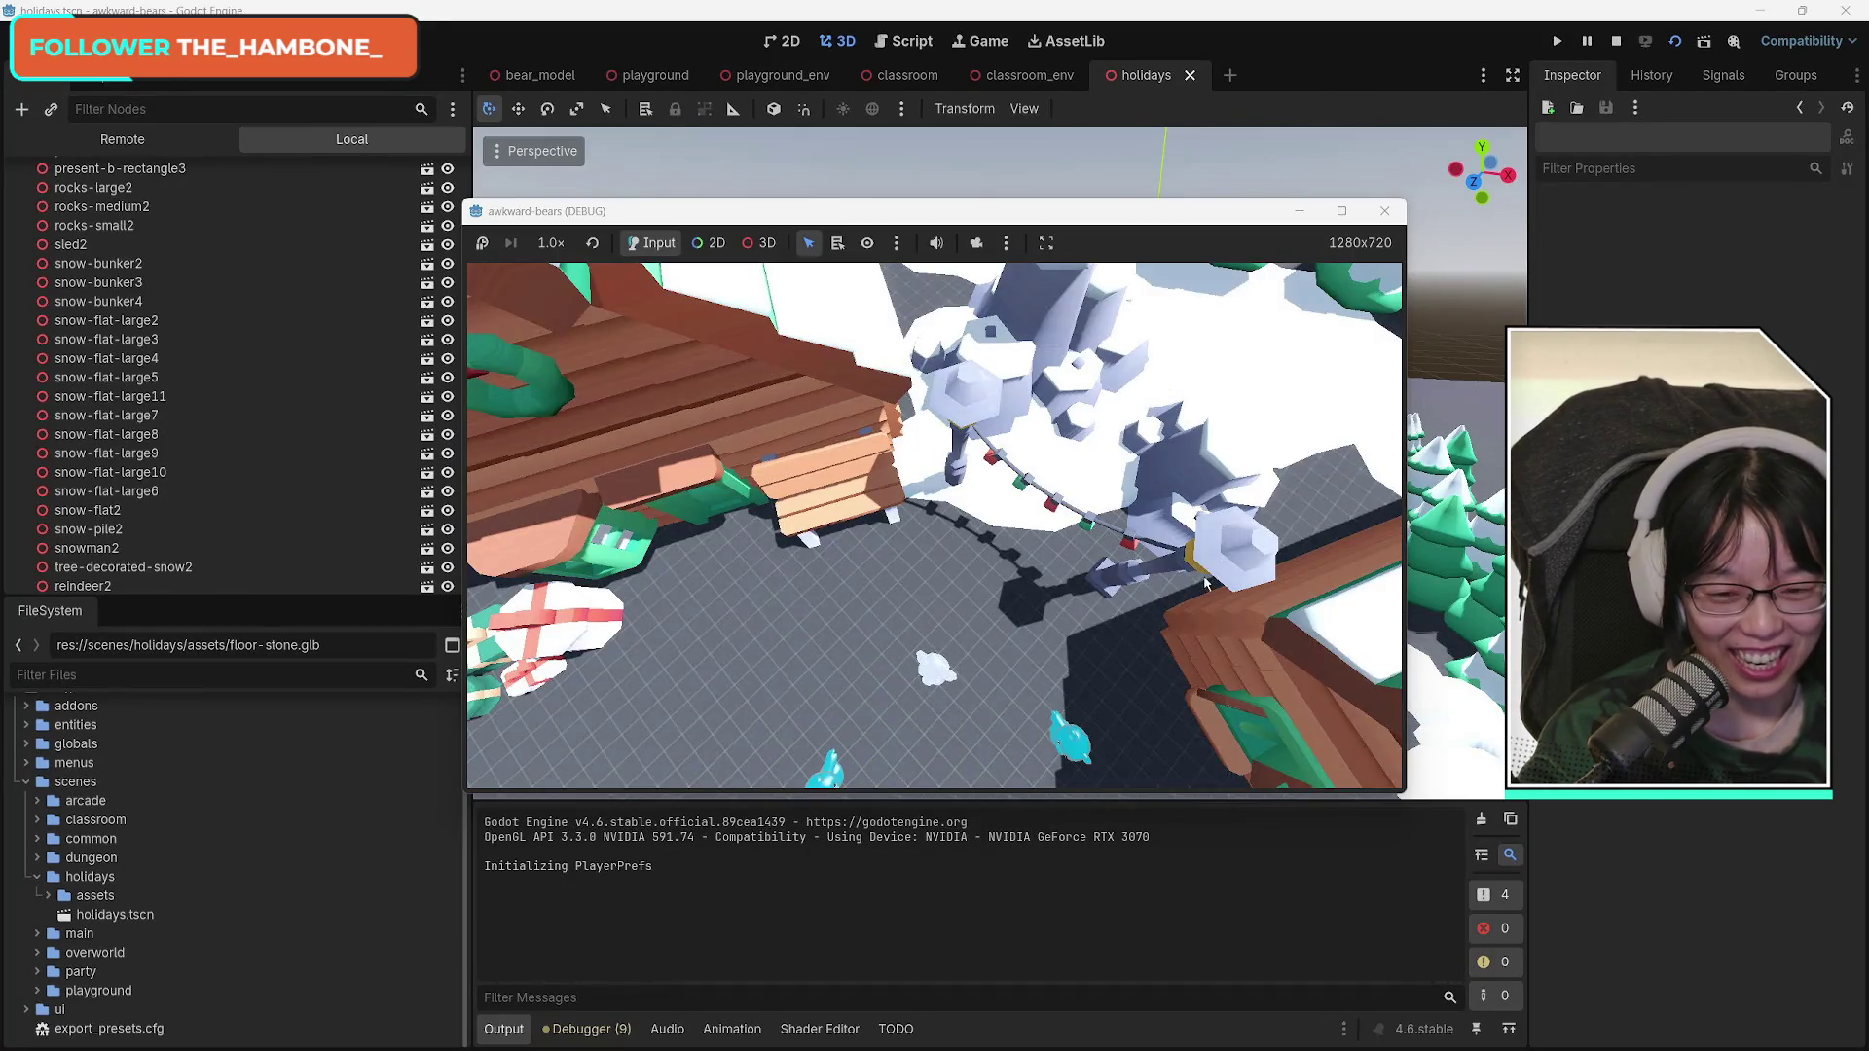
pyautogui.click(1398, 212)
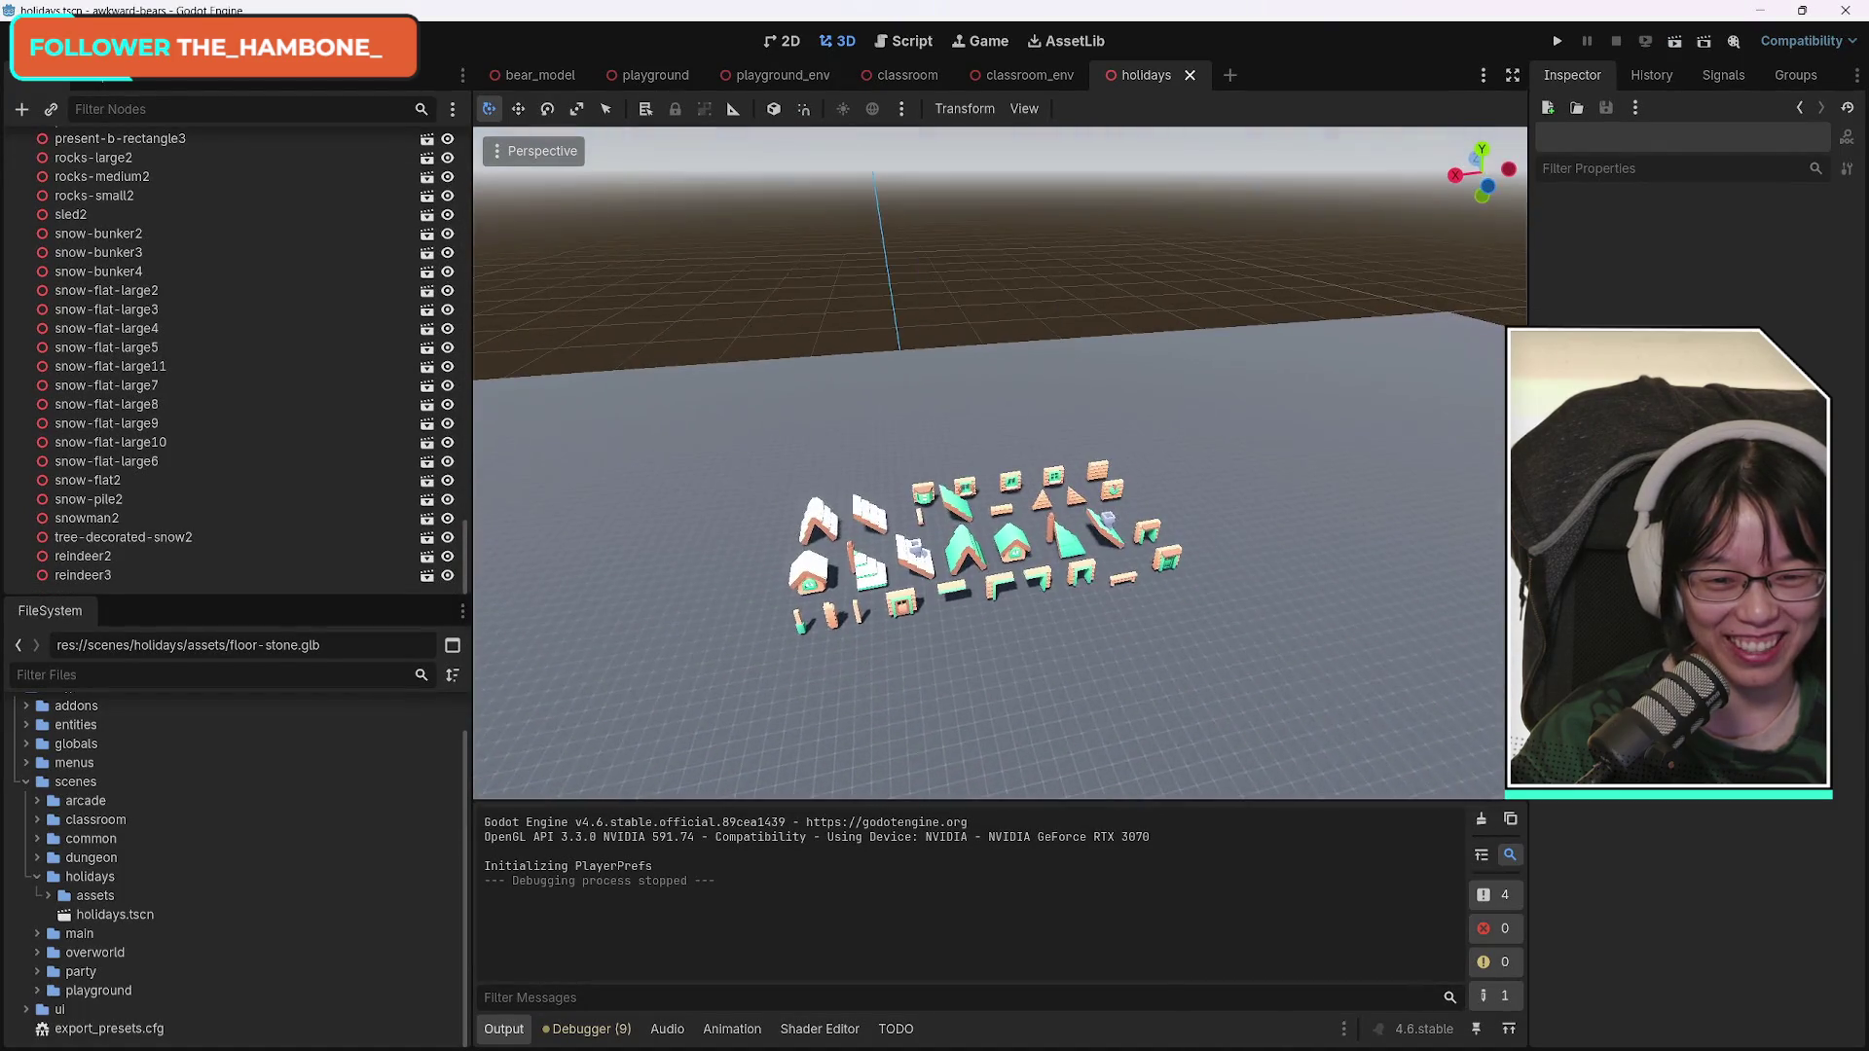
# Box-select the 31 loose cabin pieces and move them about -28 m along X.
pyautogui.moveTo(1280, 594)
pyautogui.mouseDown()
pyautogui.moveTo(874, 635)
pyautogui.moveTo(657, 486)
pyautogui.mouseUp()
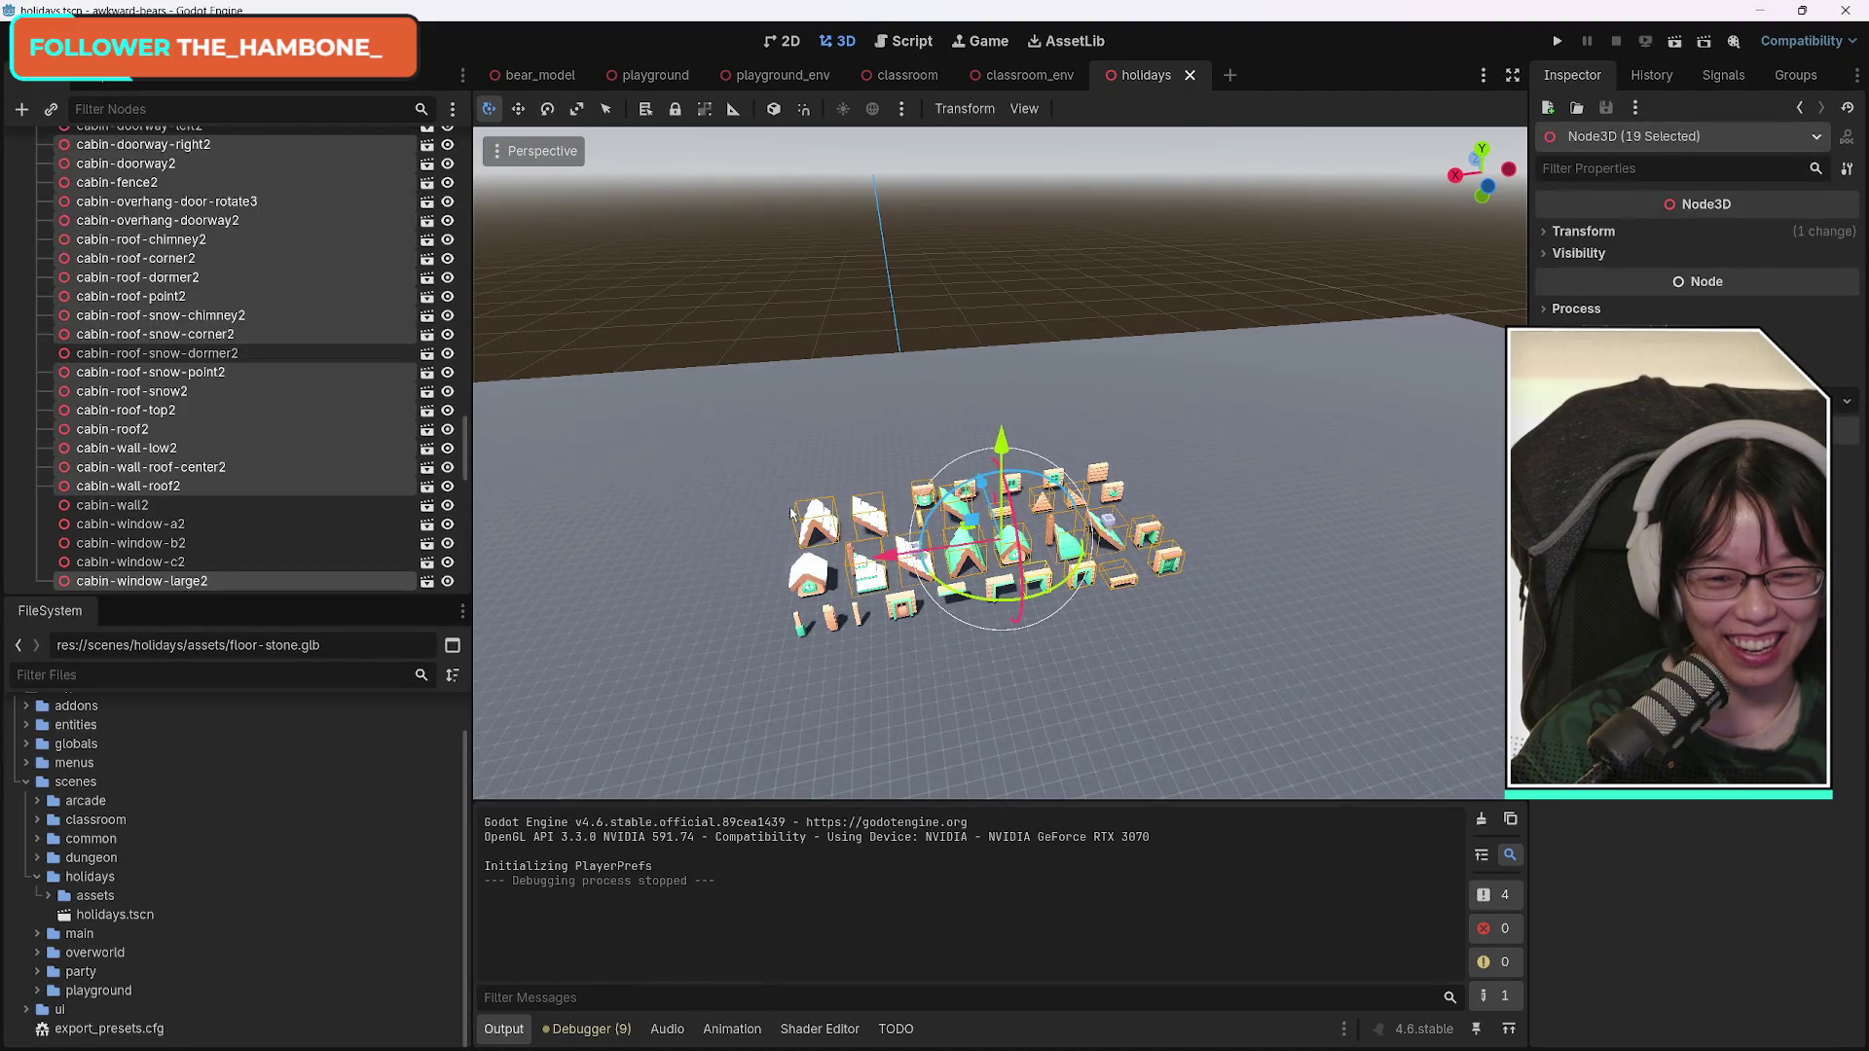
pyautogui.click(738, 458)
pyautogui.moveTo(1244, 610); pyautogui.dragTo(1183, 581)
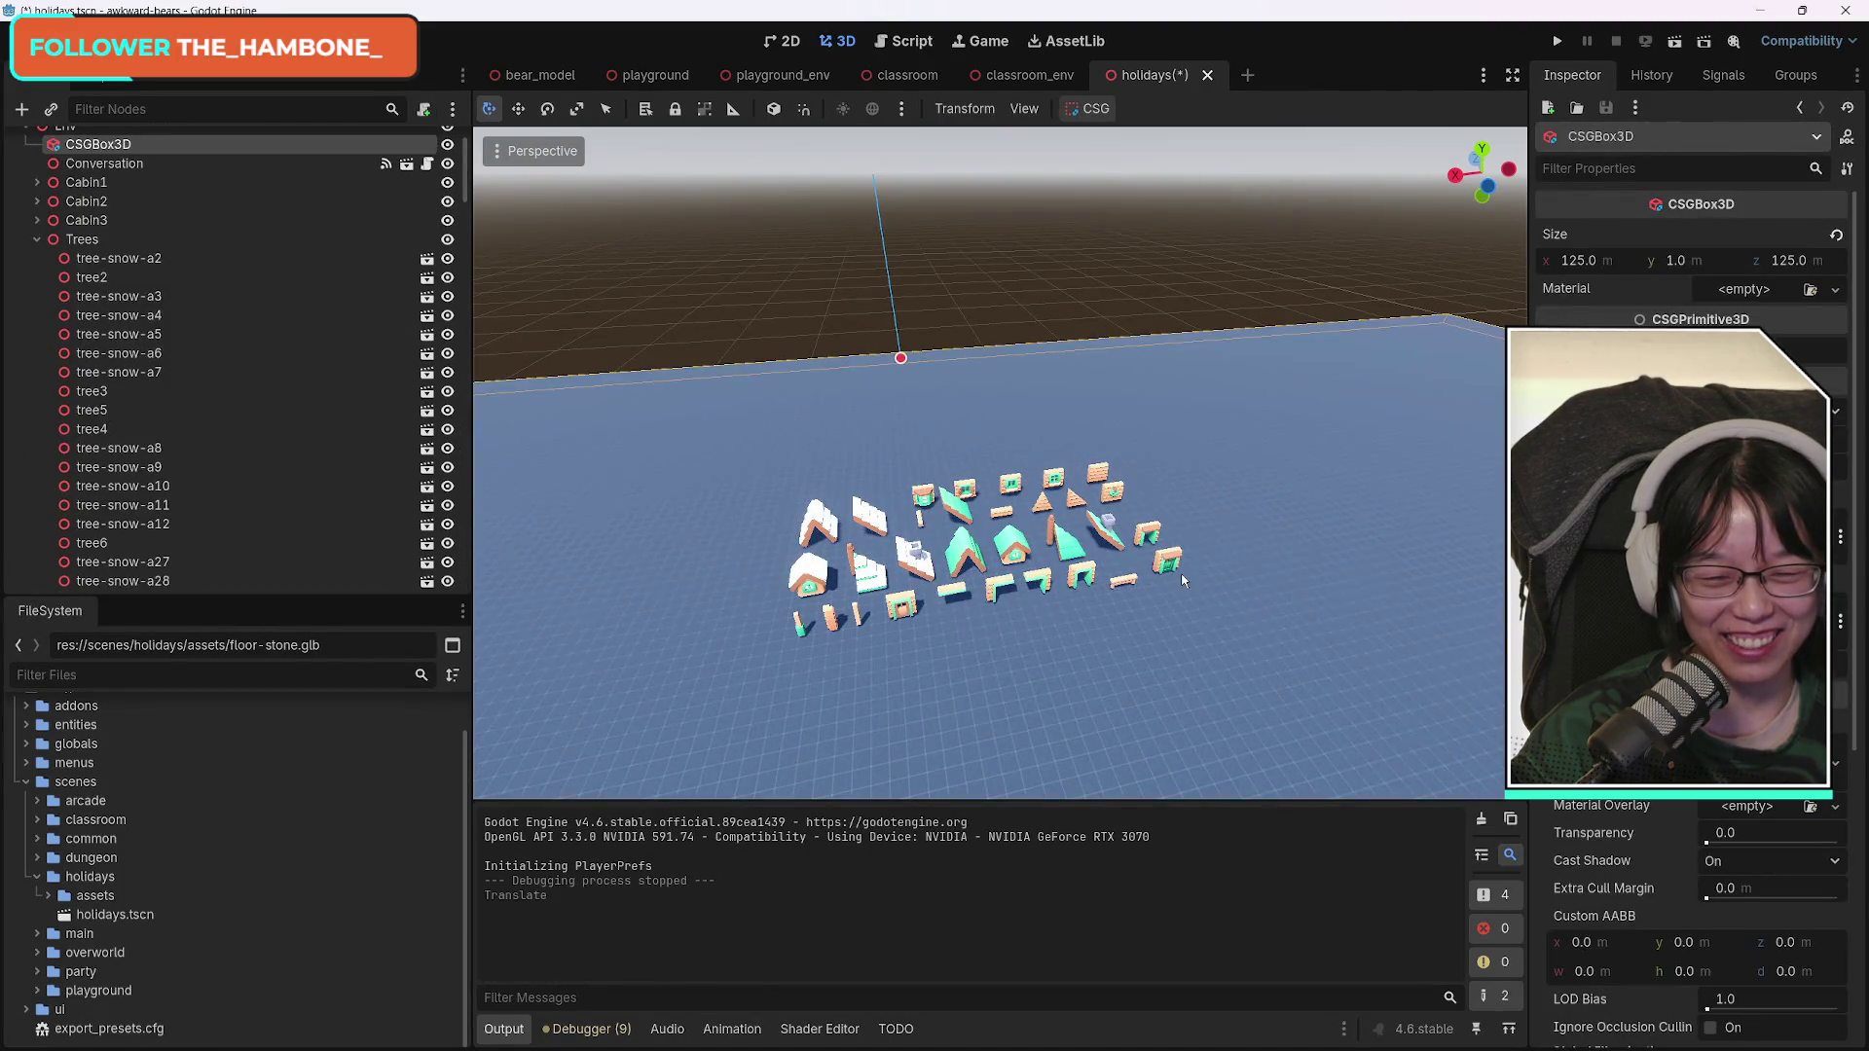
pyautogui.moveTo(704, 430)
pyautogui.mouseDown()
pyautogui.moveTo(1120, 453)
pyautogui.moveTo(1281, 713)
pyautogui.mouseUp()
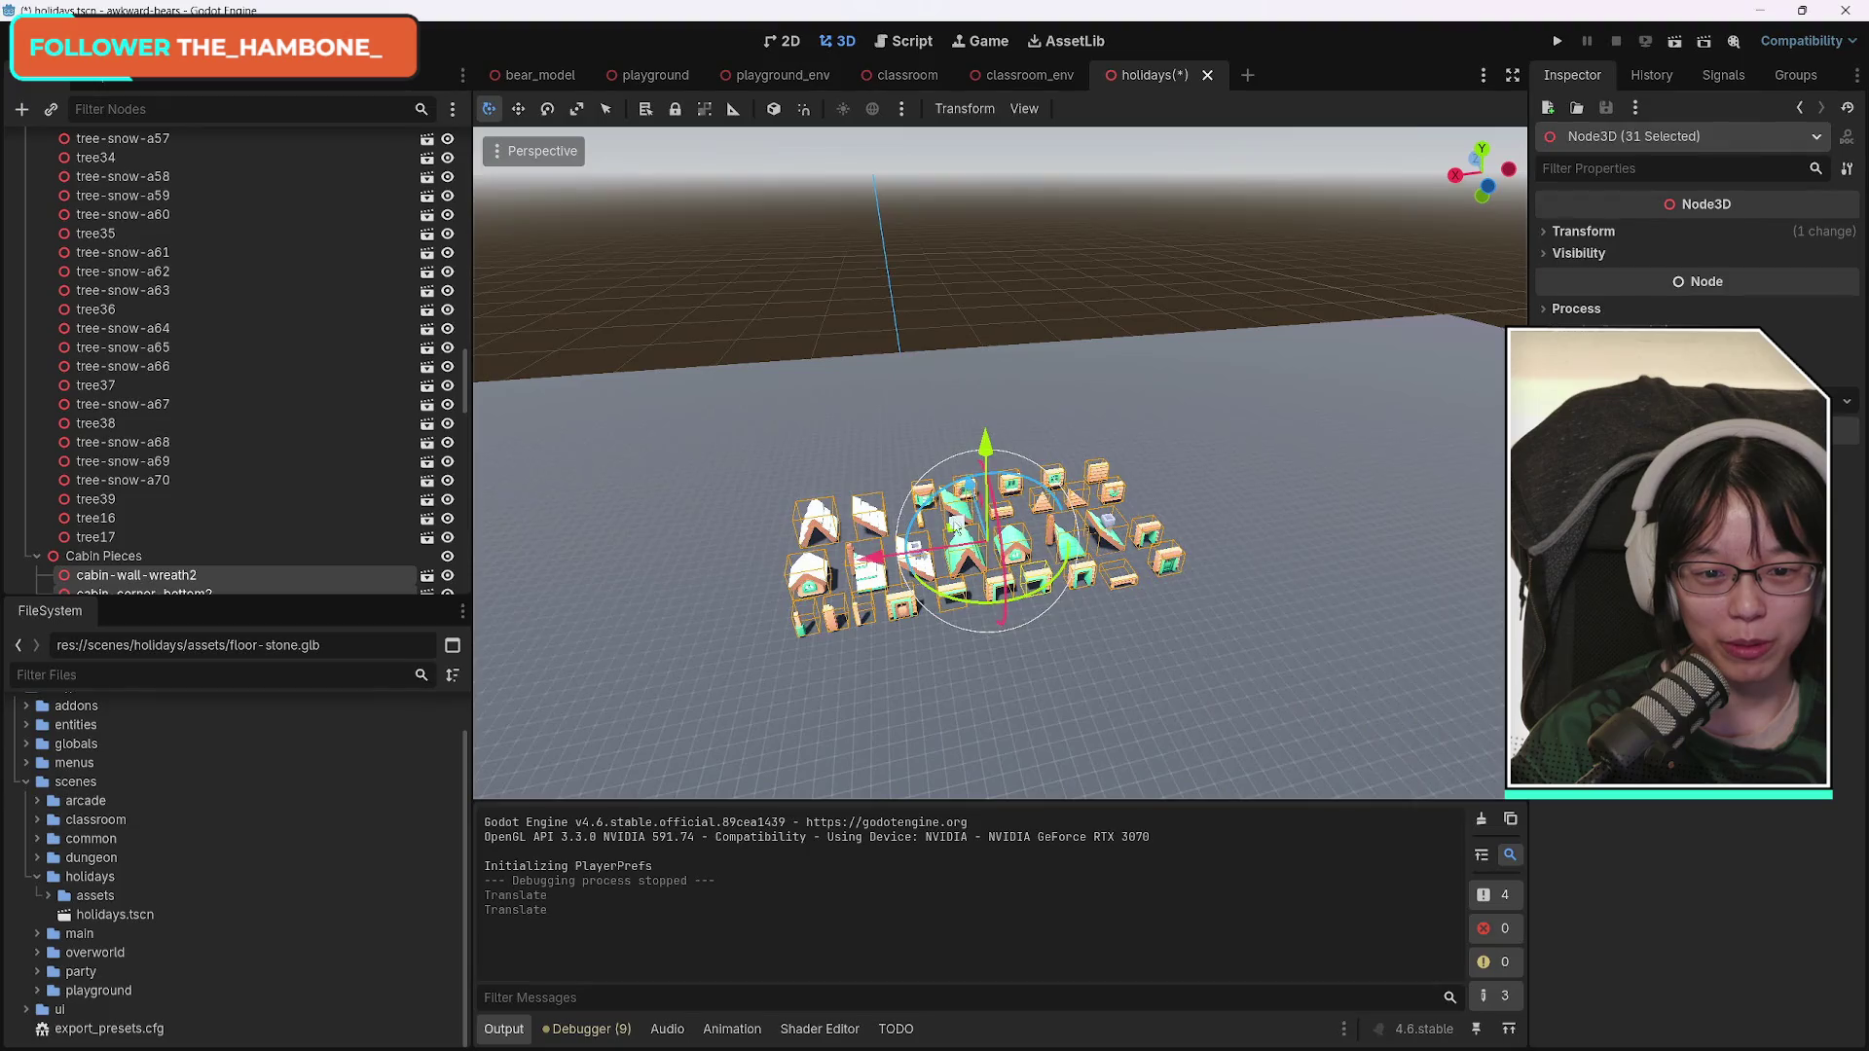
pyautogui.moveTo(969, 491)
pyautogui.mouseDown()
pyautogui.moveTo(915, 443)
pyautogui.moveTo(1304, 409)
pyautogui.mouseUp()
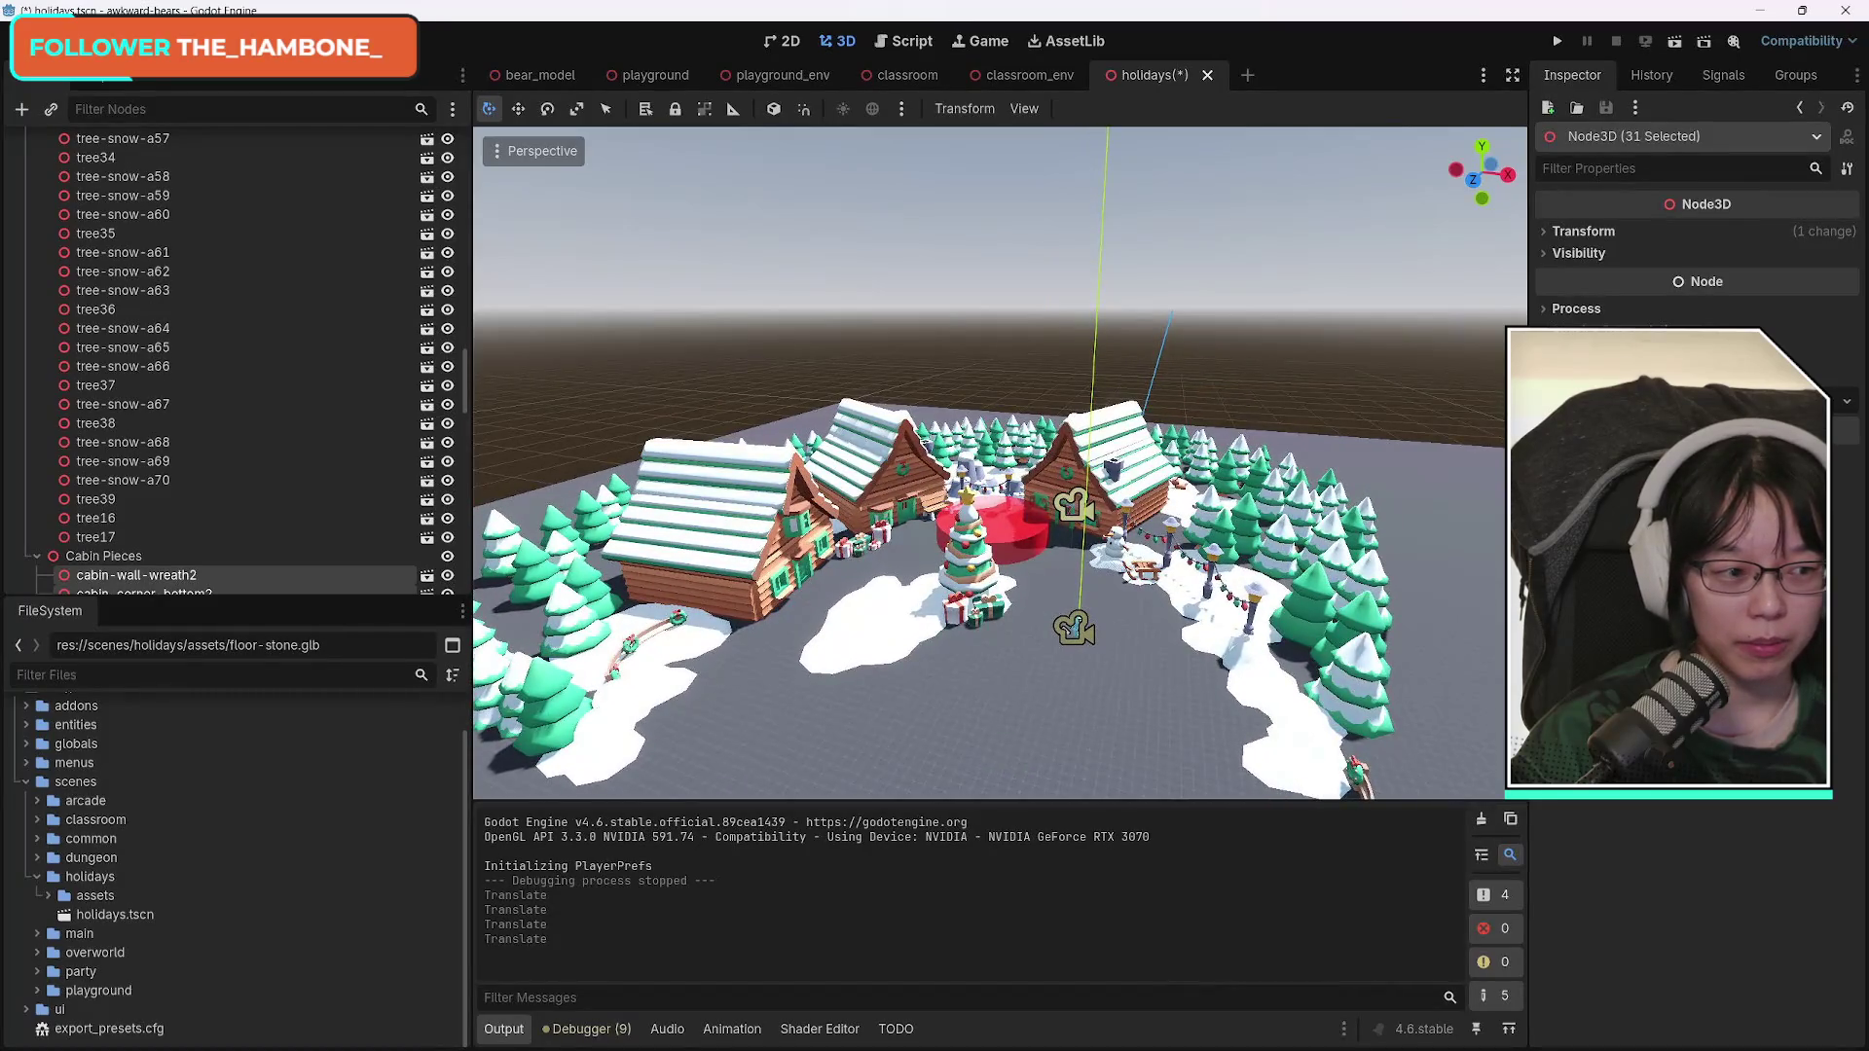
# Collapse the Trees and Cabin Pieces groups, then re-expand Trees to list its trees.
pyautogui.scroll(15, 220, 429)
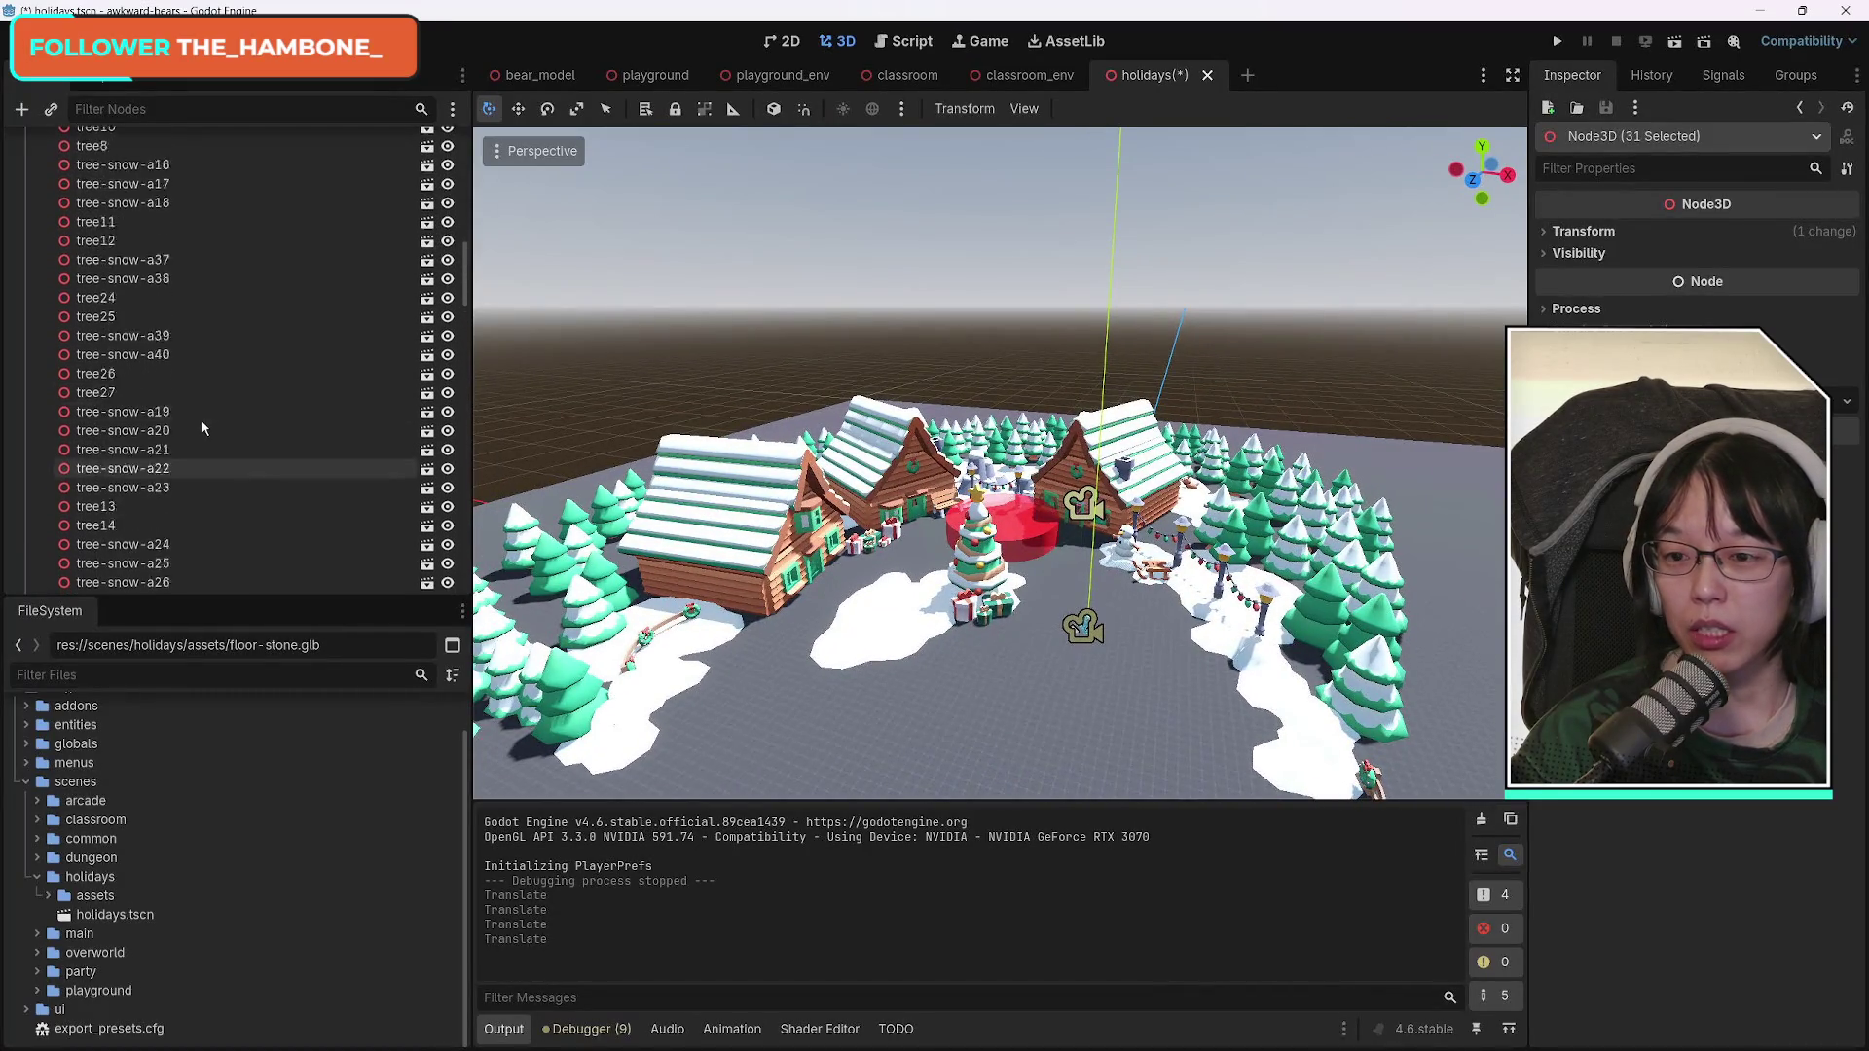
pyautogui.scroll(10, 220, 430)
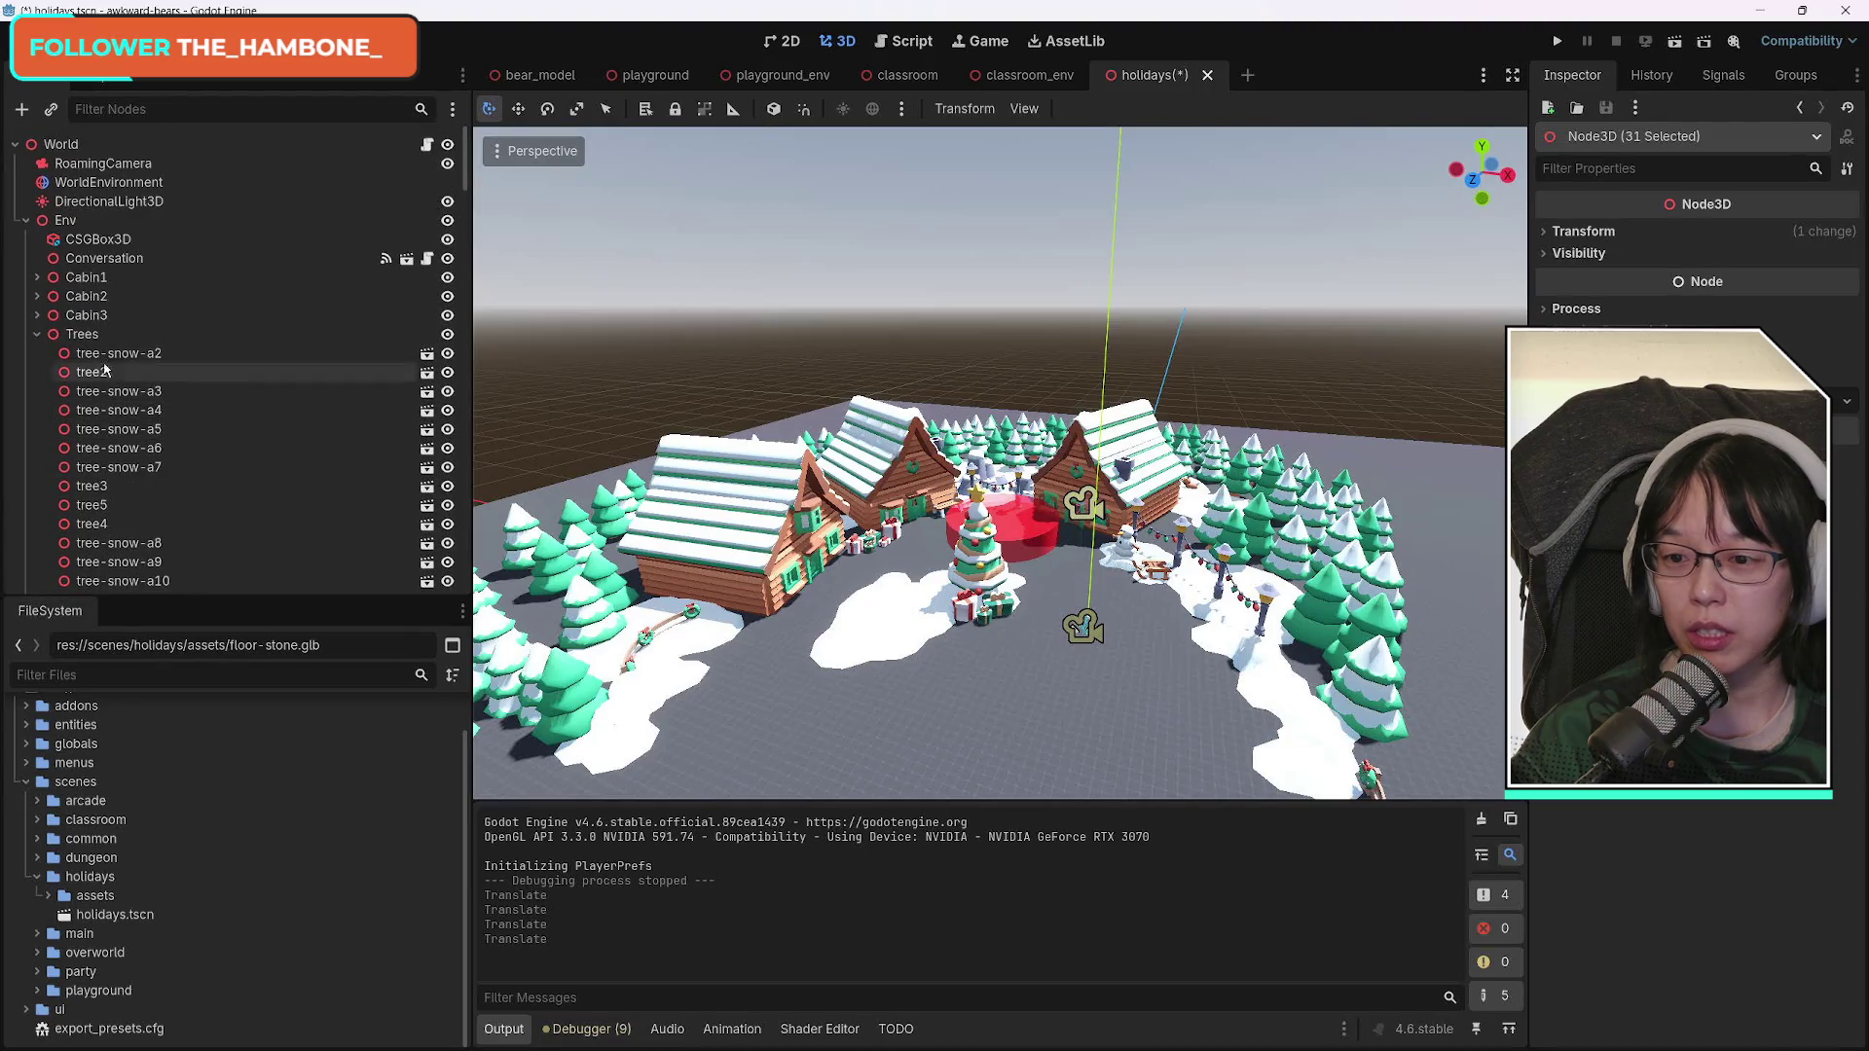
pyautogui.click(37, 334)
pyautogui.click(37, 354)
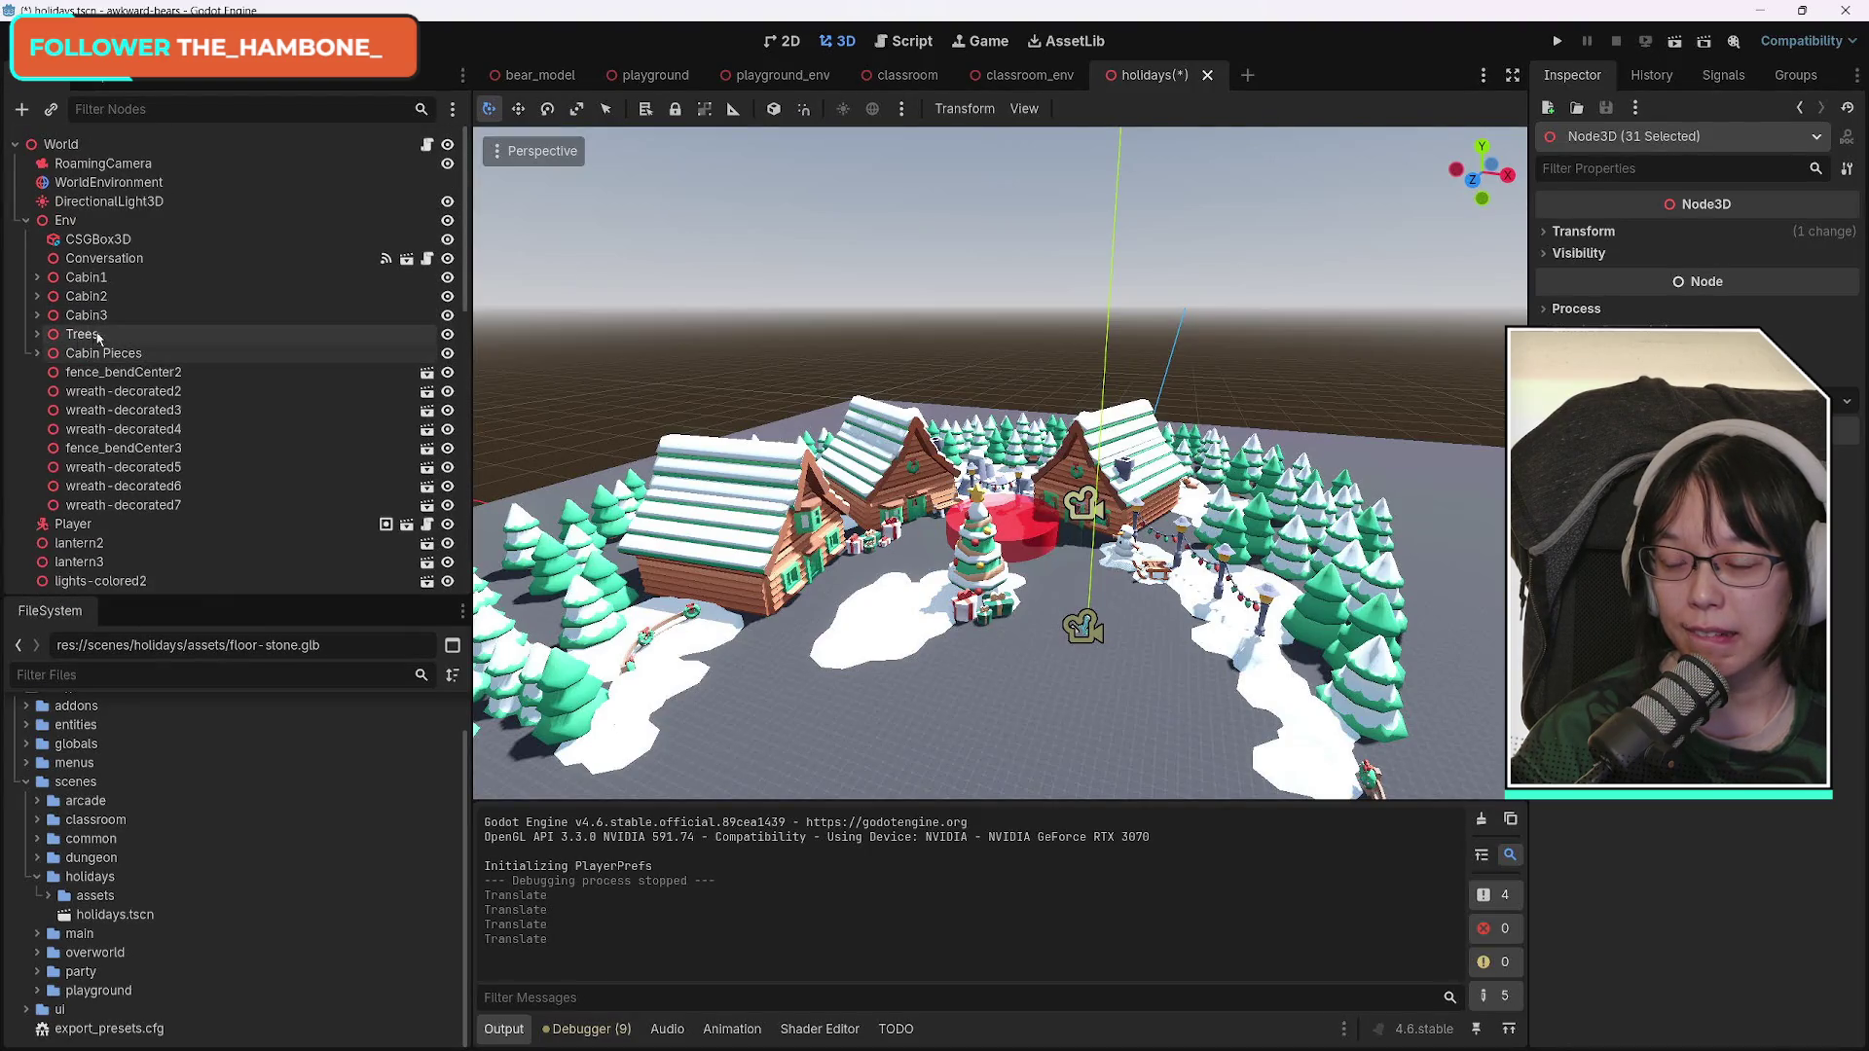
pyautogui.click(94, 337)
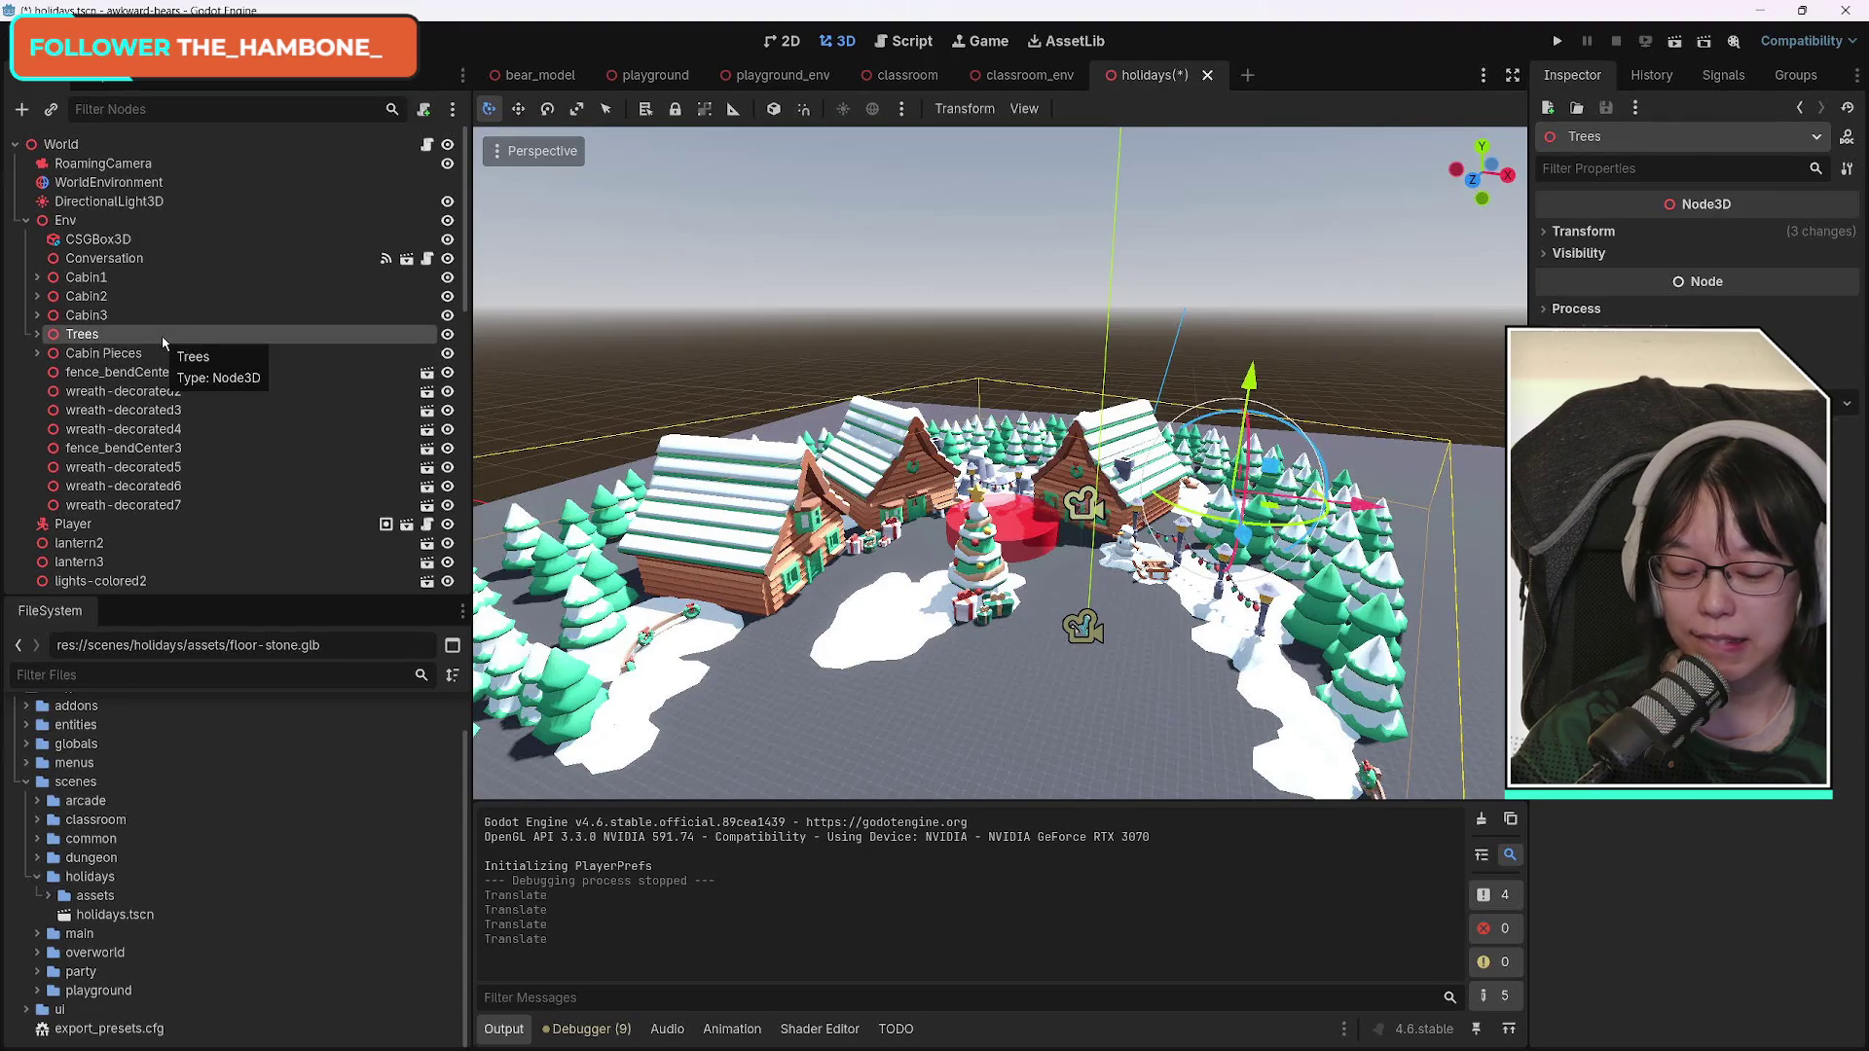
pyautogui.click(37, 334)
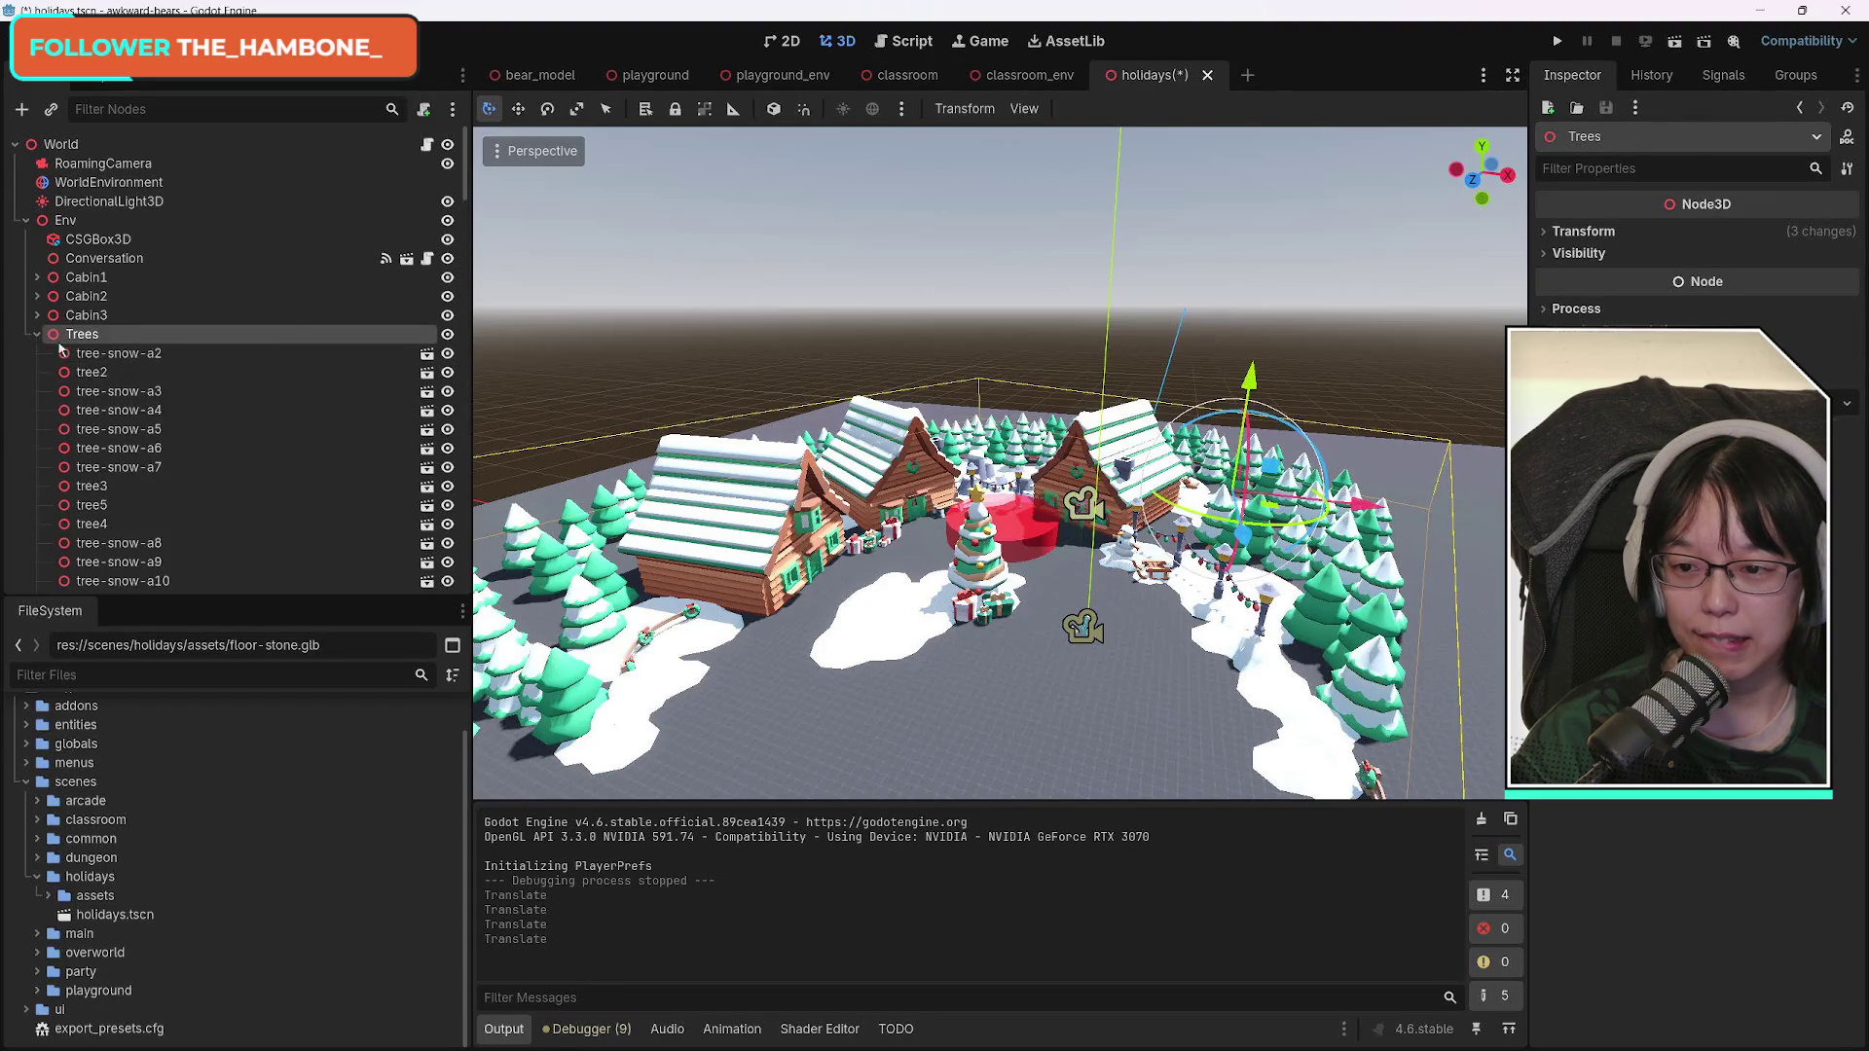
# Range-select the 109 trees from tree-snow-a2 to tree17, frame them and duplicate them.
pyautogui.click(107, 372)
pyautogui.scroll(-5, 272, 490)
pyautogui.scroll(-10, 272, 492)
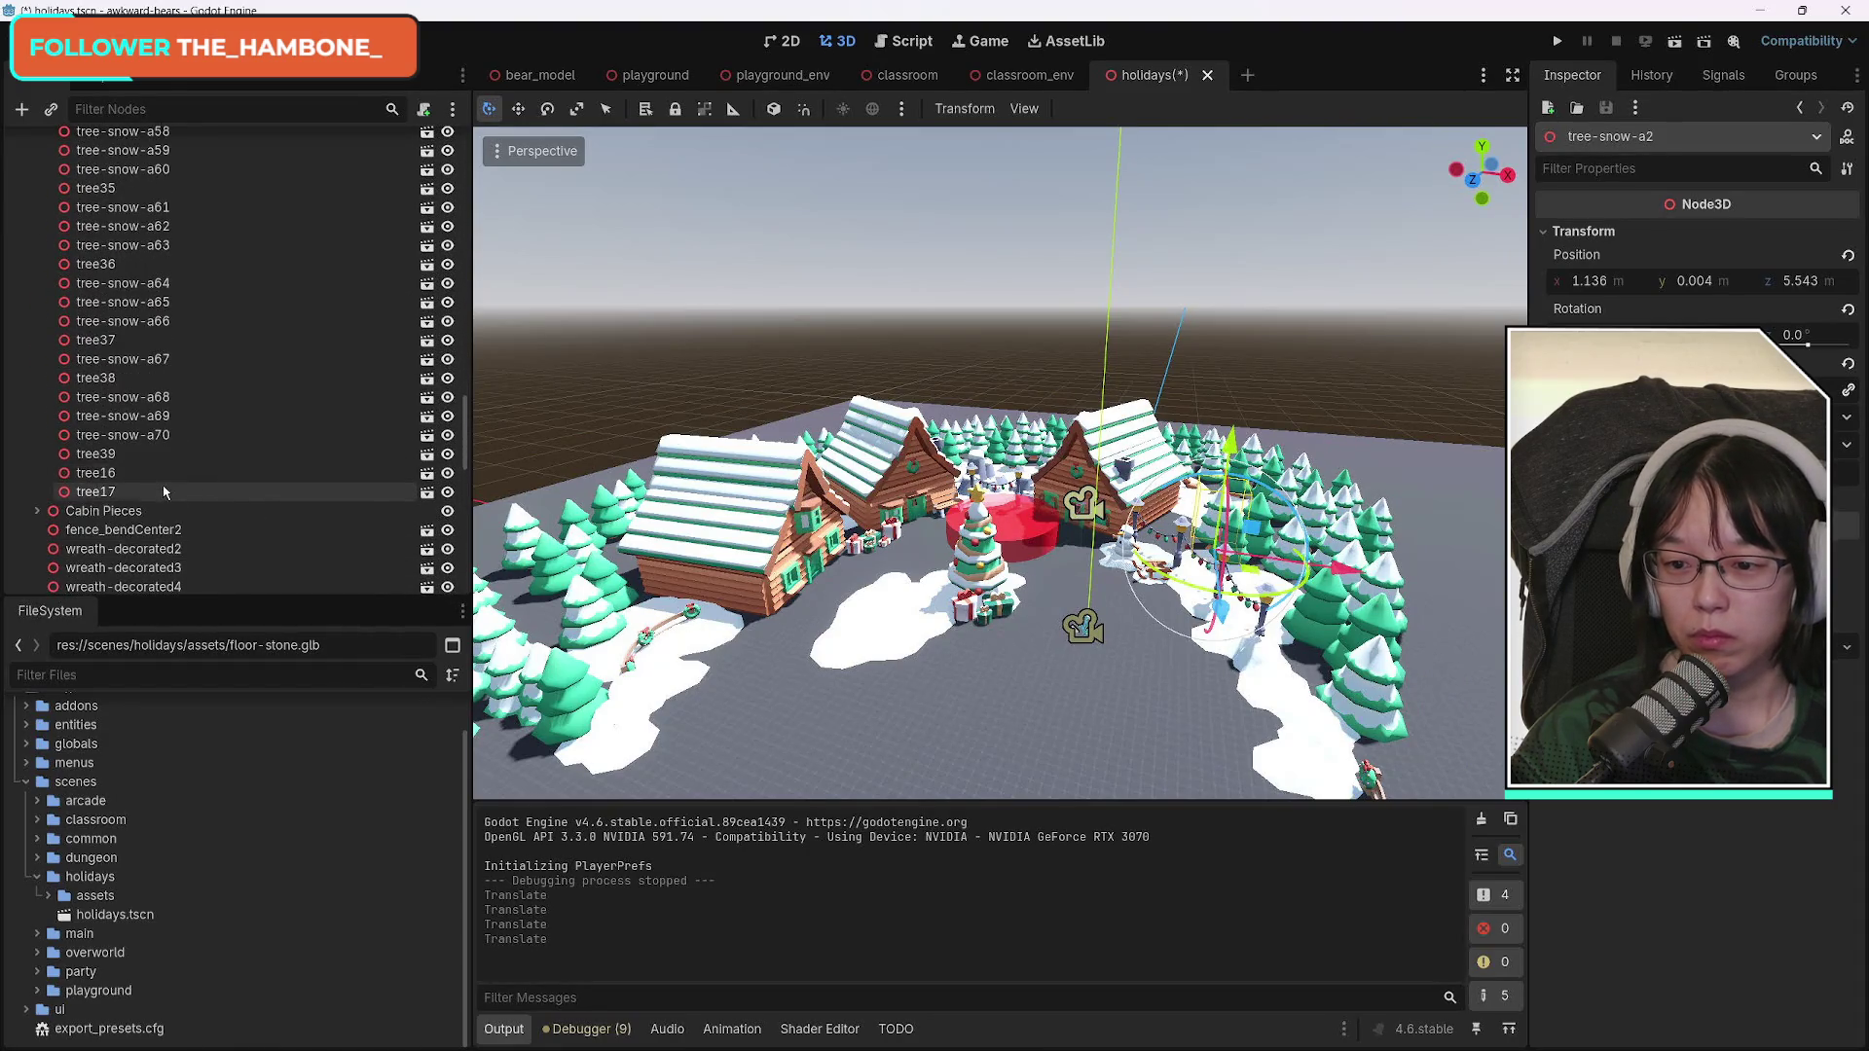
pyautogui.keyDown('shift'); pyautogui.click(160, 488); pyautogui.keyUp('shift')
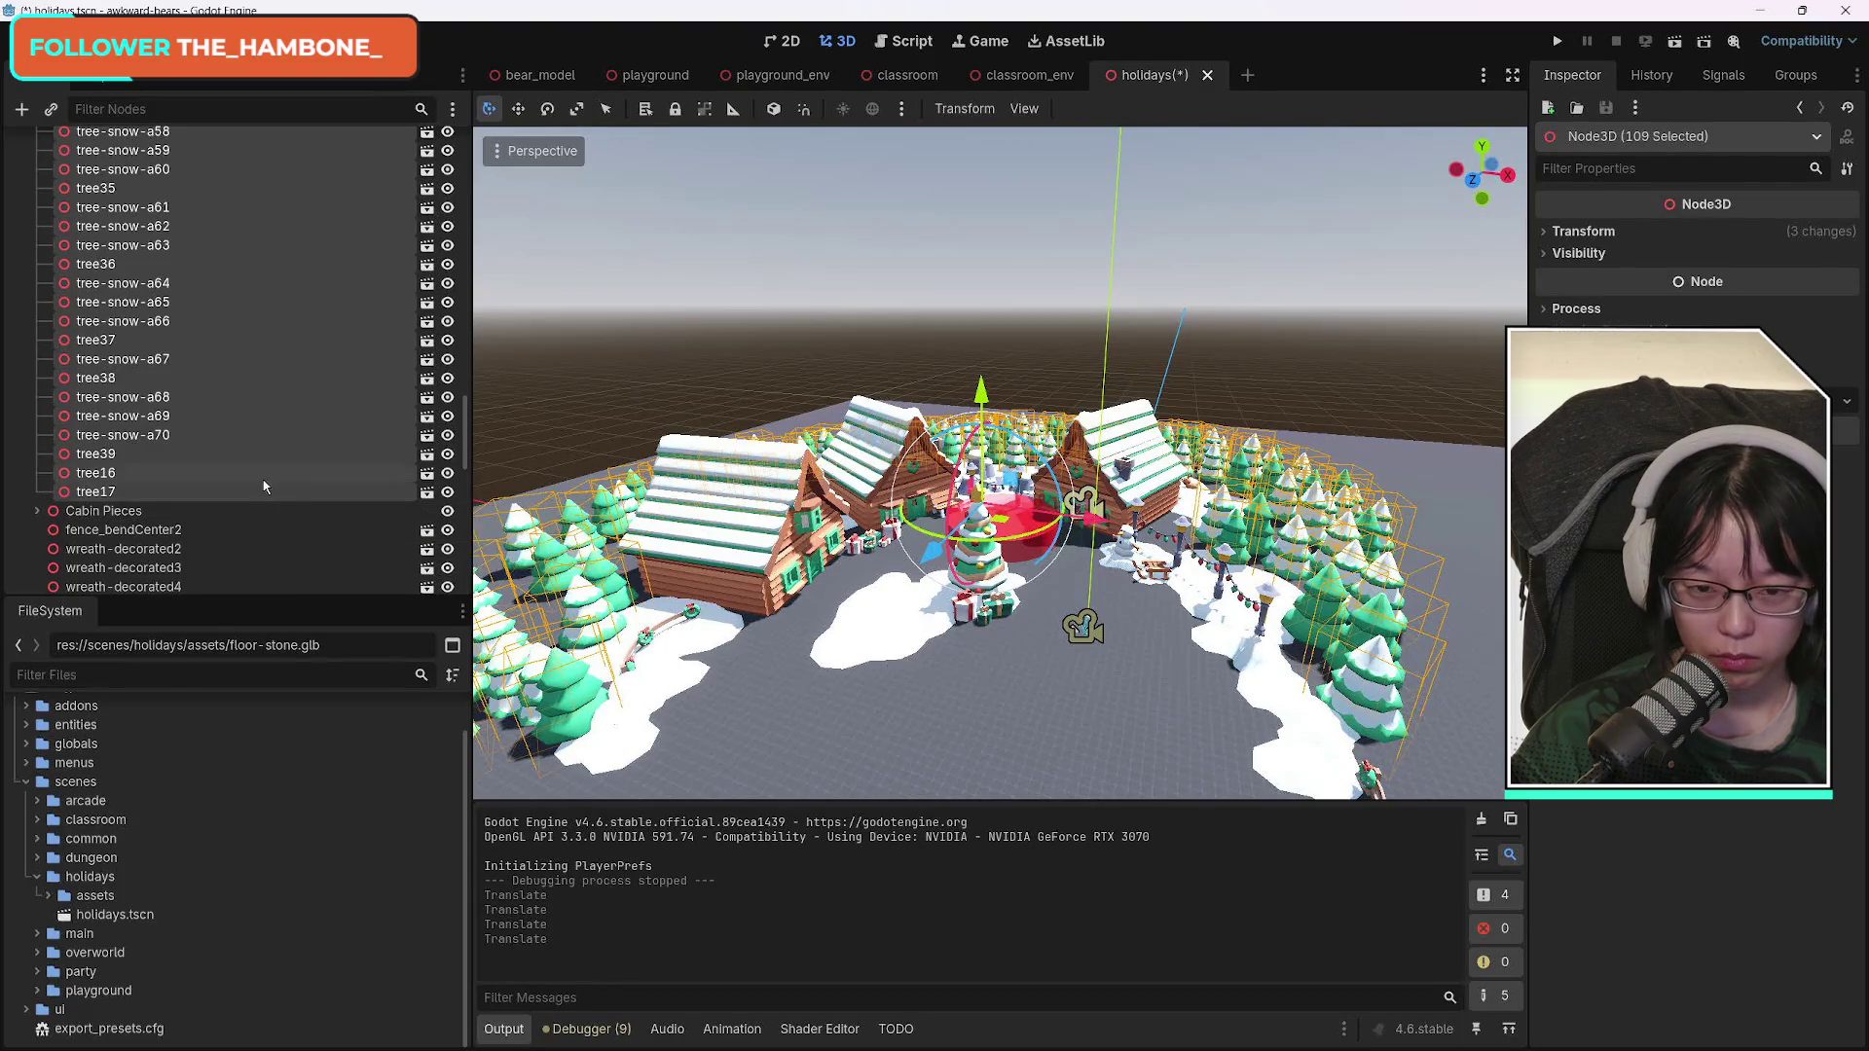
pyautogui.press('f')
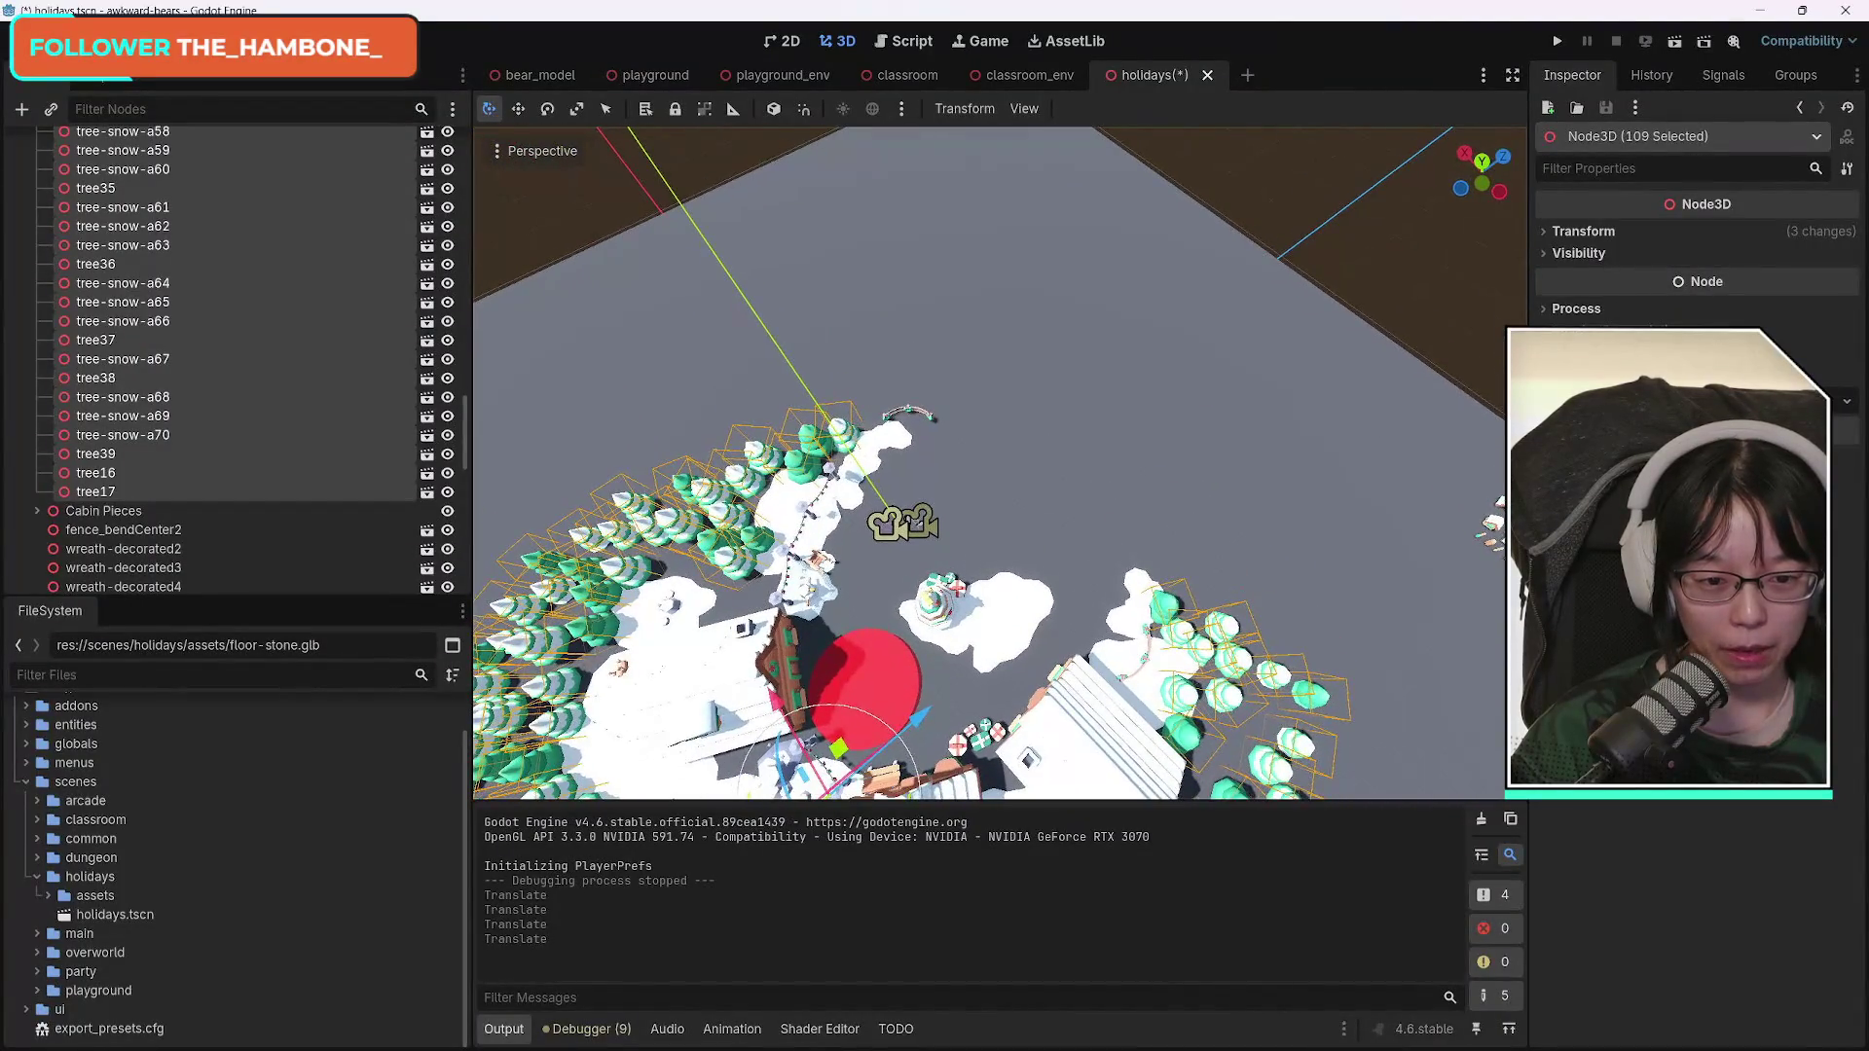
pyautogui.hotkey('ctrl', 'd')
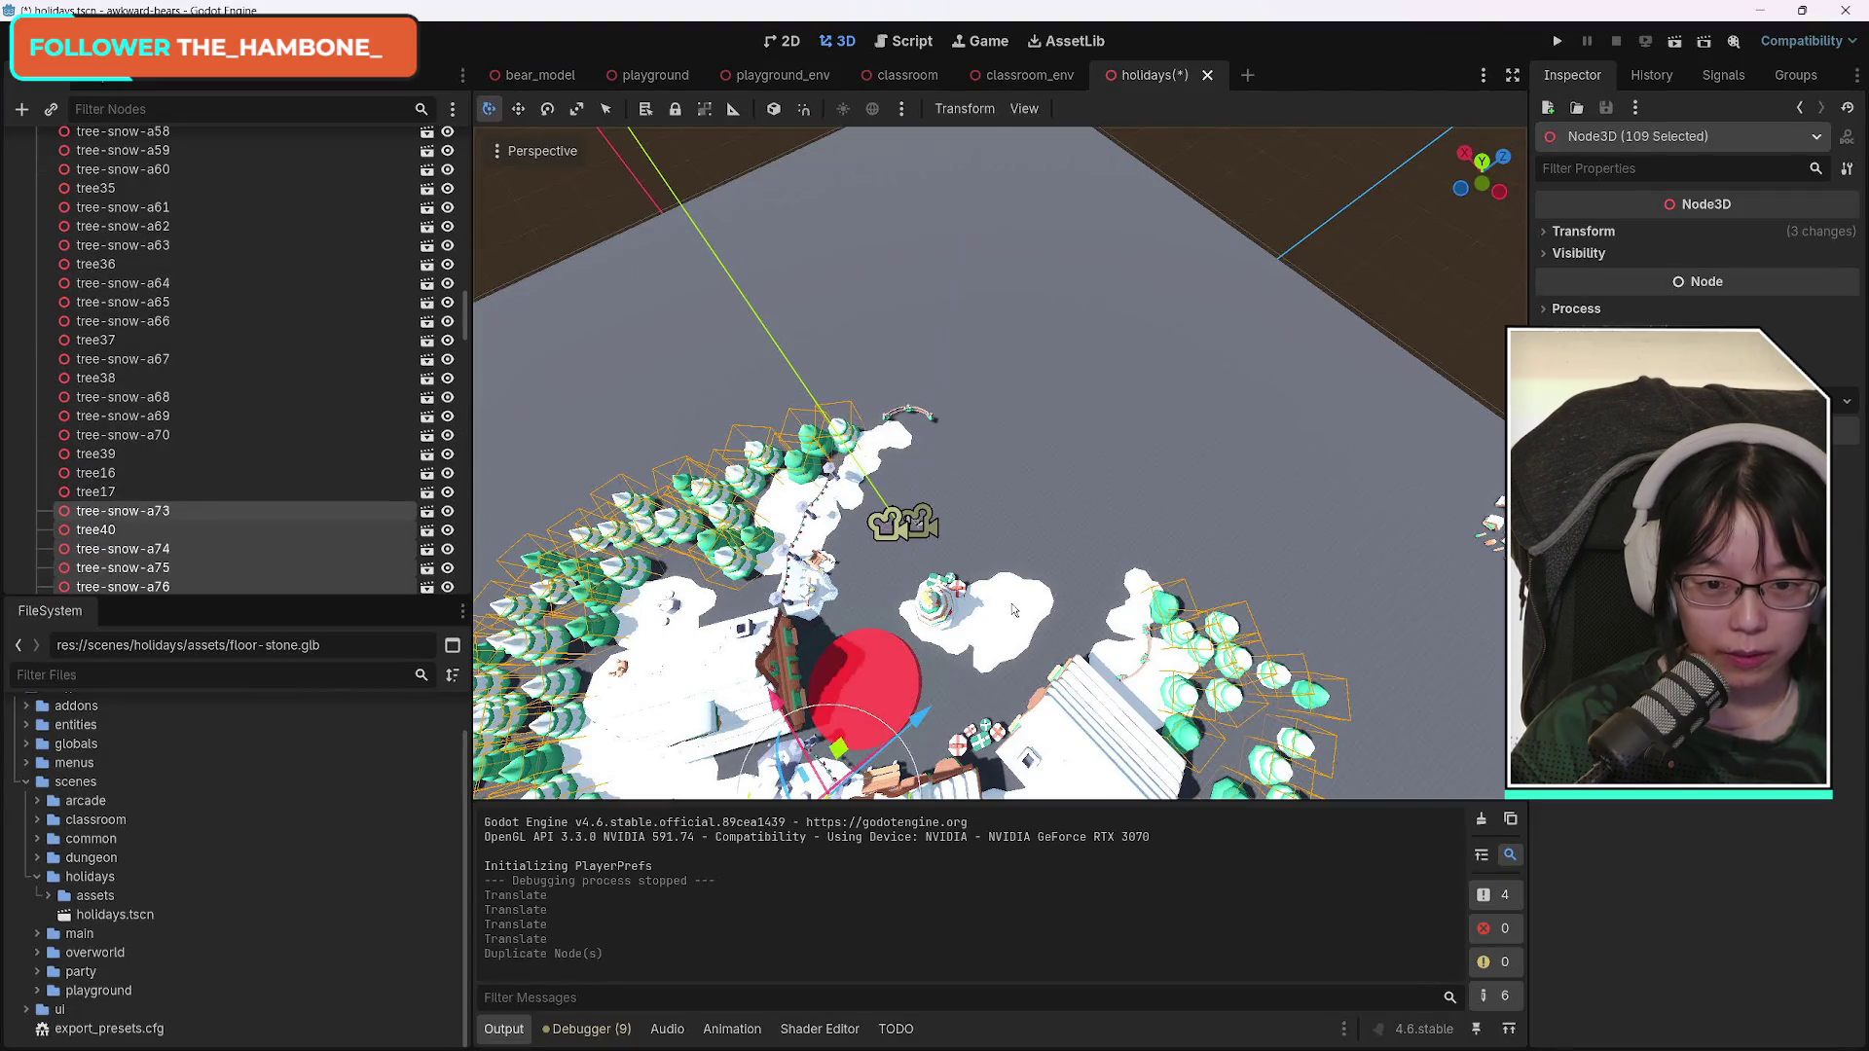
# Move the copied trees and rotate them about half a turn, then clear the selection.
pyautogui.moveTo(938, 709); pyautogui.dragTo(1058, 607)
pyautogui.moveTo(1059, 693)
pyautogui.mouseDown()
pyautogui.moveTo(1013, 740)
pyautogui.moveTo(915, 716)
pyautogui.moveTo(915, 655)
pyautogui.mouseUp()
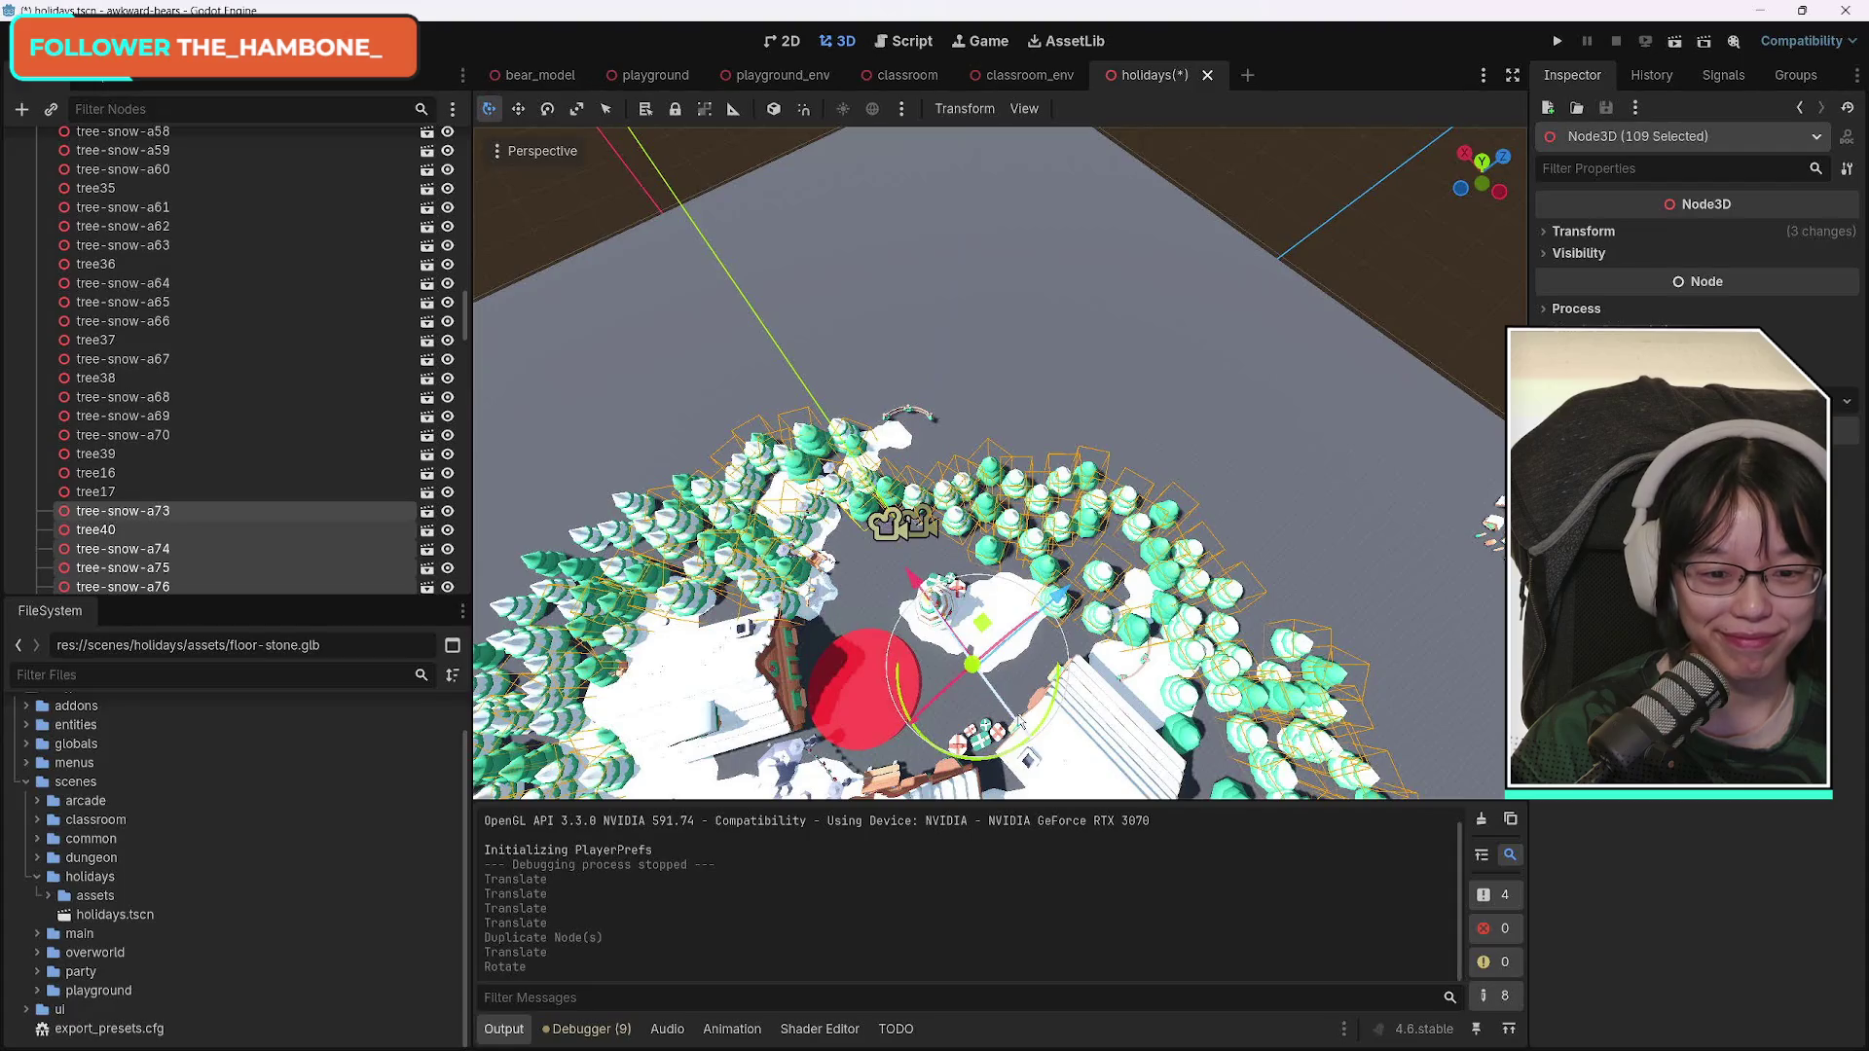
pyautogui.moveTo(983, 730); pyautogui.dragTo(867, 566)
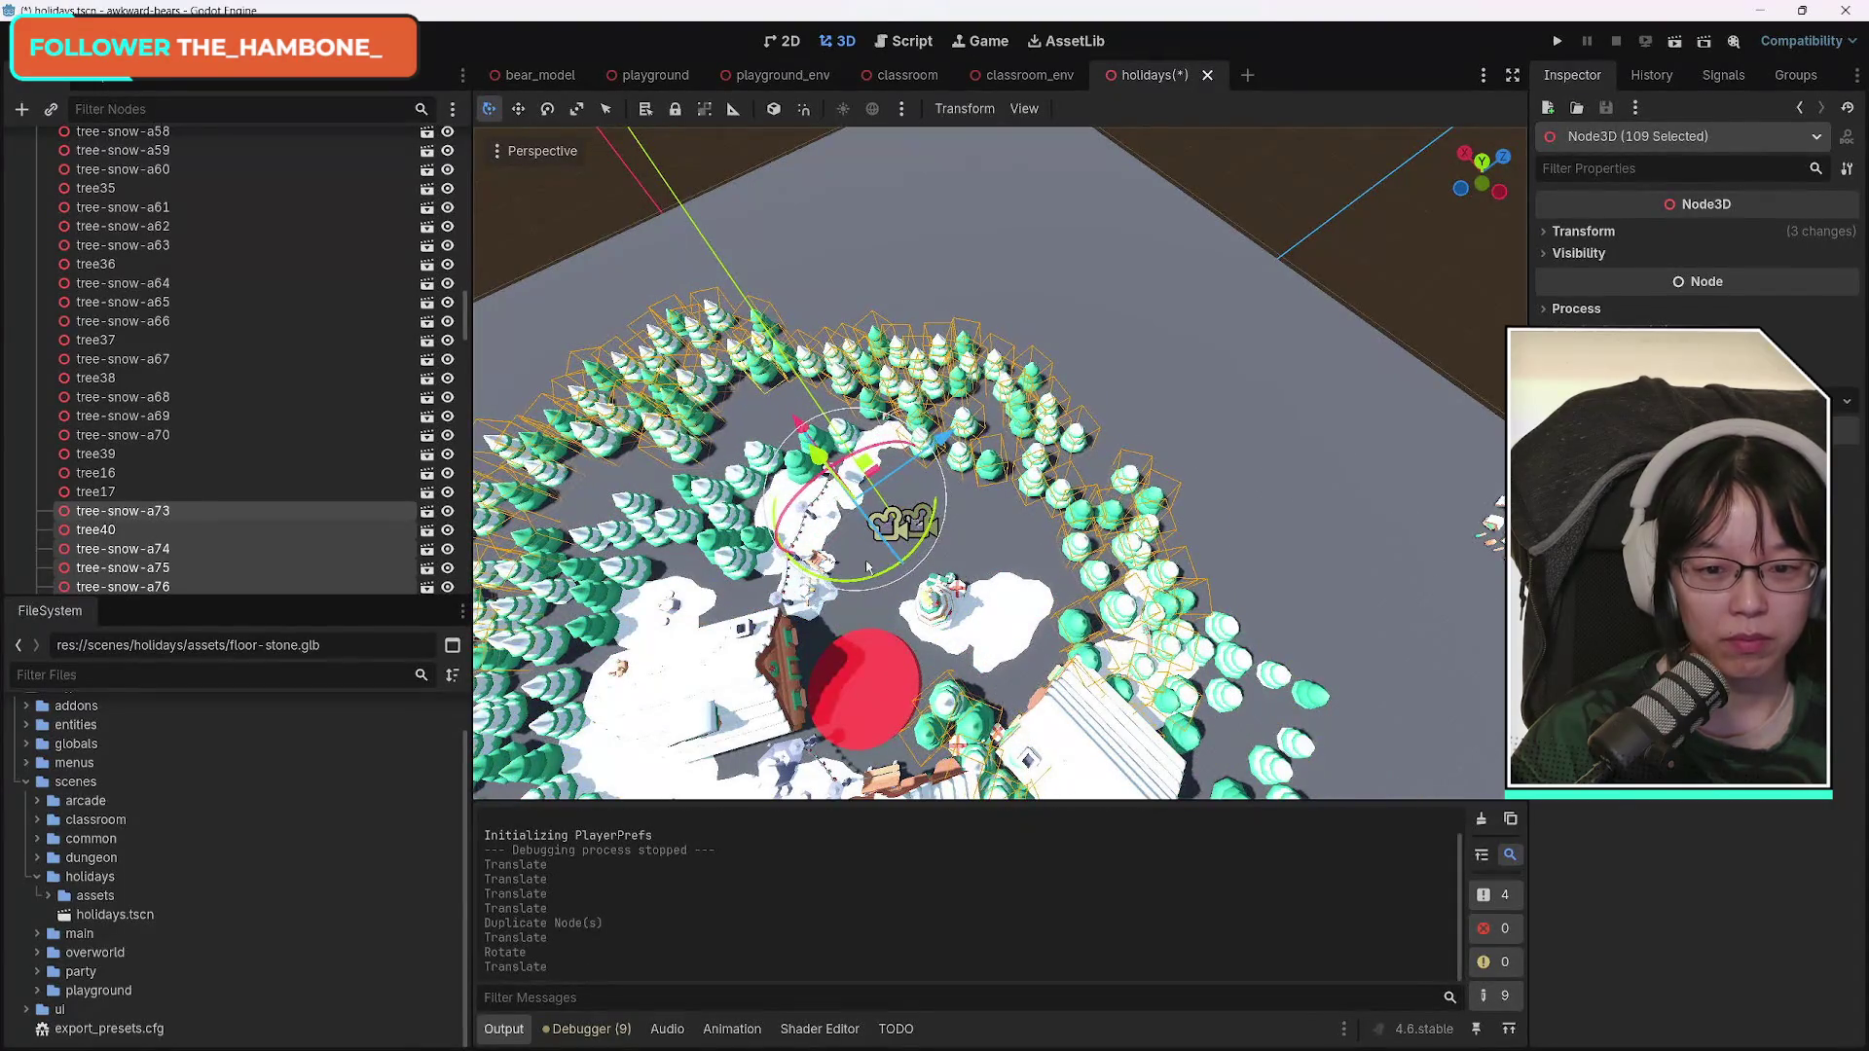
pyautogui.click(926, 467)
# Undo the tree moves, rotation and duplication, restoring only the original forest ring.
pyautogui.hotkey('ctrl', 'z')
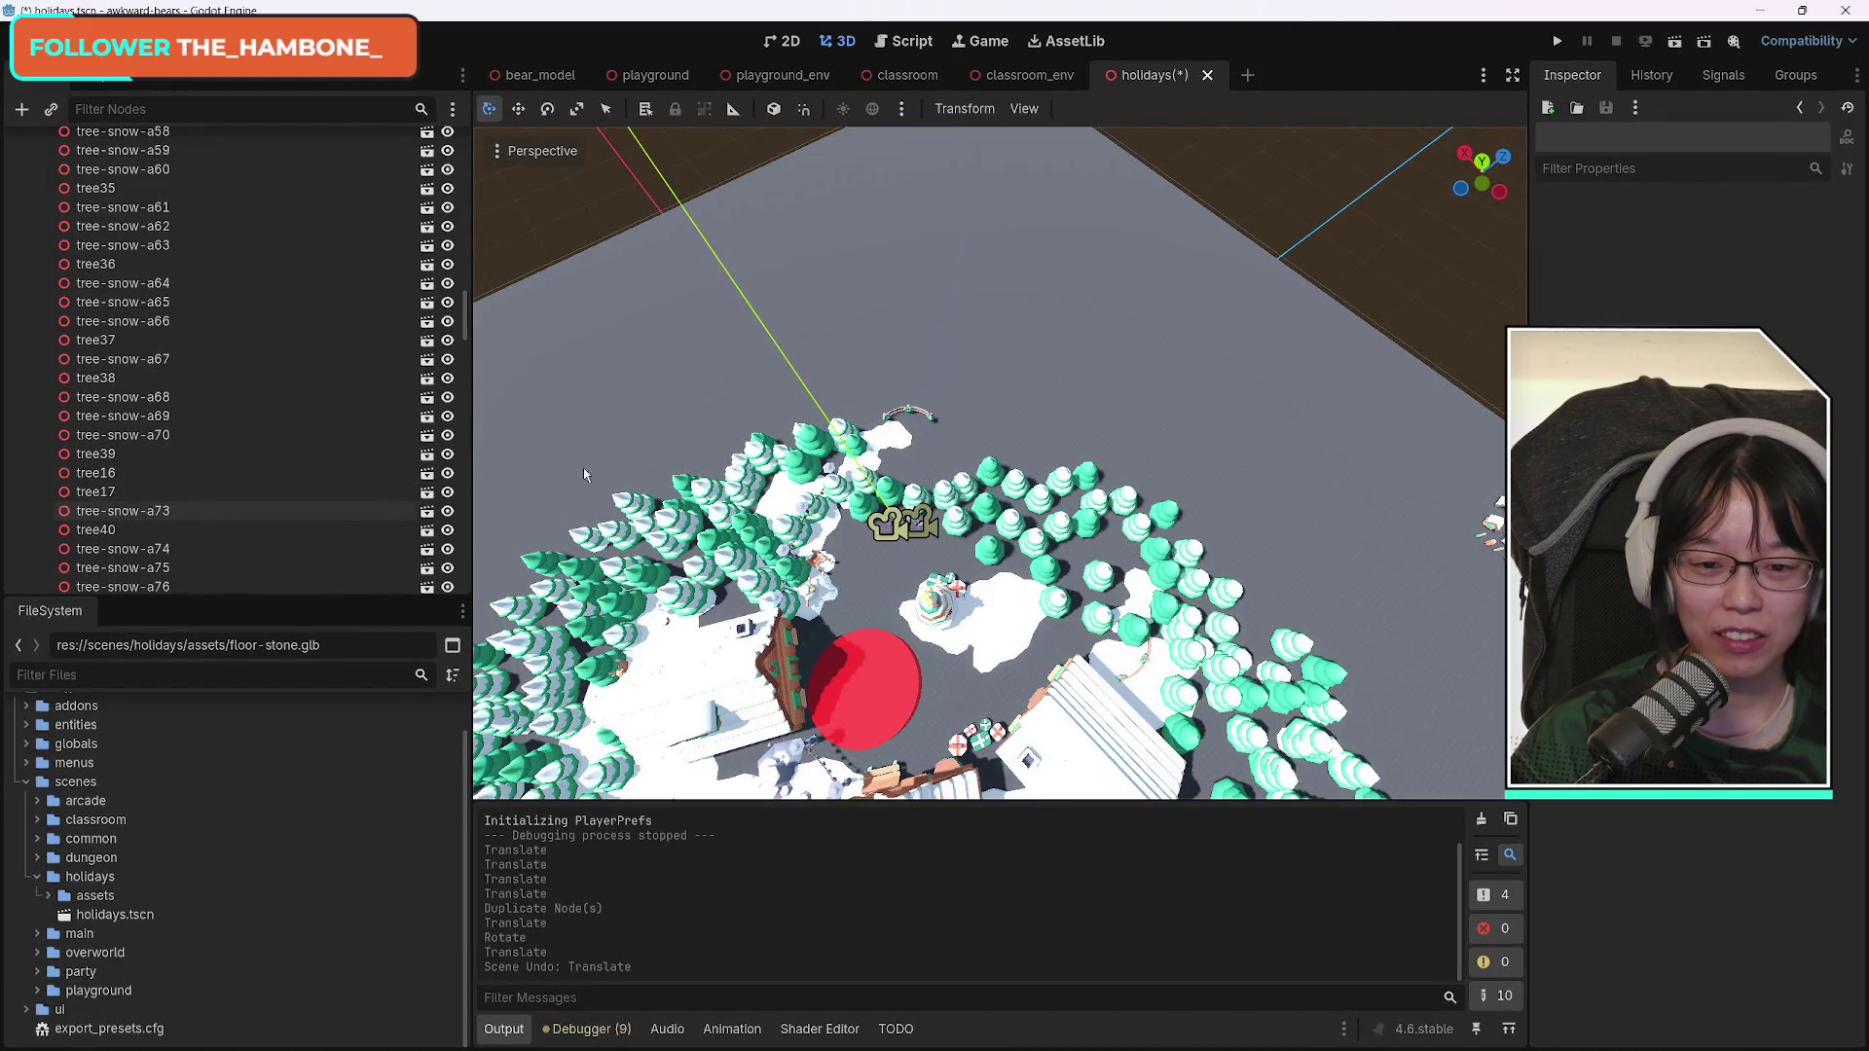
pyautogui.scroll(-5, 1105, 571)
pyautogui.scroll(5, 1120, 575)
pyautogui.hotkey('ctrl', 'z')
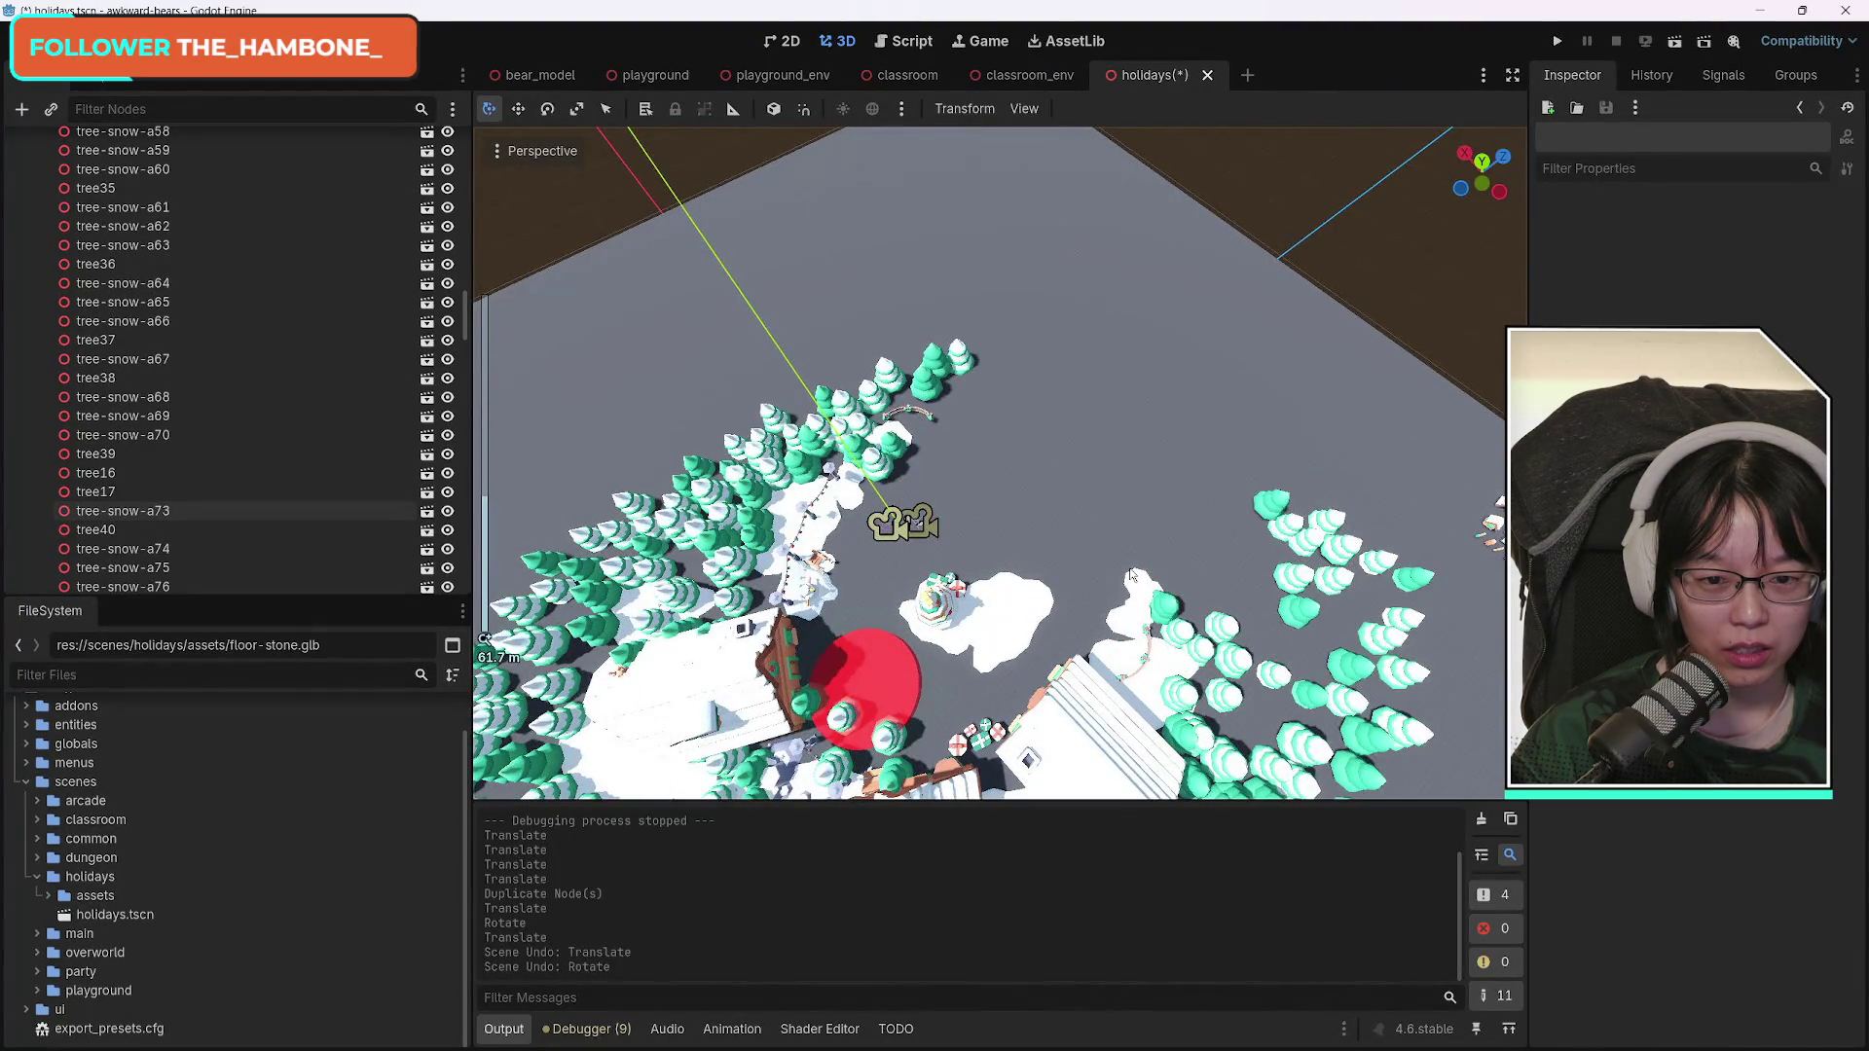
pyautogui.hotkey('ctrl', 'z')
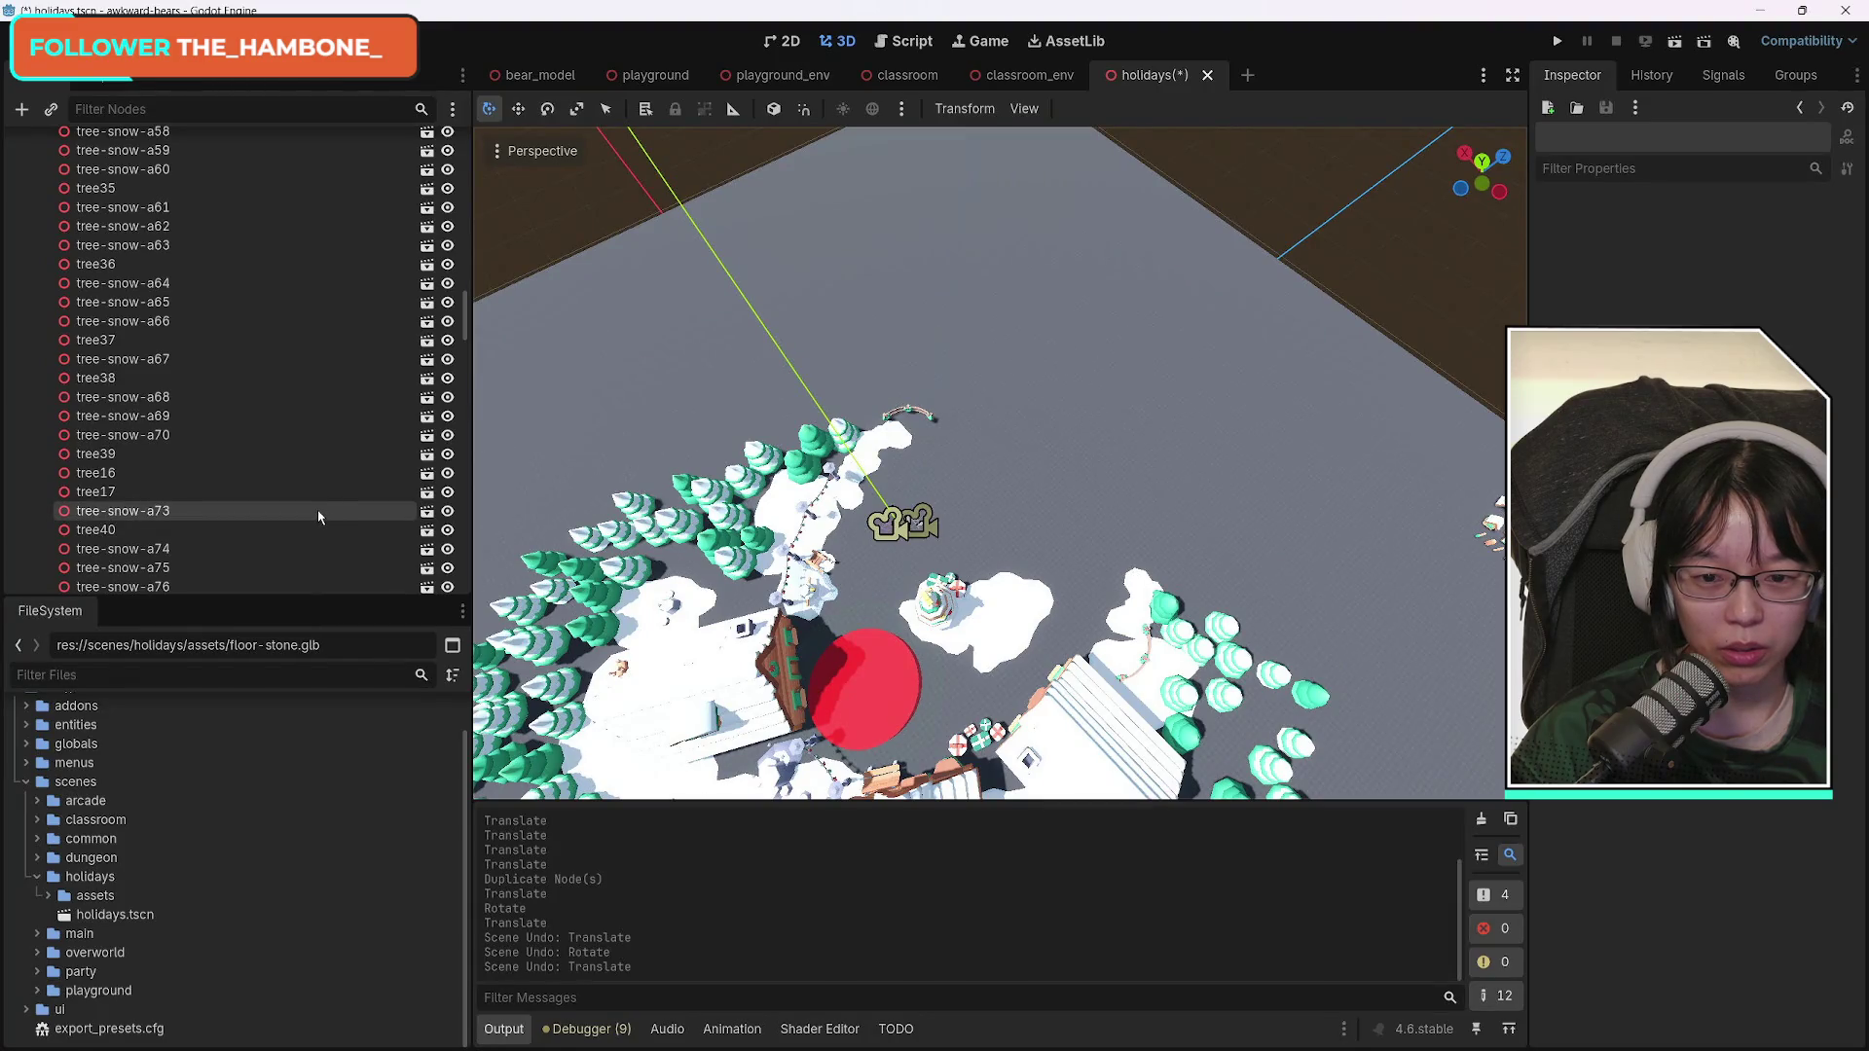
pyautogui.hotkey('ctrl', 'z')
pyautogui.scroll(10, 289, 433)
pyautogui.scroll(5, 288, 433)
# Reselect all 109 trees from tree-snow-a2 through tree17.
pyautogui.click(146, 354)
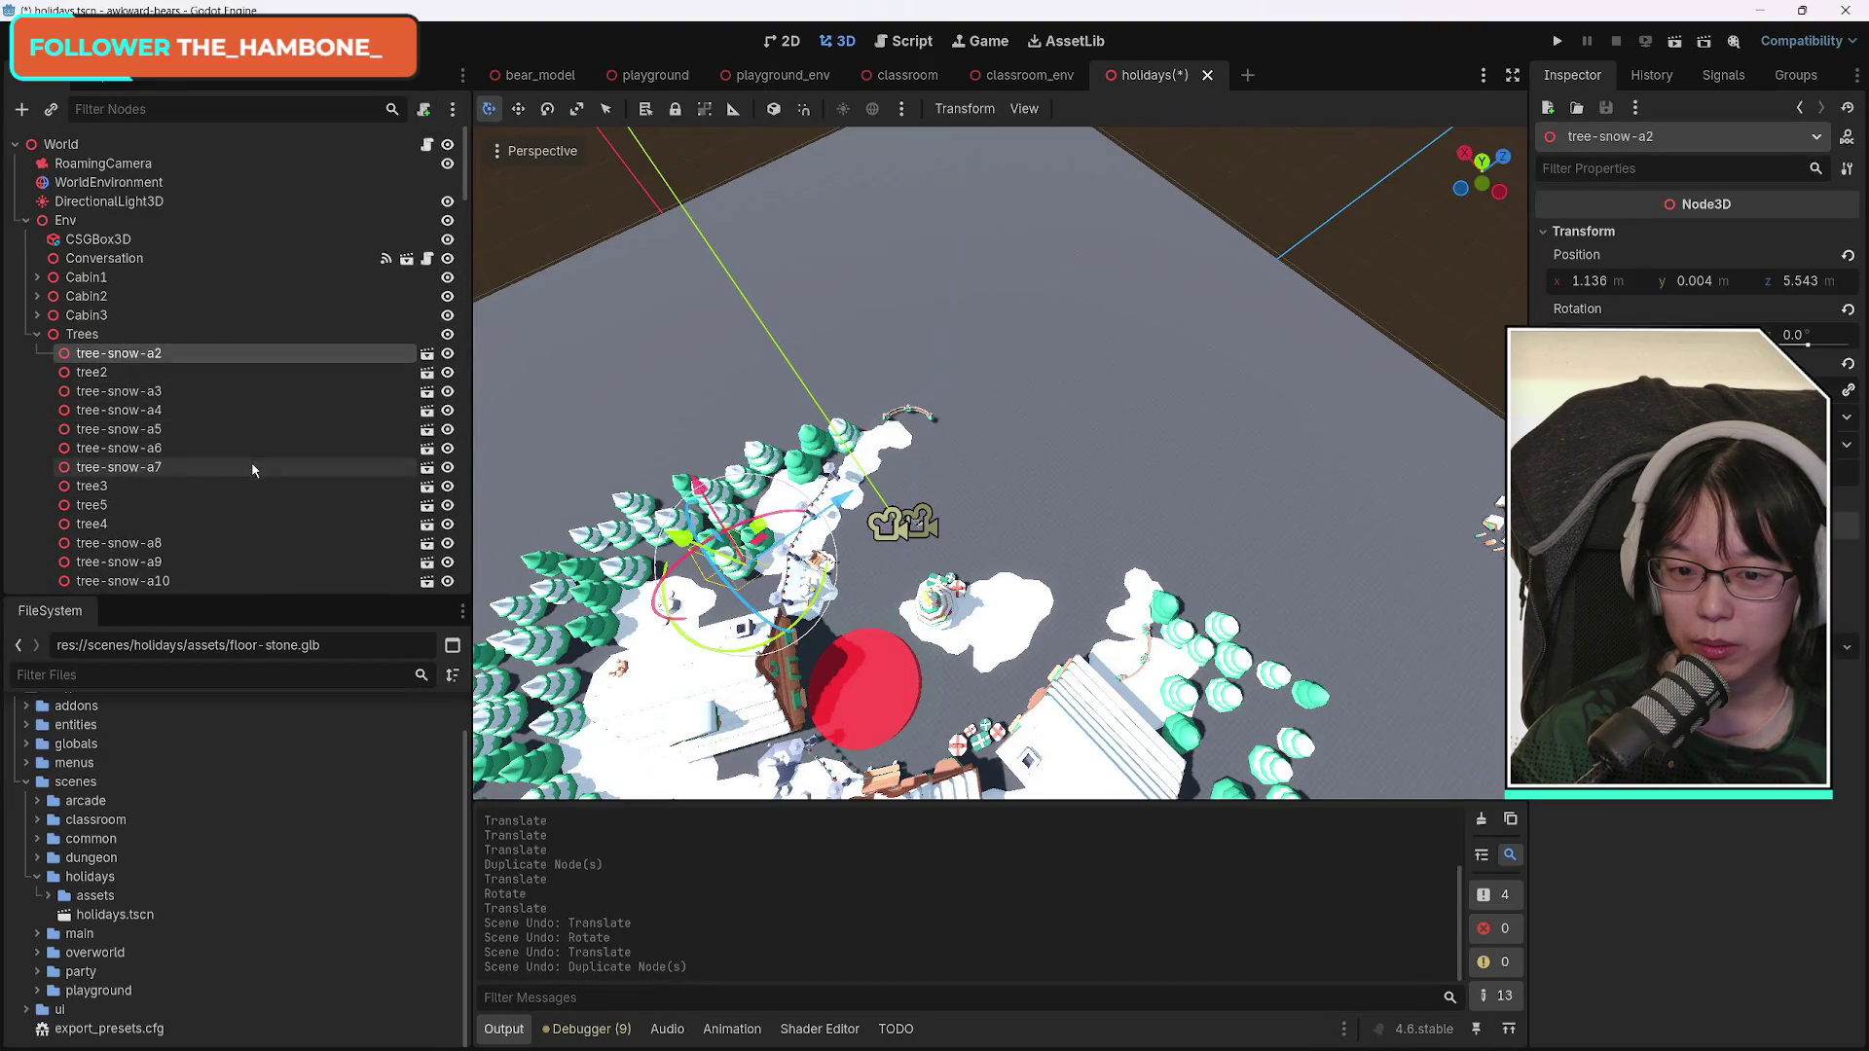
pyautogui.scroll(-15, 253, 469)
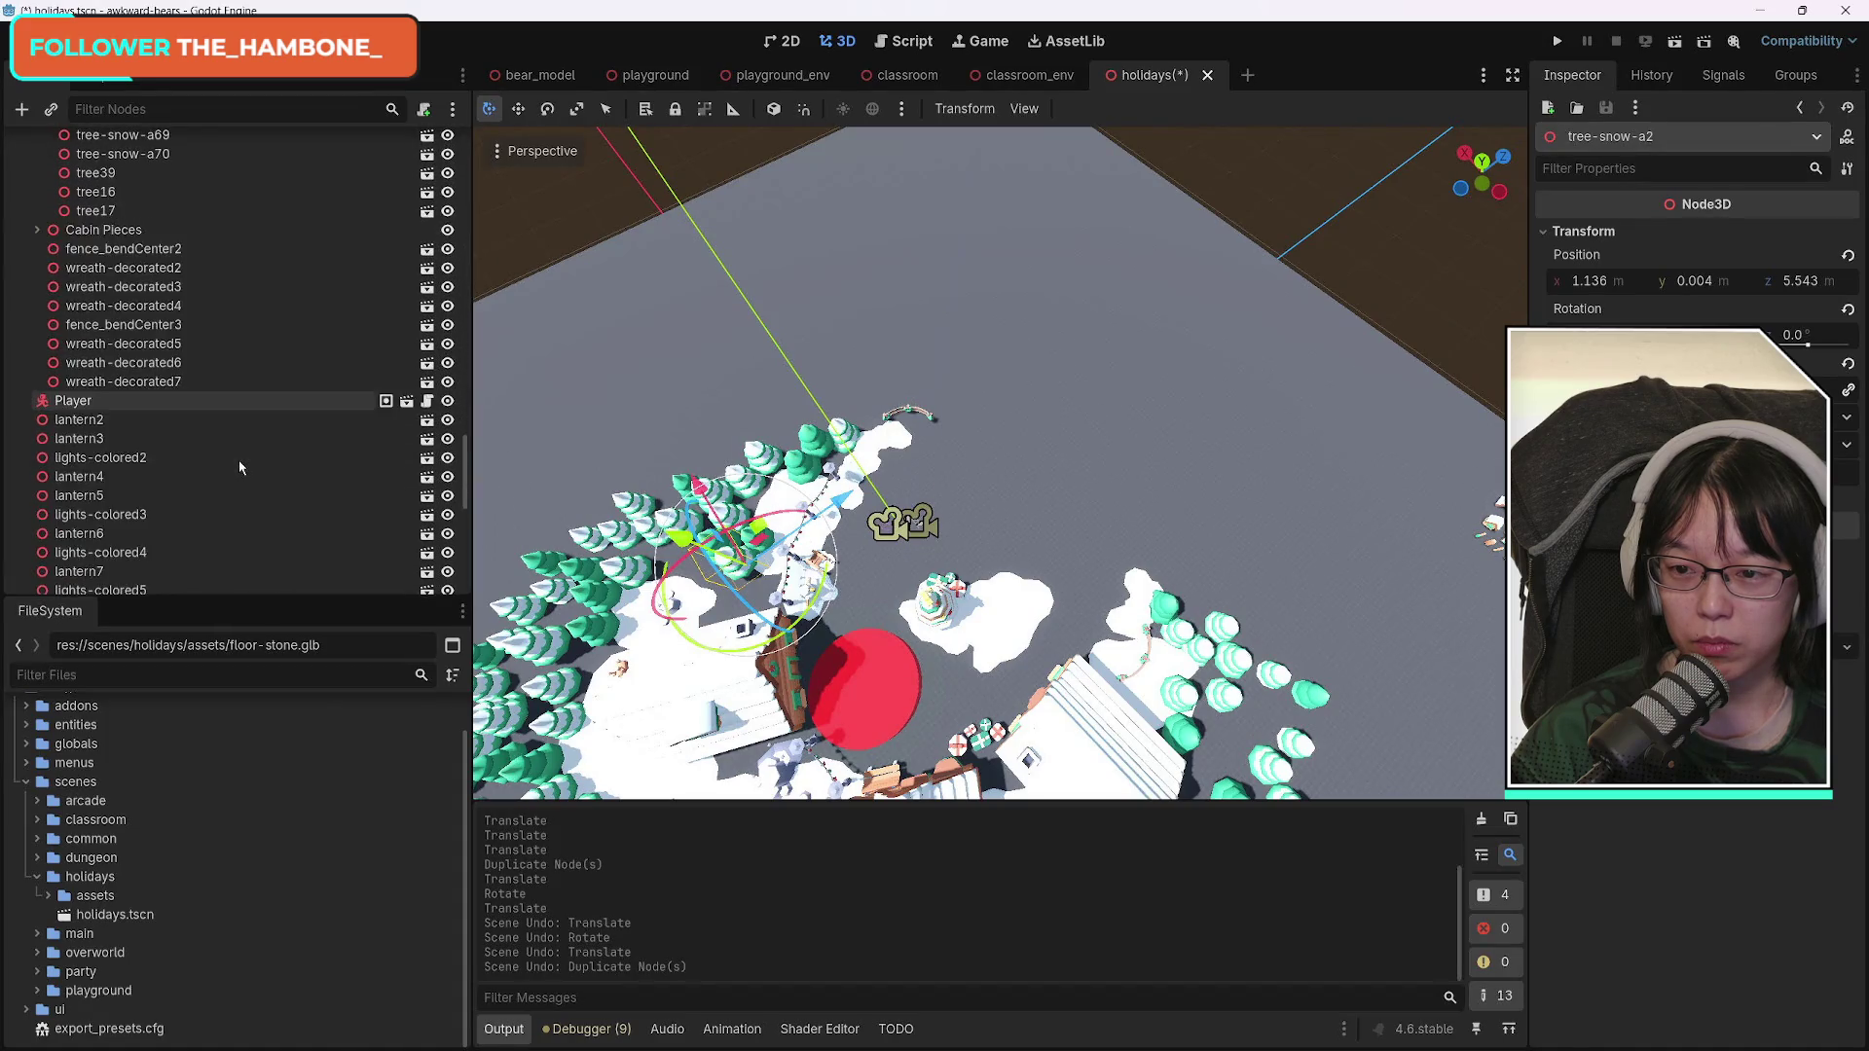
pyautogui.scroll(4, 239, 468)
pyautogui.keyDown('shift'); pyautogui.click(195, 436); pyautogui.keyUp('shift')
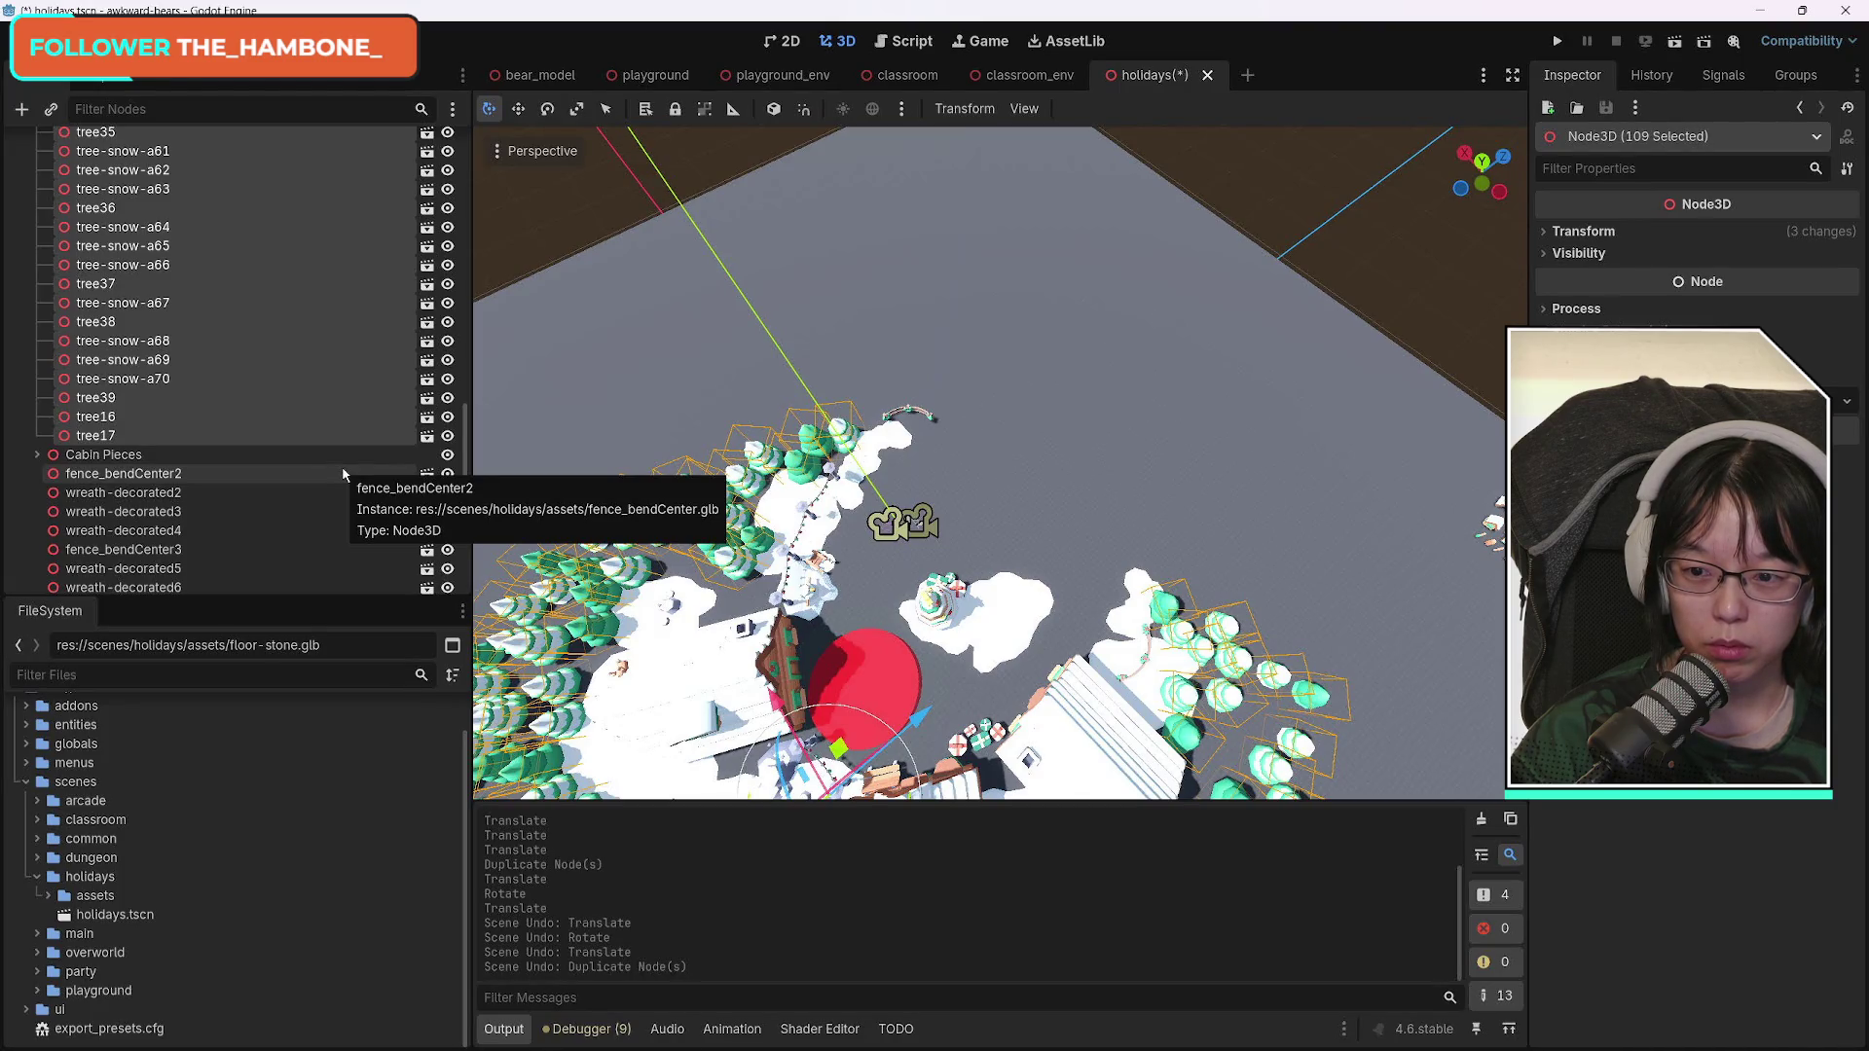
# Duplicate the 109 selected trees and move the copies up-right along X.
pyautogui.hotkey('ctrl', 'd')
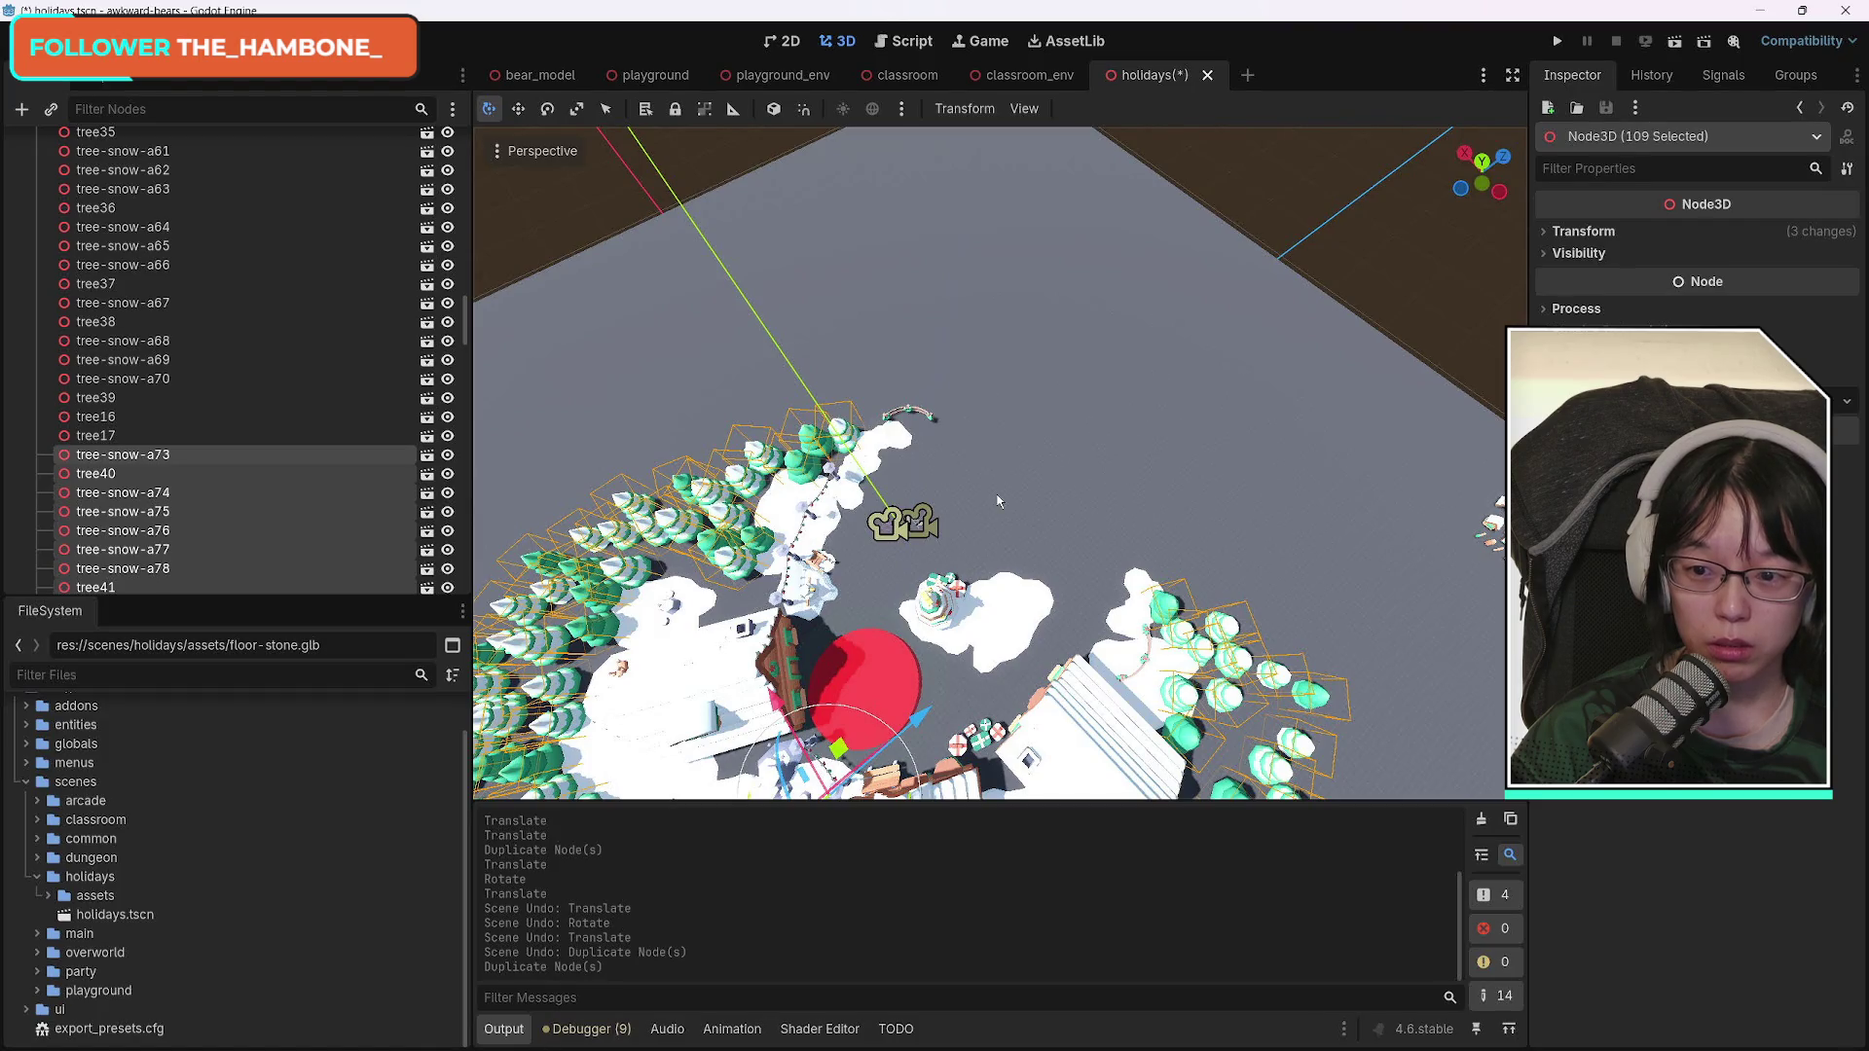
pyautogui.scroll(-5, 1090, 514)
pyautogui.scroll(3, 1101, 514)
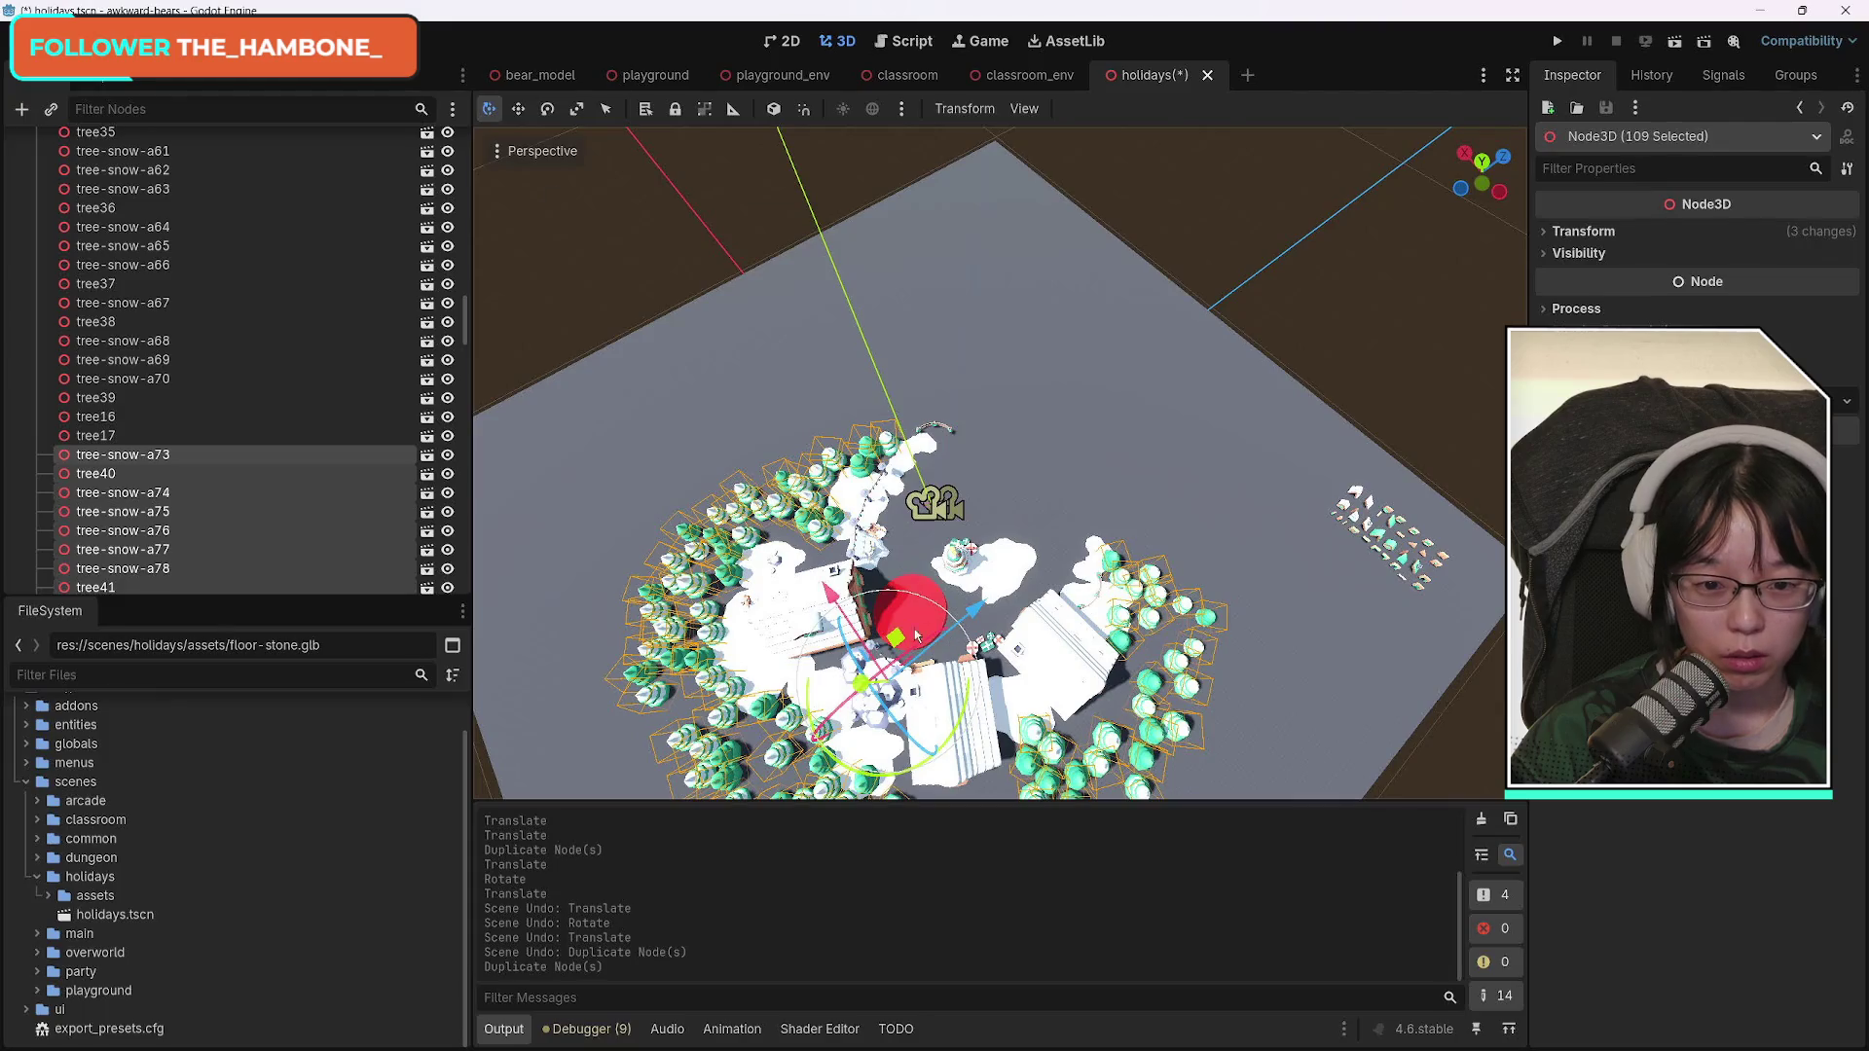
pyautogui.moveTo(974, 611)
pyautogui.mouseDown()
pyautogui.moveTo(1124, 525)
pyautogui.moveTo(1060, 629)
pyautogui.moveTo(983, 623)
pyautogui.moveTo(969, 555)
pyautogui.moveTo(990, 506)
pyautogui.moveTo(964, 516)
pyautogui.mouseUp()
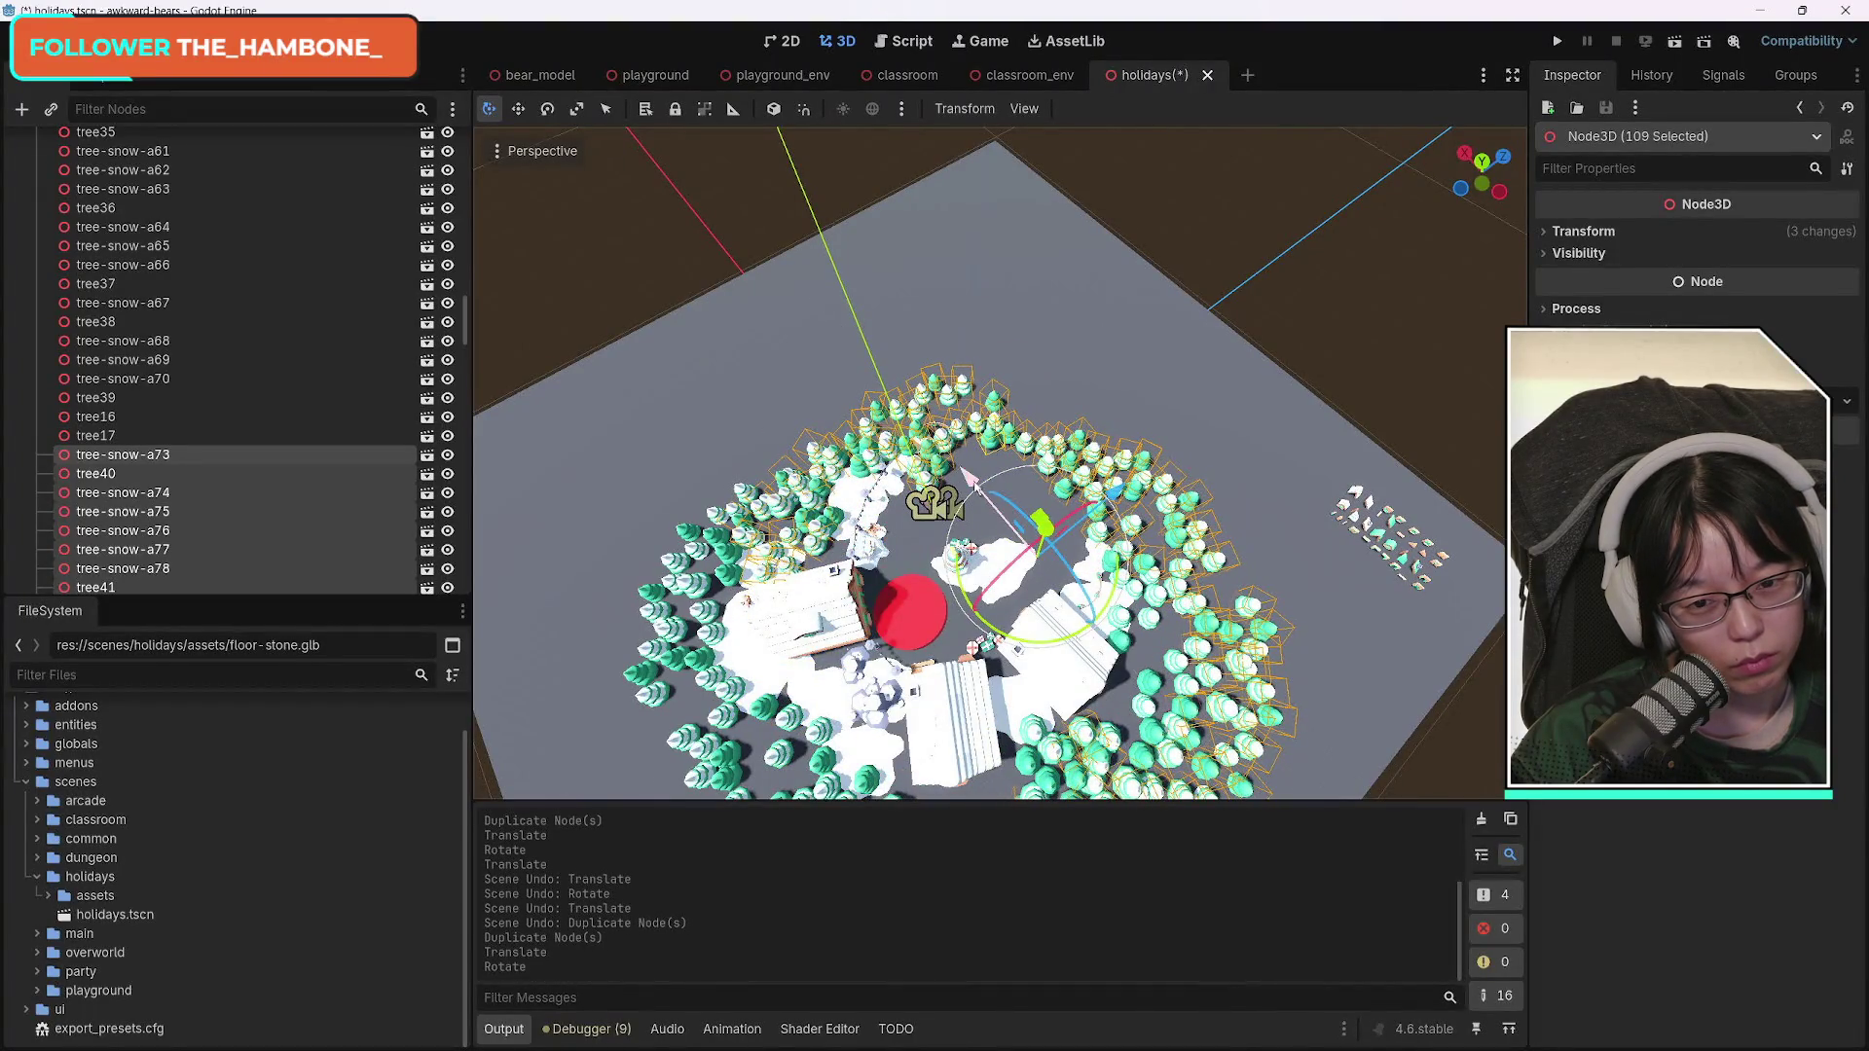
pyautogui.press('g')
pyautogui.press('x')
pyautogui.click(903, 449)
# Rotate the copied trees around their centre and shift them along X and Z.
pyautogui.moveTo(1048, 548); pyautogui.dragTo(1020, 564)
pyautogui.press('g')
pyautogui.press('x')
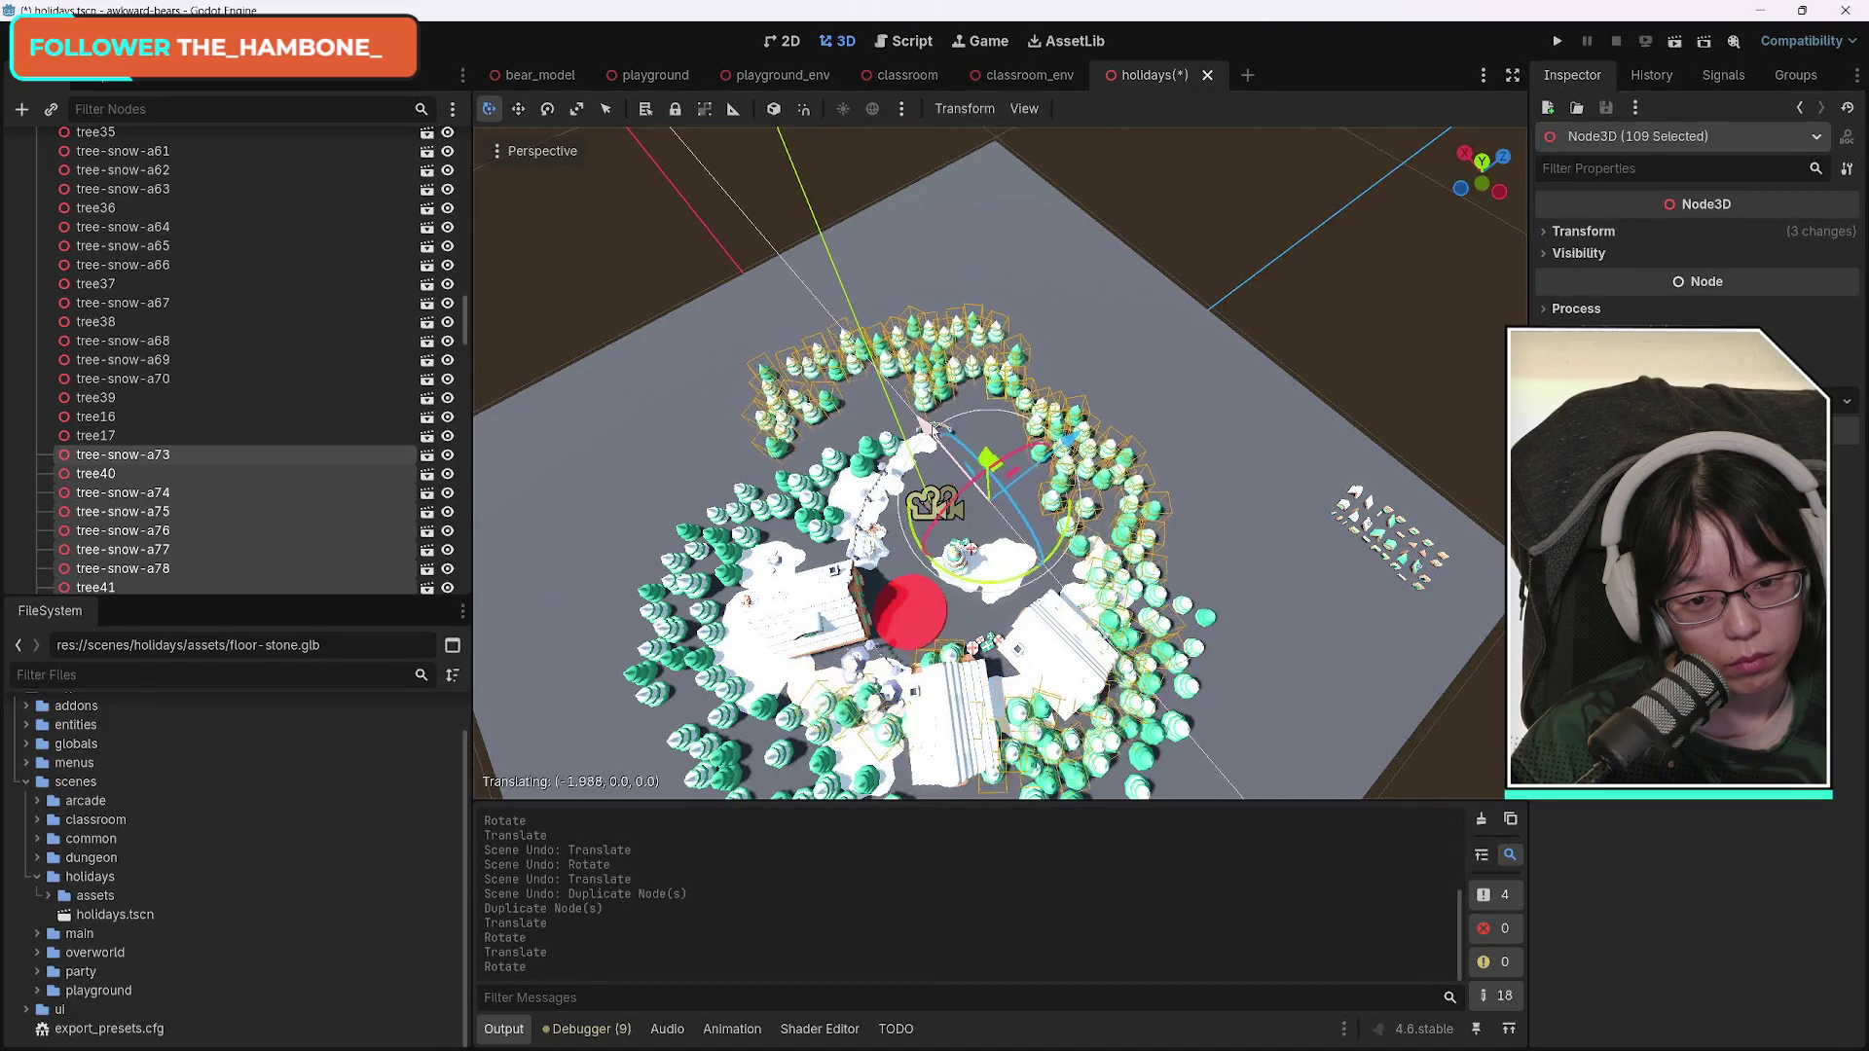
pyautogui.click(952, 523)
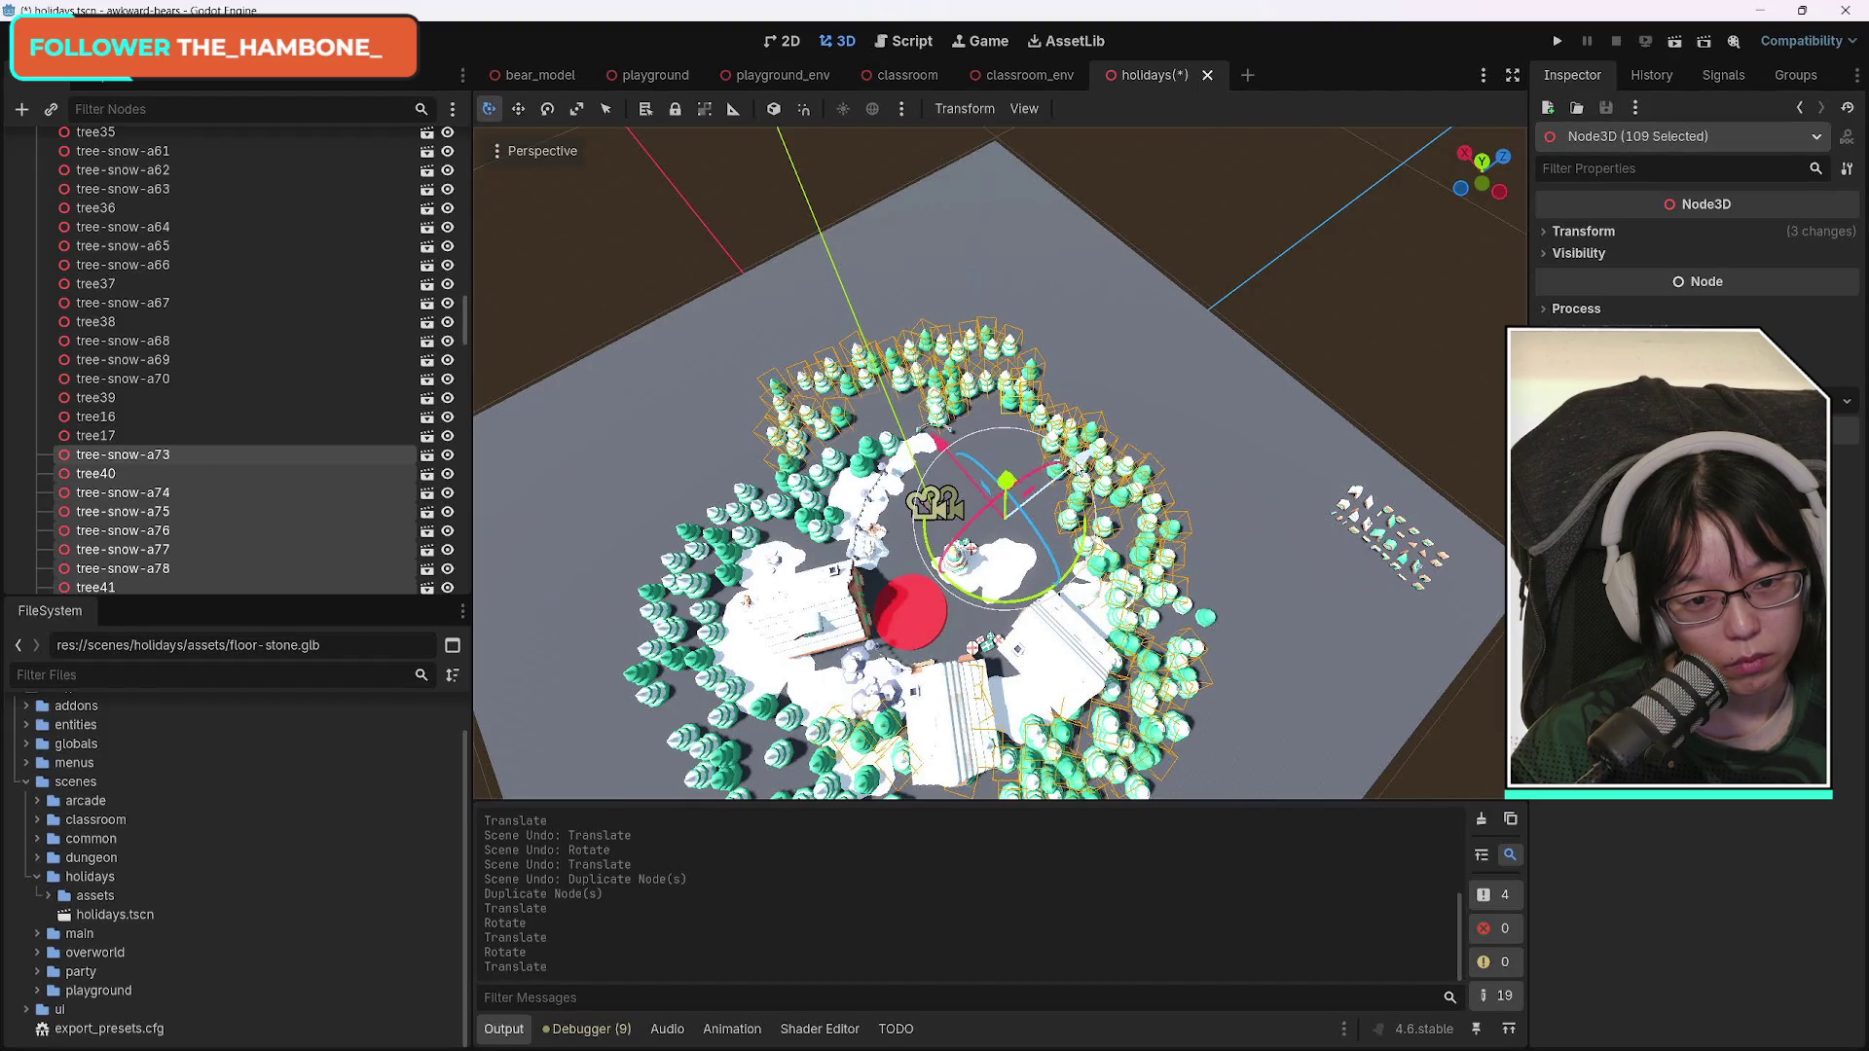
pyautogui.press('g')
pyautogui.press('z')
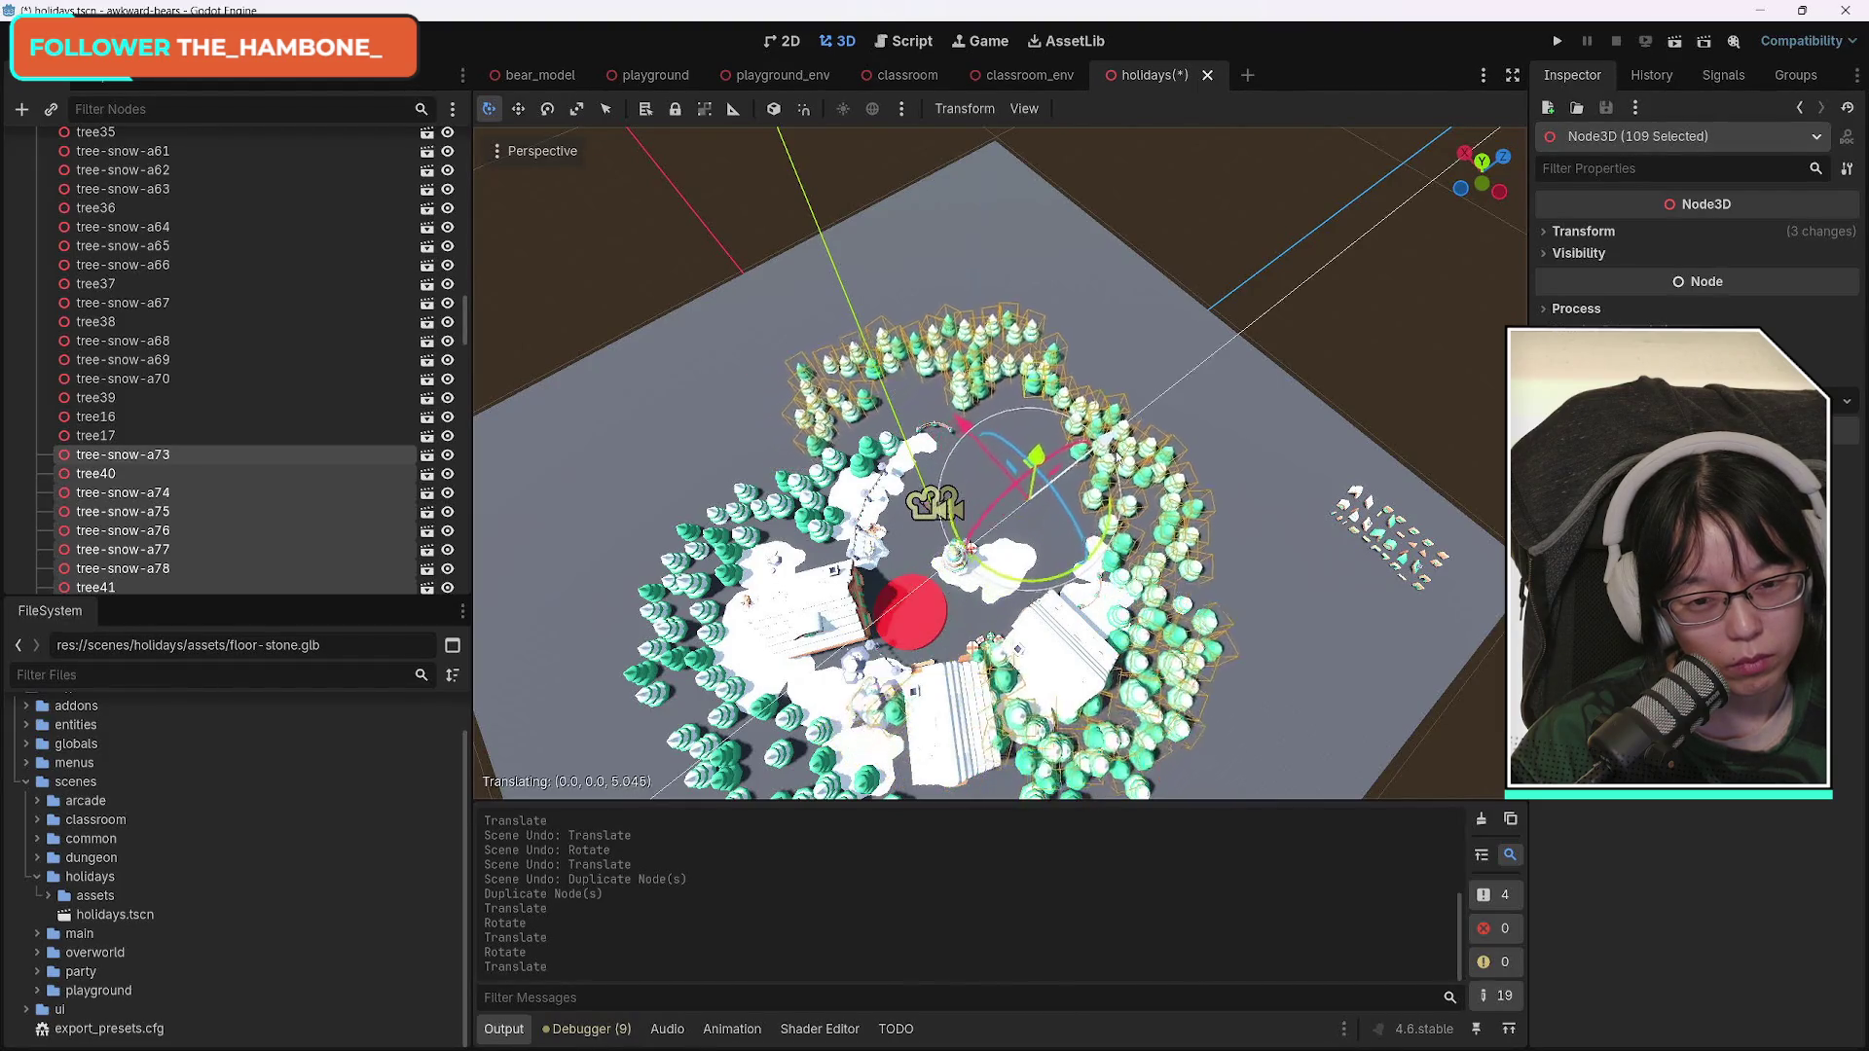
pyautogui.click(1154, 454)
# Shift the copied trees along X once more and give them a small Y-axis rotation.
pyautogui.press('g')
pyautogui.press('x')
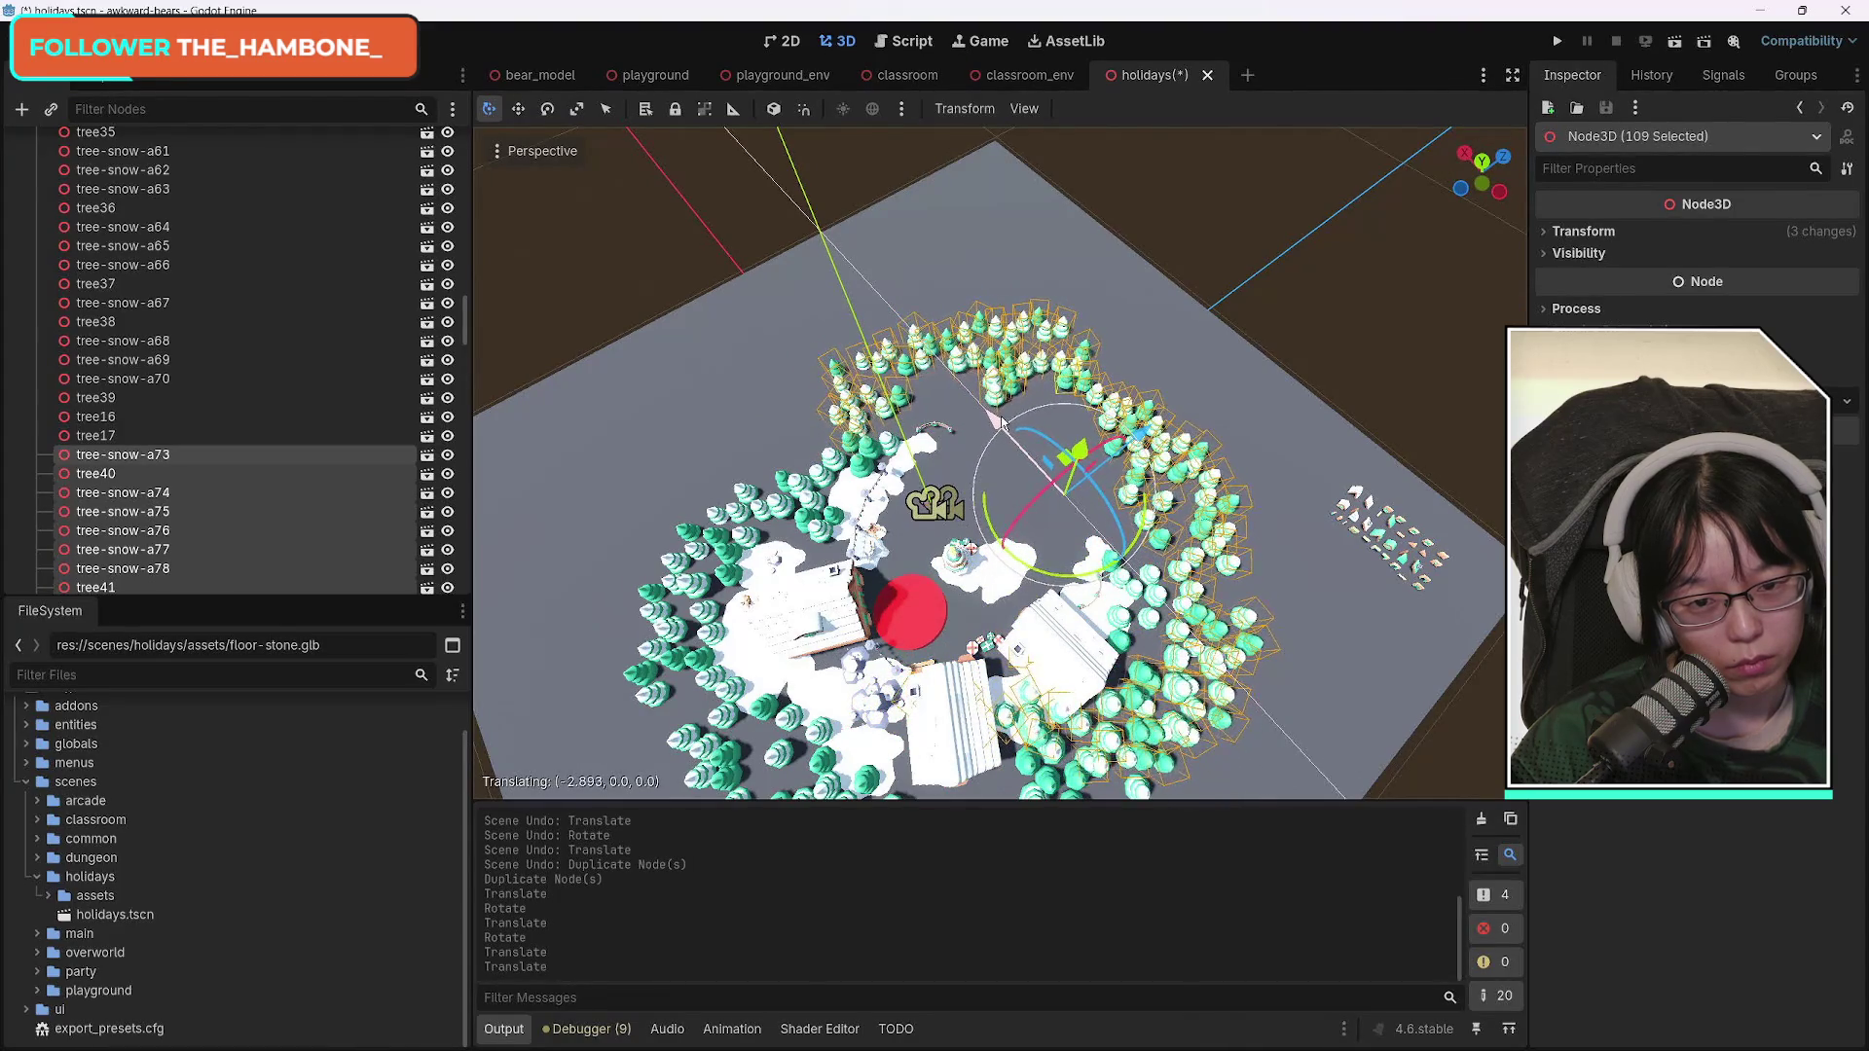
pyautogui.click(1097, 446)
pyautogui.press('r')
pyautogui.press('y')
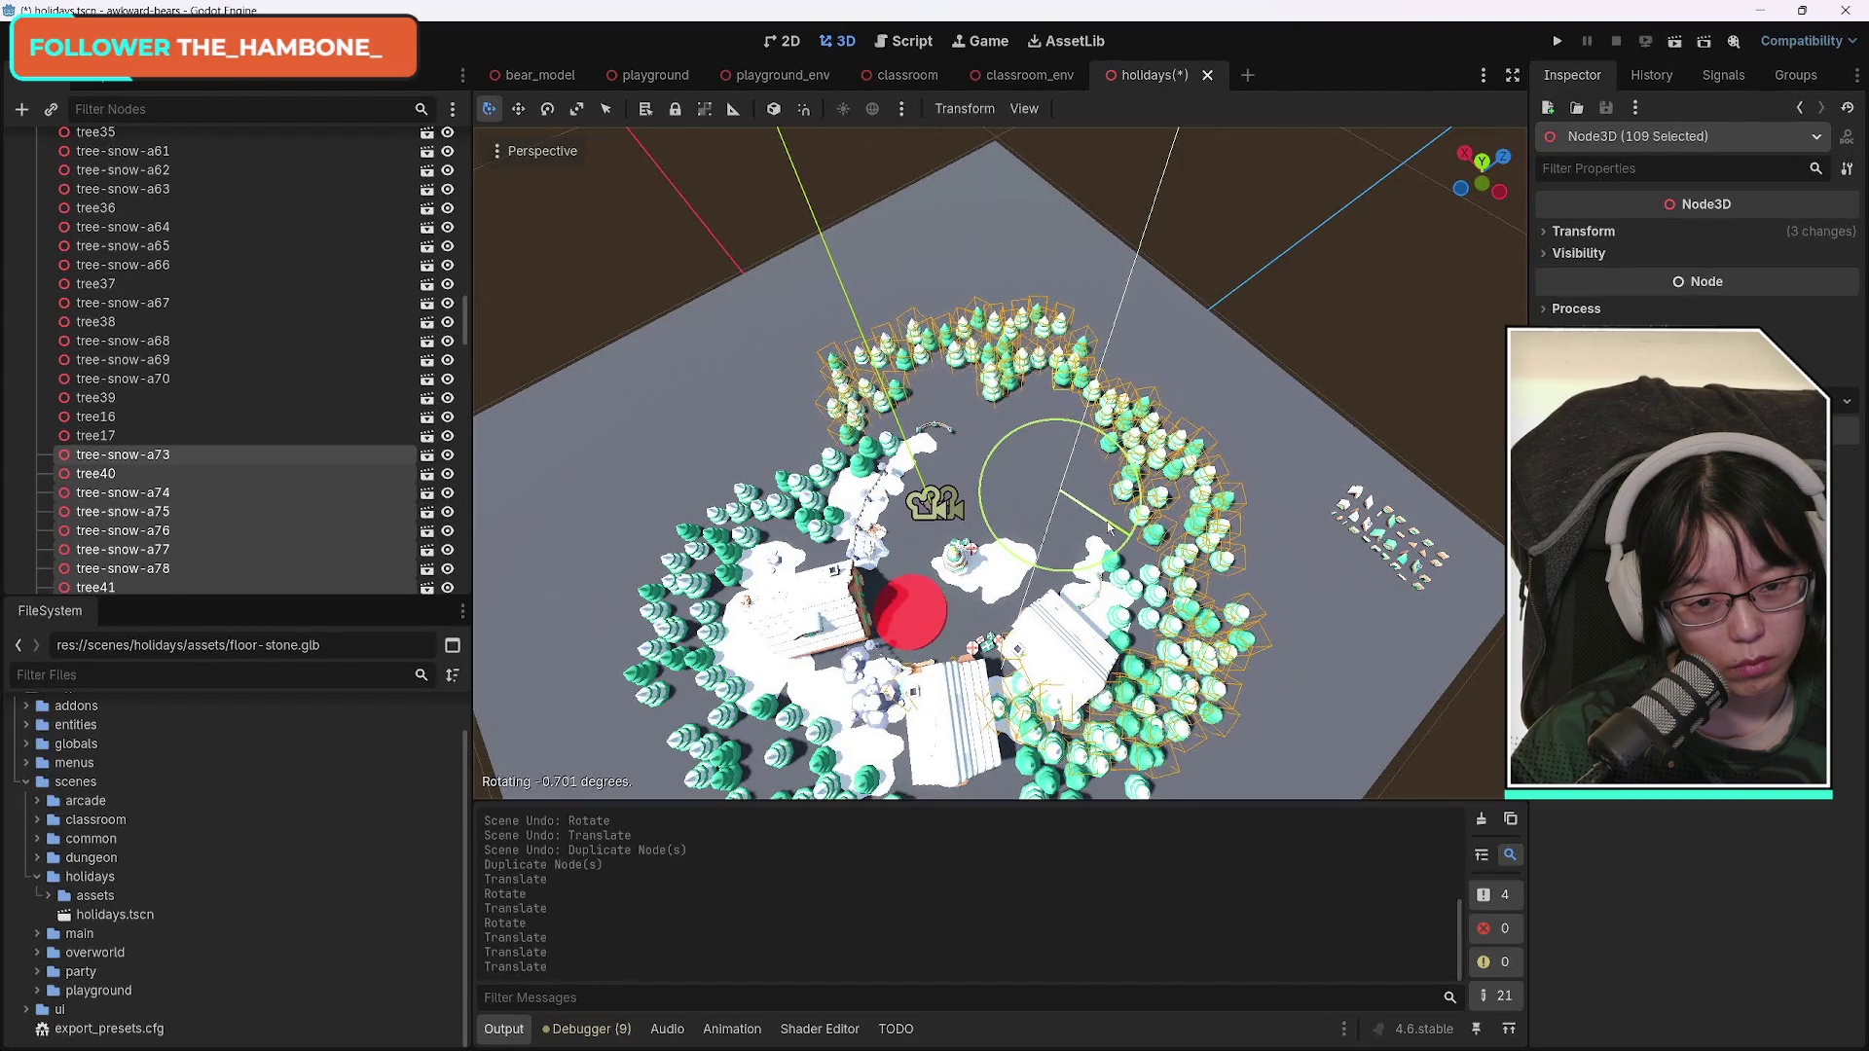
pyautogui.click(1109, 527)
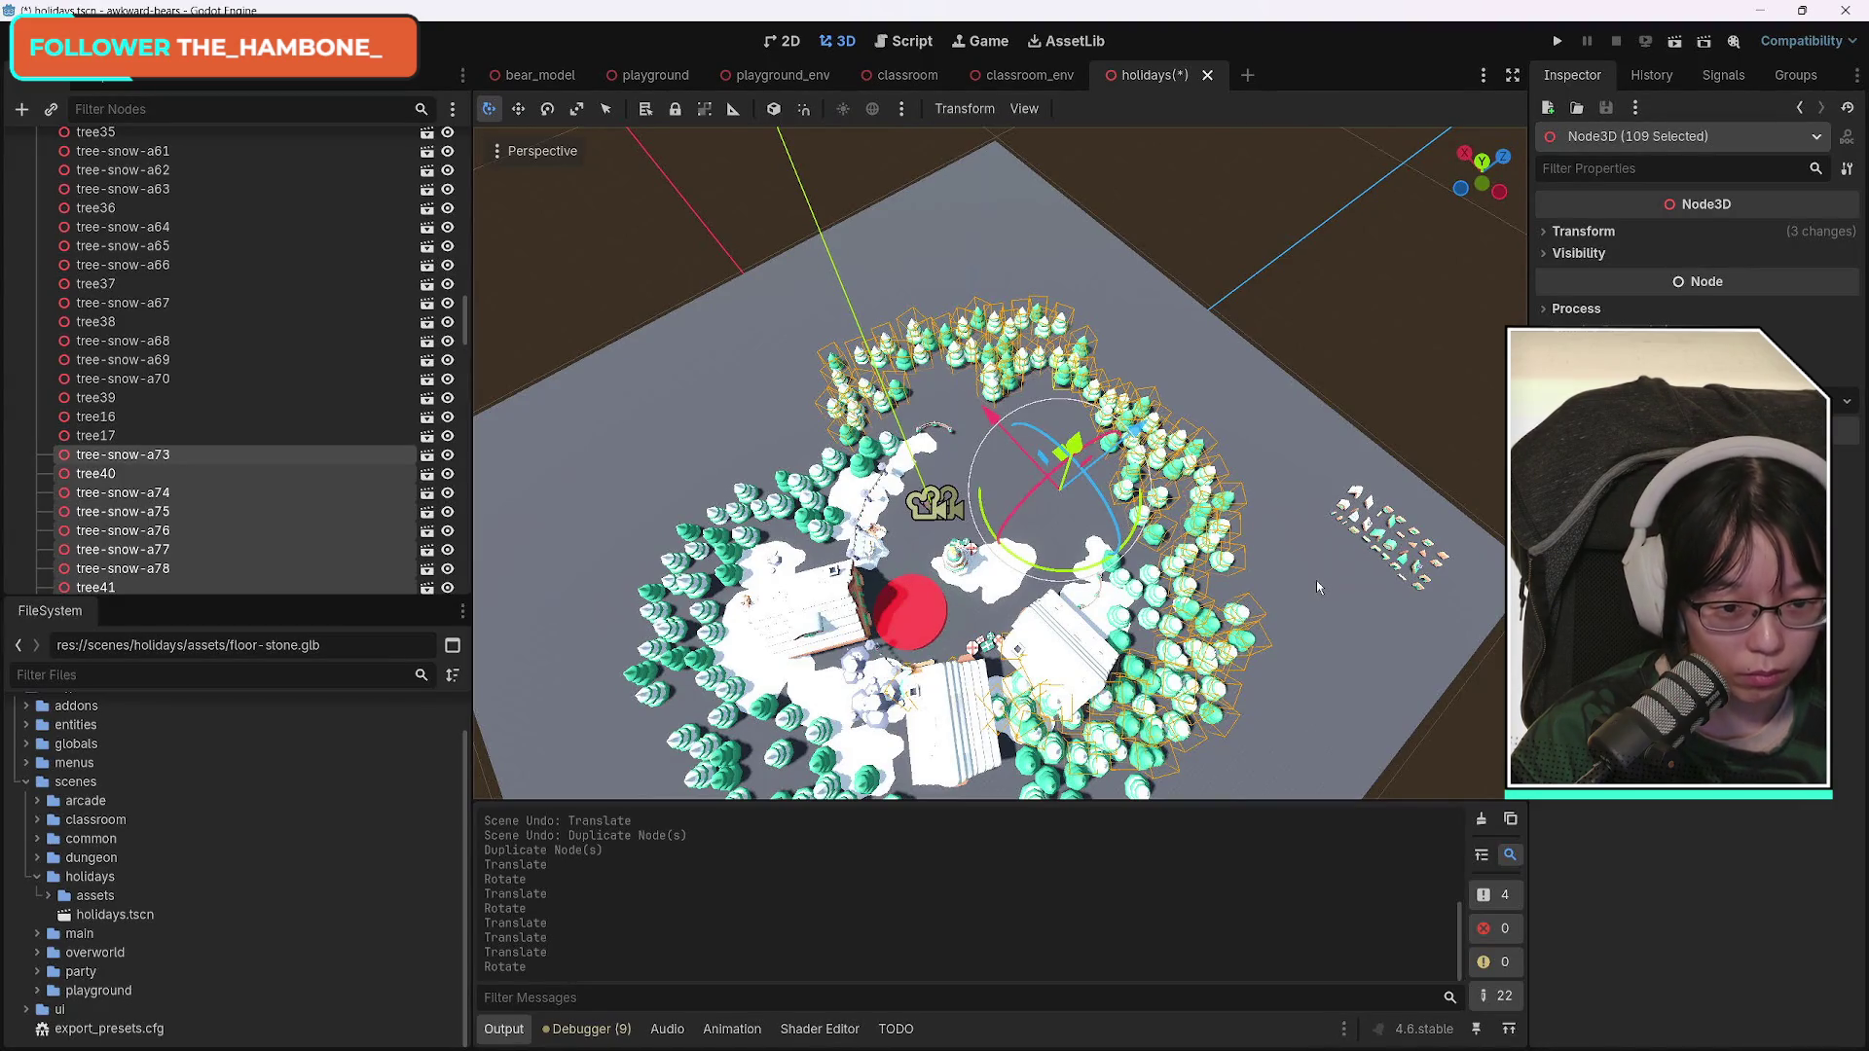
# Drag the copied tree ring farther along Z, away from the village, then clear the selection.
pyautogui.scroll(-3, 194, 499)
pyautogui.scroll(-15, 194, 500)
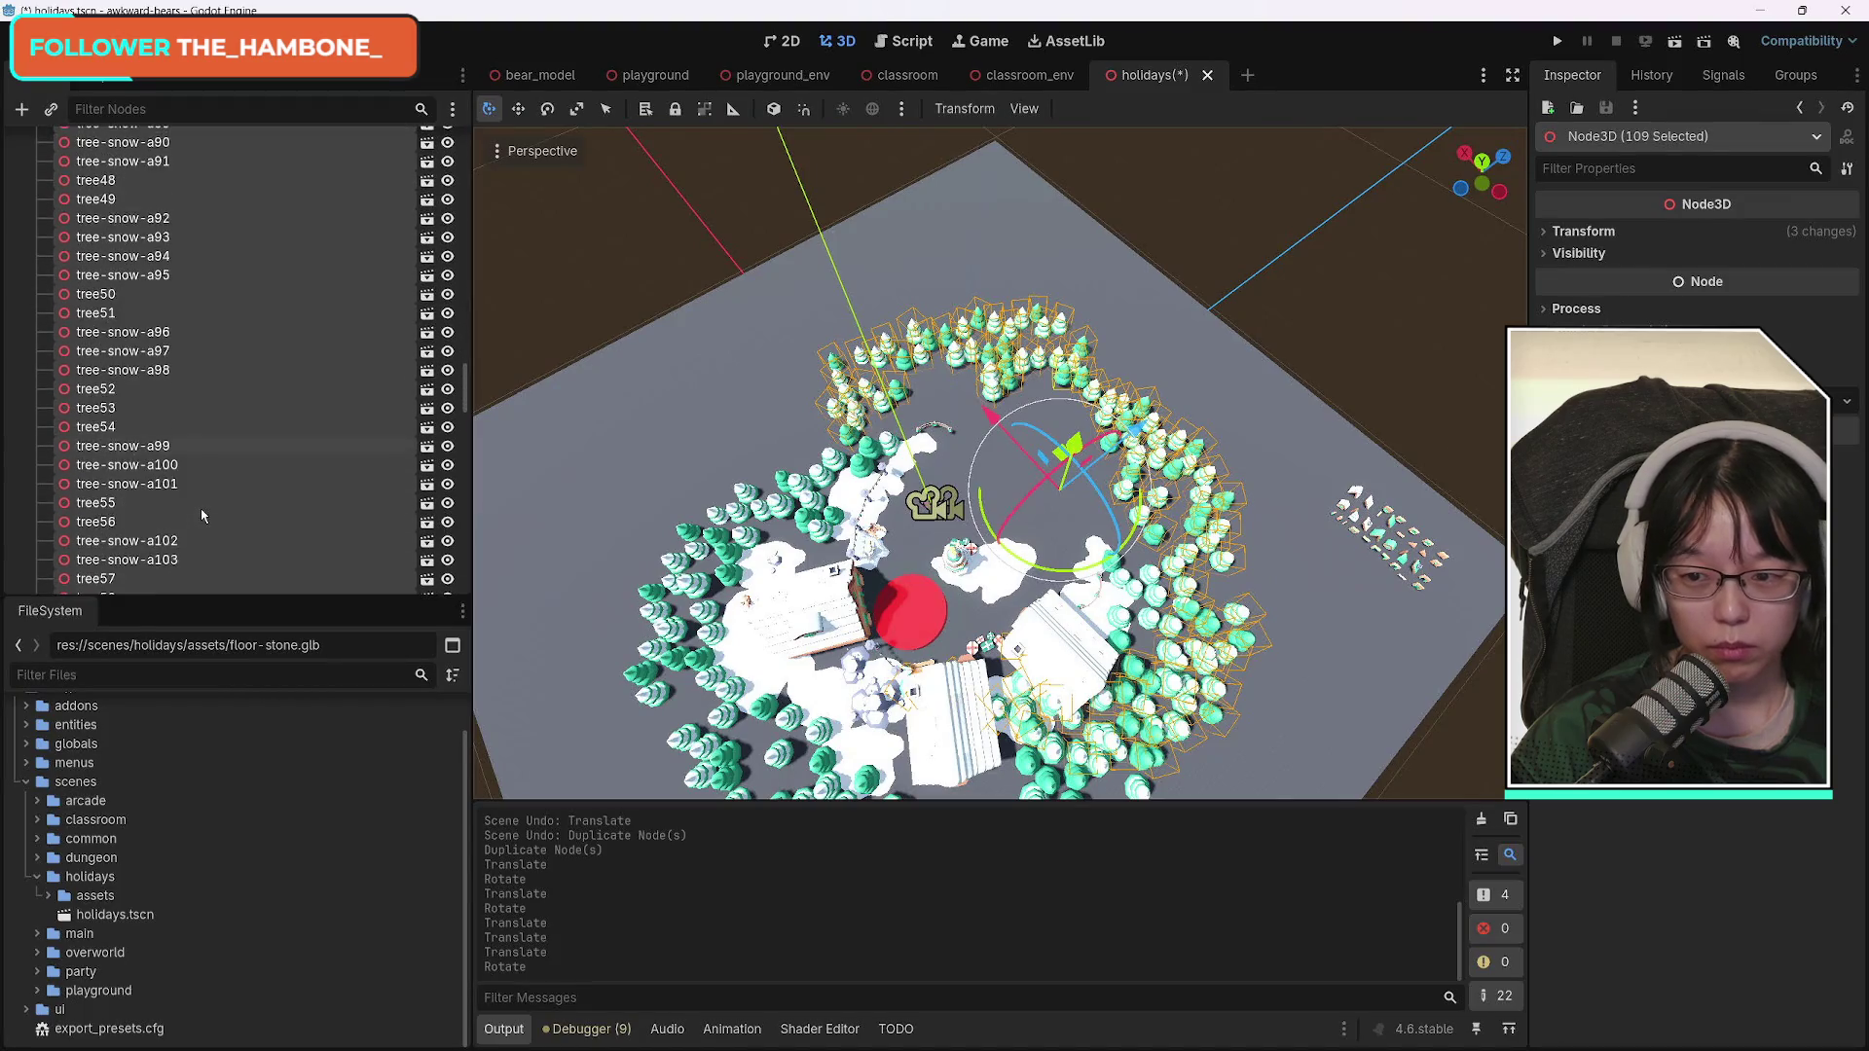
pyautogui.scroll(14, 205, 524)
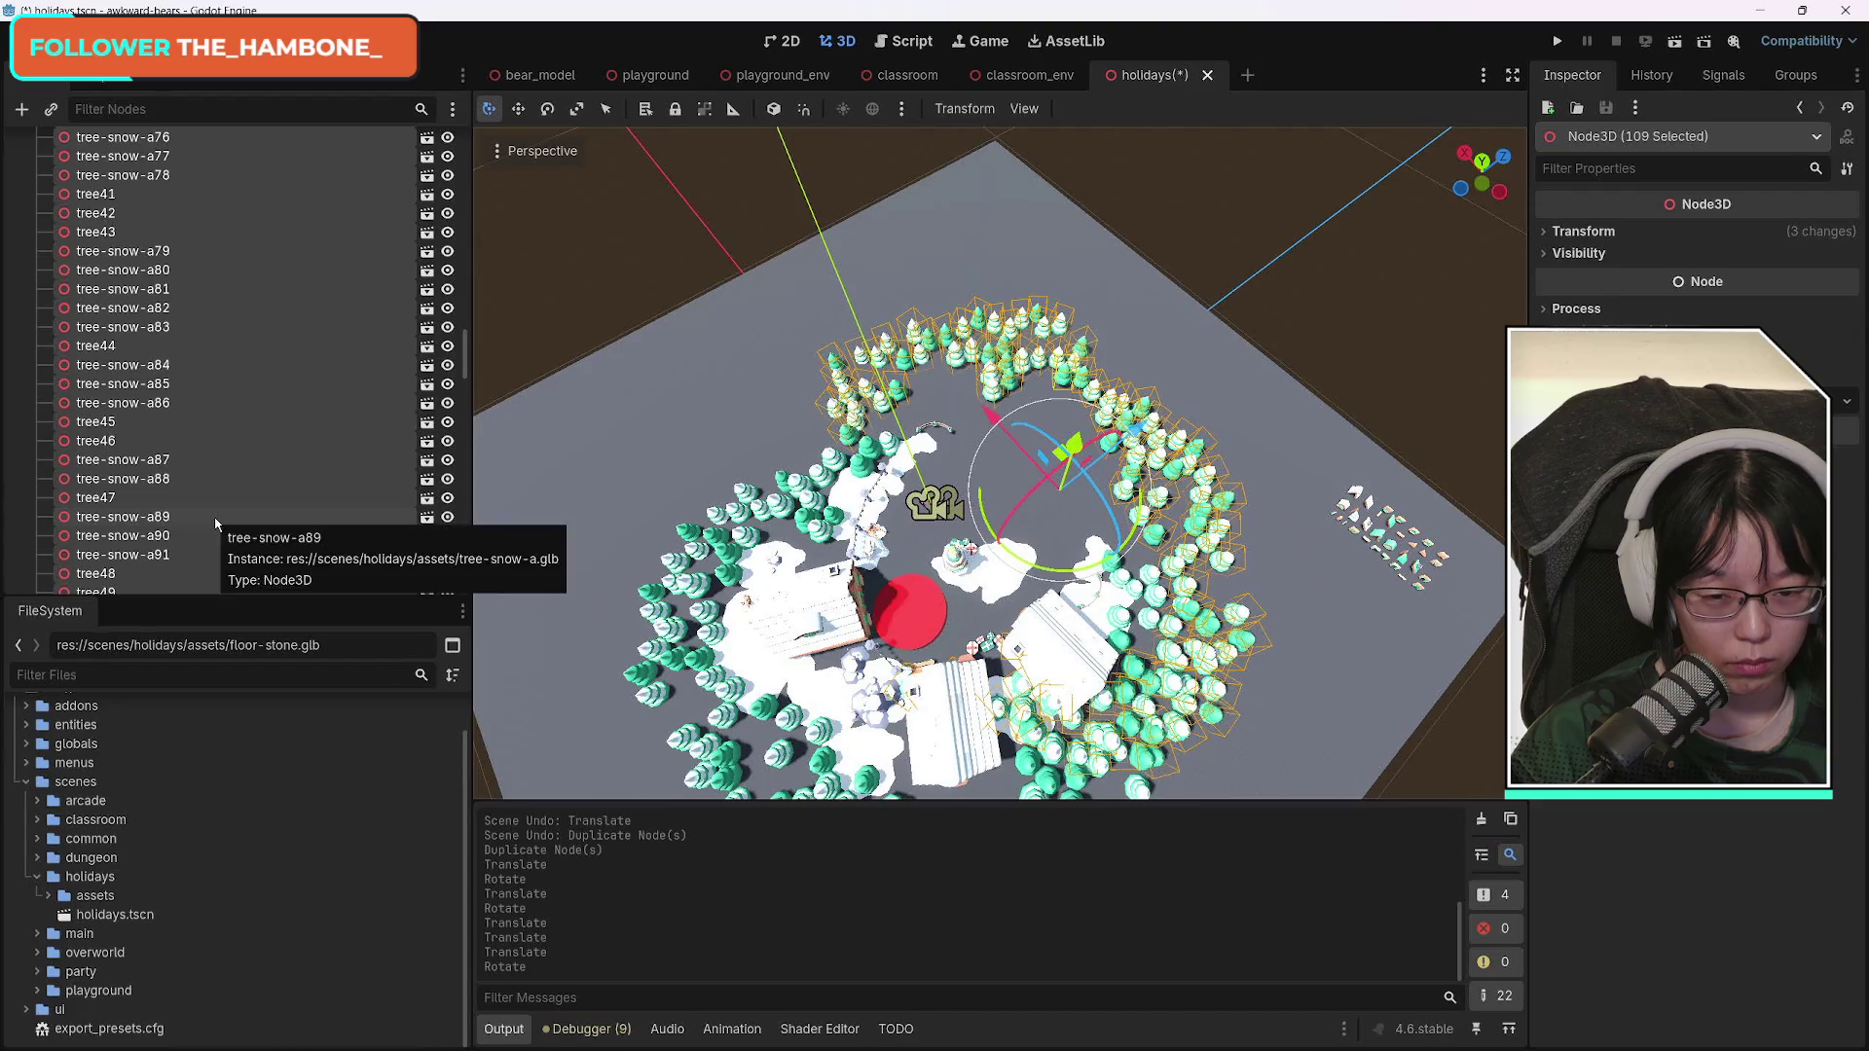
pyautogui.scroll(-4, 215, 523)
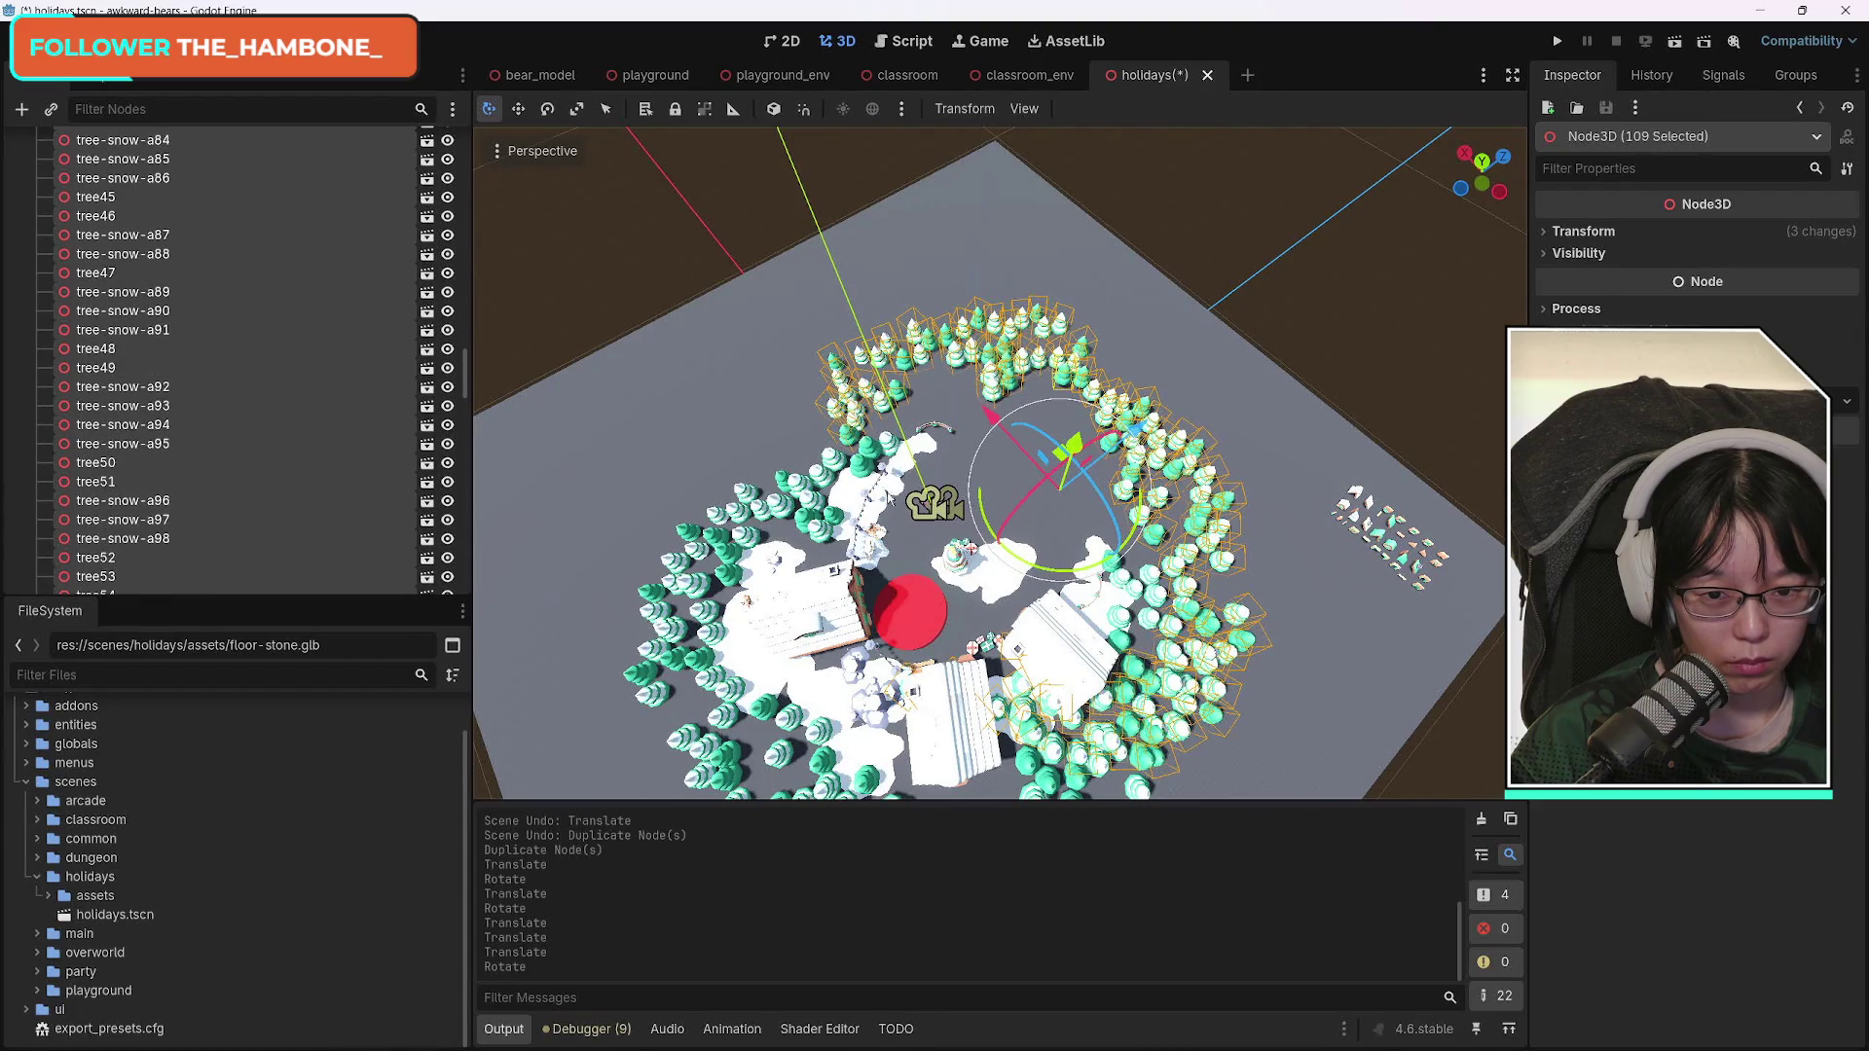
pyautogui.moveTo(1118, 446)
pyautogui.mouseDown()
pyautogui.moveTo(1285, 444)
pyautogui.moveTo(1242, 469)
pyautogui.moveTo(1269, 457)
pyautogui.mouseUp()
pyautogui.scroll(-10, 361, 547)
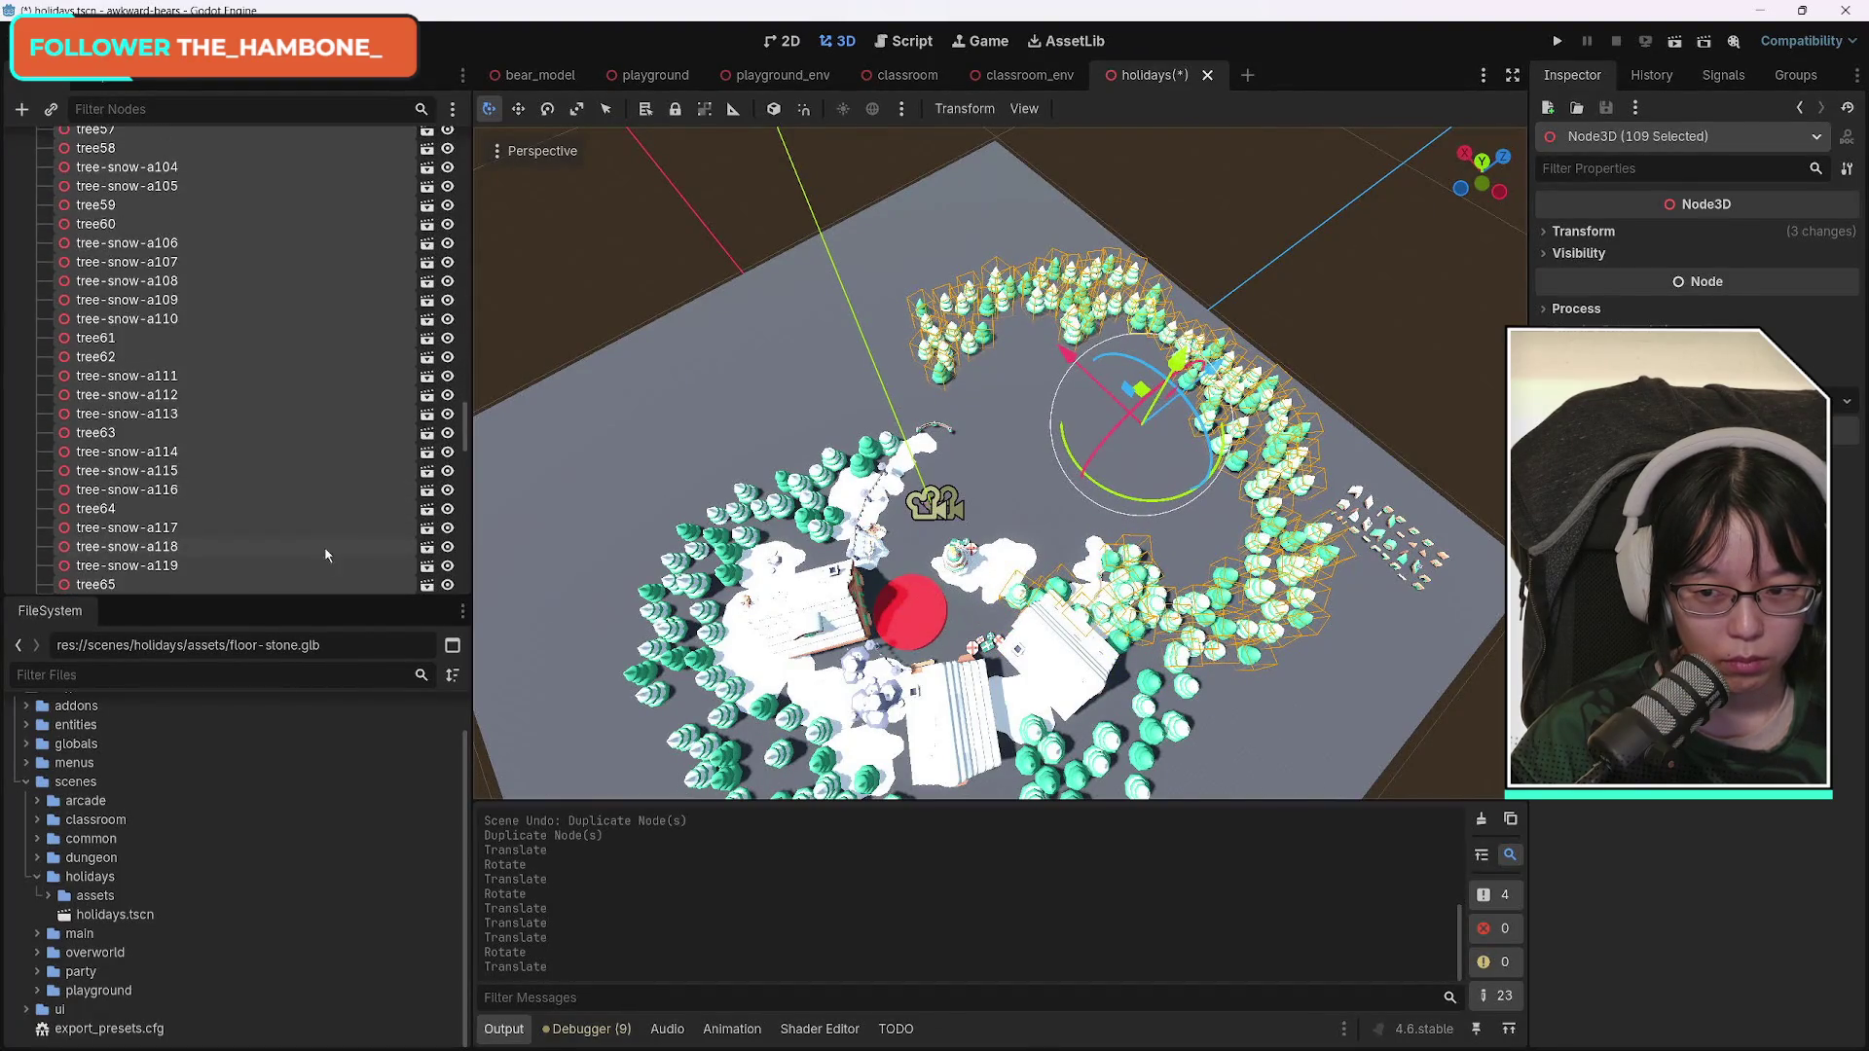
pyautogui.scroll(-10, 294, 553)
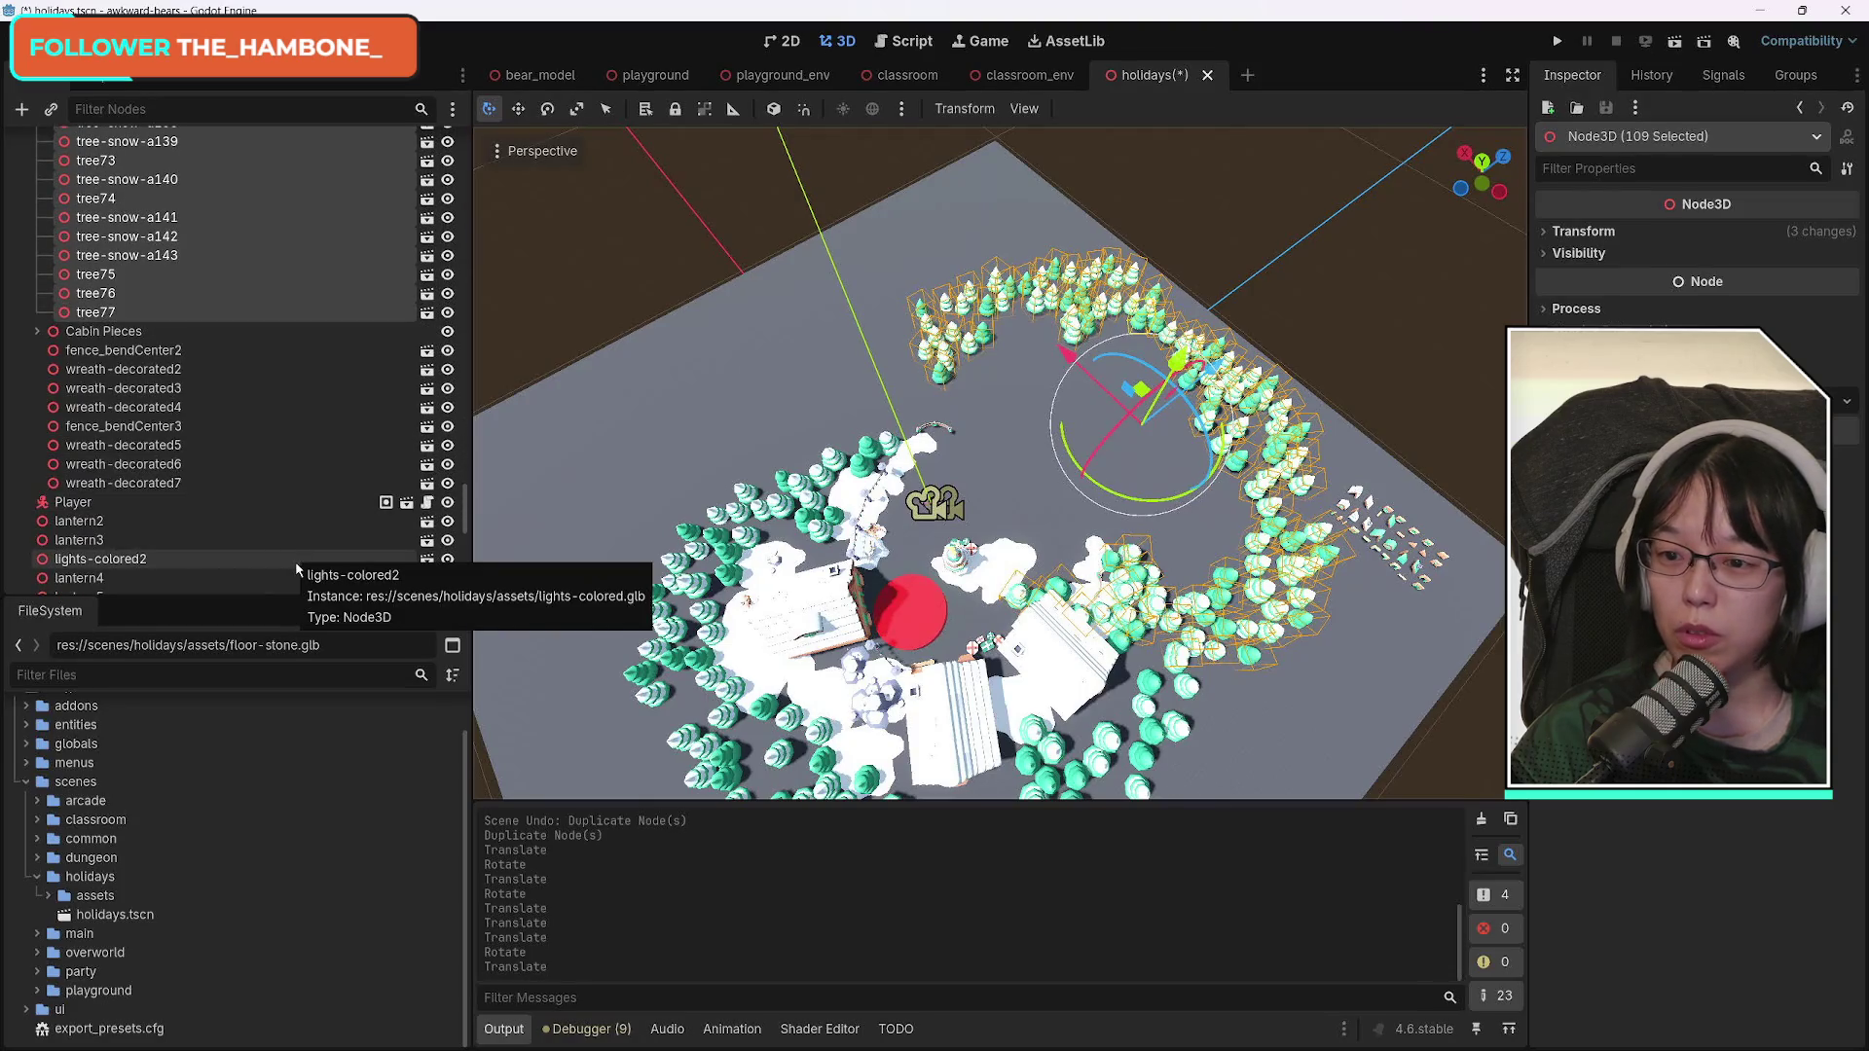
pyautogui.scroll(6, 312, 540)
pyautogui.scroll(15, 317, 523)
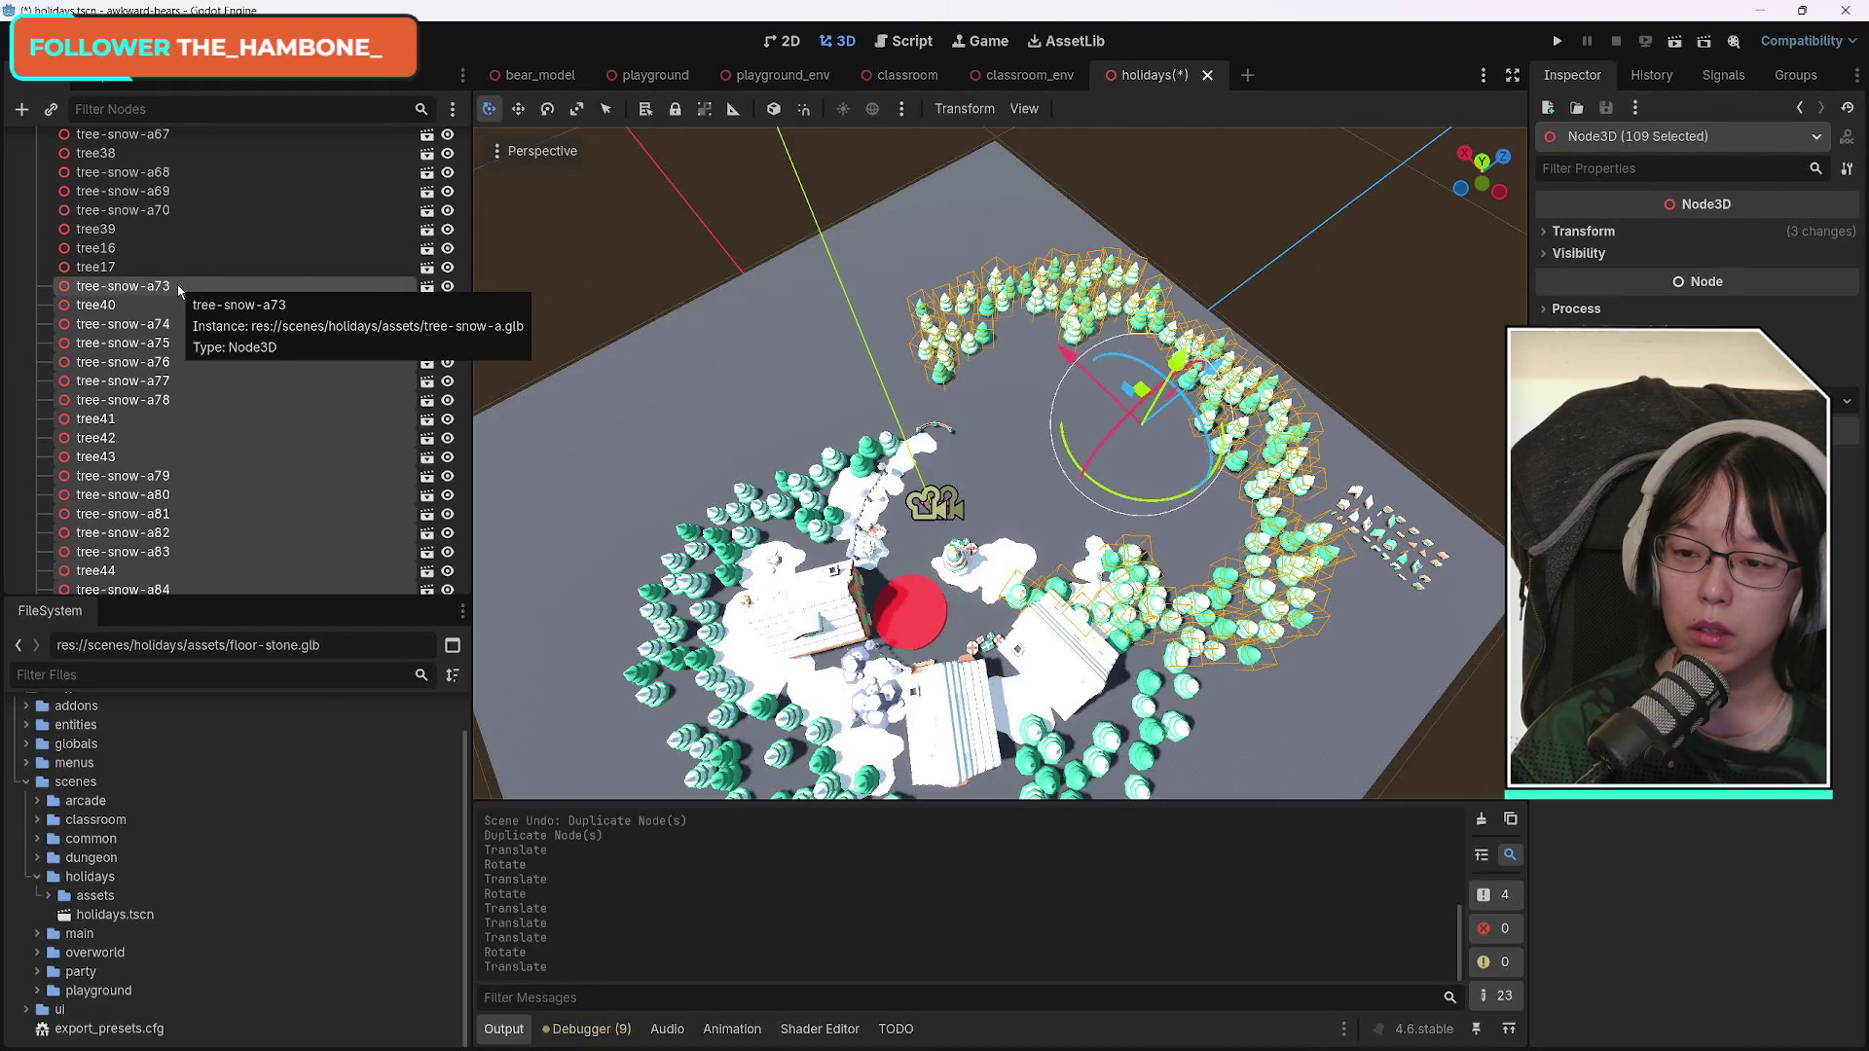
pyautogui.click(942, 240)
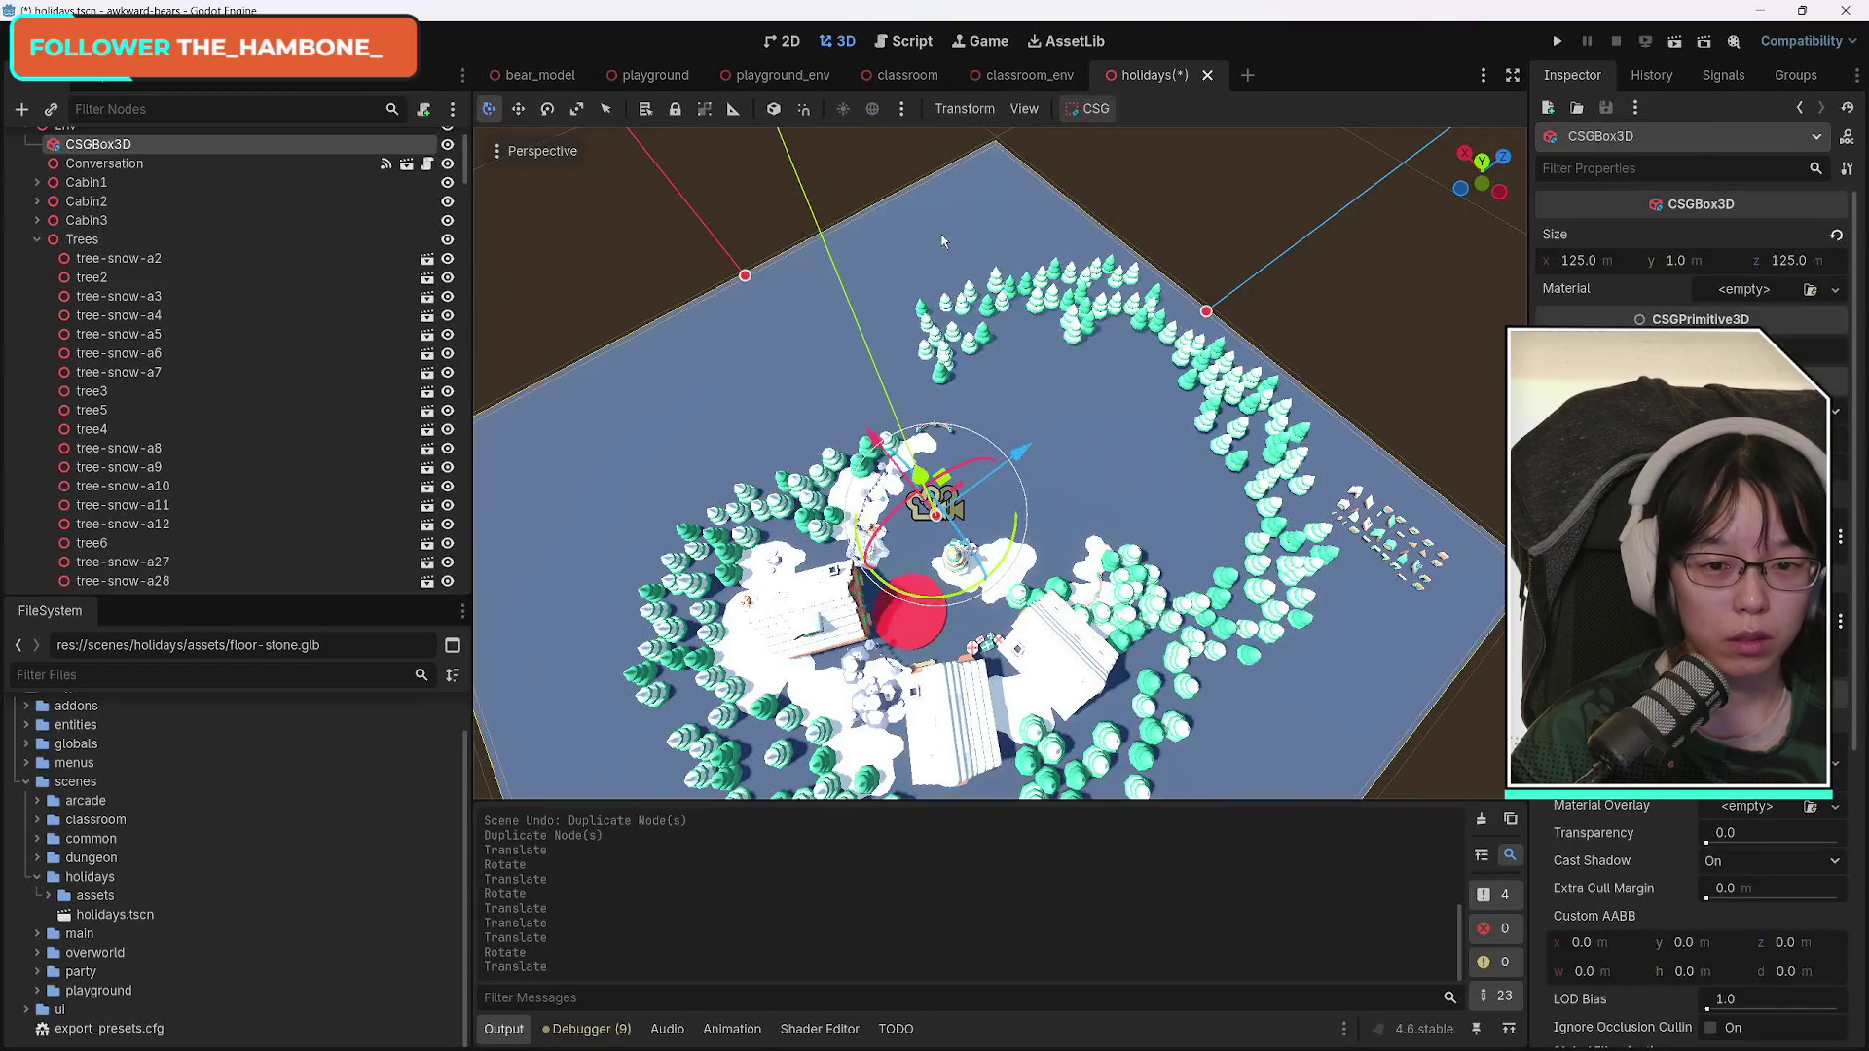
# Box-select the 45 copied trees in the upper arc and delete them.
pyautogui.keyDown('shift'); pyautogui.click(922, 310); pyautogui.keyUp('shift')
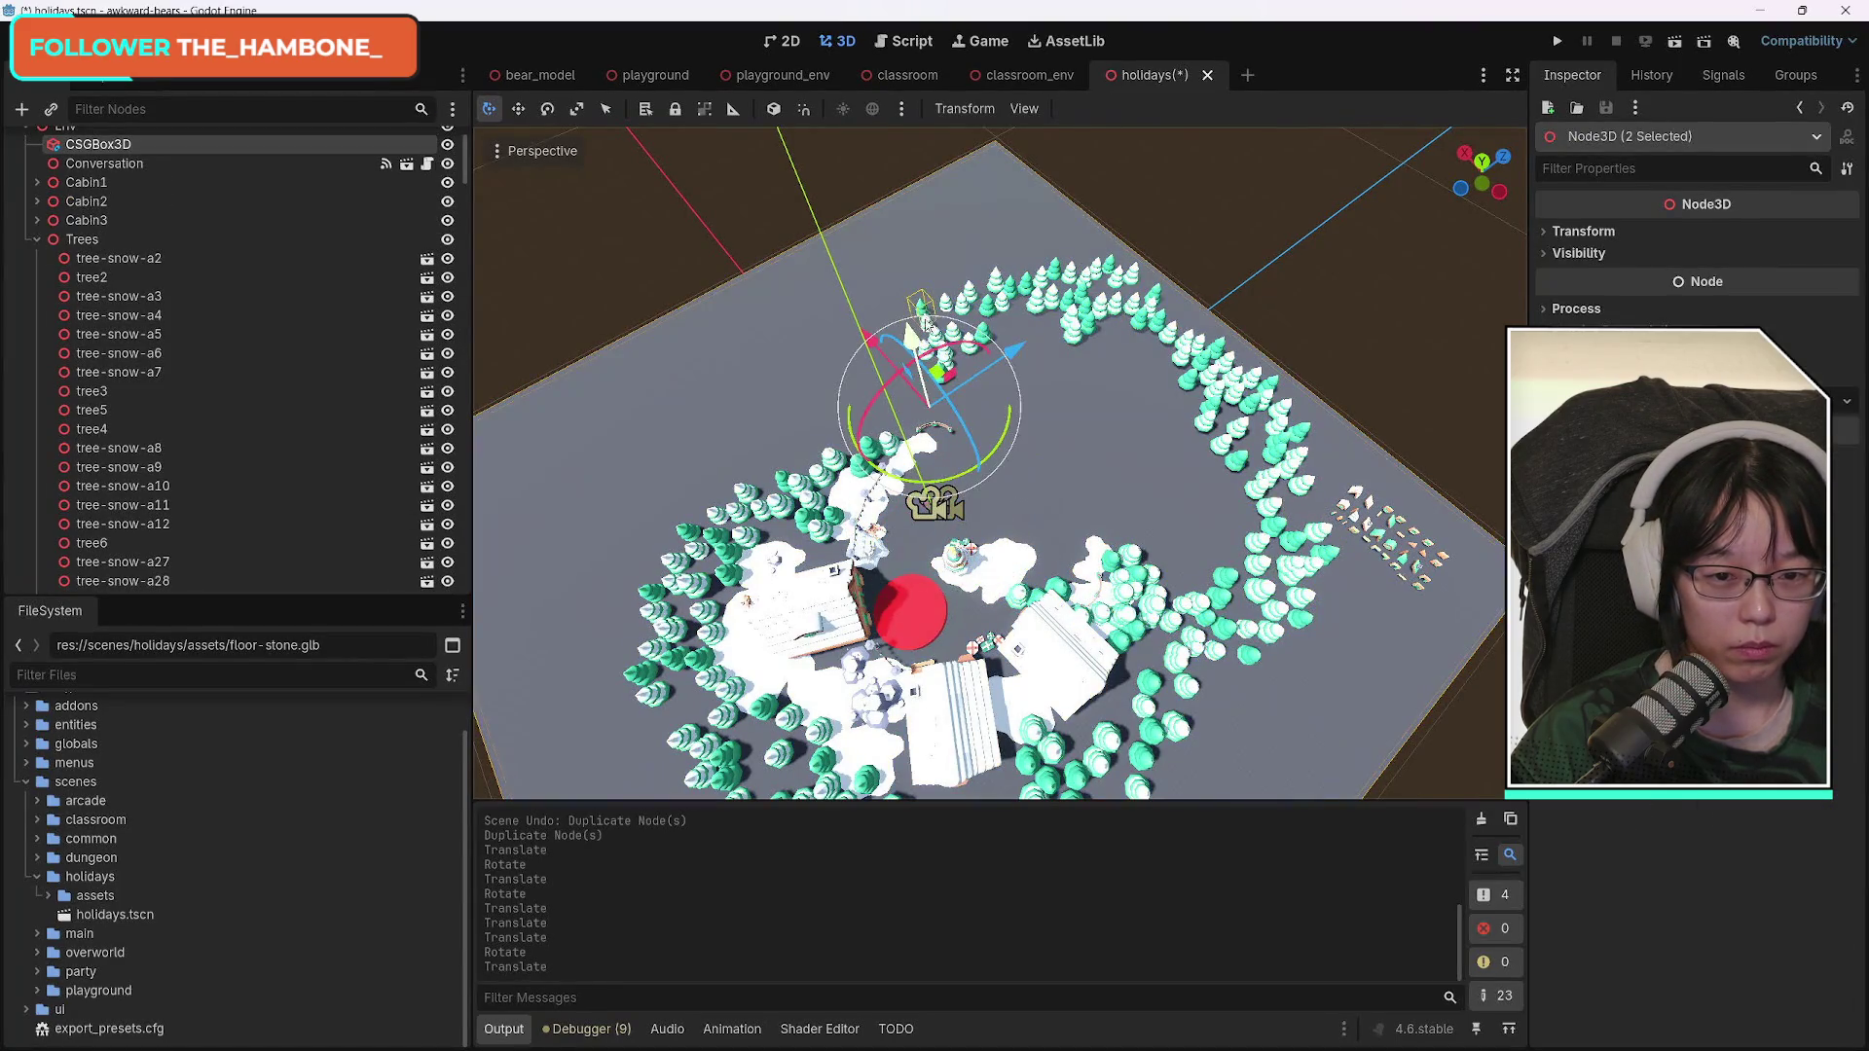
pyautogui.click(1164, 243)
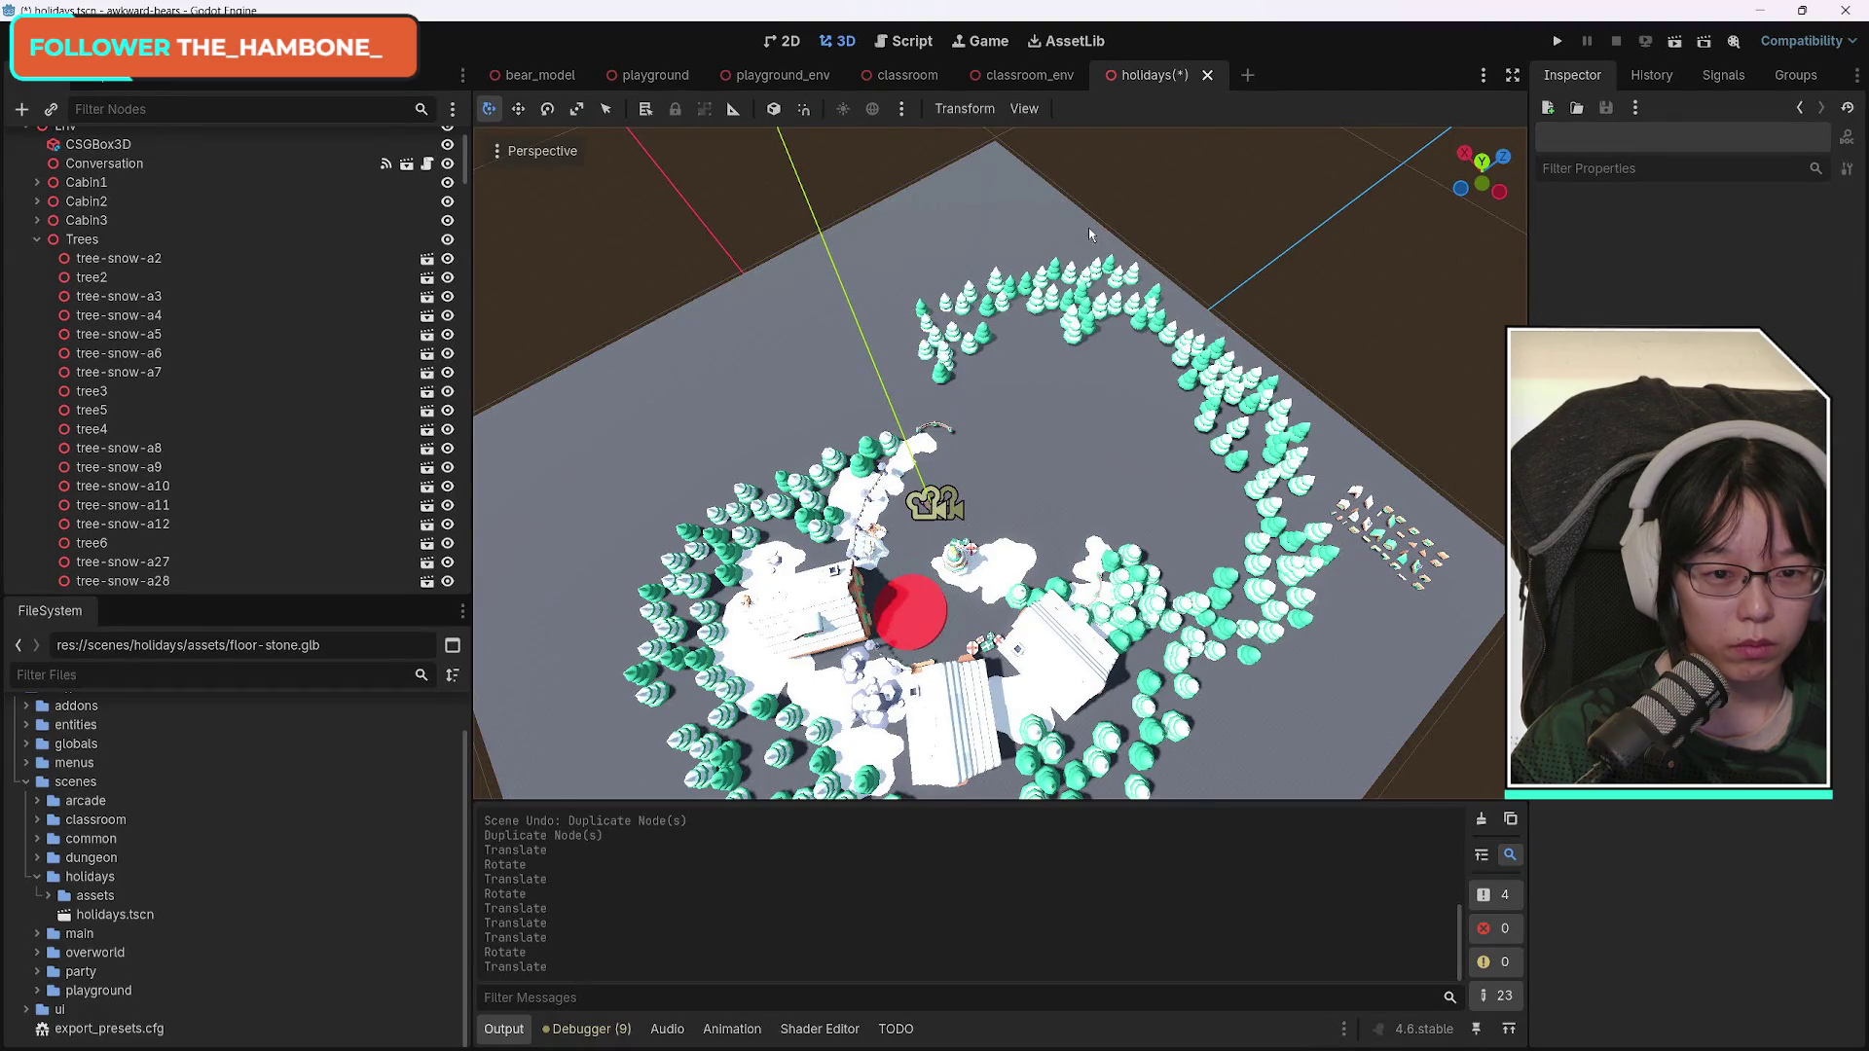
pyautogui.moveTo(868, 237)
pyautogui.mouseDown()
pyautogui.moveTo(1227, 321)
pyautogui.moveTo(1241, 385)
pyautogui.moveTo(1207, 399)
pyautogui.mouseUp()
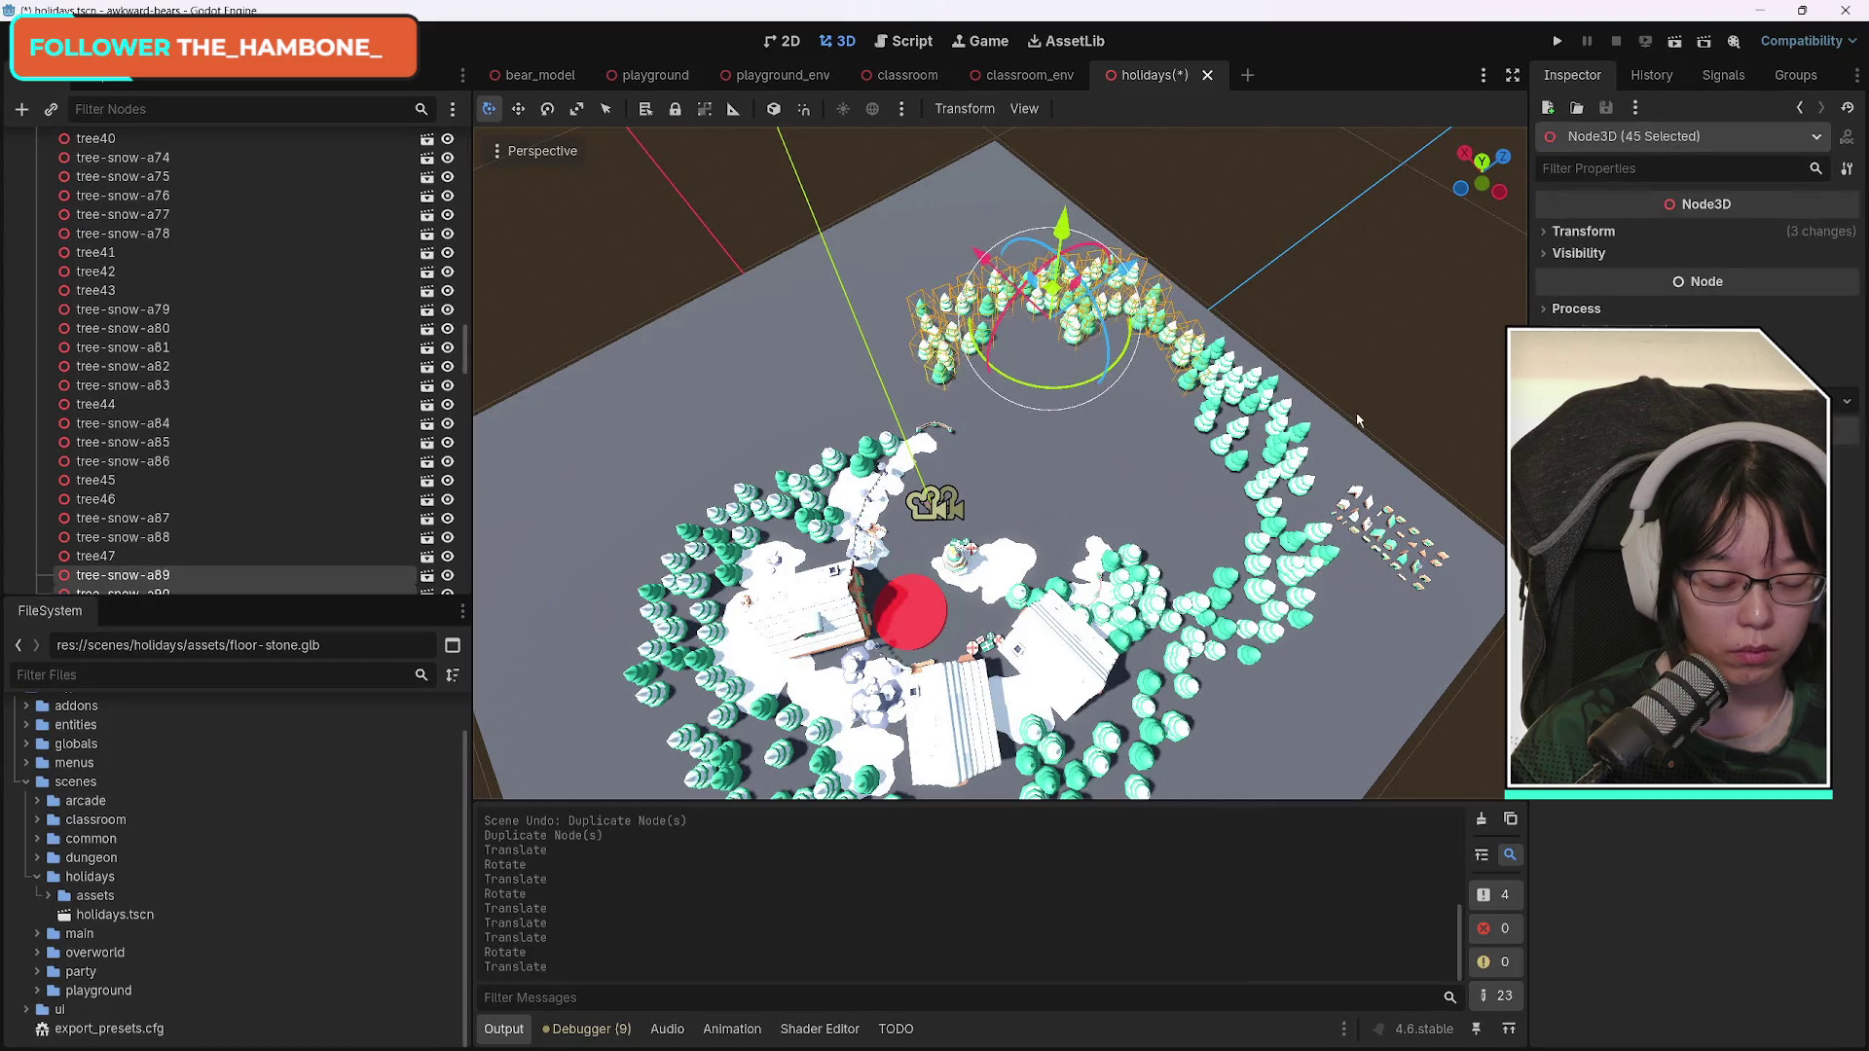
pyautogui.press('Delete')
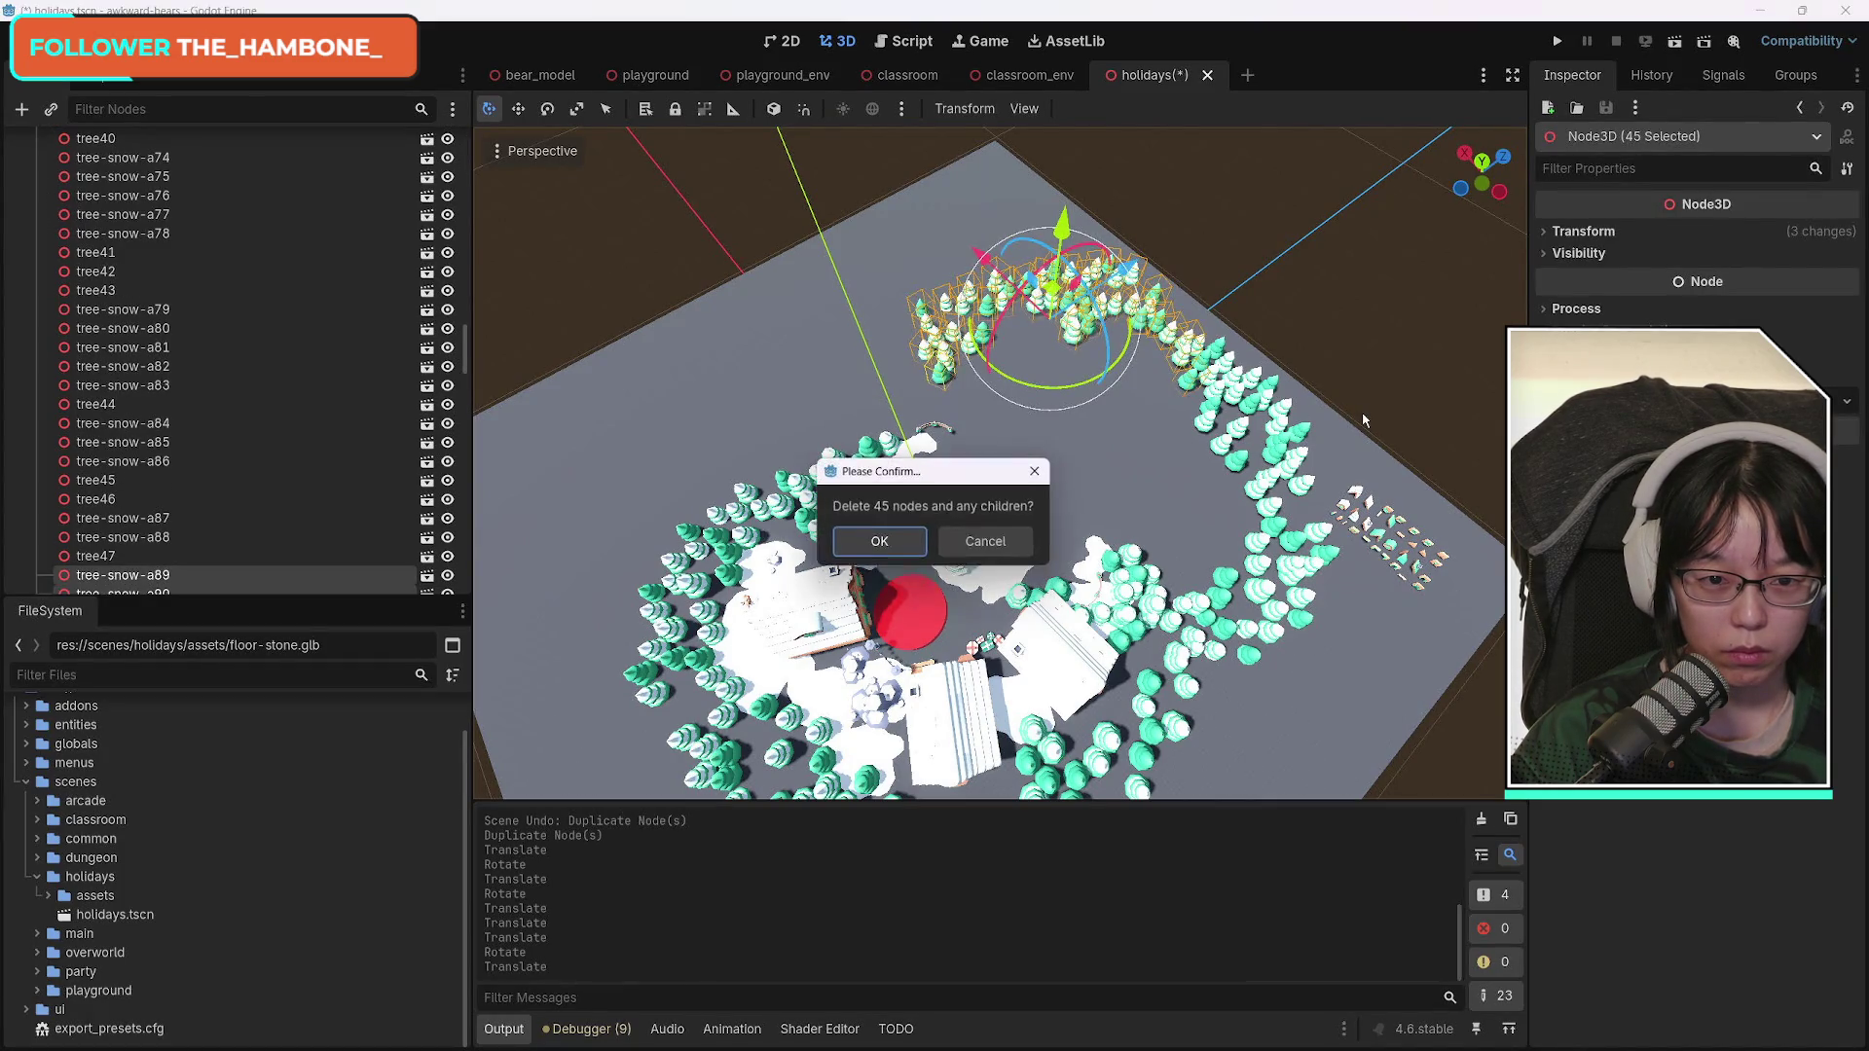
pyautogui.press('Return')
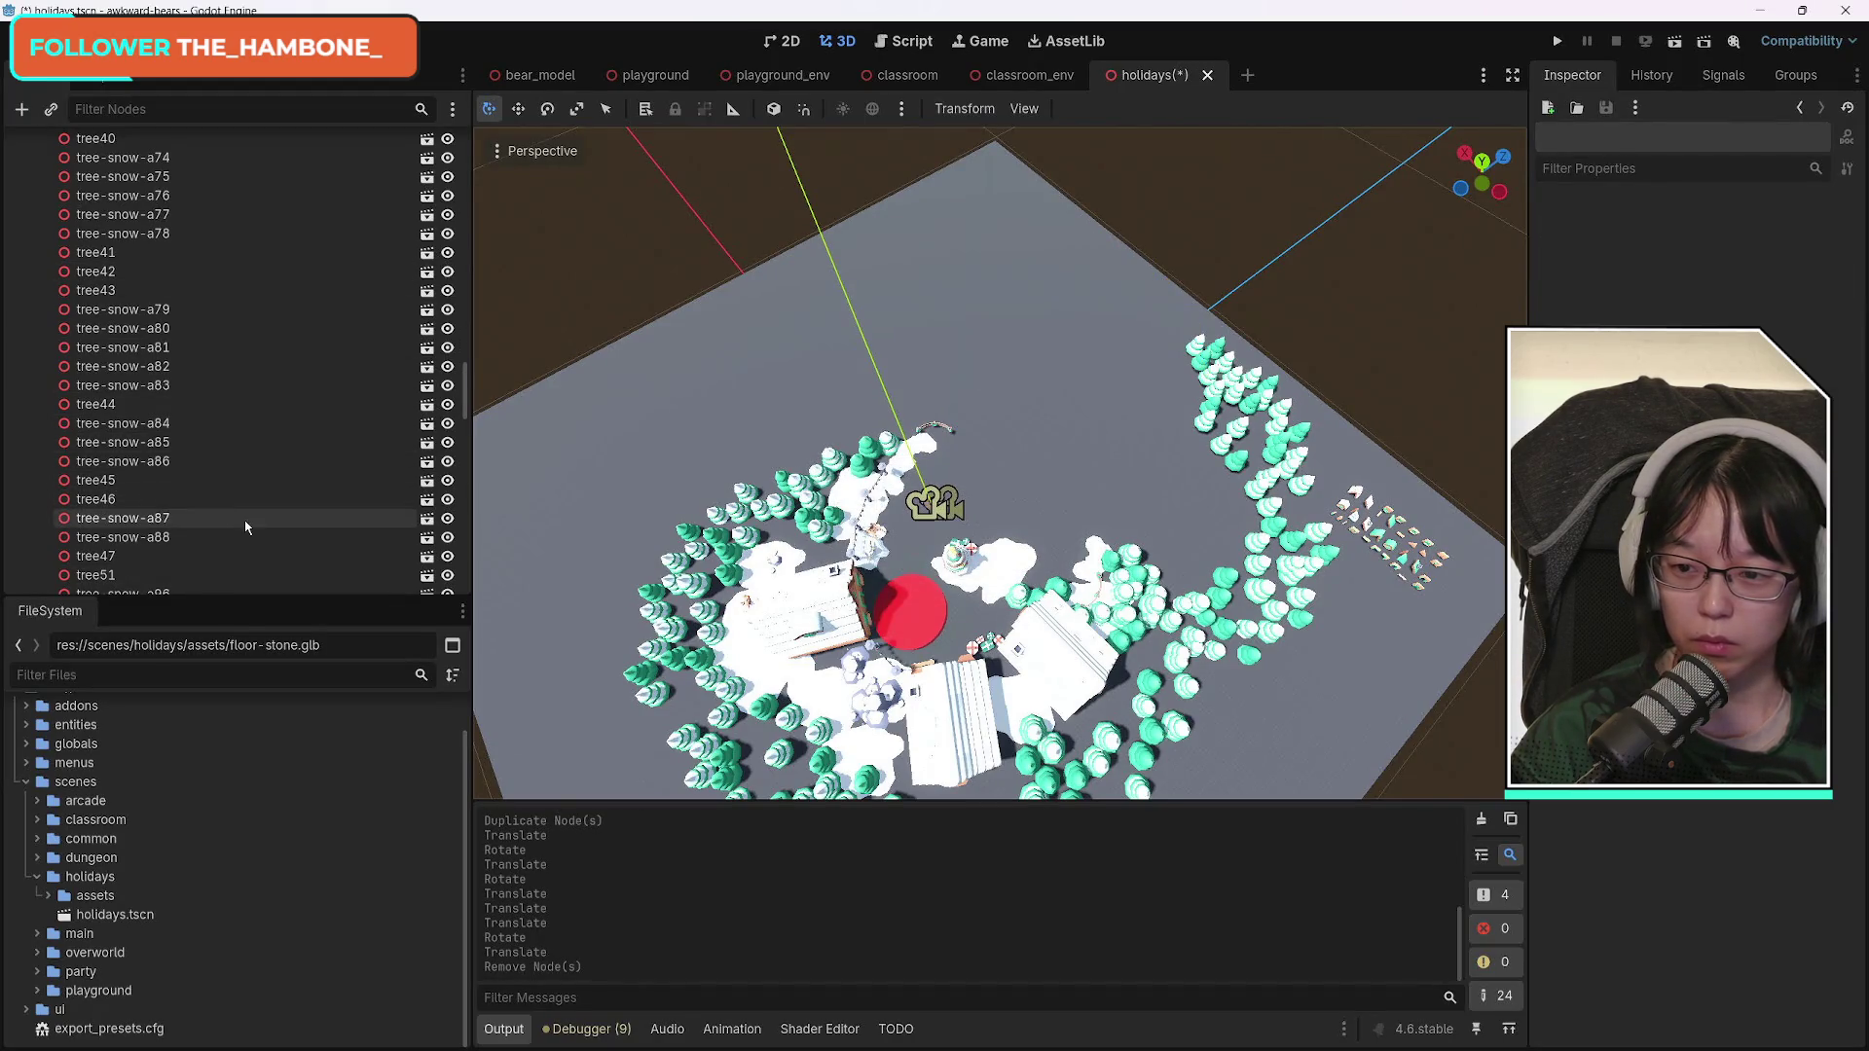
# Select tree71 in the Scene dock to check the remaining copied trees.
pyautogui.scroll(-10, 331, 534)
pyautogui.scroll(-5, 308, 534)
pyautogui.scroll(4, 308, 532)
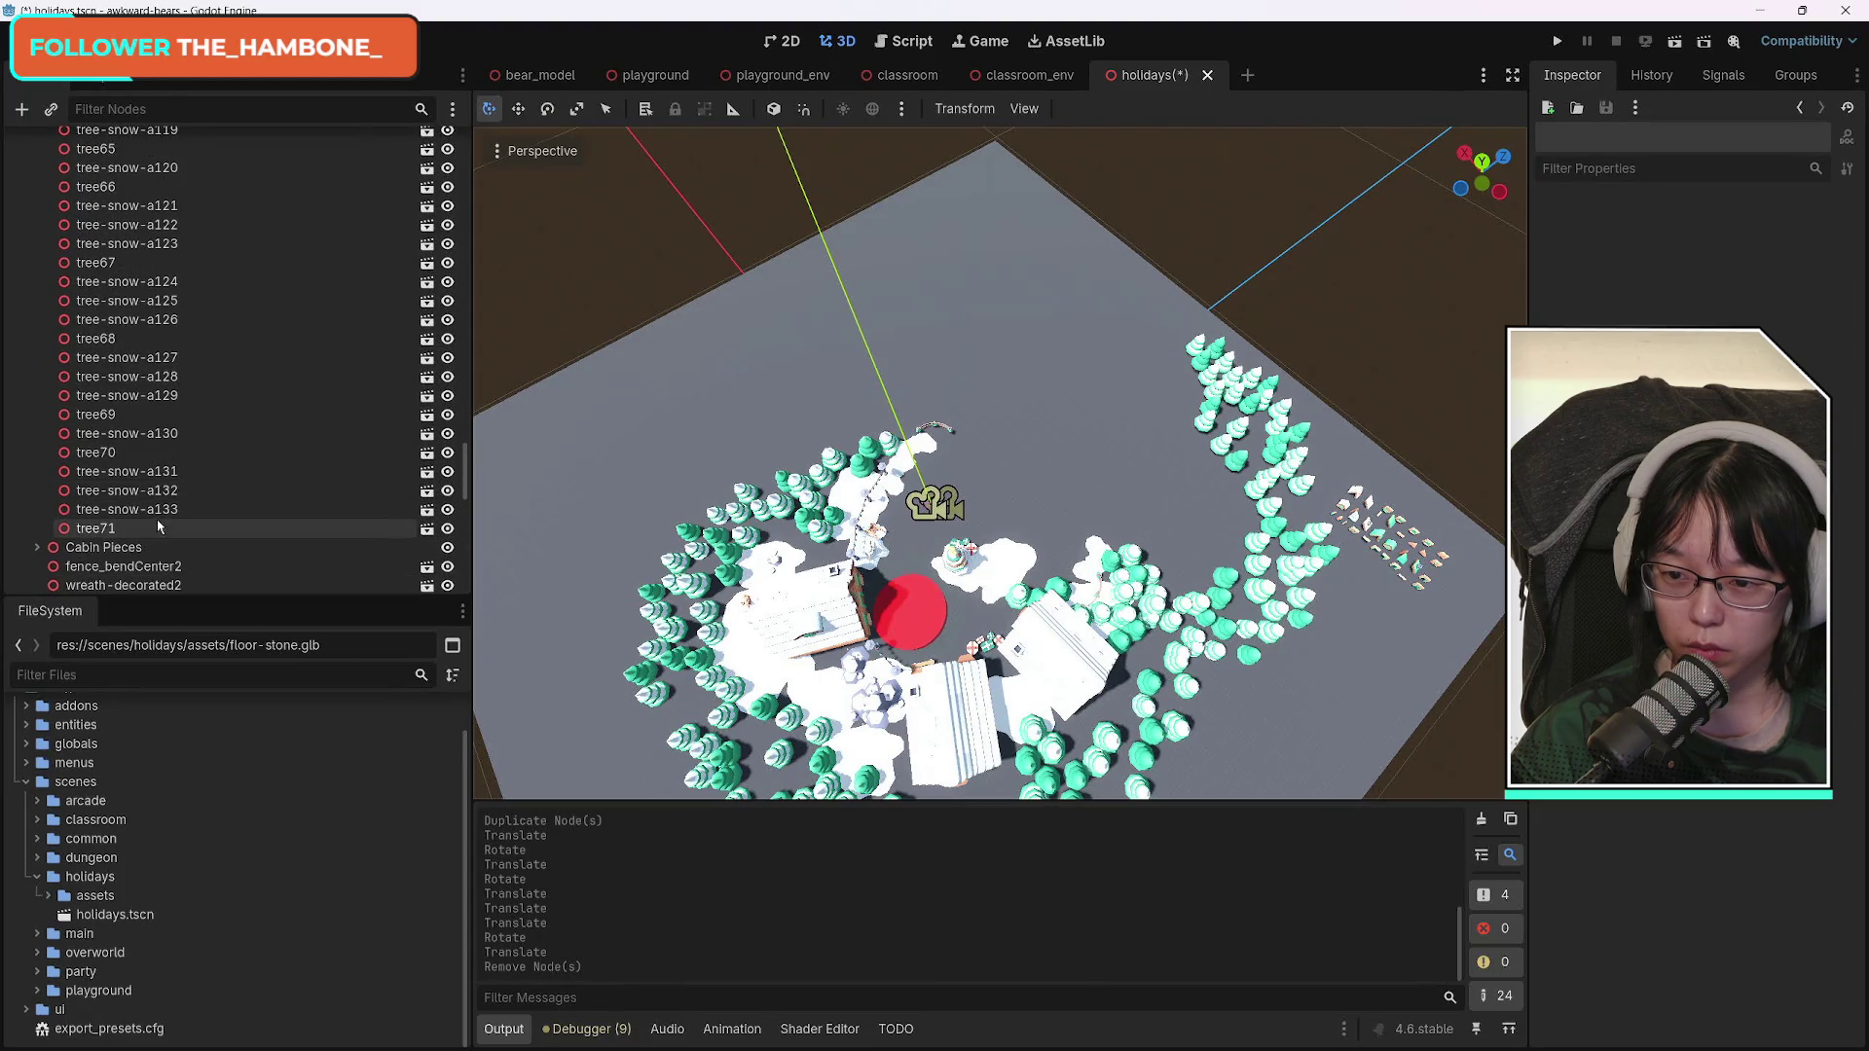
pyautogui.click(156, 526)
pyautogui.scroll(5, 266, 519)
pyautogui.scroll(8, 268, 519)
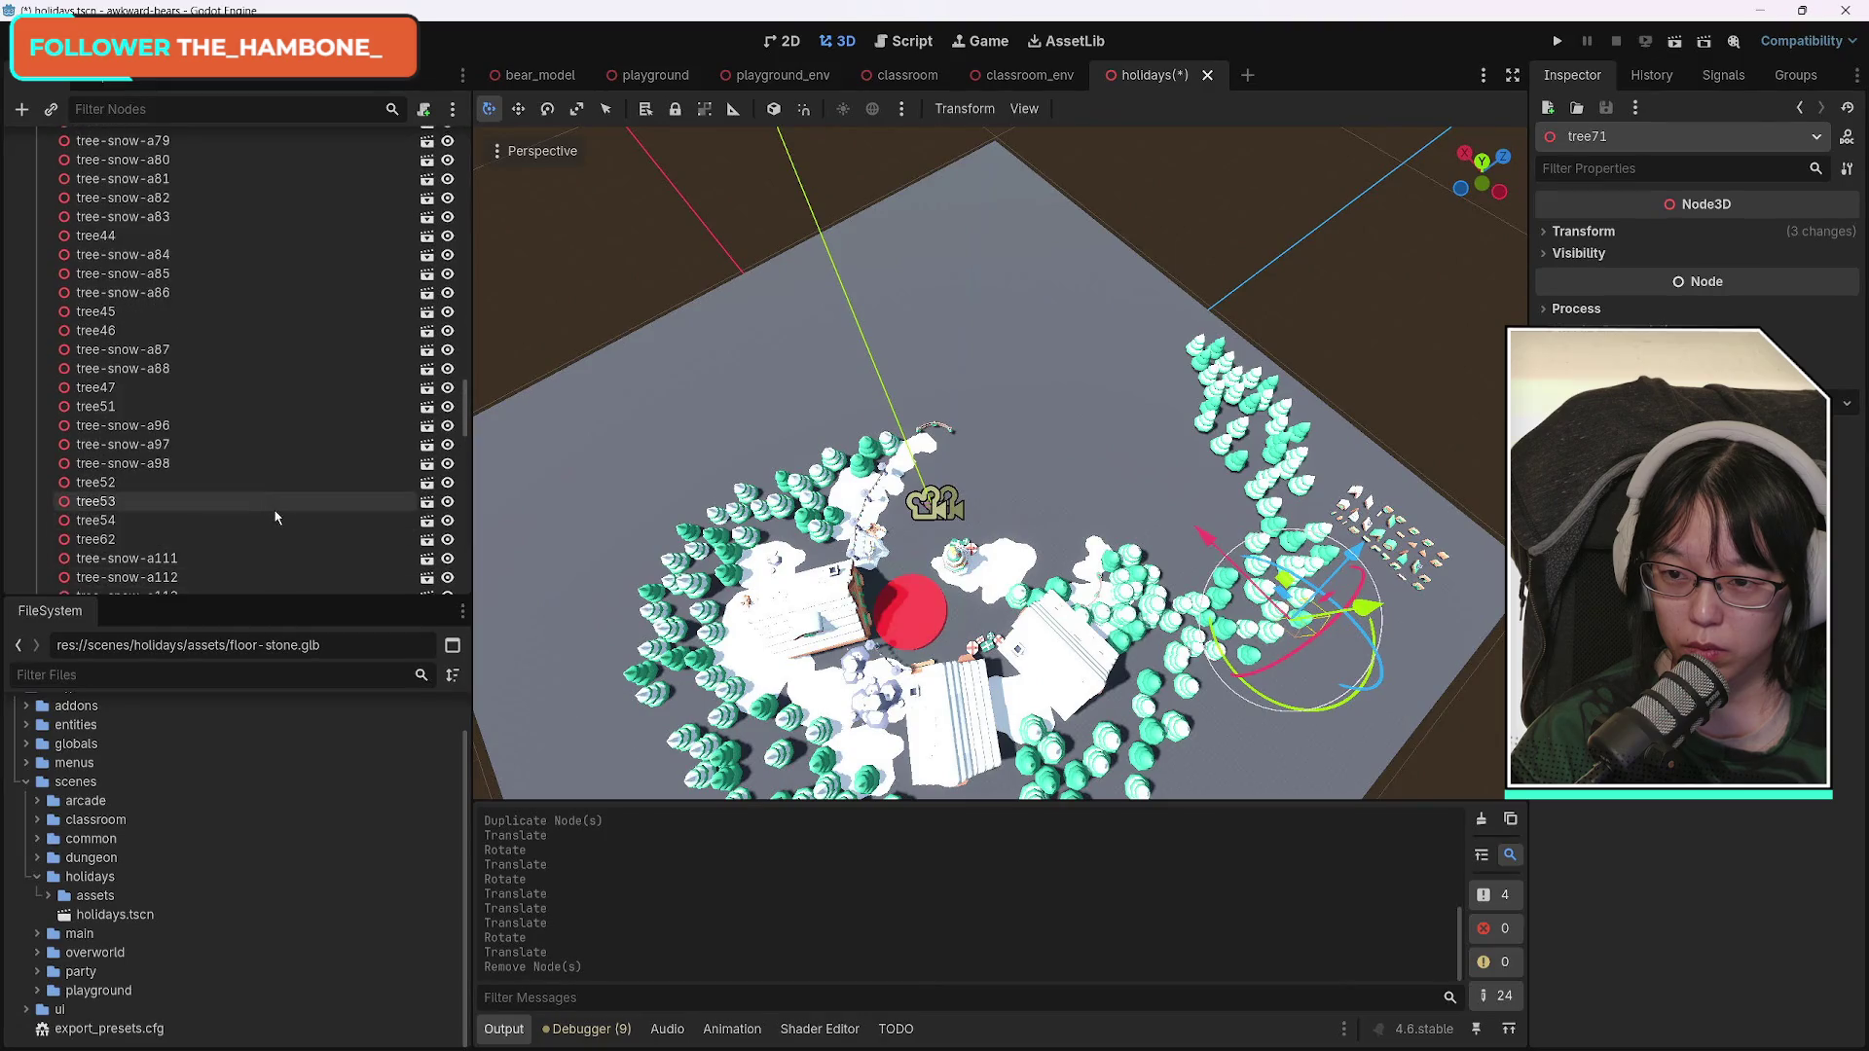
pyautogui.scroll(4, 279, 517)
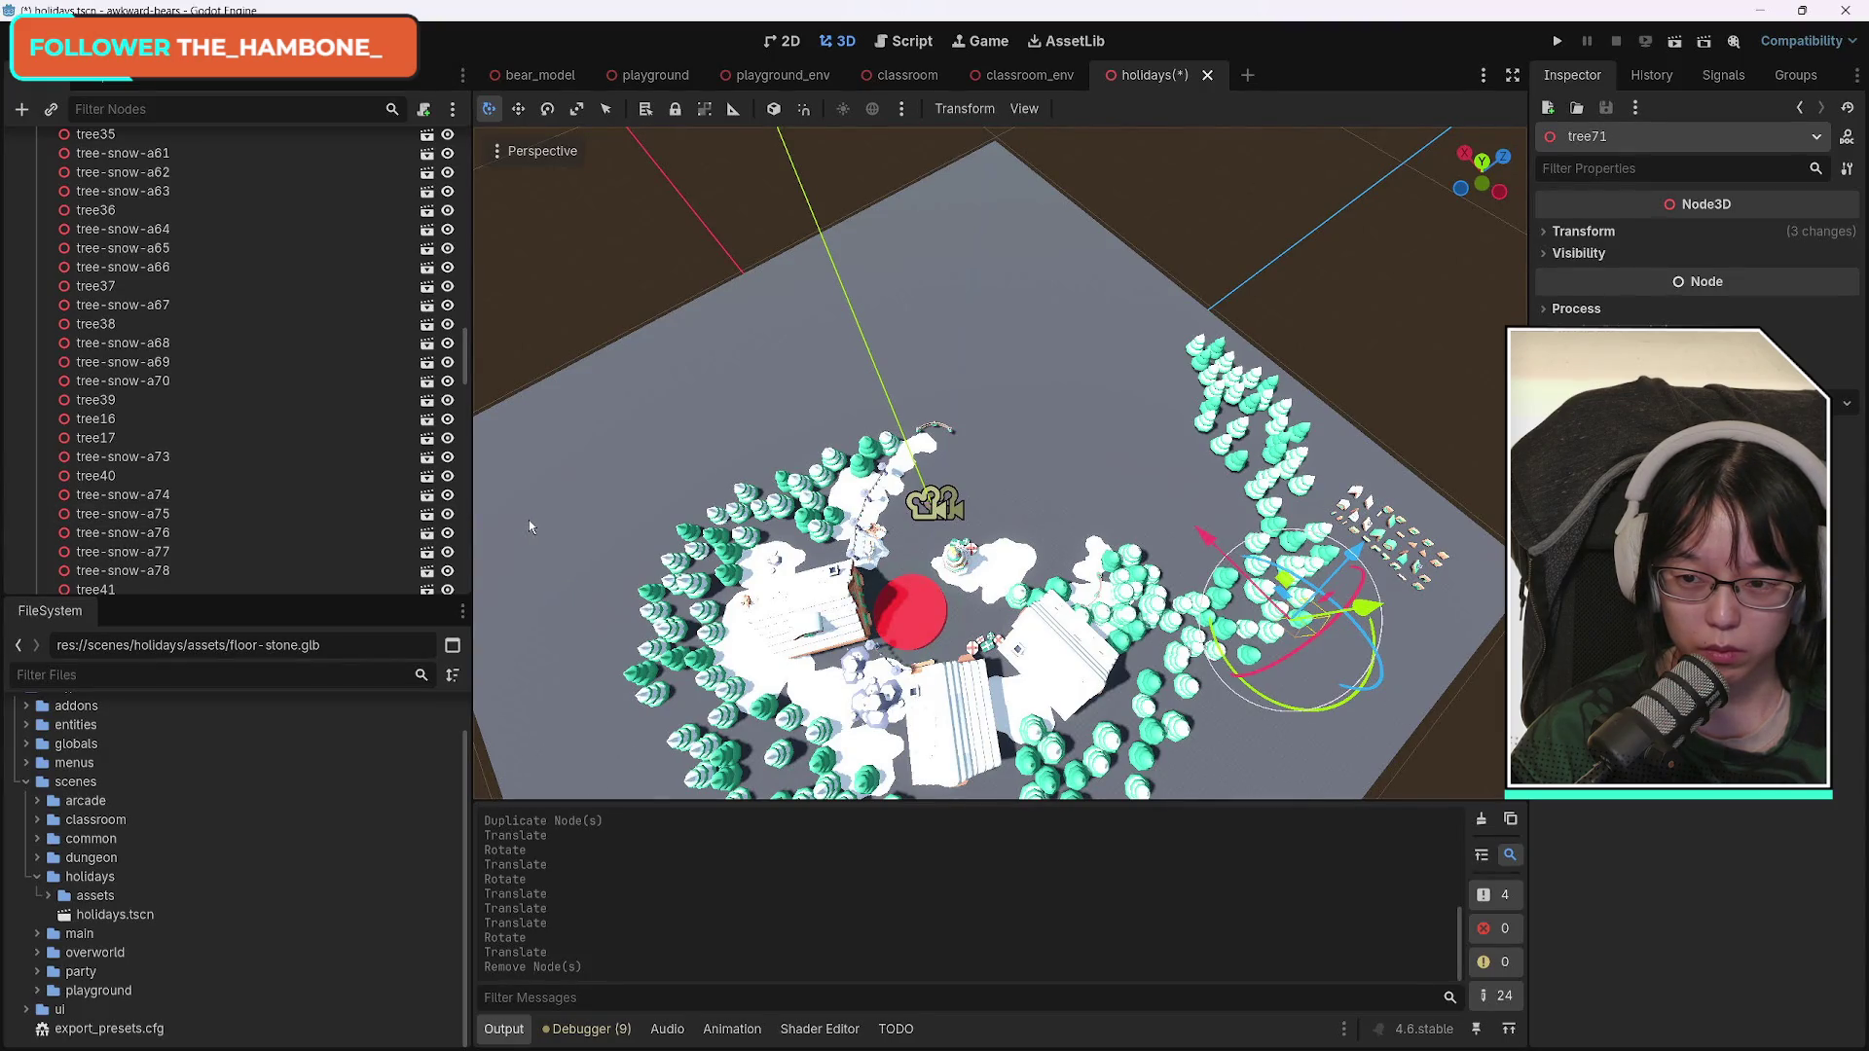
# Drop trees from the copied arc selection, including tree-snow-a64 to a70, tree38 and tree39.
pyautogui.keyDown('shift'); pyautogui.click(144, 233); pyautogui.keyUp('shift')
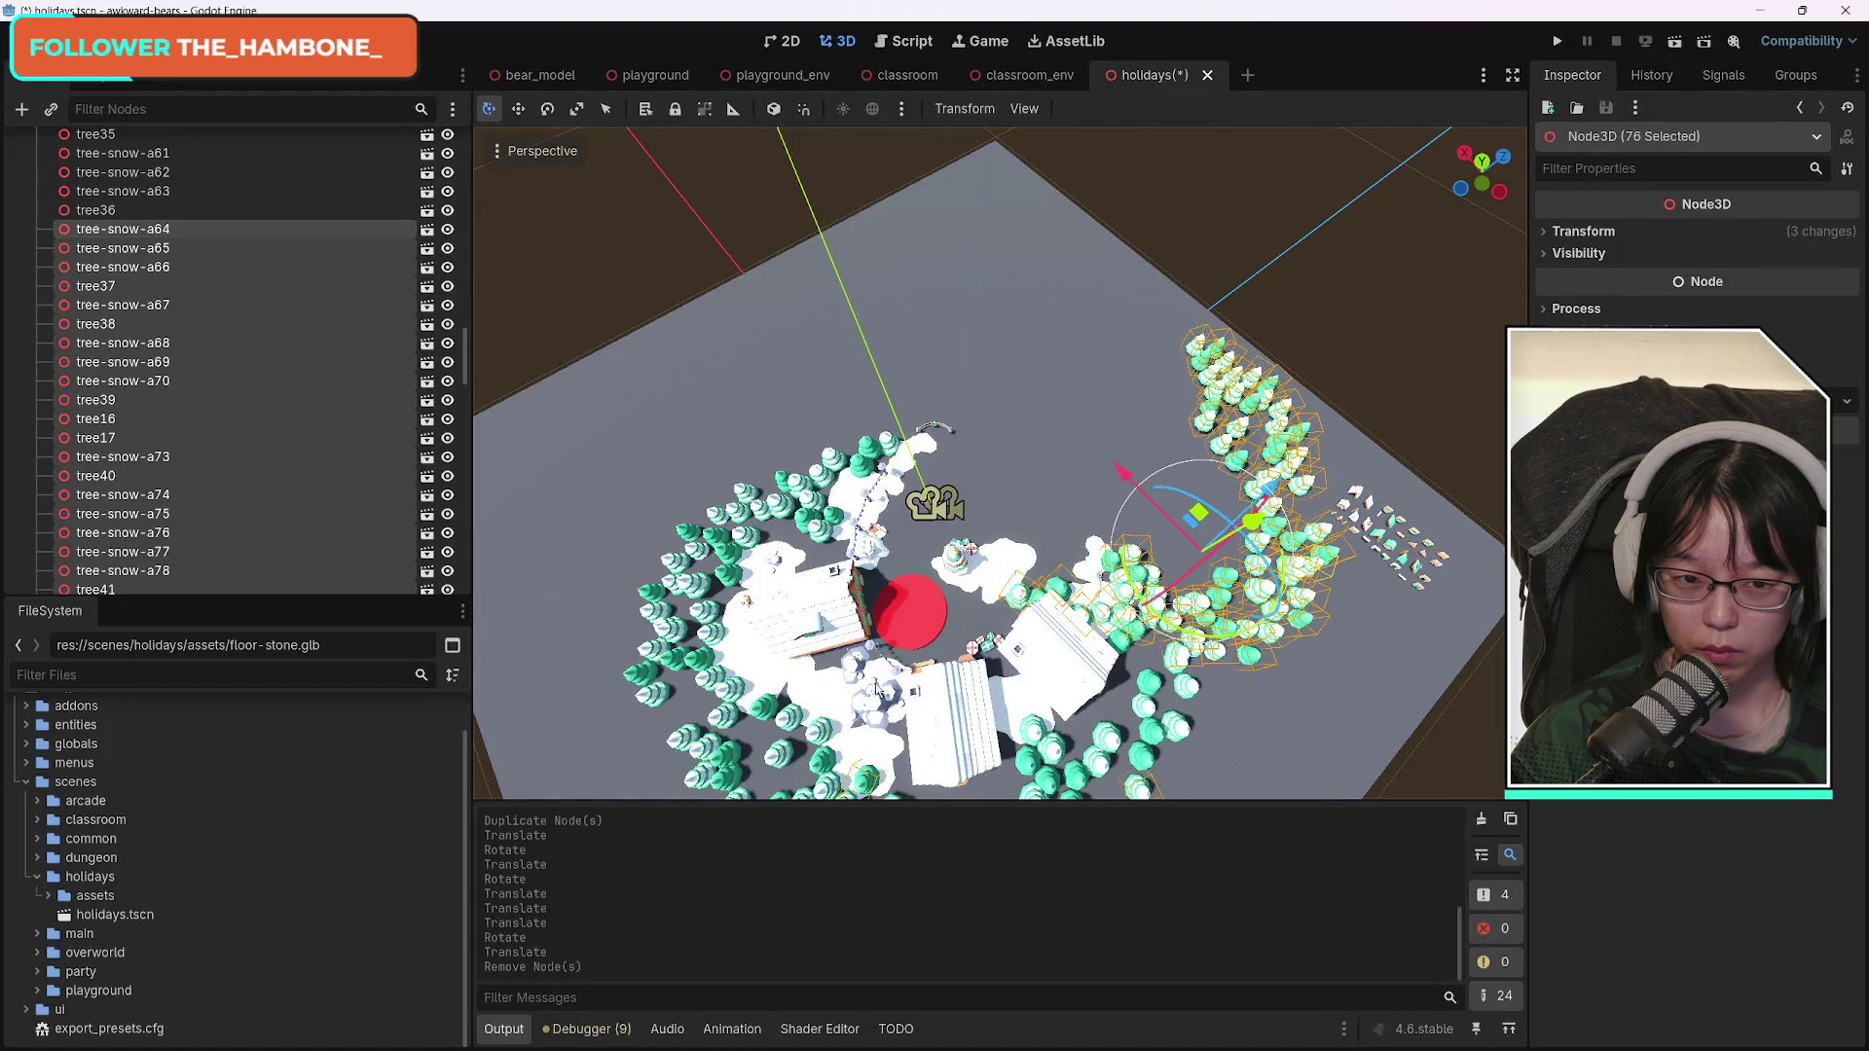
pyautogui.scroll(-5, 919, 694)
pyautogui.scroll(2, 967, 695)
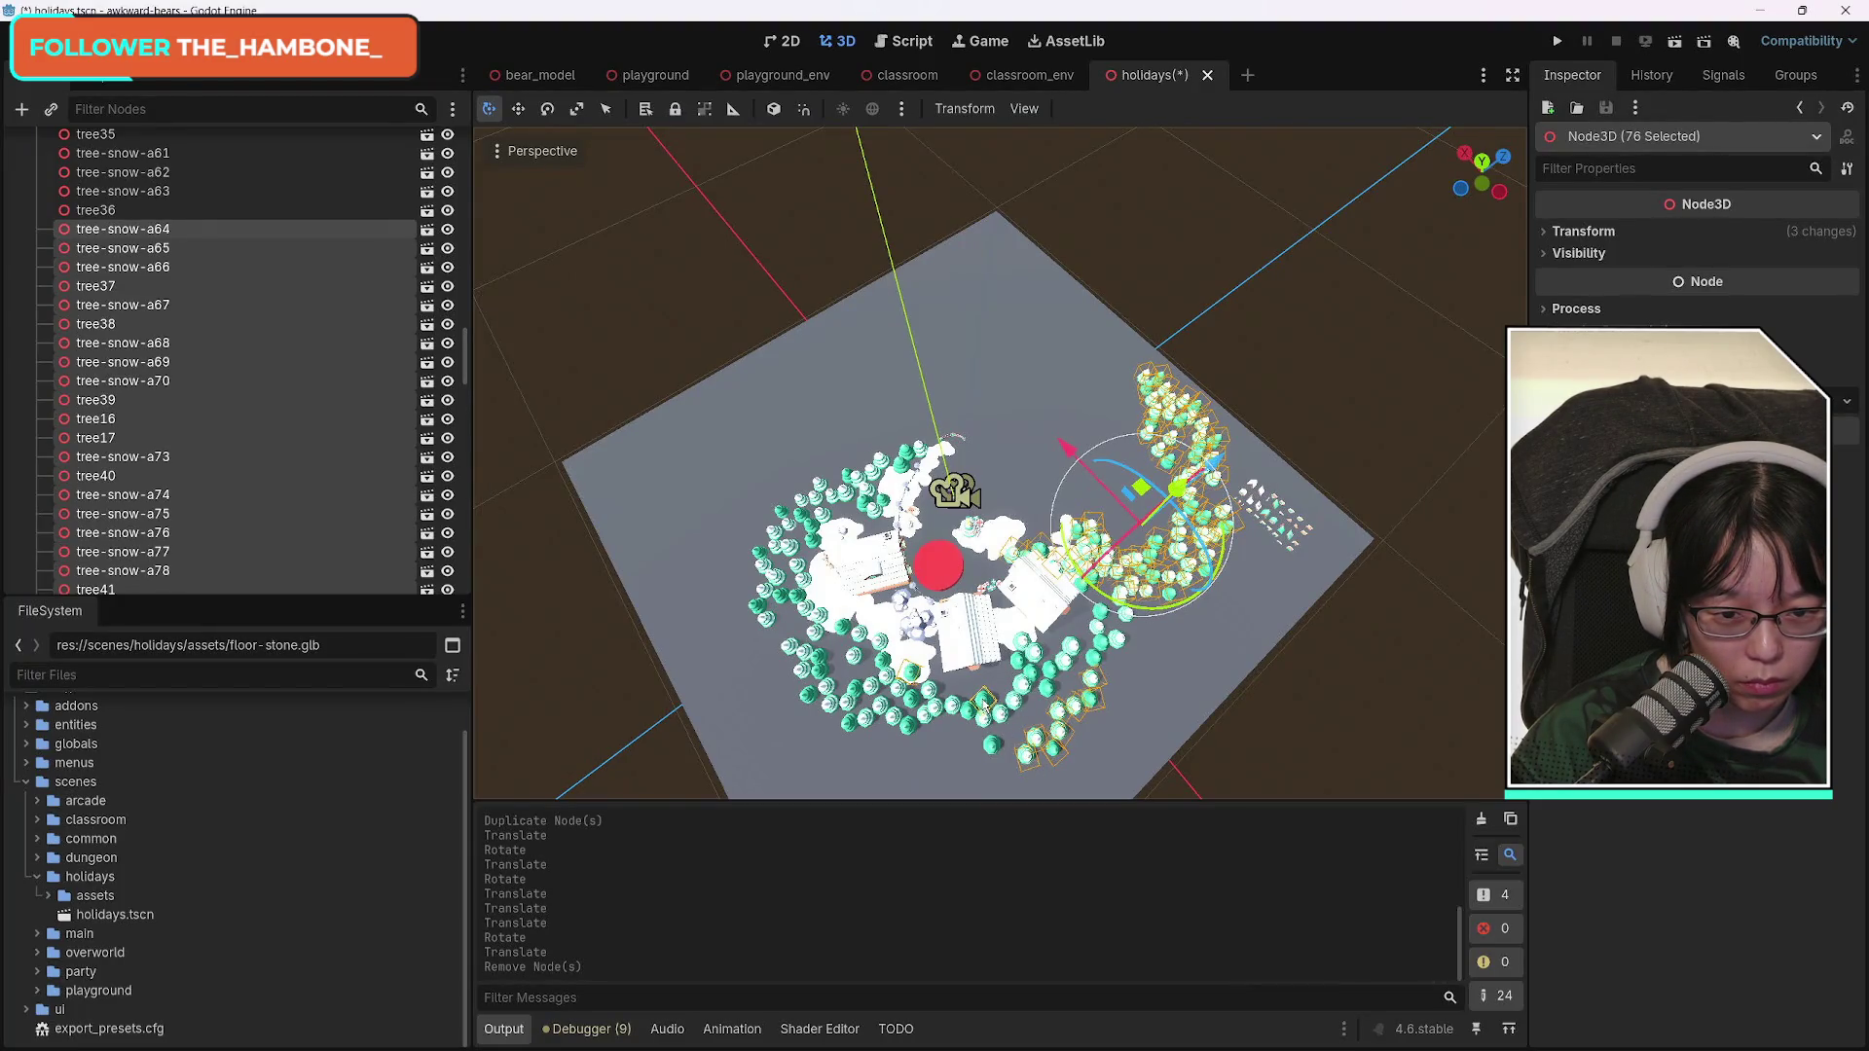
pyautogui.keyDown('shift'); pyautogui.click(993, 747); pyautogui.keyUp('shift')
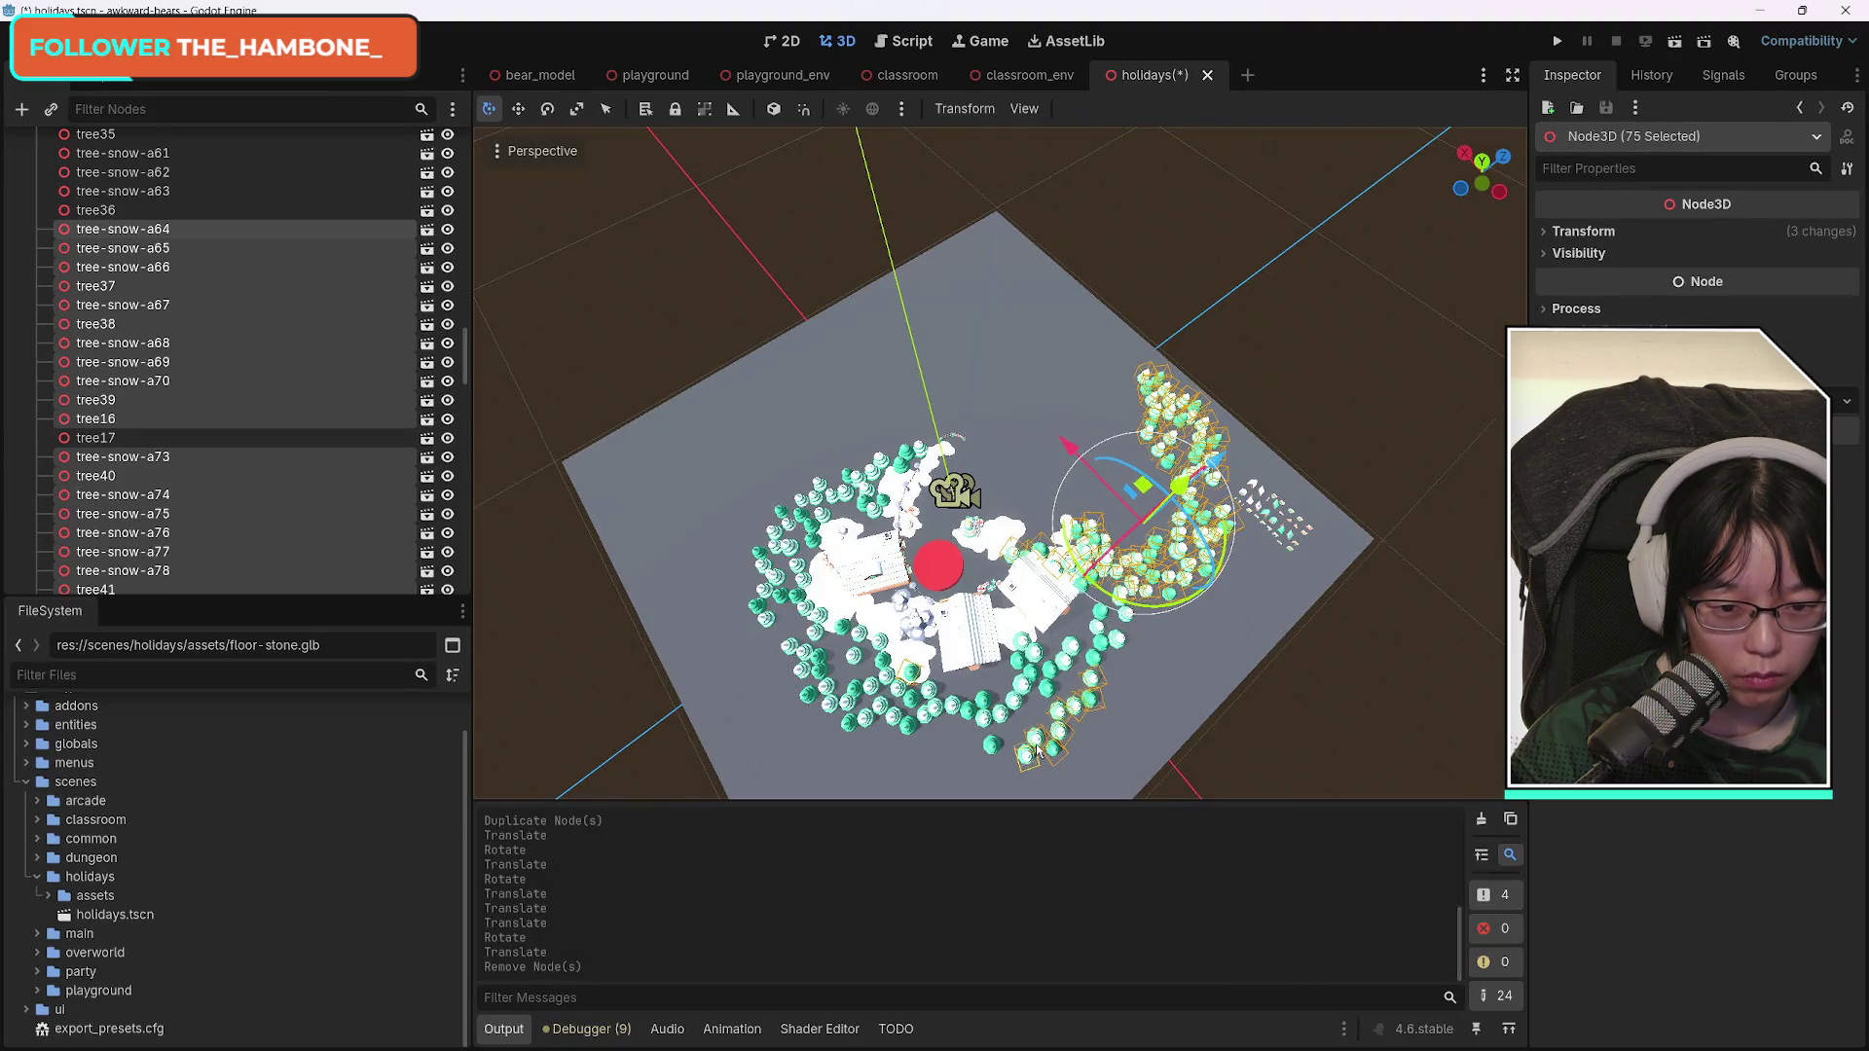
pyautogui.moveTo(1016, 760)
pyautogui.mouseDown()
pyautogui.moveTo(935, 730)
pyautogui.moveTo(895, 662)
pyautogui.moveTo(818, 633)
pyautogui.moveTo(774, 589)
pyautogui.mouseUp()
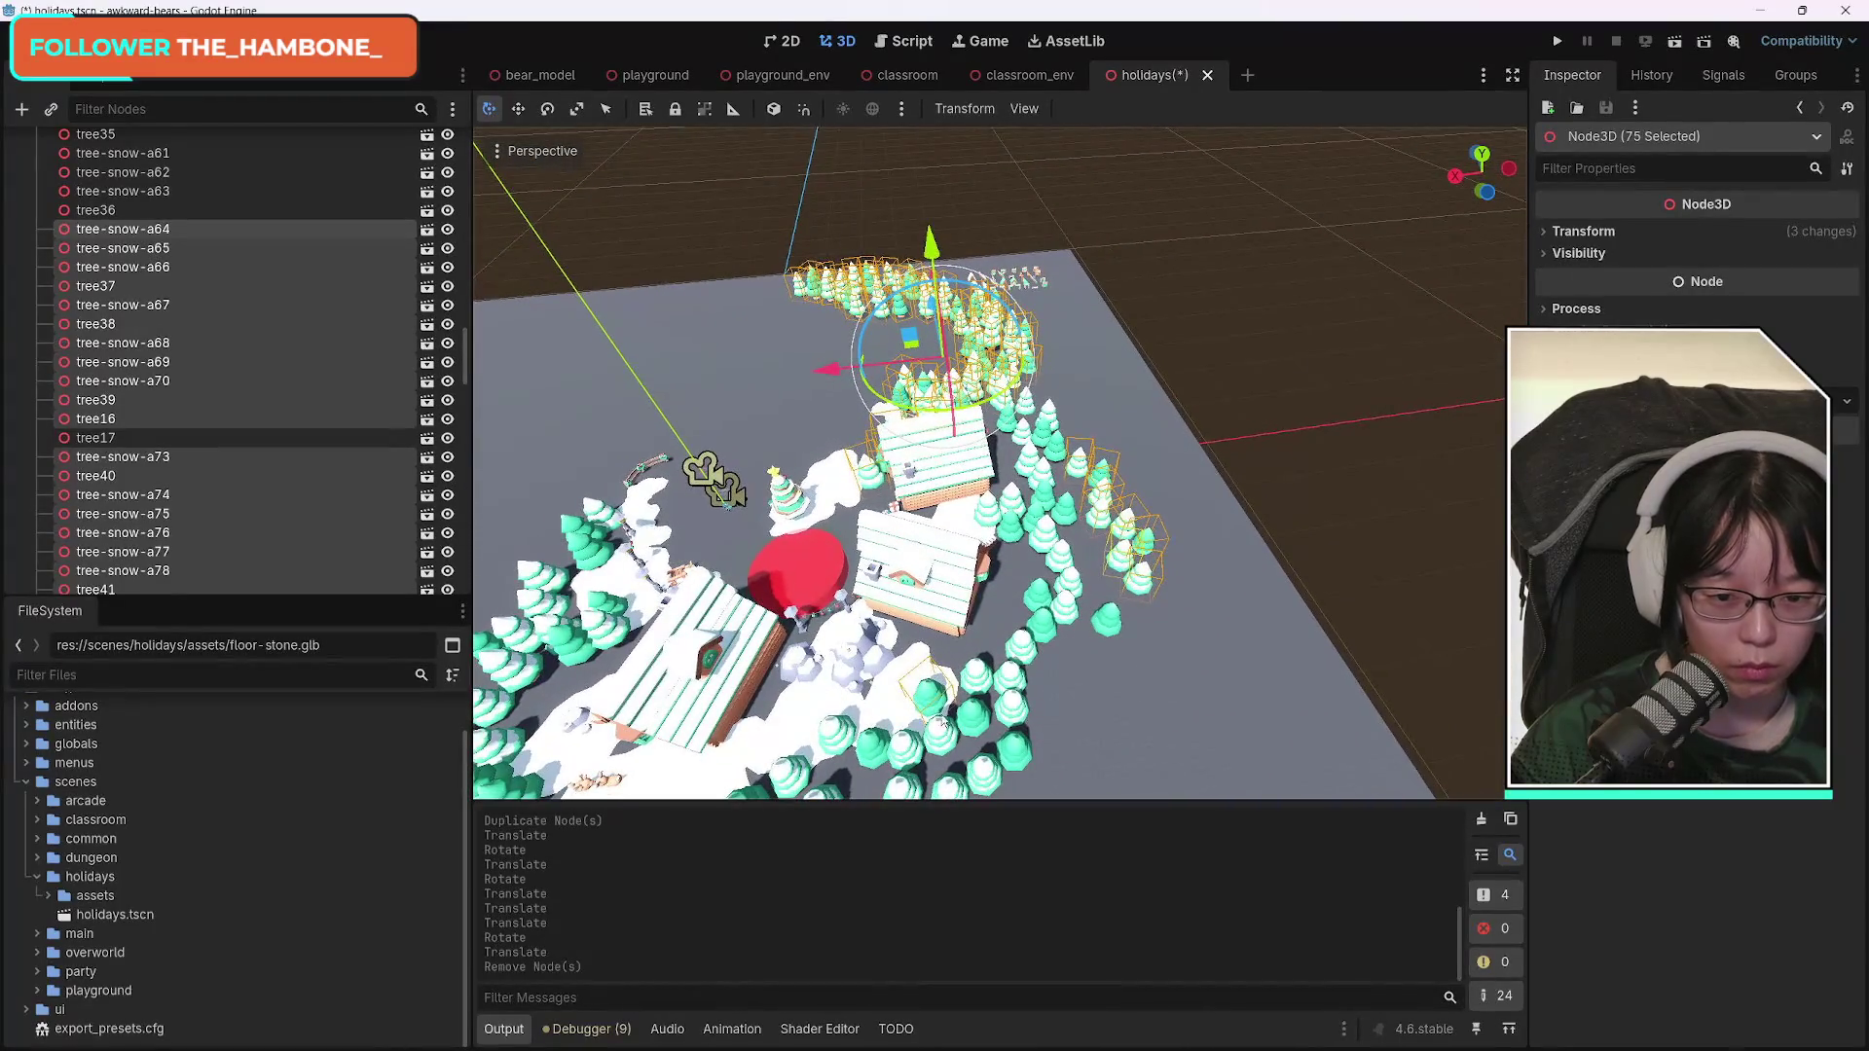
pyautogui.keyDown('shift'); pyautogui.click(932, 693); pyautogui.keyUp('shift')
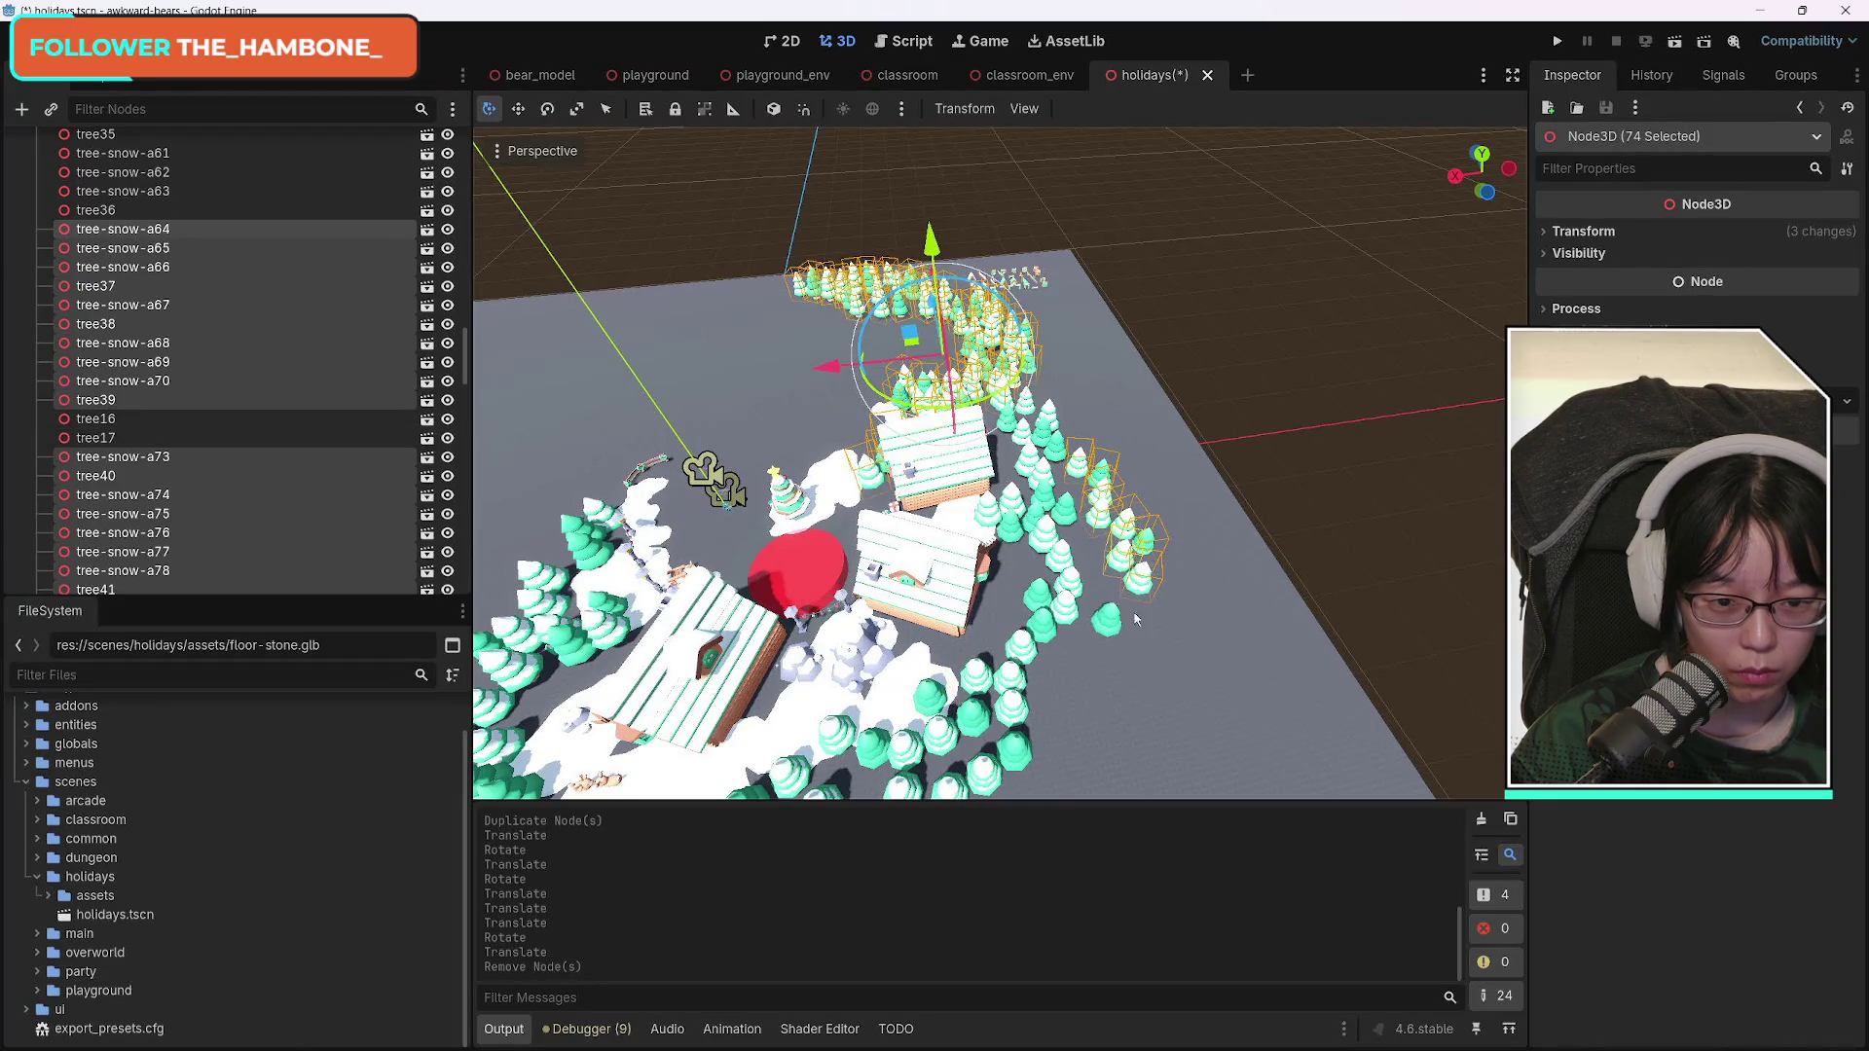
pyautogui.keyDown('shift'); pyautogui.click(1144, 581); pyautogui.keyUp('shift')
pyautogui.moveTo(1117, 650)
pyautogui.mouseDown()
pyautogui.moveTo(1042, 635)
pyautogui.moveTo(1118, 651)
pyautogui.mouseUp()
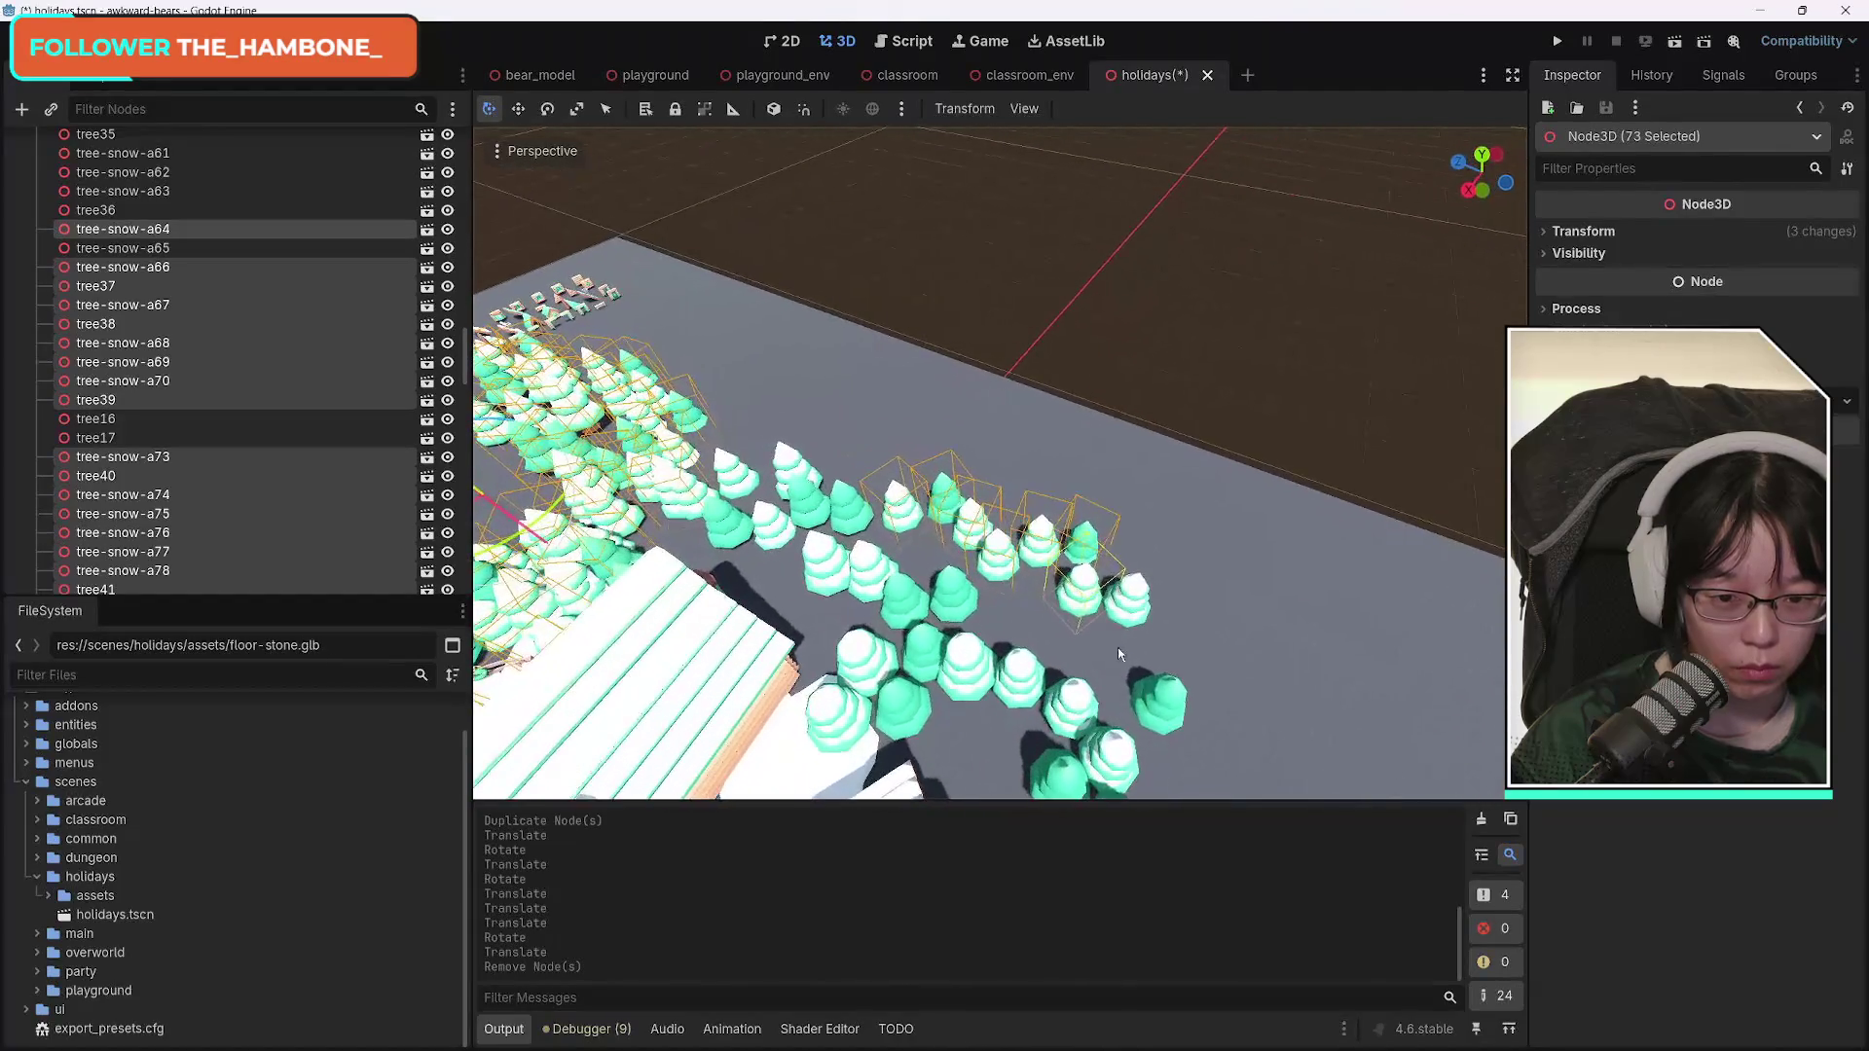
pyautogui.keyDown('shift'); pyautogui.click(905, 511); pyautogui.keyUp('shift')
pyautogui.keyDown('shift'); pyautogui.click(944, 489); pyautogui.keyUp('shift')
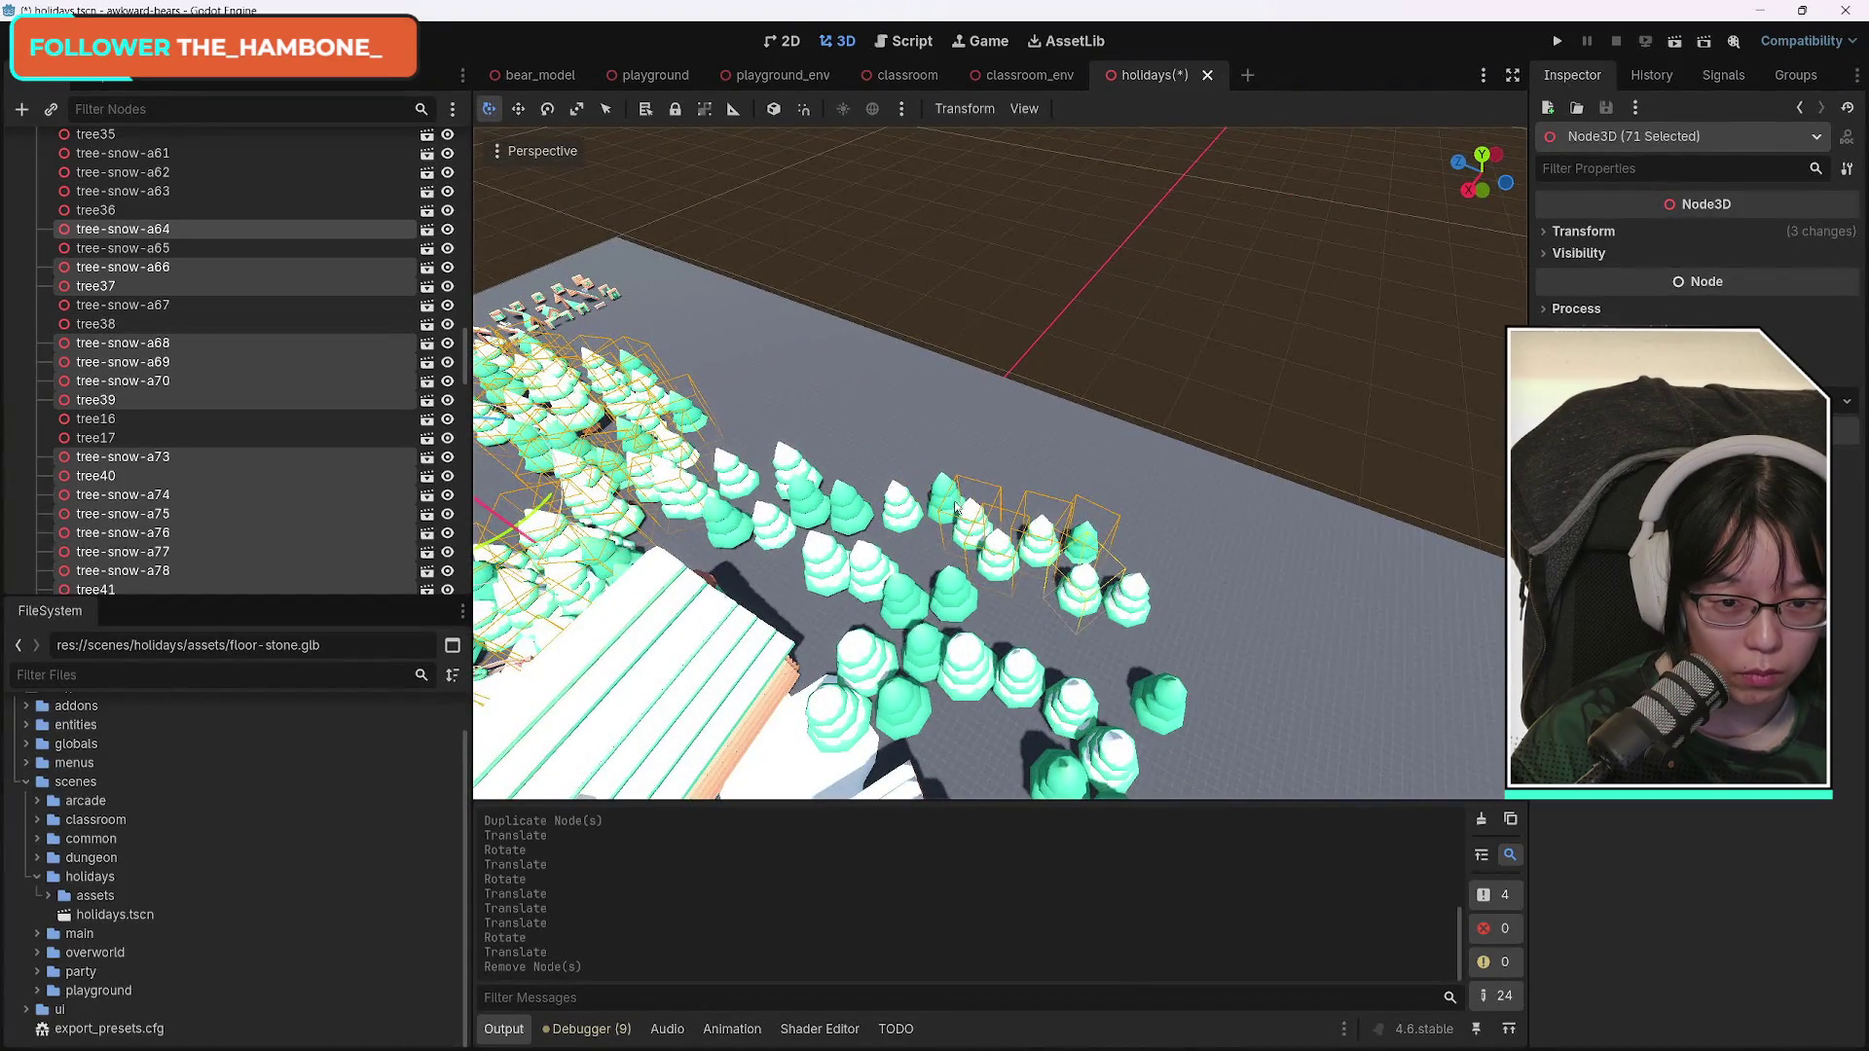
pyautogui.keyDown('shift'); pyautogui.click(962, 518); pyautogui.keyUp('shift')
pyautogui.keyDown('shift'); pyautogui.click(993, 551); pyautogui.keyUp('shift')
pyautogui.keyDown('shift'); pyautogui.click(1040, 542); pyautogui.keyUp('shift')
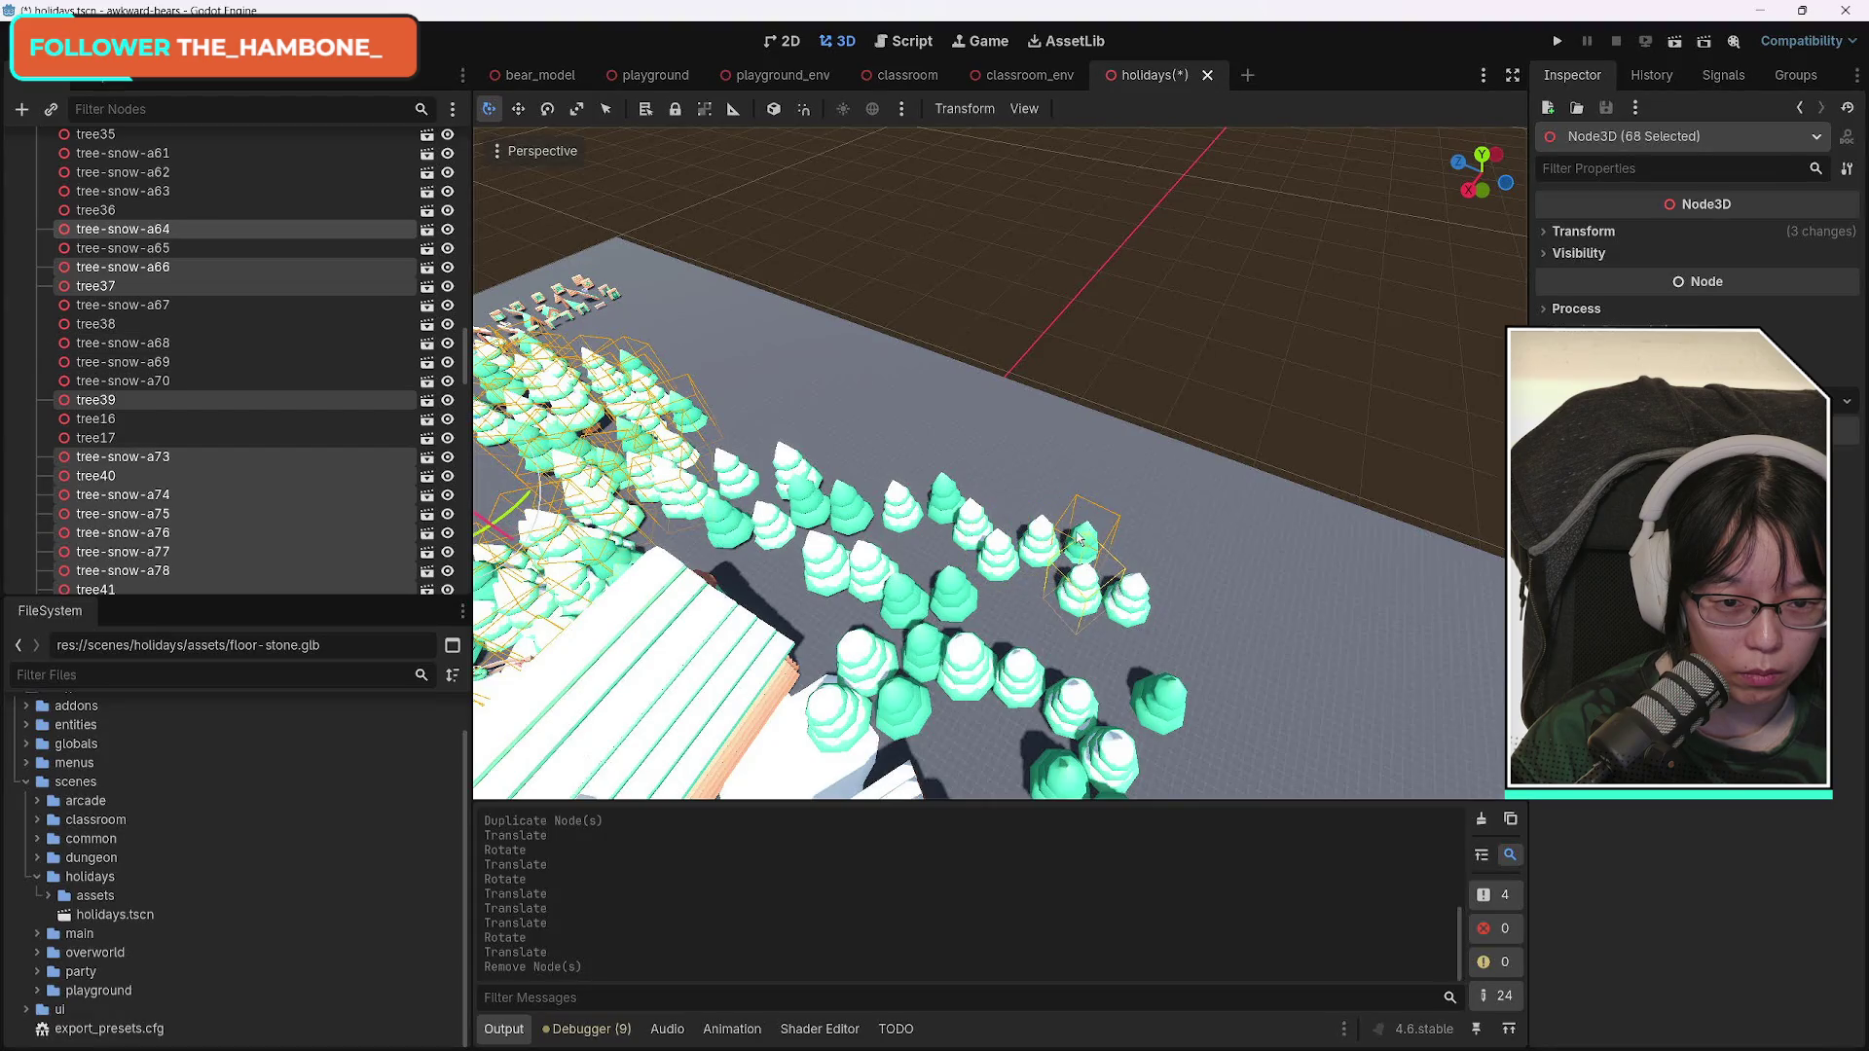
pyautogui.keyDown('shift'); pyautogui.click(1087, 548); pyautogui.keyUp('shift')
pyautogui.keyDown('shift'); pyautogui.click(1083, 587); pyautogui.keyUp('shift')
pyautogui.keyDown('shift'); pyautogui.click(1086, 590); pyautogui.keyUp('shift')
pyautogui.keyDown('shift'); pyautogui.click(1089, 592); pyautogui.keyUp('shift')
# Frame the remaining trees, turn the arc about 74° and shift it along X.
pyautogui.press('f')
pyautogui.moveTo(1000, 463)
pyautogui.mouseDown()
pyautogui.moveTo(999, 389)
pyautogui.moveTo(935, 409)
pyautogui.moveTo(935, 487)
pyautogui.moveTo(876, 545)
pyautogui.moveTo(954, 439)
pyautogui.moveTo(920, 404)
pyautogui.mouseUp()
pyautogui.moveTo(1003, 471); pyautogui.dragTo(1100, 508)
pyautogui.moveTo(1027, 405)
pyautogui.mouseDown()
pyautogui.moveTo(788, 494)
pyautogui.moveTo(876, 487)
pyautogui.moveTo(939, 432)
pyautogui.mouseUp()
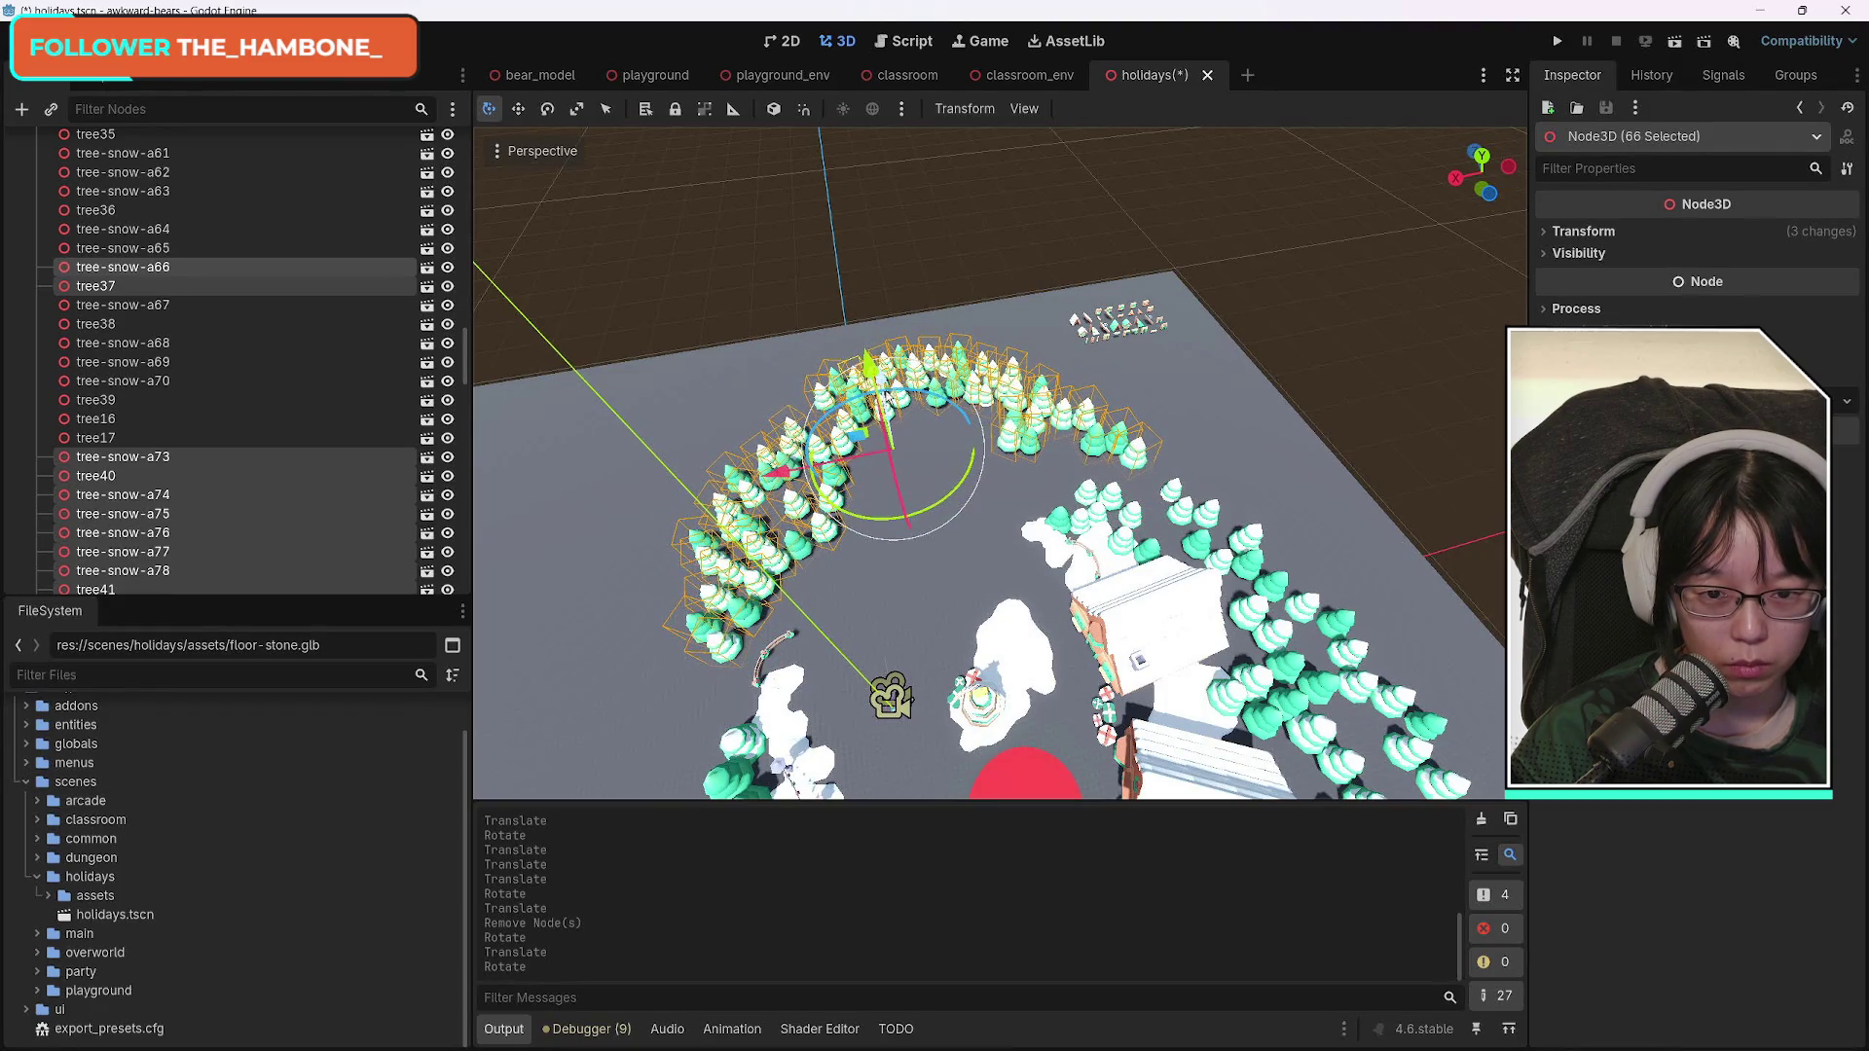
# Lower the tree arc along its vertical axis down onto the ground.
pyautogui.moveTo(900, 387); pyautogui.dragTo(903, 420)
pyautogui.moveTo(944, 561)
pyautogui.mouseDown()
pyautogui.moveTo(988, 506)
pyautogui.moveTo(975, 579)
pyautogui.moveTo(985, 511)
pyautogui.mouseUp()
pyautogui.press('g')
pyautogui.press('z')
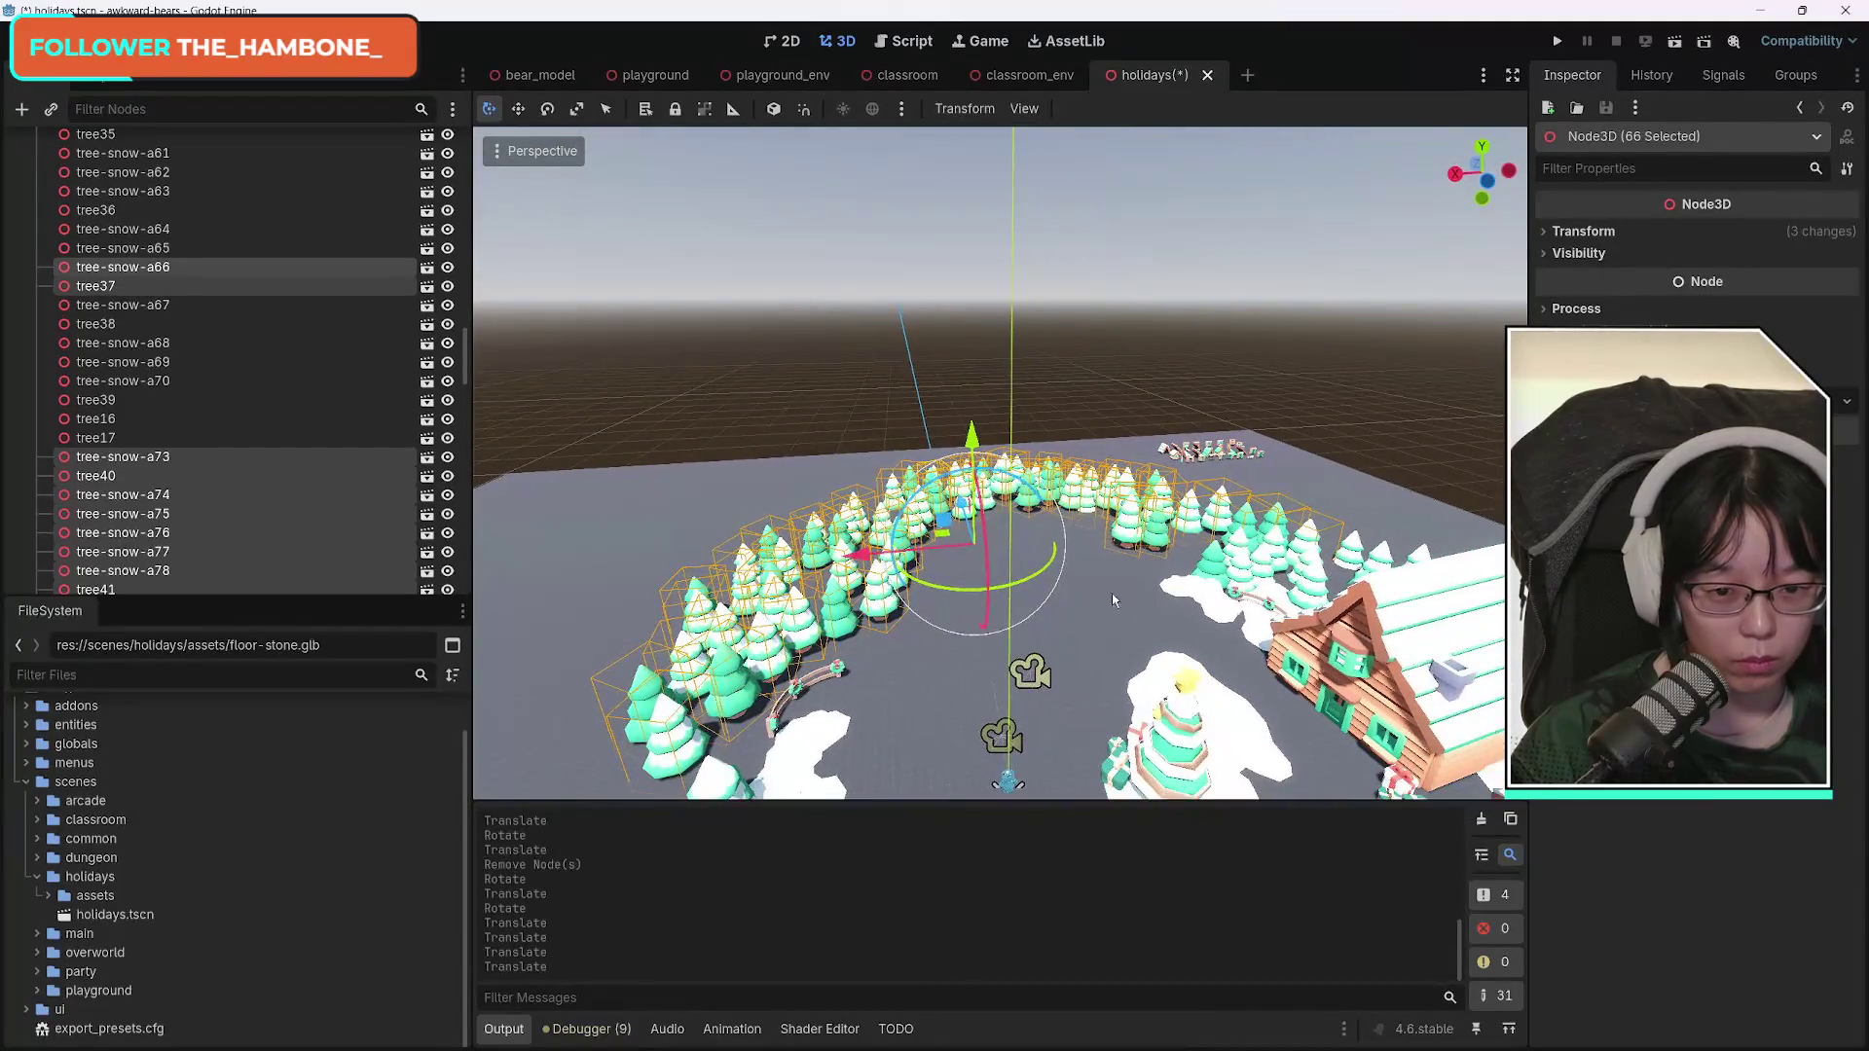
pyautogui.moveTo(983, 449); pyautogui.dragTo(985, 451)
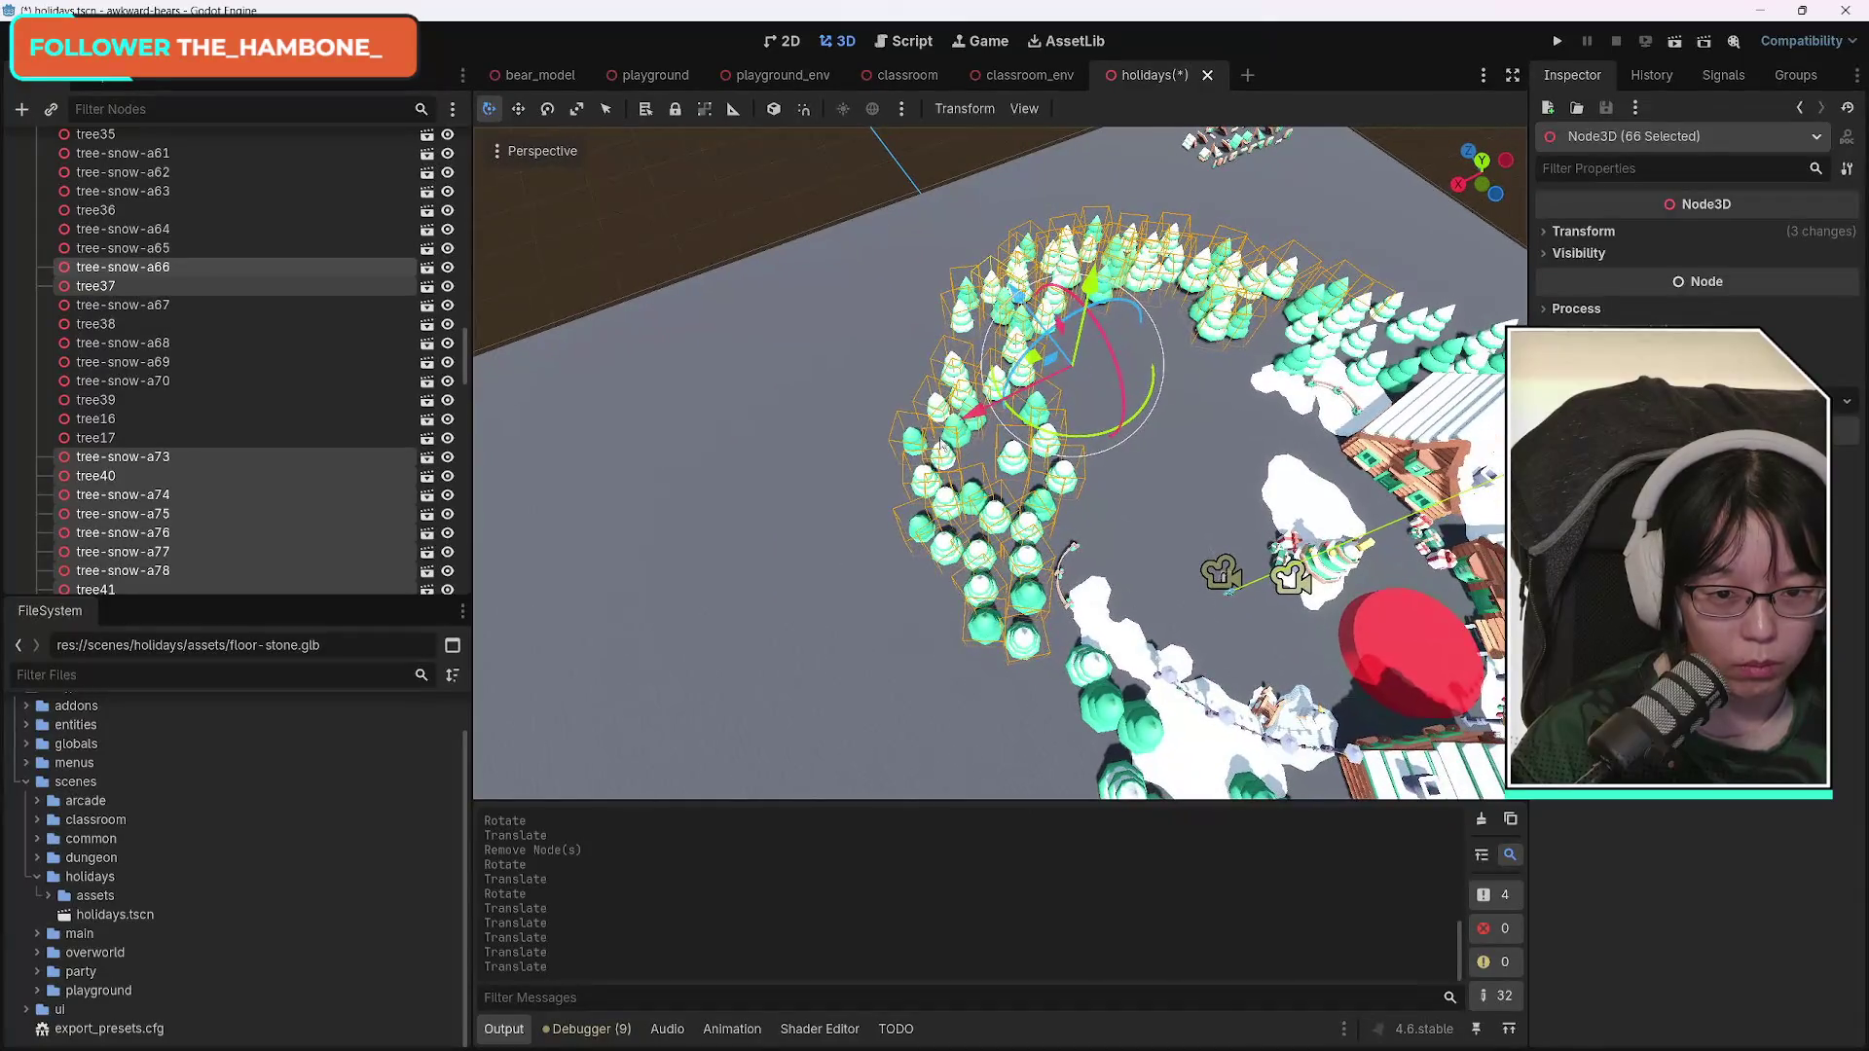
pyautogui.click(849, 410)
pyautogui.moveTo(853, 406); pyautogui.dragTo(1019, 384)
pyautogui.hotkey('ctrl', 'z')
# Duplicate eleven ring trees, turn the copies about 170° and slide them into the ring's gap.
pyautogui.moveTo(856, 389)
pyautogui.mouseDown()
pyautogui.moveTo(981, 485)
pyautogui.moveTo(1019, 609)
pyautogui.mouseUp()
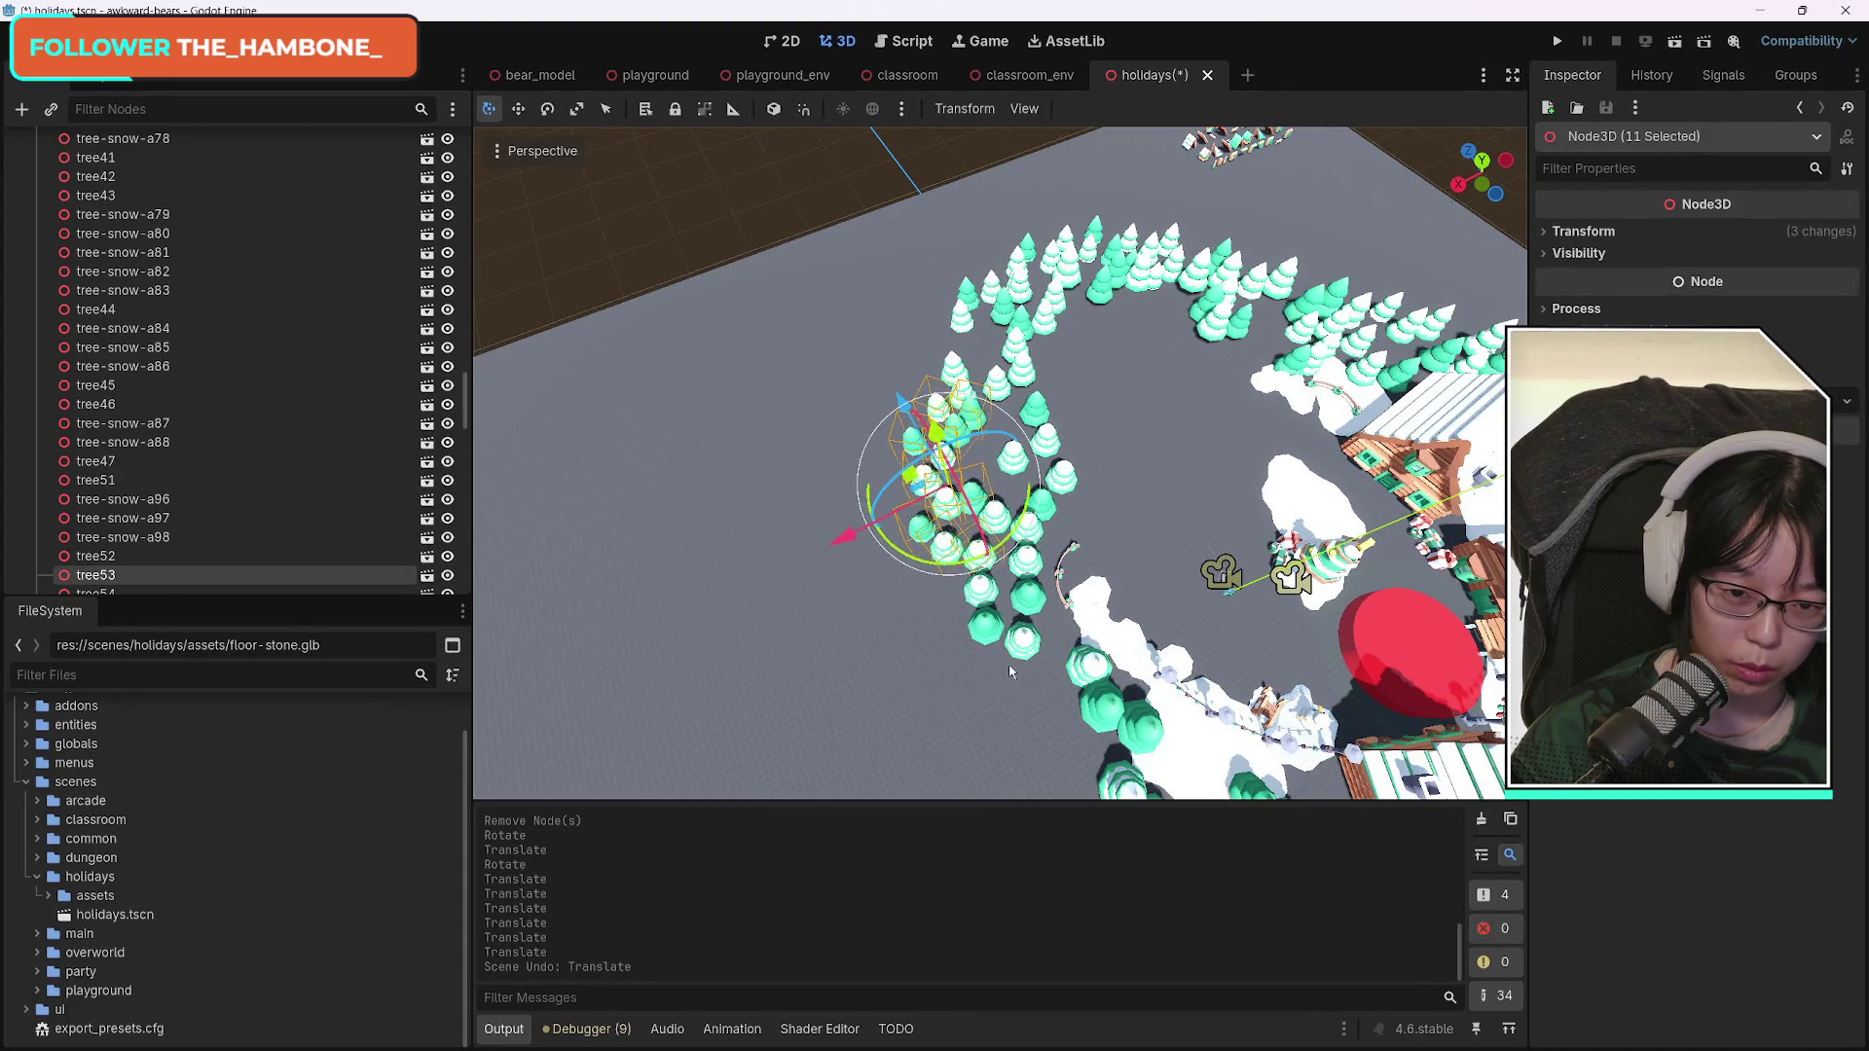
pyautogui.hotkey('ctrl', 'd')
pyautogui.moveTo(926, 561); pyautogui.dragTo(980, 573)
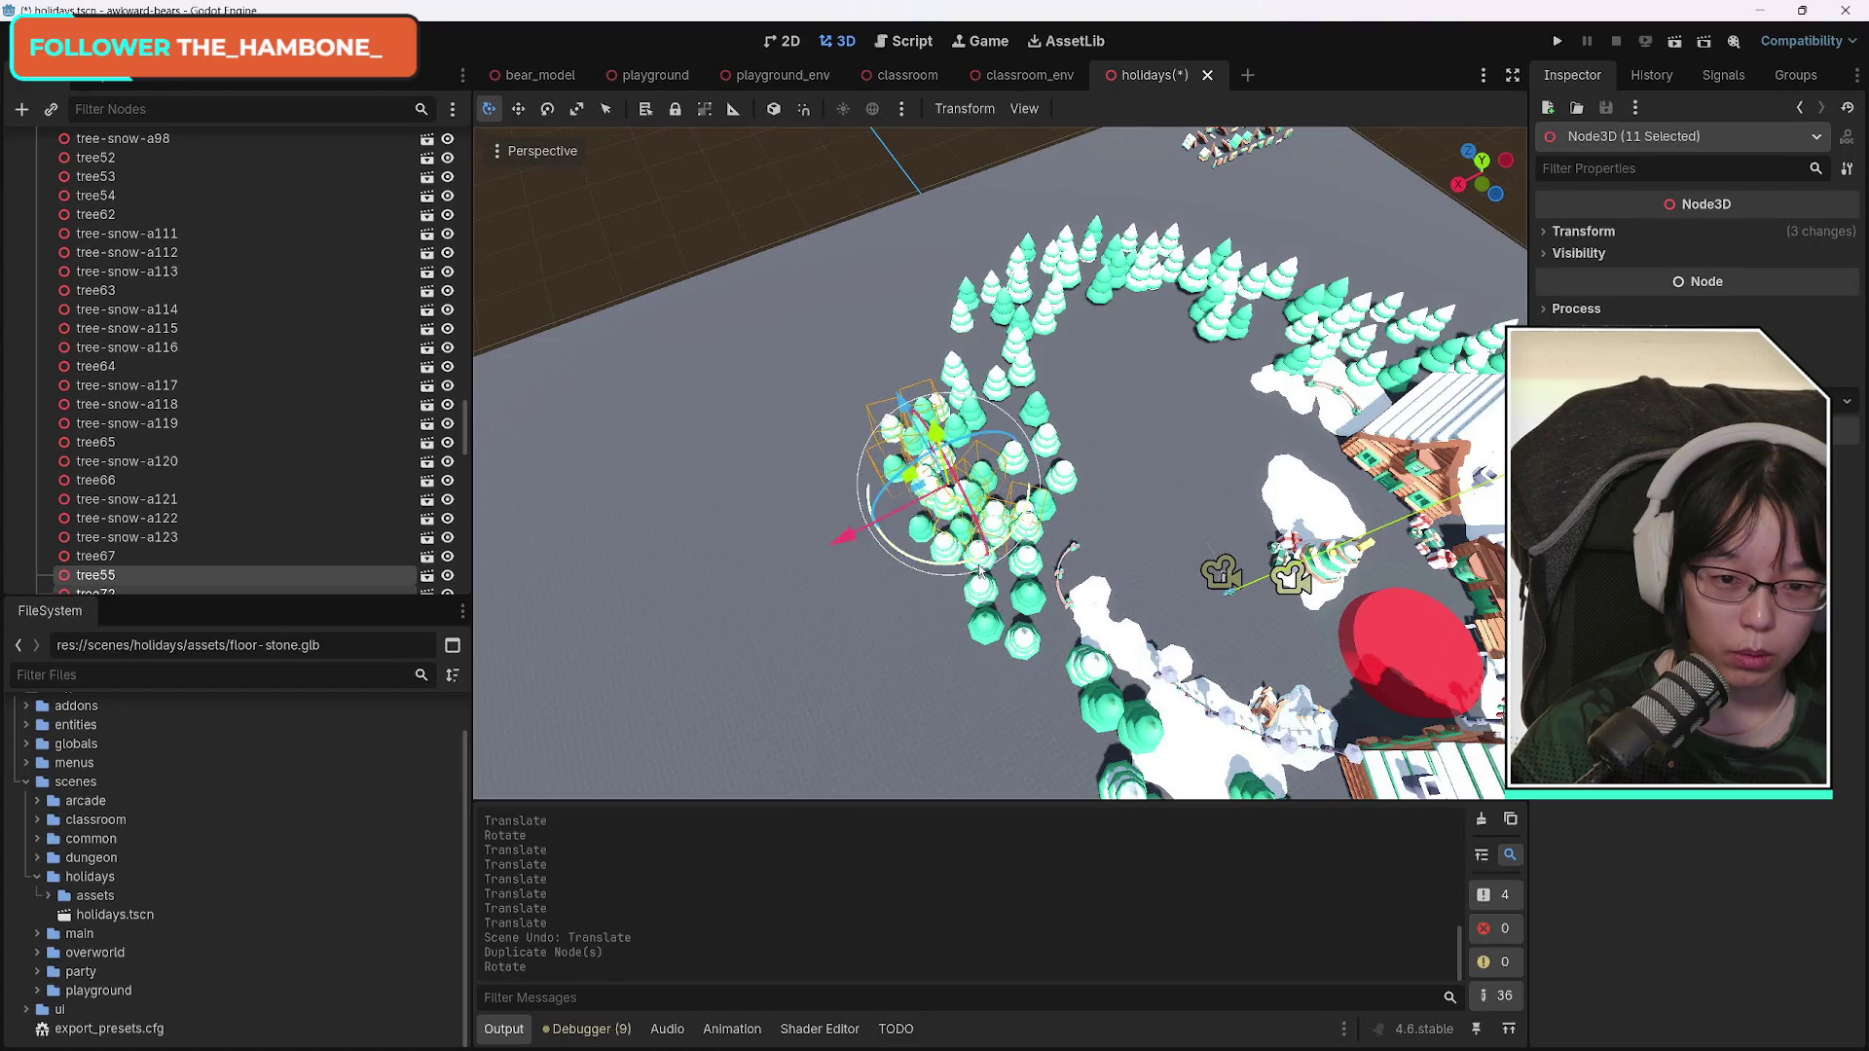
pyautogui.moveTo(852, 537); pyautogui.dragTo(733, 607)
pyautogui.moveTo(792, 456); pyautogui.dragTo(935, 627)
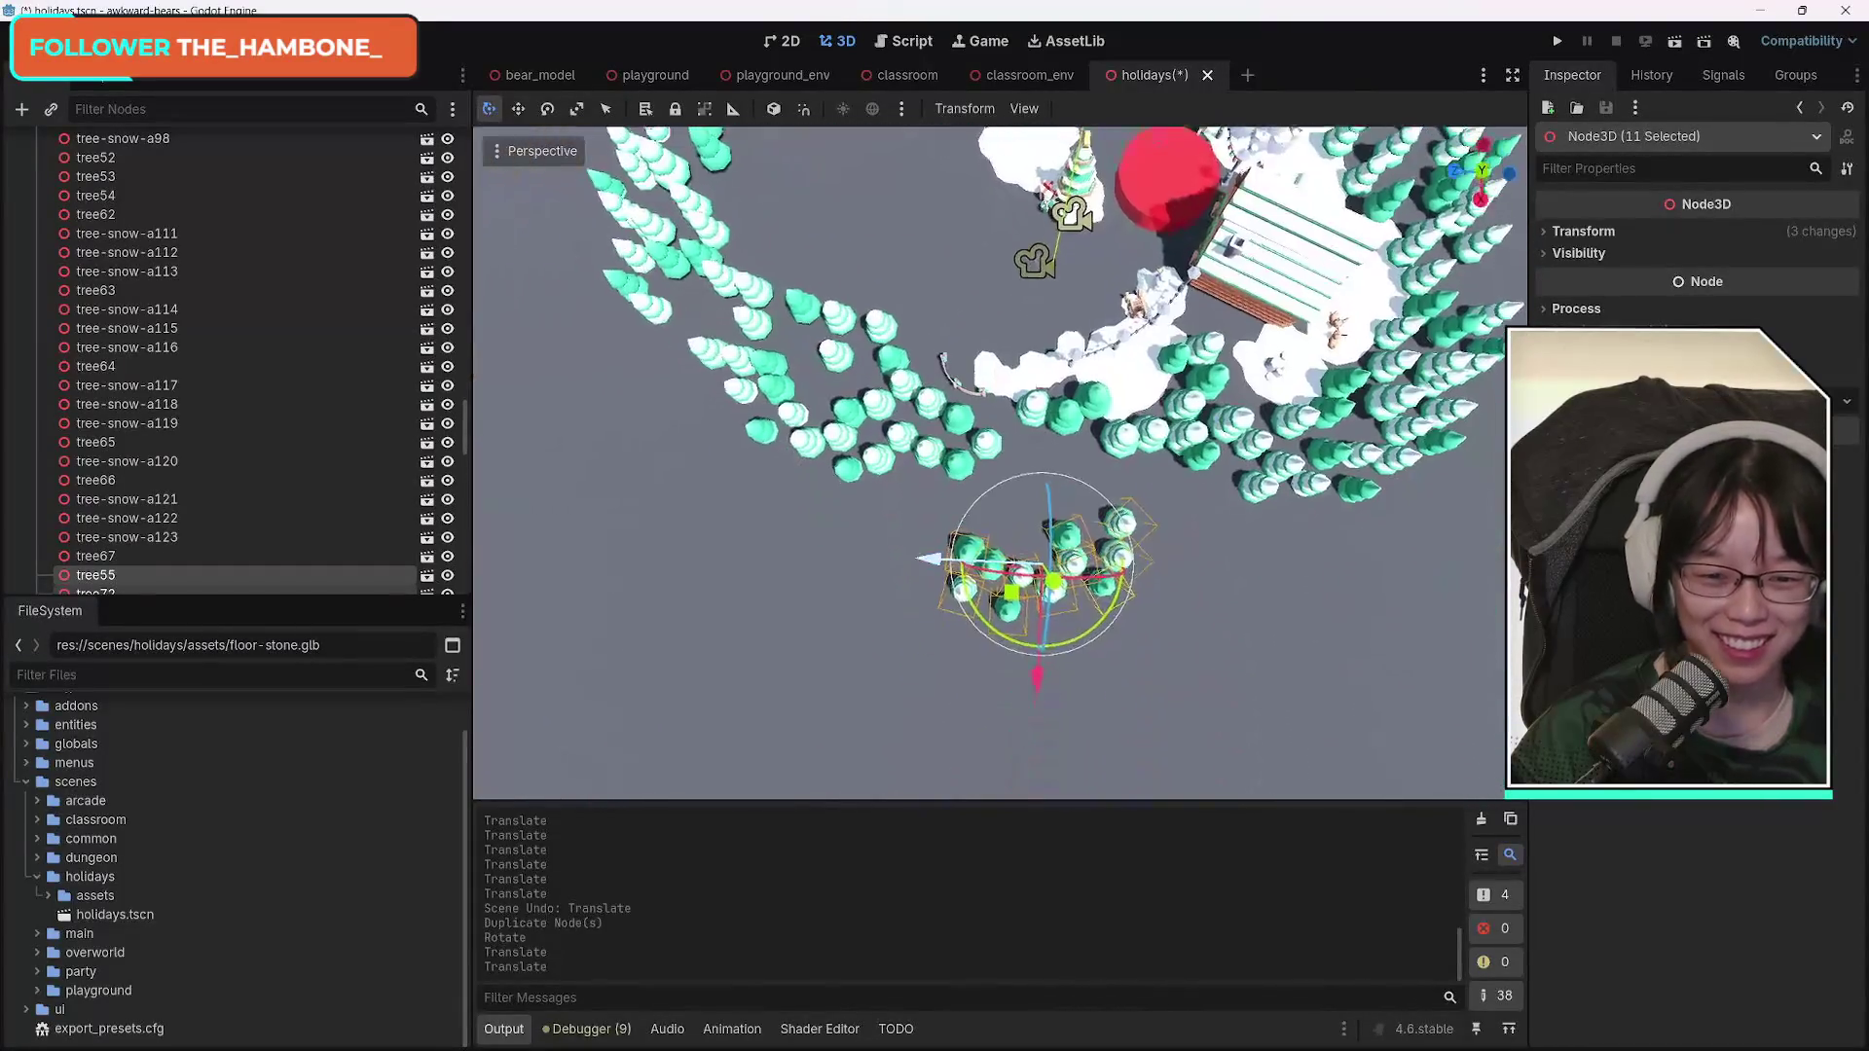
pyautogui.moveTo(1044, 725); pyautogui.dragTo(1022, 623)
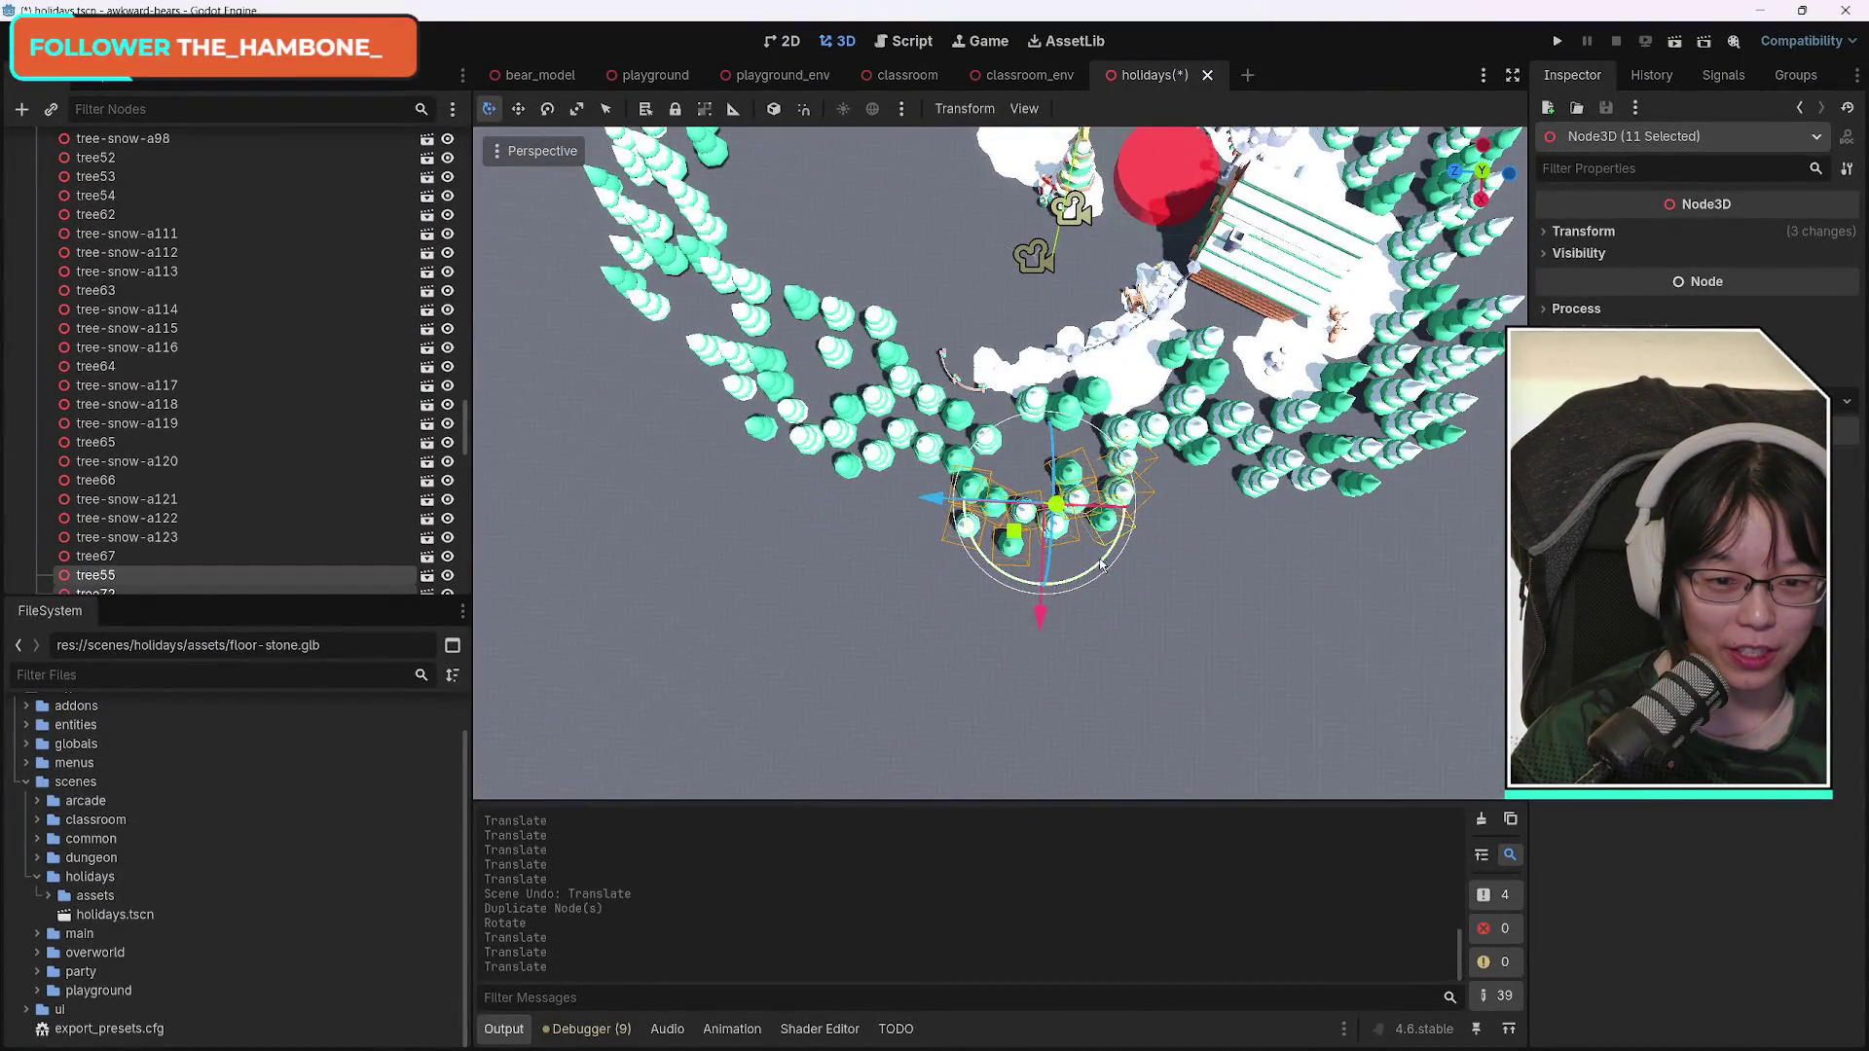
pyautogui.moveTo(951, 507)
pyautogui.mouseDown()
pyautogui.moveTo(875, 515)
pyautogui.moveTo(907, 522)
pyautogui.mouseUp()
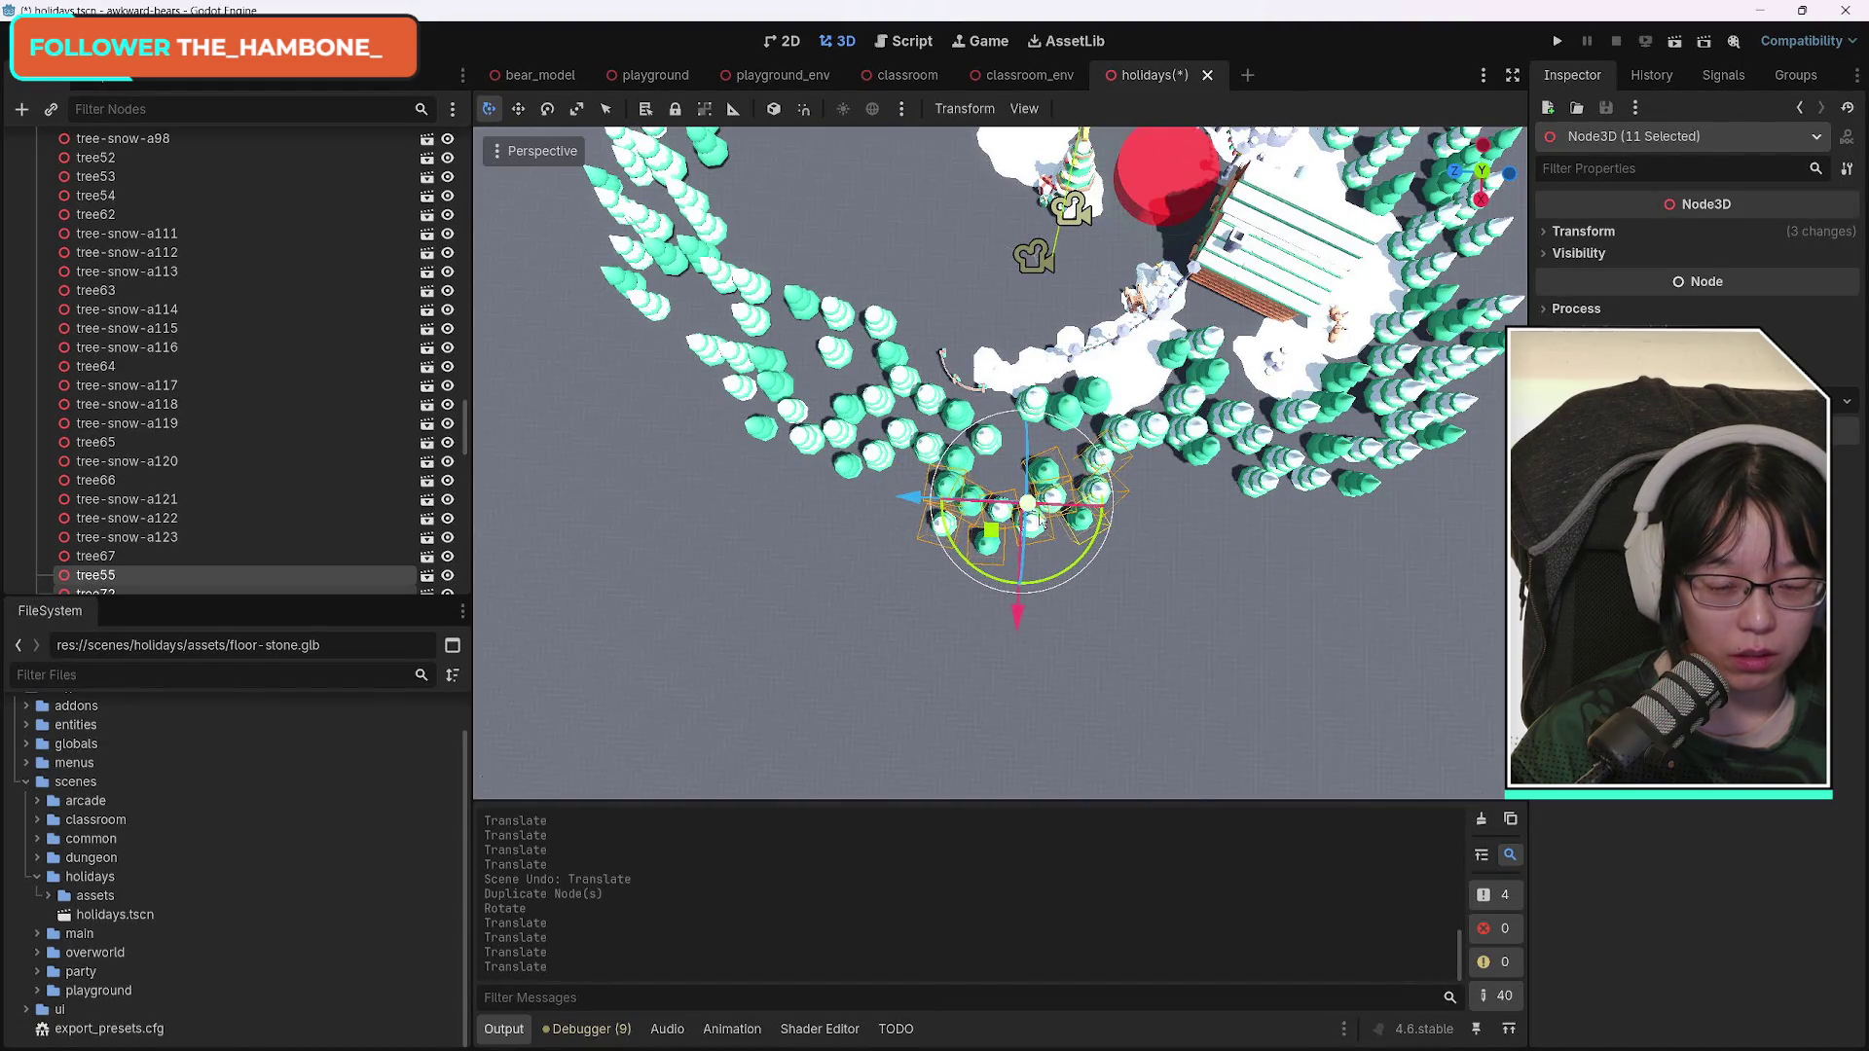
pyautogui.moveTo(977, 572)
pyautogui.mouseDown()
pyautogui.moveTo(1256, 534)
pyautogui.moveTo(1168, 584)
pyautogui.mouseUp()
pyautogui.moveTo(1018, 611); pyautogui.dragTo(1075, 613)
pyautogui.moveTo(912, 484); pyautogui.dragTo(945, 494)
pyautogui.moveTo(1049, 588)
pyautogui.mouseDown()
pyautogui.moveTo(1063, 602)
pyautogui.moveTo(1041, 486)
pyautogui.mouseUp()
pyautogui.scroll(-3, 1063, 604)
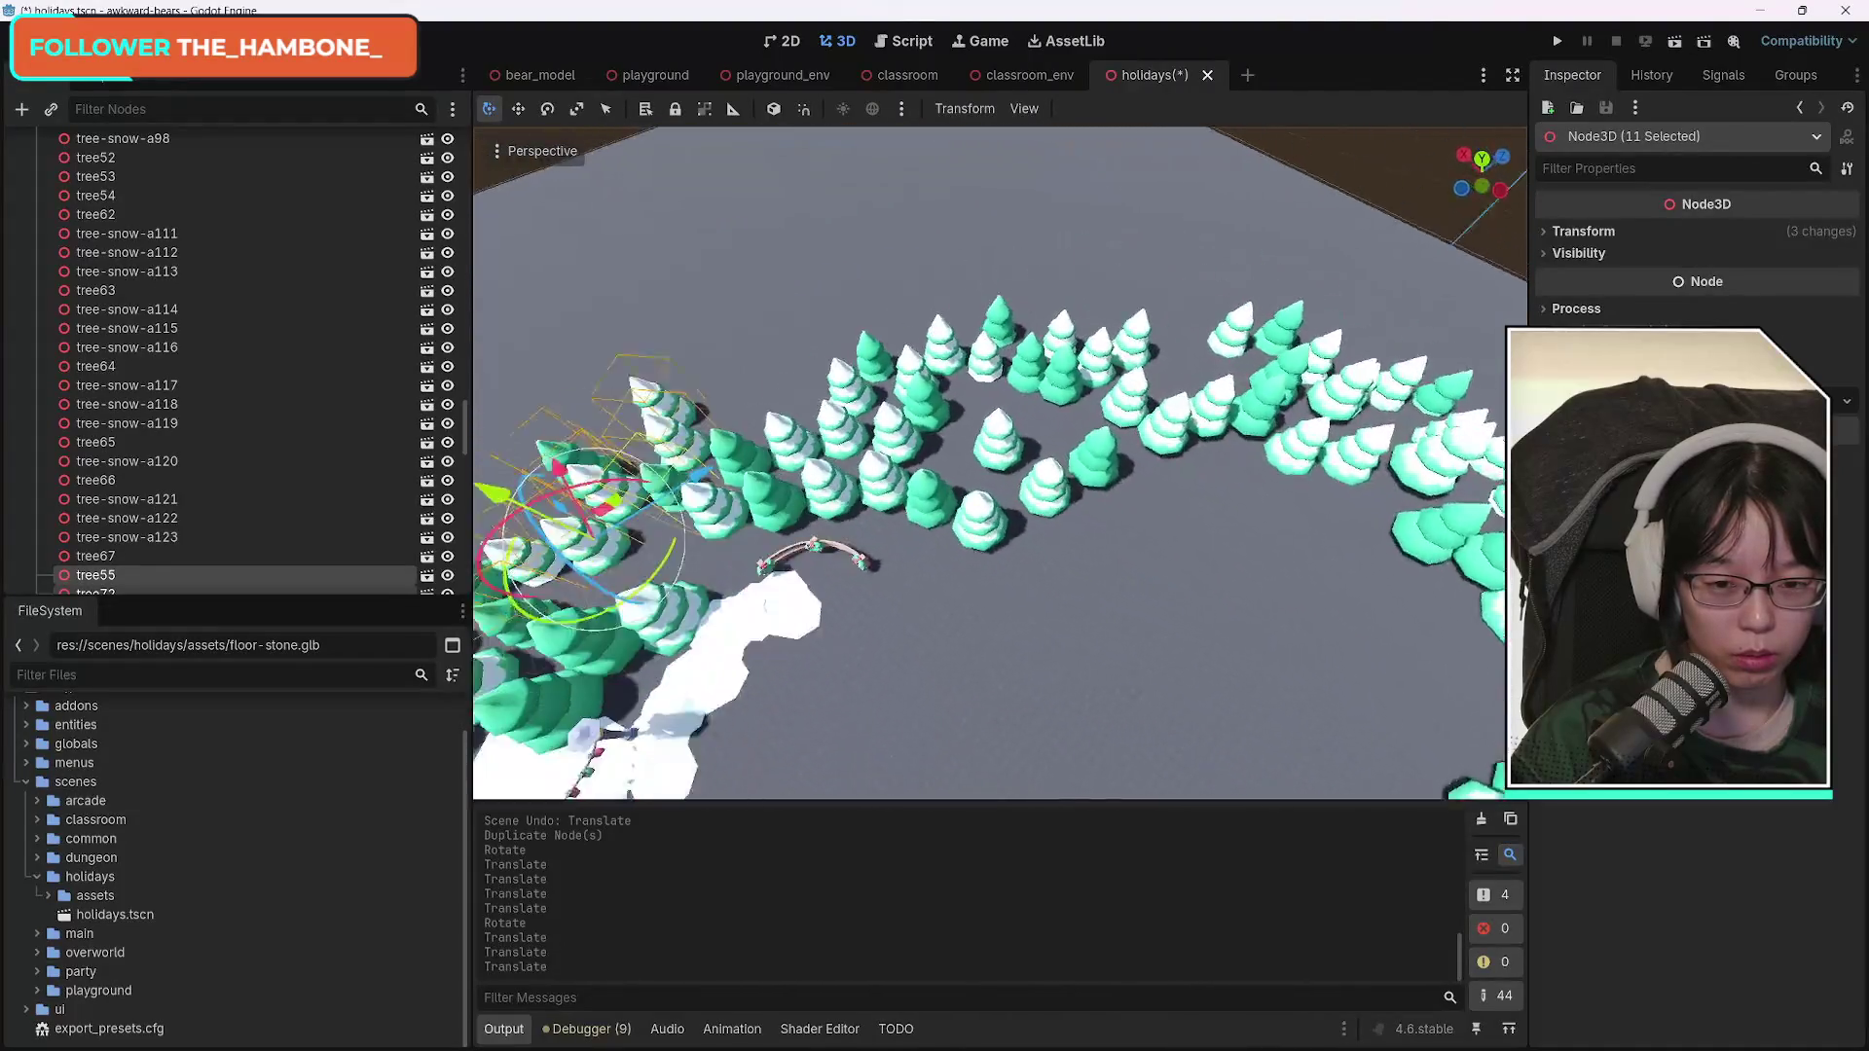
pyautogui.click(1049, 454)
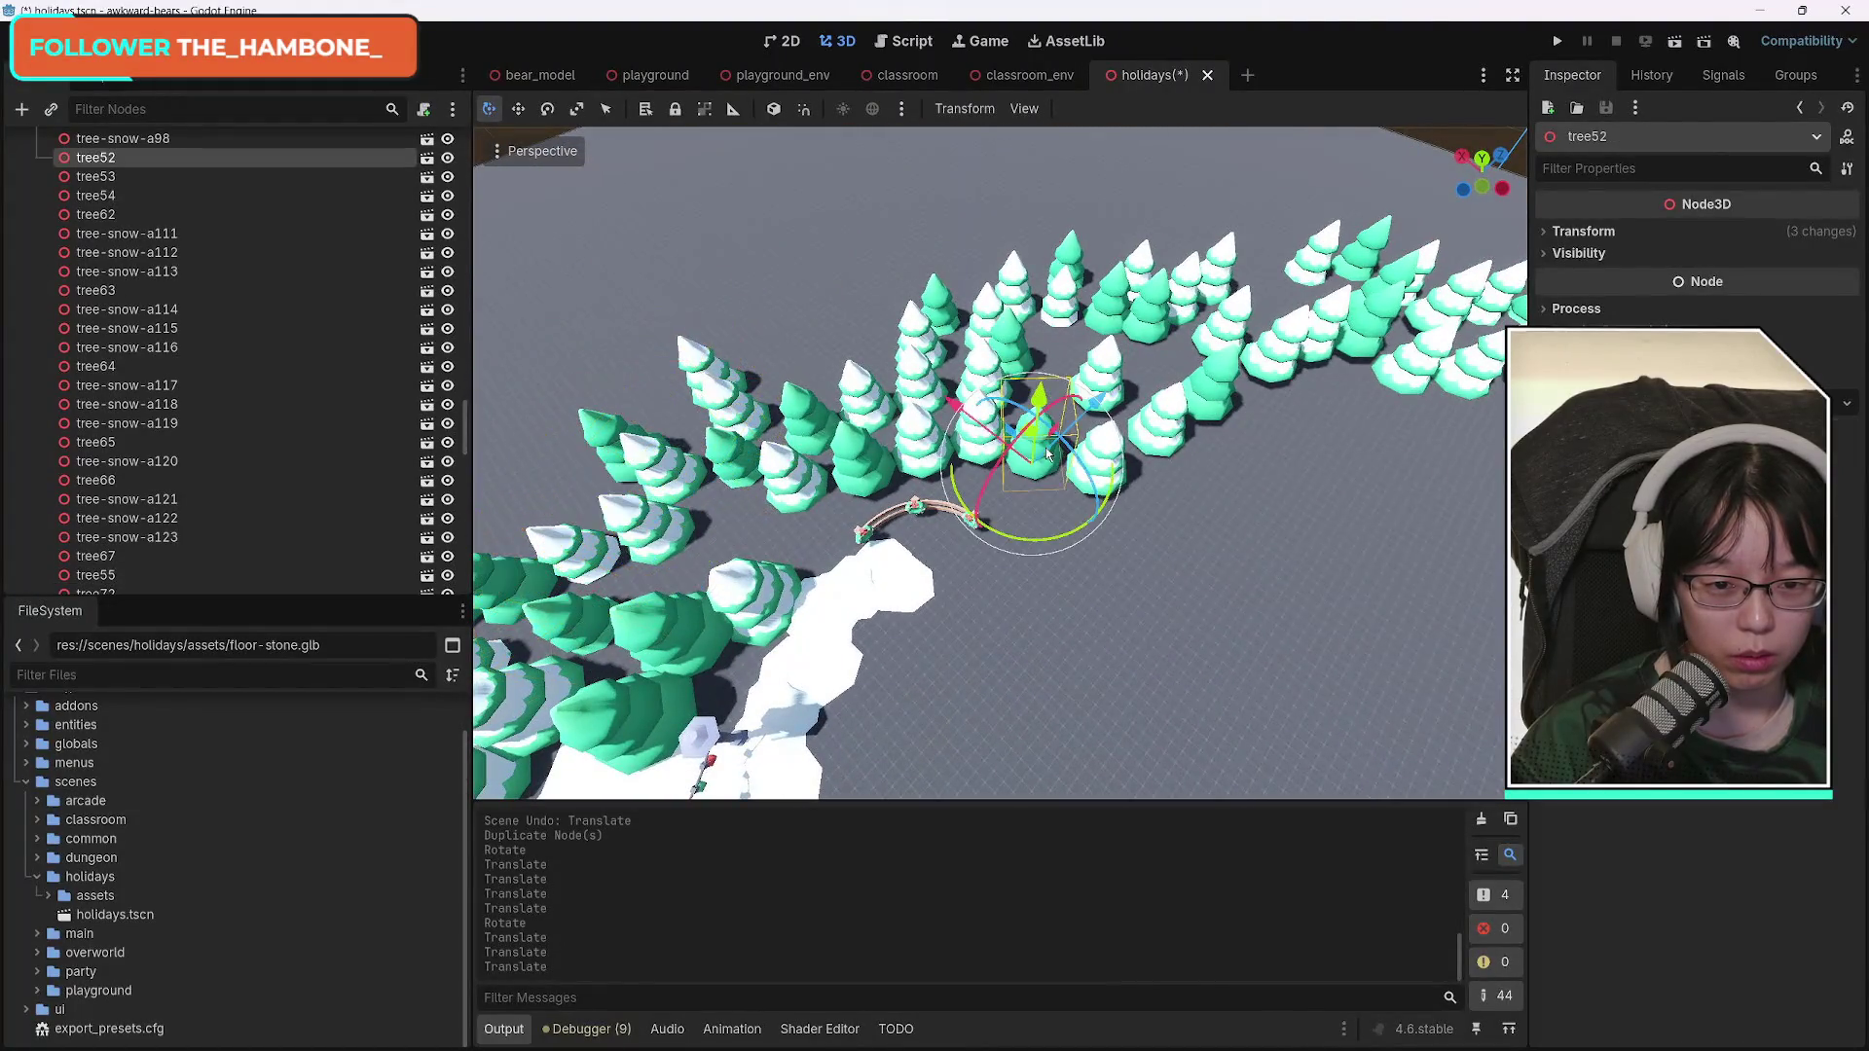
# Shift tree52 along Z and X beside the sled, then view the whole village.
pyautogui.moveTo(1074, 412); pyautogui.dragTo(1079, 446)
pyautogui.moveTo(962, 440); pyautogui.dragTo(962, 465)
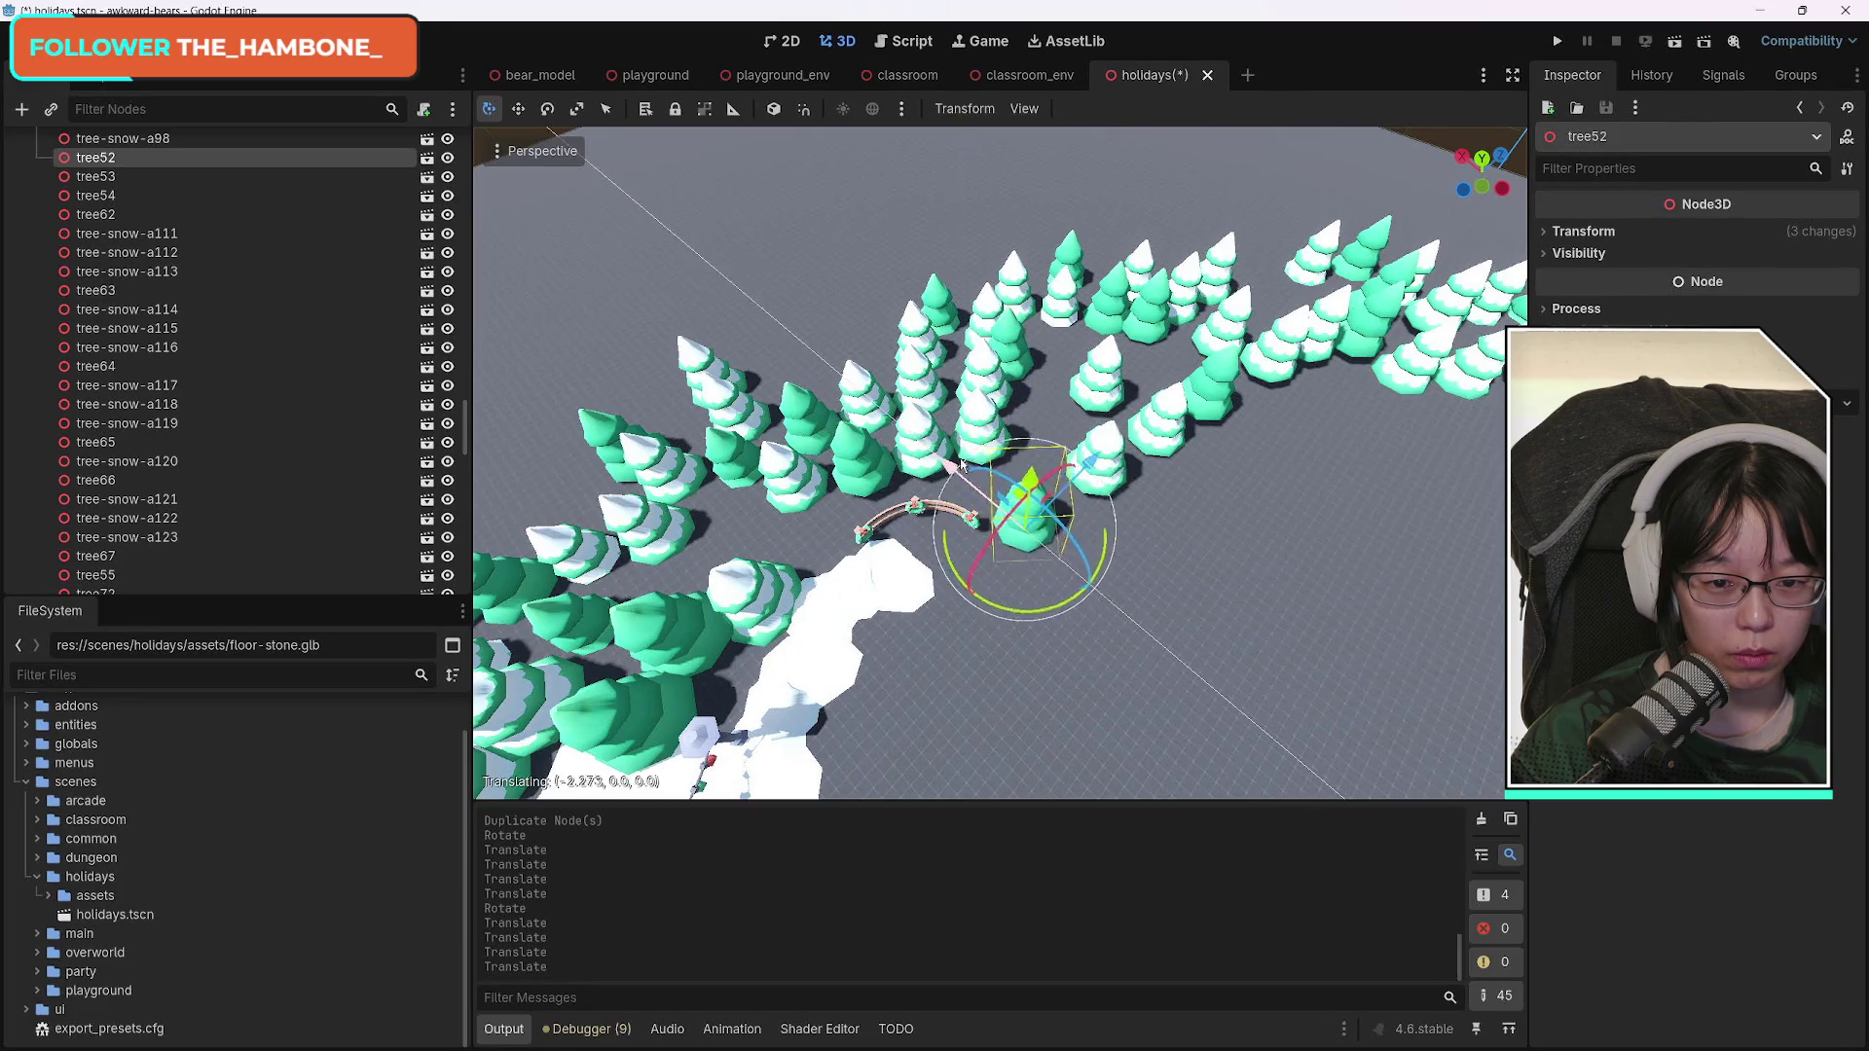
pyautogui.click(1111, 443)
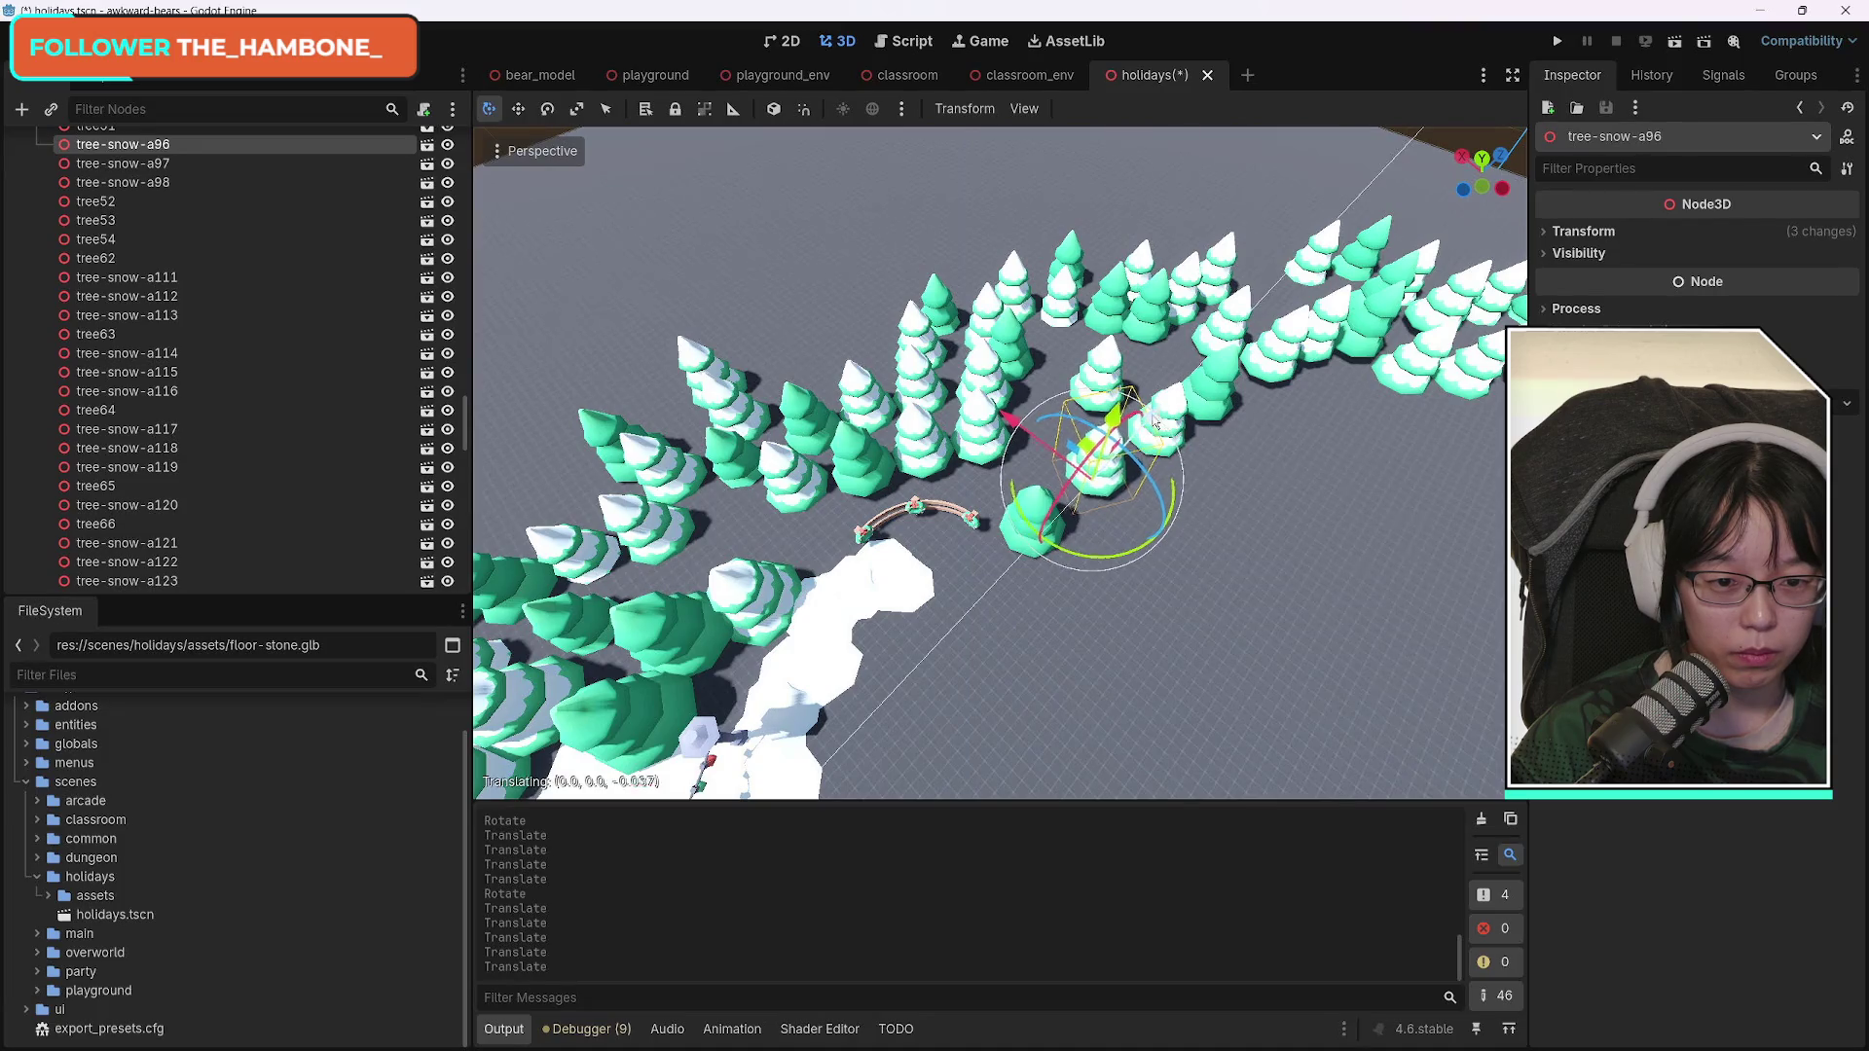
pyautogui.moveTo(1007, 446)
pyautogui.mouseDown()
pyautogui.moveTo(477, 409)
pyautogui.moveTo(1411, 414)
pyautogui.moveTo(623, 423)
pyautogui.moveTo(623, 312)
pyautogui.moveTo(623, 448)
pyautogui.moveTo(701, 467)
pyautogui.moveTo(851, 591)
pyautogui.moveTo(743, 510)
pyautogui.mouseUp()
pyautogui.click(743, 510)
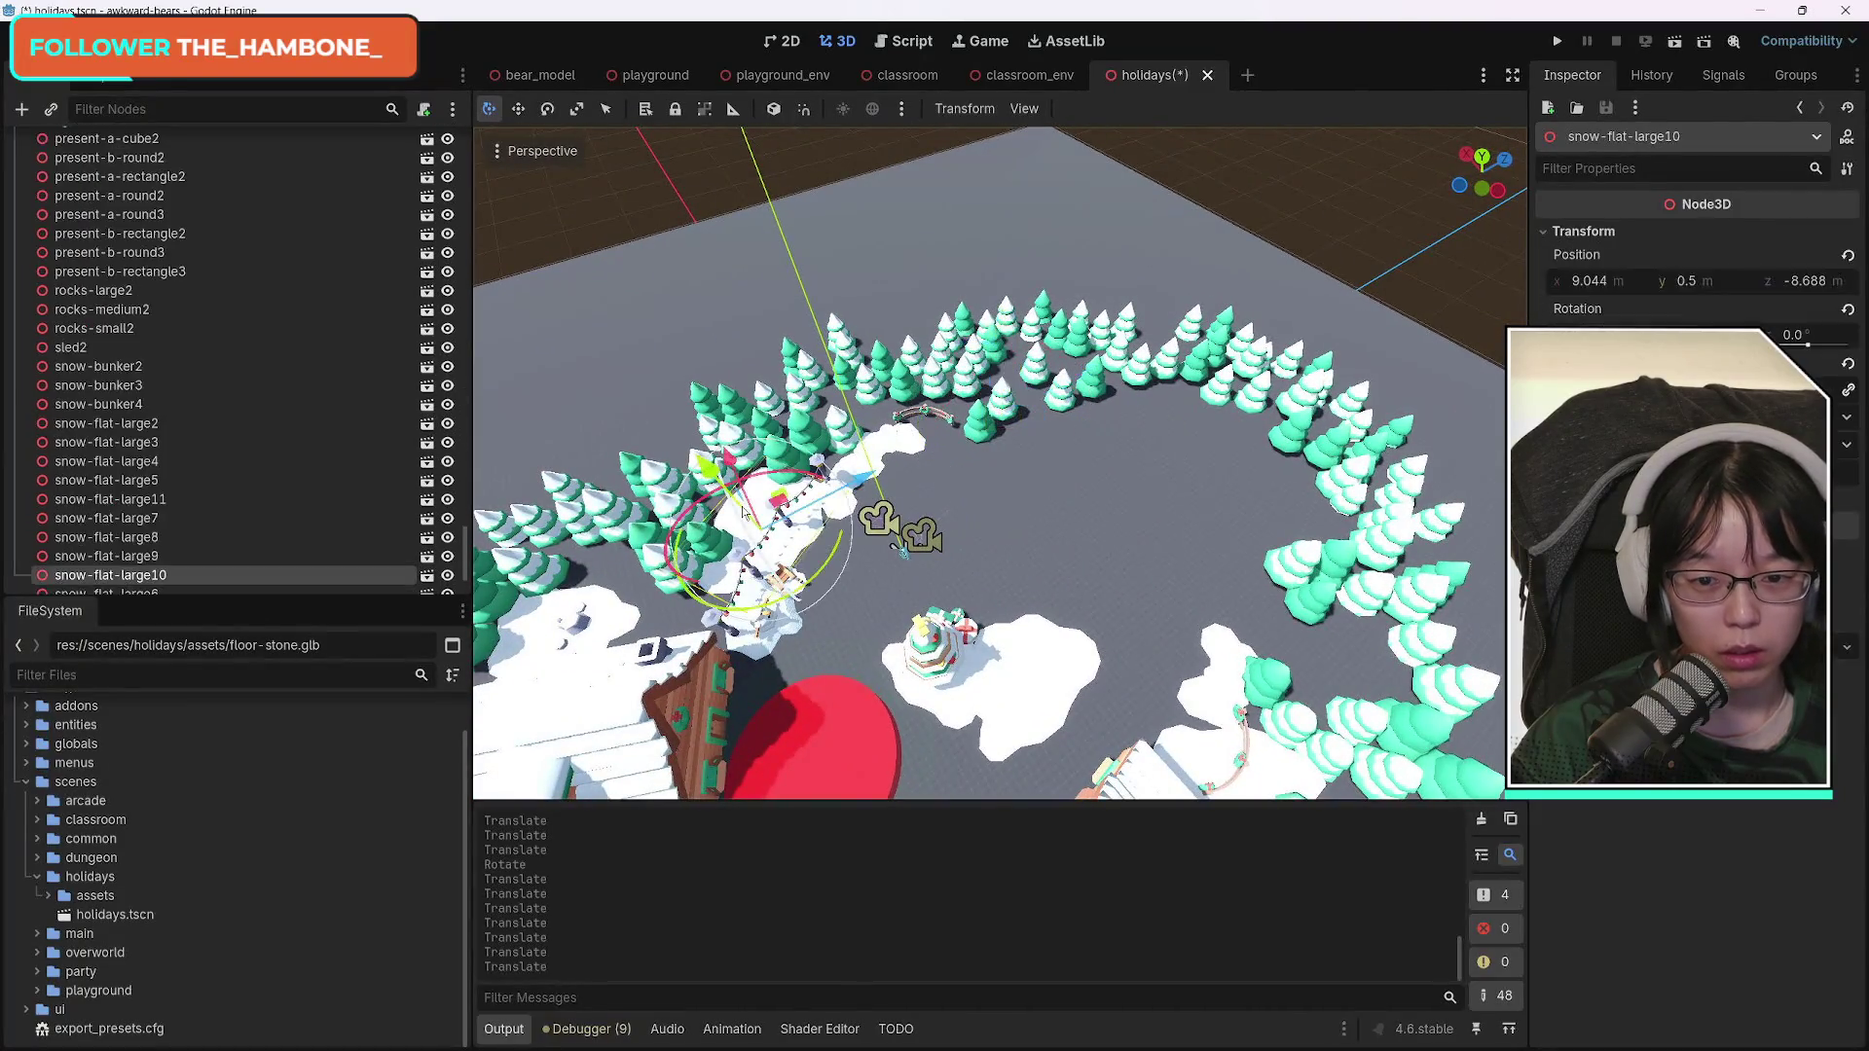
# Duplicate snow-bunker3 as snow-bunker5, turn it about 17° and move it to the ring's back edge.
pyautogui.click(908, 445)
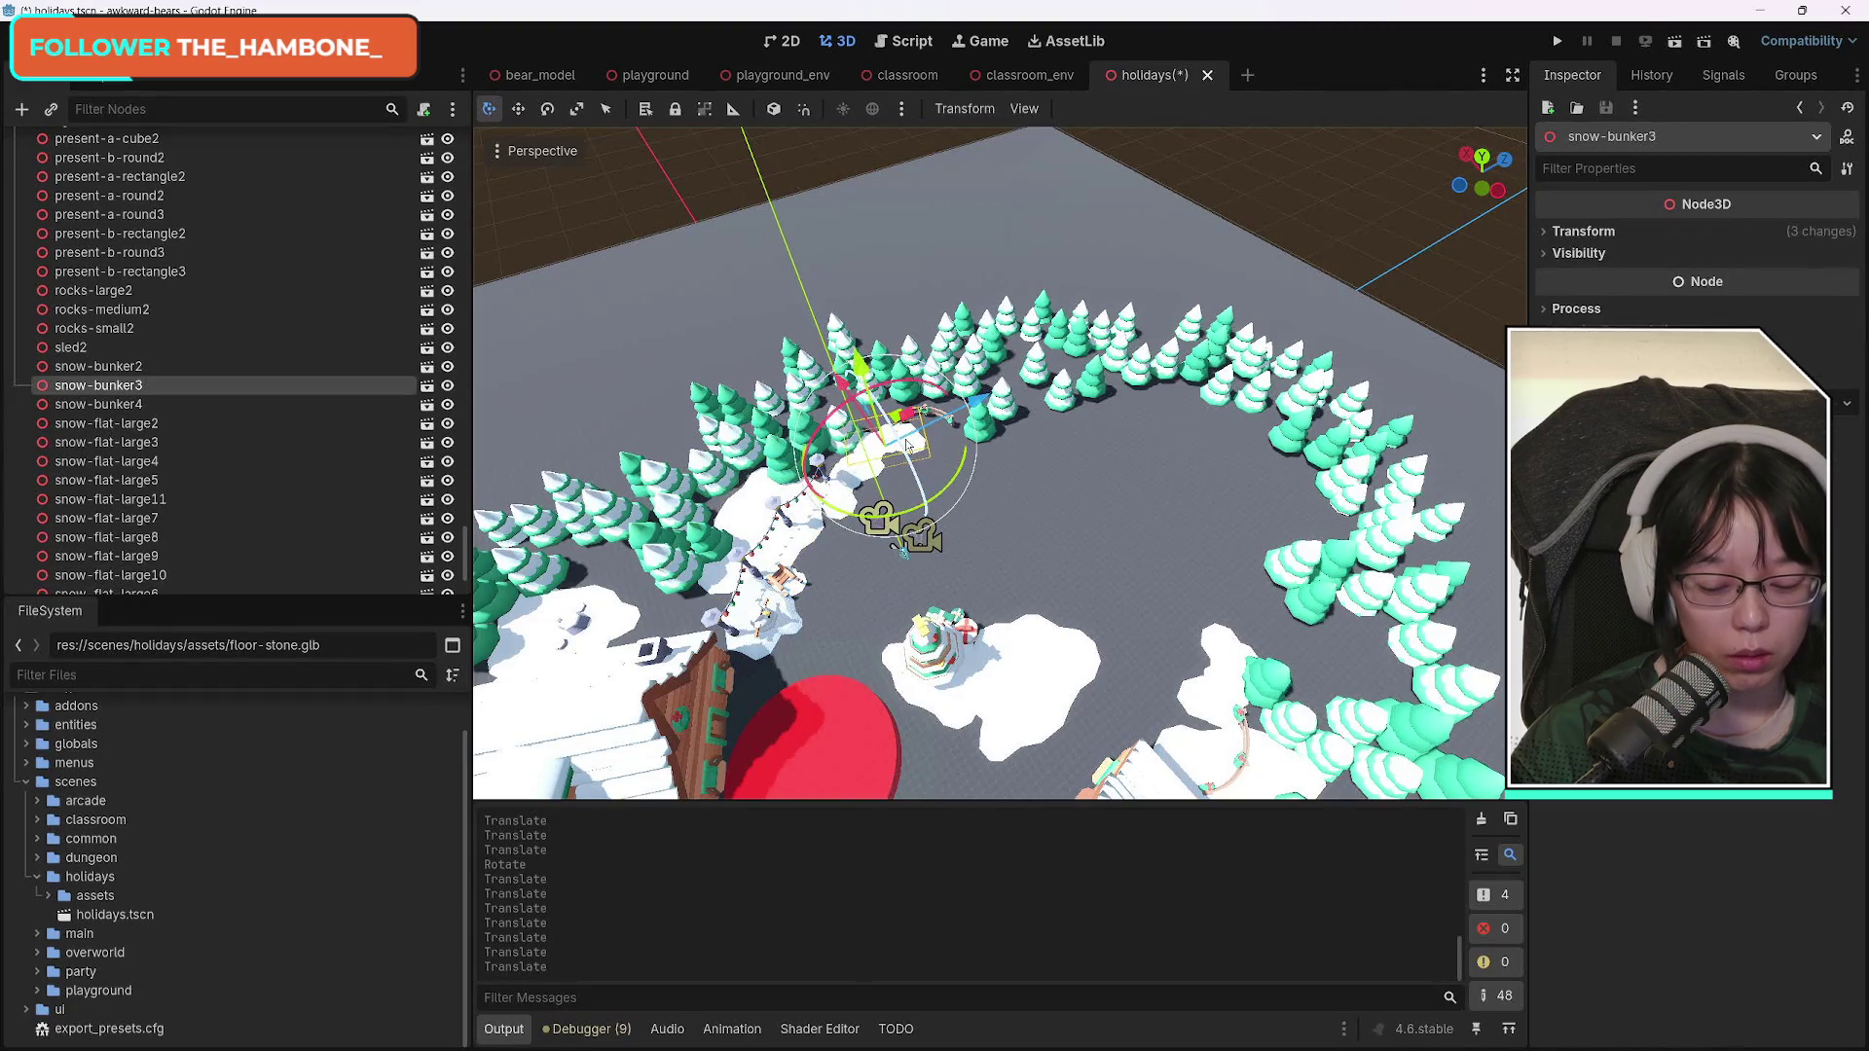
pyautogui.hotkey('ctrl', 'd')
pyautogui.moveTo(949, 450)
pyautogui.mouseDown()
pyautogui.moveTo(959, 475)
pyautogui.moveTo(921, 443)
pyautogui.moveTo(1133, 410)
pyautogui.mouseUp()
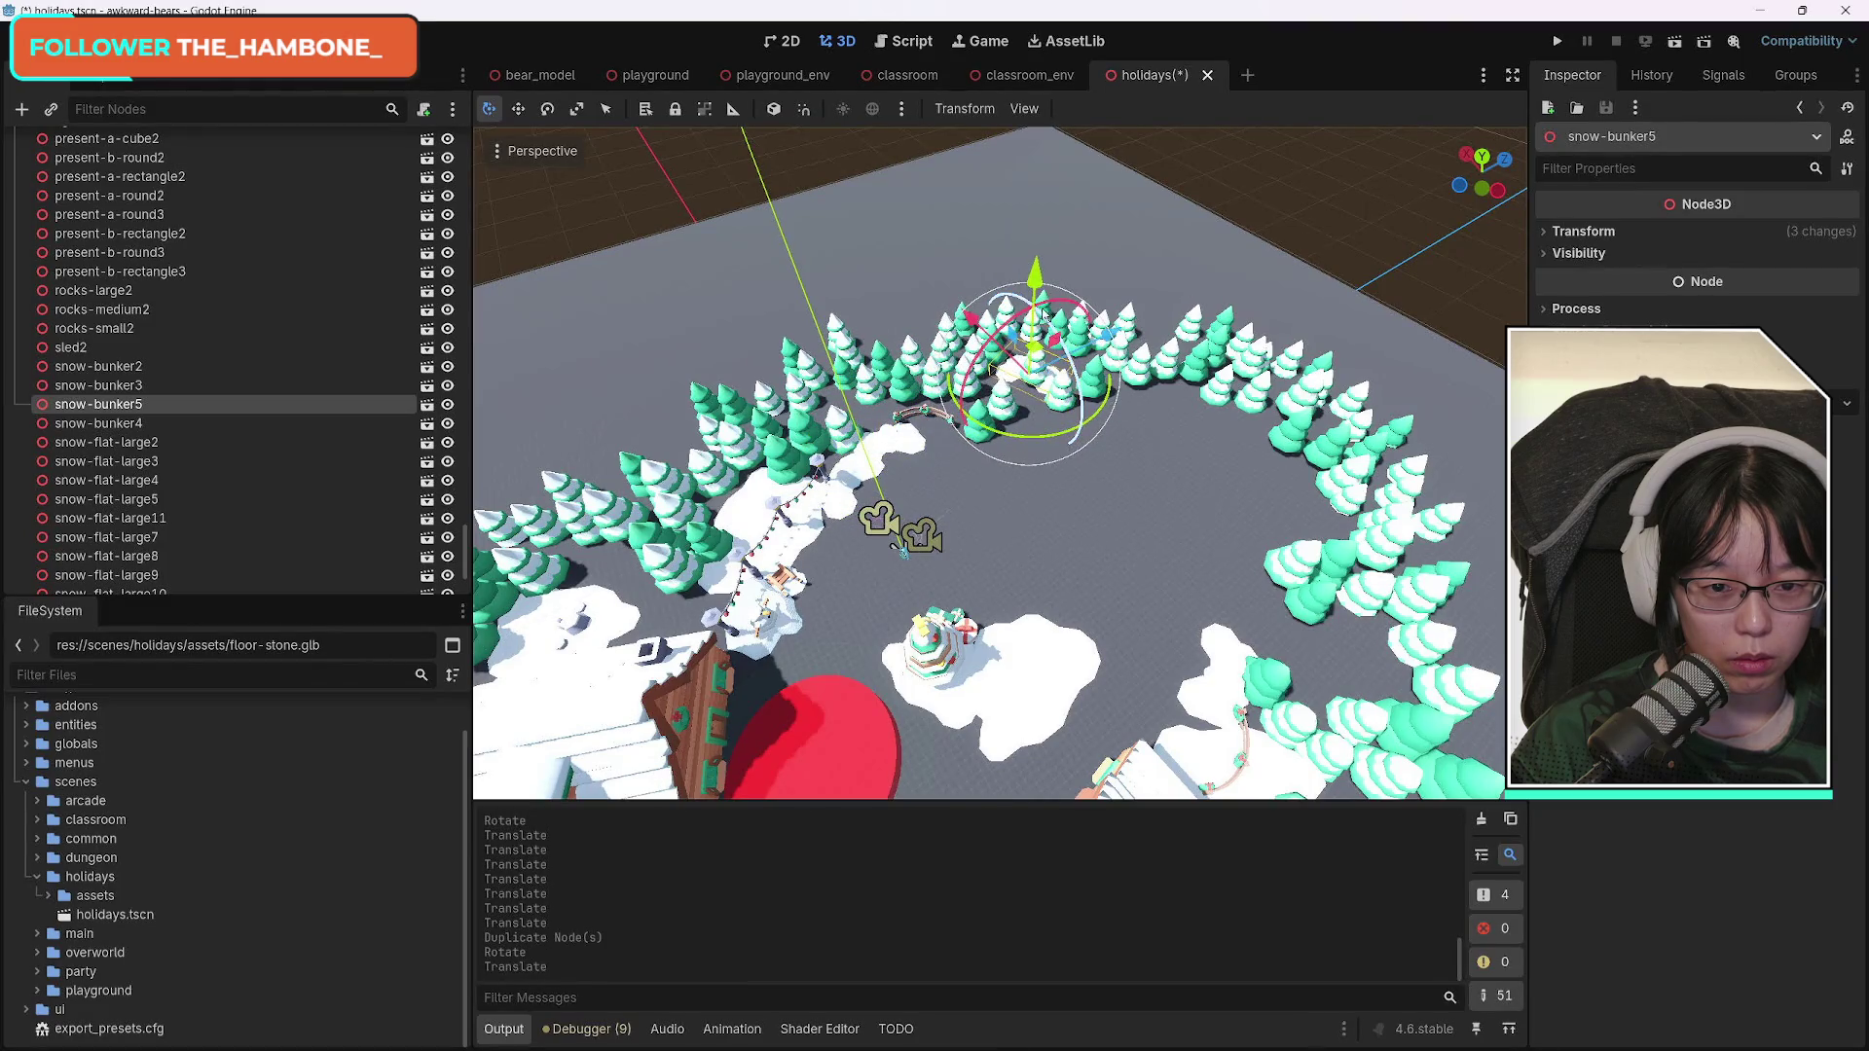
pyautogui.moveTo(972, 324); pyautogui.dragTo(1091, 374)
pyautogui.moveTo(1129, 481); pyautogui.dragTo(1175, 478)
pyautogui.moveTo(1150, 389); pyautogui.dragTo(963, 367)
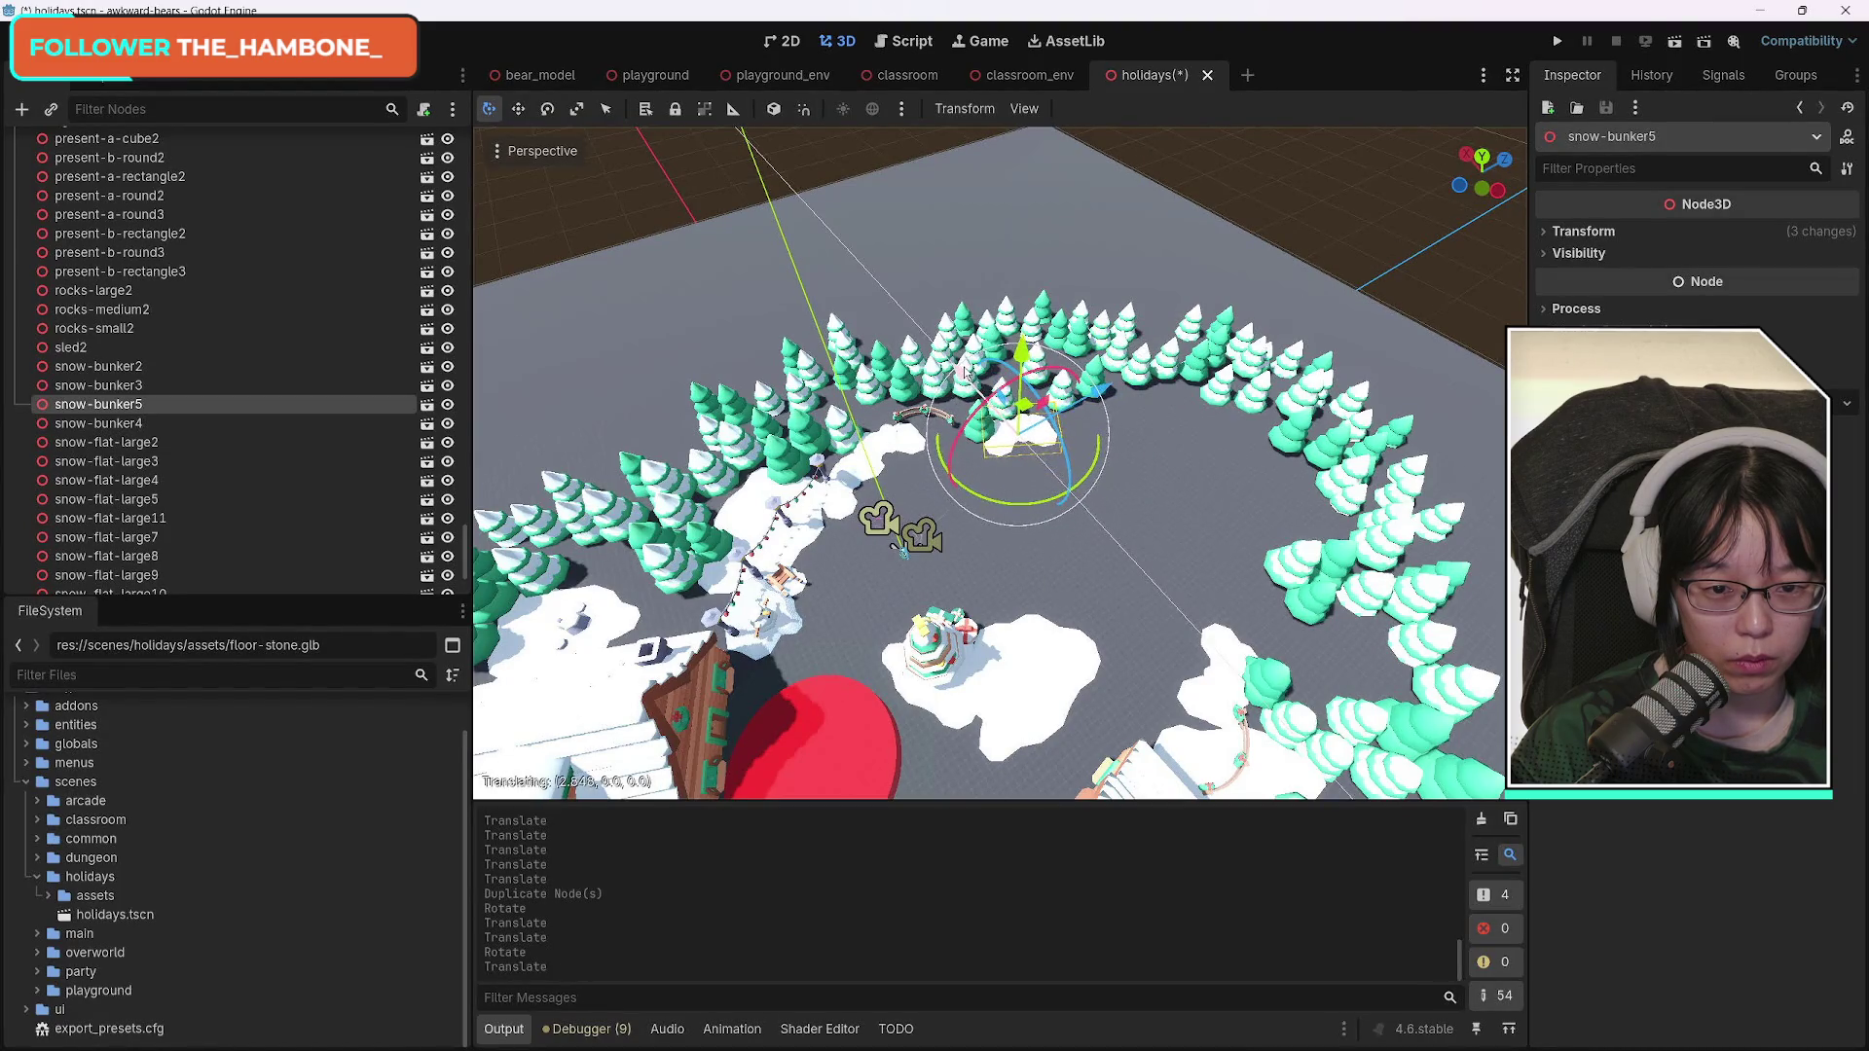
pyautogui.moveTo(1095, 389); pyautogui.dragTo(1108, 385)
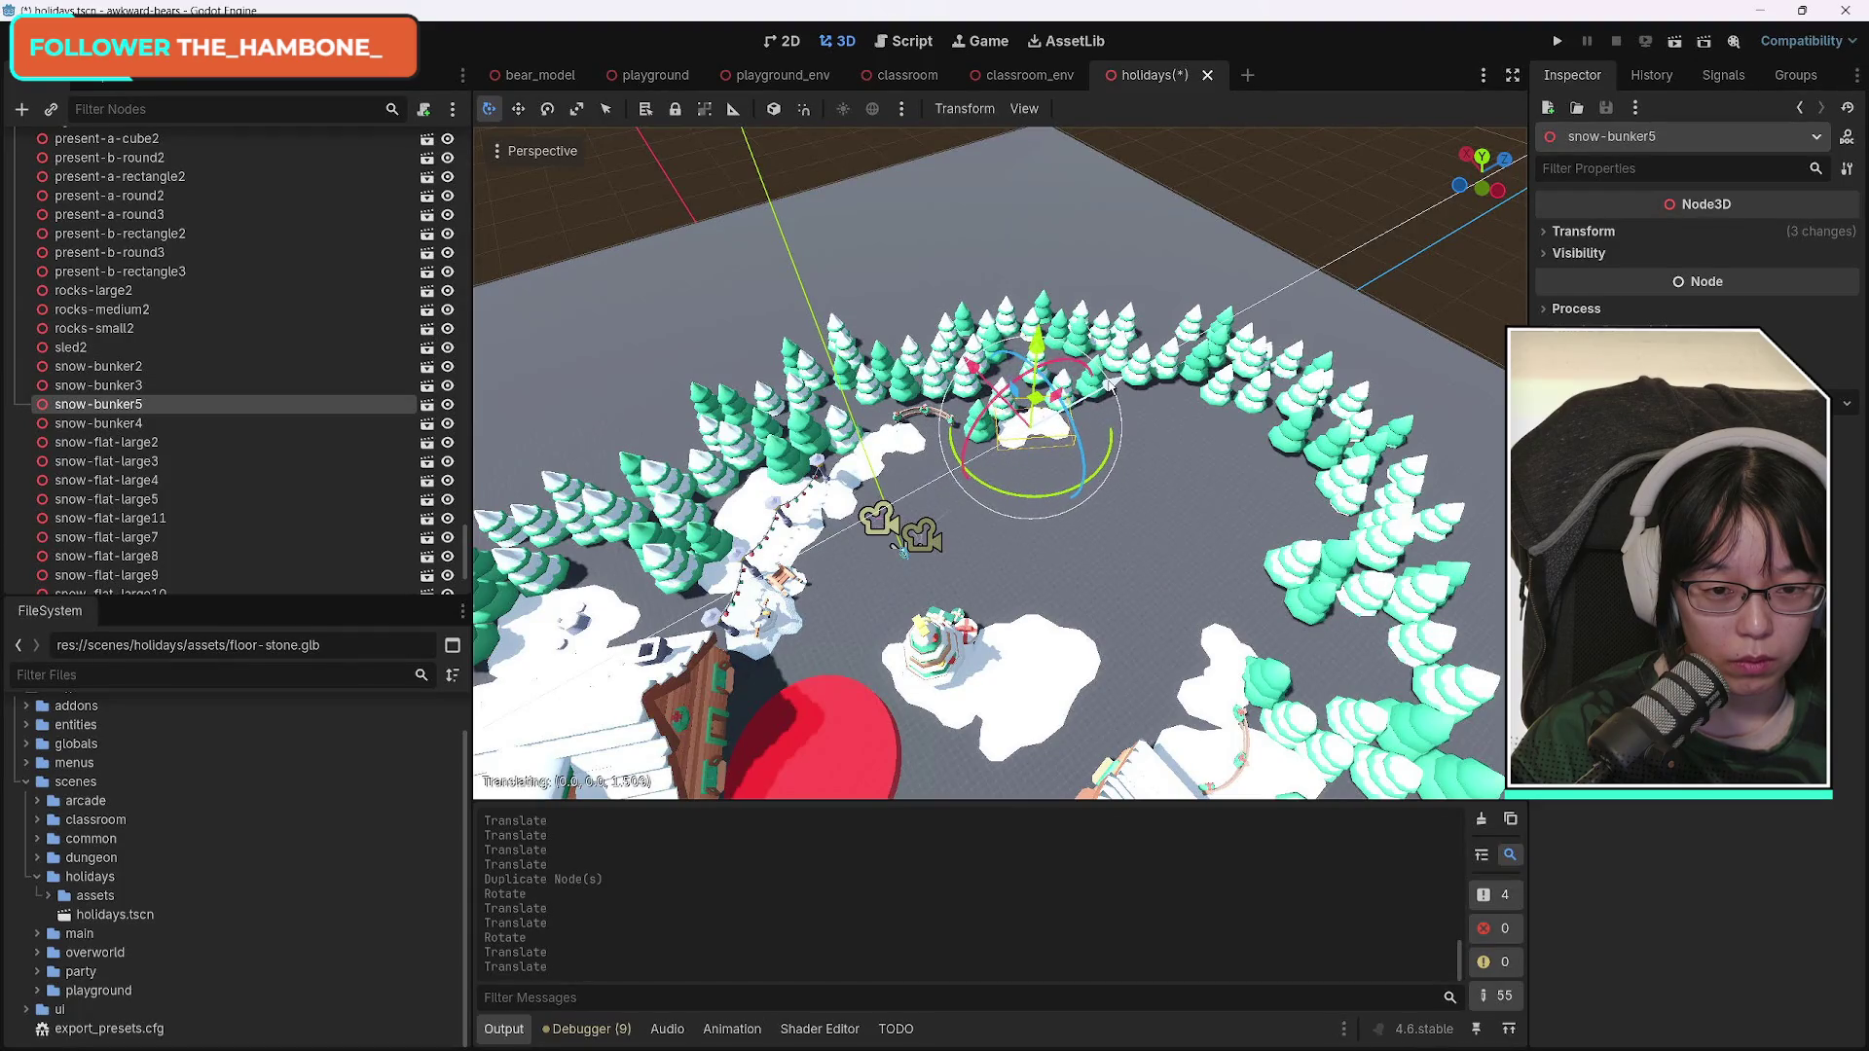
pyautogui.click(1054, 674)
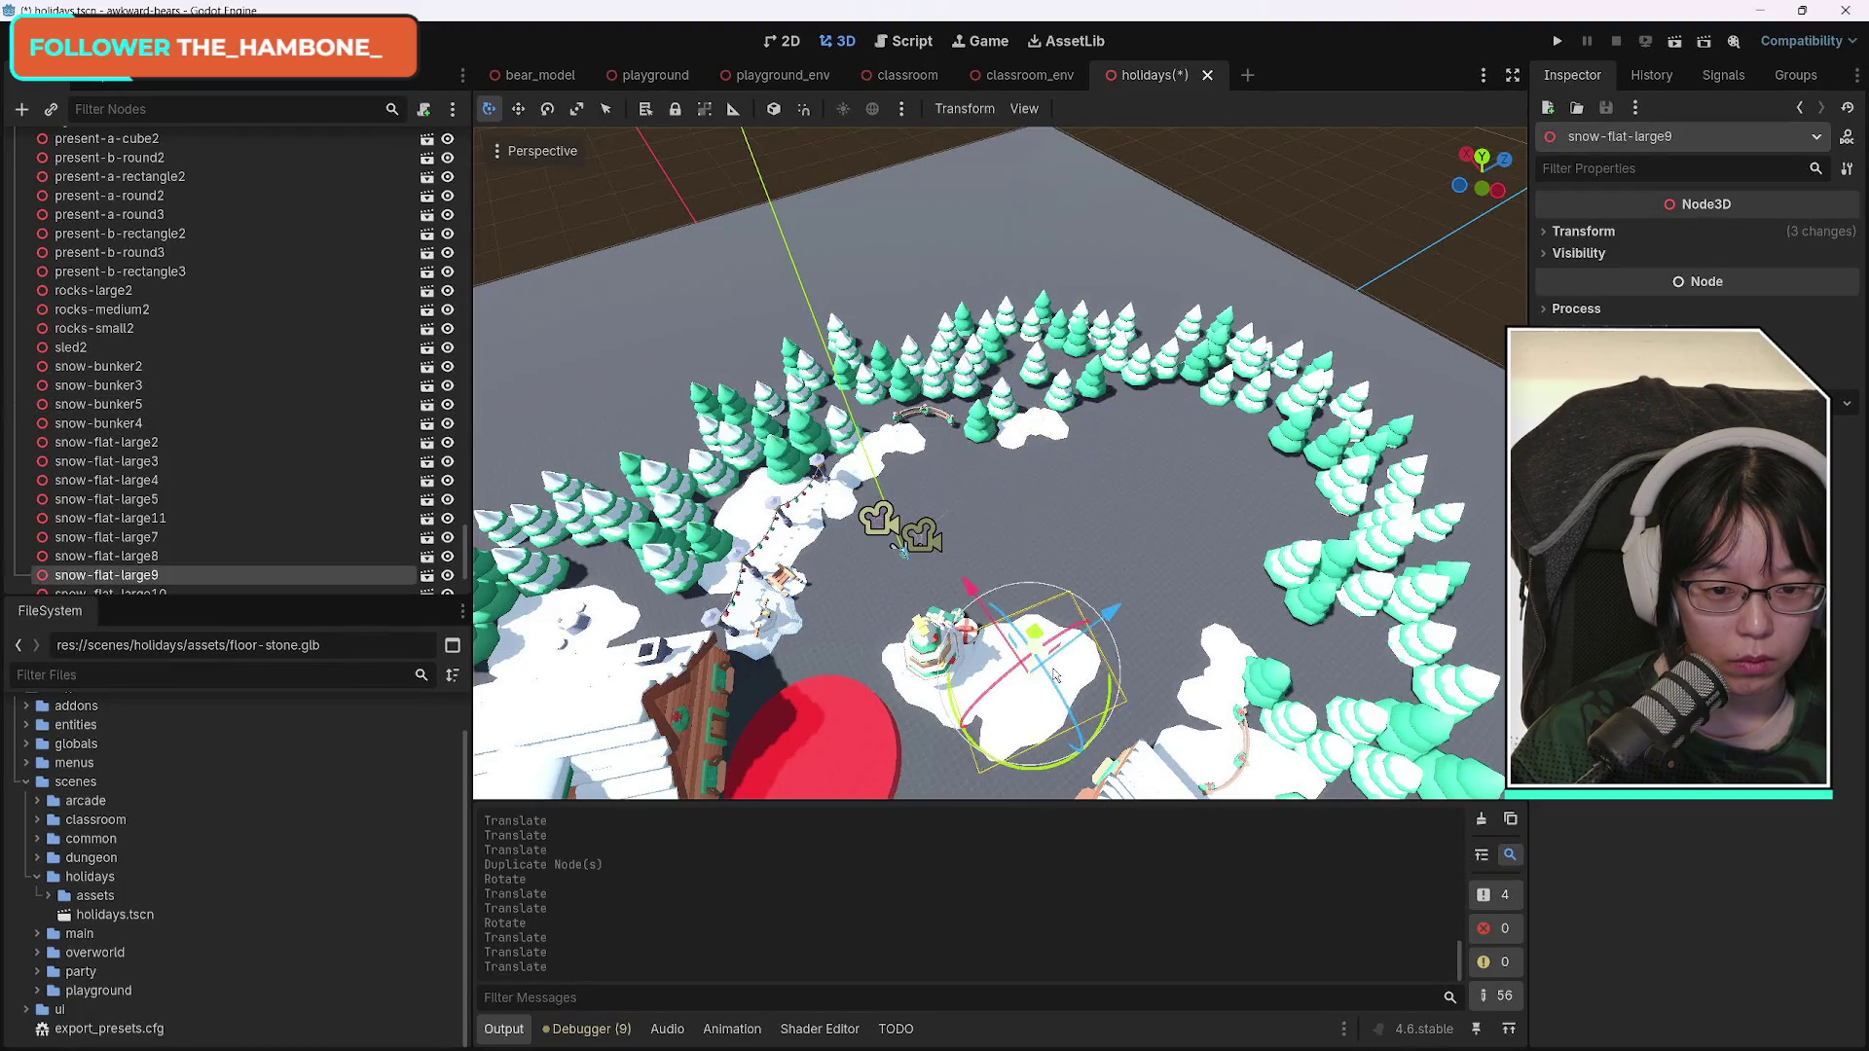
# Duplicate snow-flat-large2 and a second snow patch, sliding the copies along X and Z to the inner ring edge.
pyautogui.keyDown('shift'); pyautogui.click(916, 700); pyautogui.keyUp('shift')
pyautogui.click(870, 582)
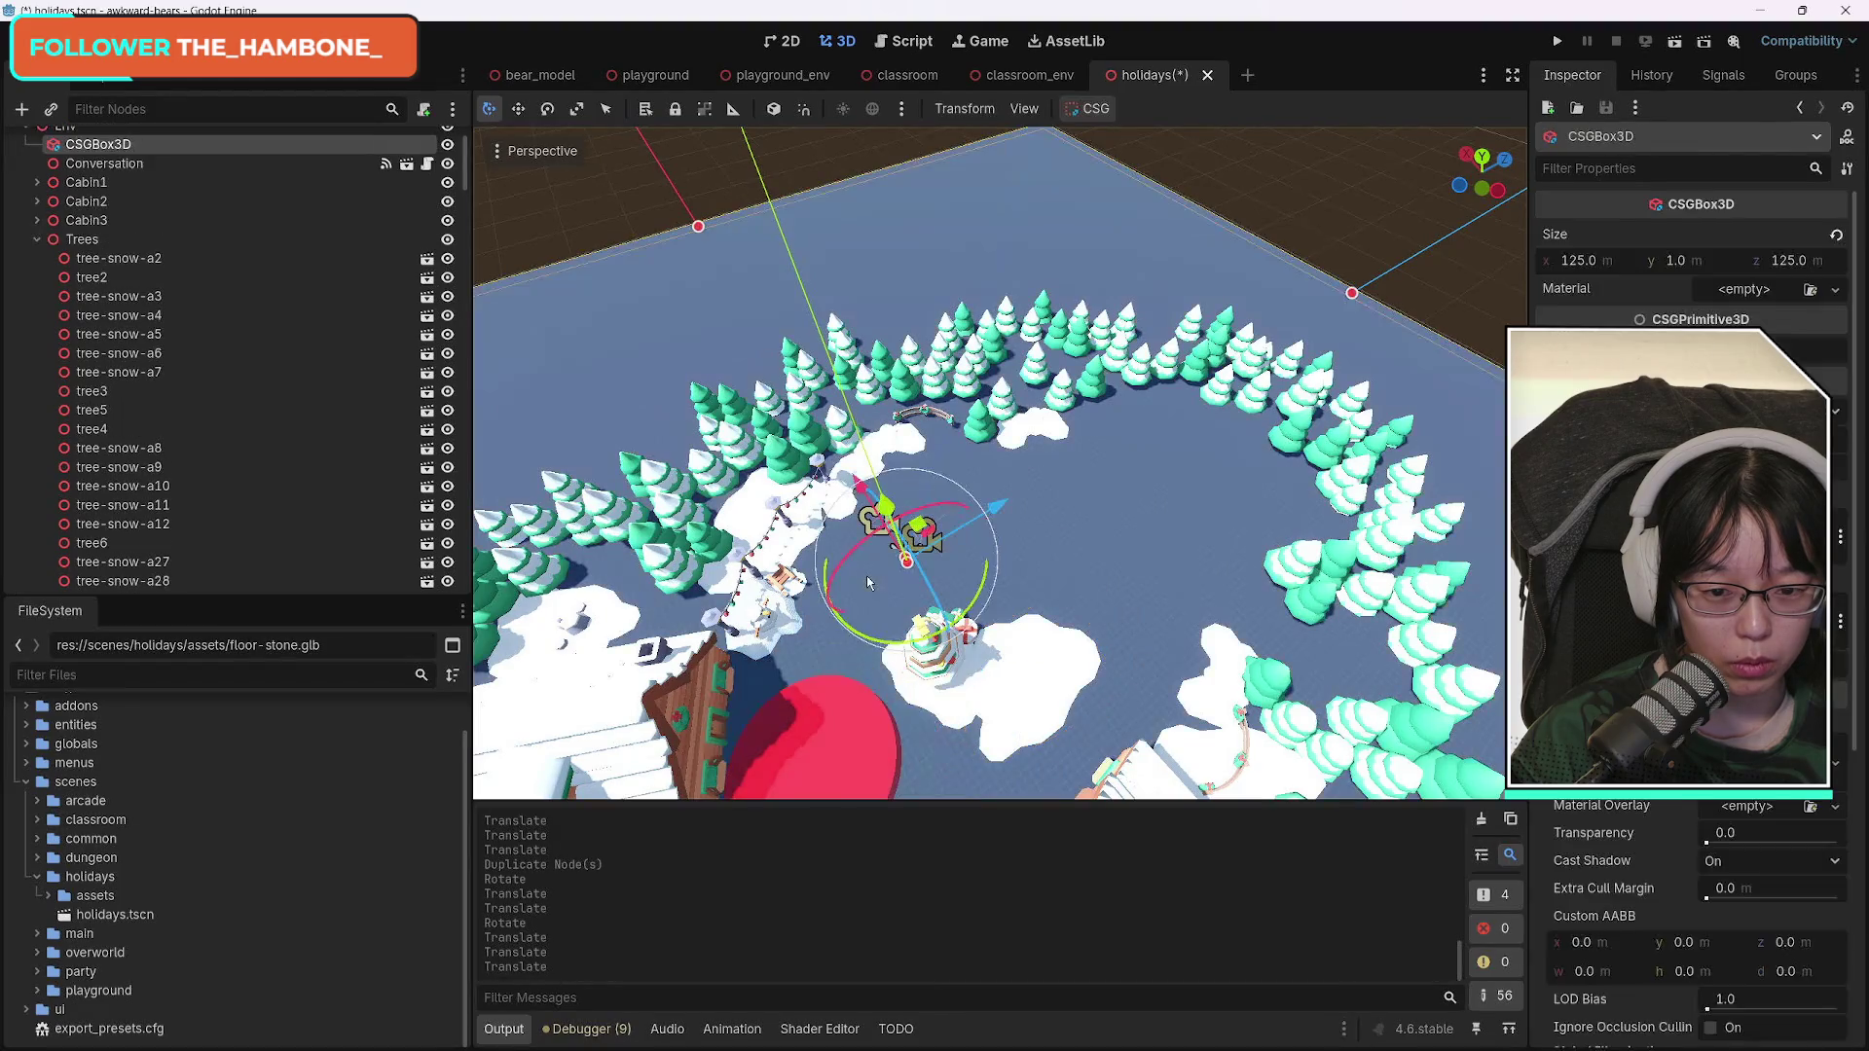
pyautogui.click(950, 711)
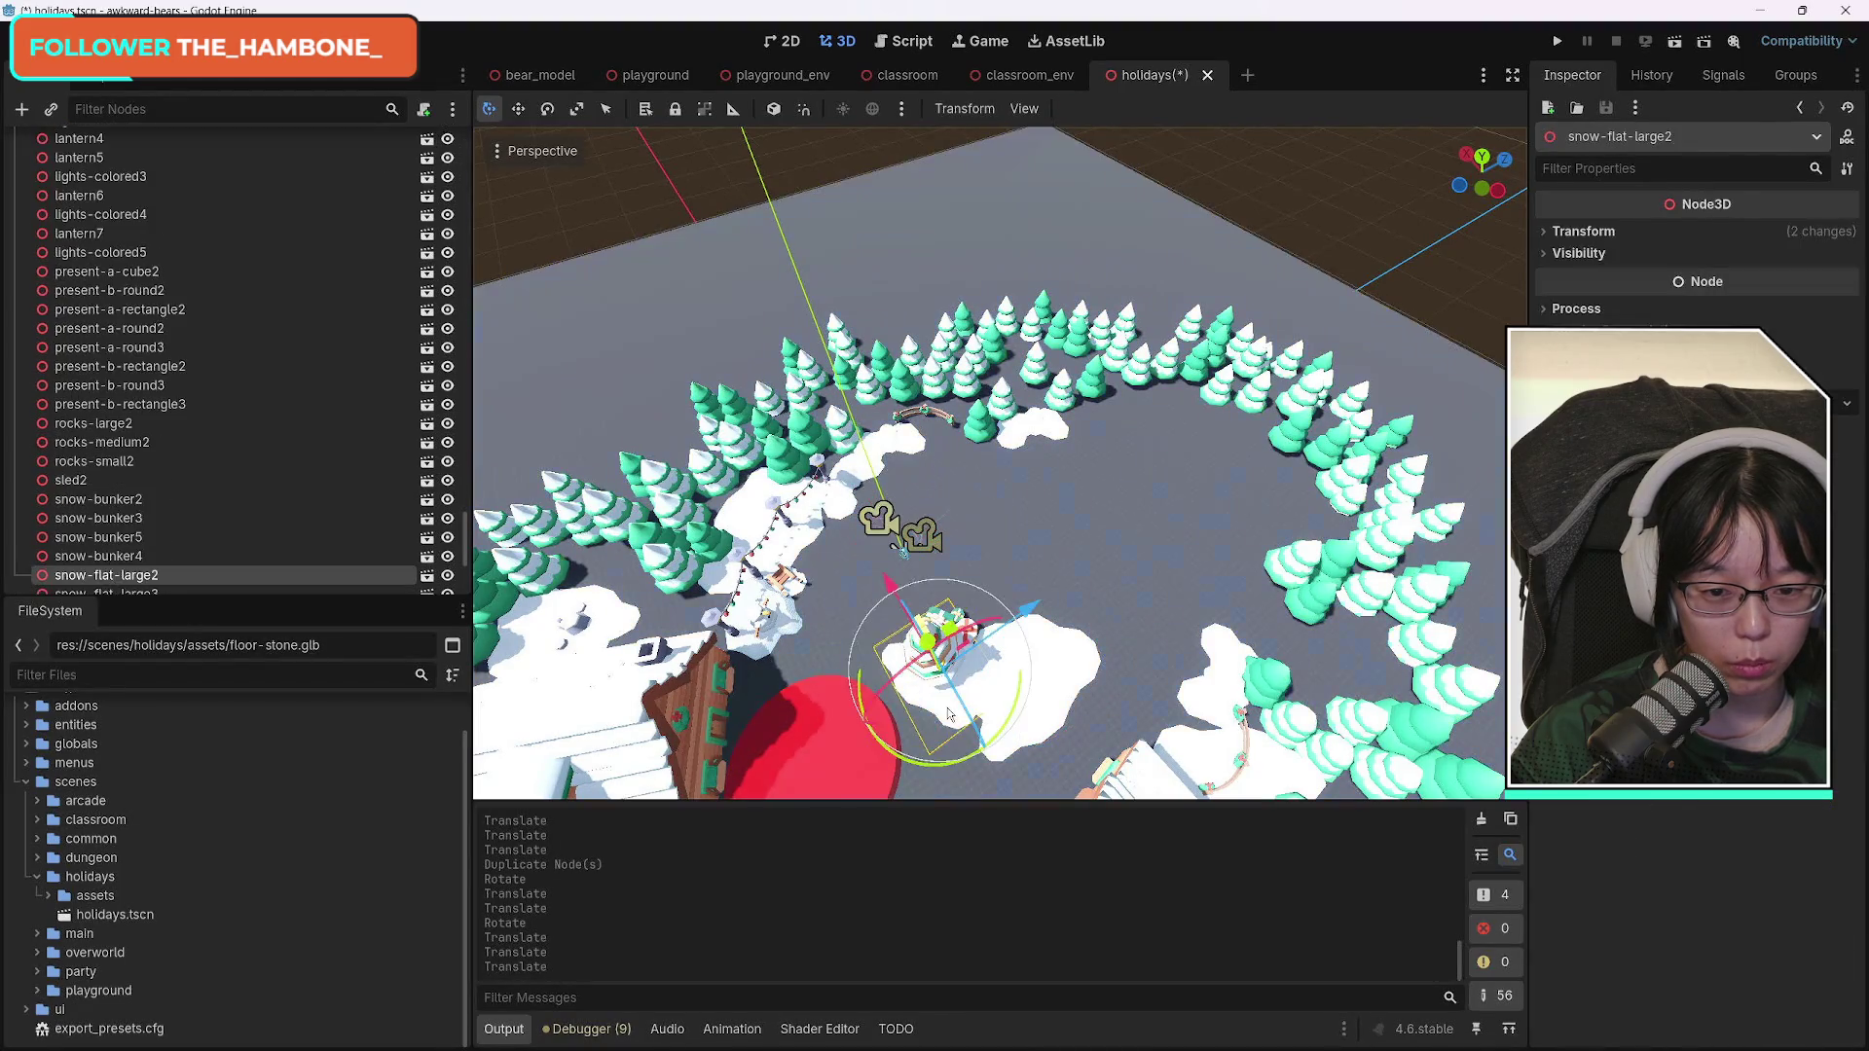
pyautogui.keyDown('shift'); pyautogui.click(1078, 665); pyautogui.keyUp('shift')
pyautogui.hotkey('ctrl', 'd')
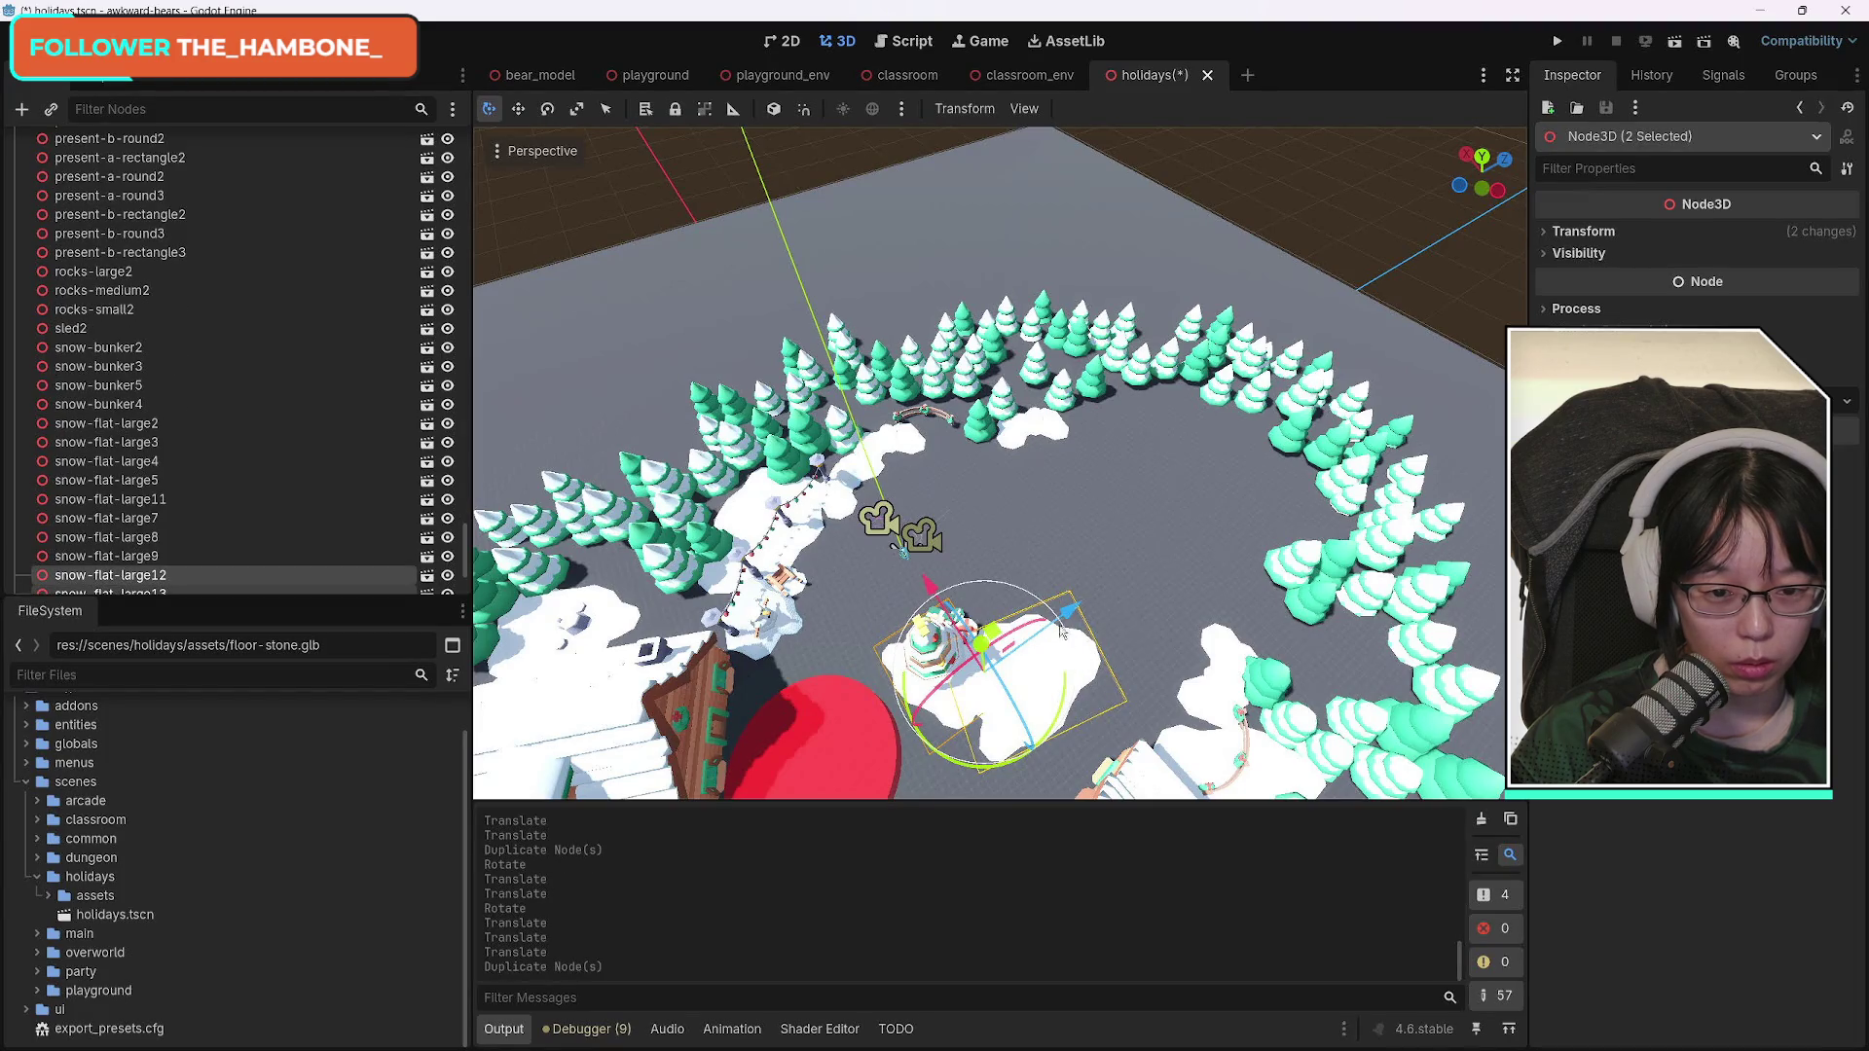
pyautogui.moveTo(1061, 633); pyautogui.dragTo(1258, 471)
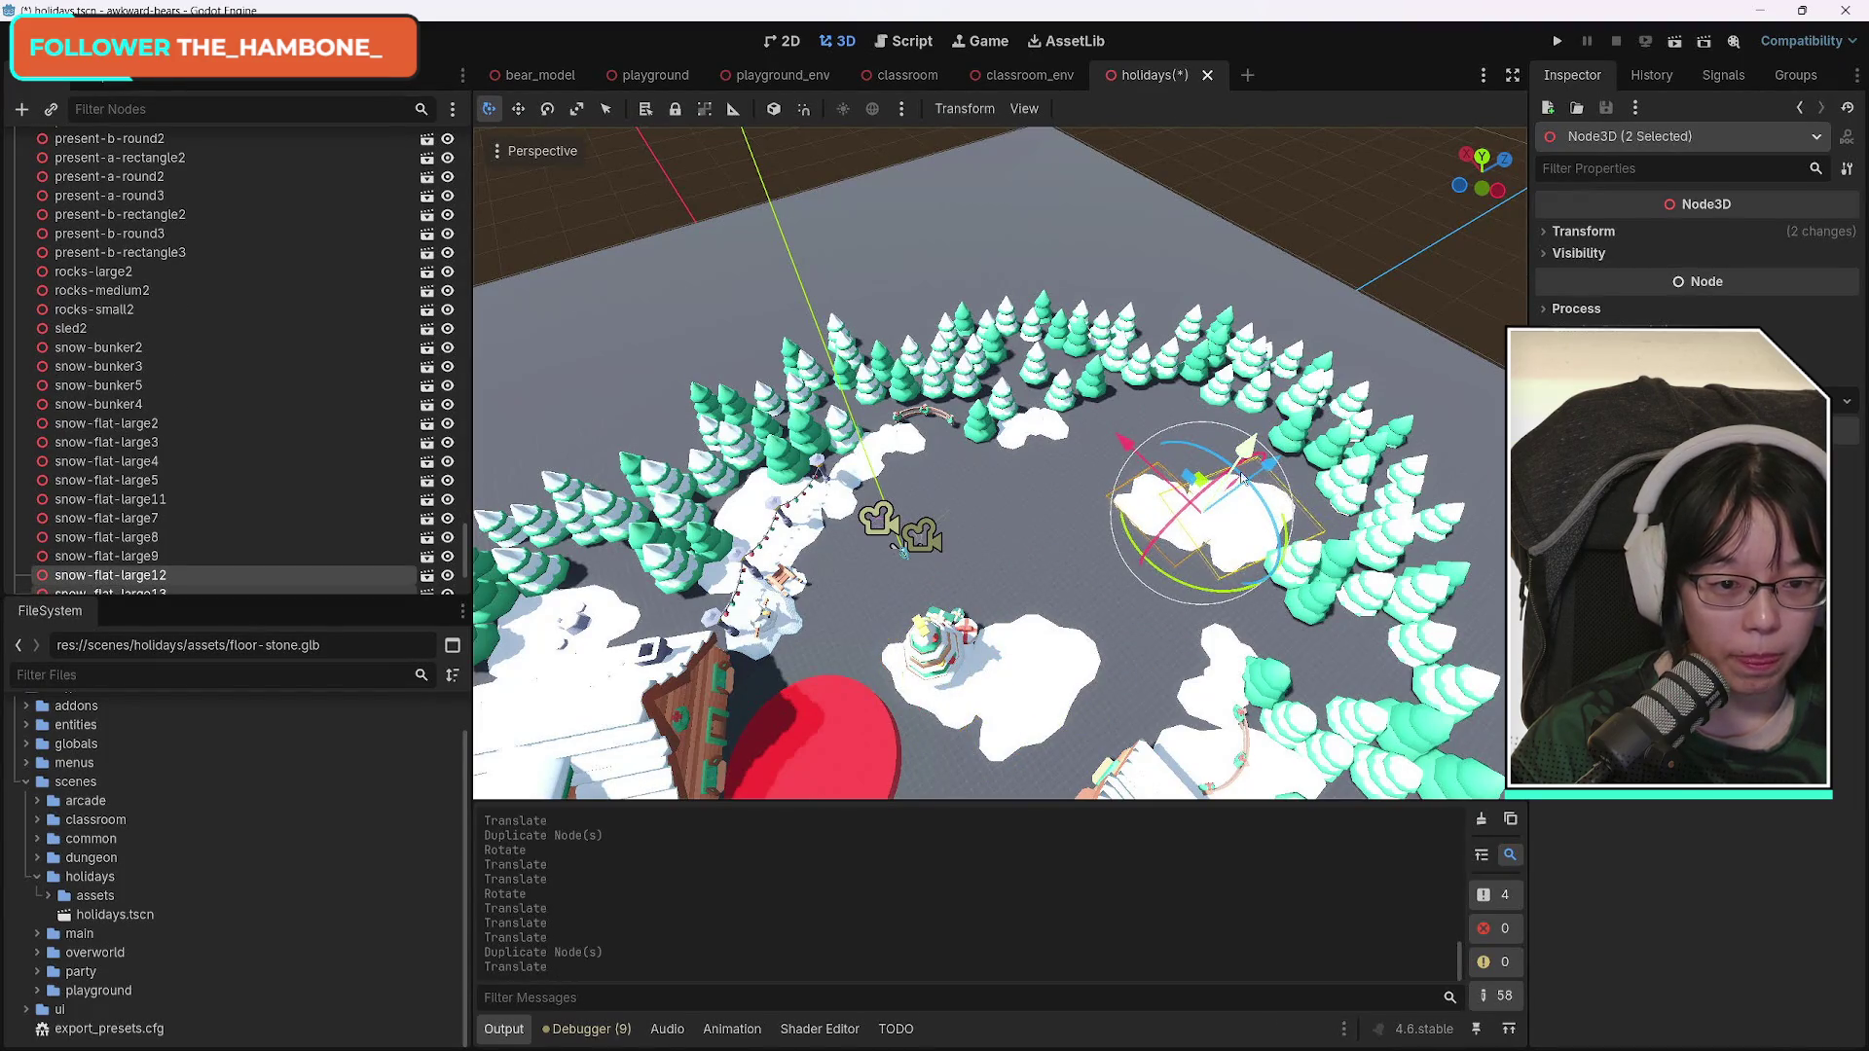
pyautogui.moveTo(1129, 445)
pyautogui.mouseDown()
pyautogui.moveTo(1234, 531)
pyautogui.moveTo(1081, 441)
pyautogui.mouseUp()
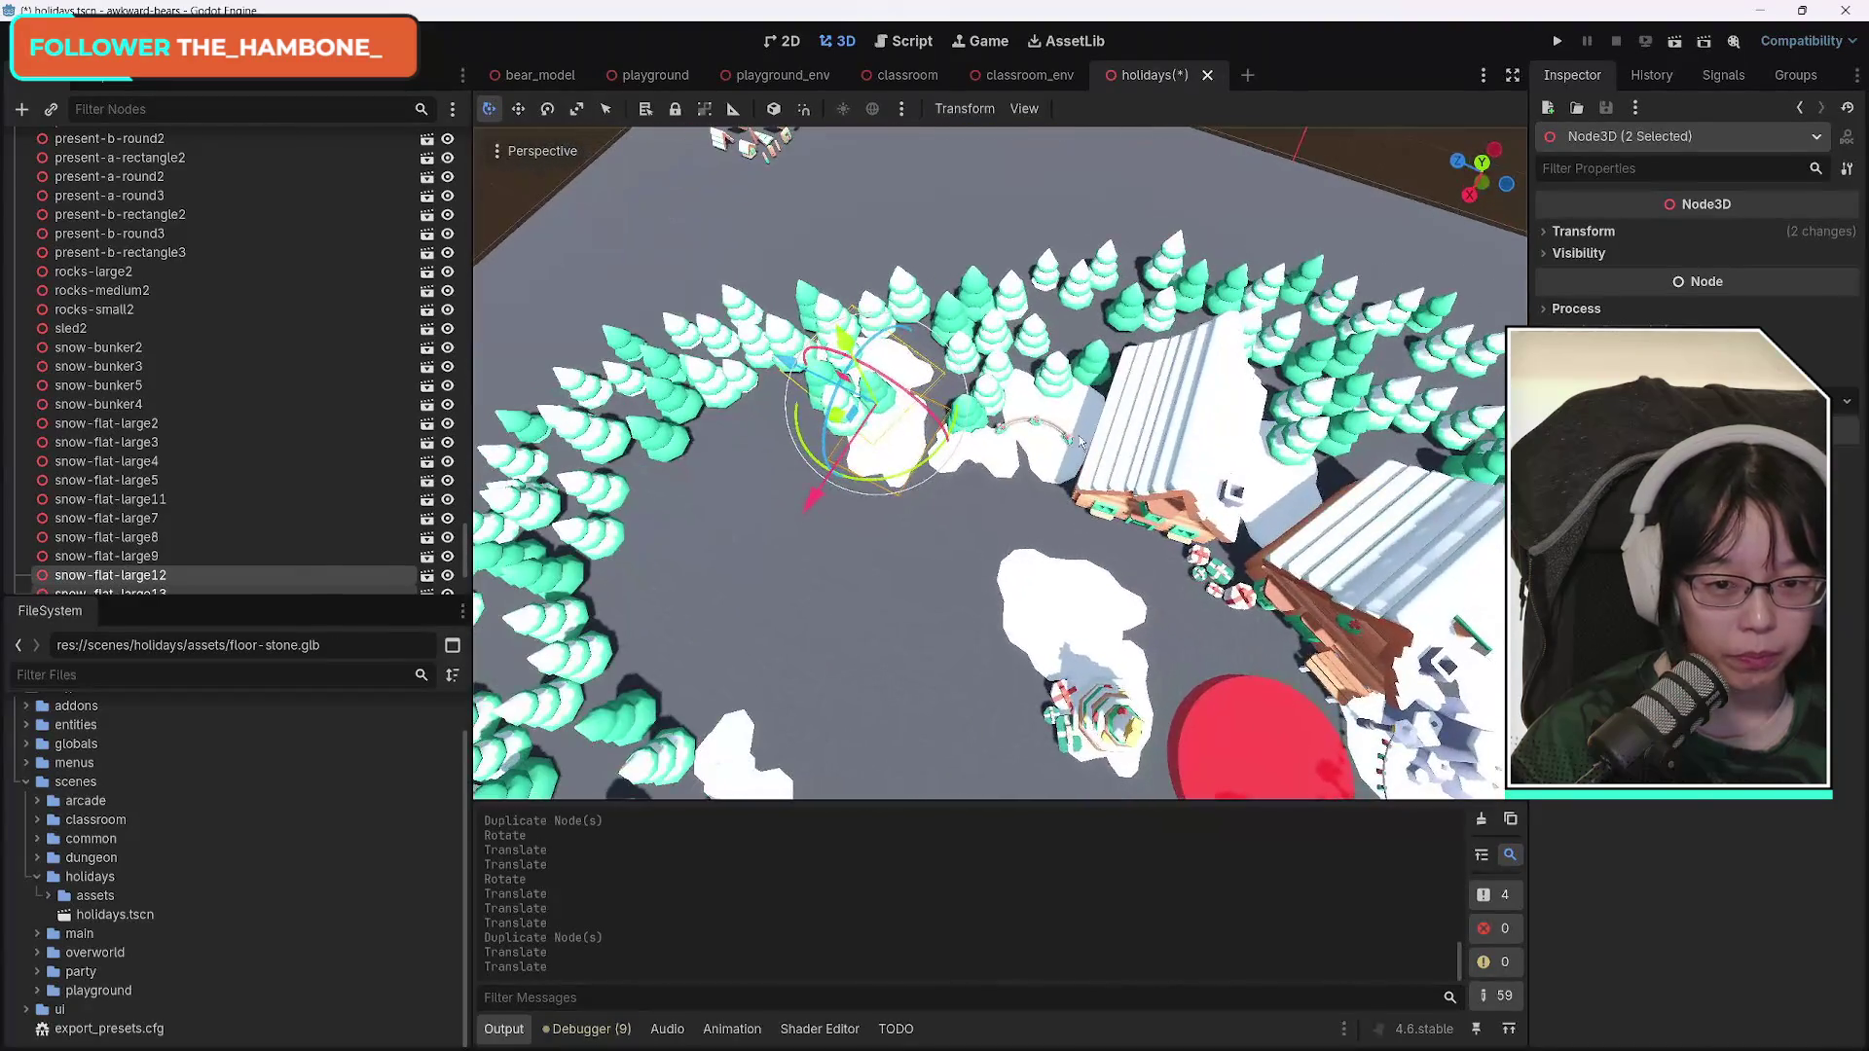
pyautogui.moveTo(801, 382); pyautogui.dragTo(819, 392)
pyautogui.moveTo(919, 502); pyautogui.dragTo(1002, 458)
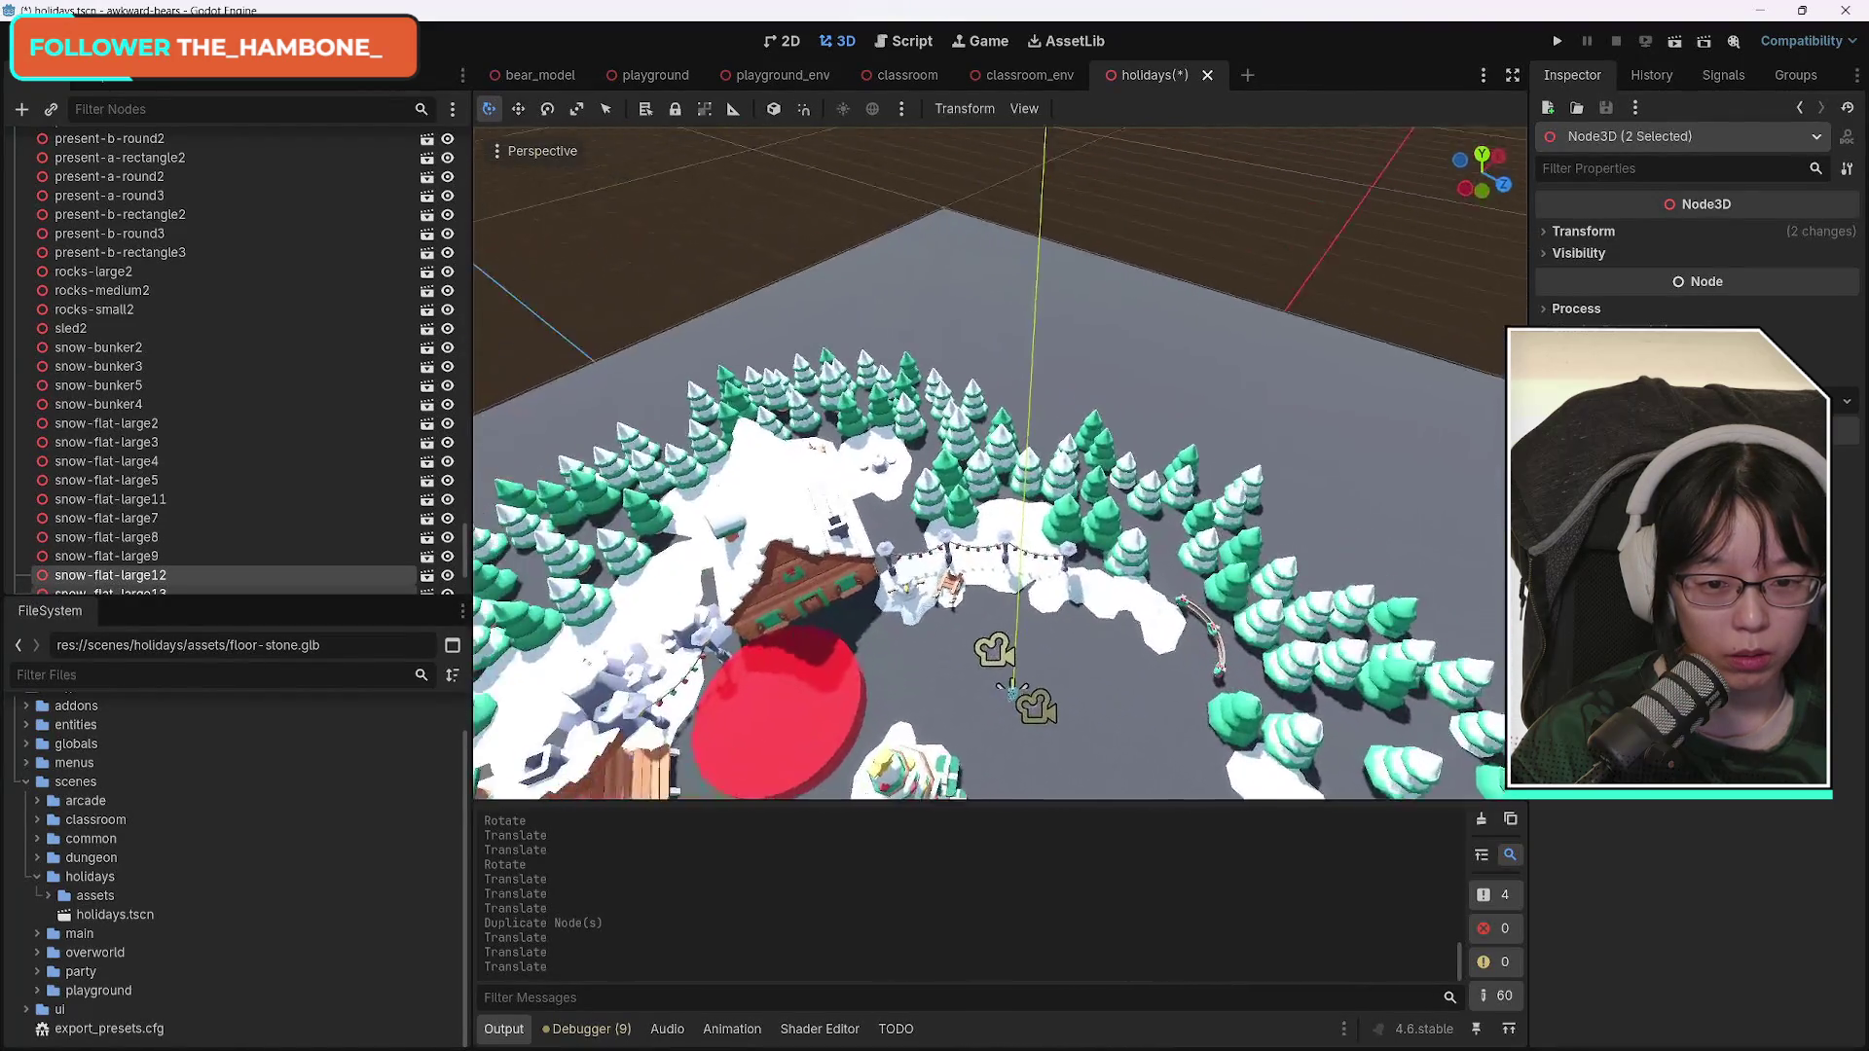
pyautogui.click(1038, 469)
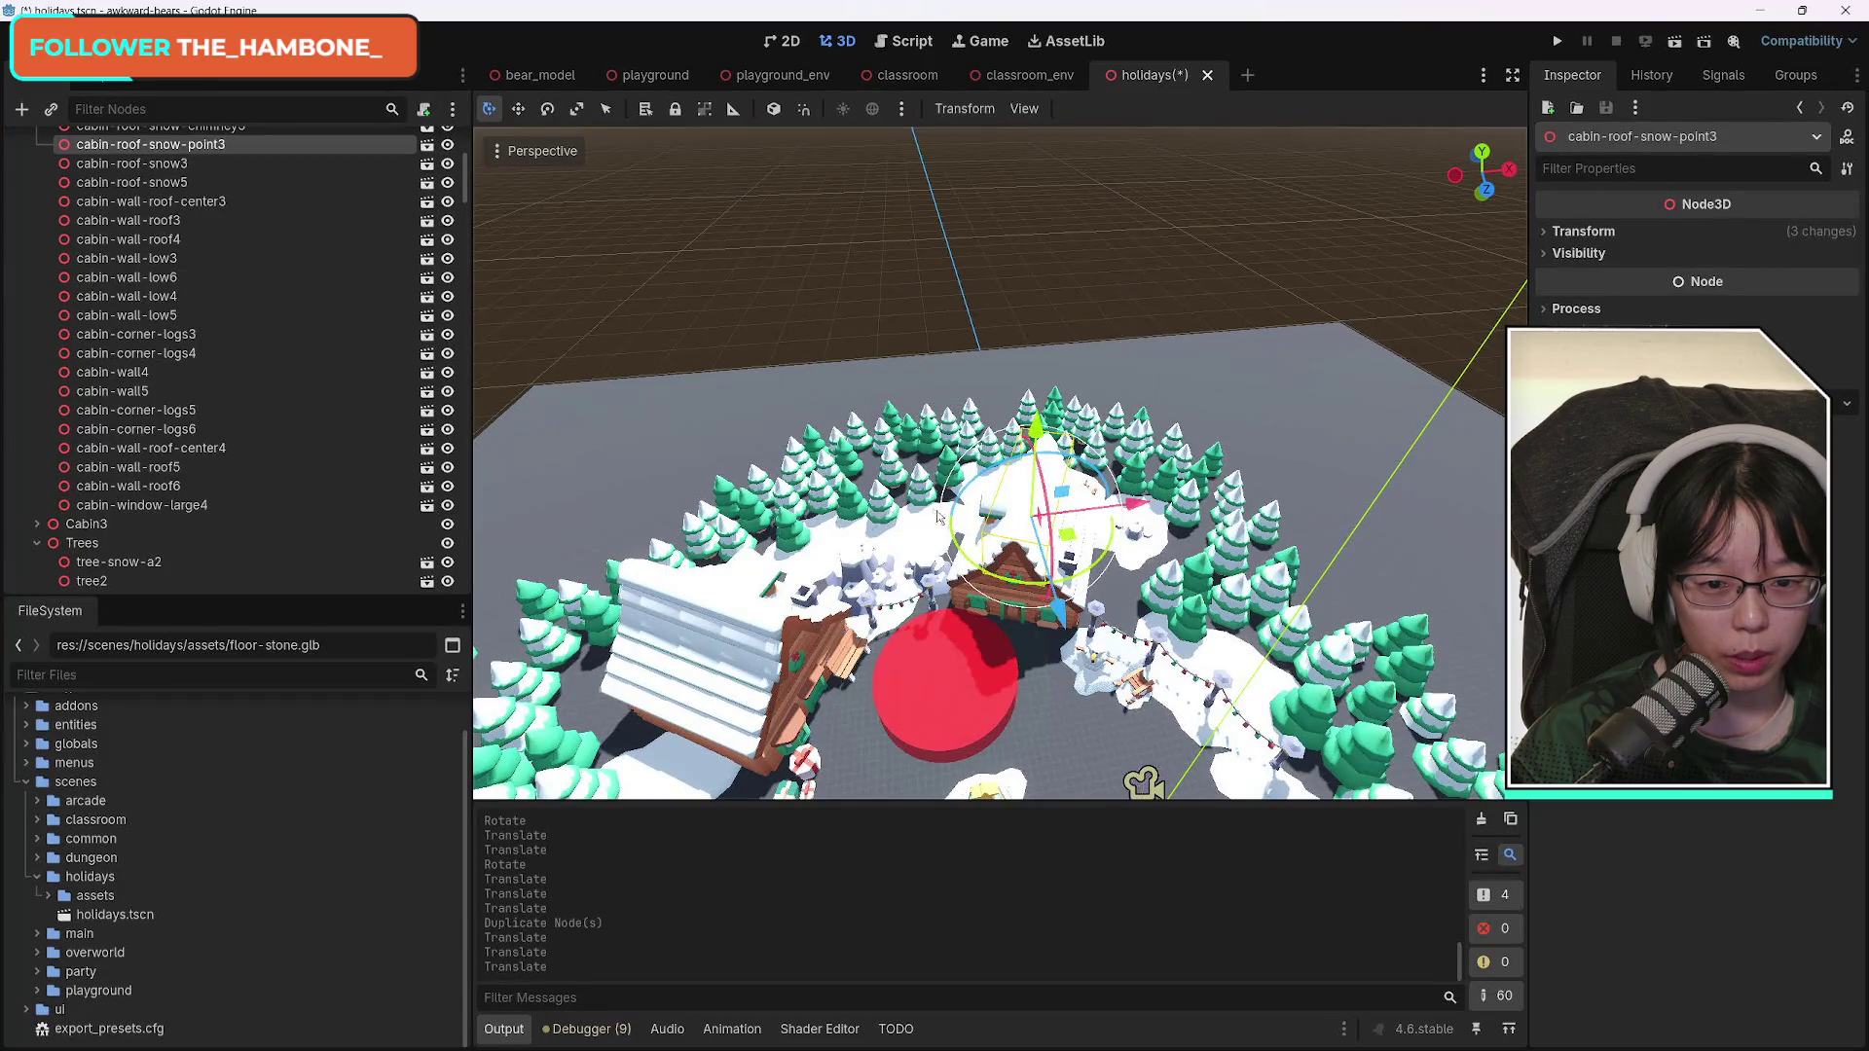
pyautogui.keyDown('shift'); pyautogui.click(913, 528); pyautogui.keyUp('shift')
pyautogui.keyDown('shift'); pyautogui.click(834, 541); pyautogui.keyUp('shift')
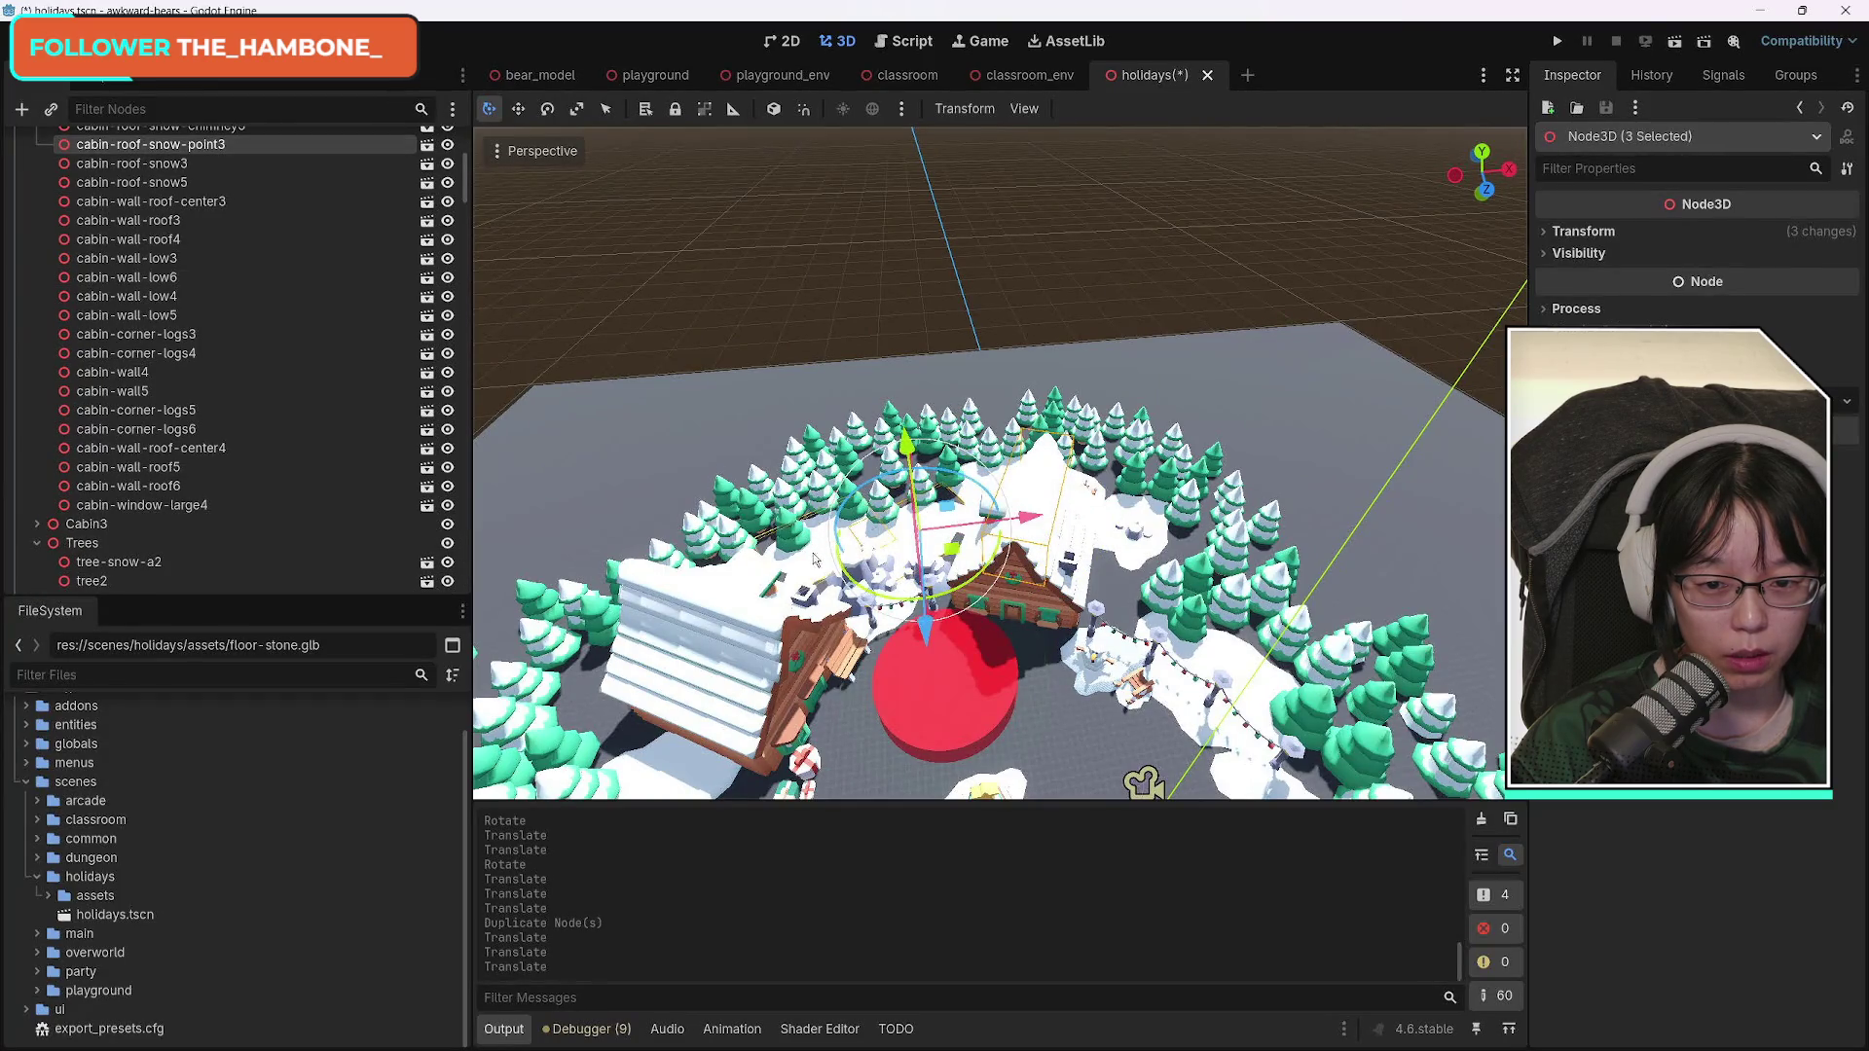
pyautogui.hotkey('ctrl', 'd')
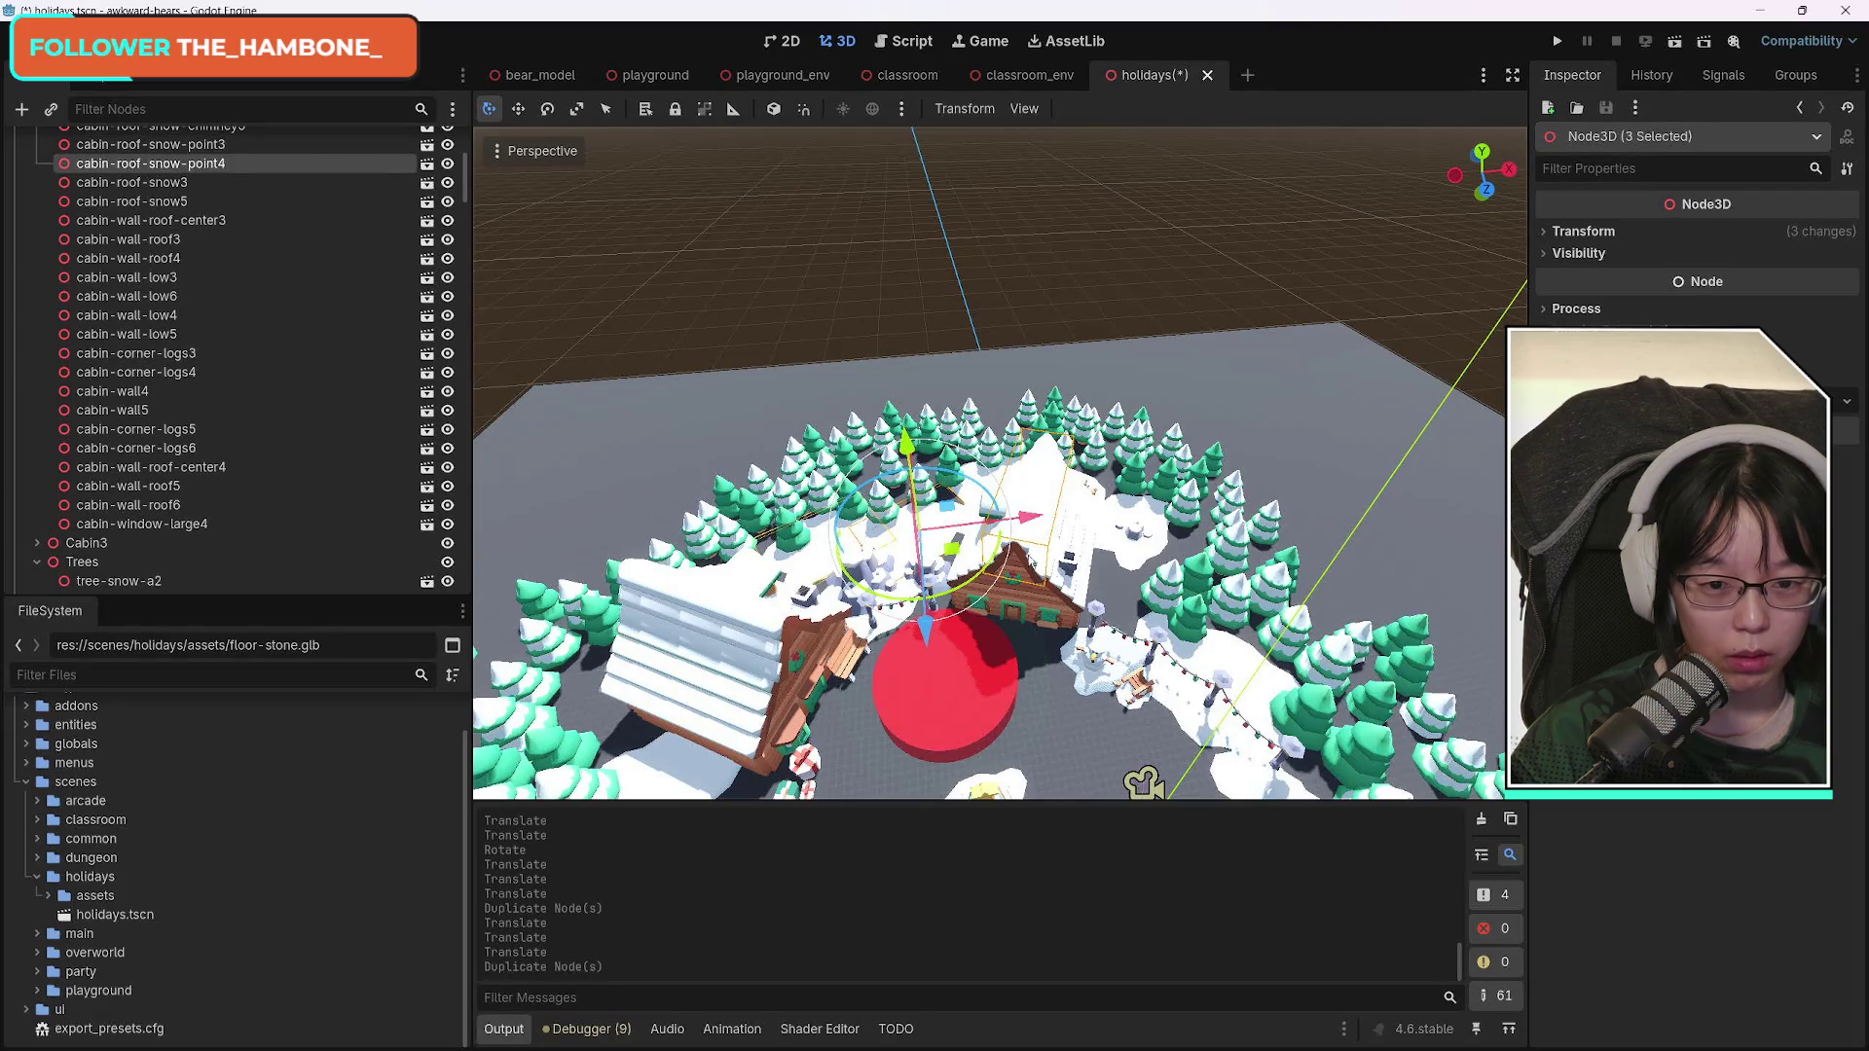
pyautogui.moveTo(927, 631)
pyautogui.mouseDown()
pyautogui.moveTo(1095, 750)
pyautogui.moveTo(1185, 706)
pyautogui.mouseUp()
pyautogui.hotkey('ctrl', 'z')
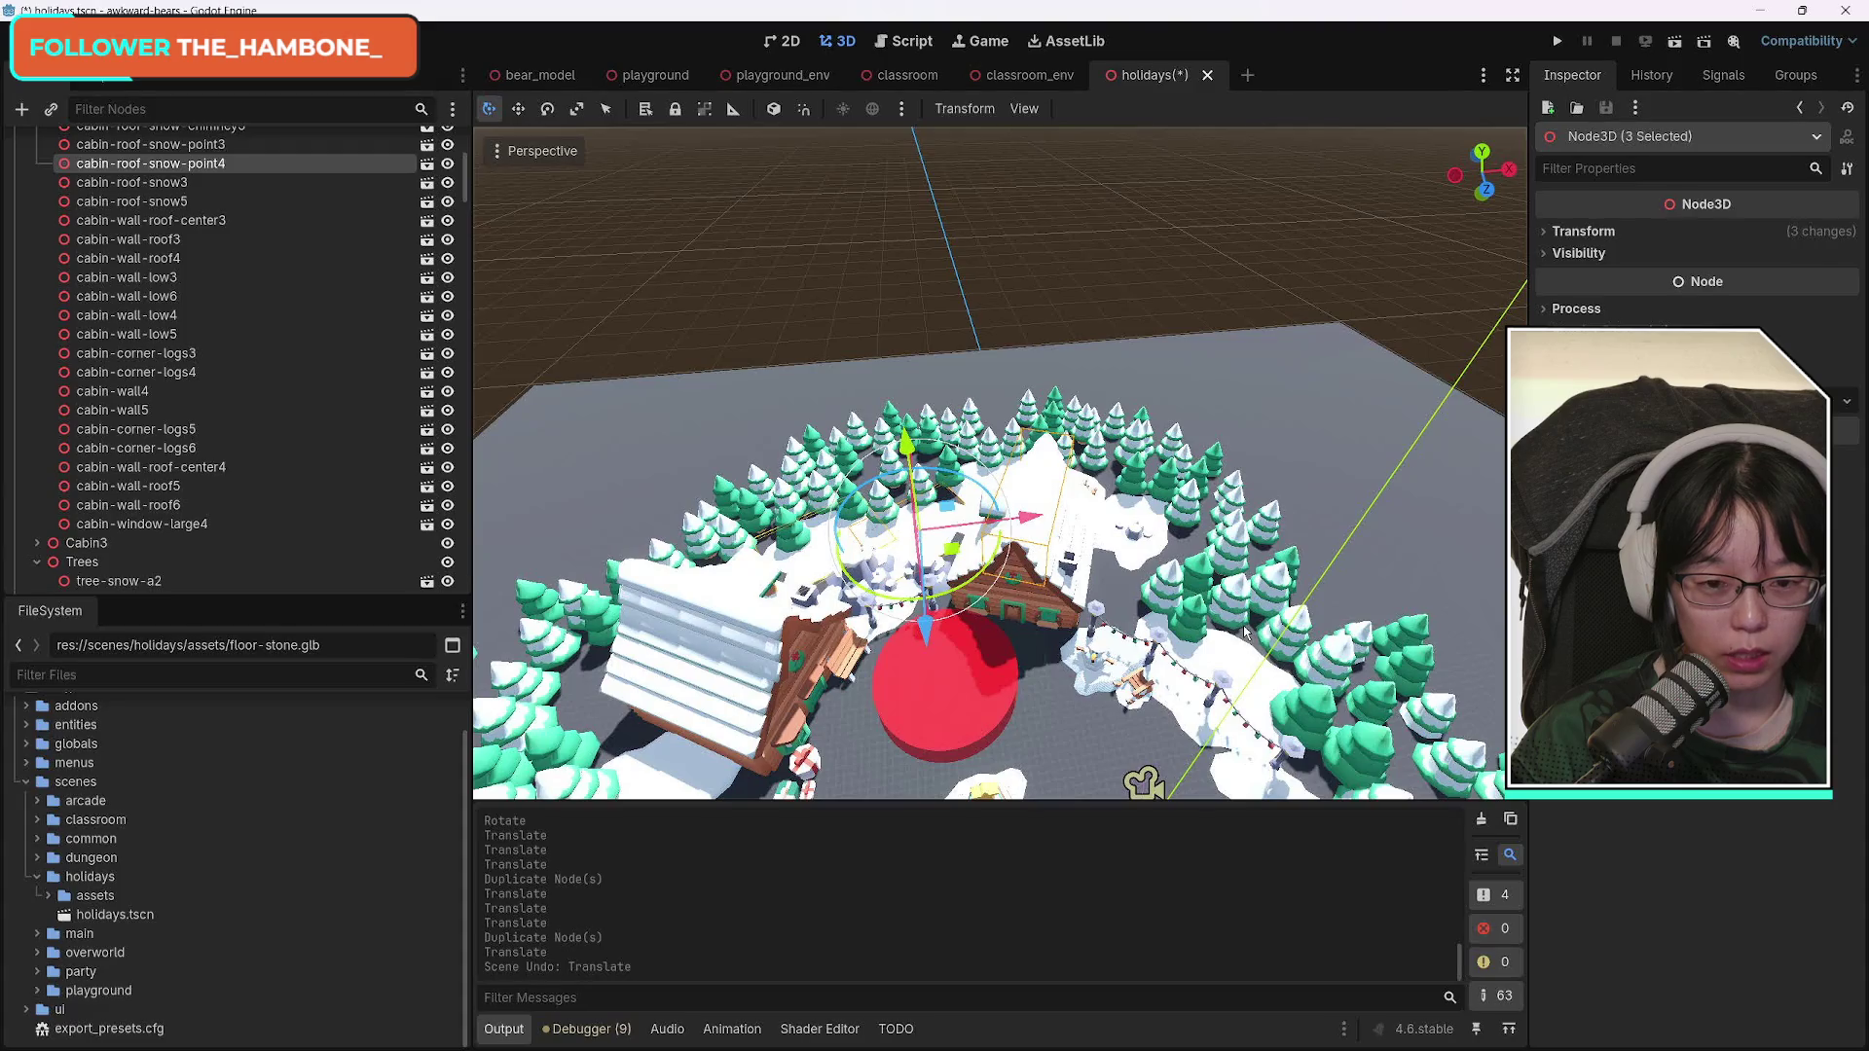
pyautogui.hotkey('ctrl', 'z')
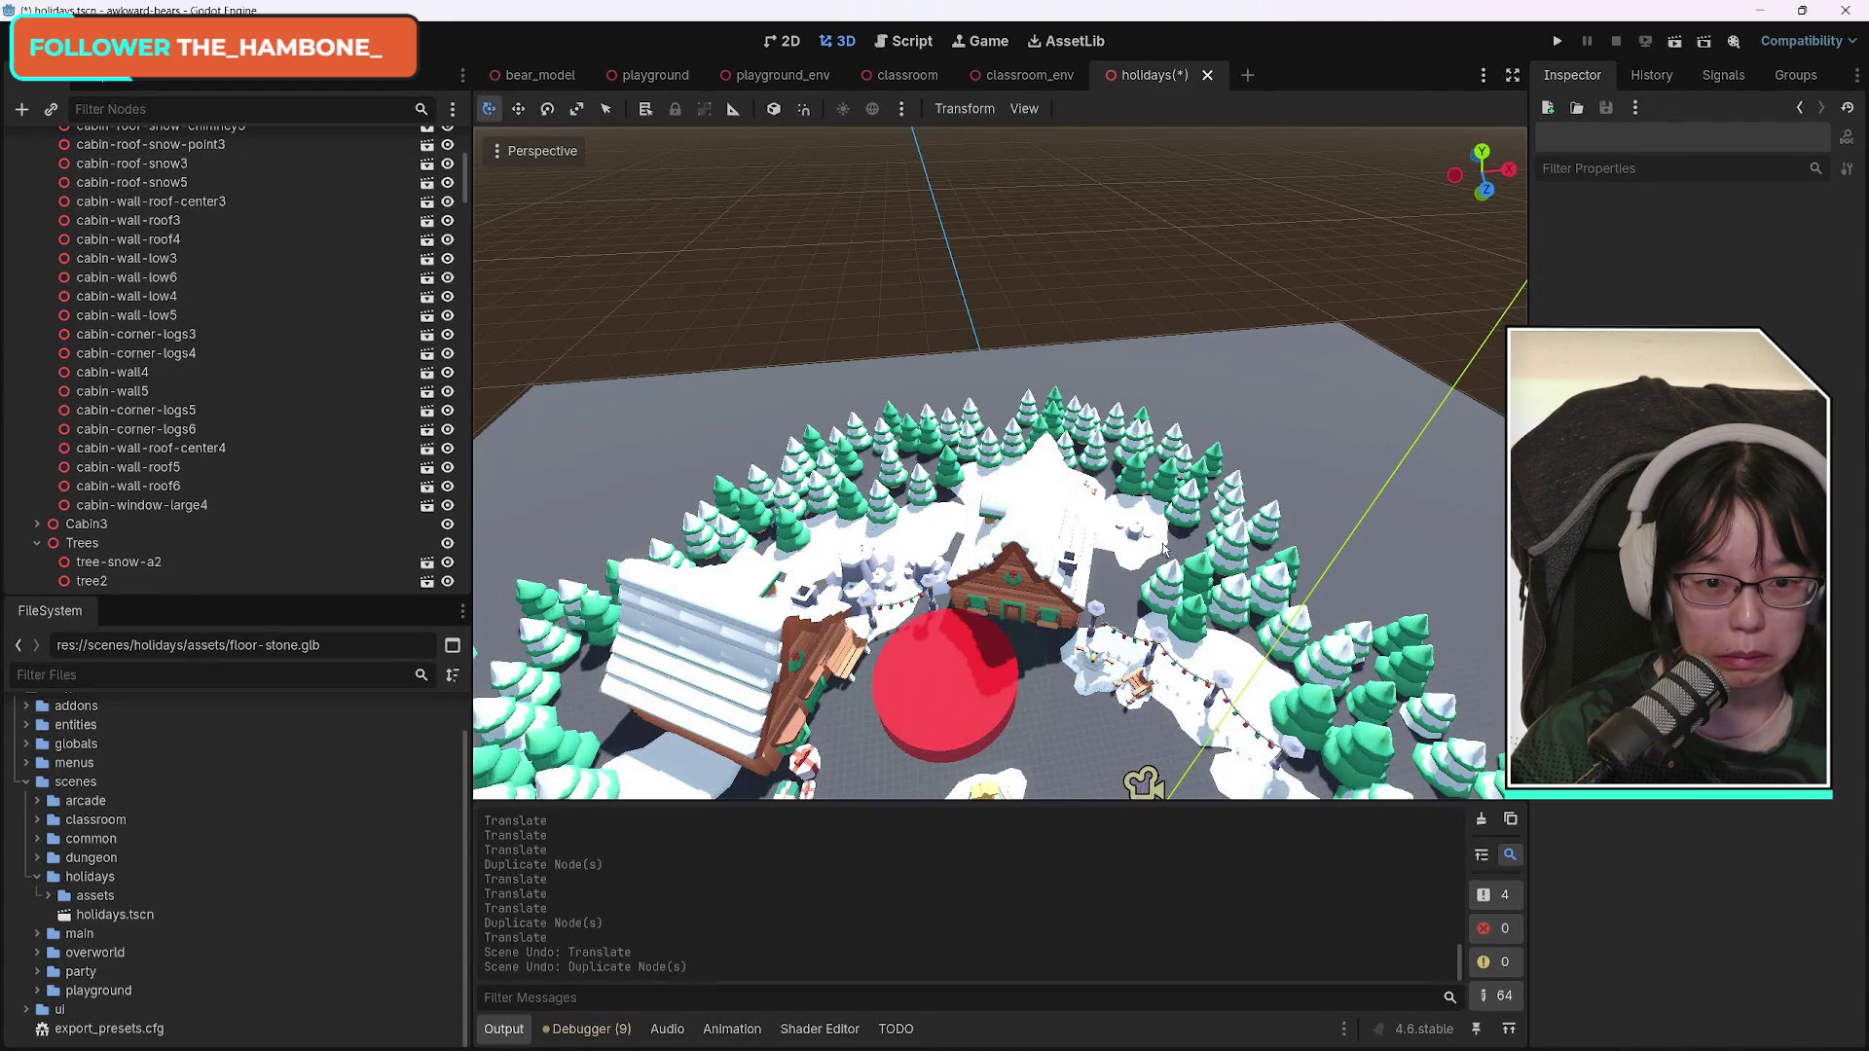
pyautogui.moveTo(1117, 491)
pyautogui.mouseDown()
pyautogui.moveTo(1125, 409)
pyautogui.moveTo(1149, 516)
pyautogui.moveTo(1022, 506)
pyautogui.mouseUp()
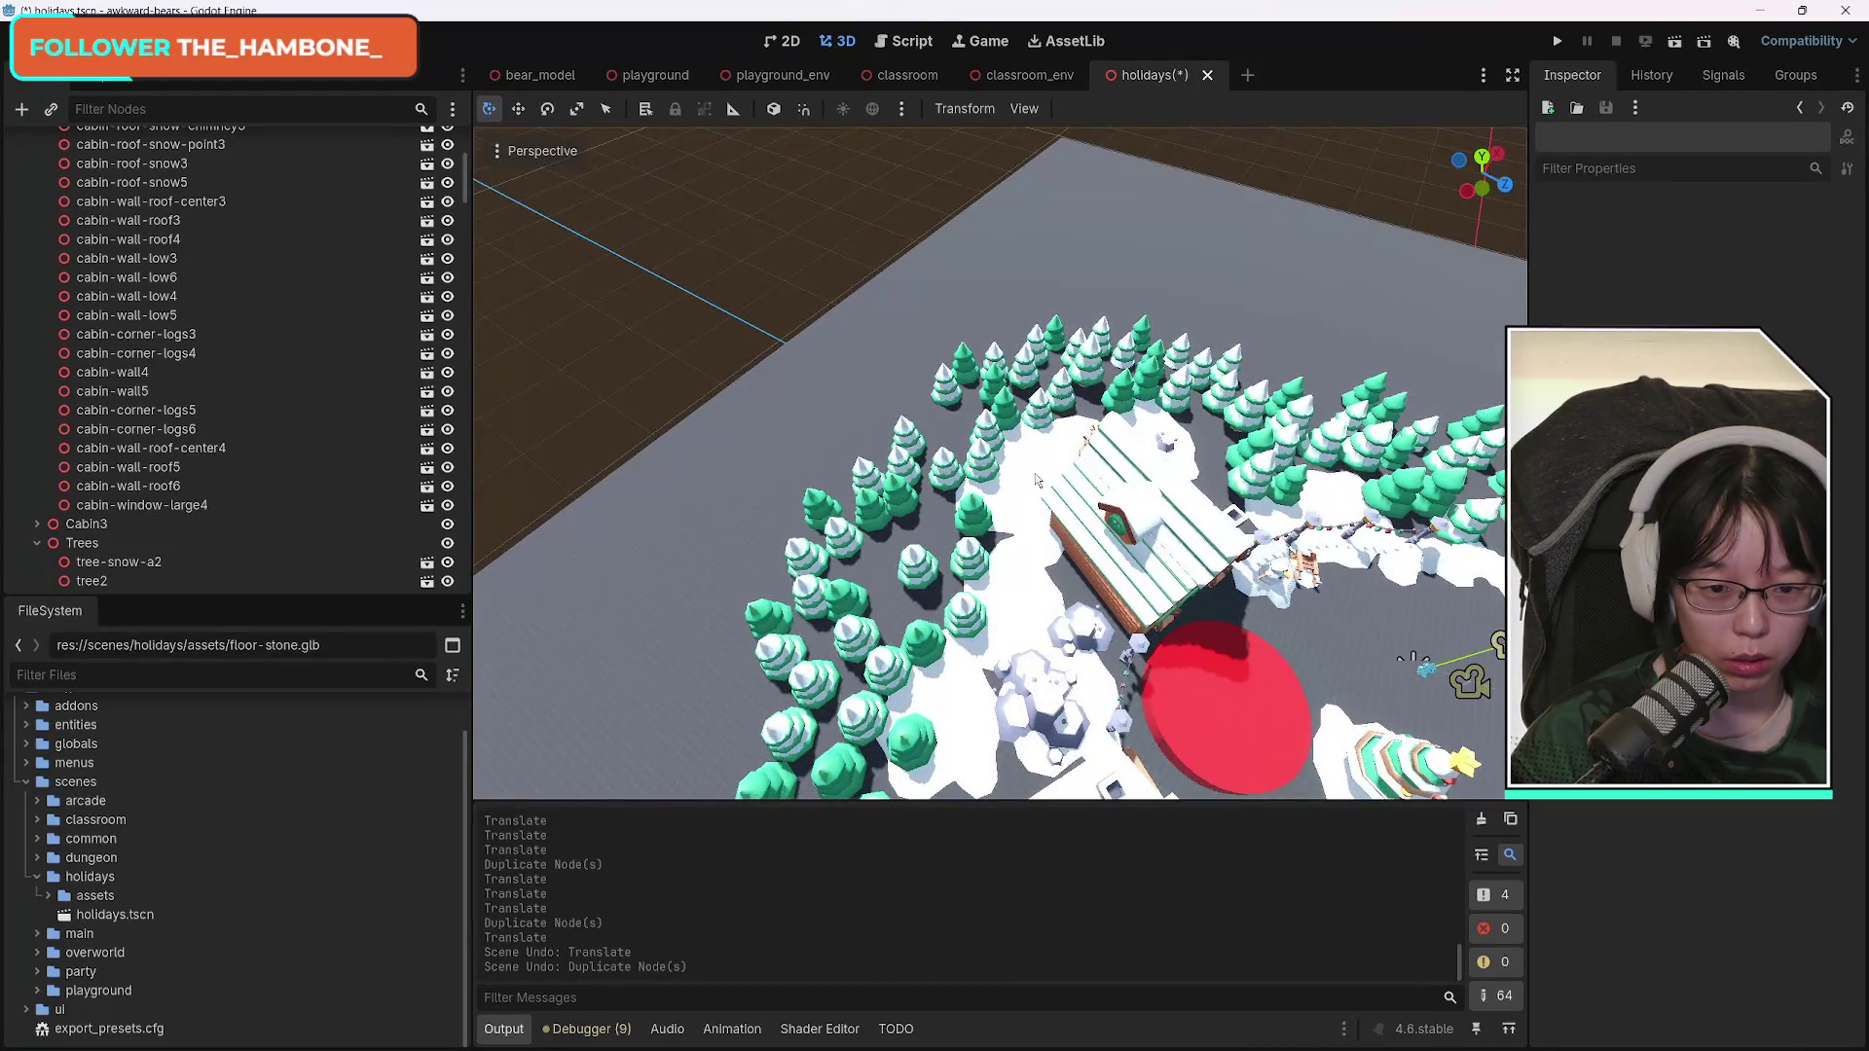
# Duplicate four snow patches including snow-flat-large11 and snow-flat-large4, then move and rotate the copies toward the trees.
pyautogui.click(1022, 506)
pyautogui.keyDown('shift'); pyautogui.click(1007, 596); pyautogui.keyUp('shift')
pyautogui.keyDown('shift'); pyautogui.click(954, 701); pyautogui.keyUp('shift')
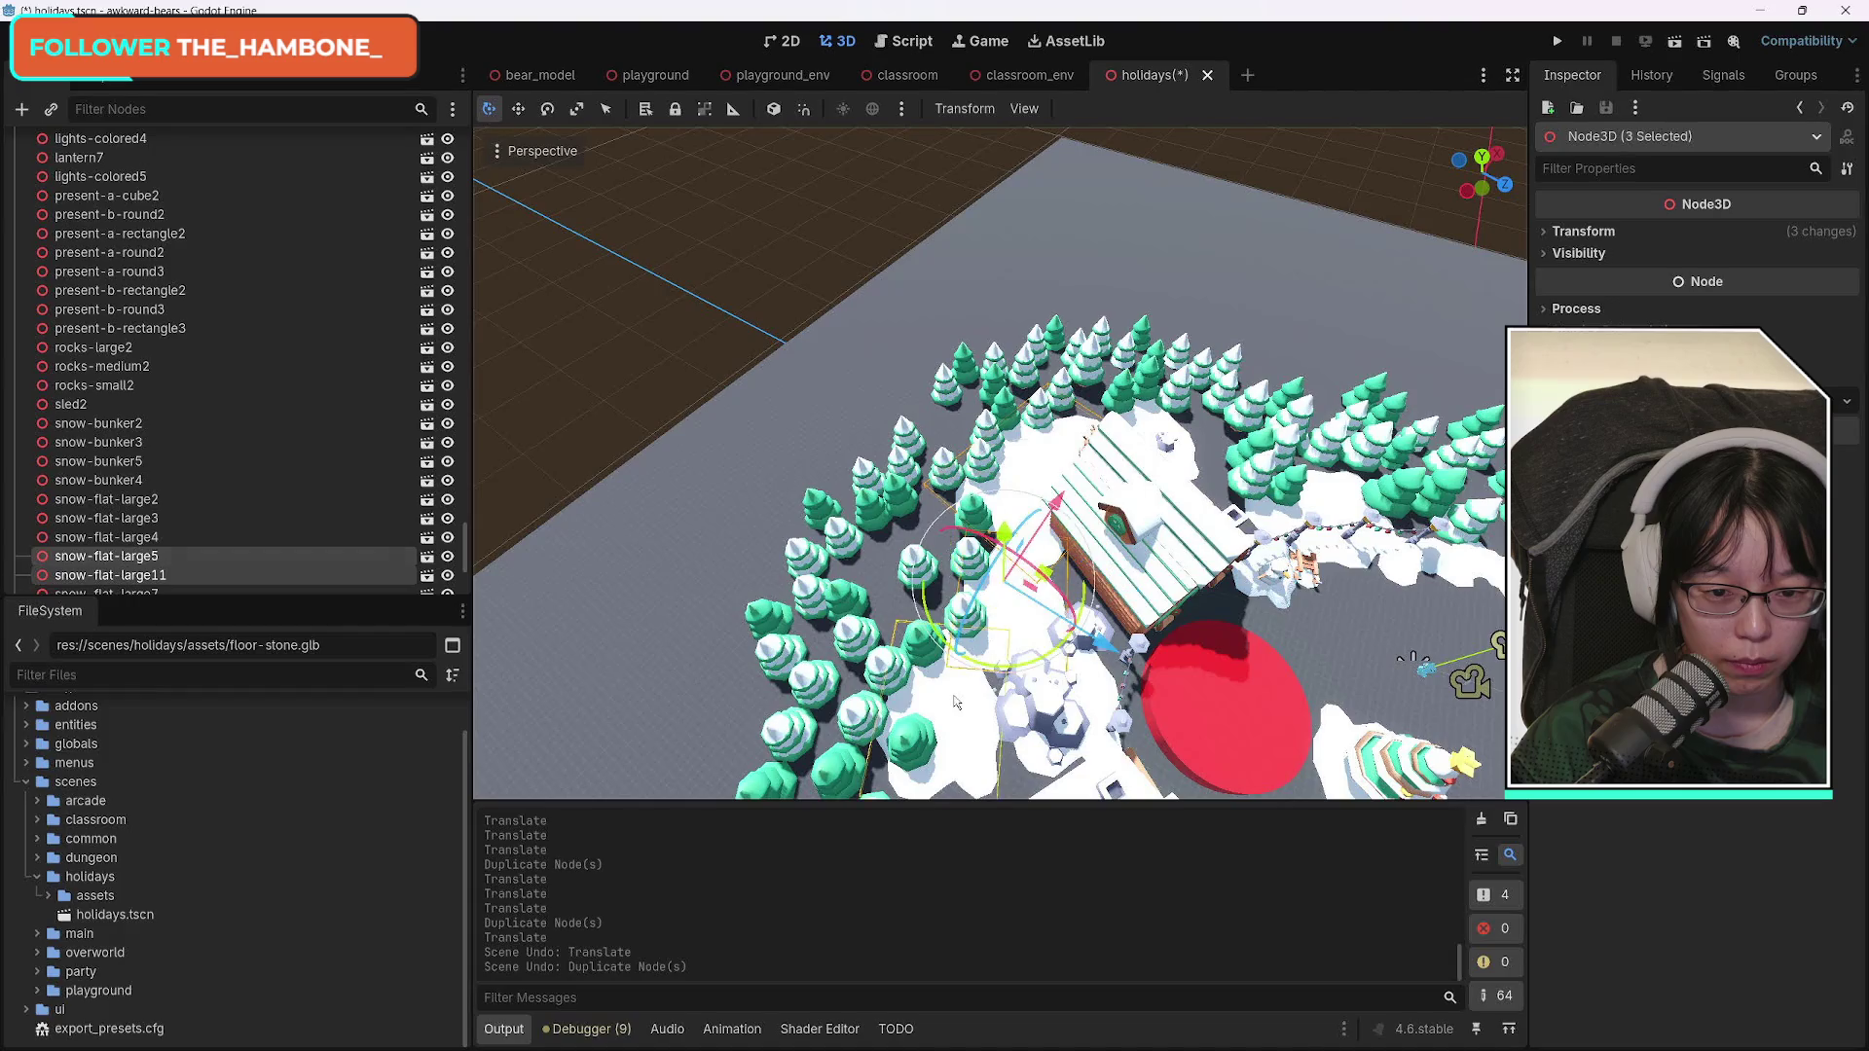
pyautogui.keyDown('shift'); pyautogui.click(1100, 698); pyautogui.keyUp('shift')
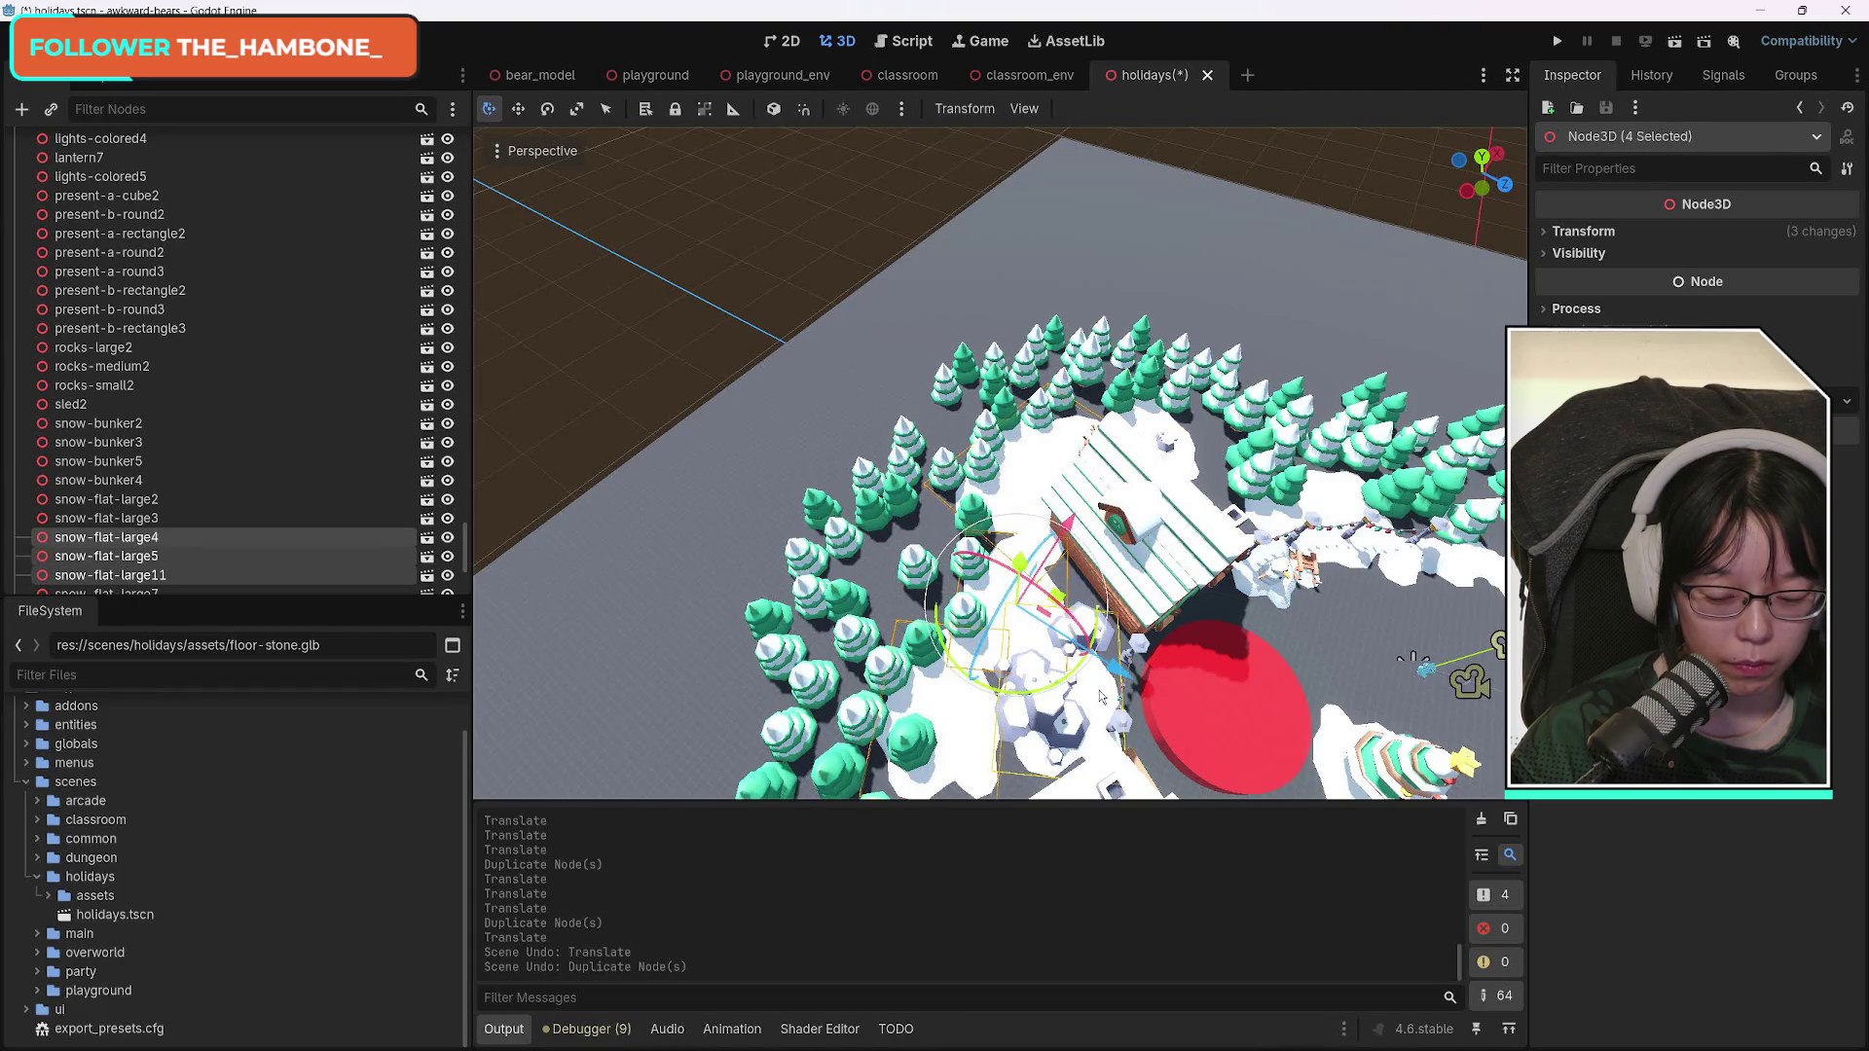
pyautogui.hotkey('ctrl', 'd')
pyautogui.moveTo(1121, 674); pyautogui.dragTo(1158, 446)
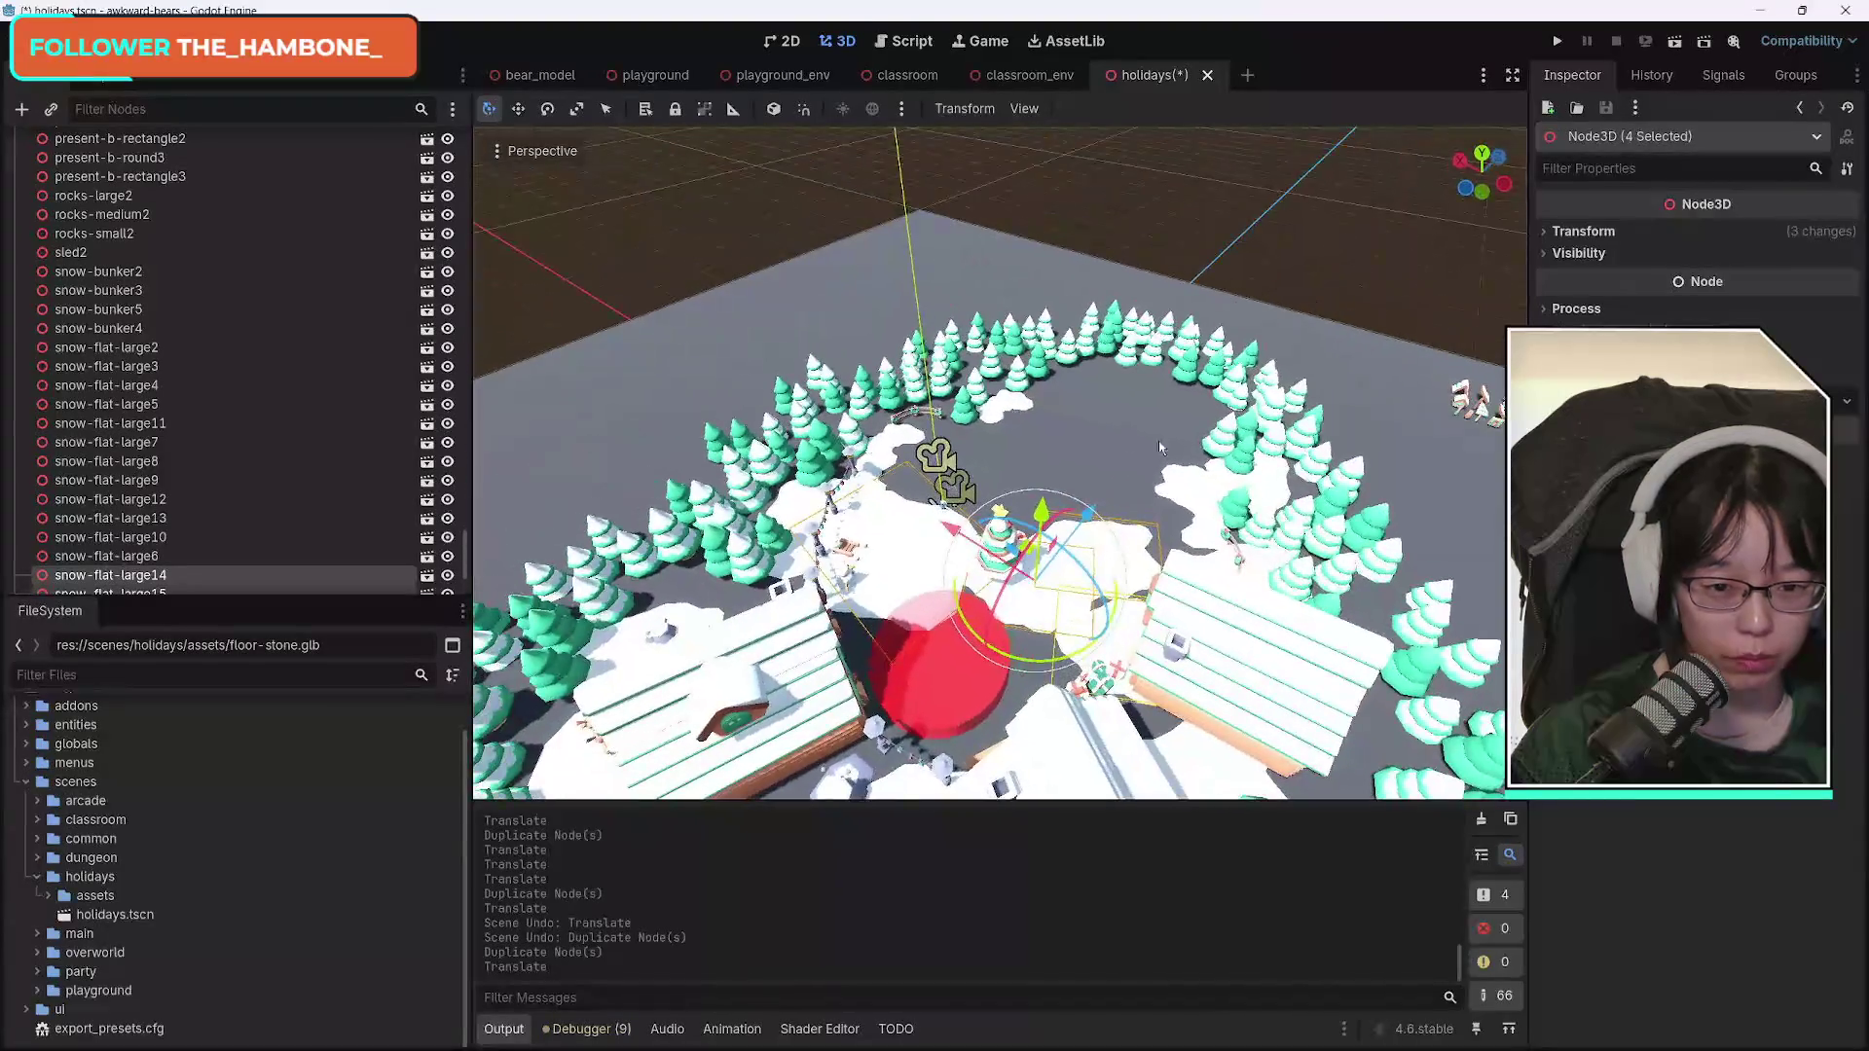
pyautogui.moveTo(1070, 511); pyautogui.dragTo(1186, 388)
pyautogui.moveTo(1076, 458)
pyautogui.mouseDown()
pyautogui.moveTo(1236, 545)
pyautogui.moveTo(1285, 482)
pyautogui.moveTo(1198, 404)
pyautogui.moveTo(1222, 414)
pyautogui.mouseUp()
pyautogui.moveTo(1056, 433)
pyautogui.mouseDown()
pyautogui.moveTo(974, 399)
pyautogui.moveTo(974, 243)
pyautogui.moveTo(924, 389)
pyautogui.moveTo(934, 443)
pyautogui.moveTo(1037, 443)
pyautogui.mouseUp()
pyautogui.moveTo(1012, 538)
pyautogui.mouseDown()
pyautogui.moveTo(1027, 569)
pyautogui.moveTo(991, 578)
pyautogui.mouseUp()
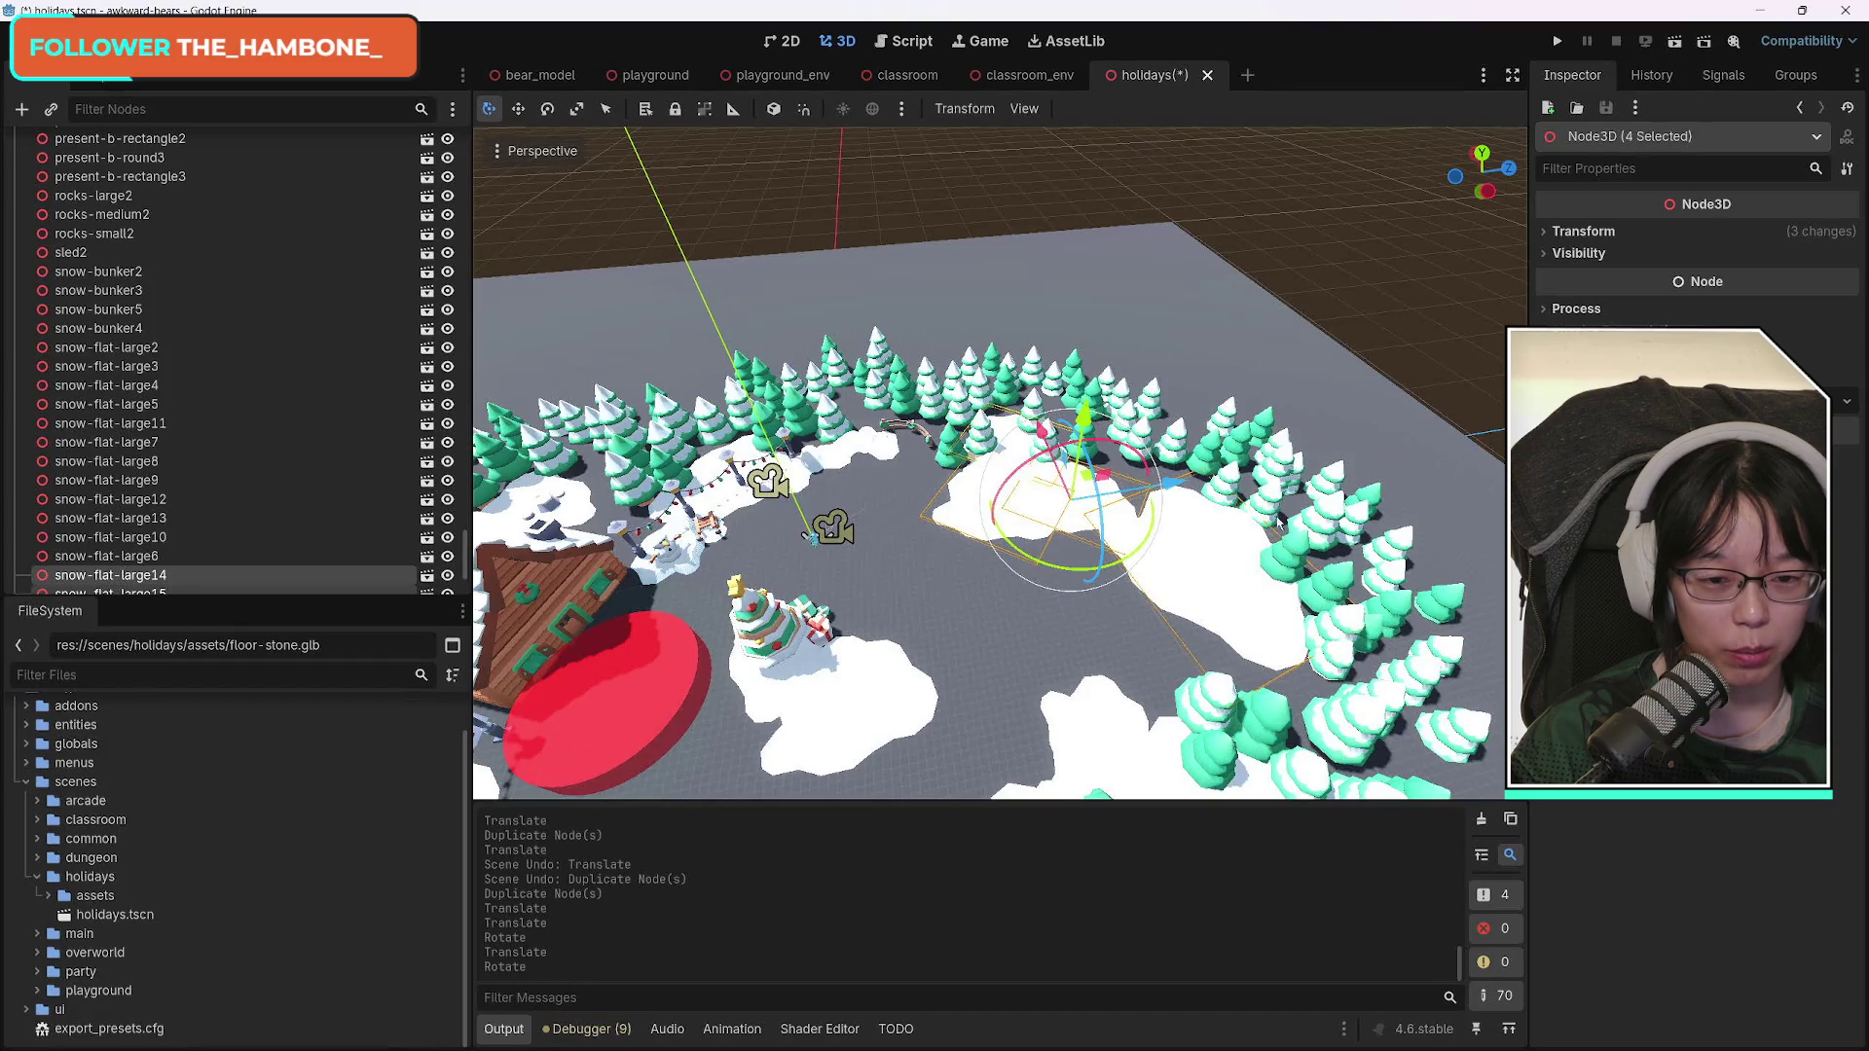
# Duplicate snow-flat-large12 as snow-flat-large18 and move it to the left.
pyautogui.click(1129, 737)
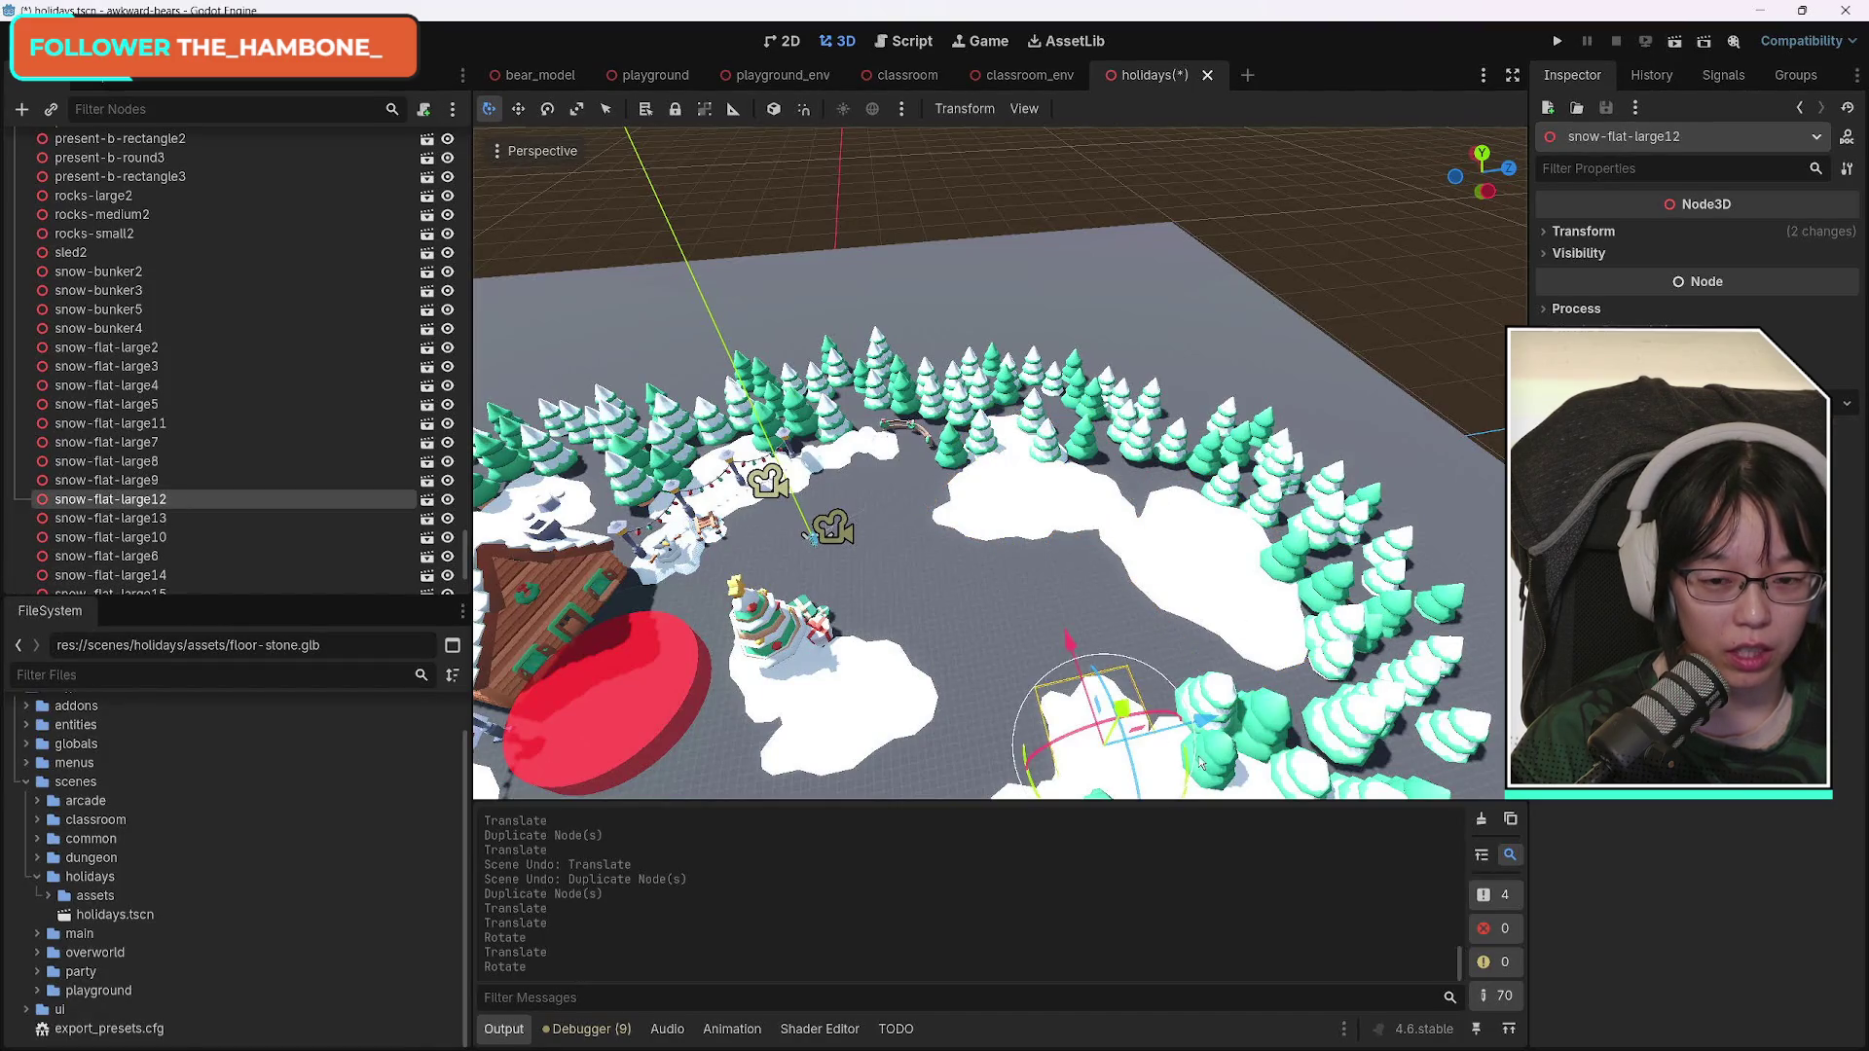
pyautogui.moveTo(1000, 610)
pyautogui.mouseDown()
pyautogui.moveTo(1000, 545)
pyautogui.moveTo(1012, 623)
pyautogui.moveTo(1013, 506)
pyautogui.moveTo(1005, 617)
pyautogui.mouseUp()
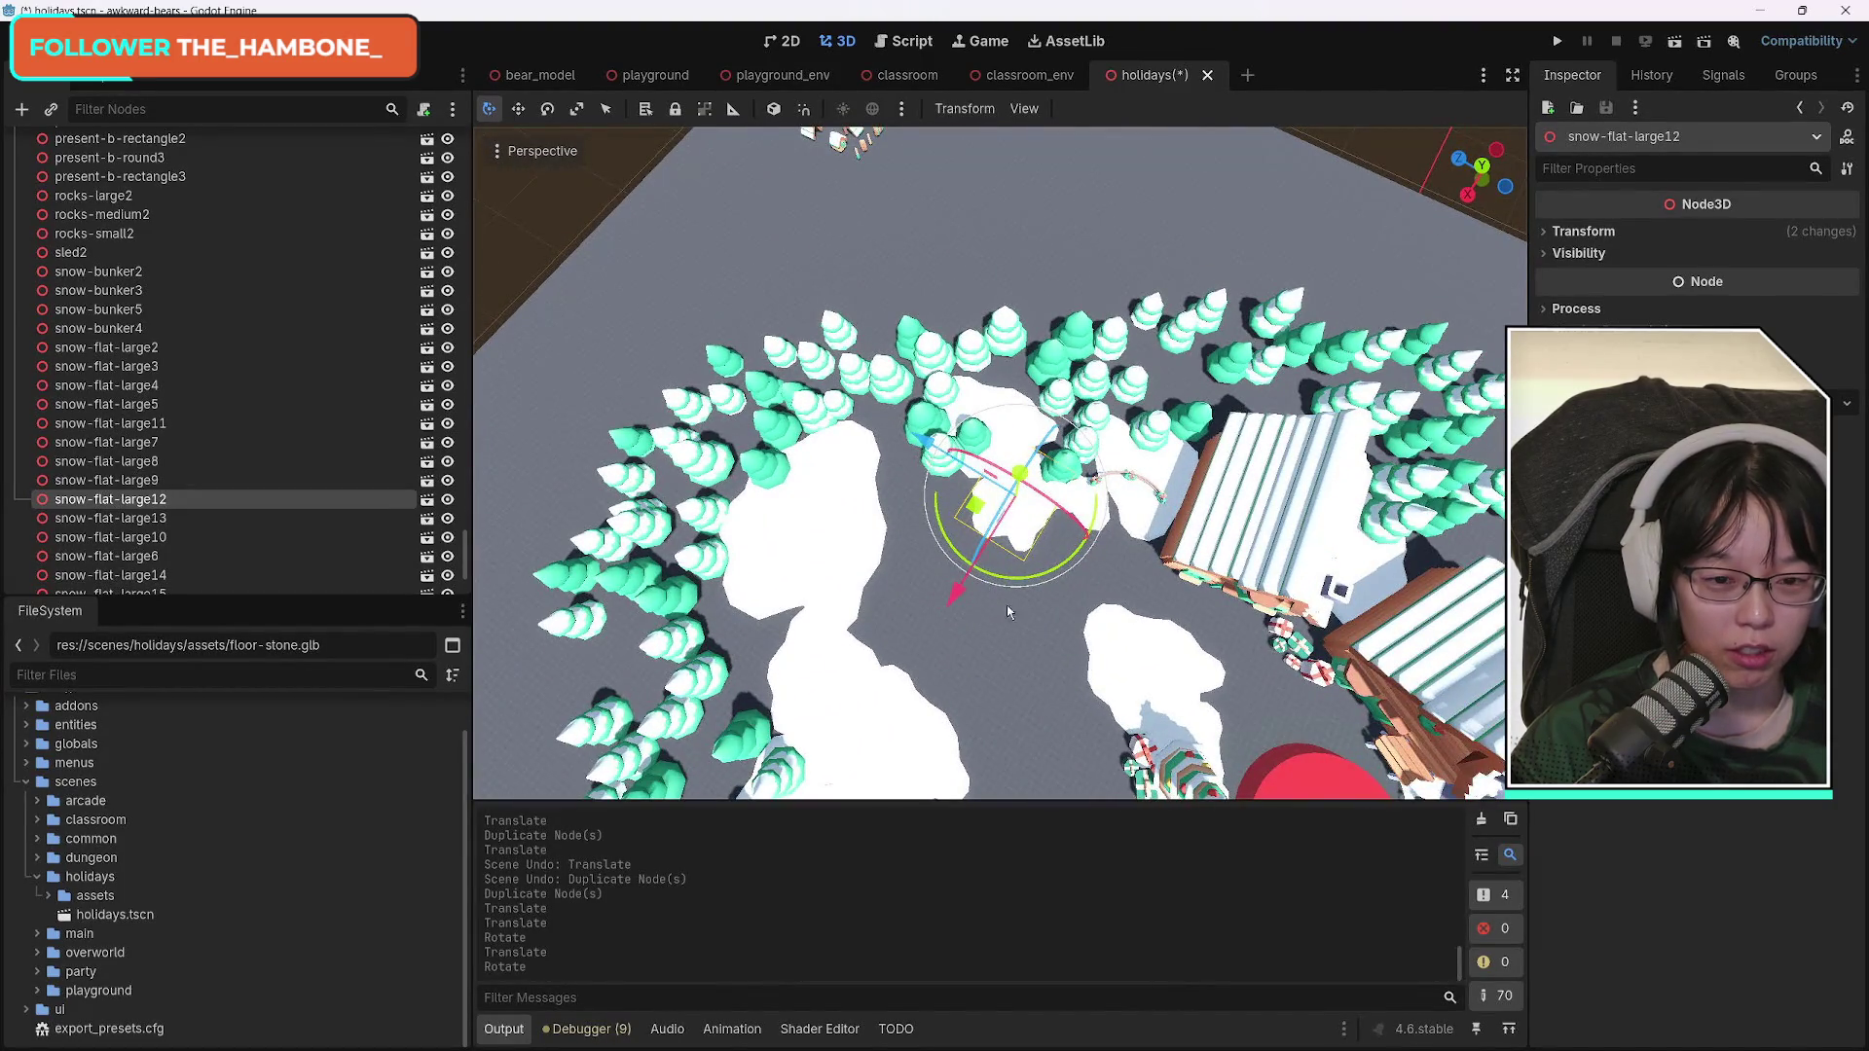
pyautogui.hotkey('ctrl', 'd')
pyautogui.moveTo(935, 453); pyautogui.dragTo(827, 582)
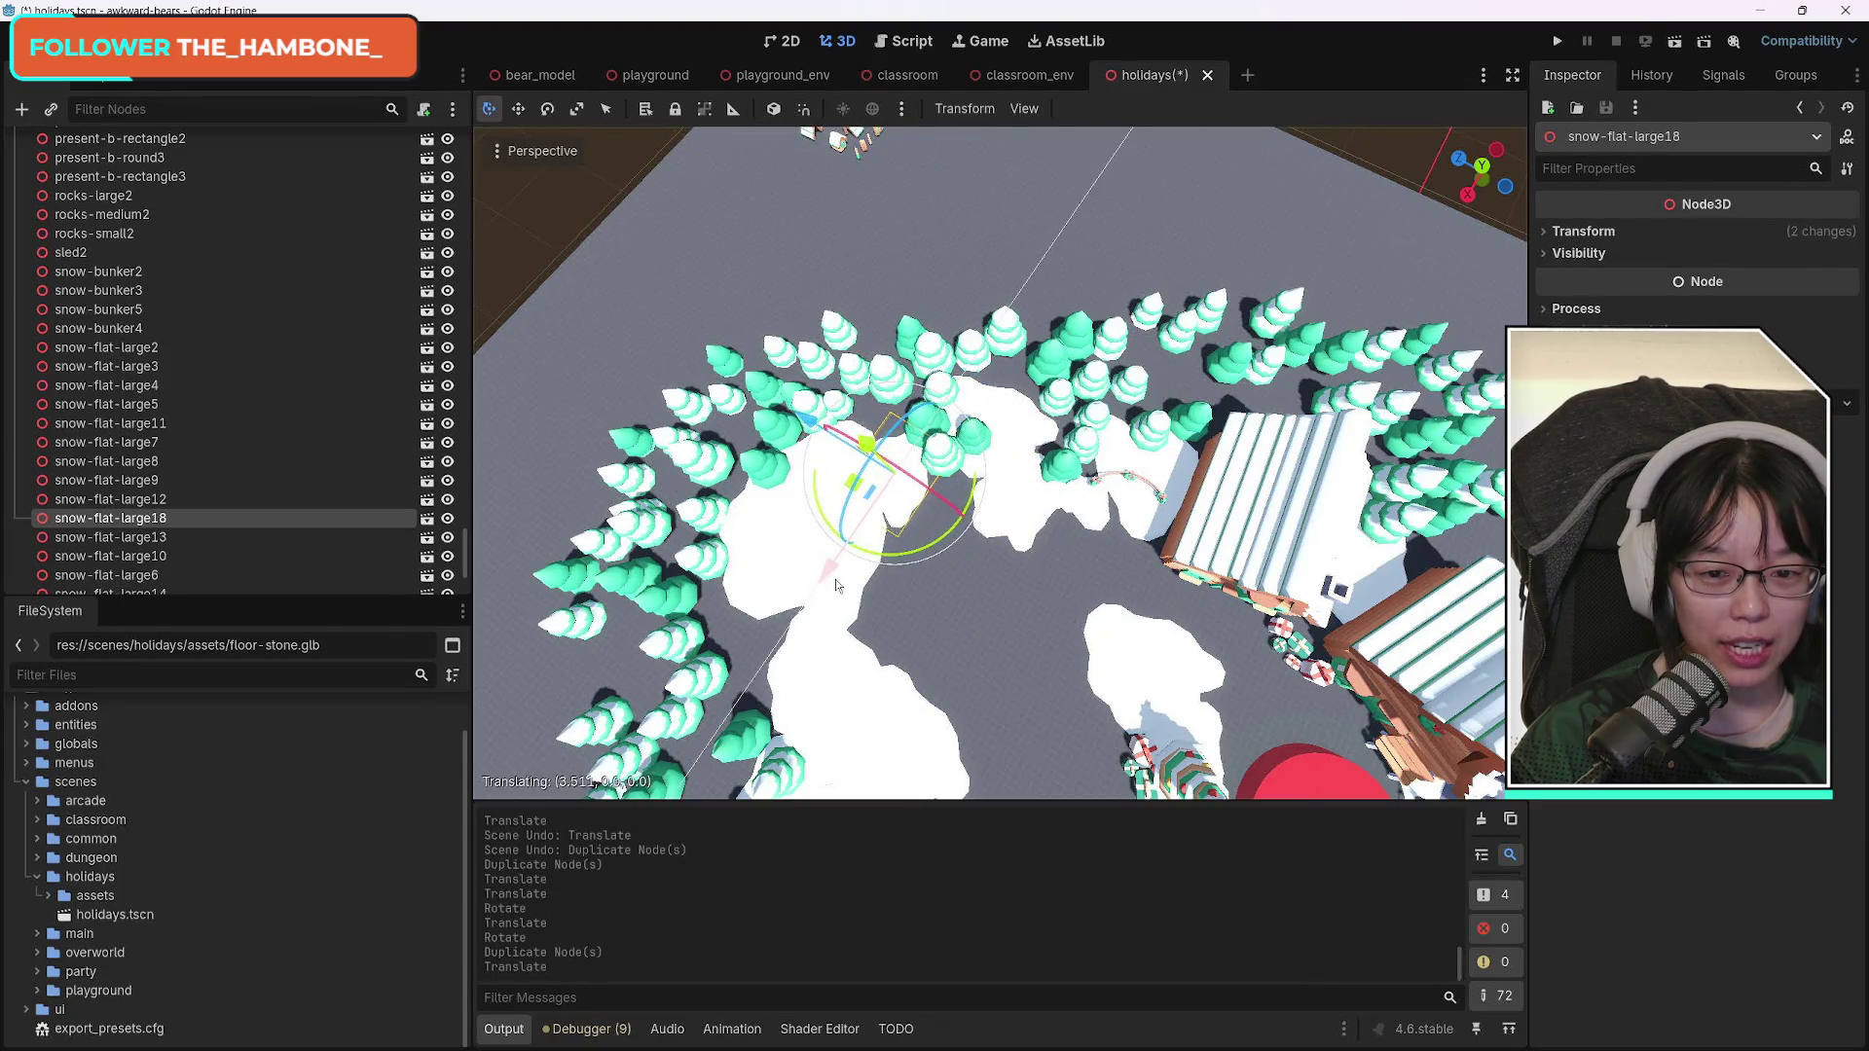
pyautogui.click(1579, 232)
pyautogui.press('Return')
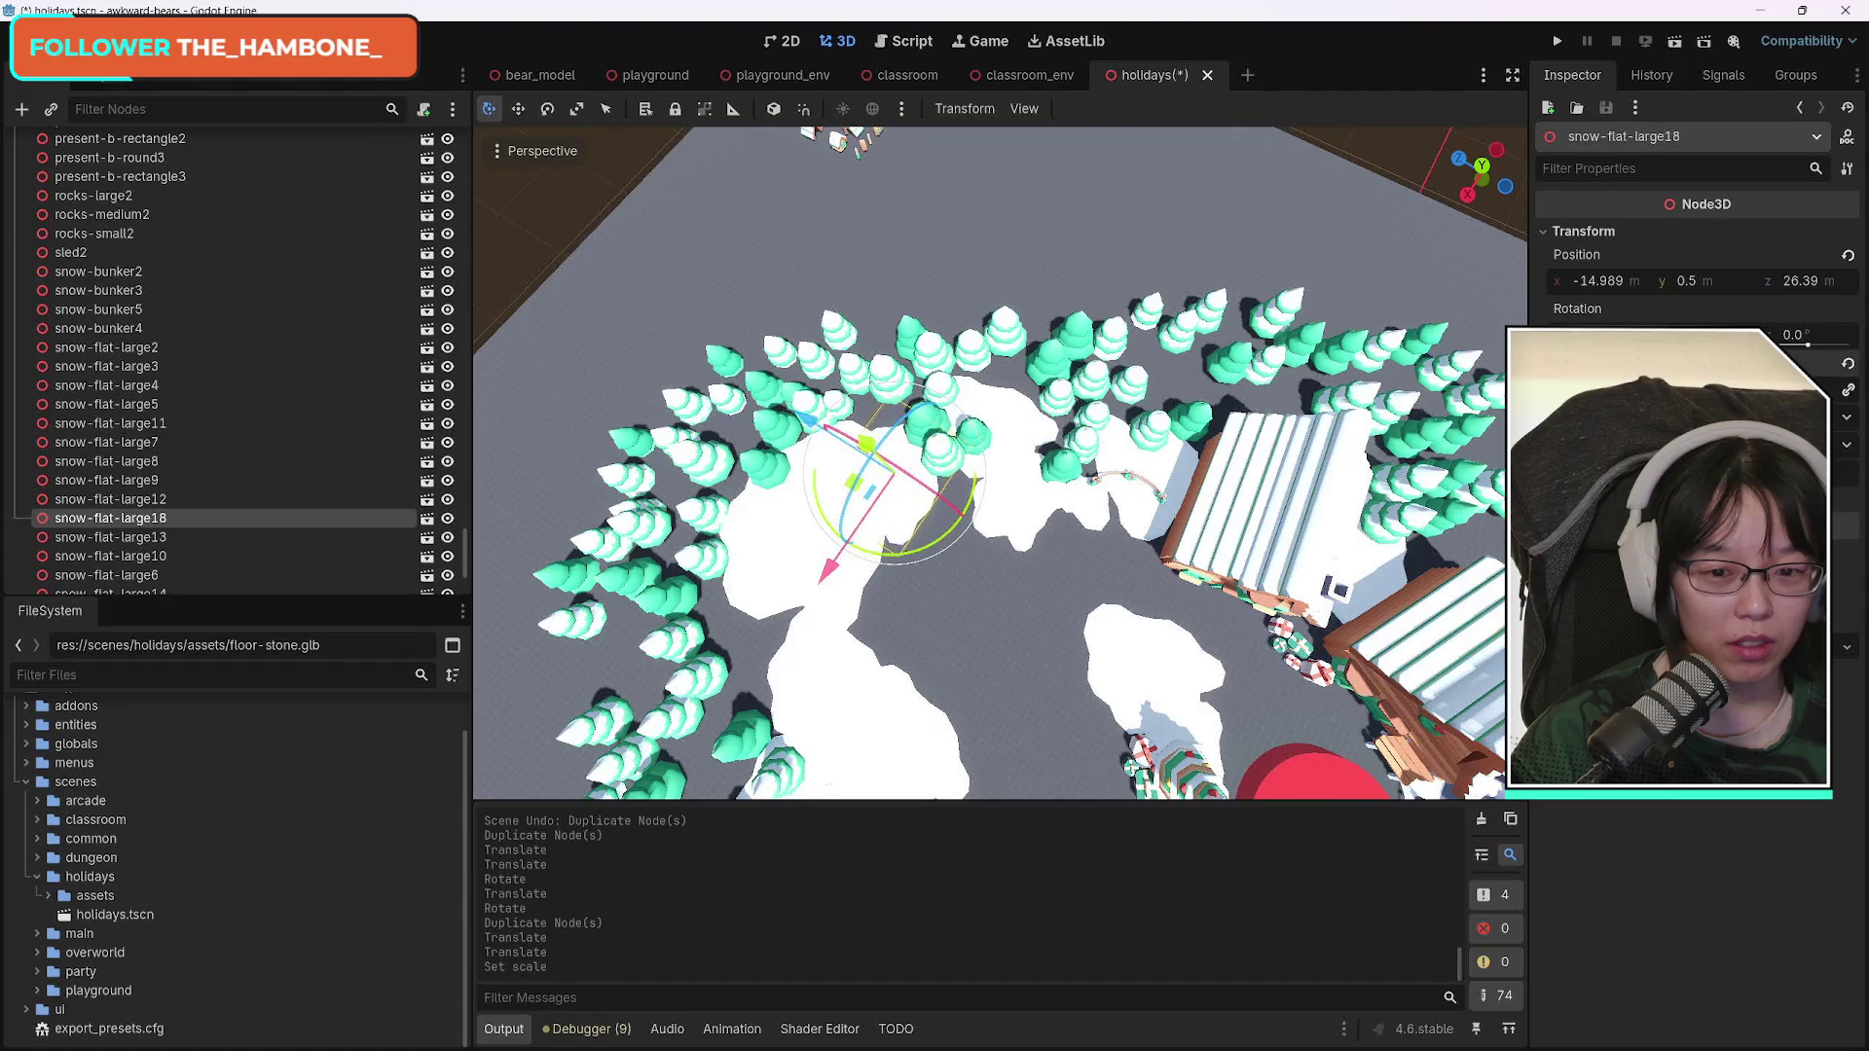
# Save the scene, then duplicate snow-flat-large15 and place the copy down-left on bare ground.
pyautogui.moveTo(952, 599)
pyautogui.mouseDown()
pyautogui.moveTo(952, 778)
pyautogui.moveTo(939, 759)
pyautogui.moveTo(778, 730)
pyautogui.moveTo(1089, 584)
pyautogui.mouseUp()
pyautogui.hotkey('ctrl', 's')
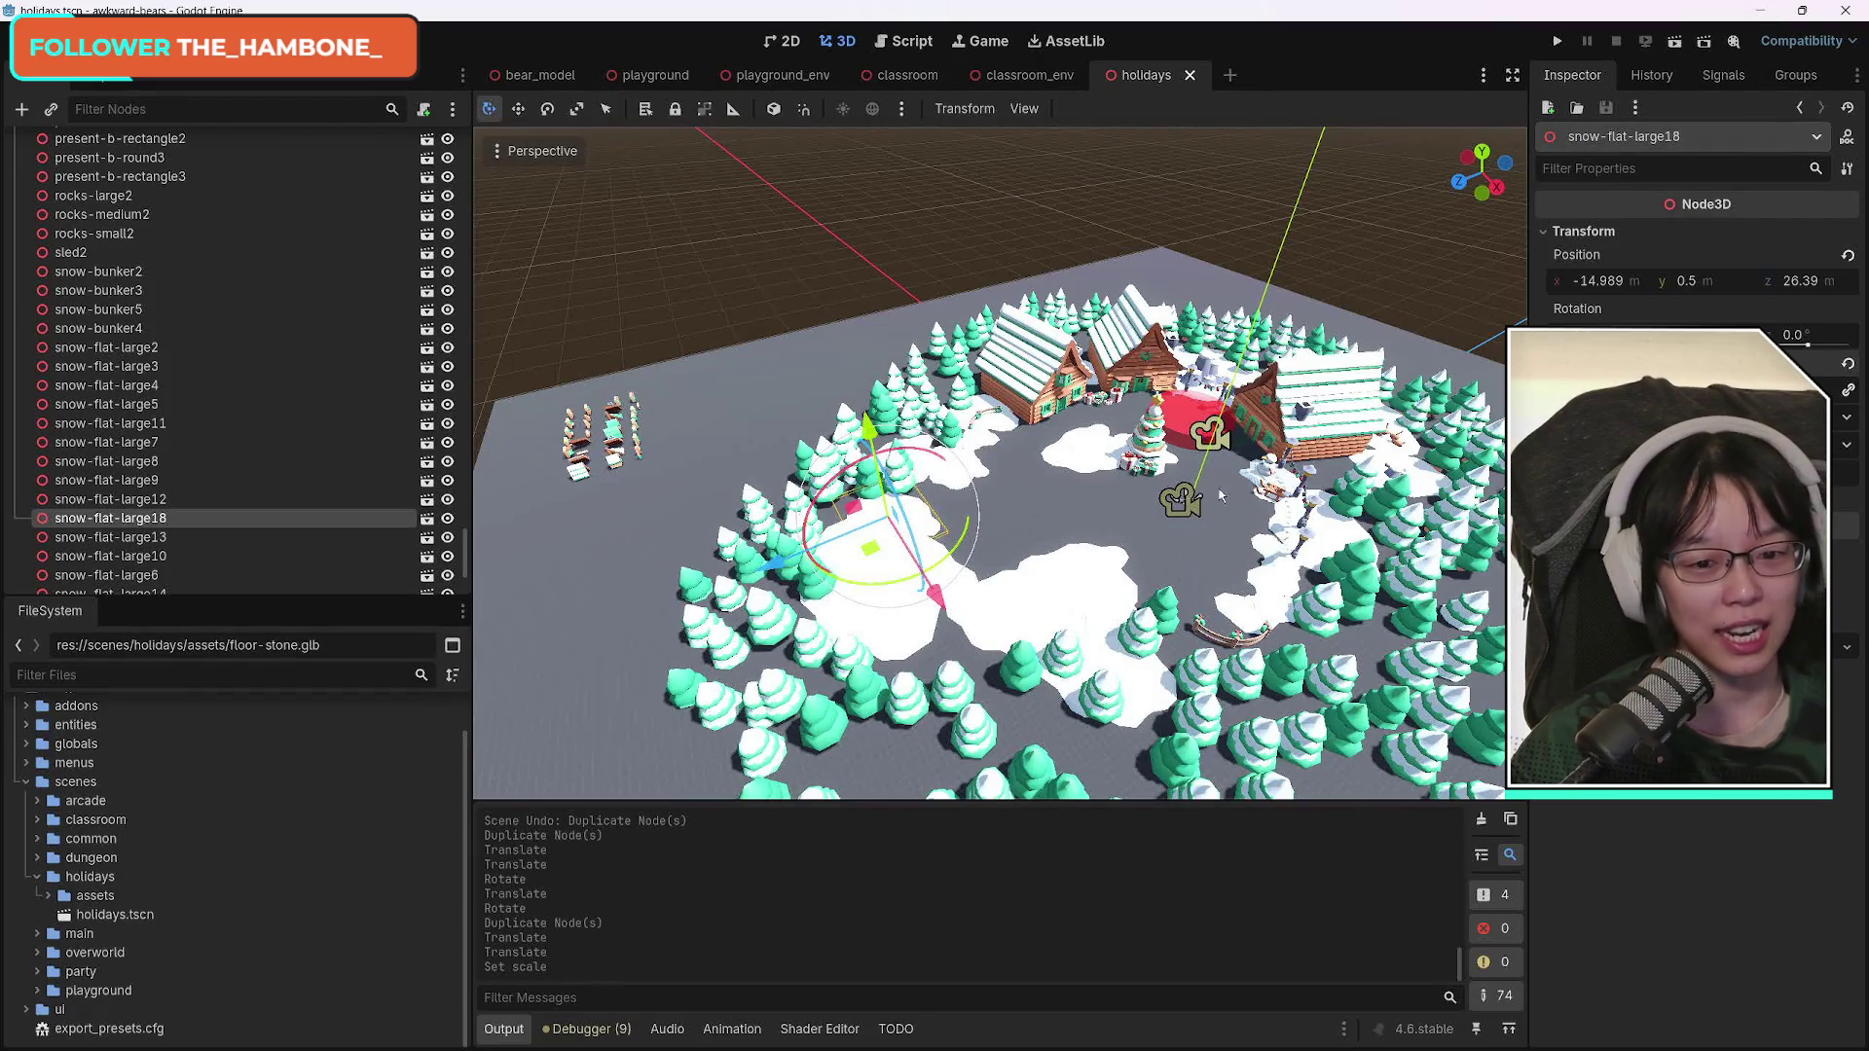
pyautogui.click(1014, 611)
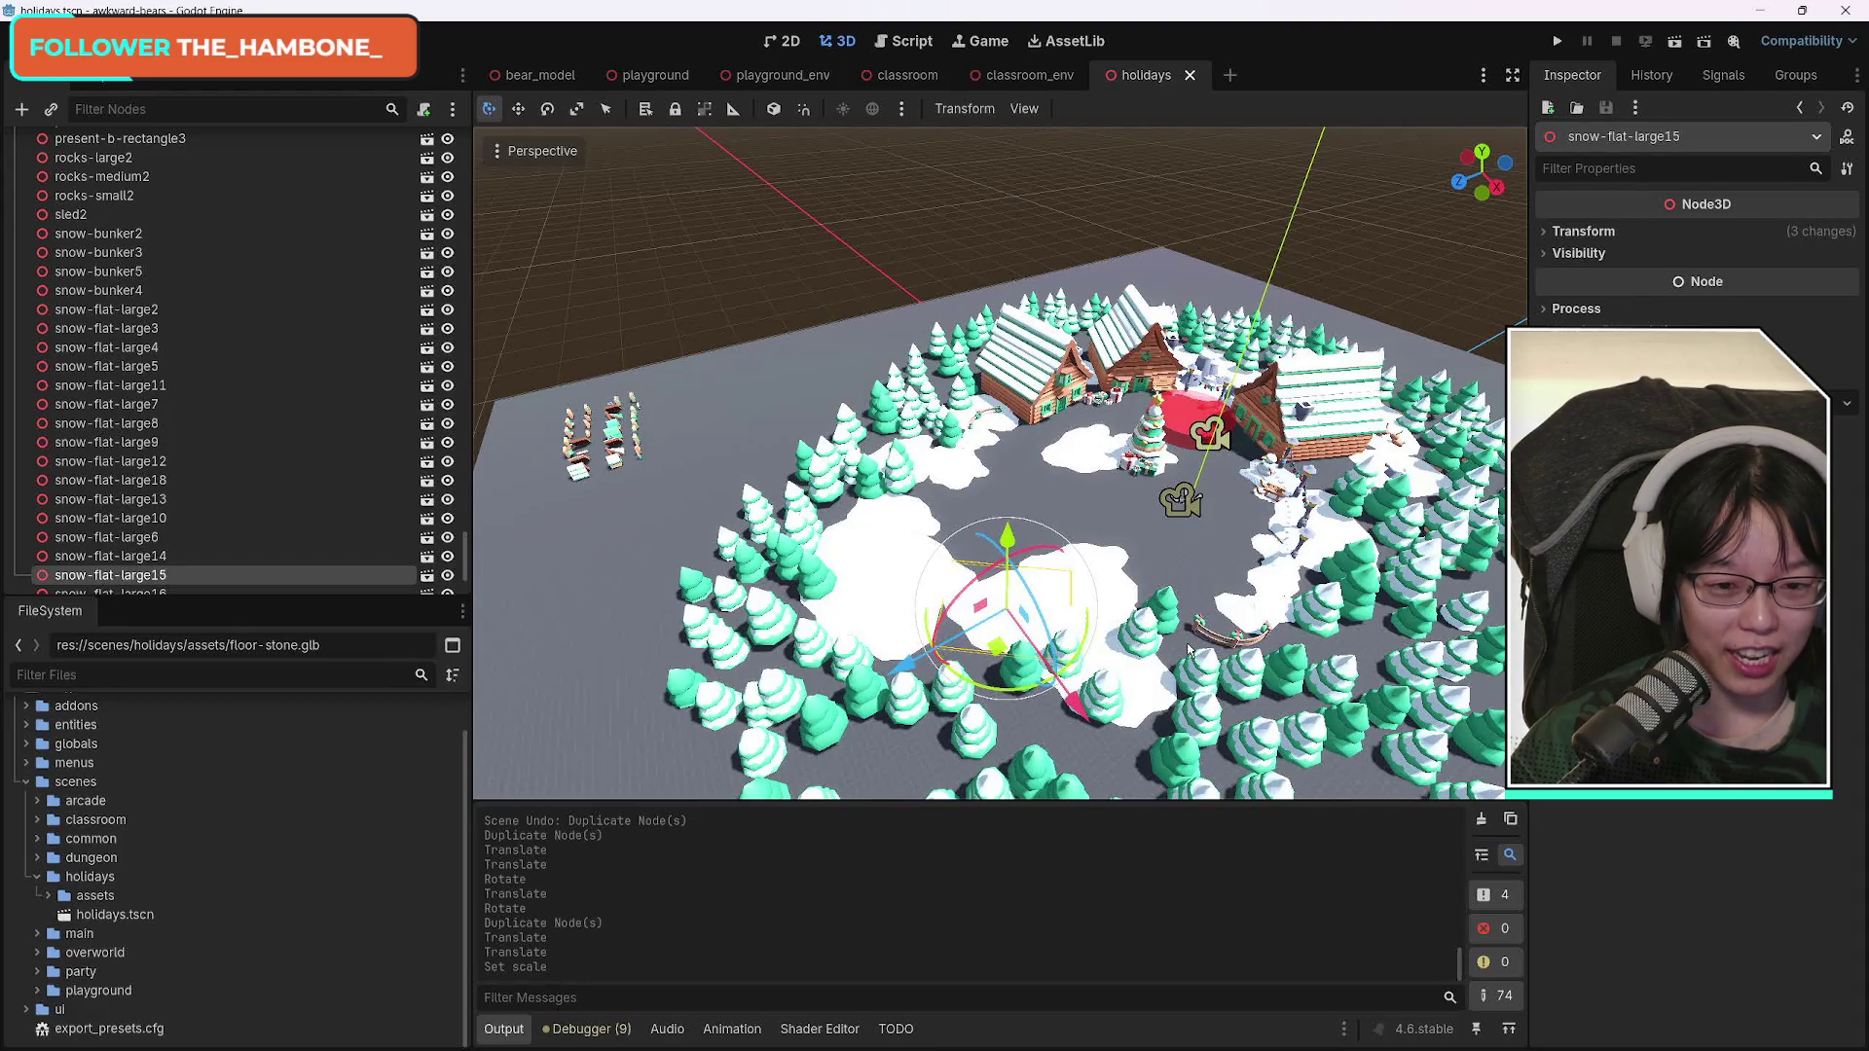
pyautogui.hotkey('ctrl', 'd')
pyautogui.press('g')
pyautogui.click(1093, 740)
pyautogui.press('g')
pyautogui.click(998, 744)
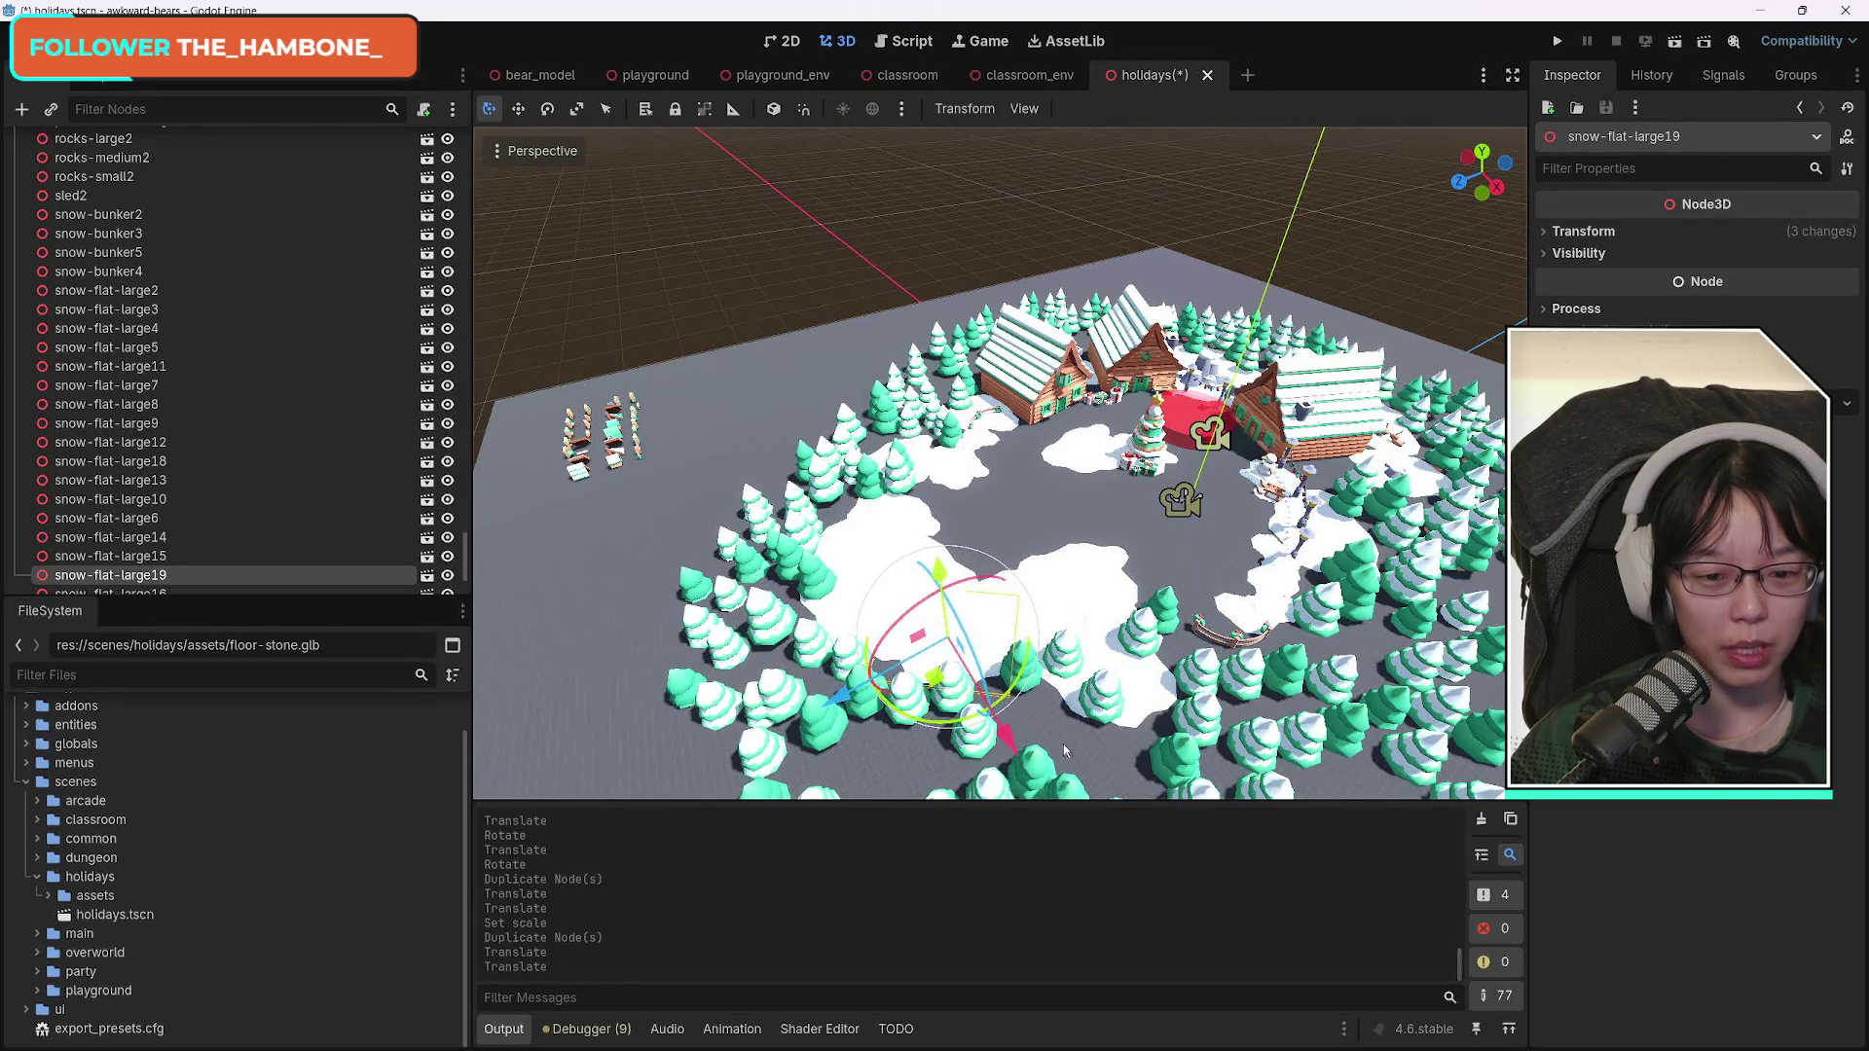
# Enlarge snow-flat-large19 through its Transform values and reposition it.
pyautogui.click(1553, 233)
pyautogui.moveTo(1810, 362); pyautogui.dragTo(1850, 362)
pyautogui.moveTo(942, 654)
pyautogui.mouseDown()
pyautogui.moveTo(905, 661)
pyautogui.moveTo(958, 816)
pyautogui.moveTo(881, 740)
pyautogui.moveTo(915, 738)
pyautogui.mouseUp()
pyautogui.hotkey('ctrl', 'z')
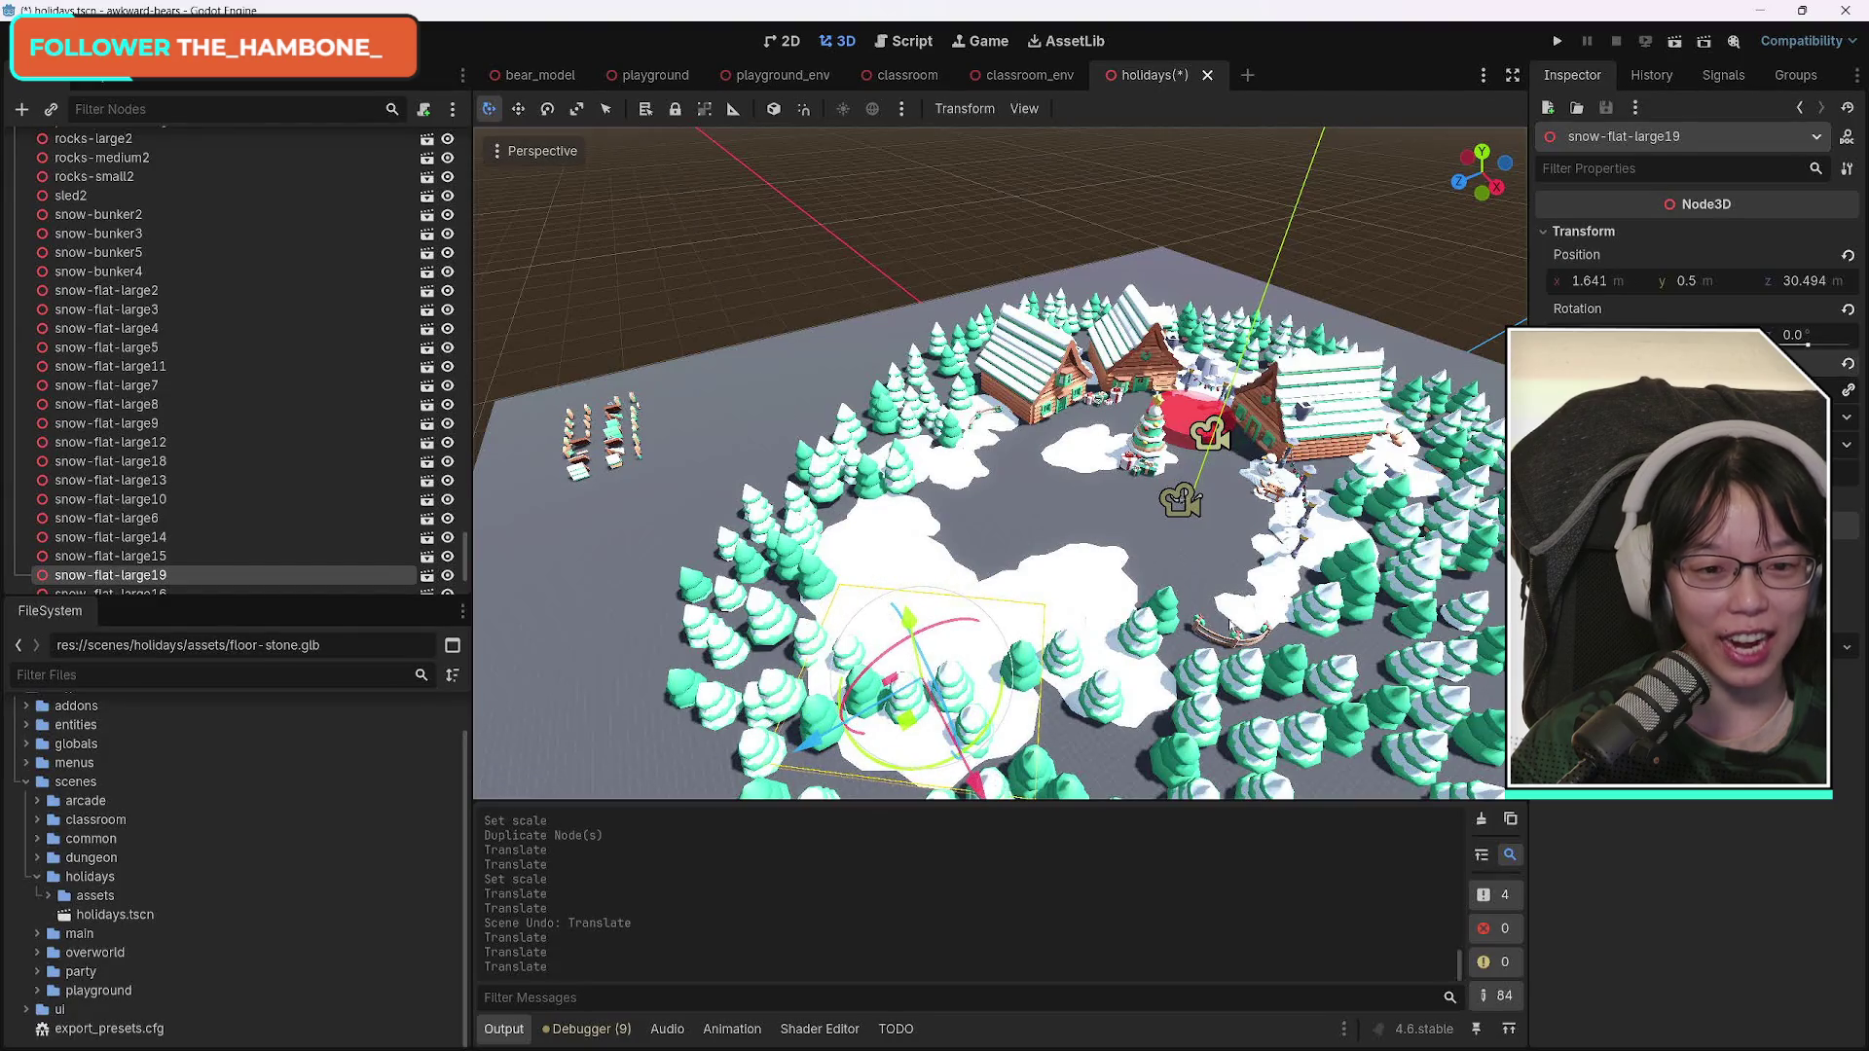
pyautogui.moveTo(1196, 519)
pyautogui.mouseDown()
pyautogui.moveTo(1195, 409)
pyautogui.moveTo(1217, 487)
pyautogui.moveTo(1200, 390)
pyautogui.moveTo(1197, 487)
pyautogui.moveTo(1173, 511)
pyautogui.moveTo(1190, 521)
pyautogui.mouseUp()
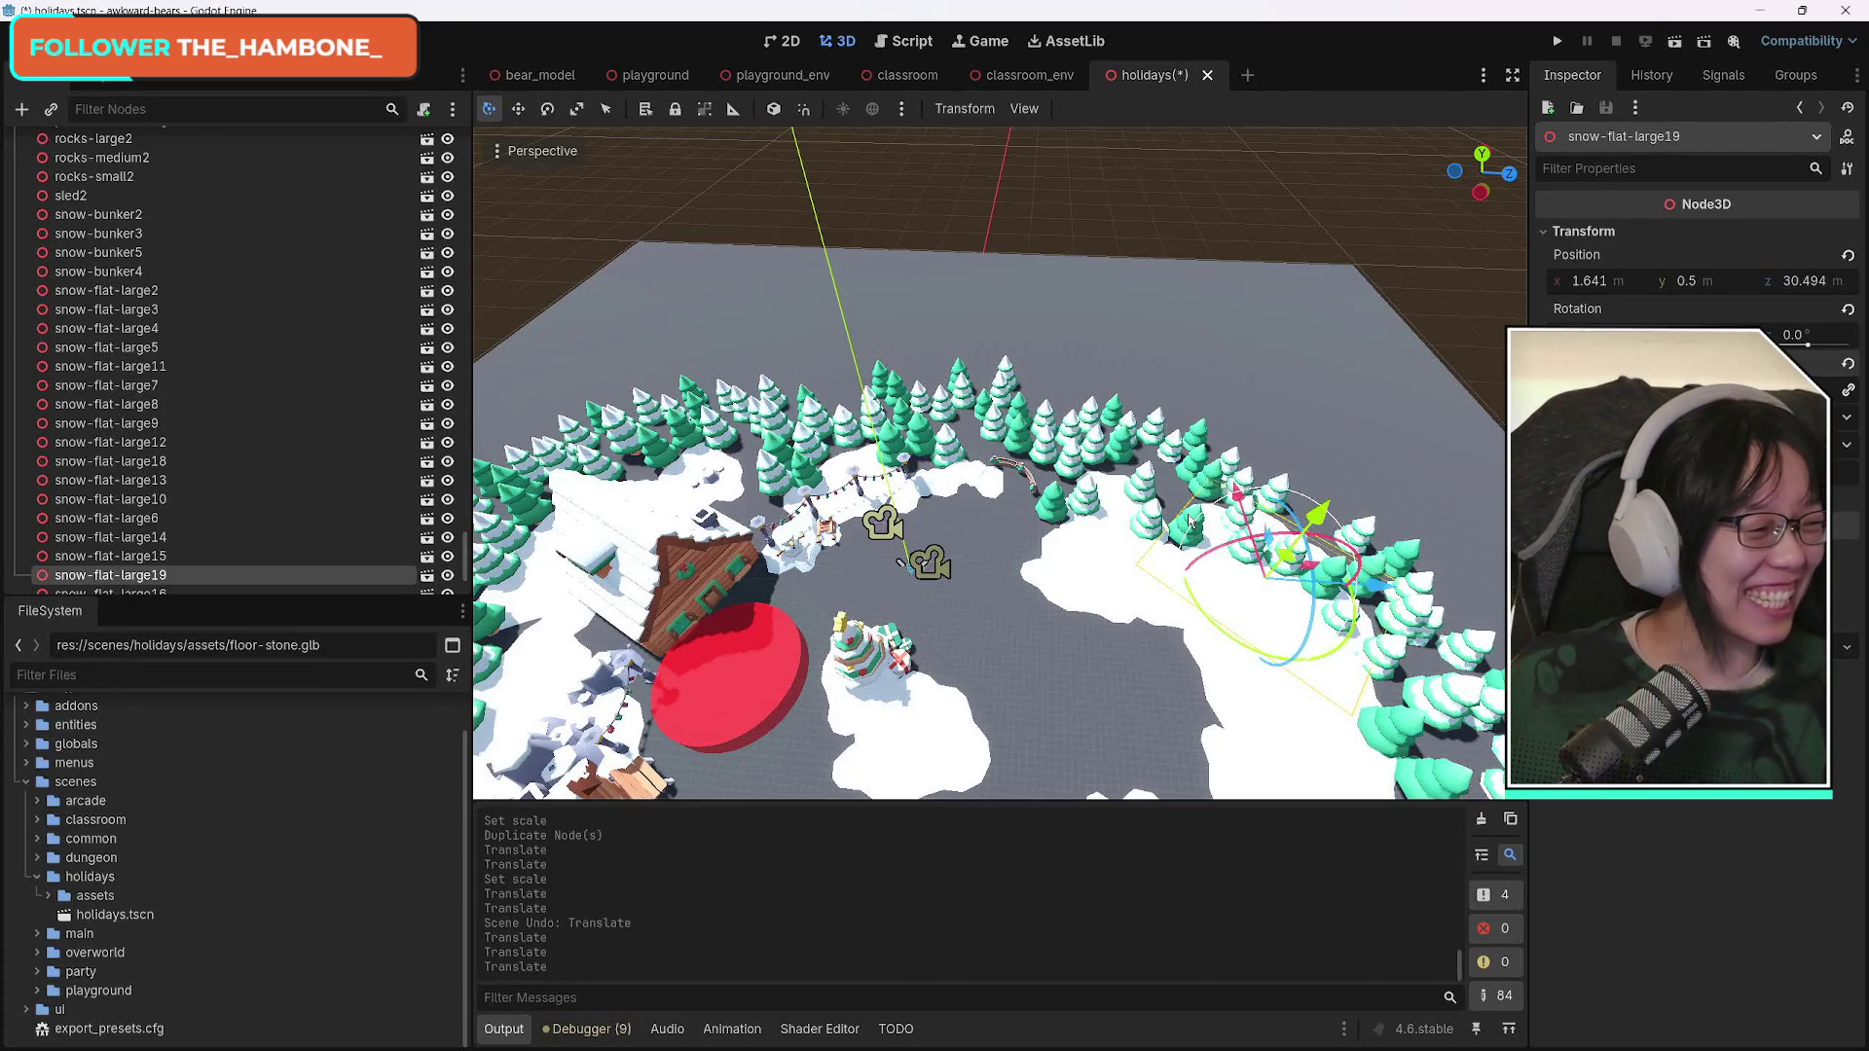
pyautogui.moveTo(1065, 656)
pyautogui.mouseDown()
pyautogui.moveTo(1100, 614)
pyautogui.moveTo(930, 551)
pyautogui.moveTo(954, 547)
pyautogui.mouseUp()
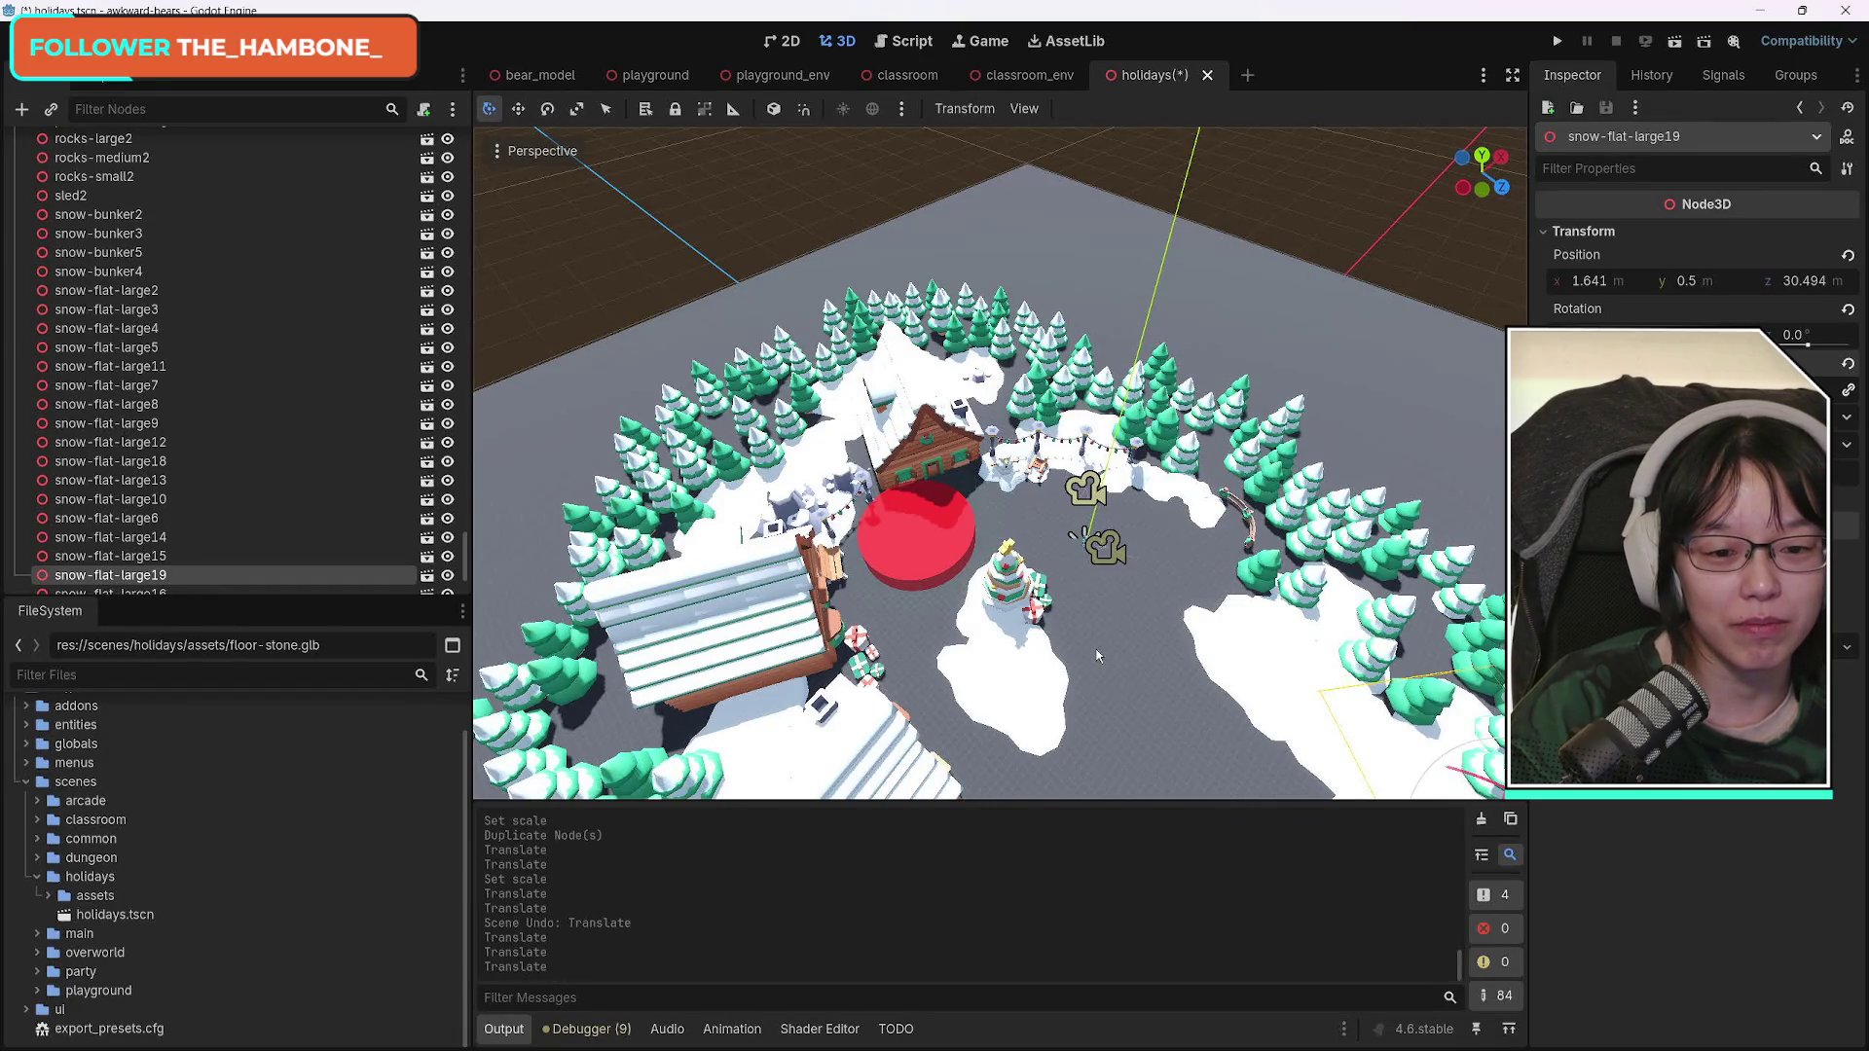
pyautogui.press('f')
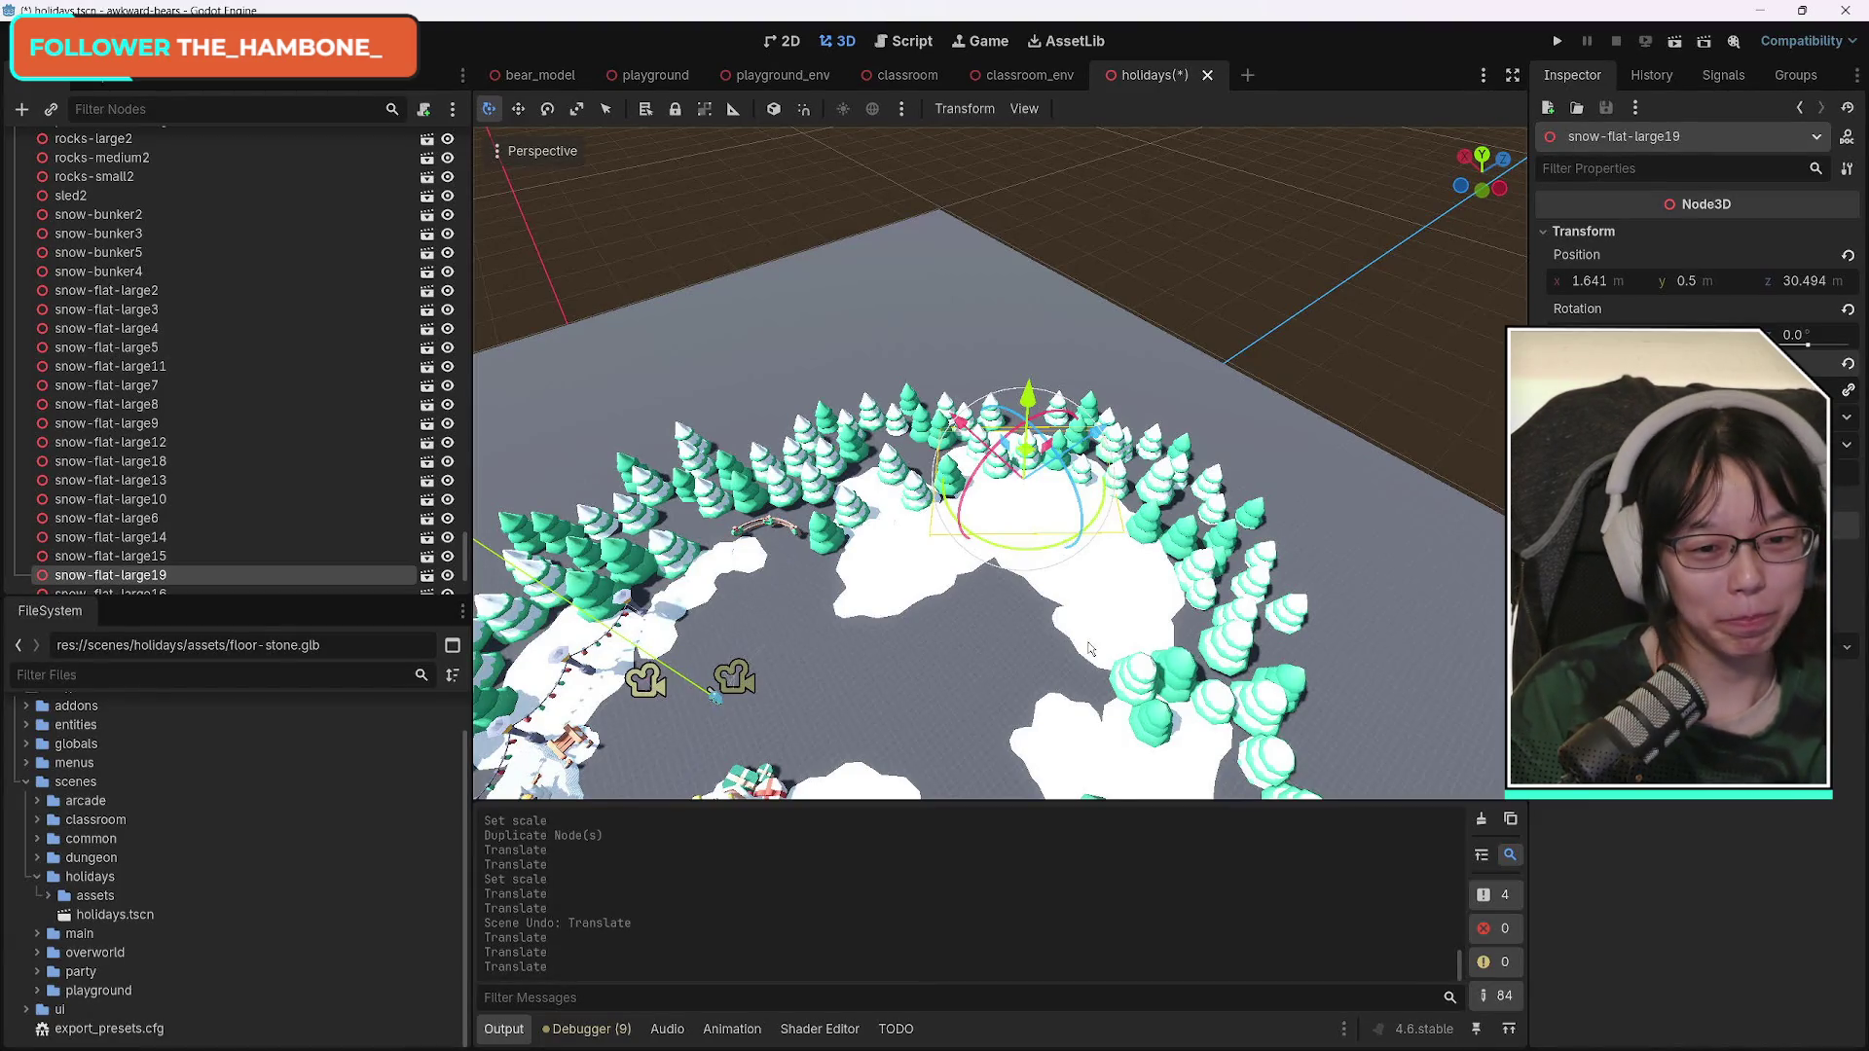
pyautogui.moveTo(1359, 529)
pyautogui.mouseDown()
pyautogui.moveTo(1071, 590)
pyautogui.moveTo(1037, 460)
pyautogui.mouseUp()
# Duplicate snow-bunker3 as snow-bunker6, then move and turn it among the ringed trees.
pyautogui.click(1038, 459)
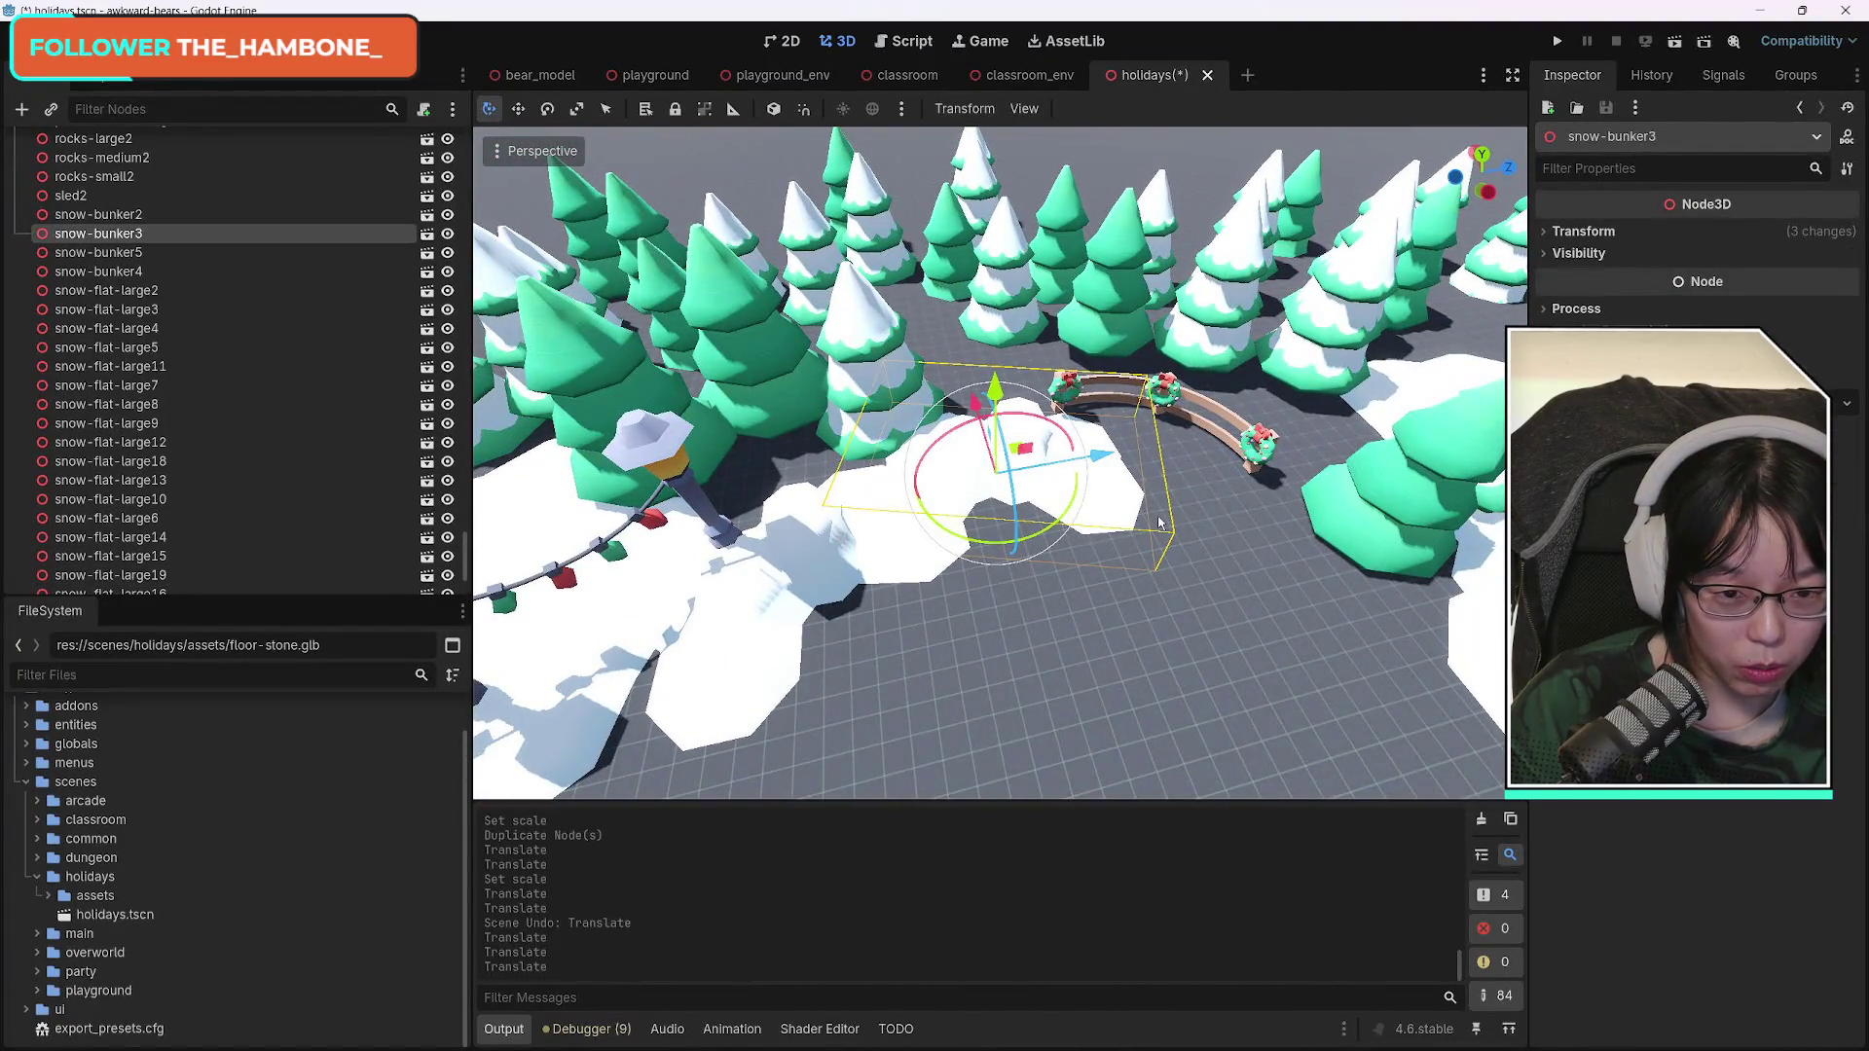
pyautogui.hotkey('ctrl', 'd')
pyautogui.moveTo(1056, 508)
pyautogui.mouseDown()
pyautogui.moveTo(1171, 492)
pyautogui.moveTo(1133, 538)
pyautogui.mouseUp()
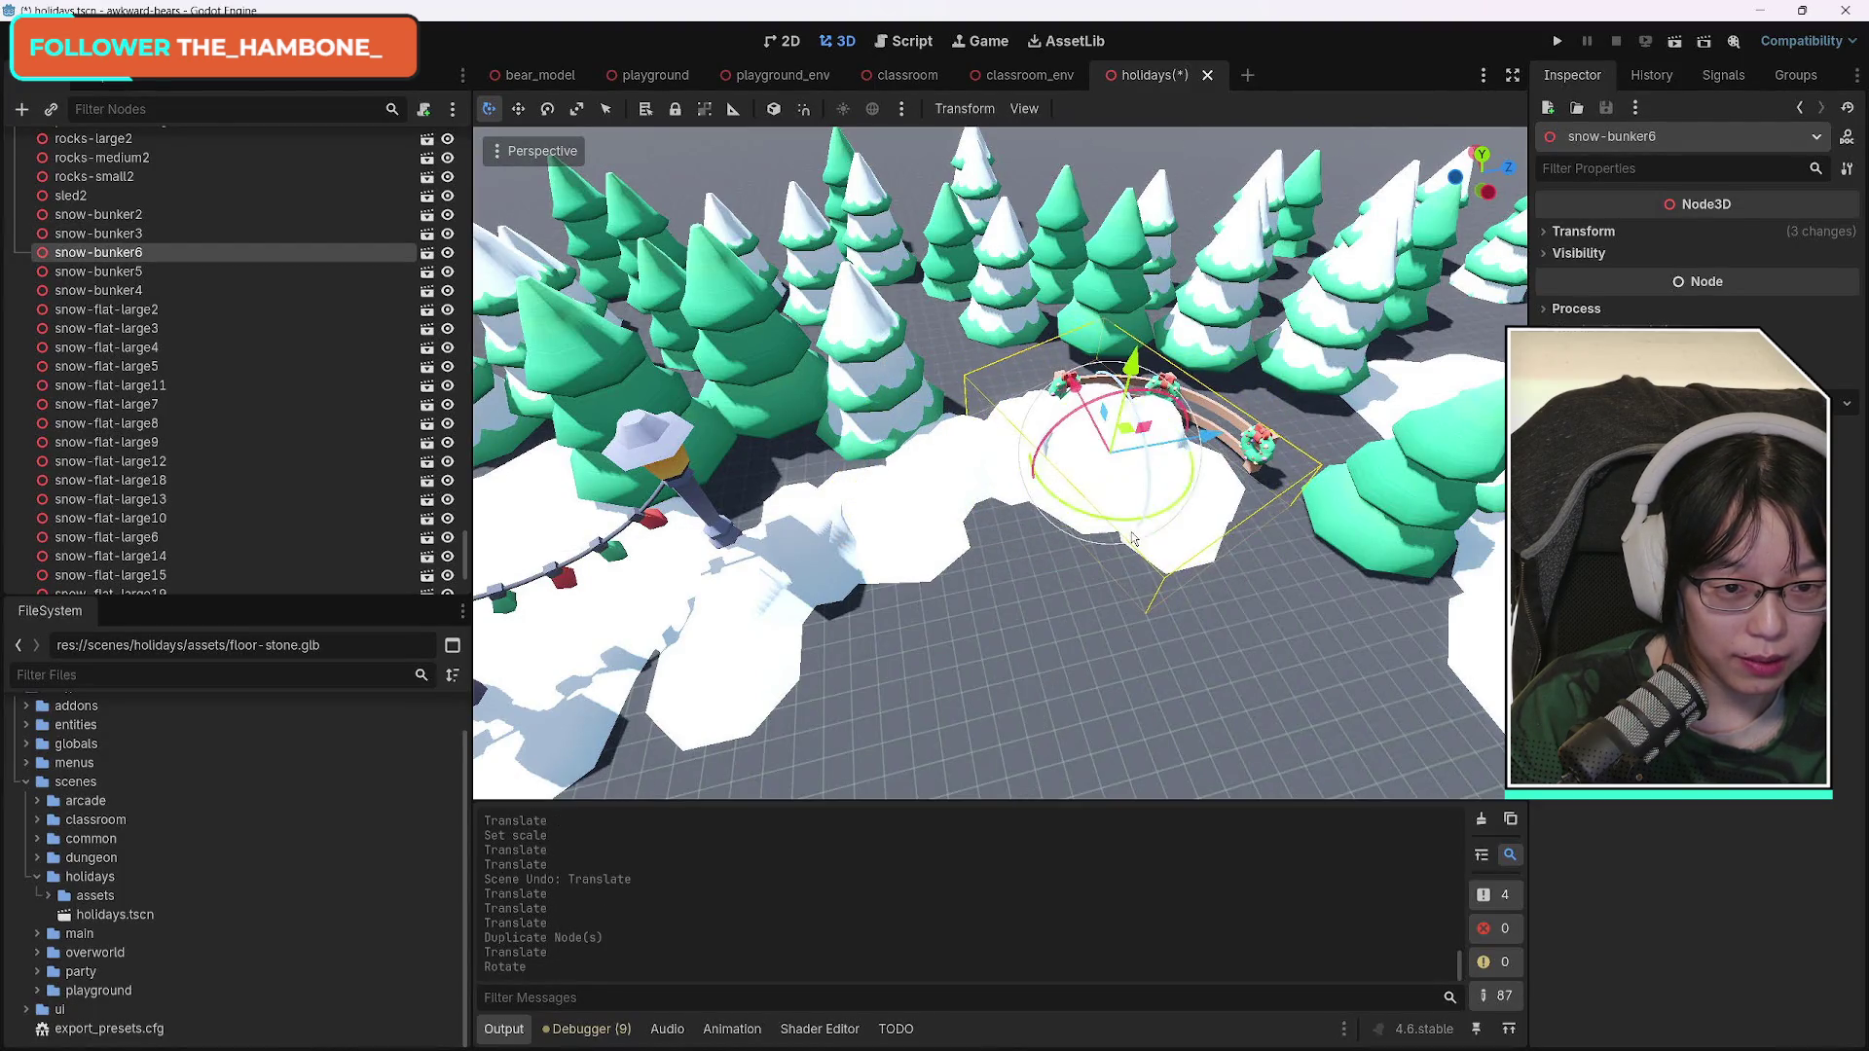
pyautogui.moveTo(1095, 424)
pyautogui.mouseDown()
pyautogui.moveTo(1226, 564)
pyautogui.moveTo(1330, 603)
pyautogui.moveTo(1265, 613)
pyautogui.moveTo(1153, 499)
pyautogui.mouseUp()
pyautogui.moveTo(1341, 516)
pyautogui.mouseDown()
pyautogui.moveTo(1305, 526)
pyautogui.moveTo(1326, 527)
pyautogui.mouseUp()
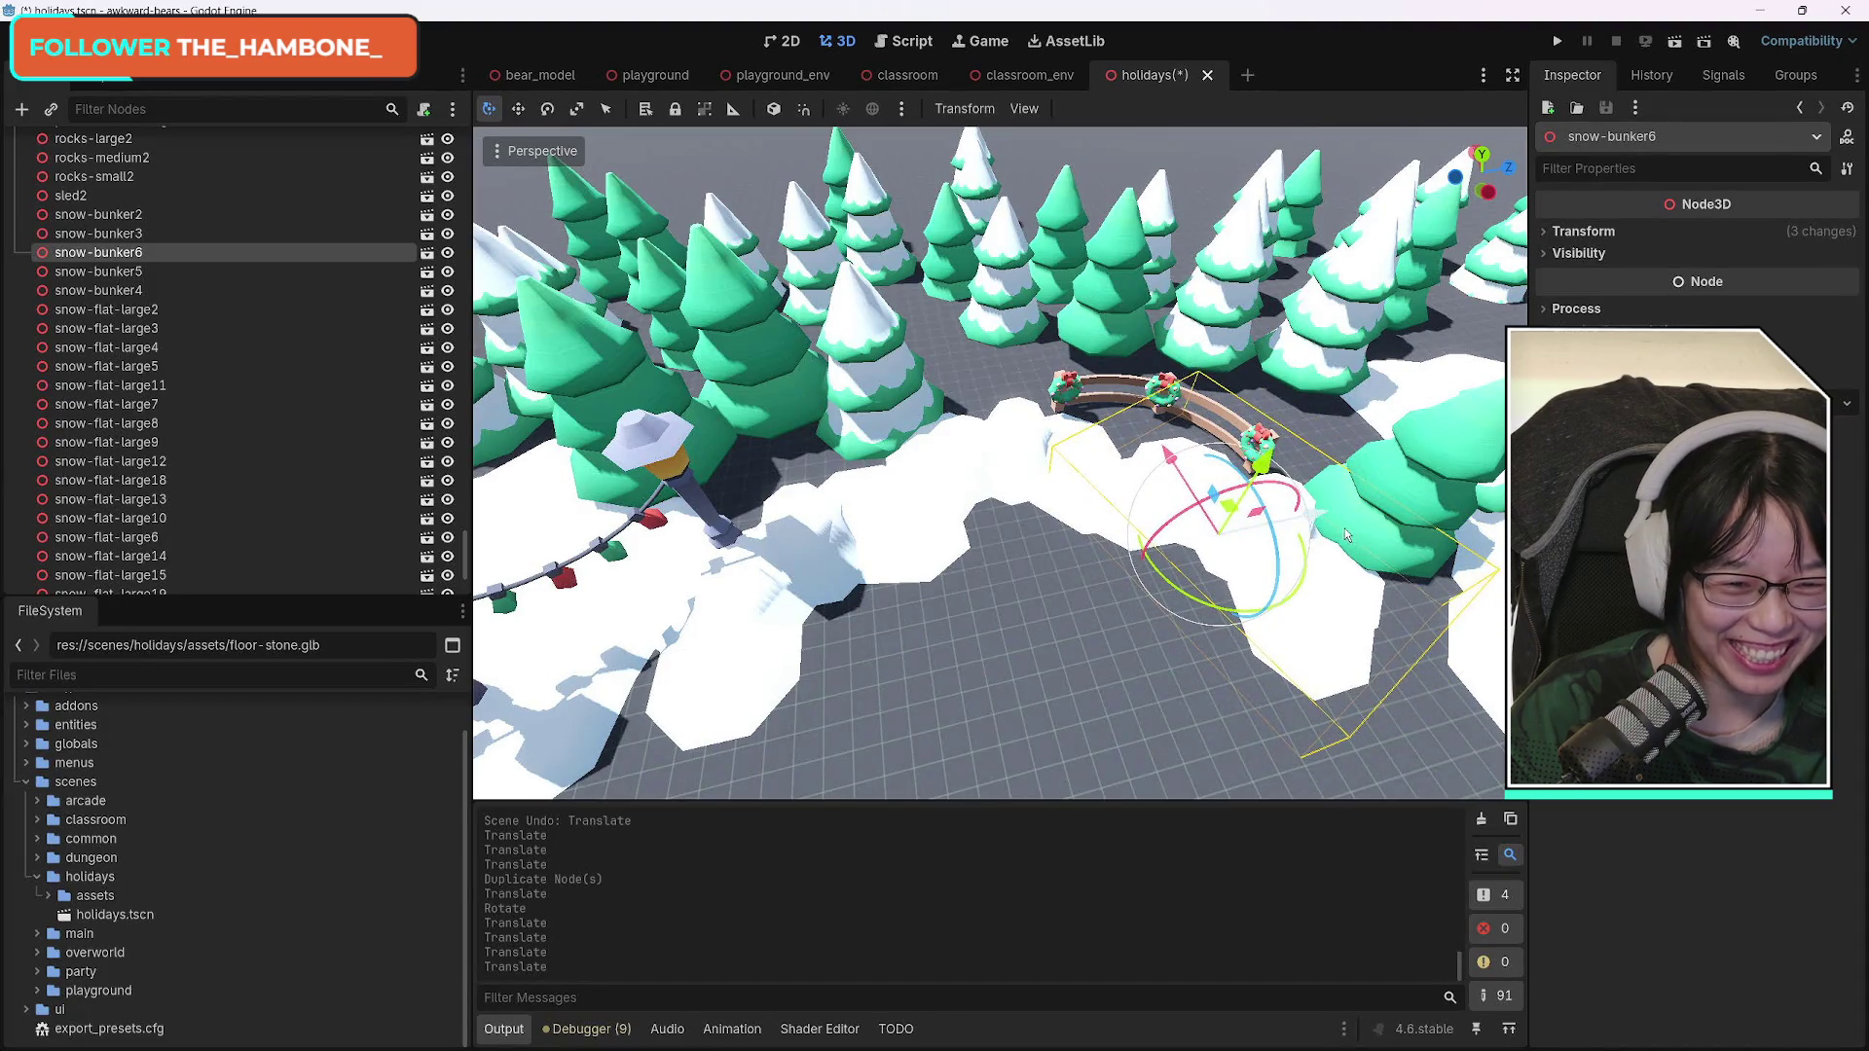
pyautogui.moveTo(1233, 619)
pyautogui.mouseDown()
pyautogui.moveTo(1211, 623)
pyautogui.moveTo(1219, 600)
pyautogui.mouseUp()
pyautogui.moveTo(1173, 470); pyautogui.dragTo(1145, 454)
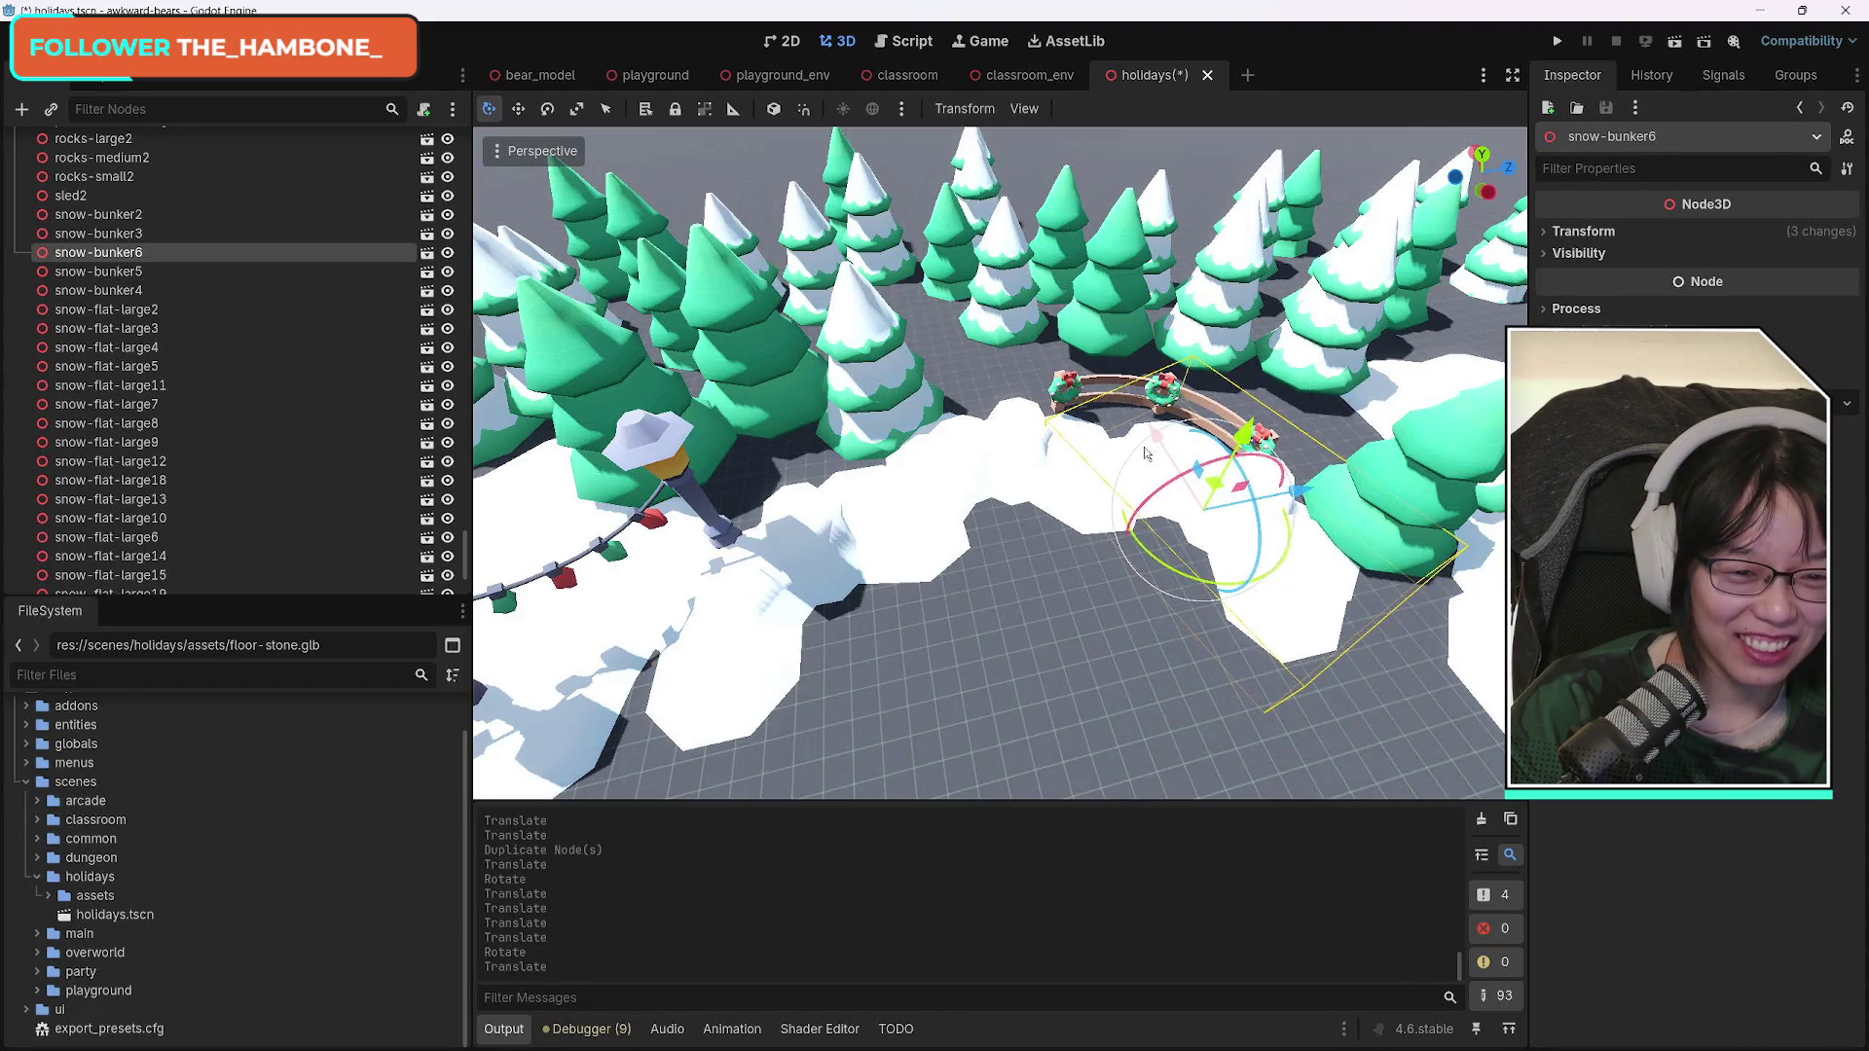
pyautogui.moveTo(1300, 502); pyautogui.dragTo(1266, 511)
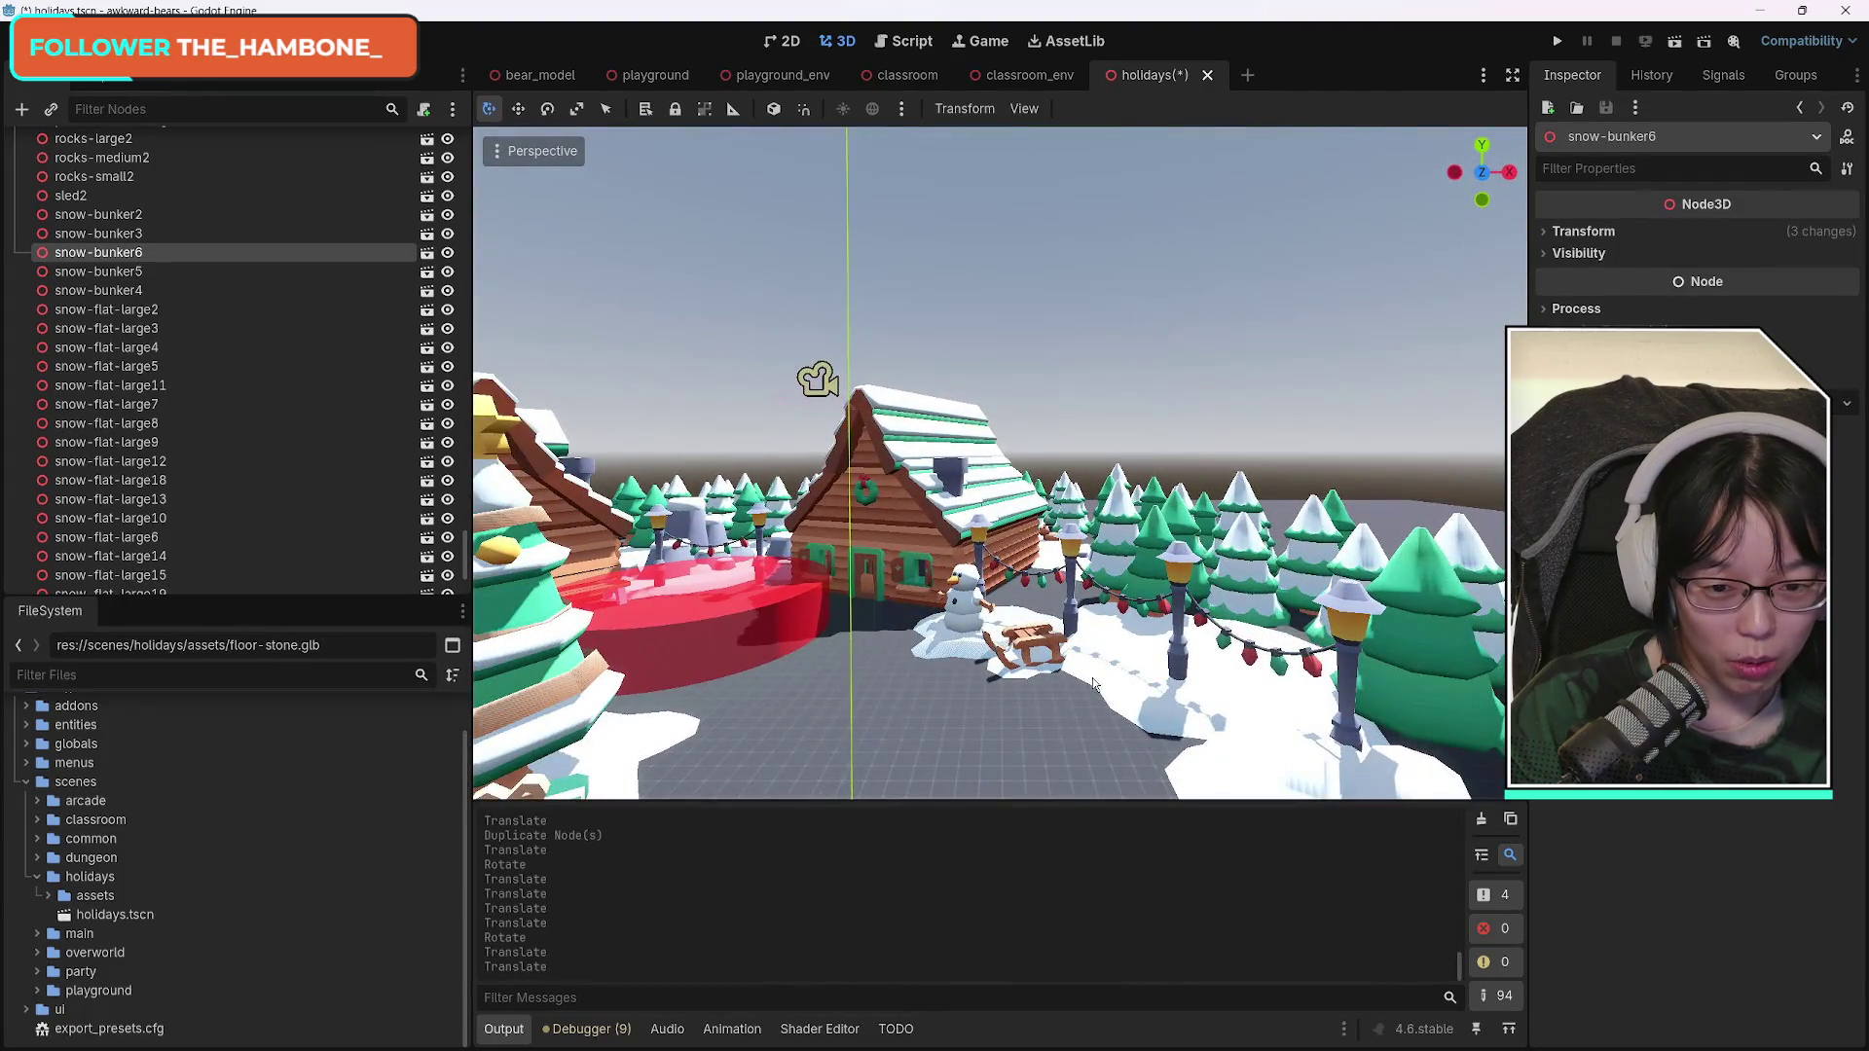
# Save the scene and run the current scene to playtest the village.
pyautogui.hotkey('ctrl', 's')
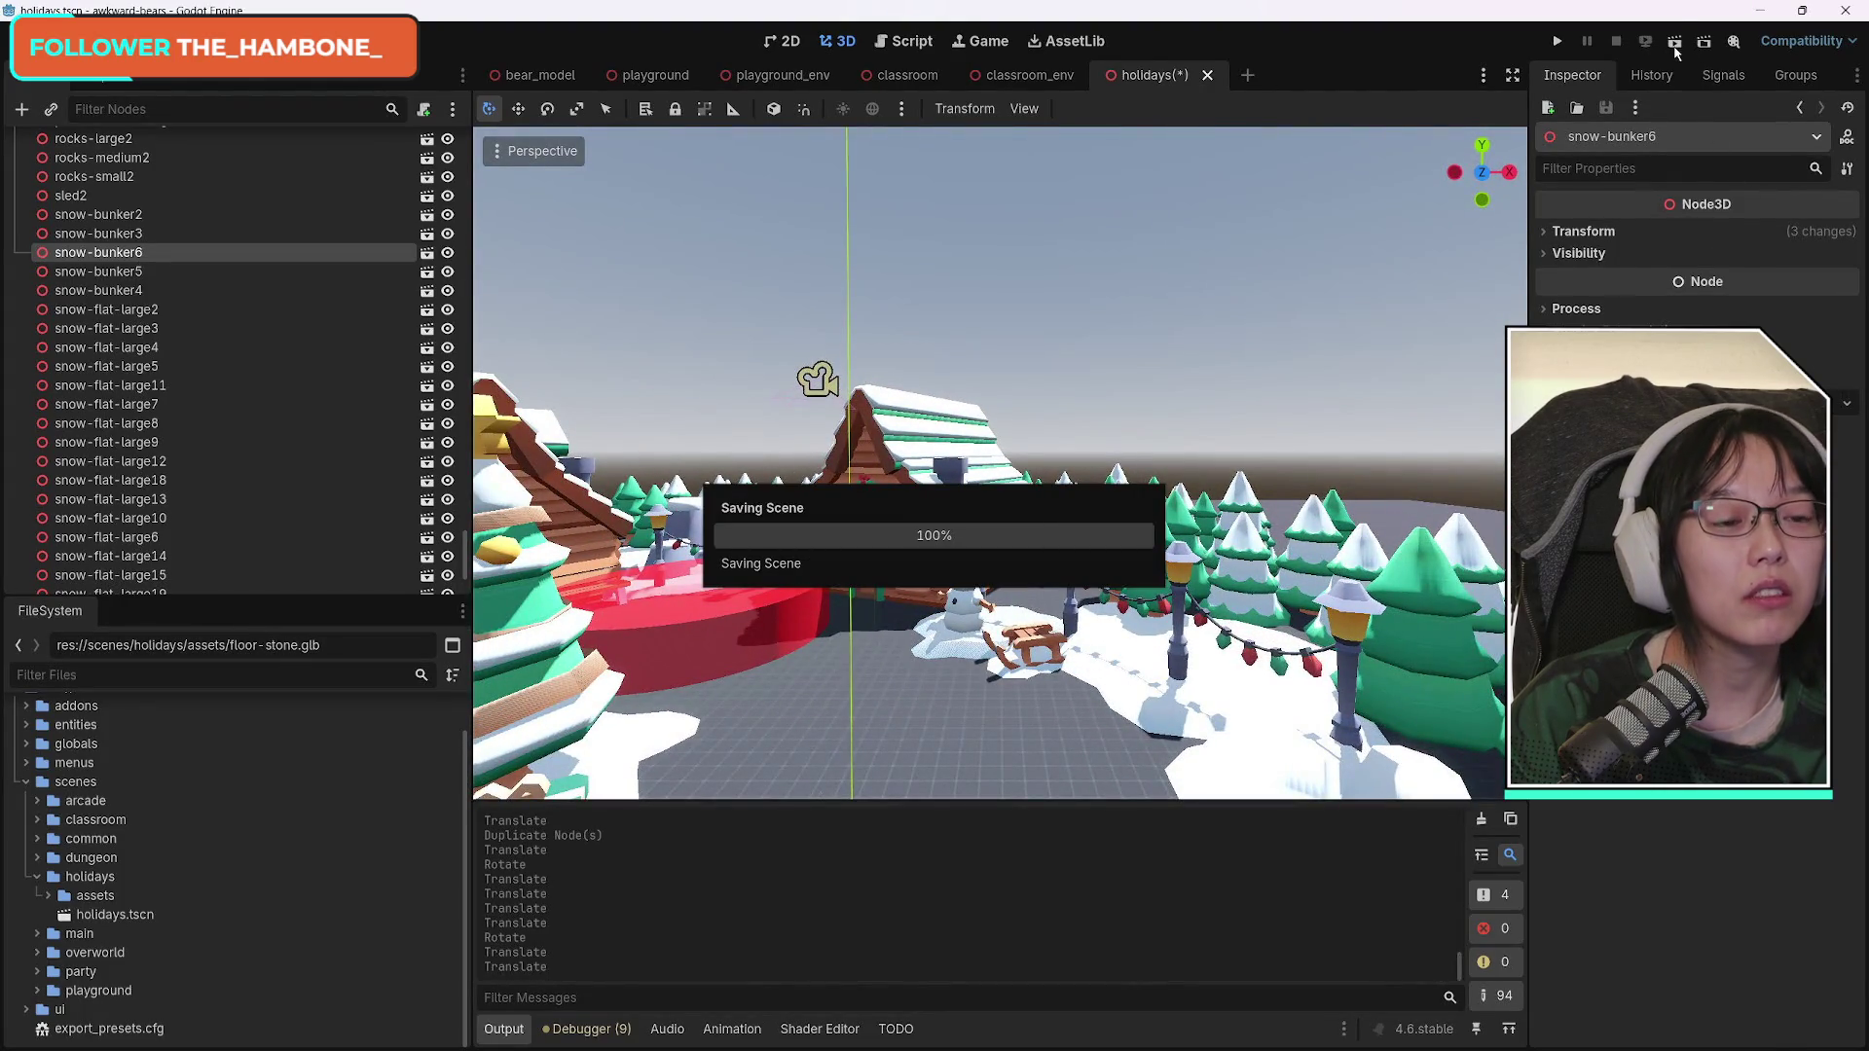
pyautogui.click(1674, 43)
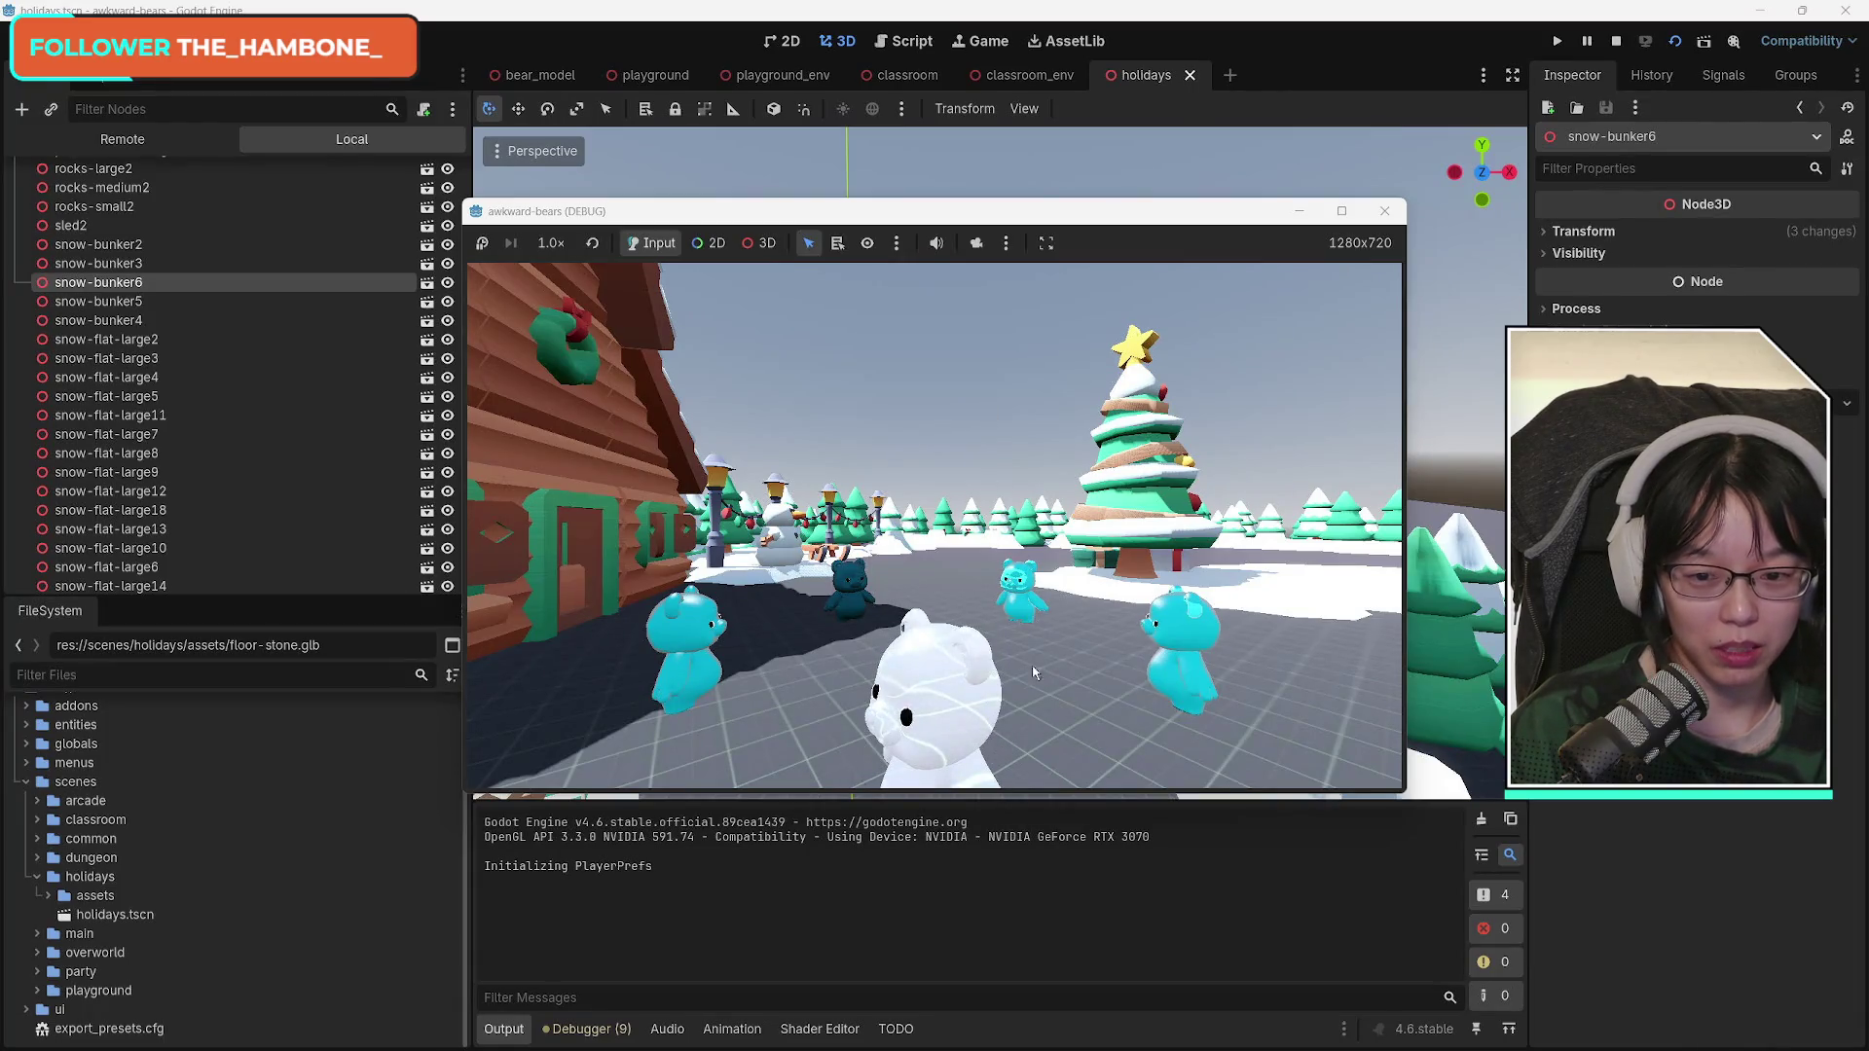
# Close the game window, save, and select snowman2 to show its Transform values.
pyautogui.click(1402, 211)
pyautogui.hotkey('ctrl', 's')
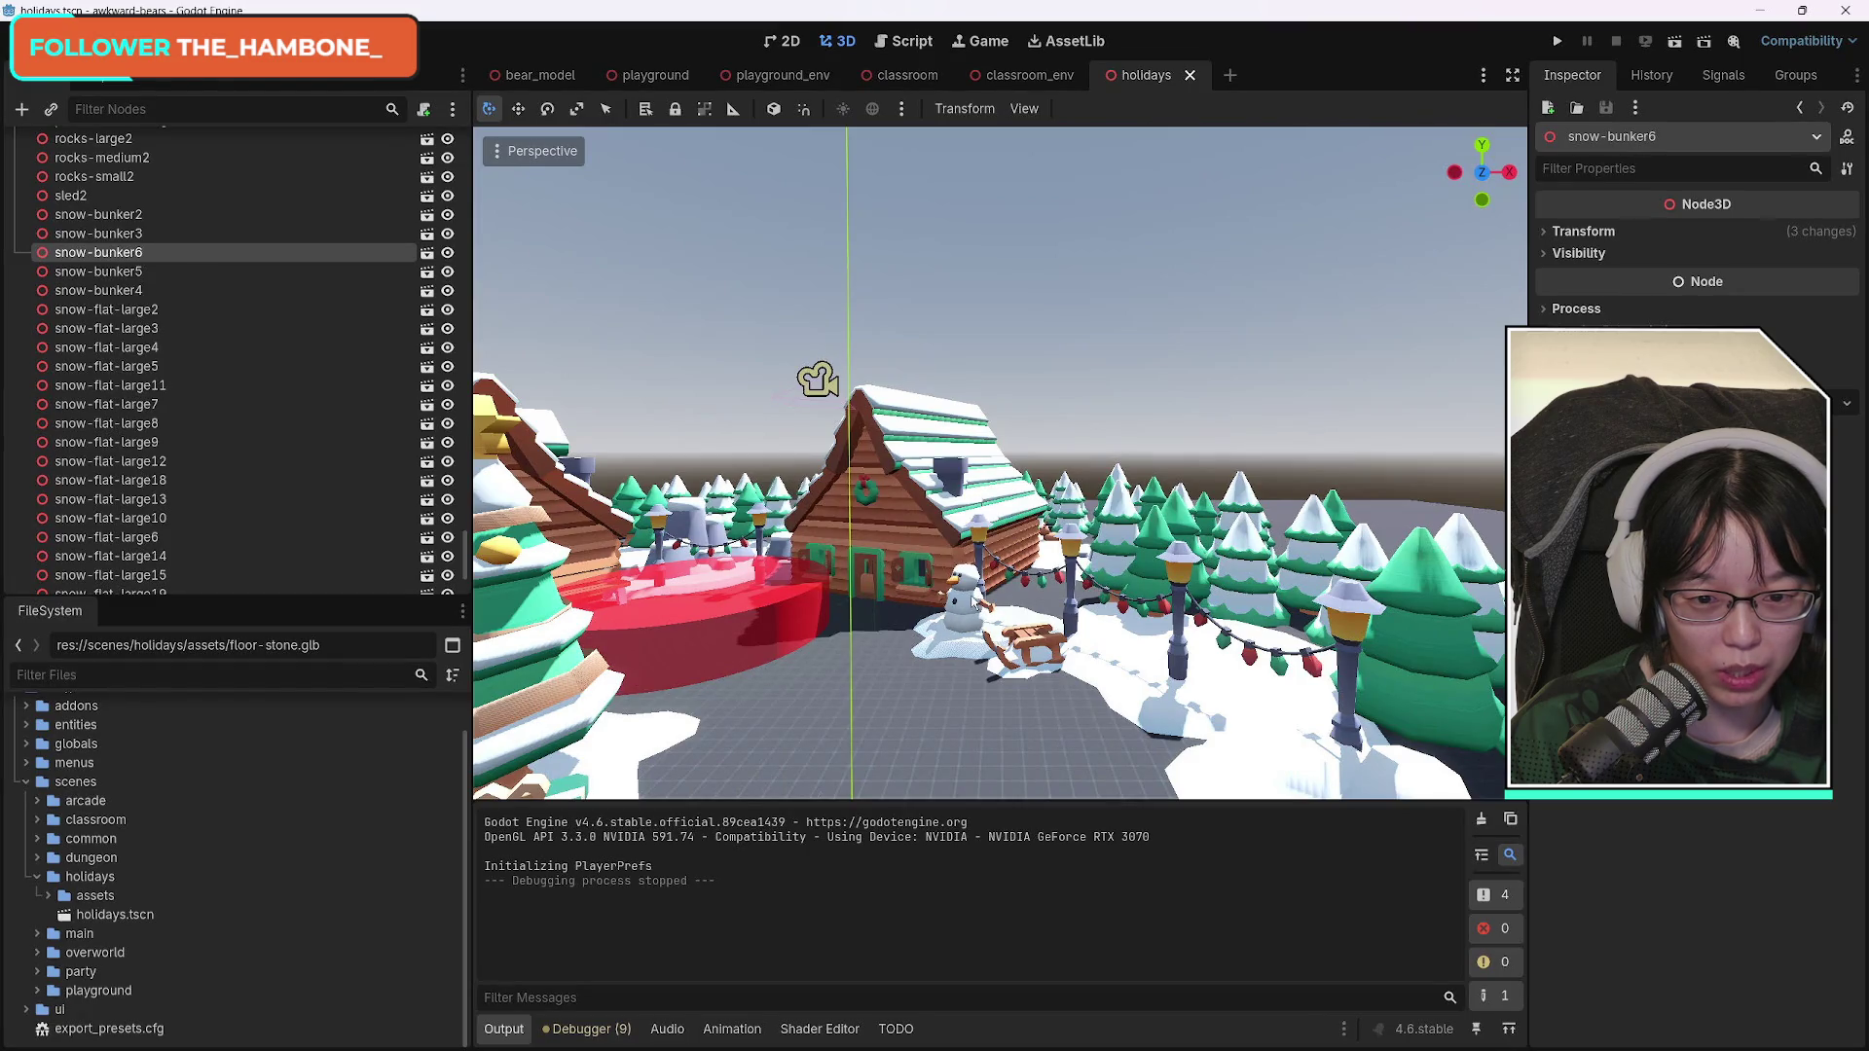
pyautogui.click(976, 600)
pyautogui.click(1545, 233)
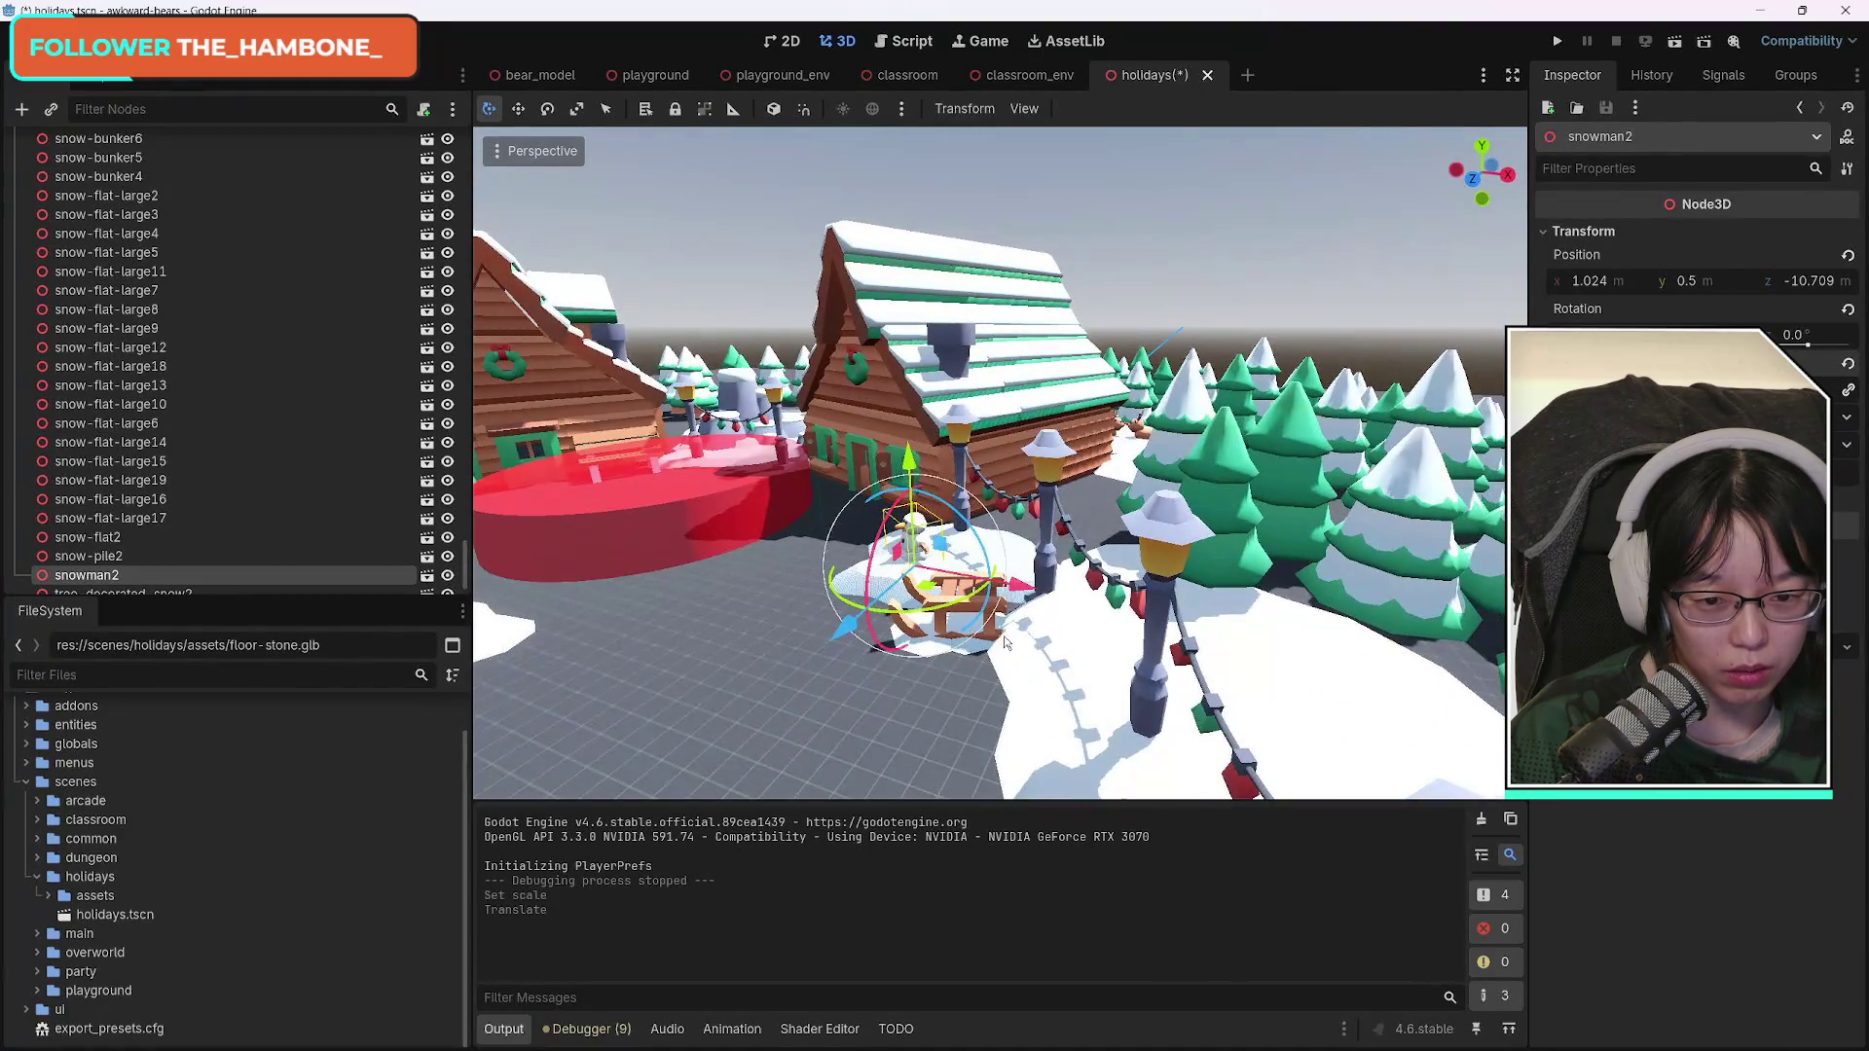
# Reposition sled2 to X 2.966, Y 0.5, Z -8.264 m inside the tree ring.
pyautogui.click(968, 608)
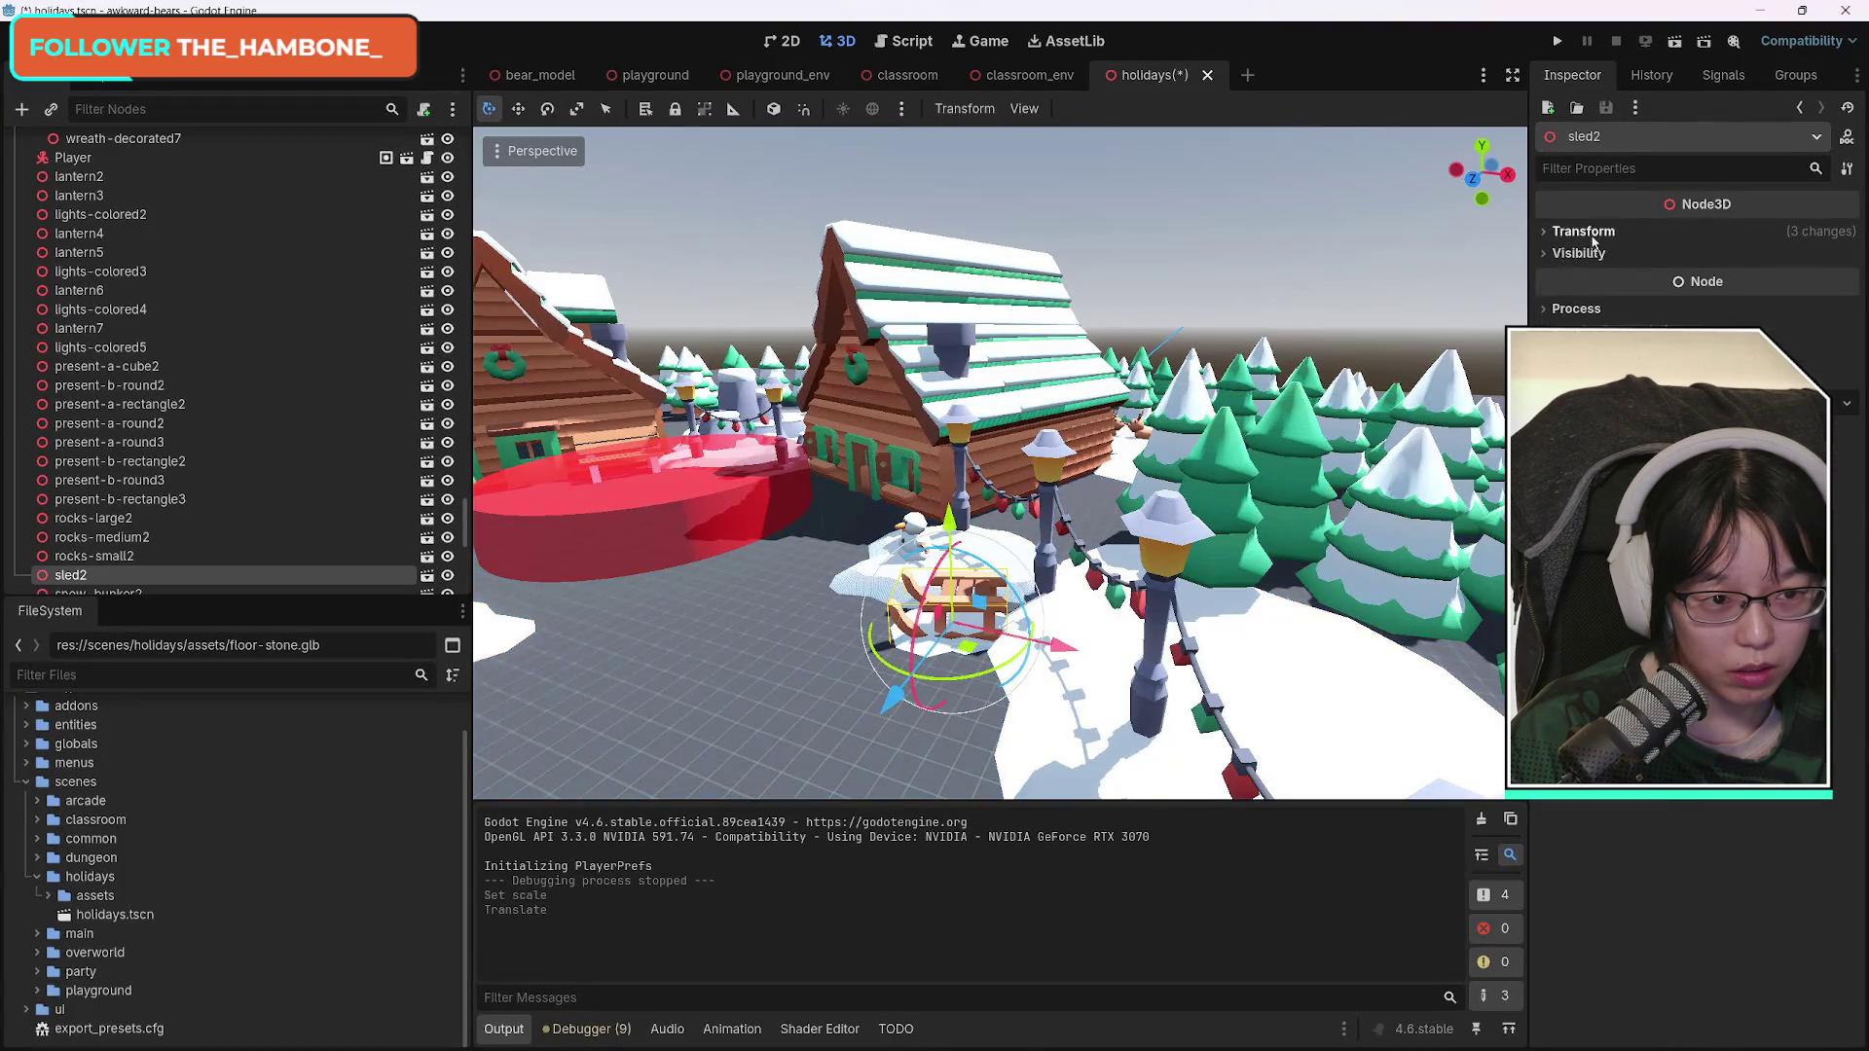
pyautogui.click(1586, 234)
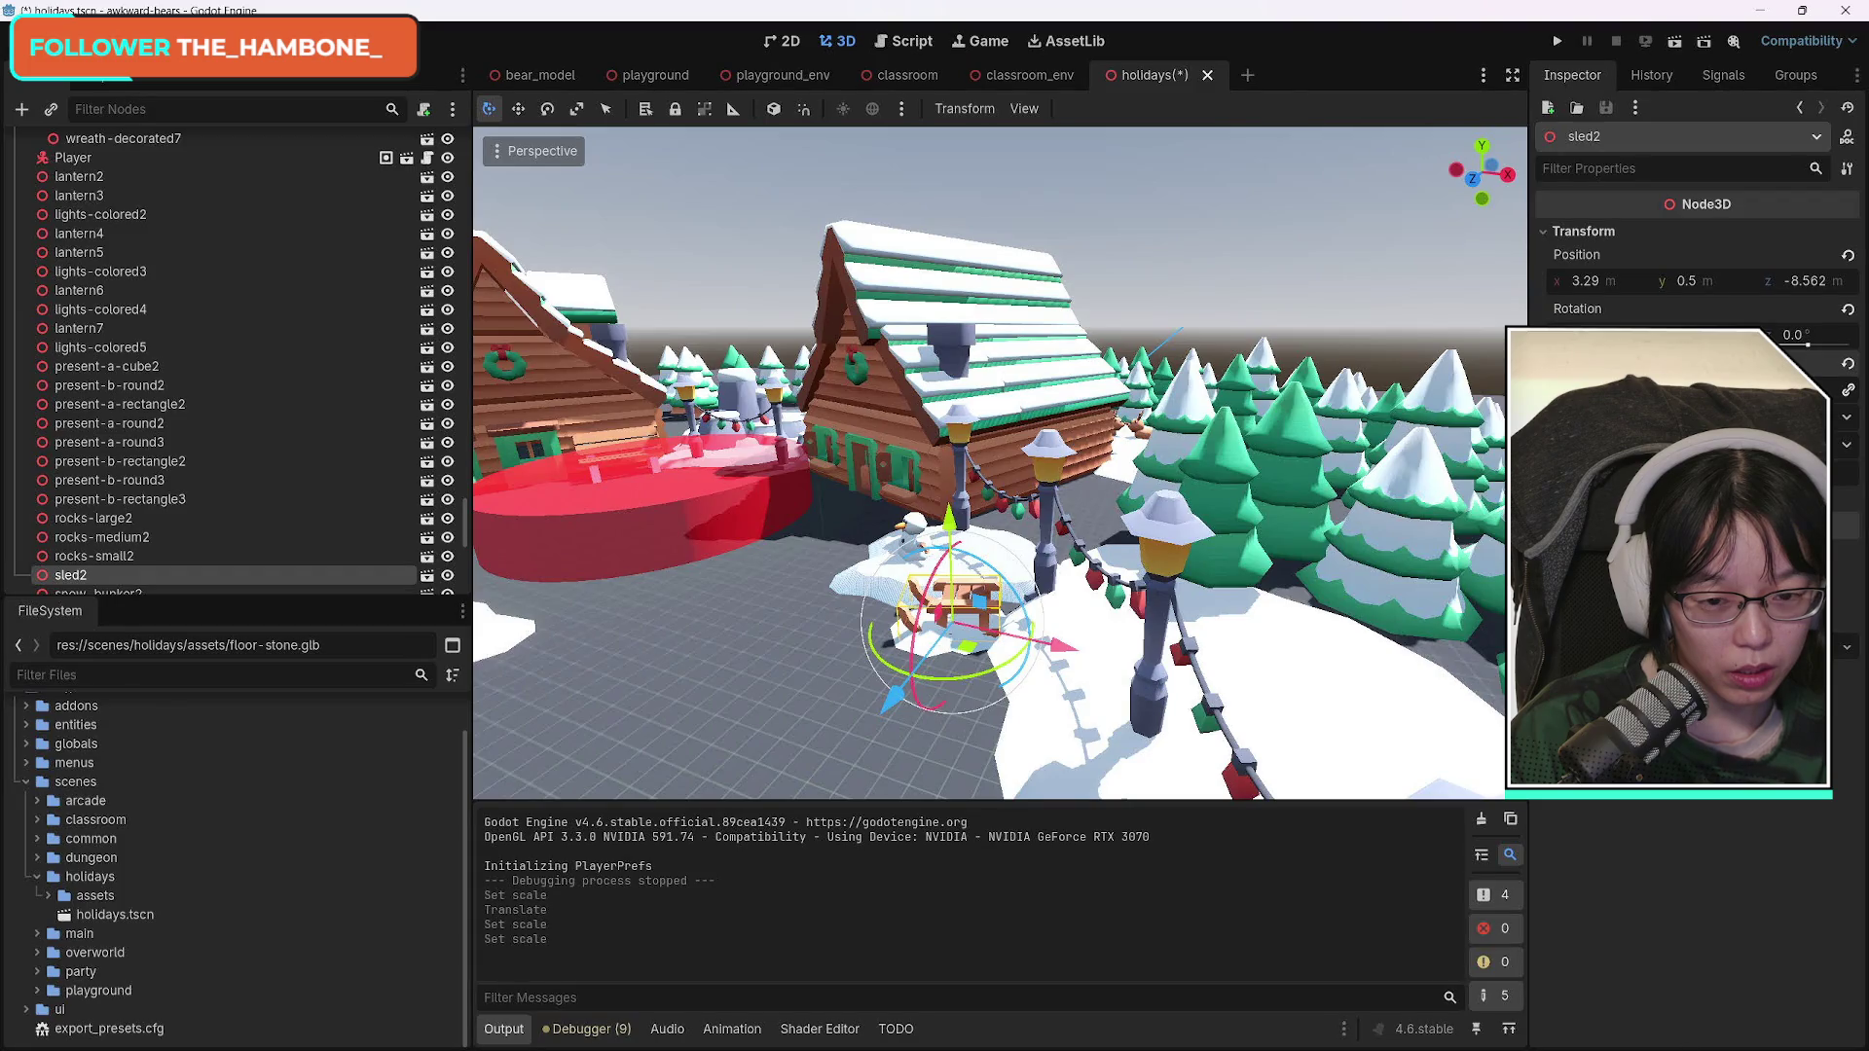
pyautogui.moveTo(942, 650); pyautogui.dragTo(872, 687)
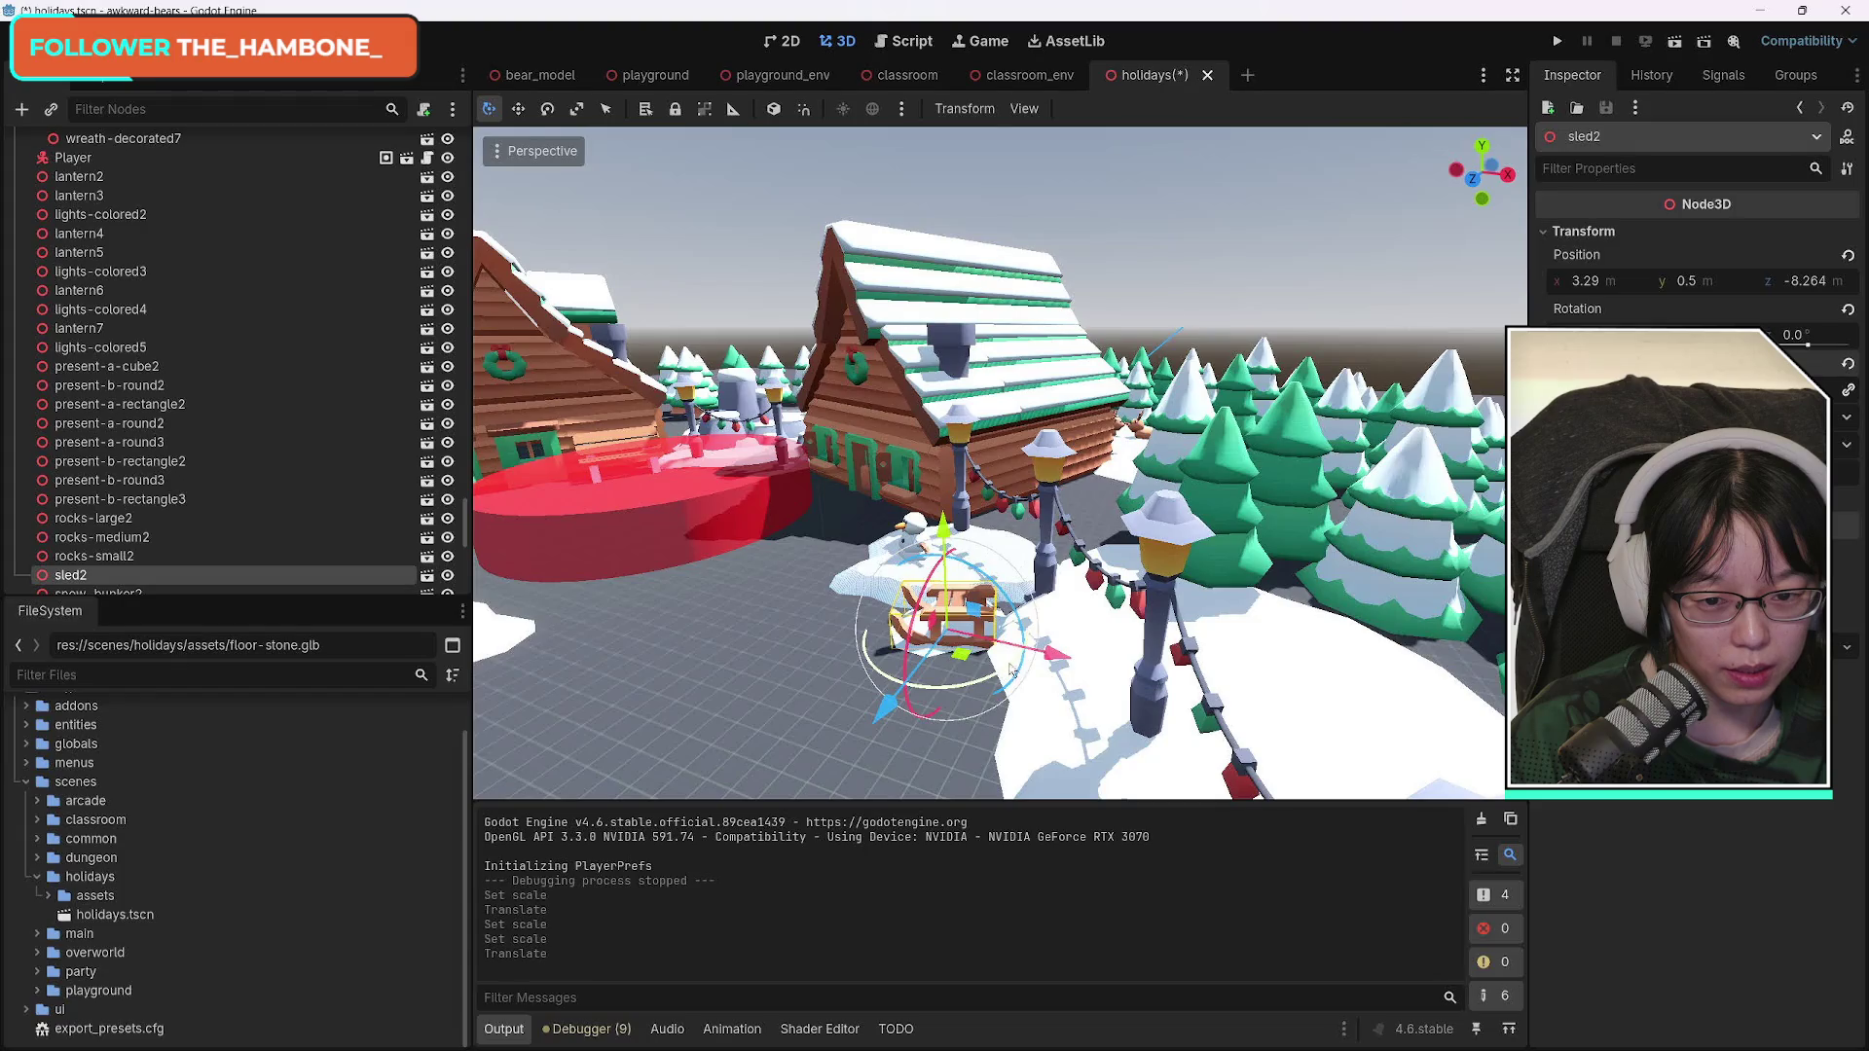
pyautogui.moveTo(1050, 662); pyautogui.dragTo(883, 714)
# Save the holidays scene and view the ring of snowy trees from high overhead.
pyautogui.hotkey('ctrl', 's')
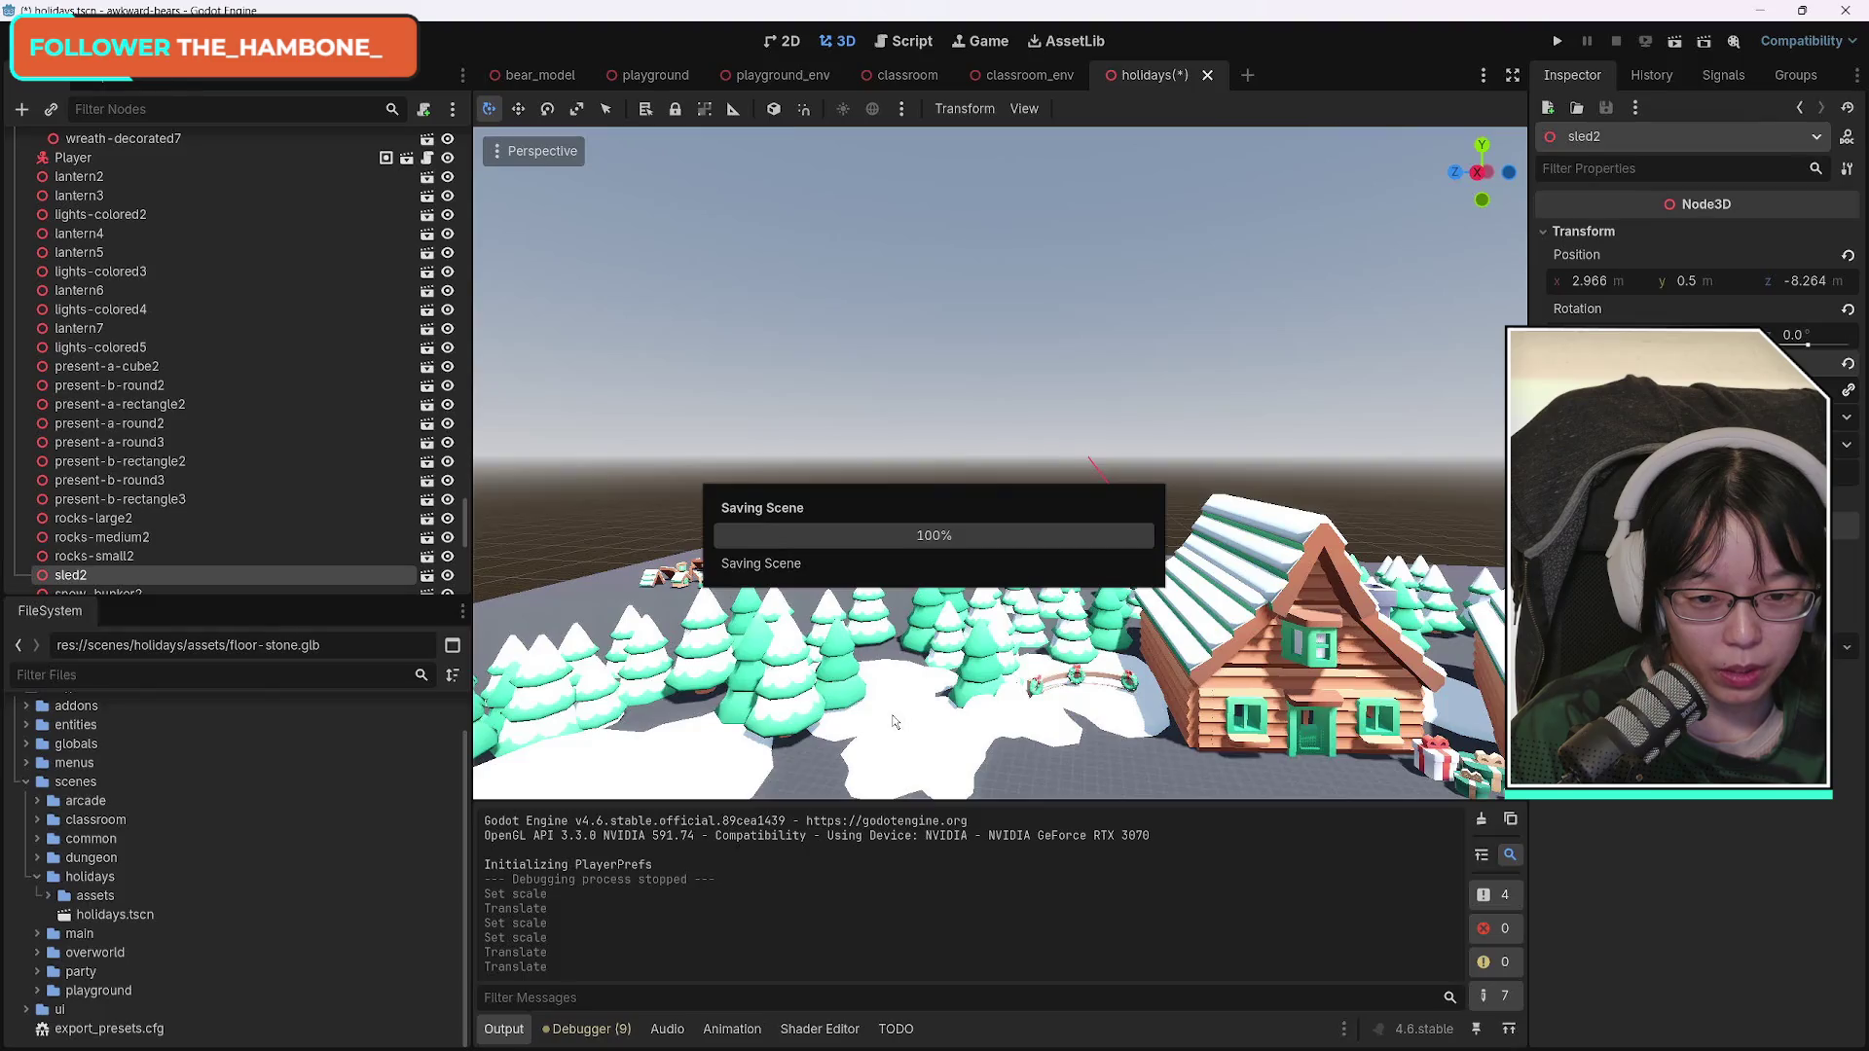
pyautogui.moveTo(890, 724); pyautogui.dragTo(891, 724)
pyautogui.click(1053, 598)
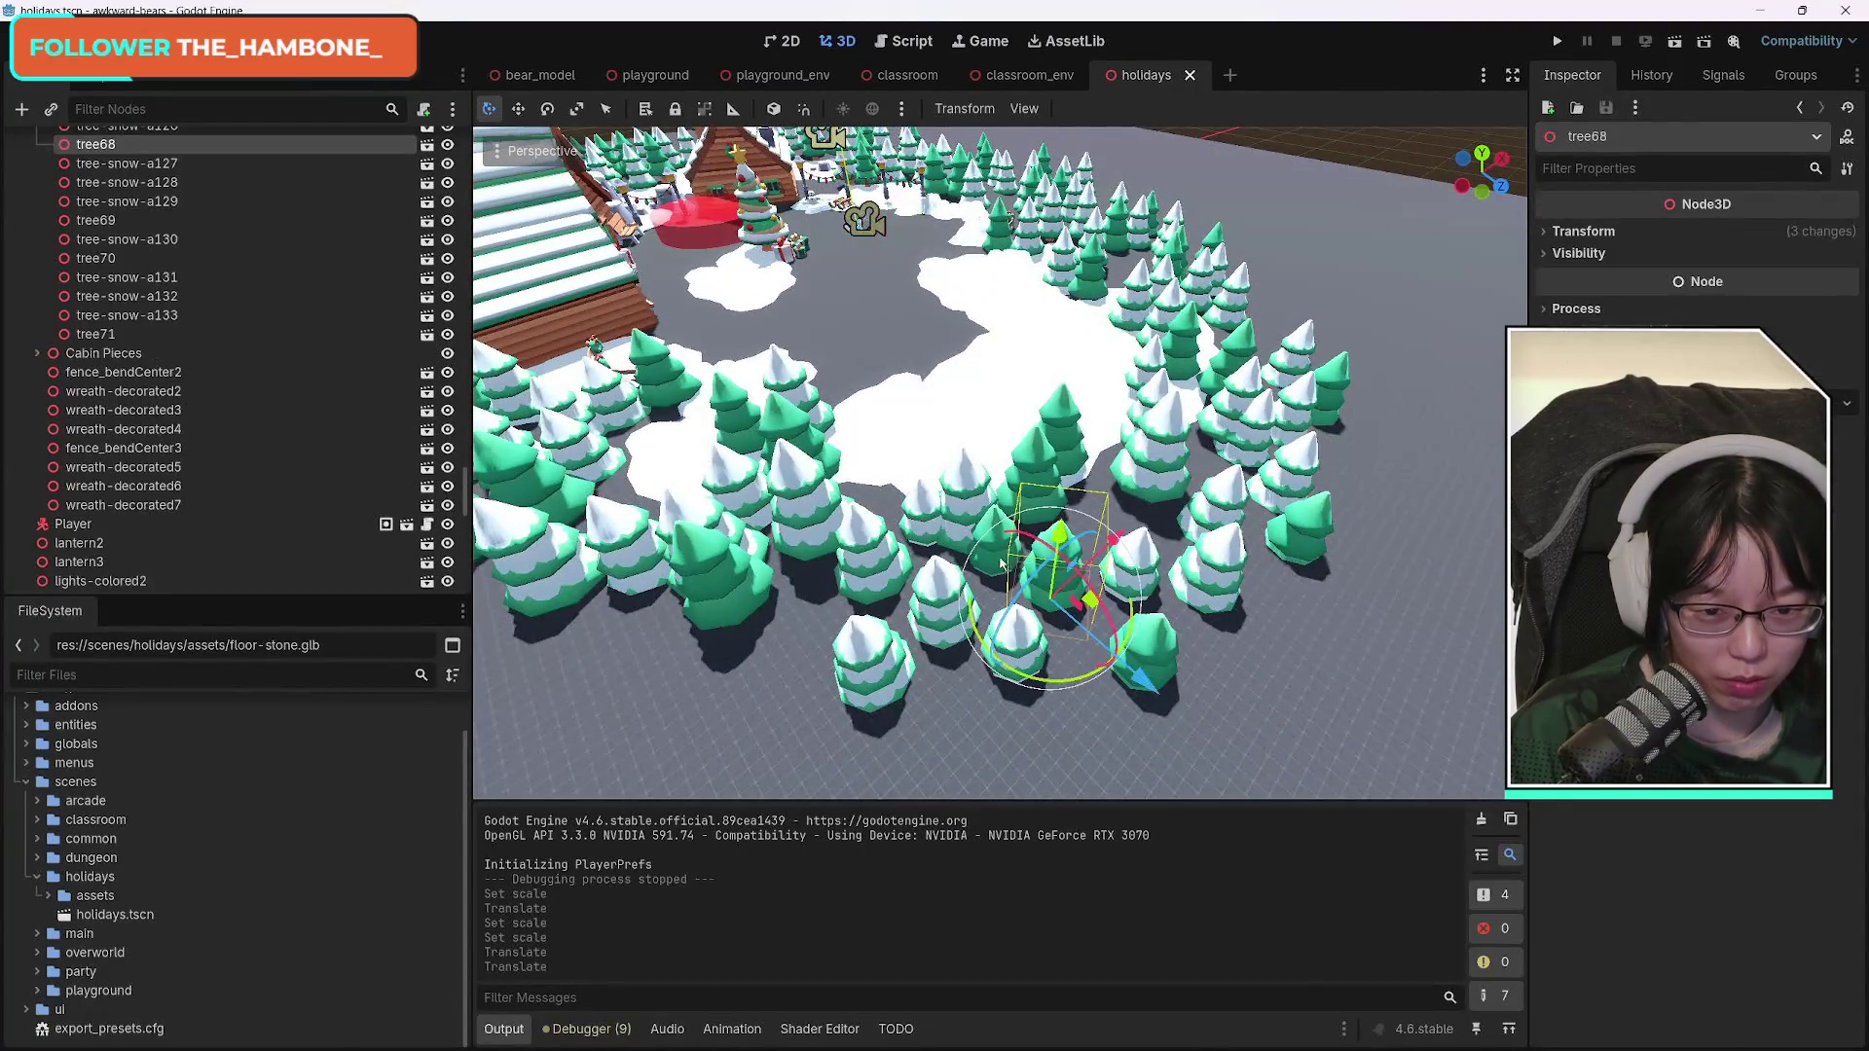
# Duplicate two snowy trees and place the copies, rotated about 34 degrees, in a sparse spot.
pyautogui.keyDown('shift'); pyautogui.click(990, 529); pyautogui.keyUp('shift')
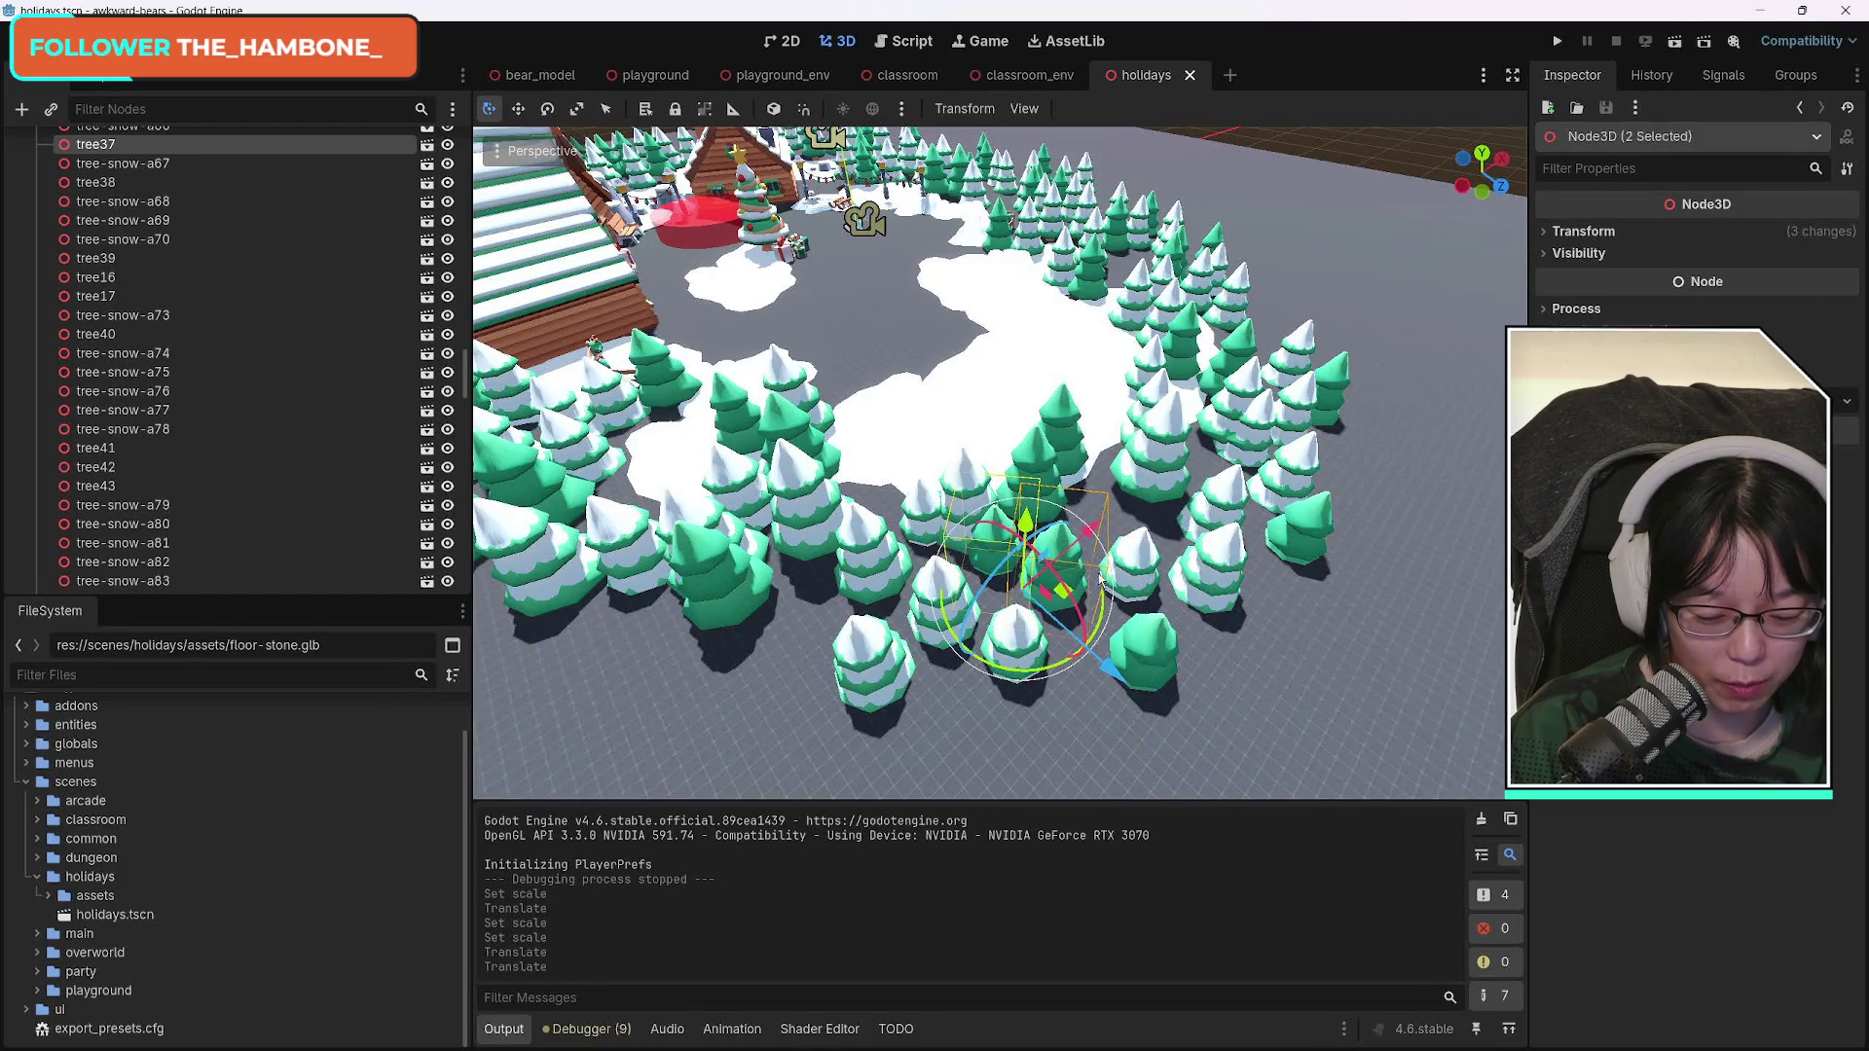
pyautogui.hotkey('ctrl', 'd')
pyautogui.moveTo(1092, 530)
pyautogui.mouseDown()
pyautogui.moveTo(905, 693)
pyautogui.moveTo(945, 699)
pyautogui.mouseUp()
pyautogui.press('f')
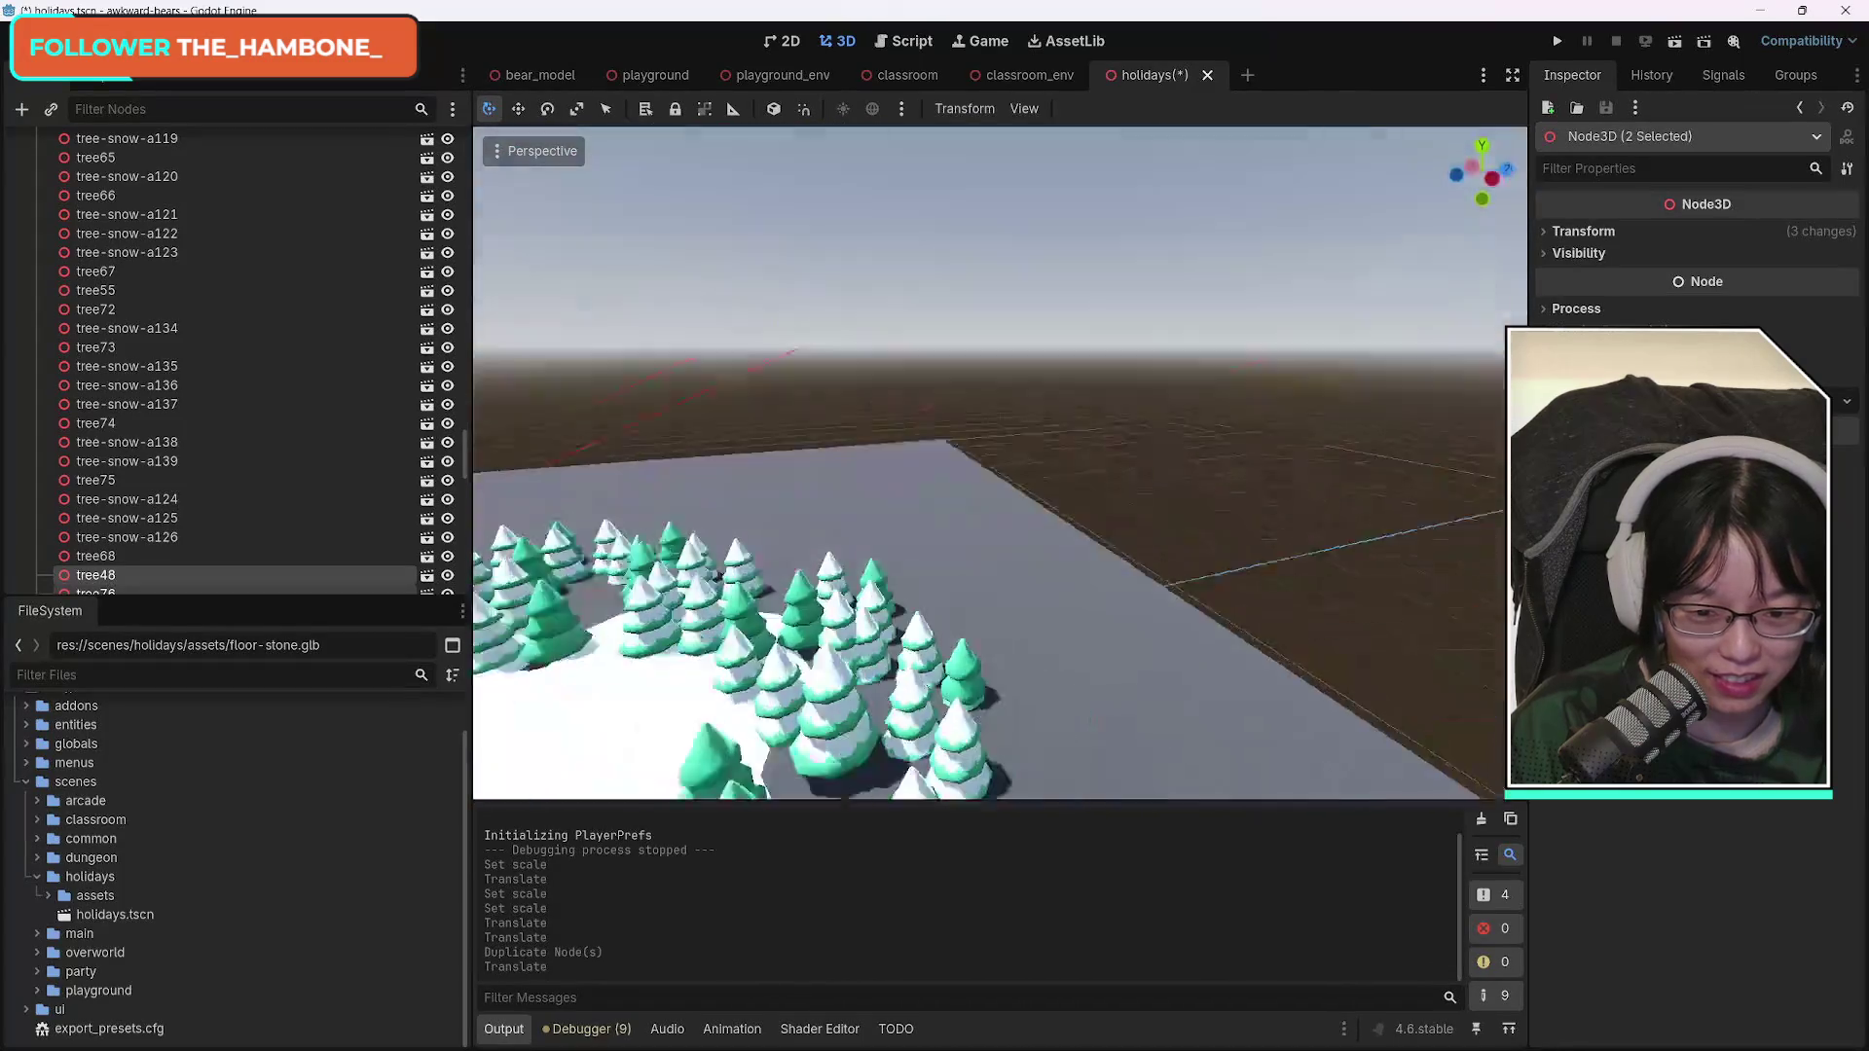
pyautogui.moveTo(1086, 578); pyautogui.dragTo(1012, 582)
pyautogui.moveTo(974, 643)
pyautogui.mouseDown()
pyautogui.moveTo(955, 686)
pyautogui.moveTo(1014, 588)
pyautogui.mouseUp()
pyautogui.moveTo(881, 594); pyautogui.dragTo(891, 596)
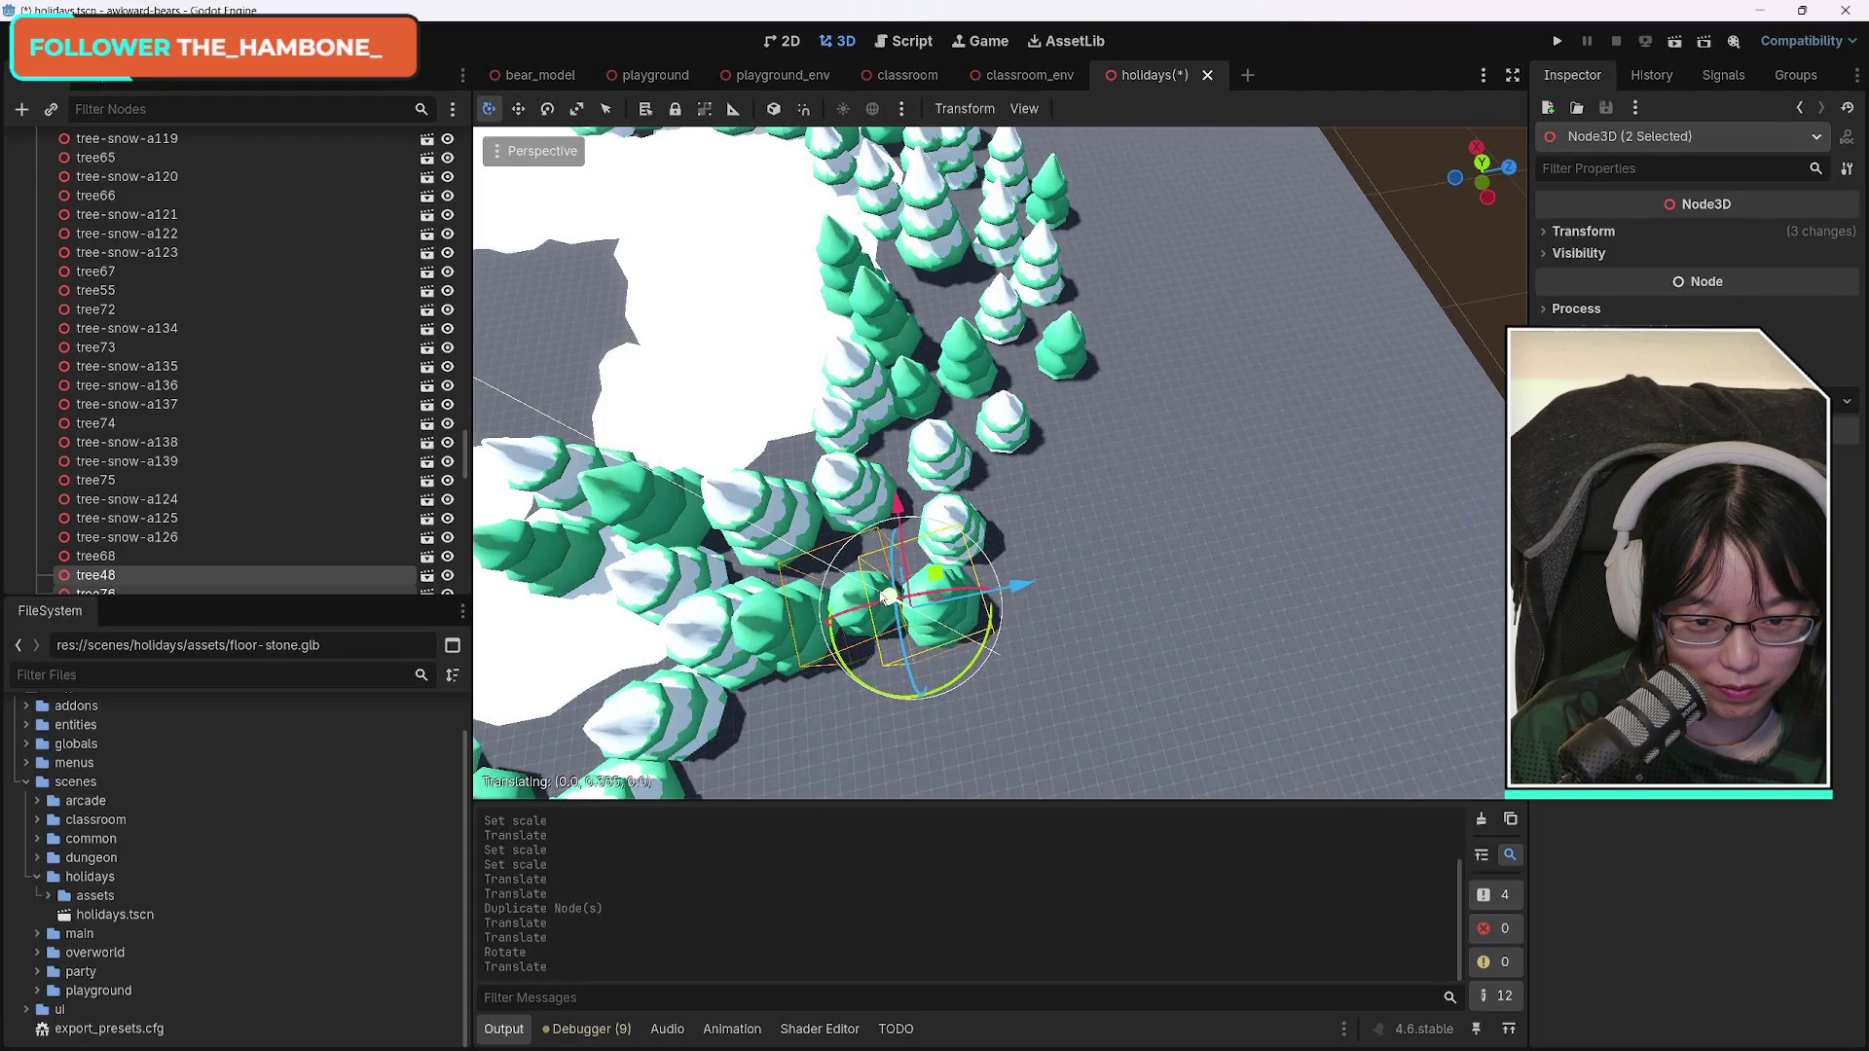
# Zoom back out over the tree ring and select tree69.
pyautogui.scroll(-5, 1128, 634)
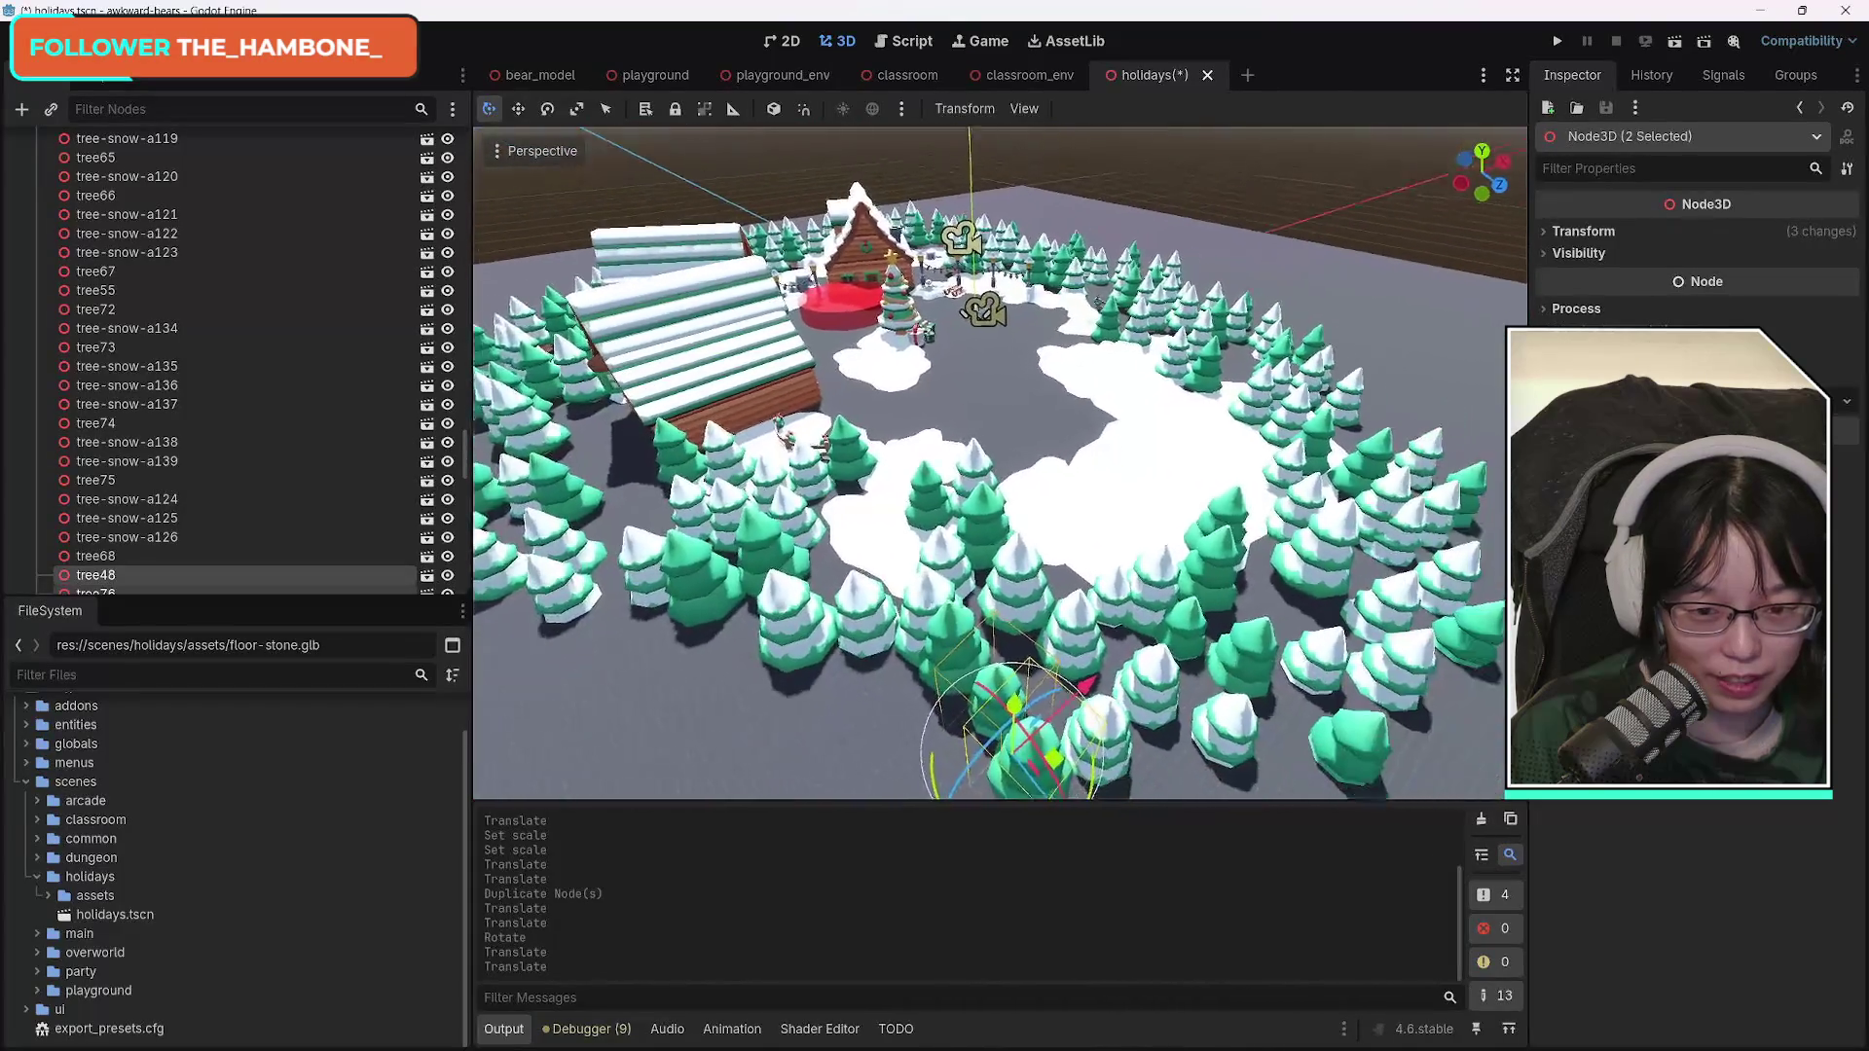
pyautogui.scroll(5, 1001, 462)
pyautogui.scroll(5, 1000, 462)
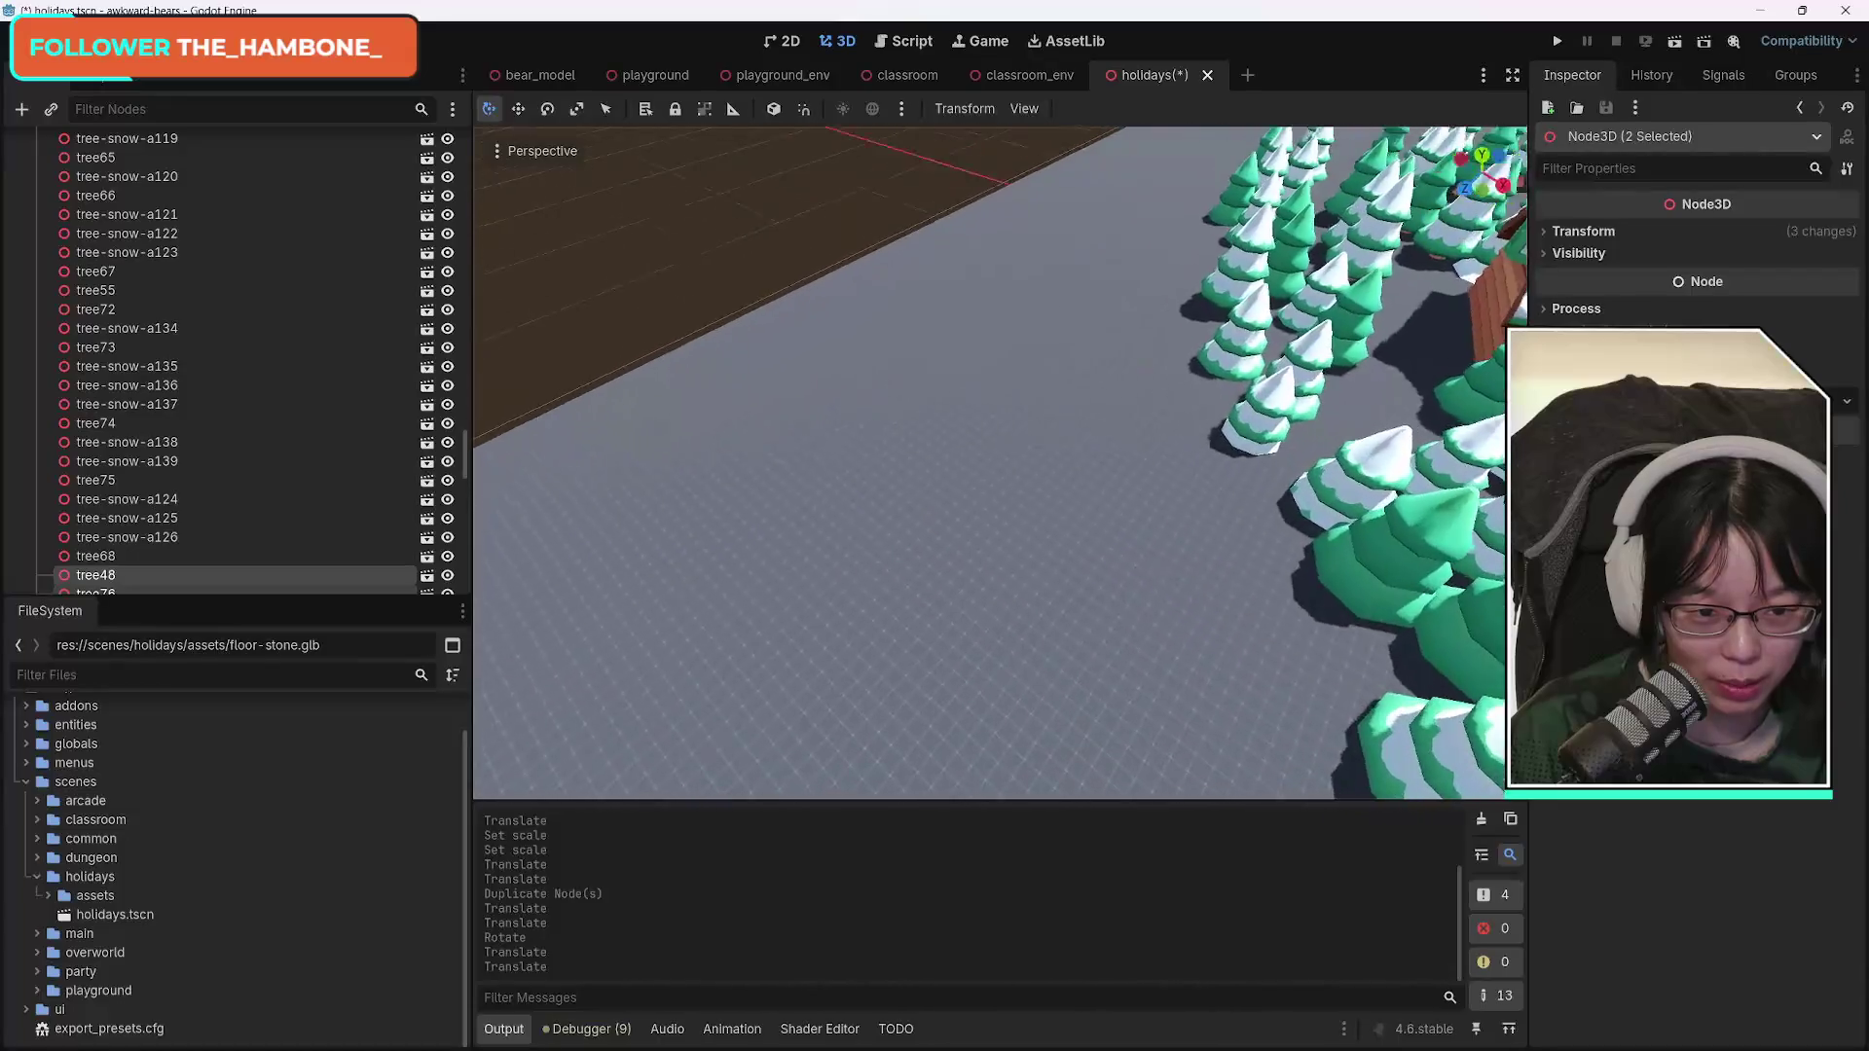
pyautogui.scroll(5, 1001, 463)
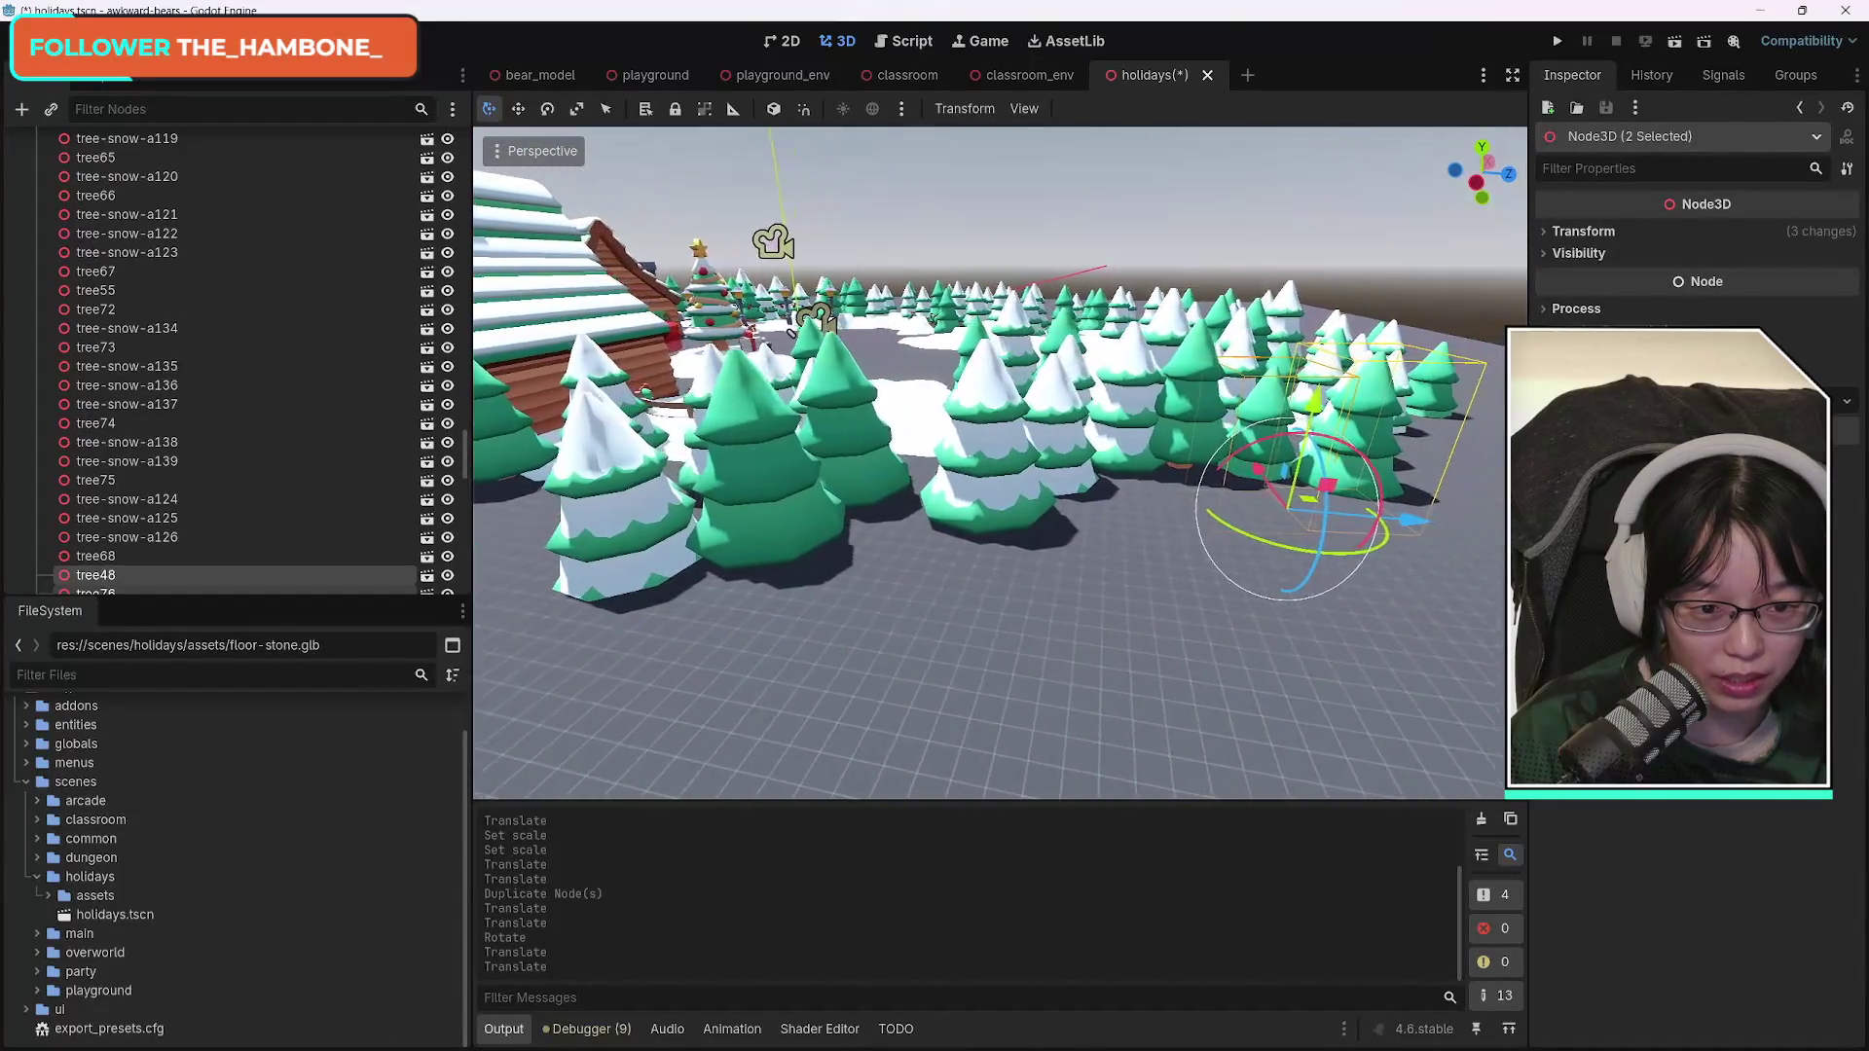
pyautogui.scroll(5, 990, 492)
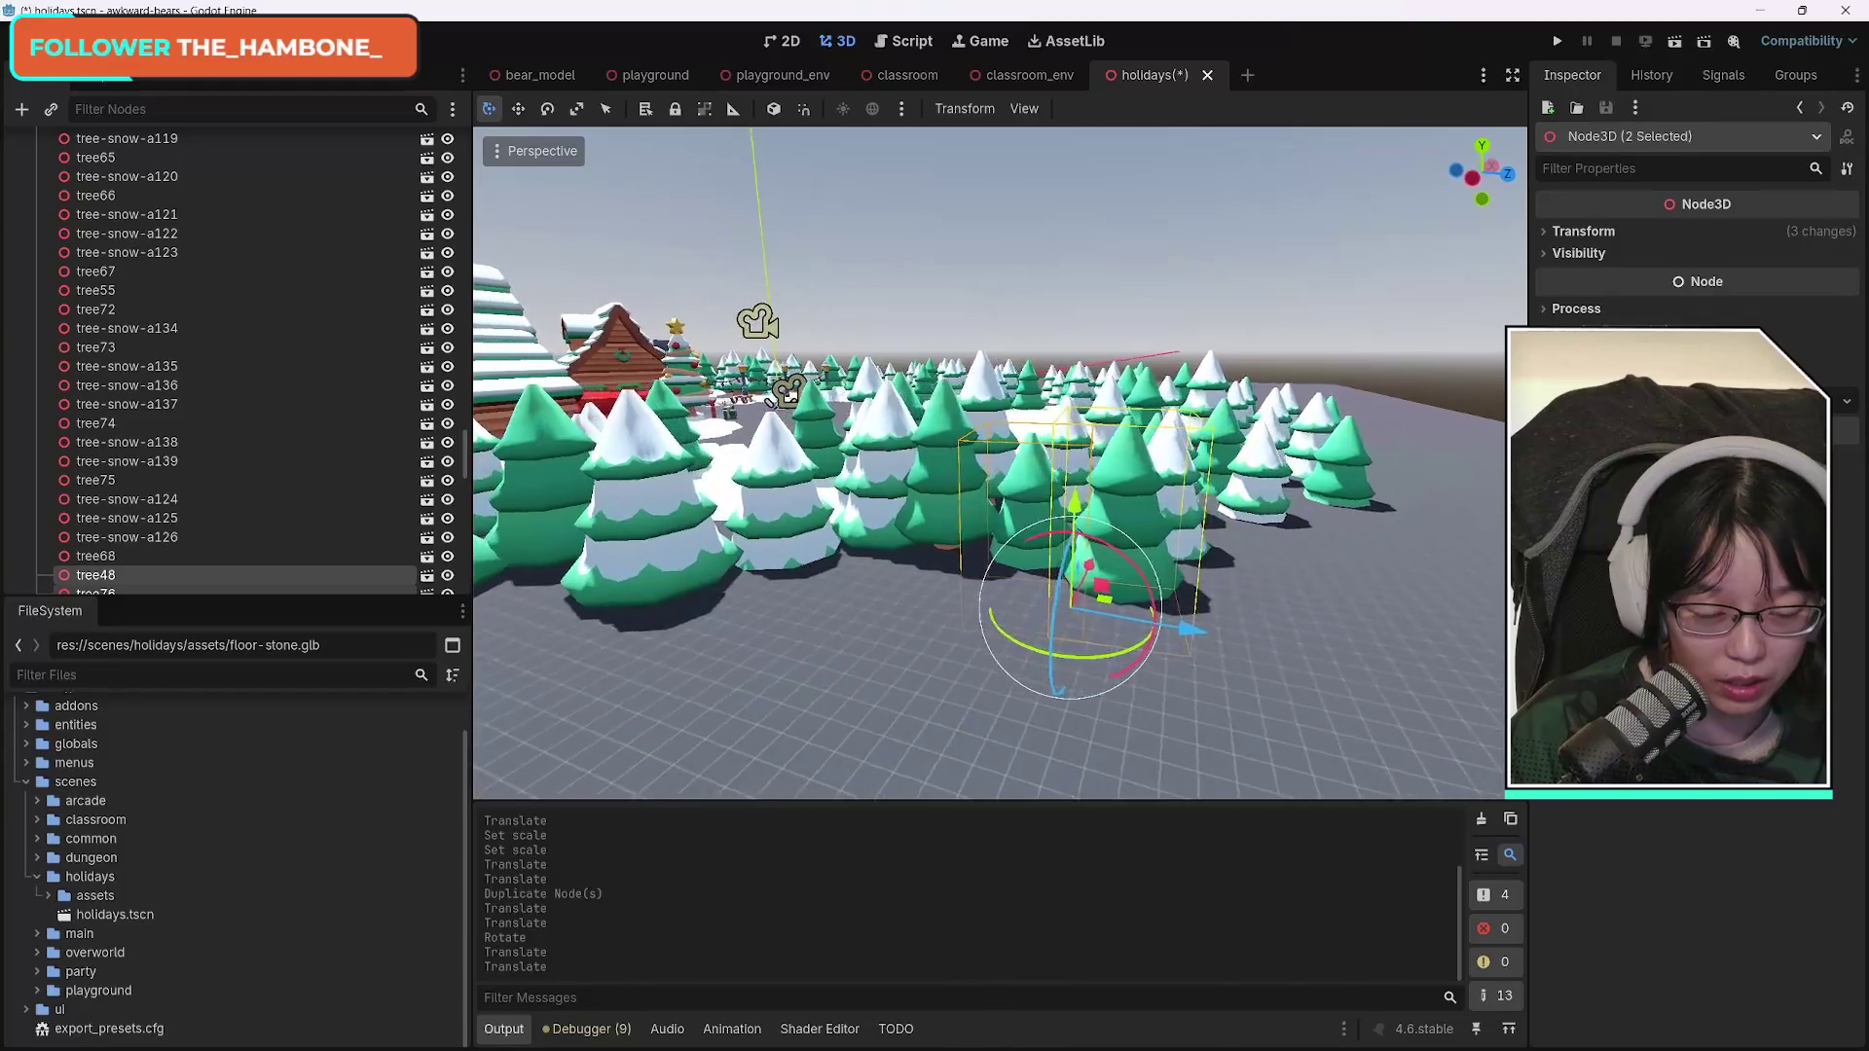
pyautogui.scroll(5, 990, 463)
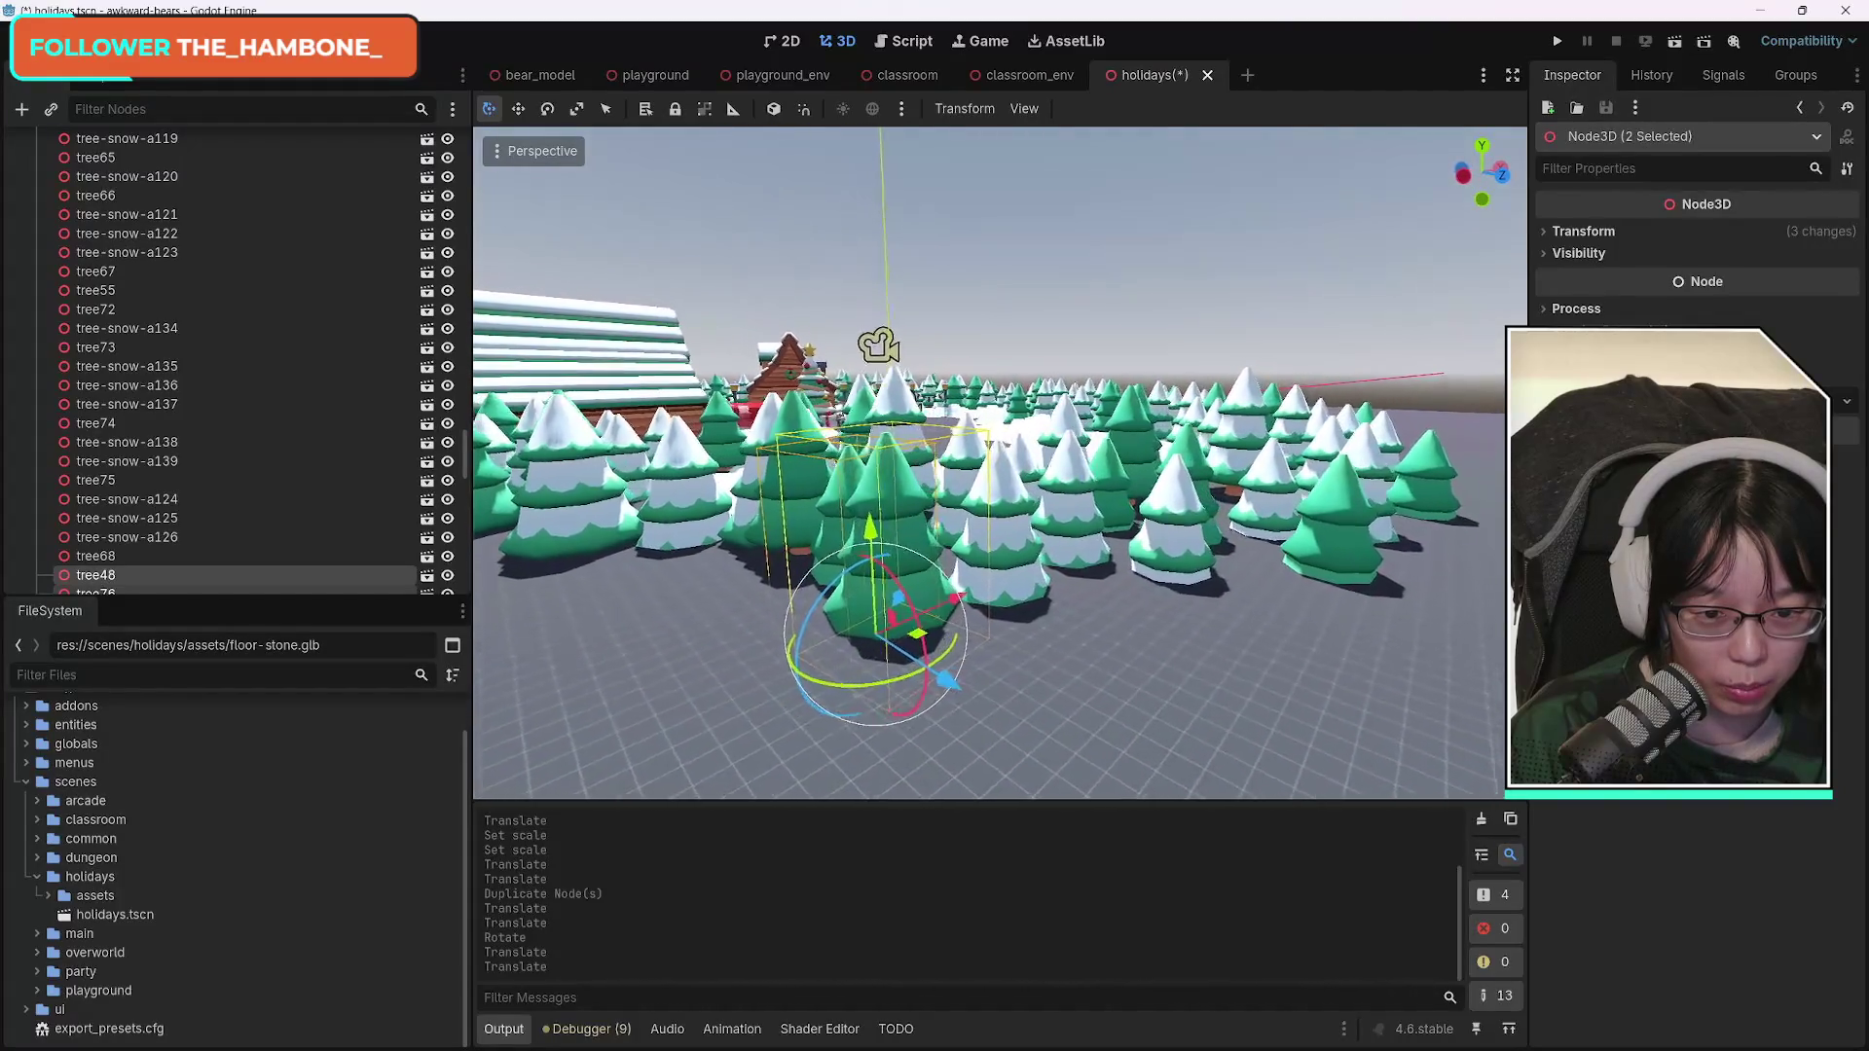
pyautogui.scroll(5, 990, 463)
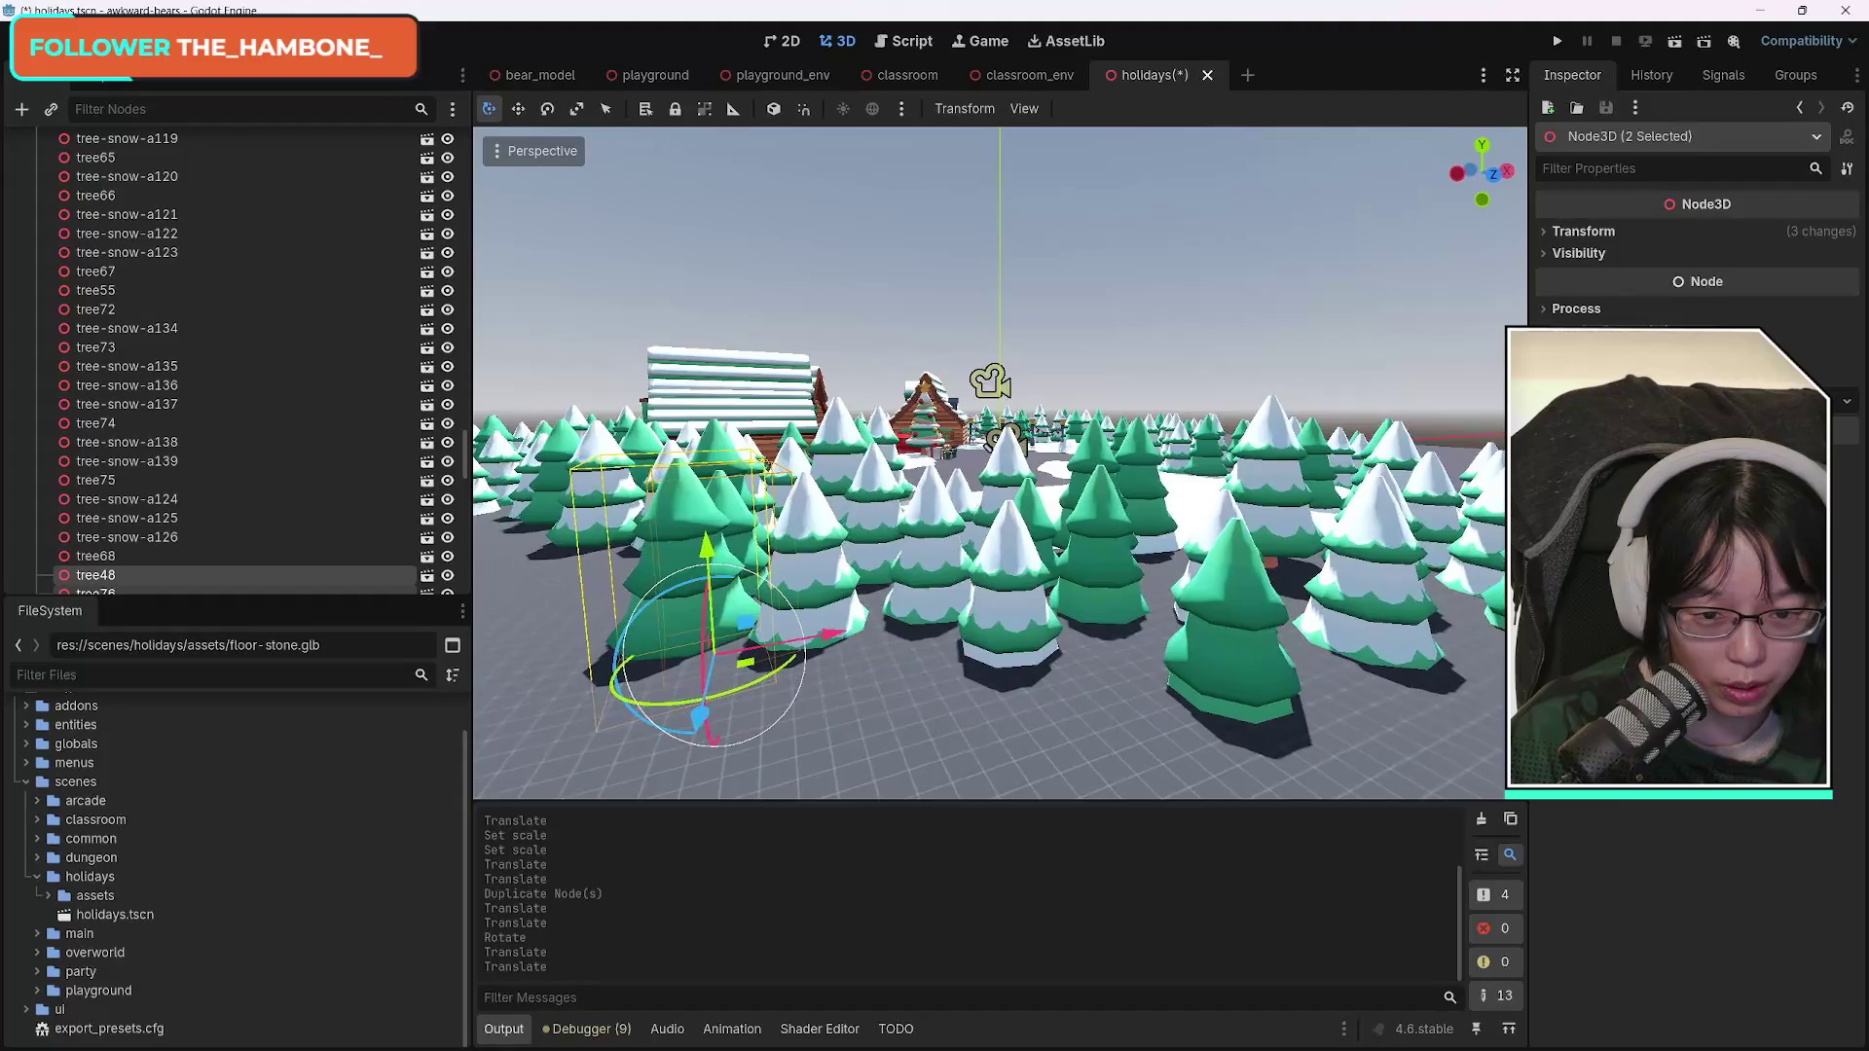
pyautogui.scroll(2, 1110, 650)
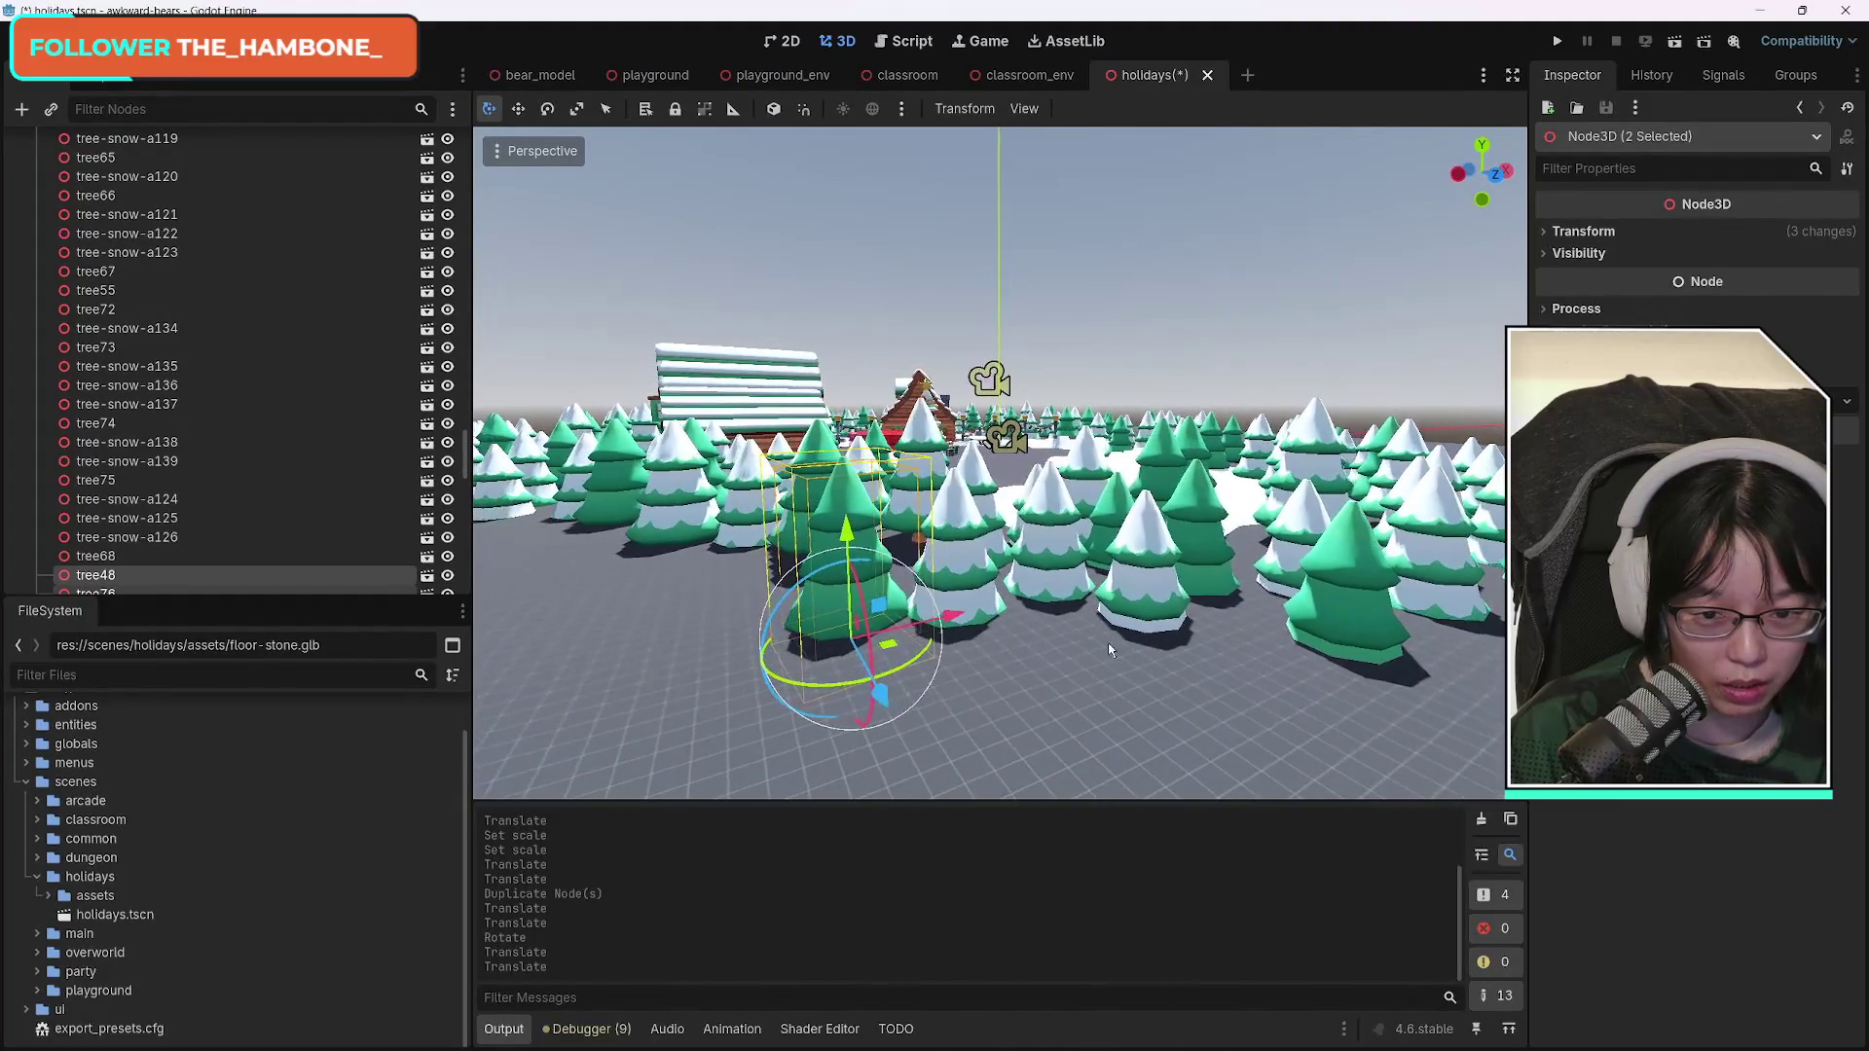
pyautogui.click(1363, 612)
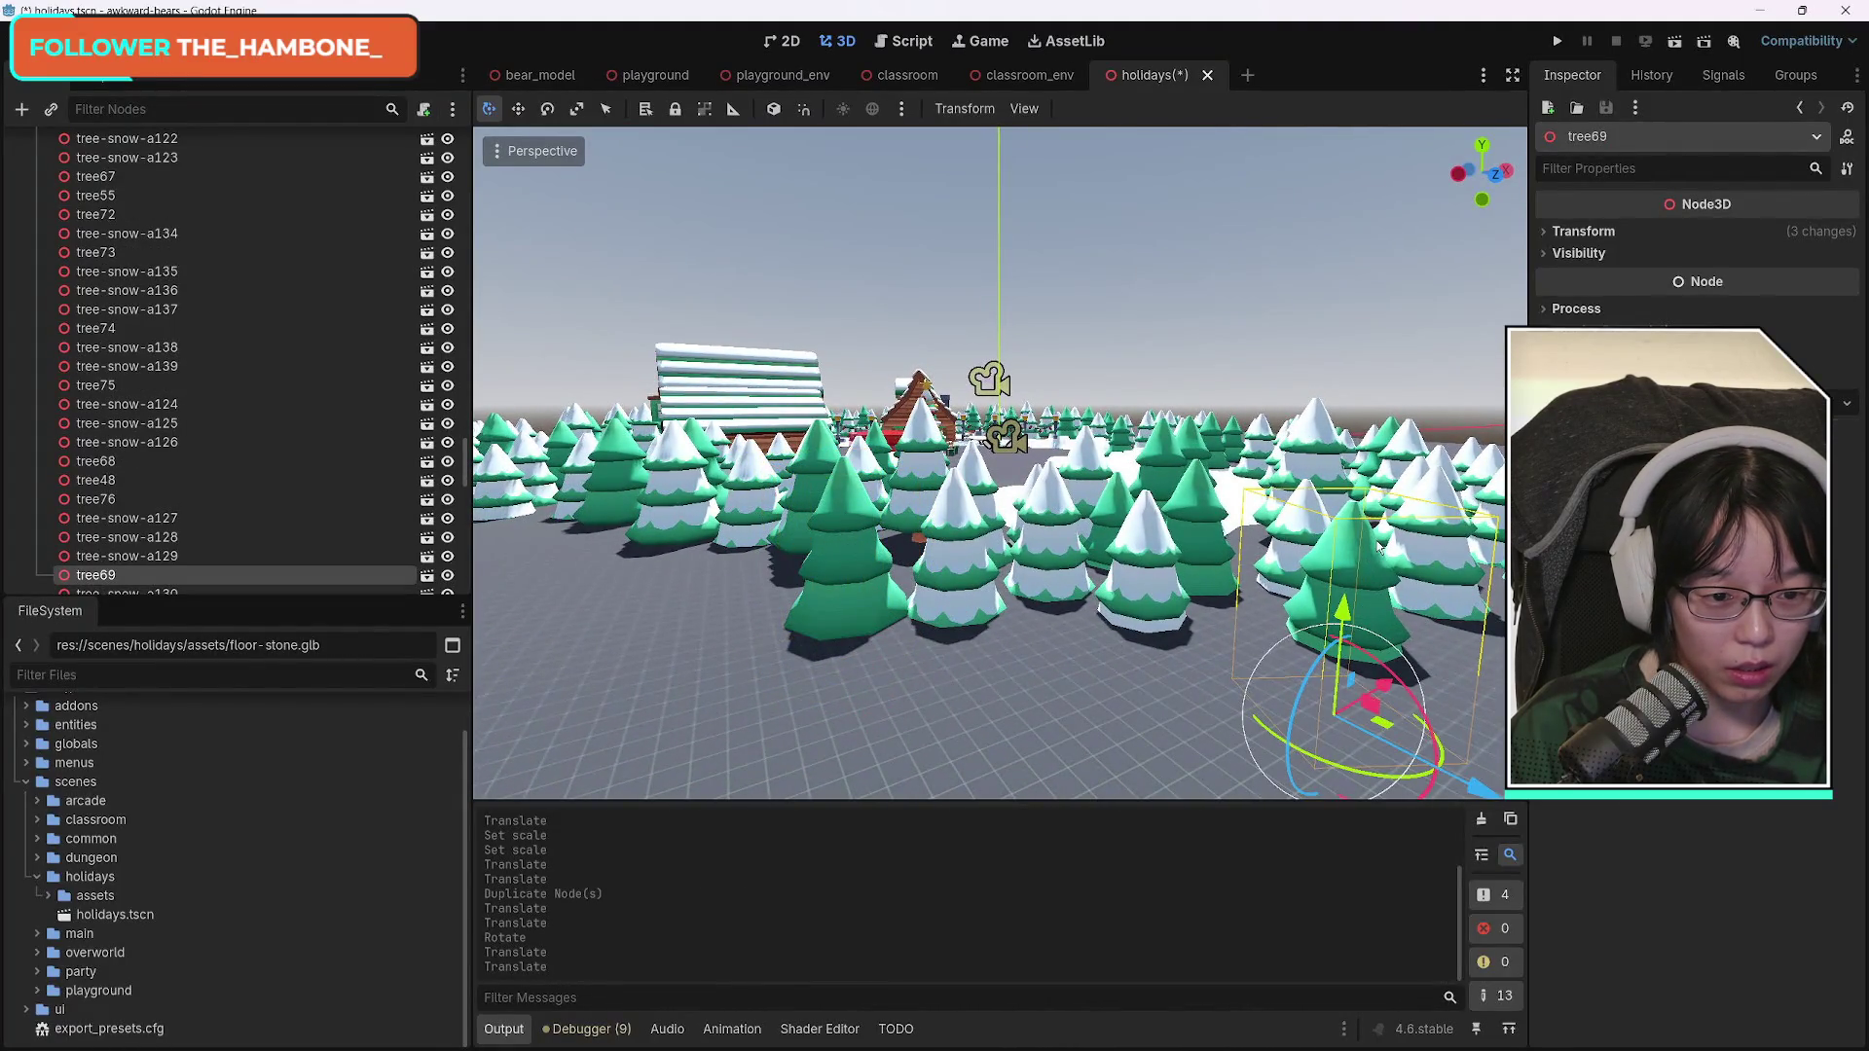
# Raise tree69, duplicate it, and move the copy tree77 left and back along Z.
pyautogui.moveTo(1341, 611); pyautogui.dragTo(1345, 569)
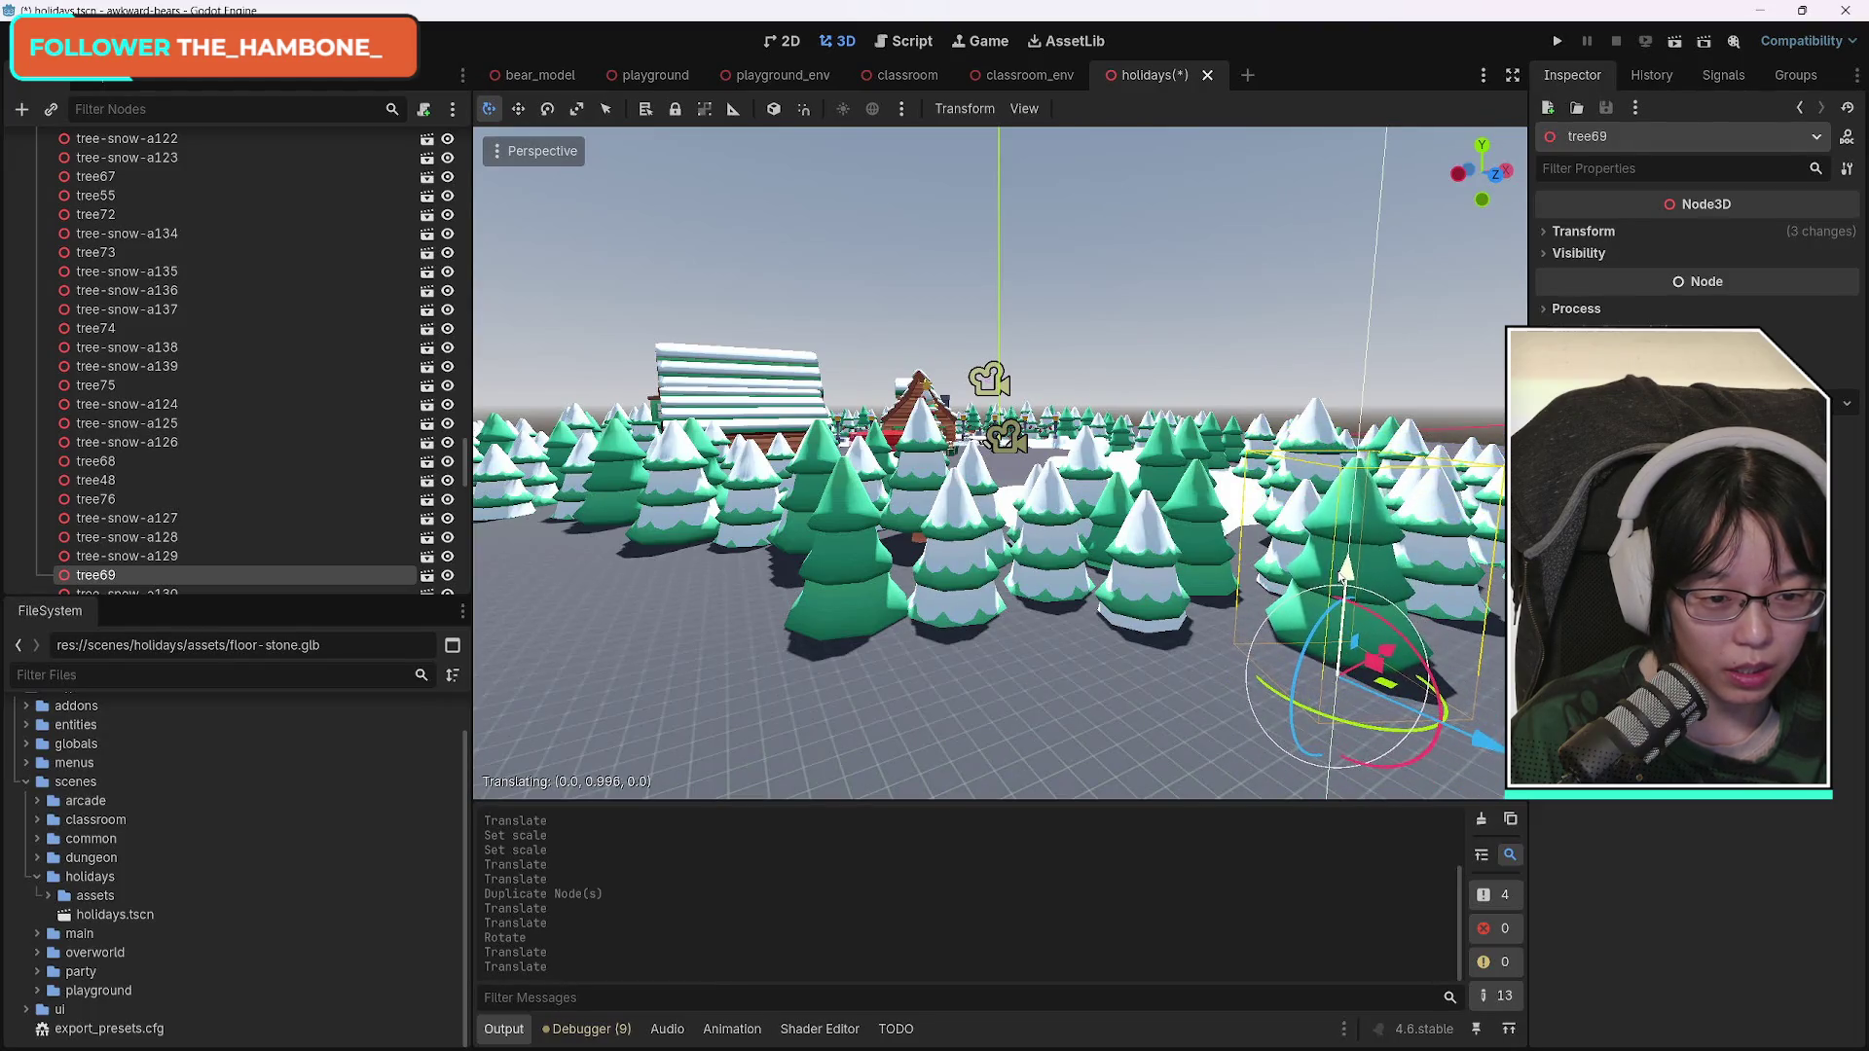
pyautogui.hotkey('ctrl', 'd')
pyautogui.moveTo(1386, 654)
pyautogui.mouseDown()
pyautogui.moveTo(1197, 673)
pyautogui.moveTo(1253, 611)
pyautogui.moveTo(1314, 681)
pyautogui.mouseUp()
pyautogui.moveTo(1427, 738); pyautogui.dragTo(1157, 665)
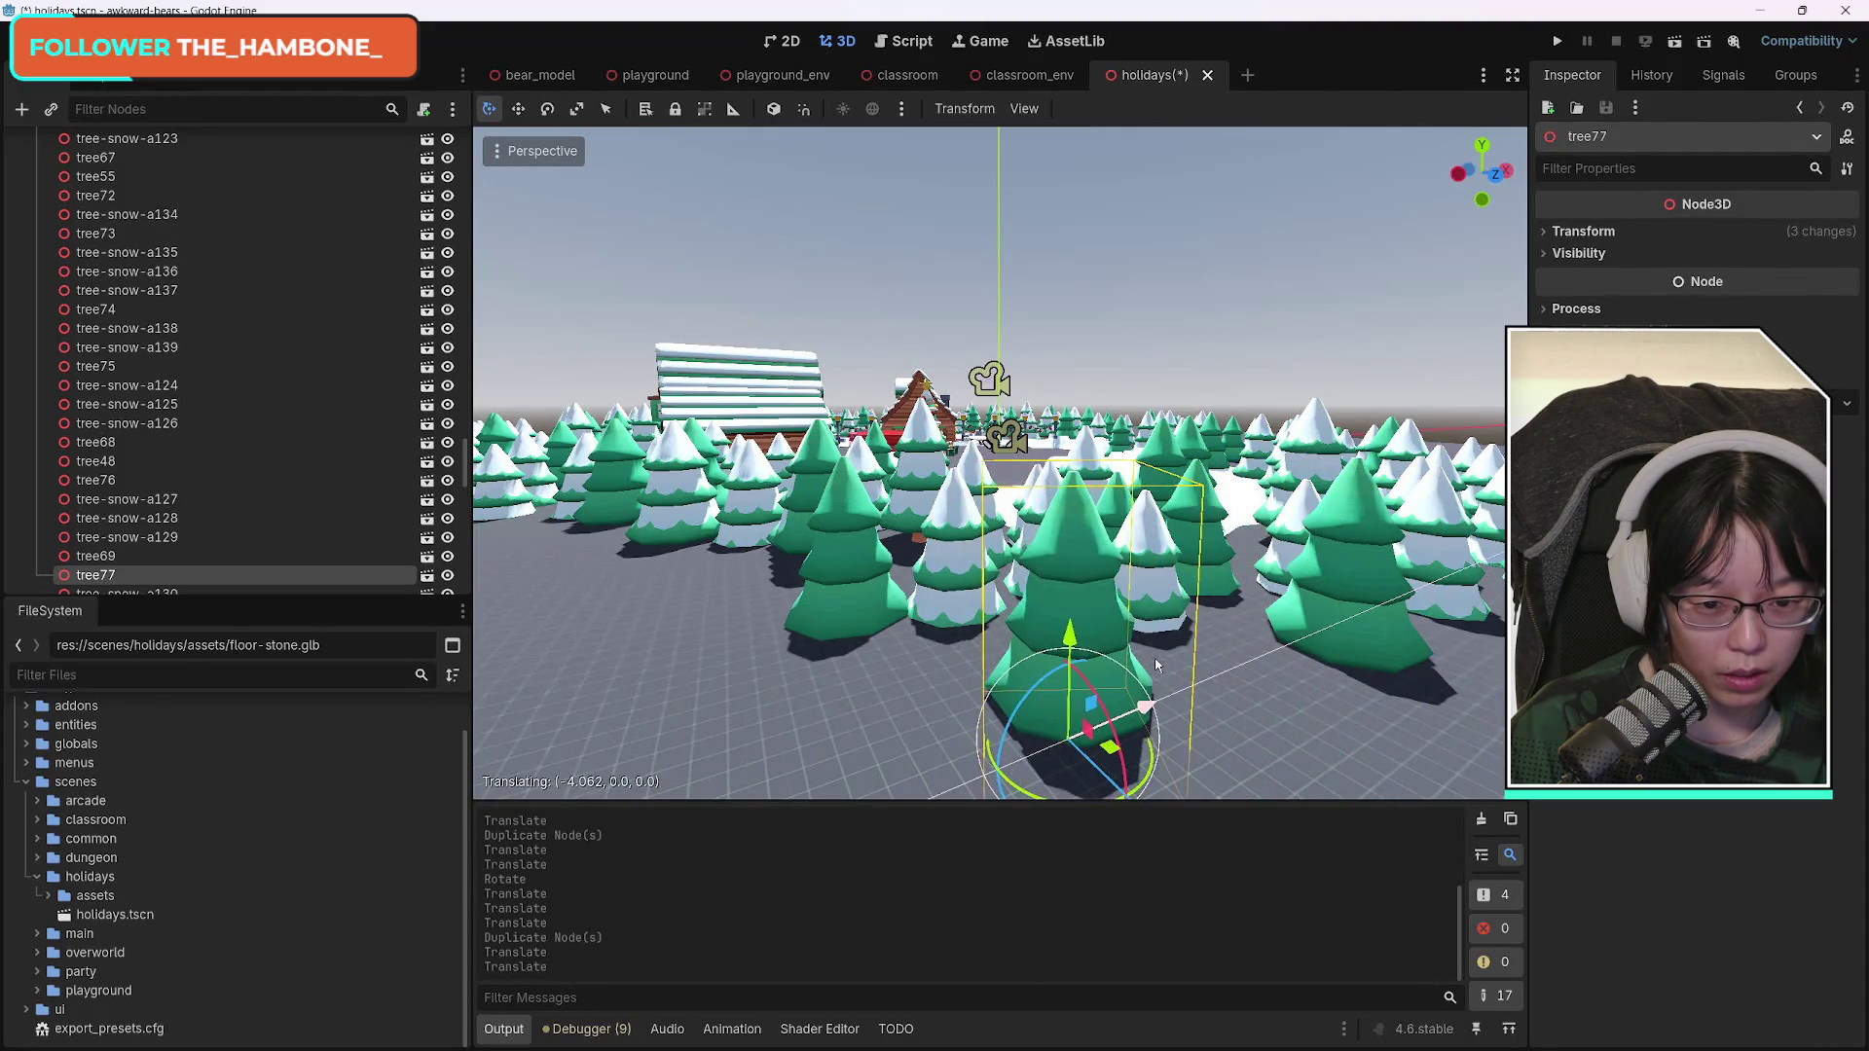
pyautogui.moveTo(1118, 791); pyautogui.dragTo(798, 513)
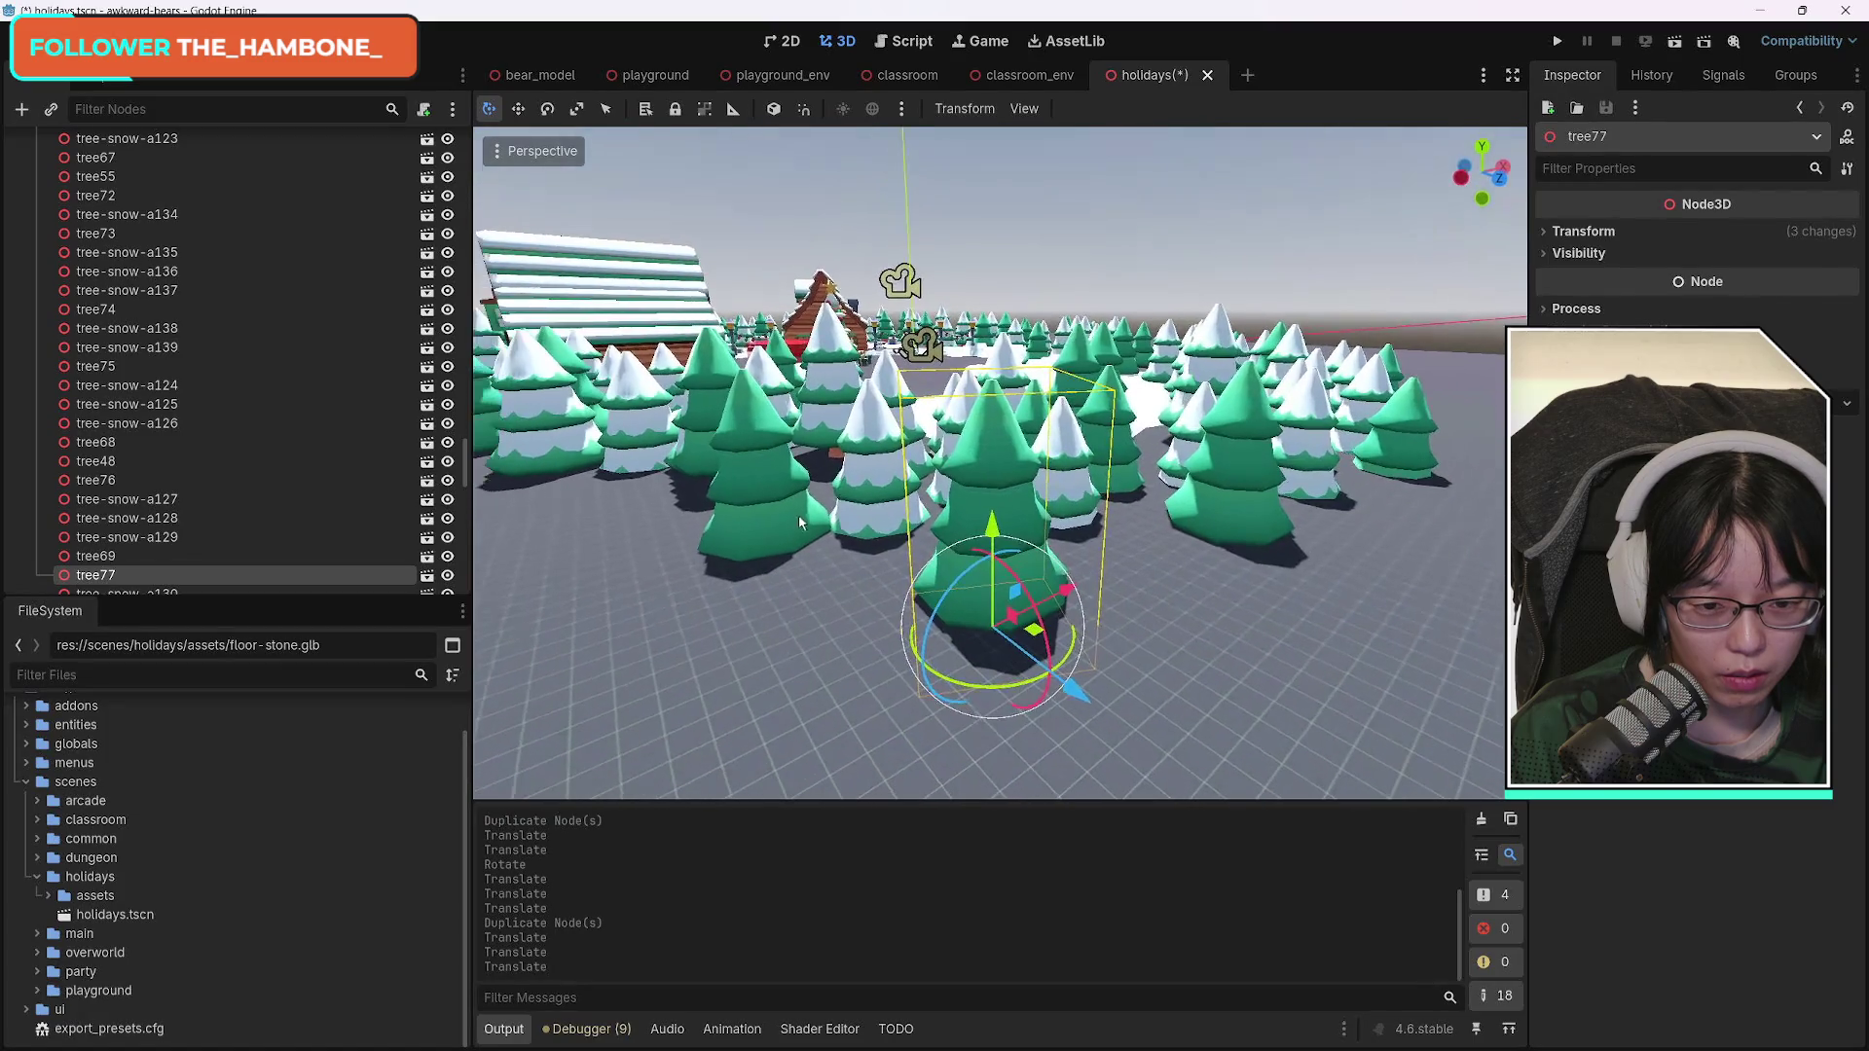
pyautogui.moveTo(1033, 667); pyautogui.dragTo(993, 658)
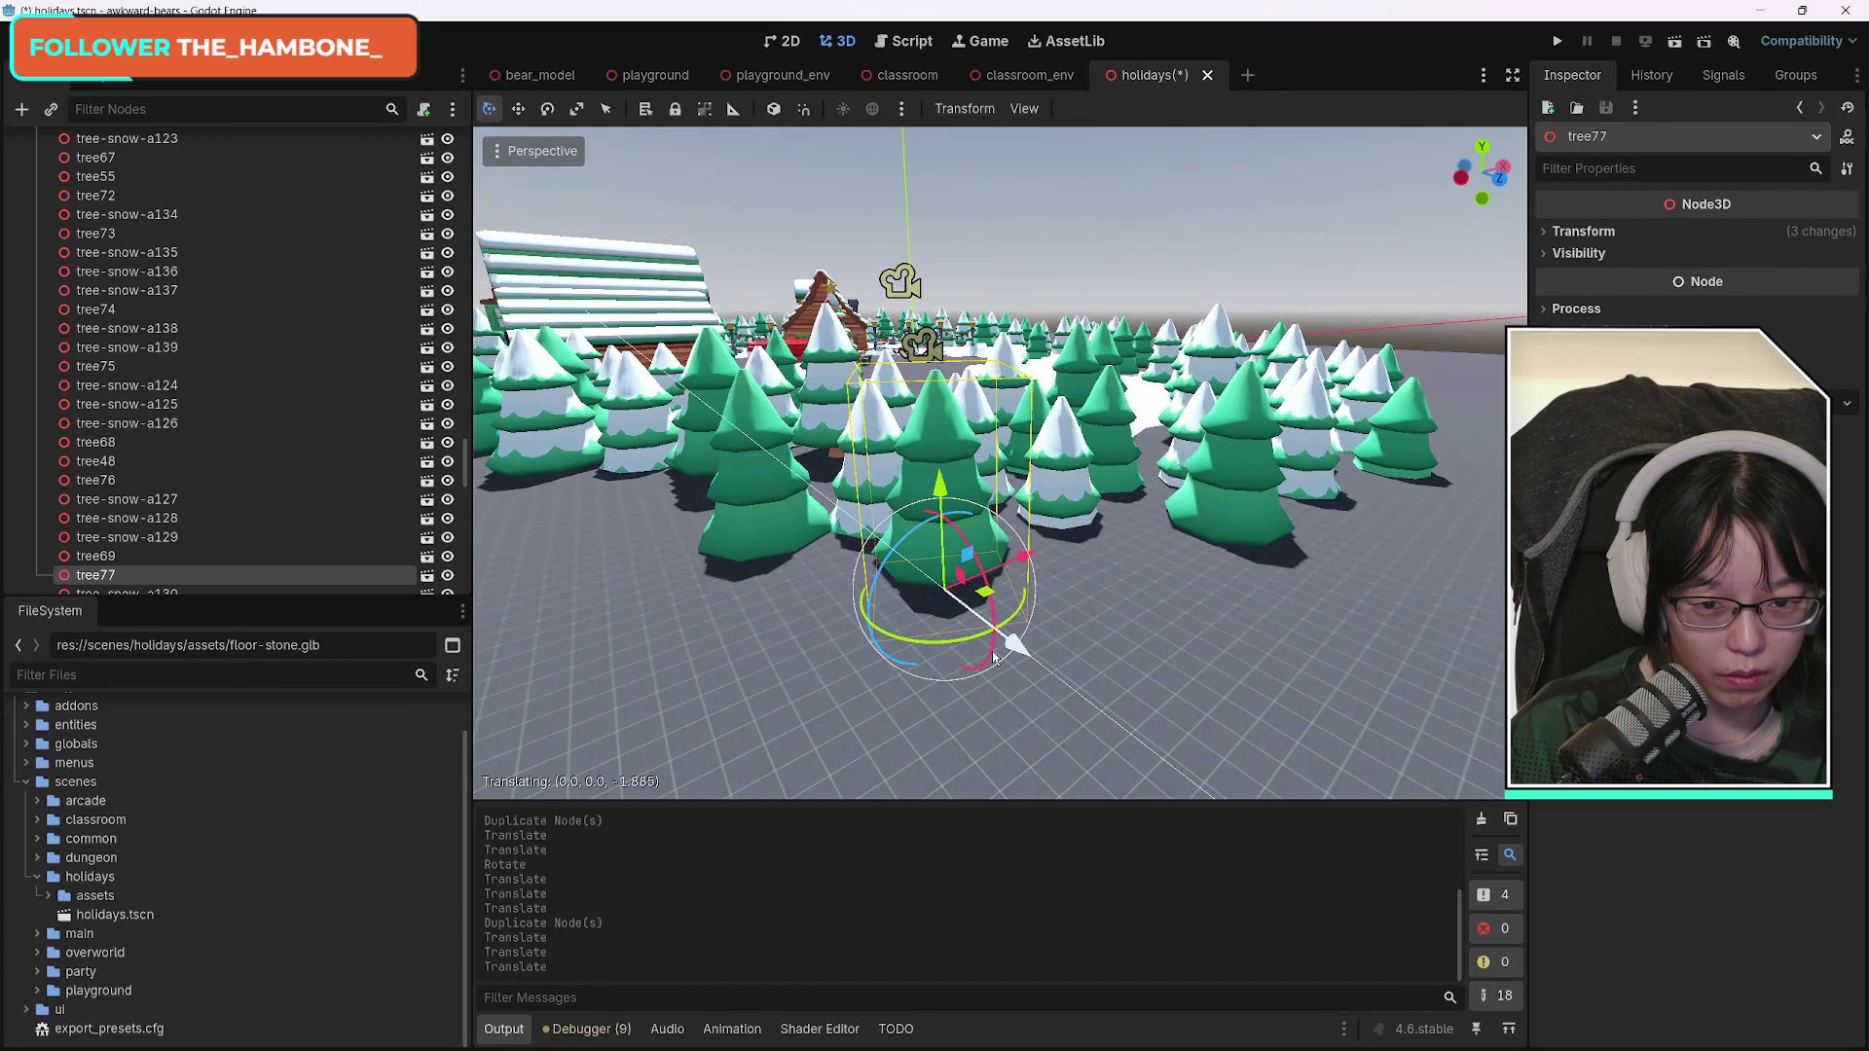
pyautogui.press('w')
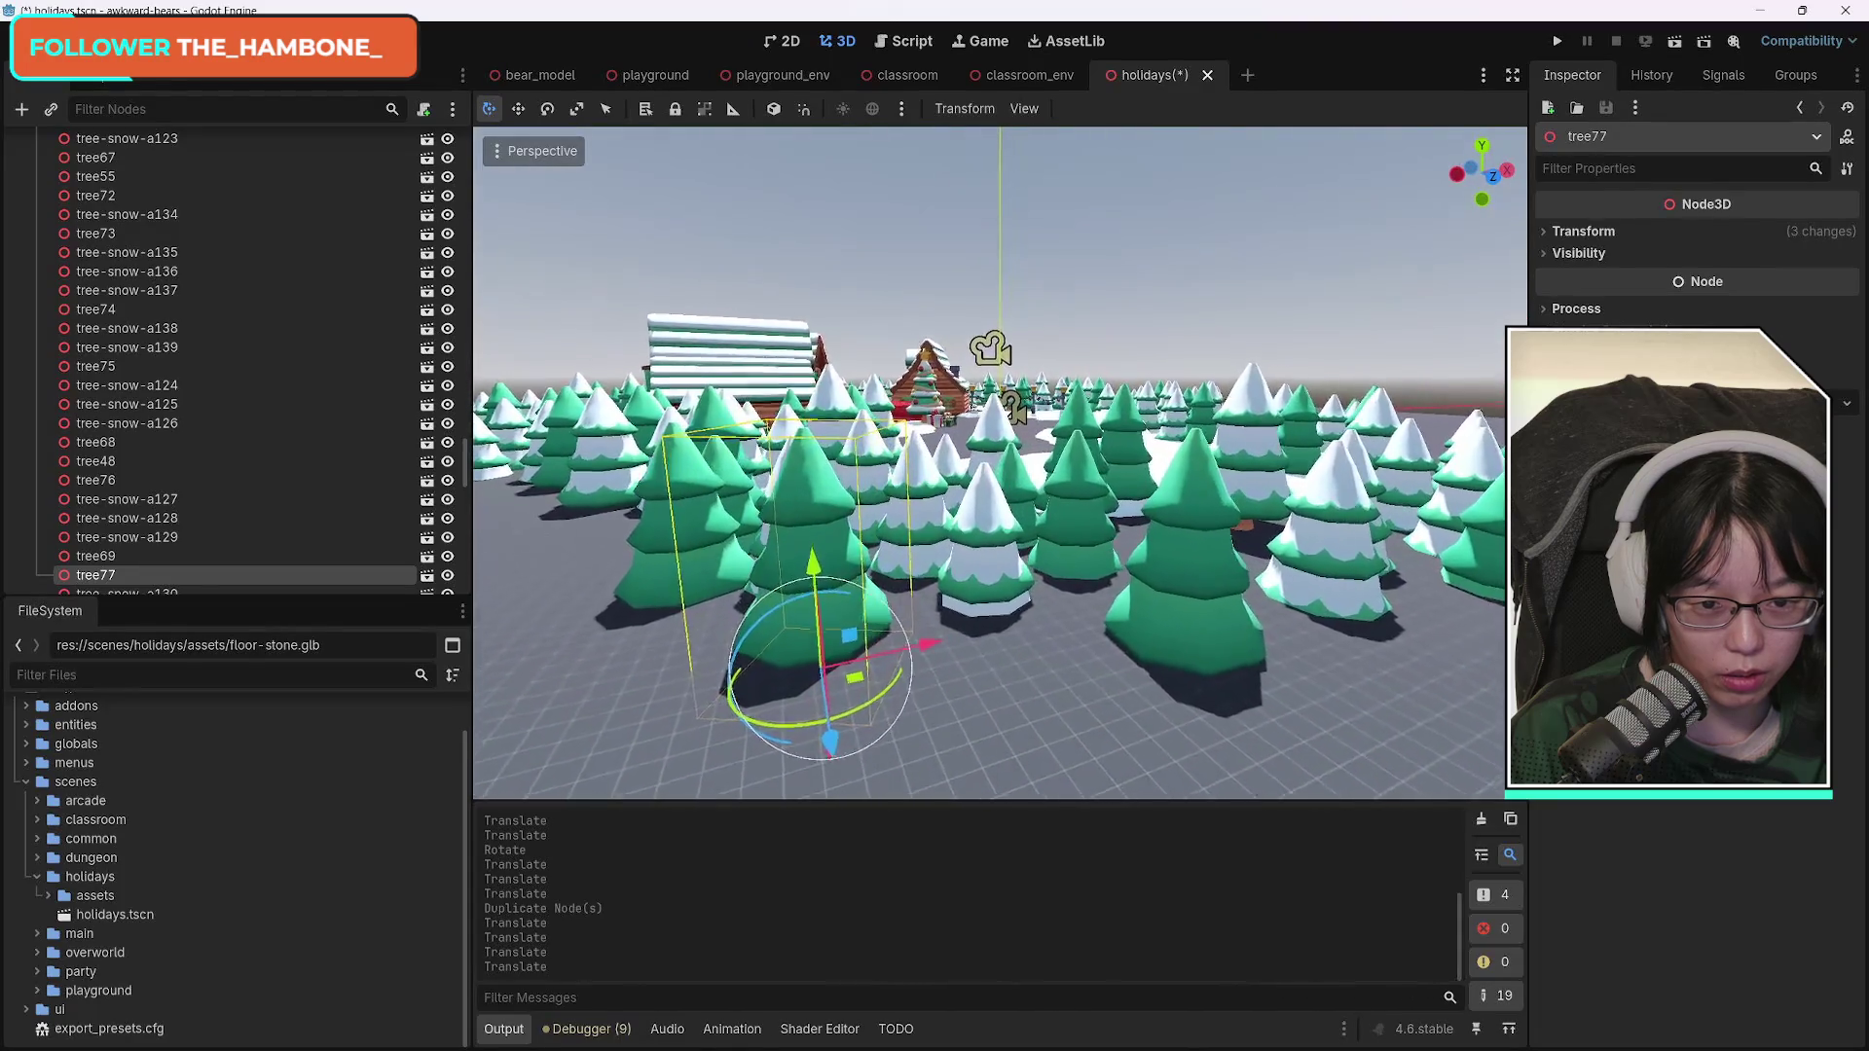
# Duplicate tree-snow-a126 and move the copy along X and Z into a gap near the front.
pyautogui.click(983, 565)
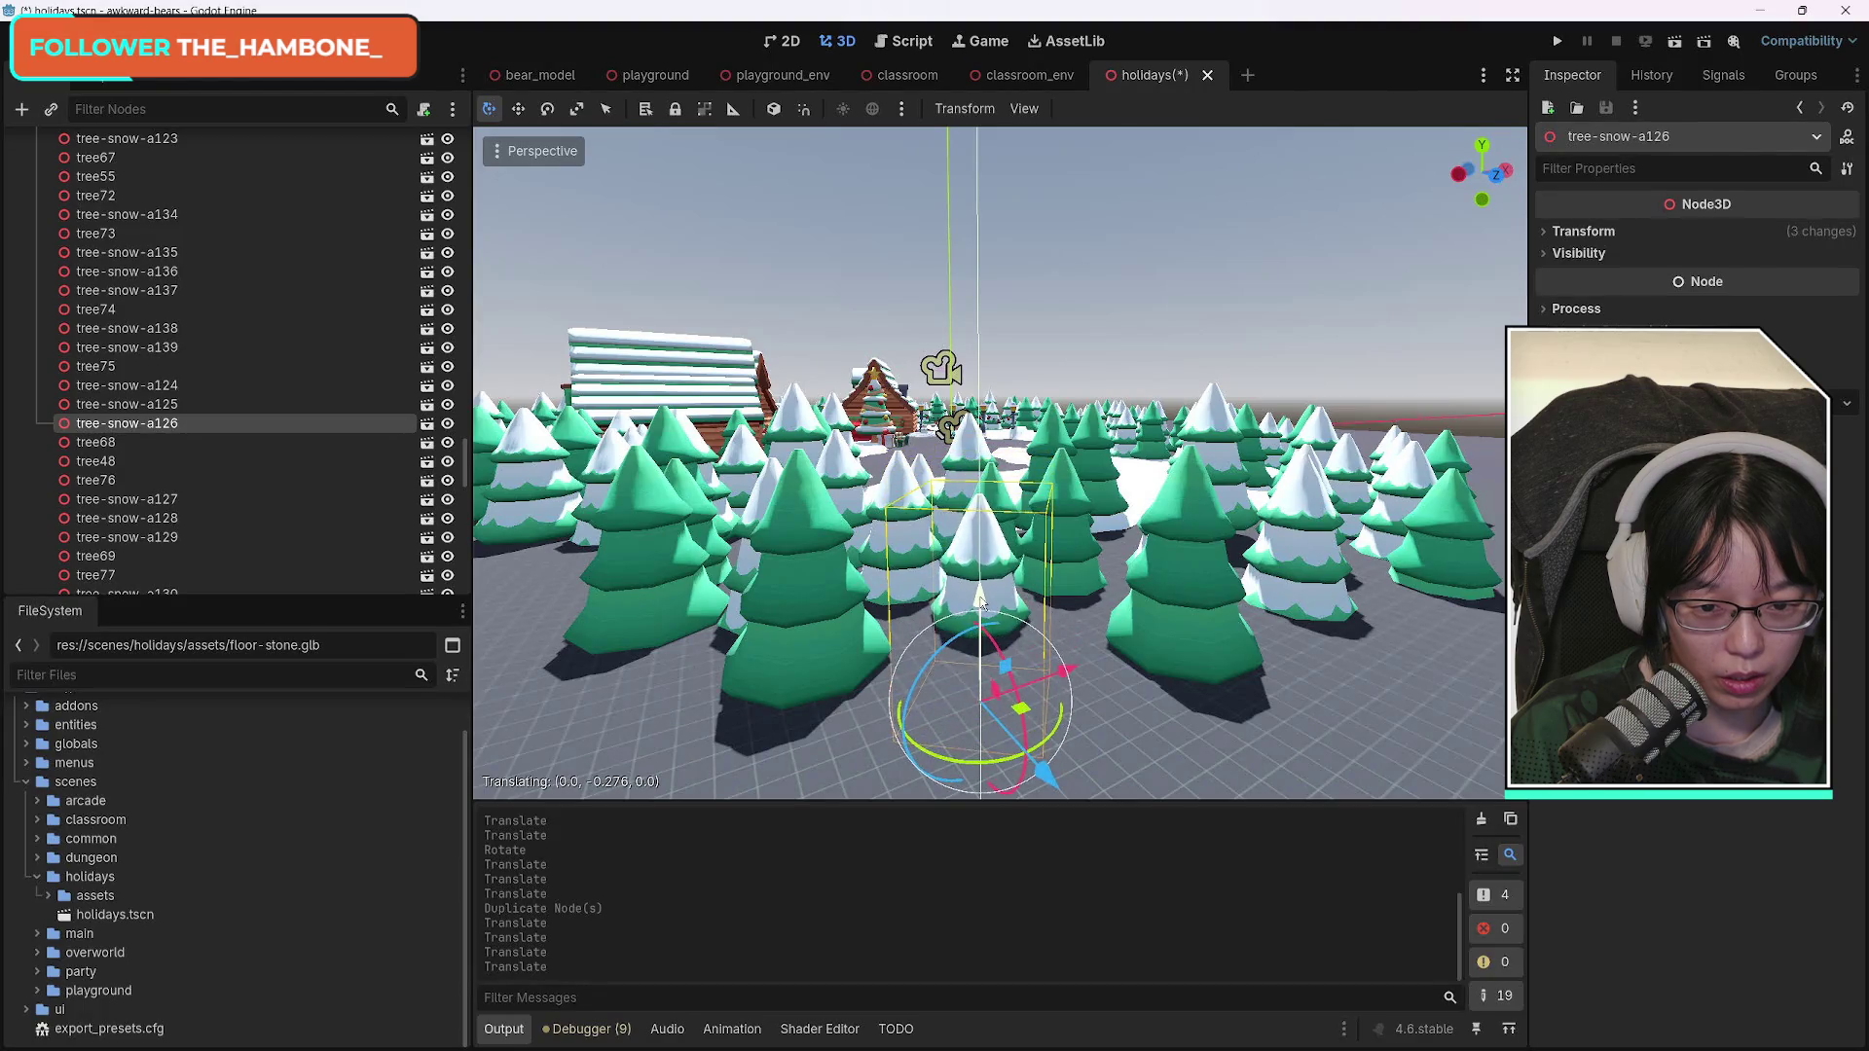
pyautogui.hotkey('ctrl', 'd')
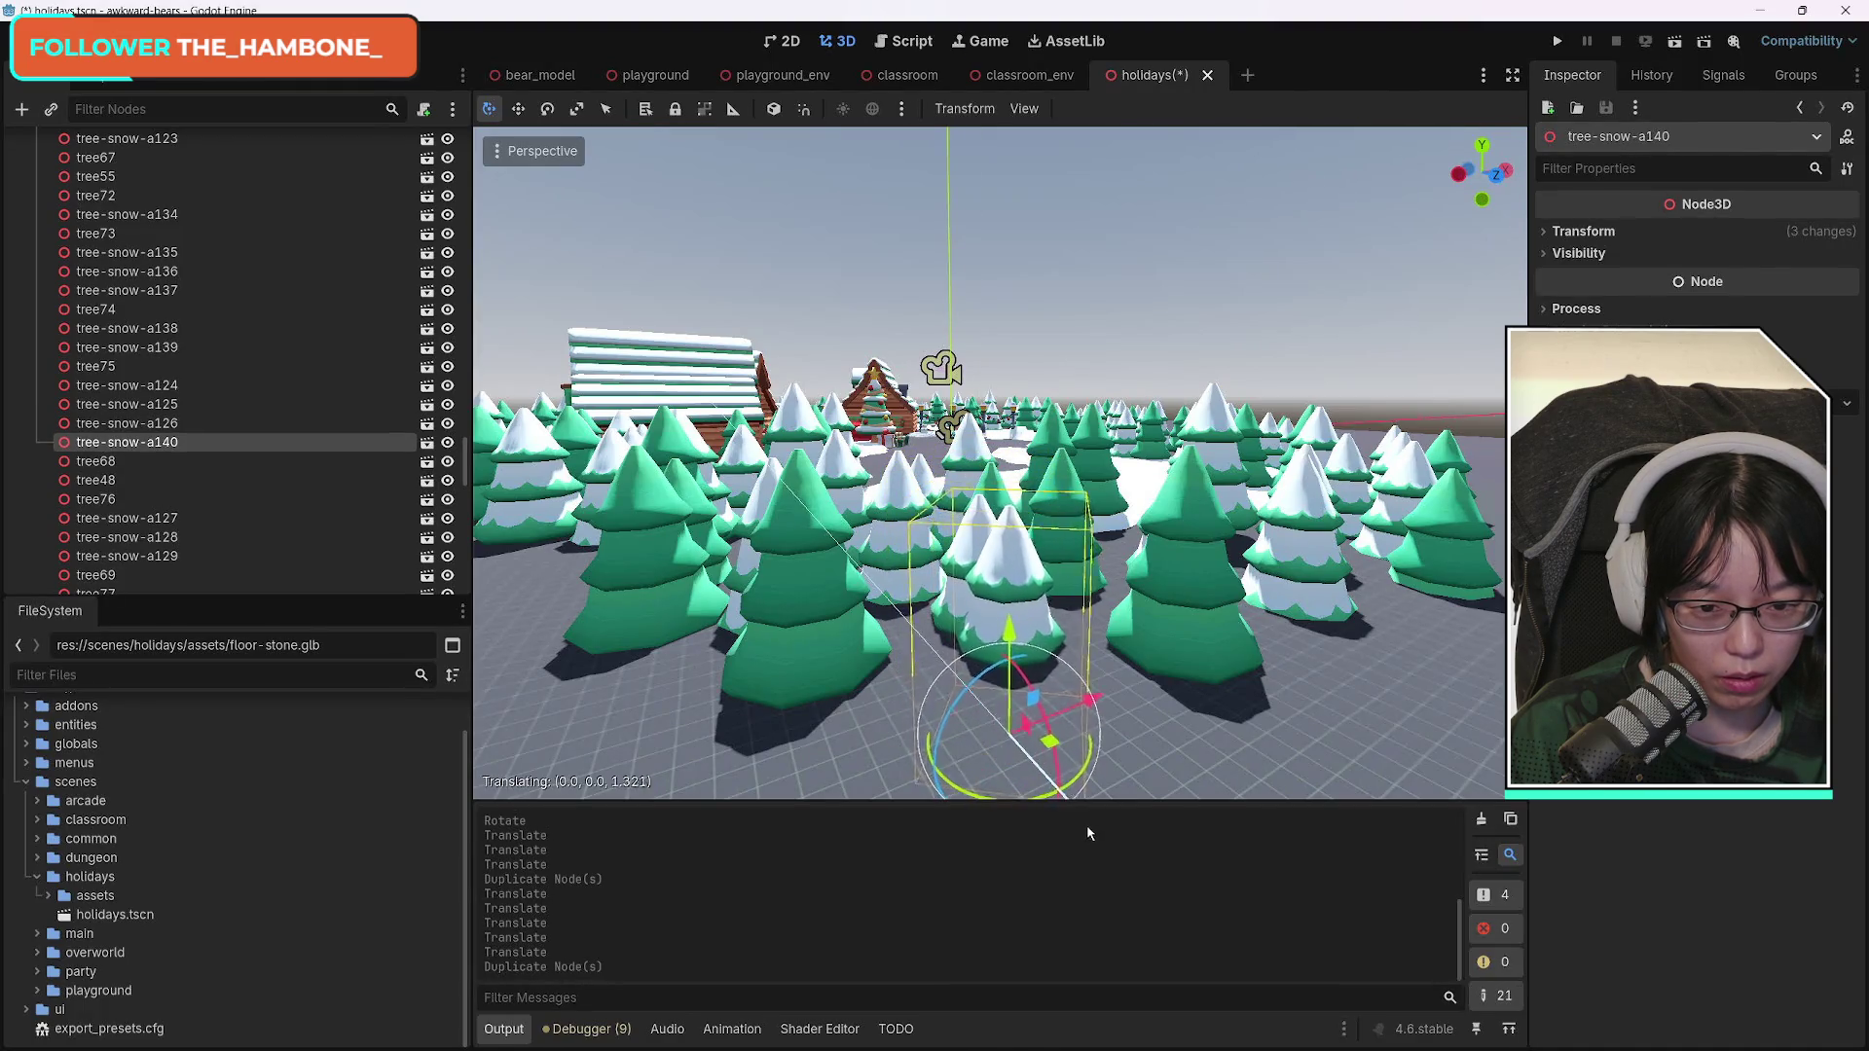
pyautogui.moveTo(1089, 833); pyautogui.dragTo(1150, 874)
pyautogui.moveTo(1146, 730); pyautogui.dragTo(1144, 720)
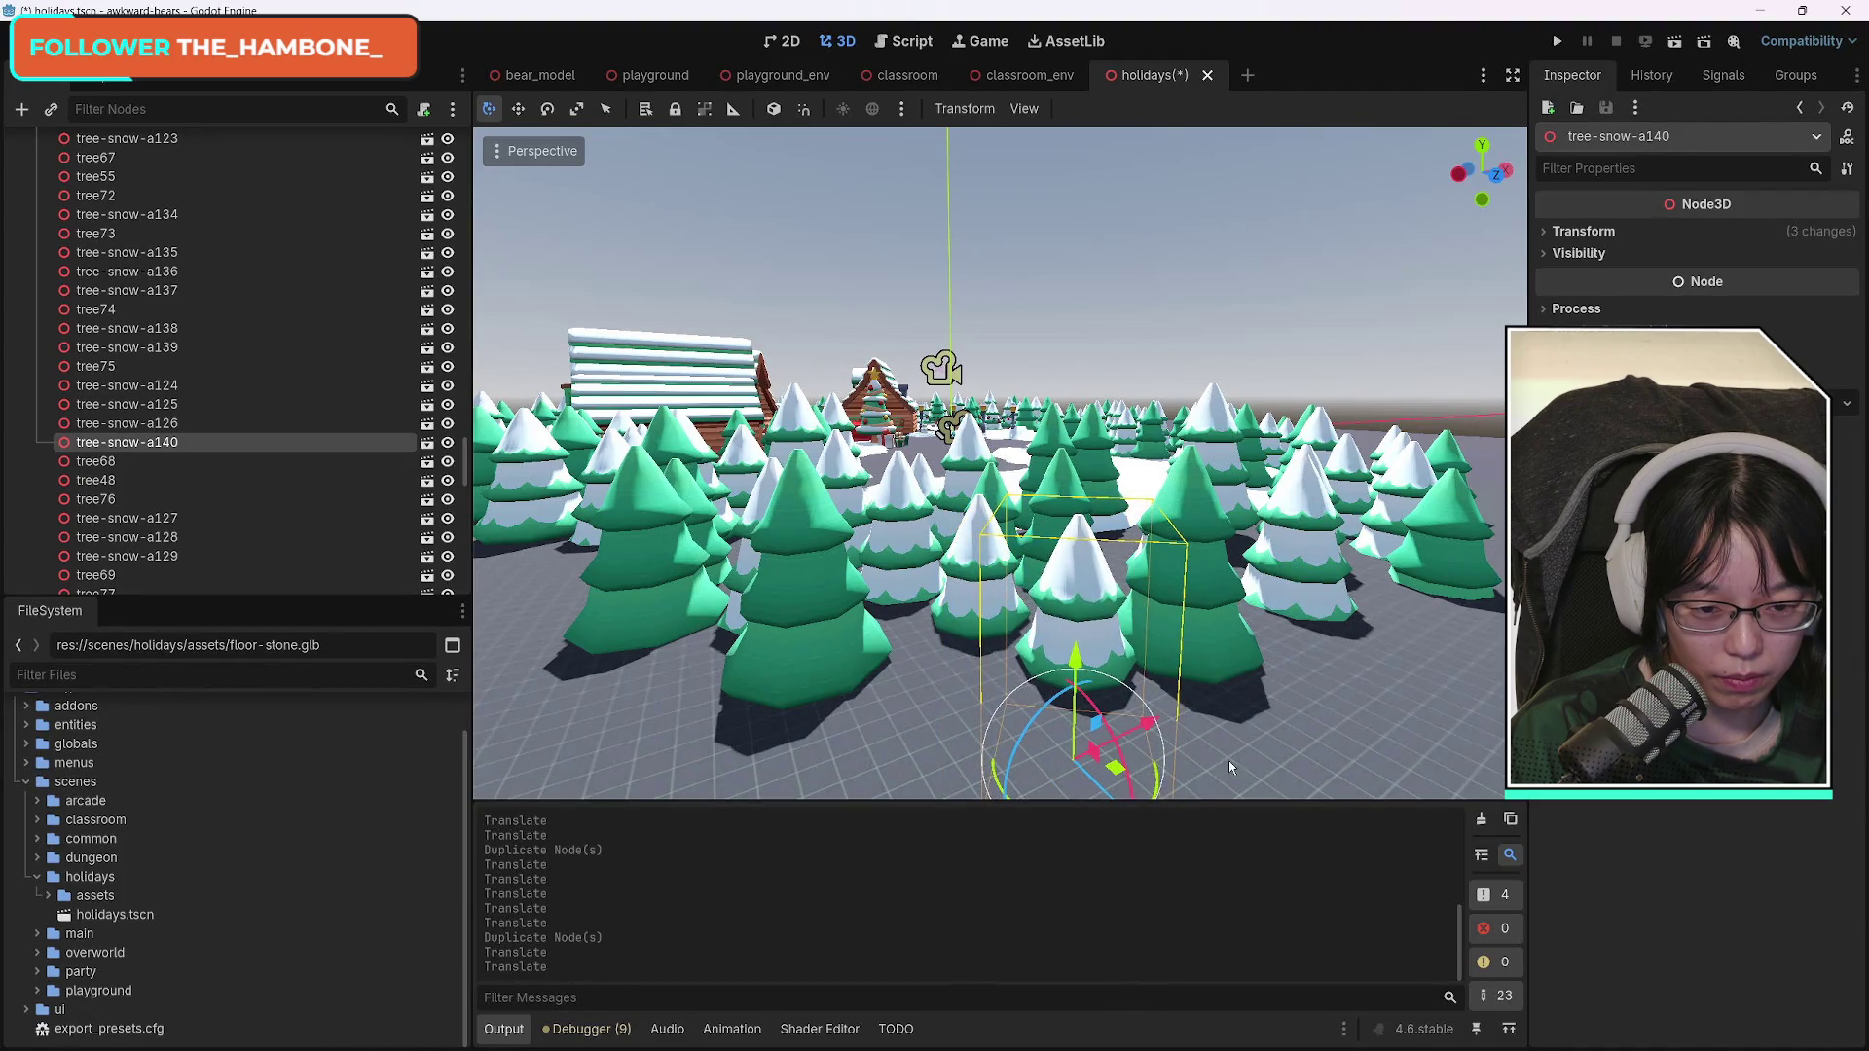
pyautogui.scroll(3, 1230, 768)
pyautogui.scroll(1, 1230, 768)
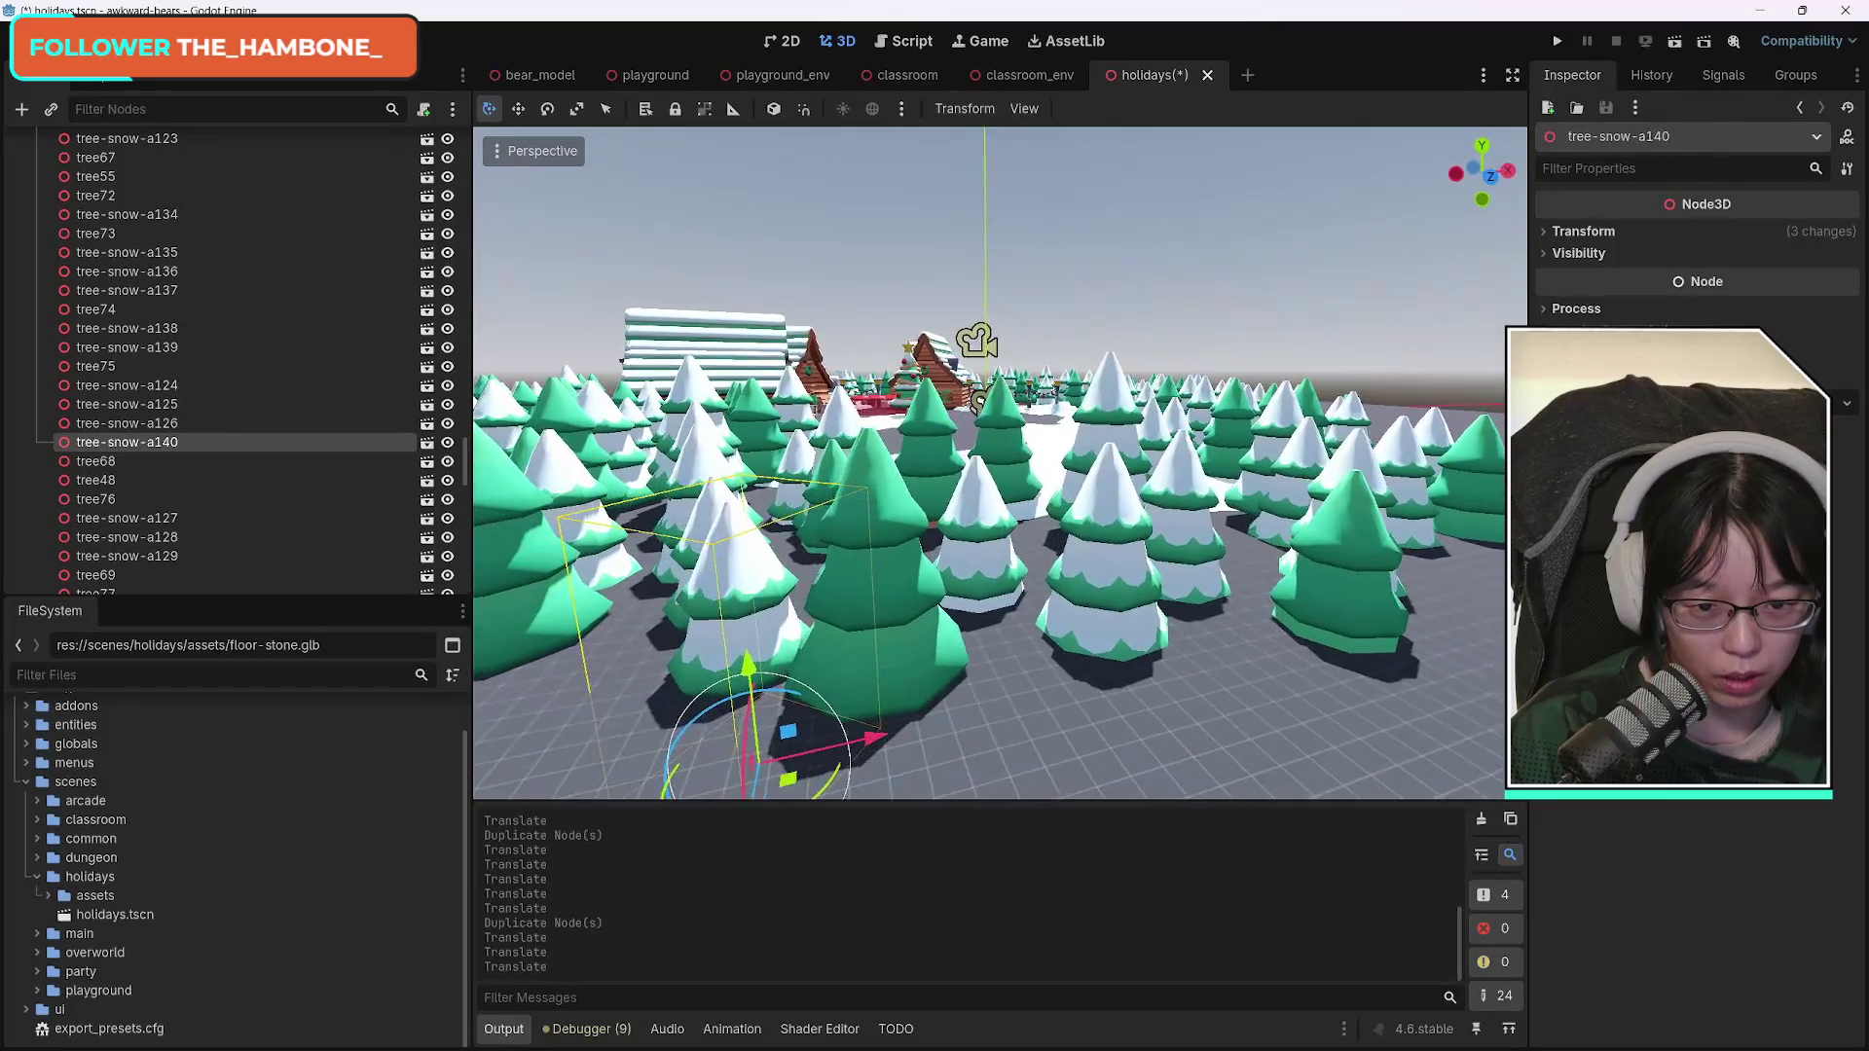
pyautogui.moveTo(829, 560); pyautogui.dragTo(834, 516)
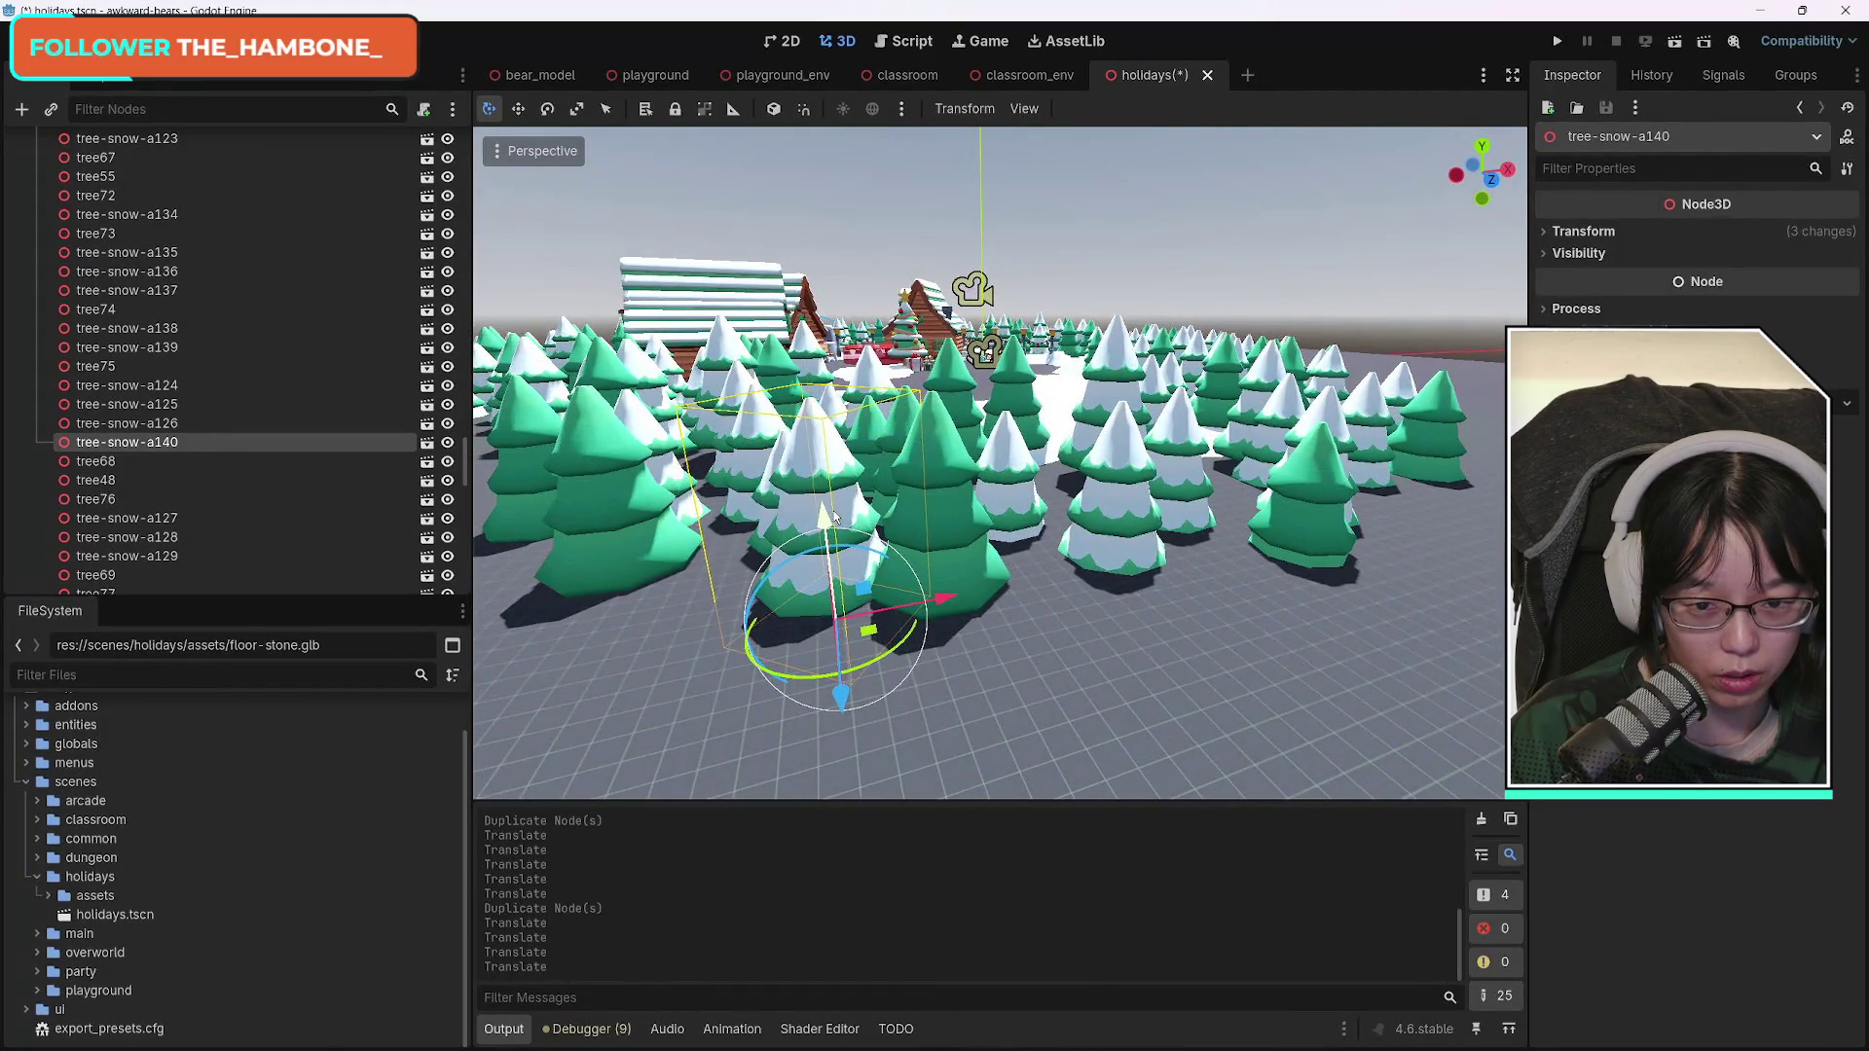
pyautogui.click(1013, 481)
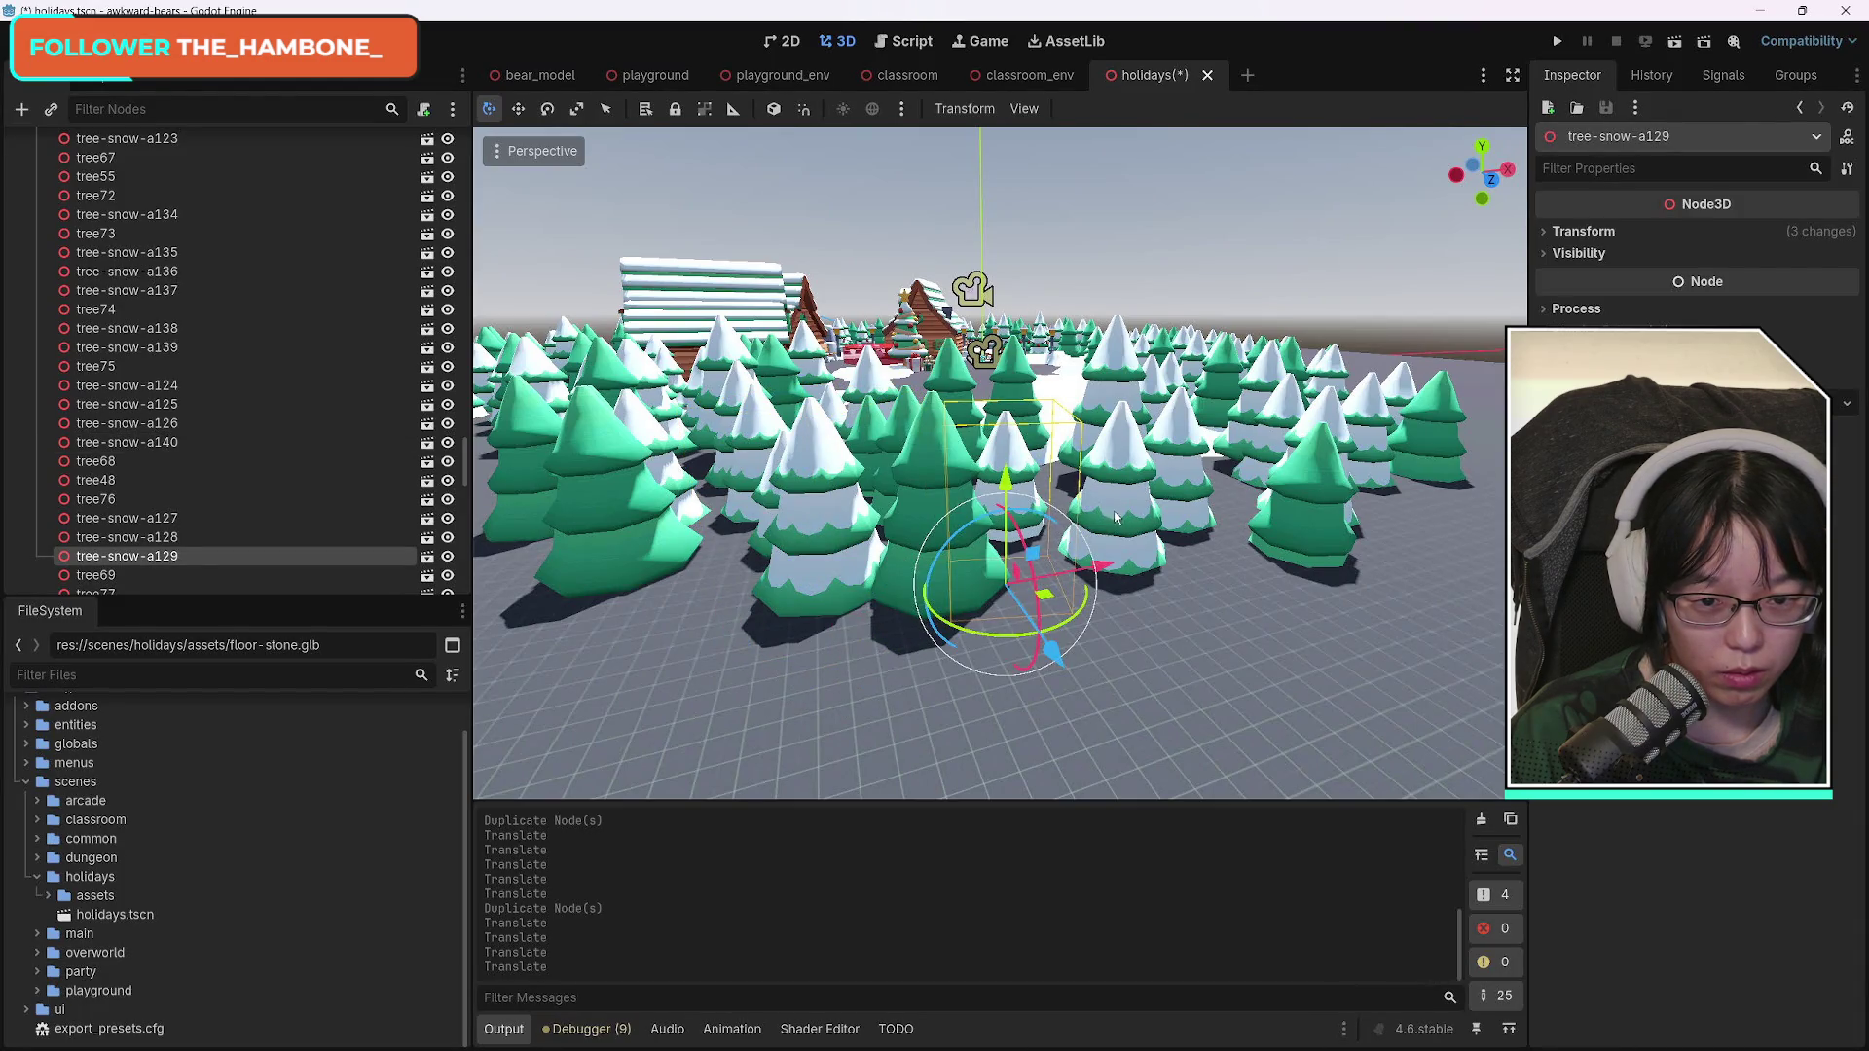